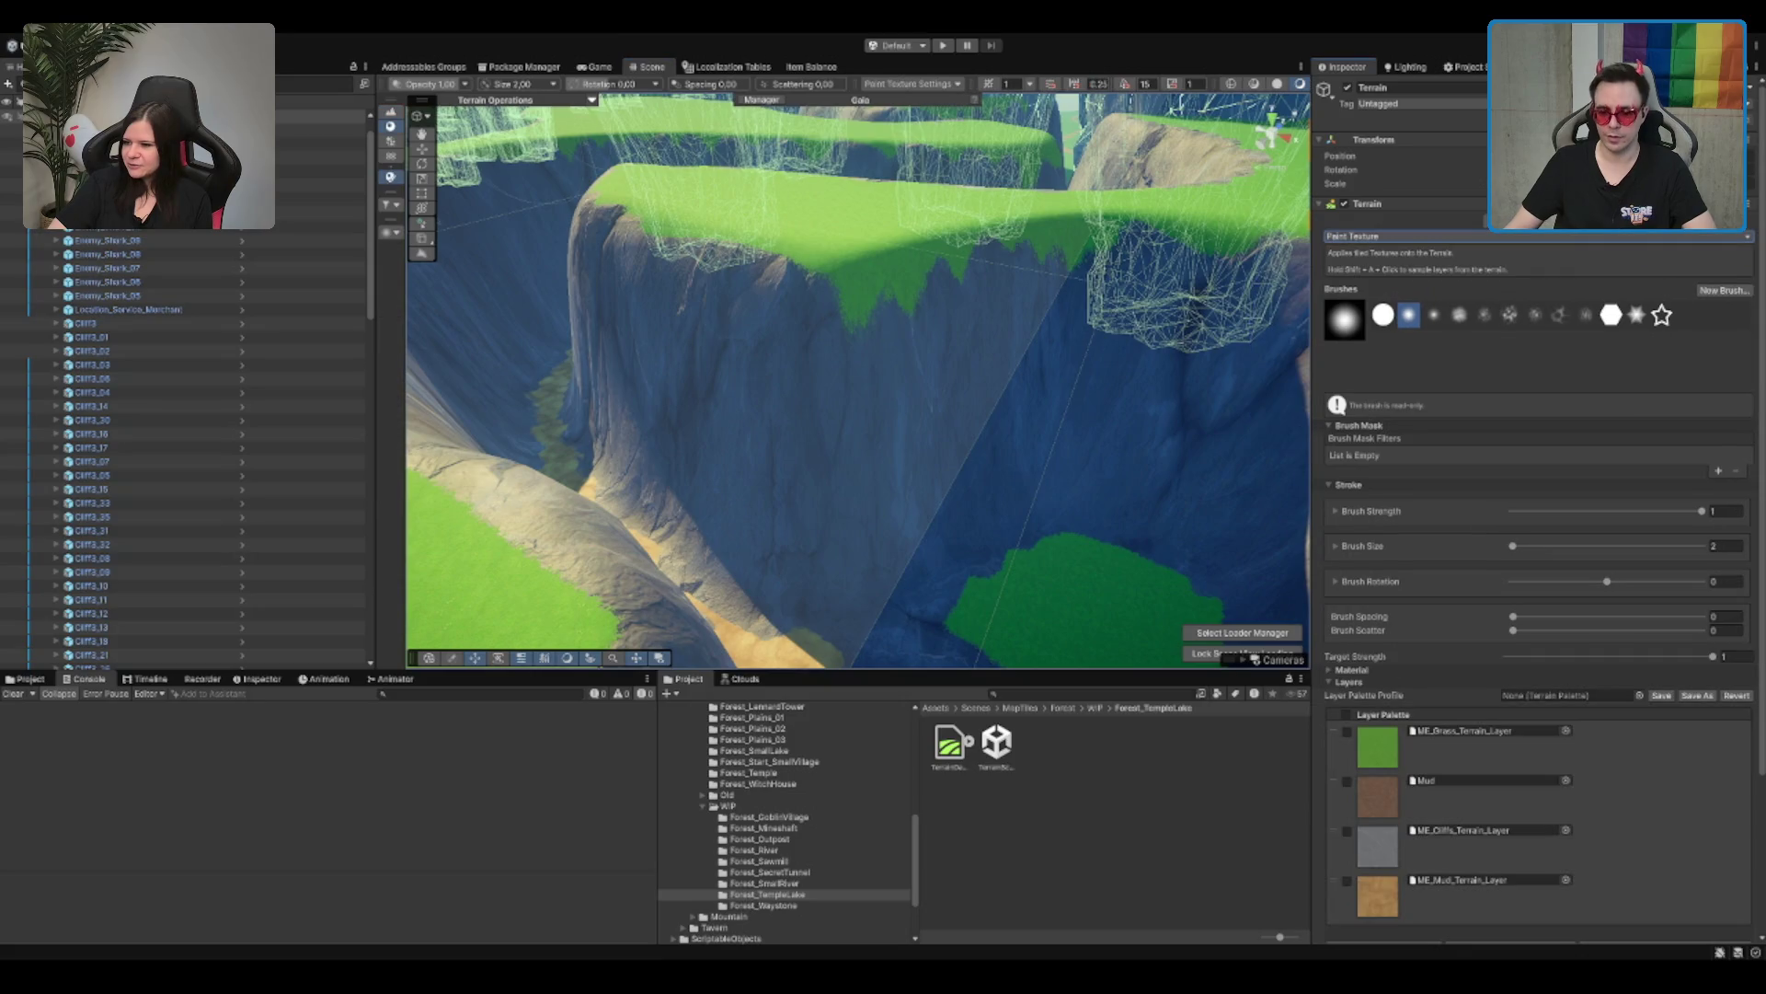
# Step: Paint the cliff texture over the grass overhang
pyautogui.click(1398, 839)
pyautogui.moveTo(816, 335); pyautogui.dragTo(1118, 267)
pyautogui.press('f')
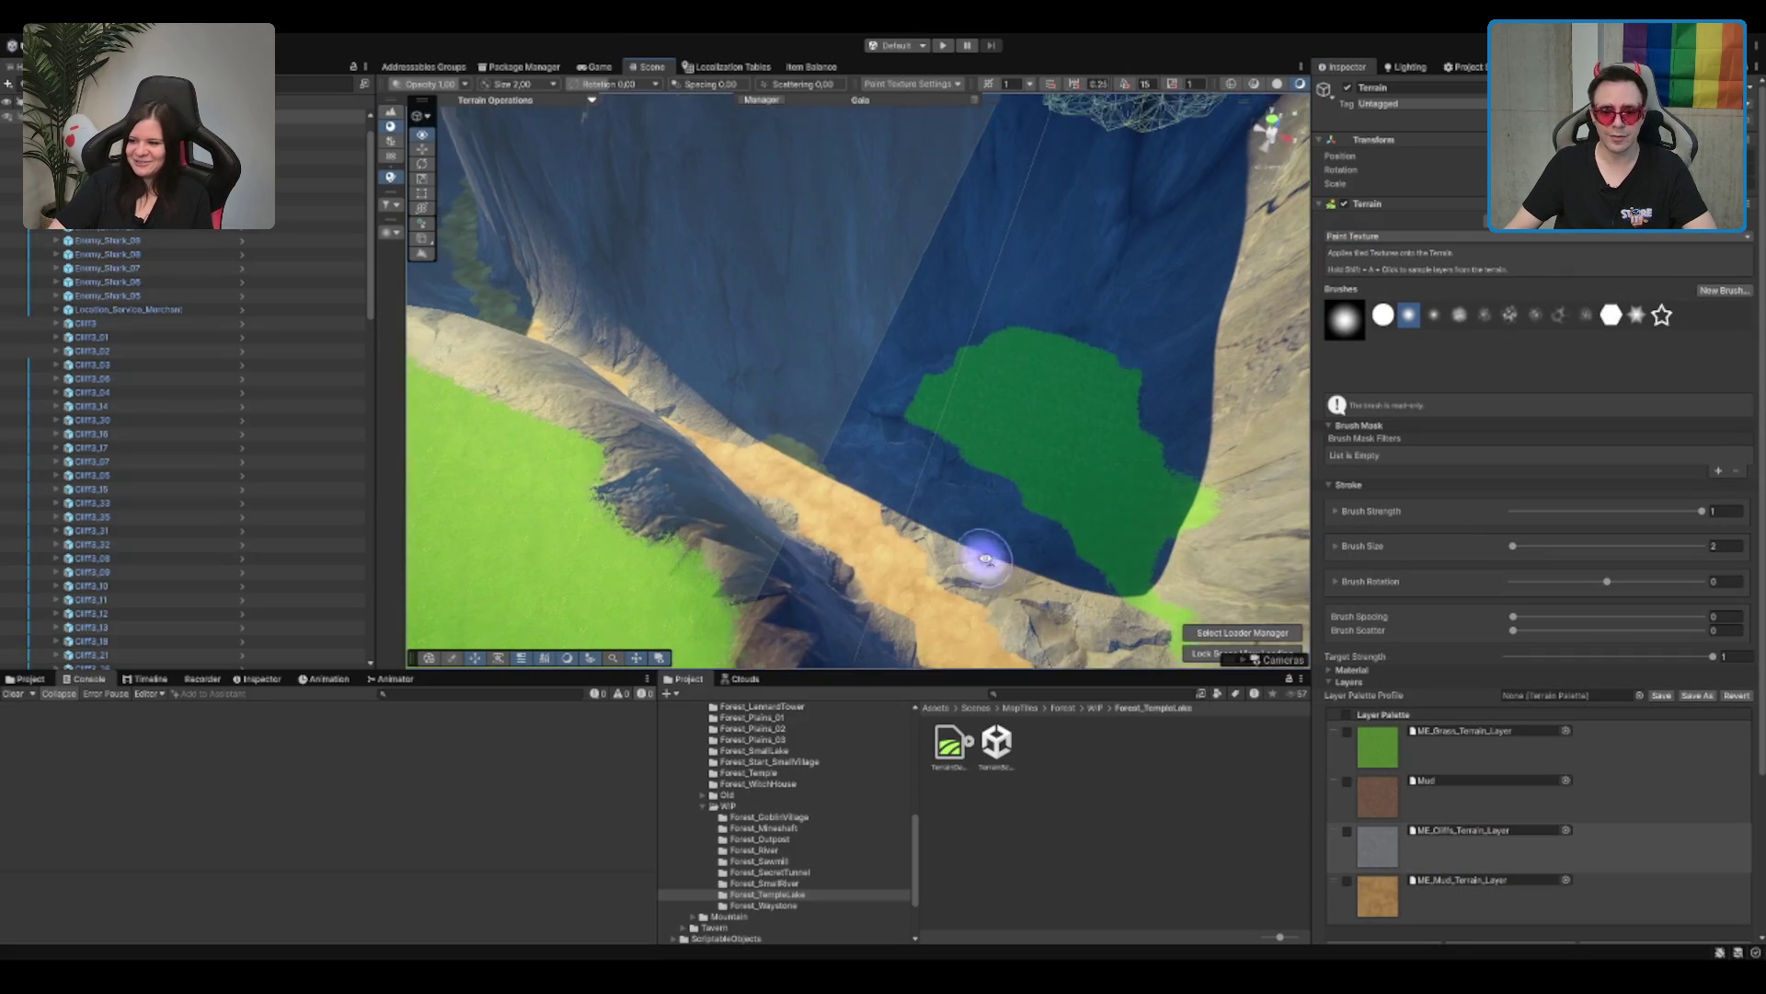
# Step: Set brush size to 3 and paint mud along the ridge and across the ravine floor
pyautogui.click(1453, 903)
pyautogui.press('f')
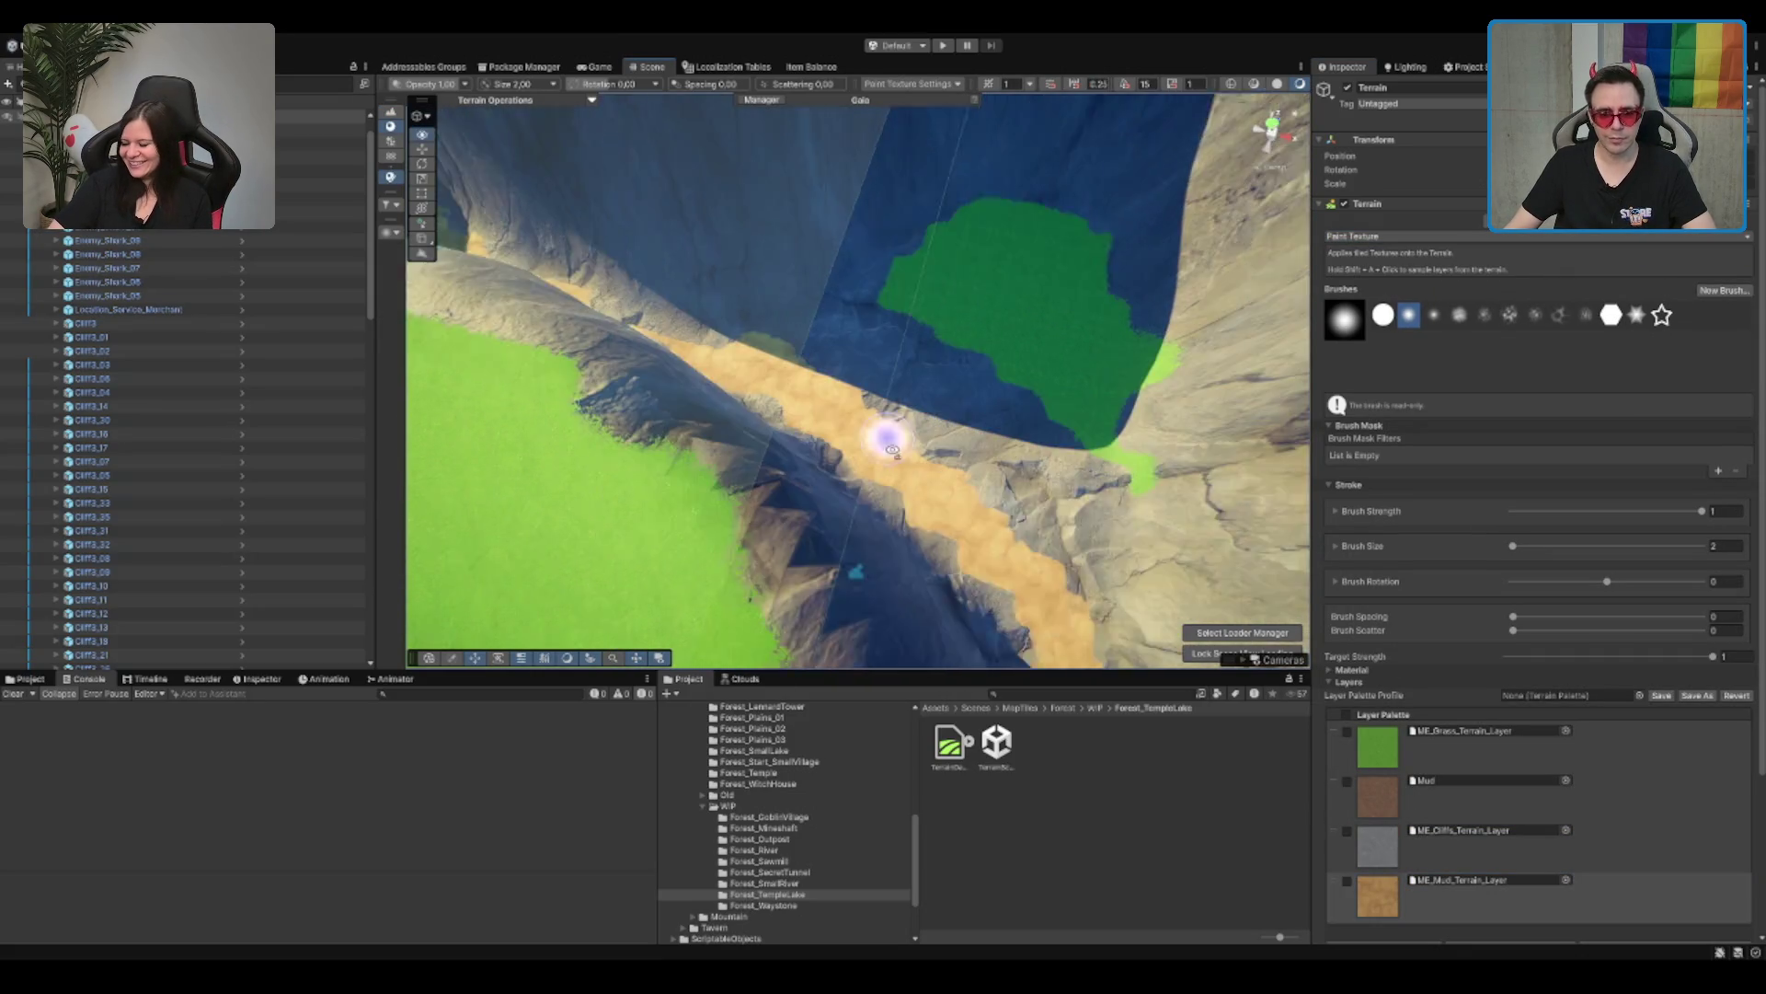
pyautogui.doubleClick(1720, 550)
pyautogui.write('3')
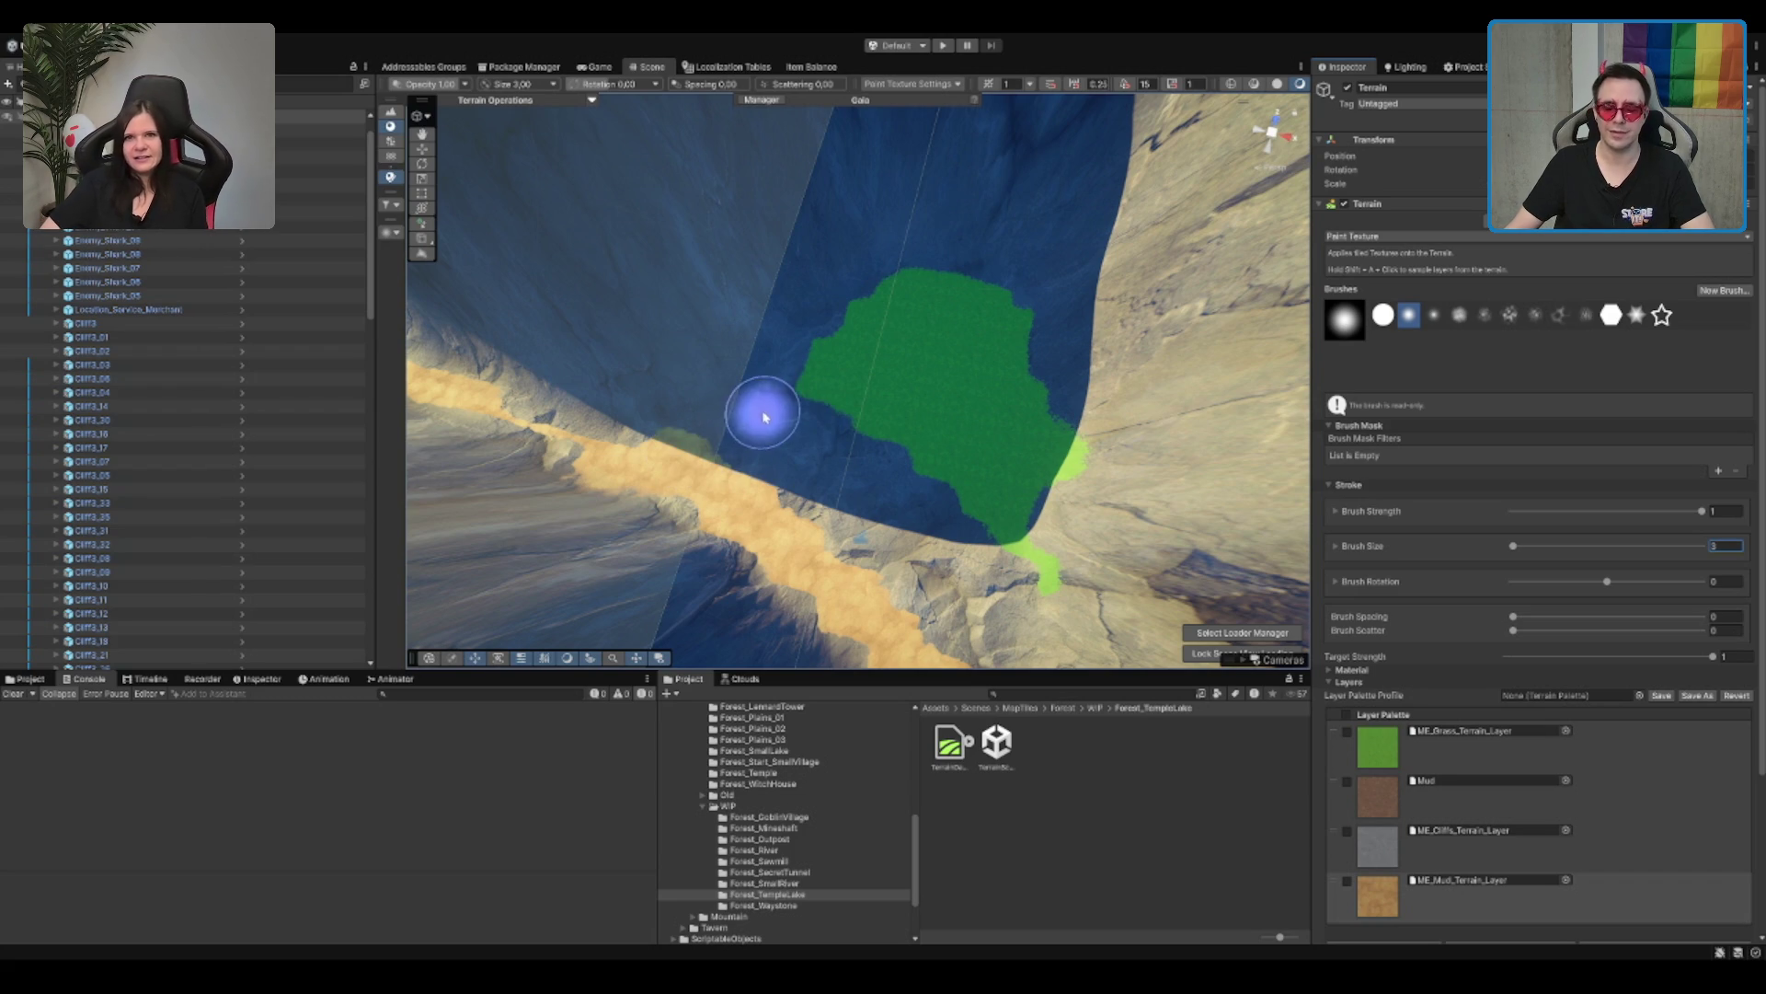
pyautogui.moveTo(741, 430)
pyautogui.mouseDown()
pyautogui.moveTo(699, 433)
pyautogui.moveTo(763, 440)
pyautogui.moveTo(737, 414)
pyautogui.moveTo(892, 288)
pyautogui.moveTo(996, 303)
pyautogui.mouseUp()
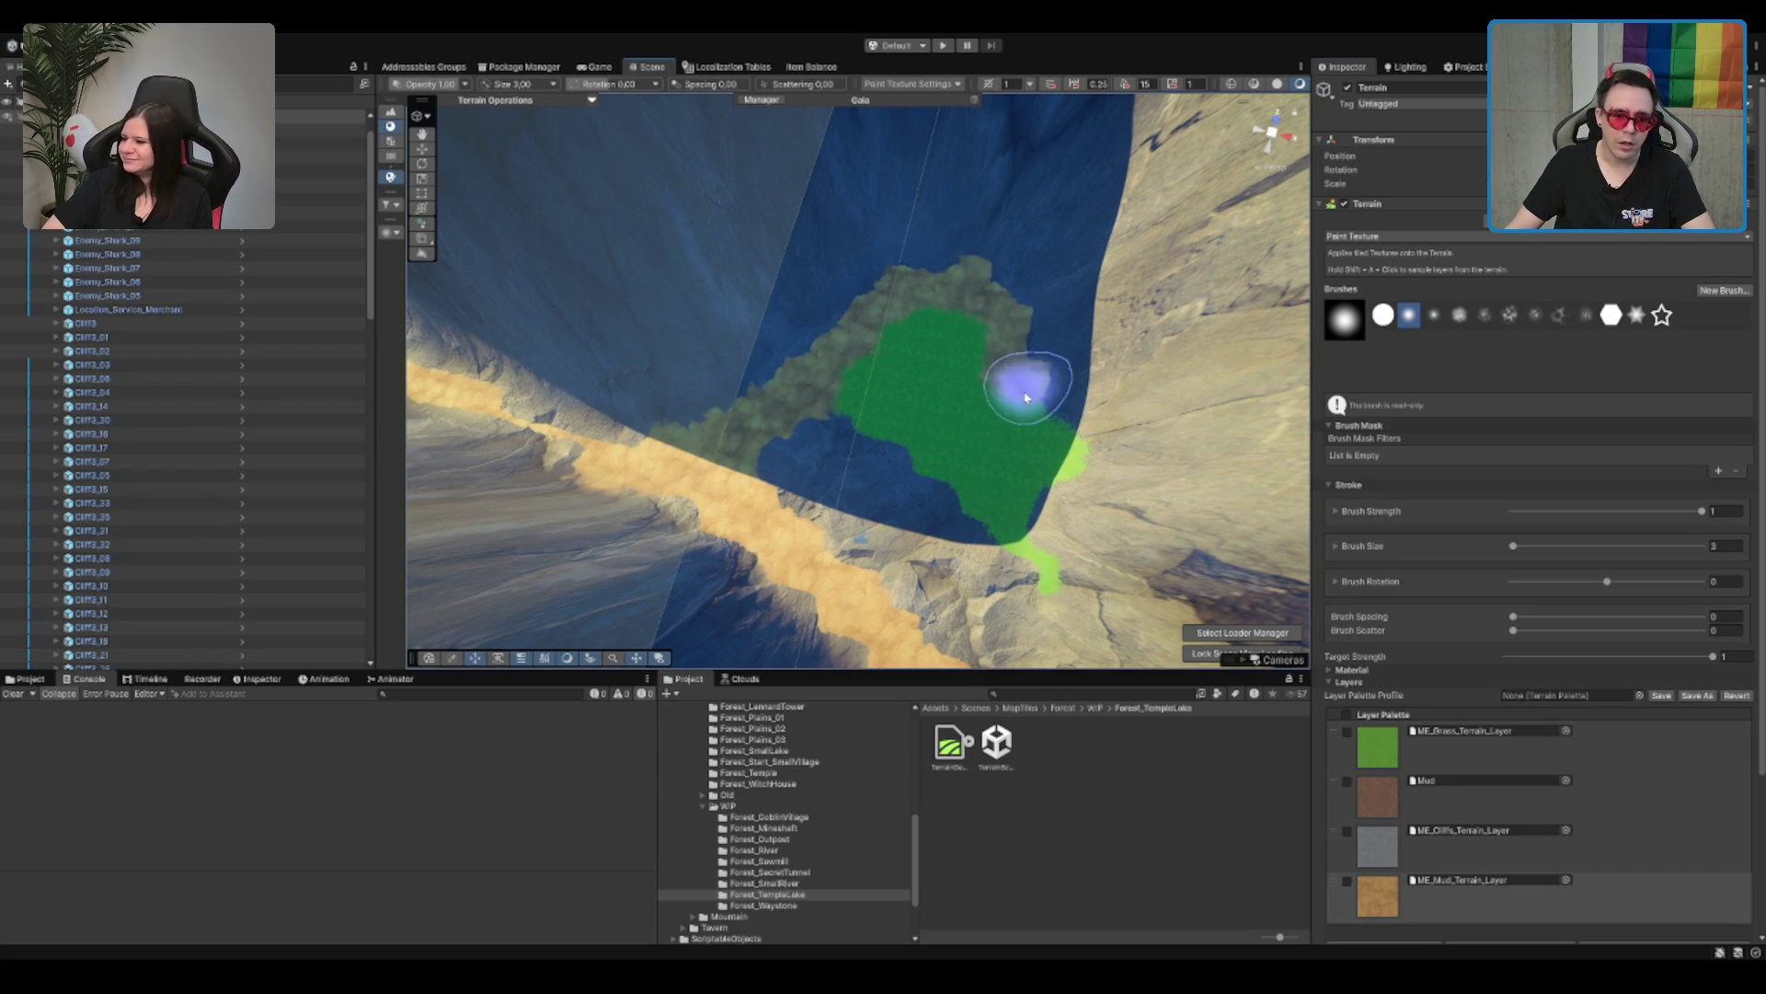
pyautogui.moveTo(1037, 395)
pyautogui.mouseDown()
pyautogui.moveTo(966, 322)
pyautogui.moveTo(1056, 313)
pyautogui.moveTo(1030, 304)
pyautogui.mouseUp()
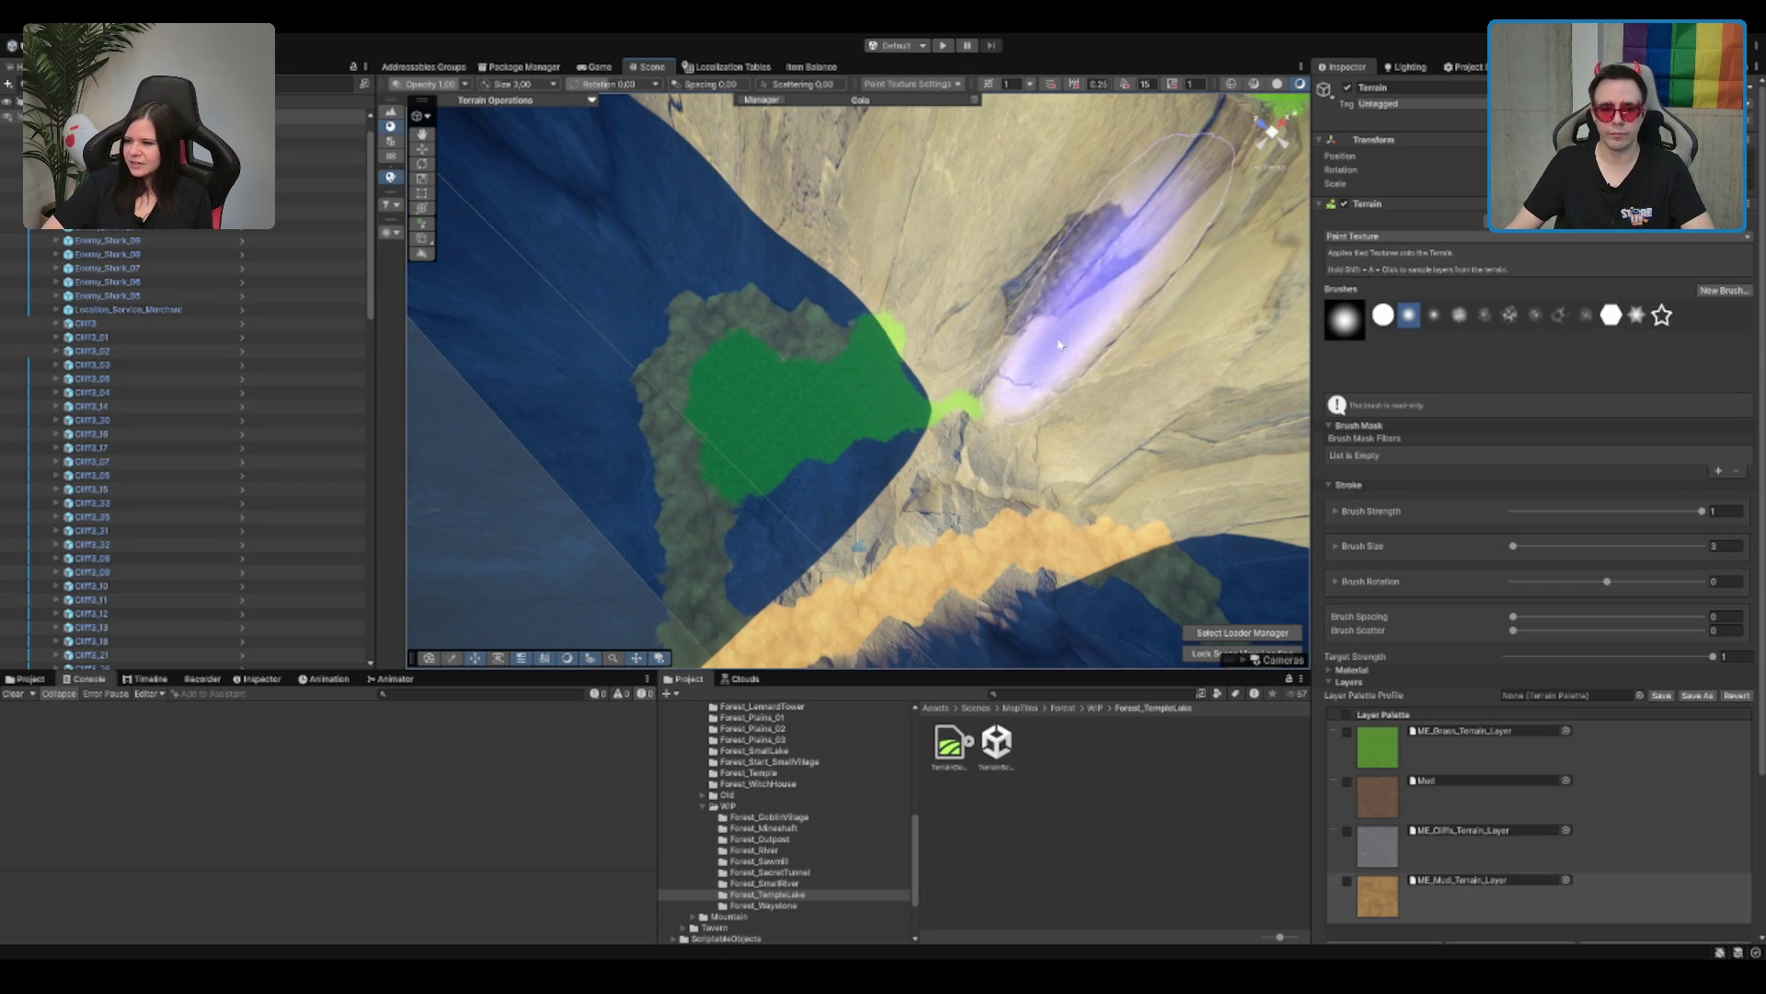
pyautogui.moveTo(921, 429)
pyautogui.mouseDown()
pyautogui.moveTo(1025, 524)
pyautogui.moveTo(884, 418)
pyautogui.mouseUp()
# Step: Cover the green grass patch with forest texture and paint cliff over the forest edge
pyautogui.moveTo(764, 356)
pyautogui.mouseDown()
pyautogui.moveTo(709, 466)
pyautogui.moveTo(840, 552)
pyautogui.moveTo(820, 402)
pyautogui.moveTo(757, 581)
pyautogui.moveTo(770, 425)
pyautogui.moveTo(812, 415)
pyautogui.moveTo(898, 448)
pyautogui.moveTo(870, 526)
pyautogui.moveTo(836, 308)
pyautogui.mouseUp()
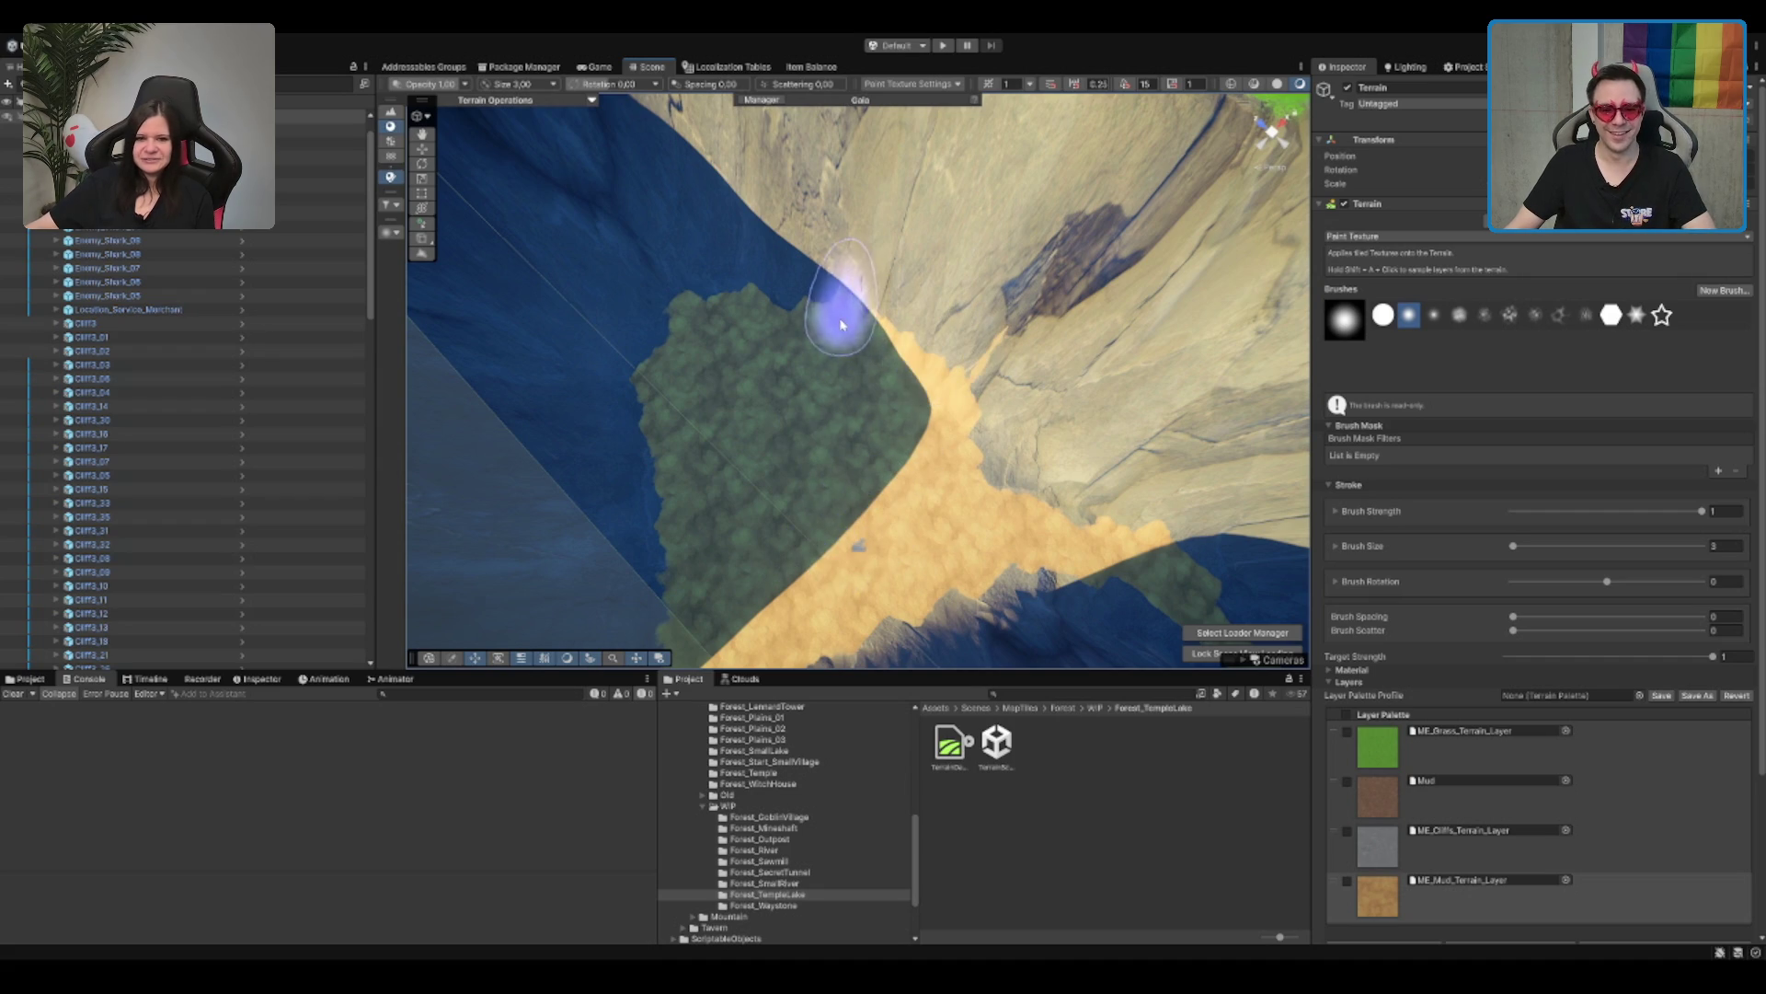
pyautogui.click(1472, 839)
pyautogui.moveTo(765, 362)
pyautogui.mouseDown()
pyautogui.moveTo(849, 295)
pyautogui.moveTo(1044, 465)
pyautogui.moveTo(1123, 426)
pyautogui.moveTo(890, 337)
pyautogui.moveTo(899, 300)
pyautogui.moveTo(1183, 434)
pyautogui.mouseUp()
pyautogui.click(1463, 891)
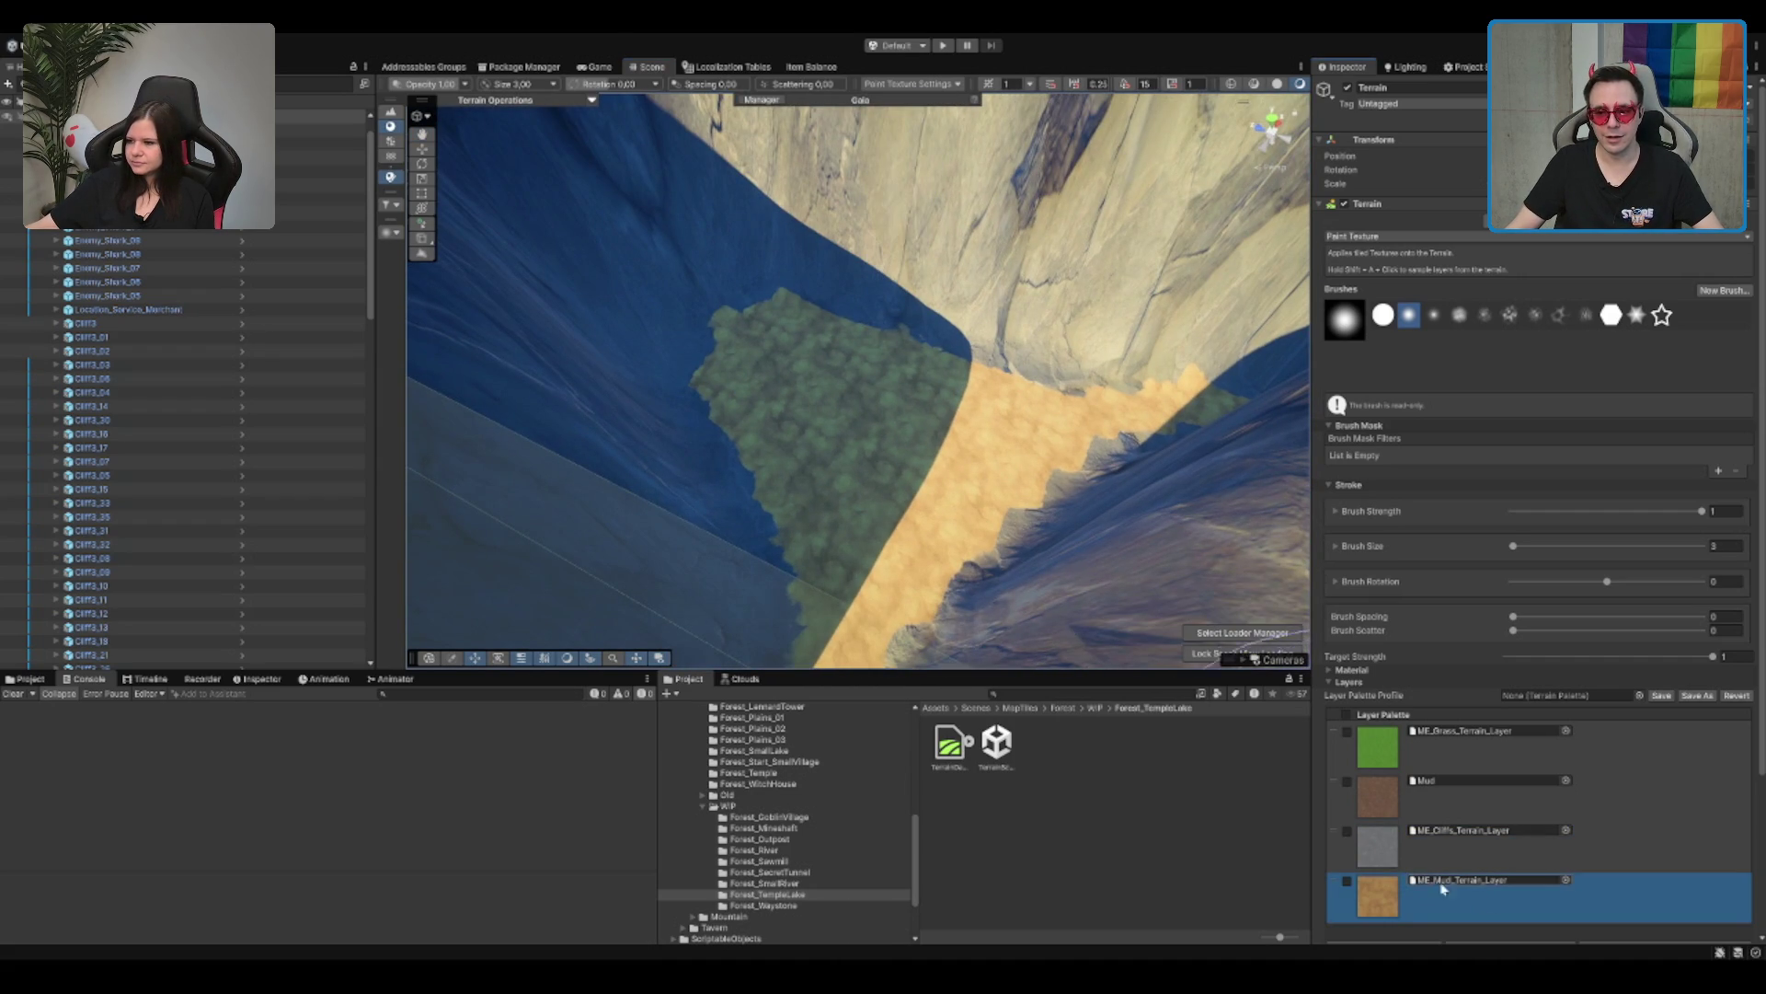
# Step: Extend the mud strip up the slope beside the forest patch
pyautogui.scroll(3, 1135, 414)
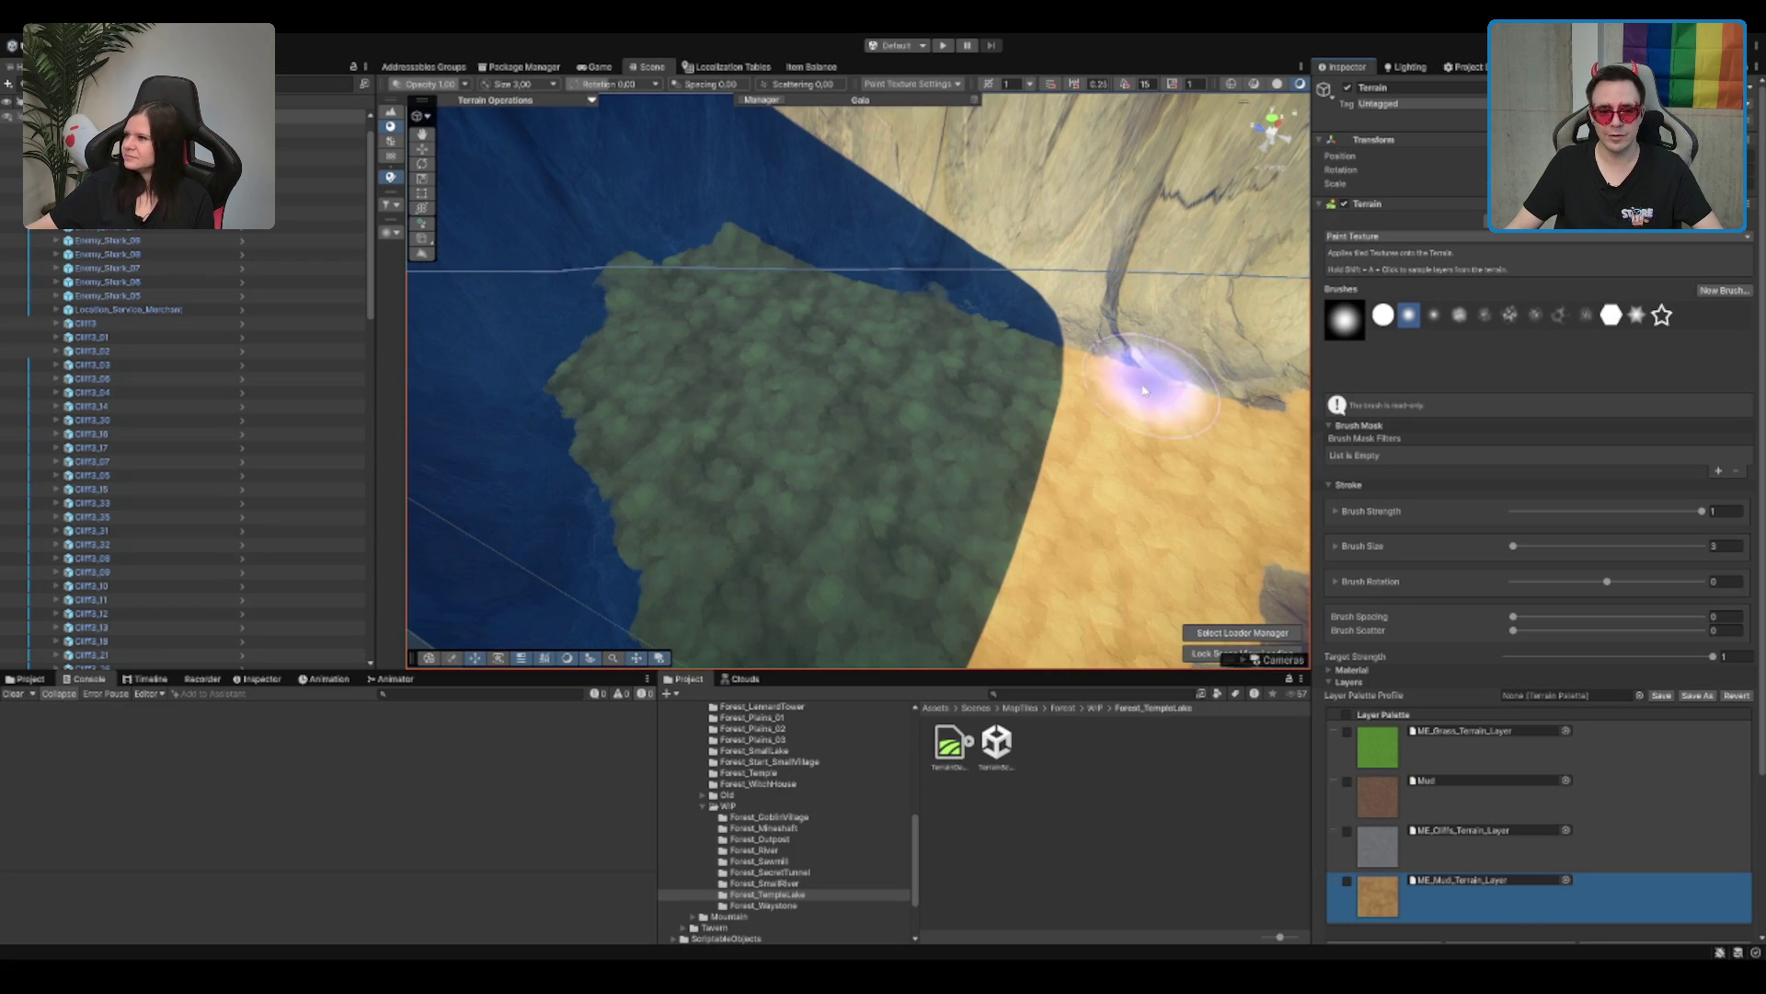
pyautogui.moveTo(981, 363)
pyautogui.mouseDown()
pyautogui.moveTo(1073, 347)
pyautogui.moveTo(1230, 402)
pyautogui.moveTo(1212, 389)
pyautogui.mouseUp()
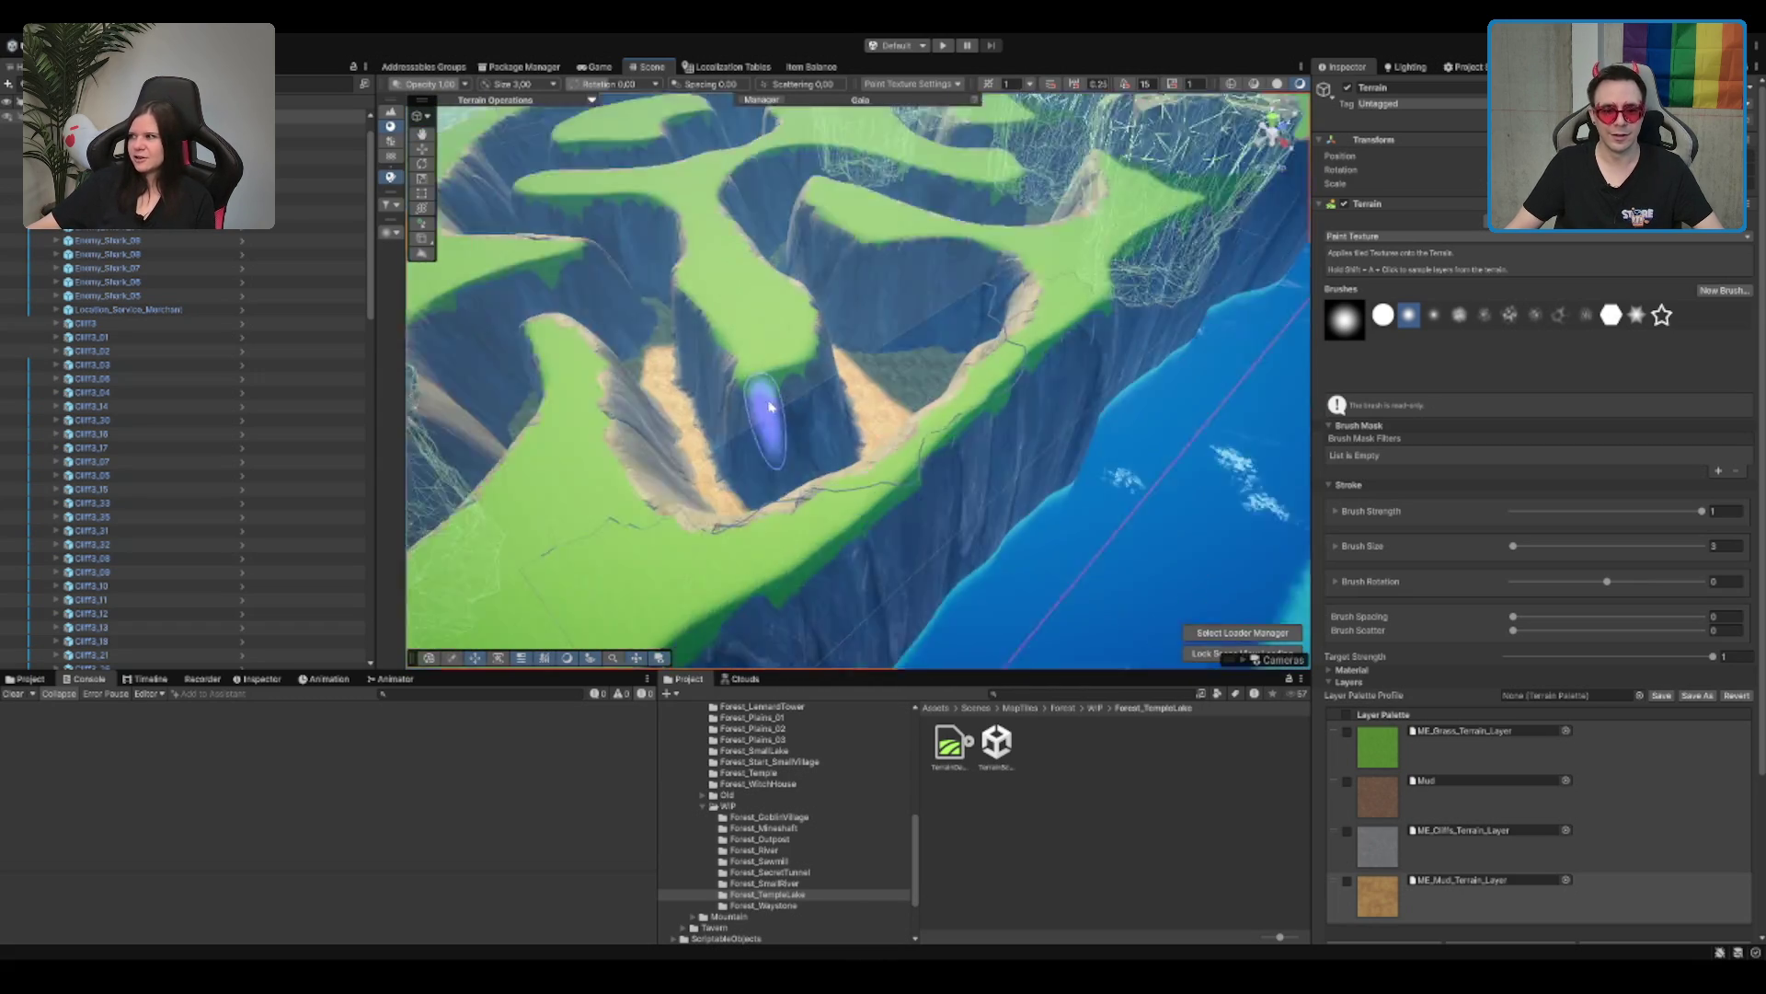
pyautogui.scroll(-5, 771, 407)
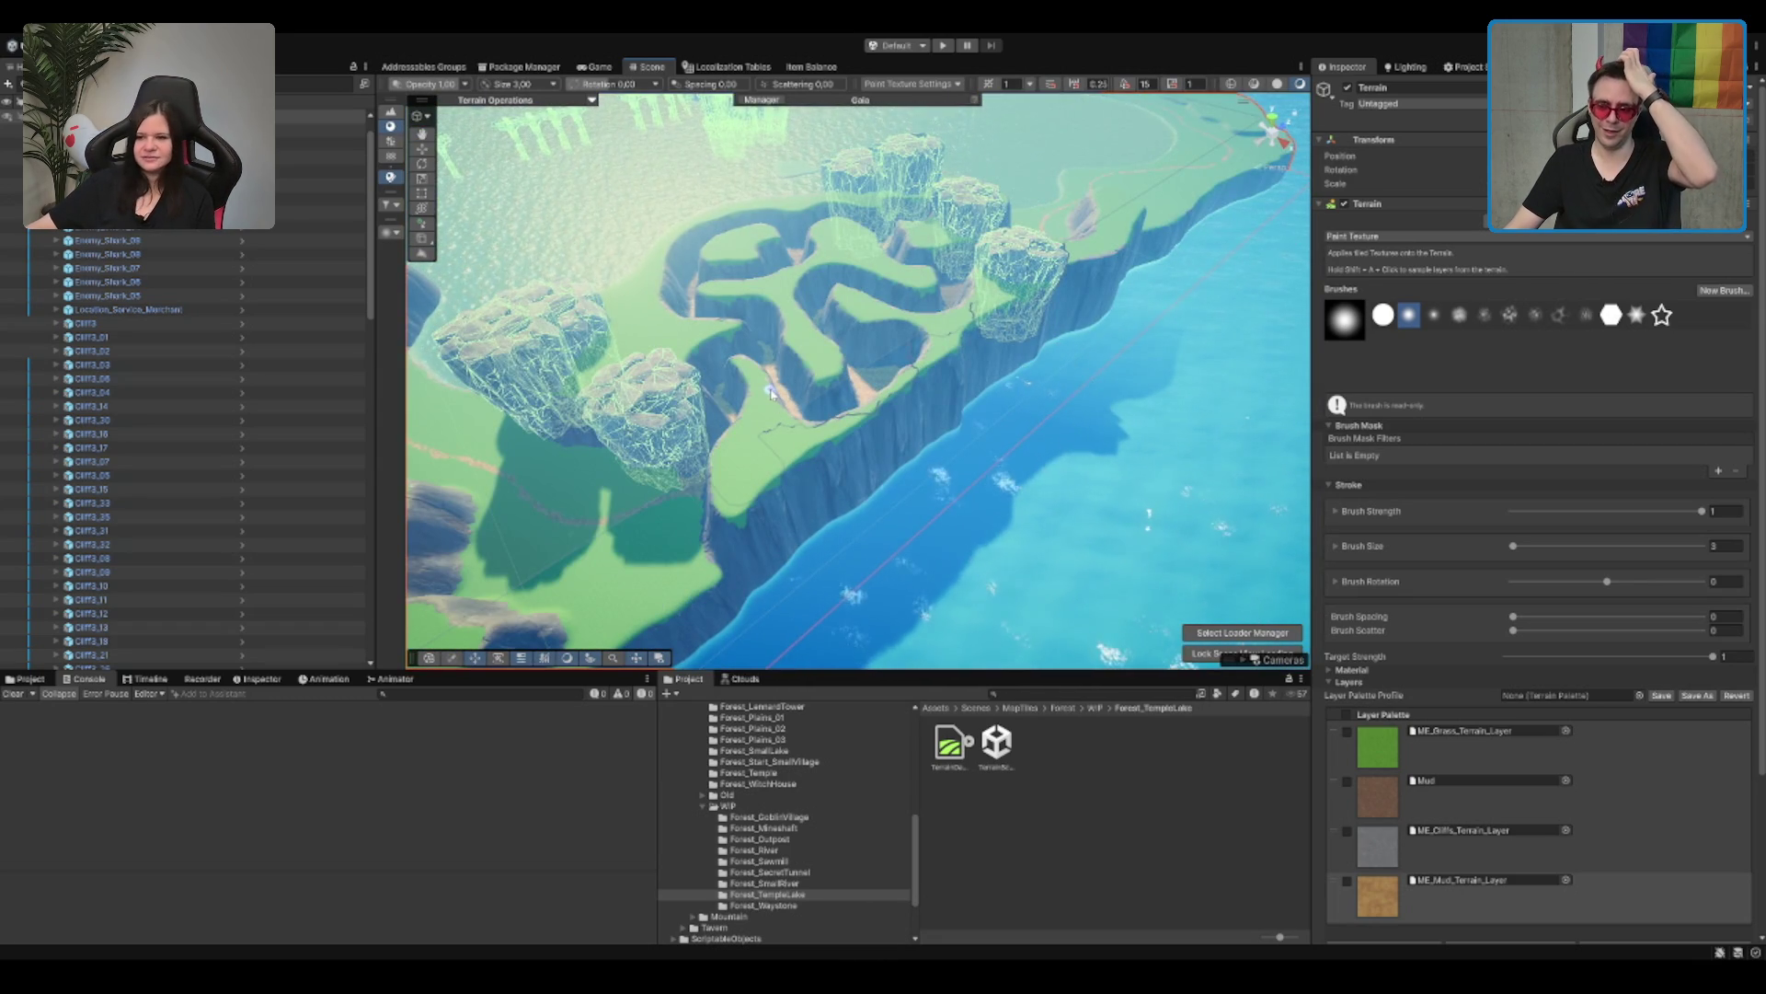
# Step: Zoom and orbit out to a top-down view of the whole island
pyautogui.scroll(2, 1013, 339)
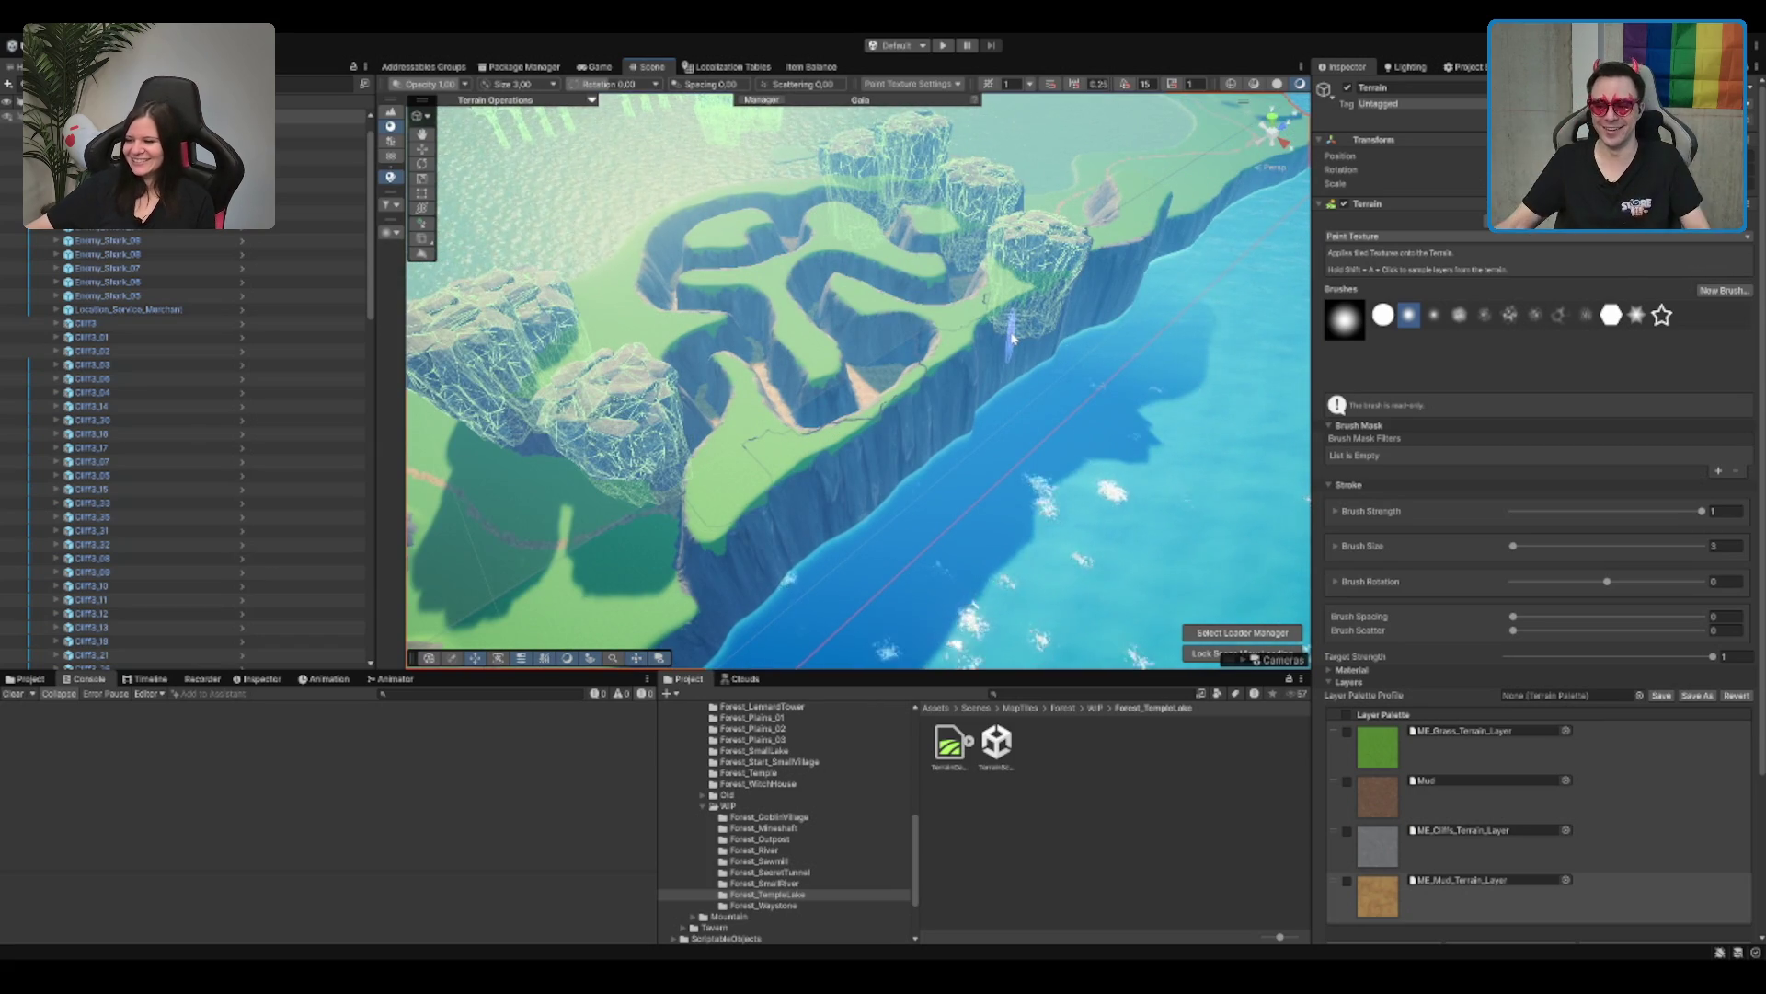
pyautogui.scroll(4, 1013, 338)
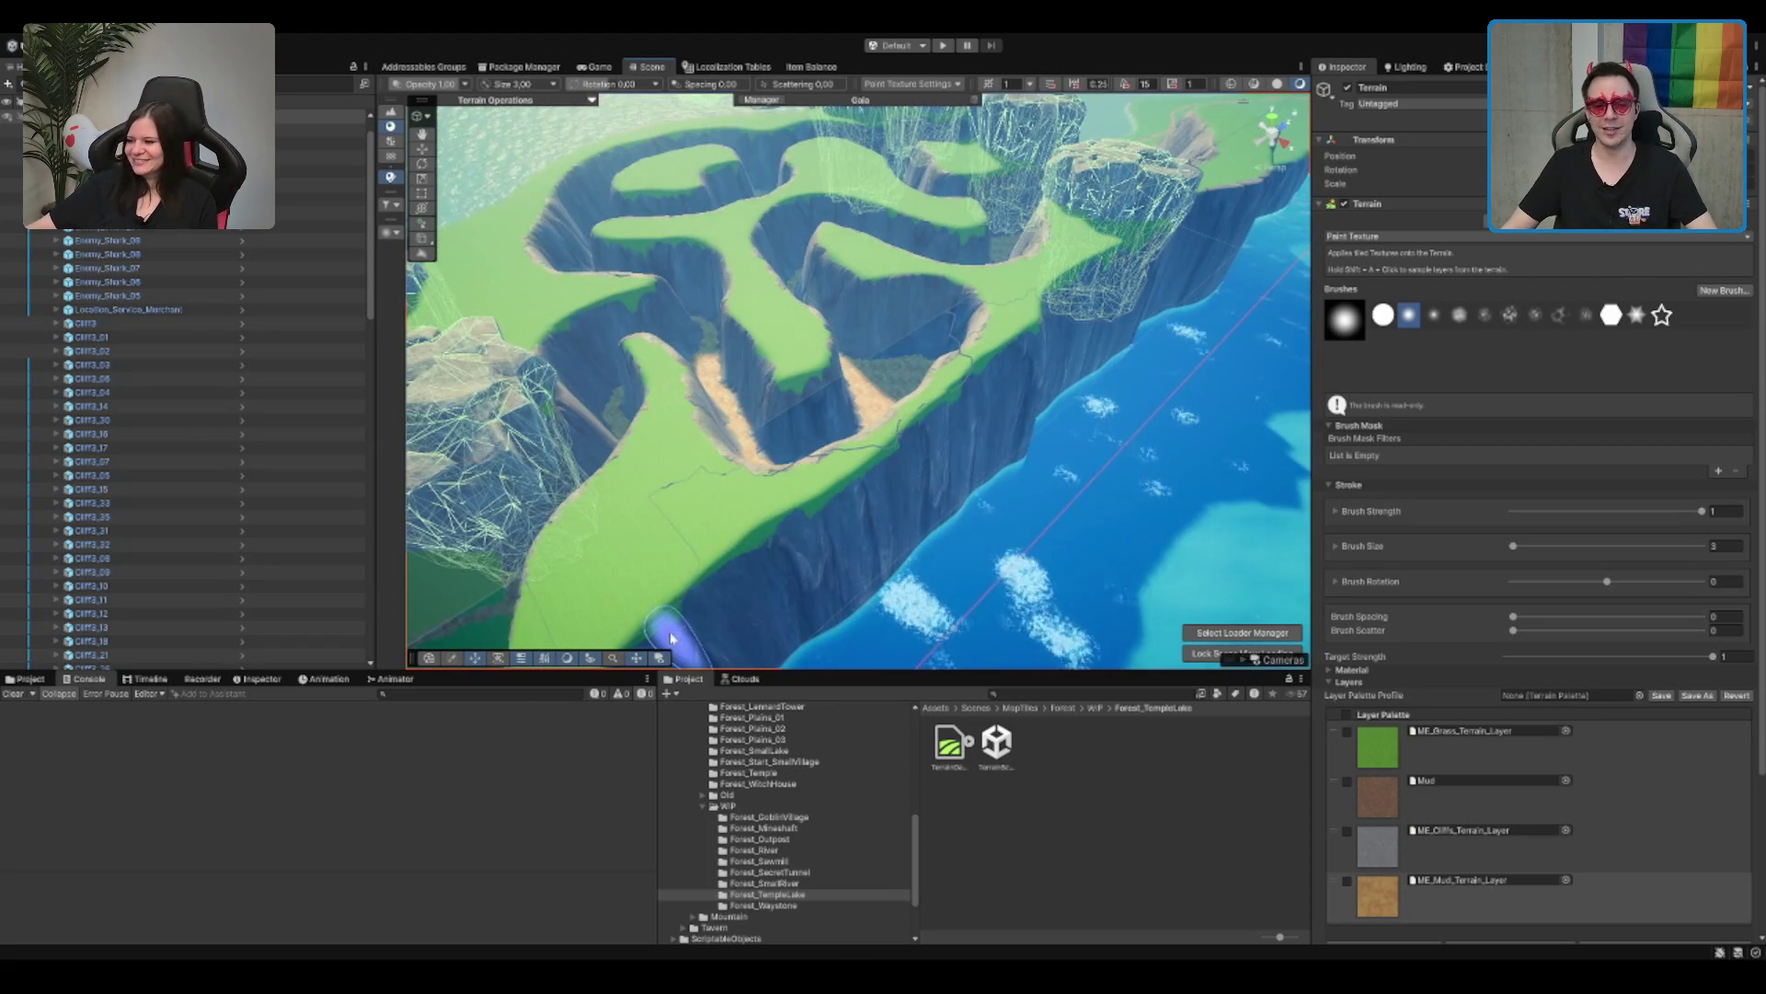
pyautogui.scroll(2, 871, 357)
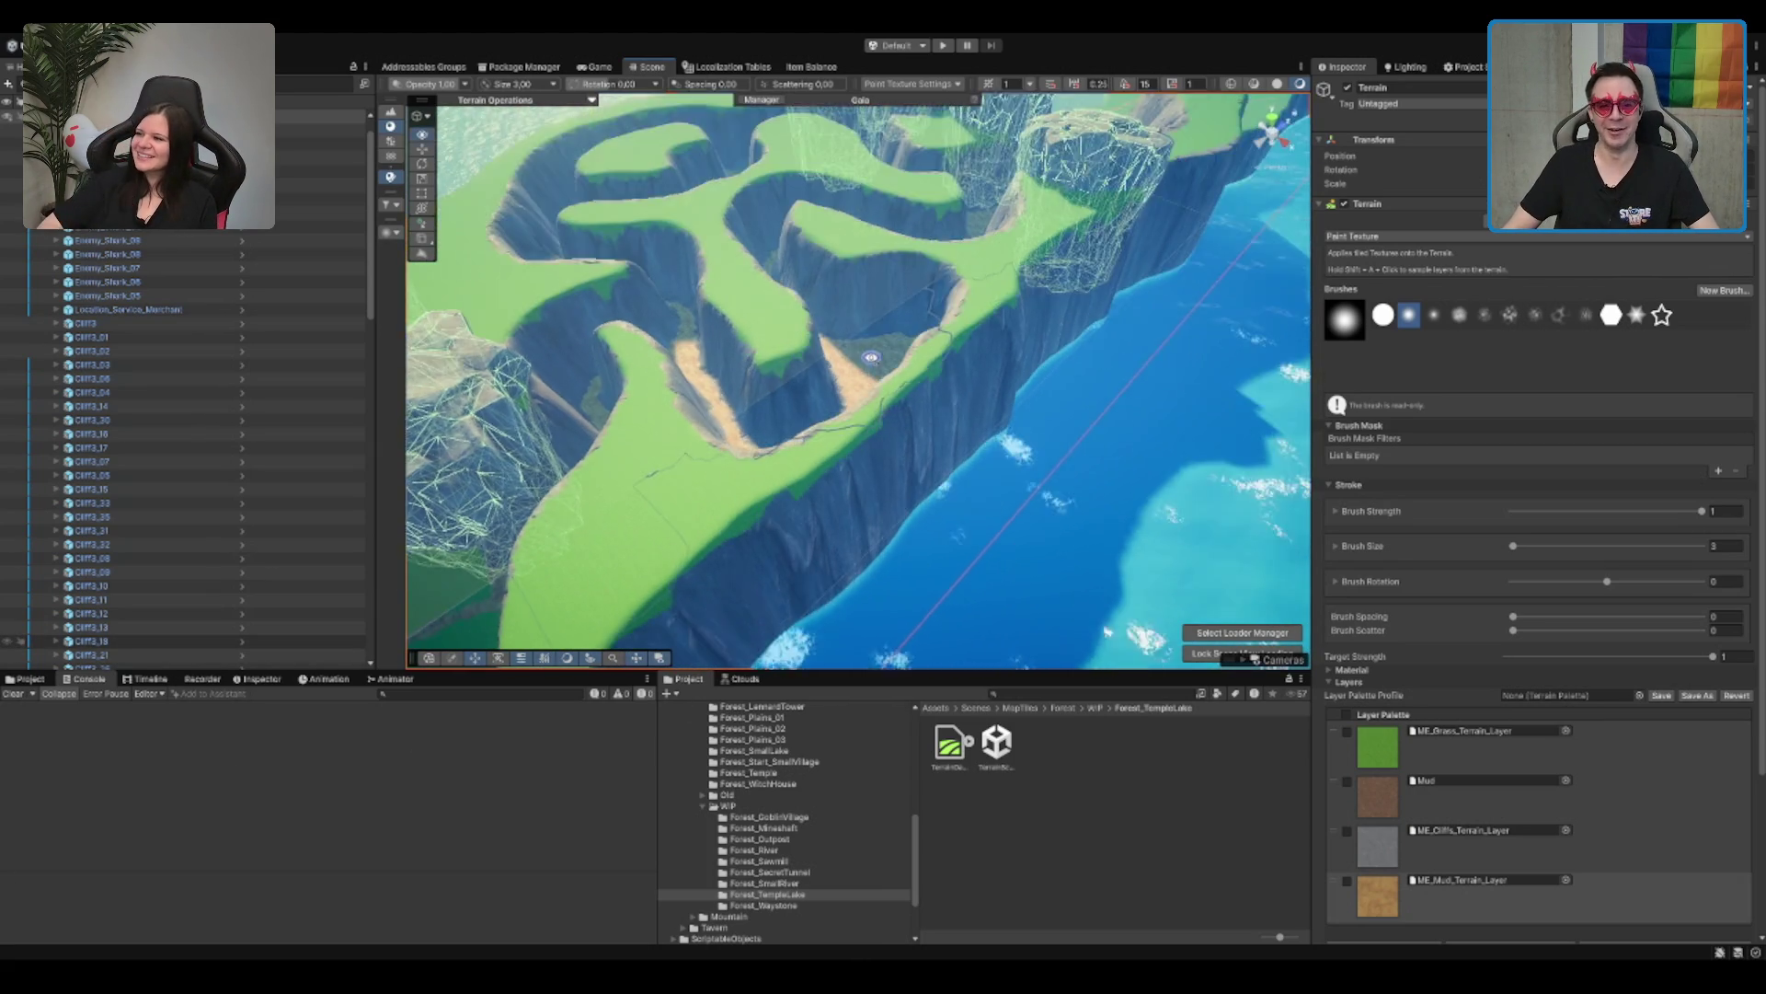
pyautogui.scroll(5, 871, 356)
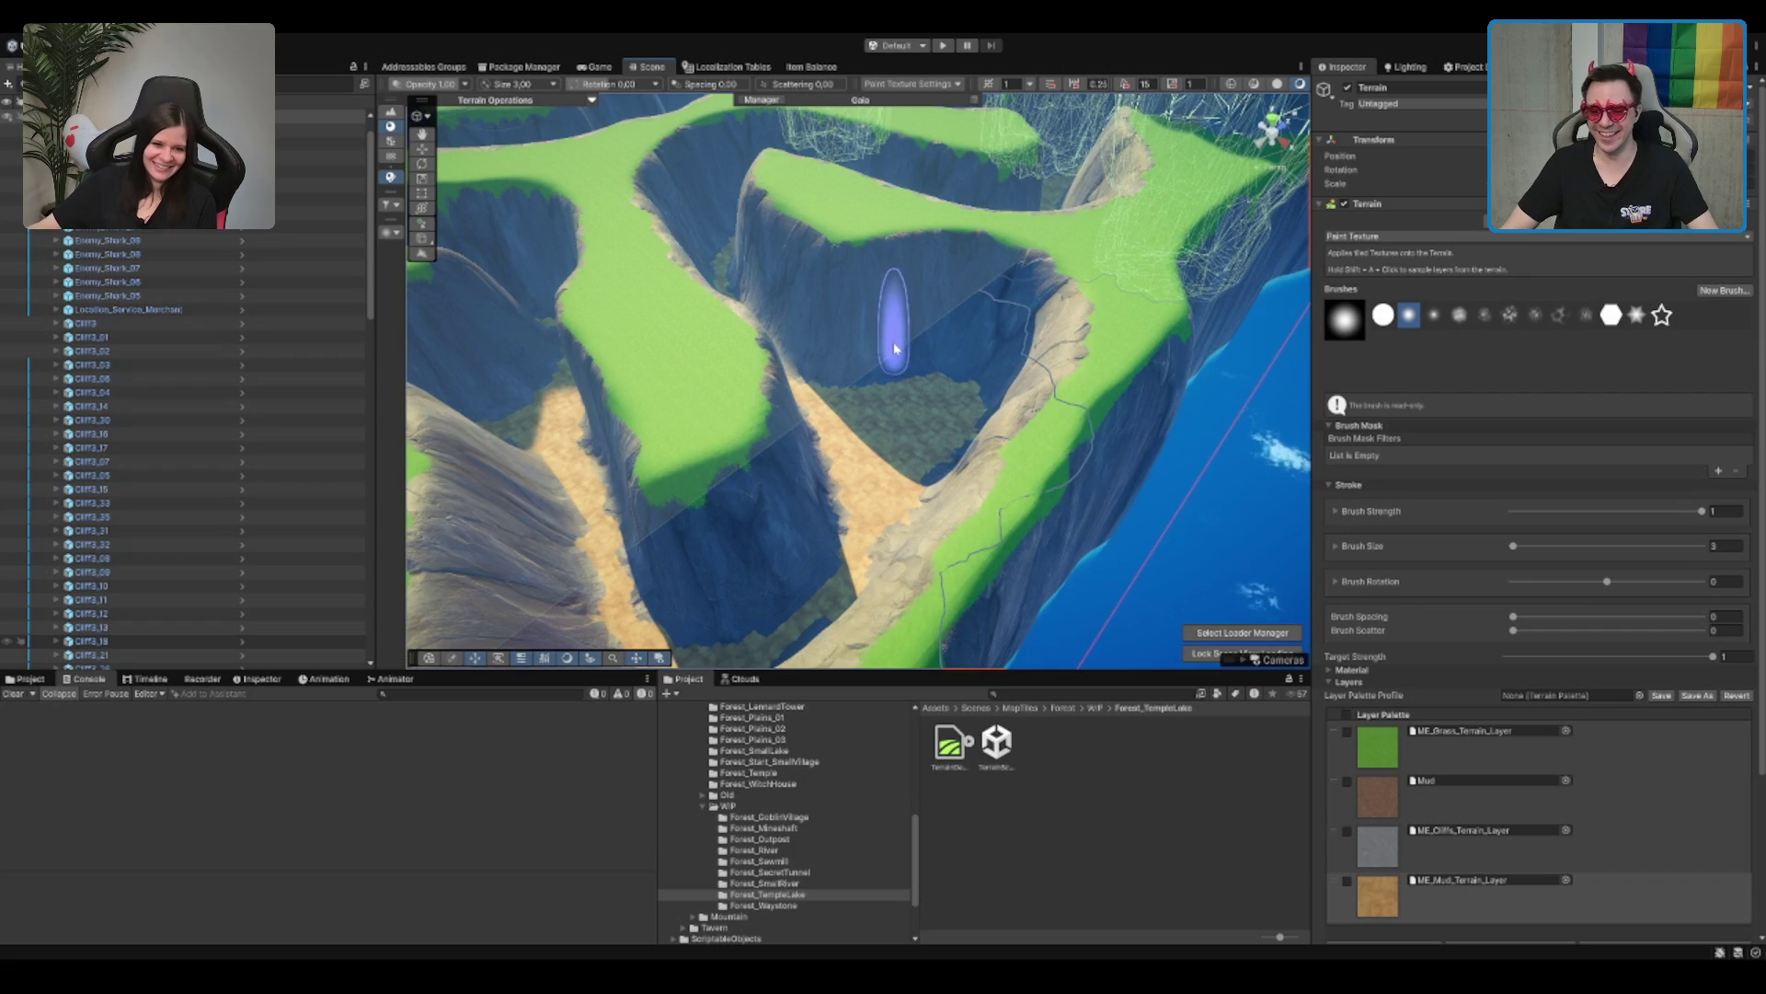
pyautogui.scroll(3, 894, 348)
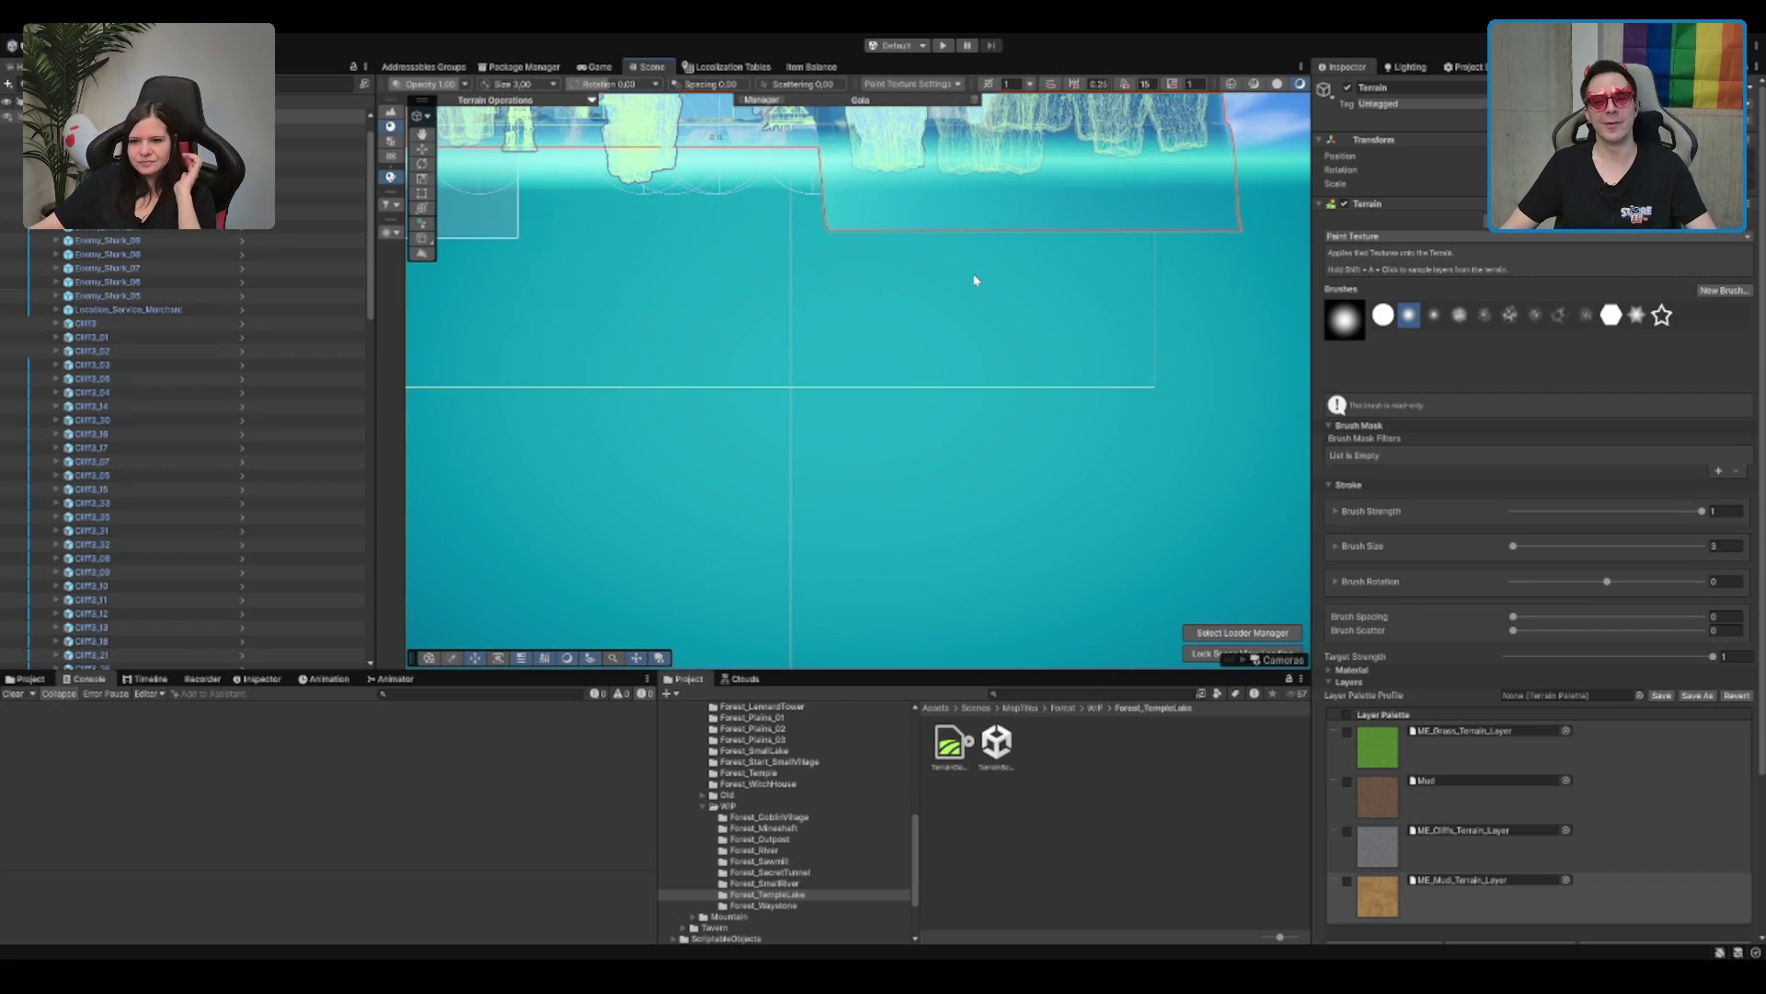
pyautogui.scroll(-5, 975, 280)
pyautogui.moveTo(1012, 281); pyautogui.dragTo(1033, 442)
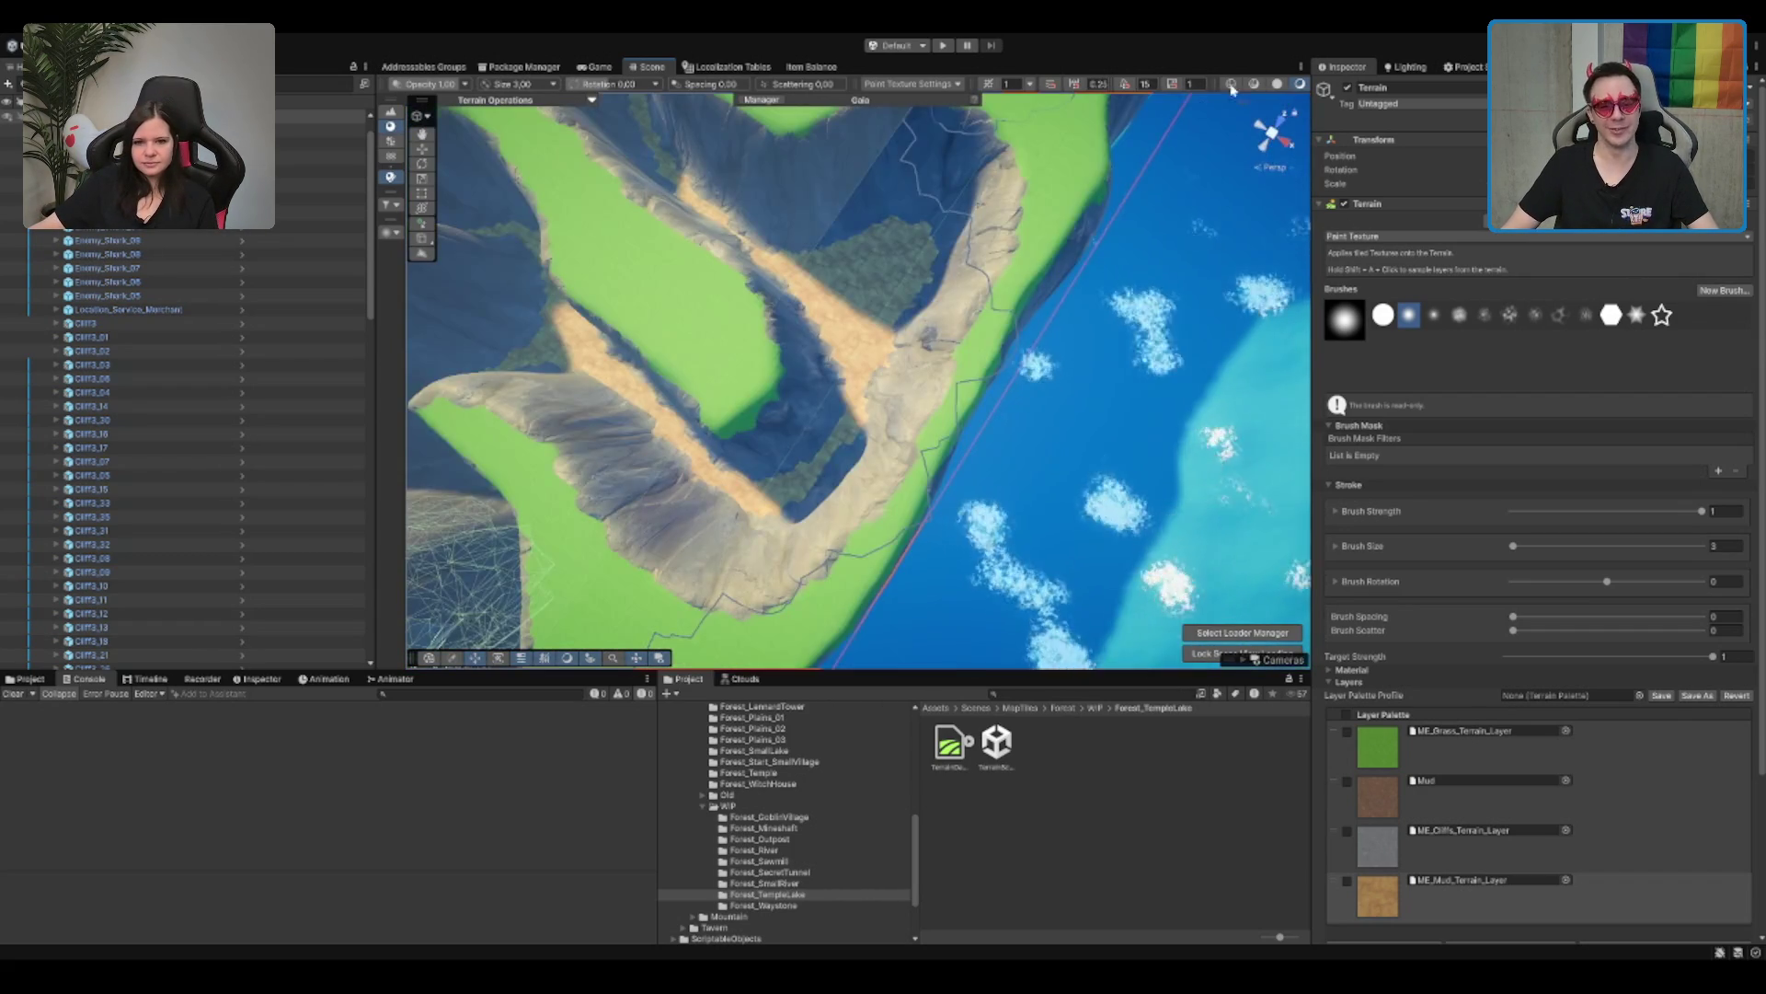
pyautogui.hscroll(3, 1251, 87)
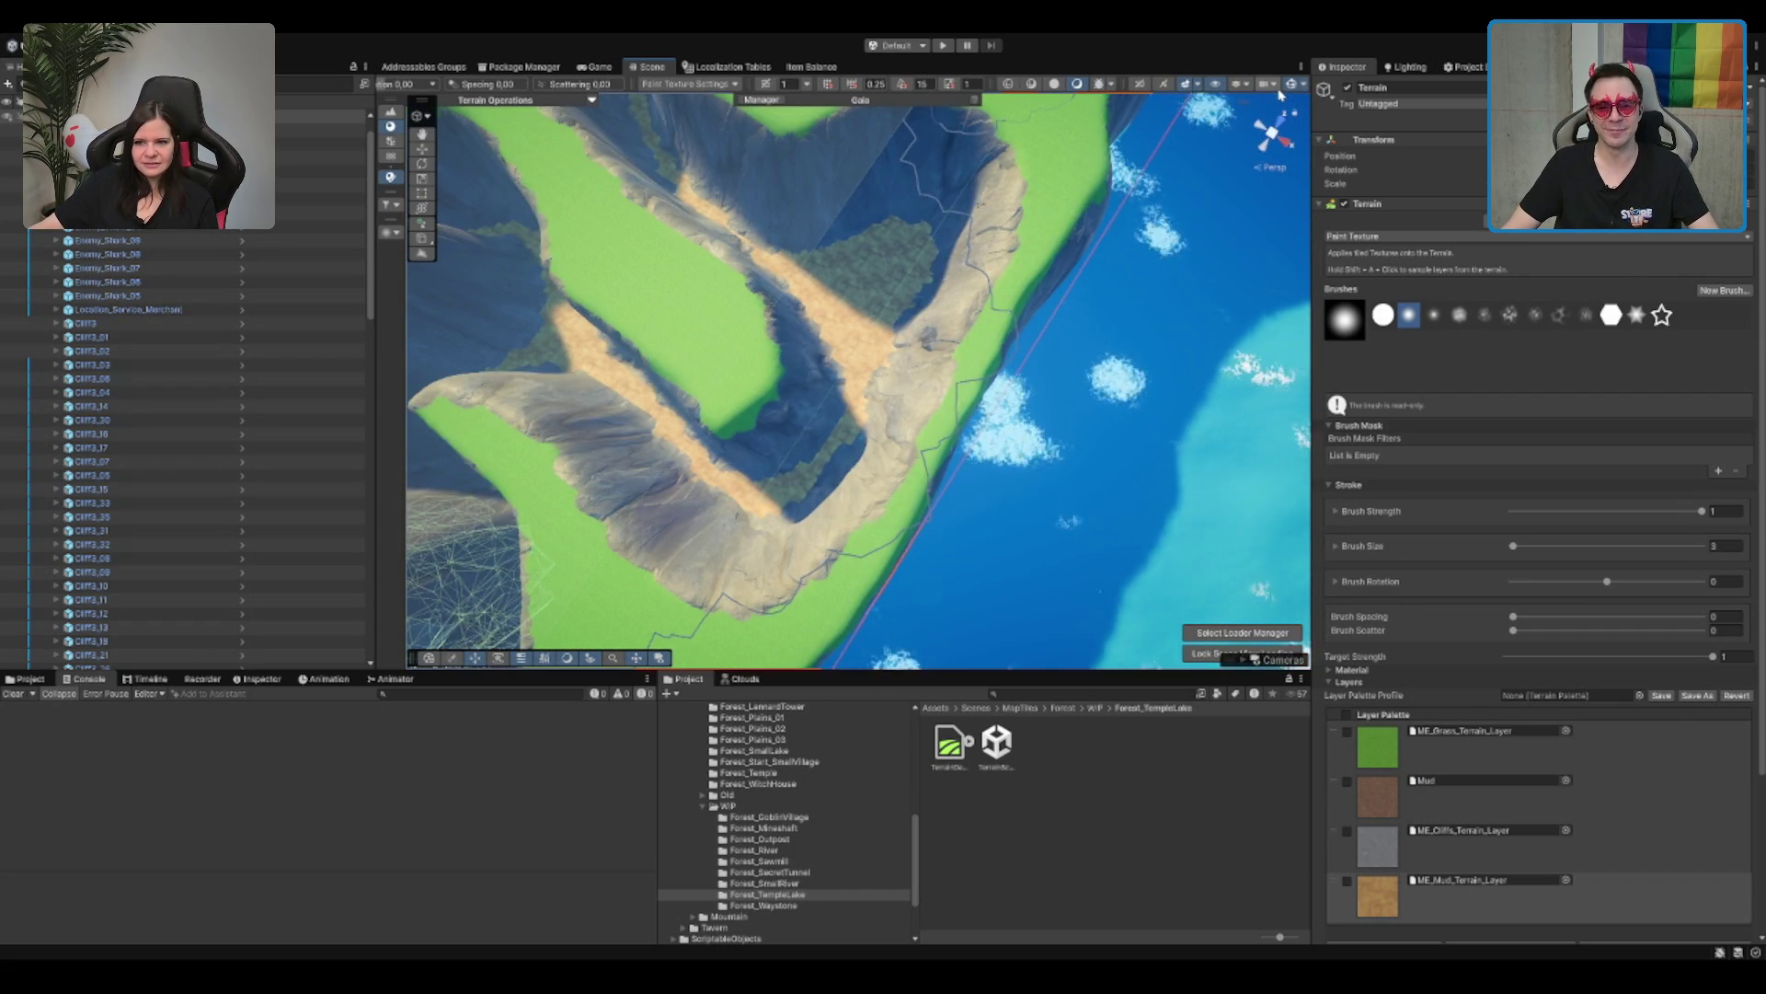
pyautogui.scroll(3, 1017, 552)
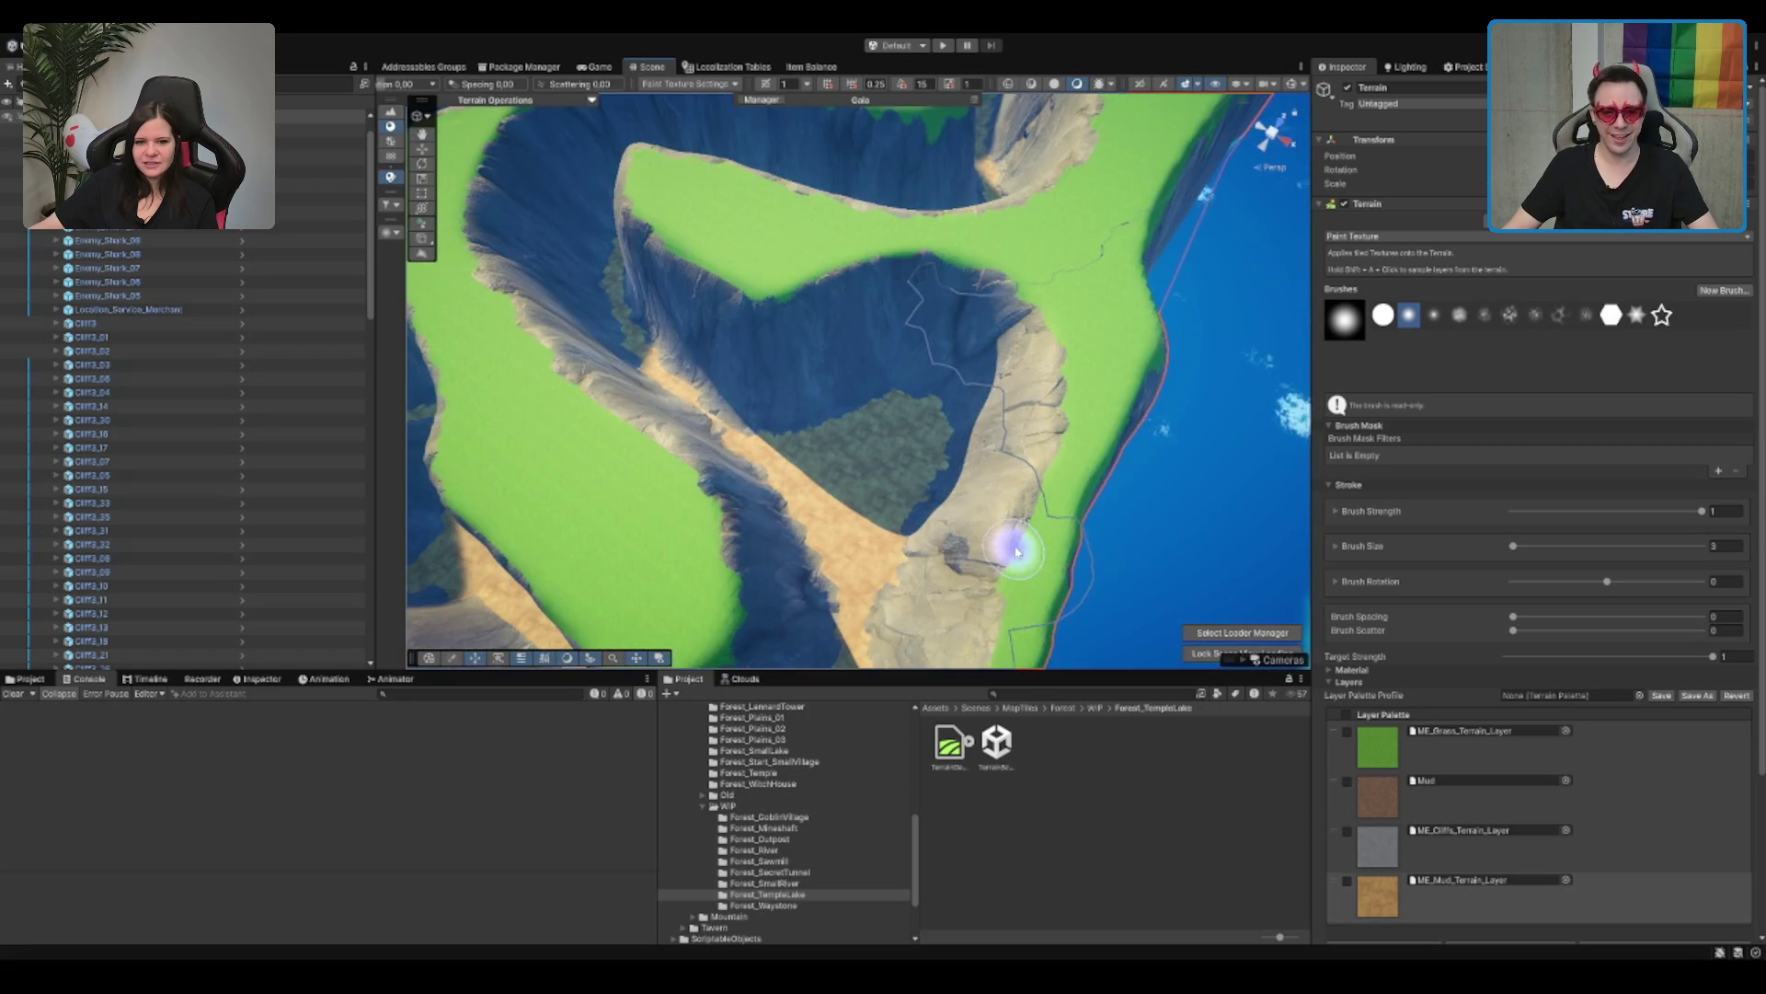
pyautogui.scroll(-5, 1016, 552)
pyautogui.moveTo(1012, 534); pyautogui.dragTo(993, 429)
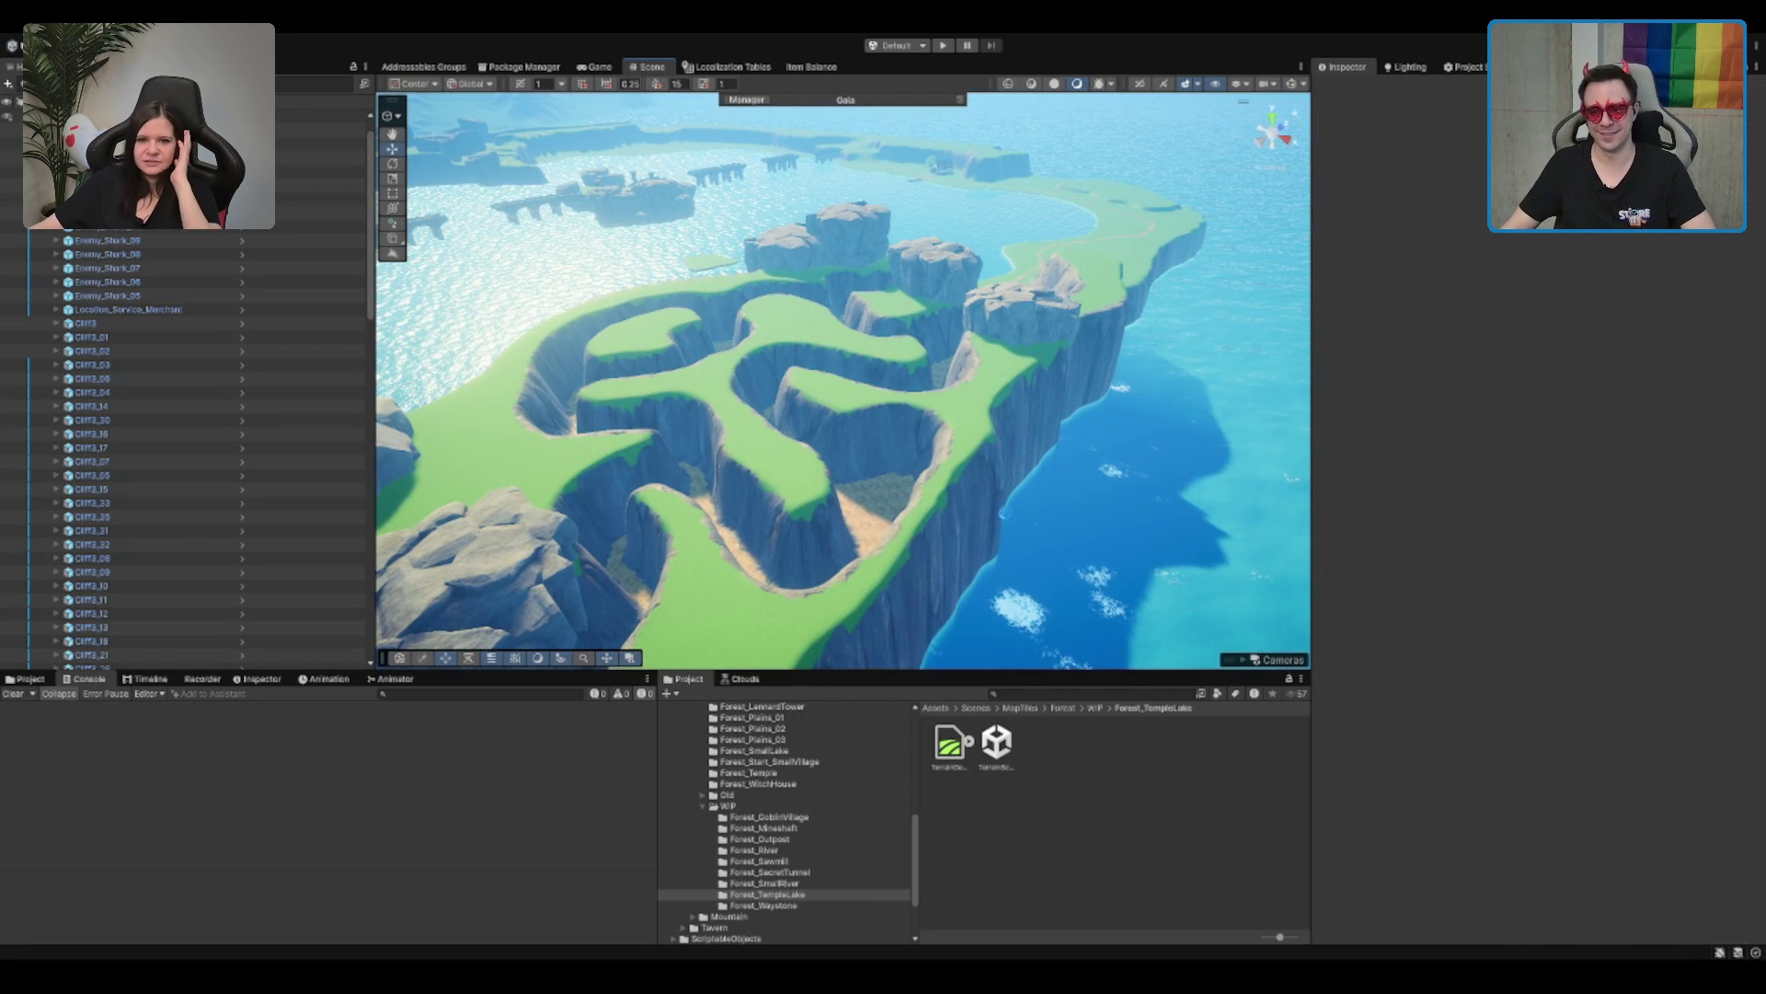
# Step: Fly the camera around the cliffs to the narrow sandy gorge and select the terrain for painting
pyautogui.scroll(5, 1006, 516)
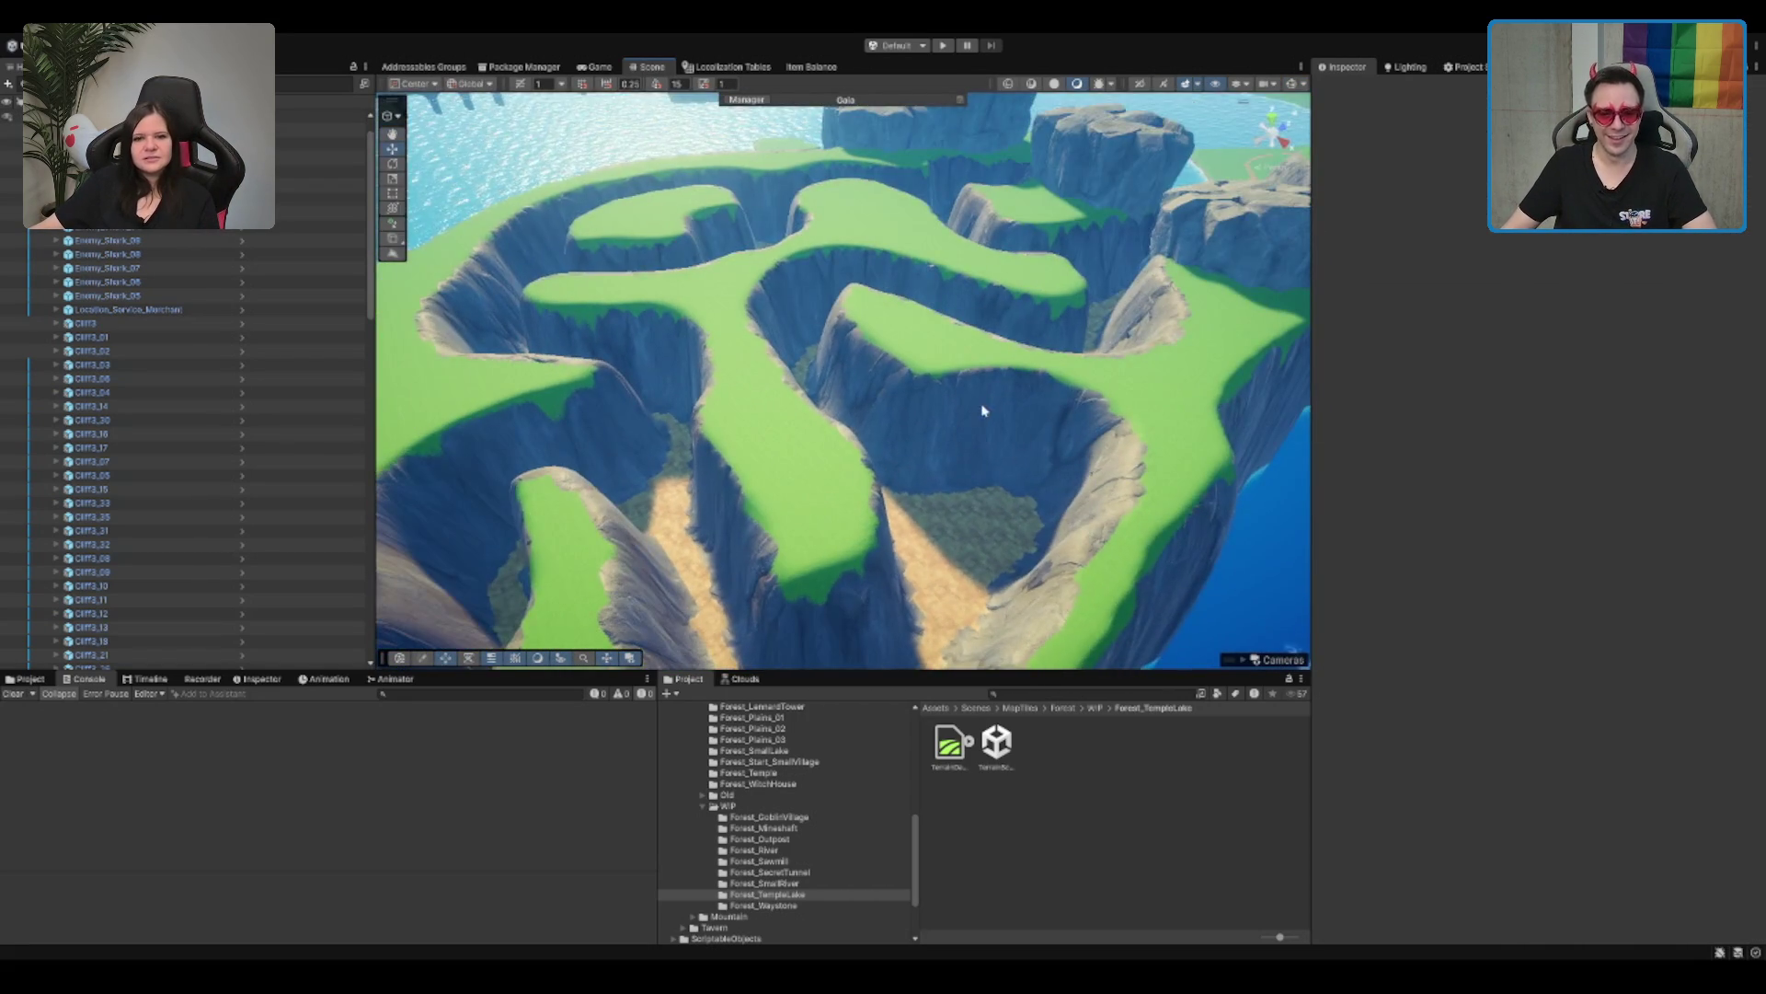
pyautogui.scroll(10, 981, 411)
pyautogui.moveTo(1017, 448); pyautogui.dragTo(1011, 446)
pyautogui.scroll(3, 890, 599)
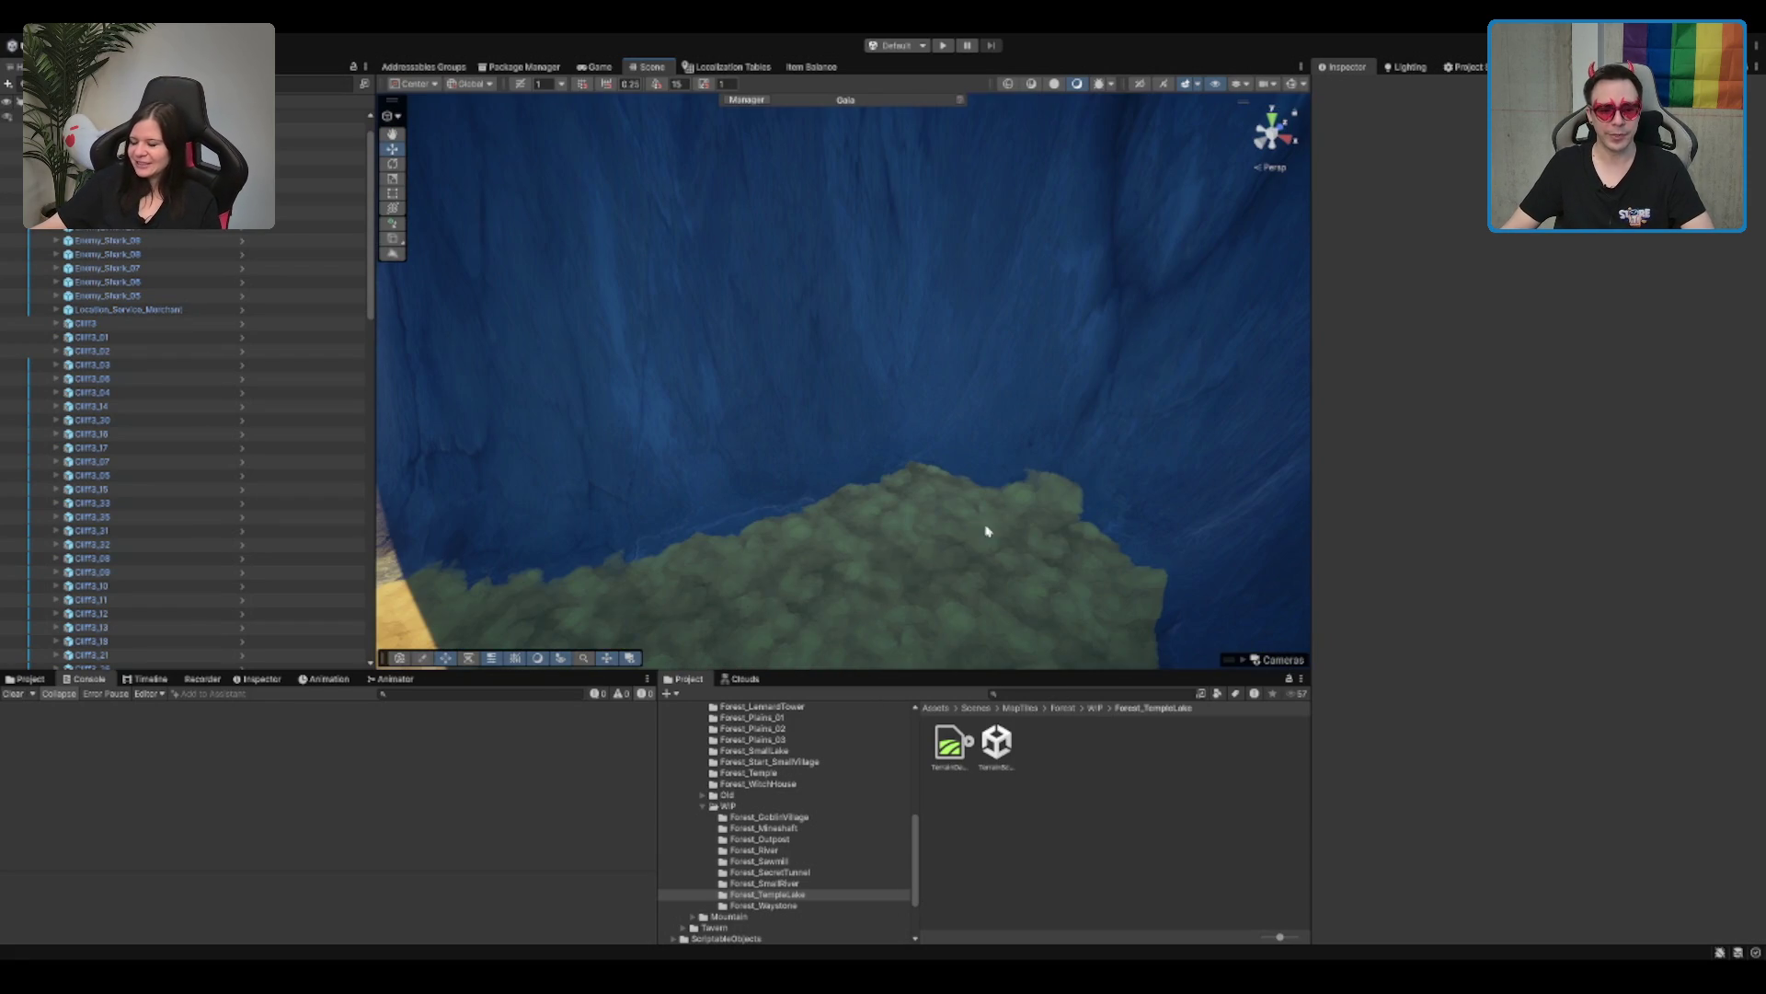
pyautogui.scroll(-3, 1108, 402)
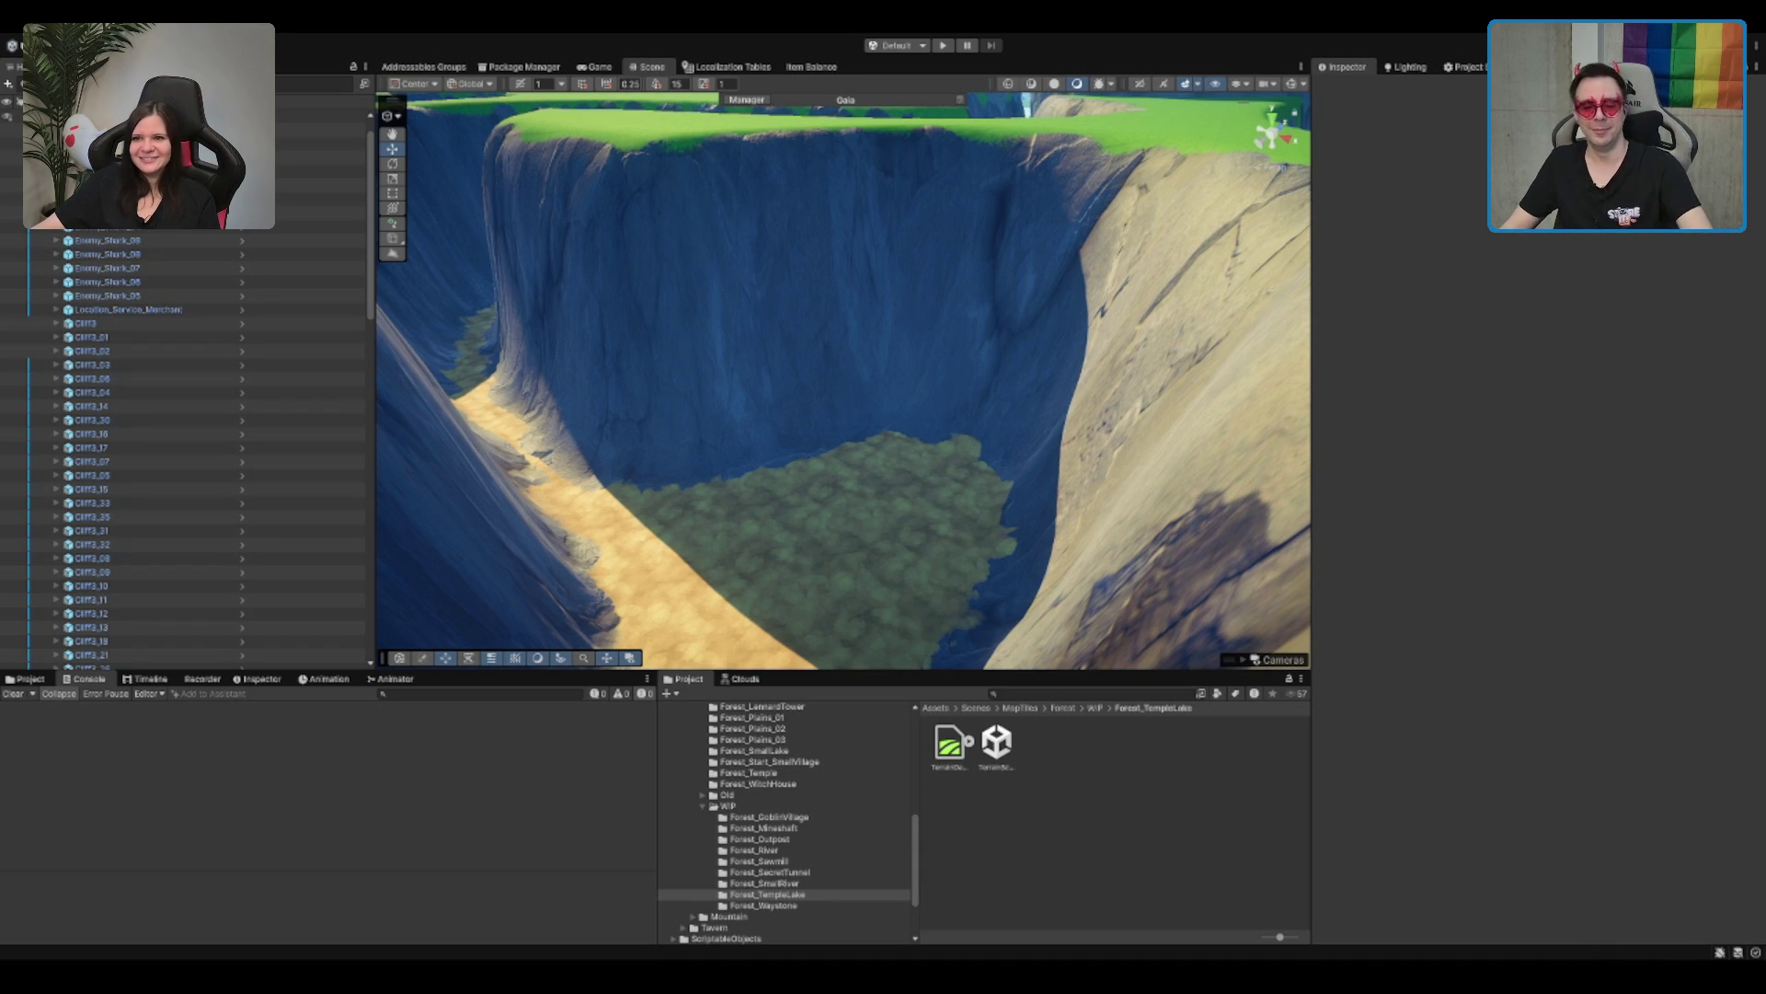
pyautogui.moveTo(828, 441); pyautogui.dragTo(458, 530)
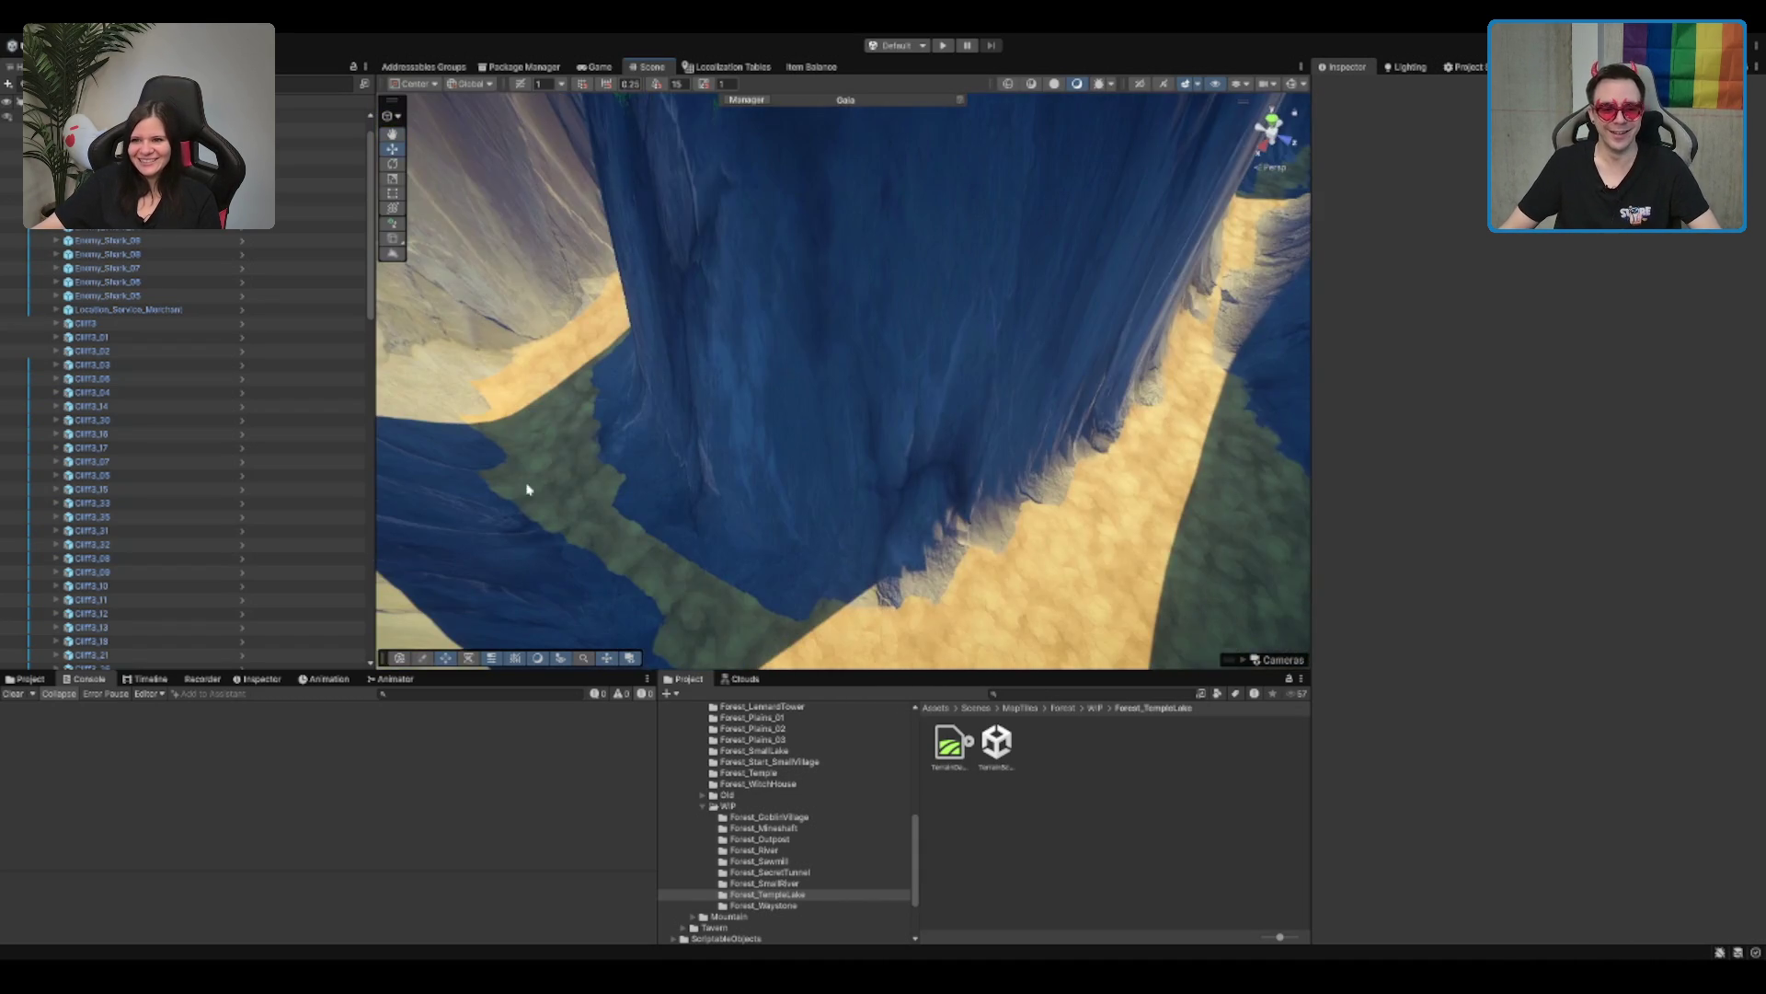
pyautogui.moveTo(1113, 363)
pyautogui.mouseDown()
pyautogui.moveTo(1033, 399)
pyautogui.moveTo(1116, 348)
pyautogui.mouseUp()
pyautogui.click(1113, 350)
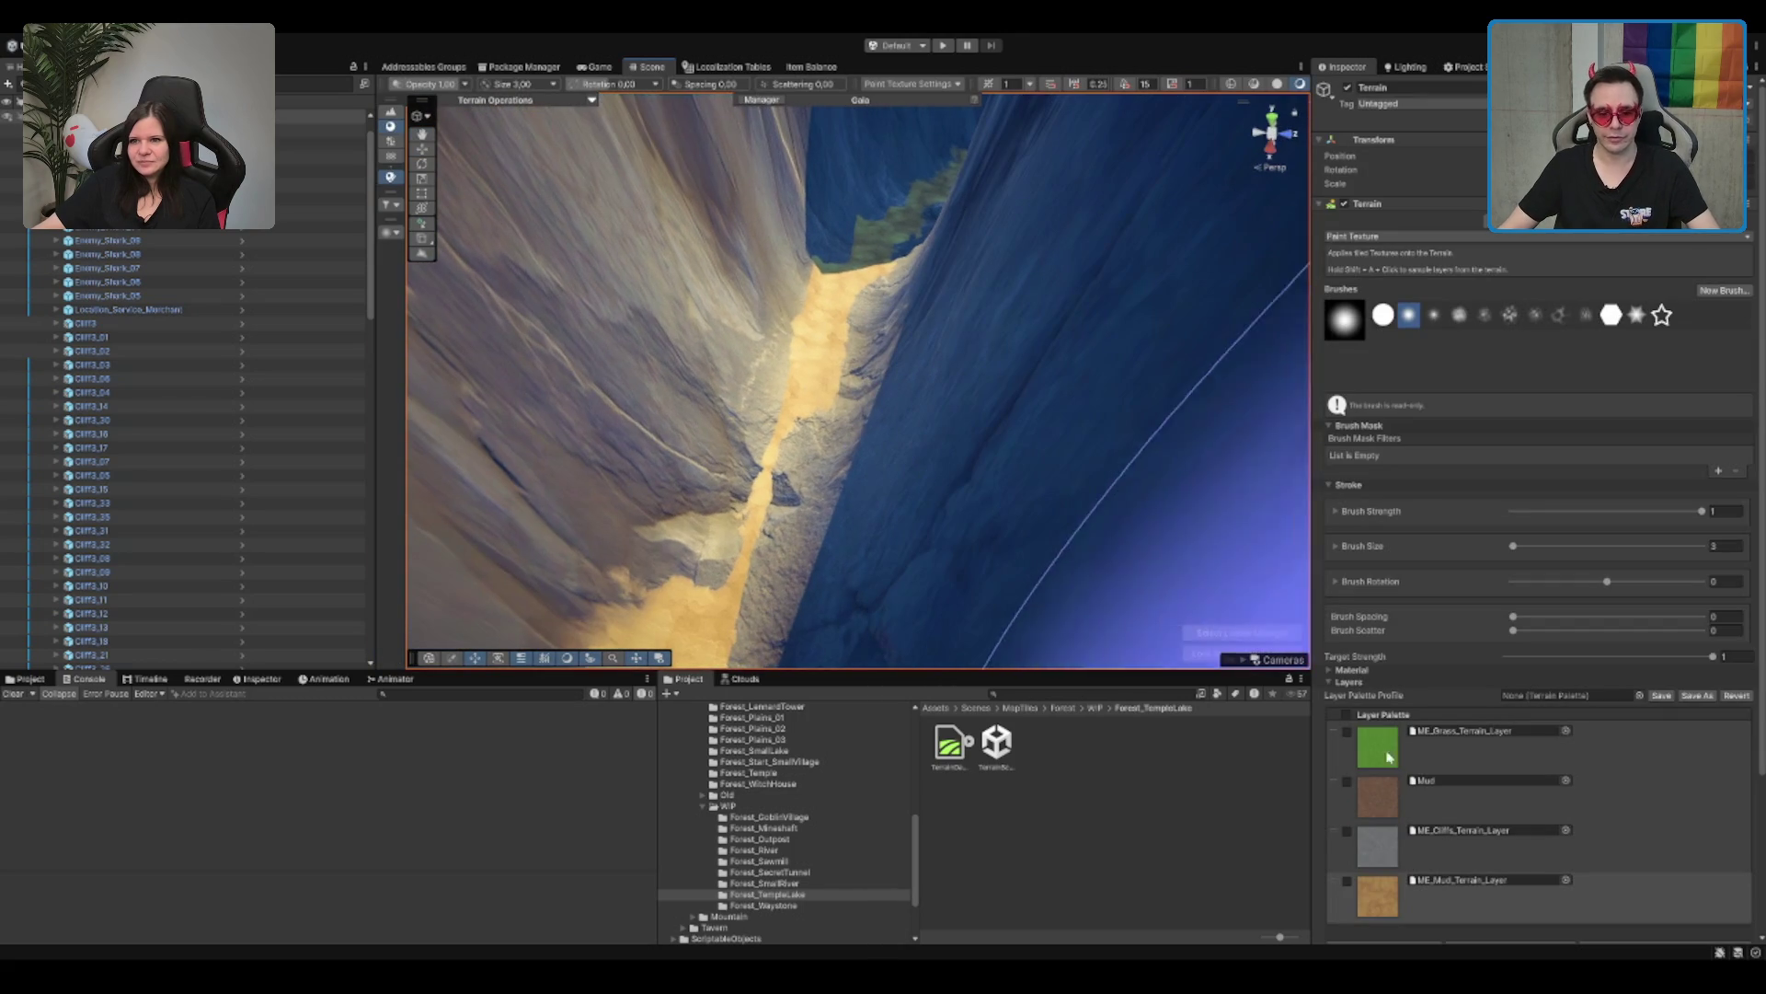
# Step: Paint mud, then the green forest texture, up the sandy gorge floor
pyautogui.click(1464, 885)
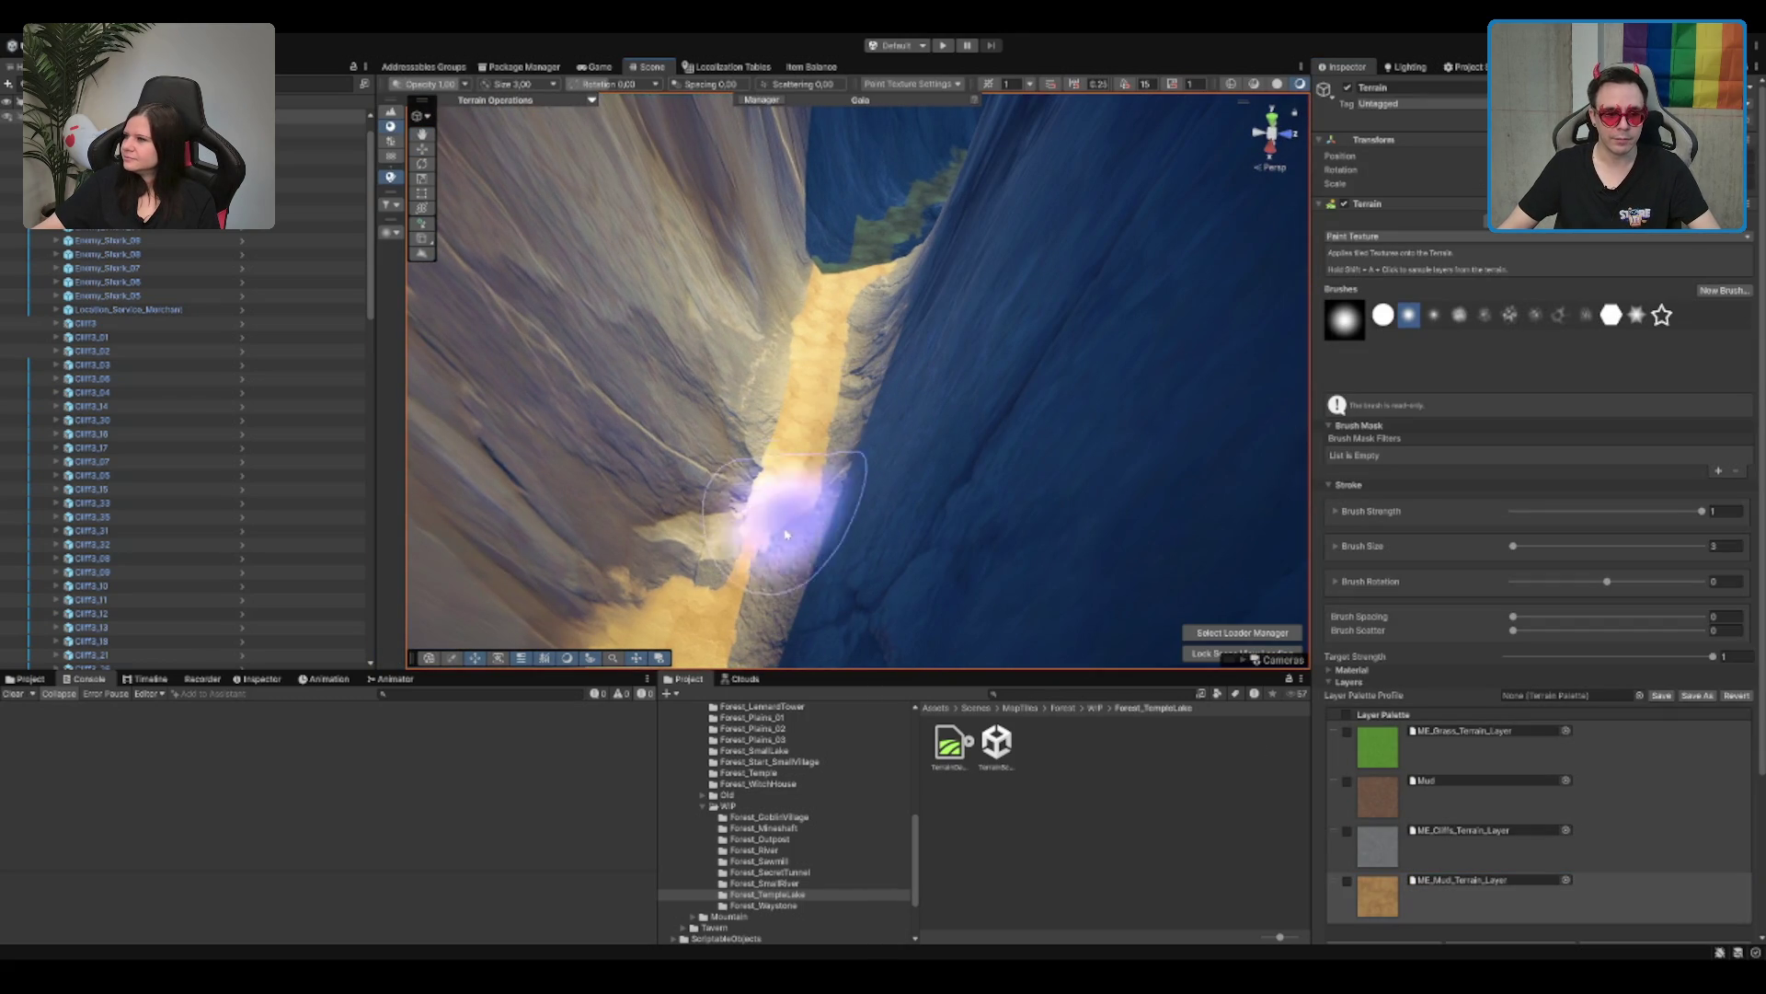
pyautogui.moveTo(756, 608); pyautogui.dragTo(805, 430)
pyautogui.moveTo(809, 358)
pyautogui.mouseDown()
pyautogui.moveTo(611, 592)
pyautogui.moveTo(840, 540)
pyautogui.moveTo(836, 335)
pyautogui.moveTo(840, 359)
pyautogui.moveTo(710, 323)
pyautogui.moveTo(730, 217)
pyautogui.moveTo(862, 396)
pyautogui.mouseUp()
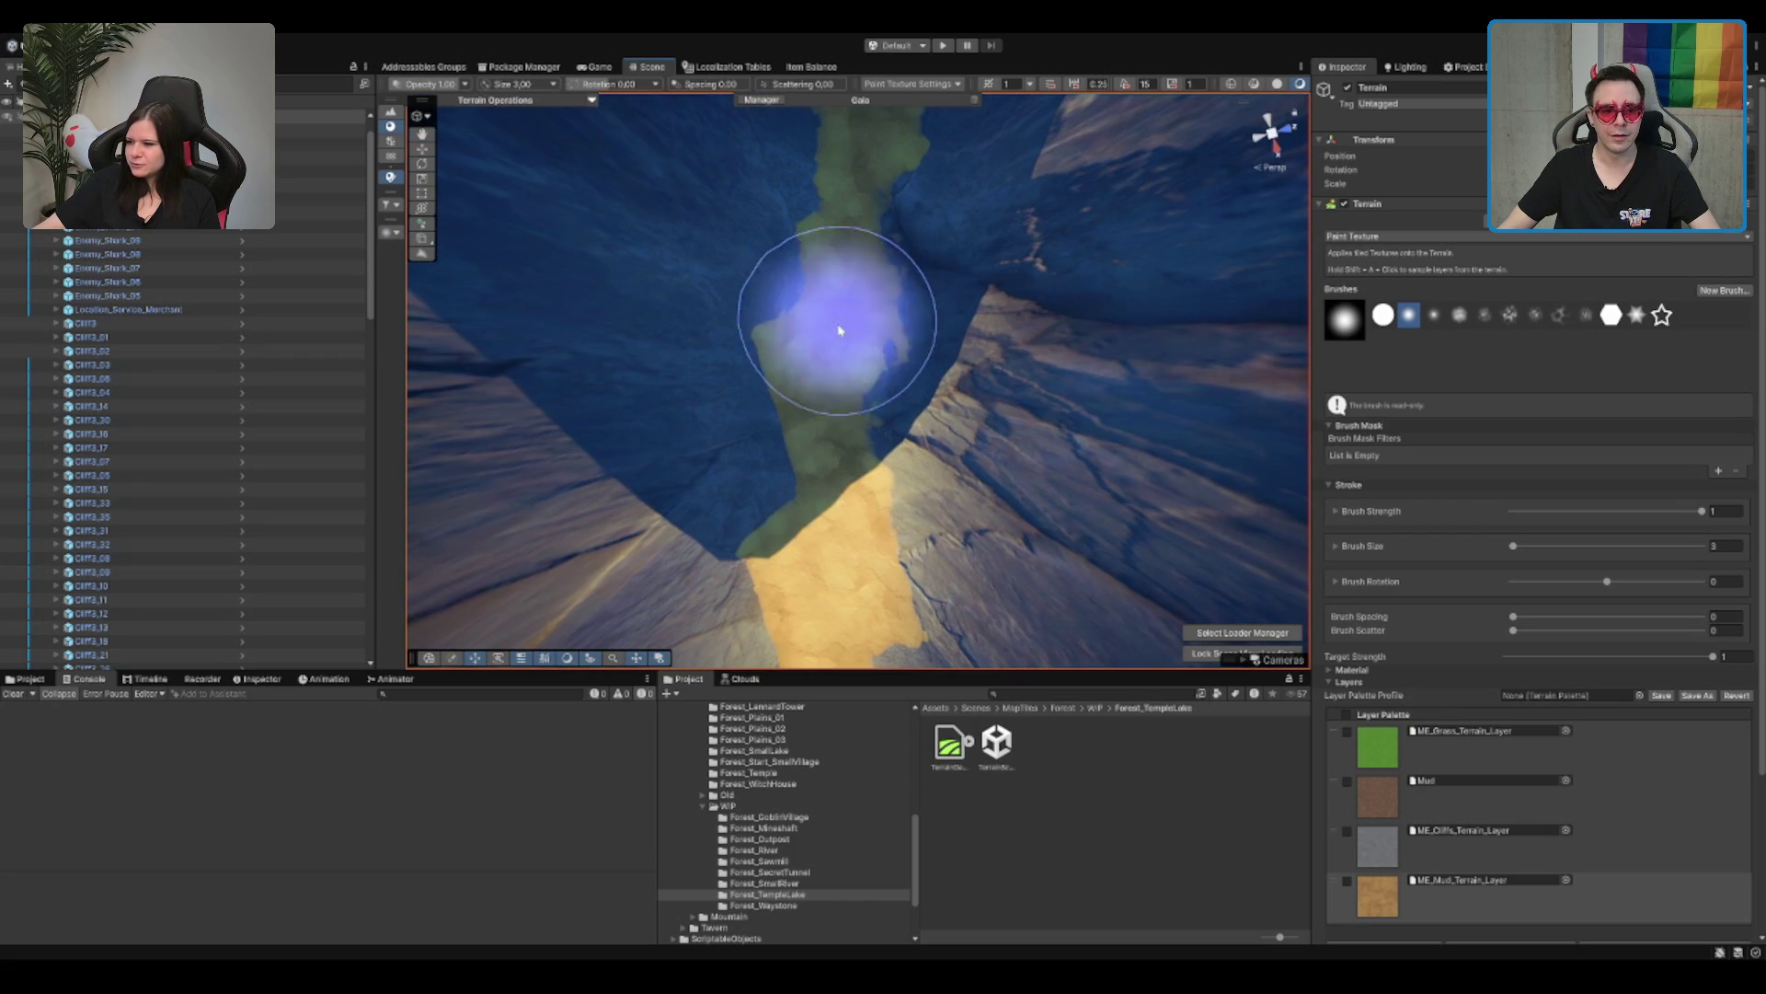
pyautogui.moveTo(806, 485); pyautogui.dragTo(808, 419)
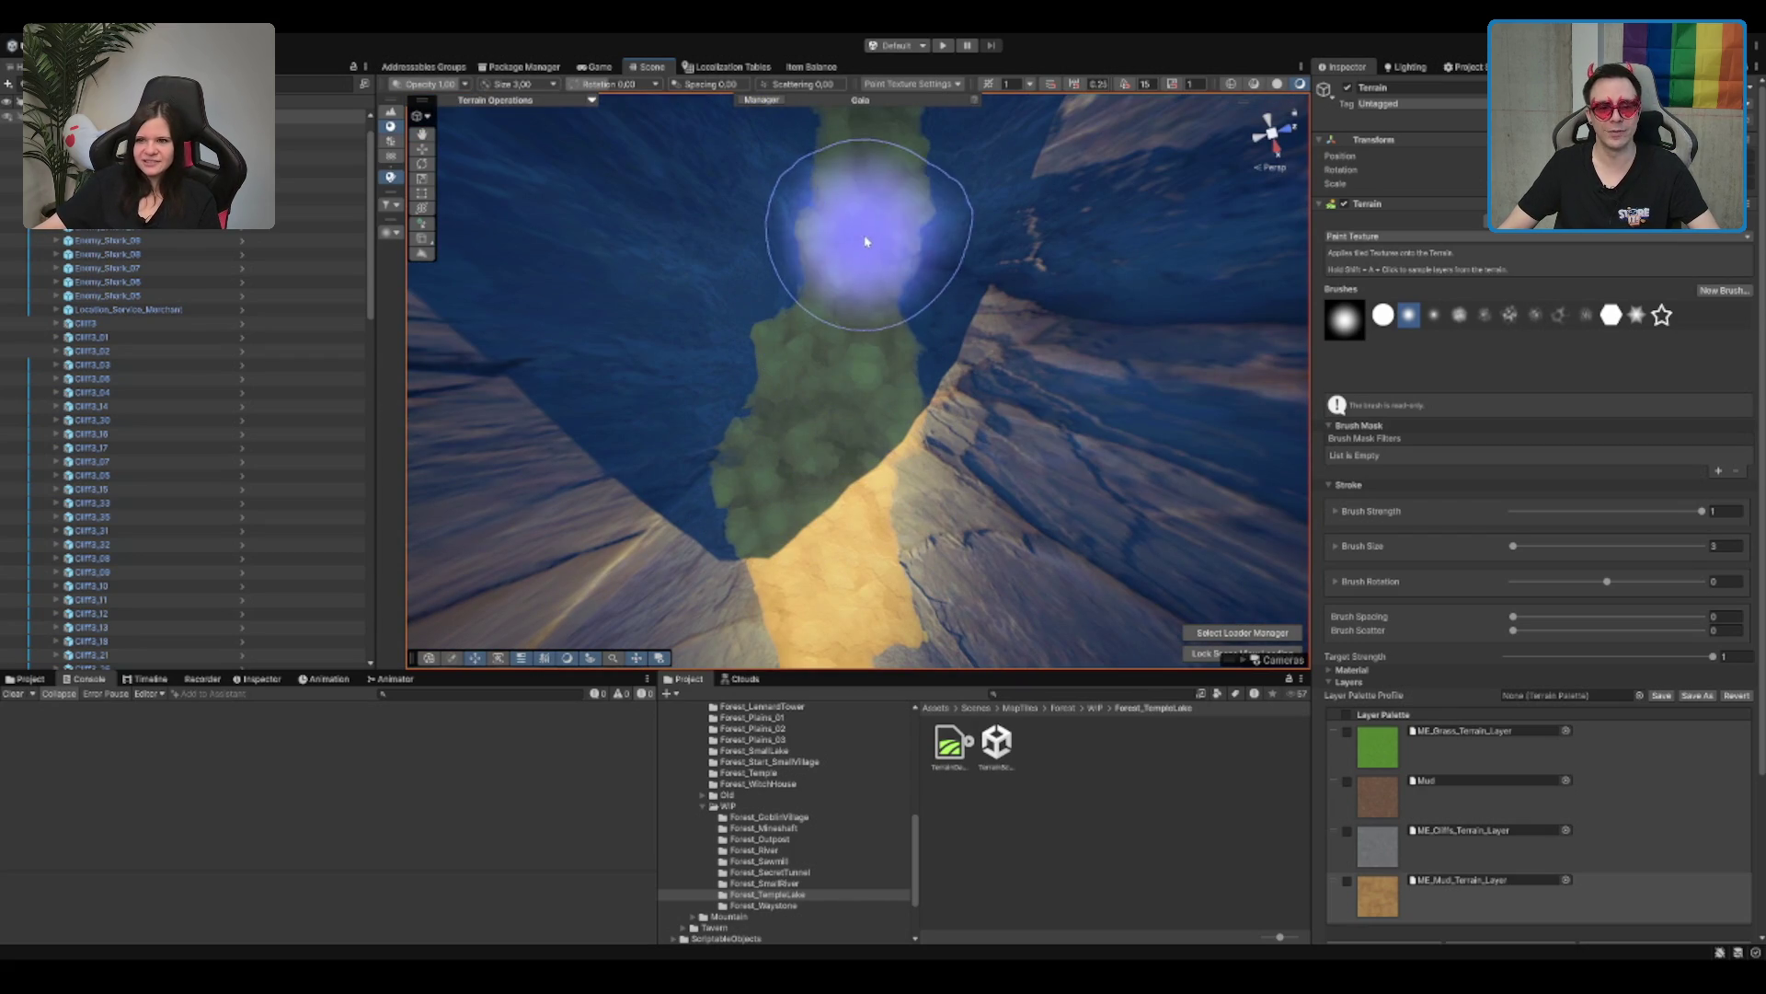
pyautogui.moveTo(859, 157); pyautogui.dragTo(867, 213)
# Step: Zoom in and out over the gorge floor, then collapse the WIP scene folders
pyautogui.scroll(-3, 860, 219)
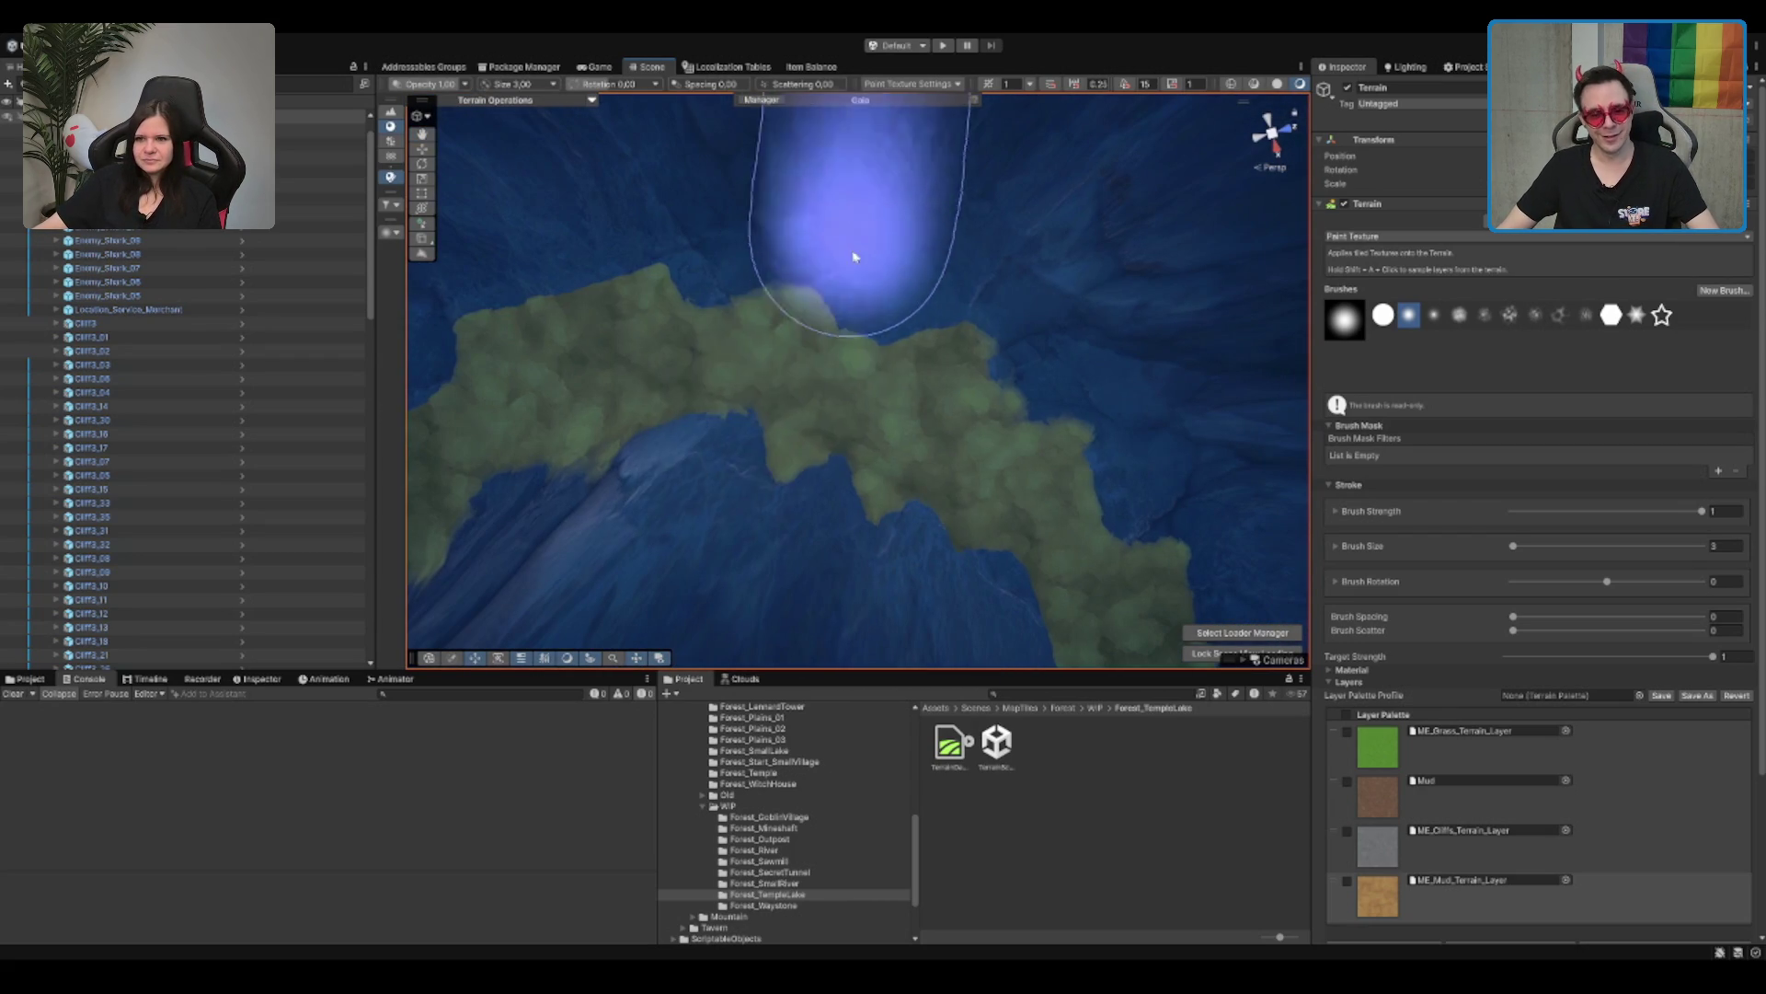
pyautogui.scroll(-3, 894, 429)
pyautogui.scroll(3, 757, 367)
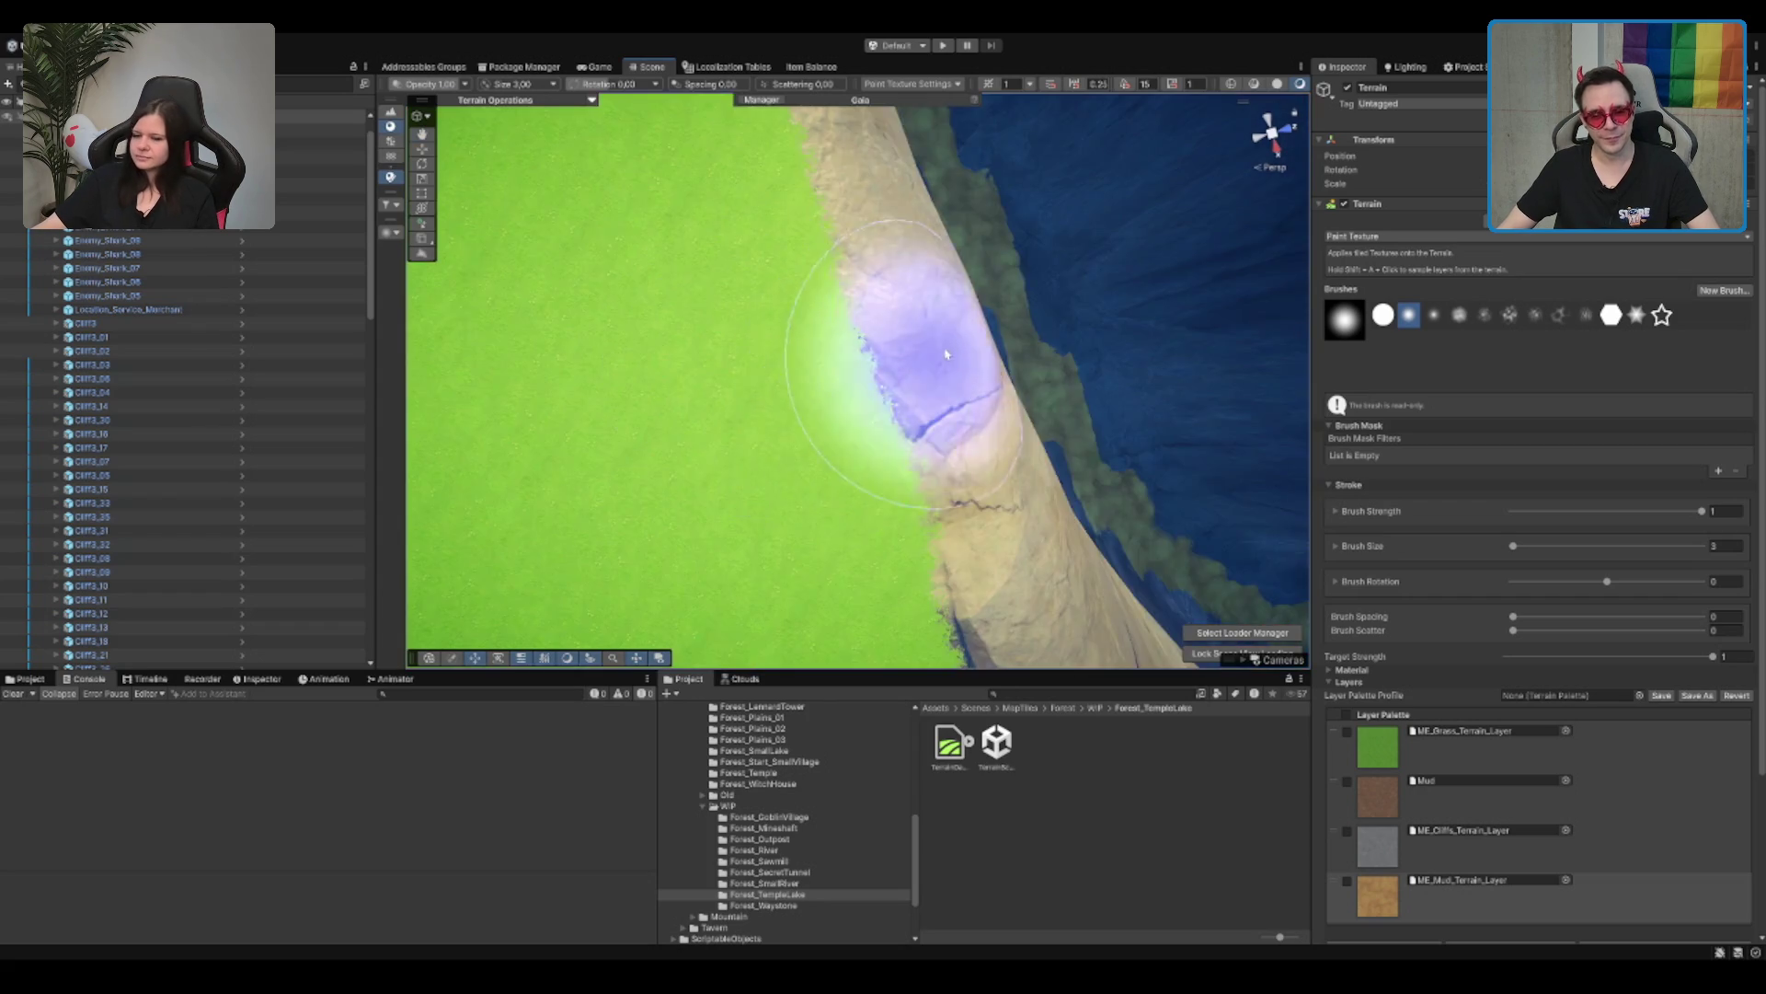
pyautogui.scroll(-2, 915, 328)
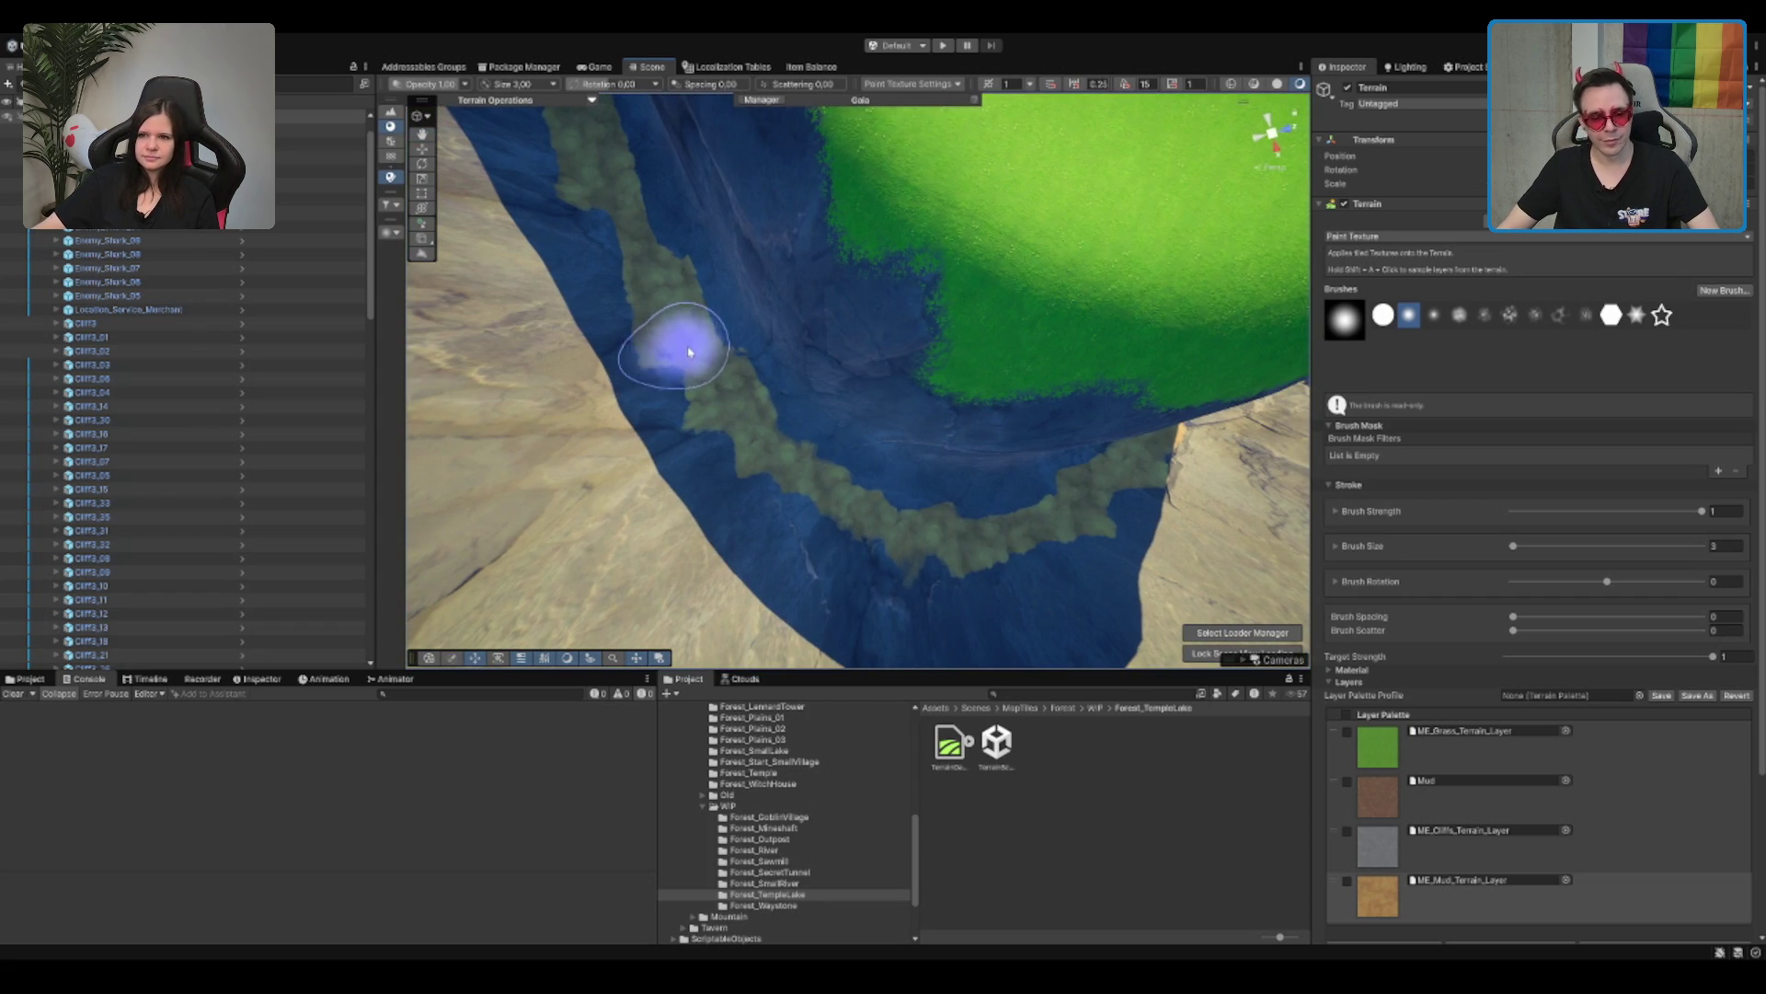
pyautogui.scroll(-5, 699, 359)
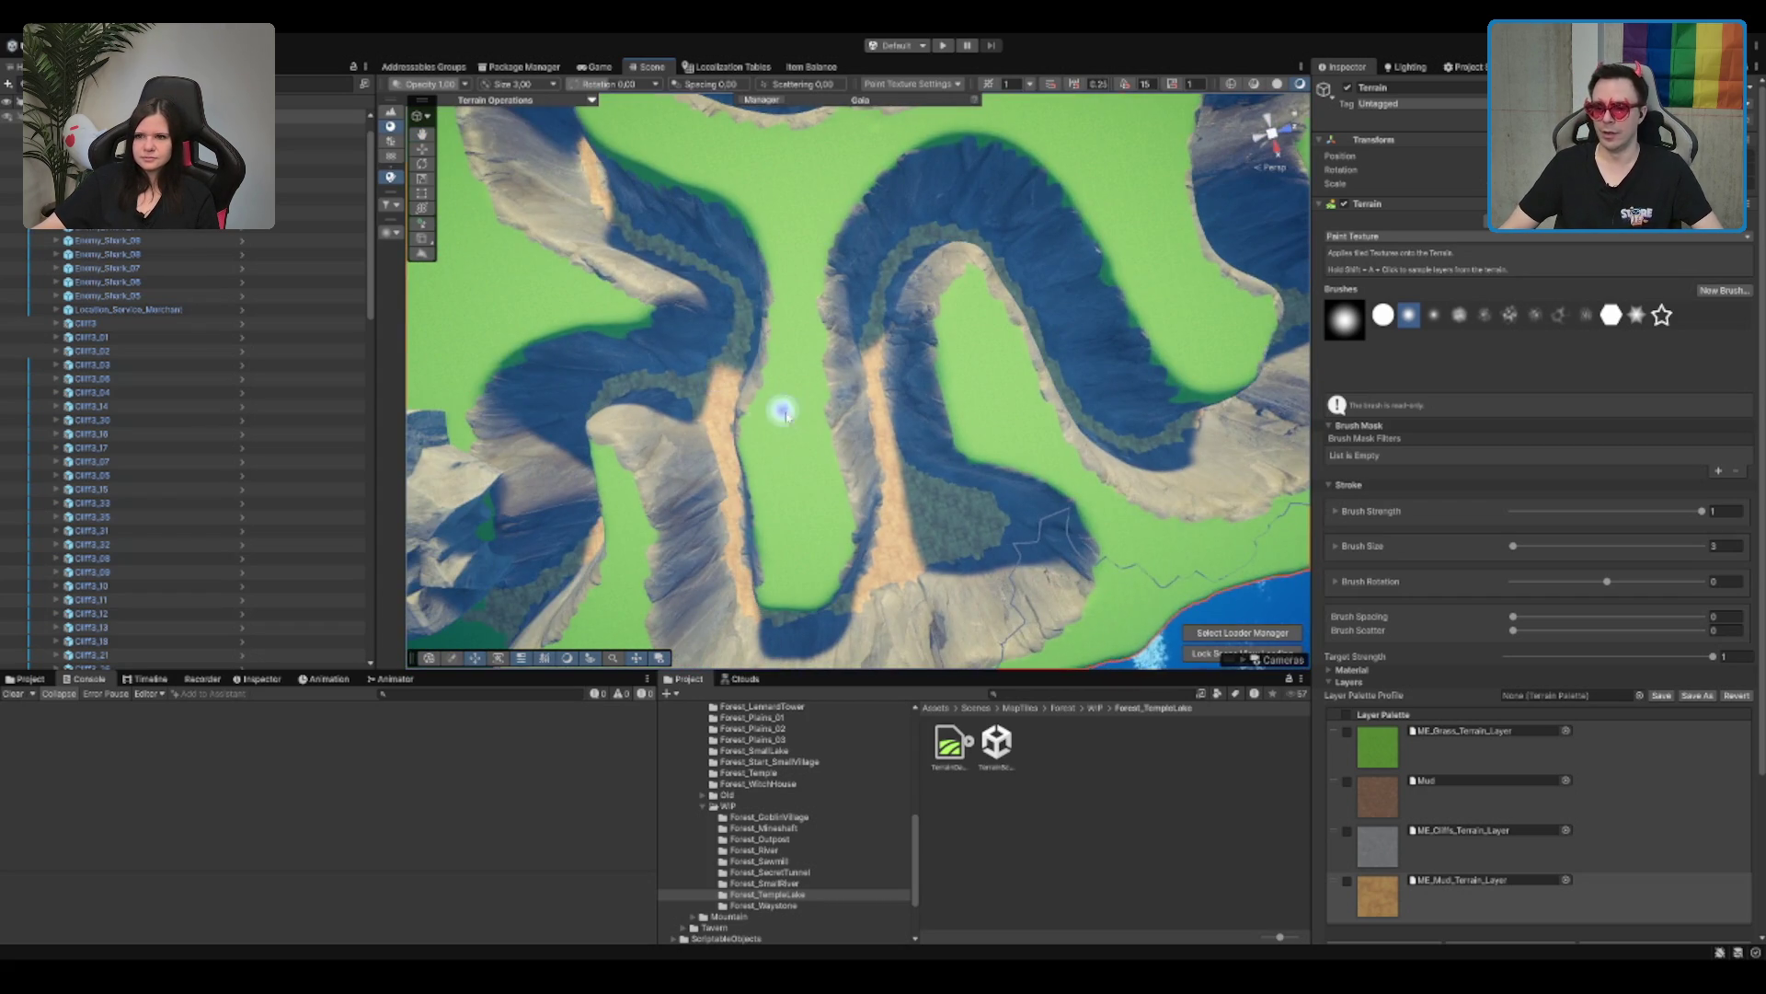
pyautogui.scroll(5, 810, 368)
pyautogui.scroll(-5, 836, 336)
pyautogui.scroll(3, 1012, 441)
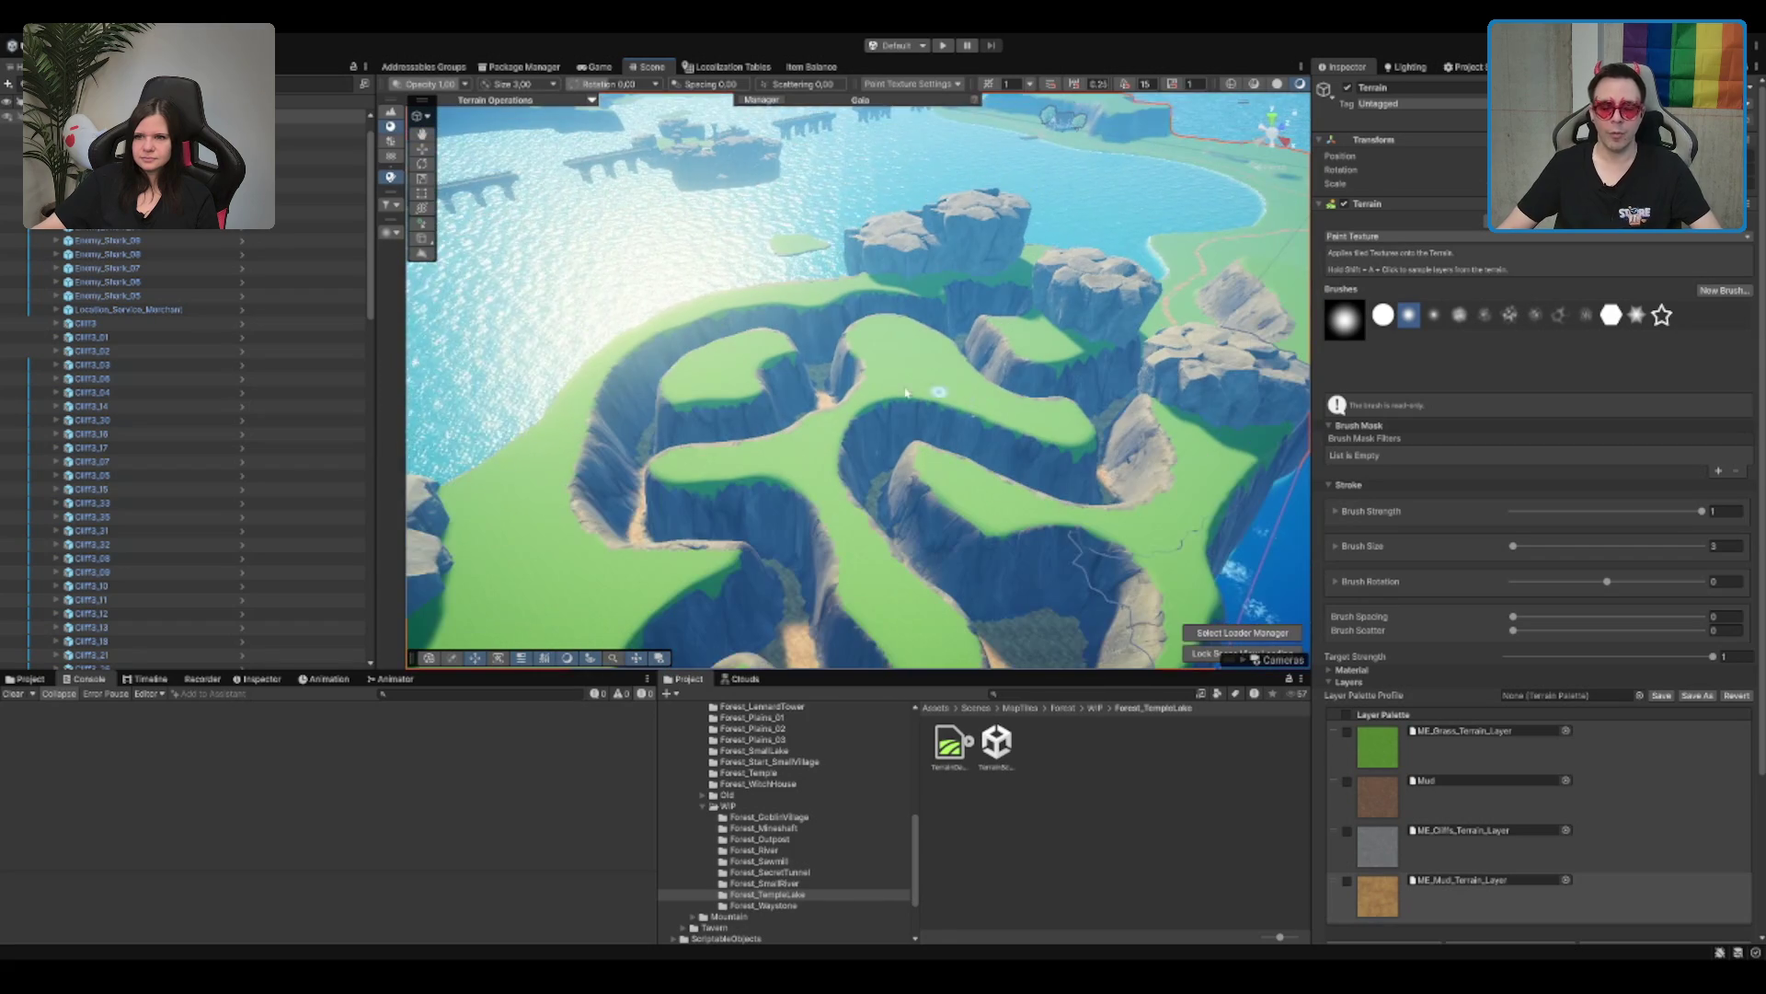
pyautogui.scroll(5, 1148, 529)
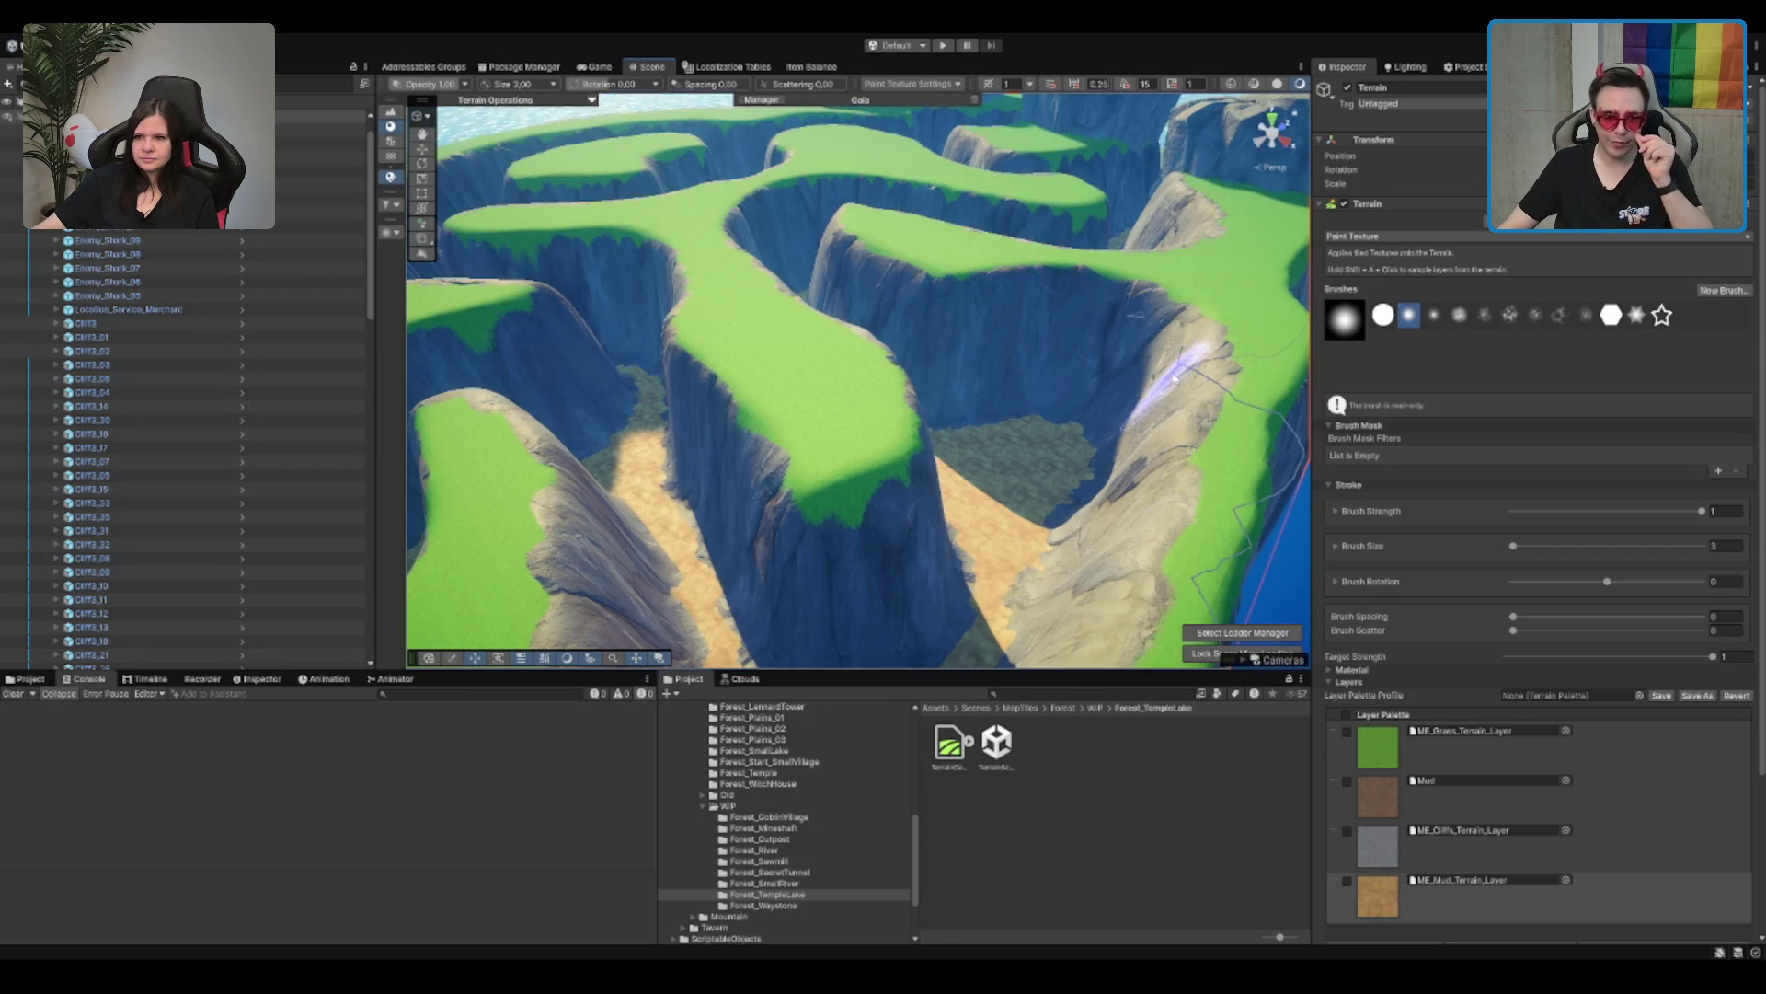
pyautogui.scroll(3, 1137, 349)
pyautogui.scroll(2, 1196, 468)
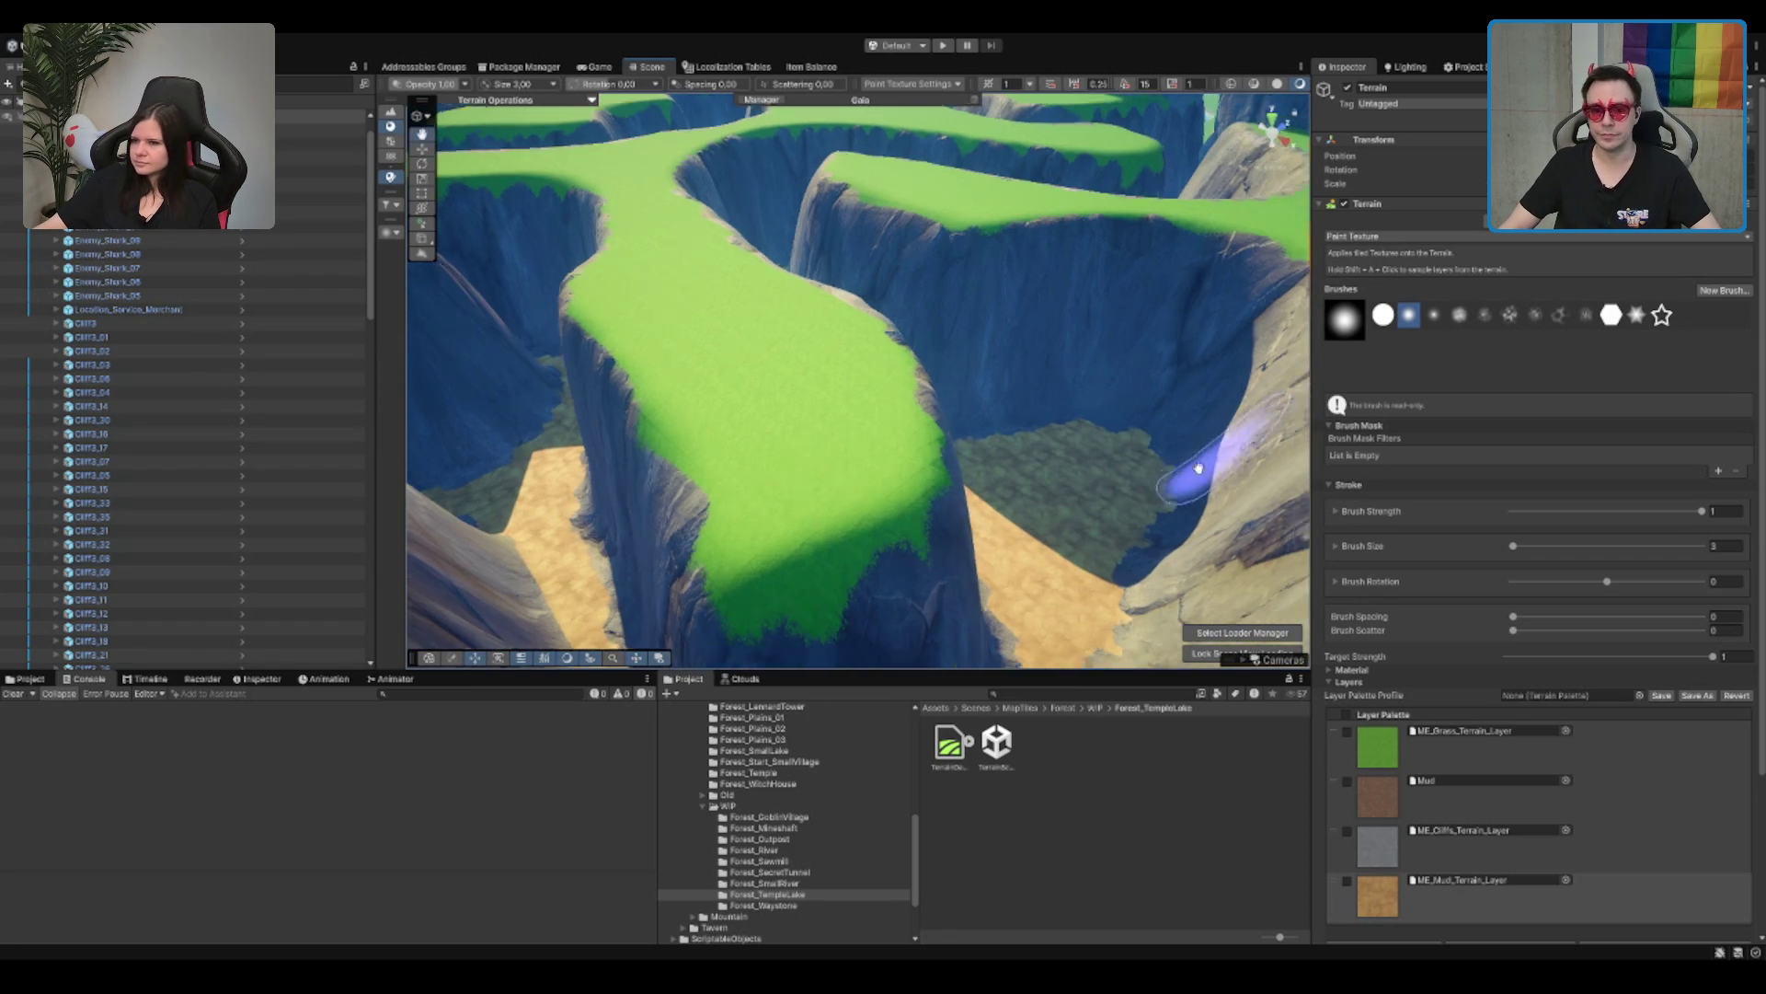
pyautogui.scroll(-5, 1169, 455)
pyautogui.scroll(4, 1018, 417)
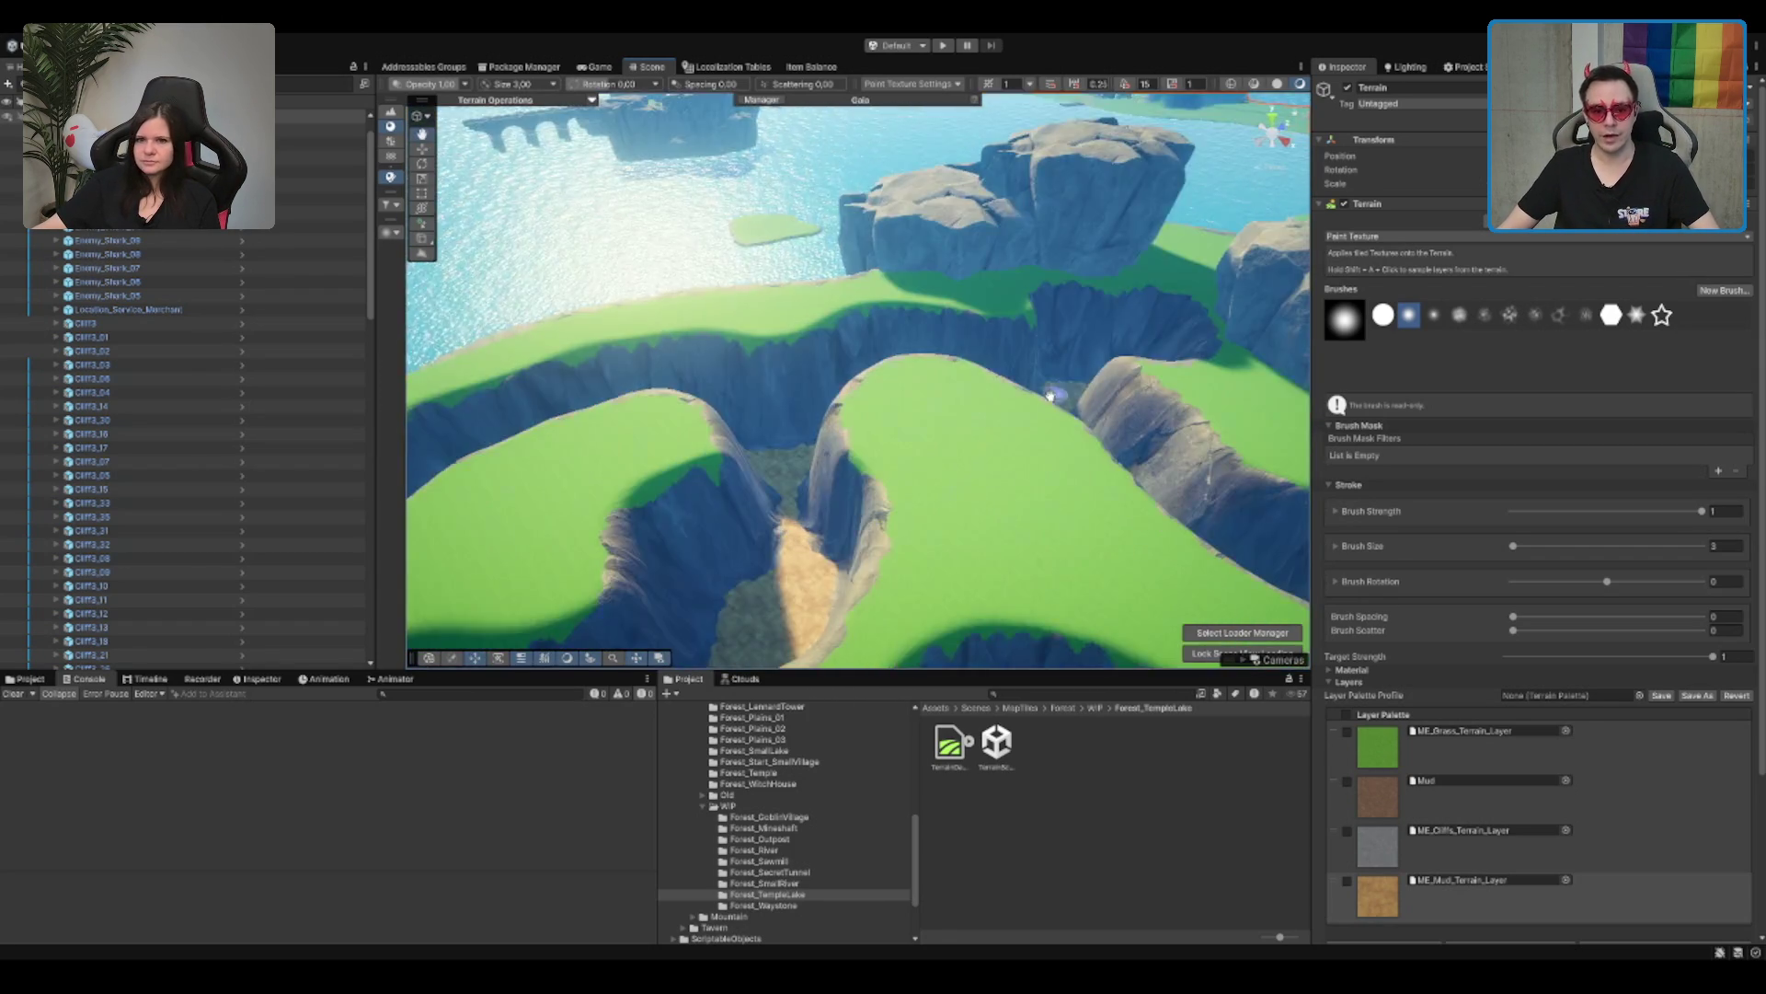
pyautogui.scroll(8, 1019, 417)
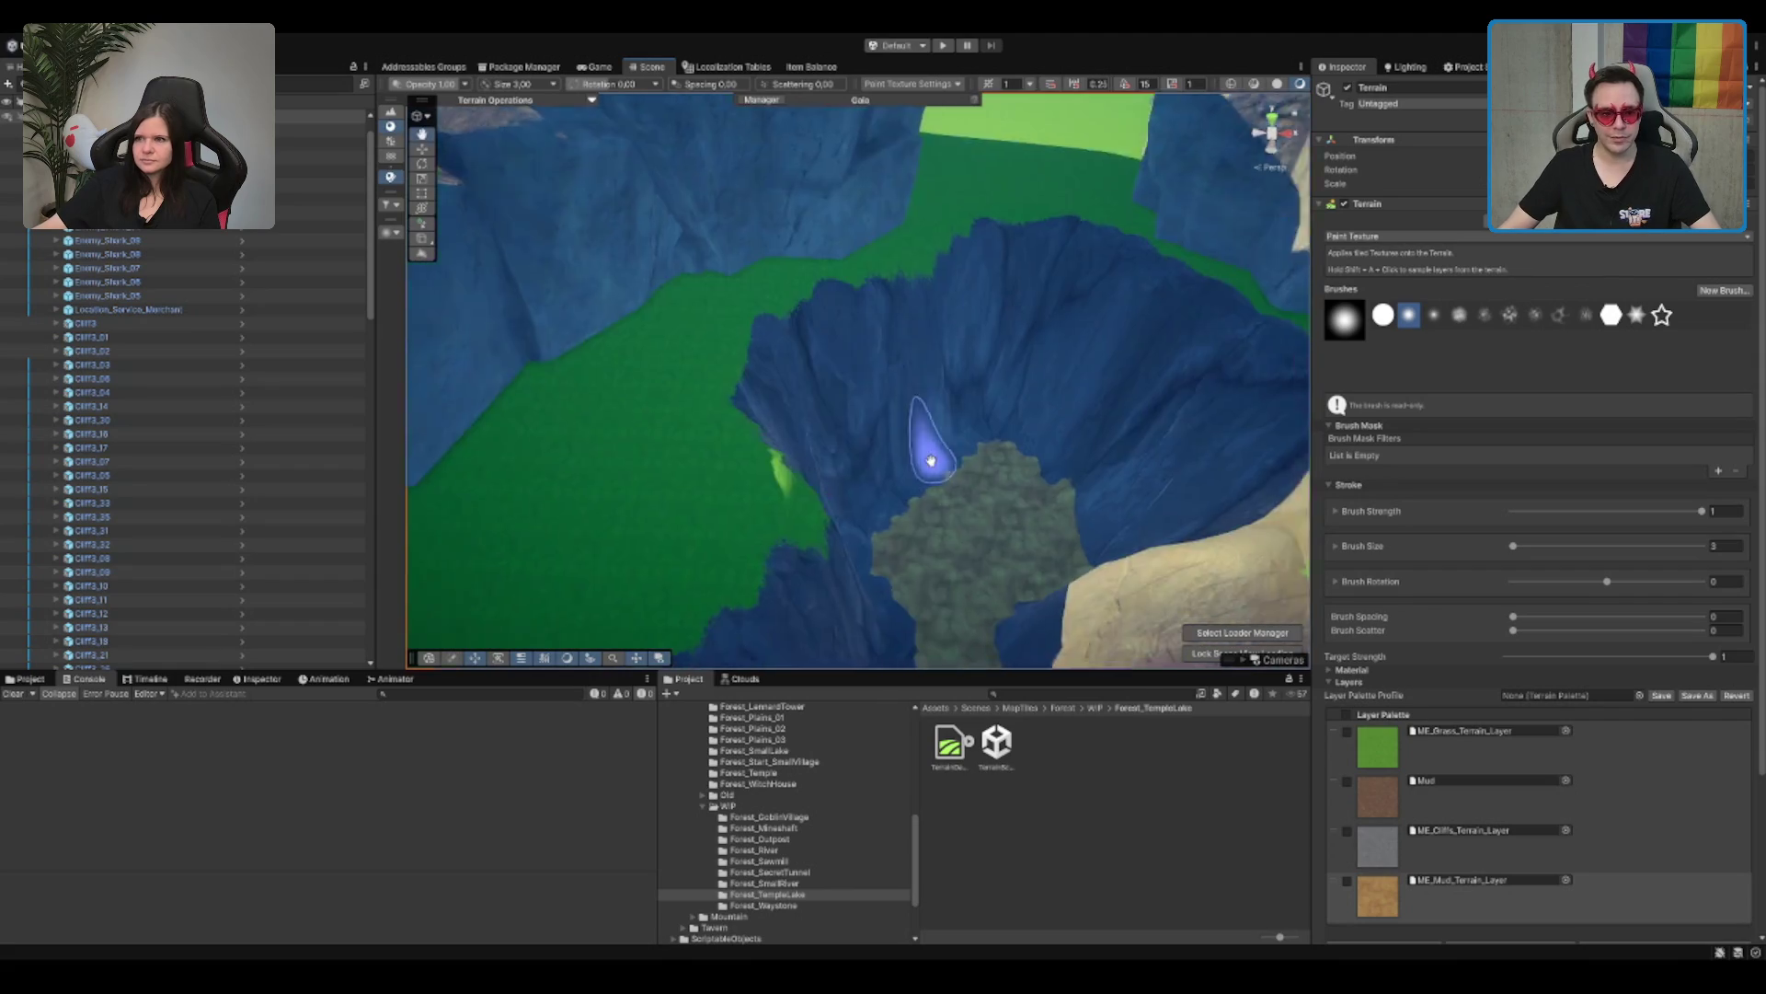
pyautogui.scroll(-3, 982, 469)
pyautogui.scroll(-3, 987, 511)
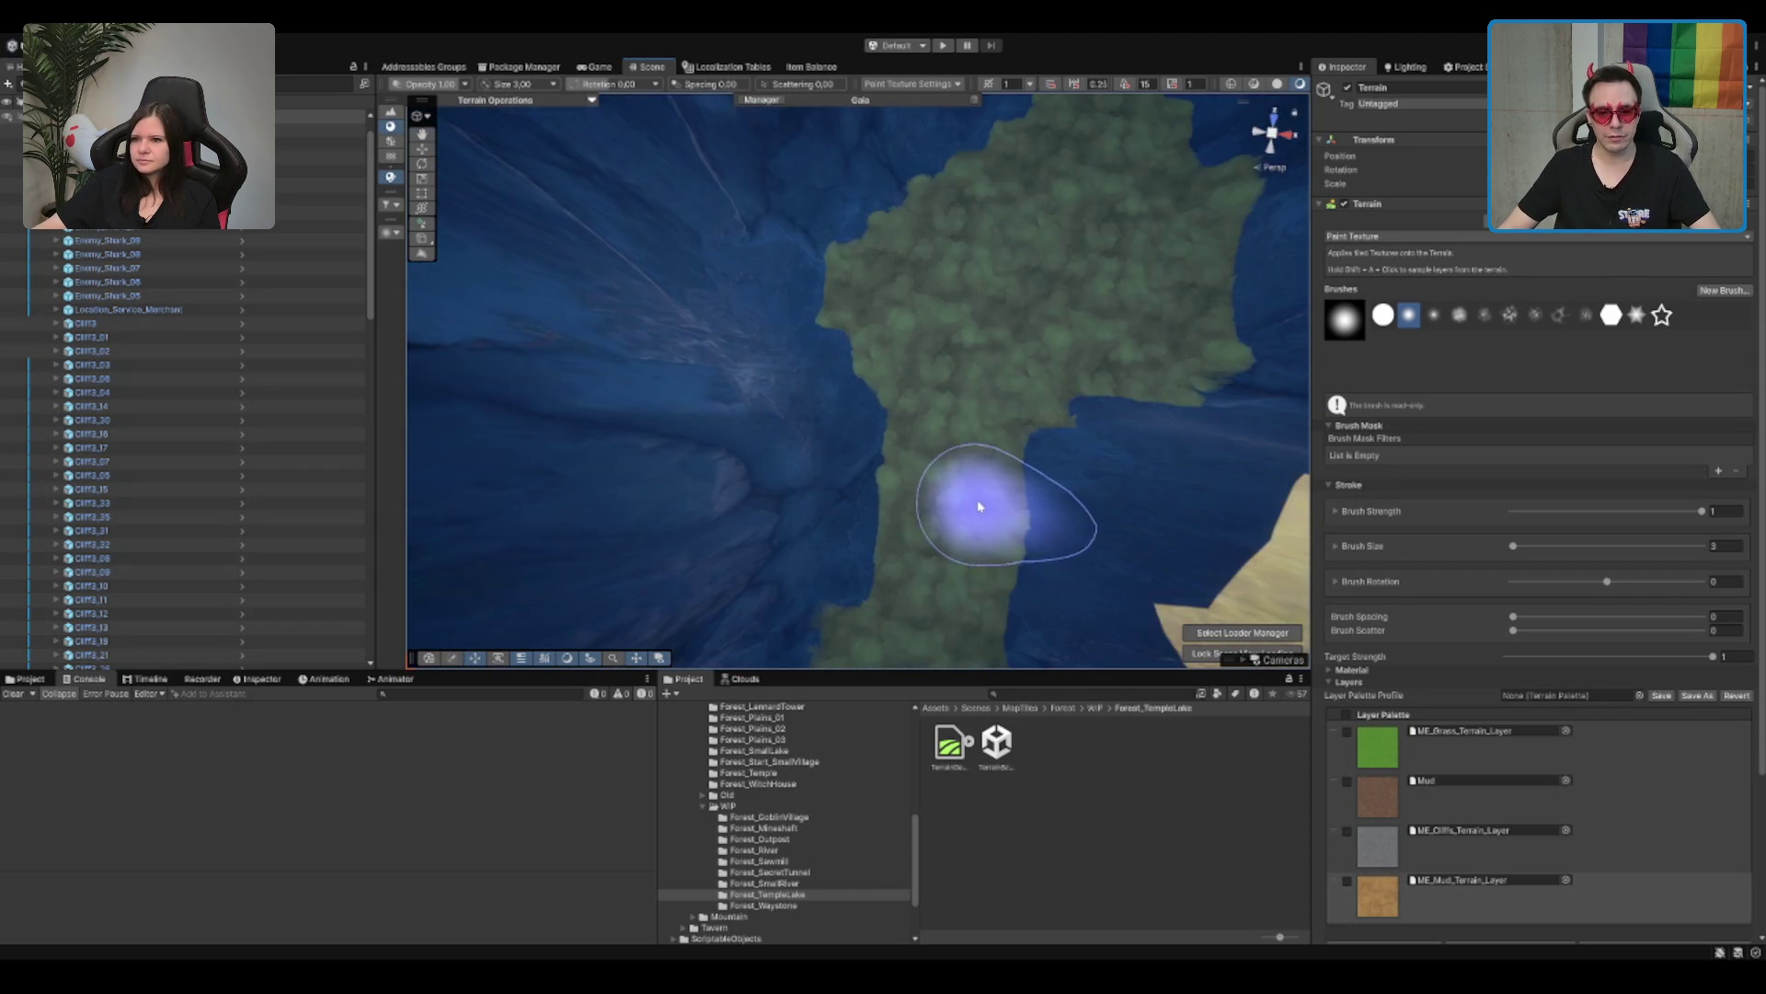
pyautogui.scroll(6, 973, 505)
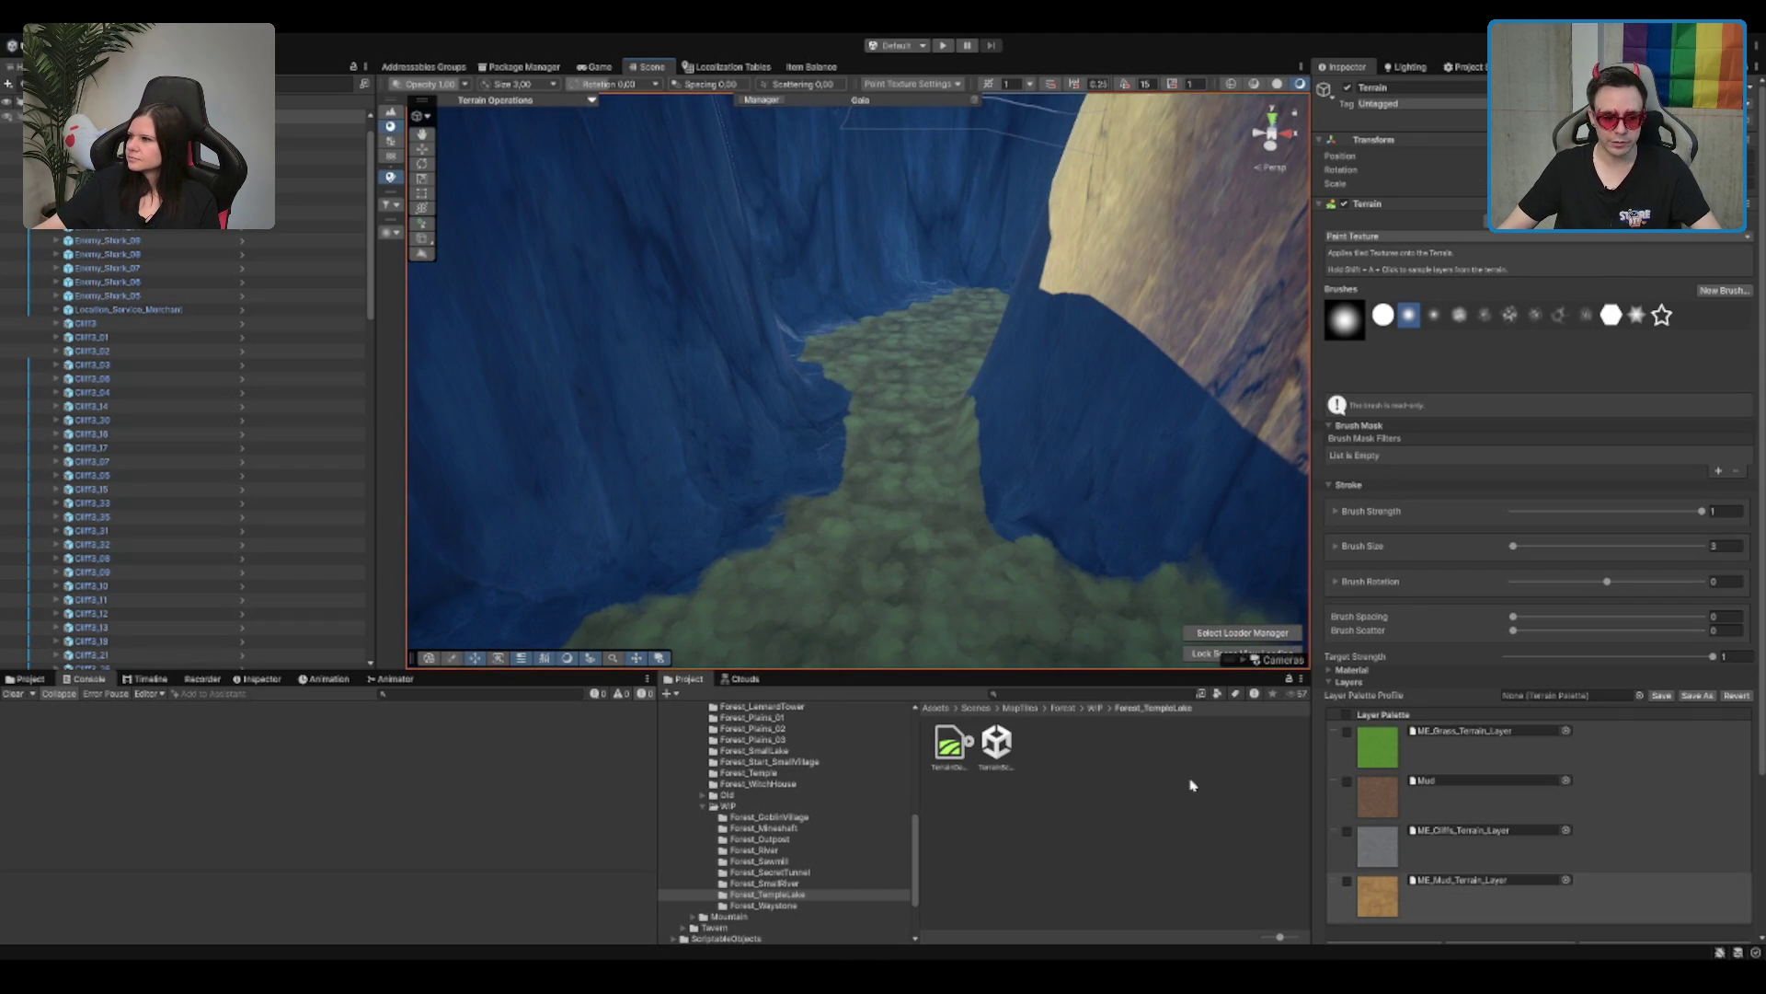
pyautogui.press('Left')
pyautogui.press('Left')
# Step: Browse the Mountain, Scripting, ScriptableObjects, Resources and Scenes folders in the Project window
pyautogui.press('Down')
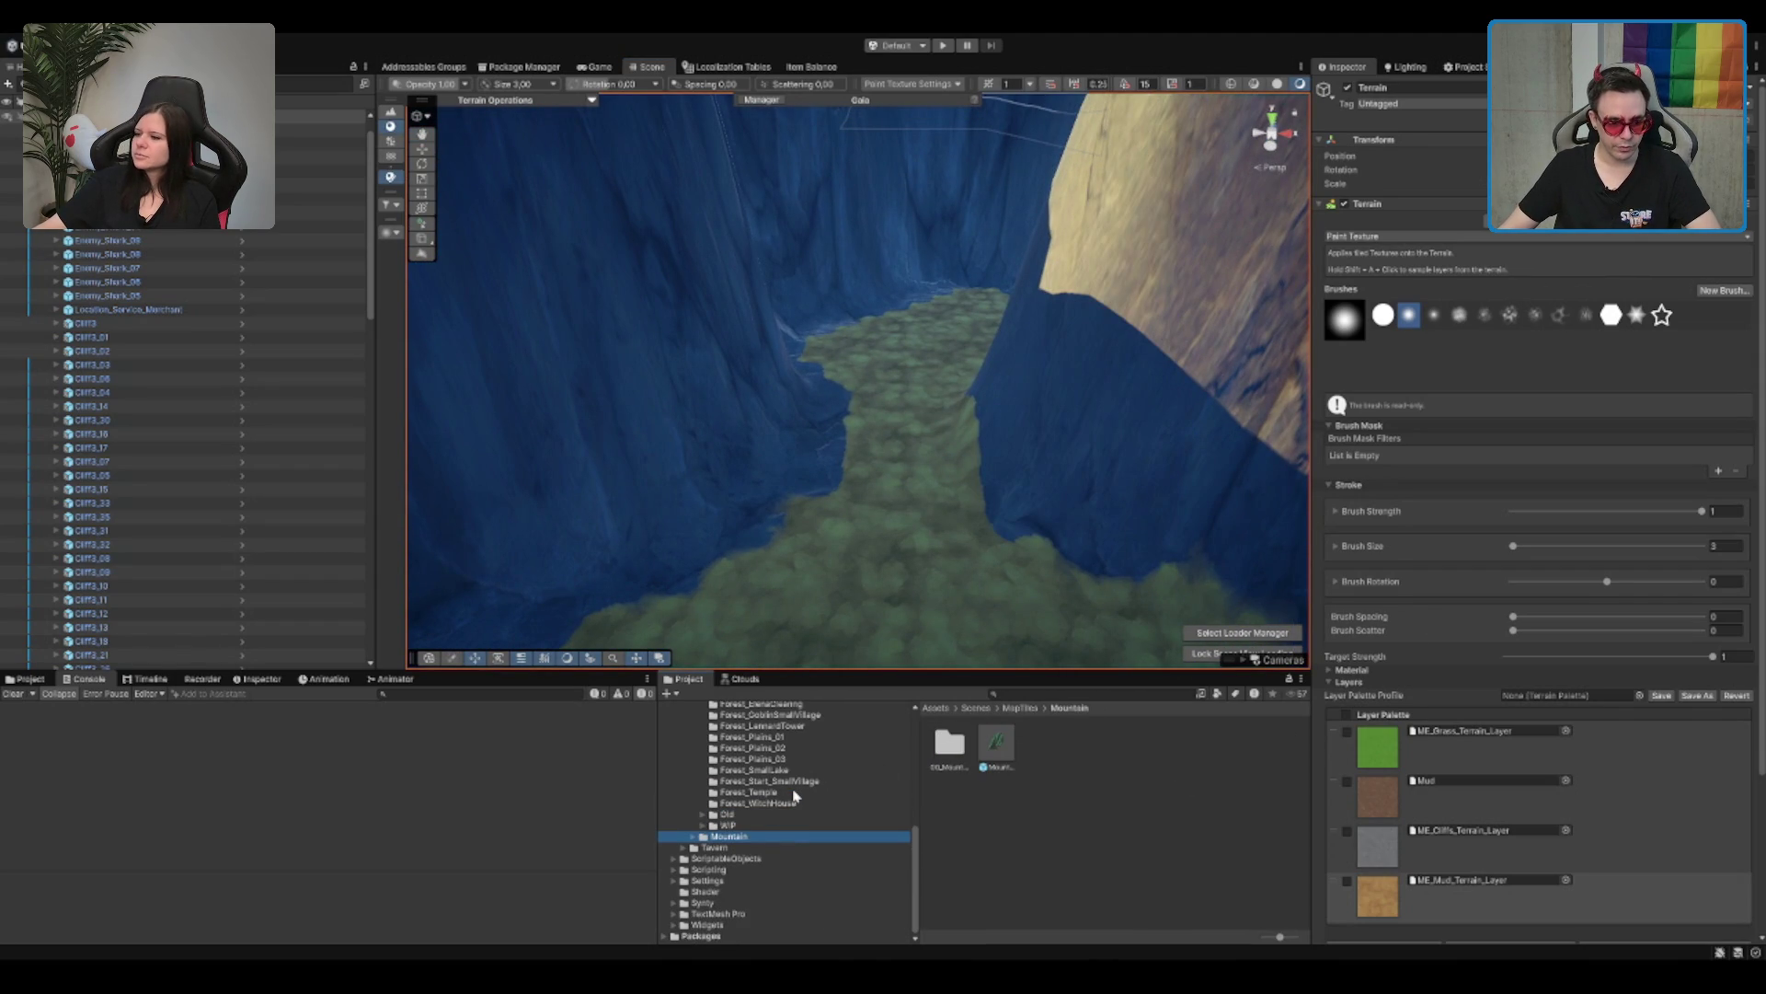
pyautogui.click(762, 868)
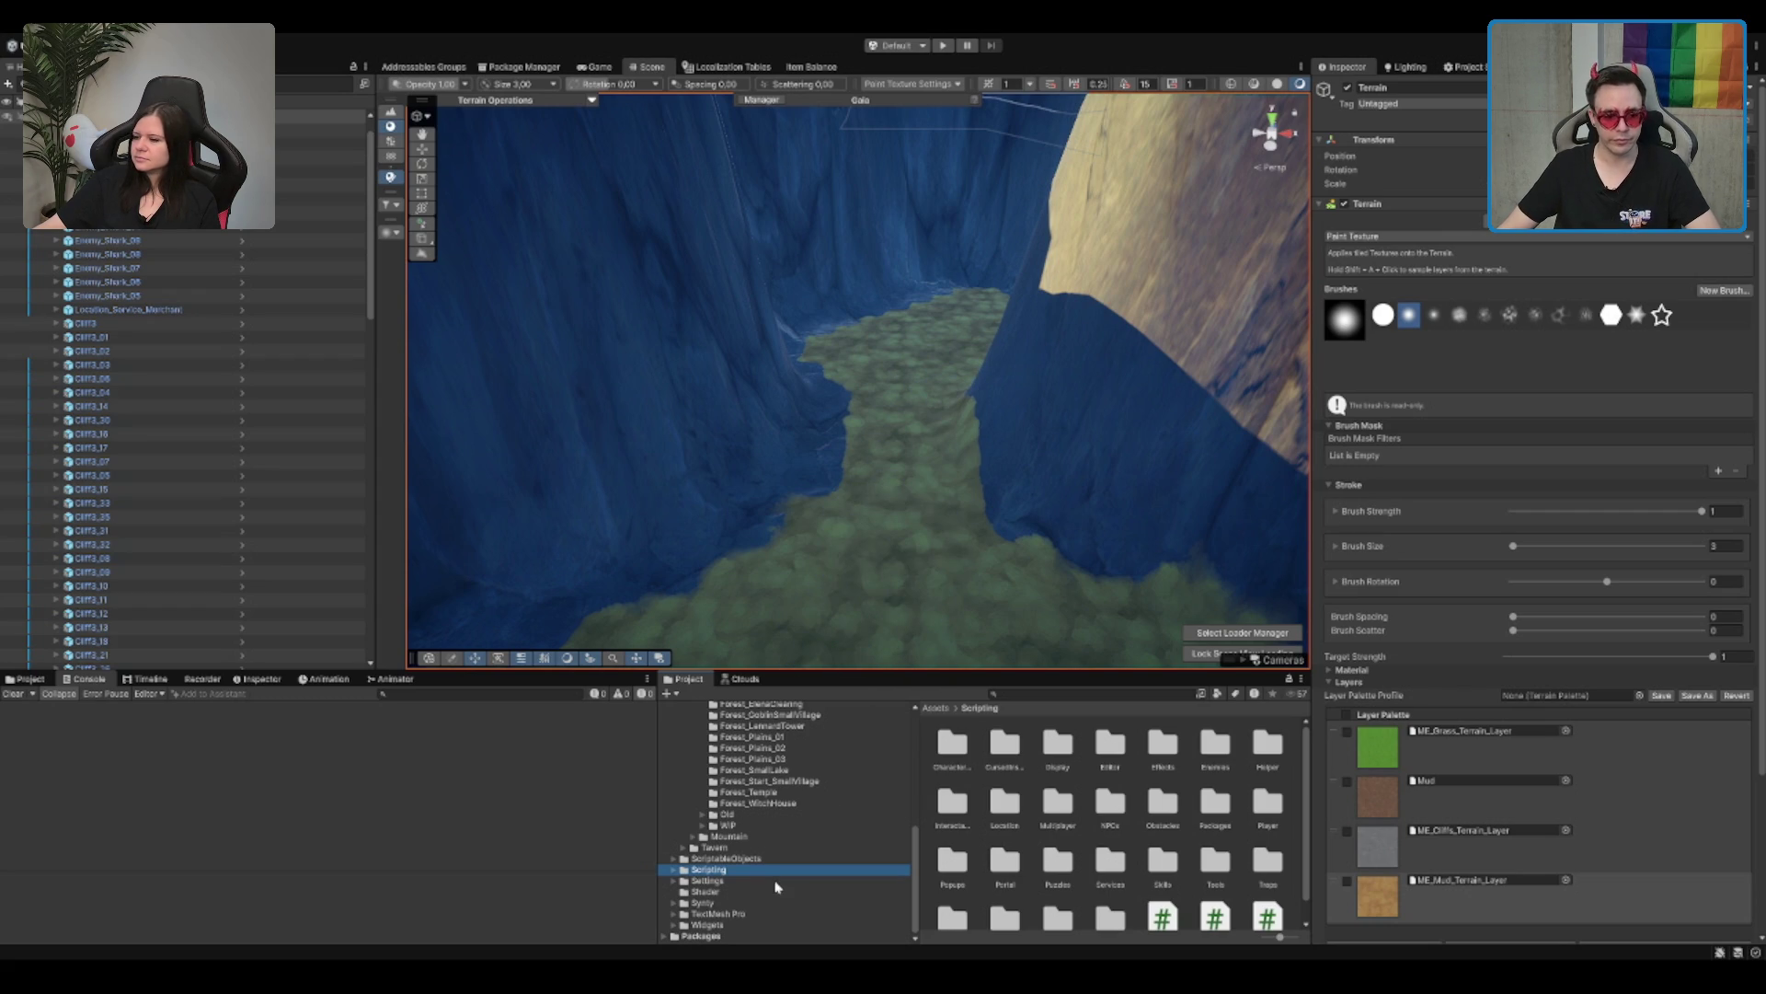
pyautogui.click(797, 859)
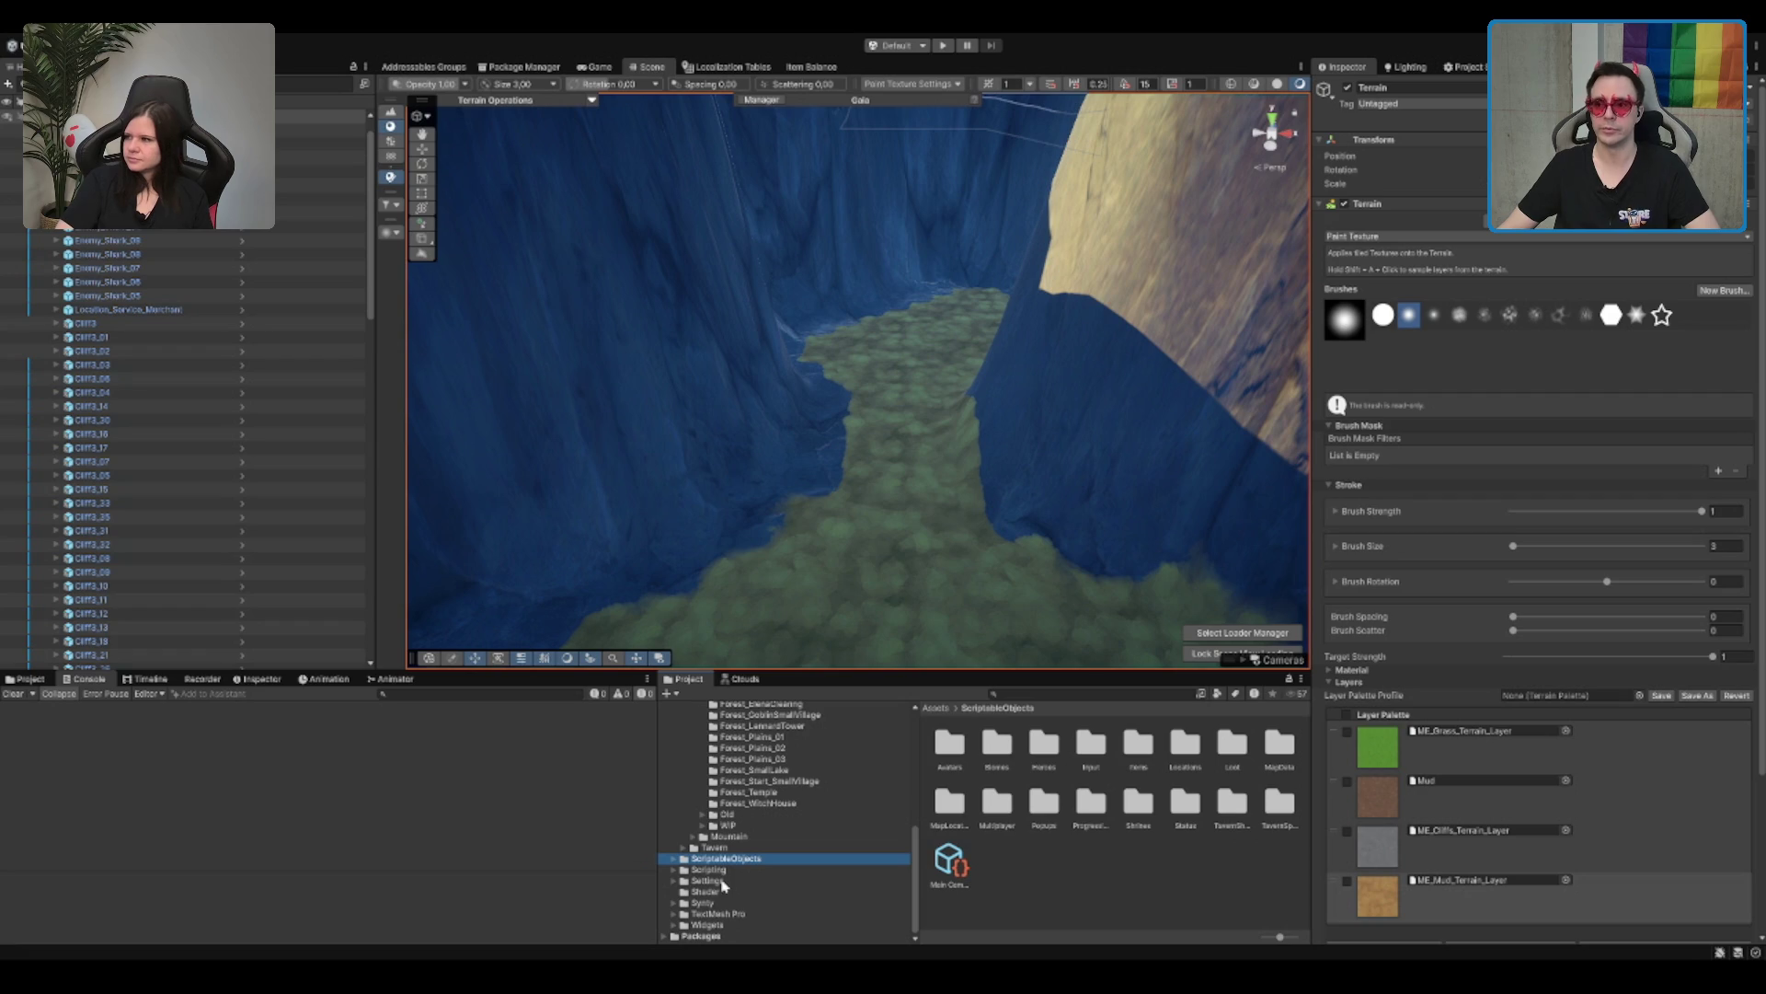
pyautogui.scroll(5, 767, 798)
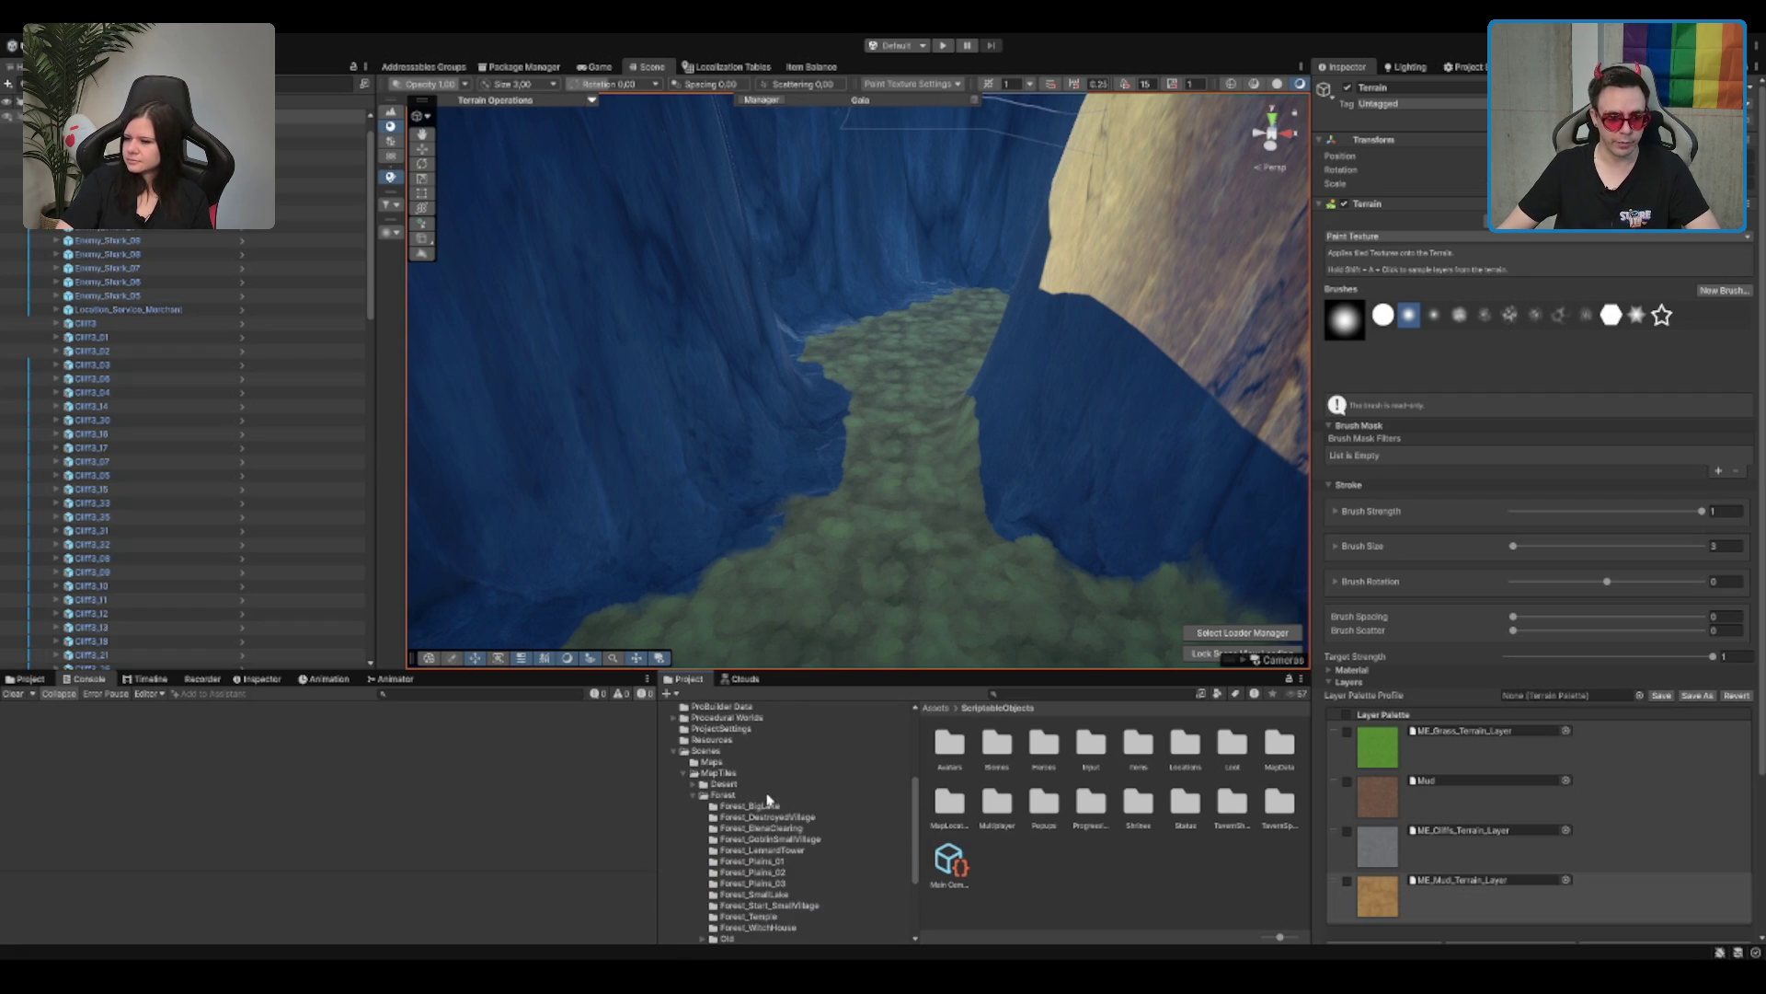
pyautogui.click(810, 740)
pyautogui.press('Down')
pyautogui.scroll(5, 809, 739)
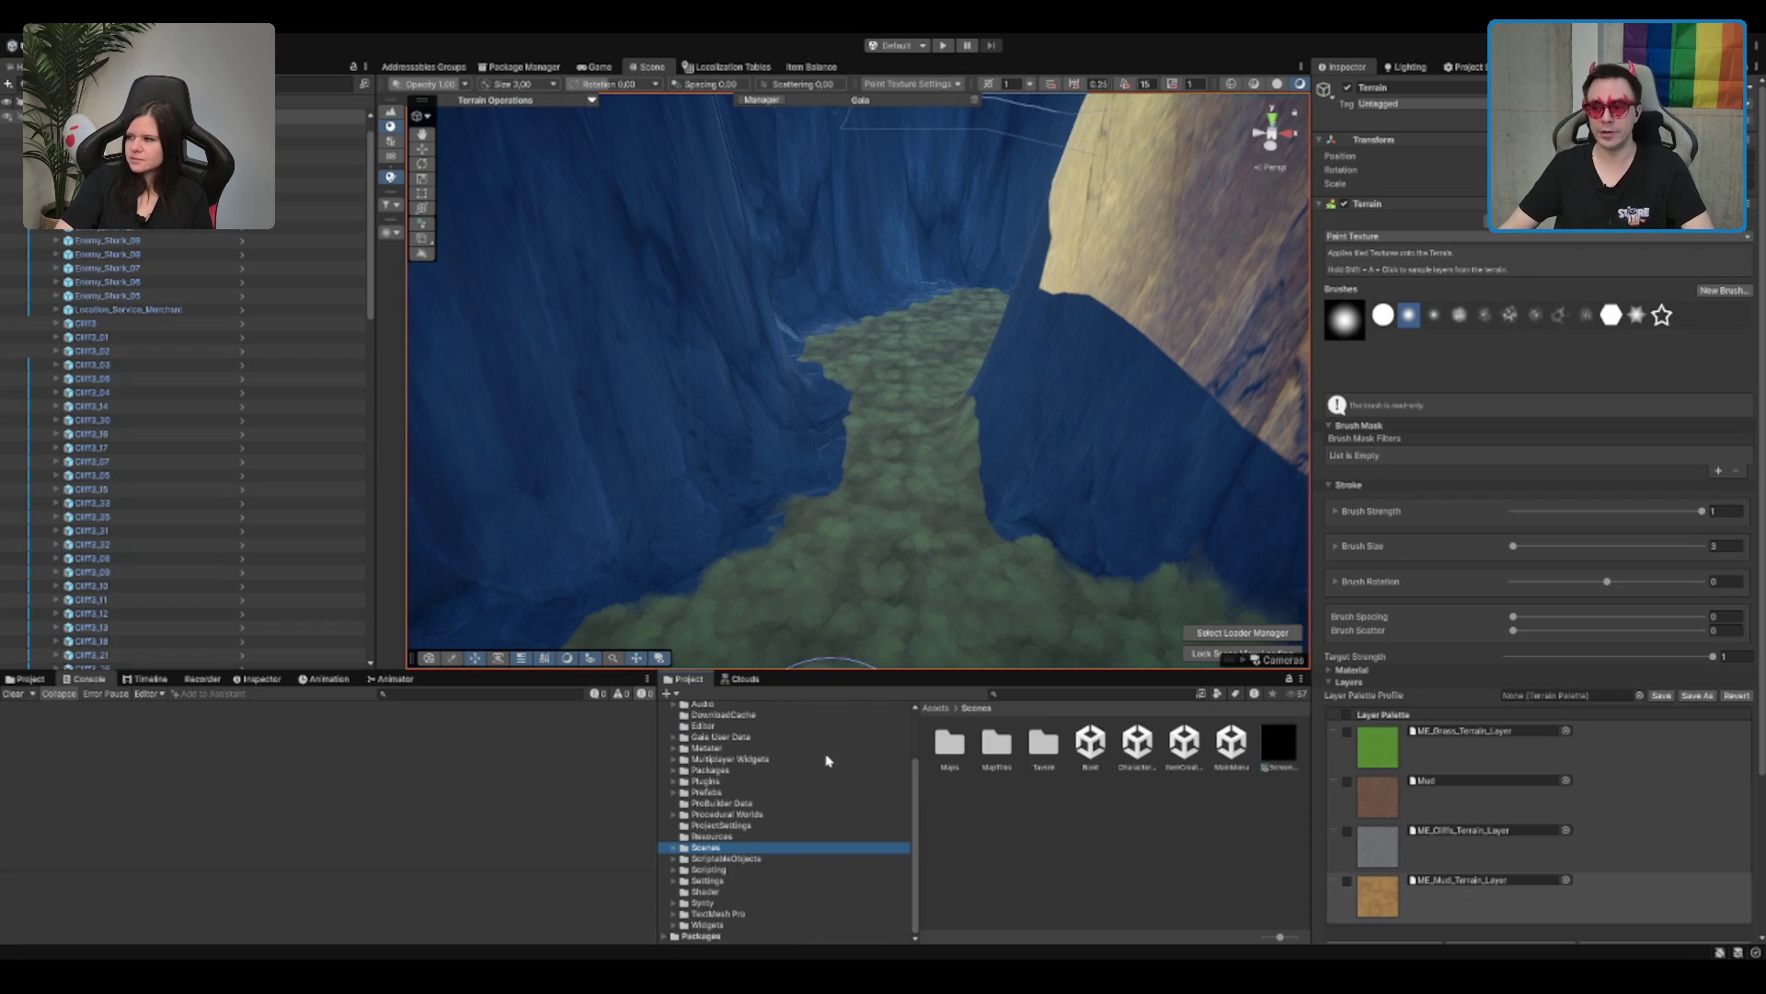
pyautogui.click(789, 861)
pyautogui.click(784, 847)
pyautogui.scroll(3, 777, 809)
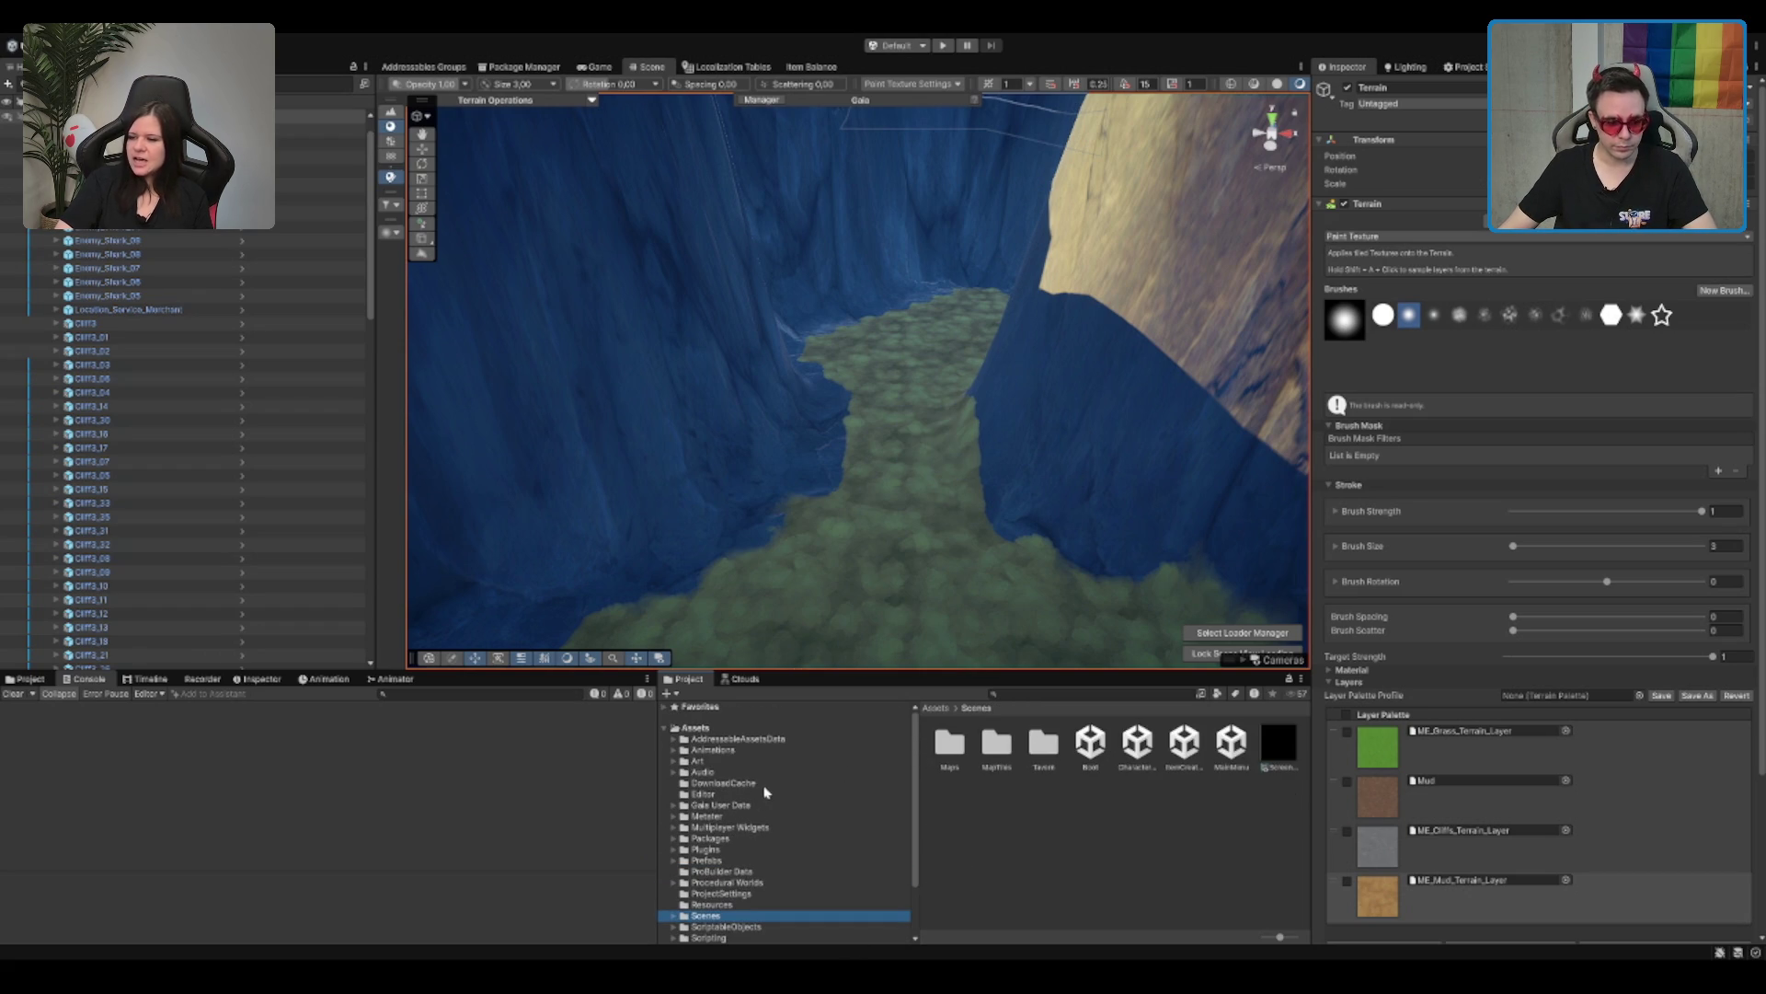
# Step: Expand Packages and look through the Animals and Meadow Environment Stylized Pack folders
pyautogui.doubleClick(753, 838)
pyautogui.click(753, 849)
pyautogui.scroll(-3, 758, 874)
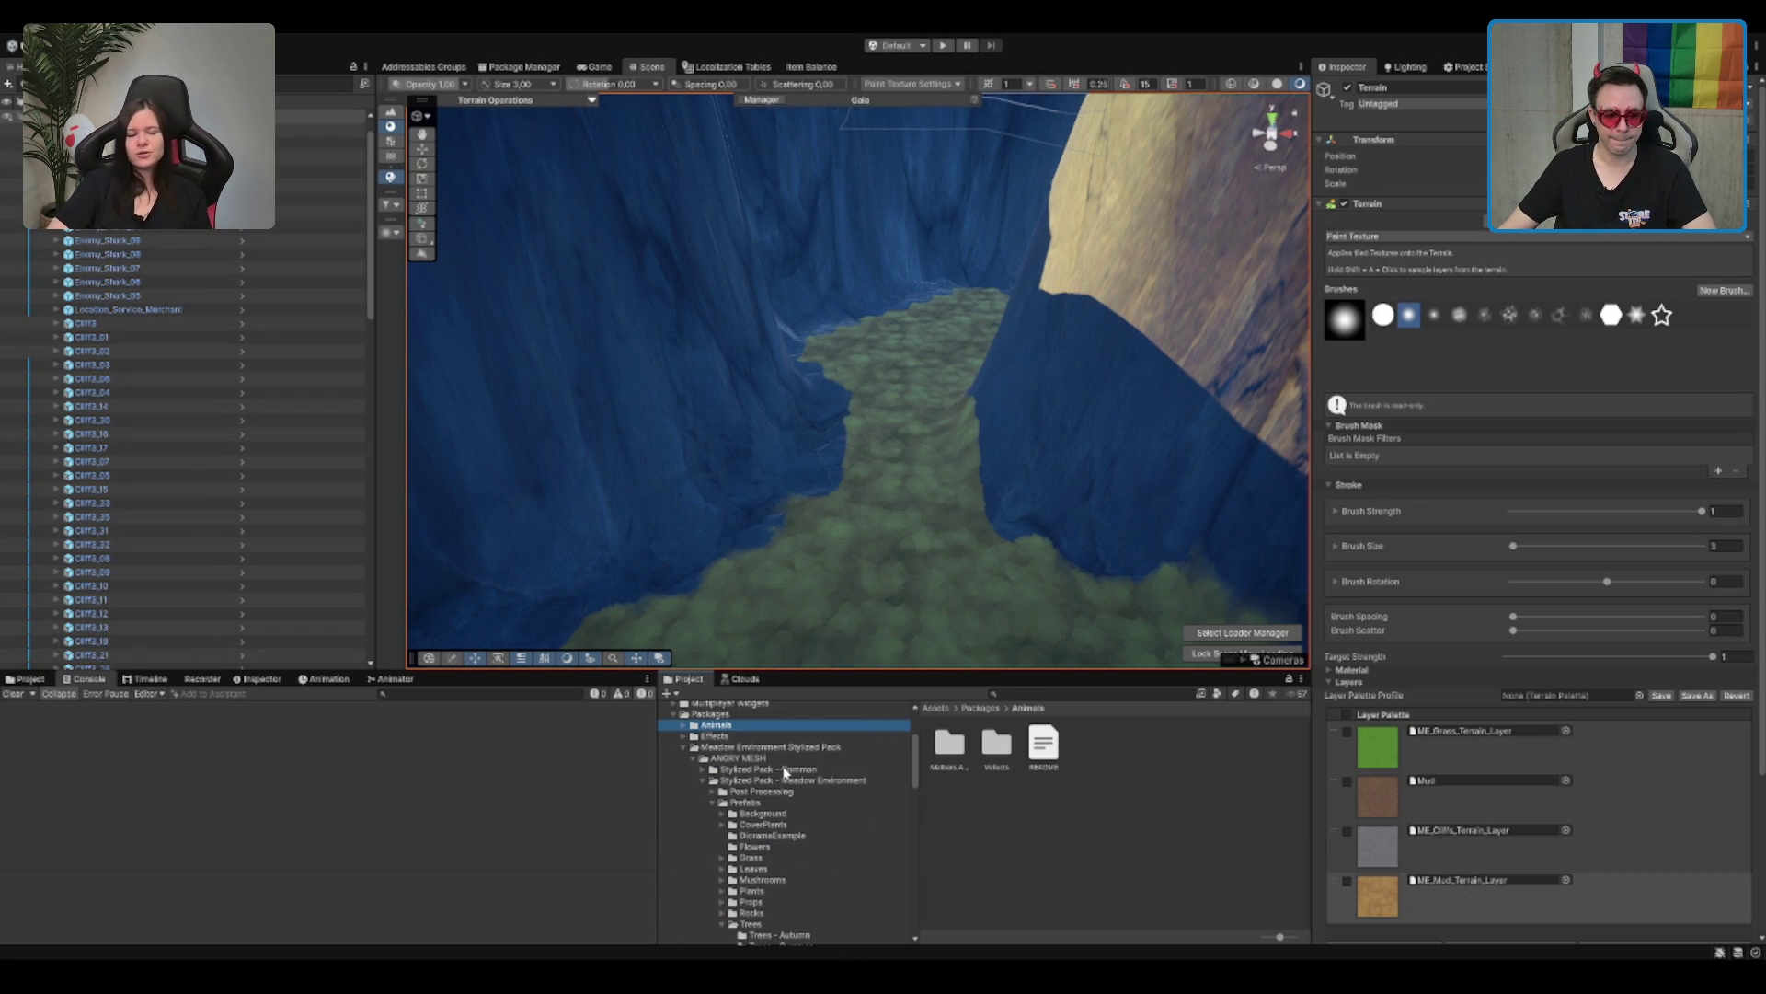
pyautogui.click(828, 746)
pyautogui.scroll(-3, 856, 757)
pyautogui.scroll(3, 783, 792)
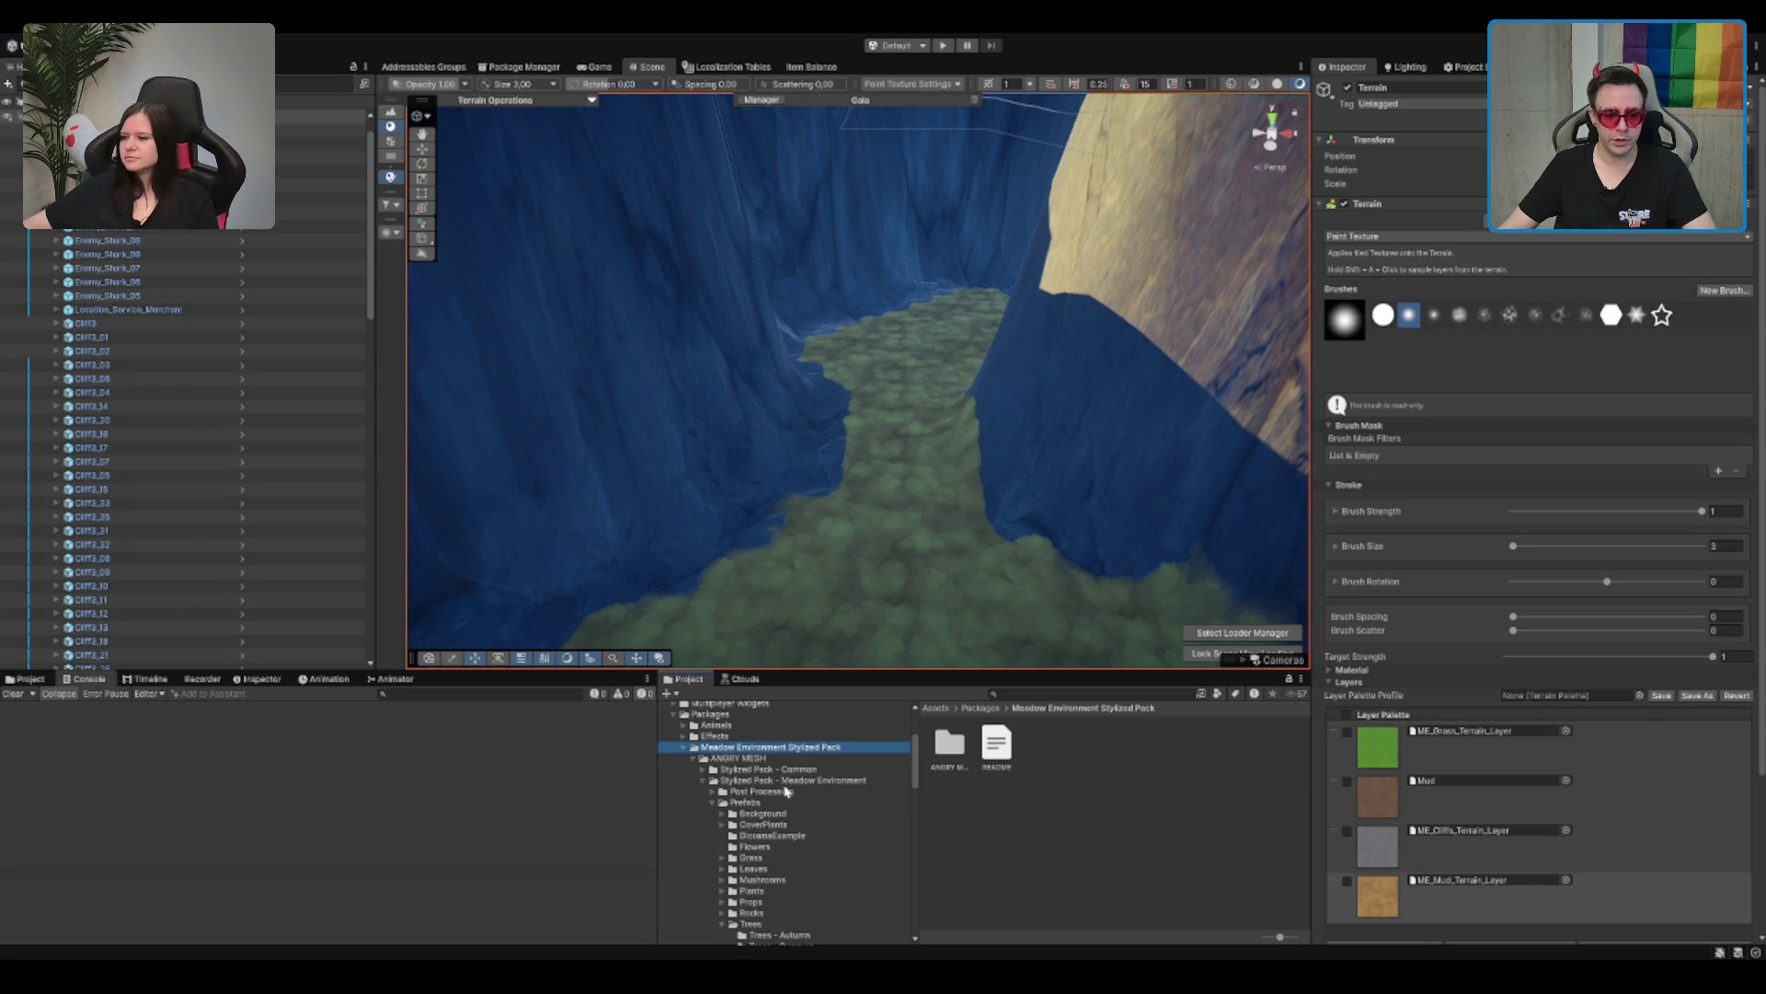
pyautogui.press('Left')
pyautogui.press('Down')
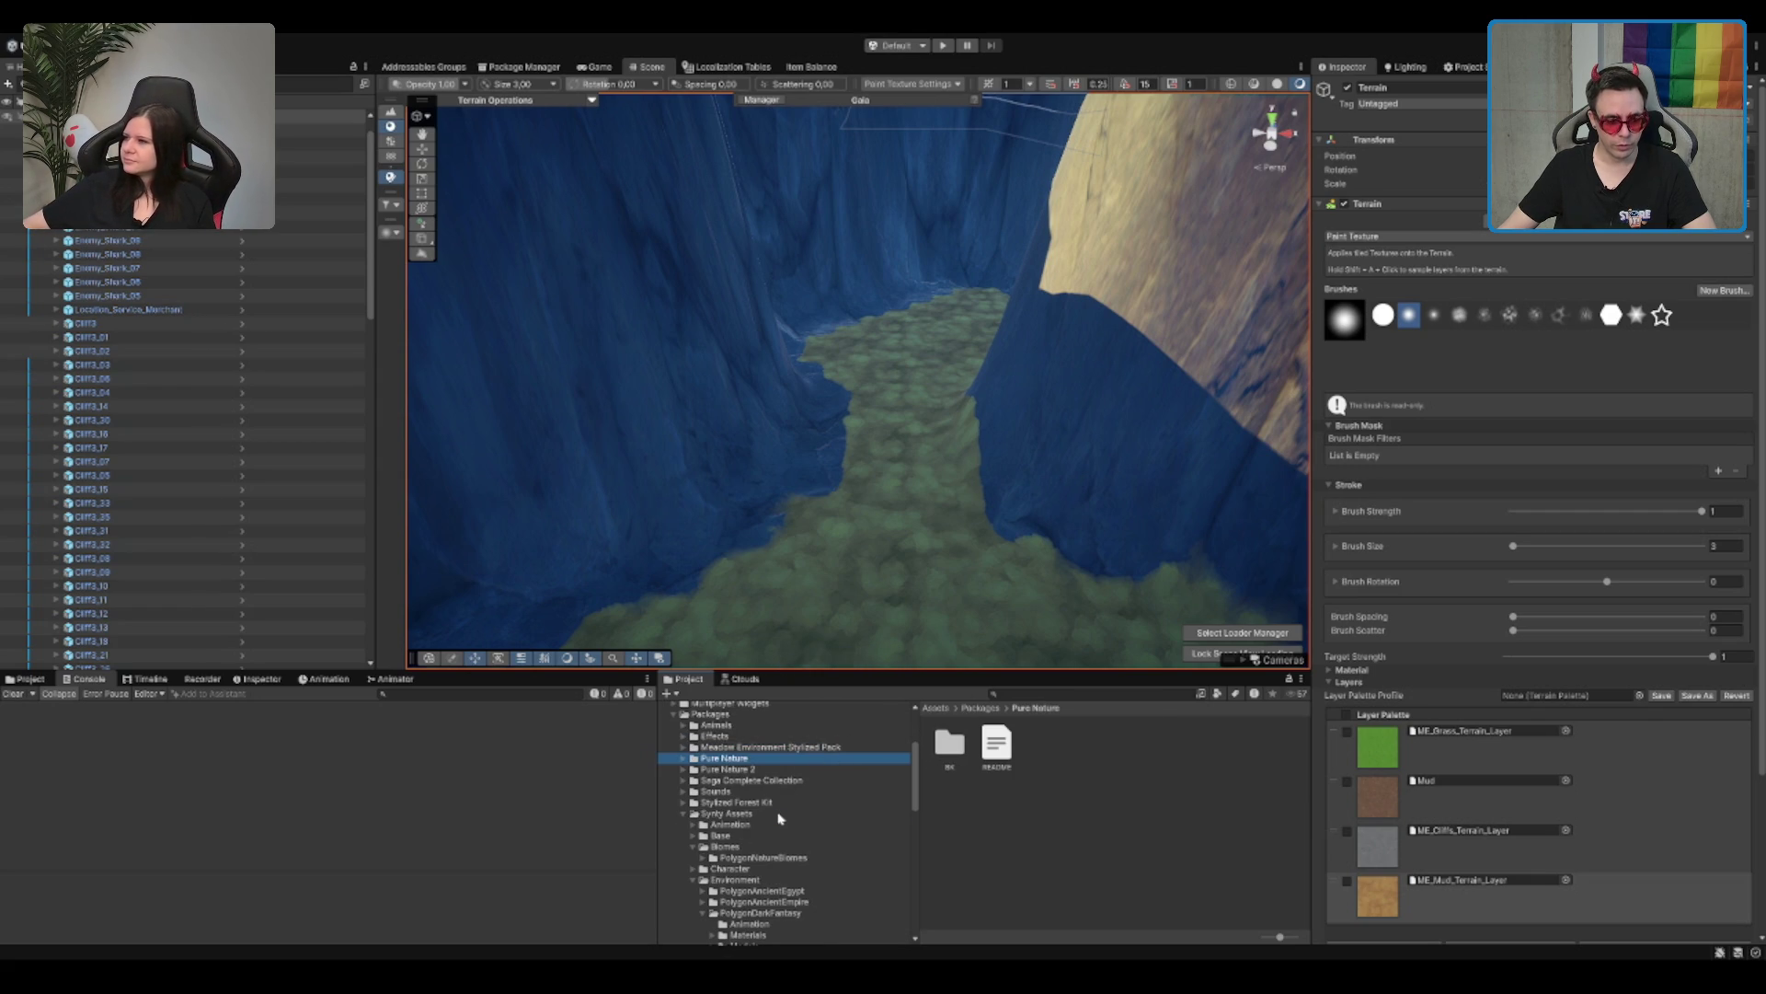
# Step: Open Synty Assets > Biomes and pick ME_Mud_Terrain_Layer as the paint texture
pyautogui.click(771, 815)
pyautogui.scroll(-2, 773, 823)
pyautogui.click(771, 871)
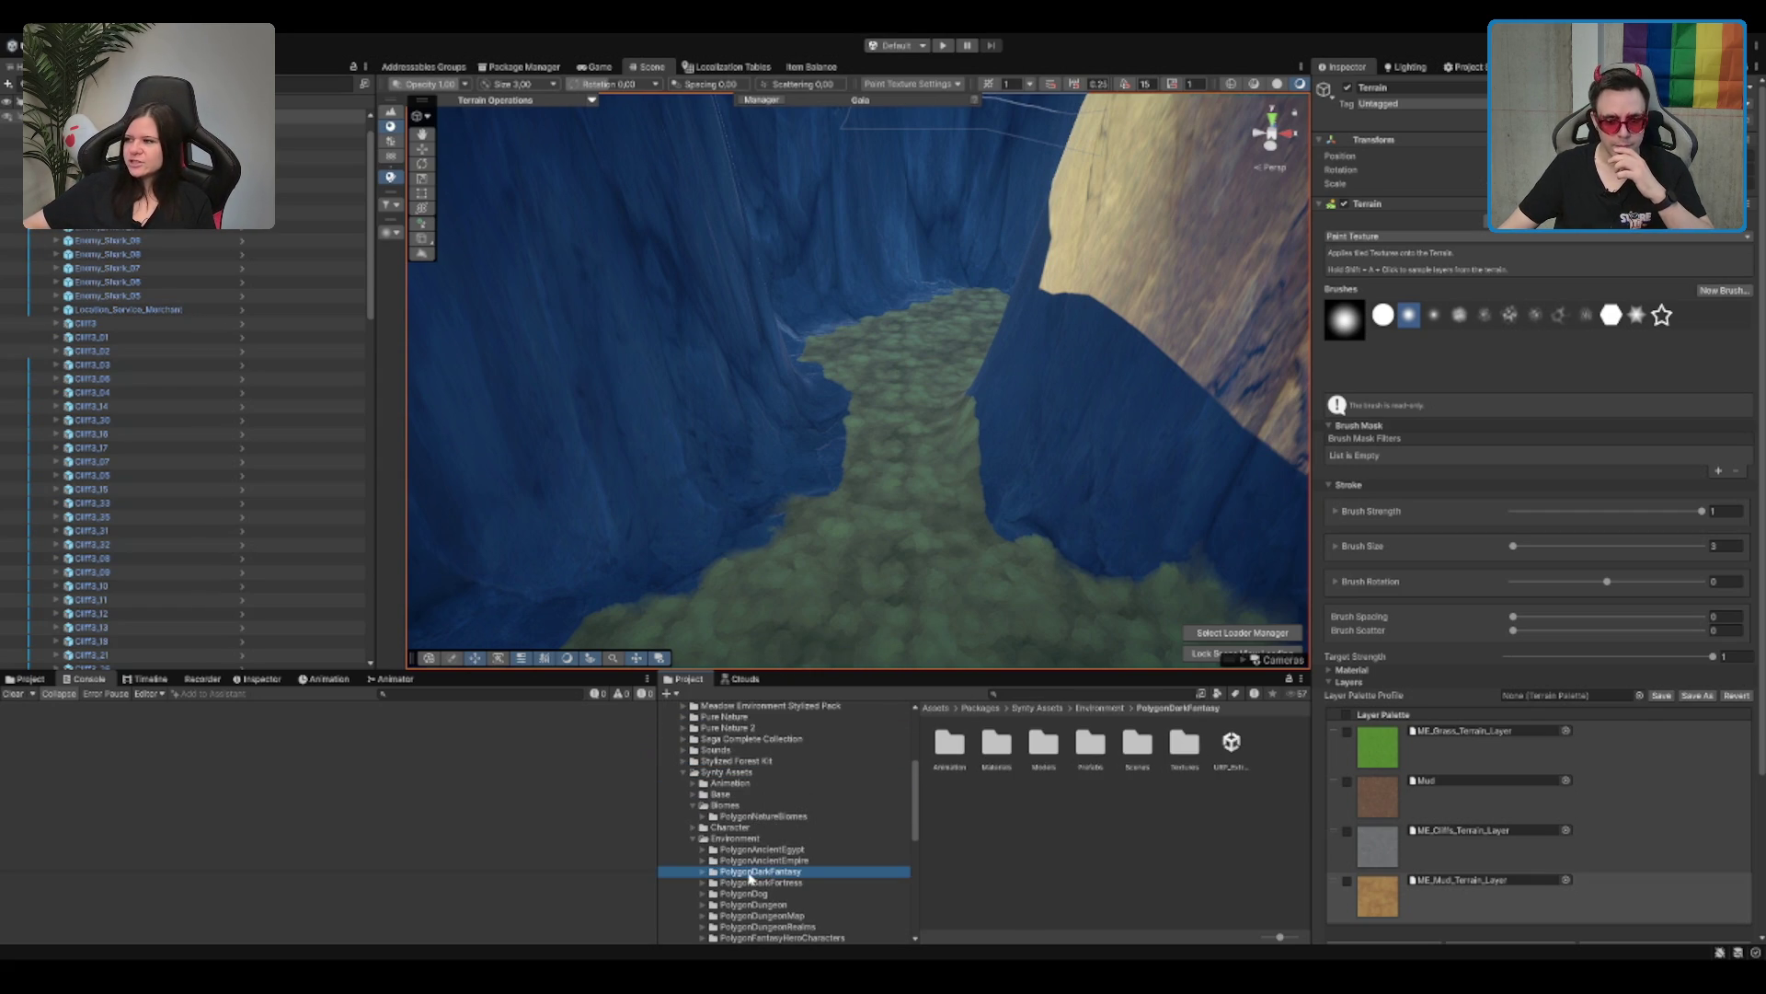
pyautogui.scroll(-2, 750, 877)
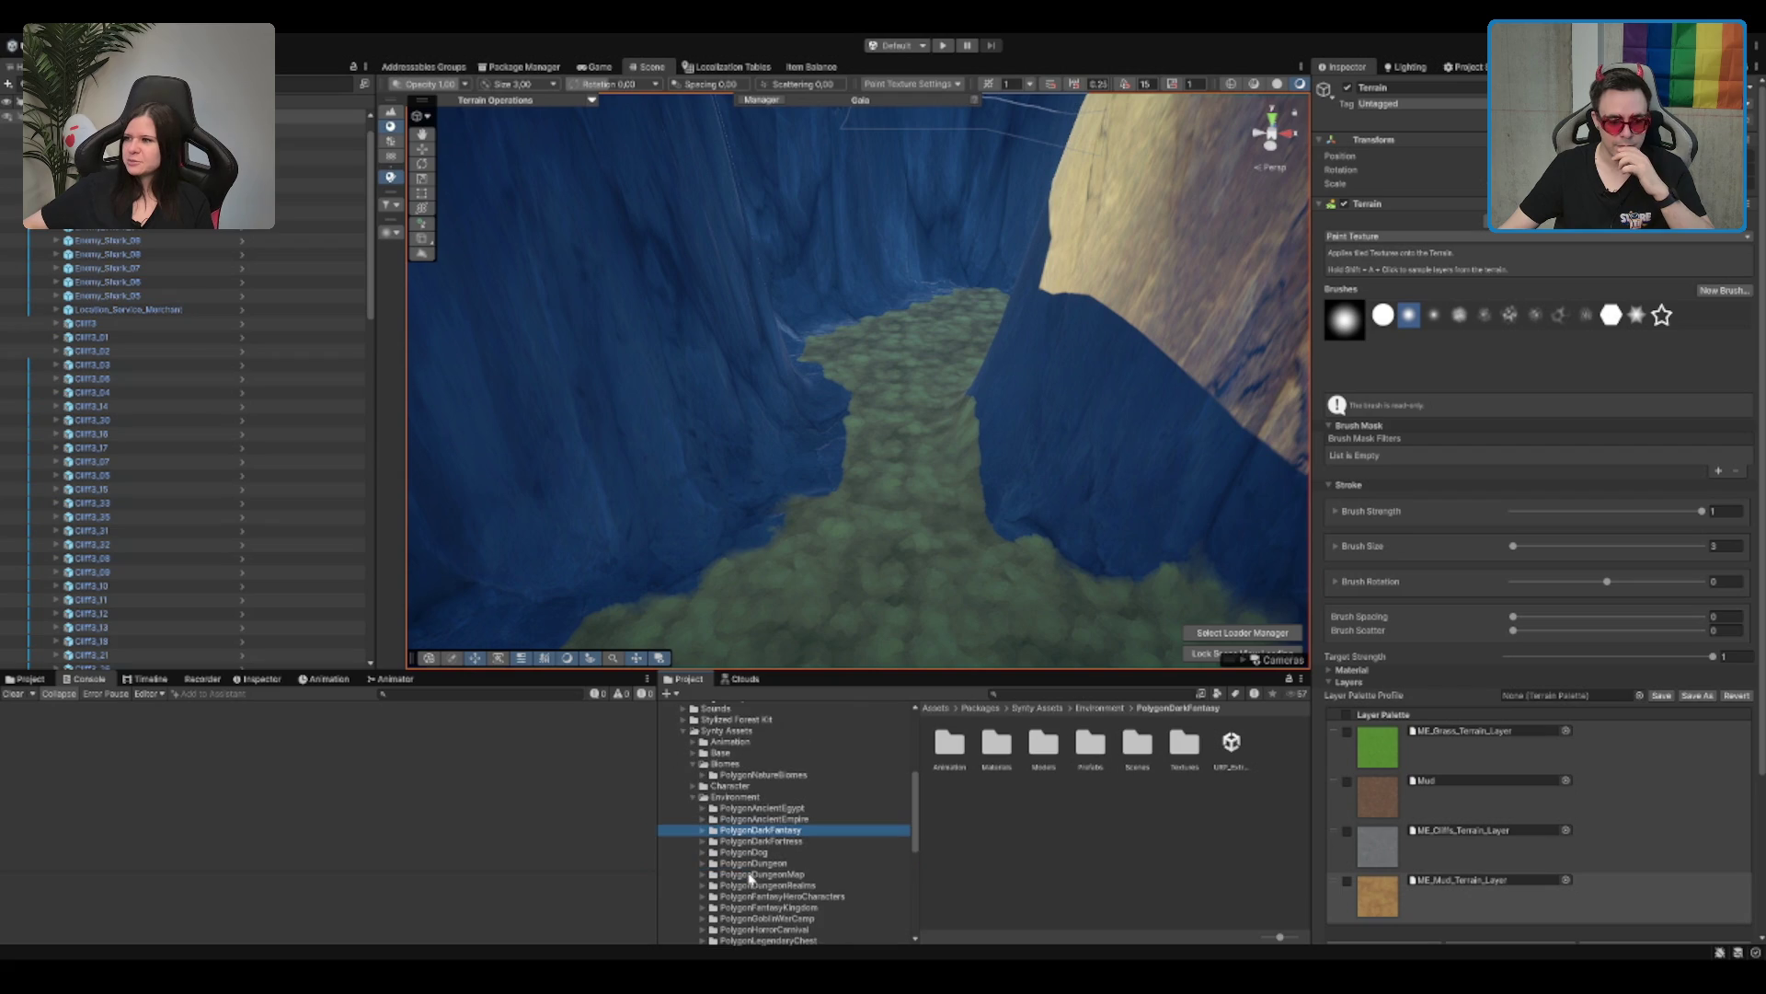
pyautogui.doubleClick(822, 765)
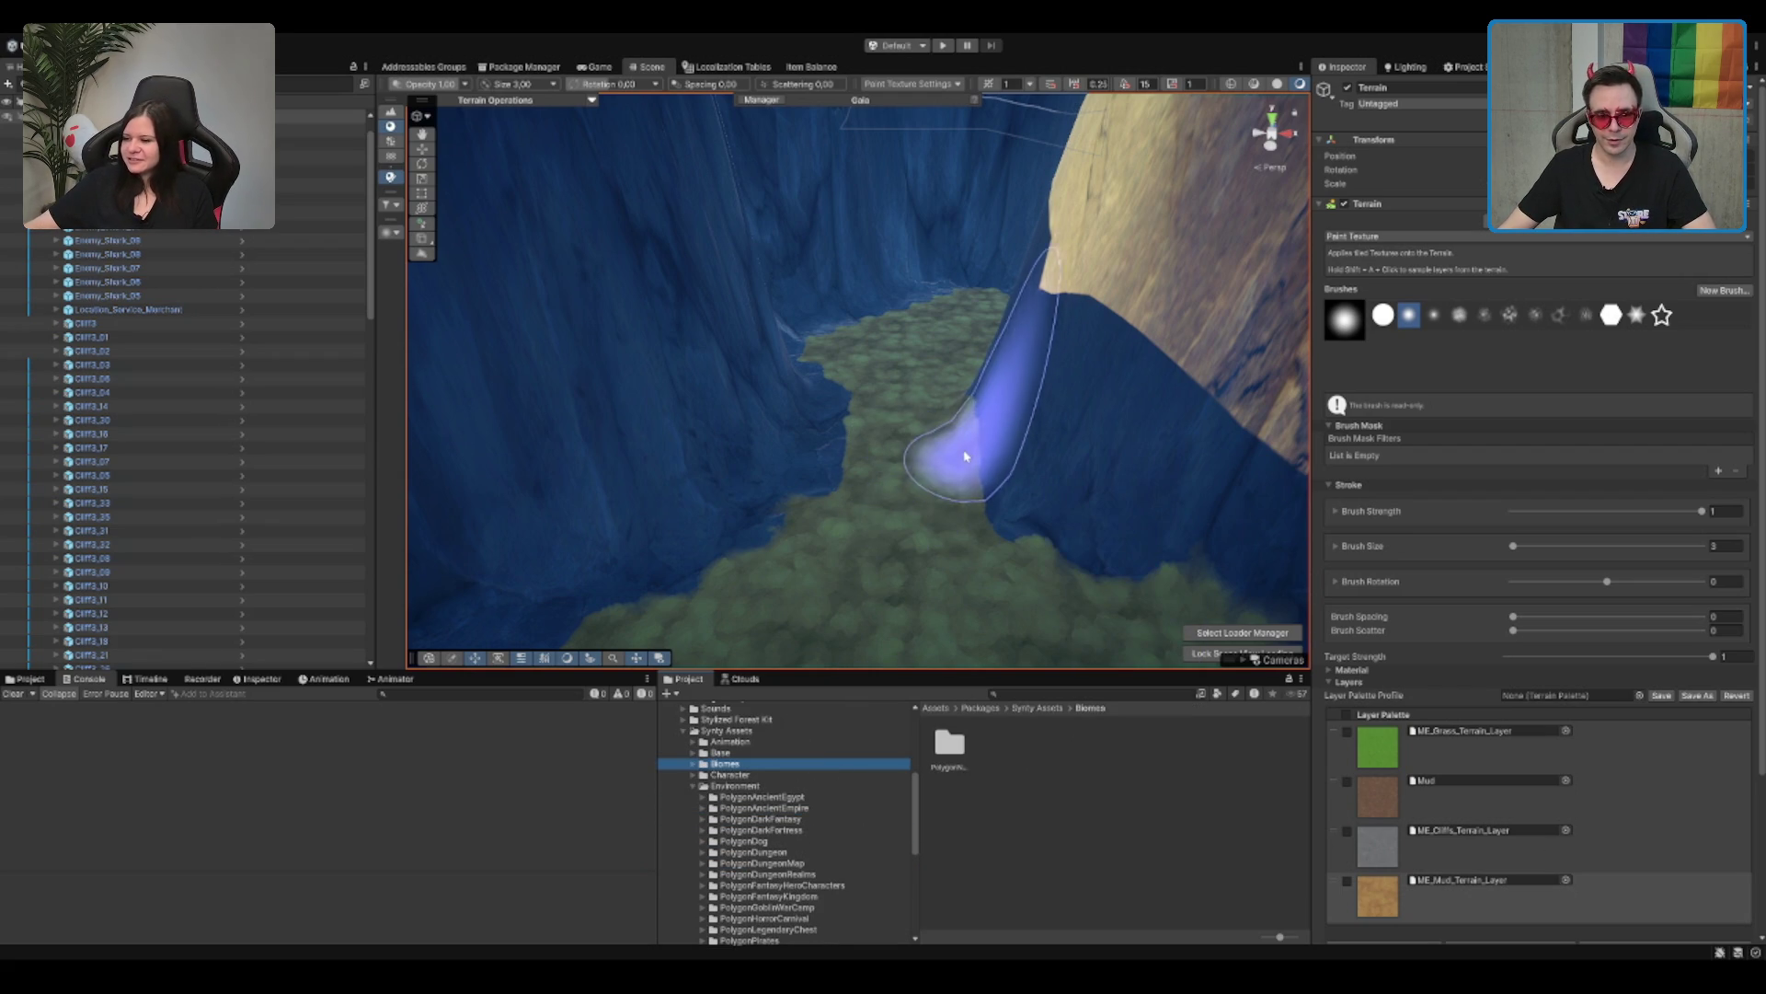
pyautogui.click(1461, 898)
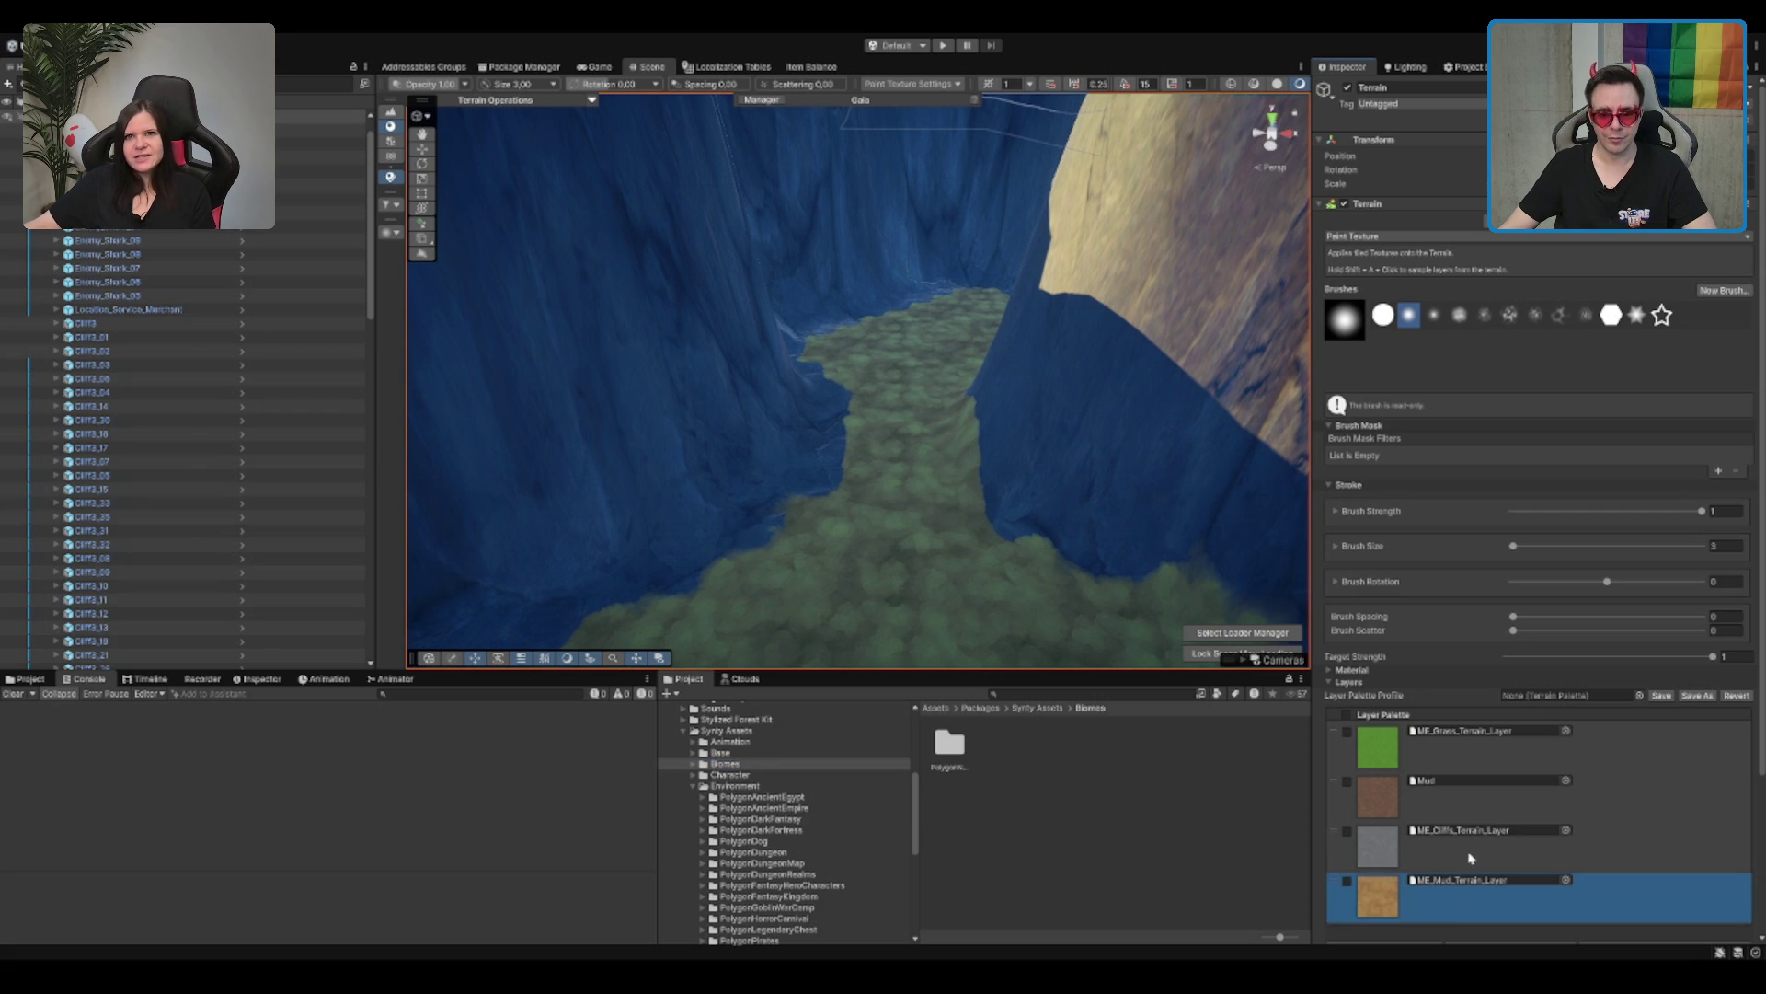
# Step: Set Brush Strength to 0.2 and reselect the mud terrain layer
pyautogui.moveTo(947, 552)
pyautogui.mouseDown()
pyautogui.moveTo(1124, 512)
pyautogui.moveTo(1005, 433)
pyautogui.mouseUp()
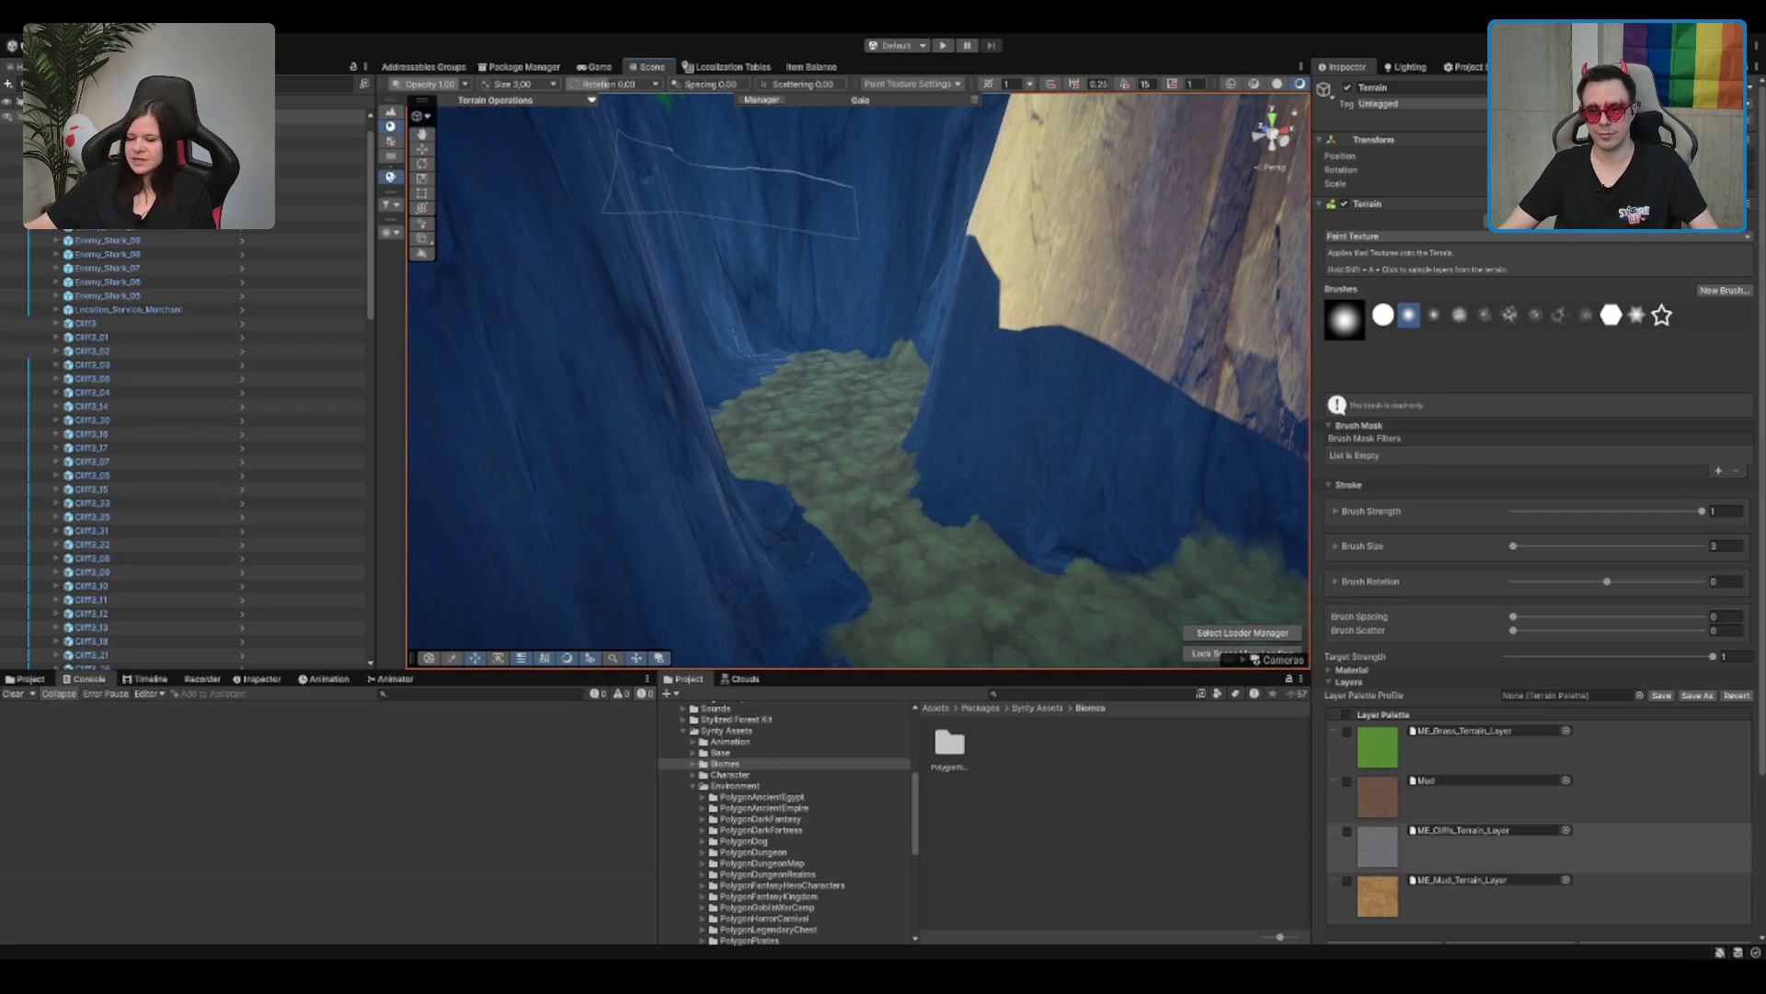
pyautogui.click(1726, 513)
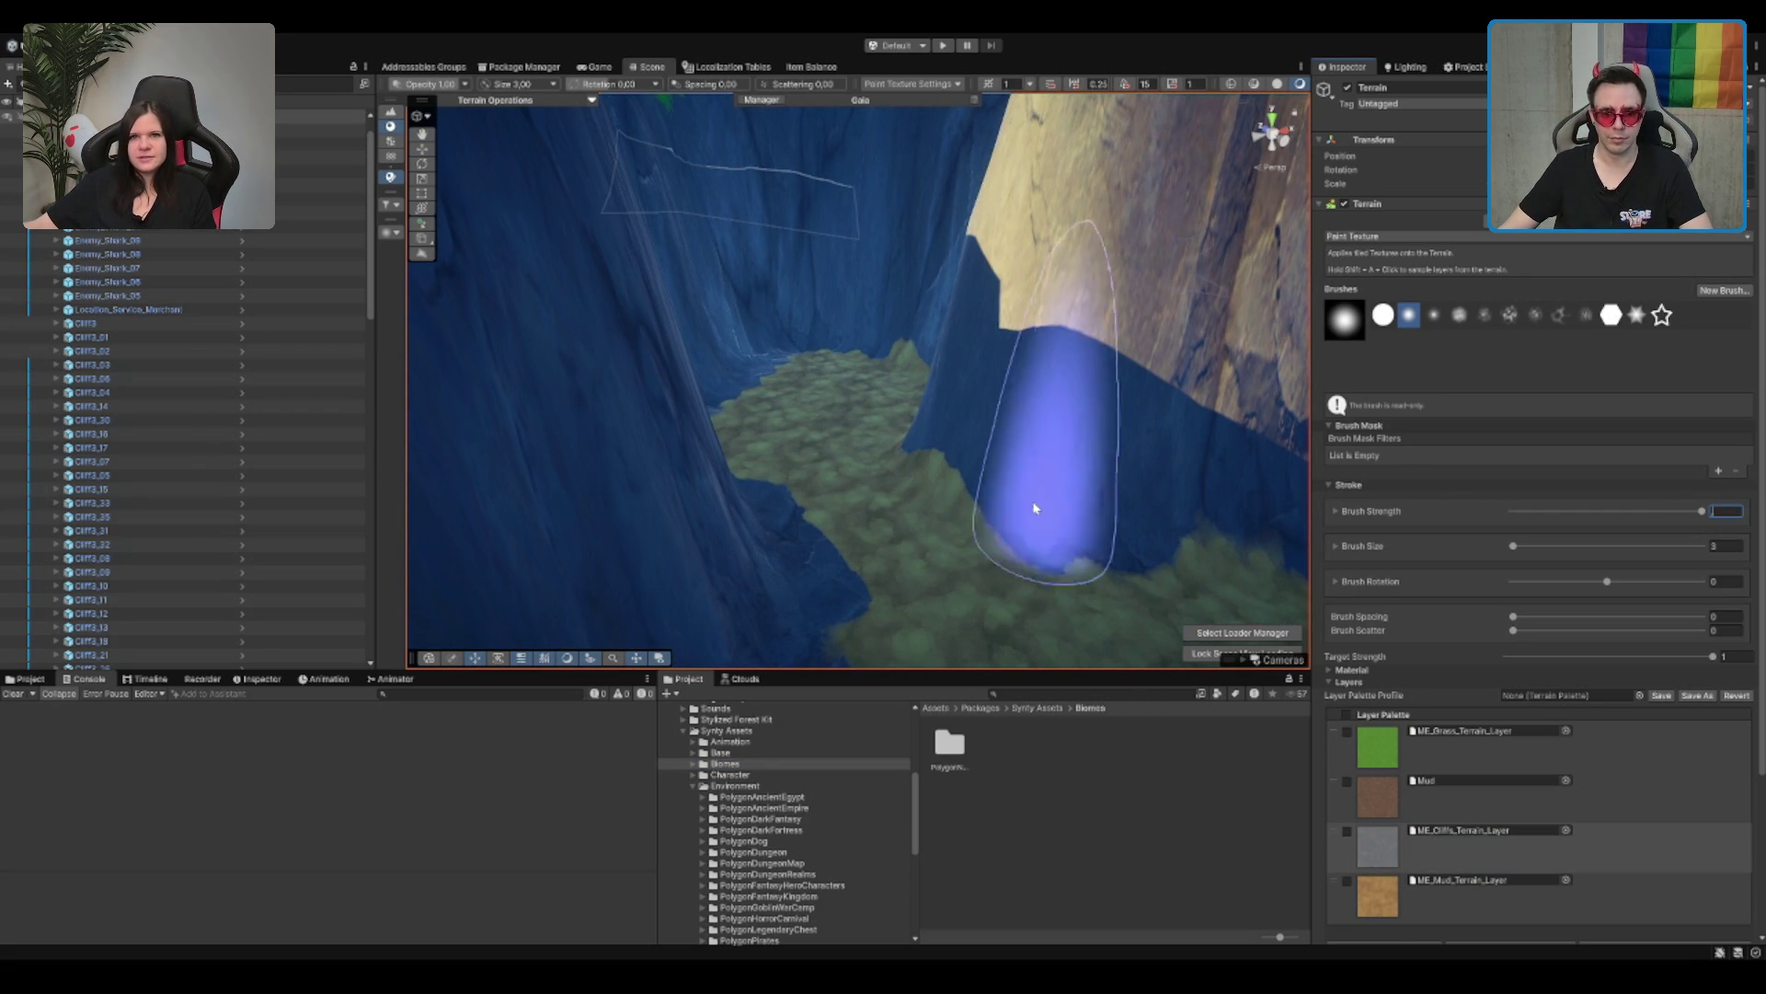
pyautogui.write('0.2')
pyautogui.press('Return')
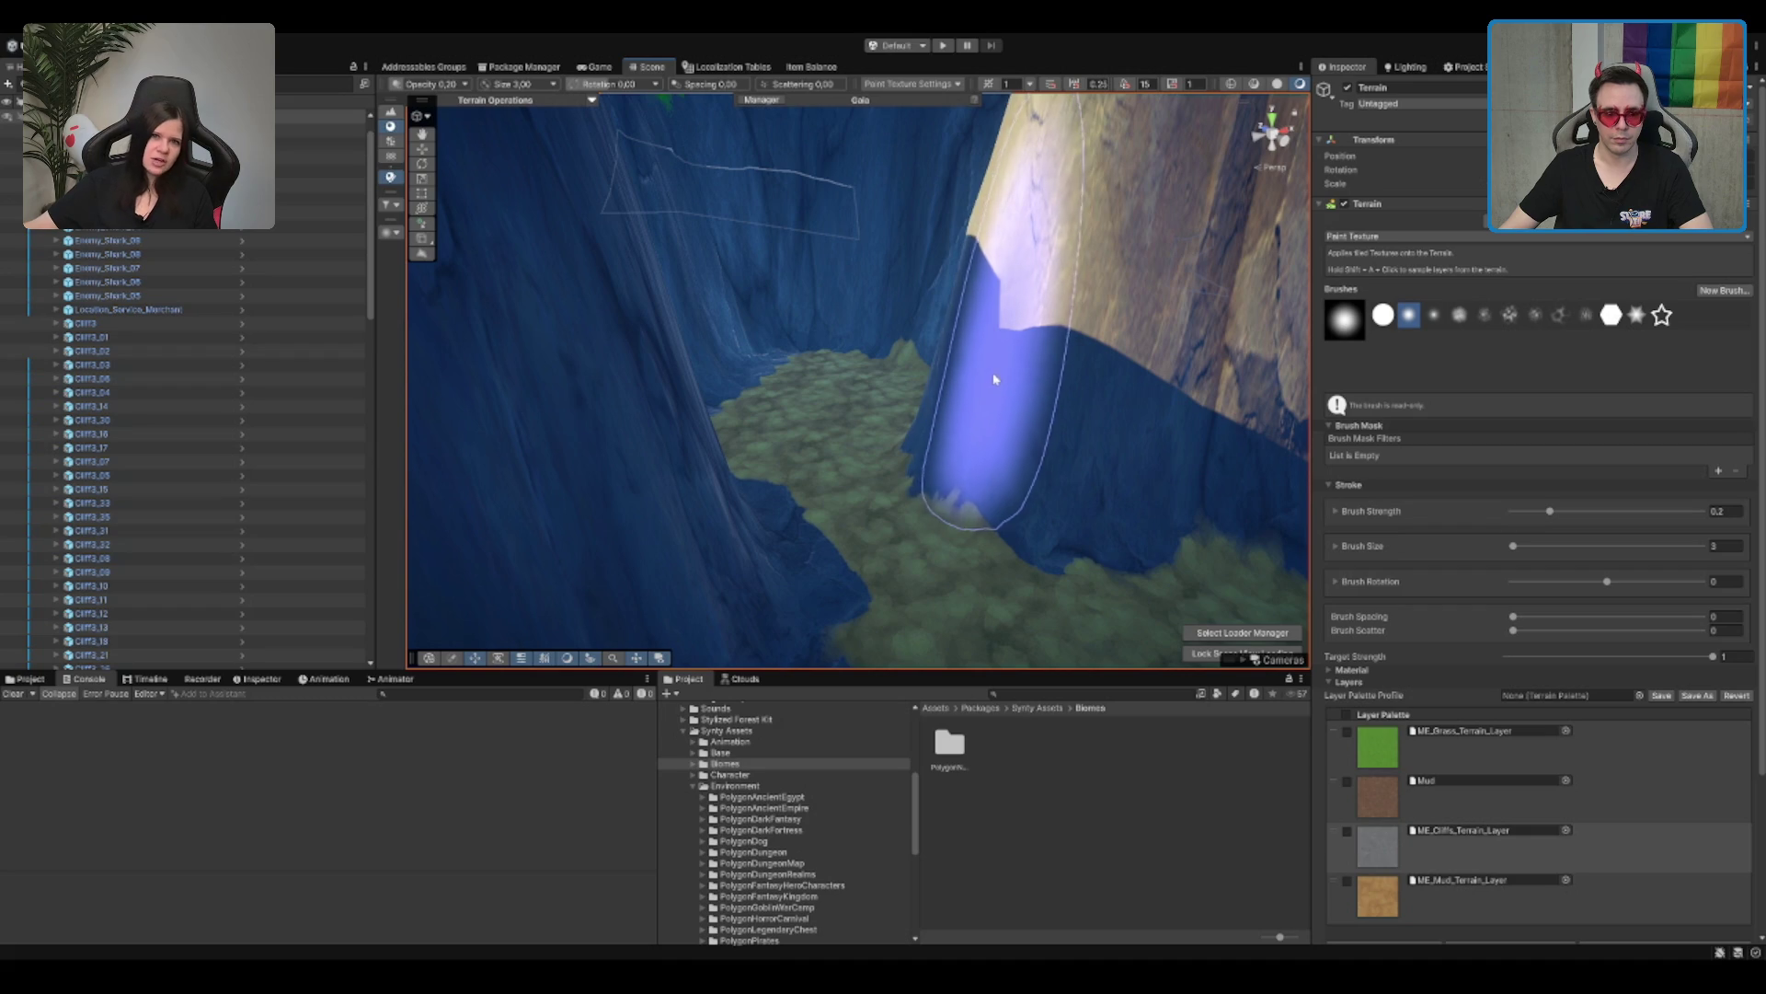
pyautogui.scroll(-3, 1034, 466)
pyautogui.scroll(4, 1029, 464)
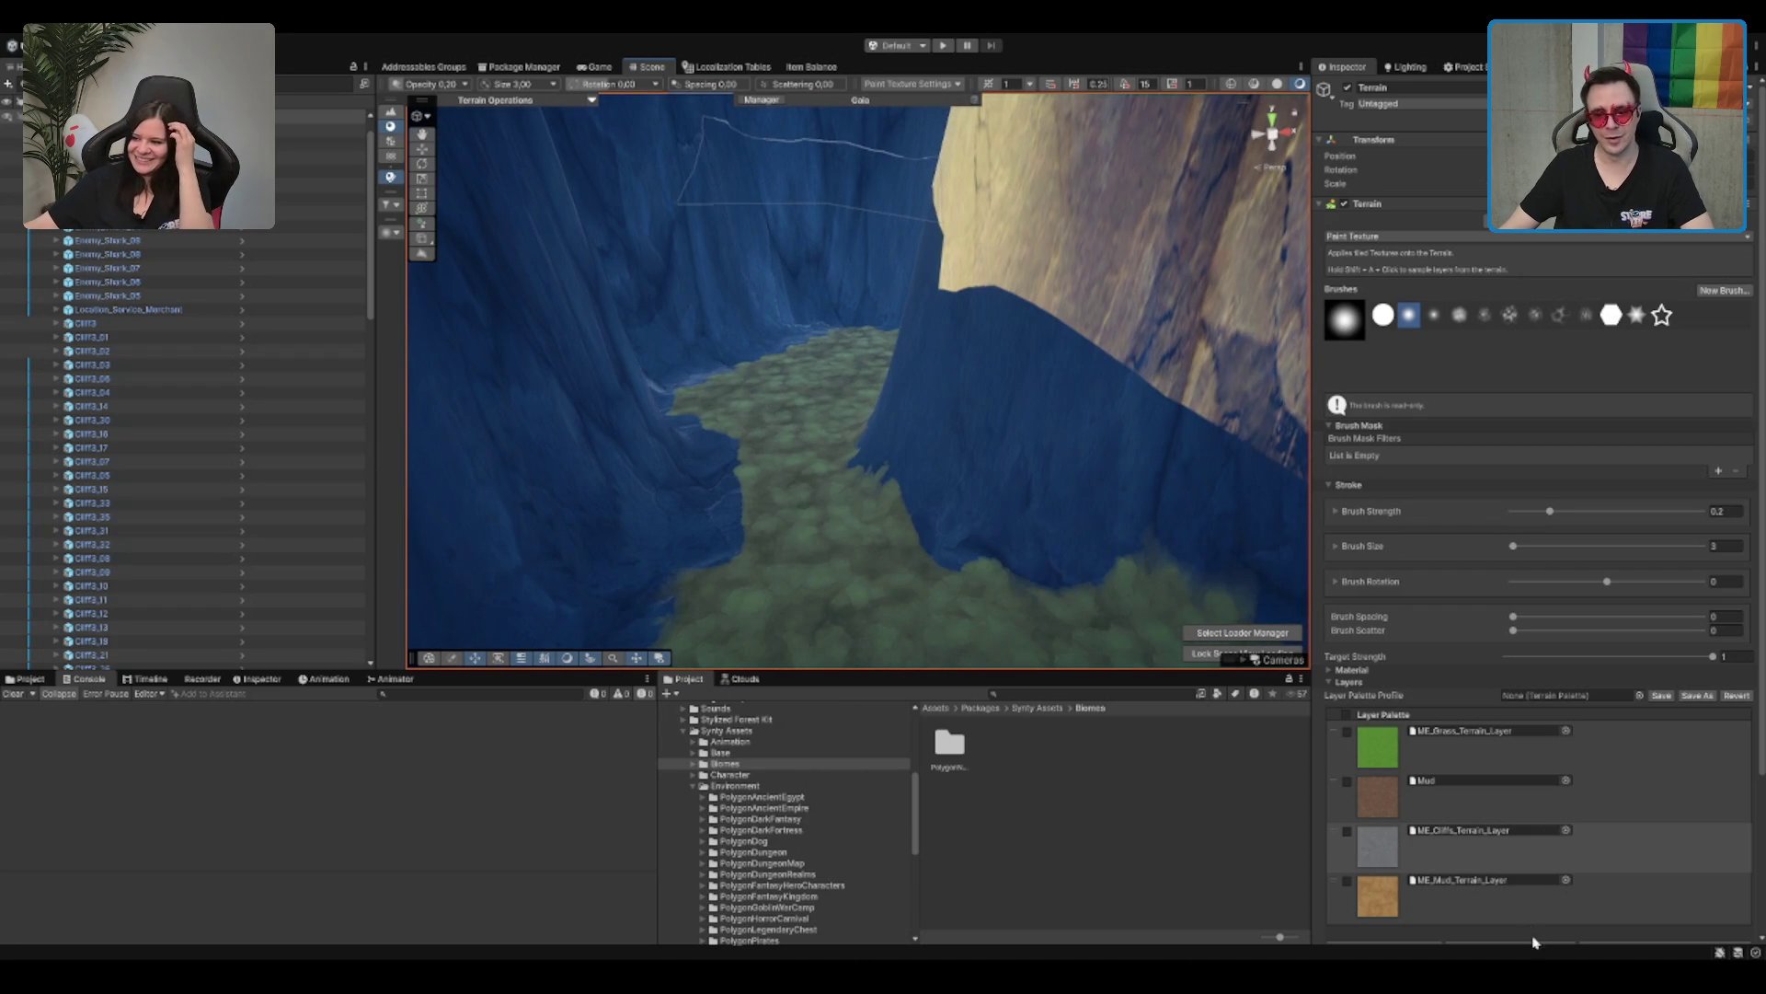
pyautogui.click(1377, 895)
# Step: Zoom and orbit to look down over the forest patch and canyon
pyautogui.scroll(3, 874, 589)
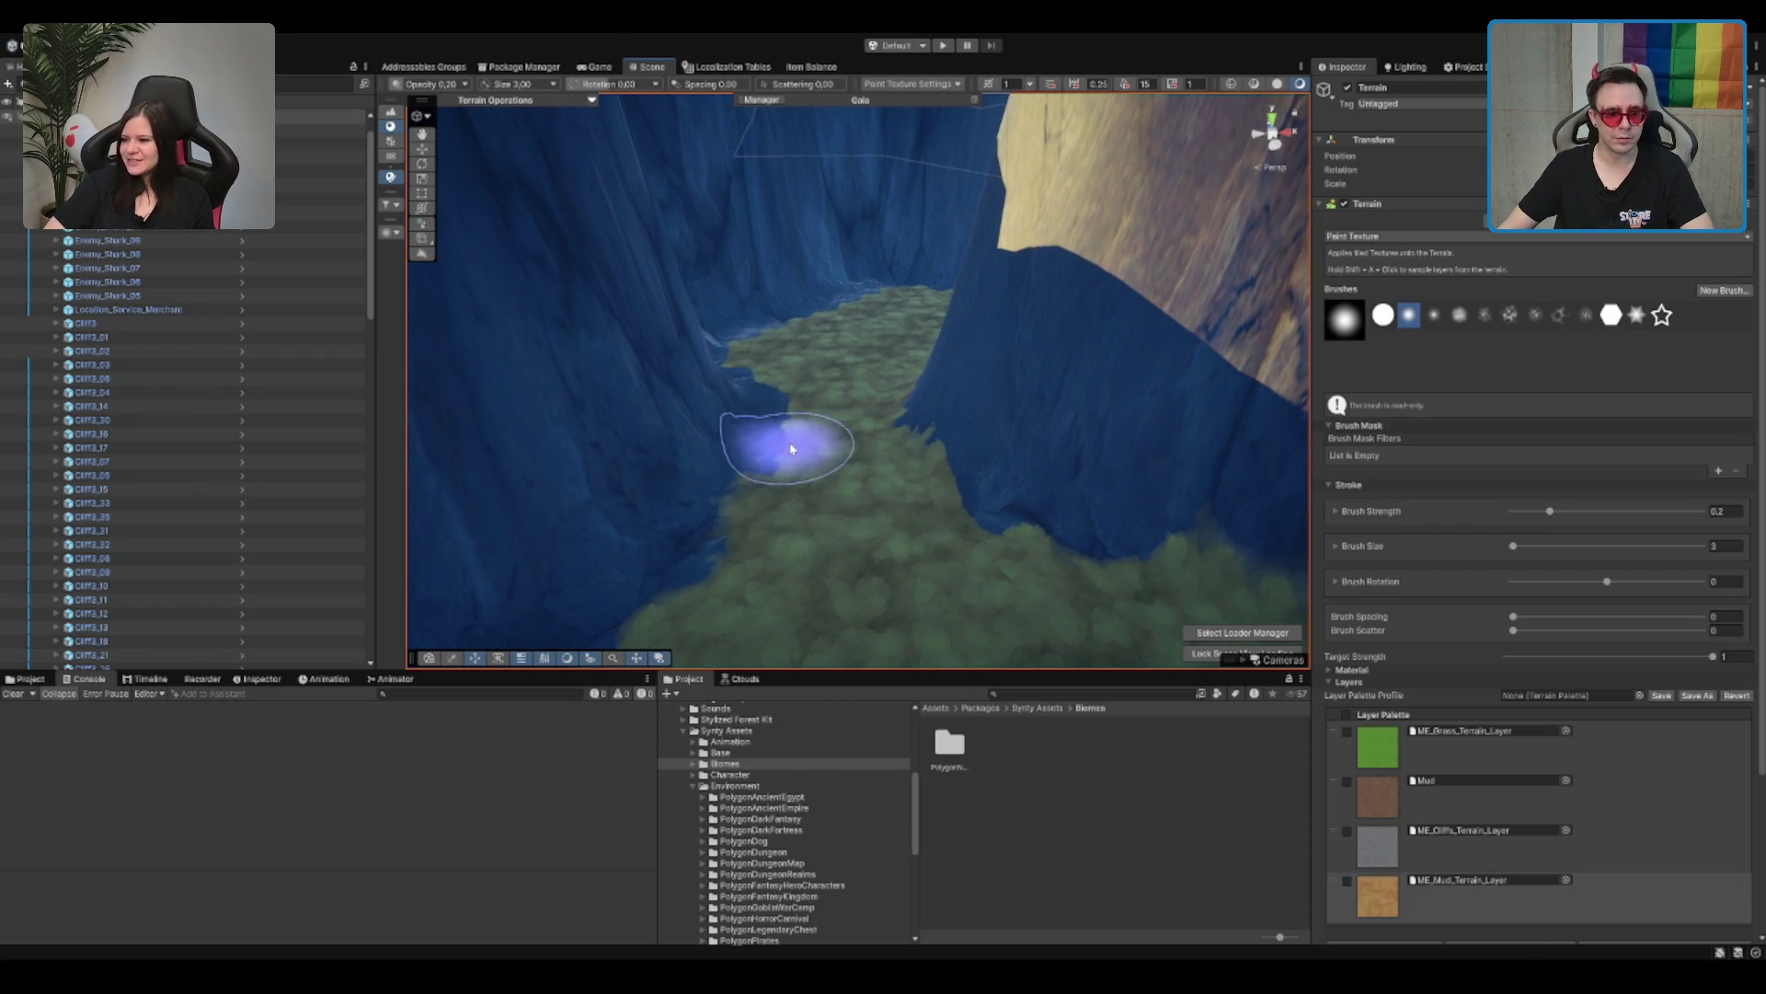
pyautogui.scroll(5, 828, 377)
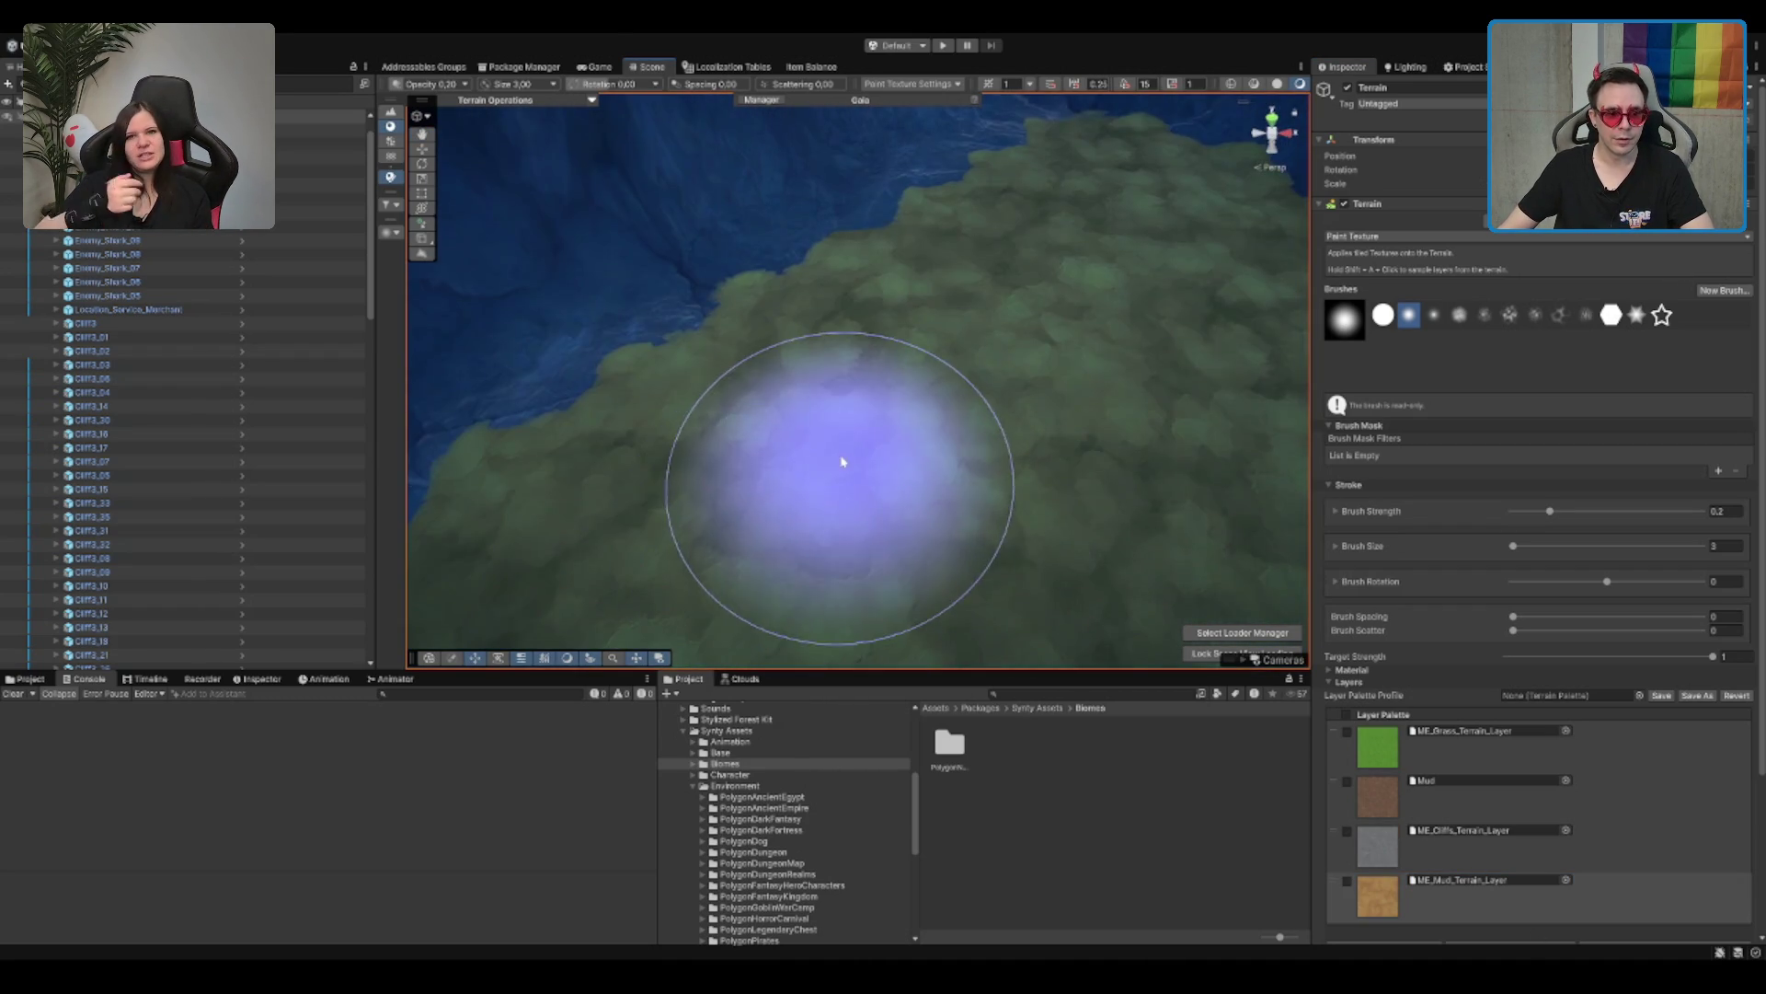
pyautogui.scroll(-3, 841, 460)
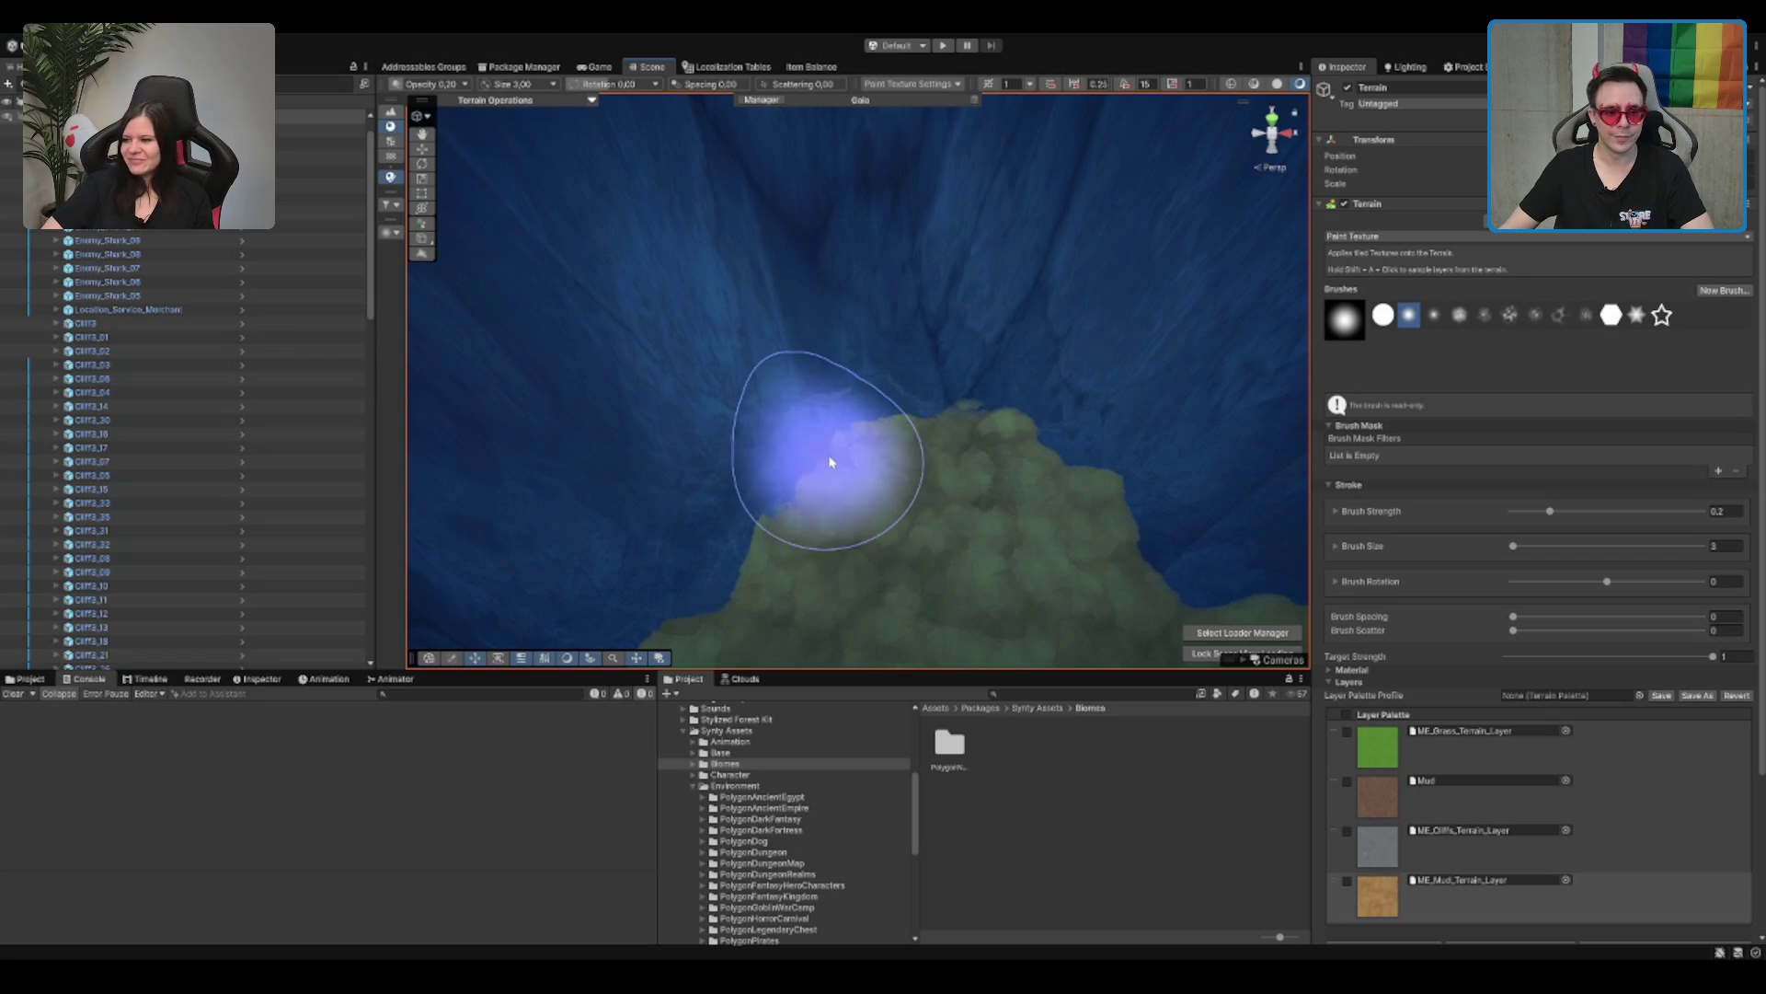
pyautogui.scroll(-3, 831, 462)
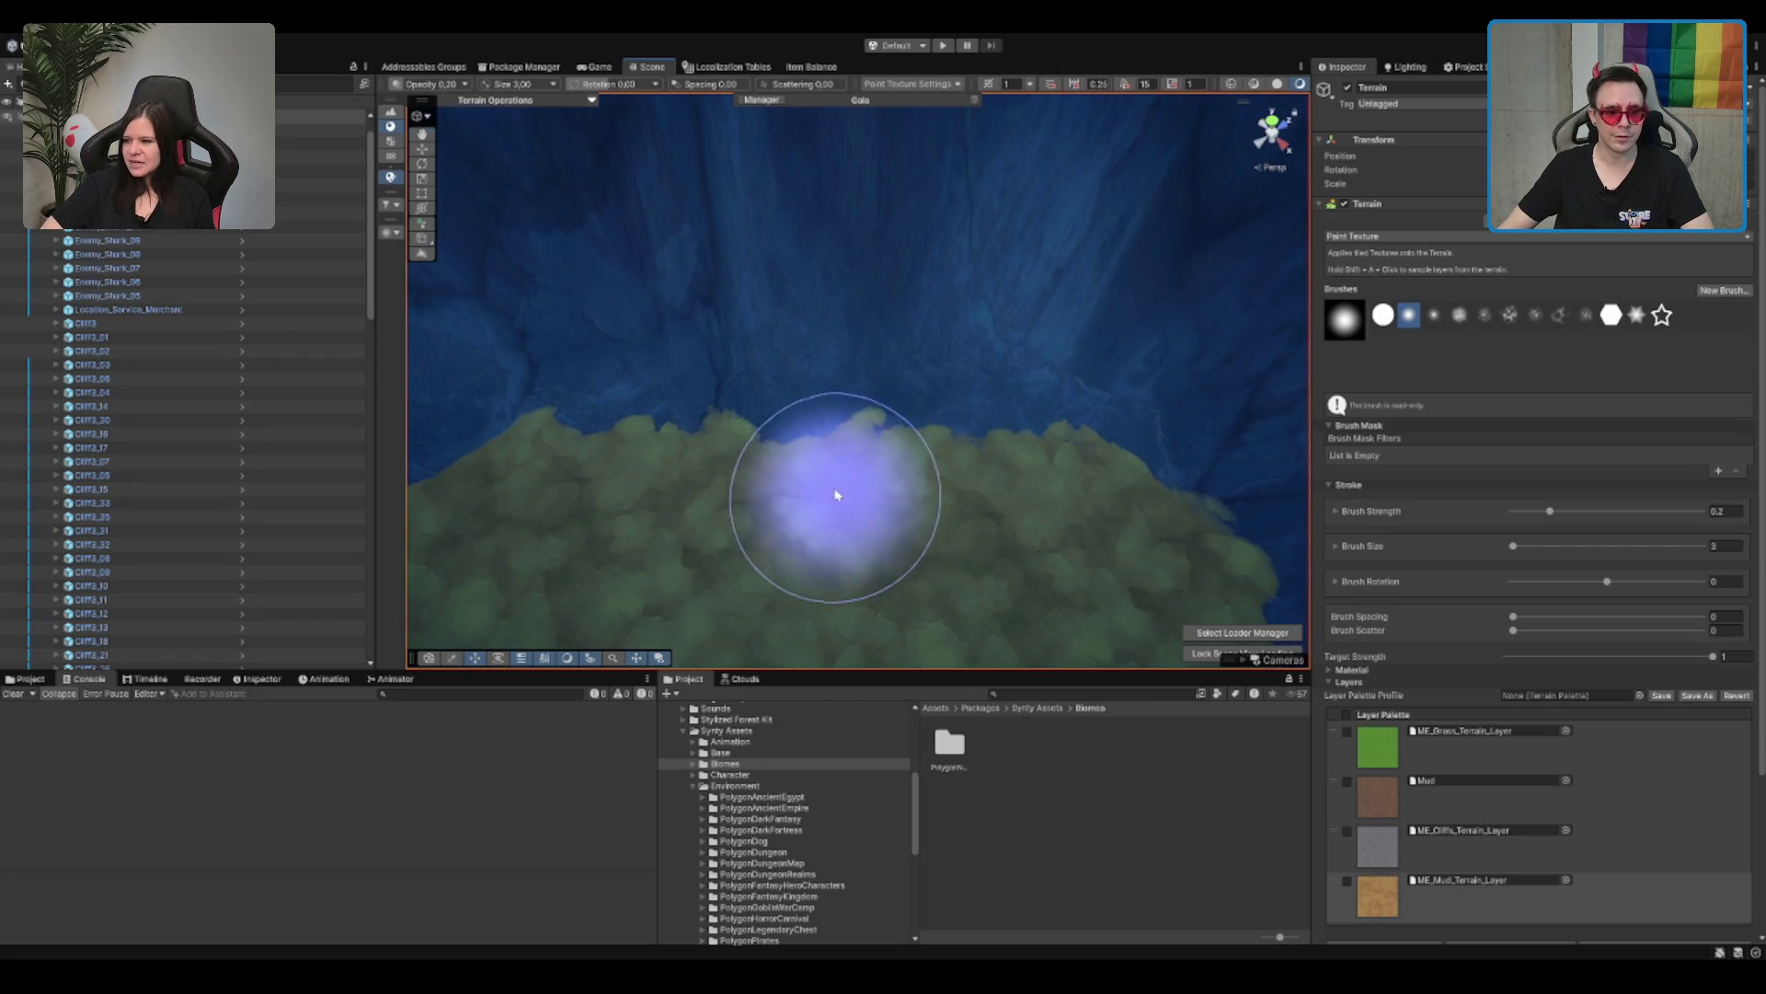
pyautogui.scroll(-3, 835, 495)
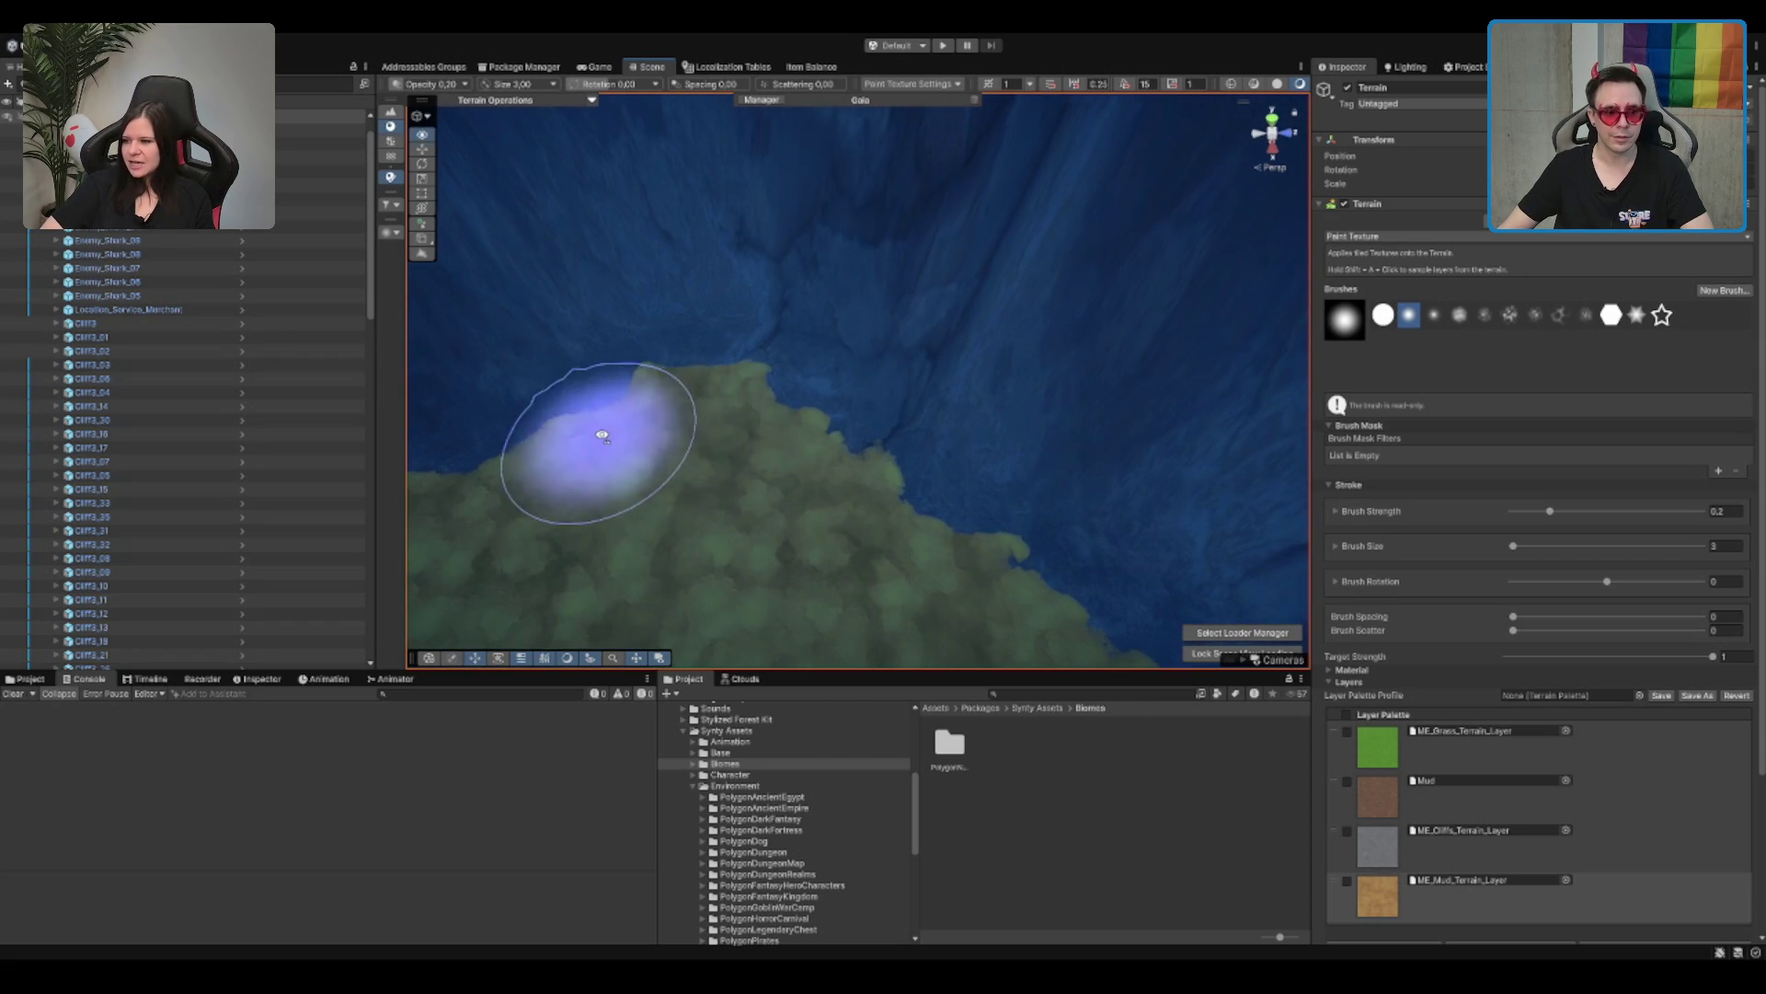
pyautogui.scroll(3, 1018, 307)
pyautogui.scroll(-3, 1018, 306)
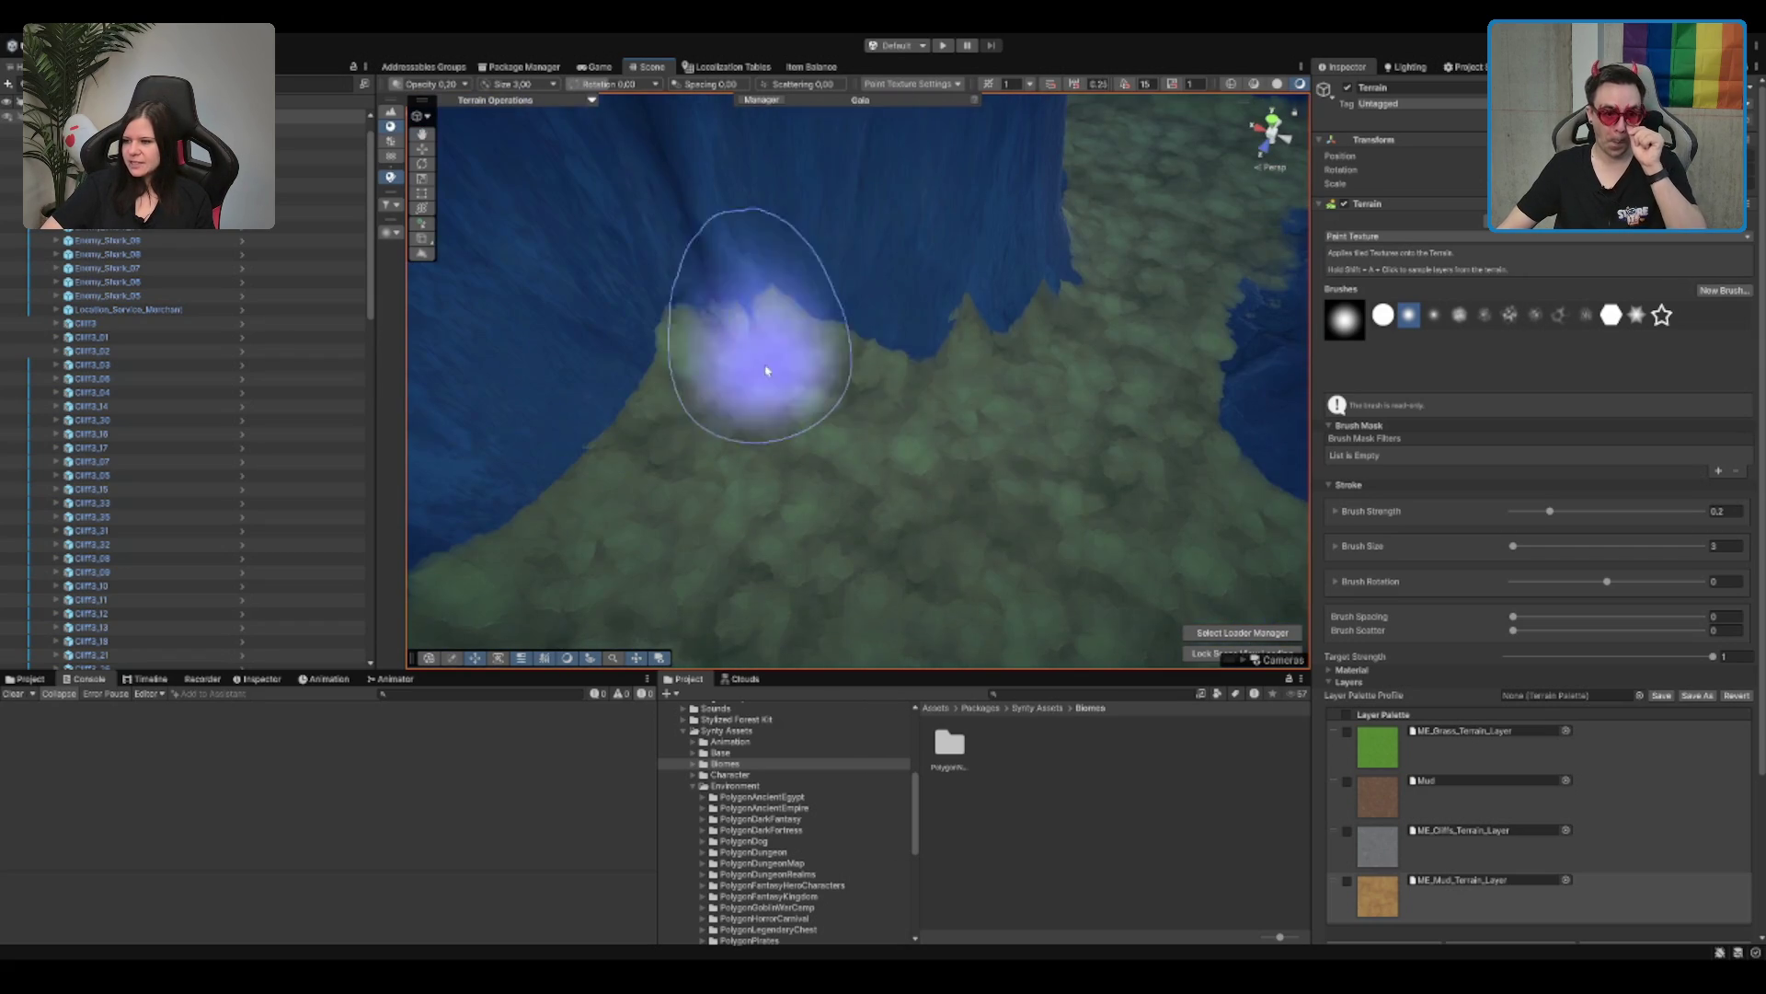
pyautogui.scroll(3, 730, 395)
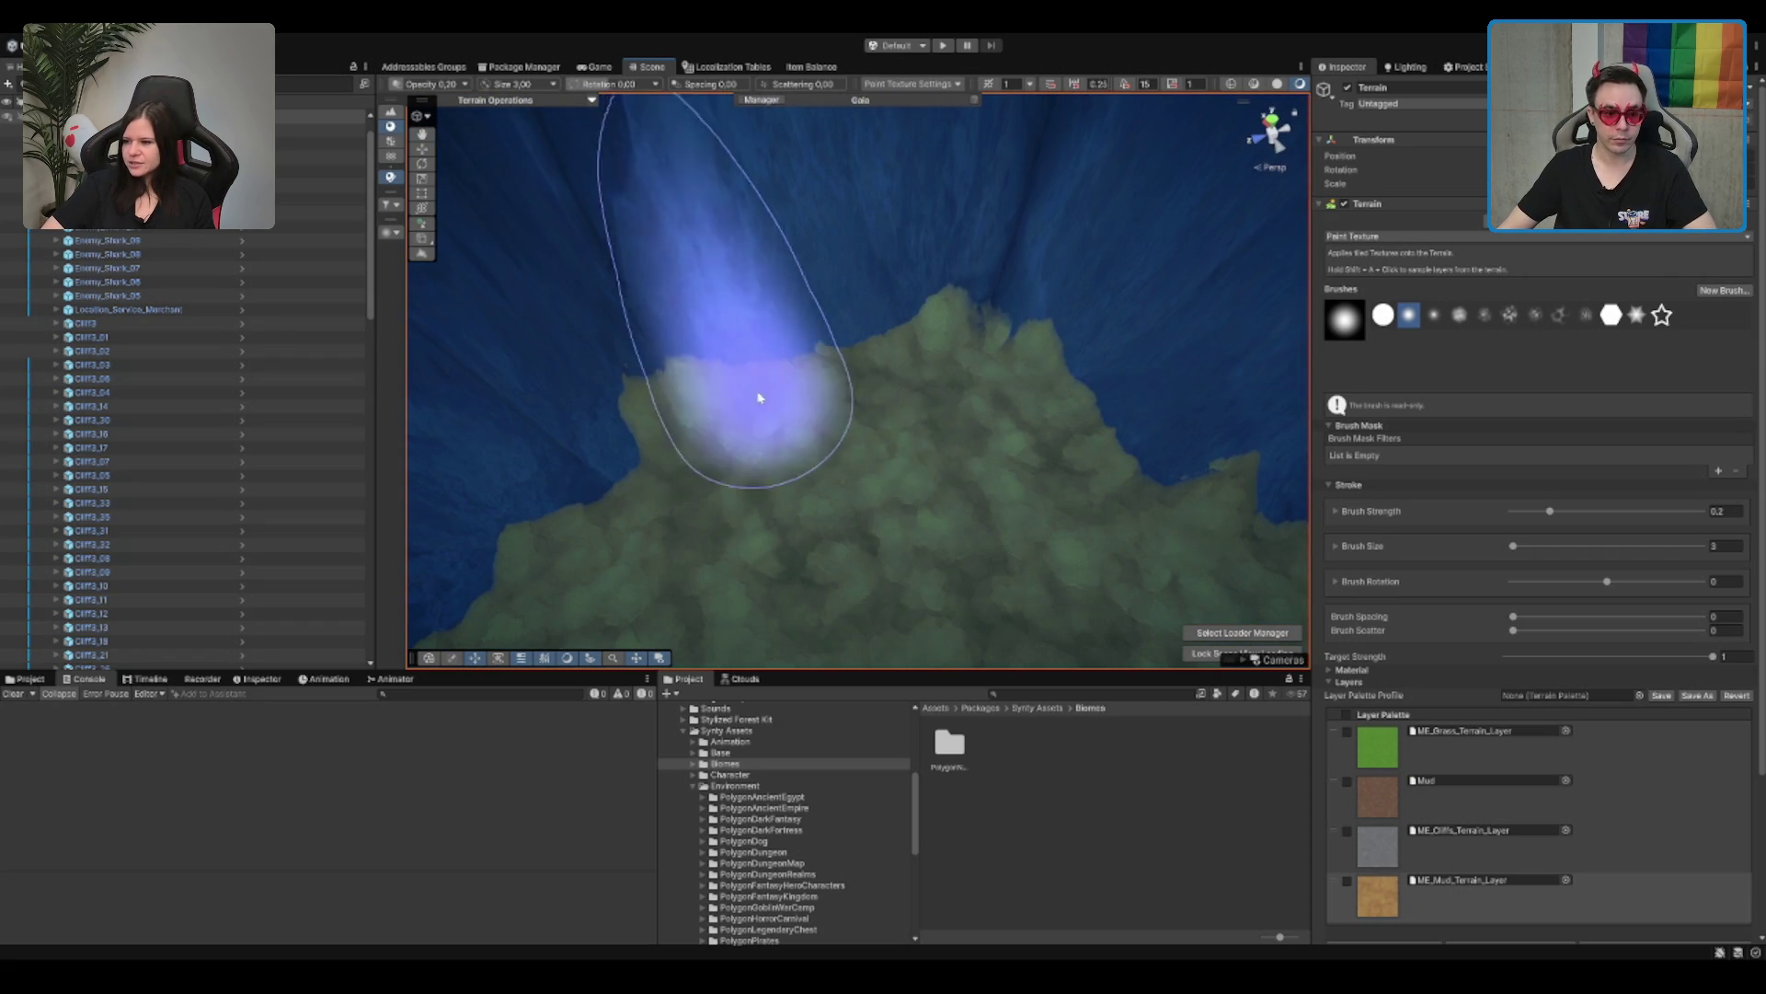
pyautogui.scroll(3, 1074, 437)
pyautogui.scroll(-3, 865, 419)
pyautogui.scroll(-3, 1018, 205)
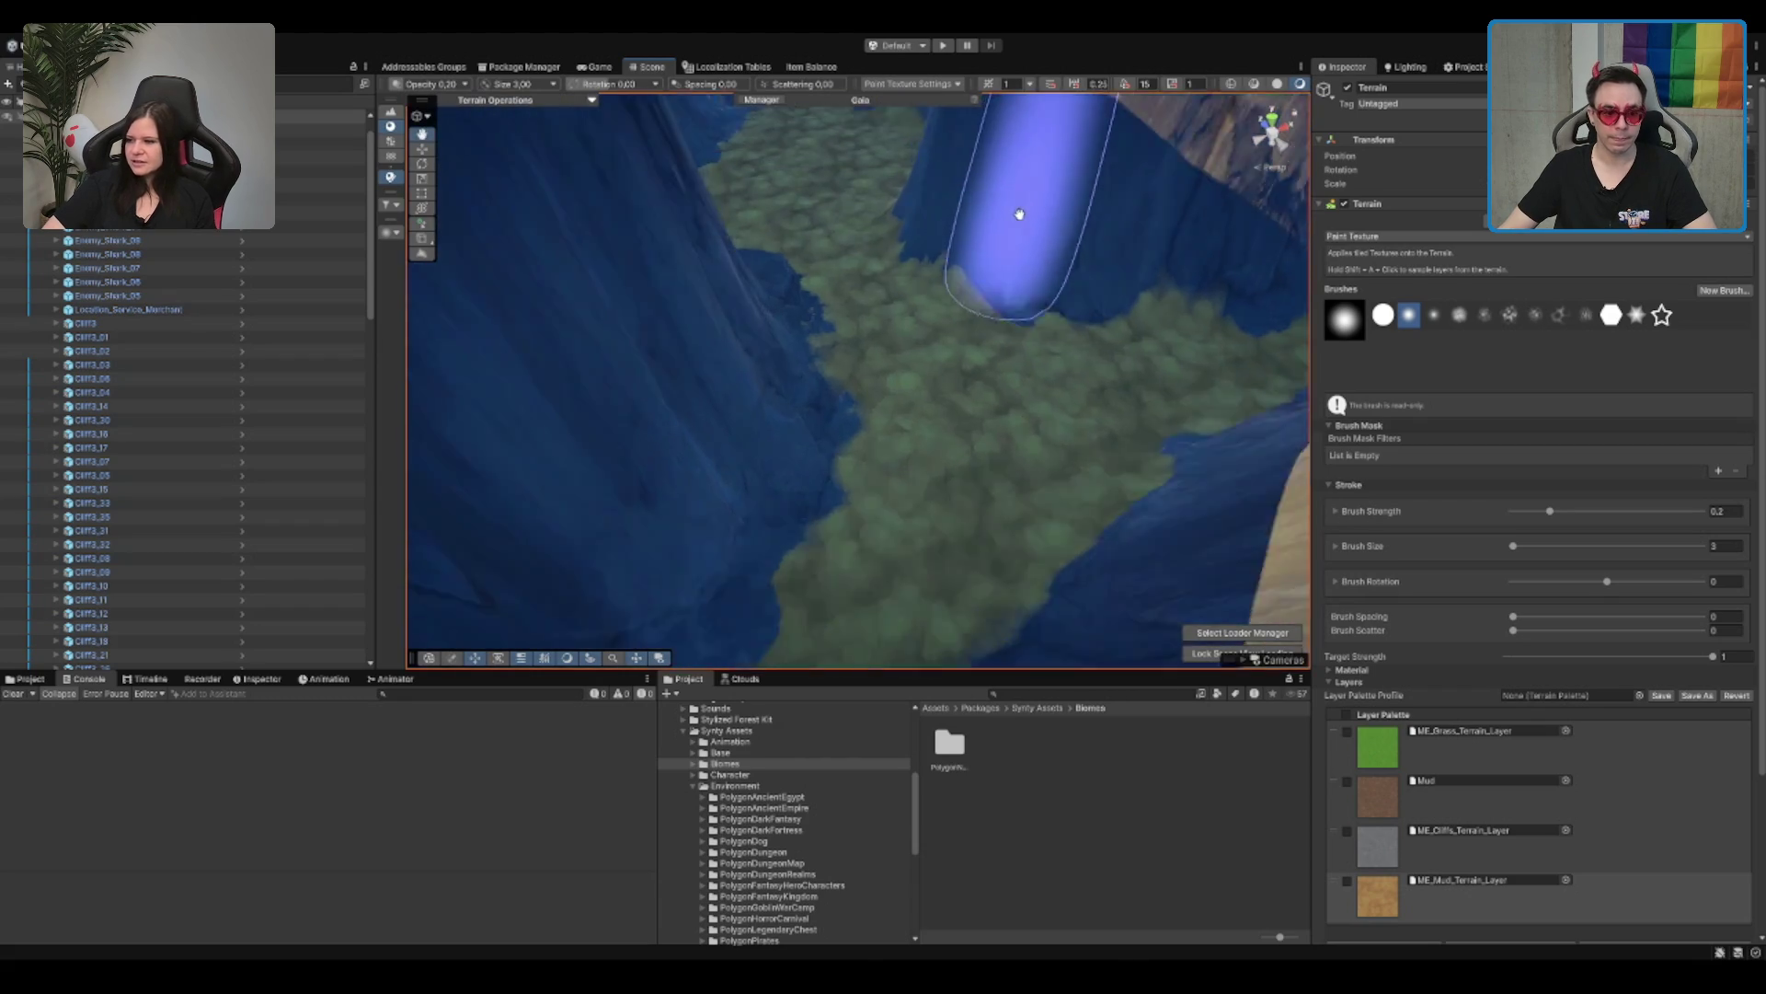
pyautogui.scroll(3, 1078, 375)
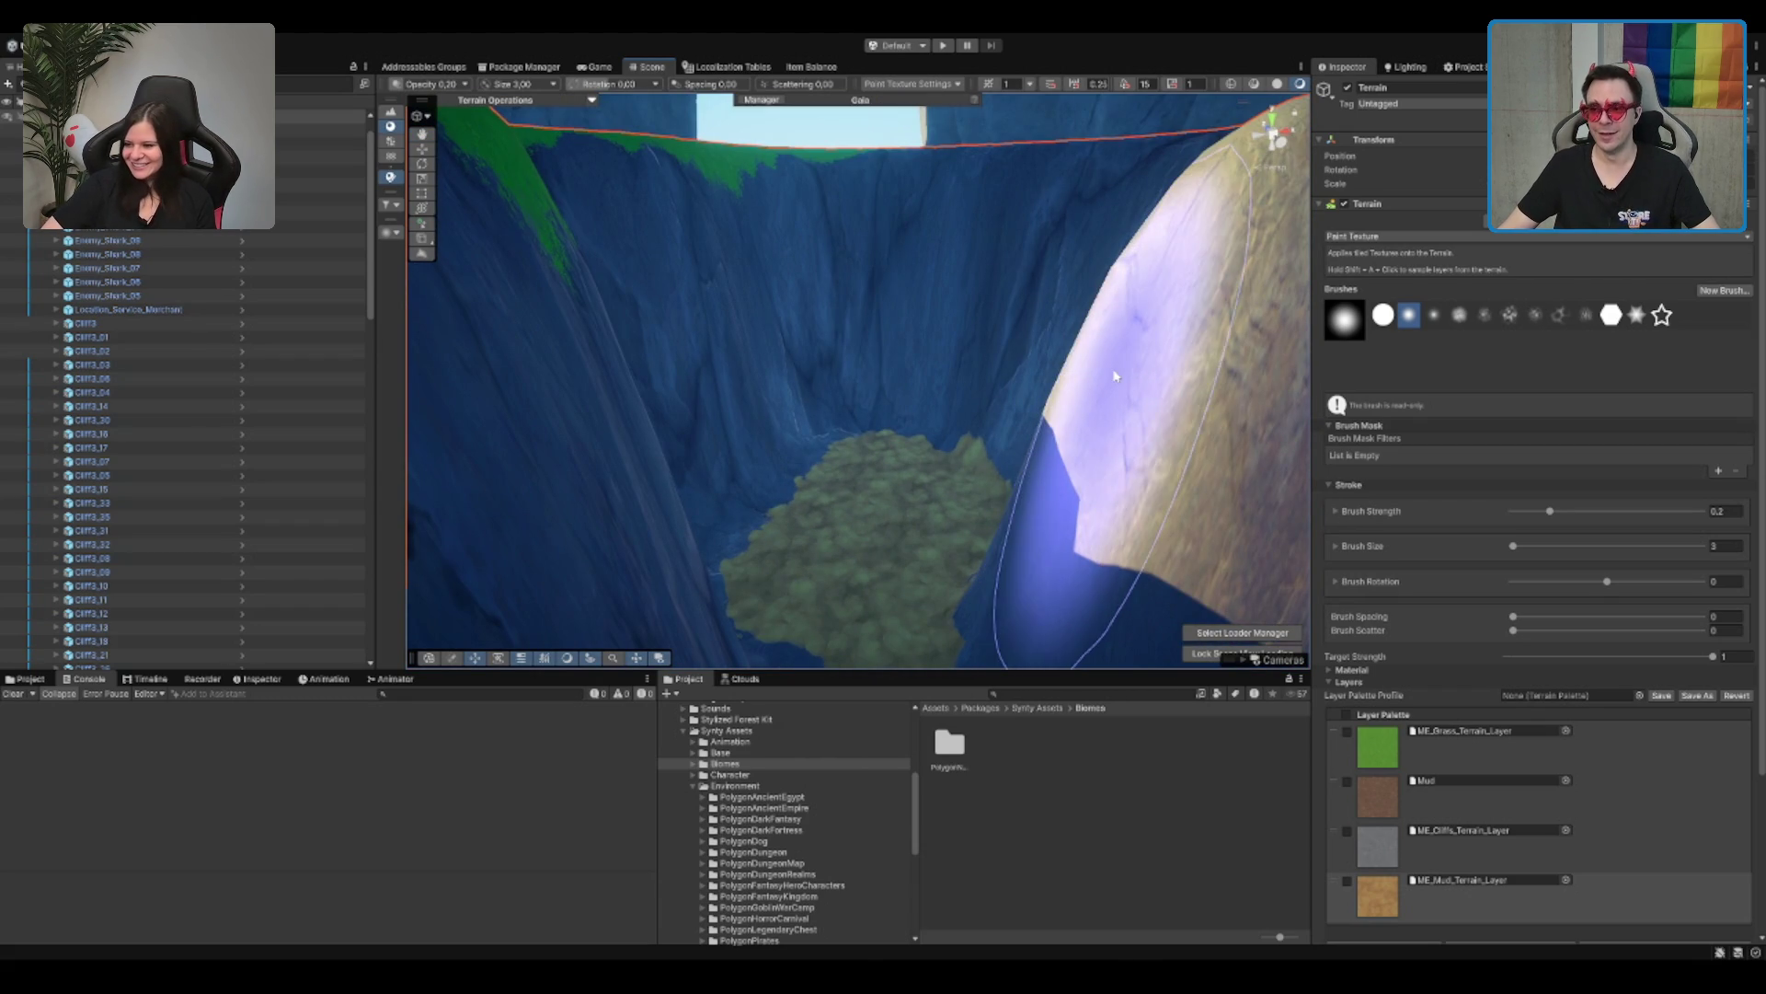
pyautogui.moveTo(1012, 516)
pyautogui.mouseDown()
pyautogui.moveTo(997, 461)
pyautogui.moveTo(1018, 442)
pyautogui.moveTo(993, 478)
pyautogui.mouseUp()
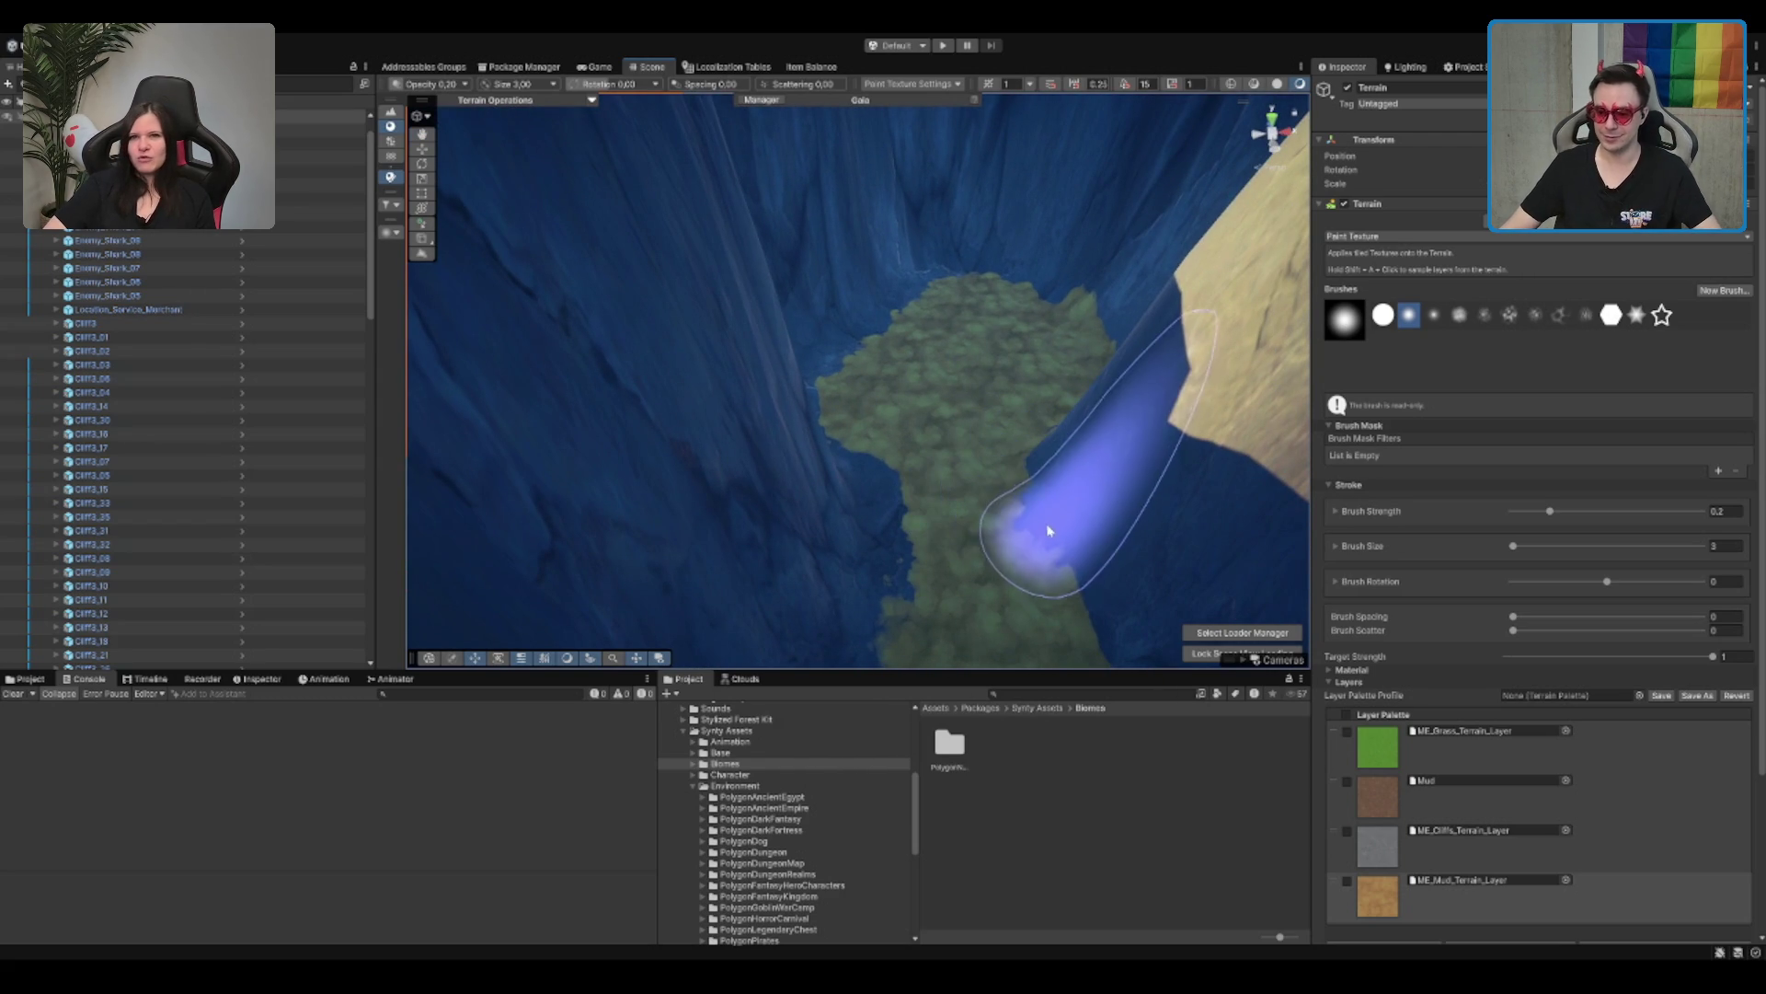
pyautogui.moveTo(1012, 461)
pyautogui.mouseDown()
pyautogui.moveTo(993, 445)
pyautogui.moveTo(538, 835)
pyautogui.mouseUp()
# Step: Look through the Synty Assets Environment and PolygonFantasyHeroCharacters folders, then return to Synty Assets
pyautogui.click(786, 786)
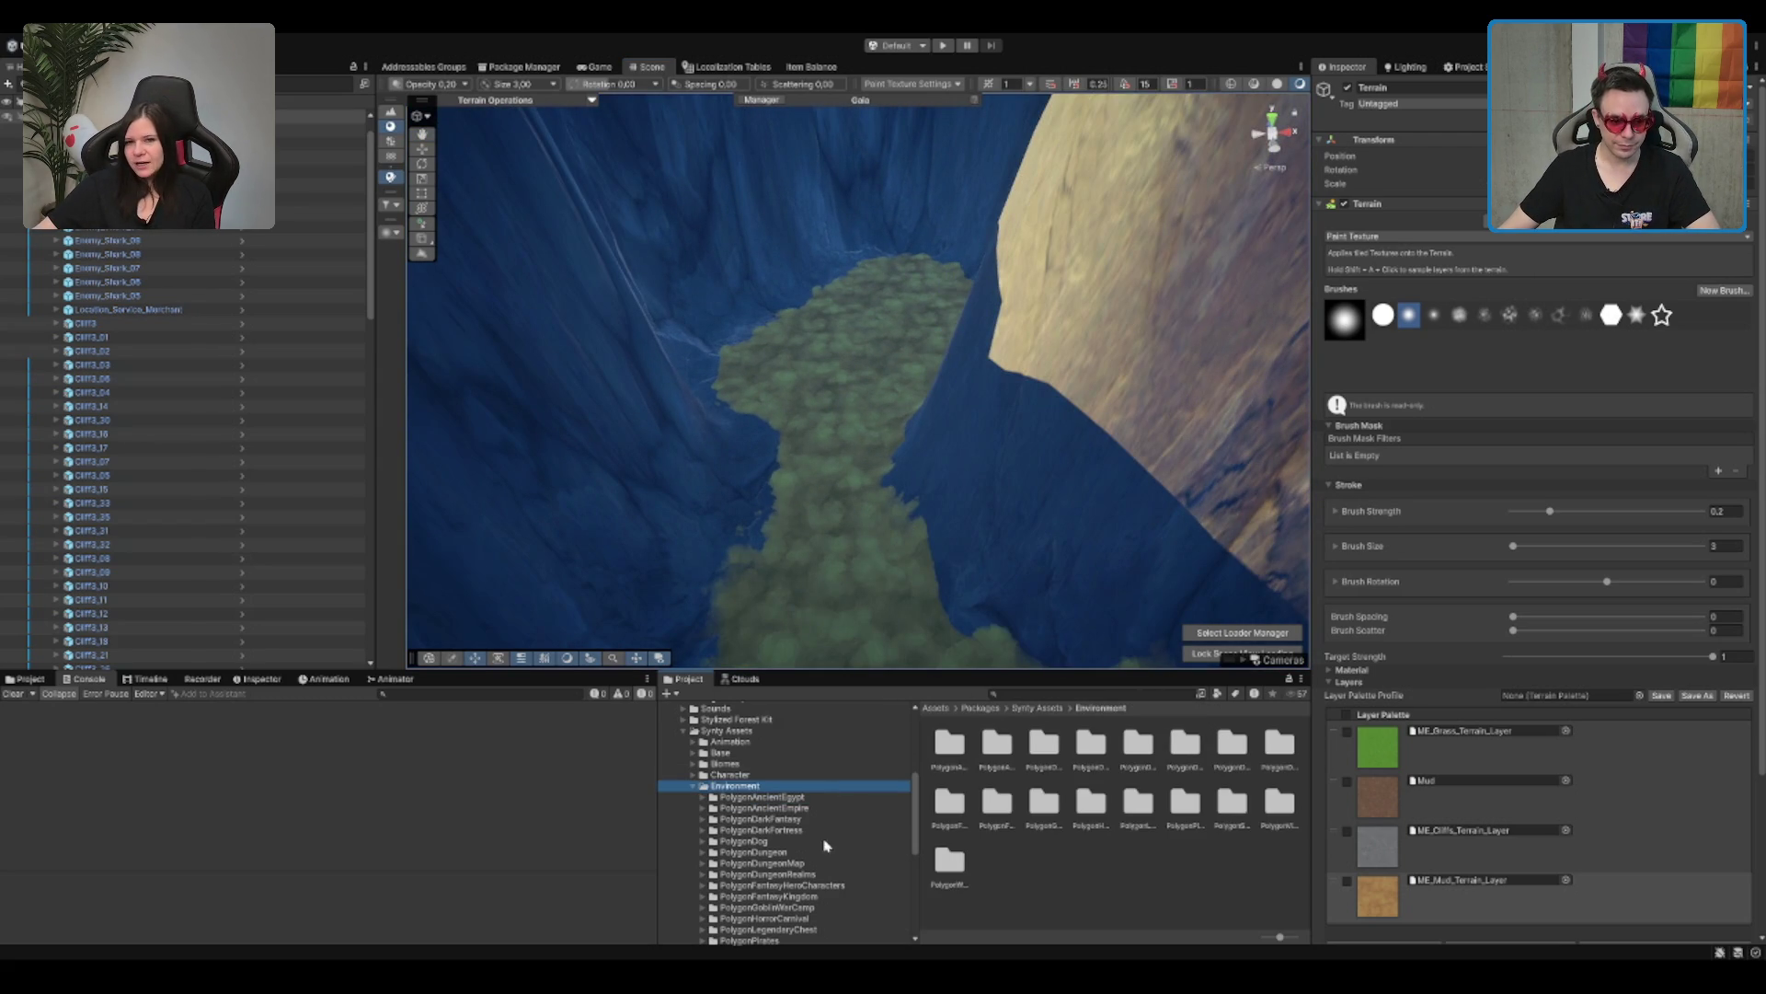
pyautogui.scroll(-2, 828, 820)
pyautogui.click(787, 843)
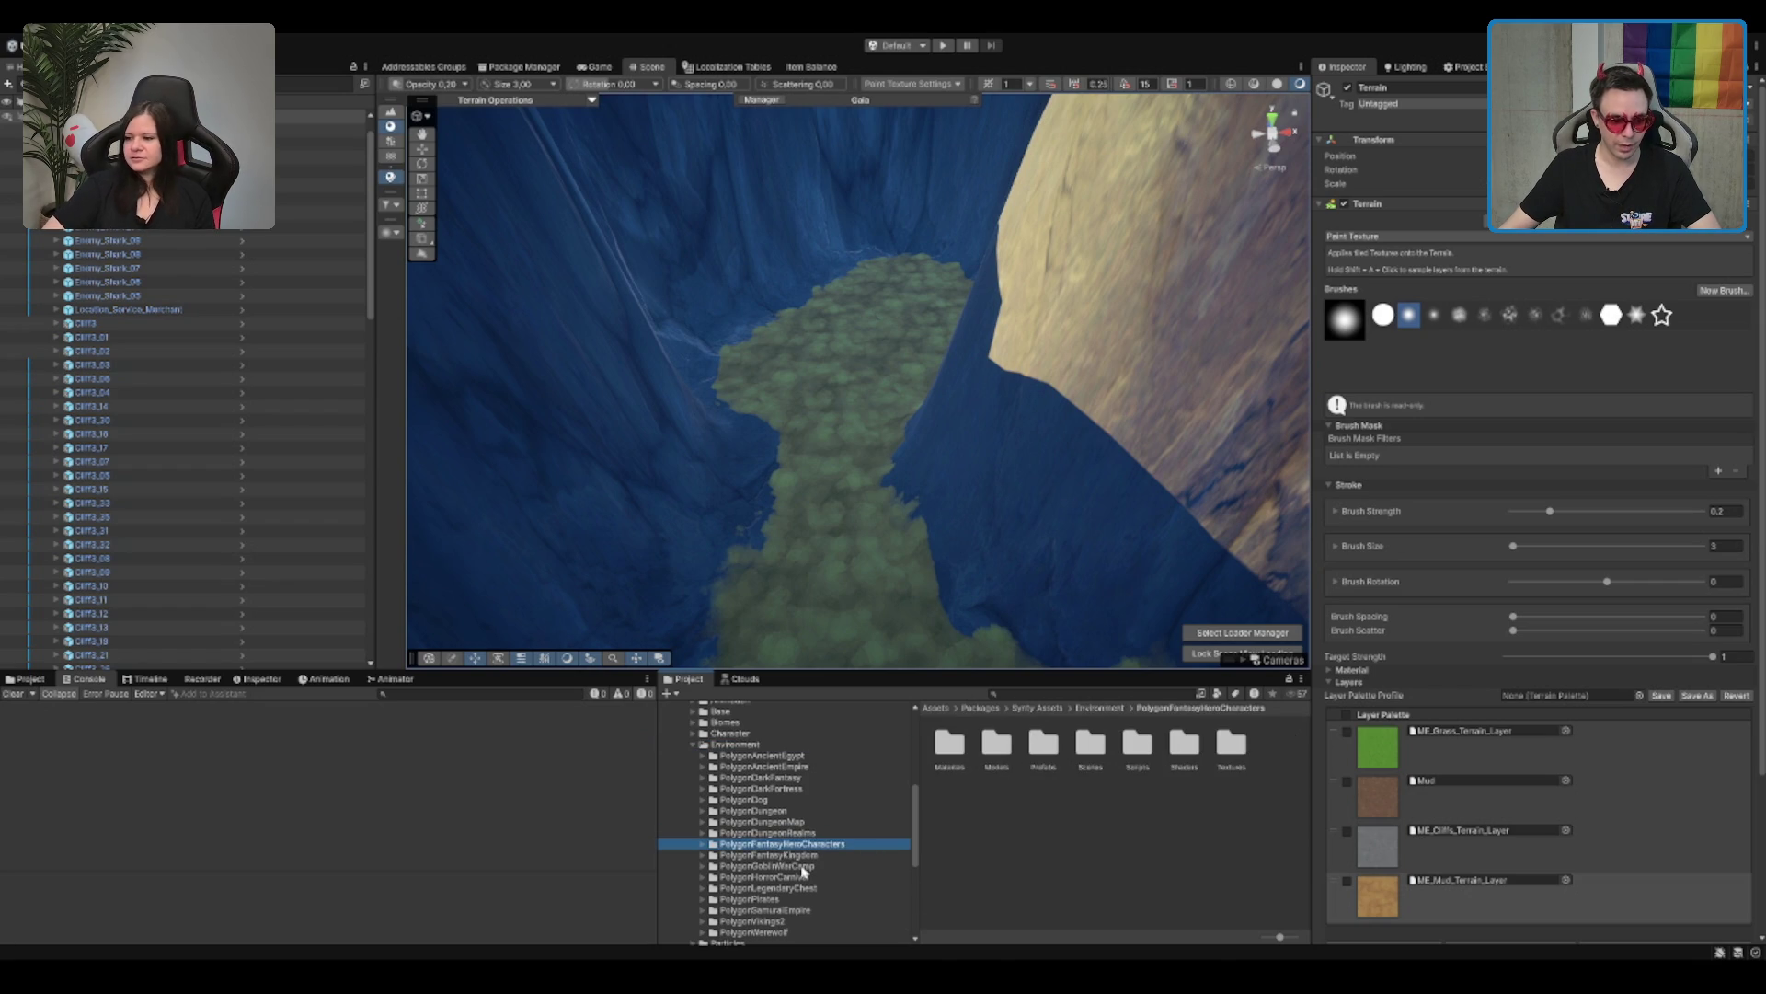
pyautogui.scroll(5, 800, 828)
pyautogui.click(729, 815)
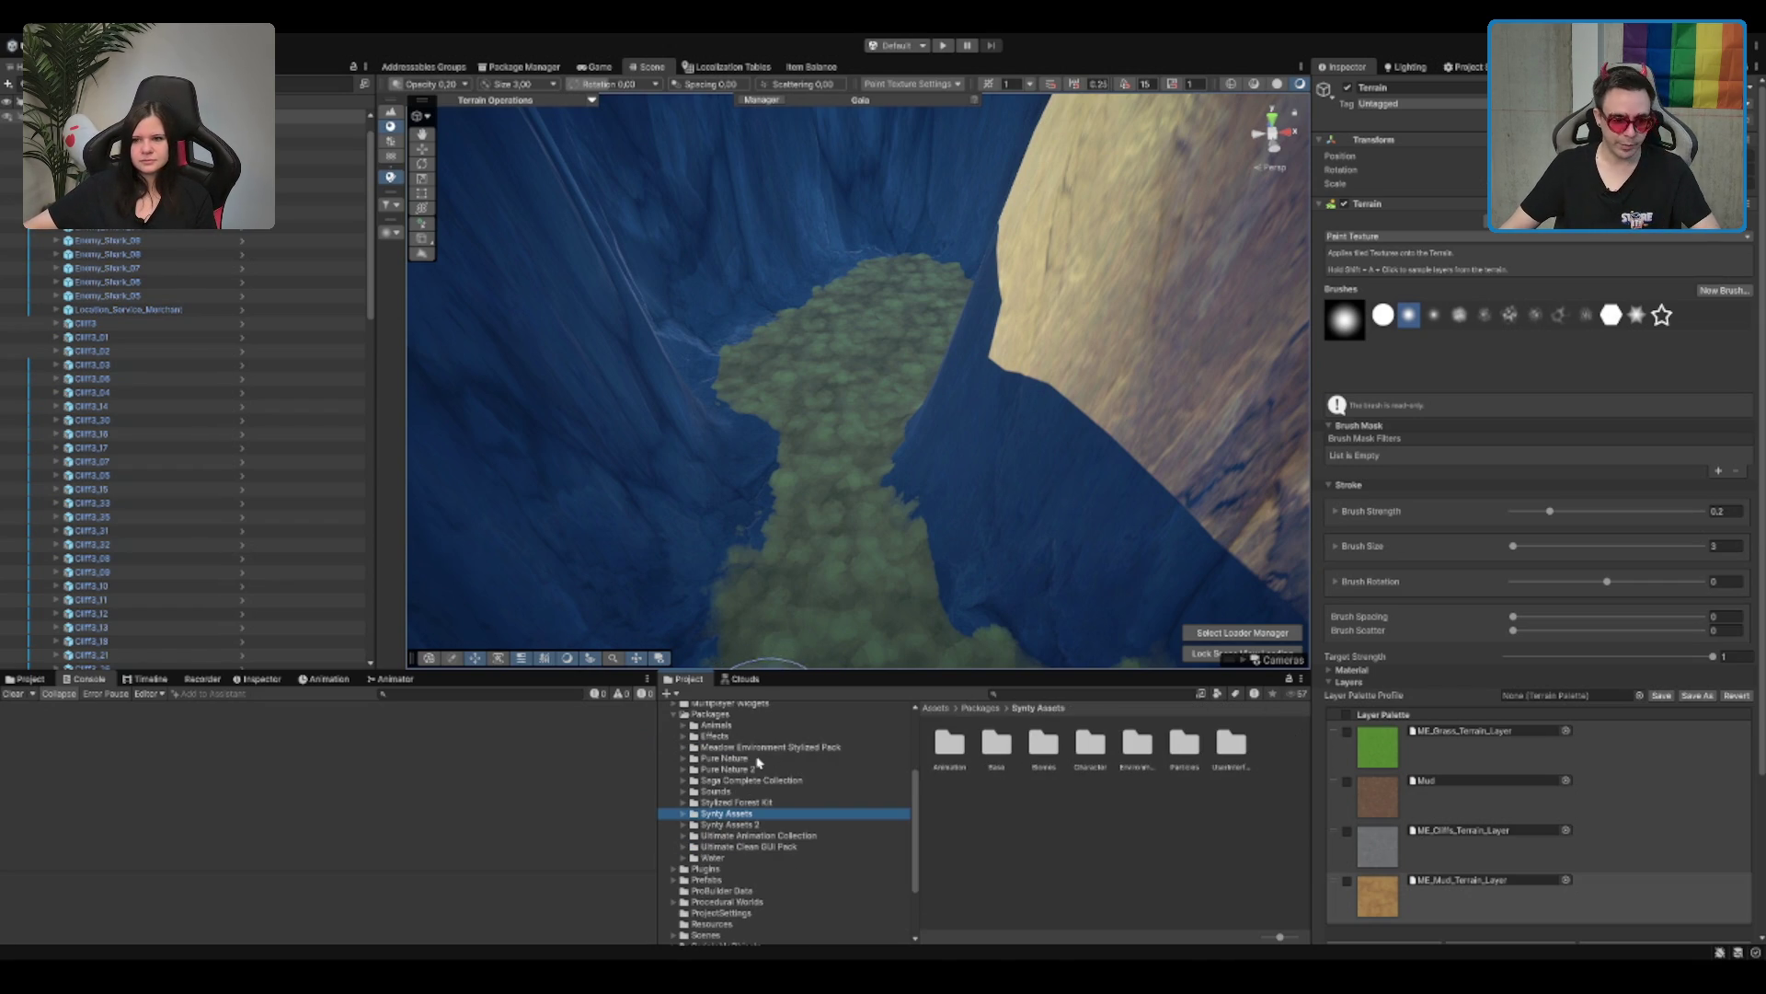
# Step: Expand Prefabs and open BuildingParts to reach the Village prefab folder
pyautogui.doubleClick(727, 879)
pyautogui.click(773, 891)
pyautogui.scroll(-2, 772, 853)
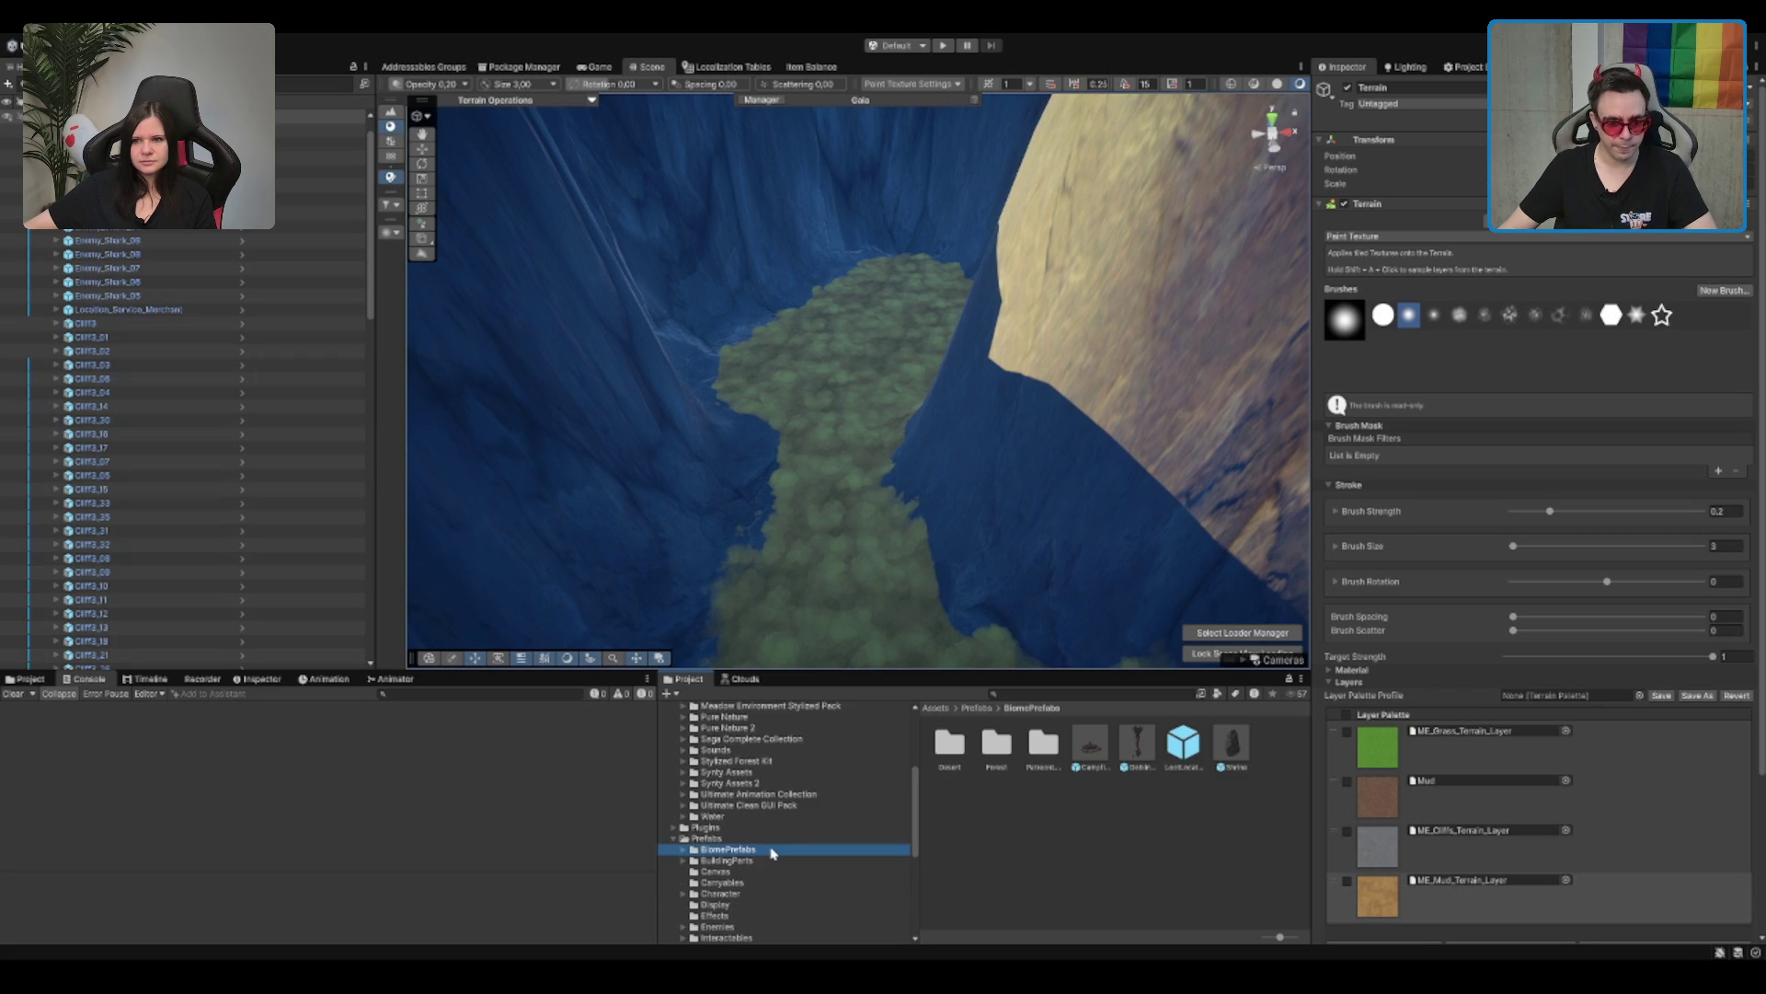
pyautogui.scroll(-4, 792, 842)
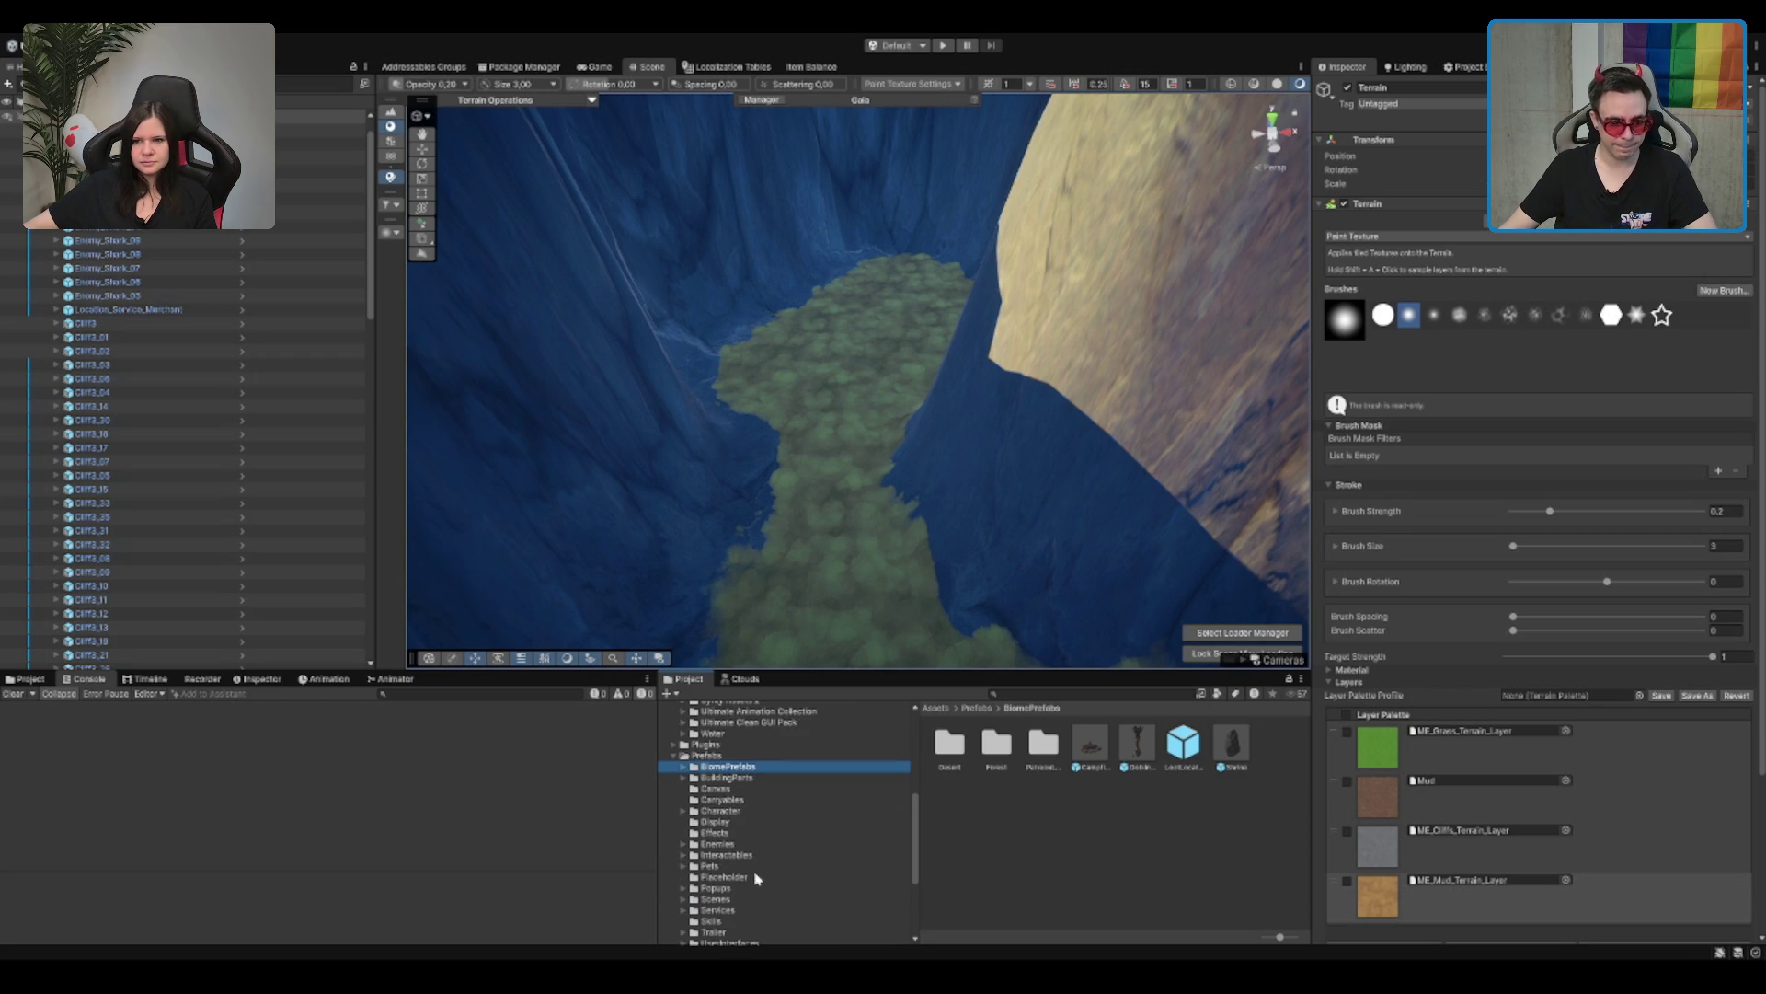
pyautogui.click(757, 899)
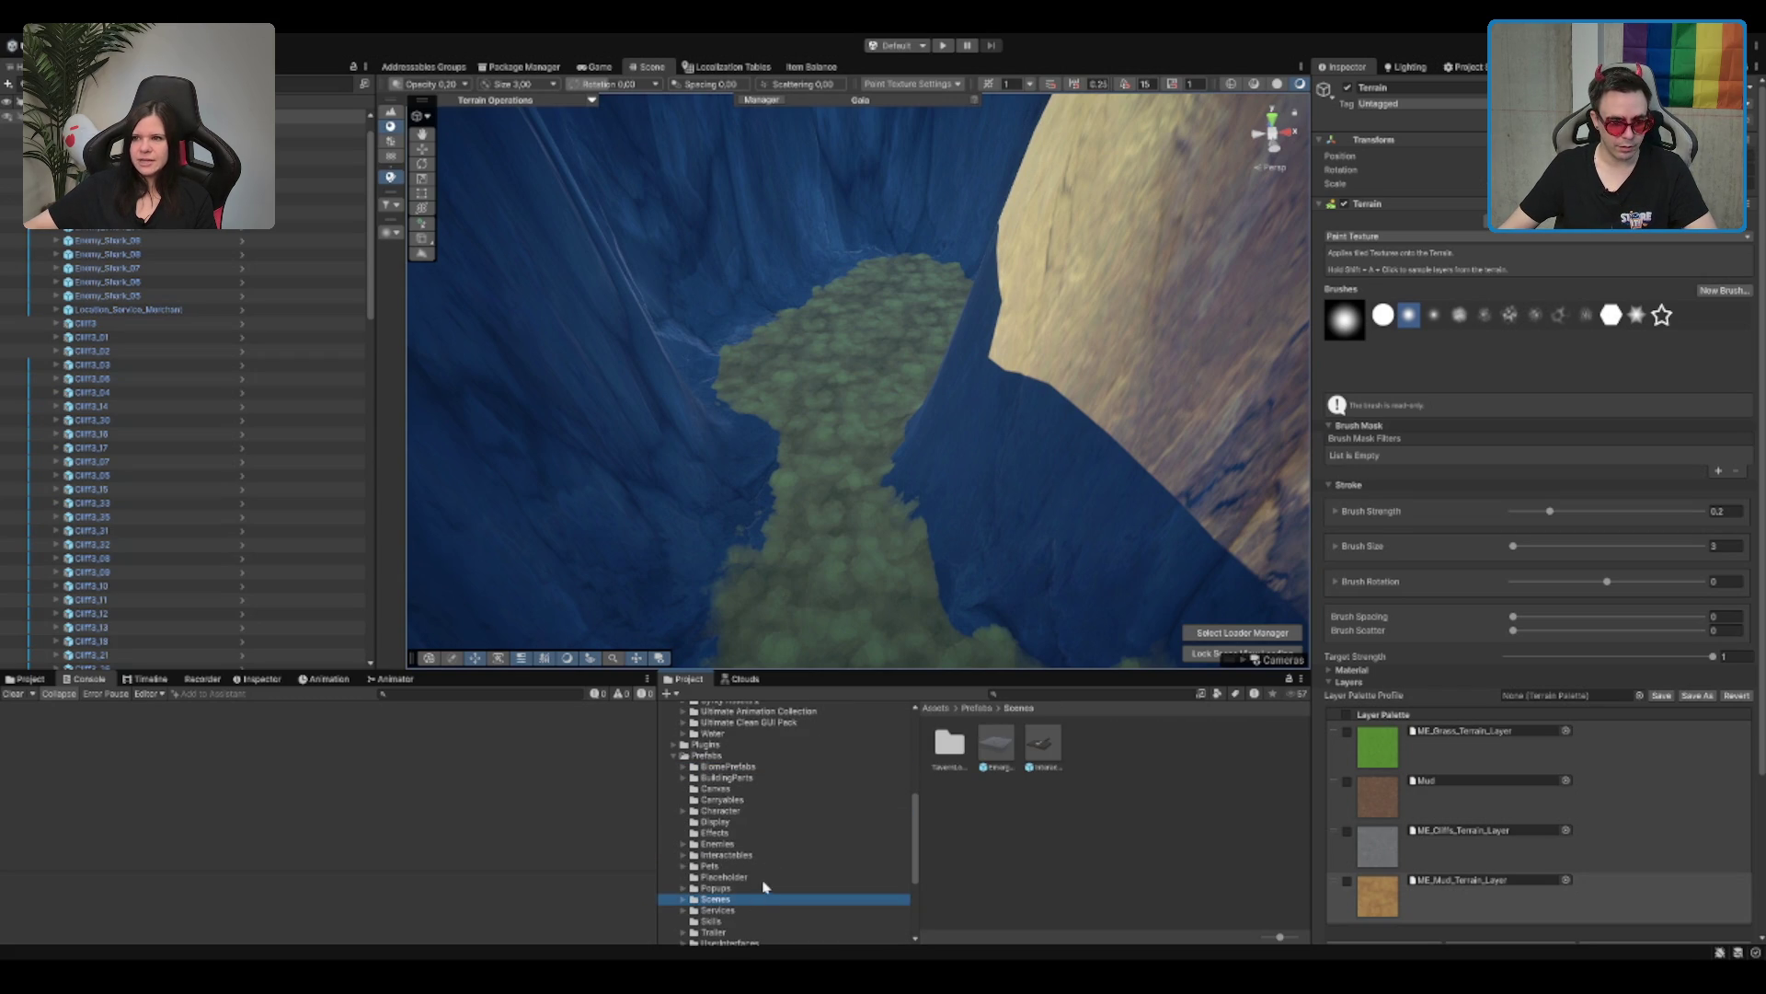
pyautogui.click(745, 775)
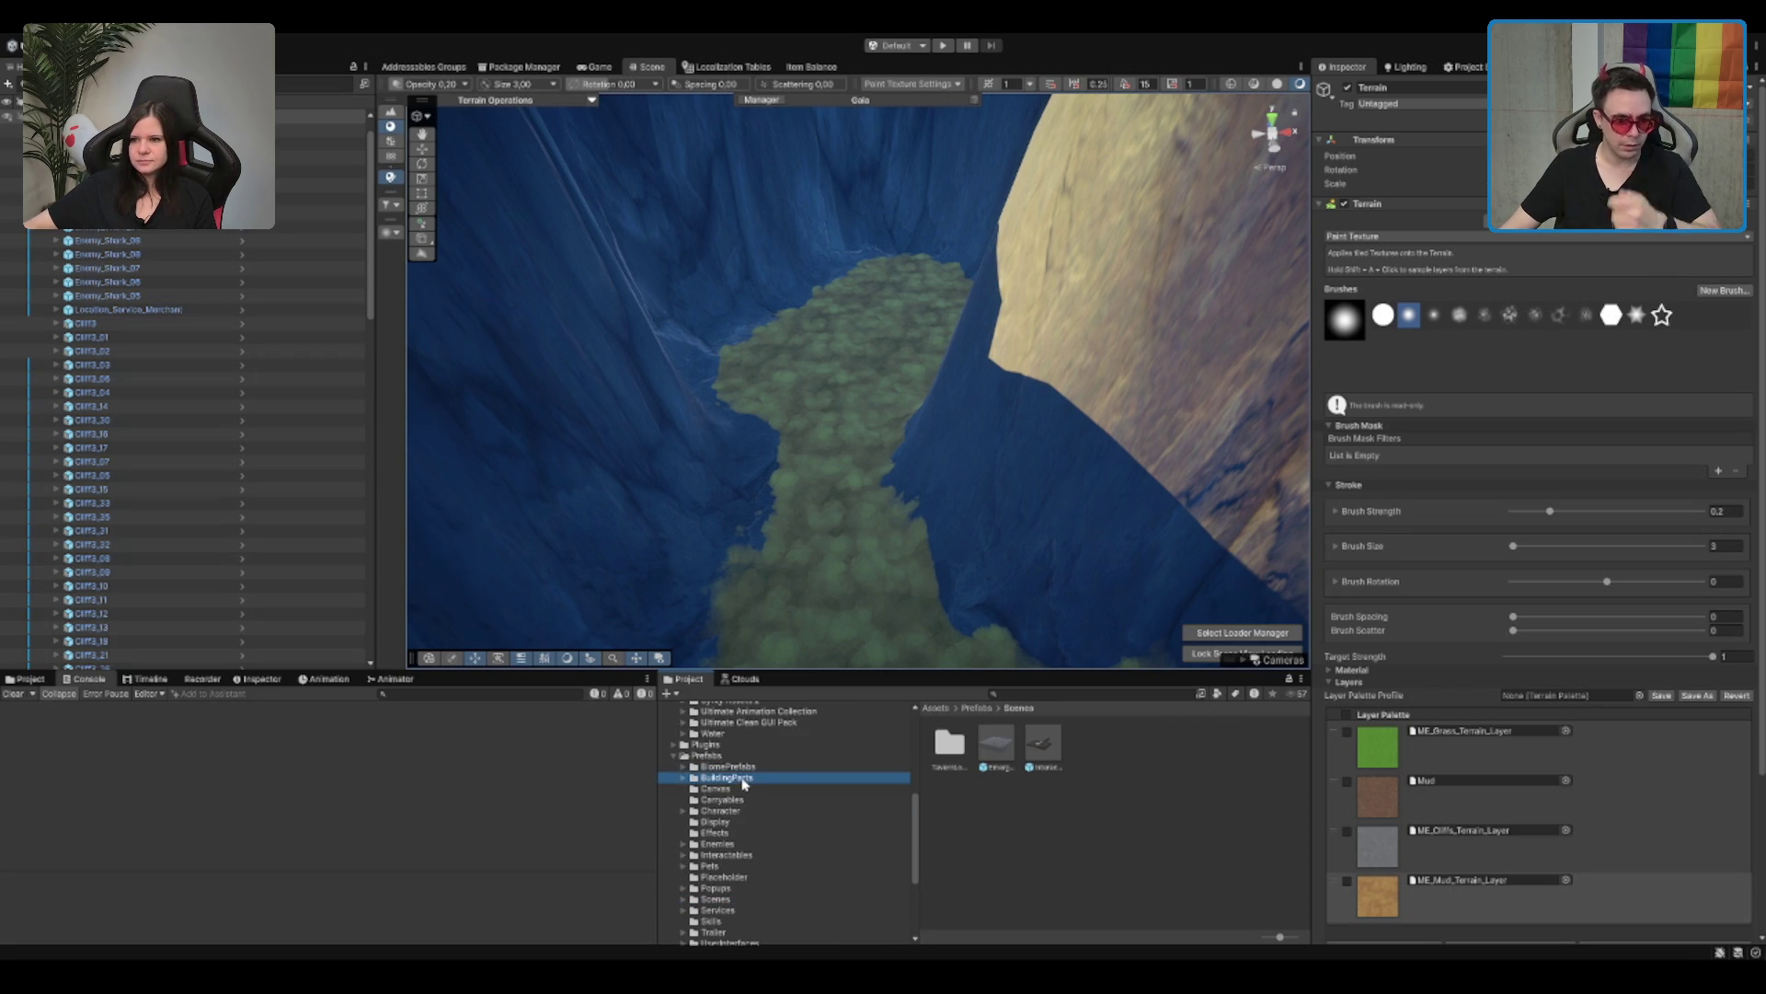
pyautogui.doubleClick(949, 742)
pyautogui.moveTo(1108, 765)
pyautogui.mouseDown()
pyautogui.moveTo(887, 505)
pyautogui.moveTo(828, 483)
pyautogui.mouseUp()
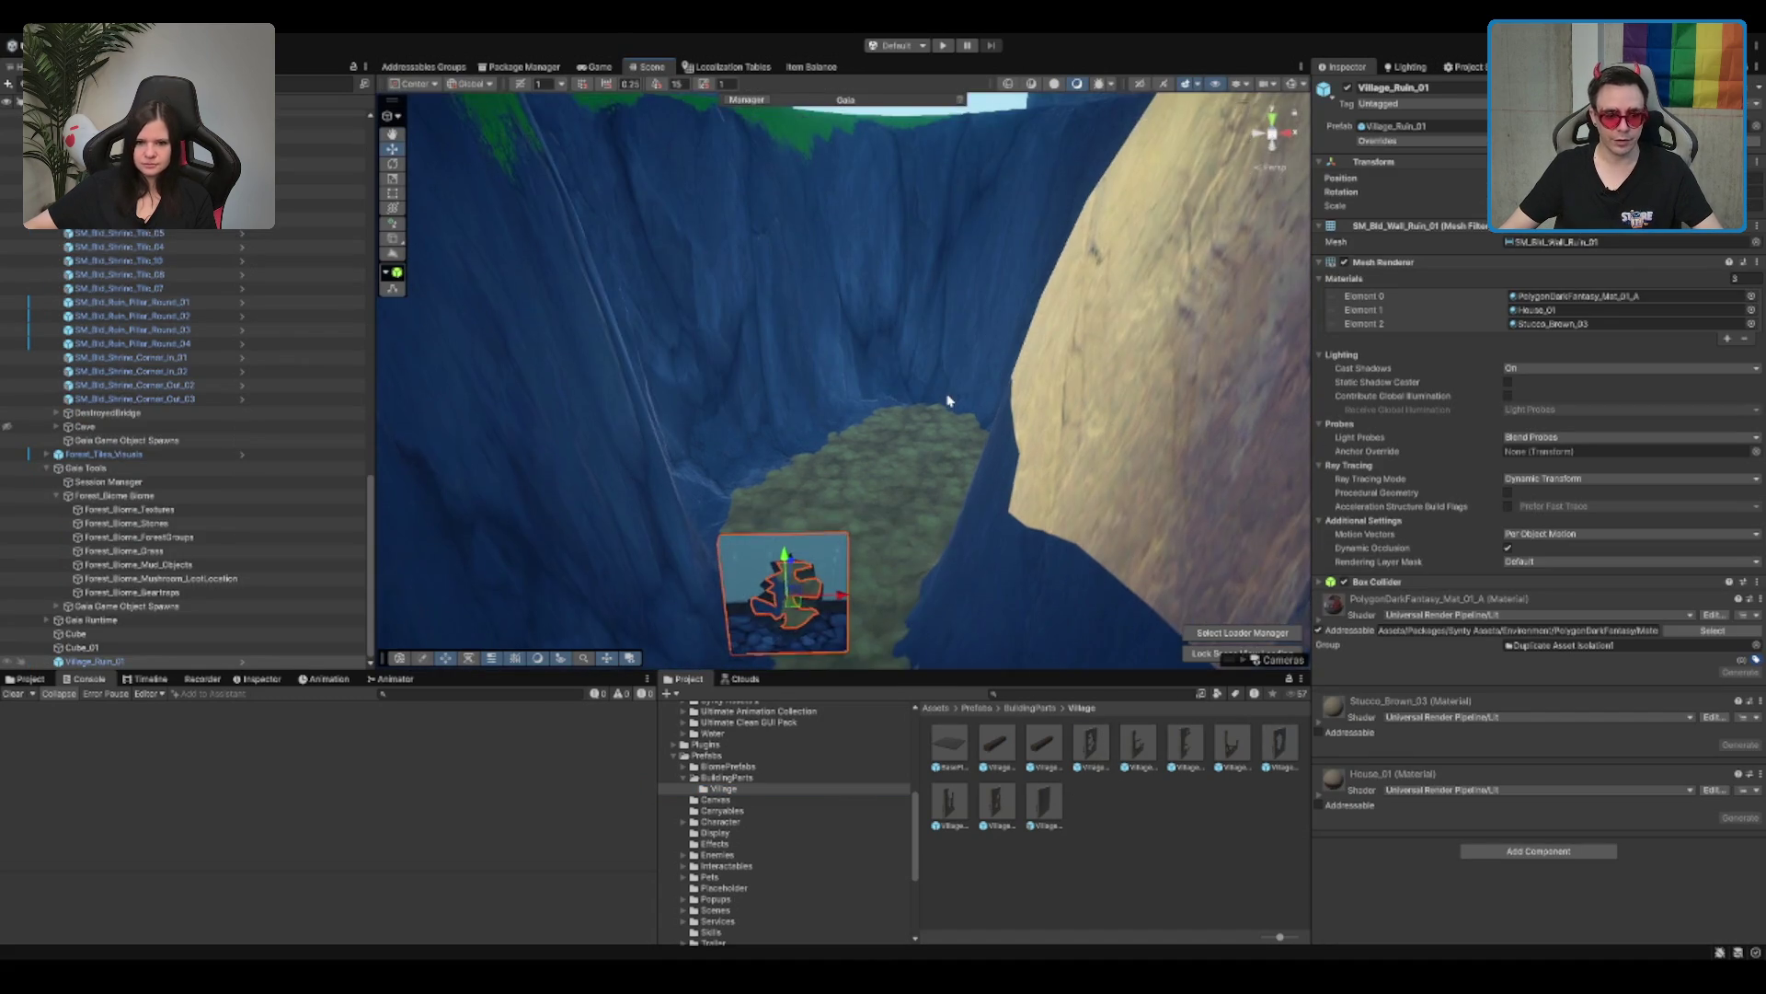
pyautogui.press('f')
pyautogui.moveTo(1092, 507)
pyautogui.mouseDown()
pyautogui.moveTo(966, 445)
pyautogui.moveTo(976, 366)
pyautogui.moveTo(950, 315)
pyautogui.moveTo(930, 331)
pyautogui.moveTo(946, 489)
pyautogui.moveTo(880, 441)
pyautogui.mouseUp()
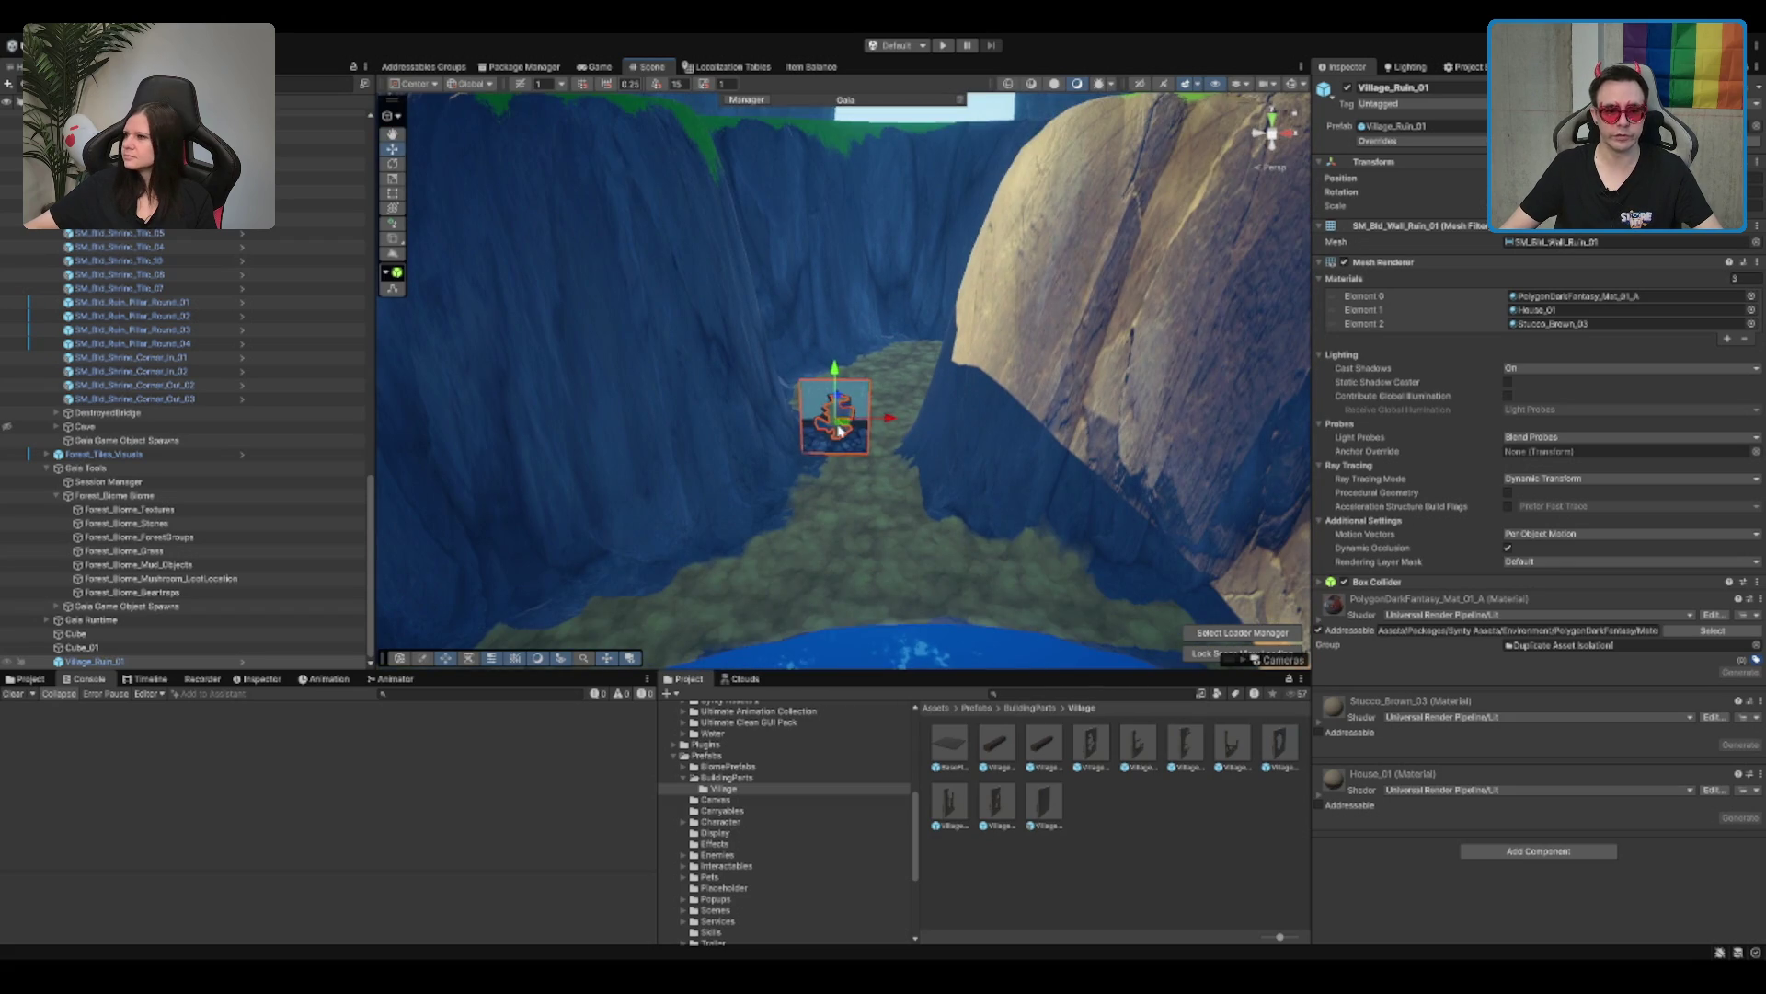
pyautogui.click(839, 361)
pyautogui.click(840, 396)
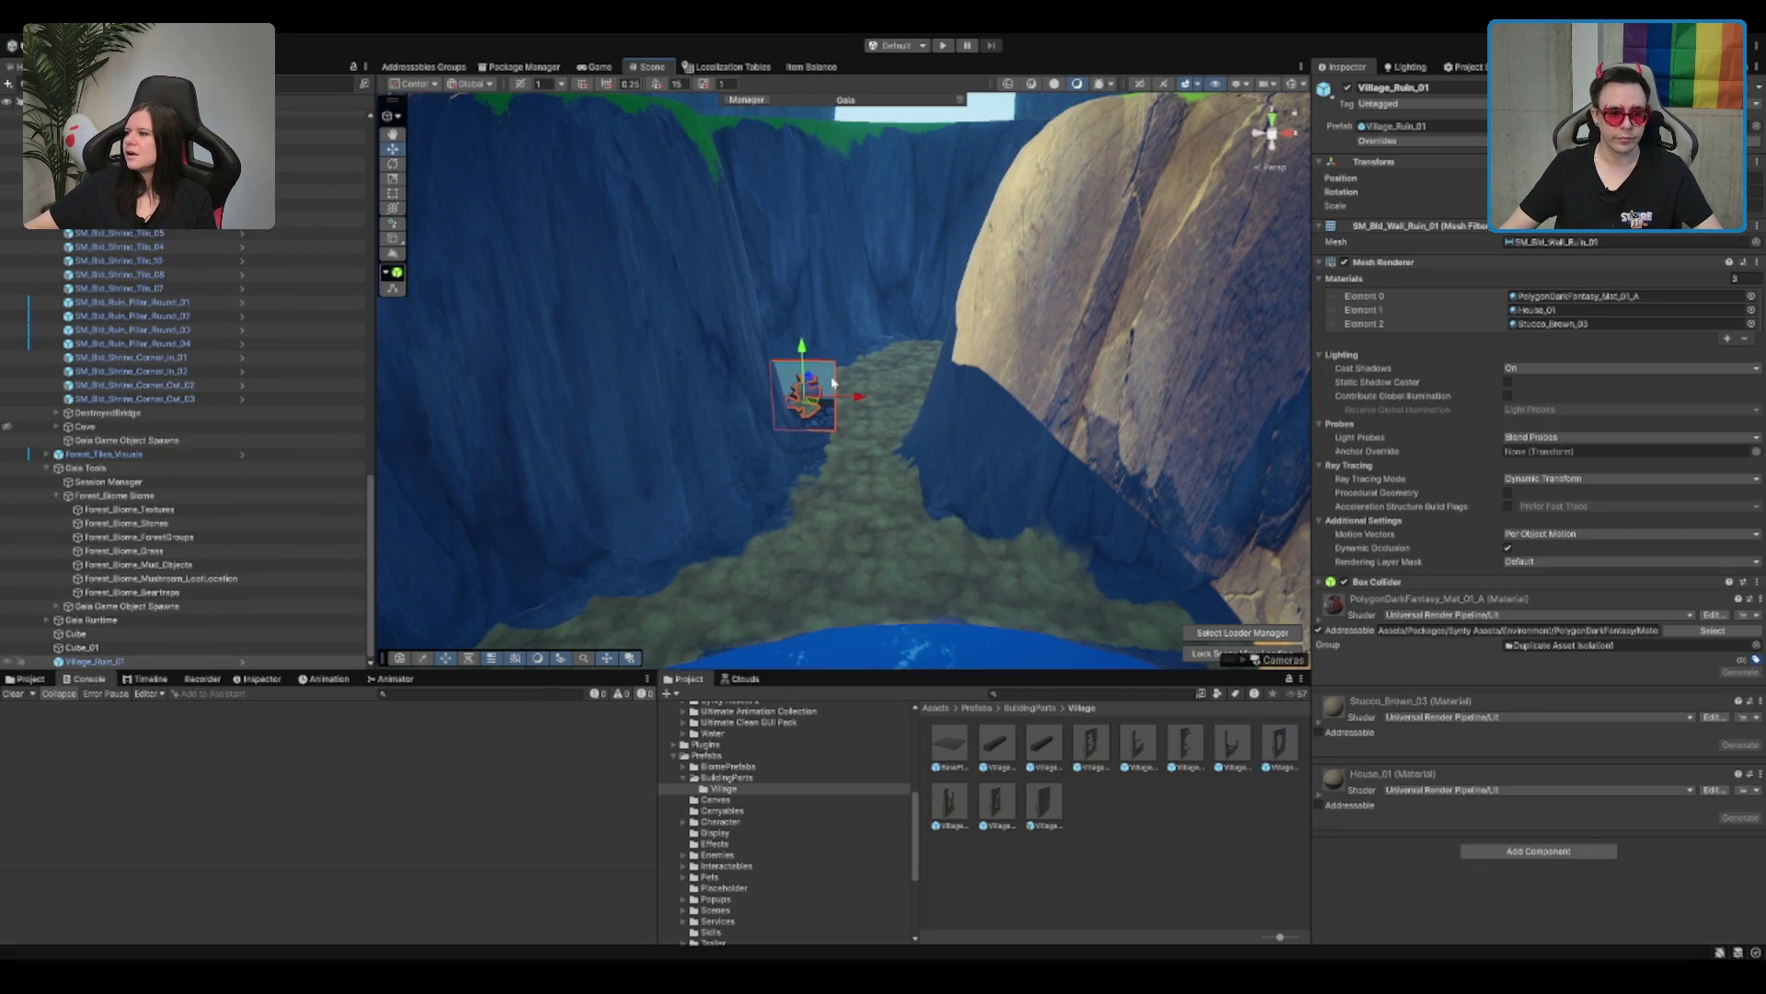
pyautogui.press('e')
pyautogui.moveTo(817, 362); pyautogui.dragTo(789, 354)
pyautogui.press('w')
pyautogui.press('Delete')
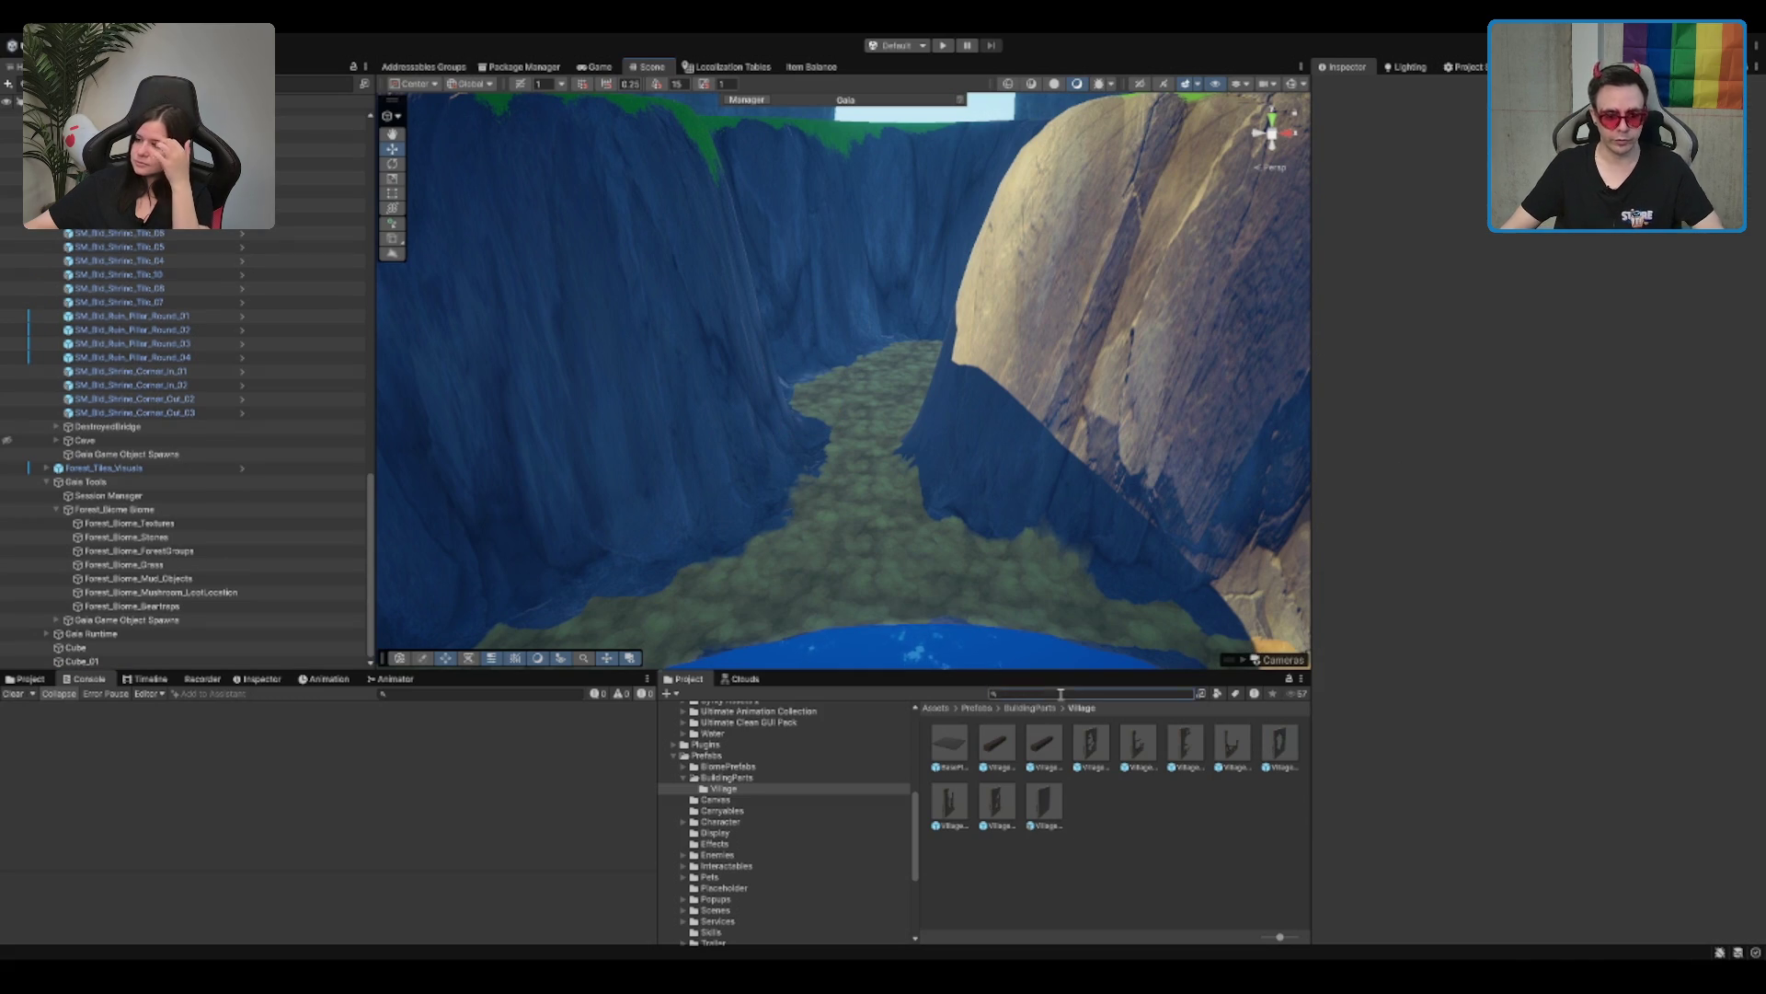
# Step: Place a village beam on the canyon path and an SM_Bld_Ruin_02 ruin beside it
pyautogui.moveTo(1043, 742); pyautogui.dragTo(911, 502)
pyautogui.moveTo(1056, 597)
pyautogui.mouseDown()
pyautogui.moveTo(930, 611)
pyautogui.moveTo(879, 514)
pyautogui.mouseUp()
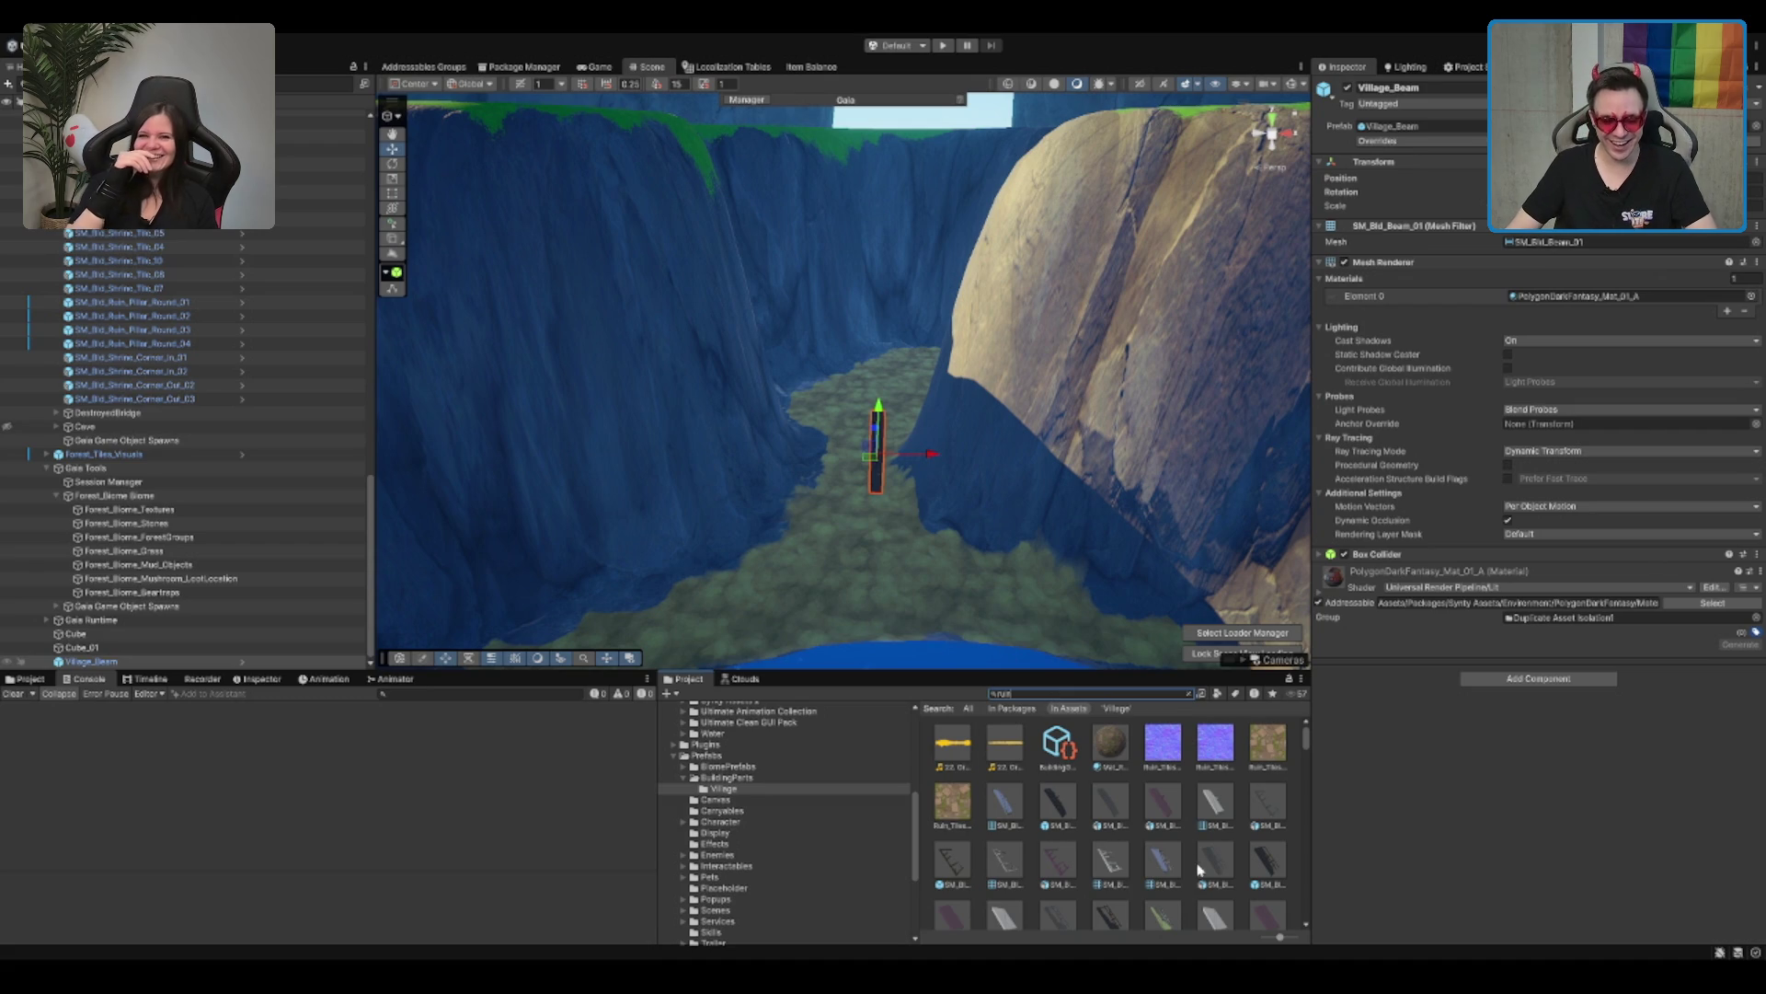
pyautogui.moveTo(1178, 670); pyautogui.dragTo(1179, 605)
pyautogui.scroll(-3, 1197, 810)
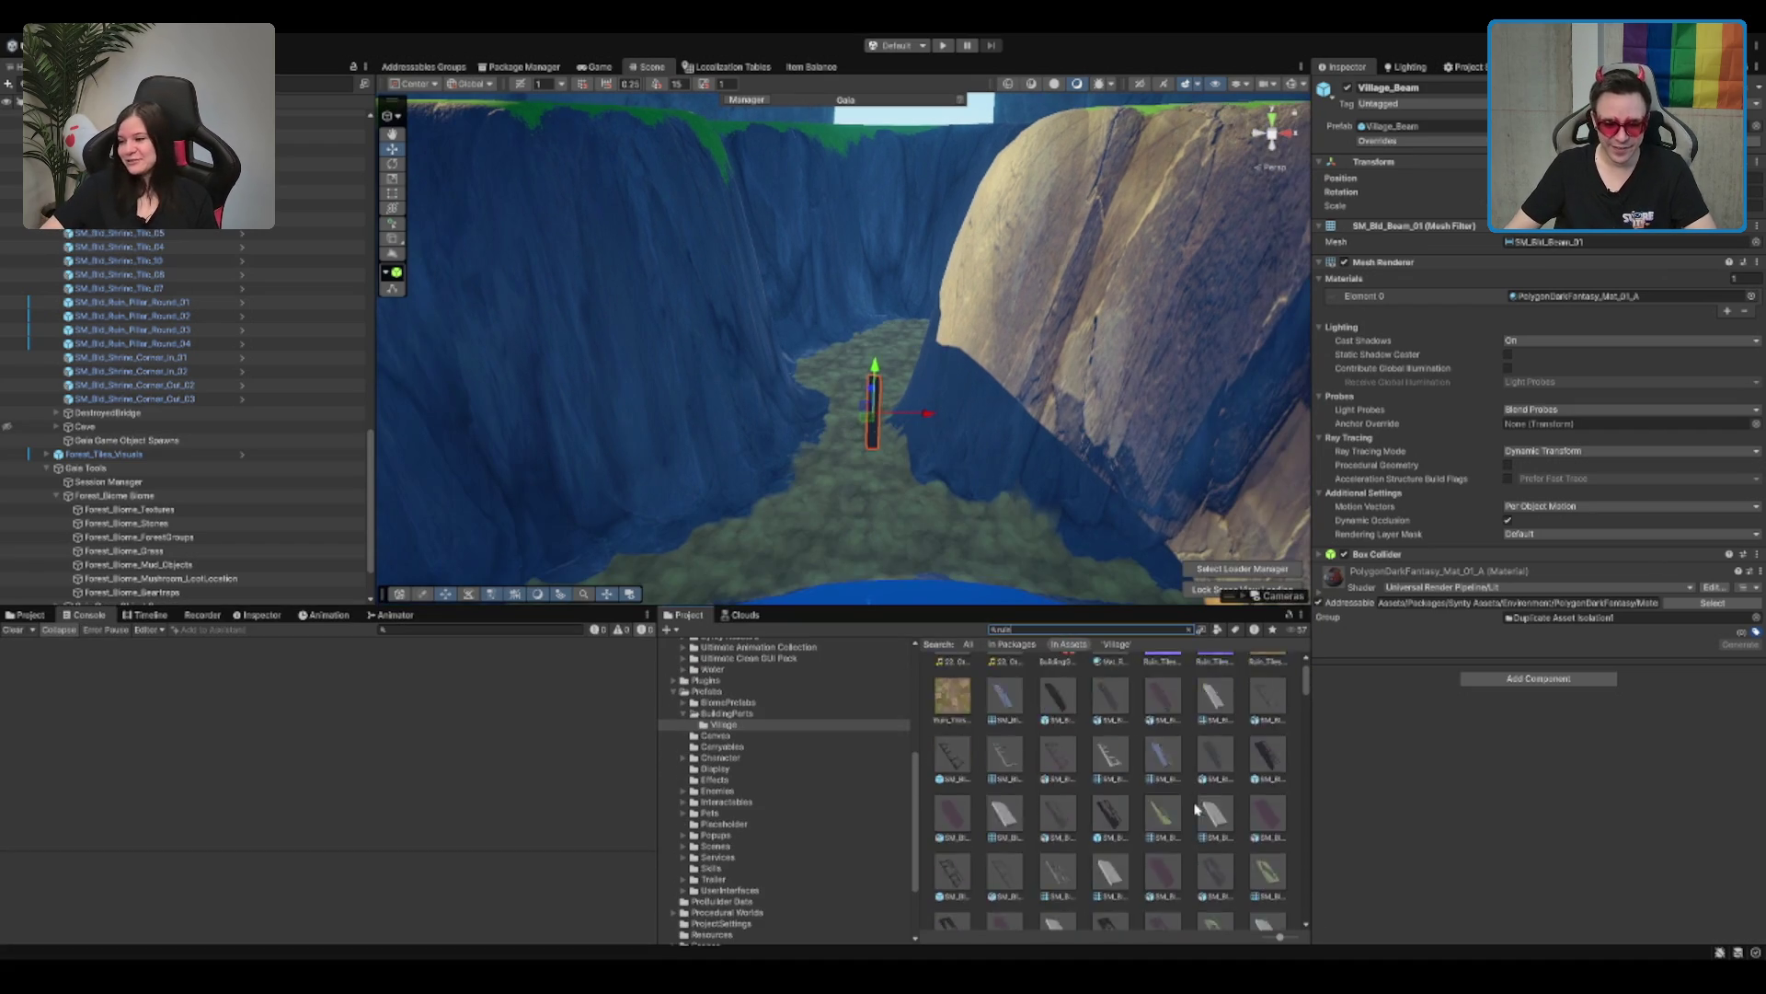
pyautogui.click(1163, 758)
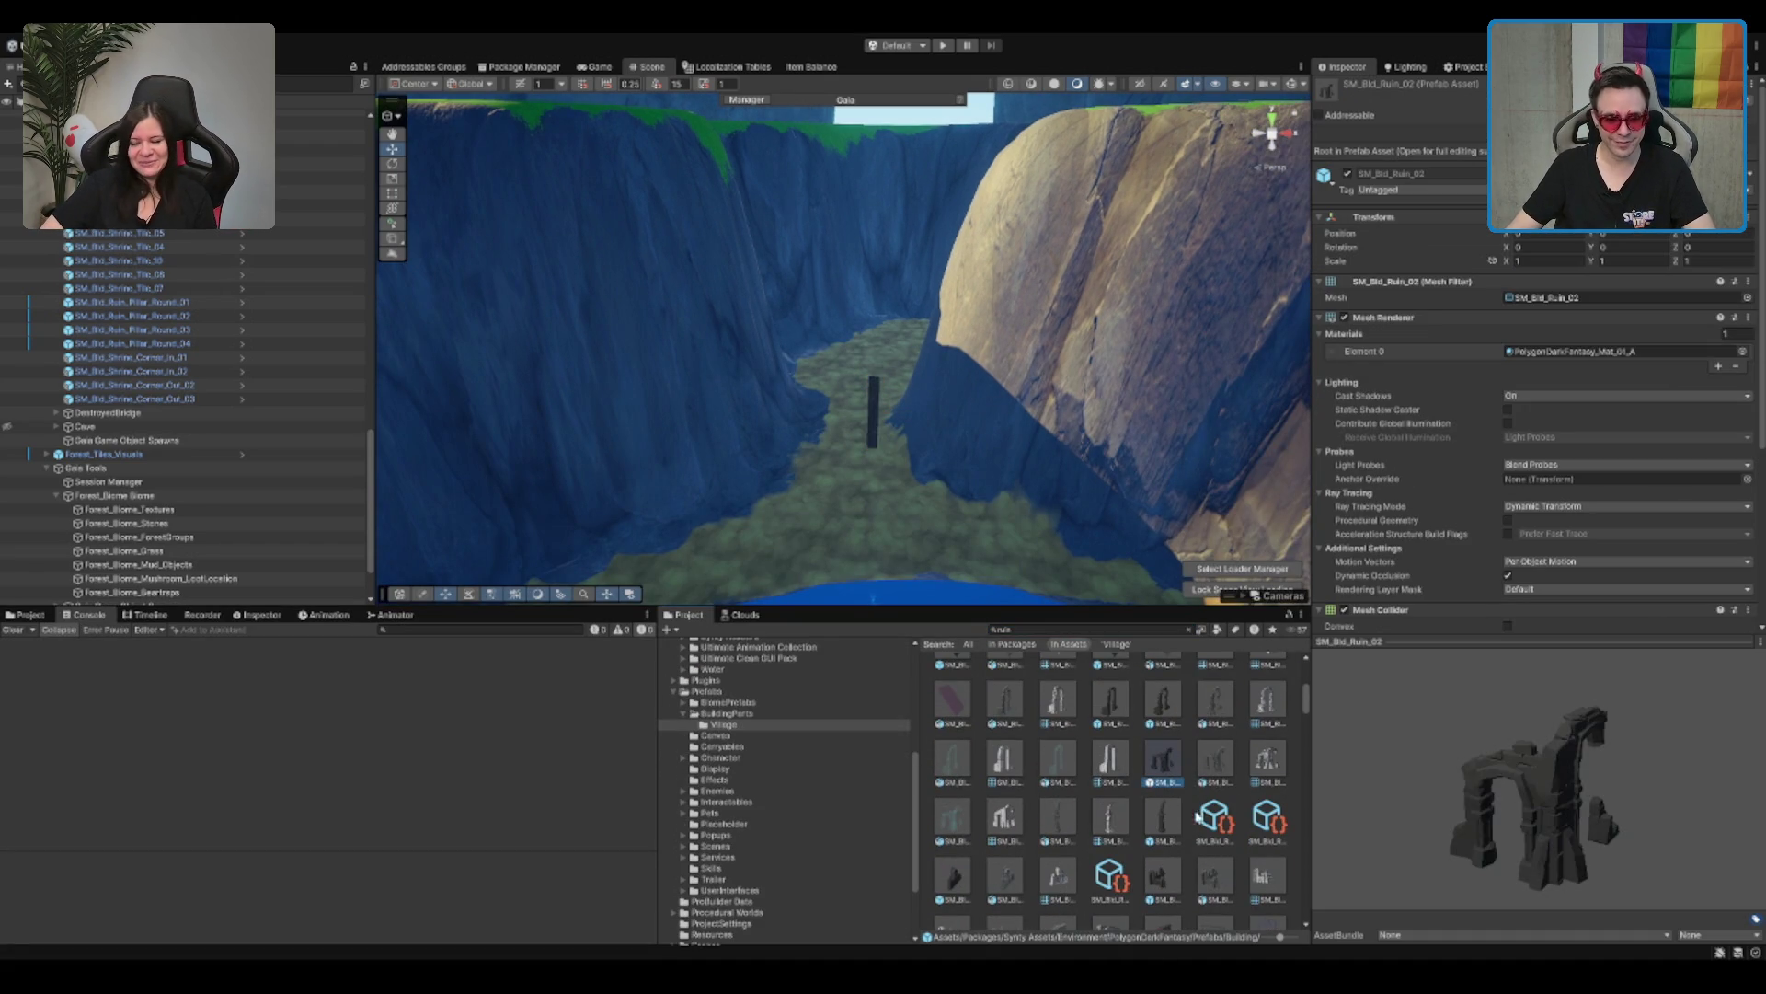
pyautogui.moveTo(1163, 758); pyautogui.dragTo(854, 382)
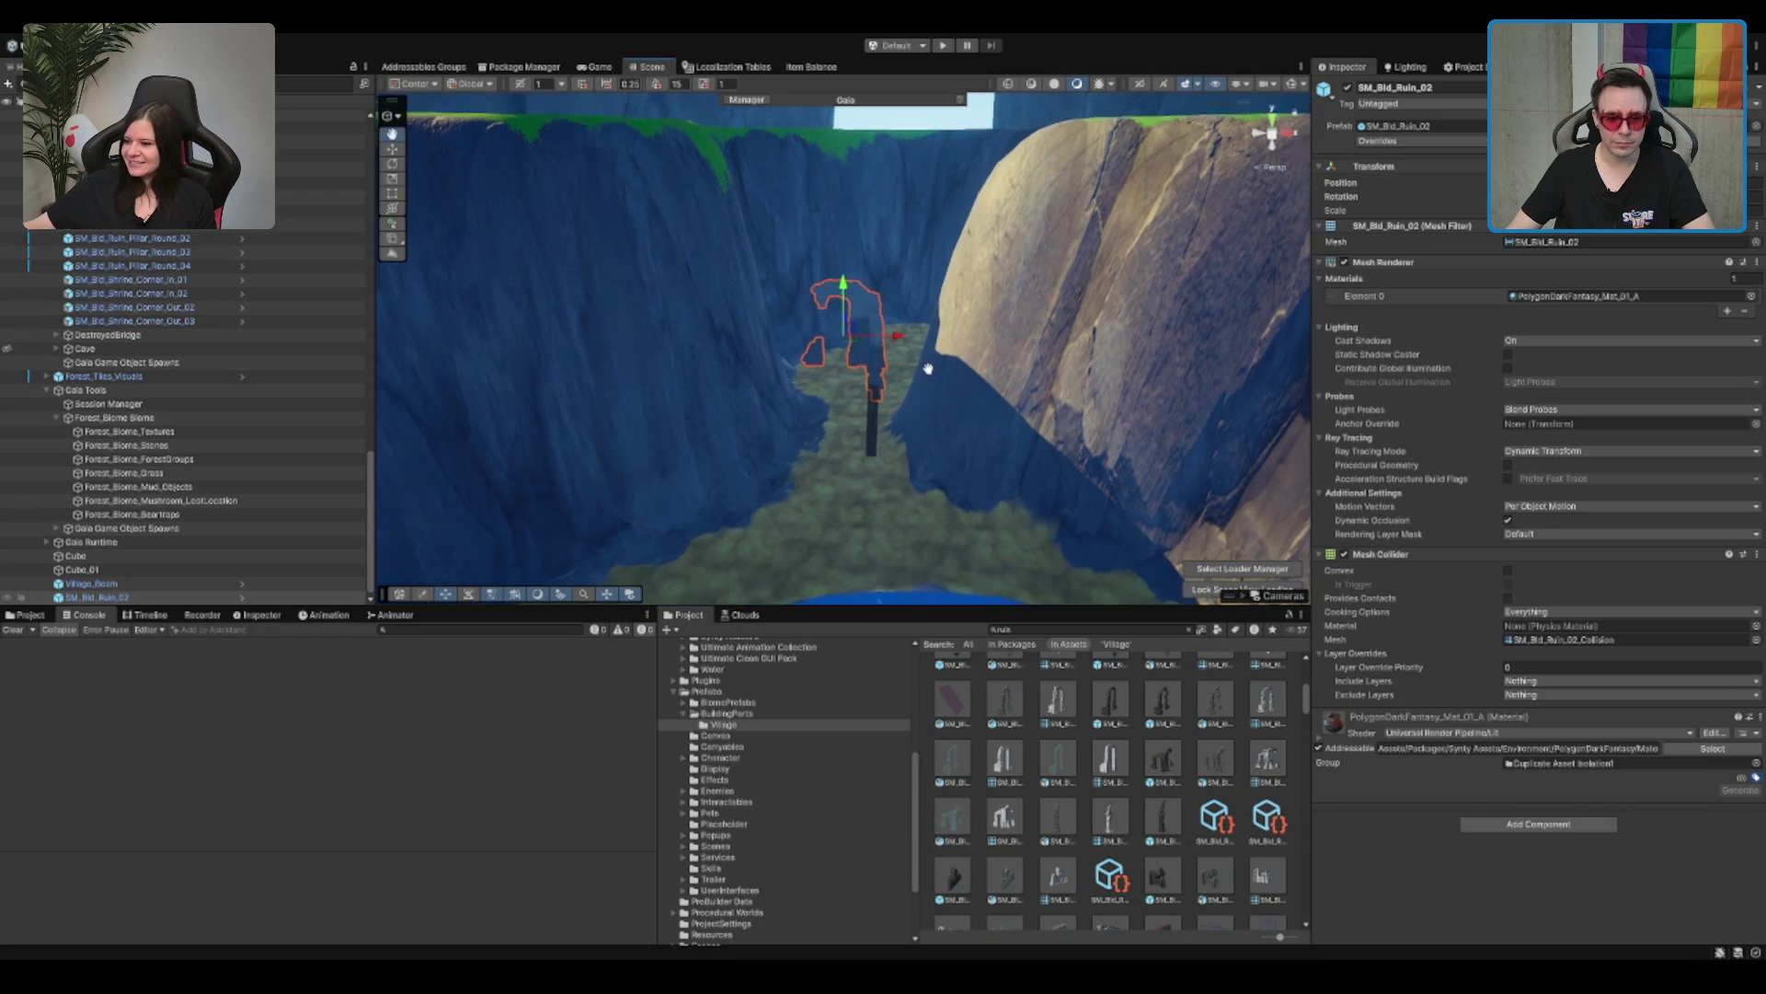
# Step: Delete the trial SM_Bld_Ruin_02 ruin and the village beam
pyautogui.scroll(-1, 1170, 839)
pyautogui.press('Delete')
pyautogui.scroll(5, 998, 358)
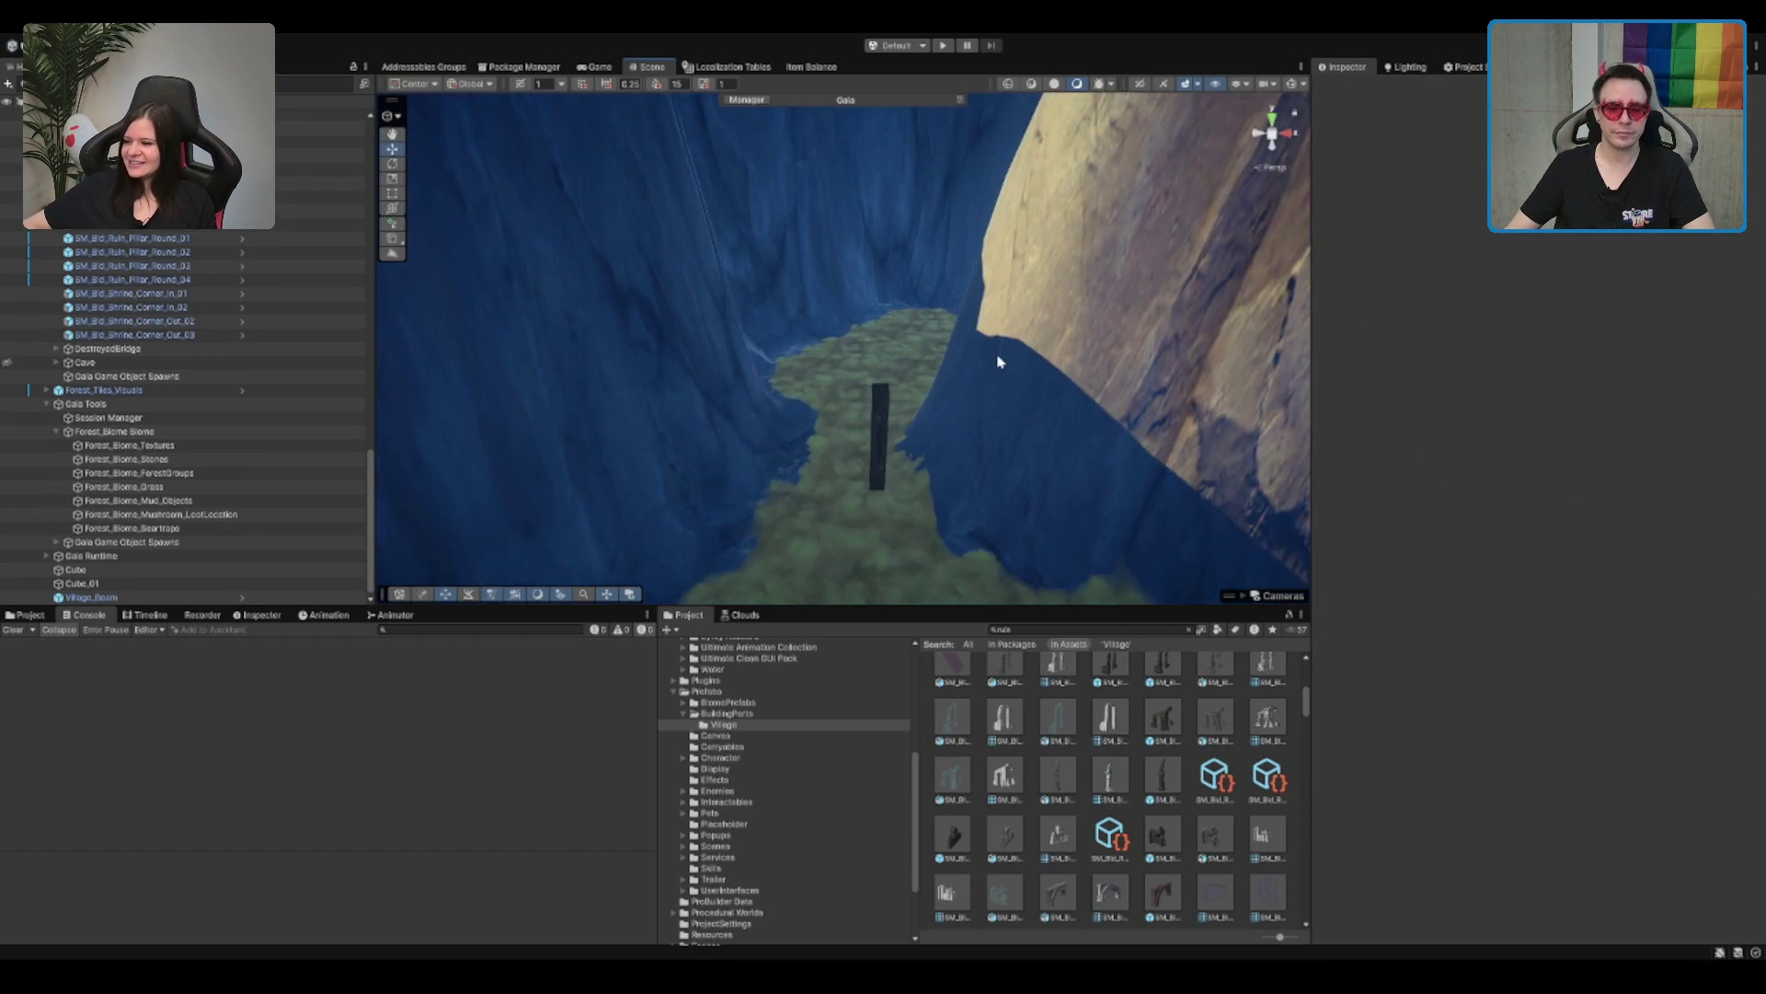
pyautogui.click(891, 423)
pyautogui.press('Delete')
pyautogui.moveTo(966, 460)
pyautogui.mouseDown()
pyautogui.moveTo(919, 433)
pyautogui.moveTo(1027, 381)
pyautogui.moveTo(1009, 374)
pyautogui.mouseUp()
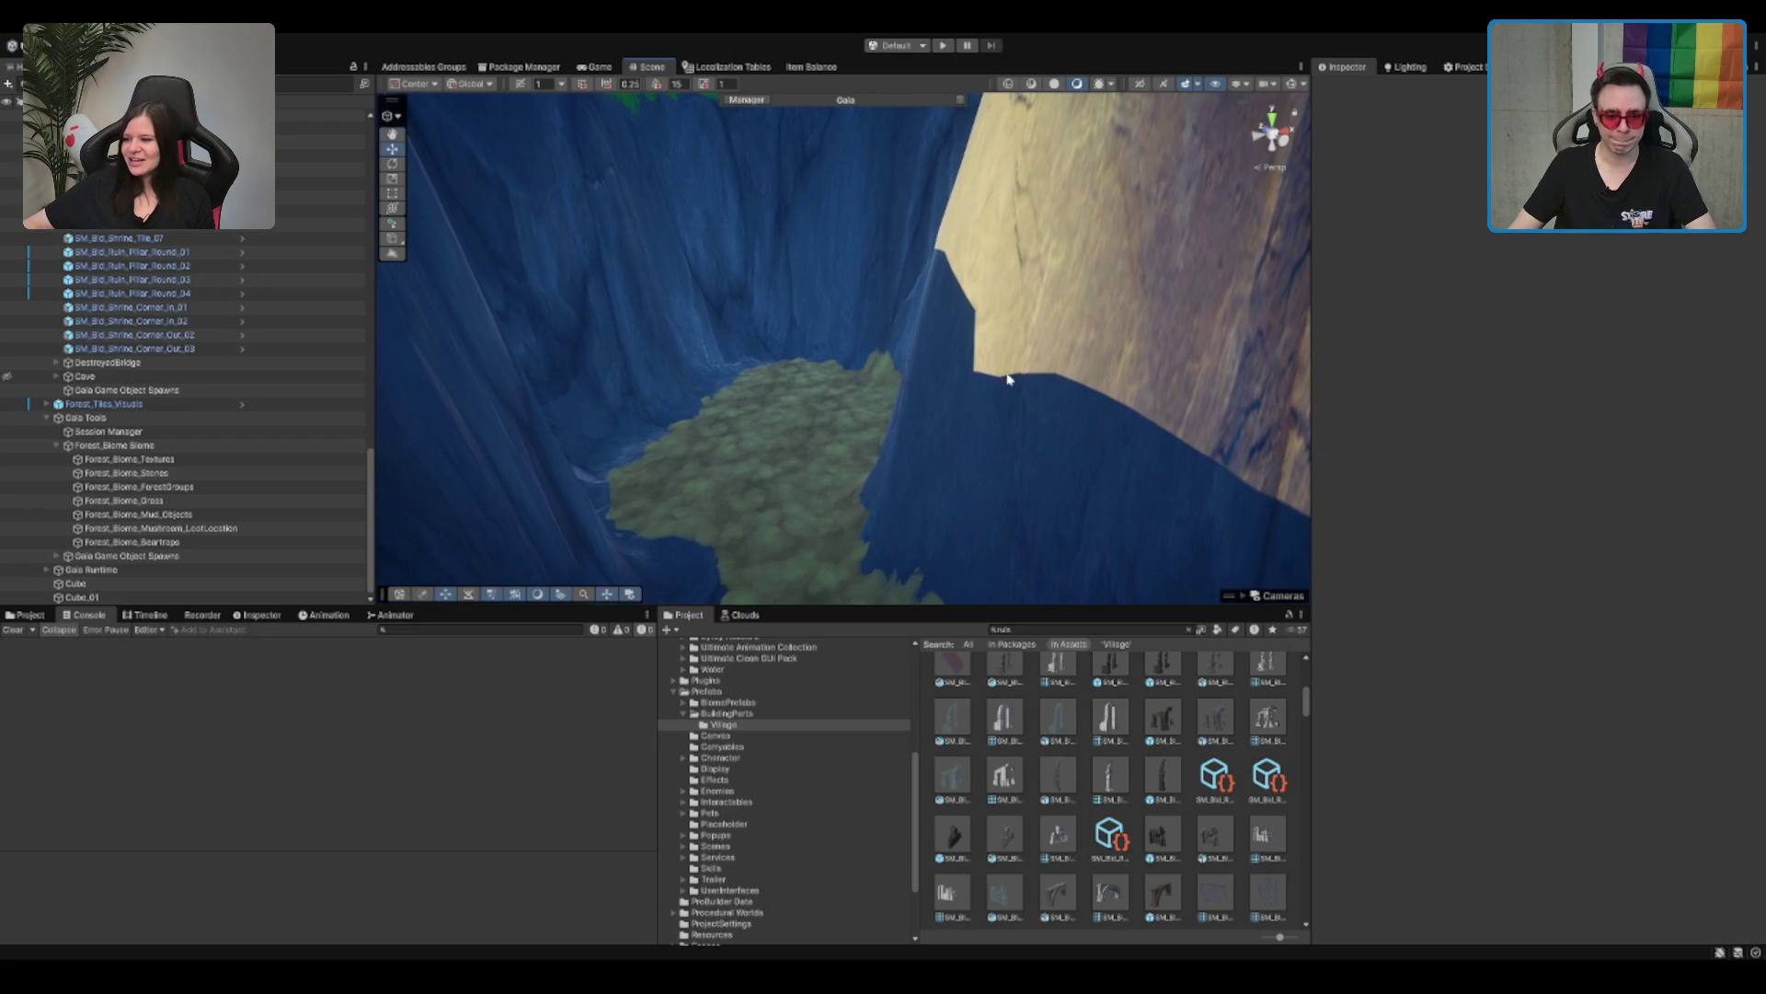
# Step: Drag the MountAuran prefab from Prefabs into the scene and frame it
pyautogui.click(767, 726)
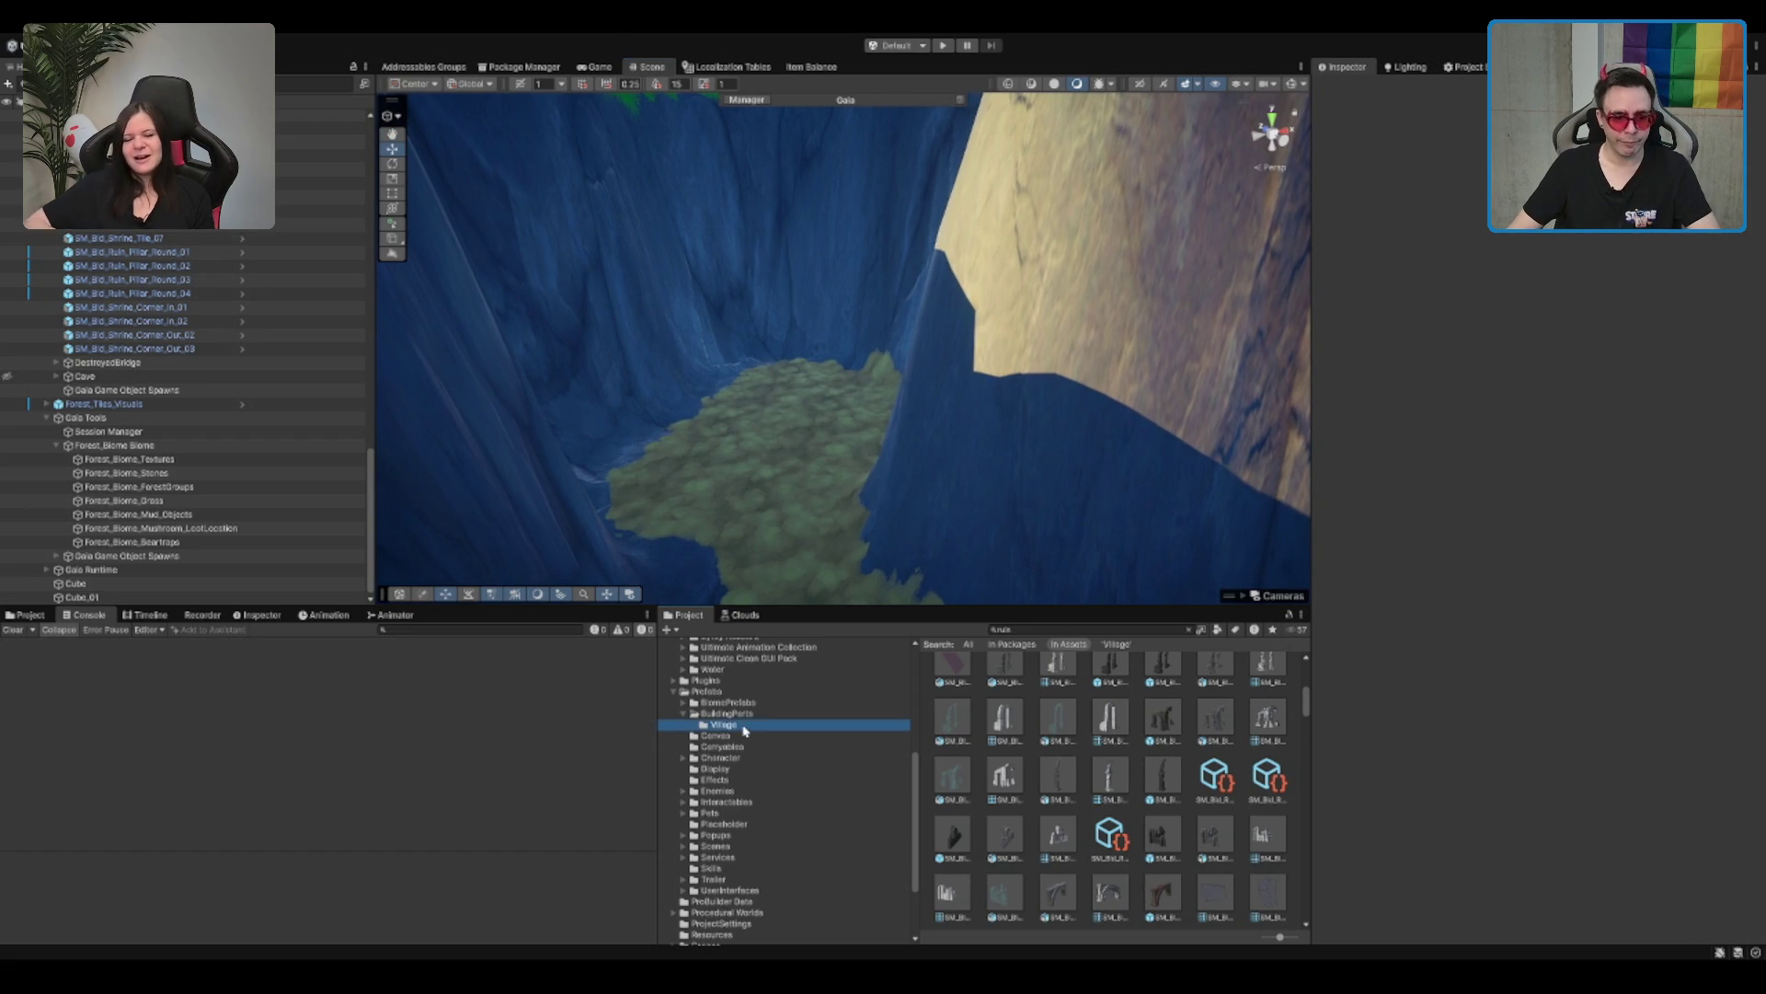
pyautogui.press('Up')
pyautogui.press('Up')
pyautogui.press('Up')
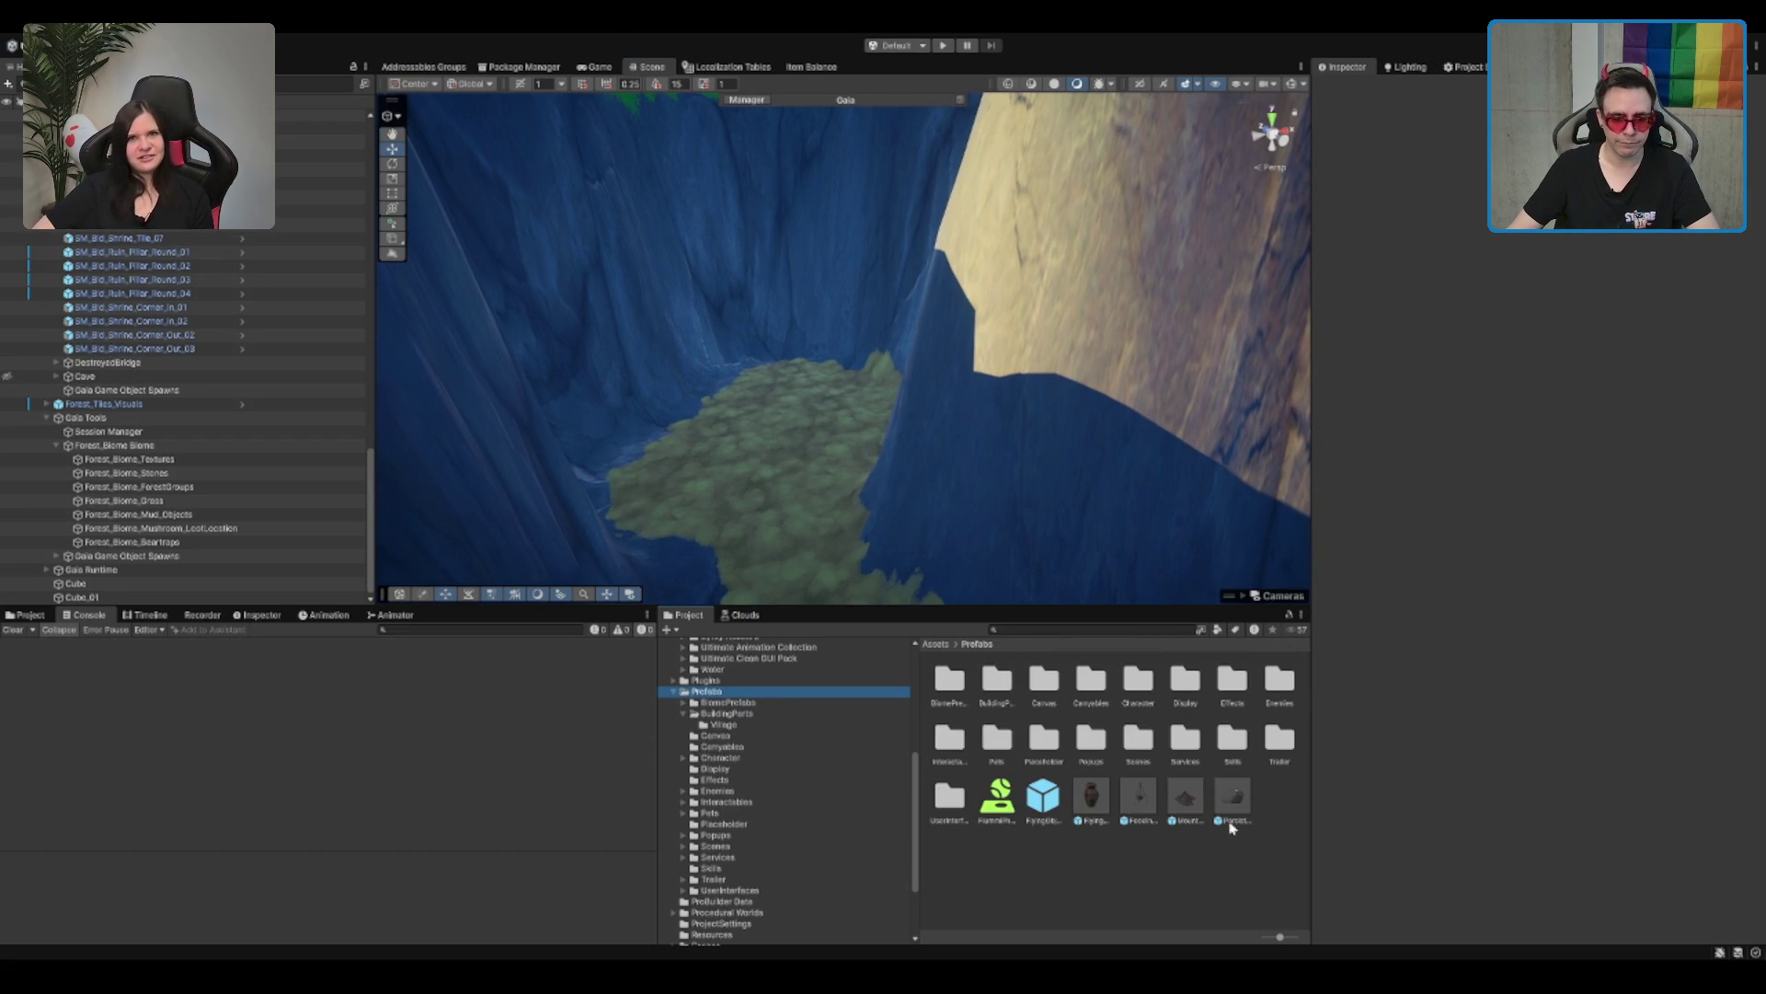
pyautogui.moveTo(1191, 802); pyautogui.dragTo(732, 389)
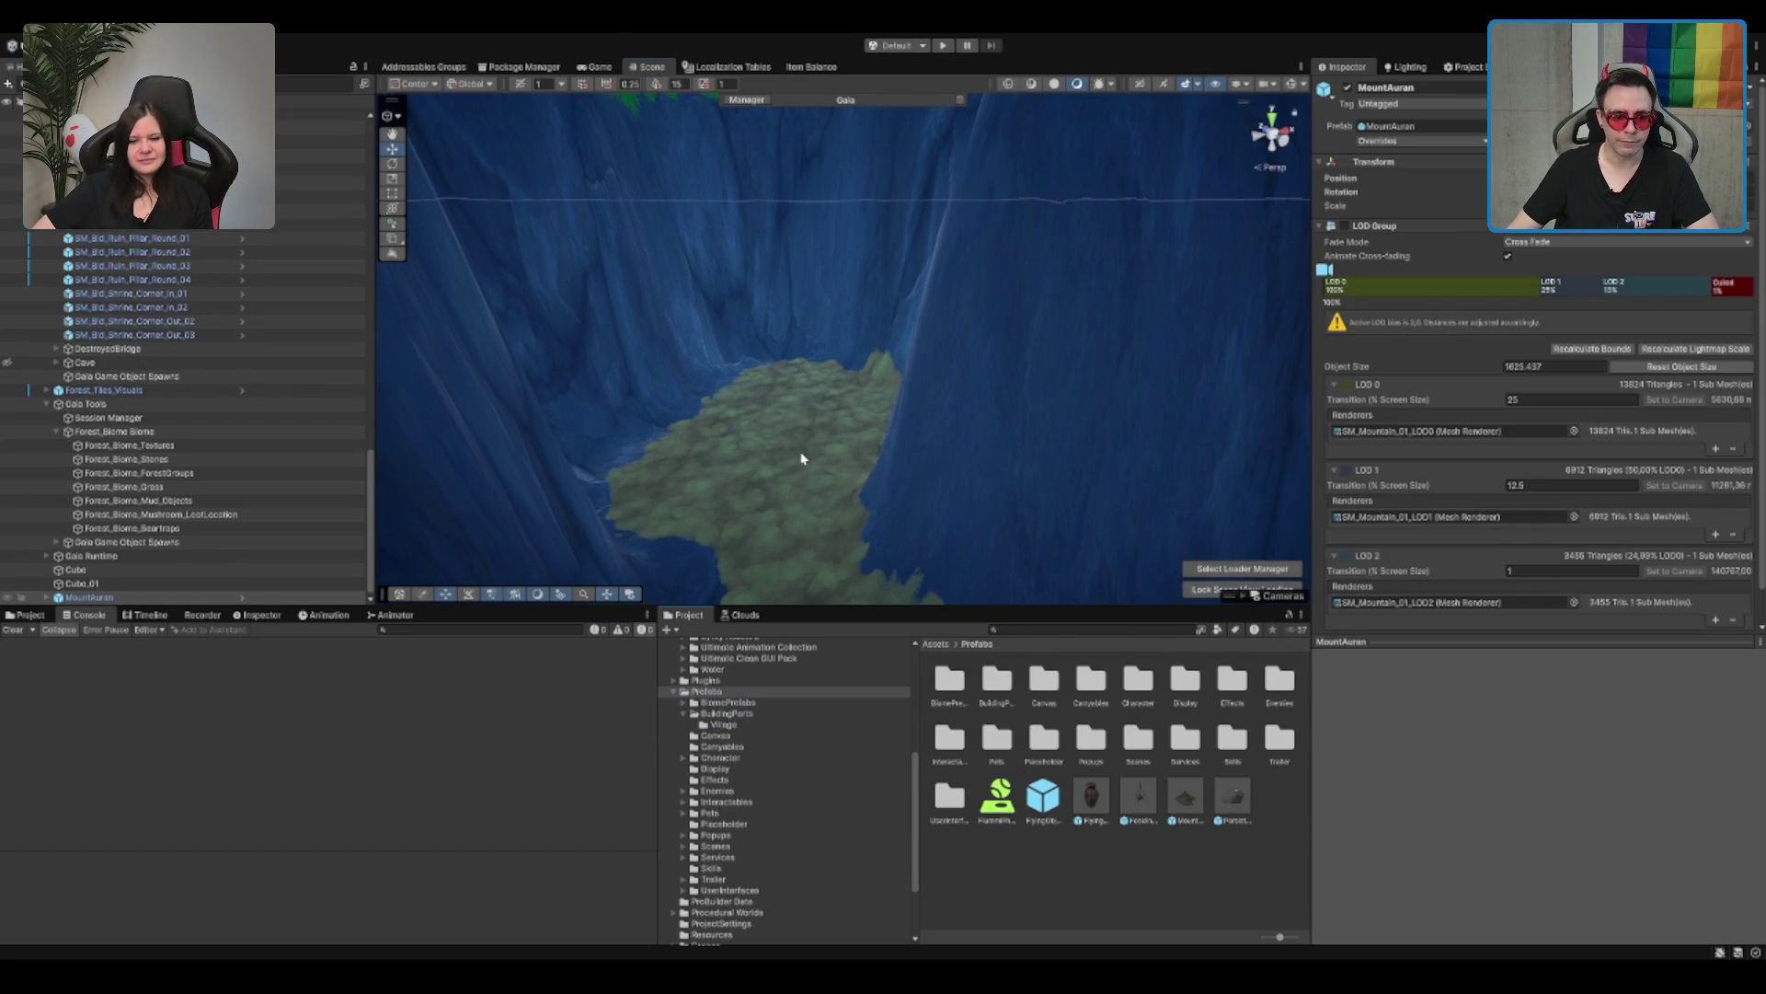
pyautogui.press('f')
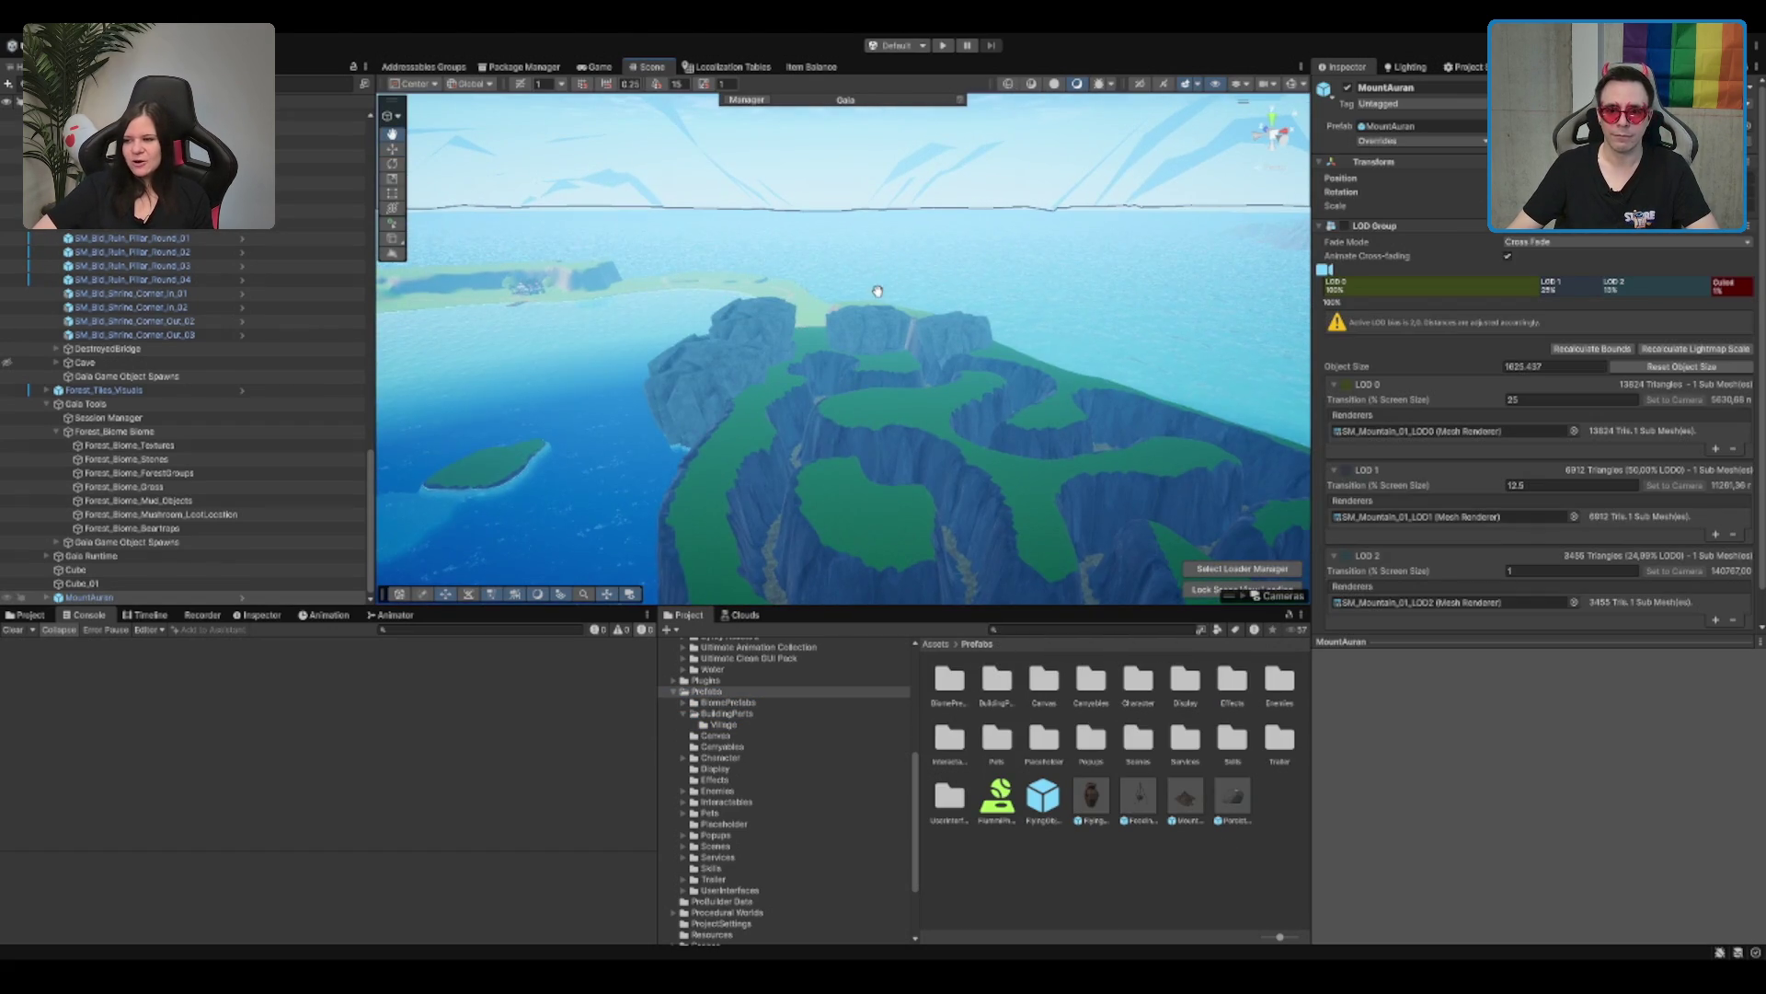
pyautogui.scroll(5, 883, 303)
pyautogui.scroll(3, 906, 375)
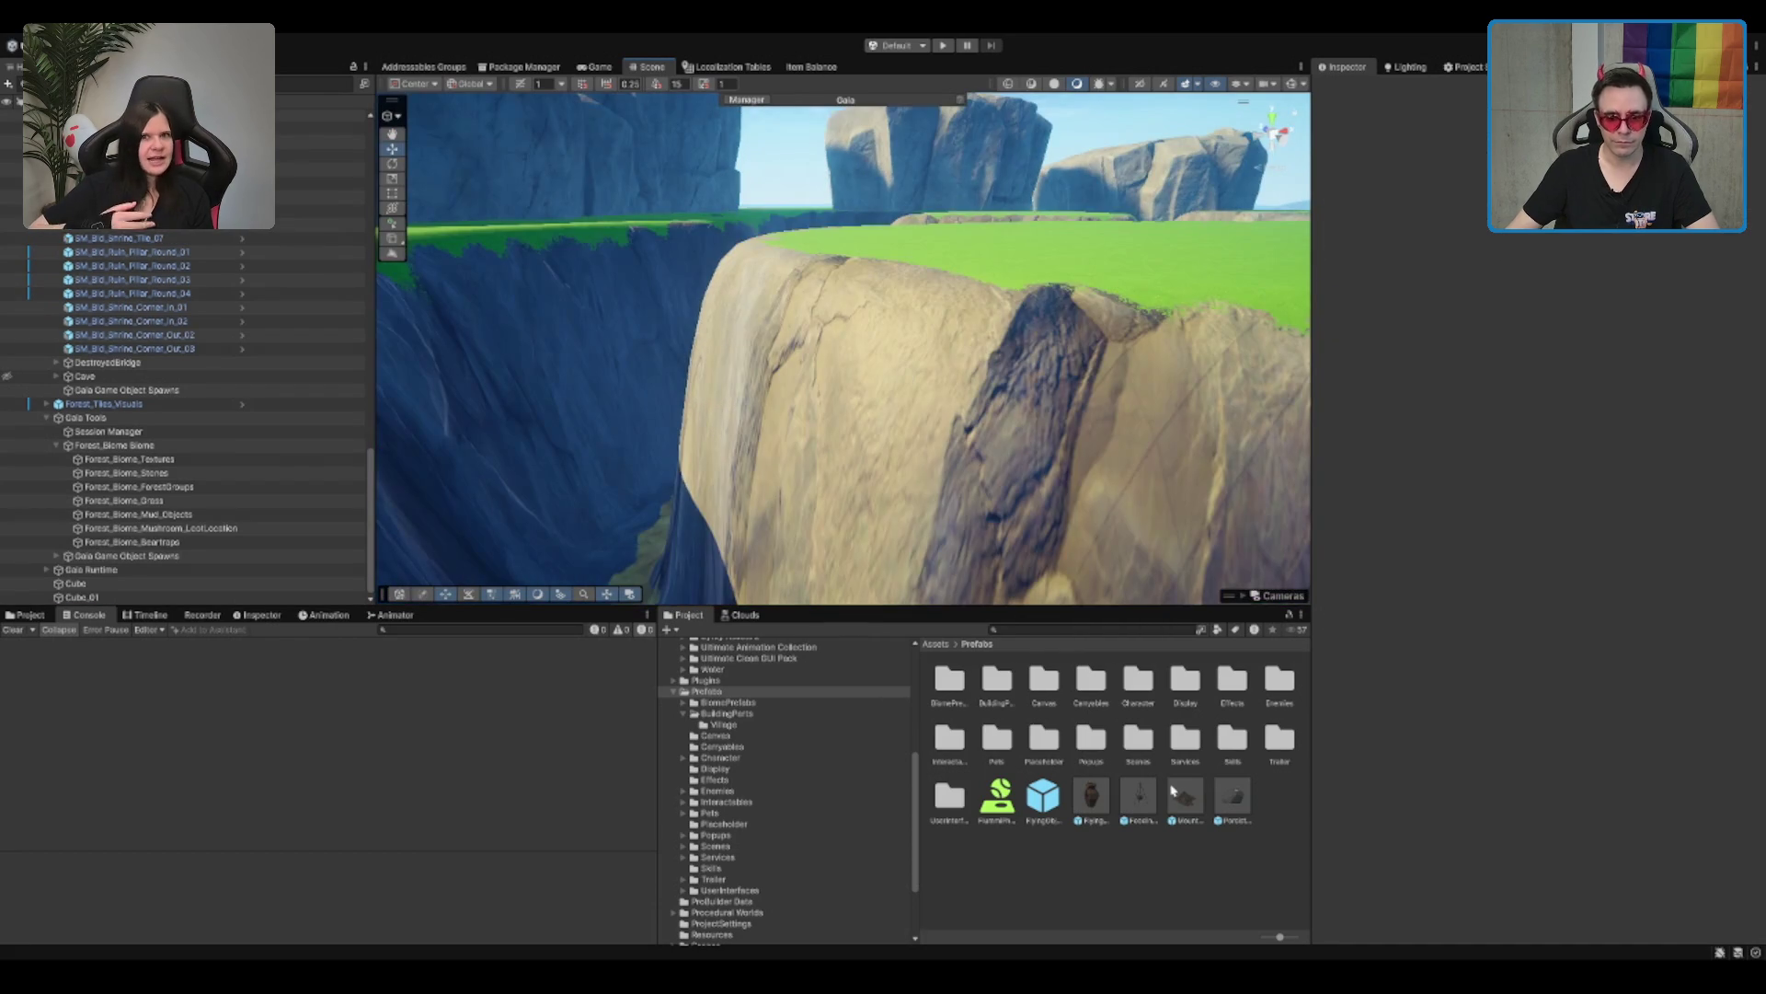
pyautogui.scroll(3, 914, 589)
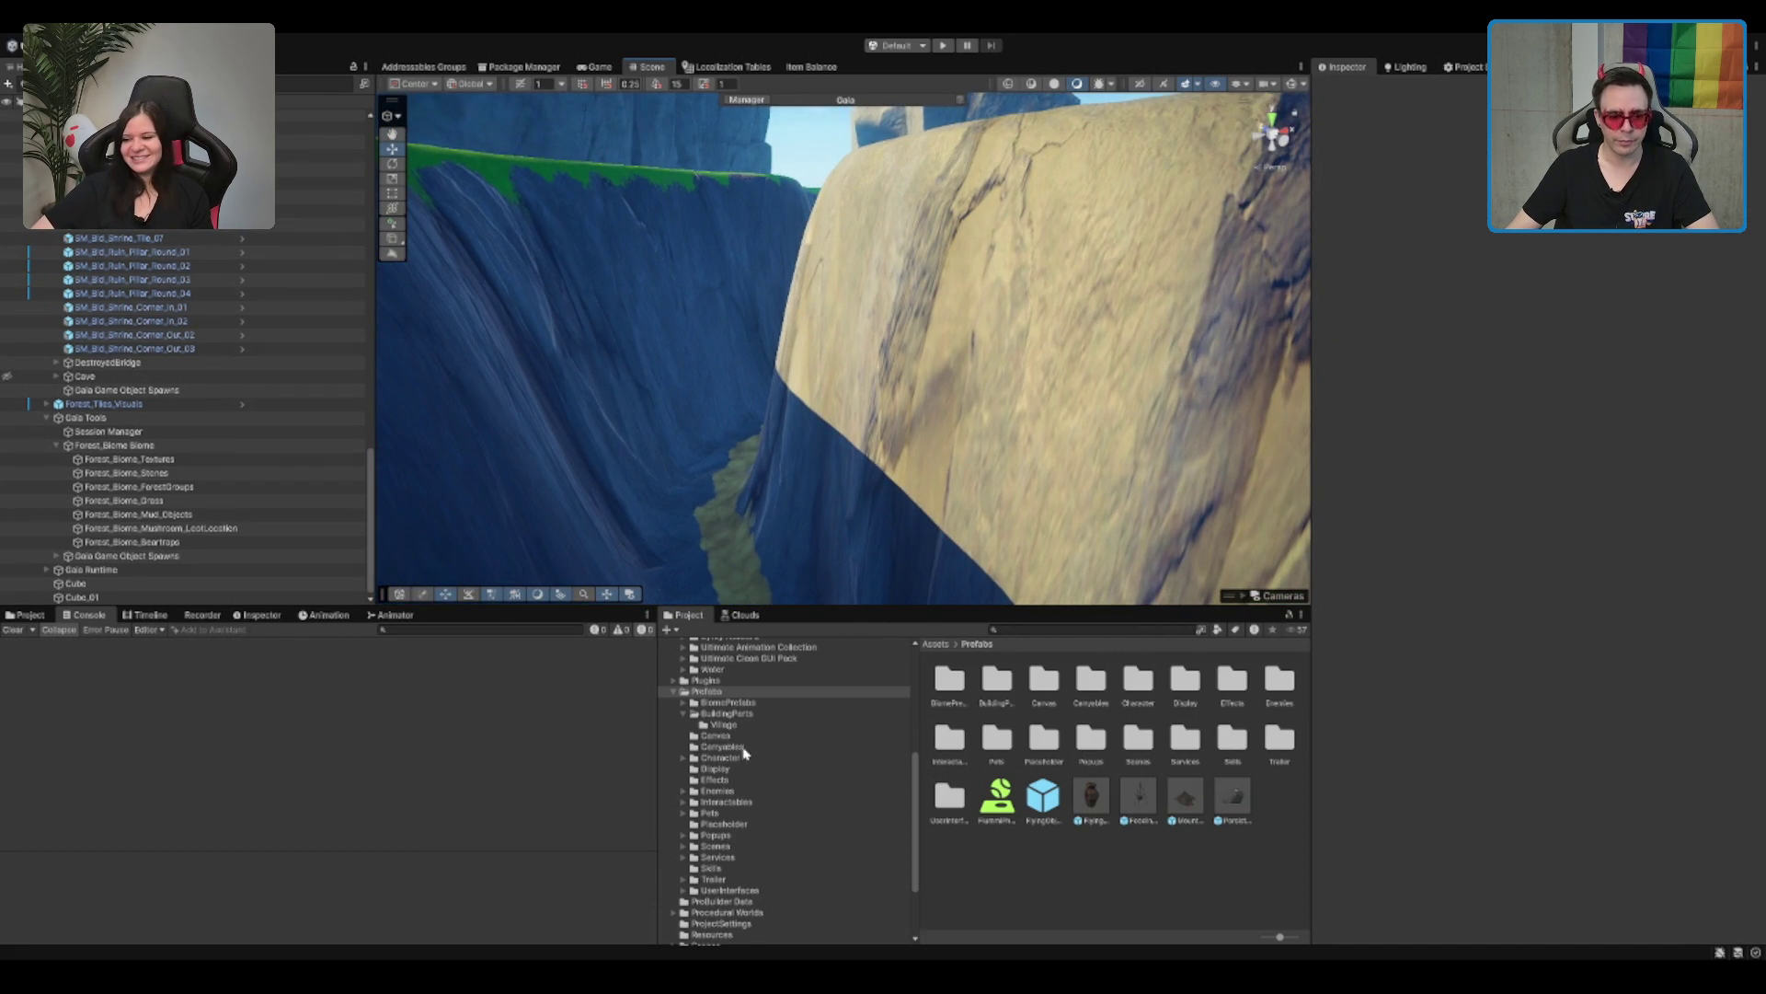
# Step: Drag the Campfire prefab from BiomePrefabs onto the grassy canyon floor and frame it
pyautogui.click(766, 704)
pyautogui.click(1090, 681)
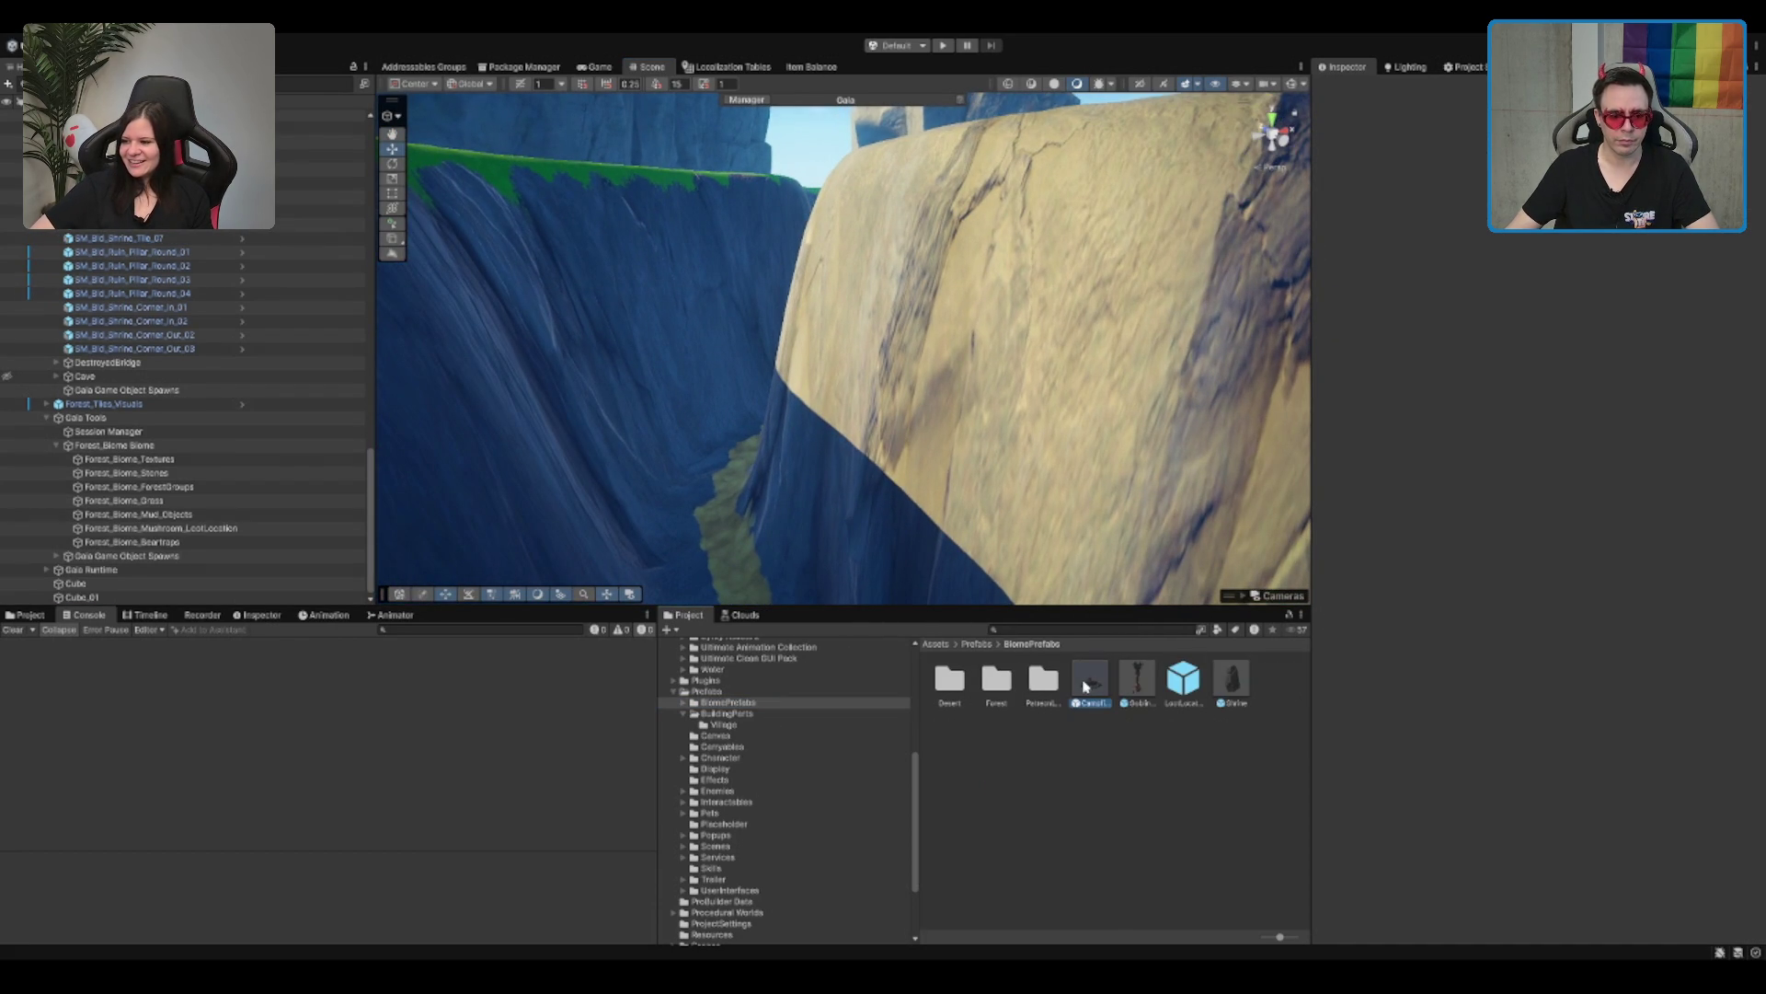
pyautogui.scroll(3, 939, 379)
pyautogui.scroll(3, 939, 379)
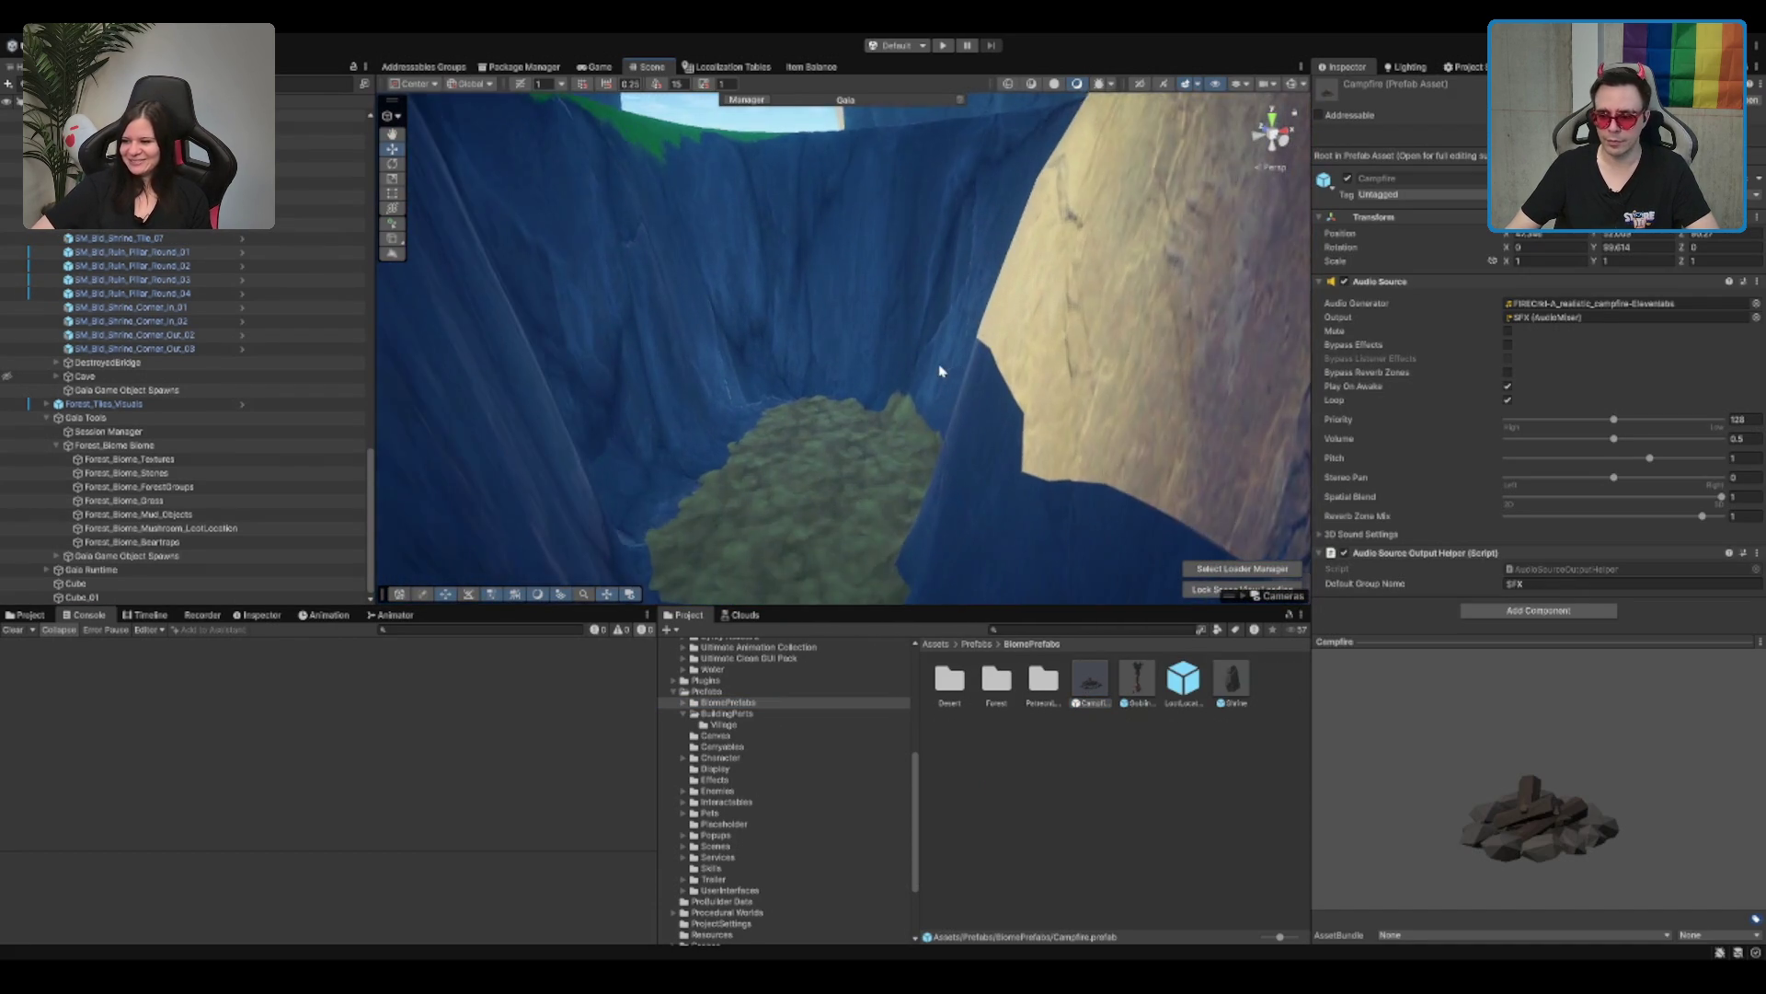
pyautogui.scroll(2, 930, 363)
pyautogui.scroll(2, 928, 362)
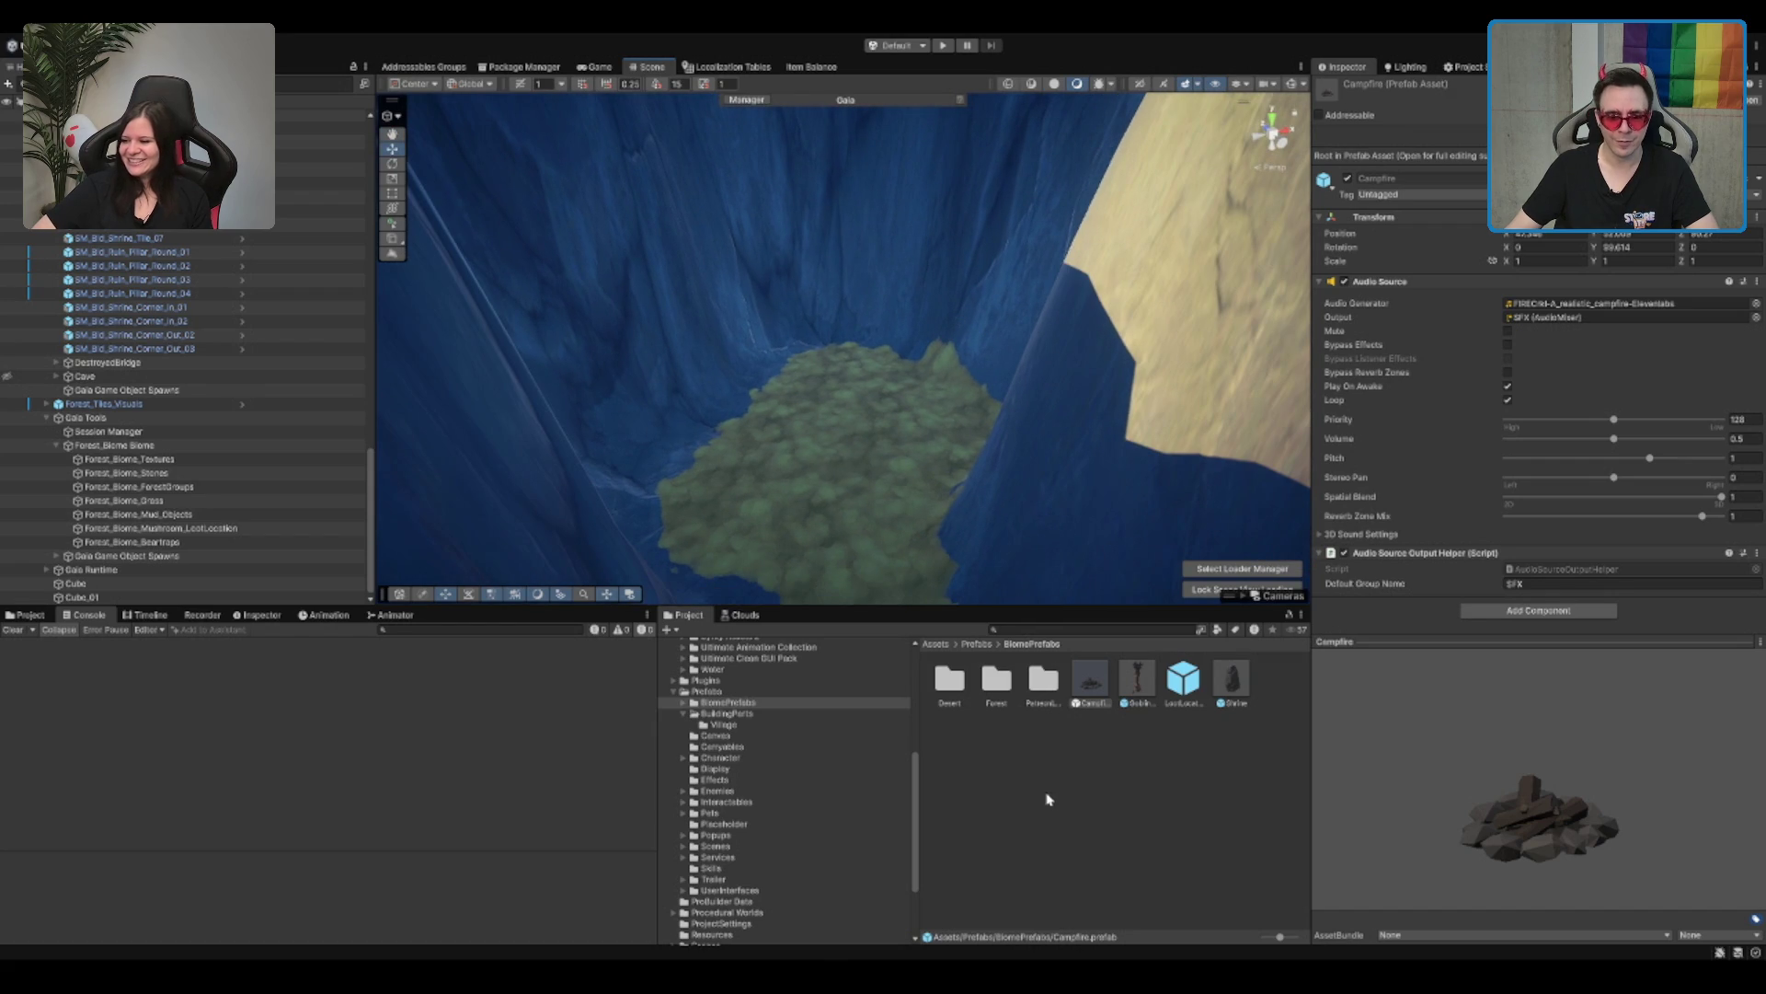
pyautogui.moveTo(1104, 677)
pyautogui.mouseDown()
pyautogui.moveTo(788, 335)
pyautogui.moveTo(879, 427)
pyautogui.mouseUp()
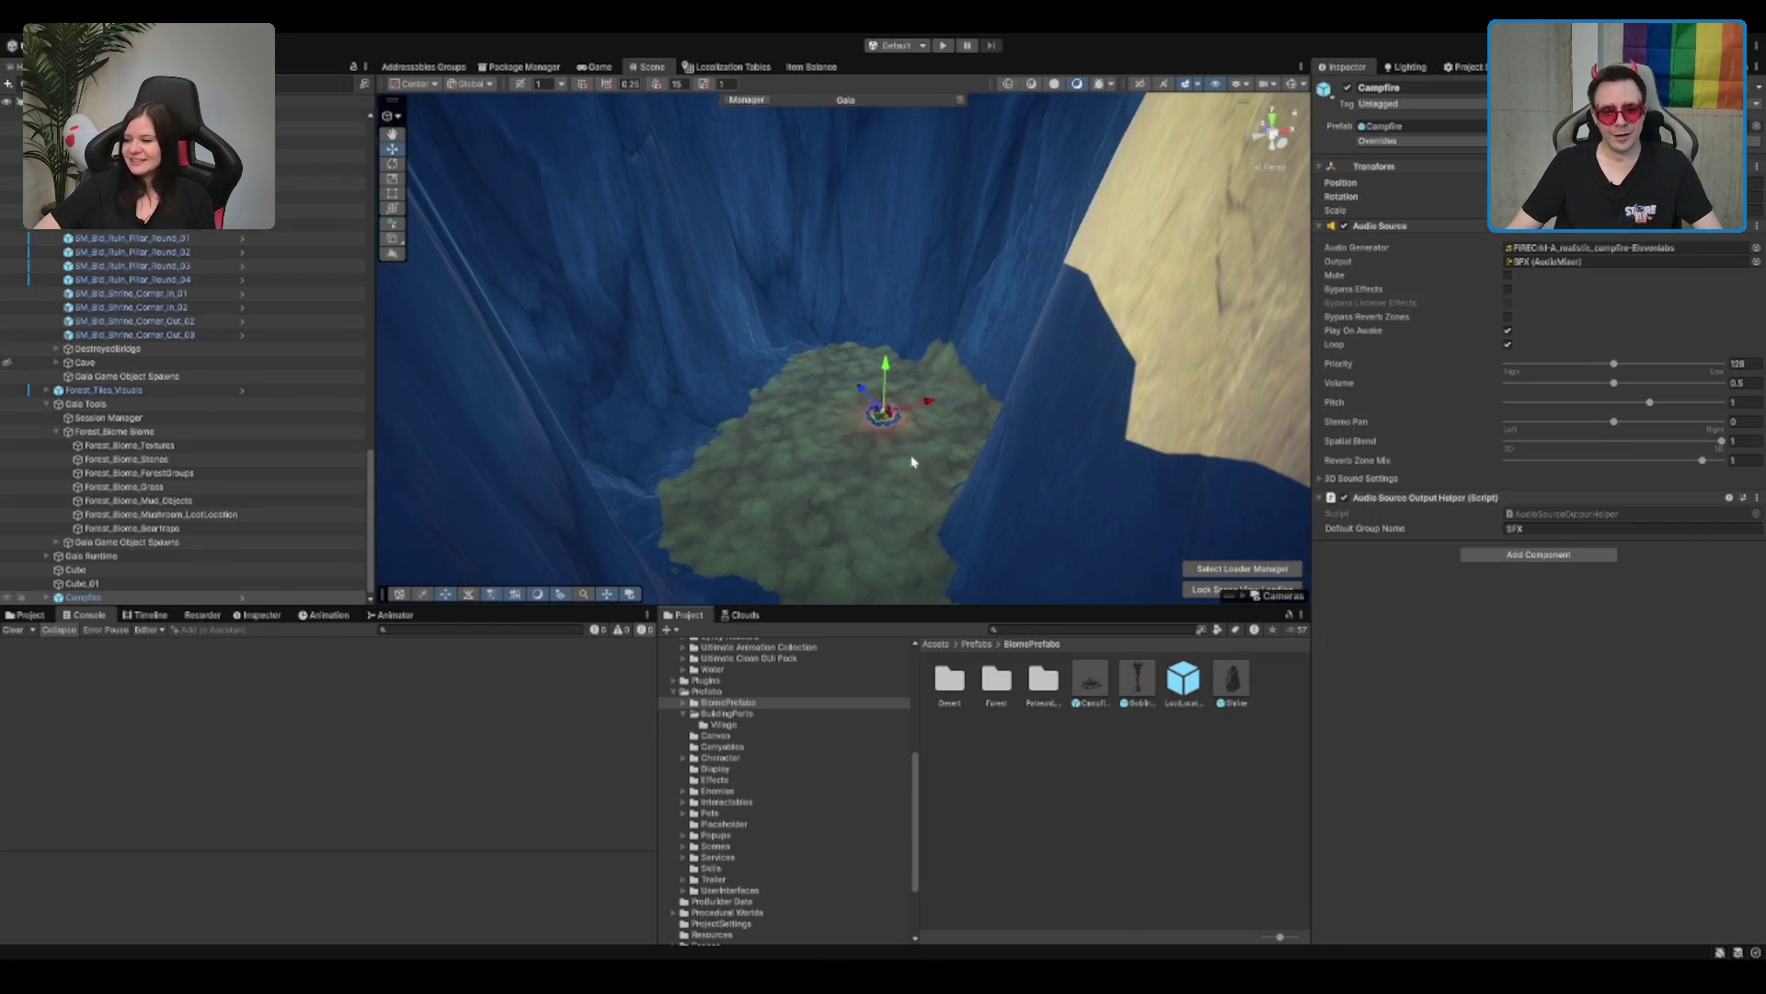
pyautogui.press('f')
# Step: Zoom around the placed campfire, then return to the Prefabs folder
pyautogui.scroll(5, 840, 350)
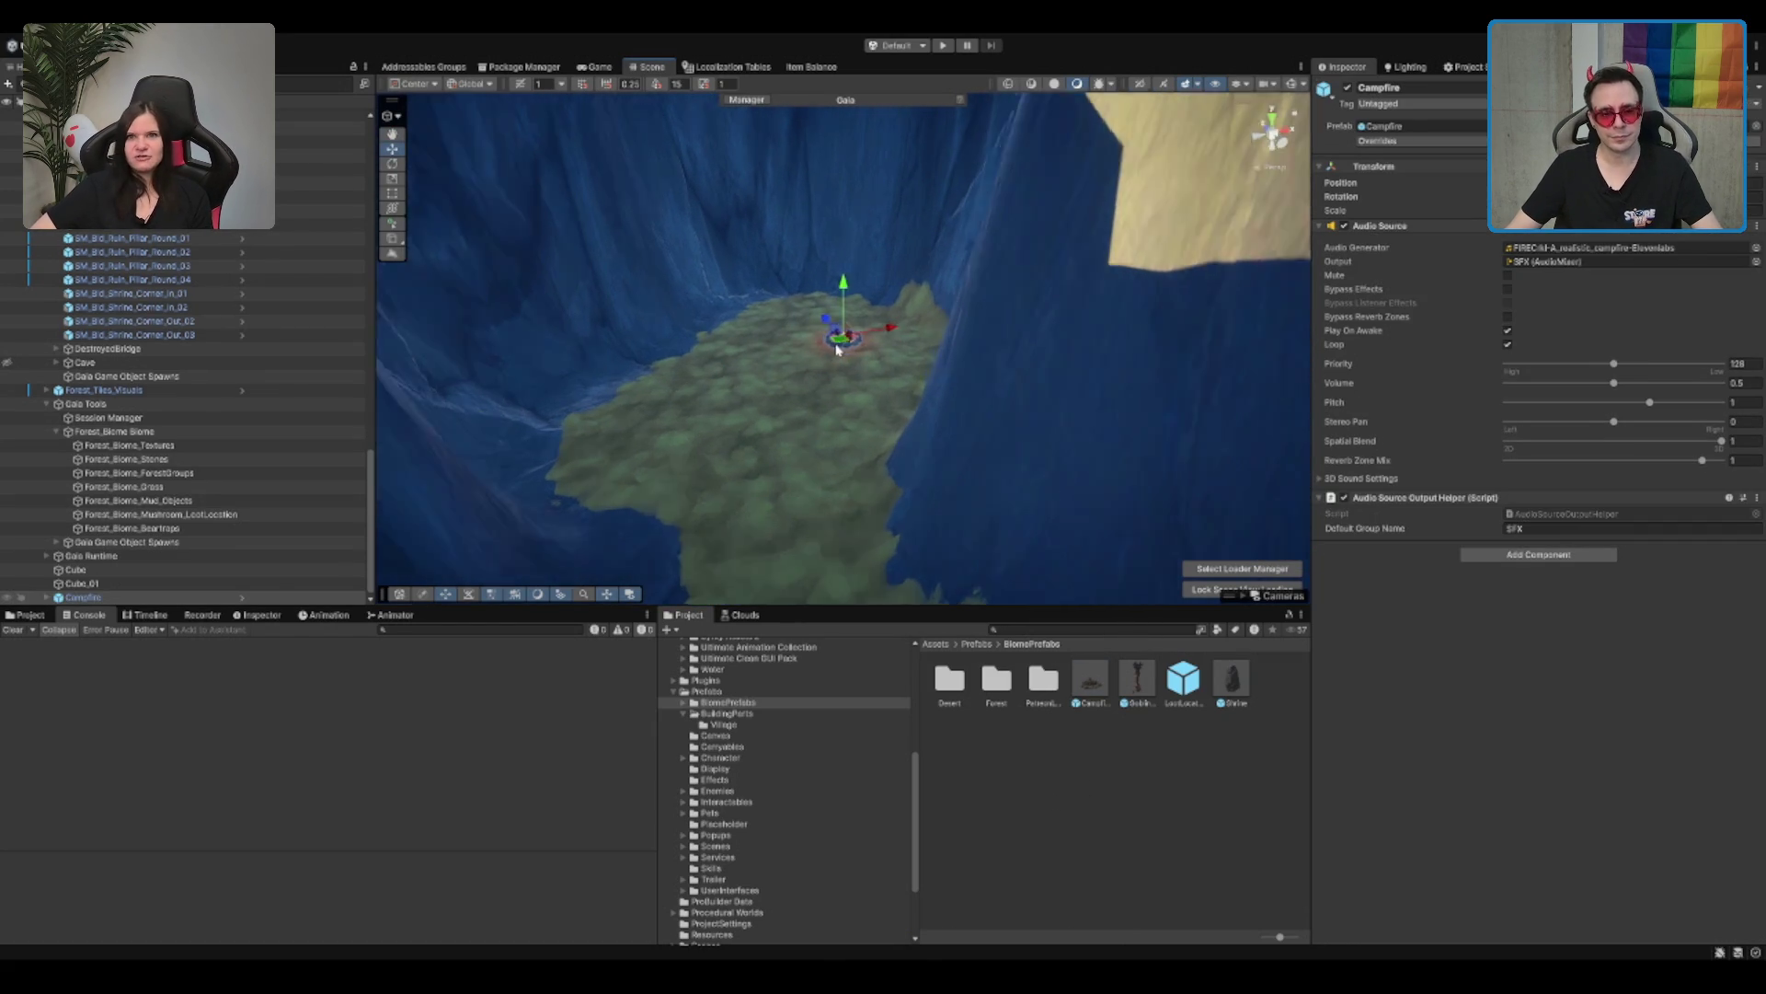
pyautogui.scroll(-5, 840, 368)
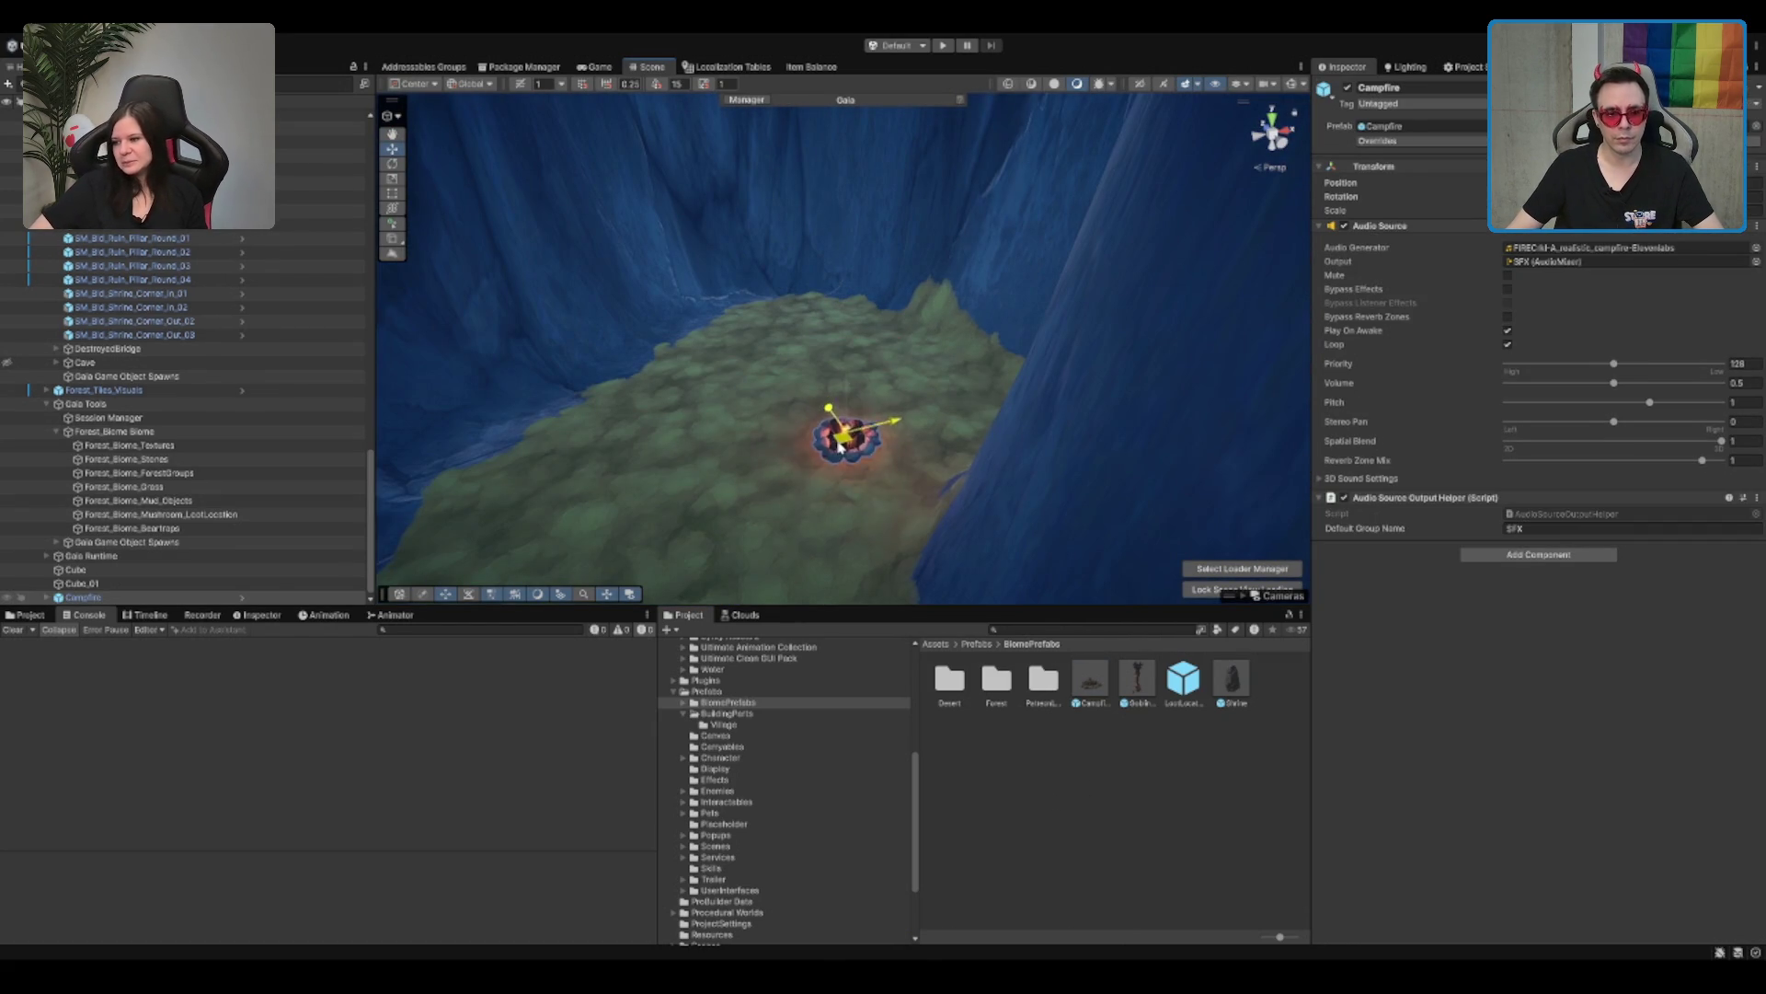
pyautogui.scroll(3, 874, 373)
pyautogui.scroll(5, 900, 376)
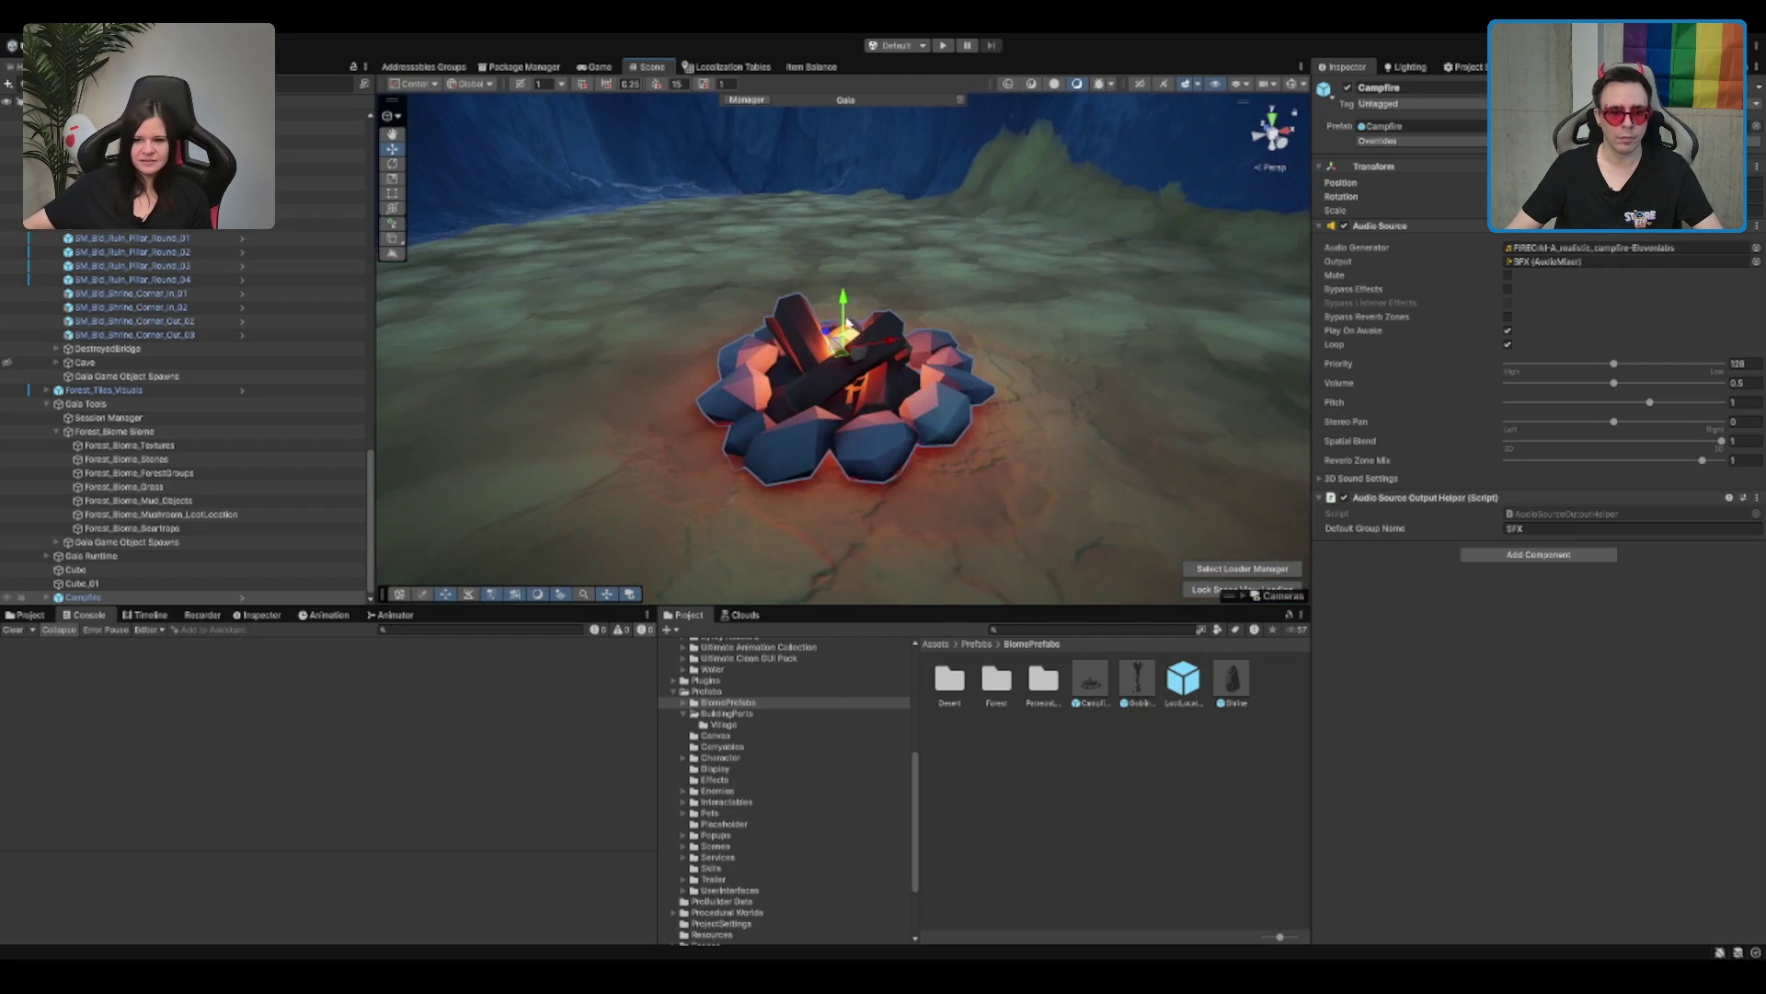
pyautogui.scroll(-4, 818, 348)
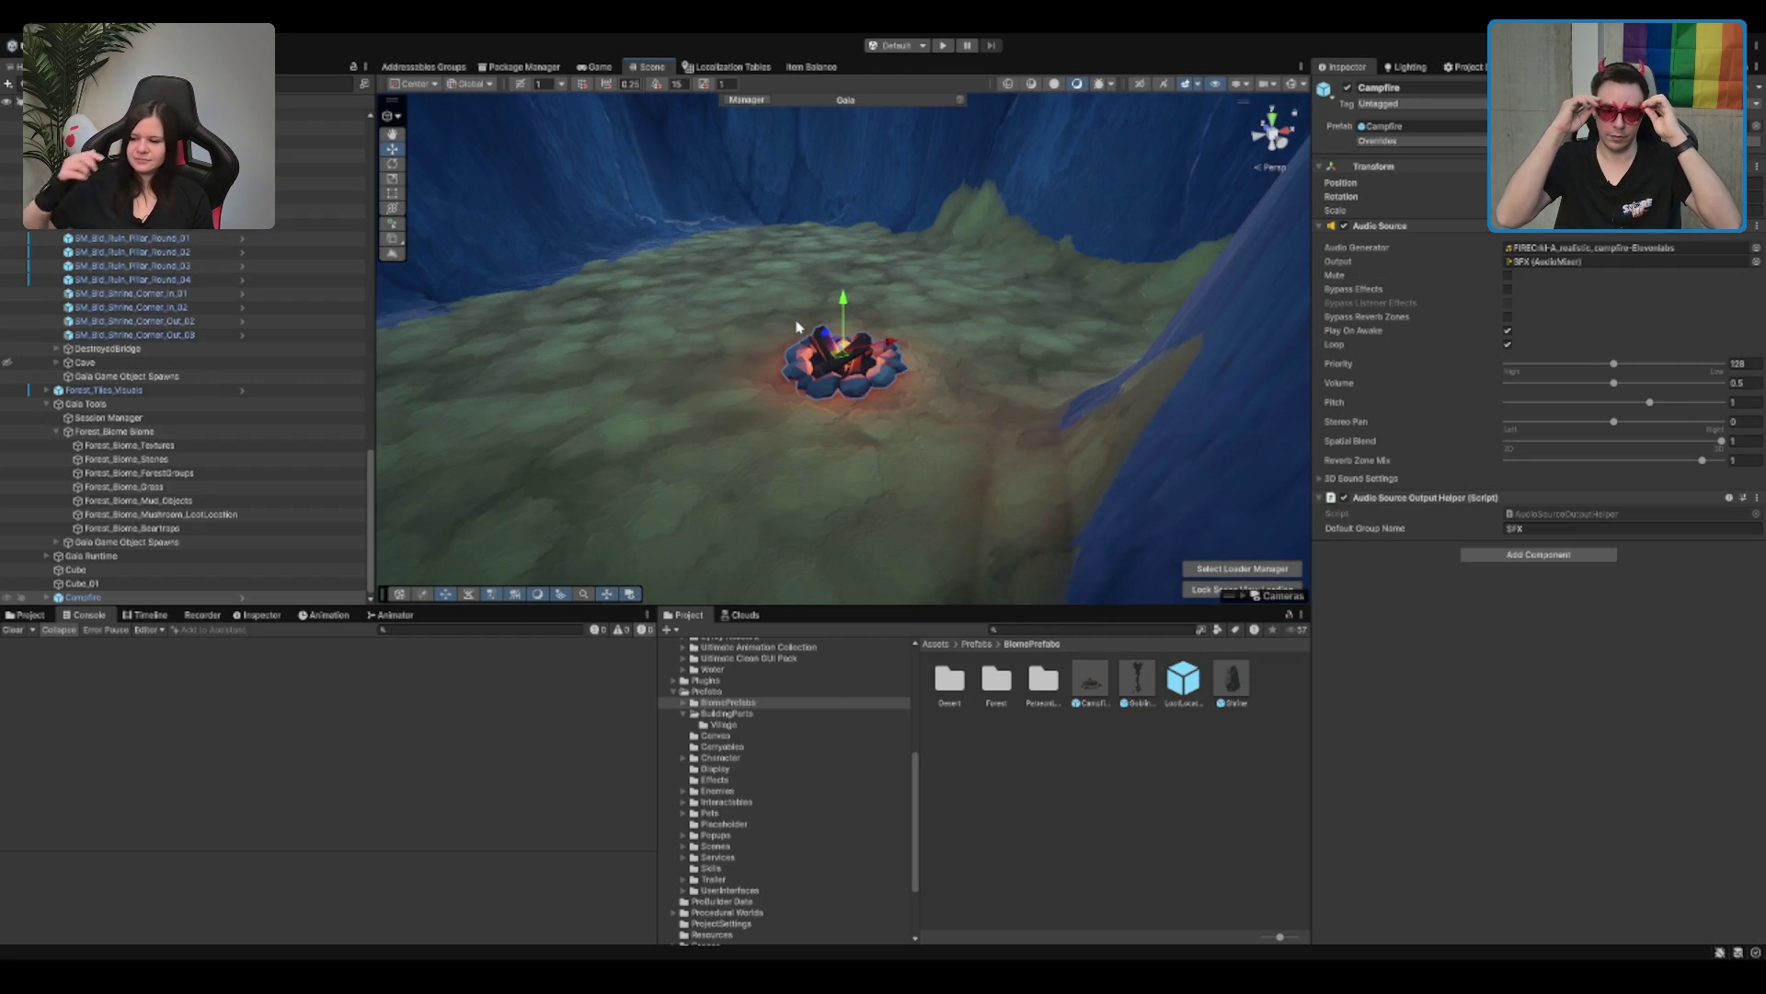
pyautogui.scroll(-3, 865, 368)
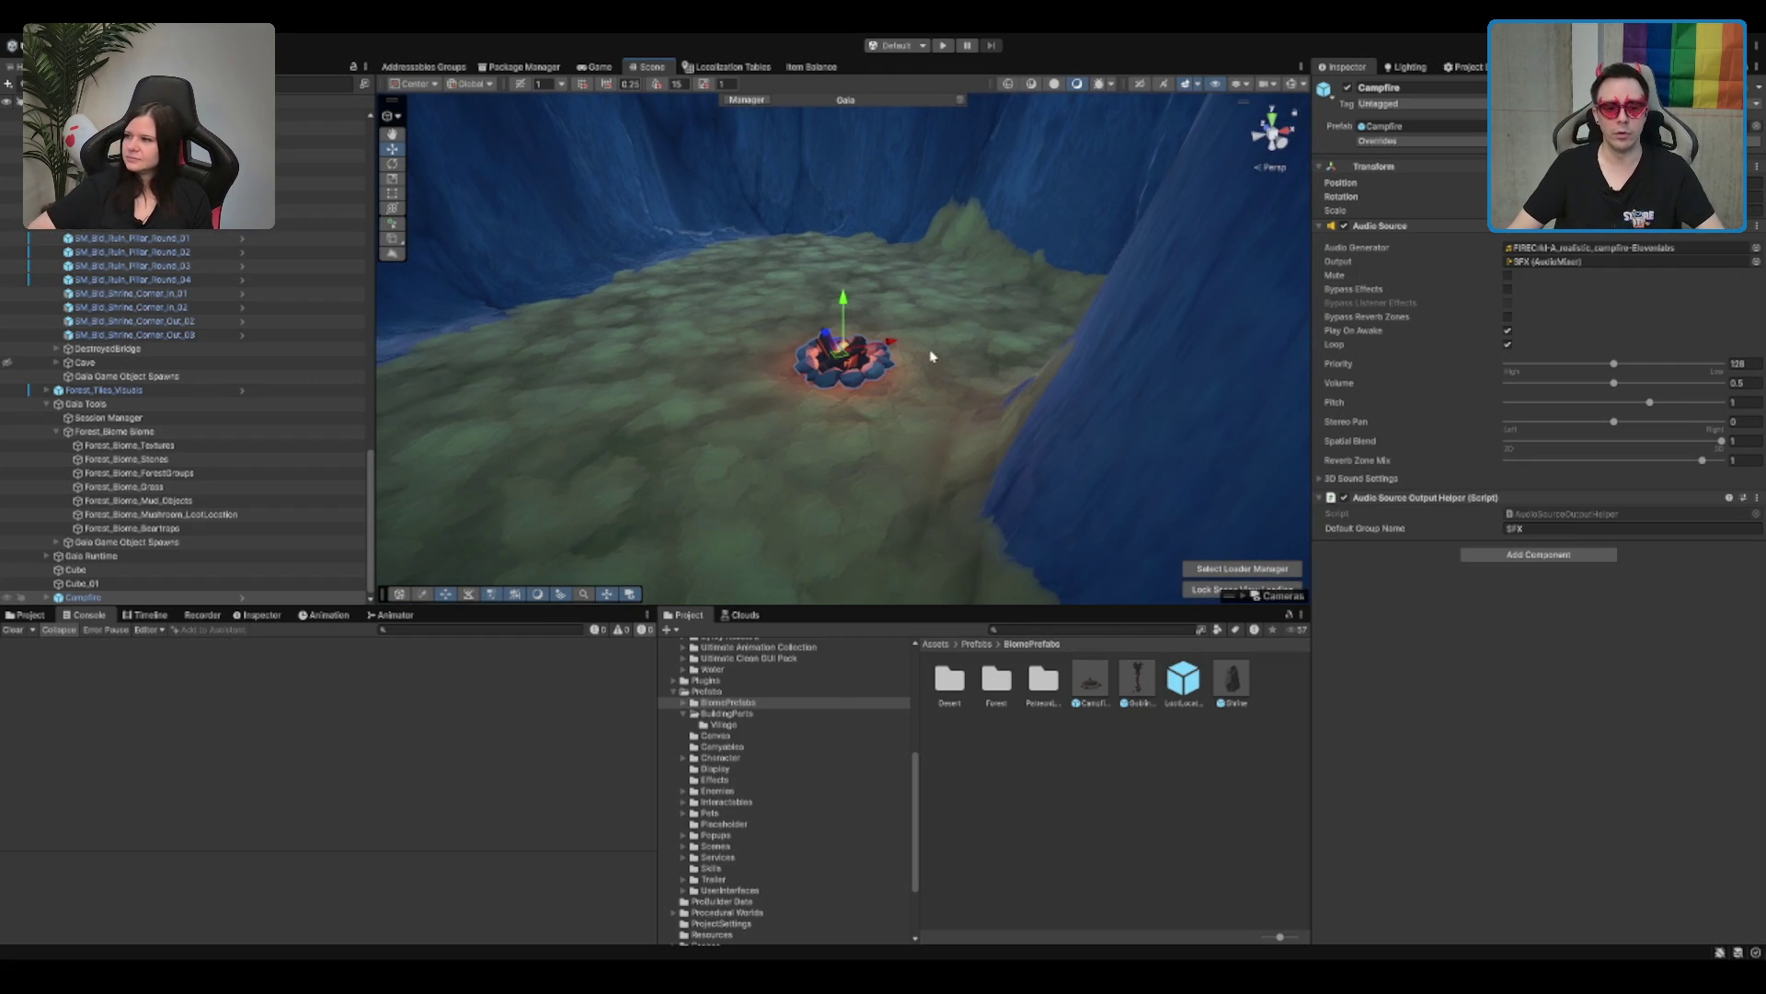
pyautogui.click(722, 691)
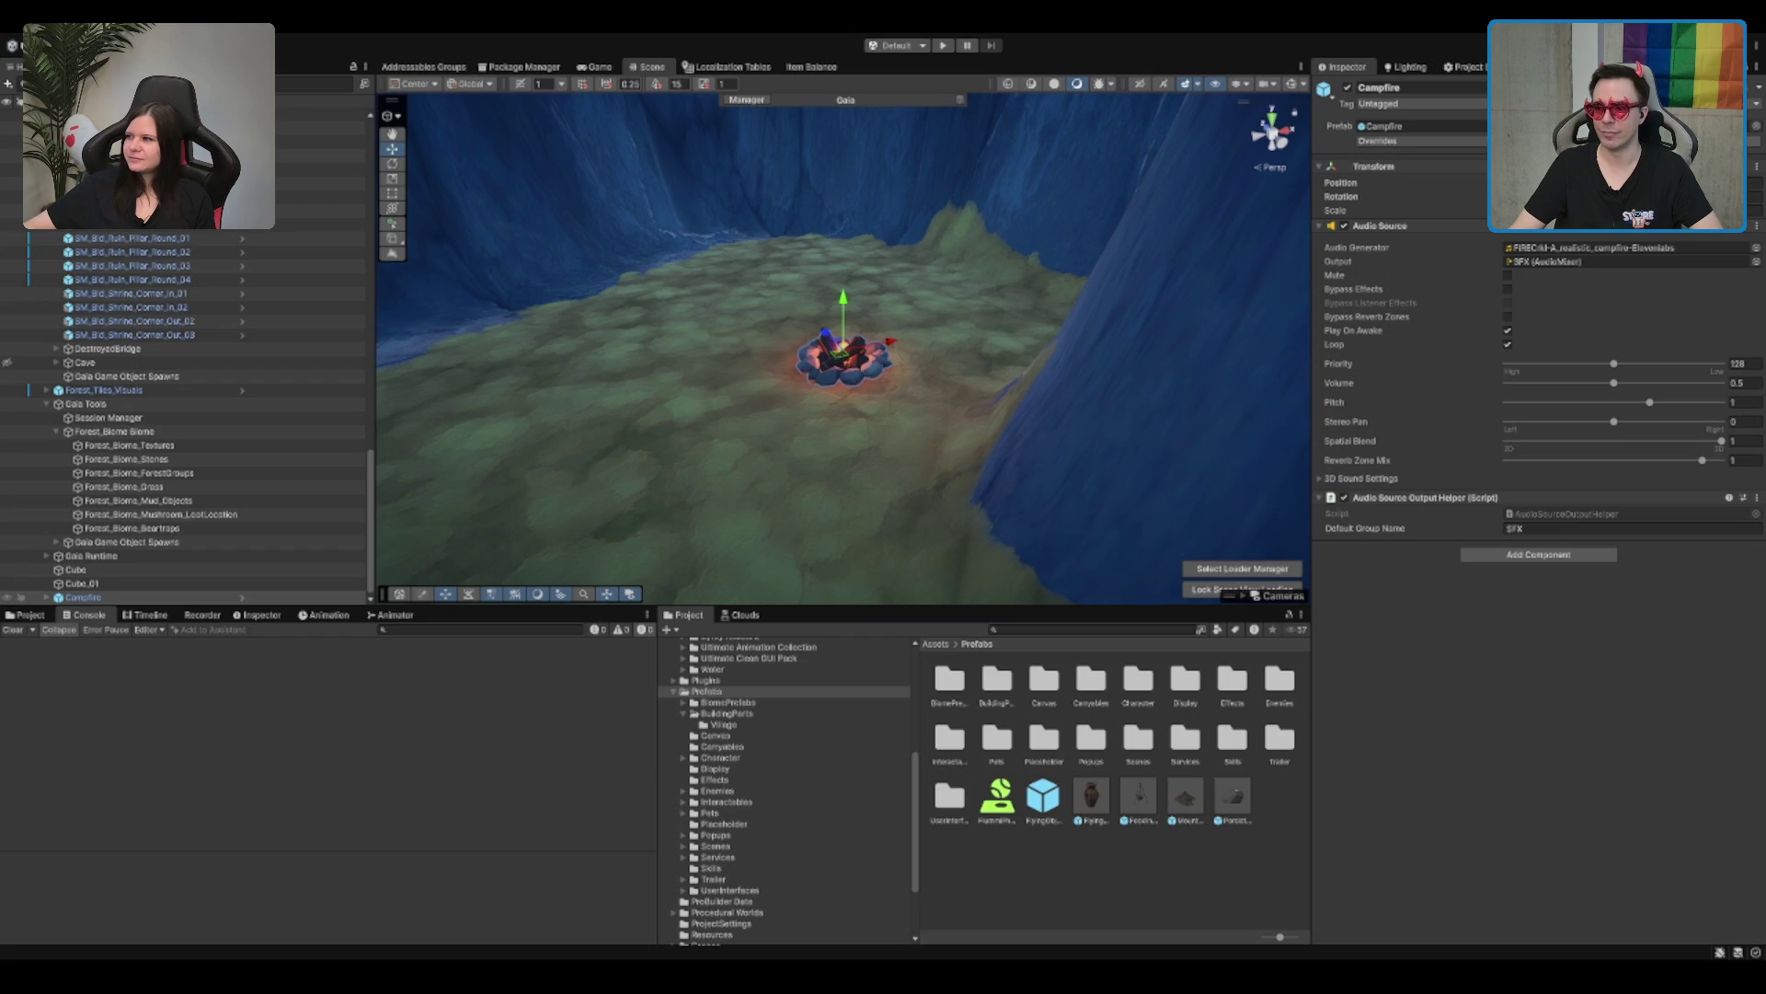
# Step: Drop the FlyingVase prefab onto the sandy canyon floor beside the forest
pyautogui.moveTo(883, 423); pyautogui.dragTo(920, 429)
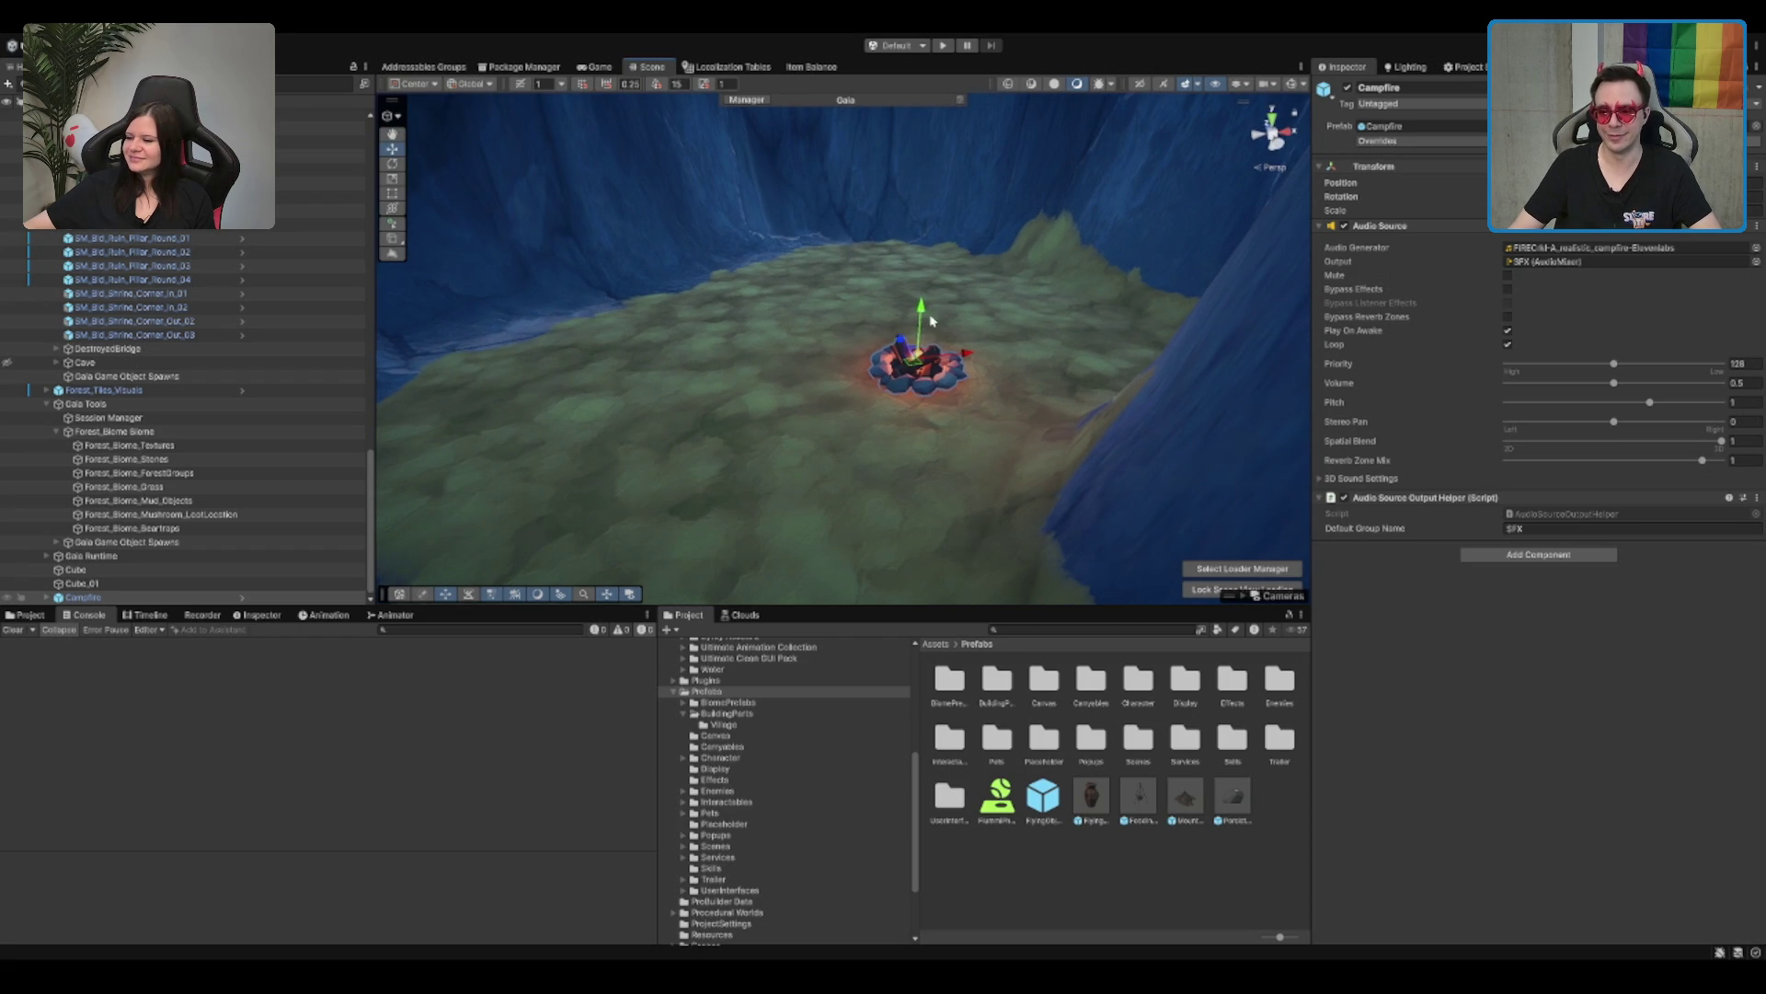
pyautogui.moveTo(926, 306); pyautogui.dragTo(960, 324)
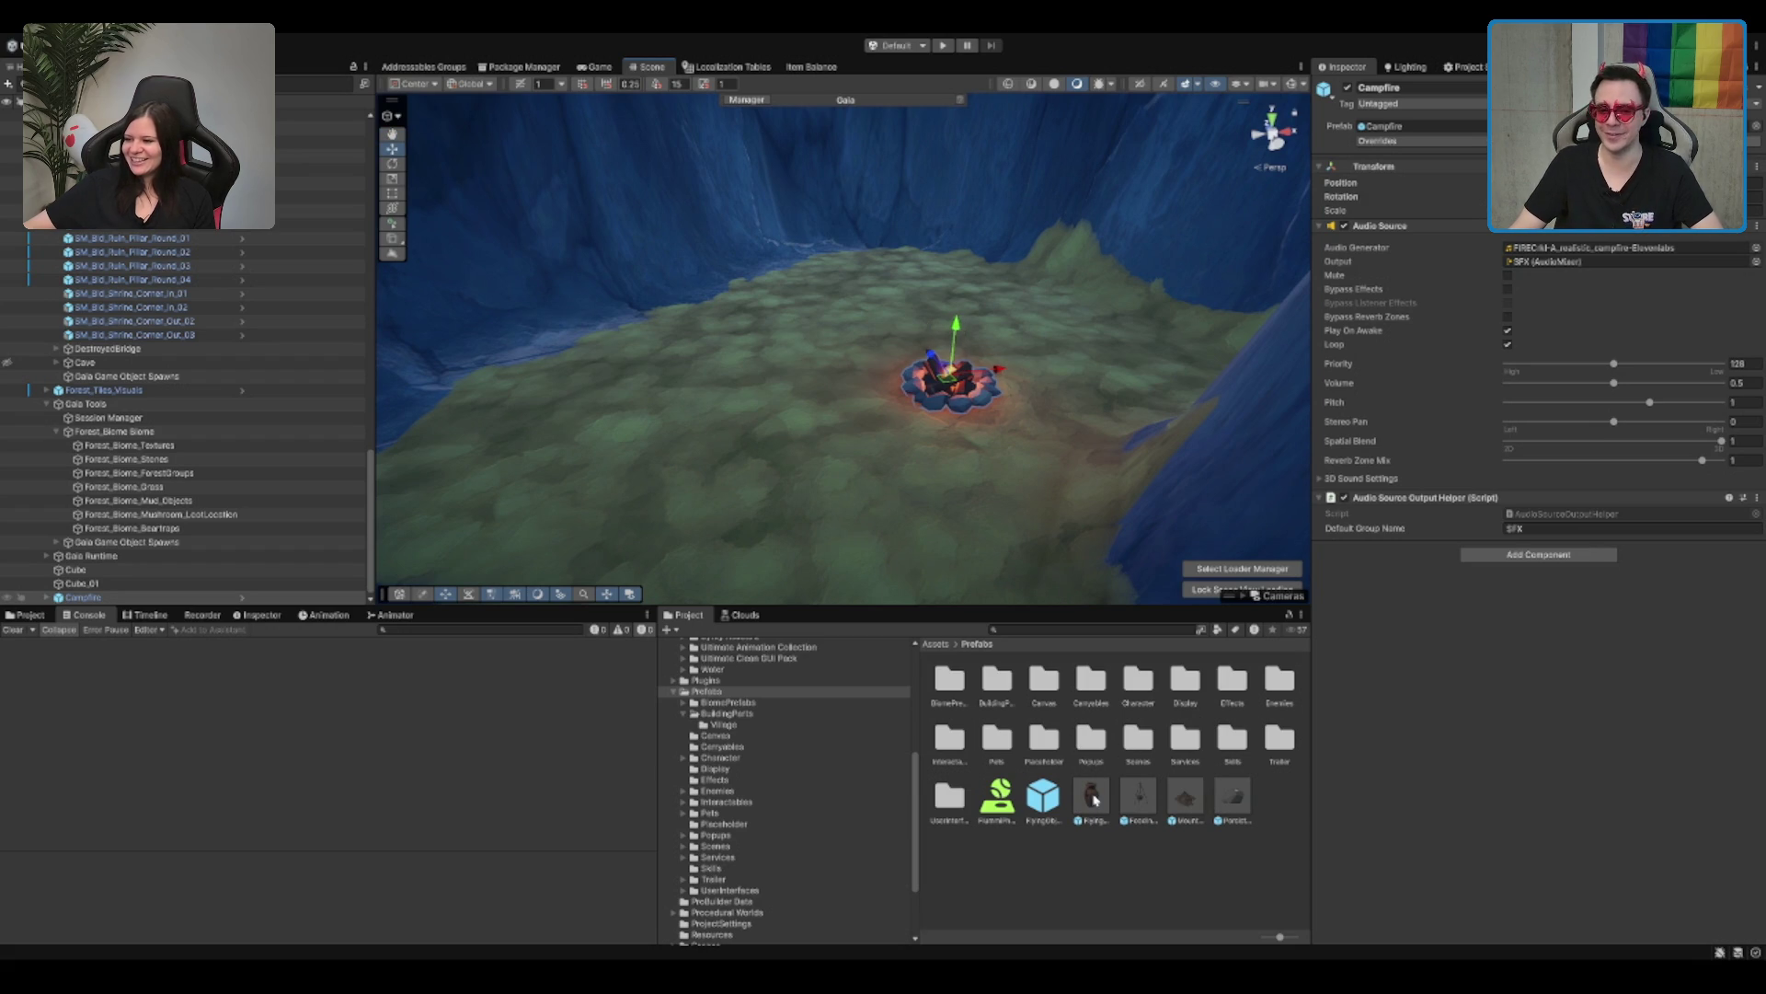
pyautogui.scroll(-10, 909, 527)
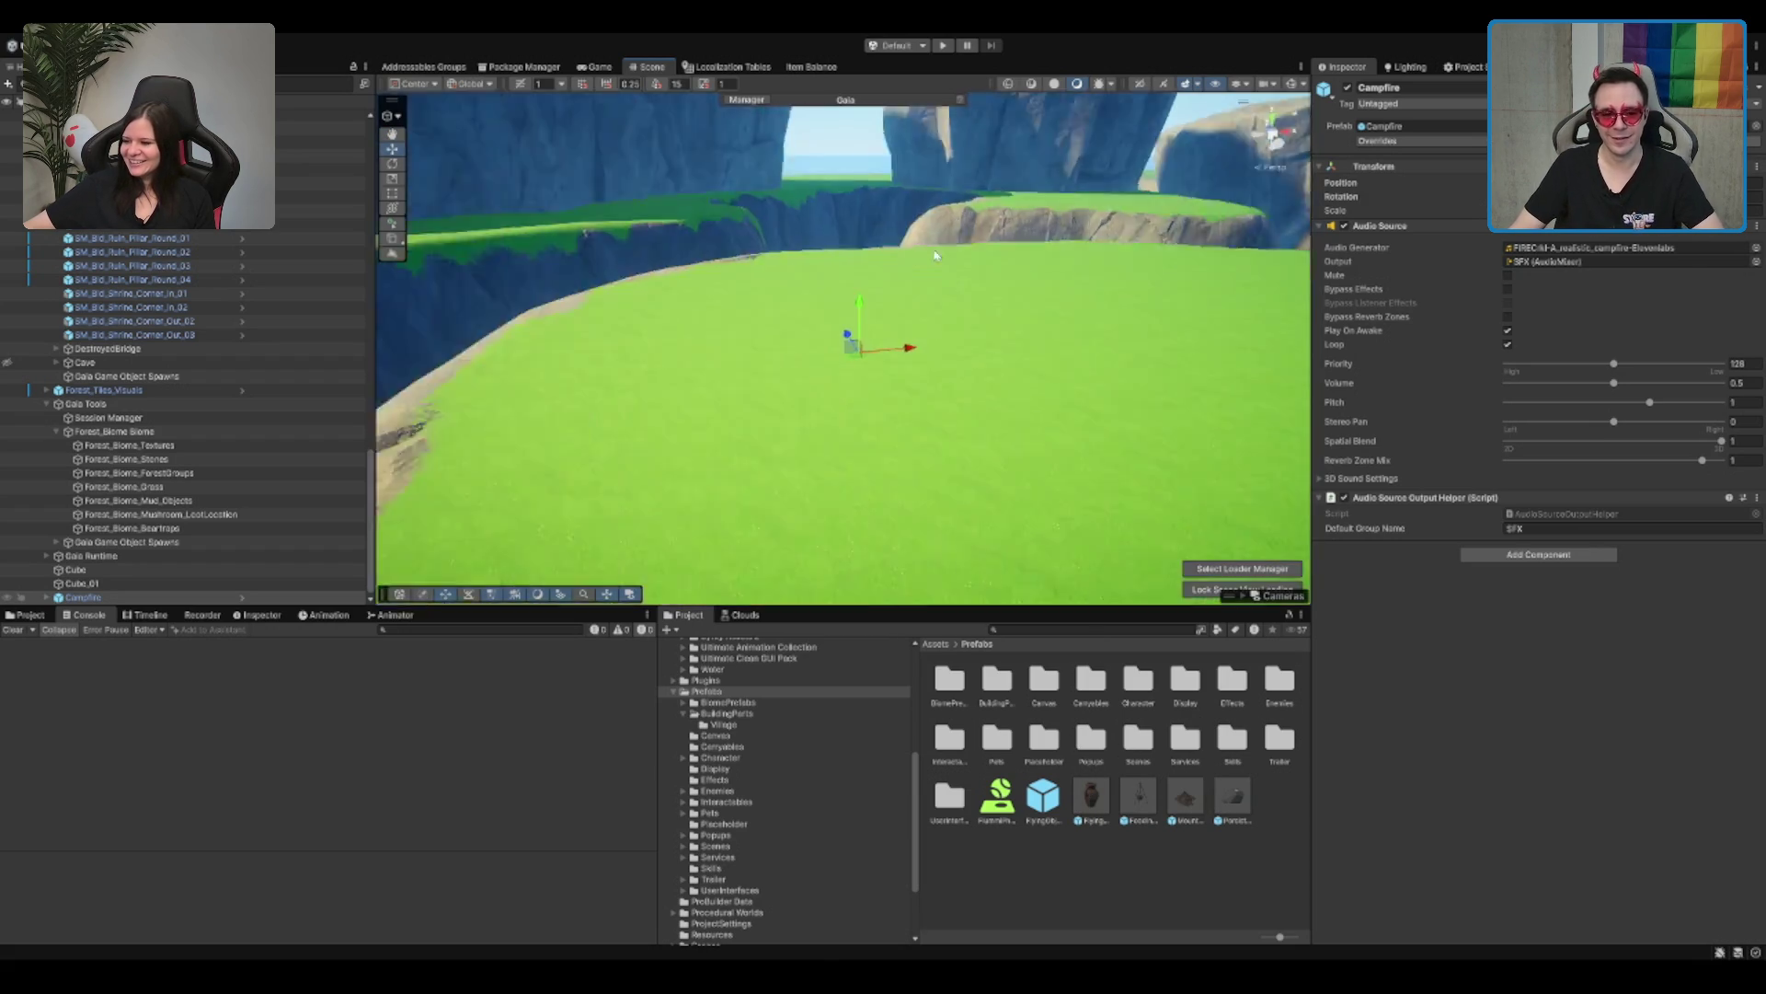
pyautogui.moveTo(939, 274); pyautogui.dragTo(897, 437)
pyautogui.moveTo(1105, 811)
pyautogui.mouseDown()
pyautogui.moveTo(801, 457)
pyautogui.moveTo(747, 425)
pyautogui.moveTo(690, 427)
pyautogui.mouseUp()
pyautogui.moveTo(815, 359)
pyautogui.mouseDown()
pyautogui.moveTo(886, 326)
pyautogui.moveTo(875, 352)
pyautogui.moveTo(990, 330)
pyautogui.moveTo(1068, 231)
pyautogui.mouseUp()
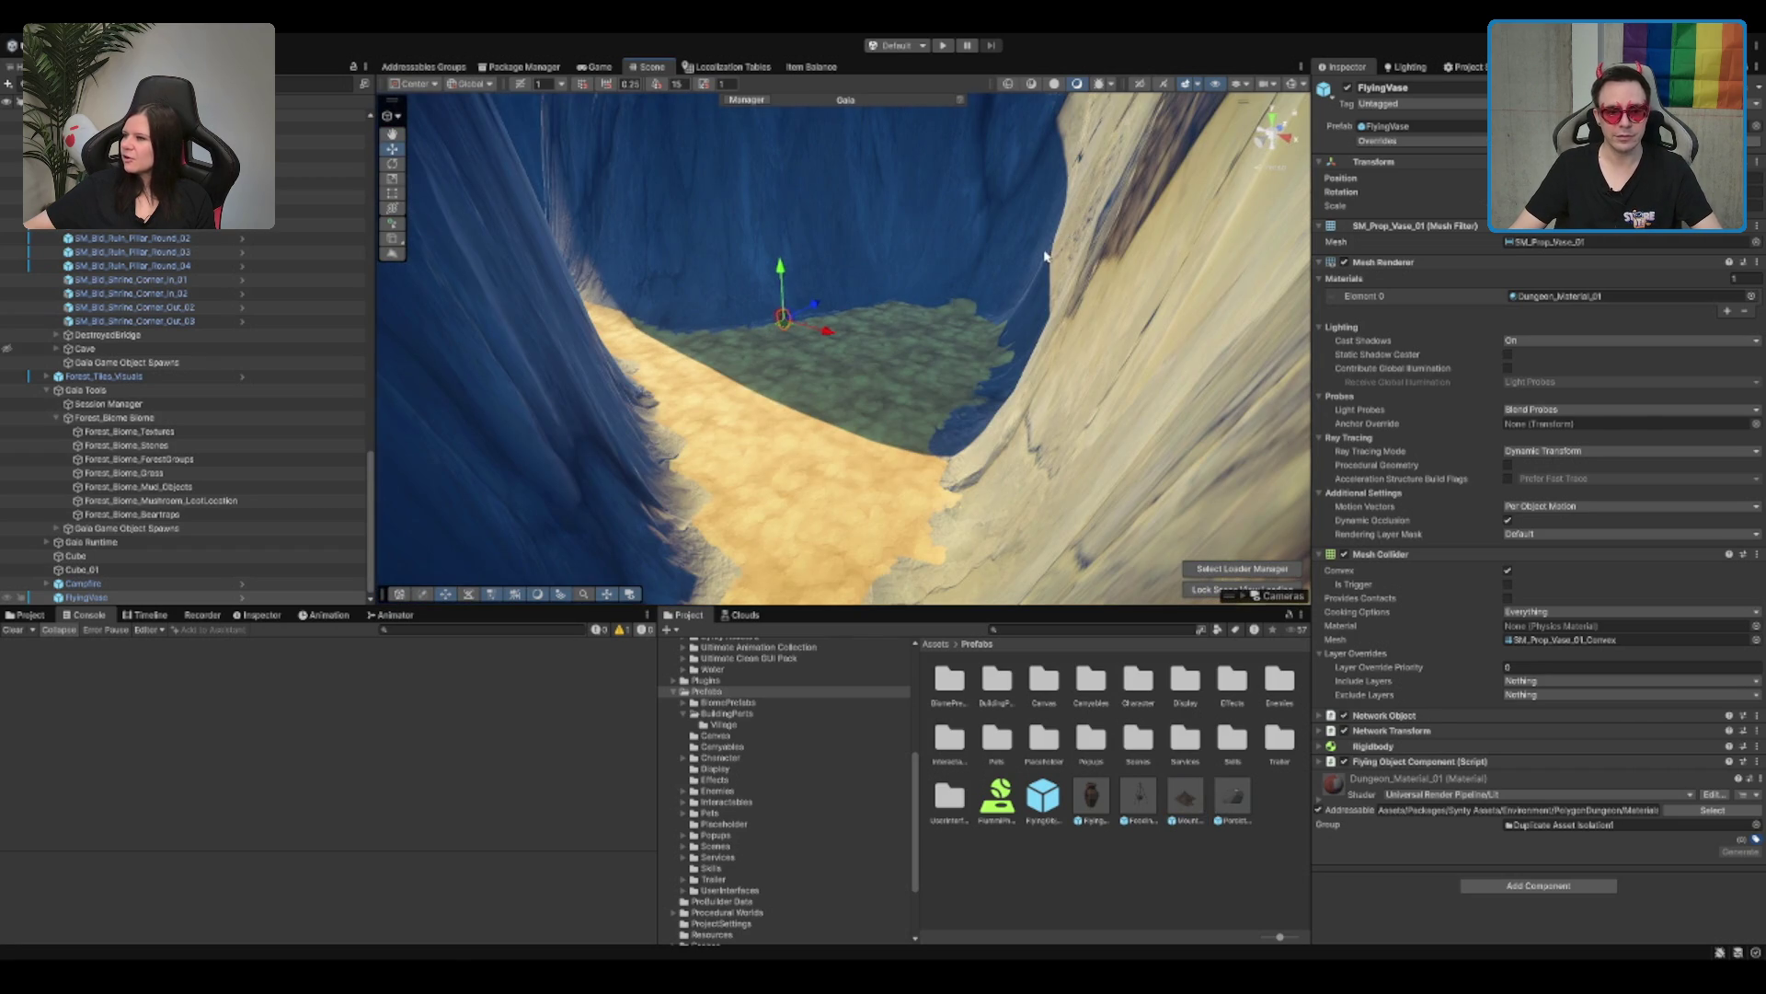
pyautogui.scroll(5, 1046, 255)
pyautogui.moveTo(840, 302)
pyautogui.mouseDown()
pyautogui.moveTo(750, 244)
pyautogui.moveTo(793, 327)
pyautogui.moveTo(1038, 517)
pyautogui.moveTo(1124, 504)
pyautogui.moveTo(1018, 440)
pyautogui.moveTo(957, 460)
pyautogui.moveTo(925, 433)
pyautogui.mouseUp()
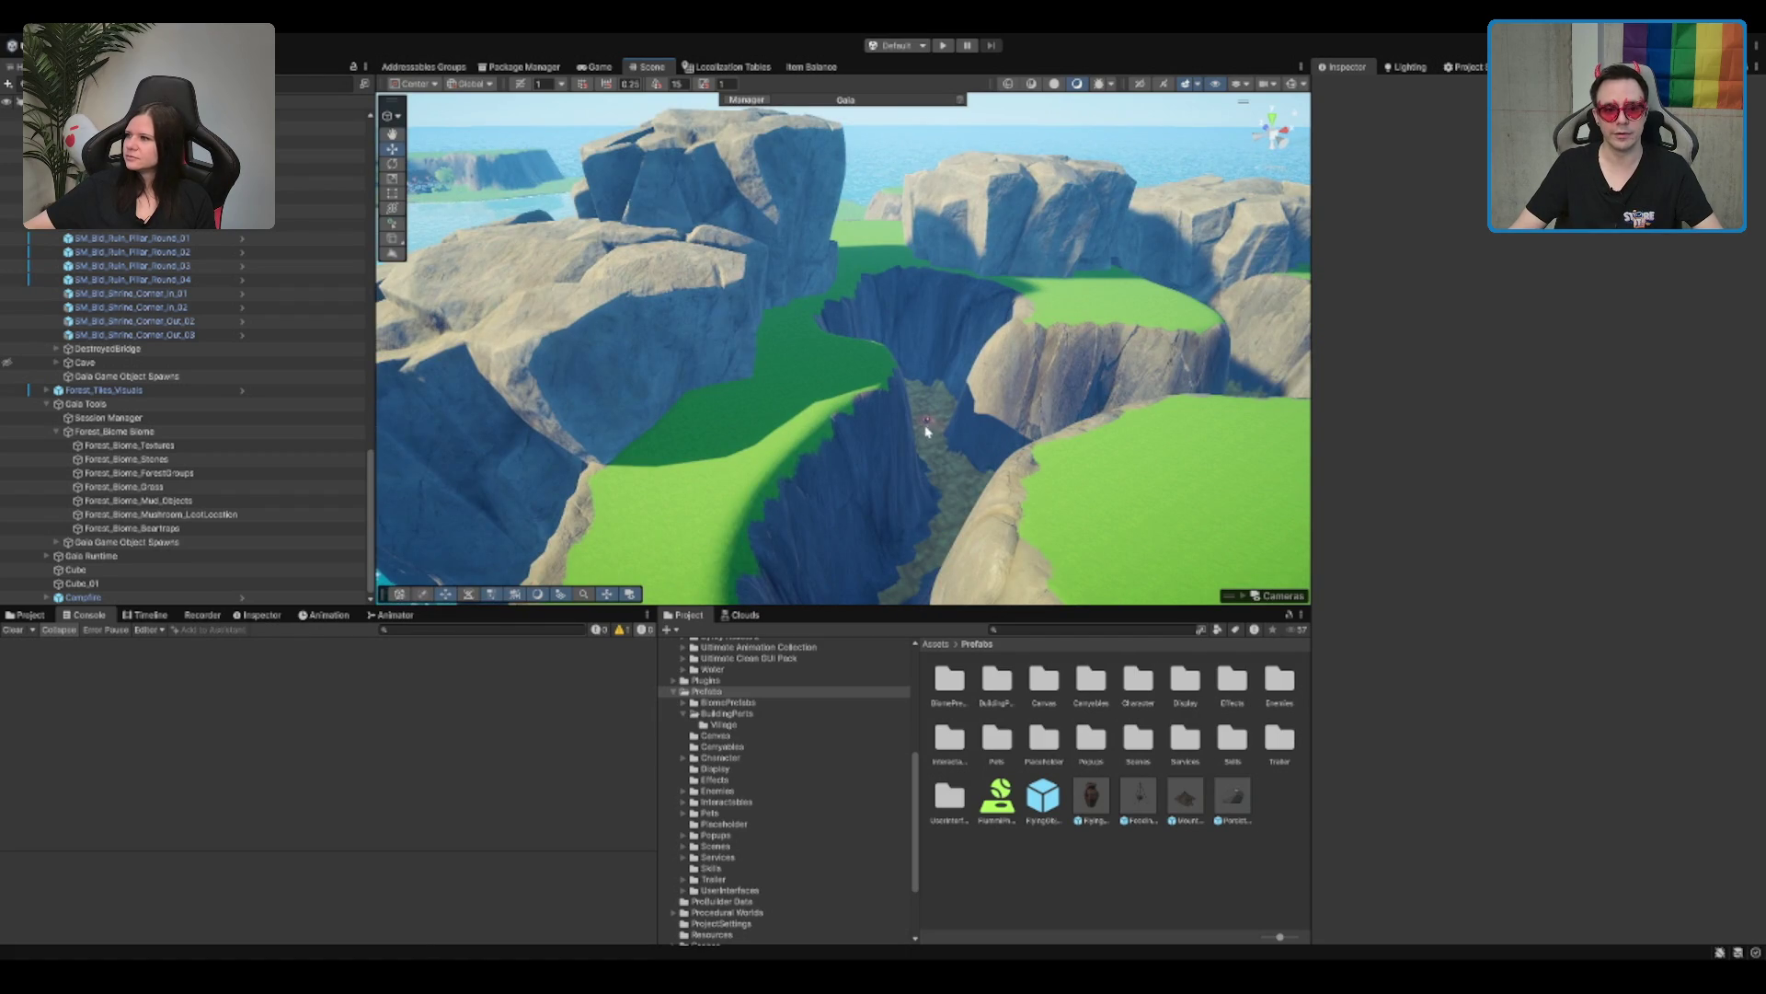
# Step: Frame the campfire, move over the coastline, and select the Terrain for editing
pyautogui.click(926, 432)
pyautogui.press('f')
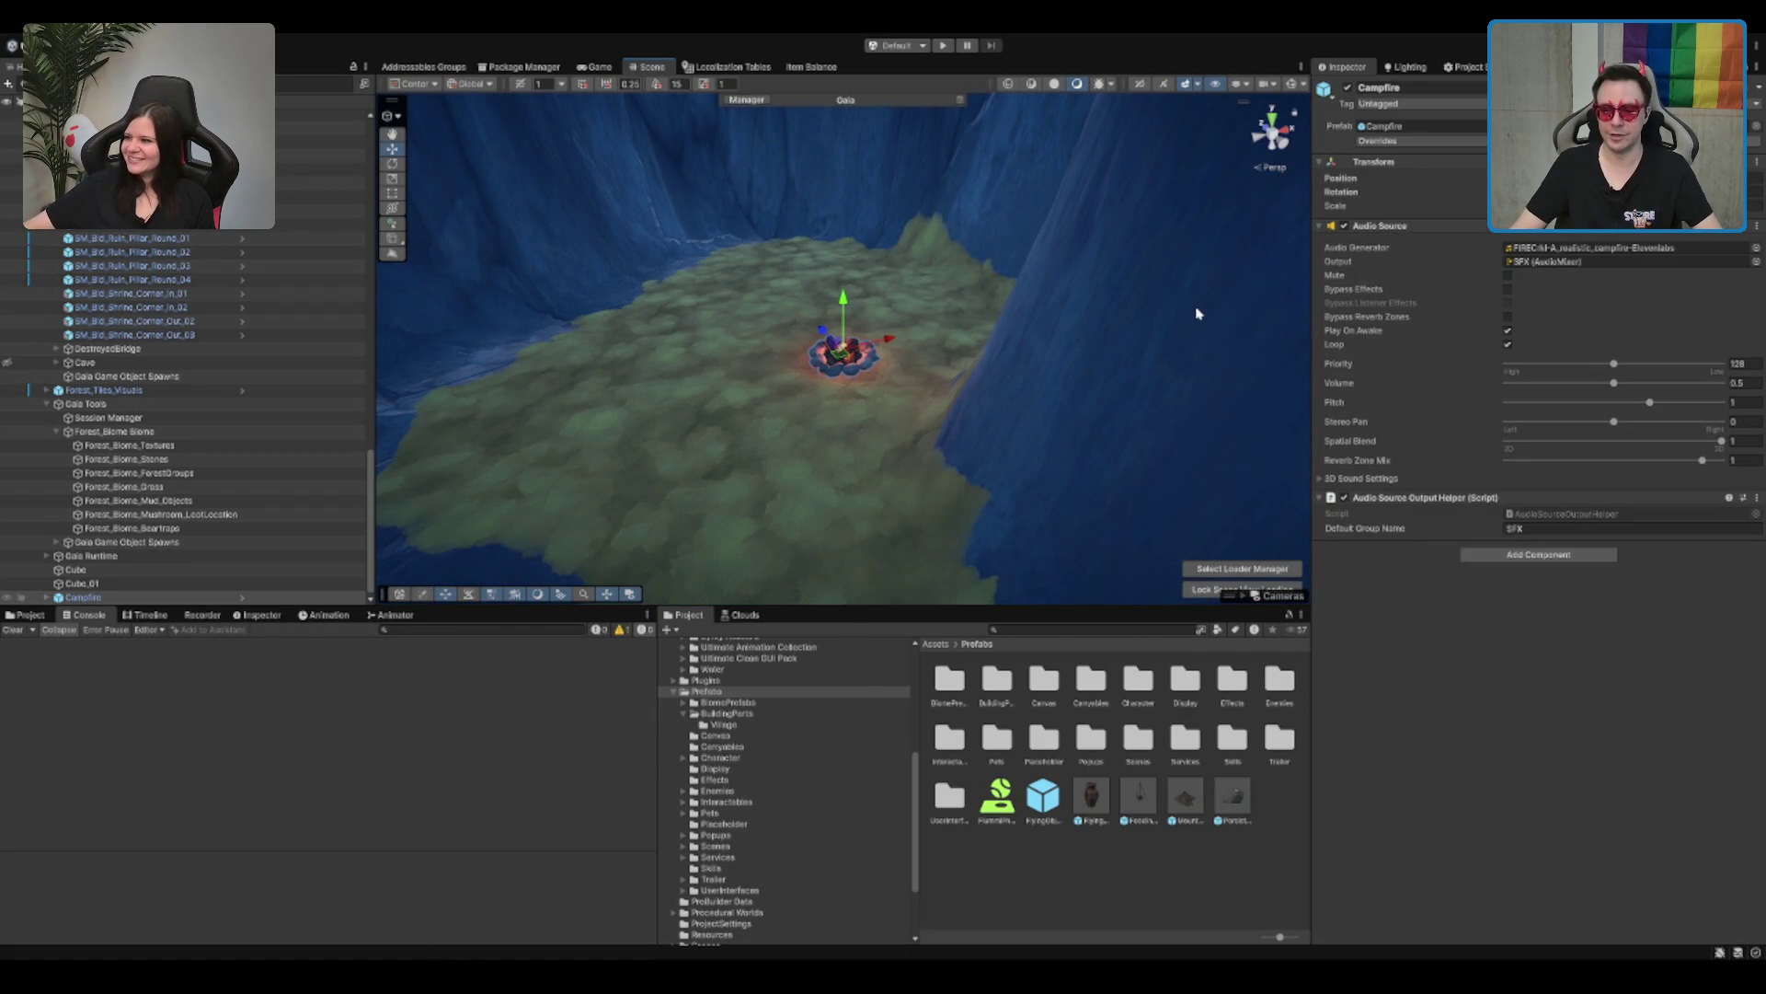
pyautogui.scroll(-3, 1057, 381)
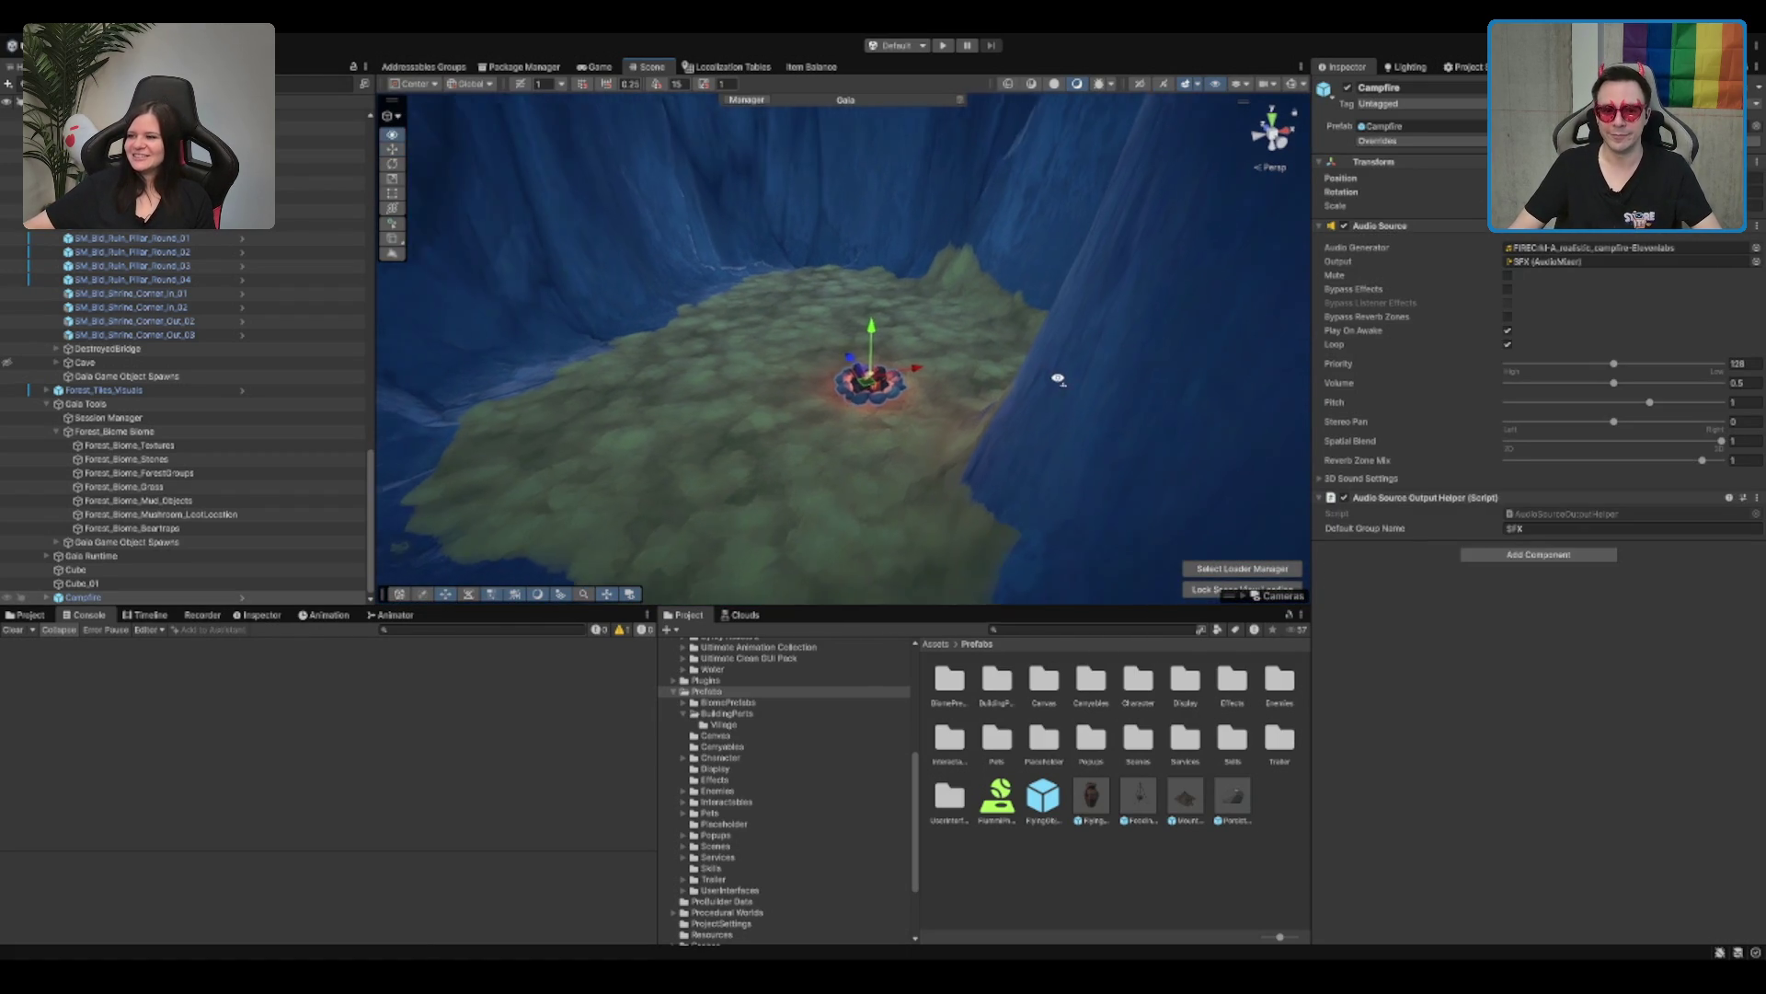
pyautogui.moveTo(1056, 390)
pyautogui.mouseDown()
pyautogui.moveTo(954, 347)
pyautogui.moveTo(833, 349)
pyautogui.moveTo(698, 408)
pyautogui.moveTo(919, 489)
pyautogui.moveTo(906, 497)
pyautogui.moveTo(856, 419)
pyautogui.moveTo(932, 349)
pyautogui.moveTo(1056, 342)
pyautogui.mouseUp()
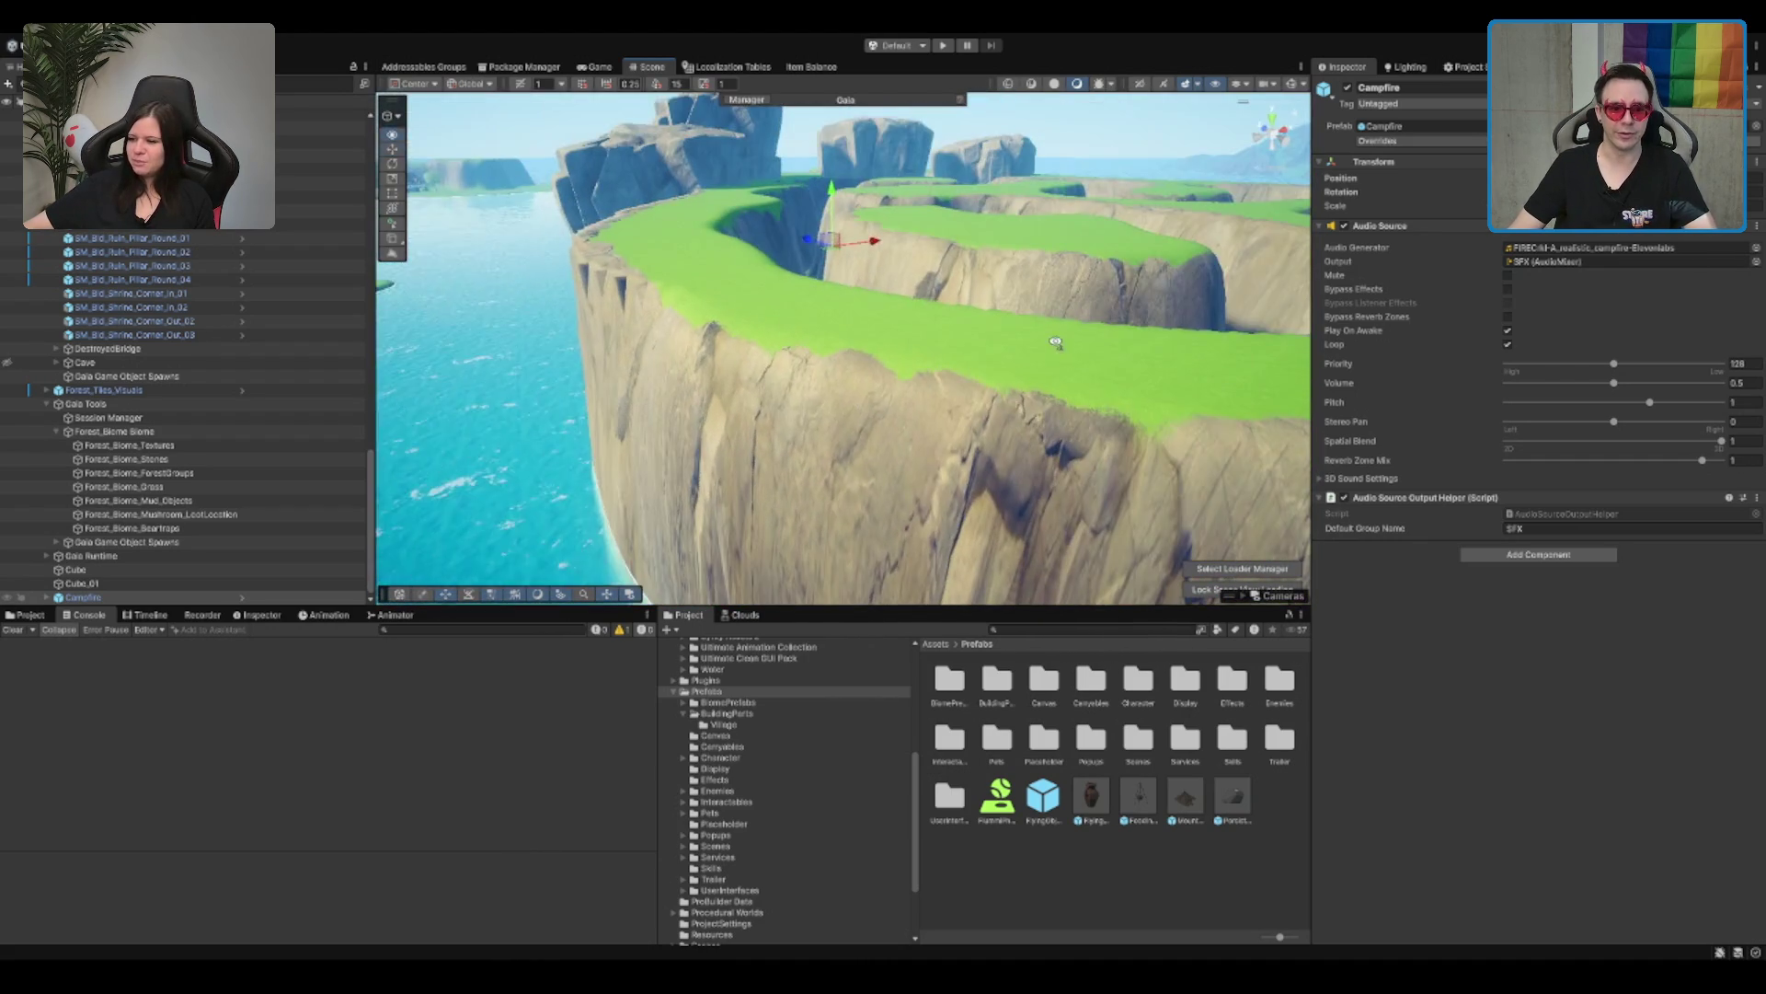
pyautogui.moveTo(850, 368); pyautogui.dragTo(854, 385)
pyautogui.press('f')
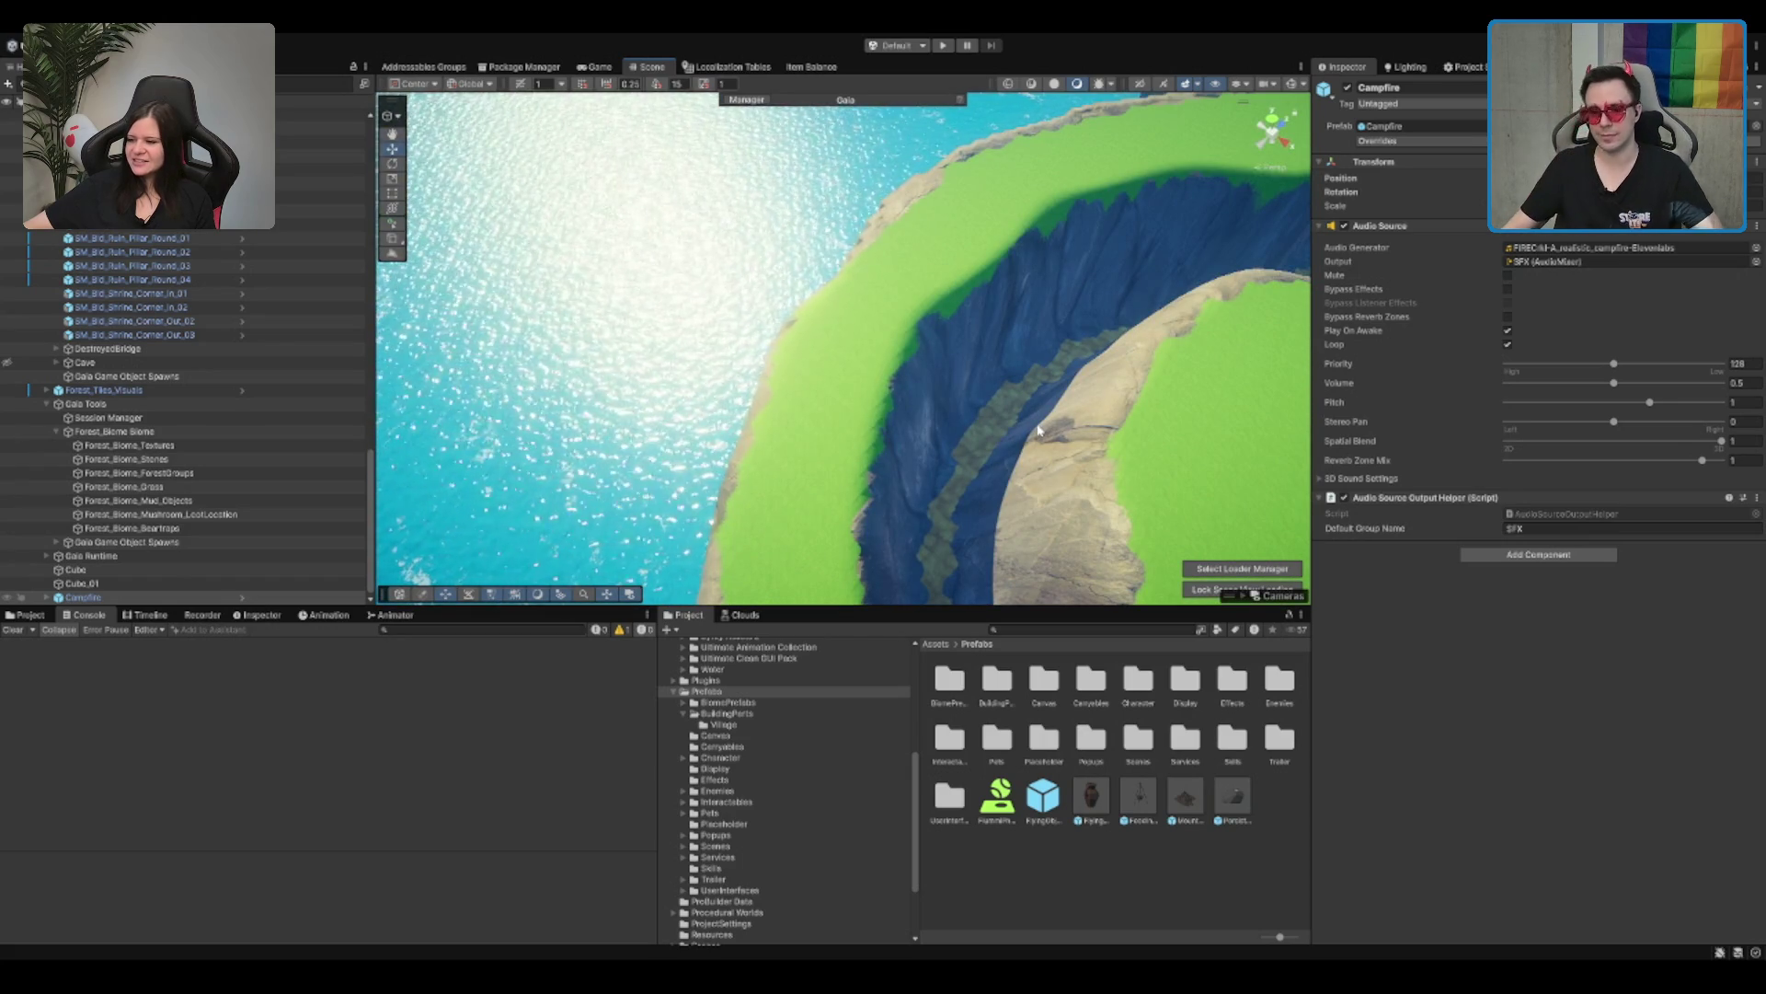
pyautogui.click(915, 451)
pyautogui.moveTo(916, 451); pyautogui.dragTo(1306, 258)
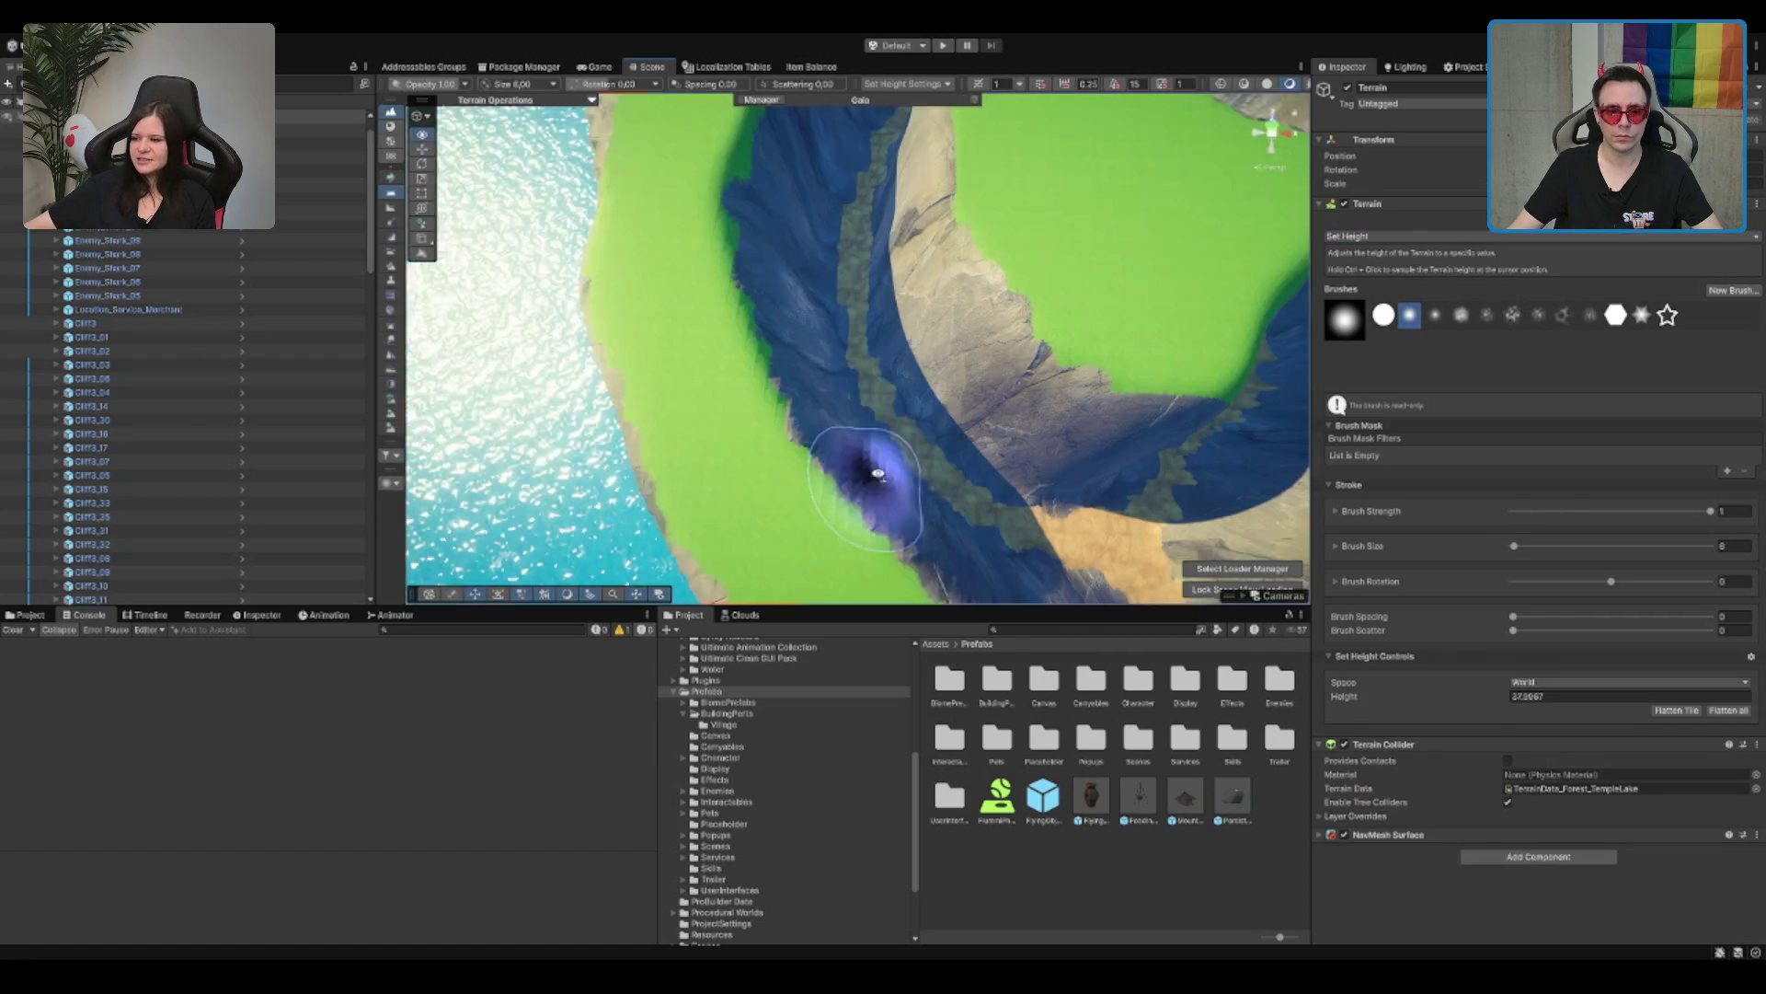
# Step: Flatten a teardrop patch of the coastal canyon path with Set Height, then switch to Smooth Height
pyautogui.moveTo(840, 300)
pyautogui.mouseDown()
pyautogui.moveTo(746, 333)
pyautogui.moveTo(954, 367)
pyautogui.mouseUp()
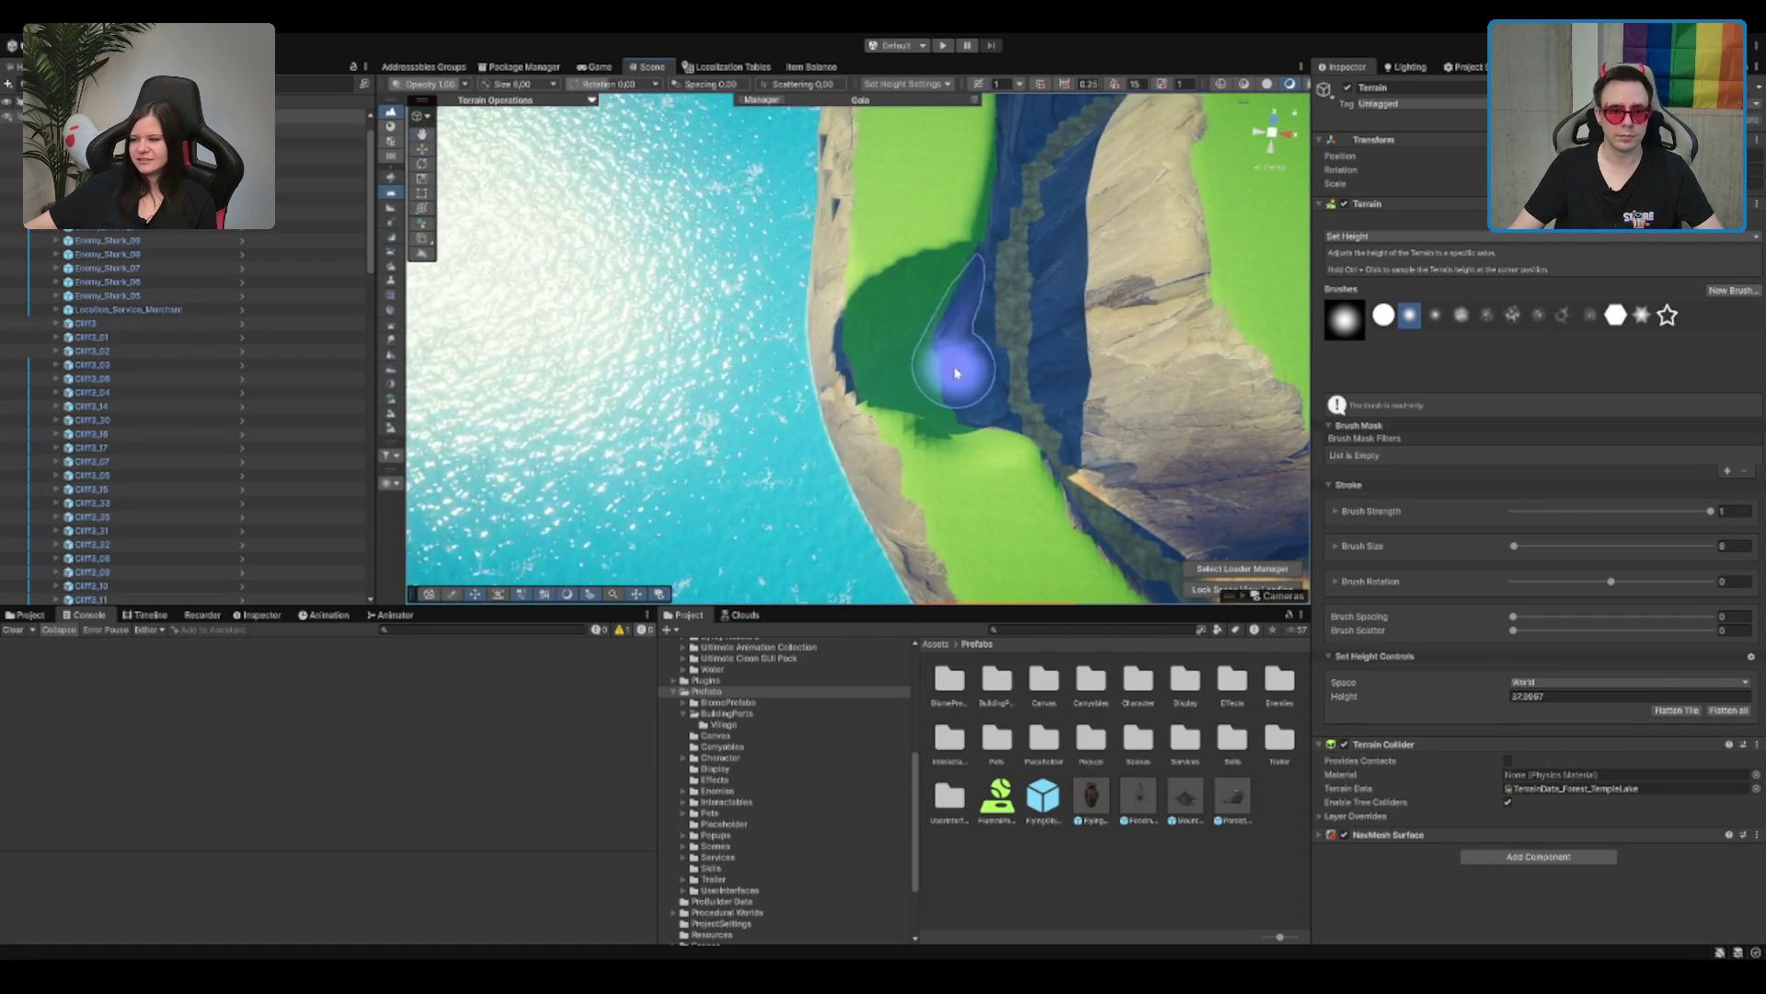
pyautogui.moveTo(847, 406); pyautogui.dragTo(1033, 406)
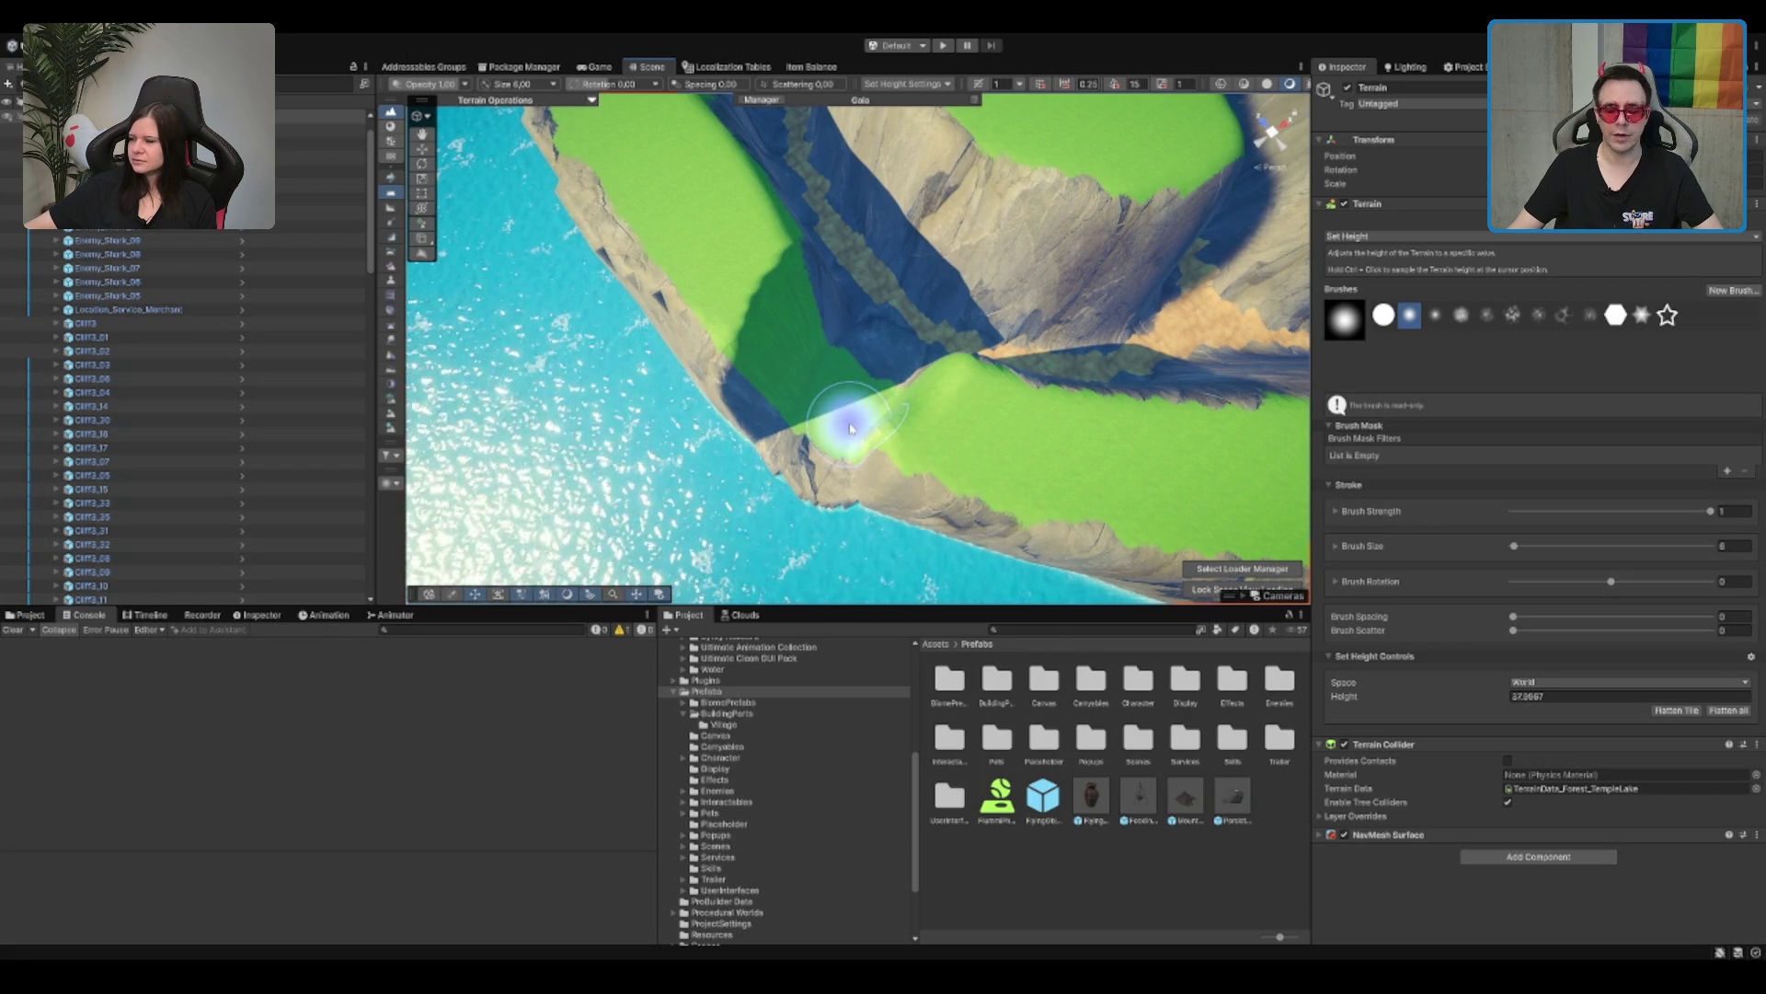
pyautogui.scroll(5, 847, 427)
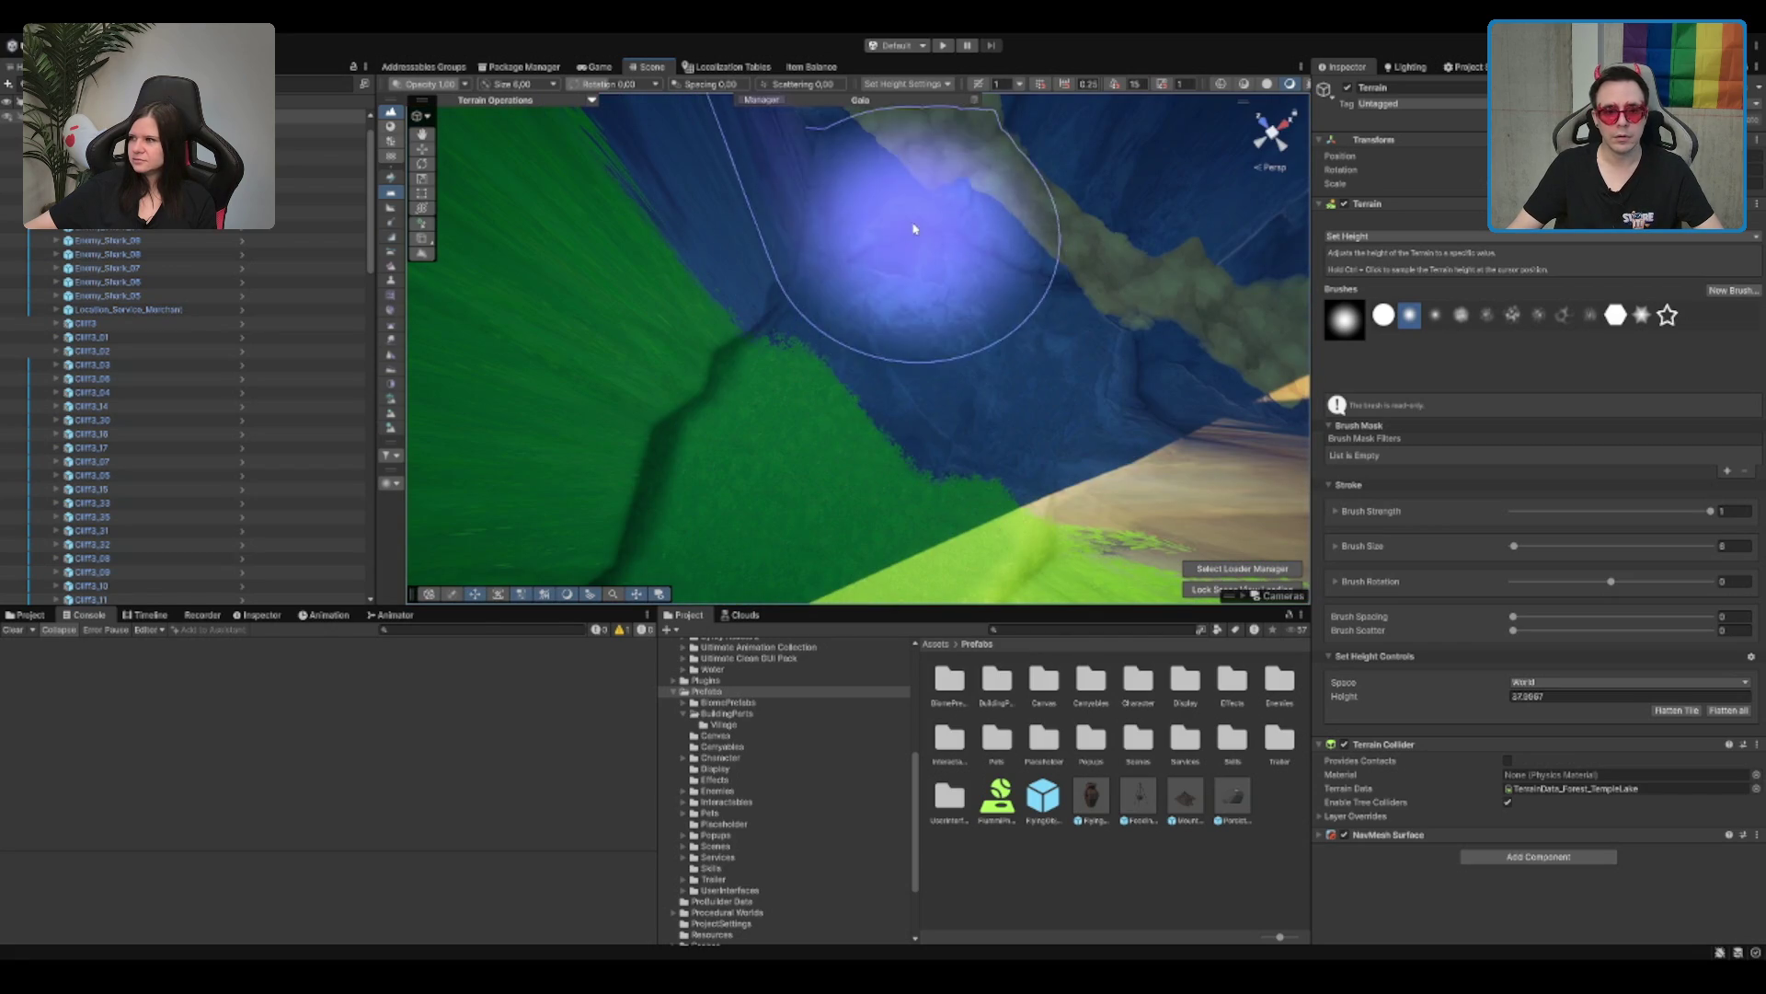
pyautogui.scroll(-10, 938, 413)
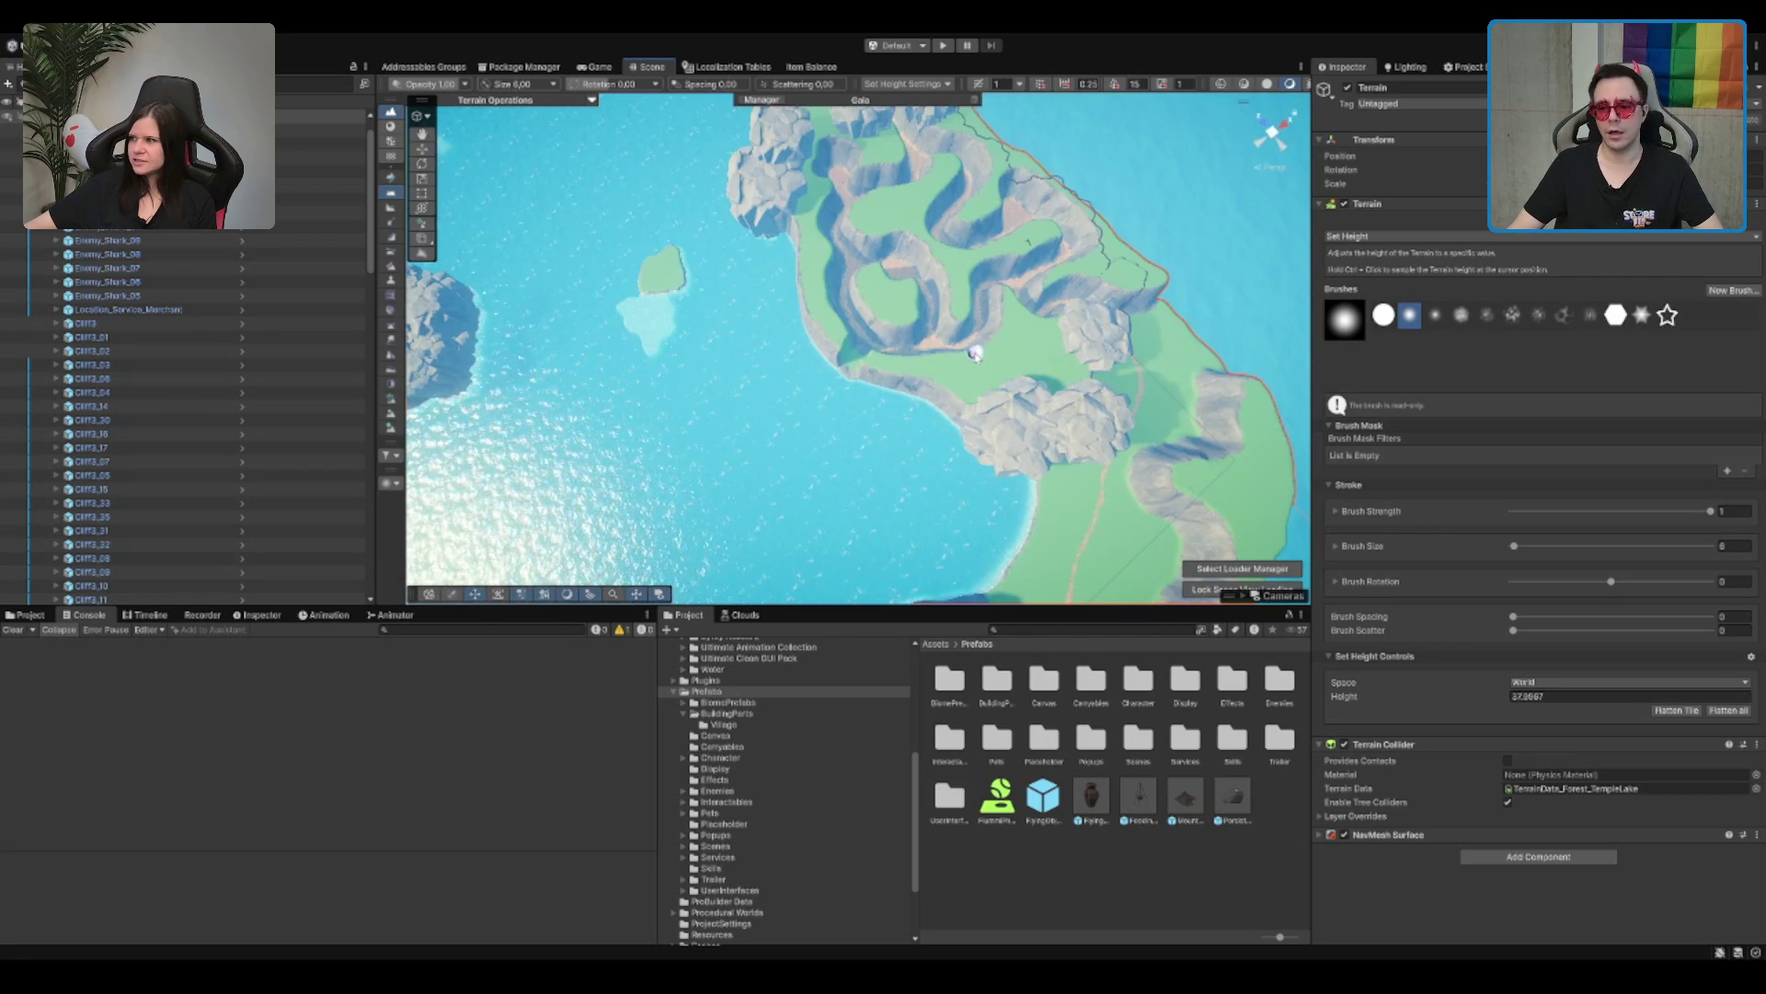
pyautogui.scroll(10, 972, 347)
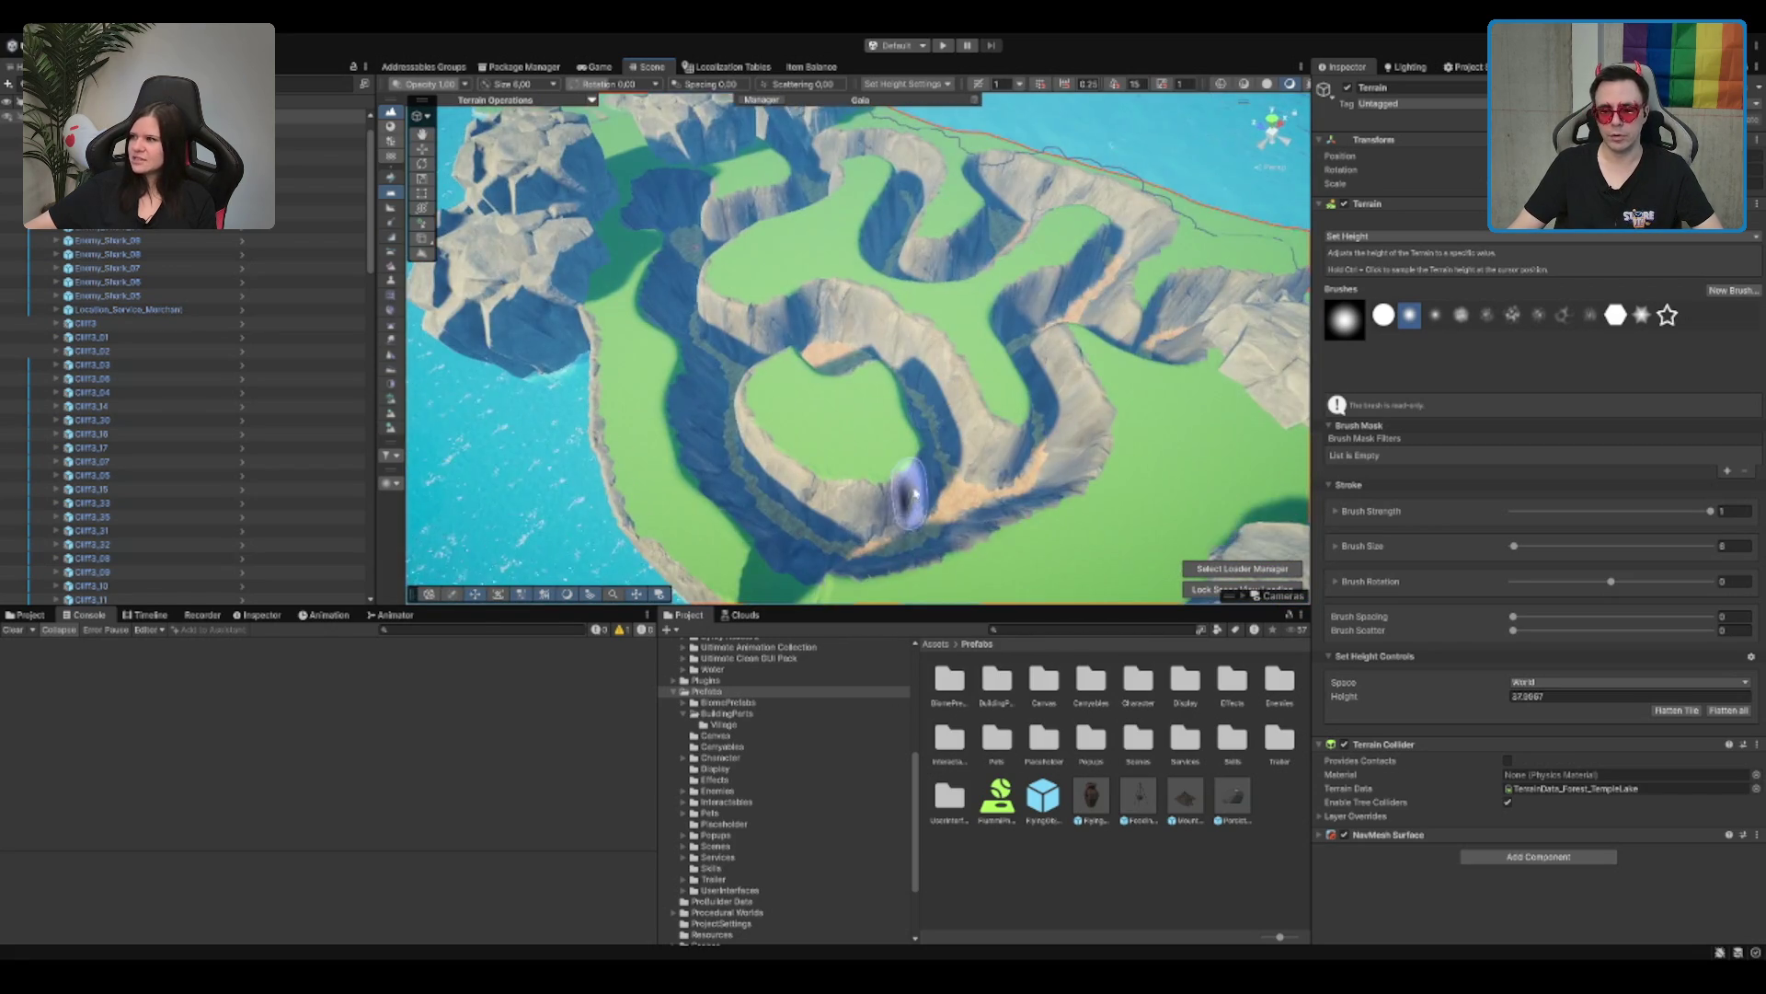
pyautogui.scroll(-5, 982, 352)
pyautogui.scroll(5, 978, 335)
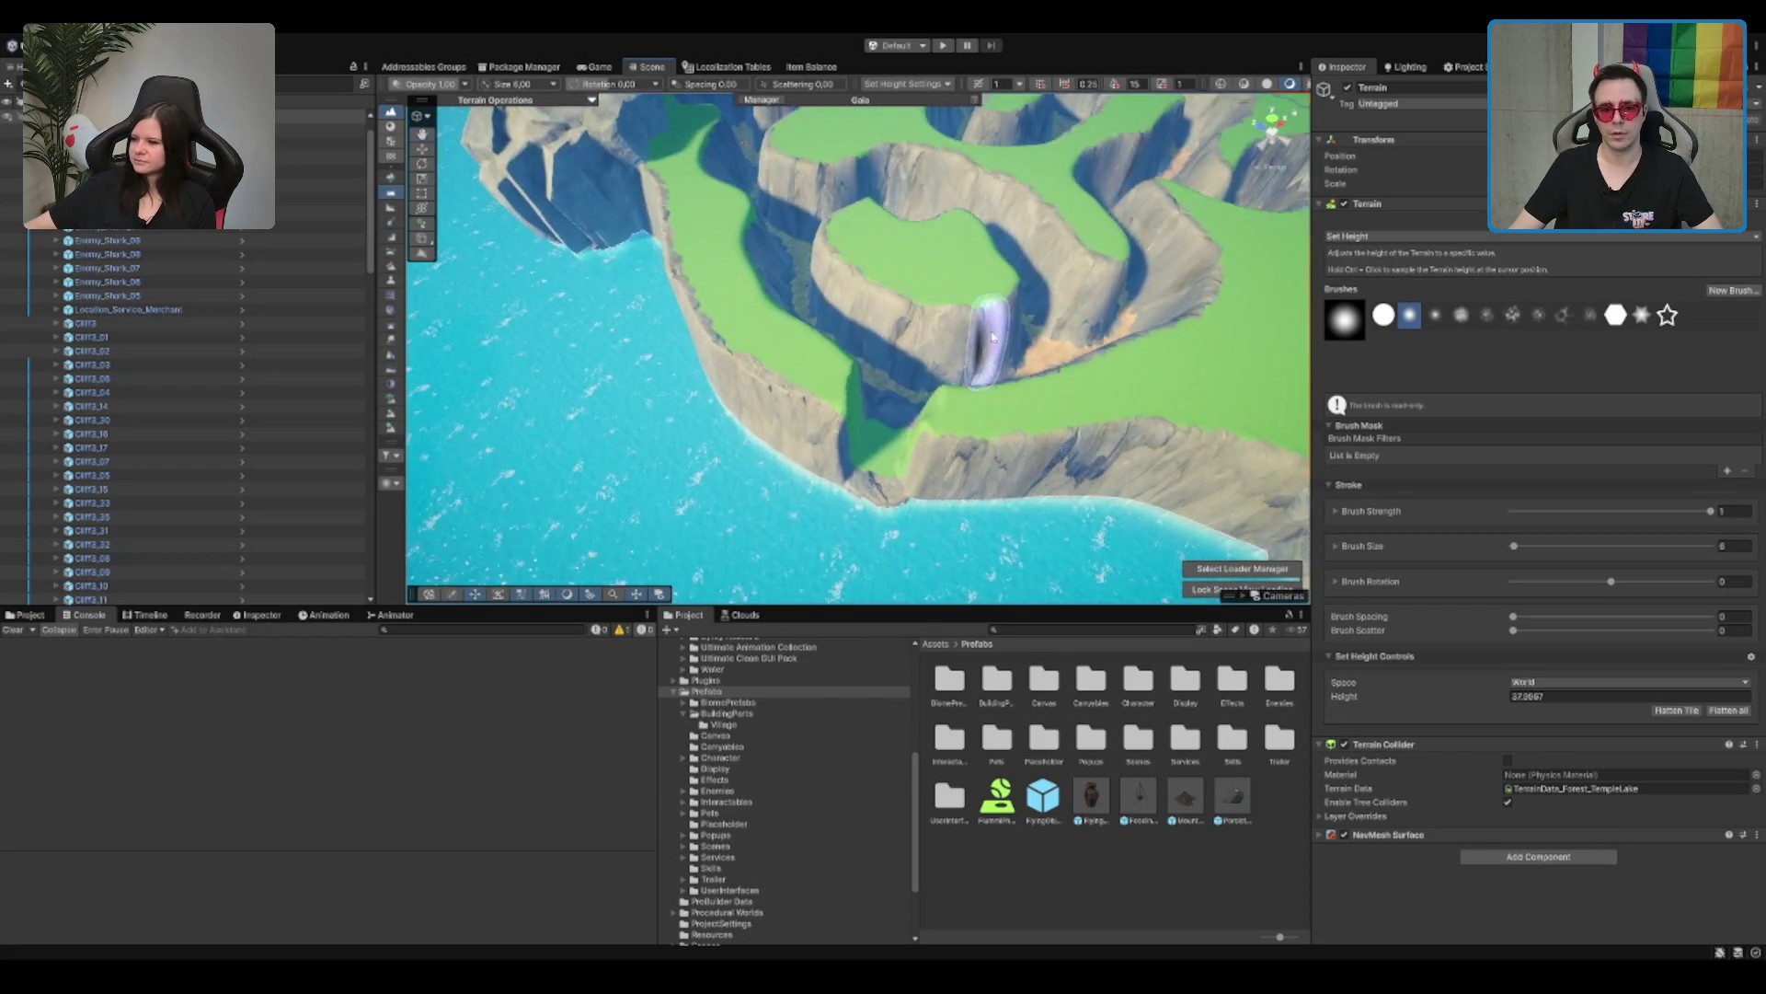
pyautogui.scroll(5, 976, 368)
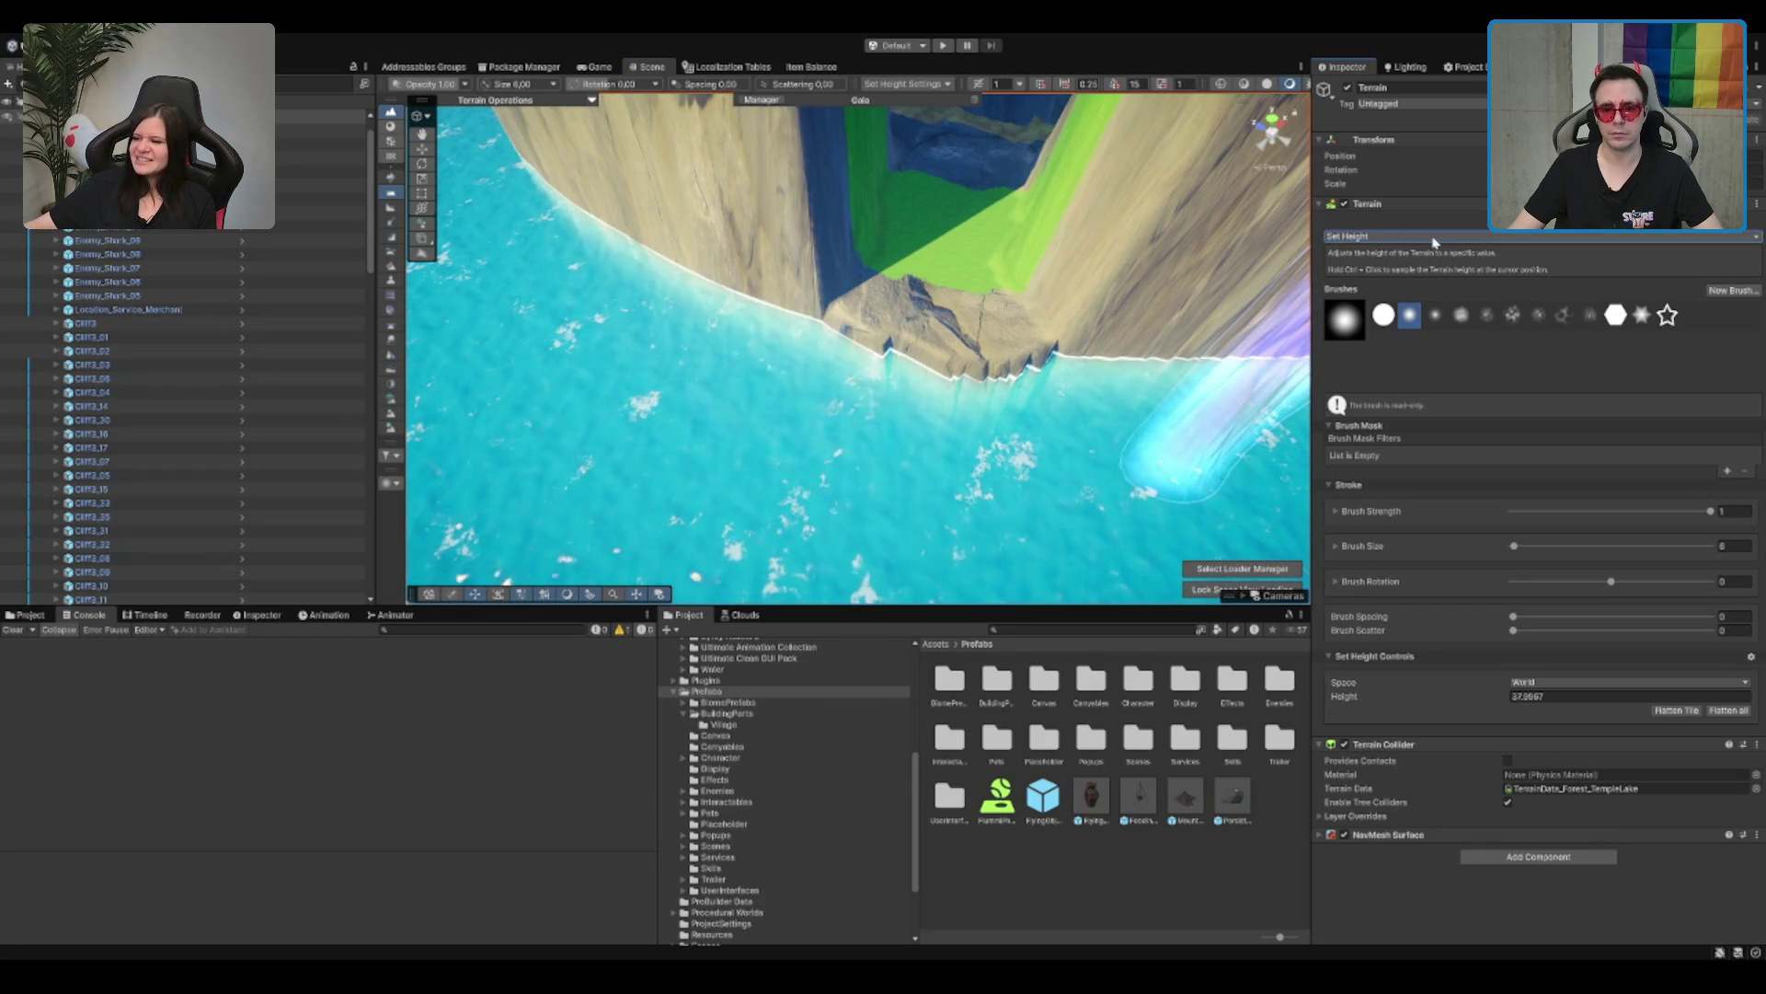
pyautogui.press('F4')
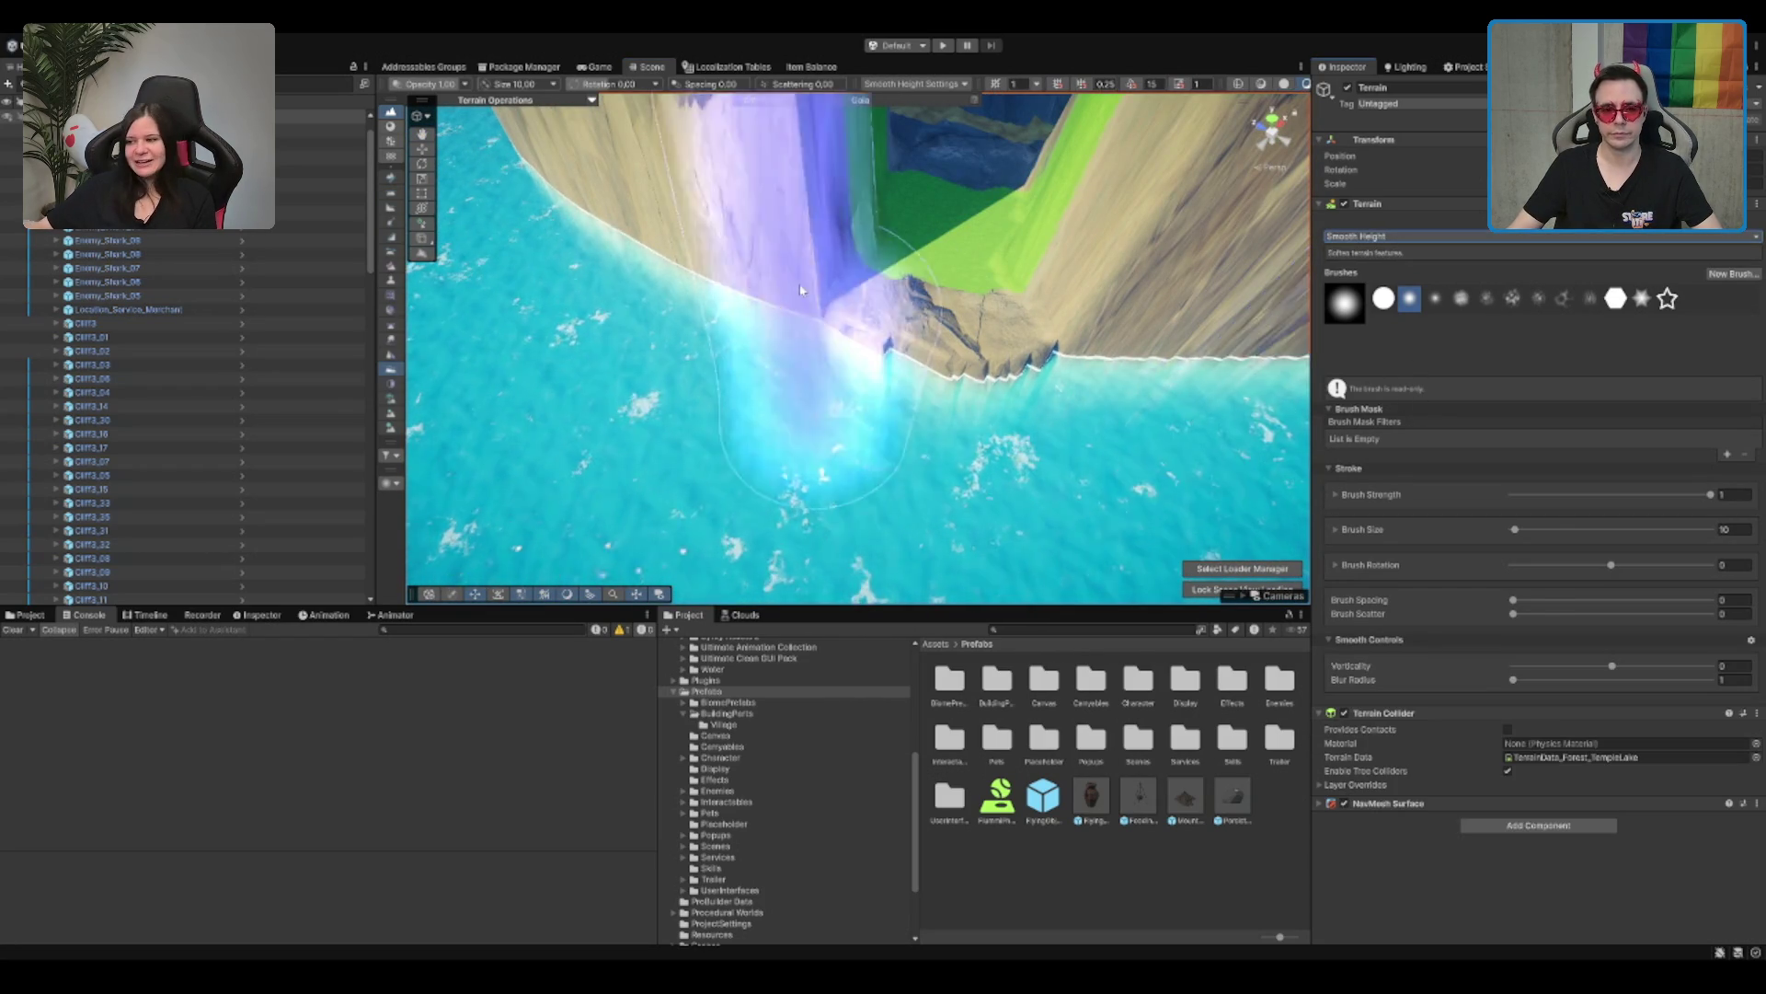
pyautogui.scroll(-3, 801, 341)
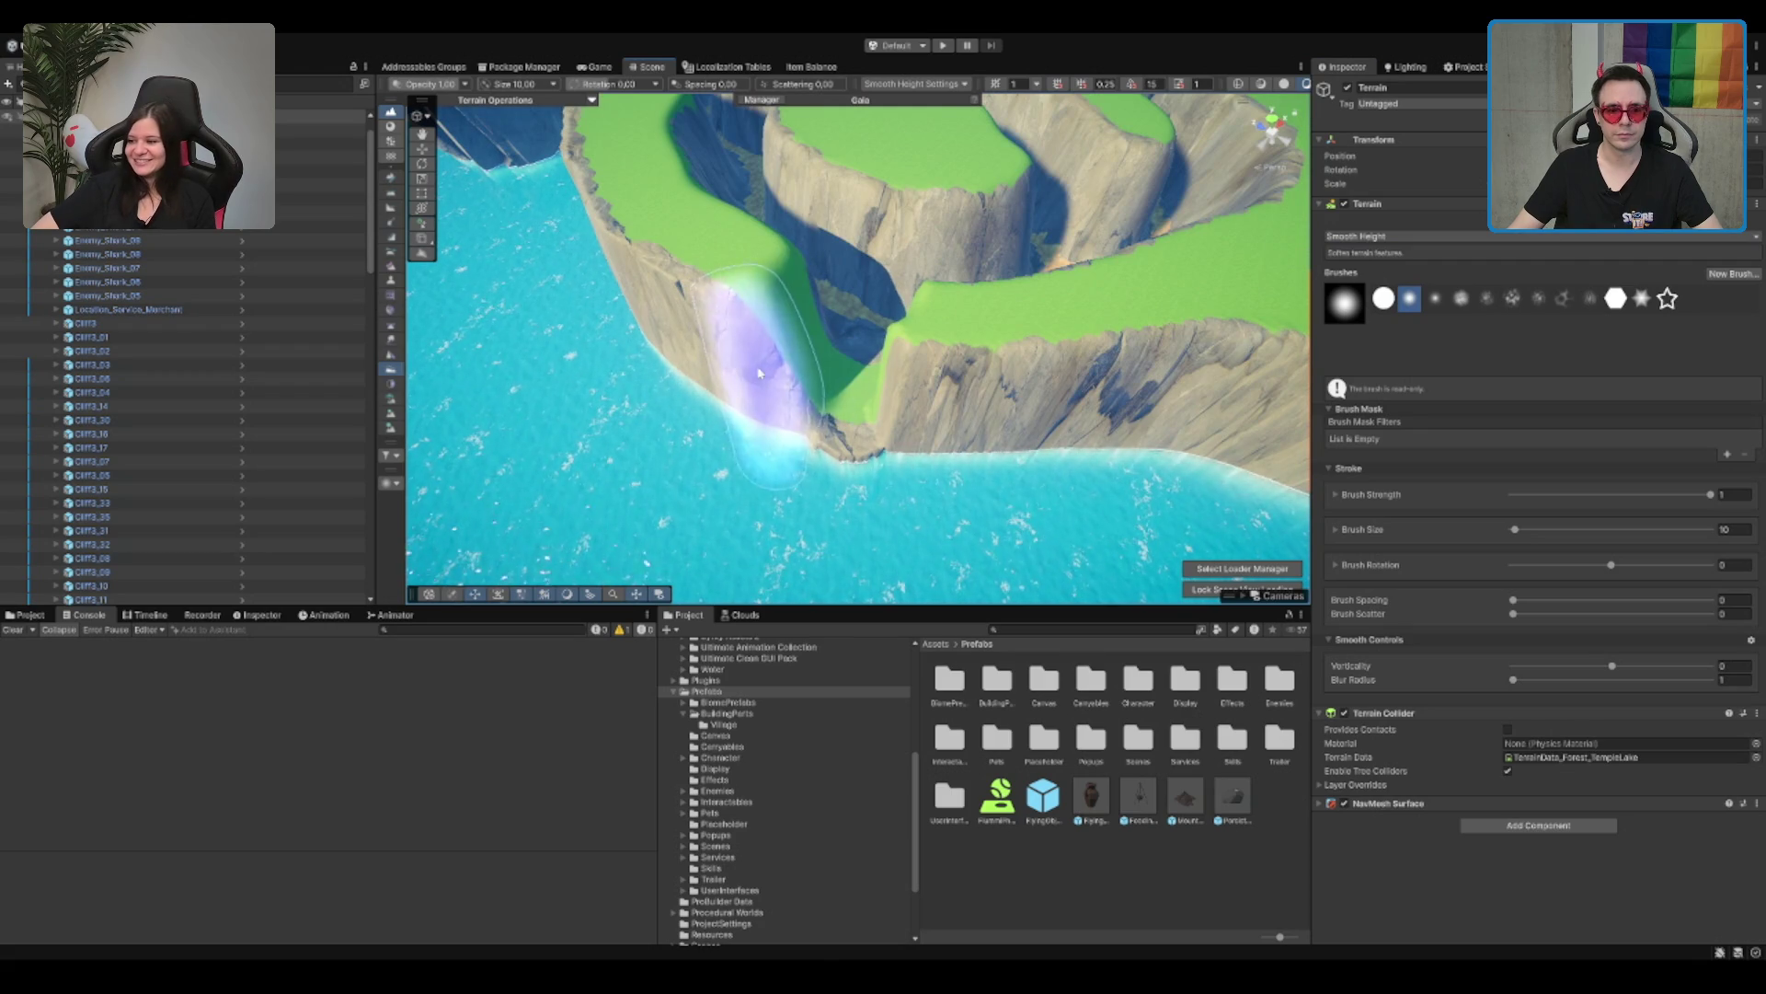
pyautogui.moveTo(932, 405)
pyautogui.mouseDown()
pyautogui.moveTo(1040, 368)
pyautogui.moveTo(1002, 345)
pyautogui.mouseUp()
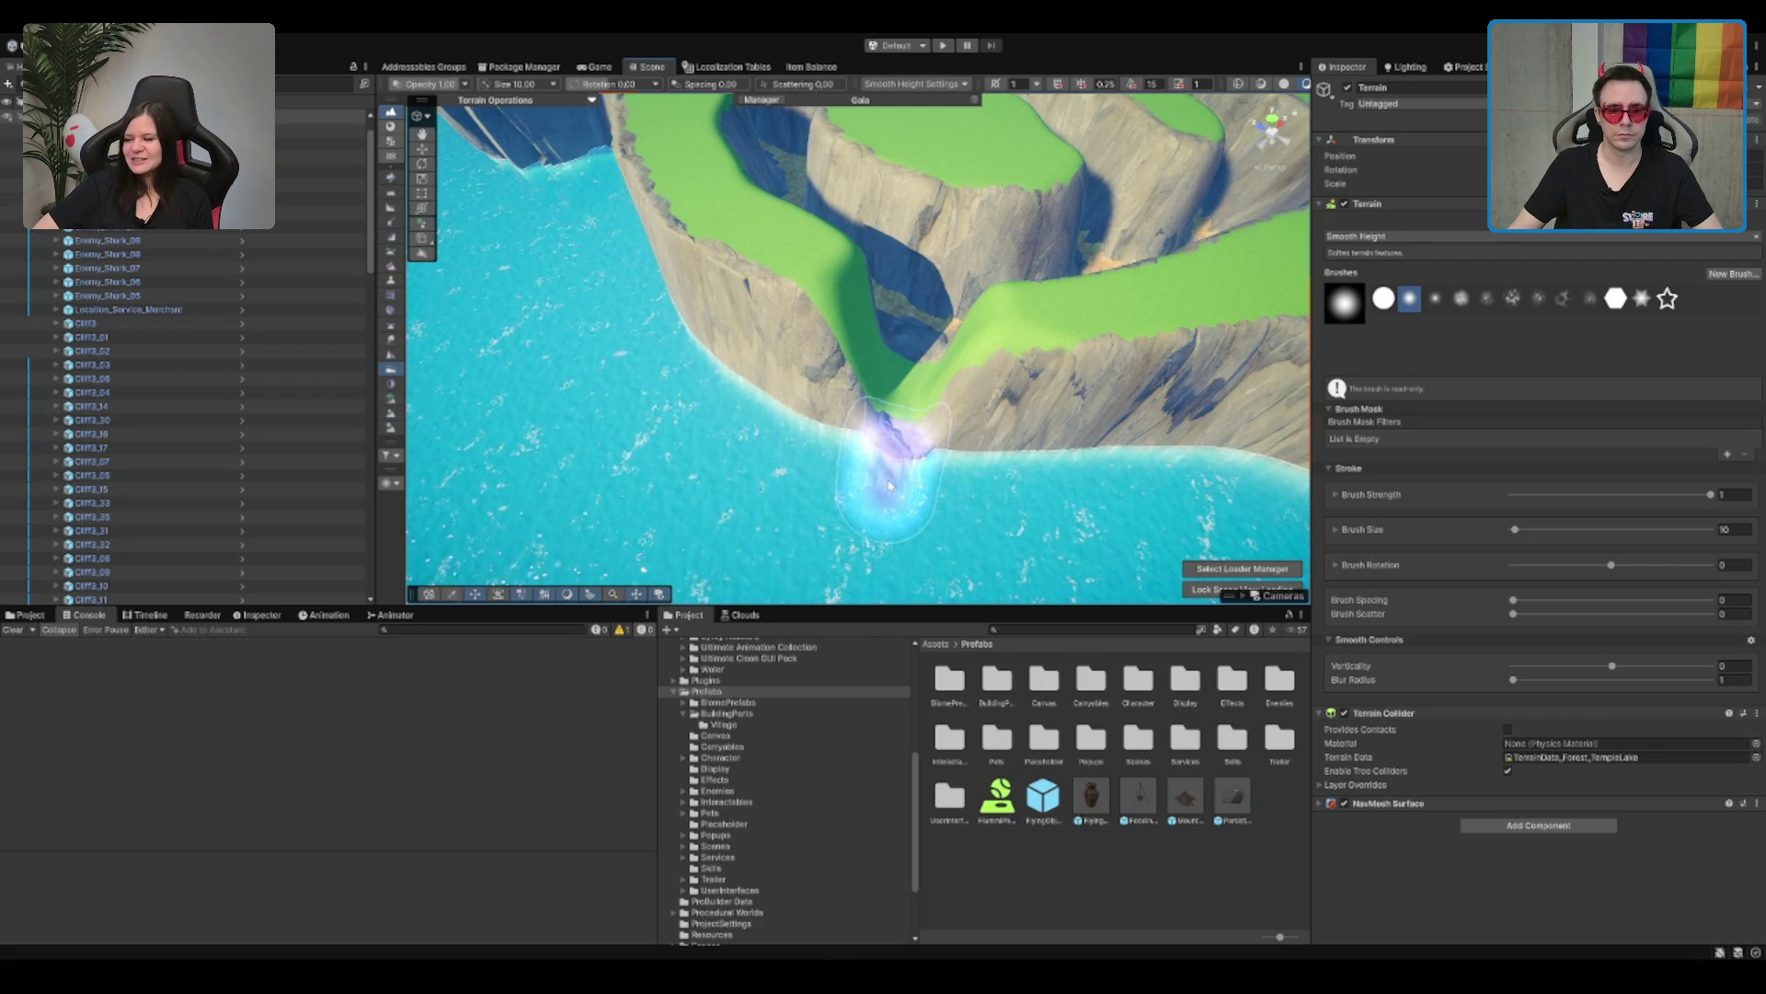
pyautogui.moveTo(877, 508)
pyautogui.mouseDown()
pyautogui.moveTo(1049, 338)
pyautogui.moveTo(1045, 264)
pyautogui.moveTo(885, 263)
pyautogui.mouseUp()
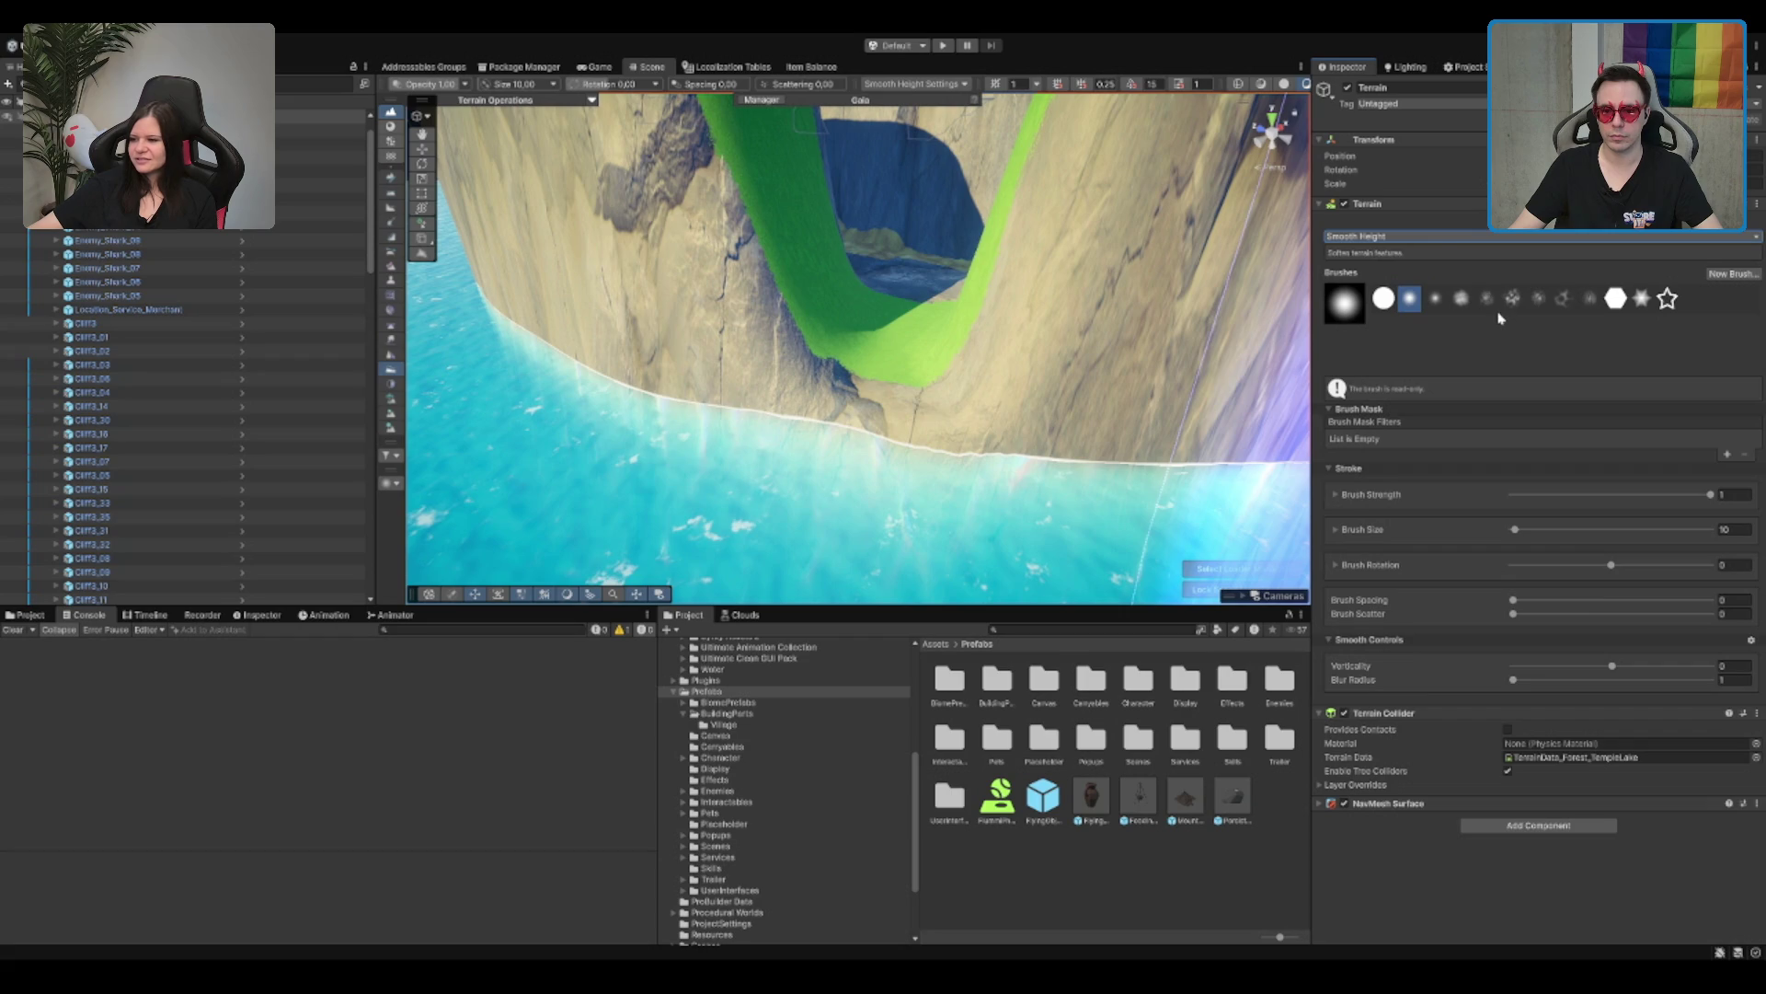
# Step: Switch to the Sculpt/Bridge tool and set its brush size to 5
pyautogui.hotkey('ctrl', 'z')
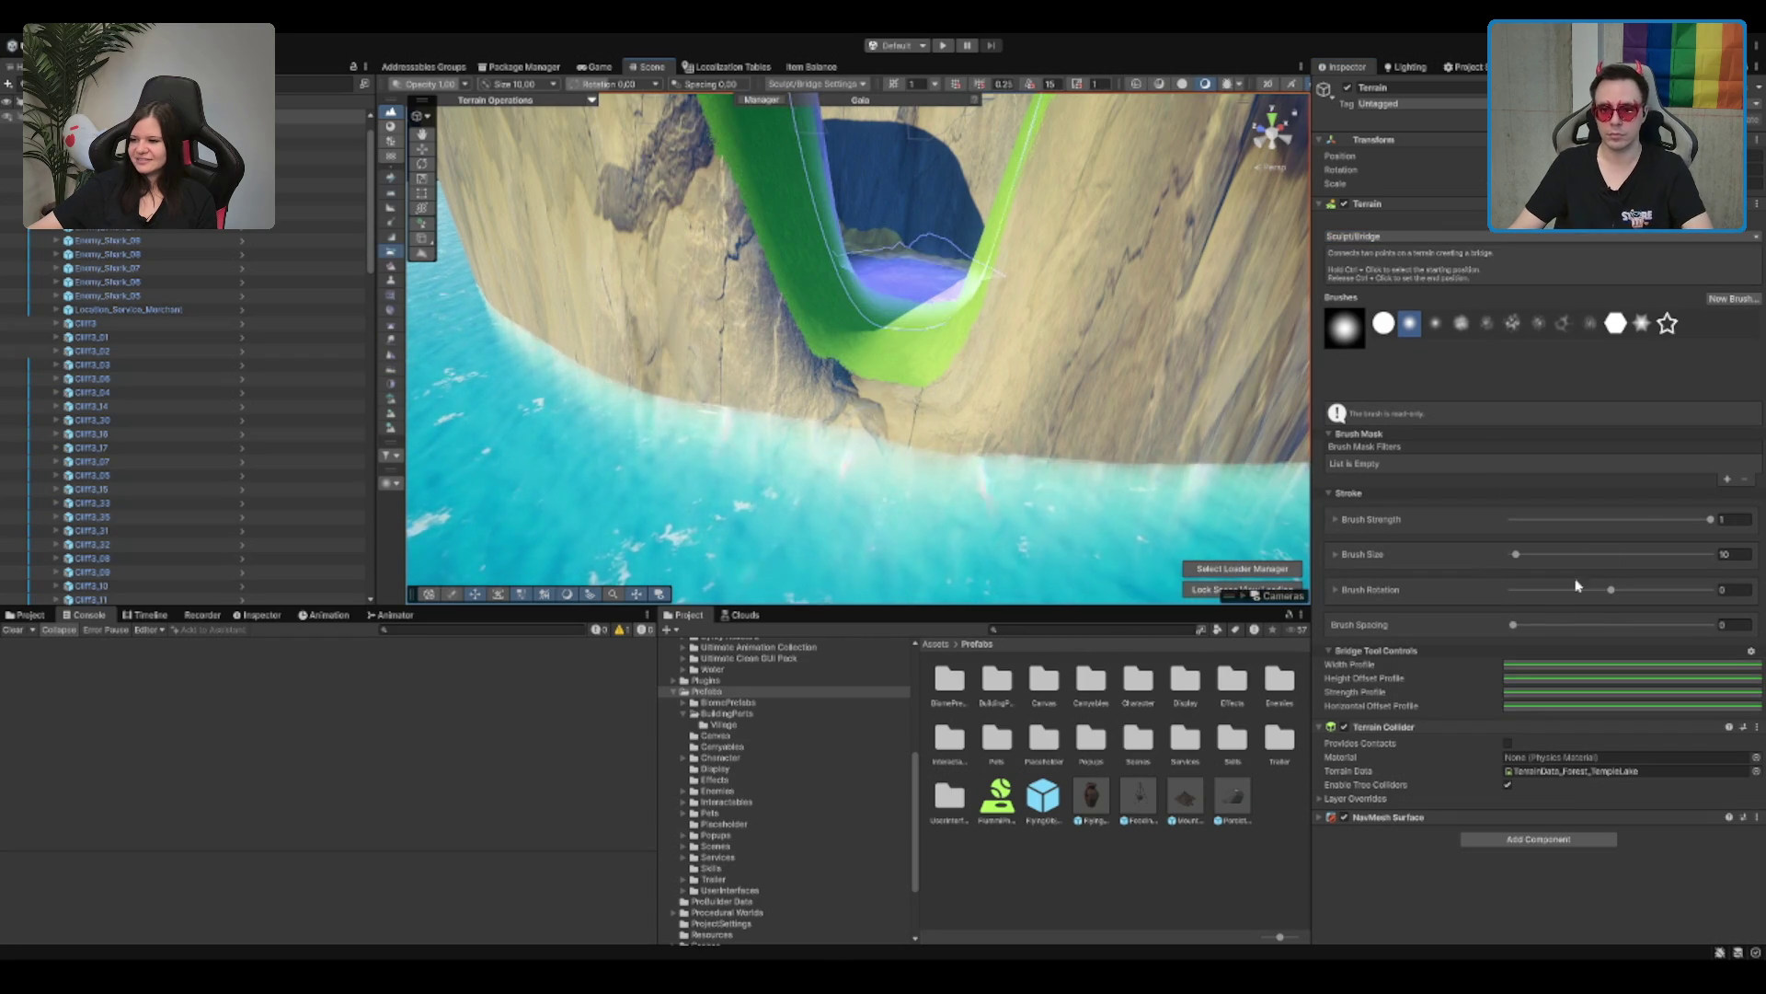
pyautogui.doubleClick(1730, 554)
pyautogui.write('5')
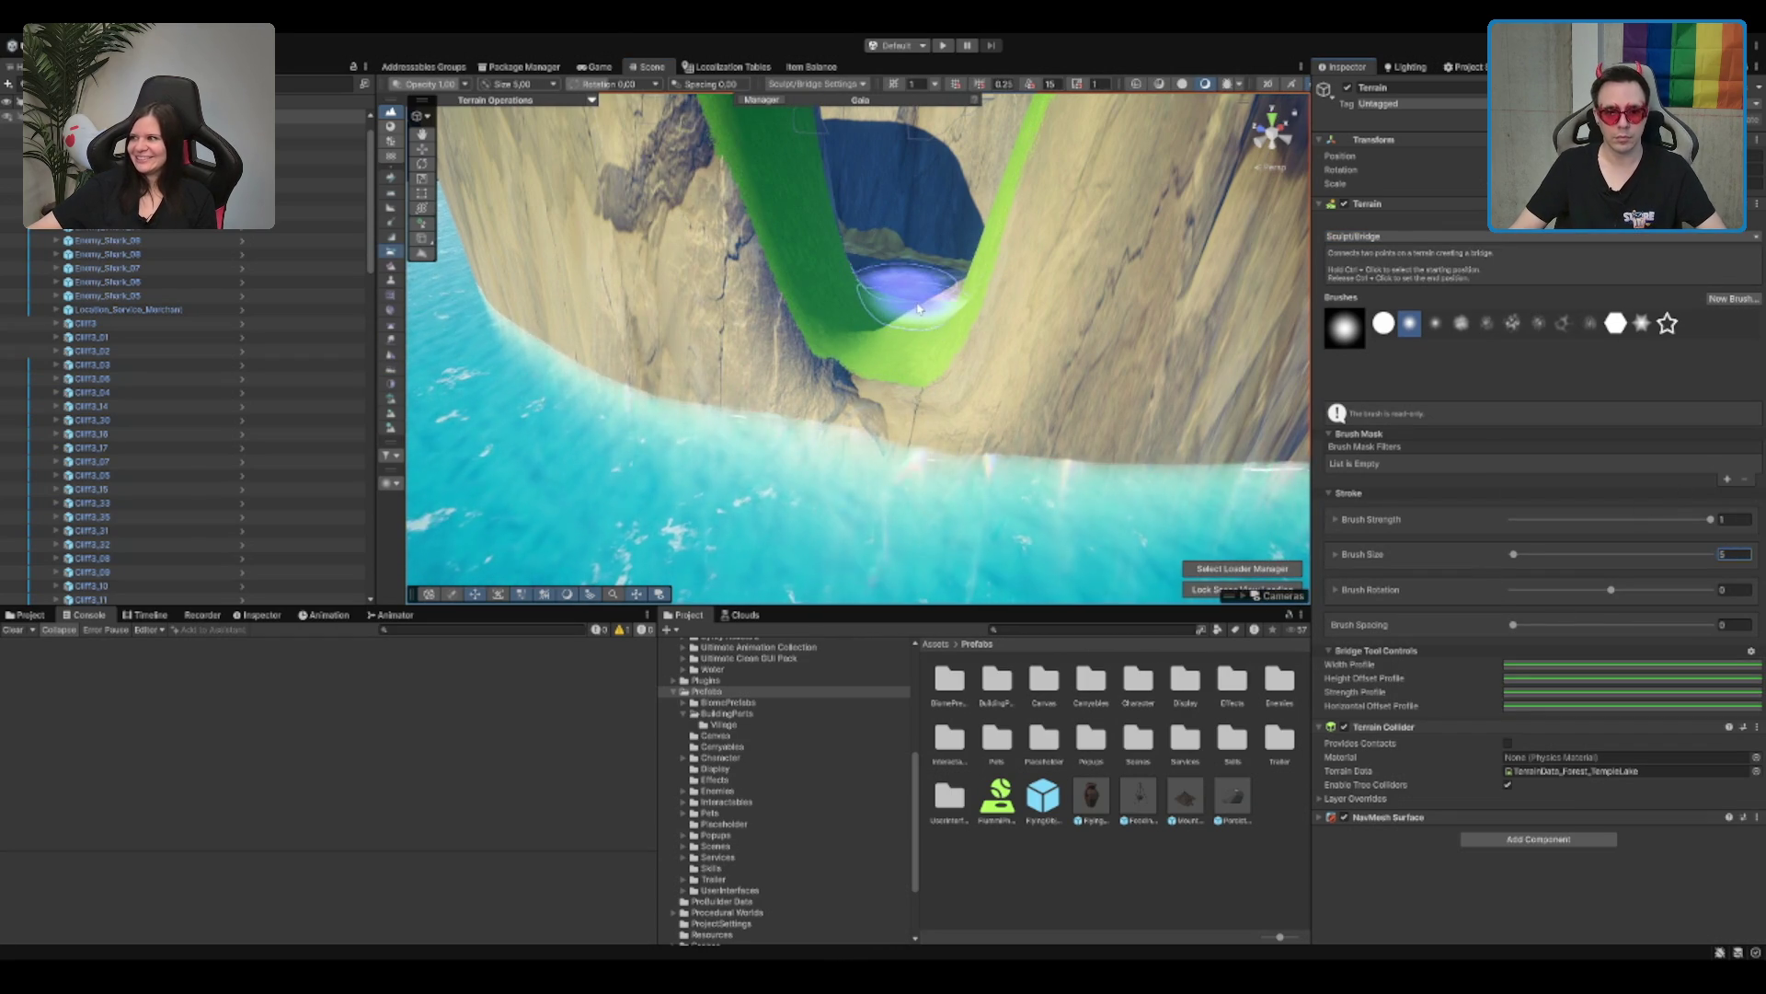
pyautogui.press('Return')
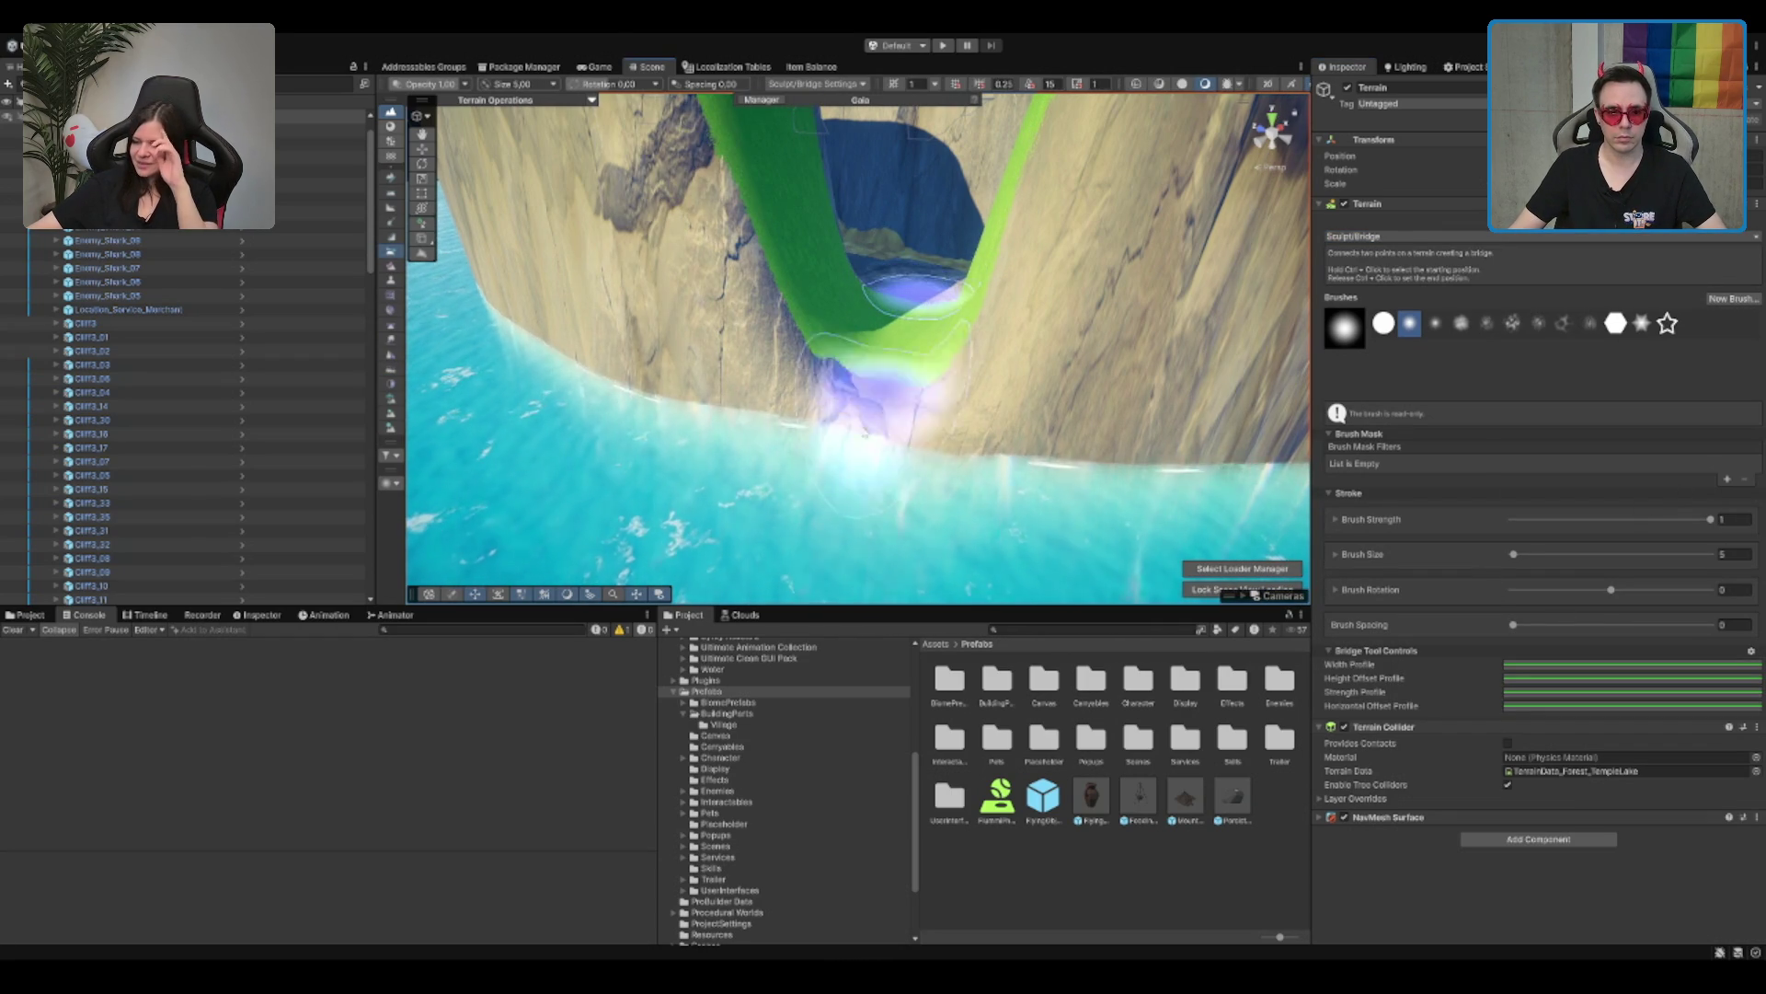
pyautogui.press('f')
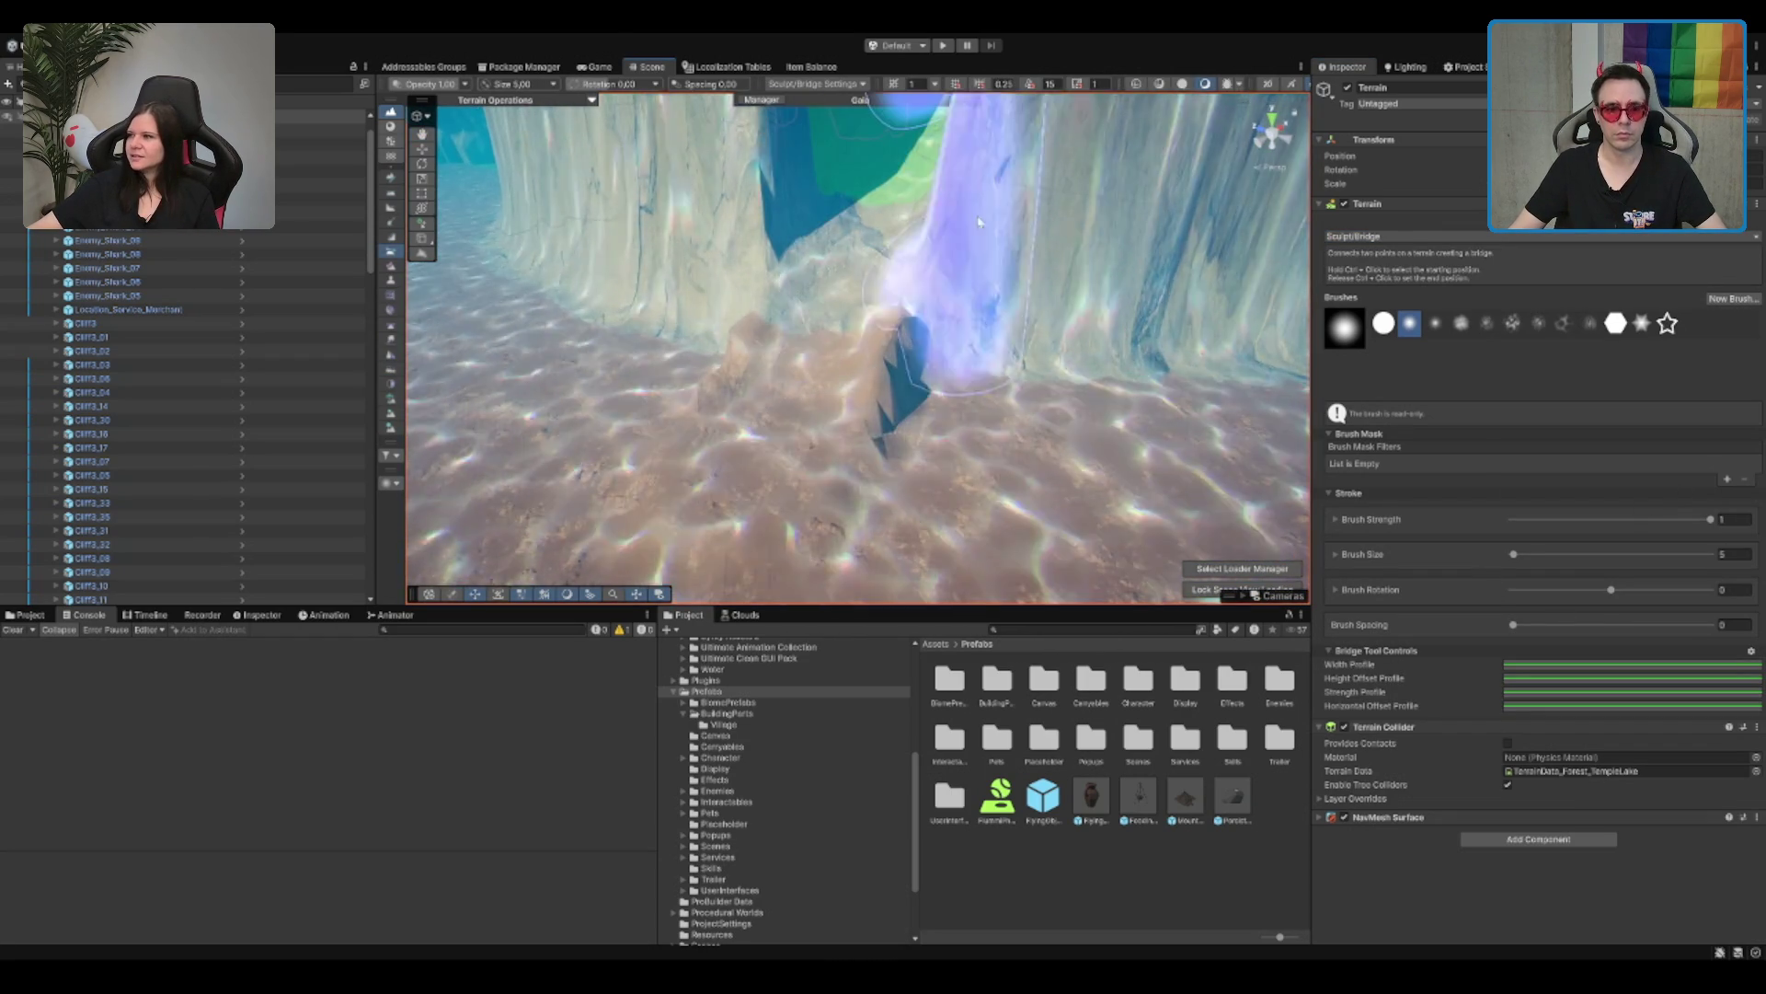
# Step: Tilt and zoom the view down into the canyon toward the lake bed
pyautogui.scroll(-5, 749, 471)
pyautogui.scroll(5, 926, 315)
pyautogui.scroll(-5, 926, 316)
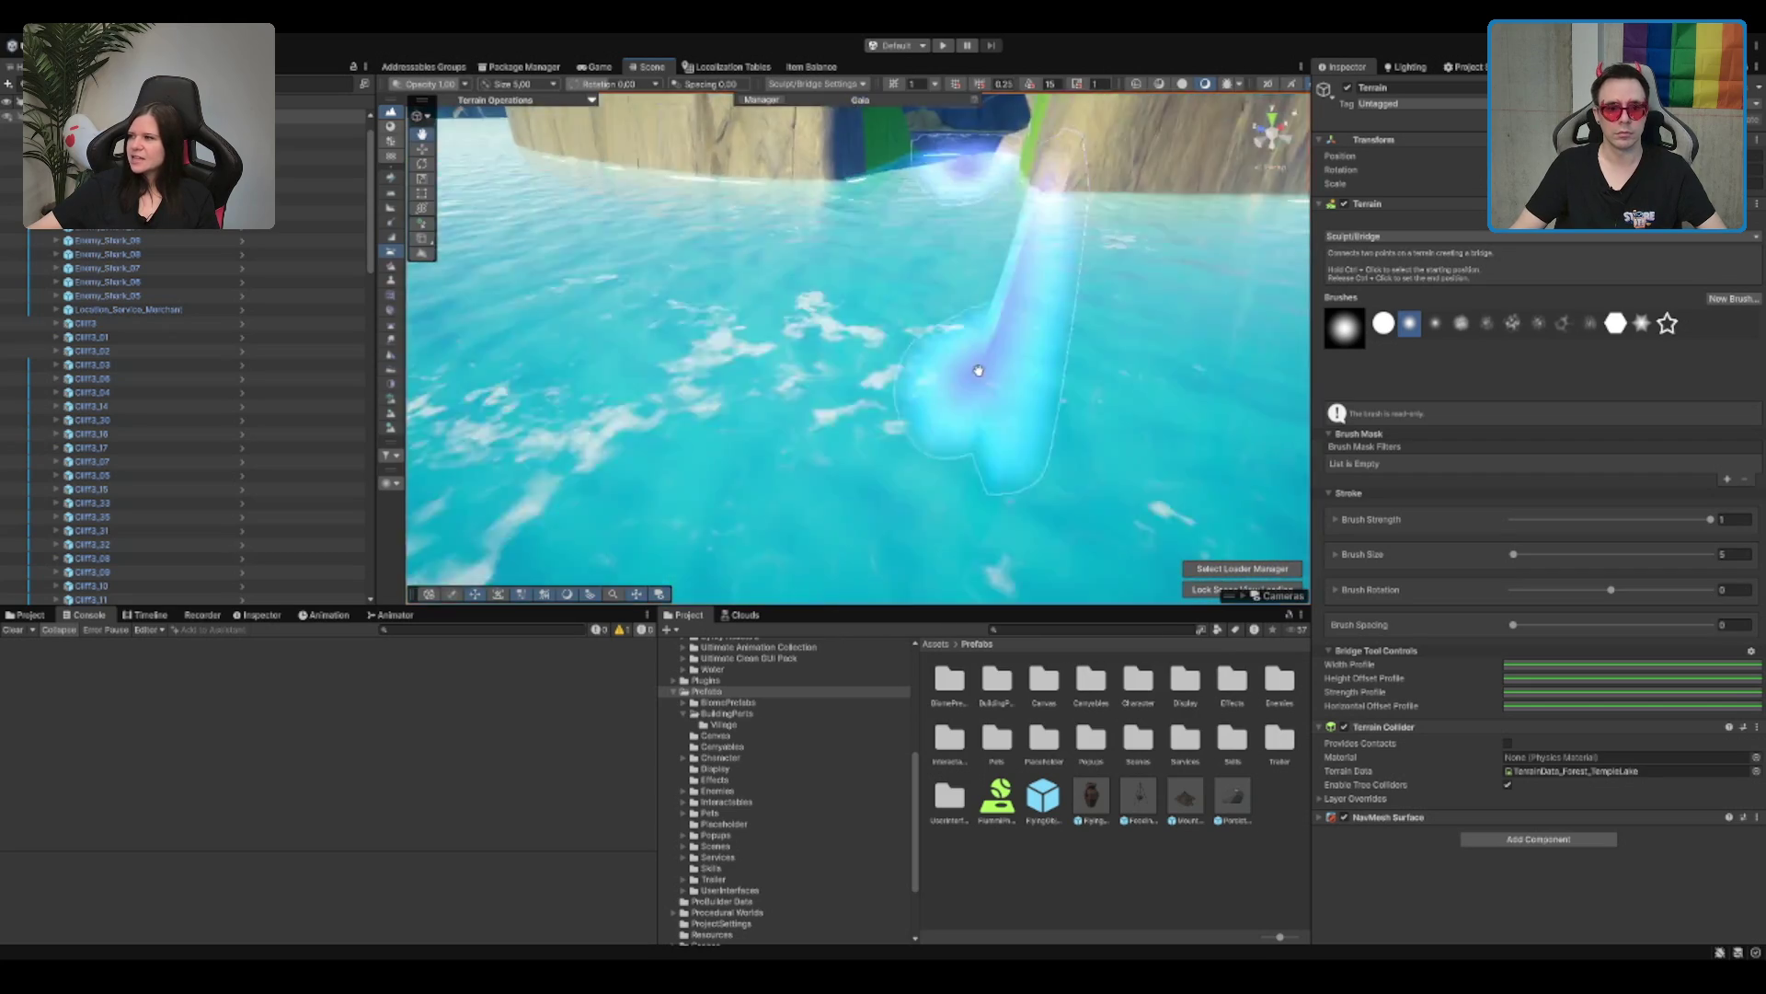
pyautogui.moveTo(956, 533)
pyautogui.mouseDown()
pyautogui.moveTo(920, 478)
pyautogui.moveTo(975, 427)
pyautogui.mouseUp()
pyautogui.scroll(5, 954, 469)
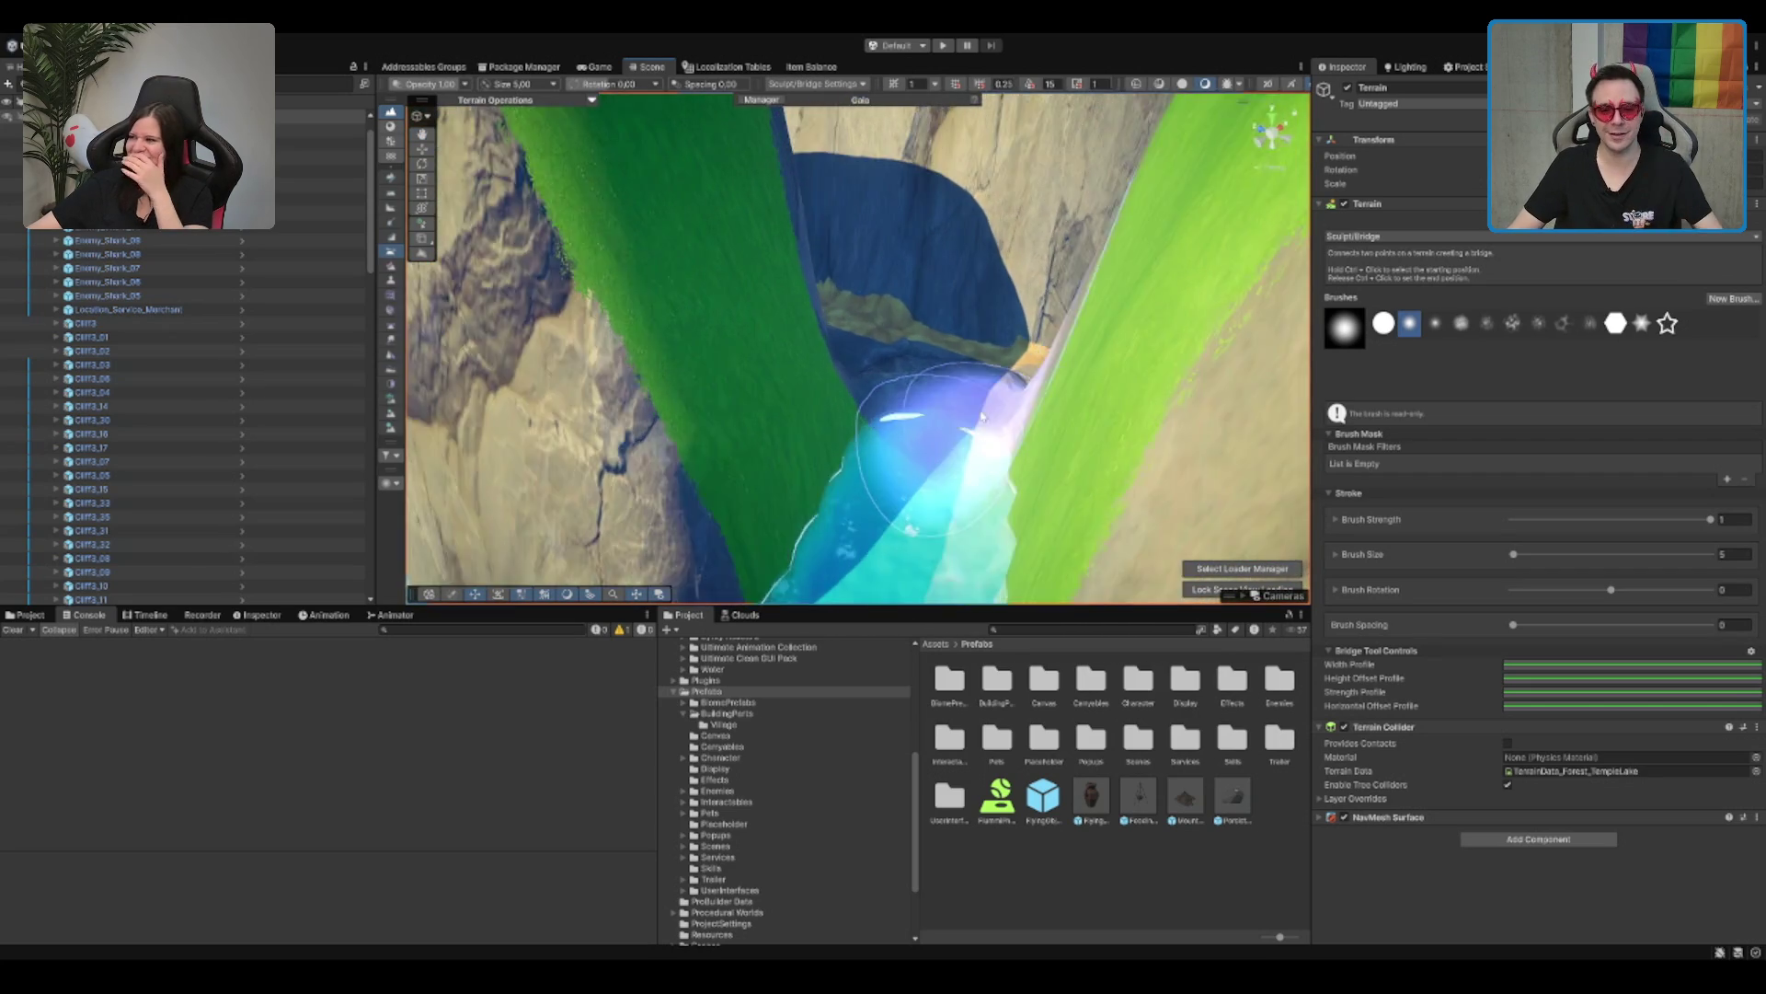
pyautogui.scroll(3, 957, 276)
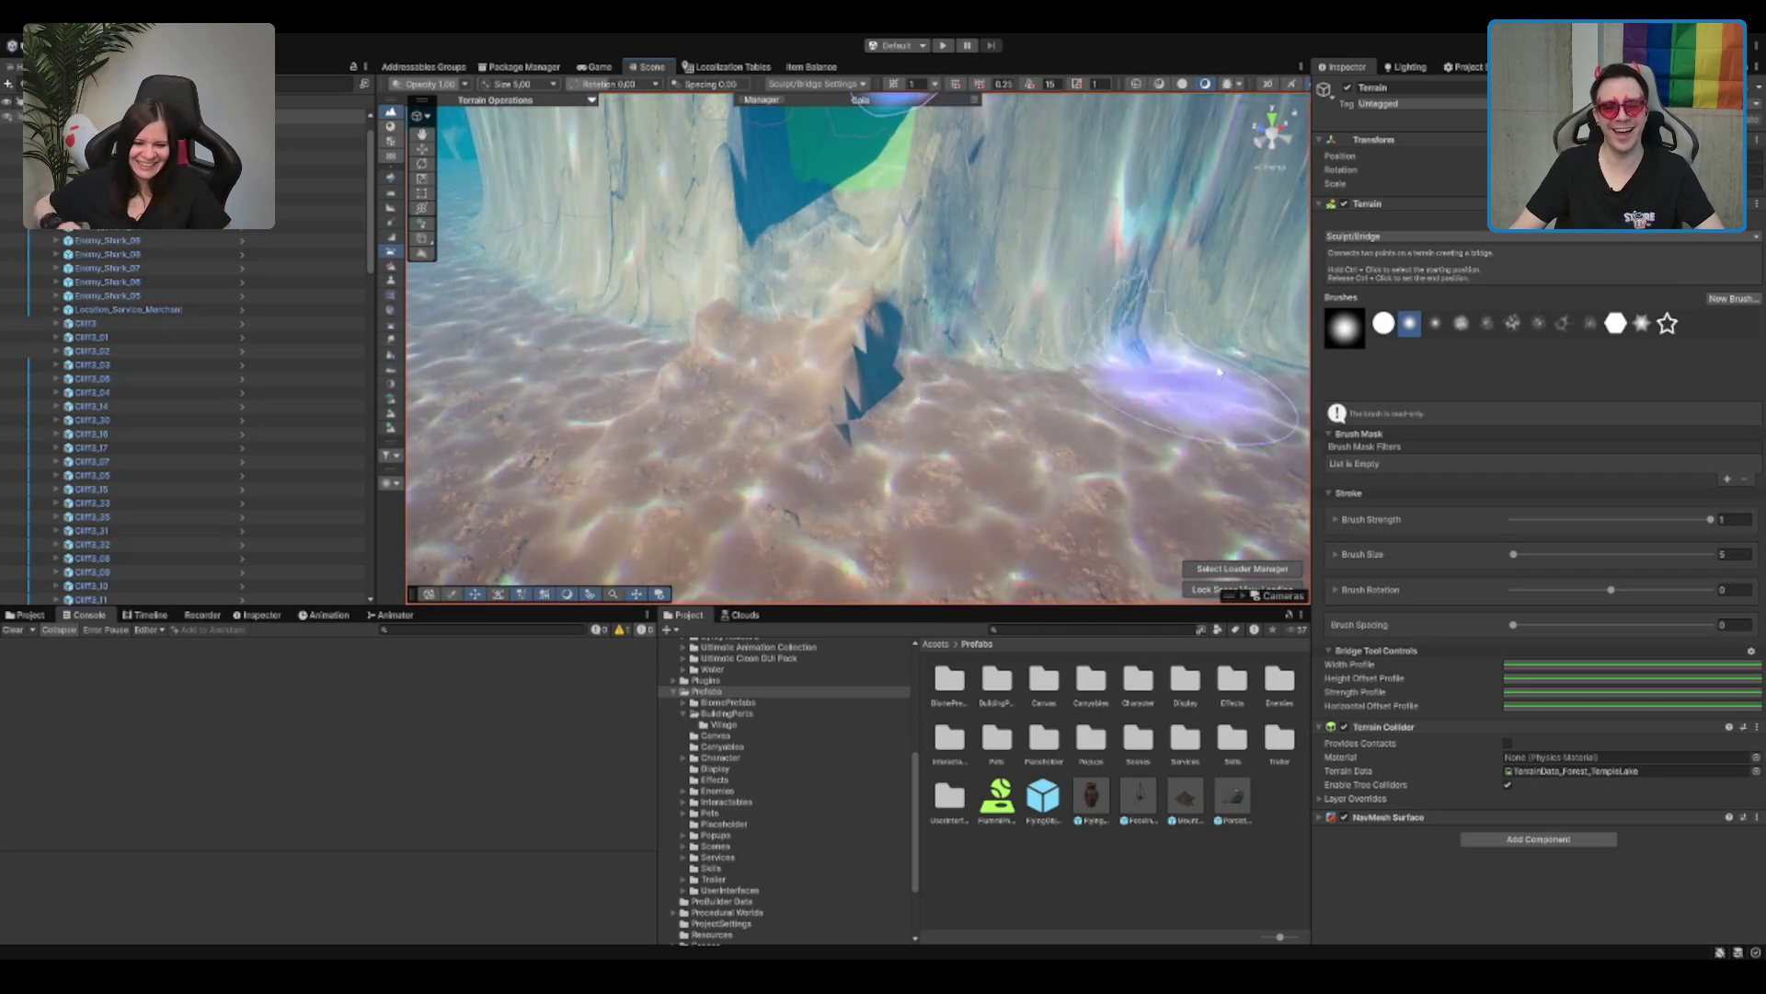
pyautogui.scroll(-3, 900, 236)
pyautogui.scroll(4, 889, 218)
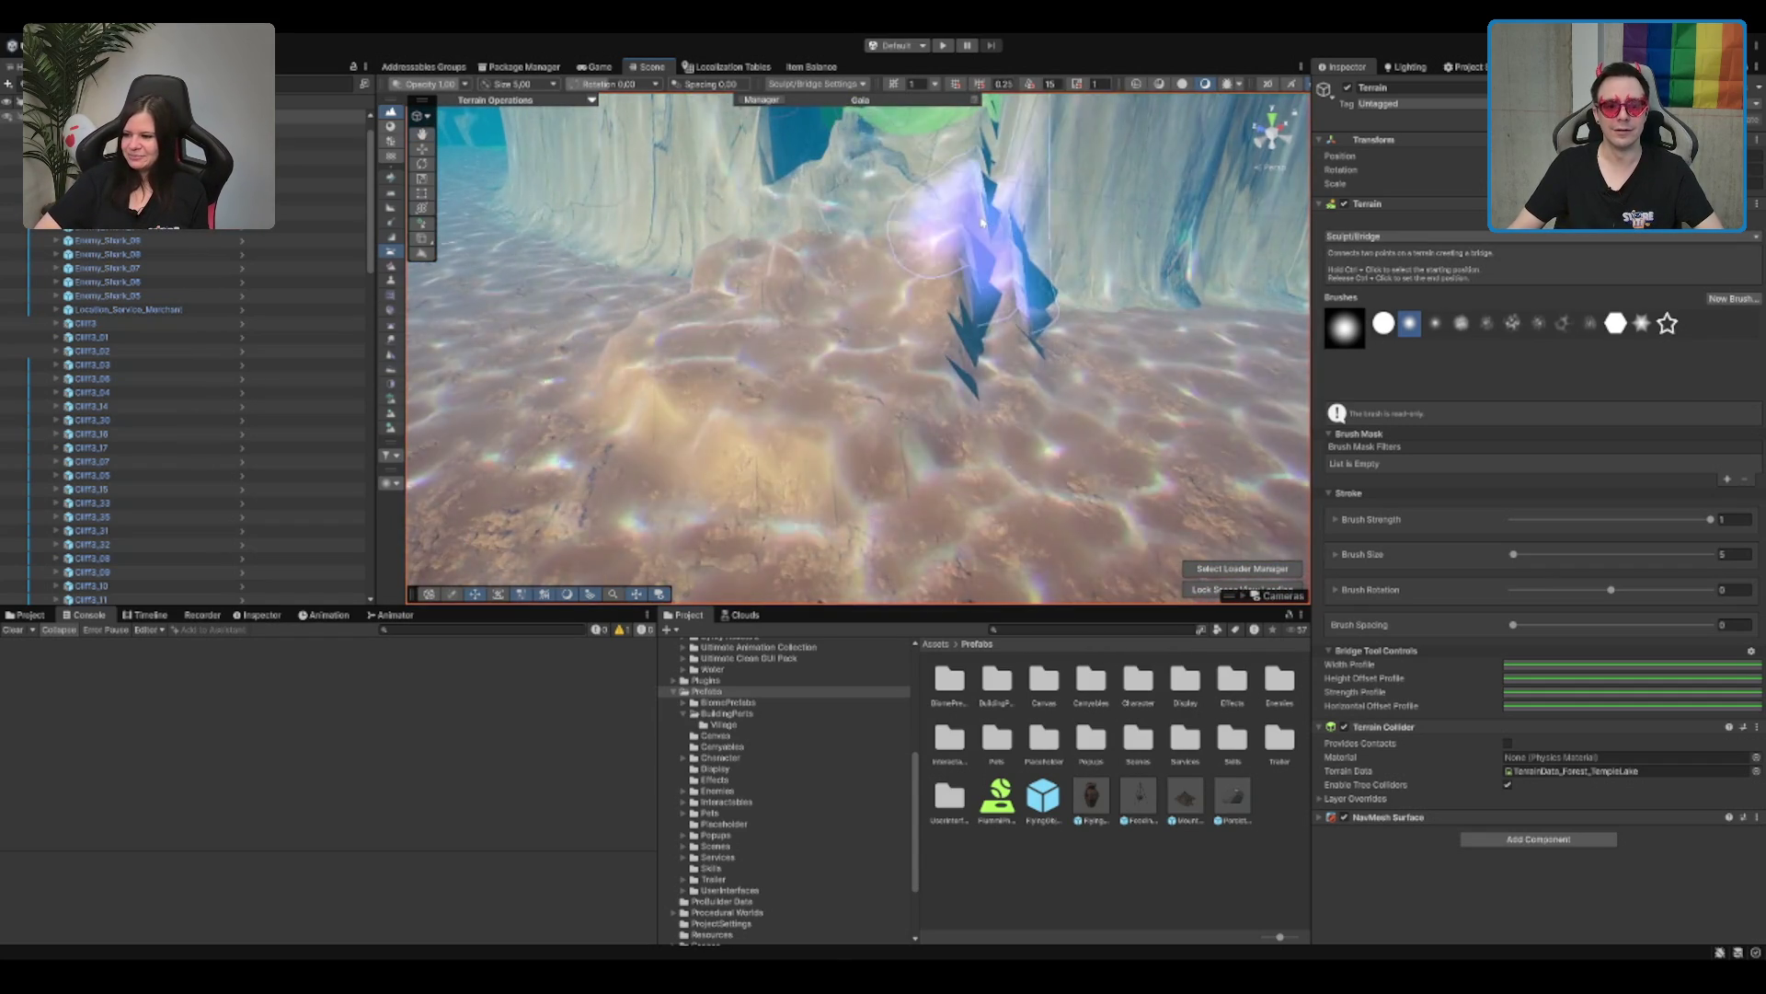
pyautogui.scroll(3, 945, 358)
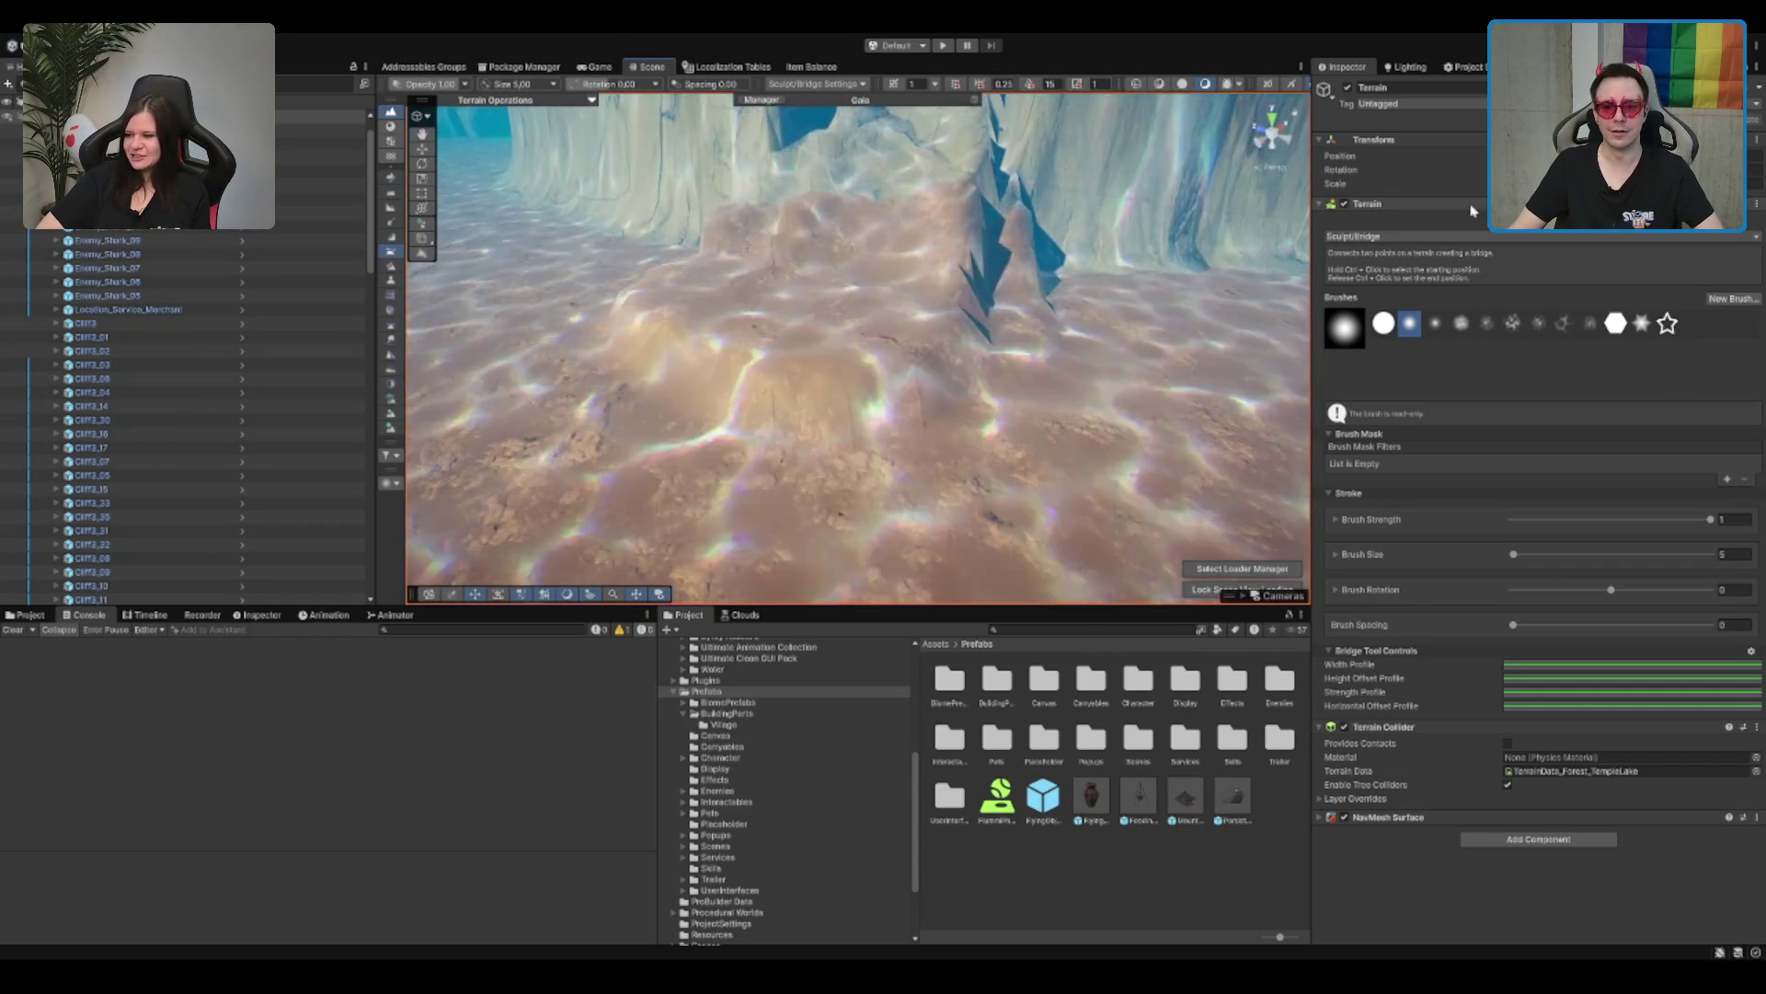
# Step: Switch to Smooth Height, inspect the ramp down to the lake, then change to Set Height
pyautogui.press('F4')
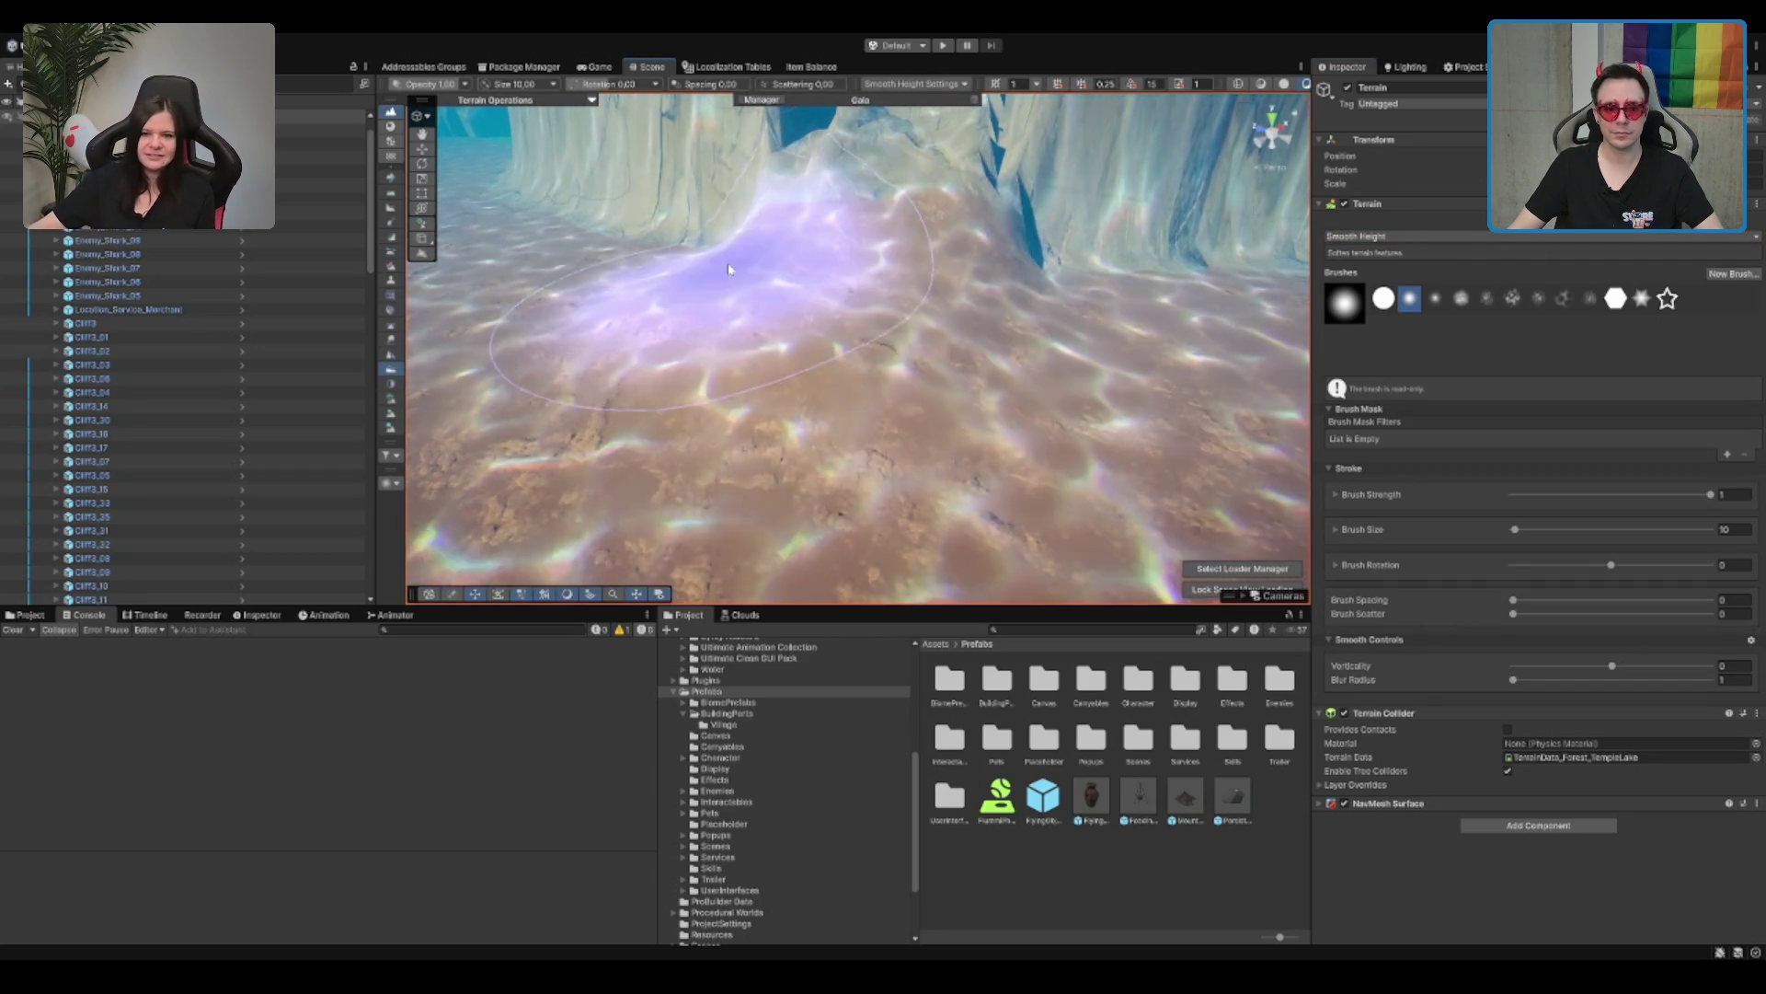
pyautogui.scroll(-5, 776, 458)
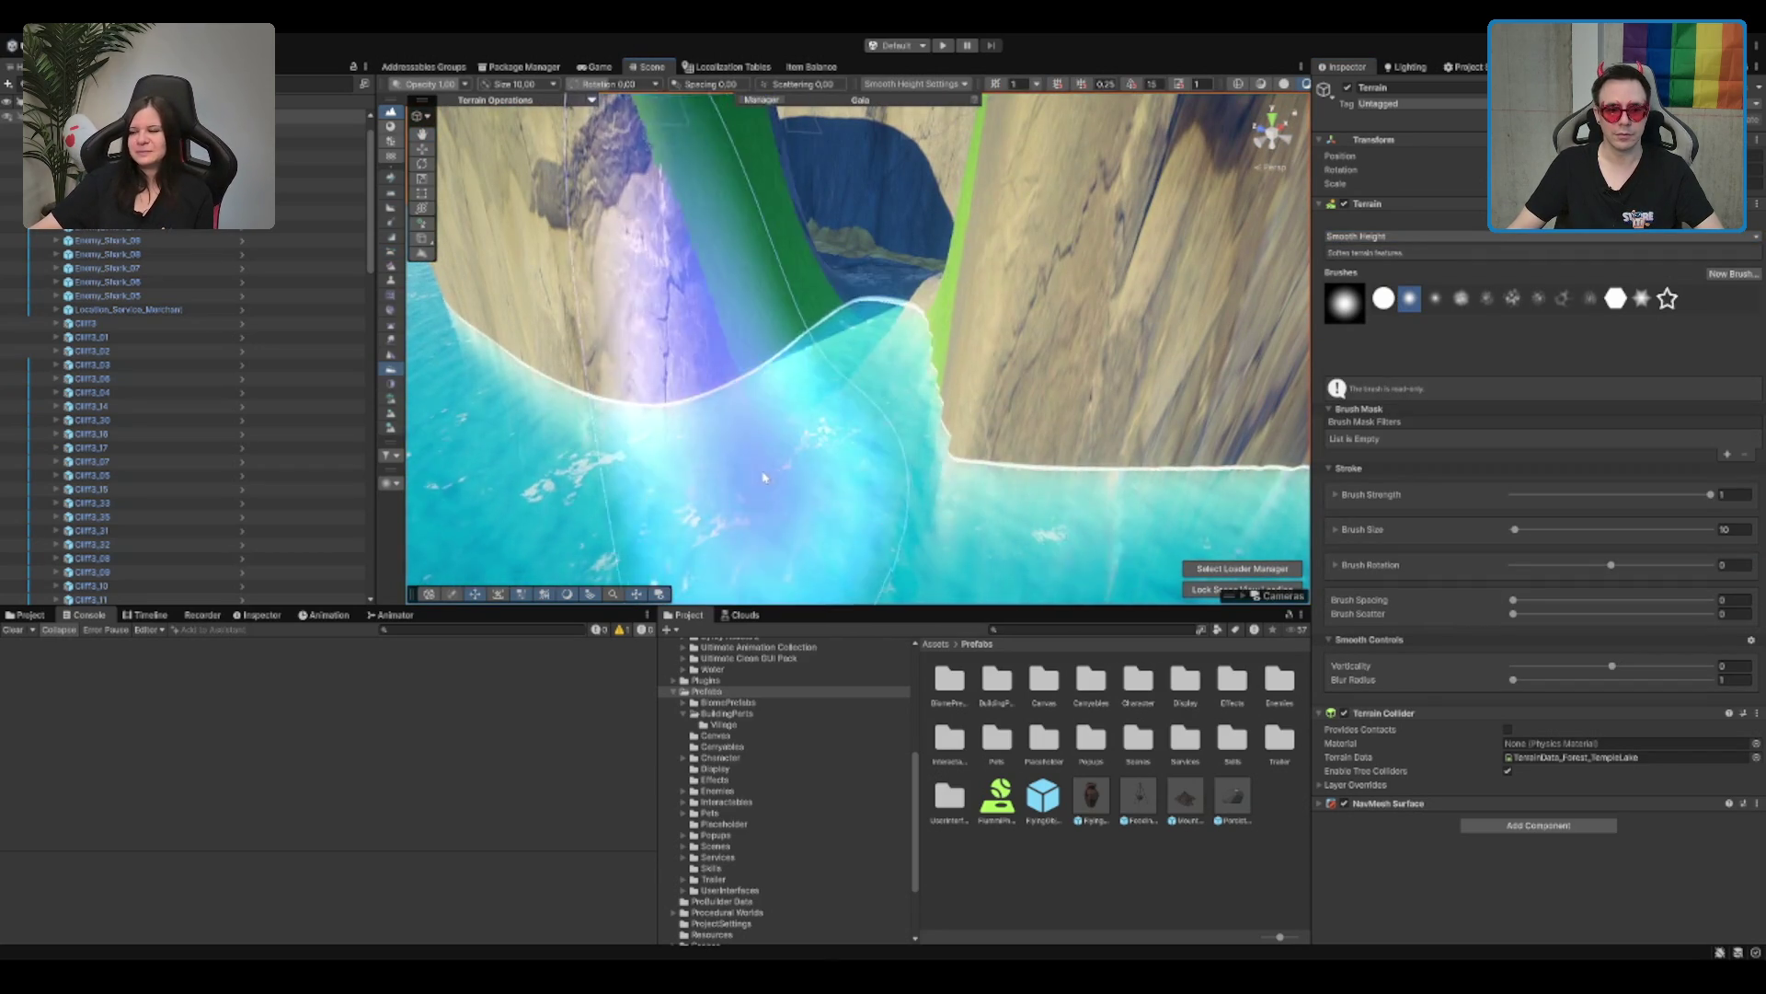
pyautogui.scroll(5, 945, 390)
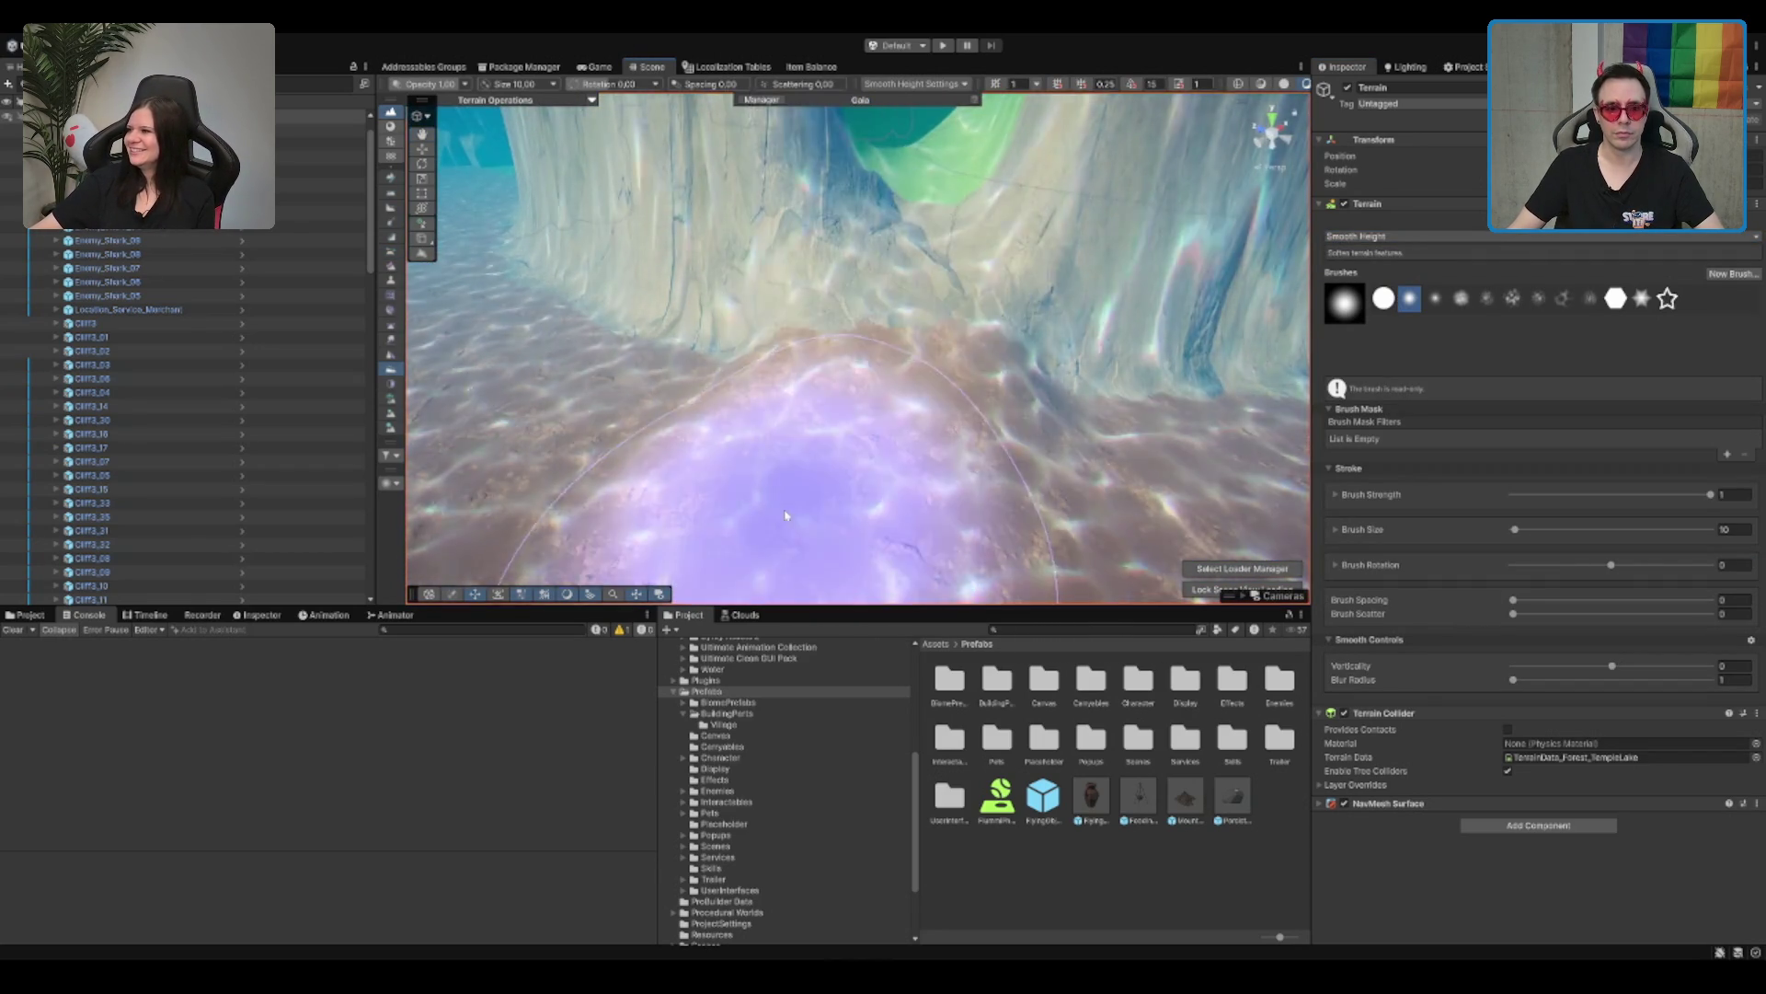
pyautogui.scroll(-5, 784, 515)
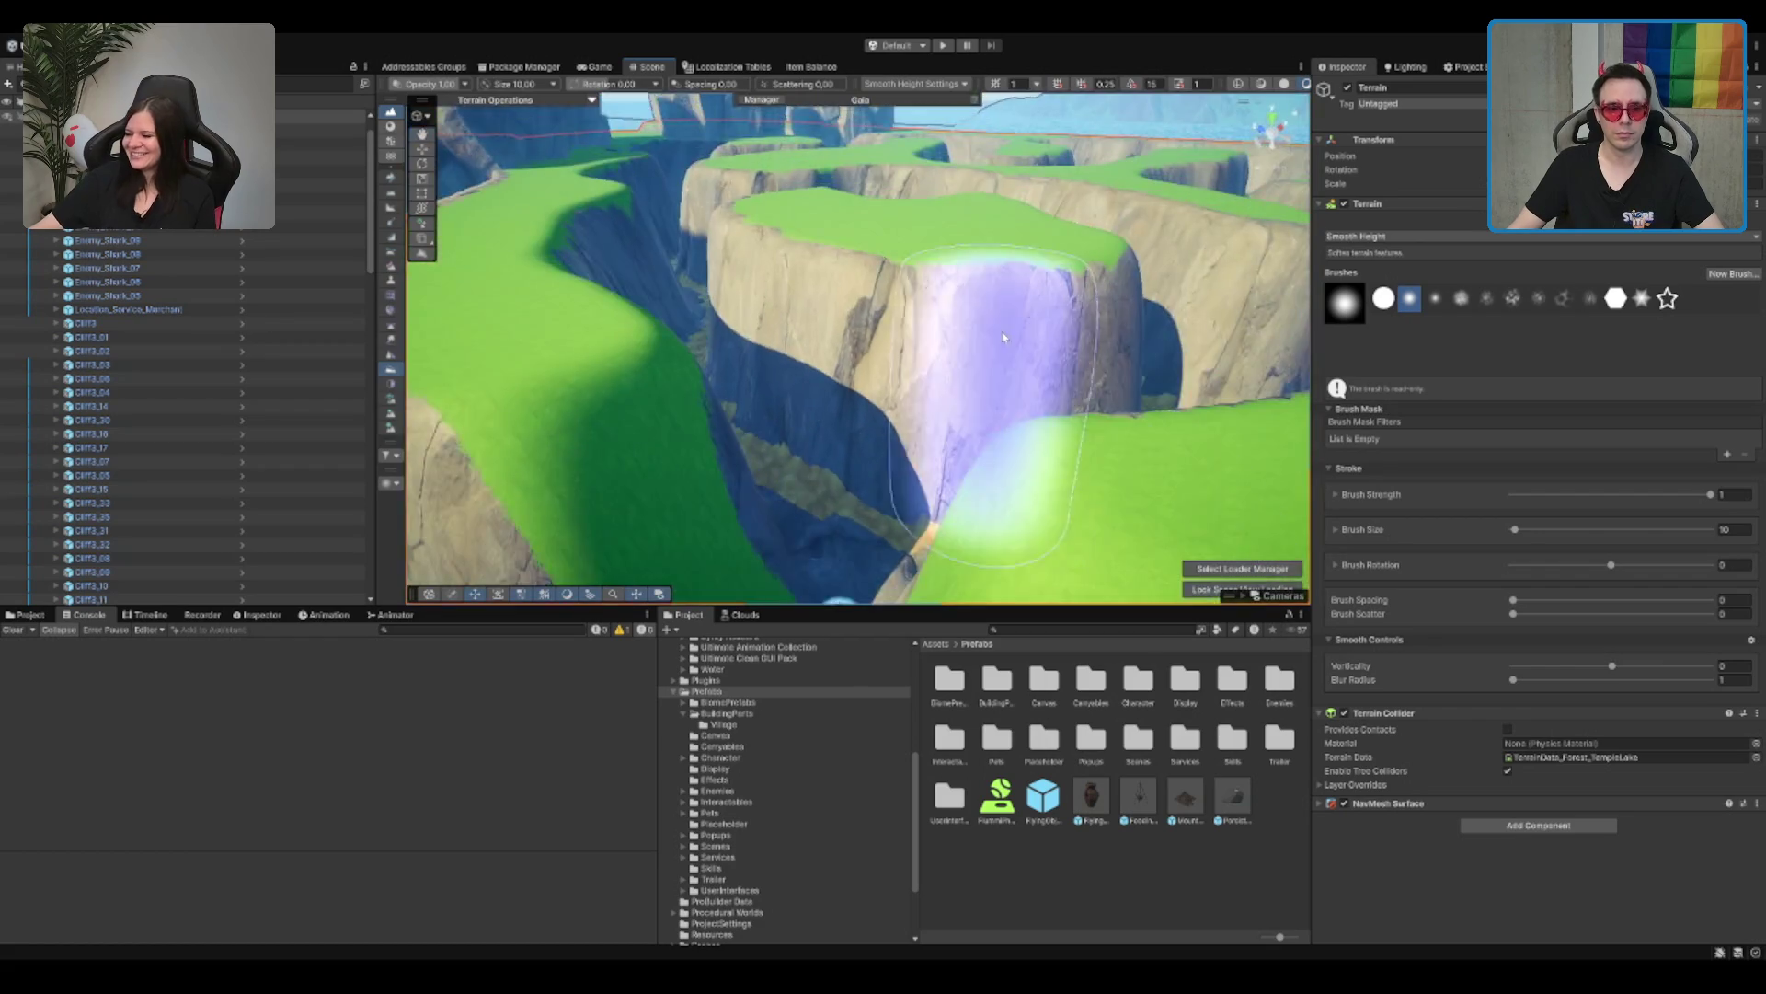
pyautogui.scroll(5, 980, 346)
pyautogui.scroll(-5, 980, 347)
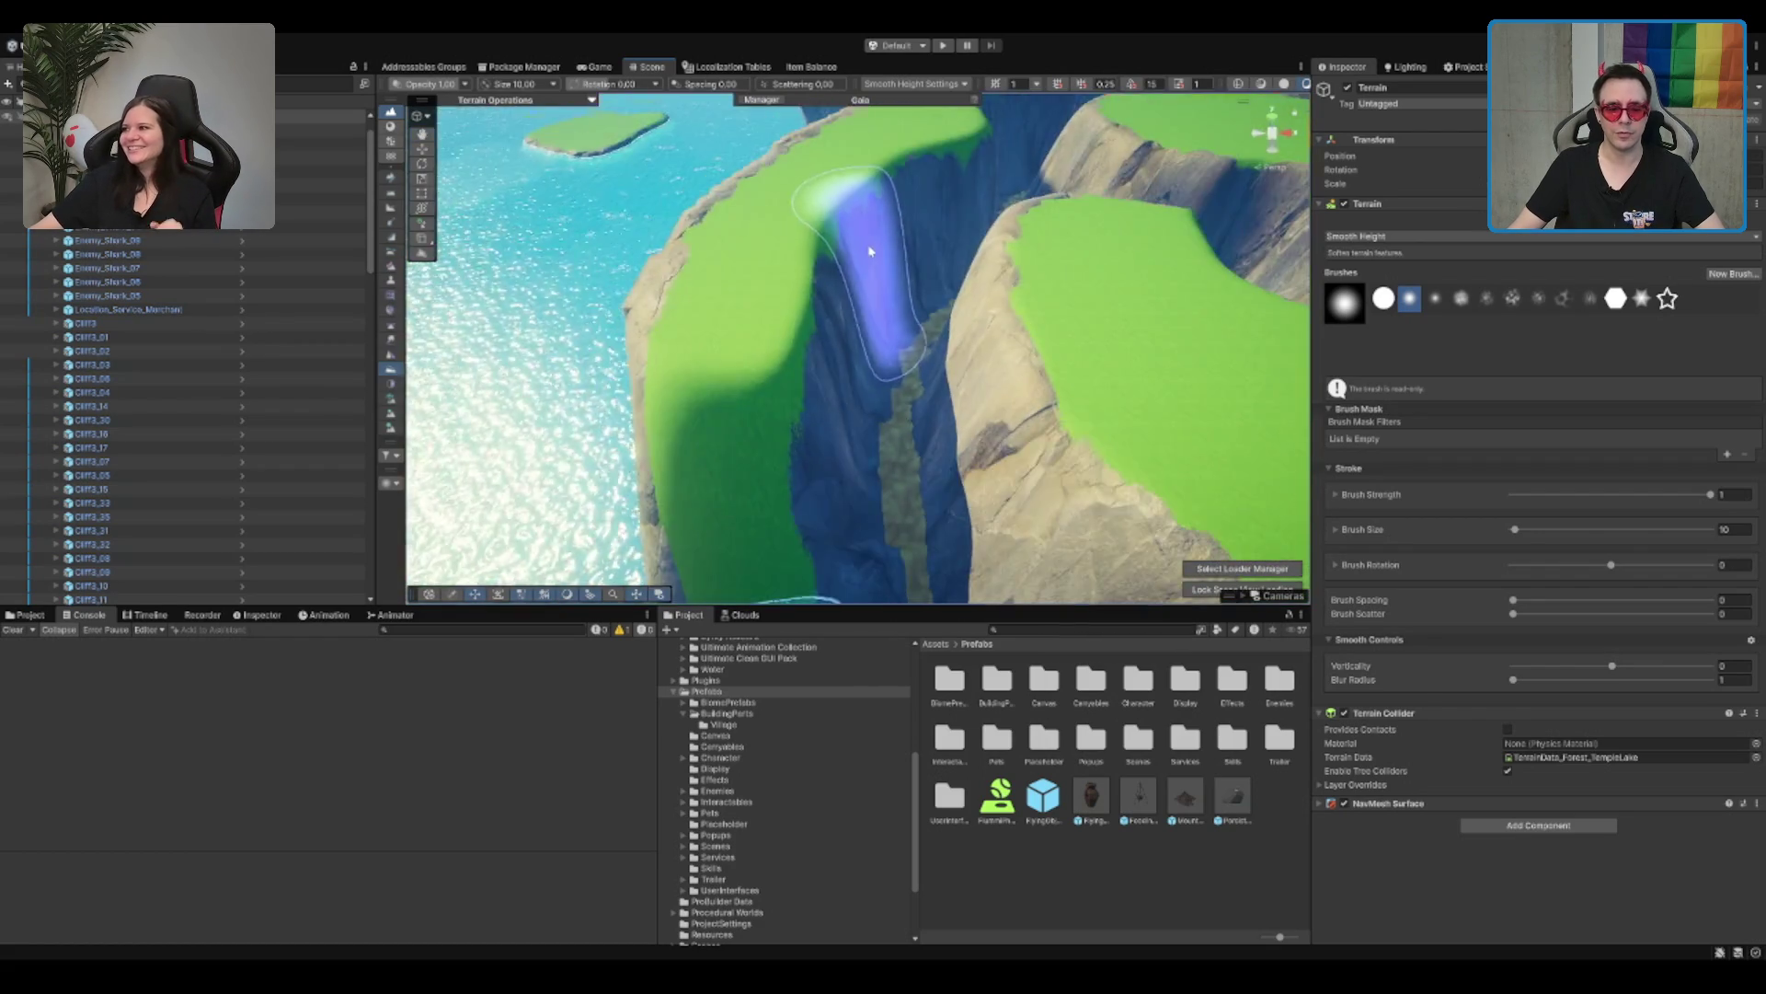
pyautogui.scroll(5, 810, 380)
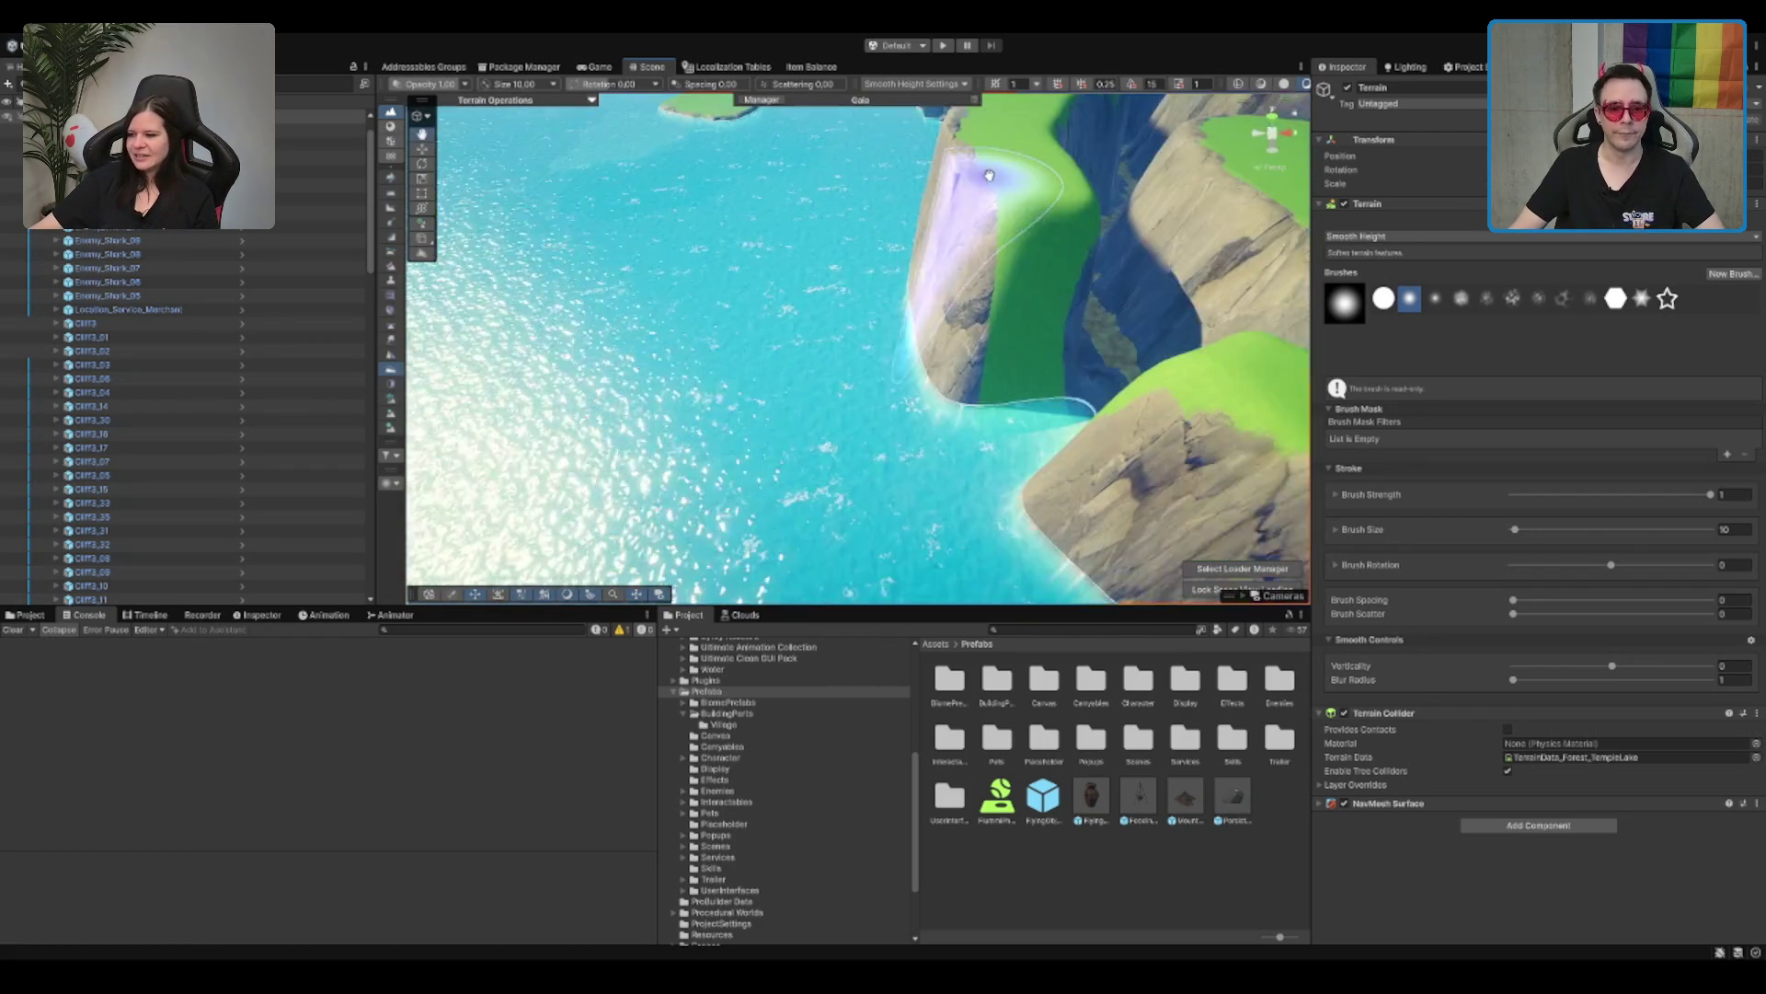
pyautogui.scroll(-5, 886, 375)
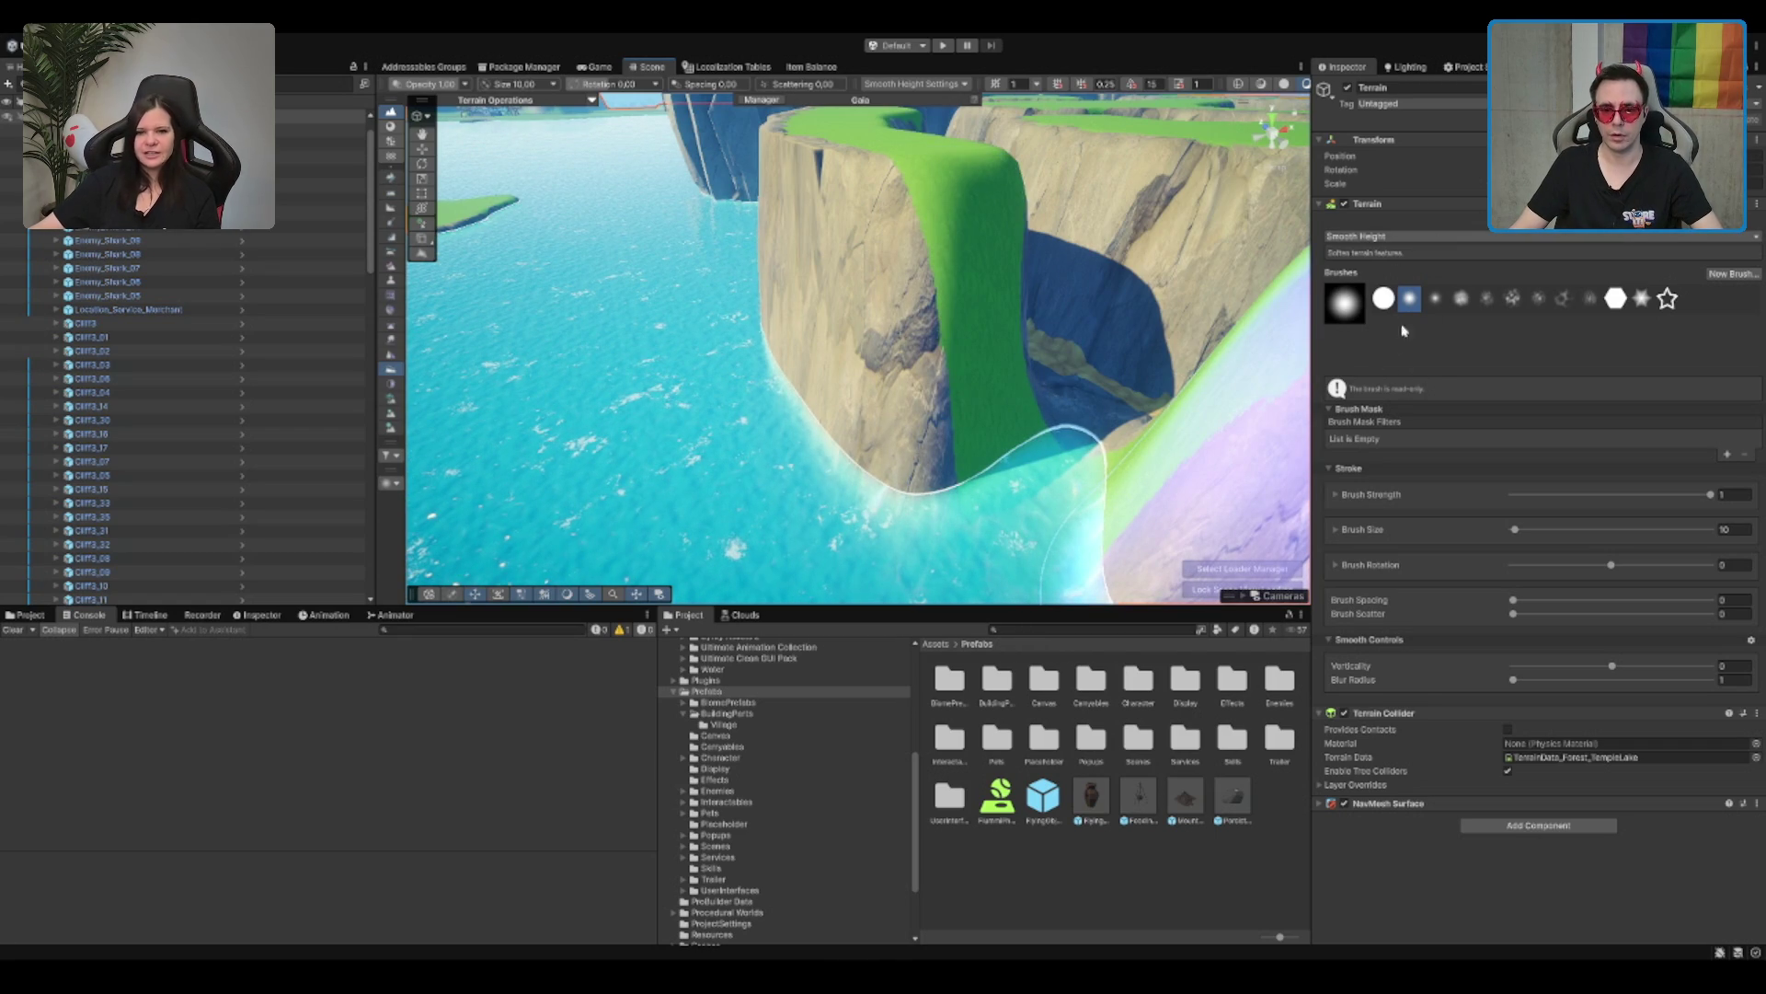
pyautogui.press('s')
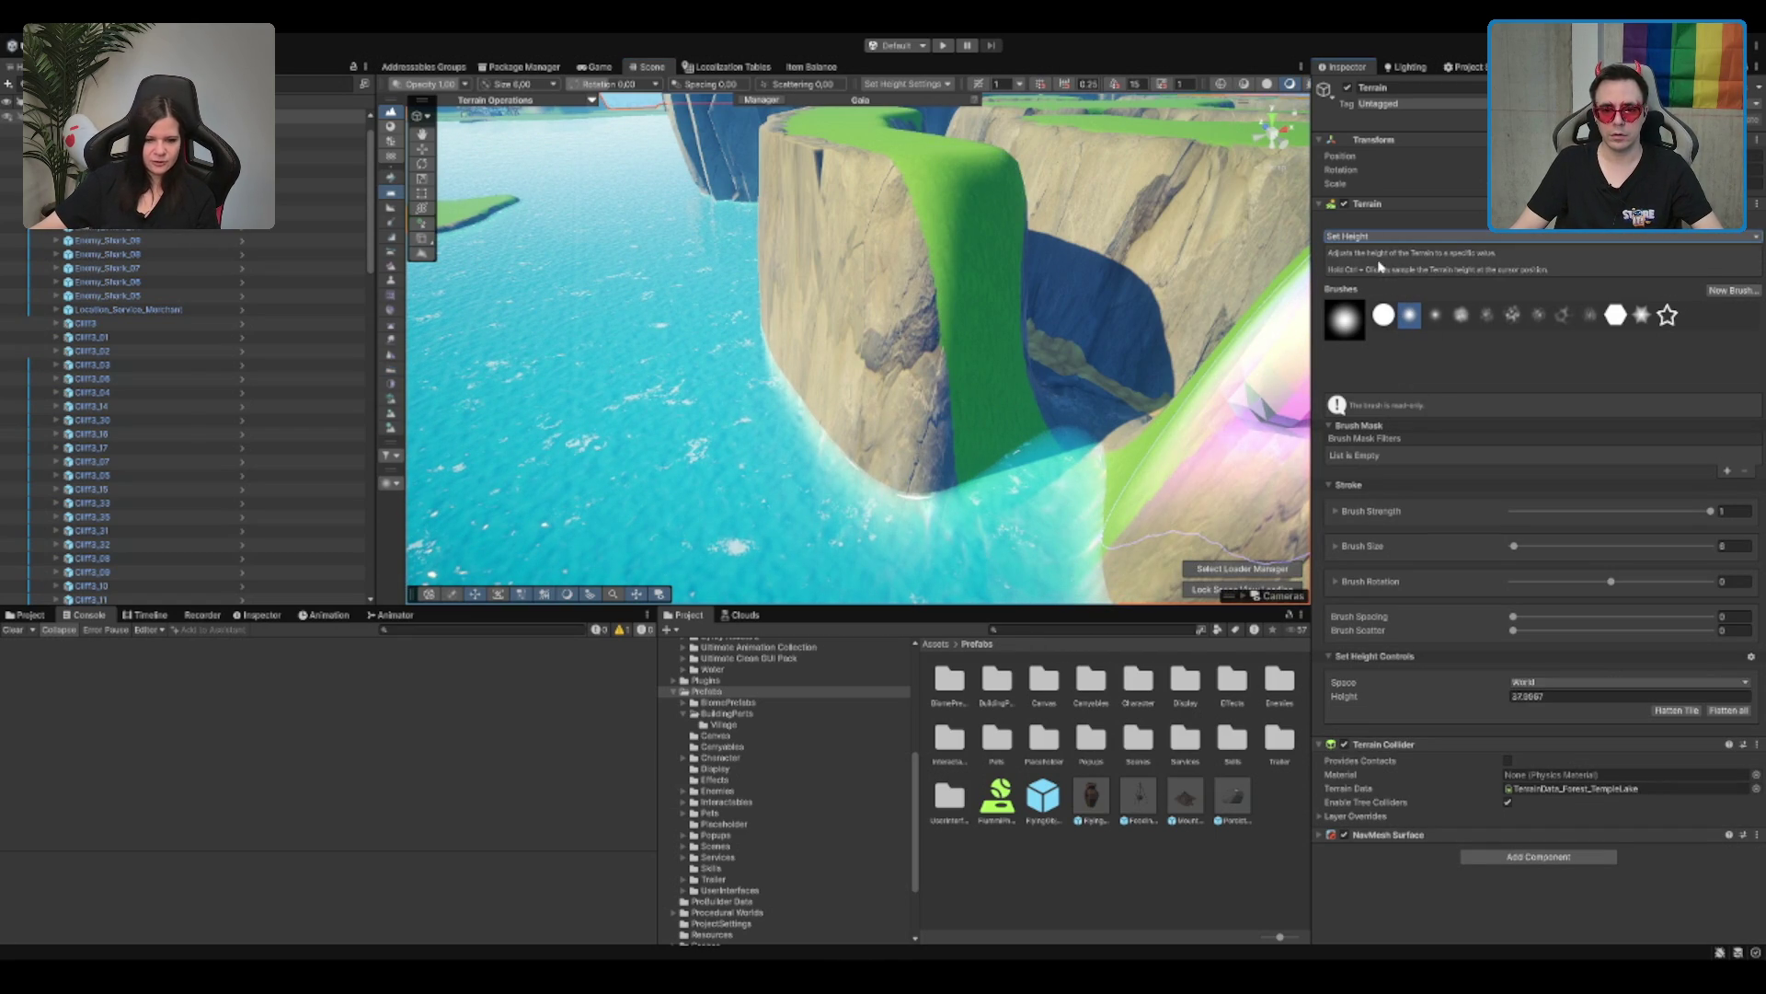
# Step: Switch to Paint Texture, pick ME_Mud_Terrain_Layer, and raise brush strength from 0.2 to 1
pyautogui.press('p')
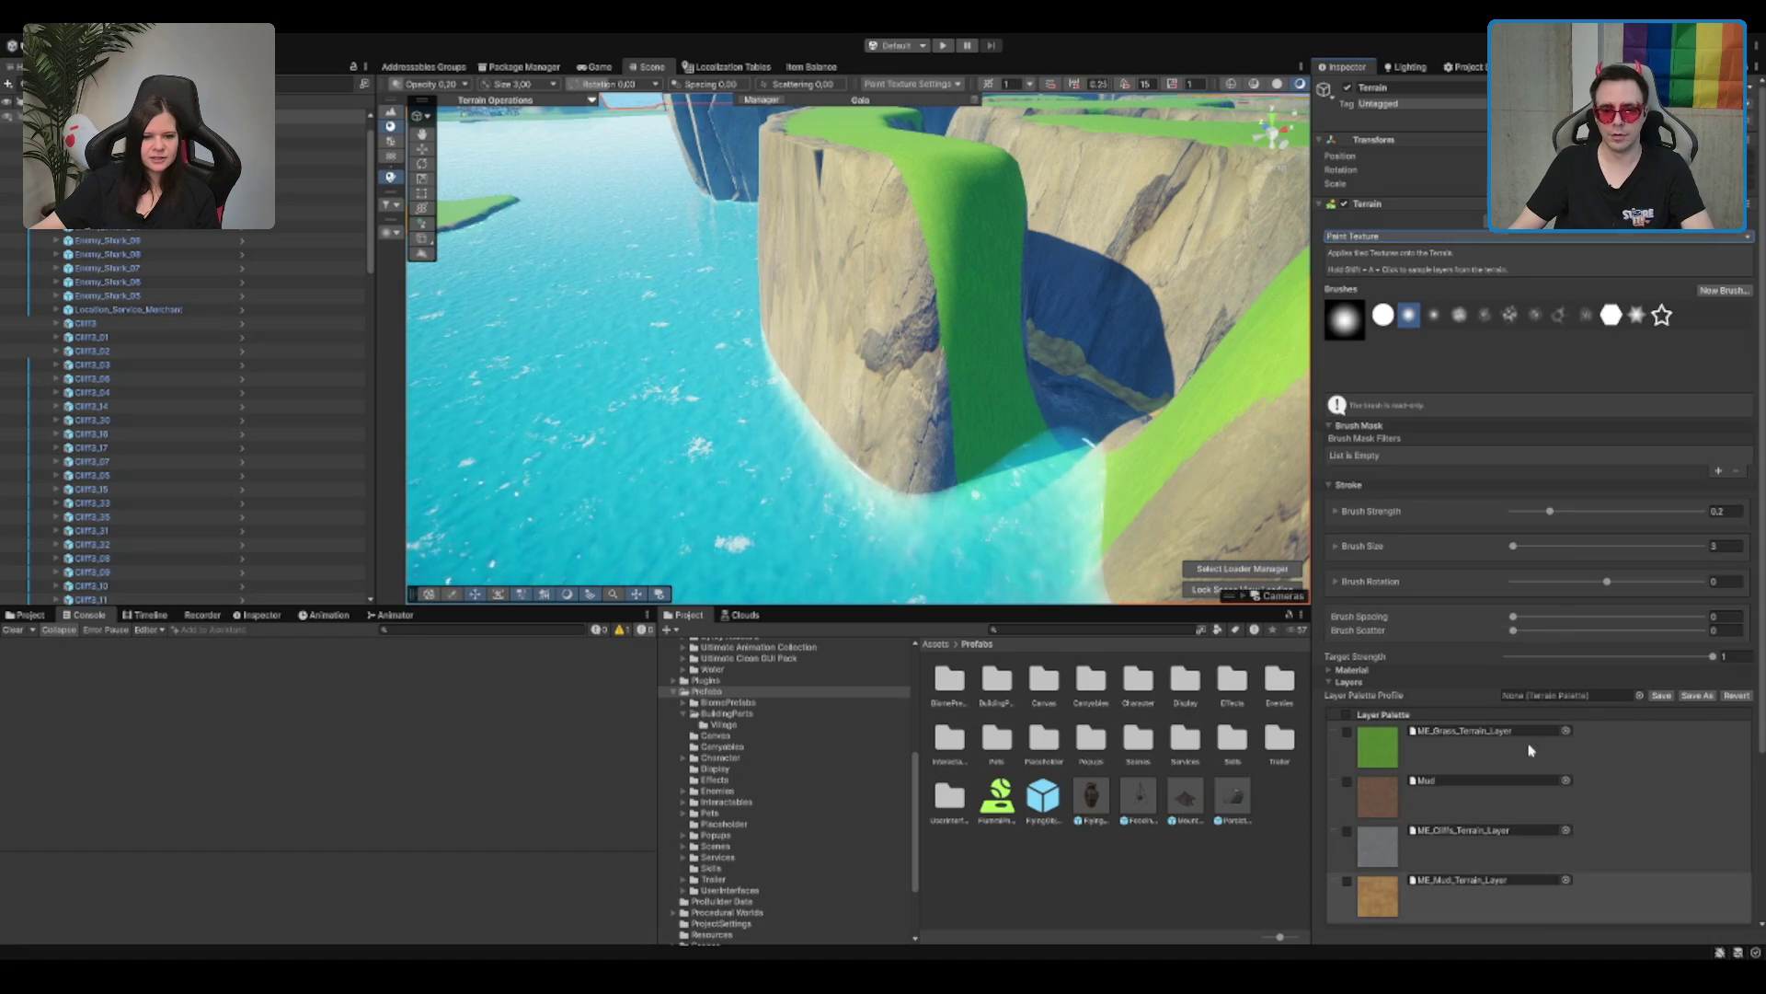
pyautogui.scroll(-5, 1500, 768)
pyautogui.click(1515, 731)
pyautogui.scroll(5, 947, 414)
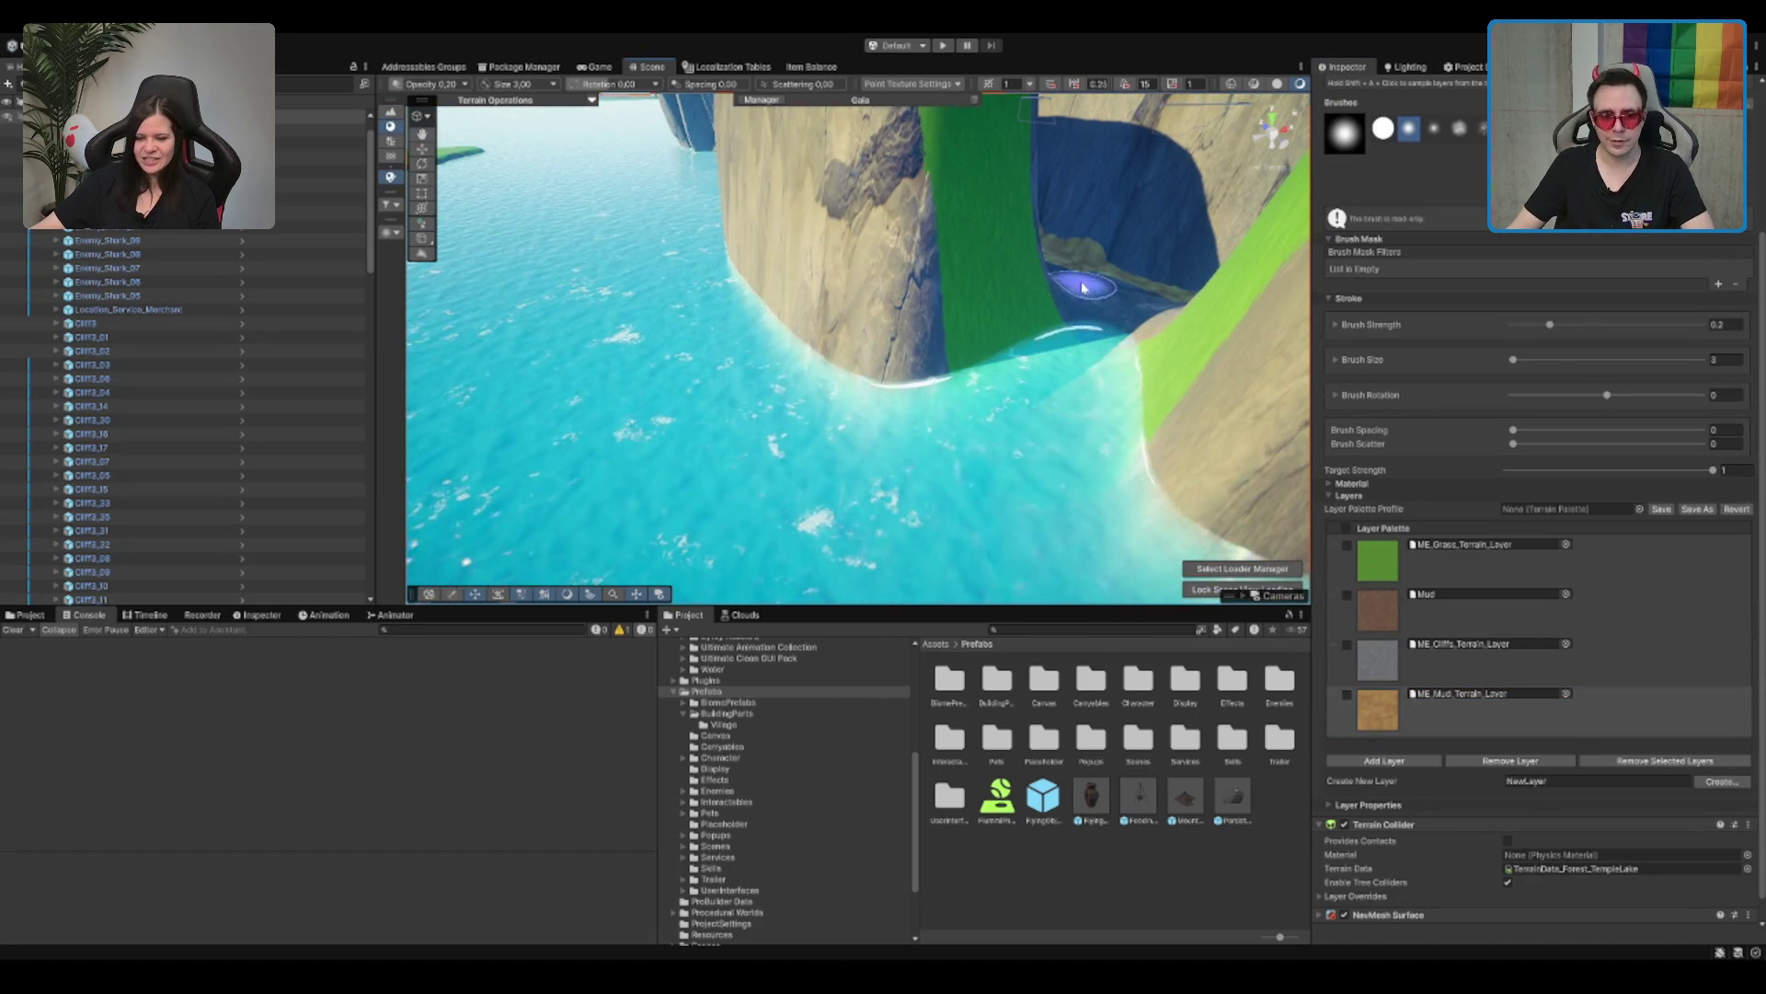
pyautogui.moveTo(1550, 323); pyautogui.dragTo(1702, 323)
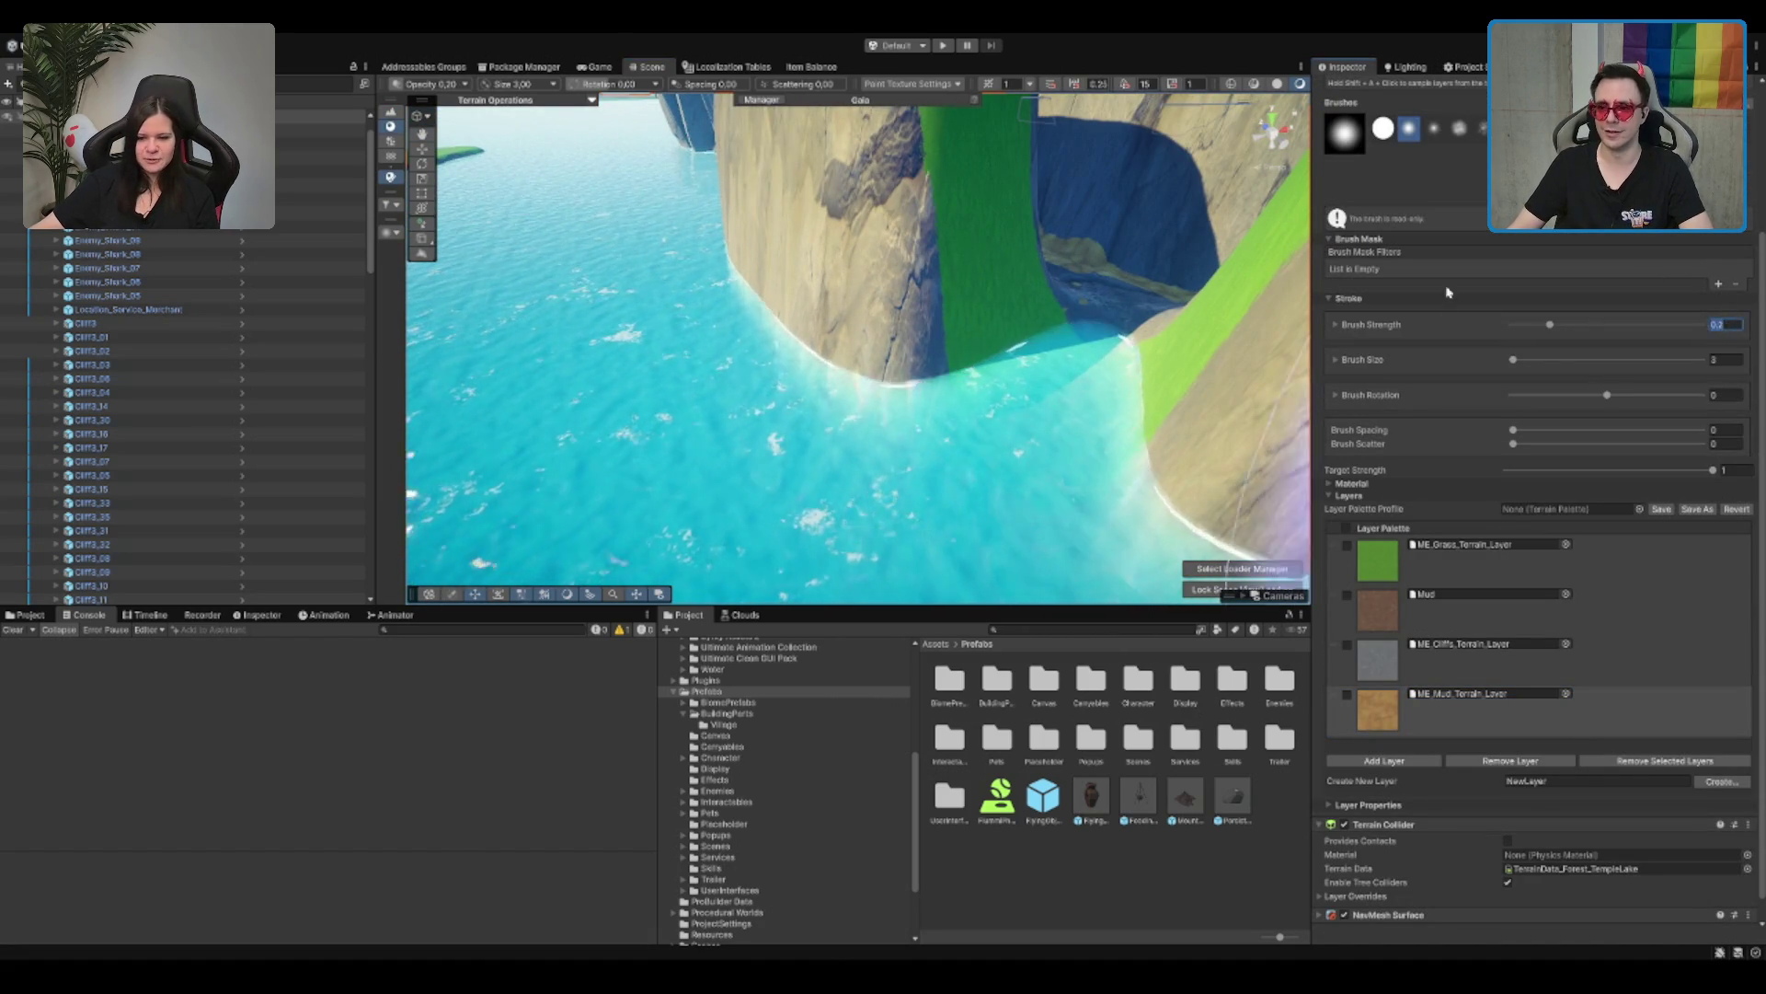
pyautogui.scroll(5, 1030, 352)
pyautogui.scroll(5, 1029, 352)
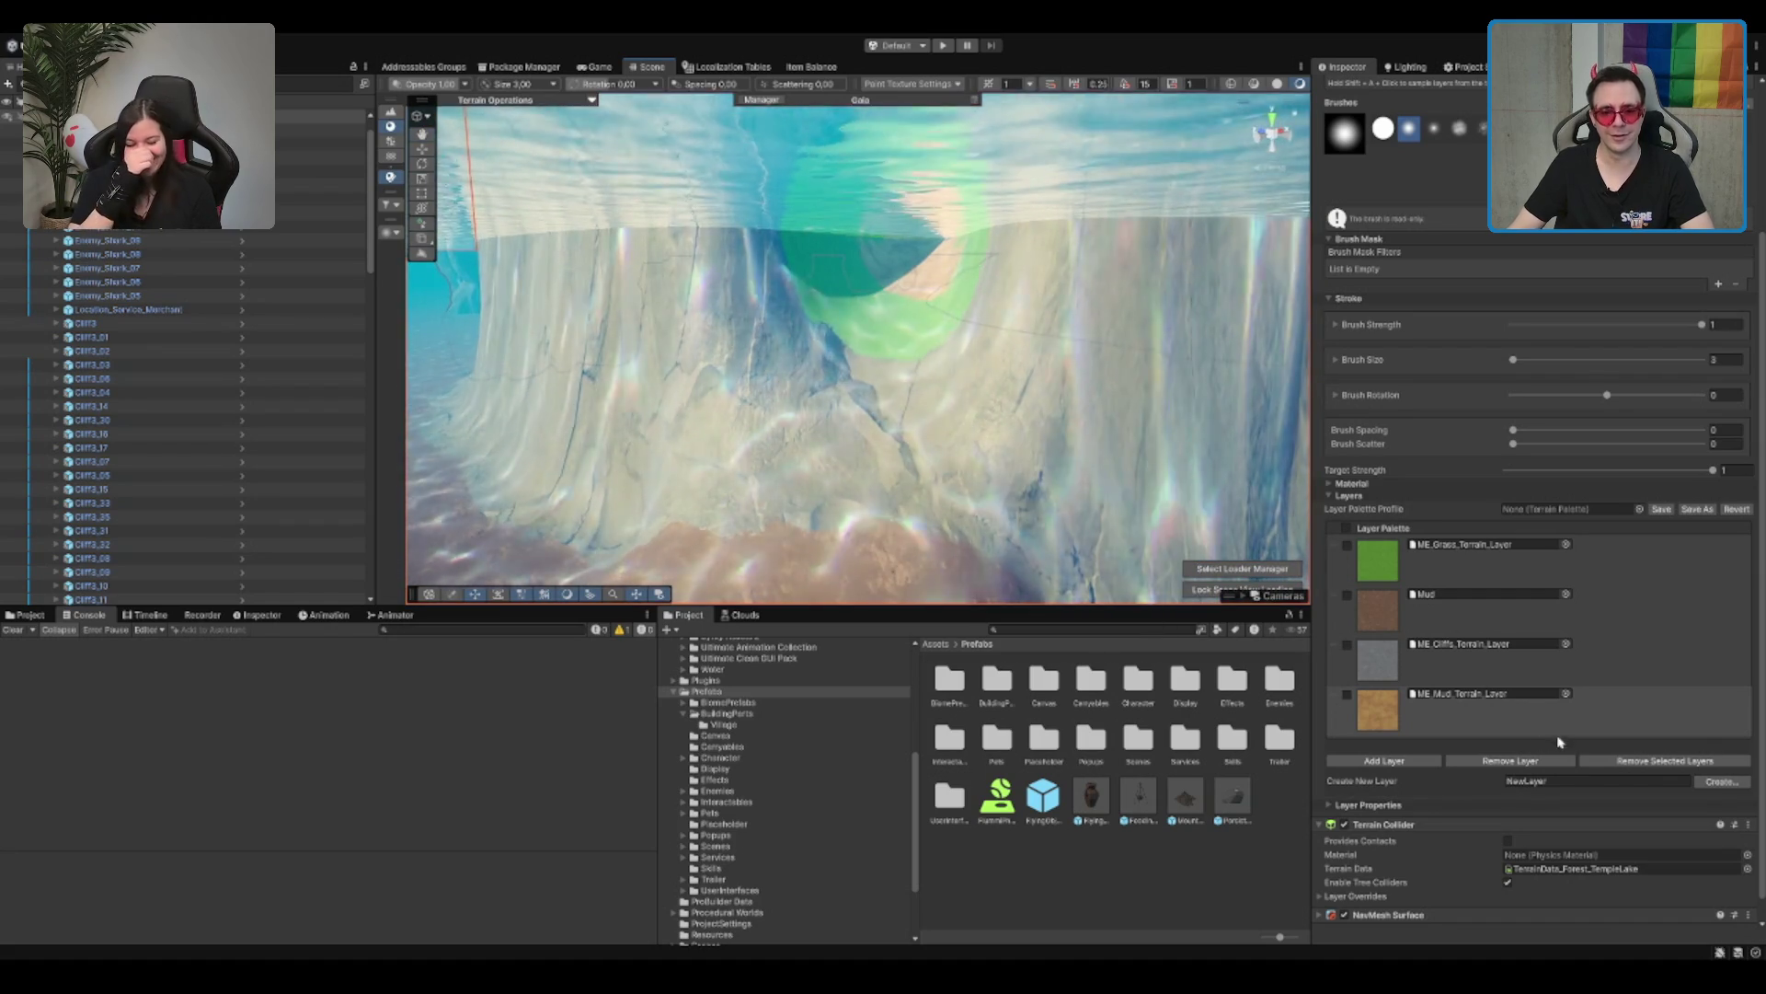
# Step: Select the Mud layer and paint it down the cliff face
pyautogui.click(1466, 636)
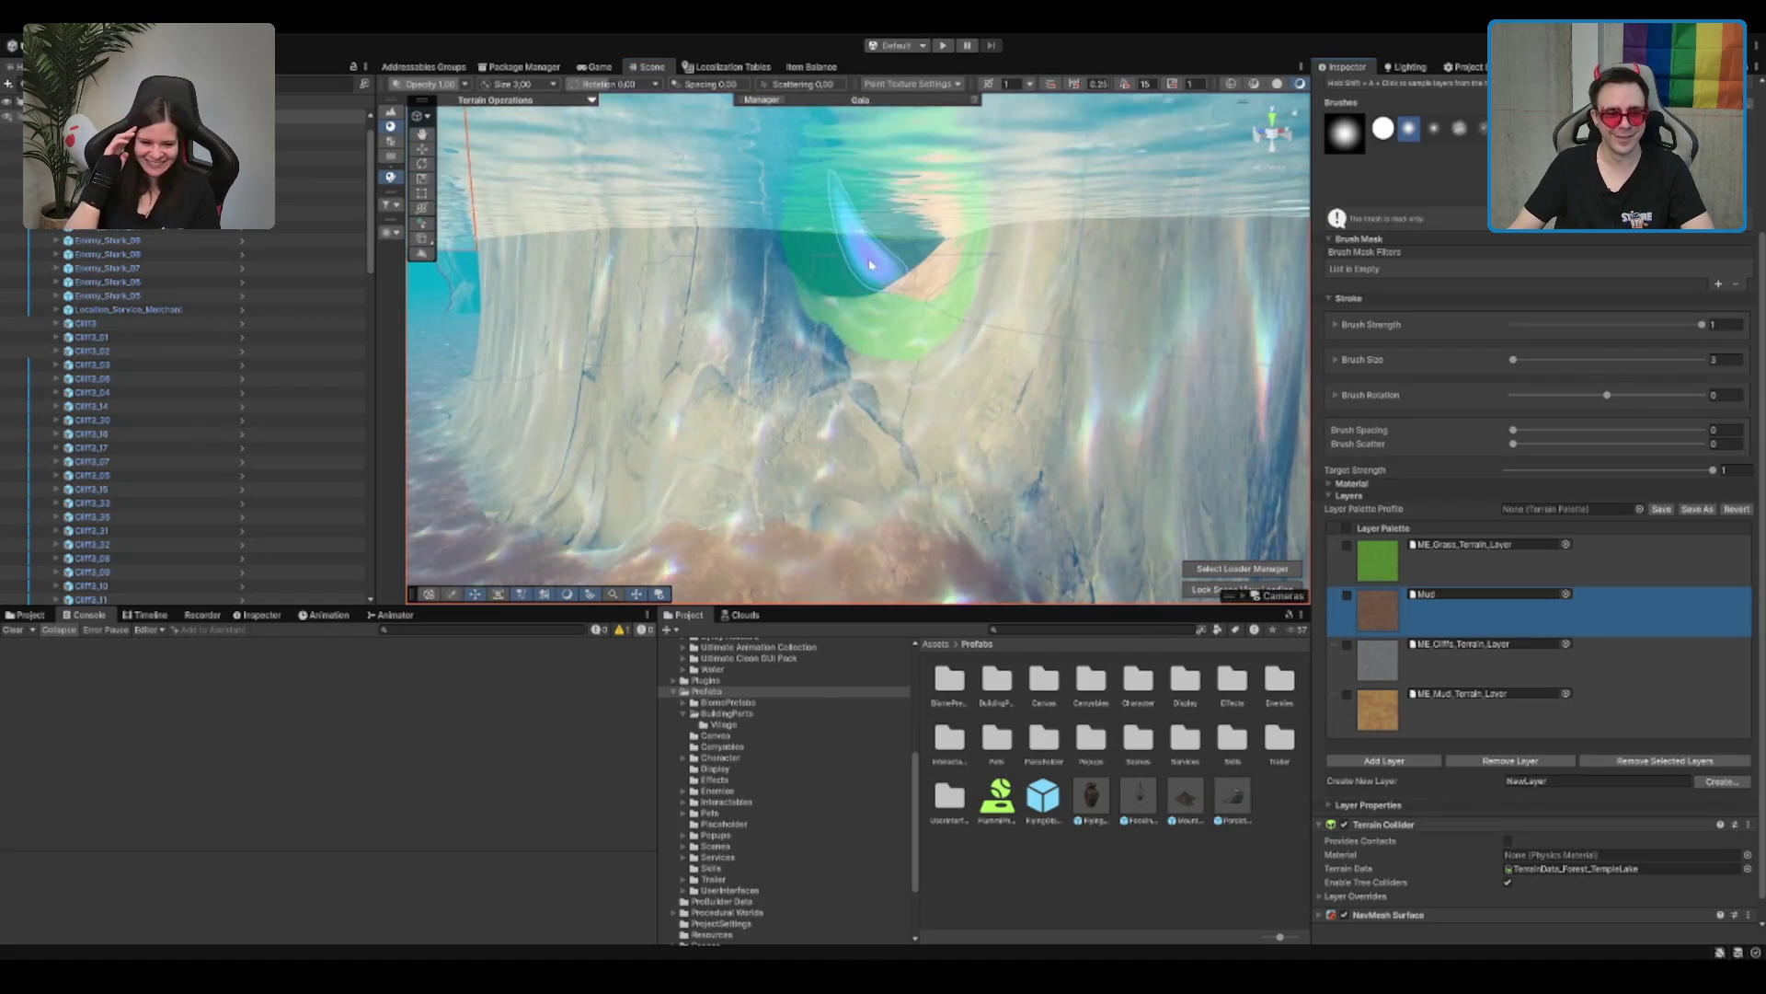
pyautogui.moveTo(869, 262); pyautogui.dragTo(859, 318)
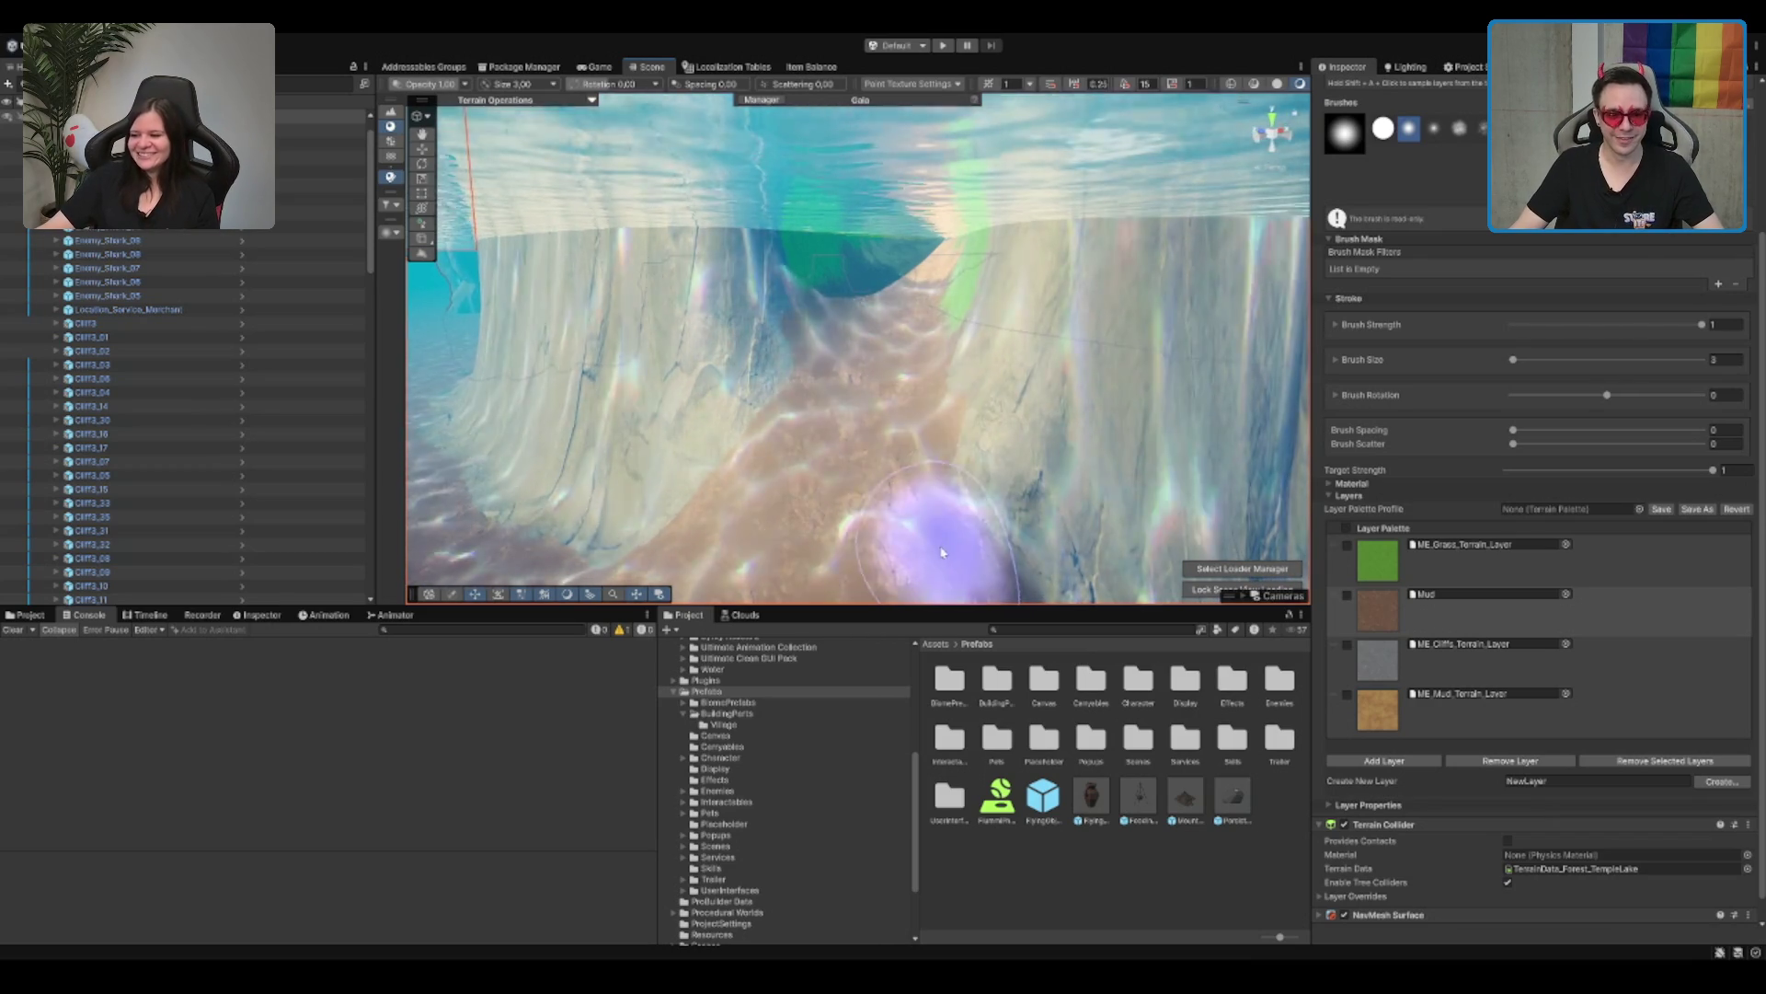
pyautogui.scroll(-5, 788, 453)
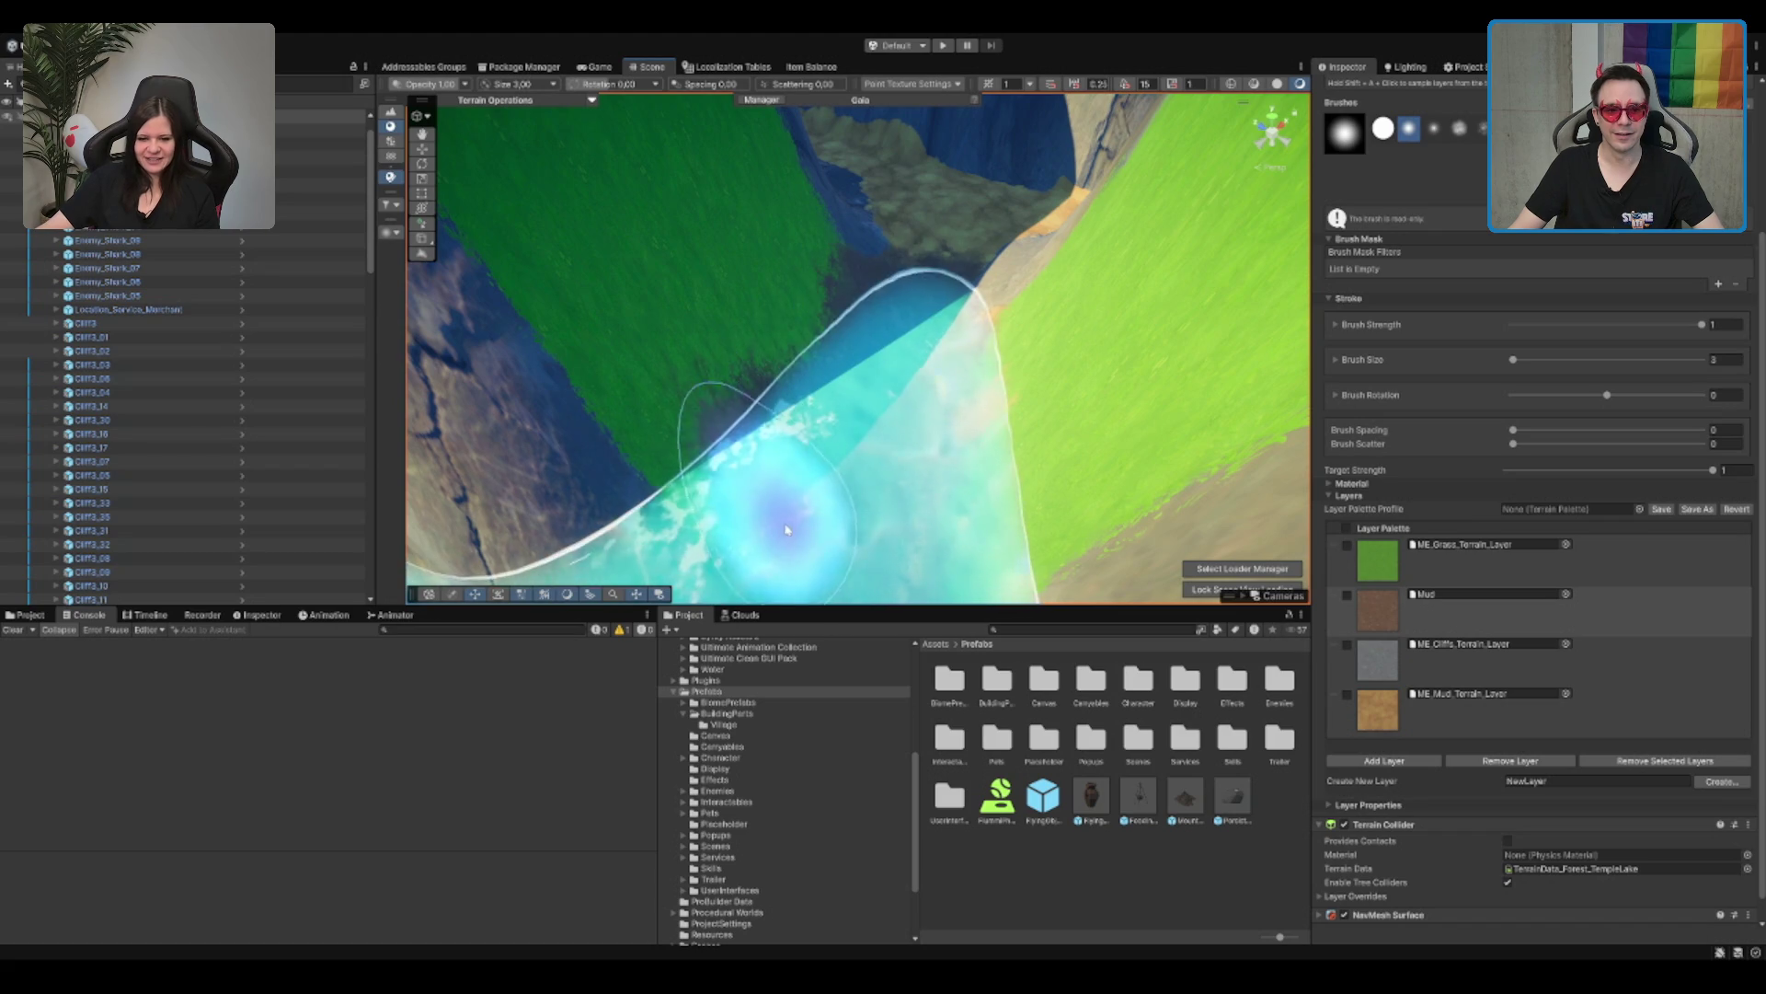
# Step: Choose ME_Cliffs_Terrain_Layer and survey the canyon cliffs beside the lake
pyautogui.click(1472, 658)
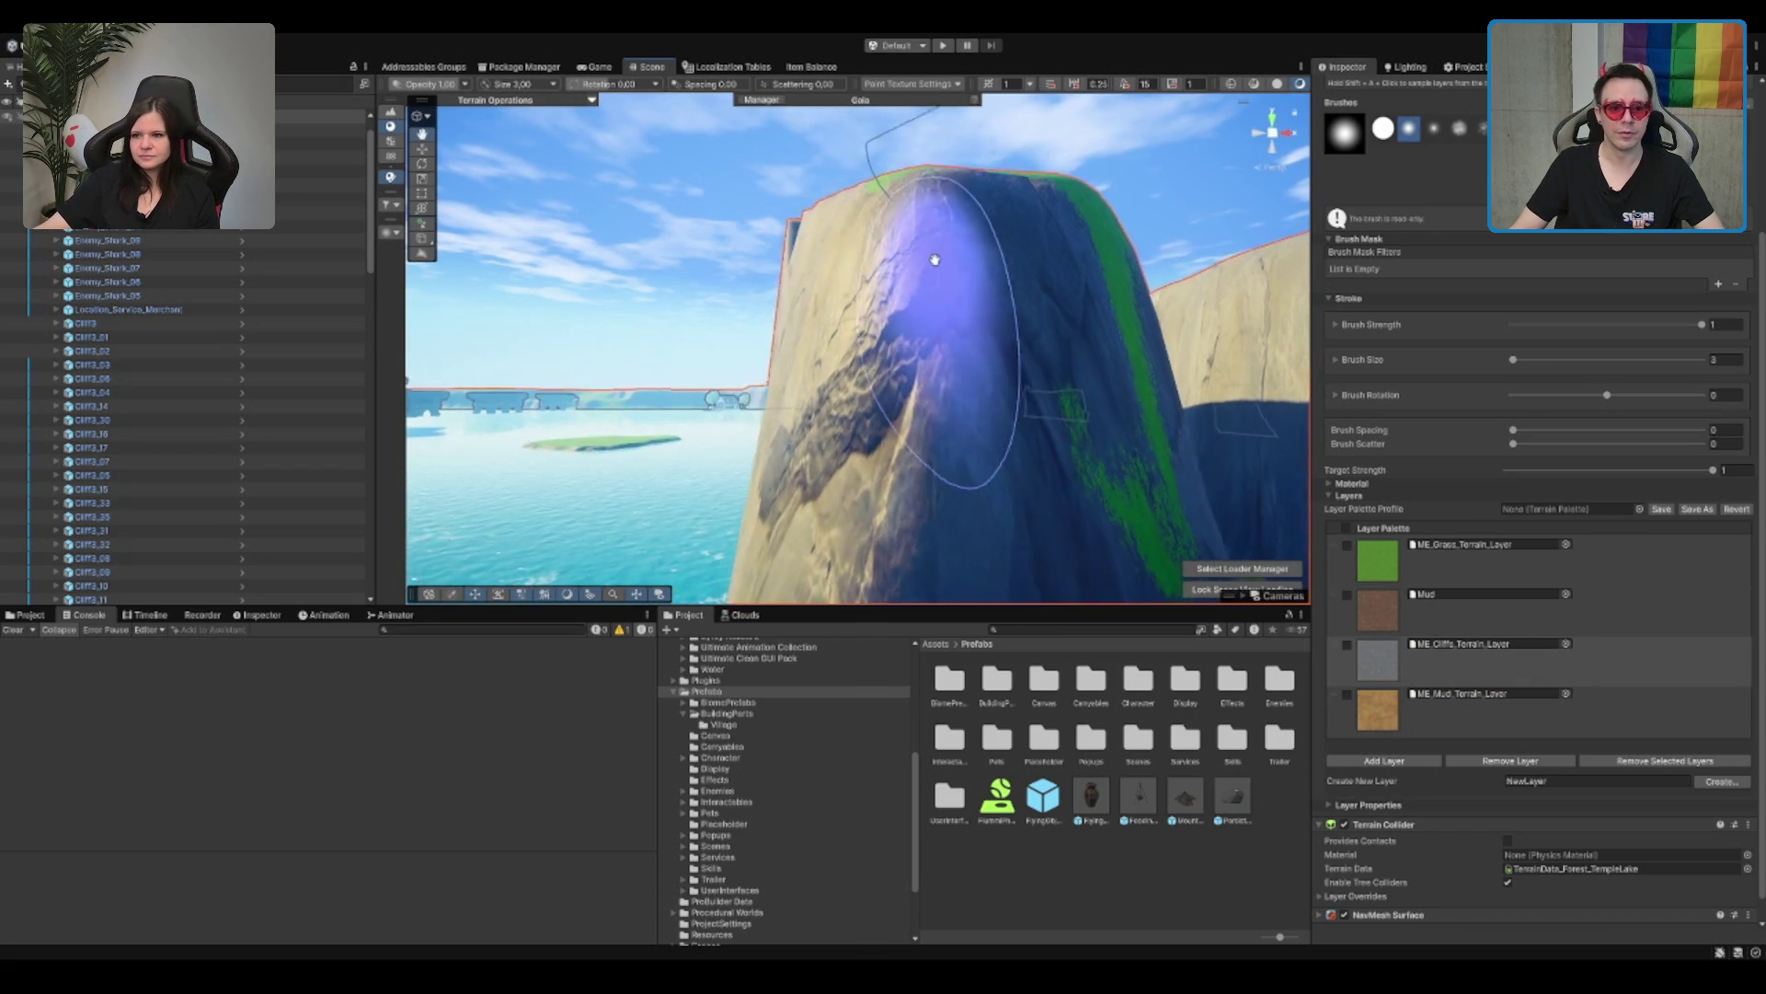
pyautogui.scroll(-3, 932, 258)
pyautogui.moveTo(1064, 375)
pyautogui.mouseDown()
pyautogui.moveTo(651, 276)
pyautogui.moveTo(465, 322)
pyautogui.mouseUp()
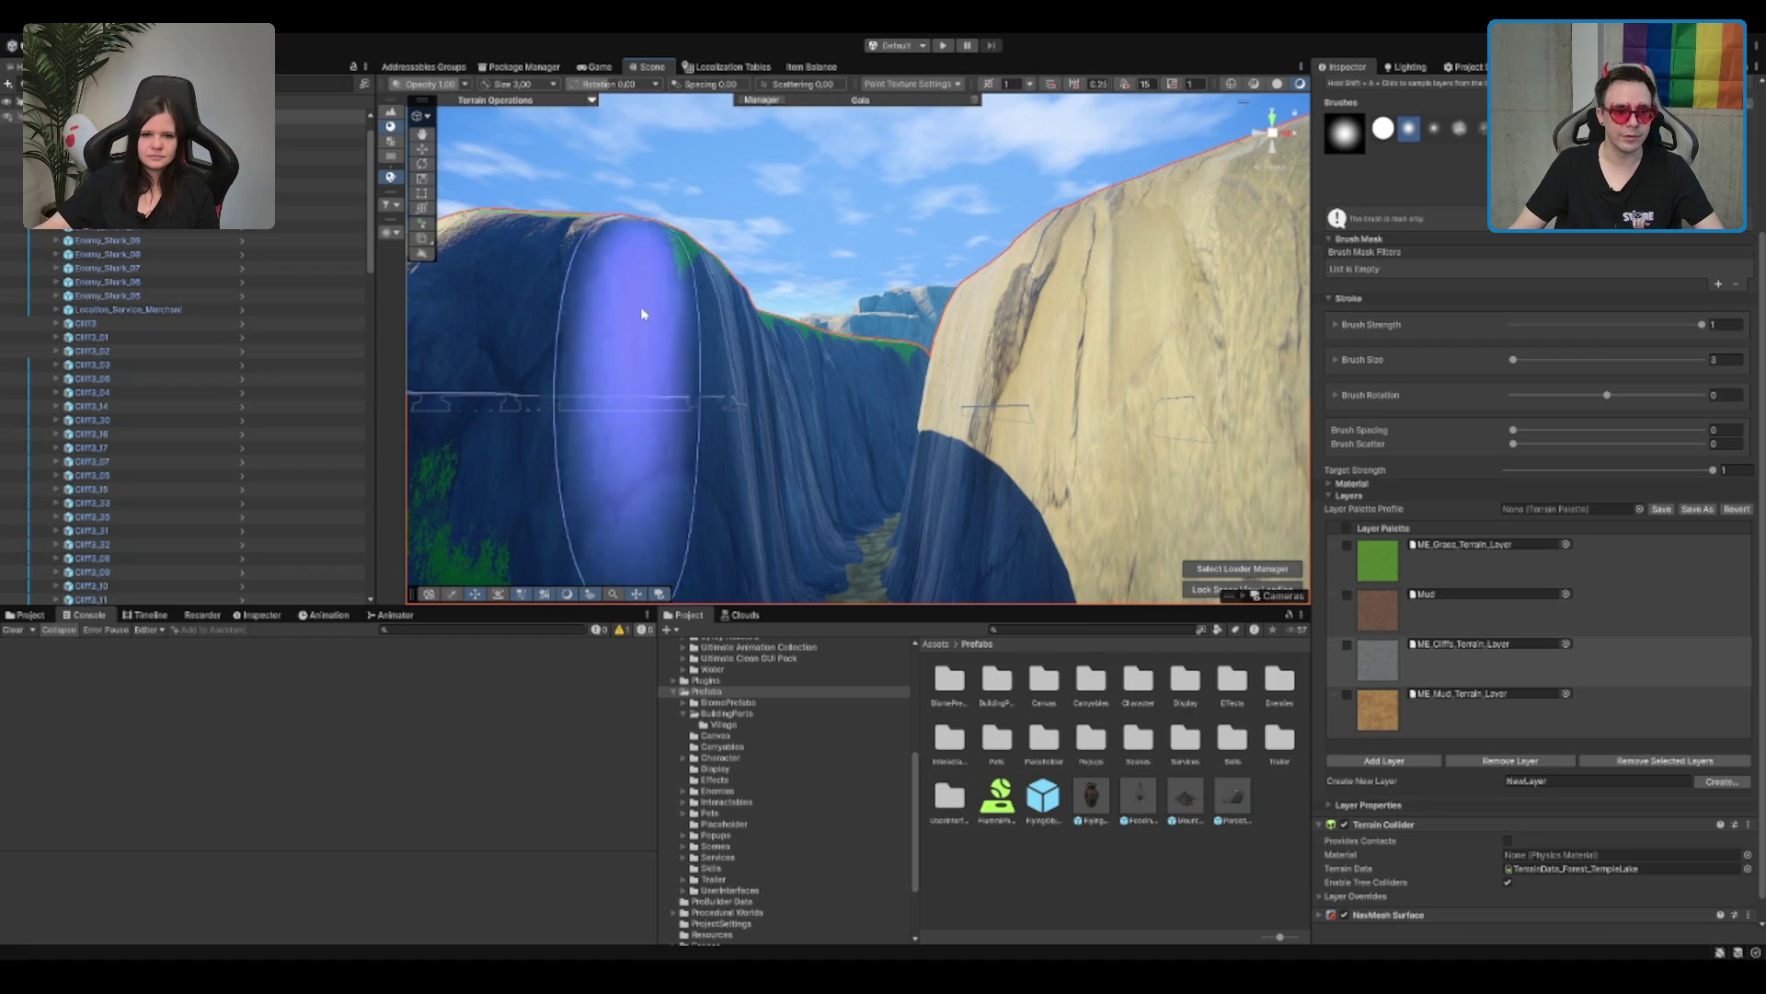
pyautogui.moveTo(678, 315)
pyautogui.mouseDown()
pyautogui.moveTo(632, 378)
pyautogui.moveTo(702, 362)
pyautogui.moveTo(869, 443)
pyautogui.mouseUp()
pyautogui.scroll(-5, 870, 443)
pyautogui.scroll(3, 821, 345)
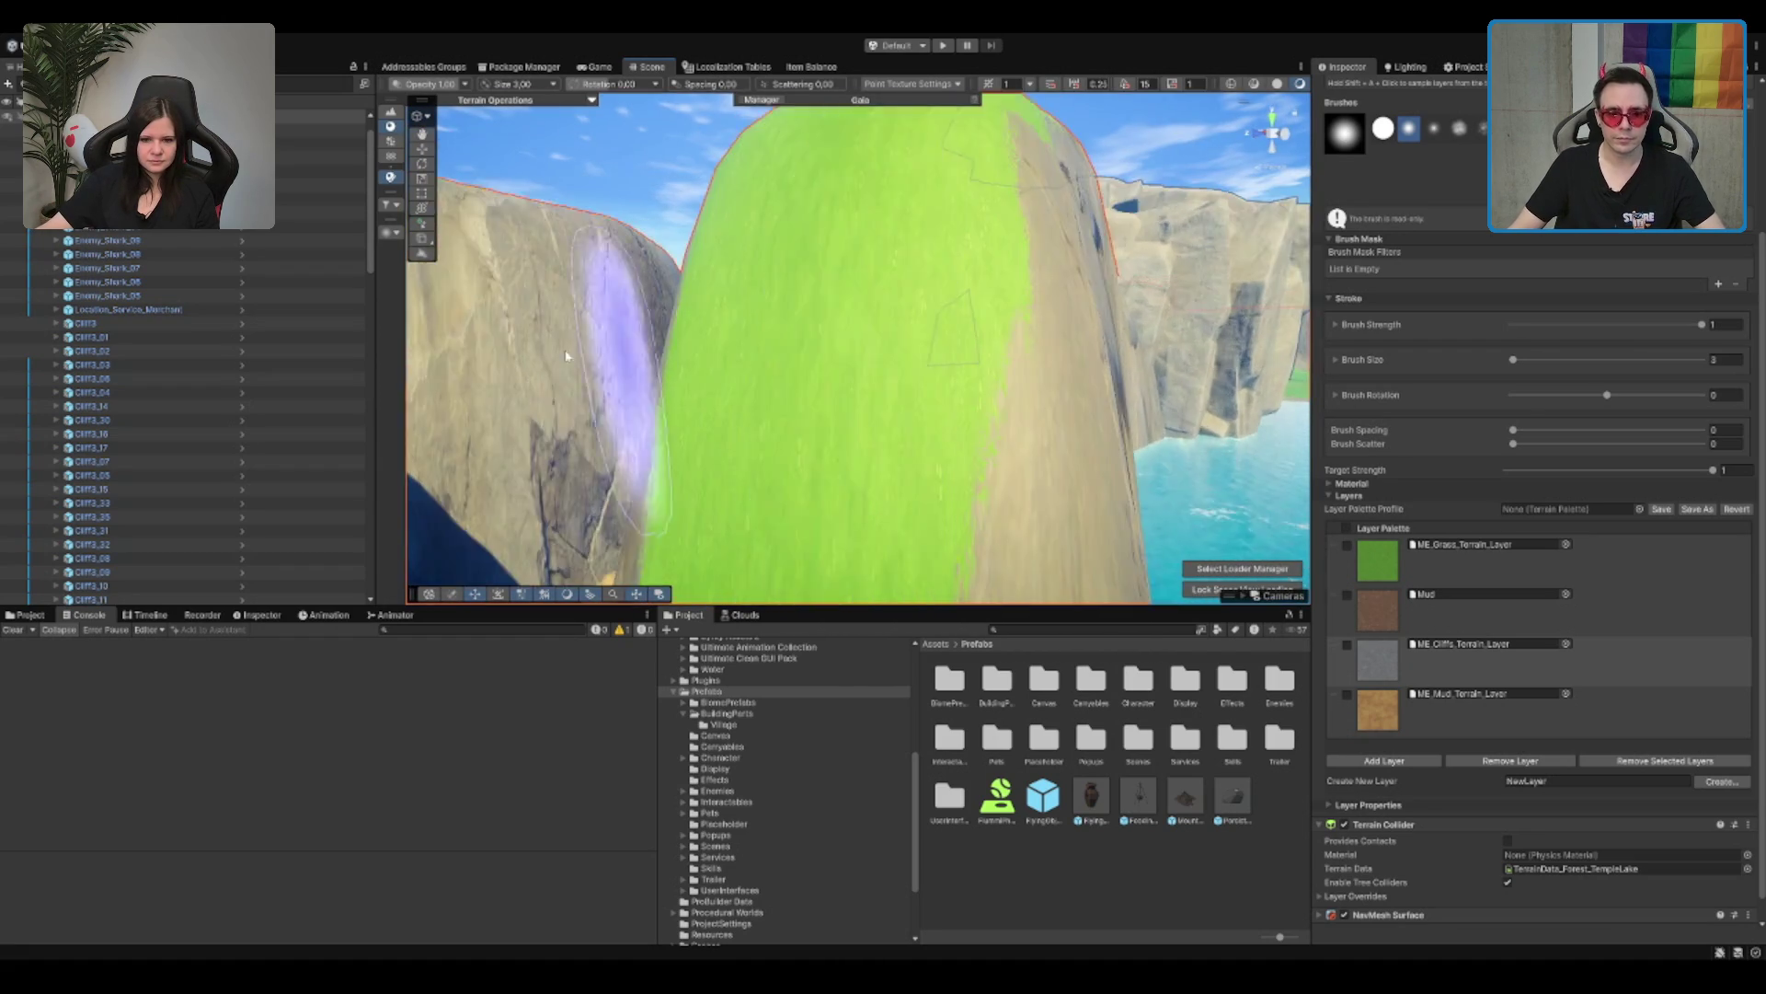
pyautogui.moveTo(821, 346); pyautogui.dragTo(762, 420)
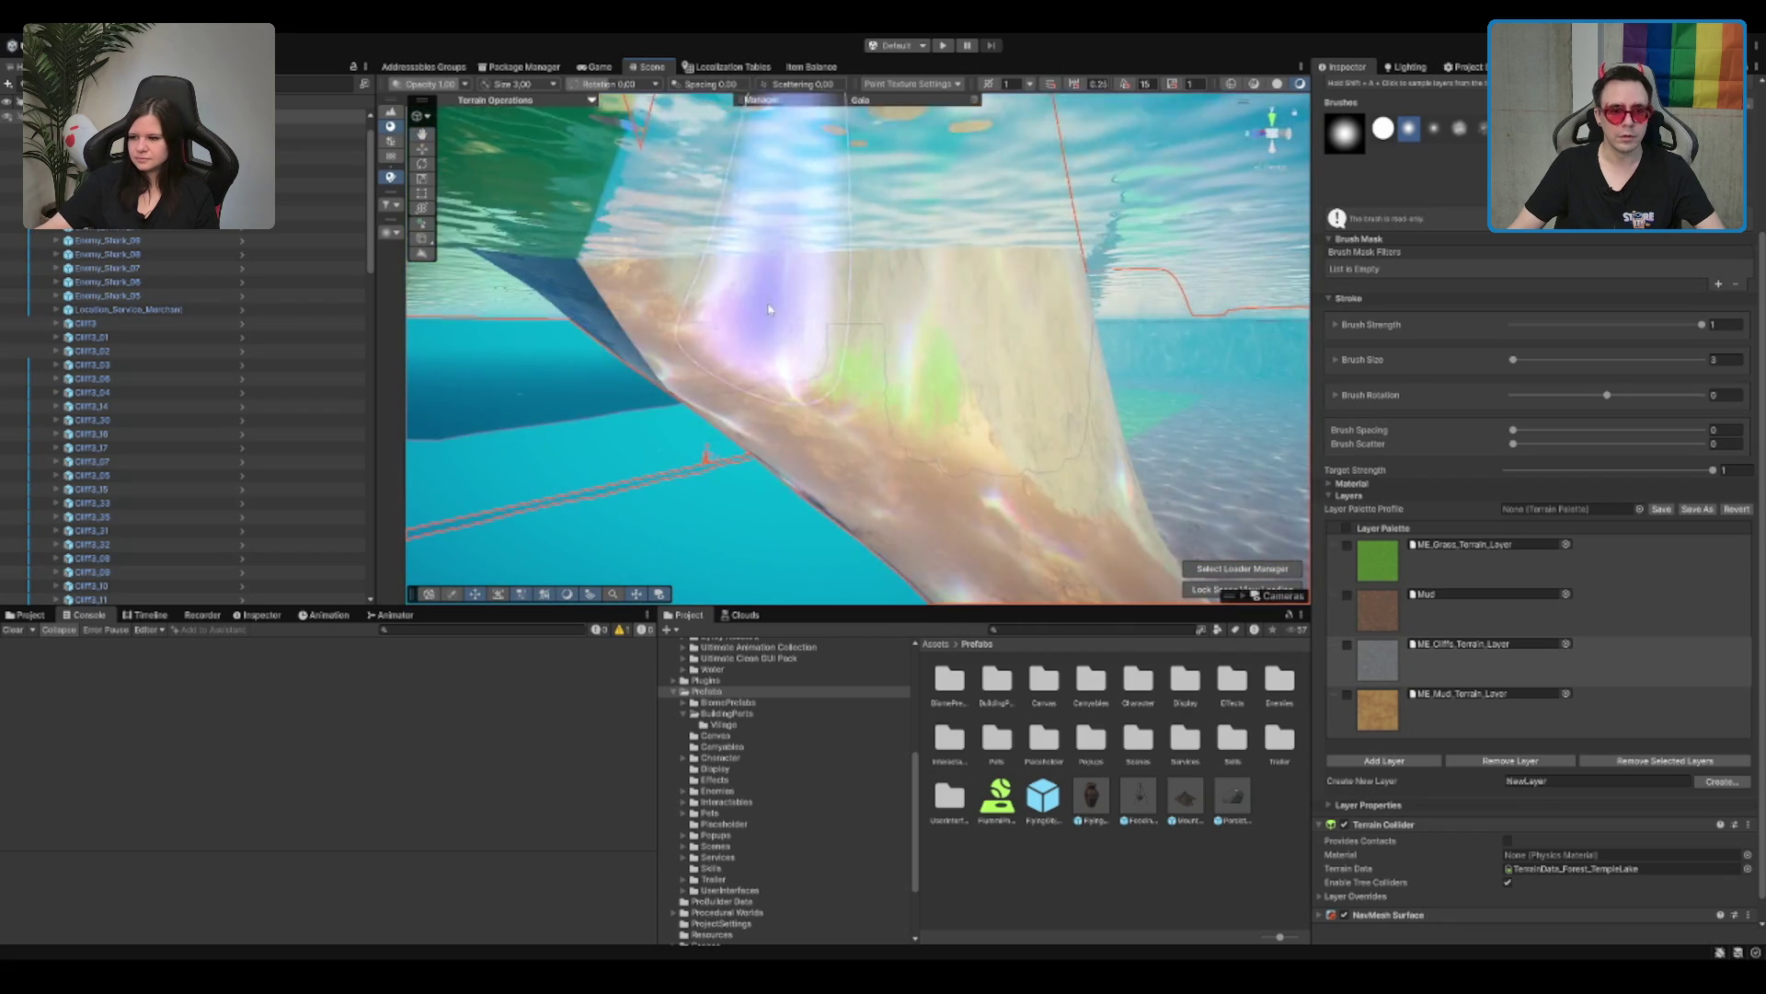
pyautogui.moveTo(995, 305); pyautogui.dragTo(405, 370)
pyautogui.moveTo(1114, 397)
pyautogui.mouseDown()
pyautogui.moveTo(887, 445)
pyautogui.moveTo(1012, 460)
pyautogui.mouseUp()
# Step: Switch back to the Mud layer, orbit low across the water, and select the left cliff rock
pyautogui.click(1561, 648)
pyautogui.click(1561, 609)
pyautogui.moveTo(907, 335)
pyautogui.mouseDown()
pyautogui.moveTo(1006, 374)
pyautogui.moveTo(946, 346)
pyautogui.moveTo(950, 297)
pyautogui.moveTo(1016, 371)
pyautogui.mouseUp()
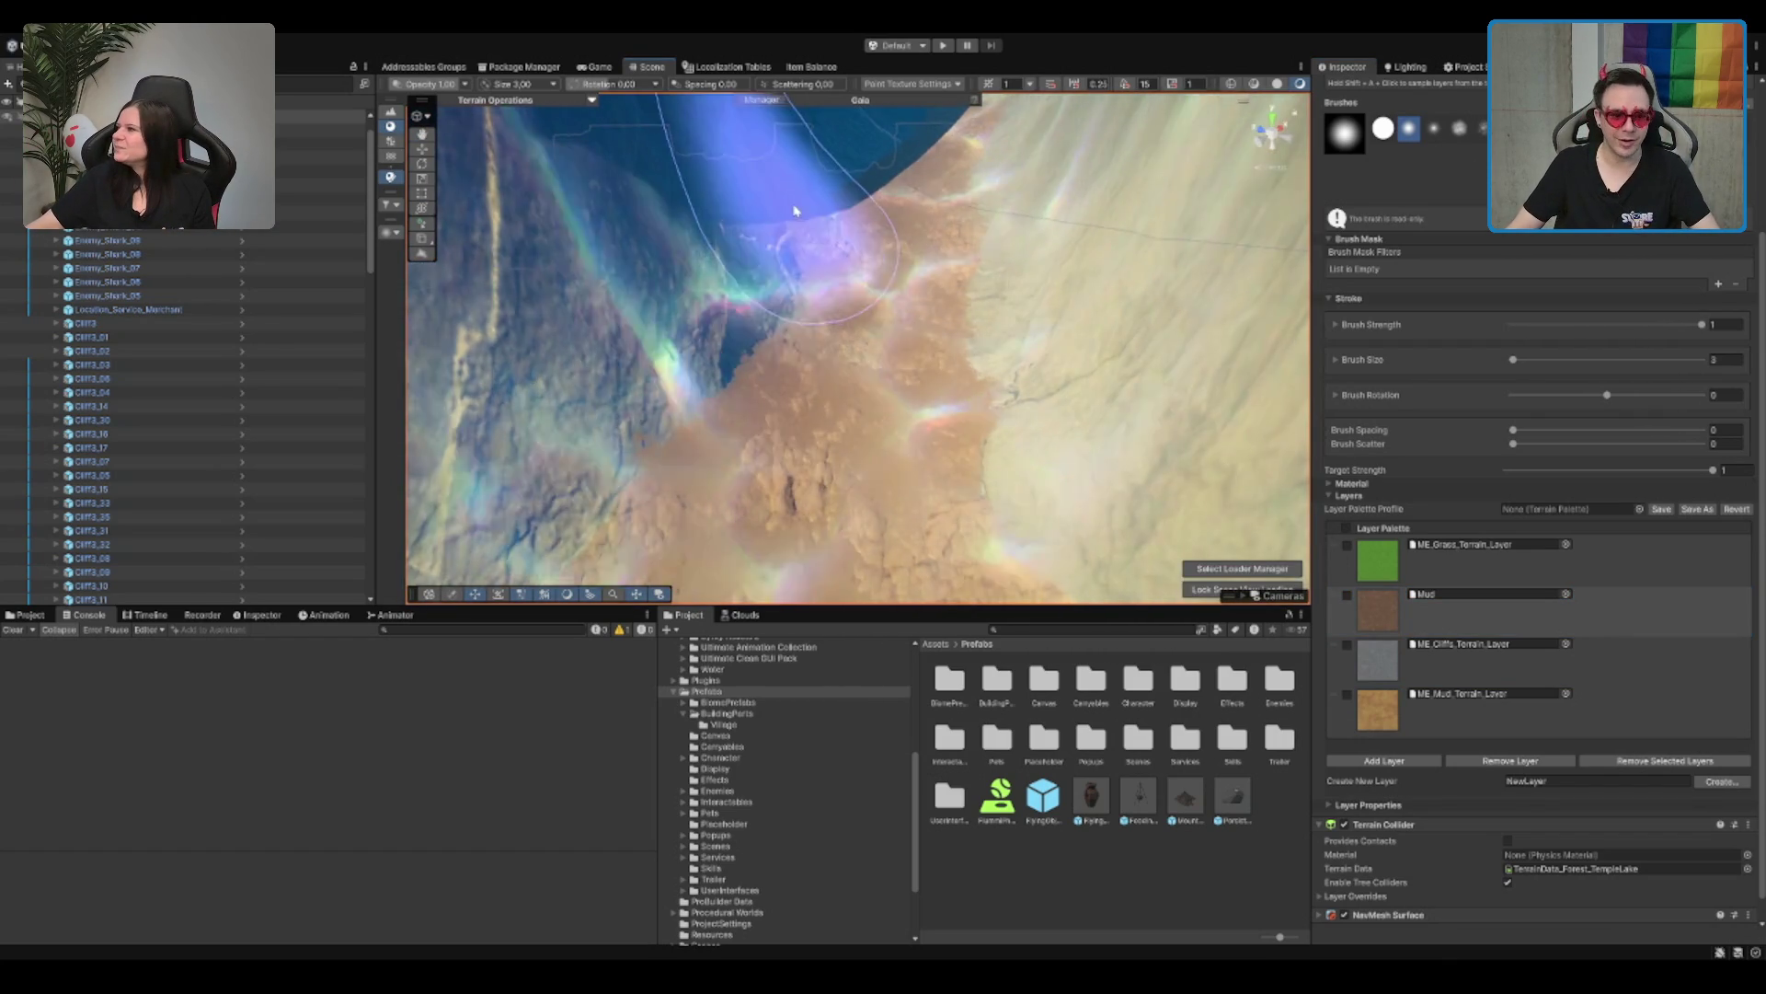
pyautogui.scroll(5, 791, 211)
pyautogui.scroll(-5, 974, 316)
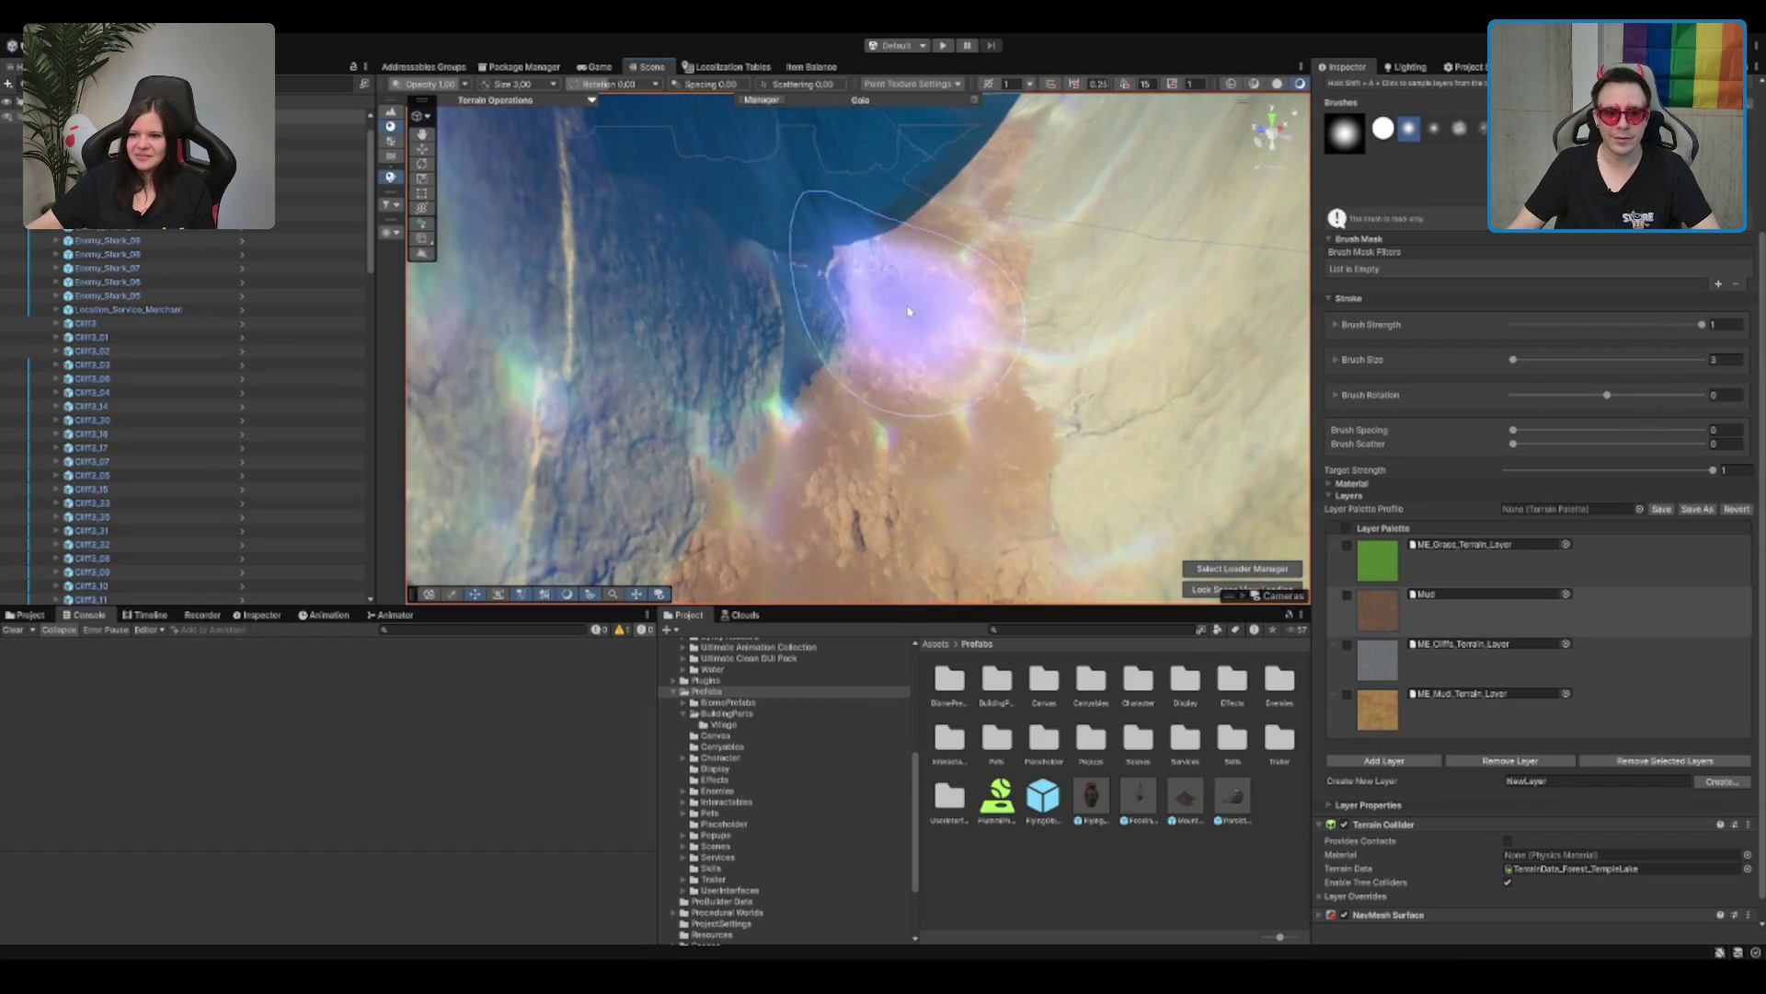
pyautogui.moveTo(954, 277)
pyautogui.mouseDown()
pyautogui.moveTo(902, 501)
pyautogui.moveTo(906, 391)
pyautogui.mouseUp()
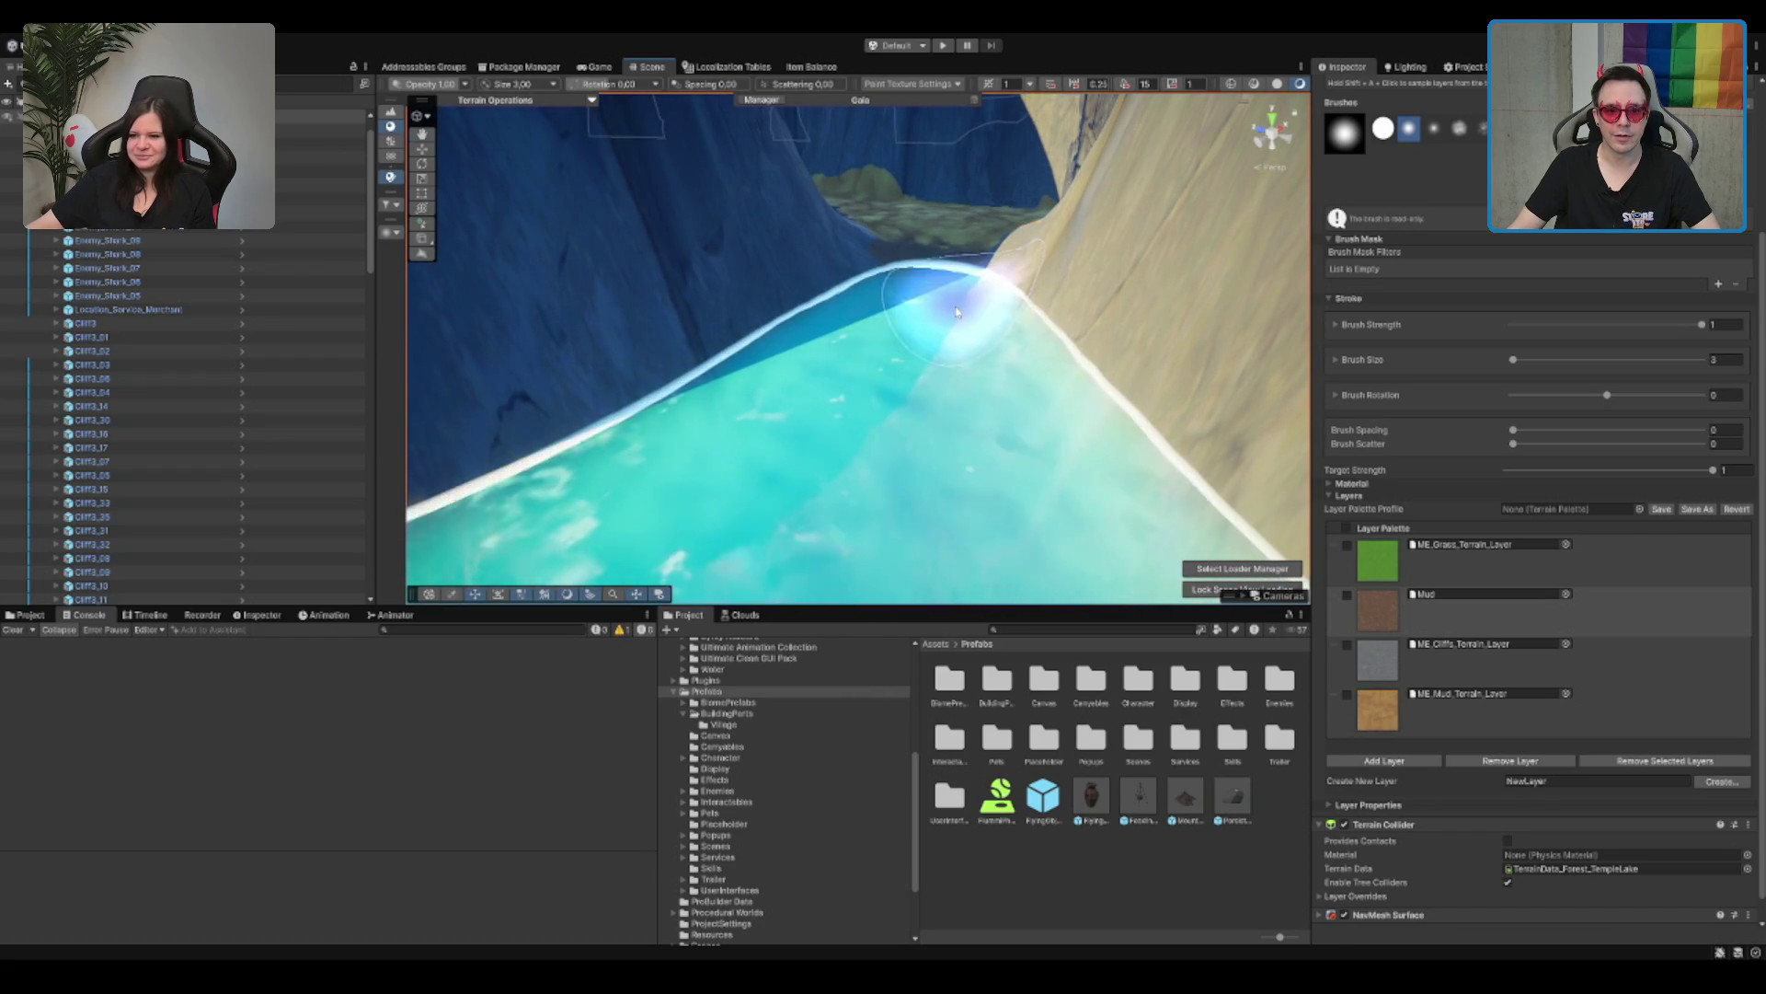
pyautogui.scroll(5, 960, 302)
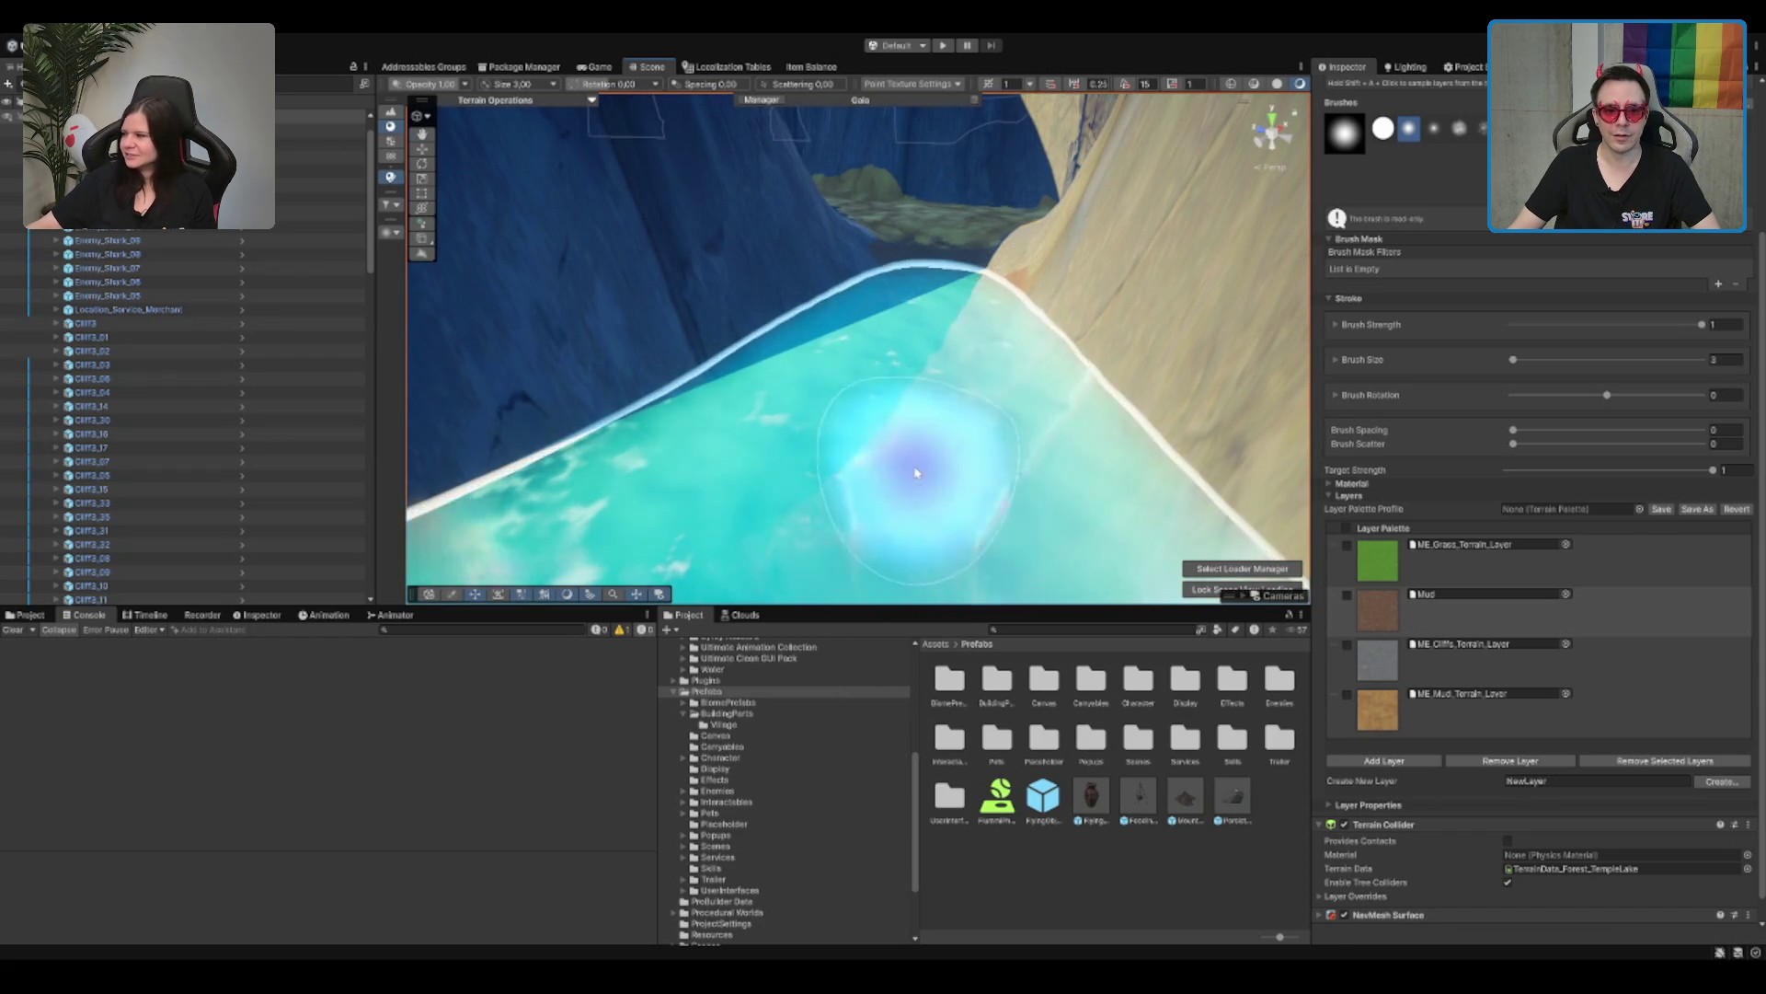
pyautogui.scroll(3, 961, 348)
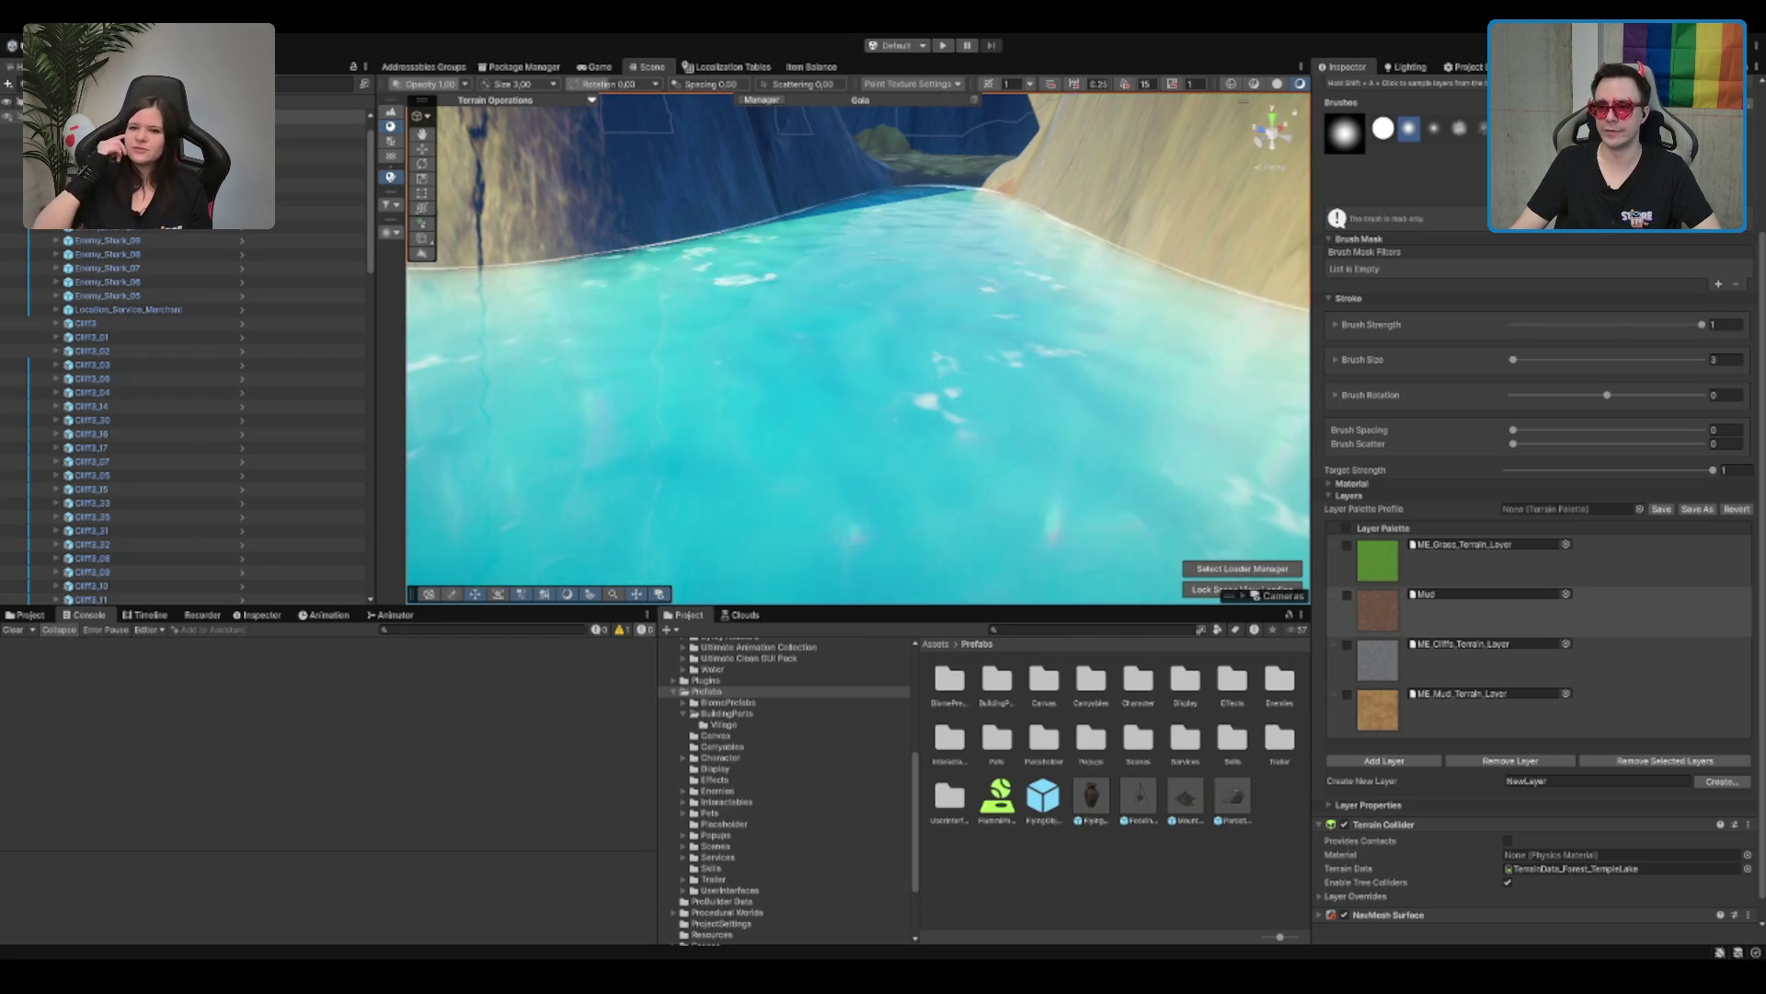
pyautogui.scroll(-10, 858, 350)
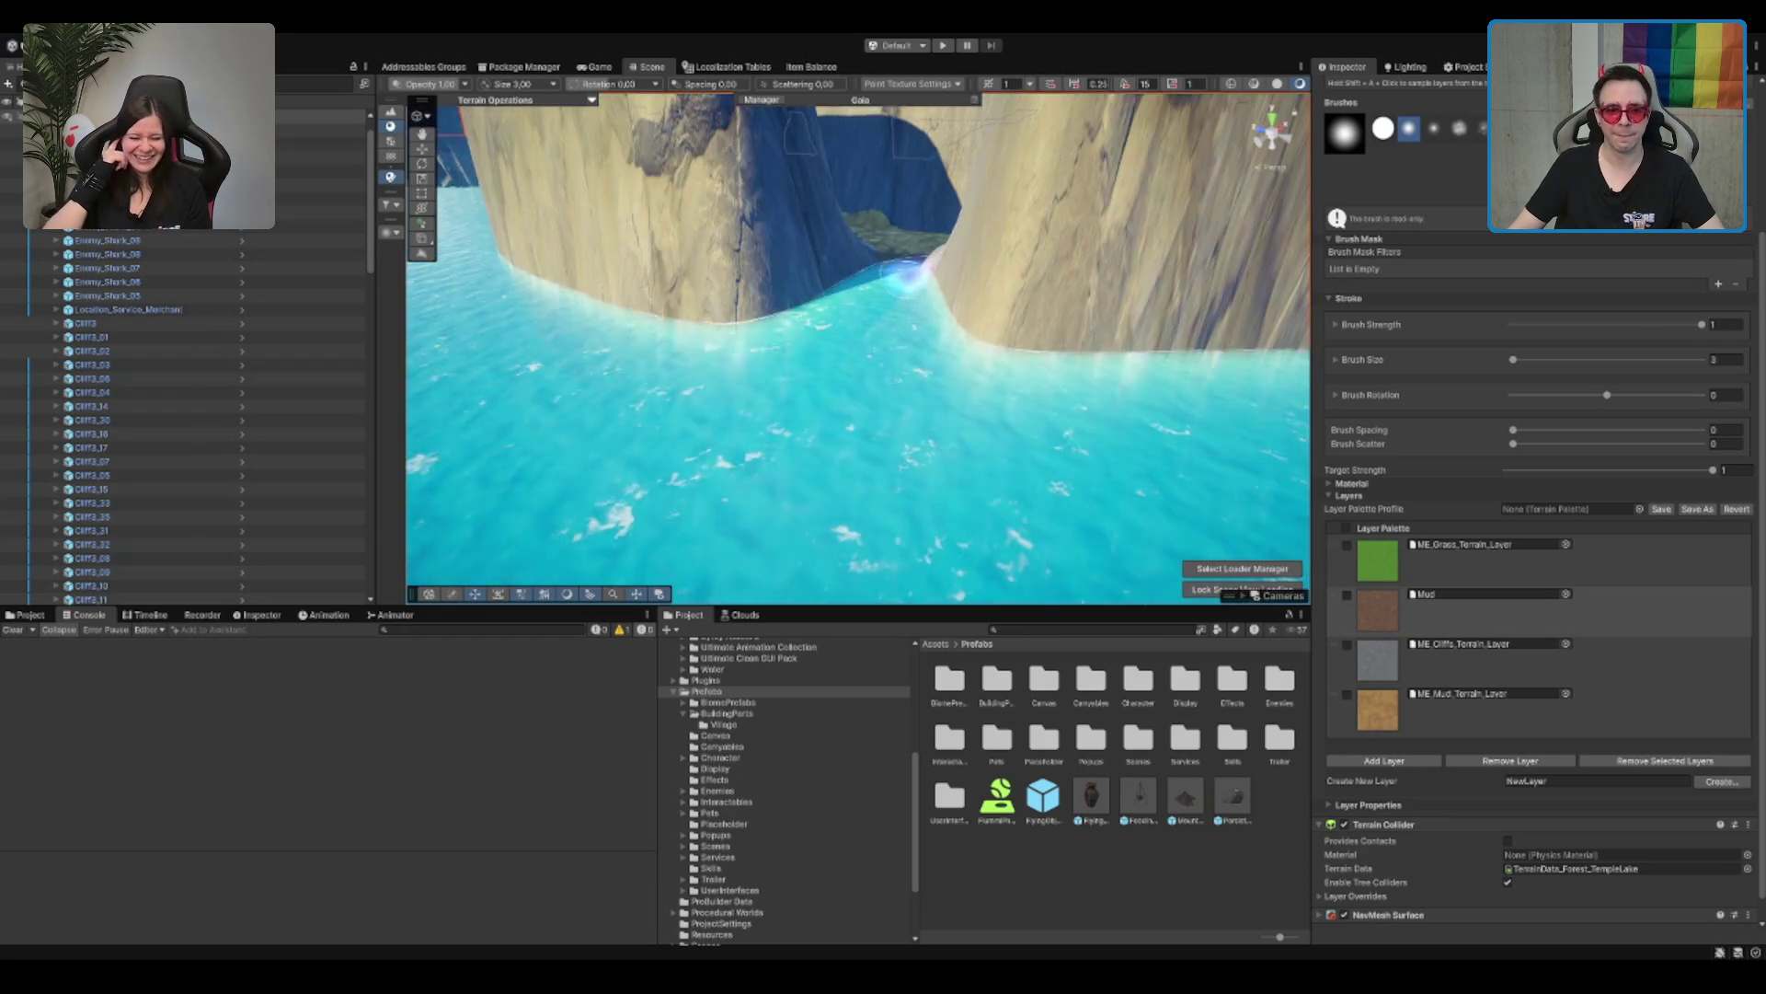
pyautogui.scroll(5, 870, 351)
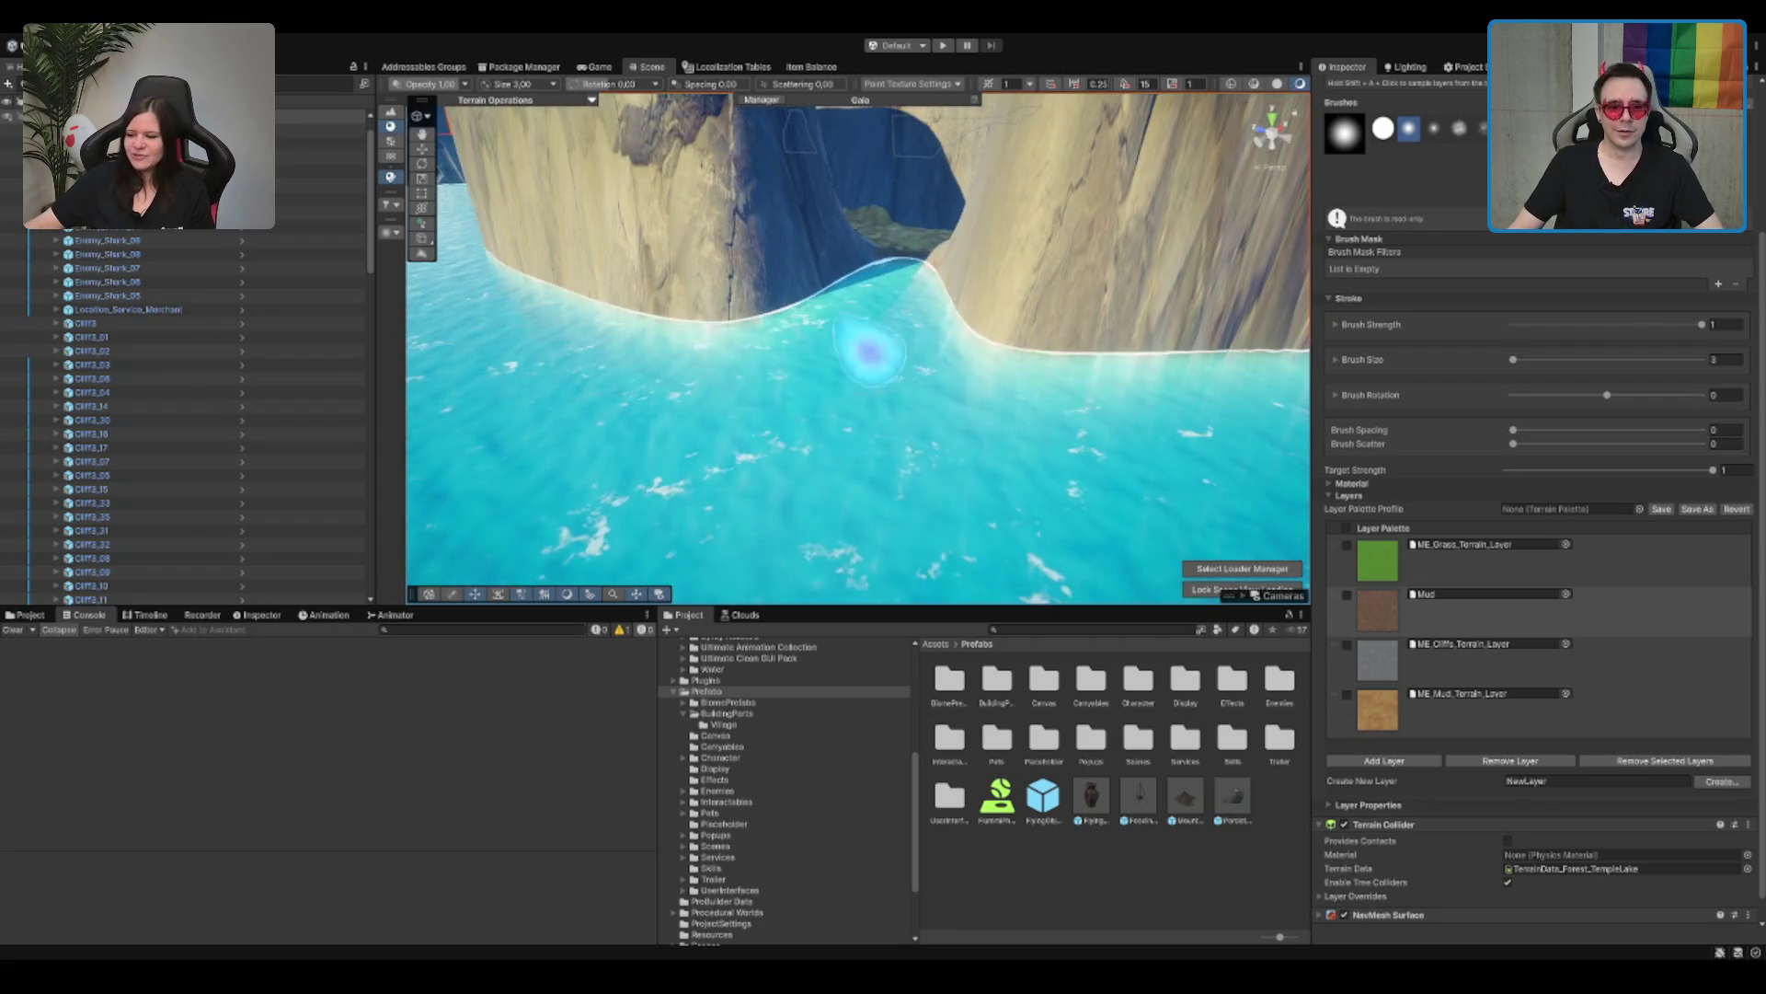
pyautogui.scroll(-10, 869, 351)
pyautogui.click(699, 267)
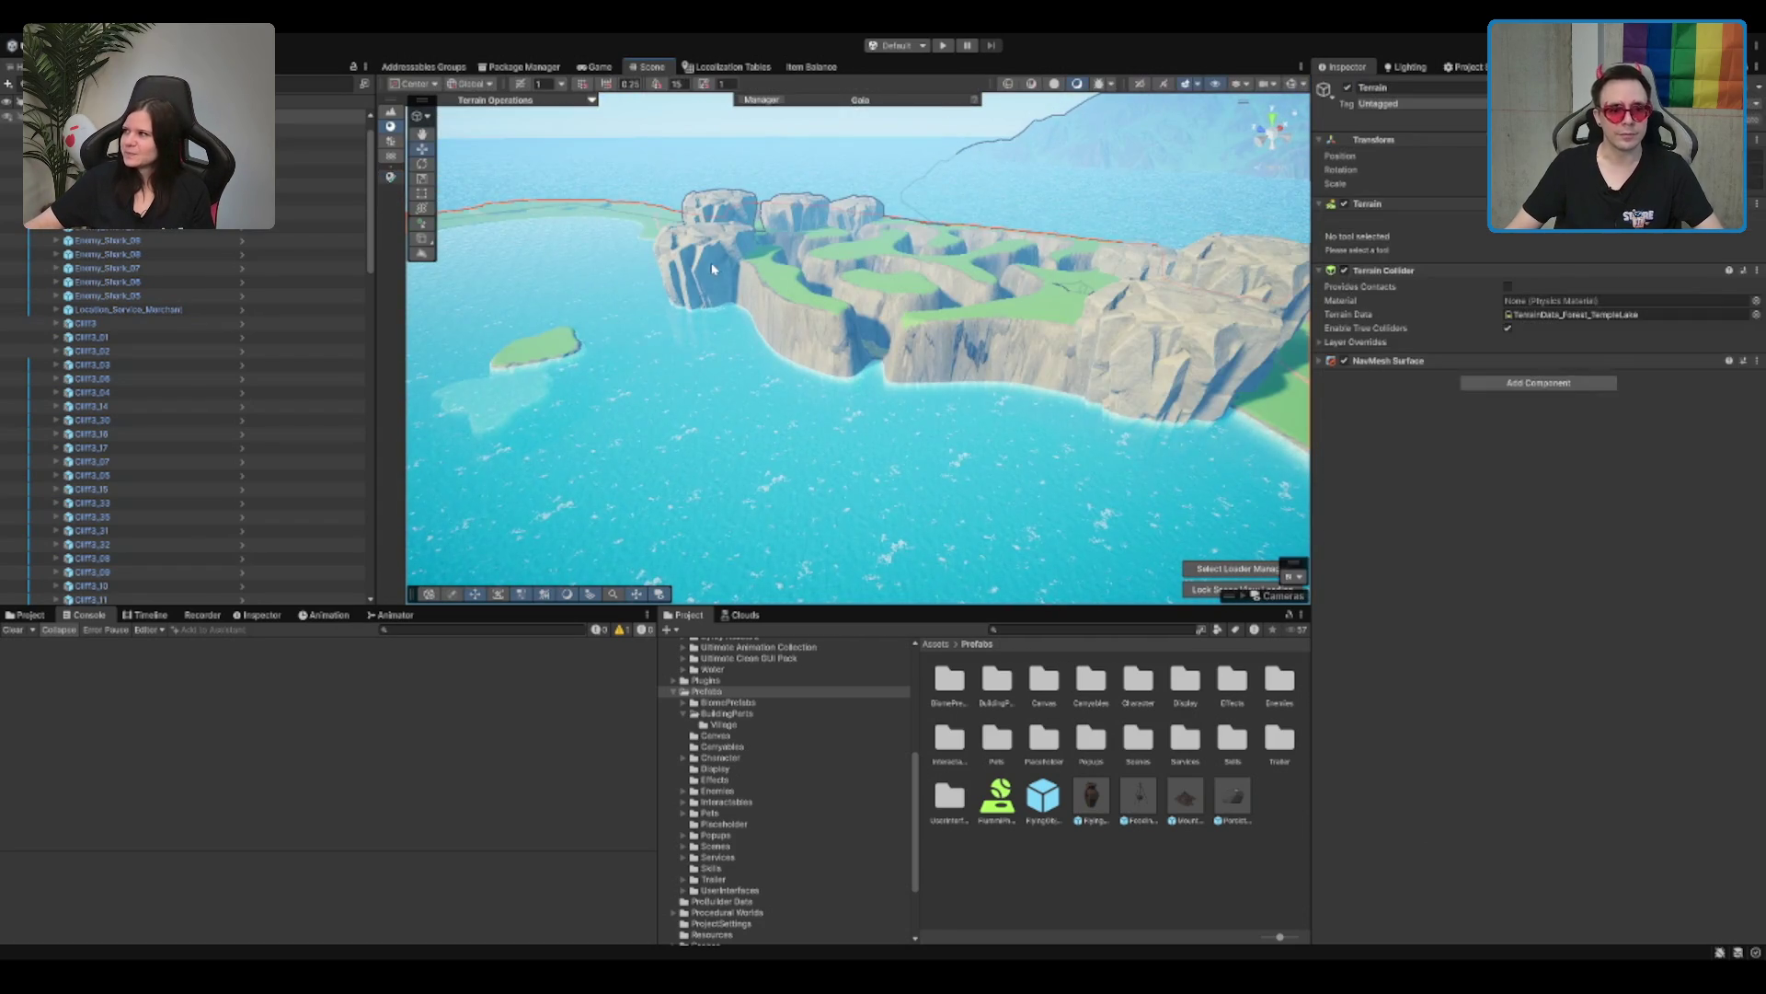
# Step: Move Cliff3_34 down and to the right, then rotate it around its vertical axis
pyautogui.scroll(5, 844, 349)
pyautogui.click(724, 279)
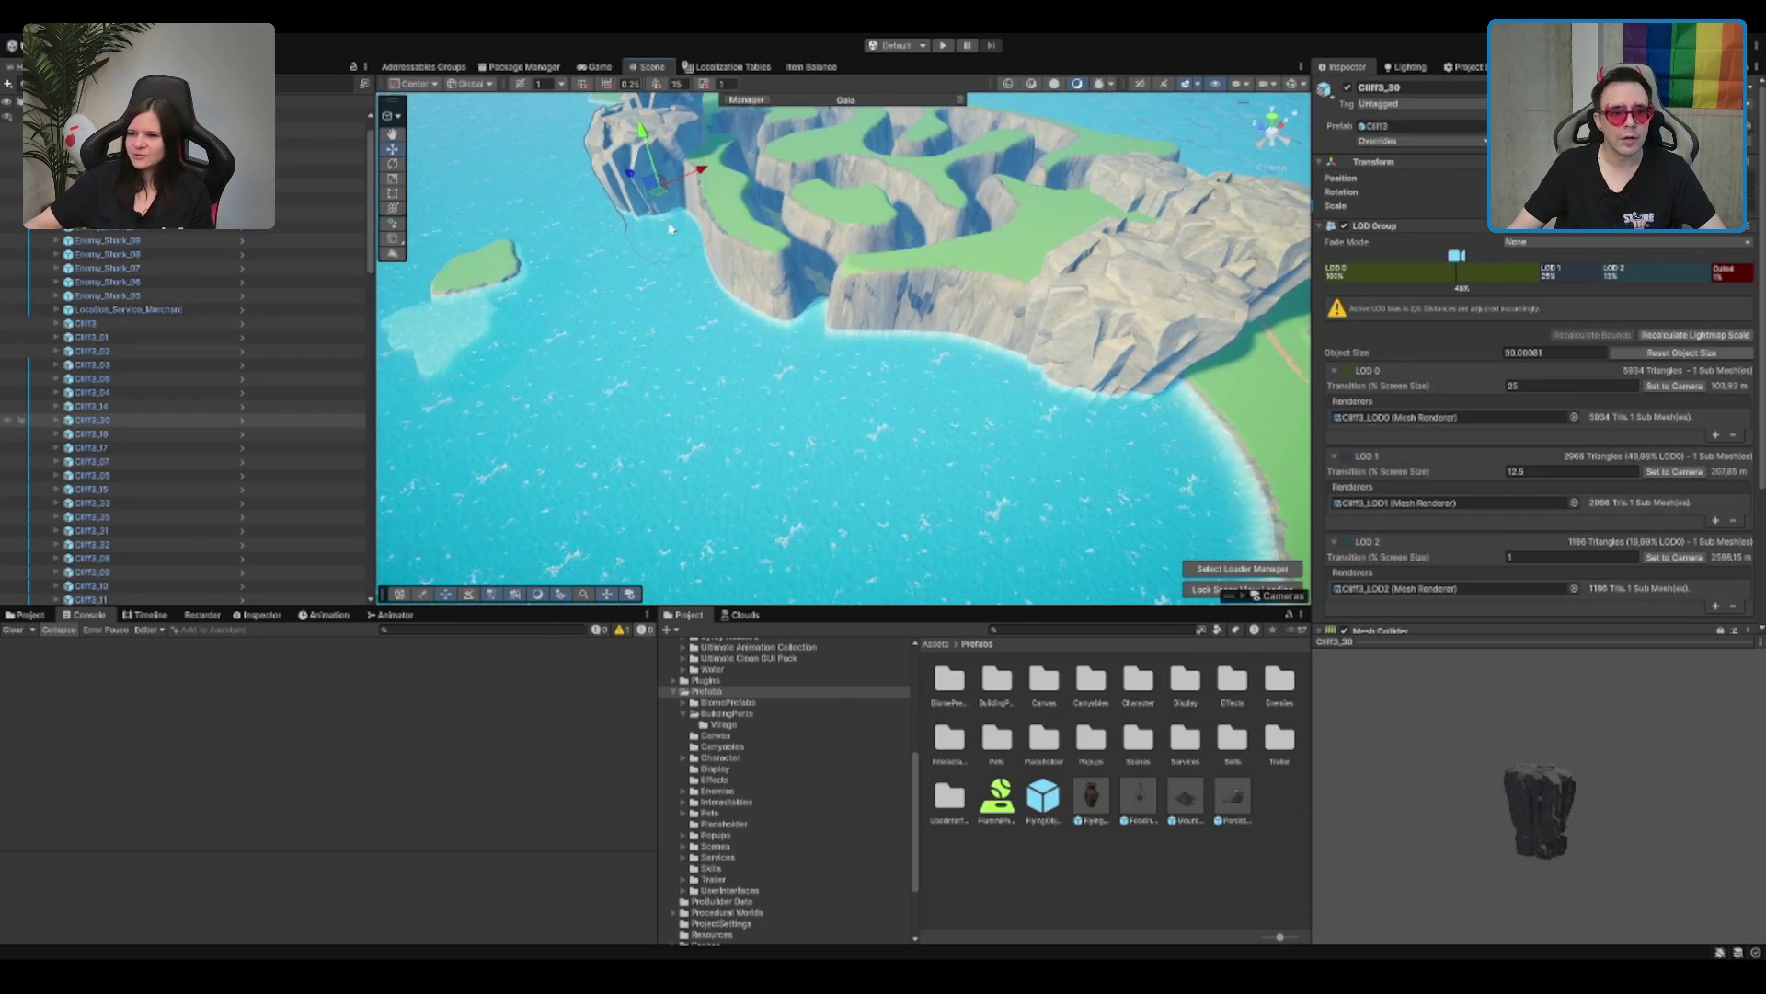
pyautogui.moveTo(724, 280); pyautogui.dragTo(745, 332)
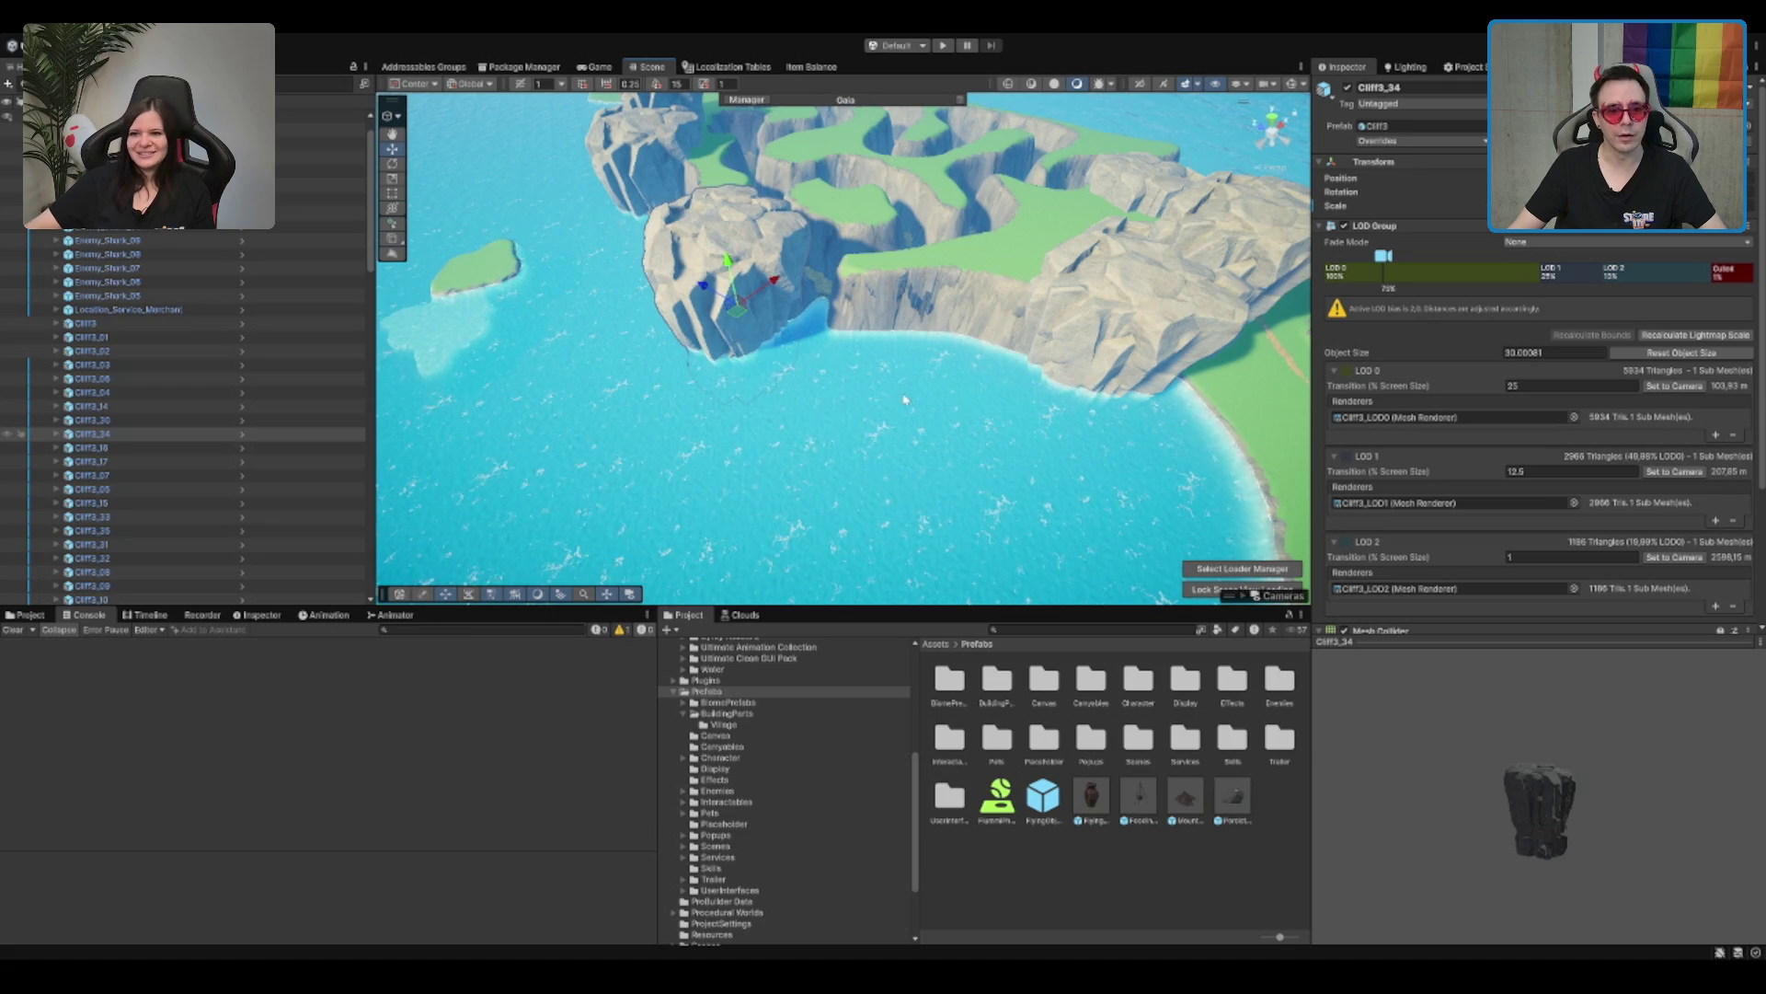
pyautogui.scroll(5, 741, 333)
pyautogui.scroll(-5, 810, 265)
pyautogui.press('e')
pyautogui.moveTo(747, 317); pyautogui.dragTo(944, 307)
pyautogui.moveTo(763, 302)
pyautogui.mouseDown()
pyautogui.moveTo(727, 300)
pyautogui.moveTo(778, 355)
pyautogui.moveTo(775, 317)
pyautogui.mouseUp()
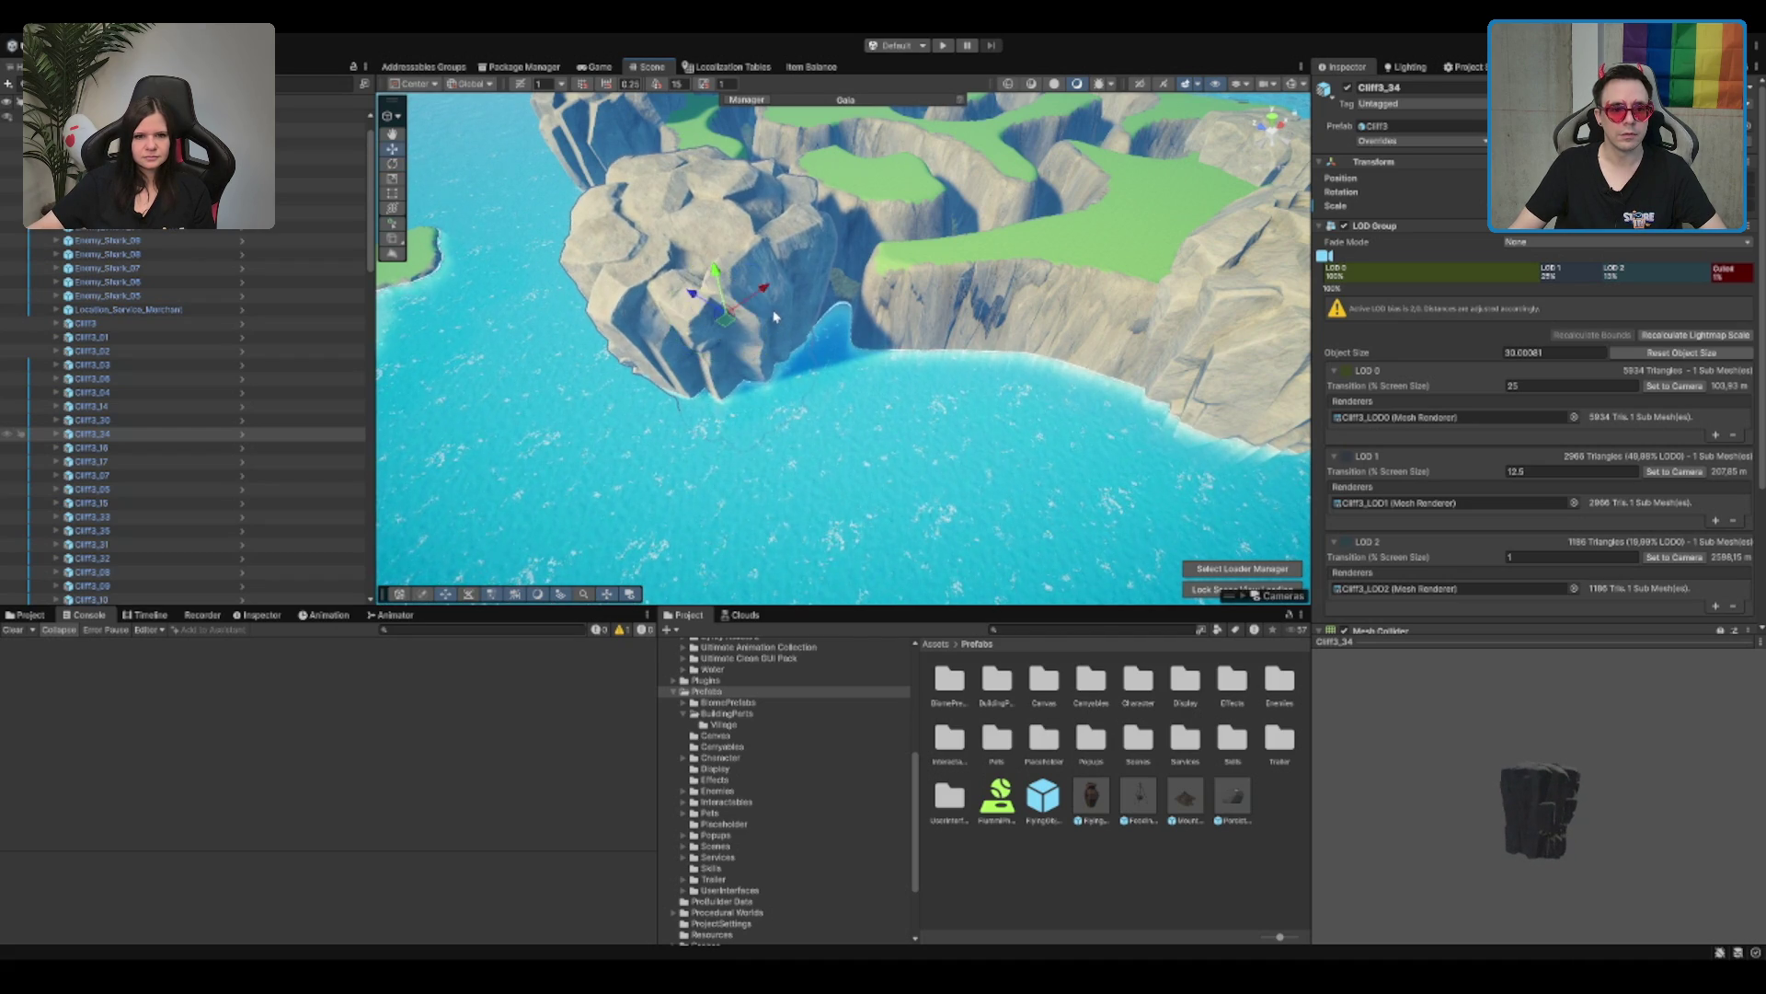
pyautogui.scroll(5, 803, 396)
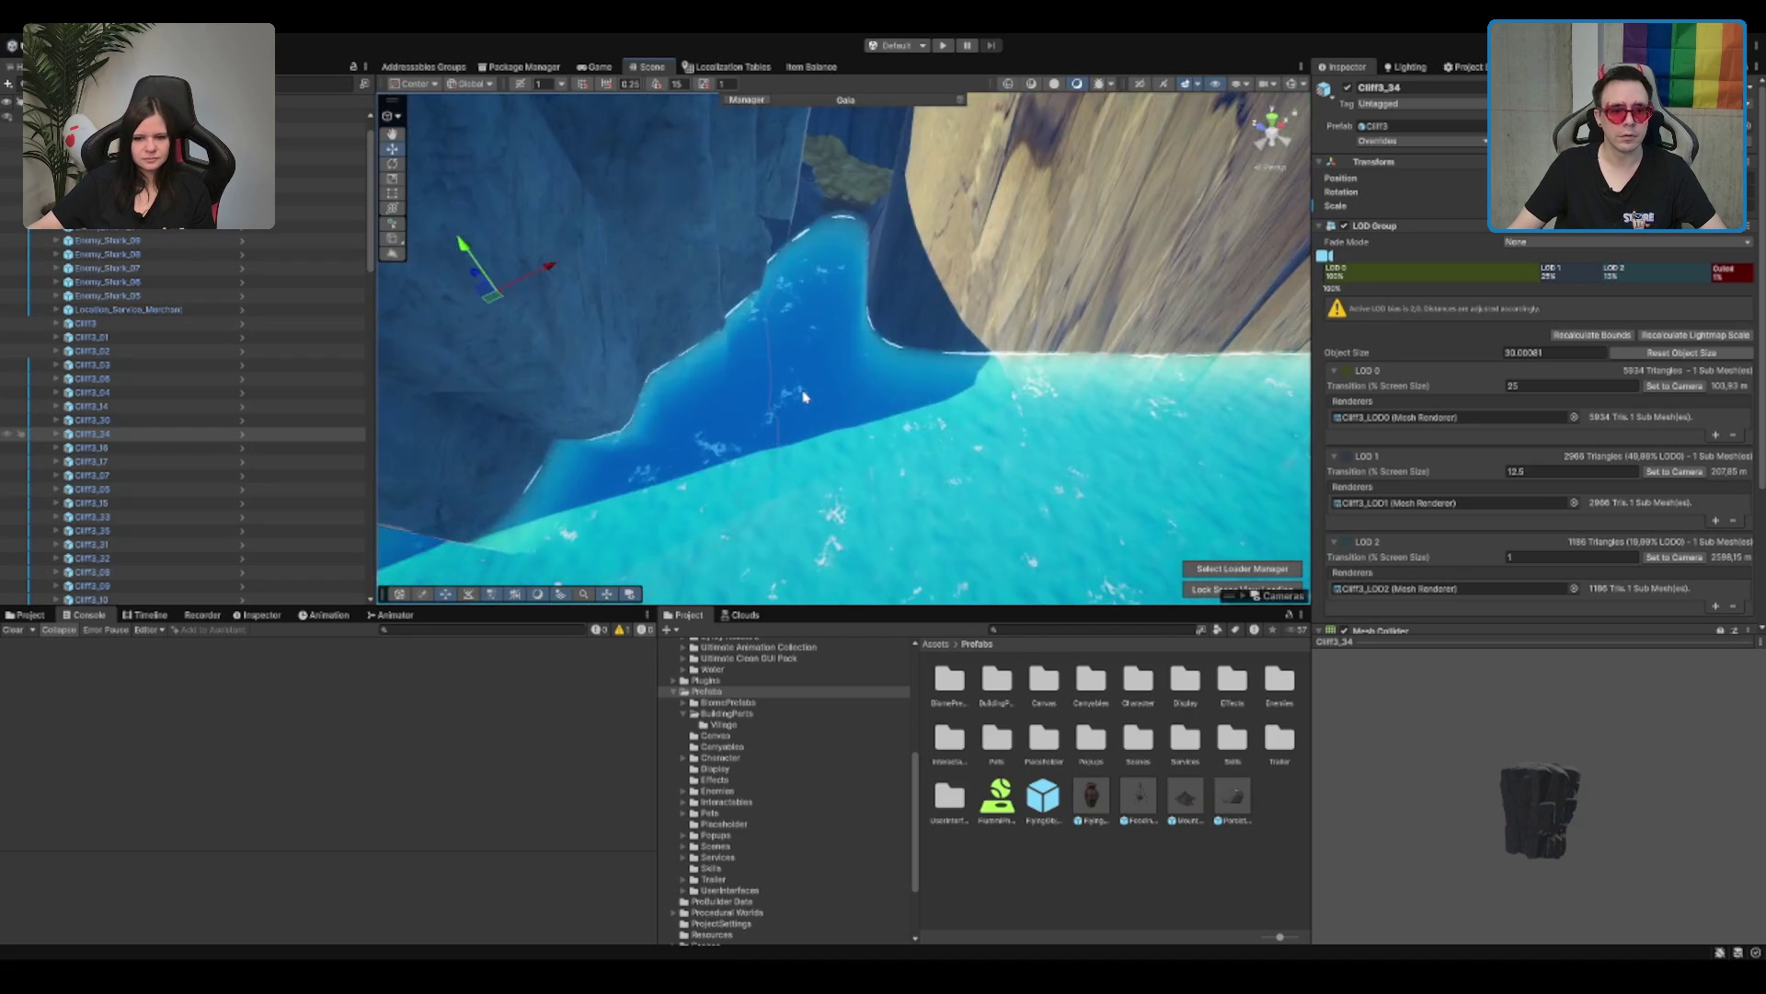
# Step: Select Cliff3_36 and inspect it at the waterline from several angles
pyautogui.moveTo(803, 396)
pyautogui.mouseDown()
pyautogui.moveTo(994, 243)
pyautogui.moveTo(713, 366)
pyautogui.moveTo(913, 394)
pyautogui.moveTo(815, 271)
pyautogui.mouseUp()
pyautogui.click(815, 272)
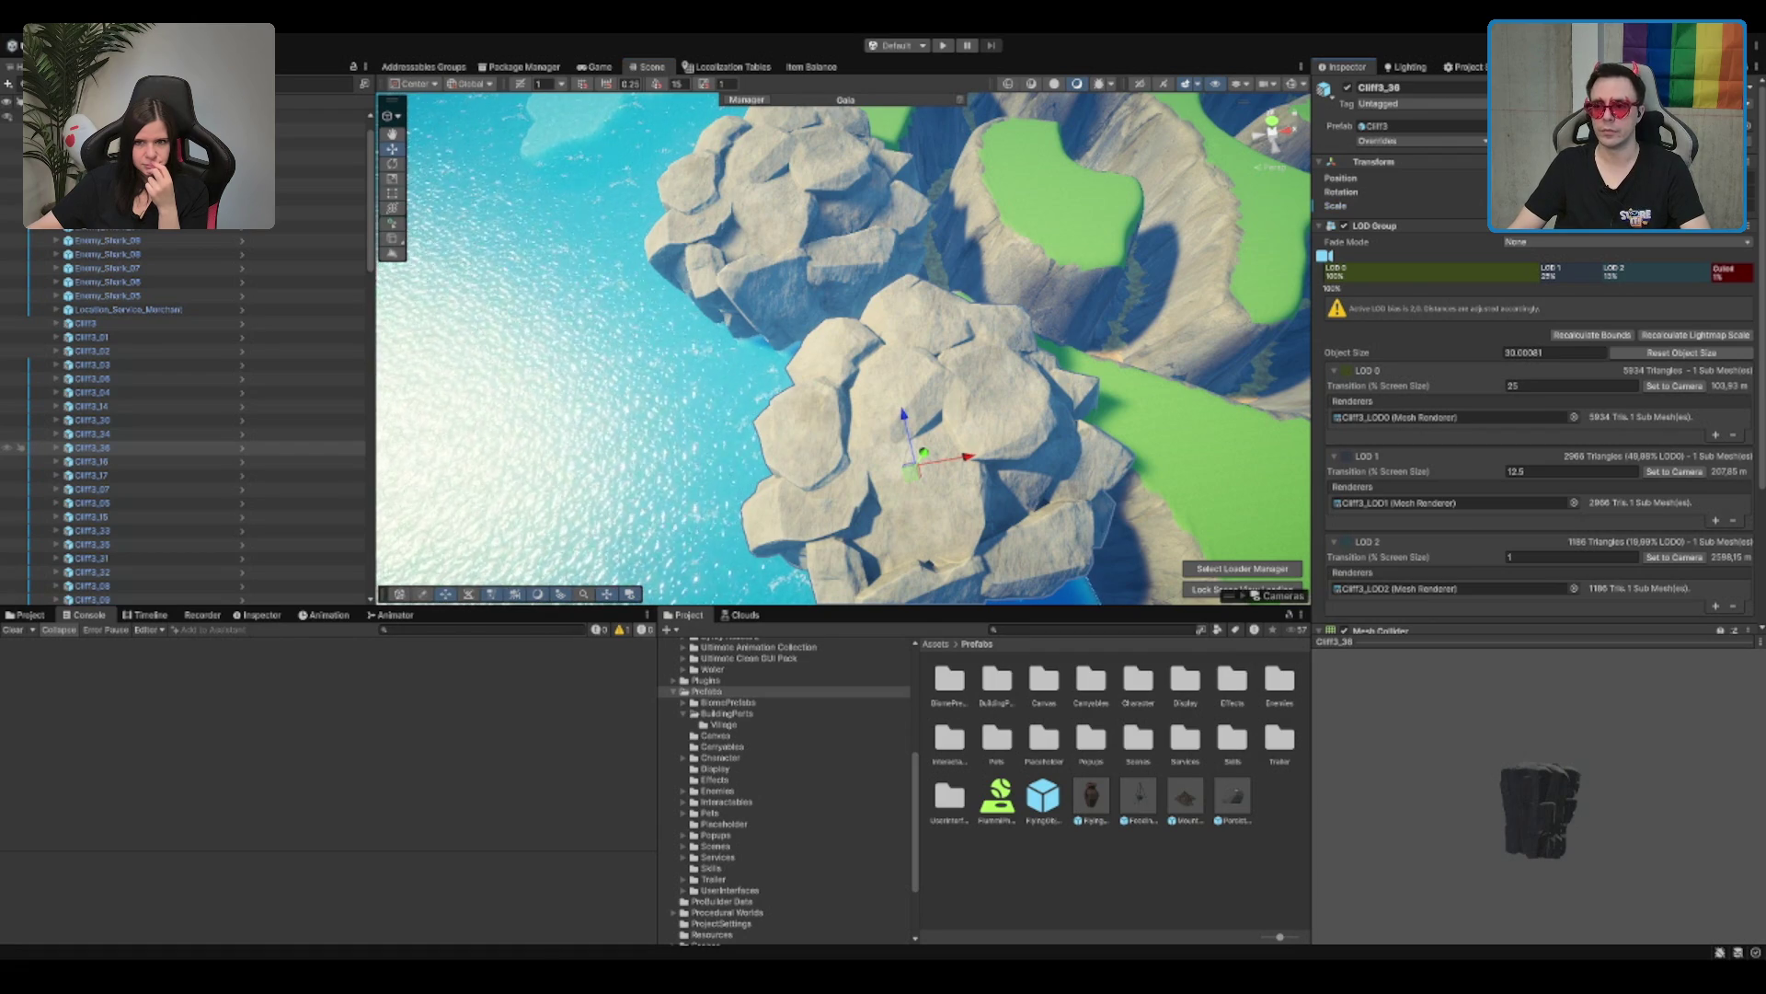
pyautogui.scroll(-5, 1092, 389)
pyautogui.moveTo(916, 359); pyautogui.dragTo(1274, 136)
pyautogui.moveTo(902, 209); pyautogui.dragTo(1104, 172)
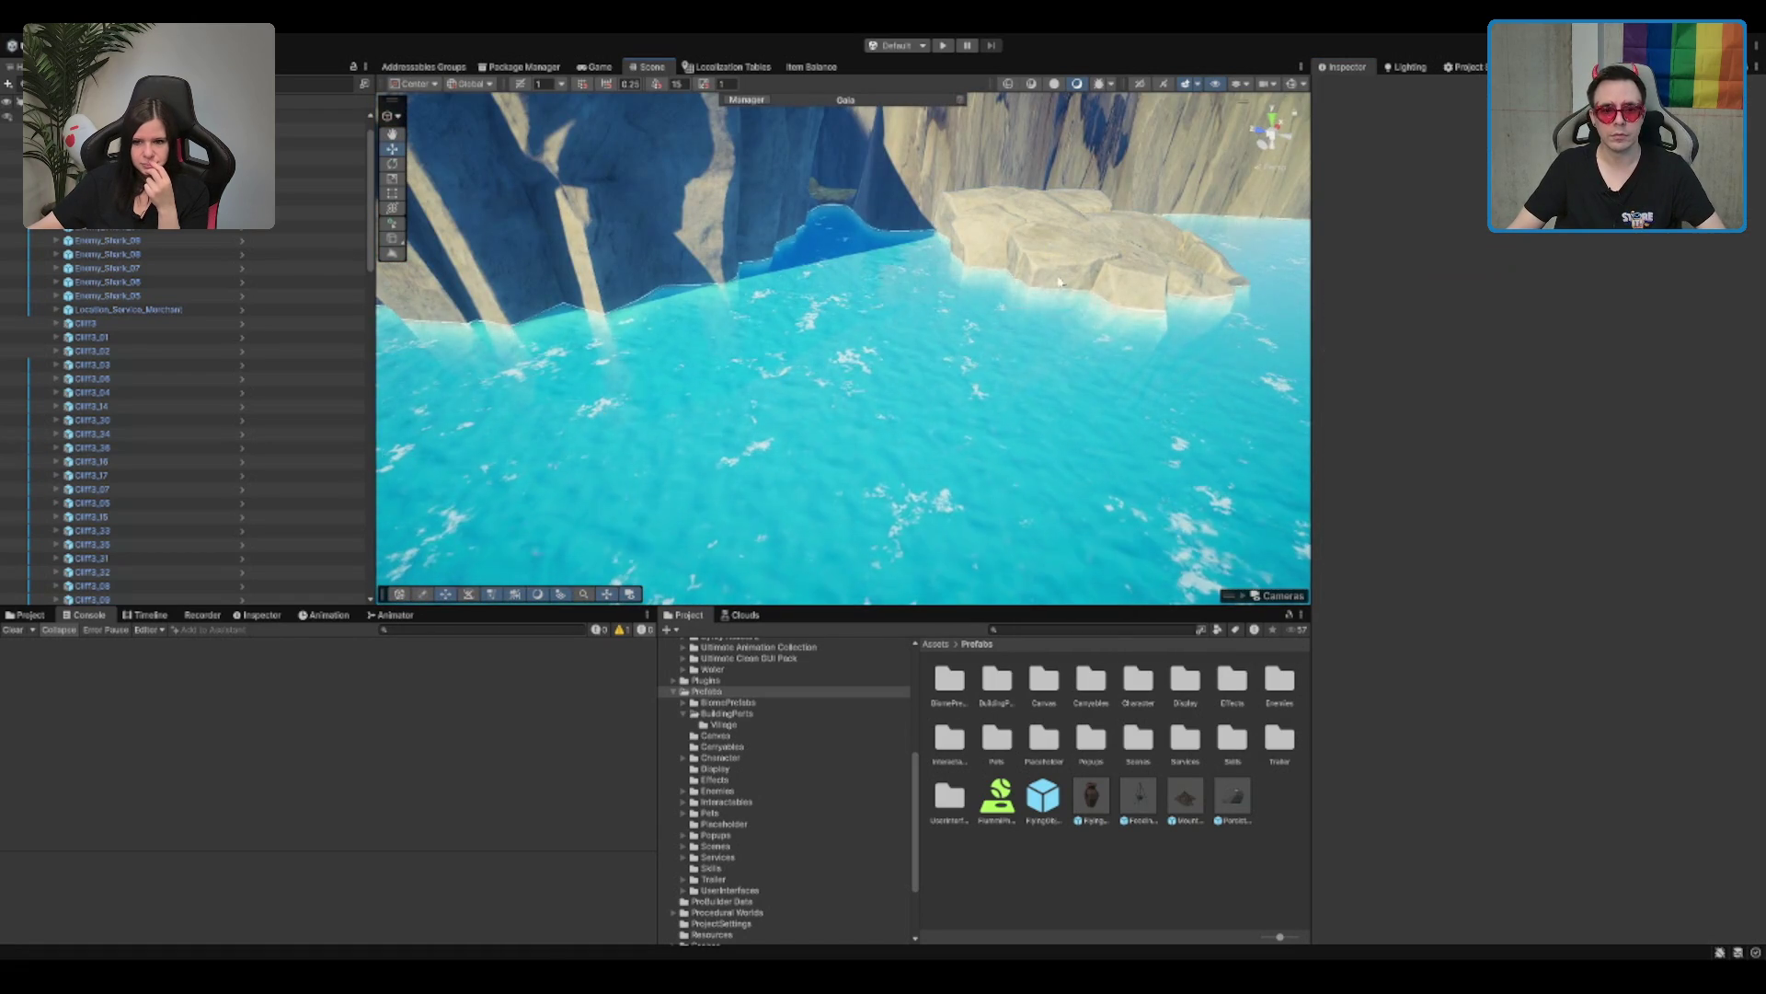
pyautogui.moveTo(1049, 315)
pyautogui.mouseDown()
pyautogui.moveTo(1108, 178)
pyautogui.moveTo(909, 275)
pyautogui.moveTo(932, 187)
pyautogui.moveTo(965, 325)
pyautogui.moveTo(847, 474)
pyautogui.mouseUp()
pyautogui.moveTo(847, 409); pyautogui.dragTo(970, 262)
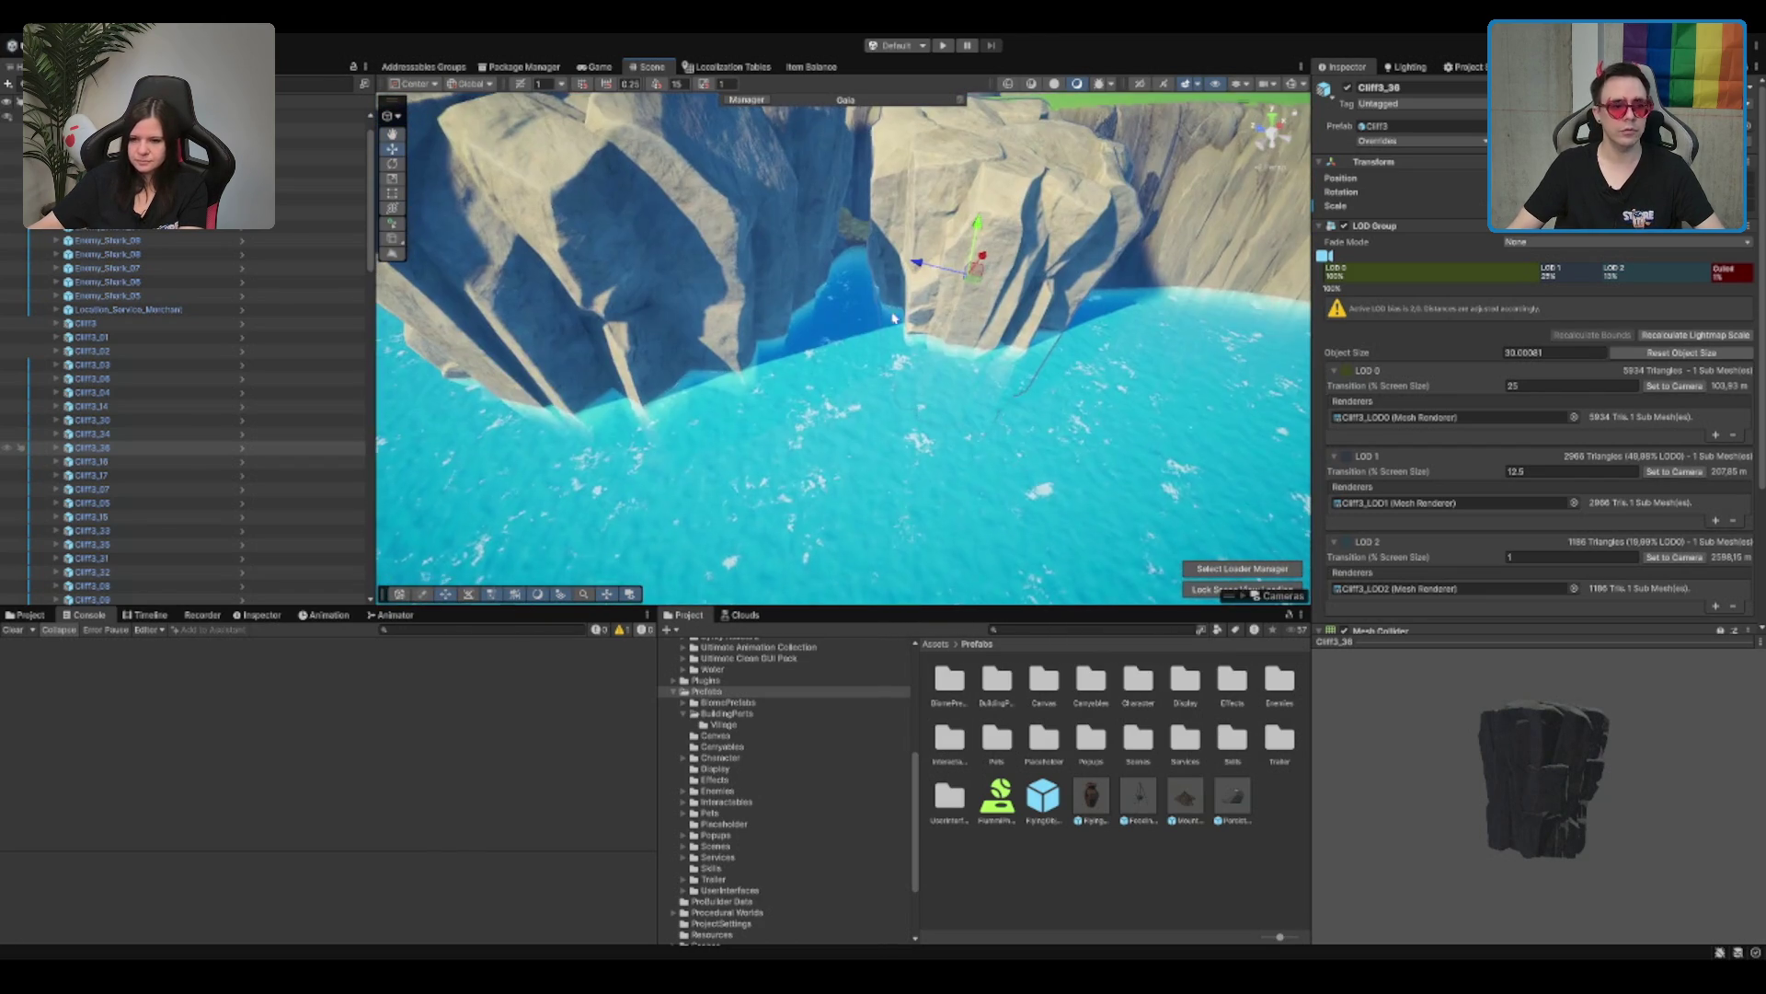
pyautogui.scroll(1, 157, 414)
# Step: Frame the rocks beside the path and duplicate the Boulder2 rock with Ctrl+D
pyautogui.click(327, 145)
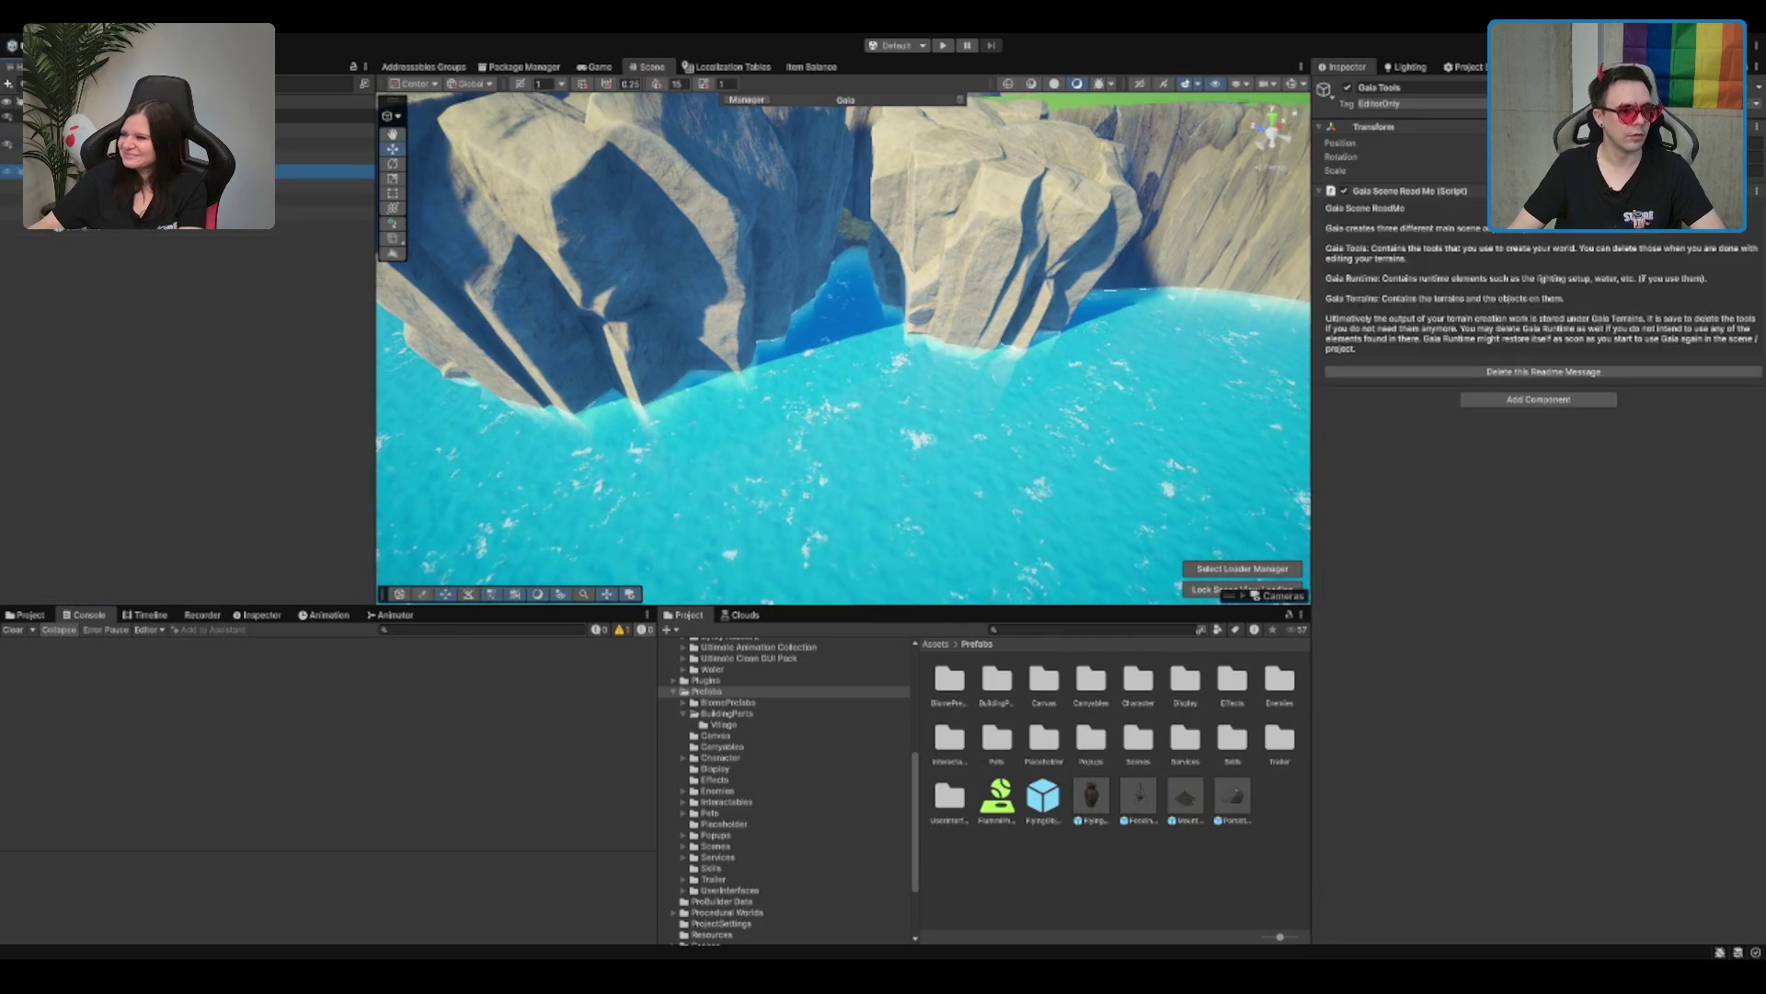
pyautogui.scroll(-10, 150, 250)
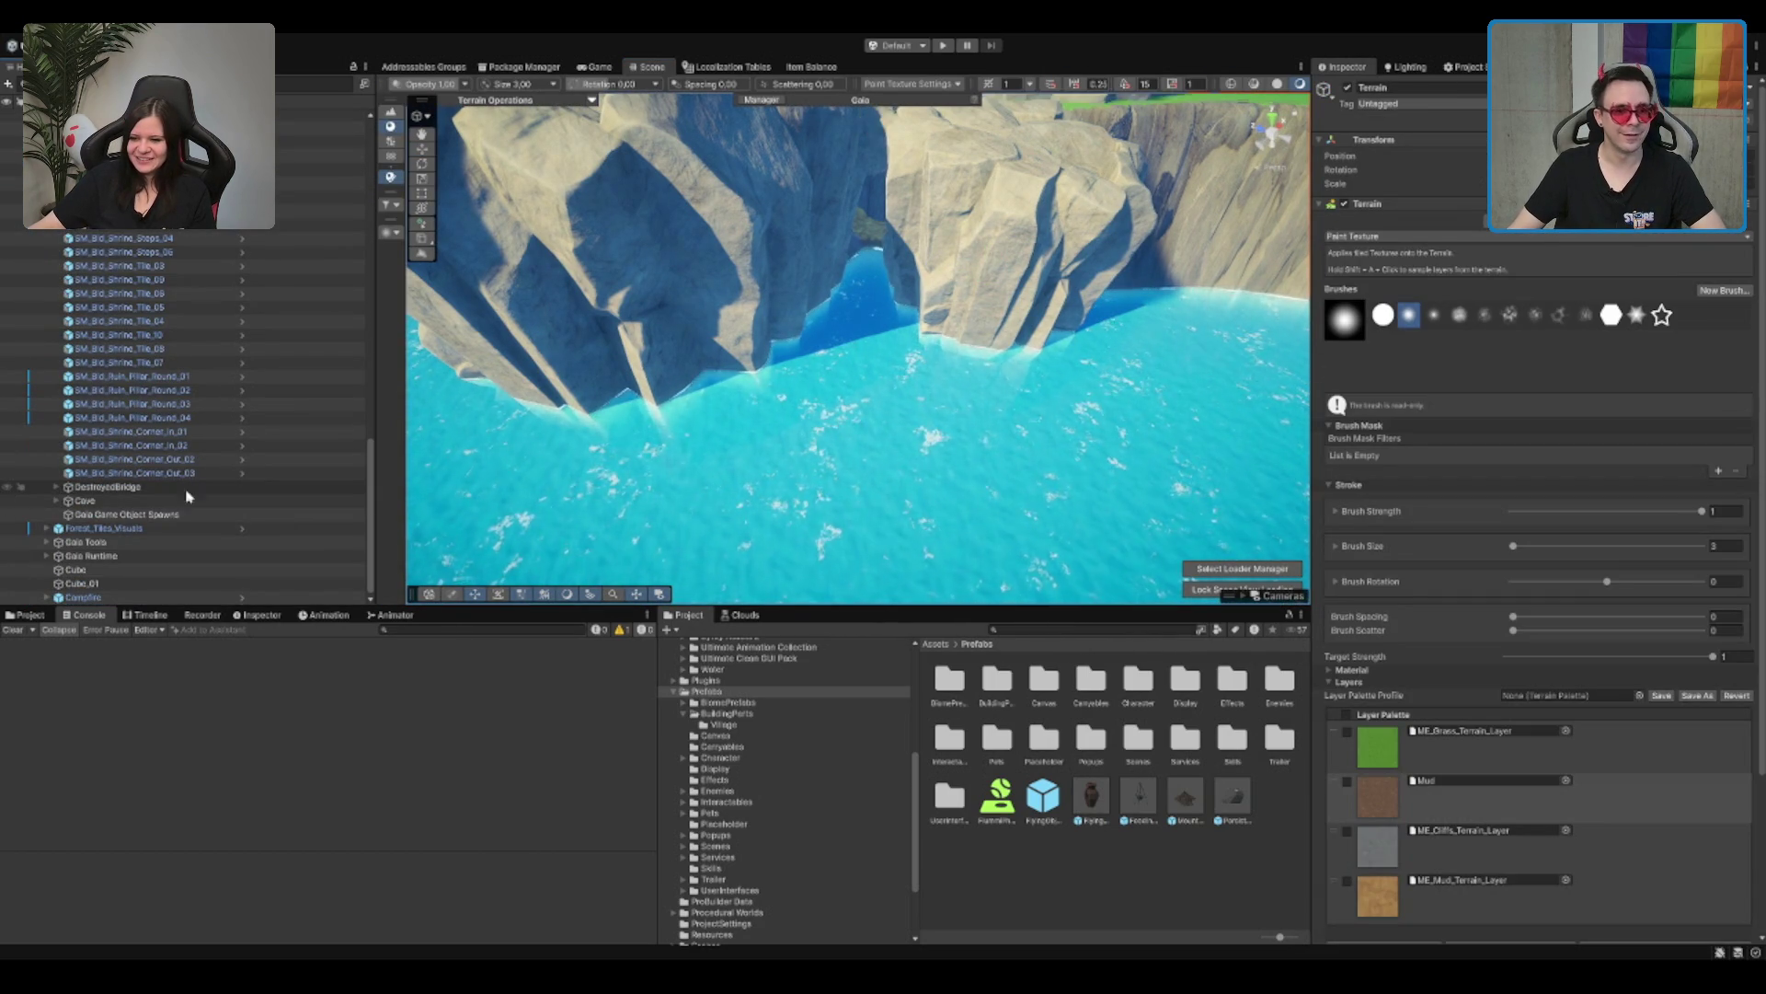
pyautogui.scroll(10, 952, 351)
pyautogui.scroll(10, 1159, 382)
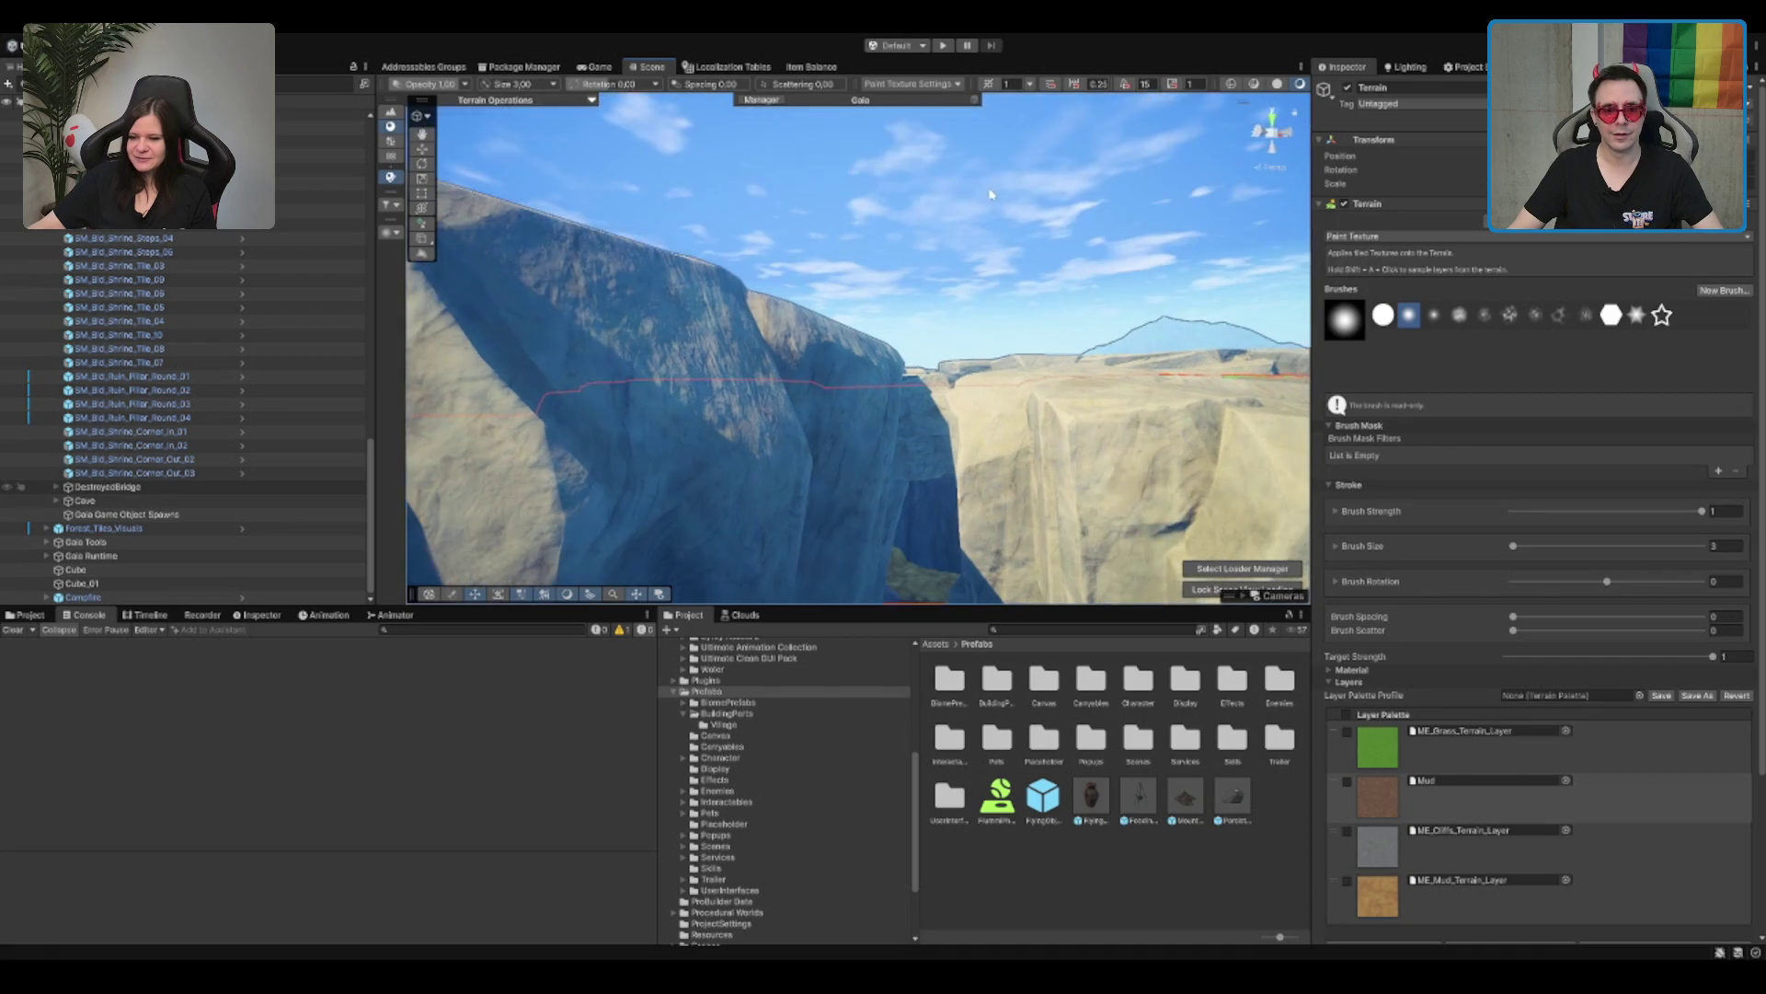
pyautogui.scroll(-10, 894, 233)
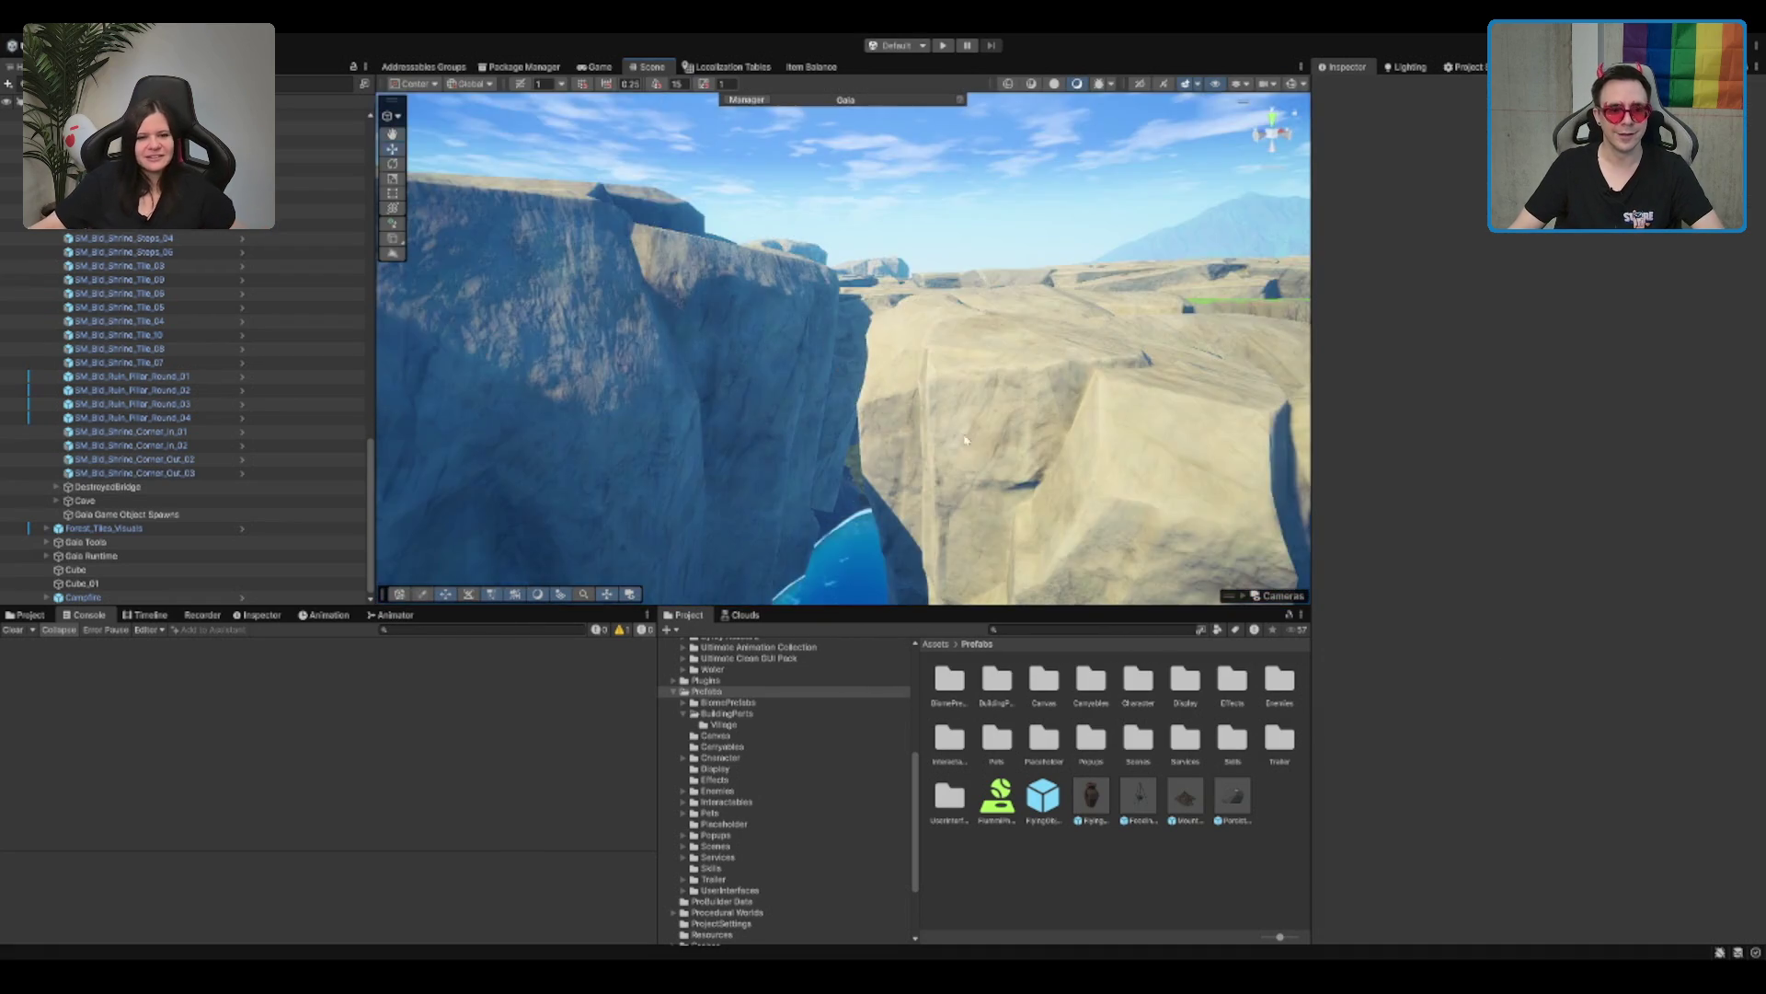
pyautogui.doubleClick(138, 418)
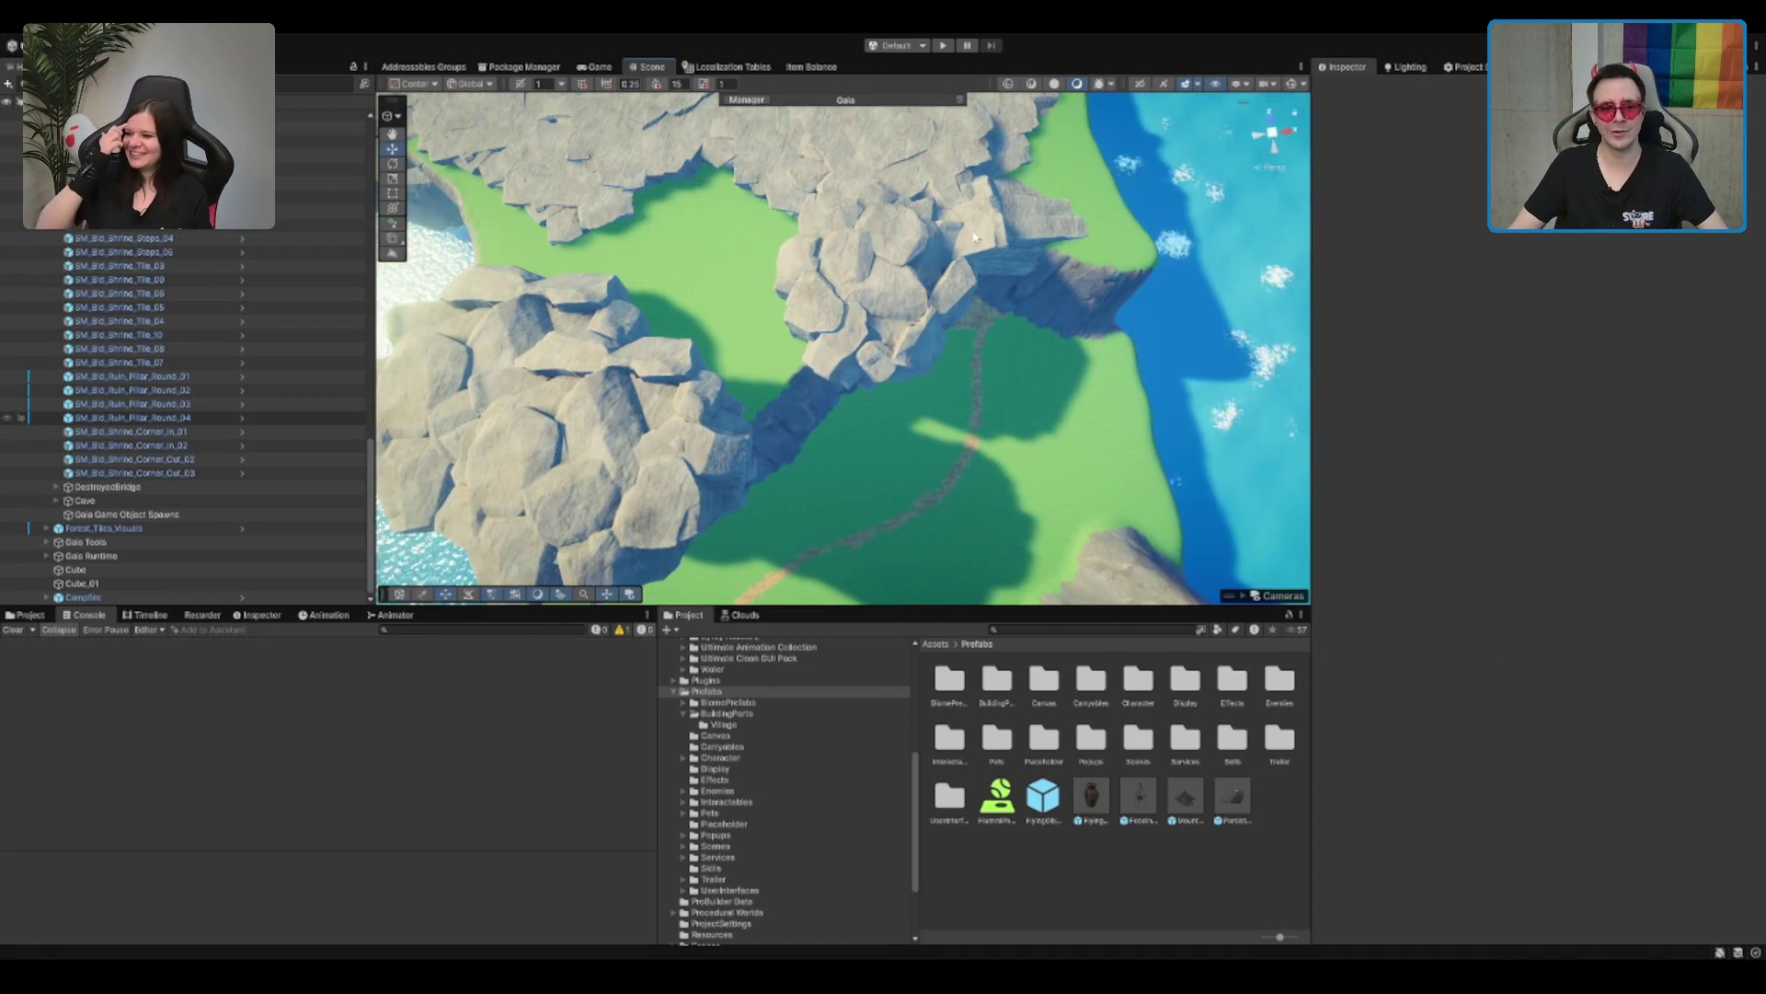
pyautogui.click(970, 221)
pyautogui.scroll(-5, 970, 221)
pyautogui.hotkey('ctrl', 'd')
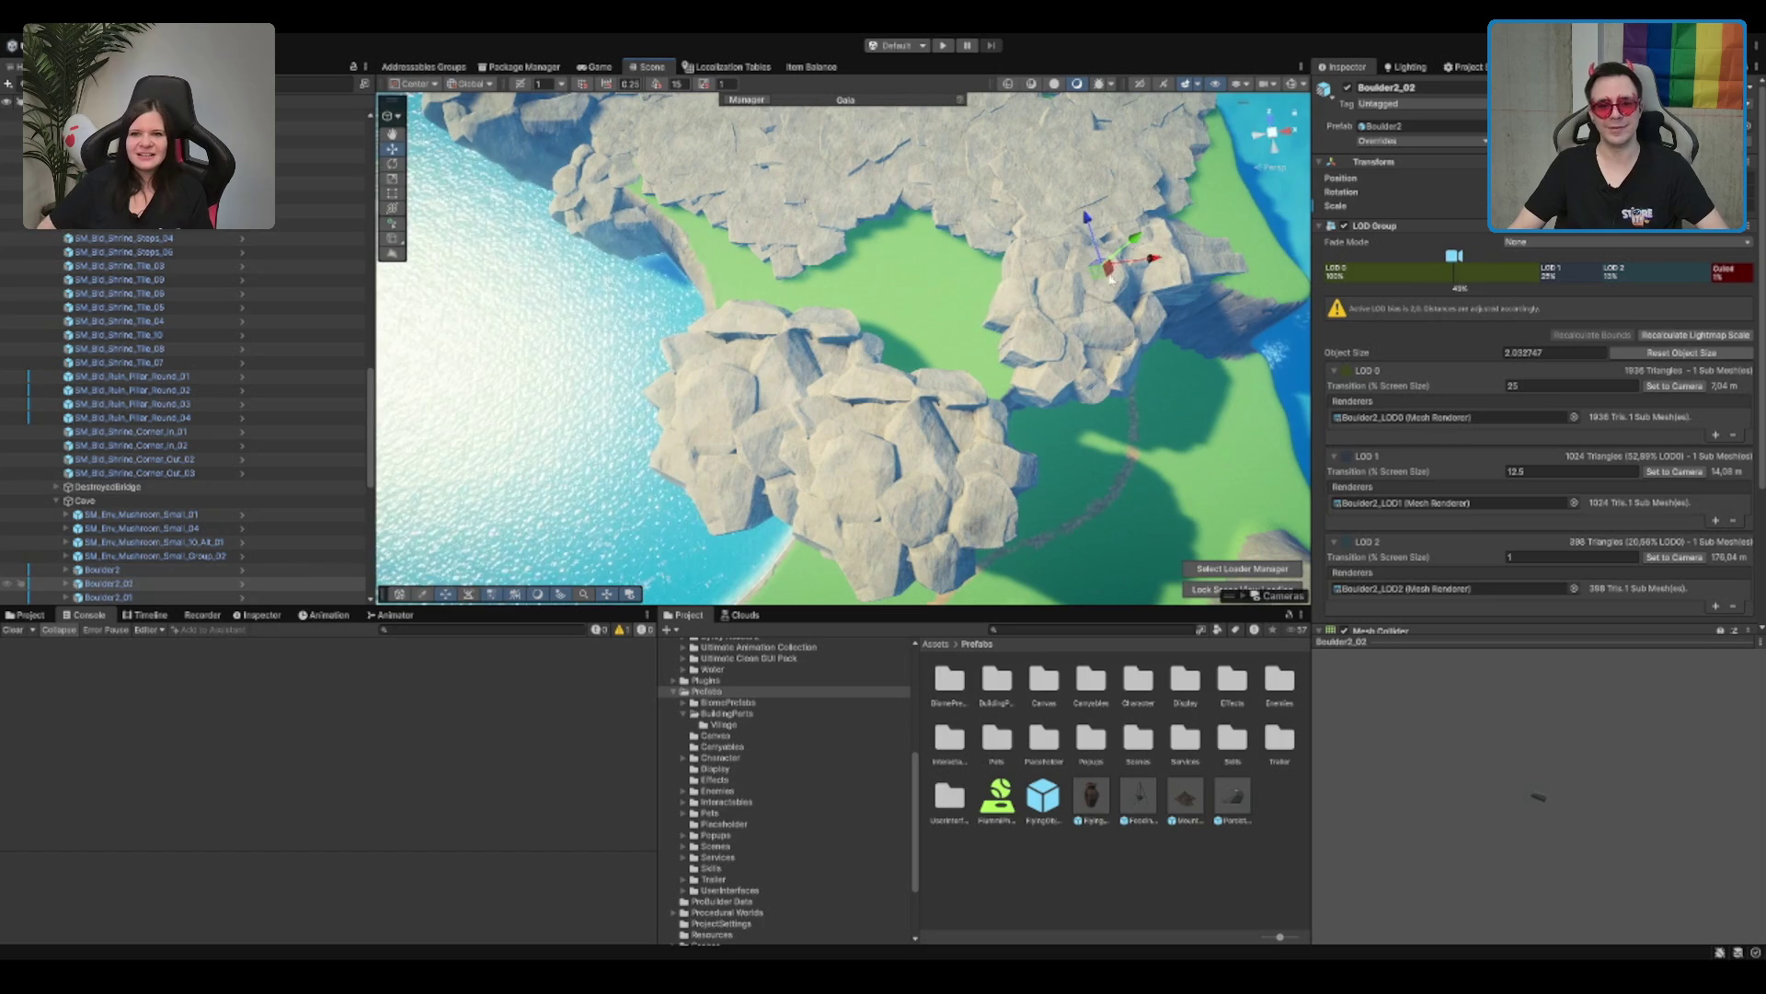
# Step: With handles in Local mode, rotate Boulder2_02 to lie across the gap between the cliffs
pyautogui.moveTo(1065, 276)
pyautogui.mouseDown()
pyautogui.moveTo(962, 42)
pyautogui.moveTo(1006, 159)
pyautogui.mouseUp()
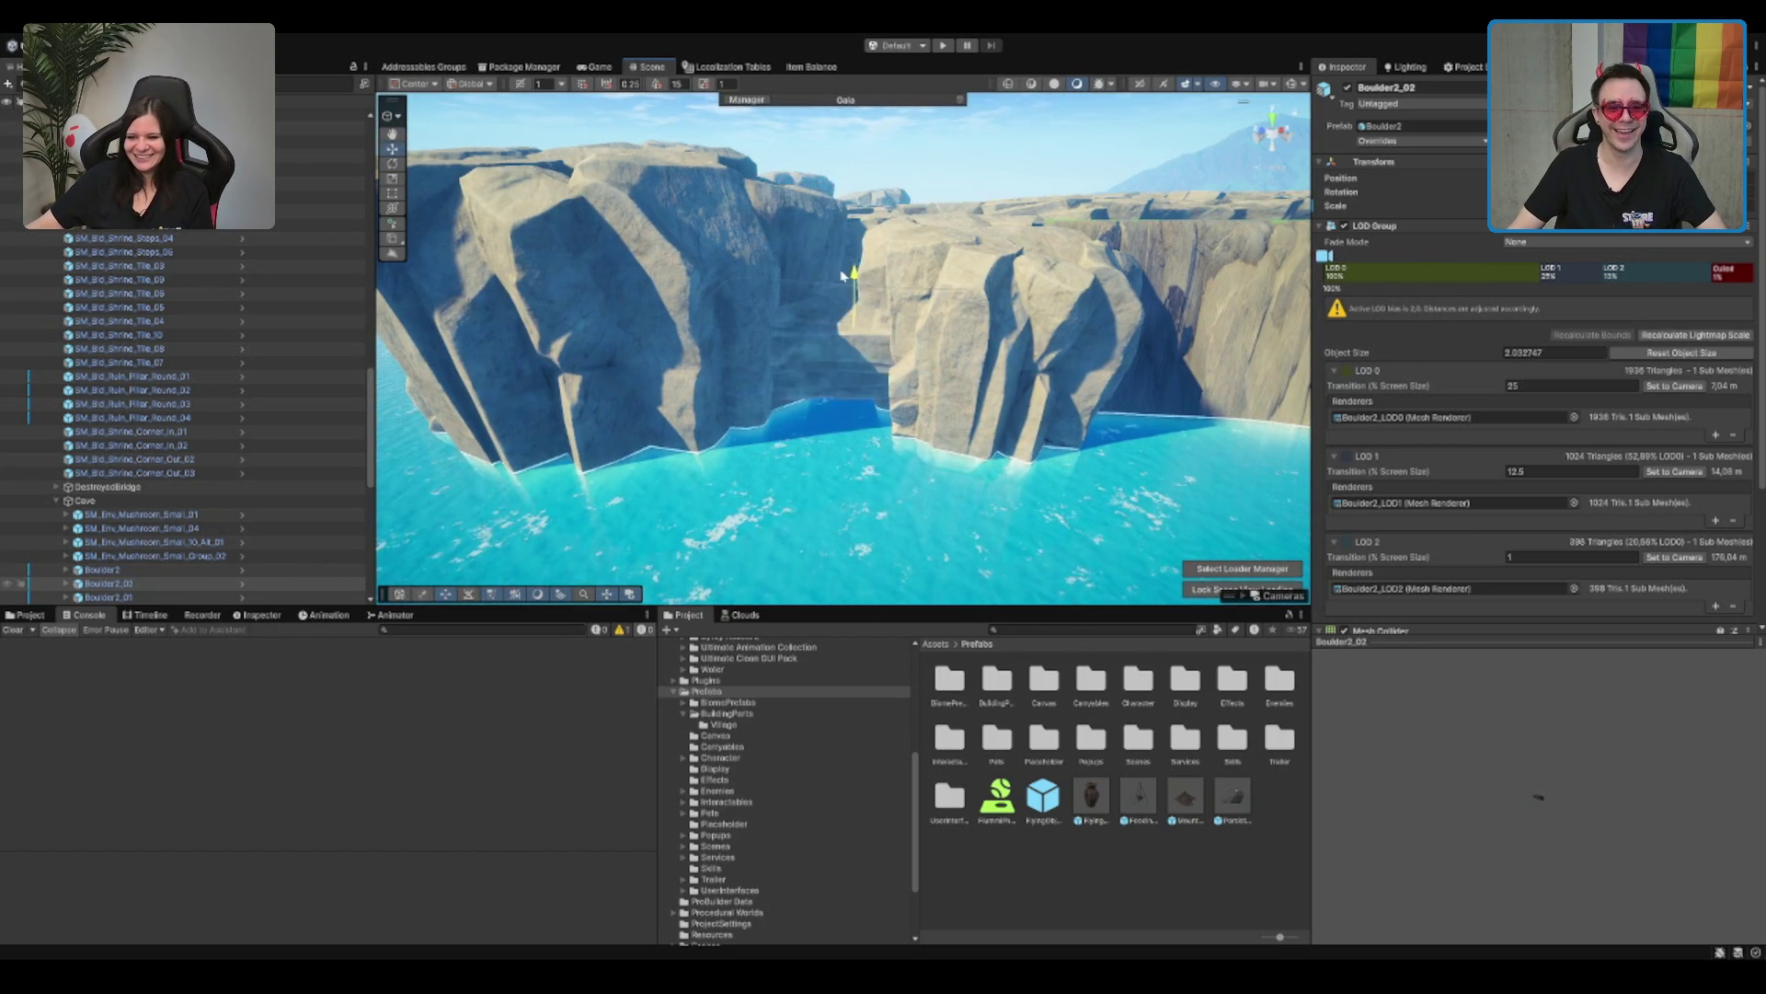
pyautogui.moveTo(849, 214)
pyautogui.mouseDown()
pyautogui.moveTo(978, 323)
pyautogui.moveTo(934, 312)
pyautogui.moveTo(872, 420)
pyautogui.moveTo(939, 225)
pyautogui.moveTo(915, 221)
pyautogui.moveTo(910, 311)
pyautogui.moveTo(869, 396)
pyautogui.mouseUp()
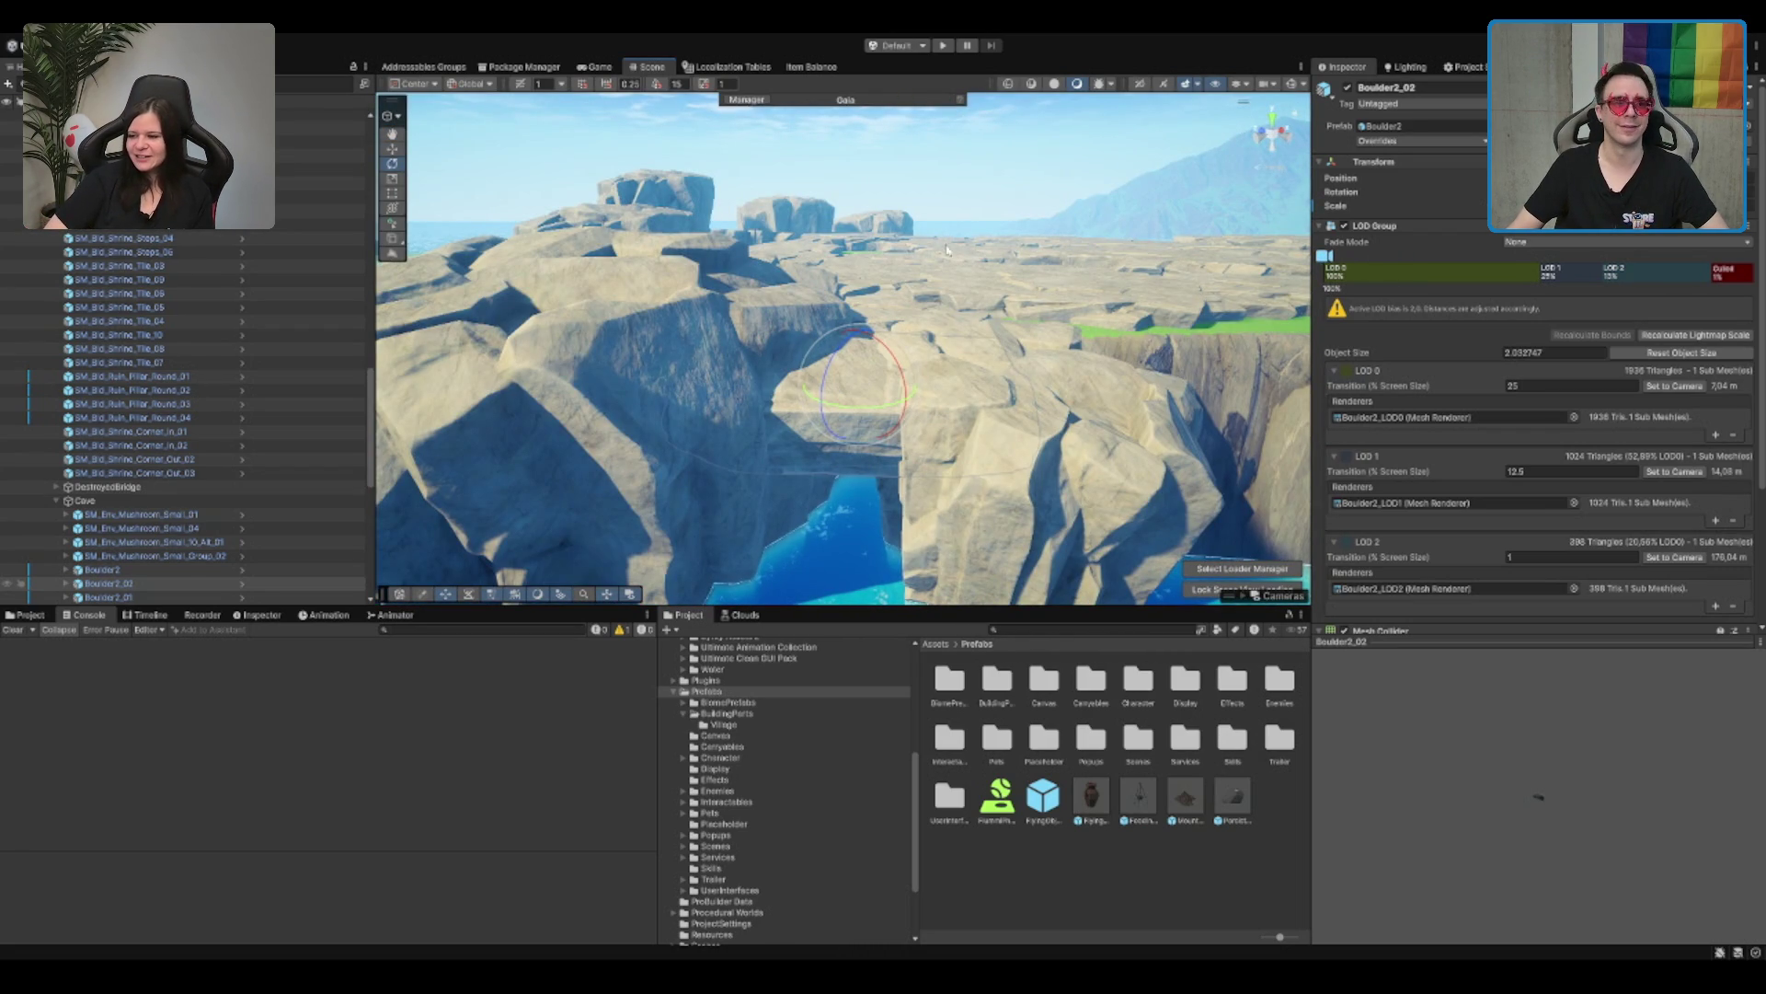
pyautogui.press('x')
pyautogui.moveTo(700, 189)
pyautogui.mouseDown()
pyautogui.moveTo(1108, 342)
pyautogui.moveTo(1085, 255)
pyautogui.mouseUp()
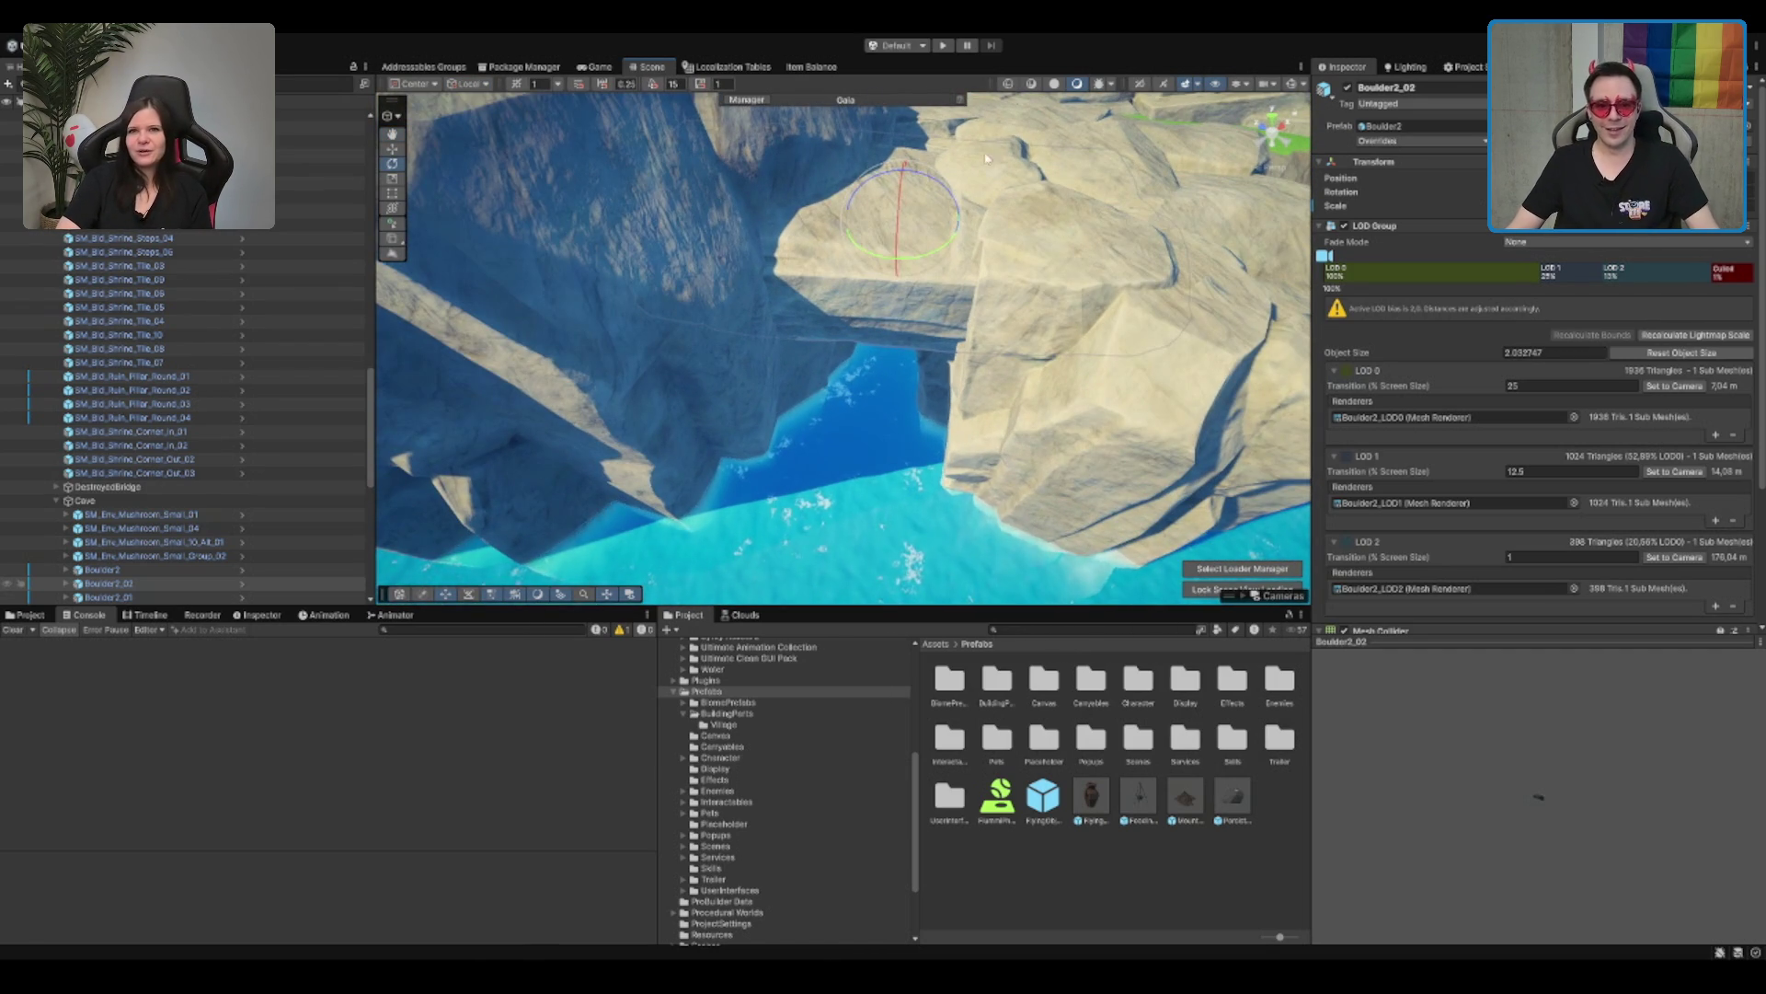
pyautogui.moveTo(904, 214); pyautogui.dragTo(913, 194)
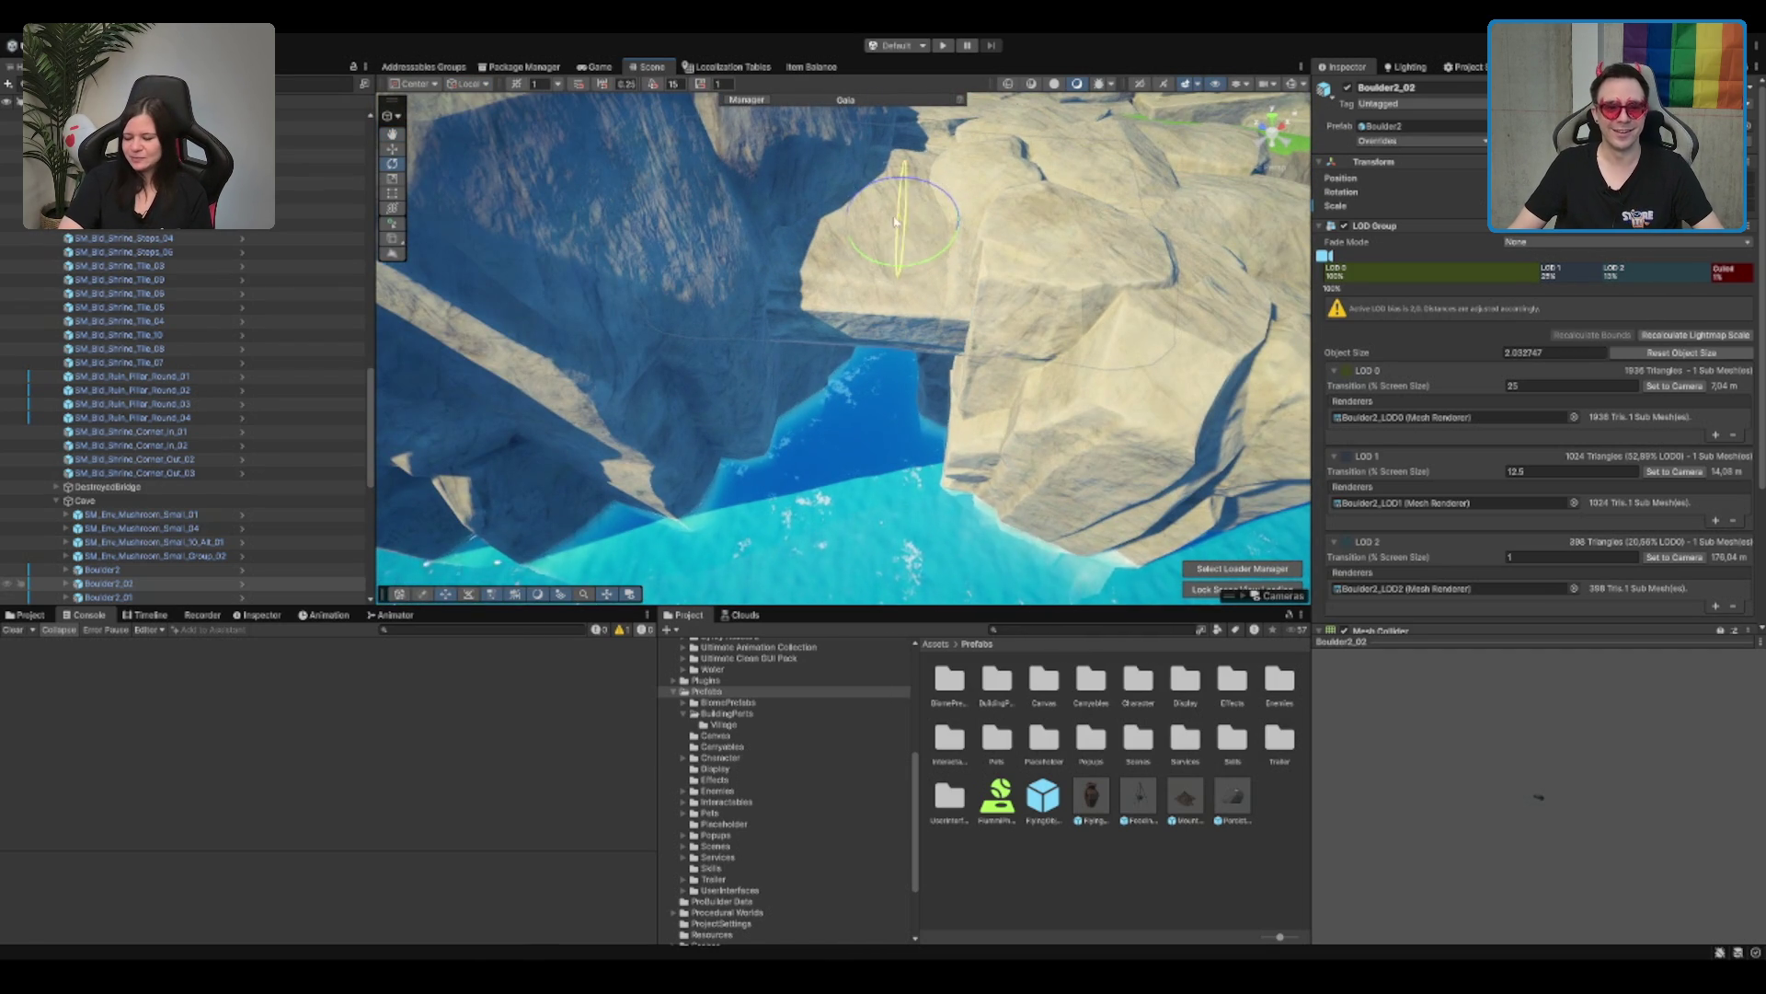
pyautogui.moveTo(903, 184)
pyautogui.mouseDown()
pyautogui.moveTo(841, 475)
pyautogui.moveTo(966, 347)
pyautogui.moveTo(1101, 334)
pyautogui.mouseUp()
# Step: Duplicate the boulder into Boulder2_03 and raise it along the Y axis
pyautogui.press('f')
pyautogui.hotkey('ctrl', 'd')
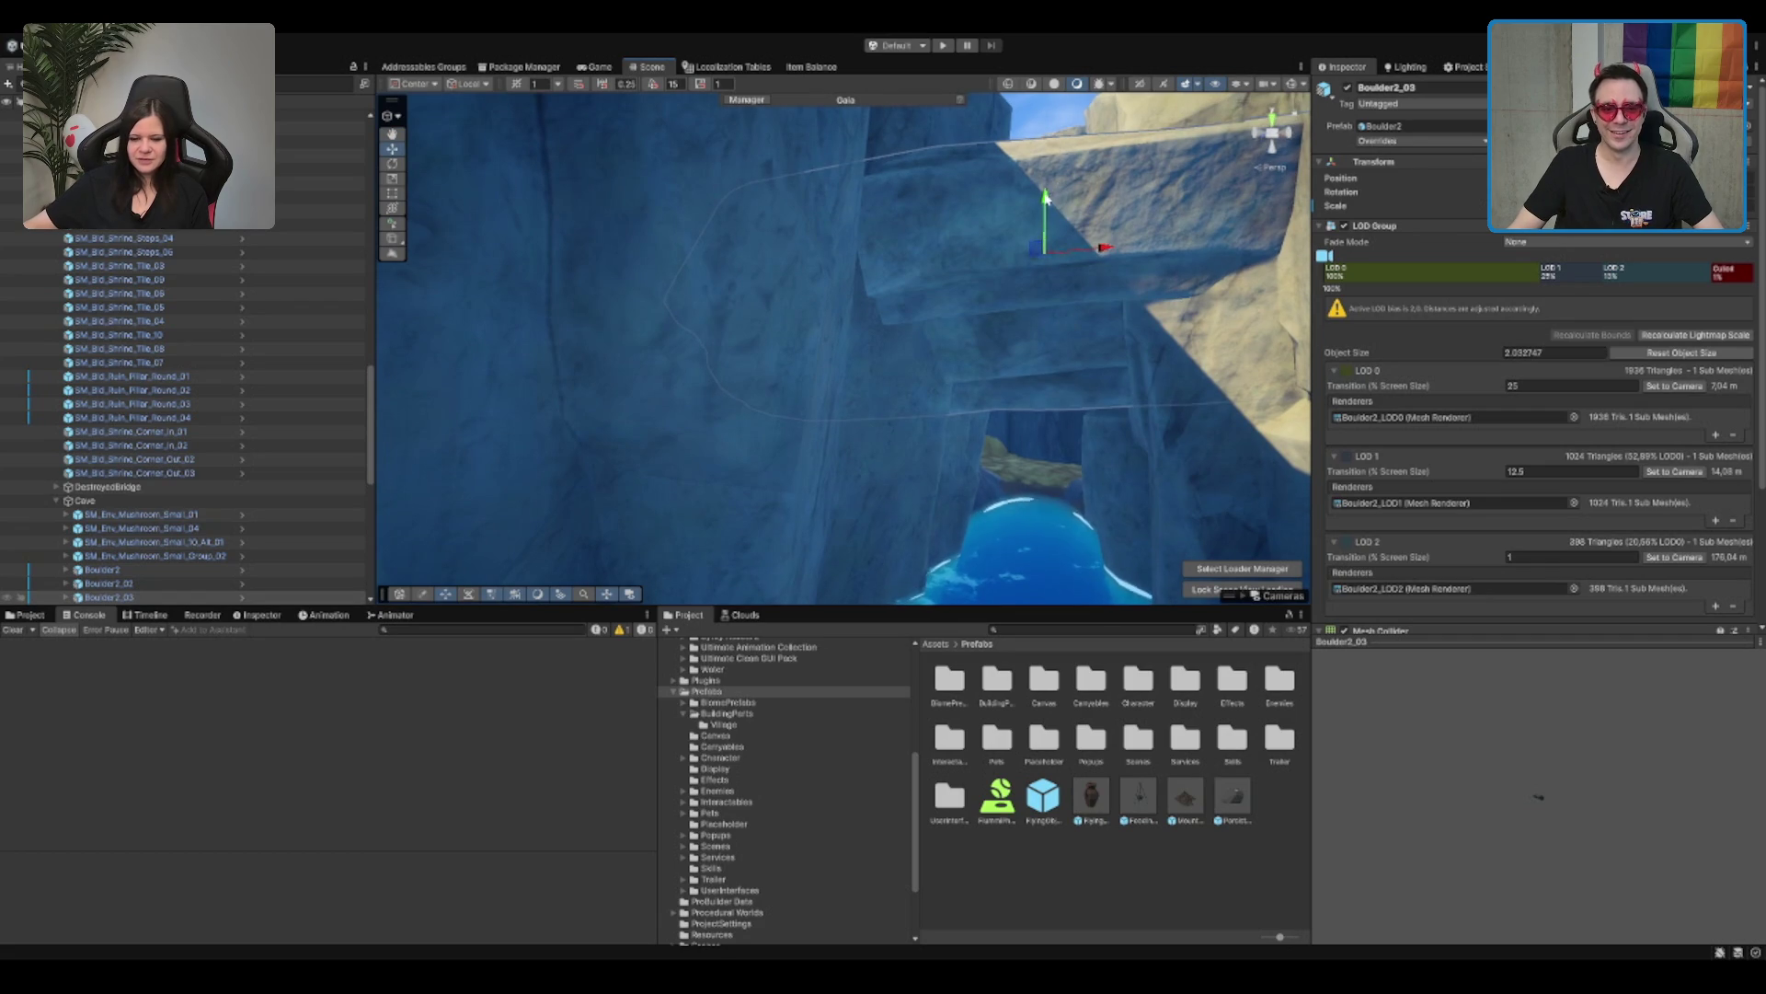
pyautogui.scroll(-10, 1027, 398)
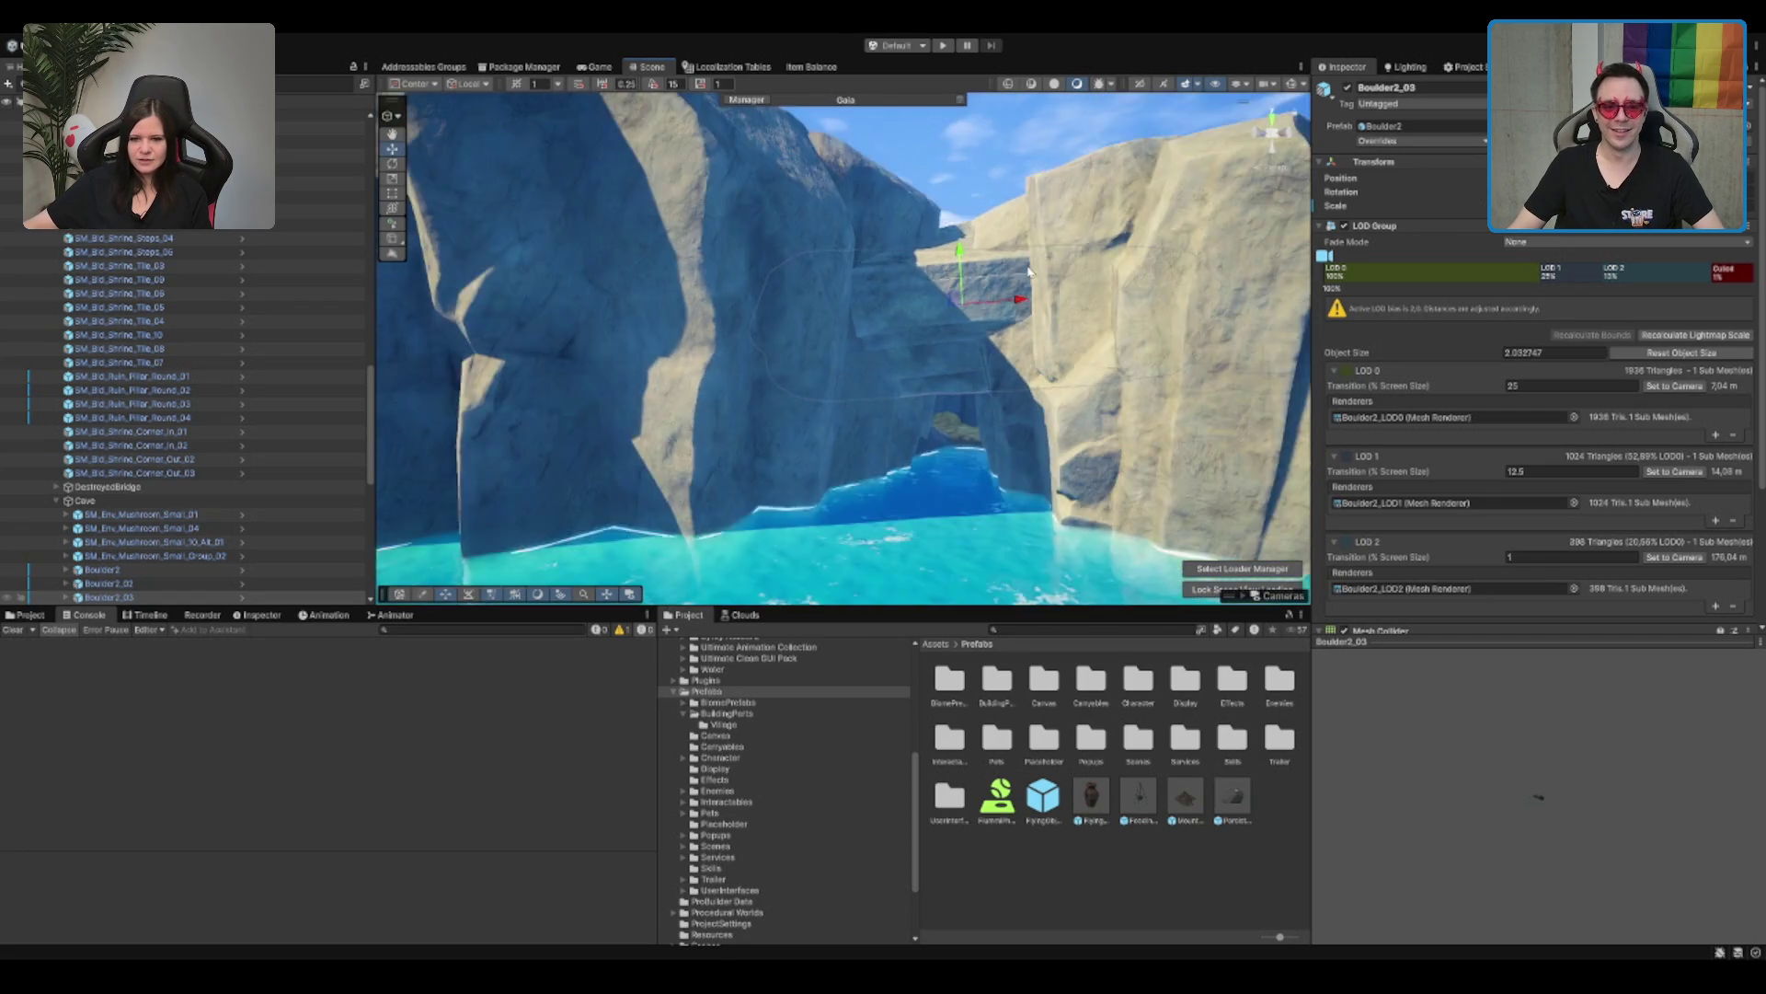
pyautogui.press('f')
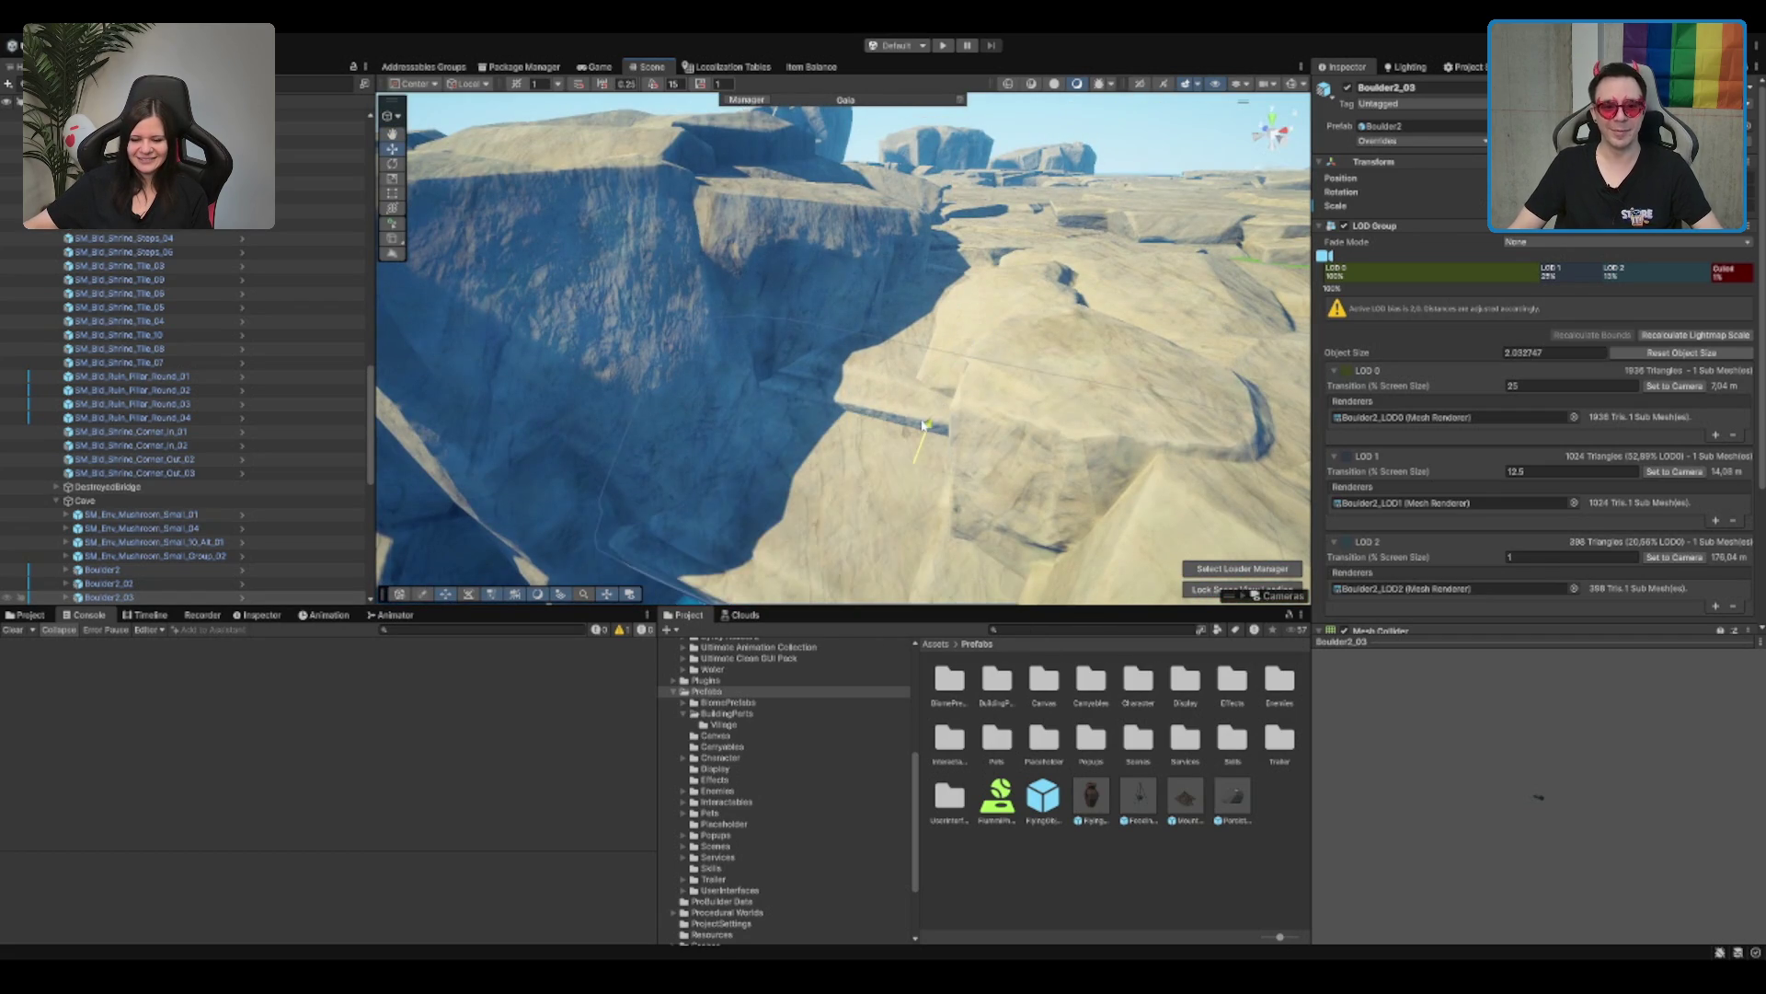
pyautogui.press('w')
pyautogui.click(927, 396)
pyautogui.click(898, 421)
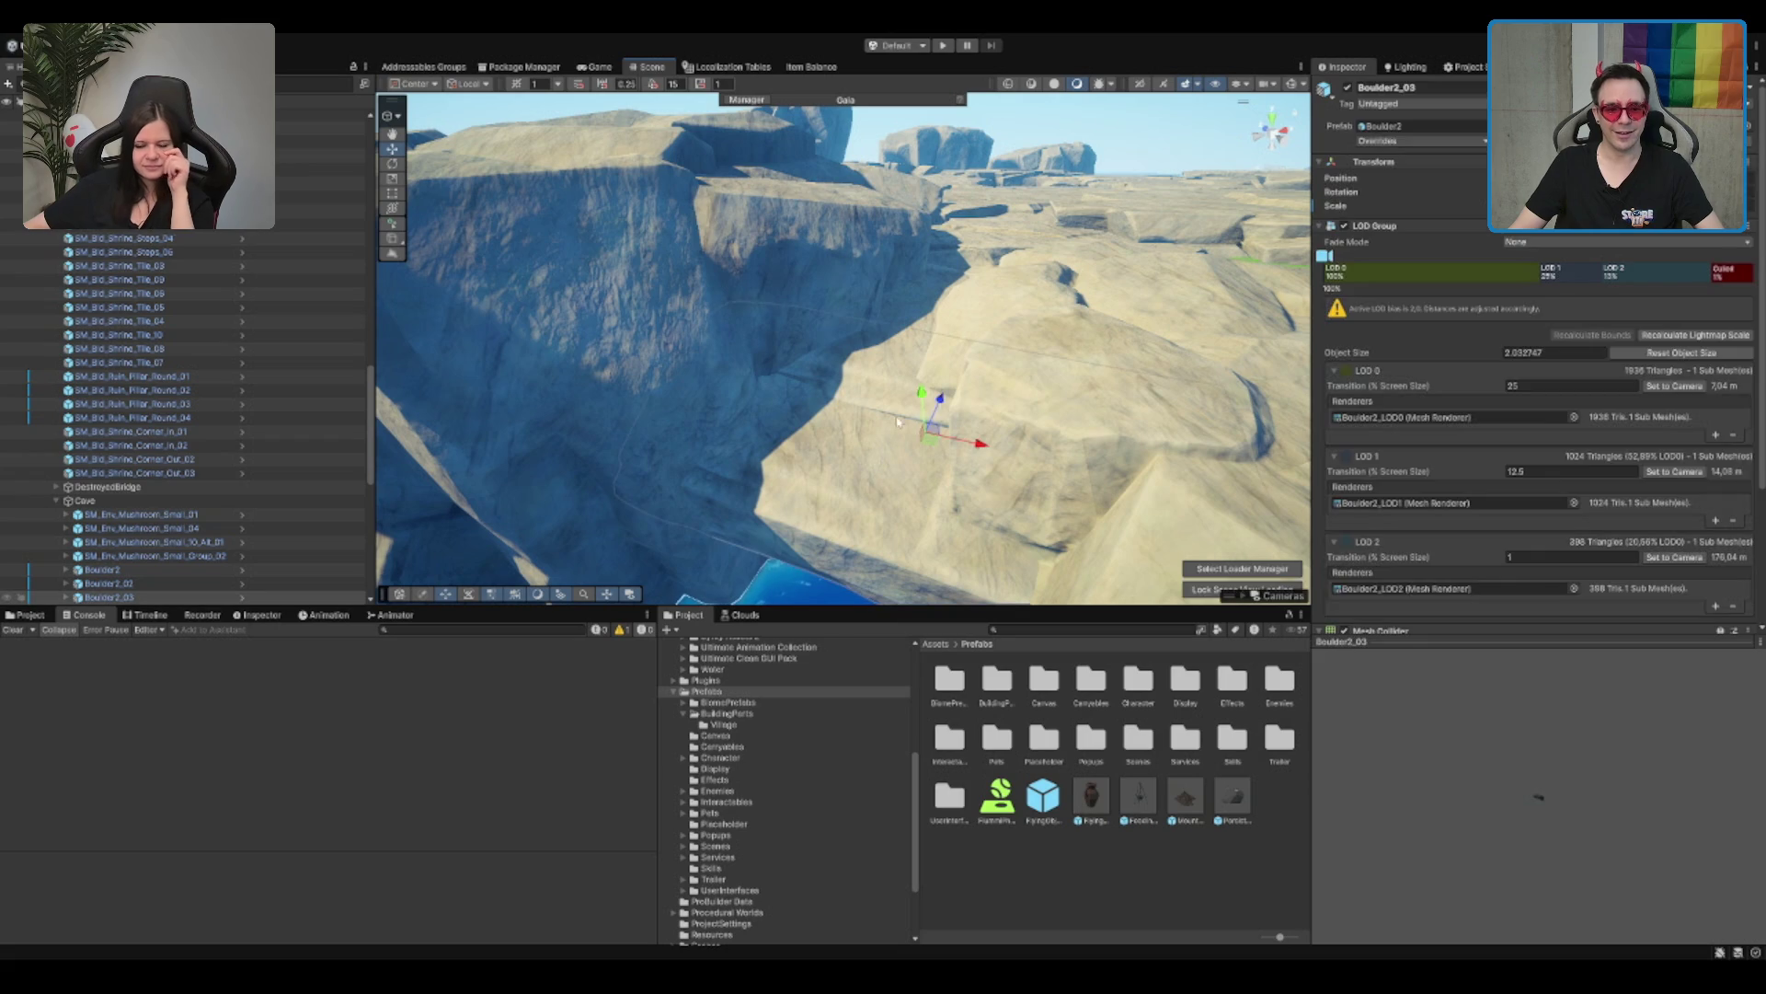
pyautogui.moveTo(927, 394); pyautogui.dragTo(921, 388)
pyautogui.moveTo(931, 453); pyautogui.dragTo(970, 368)
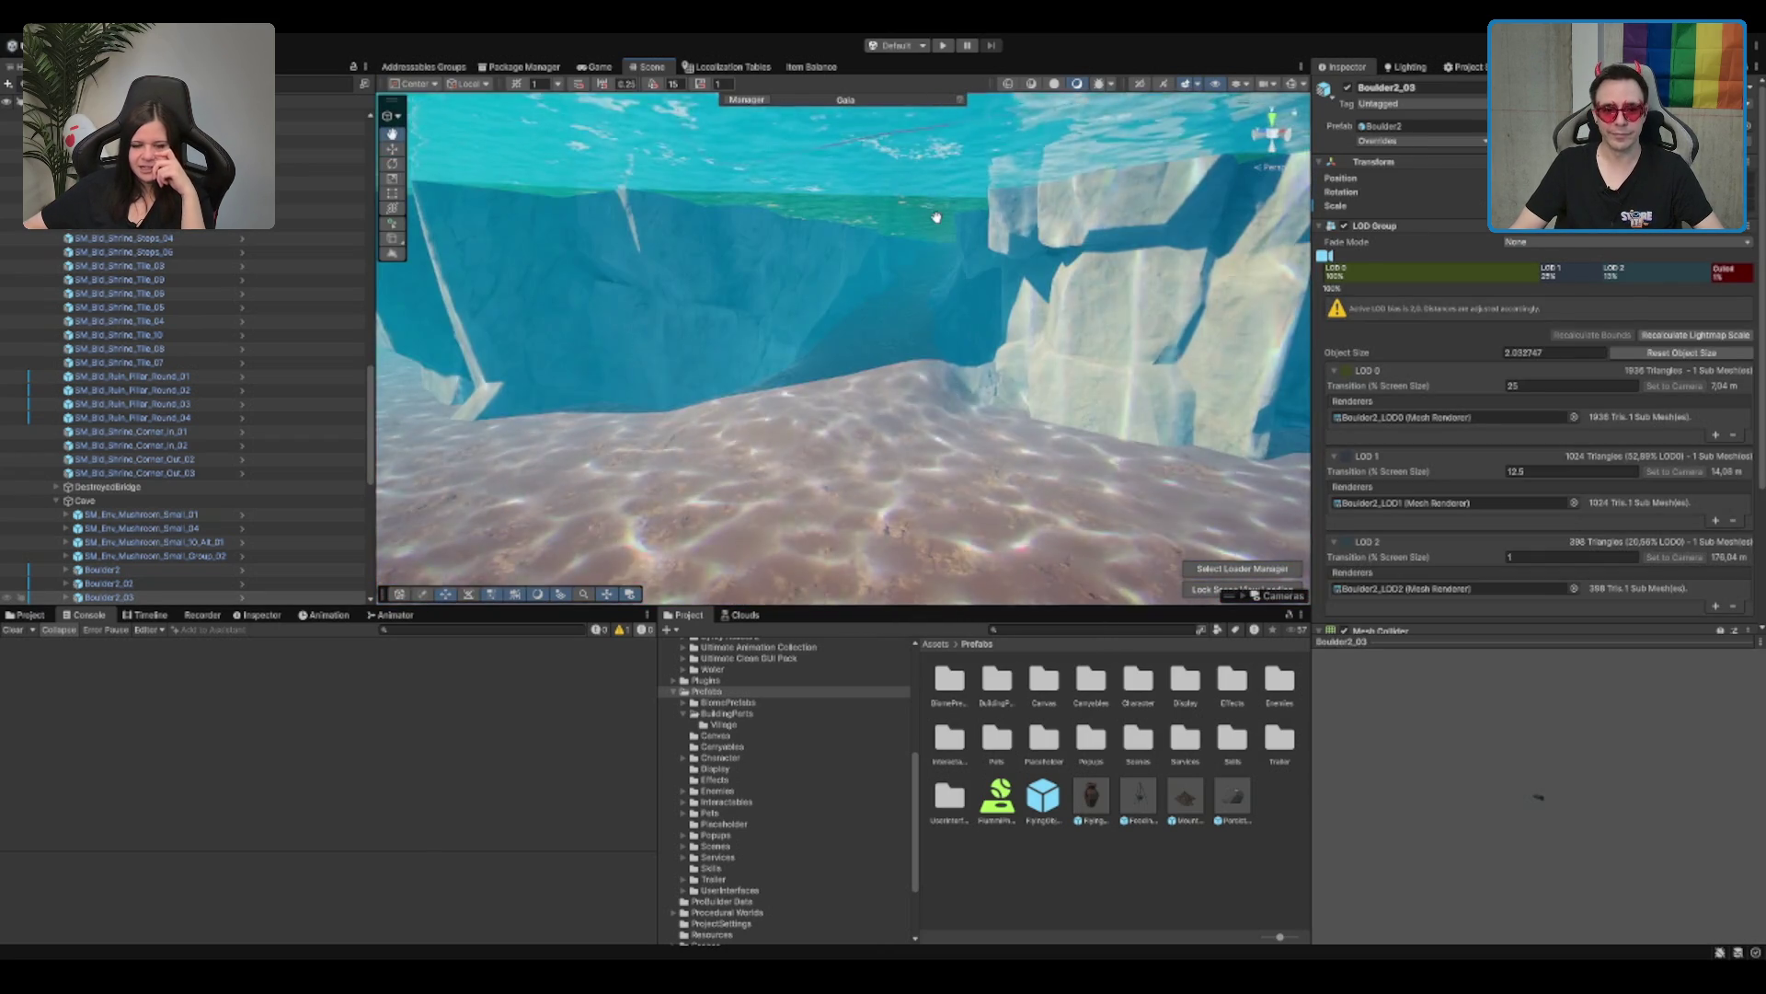
# Step: Rotate Boulder2_04 to fit inside the cave gap and frame it
pyautogui.click(929, 192)
pyautogui.press('e')
pyautogui.moveTo(929, 192)
pyautogui.mouseDown()
pyautogui.moveTo(942, 165)
pyautogui.moveTo(911, 274)
pyautogui.mouseUp()
pyautogui.press('w')
pyautogui.press('f')
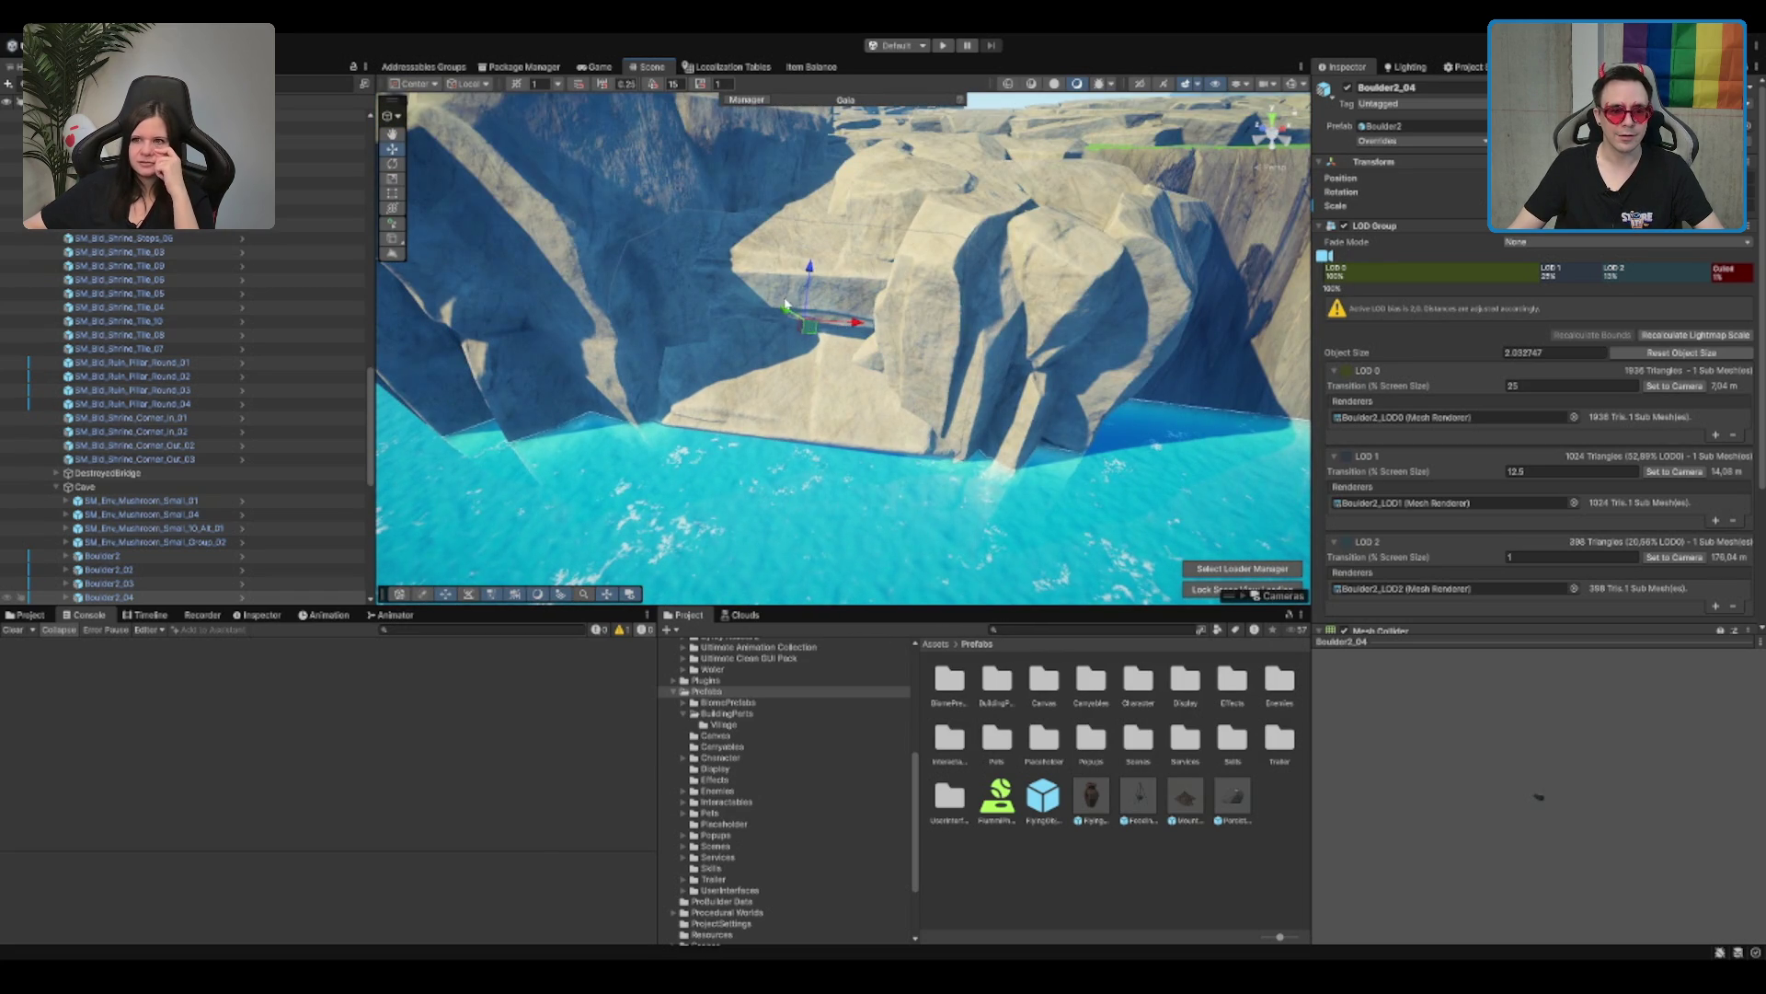
# Step: Fly the view underwater to inspect the cave pool beneath the boulders
pyautogui.moveTo(795, 317)
pyautogui.mouseDown()
pyautogui.moveTo(970, 232)
pyautogui.moveTo(994, 197)
pyautogui.moveTo(876, 328)
pyautogui.moveTo(828, 268)
pyautogui.moveTo(951, 331)
pyautogui.moveTo(957, 308)
pyautogui.moveTo(1013, 315)
pyautogui.moveTo(899, 285)
pyautogui.moveTo(1025, 328)
pyautogui.moveTo(757, 394)
pyautogui.moveTo(836, 441)
pyautogui.moveTo(761, 433)
pyautogui.moveTo(993, 386)
pyautogui.mouseUp()
pyautogui.moveTo(1145, 238); pyautogui.dragTo(920, 337)
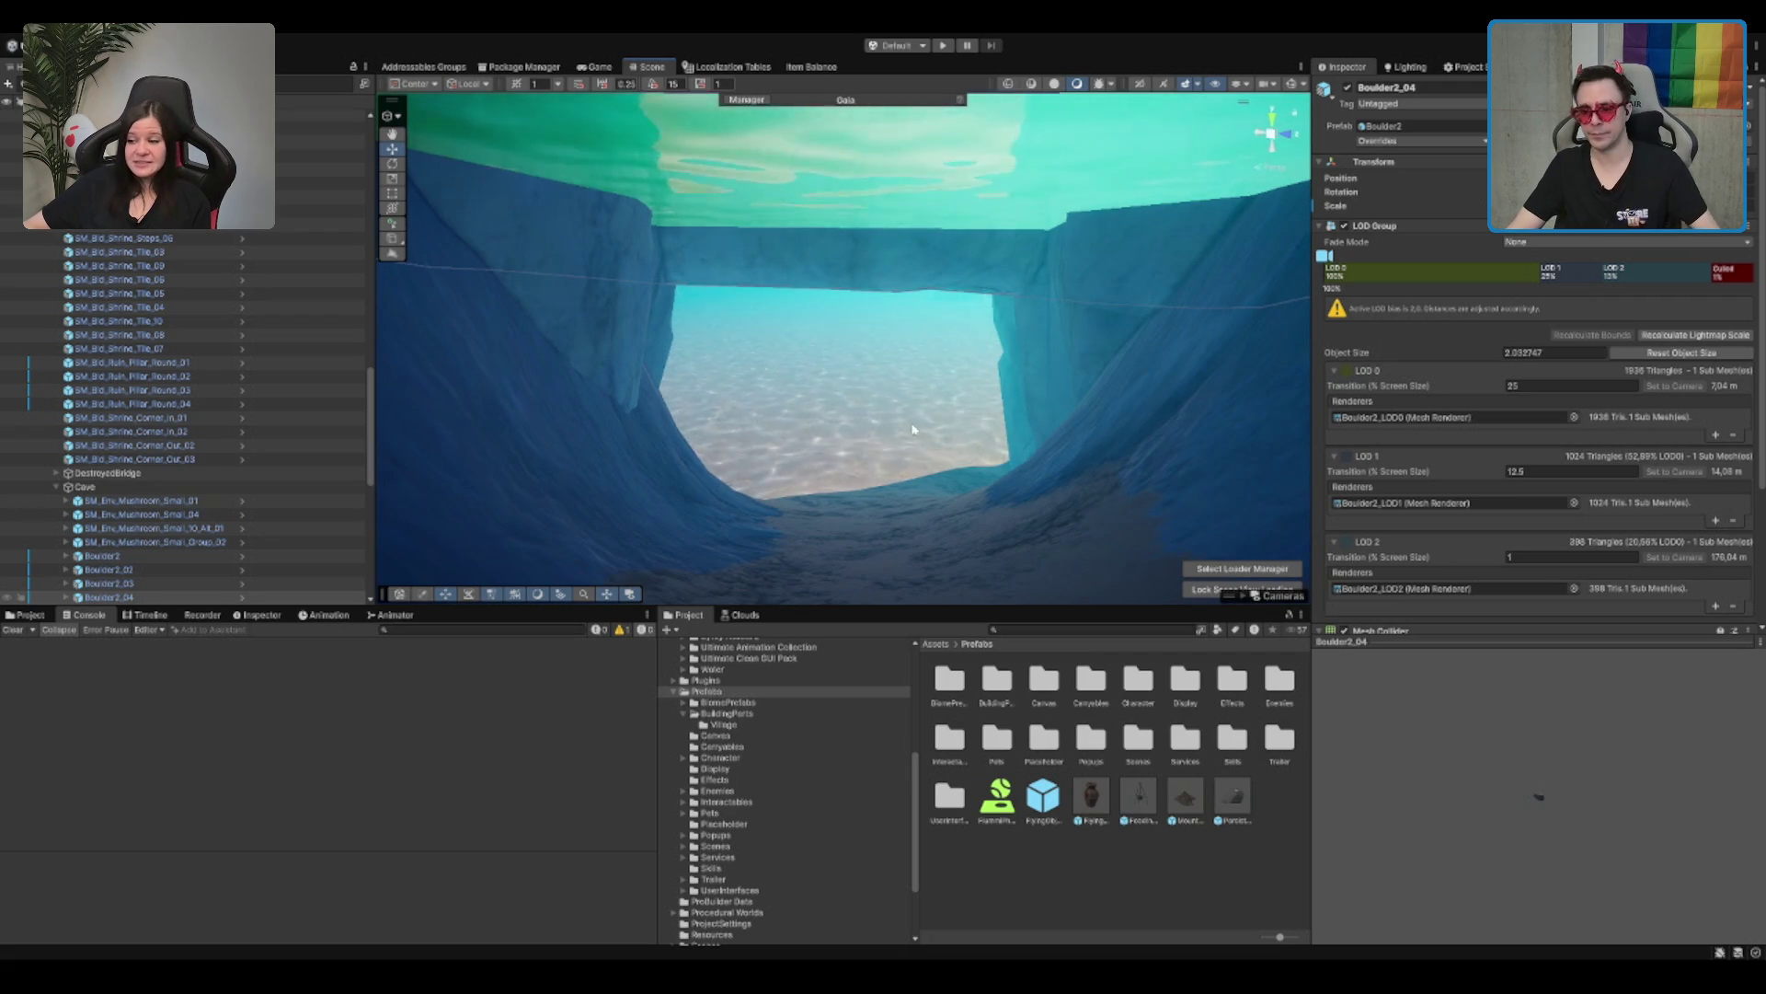
pyautogui.moveTo(952, 389)
pyautogui.mouseDown()
pyautogui.moveTo(1136, 249)
pyautogui.moveTo(1055, 340)
pyautogui.mouseUp()
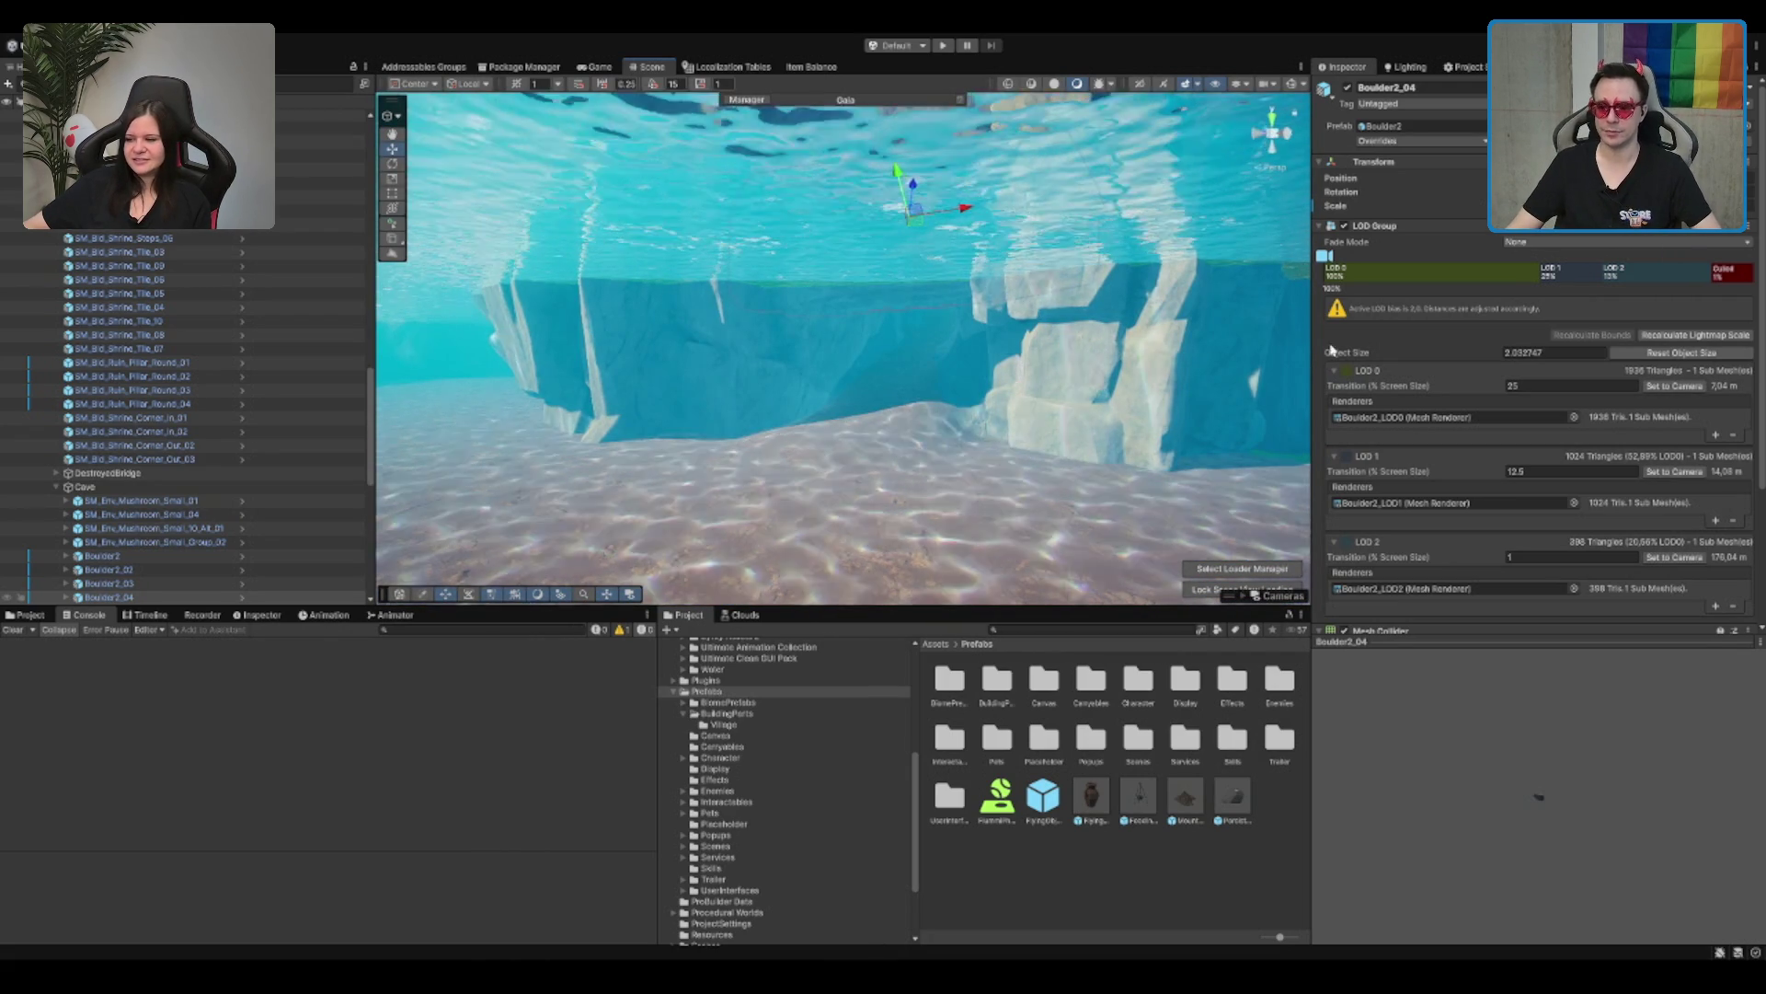
pyautogui.moveTo(1047, 322)
pyautogui.mouseDown()
pyautogui.moveTo(1003, 257)
pyautogui.moveTo(1087, 306)
pyautogui.moveTo(1037, 301)
pyautogui.mouseUp()
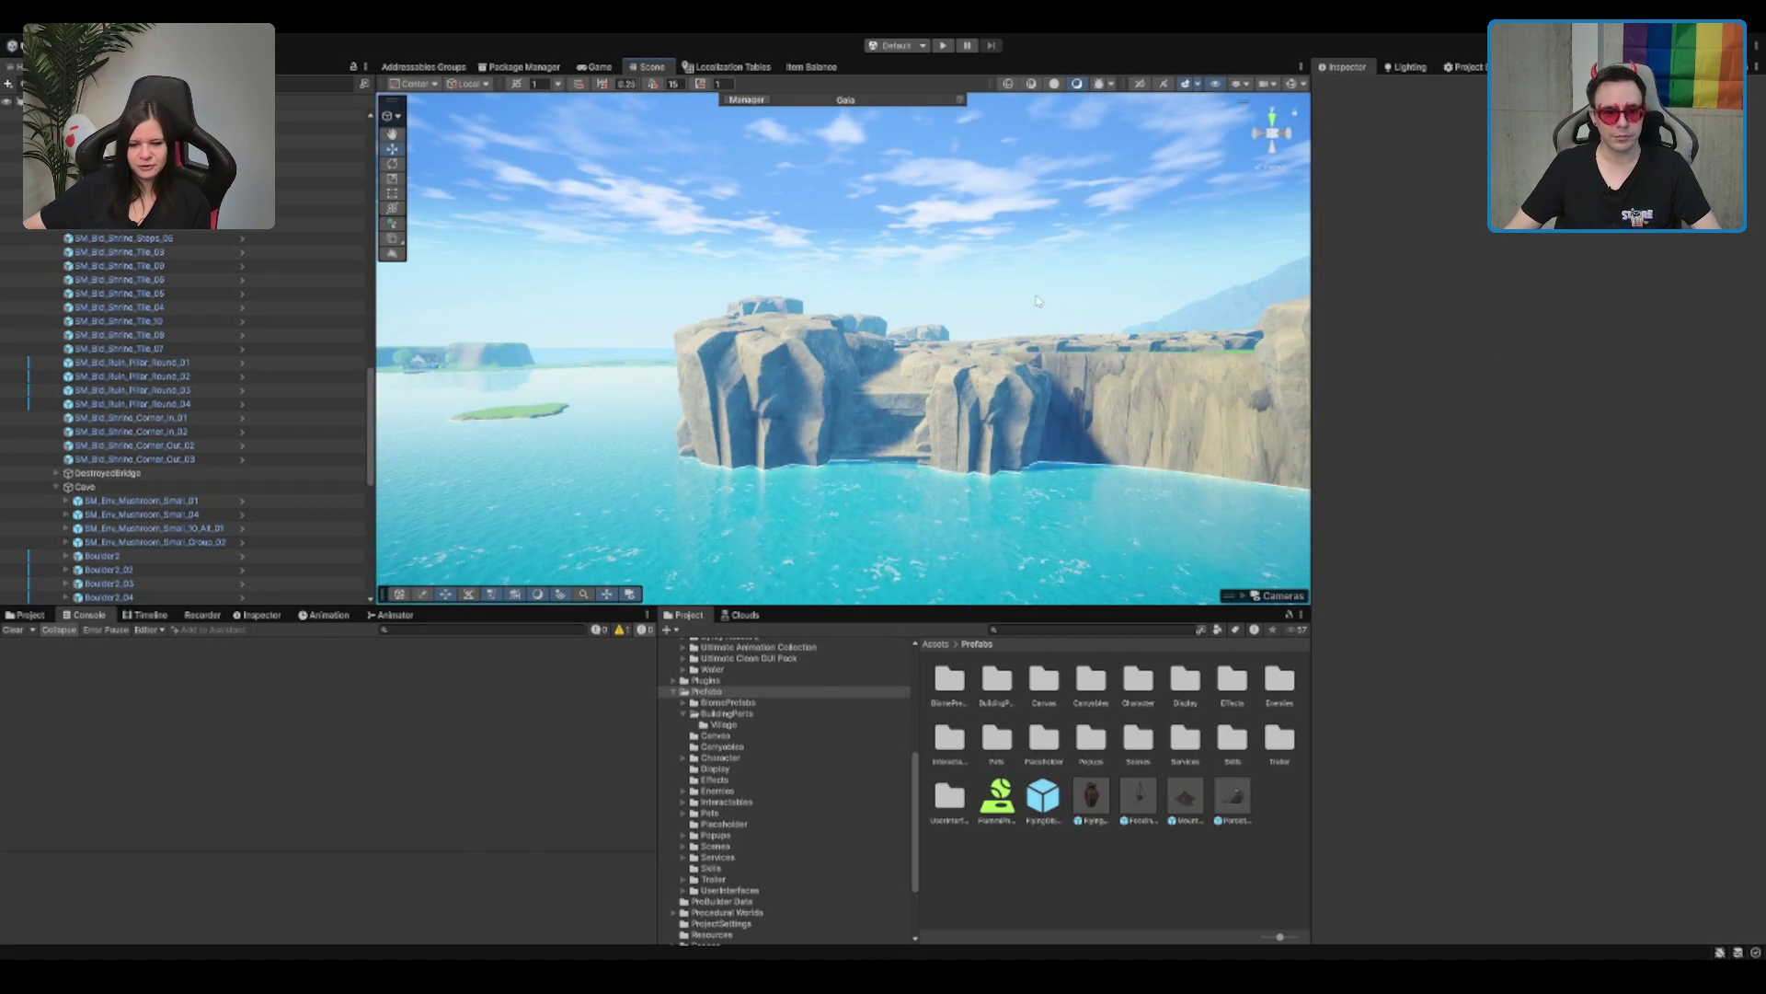
# Step: Select SM_Bld_Ruin_Pillar_Round_03 and fly the view over the cliffs toward the valley
pyautogui.scroll(2, 316, 413)
pyautogui.click(265, 427)
pyautogui.scroll(-10, 205, 339)
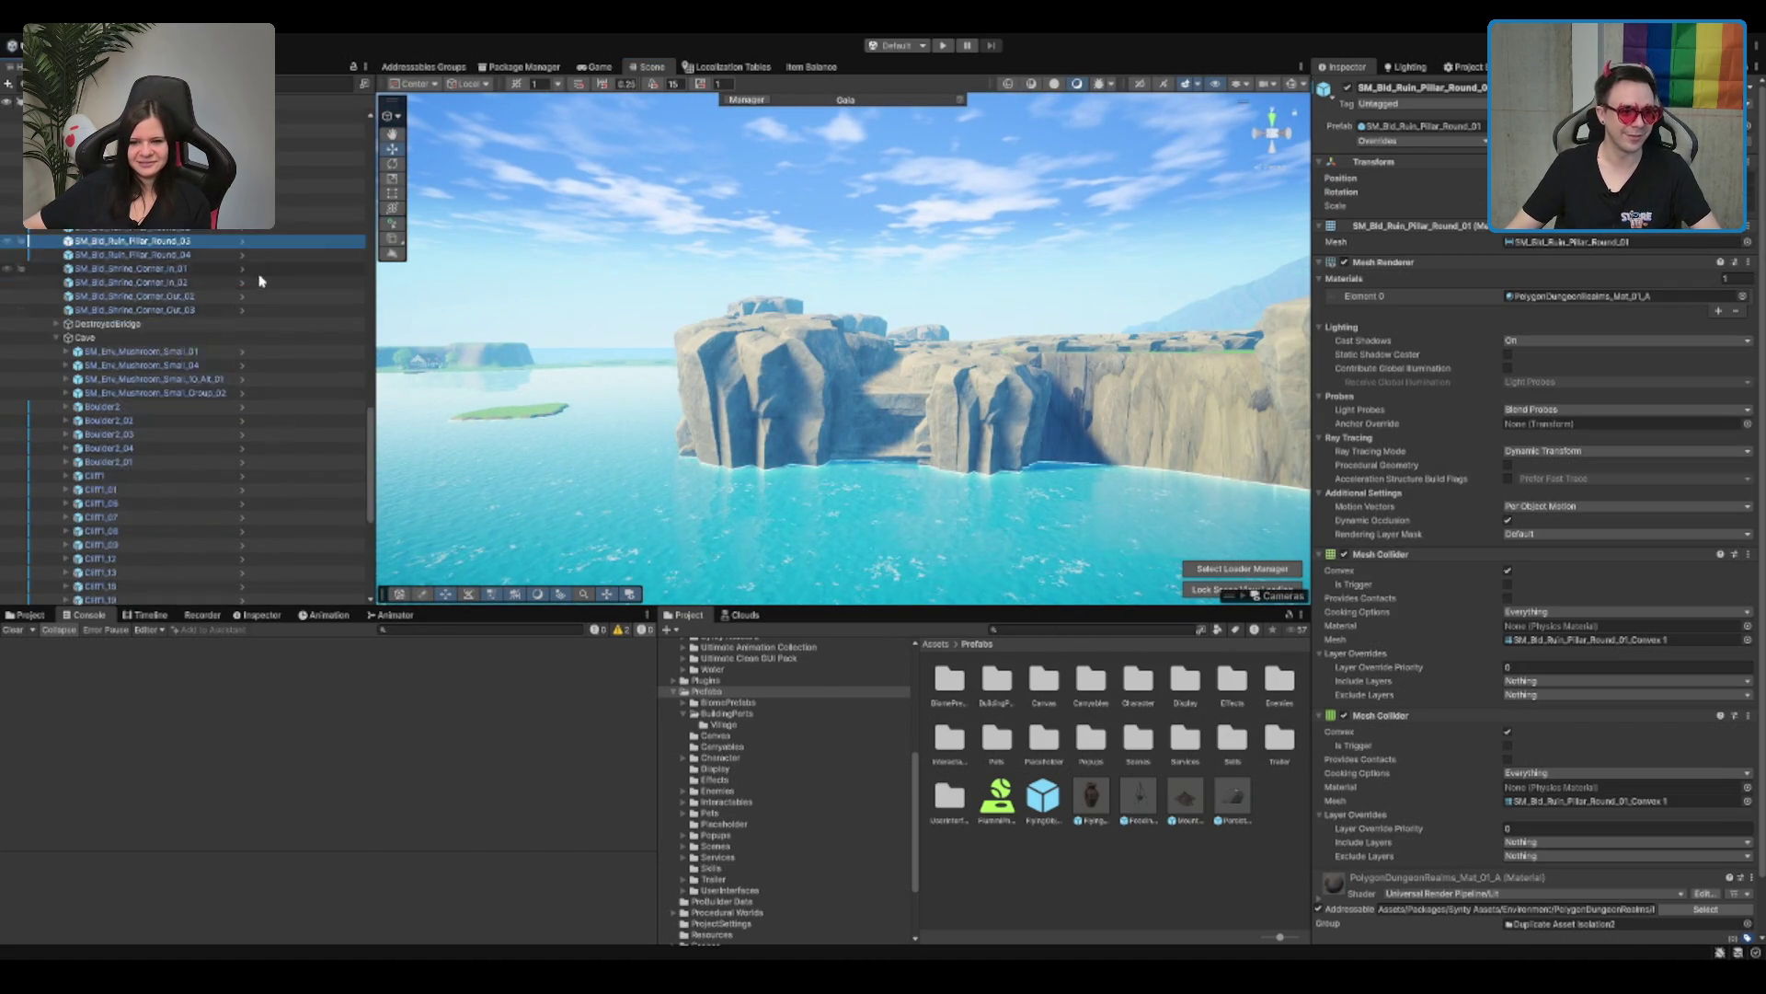
pyautogui.scroll(-5, 832, 353)
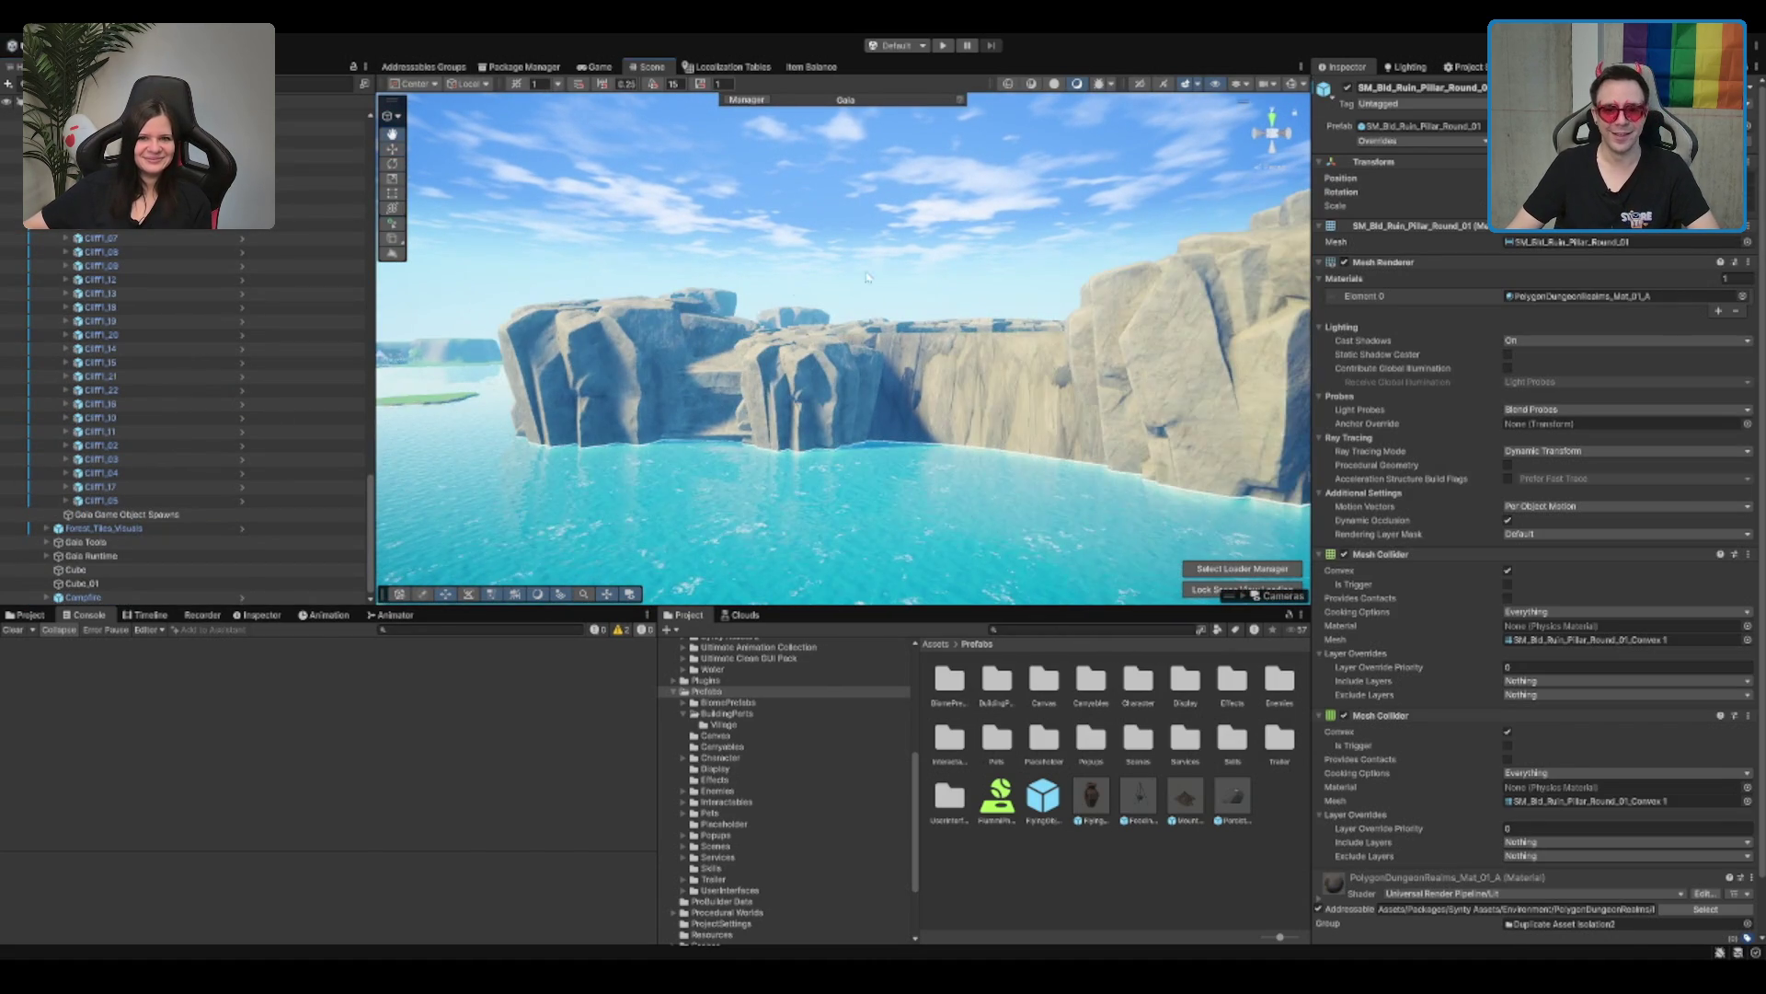
pyautogui.moveTo(832, 353)
pyautogui.mouseDown()
pyautogui.moveTo(523, 289)
pyautogui.moveTo(1097, 193)
pyautogui.mouseUp()
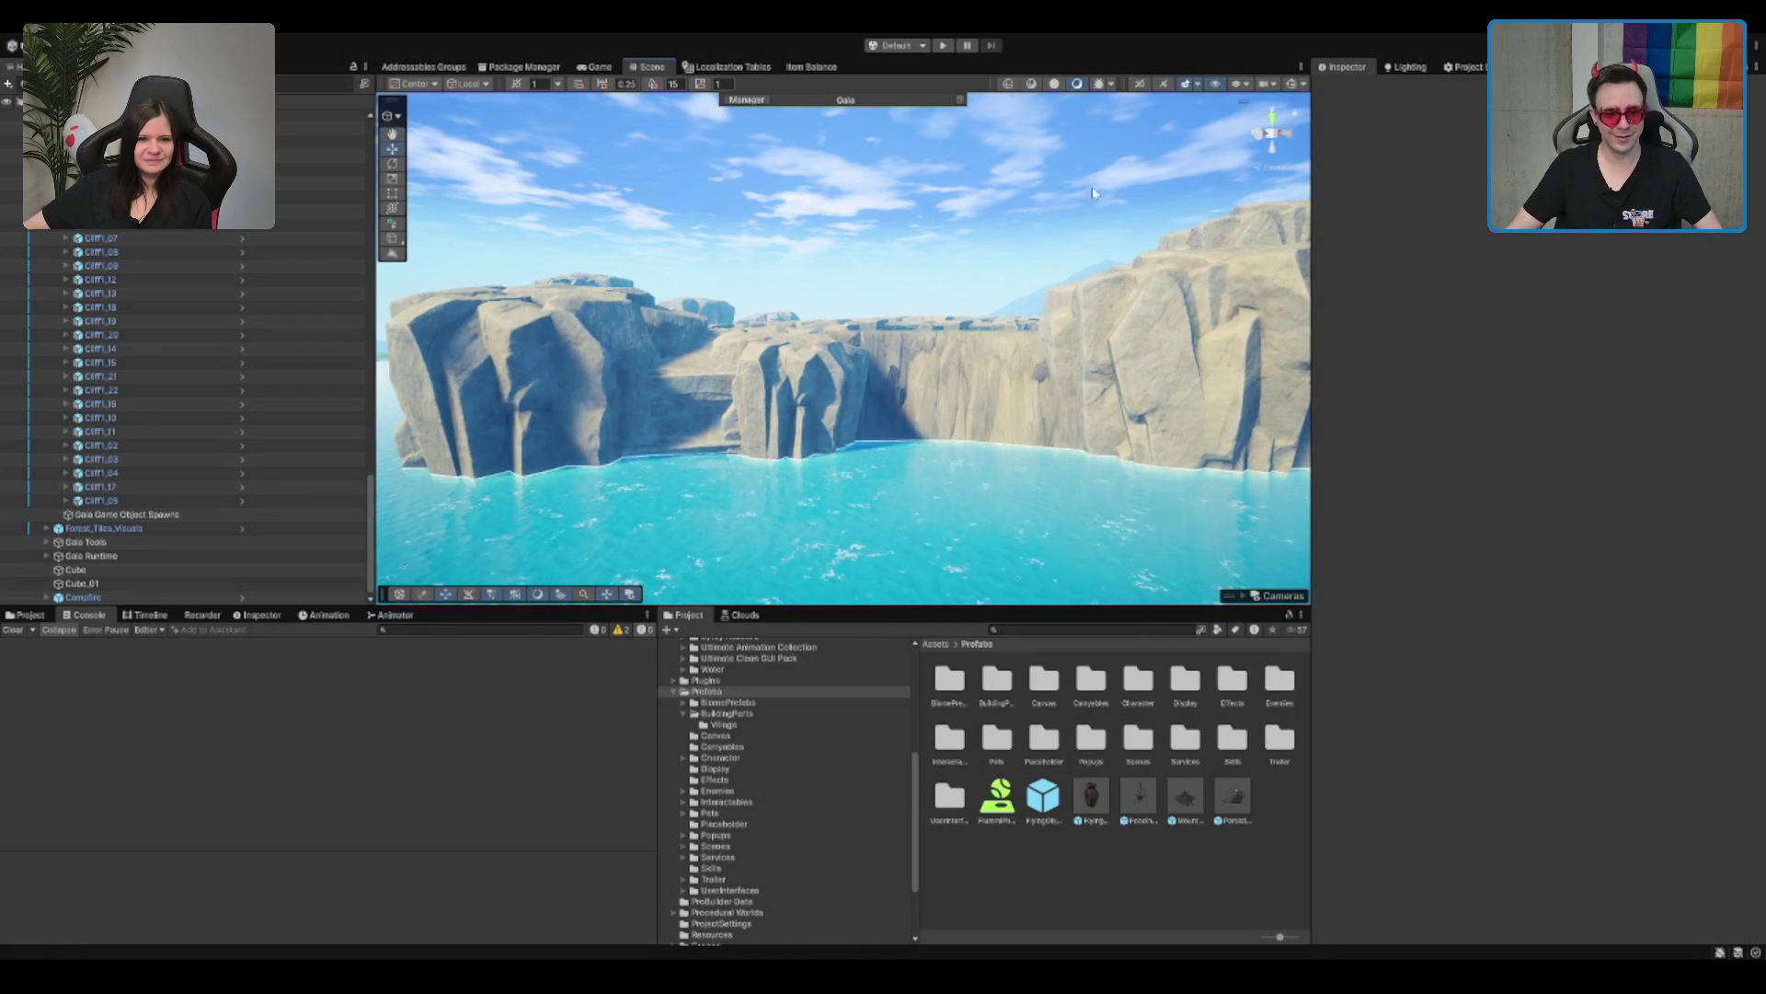
pyautogui.scroll(3, 938, 280)
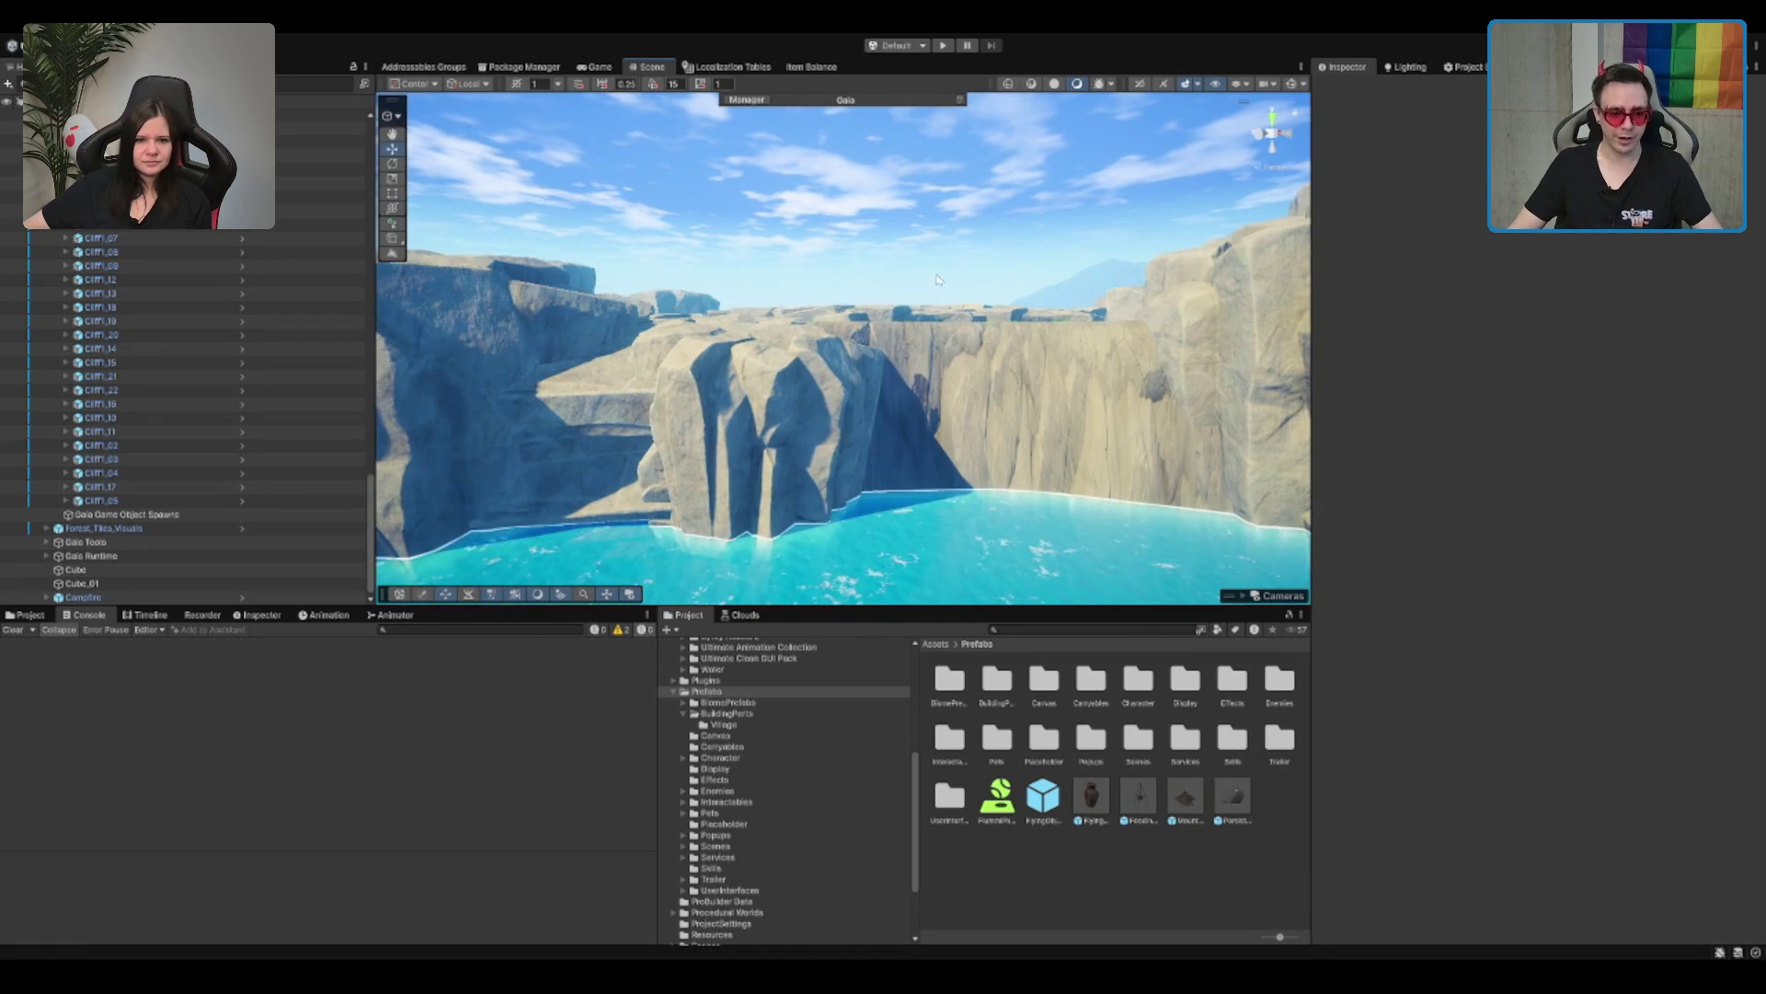
# Step: Collapse the Prefabs folder back to Assets and select Forest_Tiles_Visuals in the Hierarchy
pyautogui.click(736, 692)
pyautogui.press('Left')
pyautogui.press('Down')
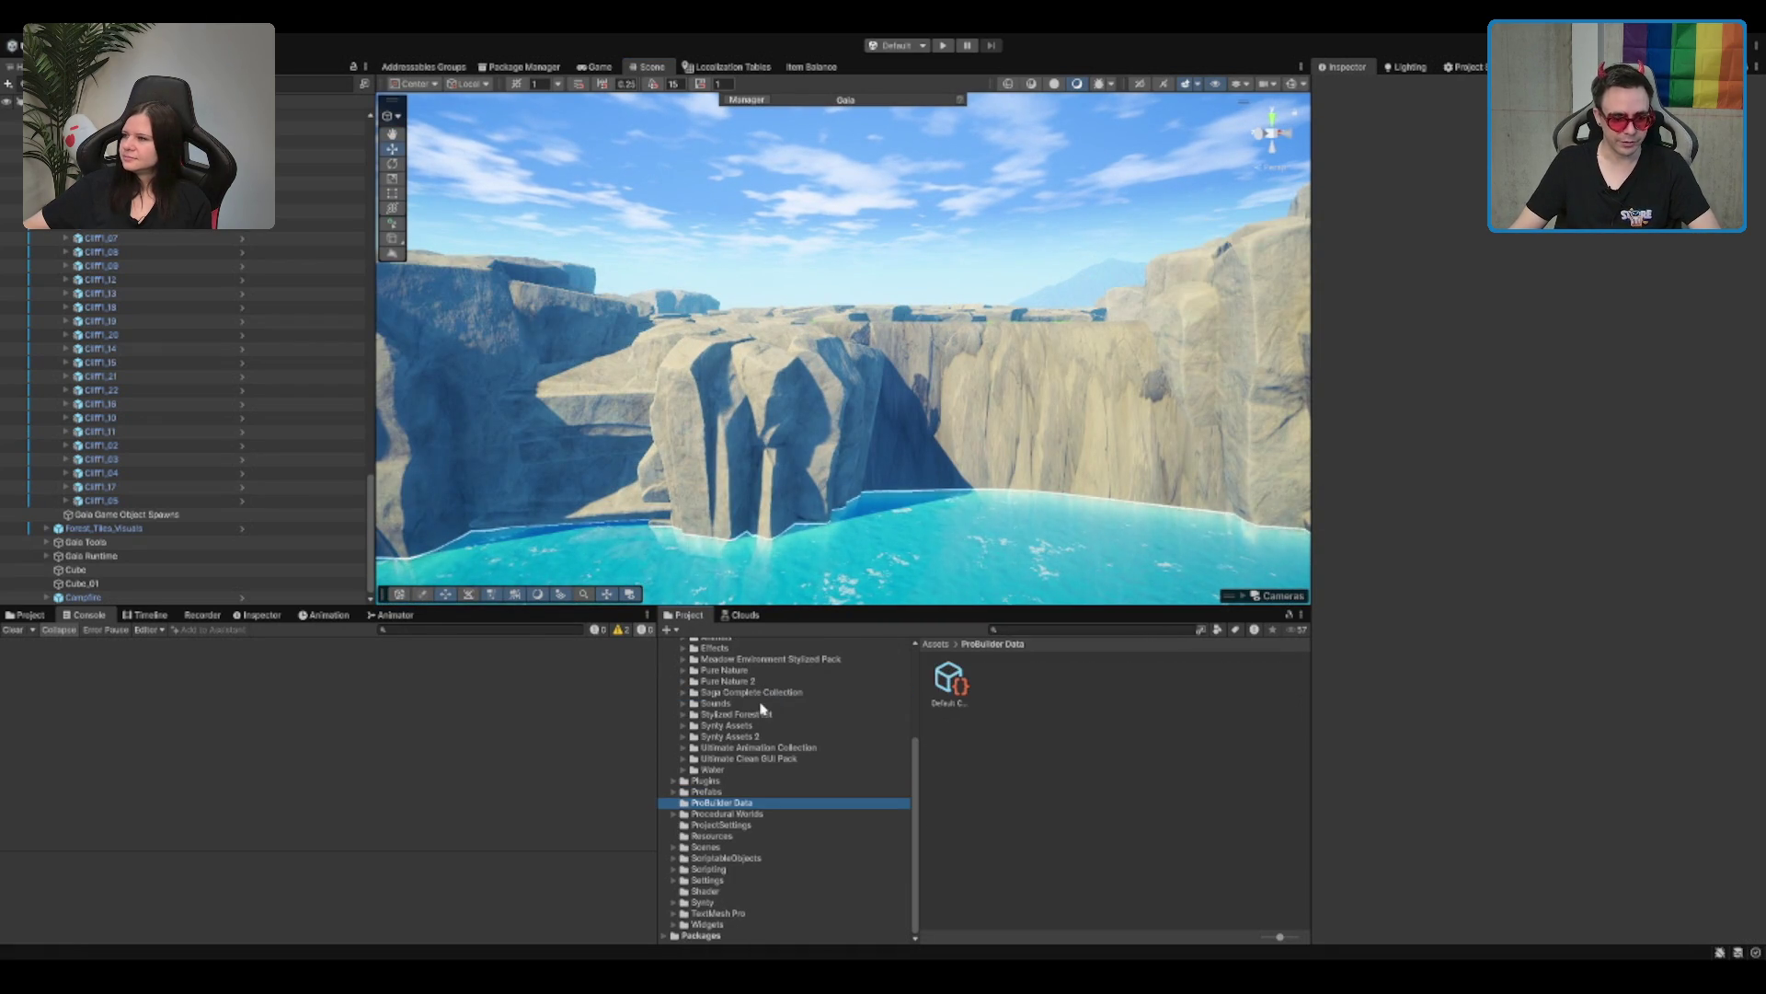
pyautogui.press('Left')
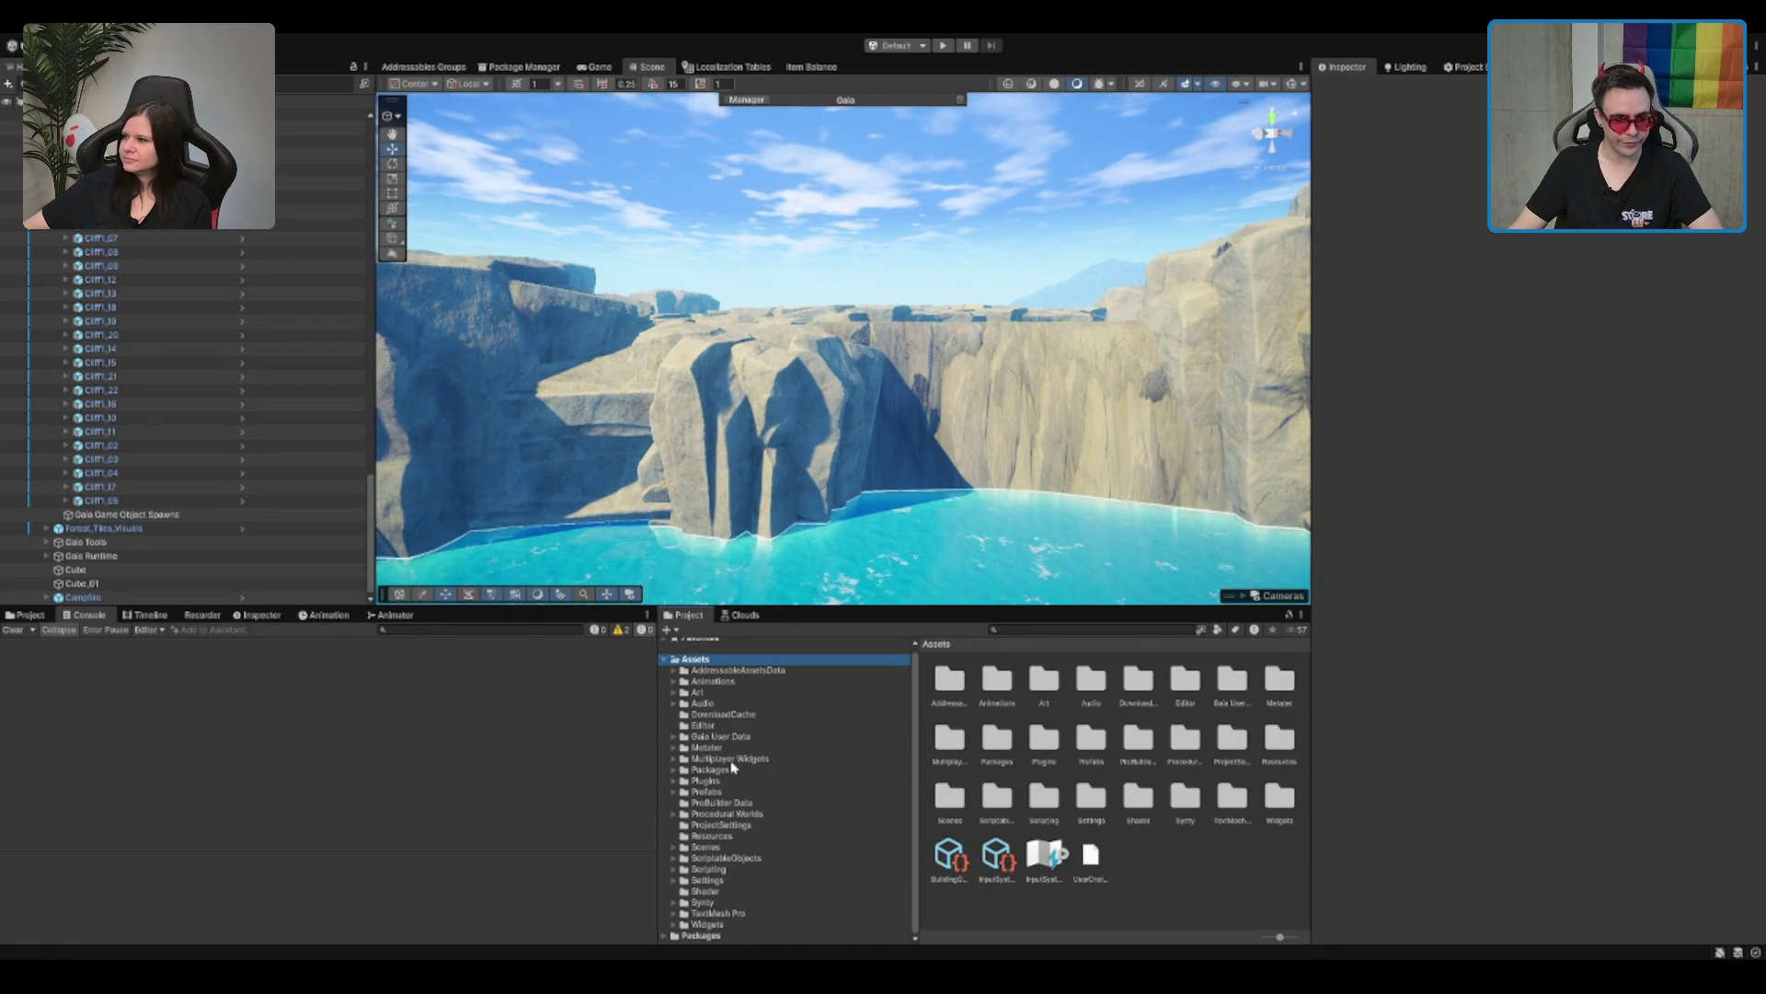
pyautogui.scroll(15, 276, 245)
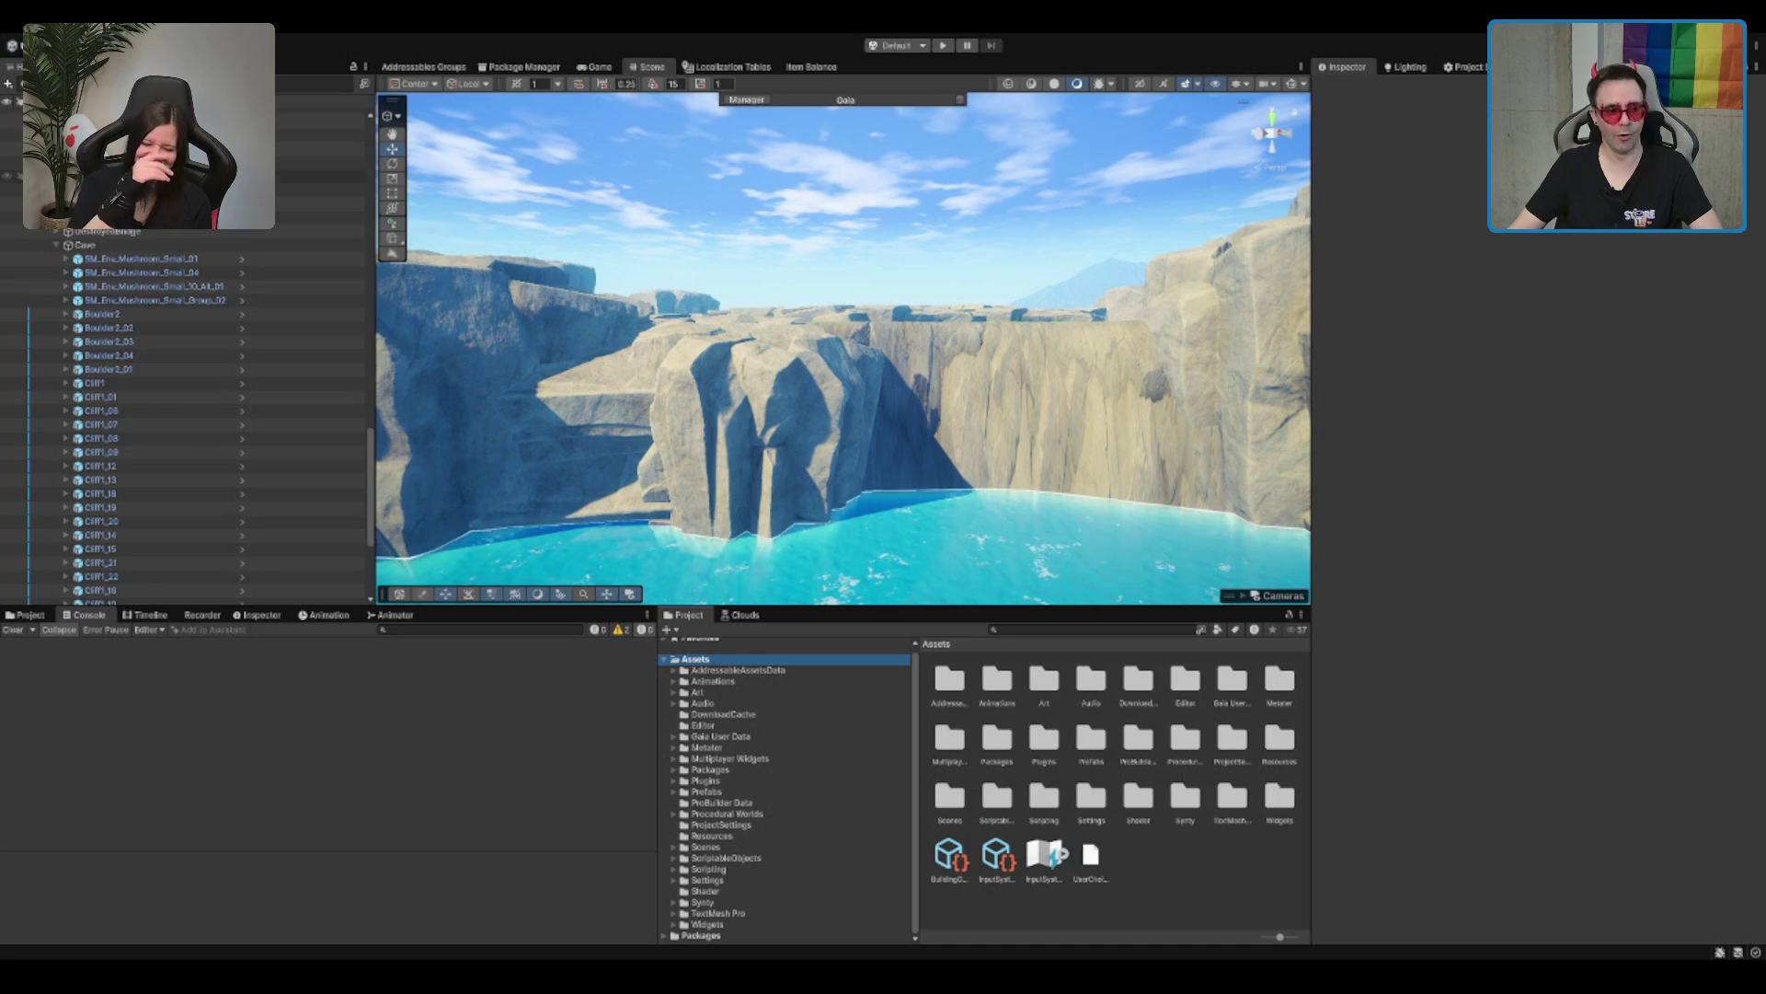
pyautogui.scroll(15, 173, 235)
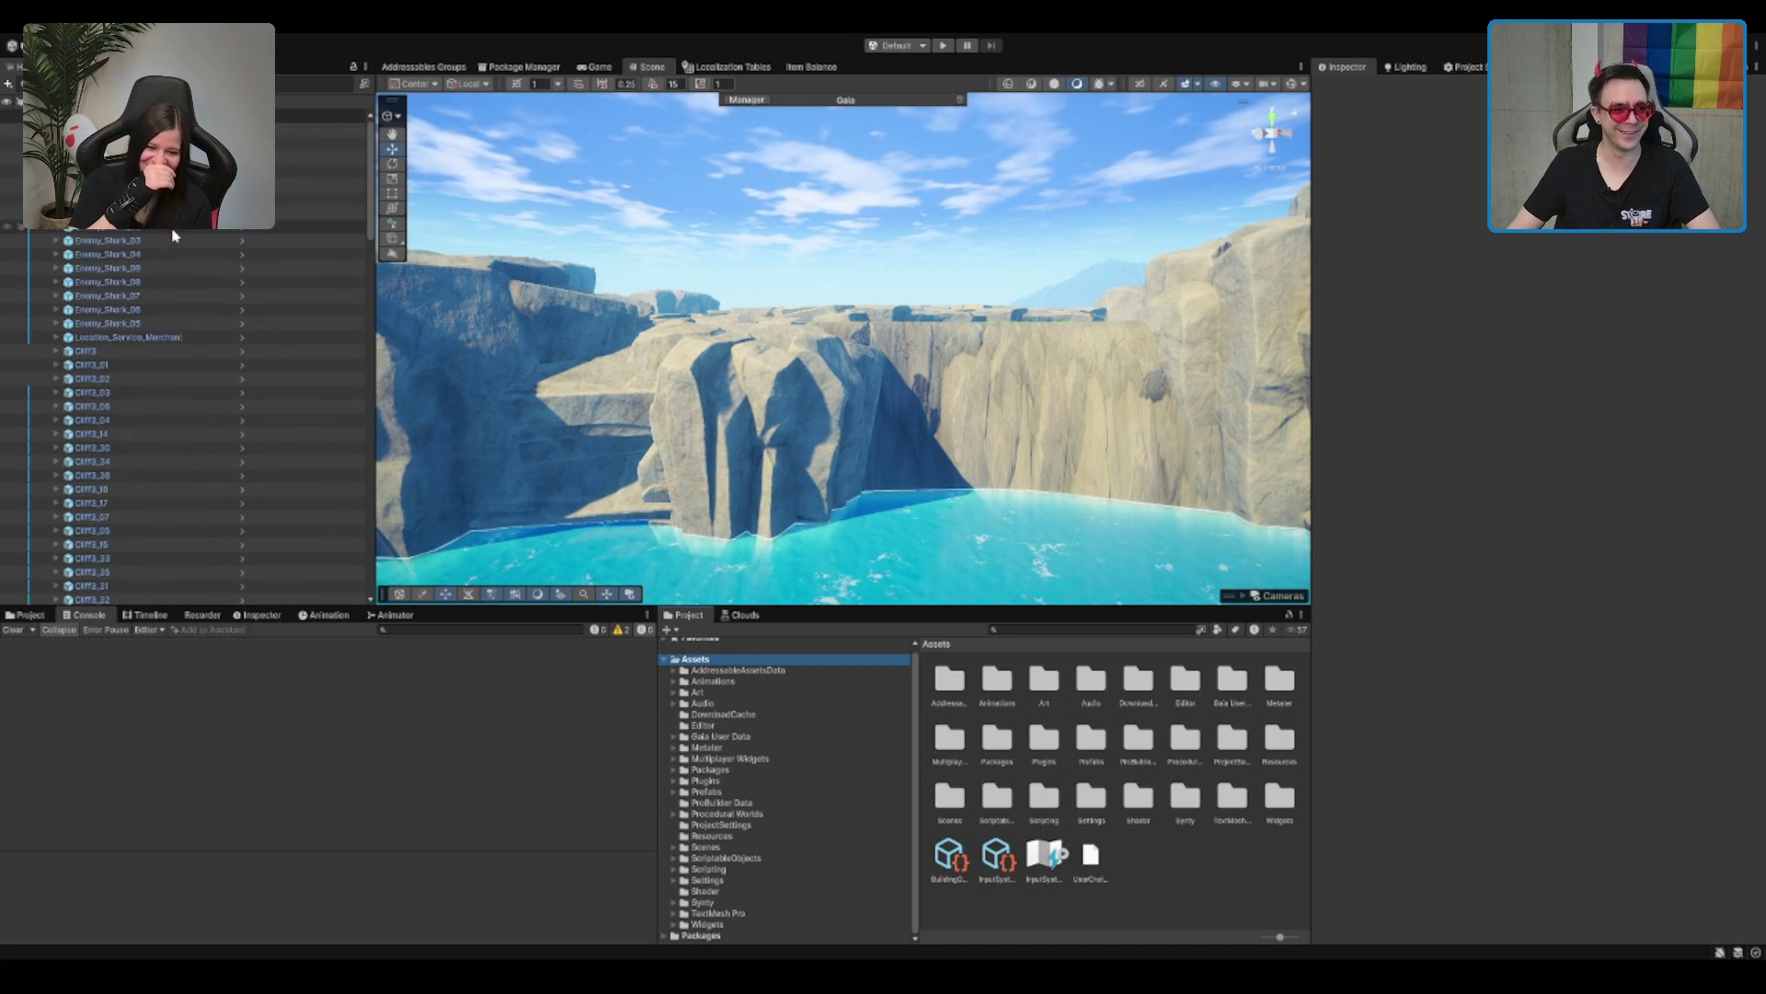
pyautogui.click(184, 158)
# Step: Deactivate the Forest_Tiles_Visuals object and clear the selection
pyautogui.press('Left')
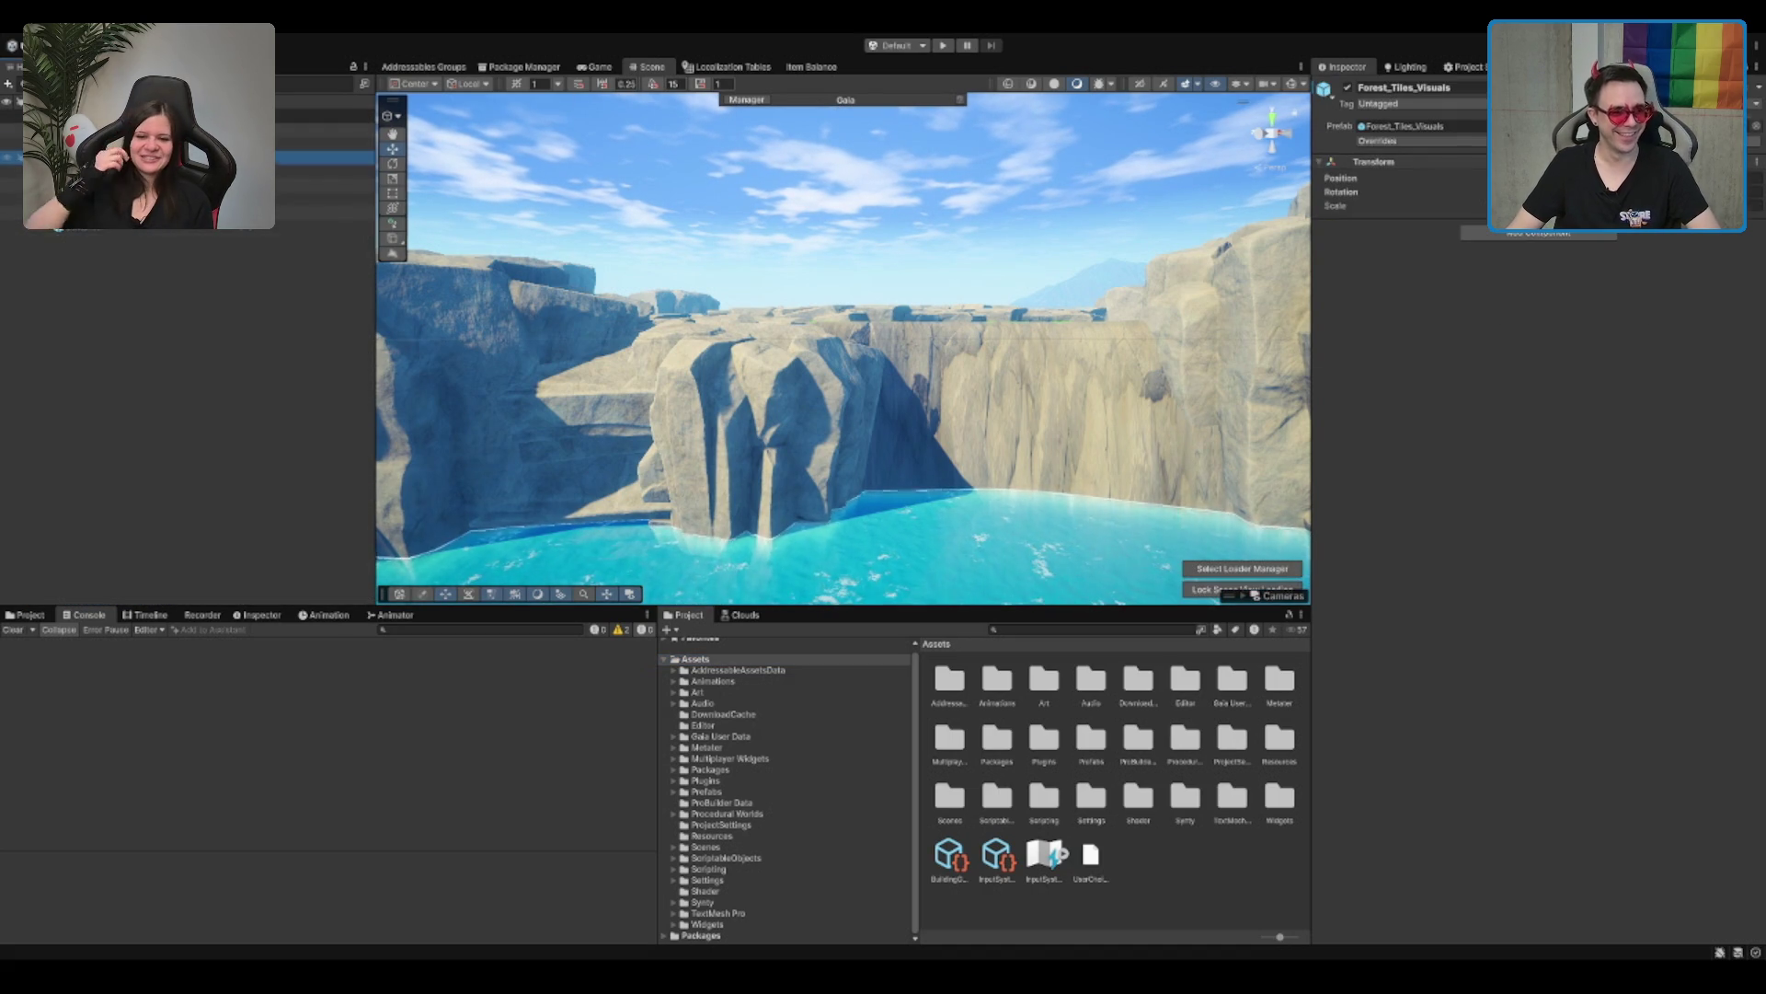
pyautogui.click(1344, 90)
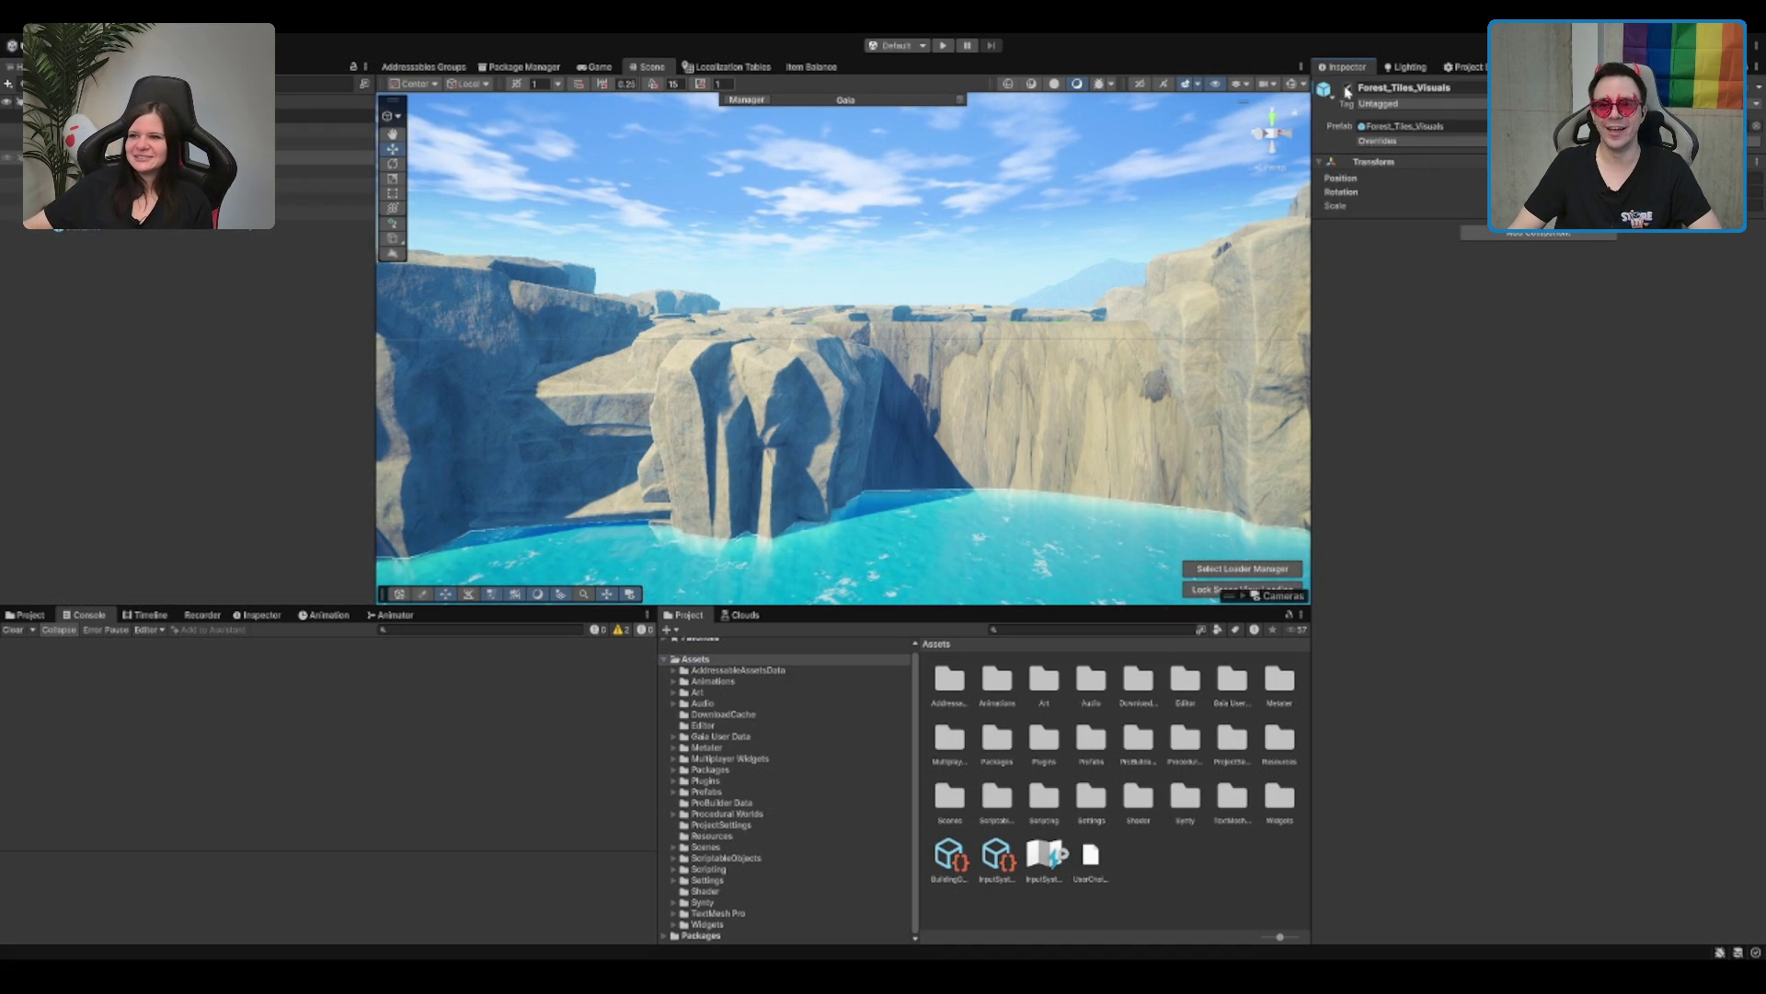
pyautogui.click(1021, 418)
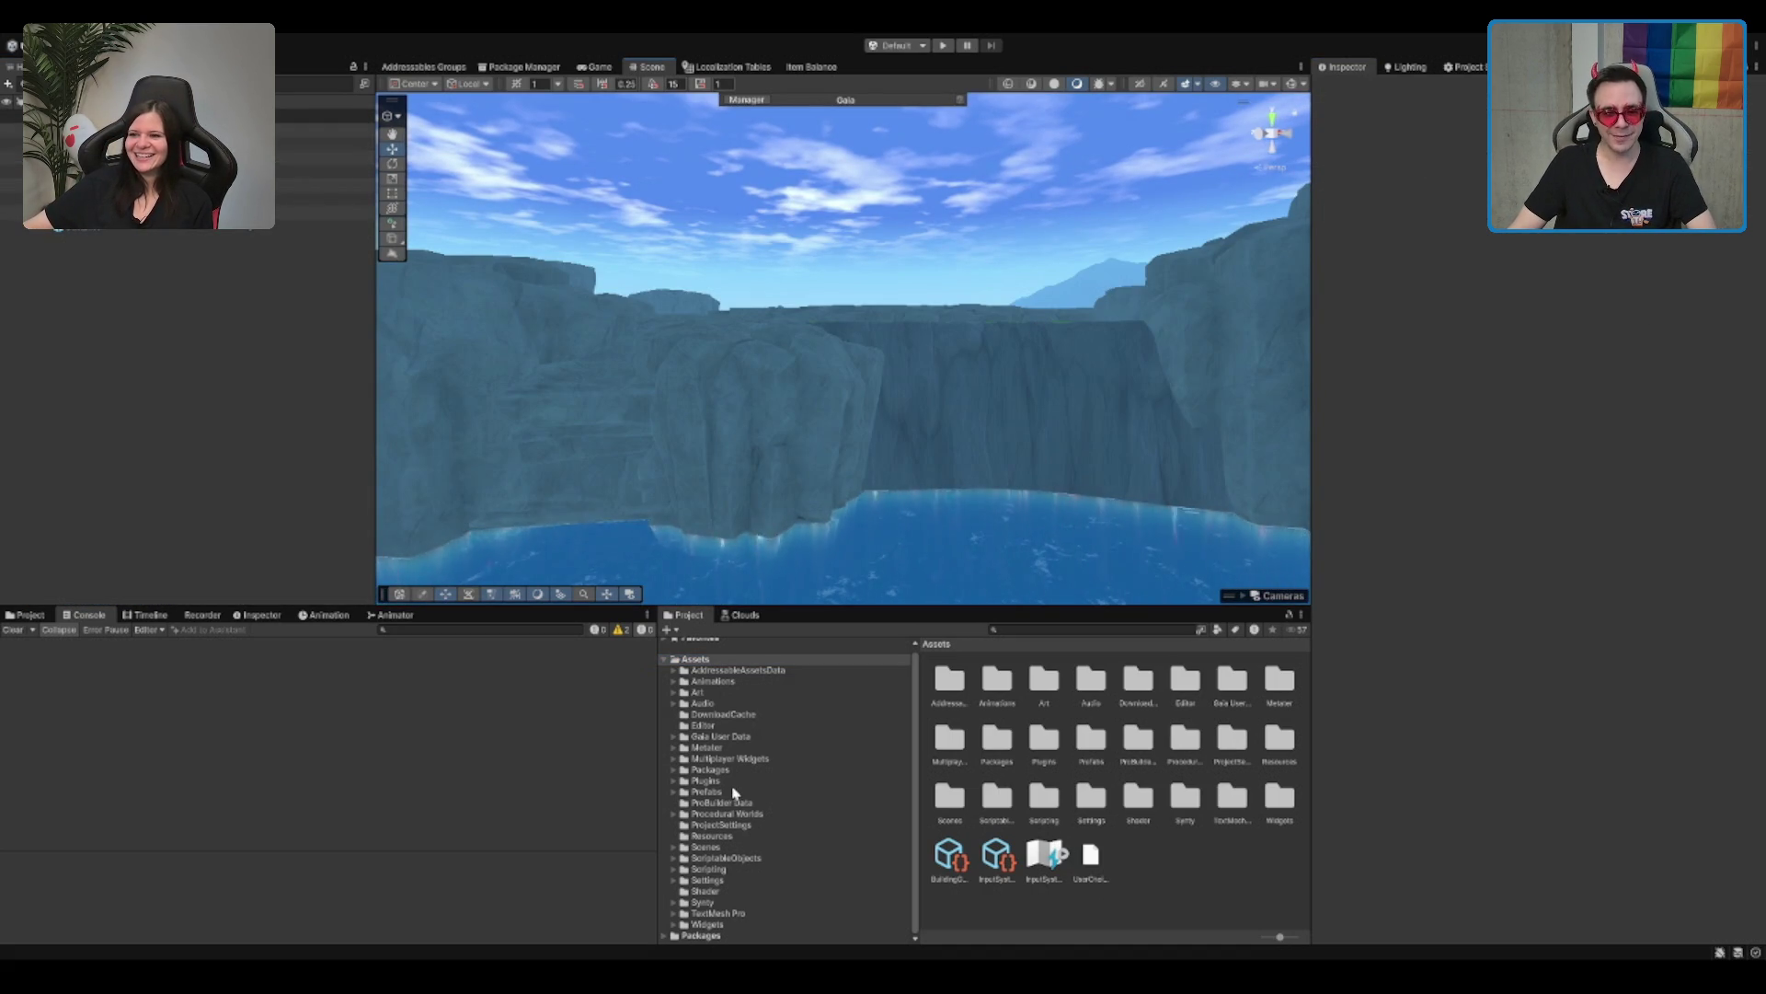
# Step: Open the Boot scene from Assets/Scenes and select its MapService object
pyautogui.click(705, 847)
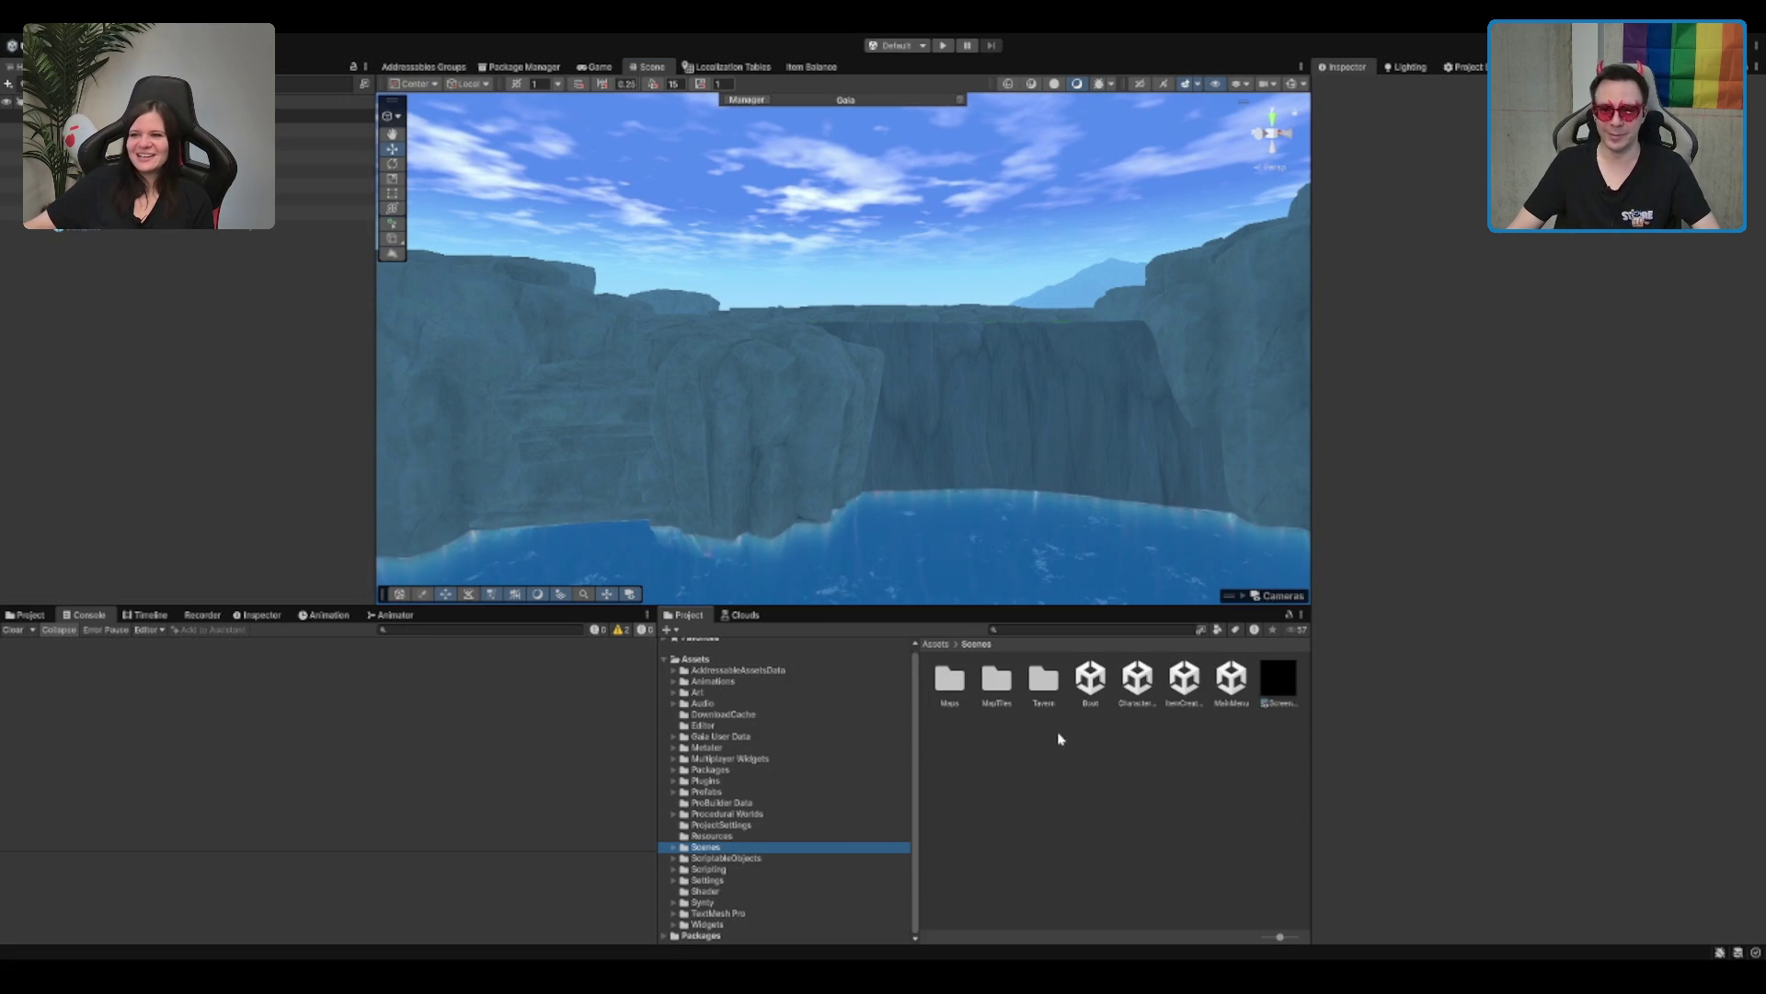
pyautogui.click(1090, 679)
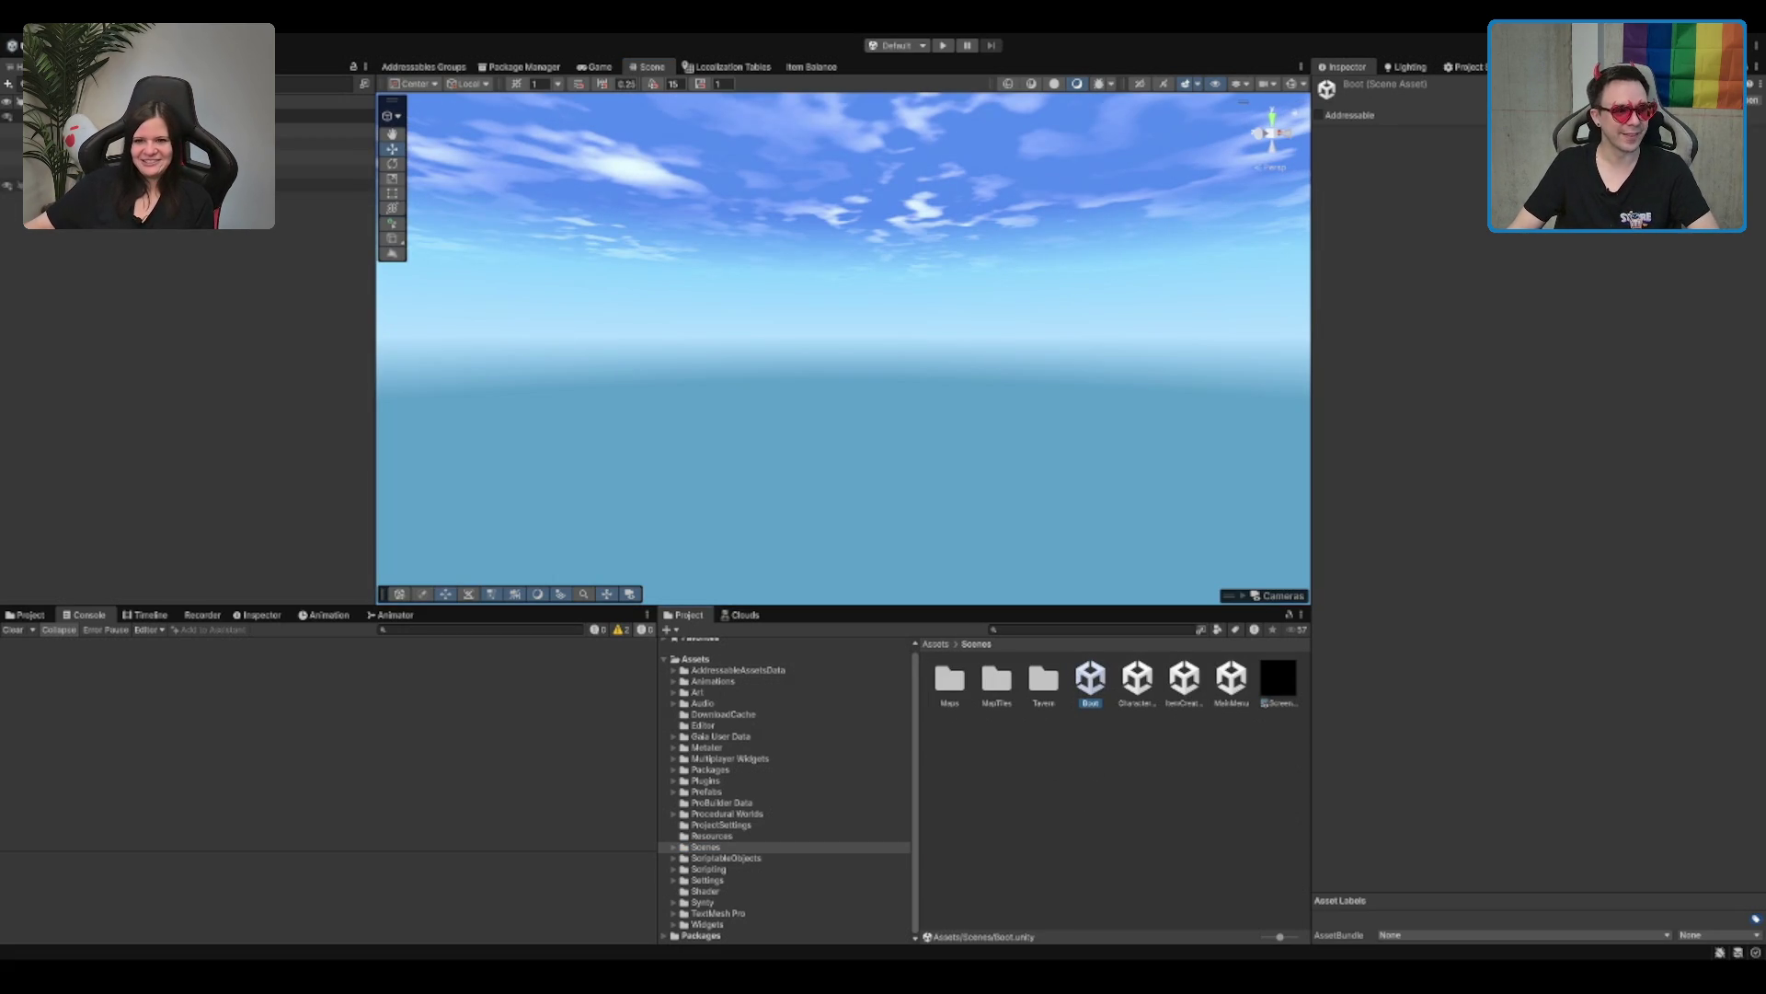
pyautogui.click(175, 406)
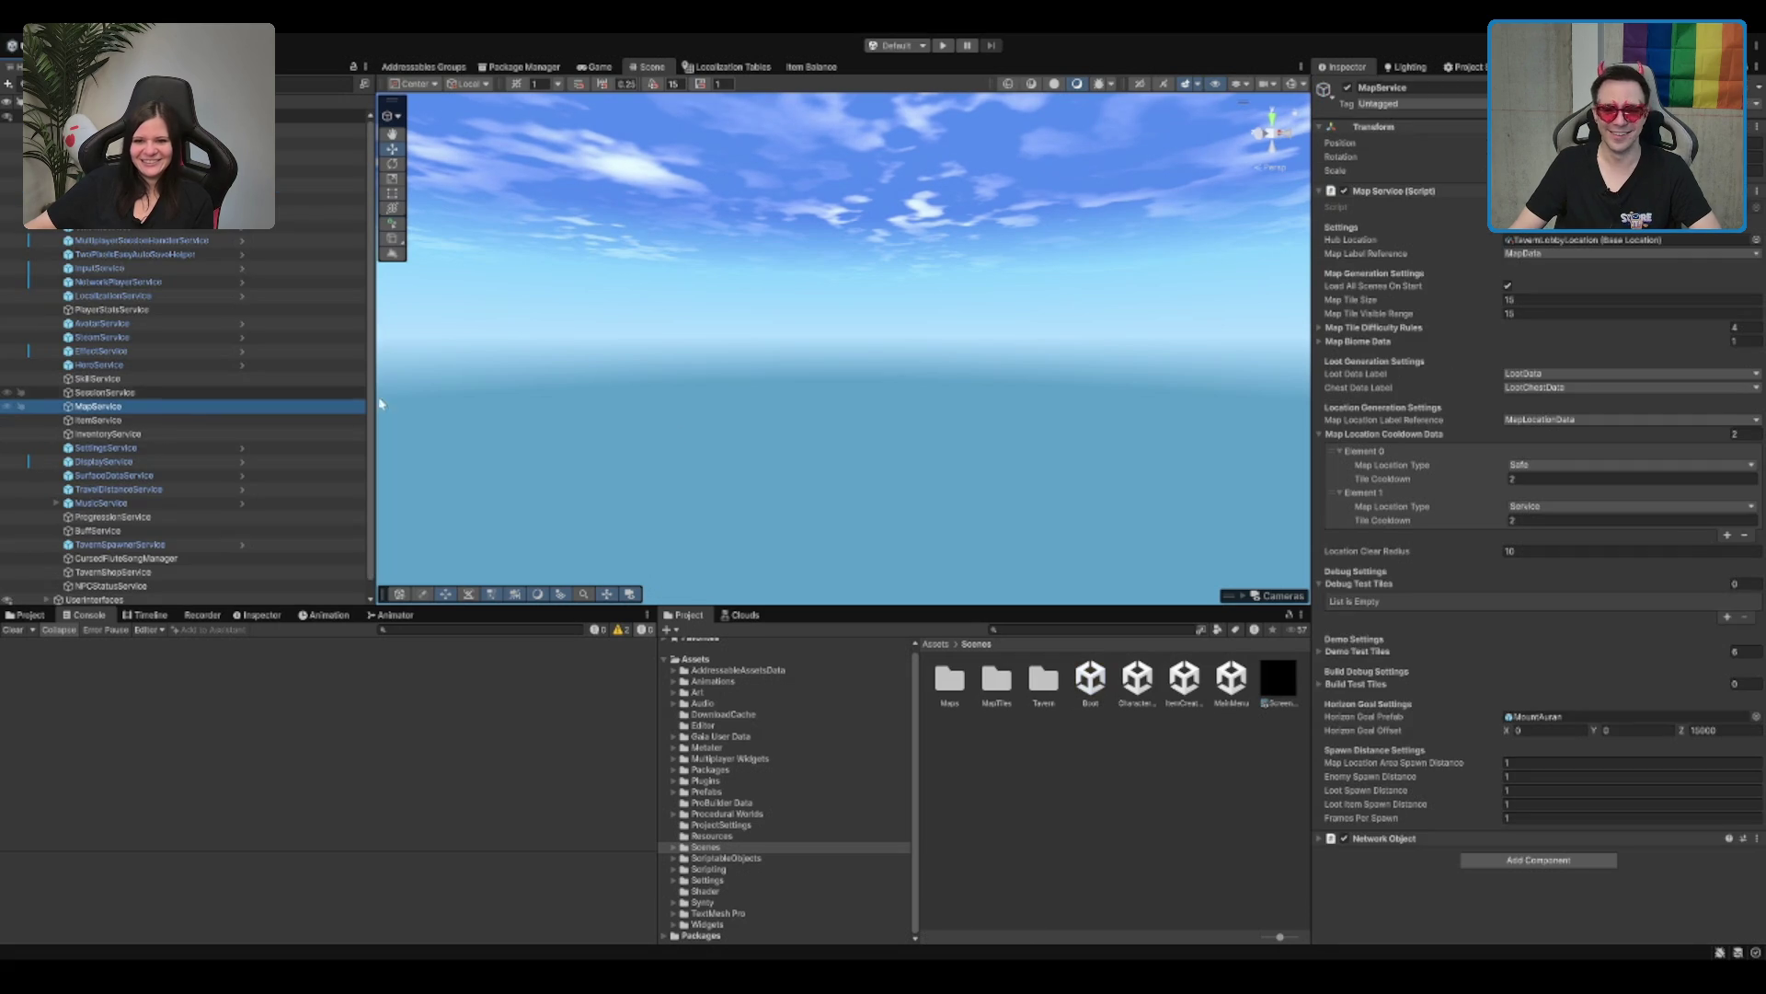
# Step: Add a Debug Test Tiles entry on MapService and assign MapTileData_Forest_TempleLake to Element 0
pyautogui.click(1728, 617)
pyautogui.click(1752, 615)
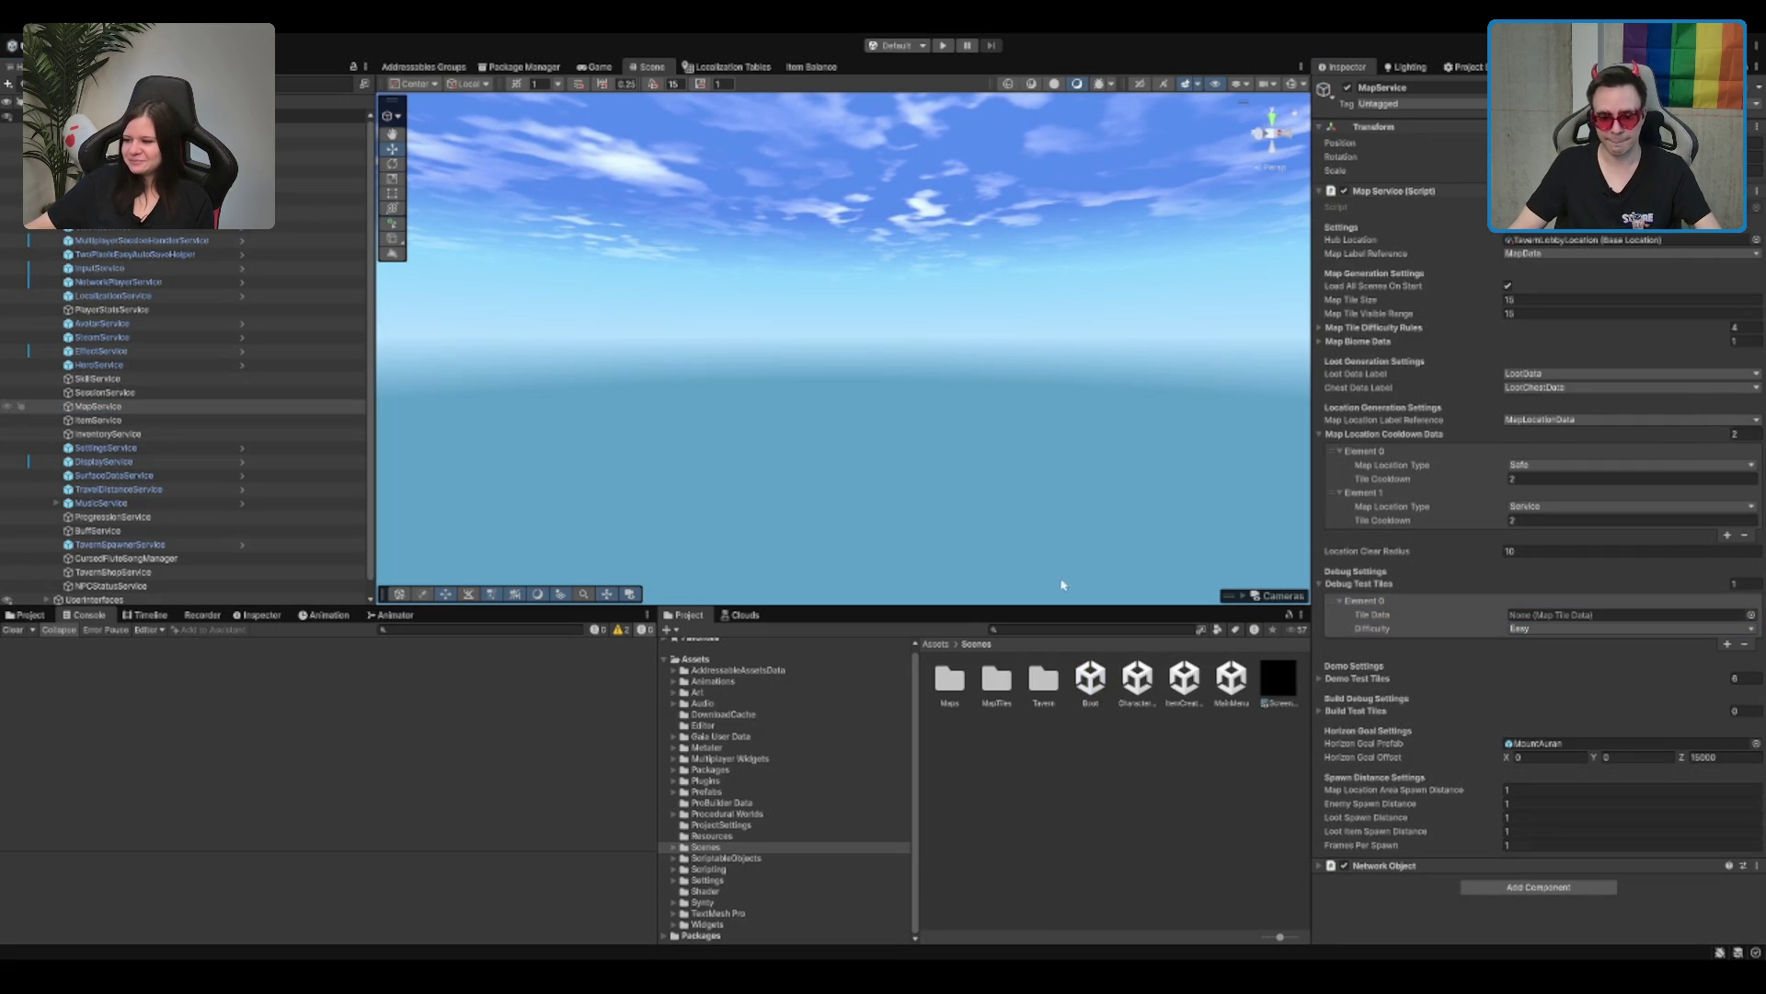
pyautogui.doubleClick(1150, 585)
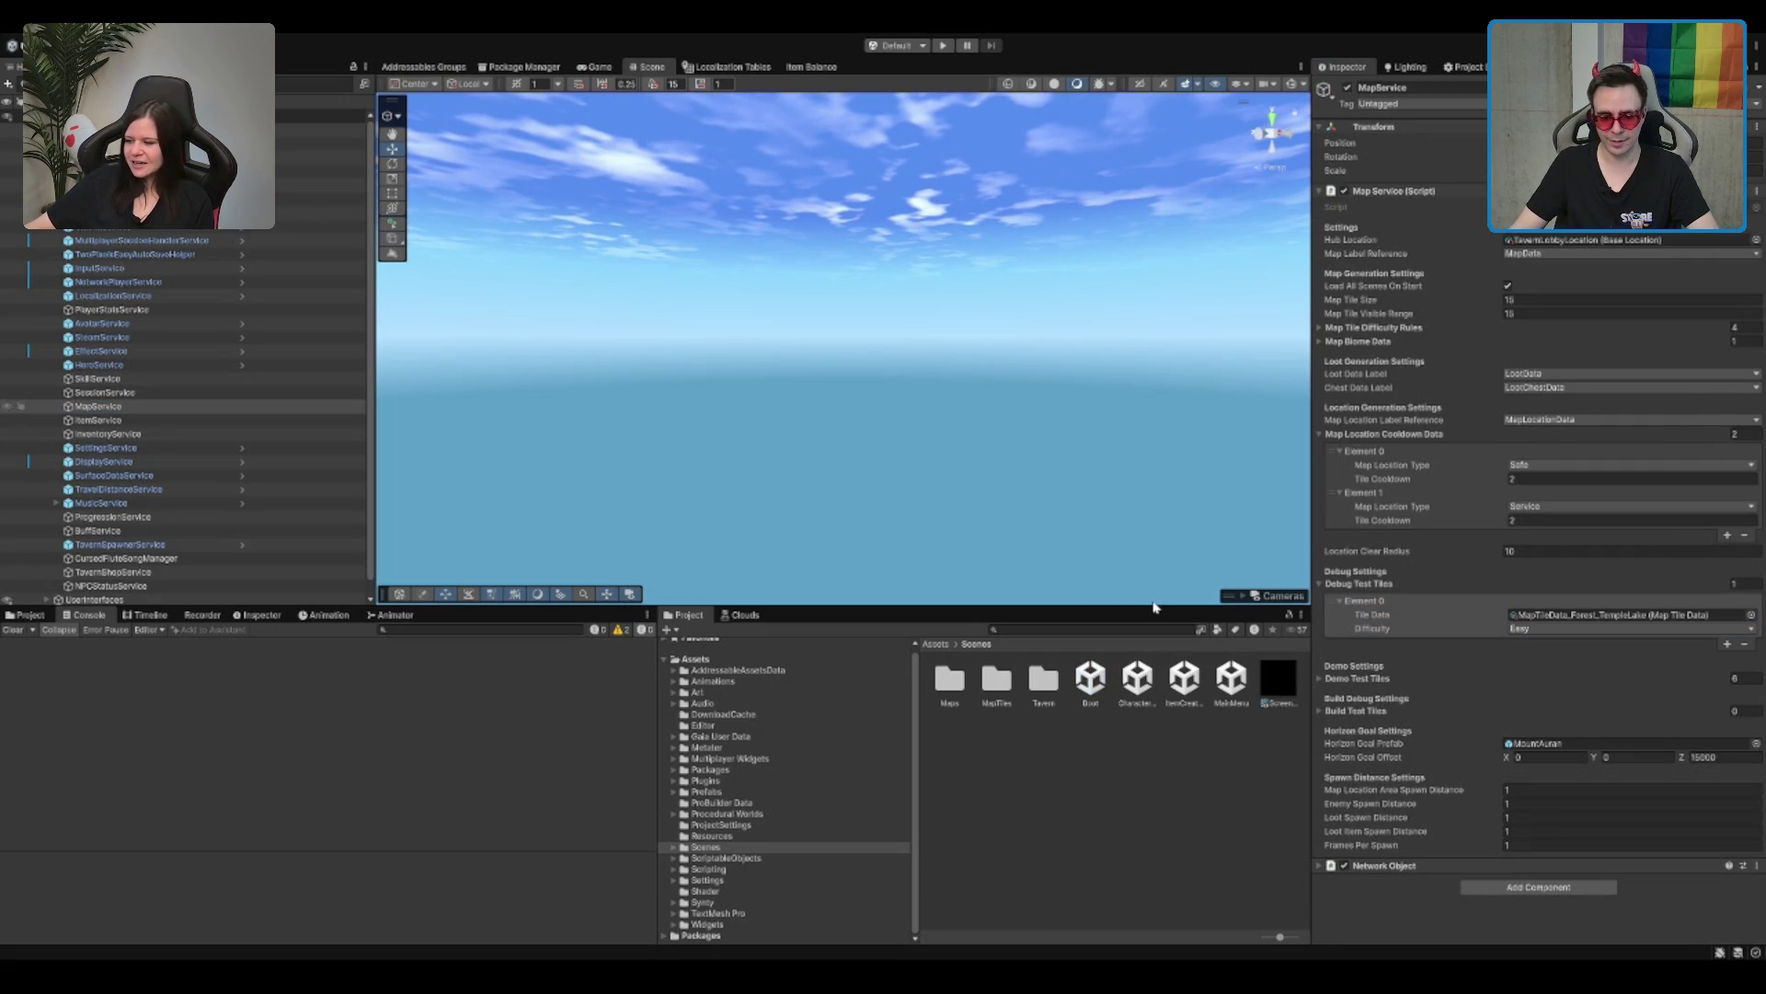
pyautogui.click(1082, 840)
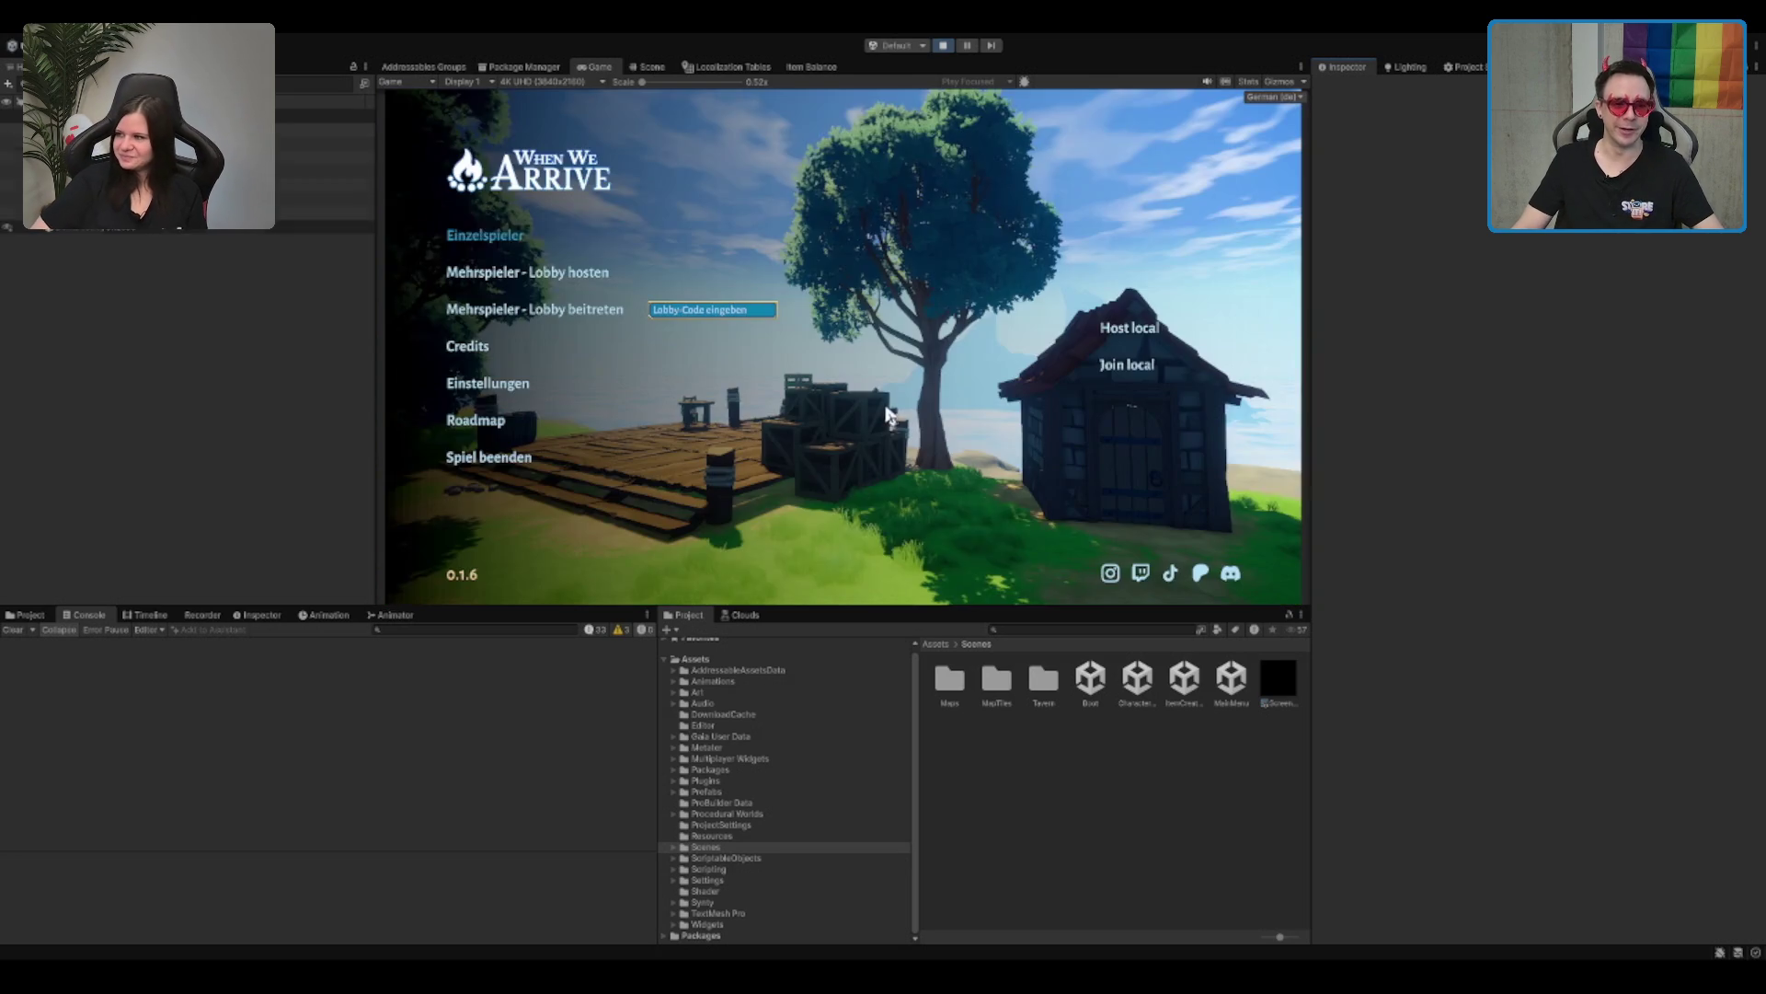
# Step: Choose Einzelspieler in the main menu to start a single-player game
pyautogui.click(488, 241)
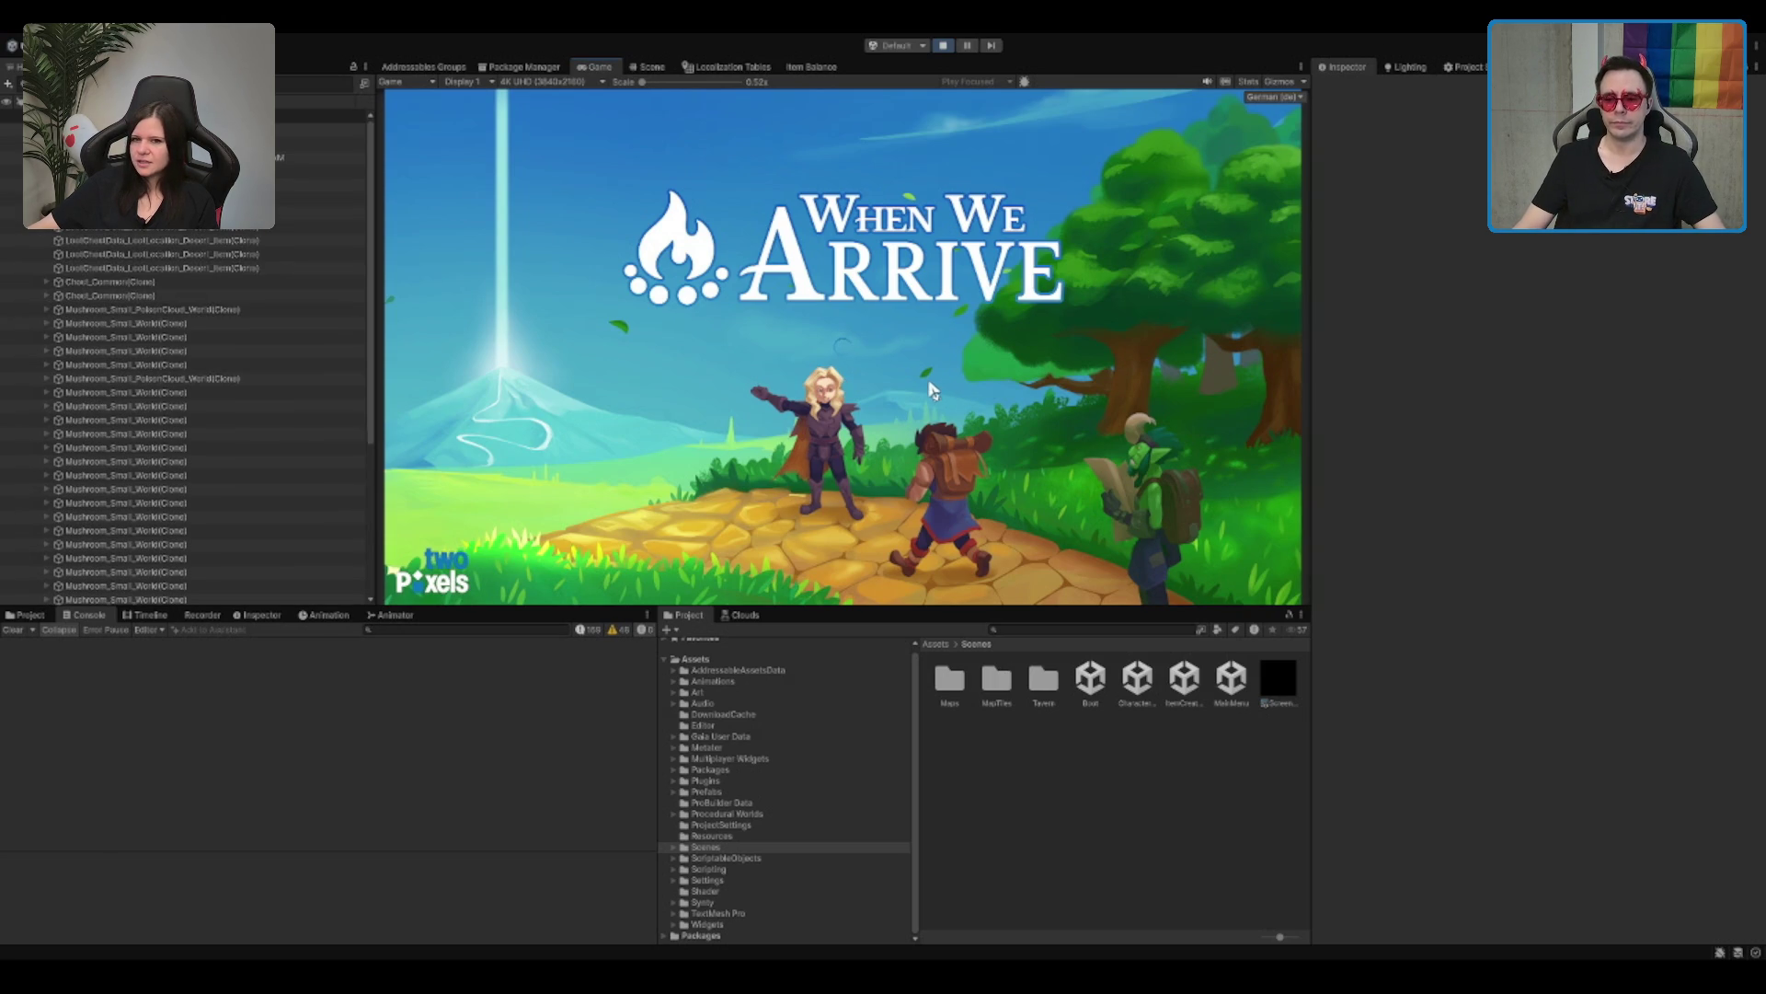
# Step: Run the character out of the village past the stone well onto the field
pyautogui.press('w')
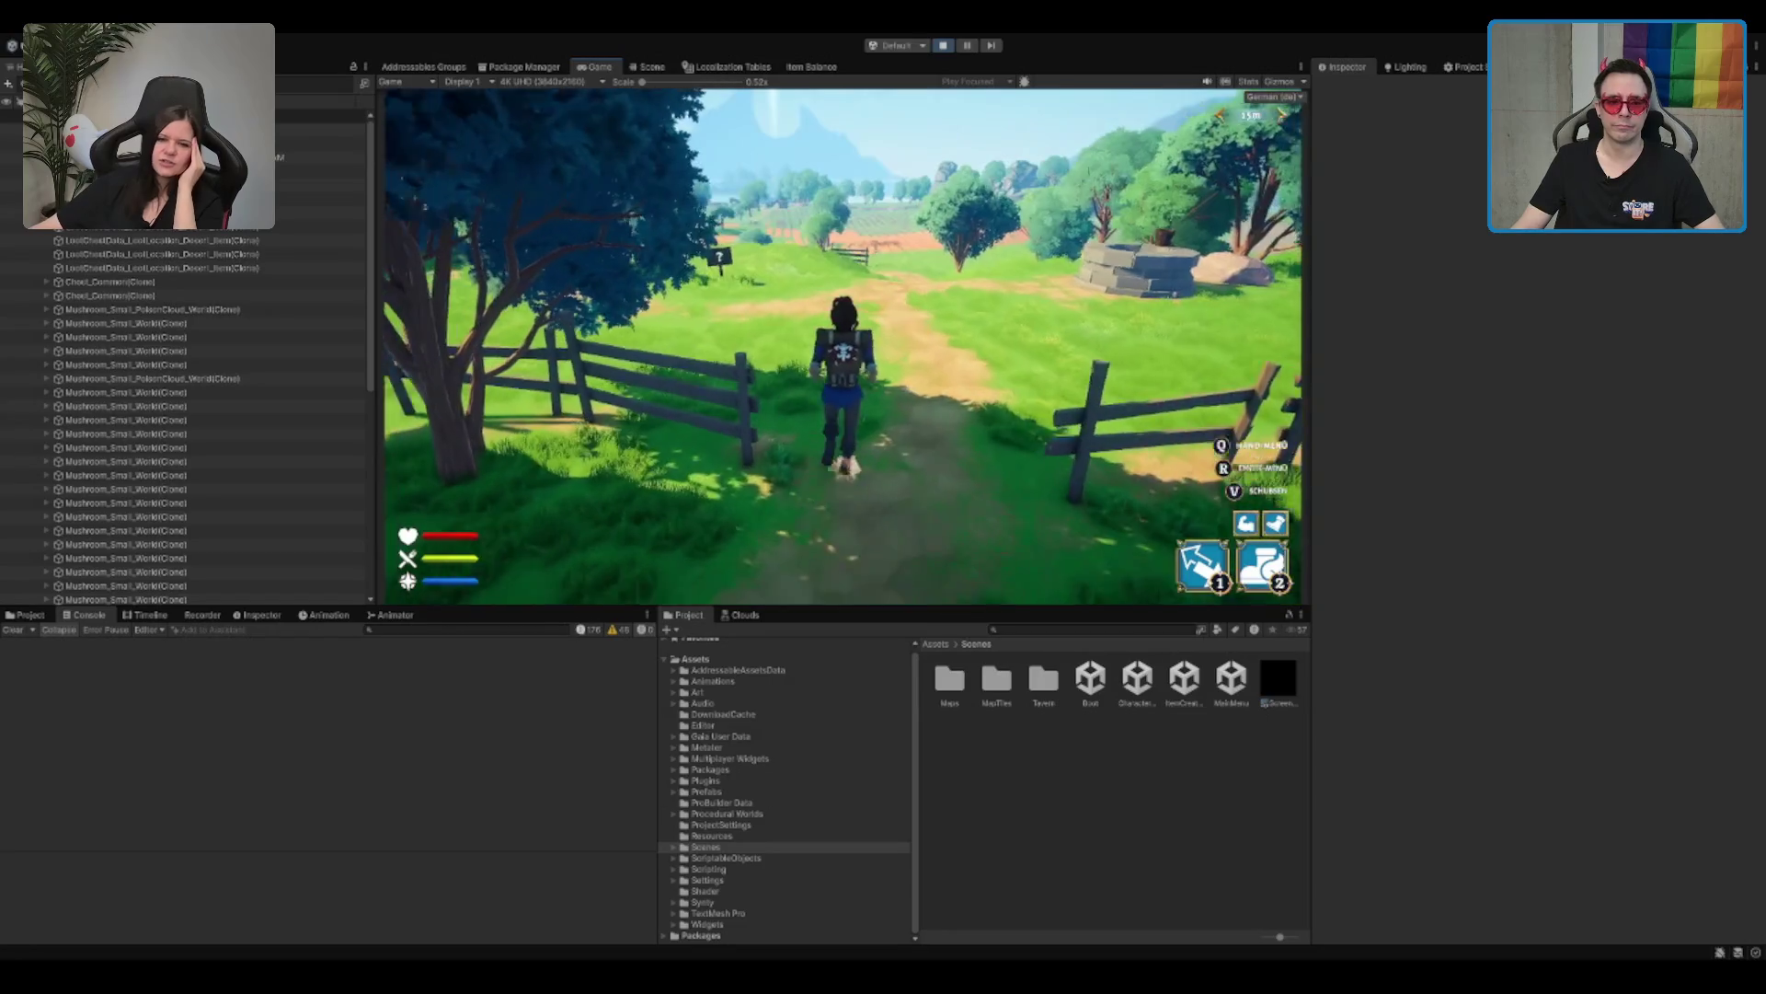
pyautogui.press('w')
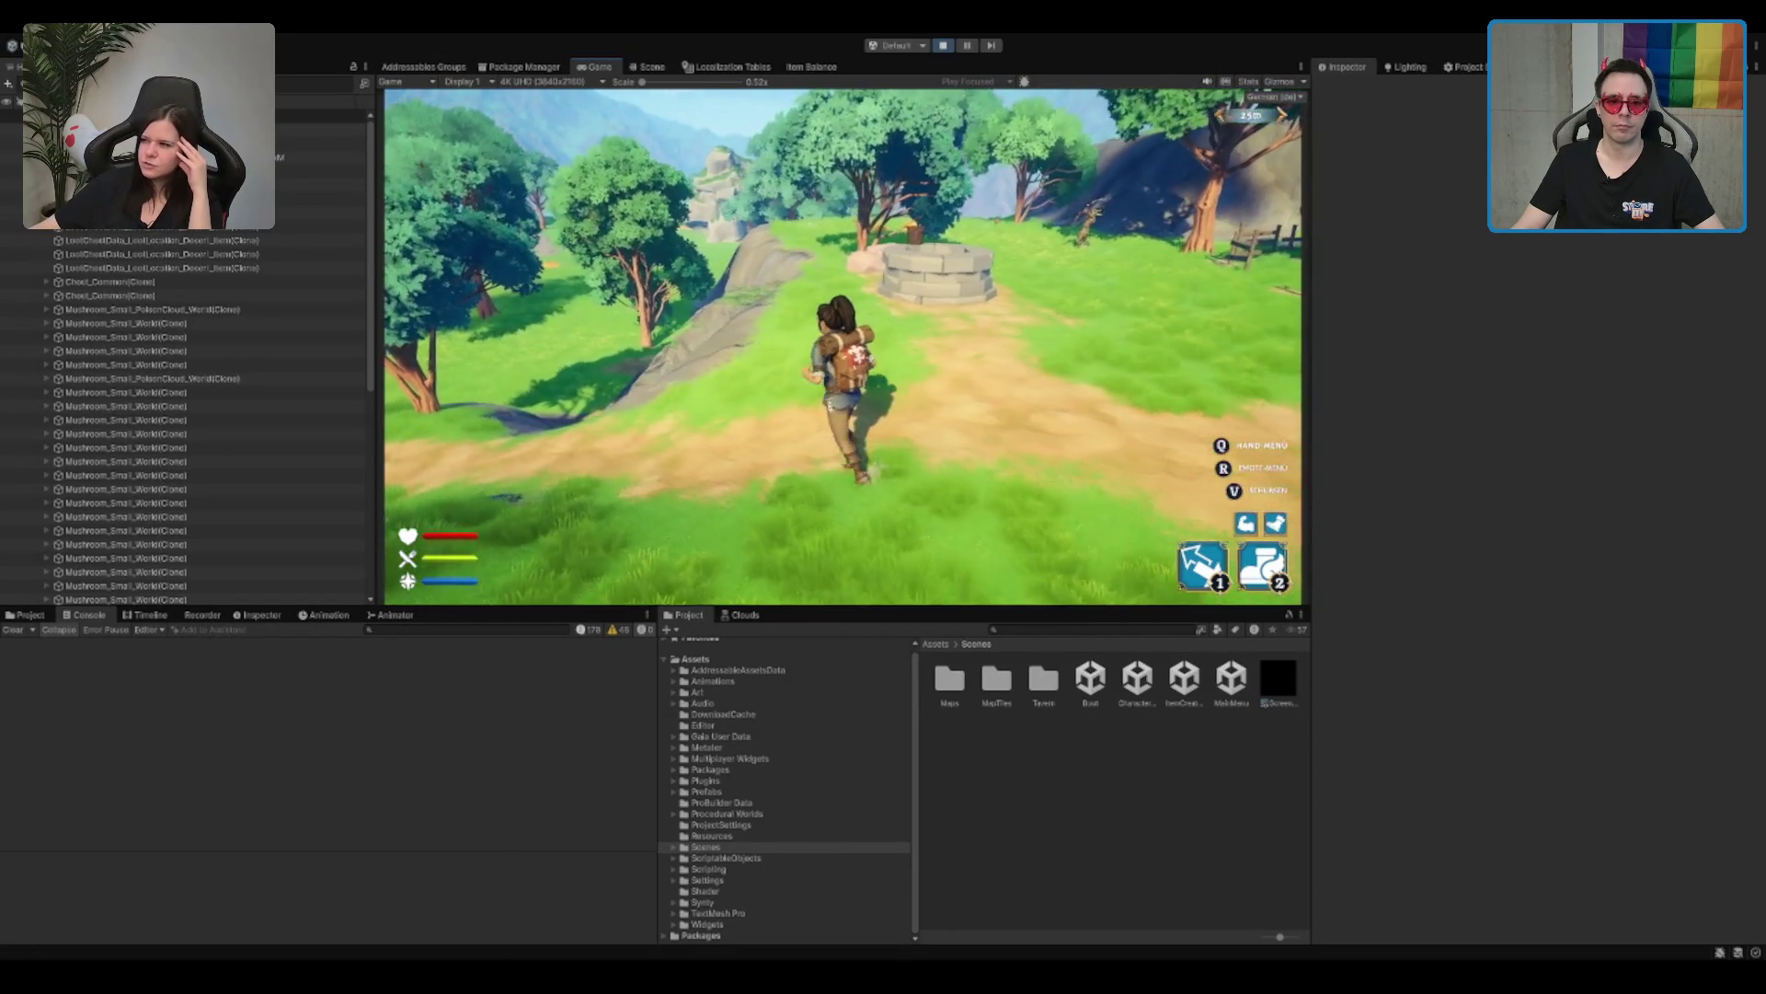
pyautogui.press('w')
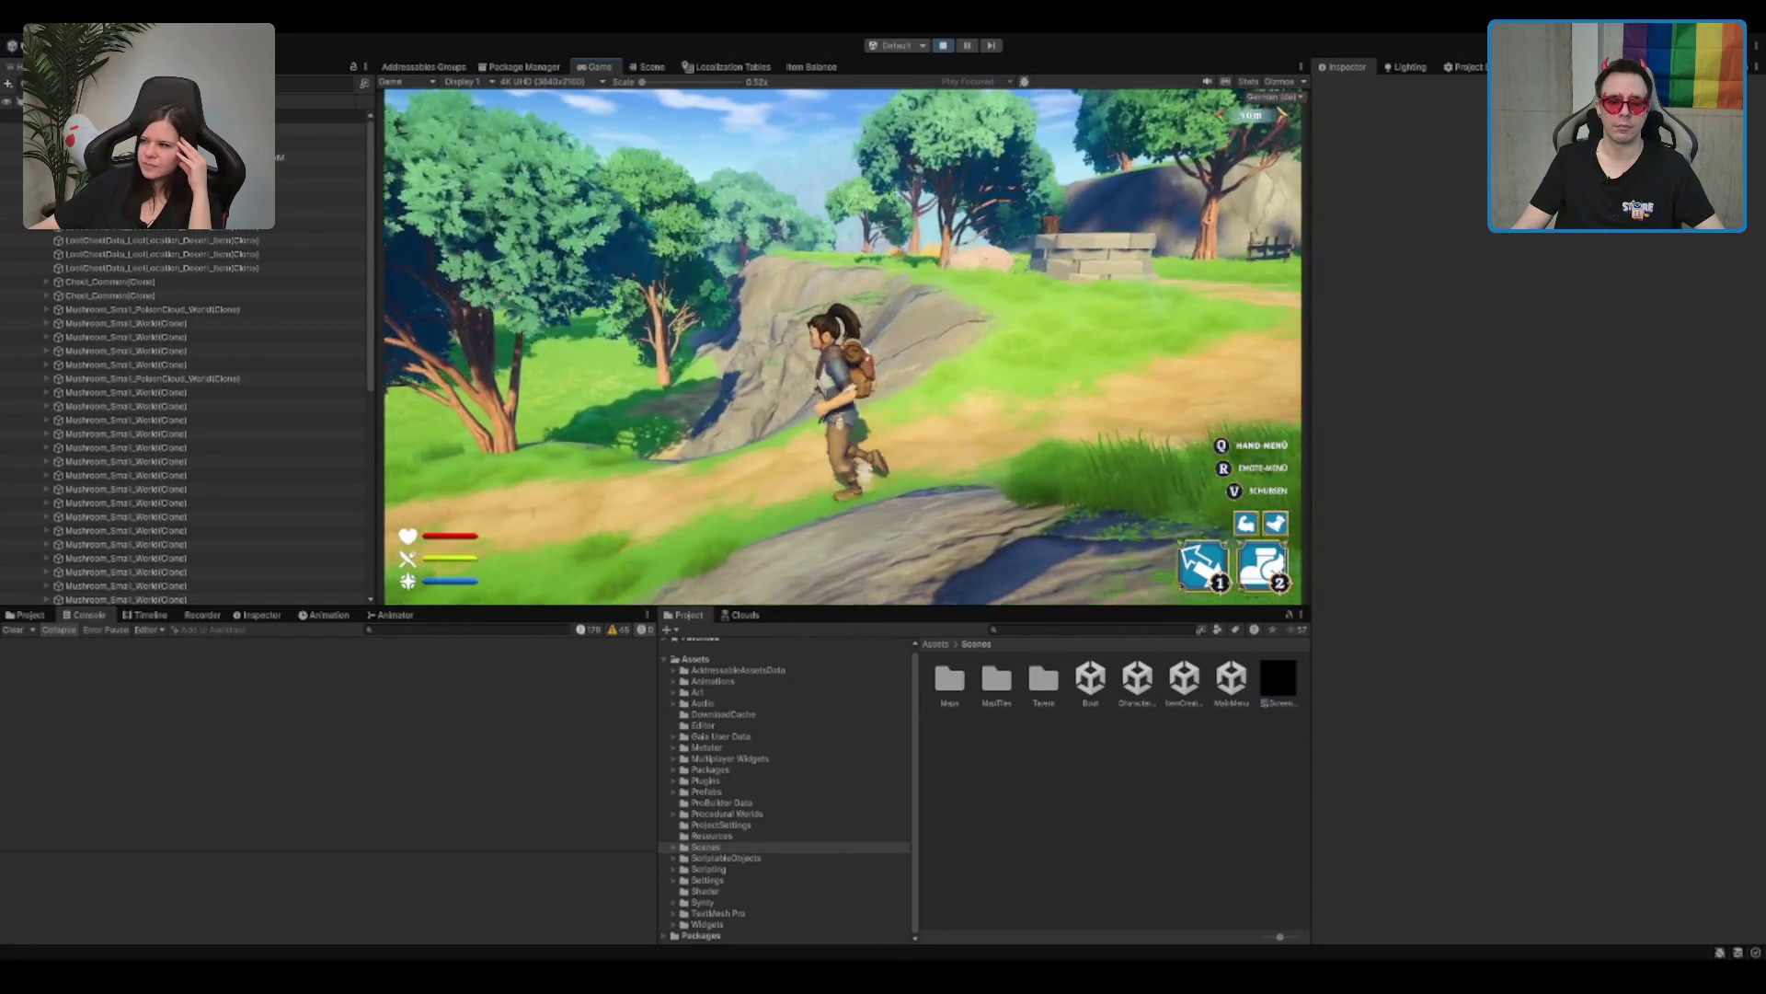
pyautogui.press('w')
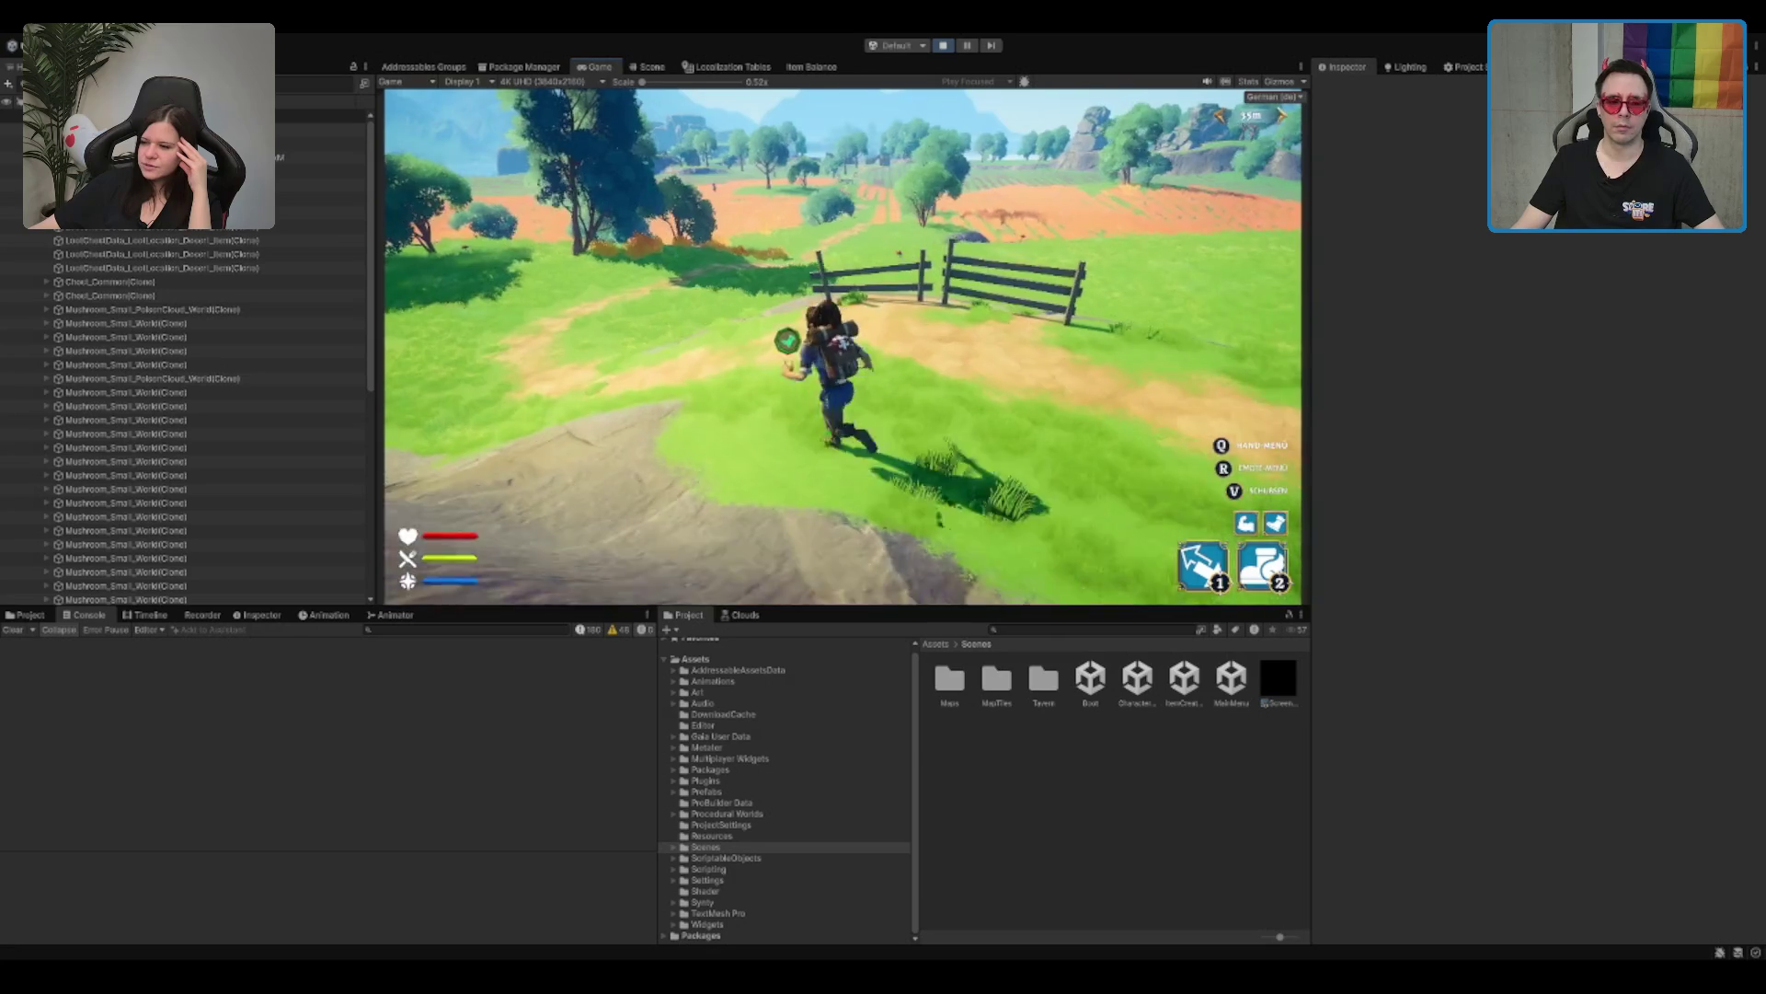
pyautogui.press('w')
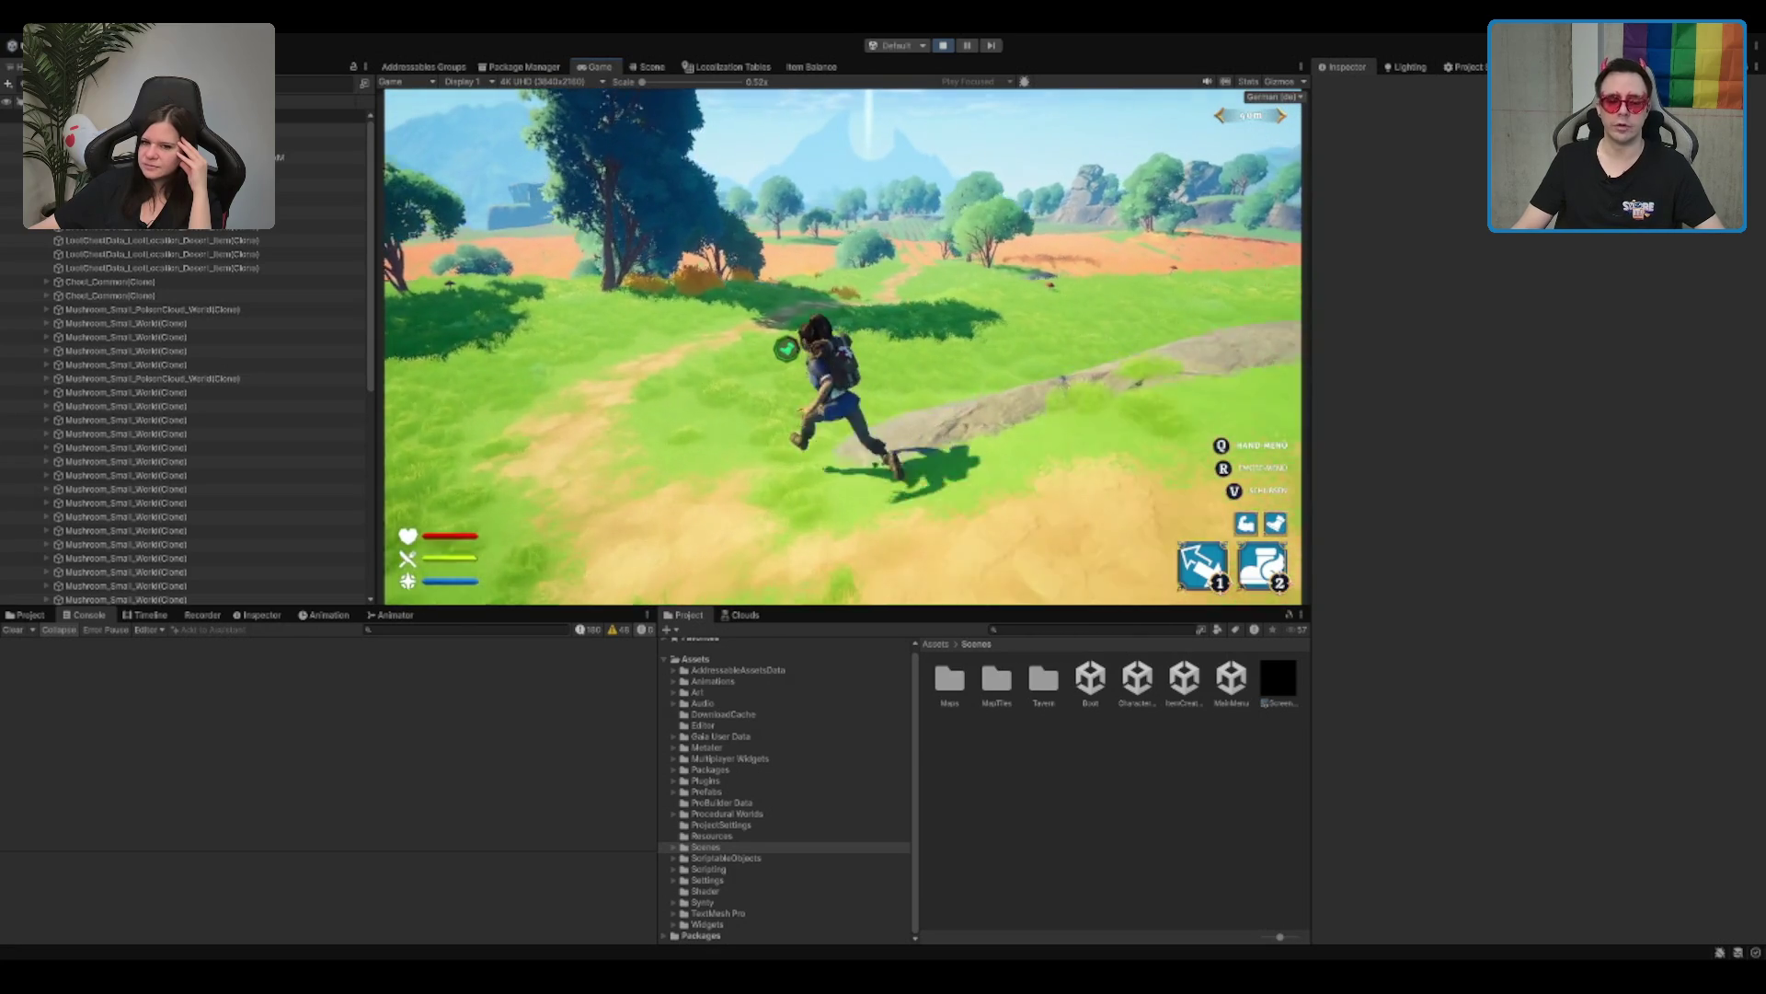
pyautogui.press('w')
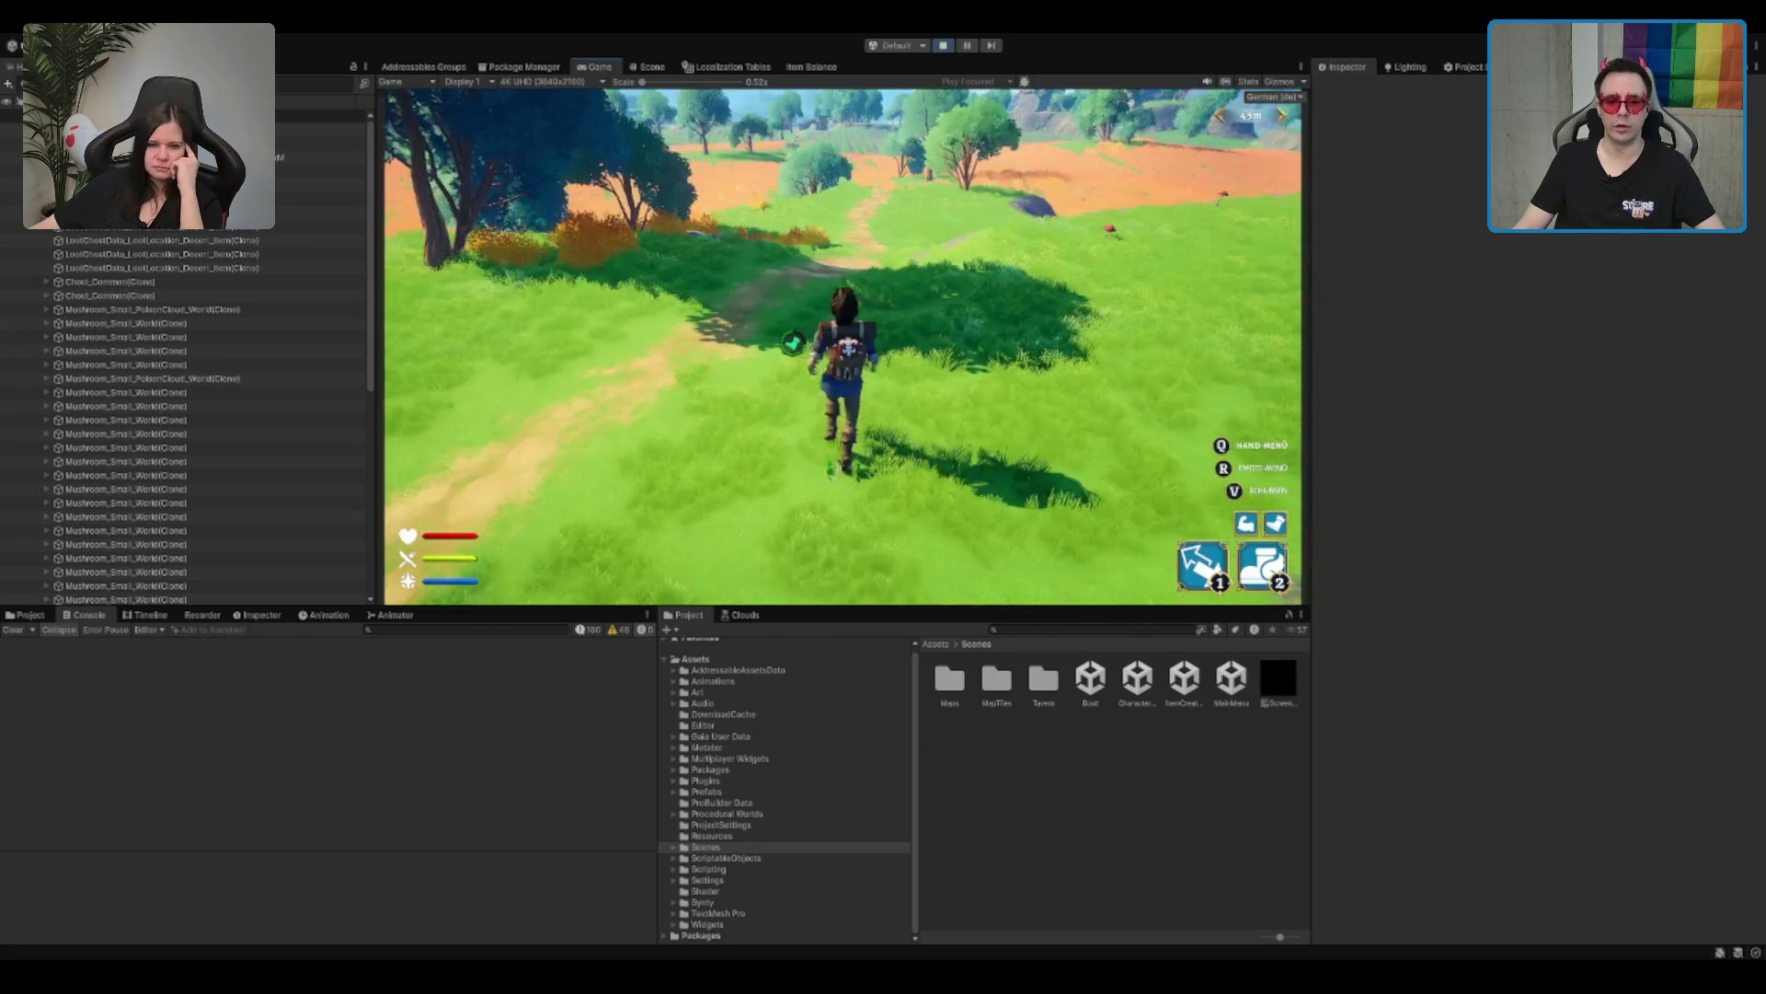
pyautogui.press('w')
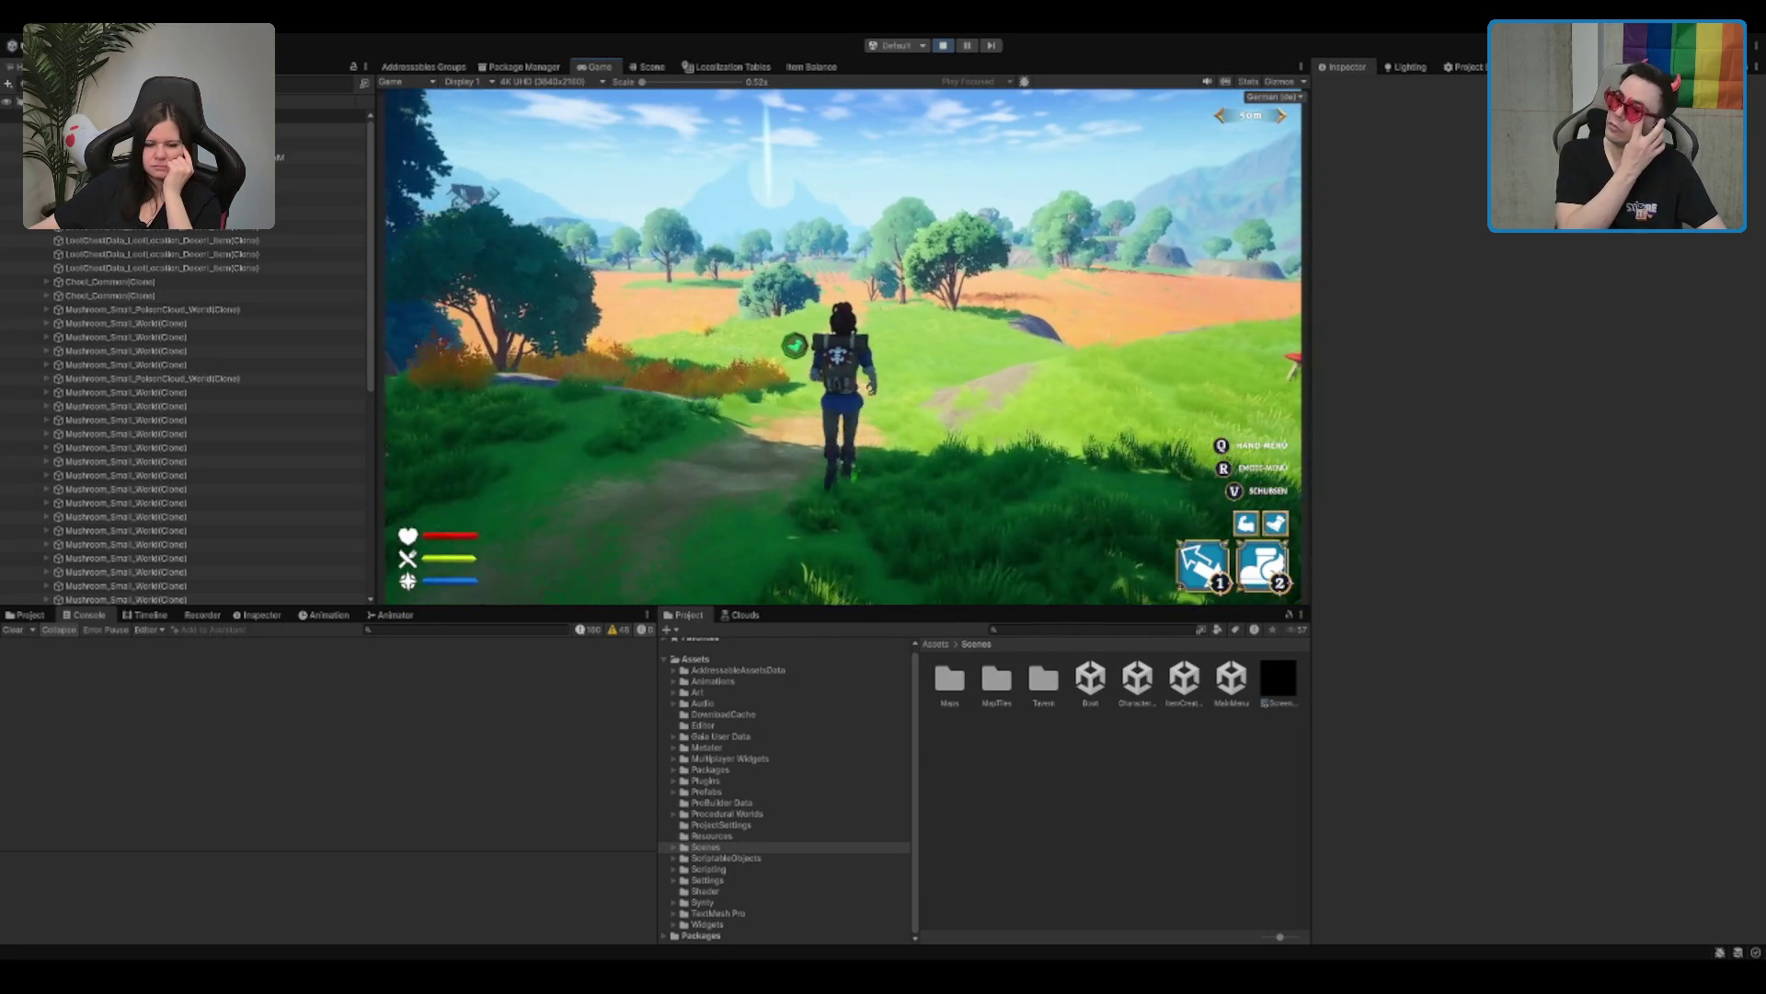
# Step: Keep running past the fences and cart into the wheat field, then show the Scene view
pyautogui.press('w')
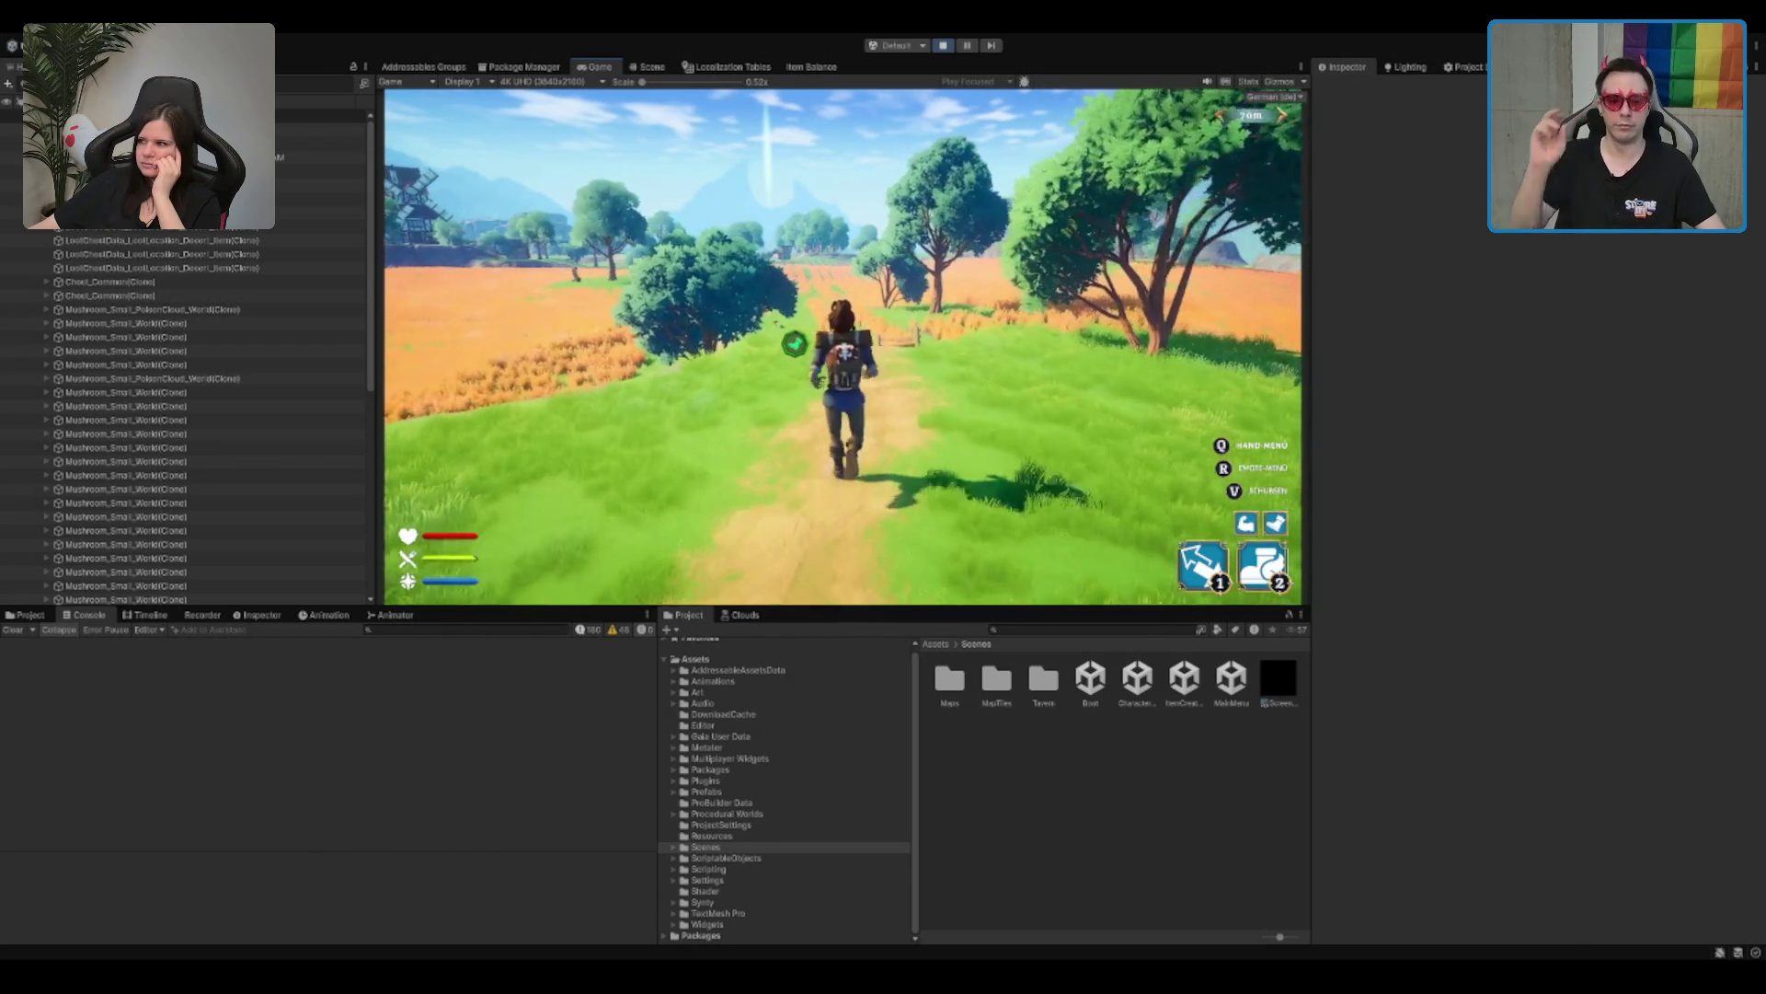
pyautogui.press('w')
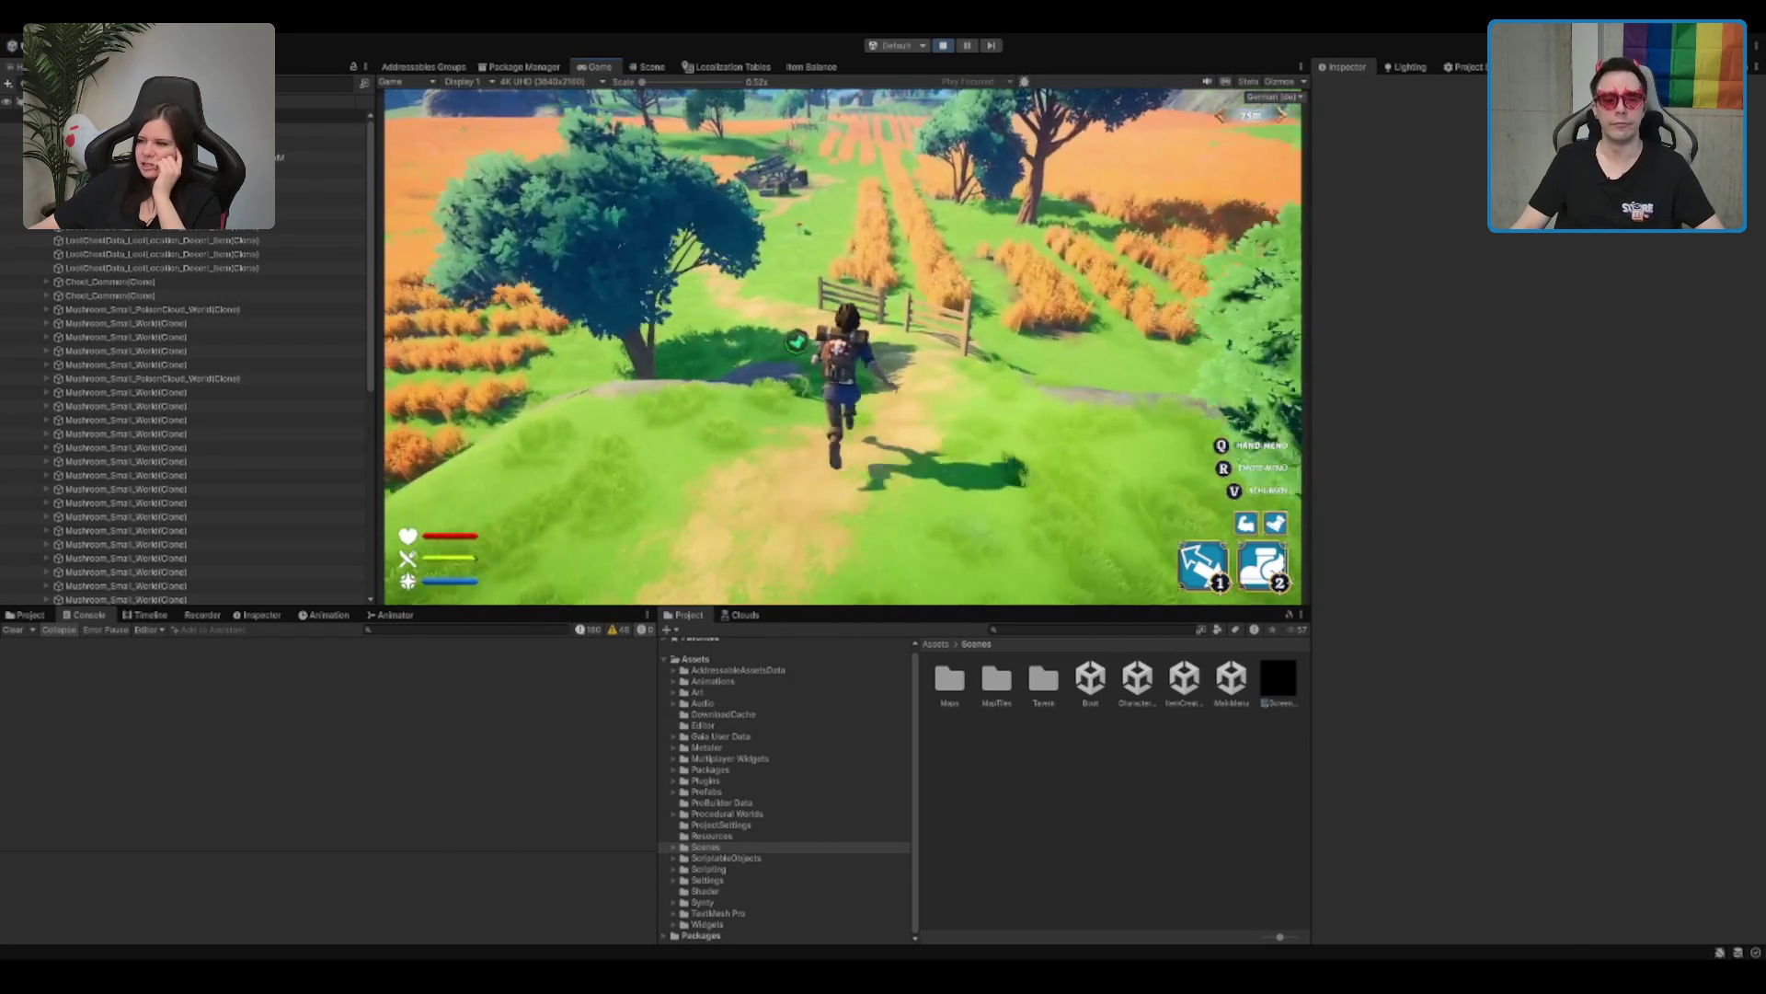
pyautogui.press('w')
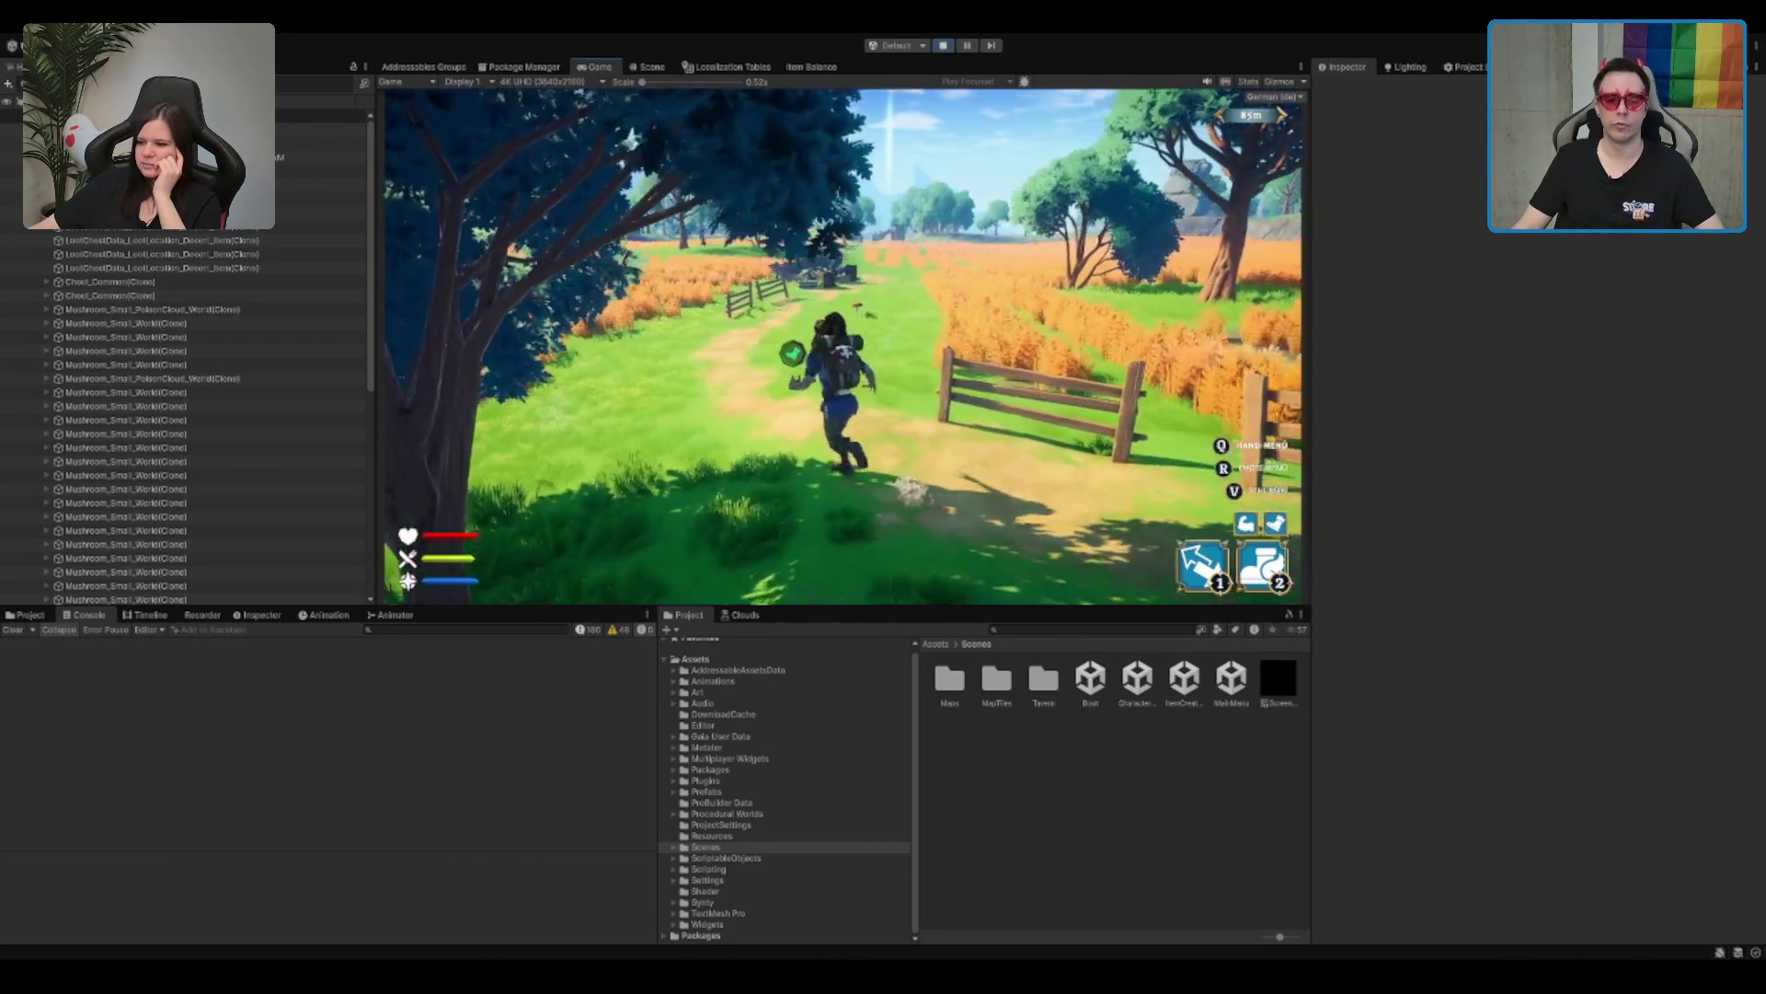
pyautogui.press('w')
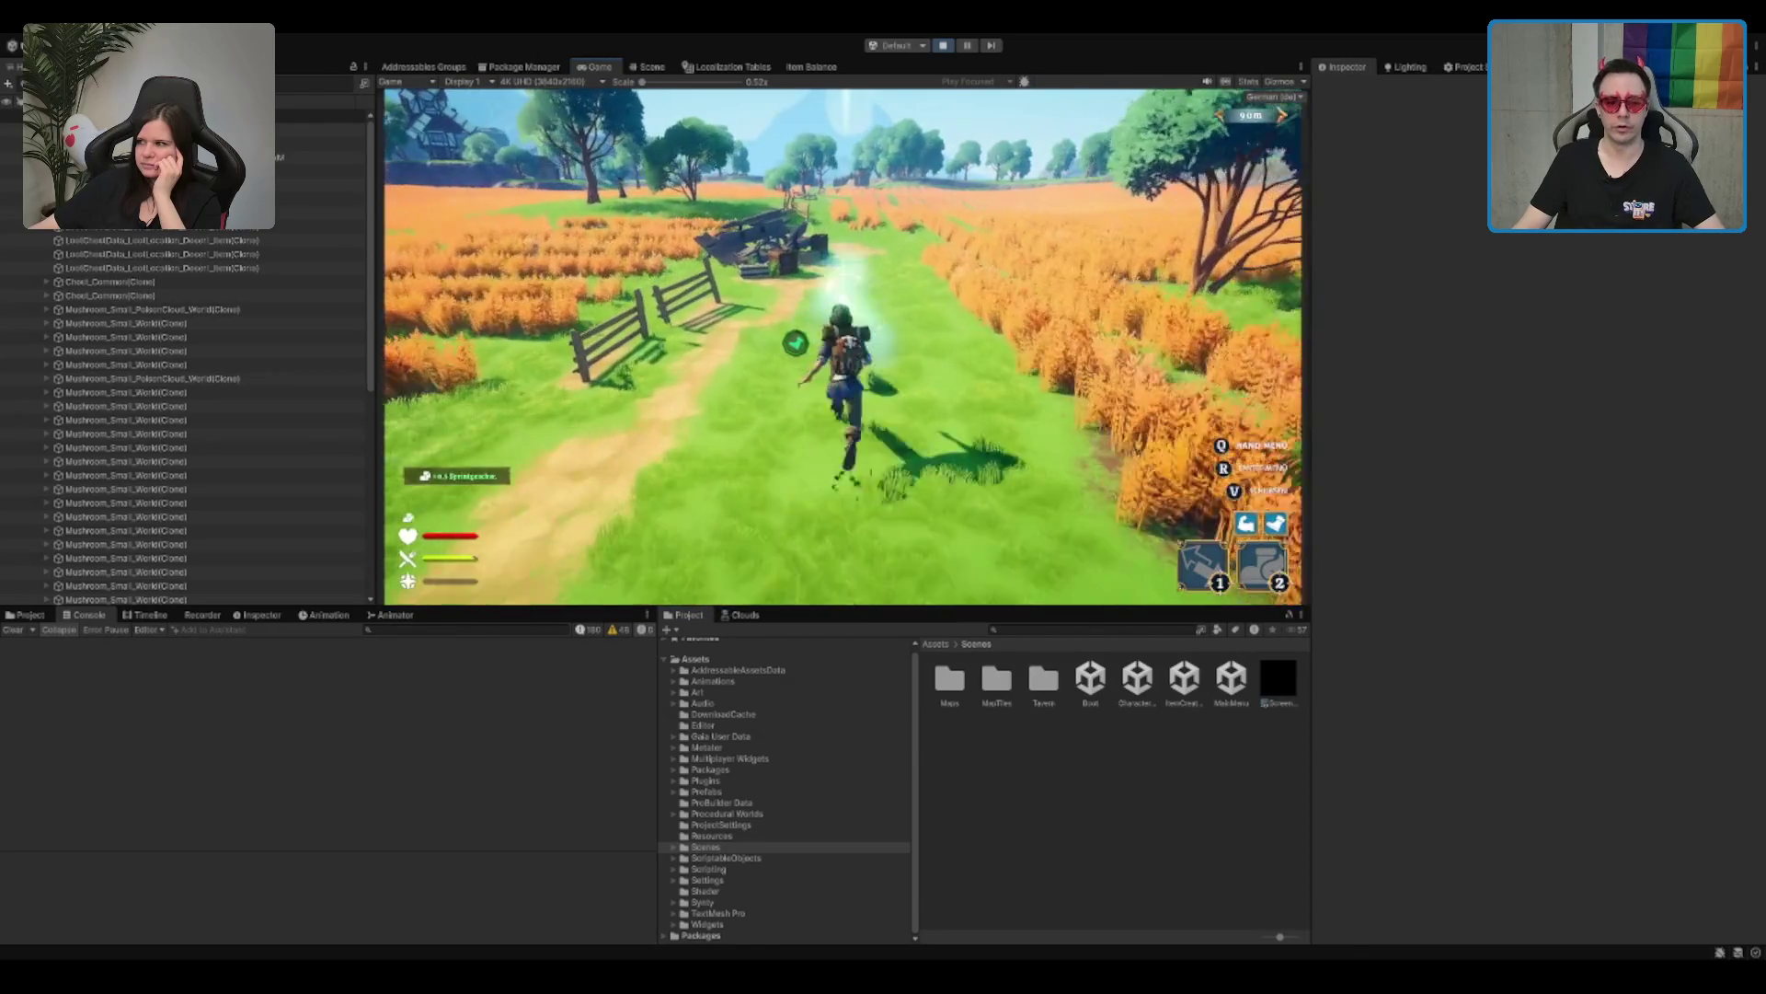
pyautogui.press('w')
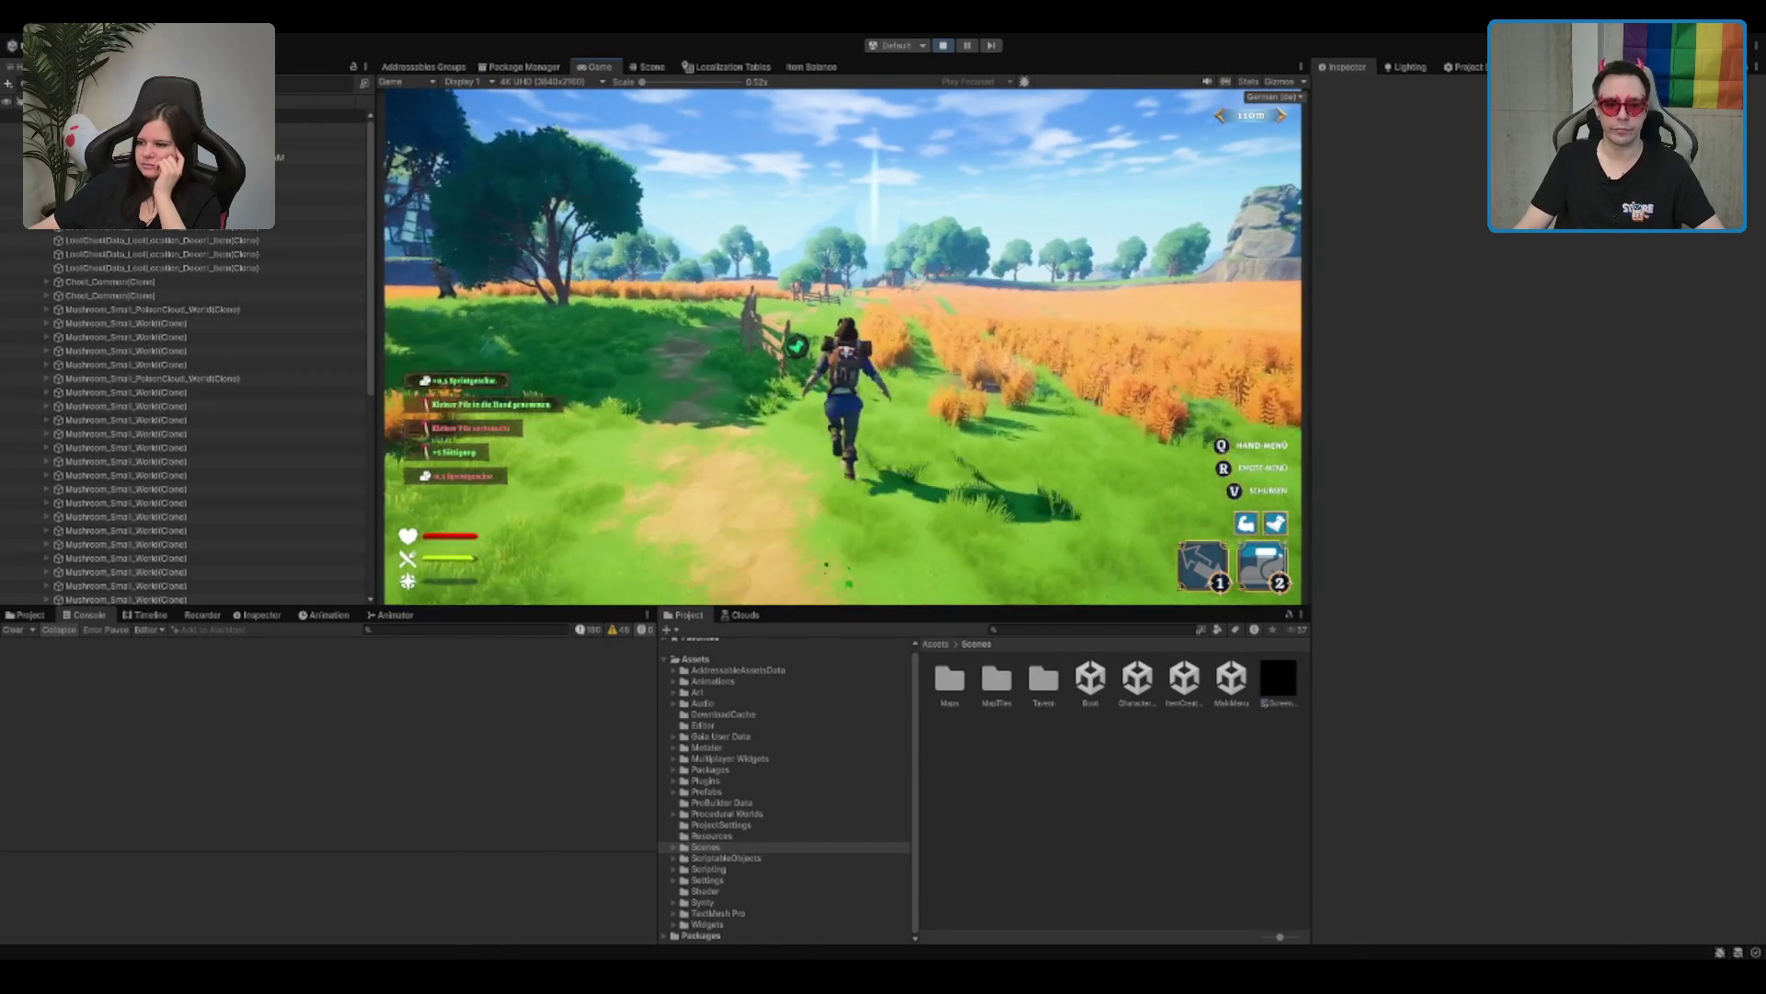
pyautogui.press('w')
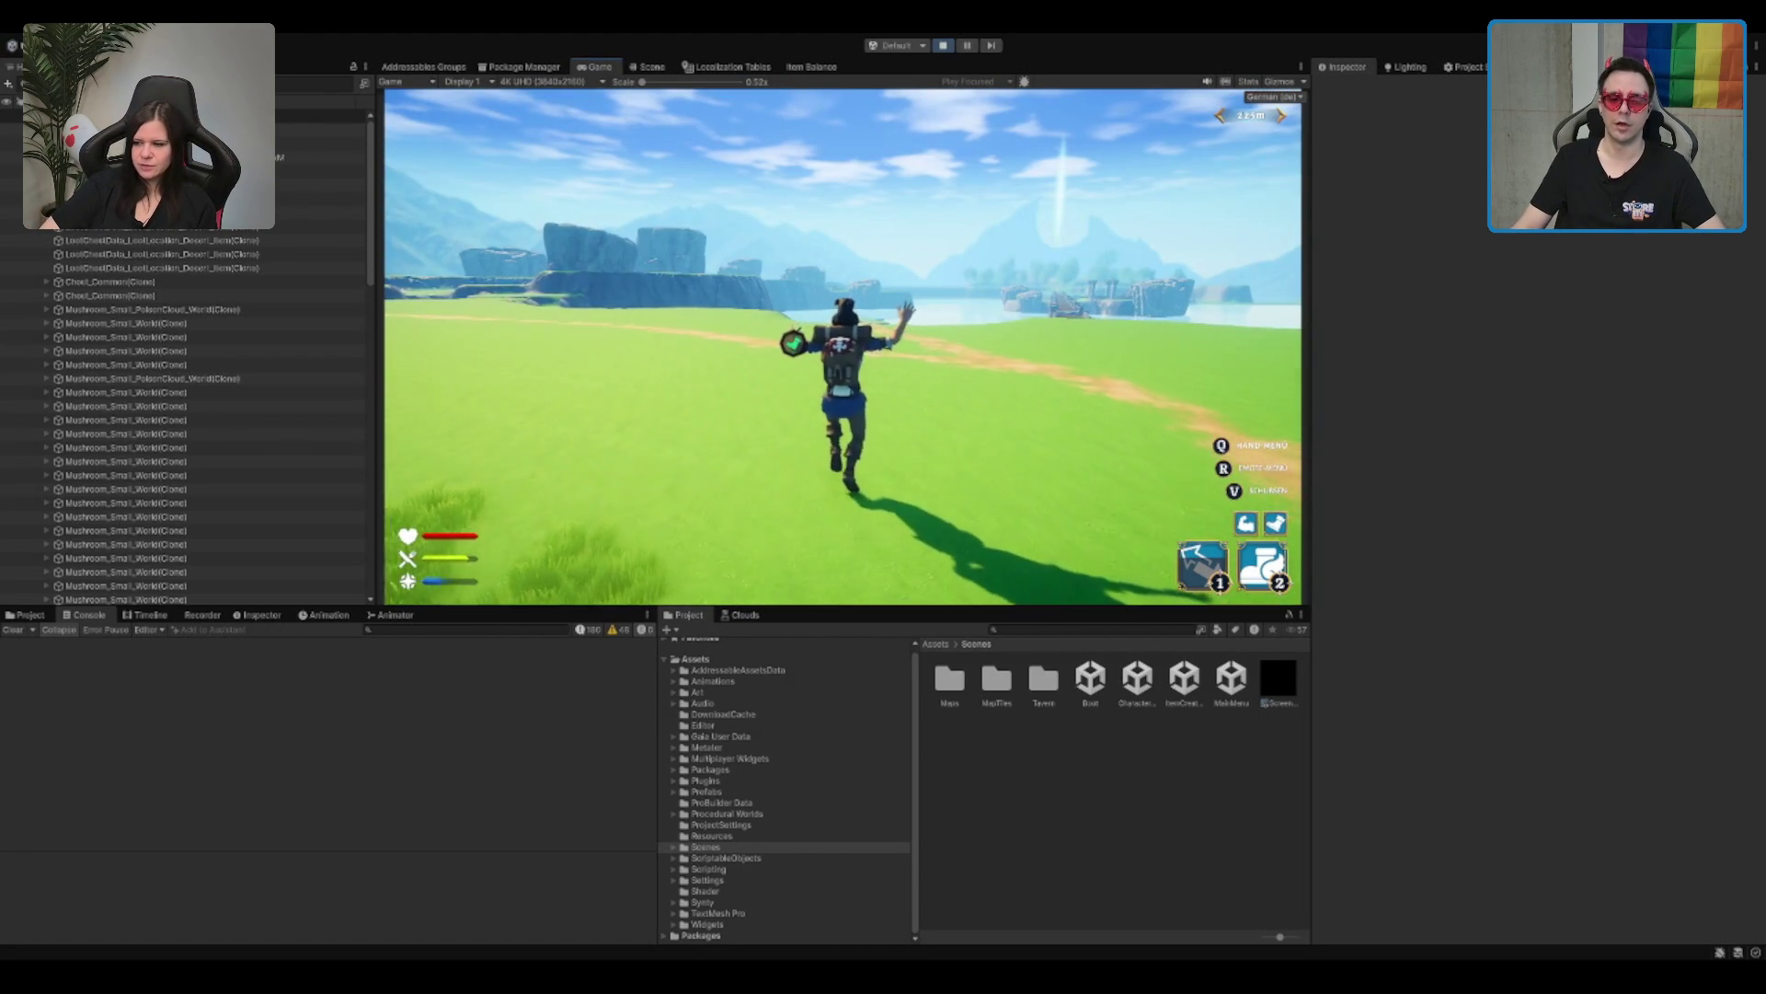
pyautogui.hotkey('ctrl', '1')
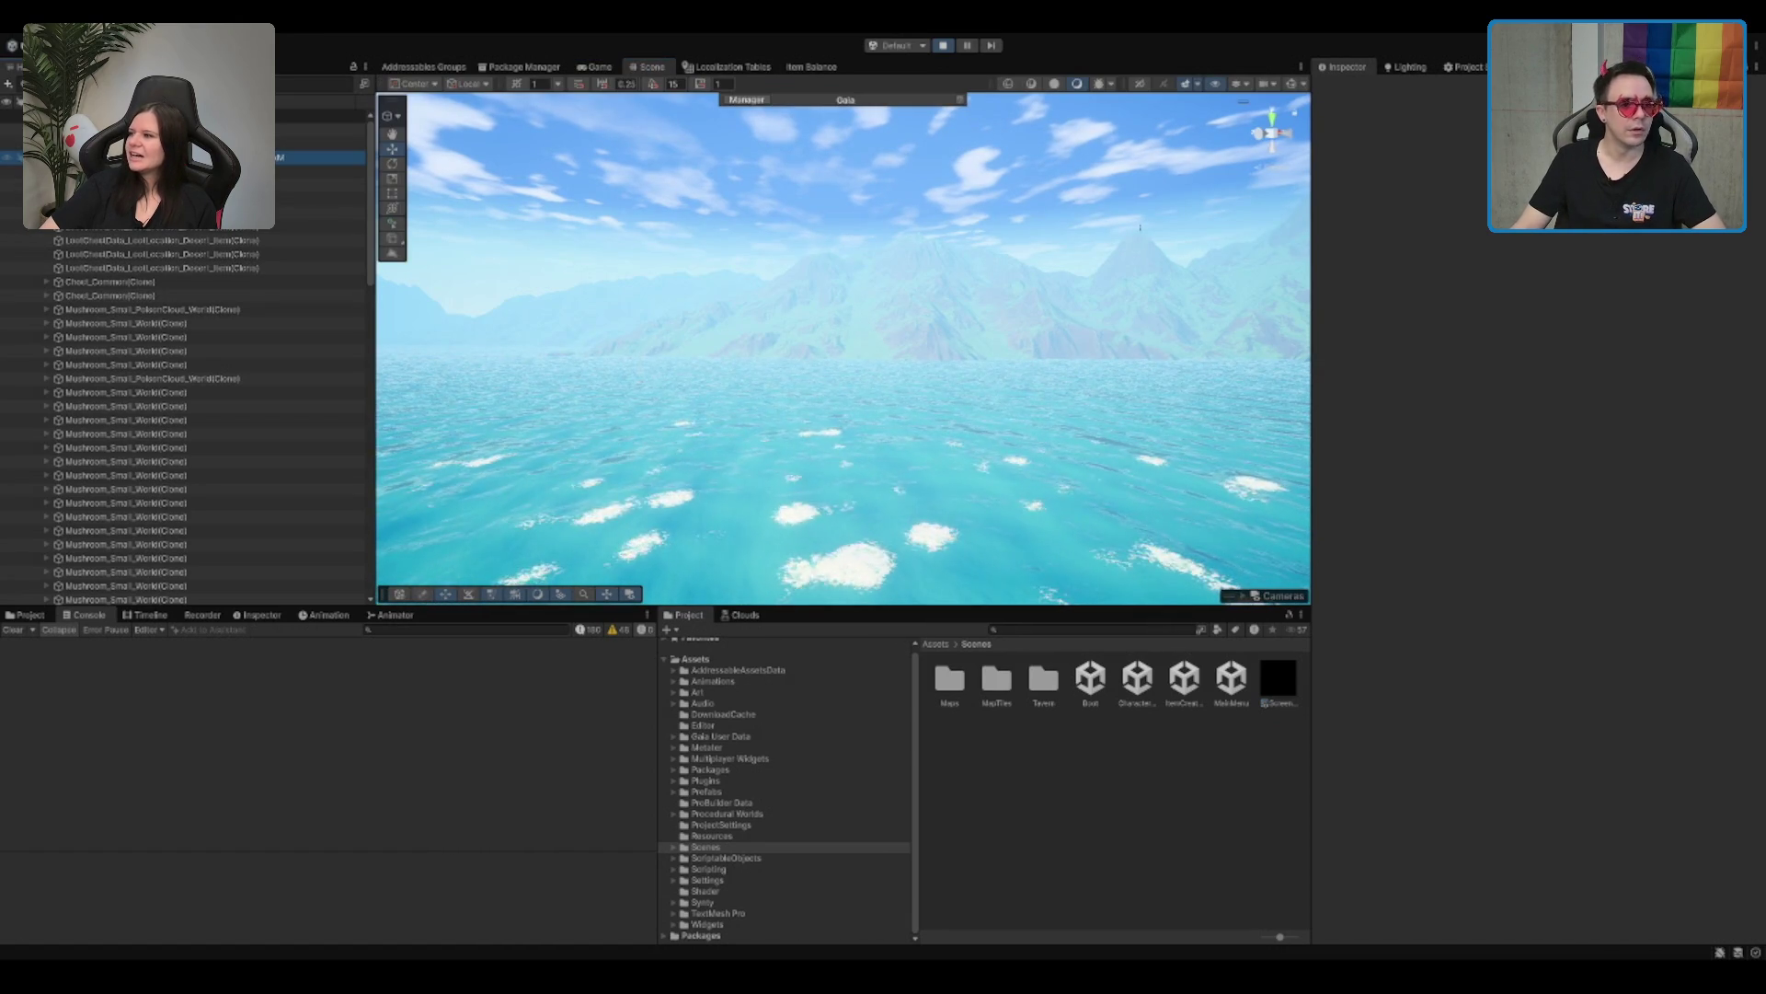
# Step: Select the TempleLake terrain in the Scene view, then resume the game and sprint
pyautogui.click(722, 527)
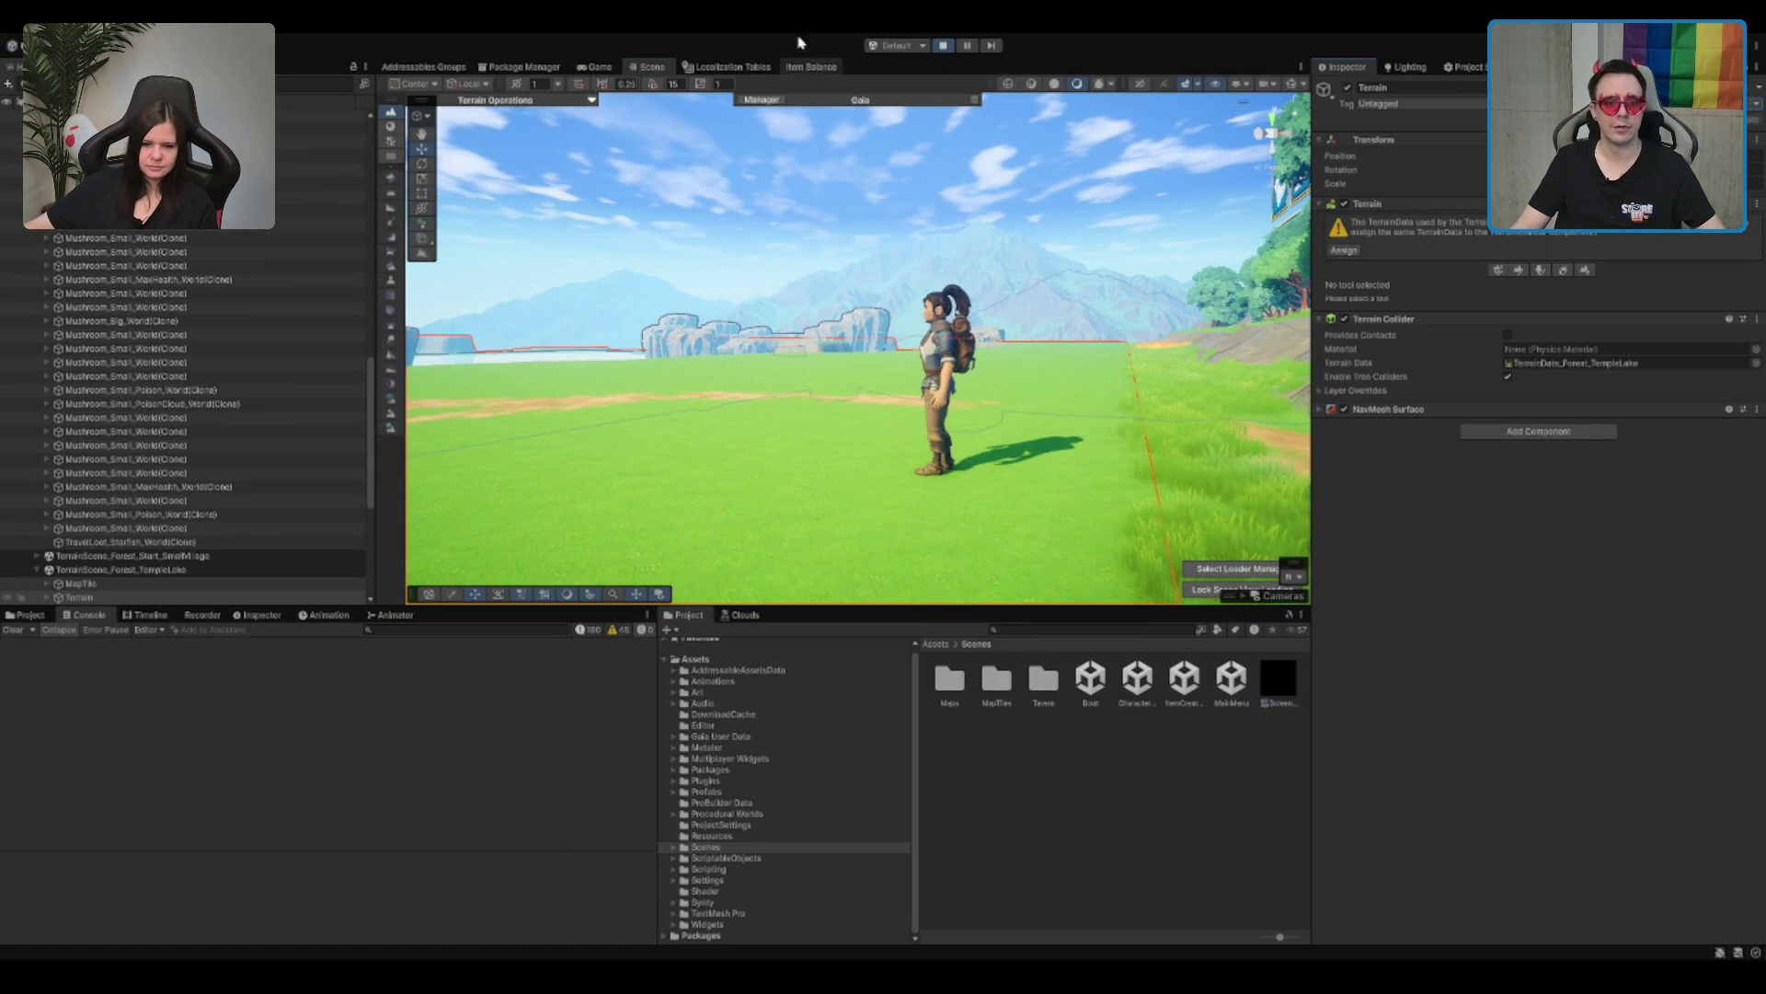
pyautogui.click(596, 67)
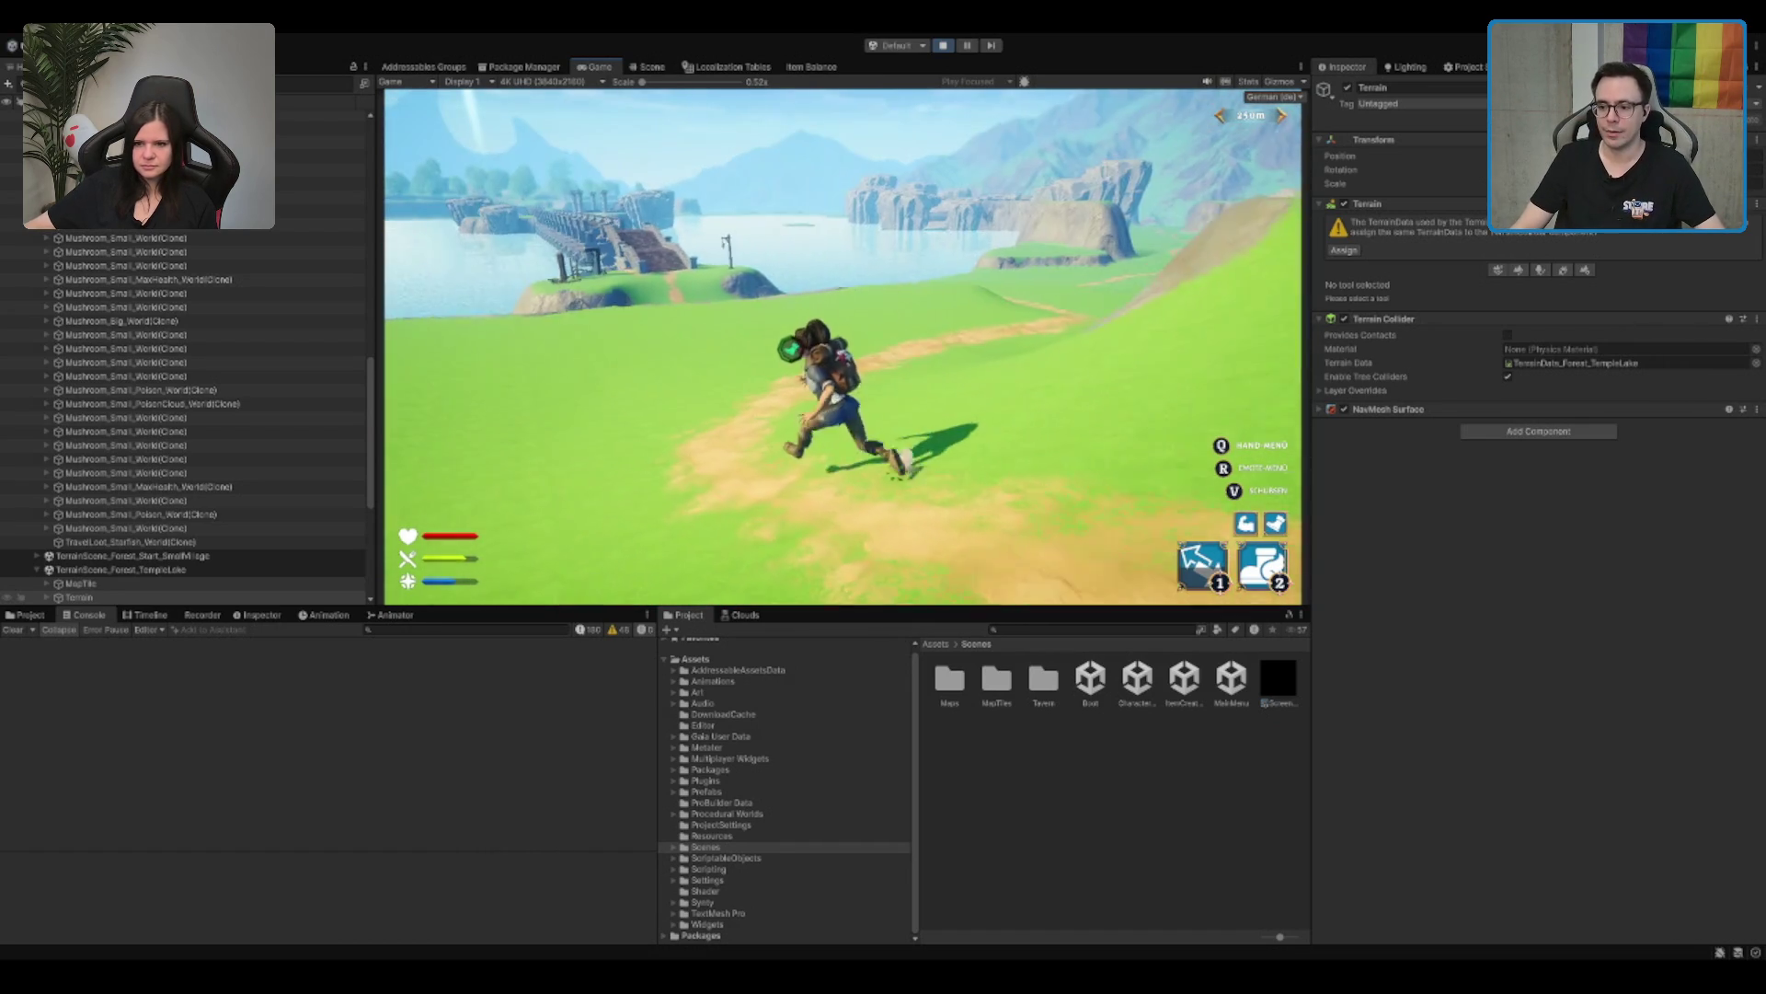
pyautogui.press('2')
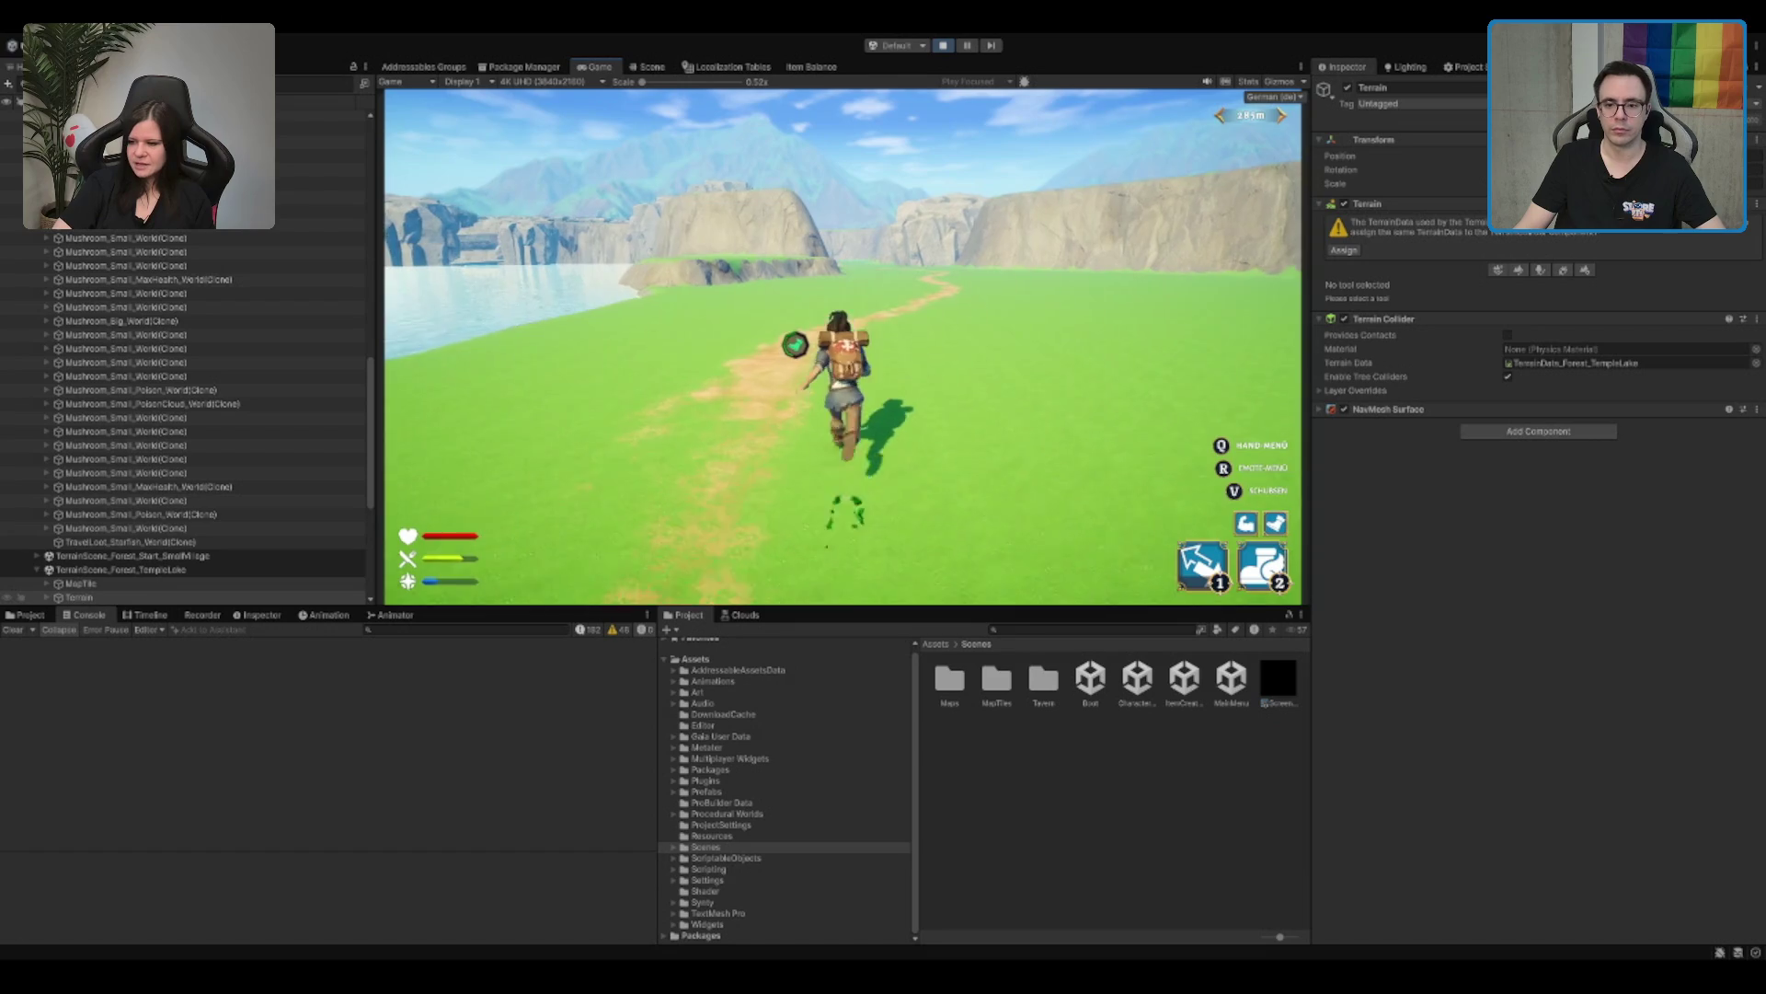
# Step: Keep running the canyon path, trying ability 1 without enough mana
pyautogui.press('1')
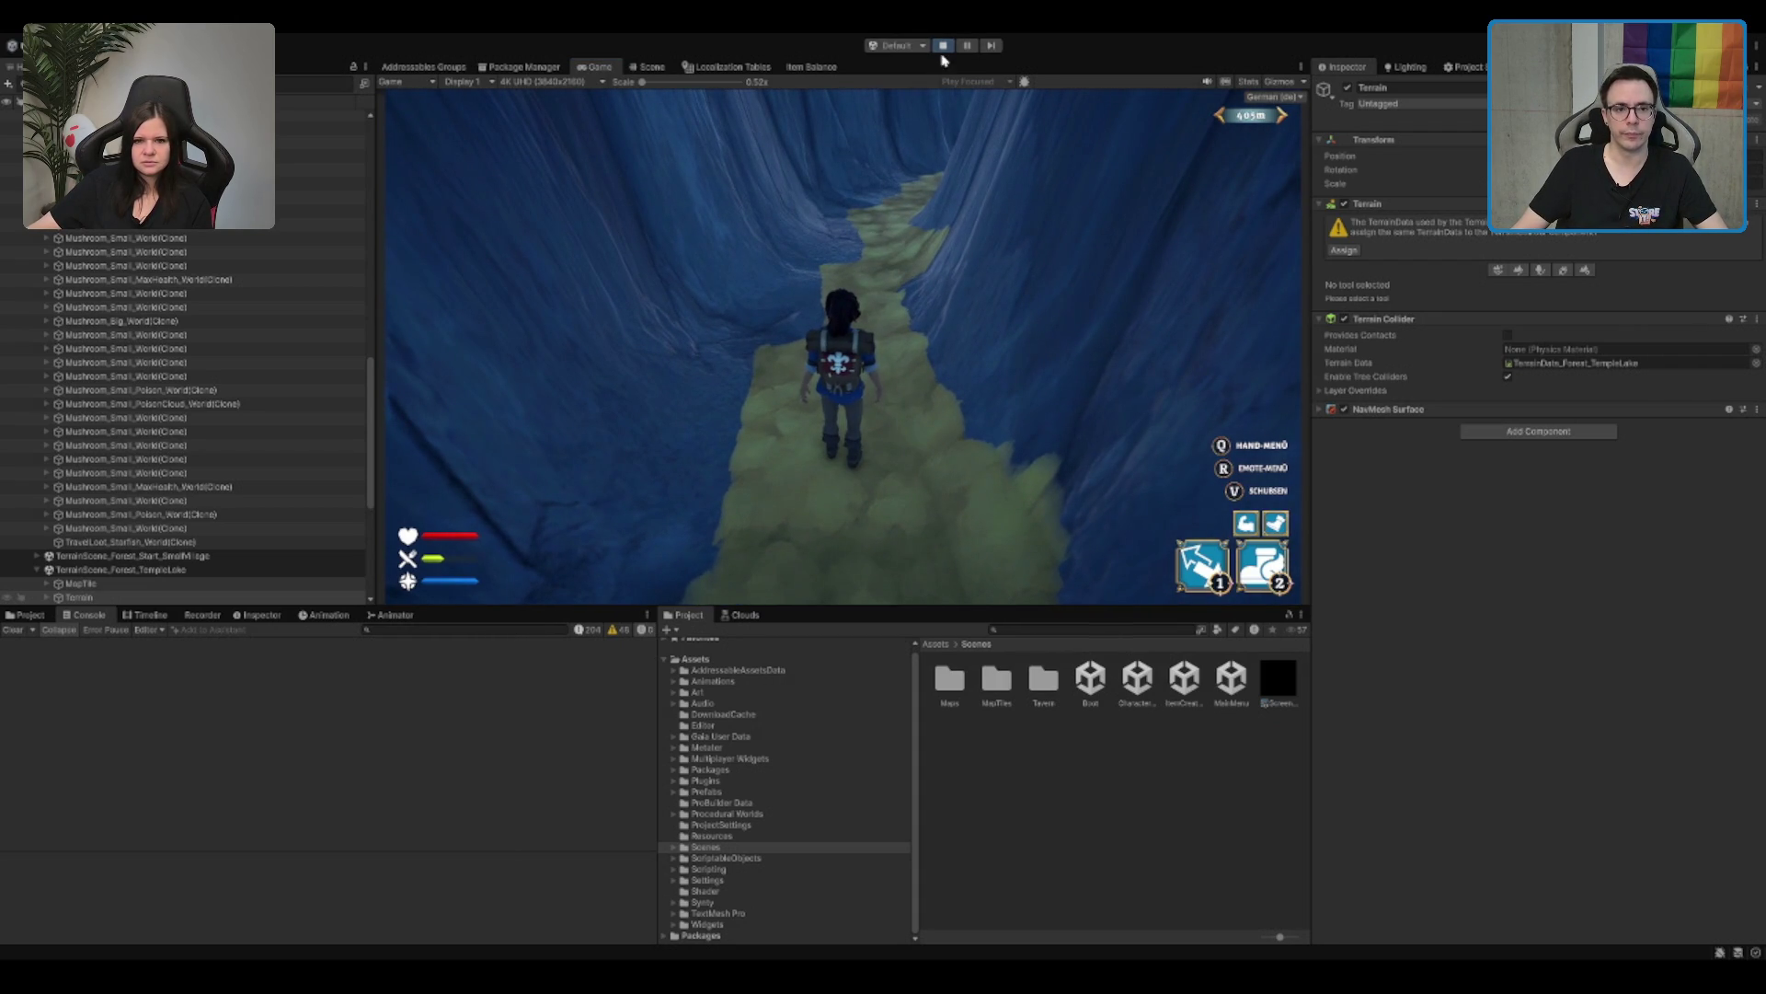
# Step: Stop Play mode and browse Assets/Scenes/MapTiles/Forest, looking through the tile folders
pyautogui.click(945, 46)
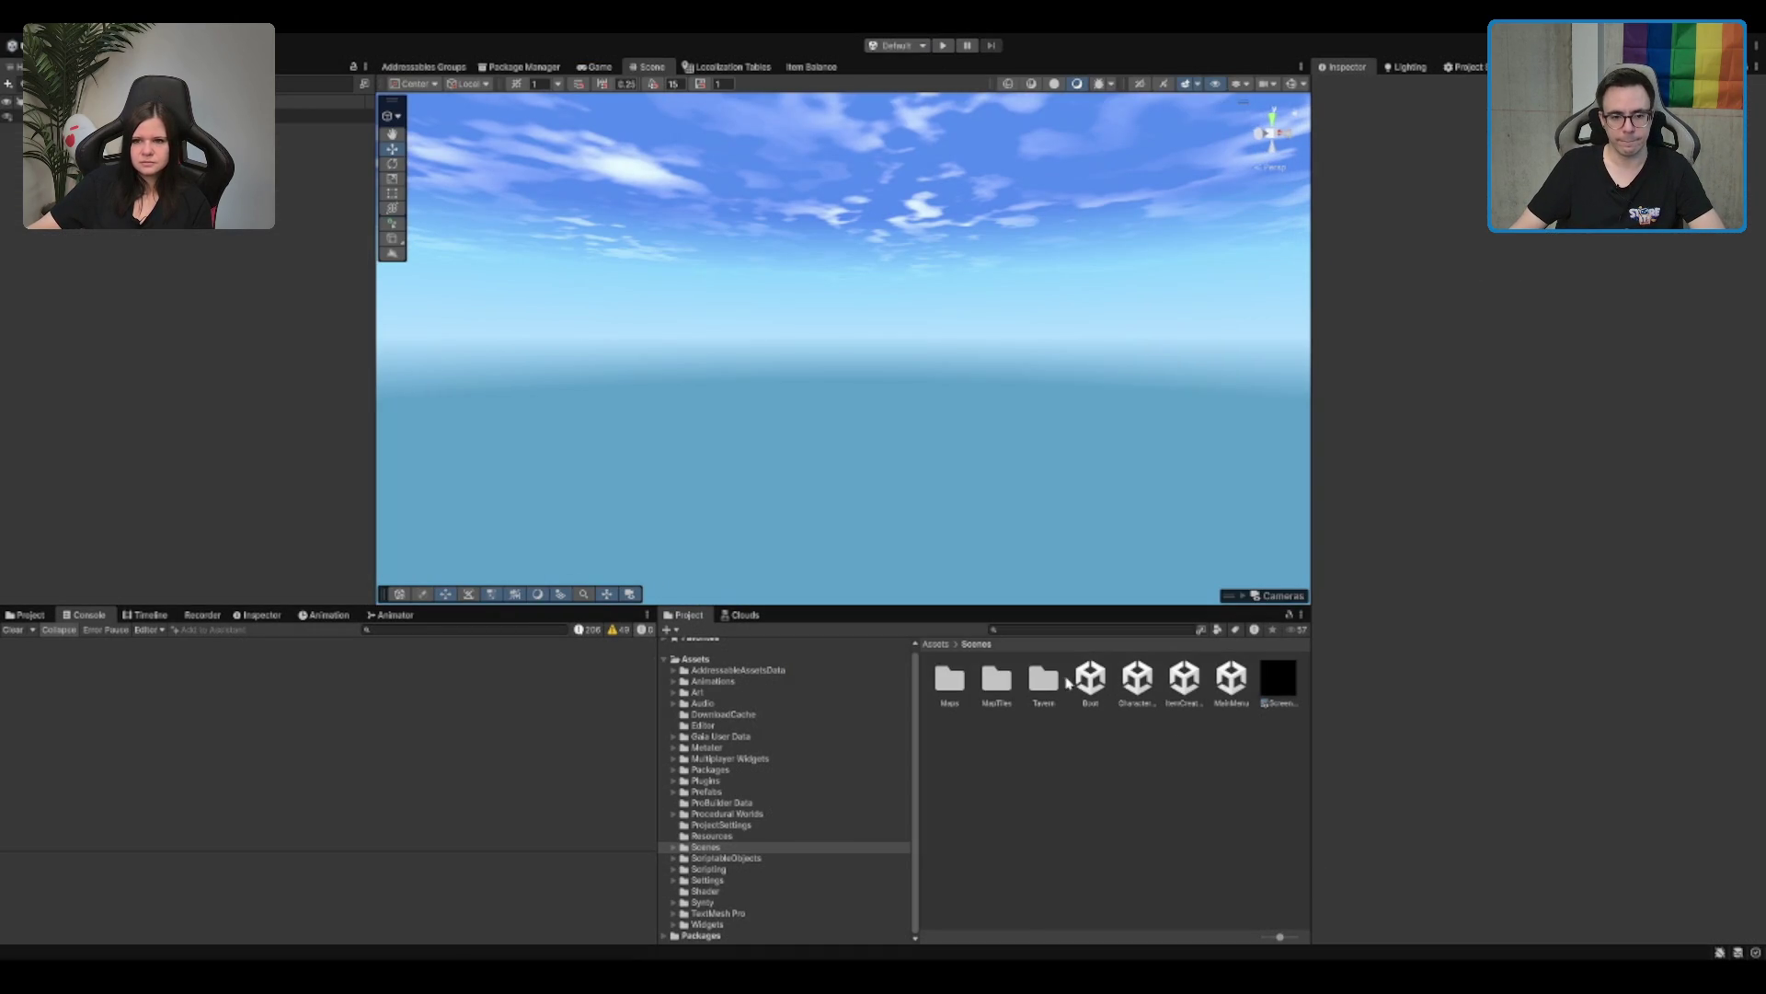
pyautogui.doubleClick(997, 681)
pyautogui.doubleClick(1002, 685)
pyautogui.click(1139, 800)
pyautogui.click(1094, 742)
pyautogui.press('Left')
pyautogui.press('Left')
pyautogui.press('Right')
pyautogui.press('Left')
pyautogui.press('Left')
pyautogui.press('Left')
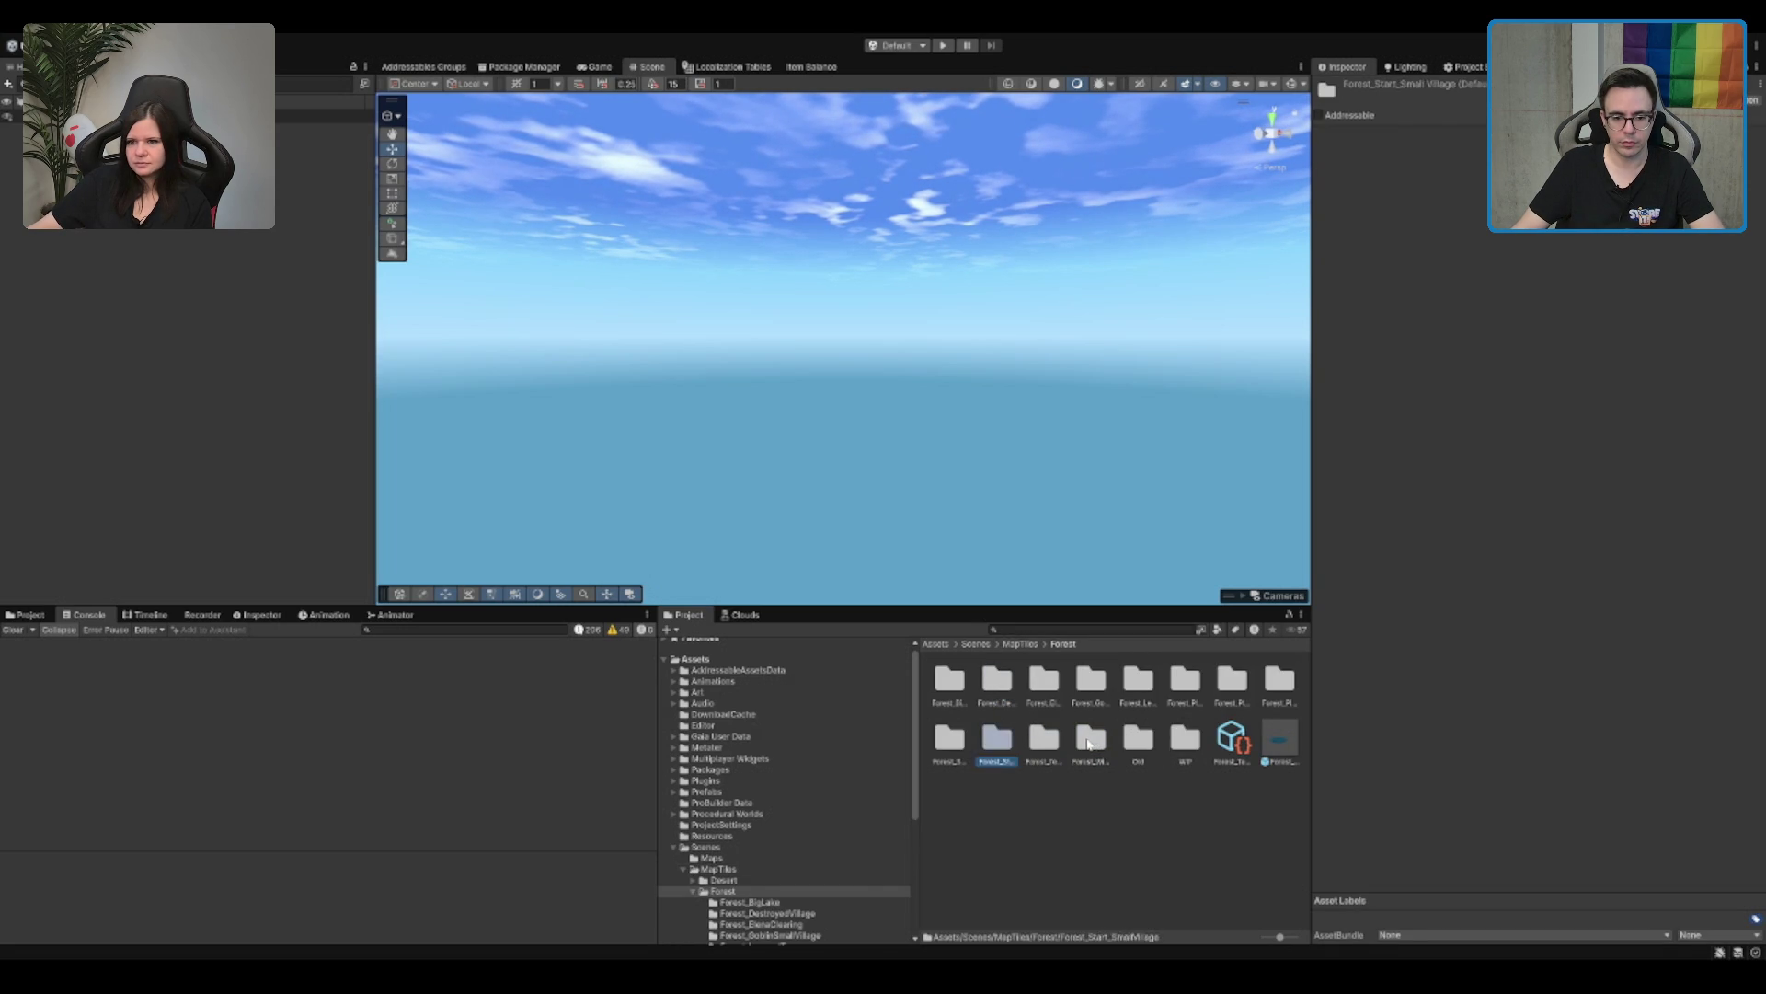
pyautogui.press('Left')
pyautogui.press('Left')
pyautogui.press('Left')
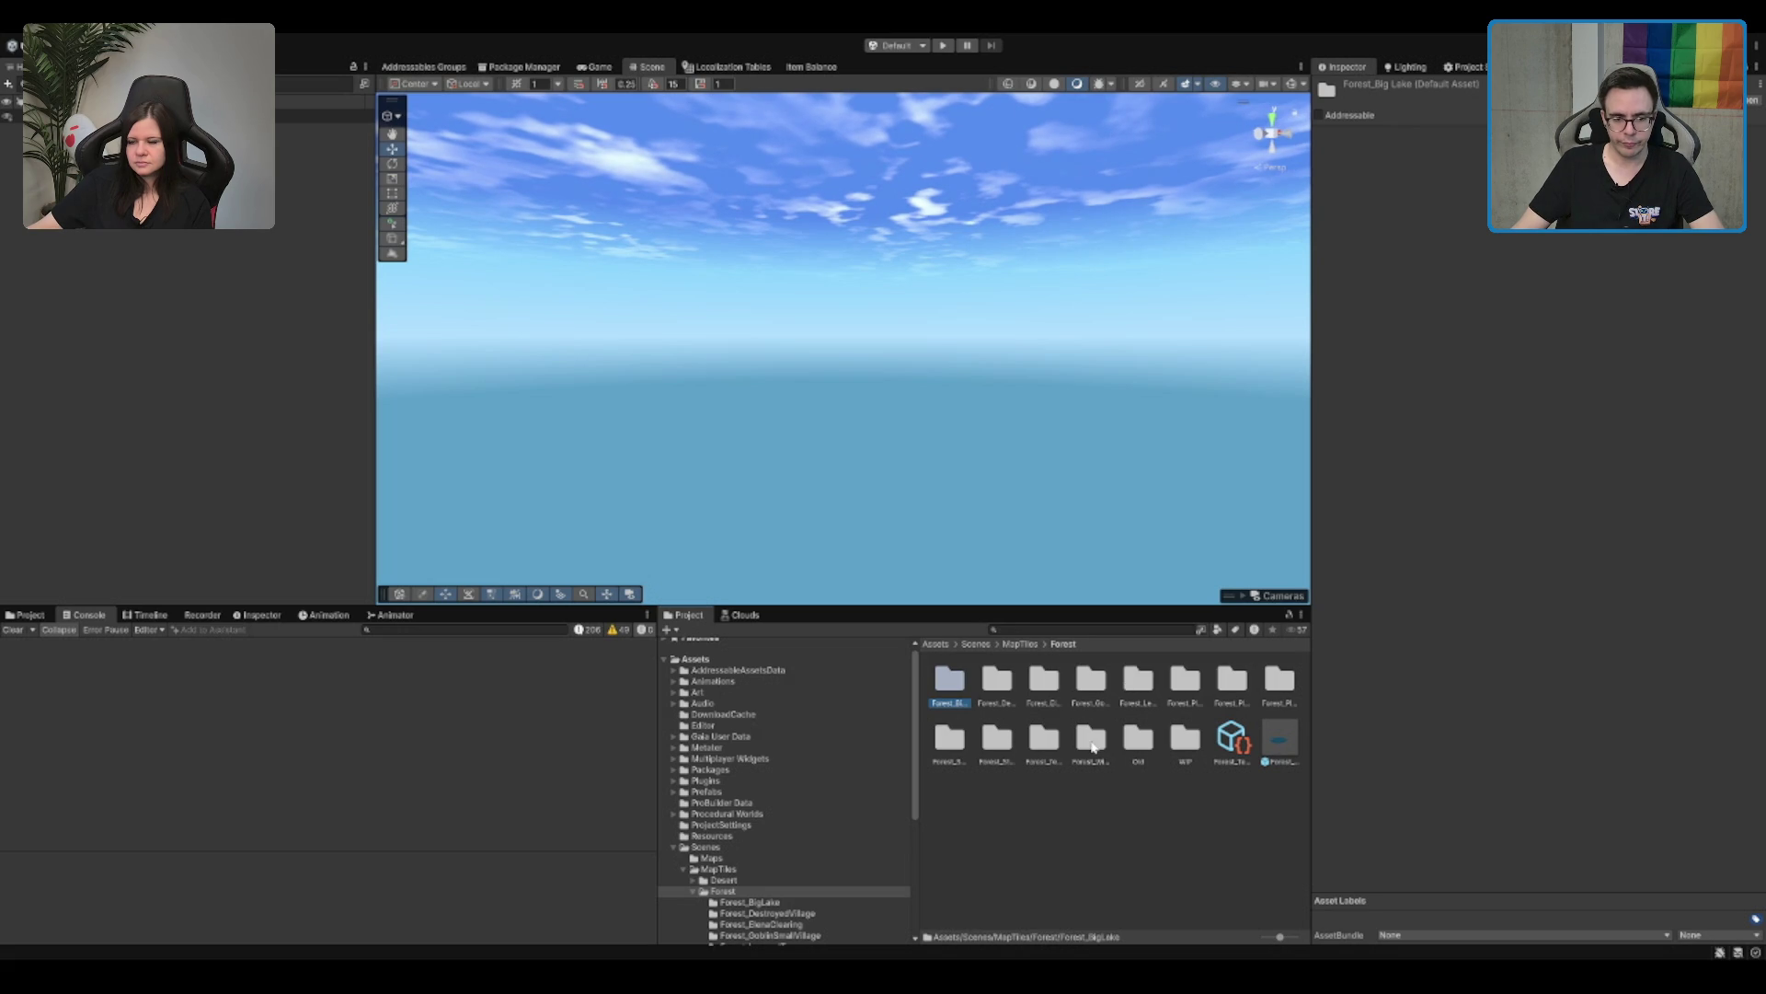
# Step: Open WIP/Forest_TempleLake and load the TerrainScene_Forest_TempleLake scene
pyautogui.click(1168, 747)
pyautogui.doubleClick(1187, 743)
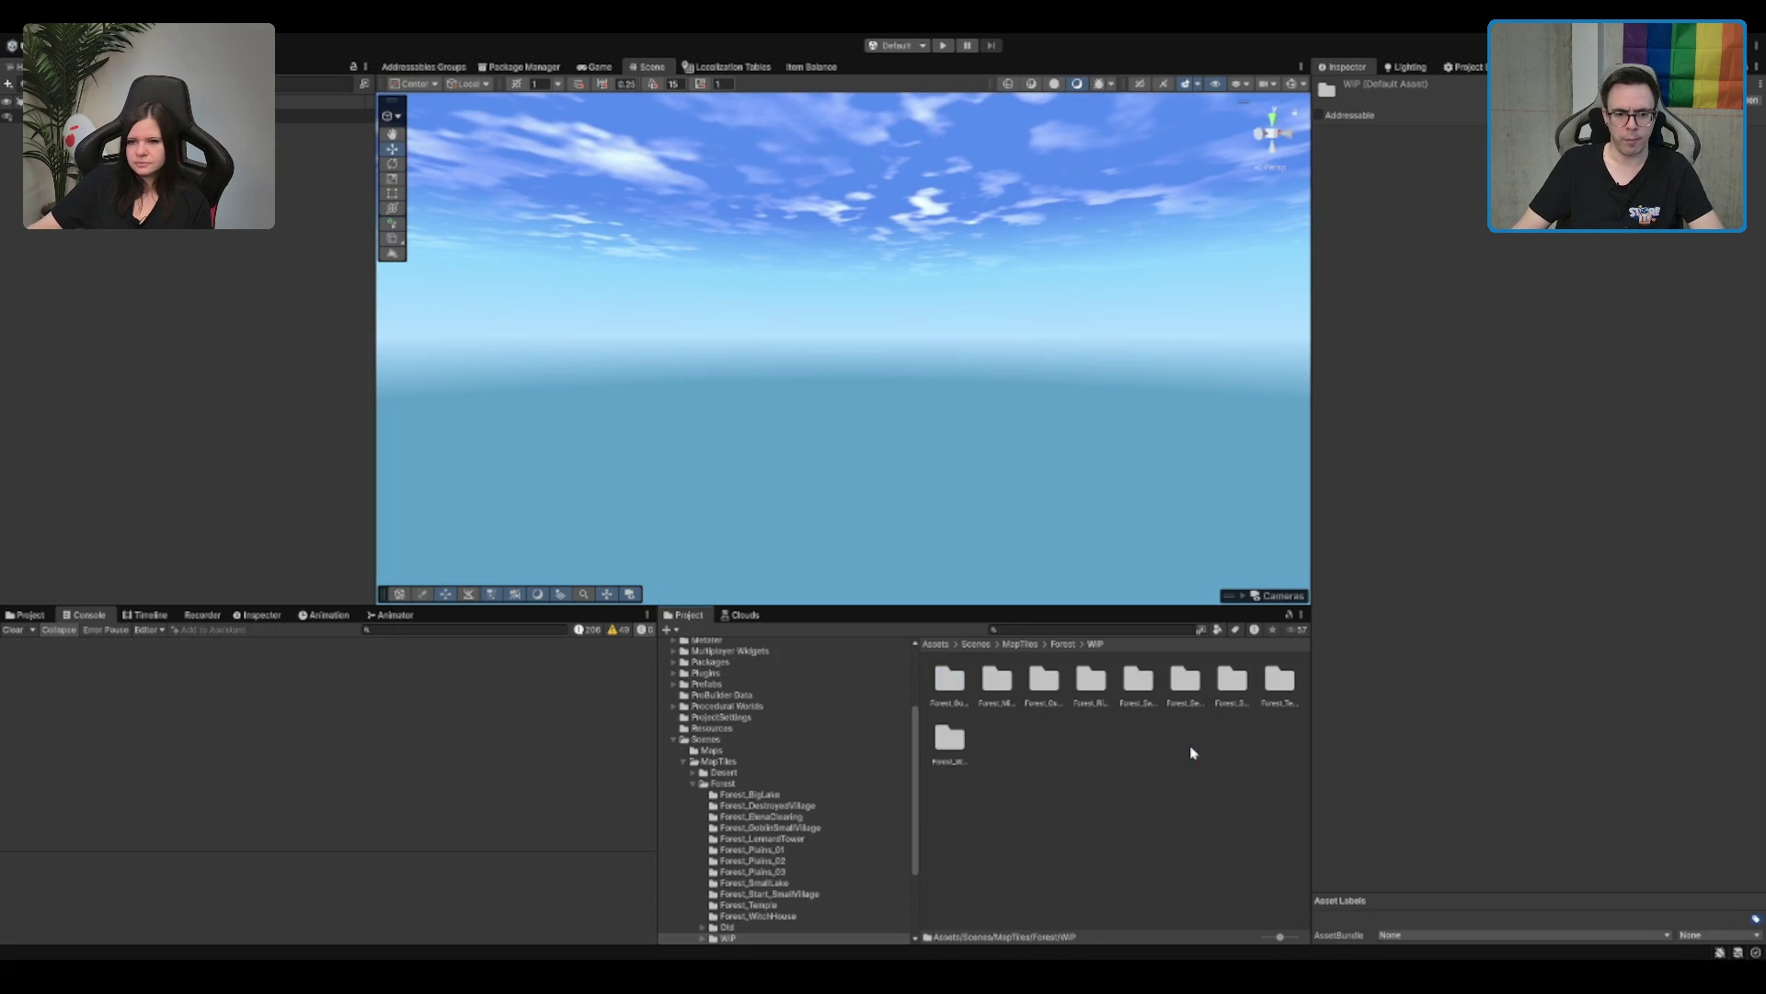
pyautogui.doubleClick(951, 686)
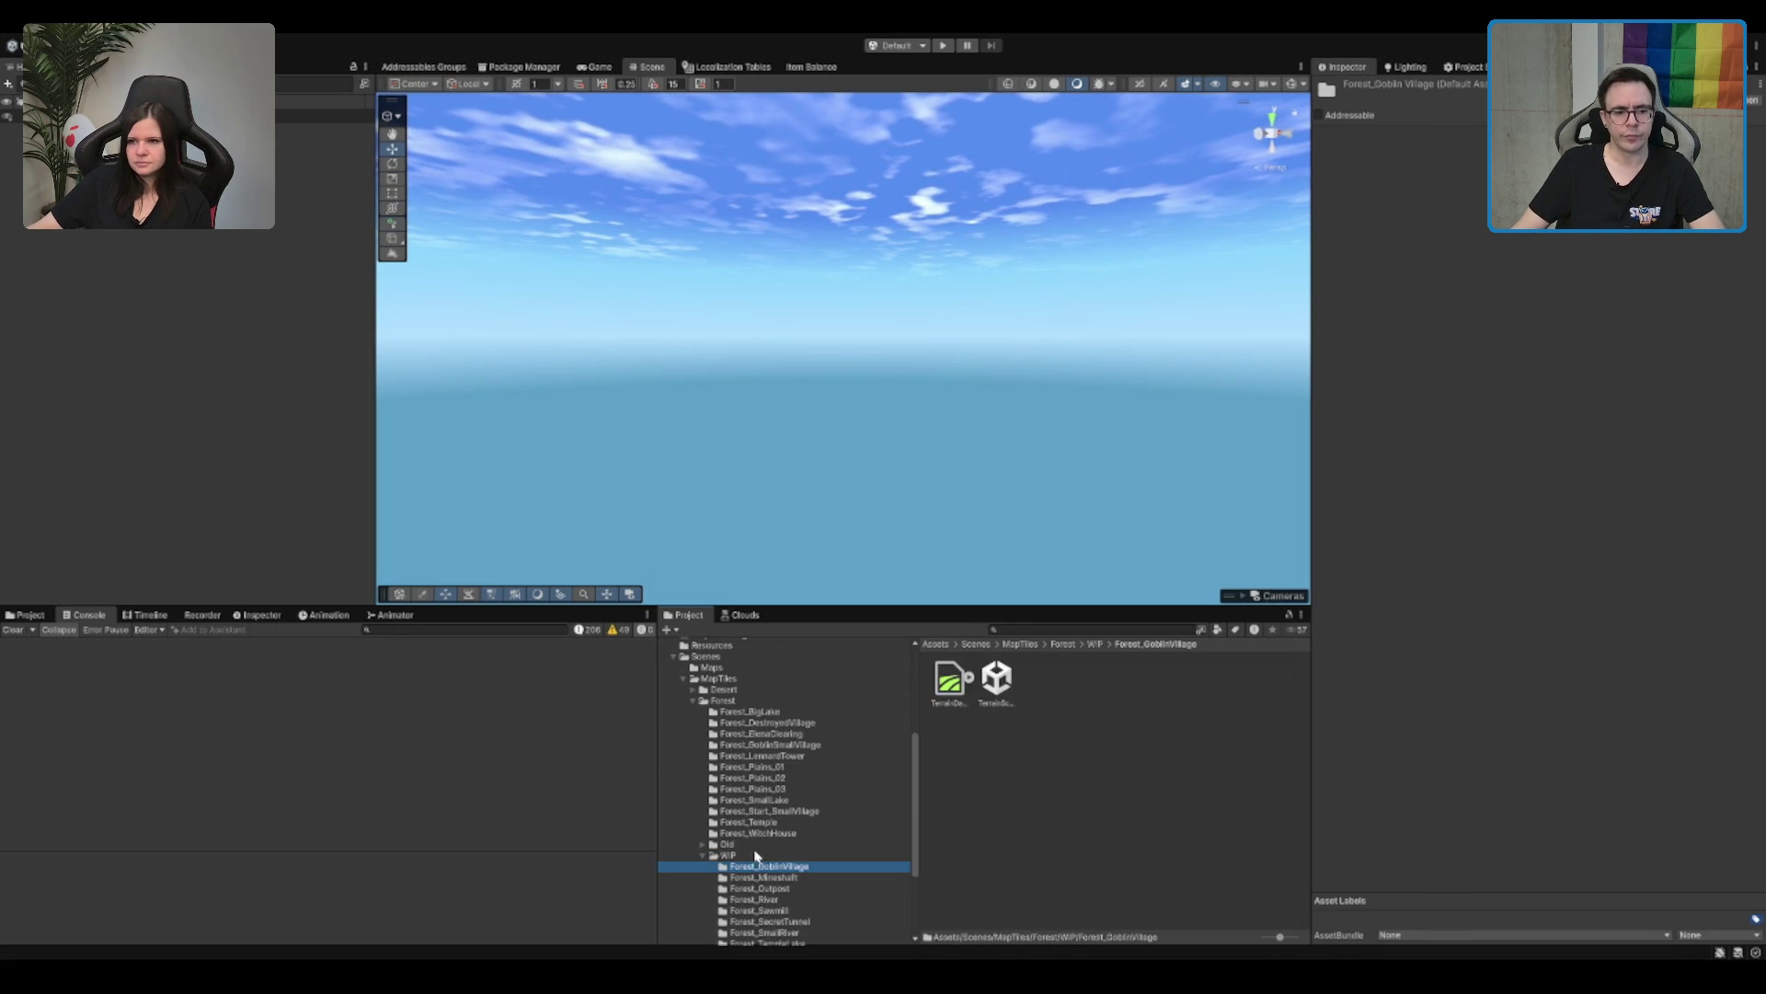
pyautogui.scroll(-3, 766, 842)
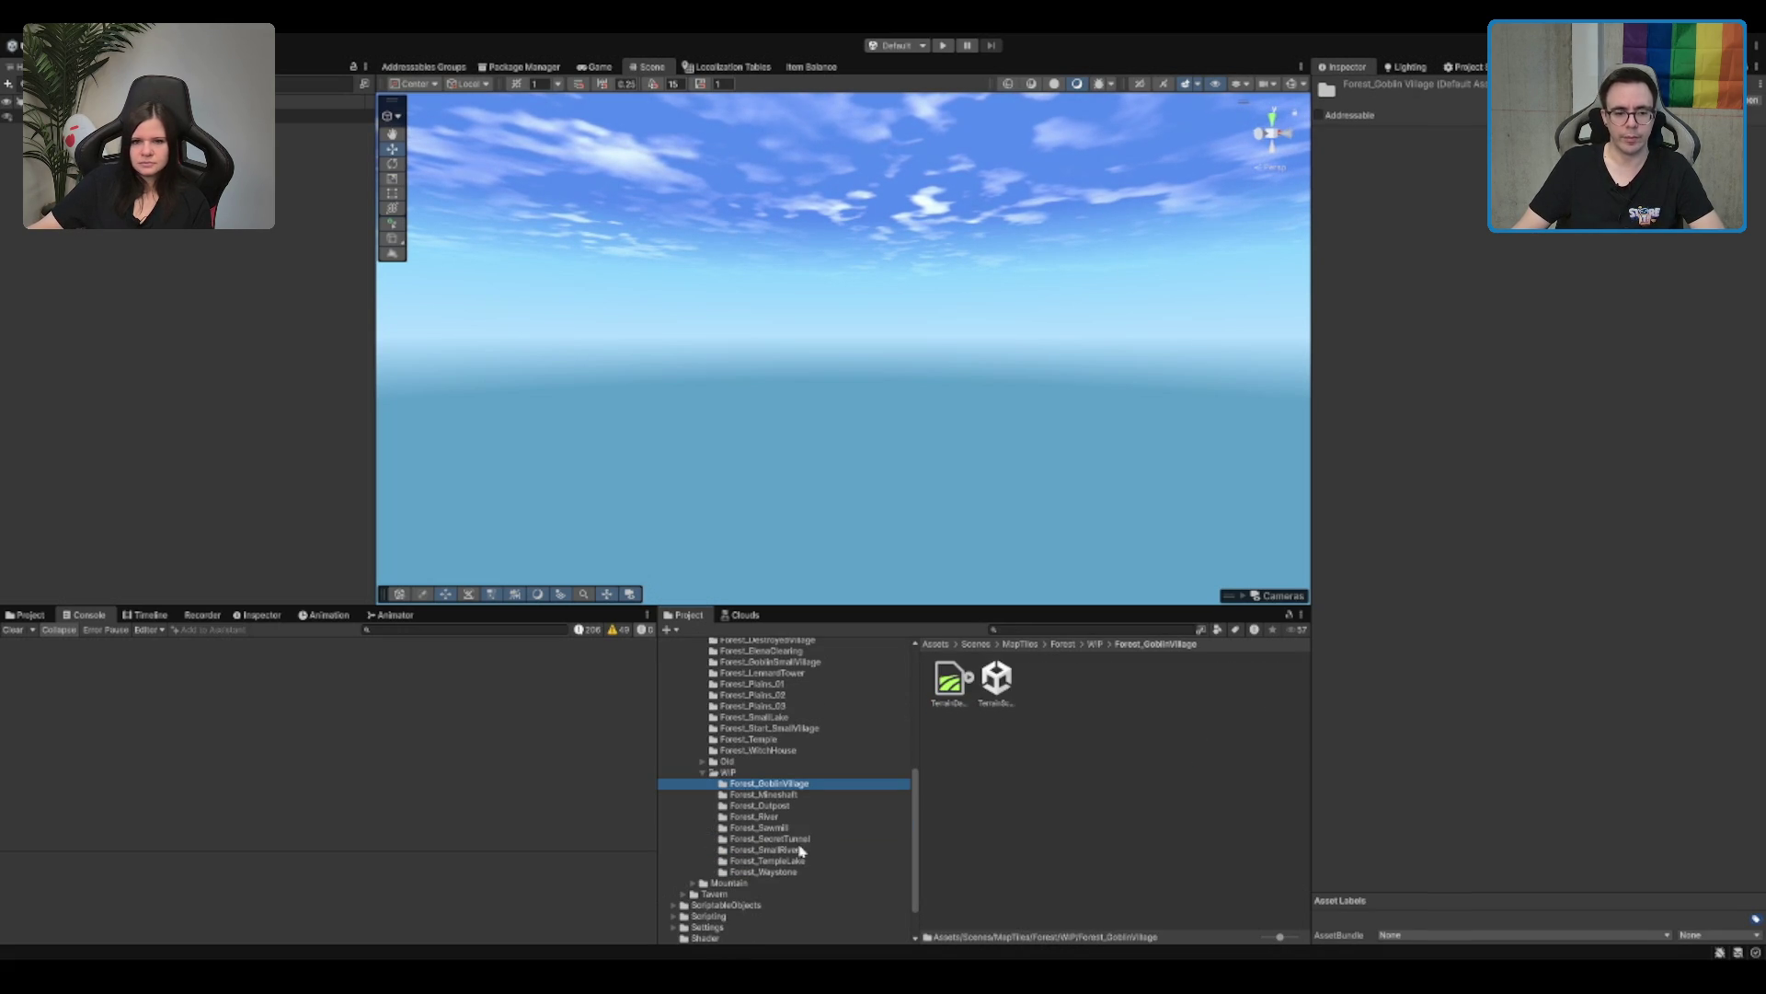
pyautogui.click(782, 862)
pyautogui.press('Down')
pyautogui.press('Up')
pyautogui.doubleClick(998, 681)
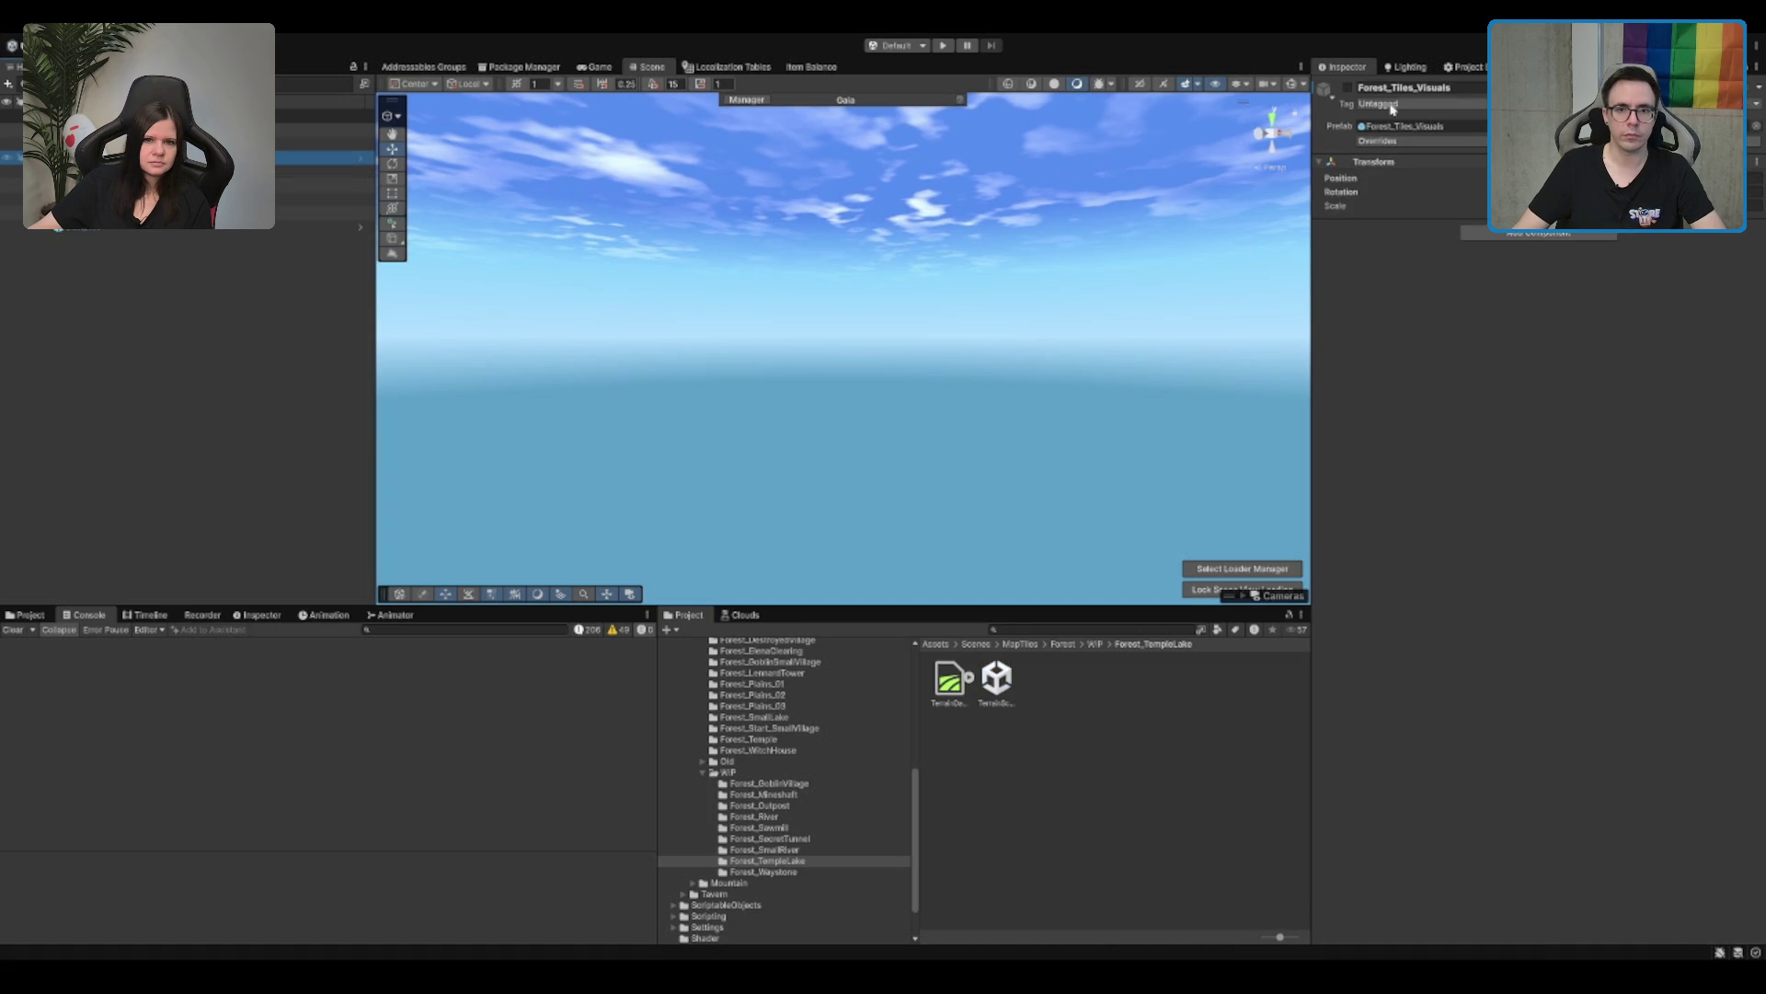
# Step: Frame the Cave cliffs from the hierarchy, then zoom in and select the canyon terrain
pyautogui.click(138, 157)
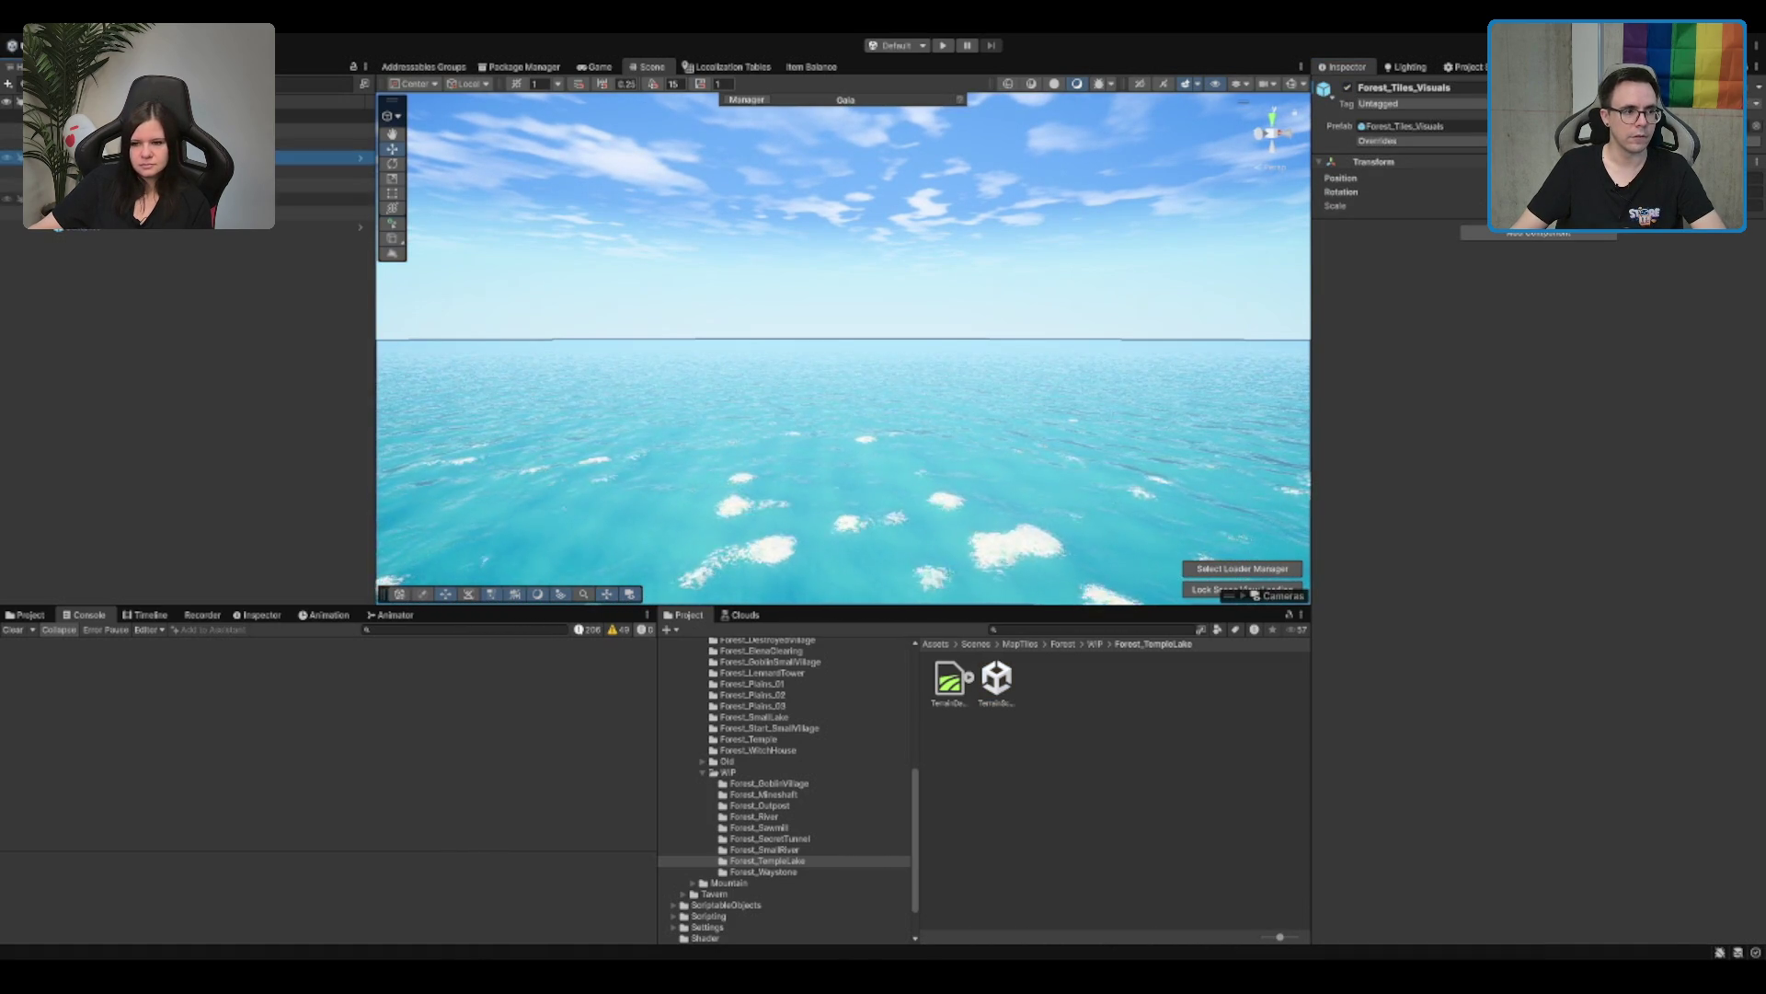
pyautogui.click(138, 198)
pyautogui.click(142, 248)
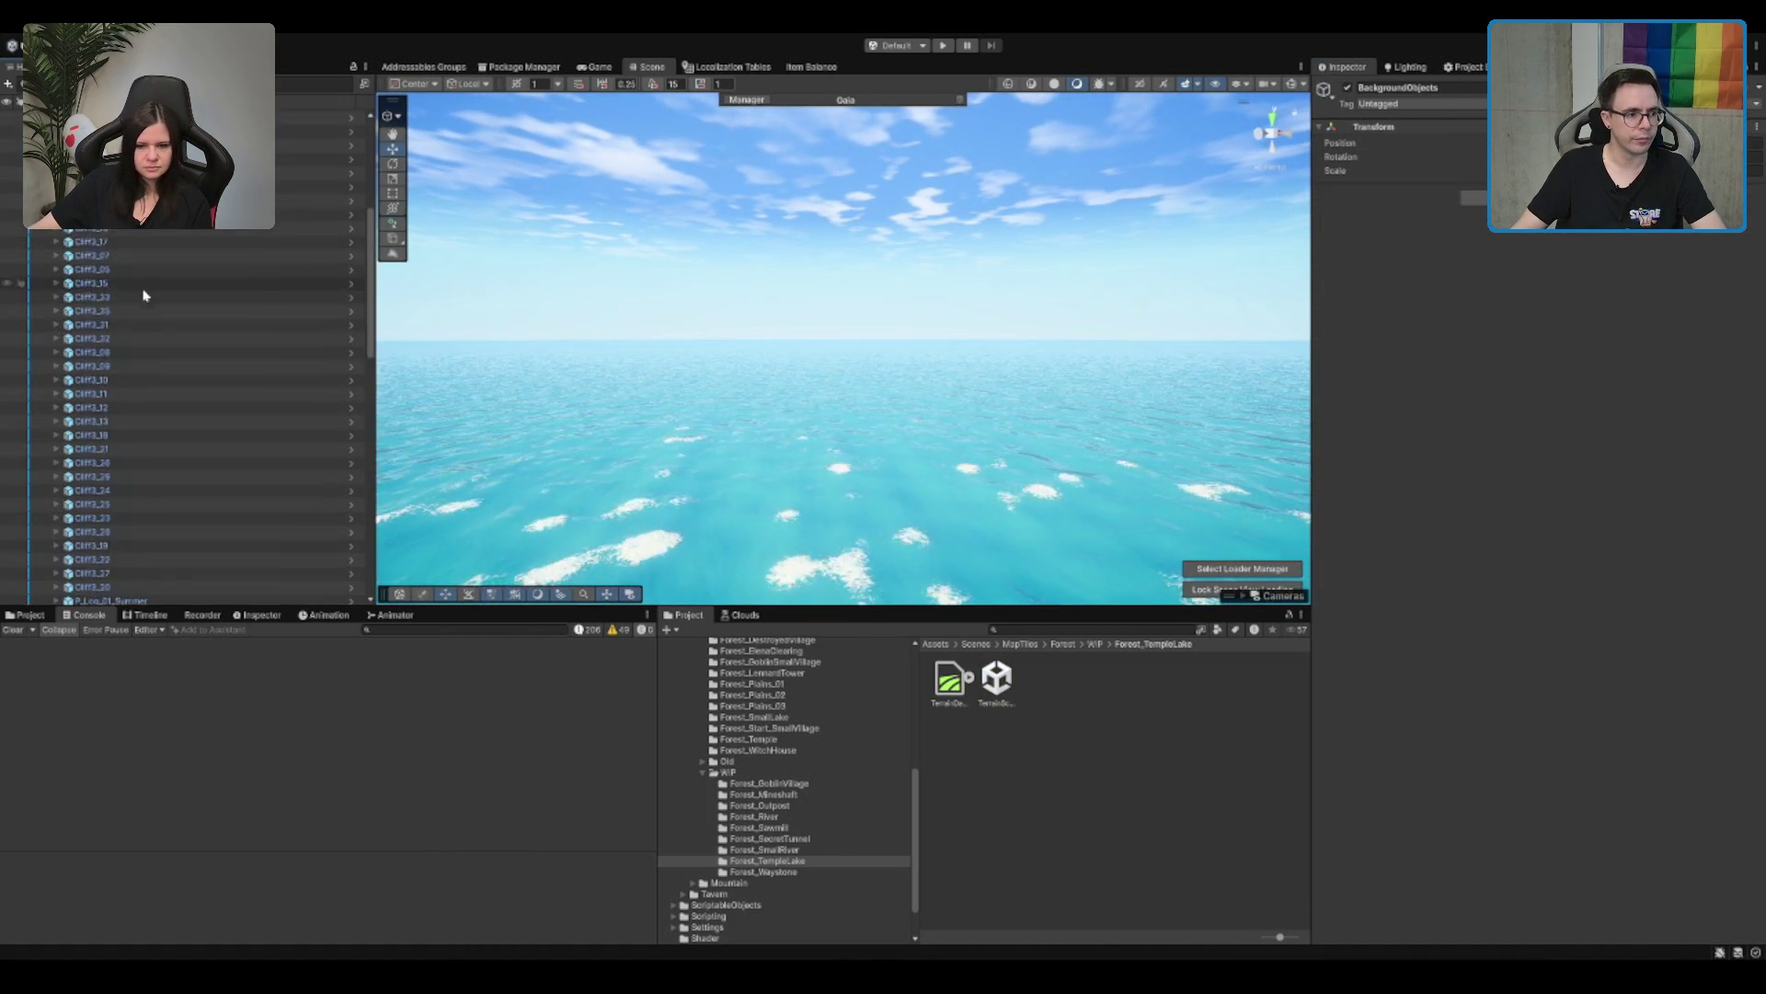
pyautogui.scroll(-5, 138, 368)
pyautogui.doubleClick(85, 500)
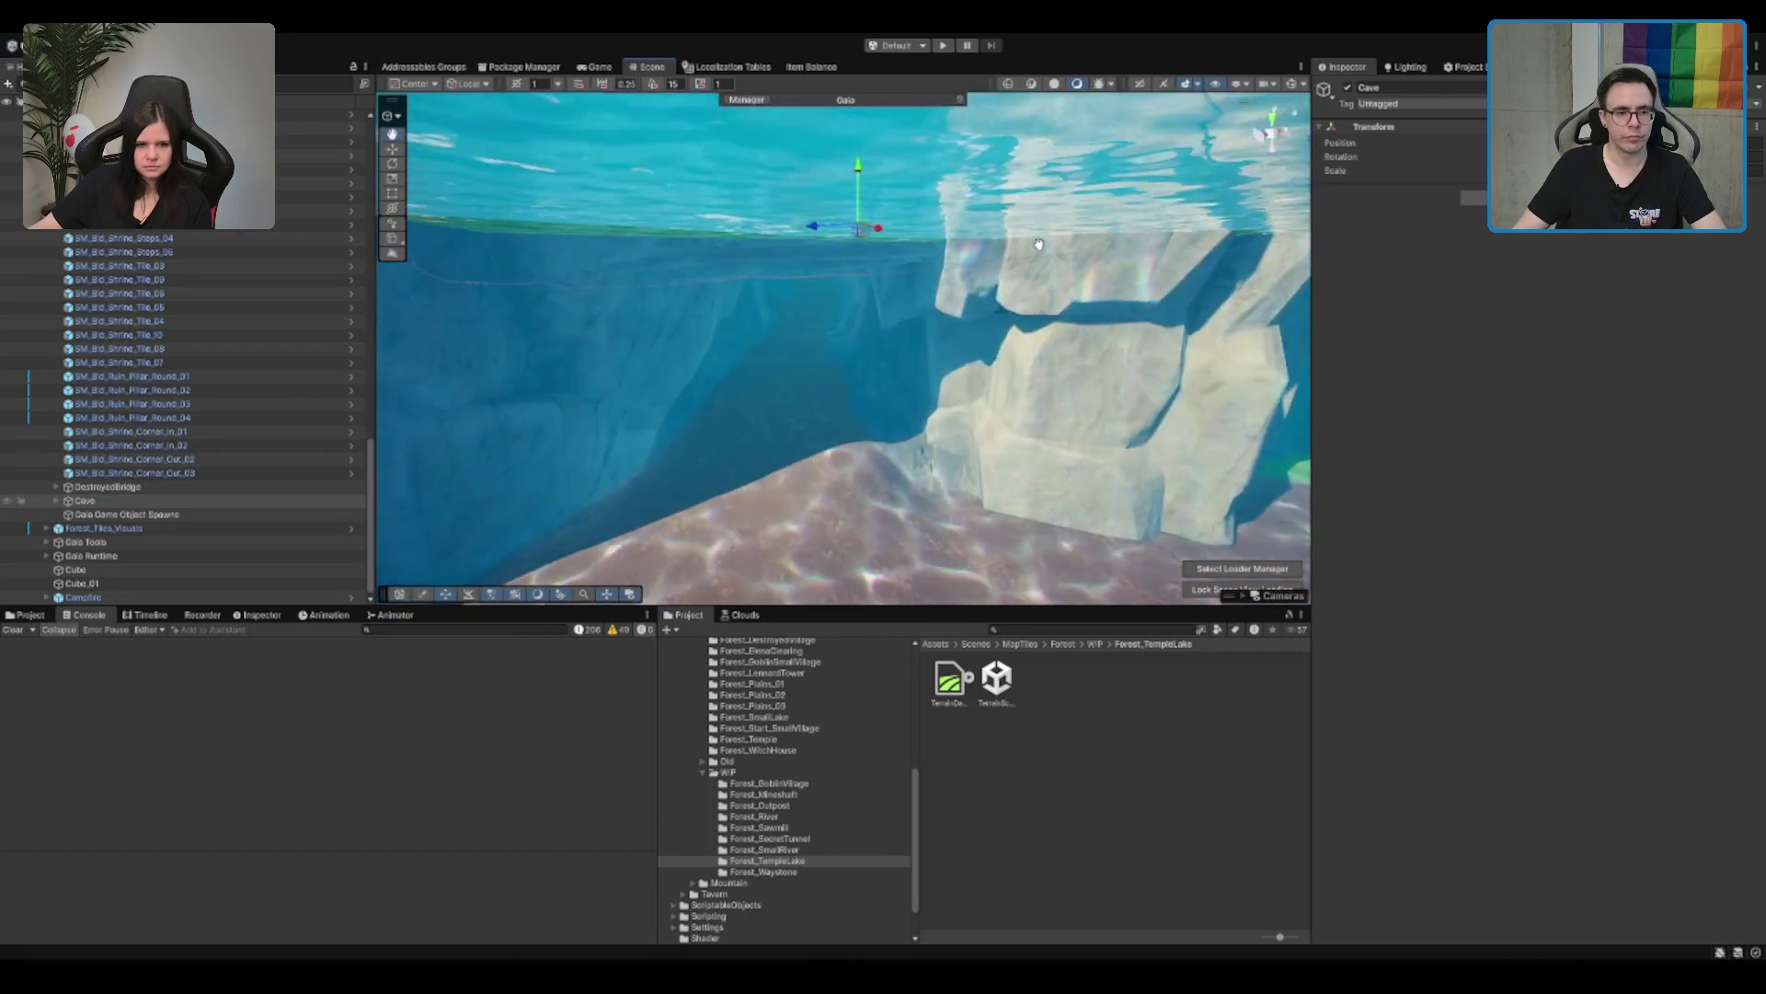
pyautogui.scroll(5, 967, 315)
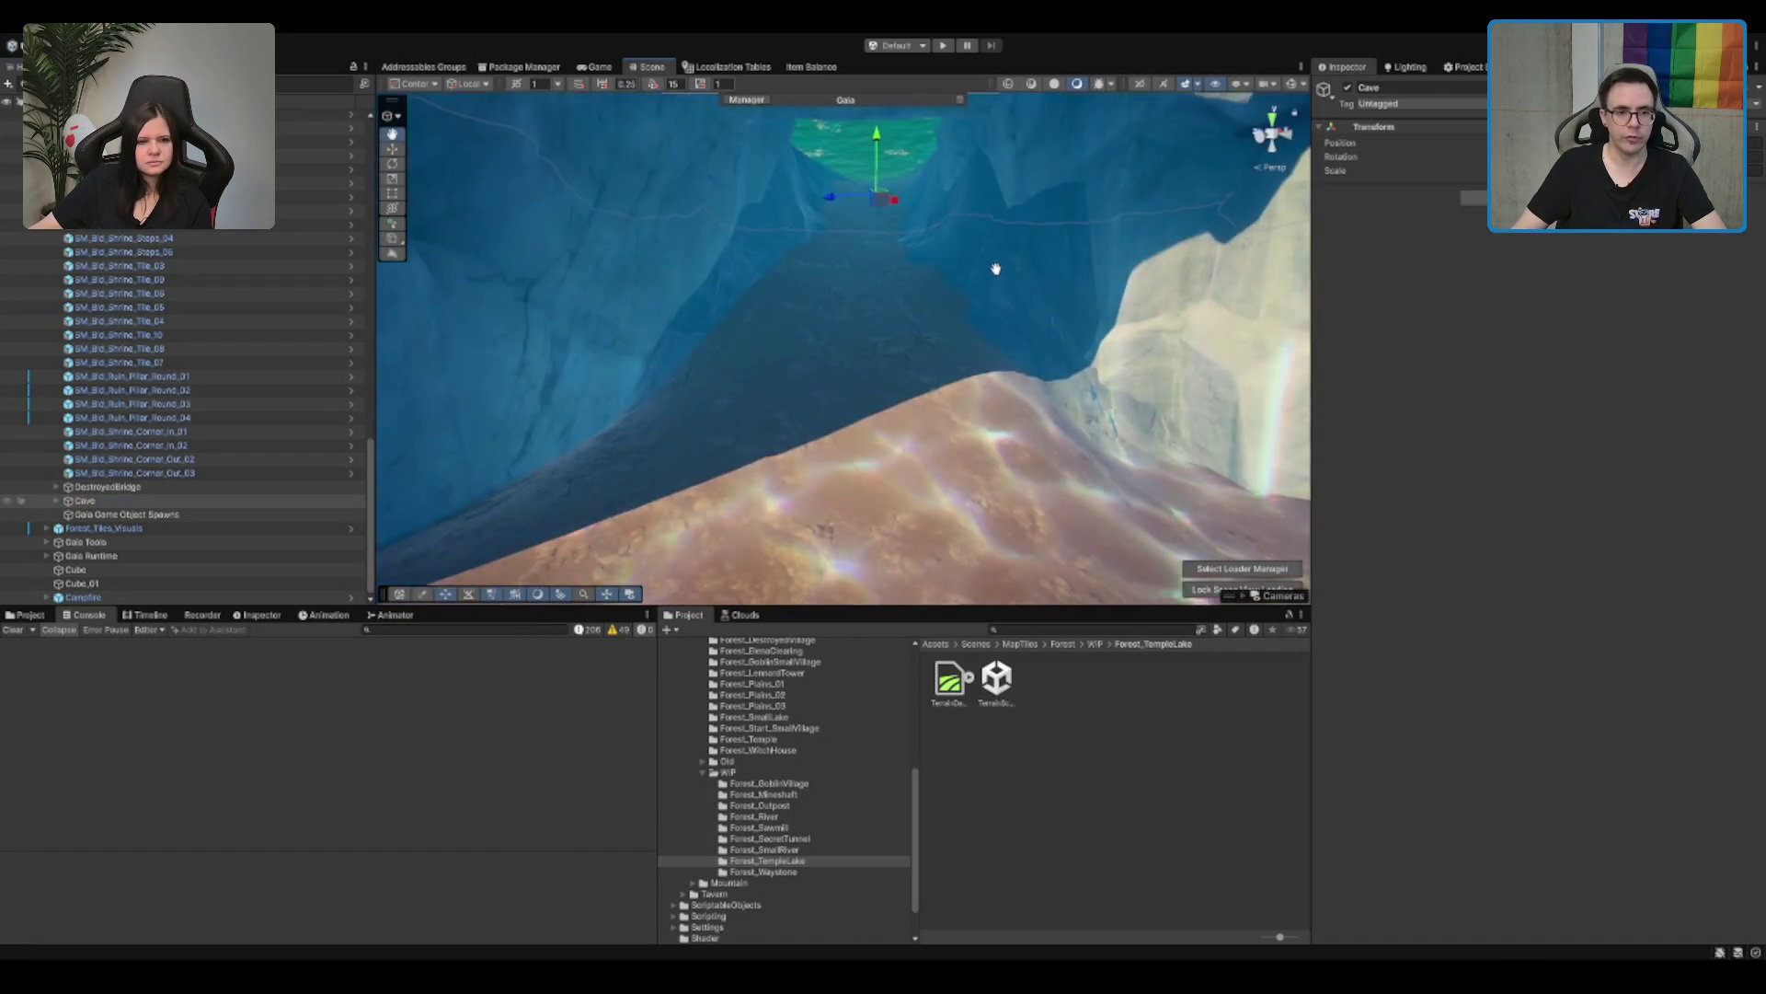
pyautogui.scroll(10, 983, 318)
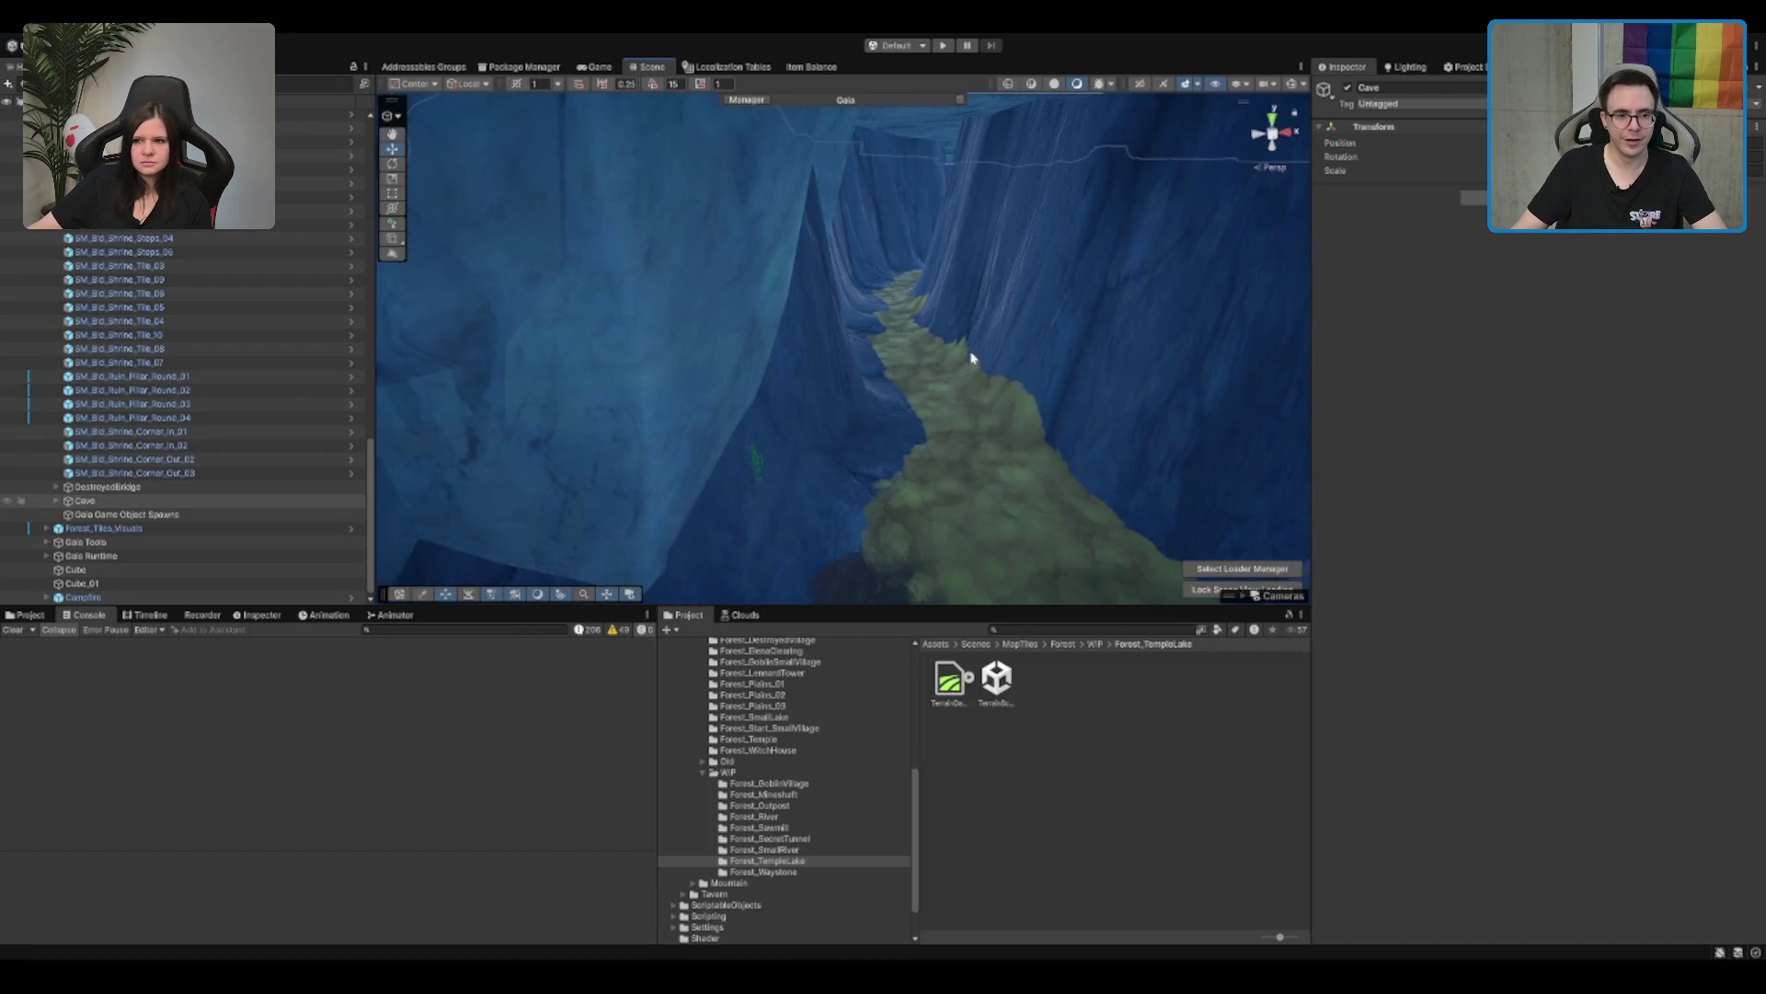
pyautogui.click(861, 423)
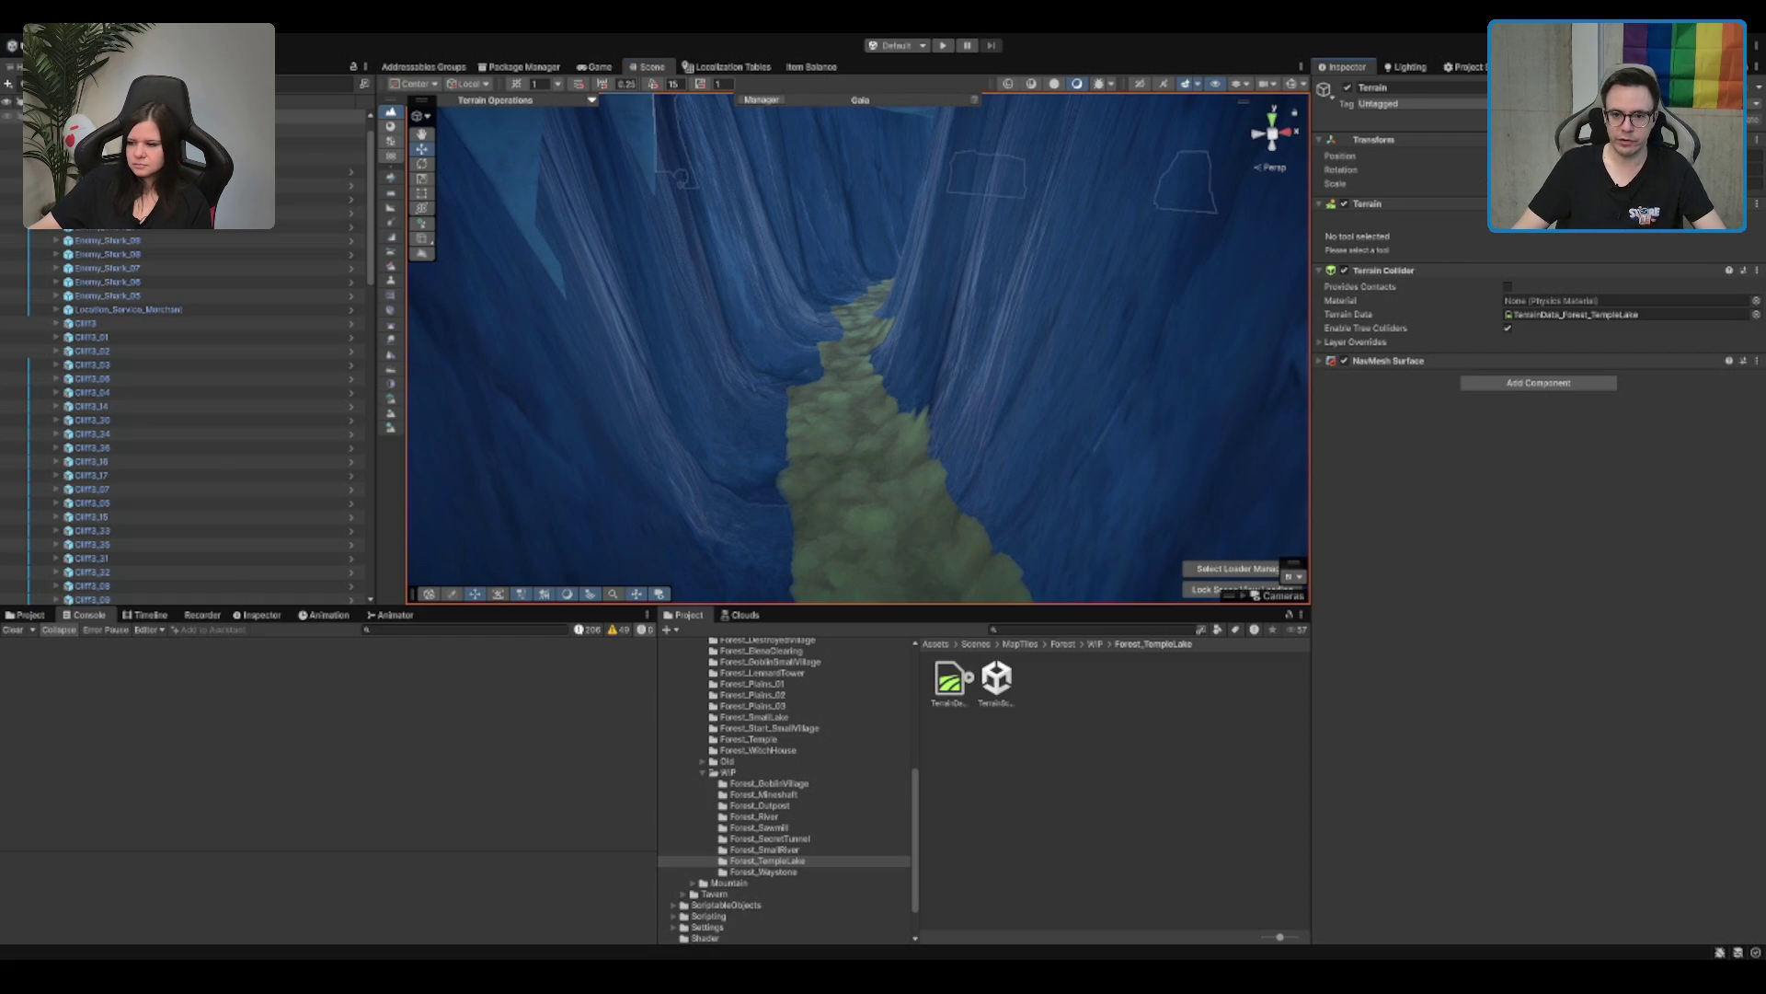
# Step: Switch the terrain to Paint Texture and choose the ME_Mud_Terrain_Layer
pyautogui.click(1511, 221)
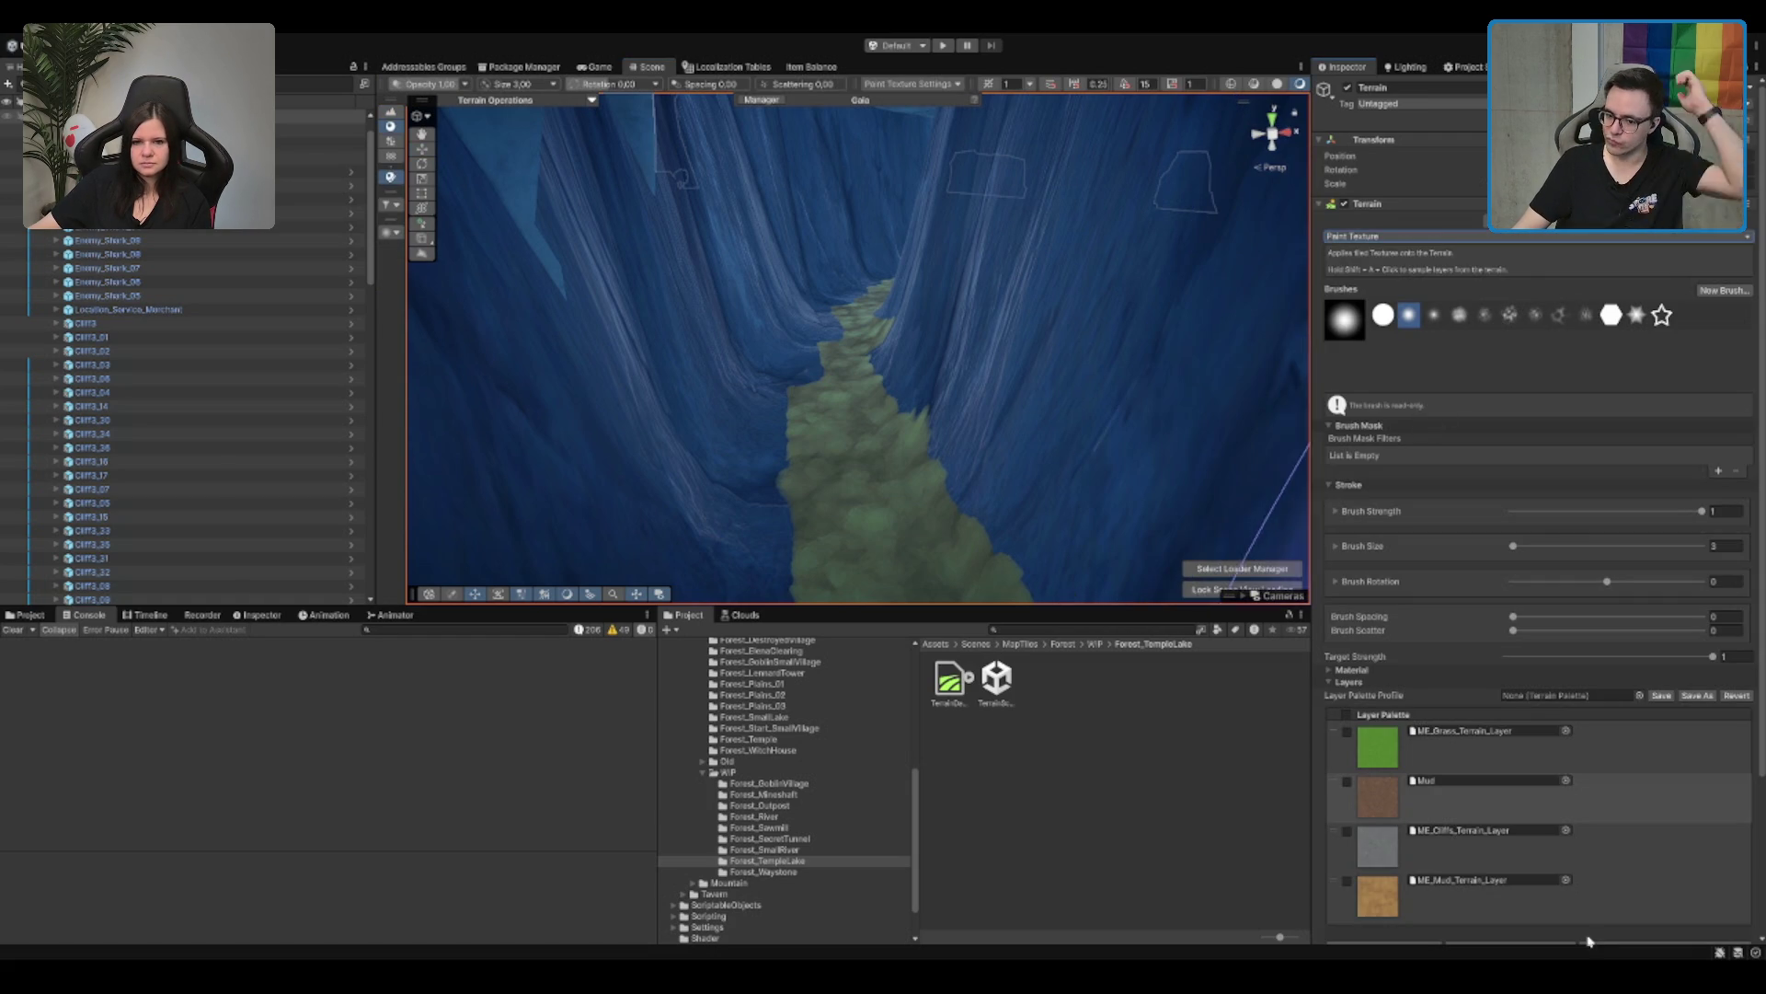
pyautogui.scroll(-5, 1490, 533)
pyautogui.click(1555, 713)
pyautogui.scroll(-1, 1601, 515)
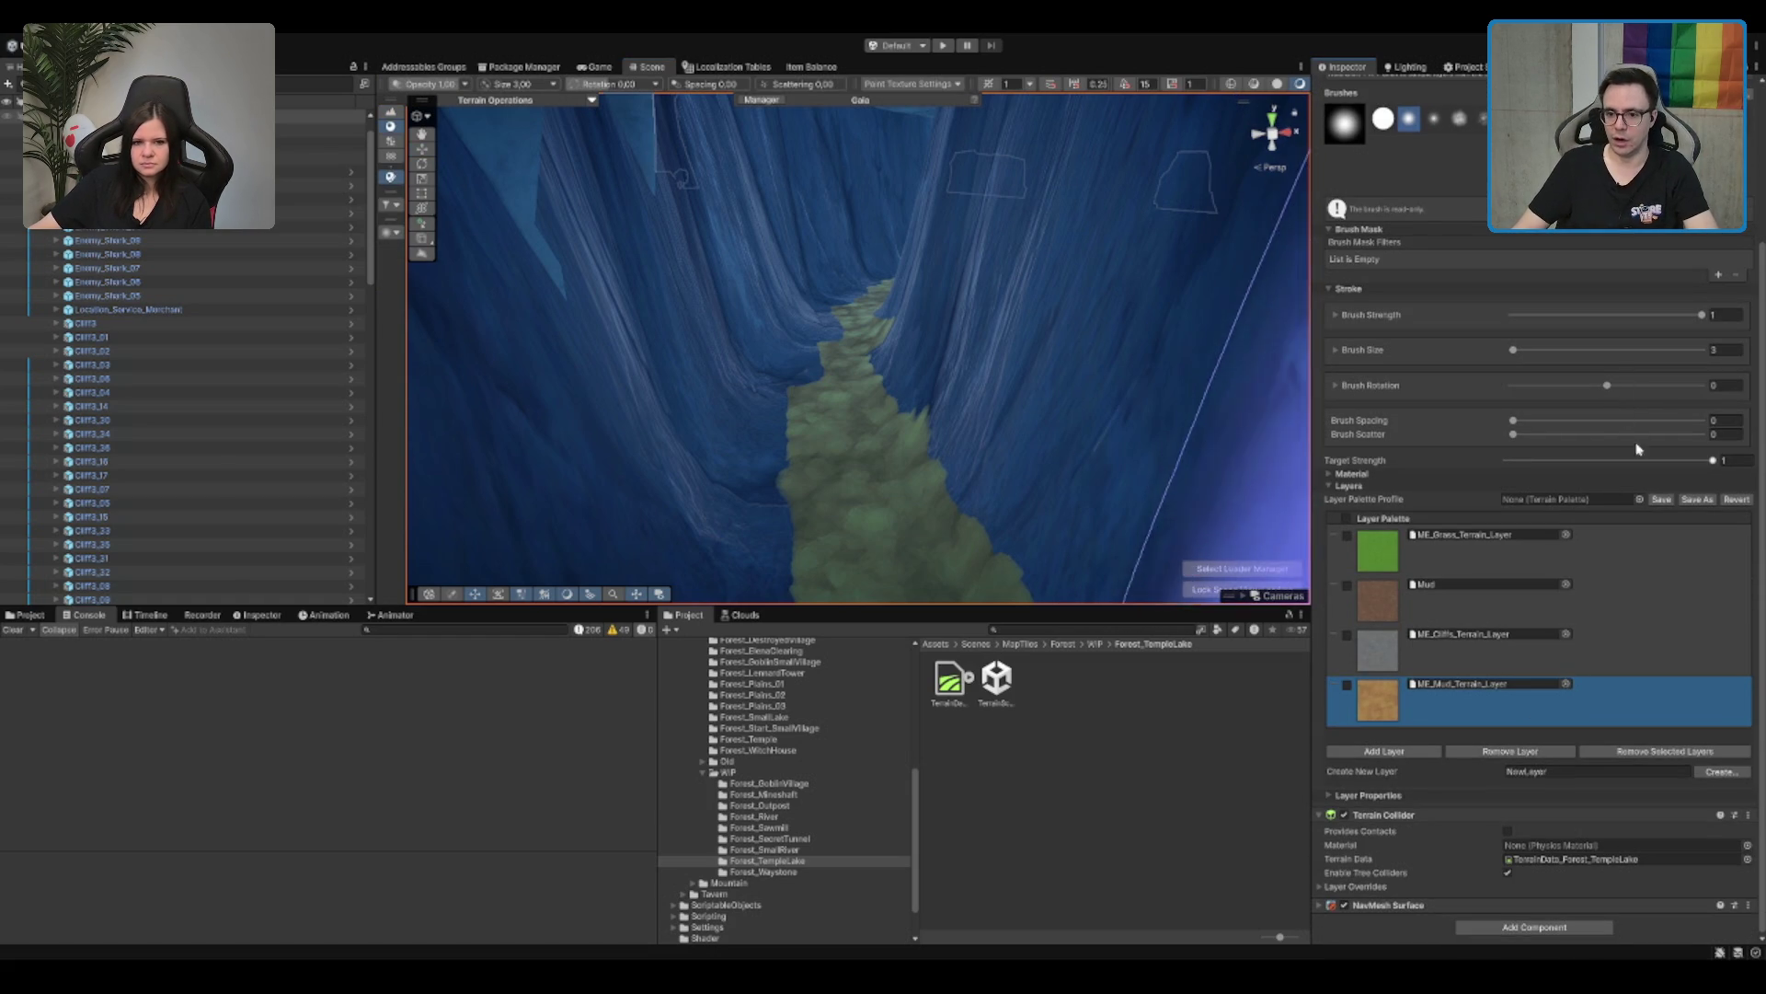
pyautogui.scroll(8, 736, 533)
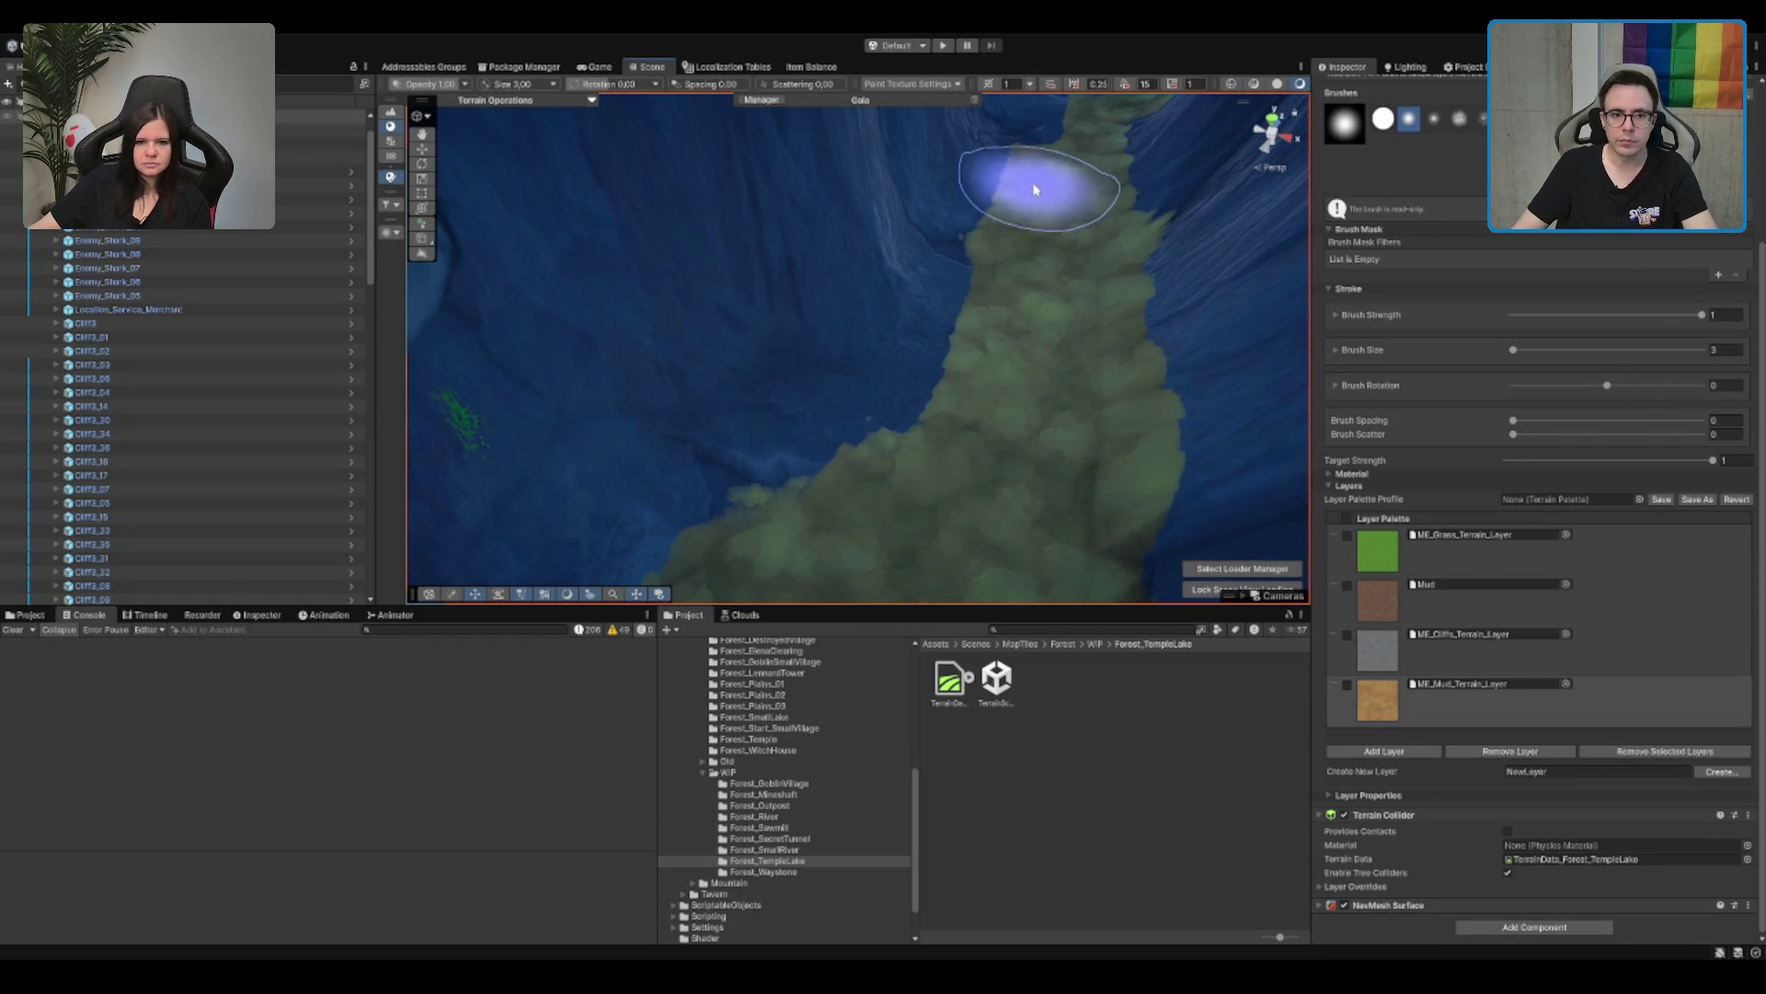
# Step: Orbit down into the canyon and paint the texture further up the canyon floor
pyautogui.moveTo(1037, 171)
pyautogui.mouseDown()
pyautogui.moveTo(985, 244)
pyautogui.moveTo(985, 296)
pyautogui.moveTo(919, 457)
pyautogui.moveTo(966, 347)
pyautogui.mouseUp()
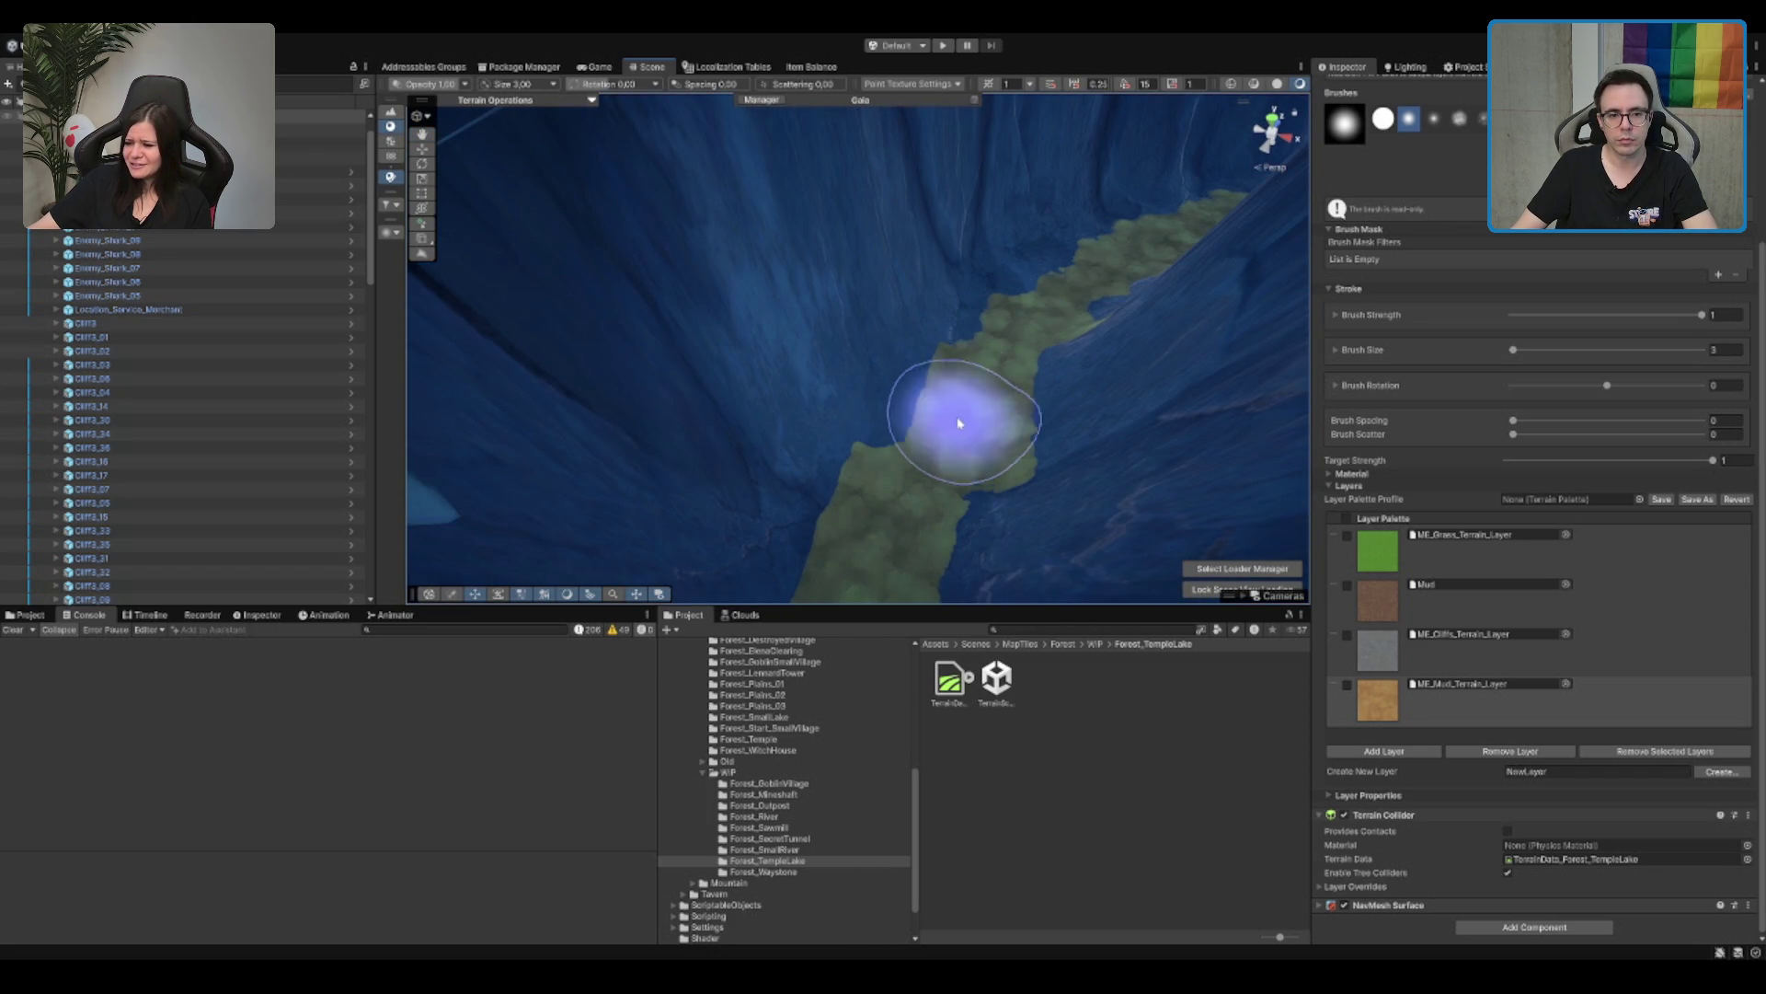
pyautogui.moveTo(911, 468)
pyautogui.mouseDown()
pyautogui.moveTo(1017, 236)
pyautogui.moveTo(944, 441)
pyautogui.moveTo(938, 394)
pyautogui.moveTo(922, 402)
pyautogui.mouseUp()
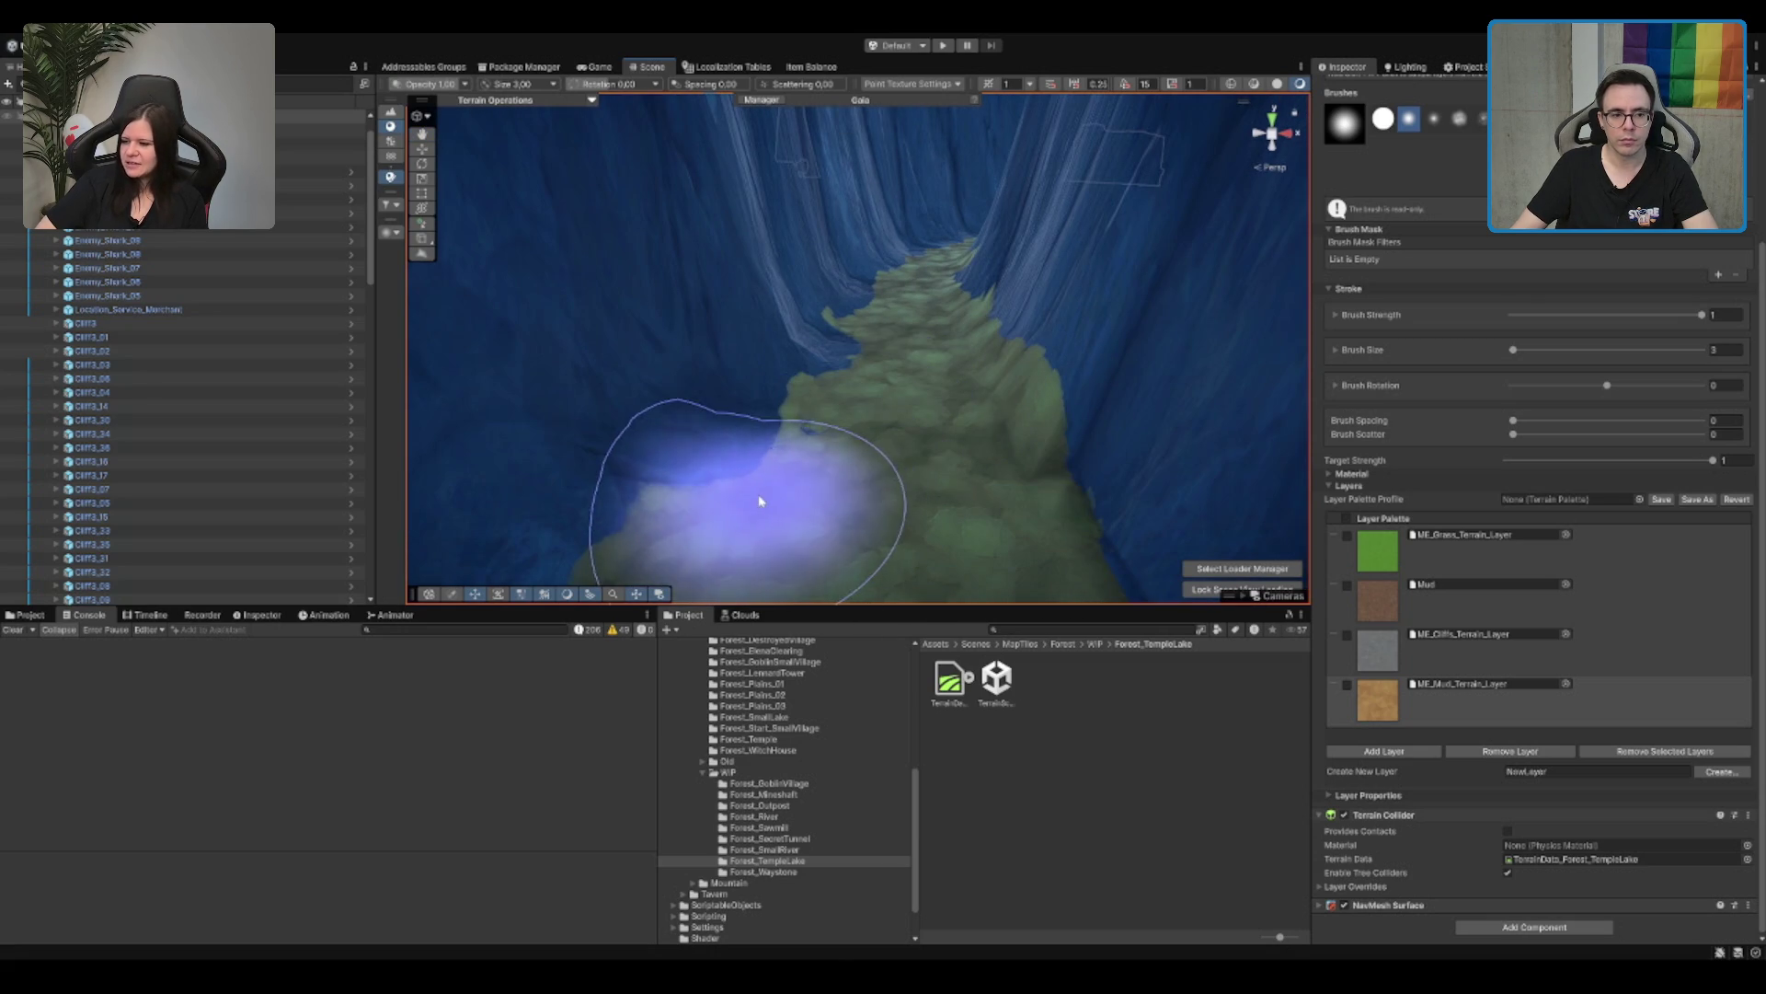
pyautogui.moveTo(730, 545)
pyautogui.mouseDown()
pyautogui.moveTo(899, 454)
pyautogui.moveTo(1326, 469)
pyautogui.moveTo(962, 371)
pyautogui.moveTo(892, 497)
pyautogui.moveTo(914, 492)
pyautogui.moveTo(887, 426)
pyautogui.moveTo(900, 355)
pyautogui.mouseUp()
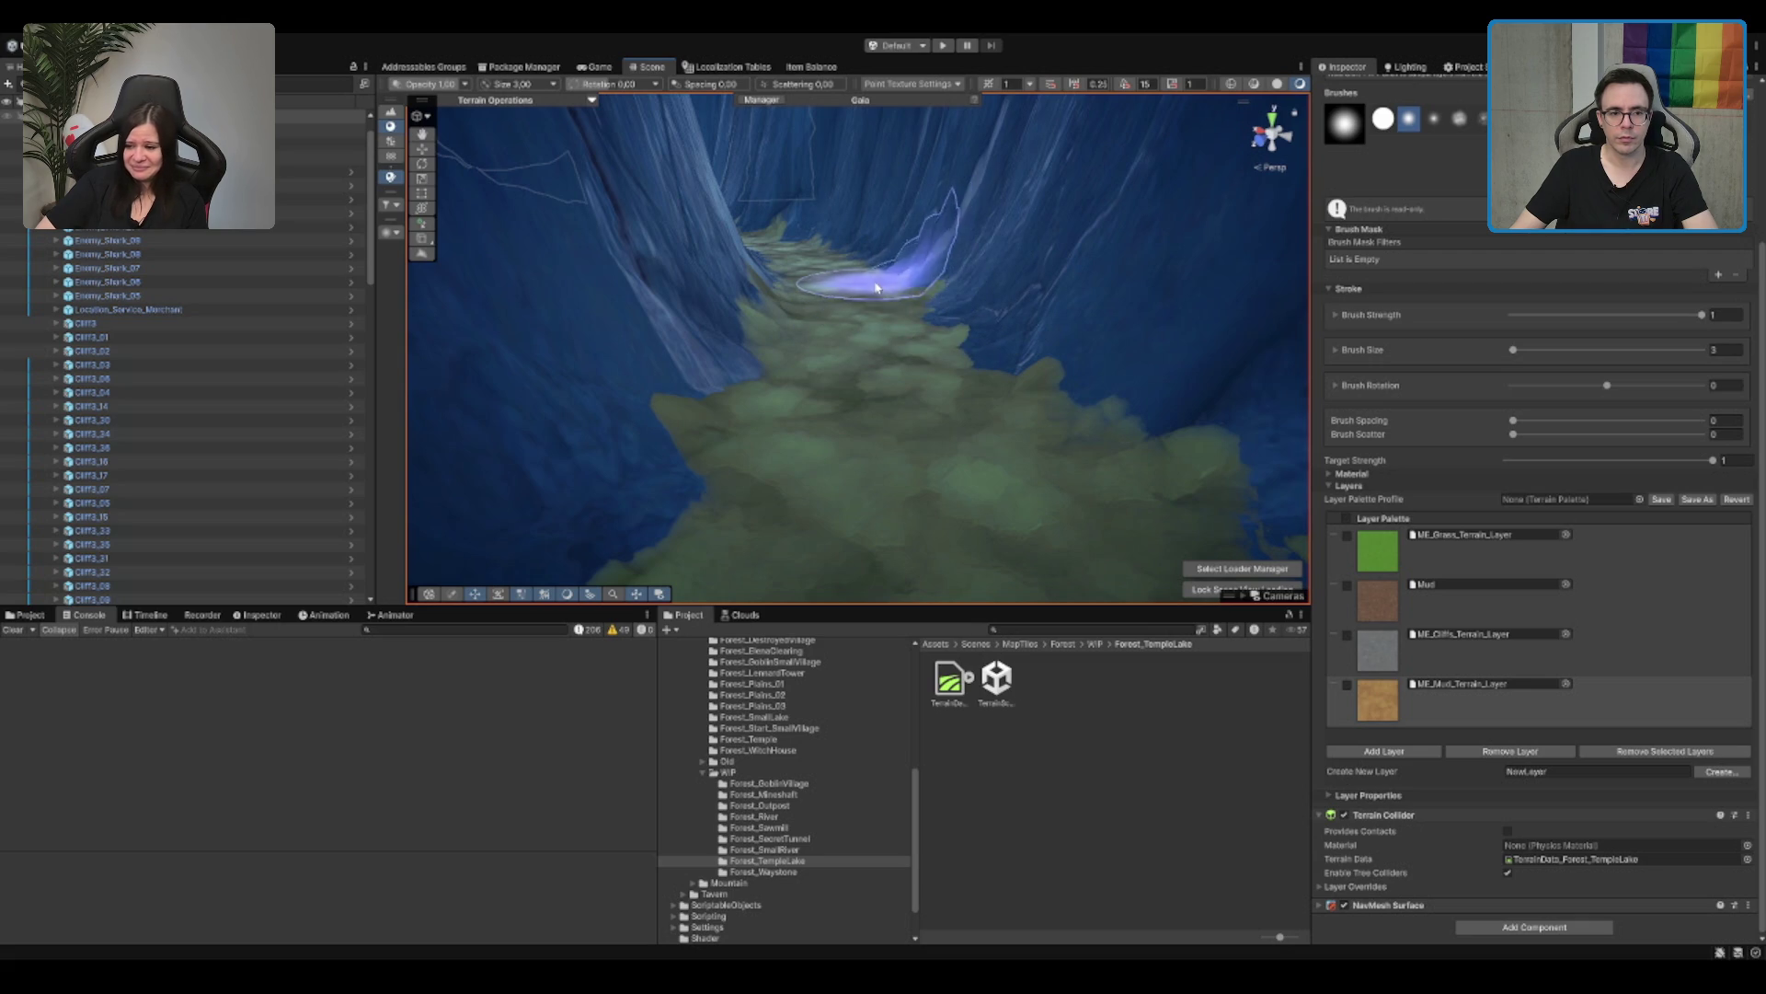
pyautogui.moveTo(860, 258)
pyautogui.mouseDown()
pyautogui.moveTo(857, 304)
pyautogui.moveTo(808, 362)
pyautogui.moveTo(887, 371)
pyautogui.mouseUp()
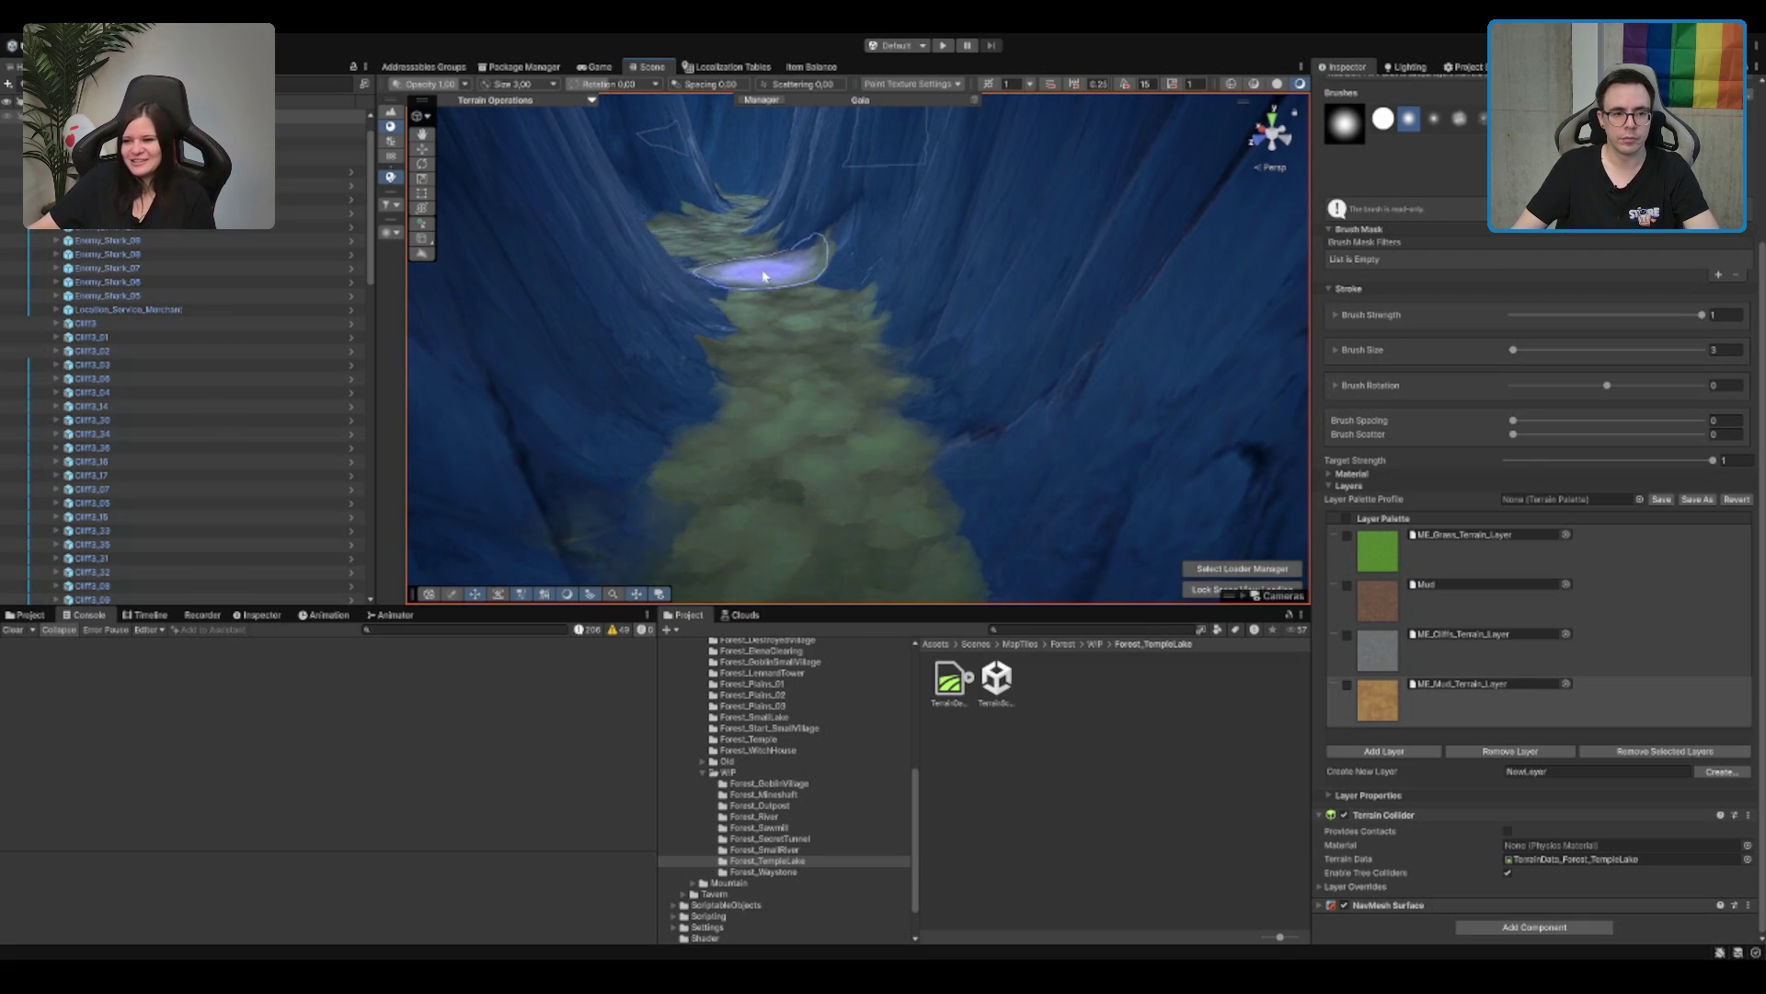
pyautogui.scroll(8, 764, 276)
pyautogui.moveTo(763, 409)
pyautogui.mouseDown()
pyautogui.moveTo(769, 303)
pyautogui.moveTo(801, 399)
pyautogui.moveTo(776, 445)
pyautogui.moveTo(871, 453)
pyautogui.mouseUp()
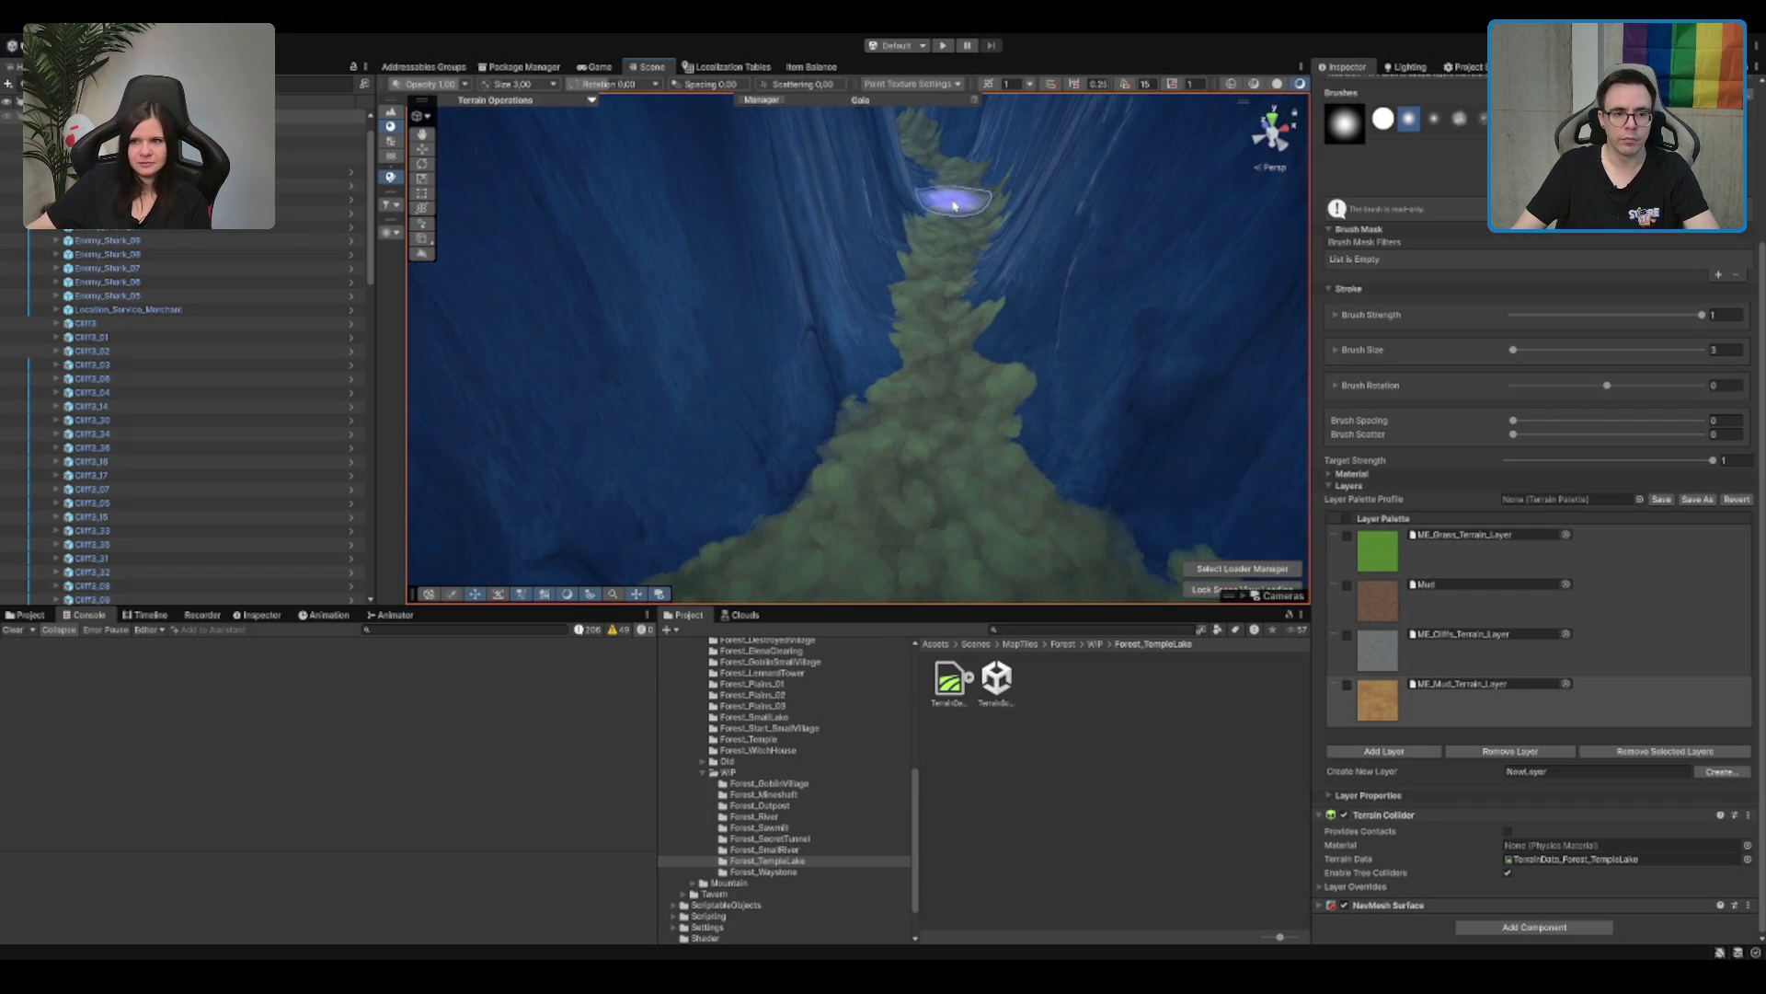
pyautogui.moveTo(954, 221); pyautogui.dragTo(899, 268)
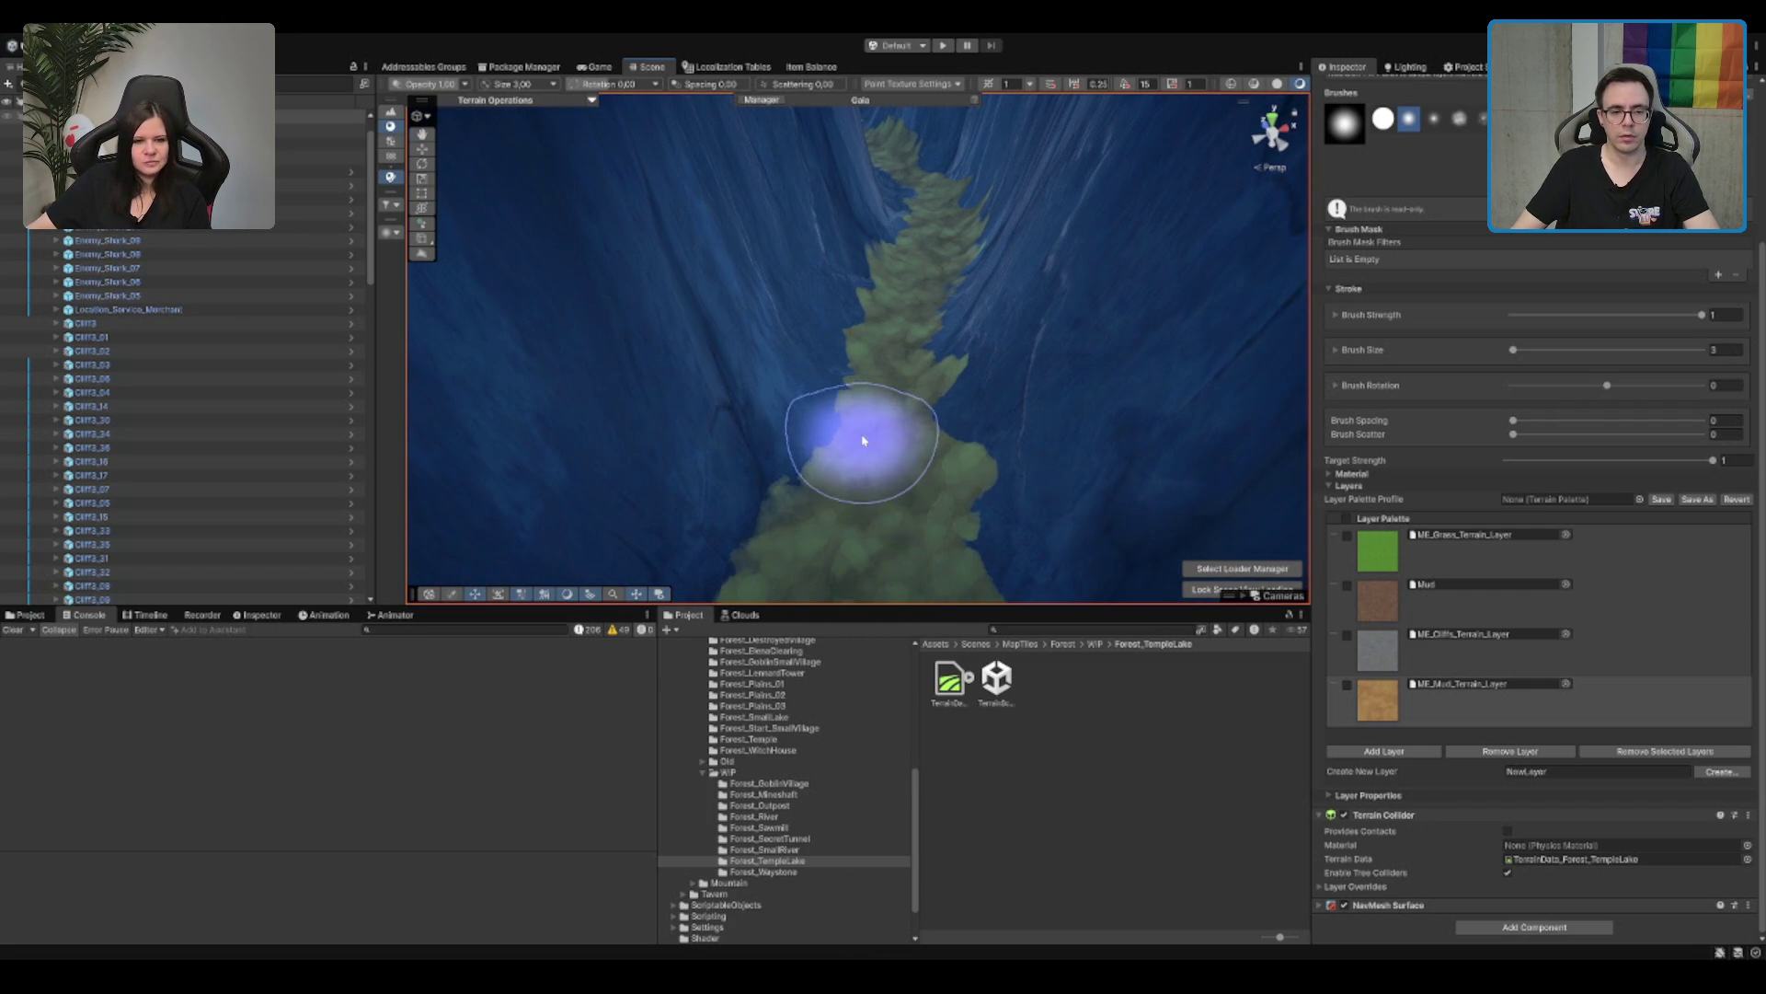
pyautogui.moveTo(894, 383)
pyautogui.mouseDown()
pyautogui.moveTo(856, 418)
pyautogui.moveTo(966, 414)
pyautogui.moveTo(914, 422)
pyautogui.mouseUp()
pyautogui.moveTo(1084, 245)
pyautogui.mouseDown()
pyautogui.moveTo(1118, 237)
pyautogui.moveTo(939, 446)
pyautogui.moveTo(965, 425)
pyautogui.moveTo(915, 454)
pyautogui.moveTo(1123, 394)
pyautogui.moveTo(842, 379)
pyautogui.moveTo(909, 368)
pyautogui.moveTo(967, 546)
pyautogui.mouseUp()
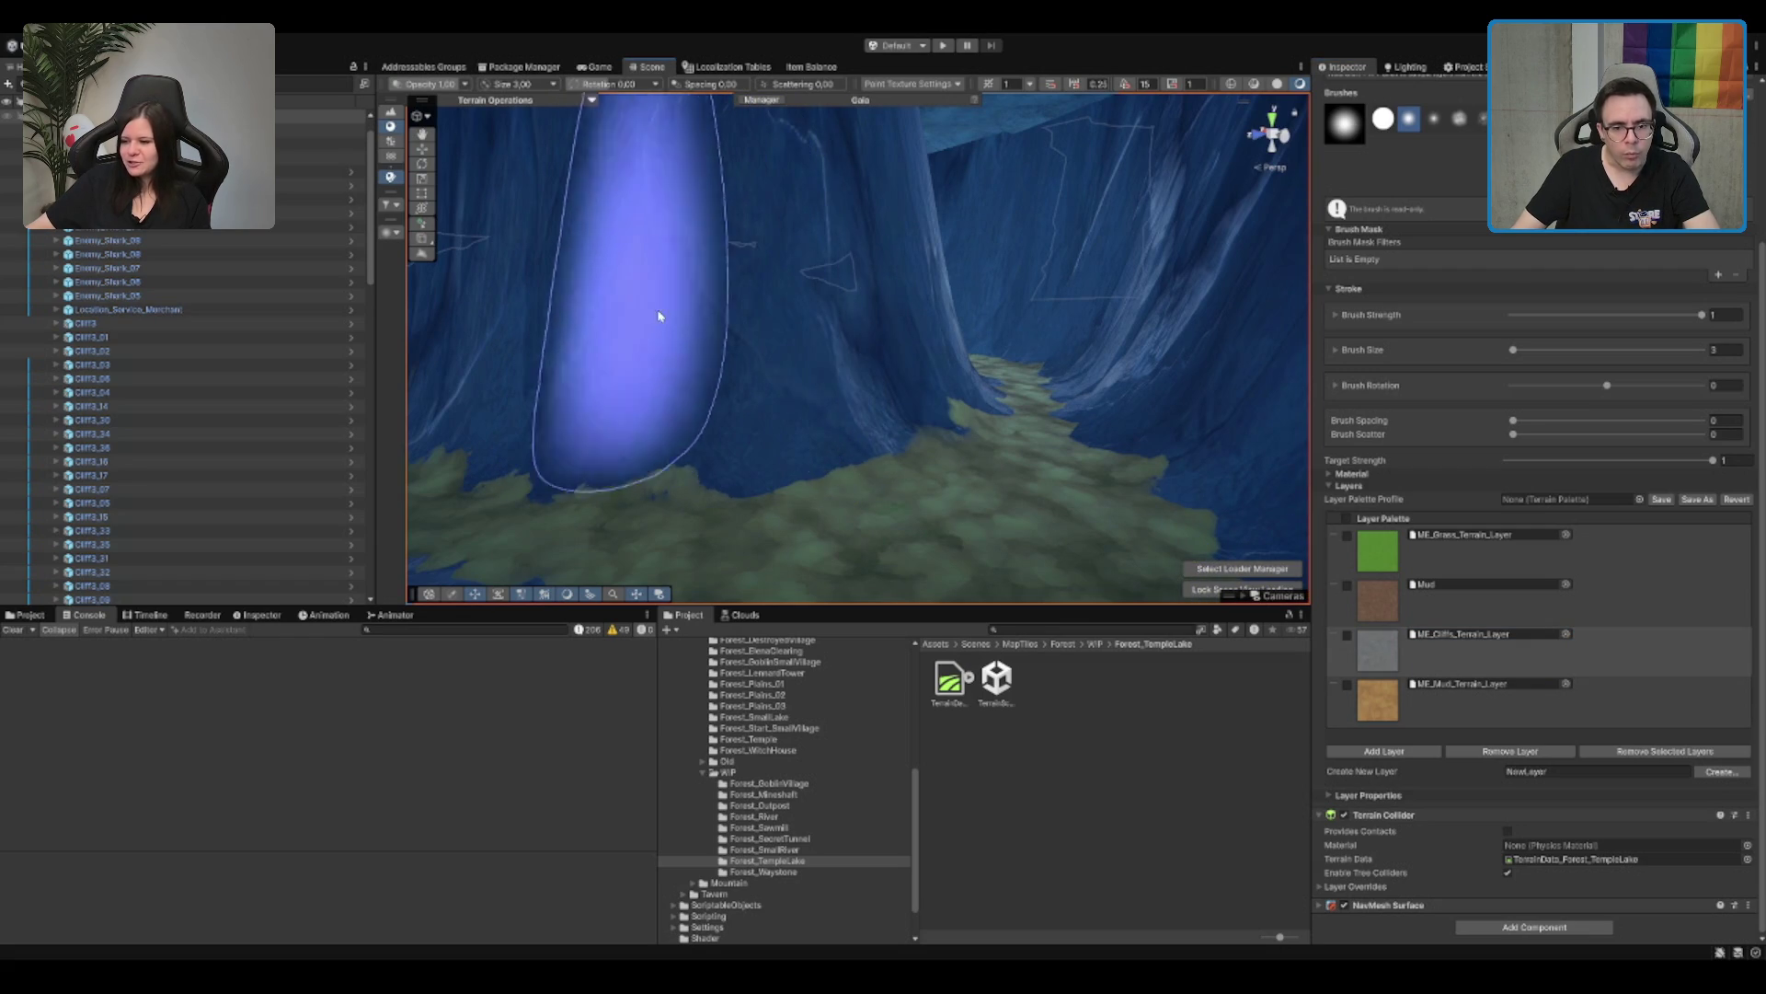
# Step: Reselect ME_Mud_Terrain_Layer and extend the painted path along its upper end toward the right
pyautogui.click(1472, 699)
pyautogui.moveTo(1143, 389)
pyautogui.mouseDown()
pyautogui.moveTo(1076, 516)
pyautogui.moveTo(1052, 426)
pyautogui.moveTo(946, 402)
pyautogui.moveTo(862, 421)
pyautogui.moveTo(847, 532)
pyautogui.moveTo(856, 294)
pyautogui.moveTo(840, 335)
pyautogui.moveTo(611, 382)
pyautogui.moveTo(852, 285)
pyautogui.moveTo(955, 318)
pyautogui.moveTo(930, 288)
pyautogui.moveTo(868, 402)
pyautogui.moveTo(899, 244)
pyautogui.moveTo(885, 296)
pyautogui.moveTo(797, 359)
pyautogui.moveTo(729, 304)
pyautogui.moveTo(650, 426)
pyautogui.moveTo(742, 367)
pyautogui.moveTo(693, 329)
pyautogui.moveTo(868, 264)
pyautogui.moveTo(919, 150)
pyautogui.moveTo(868, 264)
pyautogui.moveTo(875, 371)
pyautogui.mouseUp()
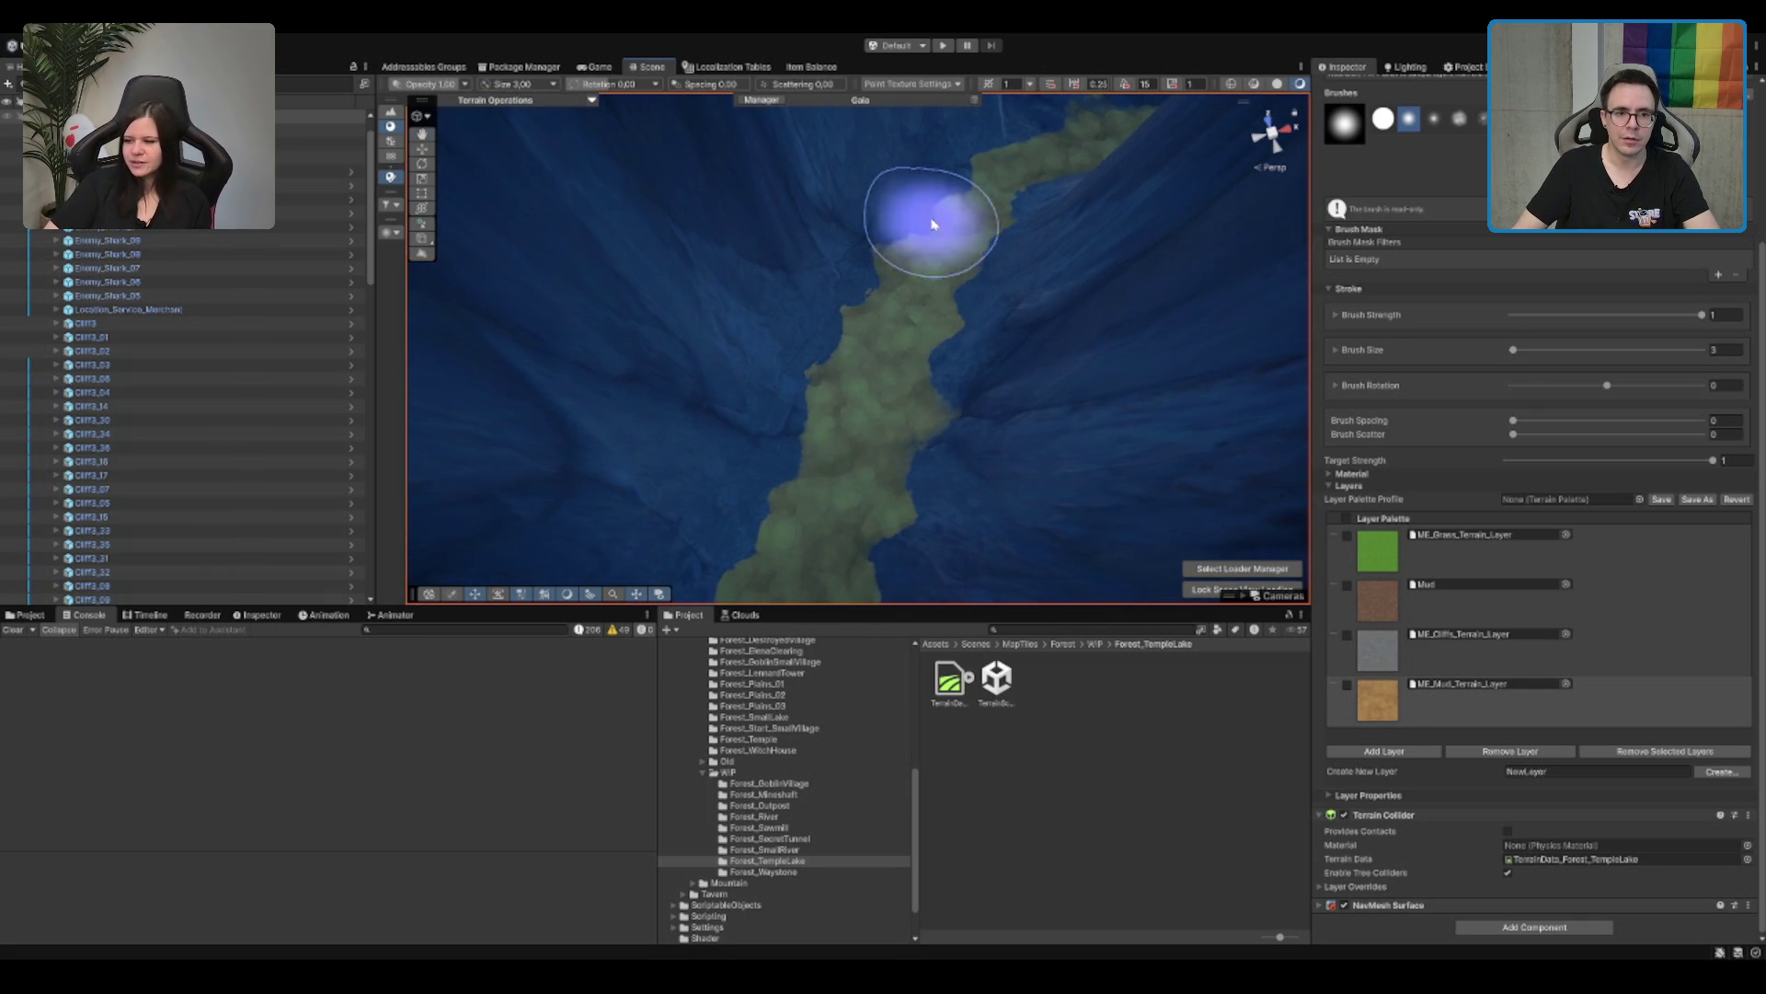
pyautogui.moveTo(1006, 138); pyautogui.dragTo(923, 383)
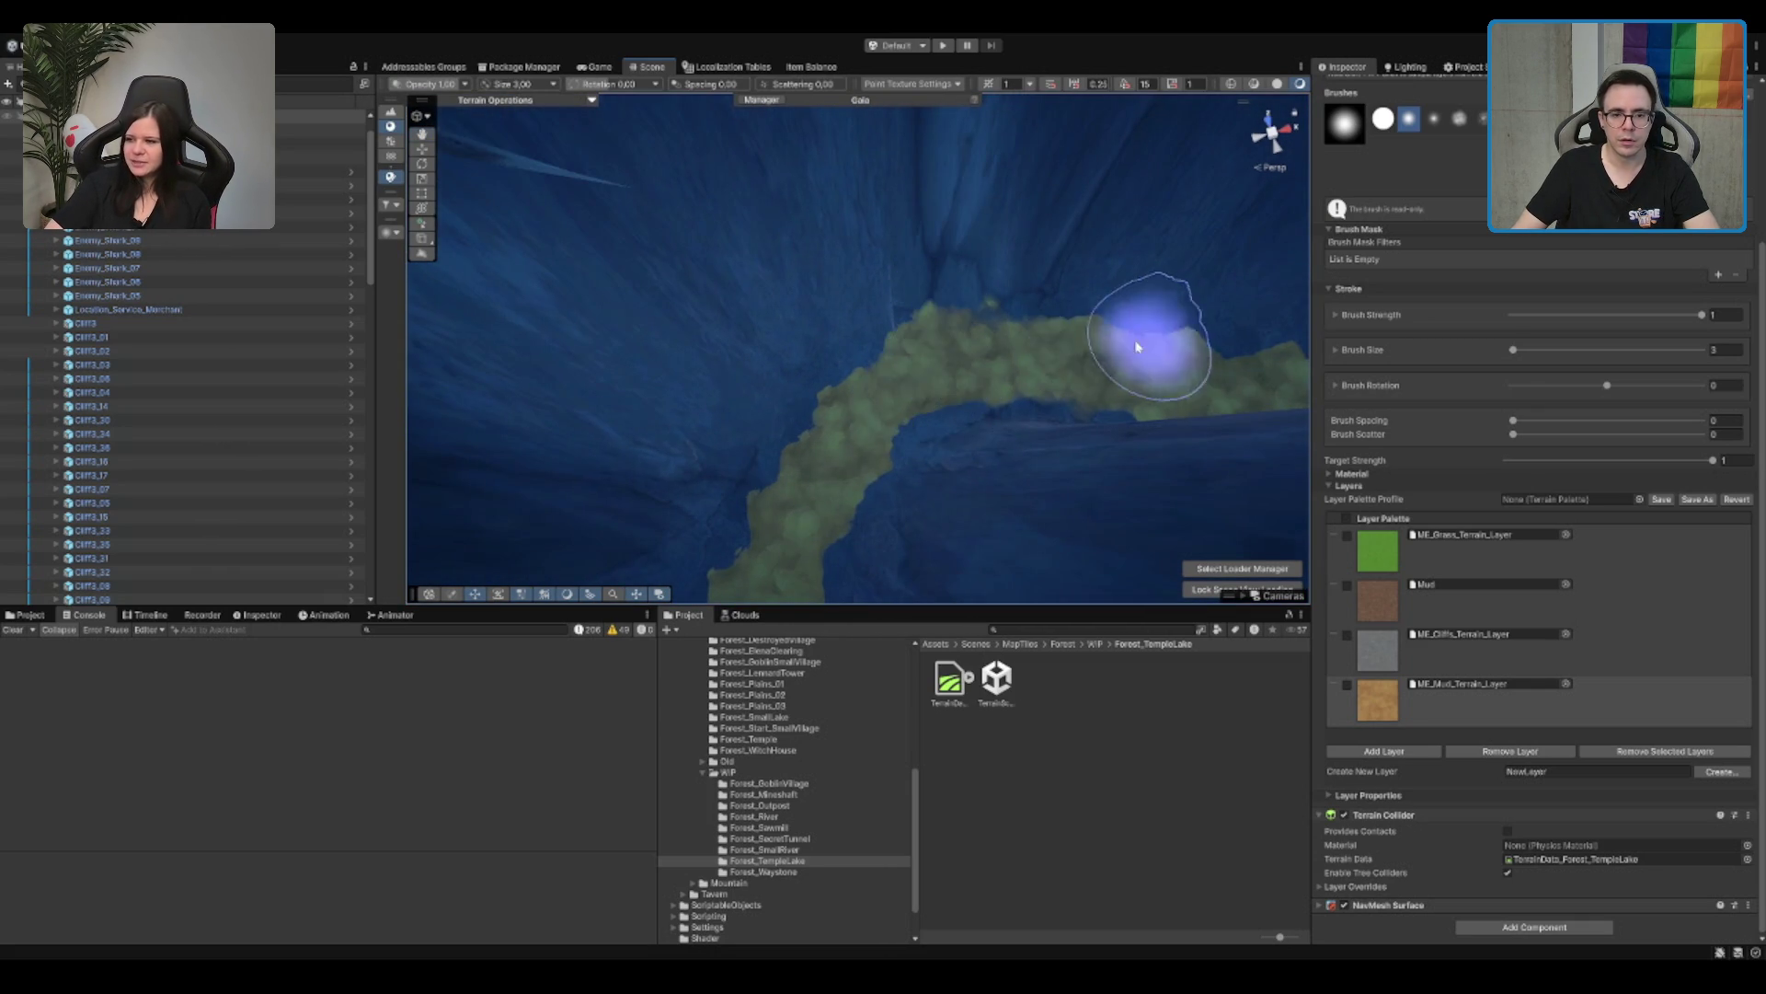
pyautogui.moveTo(1160, 347); pyautogui.dragTo(894, 326)
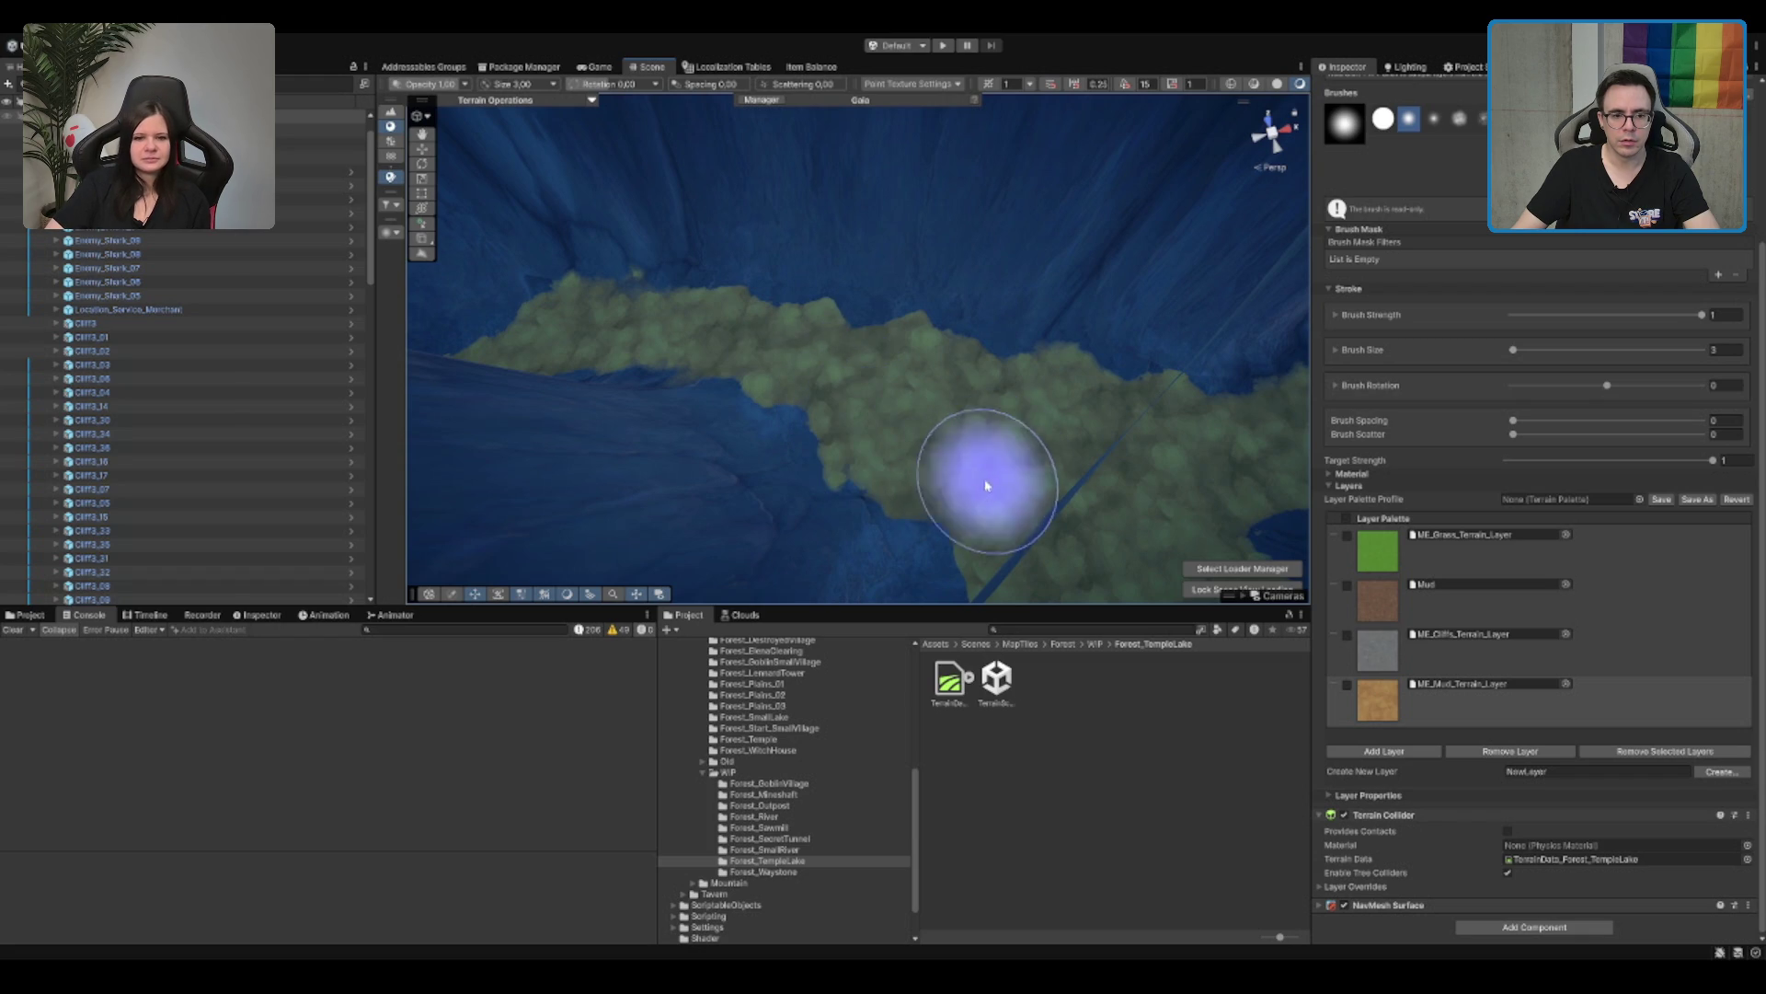
# Step: Orbit along the cliff channel to inspect the painted path past the cyan object and water
pyautogui.moveTo(1038, 483)
pyautogui.mouseDown()
pyautogui.moveTo(957, 426)
pyautogui.moveTo(962, 378)
pyautogui.moveTo(1174, 331)
pyautogui.mouseUp()
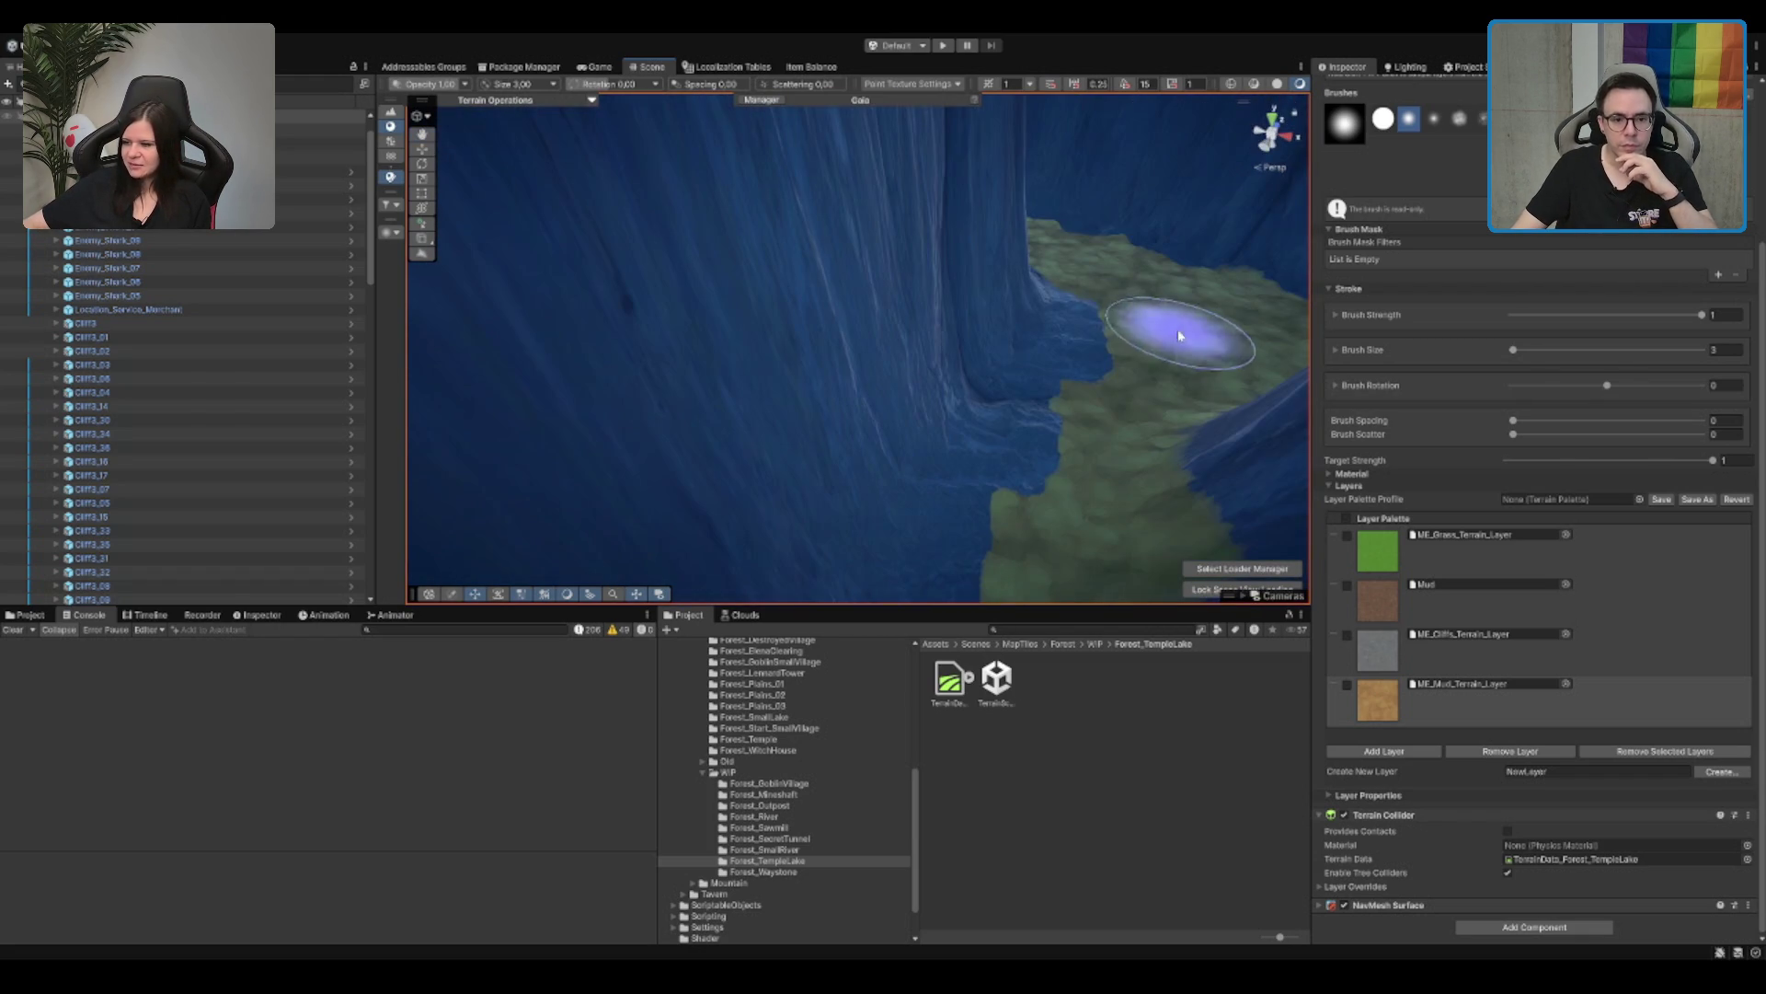
pyautogui.moveTo(1063, 470)
pyautogui.mouseDown()
pyautogui.moveTo(1045, 493)
pyautogui.moveTo(1048, 367)
pyautogui.moveTo(1010, 292)
pyautogui.moveTo(938, 367)
pyautogui.moveTo(1041, 248)
pyautogui.mouseUp()
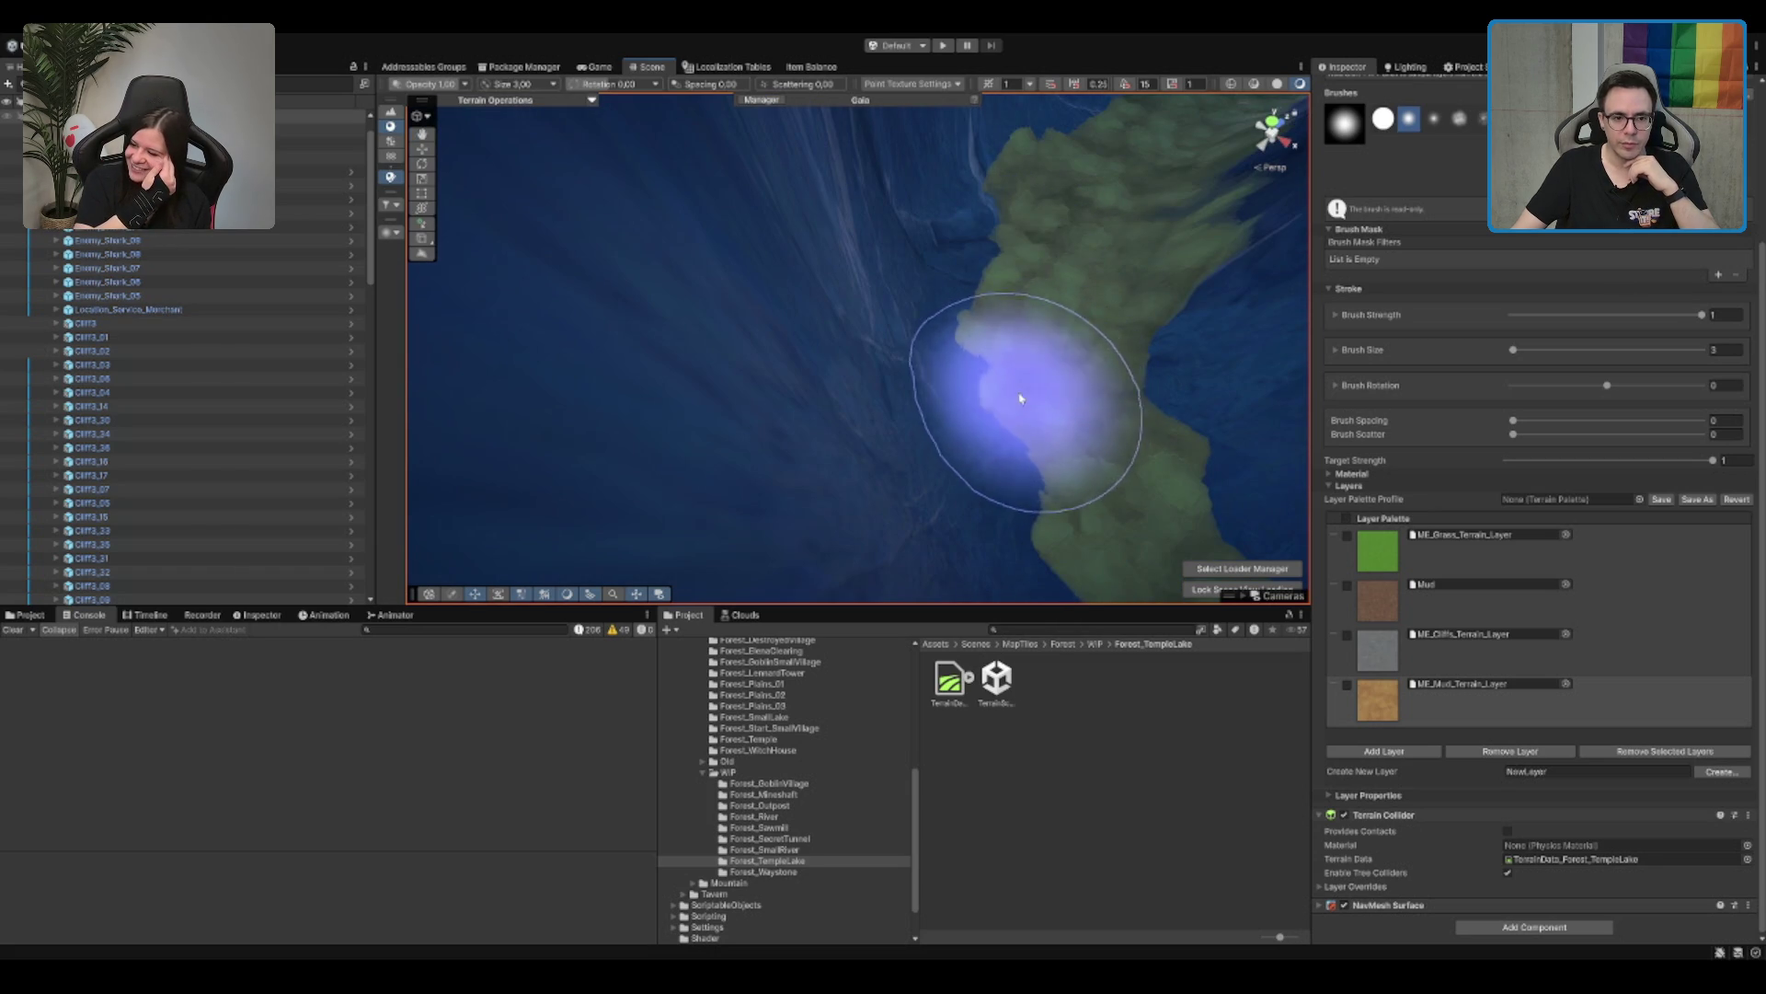
pyautogui.moveTo(1040, 453)
pyautogui.mouseDown()
pyautogui.moveTo(997, 383)
pyautogui.moveTo(939, 343)
pyautogui.moveTo(843, 361)
pyautogui.moveTo(792, 284)
pyautogui.moveTo(737, 284)
pyautogui.moveTo(829, 291)
pyautogui.moveTo(821, 255)
pyautogui.mouseUp()
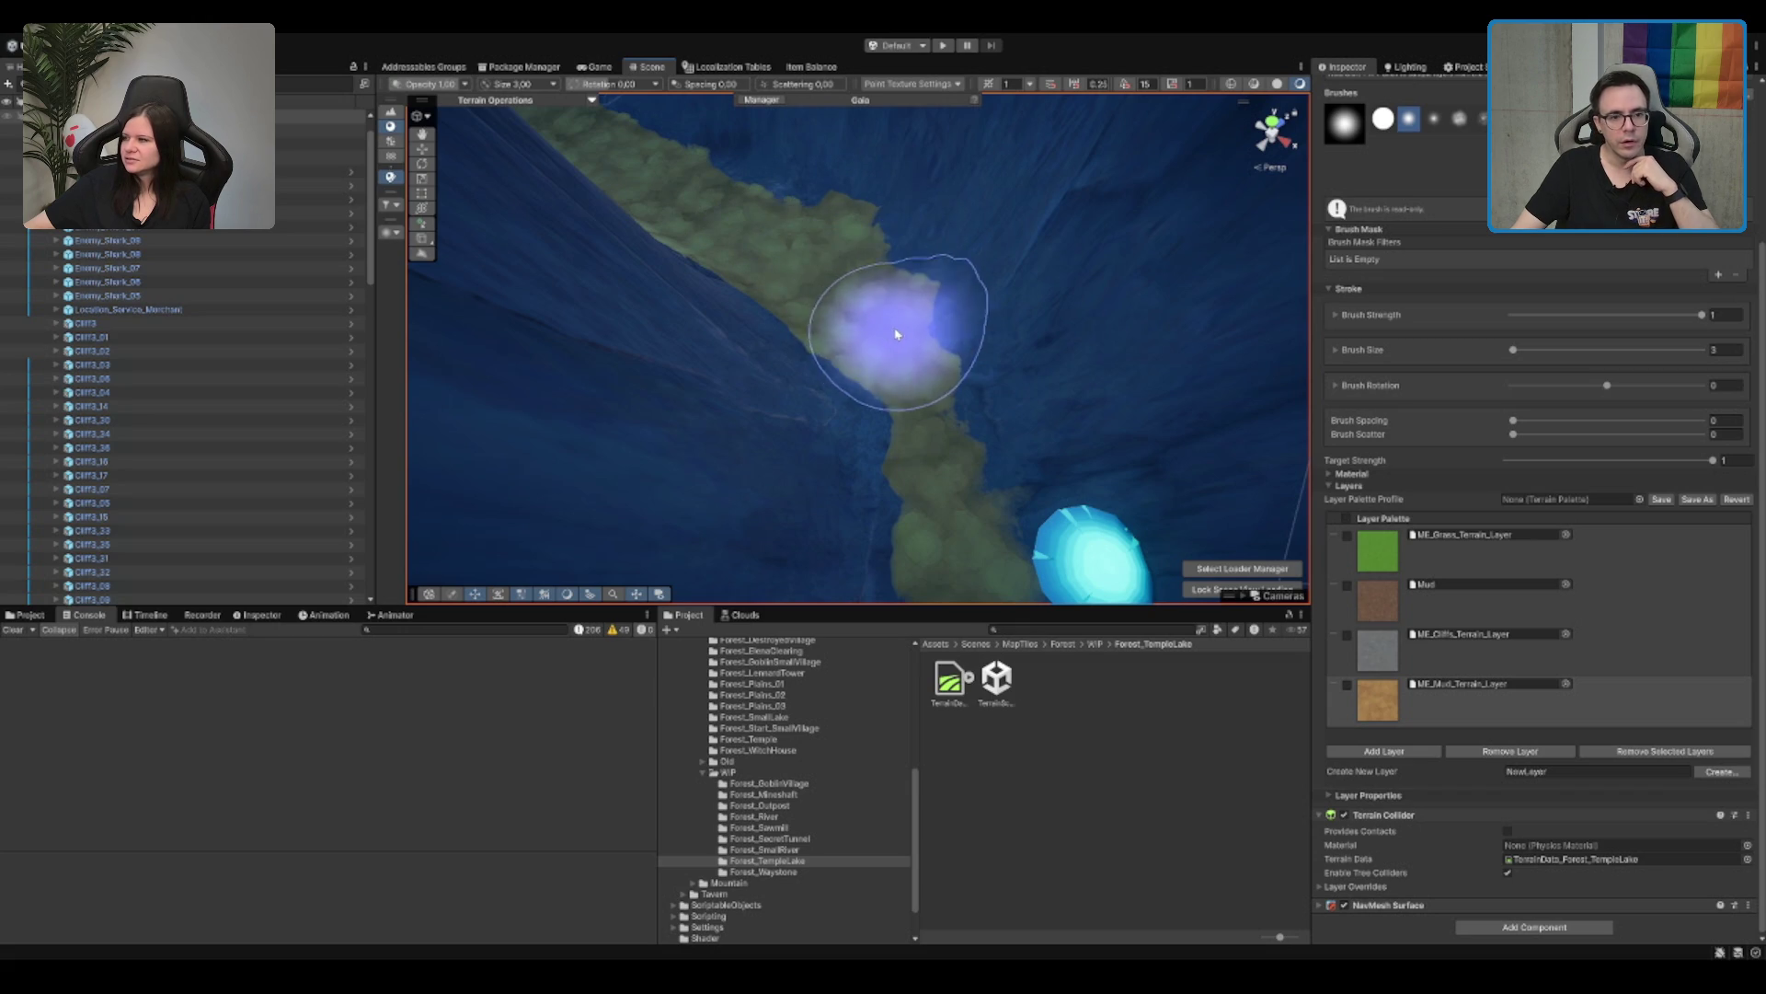
pyautogui.moveTo(887, 355); pyautogui.dragTo(952, 381)
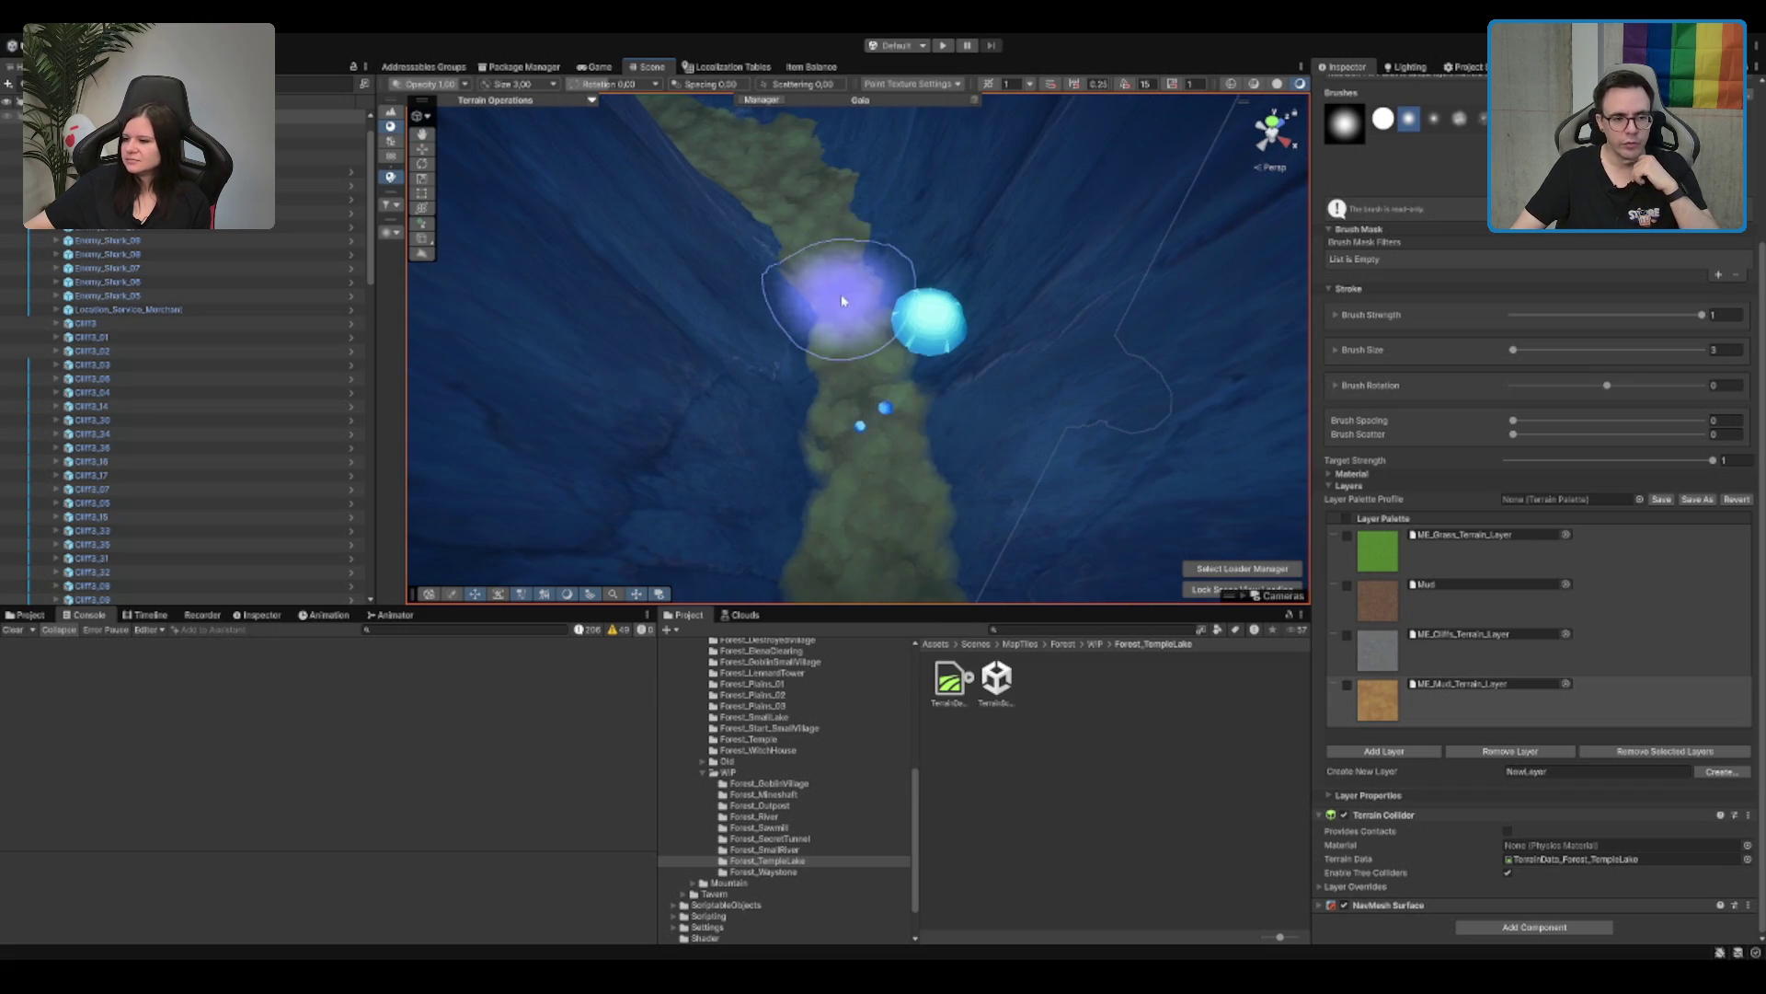
pyautogui.moveTo(840, 383)
pyautogui.mouseDown()
pyautogui.moveTo(862, 411)
pyautogui.moveTo(847, 344)
pyautogui.moveTo(828, 465)
pyautogui.moveTo(892, 366)
pyautogui.mouseUp()
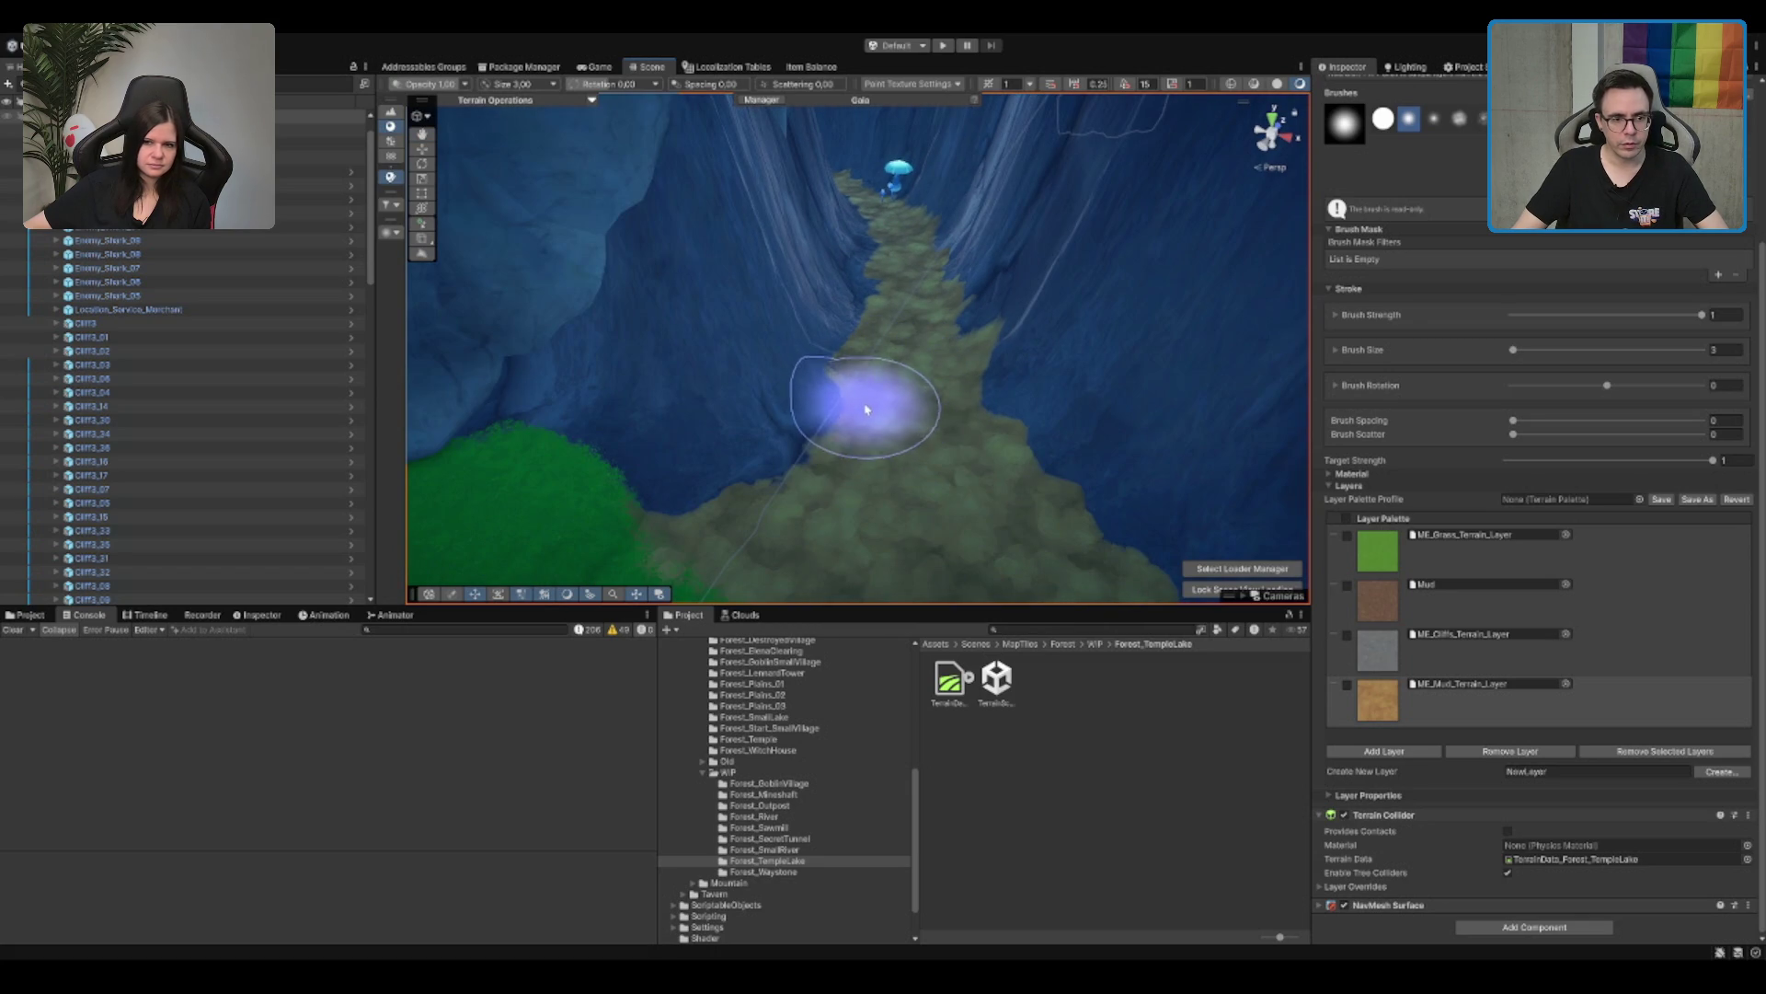
pyautogui.moveTo(919, 397)
pyautogui.mouseDown()
pyautogui.moveTo(867, 466)
pyautogui.moveTo(915, 267)
pyautogui.moveTo(926, 284)
pyautogui.moveTo(966, 221)
pyautogui.moveTo(702, 217)
pyautogui.moveTo(734, 288)
pyautogui.moveTo(1006, 304)
pyautogui.moveTo(964, 299)
pyautogui.mouseUp()
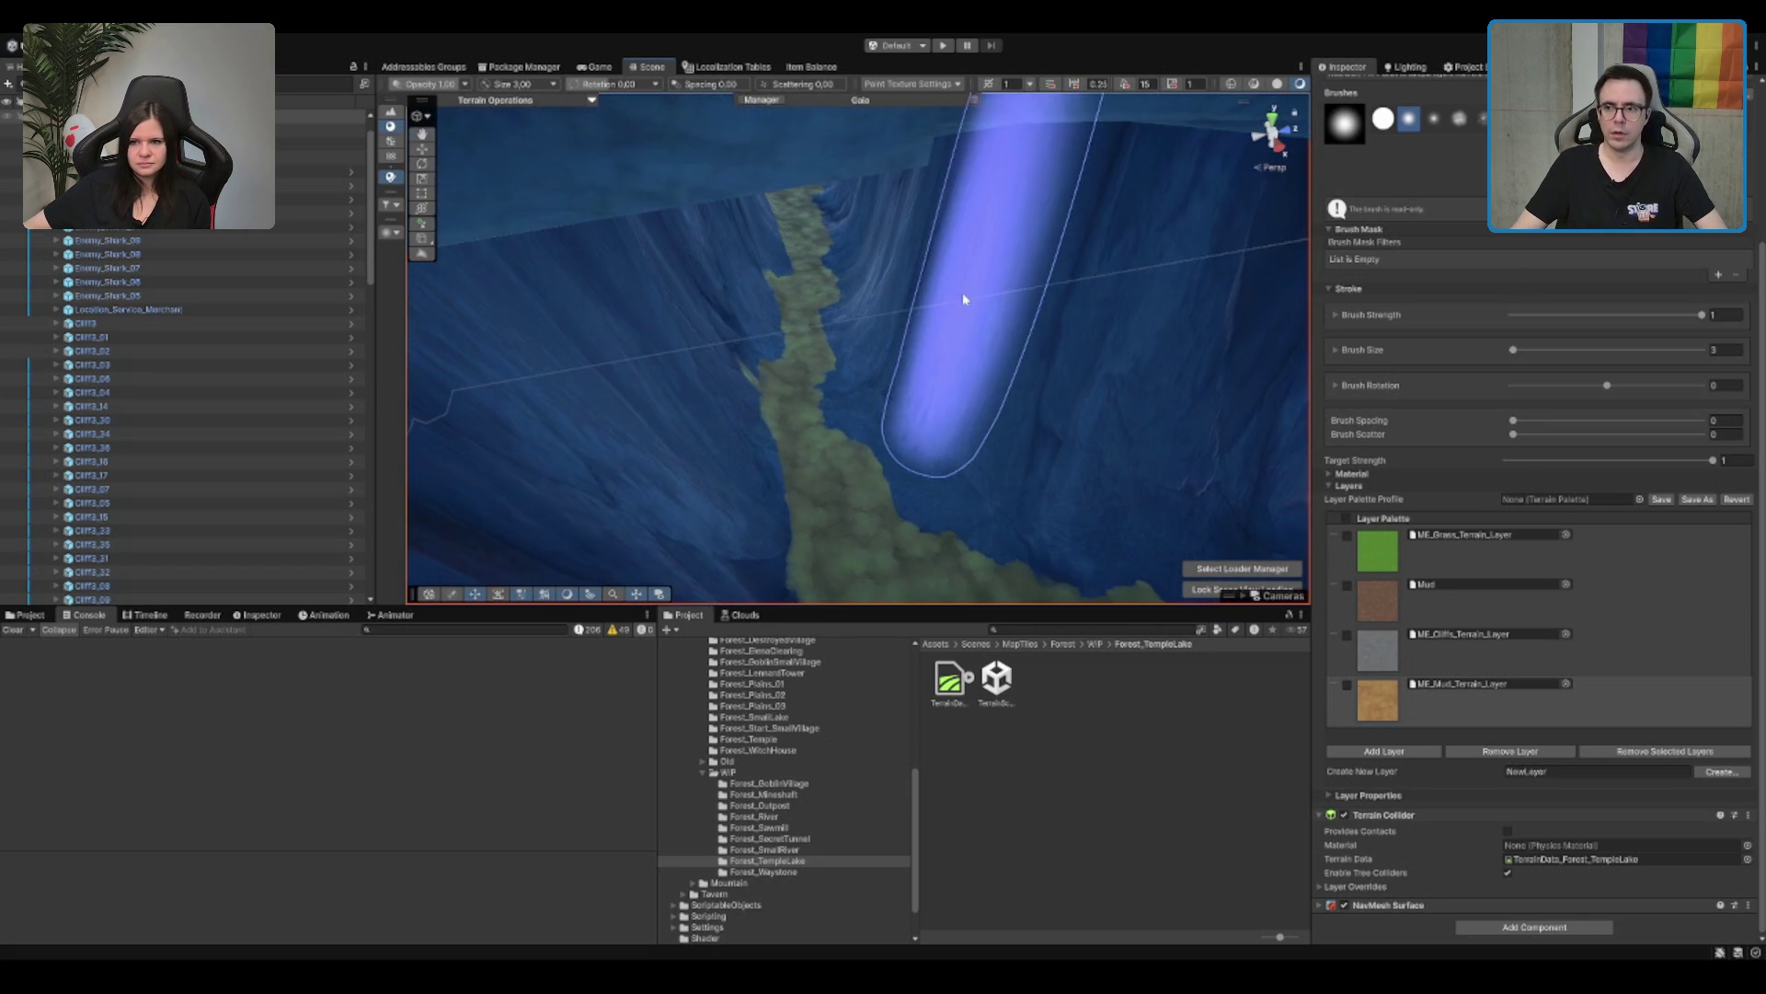
pyautogui.moveTo(993, 358); pyautogui.dragTo(800, 419)
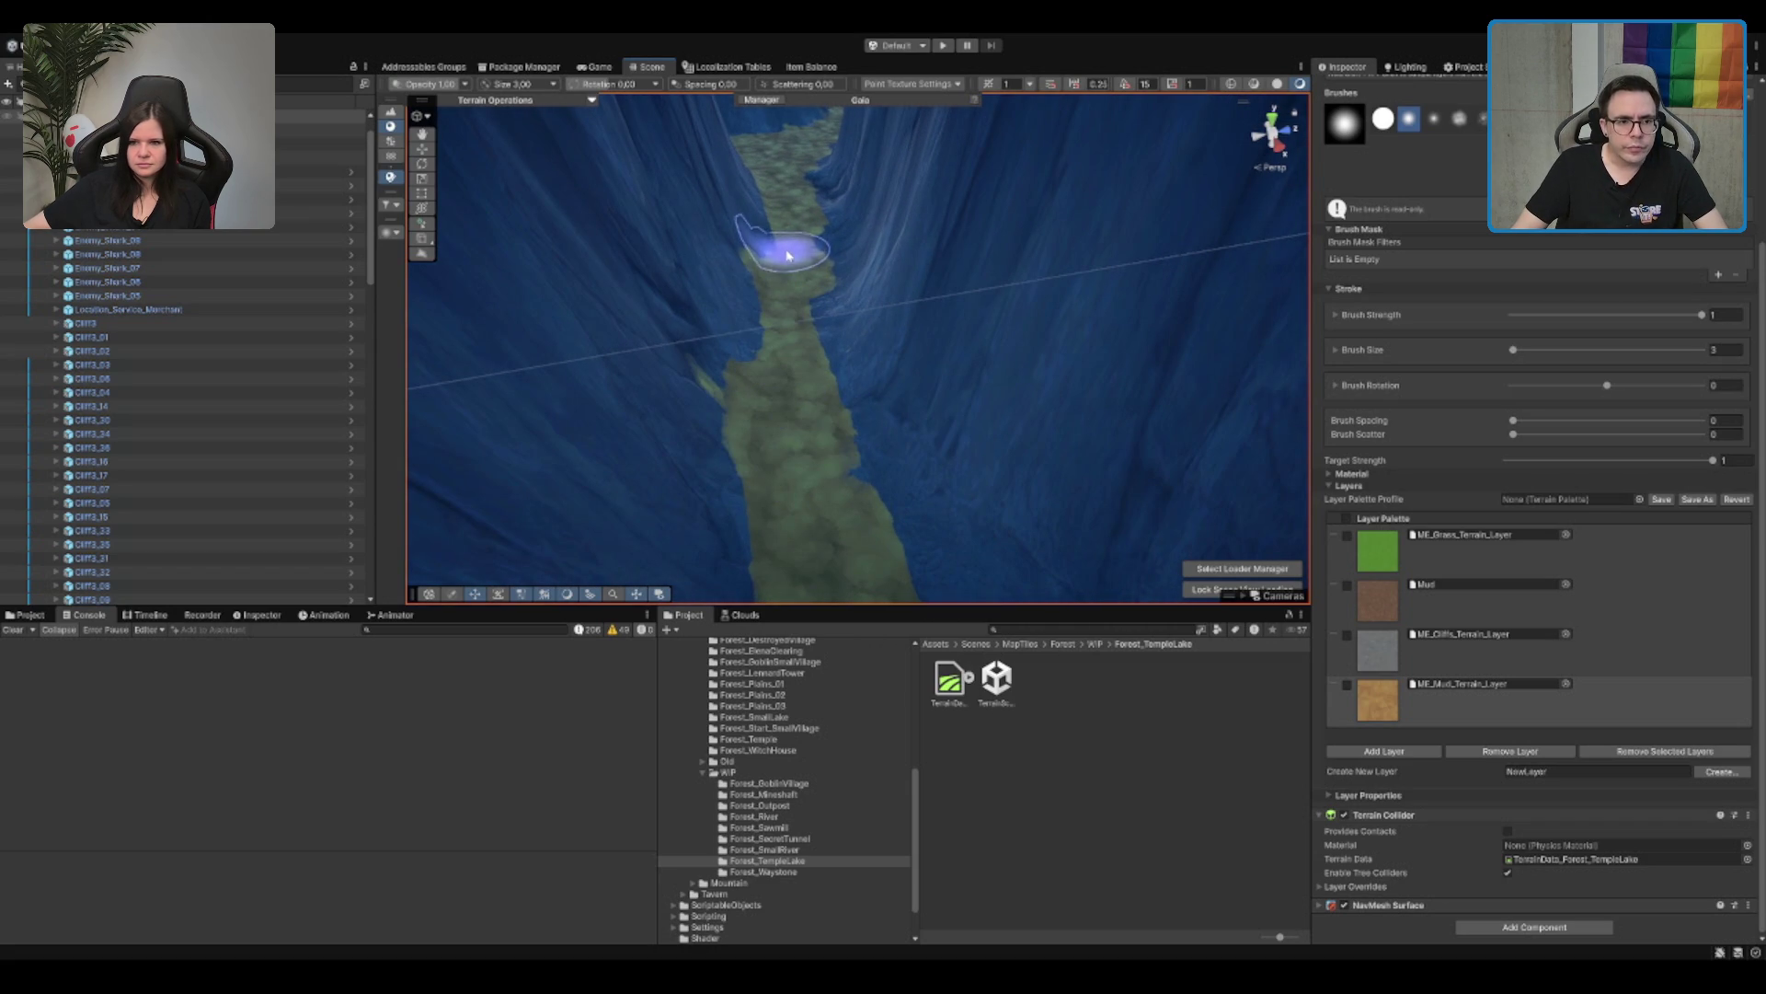
pyautogui.moveTo(802, 228)
pyautogui.mouseDown()
pyautogui.moveTo(769, 446)
pyautogui.moveTo(813, 285)
pyautogui.moveTo(809, 362)
pyautogui.moveTo(844, 375)
pyautogui.mouseUp()
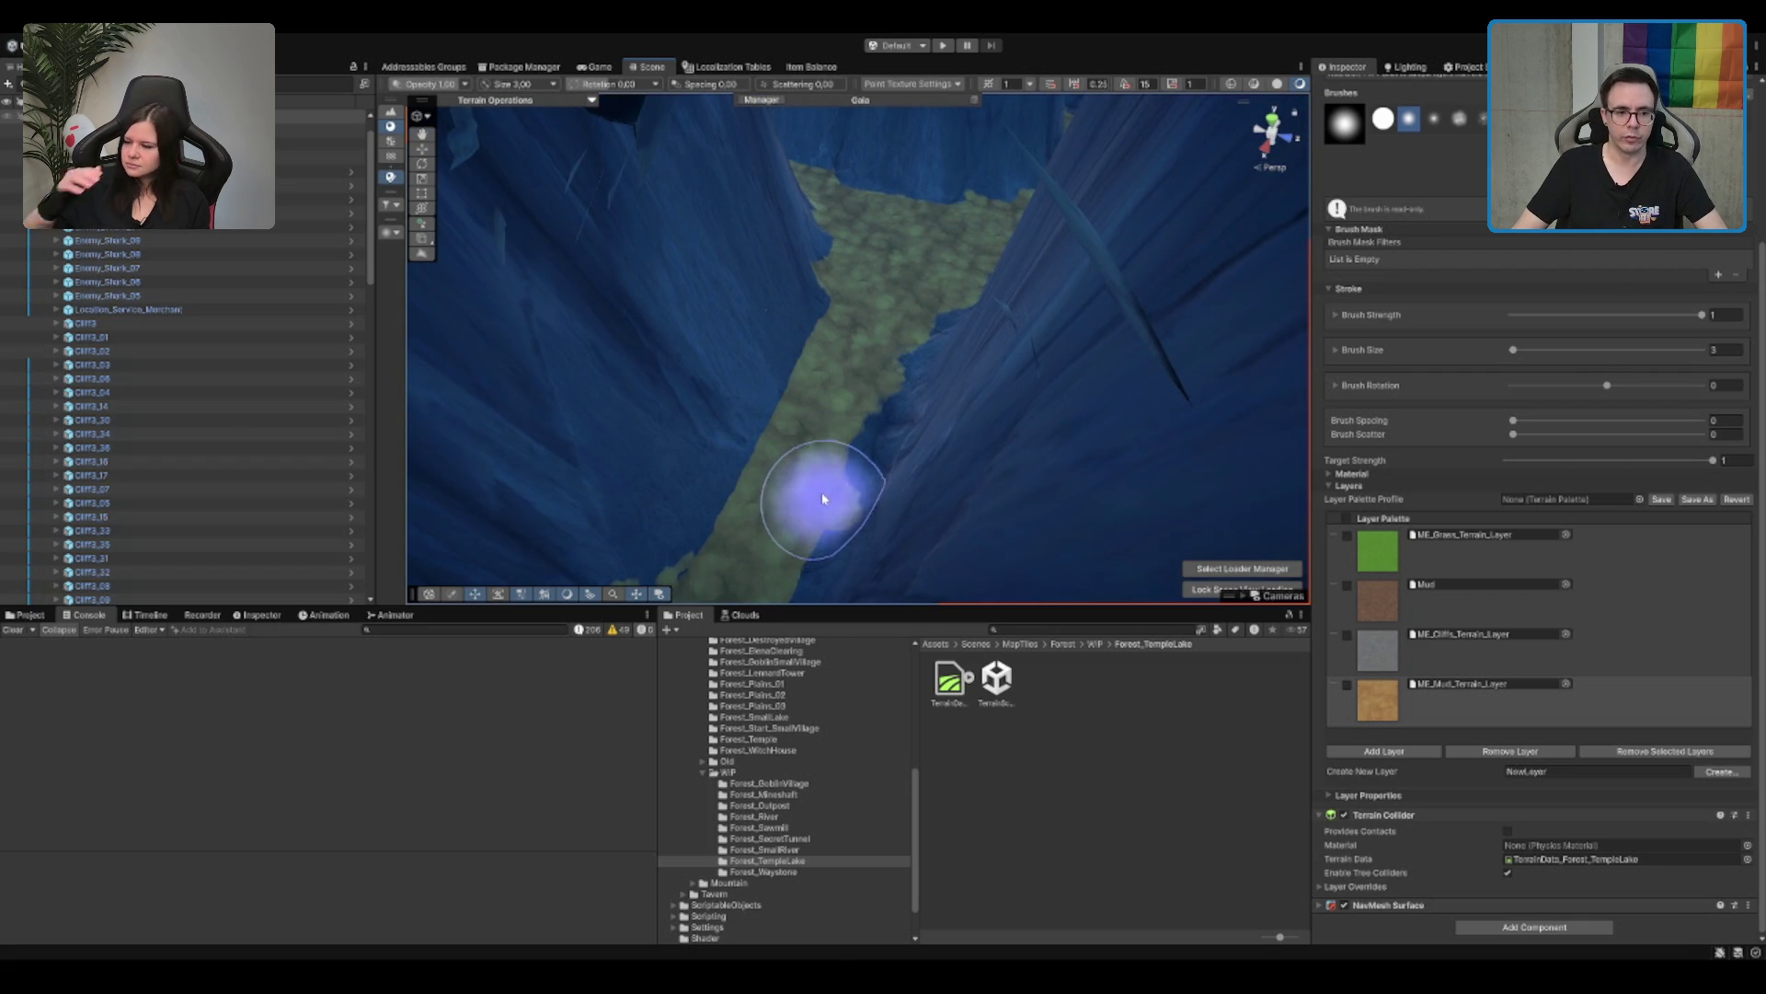
pyautogui.moveTo(813, 477)
pyautogui.mouseDown()
pyautogui.moveTo(990, 383)
pyautogui.moveTo(879, 466)
pyautogui.mouseUp()
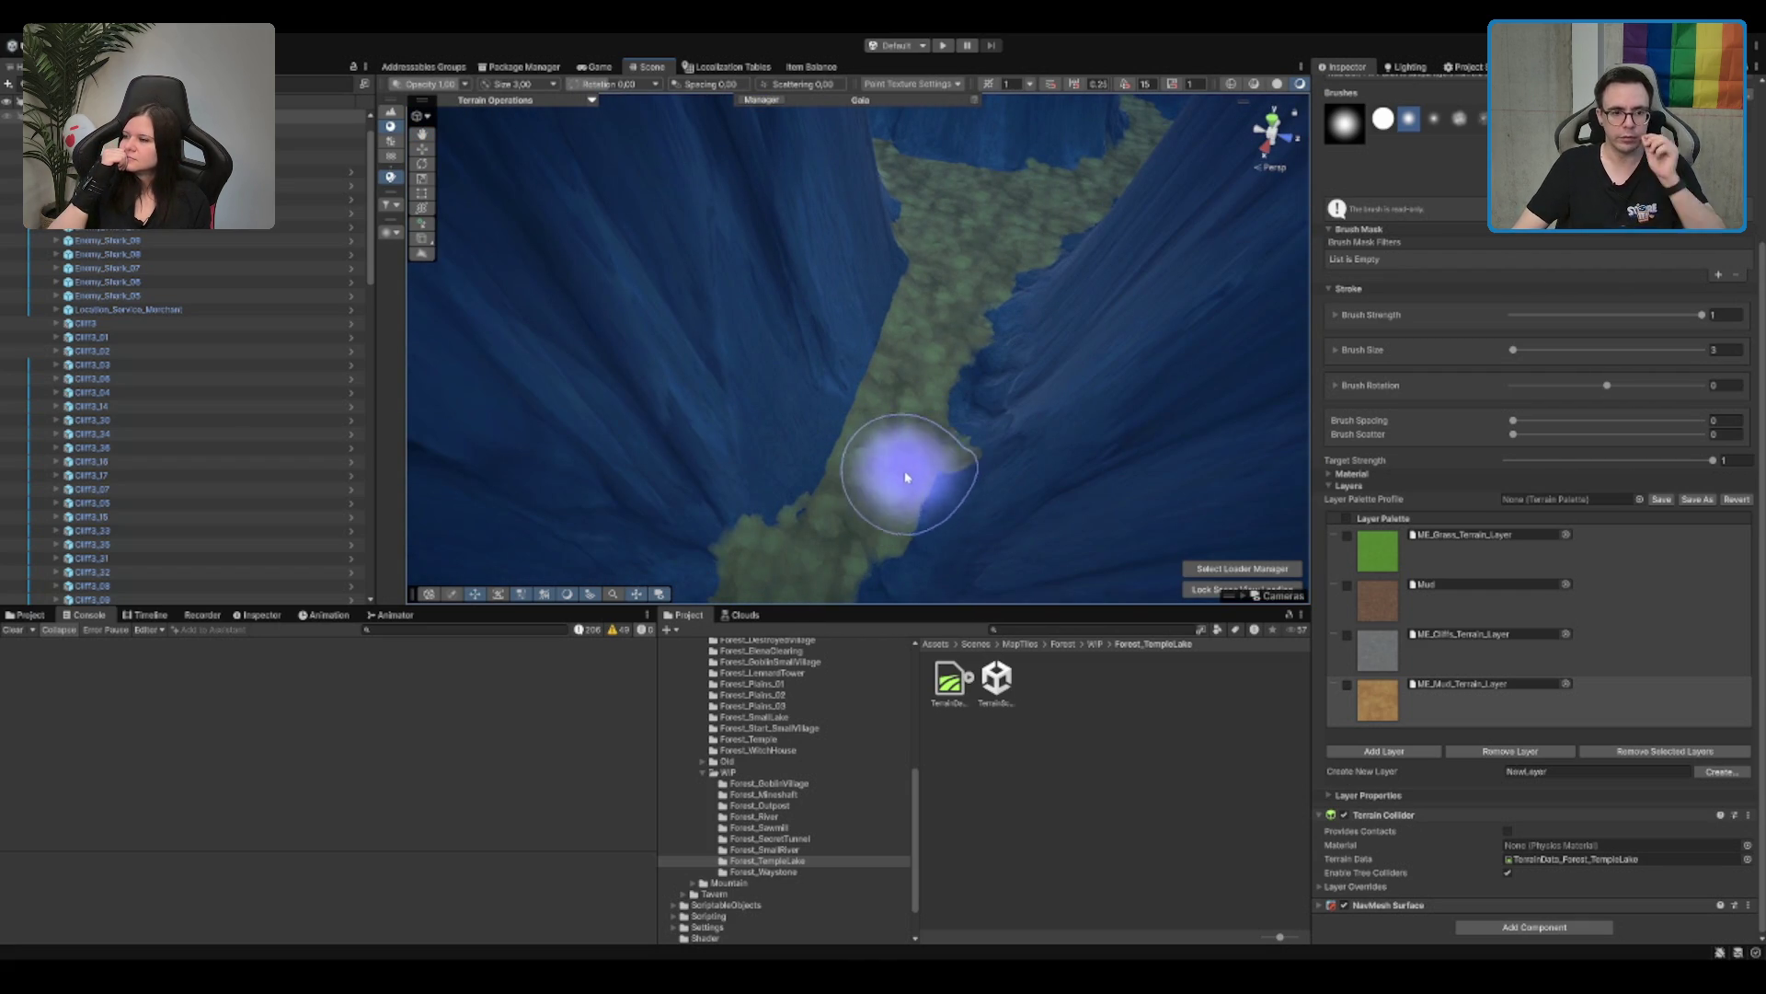
pyautogui.moveTo(874, 444)
pyautogui.mouseDown()
pyautogui.moveTo(966, 406)
pyautogui.moveTo(1064, 296)
pyautogui.moveTo(1045, 295)
pyautogui.moveTo(997, 398)
pyautogui.moveTo(859, 295)
pyautogui.moveTo(771, 329)
pyautogui.moveTo(777, 402)
pyautogui.moveTo(994, 386)
pyautogui.moveTo(859, 307)
pyautogui.moveTo(814, 369)
pyautogui.moveTo(797, 223)
pyautogui.moveTo(777, 260)
pyautogui.moveTo(711, 297)
pyautogui.moveTo(690, 395)
pyautogui.moveTo(721, 310)
pyautogui.moveTo(747, 353)
pyautogui.mouseUp()
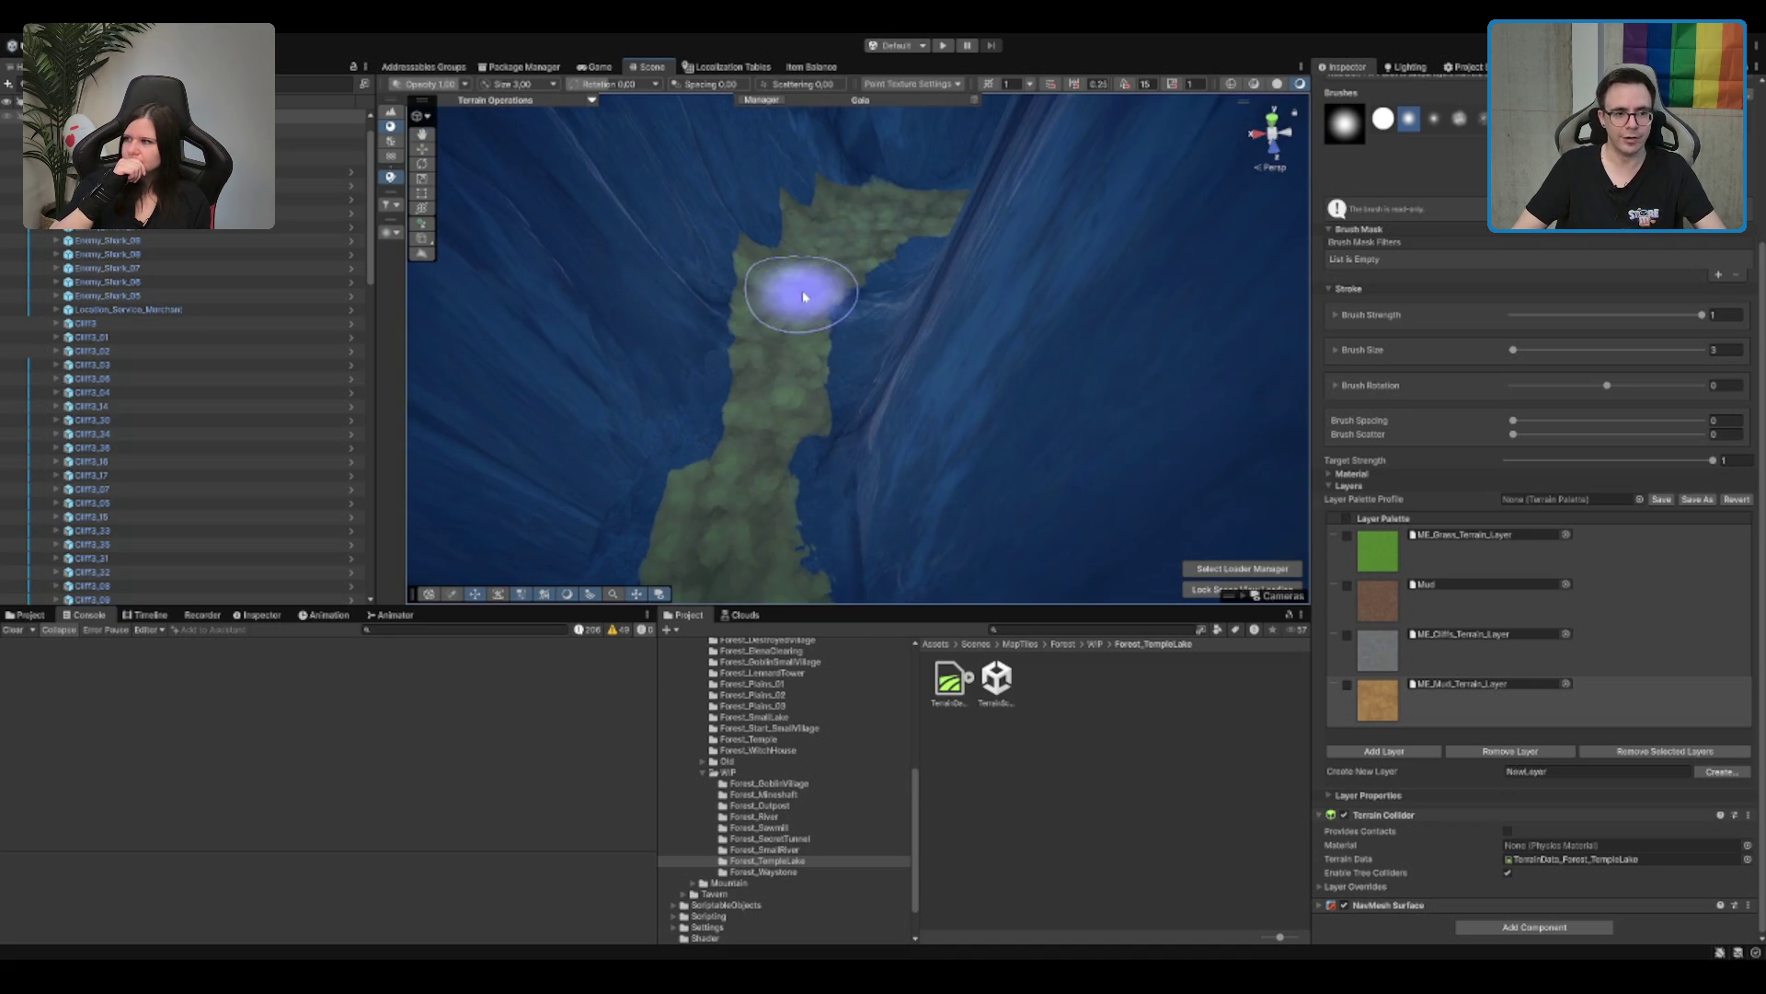
pyautogui.scroll(-5, 803, 297)
pyautogui.scroll(-3, 998, 328)
pyautogui.scroll(4, 1449, 138)
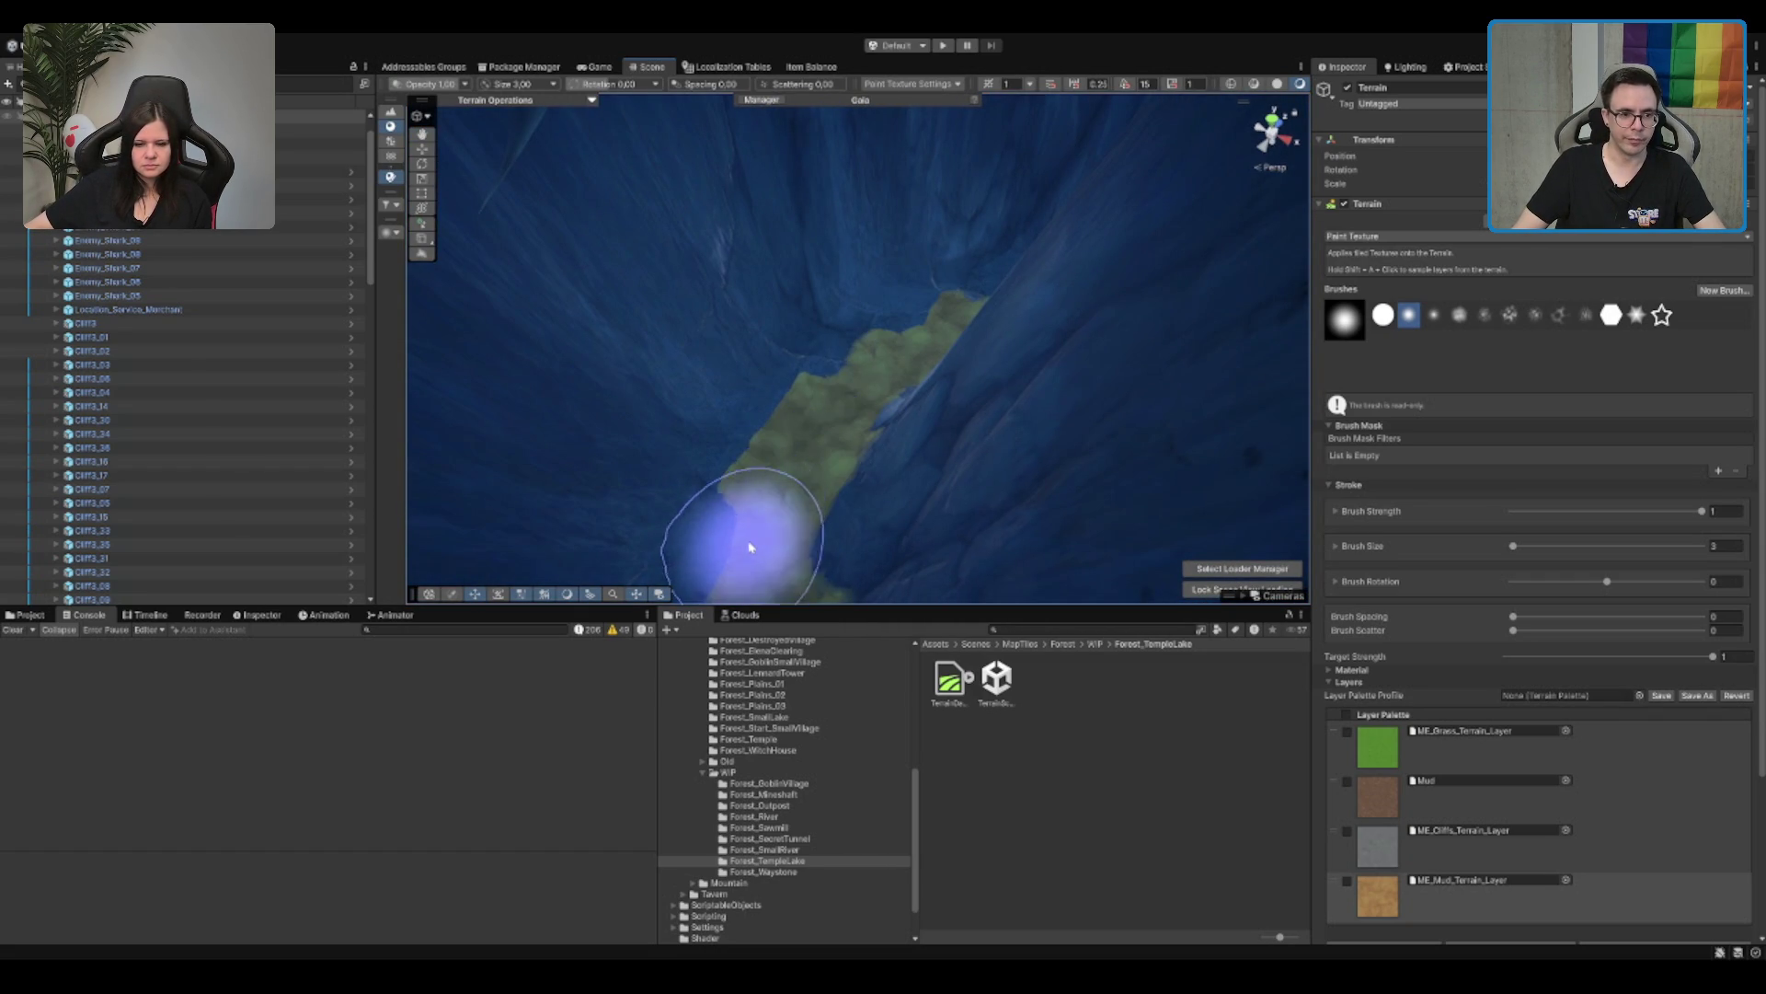
pyautogui.moveTo(919, 343)
pyautogui.mouseDown()
pyautogui.moveTo(662, 473)
pyautogui.moveTo(257, 347)
pyautogui.moveTo(552, 372)
pyautogui.mouseUp()
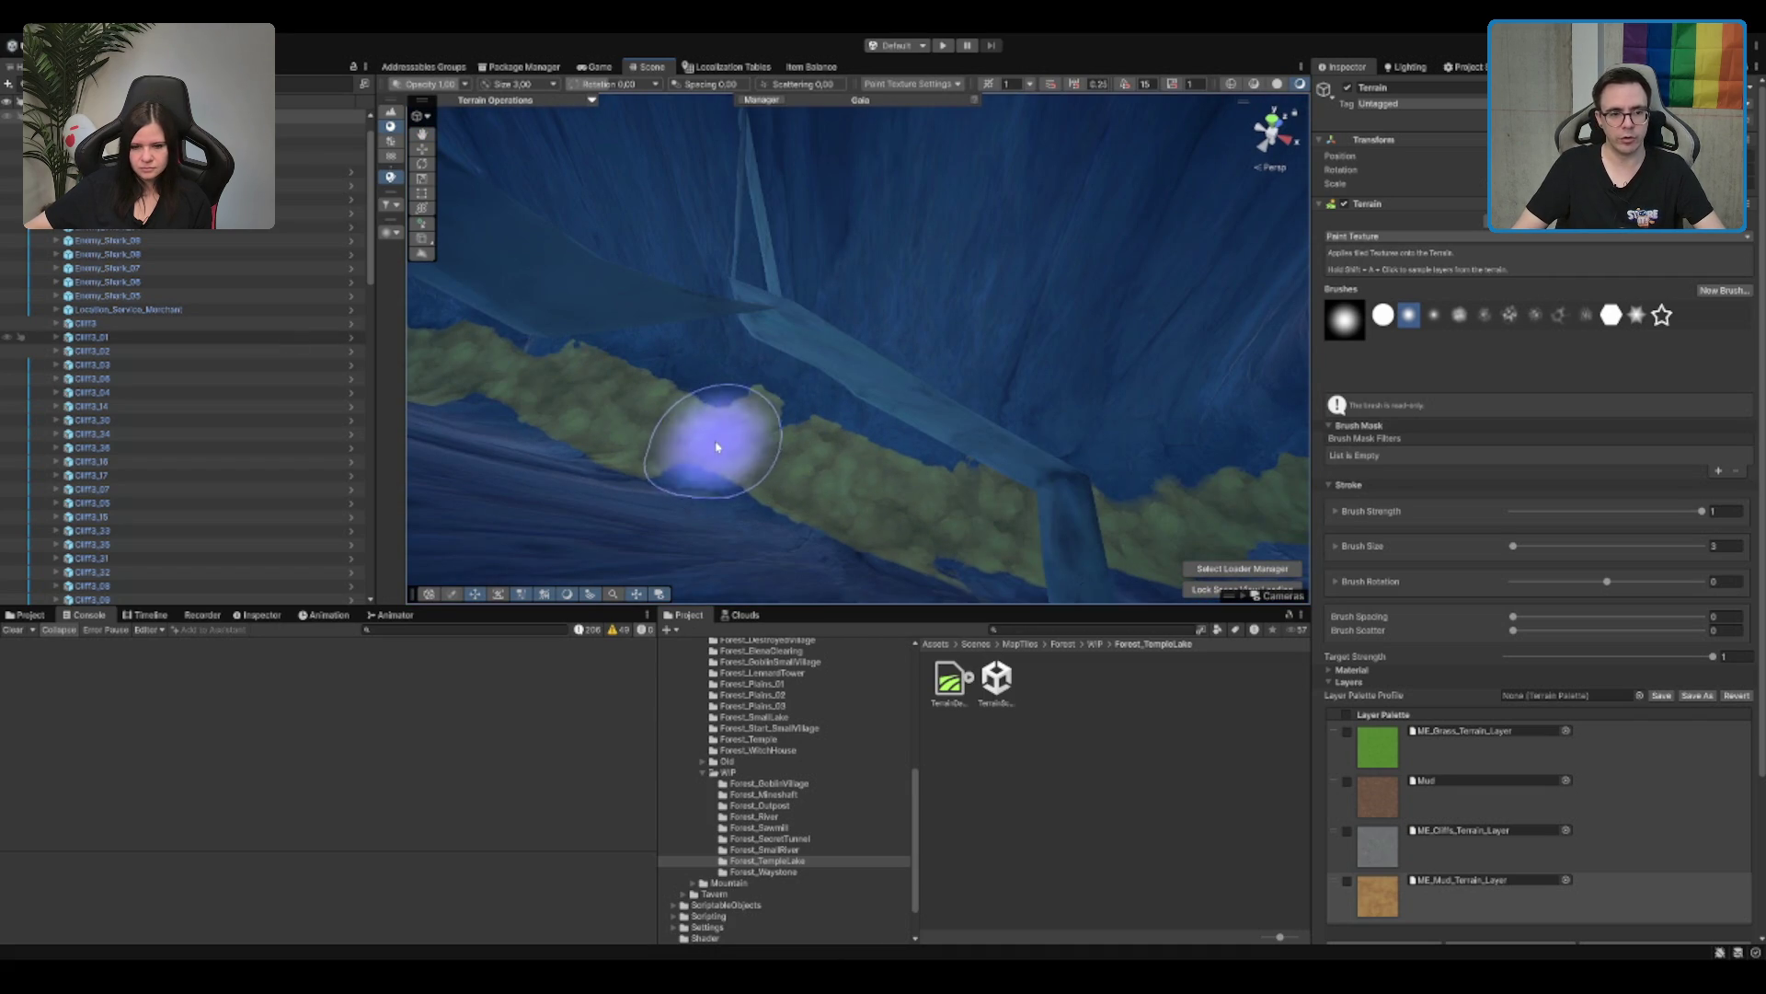
pyautogui.scroll(3, 863, 457)
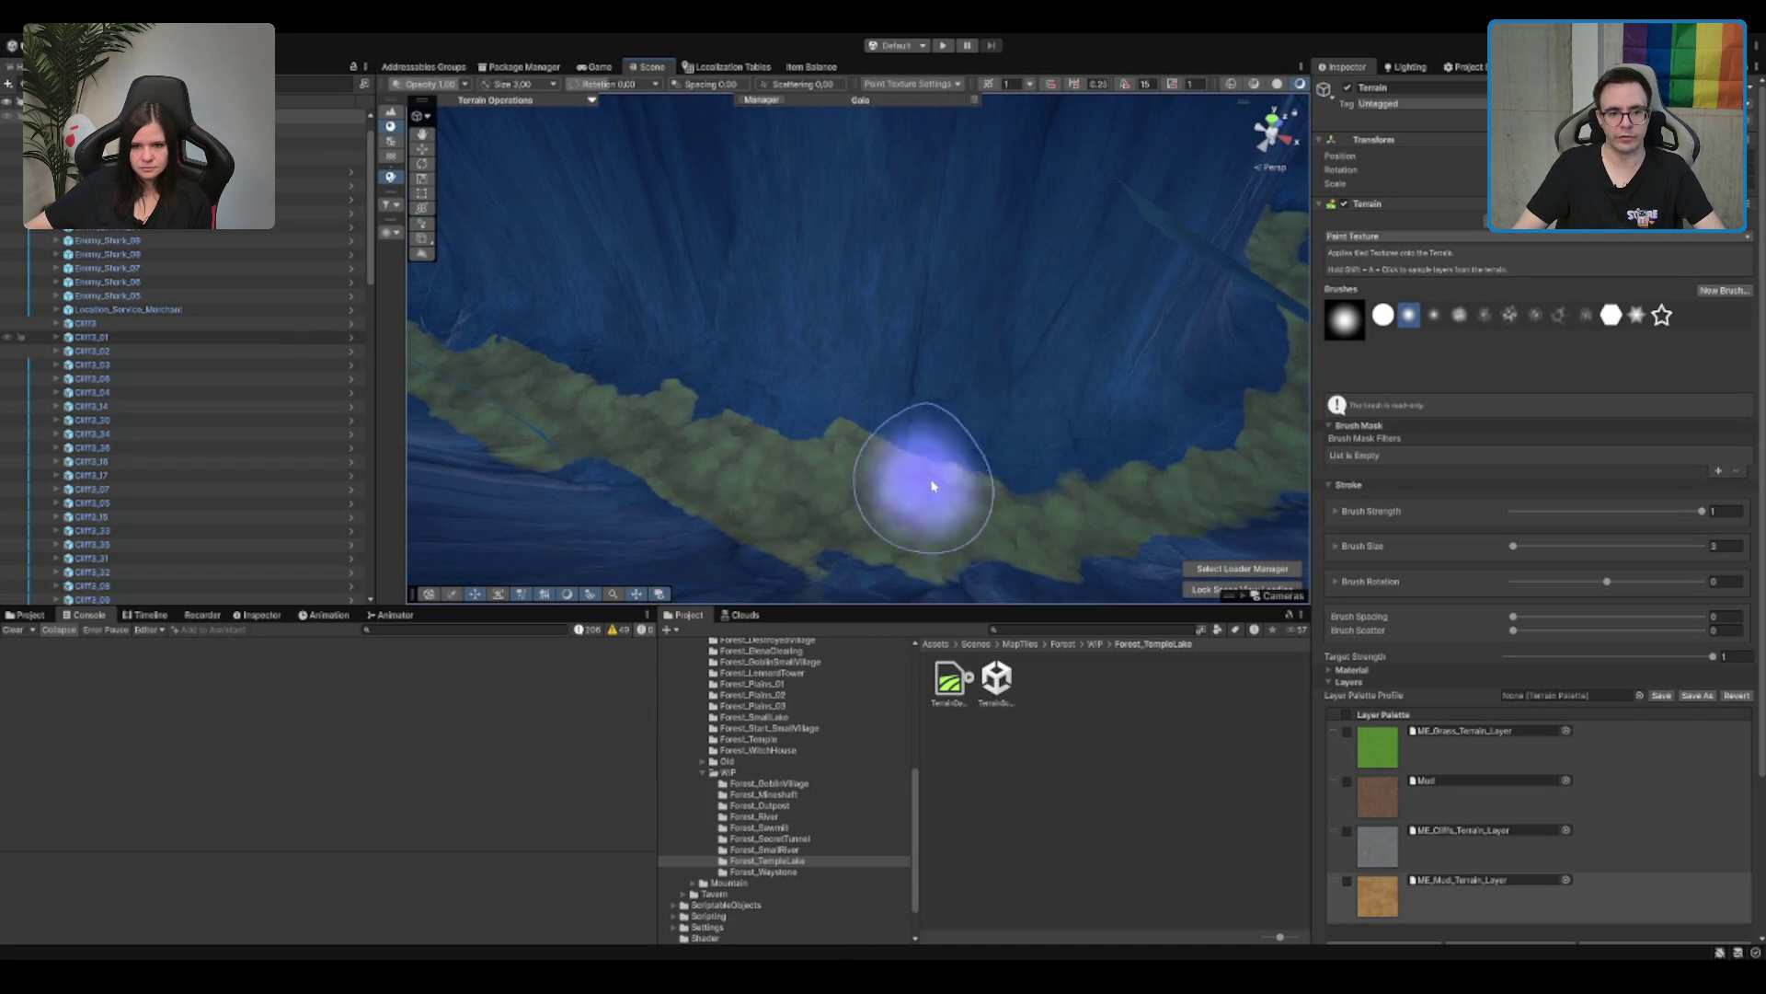
pyautogui.moveTo(1097, 492)
pyautogui.mouseDown()
pyautogui.moveTo(844, 446)
pyautogui.moveTo(875, 367)
pyautogui.moveTo(852, 355)
pyautogui.mouseUp()
pyautogui.moveTo(836, 431)
pyautogui.mouseDown()
pyautogui.moveTo(796, 414)
pyautogui.moveTo(845, 386)
pyautogui.moveTo(662, 315)
pyautogui.moveTo(1121, 368)
pyautogui.moveTo(789, 355)
pyautogui.moveTo(1037, 395)
pyautogui.moveTo(707, 460)
pyautogui.moveTo(721, 367)
pyautogui.moveTo(935, 434)
pyautogui.moveTo(780, 375)
pyautogui.moveTo(883, 445)
pyautogui.moveTo(852, 367)
pyautogui.moveTo(693, 339)
pyautogui.mouseUp()
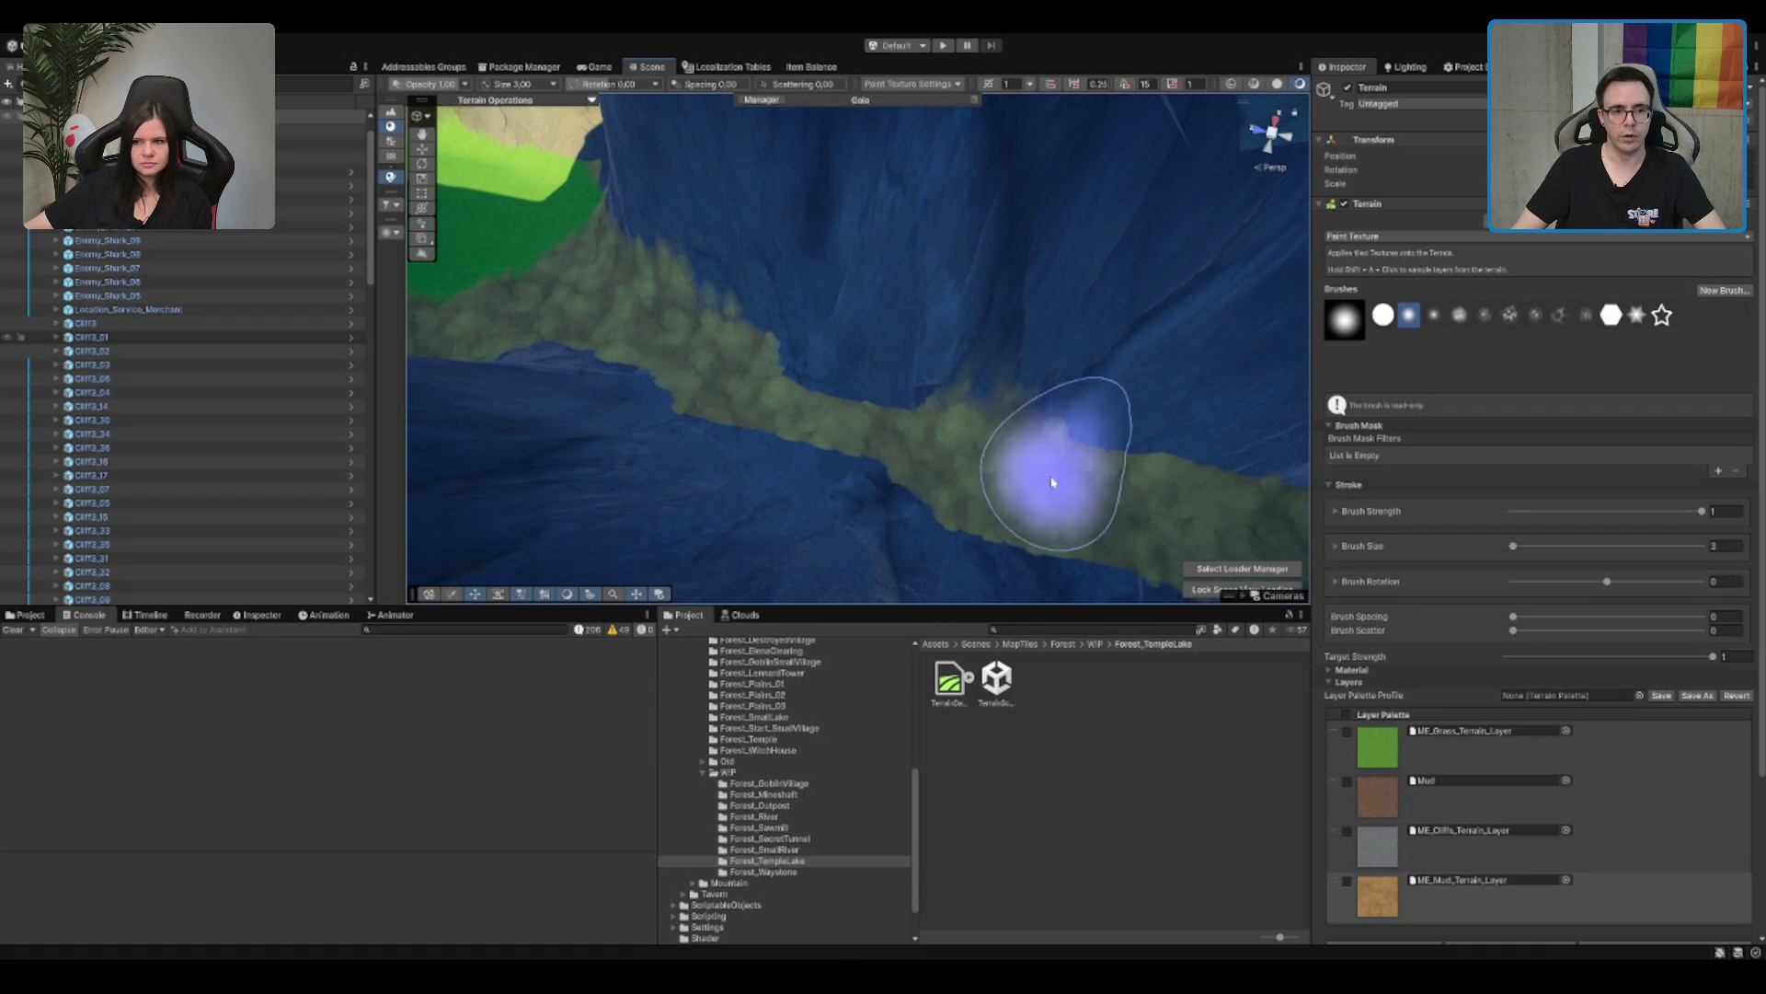
pyautogui.moveTo(1047, 479); pyautogui.dragTo(1261, 505)
pyautogui.click(1472, 842)
pyautogui.moveTo(1039, 423)
pyautogui.mouseDown()
pyautogui.moveTo(947, 395)
pyautogui.moveTo(1242, 239)
pyautogui.moveTo(1110, 254)
pyautogui.mouseUp()
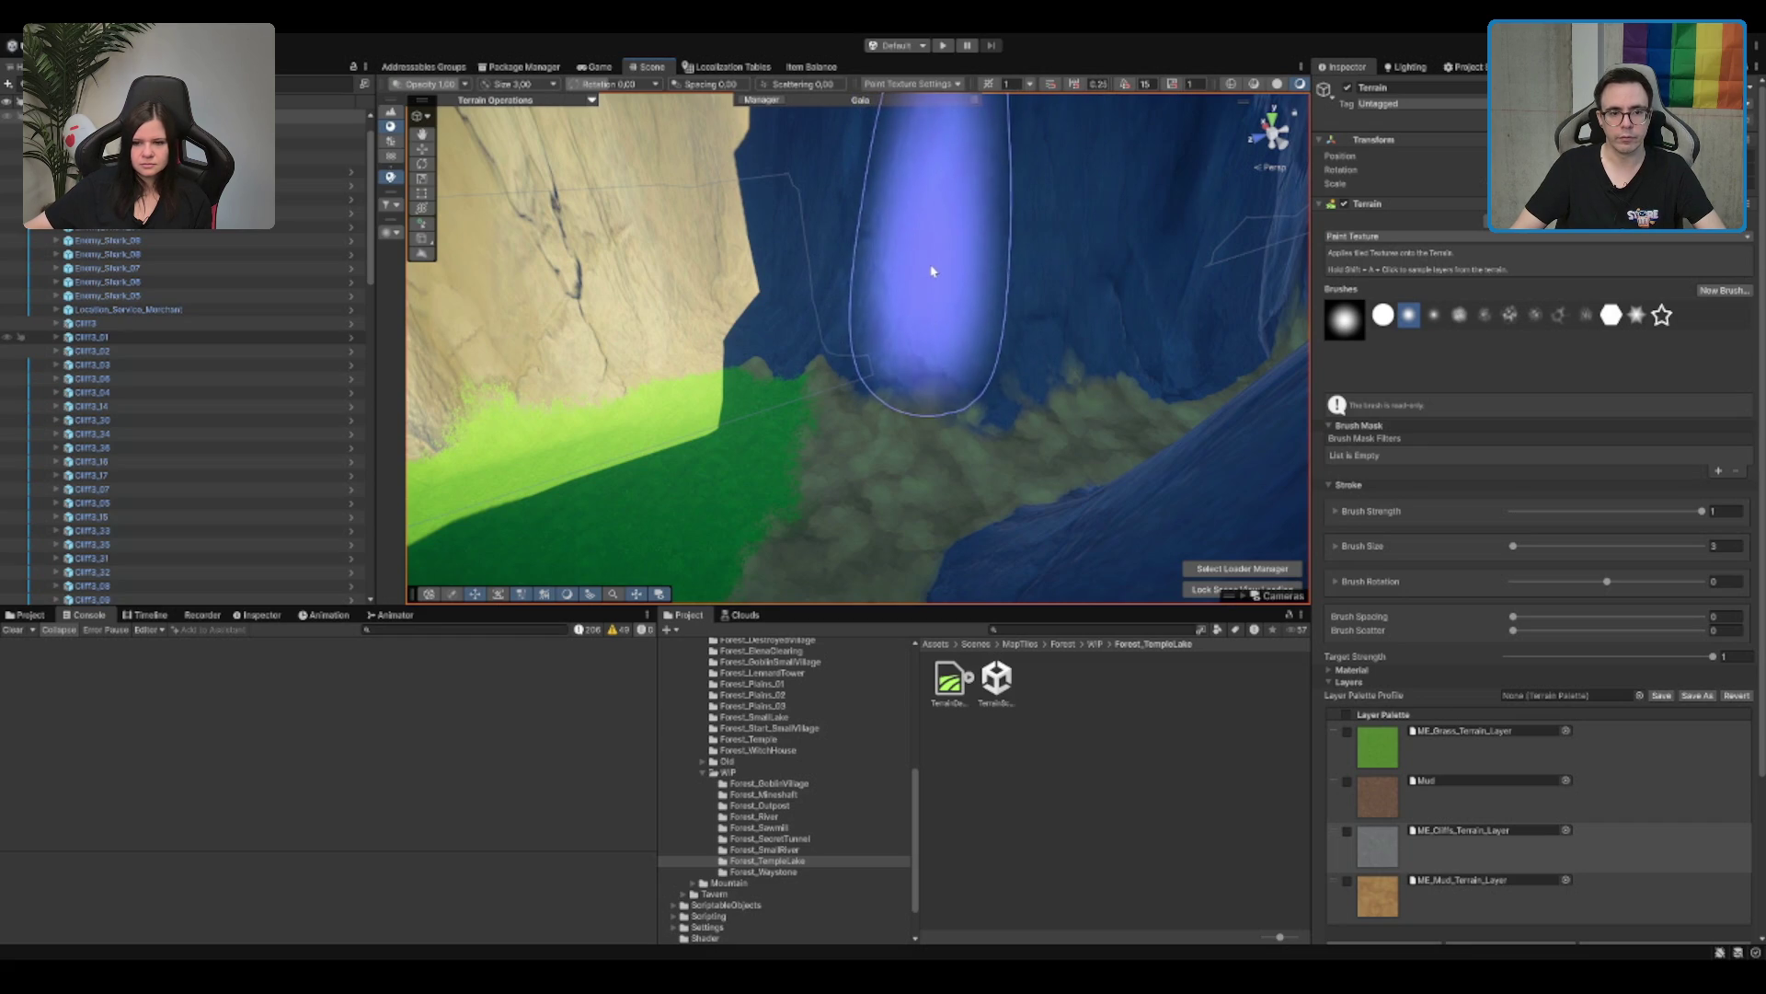
pyautogui.moveTo(923, 272)
pyautogui.mouseDown()
pyautogui.moveTo(1037, 236)
pyautogui.moveTo(1129, 149)
pyautogui.moveTo(966, 295)
pyautogui.moveTo(1012, 368)
pyautogui.mouseUp()
pyautogui.click(1509, 897)
pyautogui.moveTo(920, 460)
pyautogui.mouseDown()
pyautogui.moveTo(981, 579)
pyautogui.moveTo(857, 393)
pyautogui.mouseUp()
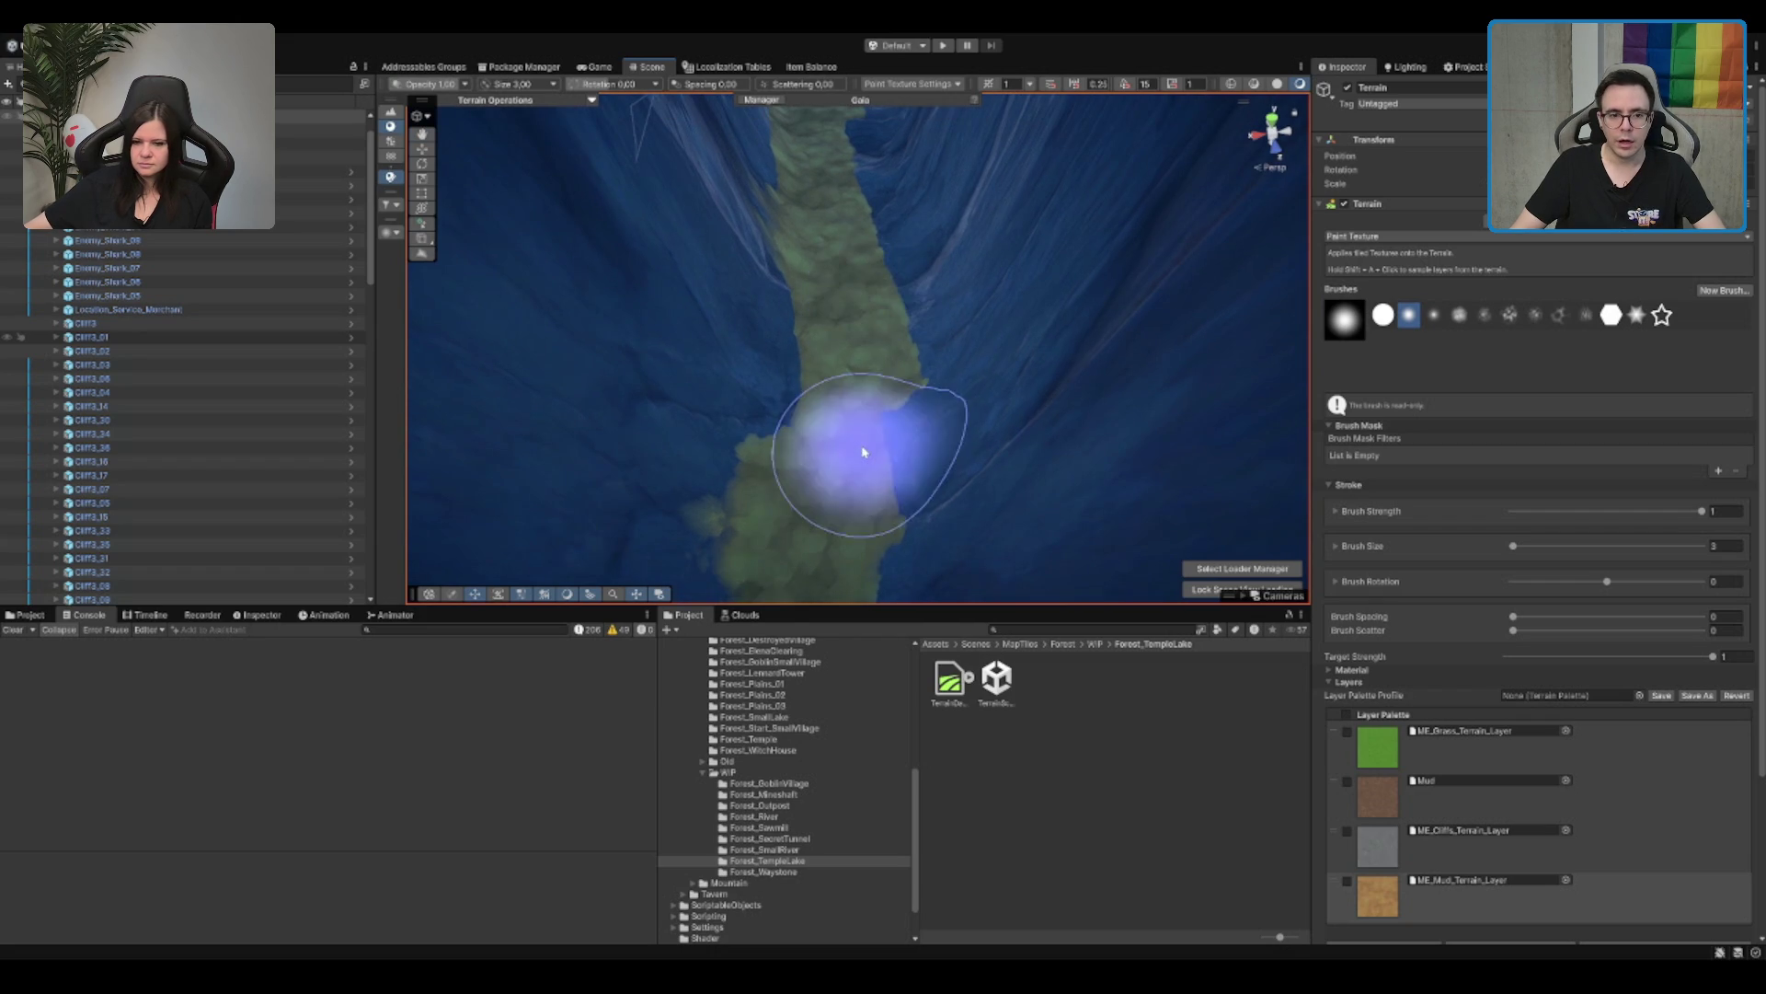
pyautogui.moveTo(838, 150); pyautogui.dragTo(855, 461)
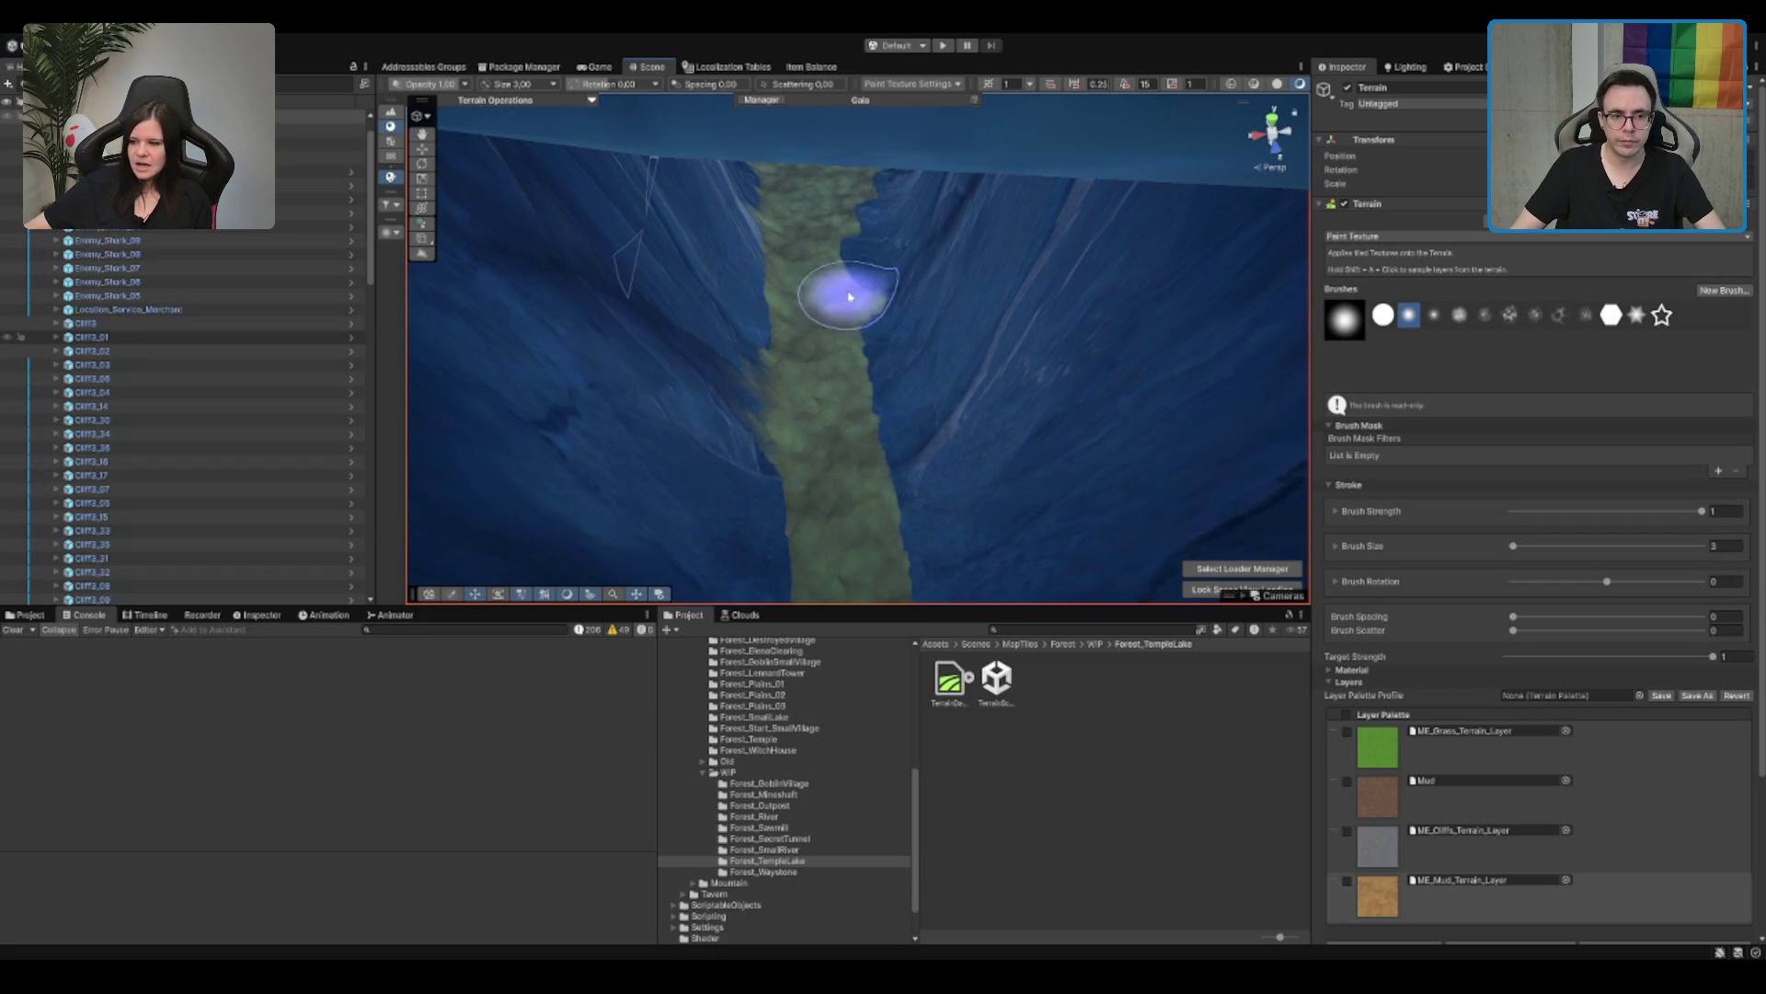
pyautogui.moveTo(863, 202)
pyautogui.mouseDown()
pyautogui.moveTo(856, 189)
pyautogui.moveTo(1203, 433)
pyautogui.moveTo(1049, 212)
pyautogui.moveTo(973, 401)
pyautogui.moveTo(924, 378)
pyautogui.mouseUp()
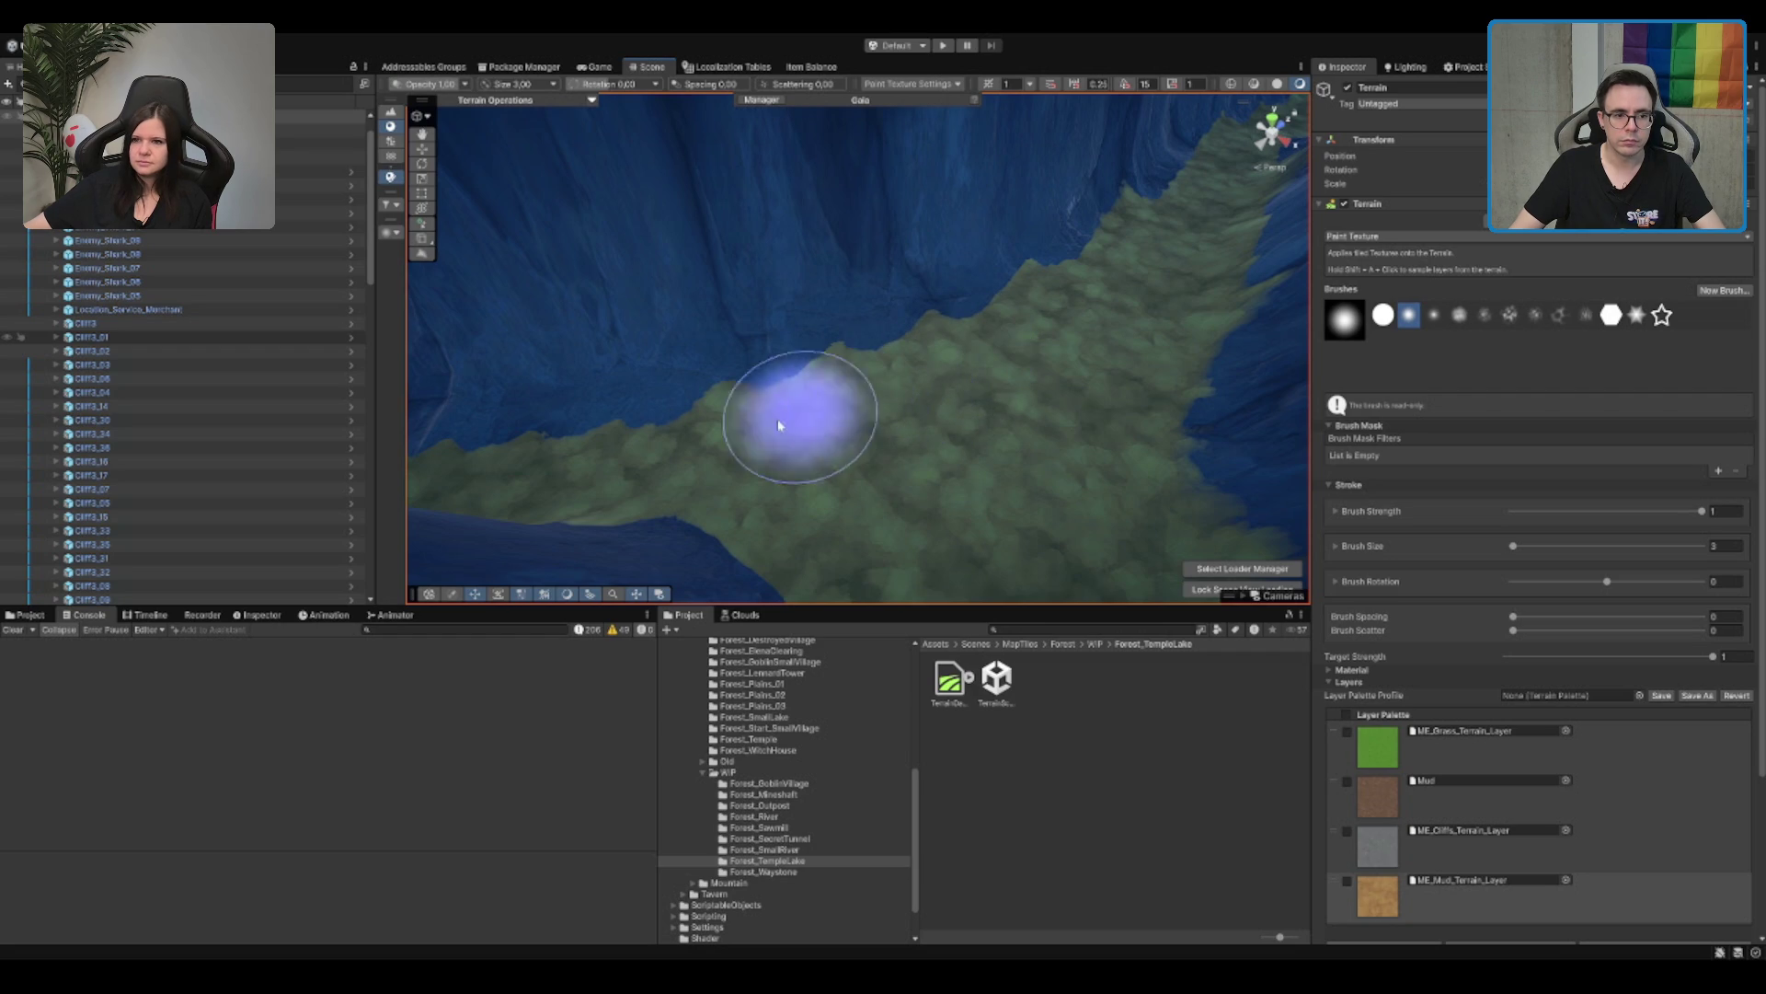
pyautogui.moveTo(584, 442)
pyautogui.mouseDown()
pyautogui.moveTo(868, 333)
pyautogui.moveTo(913, 460)
pyautogui.moveTo(946, 493)
pyautogui.moveTo(1010, 472)
pyautogui.mouseUp()
pyautogui.moveTo(822, 343)
pyautogui.mouseDown()
pyautogui.moveTo(757, 315)
pyautogui.moveTo(819, 493)
pyautogui.moveTo(707, 295)
pyautogui.mouseUp()
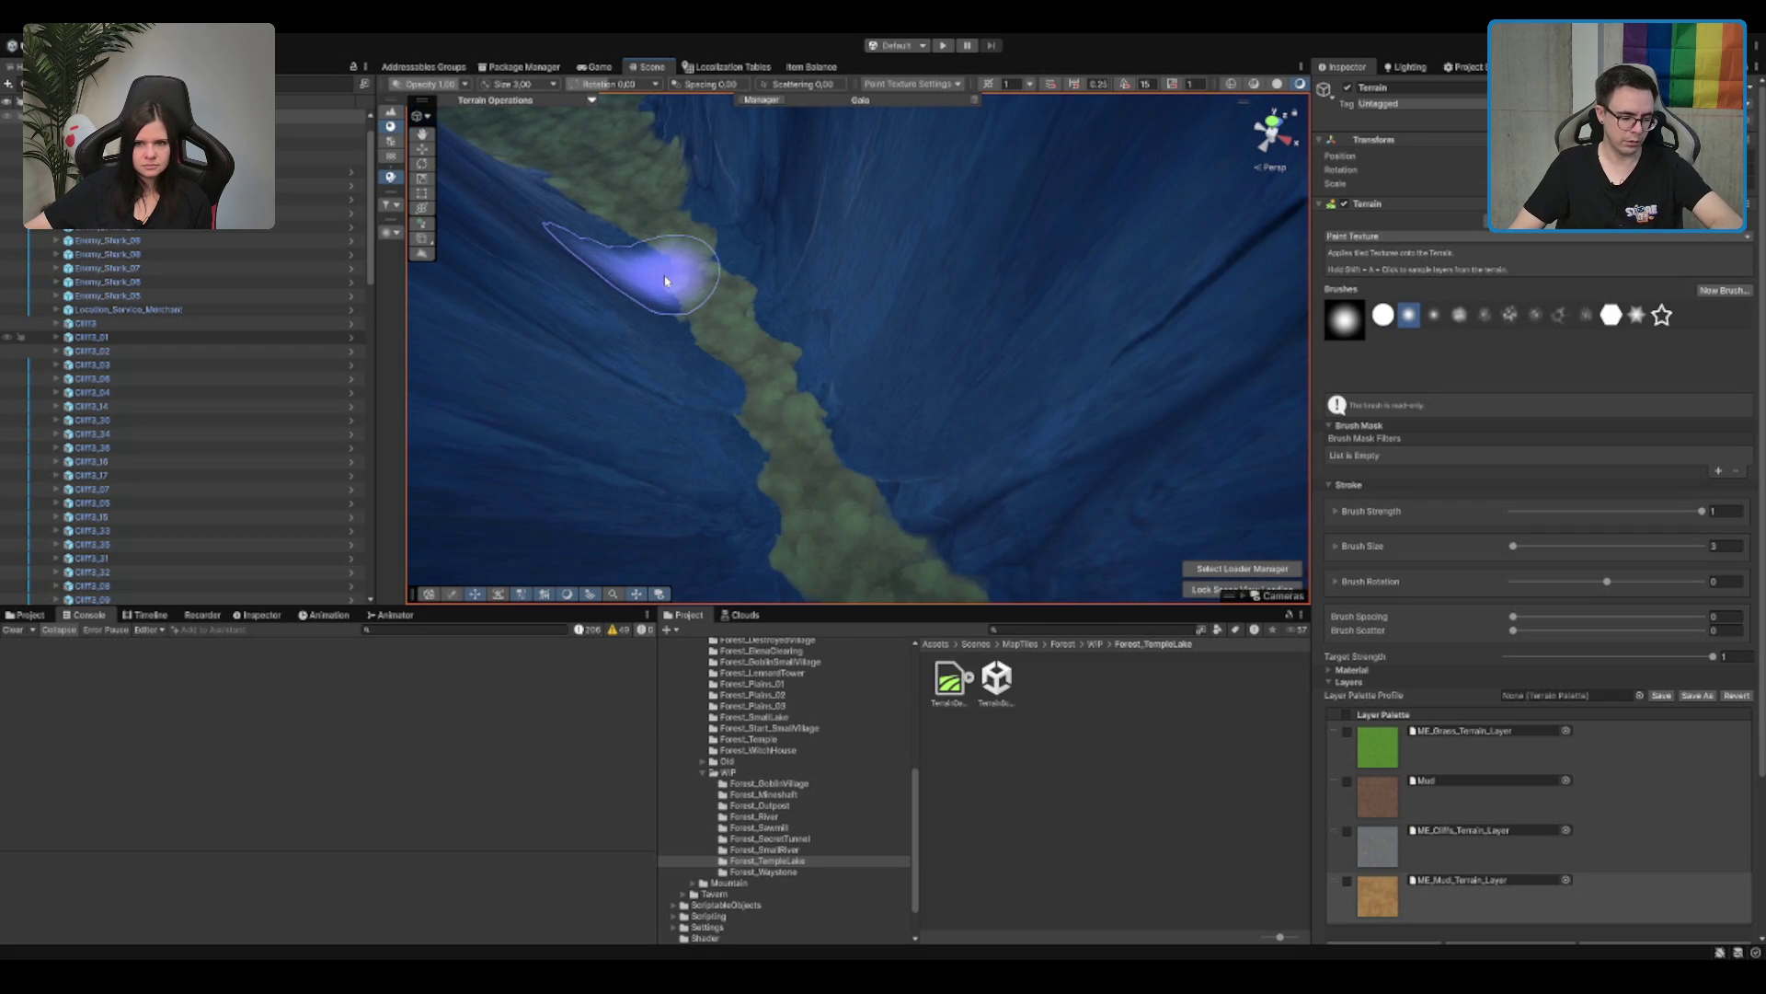
pyautogui.moveTo(667, 282)
pyautogui.mouseDown()
pyautogui.moveTo(919, 387)
pyautogui.moveTo(966, 501)
pyautogui.moveTo(715, 289)
pyautogui.mouseUp()
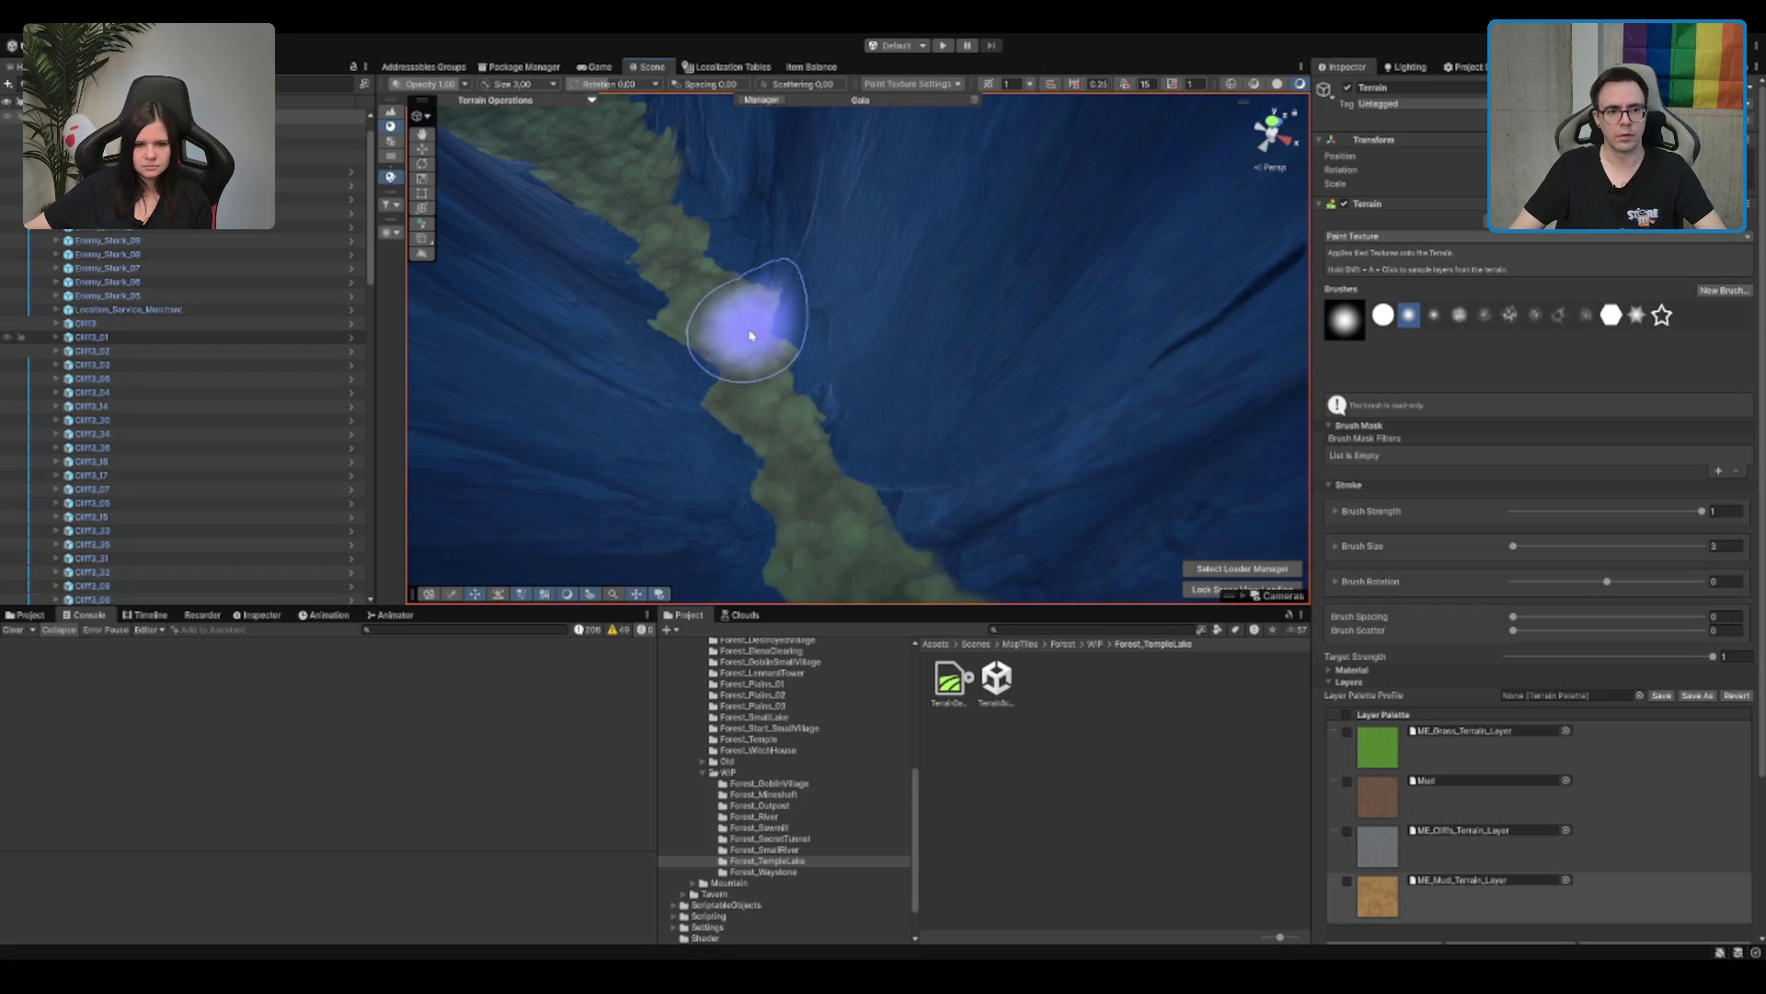
pyautogui.moveTo(720, 372); pyautogui.dragTo(895, 277)
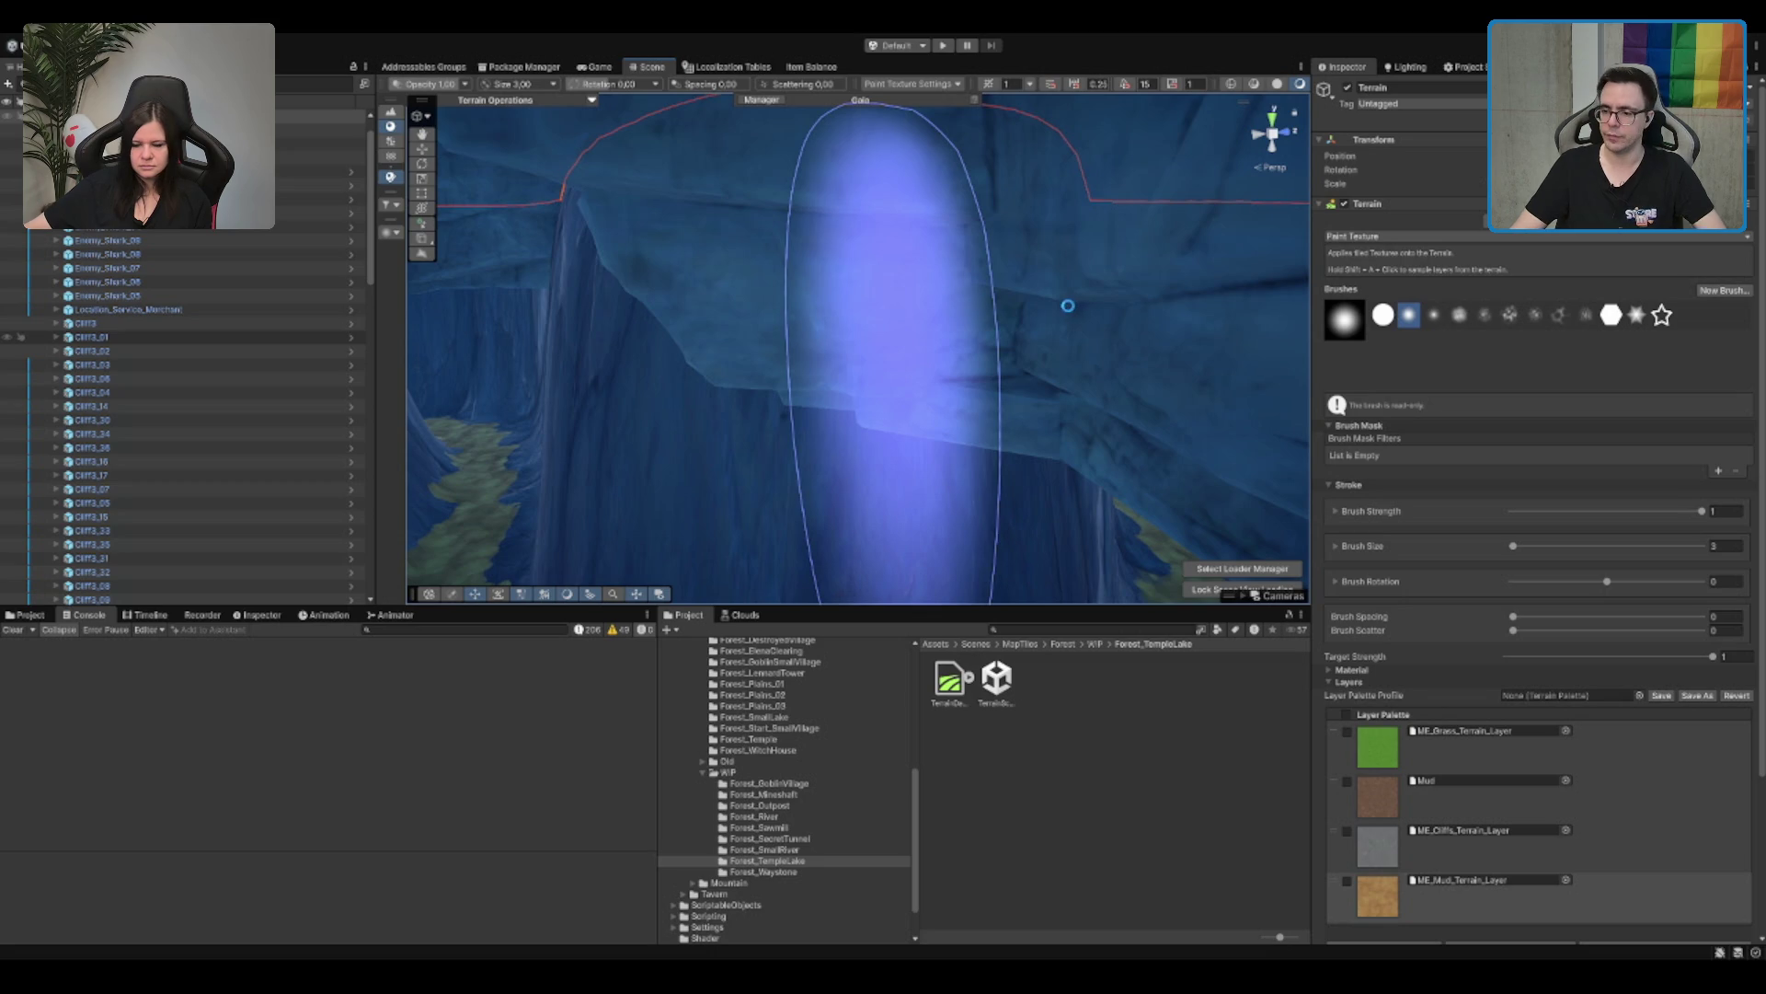
# Step: Select ME_Cliffs_Terrain_Layer and paint over the stray grass patches on the canyon tops
pyautogui.moveTo(1048, 277)
pyautogui.mouseDown()
pyautogui.moveTo(838, 260)
pyautogui.moveTo(837, 284)
pyautogui.moveTo(837, 268)
pyautogui.mouseUp()
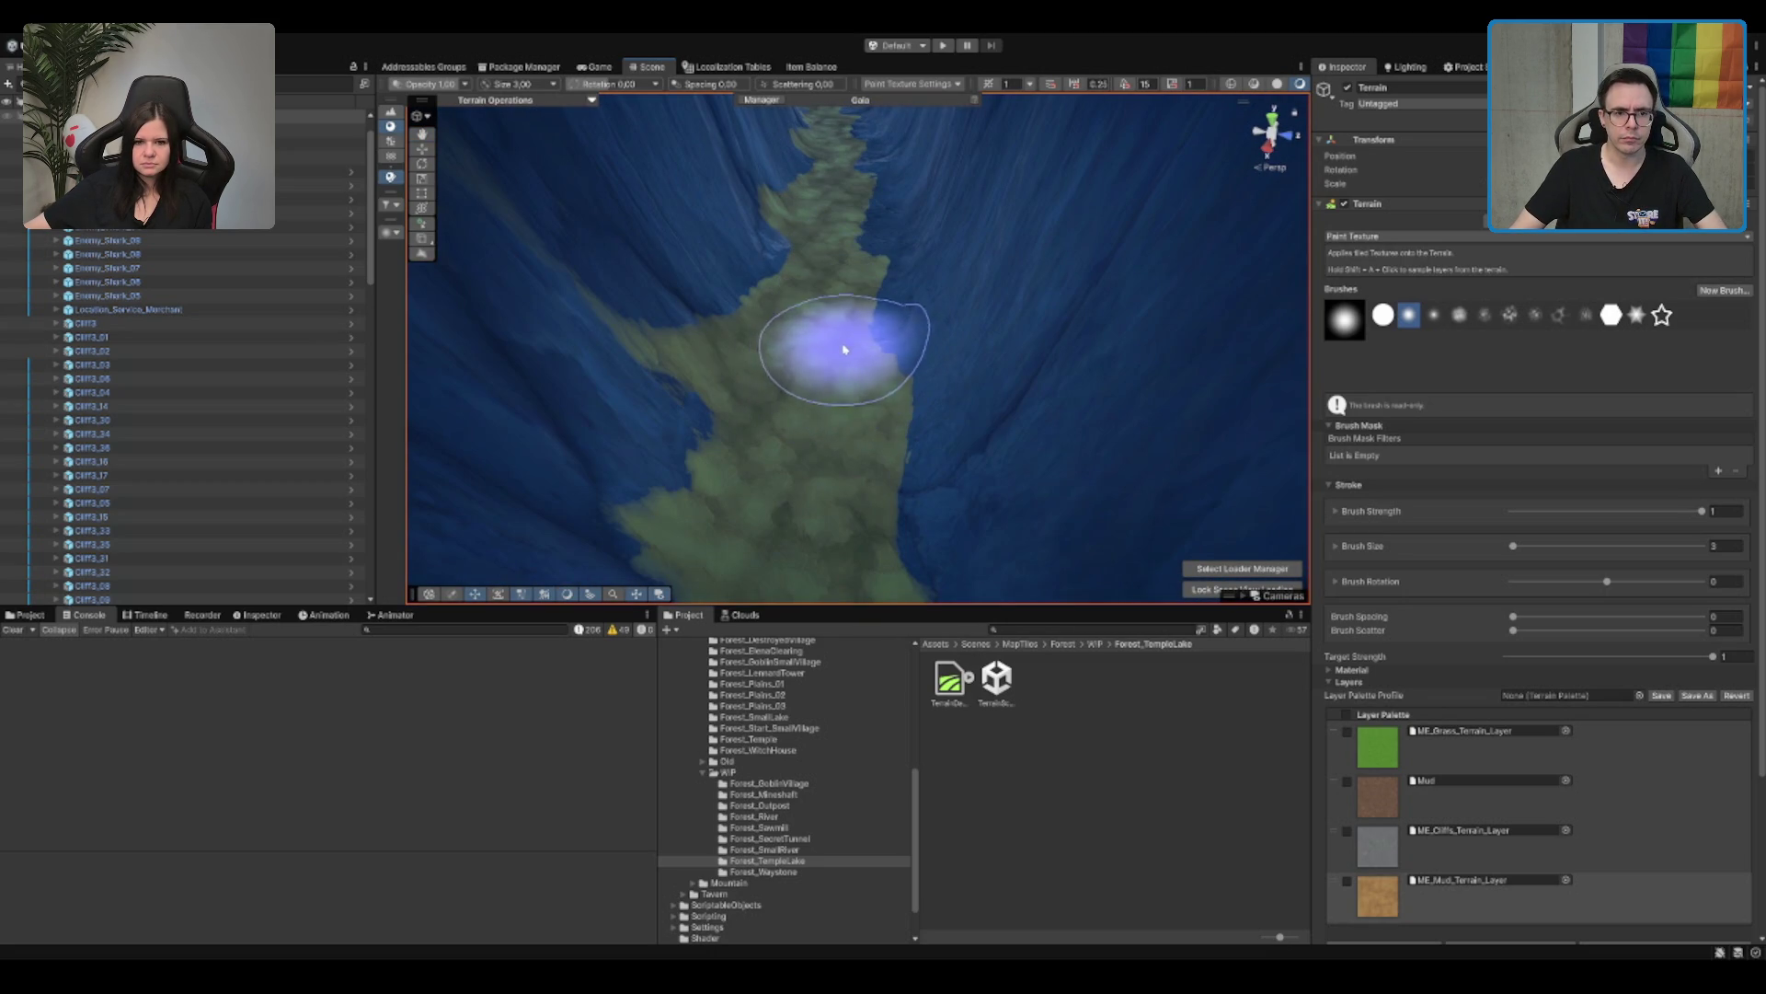
pyautogui.scroll(-5, 833, 333)
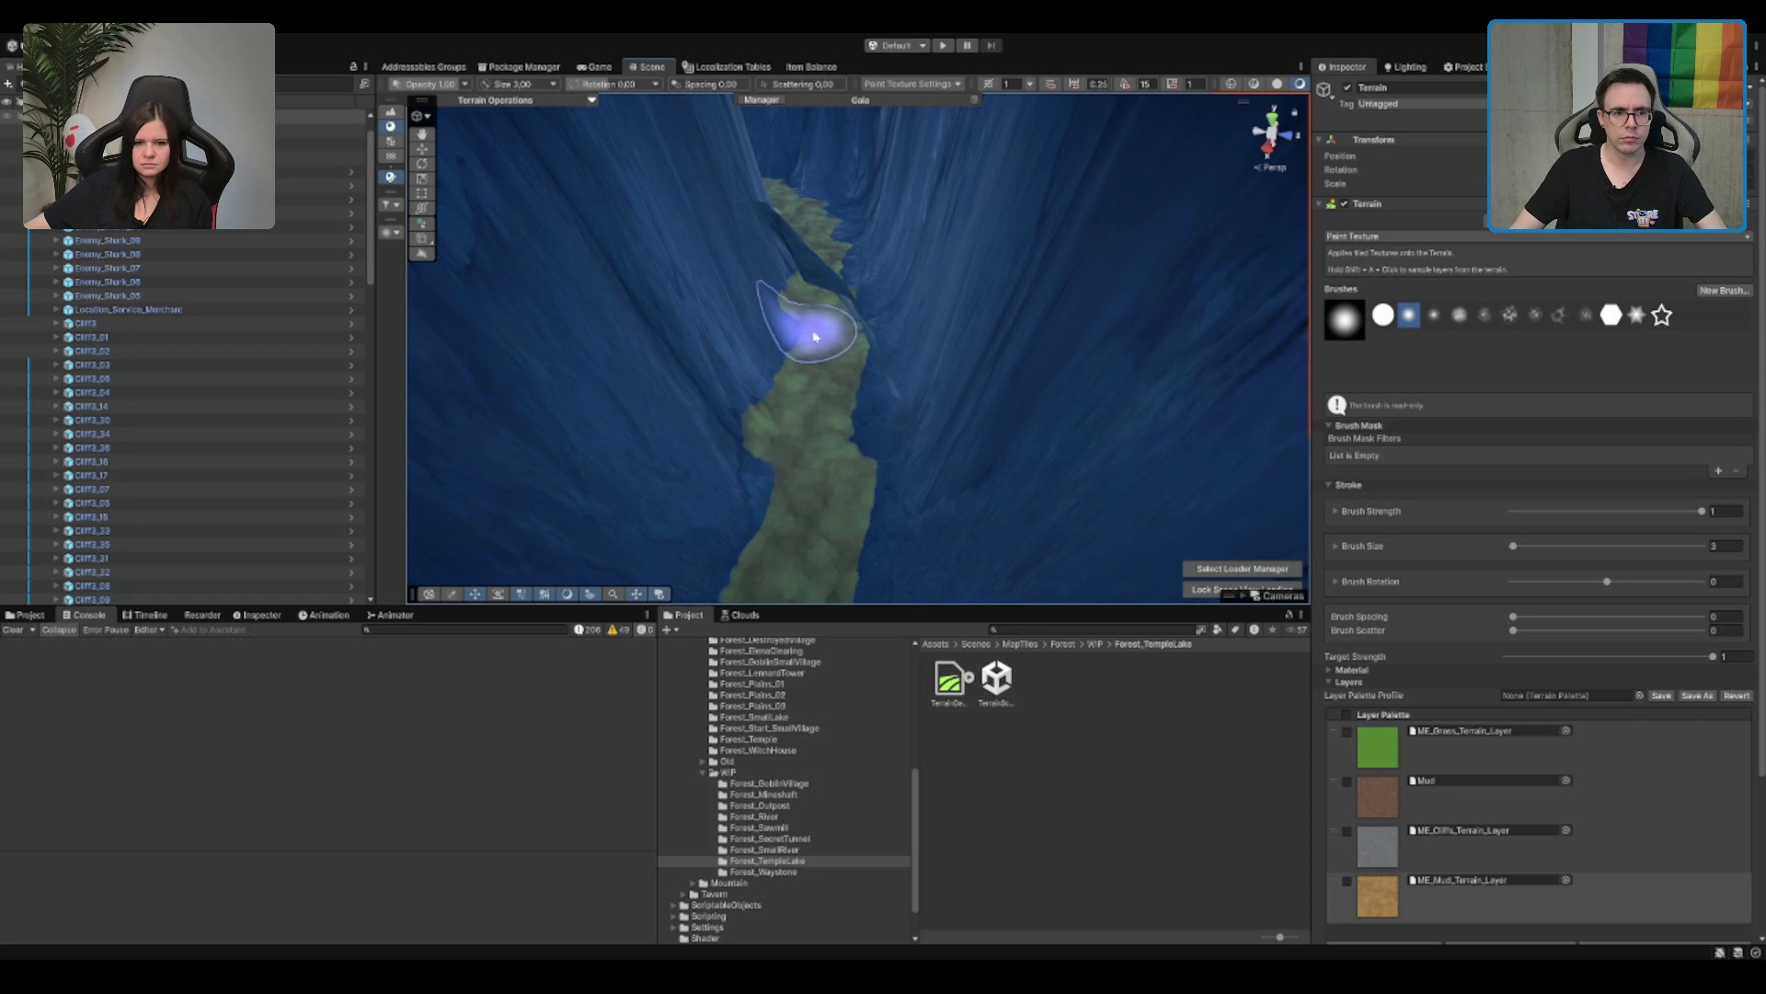
pyautogui.moveTo(839, 286)
pyautogui.mouseDown()
pyautogui.moveTo(840, 355)
pyautogui.moveTo(816, 367)
pyautogui.moveTo(729, 316)
pyautogui.moveTo(1006, 461)
pyautogui.moveTo(1171, 266)
pyautogui.mouseUp()
pyautogui.scroll(-6, 103, 234)
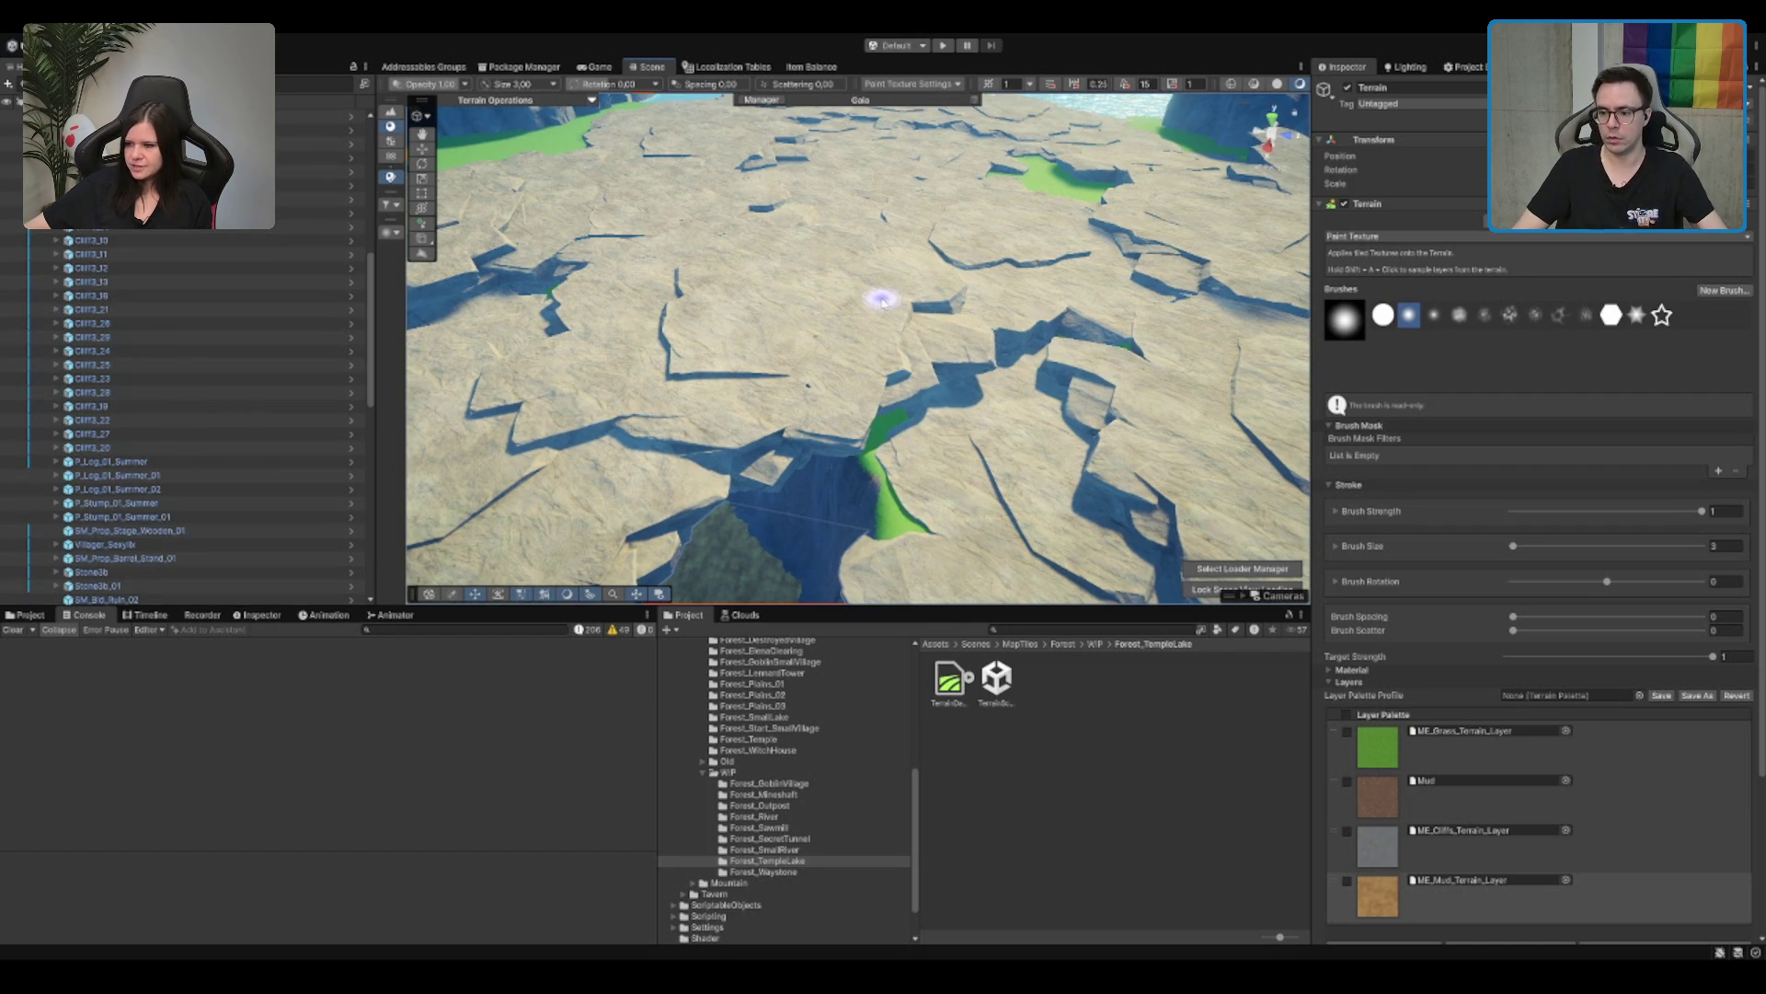
pyautogui.moveTo(867, 426)
pyautogui.mouseDown()
pyautogui.moveTo(1005, 338)
pyautogui.moveTo(1003, 257)
pyautogui.moveTo(947, 262)
pyautogui.mouseUp()
pyautogui.click(1440, 857)
pyautogui.moveTo(1104, 441)
pyautogui.mouseDown()
pyautogui.moveTo(978, 340)
pyautogui.moveTo(690, 225)
pyautogui.moveTo(625, 248)
pyautogui.mouseUp()
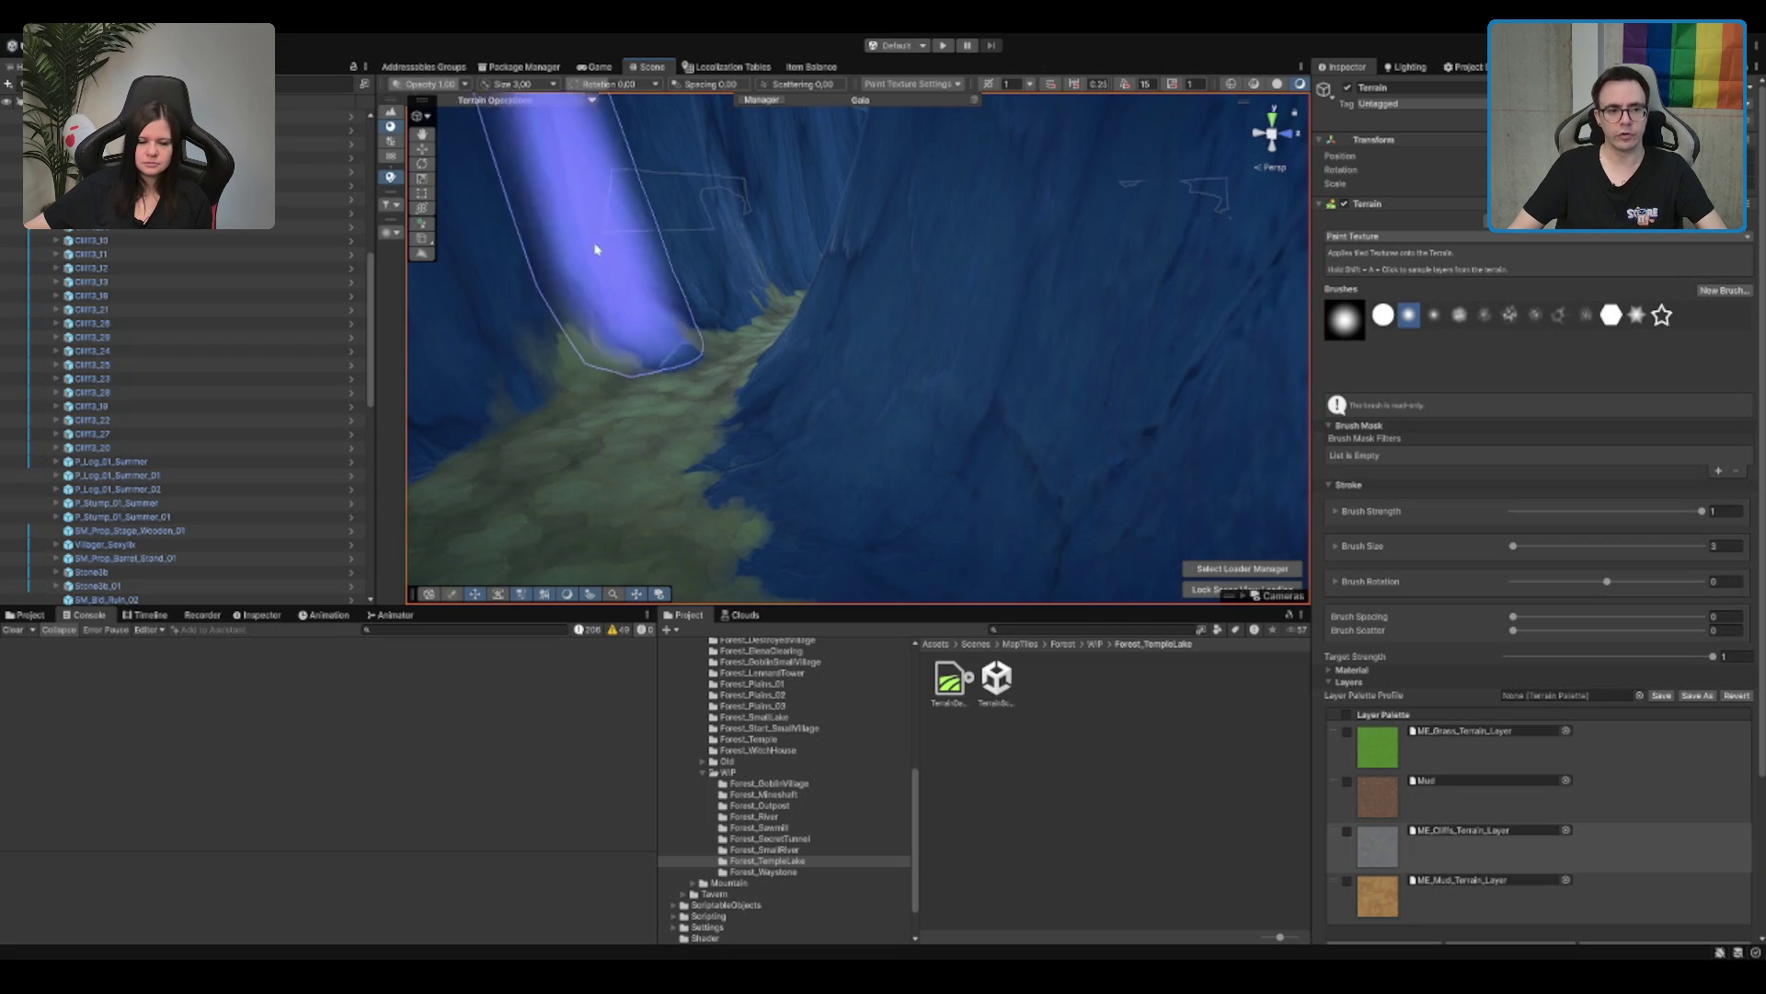
# Step: Orbit down past the cliffs to the shore and lake, then deselect the terrain
pyautogui.moveTo(579, 160)
pyautogui.mouseDown()
pyautogui.moveTo(749, 217)
pyautogui.moveTo(915, 335)
pyautogui.mouseUp()
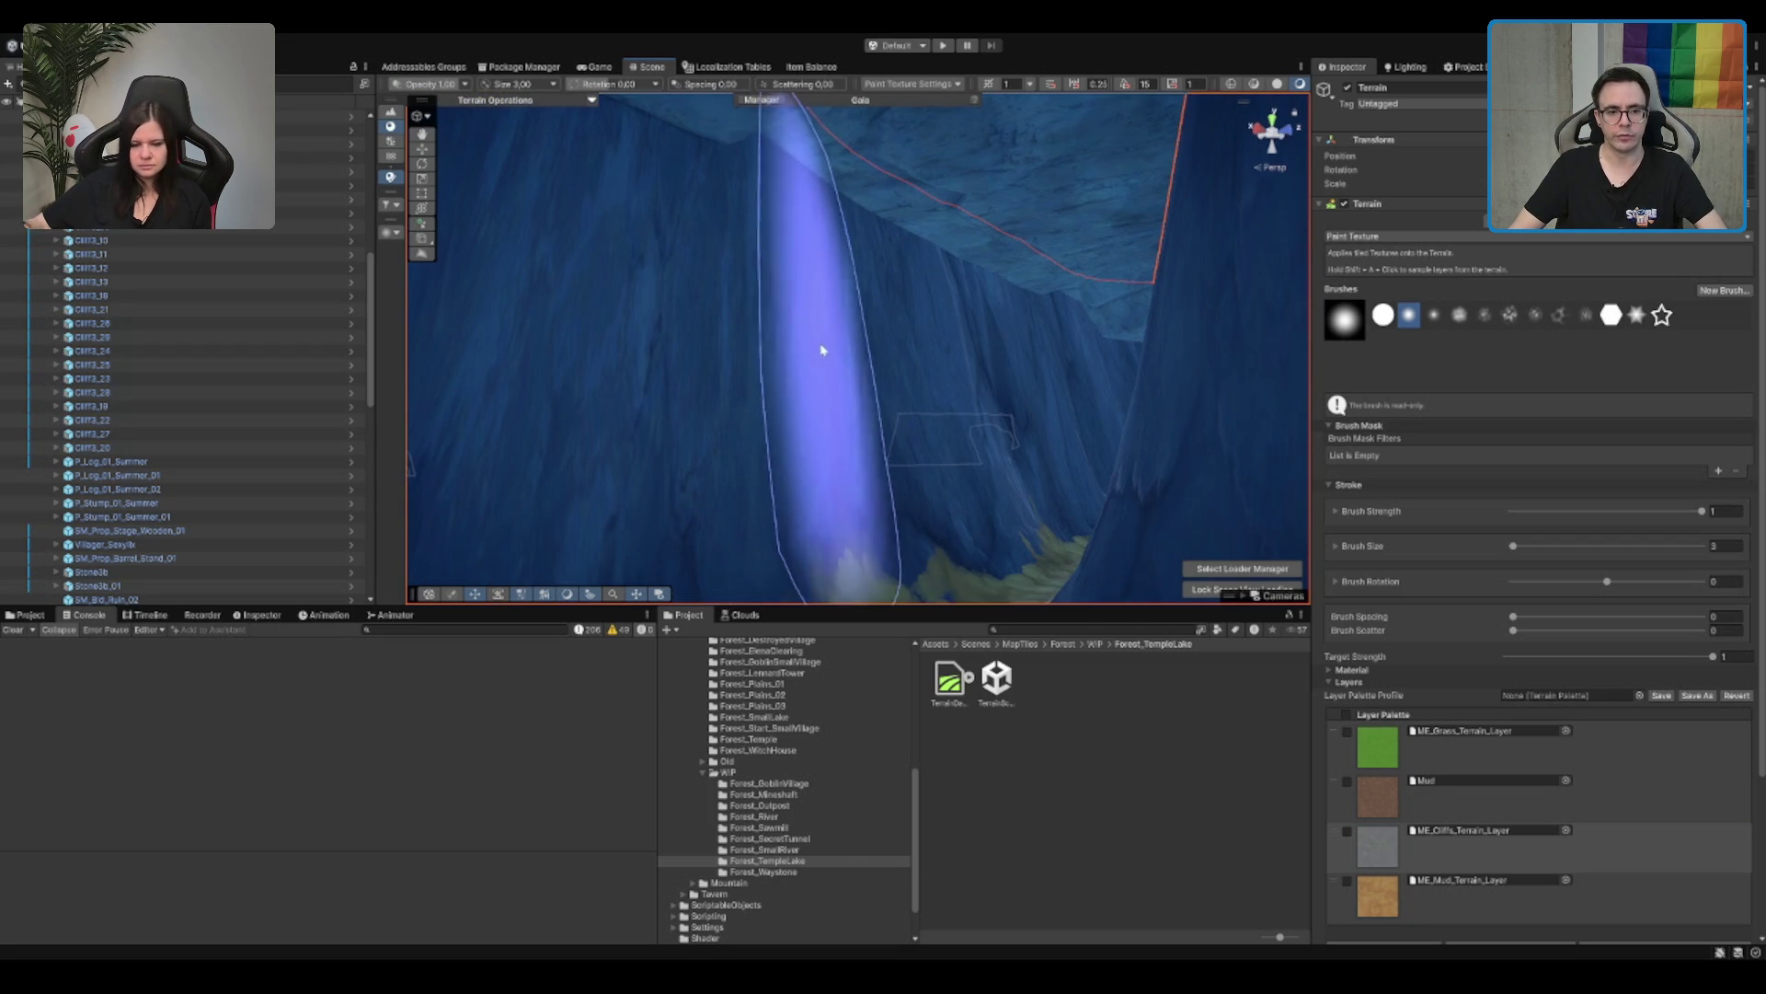
pyautogui.moveTo(840, 315)
pyautogui.mouseDown()
pyautogui.moveTo(950, 459)
pyautogui.moveTo(1057, 500)
pyautogui.moveTo(848, 374)
pyautogui.moveTo(938, 427)
pyautogui.moveTo(1085, 395)
pyautogui.moveTo(1045, 395)
pyautogui.mouseUp()
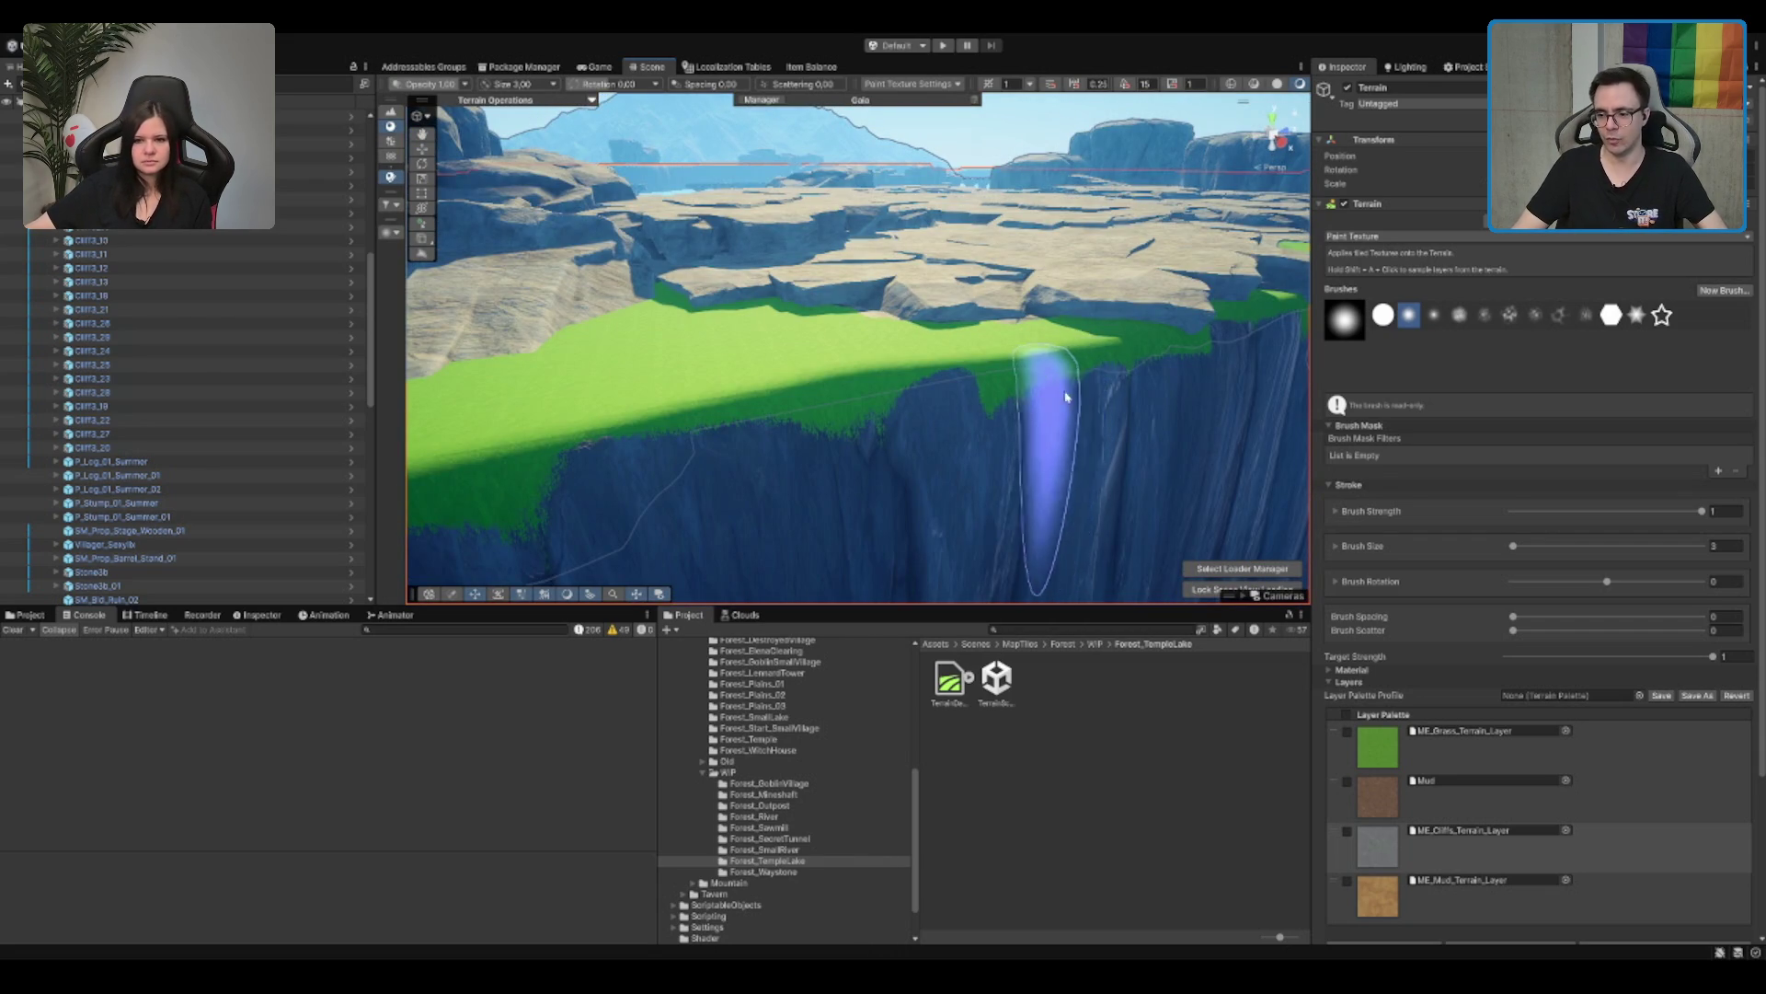
pyautogui.moveTo(1185, 500)
pyautogui.mouseDown()
pyautogui.moveTo(1104, 460)
pyautogui.moveTo(986, 359)
pyautogui.moveTo(911, 349)
pyautogui.mouseUp()
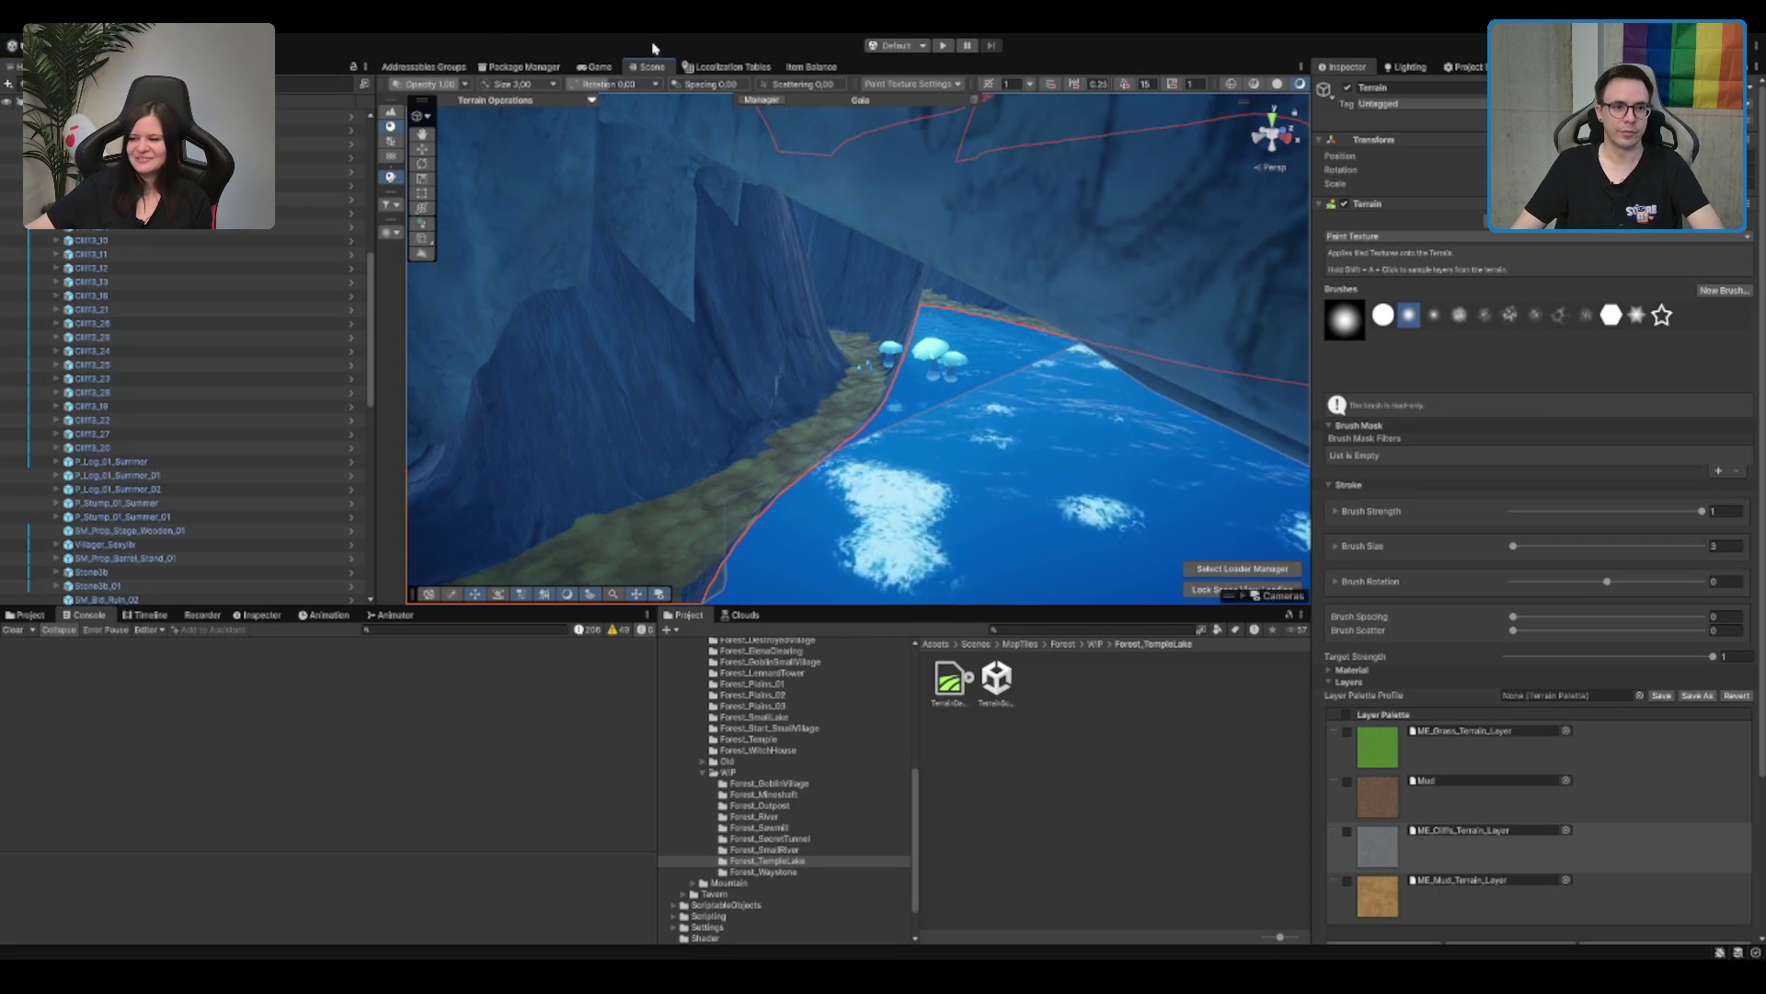
pyautogui.moveTo(1058, 478); pyautogui.dragTo(1095, 582)
pyautogui.click(1140, 886)
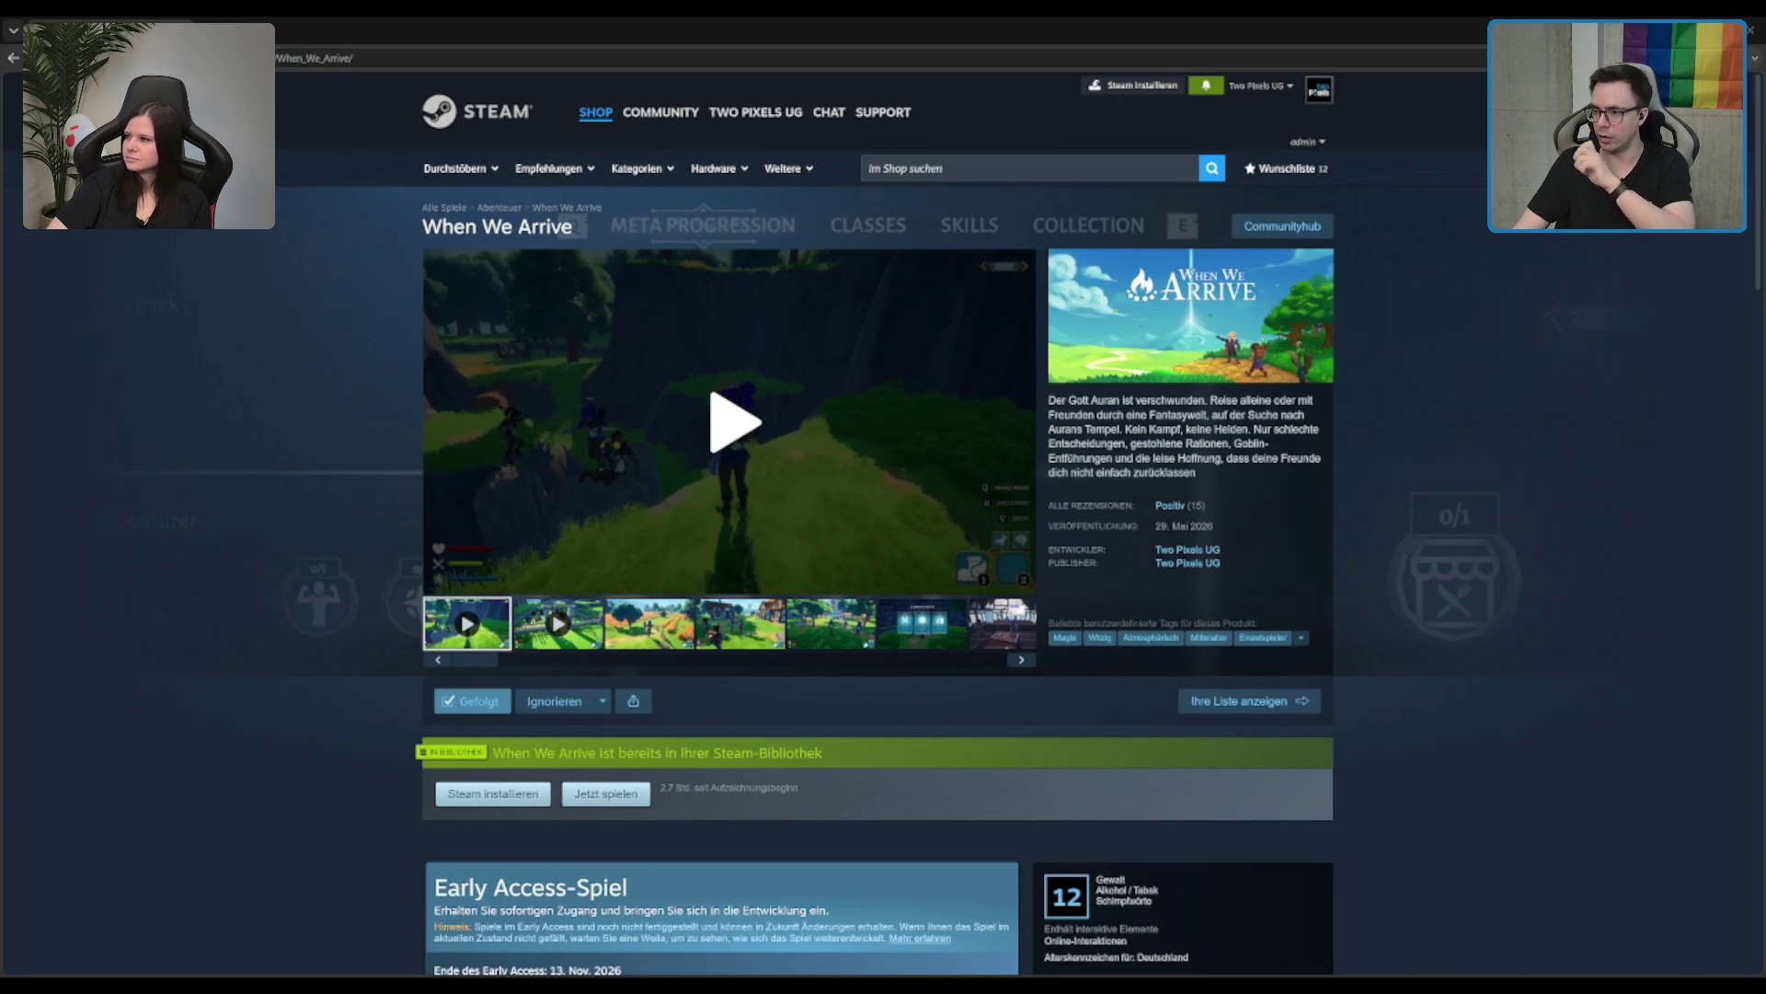
# Step: On the When We Arrive store page, activate the 'im Shop suchen' search field
pyautogui.scroll(-1, 883, 516)
pyautogui.scroll(1, 883, 515)
pyautogui.click(948, 170)
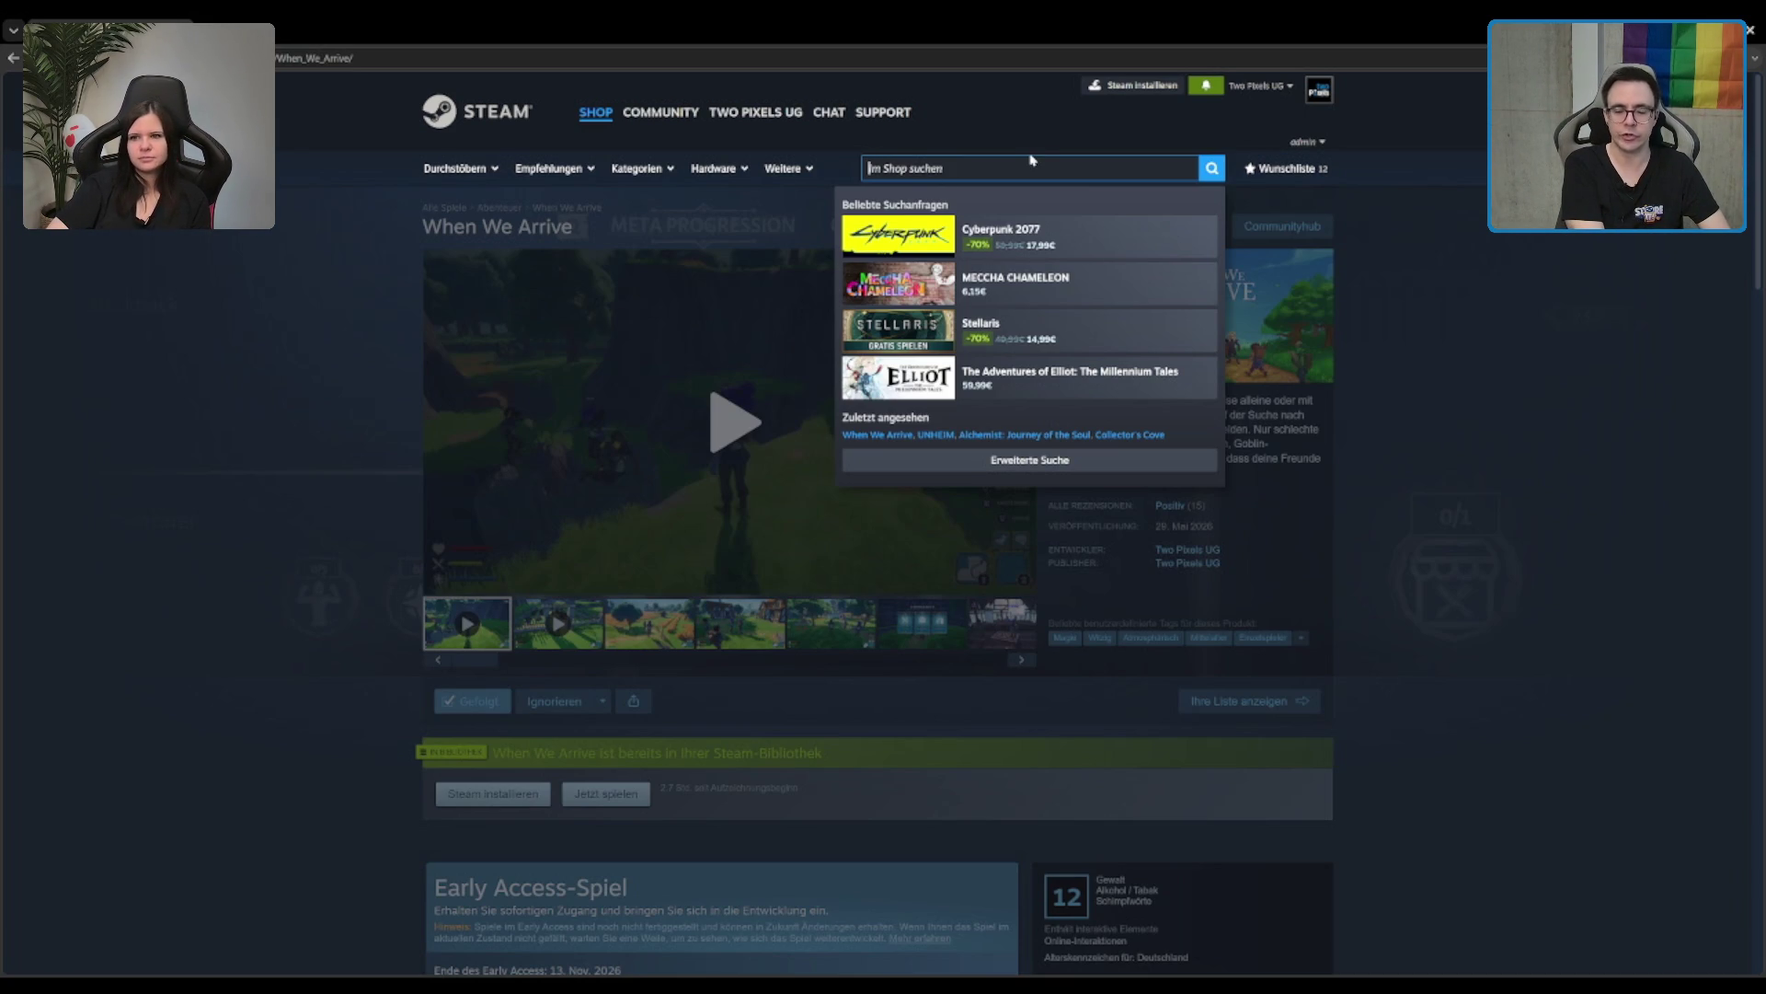
# Step: Search the store for 'leaf' and open the Leaf It Alone page from the suggestions
pyautogui.write('lea')
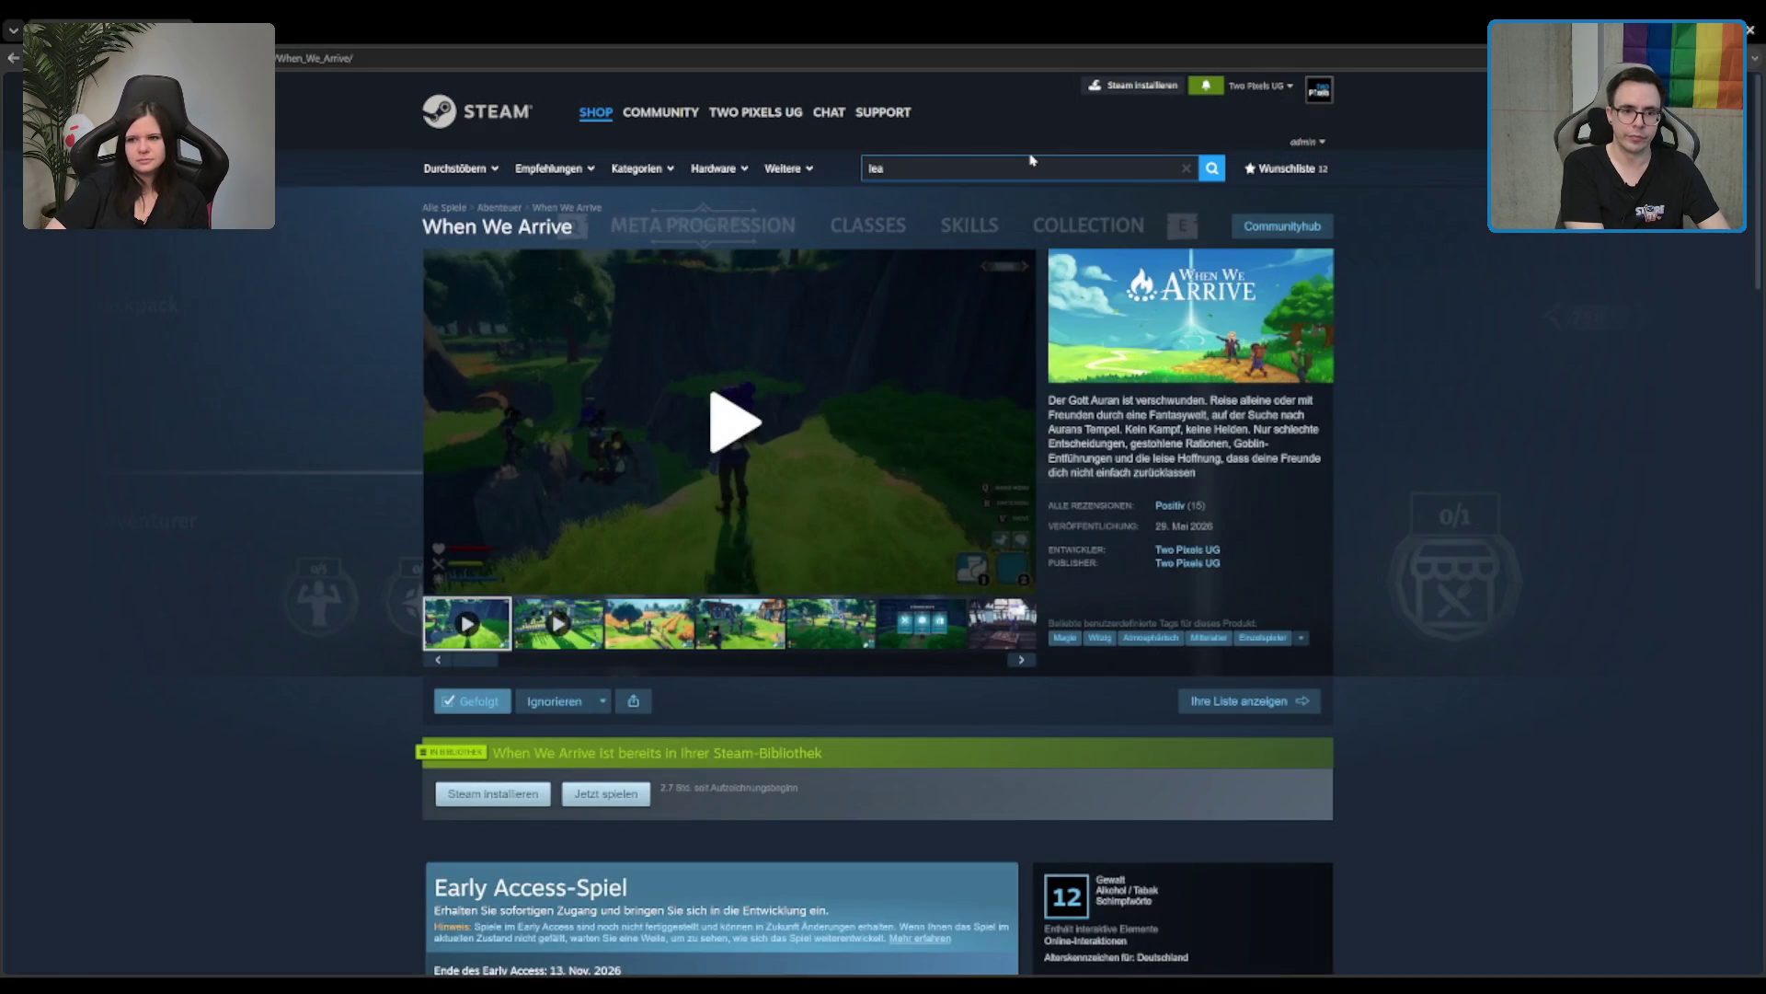
pyautogui.scroll(-3, 863, 475)
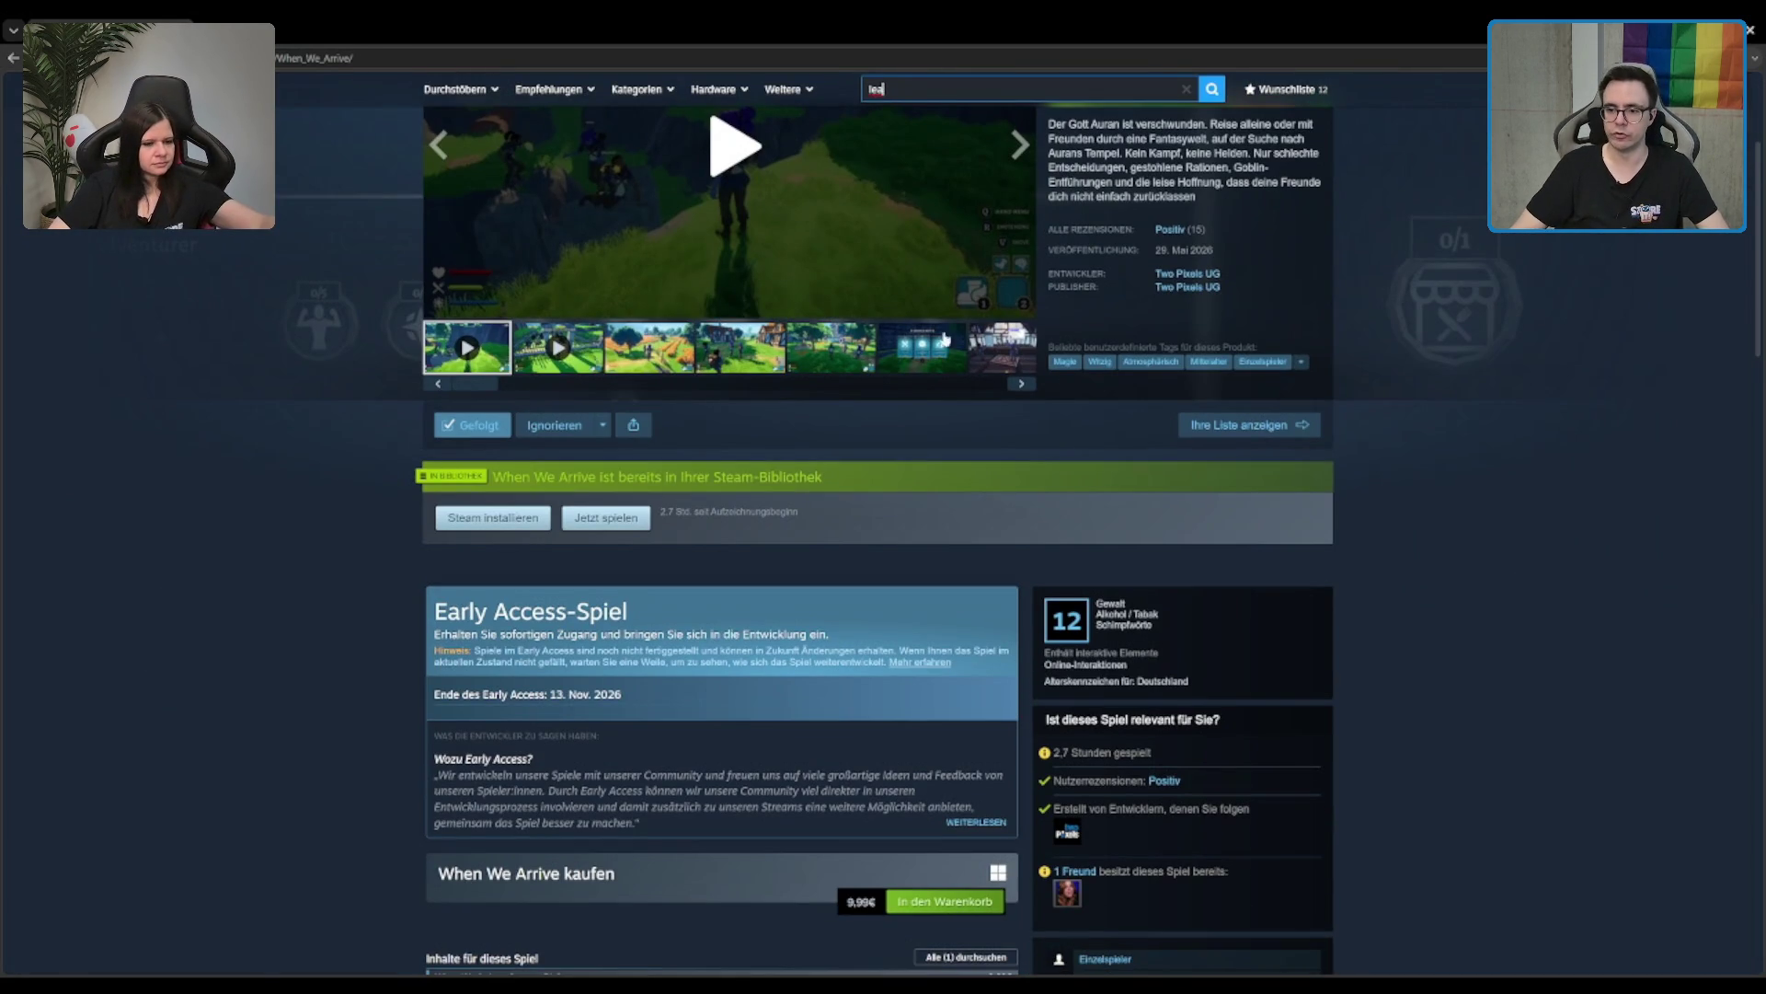
pyautogui.click(740, 348)
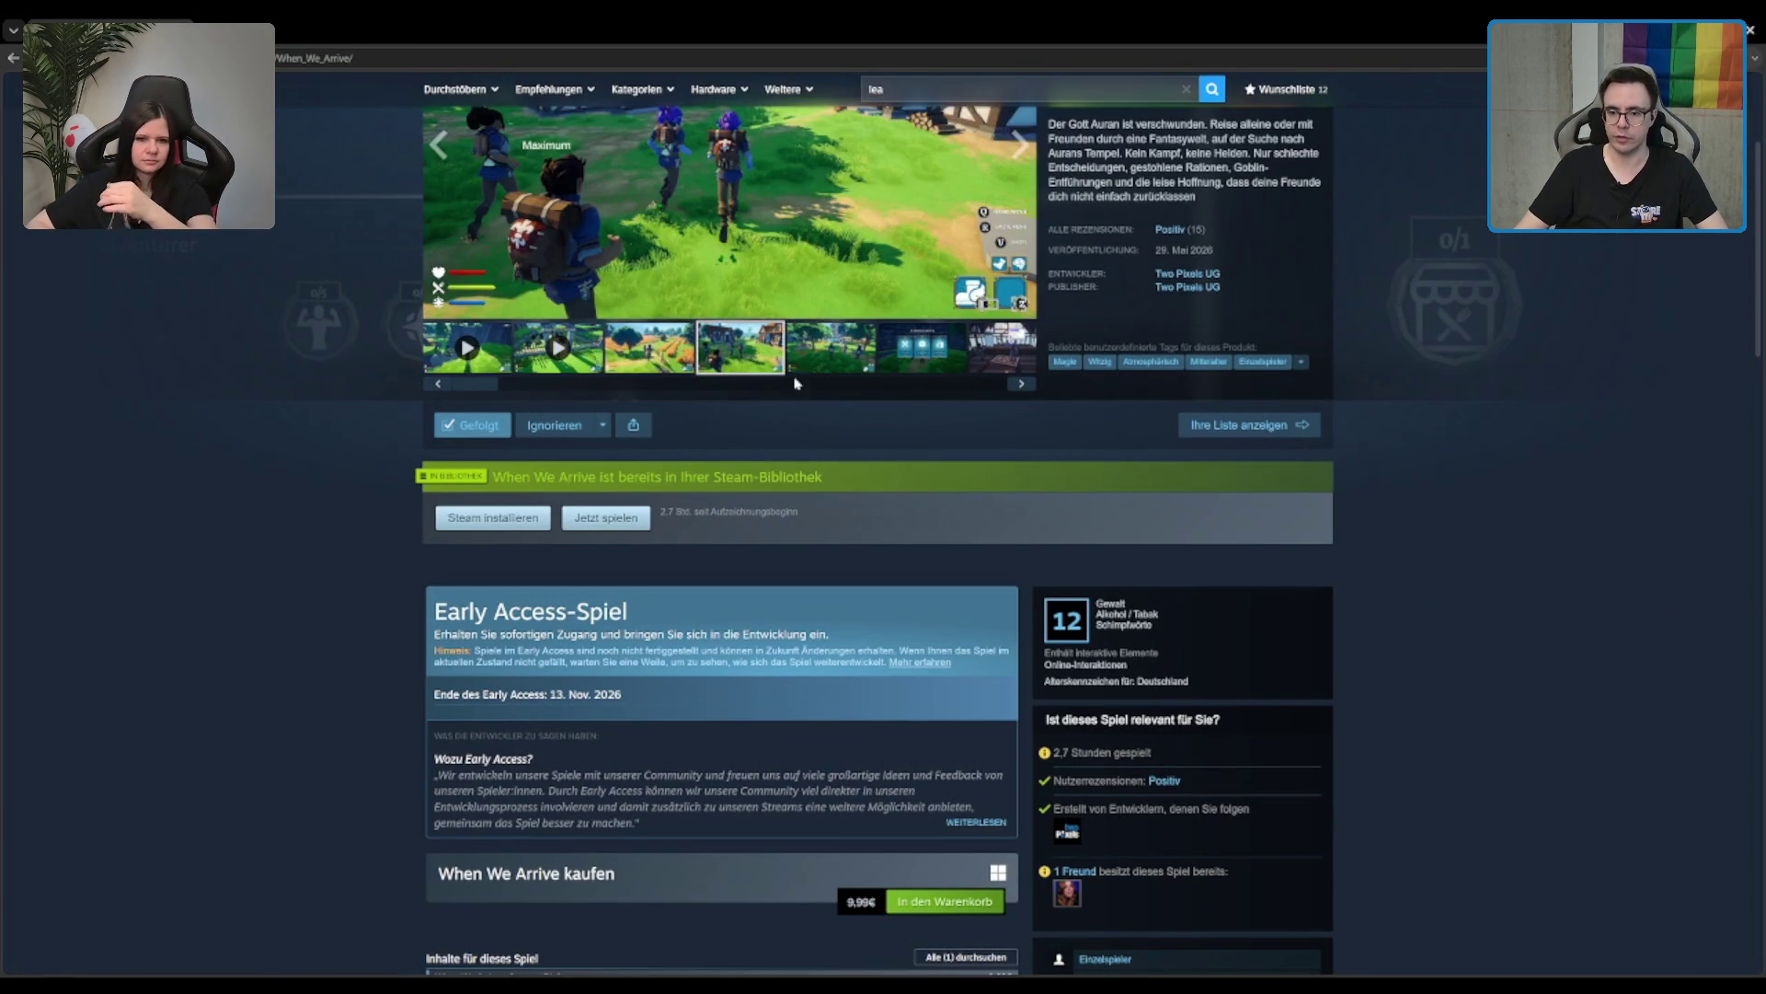
pyautogui.scroll(2, 970, 552)
pyautogui.scroll(-2, 890, 387)
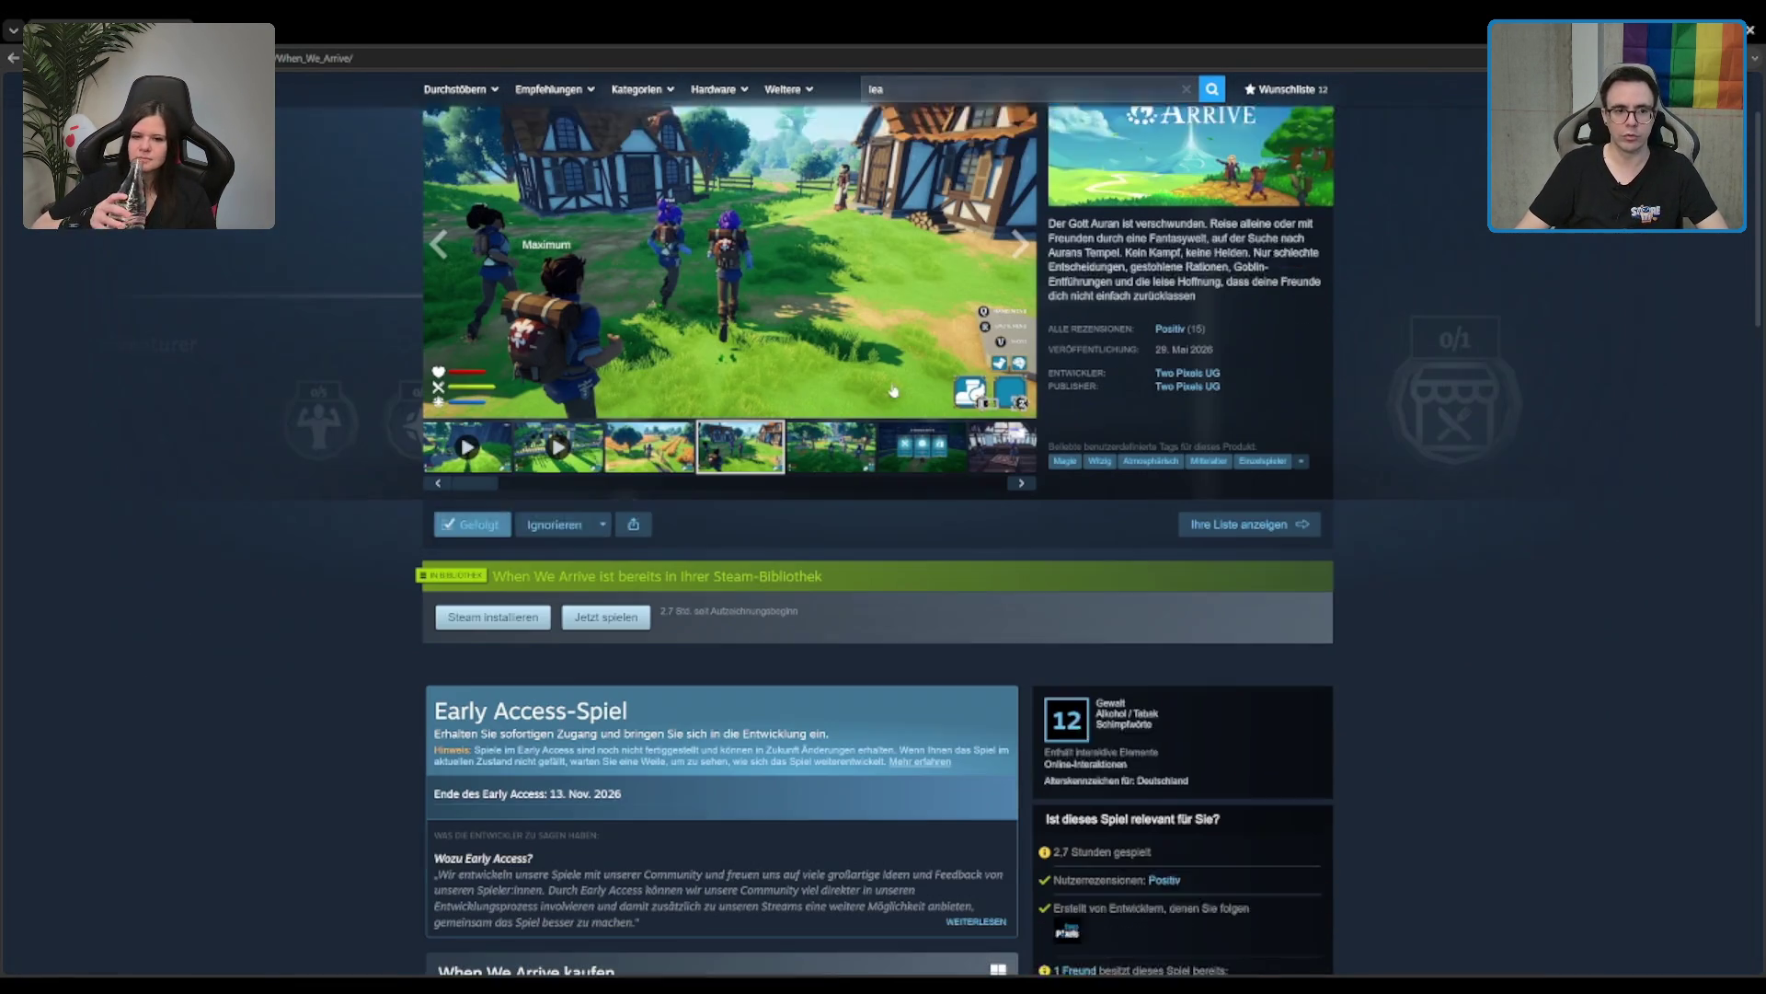
pyautogui.scroll(3, 887, 359)
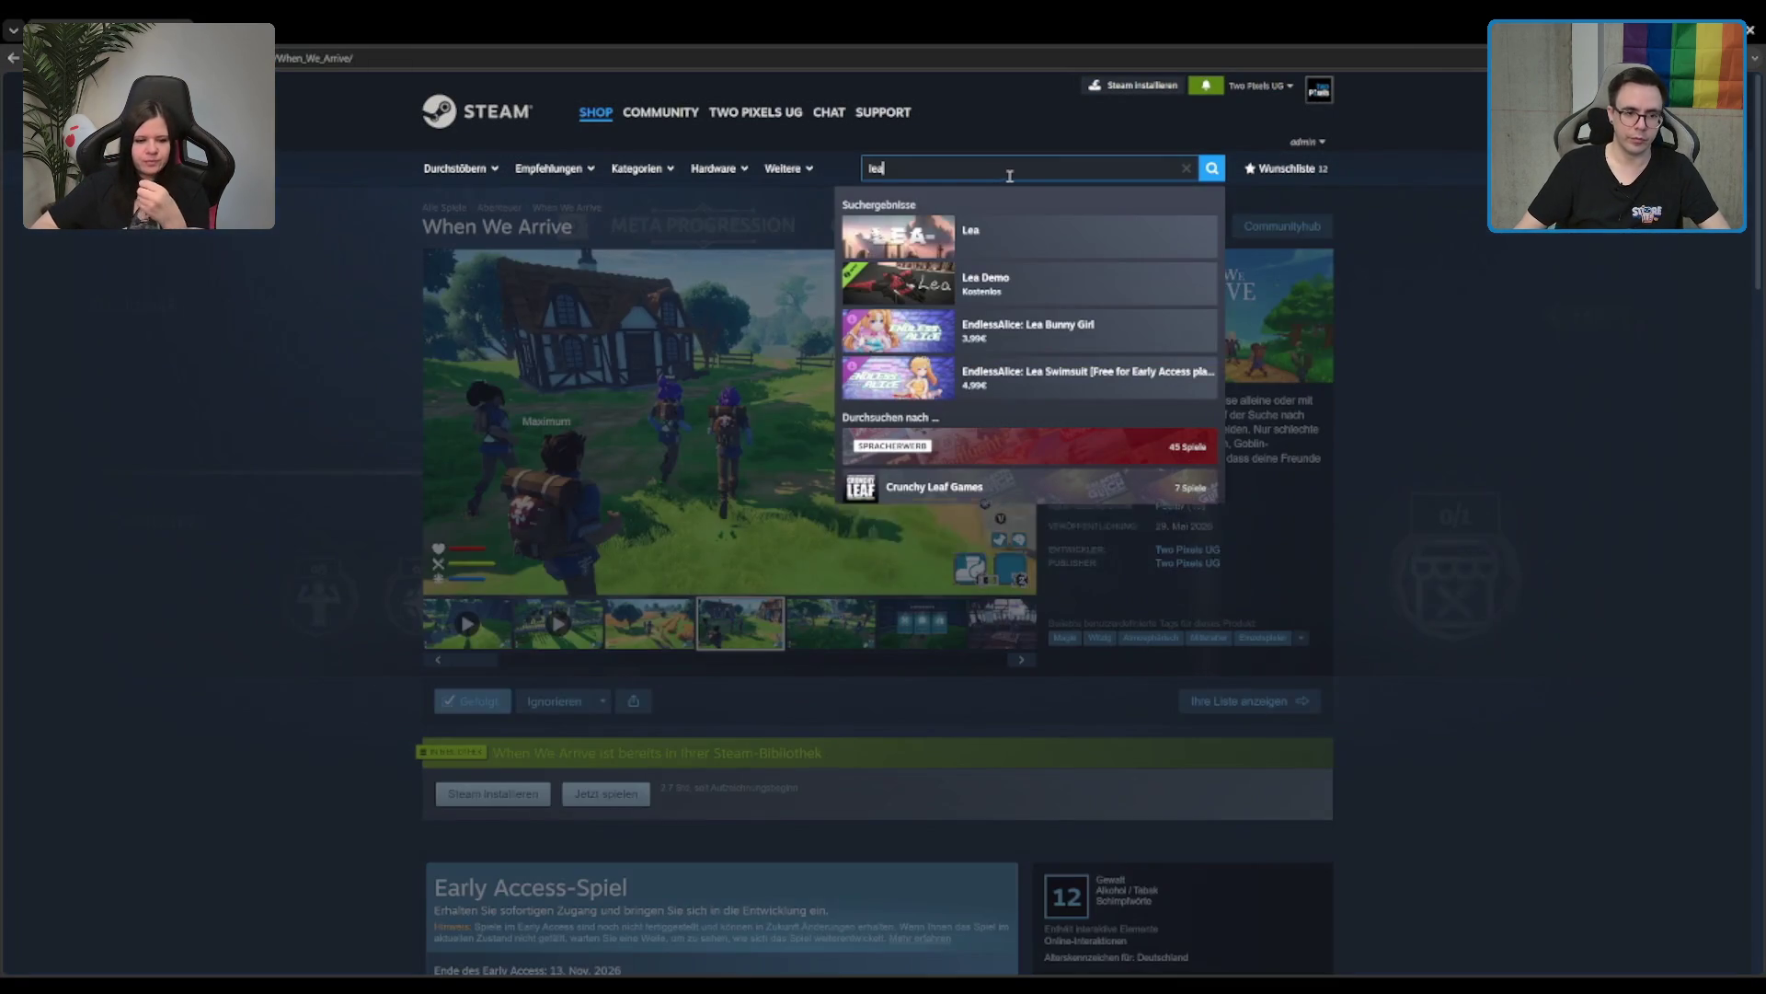
pyautogui.write('f')
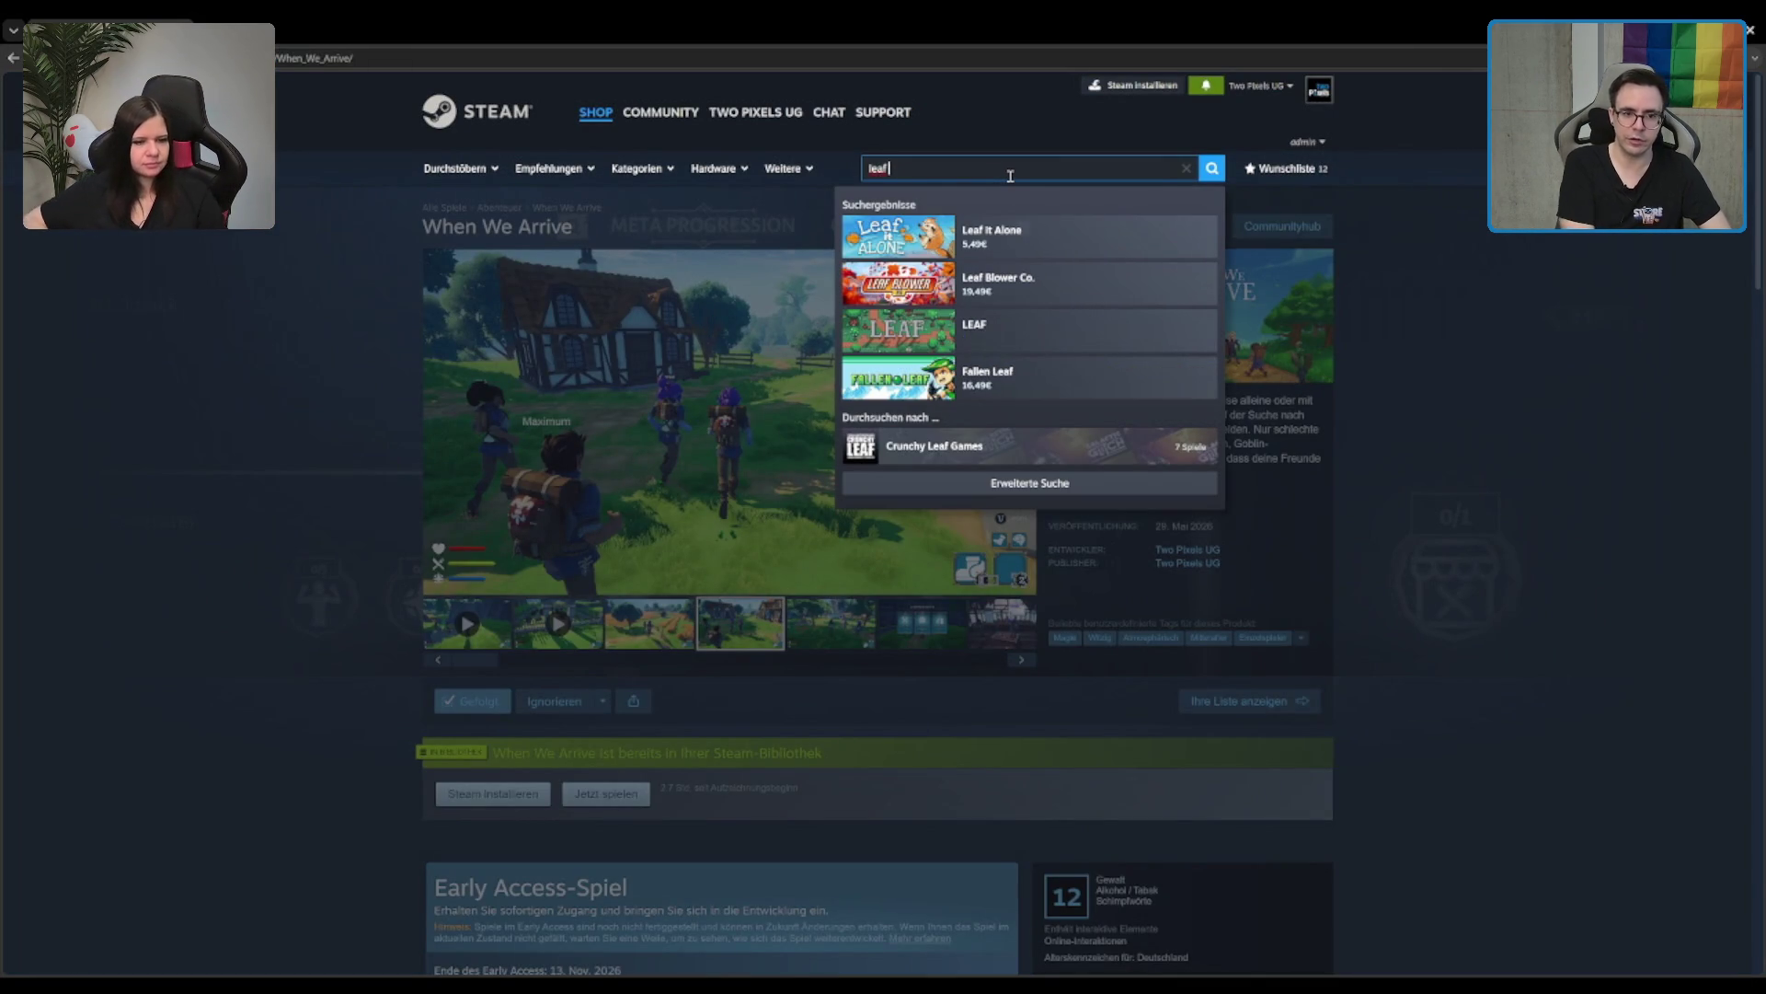
pyautogui.press('Down')
pyautogui.press('Return')
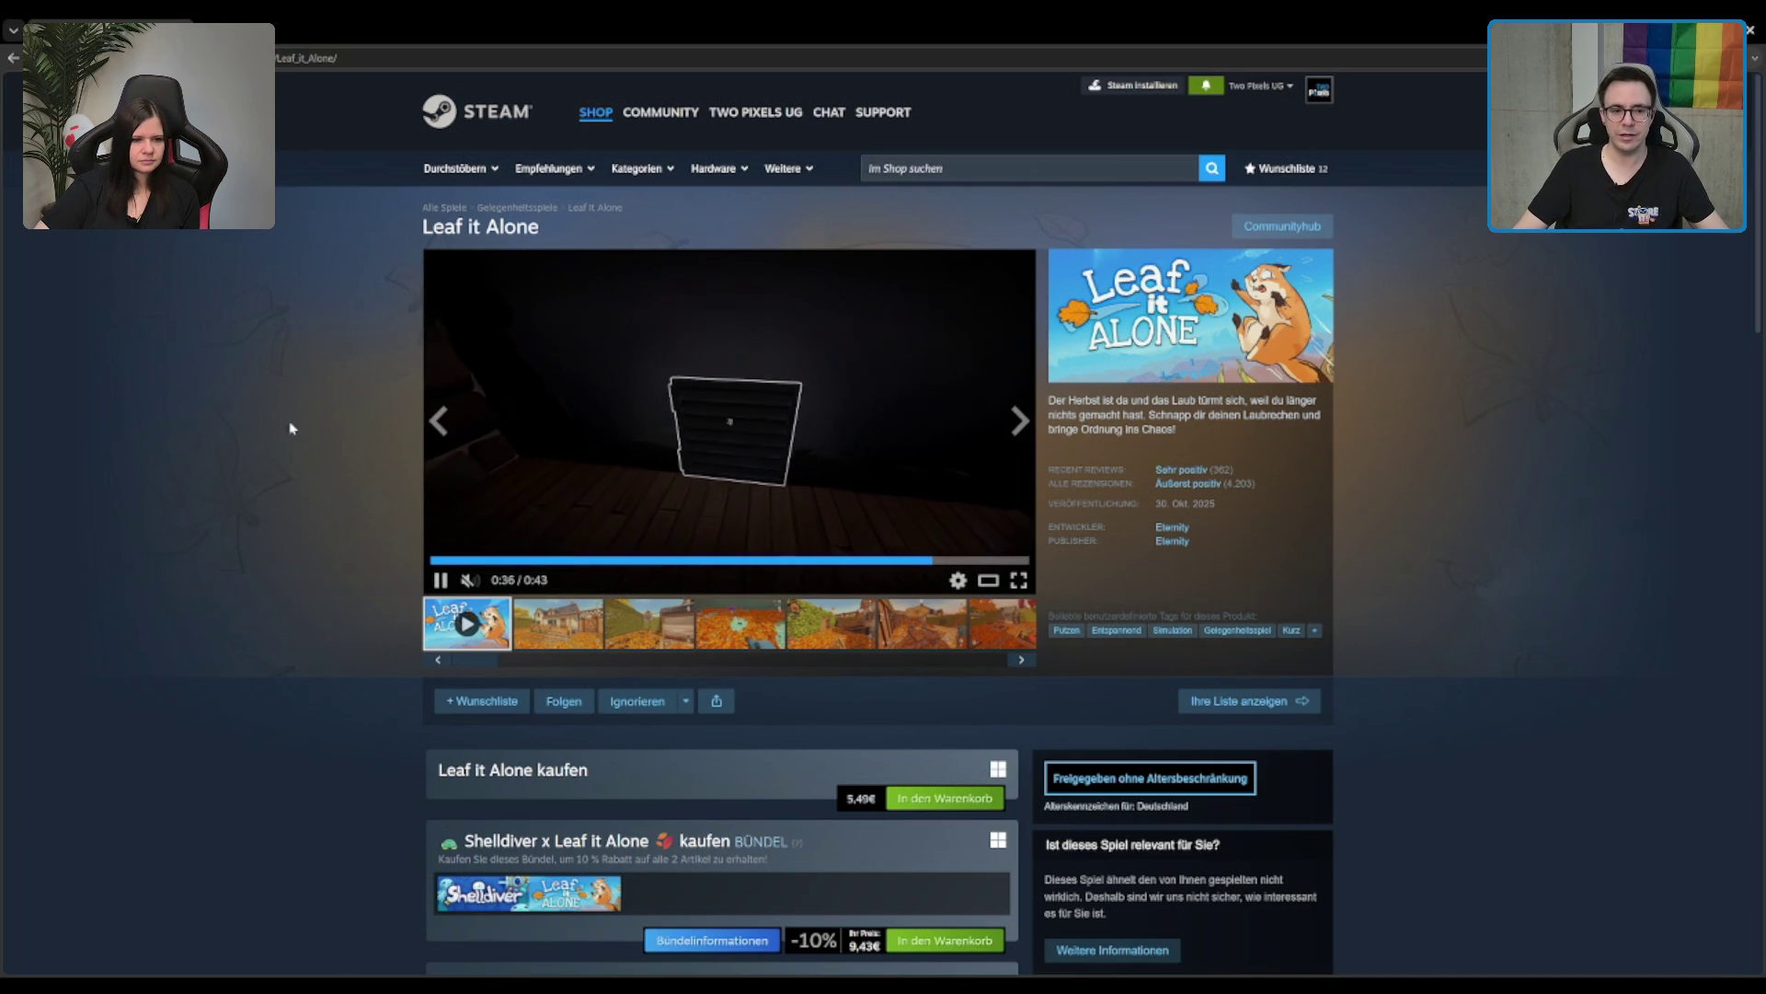
pyautogui.click(907, 166)
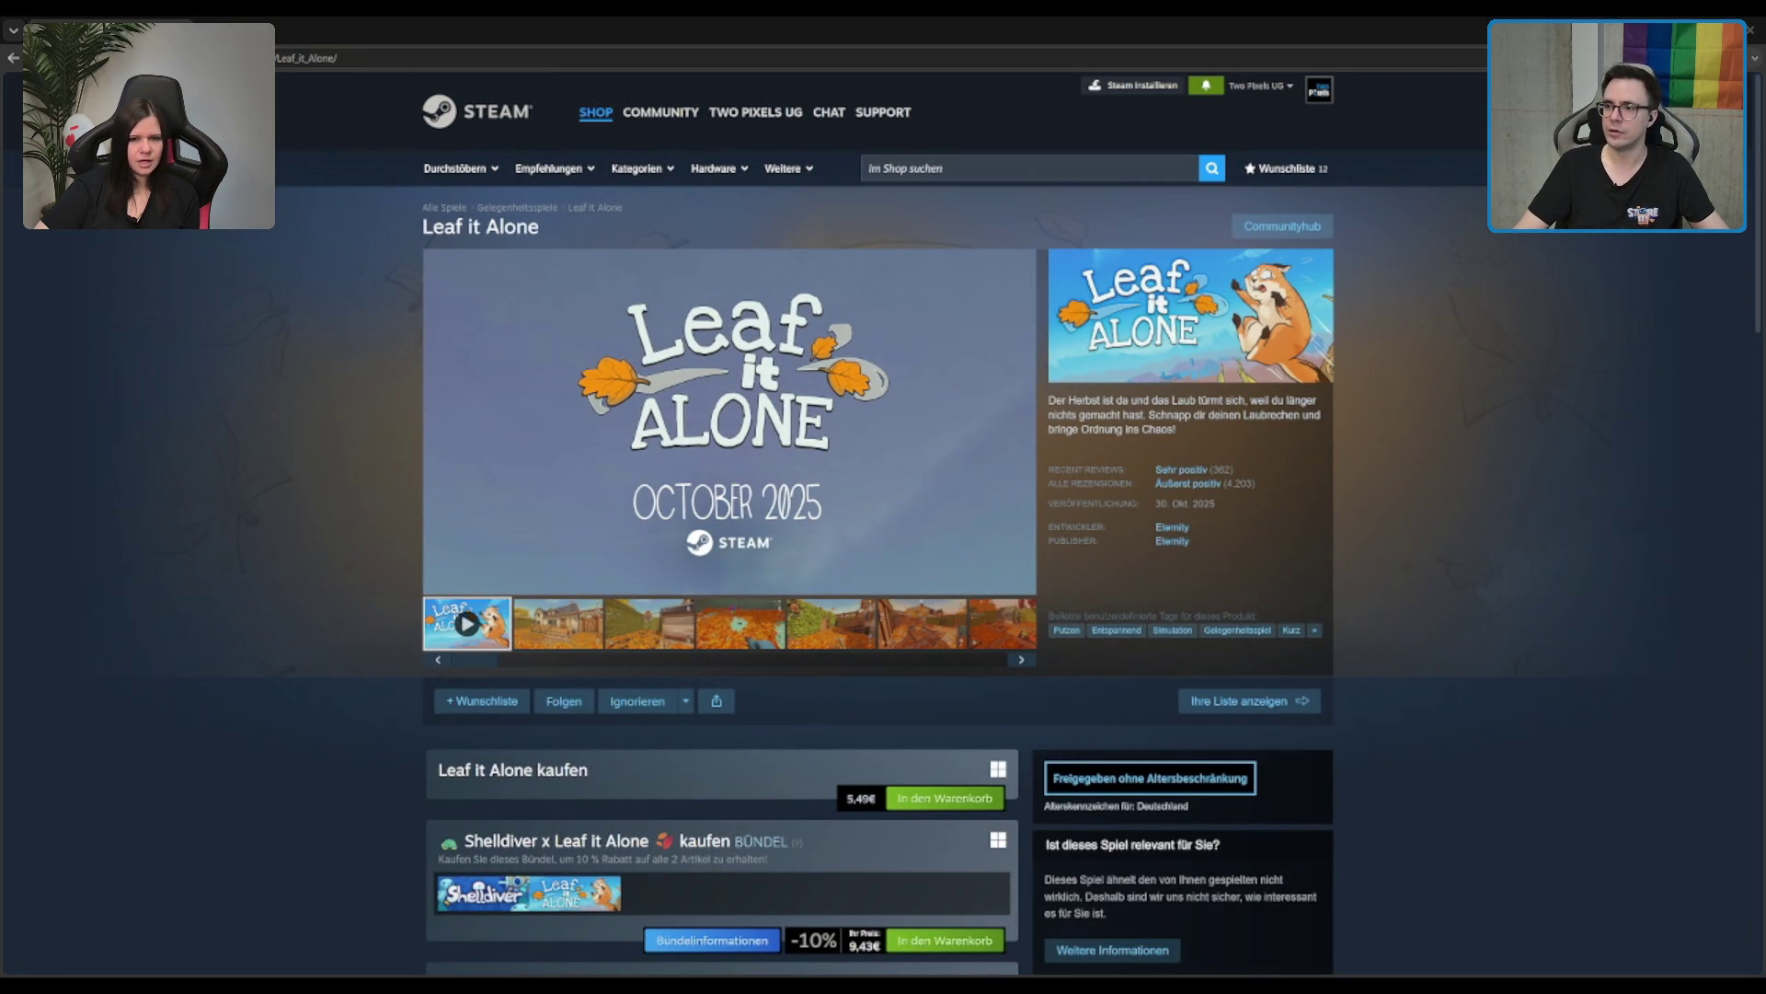
# Step: Search 'librarian', open Librarian: Tidy Up the Arcane Library!, and show its library screenshot
pyautogui.click(1018, 170)
pyautogui.write('librarian')
pyautogui.press('Down')
pyautogui.press('Return')
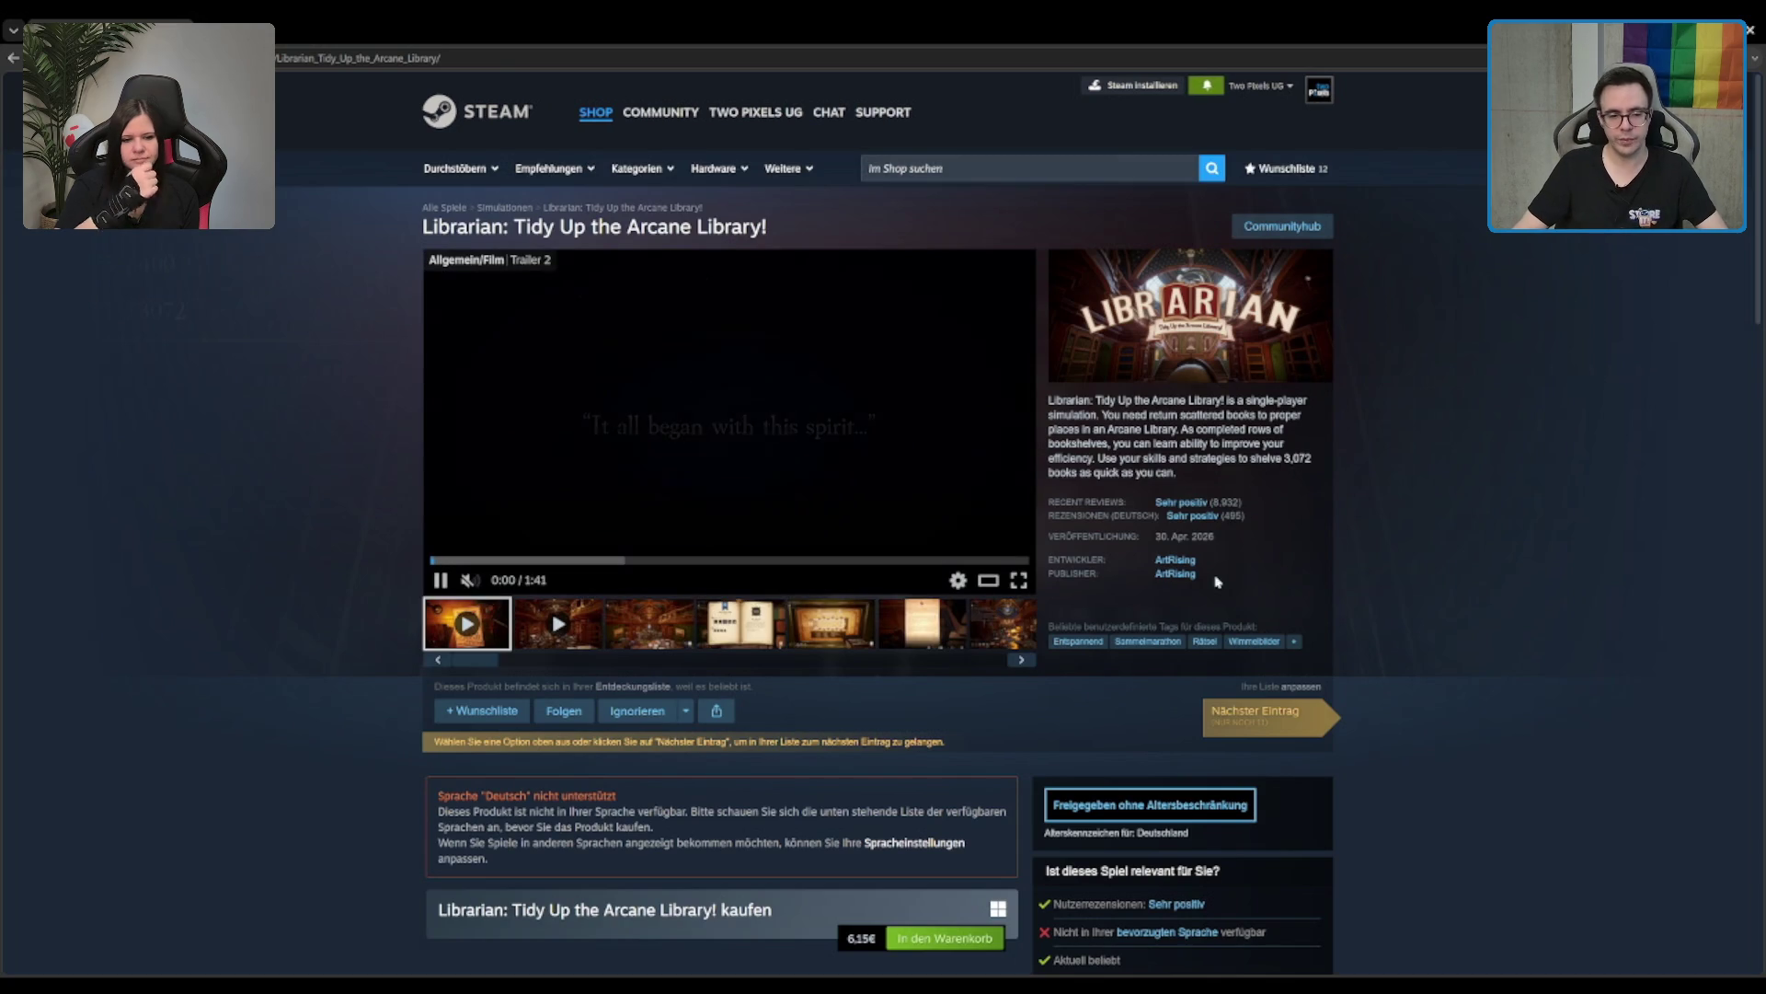
pyautogui.click(669, 624)
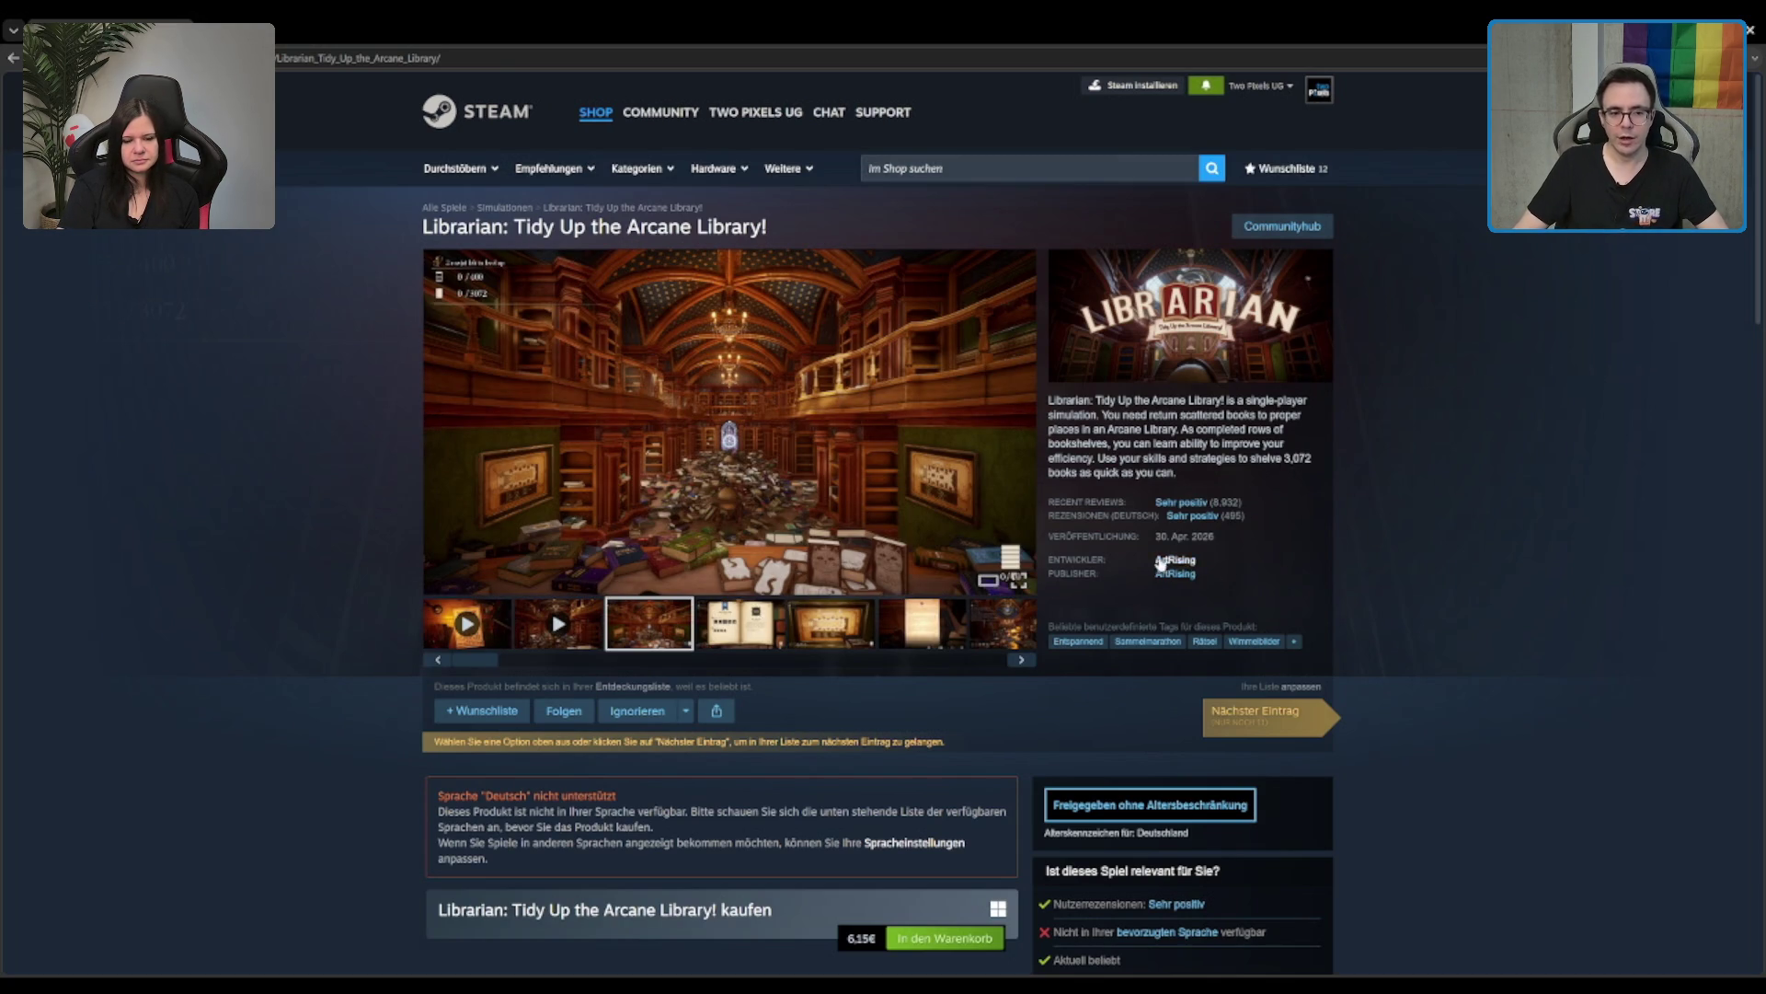
pyautogui.moveTo(1318, 504)
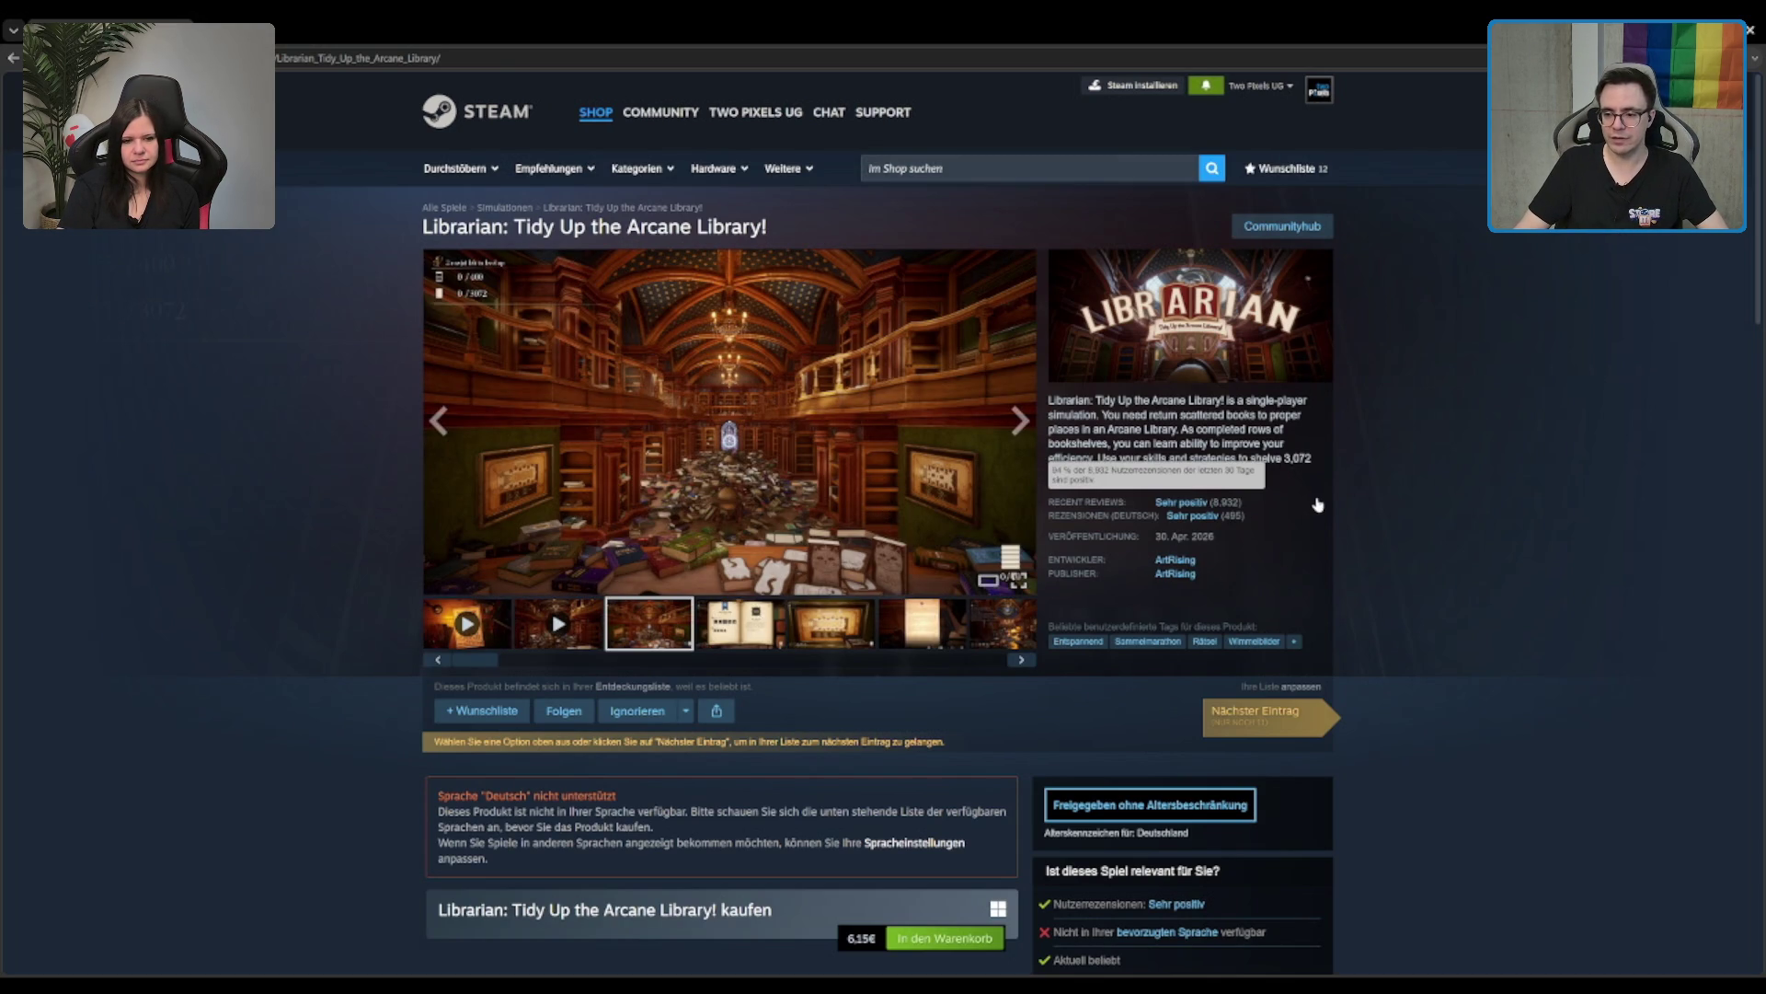
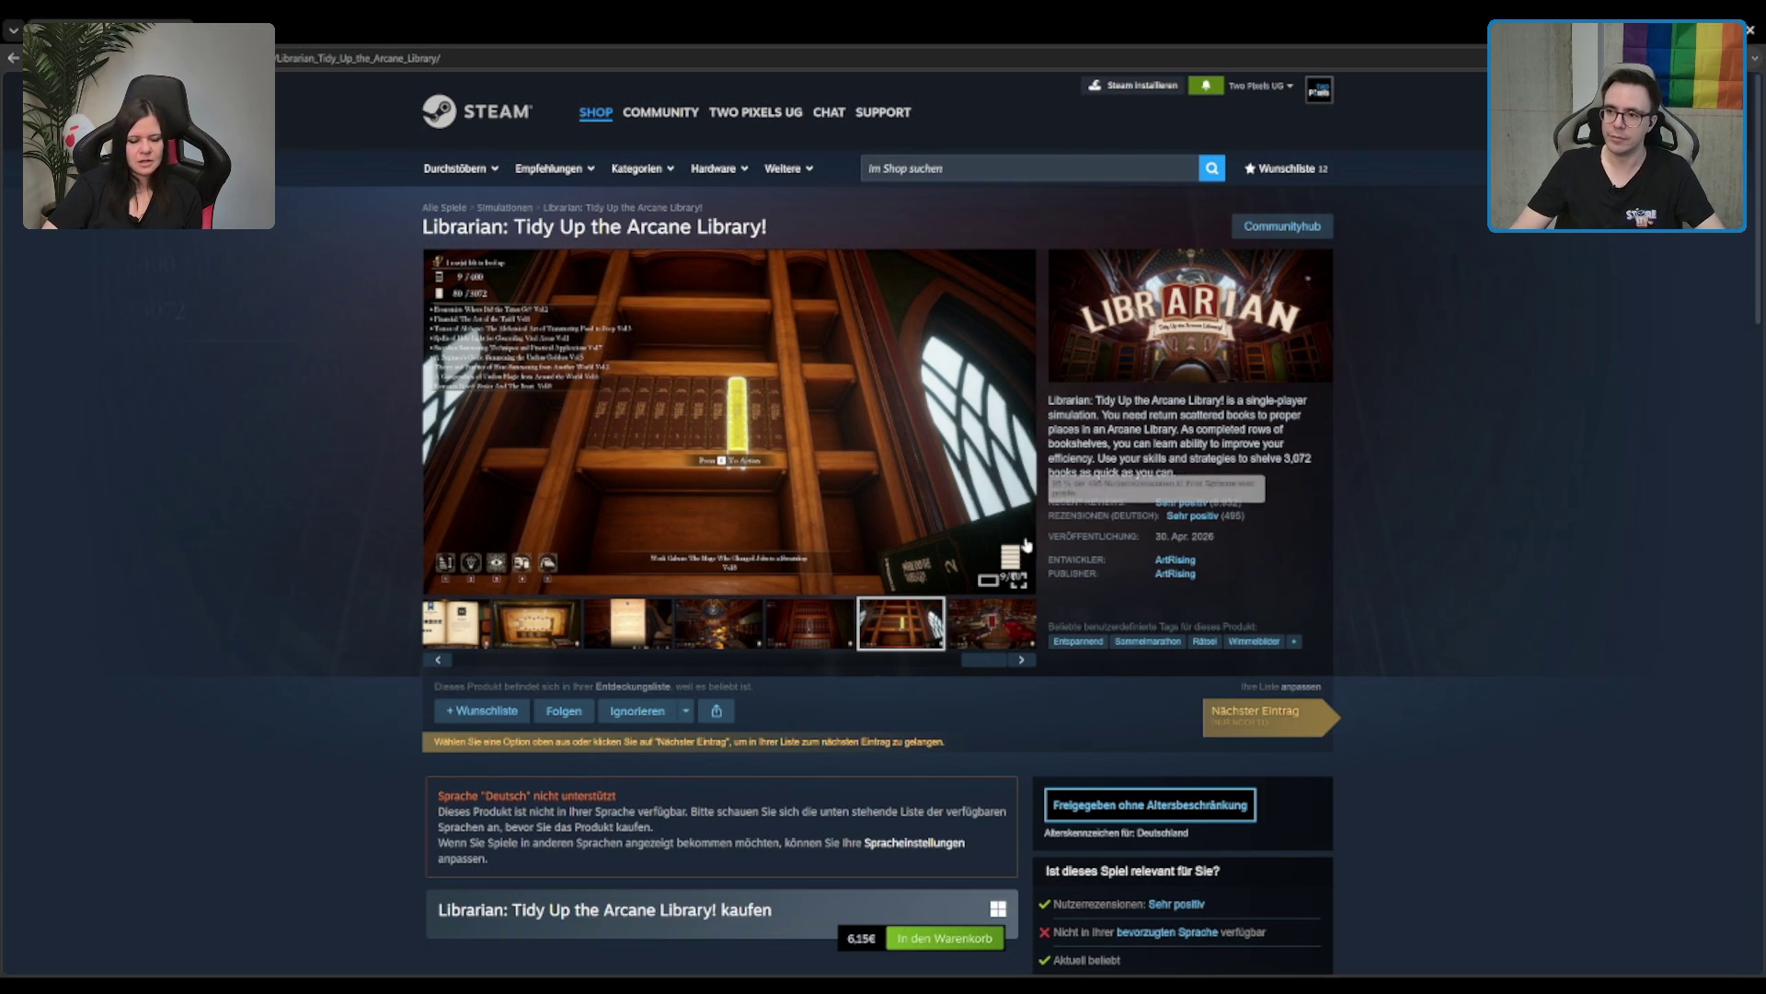
# Step: Show the fifth Librarian screenshot, then search the store for 'house'
pyautogui.scroll(-2, 729, 652)
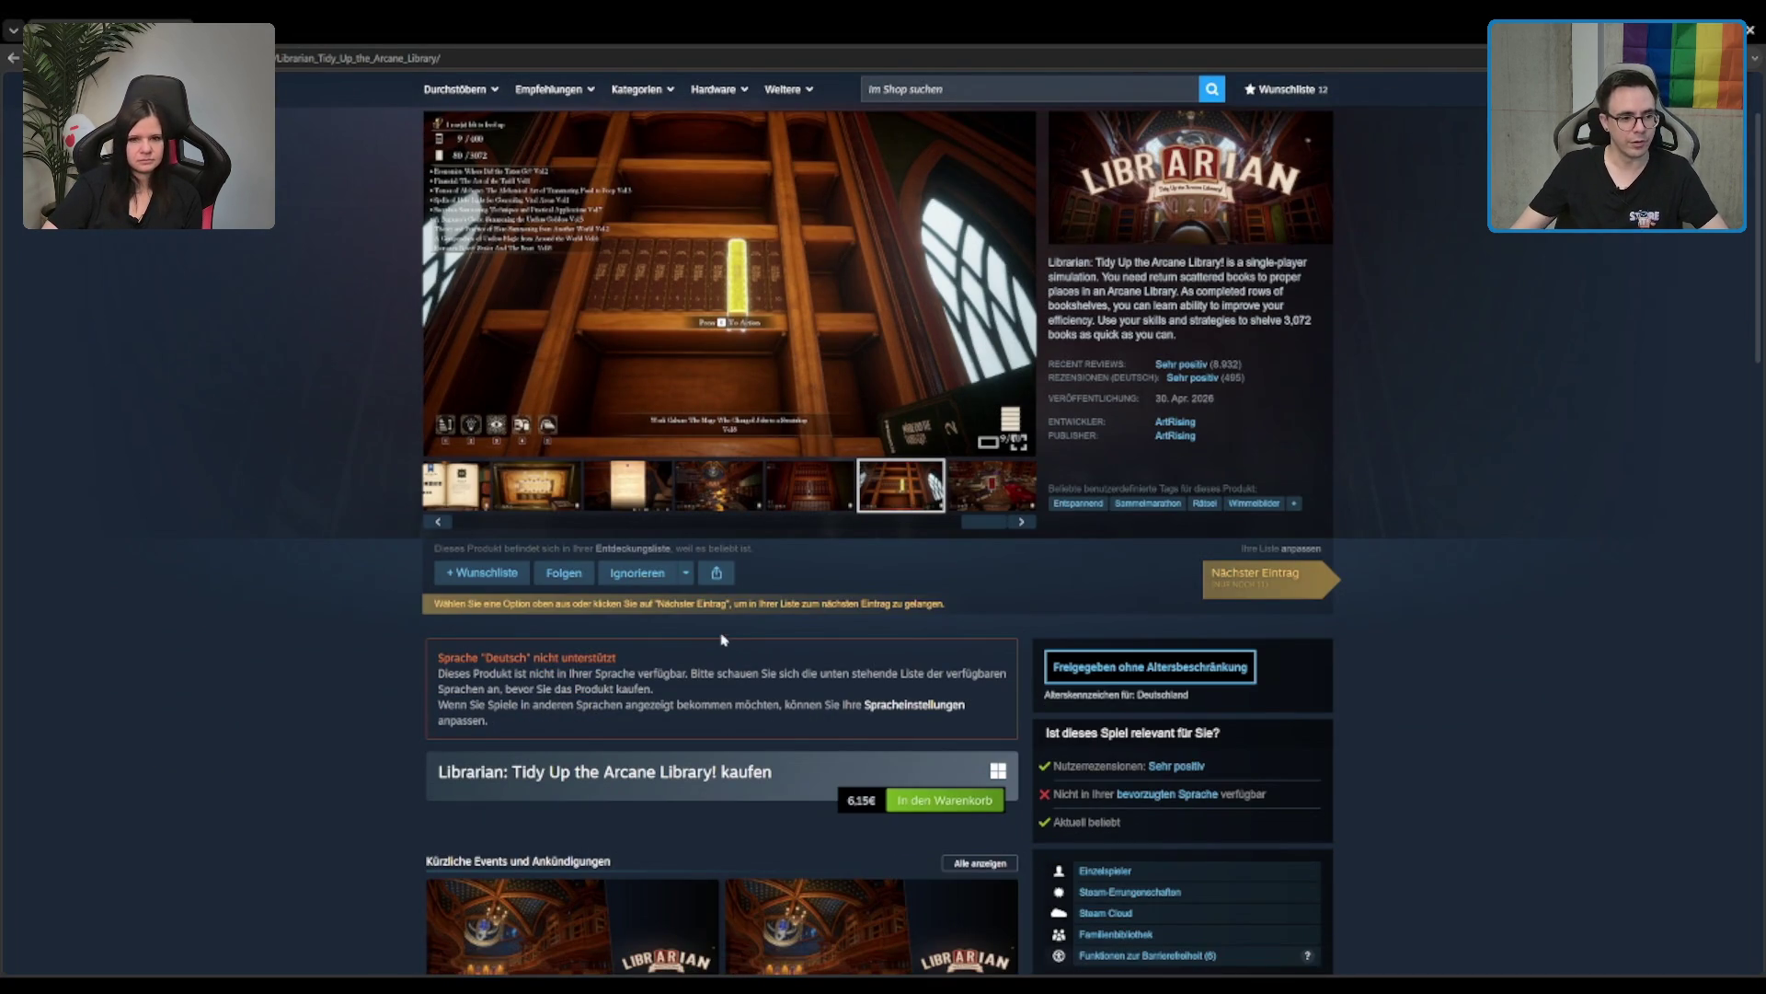
pyautogui.click(808, 506)
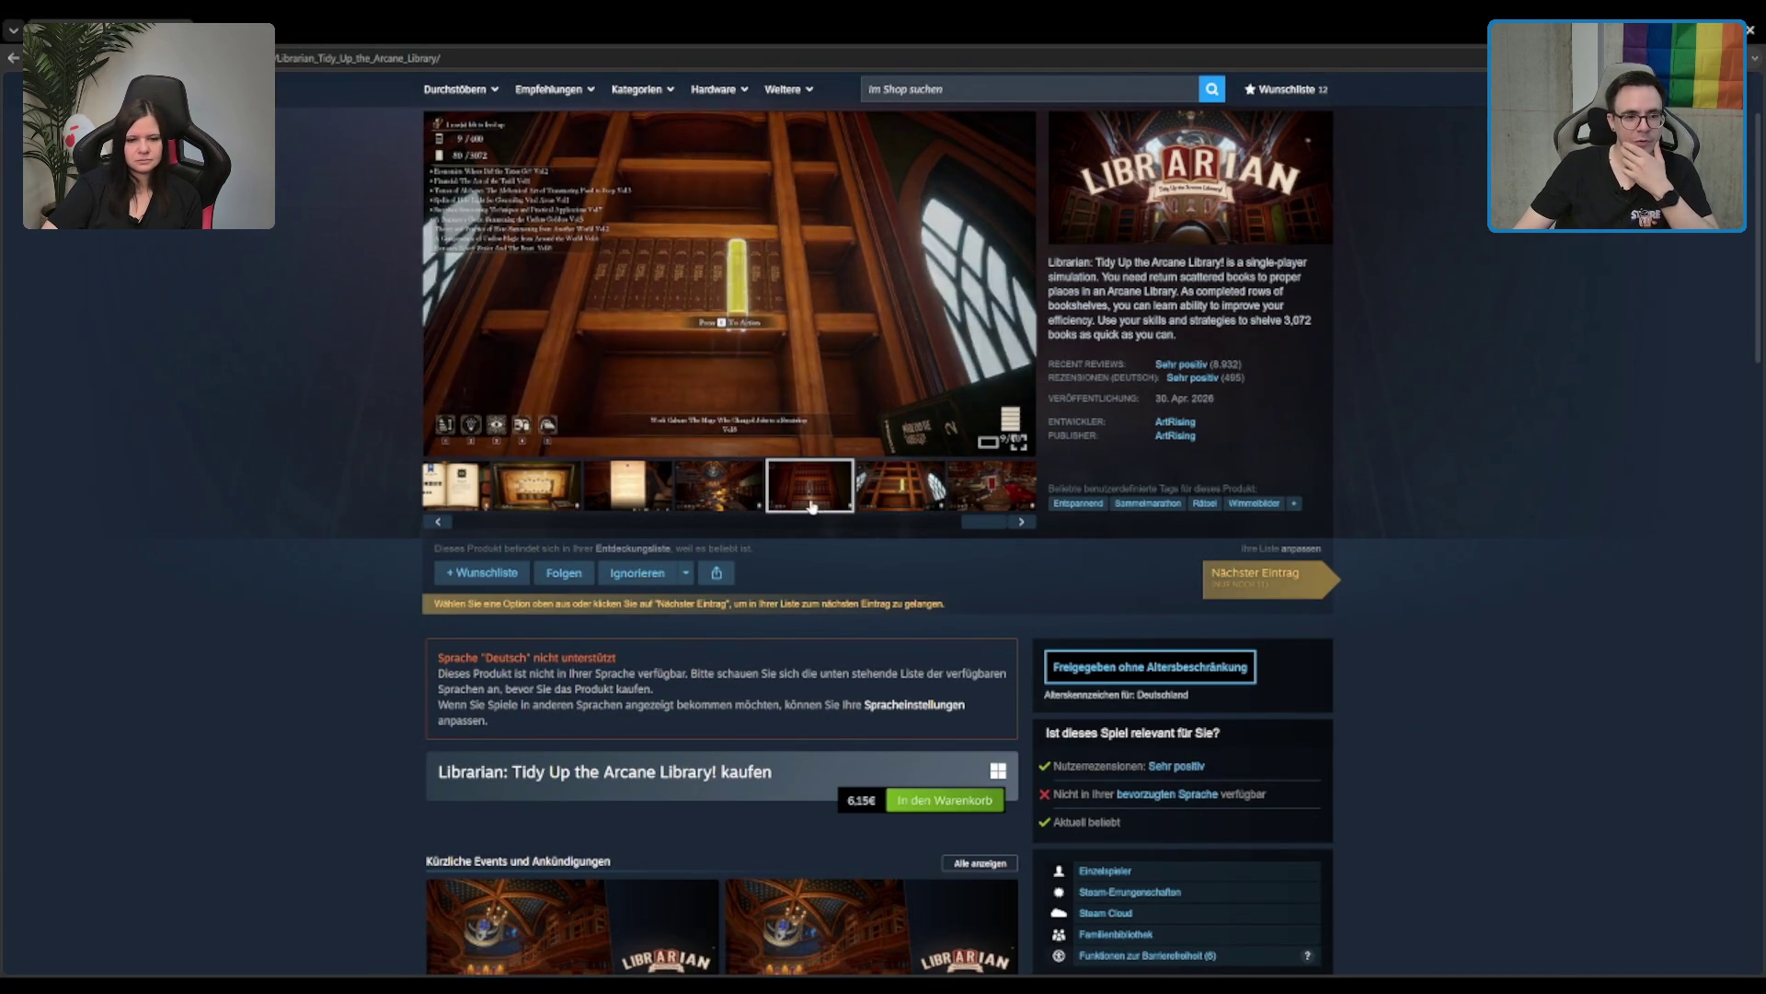
pyautogui.scroll(2, 808, 508)
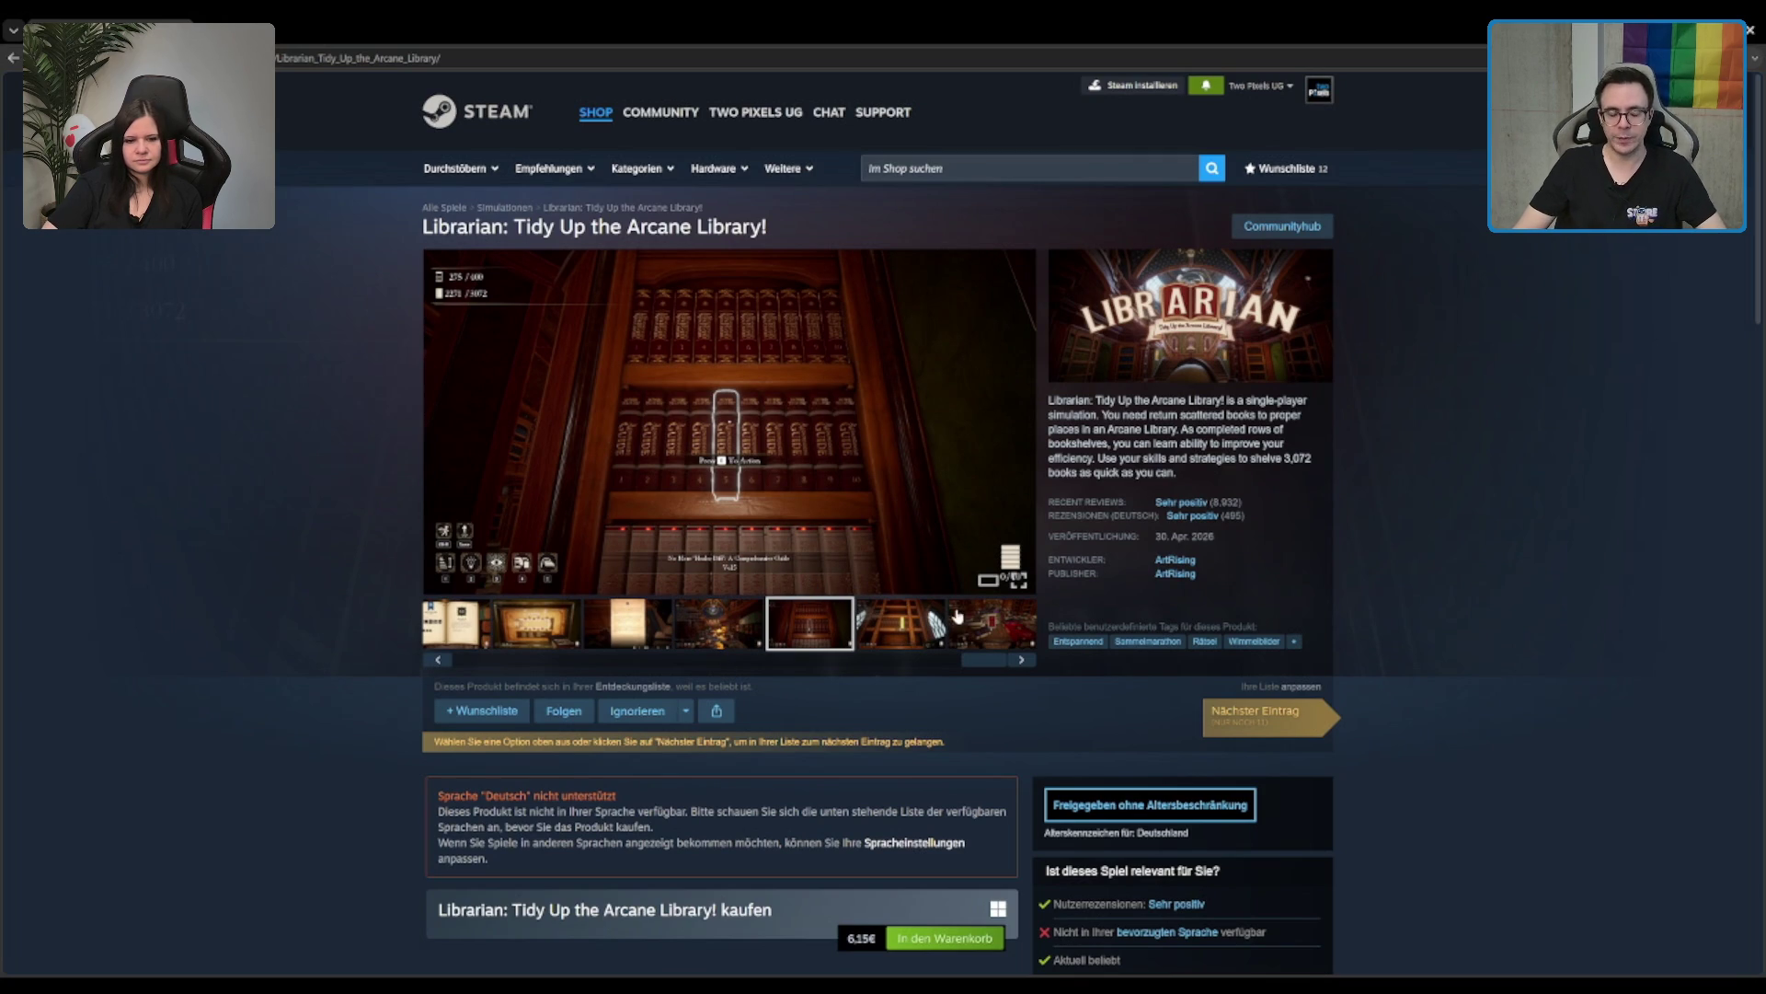
pyautogui.click(969, 175)
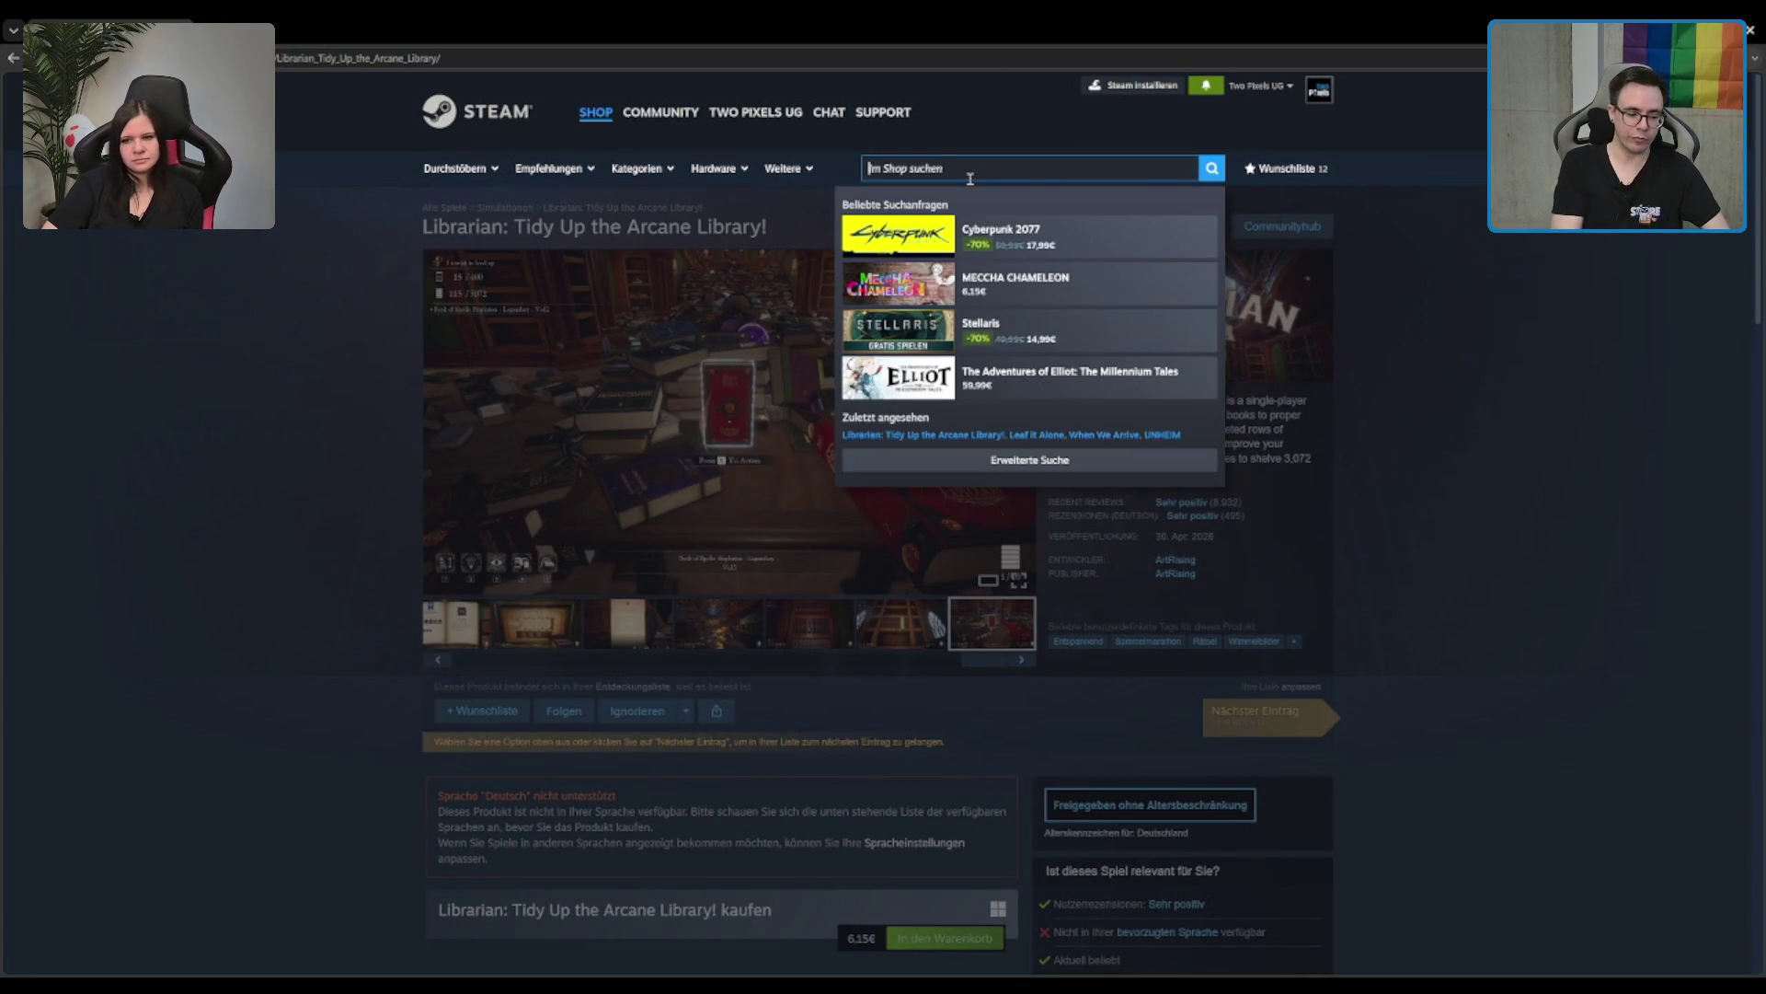
pyautogui.write('house')
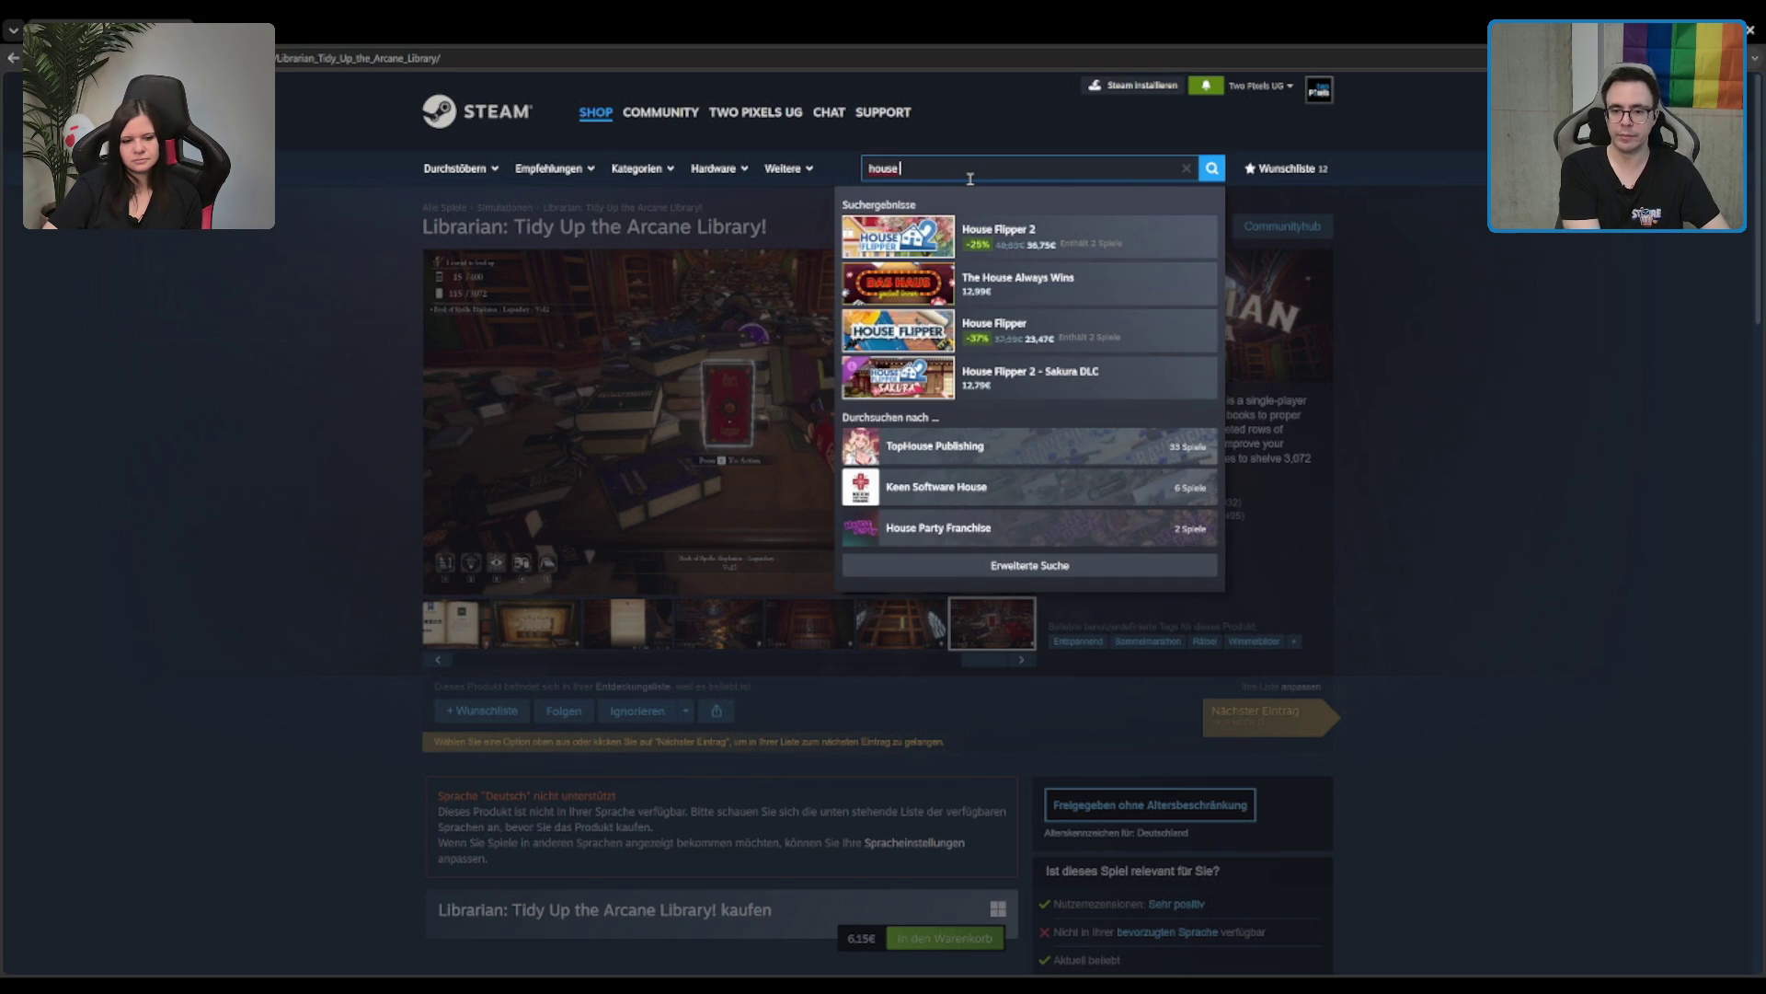
# Step: Open the House Flipper 2 store page and view its fourth and room-painting screenshots
pyautogui.click(1044, 251)
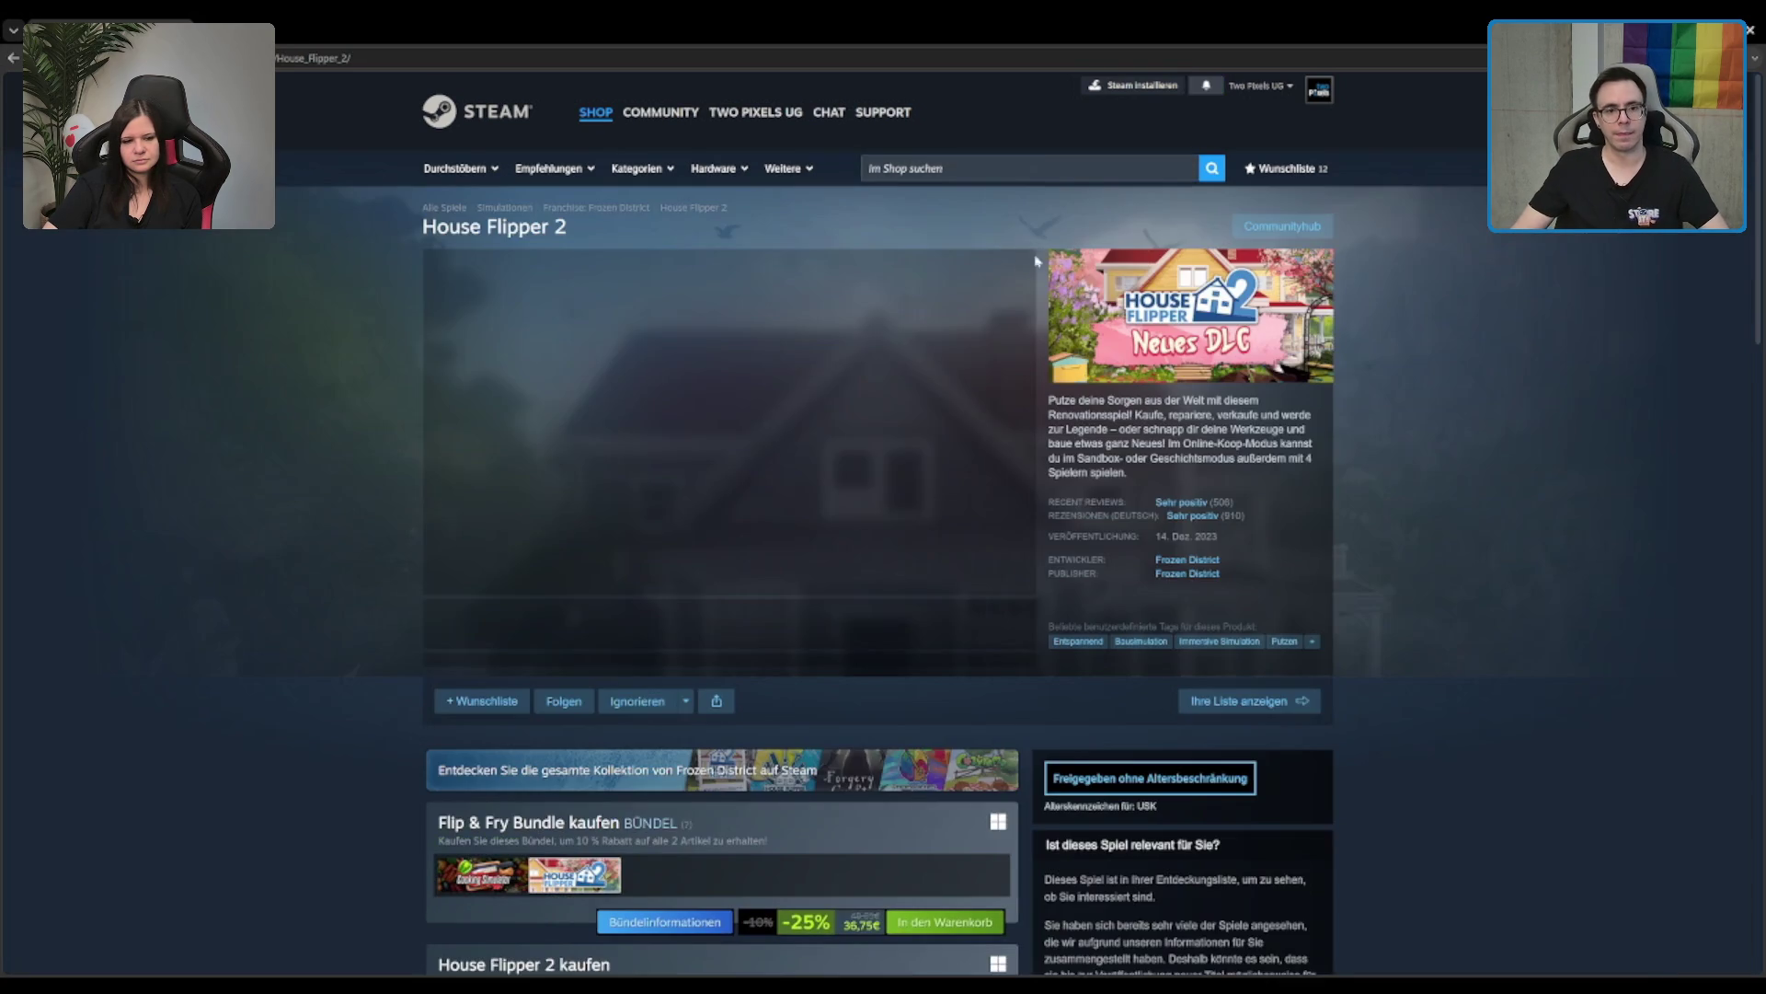
pyautogui.click(732, 626)
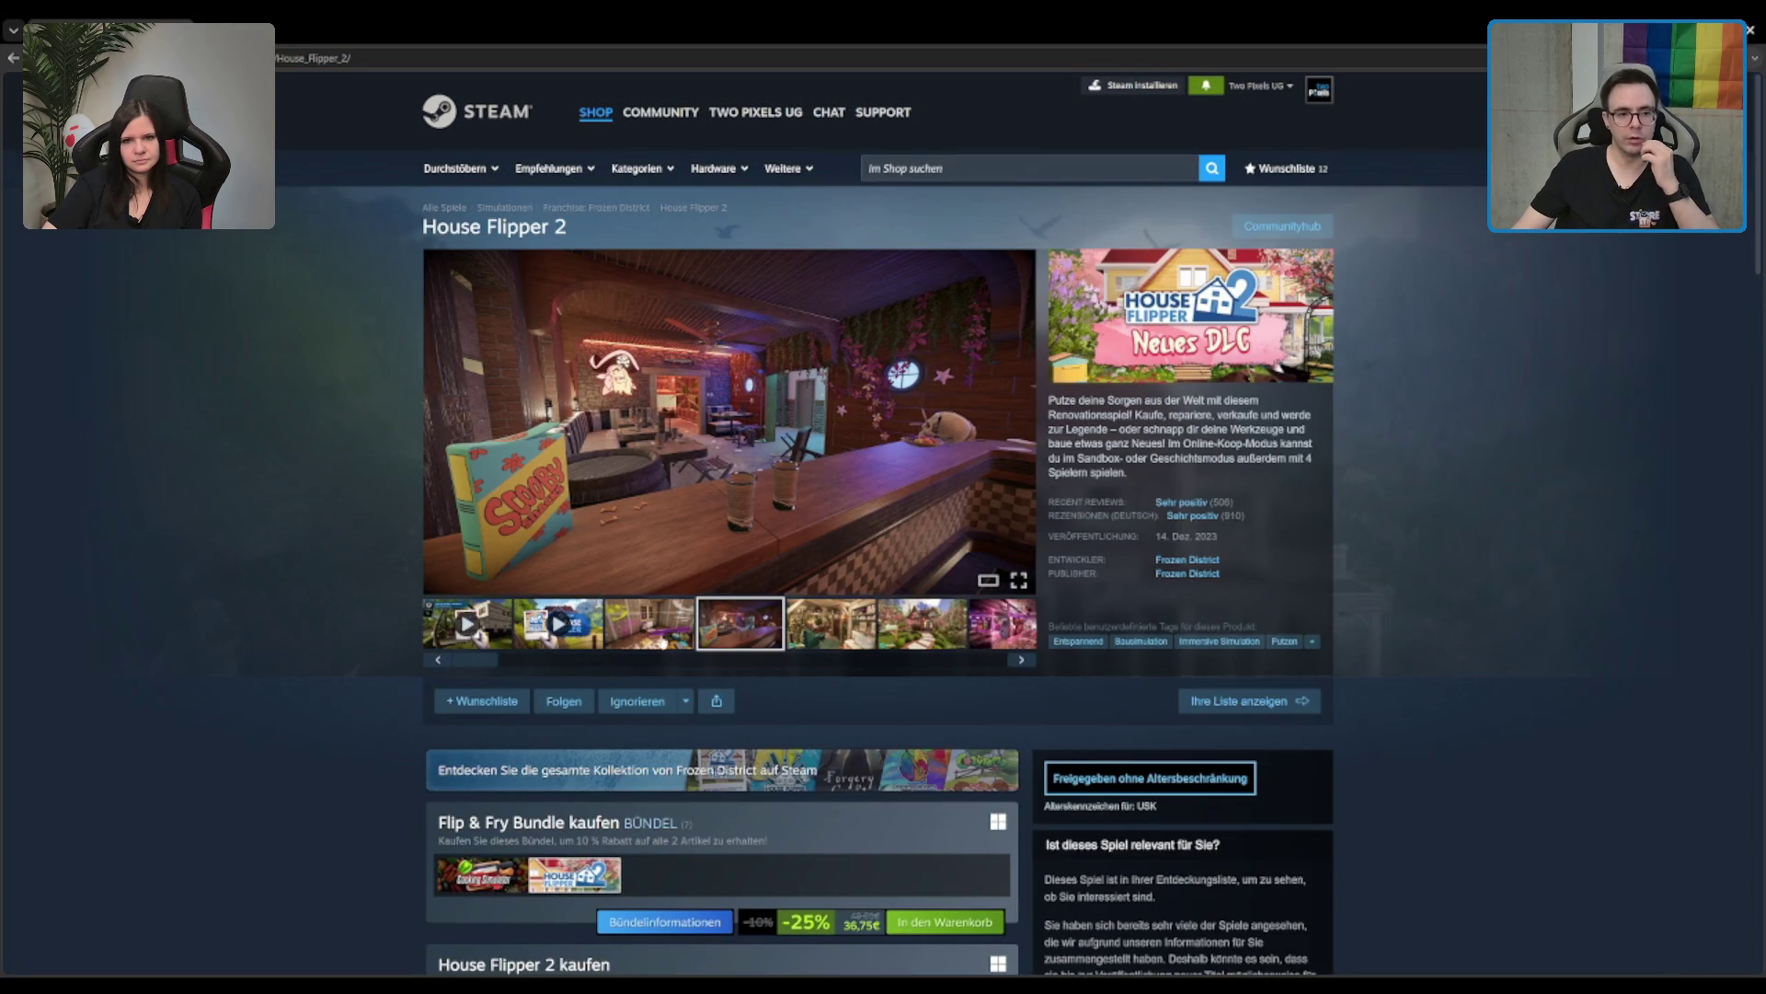
pyautogui.click(644, 642)
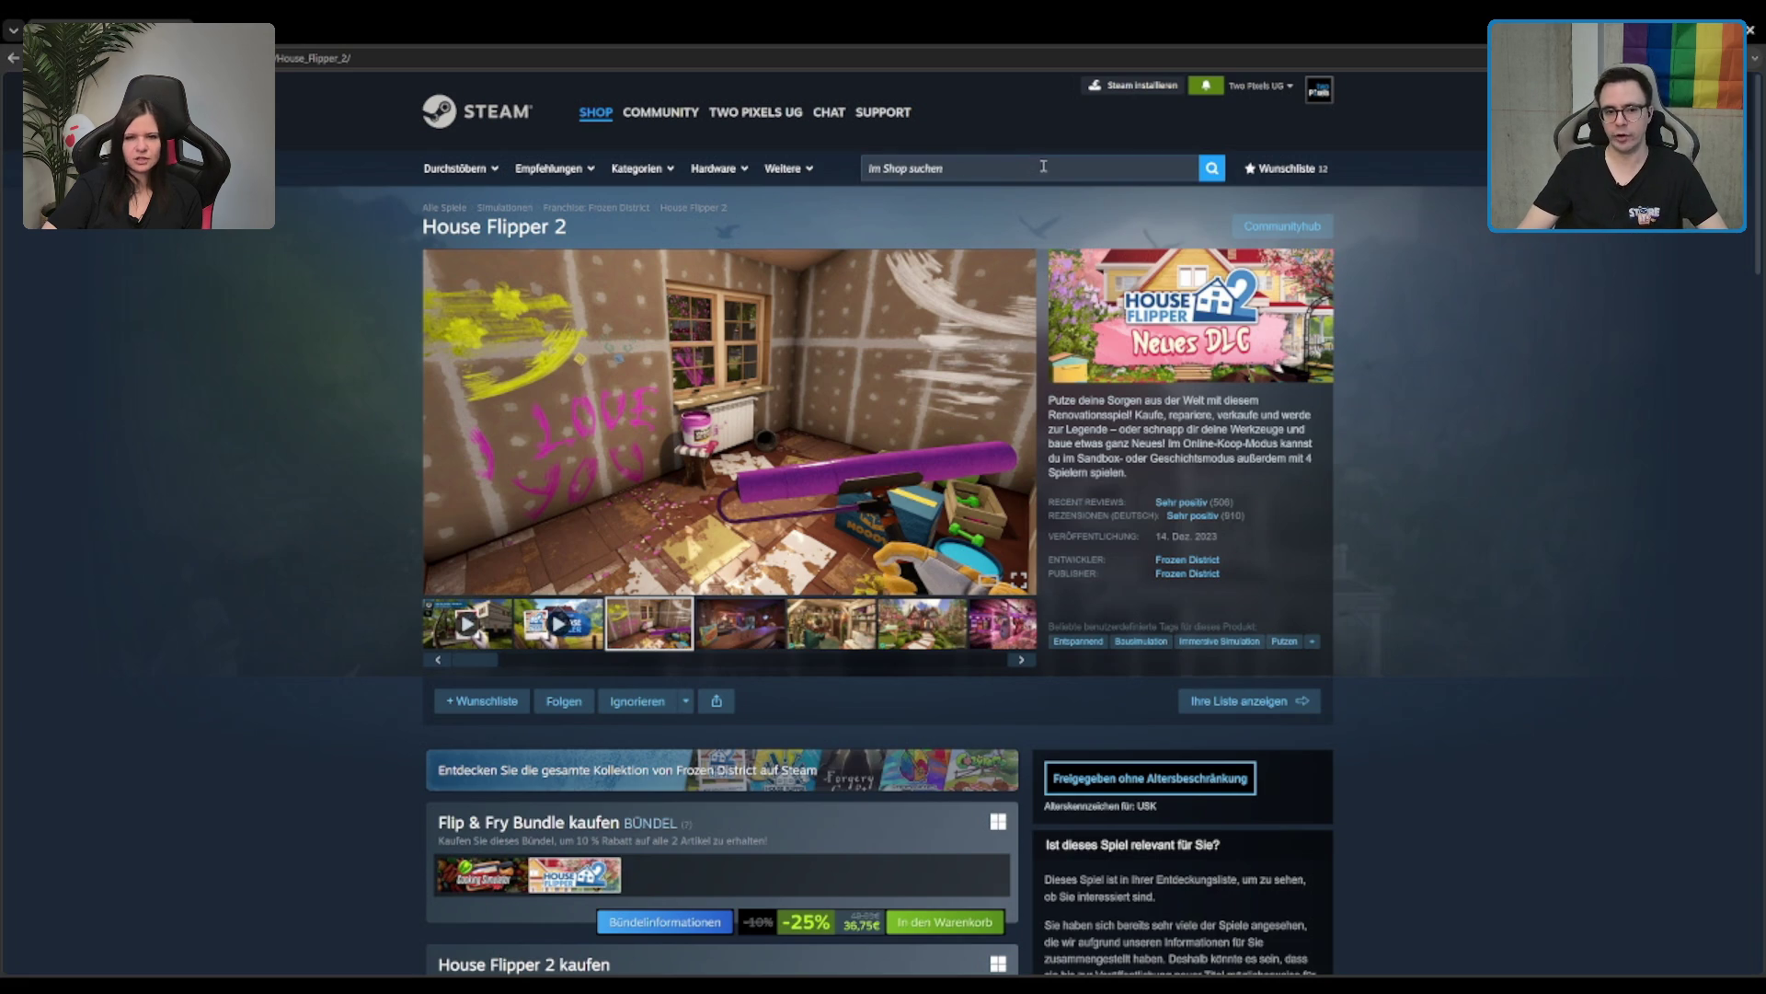
# Step: Bring up and dismiss the store search suggestions, then search for 'le'
pyautogui.click(974, 179)
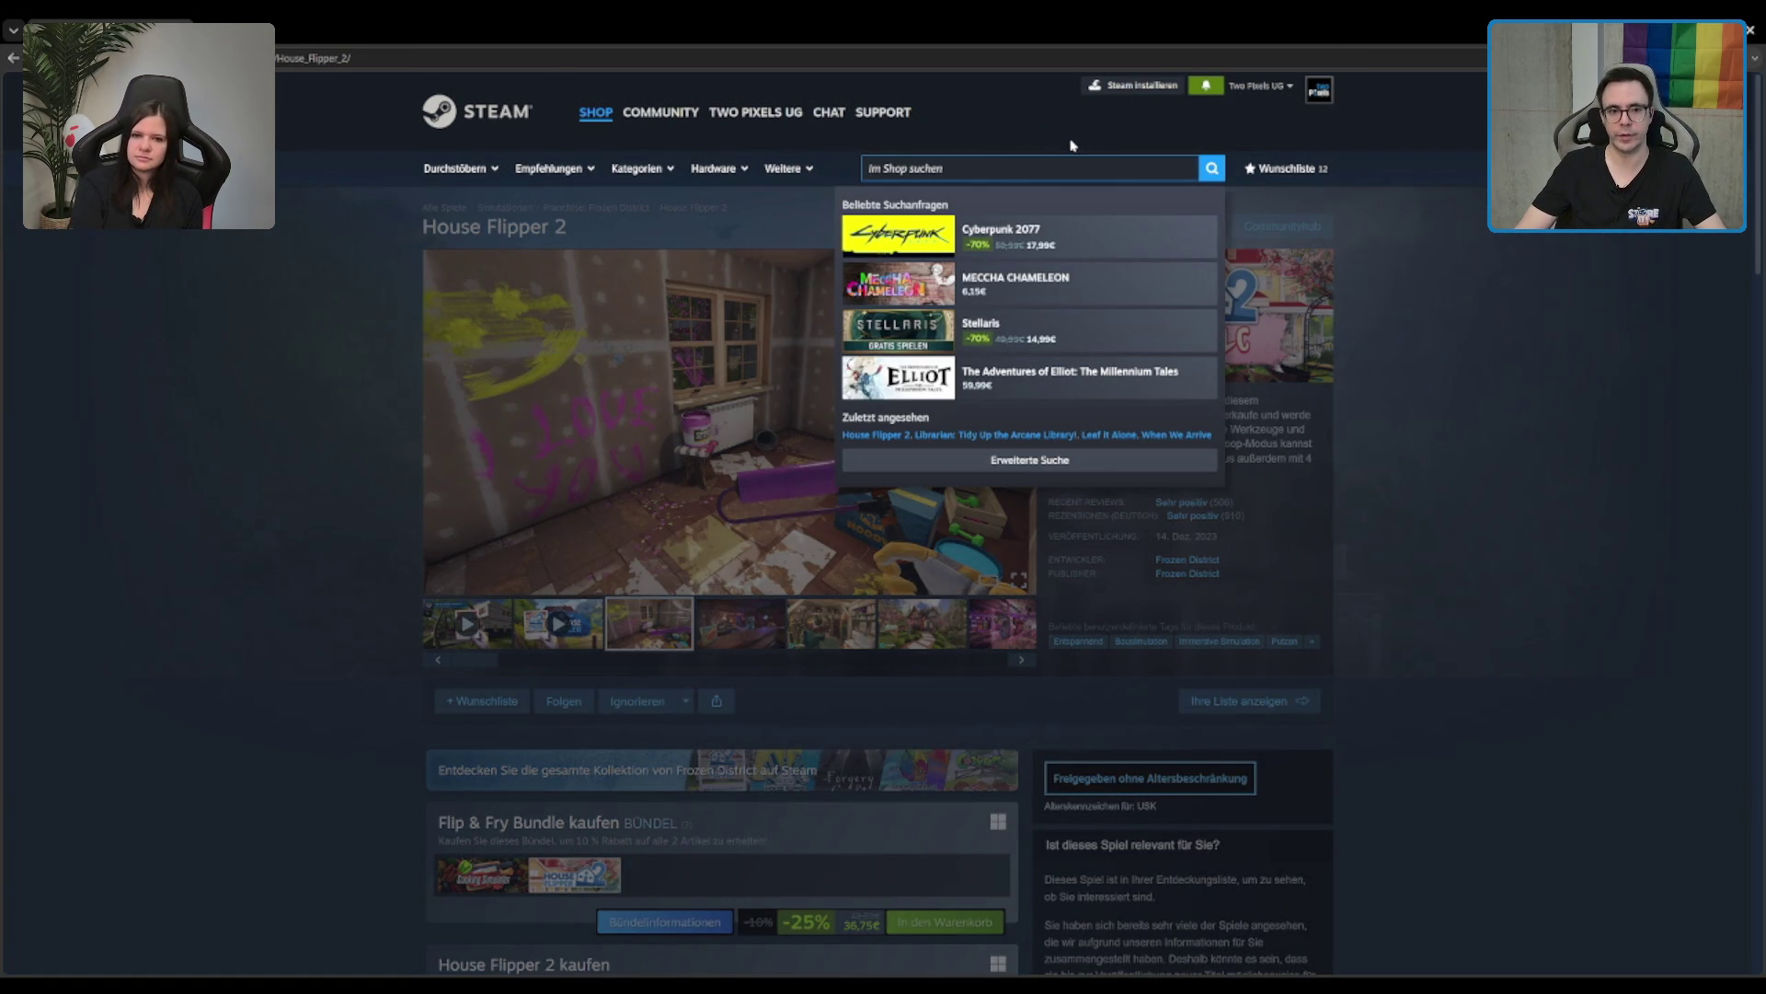
pyautogui.click(1365, 327)
pyautogui.click(1082, 162)
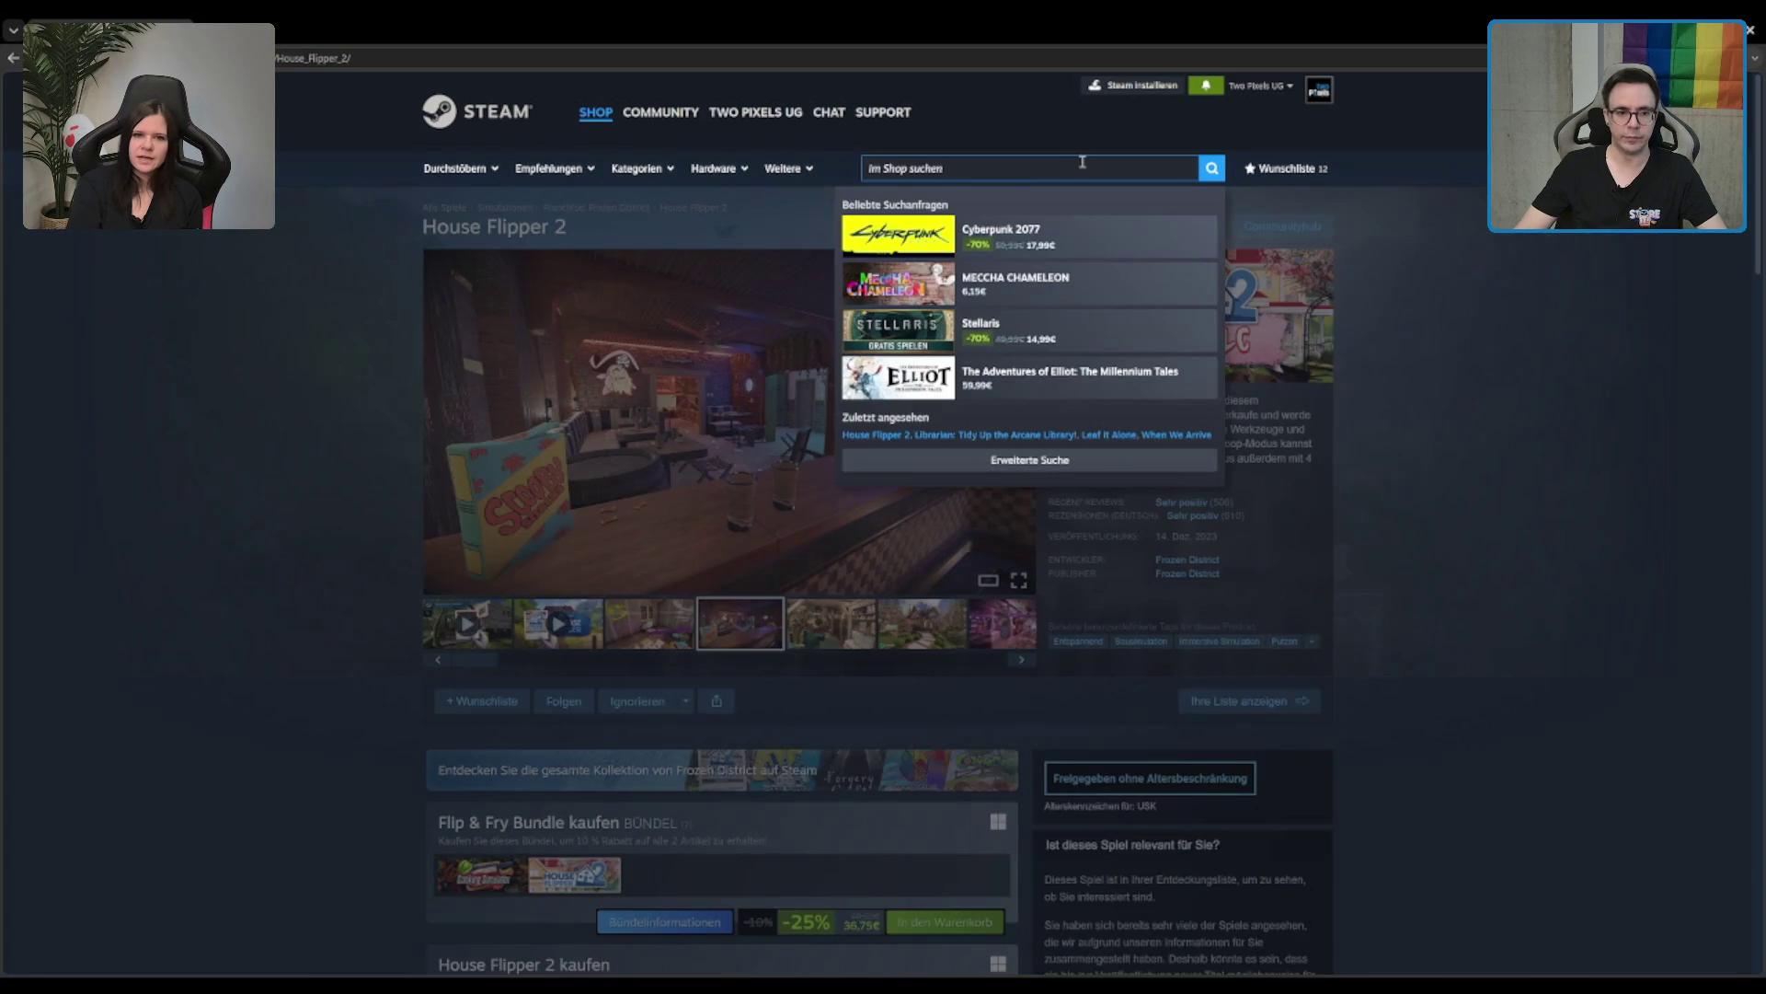
pyautogui.press('Escape')
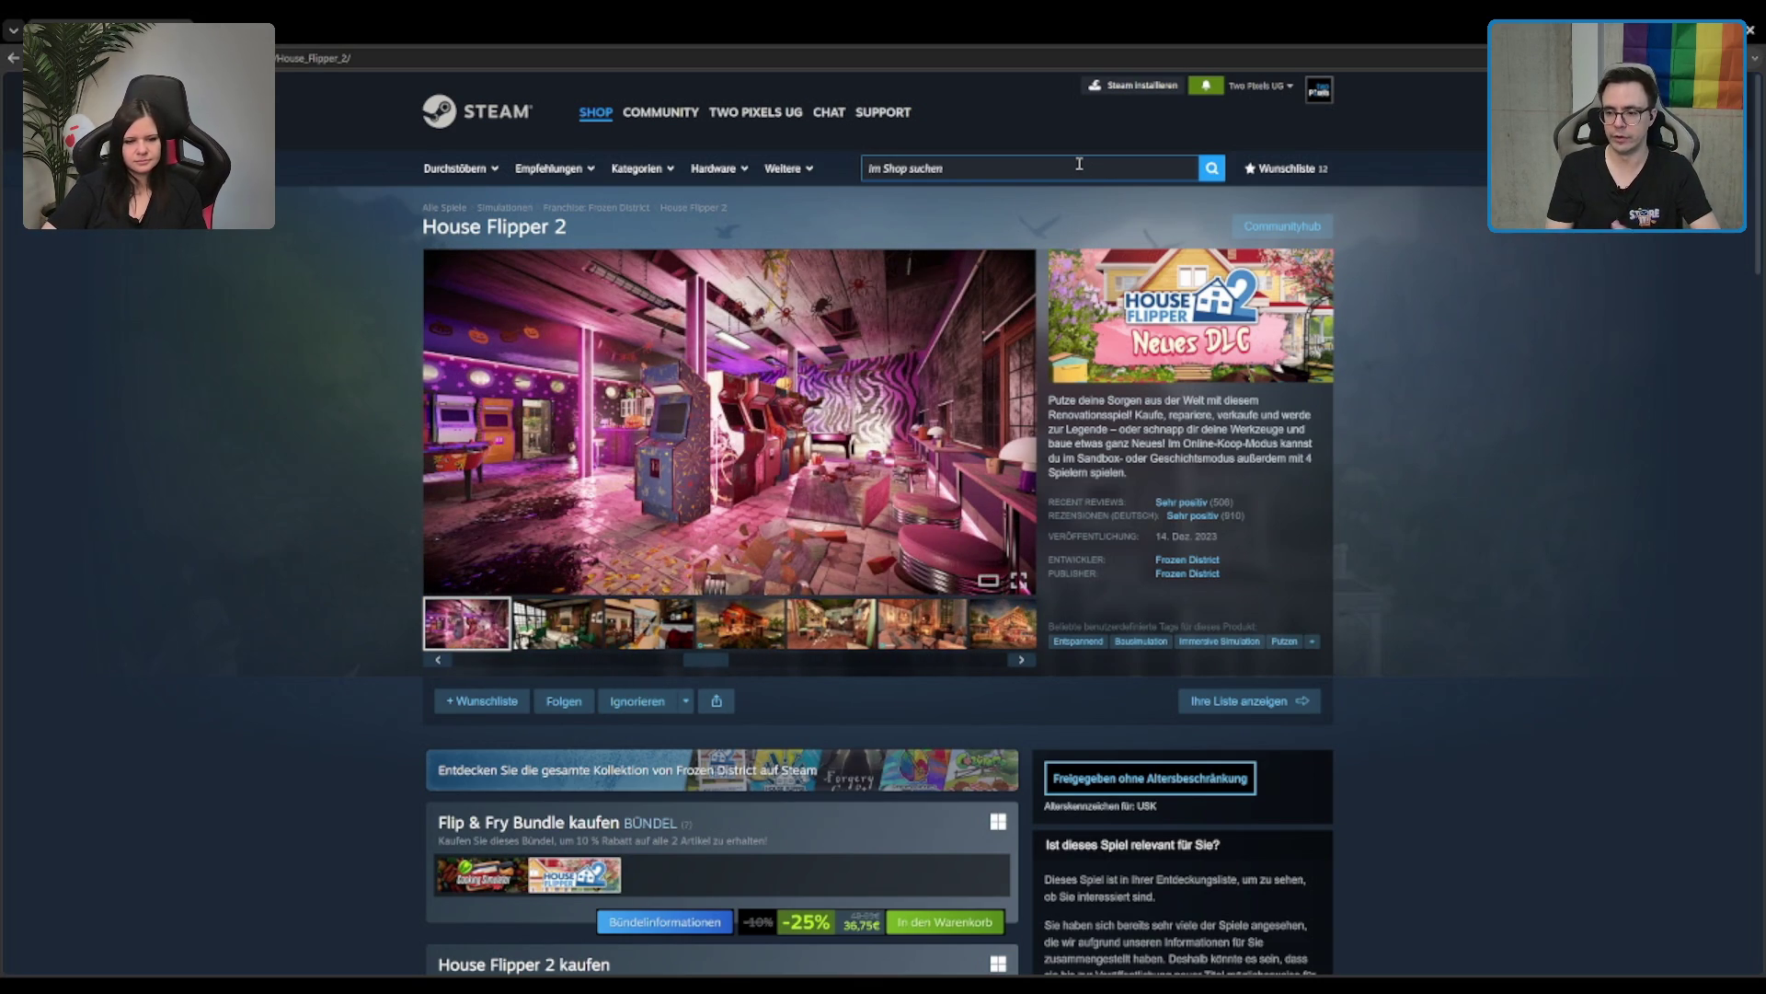
pyautogui.click(964, 167)
pyautogui.write('leaf')
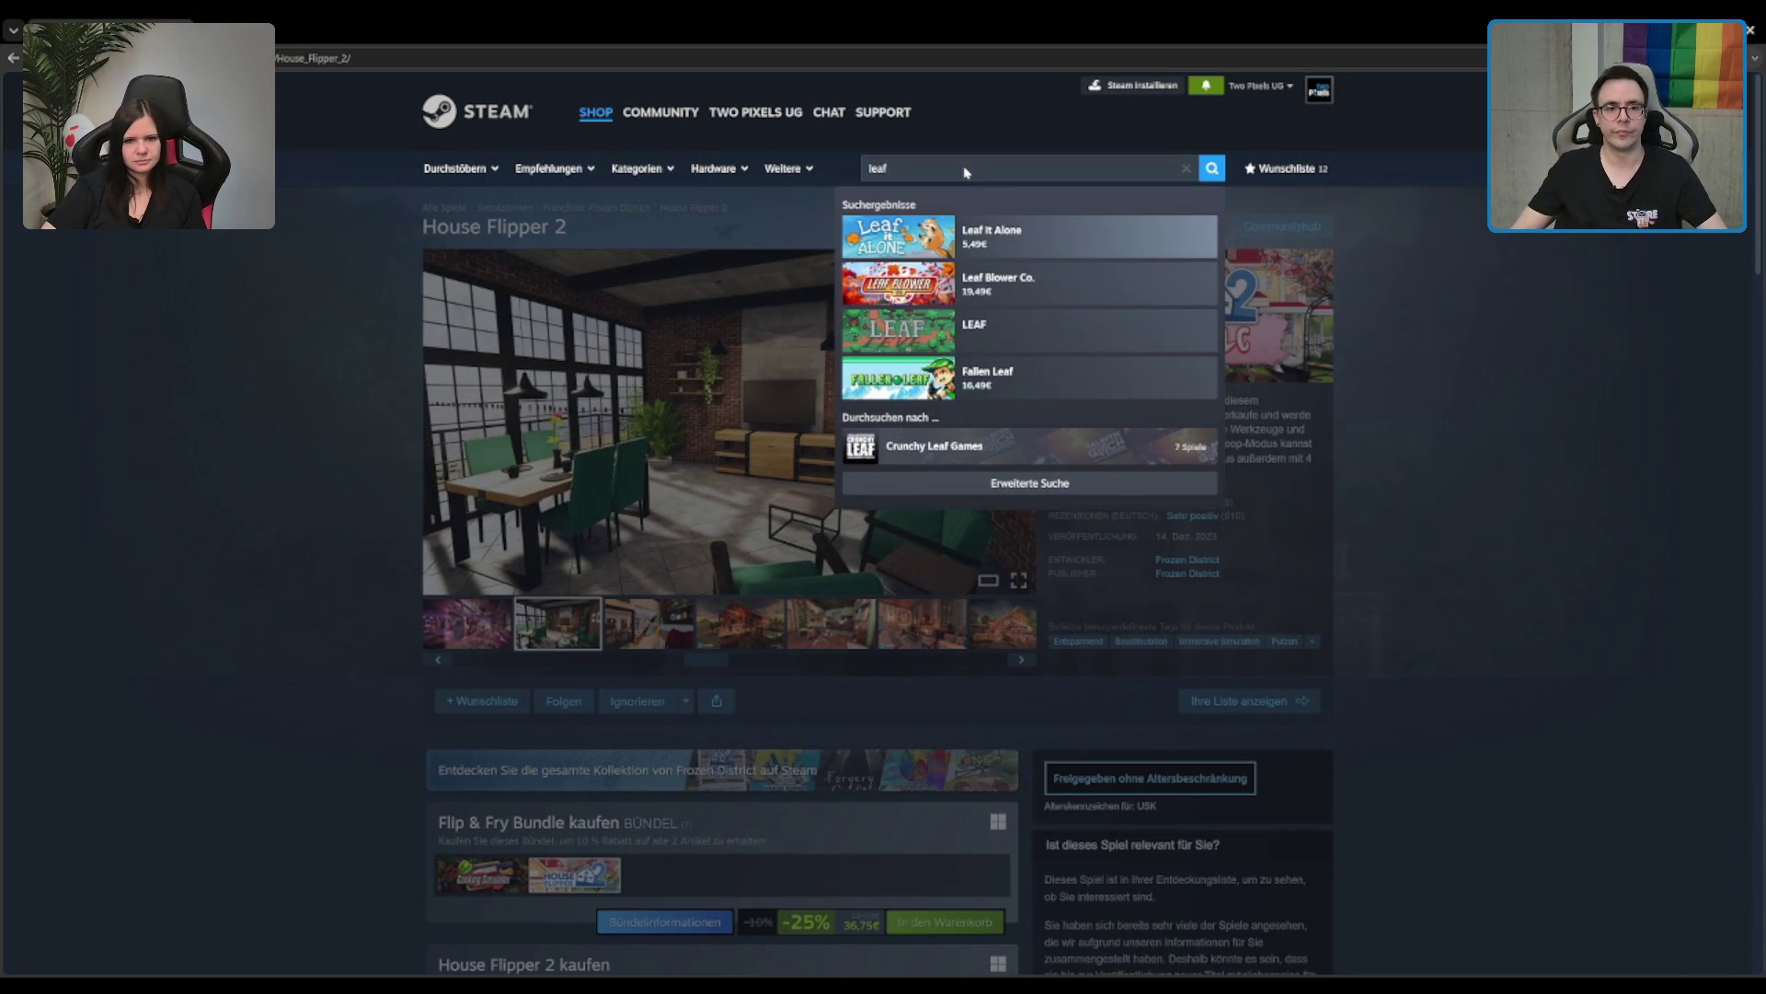
# Step: Open Leaf it Alone from the 'le' suggestions and start another store search
pyautogui.press('Return')
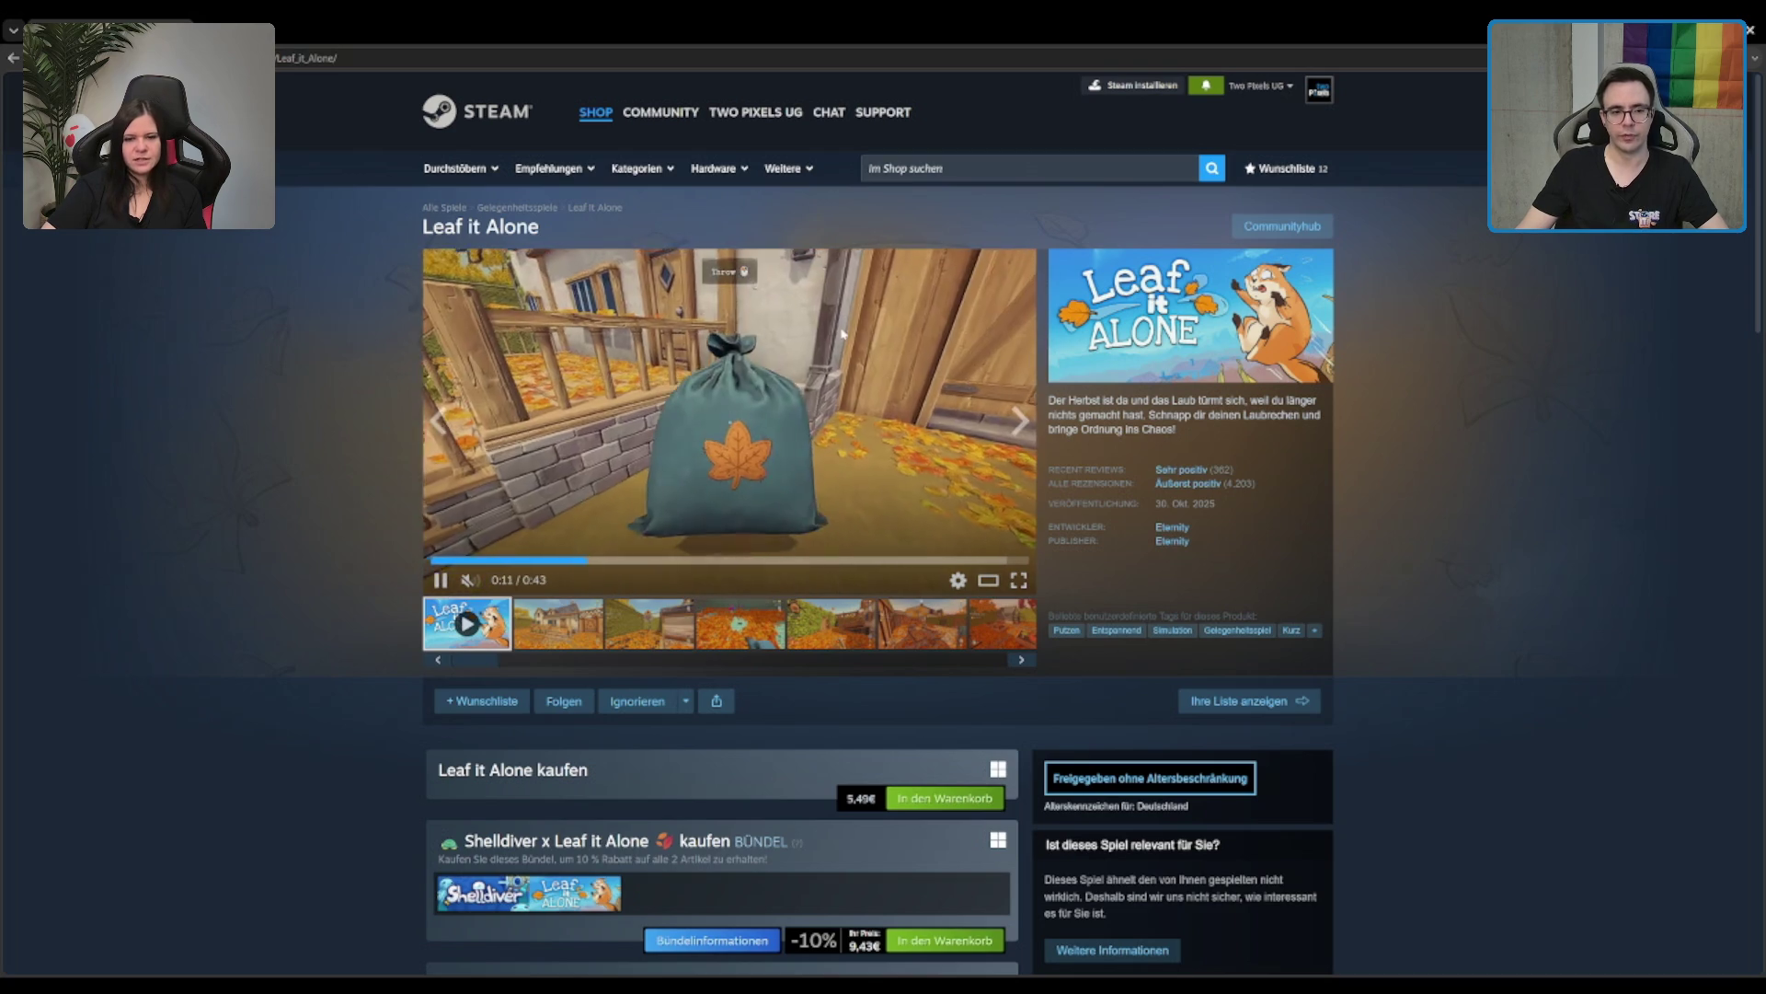
pyautogui.click(952, 175)
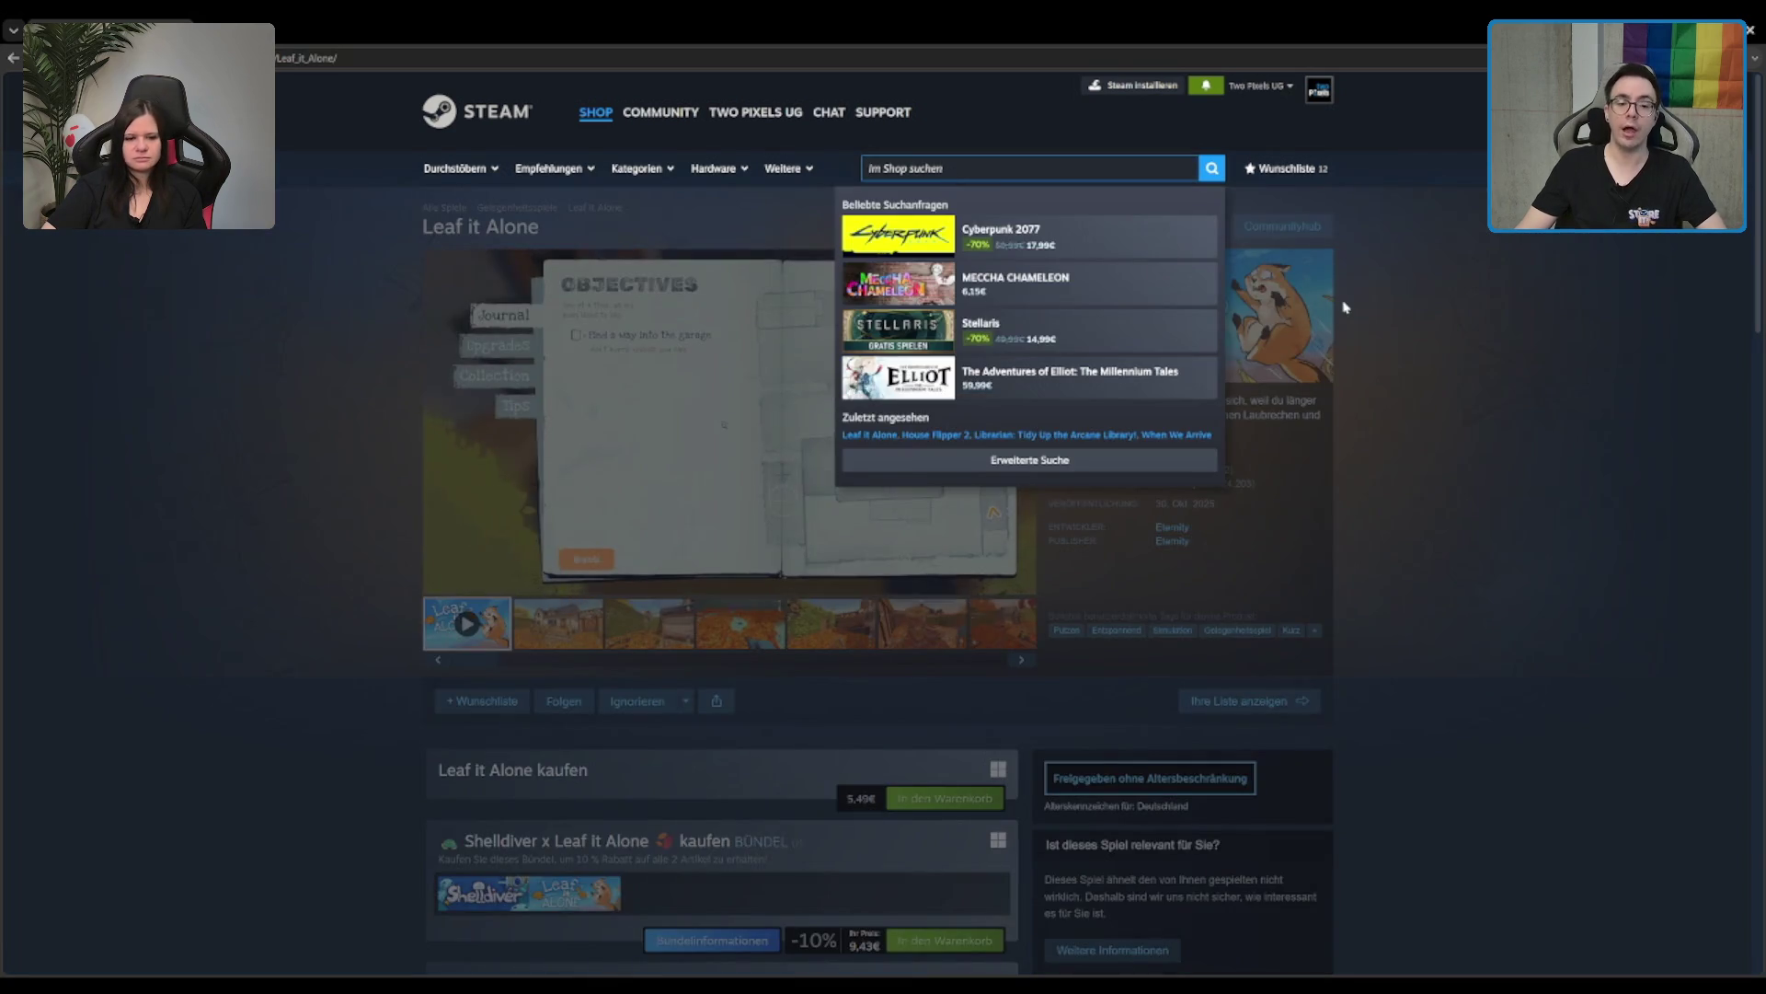
pyautogui.click(1351, 323)
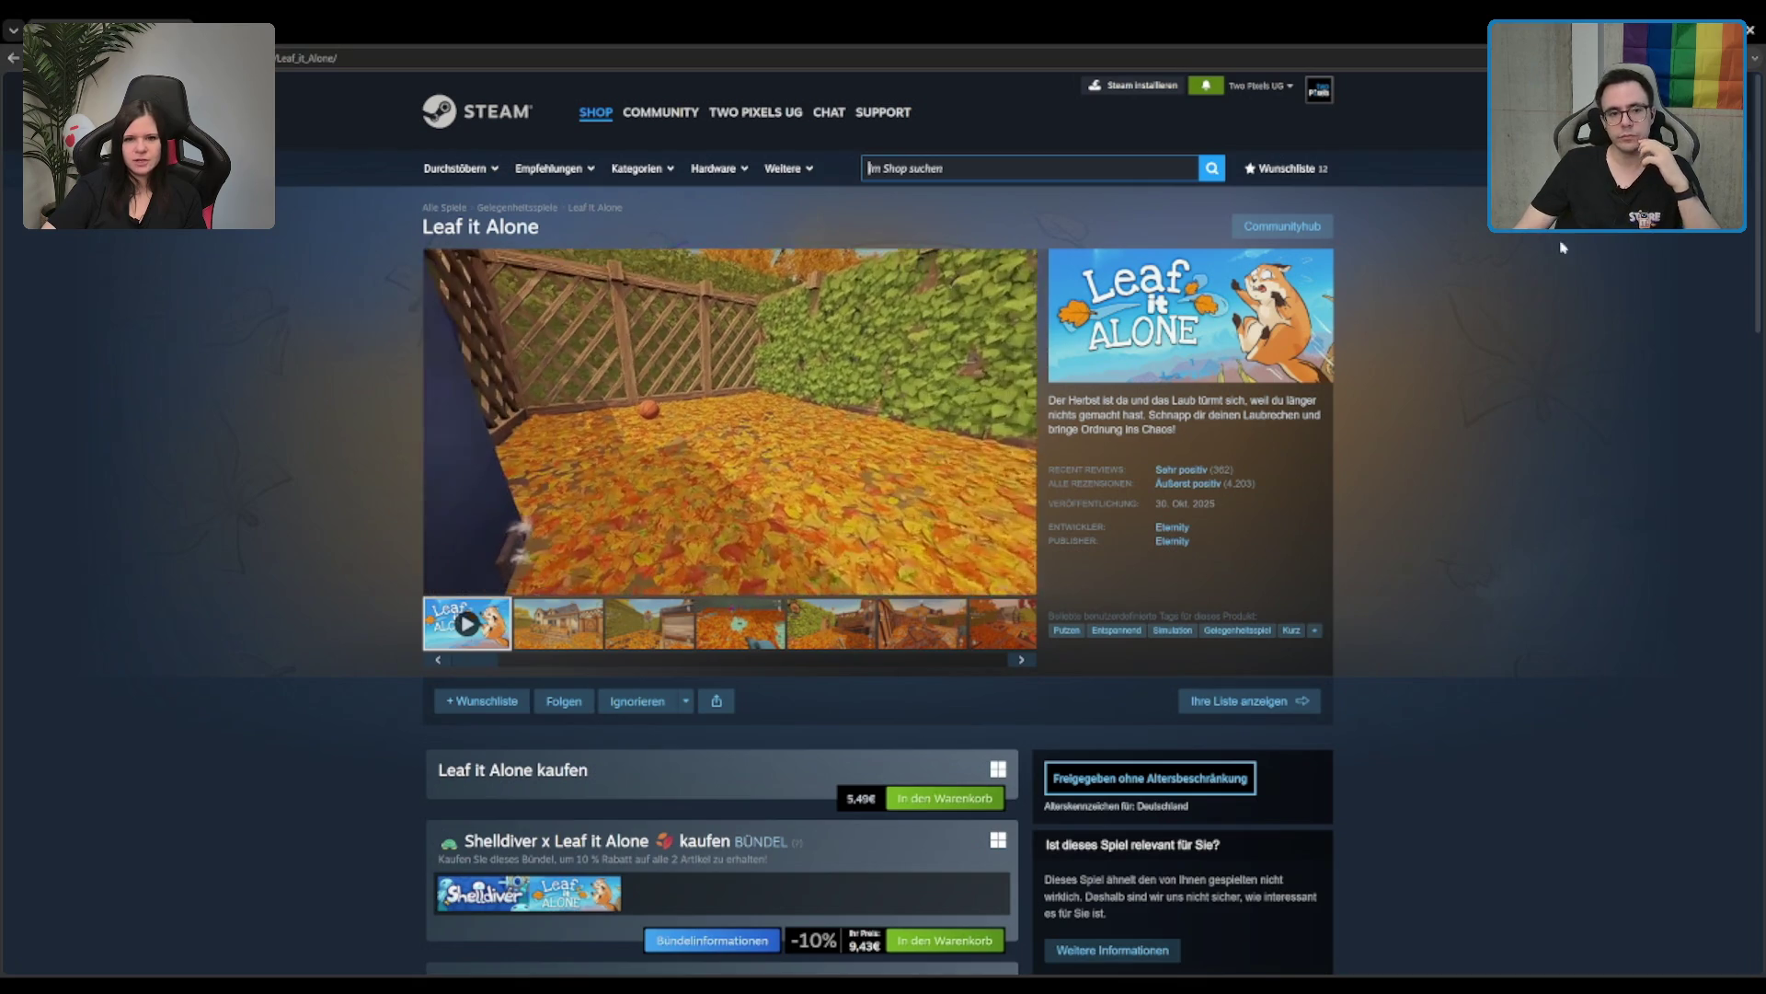
pyautogui.click(971, 170)
# Step: Search 'digging a hole', open A Game About Digging A Hole™, then return to Leaf it Alone
pyautogui.write('diggi')
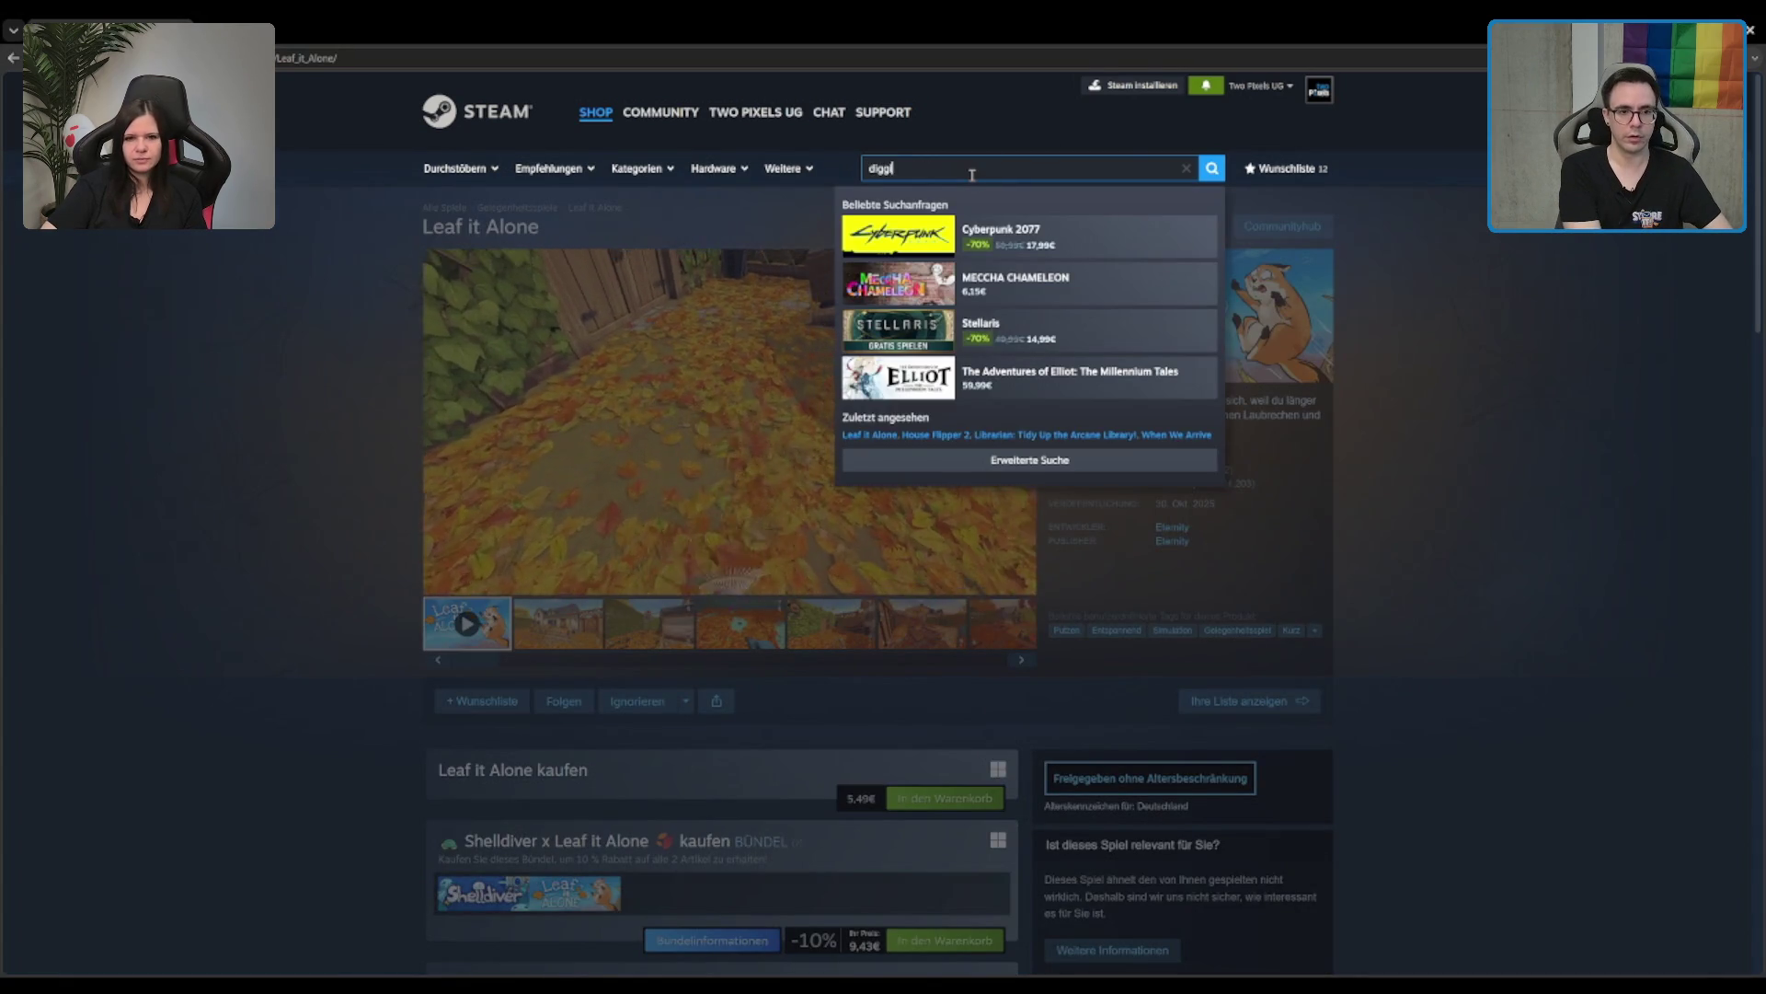
pyautogui.write('ng a hole')
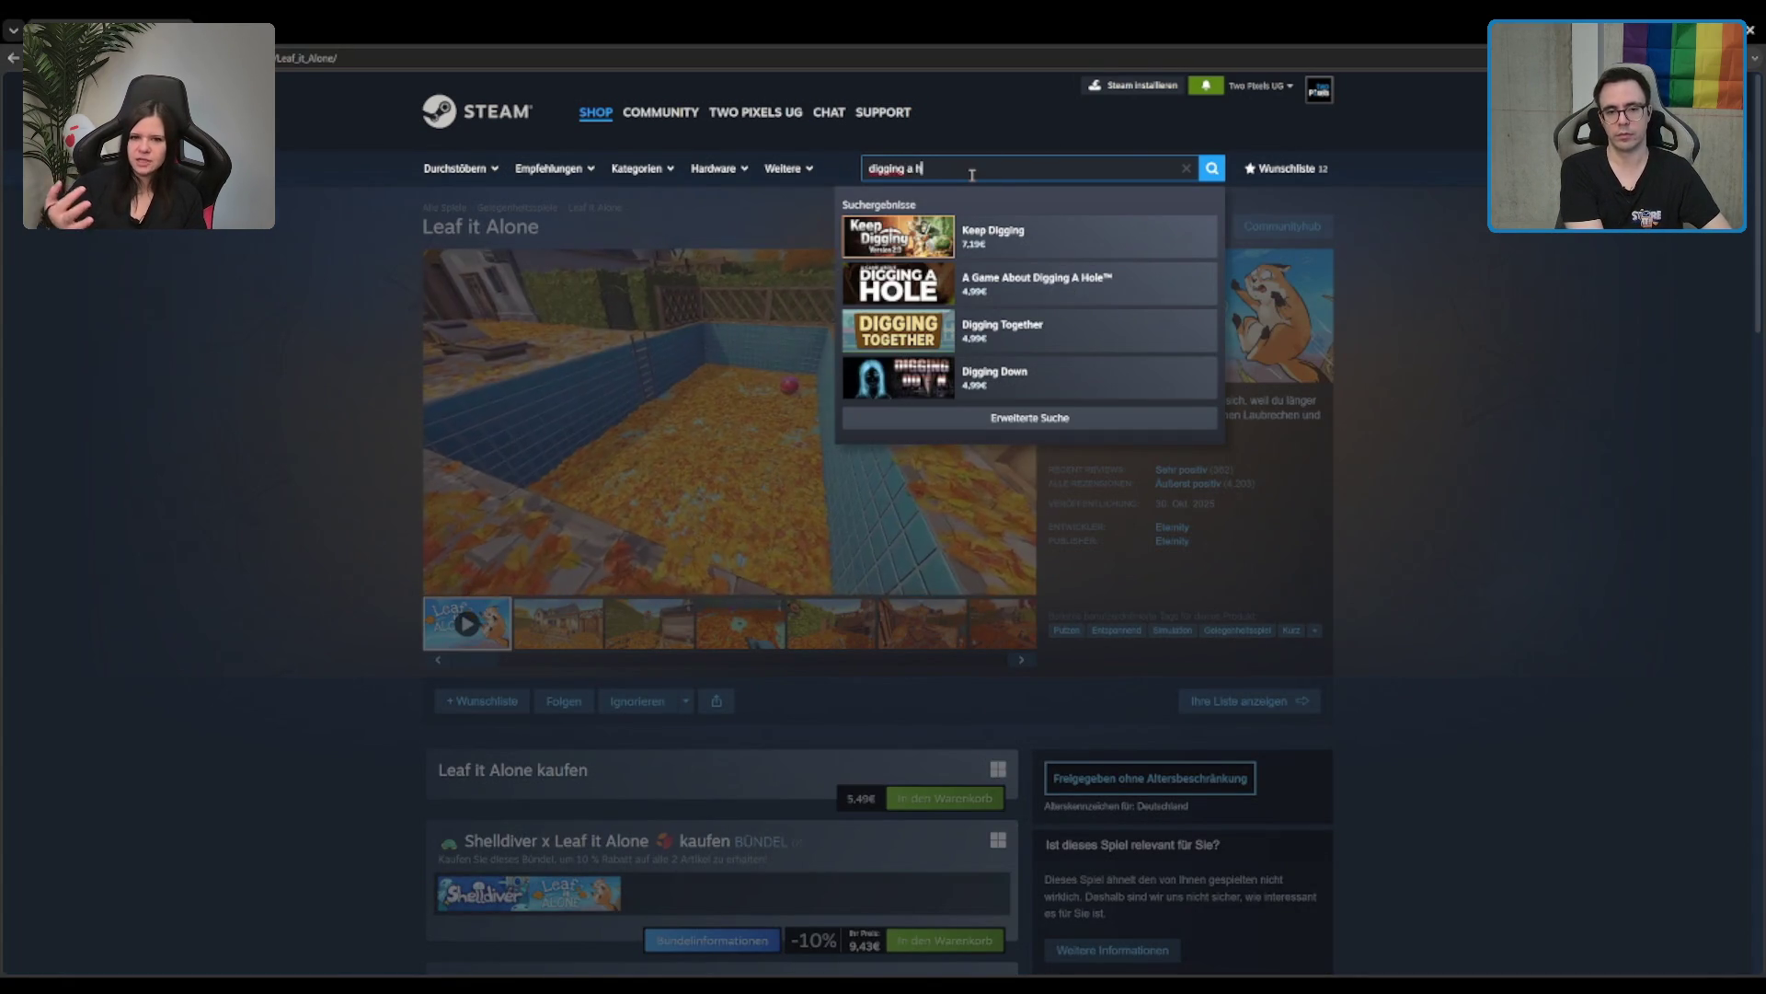
pyautogui.press('Return')
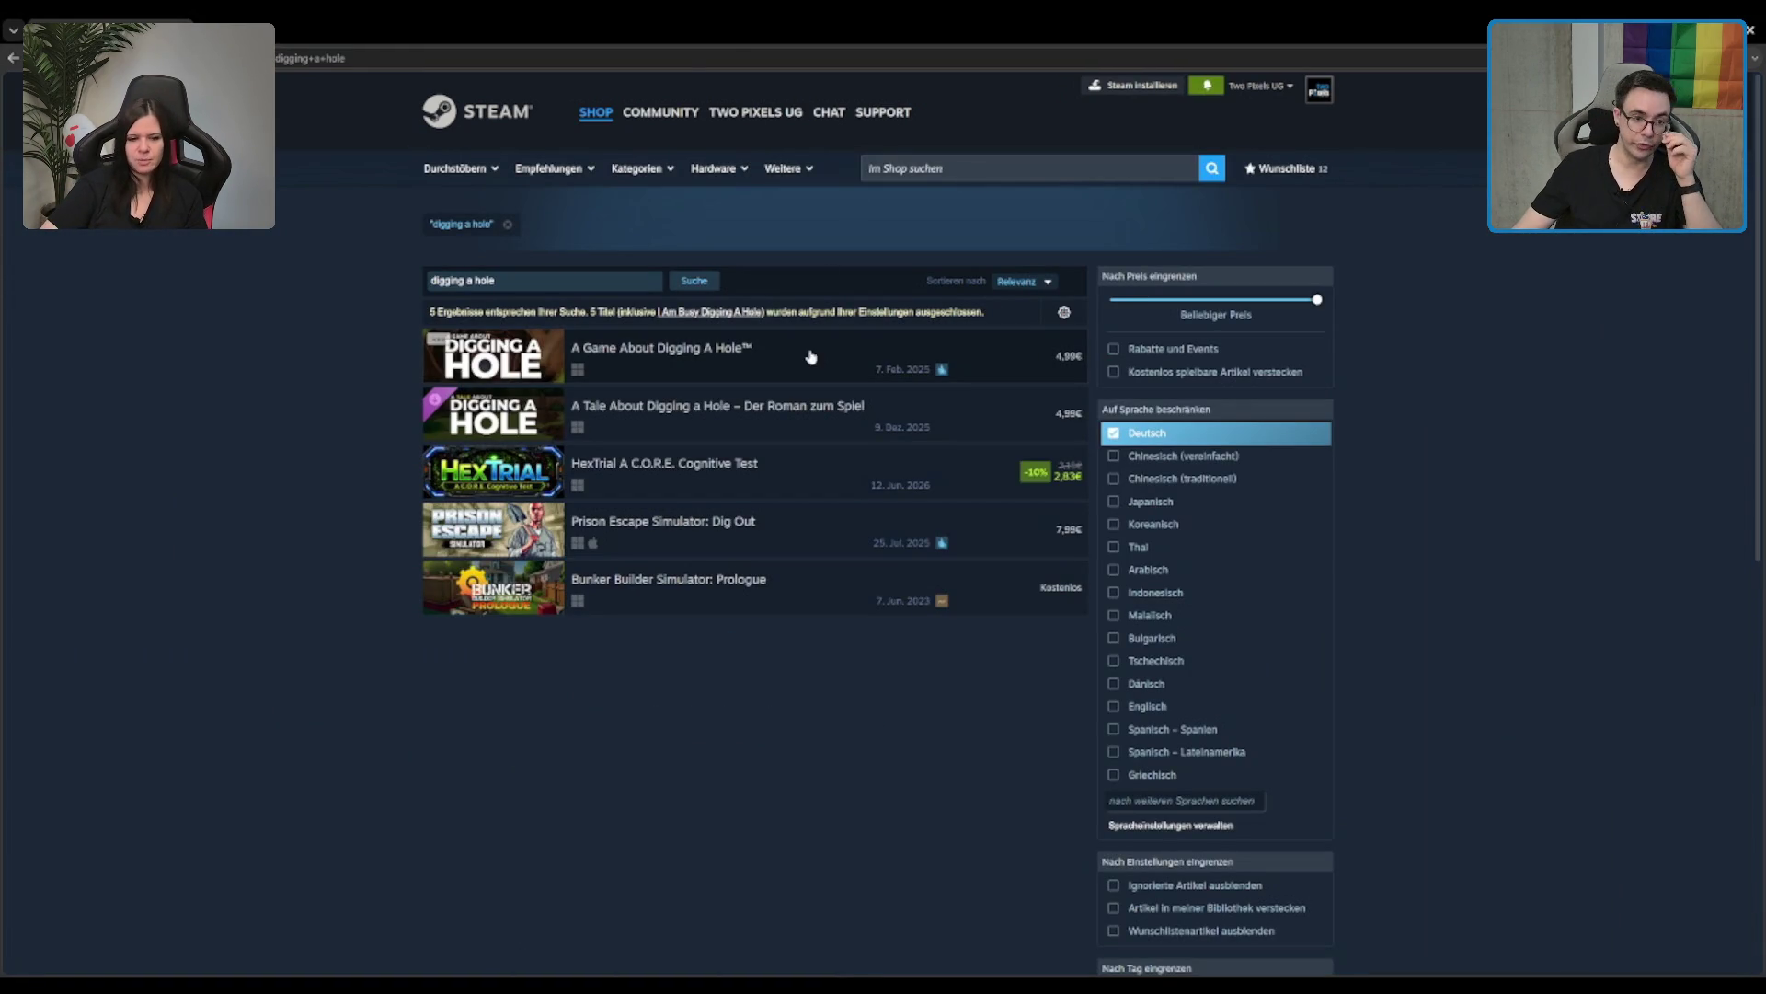
pyautogui.click(788, 355)
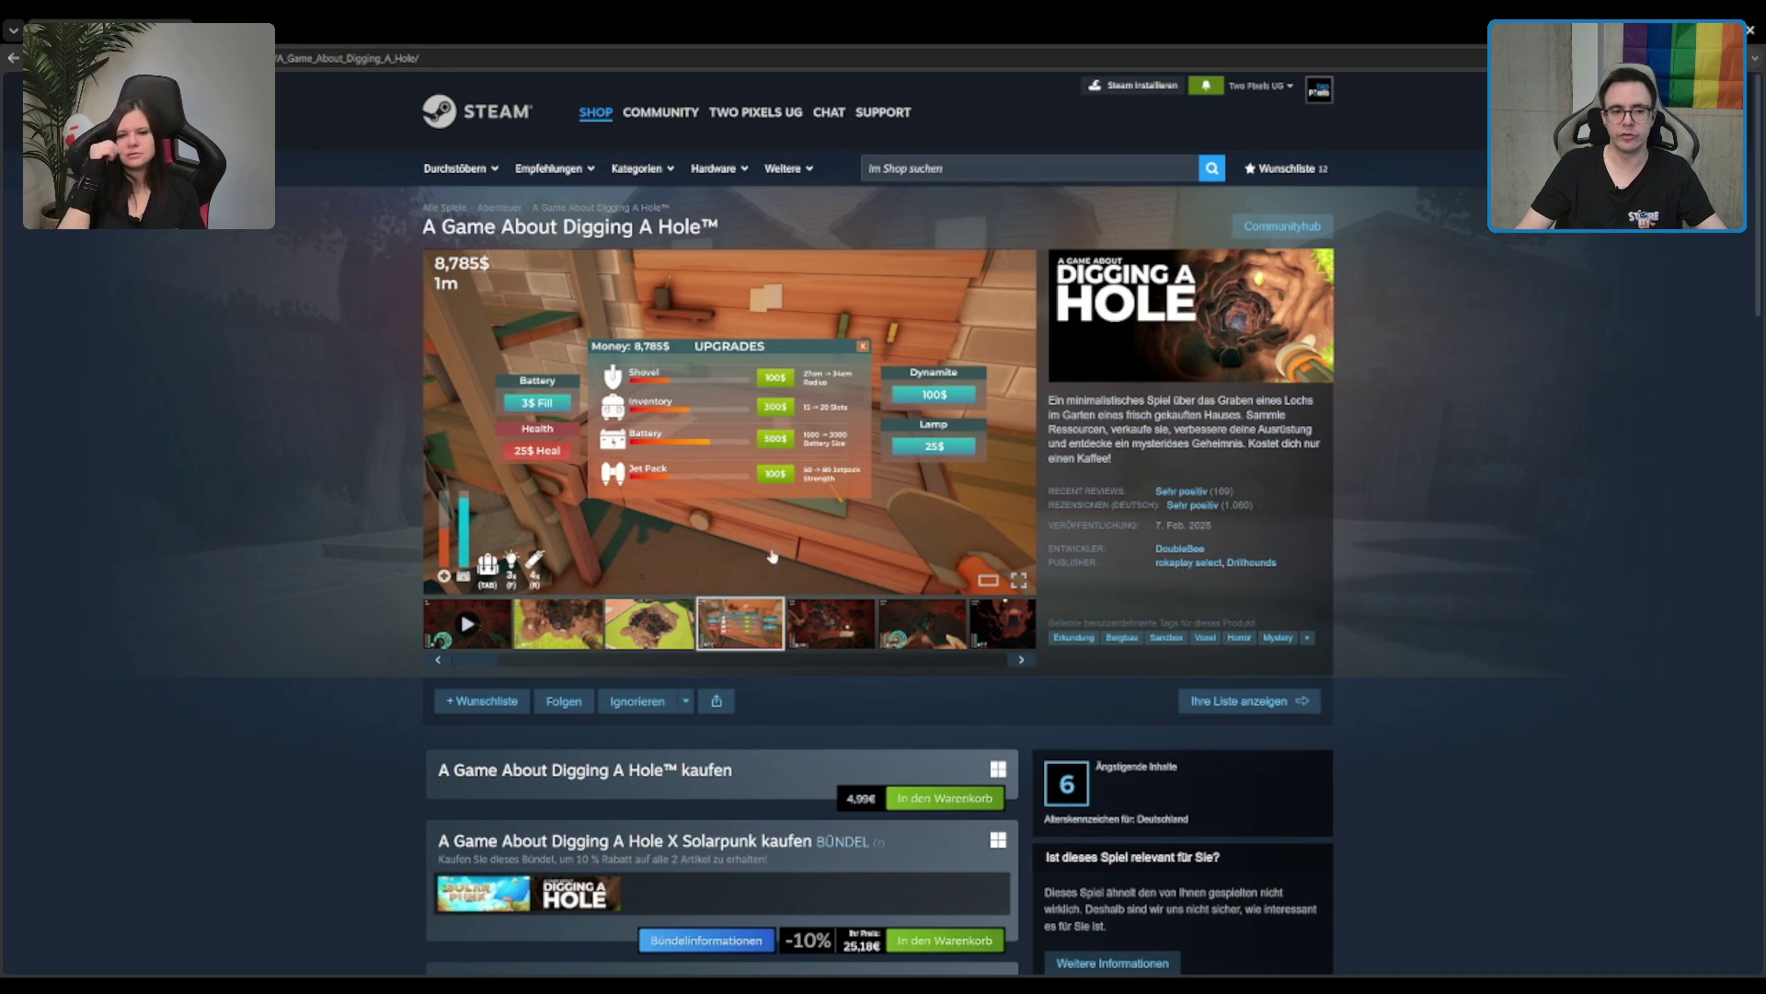
pyautogui.hotkey('alt', 'Left')
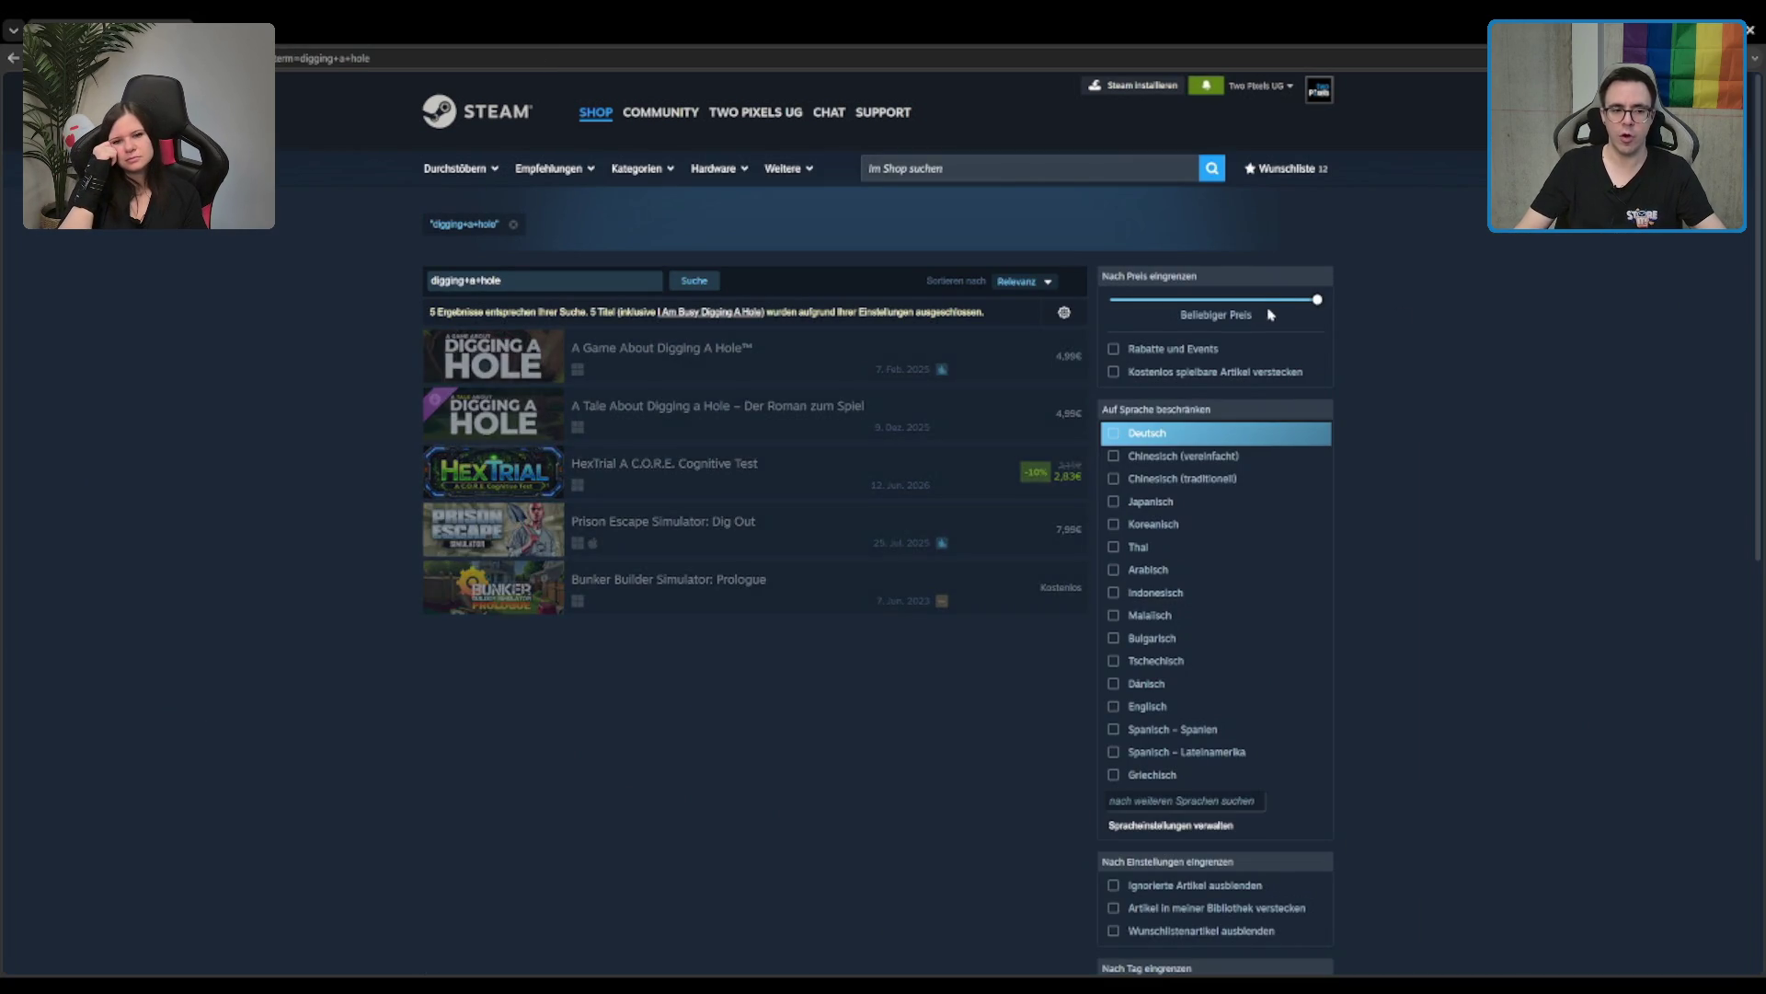
pyautogui.hotkey('alt', 'Right')
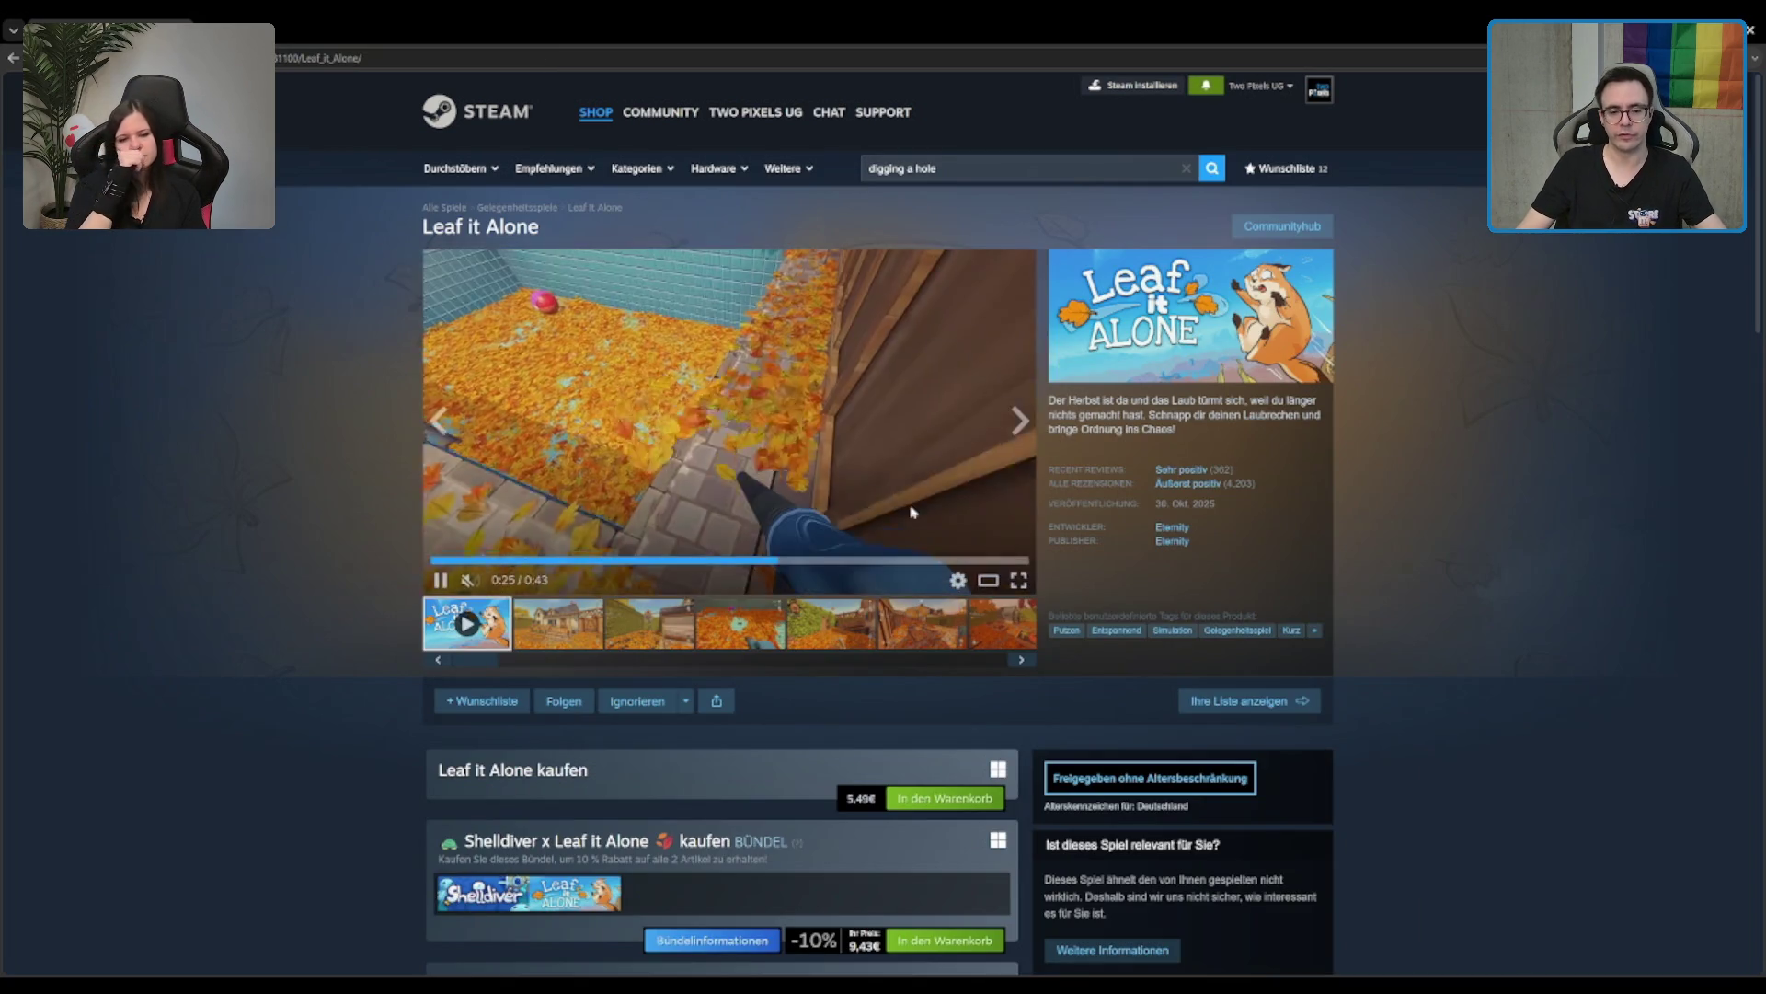
pyautogui.click(759, 618)
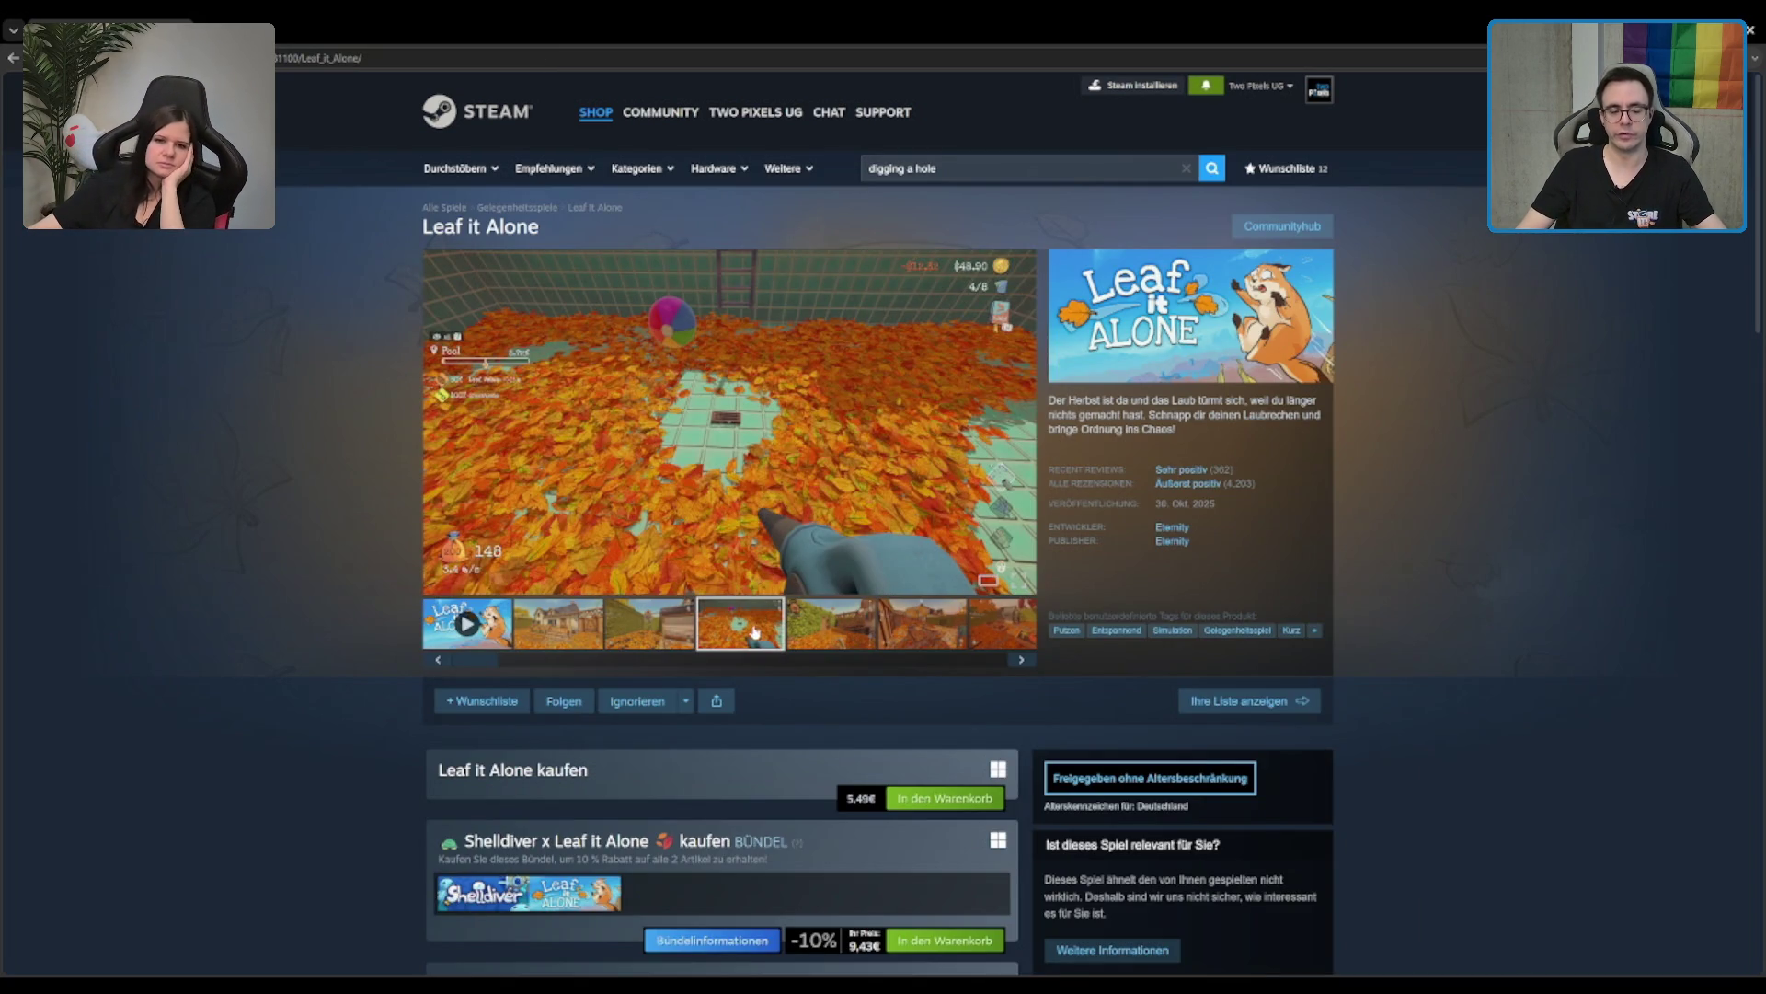
pyautogui.click(943, 345)
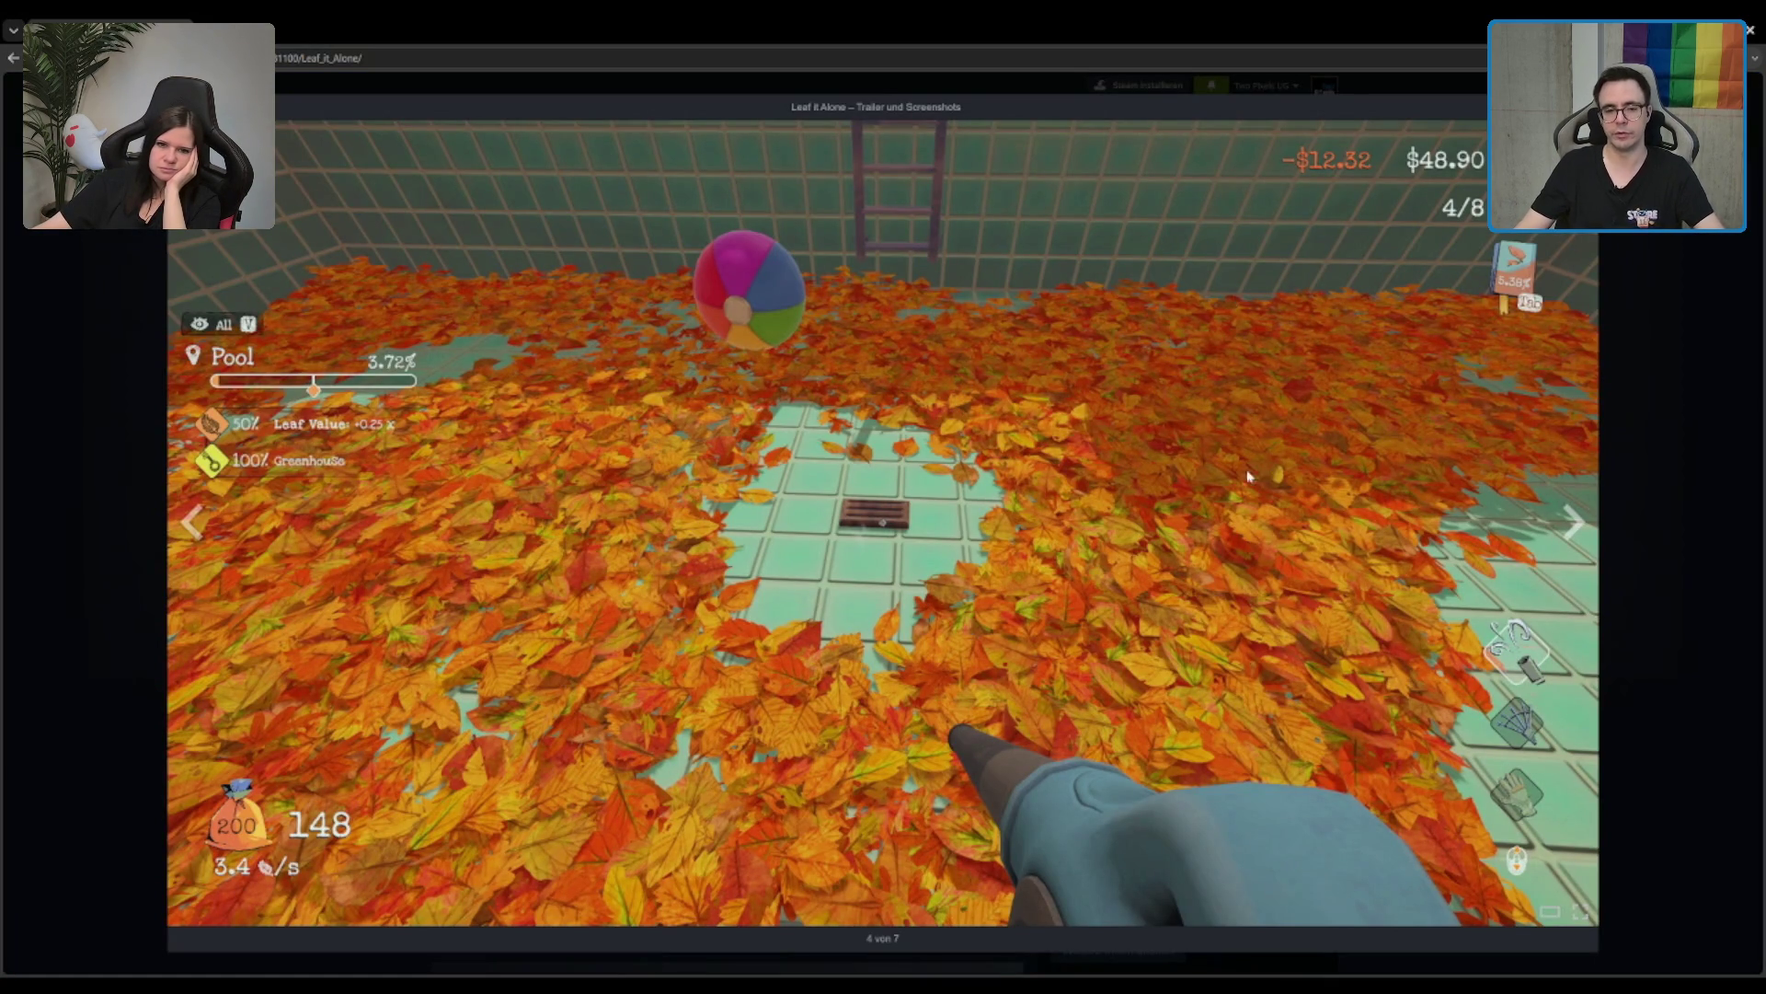
pyautogui.press('Escape')
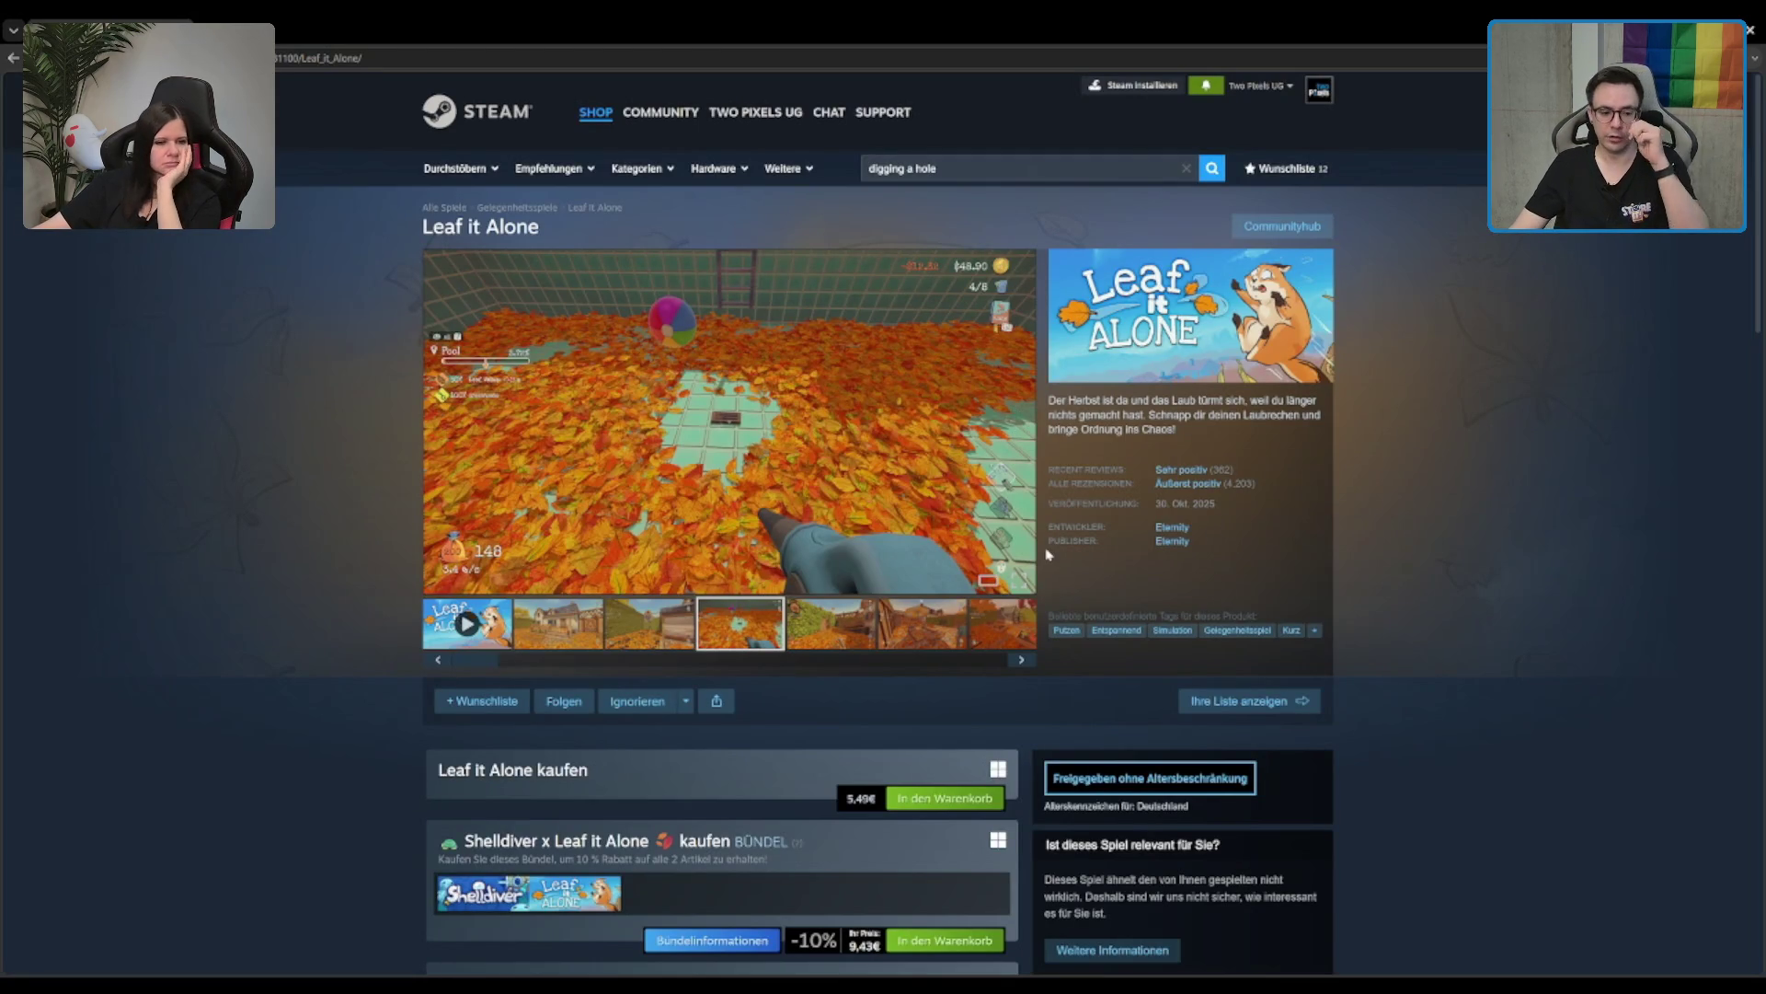
pyautogui.scroll(-2, 853, 577)
pyautogui.scroll(2, 853, 577)
pyautogui.scroll(-15, 791, 570)
pyautogui.scroll(-3, 730, 564)
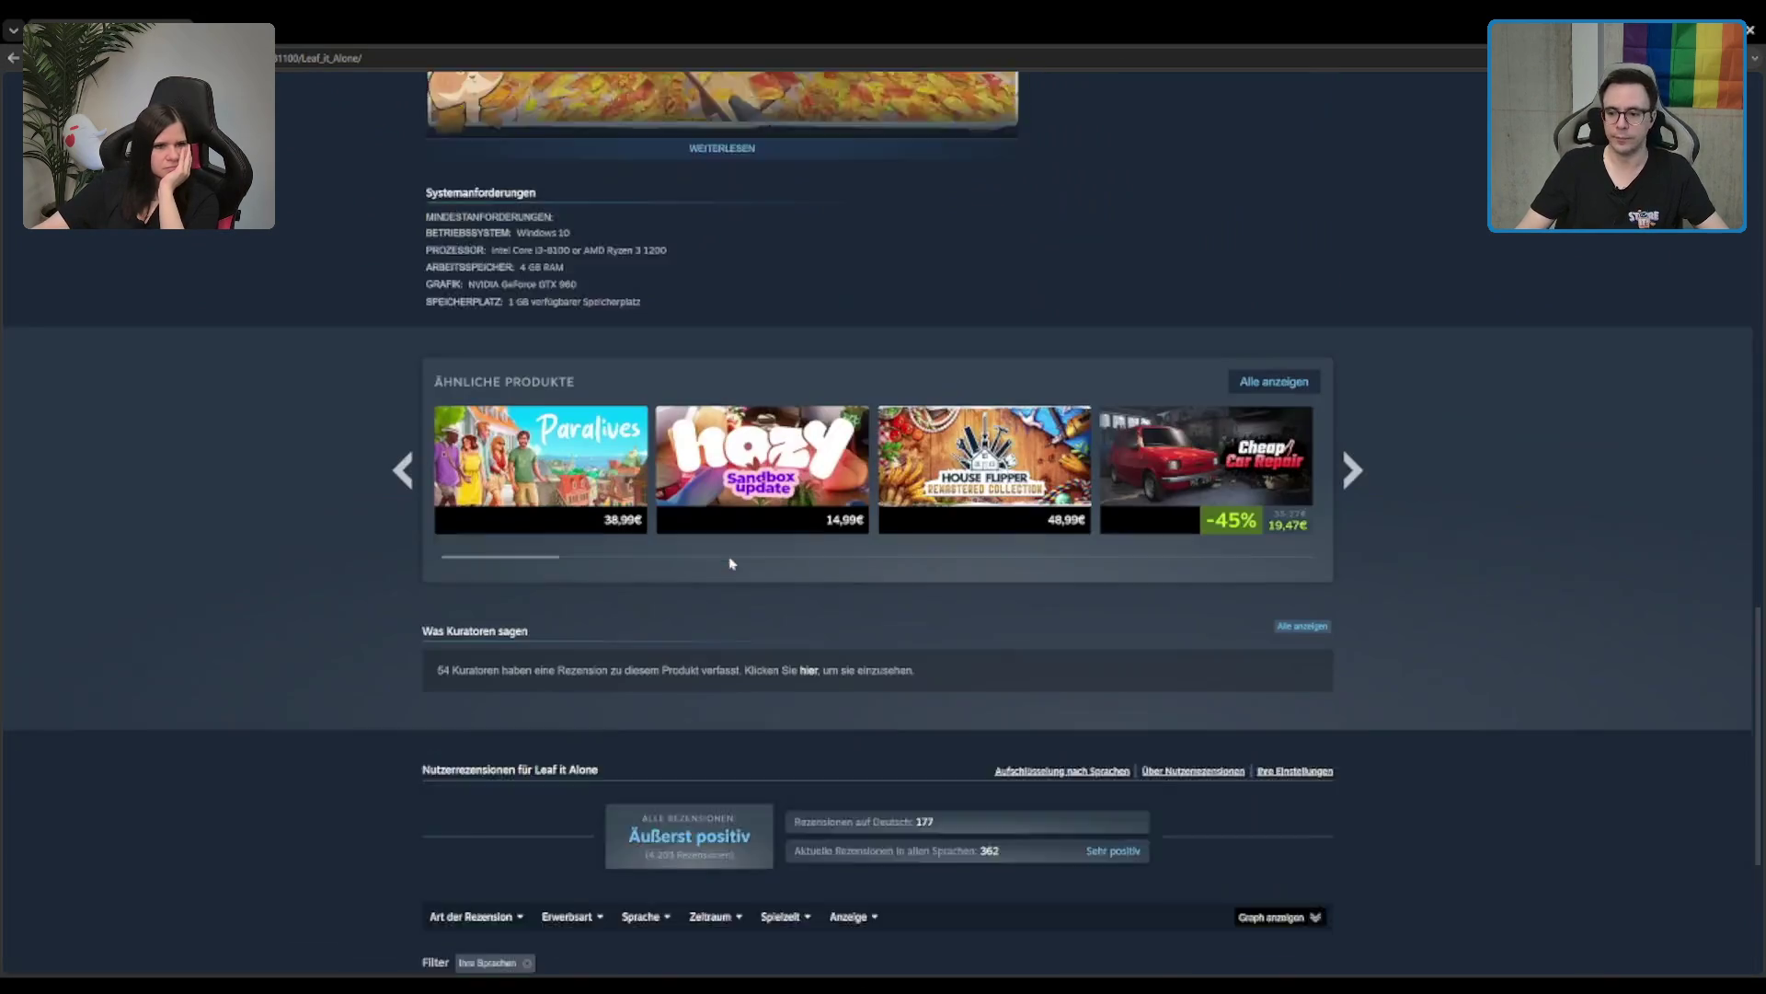
pyautogui.scroll(3, 761, 552)
pyautogui.scroll(20, 484, 388)
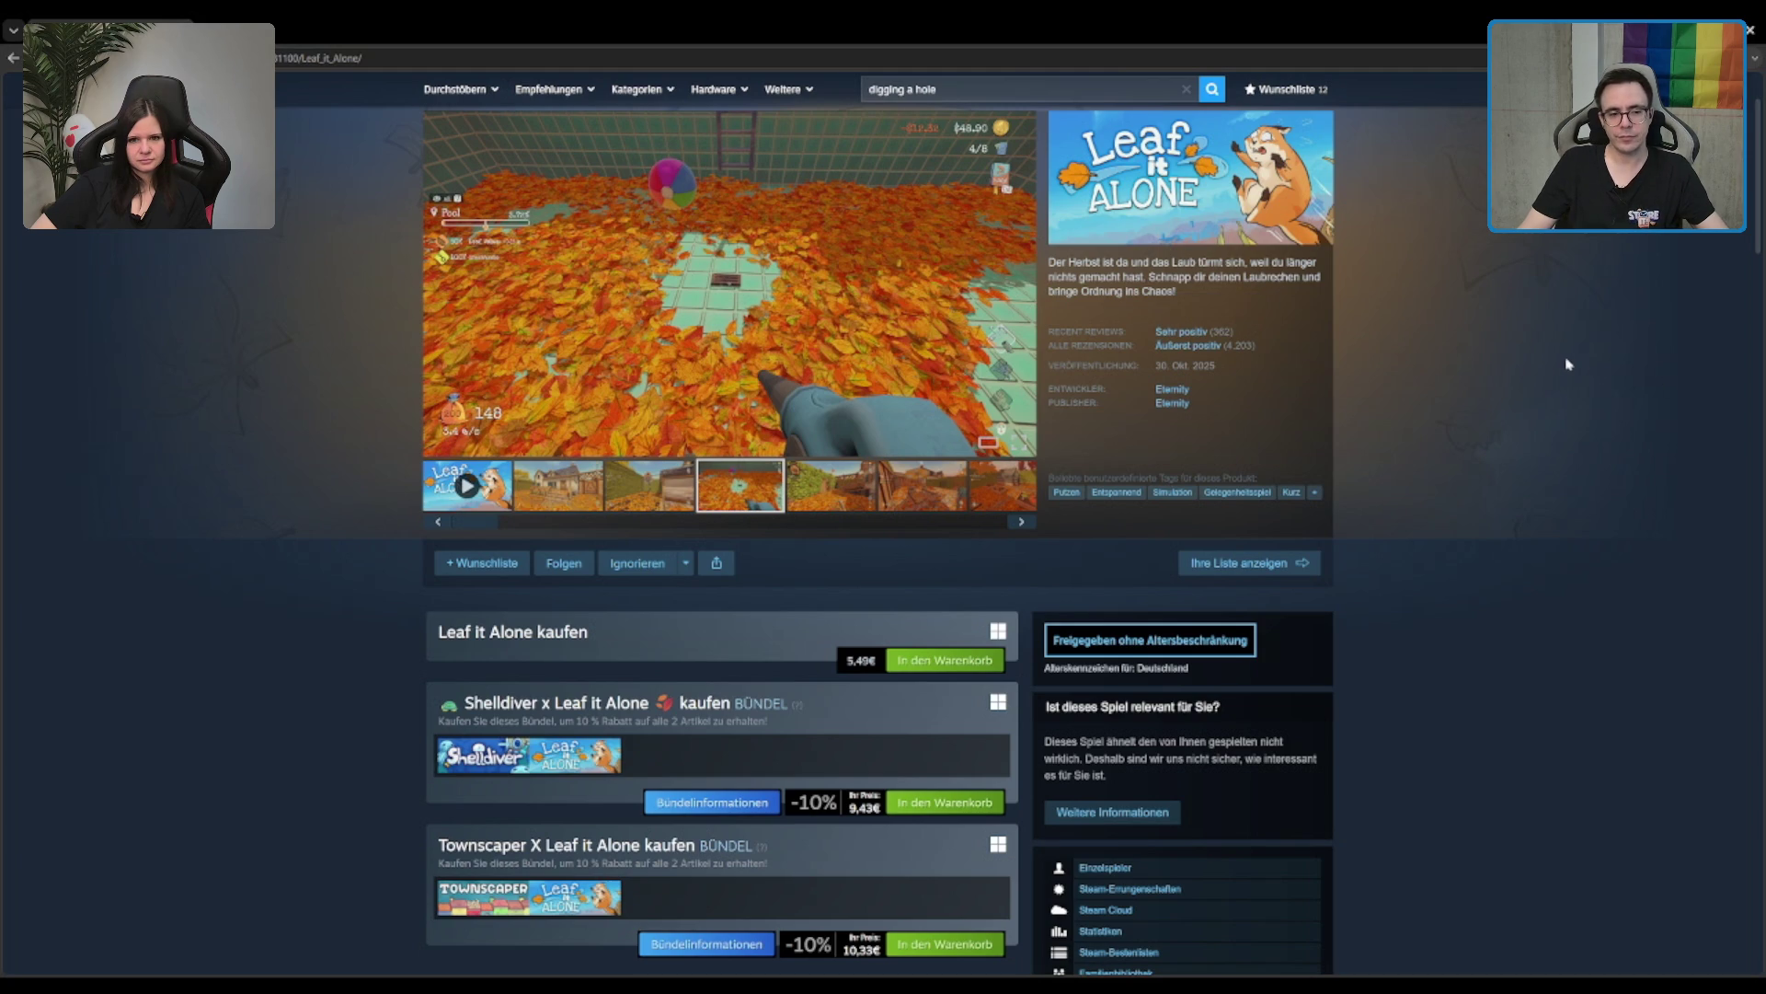
pyautogui.scroll(2, 1564, 366)
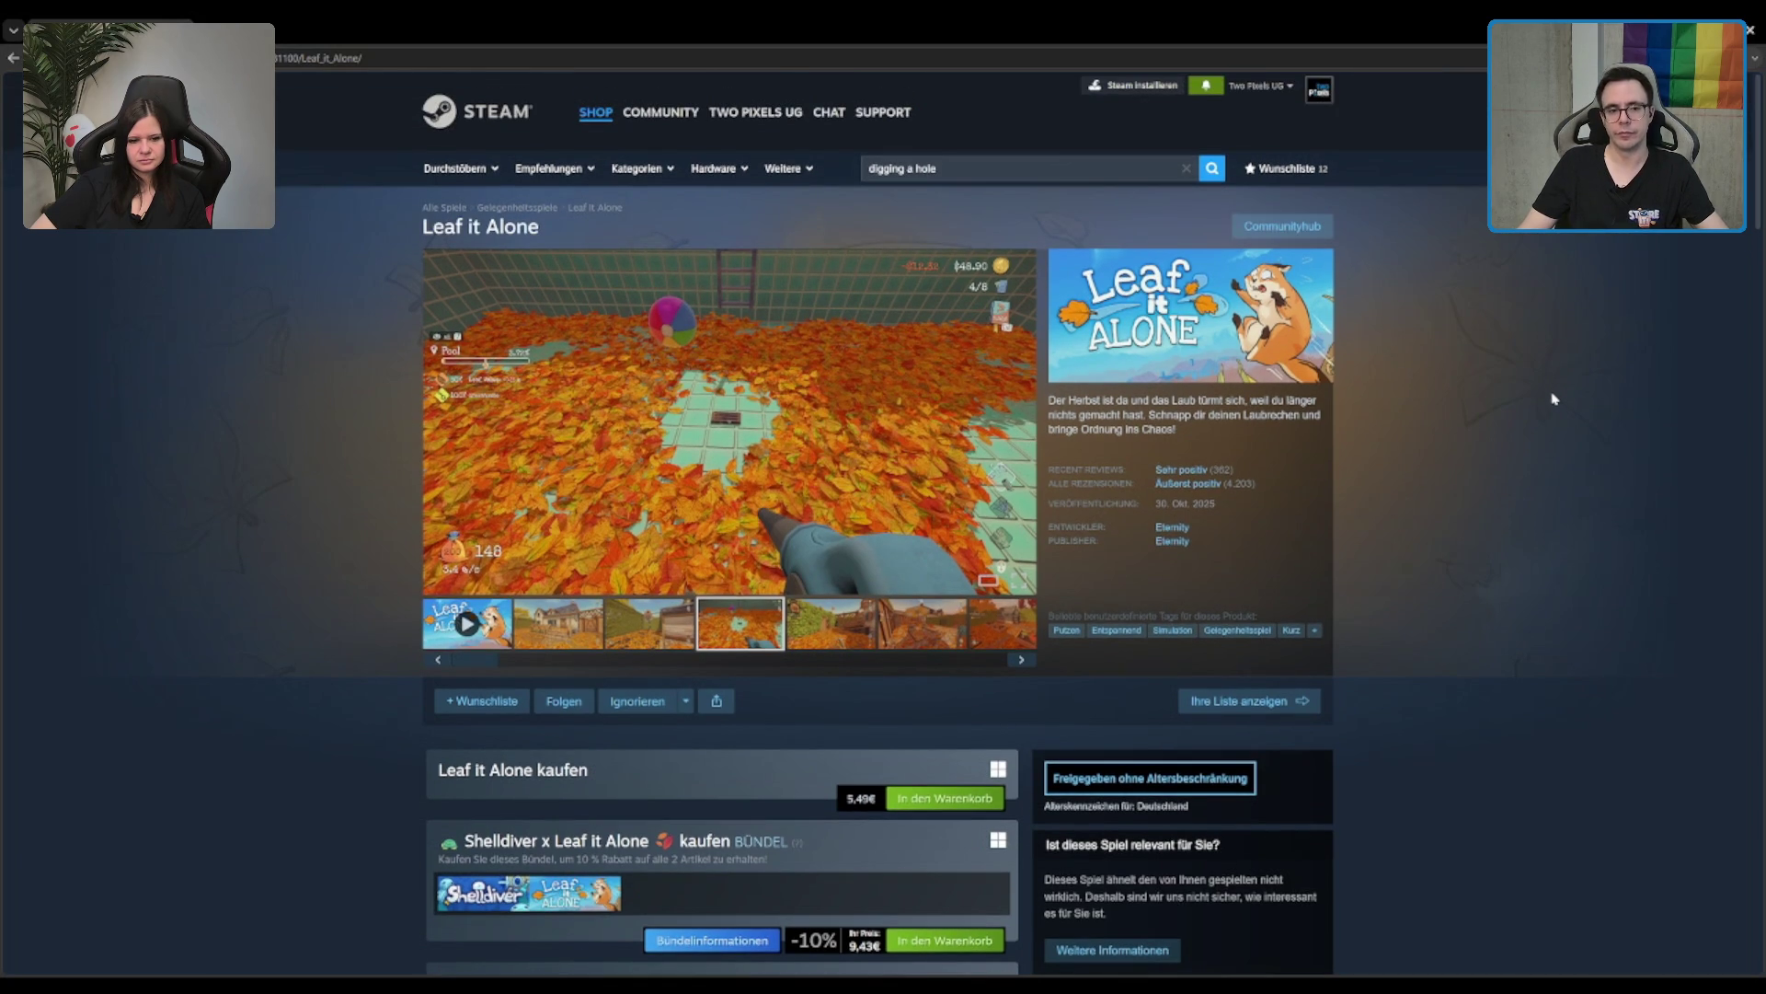
pyautogui.scroll(-1, 1541, 396)
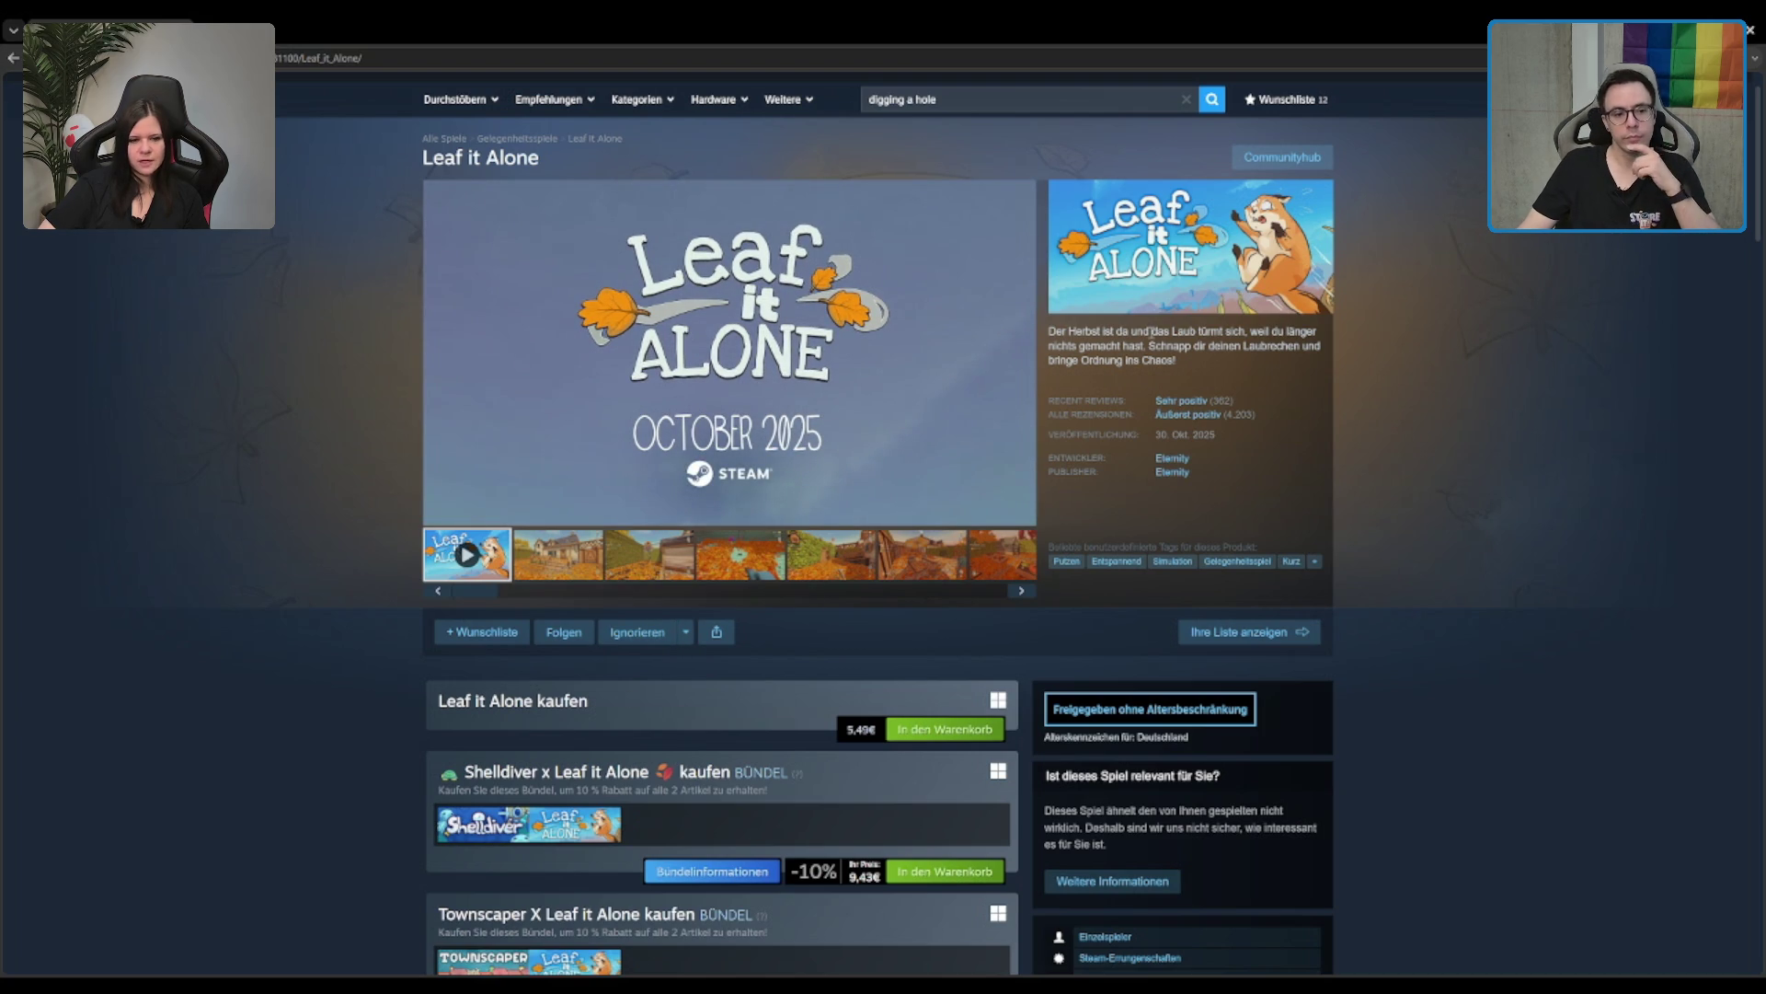
# Step: Show the leaf-pool screenshot, page Ähnliche Produkte right twice, and open PowerWash Simulator
pyautogui.click(780, 578)
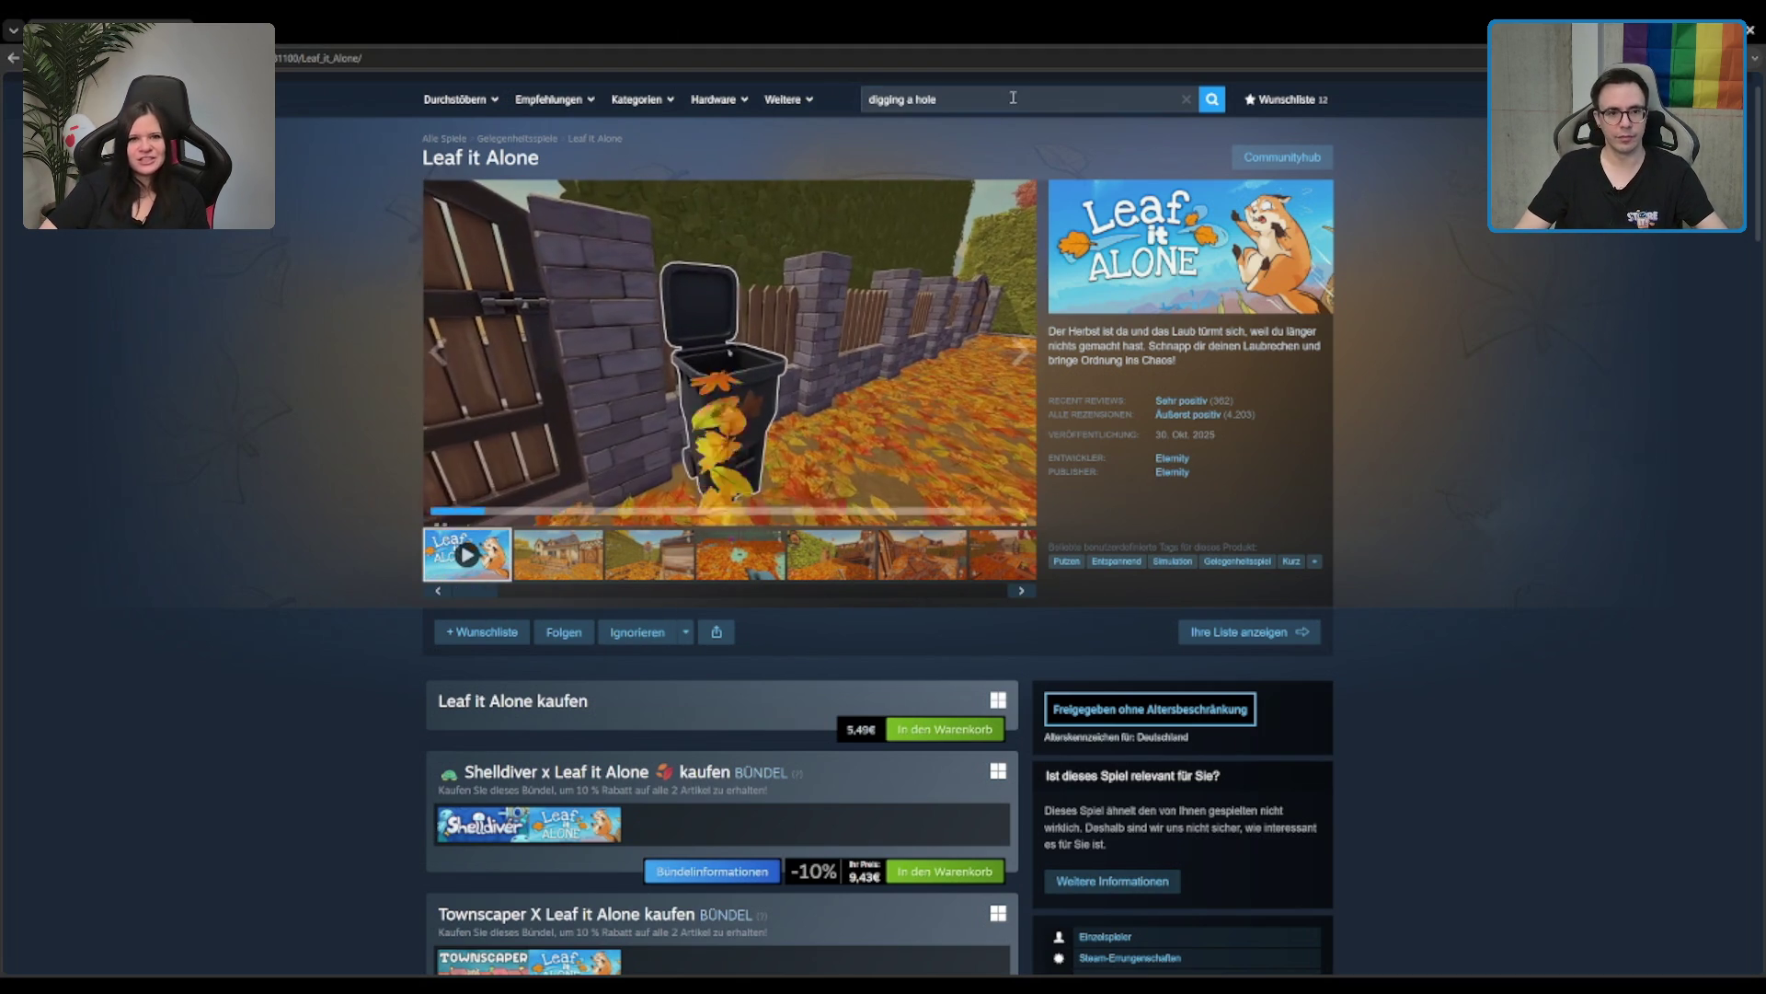
pyautogui.scroll(-20, 723, 520)
pyautogui.scroll(-2, 1360, 544)
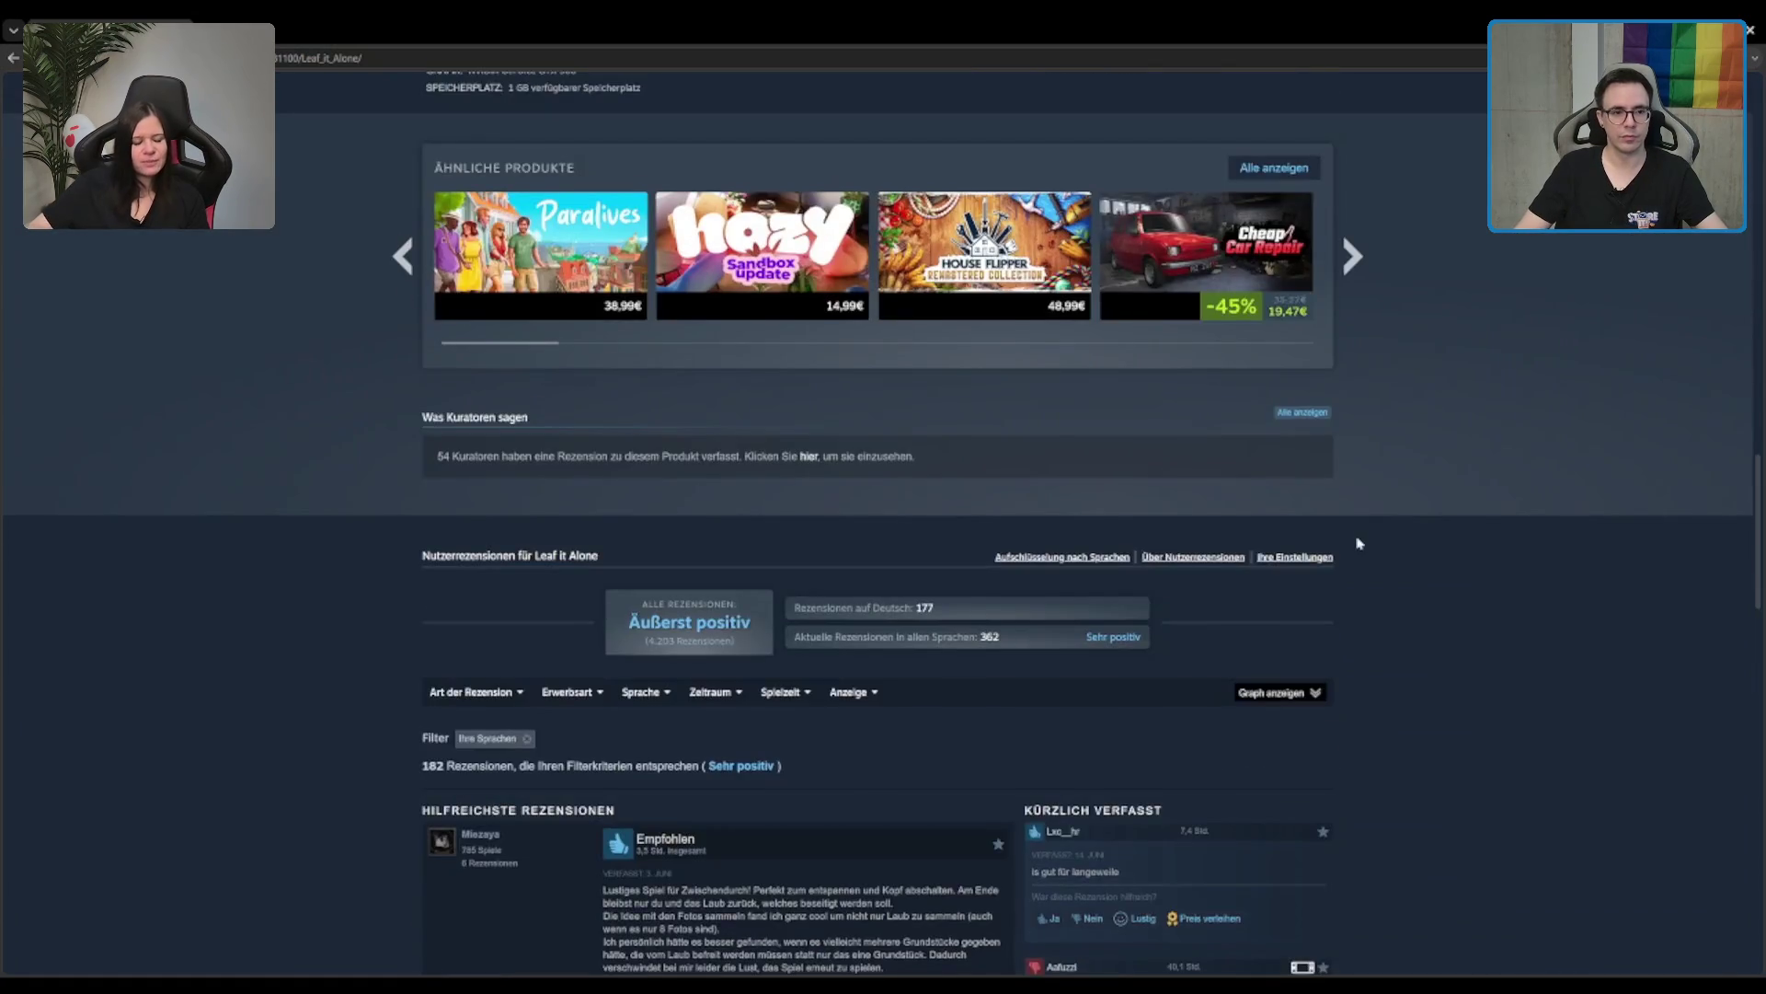
pyautogui.scroll(3, 1348, 534)
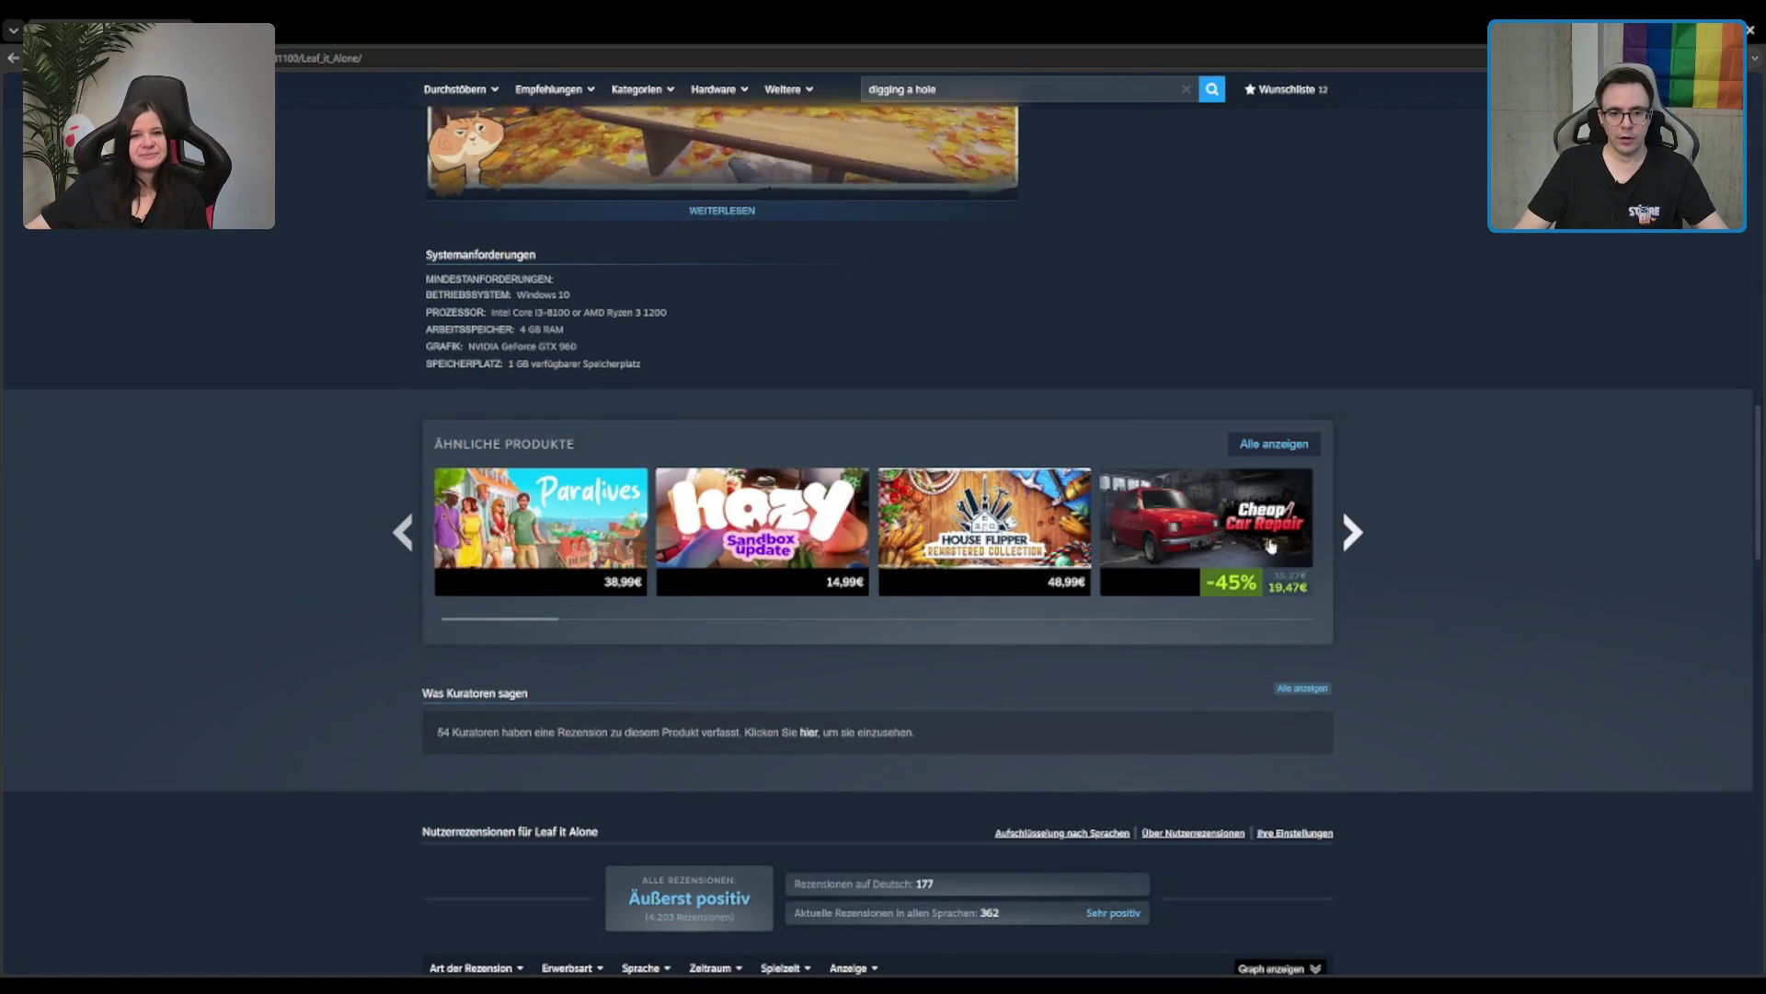
pyautogui.click(1352, 532)
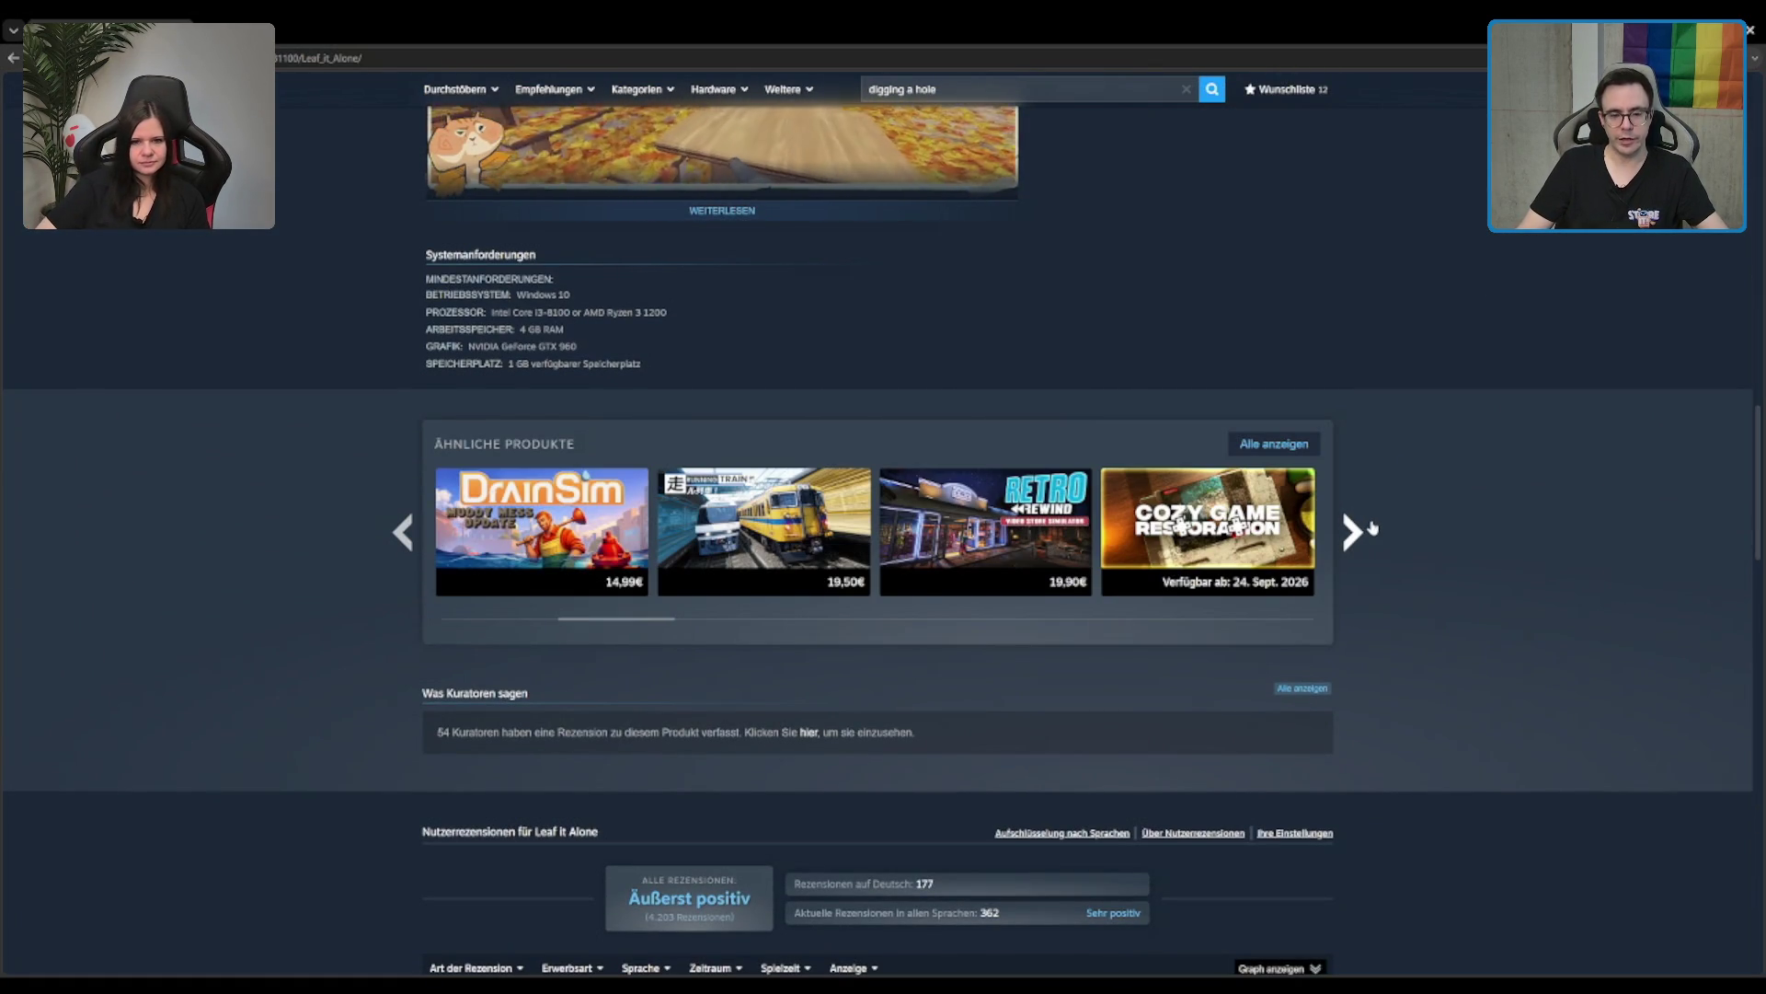
pyautogui.click(1353, 533)
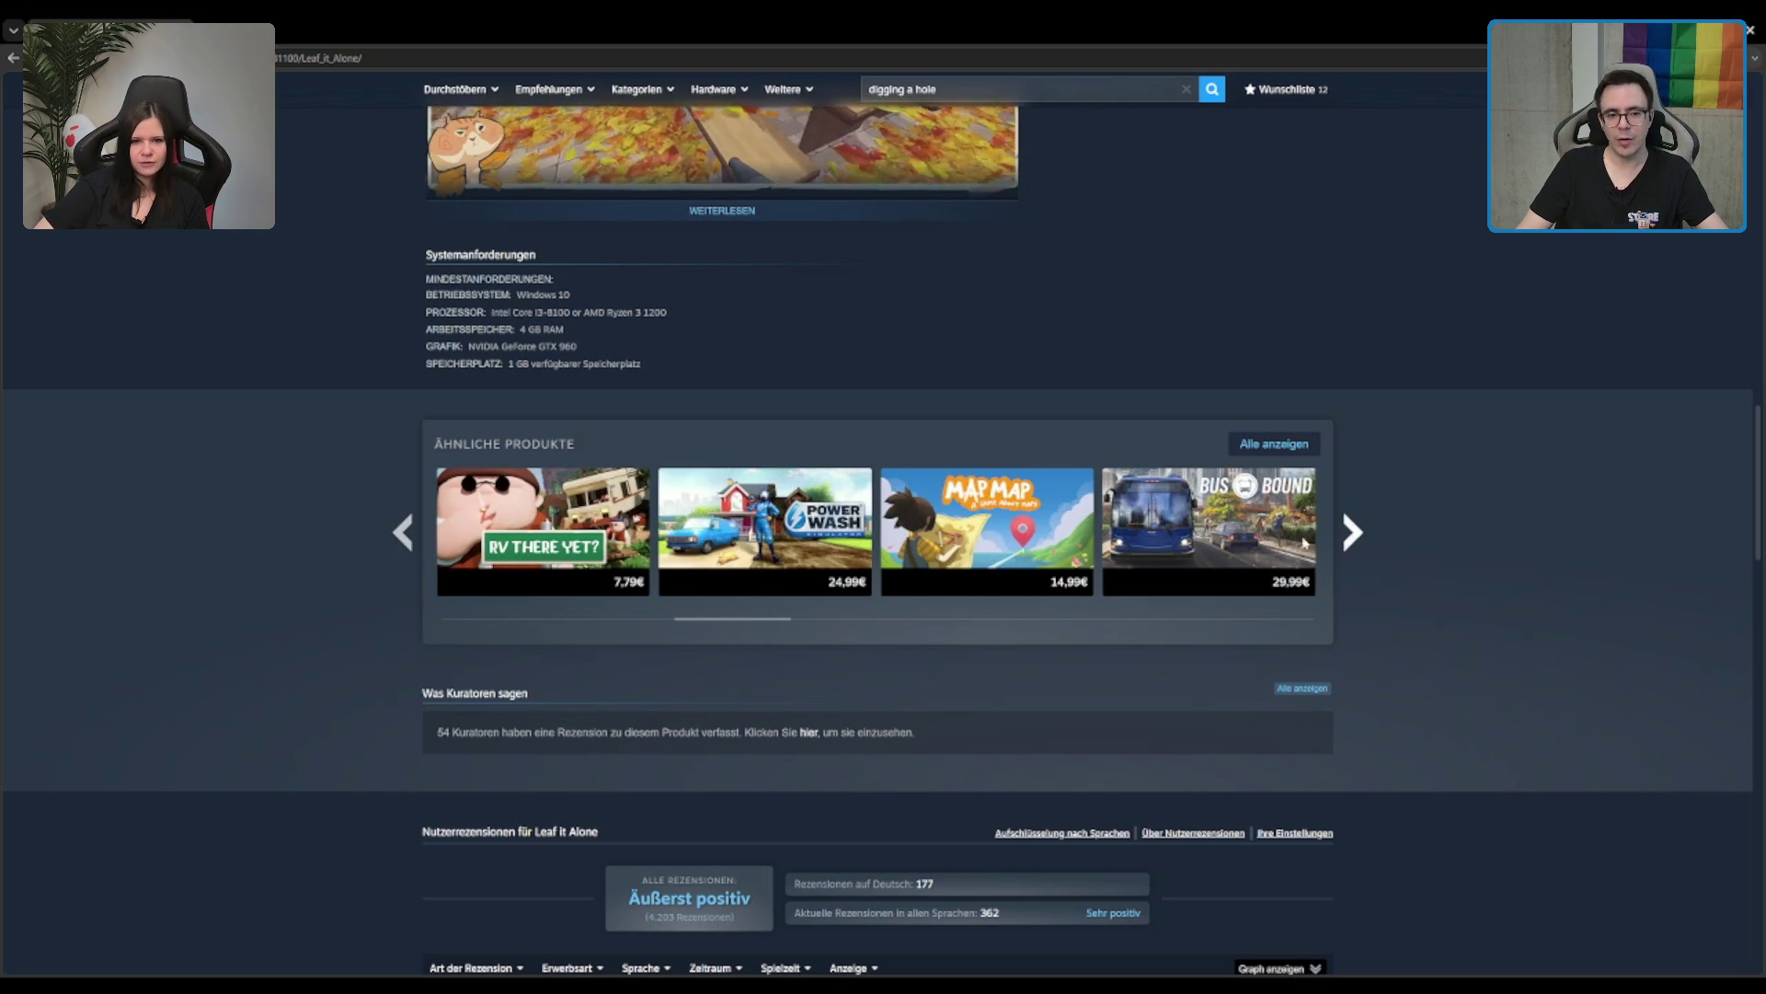
pyautogui.click(800, 518)
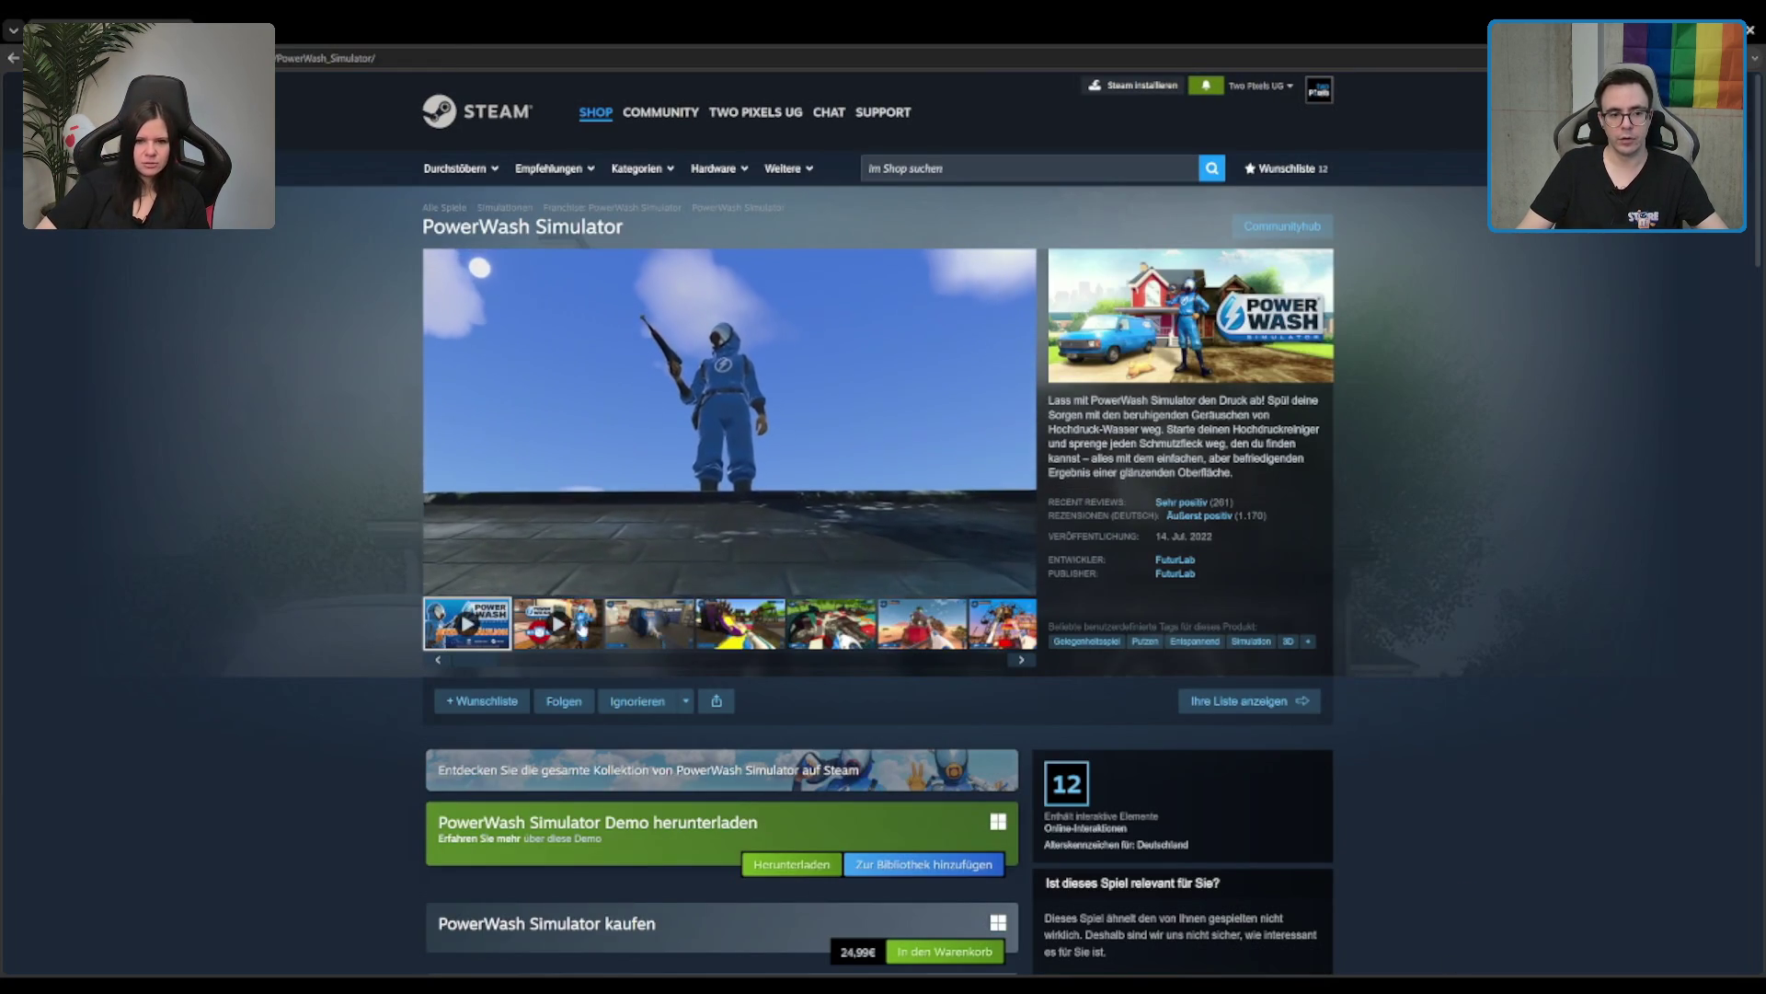
# Step: Step through PowerWash Simulator's screenshots from the trailer to the fifth, skatepark image
pyautogui.click(652, 640)
pyautogui.click(741, 624)
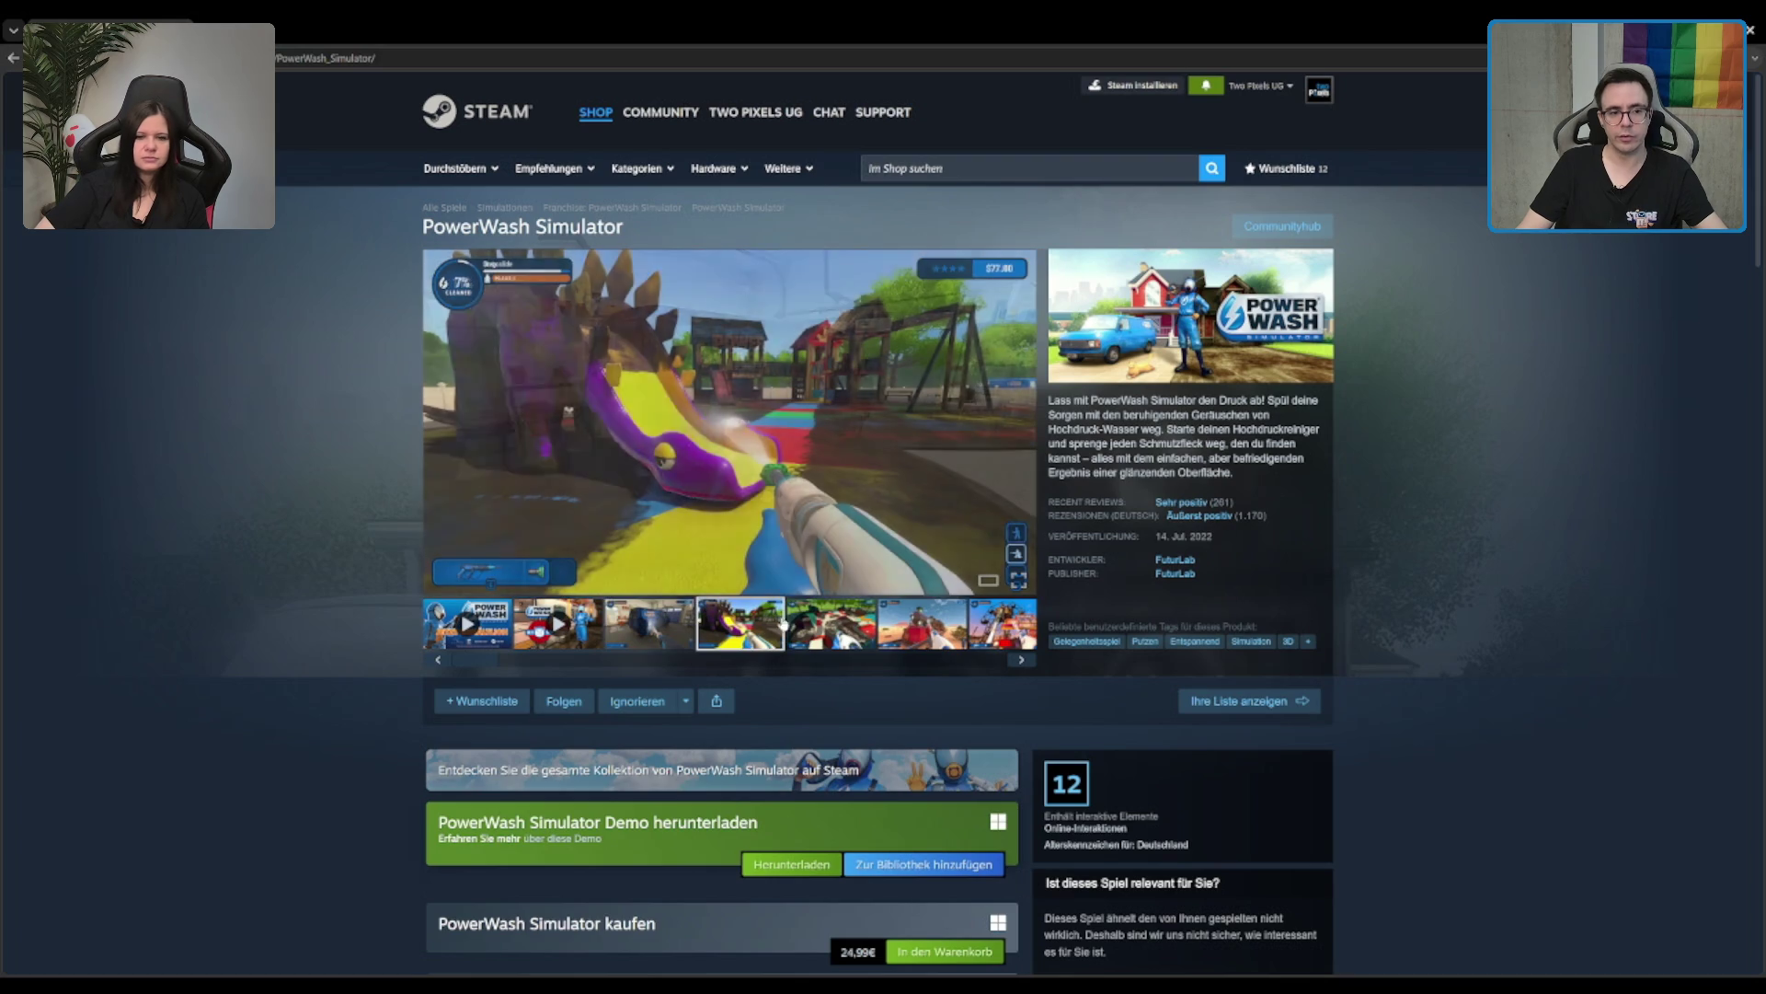
pyautogui.click(831, 625)
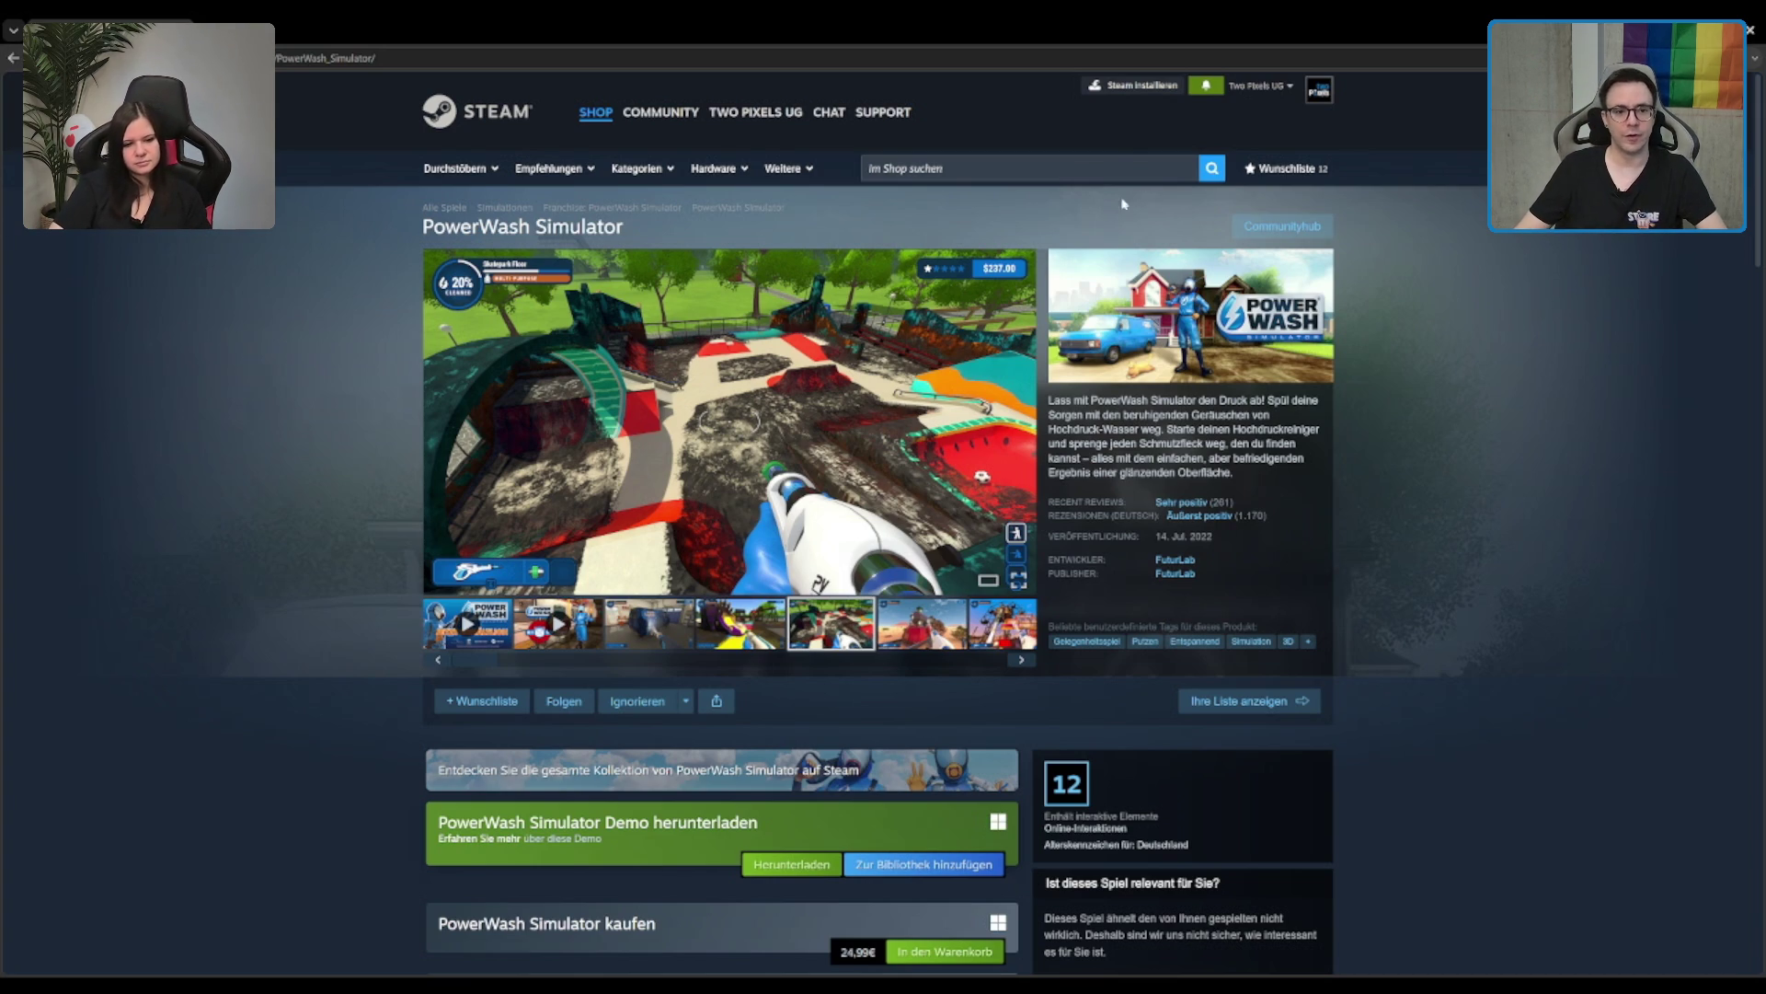
pyautogui.click(1083, 170)
# Step: Search 'libraria' and open the top result, Librarian: Tidy Up the Arcane Library!
pyautogui.write('libraria')
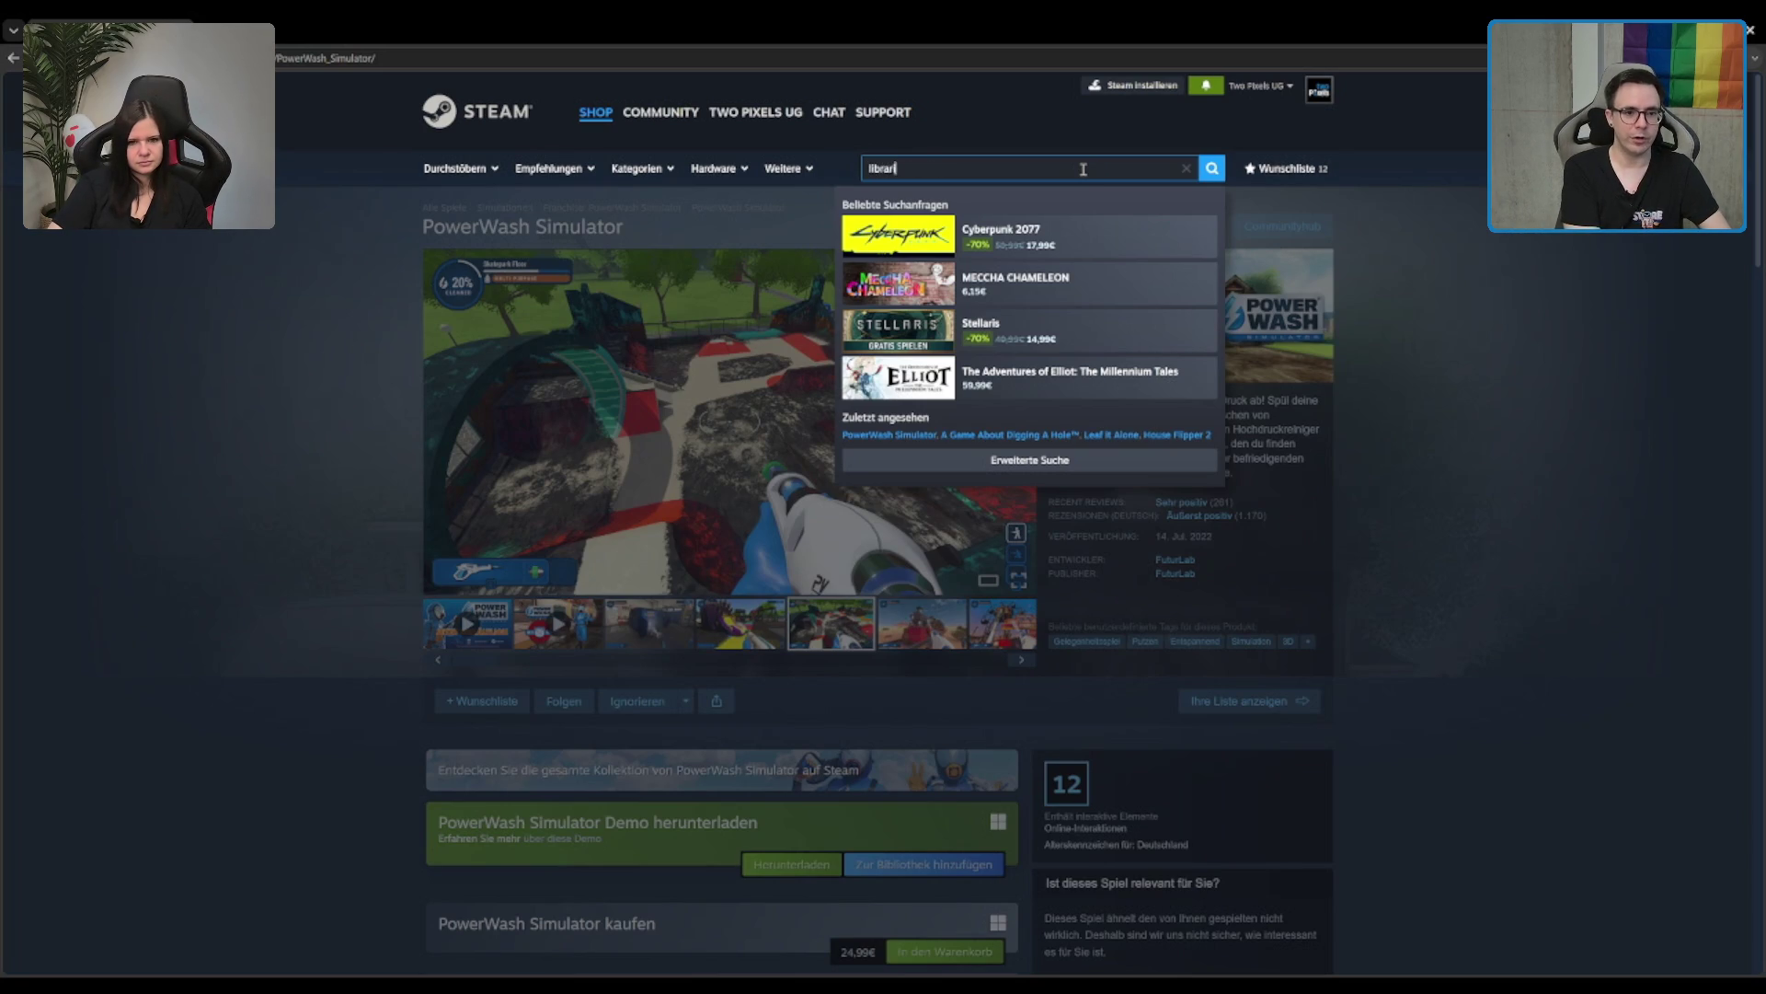
pyautogui.press('Down')
pyautogui.press('Return')
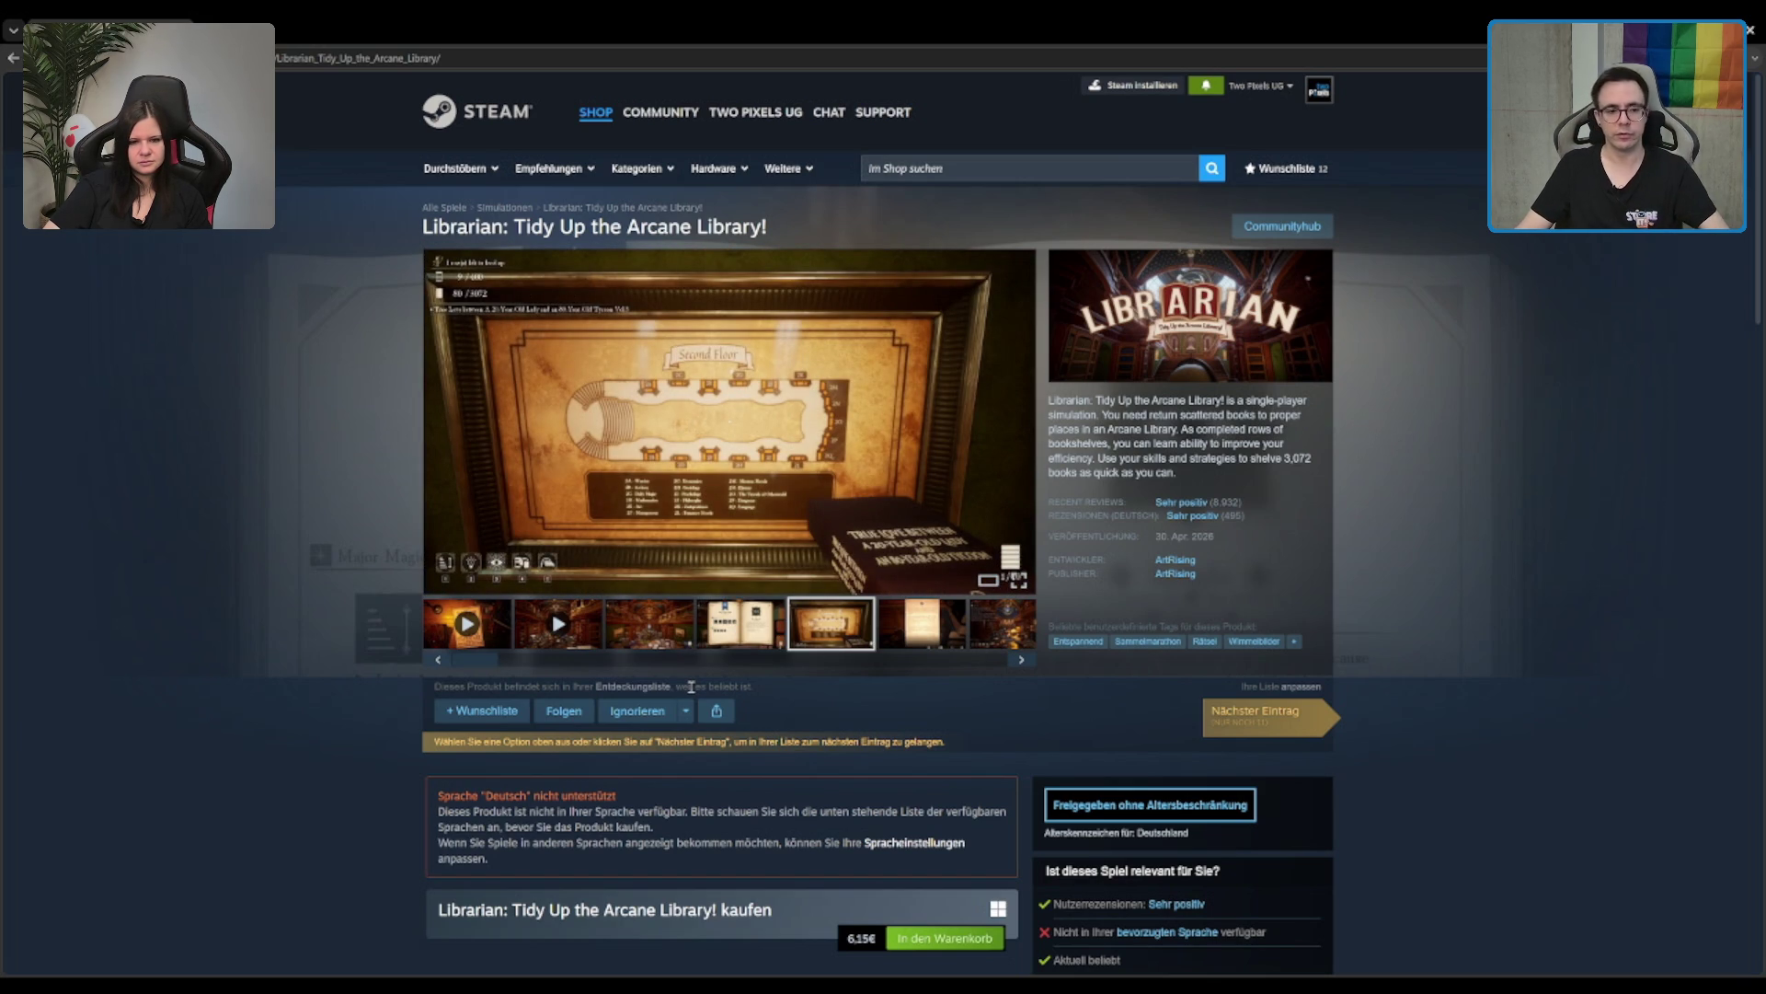
# Step: View the library hall screenshot full-screen, close it, and search the store for 'power'
pyautogui.click(658, 623)
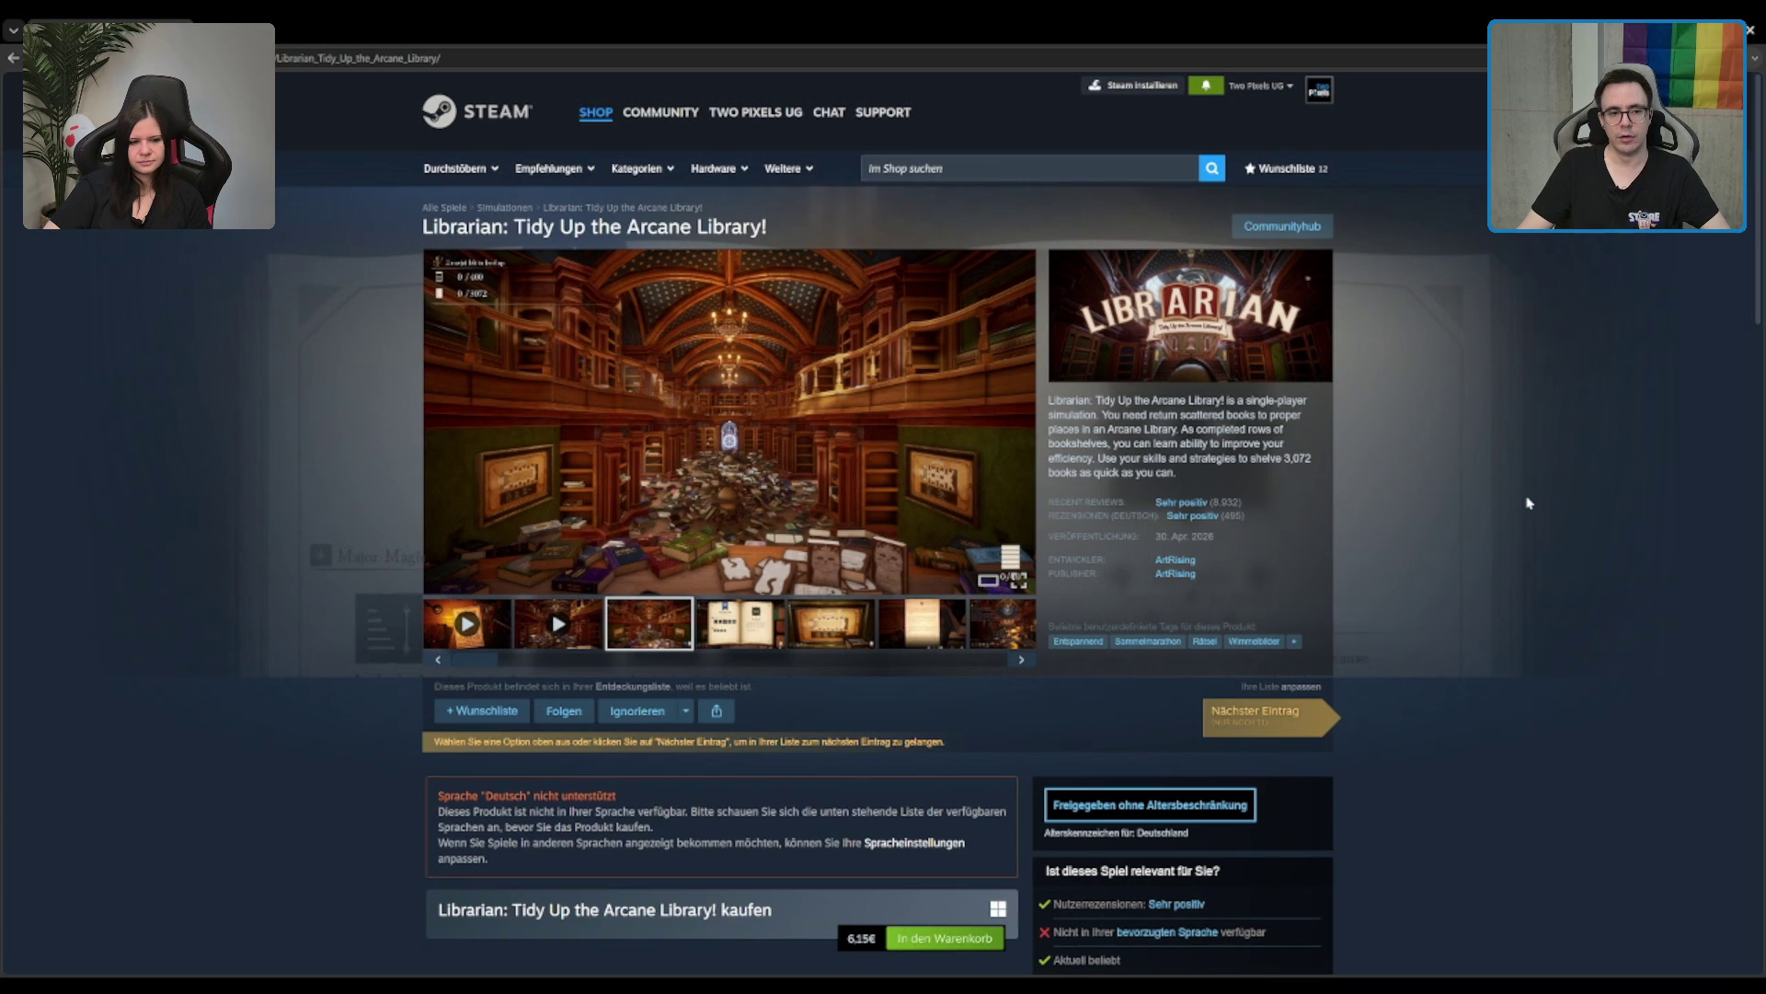
pyautogui.click(828, 427)
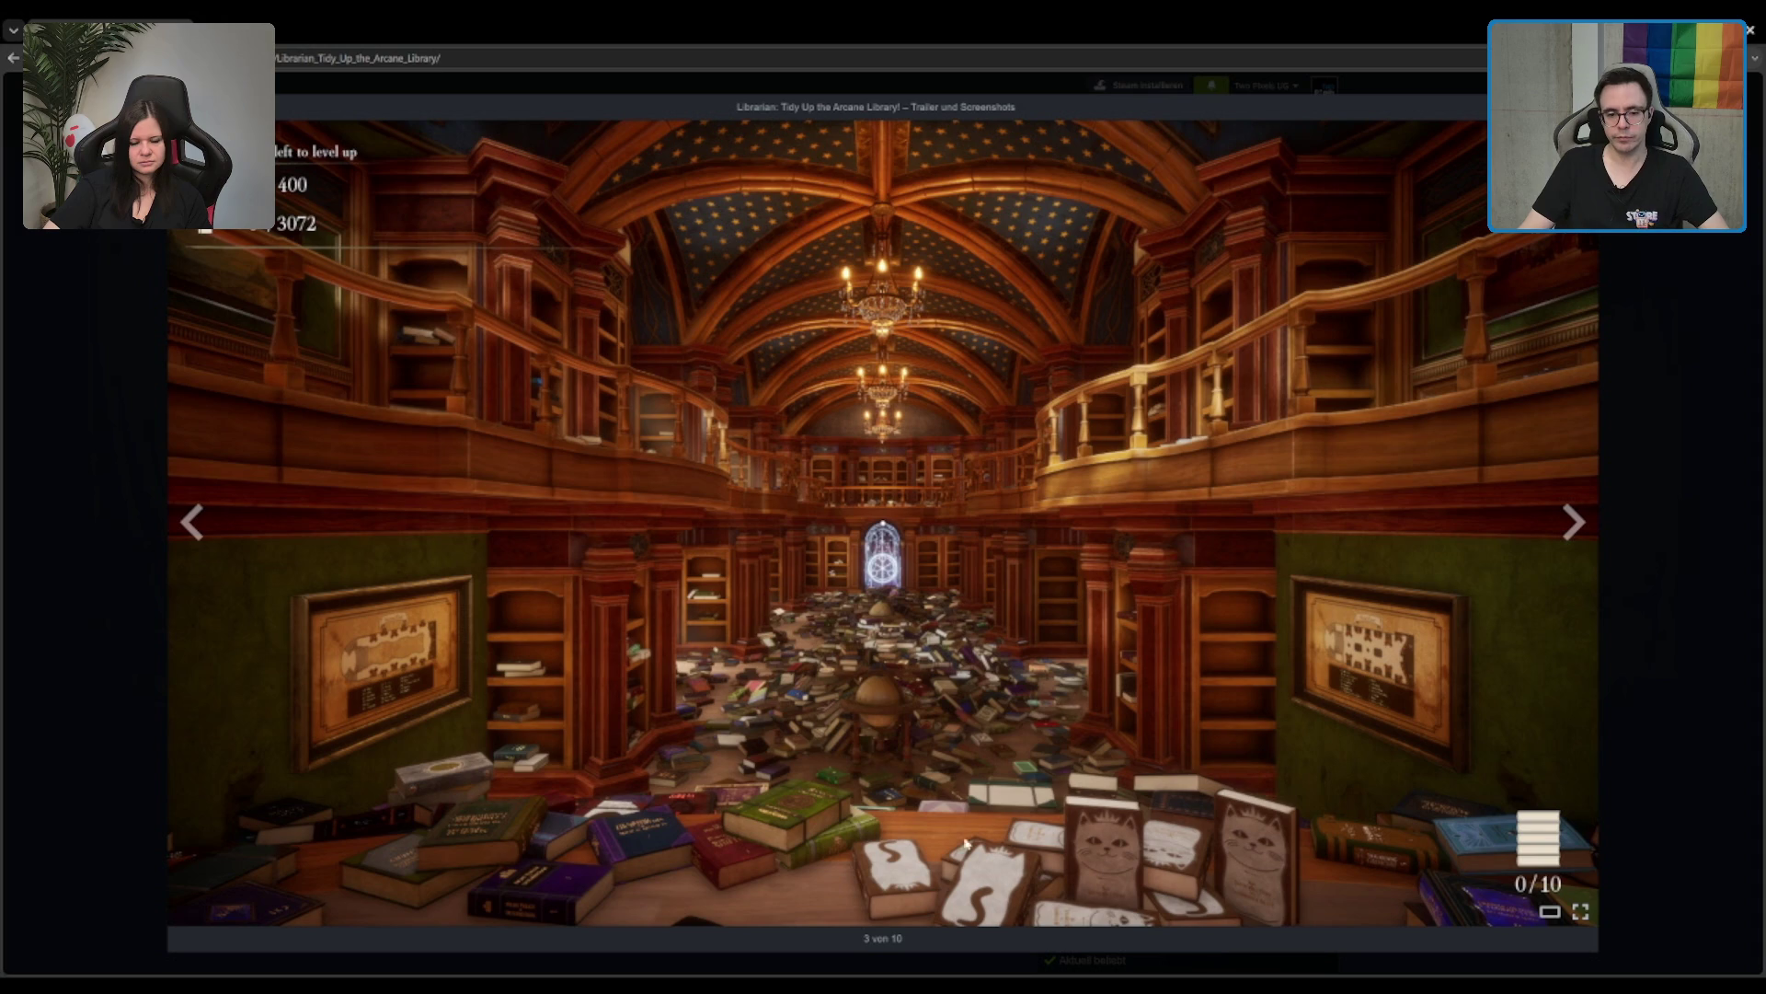
pyautogui.press('Escape')
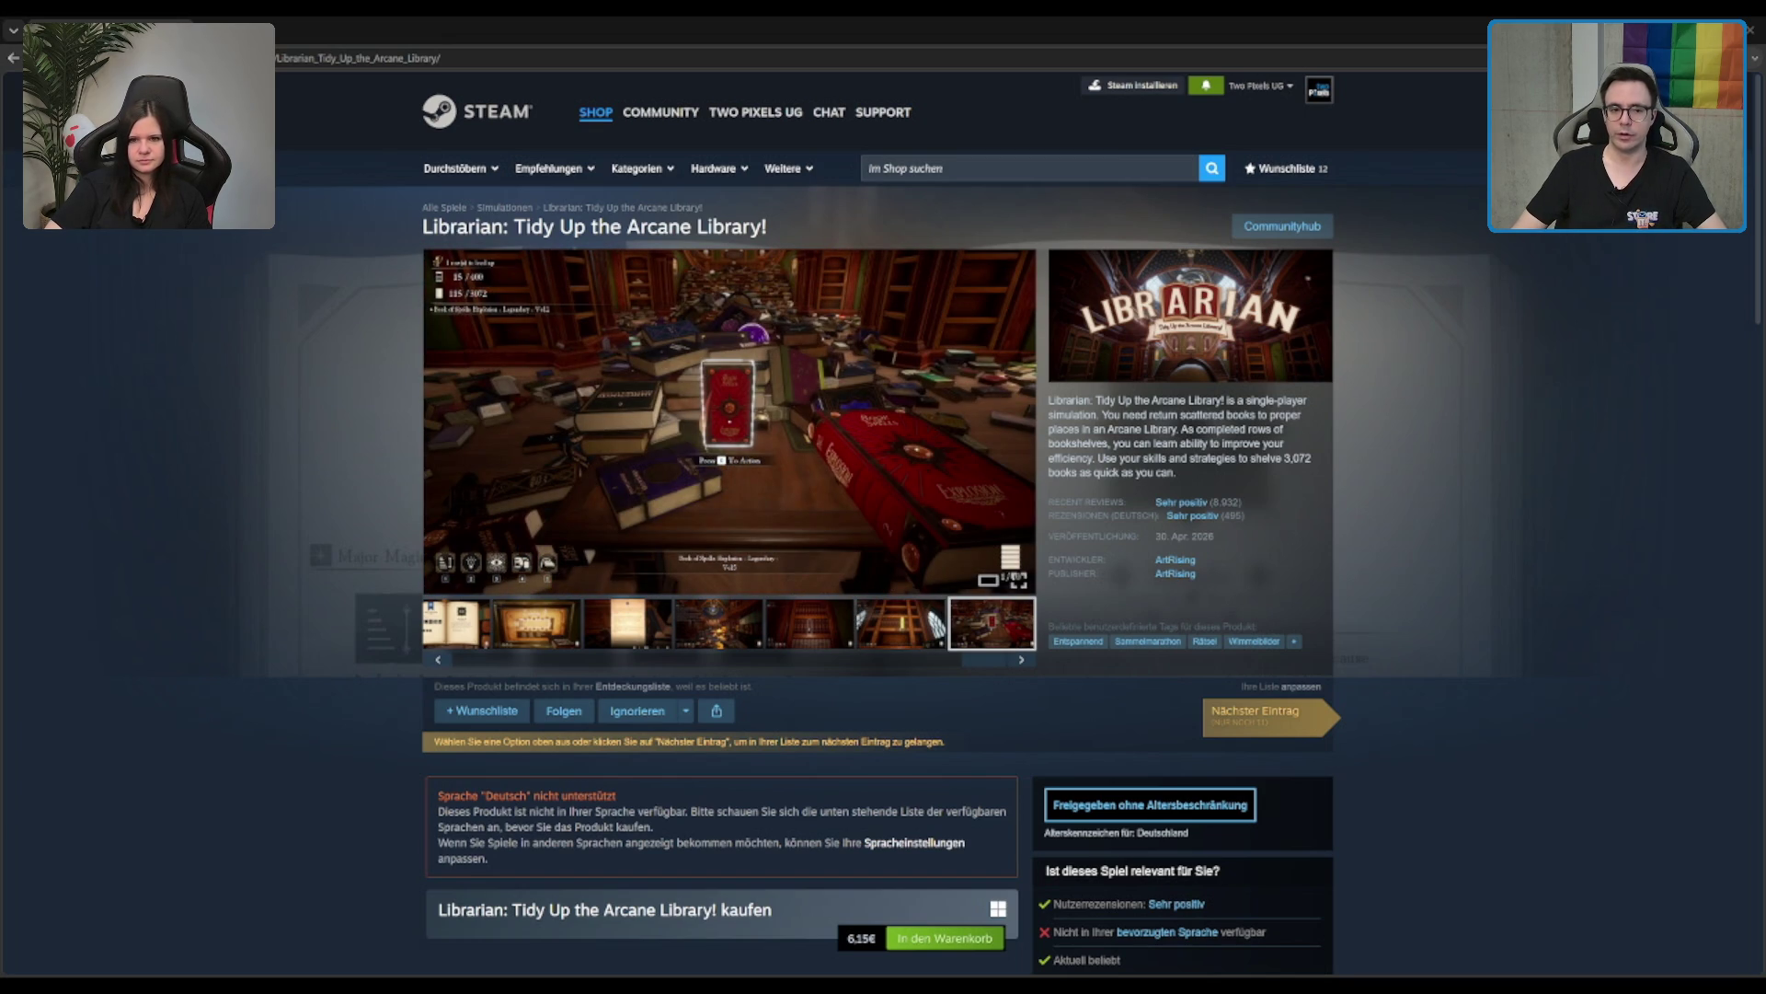
pyautogui.click(916, 168)
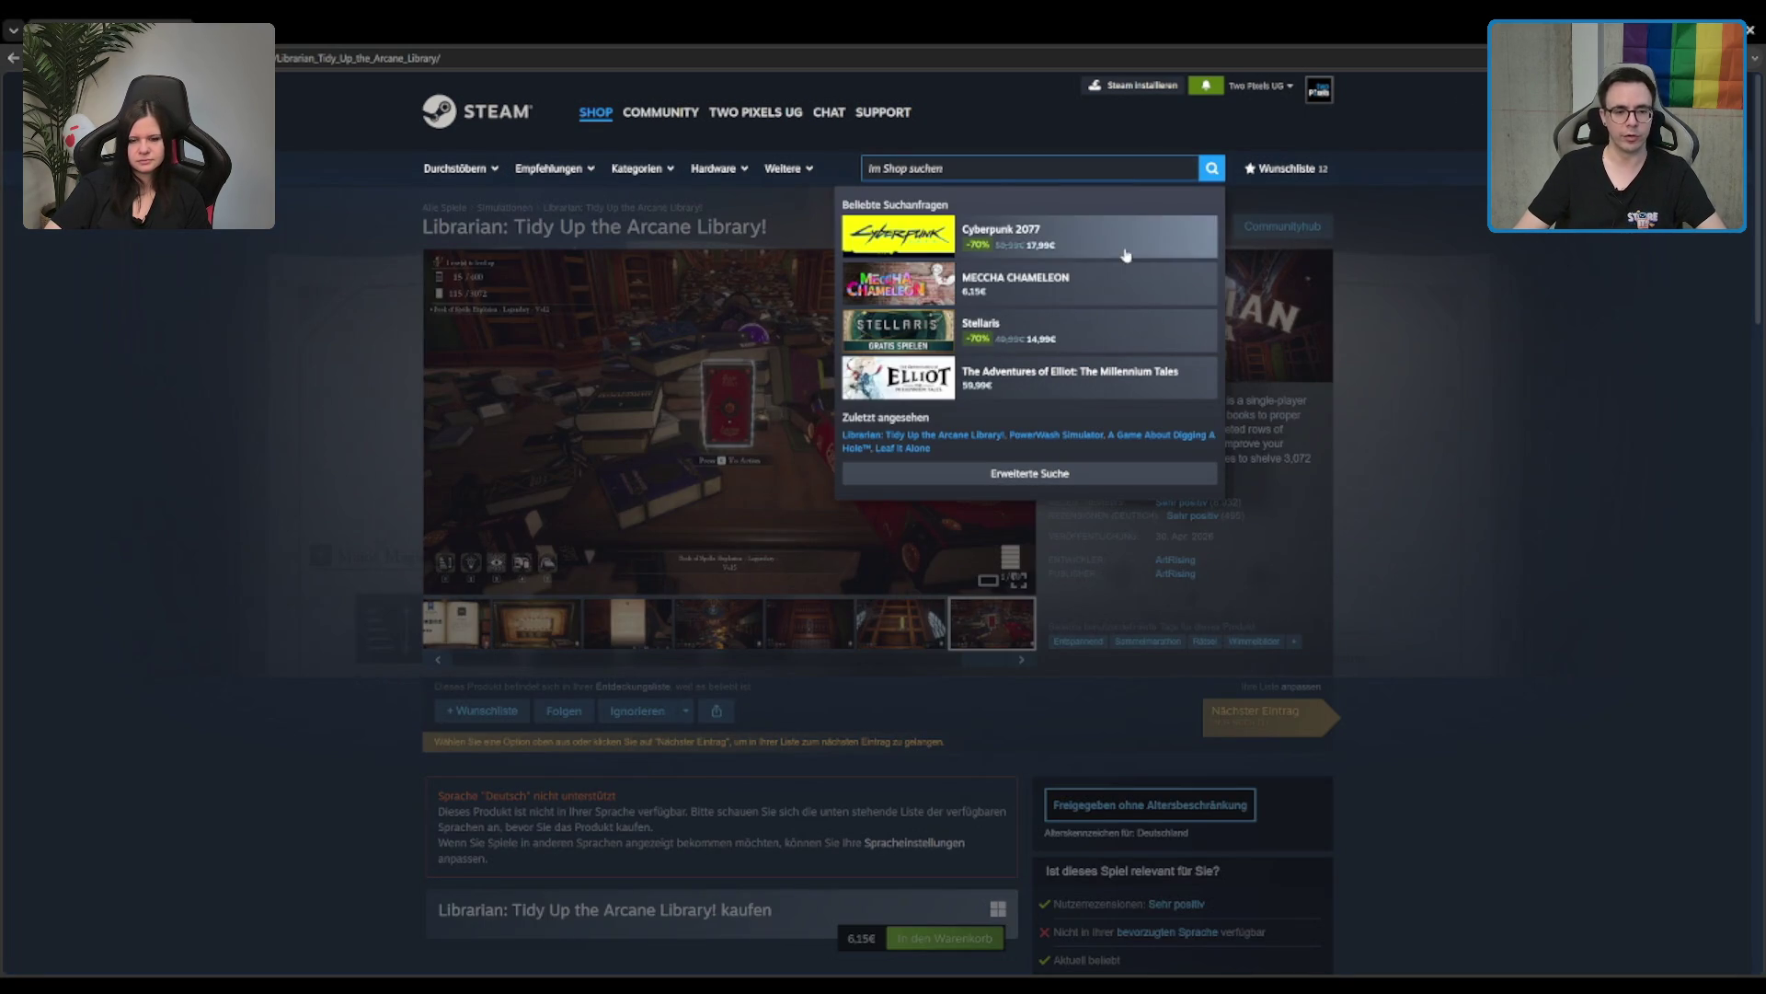
pyautogui.write('power')
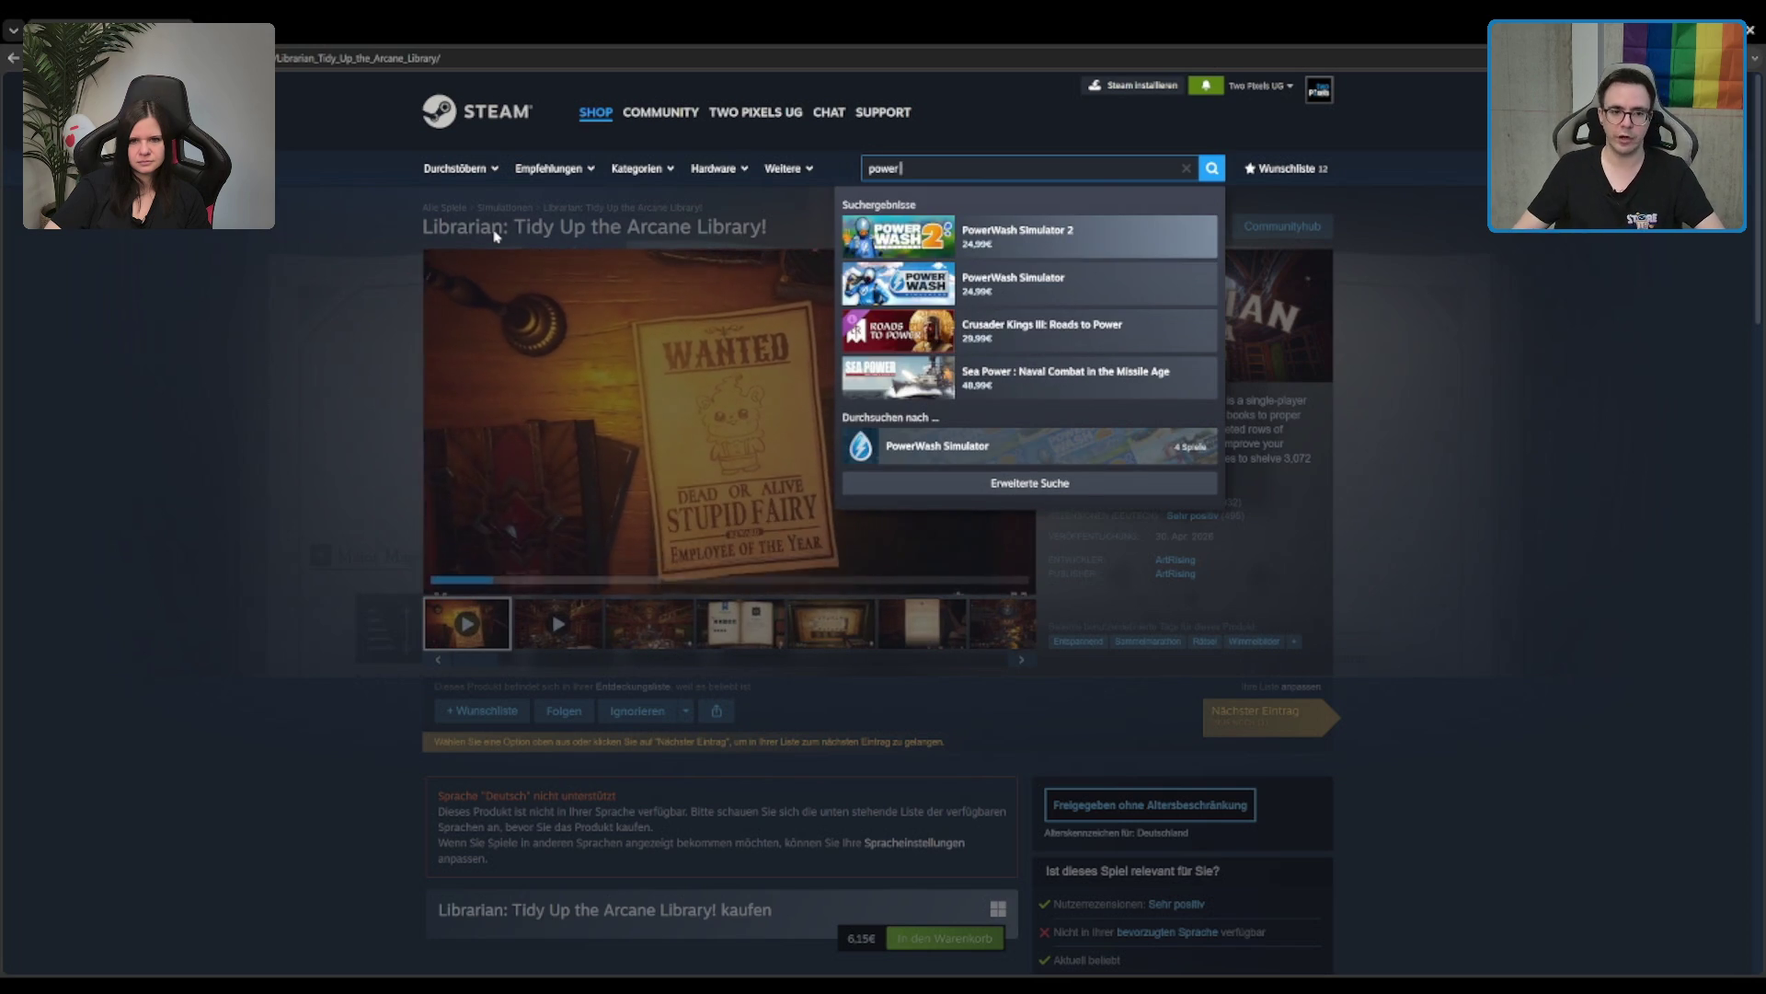
# Step: Open PowerWash Simulator 2 and scroll down its page to the reviews and similar products
pyautogui.press('Return')
pyautogui.scroll(-2, 1145, 624)
pyautogui.scroll(-2, 1145, 623)
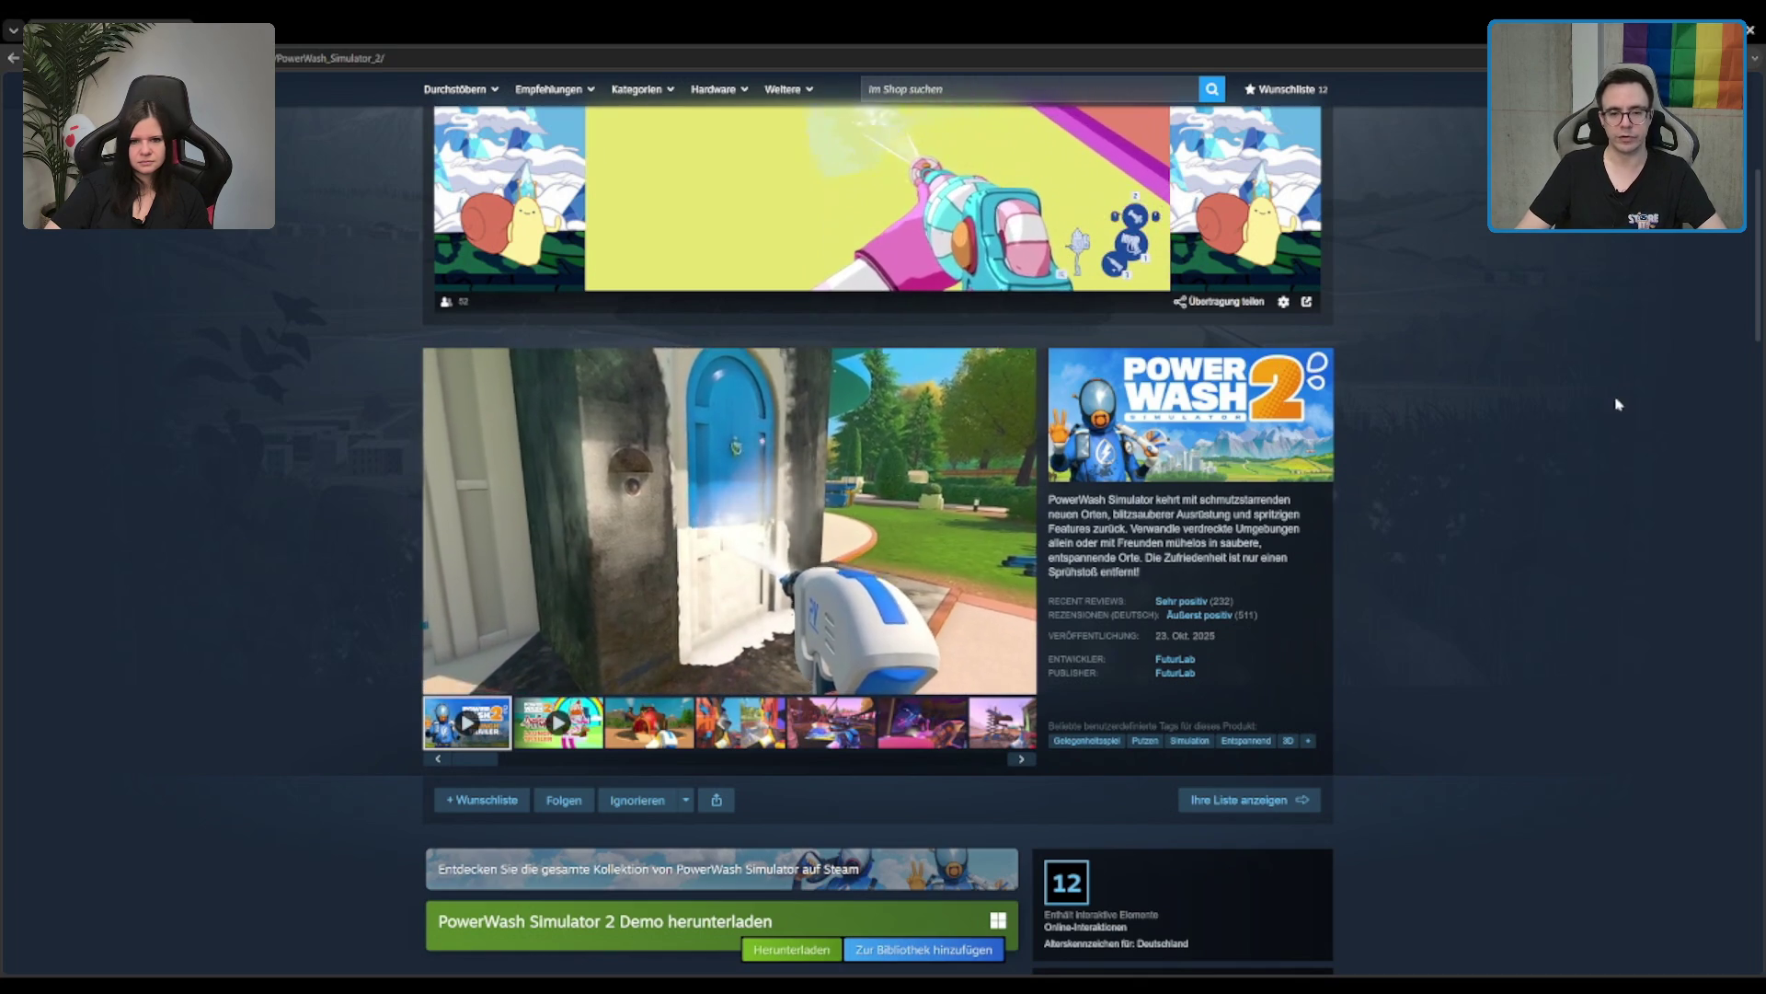
pyautogui.scroll(-3, 1012, 626)
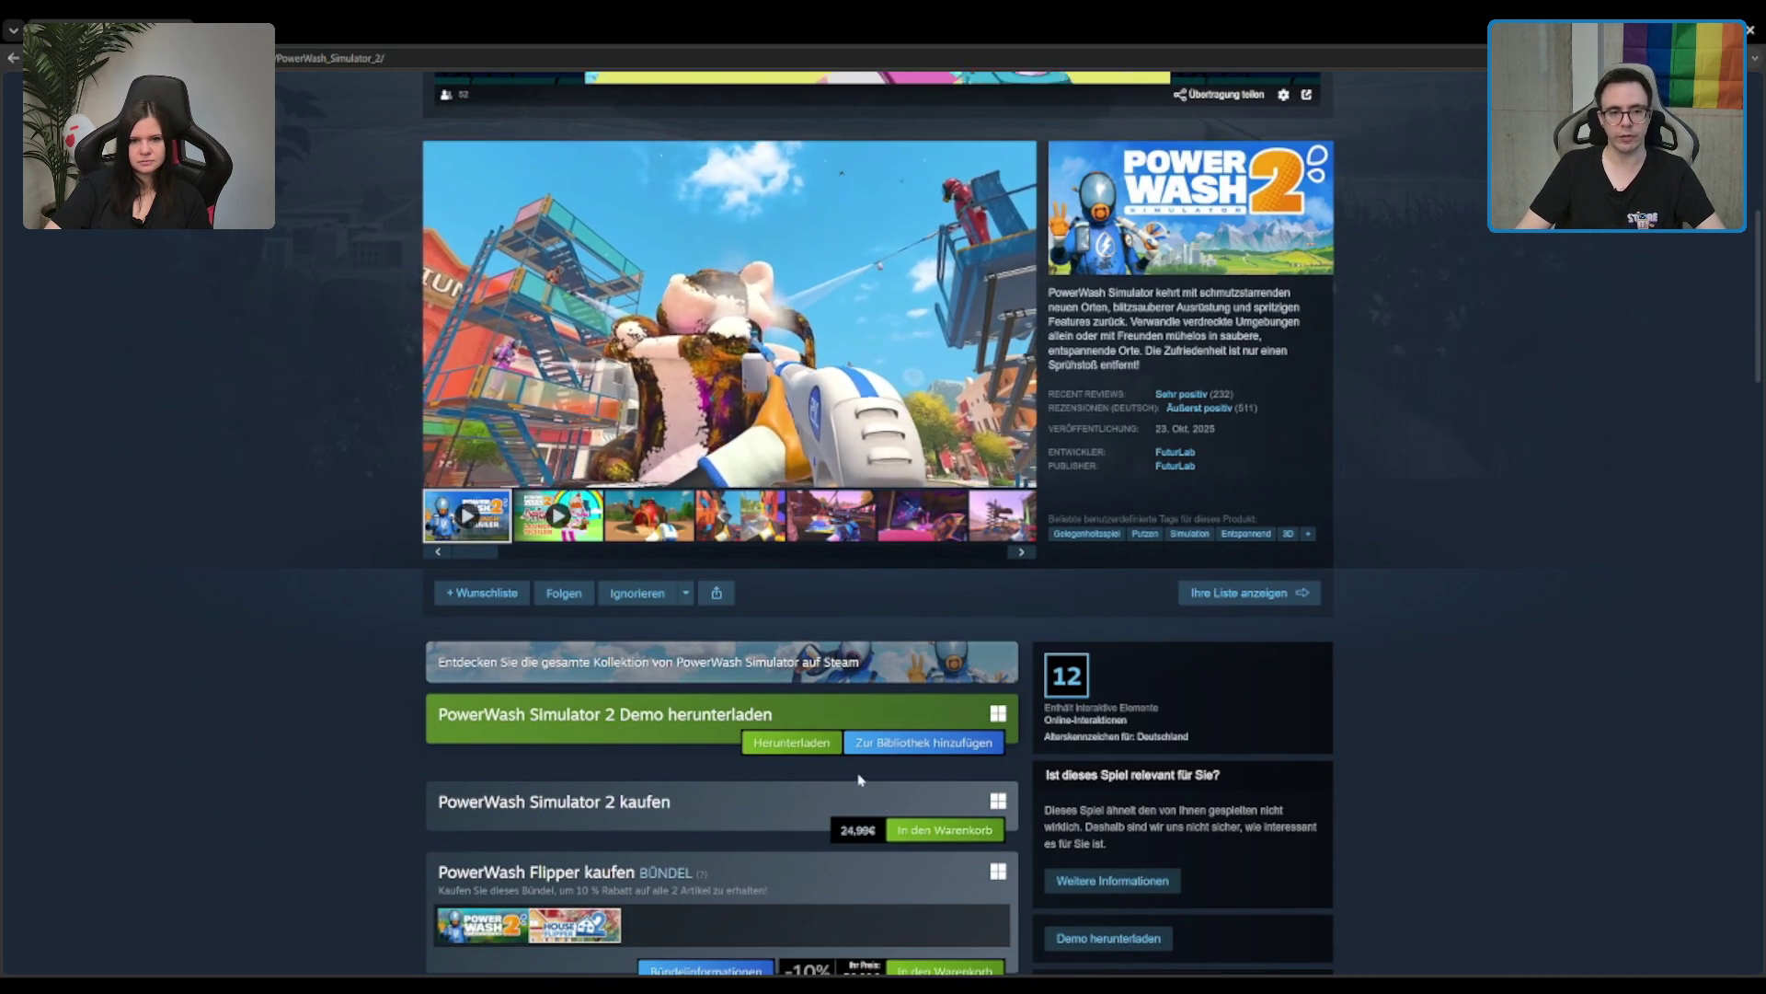
pyautogui.scroll(2, 860, 810)
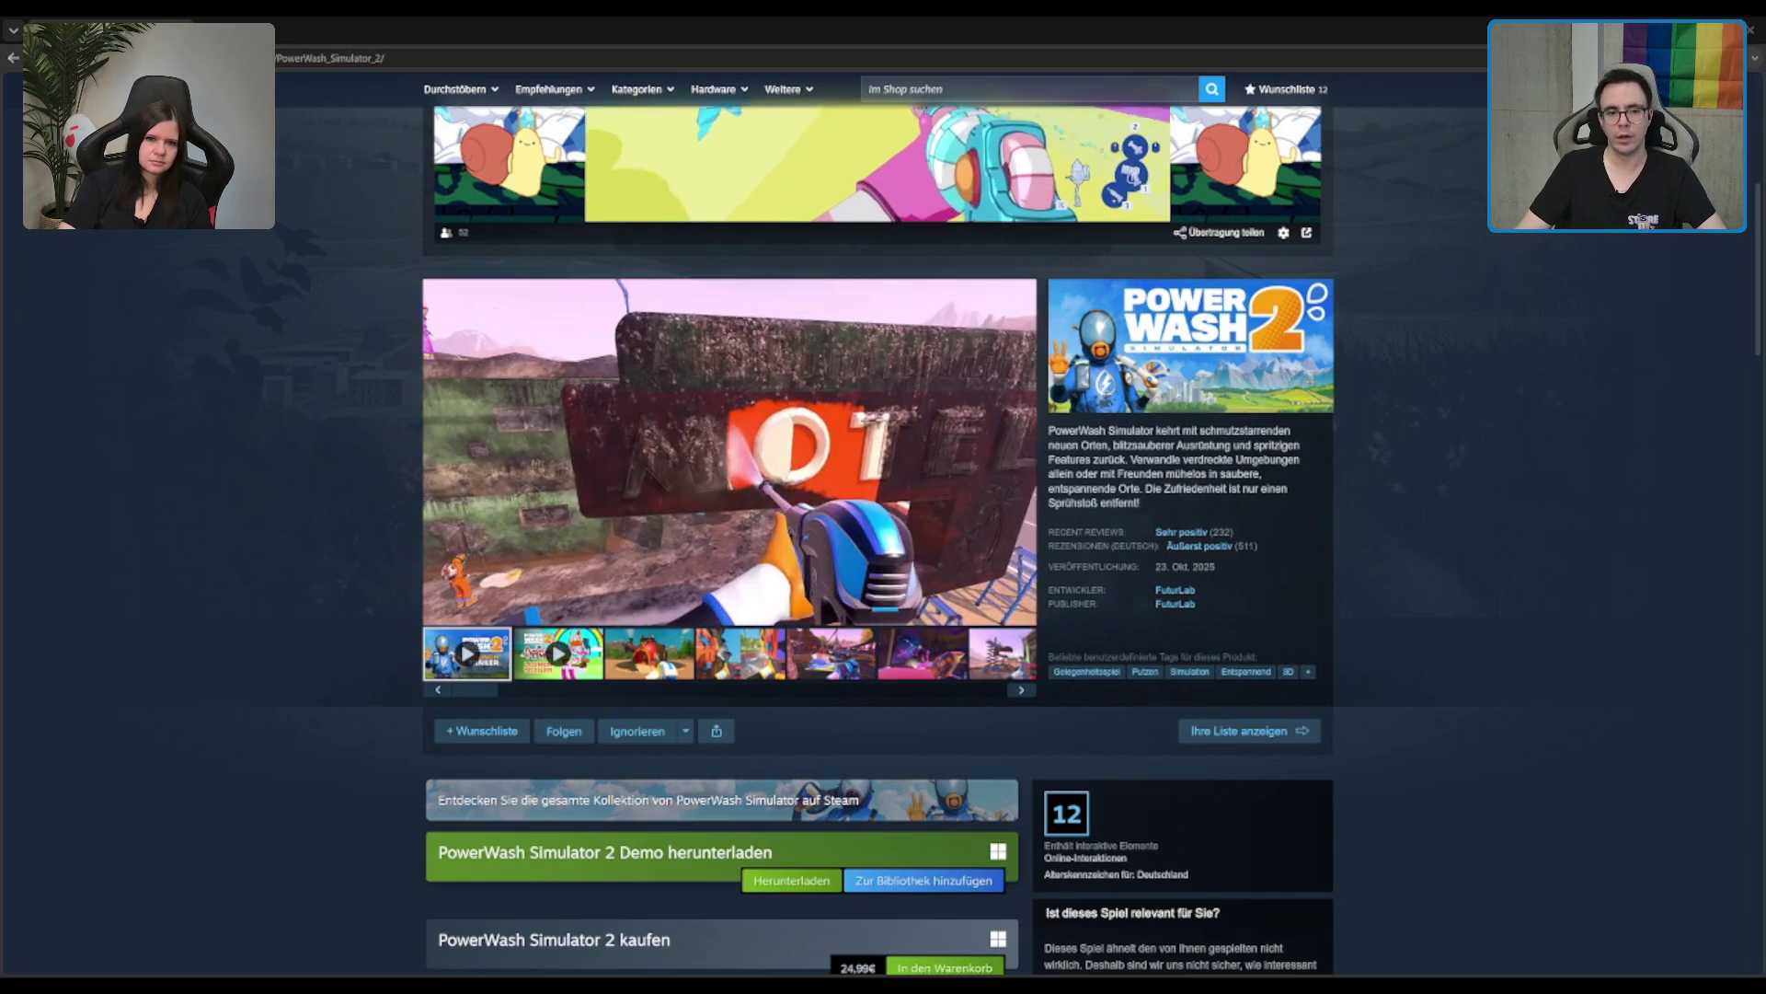
pyautogui.scroll(-10, 1181, 692)
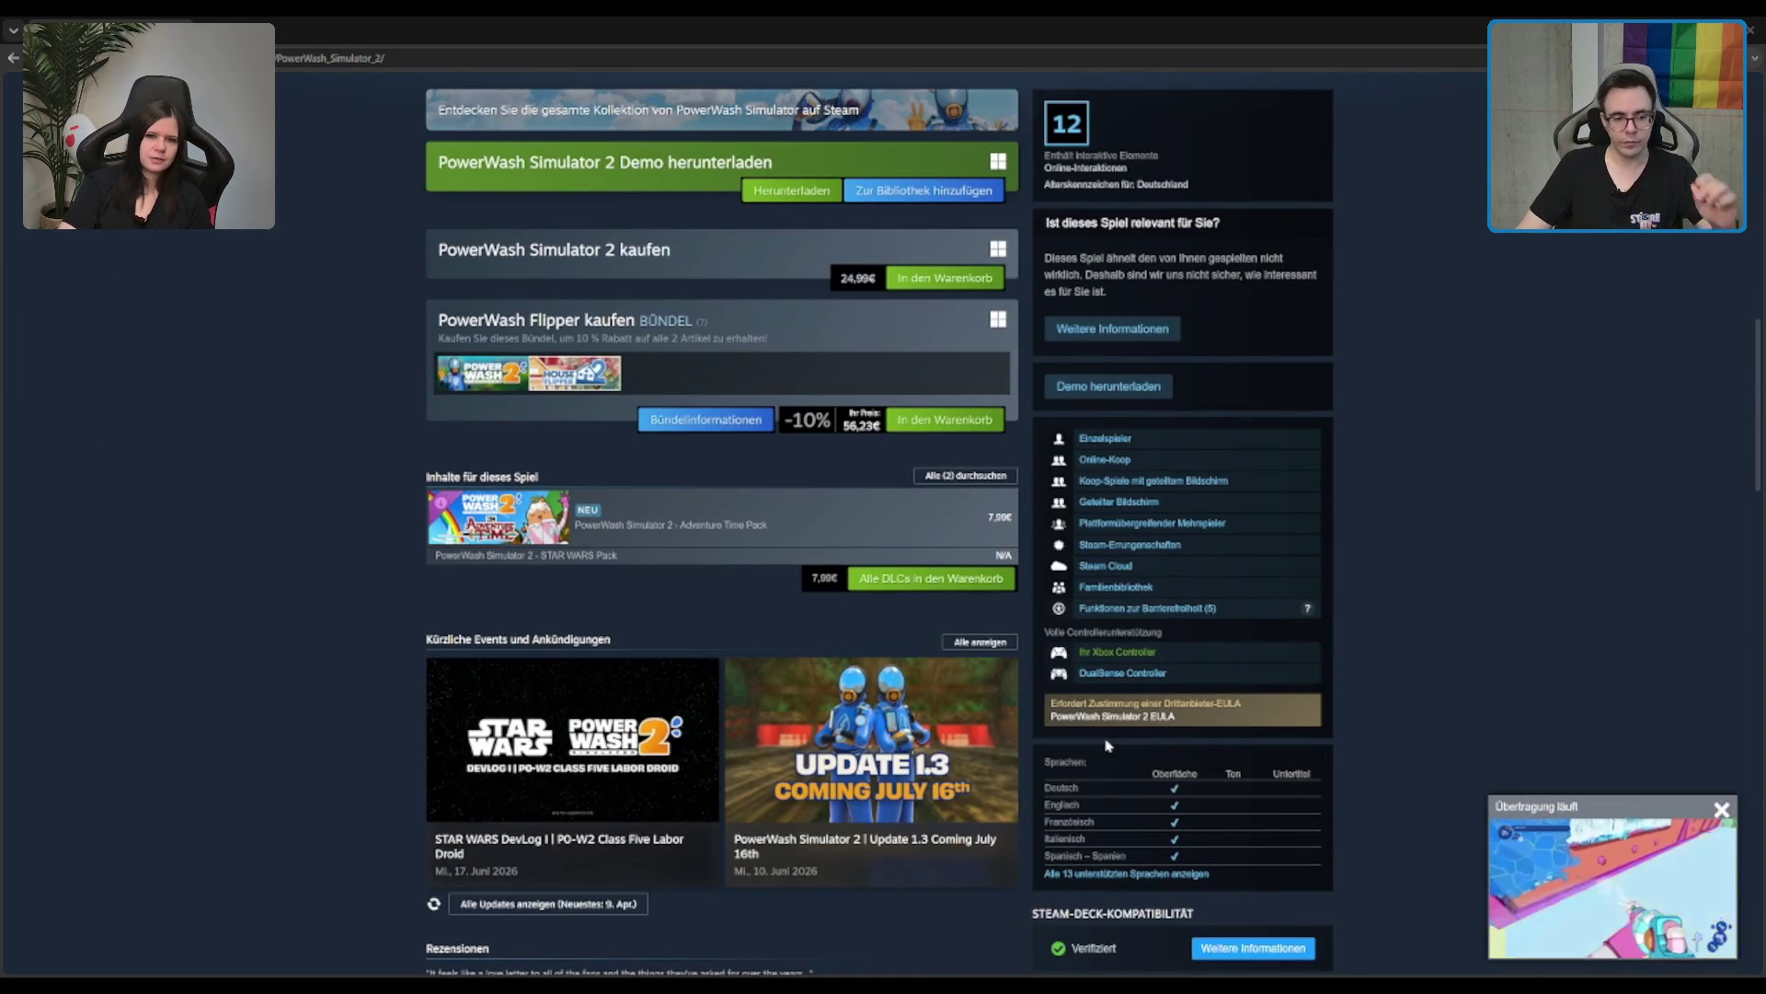
pyautogui.scroll(-6, 1107, 742)
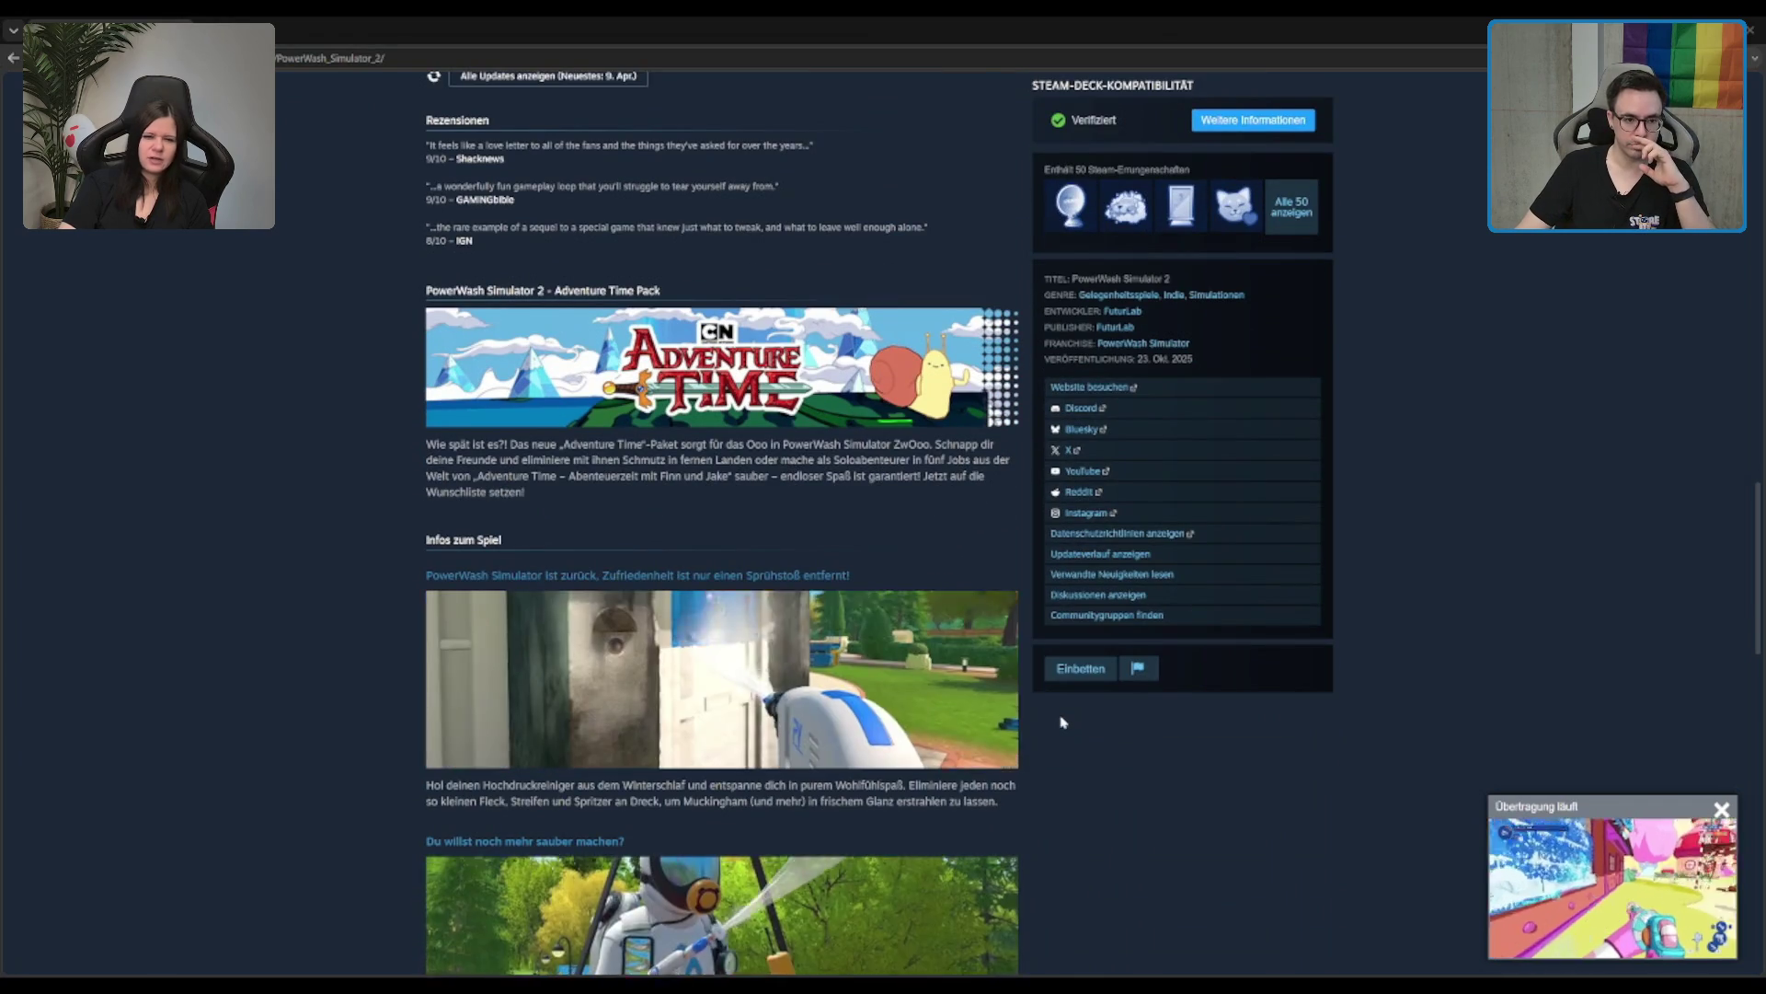
pyautogui.scroll(-4, 1063, 722)
pyautogui.scroll(4, 1058, 721)
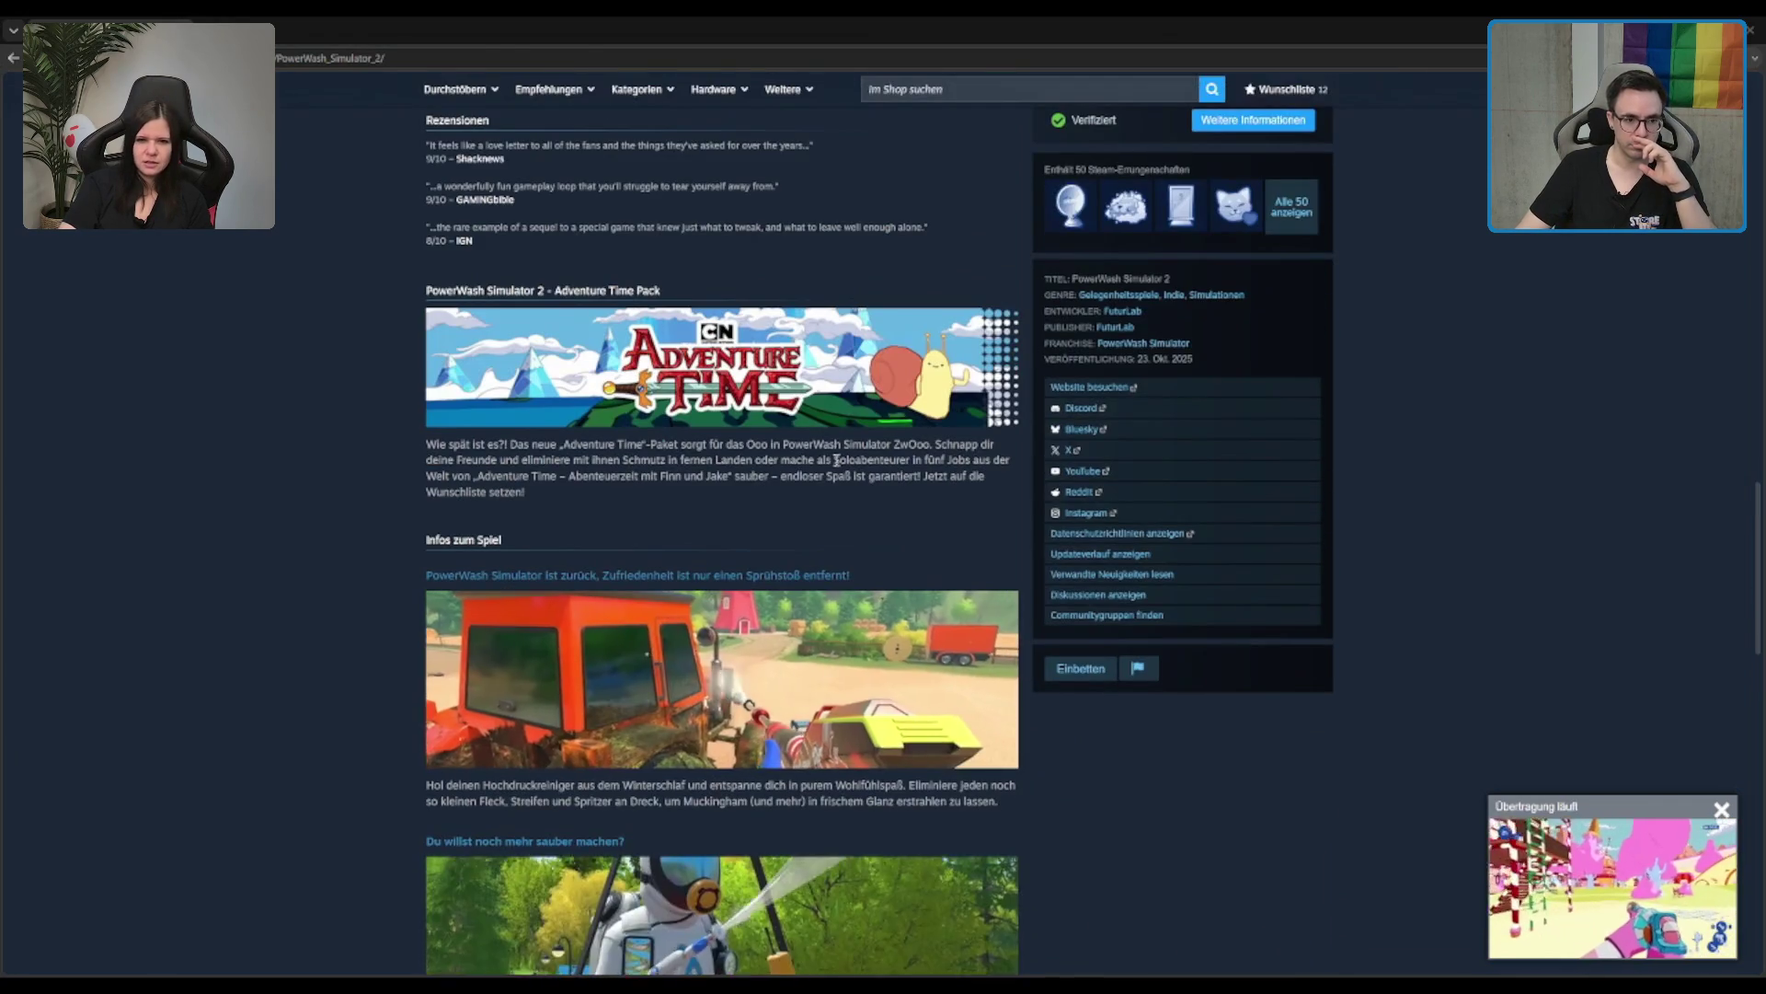
pyautogui.scroll(-12, 818, 377)
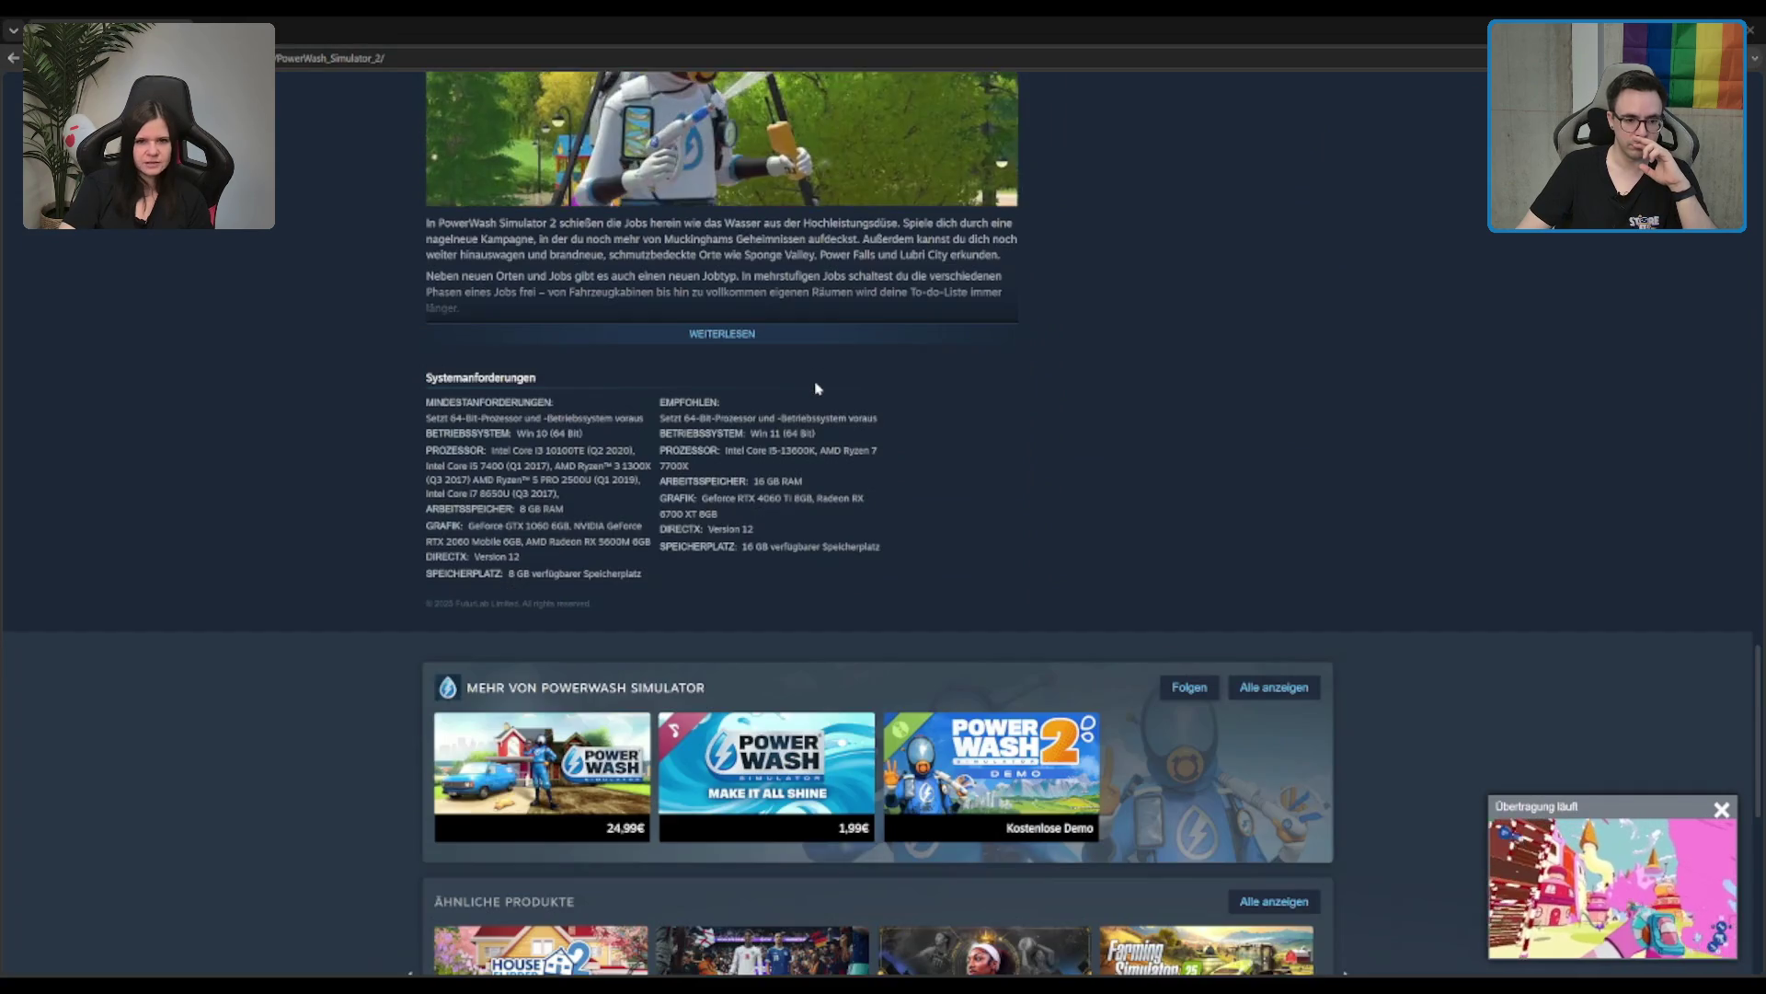
pyautogui.scroll(1, 818, 388)
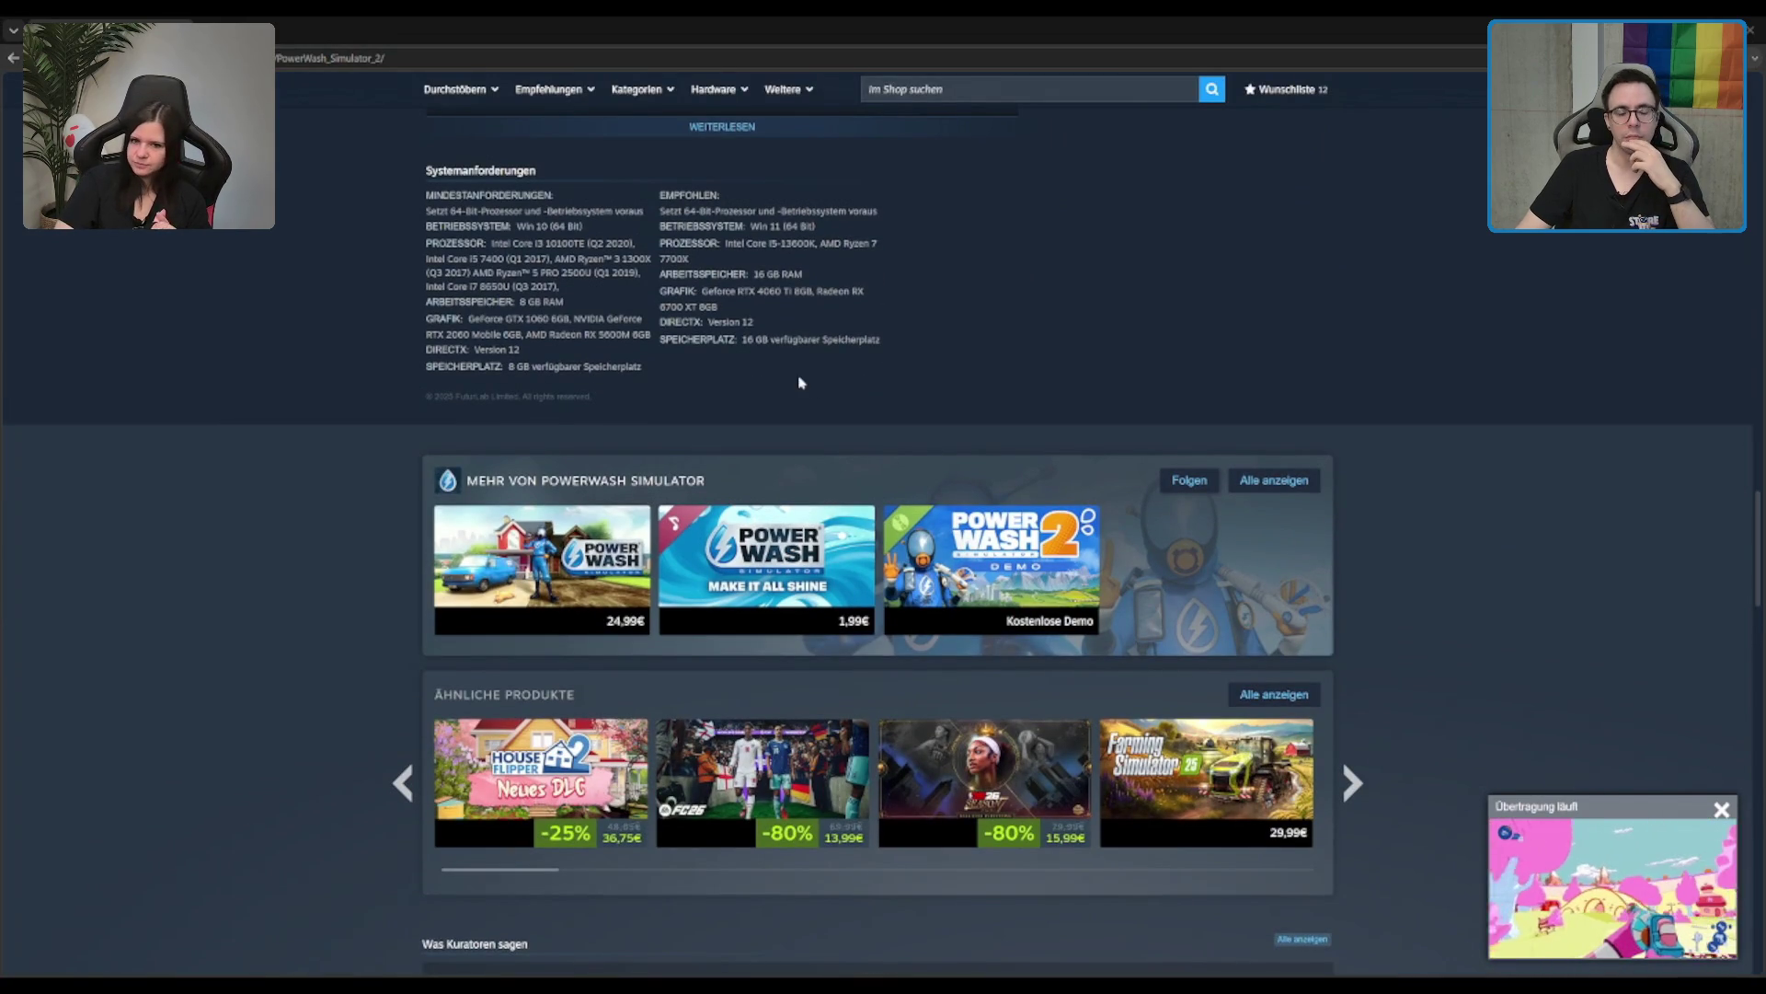
pyautogui.scroll(-4, 806, 380)
pyautogui.scroll(2, 1371, 433)
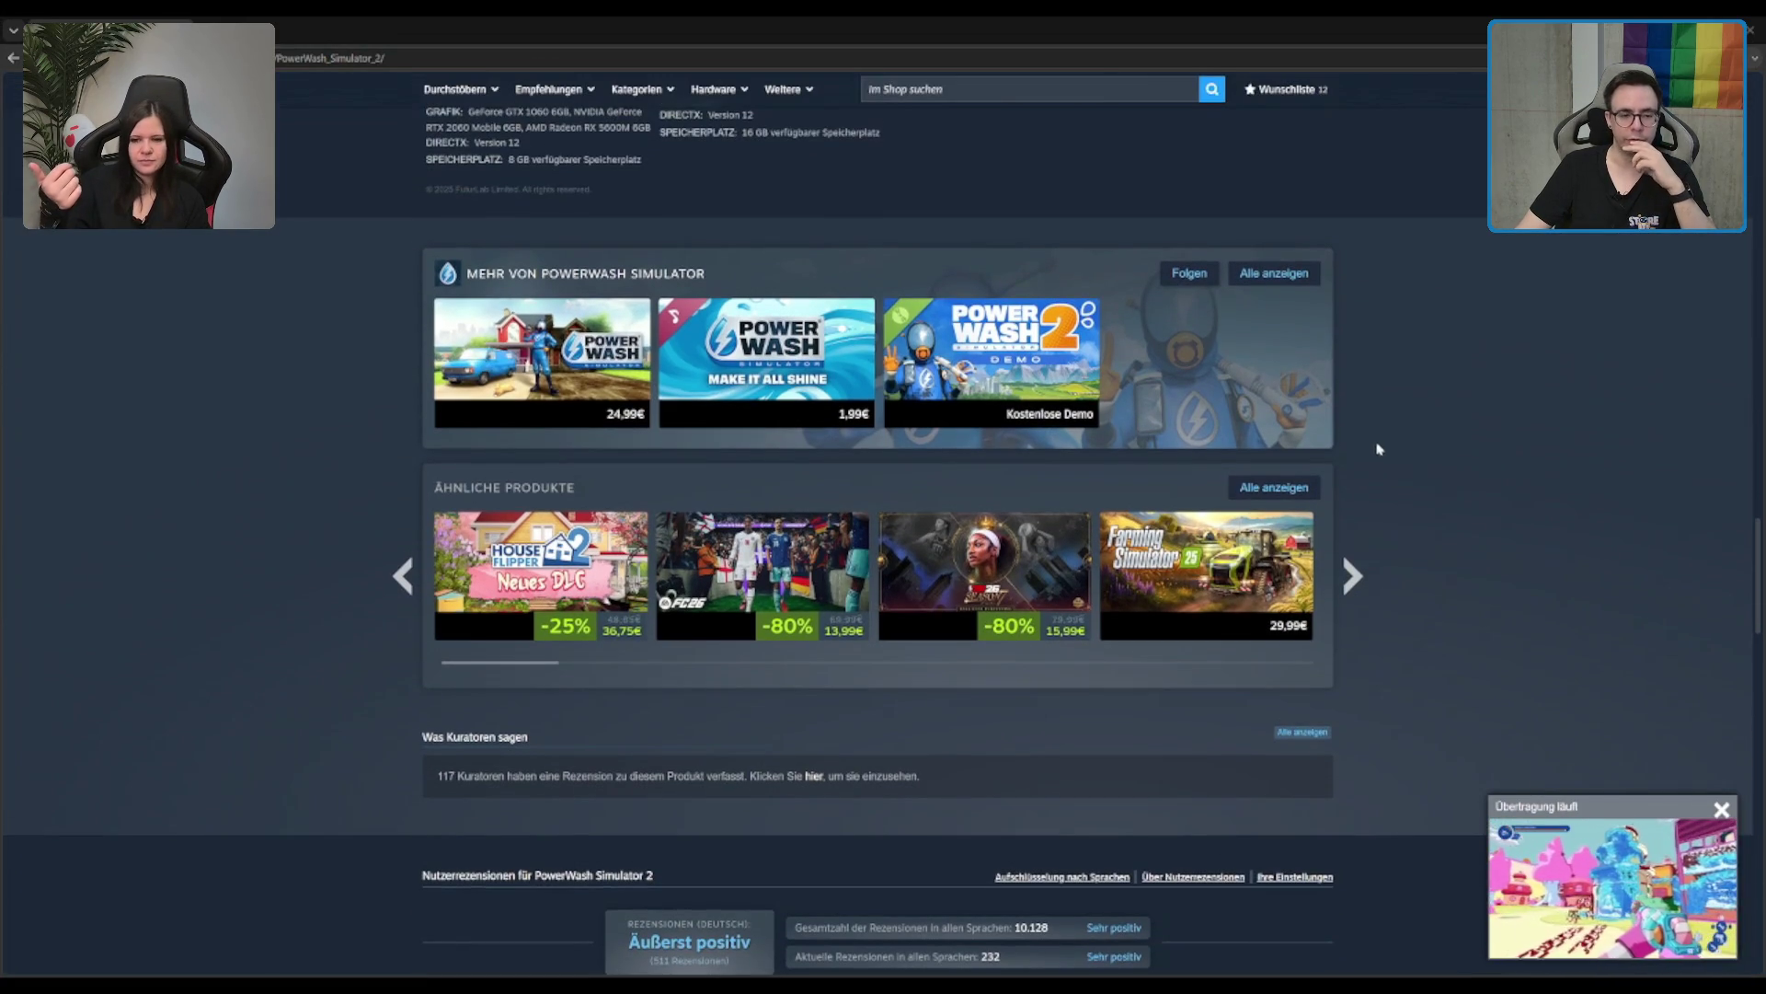
pyautogui.click(1353, 576)
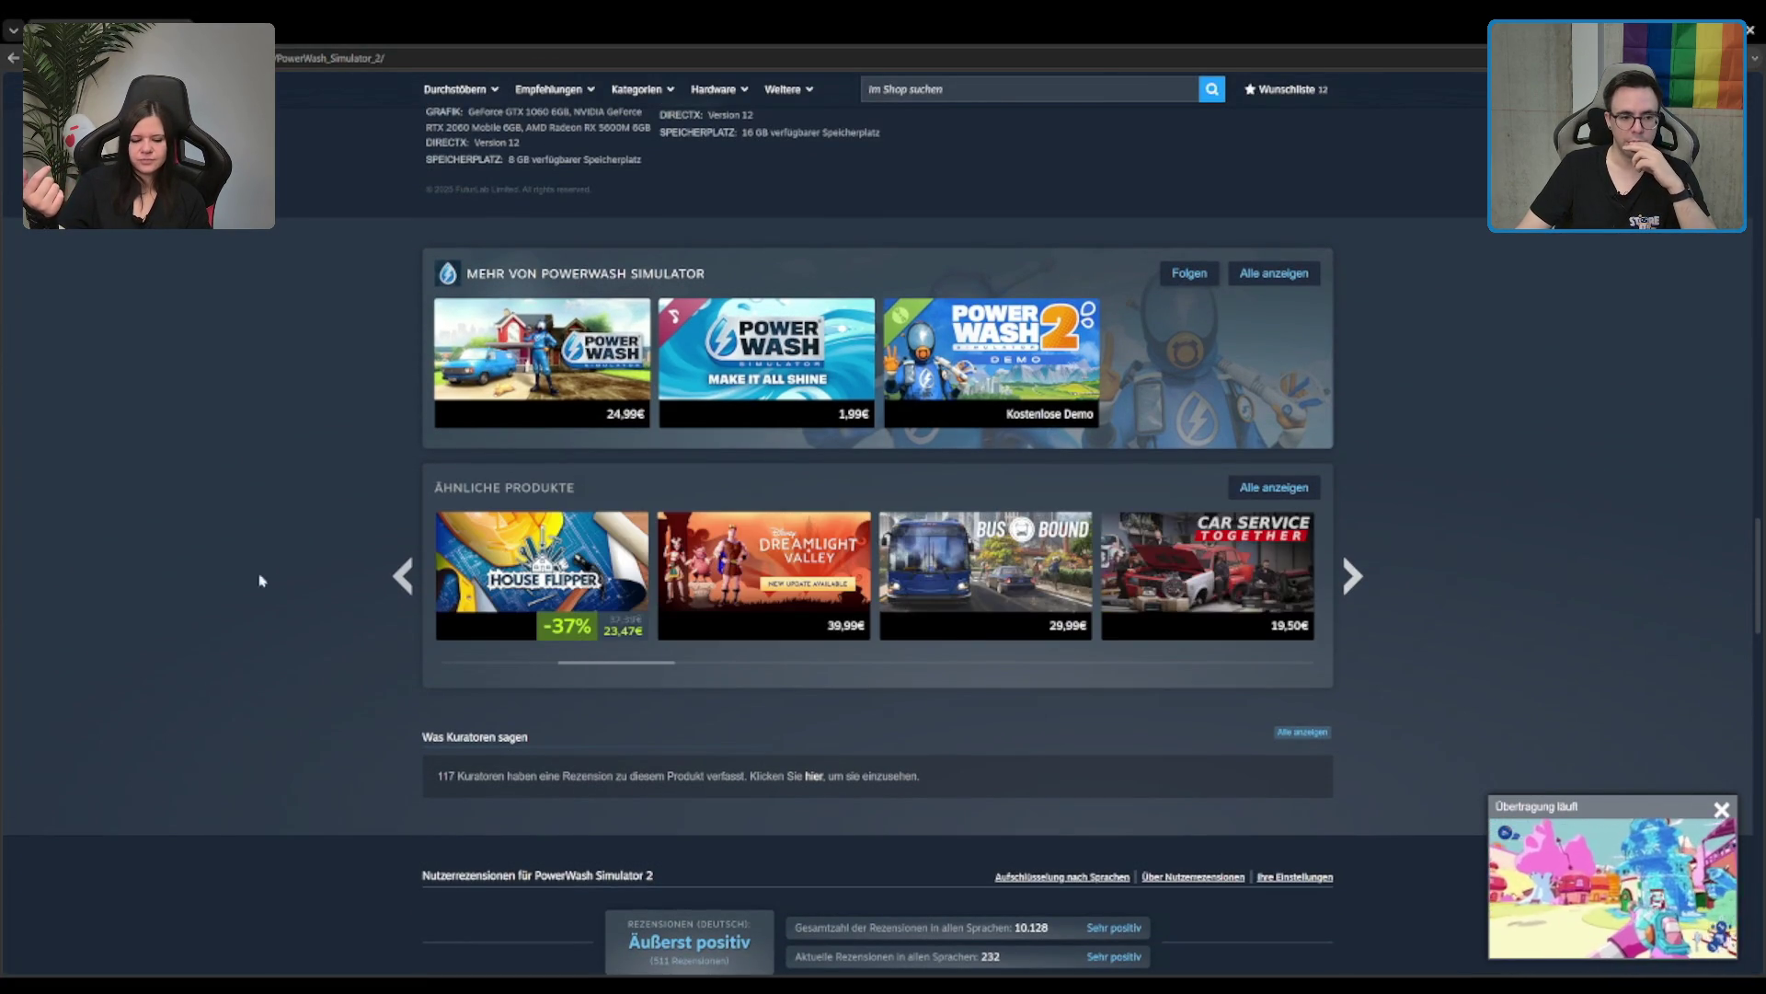
pyautogui.click(1354, 574)
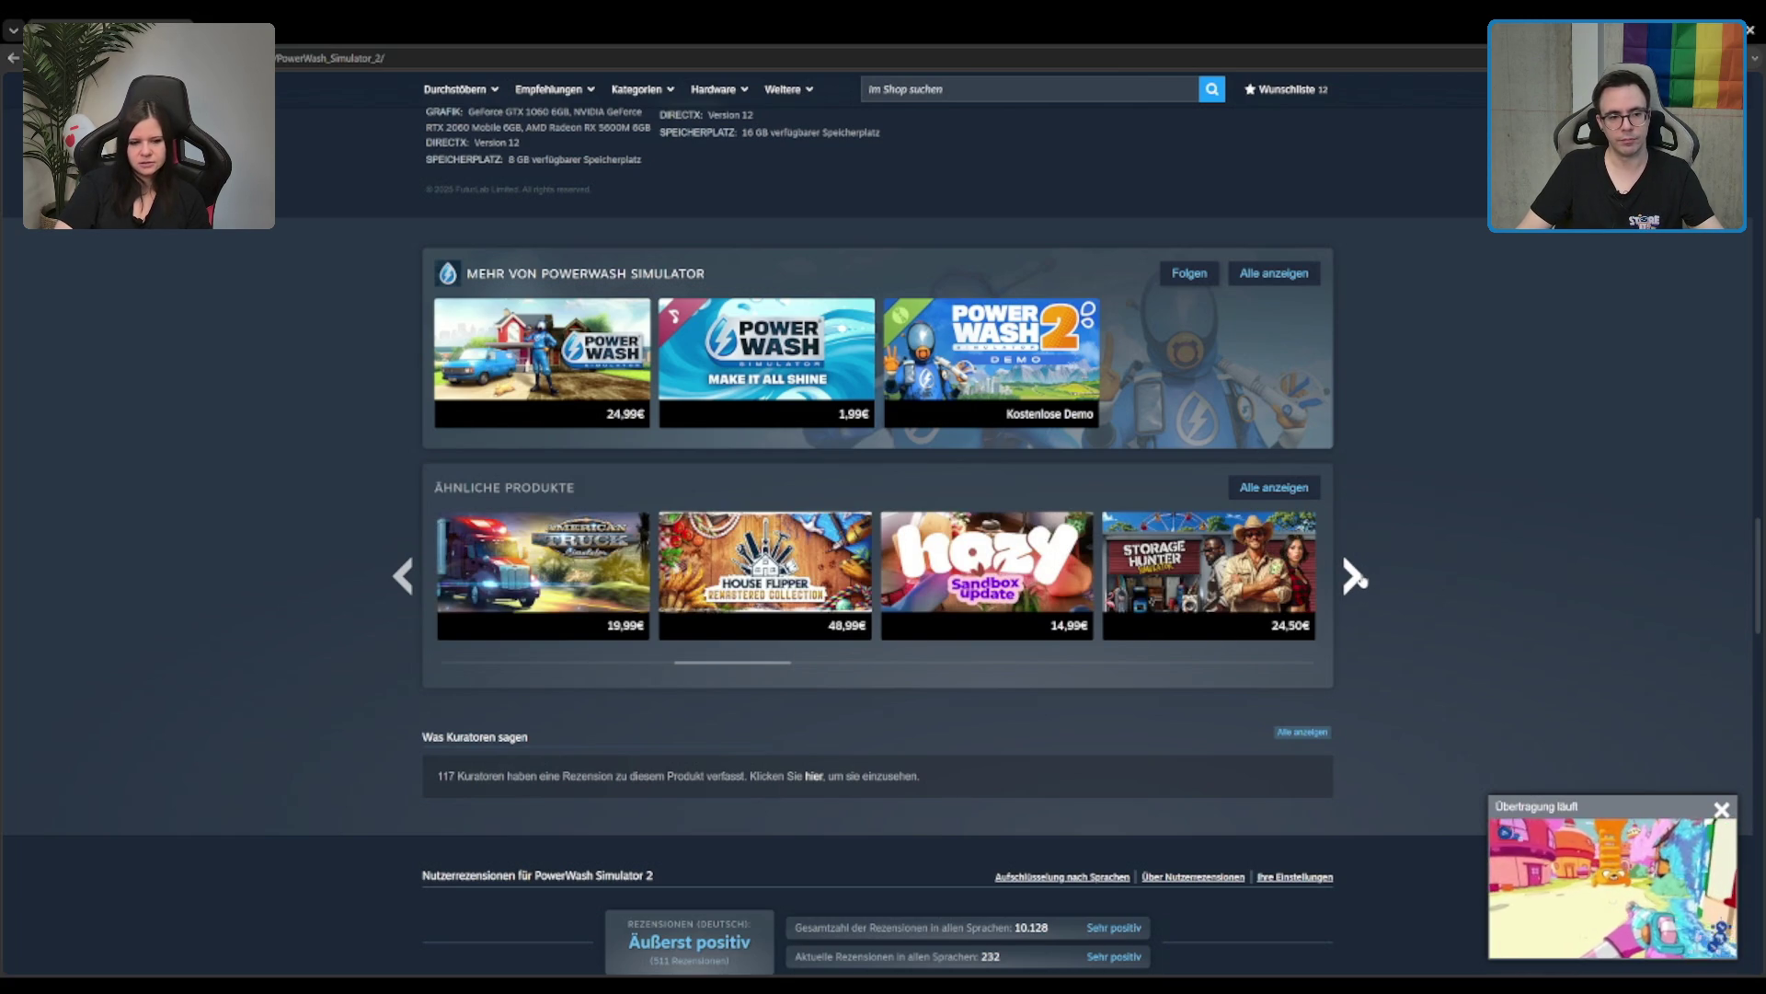
pyautogui.click(1355, 576)
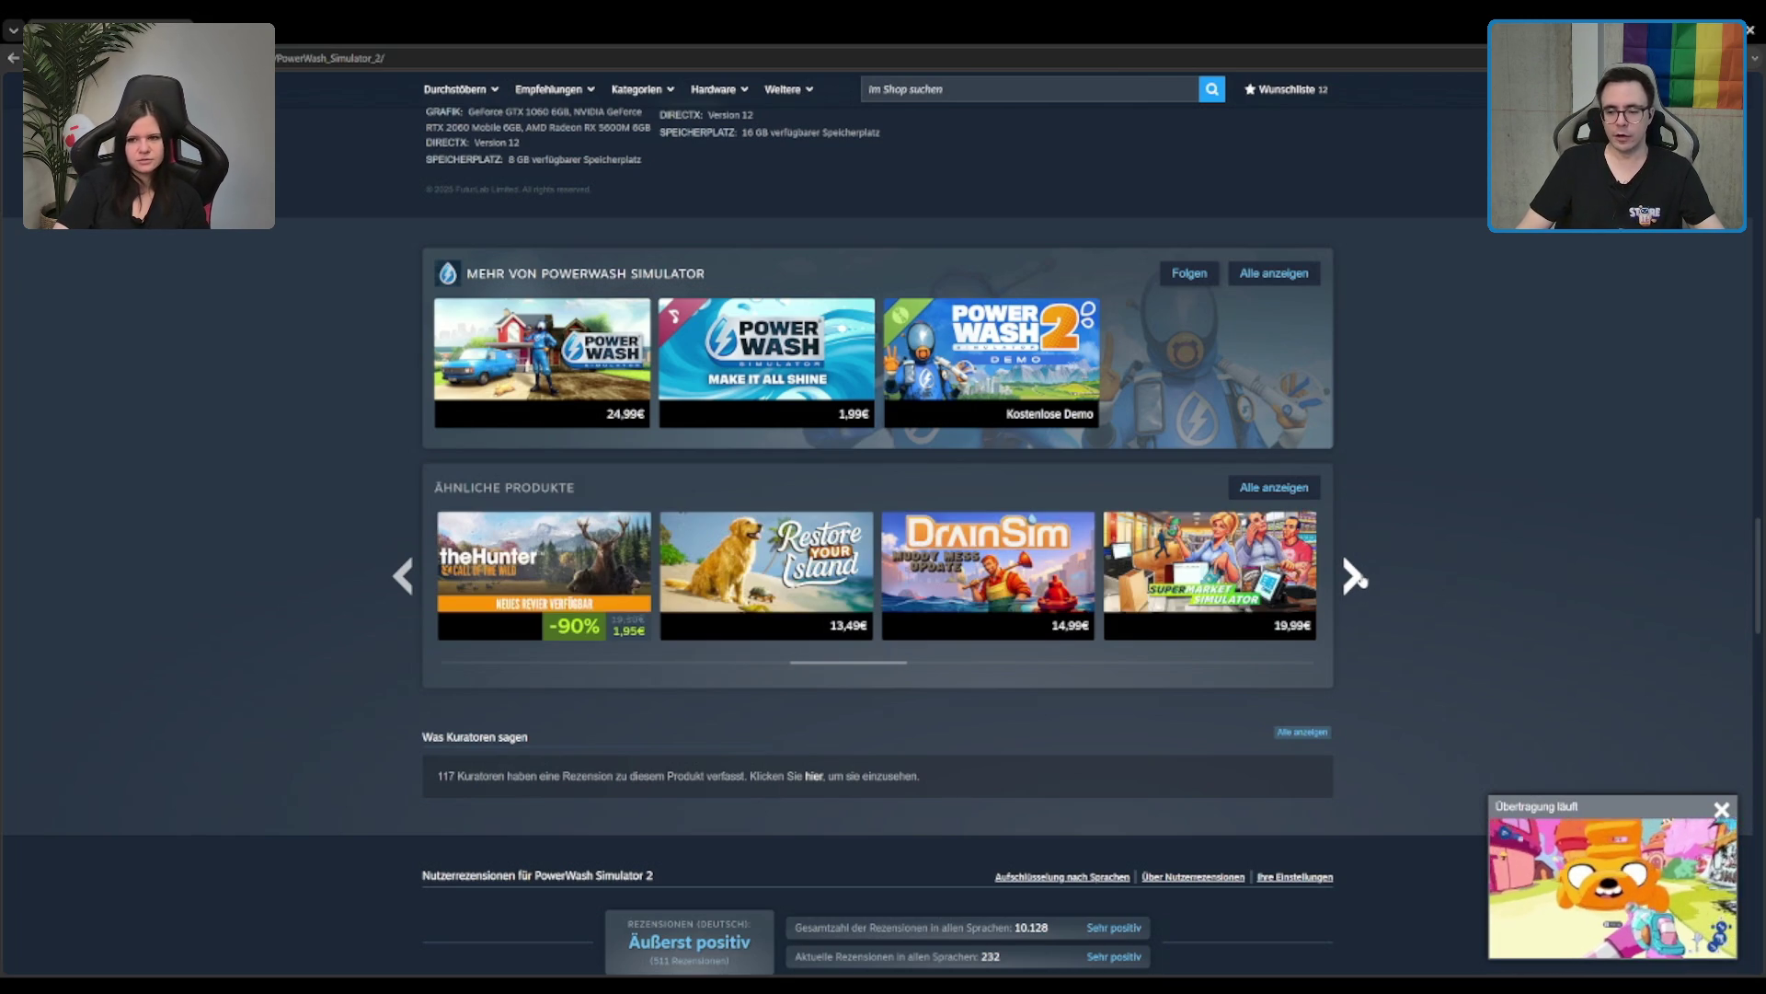
pyautogui.scroll(15, 1352, 576)
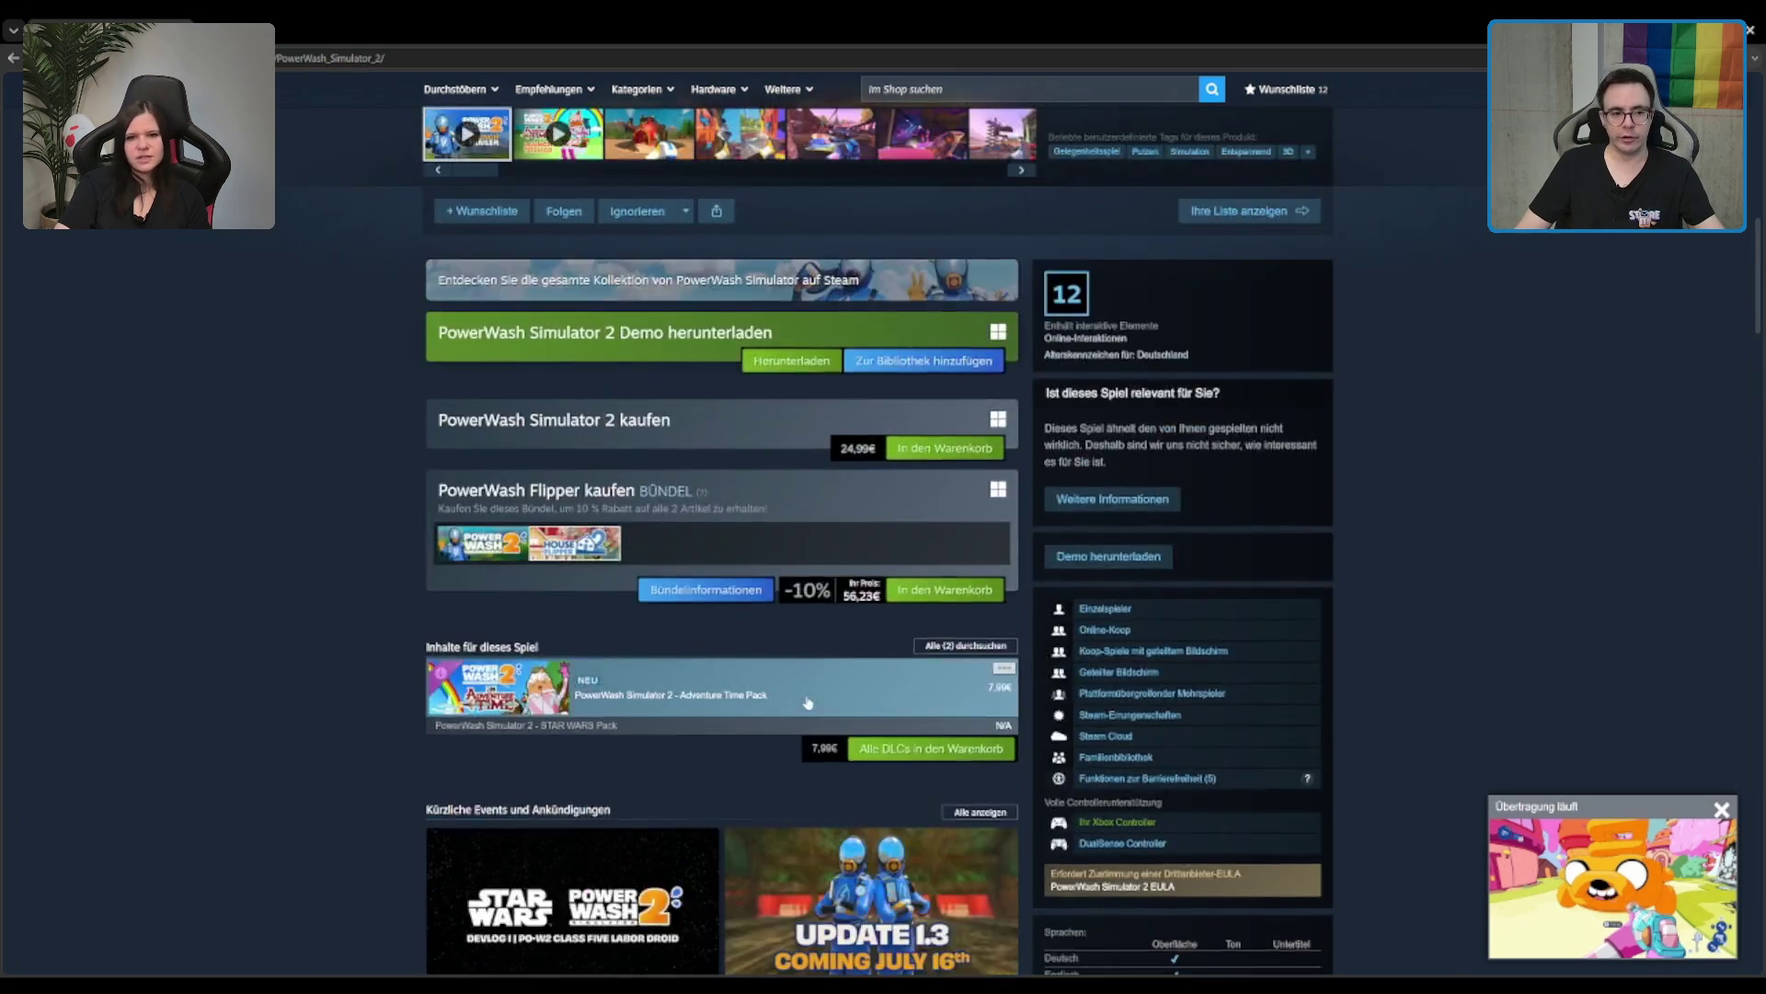
pyautogui.scroll(7, 807, 703)
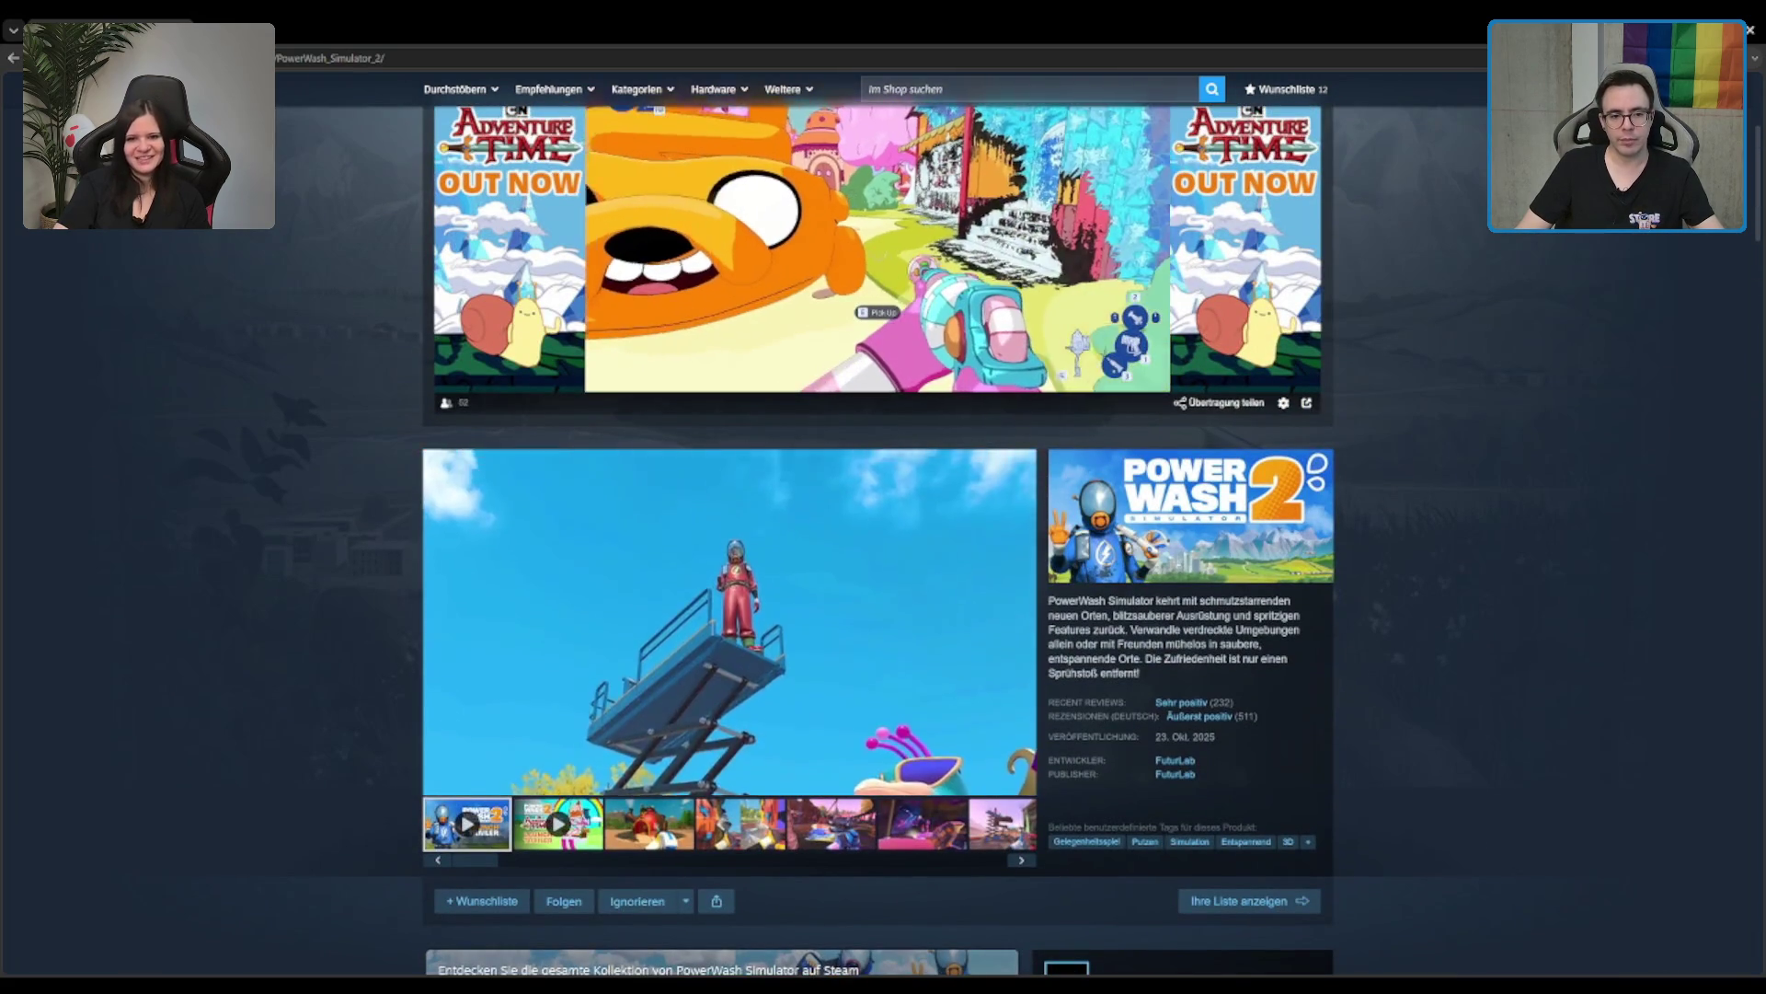
pyautogui.scroll(-2, 801, 718)
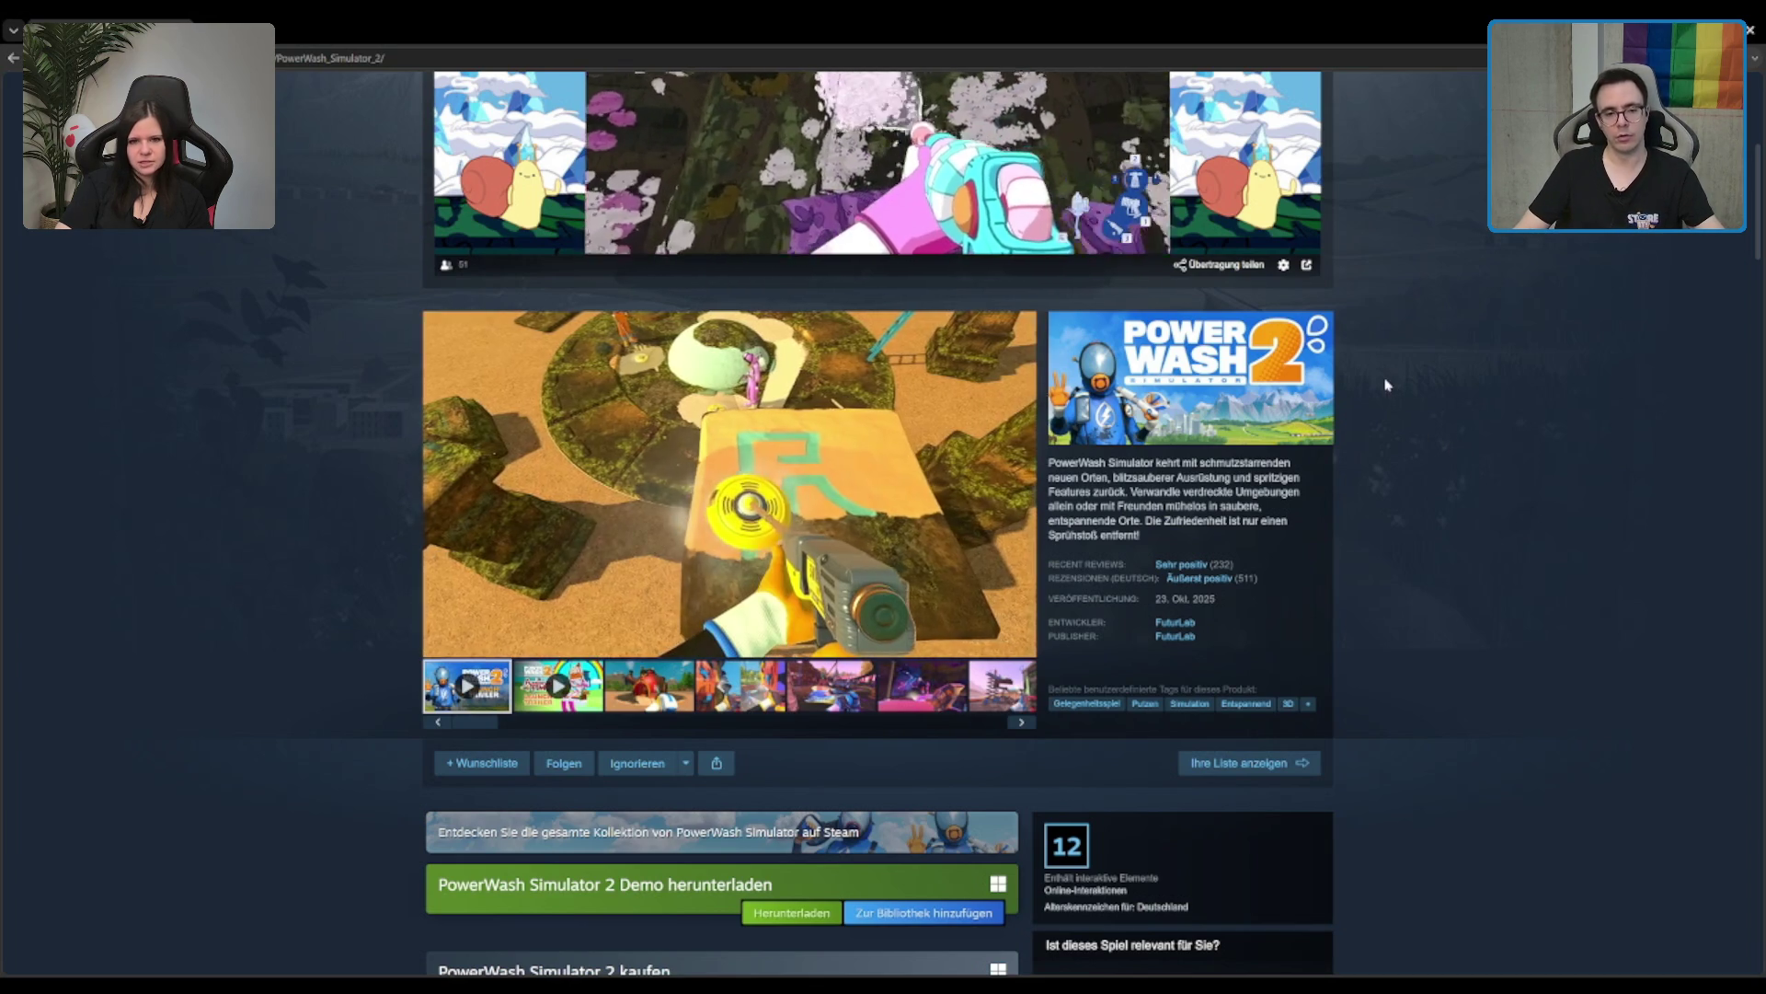
pyautogui.scroll(3, 1387, 385)
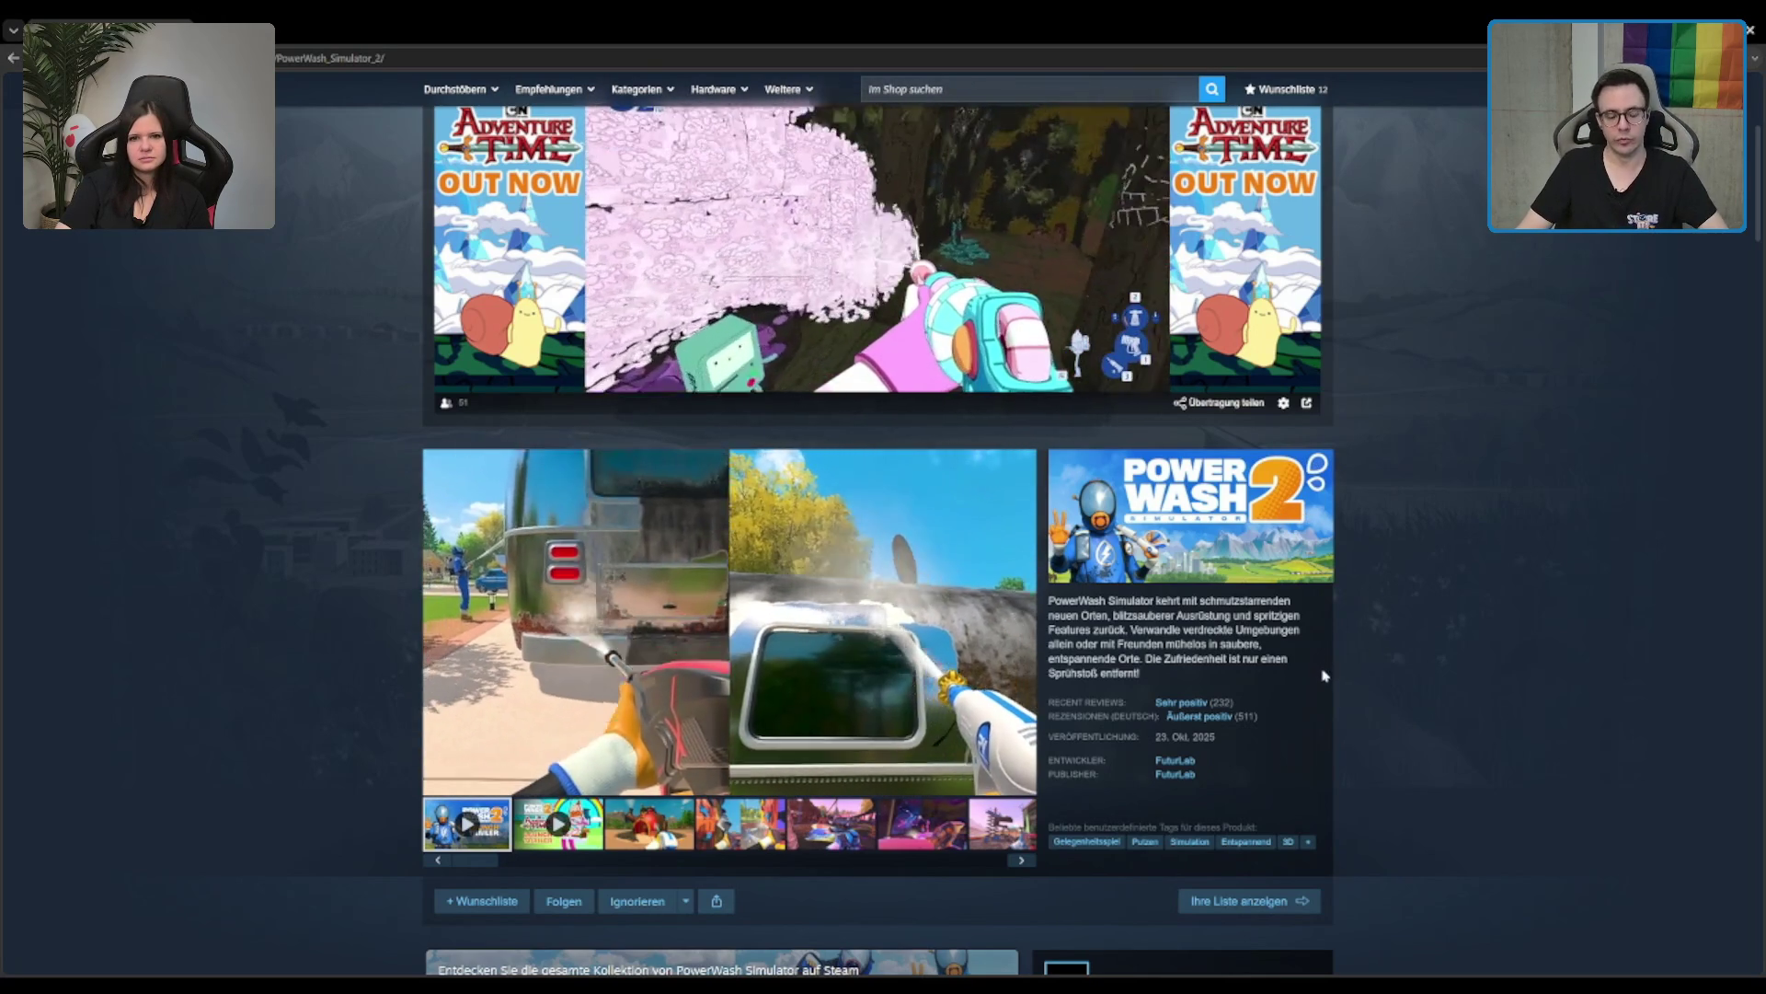
pyautogui.scroll(-2, 1306, 644)
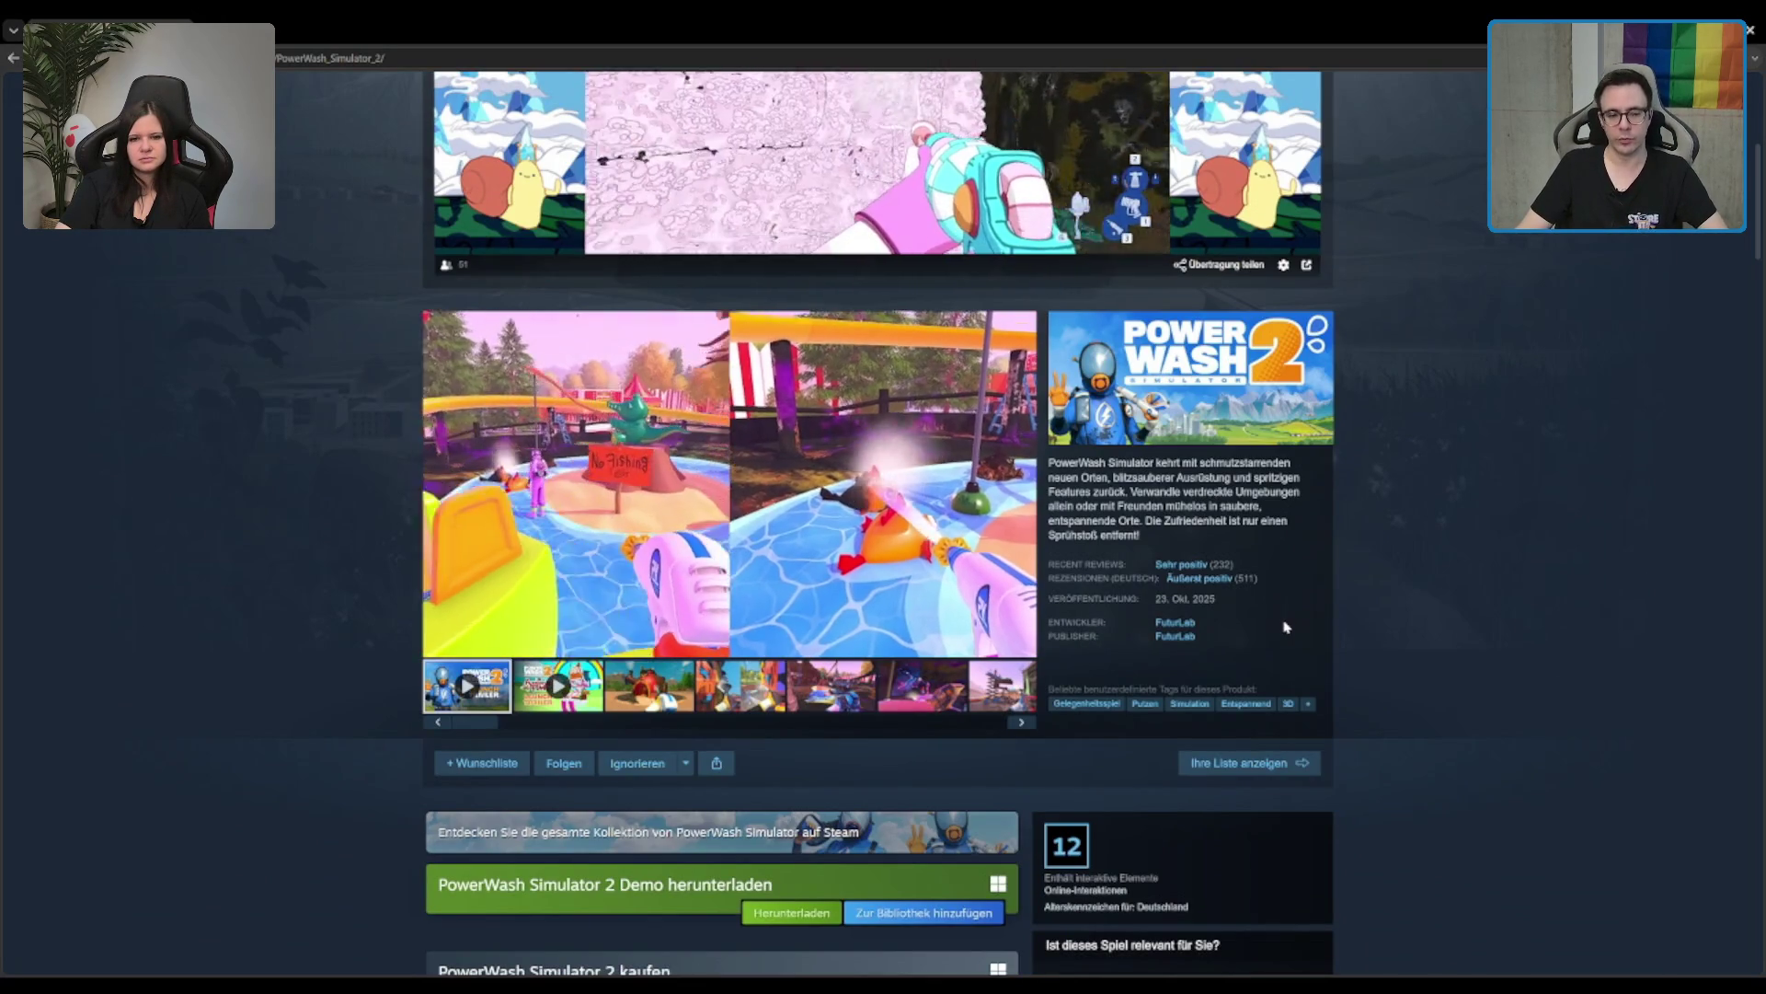
pyautogui.scroll(-2, 1287, 625)
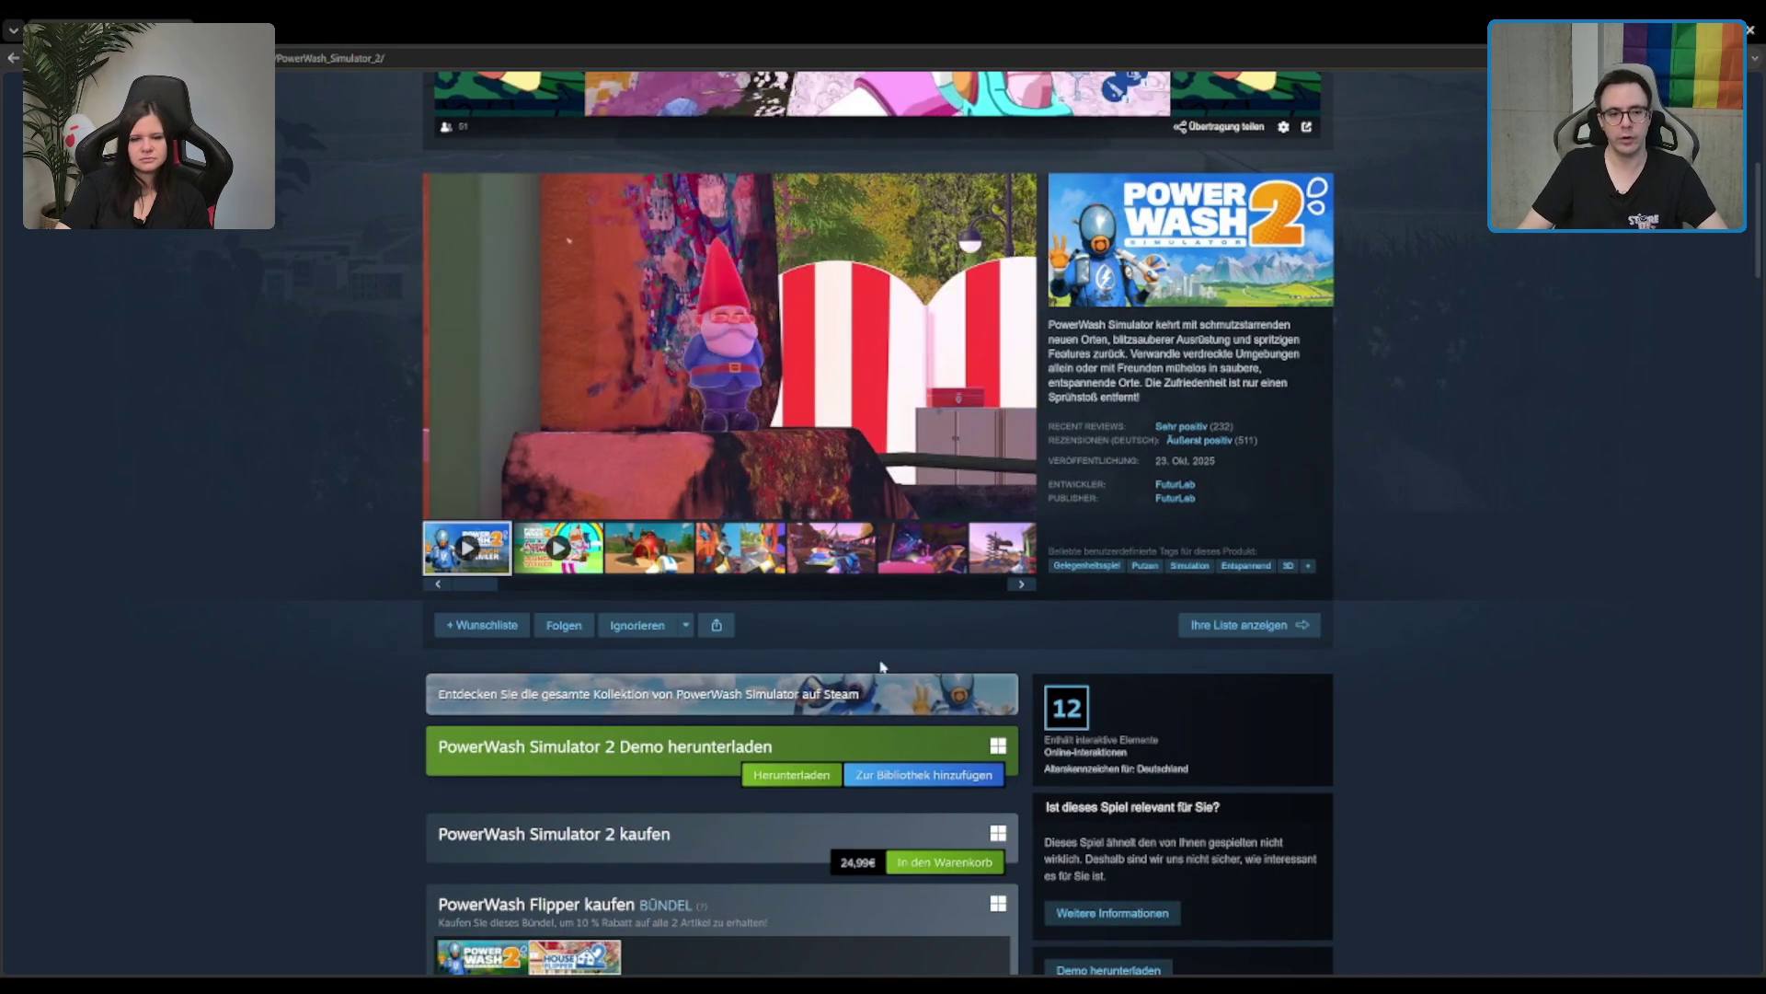
pyautogui.scroll(-7, 856, 685)
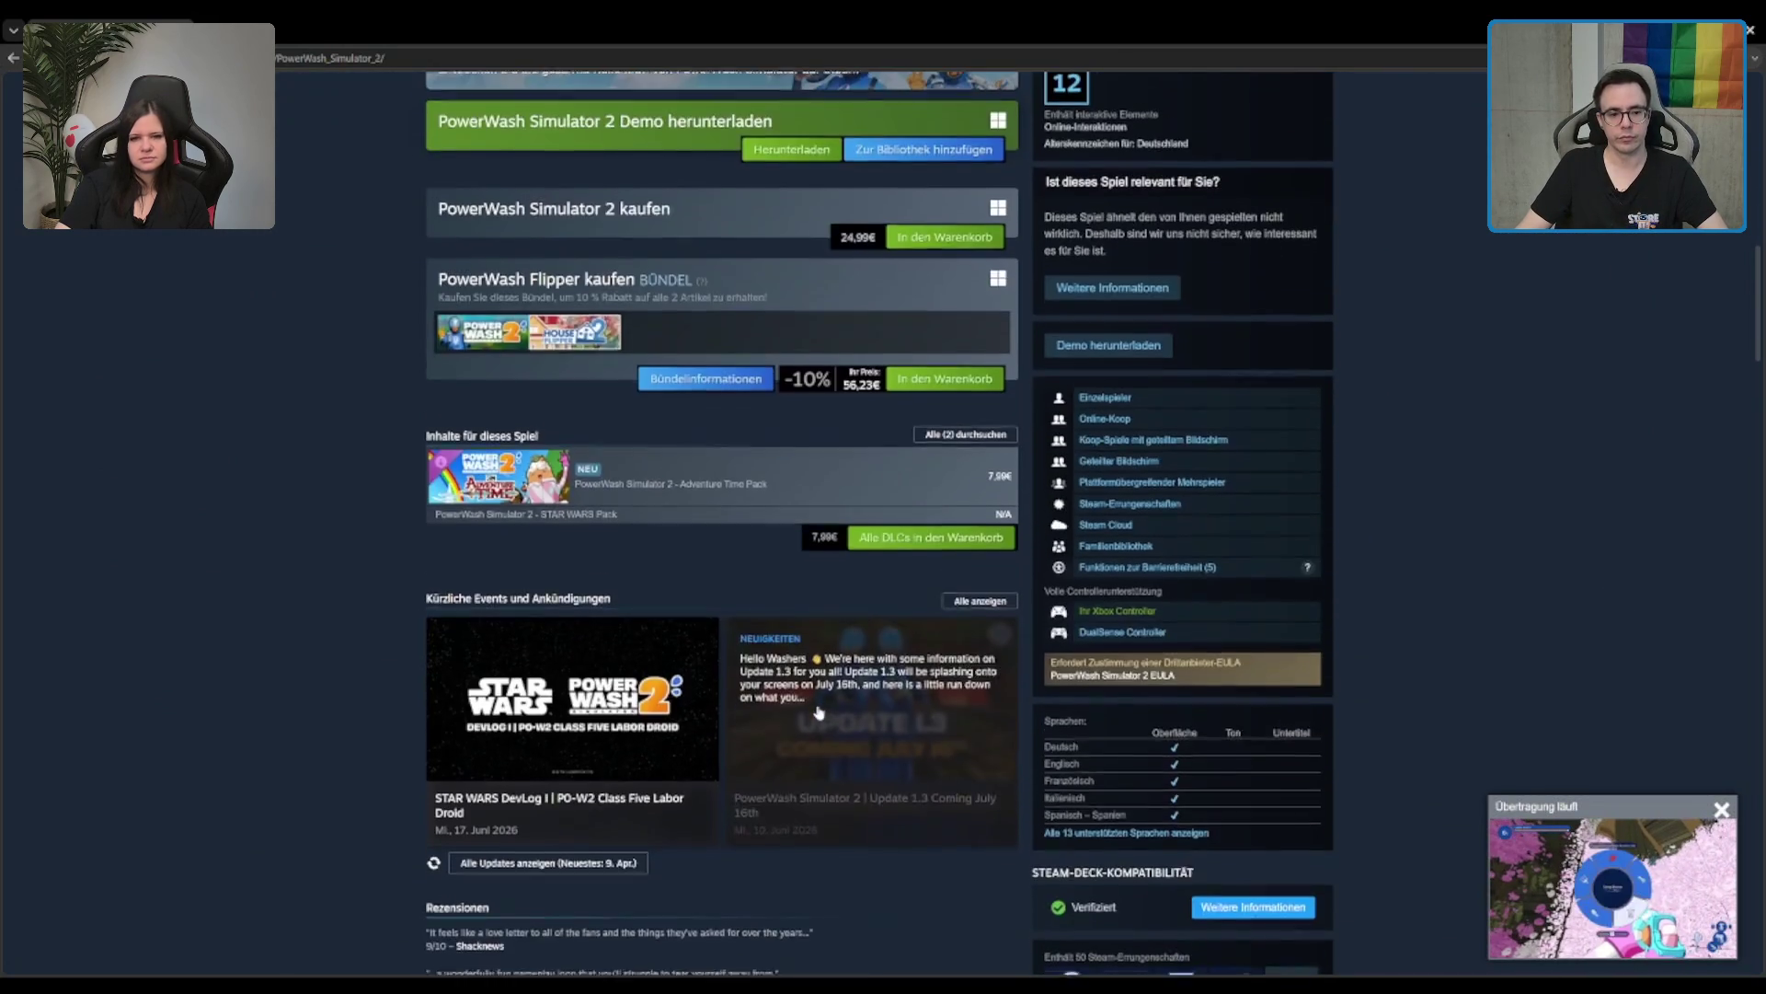
# Step: Pause the PowerWash Simulator 2 trailer
pyautogui.scroll(-15, 819, 713)
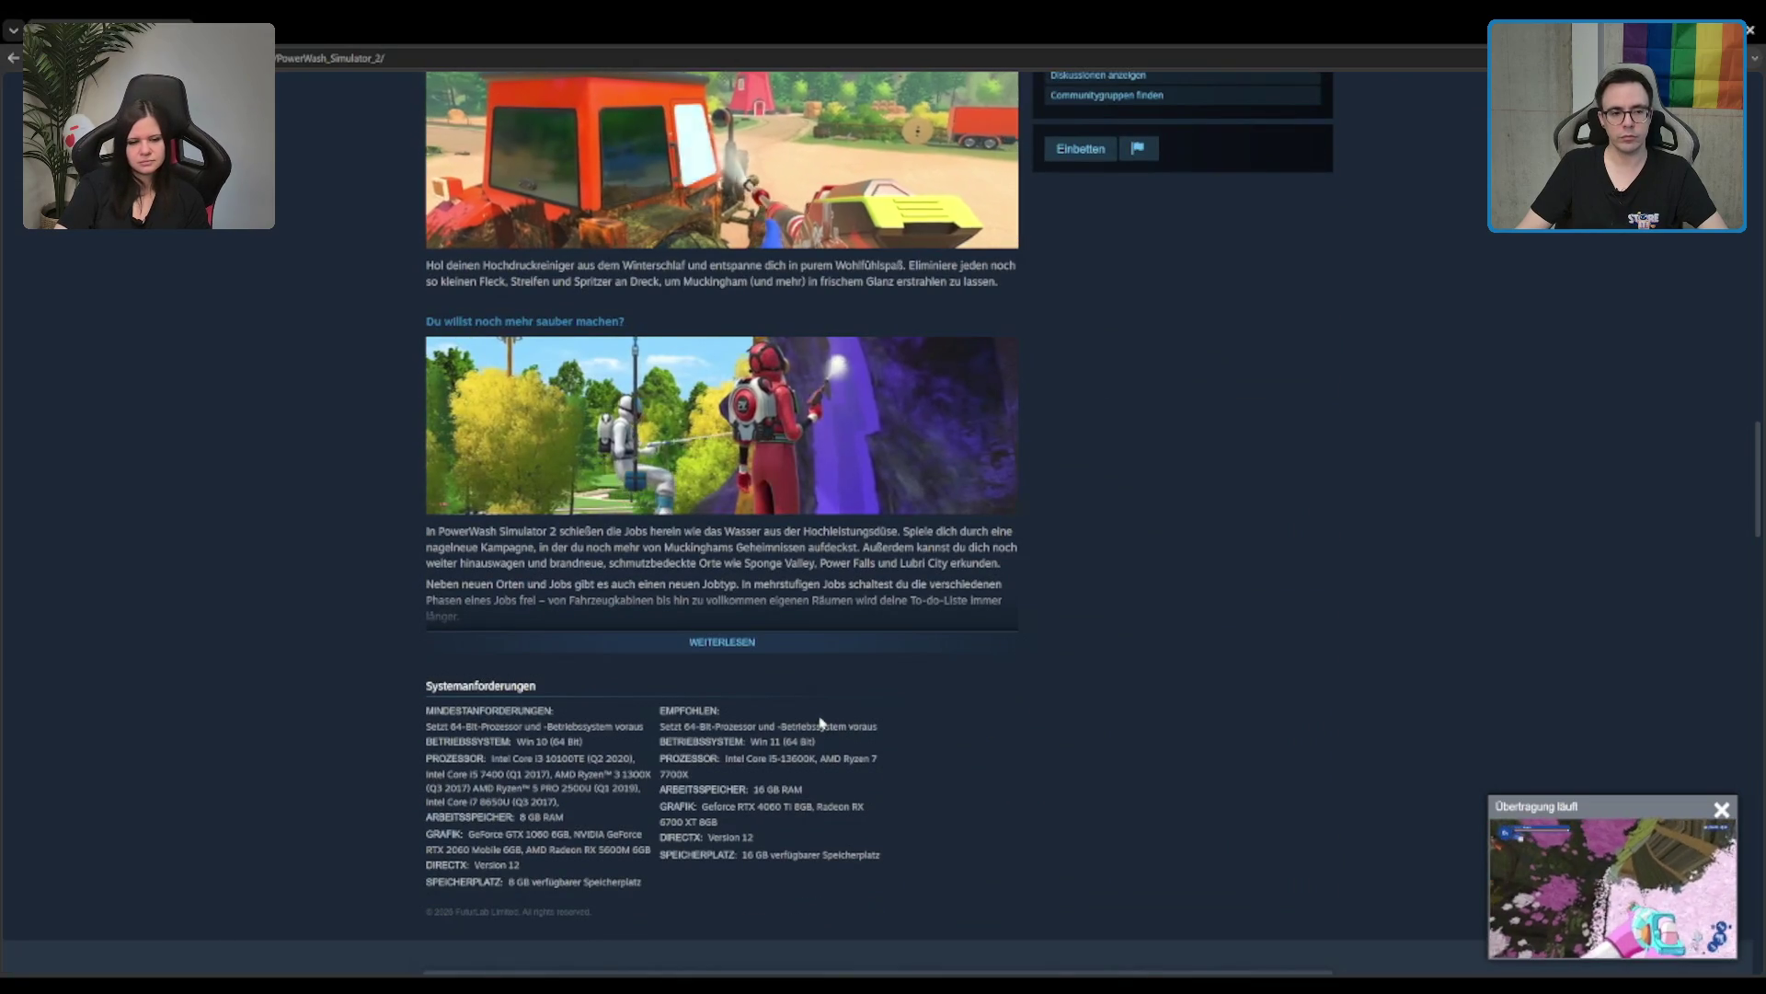
pyautogui.scroll(3, 1210, 497)
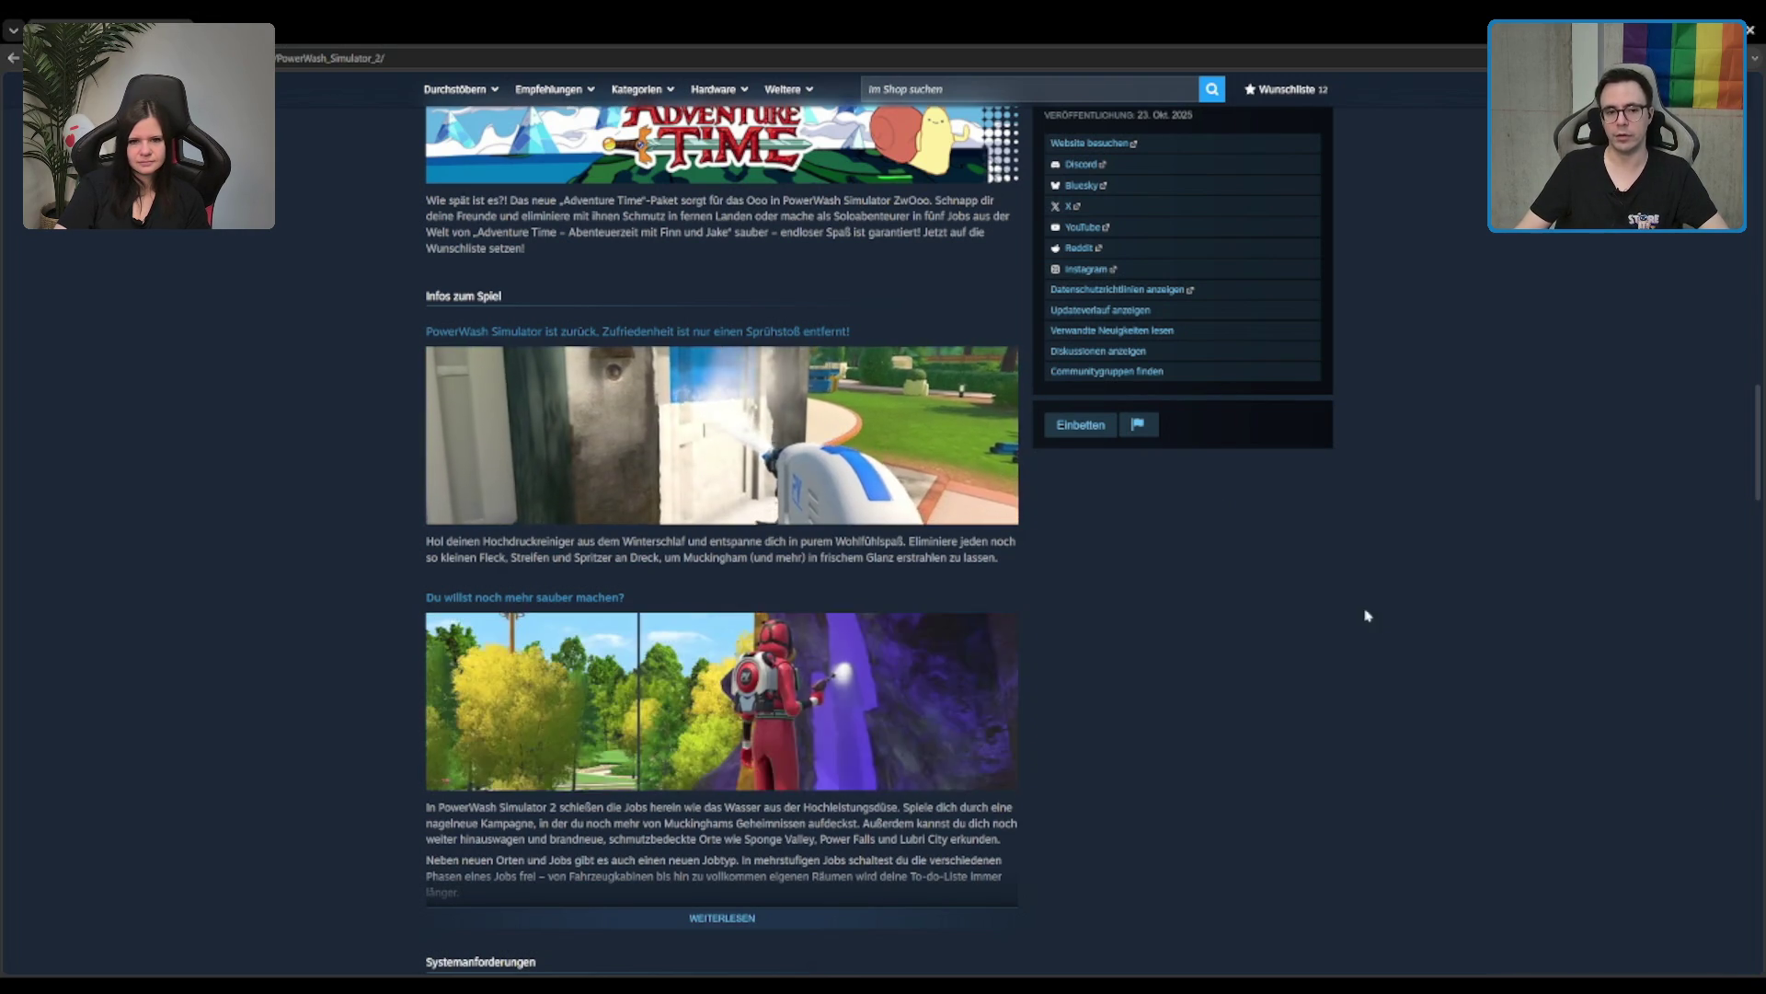
pyautogui.scroll(15, 1187, 570)
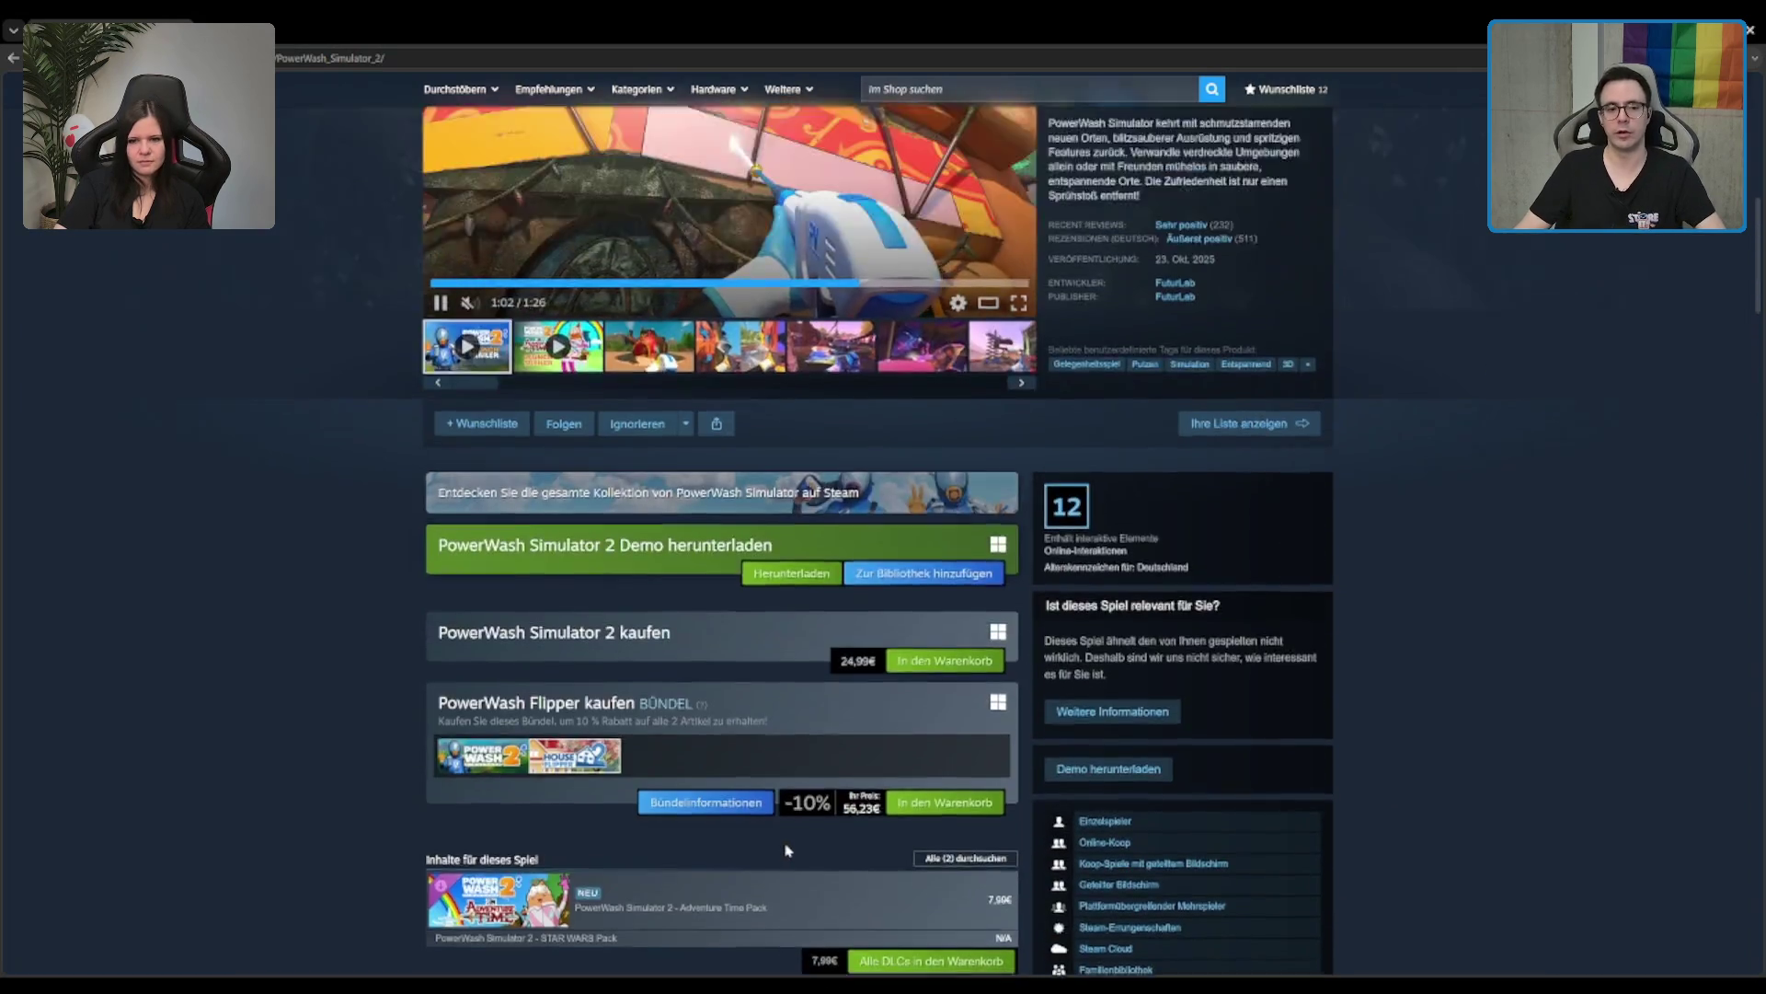
pyautogui.scroll(7, 787, 850)
pyautogui.scroll(-5, 777, 819)
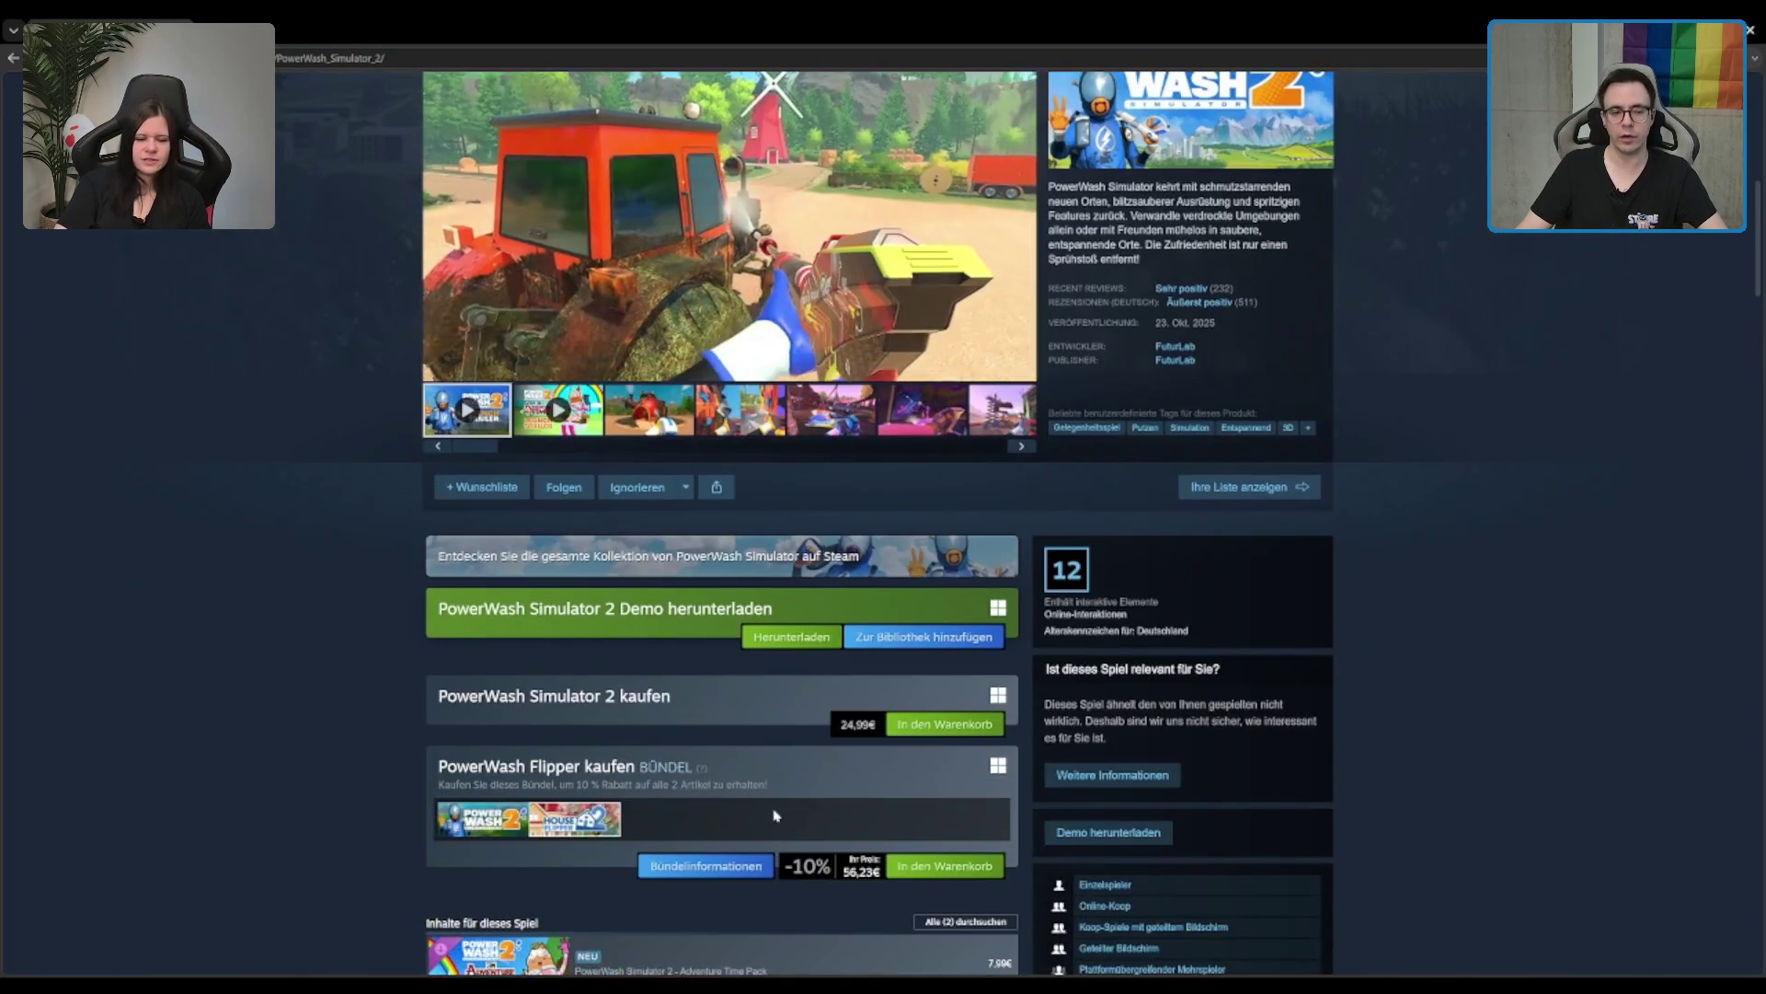
pyautogui.press('space')
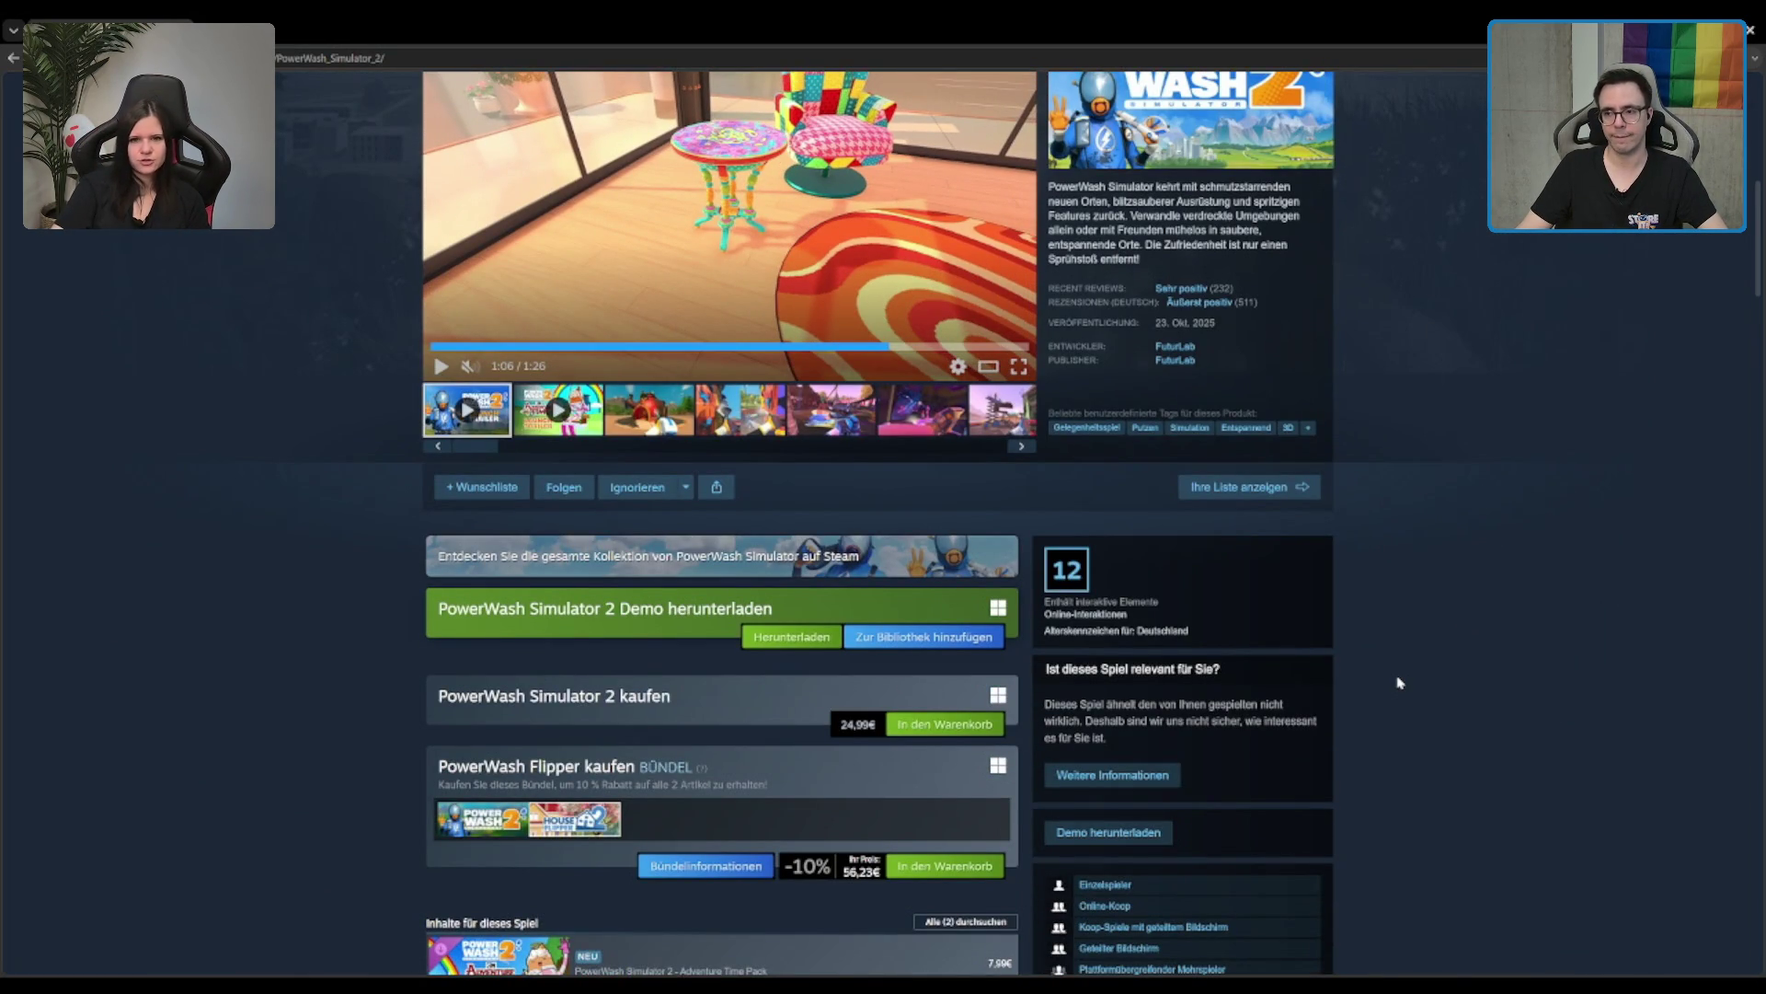
# Step: Page the Ähnliche Produkte carousel right and back left, then open Supermarket Simulator
pyautogui.scroll(-15, 1389, 682)
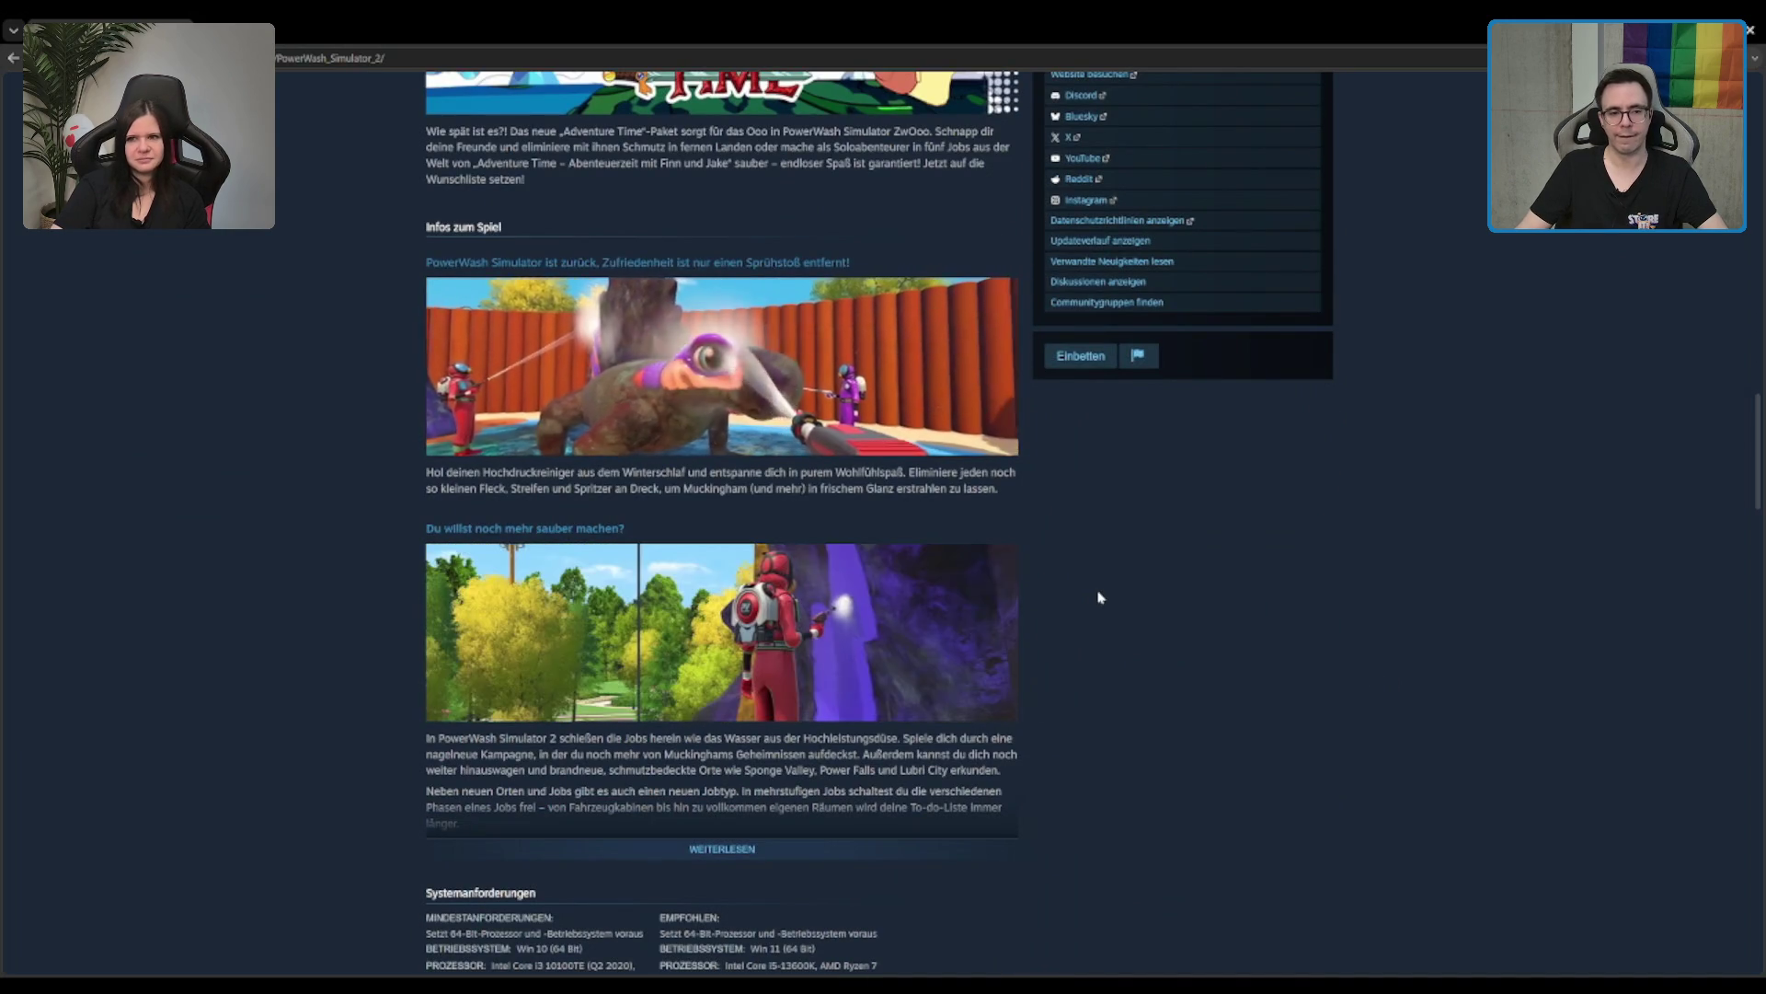
pyautogui.scroll(-6, 1102, 596)
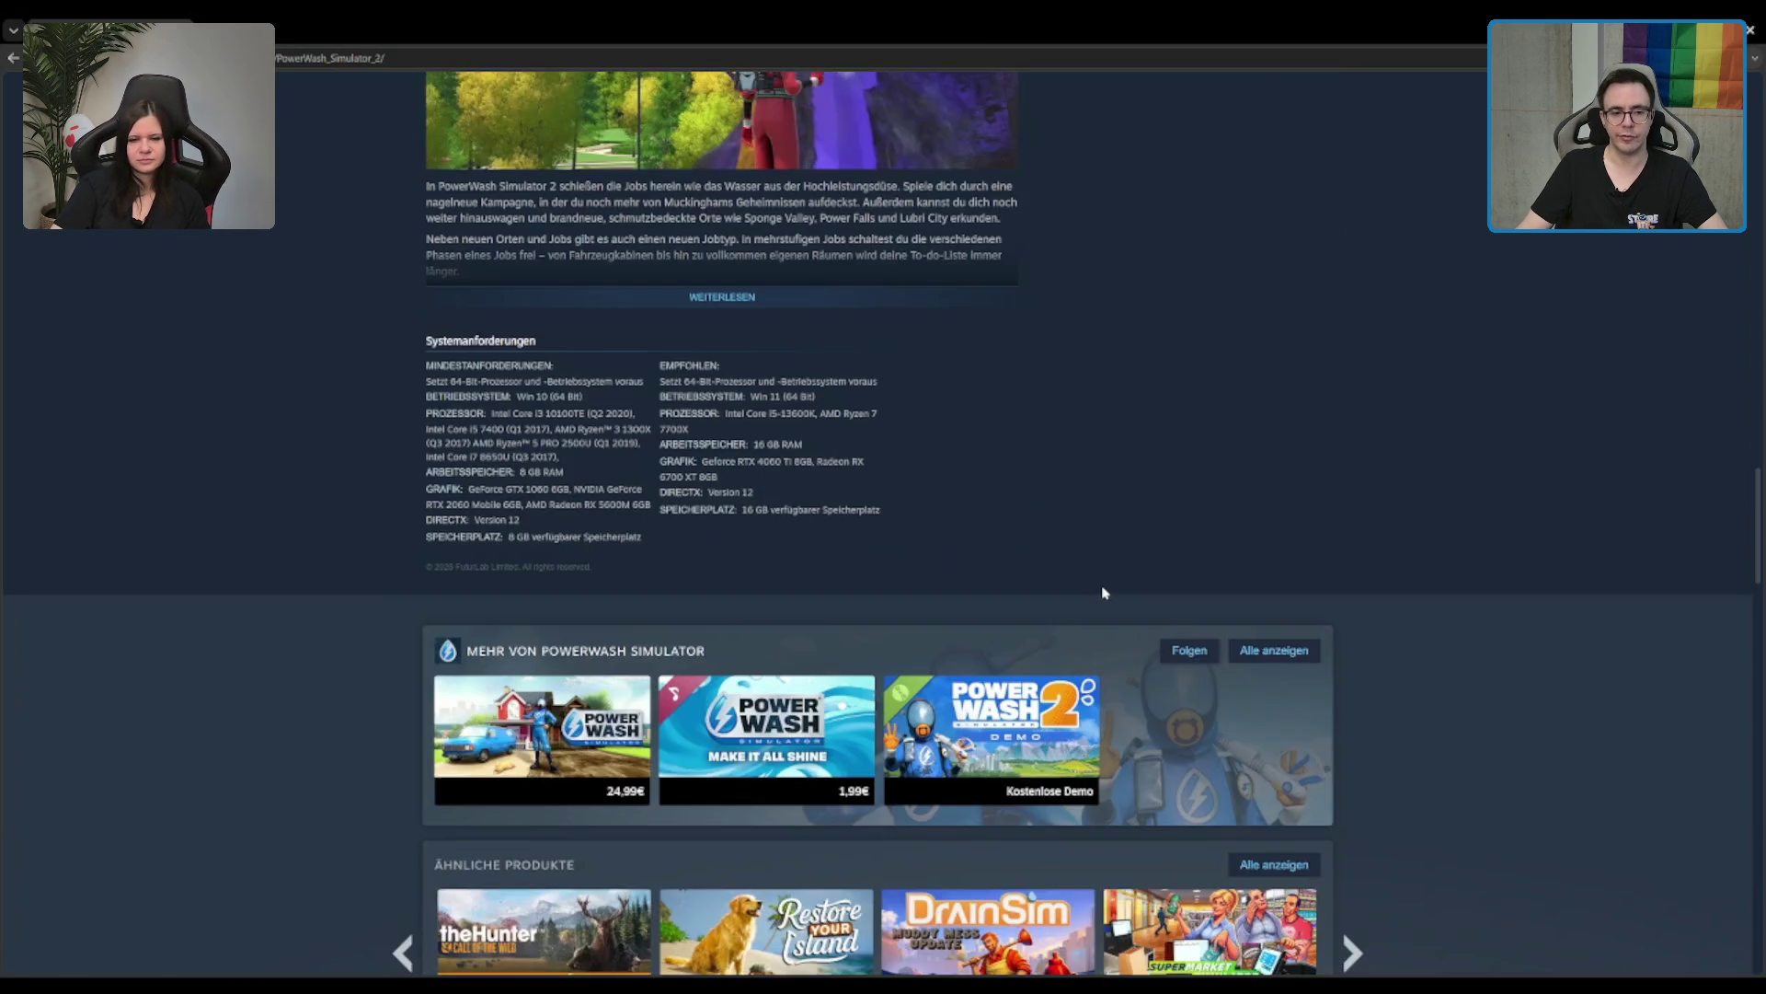
pyautogui.scroll(-3, 1104, 592)
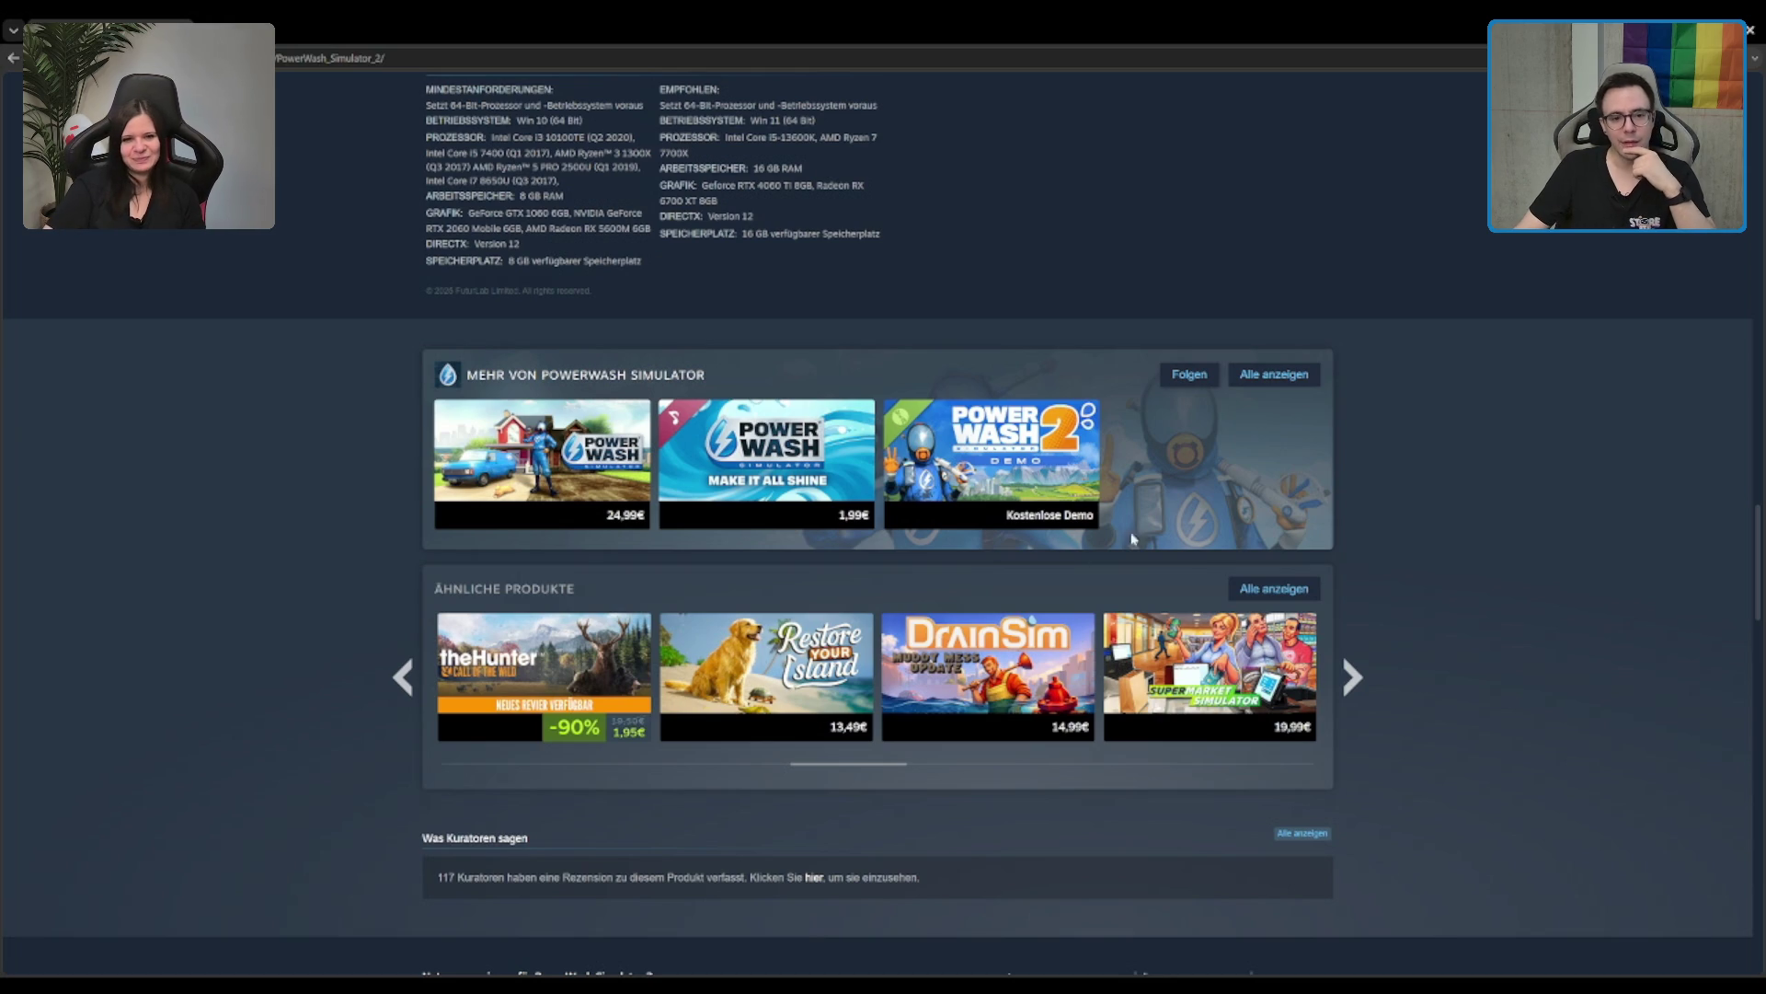
pyautogui.click(1352, 677)
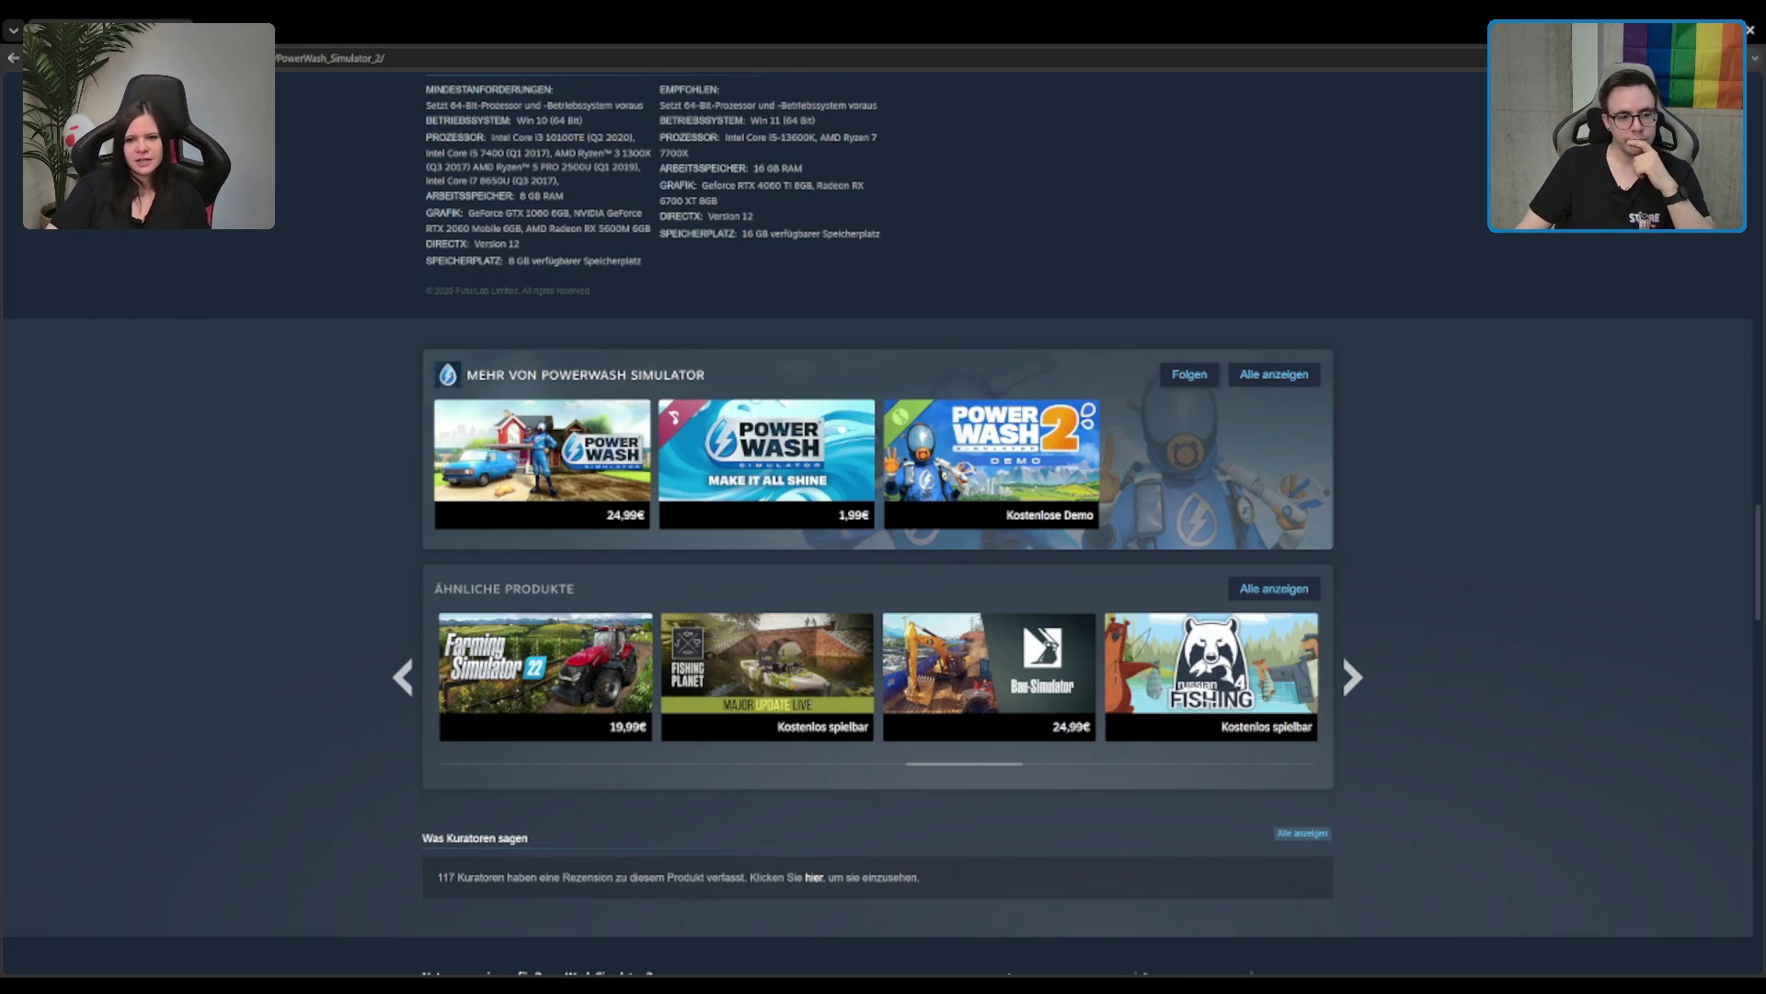
pyautogui.click(394, 686)
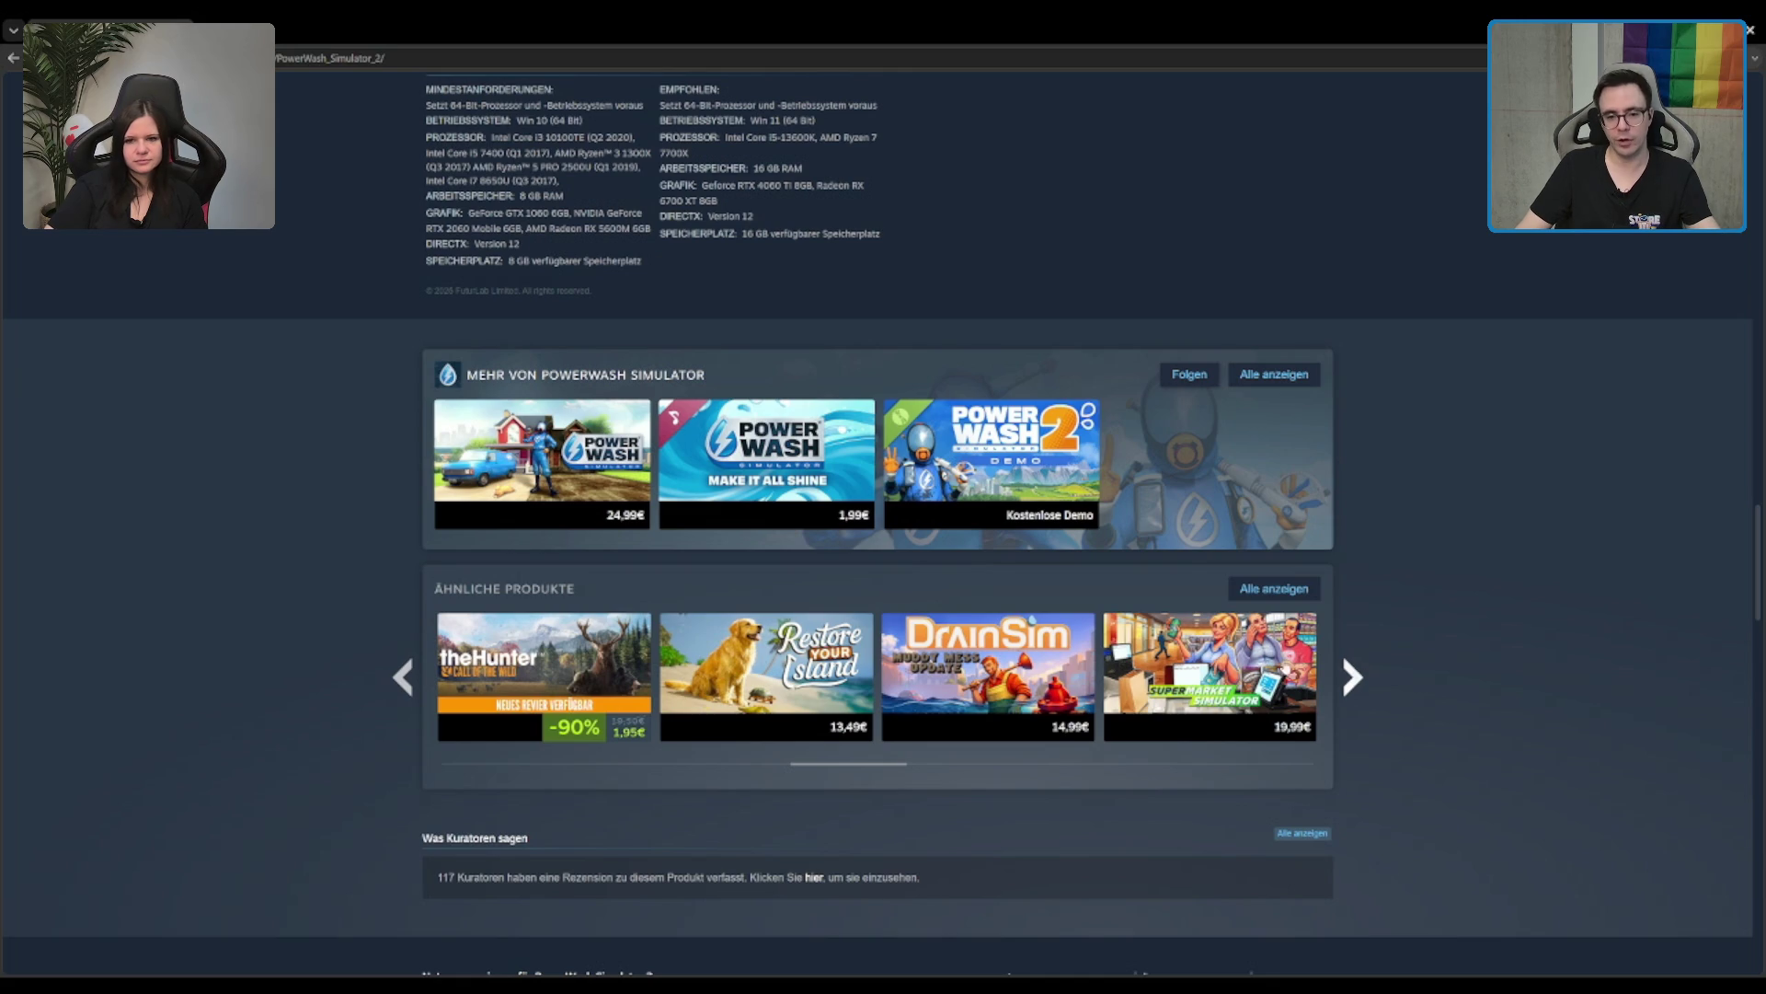
pyautogui.click(1209, 663)
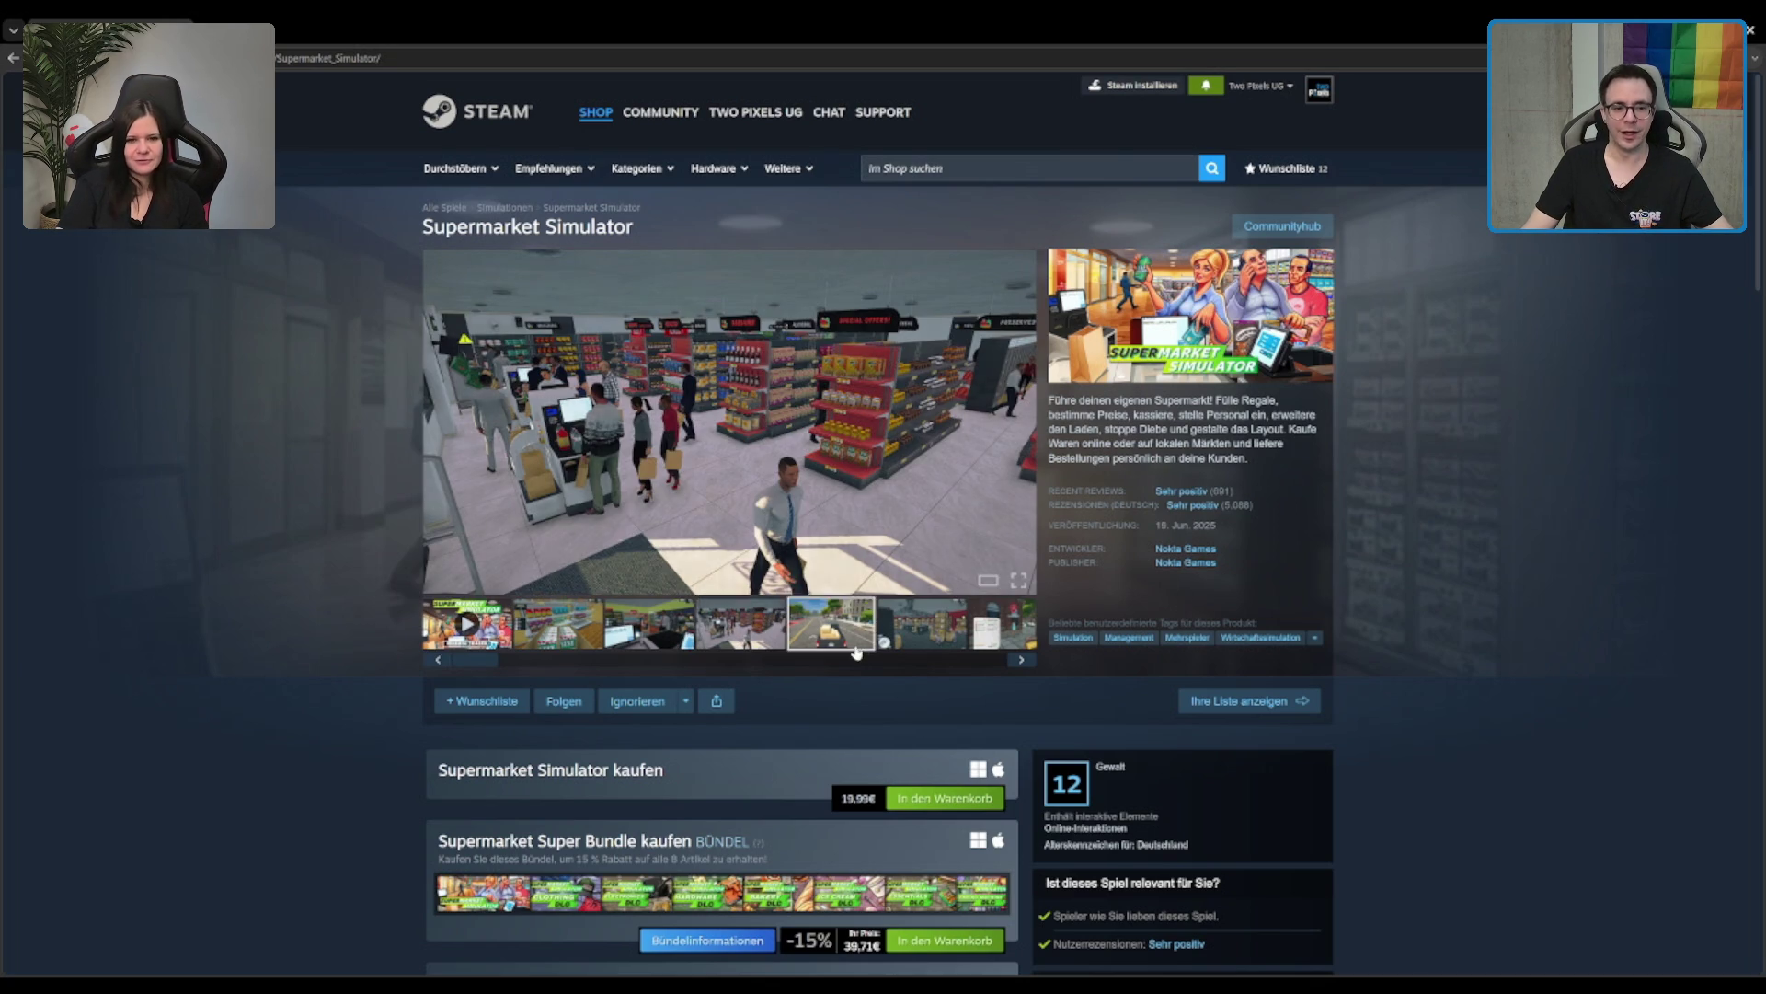
# Step: Browse Supermarket Simulator's shelves, trailer, checkout and stockroom media, then scroll to the bundles
pyautogui.click(595, 639)
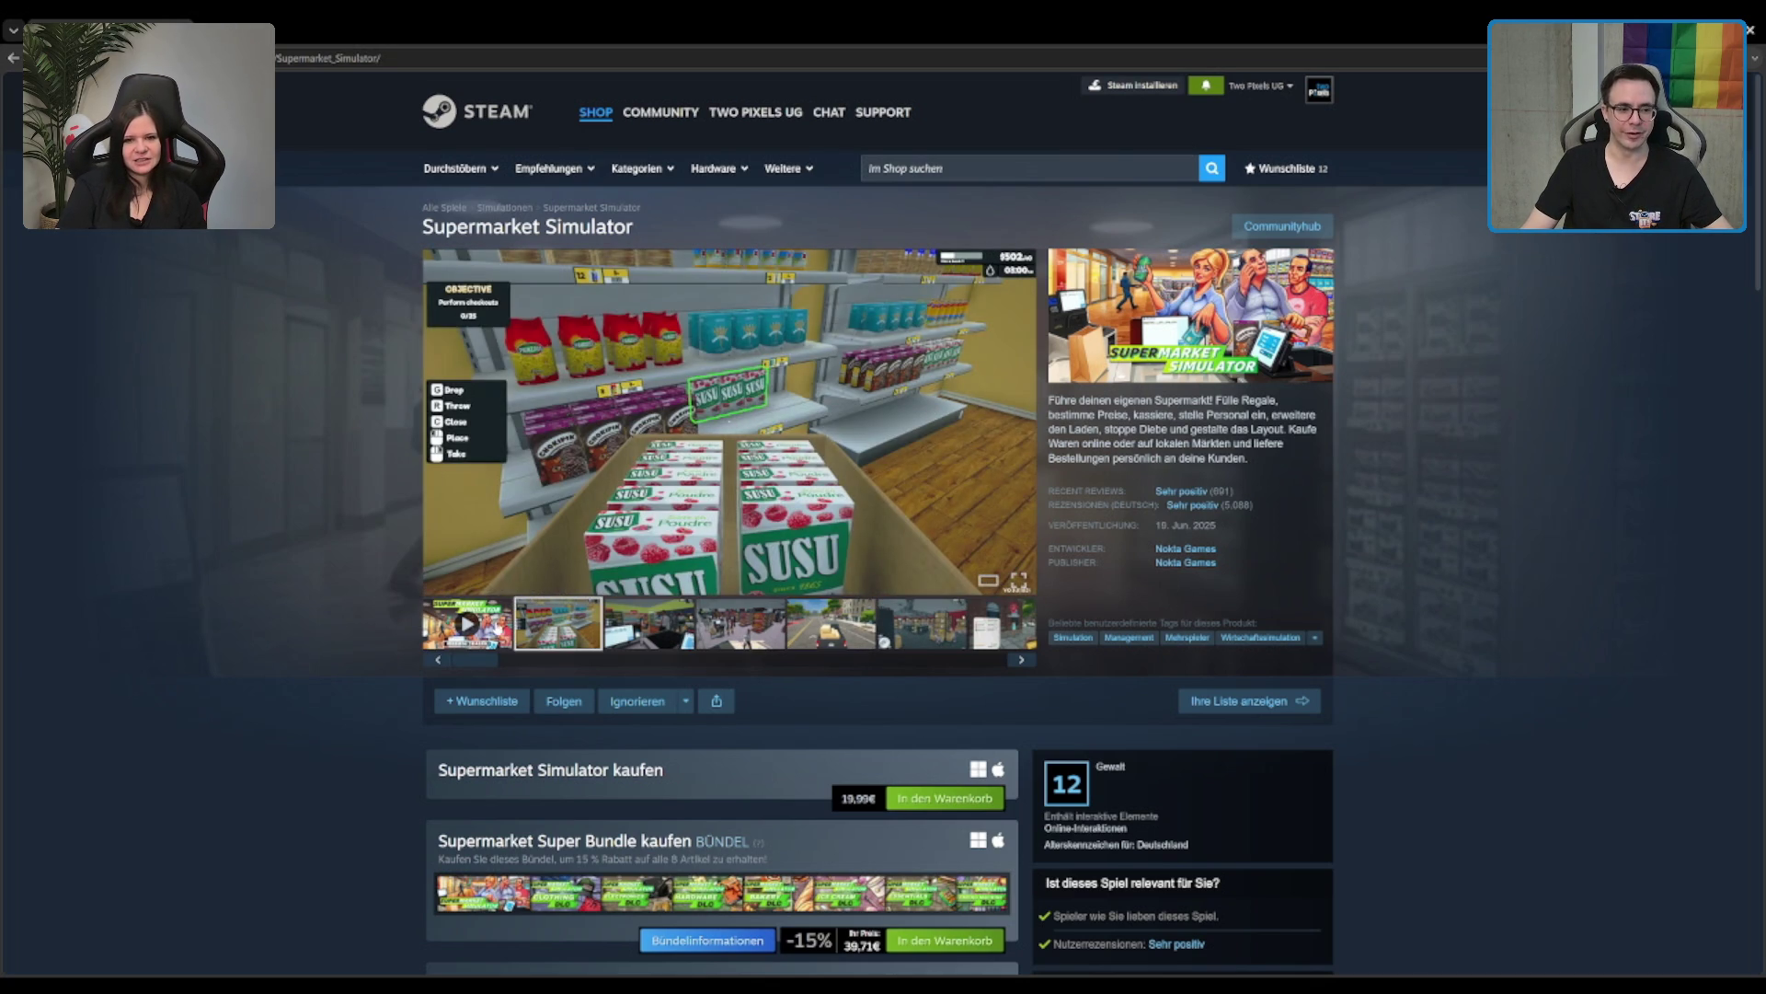
pyautogui.click(467, 624)
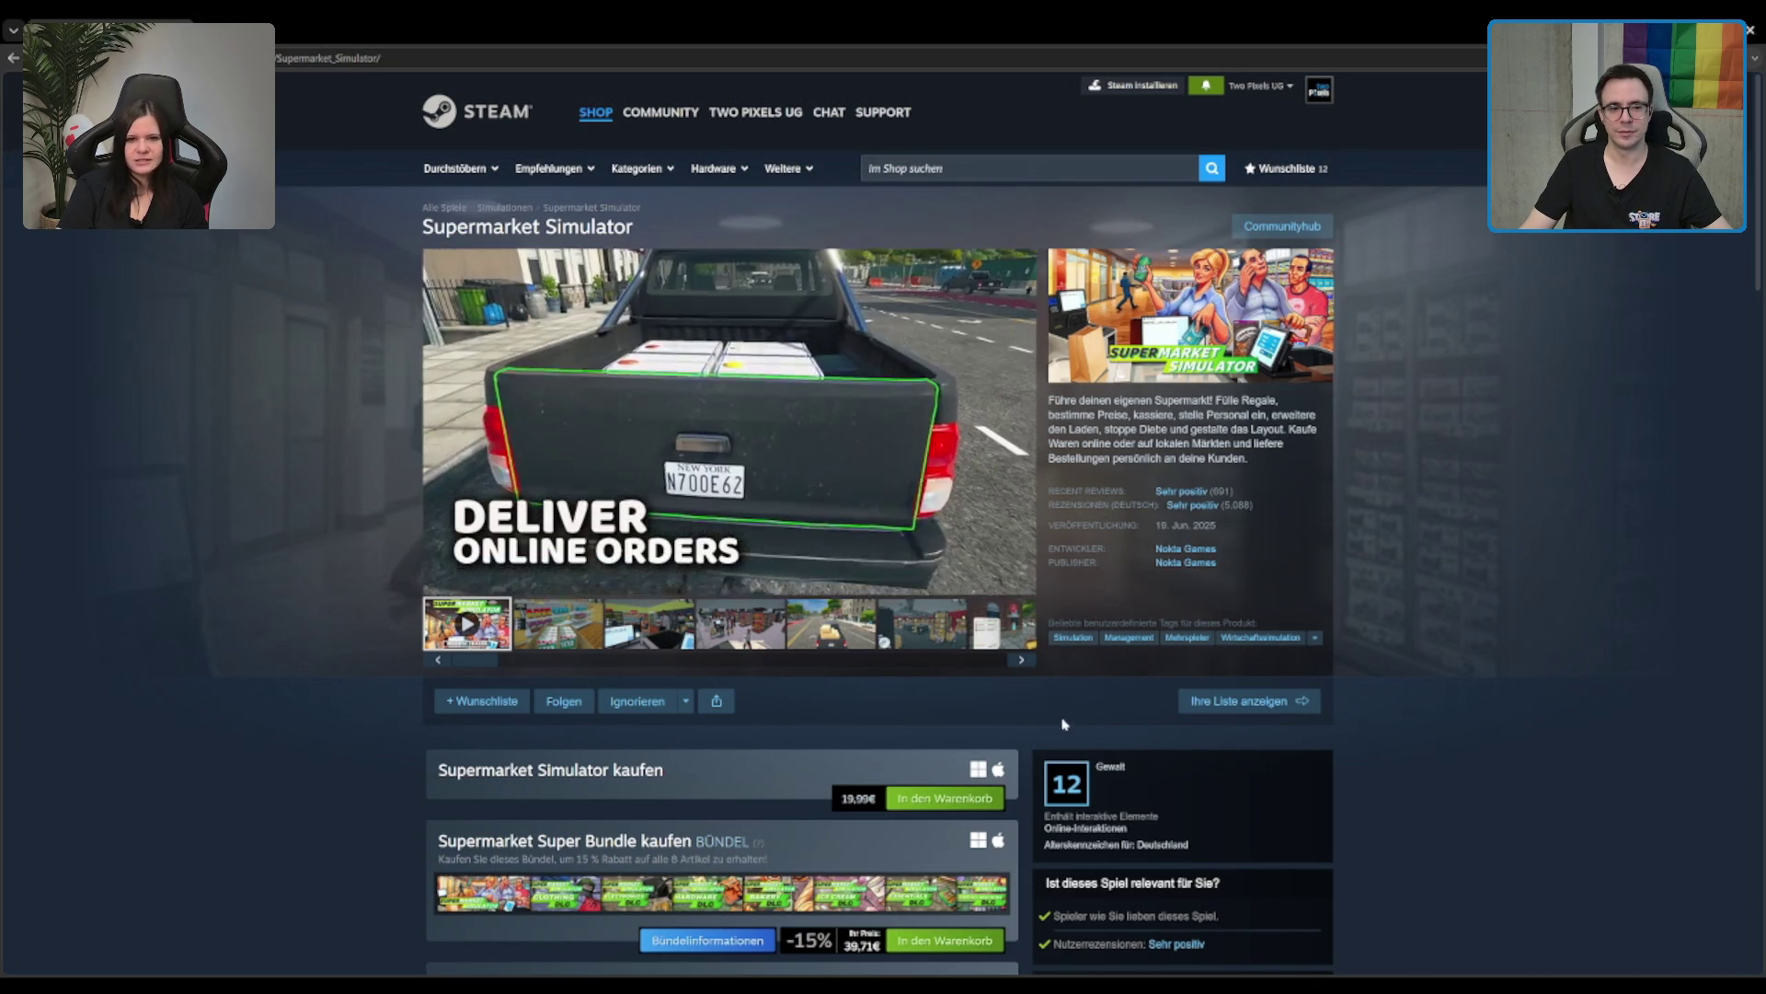
pyautogui.click(771, 632)
pyautogui.click(719, 634)
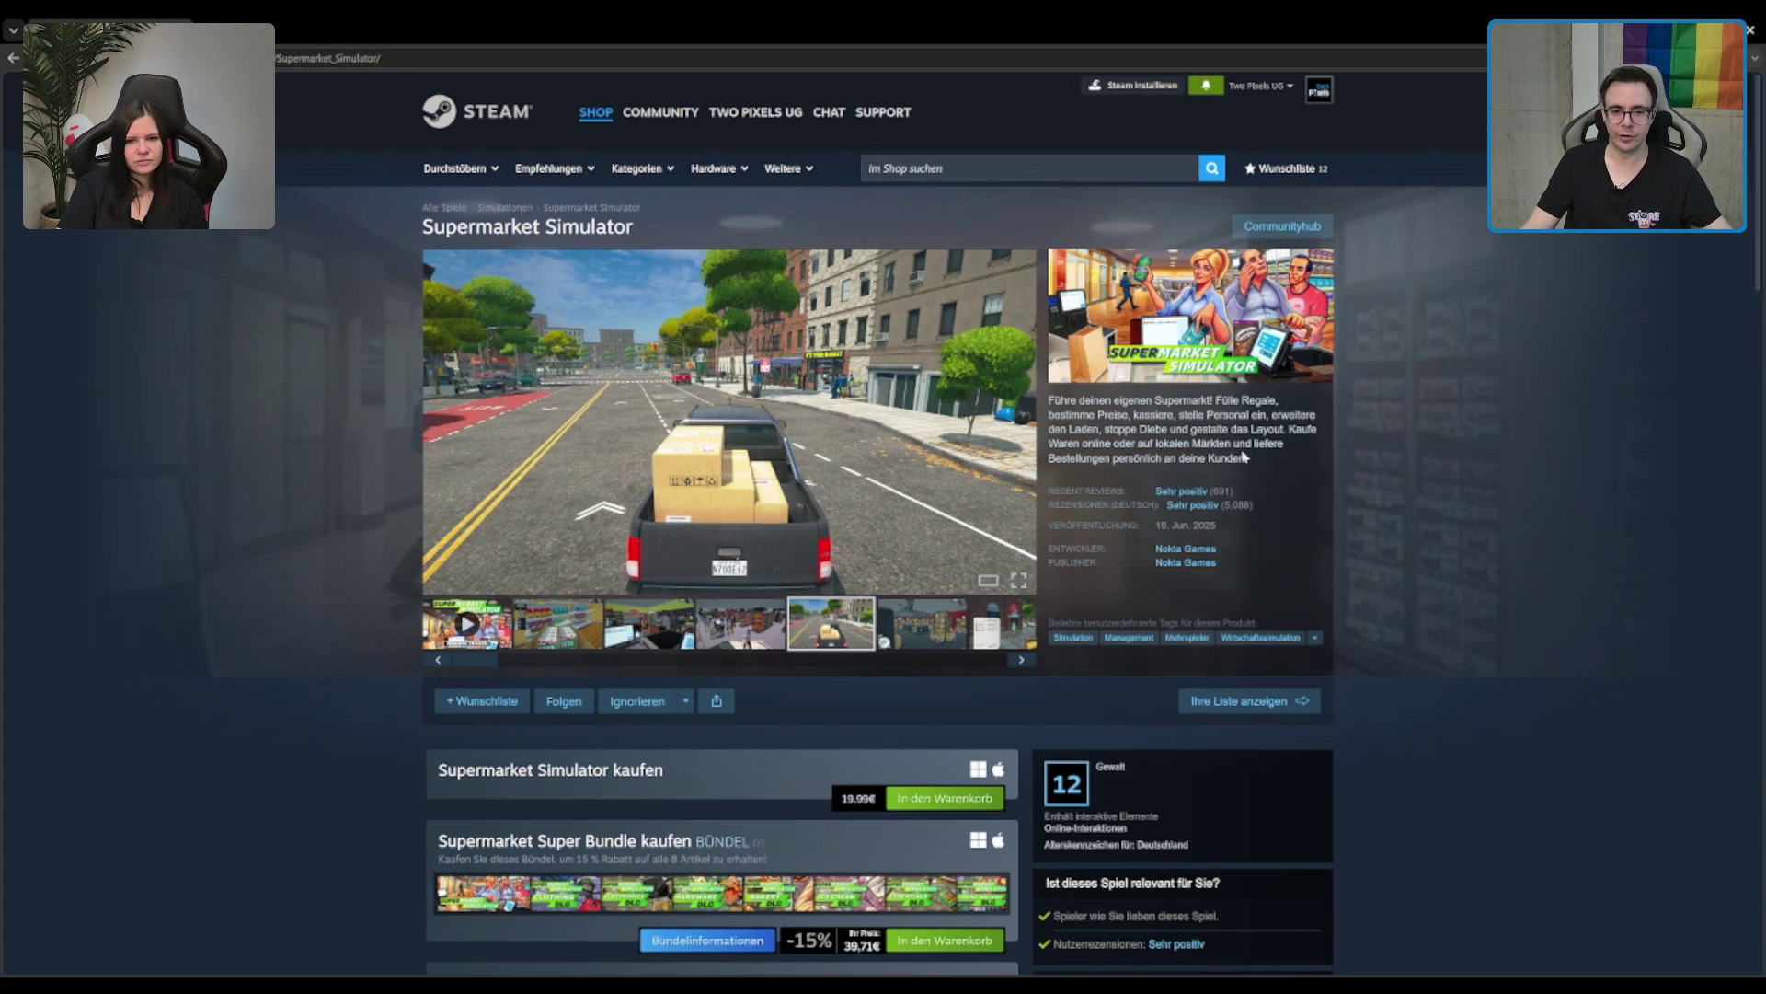
pyautogui.moveTo(1198, 515)
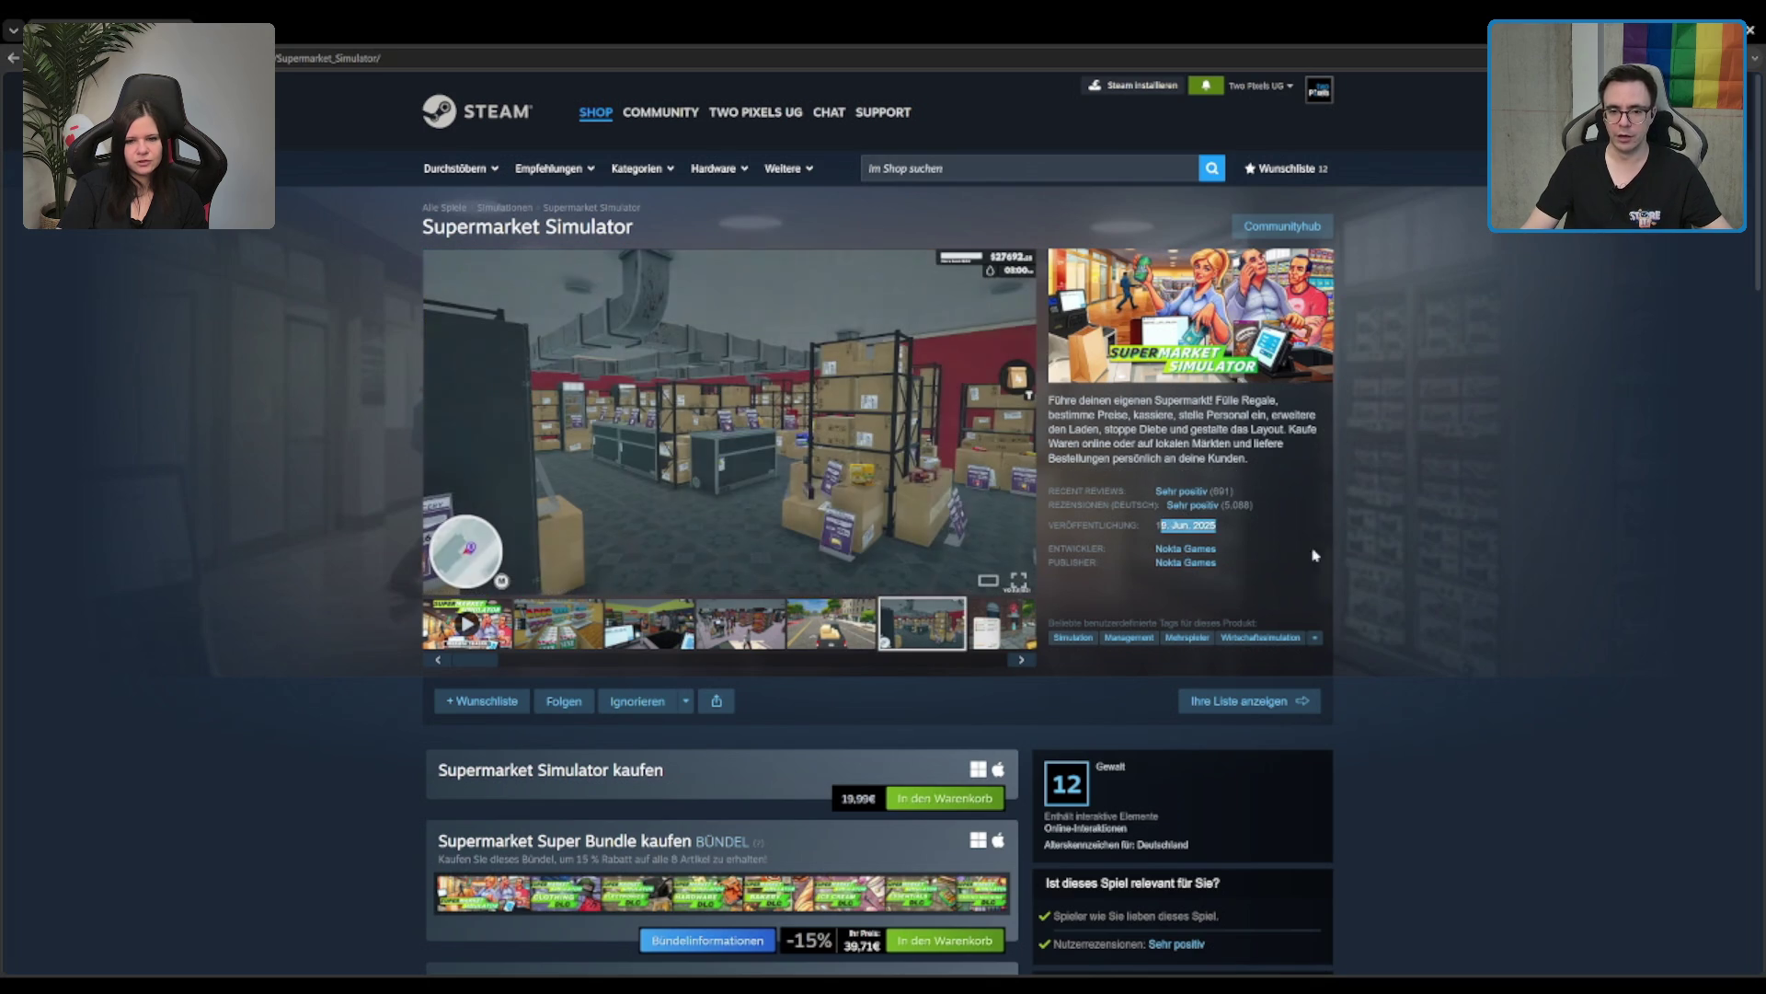
pyautogui.scroll(-2, 1403, 555)
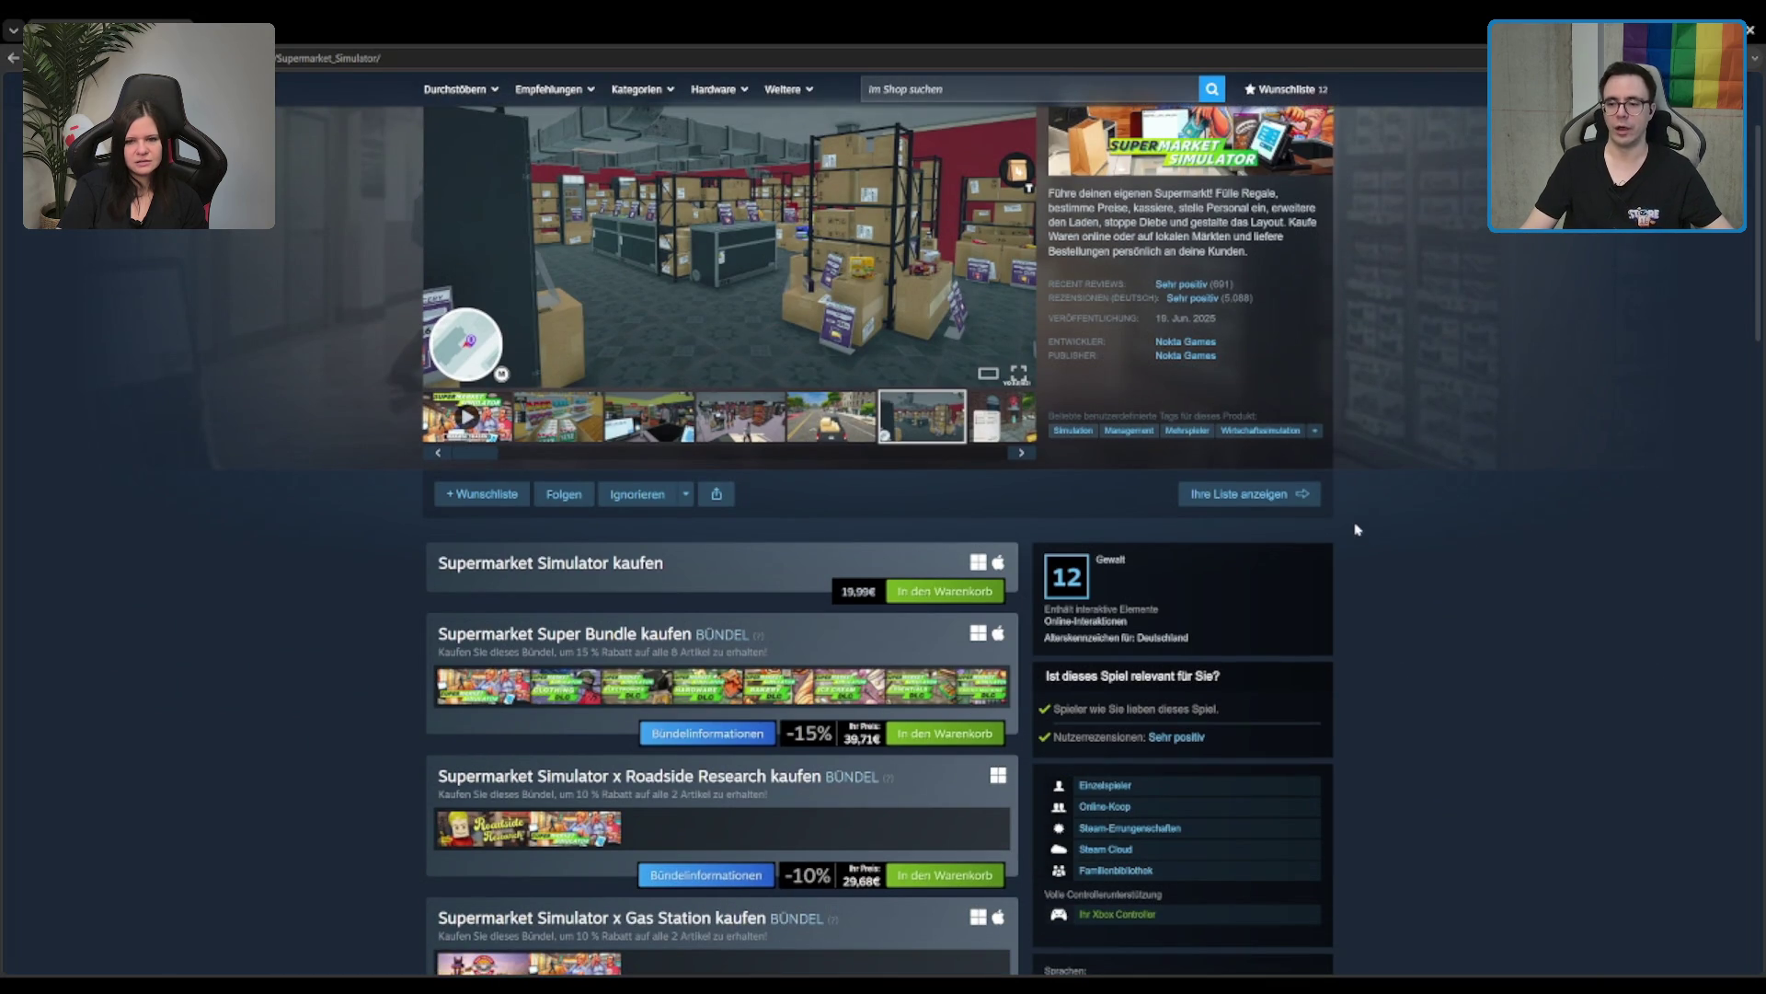
pyautogui.scroll(-2, 1435, 423)
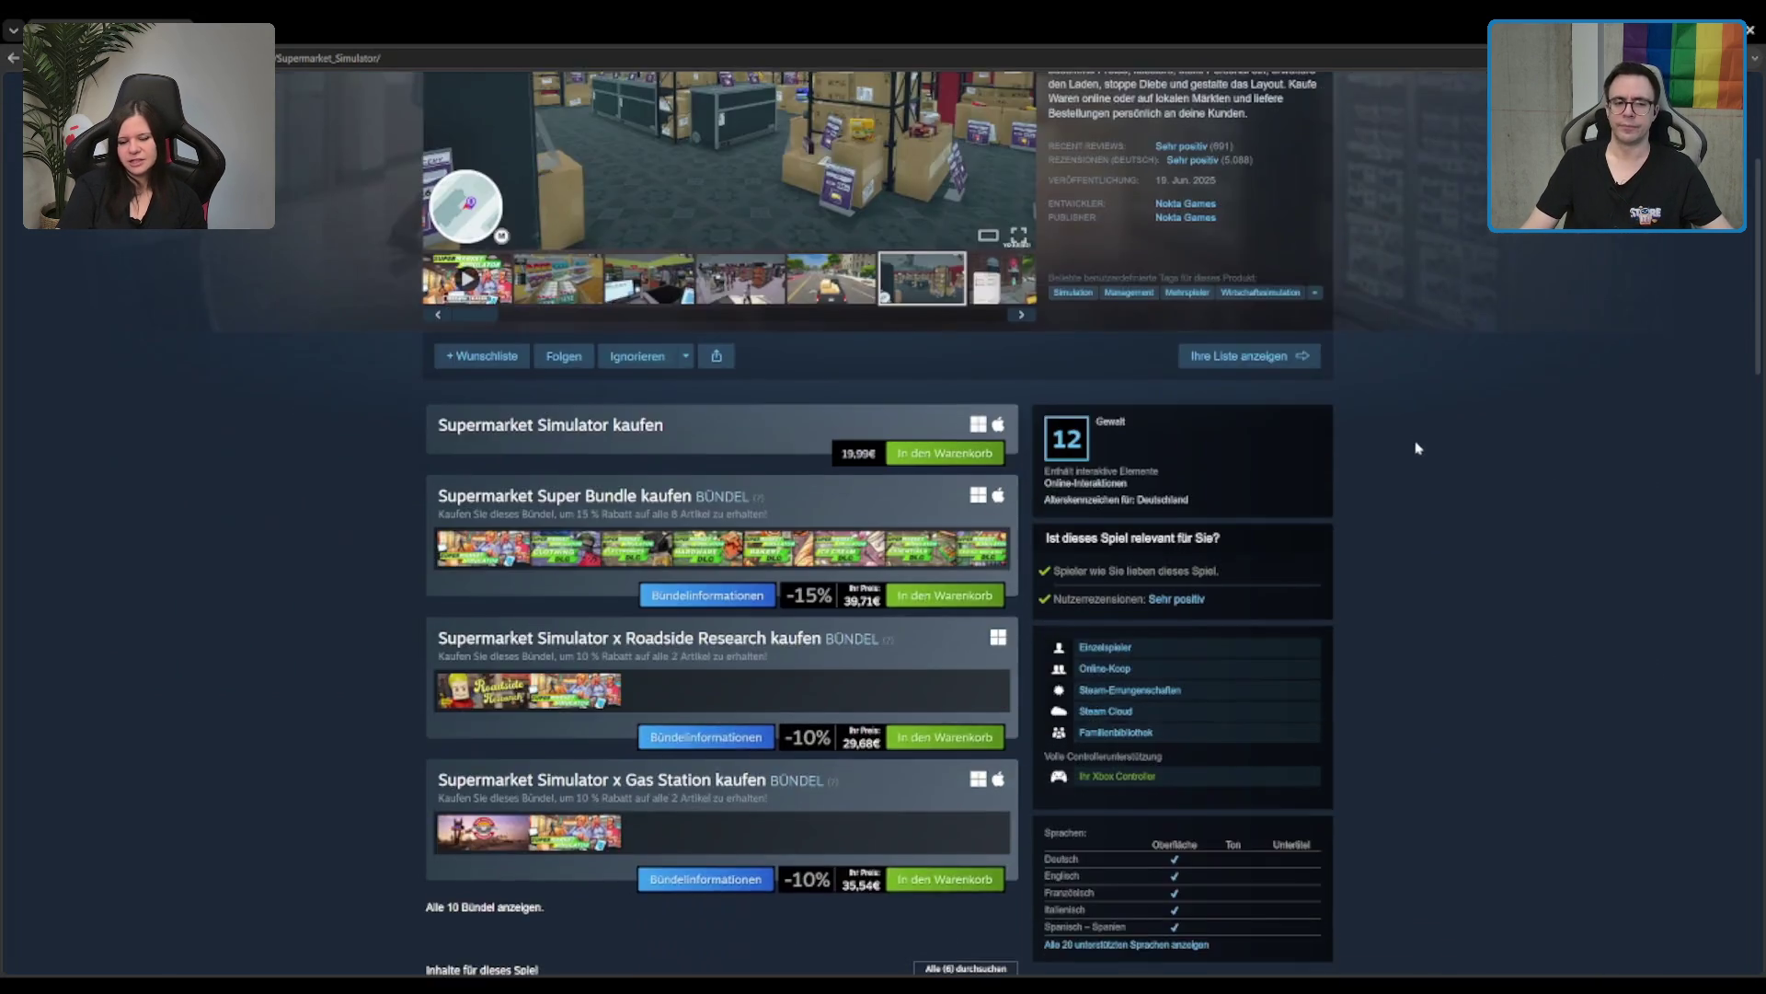
pyautogui.scroll(-3, 1416, 447)
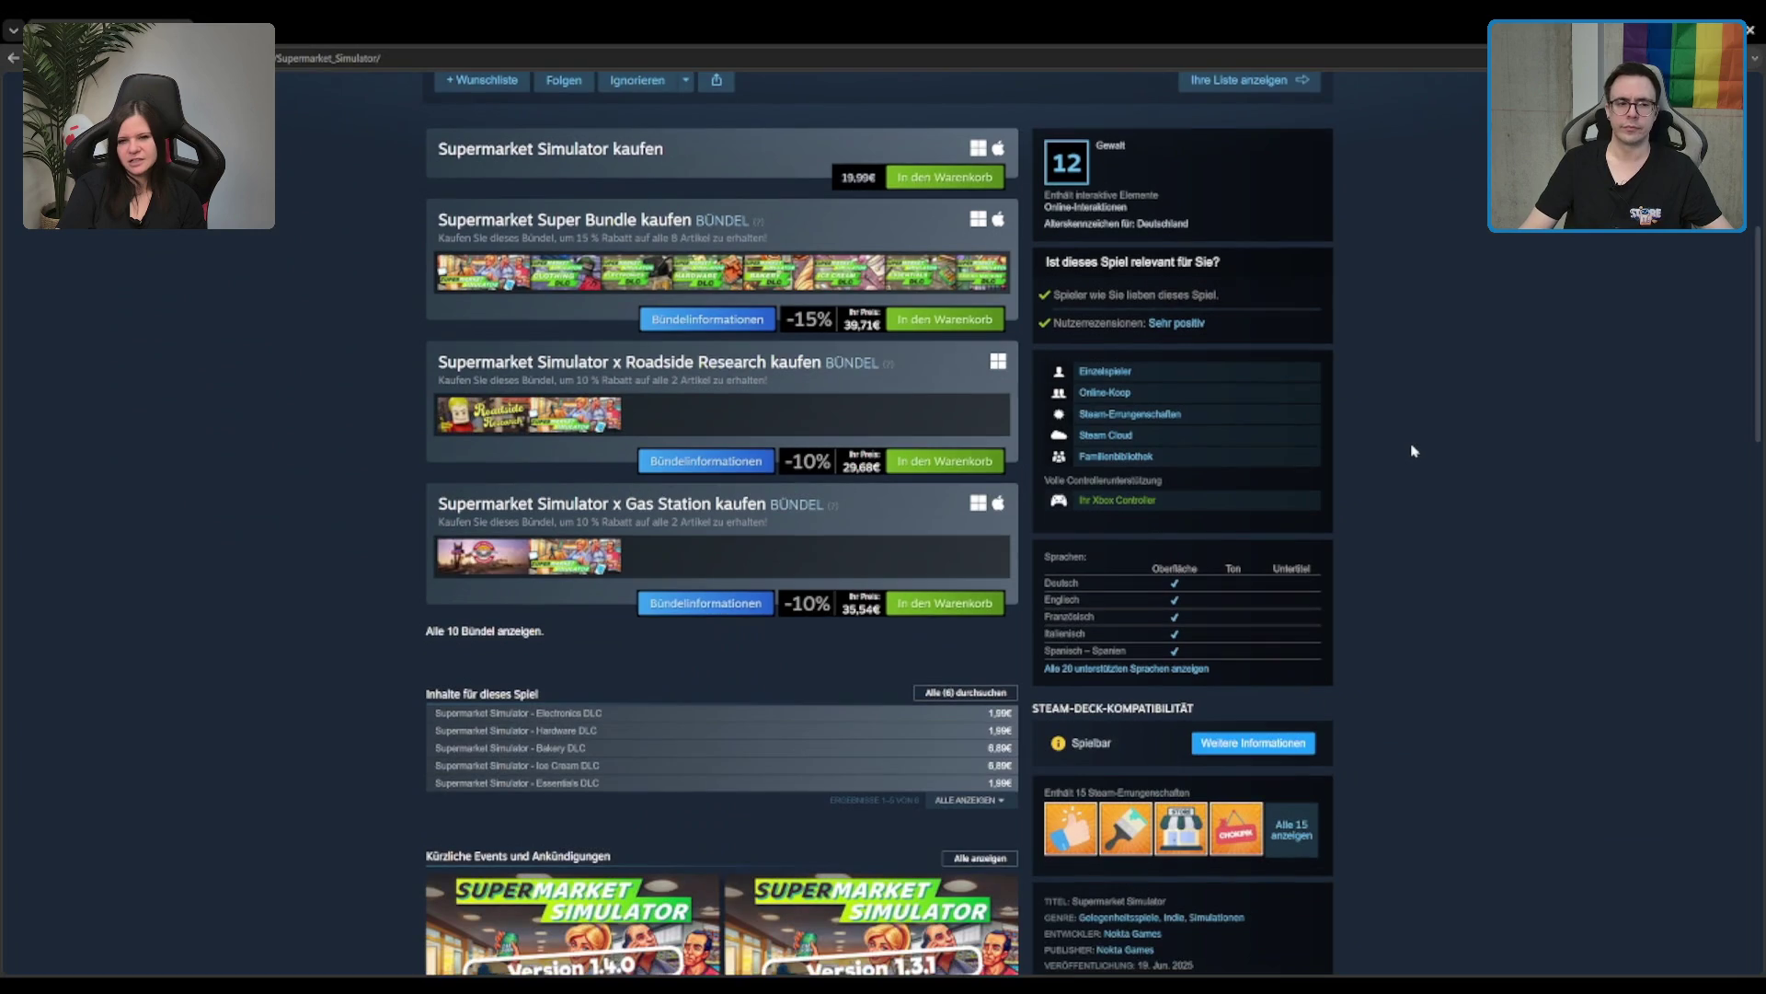
pyautogui.click(468, 418)
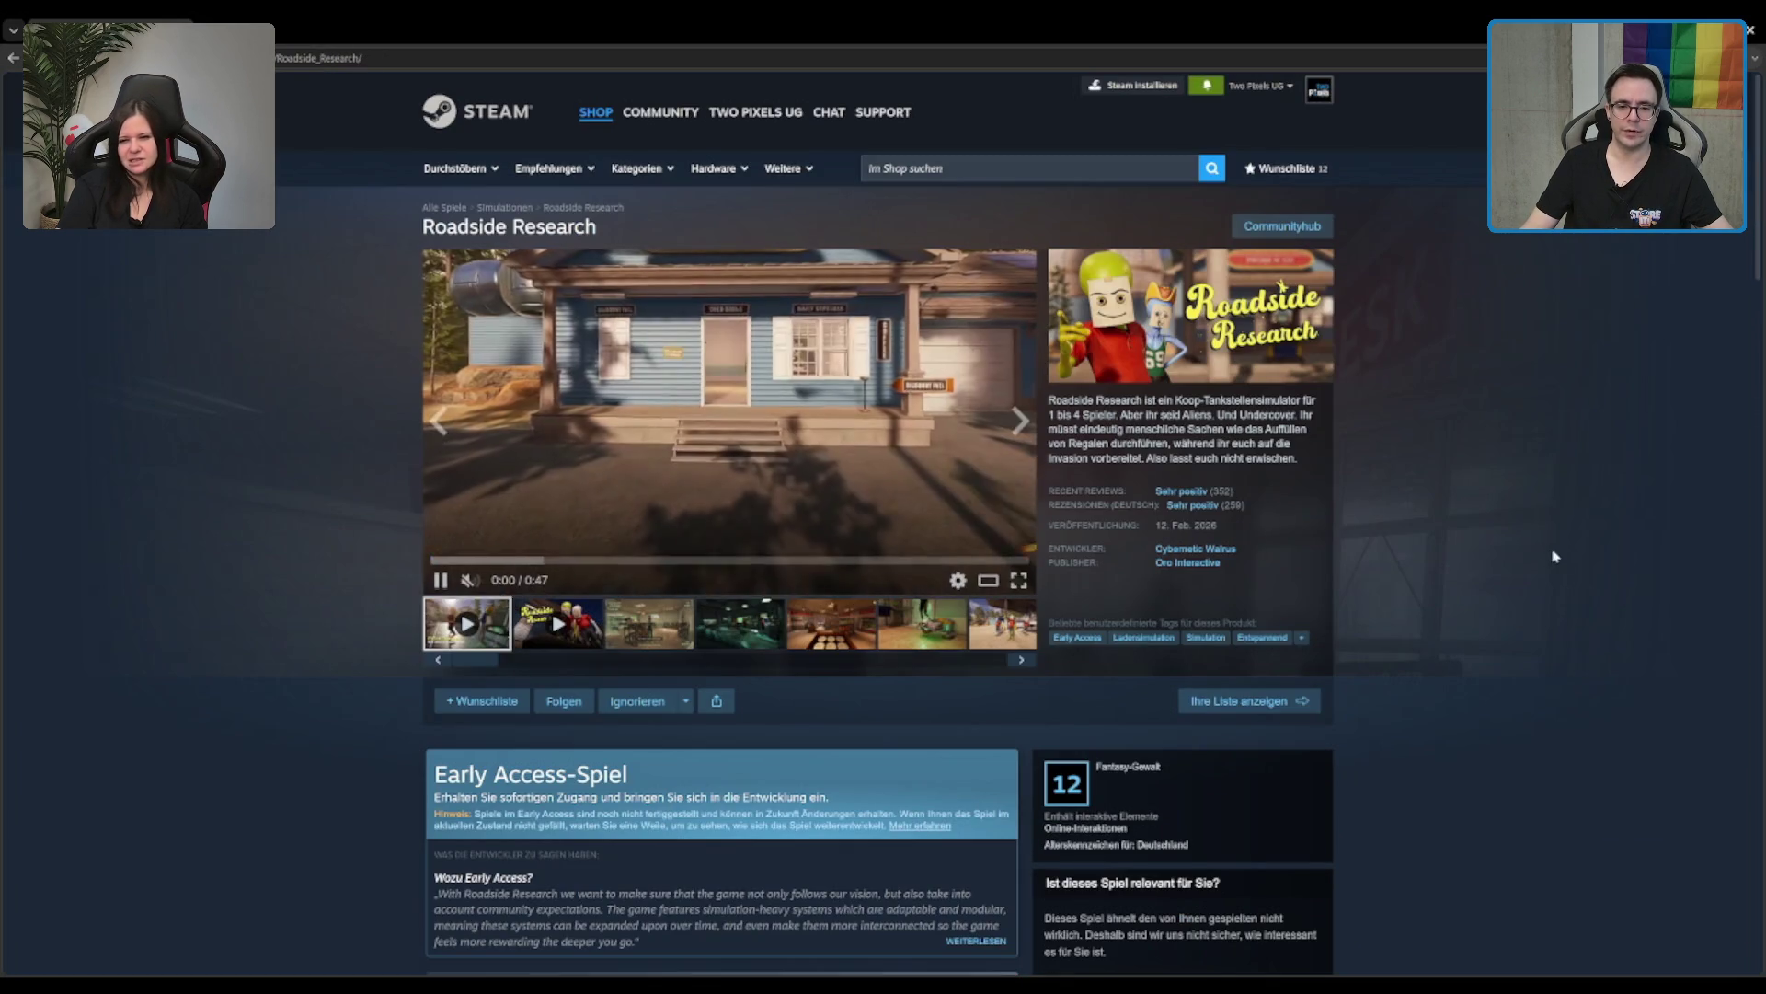
pyautogui.scroll(-4, 1169, 637)
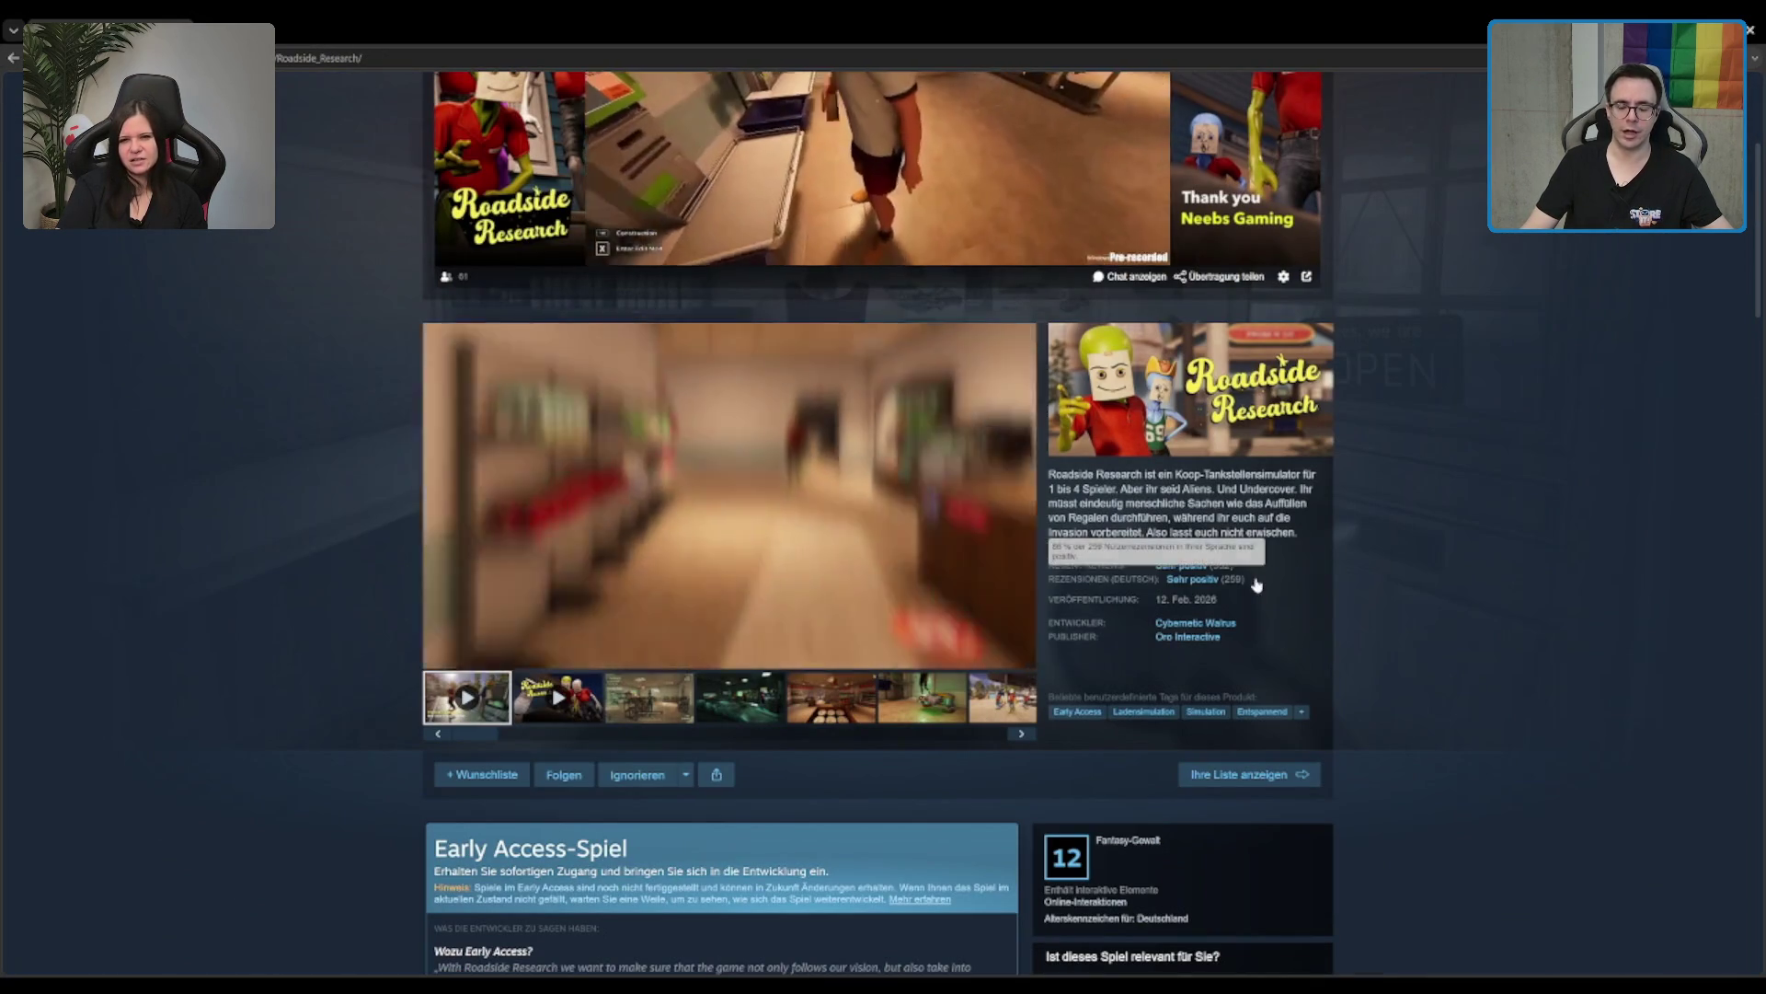
pyautogui.moveTo(1205, 599); pyautogui.dragTo(1226, 600)
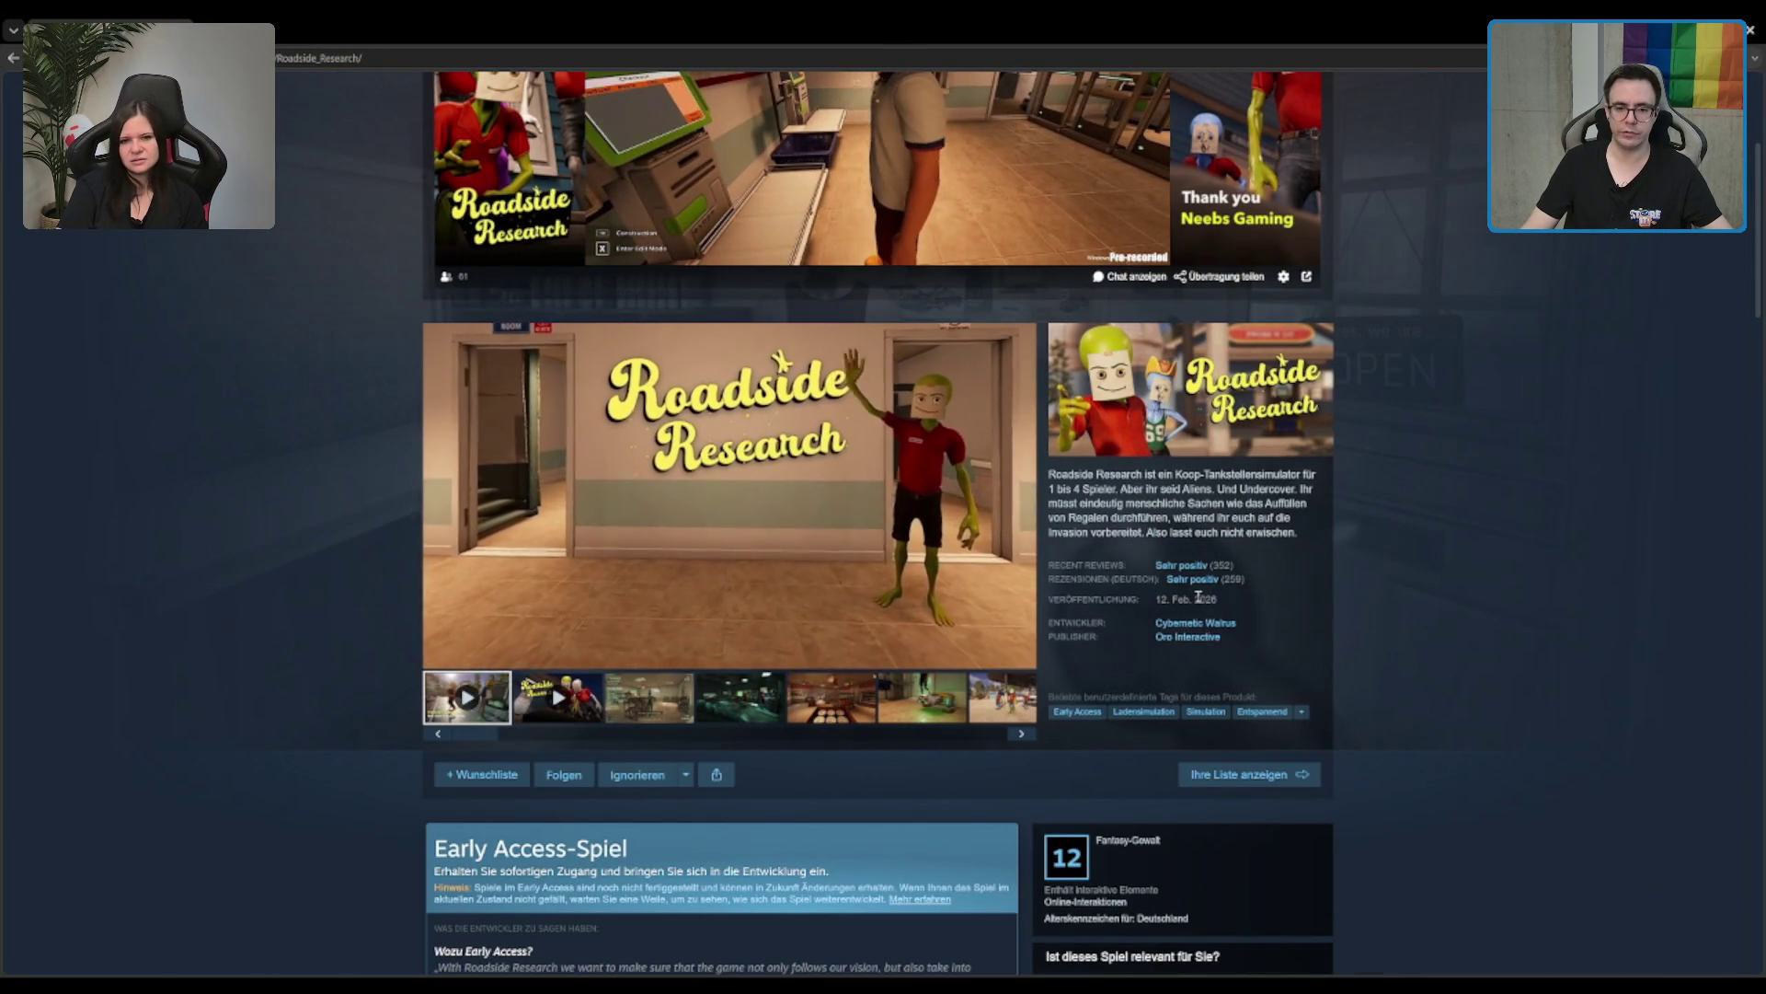
pyautogui.click(1214, 602)
pyautogui.scroll(-15, 1146, 545)
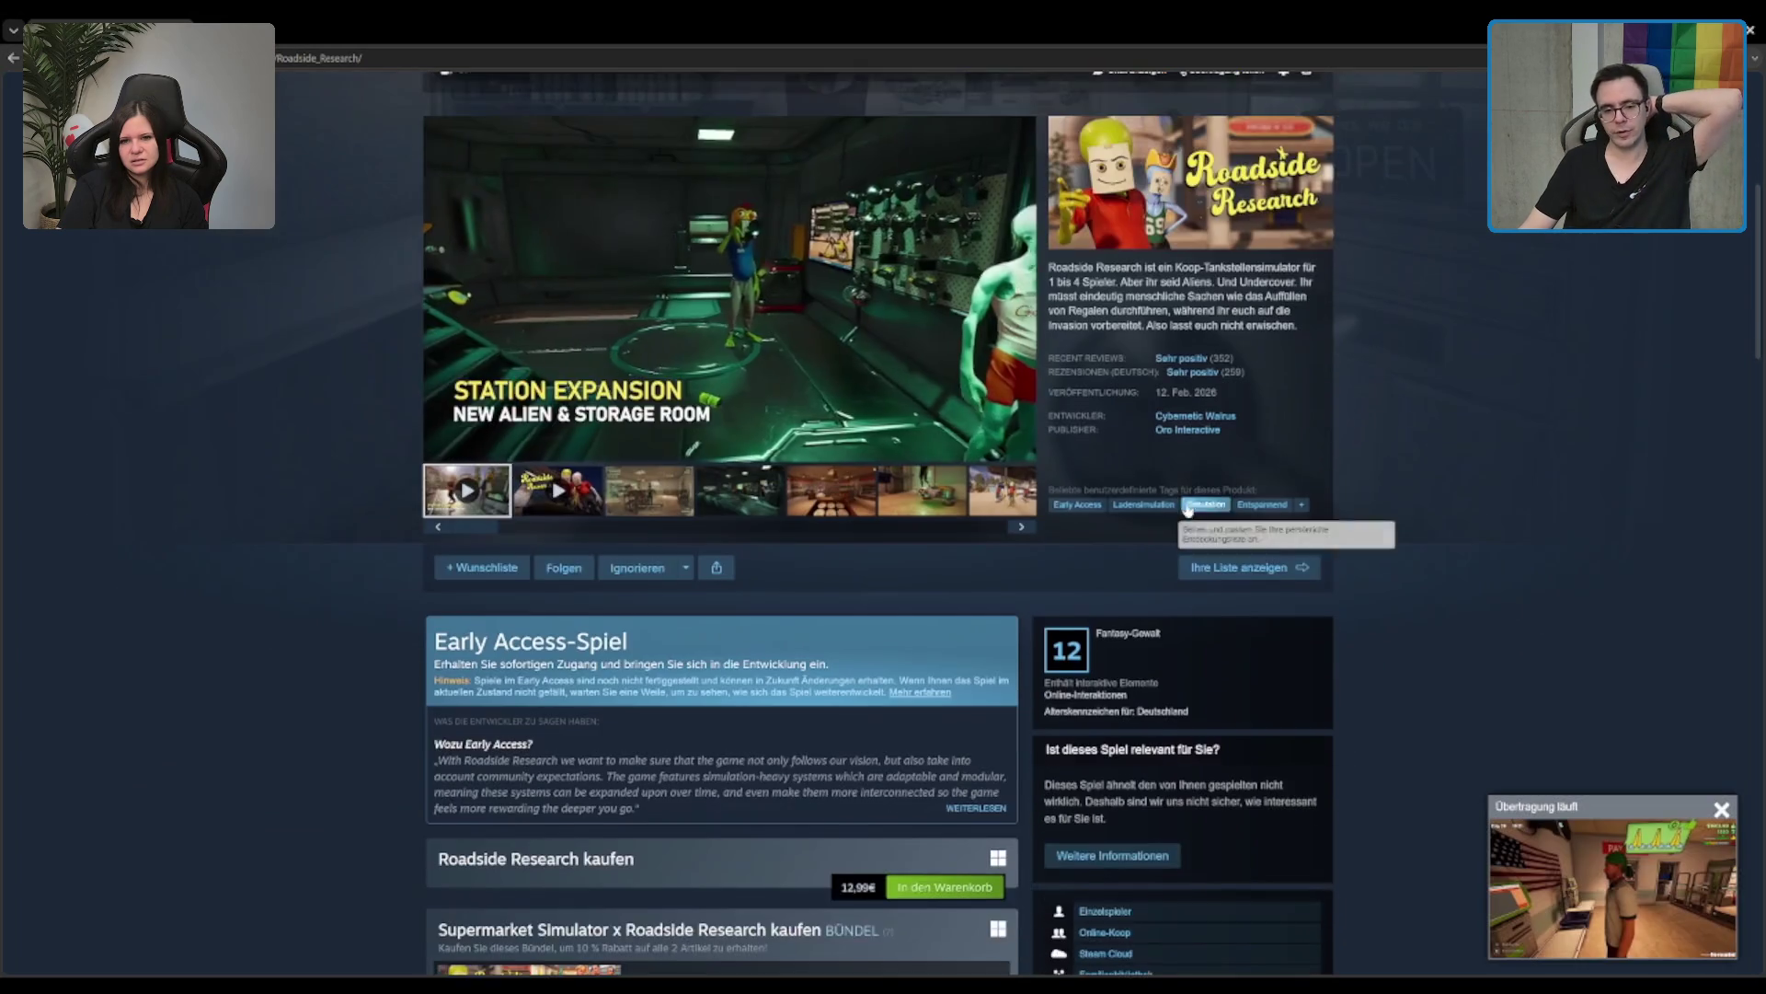
pyautogui.scroll(-2, 1146, 544)
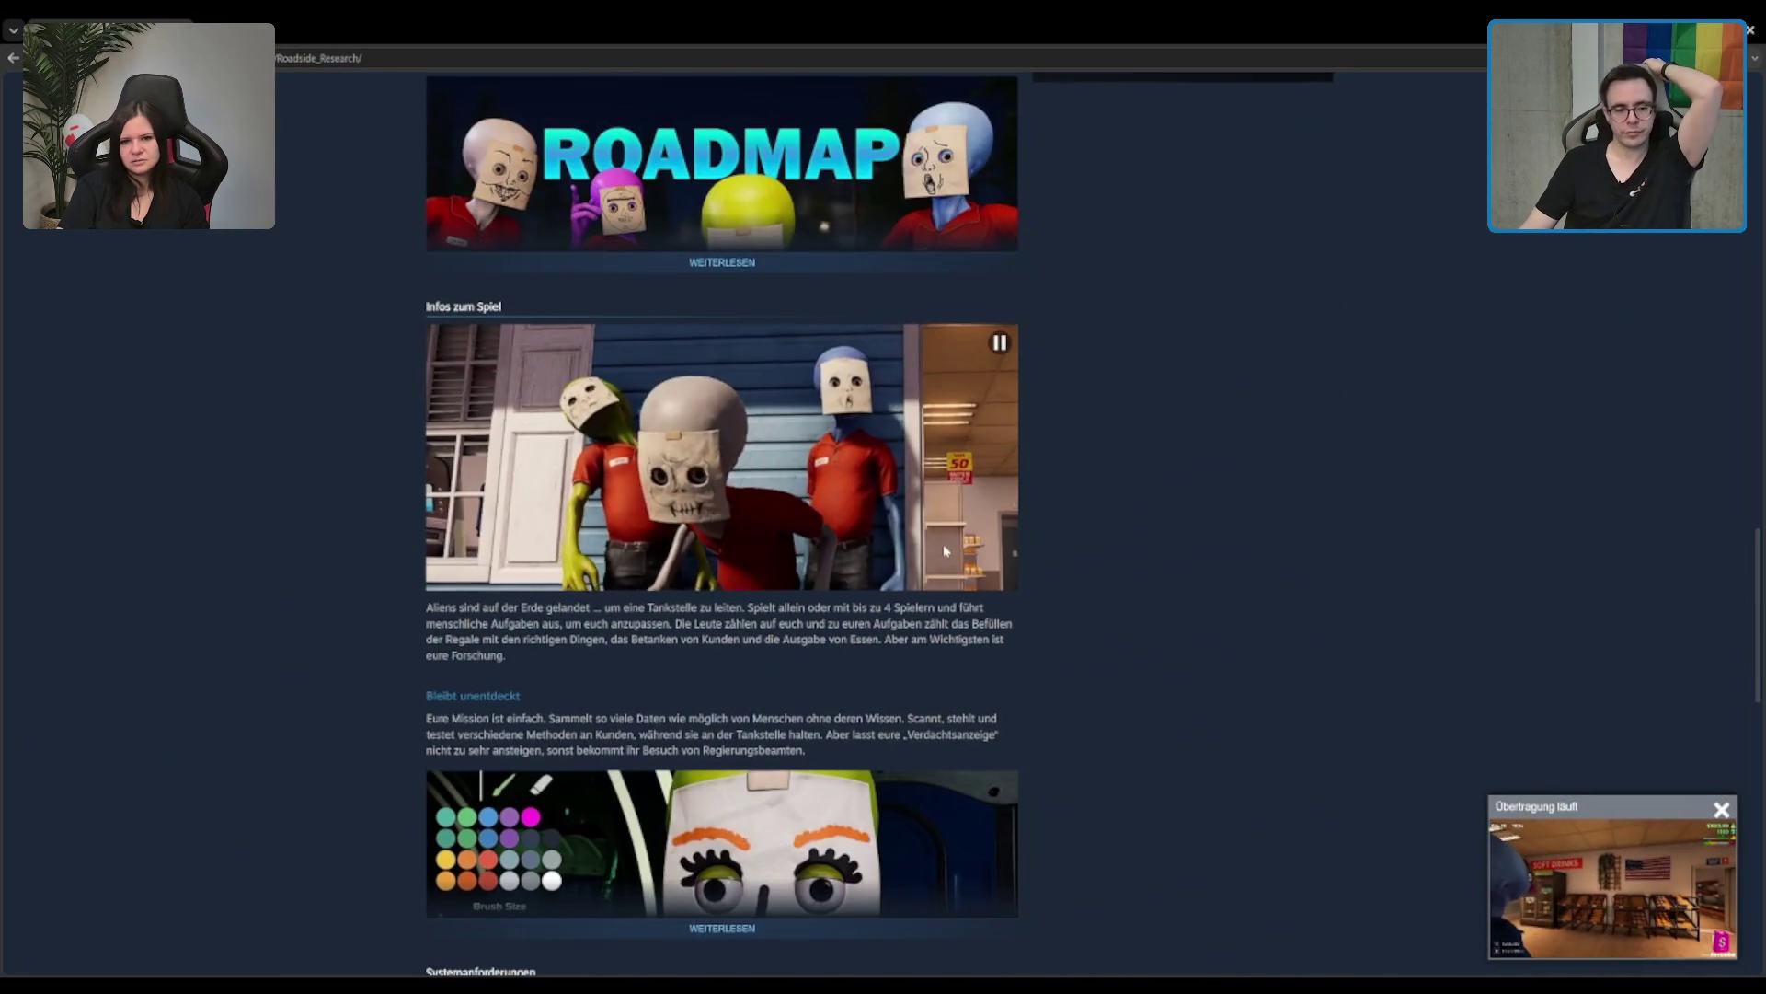
pyautogui.scroll(-9, 1012, 561)
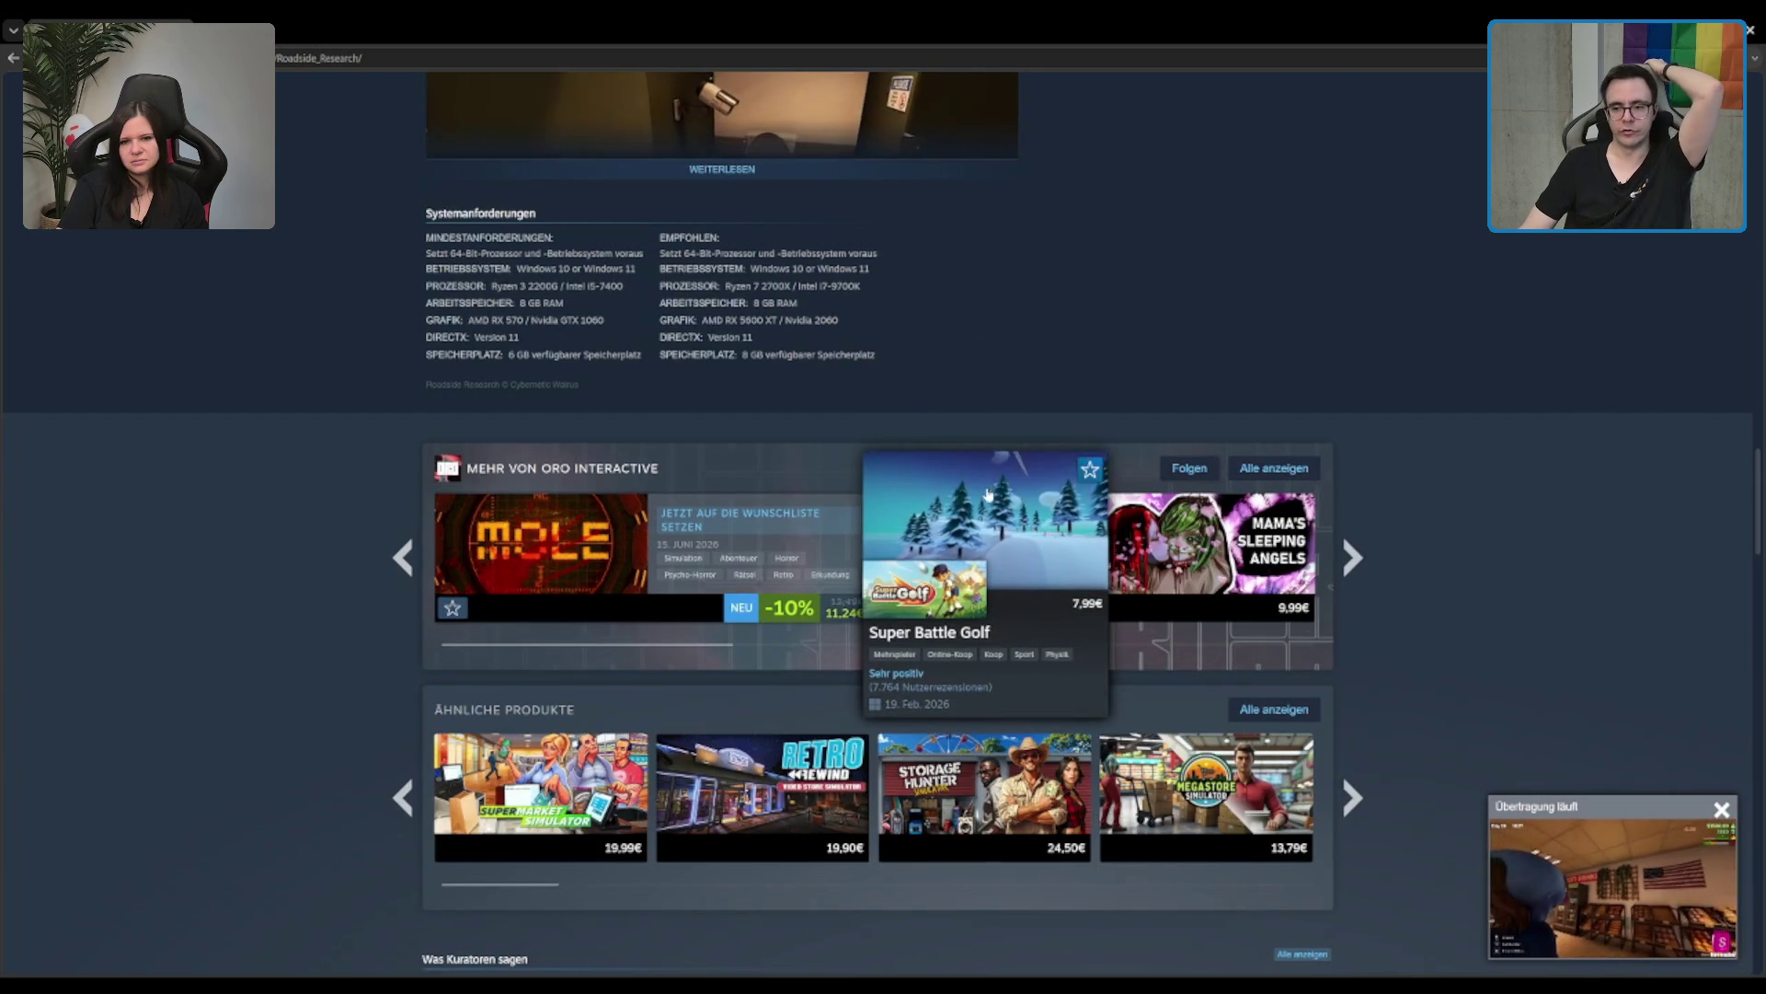
pyautogui.scroll(-1, 1141, 281)
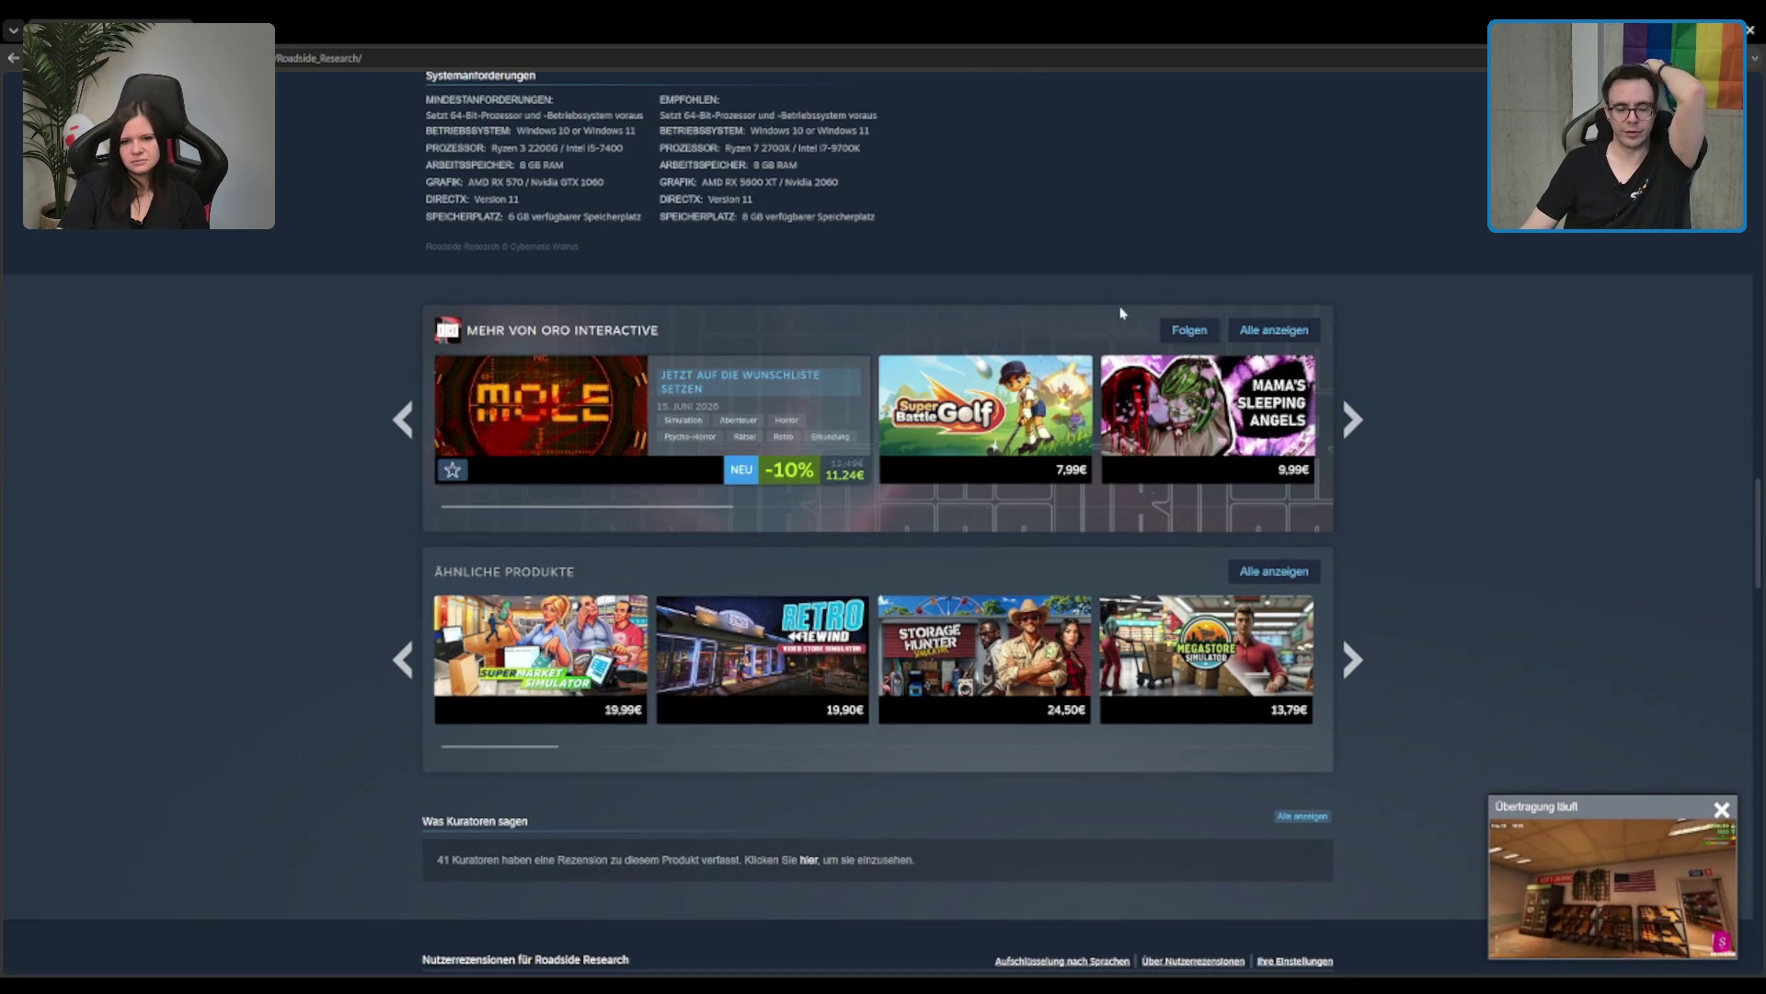
pyautogui.moveTo(903, 649)
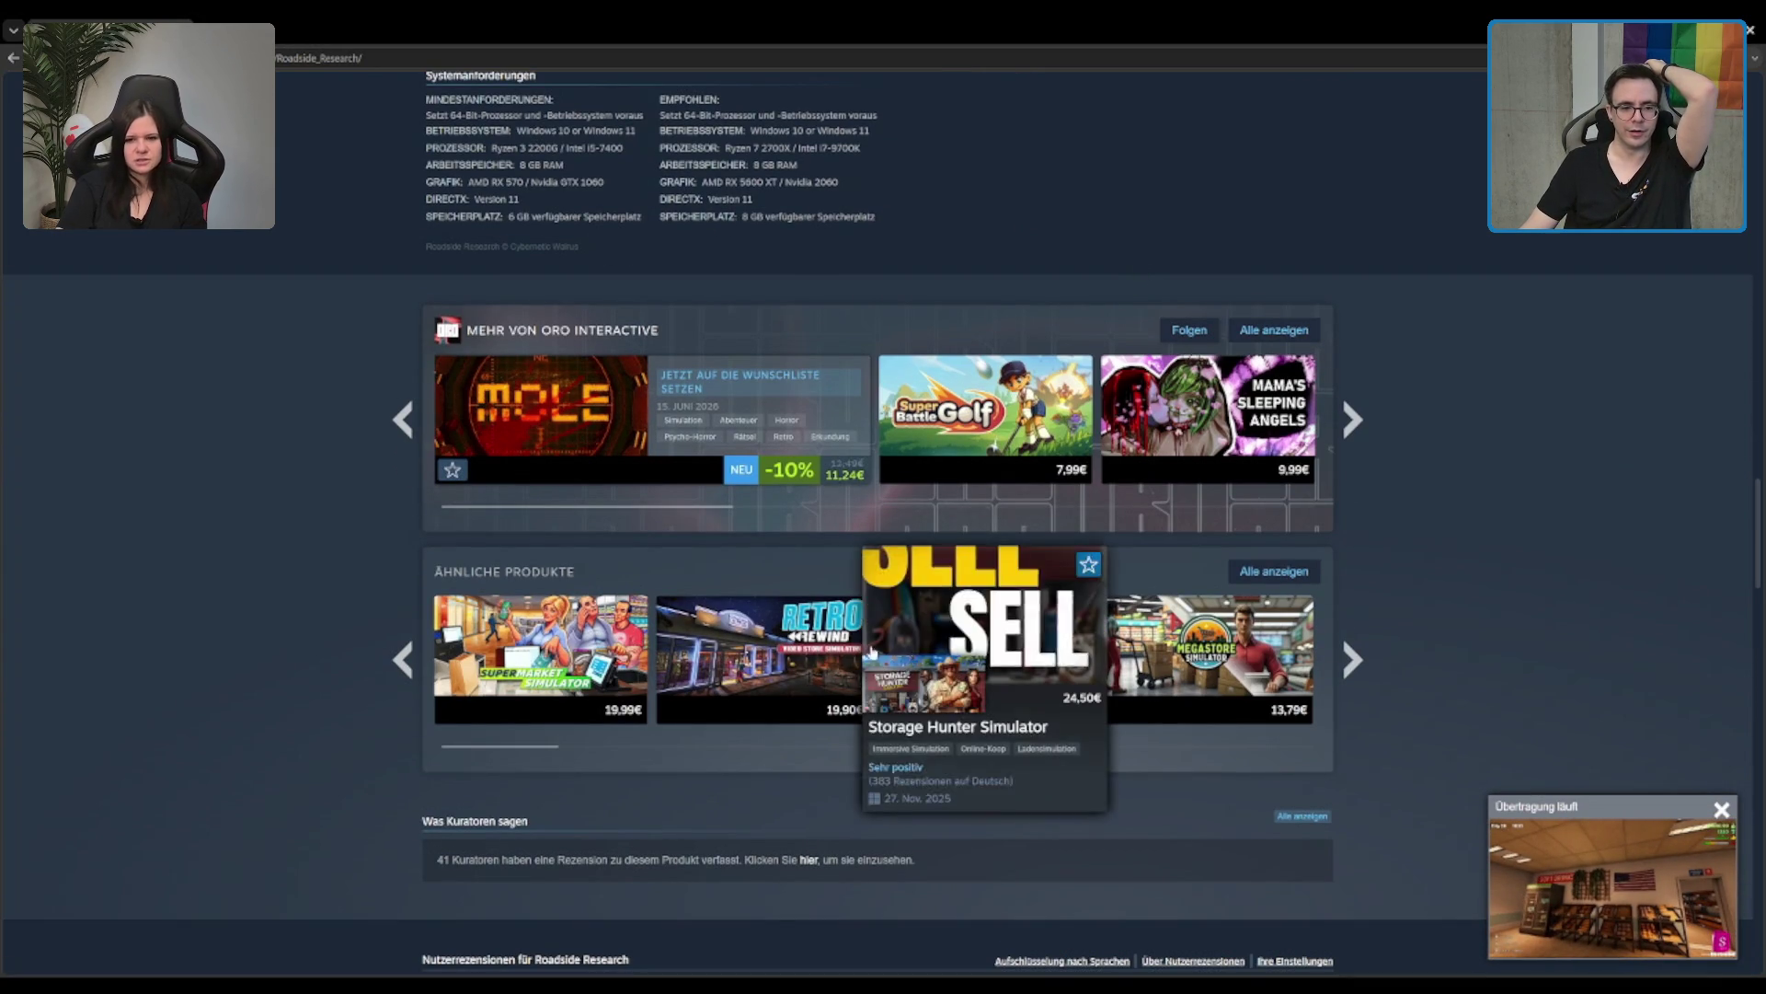
pyautogui.moveTo(840, 628)
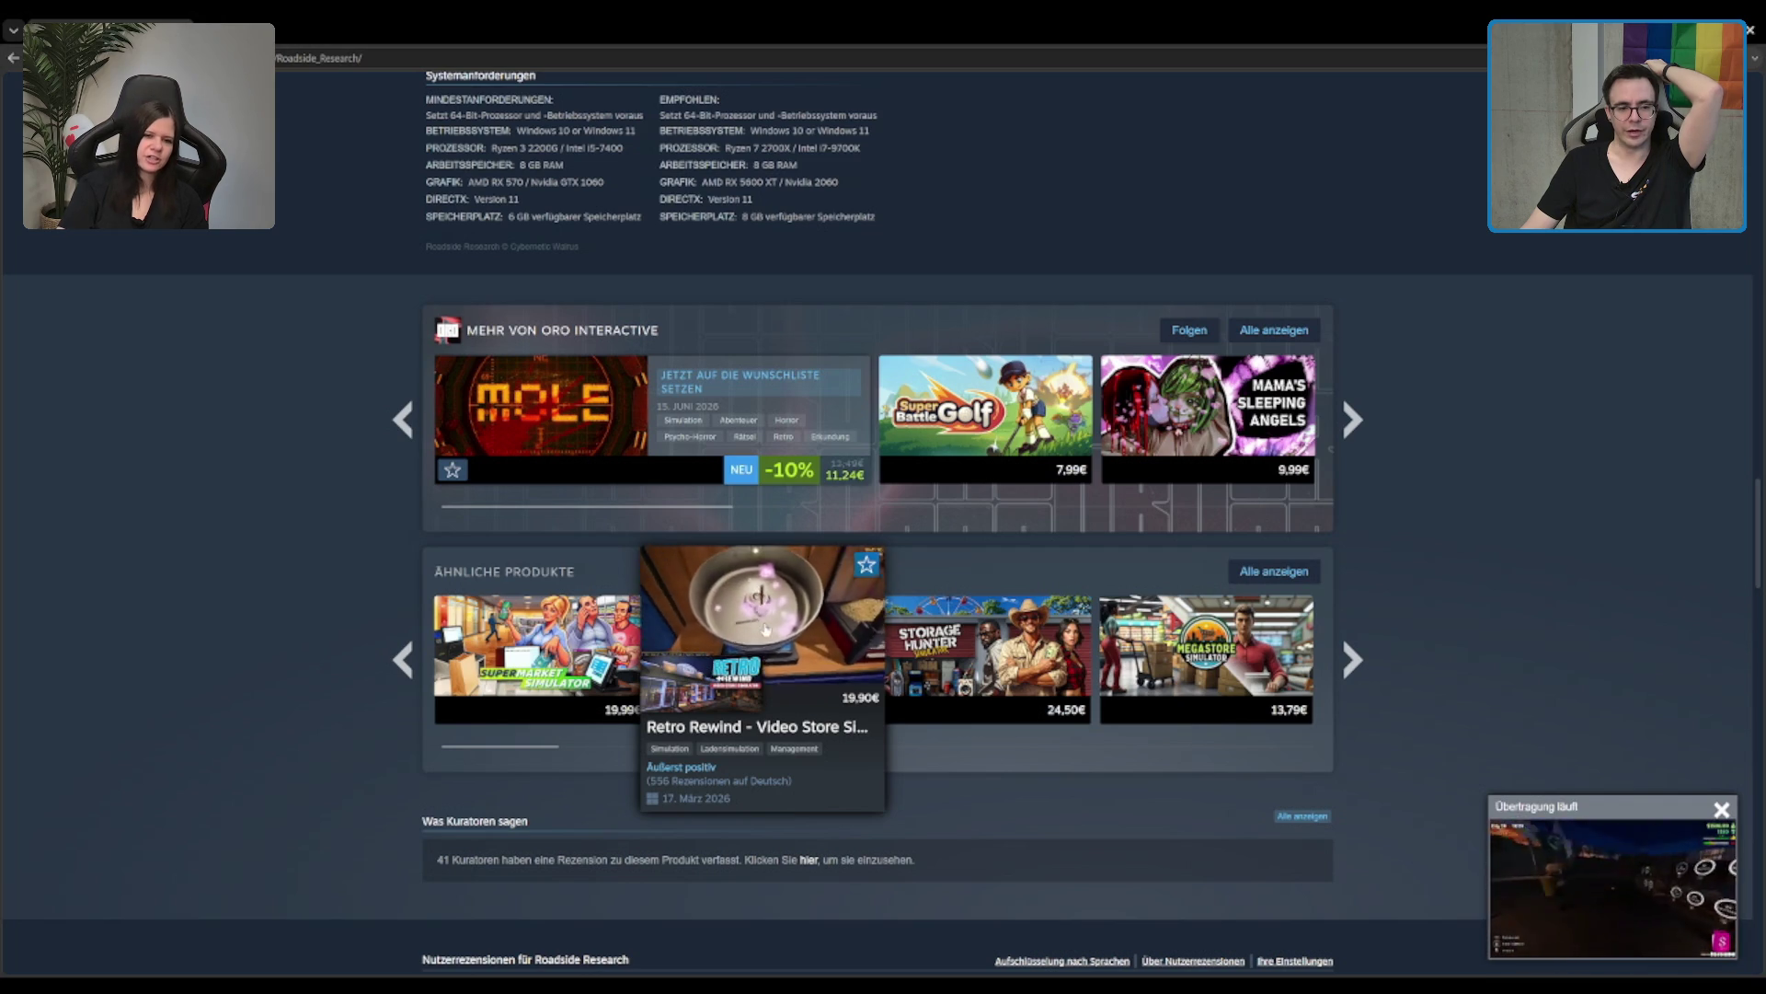
pyautogui.click(766, 628)
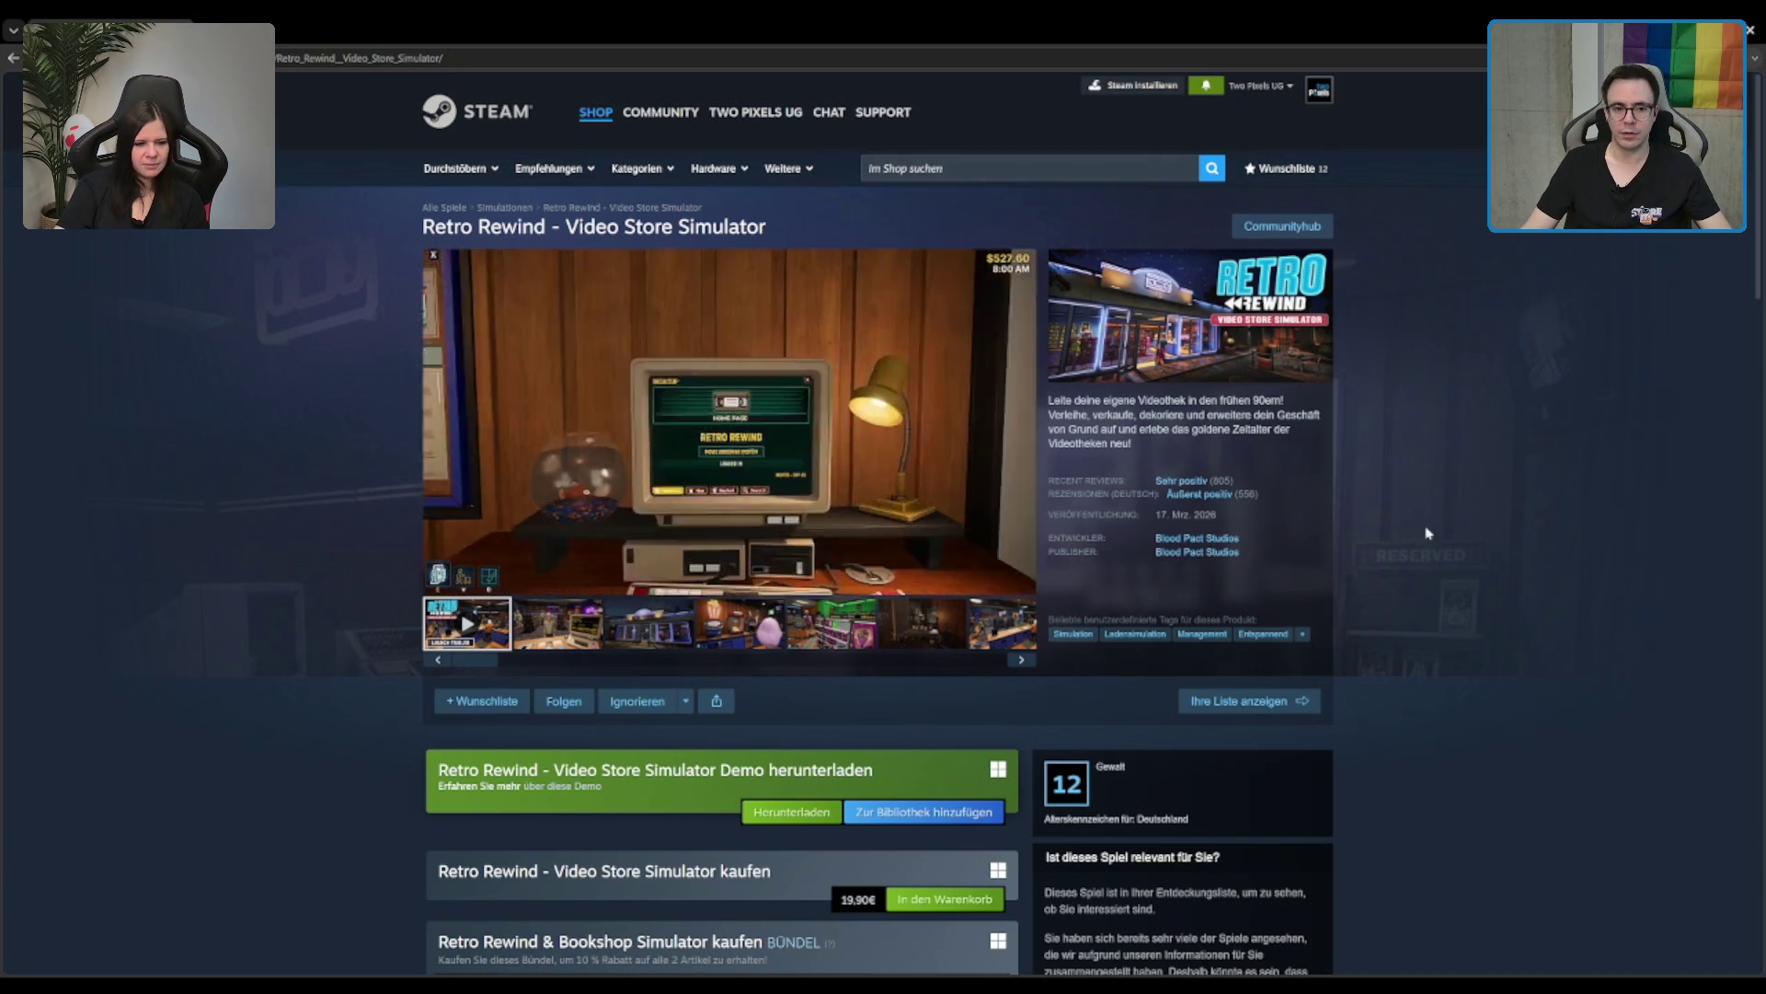
# Step: Search the Steam store for 'lumberjacked' and open the Lumberjacked store page
pyautogui.click(1015, 169)
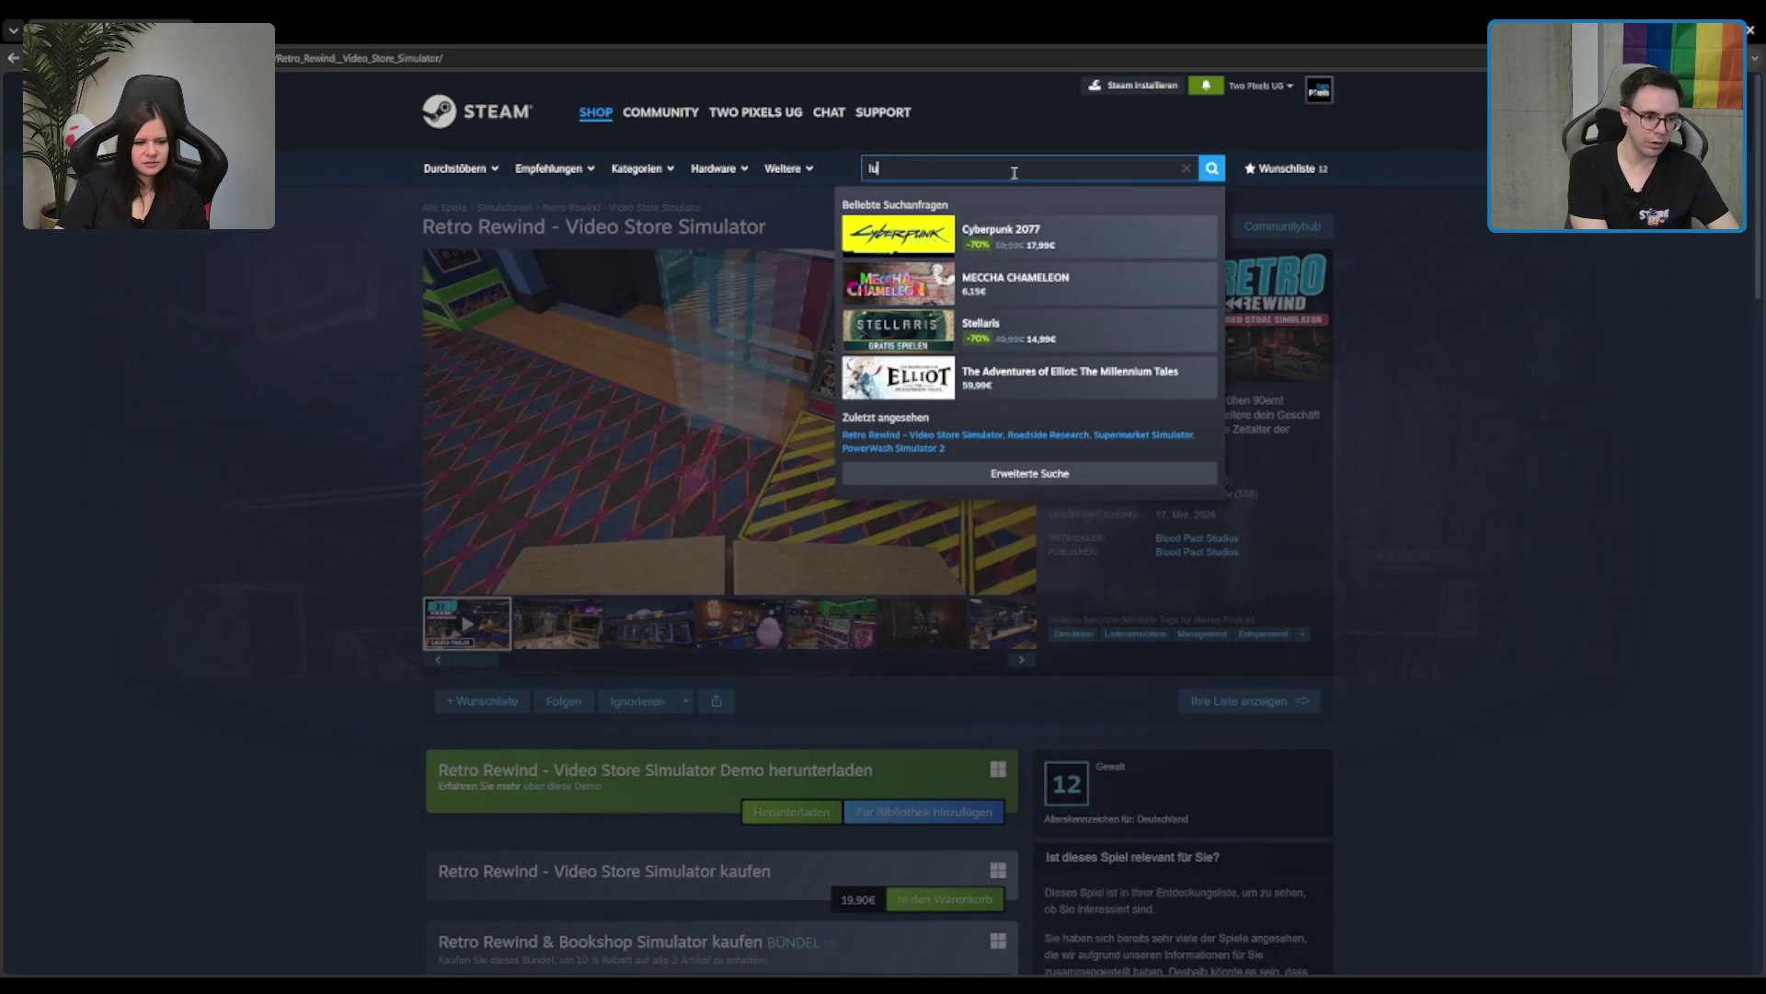
pyautogui.write('mberjacked')
pyautogui.press('Return')
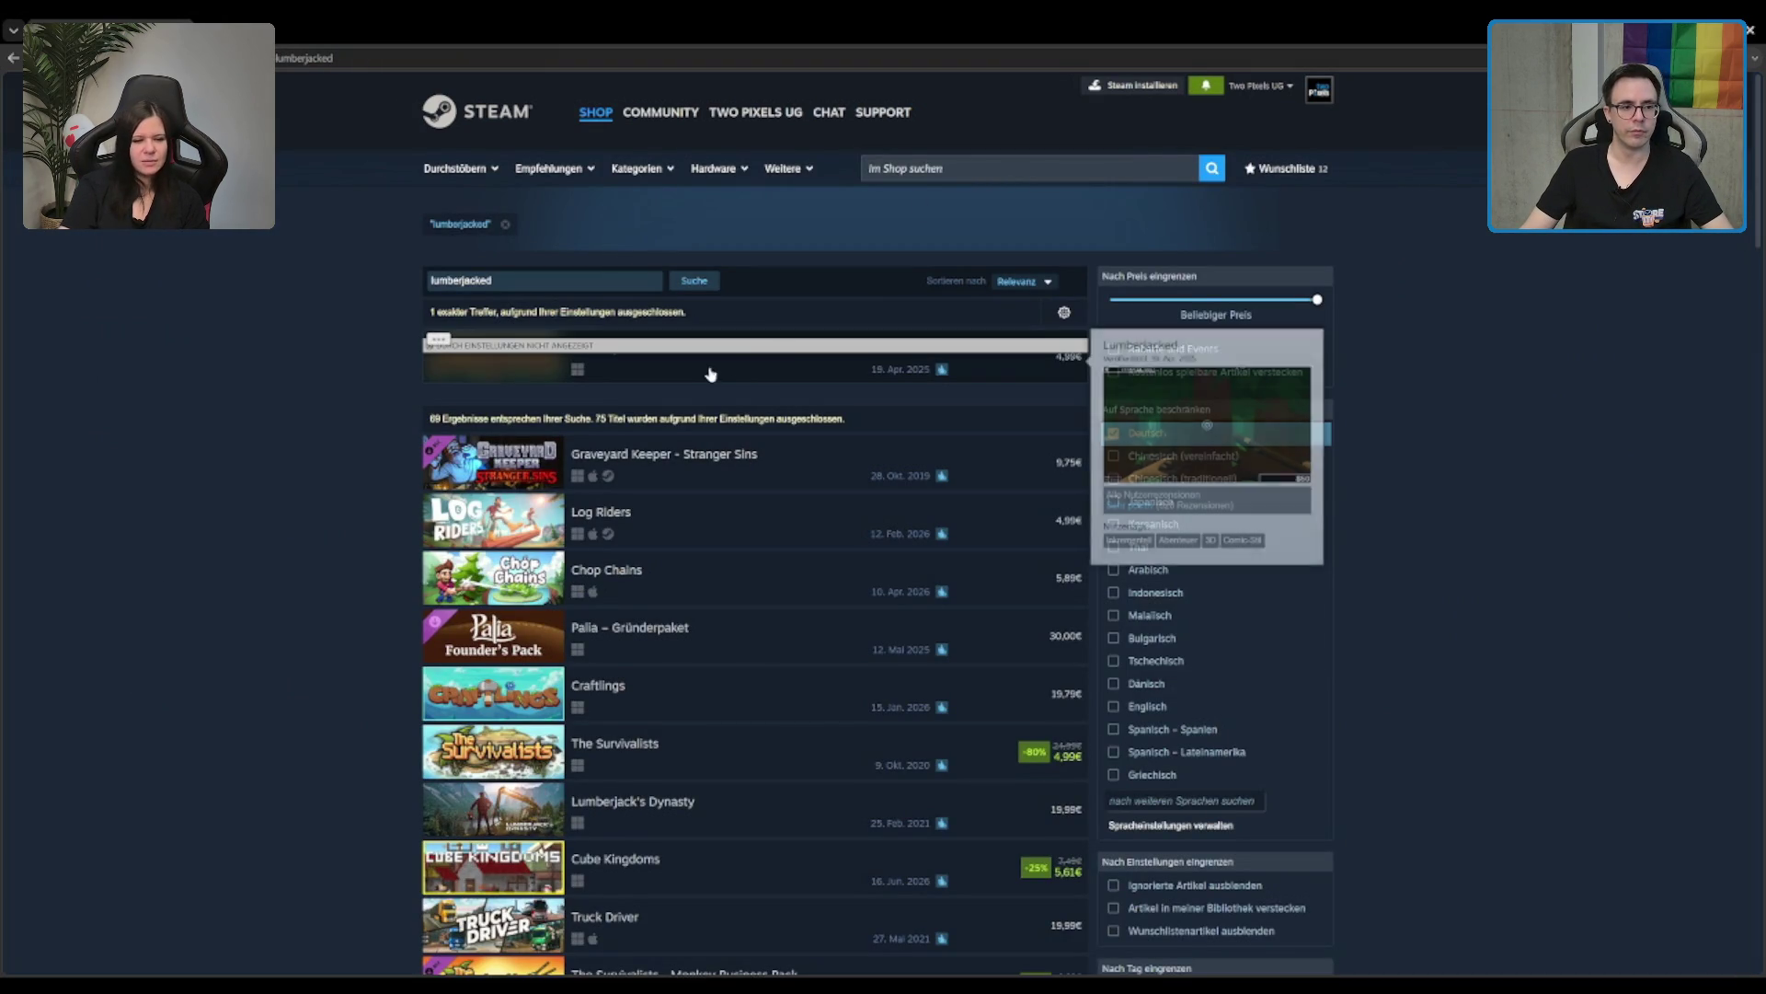
pyautogui.click(701, 374)
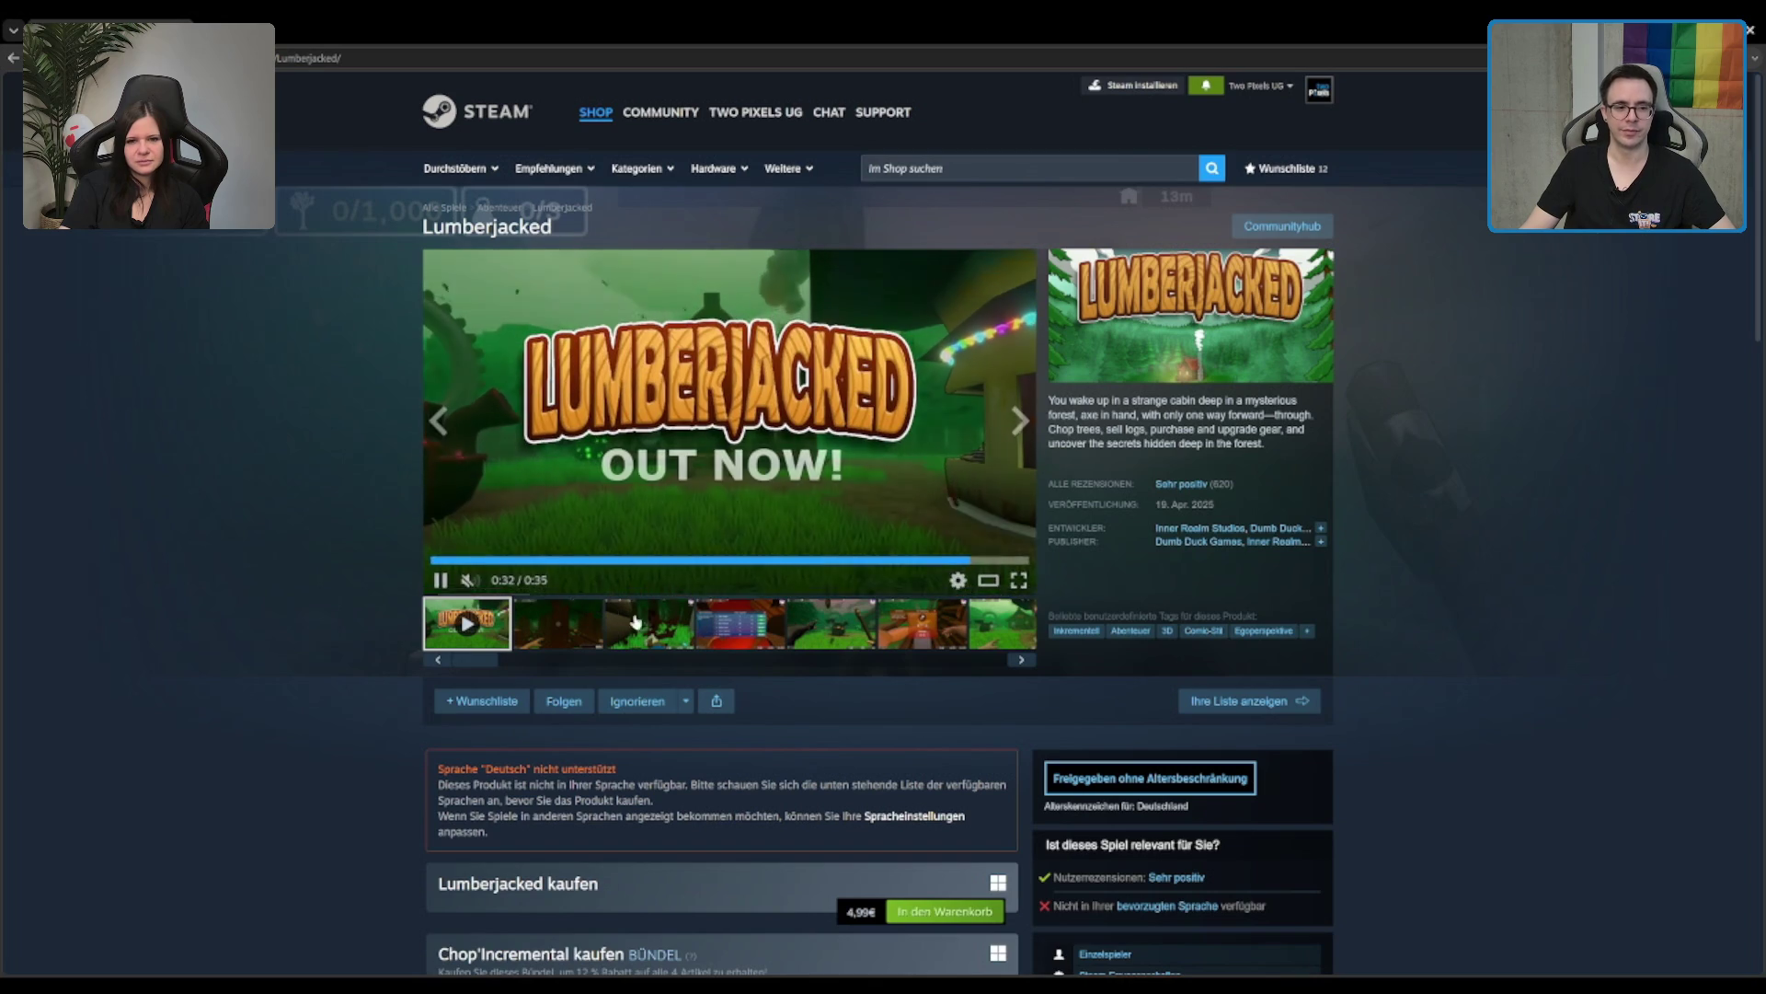
# Step: Pause the Lumberjacked trailer playing on its store page
pyautogui.click(713, 573)
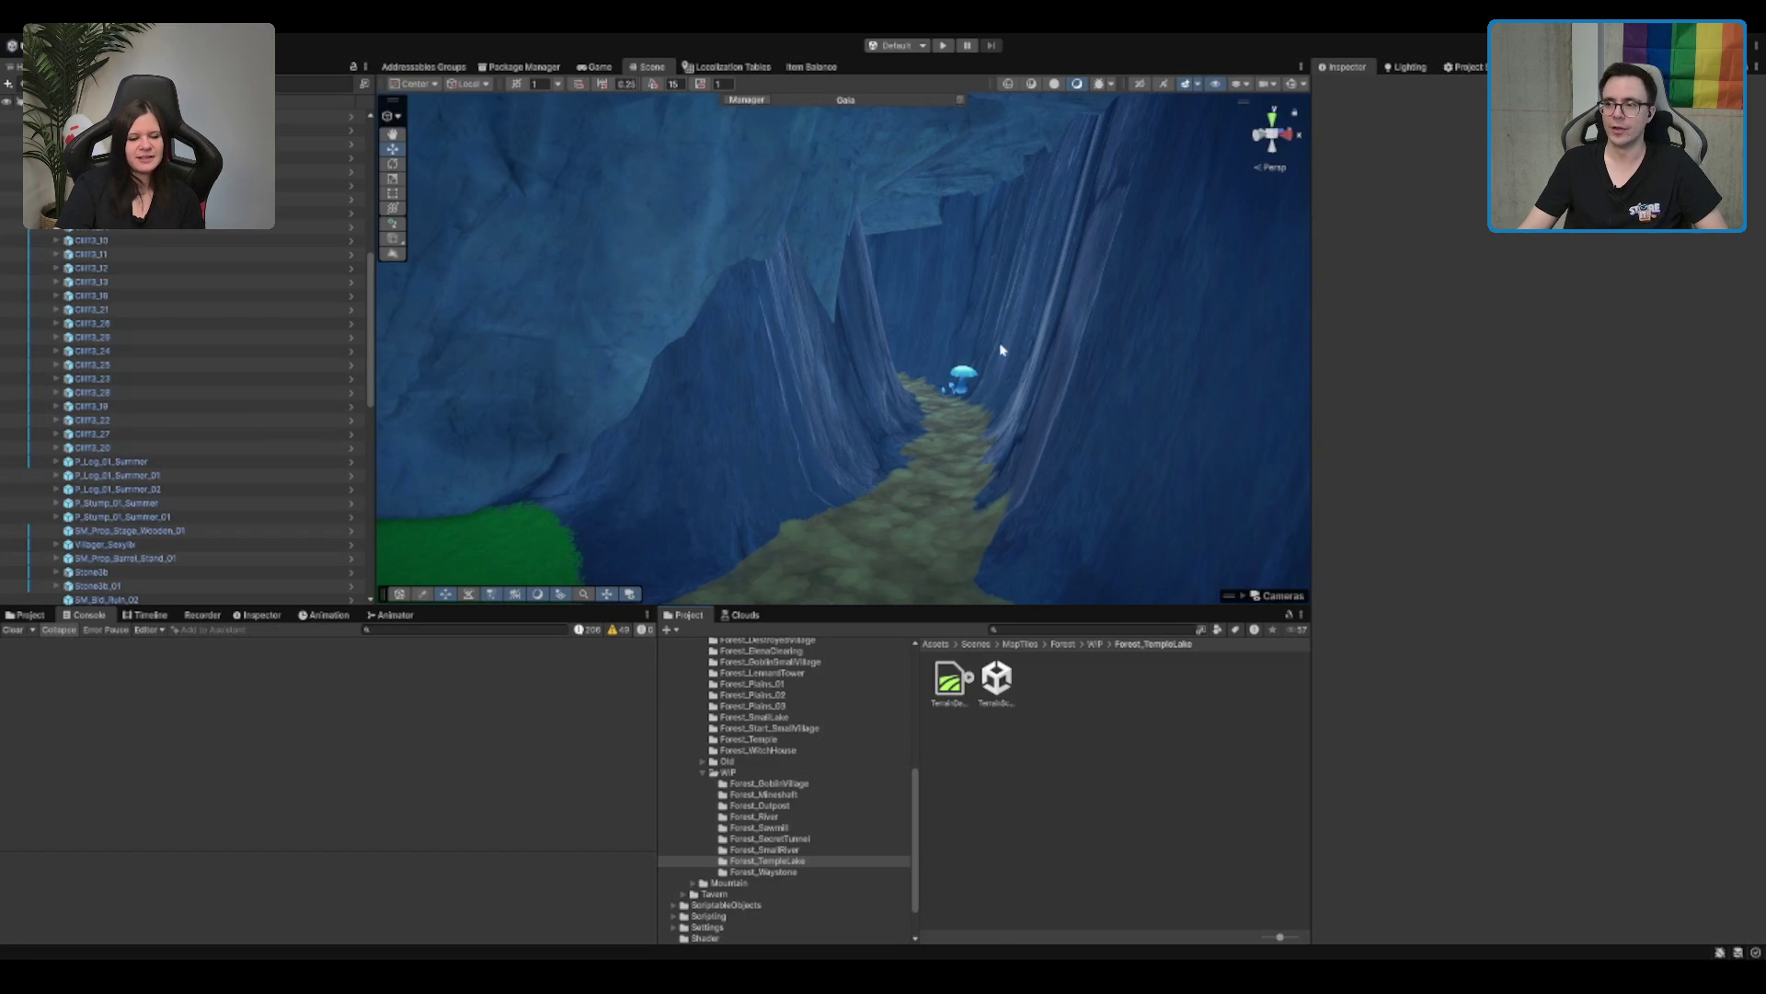
# Step: Pull the view out of the cave, hide the Cave object, and return the Project tree to Scenes
pyautogui.moveTo(938, 370)
pyautogui.mouseDown()
pyautogui.moveTo(985, 319)
pyautogui.moveTo(754, 264)
pyautogui.moveTo(1085, 334)
pyautogui.moveTo(836, 284)
pyautogui.moveTo(805, 383)
pyautogui.moveTo(978, 229)
pyautogui.moveTo(909, 248)
pyautogui.moveTo(837, 398)
pyautogui.moveTo(1190, 350)
pyautogui.moveTo(844, 378)
pyautogui.moveTo(843, 401)
pyautogui.moveTo(1004, 367)
pyautogui.mouseUp()
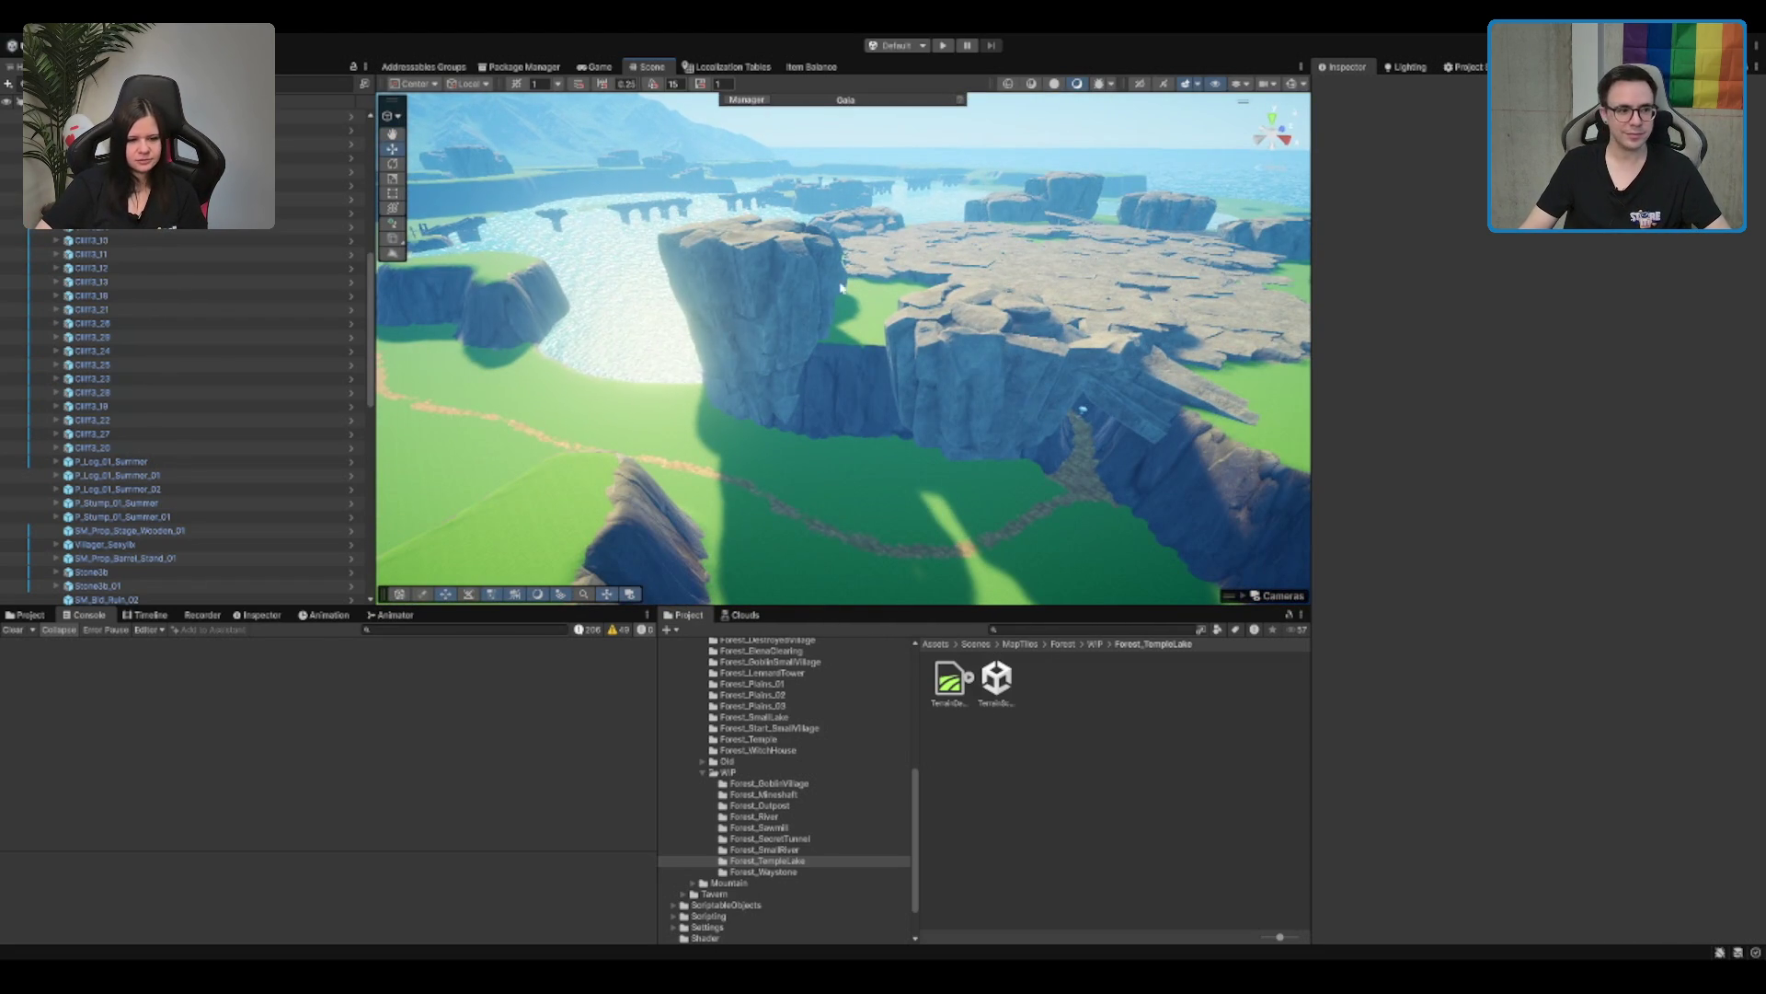
pyautogui.scroll(-10, 79, 406)
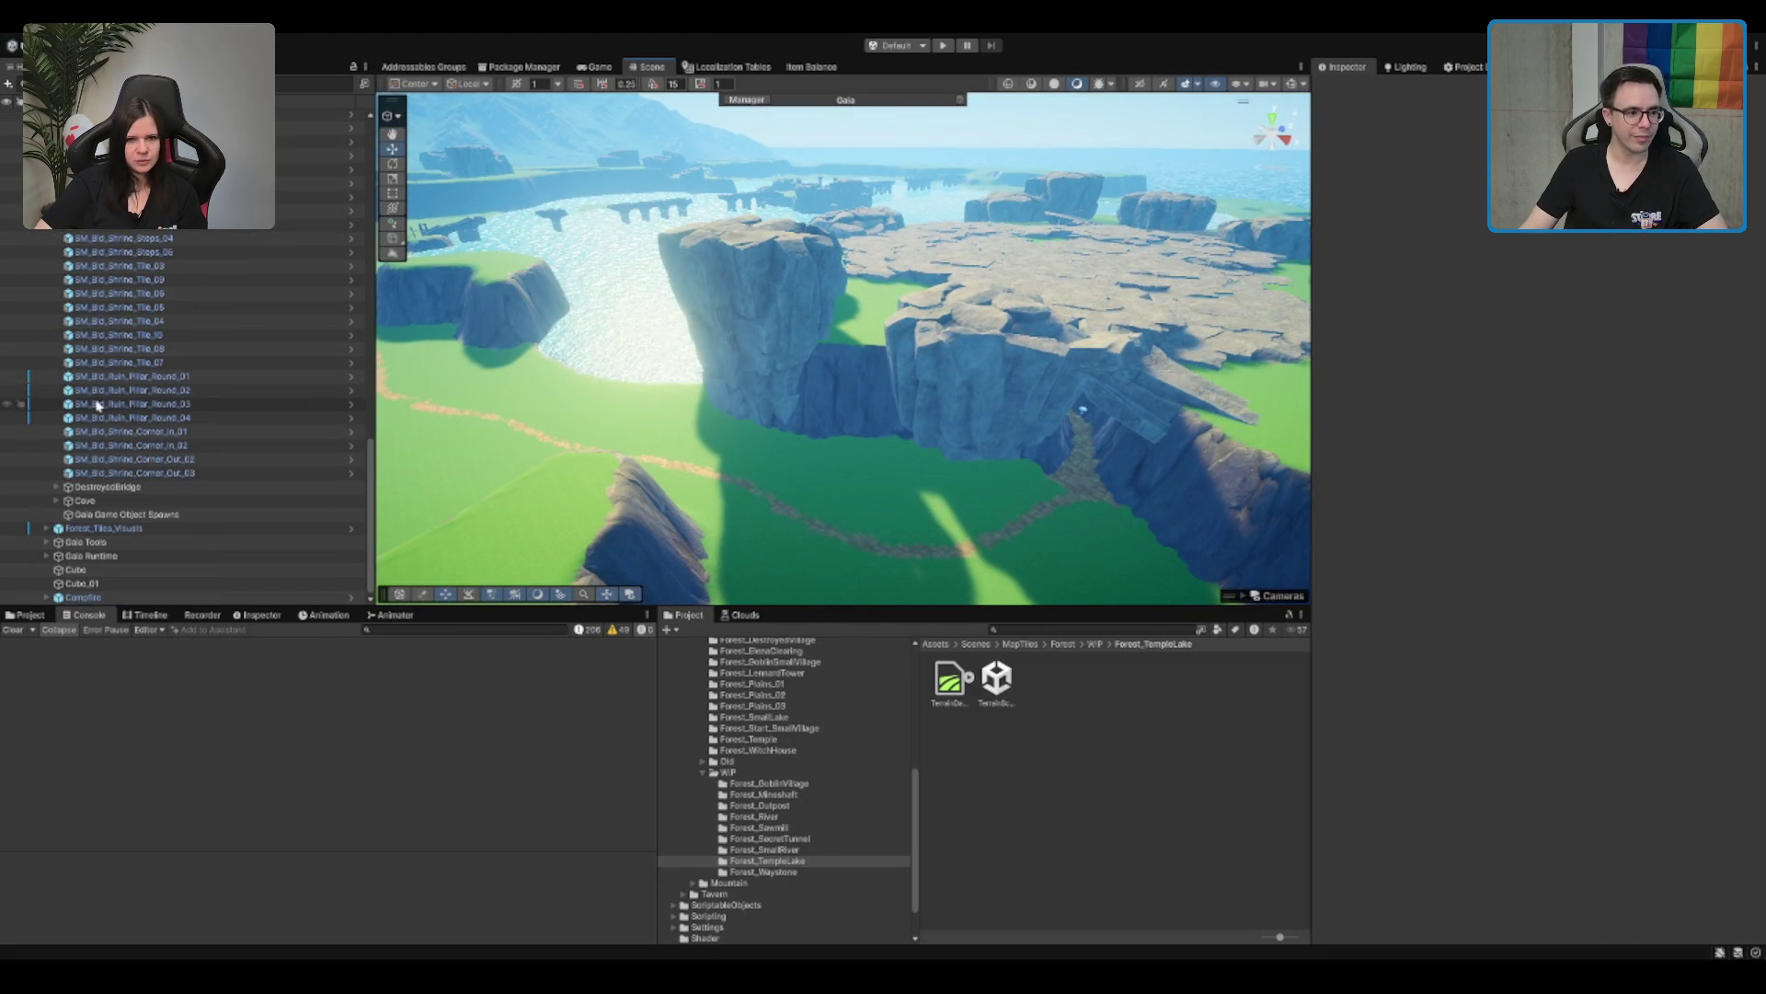
pyautogui.click(11, 502)
pyautogui.scroll(5, 535, 248)
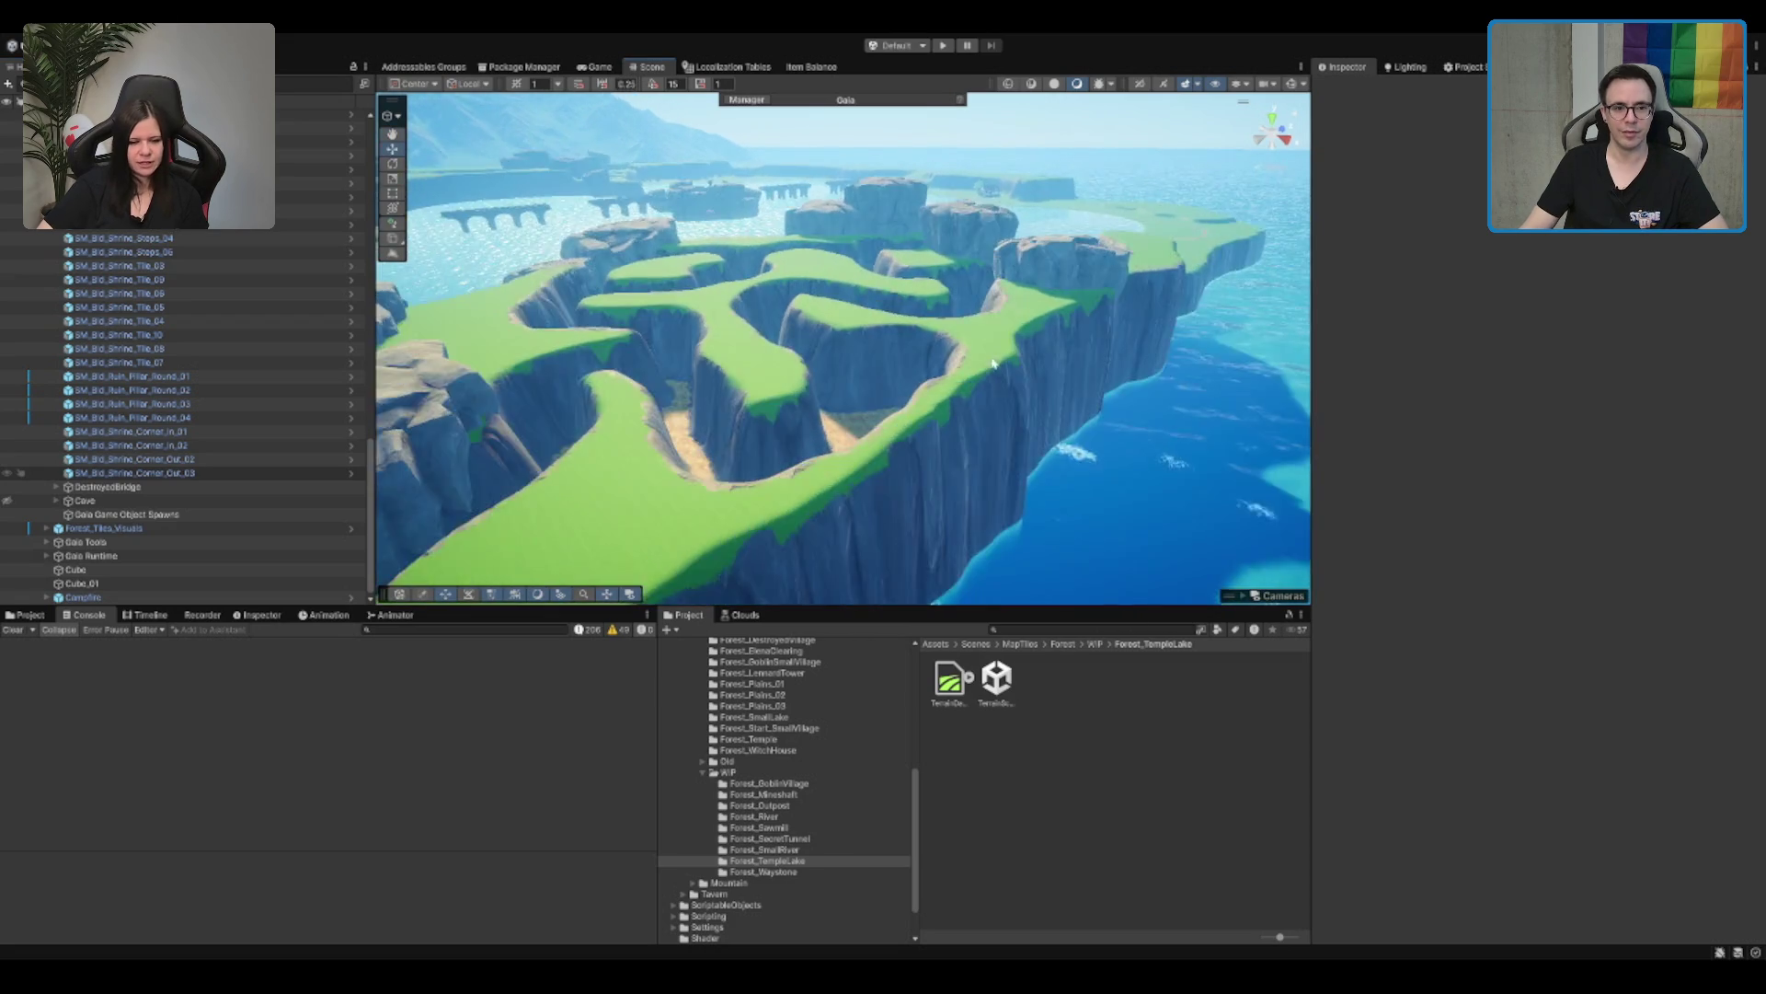
pyautogui.scroll(-6, 983, 141)
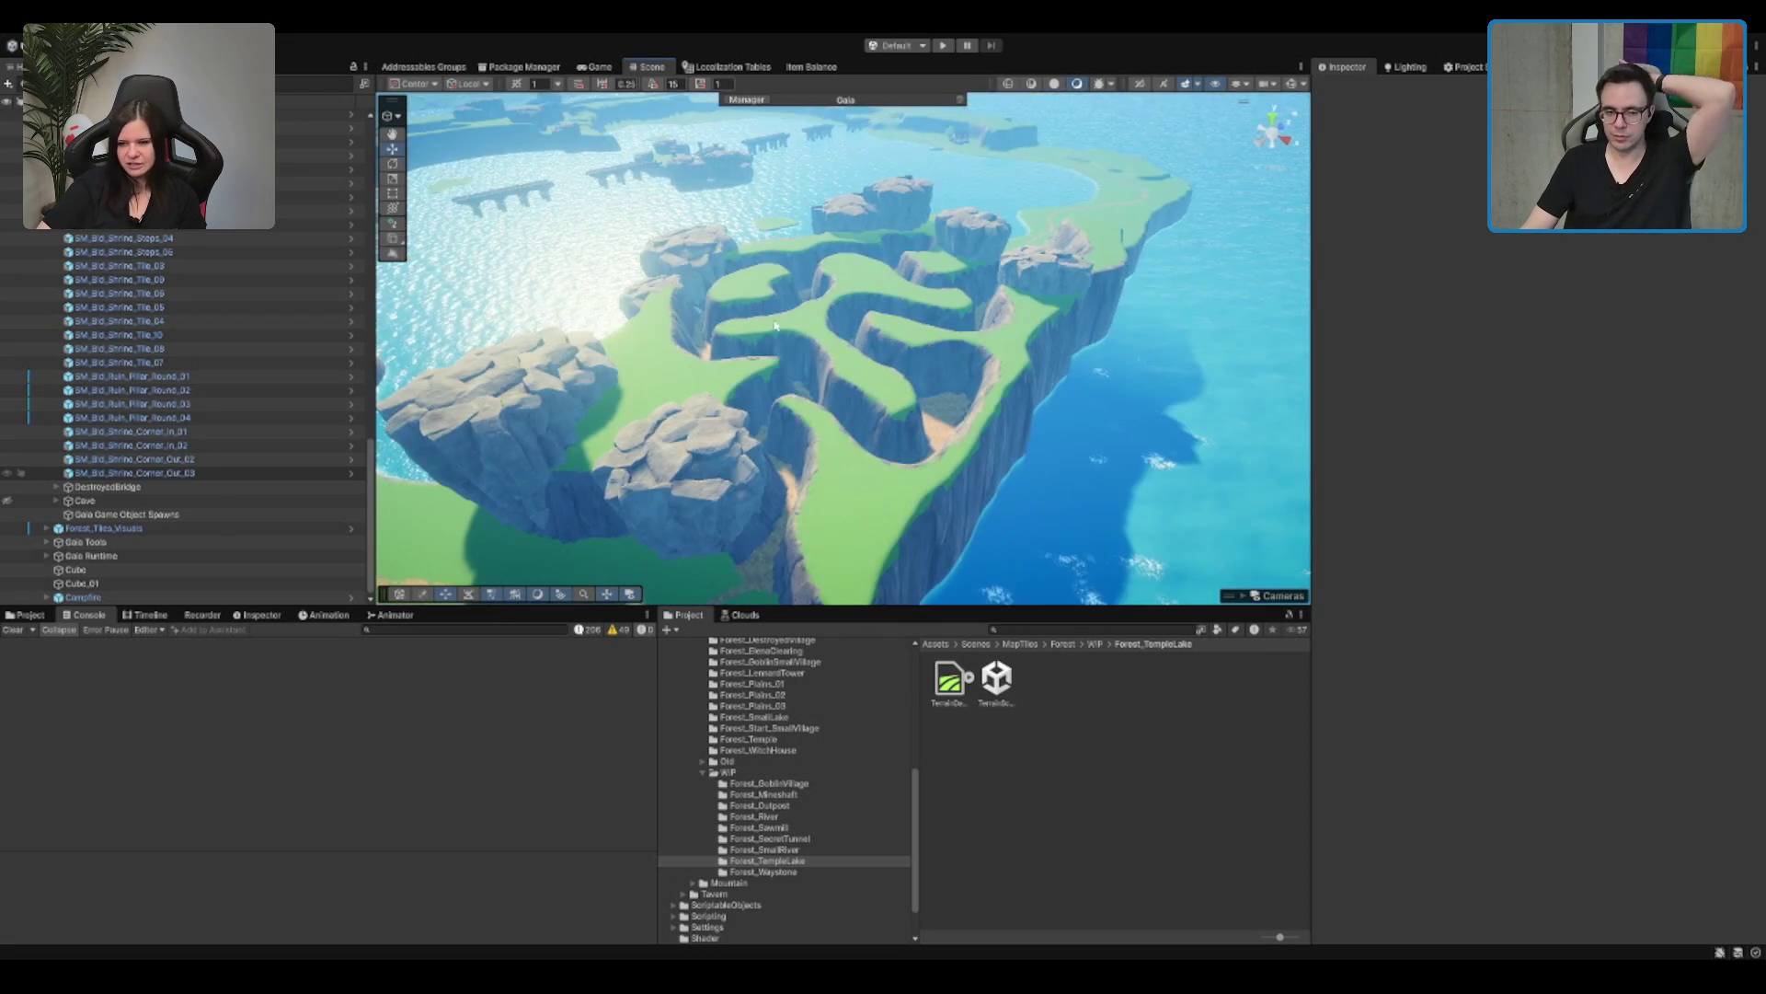
pyautogui.scroll(6, 903, 361)
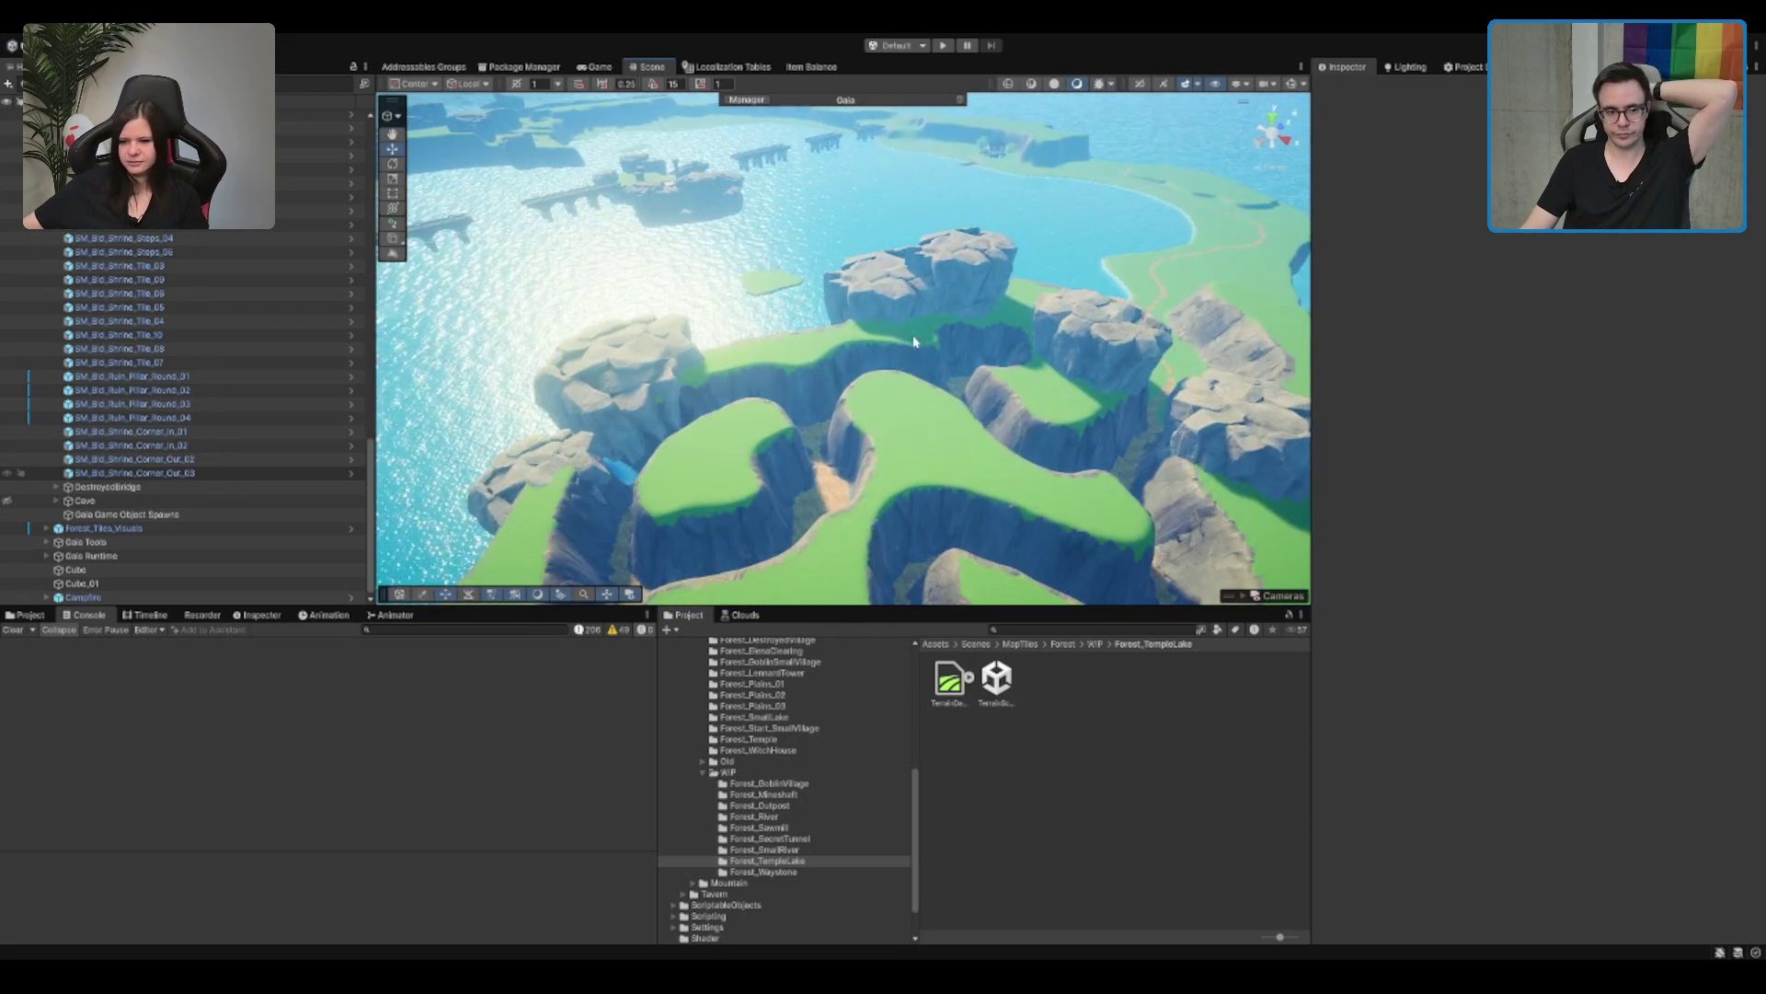
pyautogui.scroll(5, 903, 360)
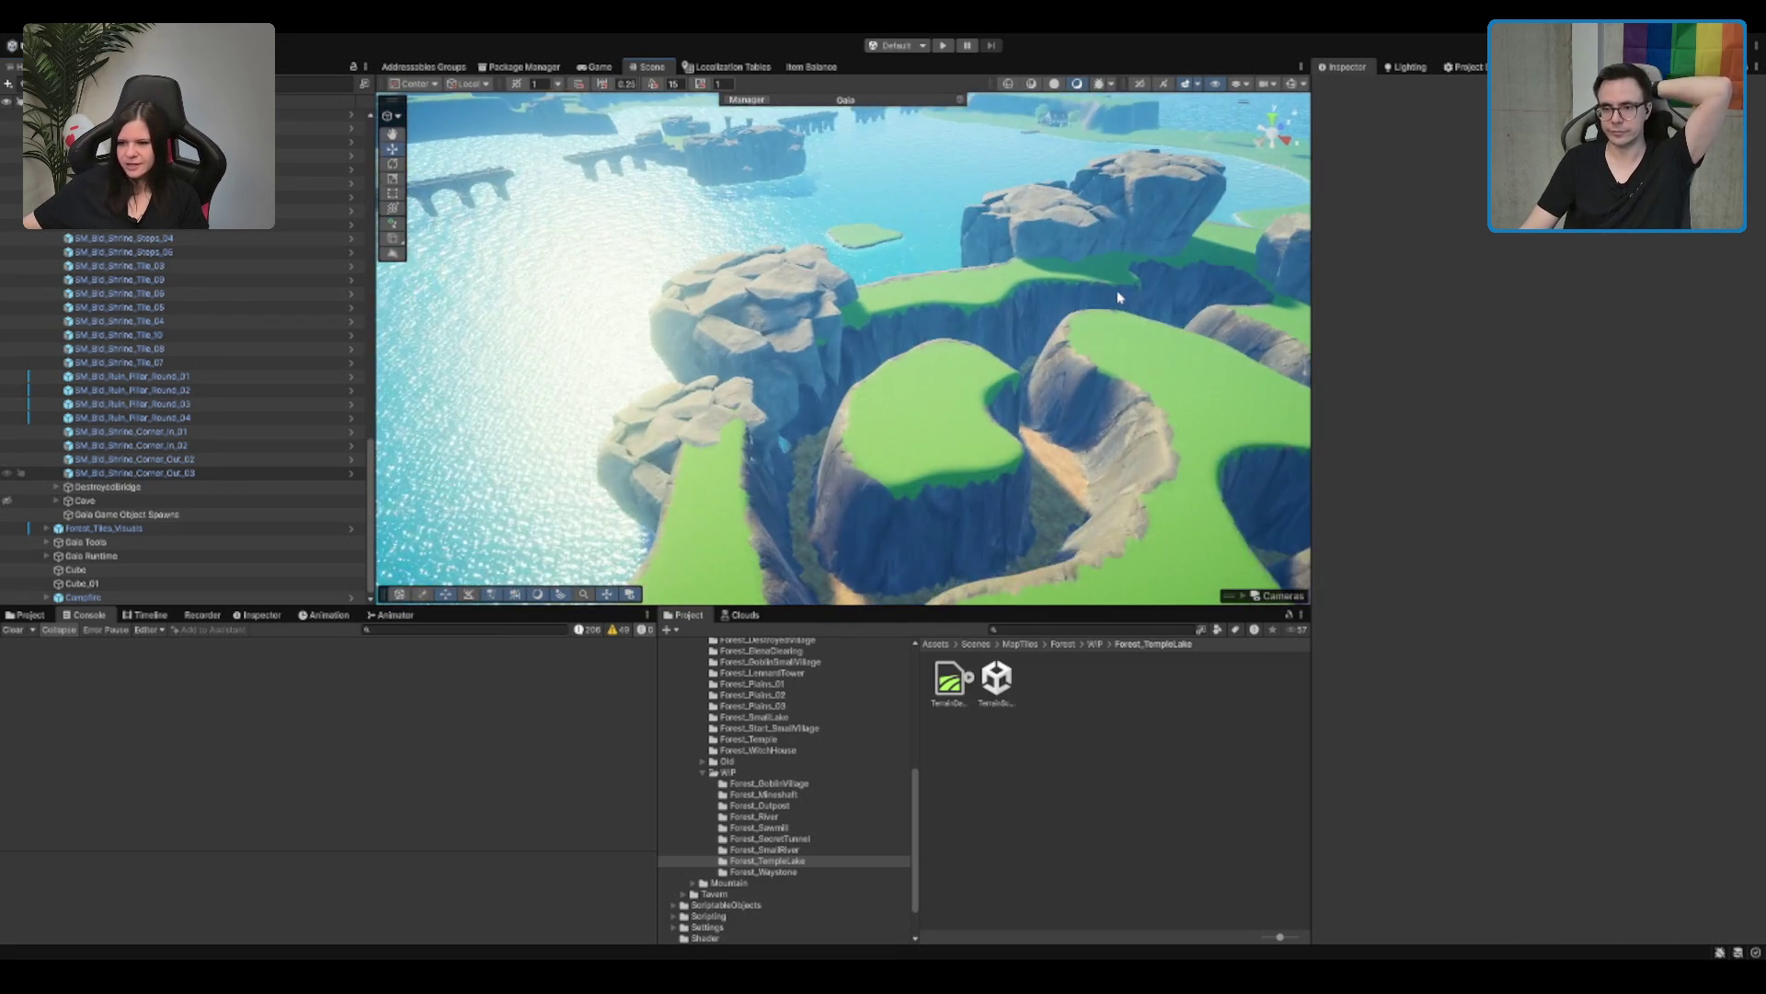
pyautogui.scroll(5, 1097, 314)
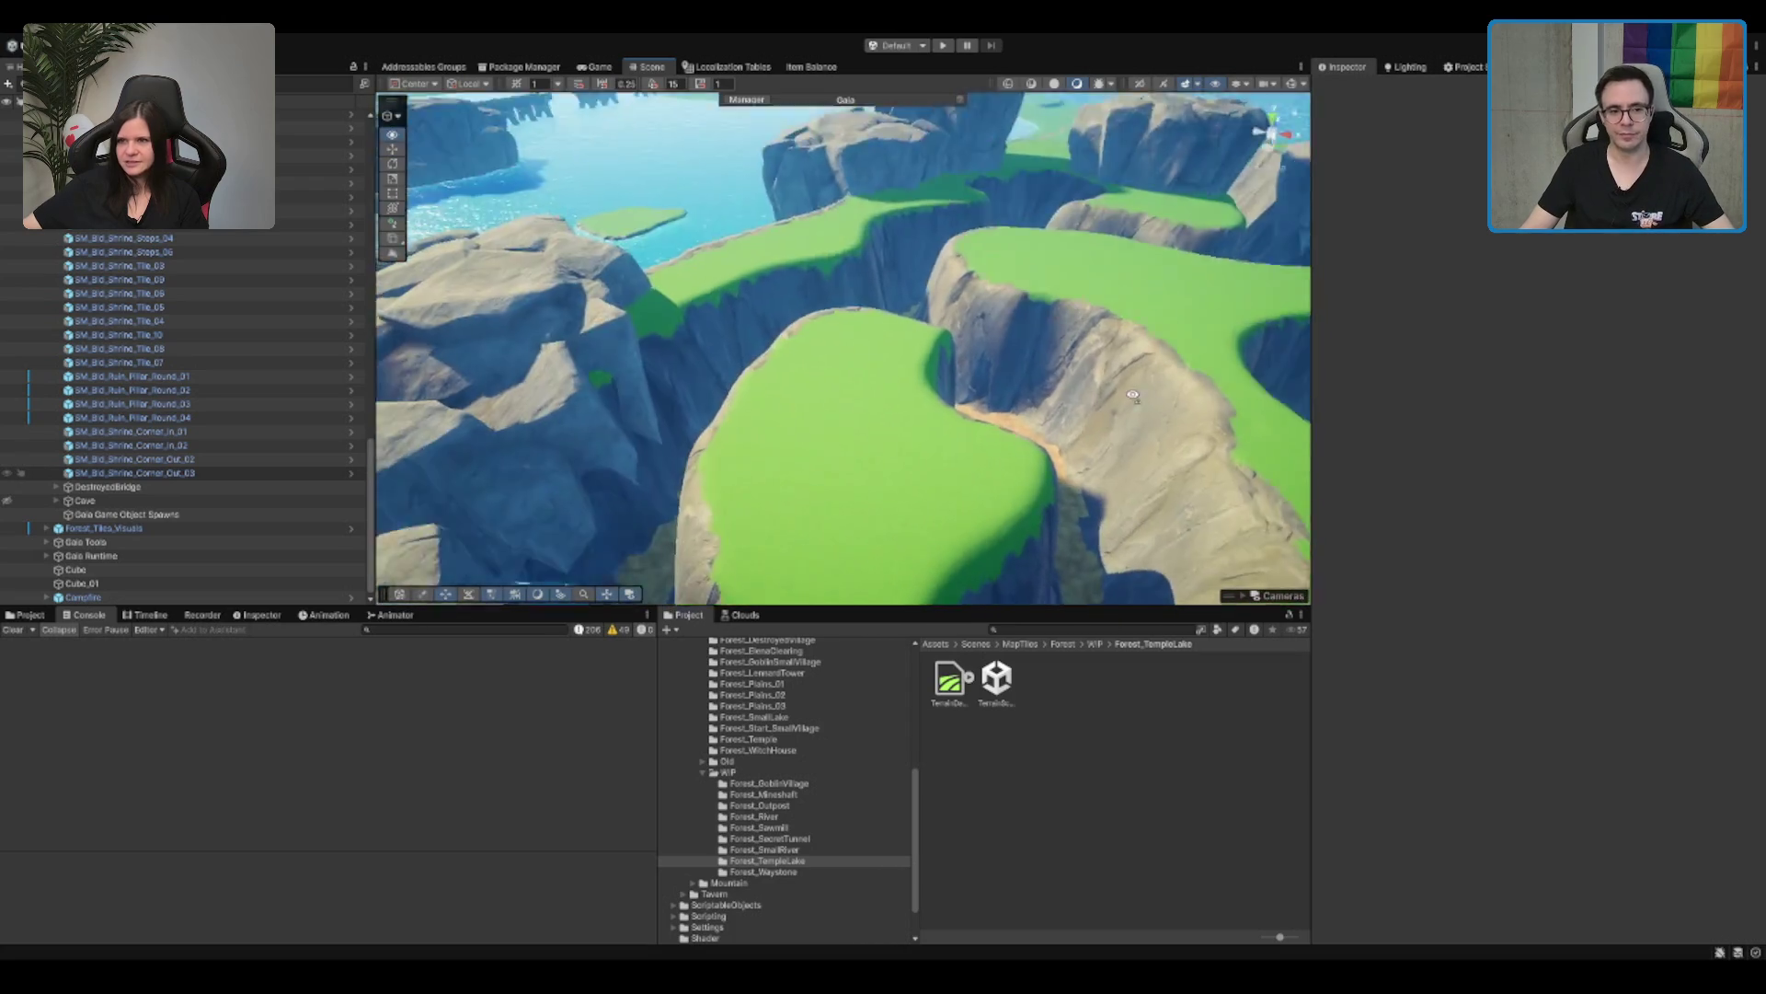
pyautogui.scroll(-3, 1117, 399)
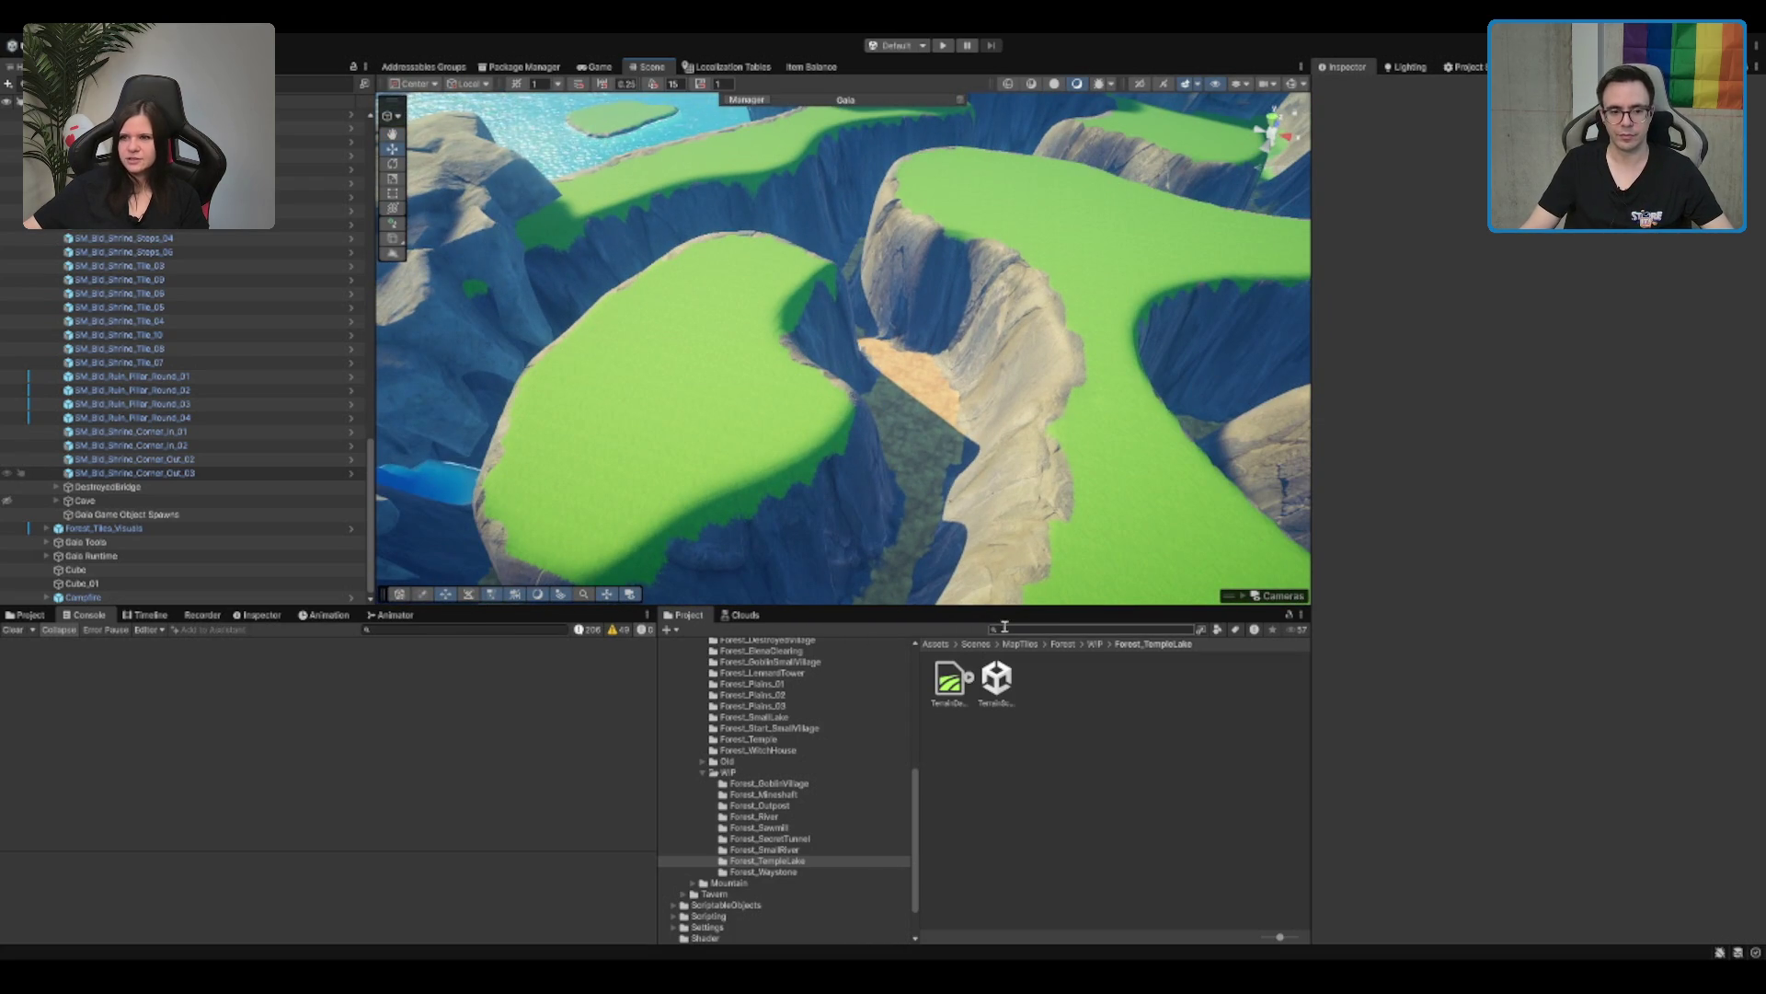
pyautogui.click(864, 729)
pyautogui.press('Left')
pyautogui.press('Left')
pyautogui.press('Left')
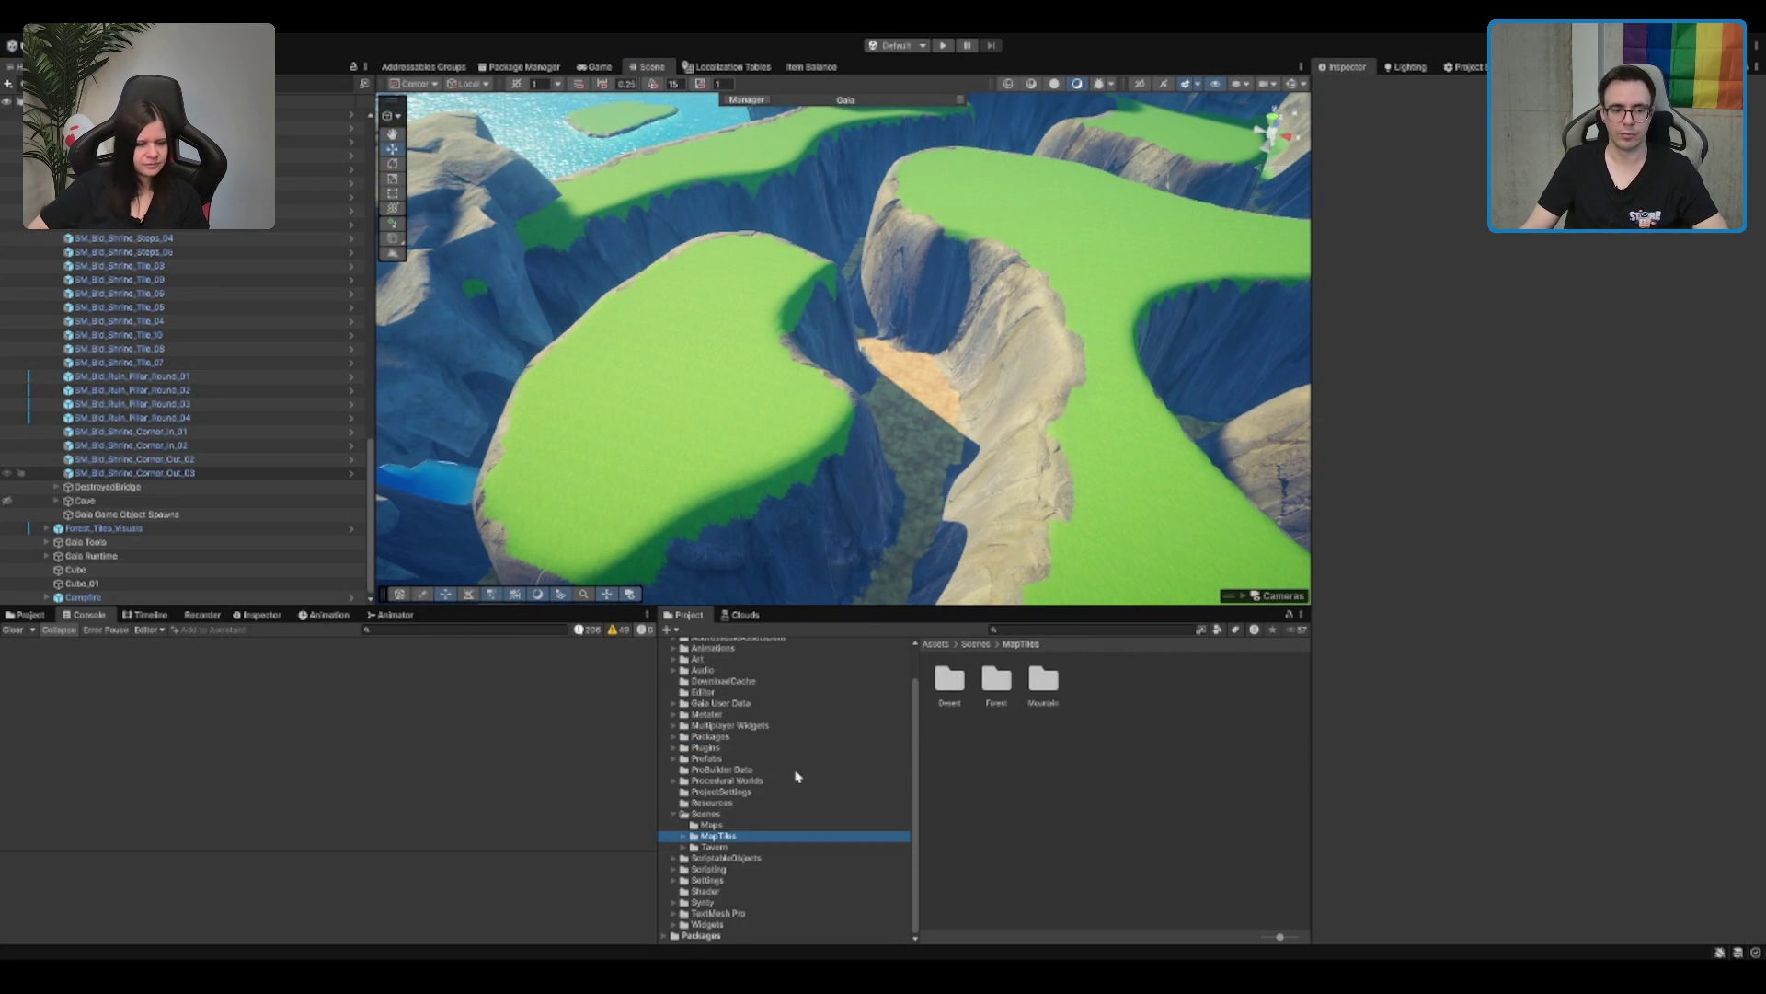
# Step: Browse the Scenes, MapTiles and Prefabs folders in the Project tree
pyautogui.press('Left')
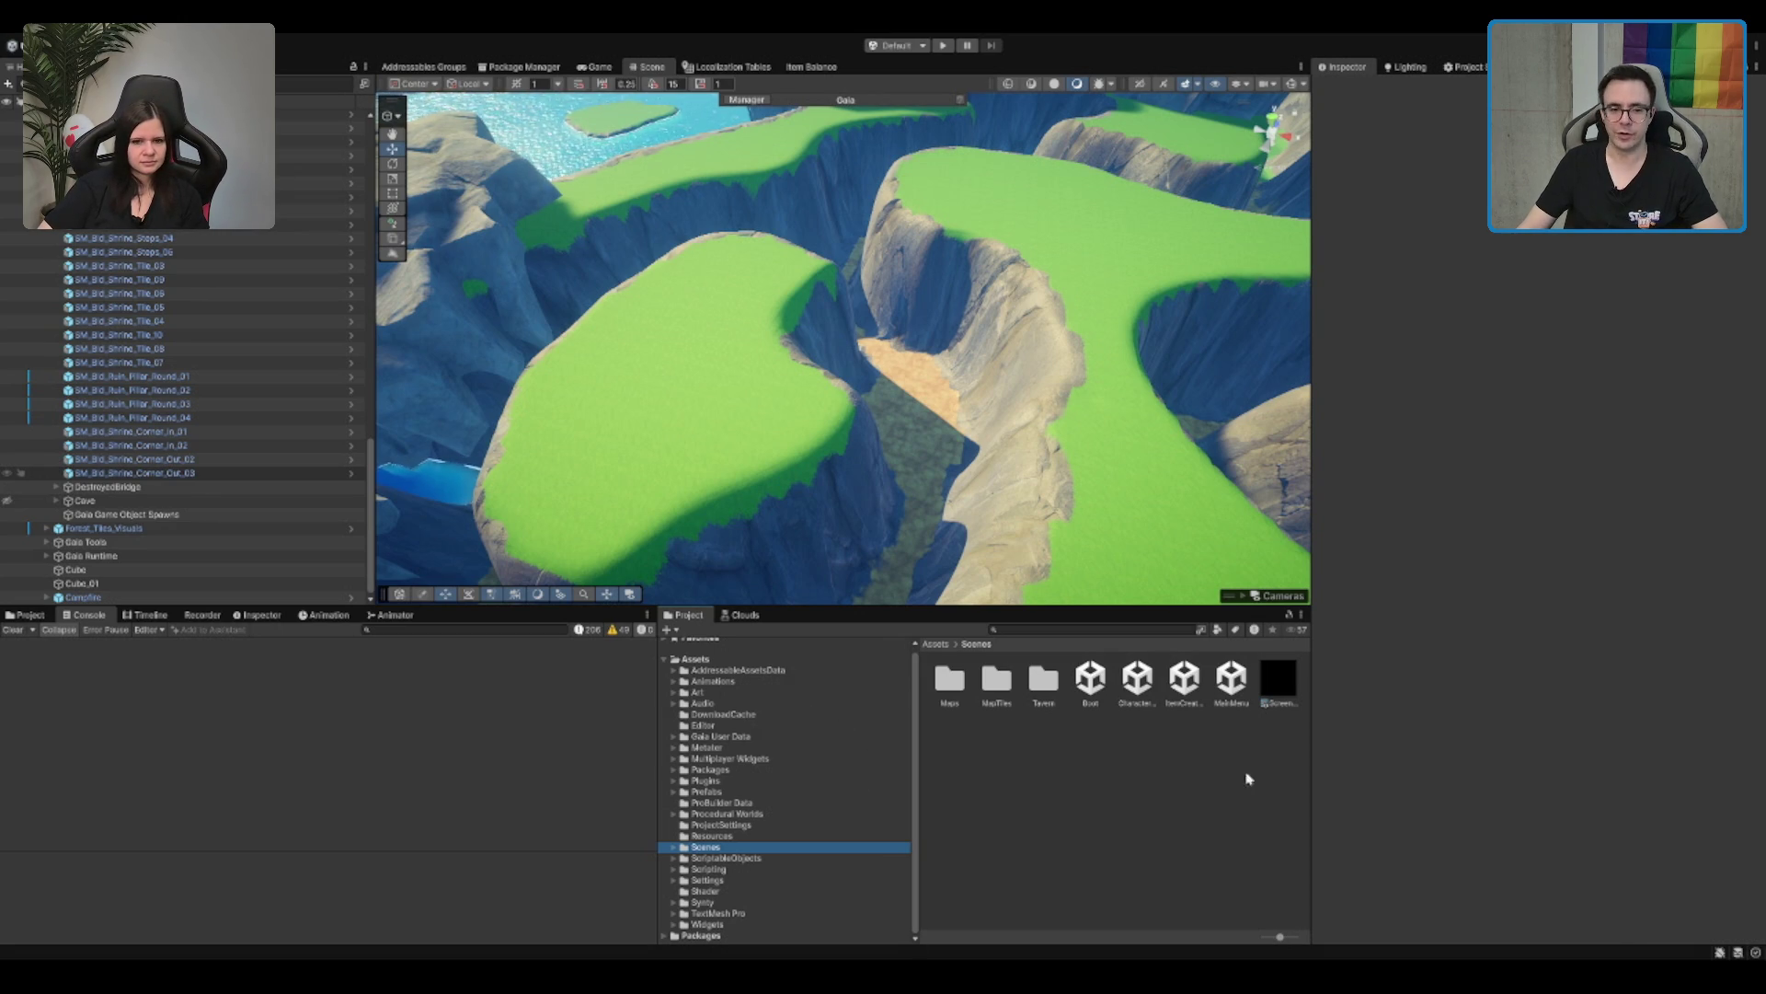
pyautogui.press('Down')
pyautogui.press('Up')
pyautogui.press('Right')
pyautogui.press('Down')
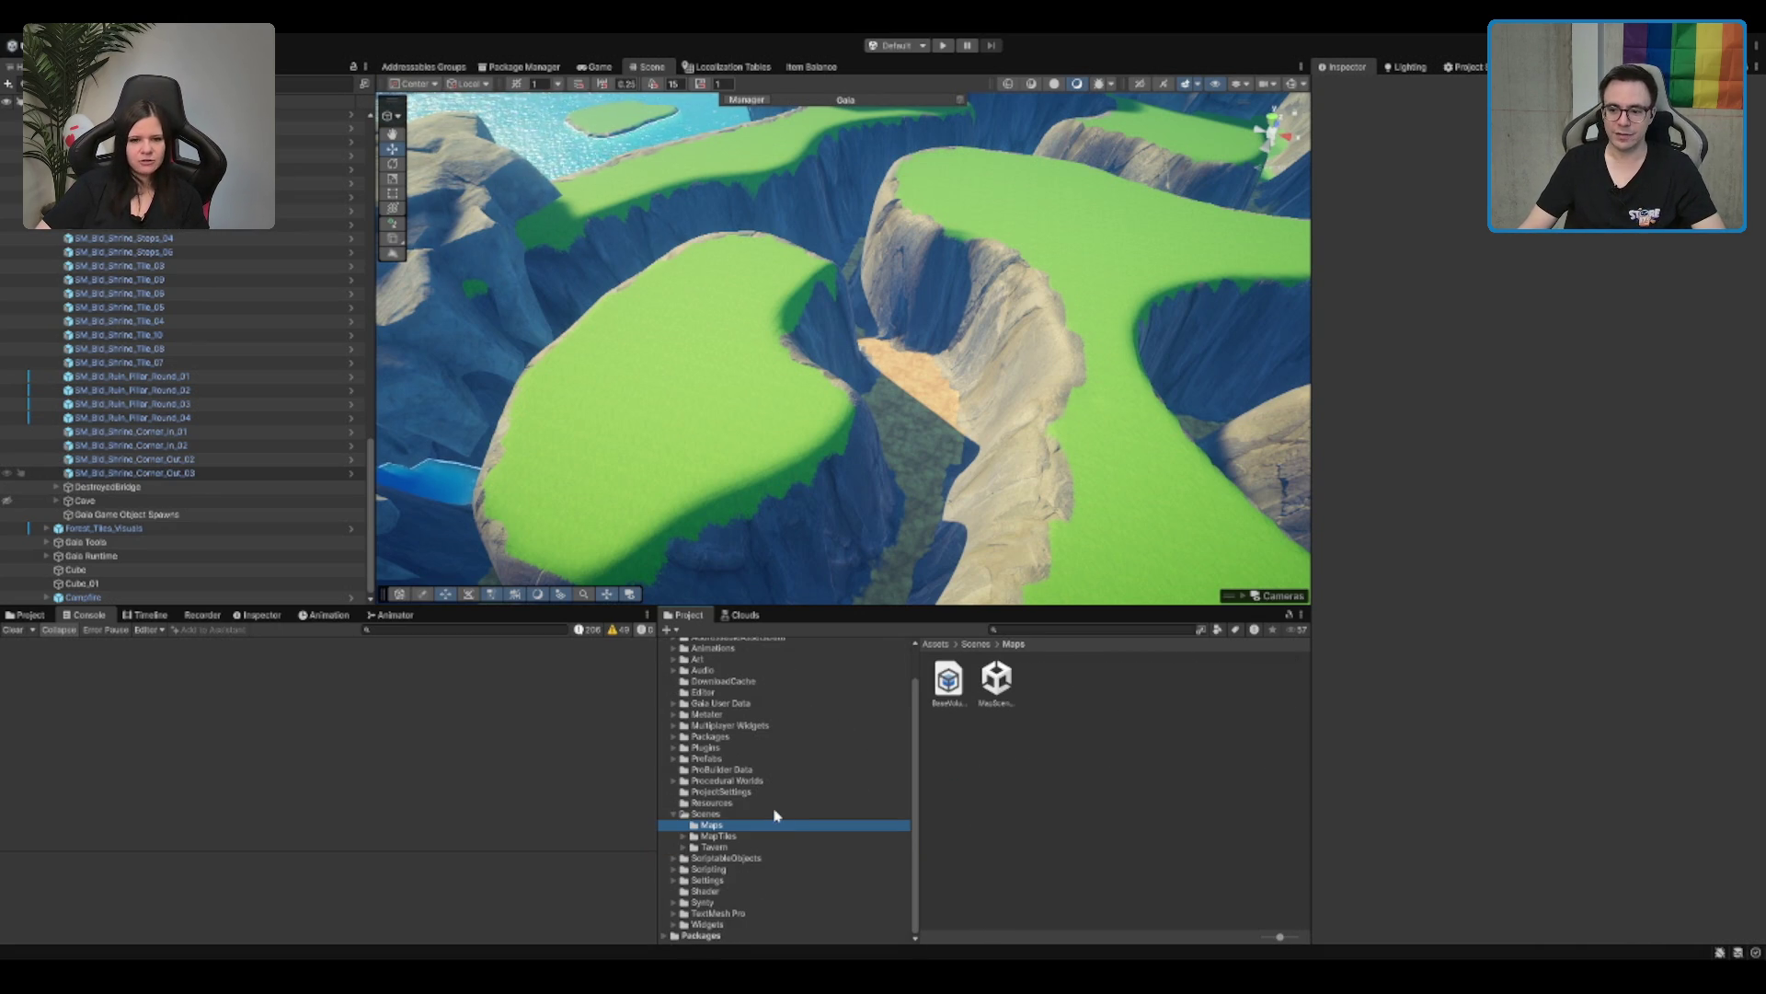
pyautogui.press('Down')
pyautogui.press('Right')
pyautogui.press('Left')
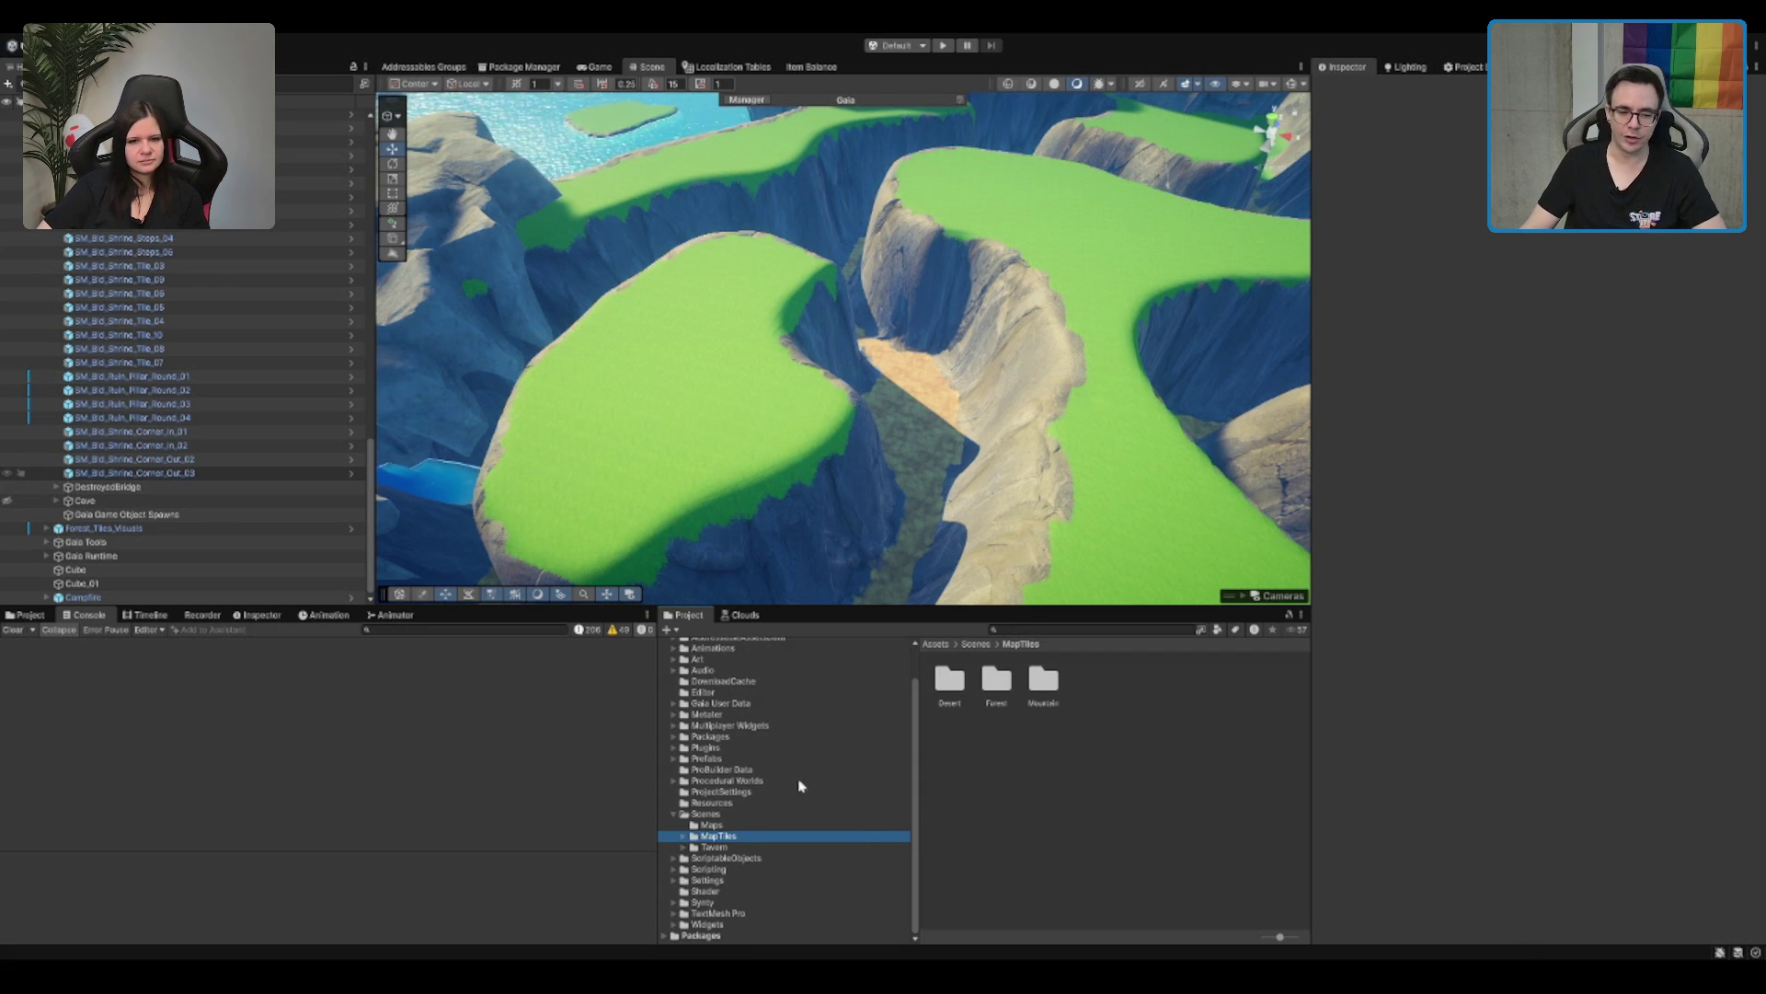
pyautogui.click(789, 814)
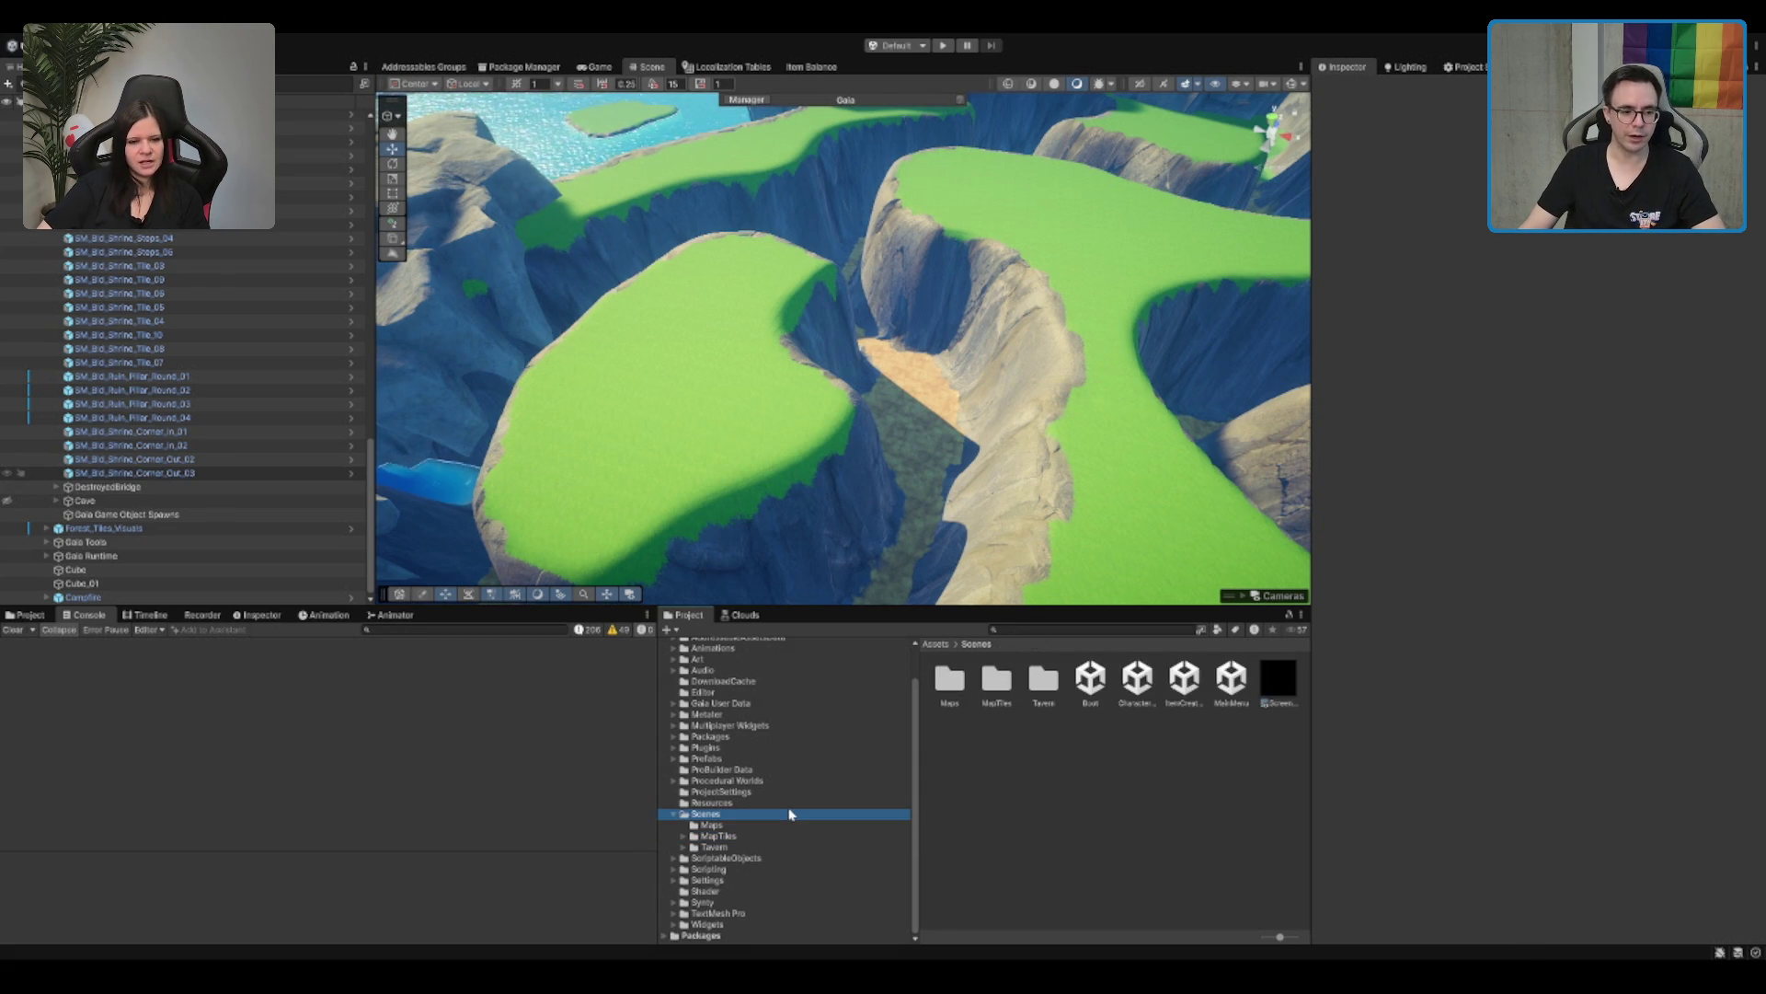
pyautogui.doubleClick(789, 759)
pyautogui.click(788, 767)
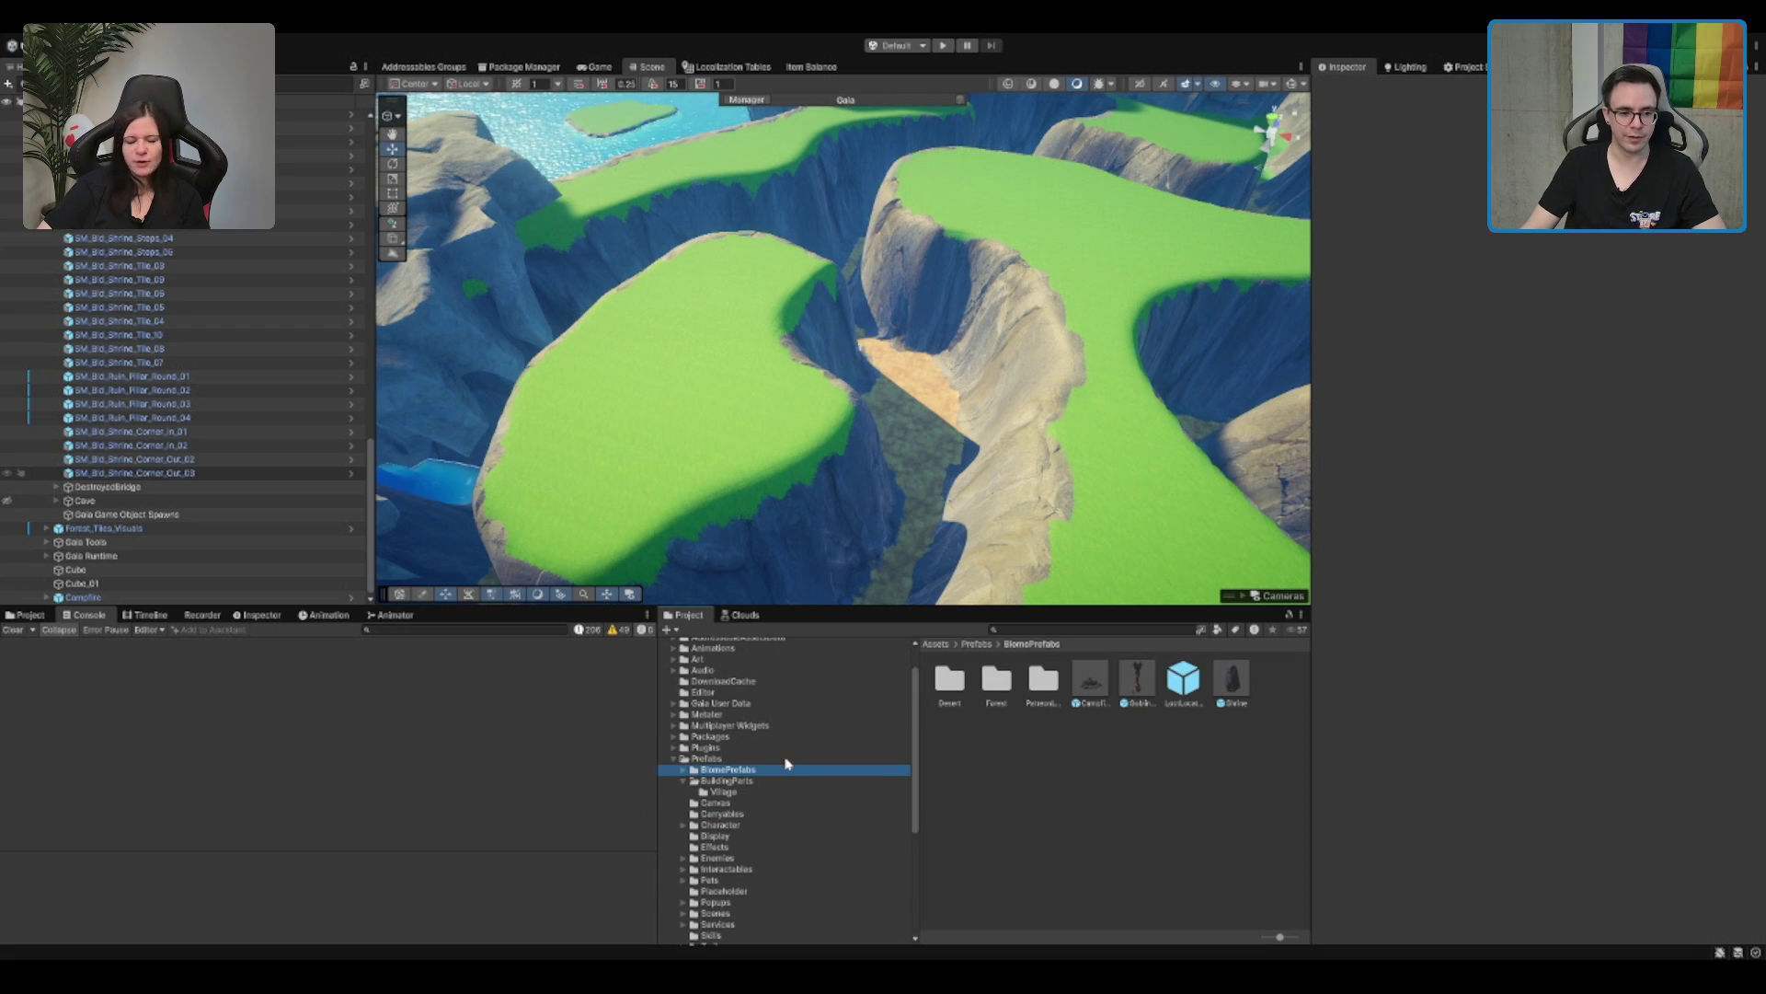
pyautogui.click(783, 758)
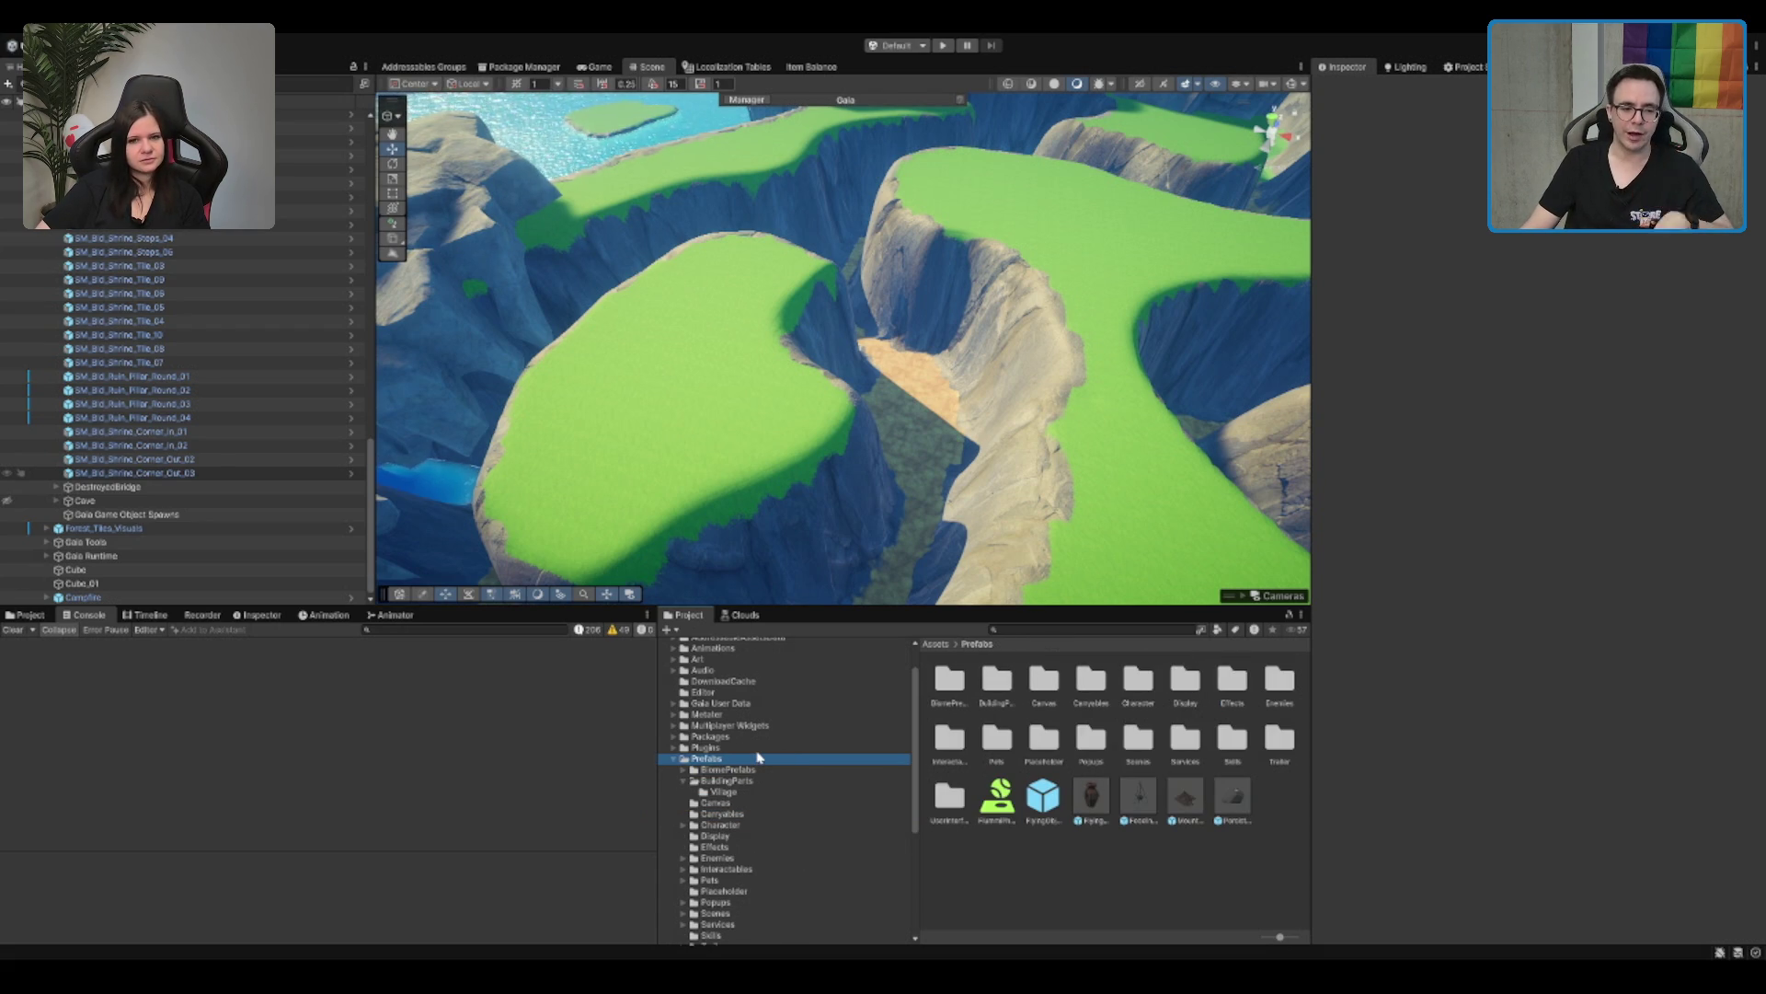
# Step: Drill through Packages > Animals down to the 01 Forest Pack and view the Bear's Audio folder
pyautogui.doubleClick(747, 760)
pyautogui.doubleClick(755, 736)
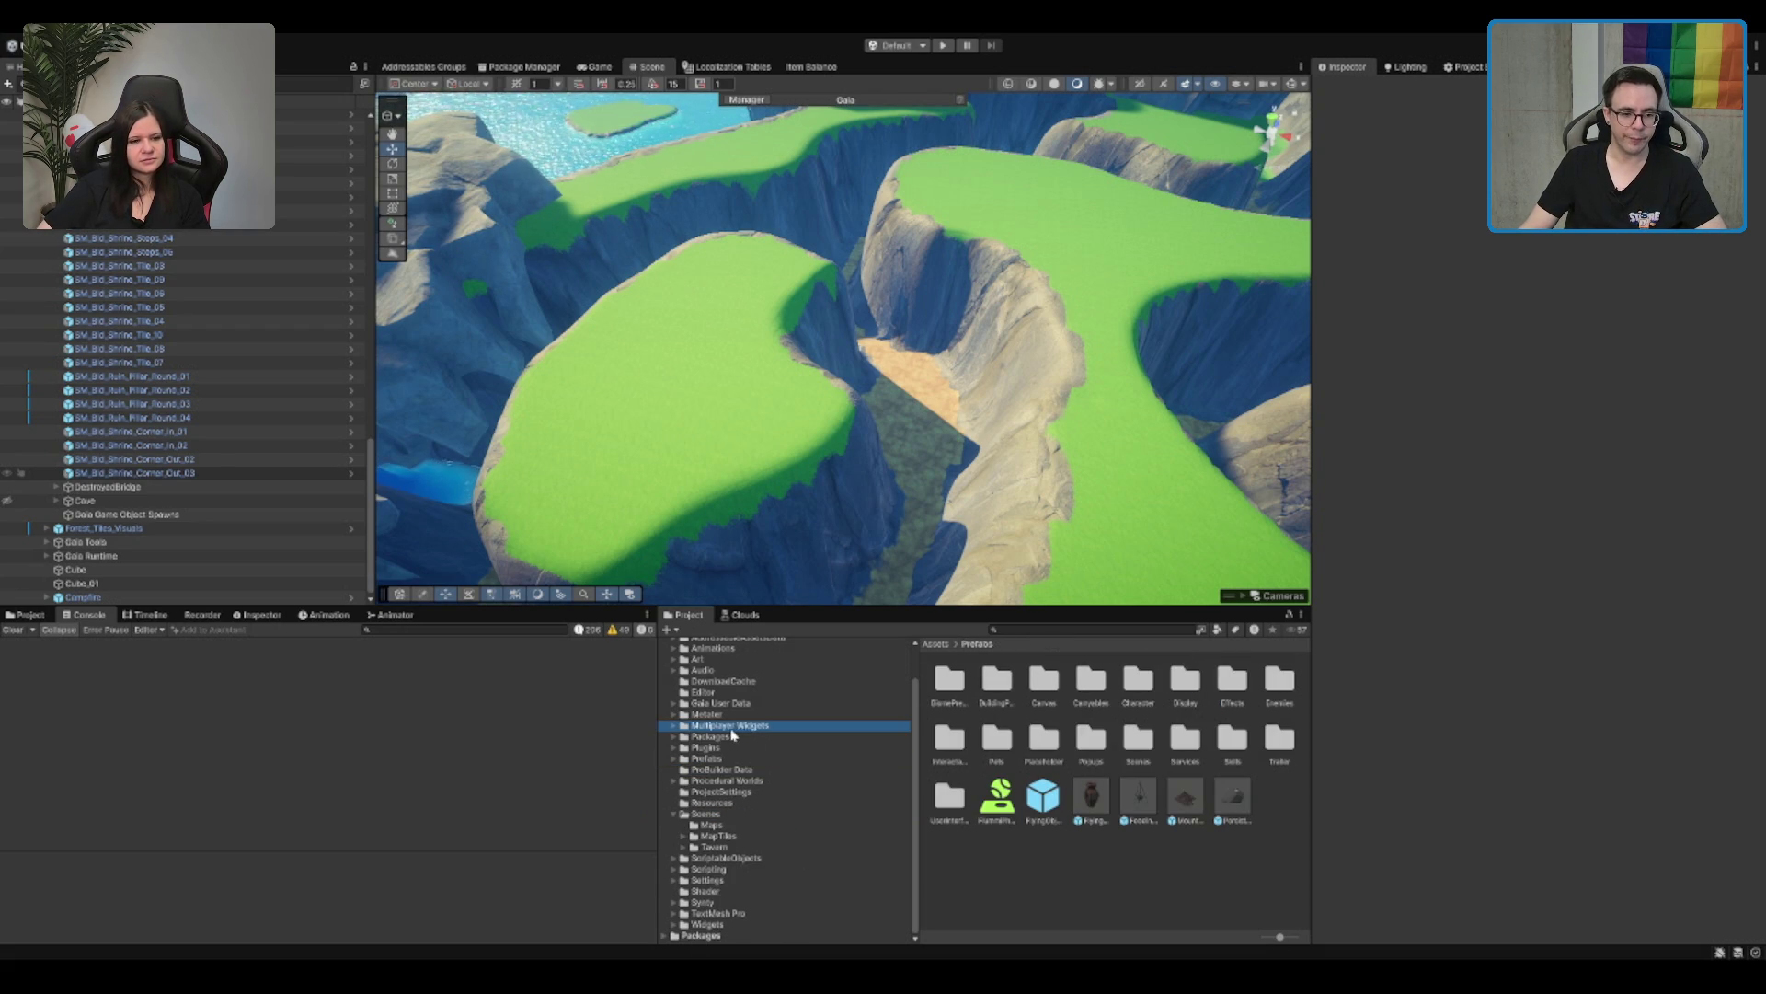
pyautogui.click(782, 748)
pyautogui.doubleClick(784, 747)
pyautogui.doubleClick(793, 716)
pyautogui.doubleClick(798, 728)
pyautogui.doubleClick(804, 739)
pyautogui.press('Down')
pyautogui.press('Down')
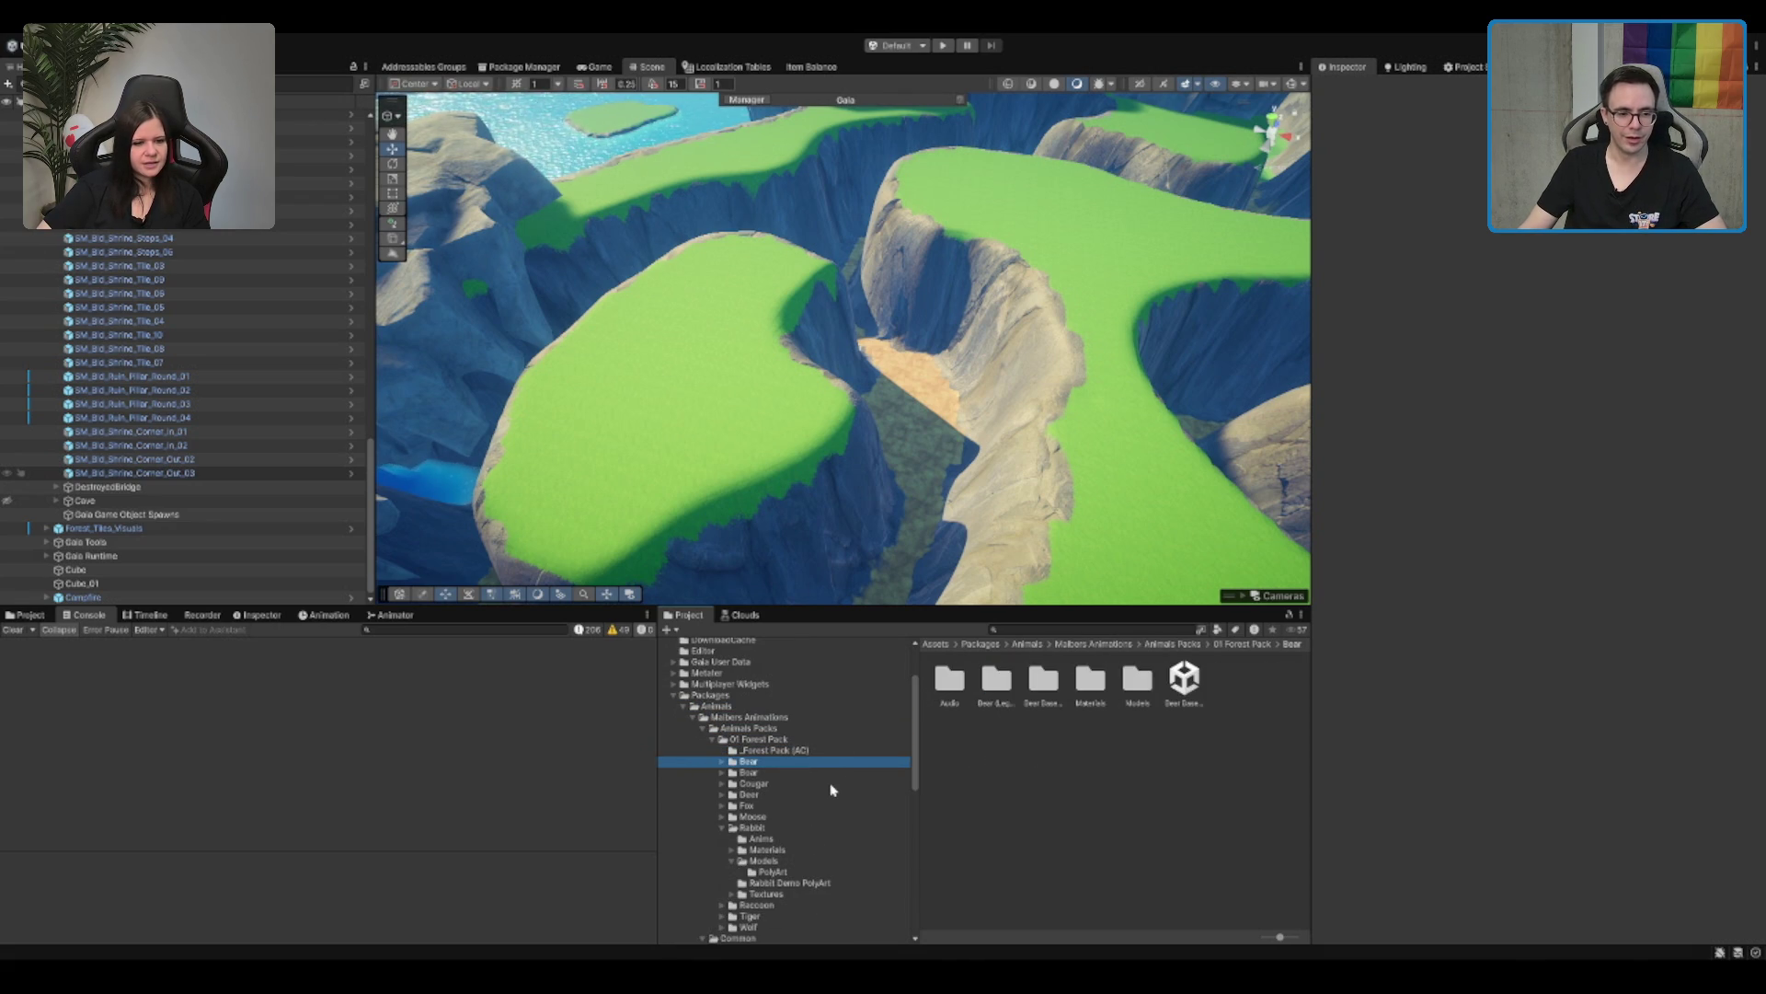
pyautogui.press('Right')
pyautogui.press('Down')
pyautogui.press('Down')
pyautogui.press('Down')
pyautogui.press('Down')
pyautogui.press('Down')
pyautogui.press('Up')
pyautogui.press('Up')
pyautogui.press('Down')
pyautogui.press('Up')
pyautogui.press('Up')
pyautogui.press('Up')
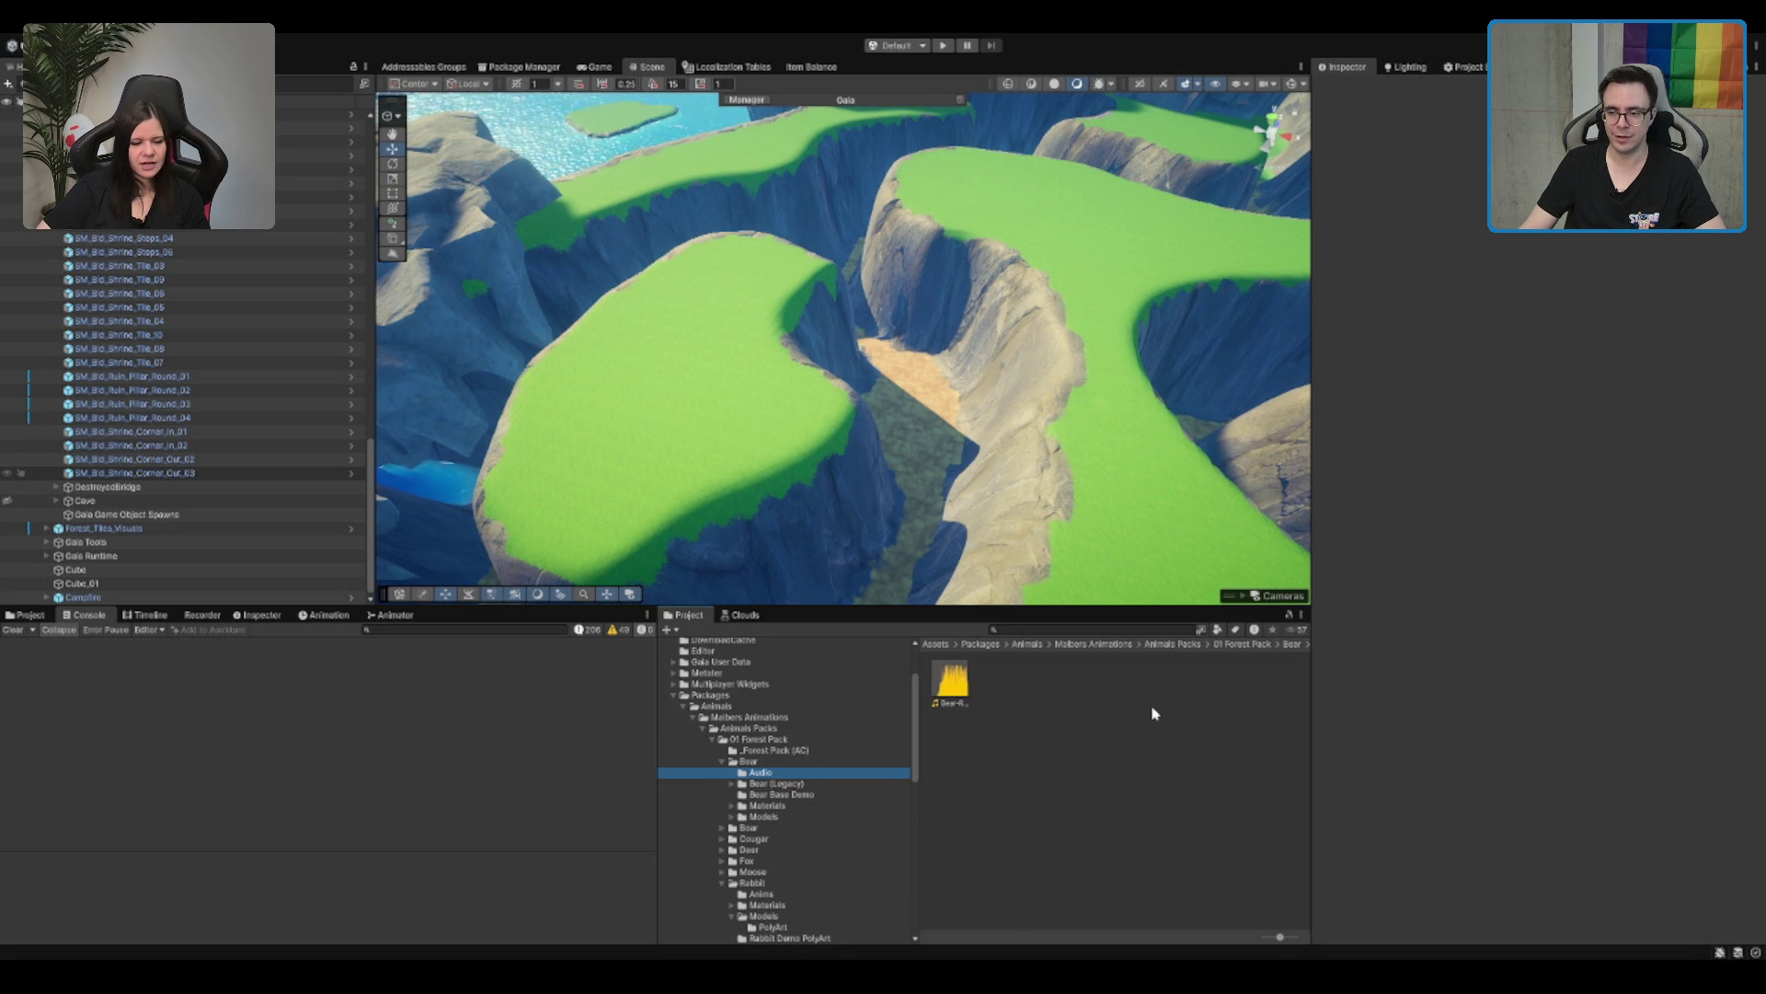
pyautogui.scroll(5, 1012, 350)
# Step: Bring the view down into the canyon and open the legacy Bear model assets
pyautogui.moveTo(1012, 350); pyautogui.dragTo(909, 278)
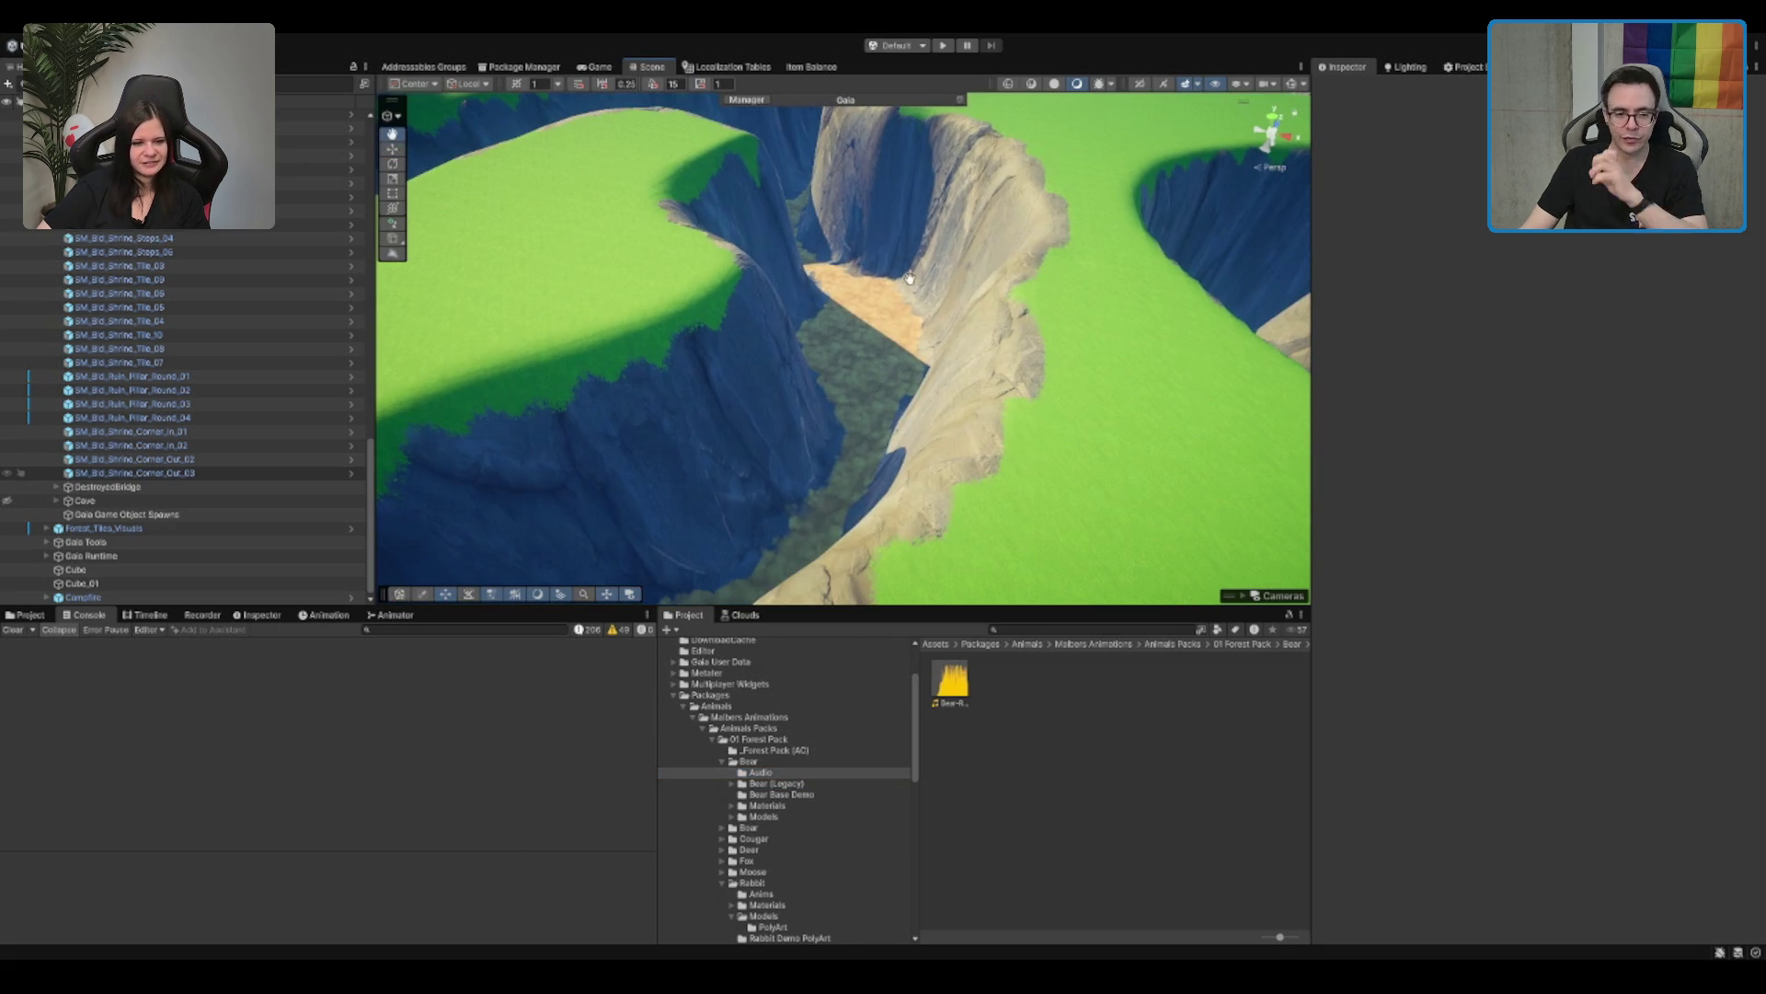
pyautogui.moveTo(814, 402); pyautogui.dragTo(929, 324)
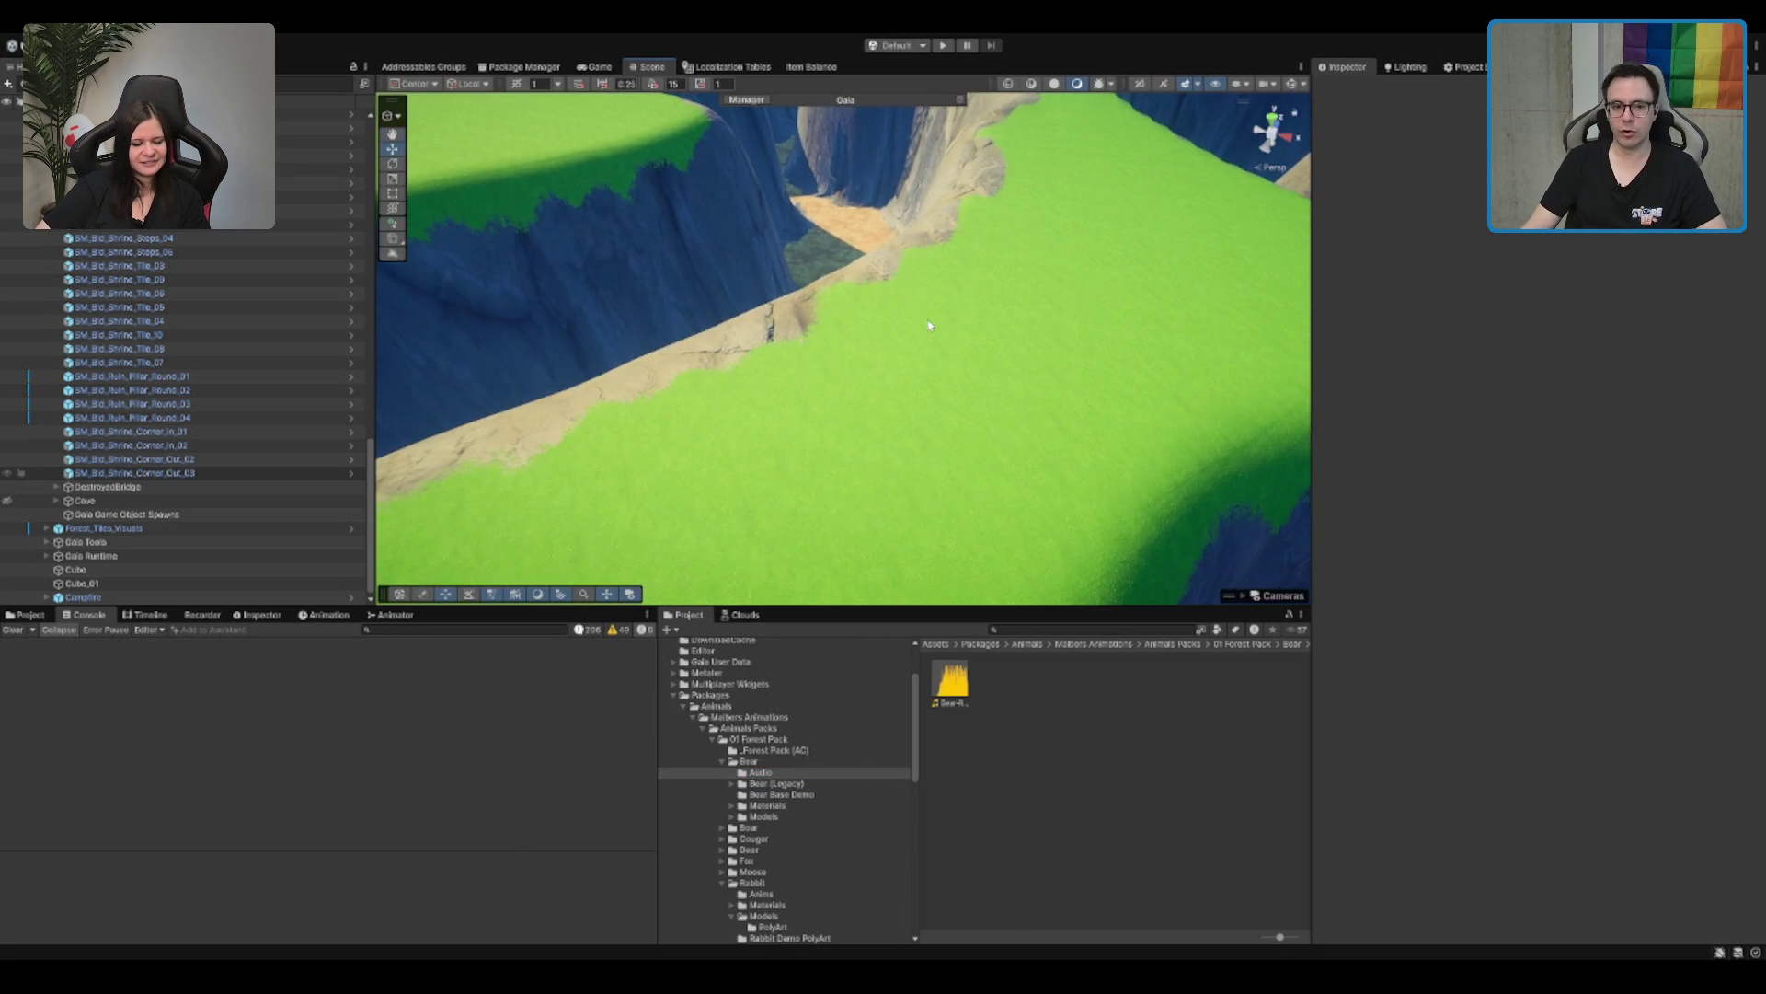
pyautogui.moveTo(806, 397)
pyautogui.mouseDown()
pyautogui.moveTo(963, 425)
pyautogui.moveTo(1012, 386)
pyautogui.moveTo(1096, 232)
pyautogui.mouseUp()
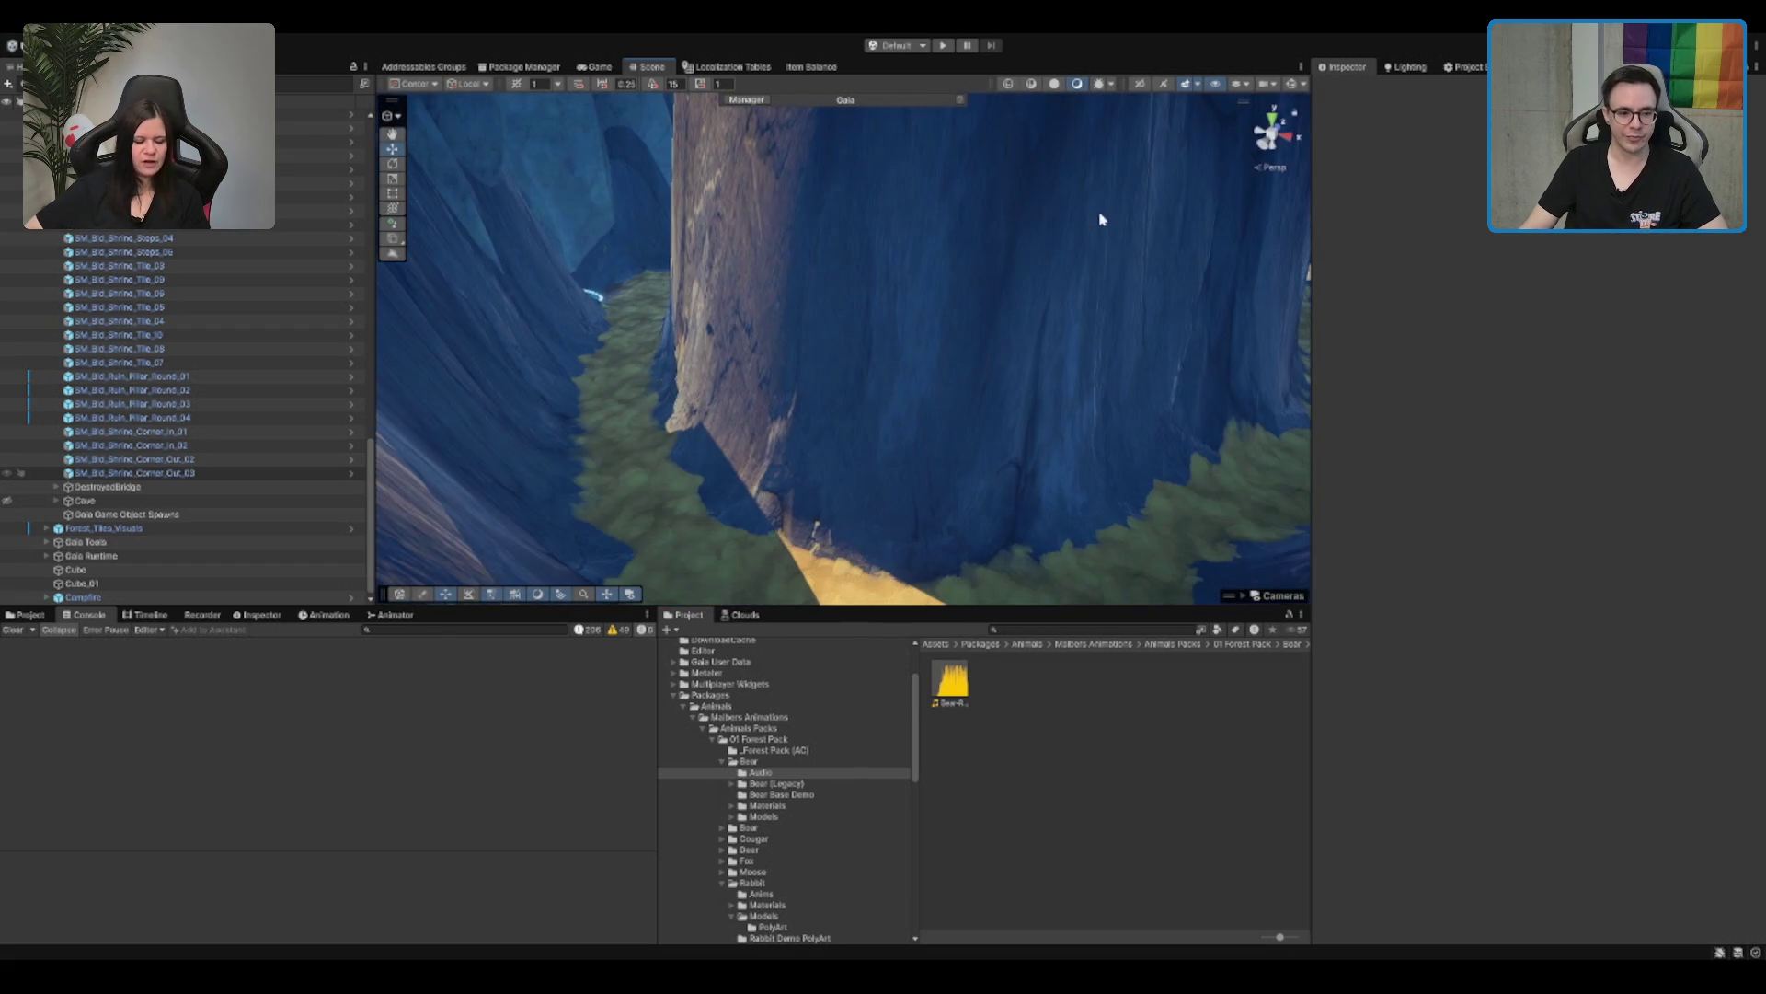
pyautogui.click(782, 783)
pyautogui.press('Right')
pyautogui.click(870, 793)
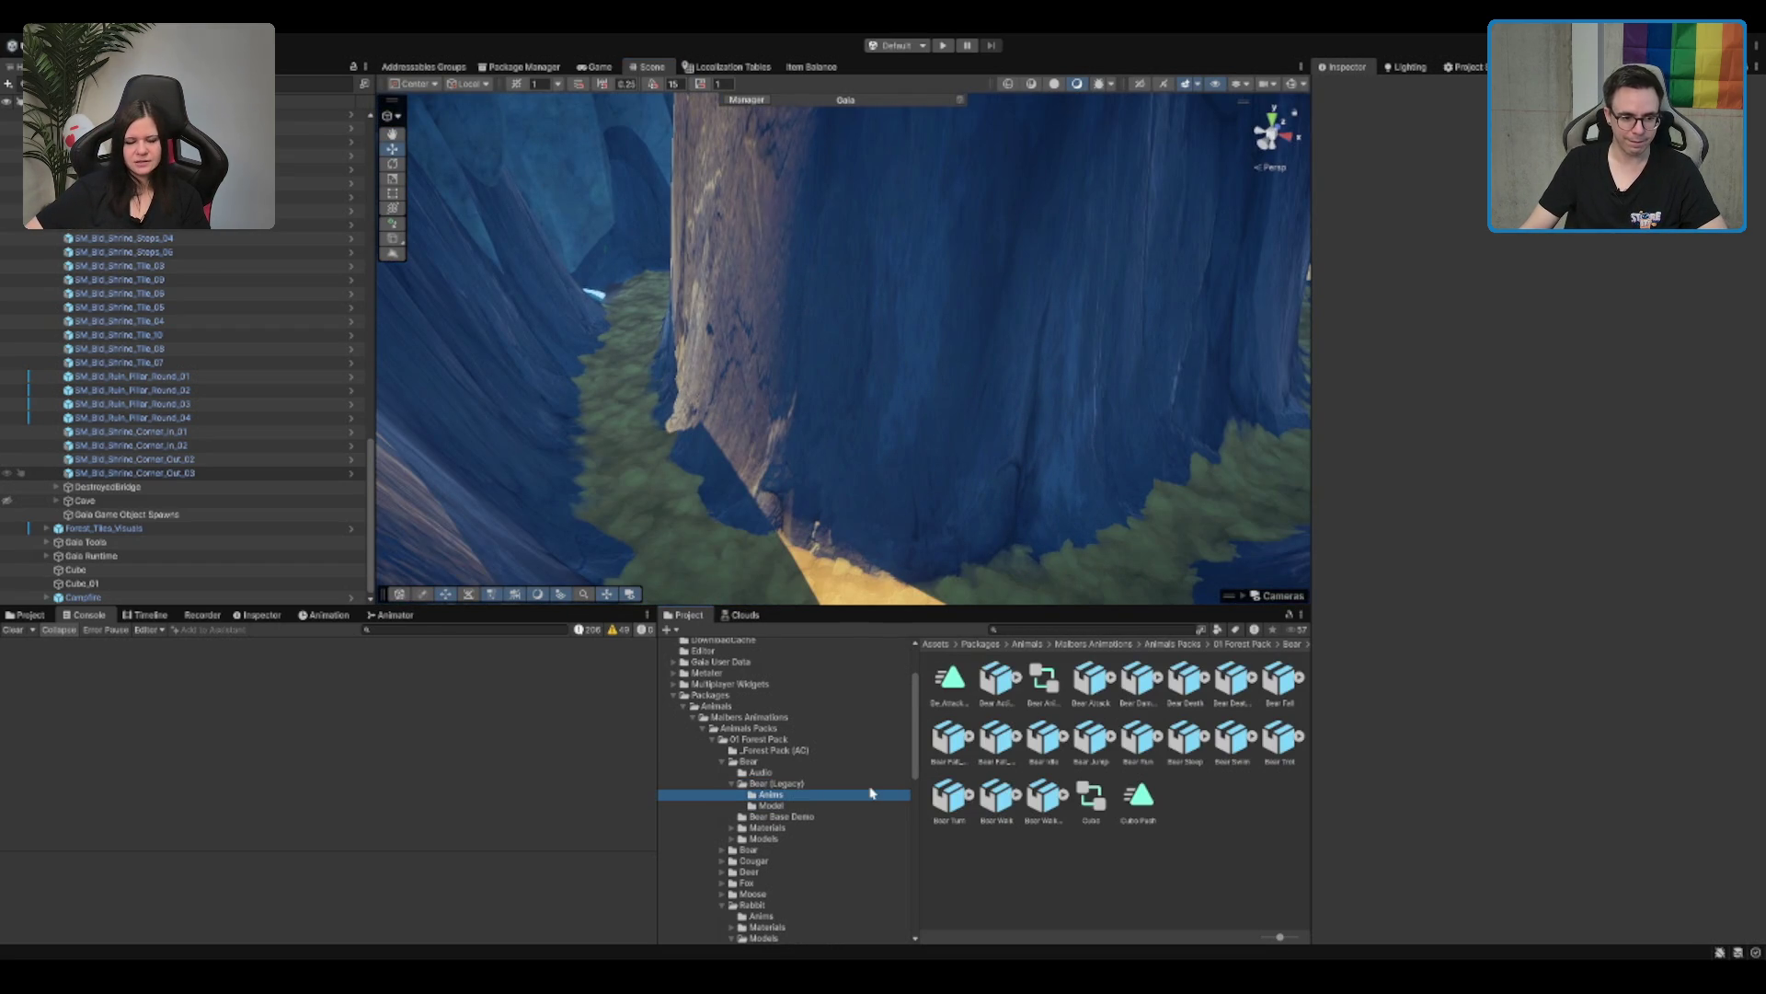
pyautogui.press('Down')
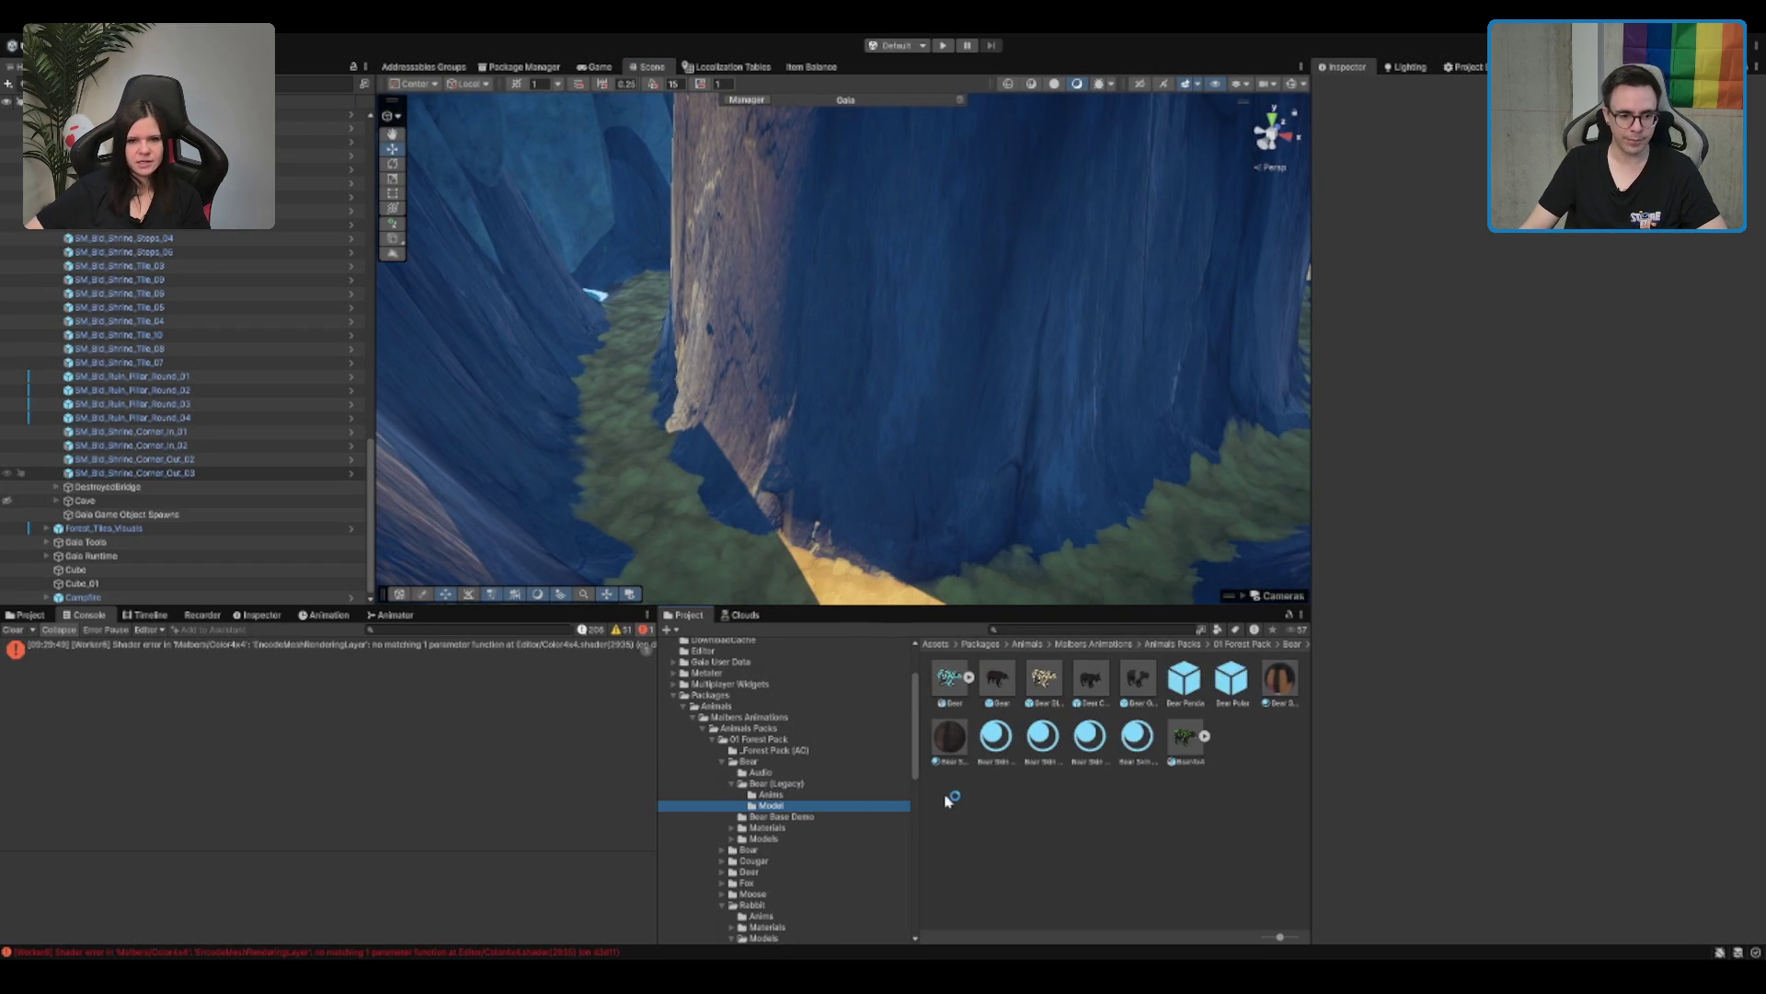
# Step: Drag the Bear prefab onto the canyon floor, frame it, and add the Bear Cub beside it
pyautogui.moveTo(680, 484); pyautogui.dragTo(1233, 487)
pyautogui.press('f')
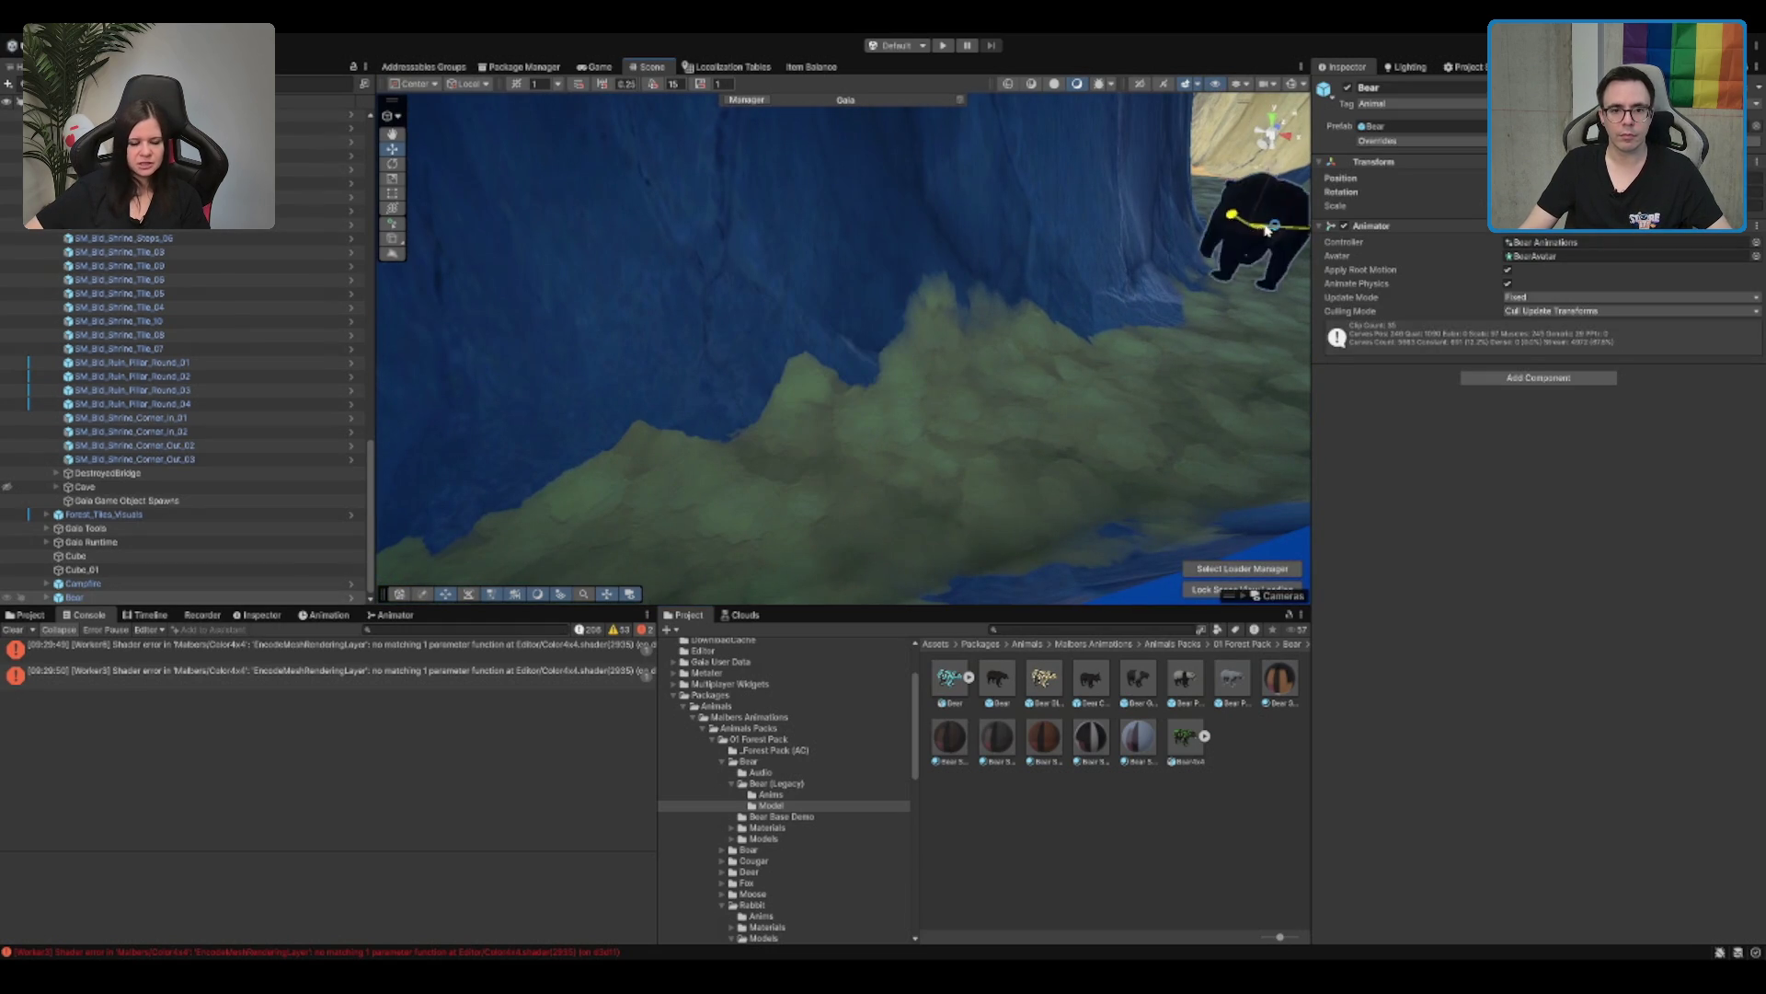
pyautogui.press('f')
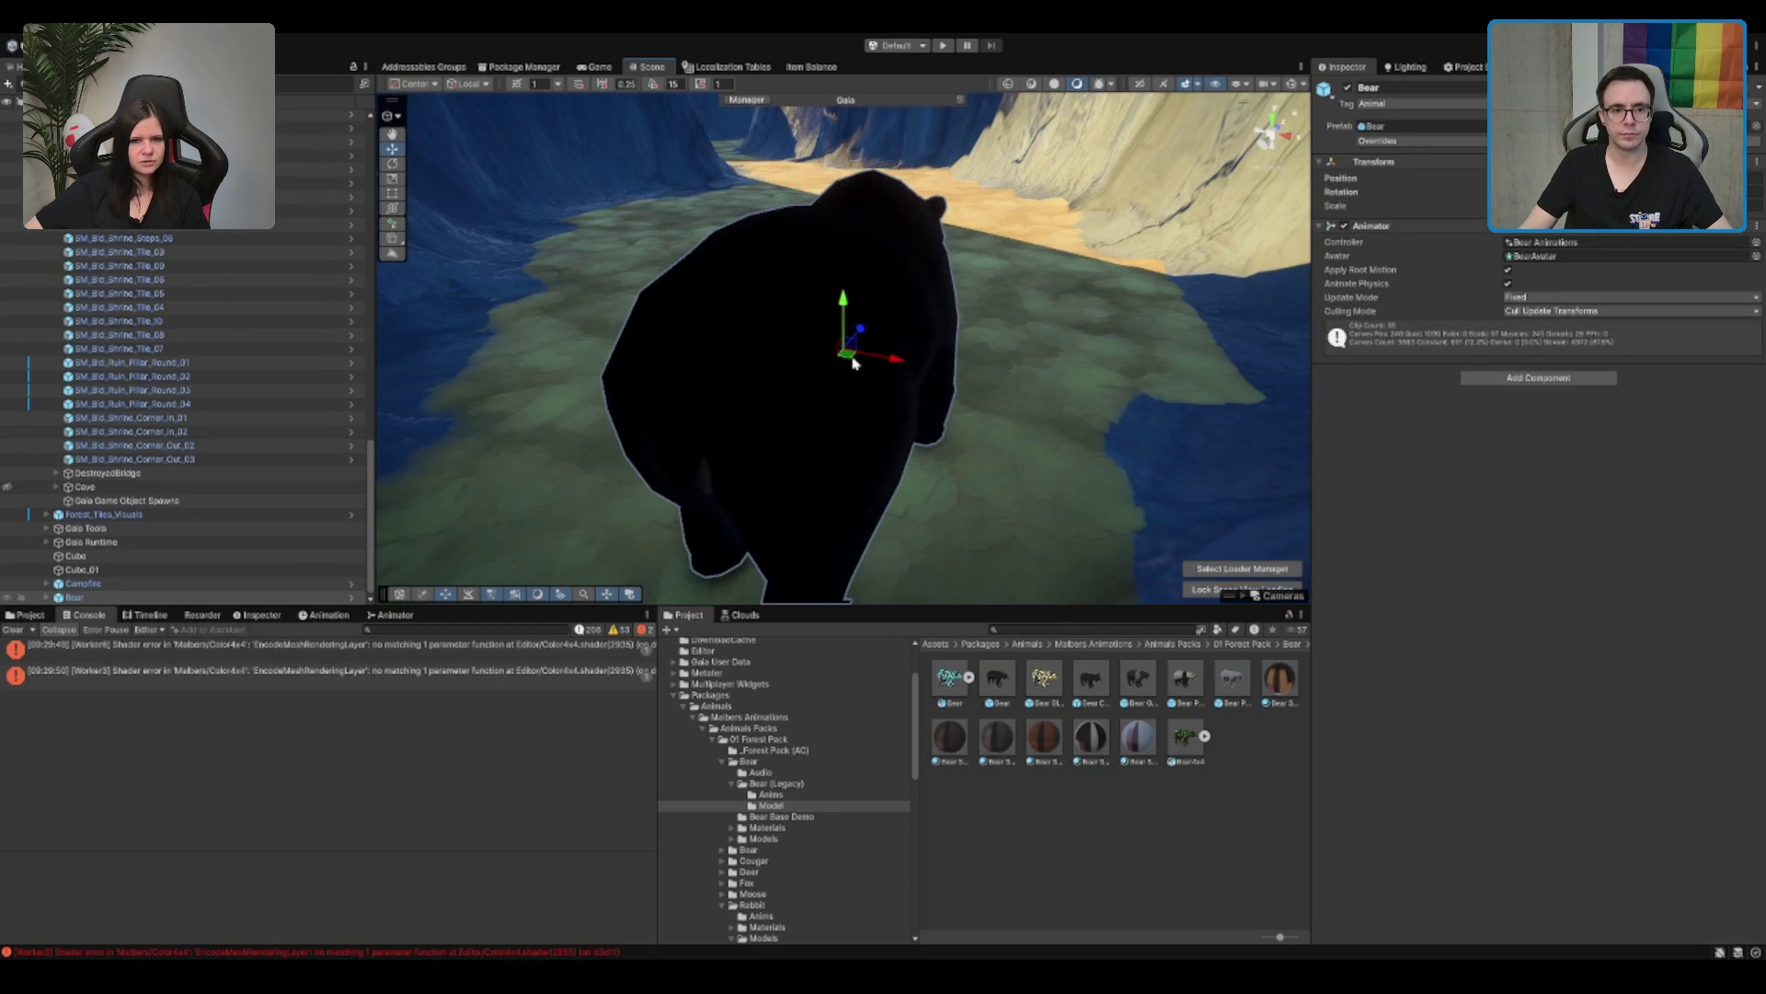
pyautogui.scroll(-5, 852, 362)
pyautogui.press('e')
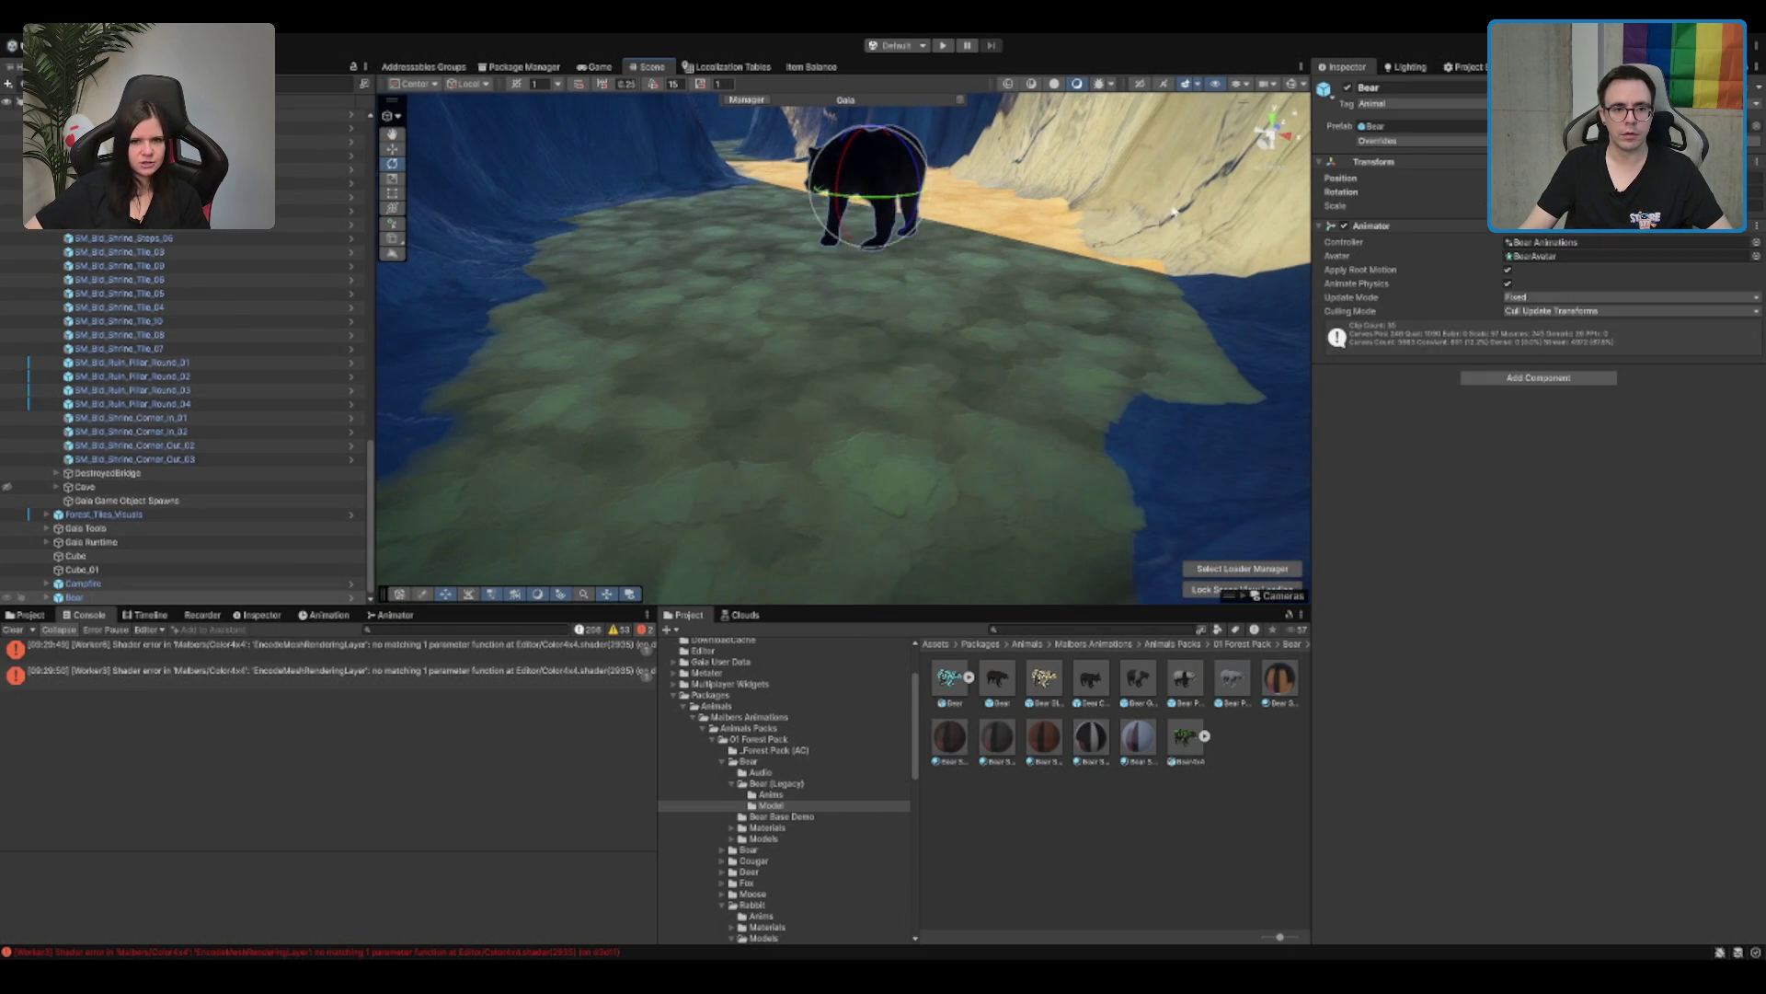
pyautogui.moveTo(1194, 210); pyautogui.dragTo(769, 604)
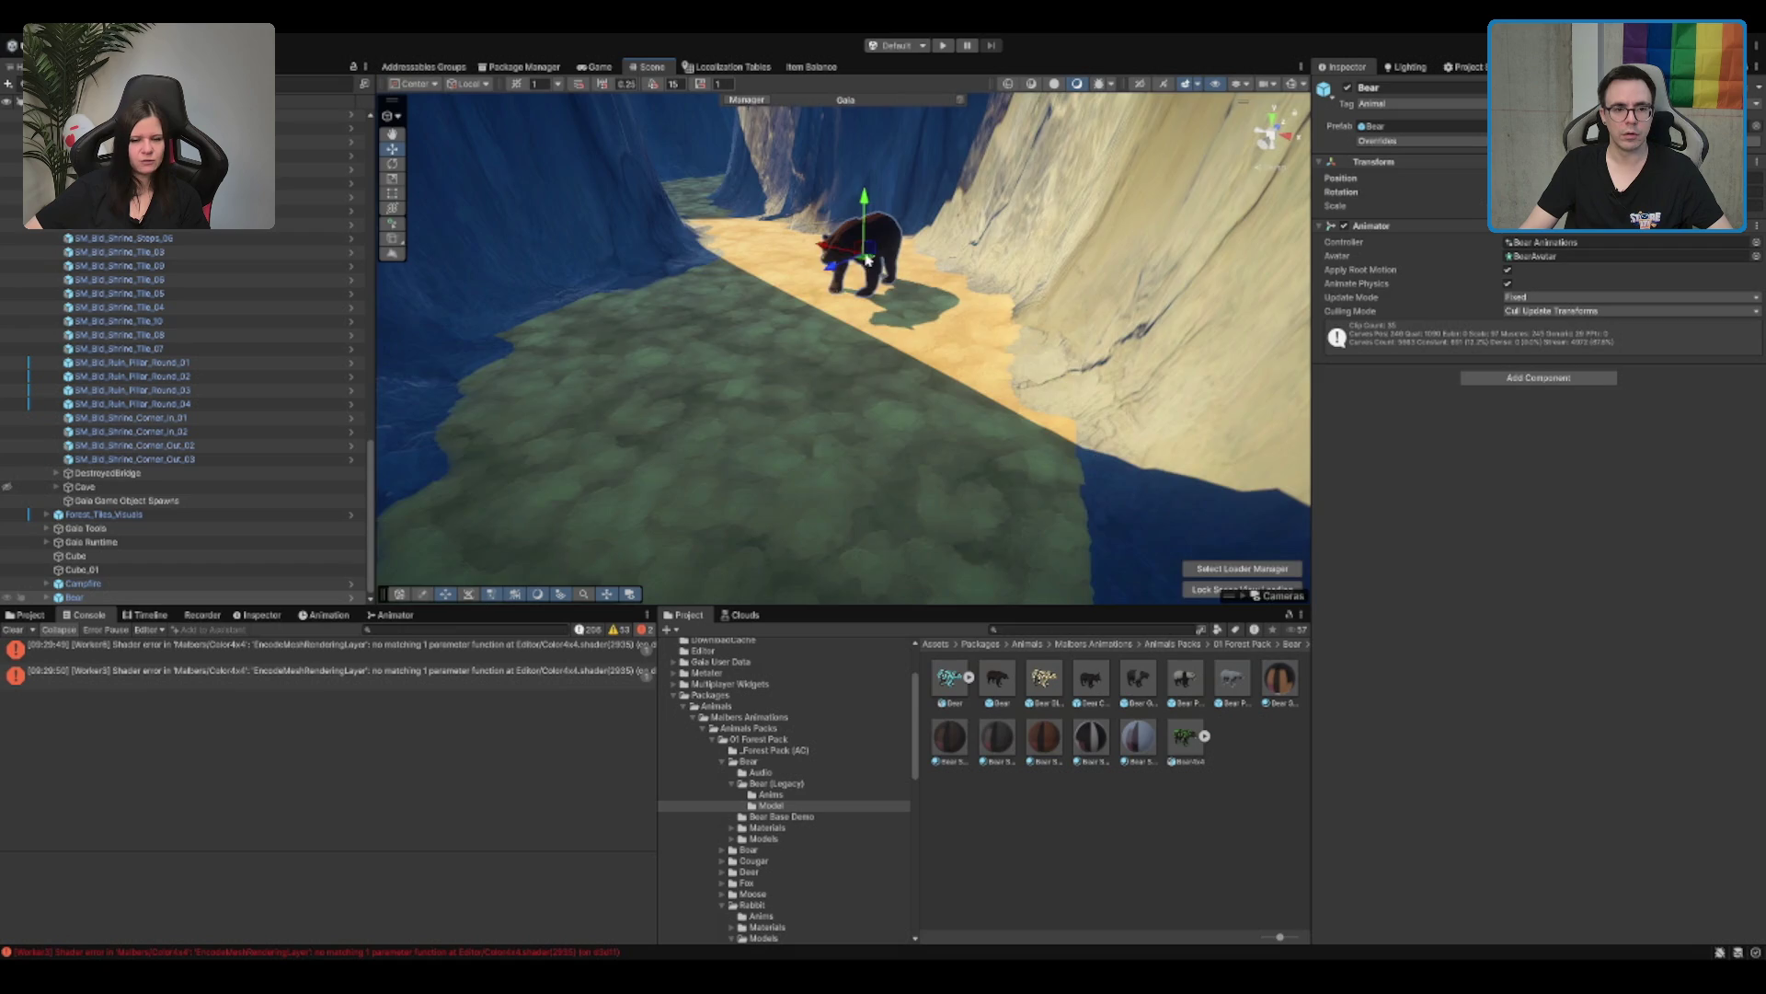
pyautogui.press('f')
pyautogui.press('e')
pyautogui.moveTo(750, 415)
pyautogui.mouseDown()
pyautogui.moveTo(718, 328)
pyautogui.moveTo(865, 268)
pyautogui.moveTo(994, 264)
pyautogui.moveTo(955, 255)
pyautogui.mouseUp()
pyautogui.moveTo(1031, 313)
pyautogui.mouseDown()
pyautogui.moveTo(1084, 276)
pyautogui.moveTo(663, 381)
pyautogui.moveTo(923, 327)
pyautogui.moveTo(915, 386)
pyautogui.mouseUp()
pyautogui.moveTo(1046, 688)
pyautogui.mouseDown()
pyautogui.moveTo(1095, 690)
pyautogui.moveTo(763, 414)
pyautogui.moveTo(920, 405)
pyautogui.mouseUp()
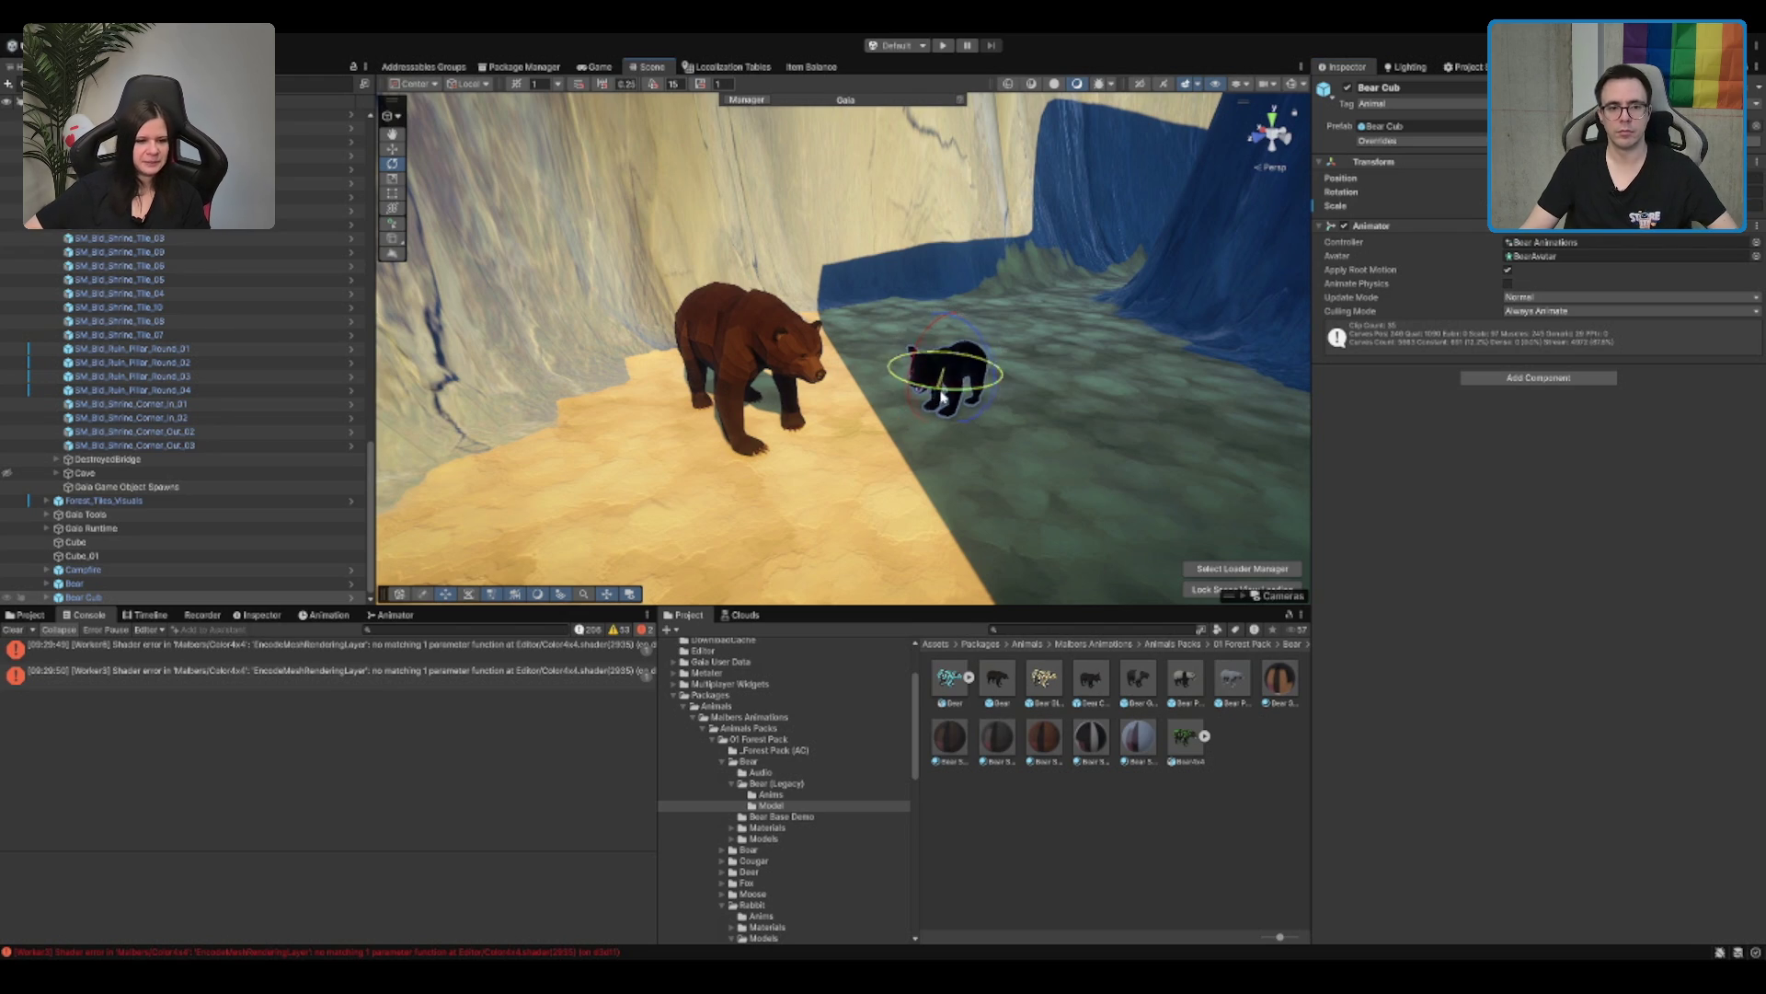
# Step: Move the bear cub to the big bear's left side
pyautogui.press('w')
pyautogui.moveTo(948, 368); pyautogui.dragTo(685, 414)
pyautogui.press('f')
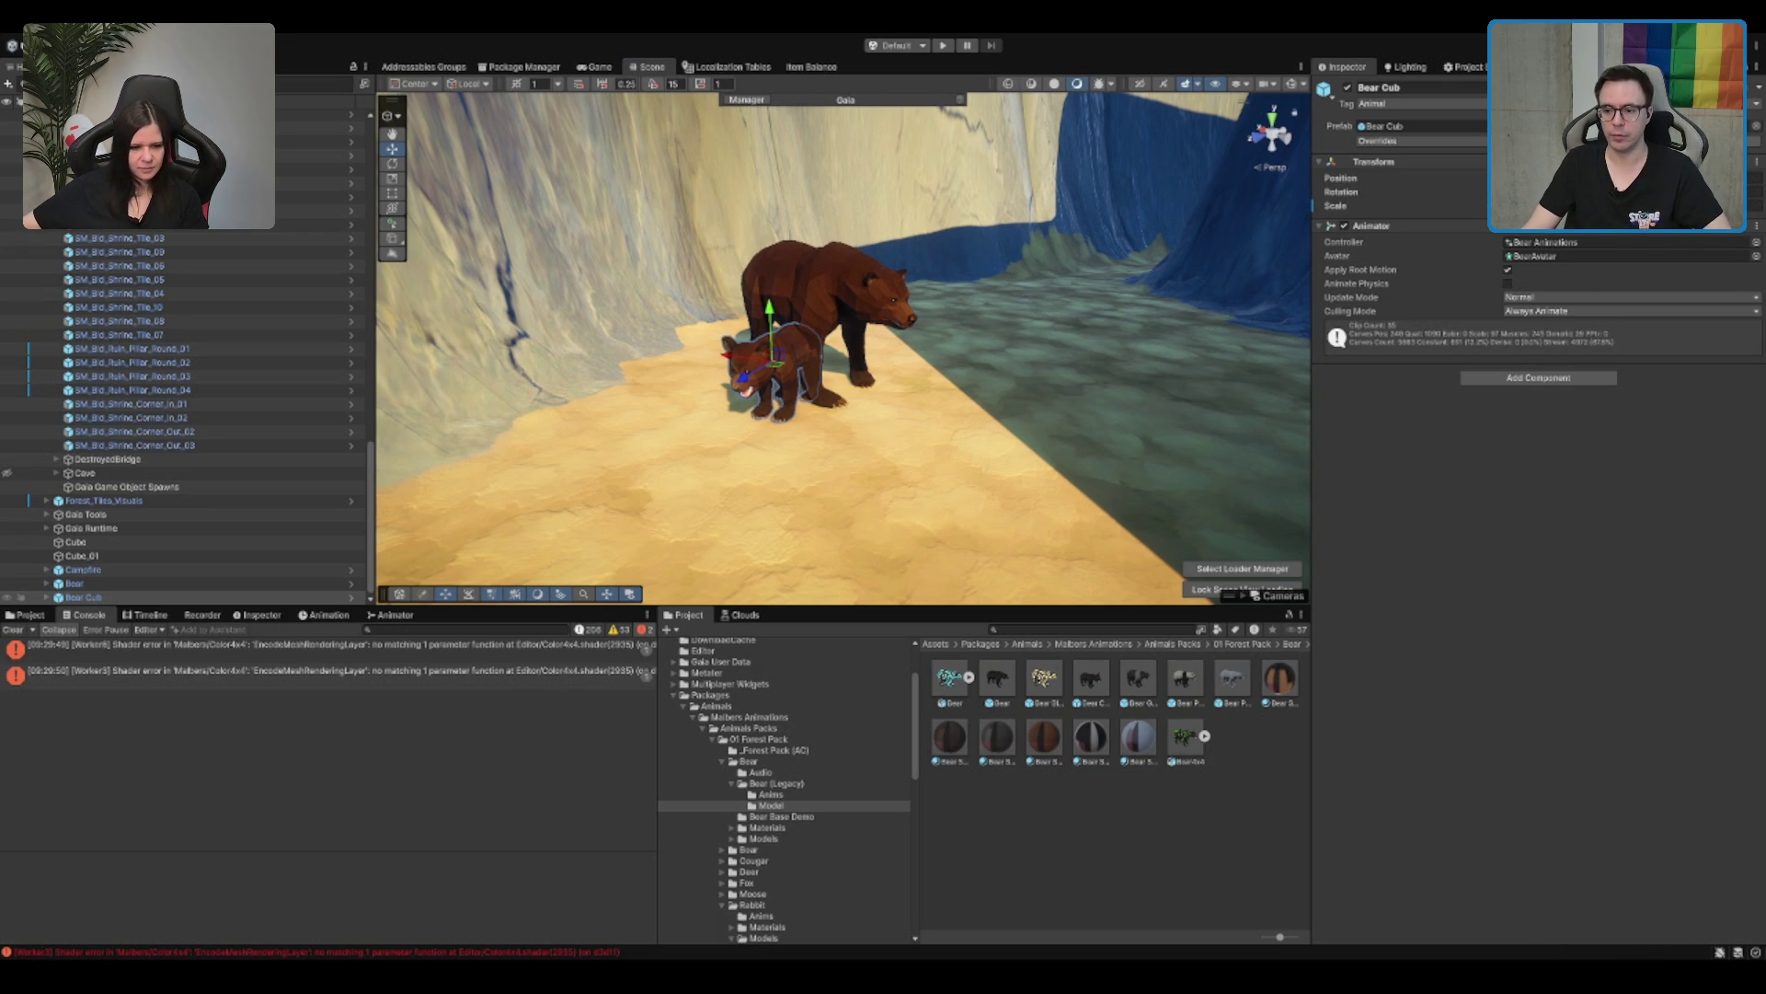
pyautogui.press('f')
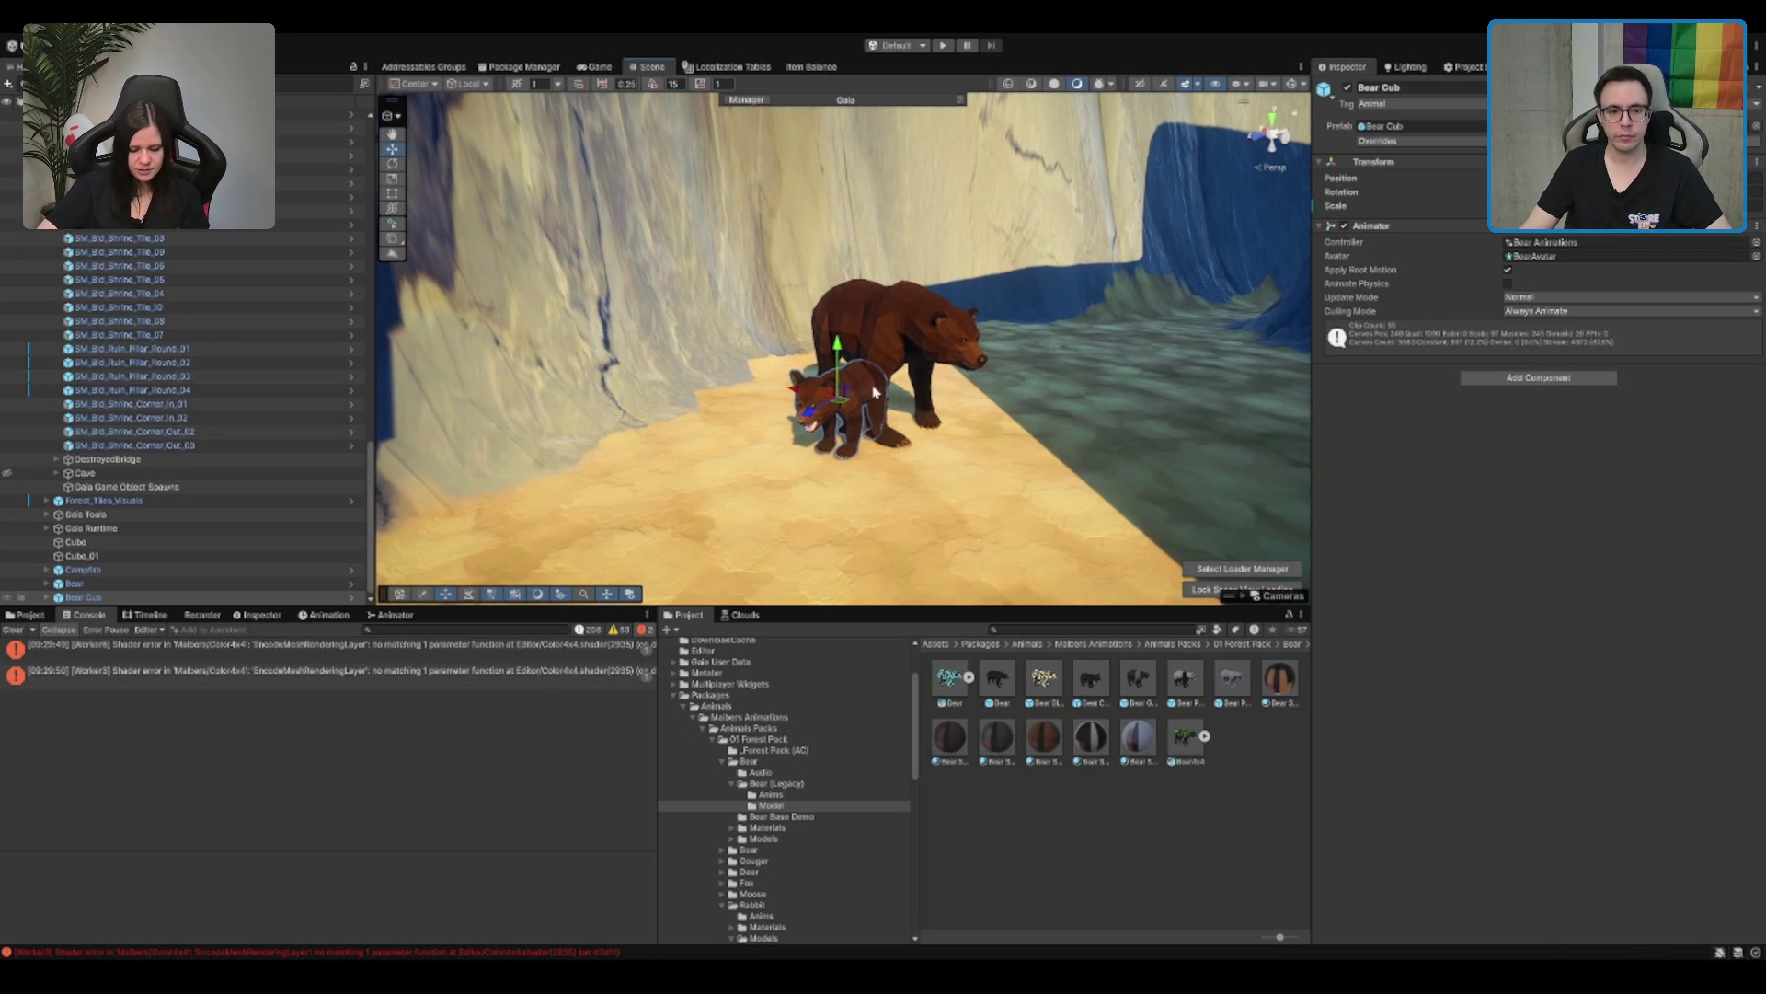
pyautogui.moveTo(848, 406); pyautogui.dragTo(827, 411)
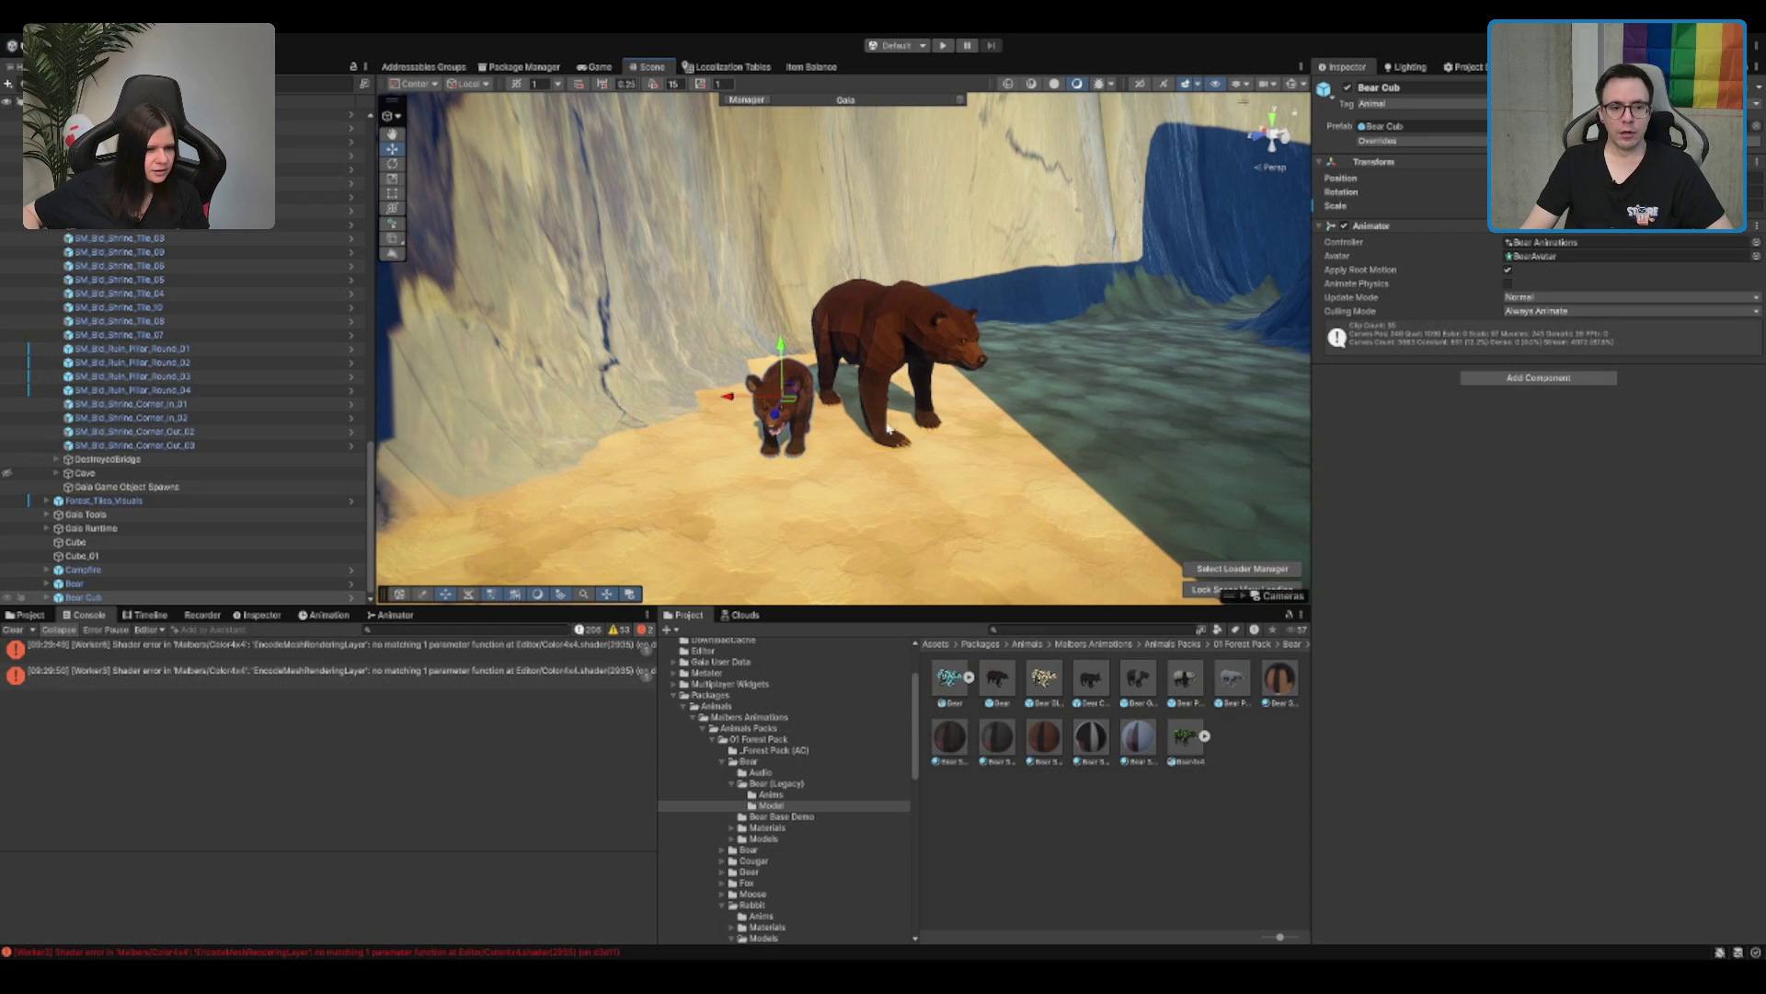
pyautogui.scroll(-10, 1148, 462)
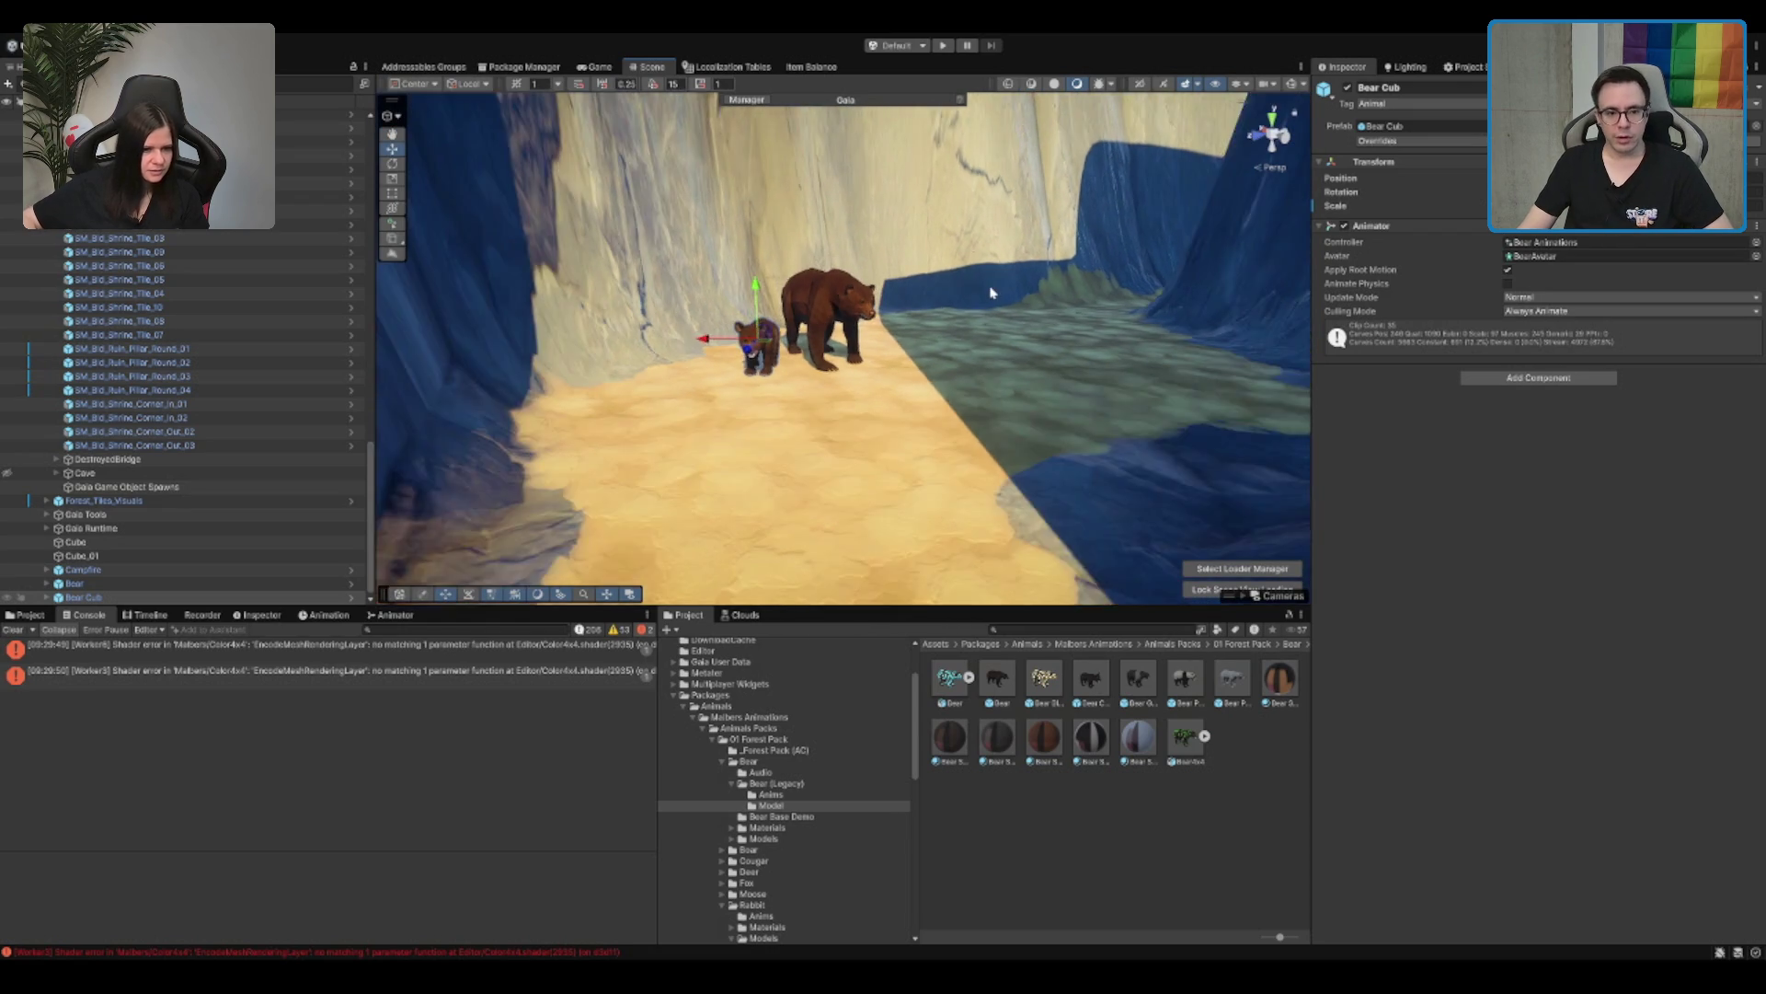
pyautogui.scroll(-5, 934, 266)
# Step: Select both bears and move them across the canyon onto the forested mound
pyautogui.moveTo(934, 266)
pyautogui.mouseDown()
pyautogui.moveTo(749, 389)
pyautogui.moveTo(738, 450)
pyautogui.moveTo(703, 399)
pyautogui.moveTo(764, 297)
pyautogui.moveTo(1049, 388)
pyautogui.mouseUp()
pyautogui.keyDown('shift'); pyautogui.click(729, 453); pyautogui.keyUp('shift')
pyautogui.press('f')
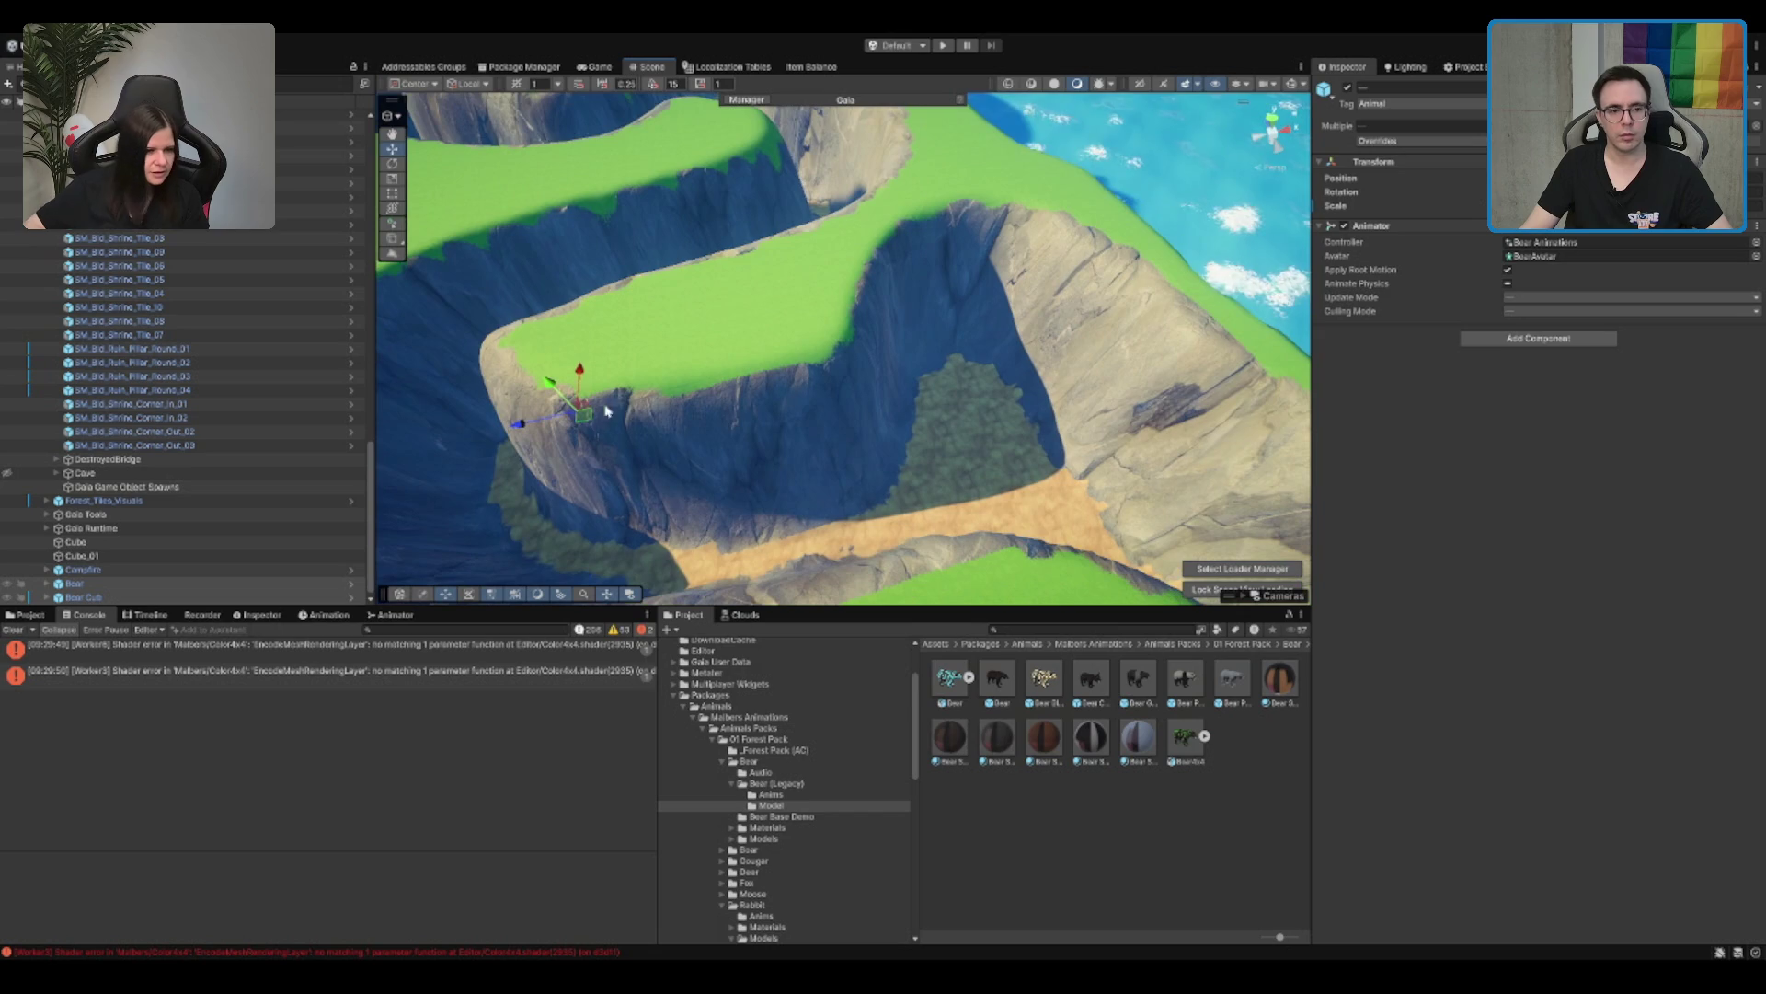
pyautogui.moveTo(593, 405); pyautogui.dragTo(768, 432)
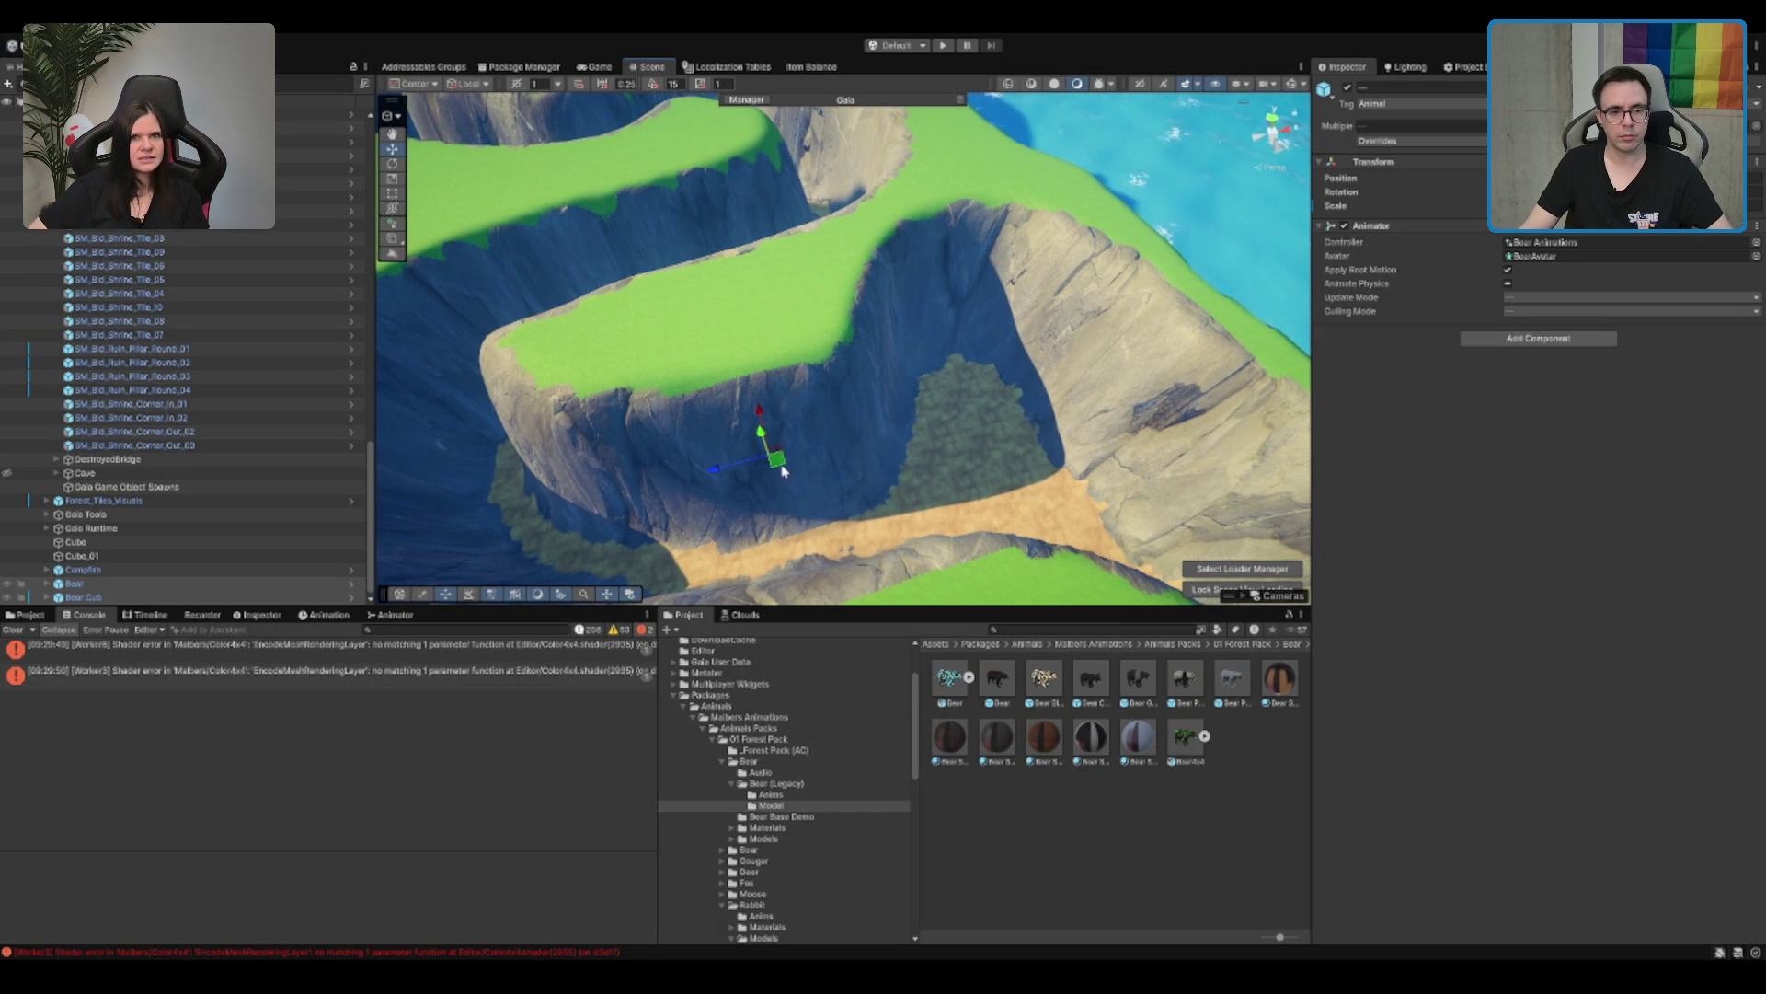
pyautogui.moveTo(773, 458)
pyautogui.mouseDown()
pyautogui.moveTo(589, 386)
pyautogui.moveTo(566, 412)
pyautogui.moveTo(1049, 465)
pyautogui.mouseUp()
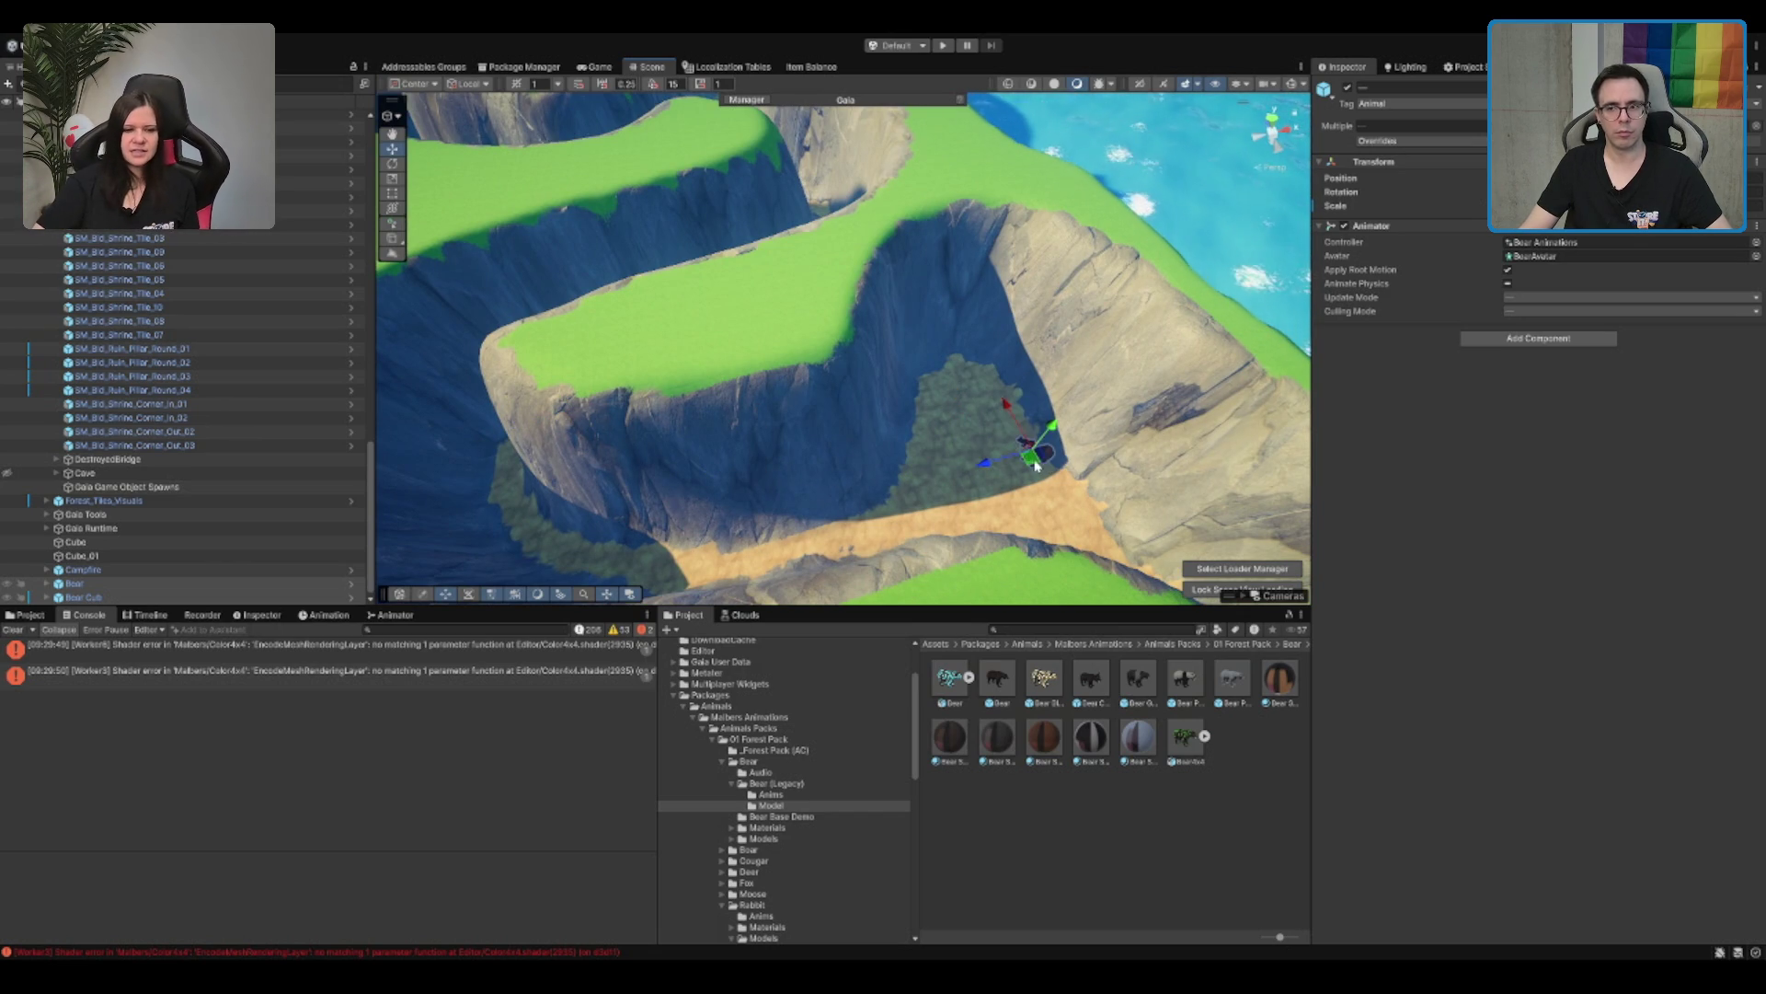
pyautogui.press('f')
pyautogui.scroll(-5, 1083, 563)
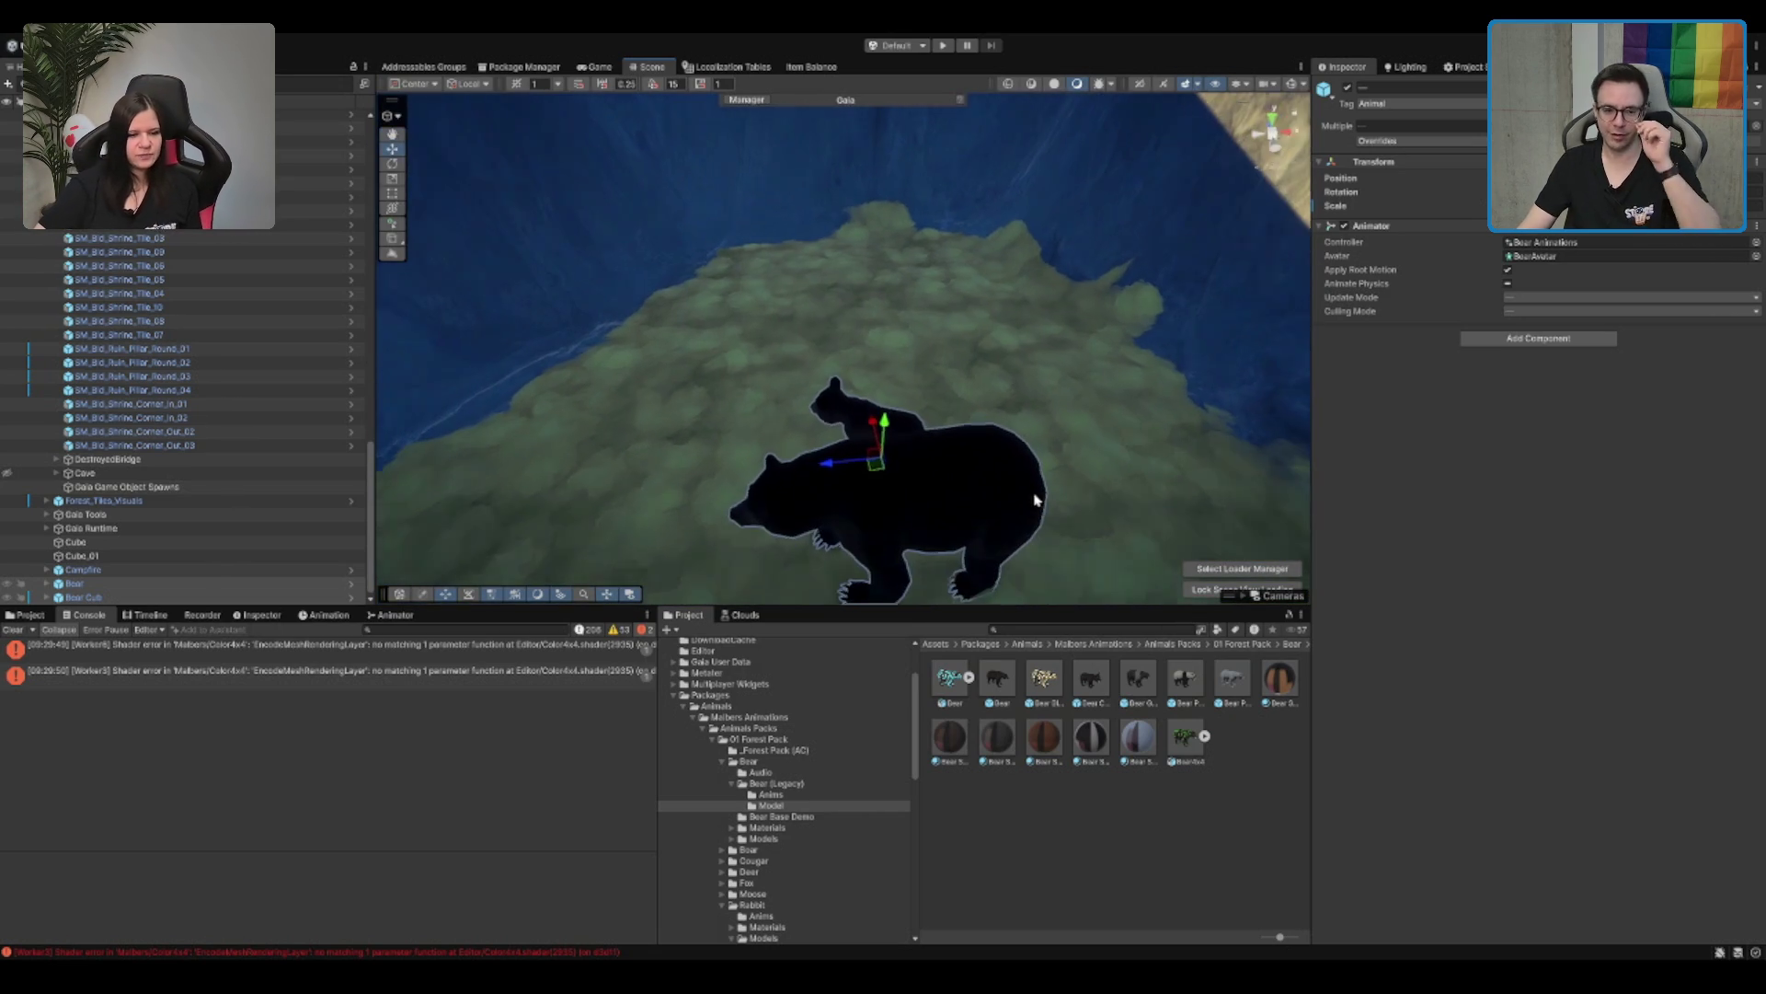
# Step: Turn the bears to face away and shift them up and back on the mound
pyautogui.press('e')
pyautogui.moveTo(882, 344)
pyautogui.mouseDown()
pyautogui.moveTo(975, 349)
pyautogui.moveTo(1077, 317)
pyautogui.moveTo(999, 316)
pyautogui.mouseUp()
pyautogui.press('w')
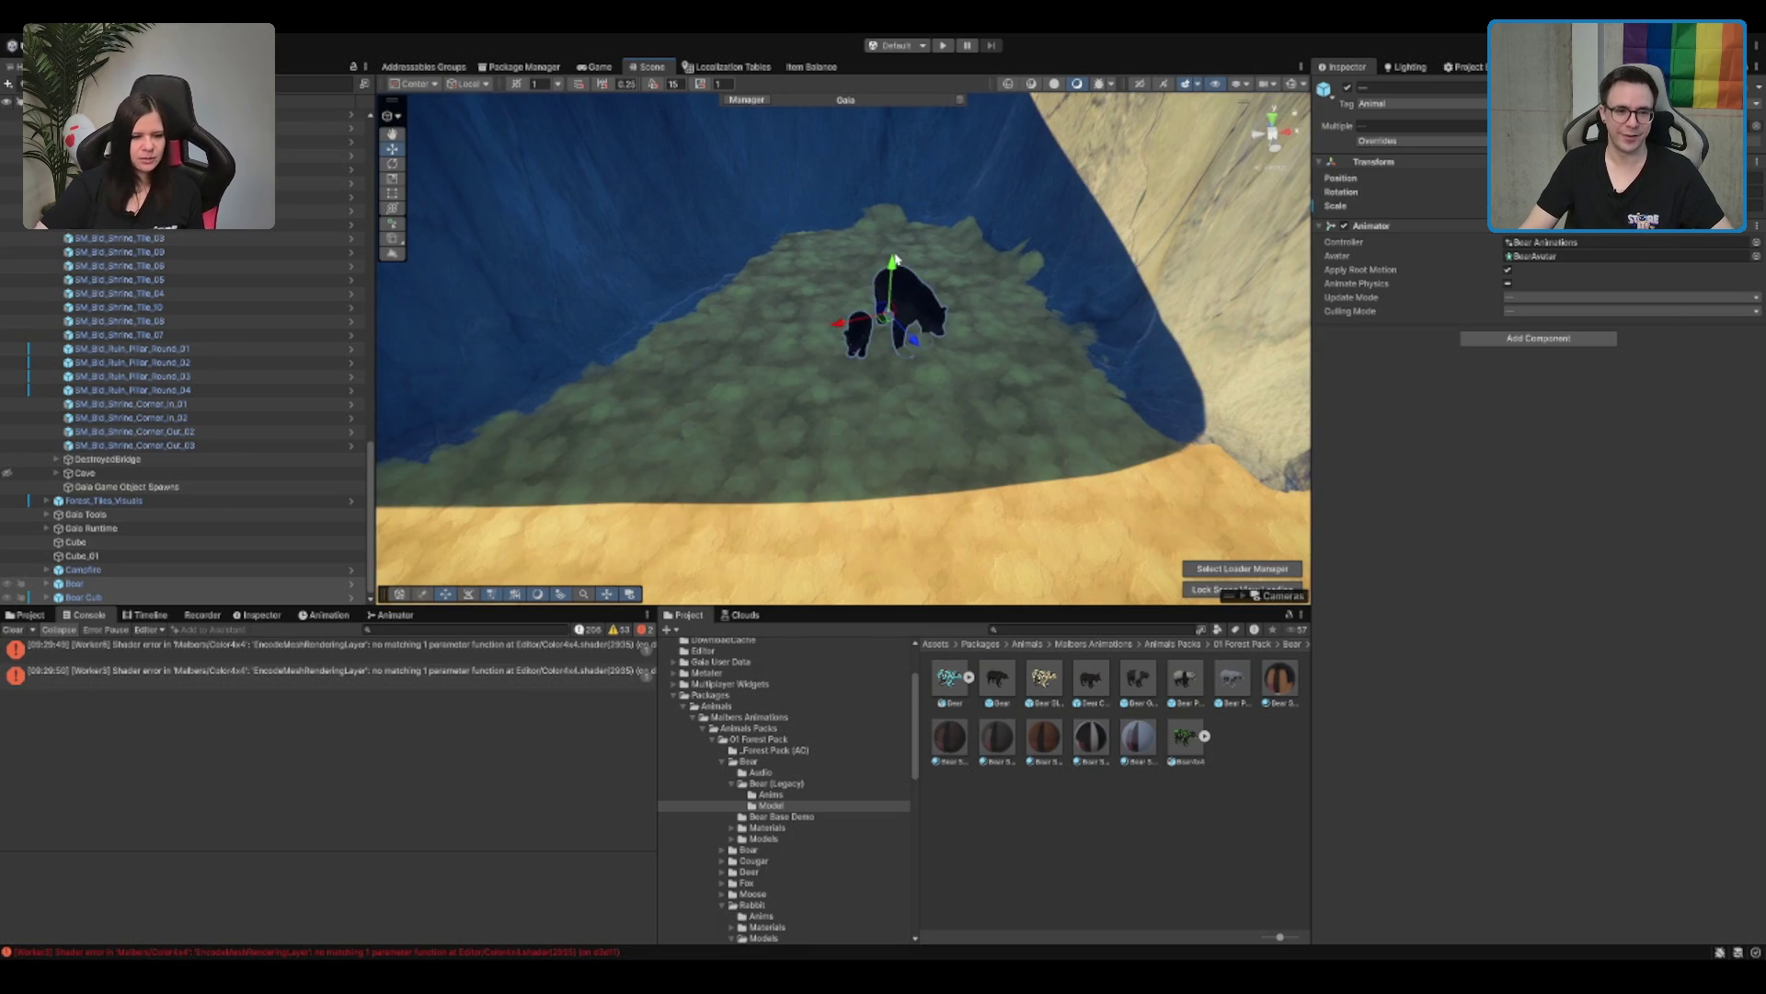
pyautogui.moveTo(889, 308); pyautogui.dragTo(842, 258)
pyautogui.press('f')
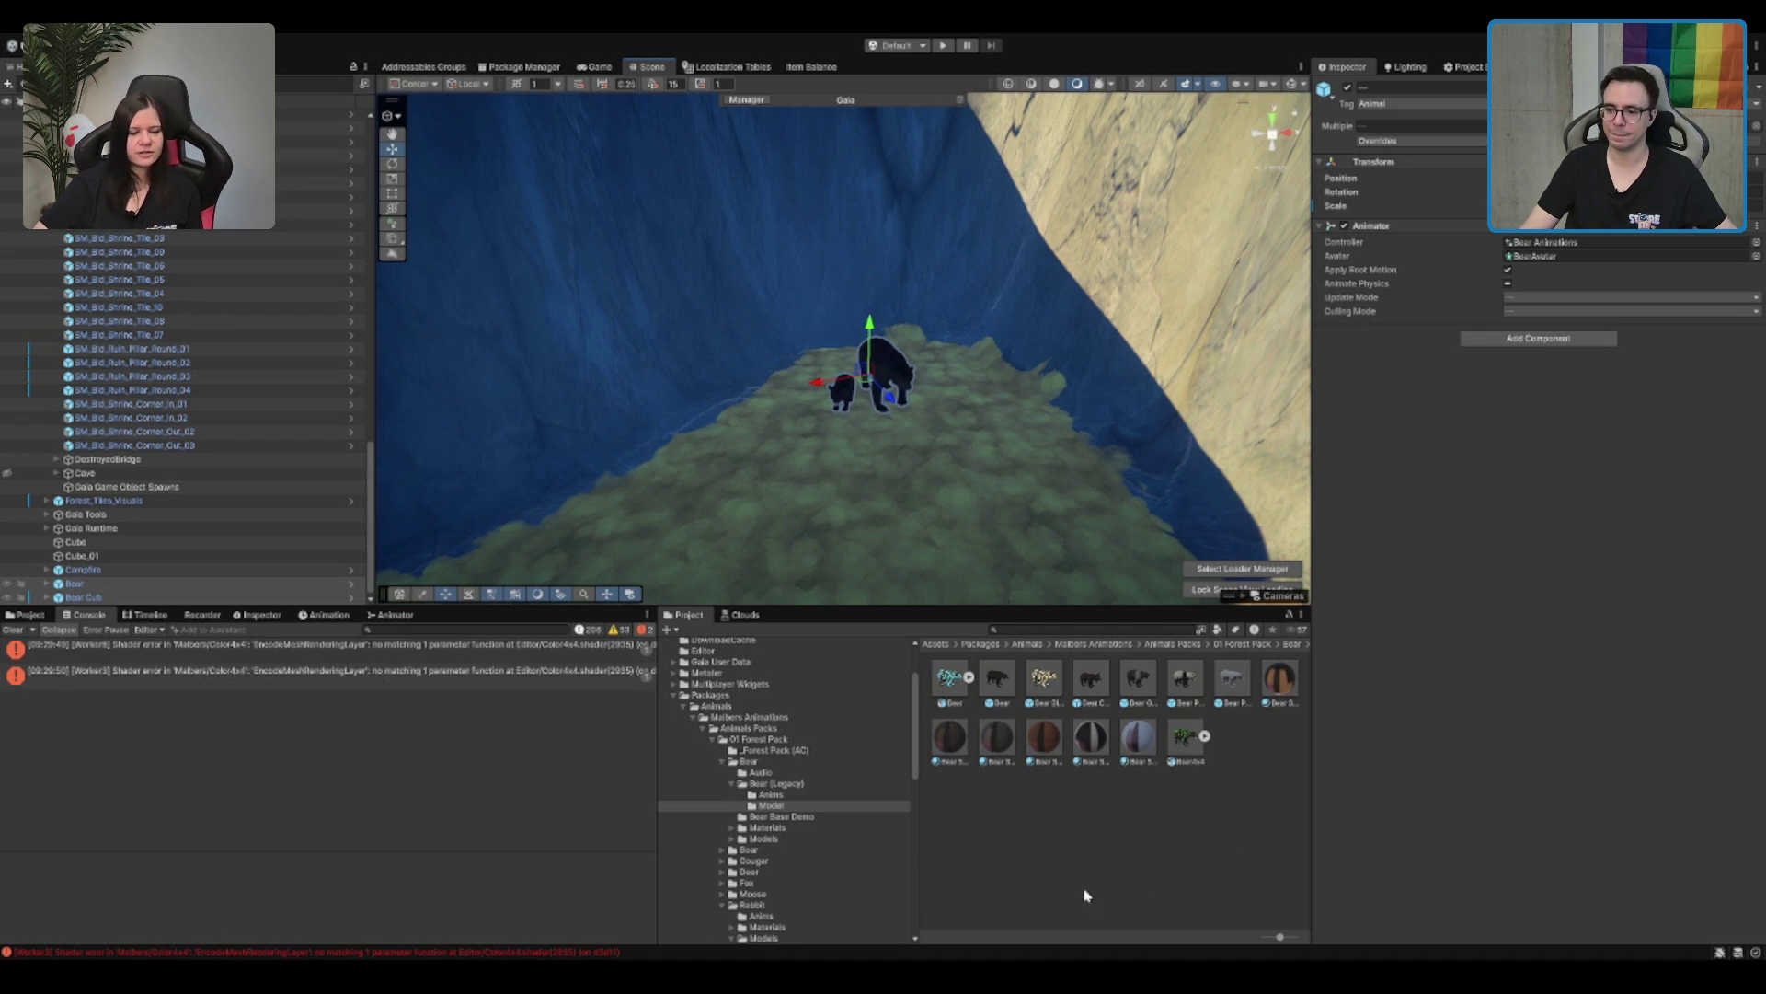
pyautogui.scroll(2, 886, 331)
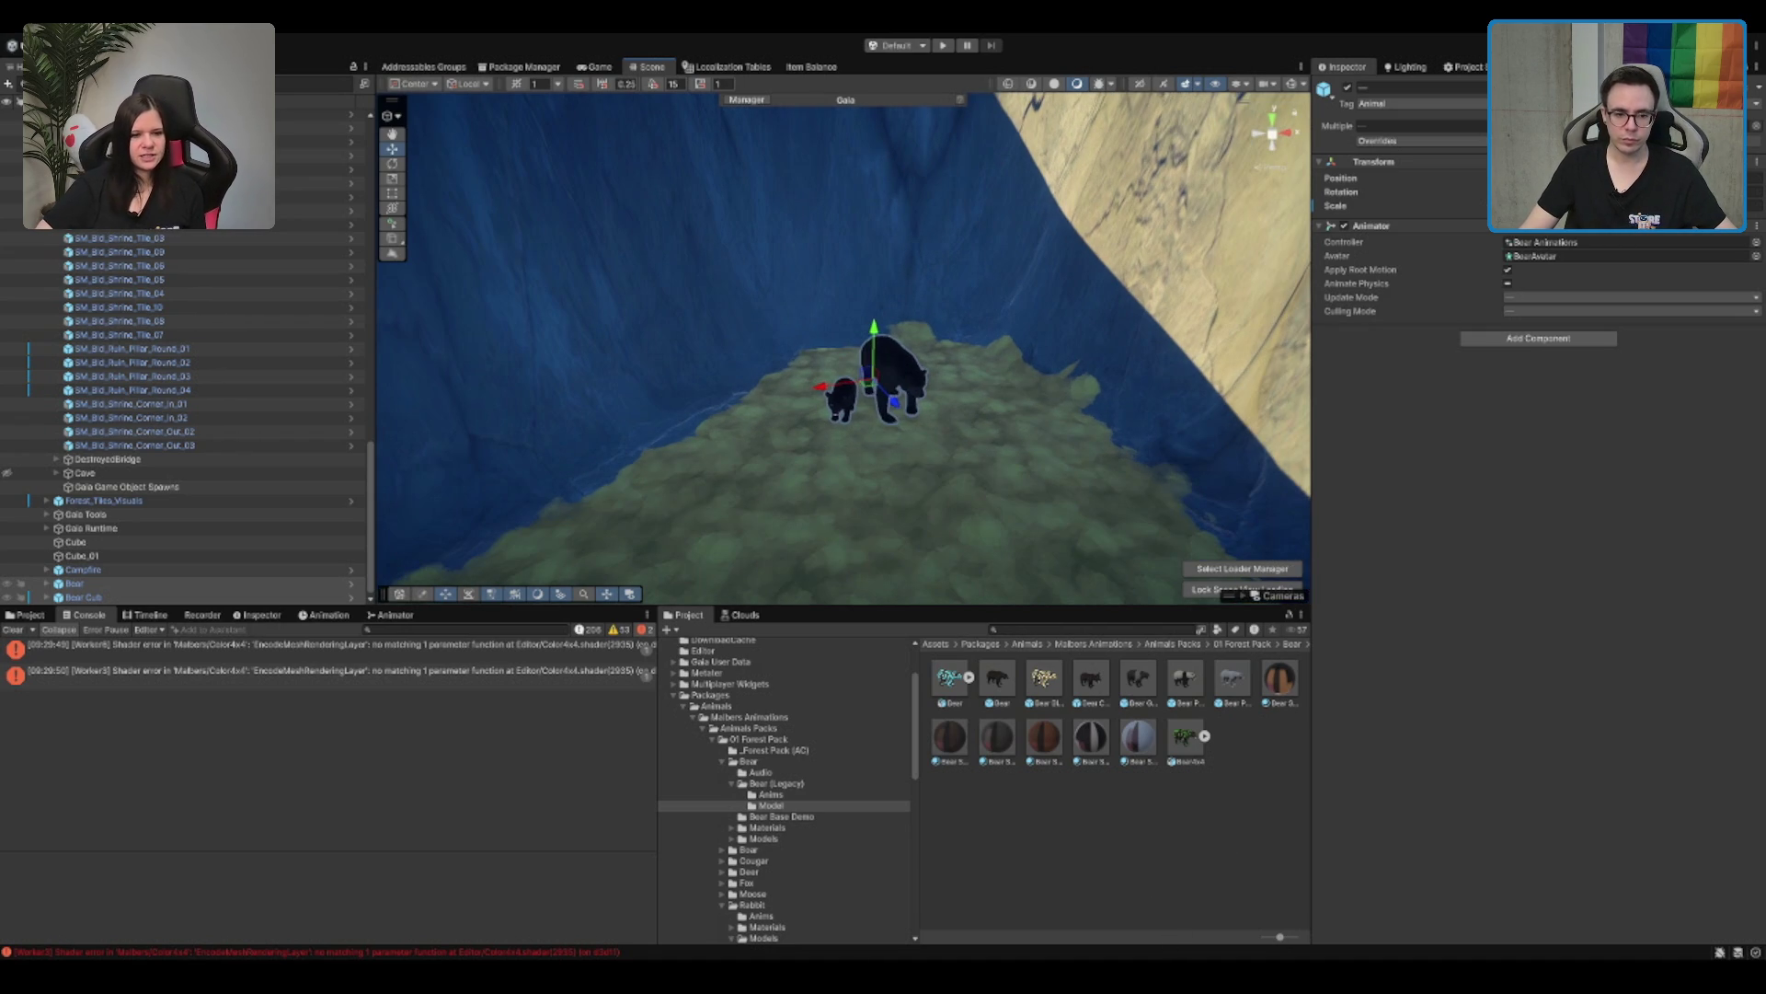
pyautogui.click(978, 831)
pyautogui.moveTo(1019, 333)
pyautogui.mouseDown()
pyautogui.moveTo(997, 390)
pyautogui.moveTo(923, 381)
pyautogui.mouseUp()
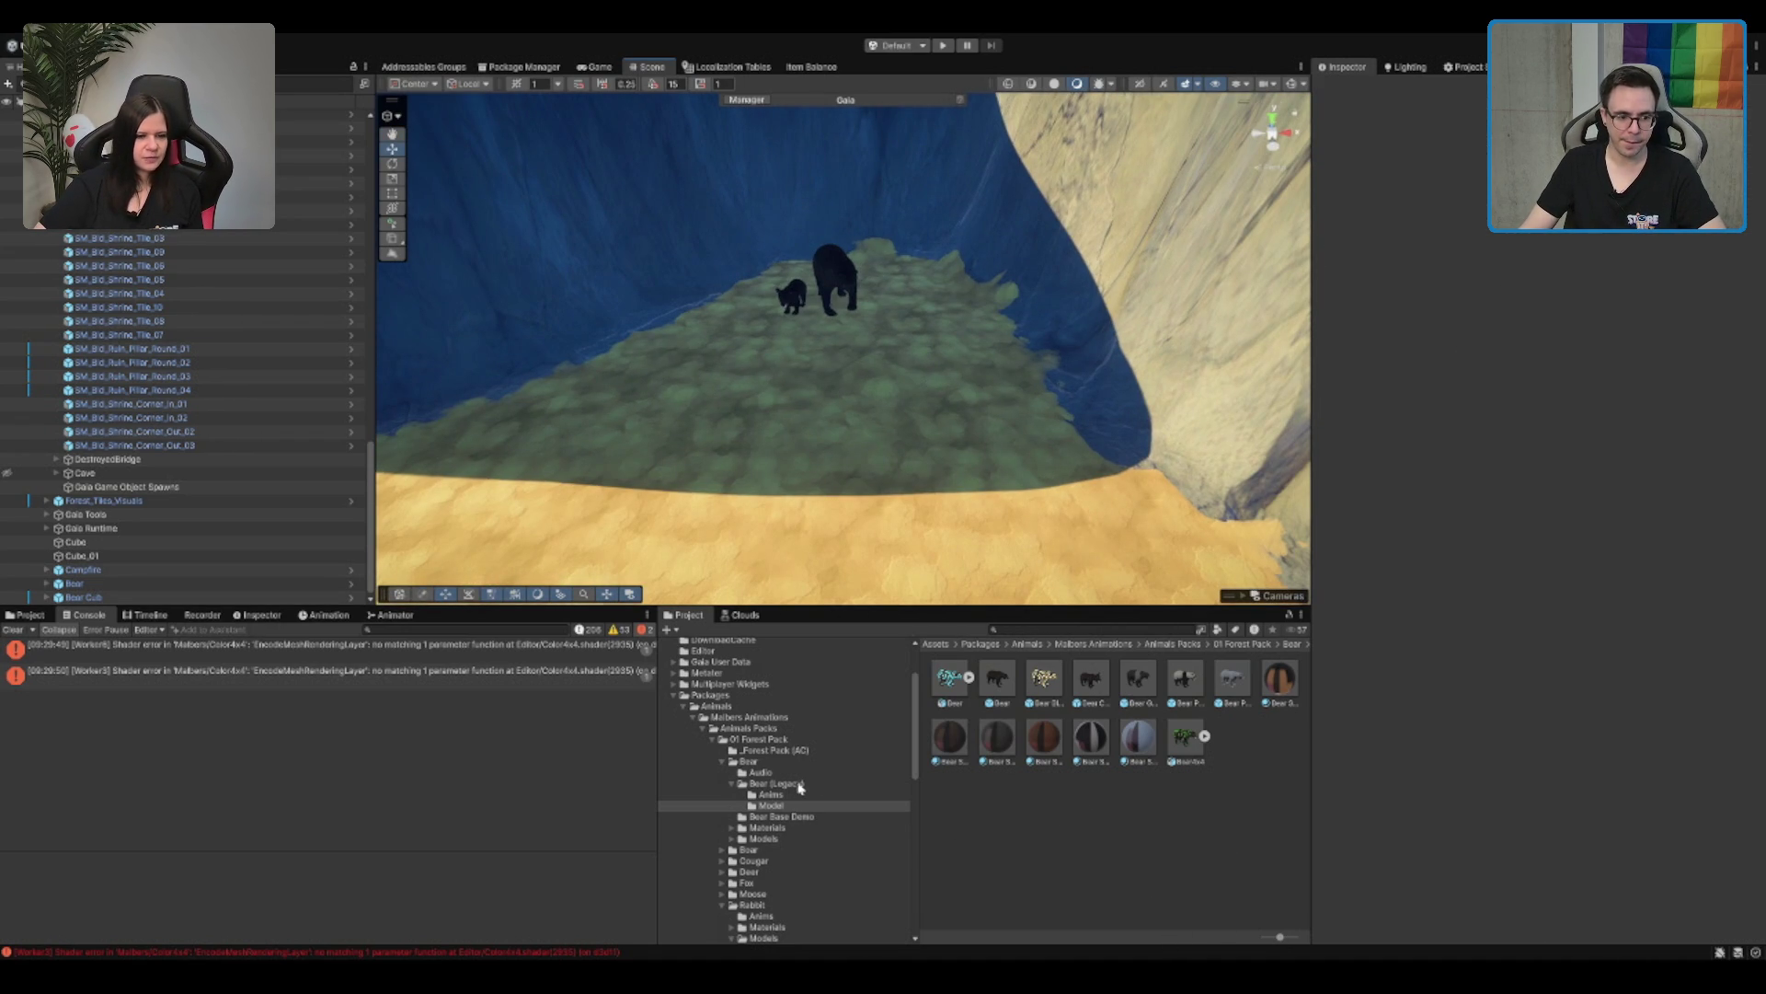
pyautogui.click(806, 718)
# Step: Open the Plugins folder and search the project assets, scrolling through the results
pyautogui.click(807, 706)
pyautogui.click(808, 695)
pyautogui.press('Left')
pyautogui.press('Down')
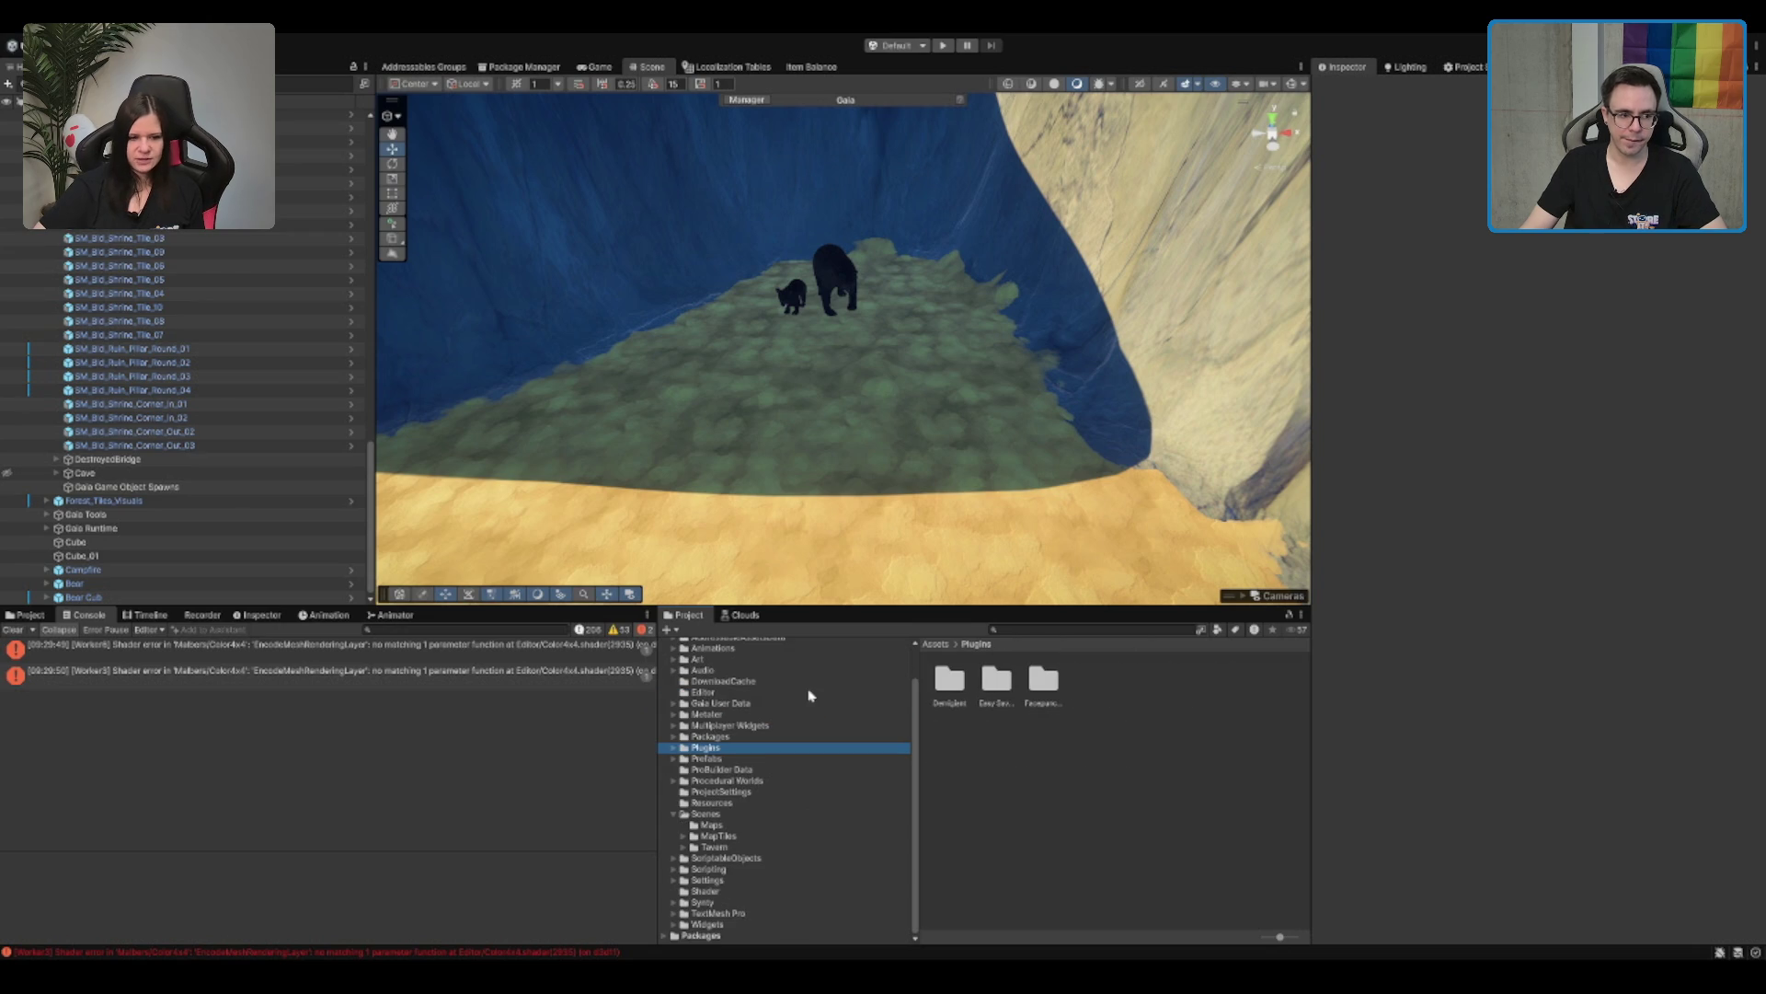
pyautogui.click(1126, 632)
pyautogui.write('stone')
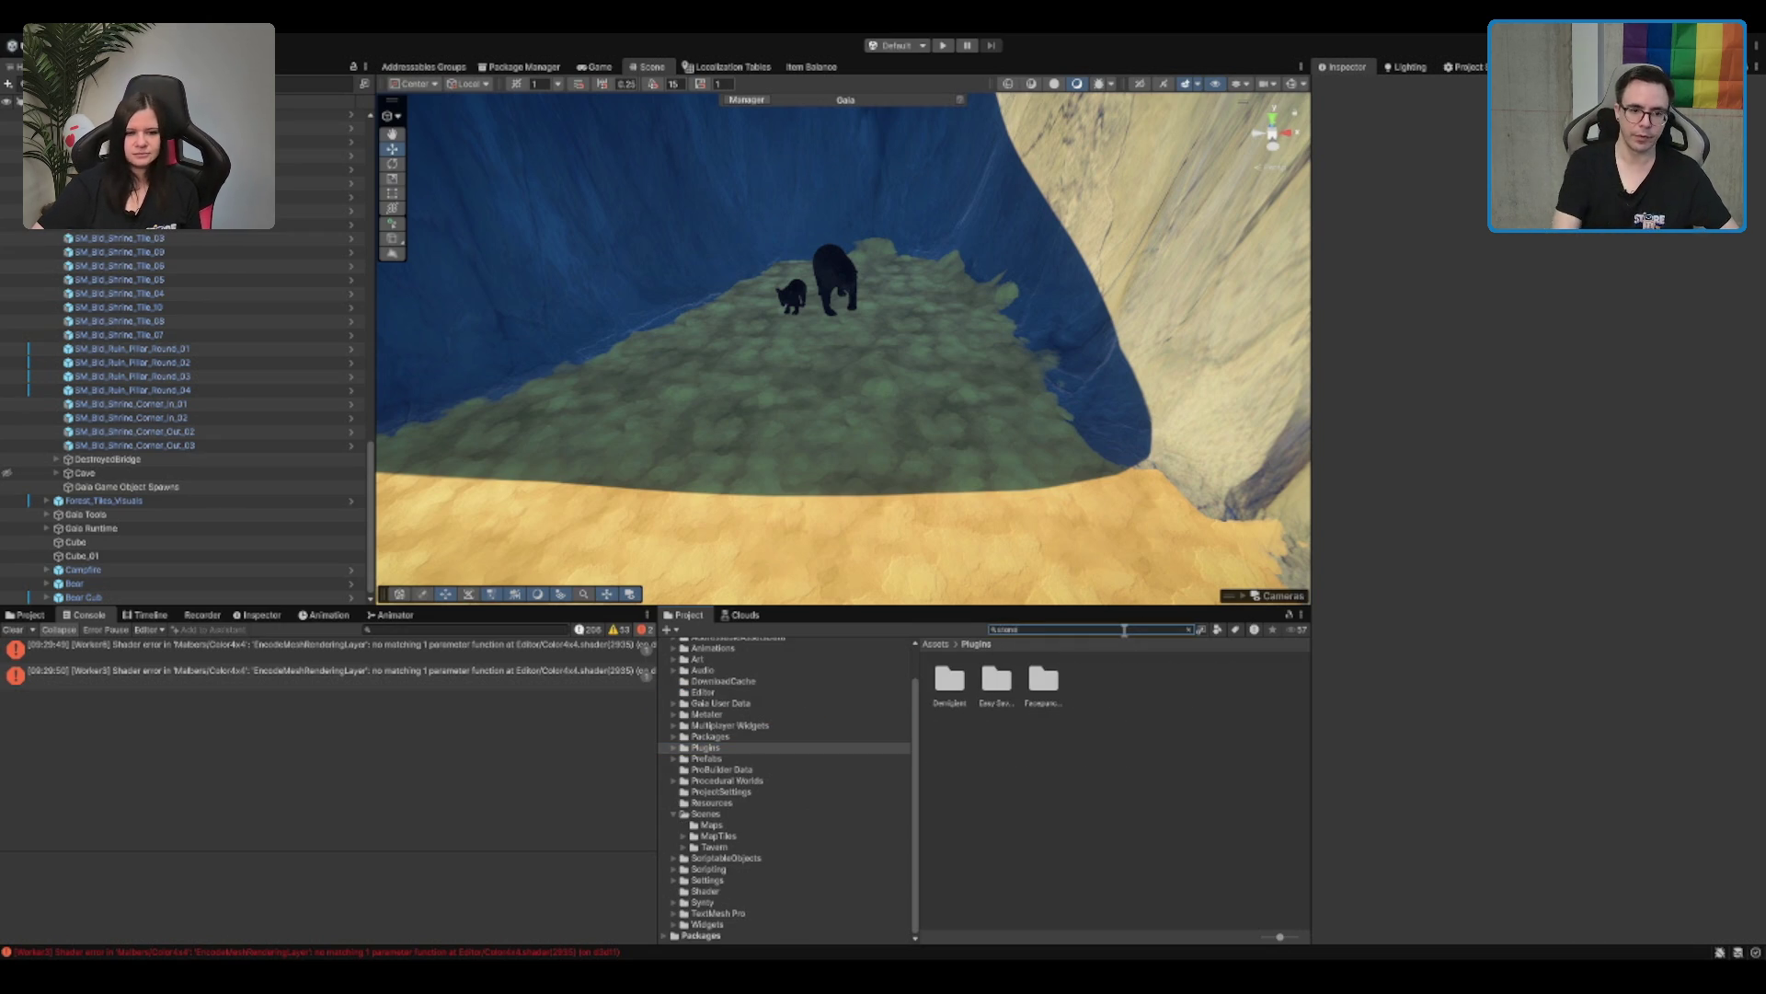
pyautogui.scroll(-5, 1096, 834)
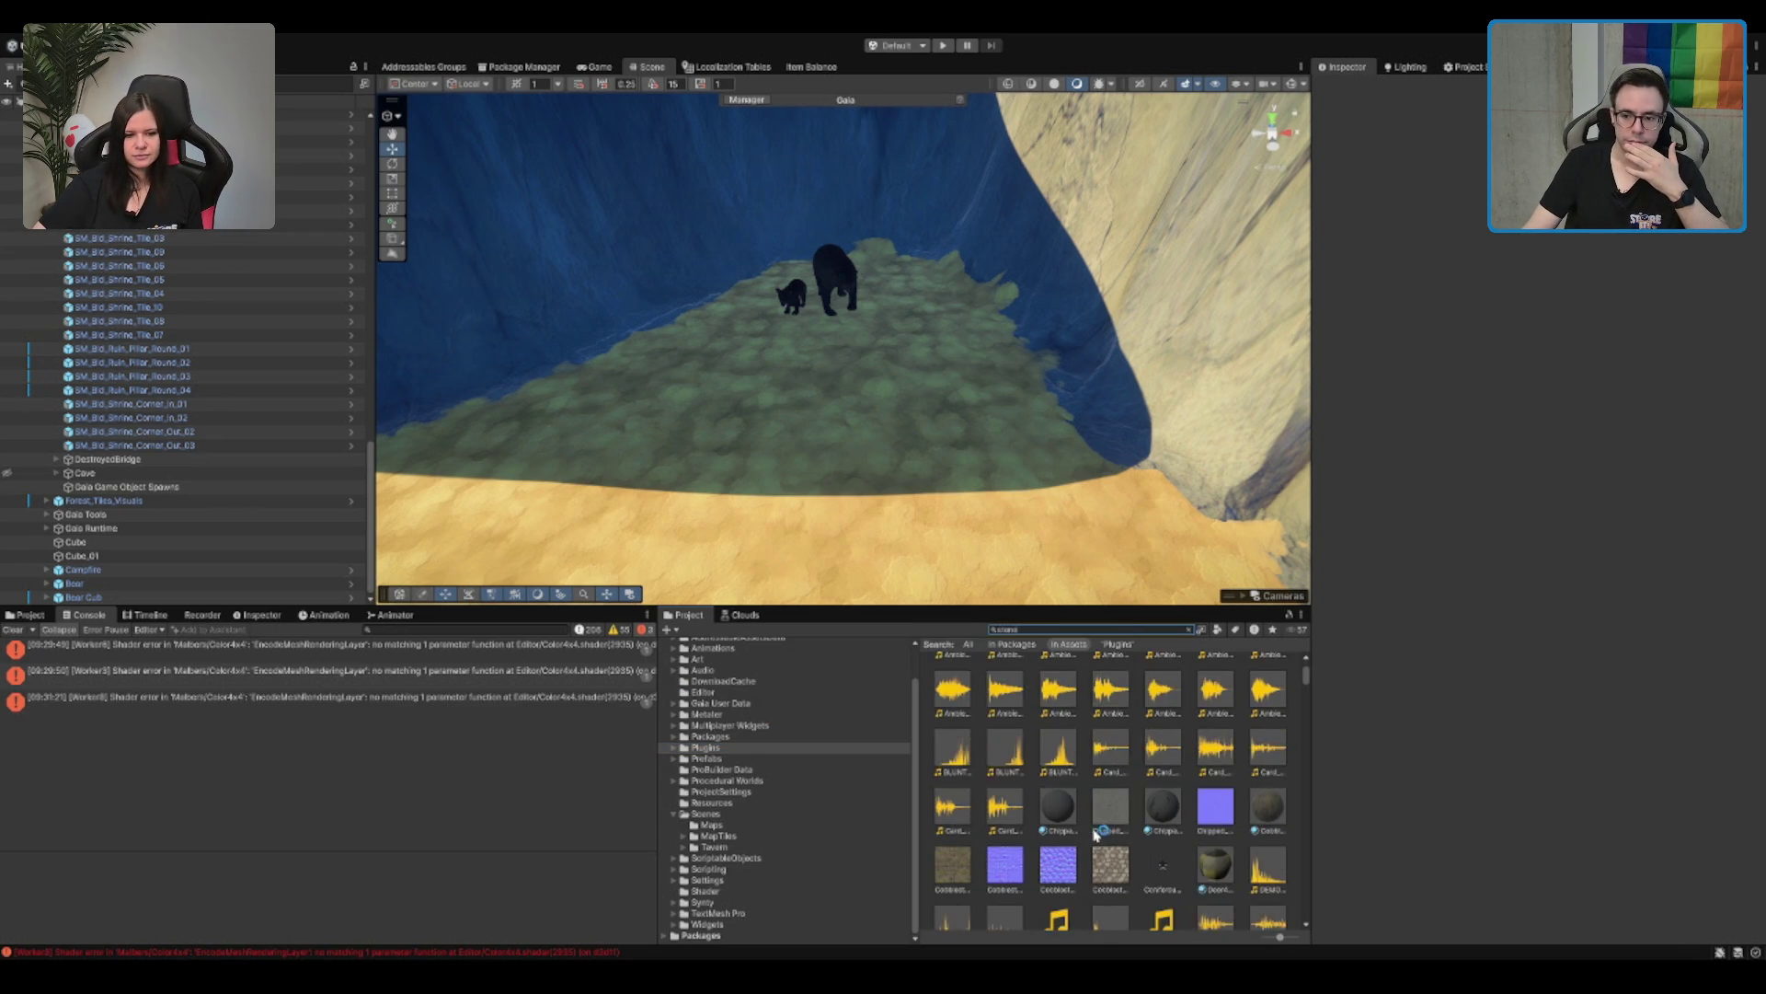
pyautogui.scroll(-2, 1111, 825)
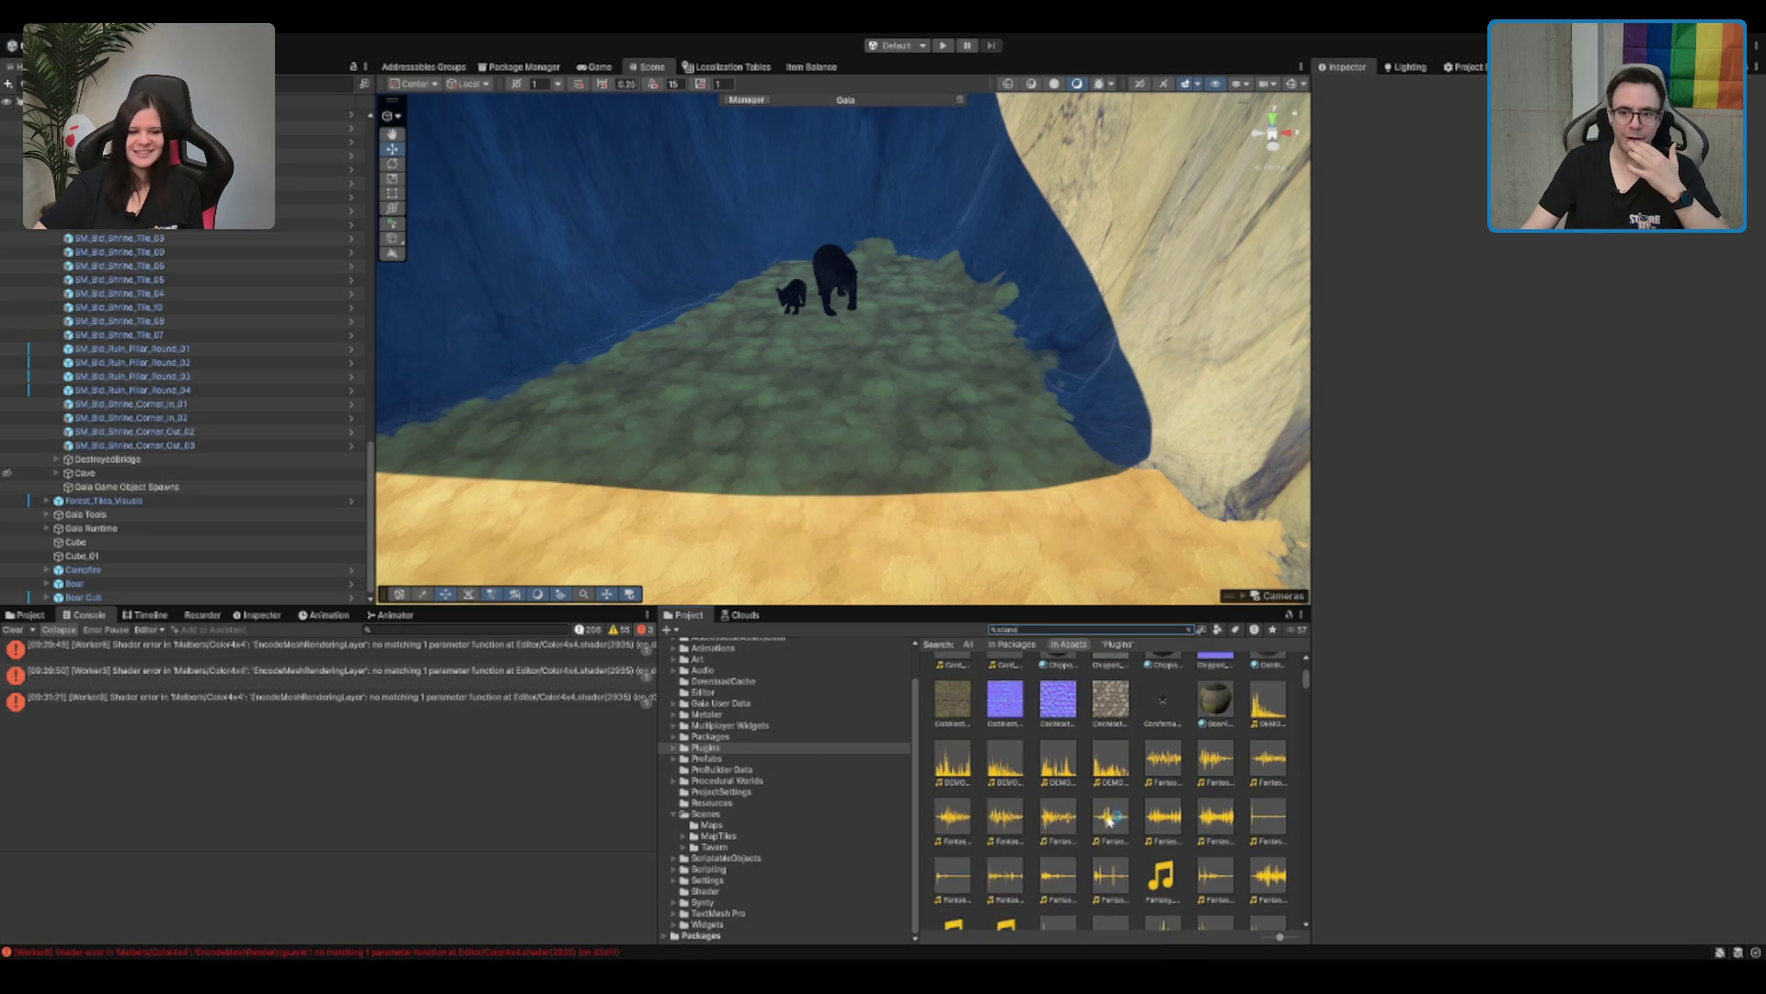
pyautogui.scroll(-5, 1107, 754)
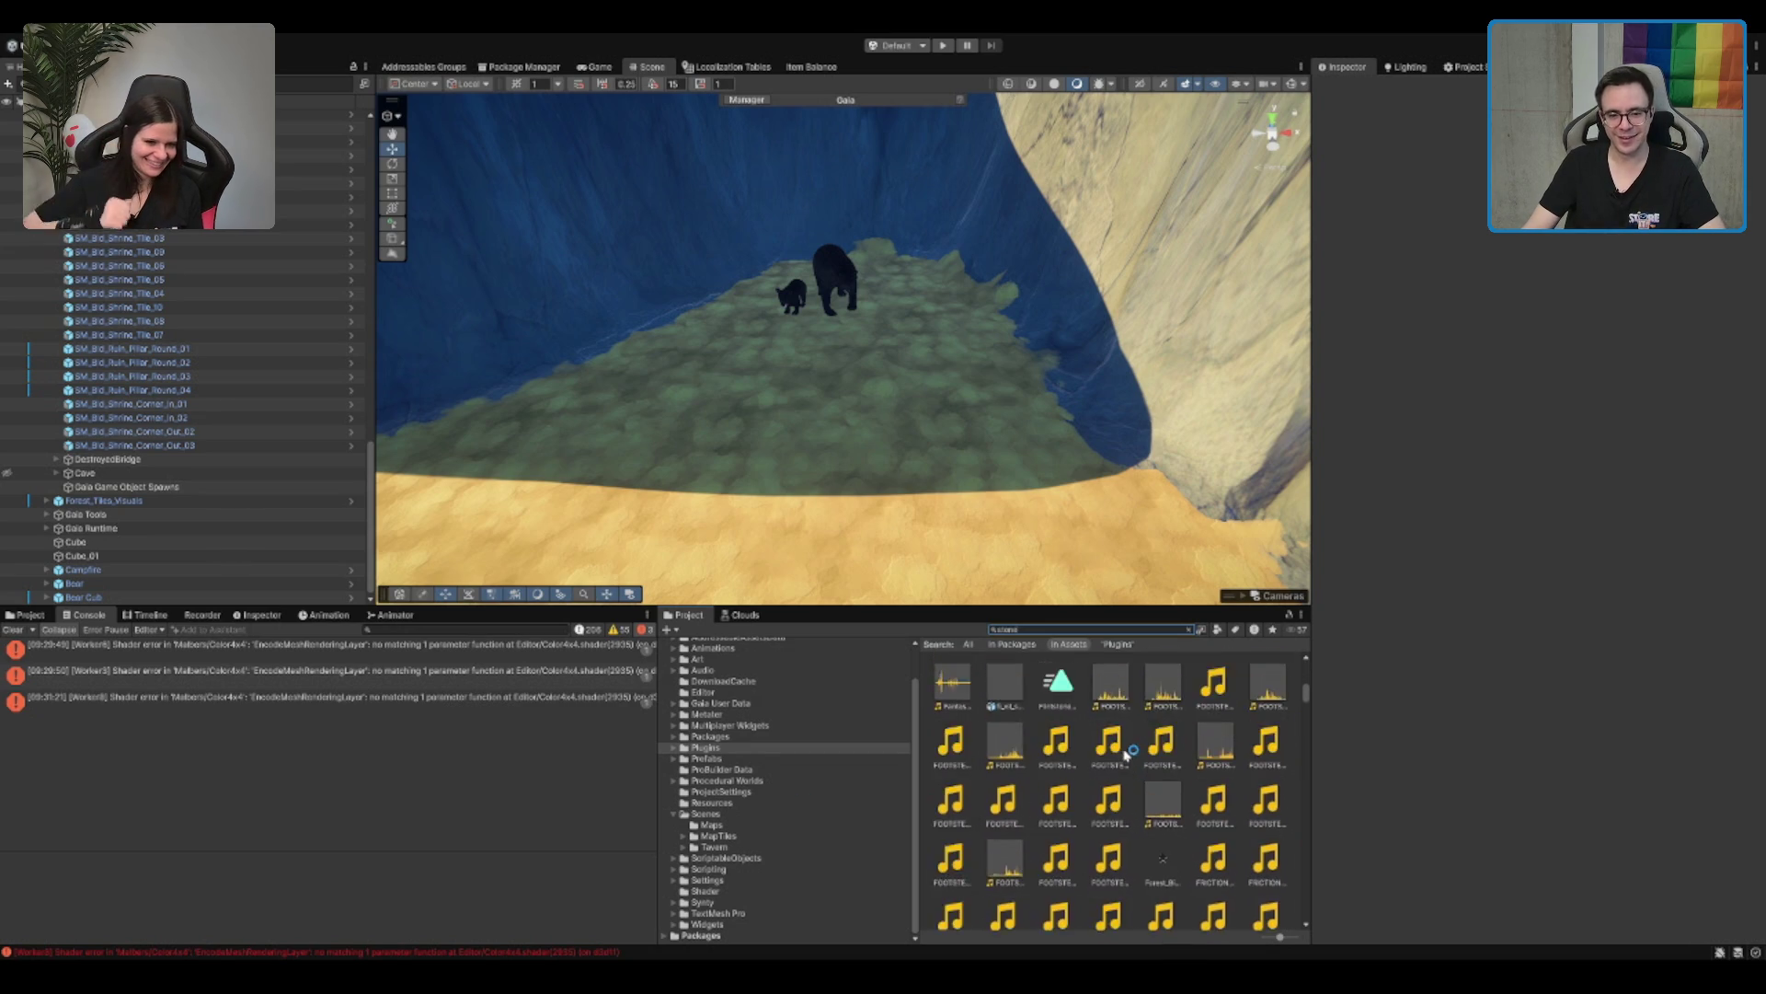
pyautogui.scroll(-8, 1113, 773)
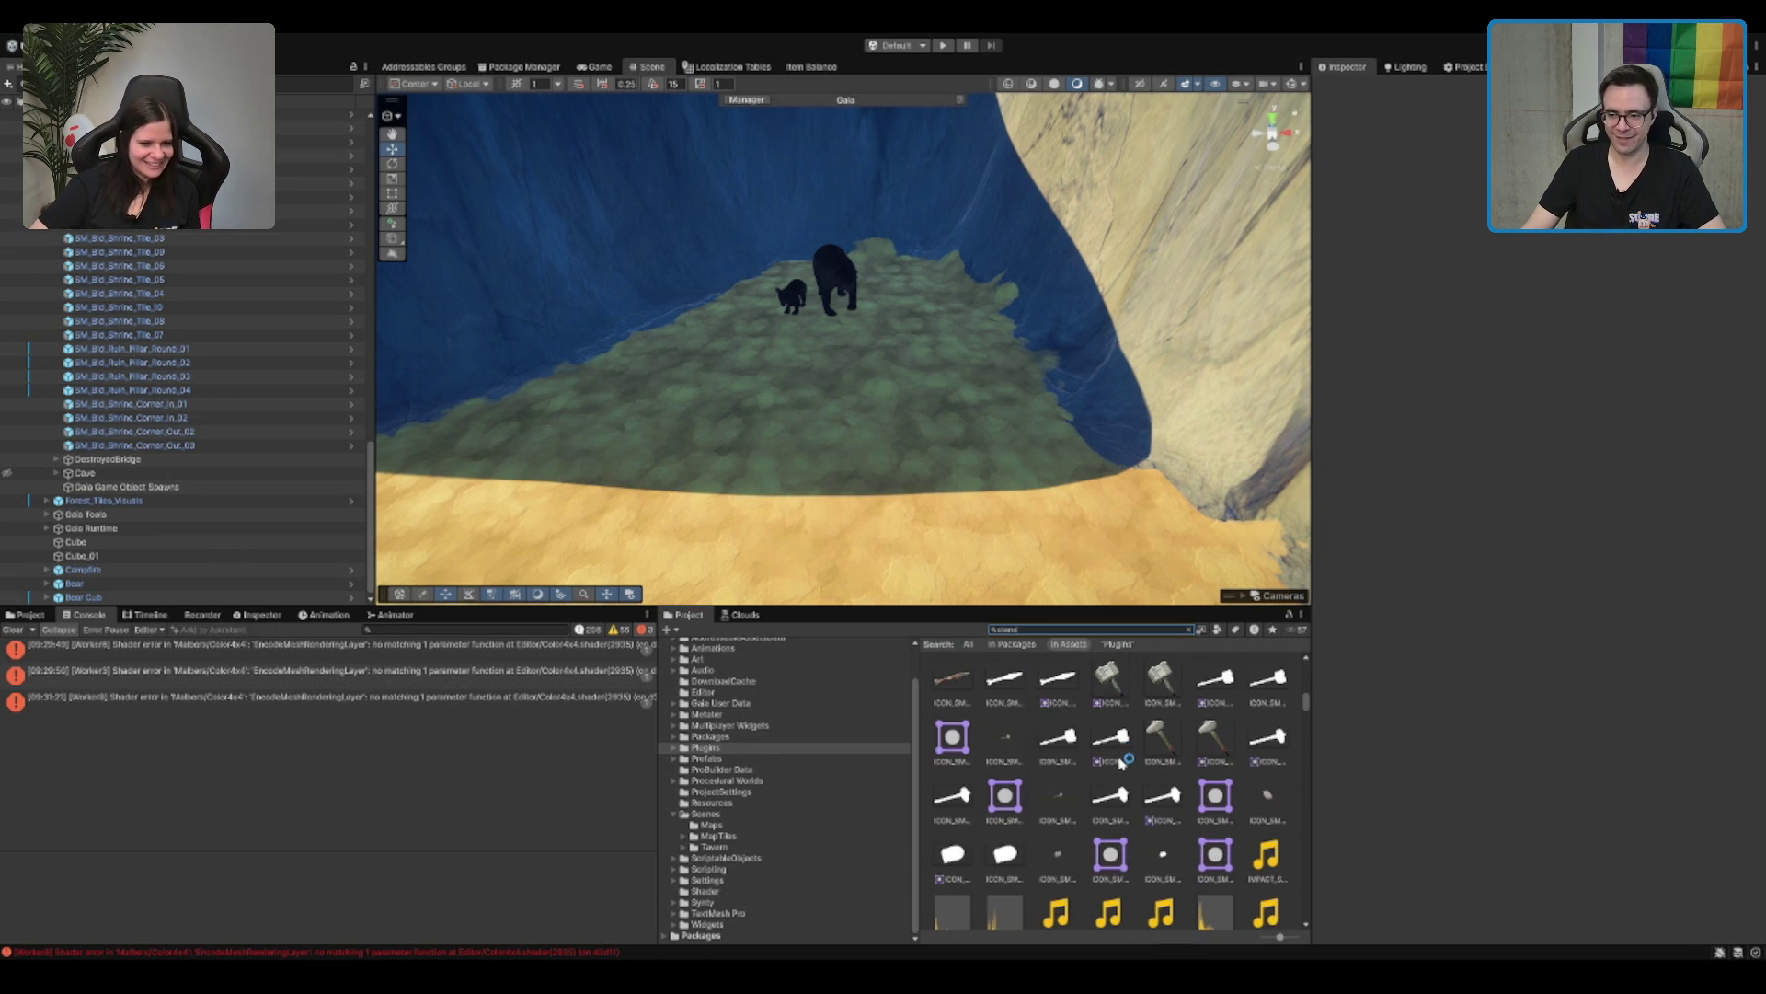
pyautogui.scroll(-8, 1114, 763)
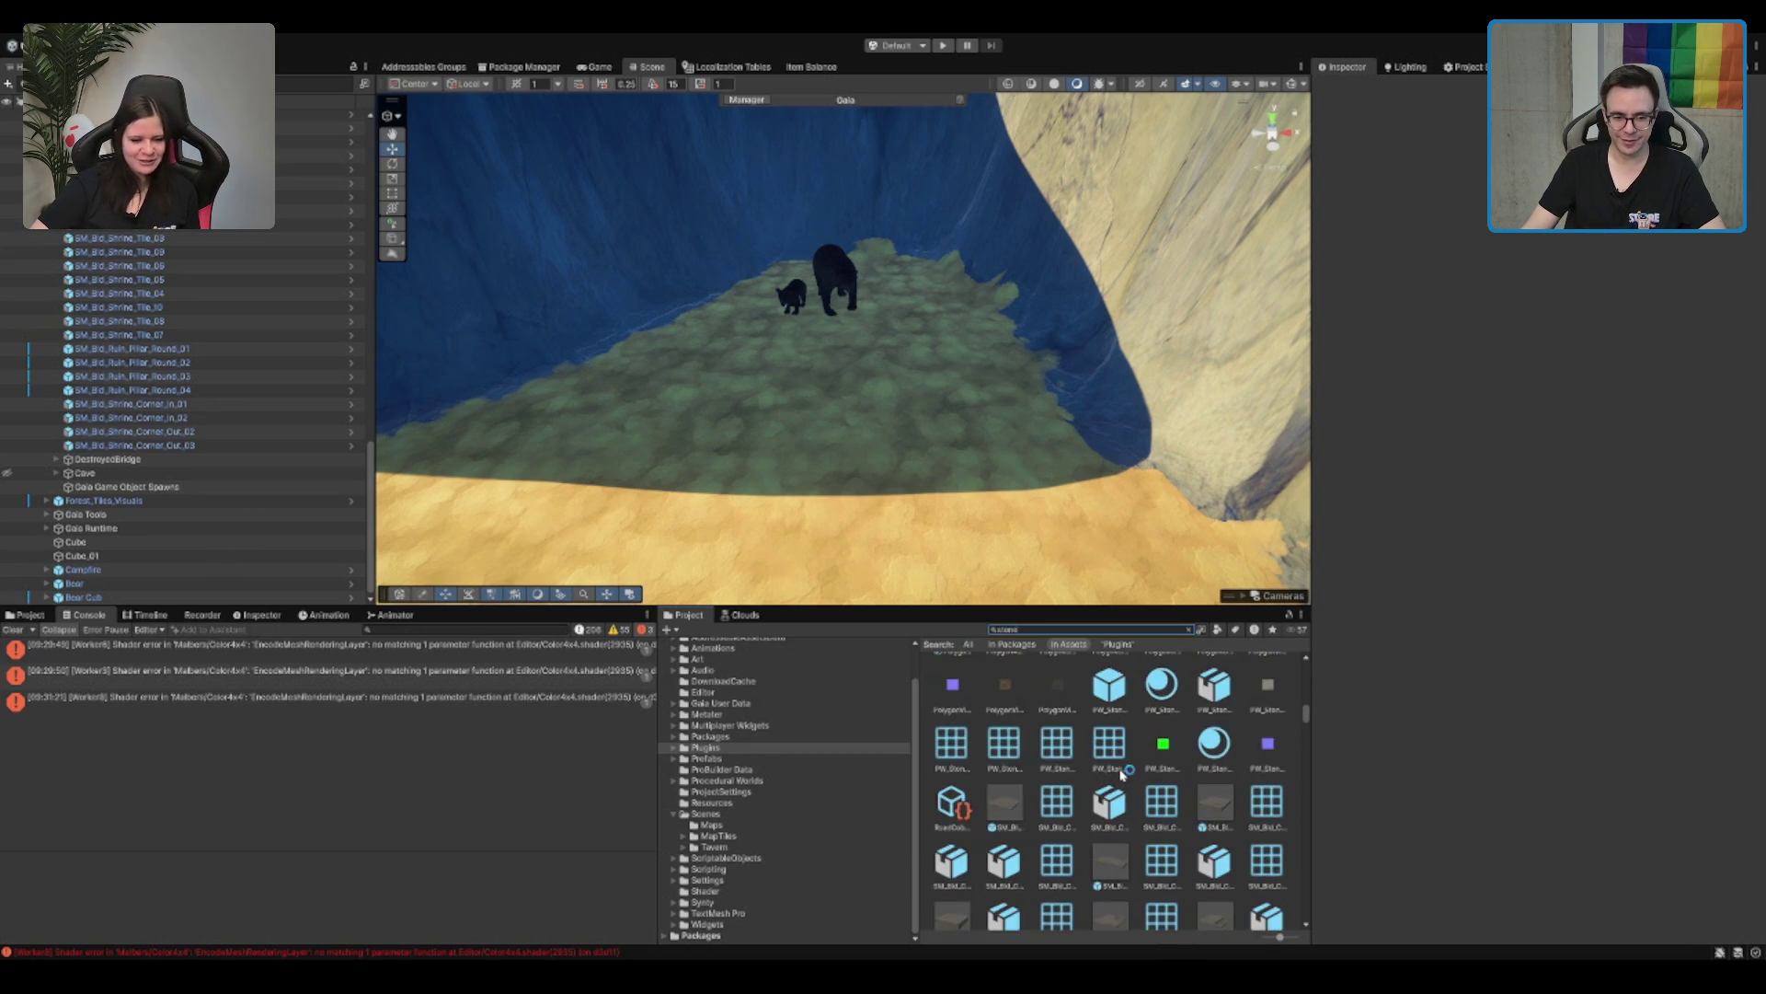
pyautogui.scroll(-8, 1101, 765)
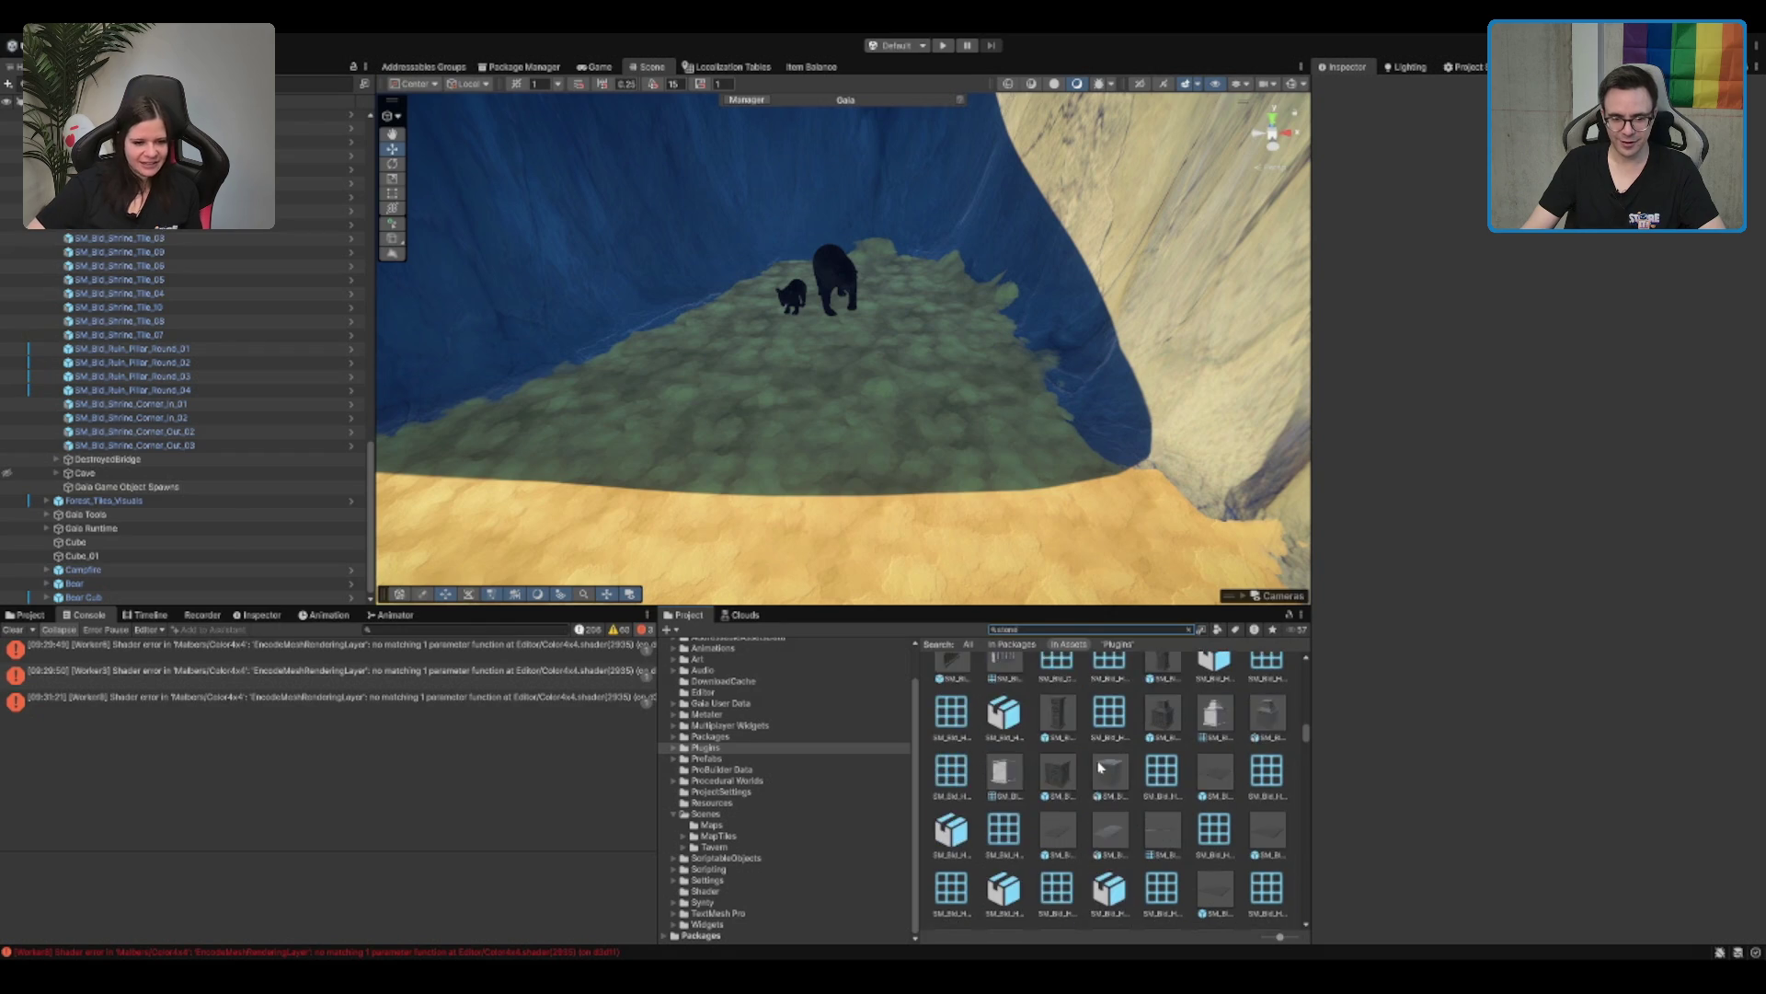
pyautogui.scroll(-3, 1104, 776)
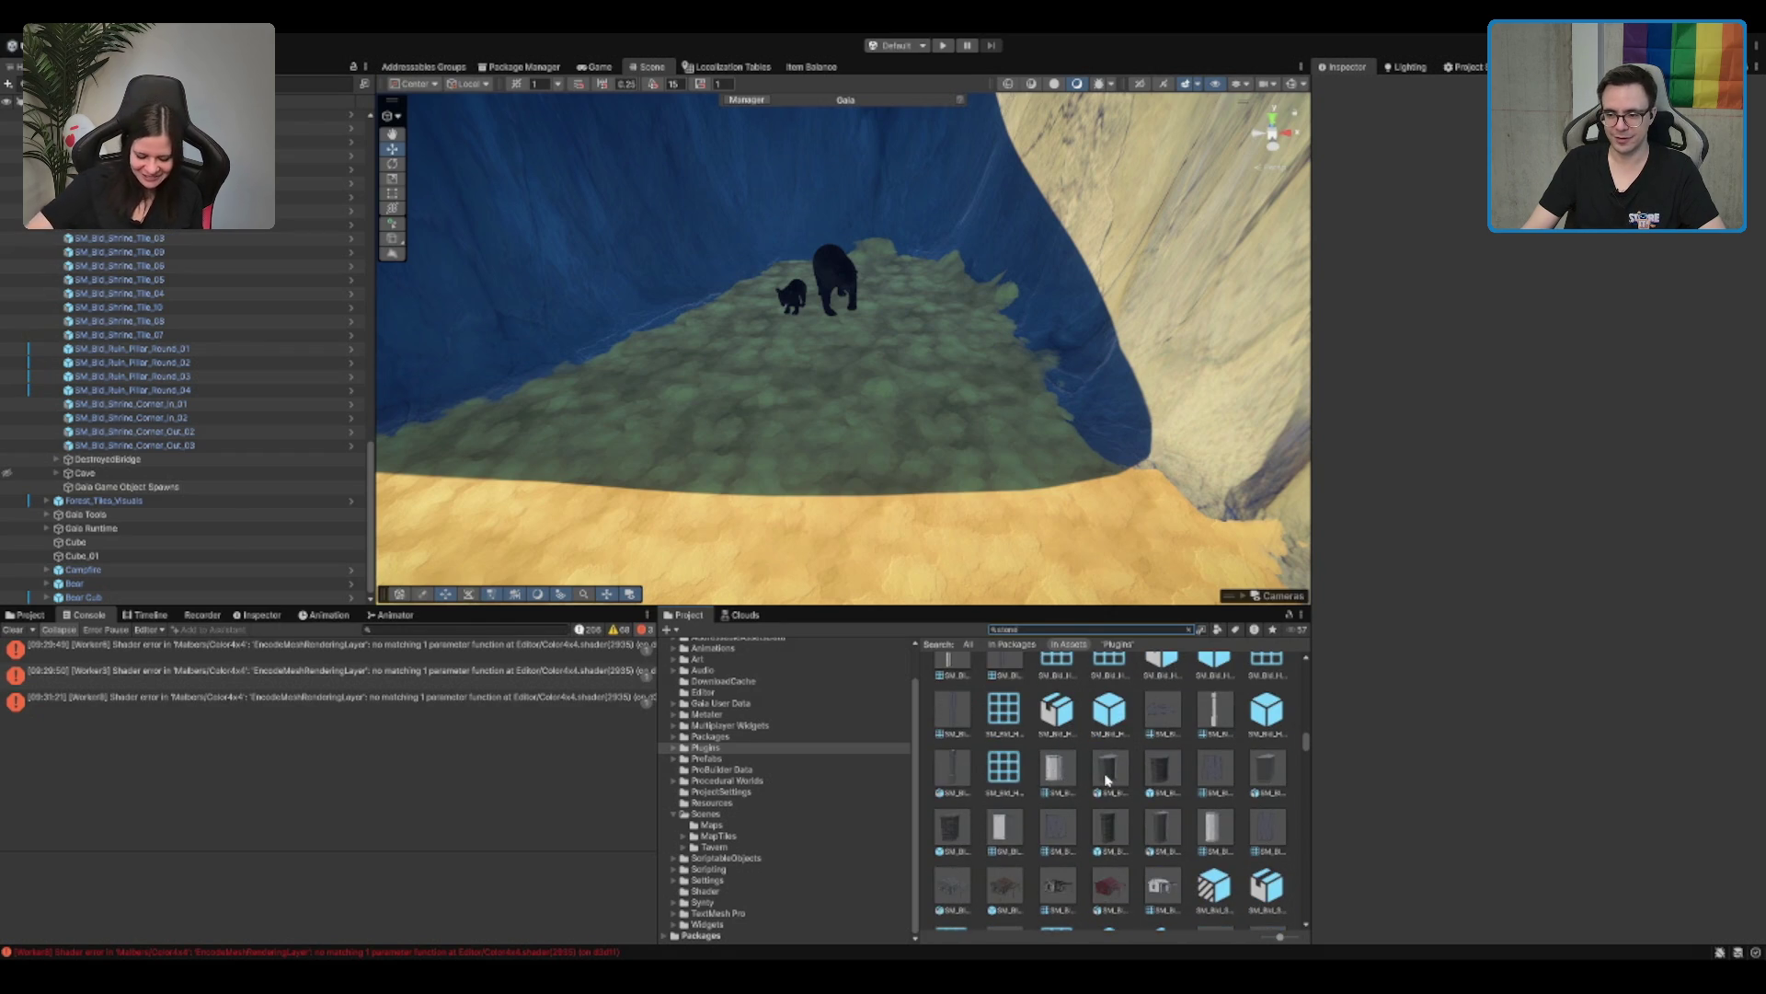
pyautogui.scroll(-3, 1109, 784)
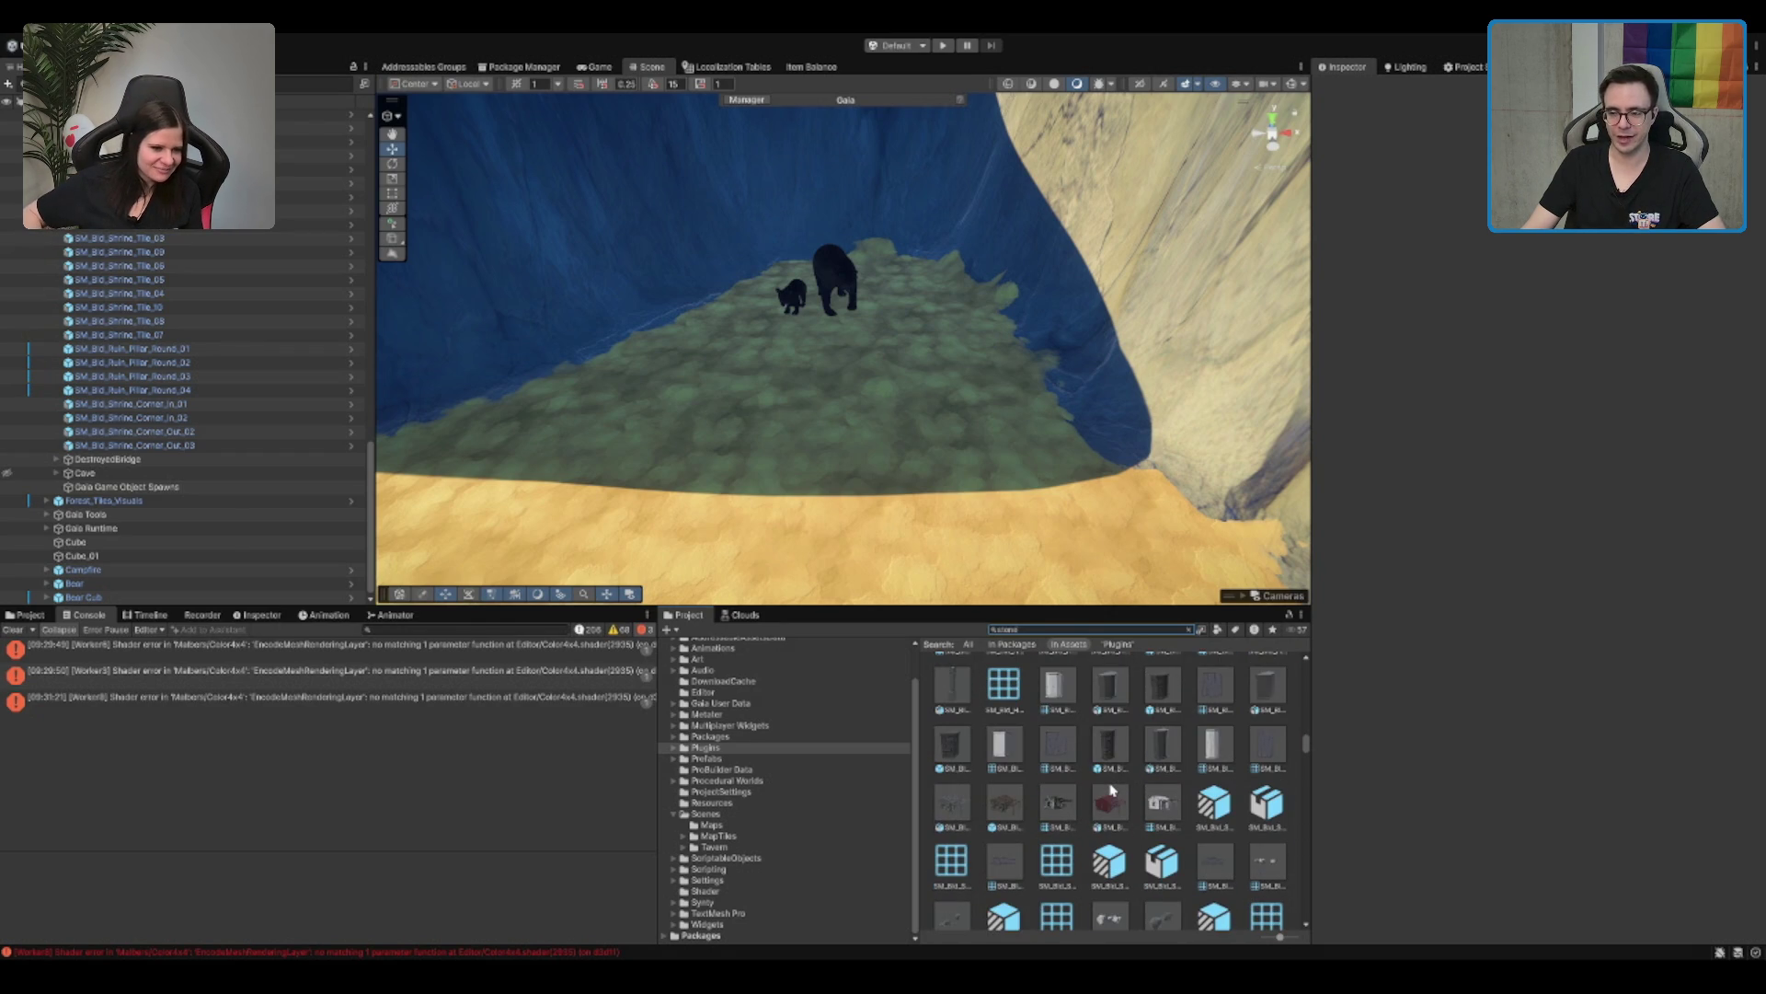
pyautogui.scroll(-5, 1141, 793)
pyautogui.scroll(-5, 1173, 780)
pyautogui.scroll(-5, 1026, 837)
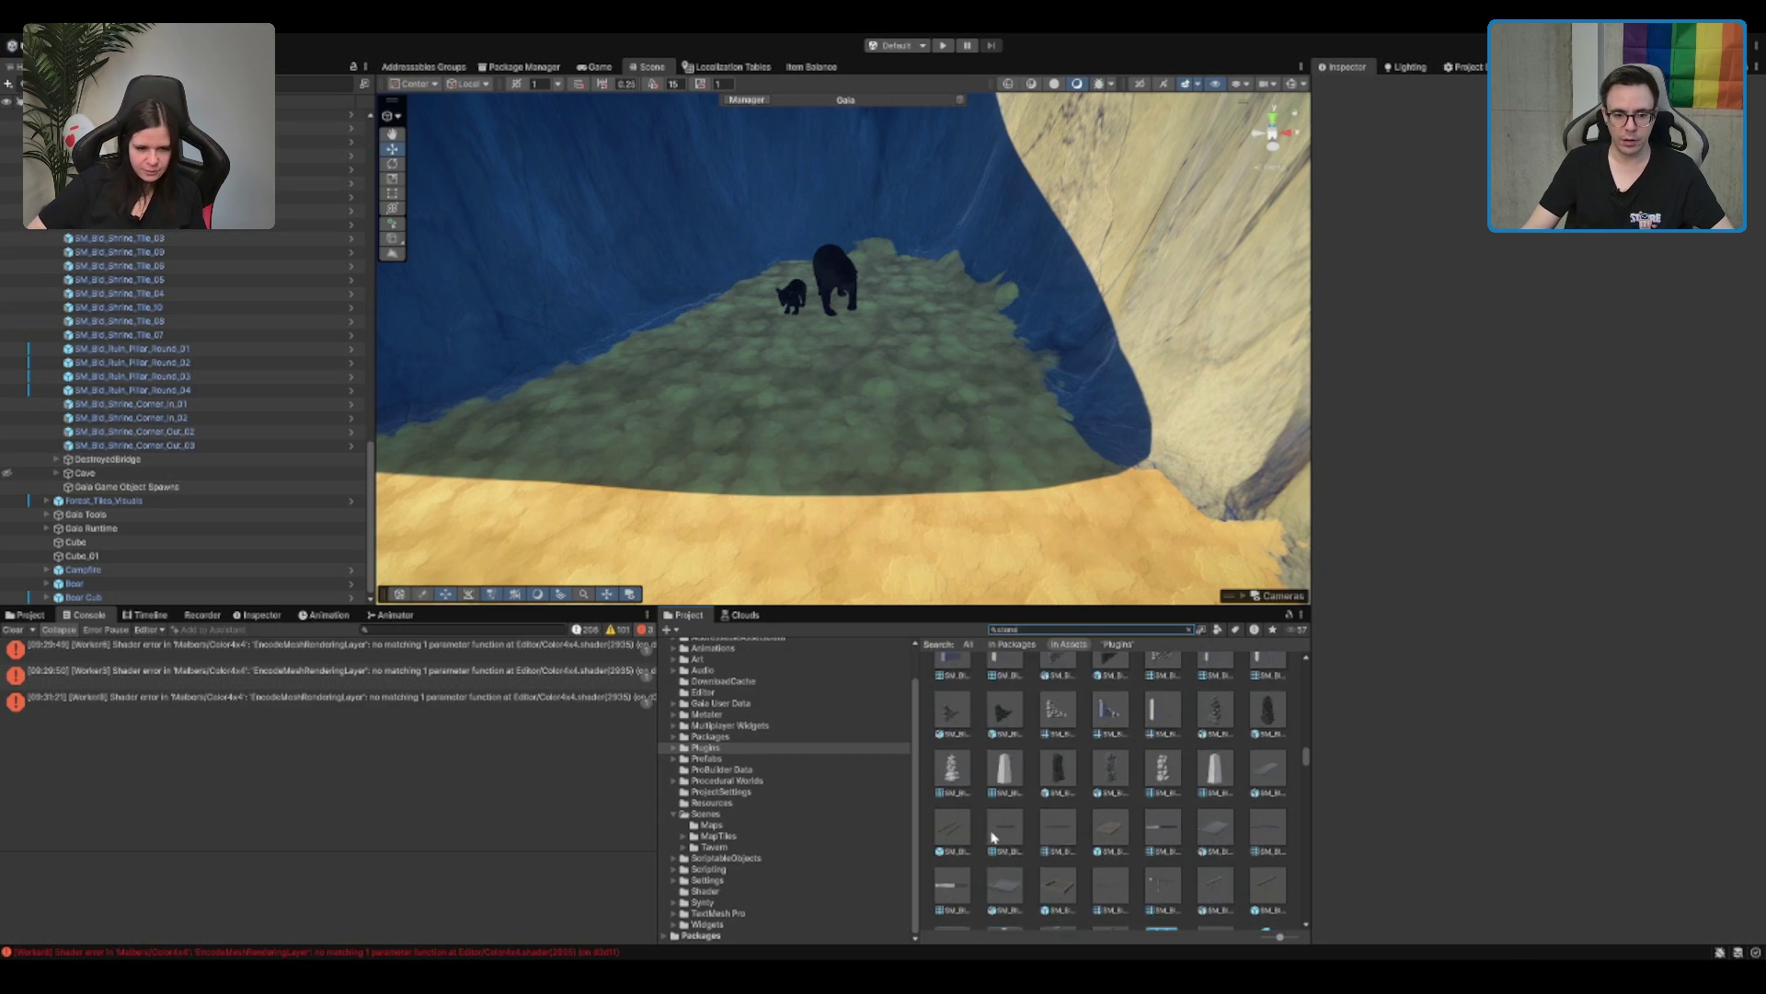
# Step: Clear the asset search and open Packages > Animals in the Project tree
pyautogui.click(793, 816)
pyautogui.scroll(1, 810, 810)
pyautogui.click(802, 792)
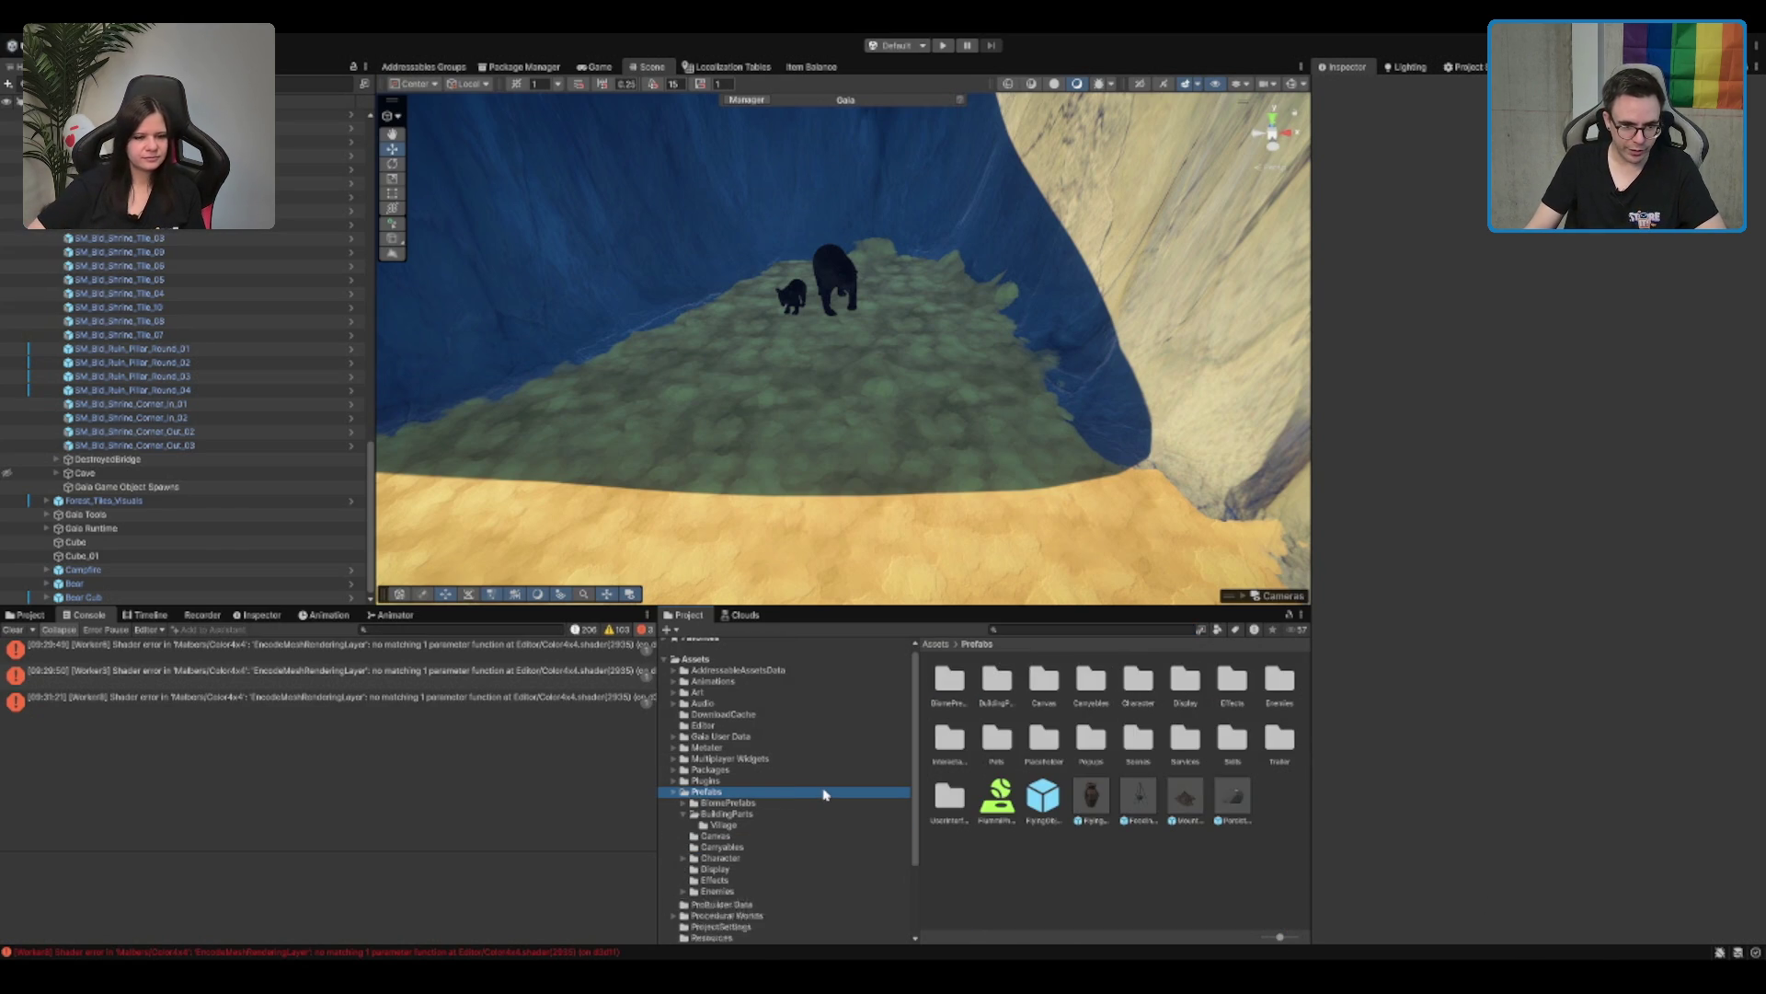
pyautogui.click(766, 780)
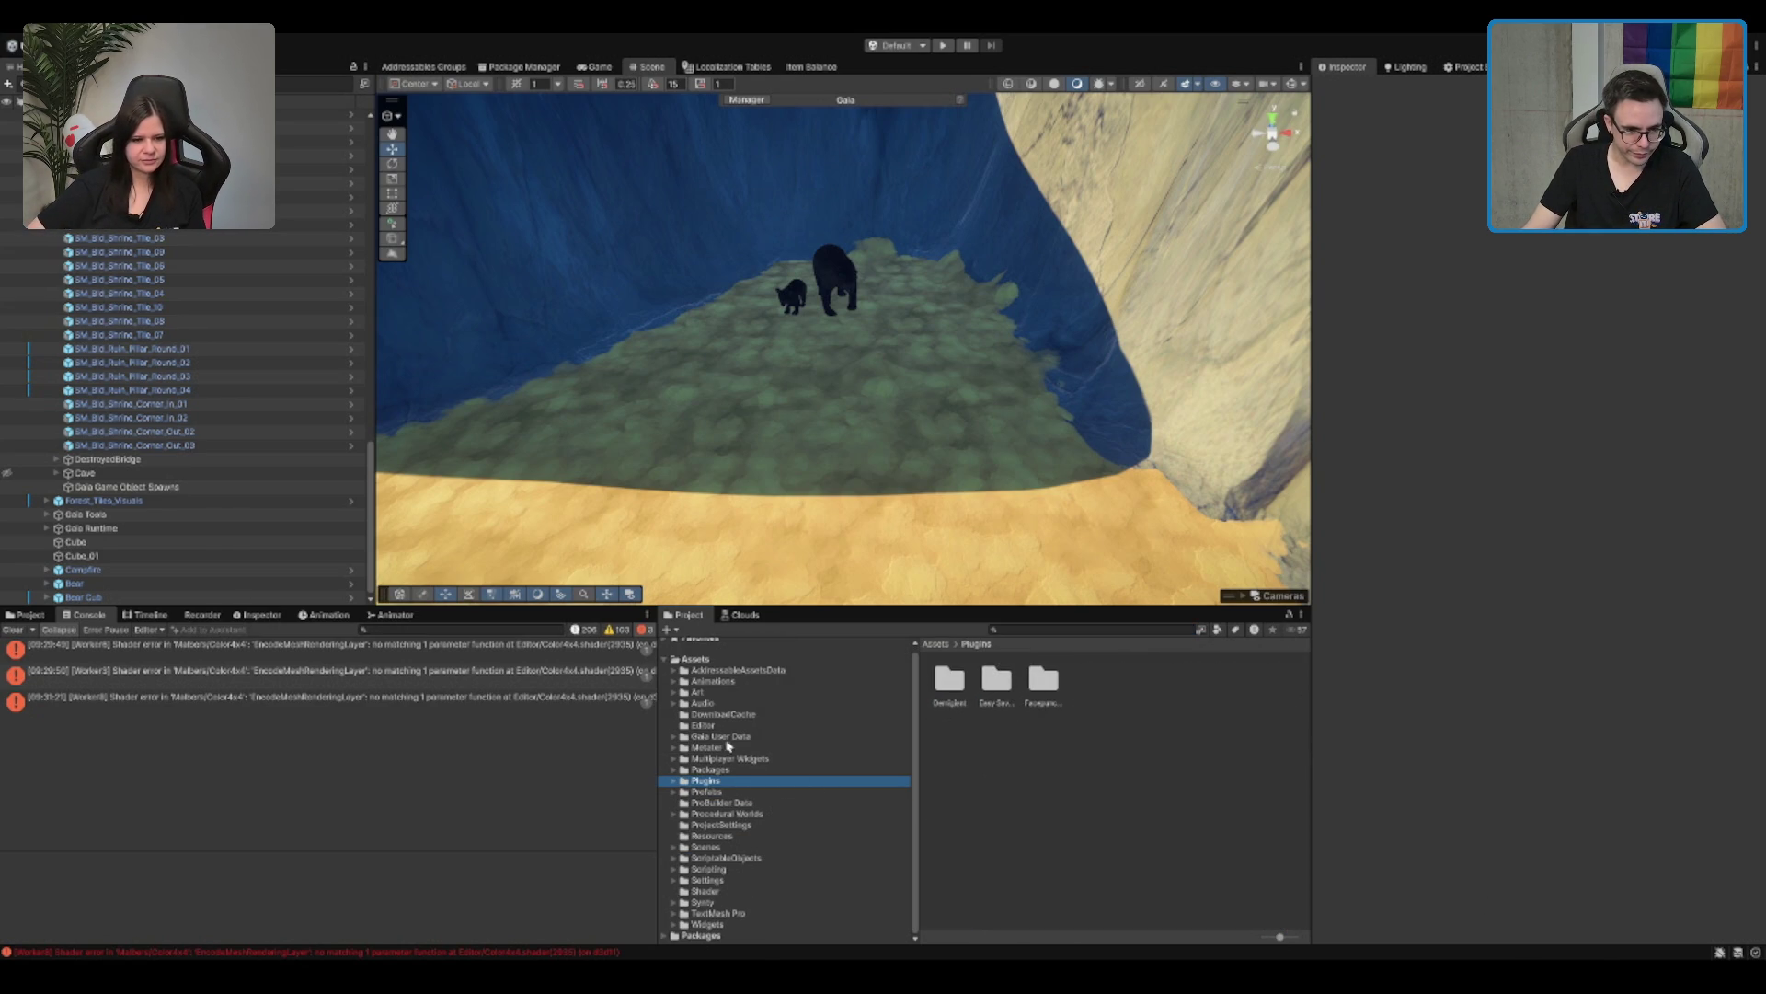
pyautogui.click(710, 769)
pyautogui.doubleClick(951, 683)
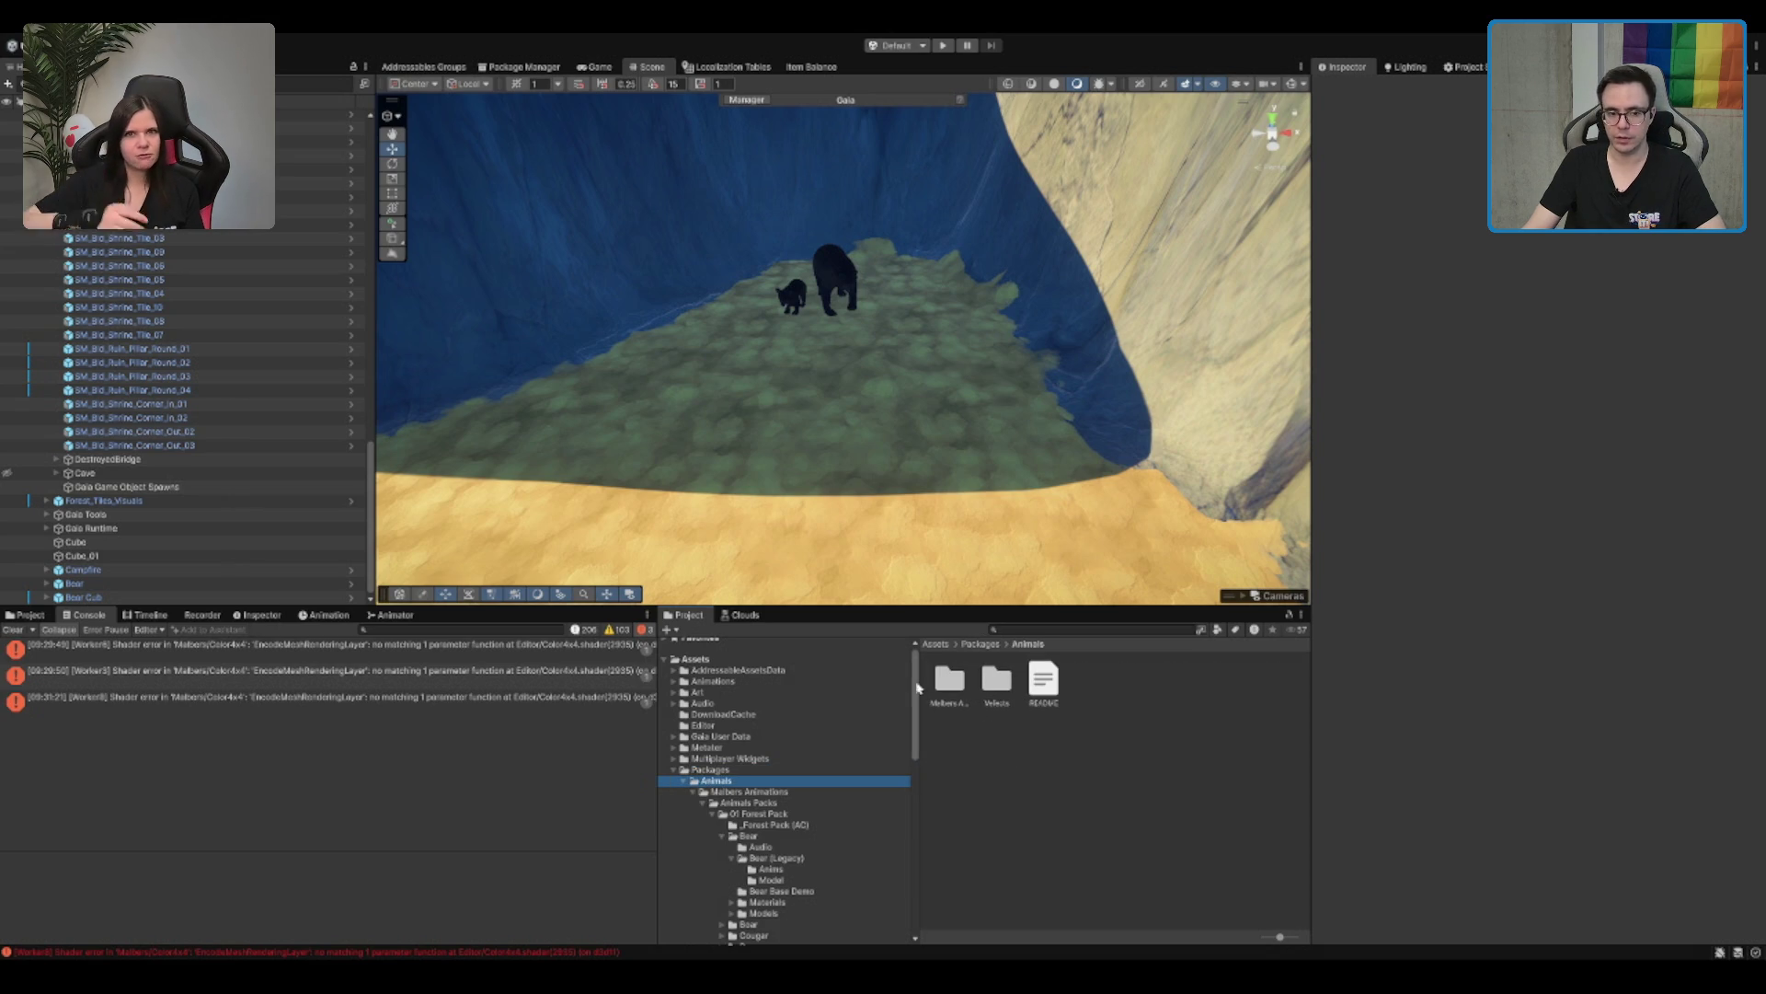
pyautogui.scroll(-2, 800, 796)
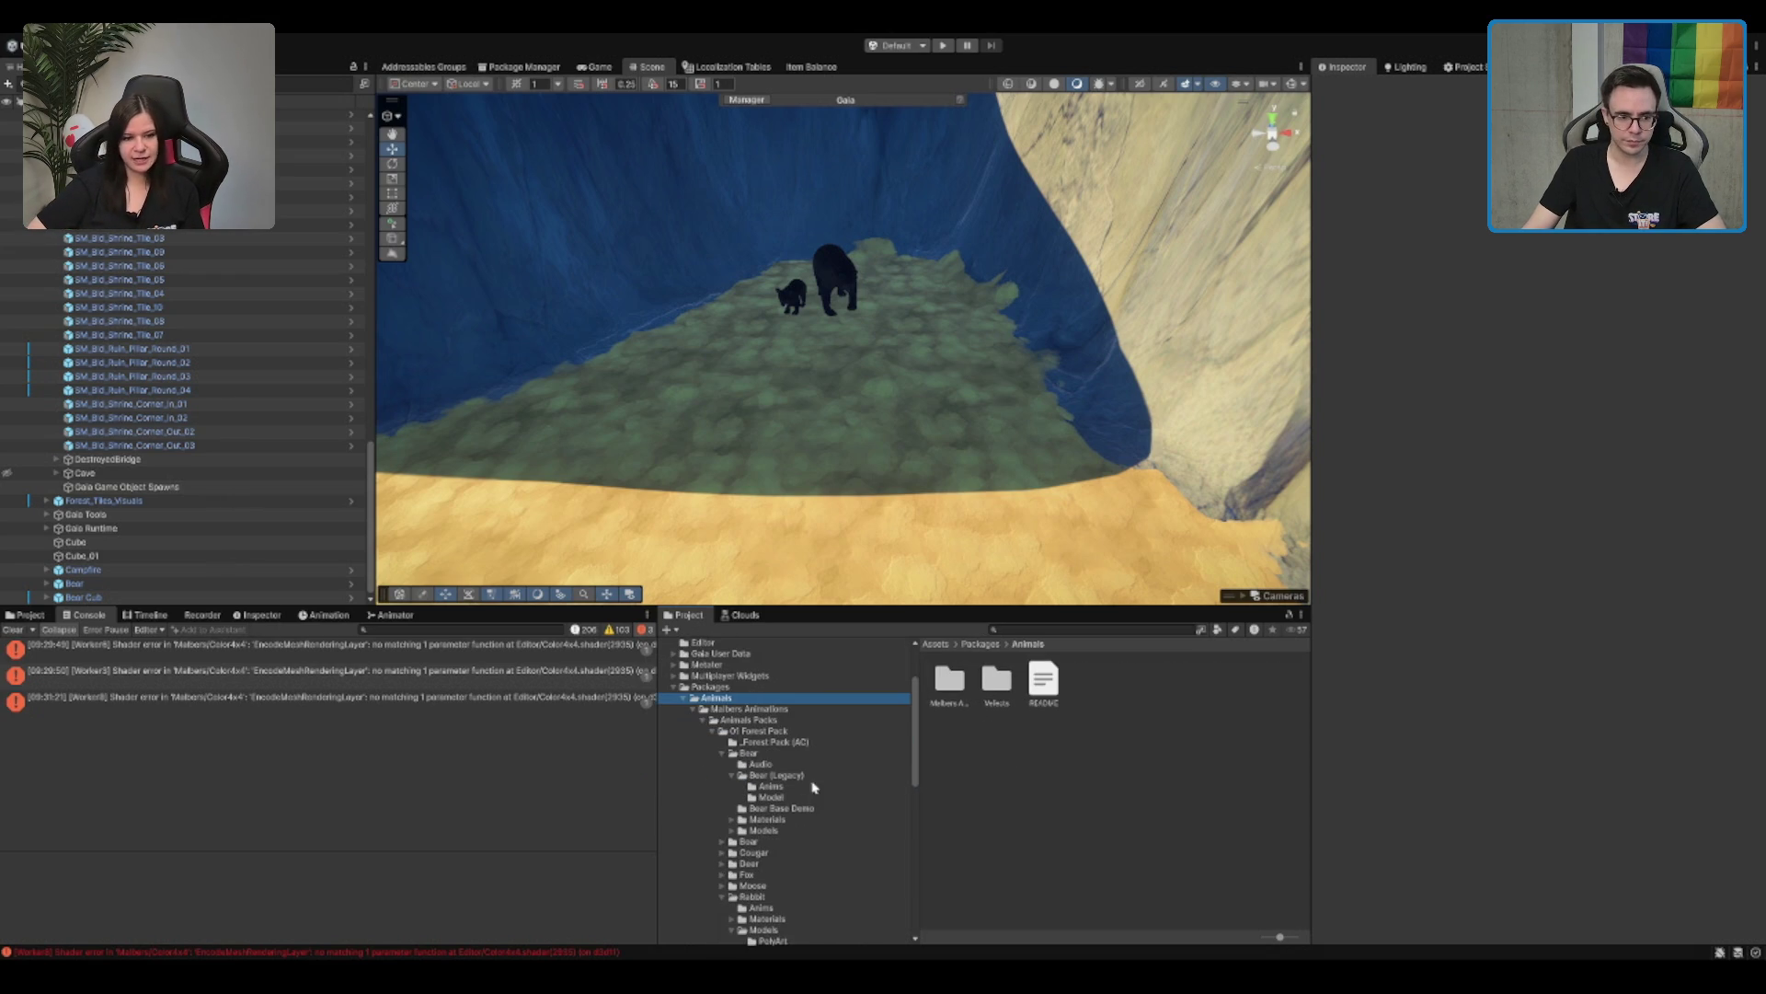
pyautogui.click(773, 721)
# Step: Expand Meadow Environment Stylized Pack > ANGRY MESH > Stylized Pack - Meadow Environment down to Prefabs
pyautogui.press('Up')
pyautogui.press('Up')
pyautogui.press('Left')
pyautogui.press('Down')
pyautogui.click(808, 721)
pyautogui.press('Right')
pyautogui.press('Right')
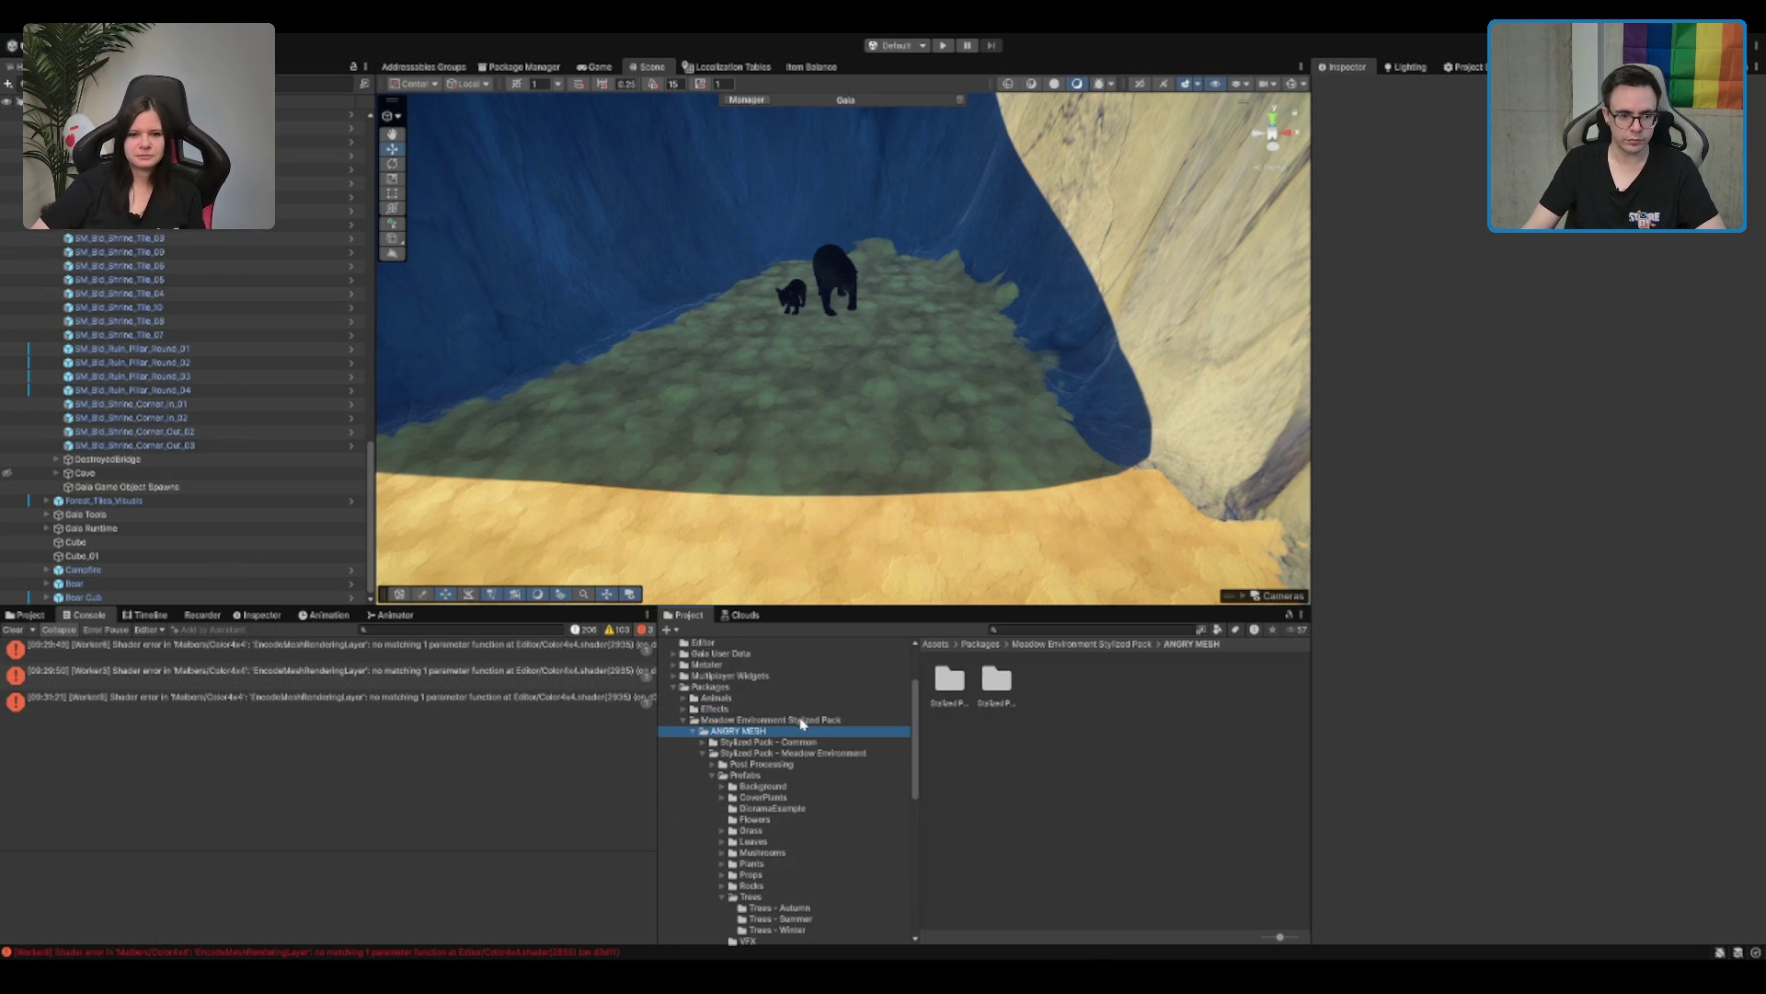
pyautogui.press('Right')
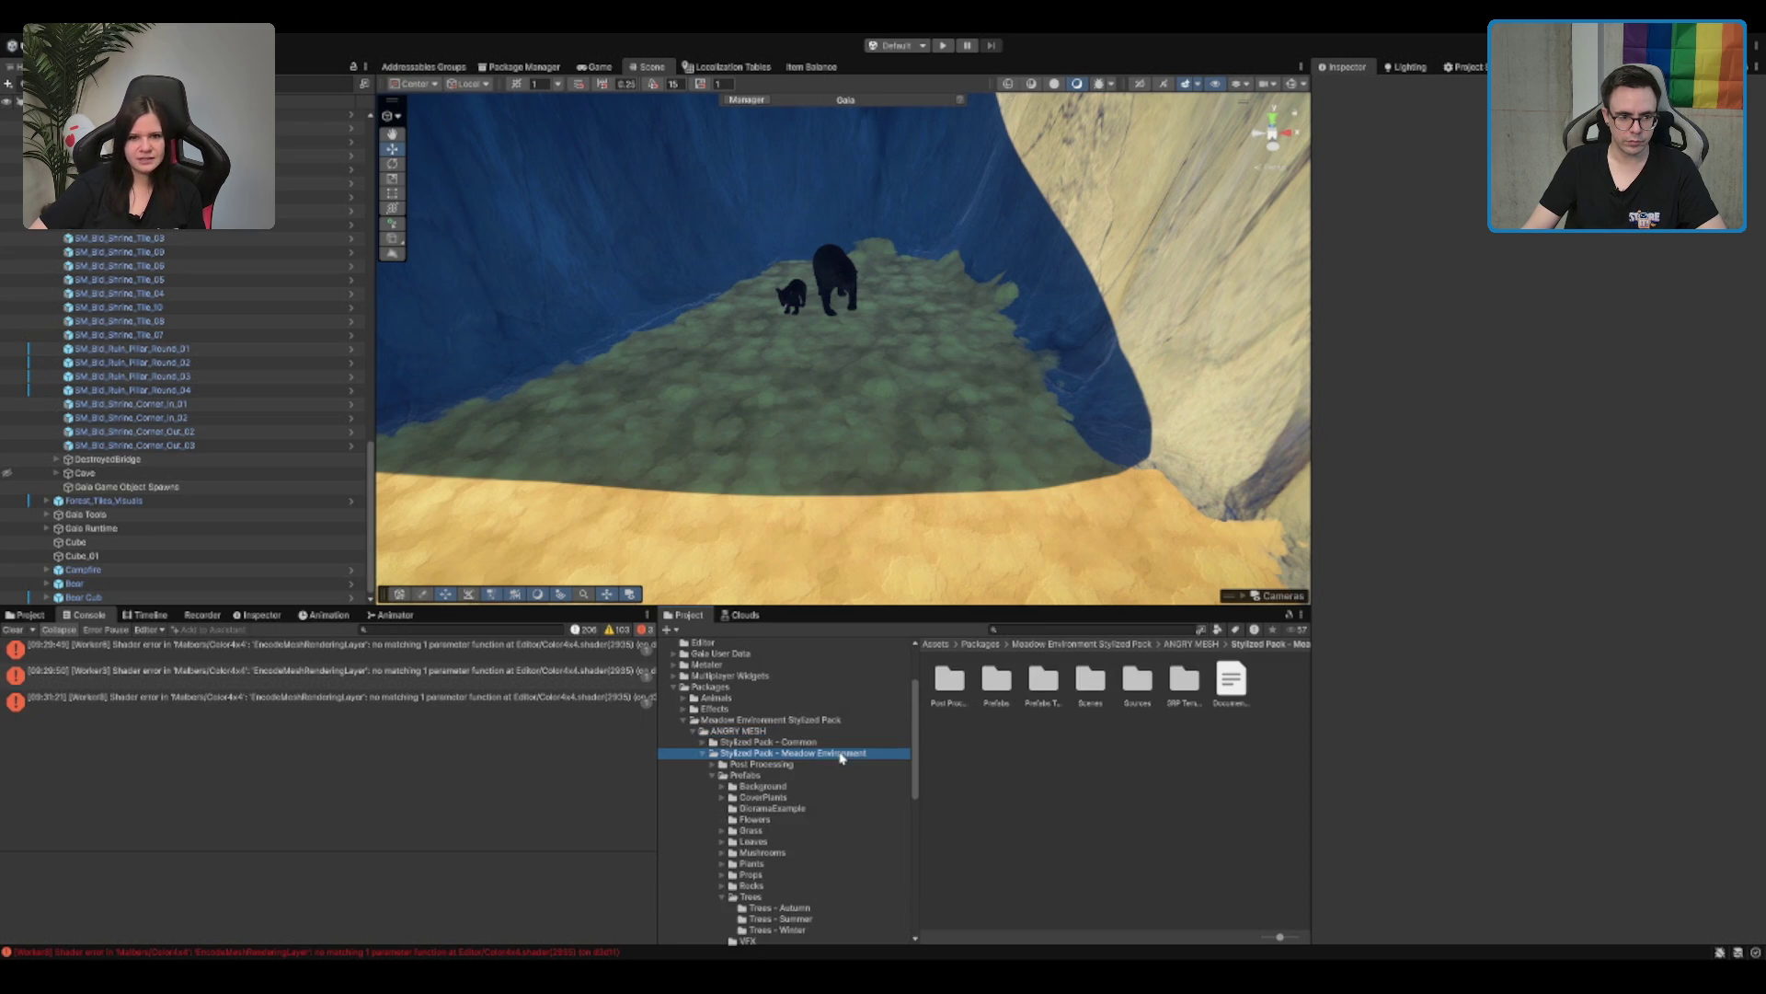
pyautogui.press('Down')
pyautogui.press('Down')
pyautogui.press('Right')
pyautogui.press('Down')
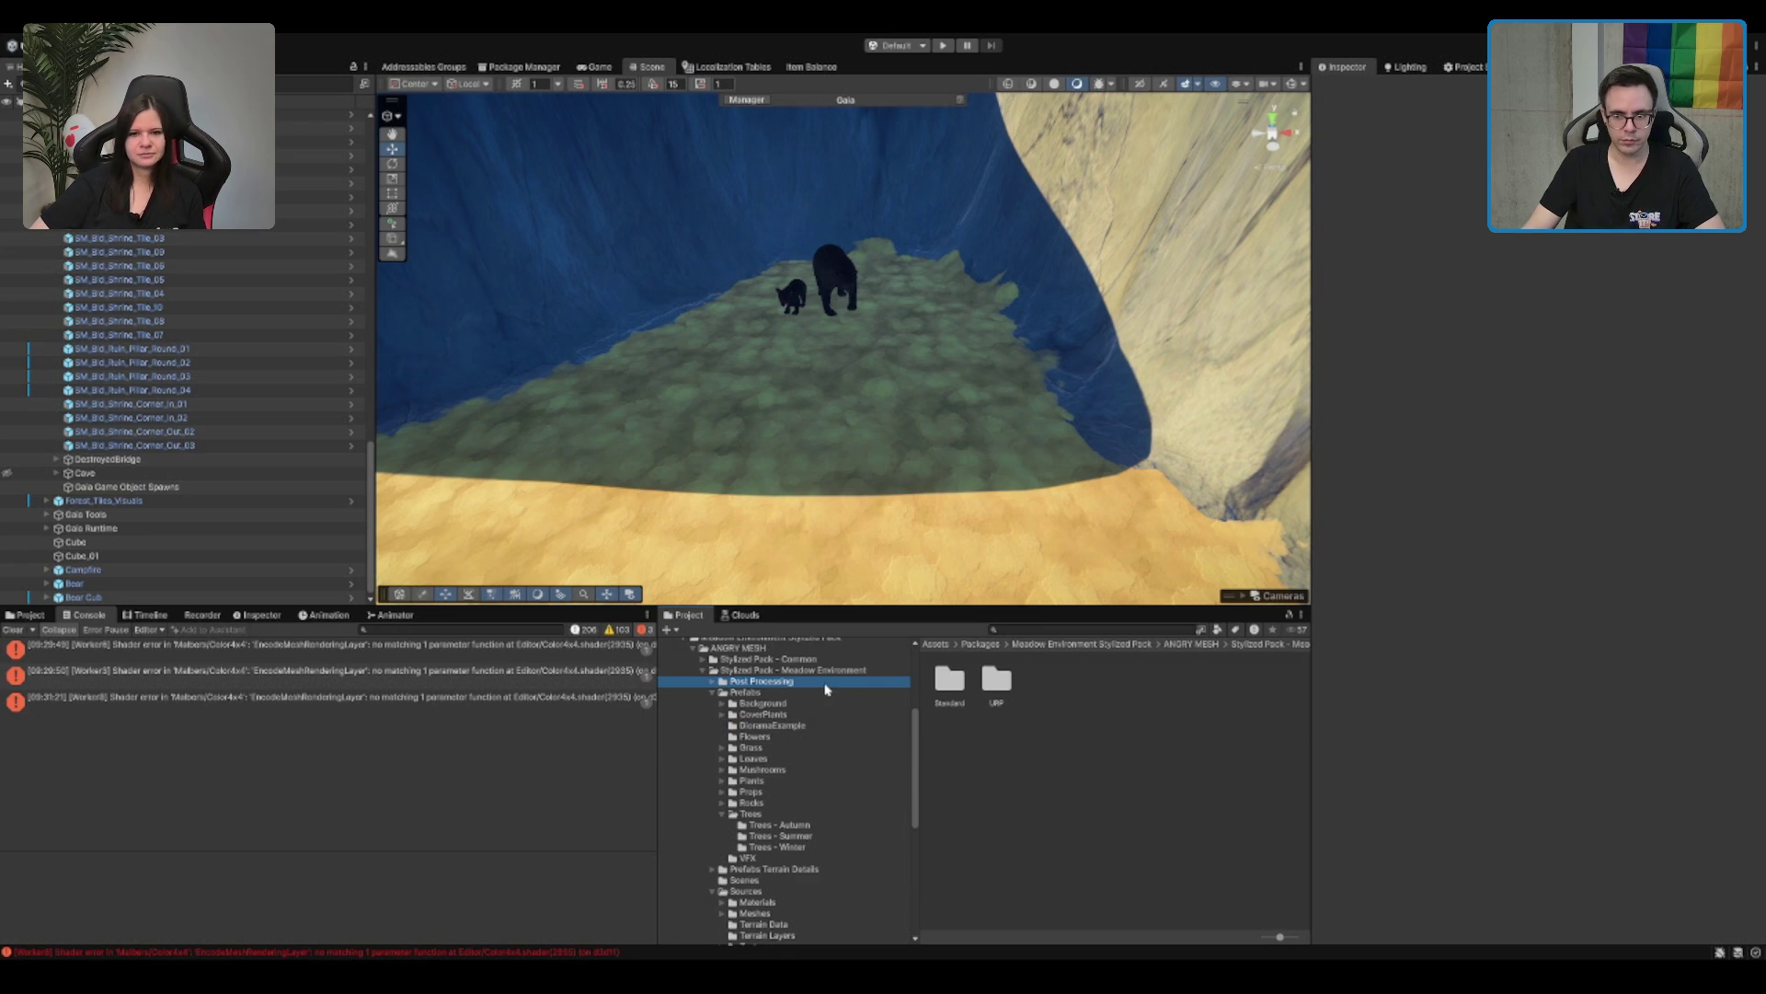
pyautogui.press('Down')
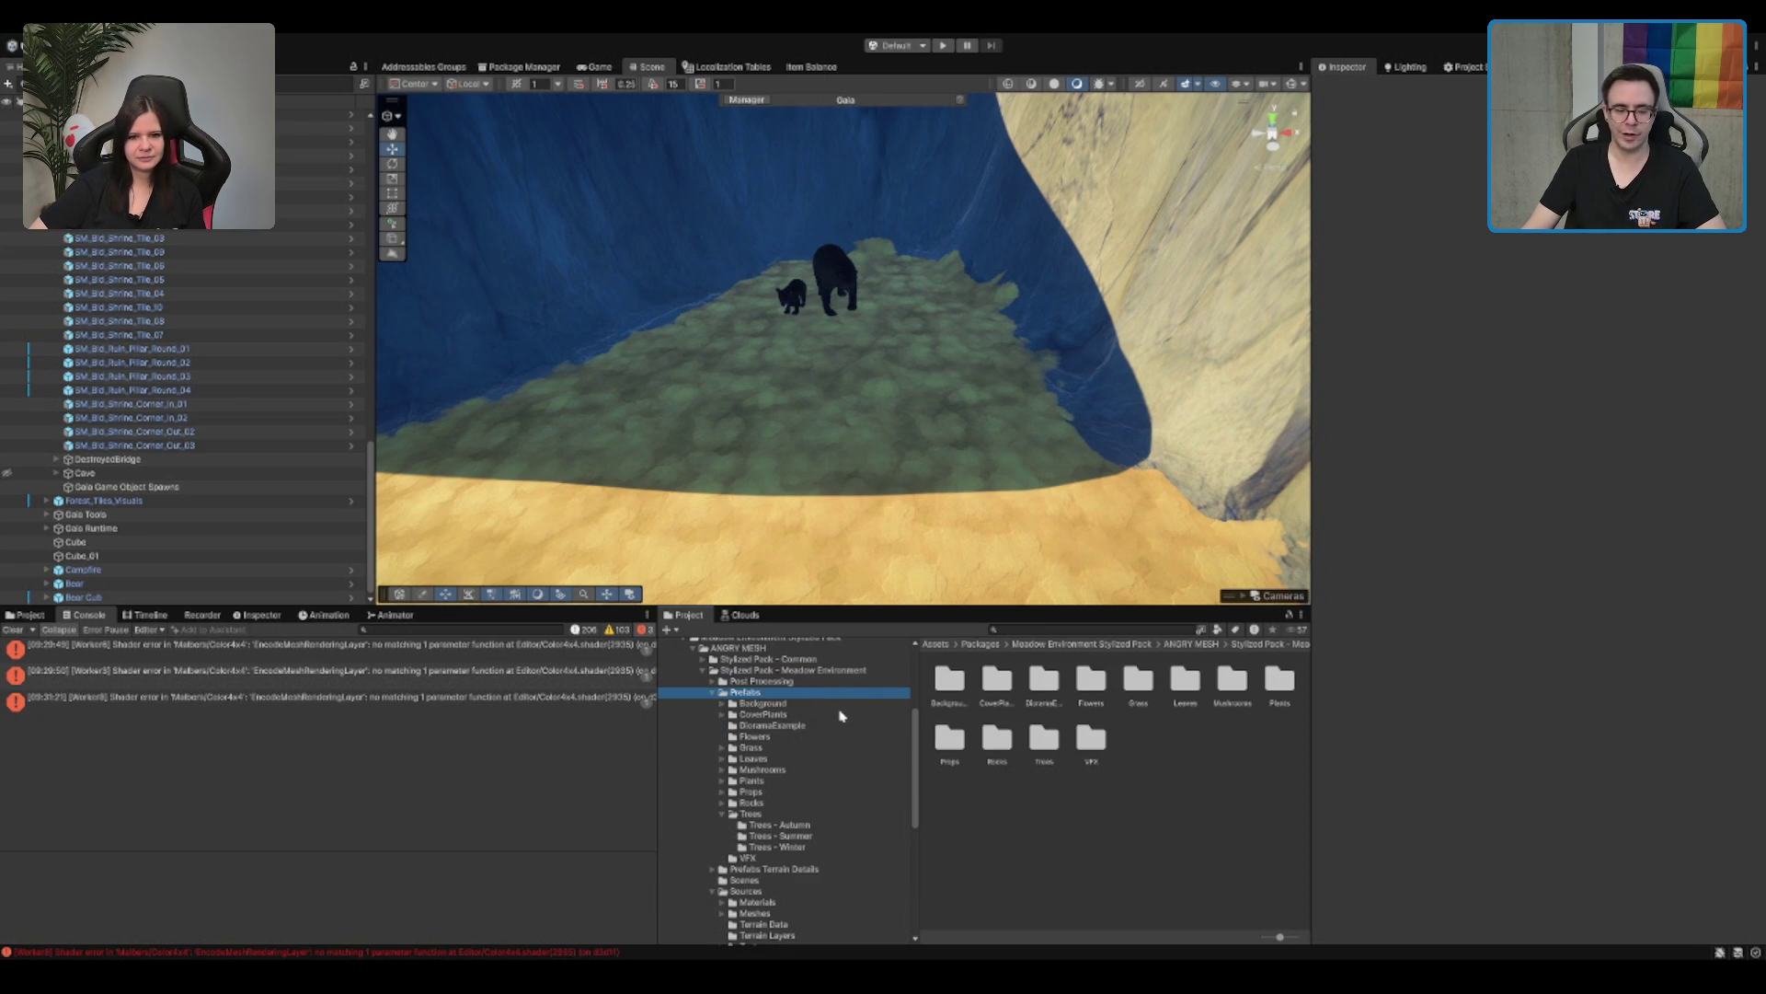
# Step: Open Prefabs > Rocks > Rocks - Summer and select the P_Rock_12_Summer prefab
pyautogui.click(839, 816)
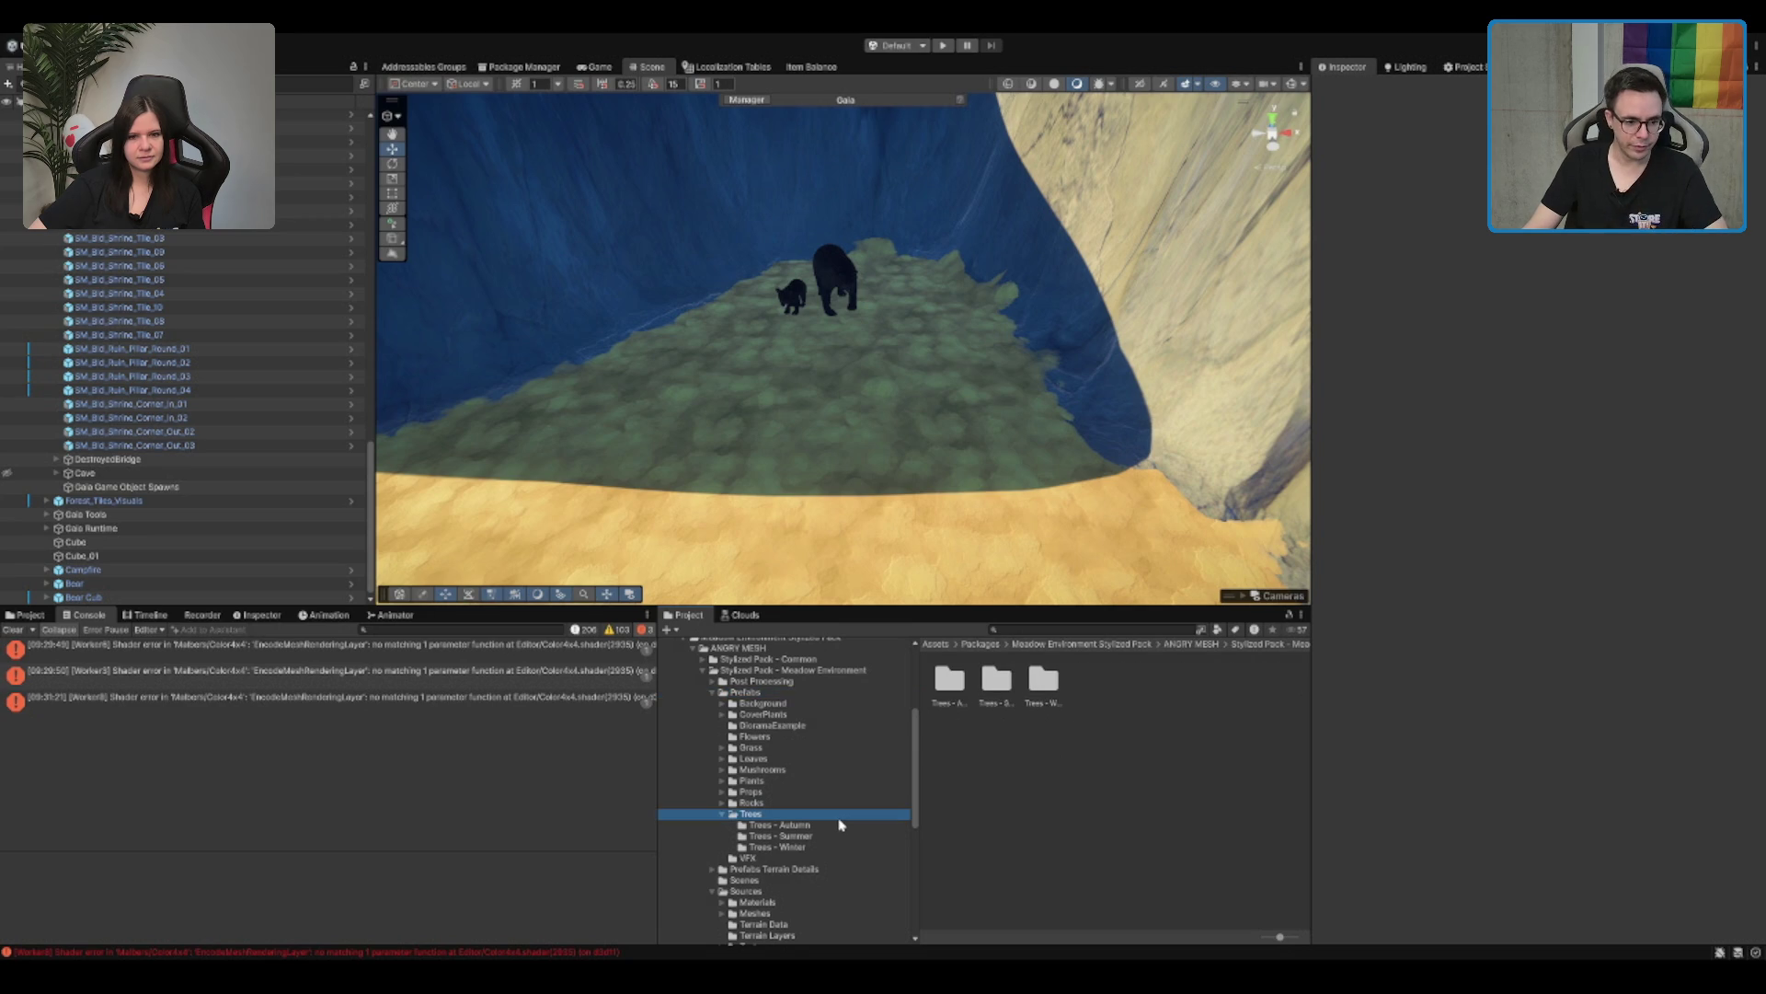
pyautogui.press('Left')
pyautogui.press('Up')
pyautogui.press('Right')
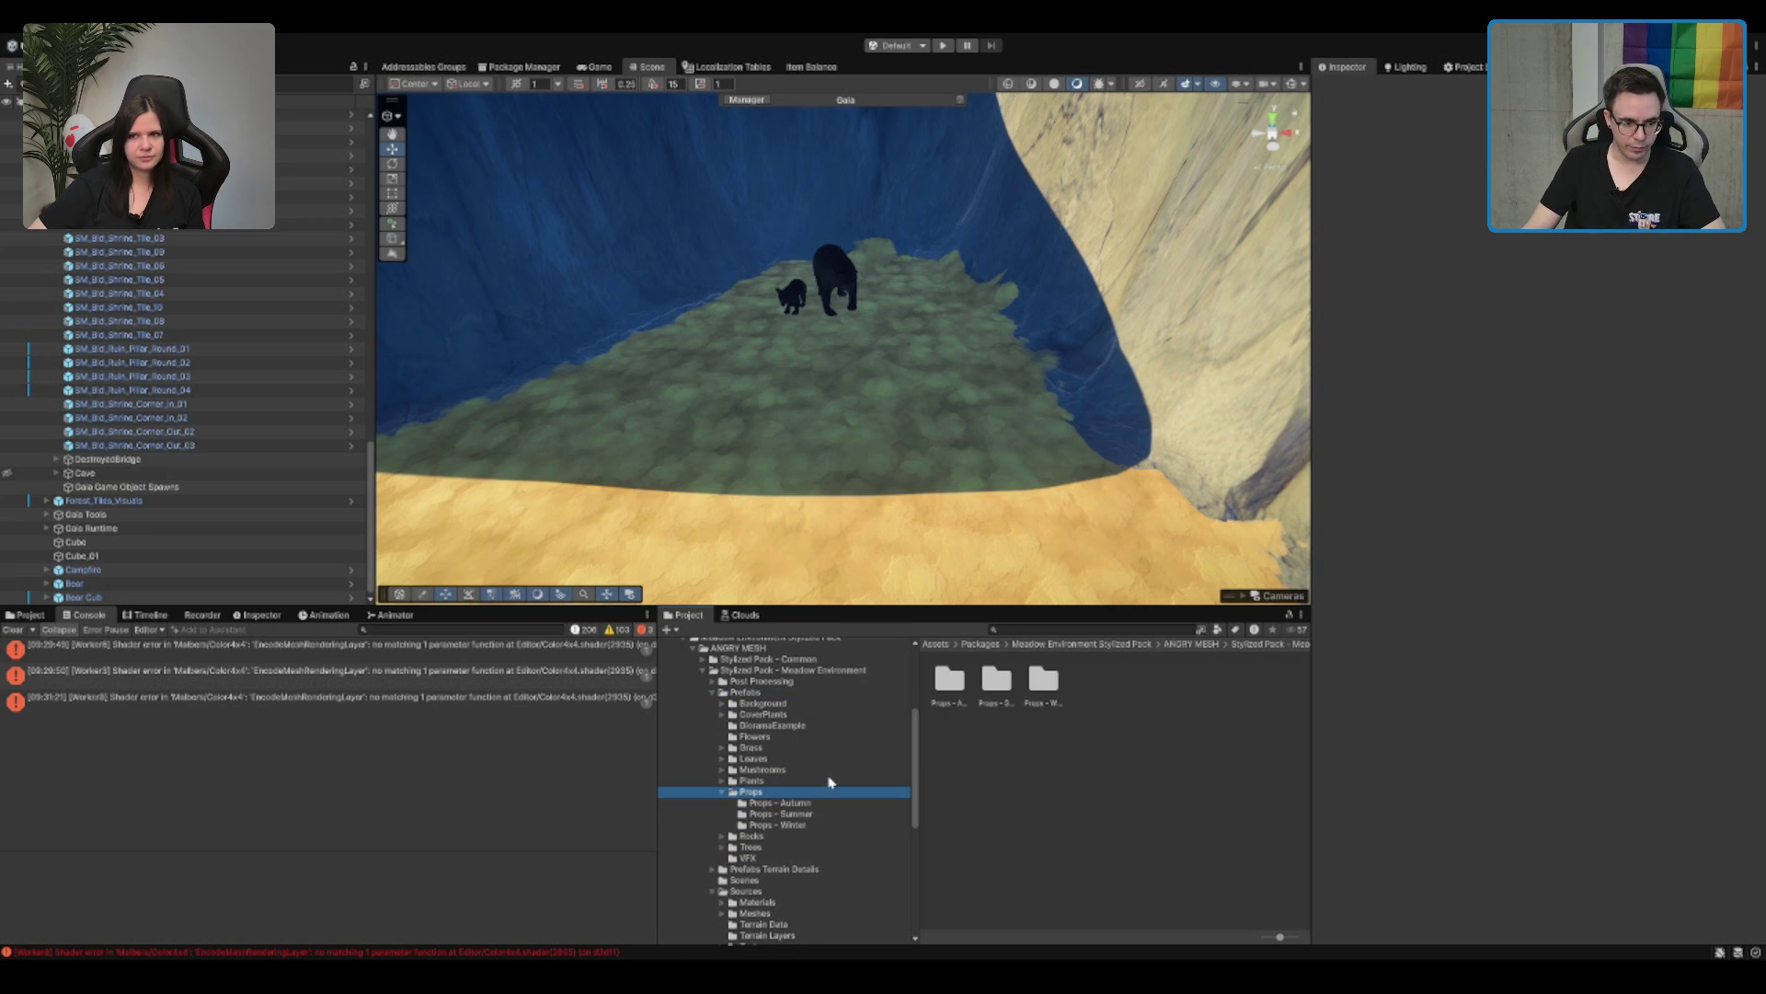
pyautogui.press('Down')
pyautogui.press('Down')
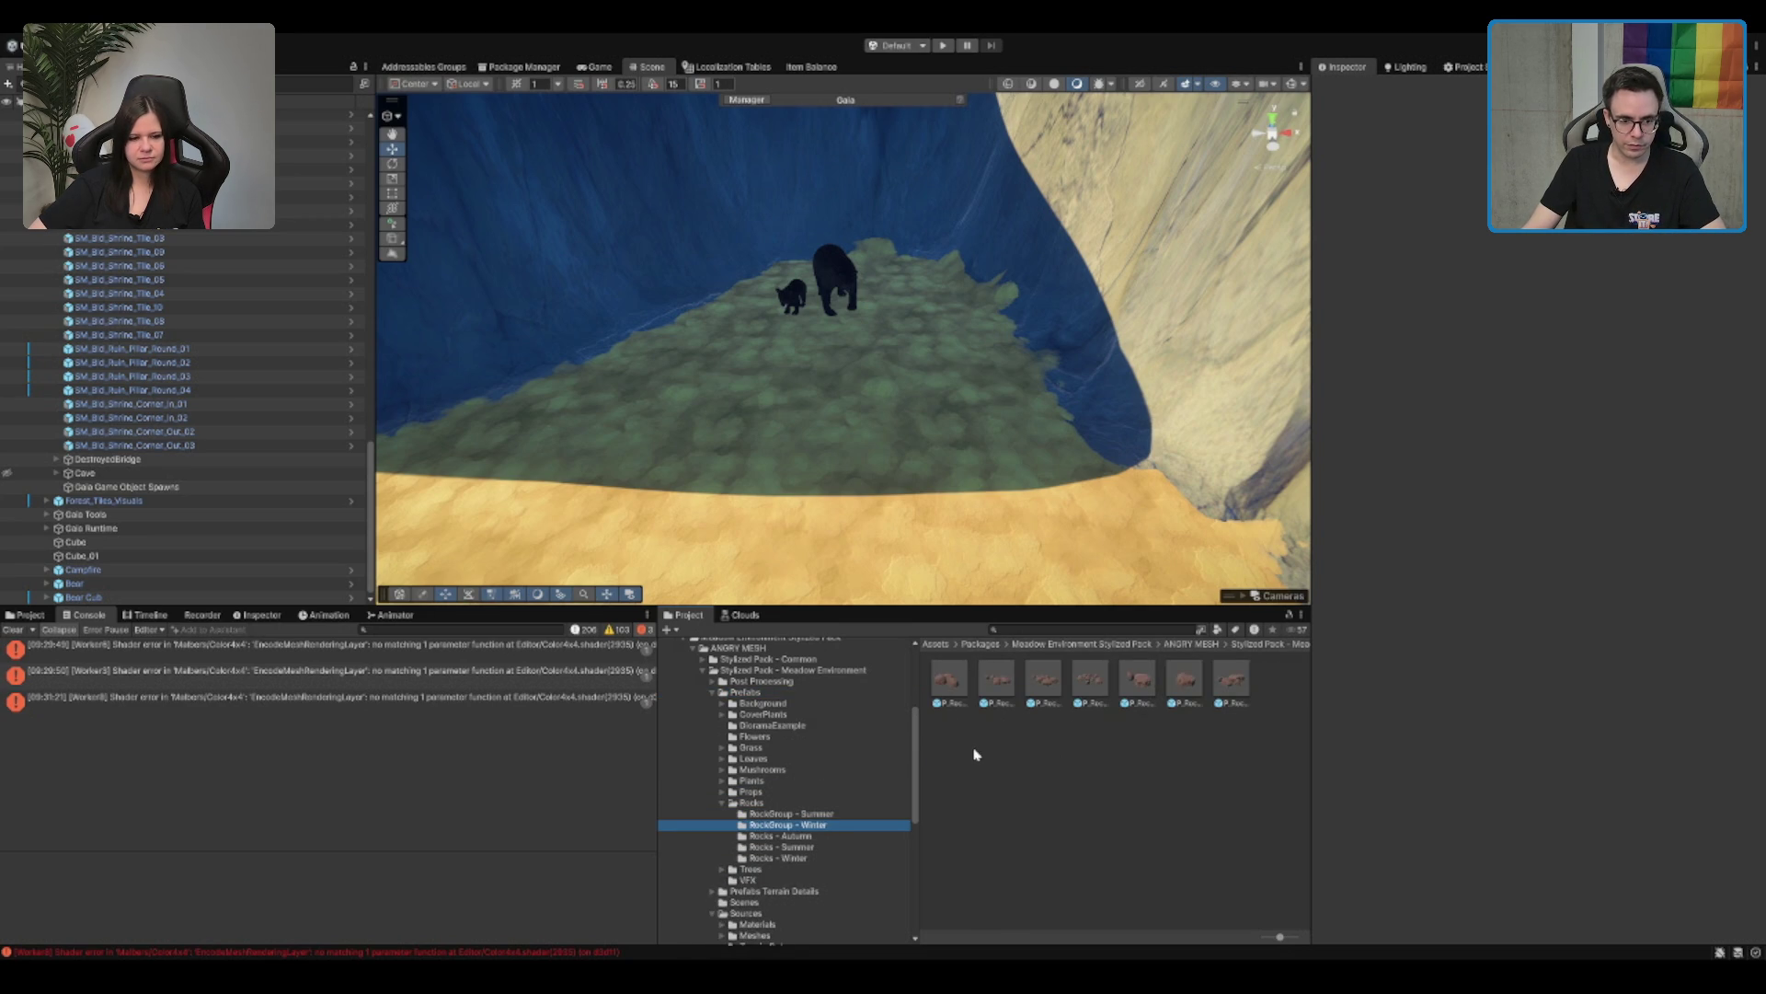
pyautogui.press('Down')
pyautogui.press('Down')
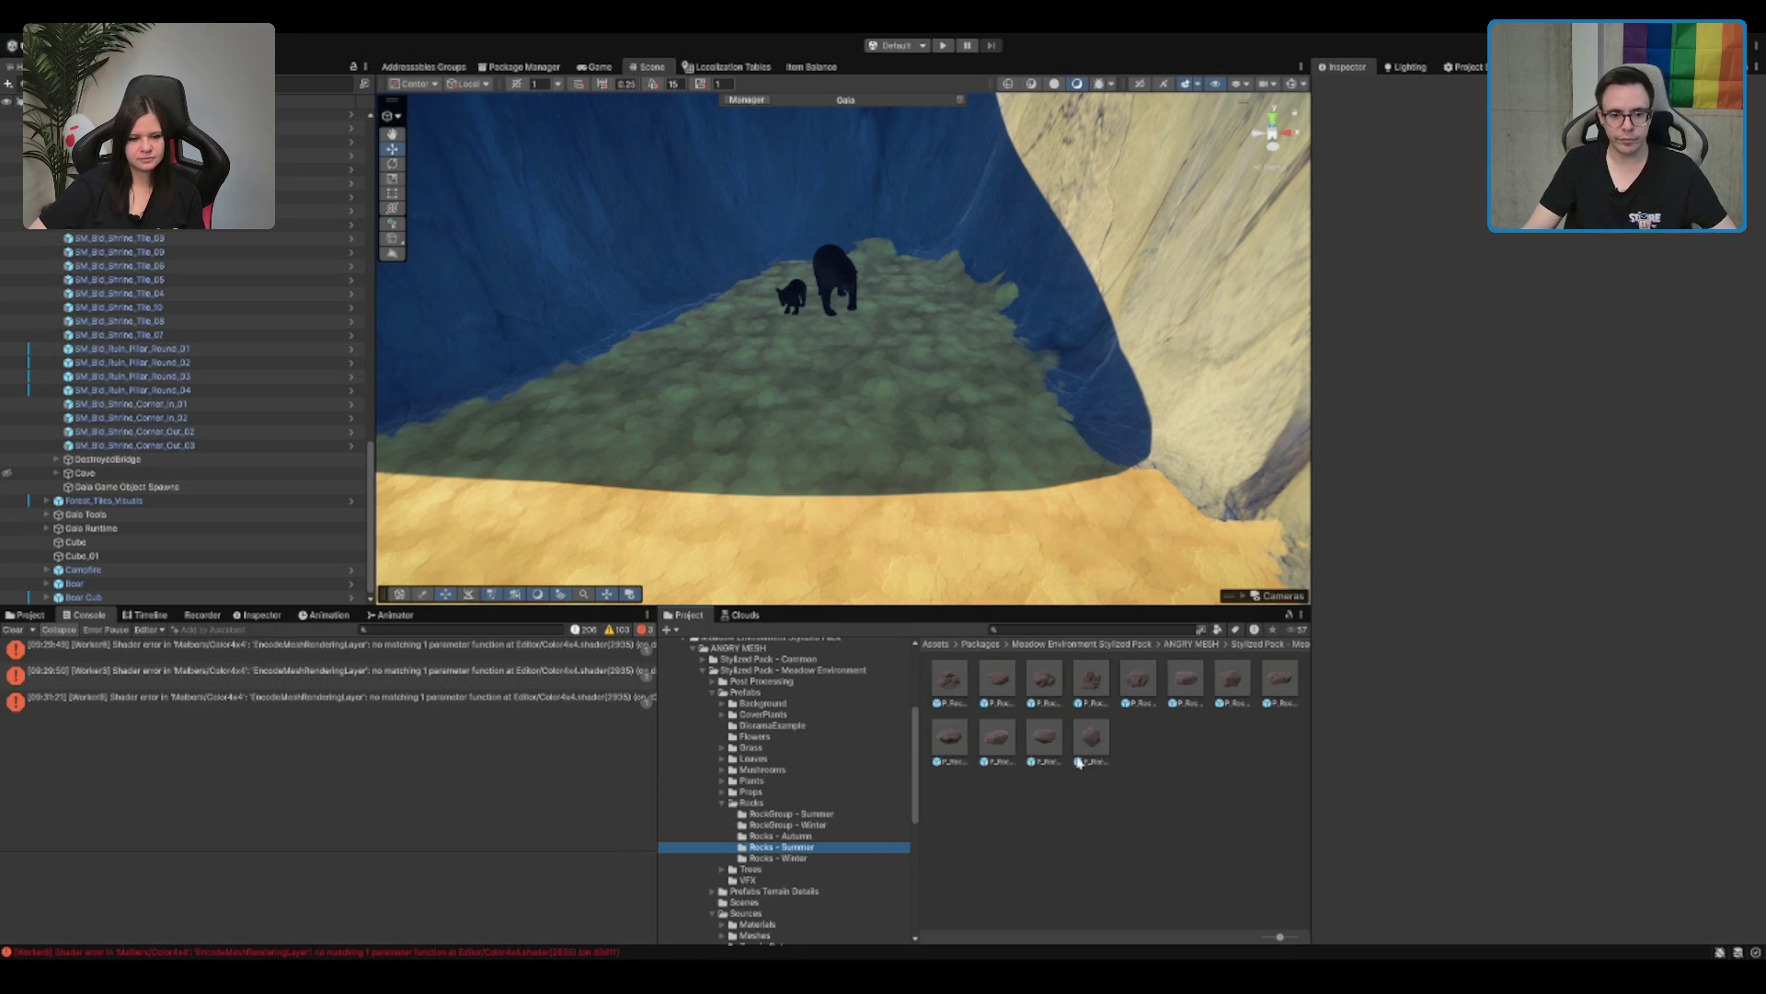
pyautogui.click(1091, 739)
# Step: Drop a P_Rock_10_Summer prefab onto the terrain and frame it
pyautogui.moveTo(1571, 774); pyautogui.dragTo(1500, 782)
pyautogui.moveTo(911, 474); pyautogui.dragTo(830, 460)
pyautogui.moveTo(725, 483); pyautogui.dragTo(727, 479)
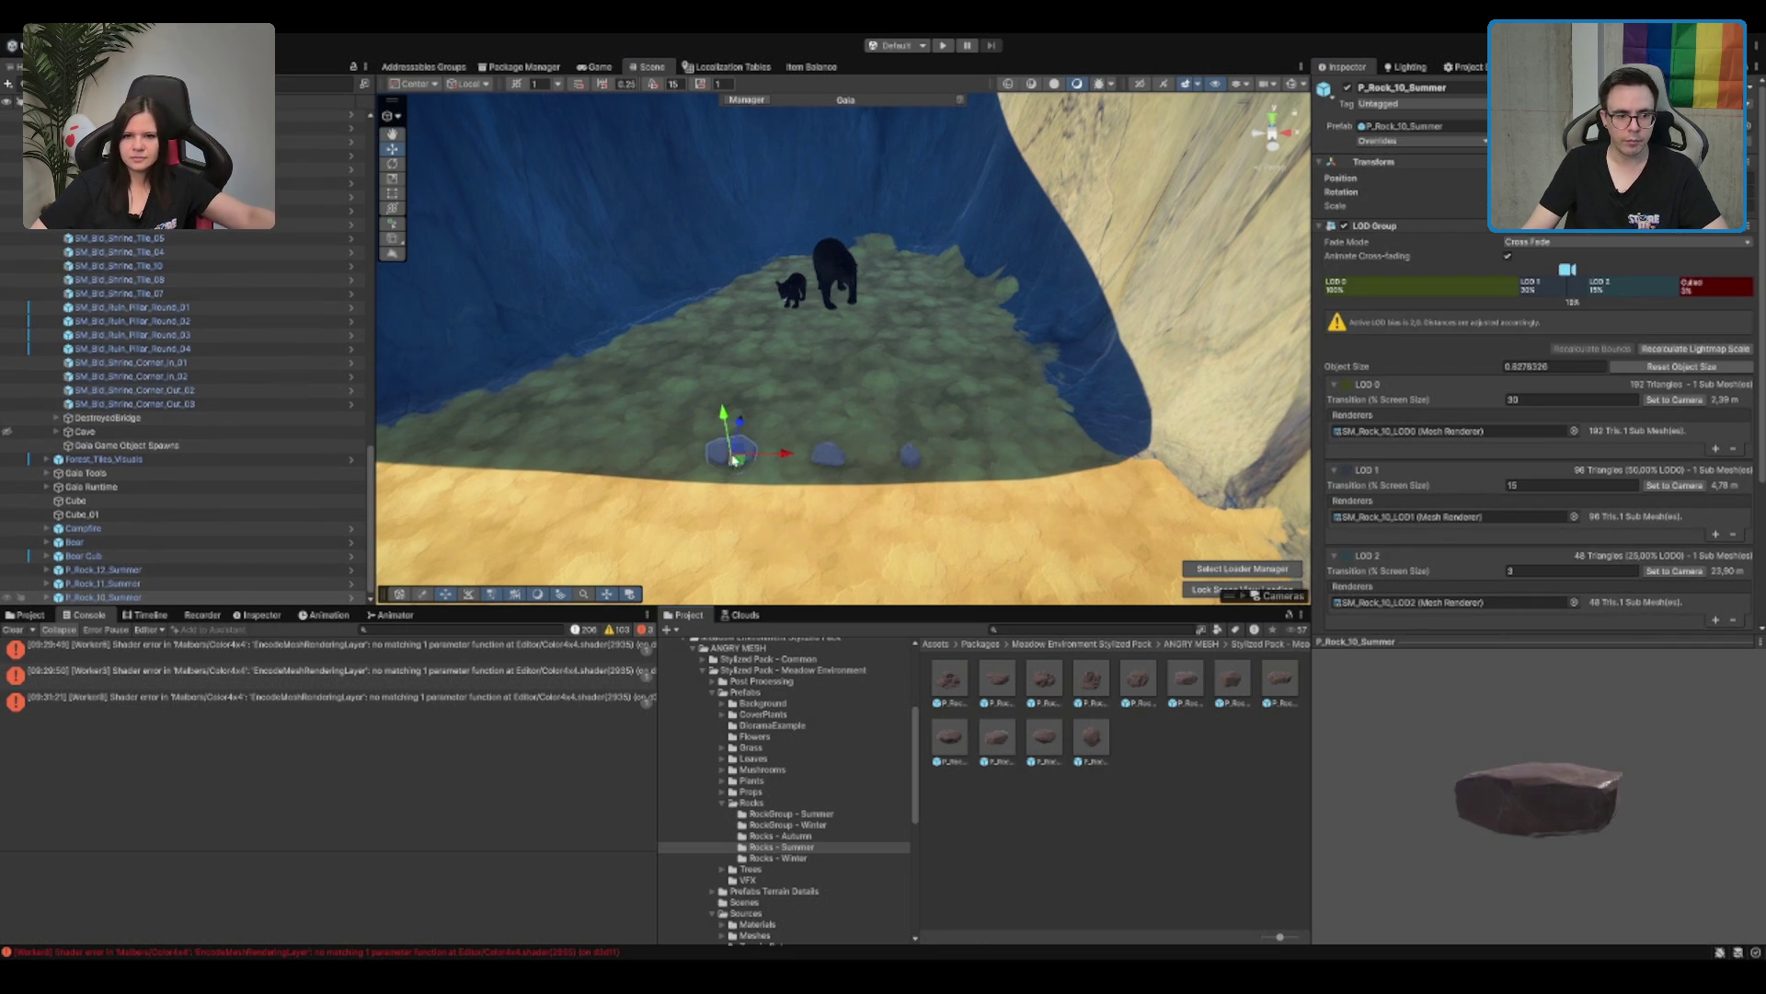
pyautogui.press('f')
pyautogui.scroll(-5, 877, 398)
# Step: Resize the rocks: enlarge P_Rock_10 and P_Rock_12, and shrink P_Rock_11 back to normal
pyautogui.press('r')
pyautogui.moveTo(844, 351)
pyautogui.mouseDown()
pyautogui.moveTo(952, 361)
pyautogui.moveTo(1077, 327)
pyautogui.moveTo(1288, 350)
pyautogui.moveTo(1076, 363)
pyautogui.moveTo(964, 342)
pyautogui.mouseUp()
pyautogui.scroll(-5, 965, 341)
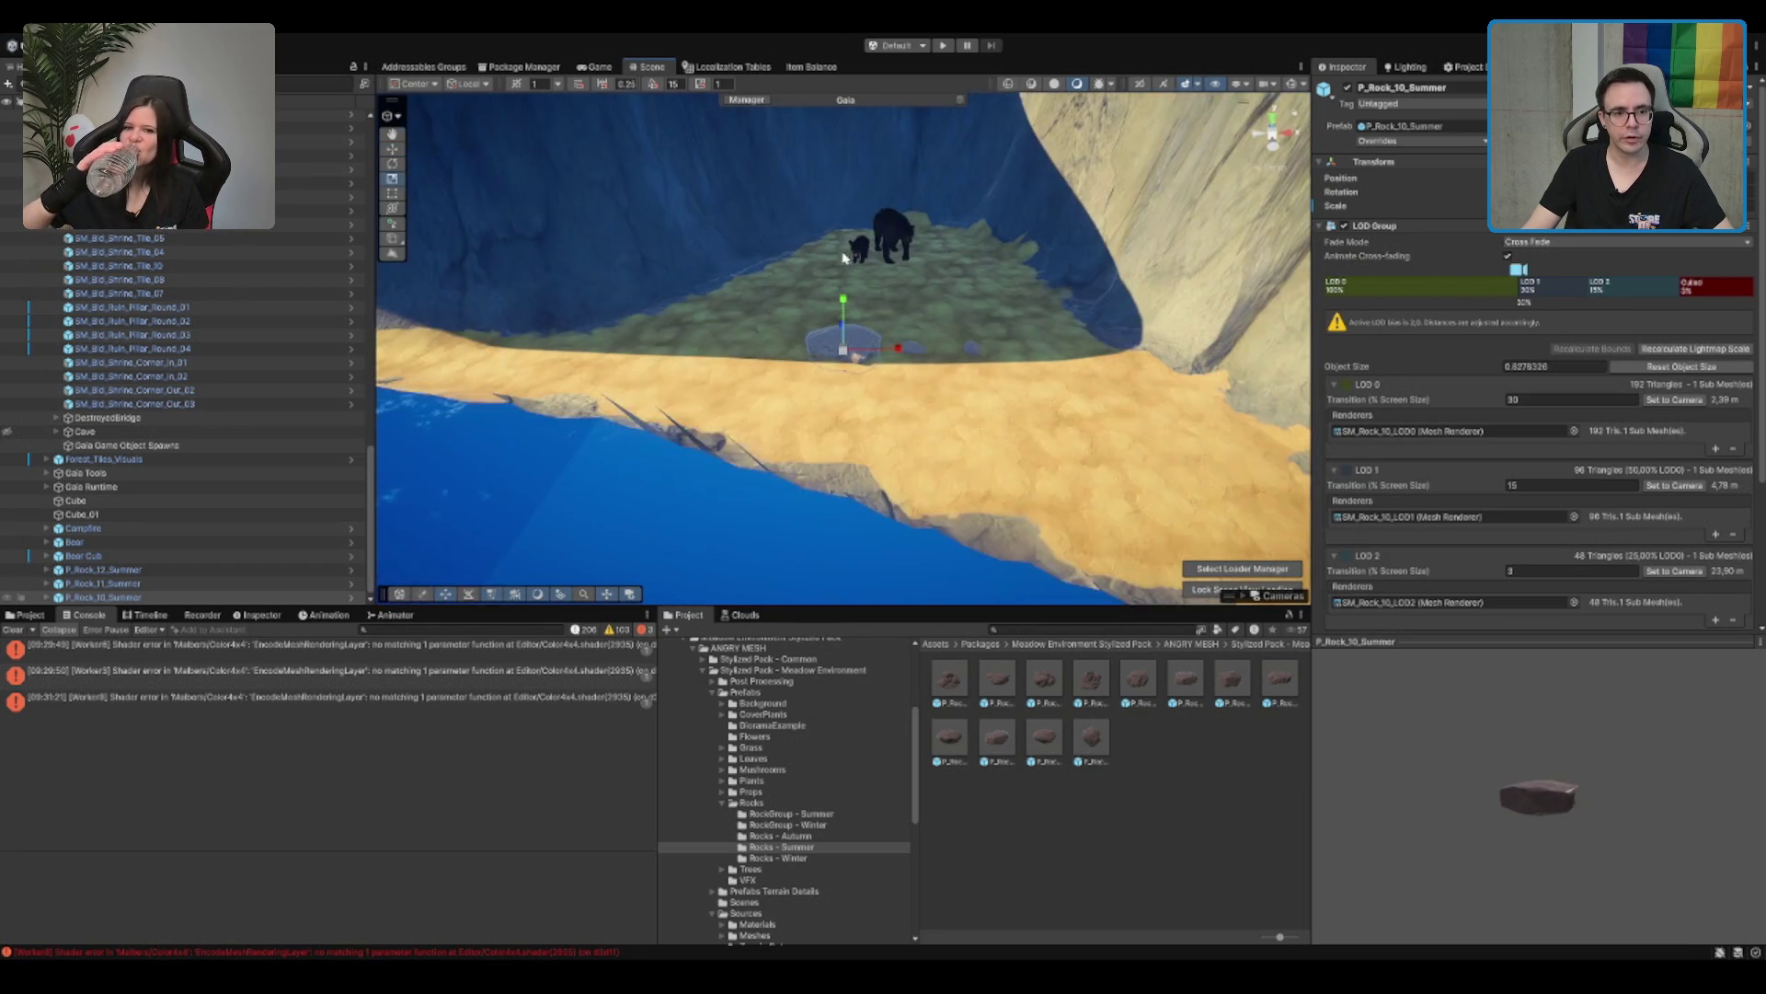
pyautogui.press('w')
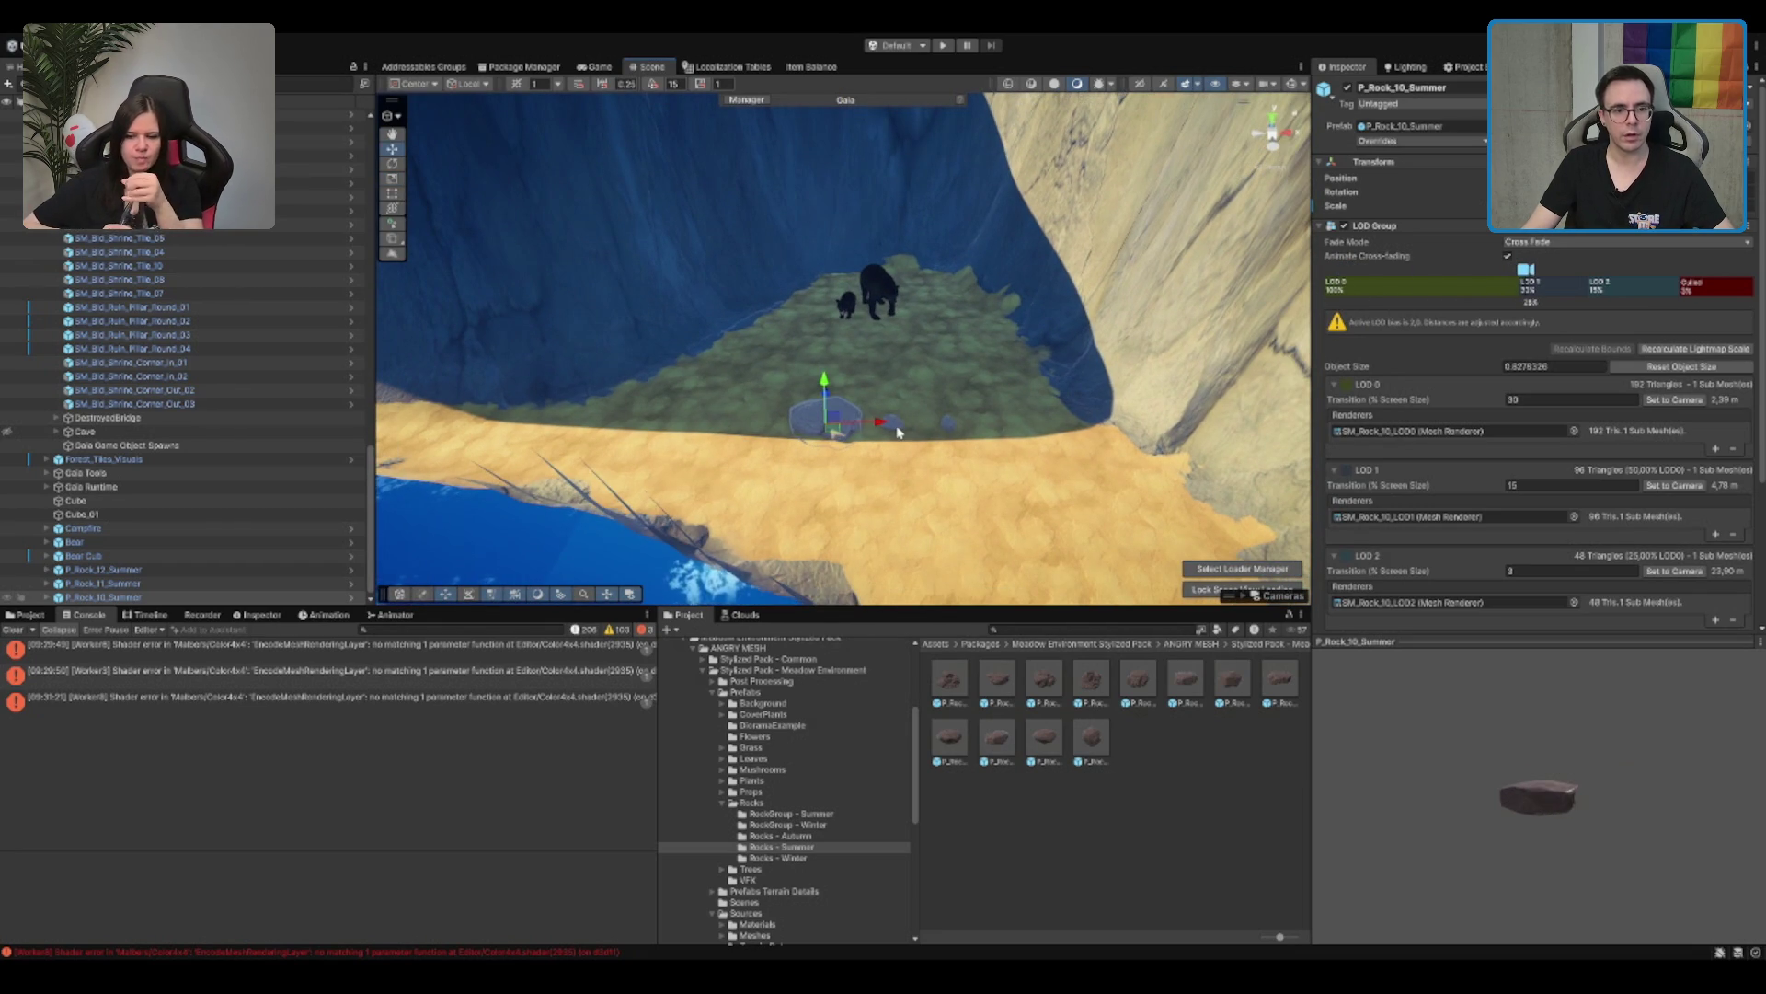
pyautogui.click(895, 423)
pyautogui.press('f')
pyautogui.press('r')
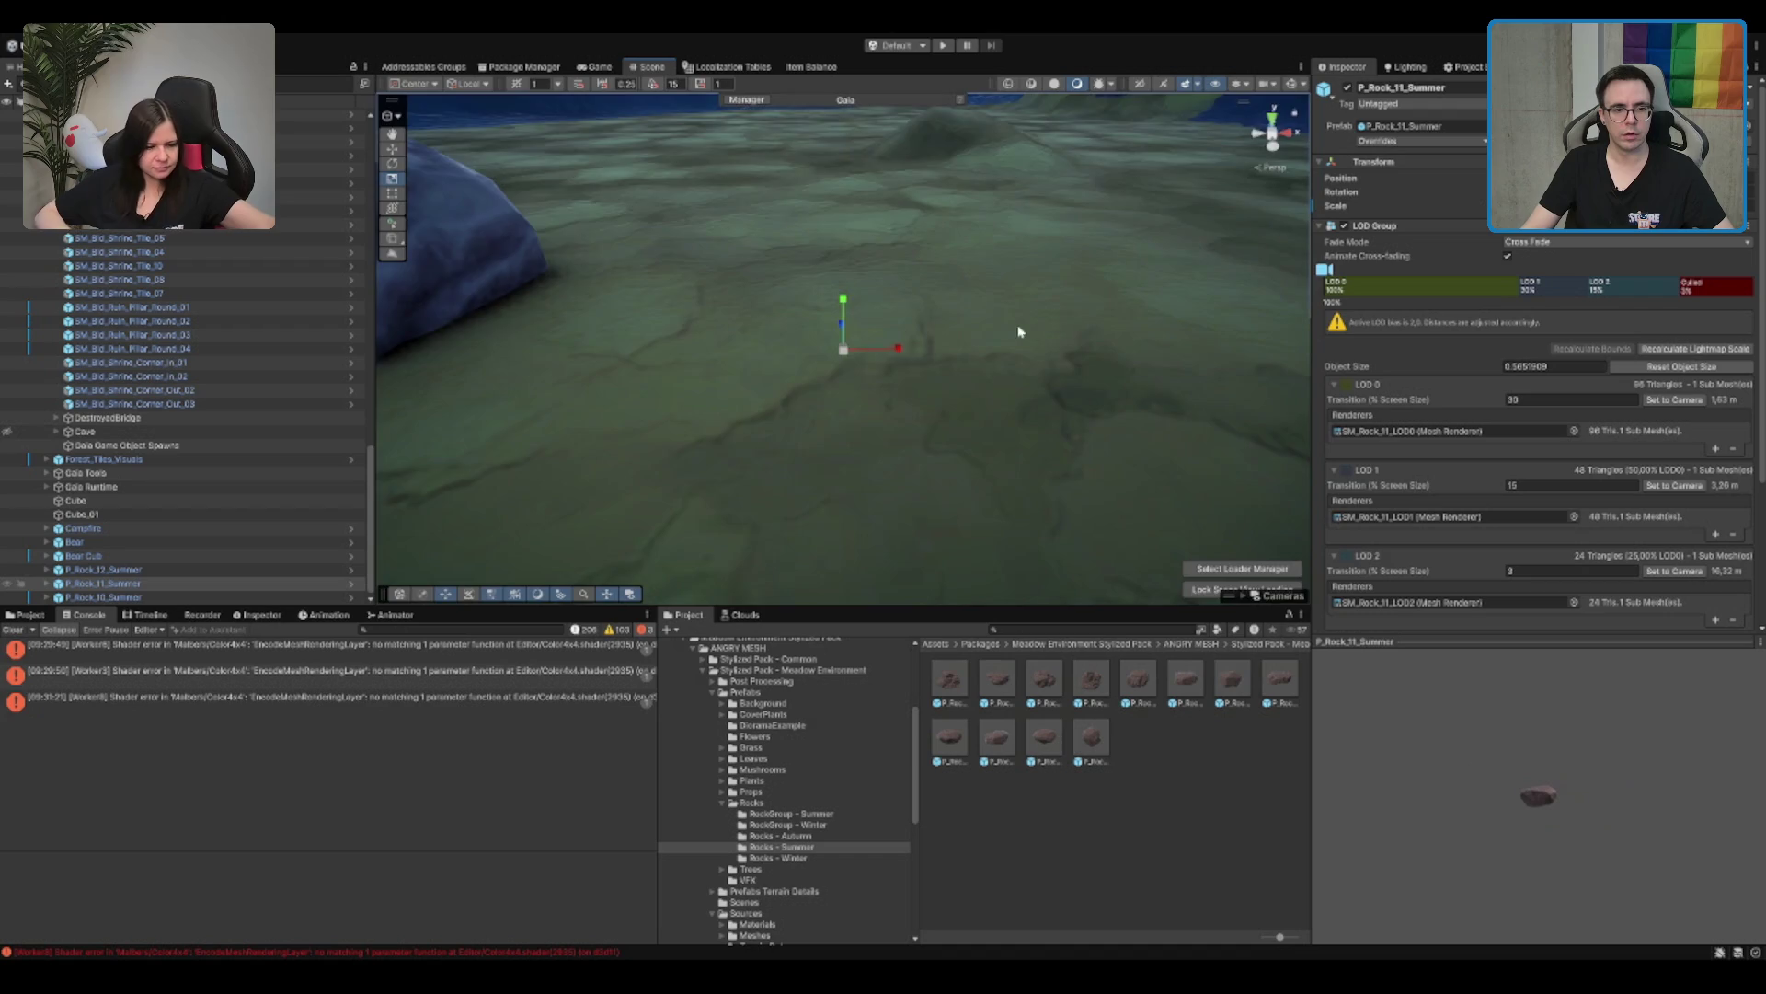
pyautogui.moveTo(824, 359)
pyautogui.mouseDown()
pyautogui.moveTo(800, 361)
pyautogui.moveTo(828, 359)
pyautogui.mouseUp()
pyautogui.click(1028, 347)
pyautogui.press('w')
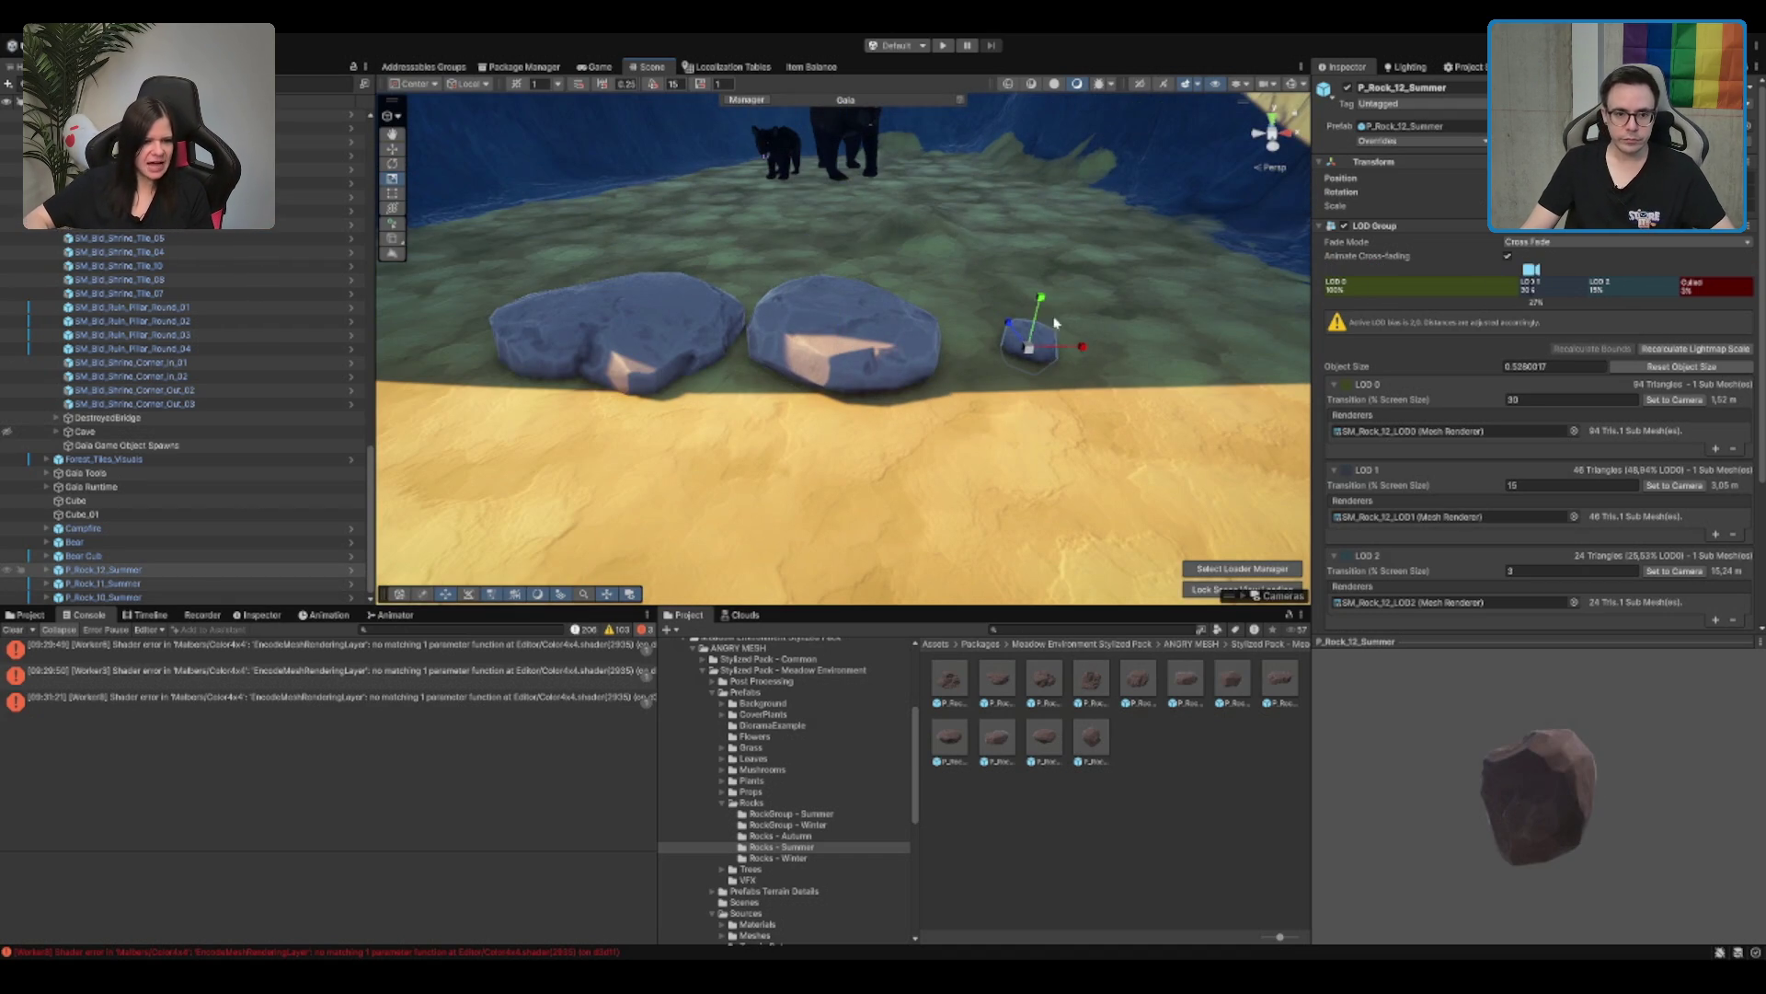
pyautogui.moveTo(1030, 352); pyautogui.dragTo(1067, 331)
# Step: Move P_Rock_11 up onto the slope and push P_Rock_12 against it
pyautogui.moveTo(920, 368)
pyautogui.mouseDown()
pyautogui.moveTo(856, 393)
pyautogui.moveTo(826, 508)
pyautogui.moveTo(888, 377)
pyautogui.moveTo(946, 315)
pyautogui.mouseUp()
pyautogui.click(615, 465)
pyautogui.moveTo(631, 515)
pyautogui.mouseDown()
pyautogui.moveTo(887, 269)
pyautogui.moveTo(934, 299)
pyautogui.moveTo(920, 304)
pyautogui.mouseUp()
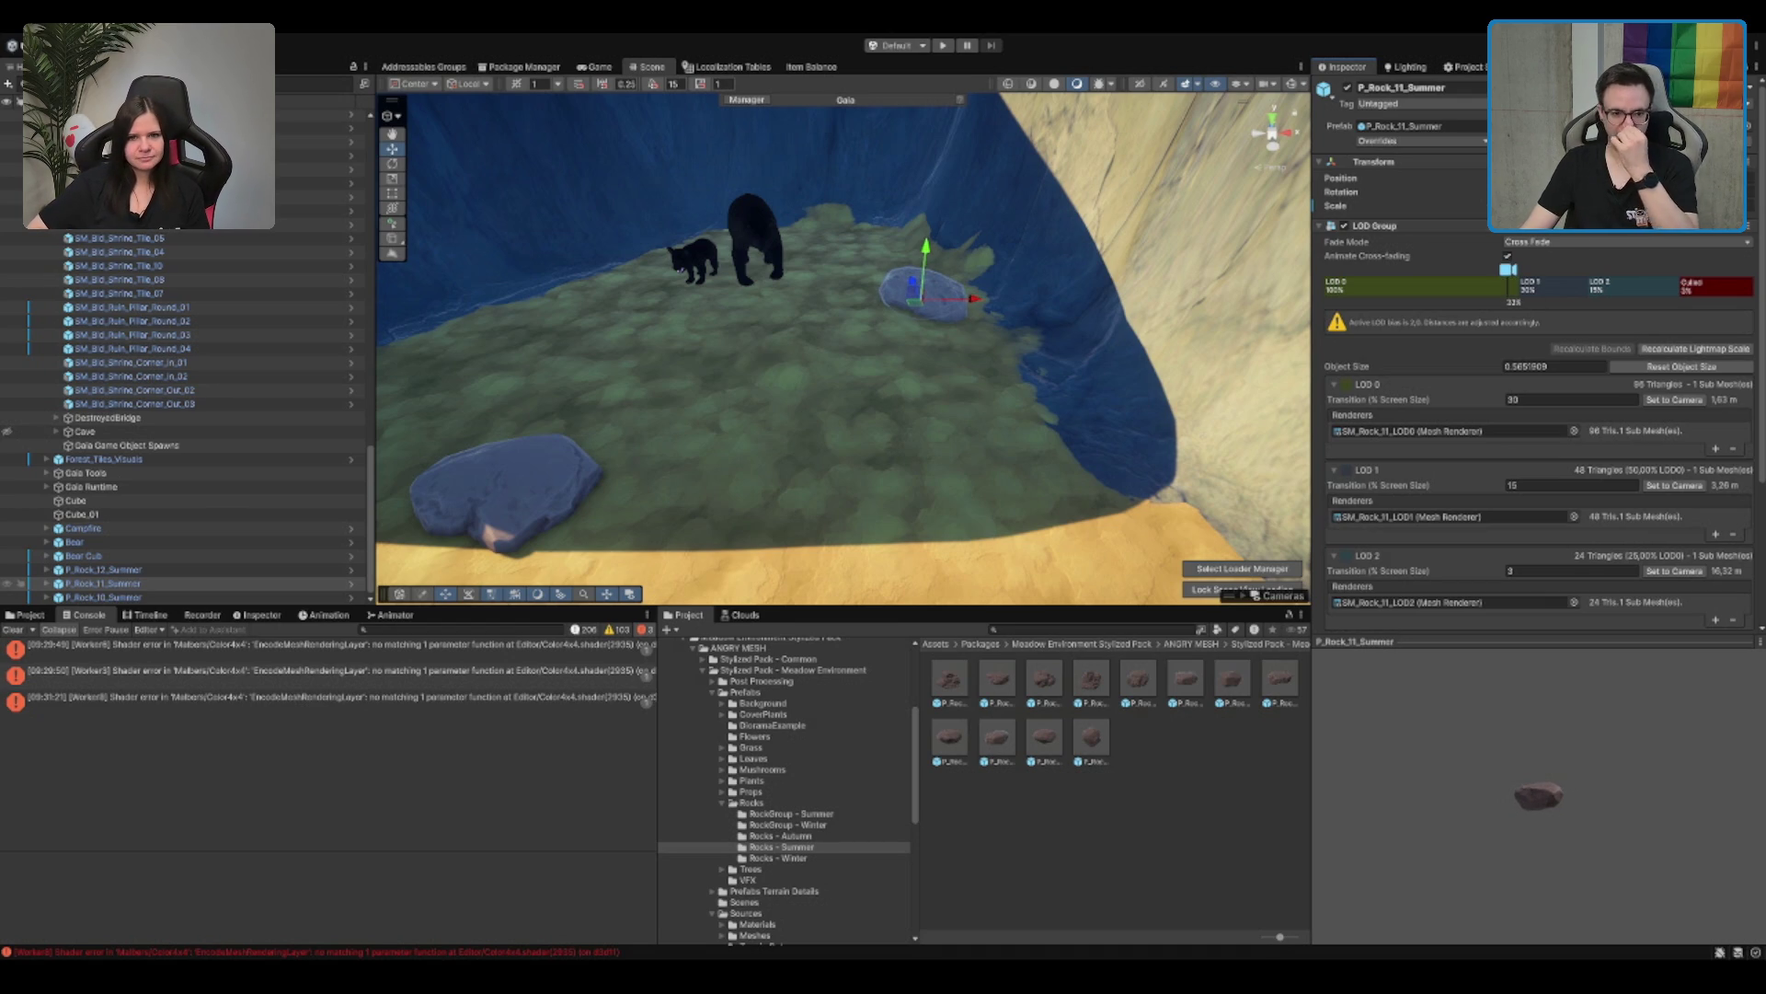
pyautogui.moveTo(925, 269); pyautogui.dragTo(930, 257)
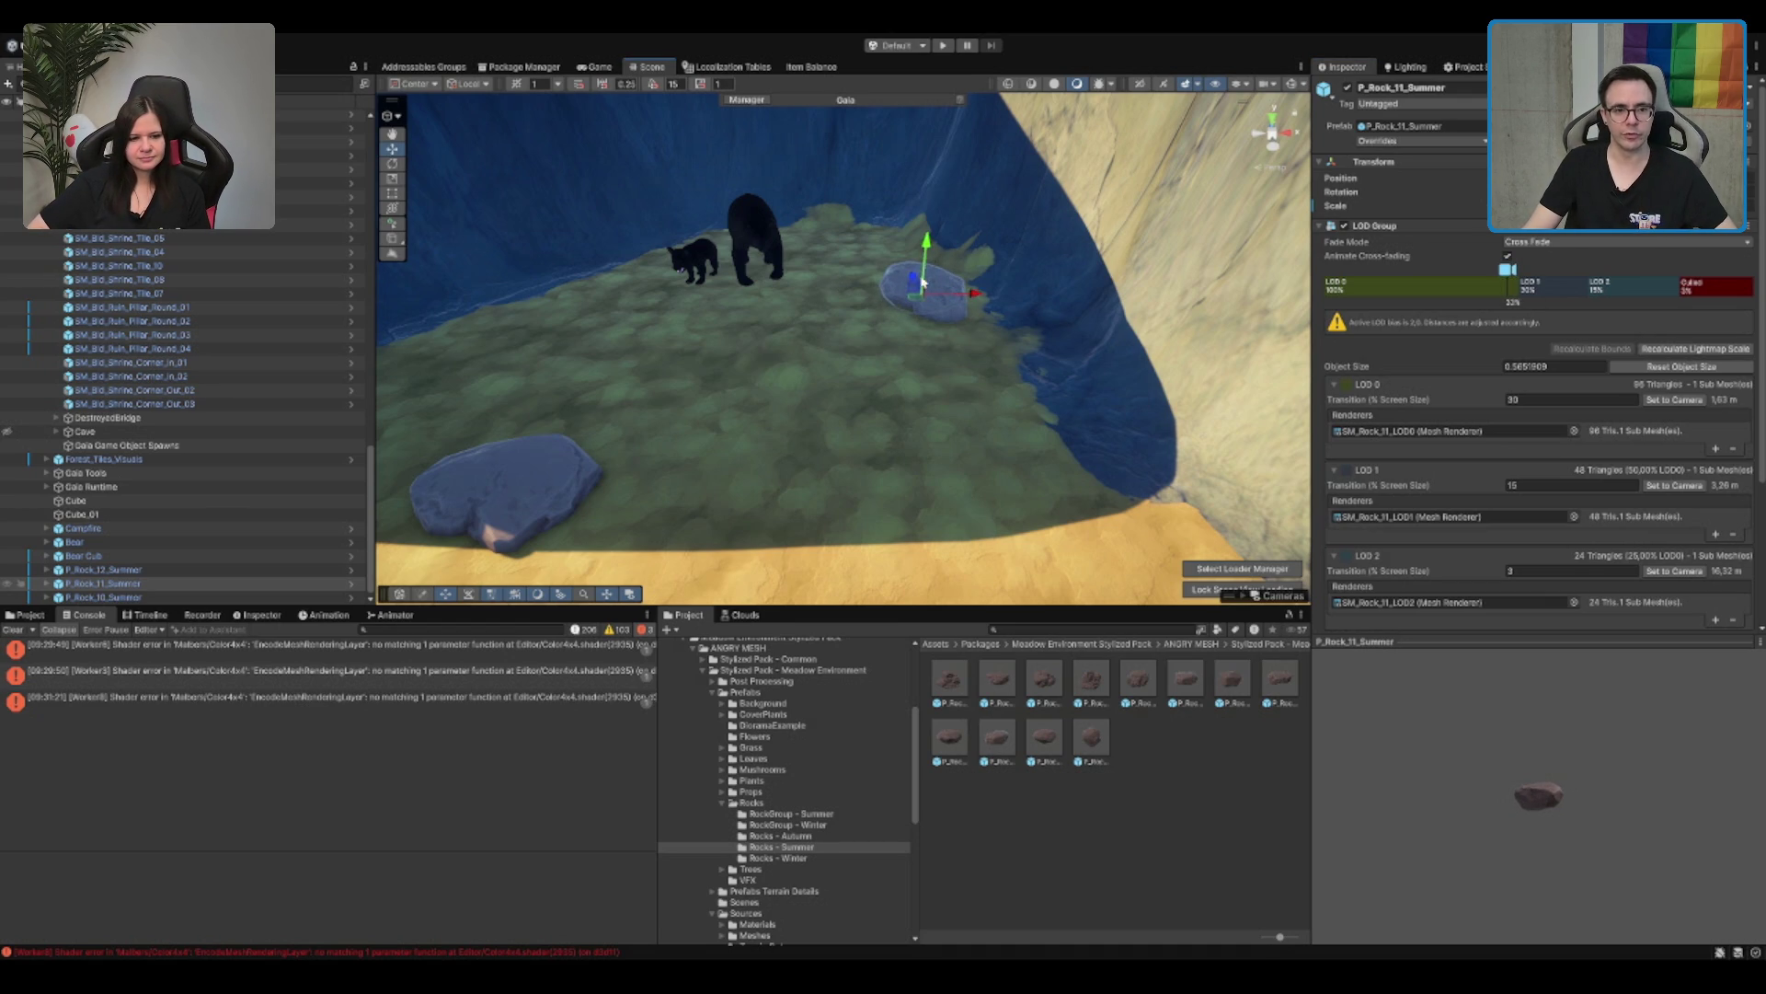
pyautogui.press('f')
pyautogui.click(938, 529)
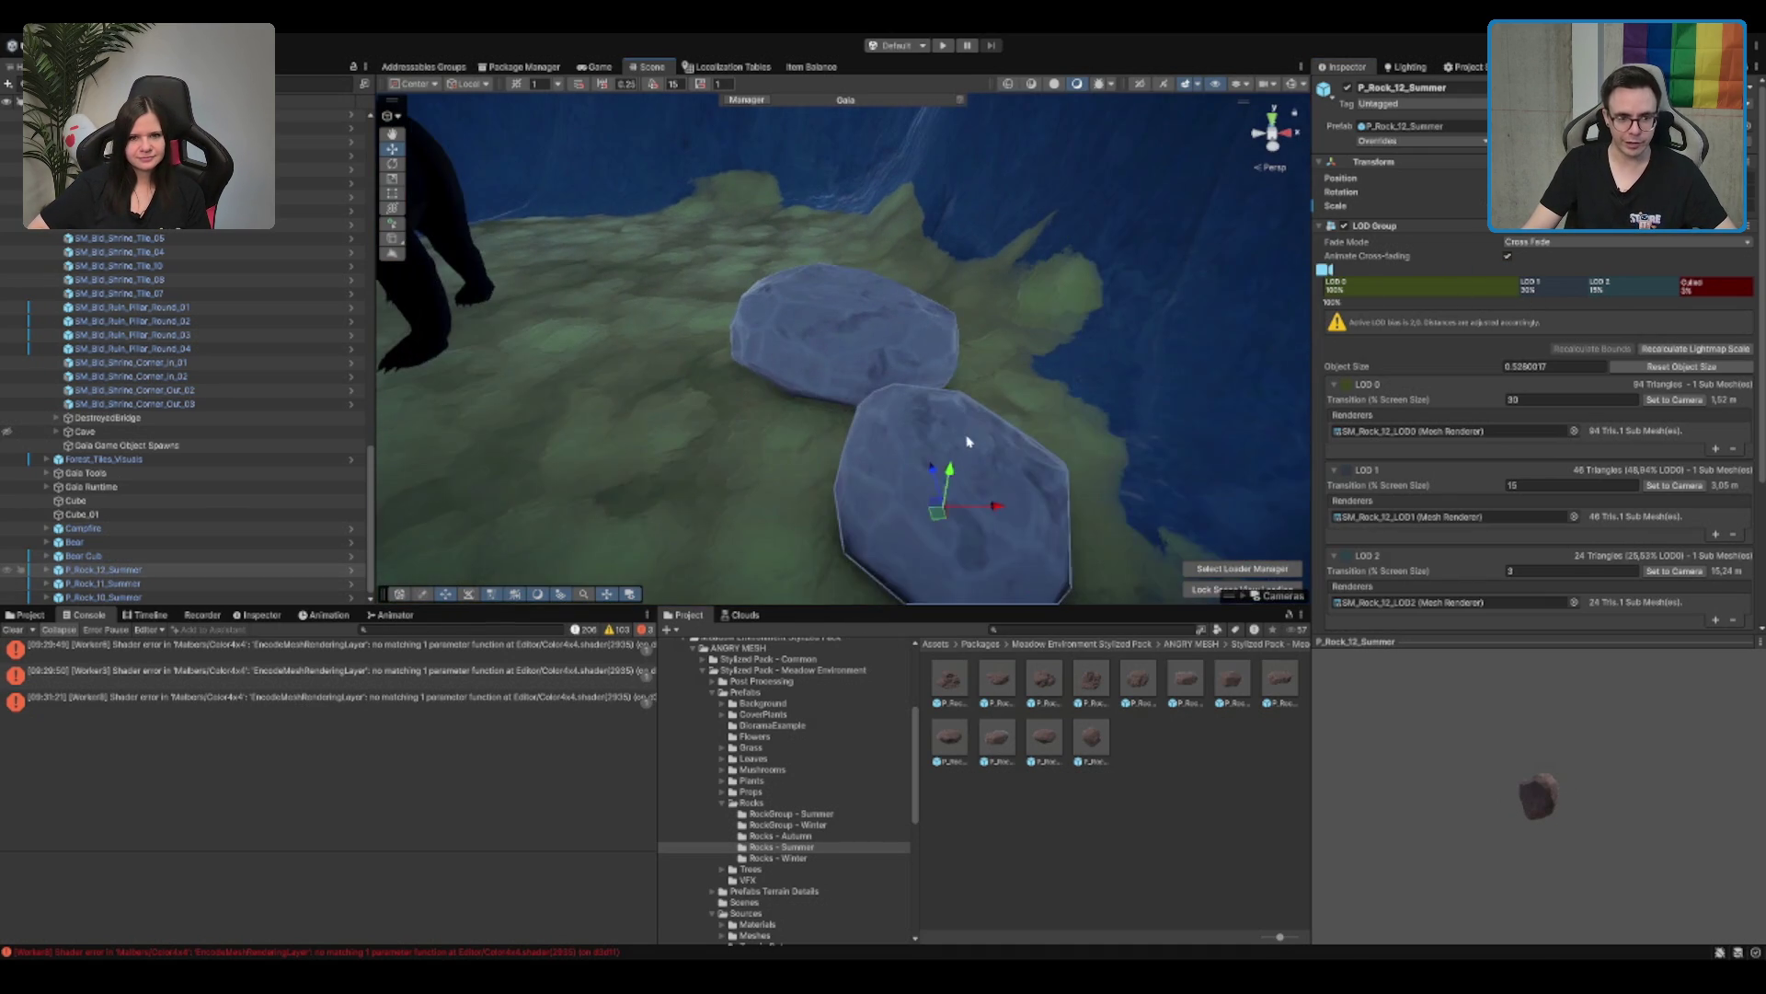
pyautogui.moveTo(933, 512); pyautogui.dragTo(882, 410)
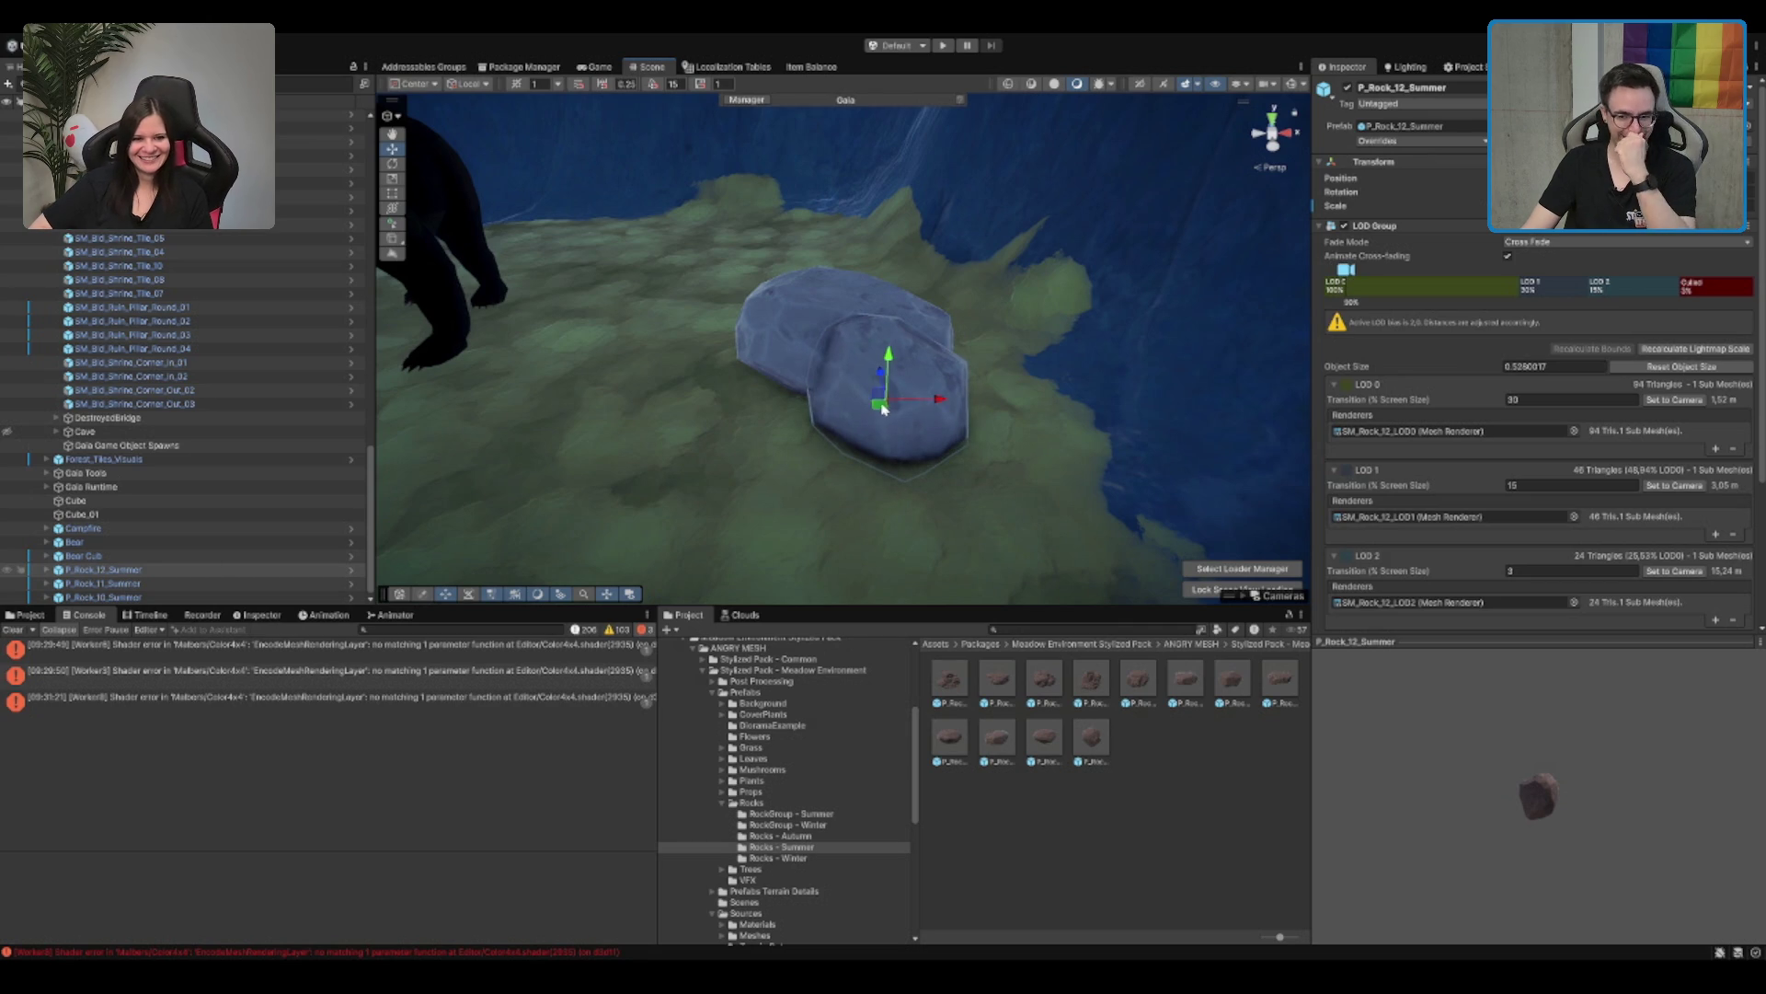
# Step: Move P_Rock_10_Summer beside the other rocks
pyautogui.moveTo(797, 448); pyautogui.dragTo(887, 438)
pyautogui.click(813, 516)
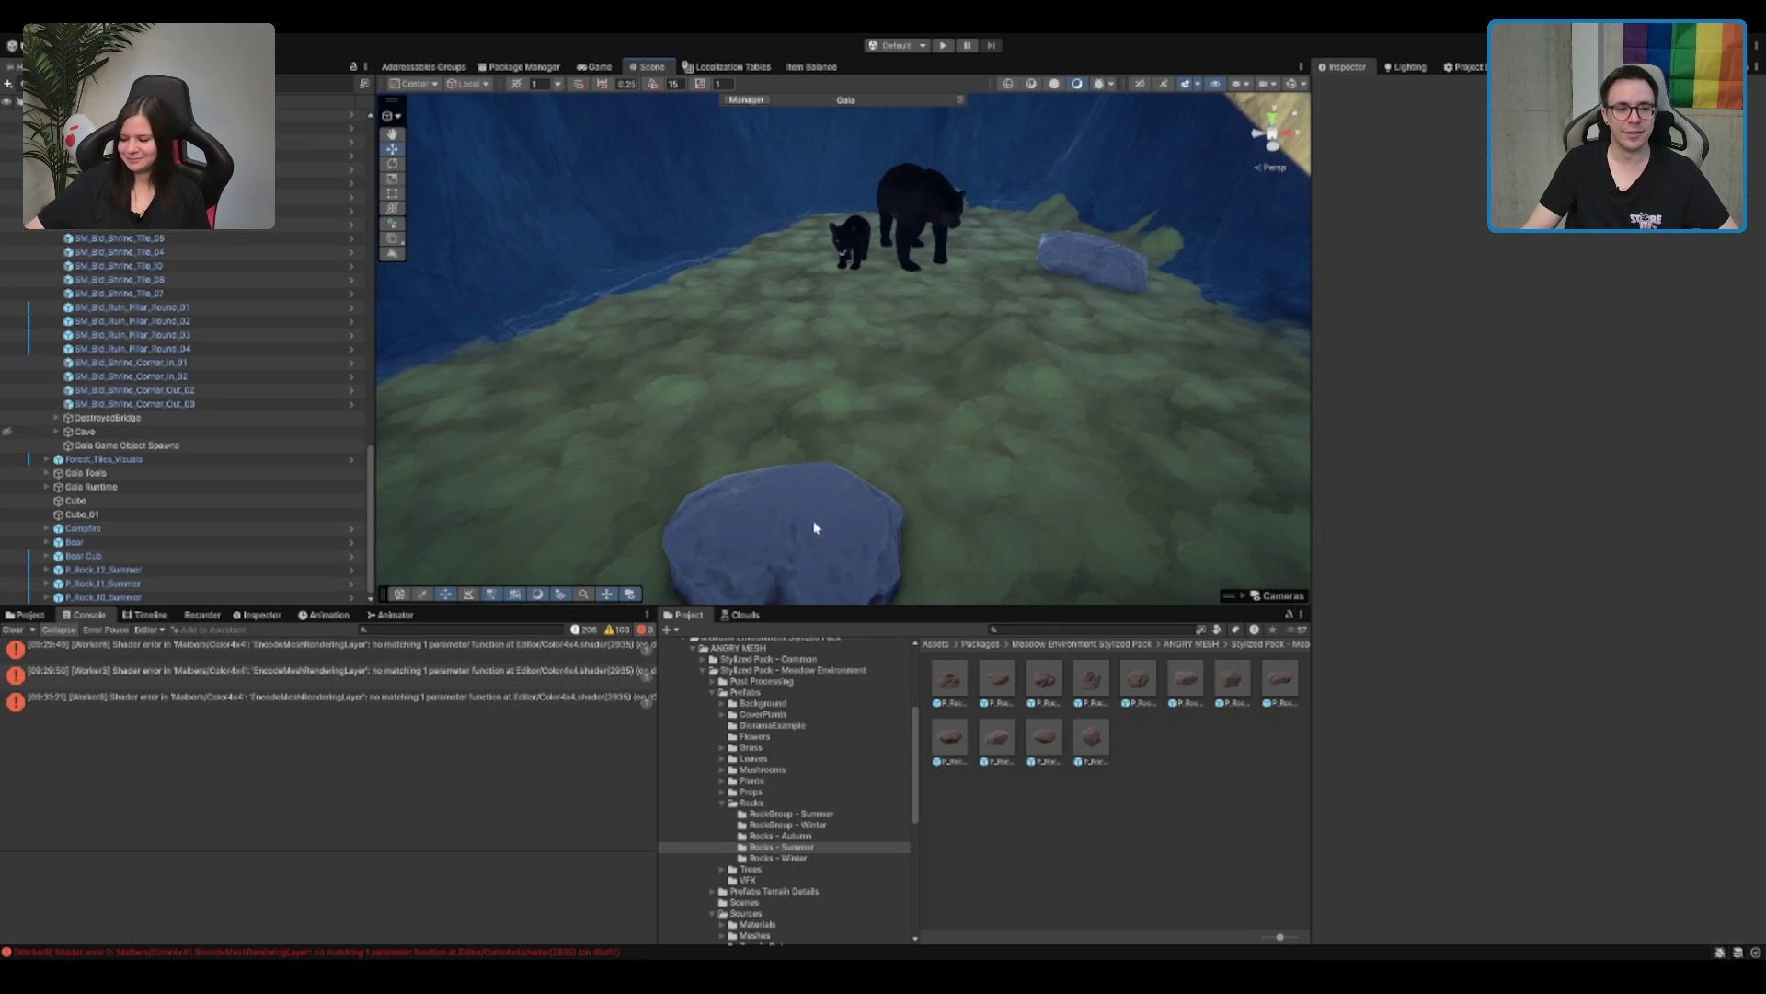
pyautogui.moveTo(805, 552)
pyautogui.mouseDown()
pyautogui.moveTo(1049, 230)
pyautogui.moveTo(1018, 284)
pyautogui.moveTo(1054, 278)
pyautogui.moveTo(1012, 303)
pyautogui.moveTo(1067, 343)
pyautogui.mouseUp()
pyautogui.click(1067, 343)
pyautogui.click(1067, 342)
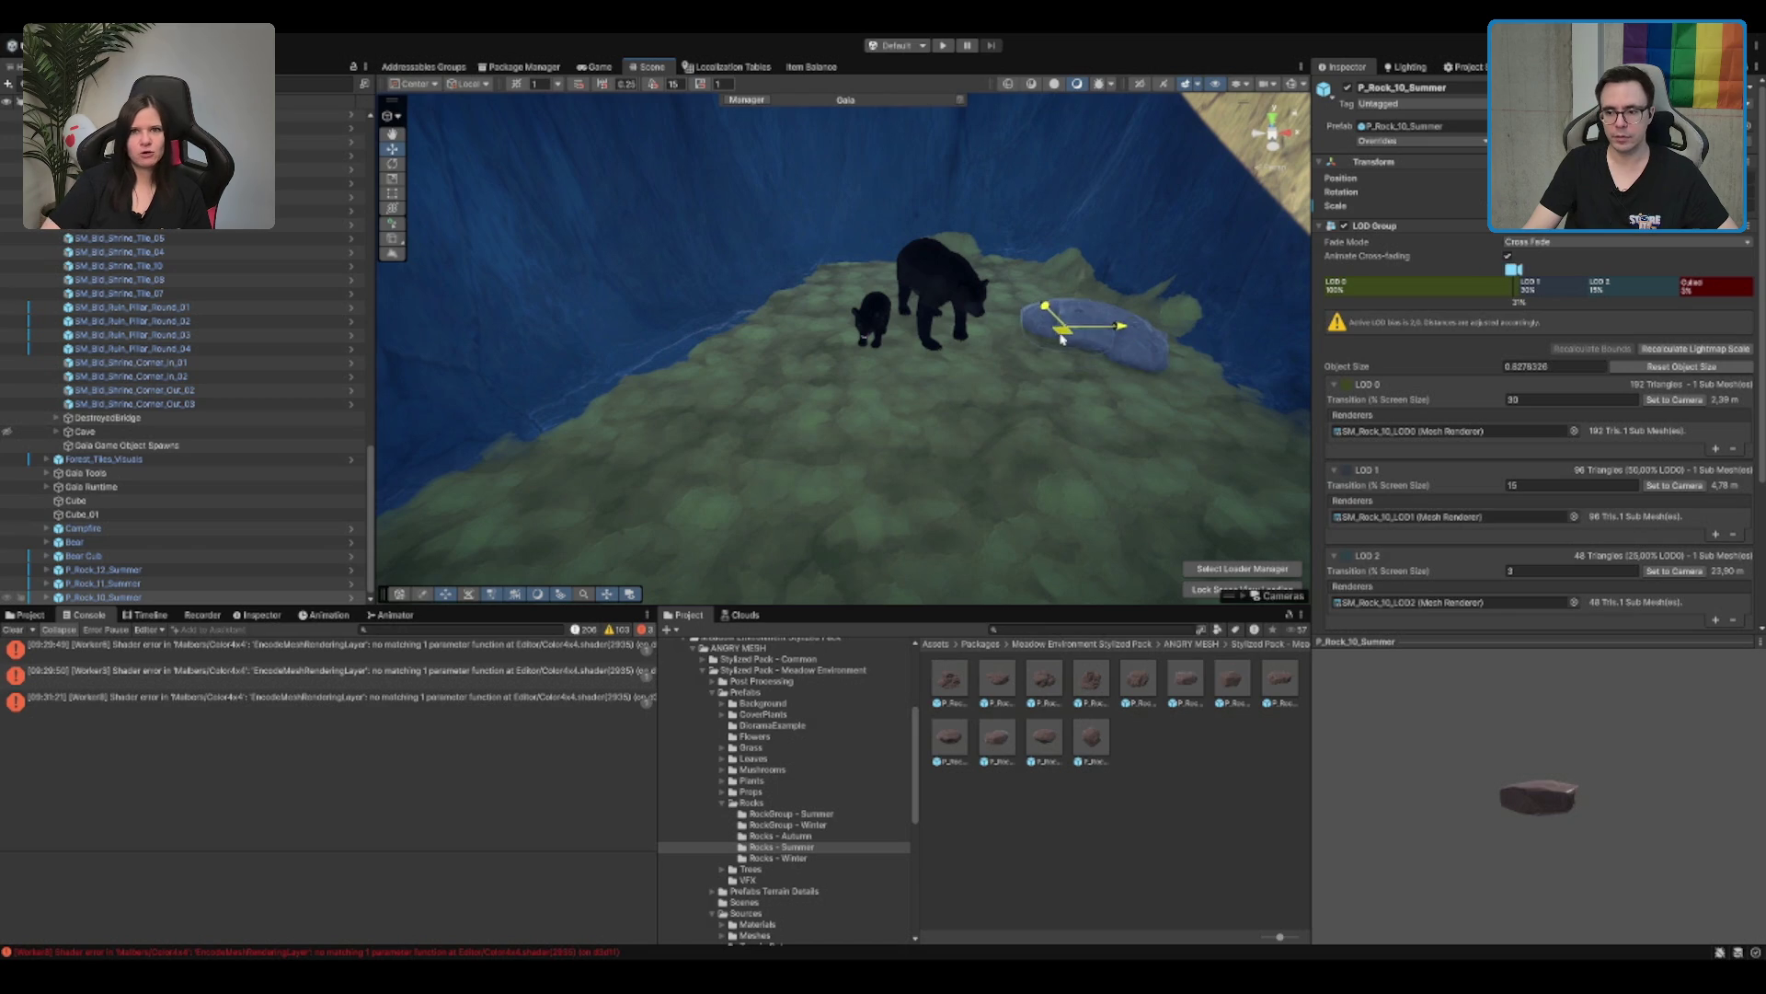
pyautogui.moveTo(1056, 350)
pyautogui.mouseDown()
pyautogui.moveTo(1073, 386)
pyautogui.moveTo(876, 337)
pyautogui.mouseUp()
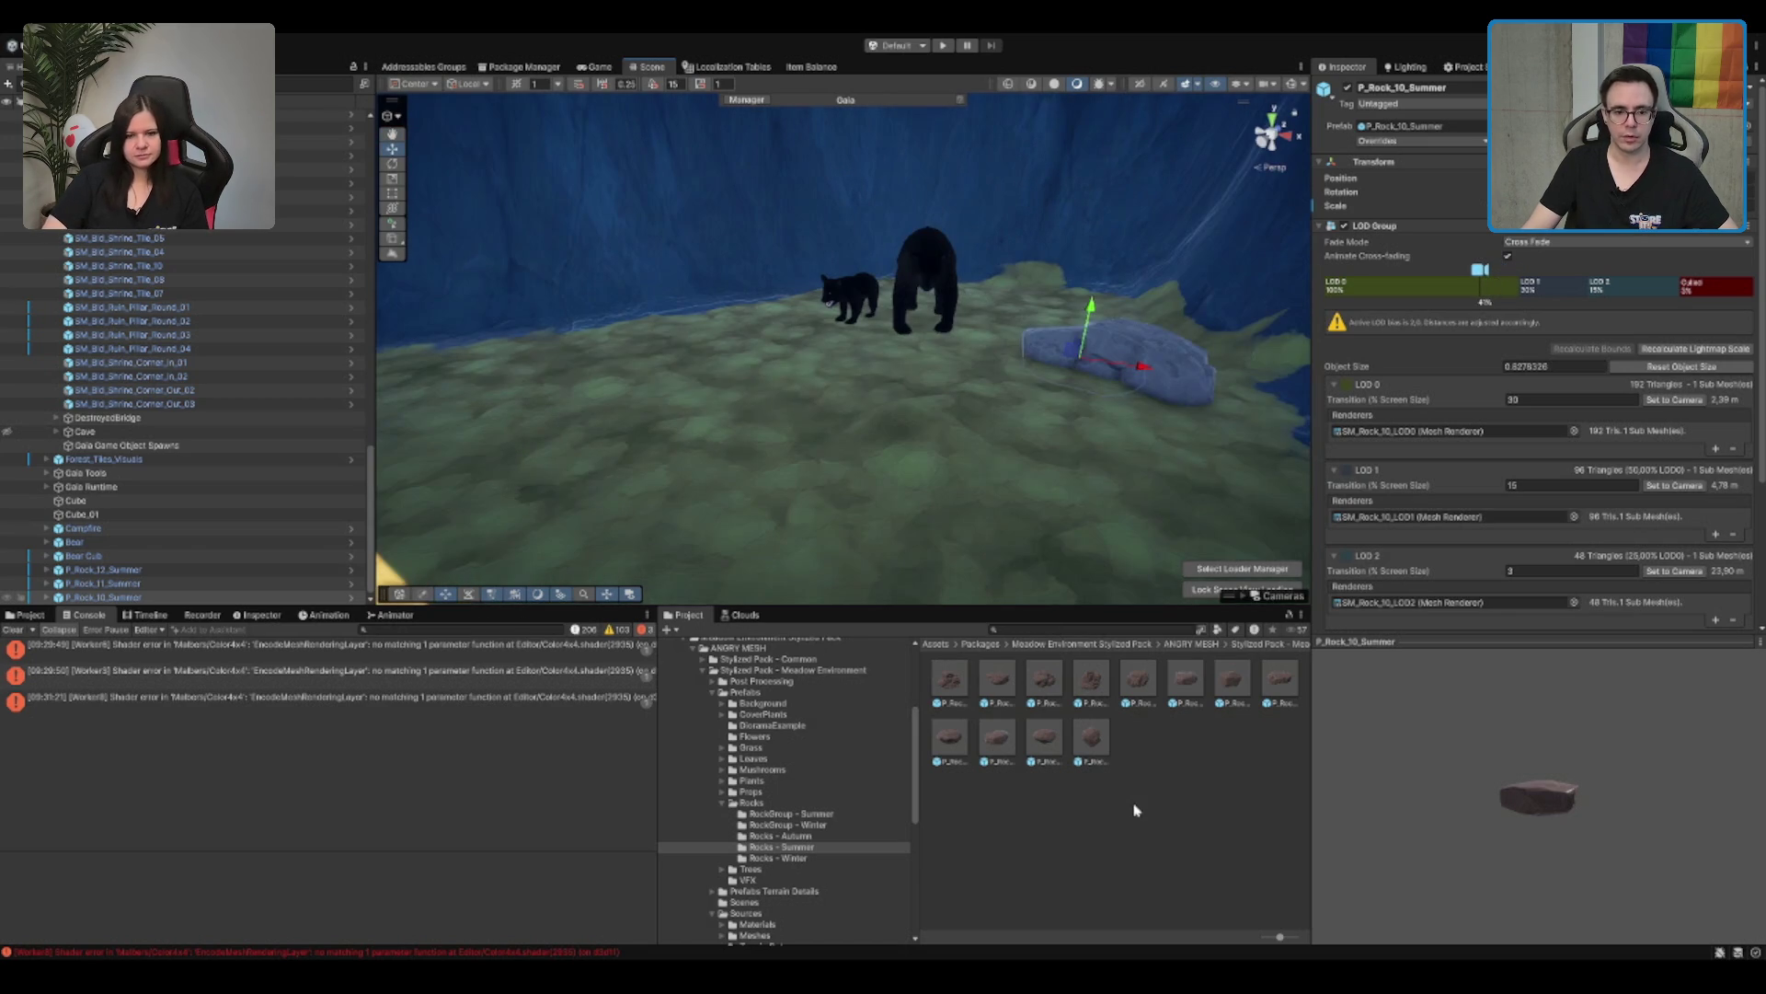
pyautogui.click(1175, 697)
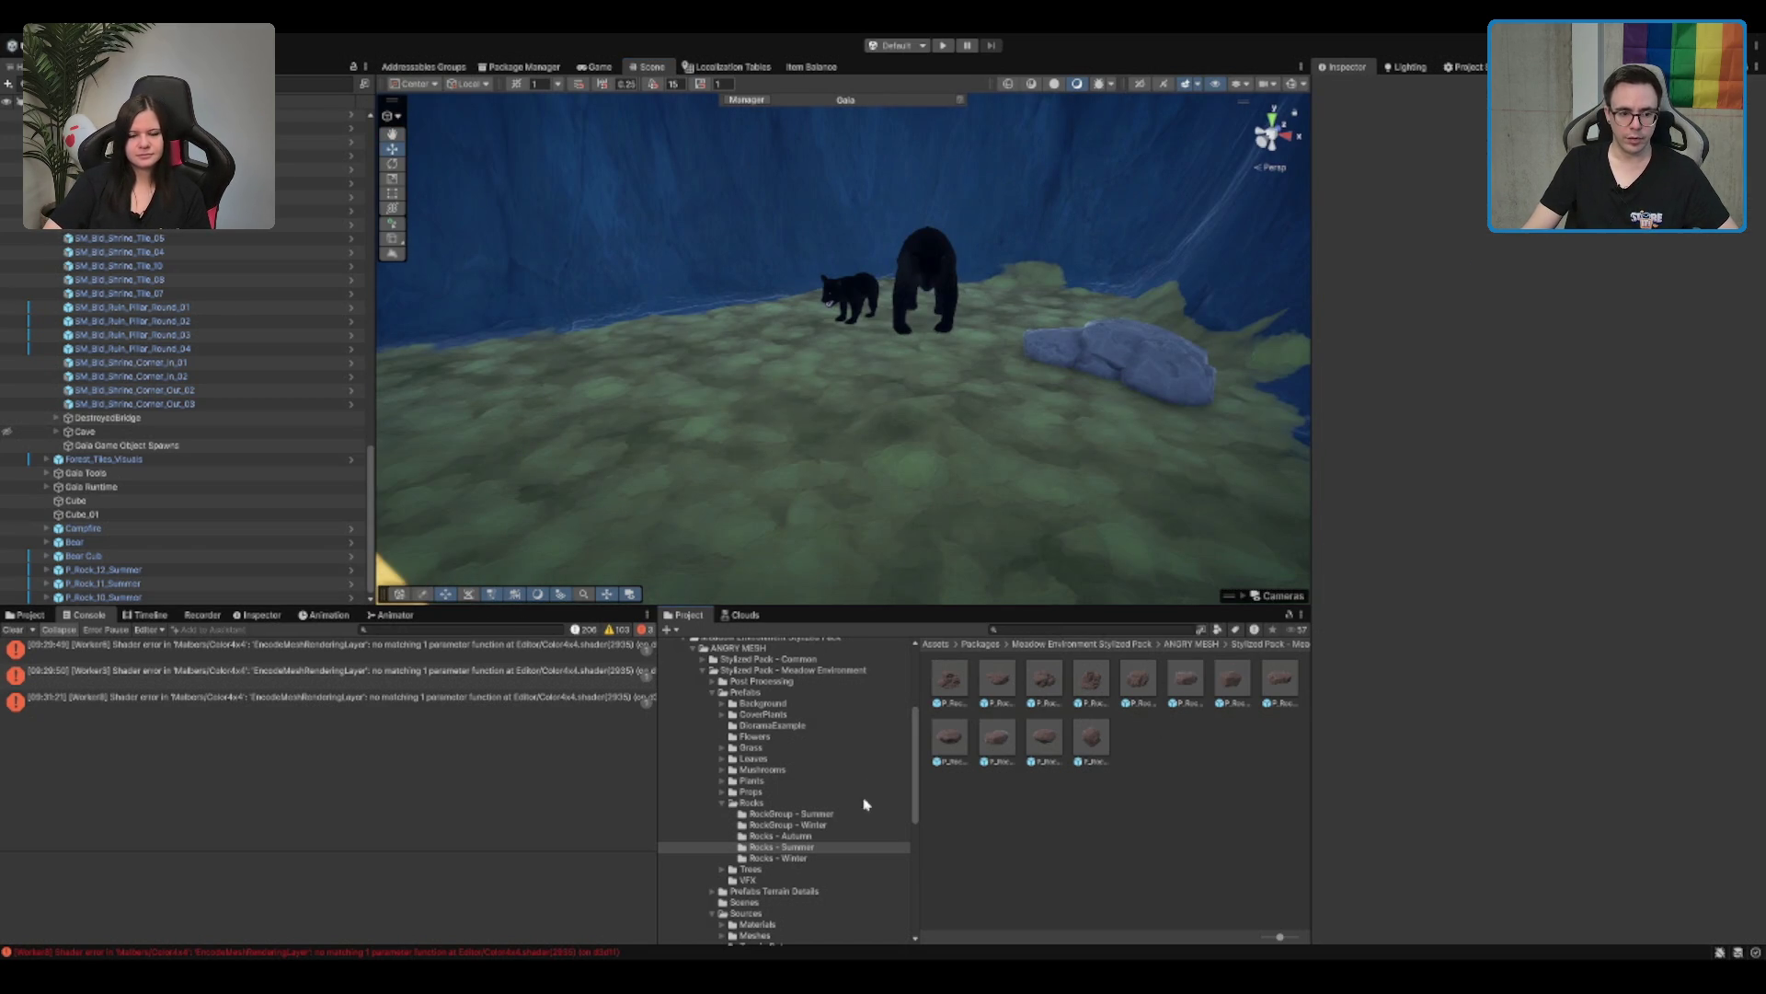
# Step: Place a summer plant from the Plants folders, delete it, and browse back to DioramaExample
pyautogui.click(840, 781)
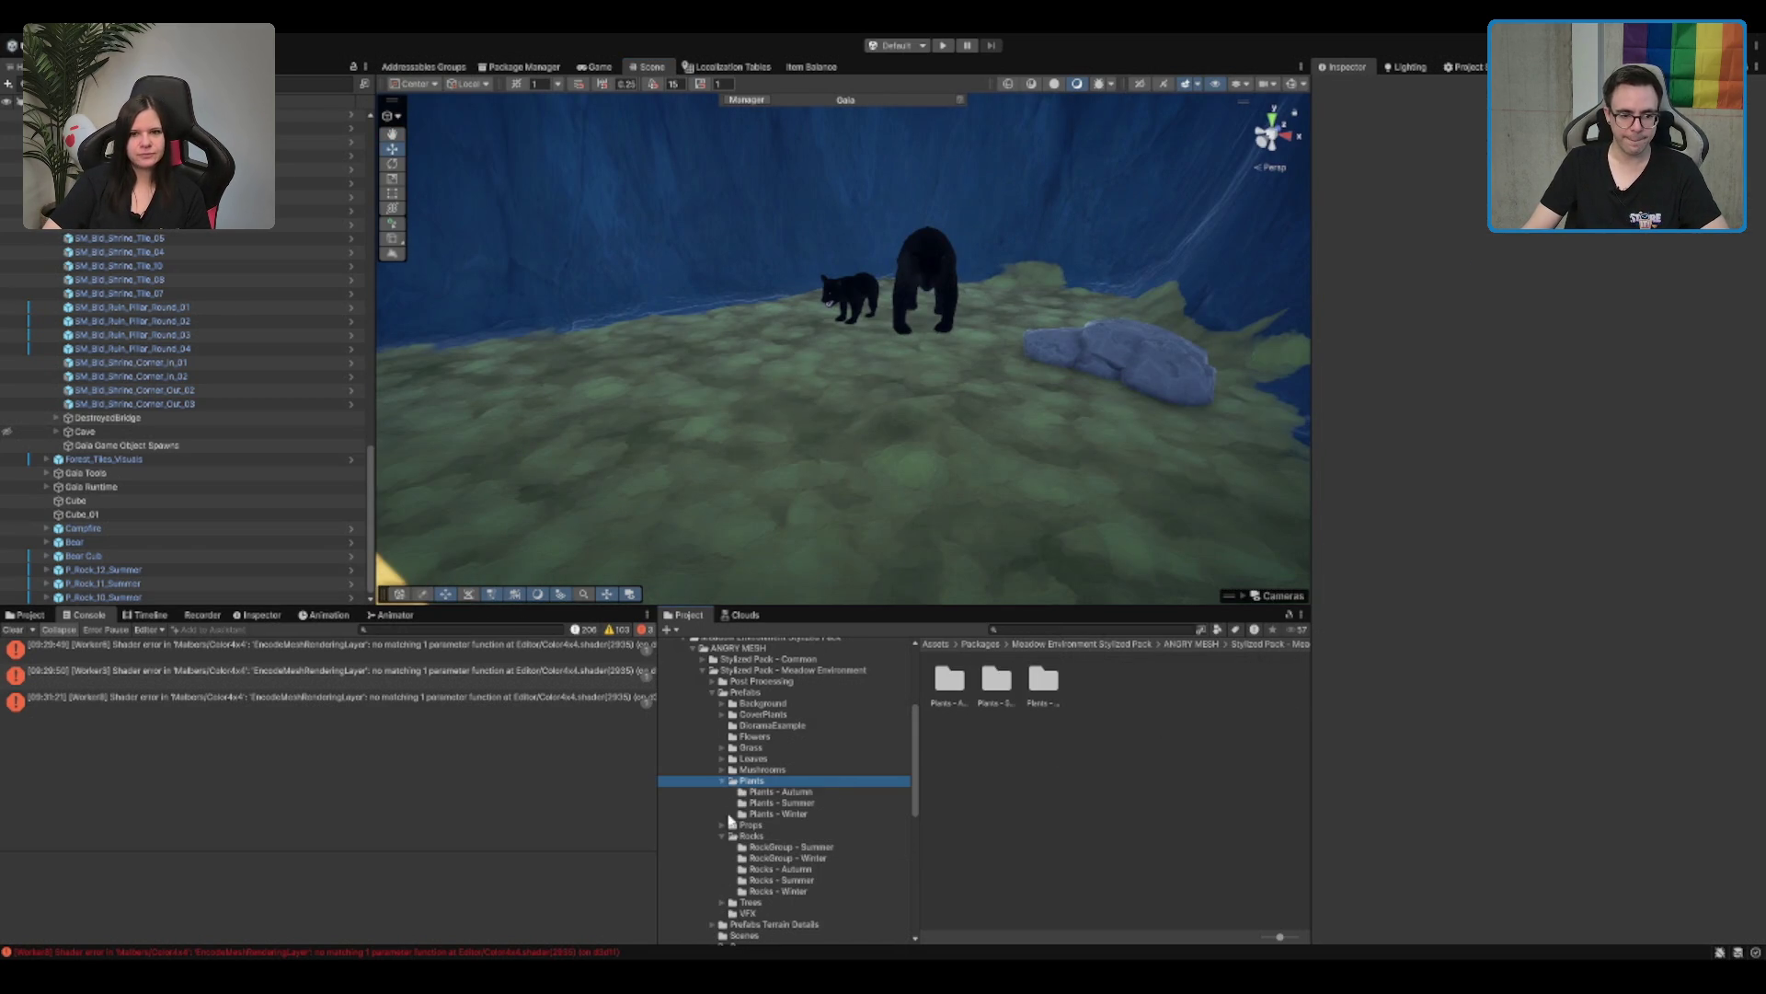
pyautogui.doubleClick(936, 690)
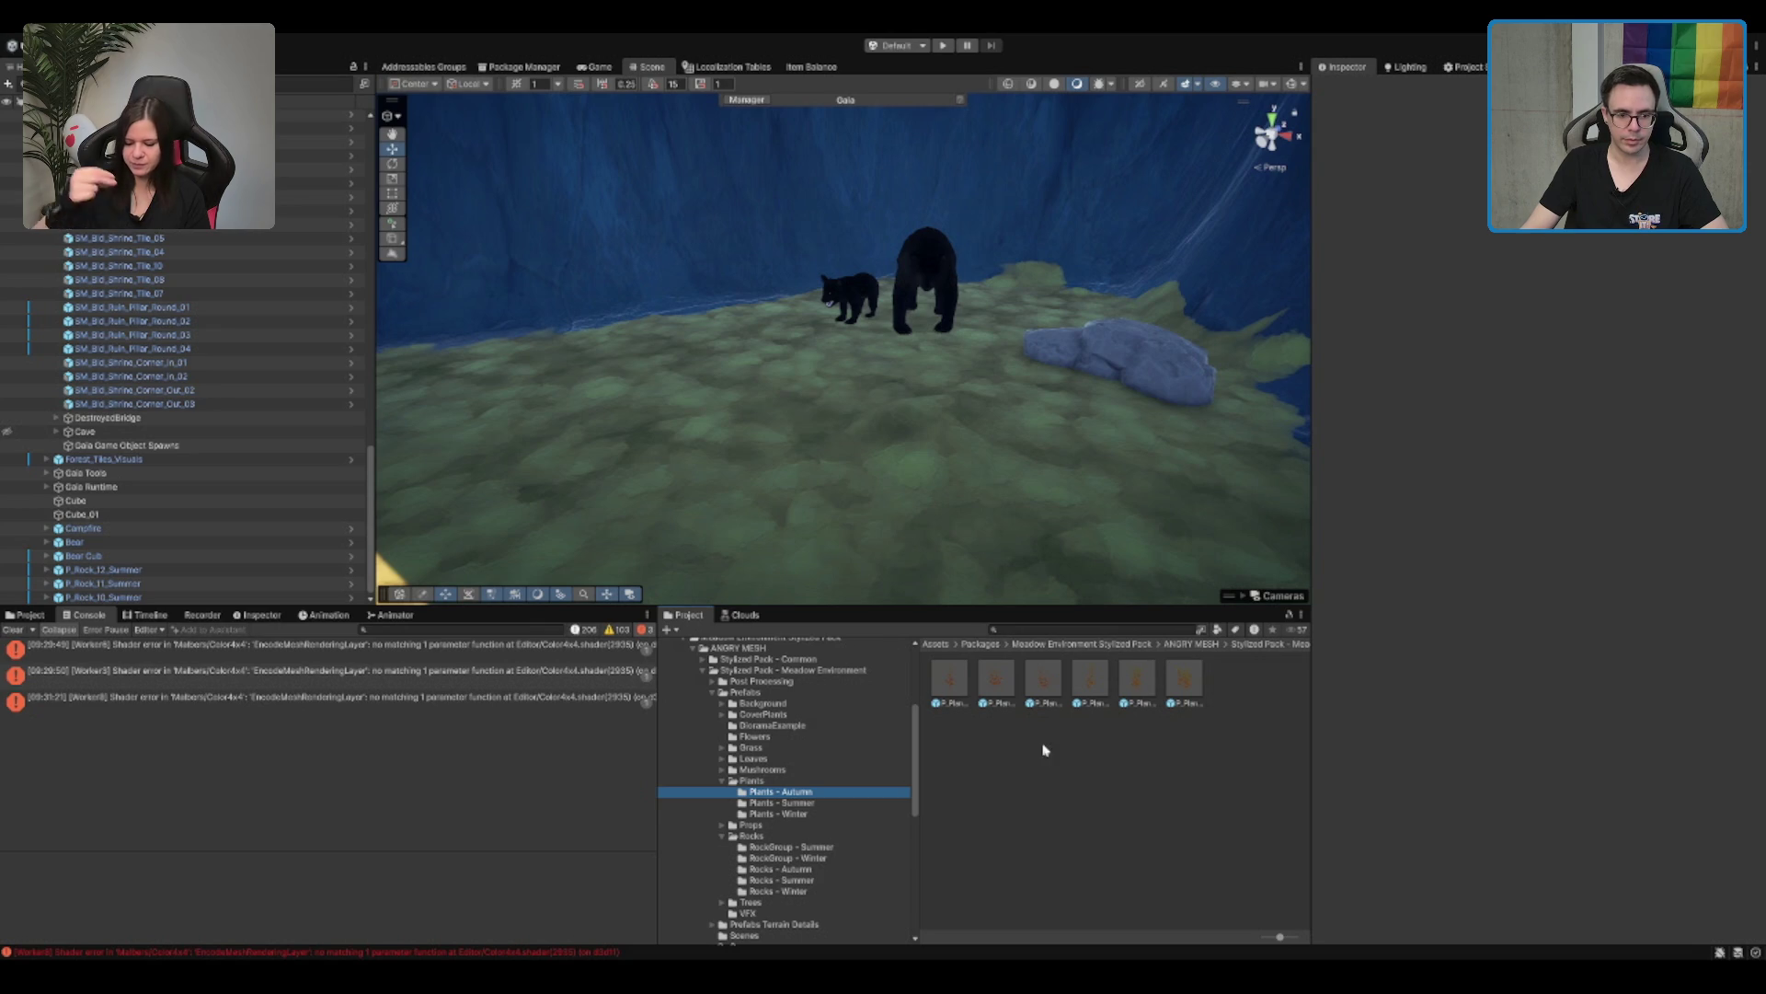
pyautogui.press('Up')
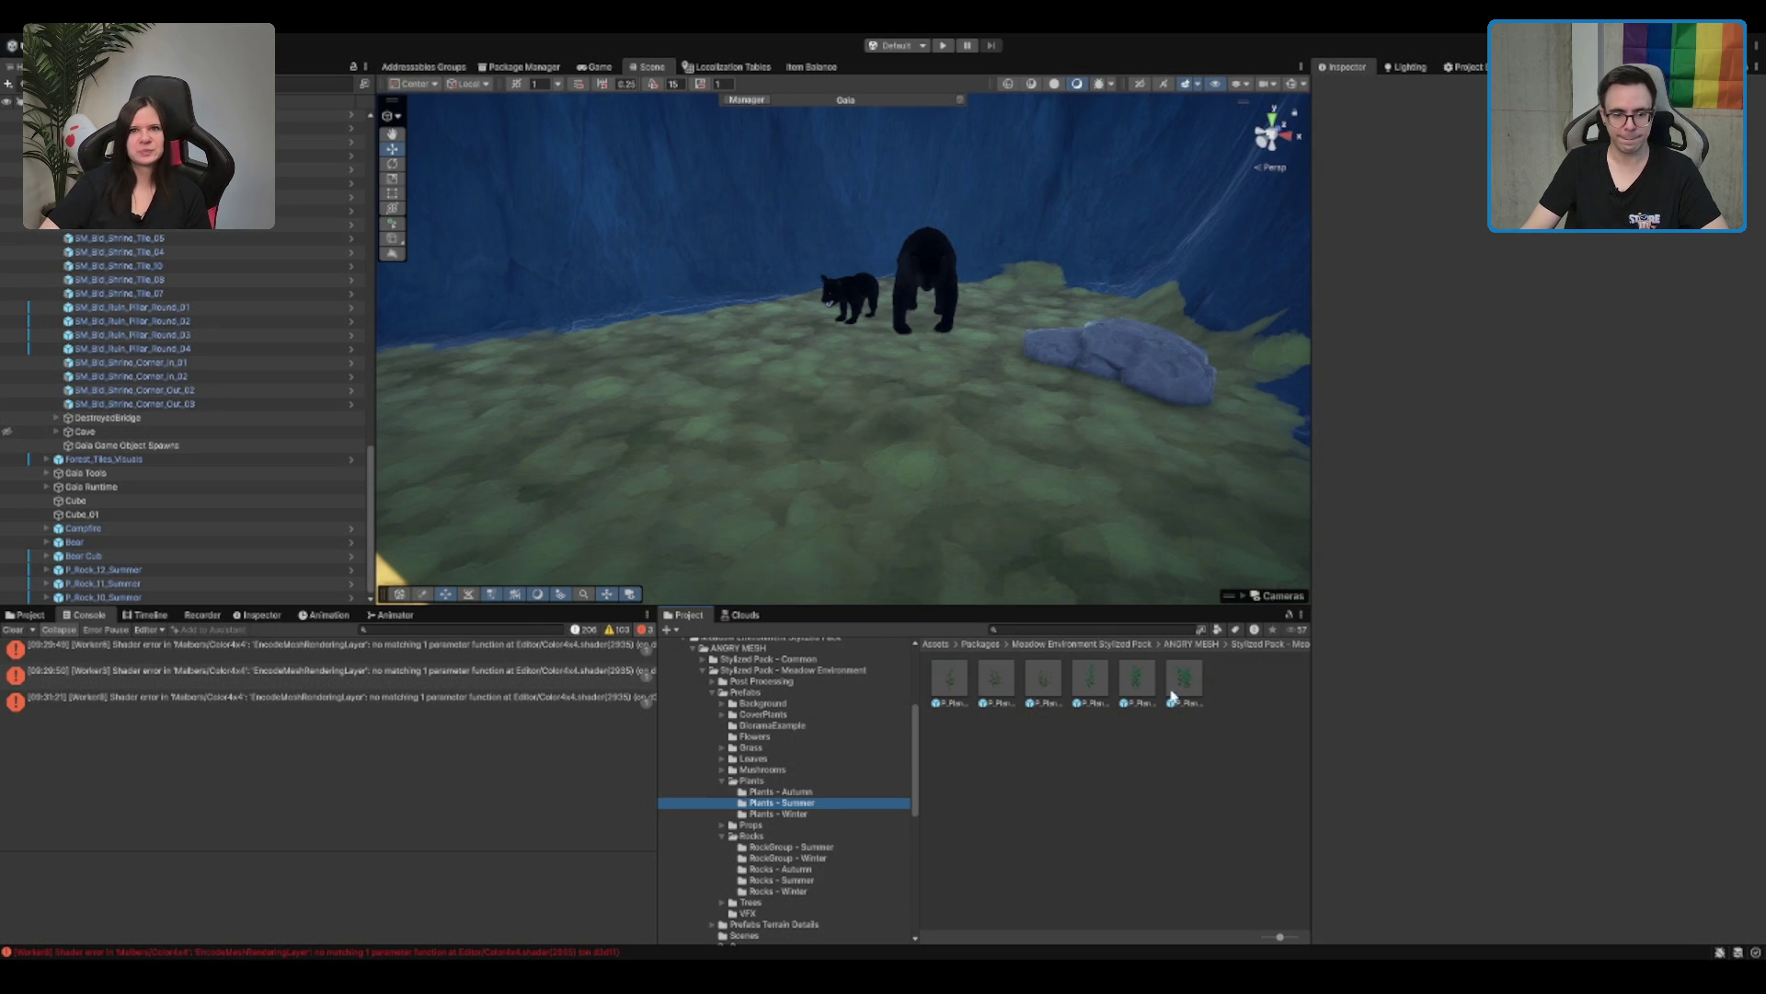
pyautogui.moveTo(913, 476); pyautogui.dragTo(920, 474)
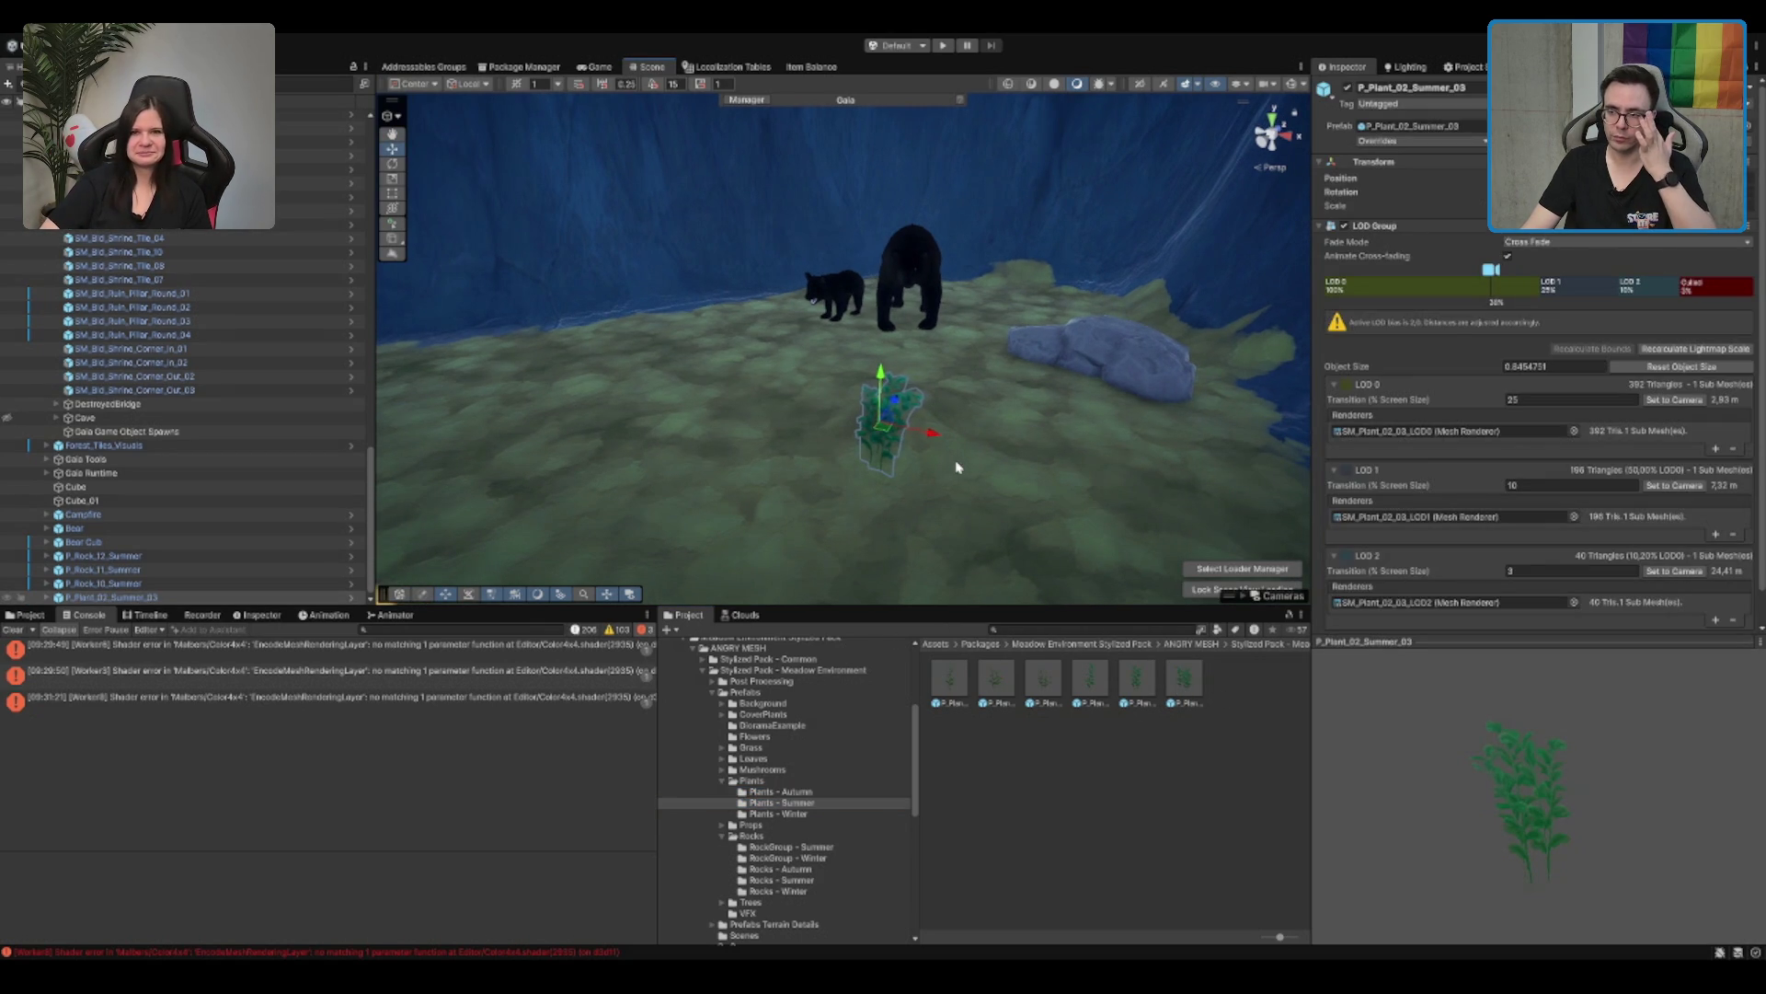
pyautogui.scroll(2, 956, 467)
pyautogui.press('Delete')
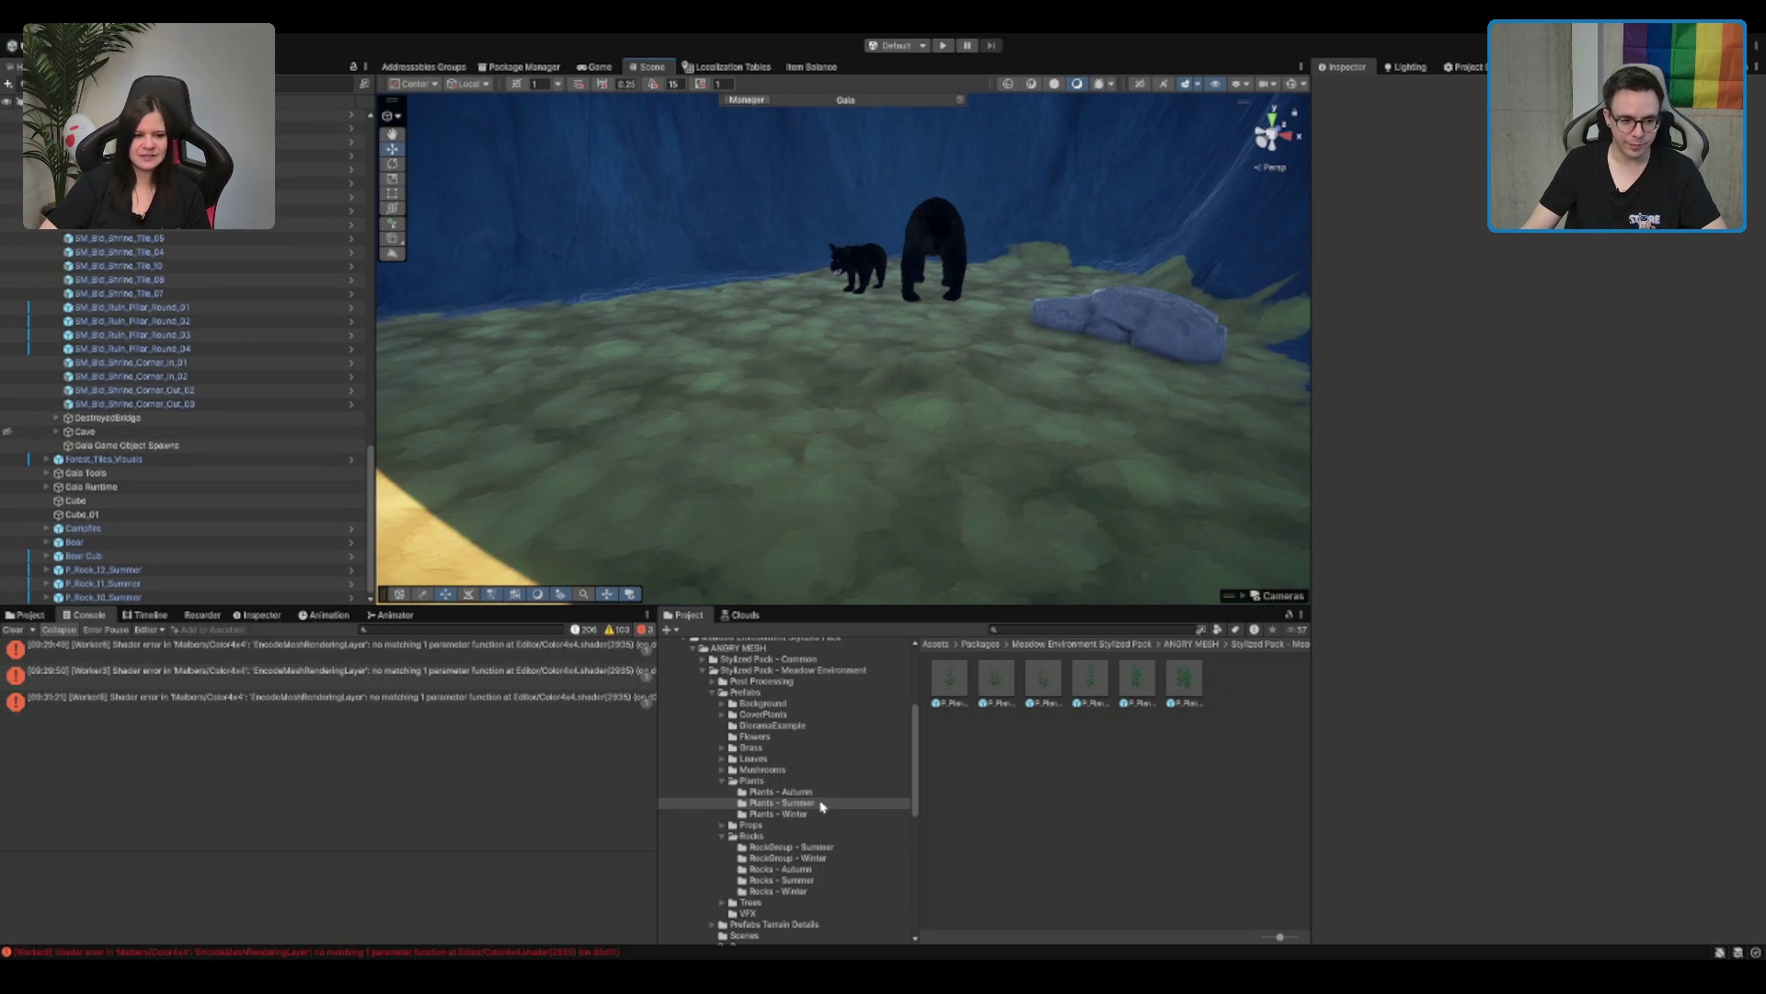
pyautogui.click(852, 759)
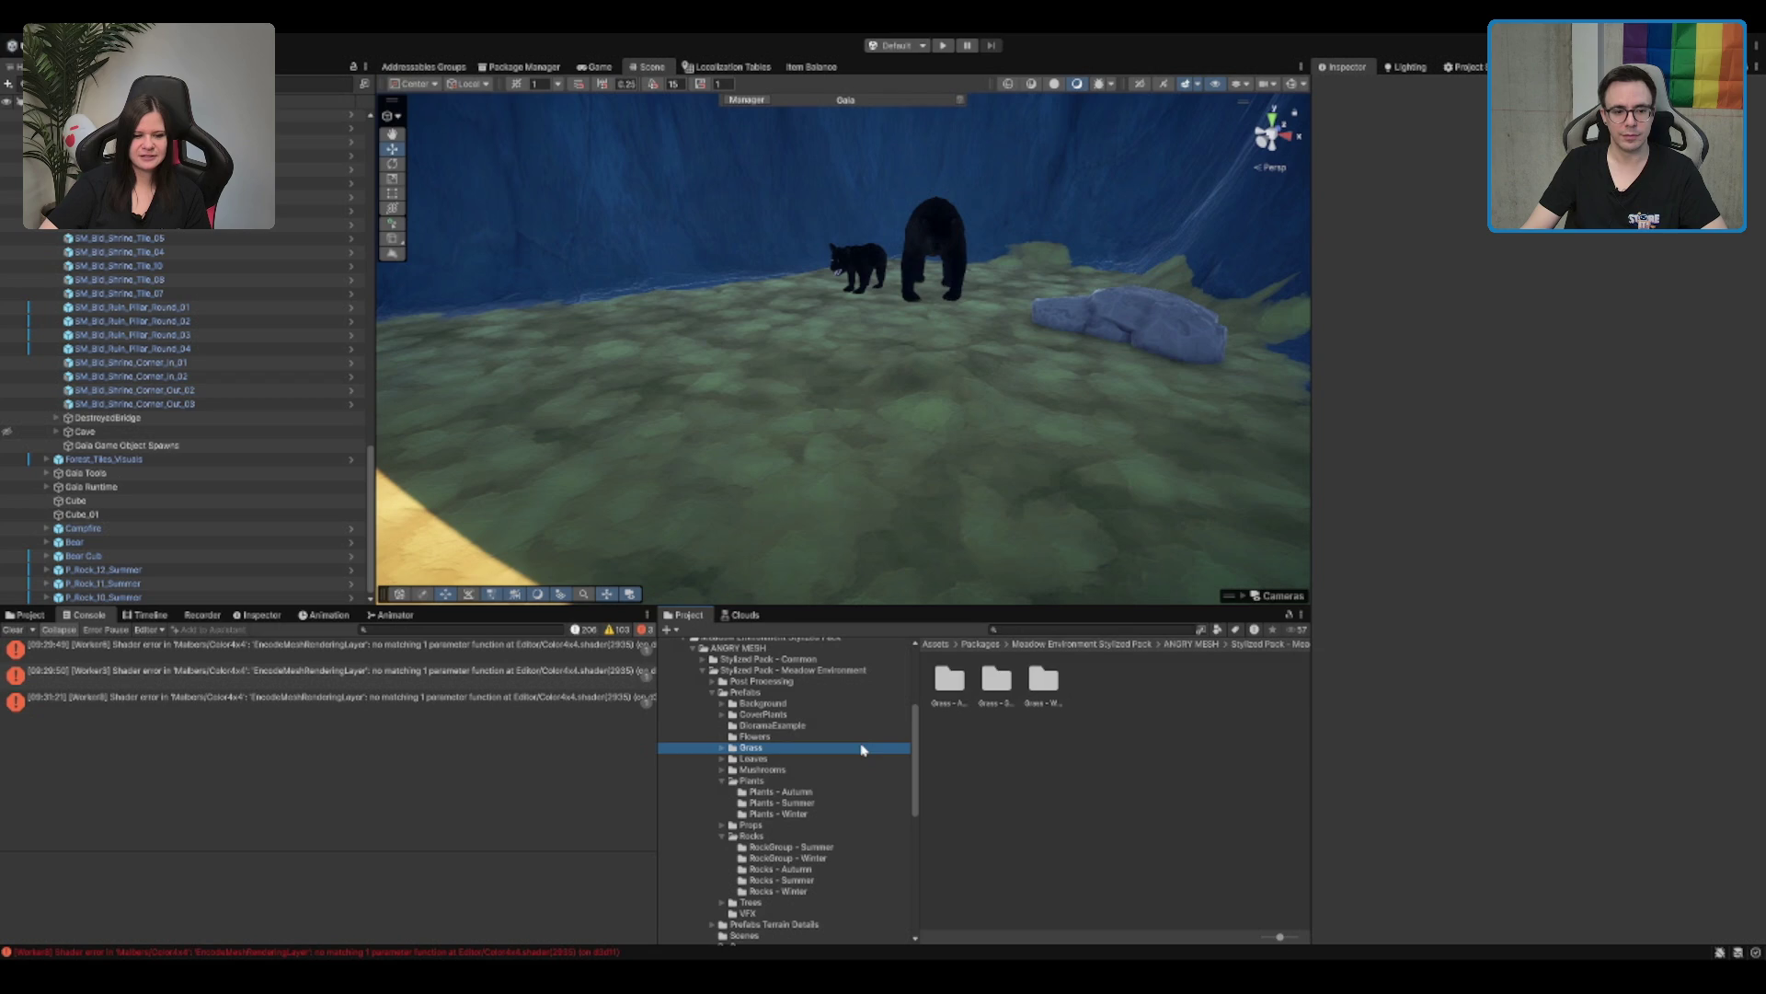
pyautogui.press('Up')
pyautogui.press('Up')
pyautogui.press('Up')
pyautogui.press('Down')
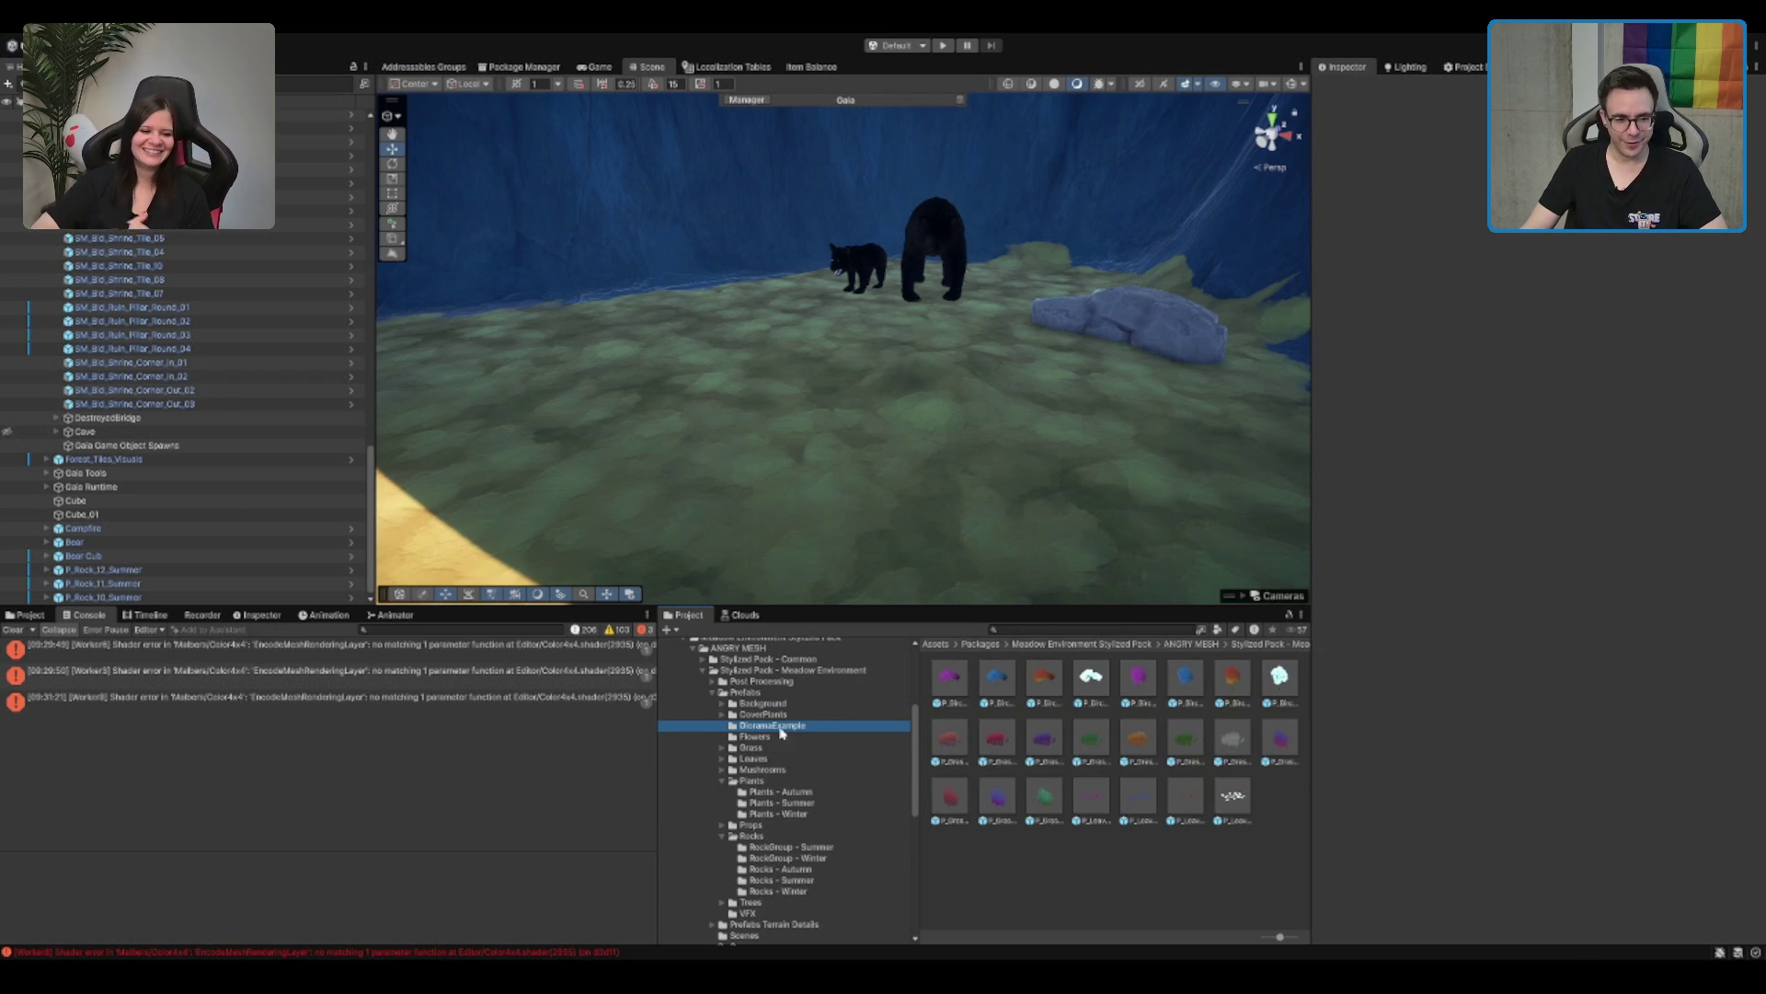
pyautogui.scroll(-2, 795, 767)
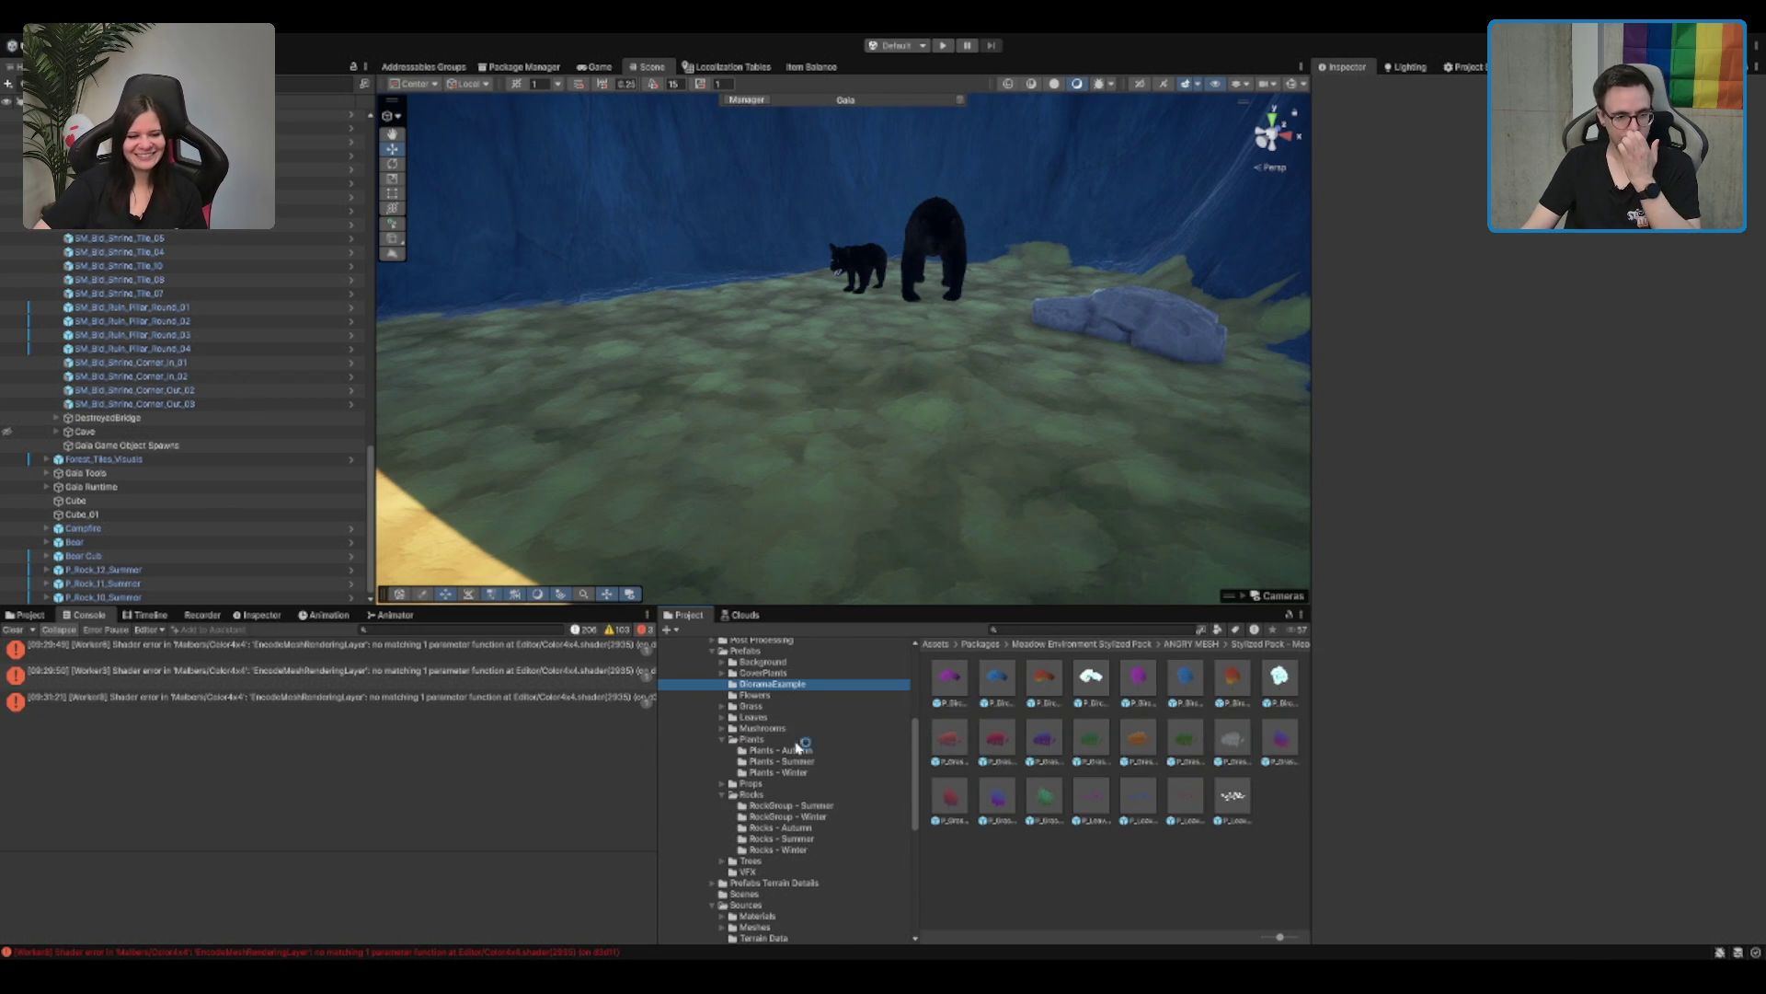
# Step: Select all three rocks and rotate the cluster around its vertical axis
pyautogui.click(1104, 318)
pyautogui.press('f')
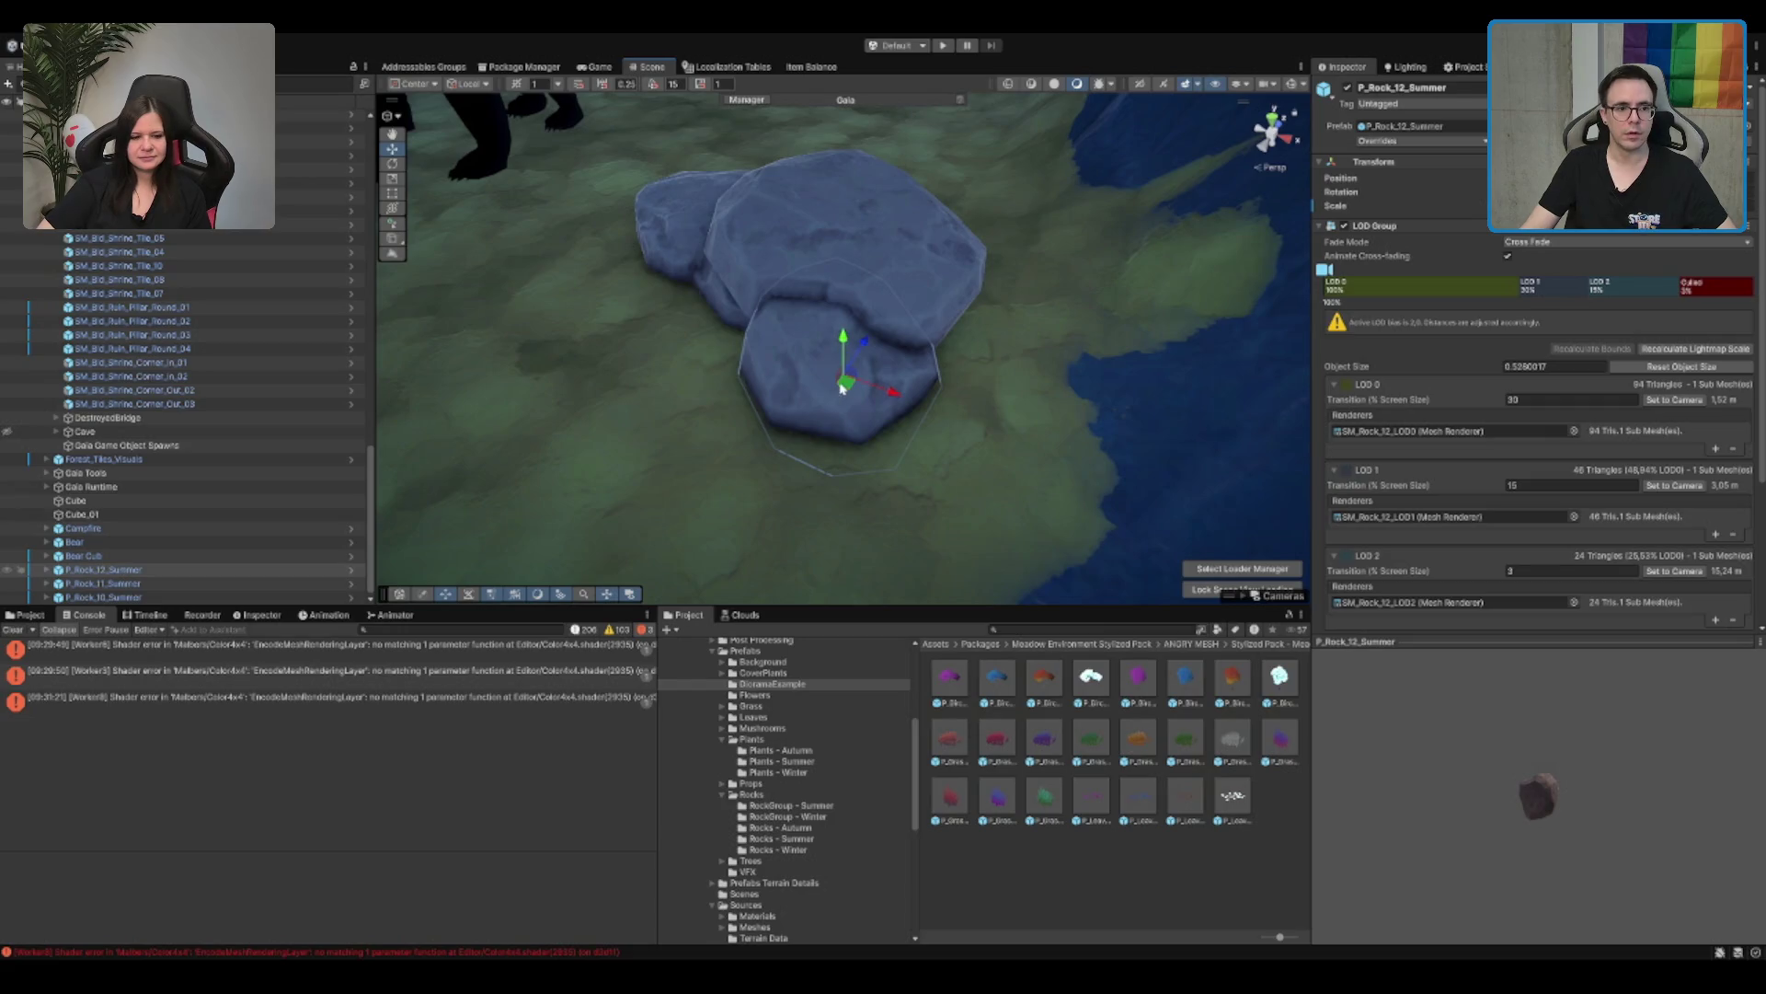
pyautogui.moveTo(782, 319)
pyautogui.mouseDown()
pyautogui.moveTo(681, 195)
pyautogui.moveTo(920, 267)
pyautogui.moveTo(959, 322)
pyautogui.mouseUp()
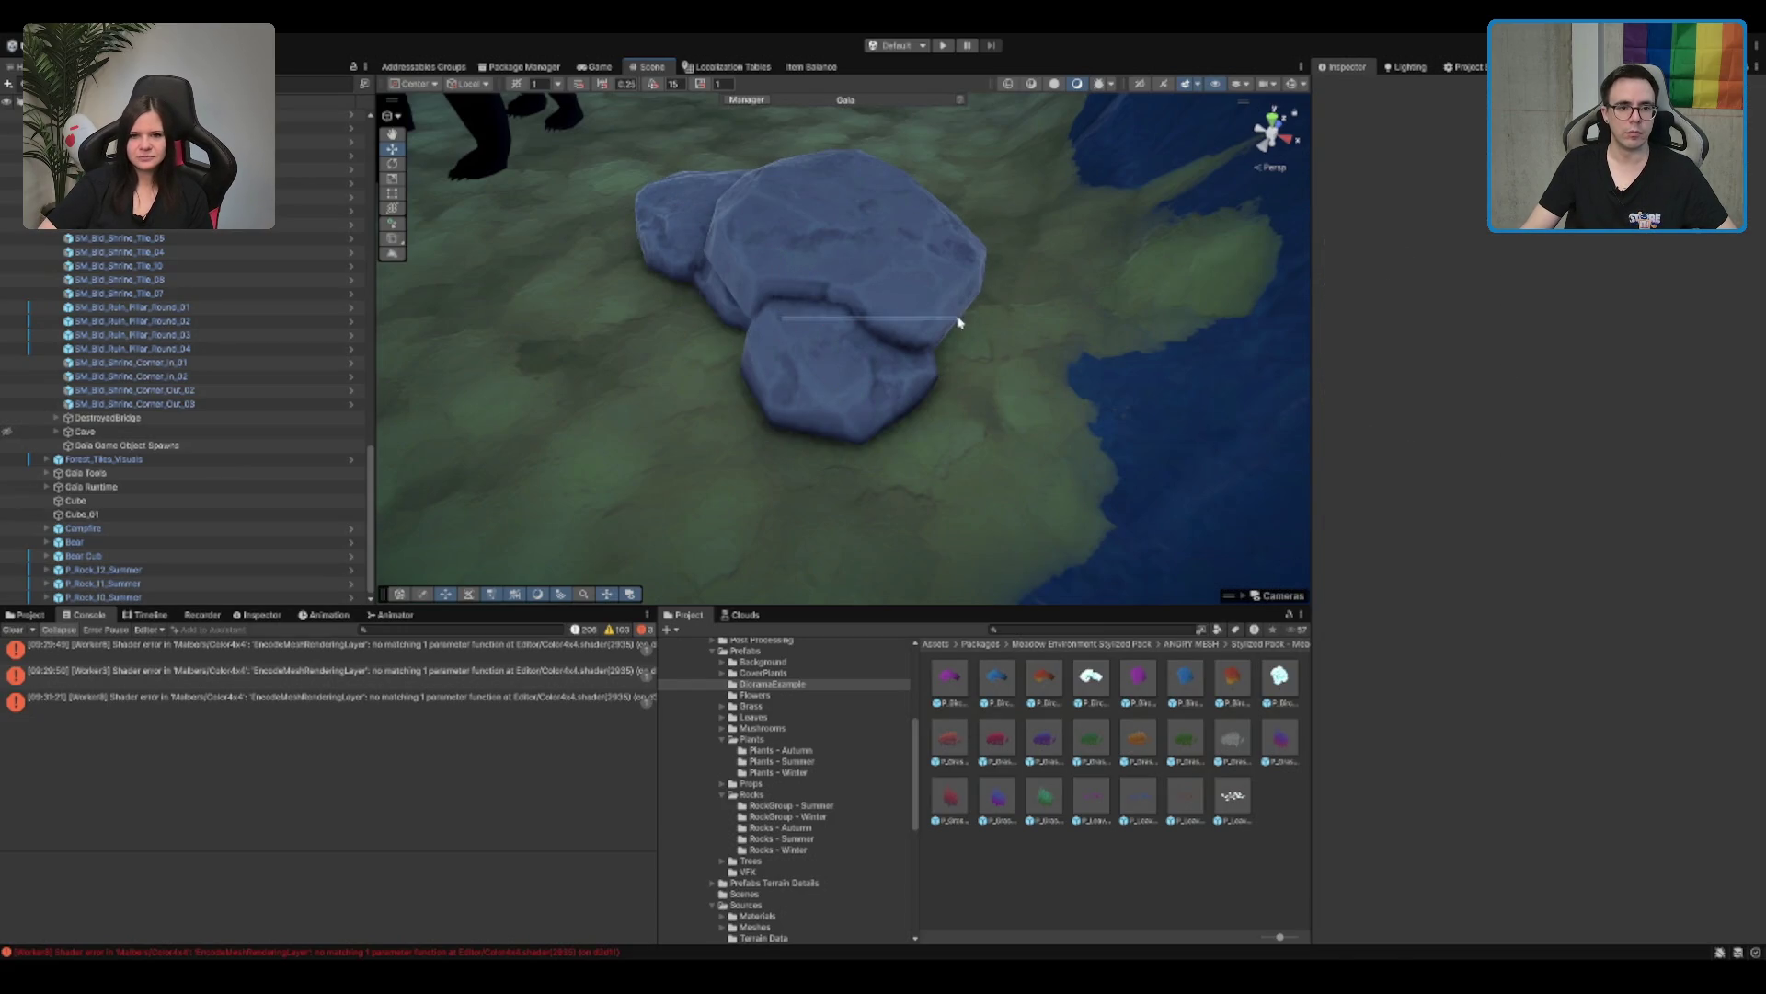
pyautogui.moveTo(768, 285); pyautogui.dragTo(966, 387)
pyautogui.scroll(-5, 828, 304)
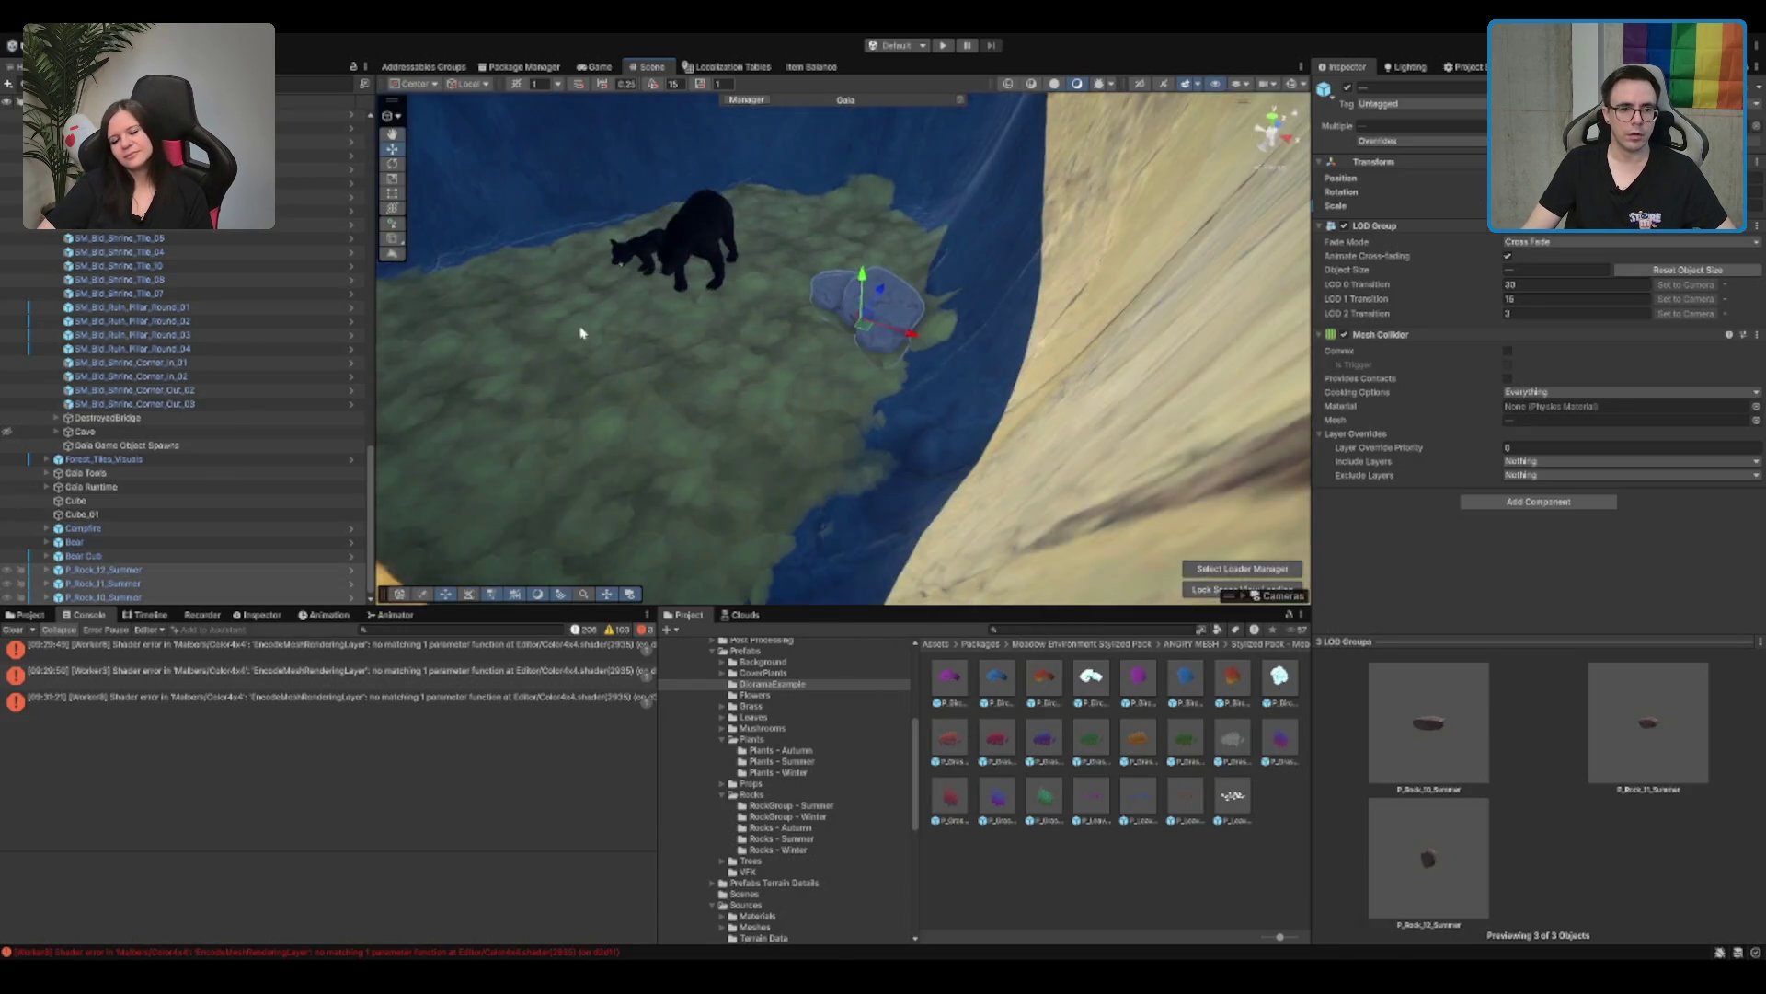
pyautogui.moveTo(581, 333)
pyautogui.mouseDown()
pyautogui.moveTo(1031, 423)
pyautogui.moveTo(992, 304)
pyautogui.mouseUp()
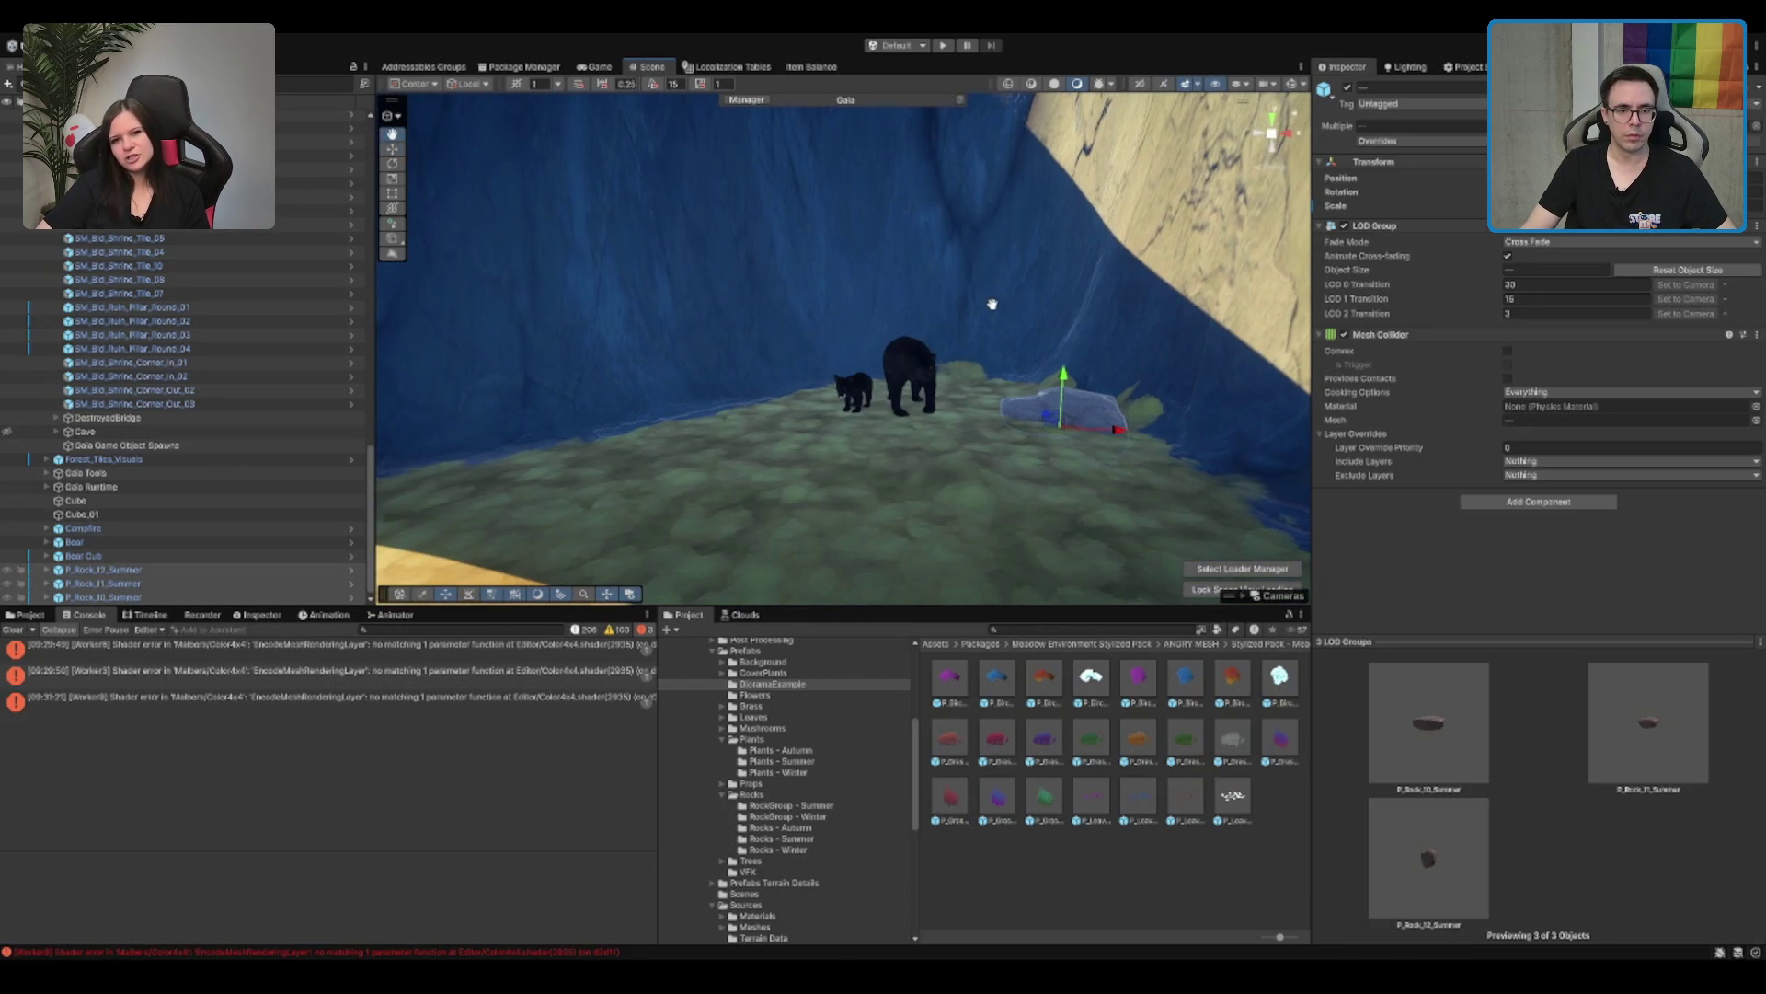
pyautogui.moveTo(1040, 449); pyautogui.dragTo(1049, 414)
pyautogui.moveTo(841, 164); pyautogui.dragTo(862, 316)
# Step: Paint a dark mud patch on the terrain beside the bears, extending it toward the rock
pyautogui.click(978, 480)
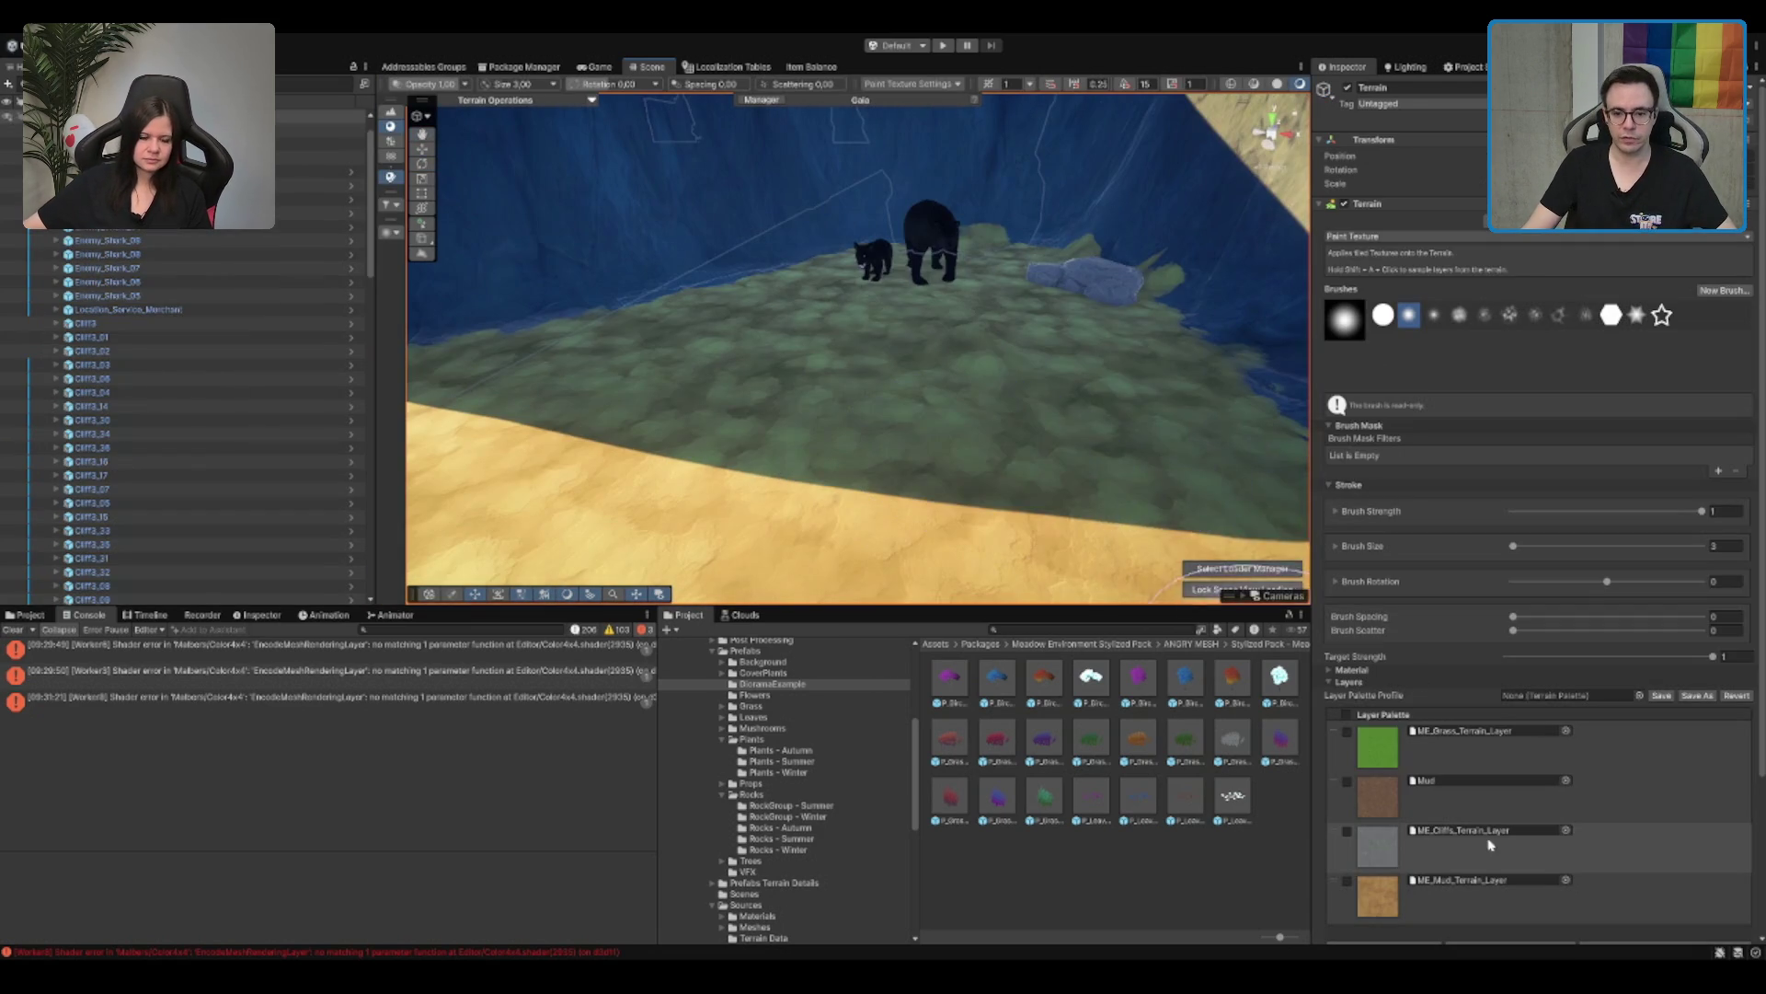
pyautogui.scroll(3, 992, 355)
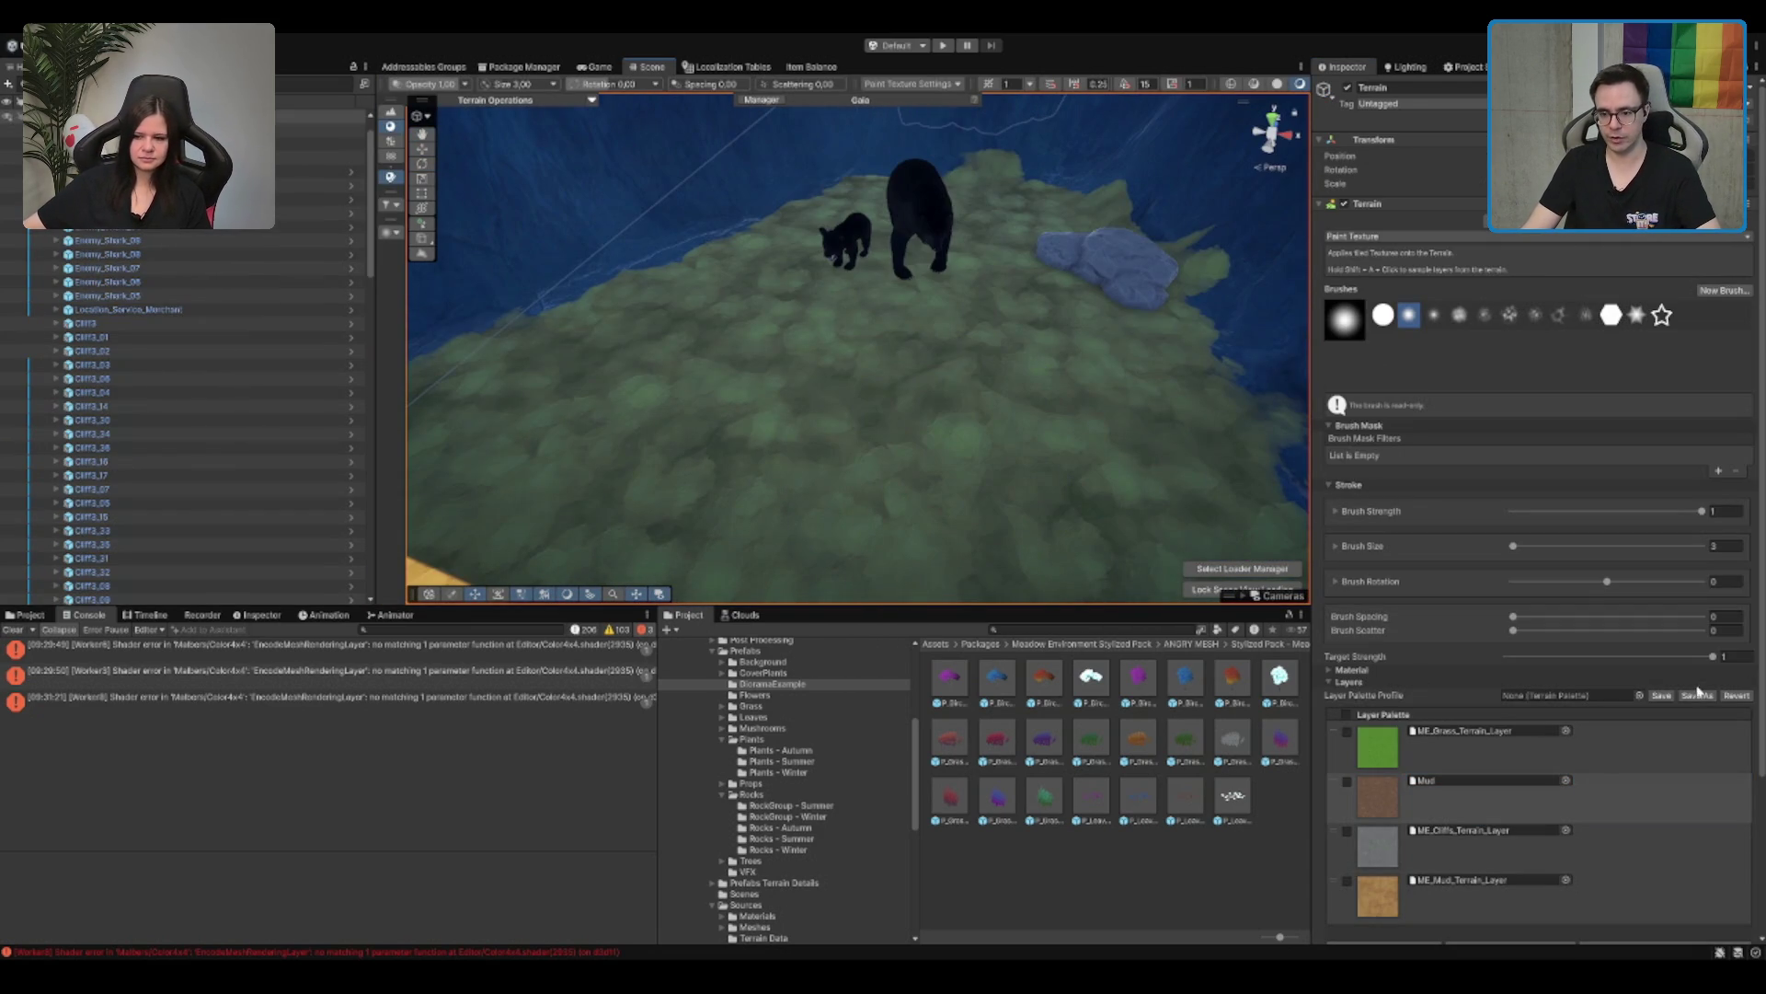
pyautogui.moveTo(925, 226); pyautogui.dragTo(958, 304)
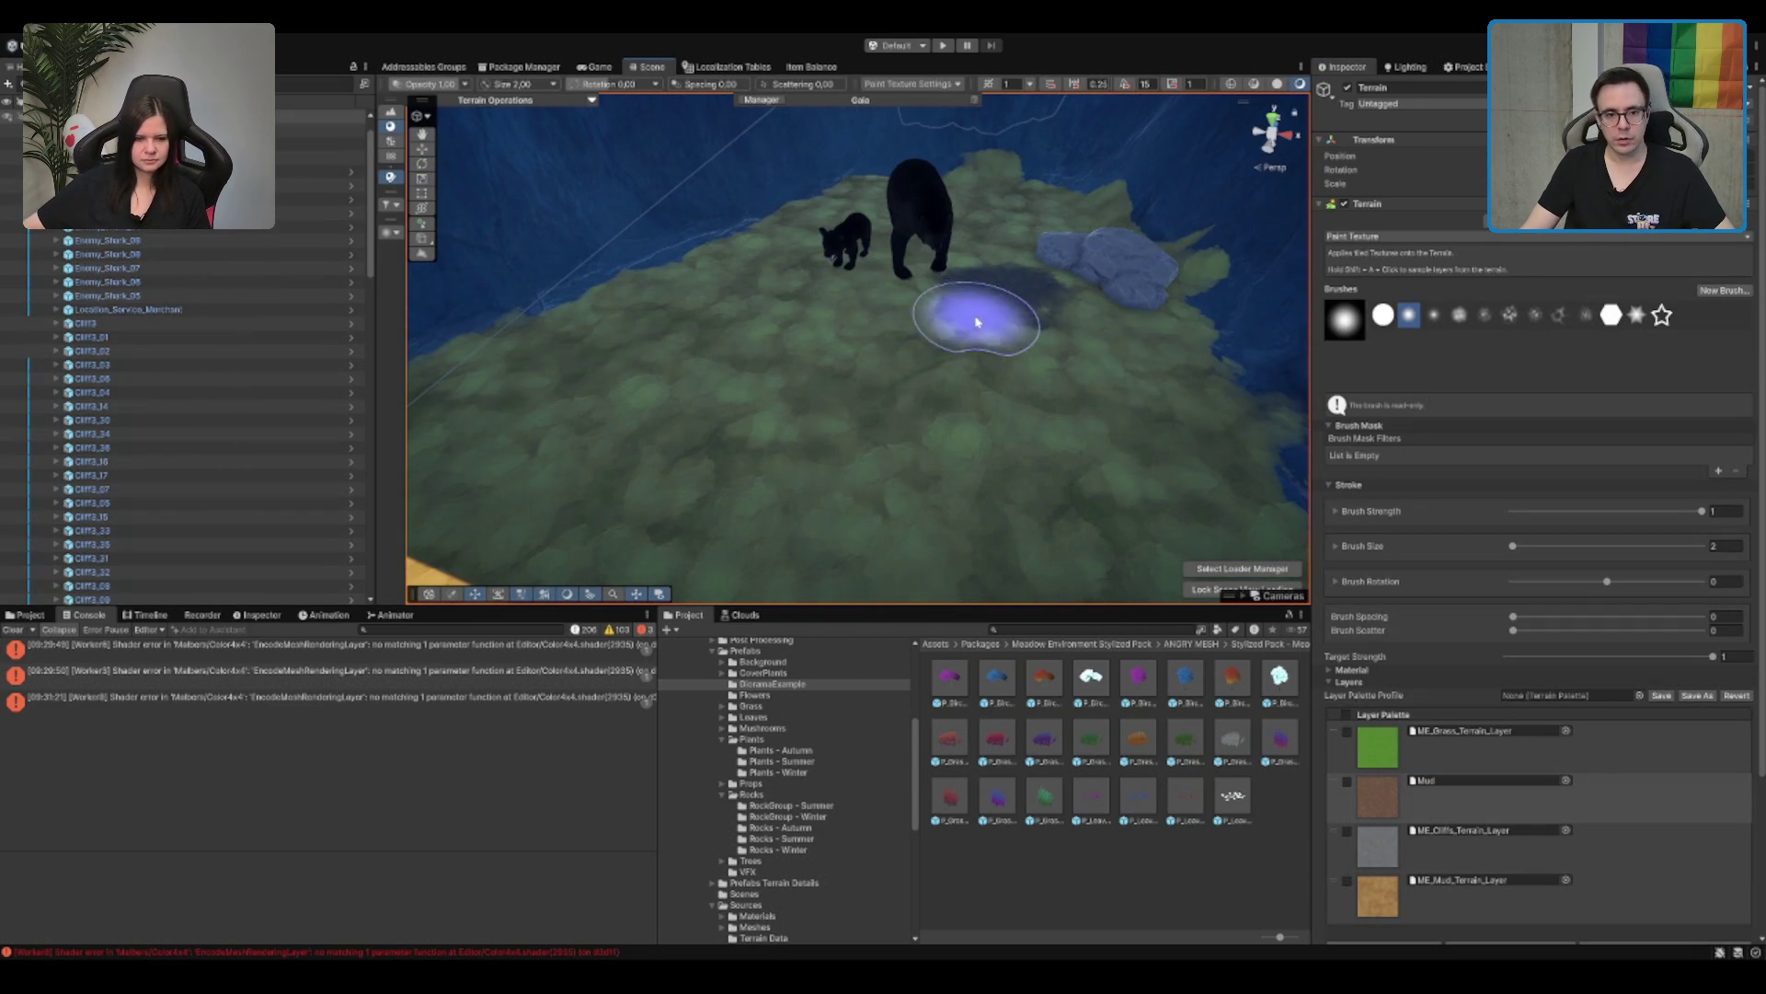
pyautogui.moveTo(915, 363)
pyautogui.mouseDown()
pyautogui.moveTo(1006, 264)
pyautogui.moveTo(935, 260)
pyautogui.moveTo(946, 308)
pyautogui.moveTo(1054, 344)
pyautogui.mouseUp()
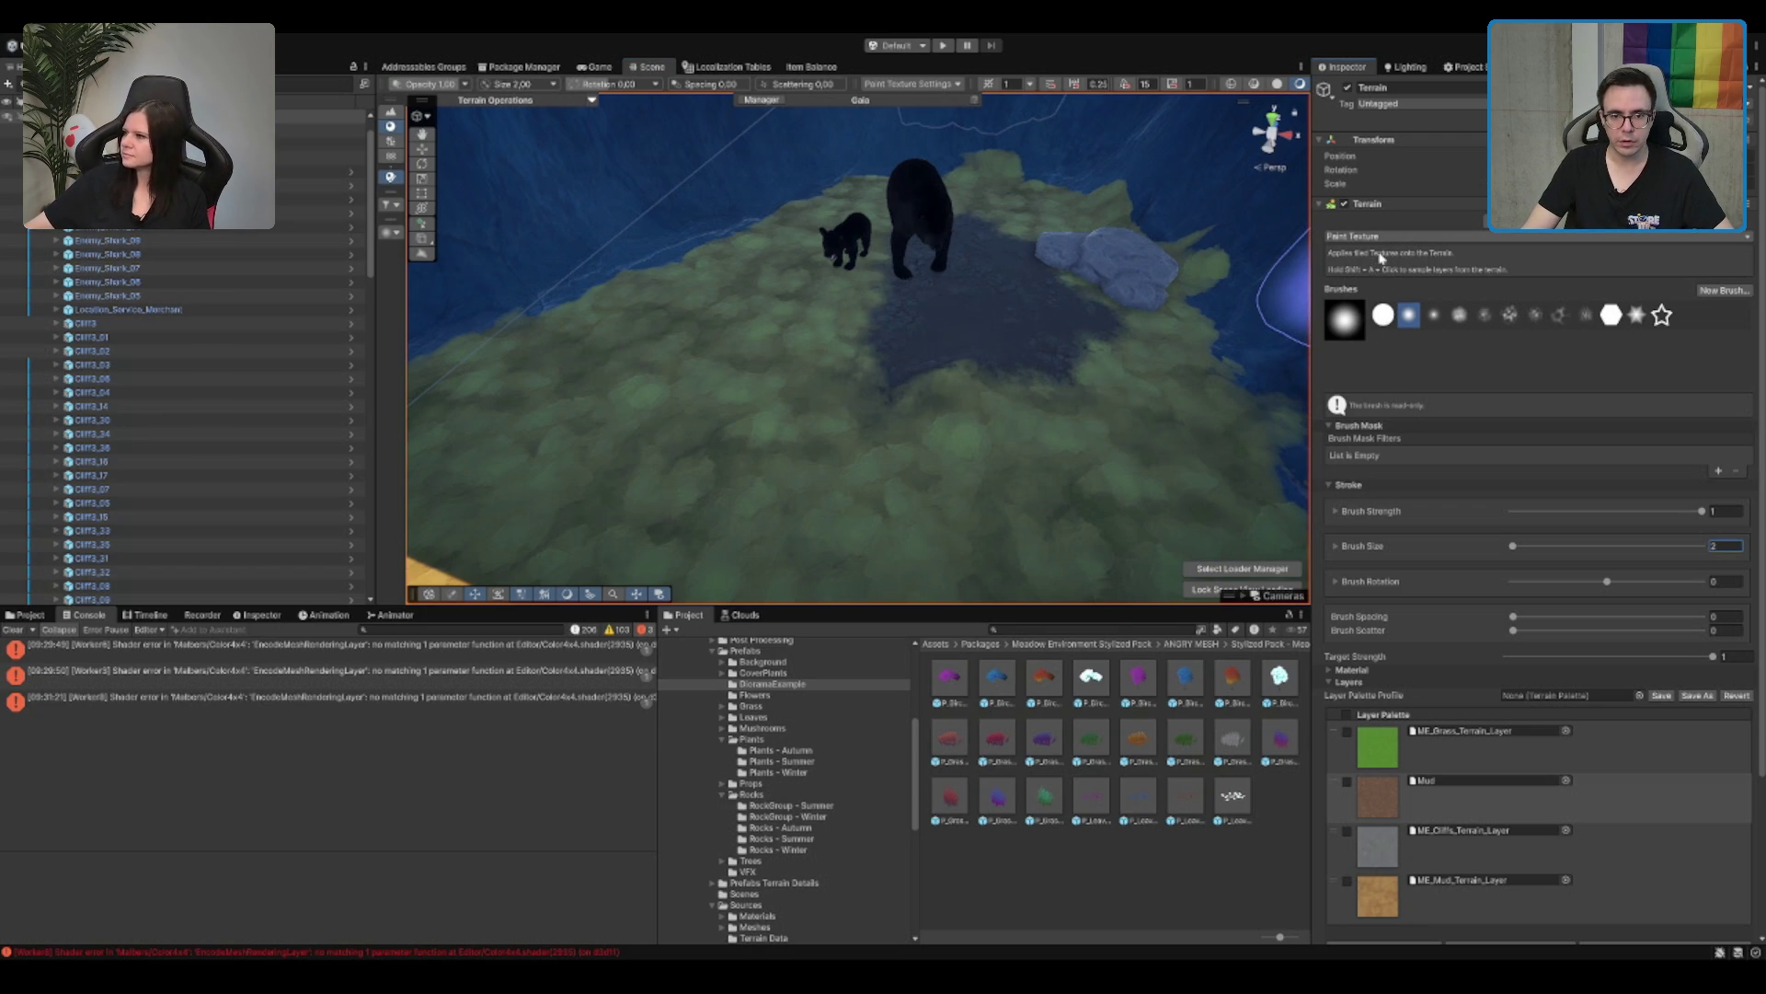
pyautogui.press('F1')
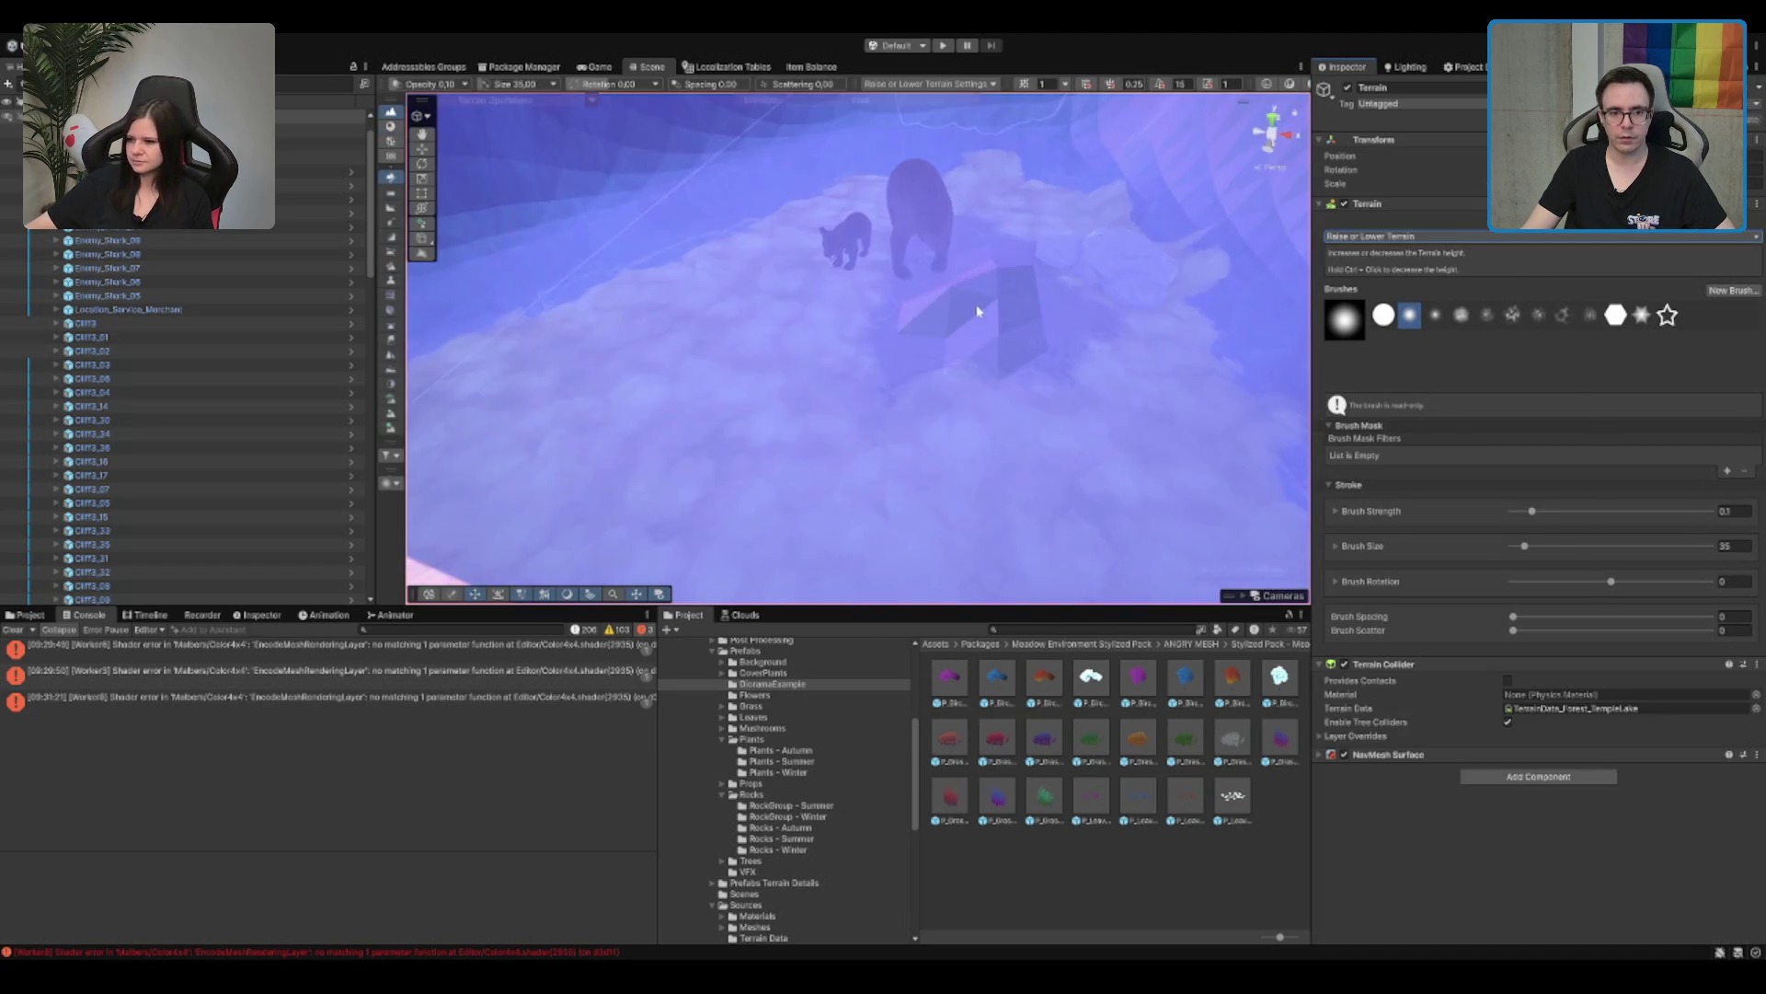
# Step: Try the Raise/Lower brush at size 5 near the bears at ground level
pyautogui.write('5')
pyautogui.write('0.01')
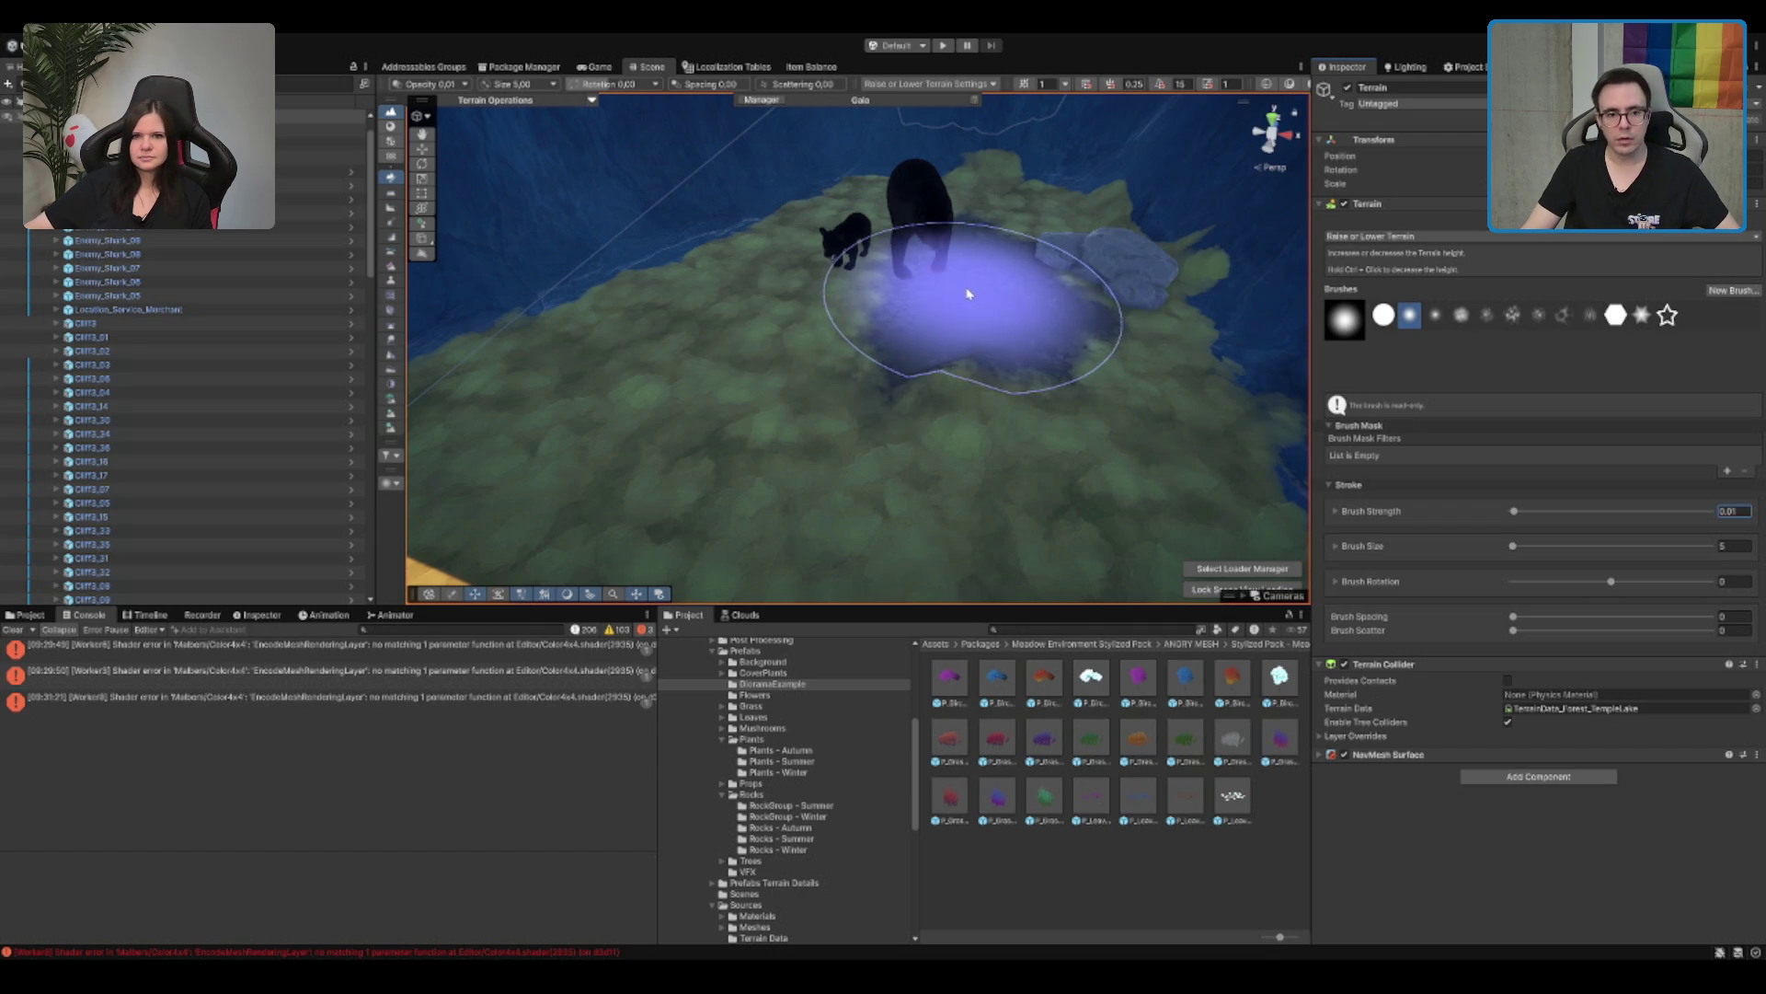
pyautogui.click(963, 313)
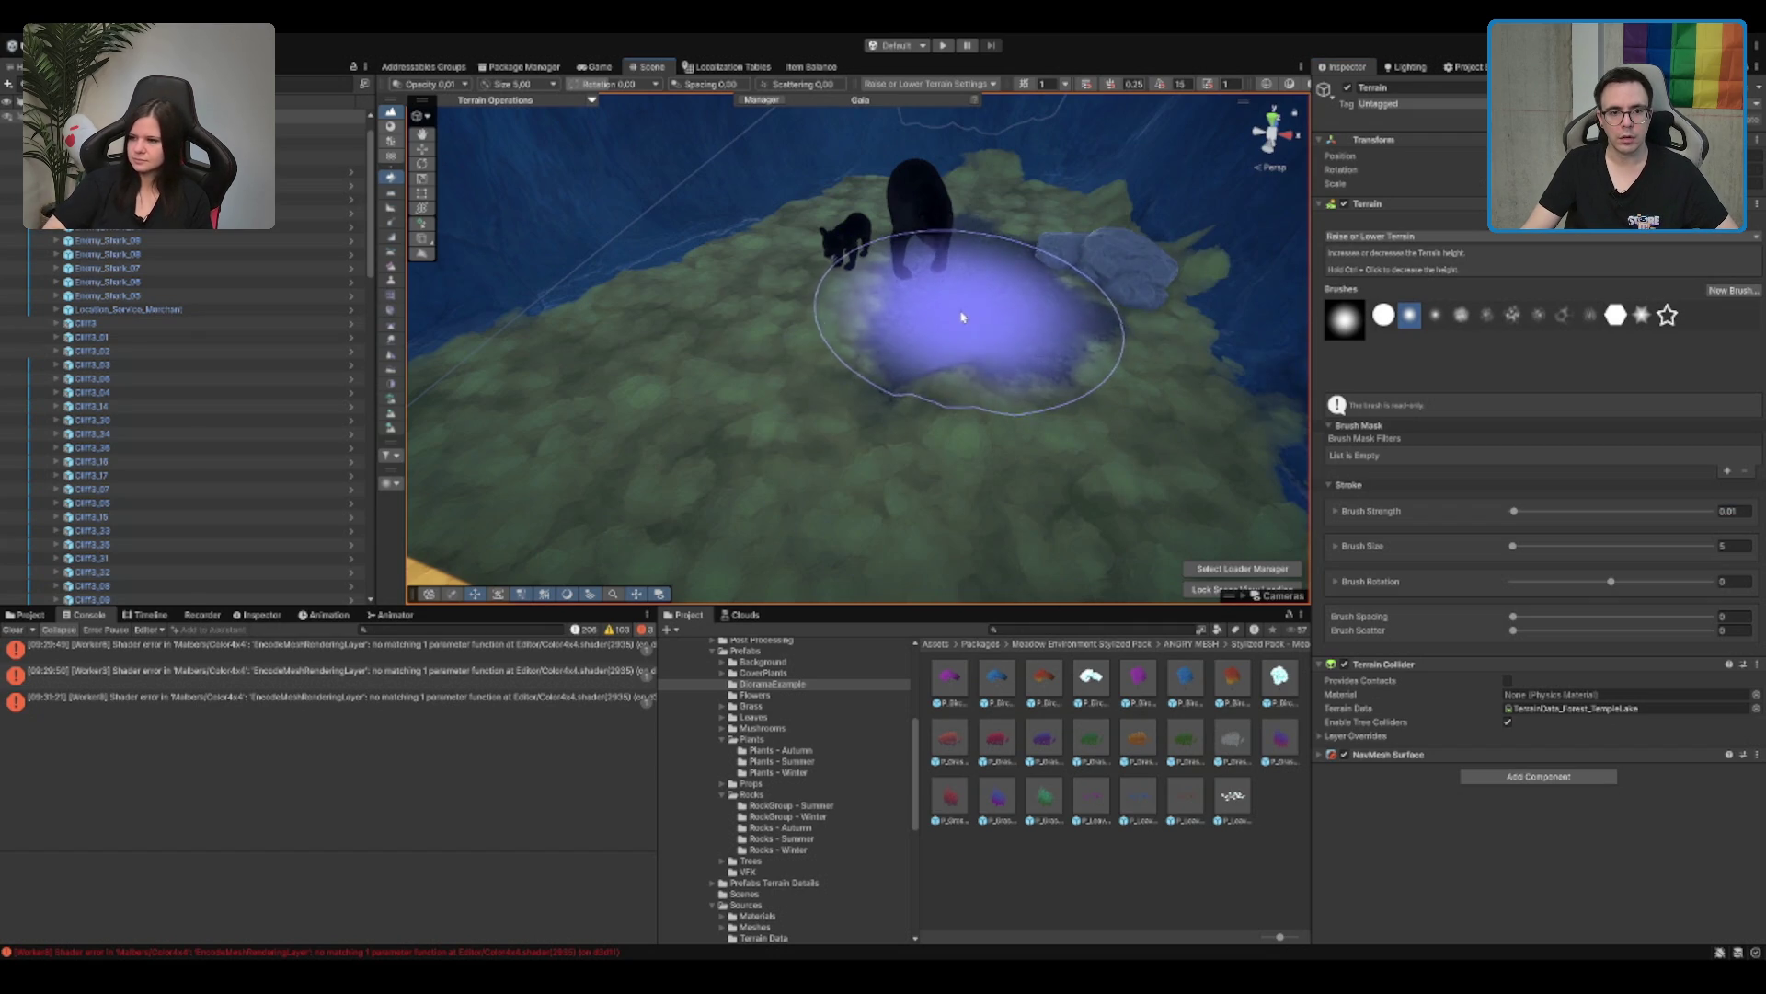
pyautogui.scroll(5, 961, 322)
pyautogui.moveTo(966, 331)
pyautogui.mouseDown()
pyautogui.moveTo(1051, 128)
pyautogui.moveTo(994, 212)
pyautogui.moveTo(810, 377)
pyautogui.mouseUp()
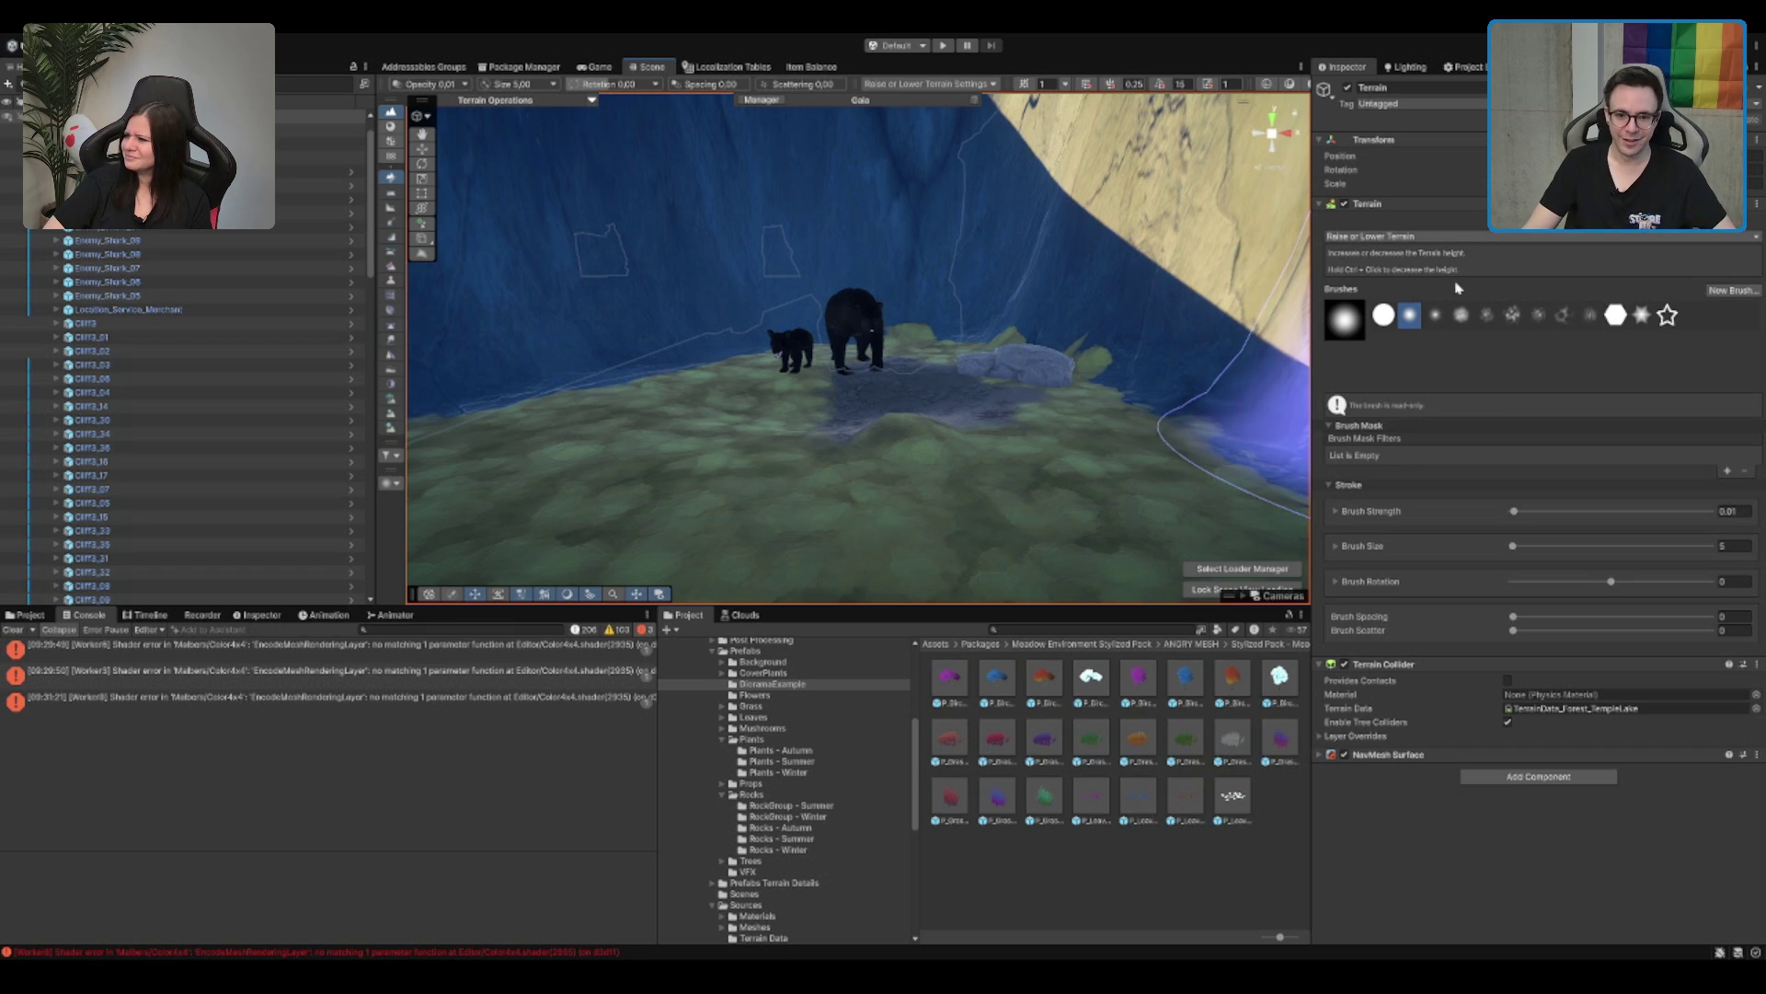
# Step: Paint mud over the remaining green patches under the bears
pyautogui.press('F3')
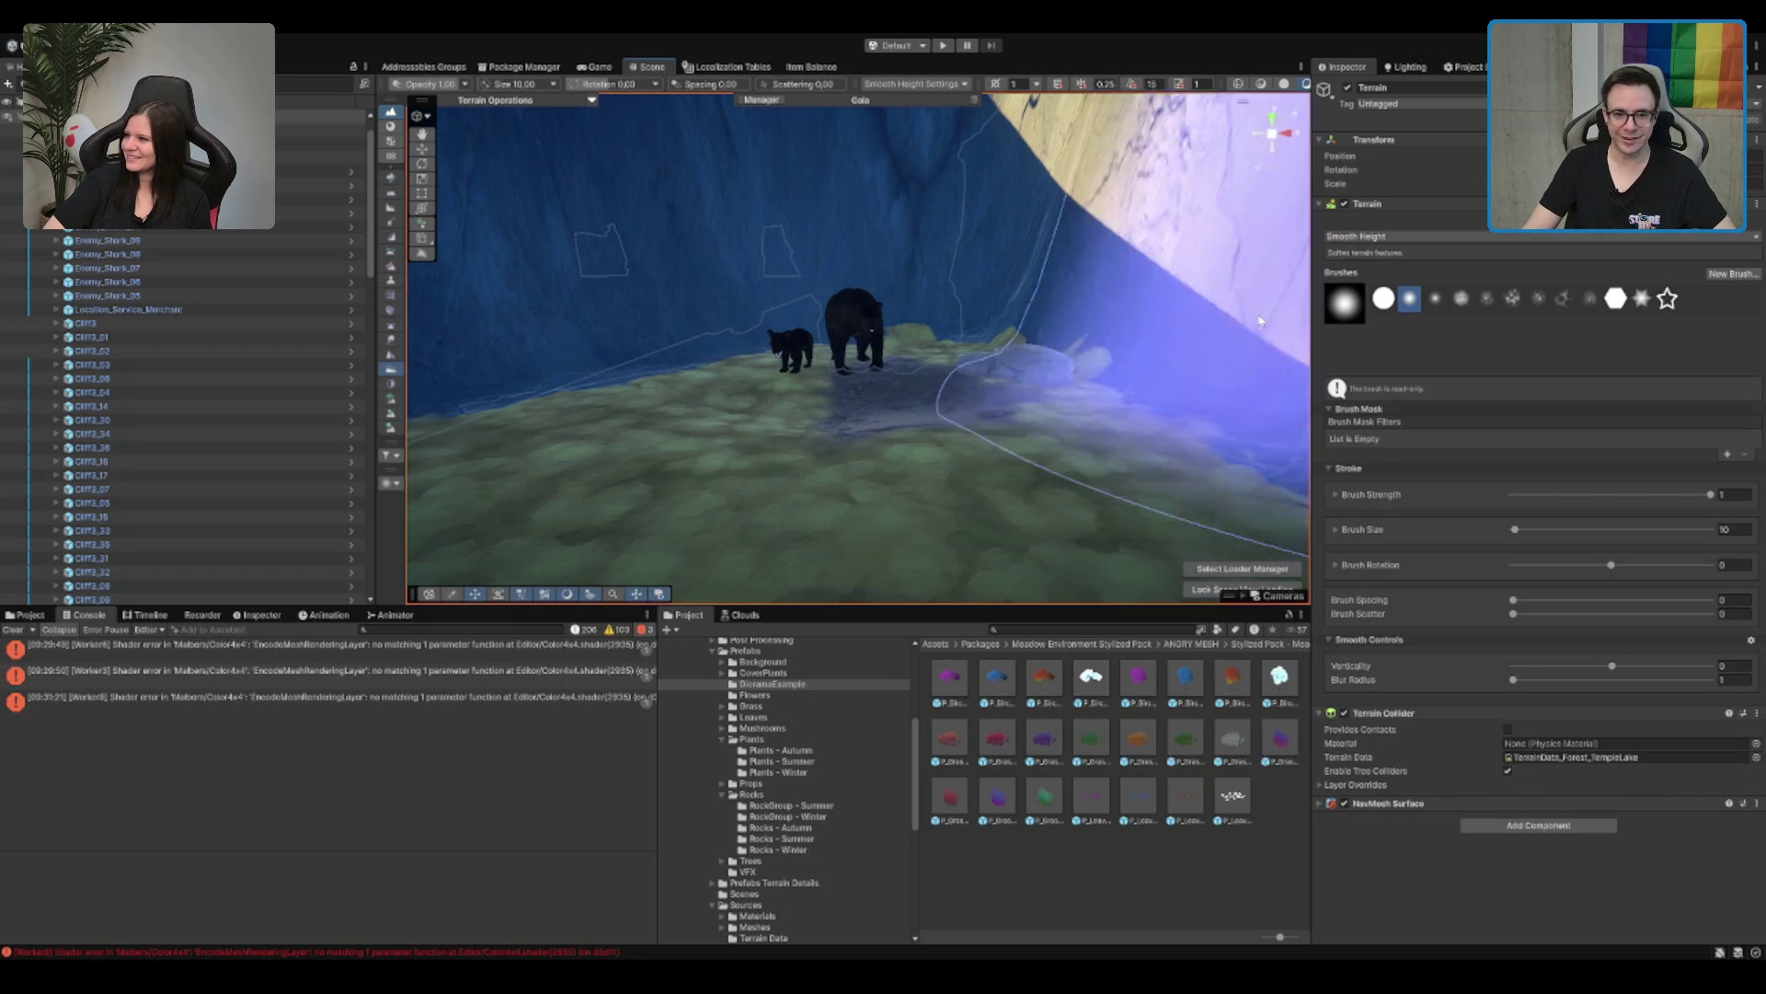
pyautogui.press('F2')
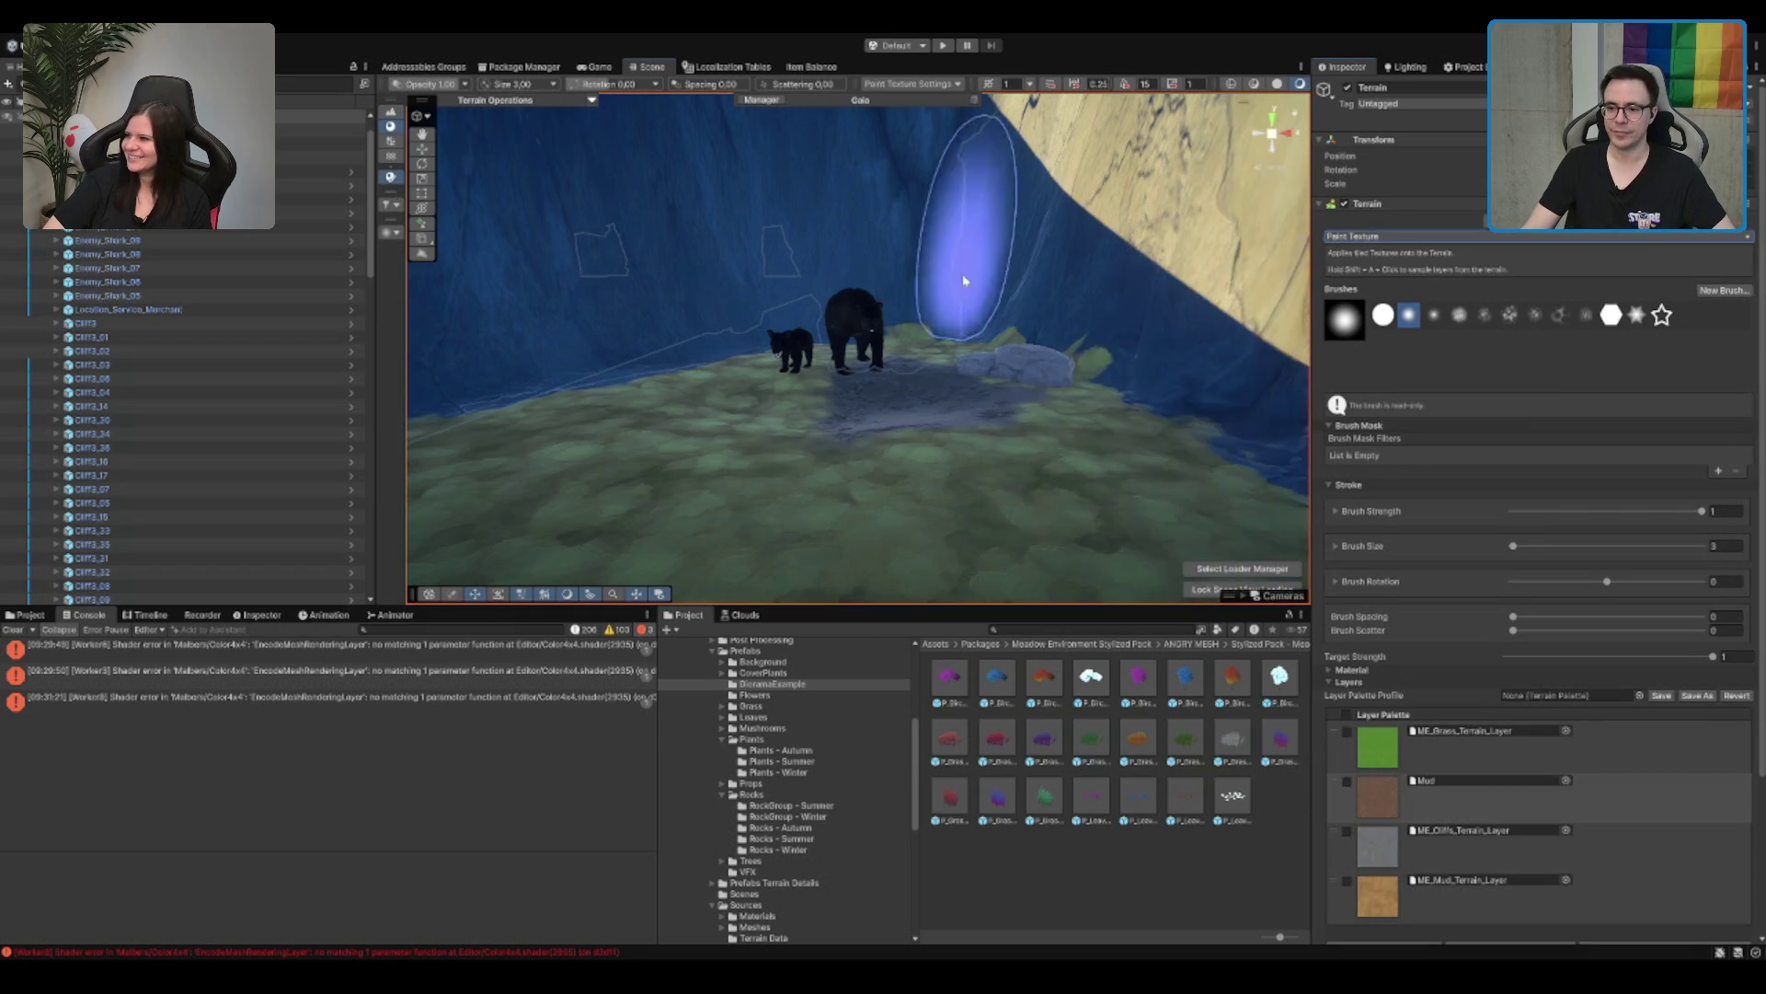
pyautogui.scroll(5, 980, 437)
pyautogui.scroll(-5, 980, 437)
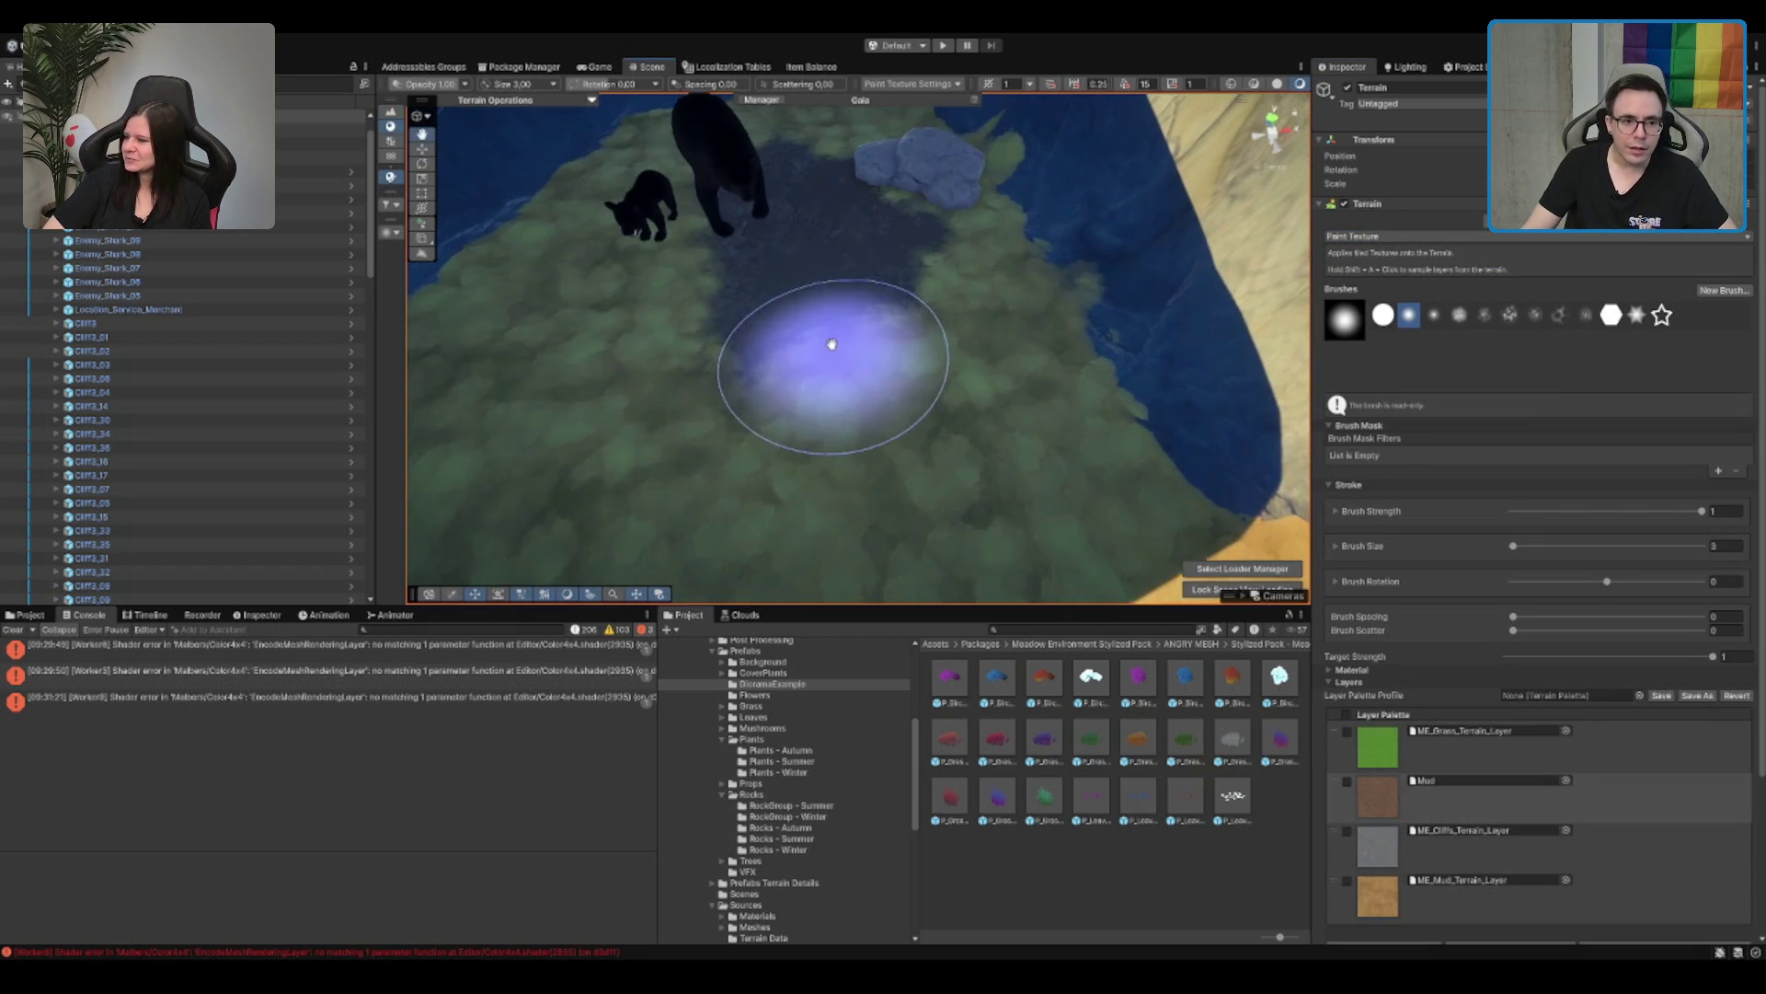
pyautogui.moveTo(602, 311)
pyautogui.mouseDown()
pyautogui.moveTo(750, 217)
pyautogui.moveTo(769, 343)
pyautogui.moveTo(868, 248)
pyautogui.moveTo(771, 300)
pyautogui.moveTo(887, 374)
pyautogui.moveTo(907, 276)
pyautogui.moveTo(946, 268)
pyautogui.moveTo(855, 443)
pyautogui.moveTo(907, 371)
pyautogui.mouseUp()
# Step: Move the bear down and to the left
pyautogui.click(907, 371)
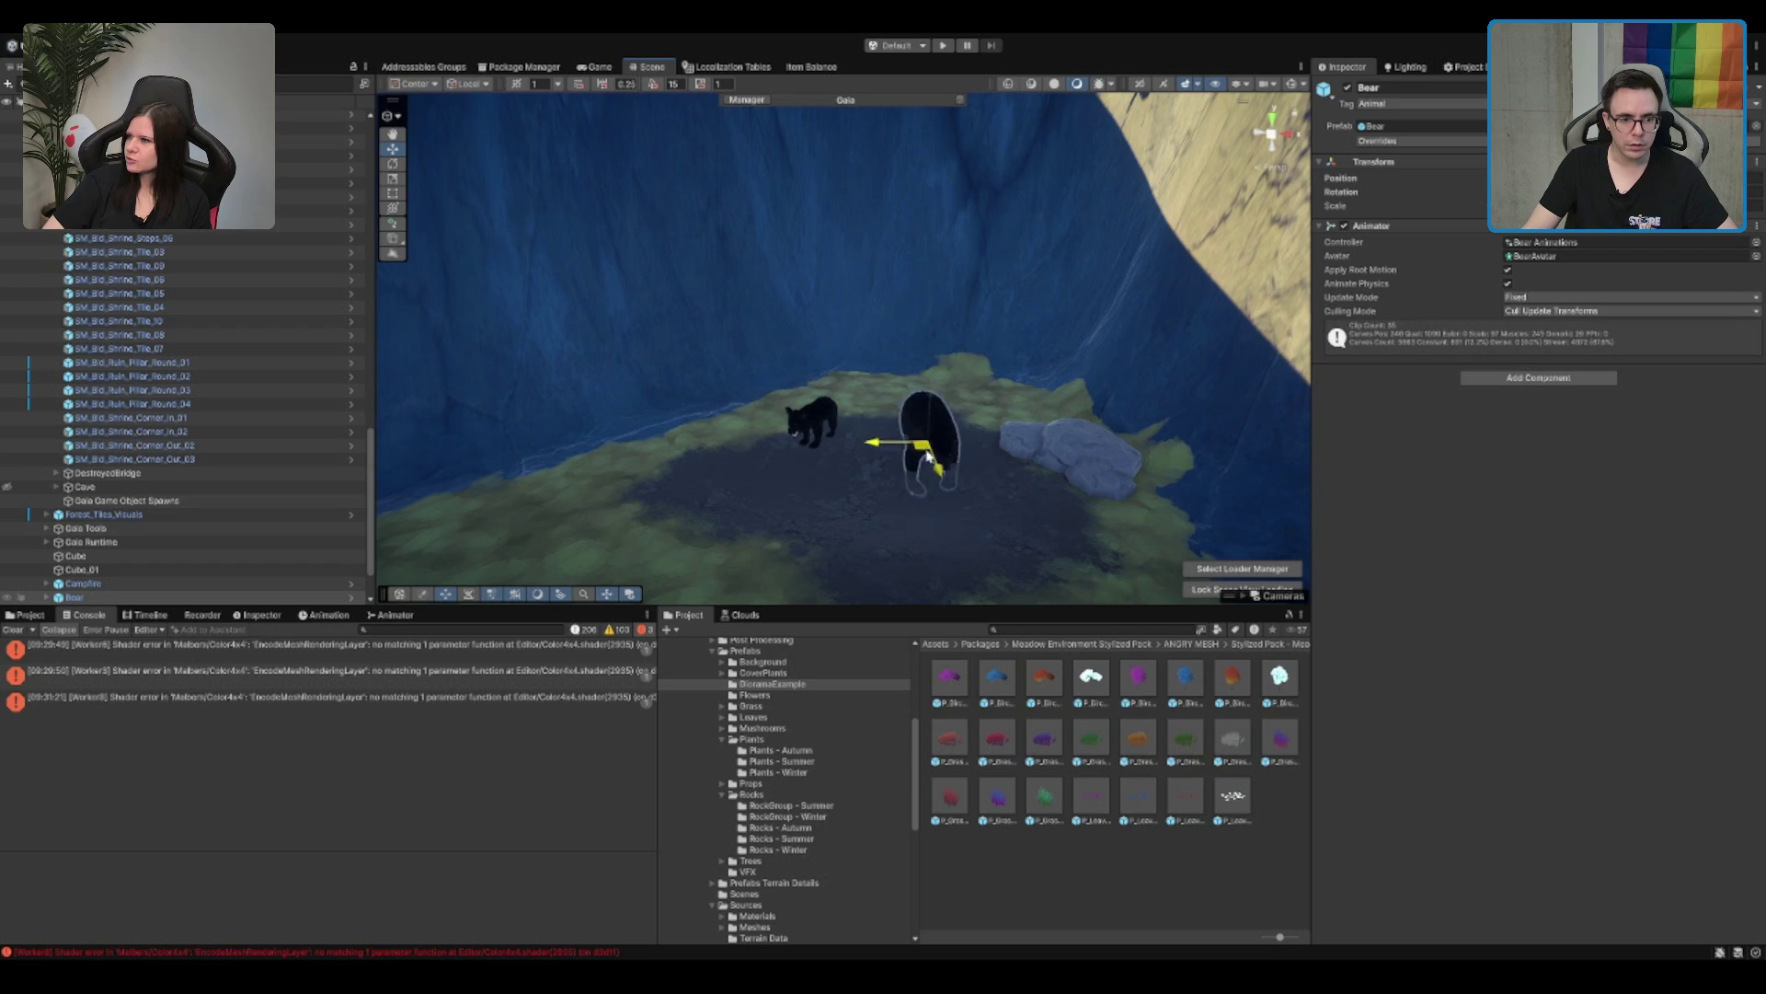
pyautogui.moveTo(929, 448); pyautogui.dragTo(906, 516)
pyautogui.moveTo(919, 431)
pyautogui.mouseDown()
pyautogui.moveTo(773, 398)
pyautogui.moveTo(714, 414)
pyautogui.moveTo(1033, 450)
pyautogui.moveTo(1025, 418)
pyautogui.moveTo(1058, 363)
pyautogui.mouseUp()
pyautogui.scroll(2, 1020, 442)
# Step: Level the terrain under the bears with Set Height size 2, then Smooth Height size 5
pyautogui.click(1075, 341)
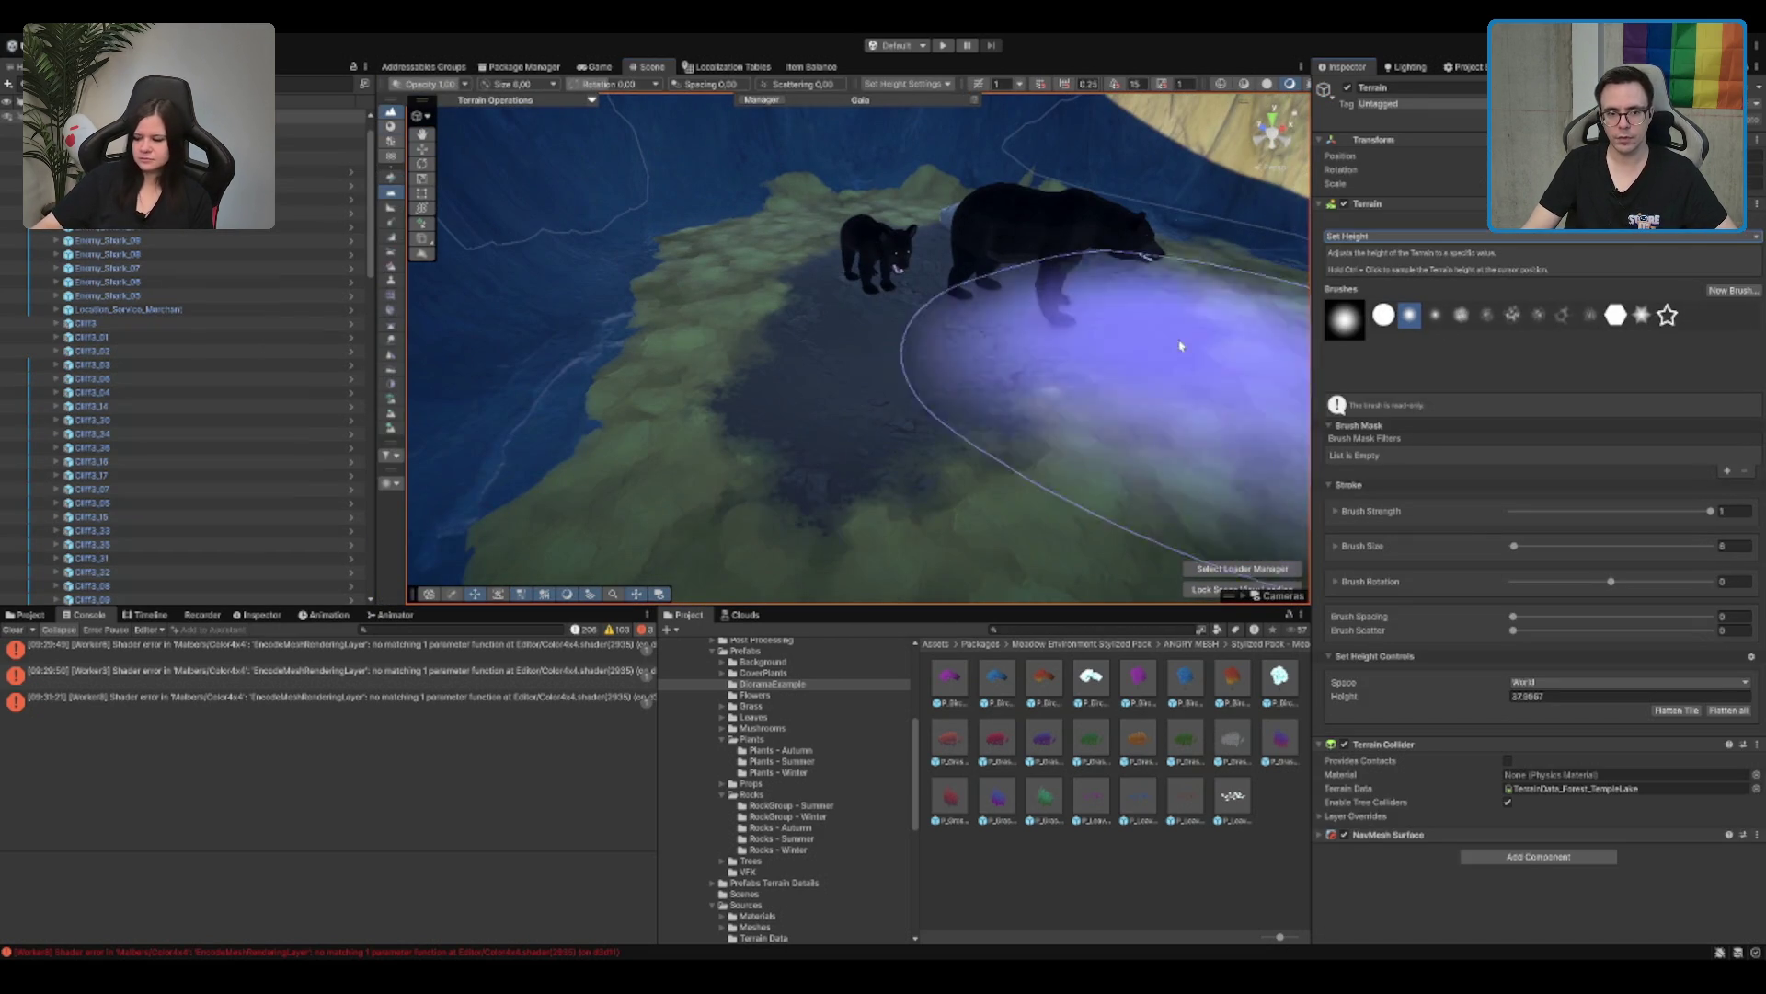
pyautogui.click(1732, 545)
pyautogui.write('2')
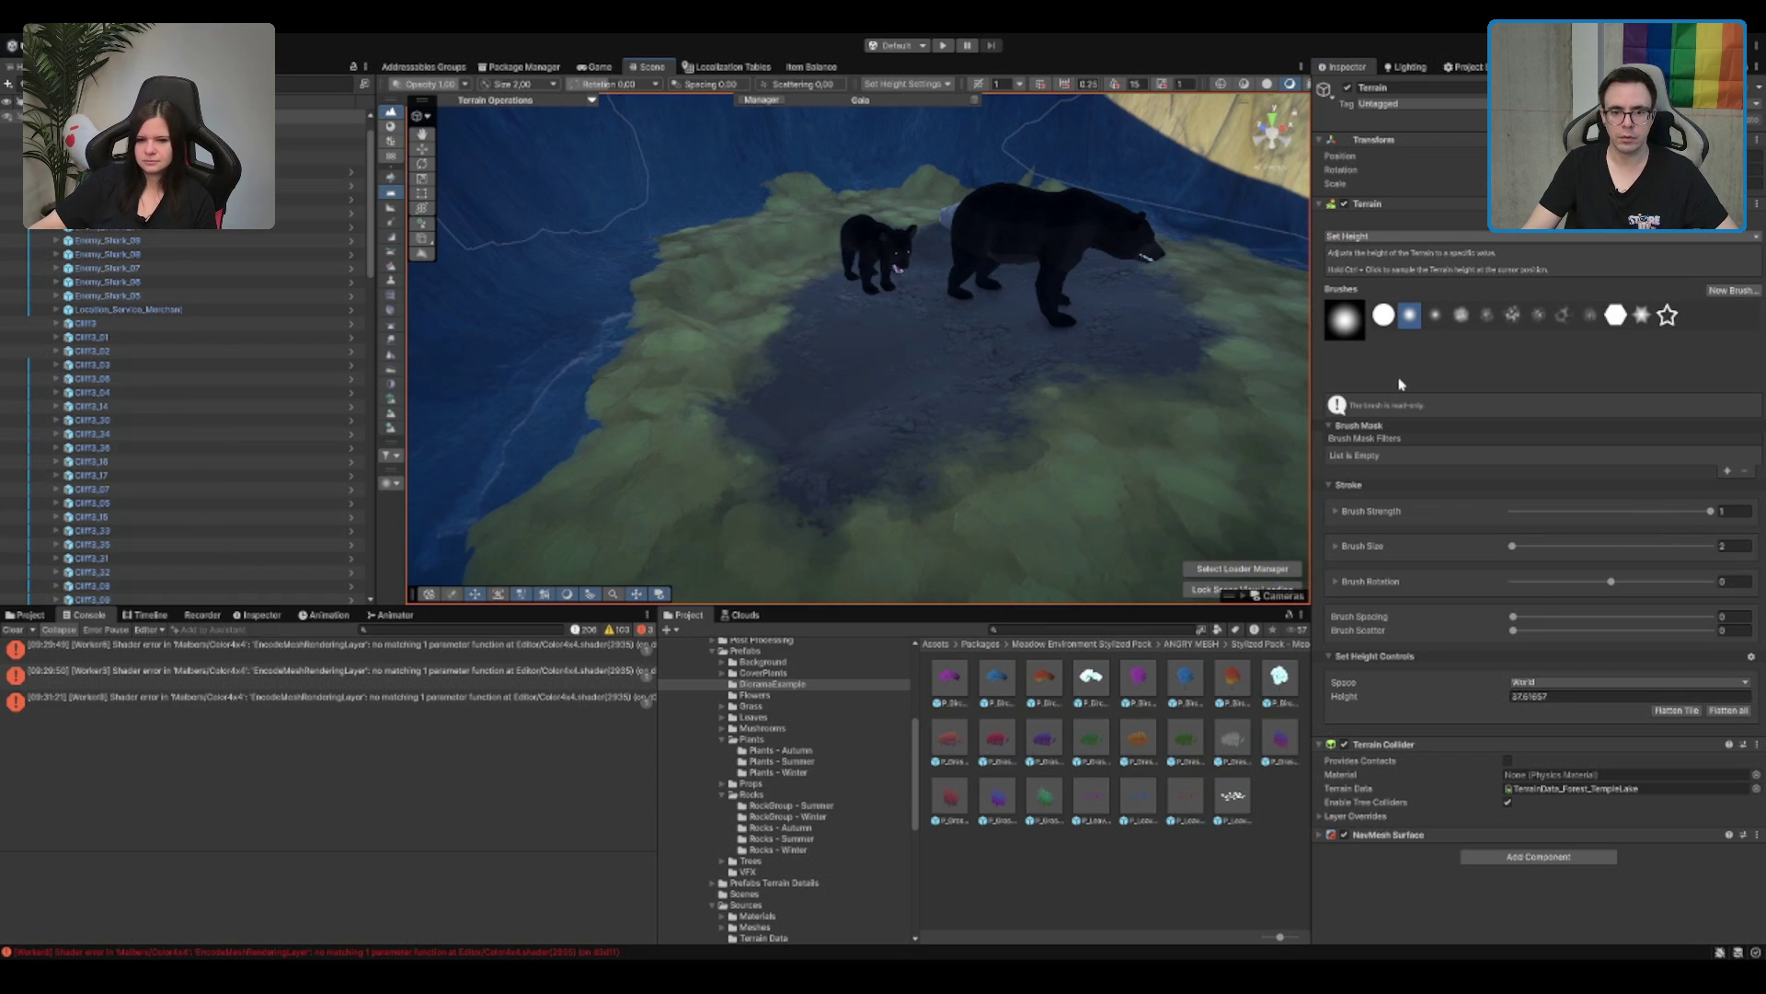
pyautogui.press('shift')
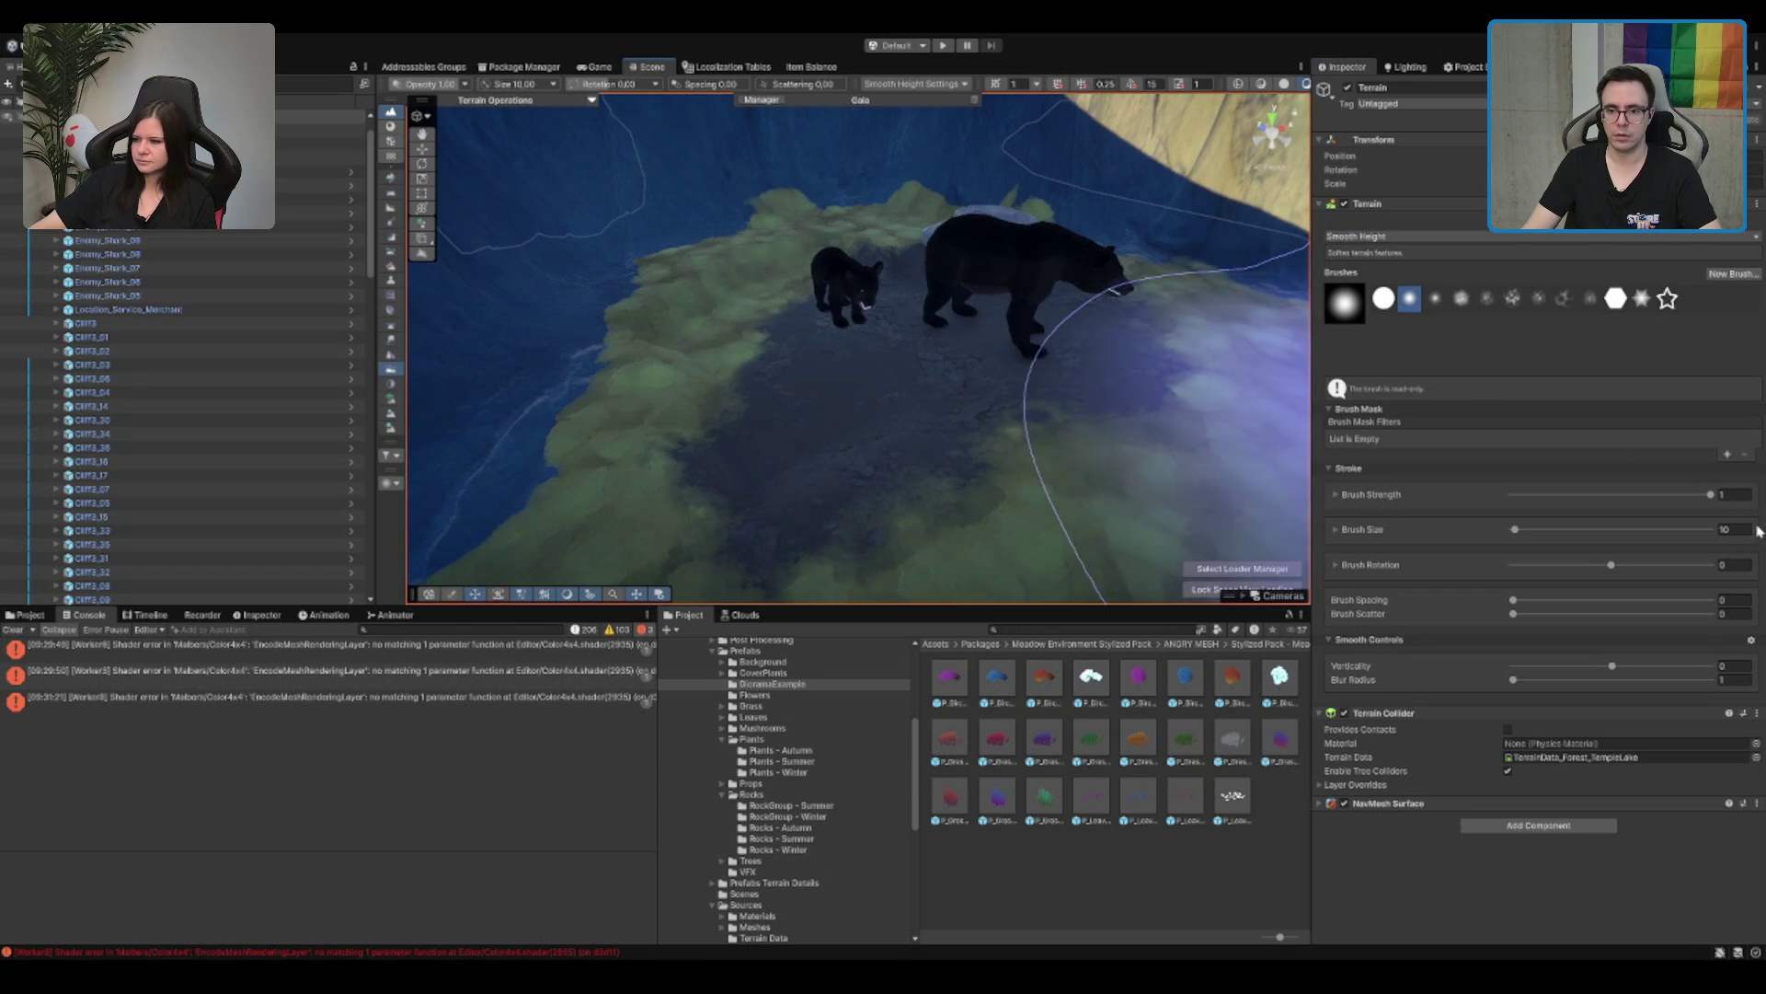
pyautogui.write('5')
pyautogui.moveTo(985, 307); pyautogui.dragTo(670, 335)
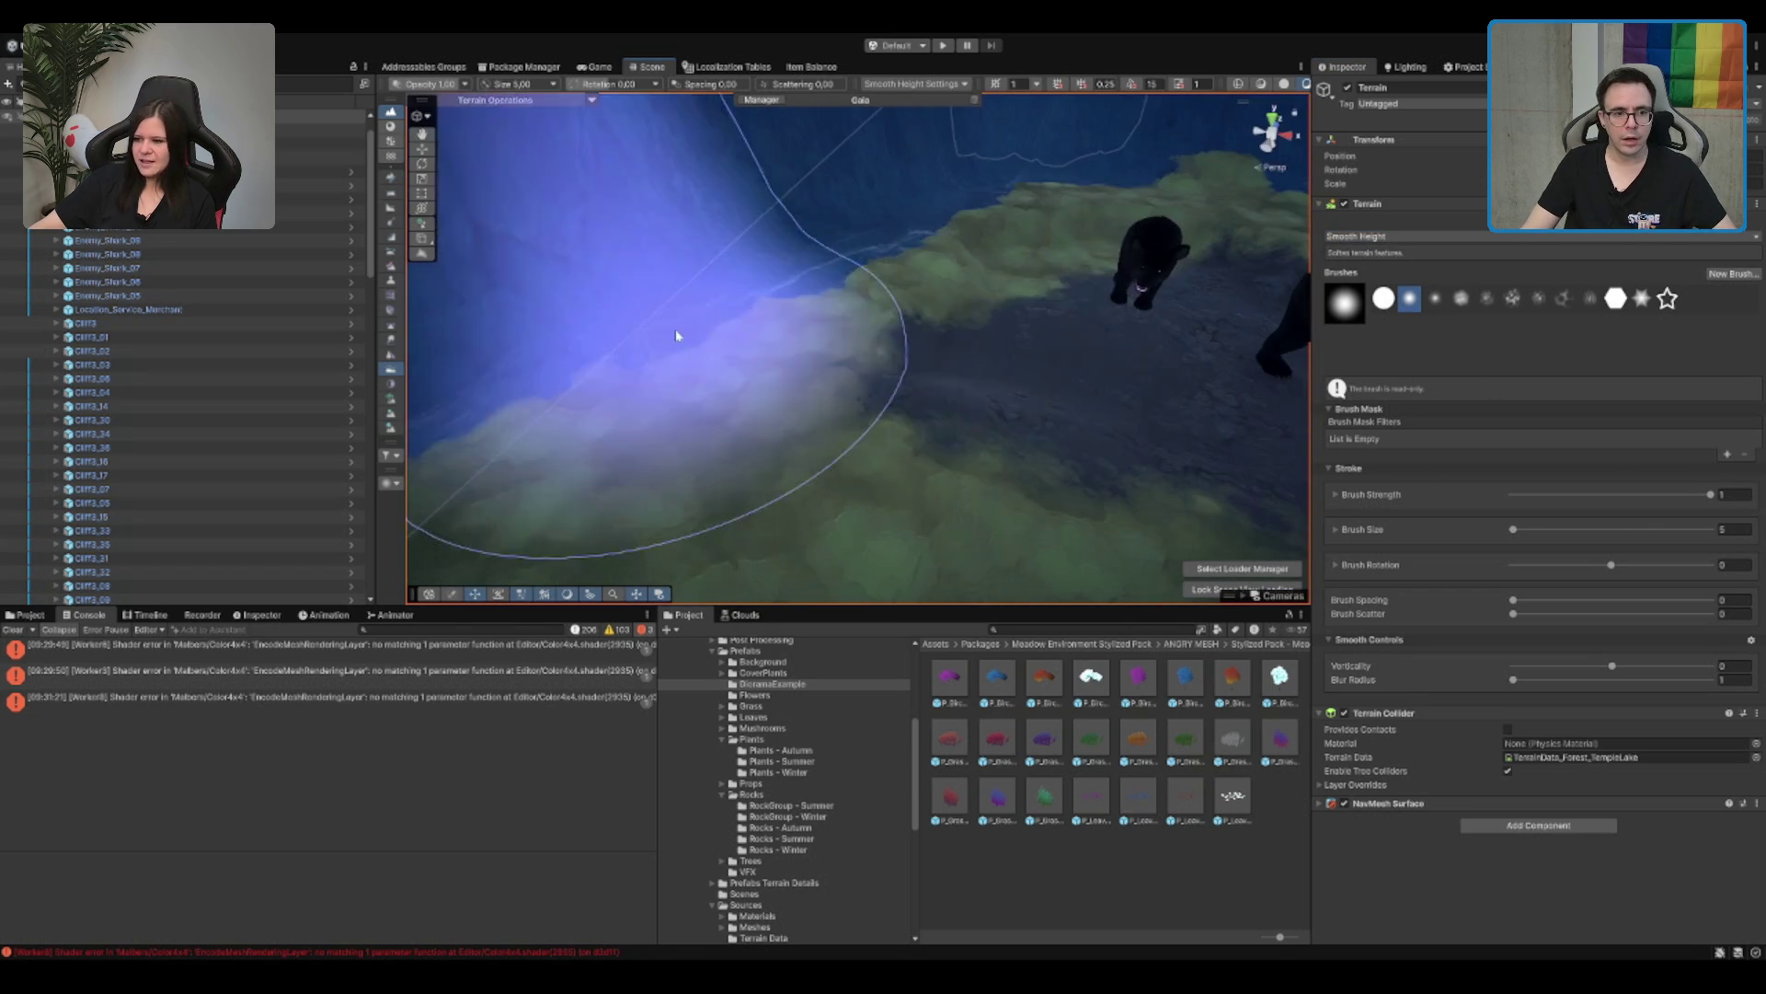
pyautogui.moveTo(1067, 253); pyautogui.dragTo(1058, 235)
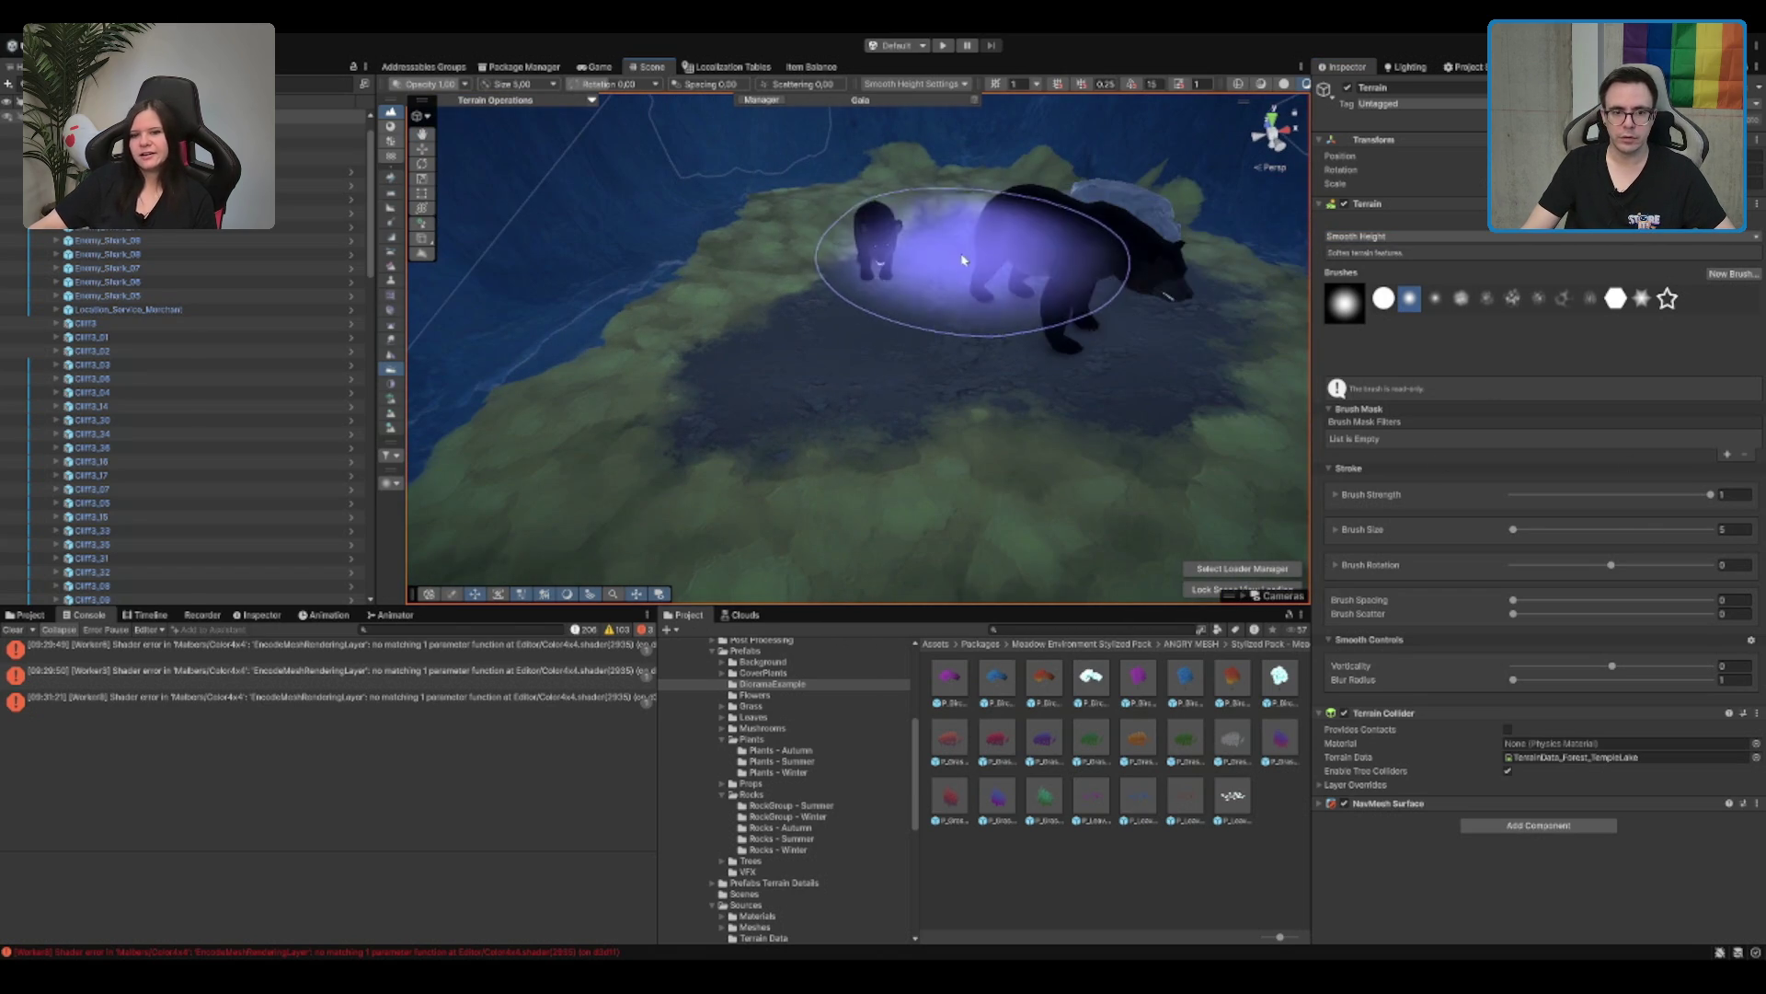
# Step: Select the terrain and choose the Mud layer for texture painting
pyautogui.press('w')
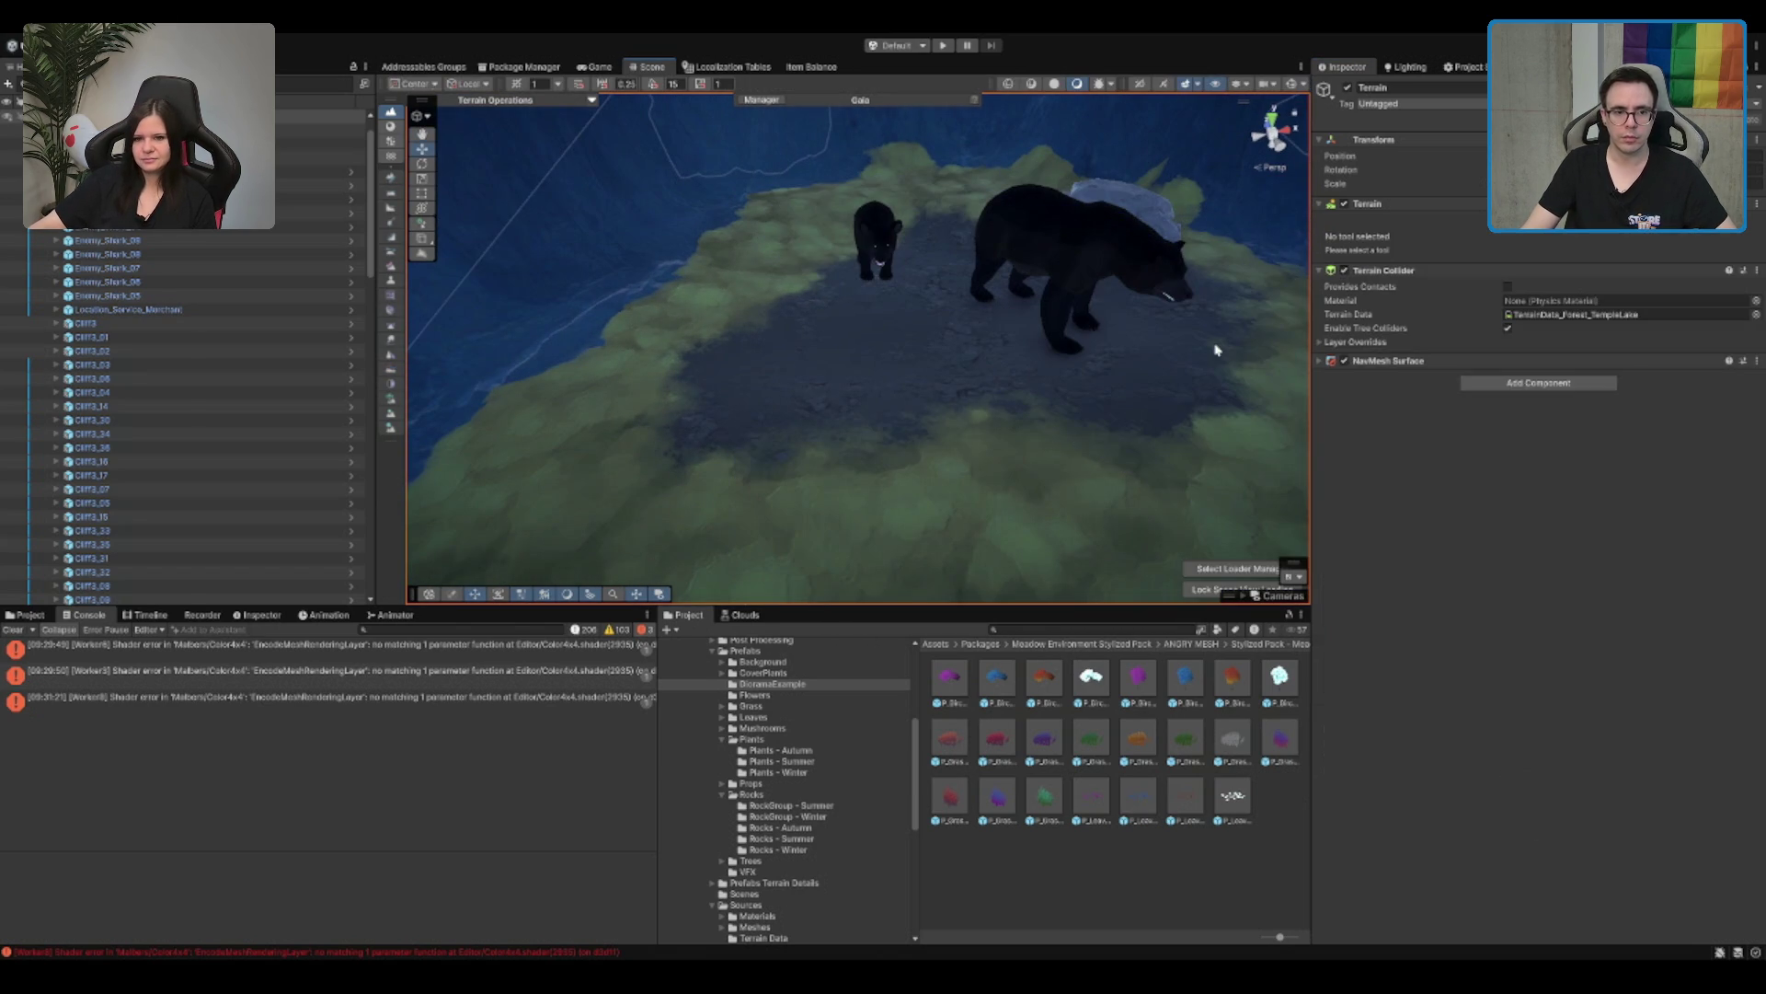
pyautogui.moveTo(1187, 138); pyautogui.dragTo(1192, 166)
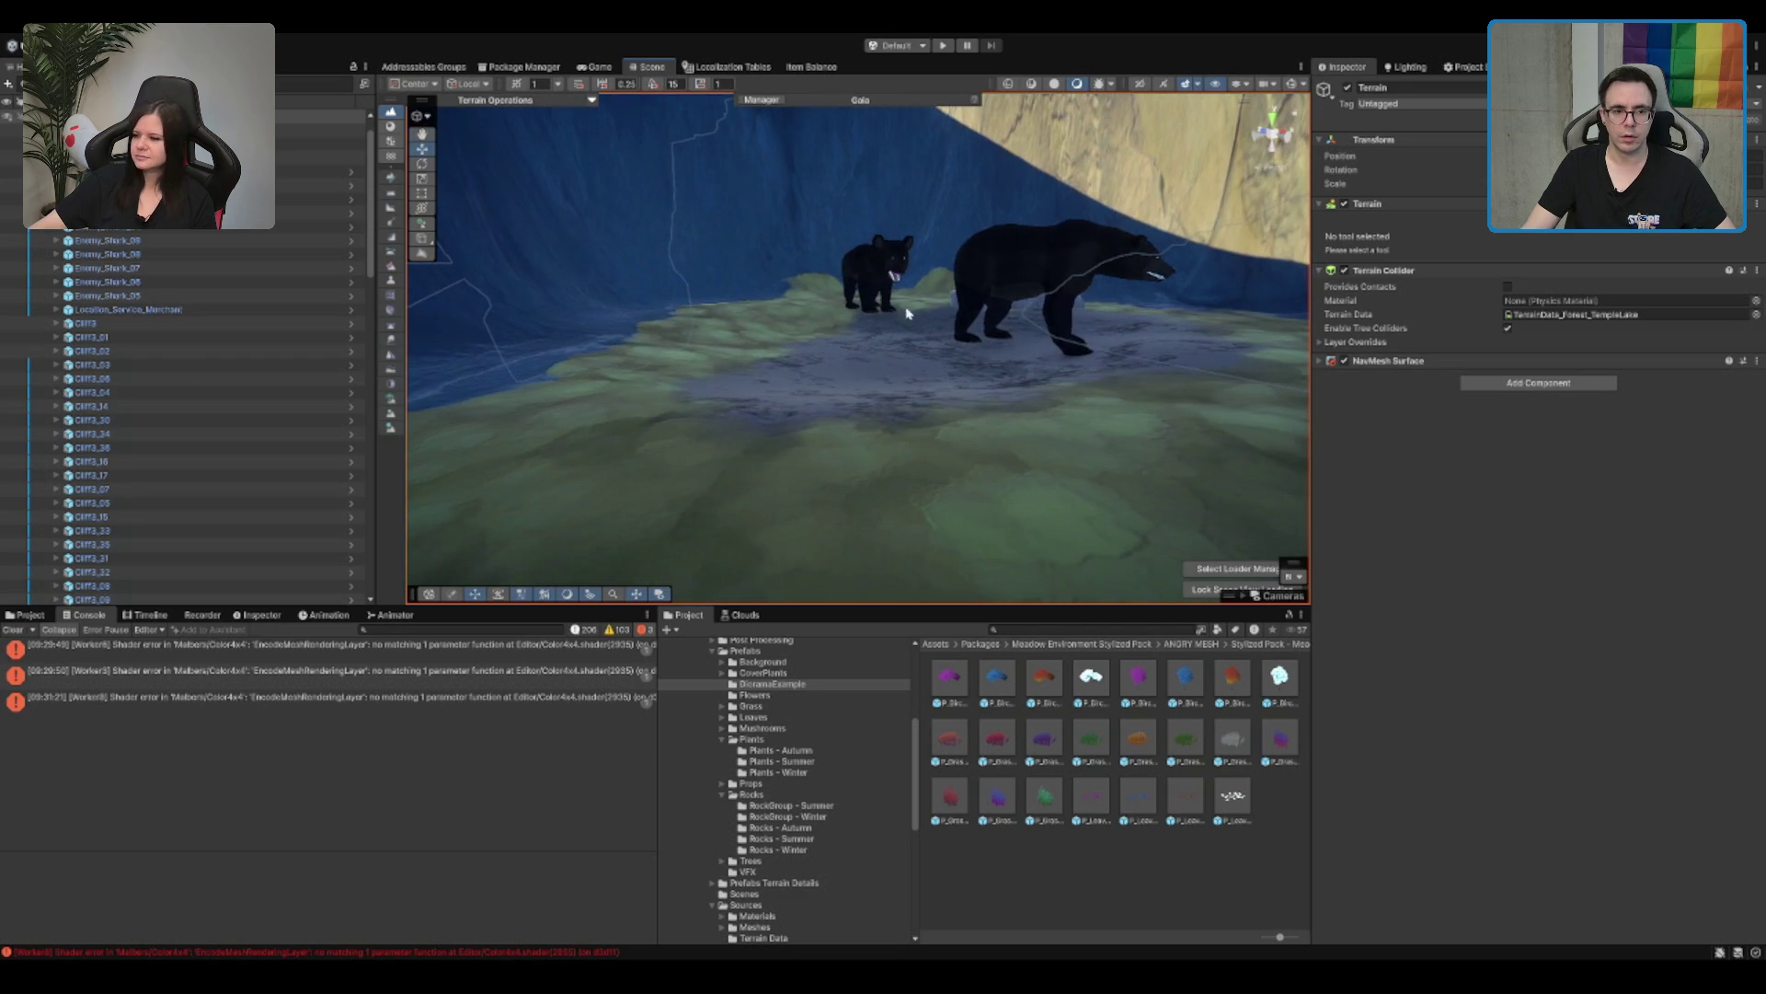
pyautogui.click(891, 272)
pyautogui.click(927, 316)
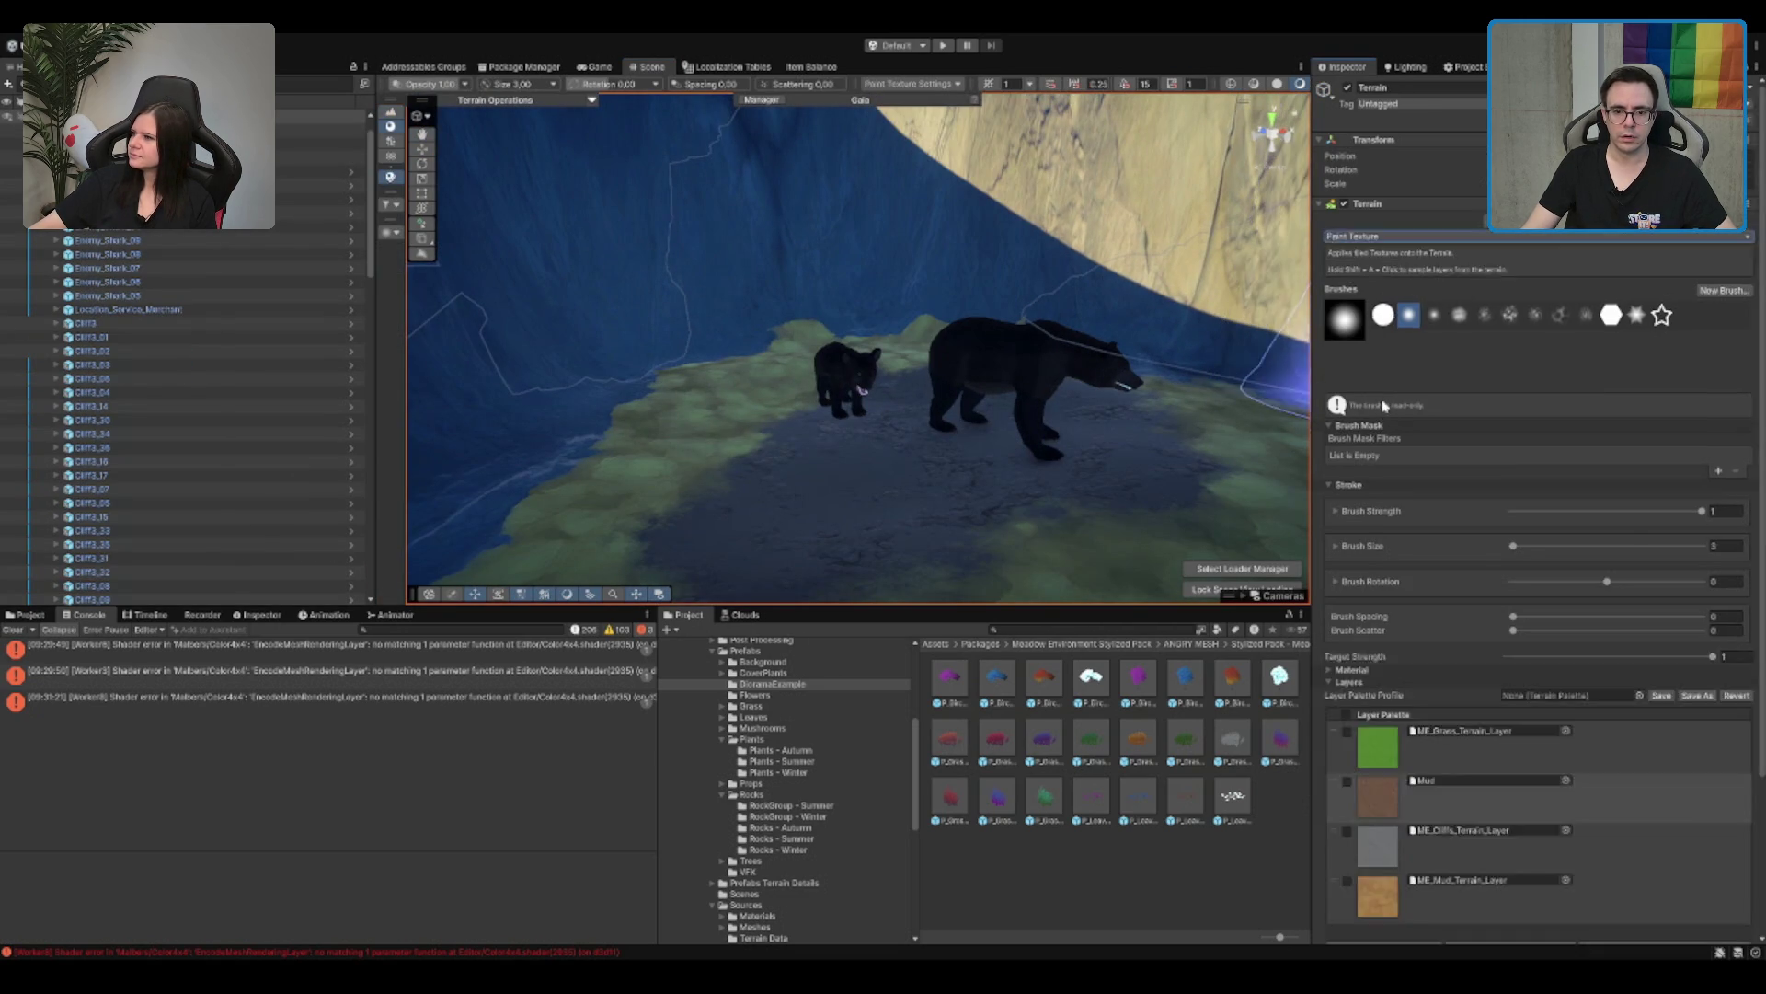
pyautogui.press('p')
pyautogui.click(1470, 708)
pyautogui.scroll(5, 772, 374)
pyautogui.scroll(-3, 773, 375)
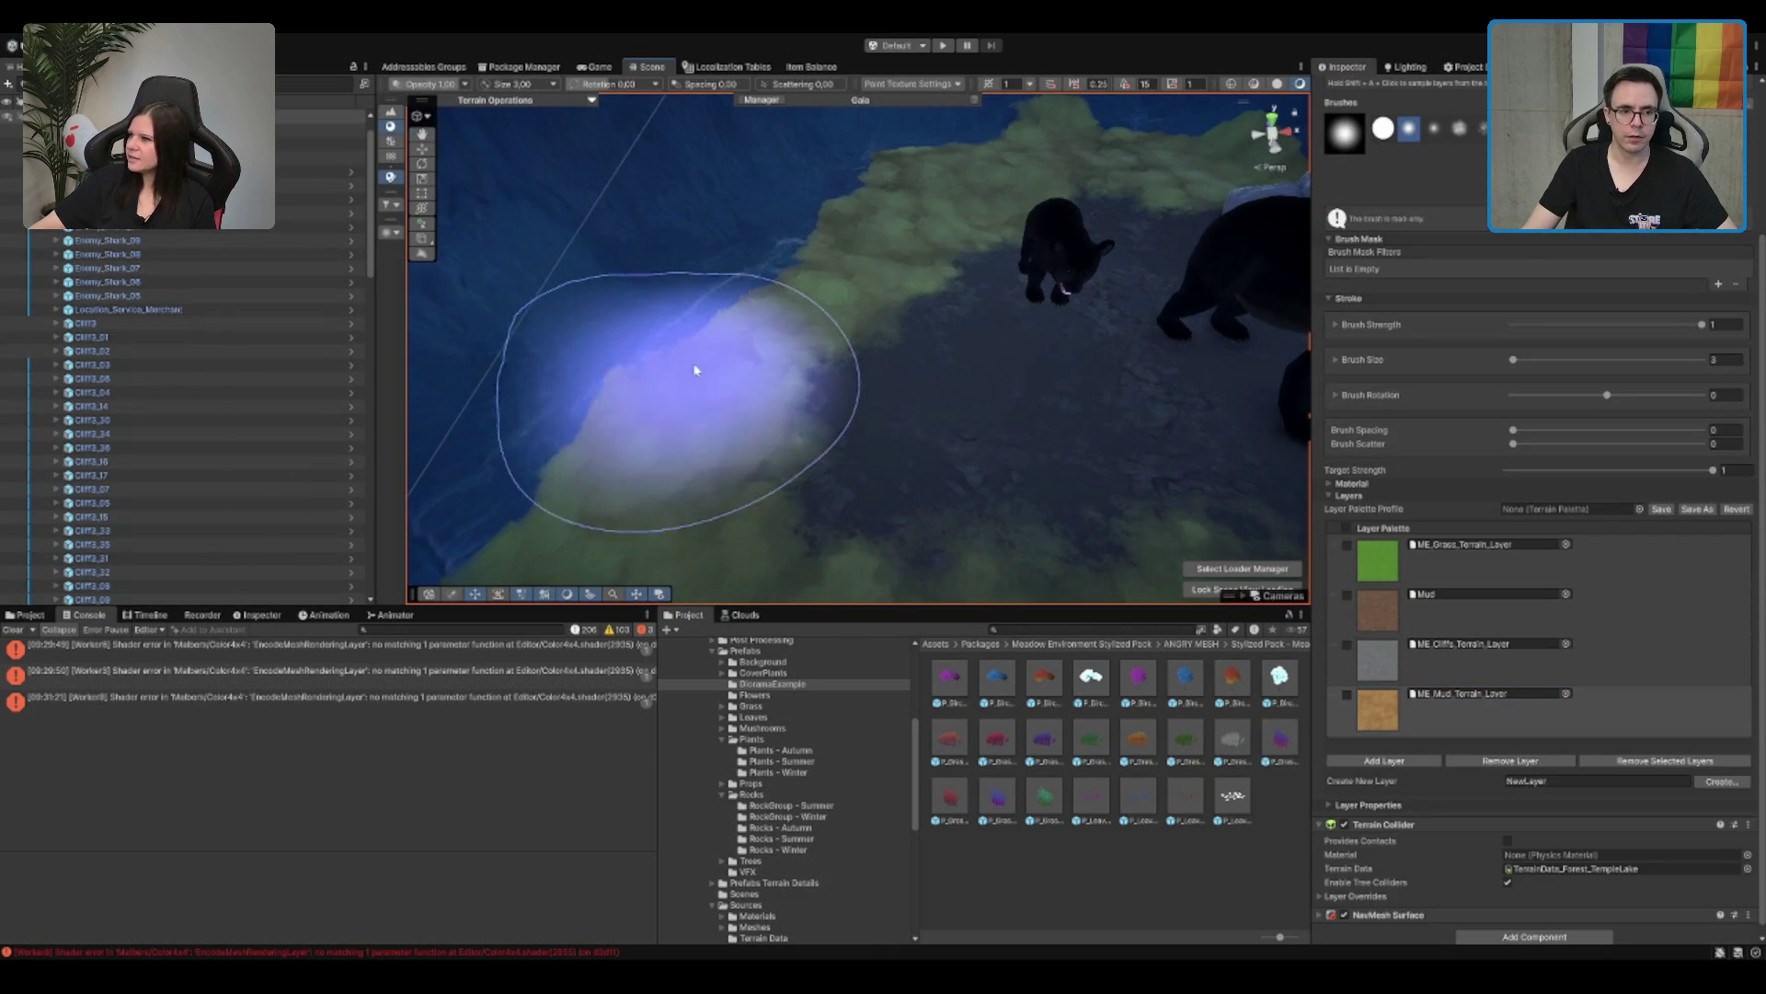
# Step: Paint more mud around the bears' clearing, then select the grey rock beside them
pyautogui.moveTo(852, 309); pyautogui.dragTo(1012, 184)
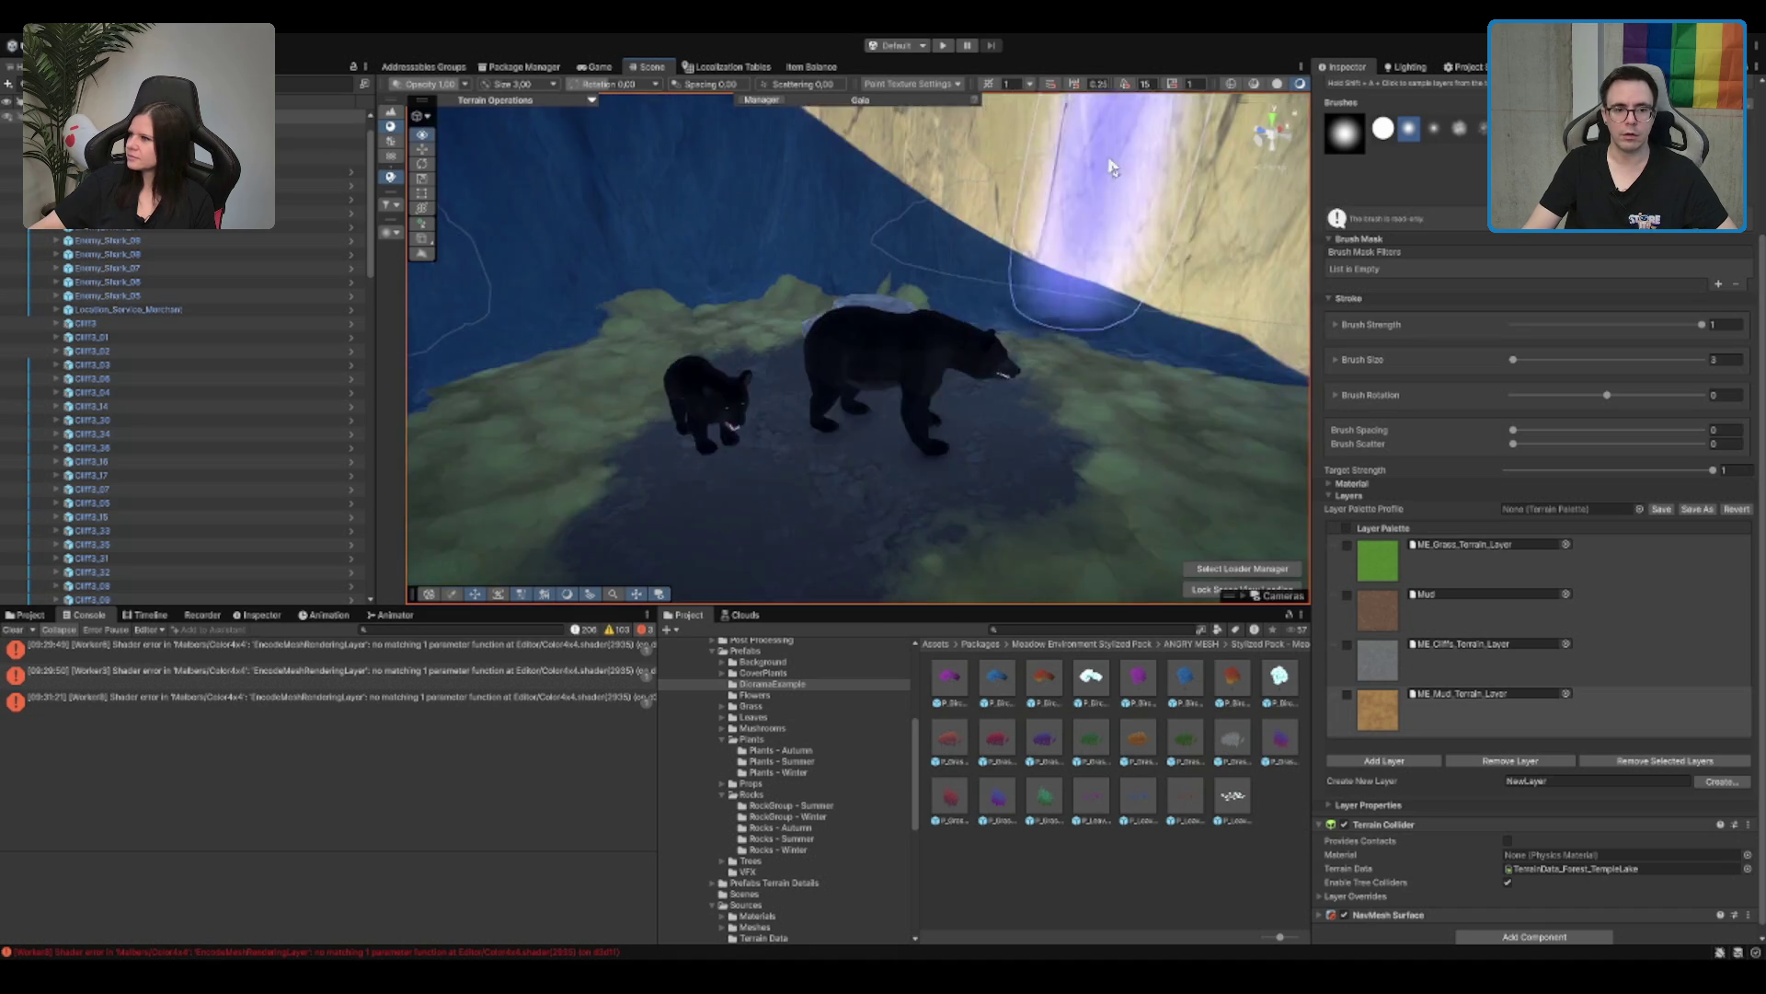
pyautogui.scroll(5, 978, 248)
pyautogui.scroll(3, 978, 249)
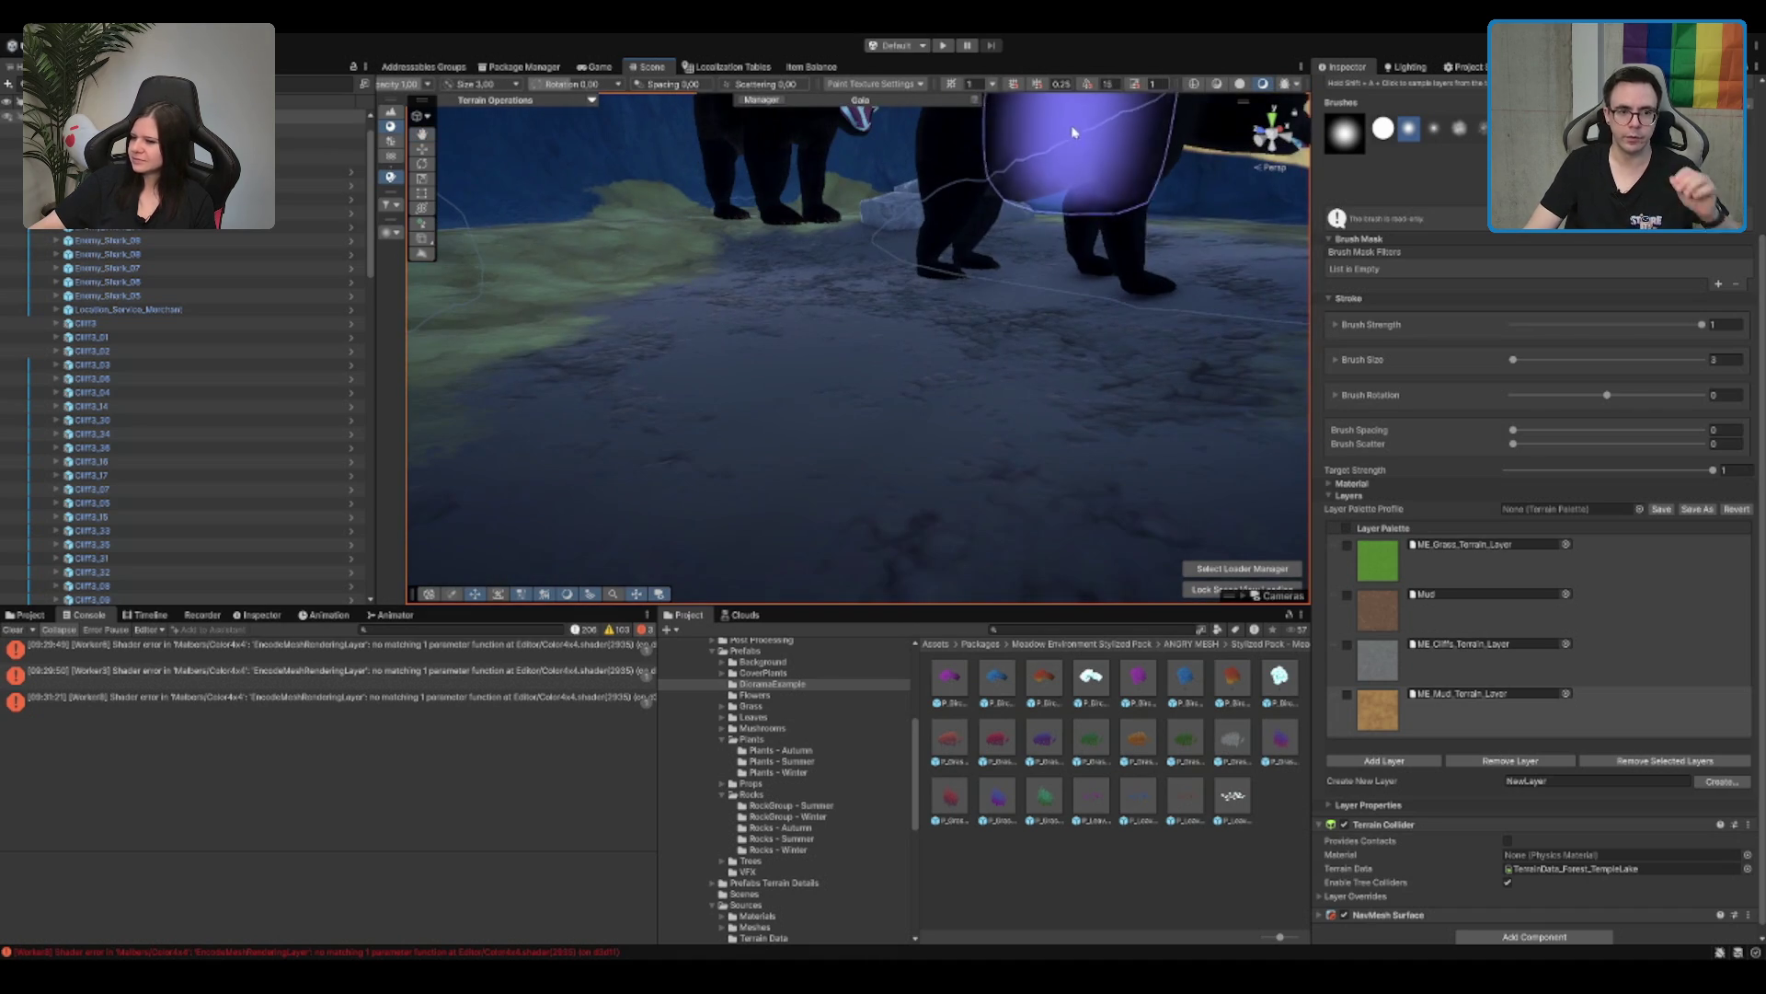
pyautogui.scroll(-4, 981, 322)
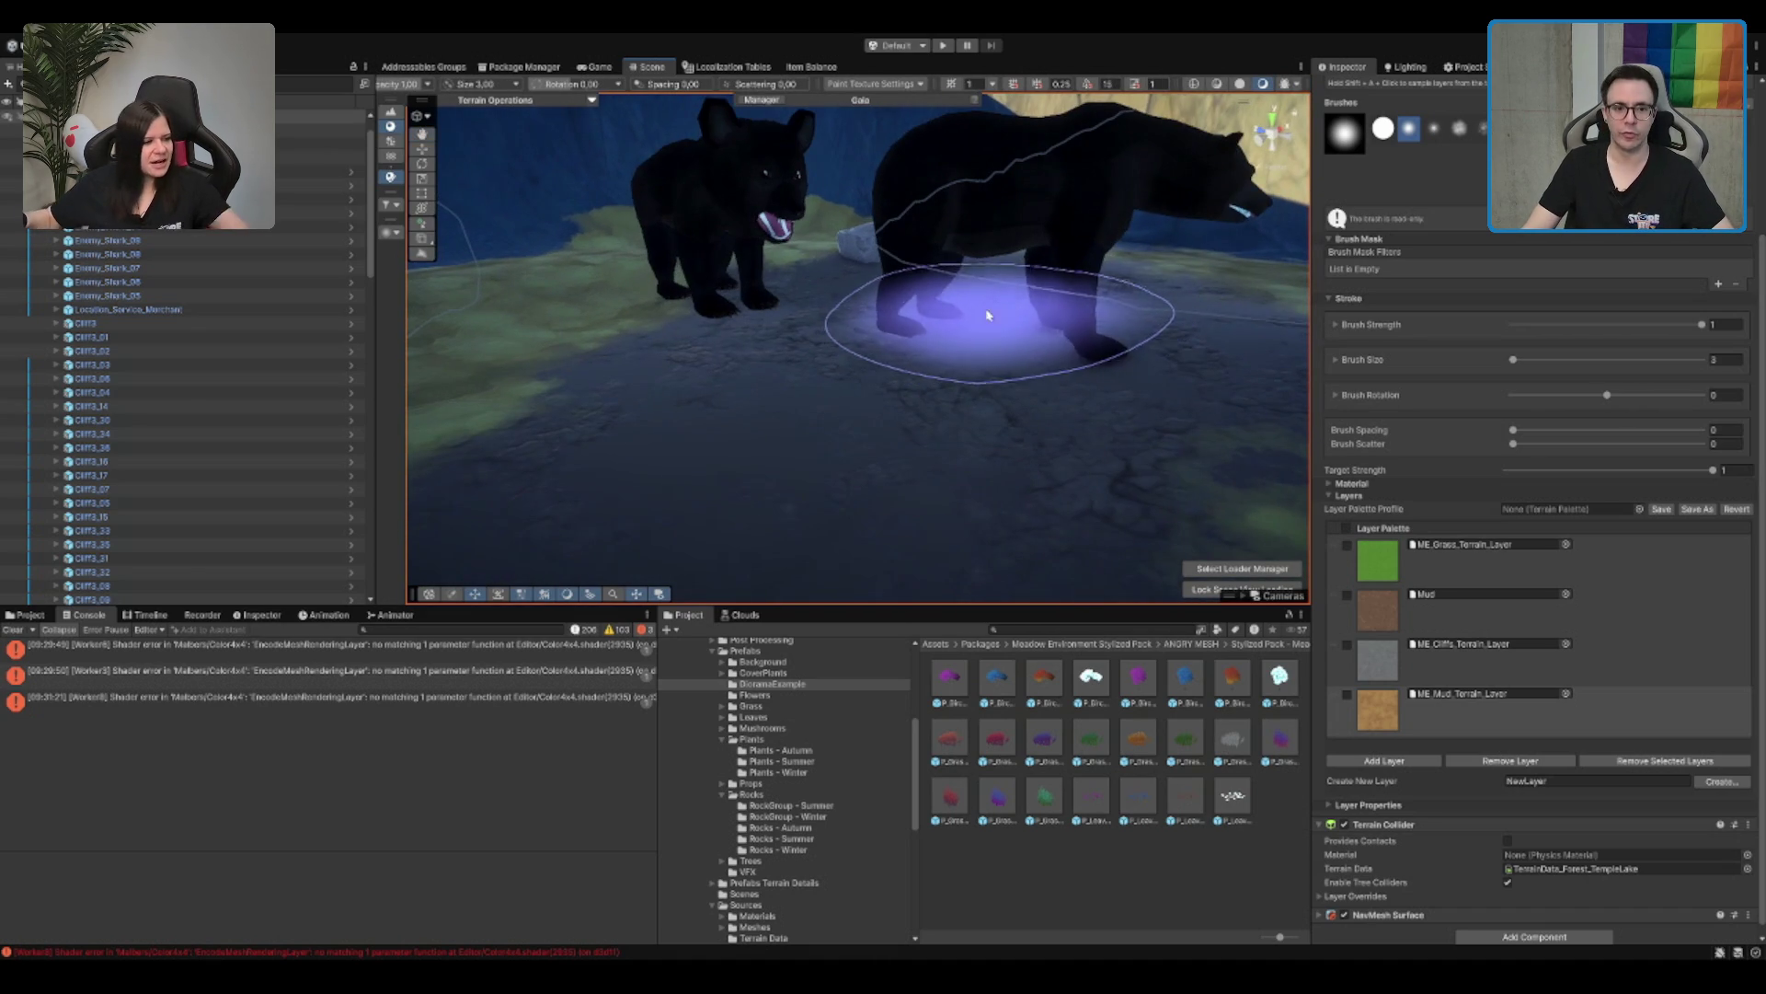
pyautogui.scroll(-4, 927, 316)
pyautogui.moveTo(828, 244); pyautogui.dragTo(1139, 135)
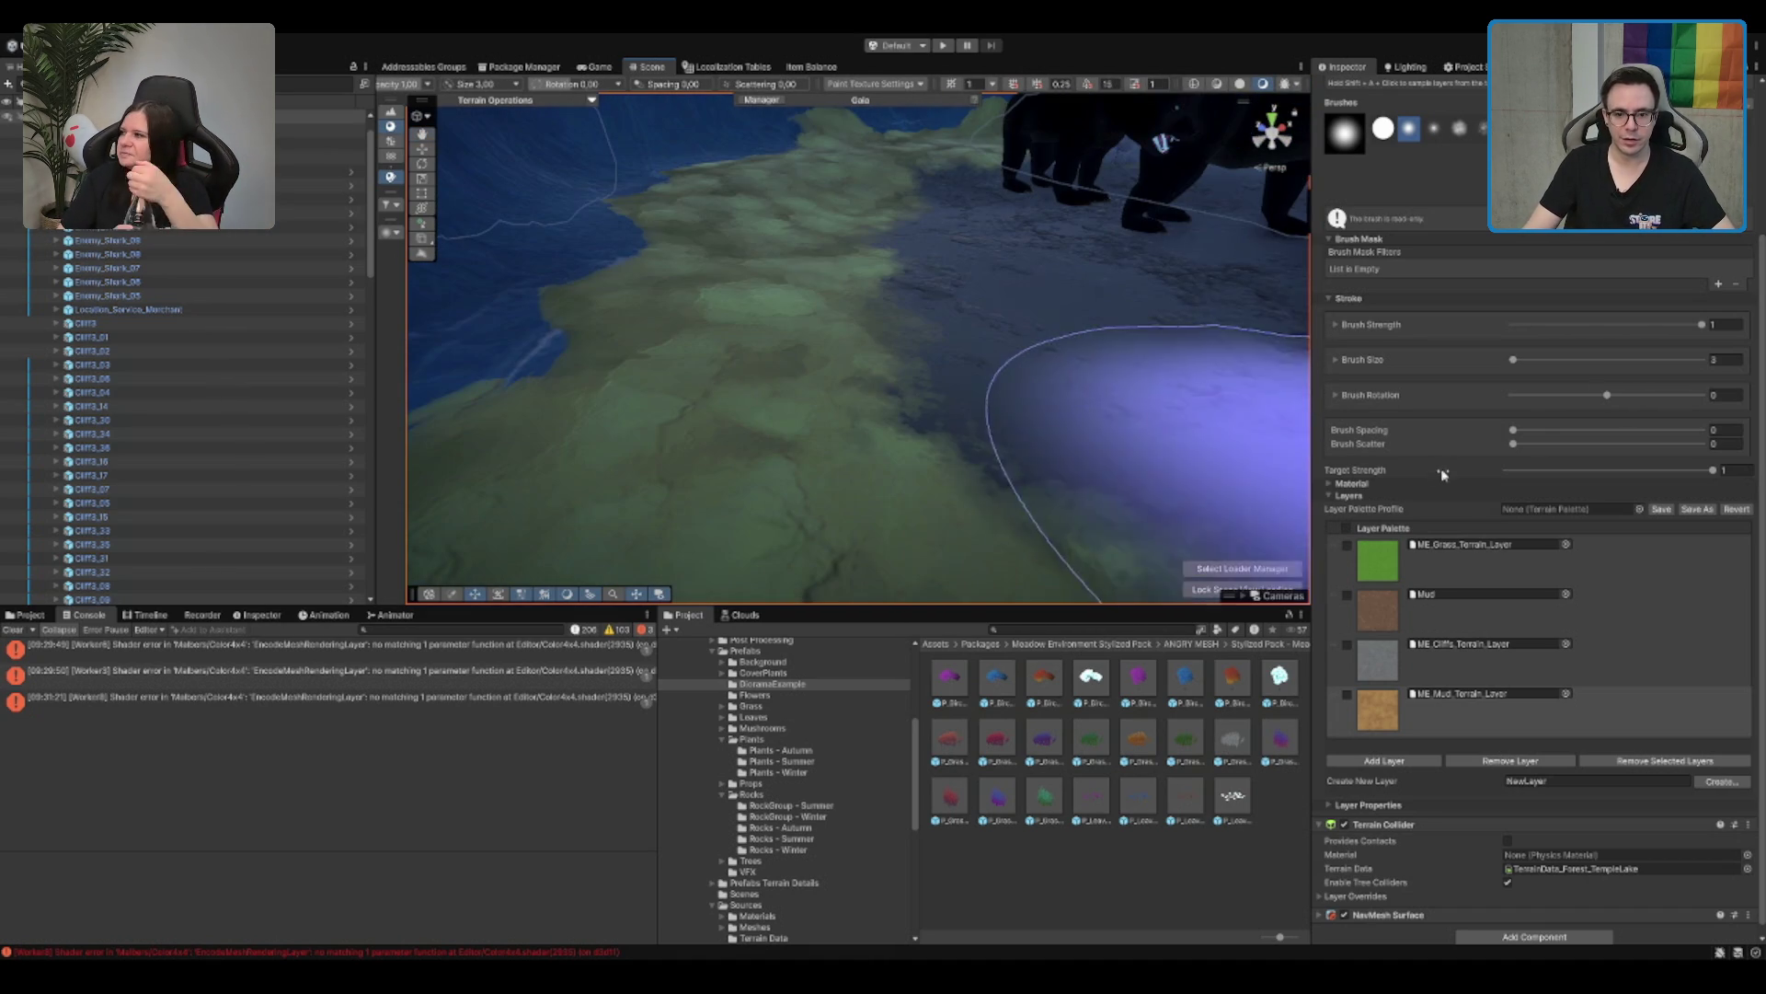
pyautogui.click(1472, 609)
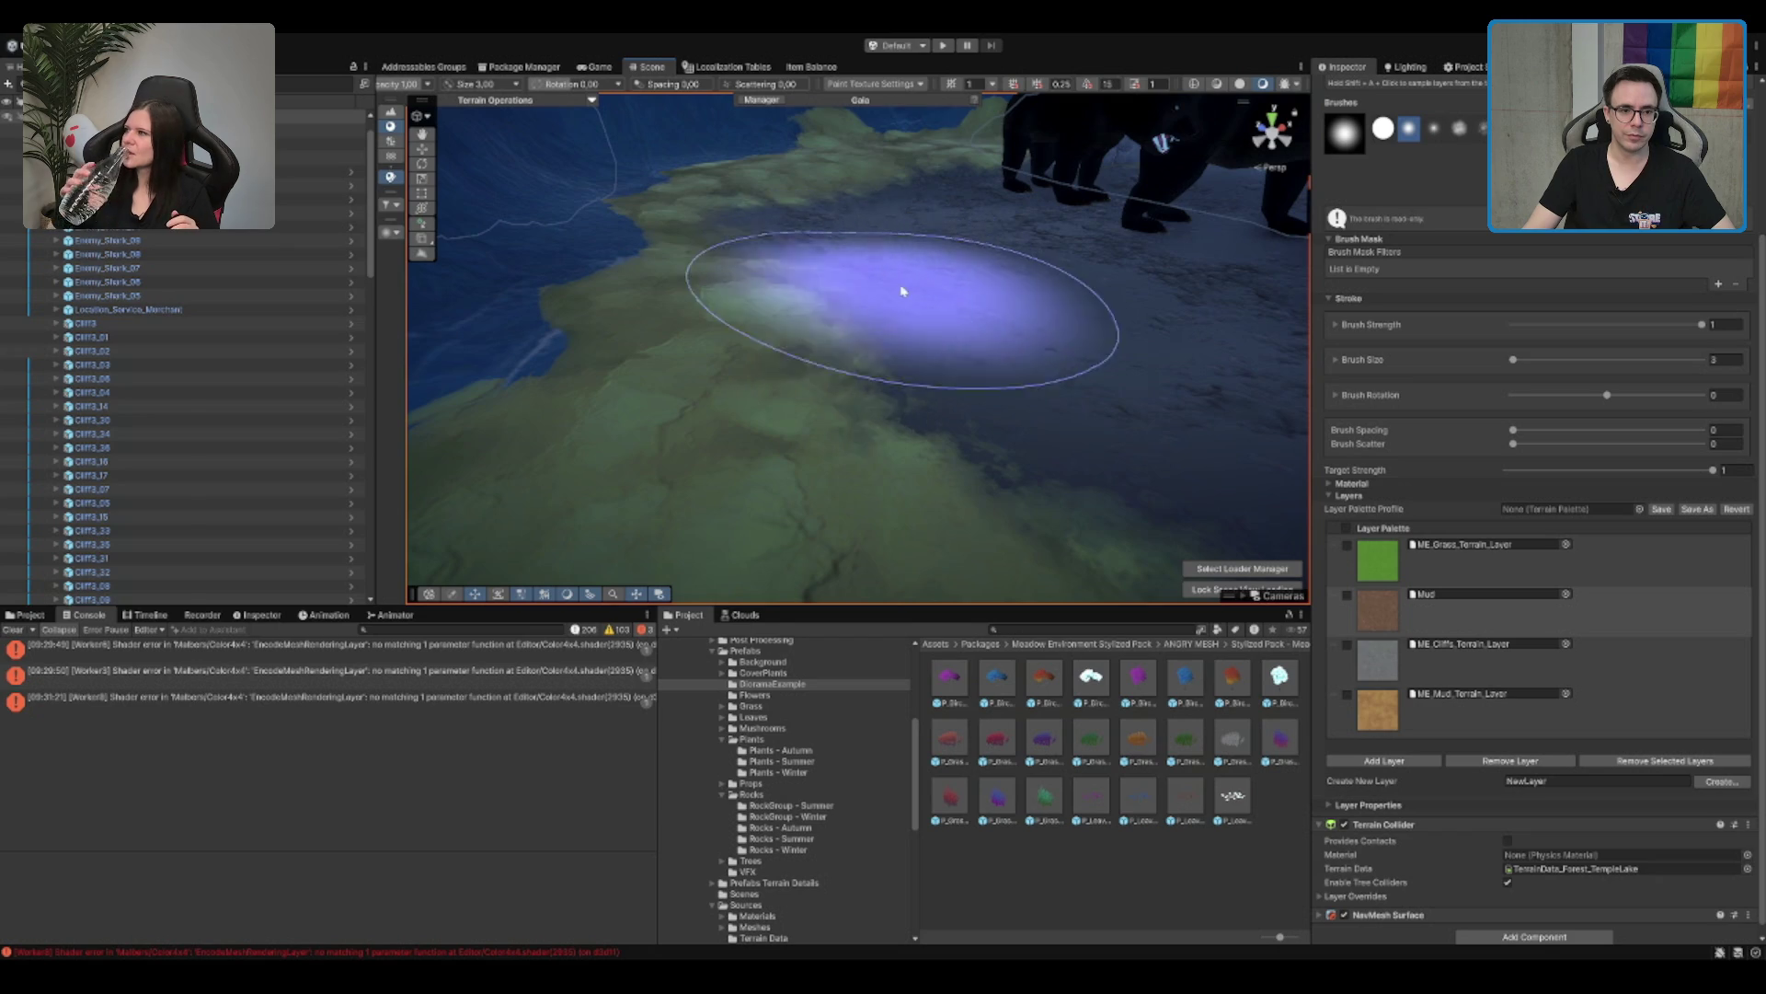
pyautogui.scroll(4, 1008, 246)
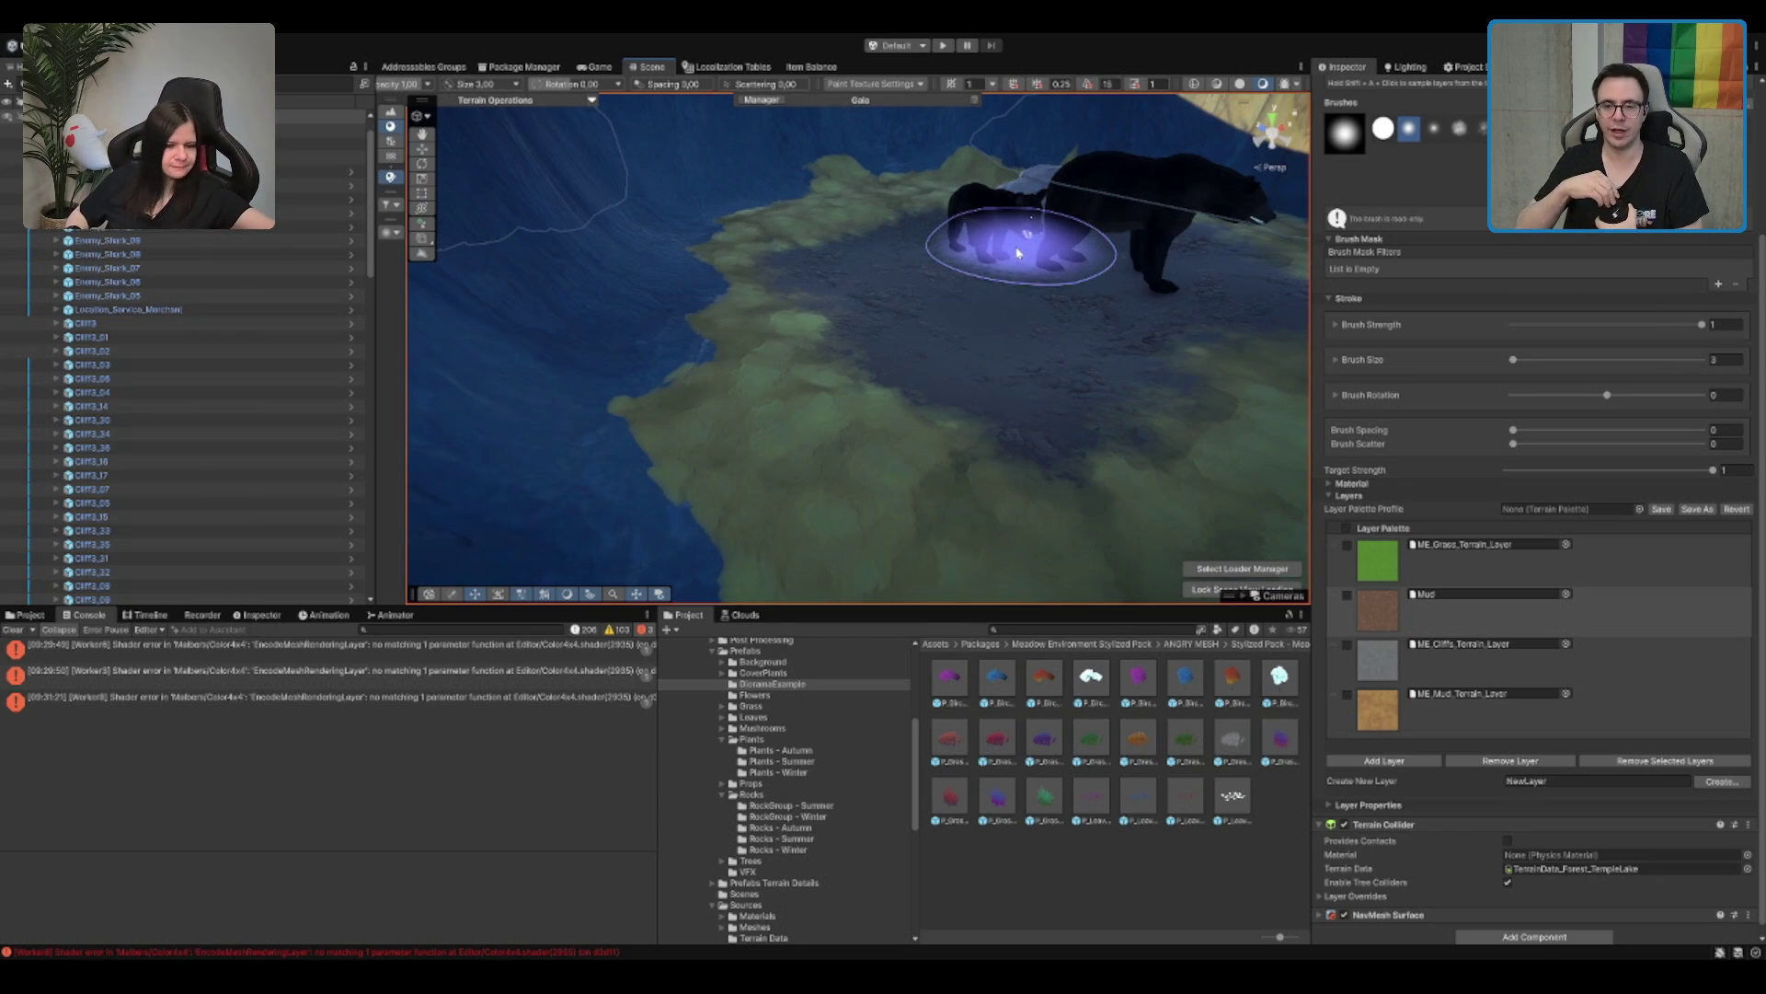
pyautogui.scroll(-5, 1018, 252)
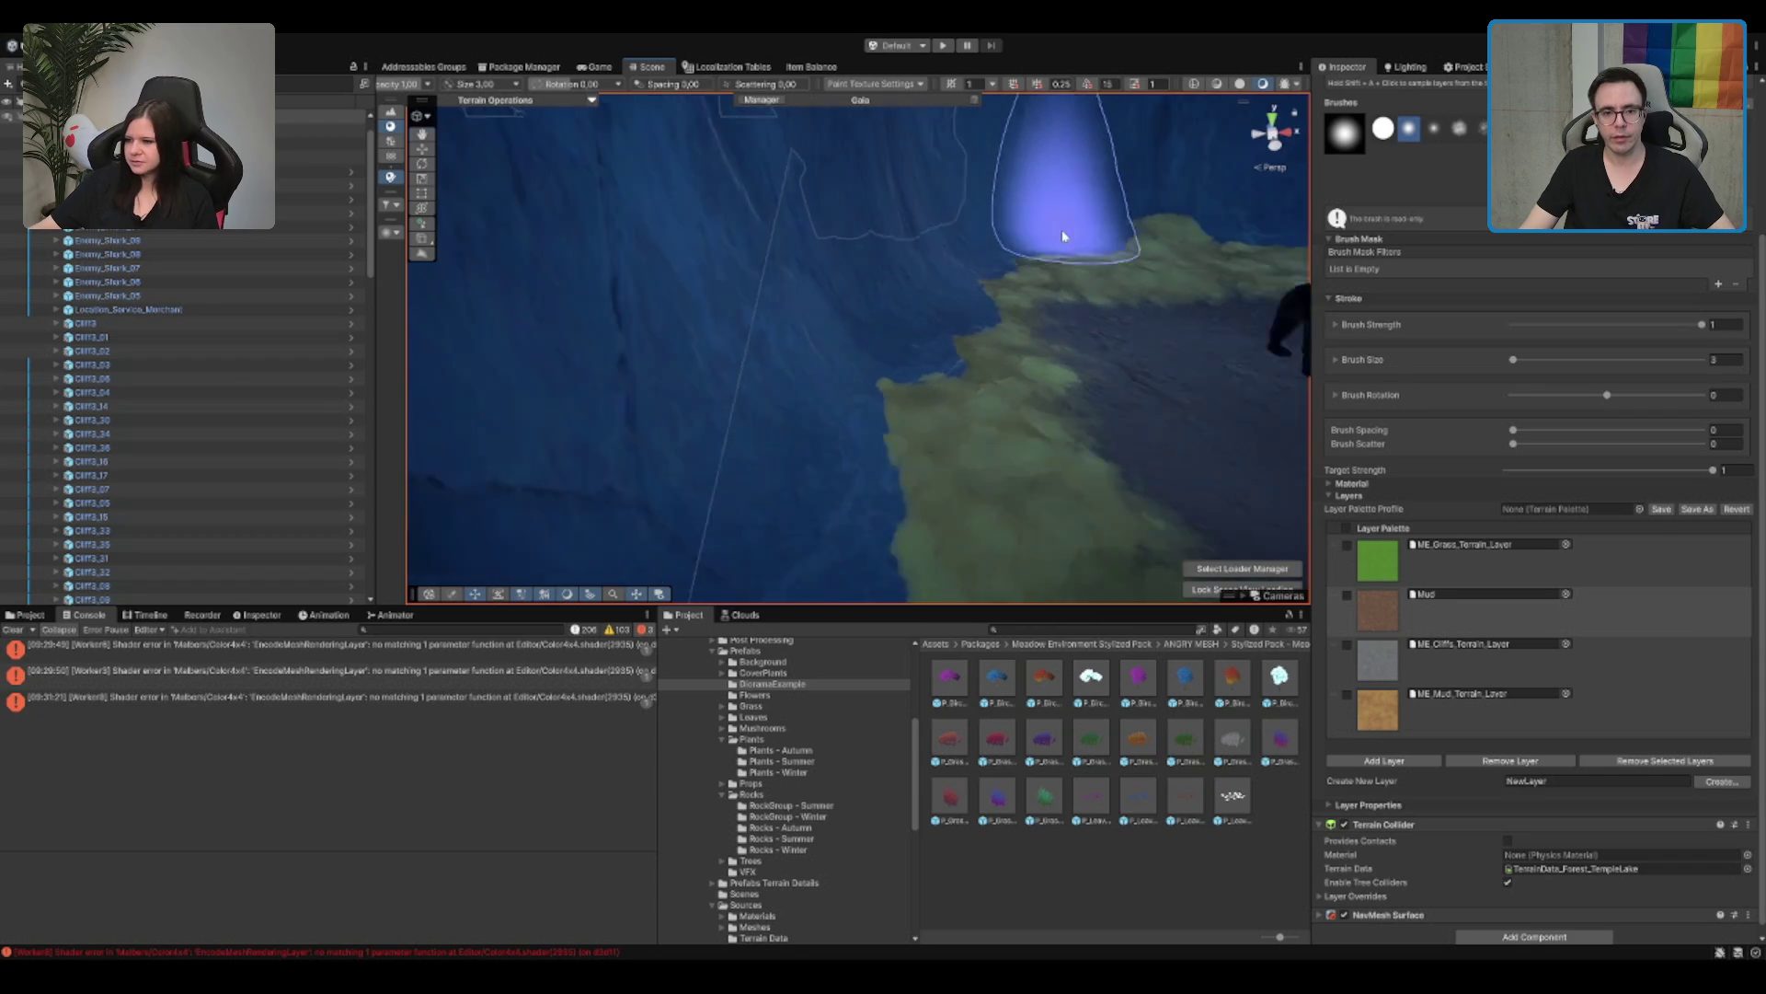
pyautogui.click(1040, 272)
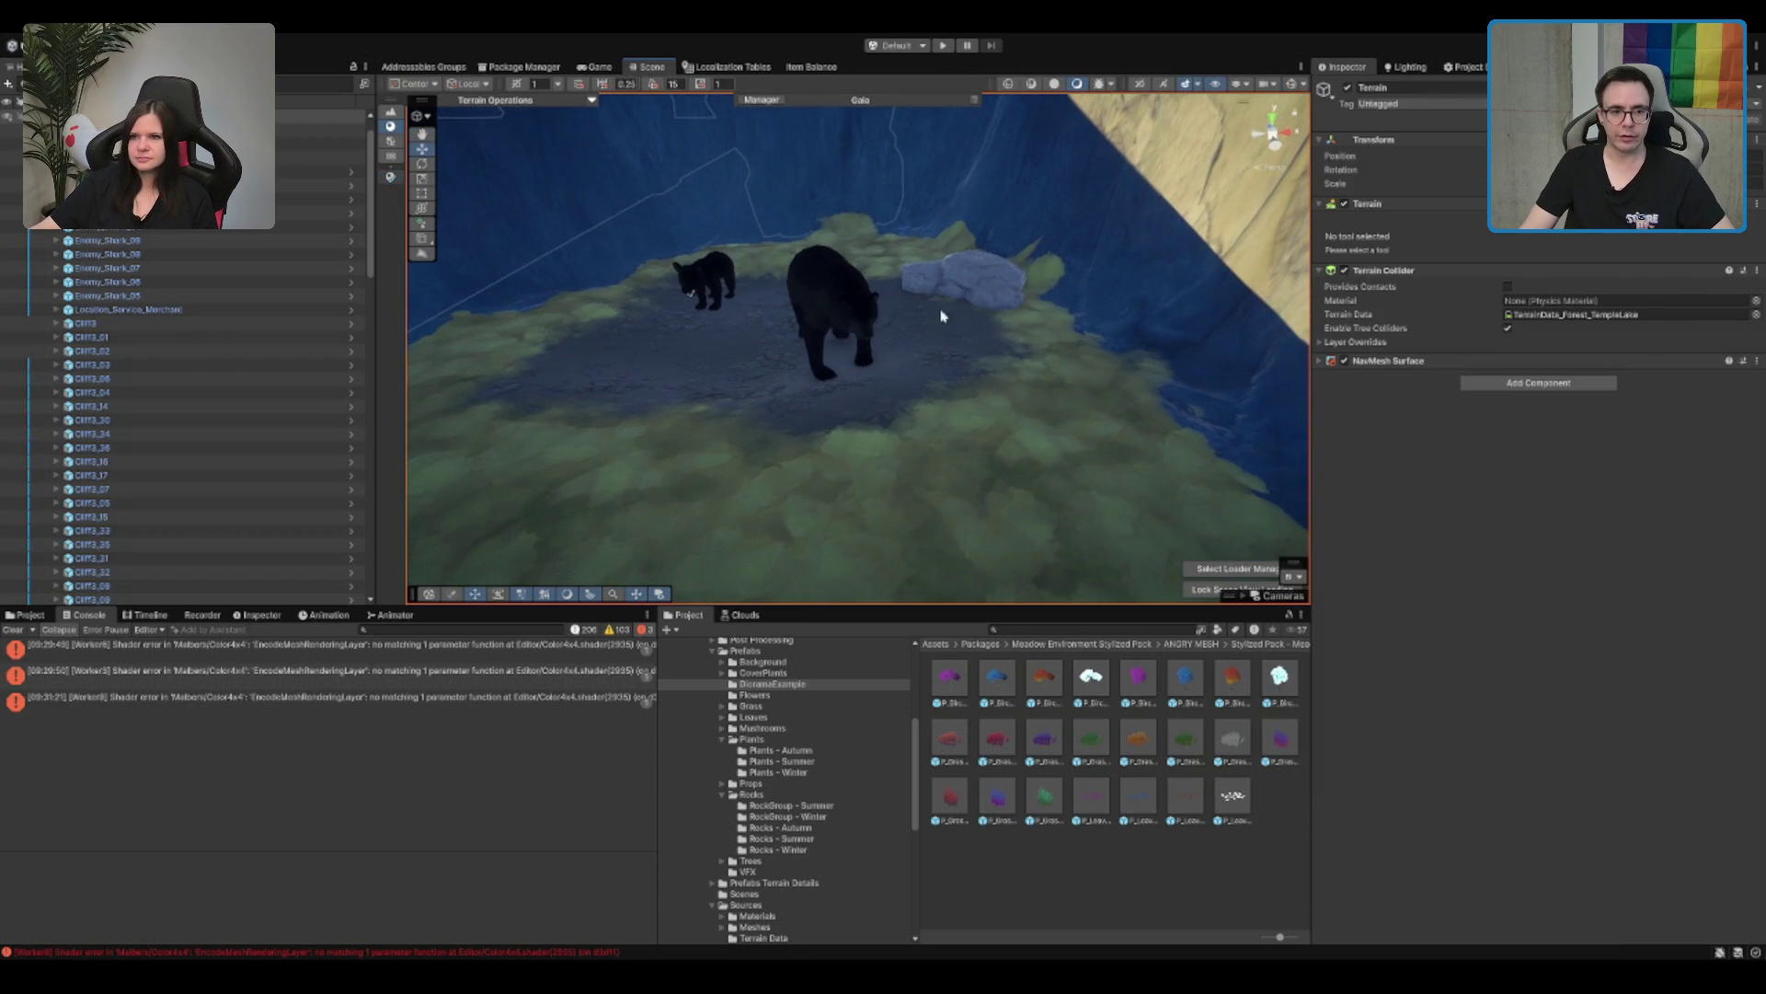
# Step: Duplicate the grey rock, move the copy left of the cub, and rotate it
pyautogui.scroll(-3, 966, 283)
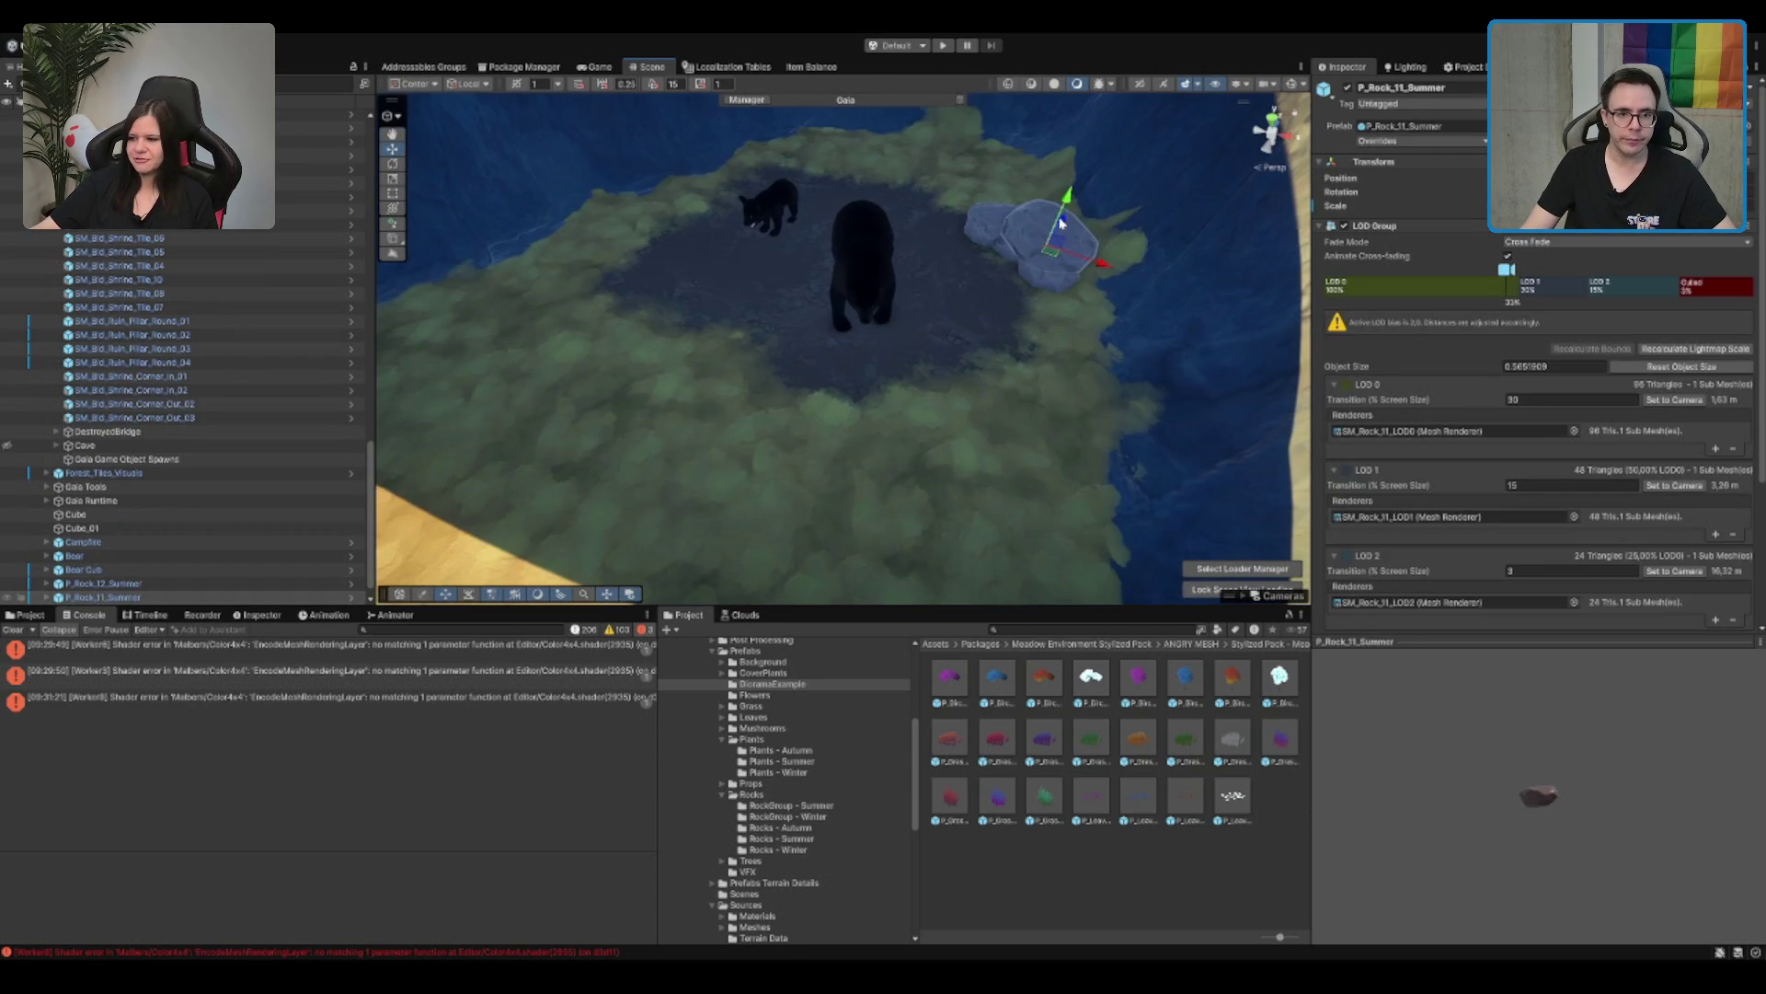
pyautogui.hotkey('ctrl', 'd')
pyautogui.moveTo(1045, 239); pyautogui.dragTo(632, 241)
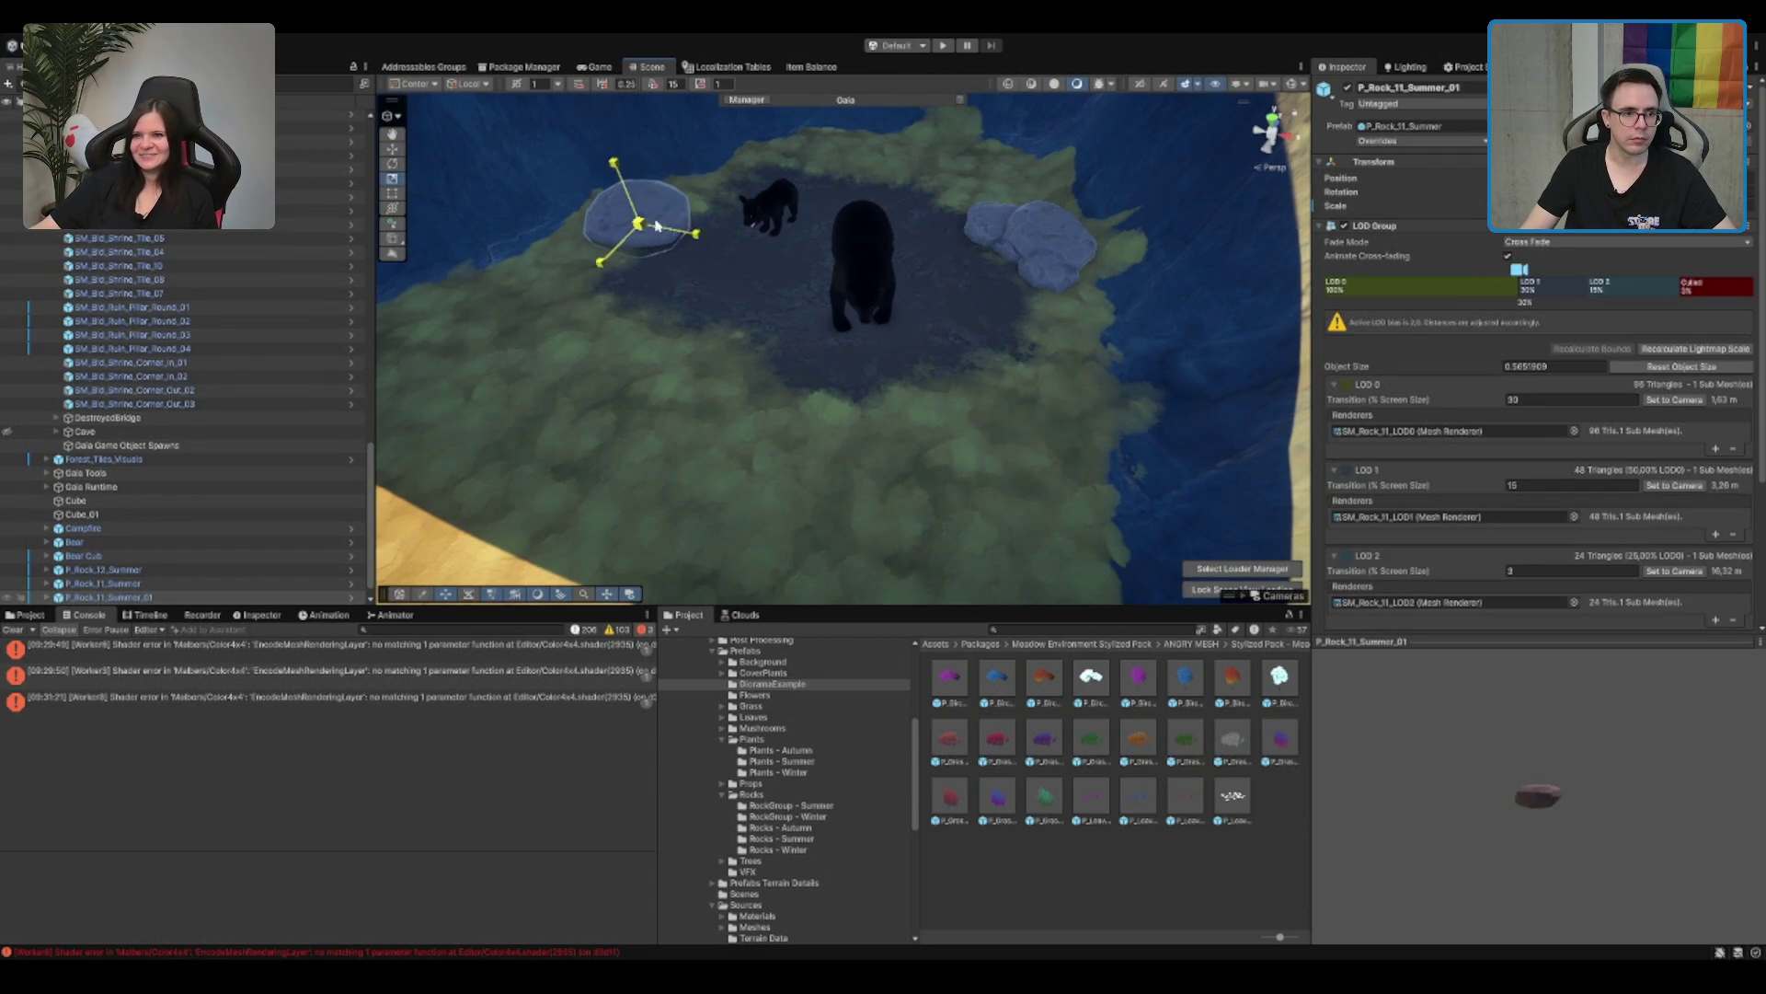
pyautogui.press('e')
pyautogui.moveTo(667, 235)
pyautogui.mouseDown()
pyautogui.moveTo(676, 189)
pyautogui.moveTo(702, 187)
pyautogui.moveTo(828, 276)
pyautogui.moveTo(994, 343)
pyautogui.moveTo(840, 291)
pyautogui.moveTo(754, 228)
pyautogui.moveTo(858, 336)
pyautogui.mouseUp()
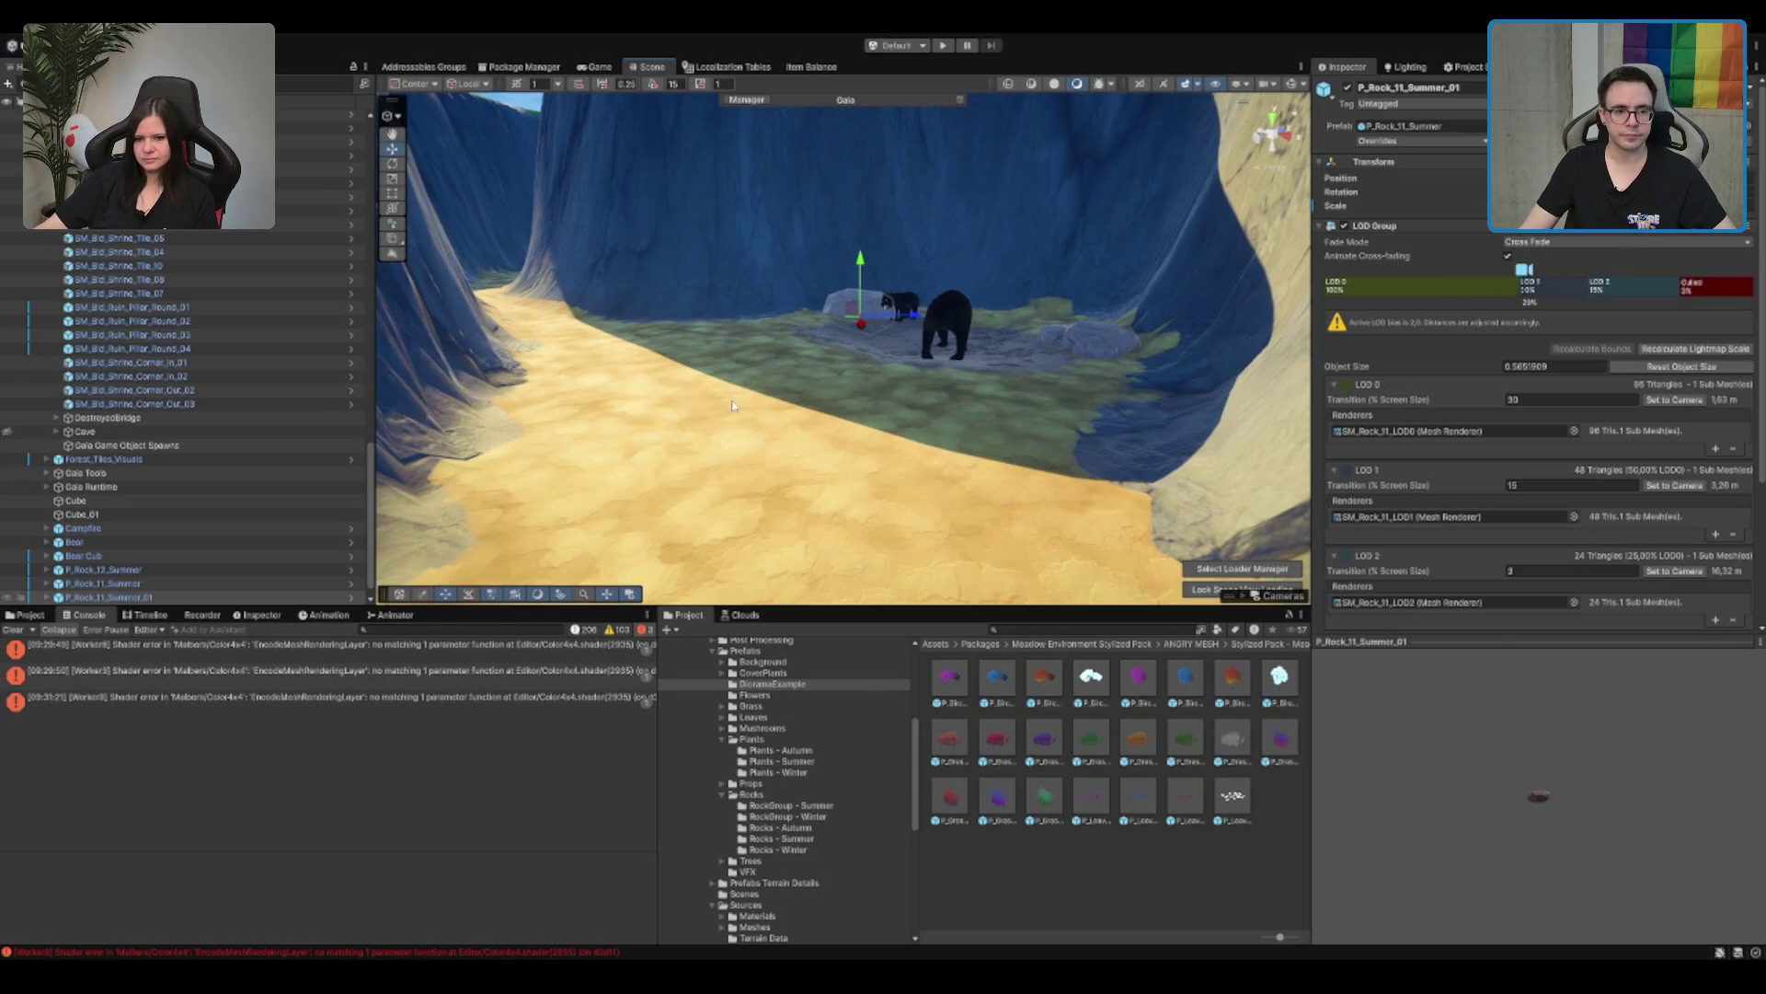
pyautogui.click(734, 406)
pyautogui.moveTo(733, 405)
pyautogui.mouseDown()
pyautogui.moveTo(947, 294)
pyautogui.moveTo(939, 335)
pyautogui.moveTo(771, 370)
pyautogui.mouseUp()
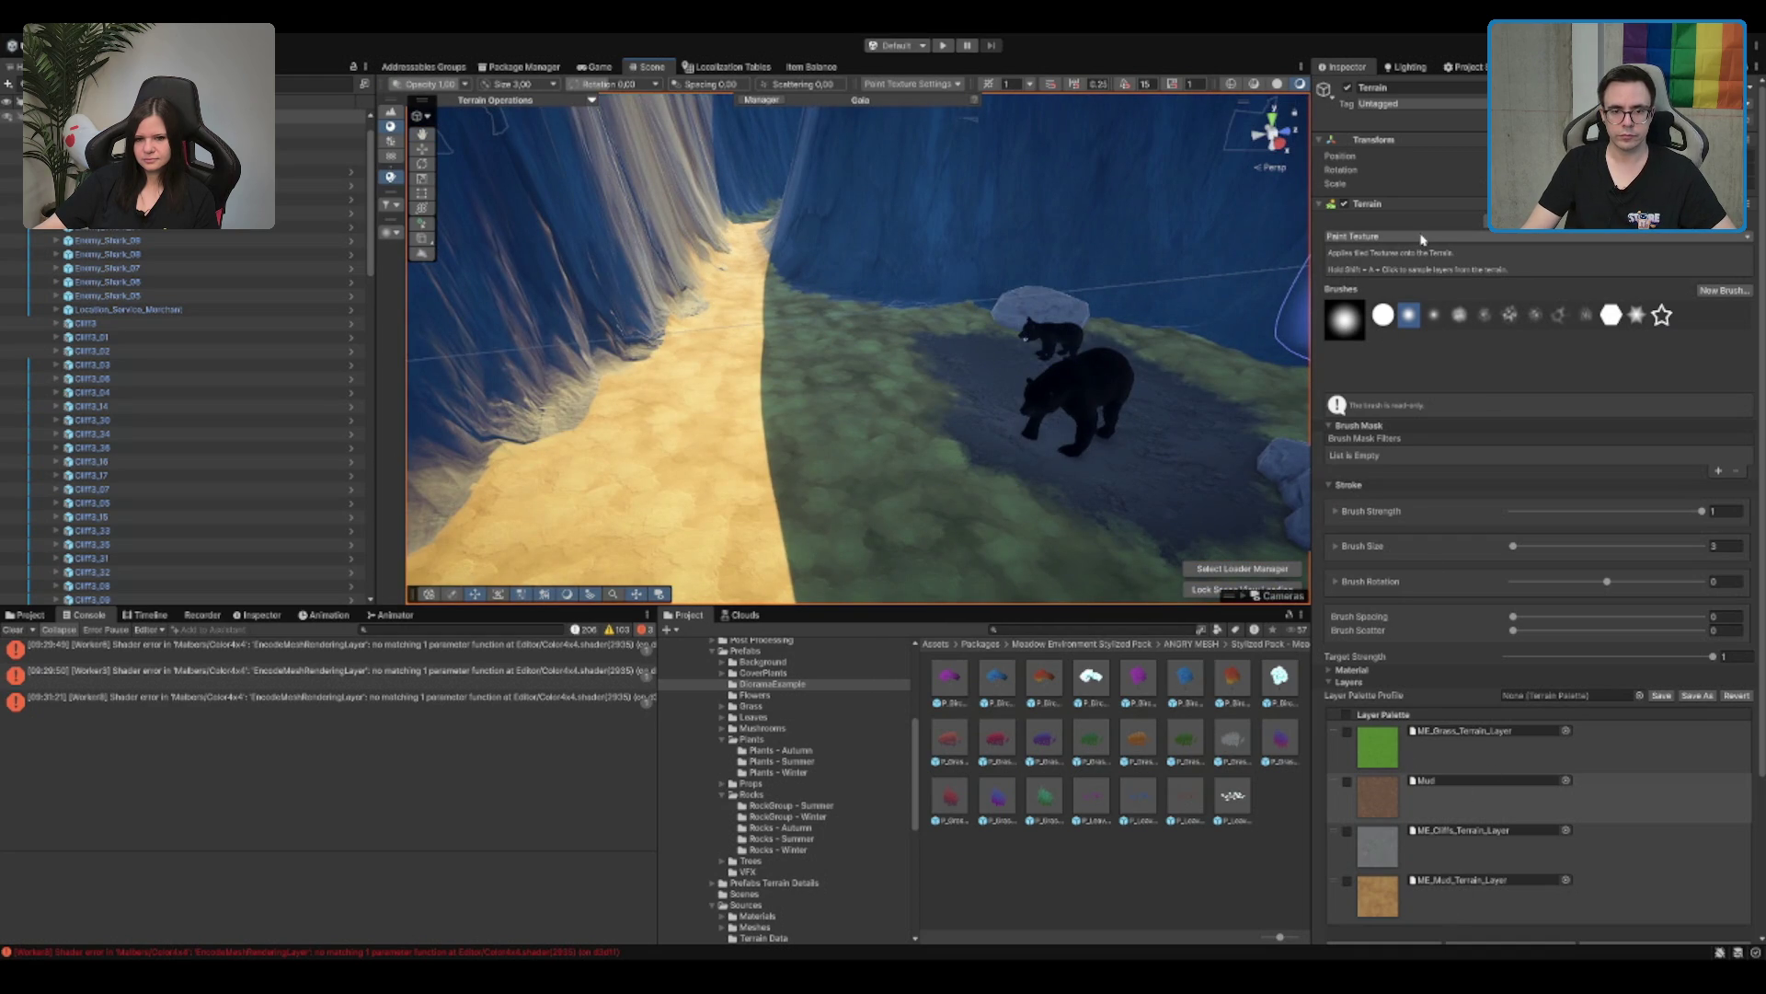
# Step: Fly up the canyon and frame a cliff piece on the plateau
pyautogui.moveTo(1095, 285)
pyautogui.mouseDown()
pyautogui.moveTo(867, 197)
pyautogui.moveTo(1045, 197)
pyautogui.moveTo(1024, 237)
pyautogui.moveTo(1074, 174)
pyautogui.moveTo(1077, 236)
pyautogui.moveTo(1033, 217)
pyautogui.moveTo(988, 270)
pyautogui.moveTo(898, 264)
pyautogui.moveTo(899, 422)
pyautogui.moveTo(3, 624)
pyautogui.mouseUp()
pyautogui.press('w')
pyautogui.scroll(-15, 128, 460)
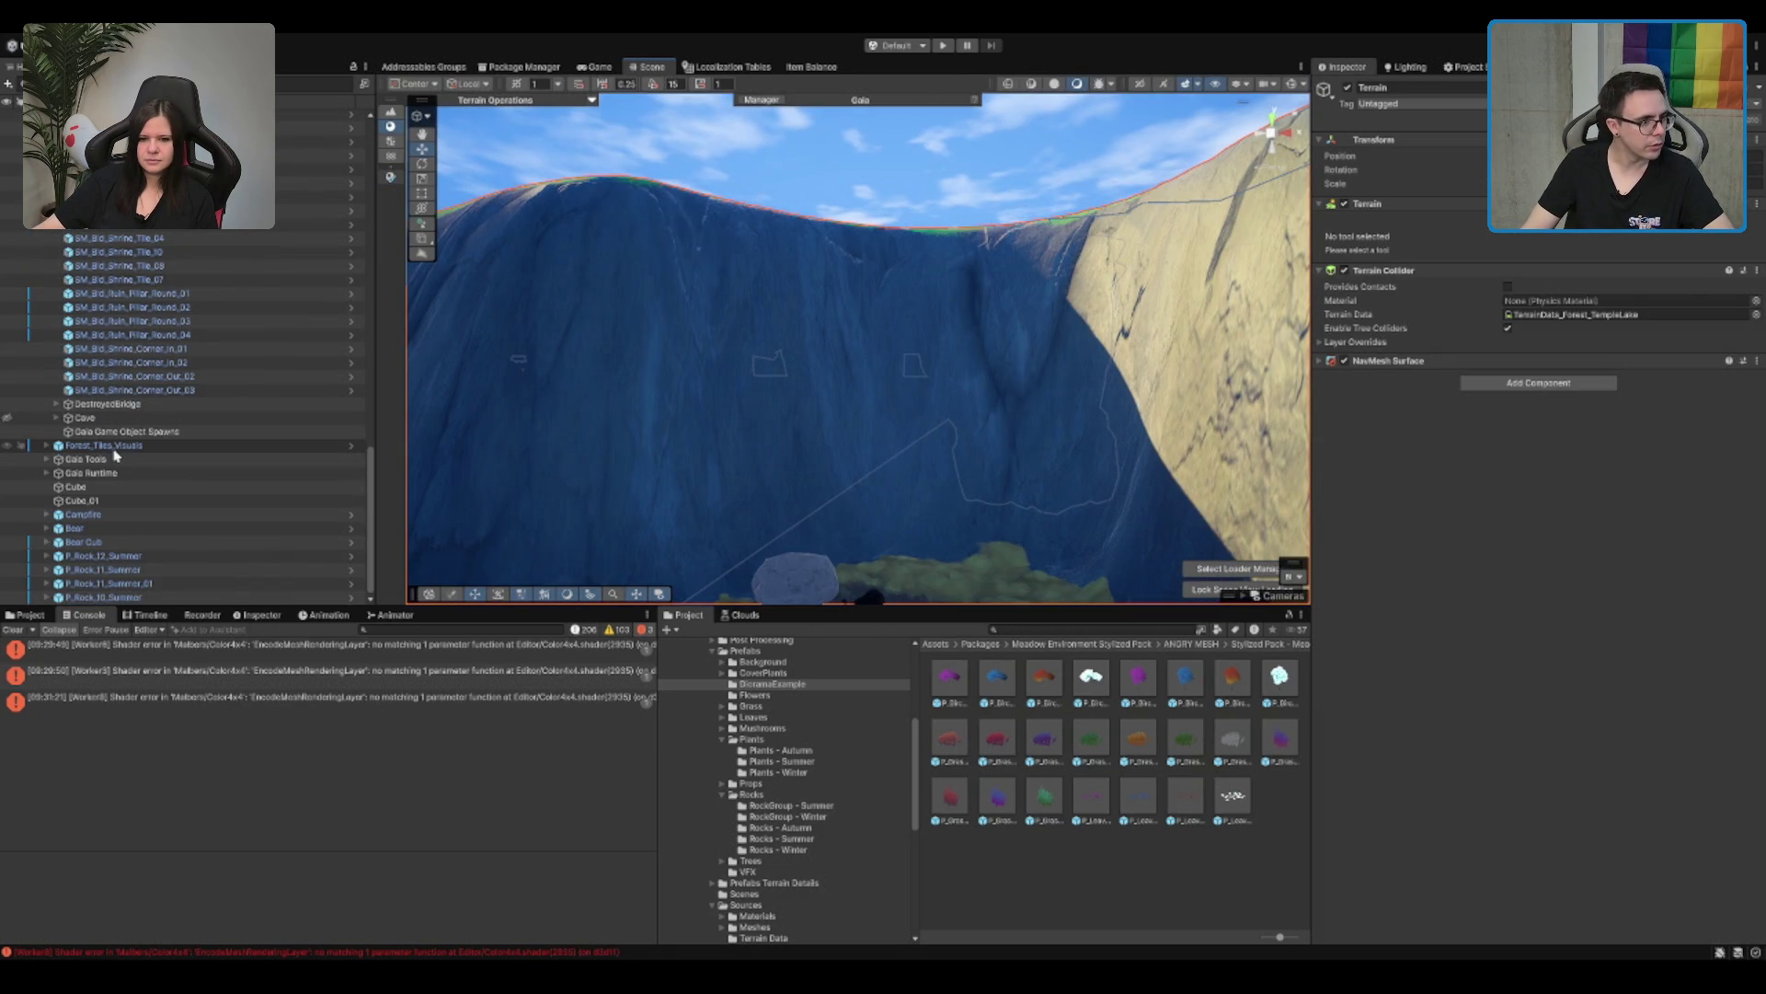
pyautogui.moveTo(1263, 418)
pyautogui.mouseDown()
pyautogui.moveTo(706, 420)
pyautogui.moveTo(601, 442)
pyautogui.mouseUp()
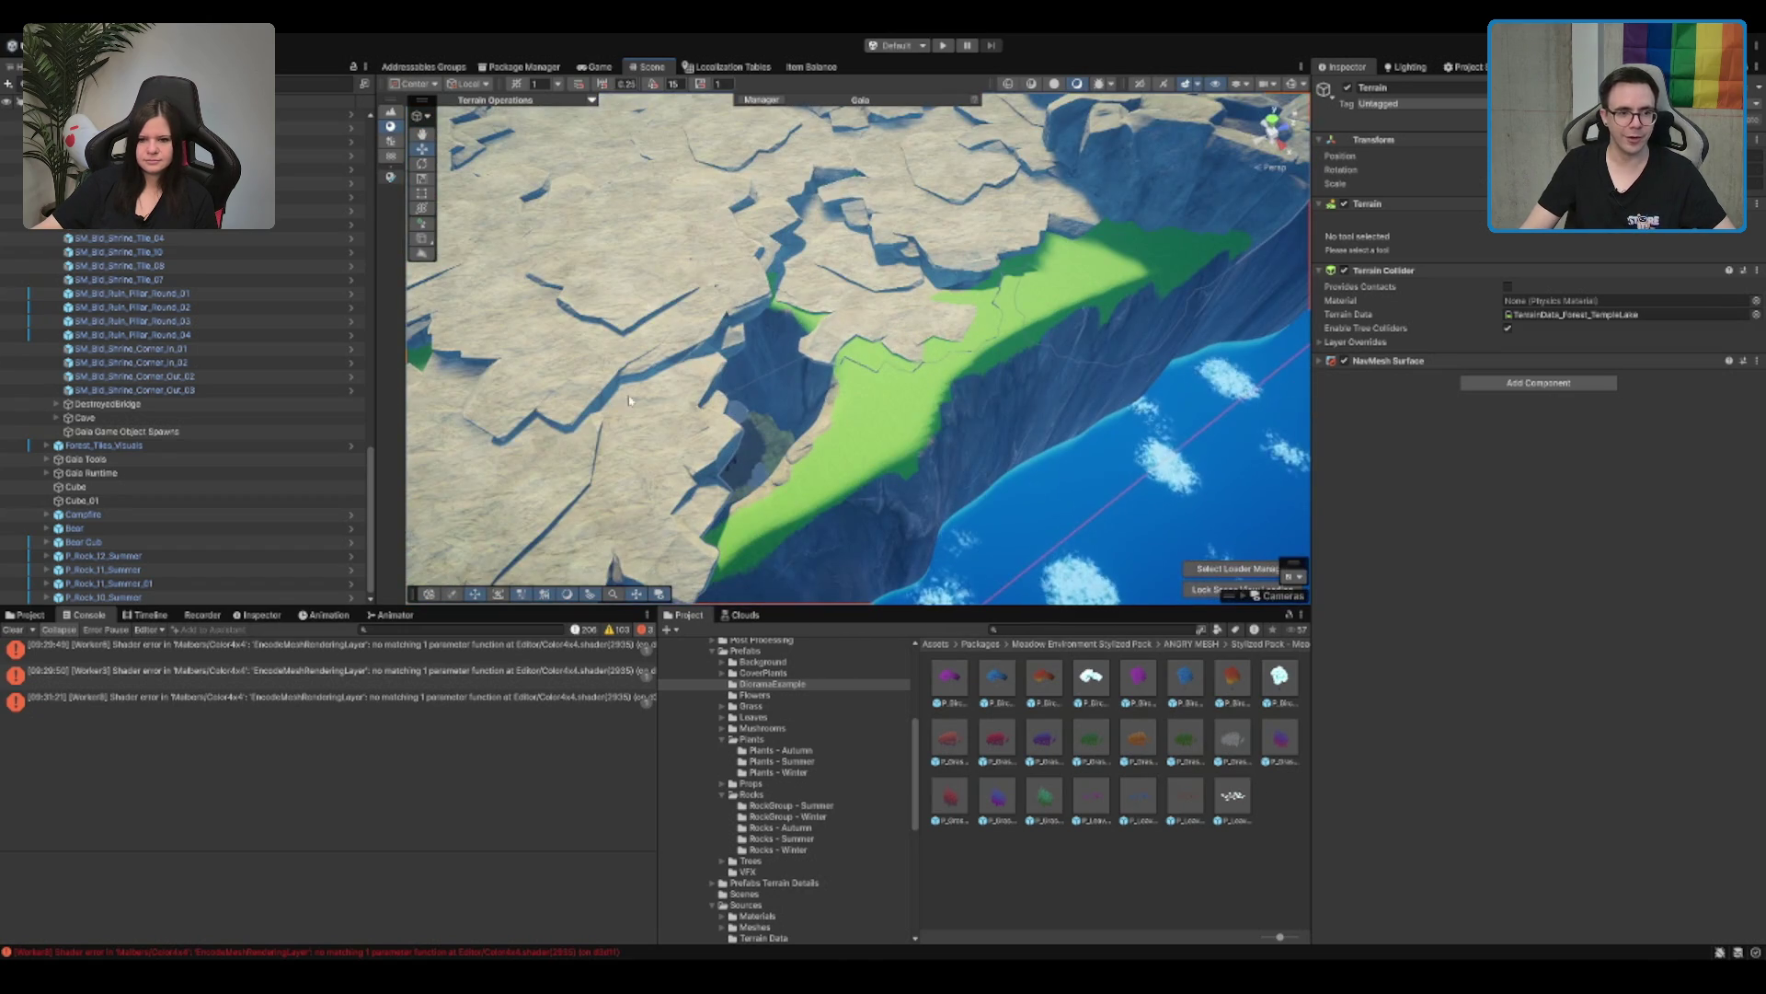
pyautogui.click(676, 313)
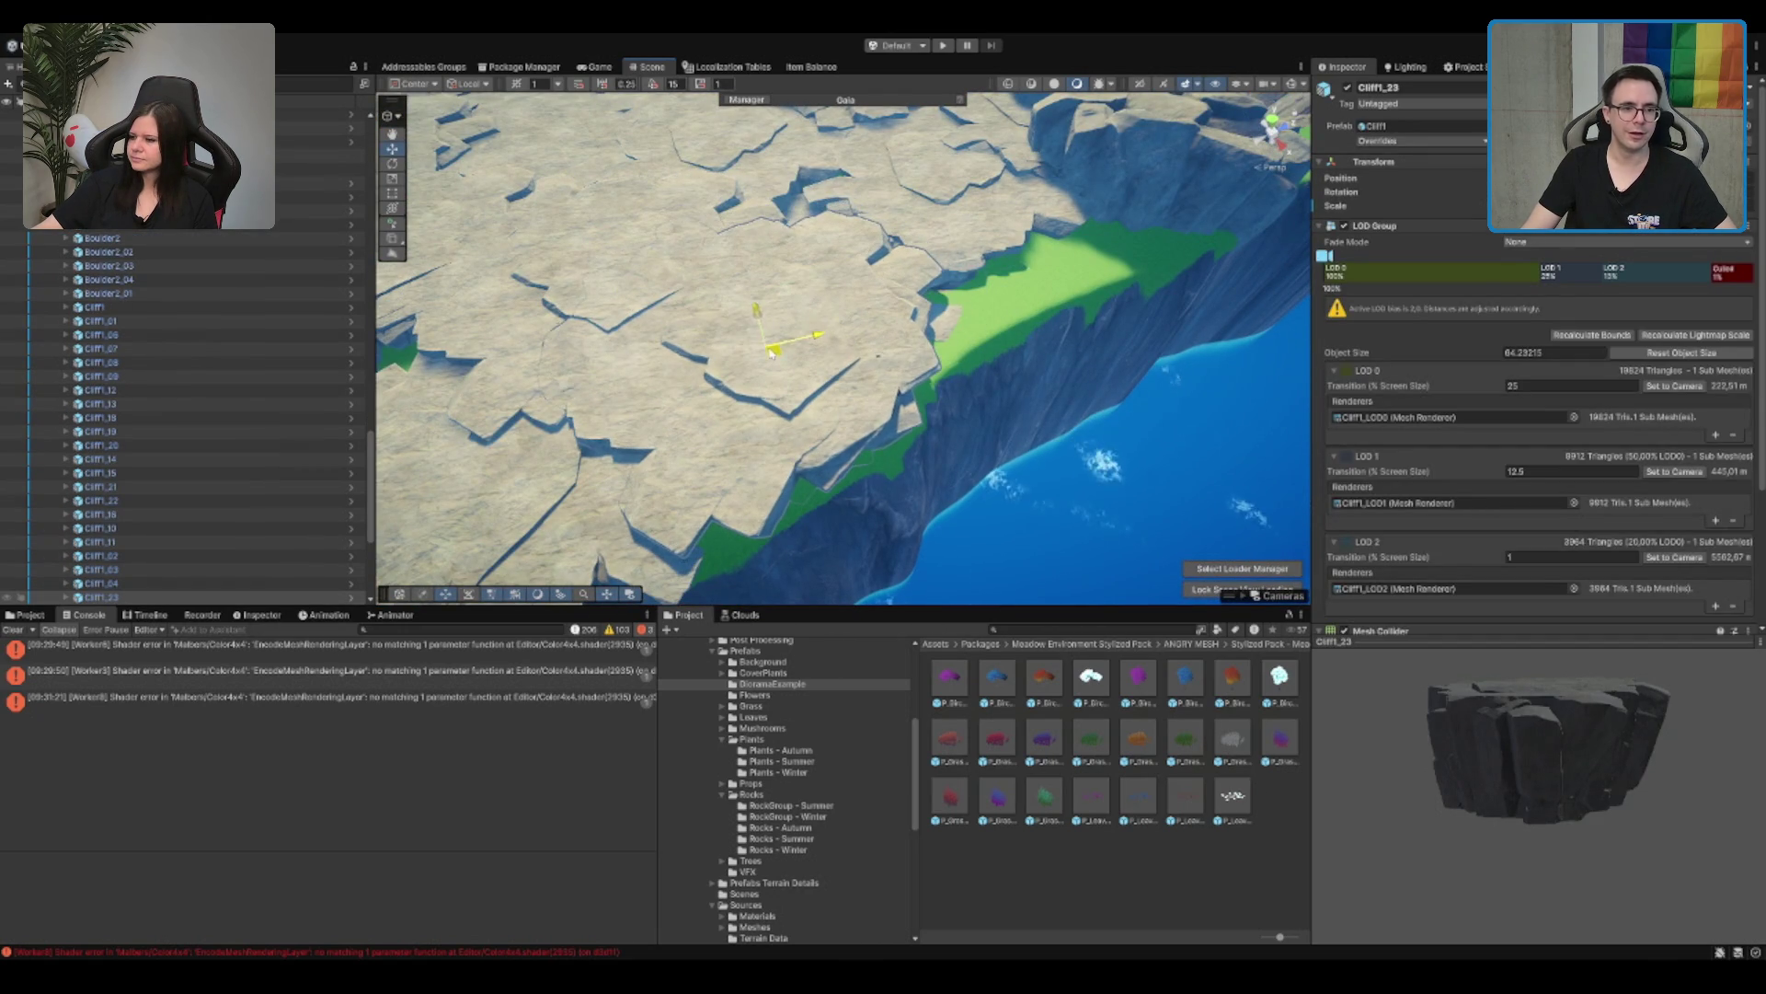
pyautogui.press('f')
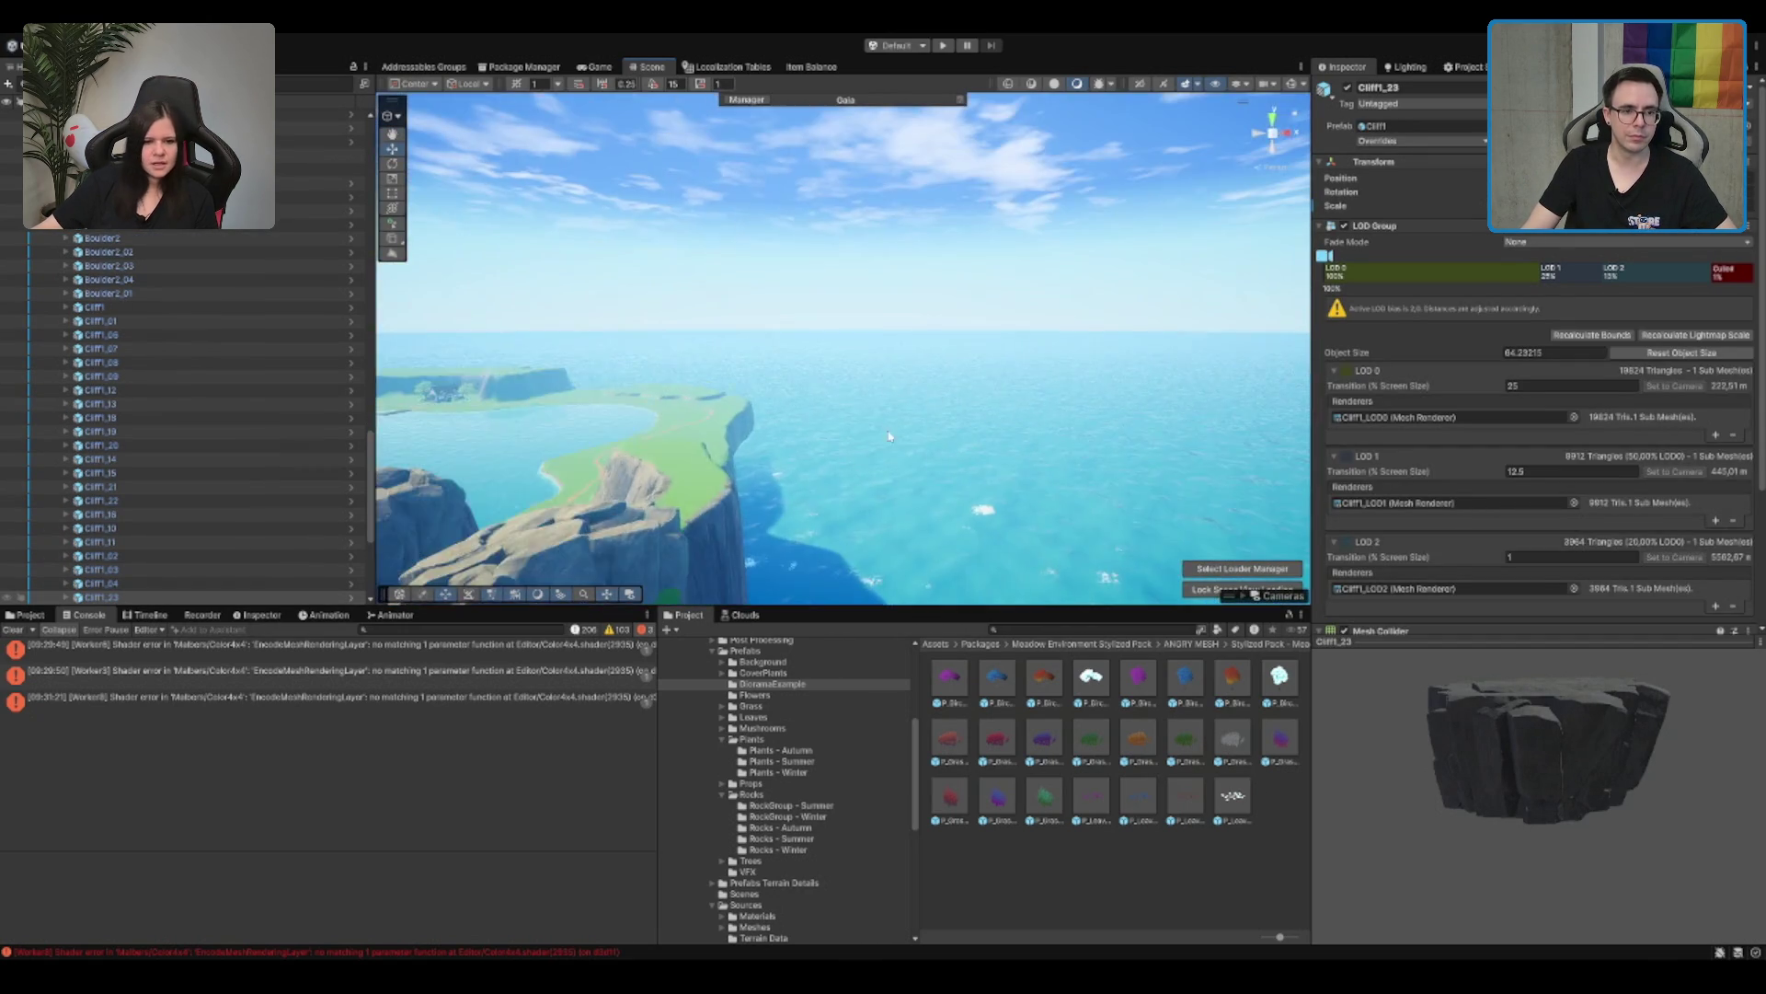
# Step: Swing back toward the bears and frame the grey rock beside them
pyautogui.moveTo(1016, 239)
pyautogui.mouseDown()
pyautogui.moveTo(716, 272)
pyautogui.moveTo(749, 272)
pyautogui.moveTo(619, 263)
pyautogui.moveTo(662, 279)
pyautogui.moveTo(757, 162)
pyautogui.moveTo(796, 159)
pyautogui.mouseUp()
pyautogui.press('e')
pyautogui.moveTo(903, 275)
pyautogui.mouseDown()
pyautogui.moveTo(864, 229)
pyautogui.moveTo(781, 238)
pyautogui.moveTo(824, 224)
pyautogui.moveTo(832, 244)
pyautogui.moveTo(743, 382)
pyautogui.moveTo(828, 372)
pyautogui.mouseUp()
pyautogui.click(742, 382)
pyautogui.press('f')
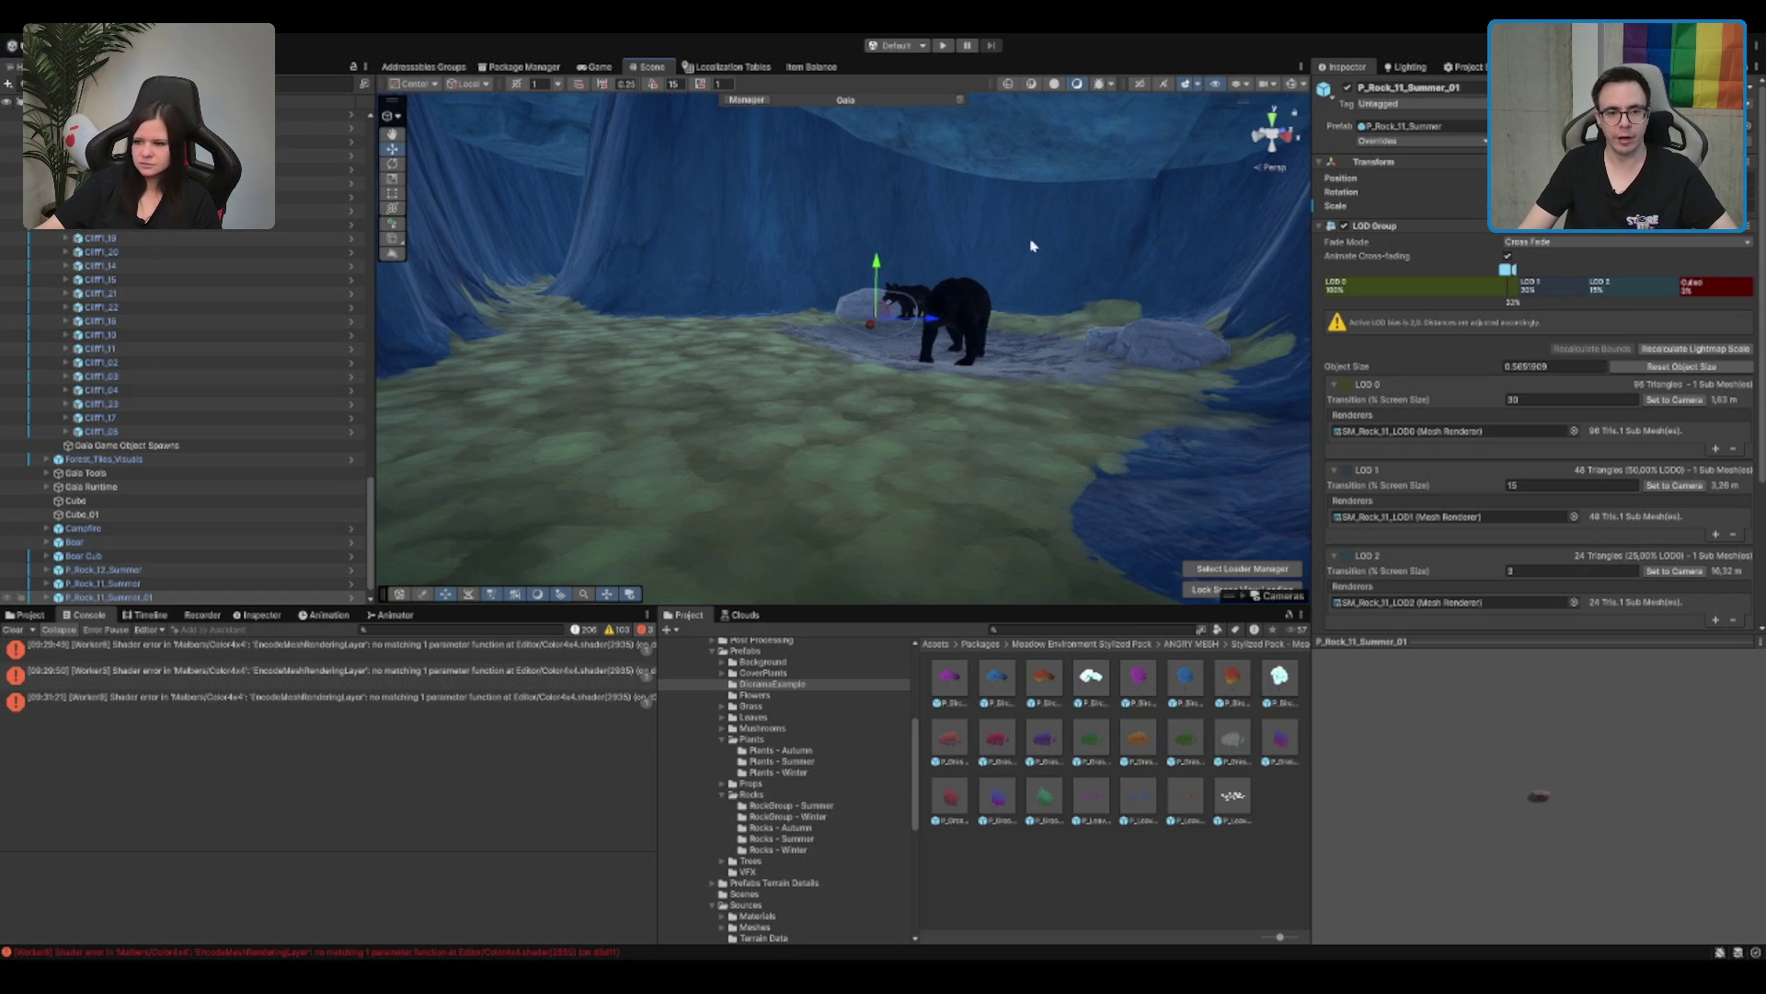
# Step: Move the rock toward the front left so it sits beside the cub
pyautogui.press('f')
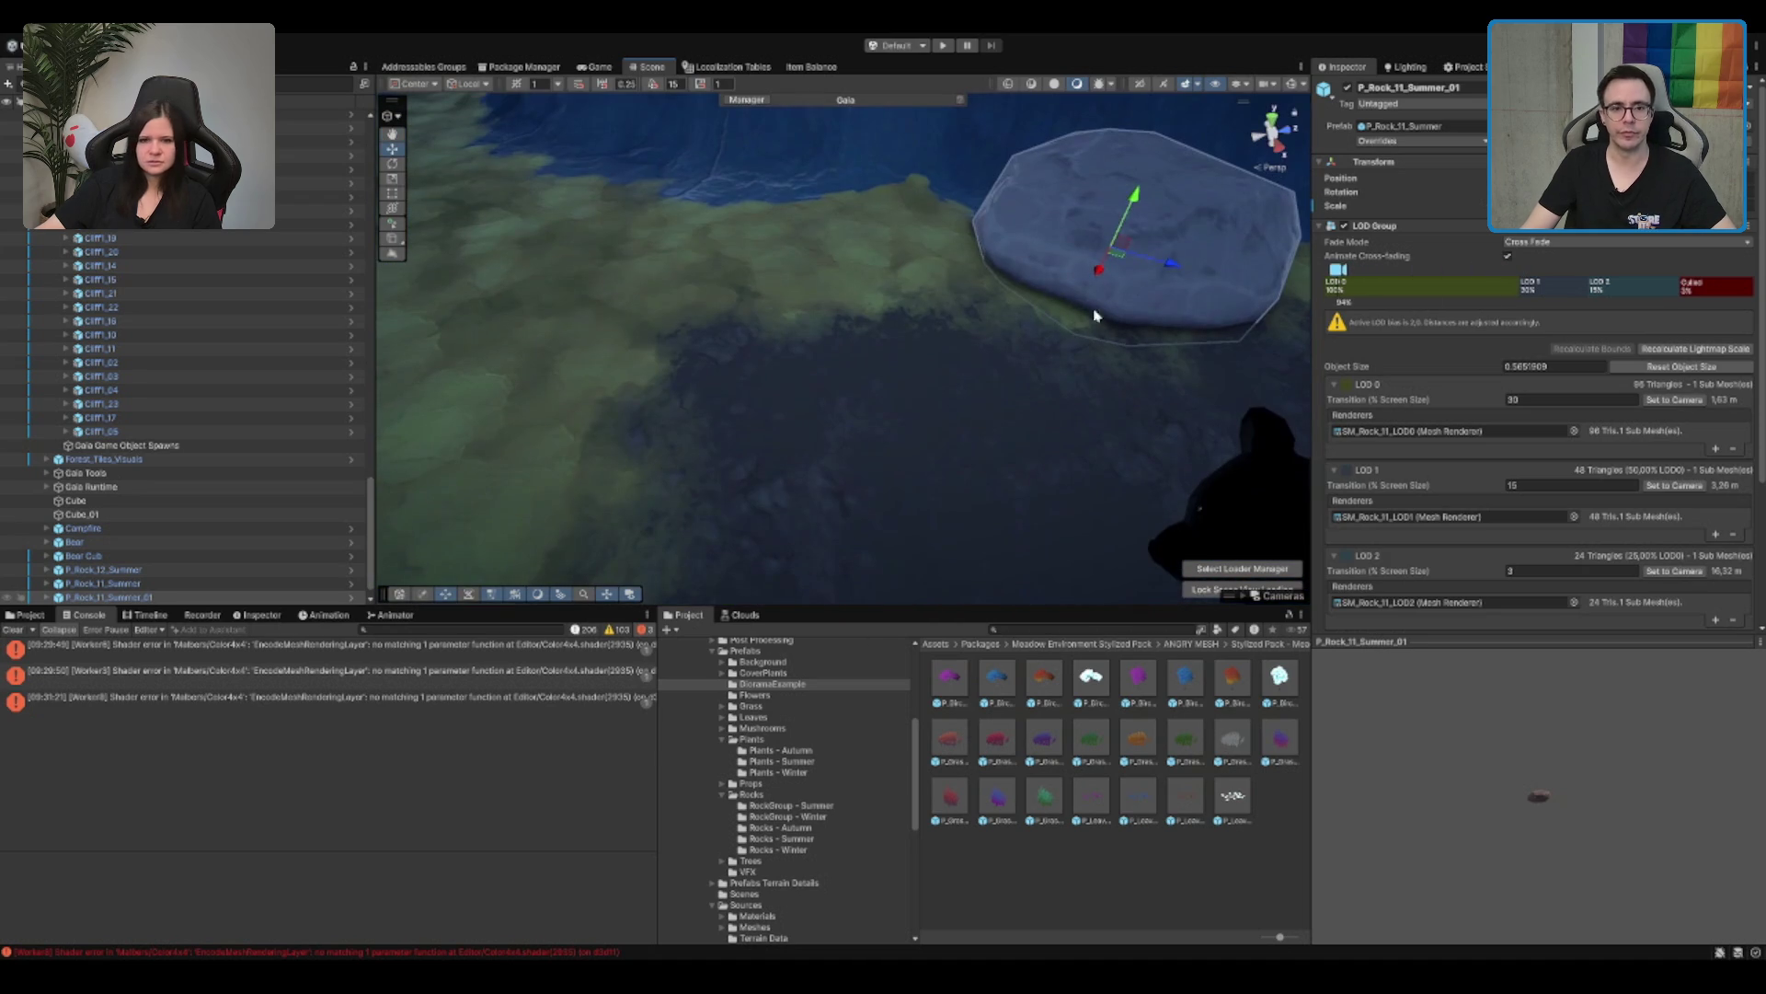
pyautogui.moveTo(1115, 256)
pyautogui.mouseDown()
pyautogui.moveTo(890, 276)
pyautogui.moveTo(865, 294)
pyautogui.moveTo(874, 276)
pyautogui.moveTo(1003, 265)
pyautogui.mouseUp()
pyautogui.press('w')
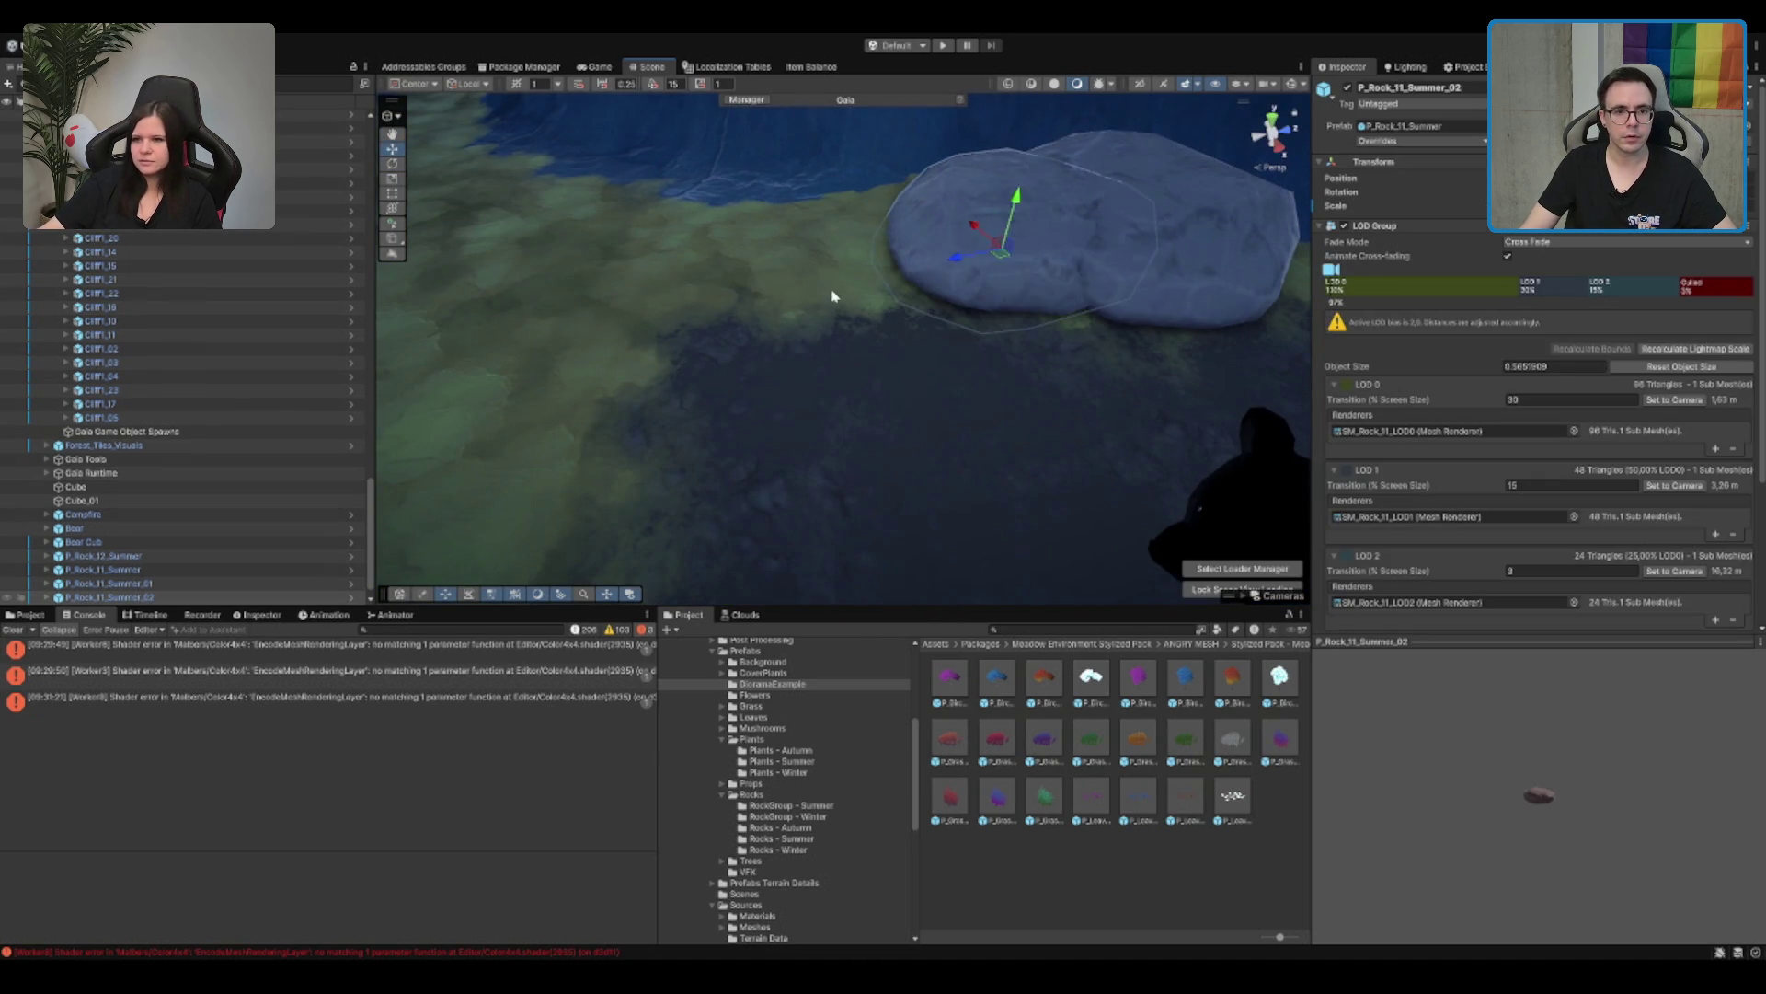
pyautogui.scroll(-5, 834, 295)
pyautogui.scroll(2, 1012, 309)
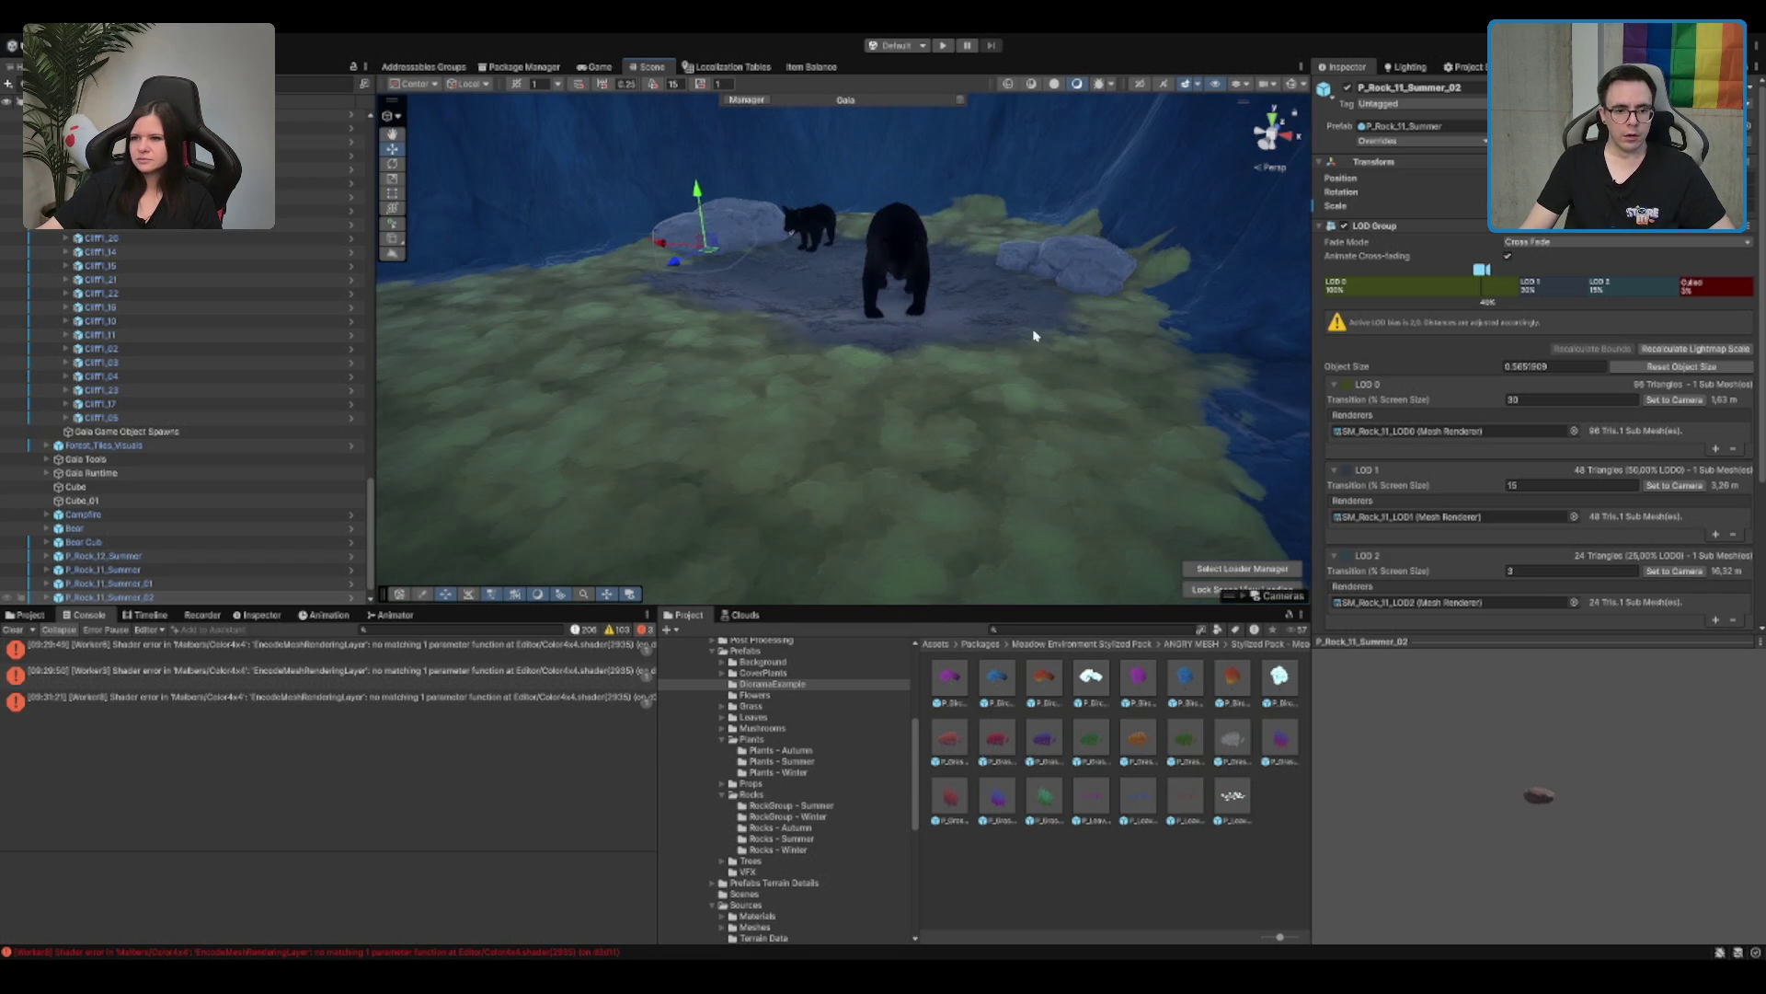
pyautogui.click(784, 751)
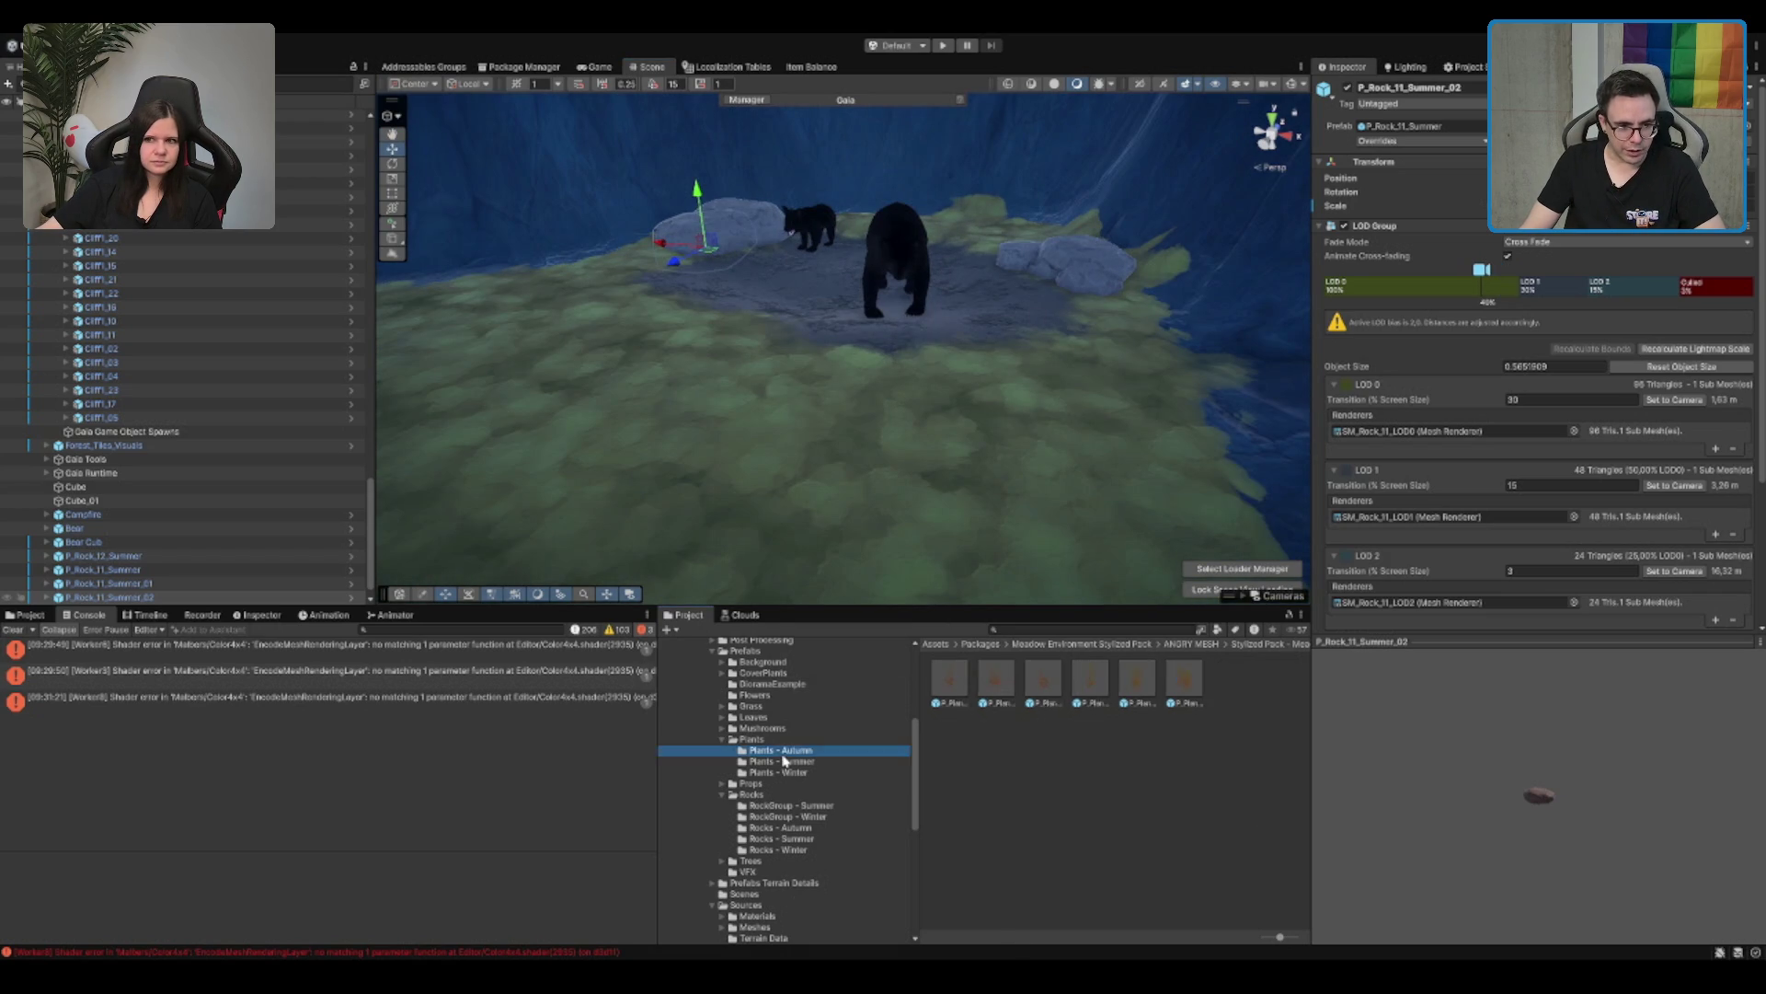
# Step: Search for 'branch' and place three SM_Env_Branch prefabs on the grass near the rock
pyautogui.press('Left')
pyautogui.press('Left')
pyautogui.press('Down')
pyautogui.press('Right')
pyautogui.press('Down')
pyautogui.press('Down')
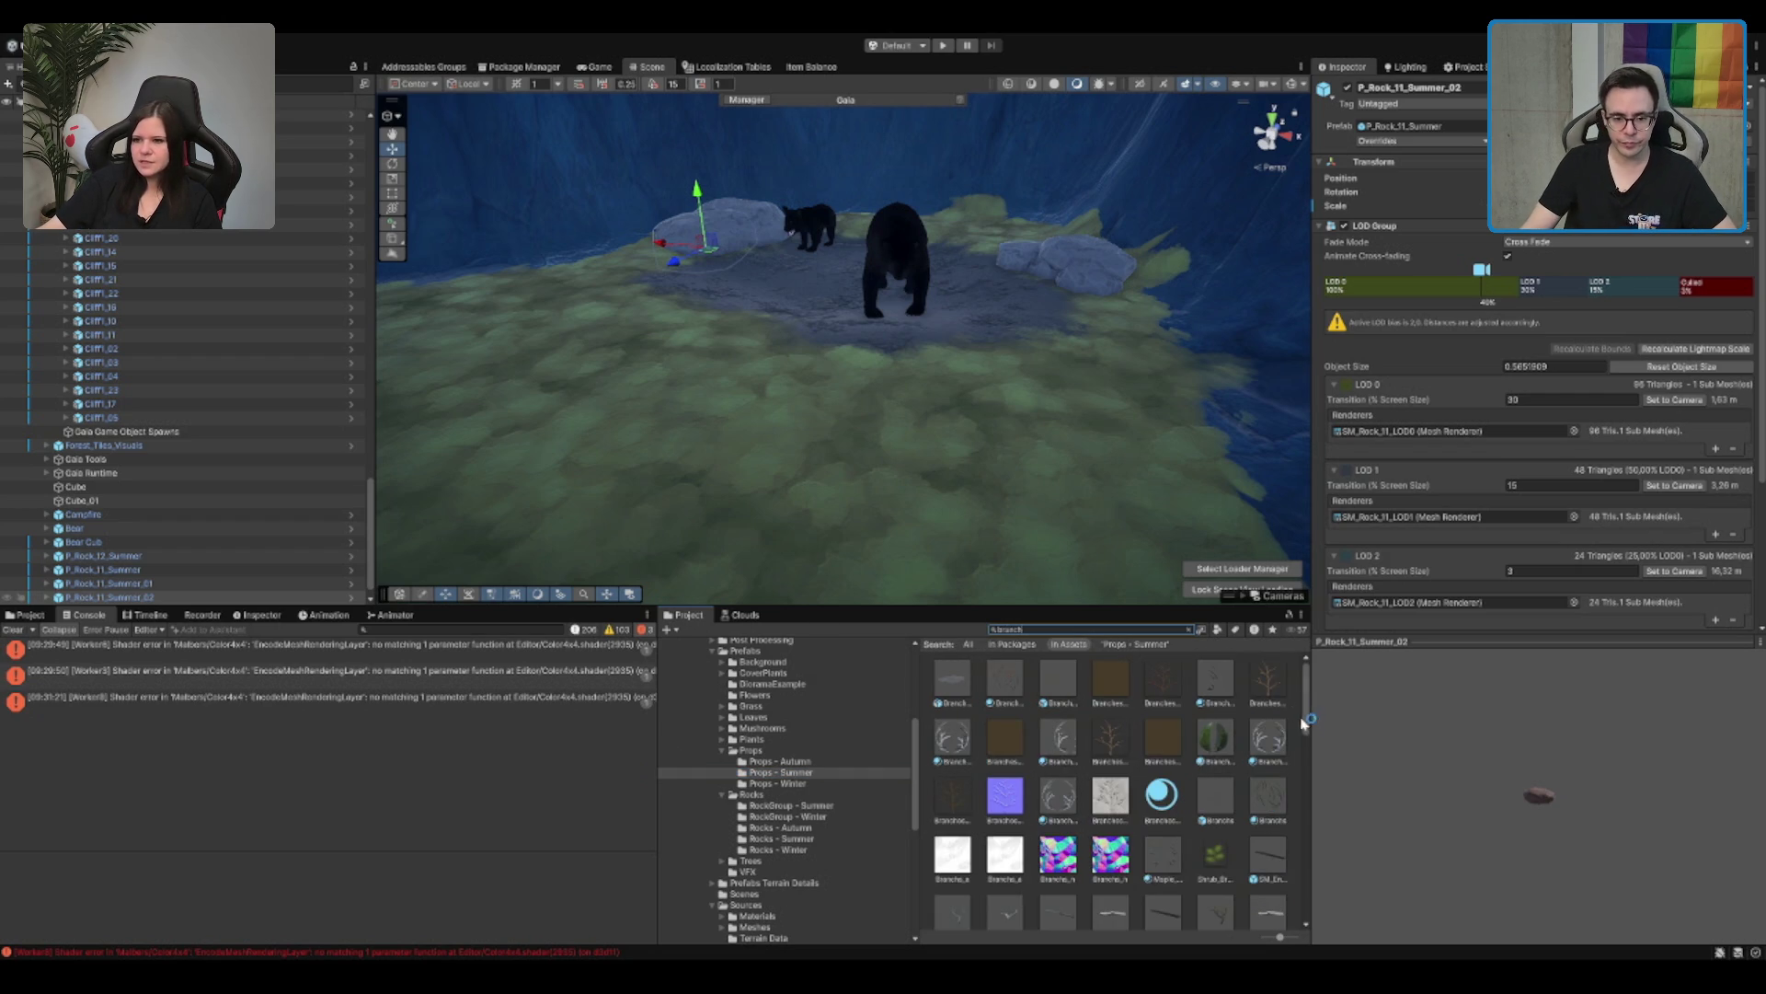
pyautogui.moveTo(1217, 766)
pyautogui.mouseDown()
pyautogui.moveTo(845, 507)
pyautogui.moveTo(718, 247)
pyautogui.moveTo(658, 291)
pyautogui.mouseUp()
pyautogui.moveTo(1141, 768)
pyautogui.mouseDown()
pyautogui.moveTo(899, 464)
pyautogui.moveTo(699, 324)
pyautogui.mouseUp()
pyautogui.moveTo(1217, 882); pyautogui.dragTo(869, 441)
pyautogui.scroll(-2, 1148, 839)
pyautogui.scroll(-5, 1148, 840)
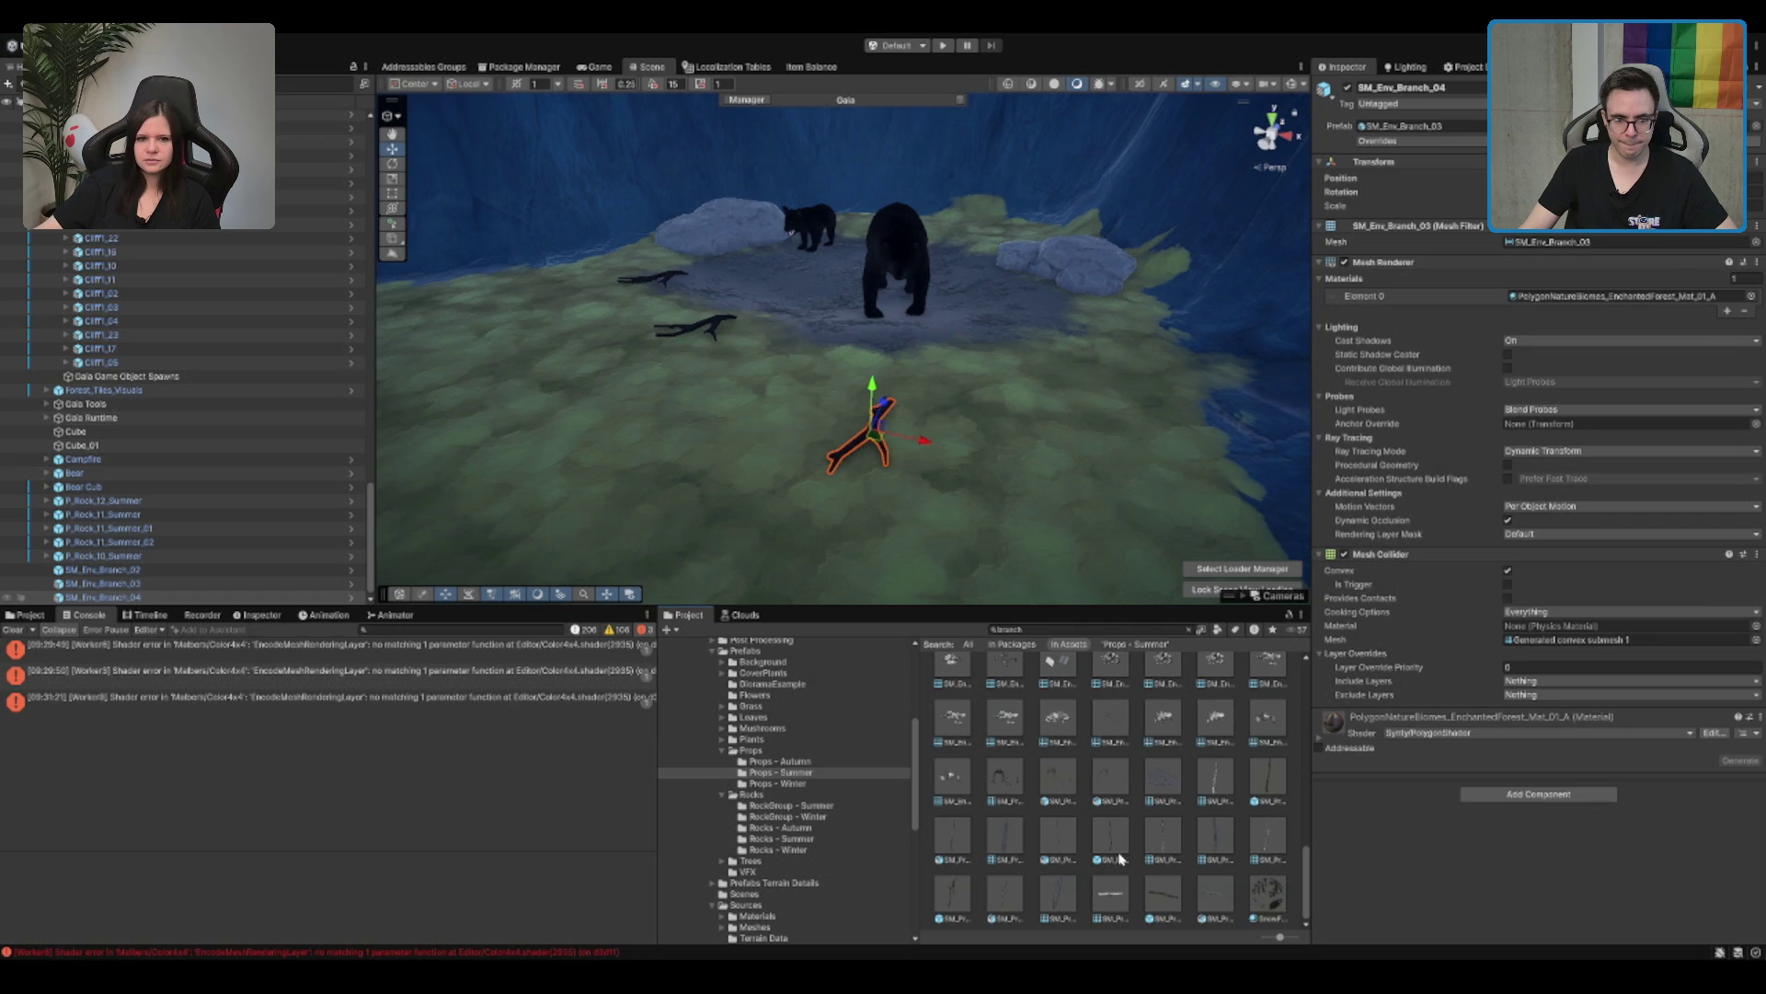
# Step: Try the leafy branch in front of the bears, delete it, and reselect the terrain
pyautogui.click(1155, 911)
pyautogui.moveTo(1589, 832)
pyautogui.mouseDown()
pyautogui.moveTo(1565, 840)
pyautogui.moveTo(1548, 806)
pyautogui.mouseUp()
pyautogui.moveTo(847, 641)
pyautogui.mouseDown()
pyautogui.moveTo(732, 385)
pyautogui.moveTo(754, 425)
pyautogui.mouseUp()
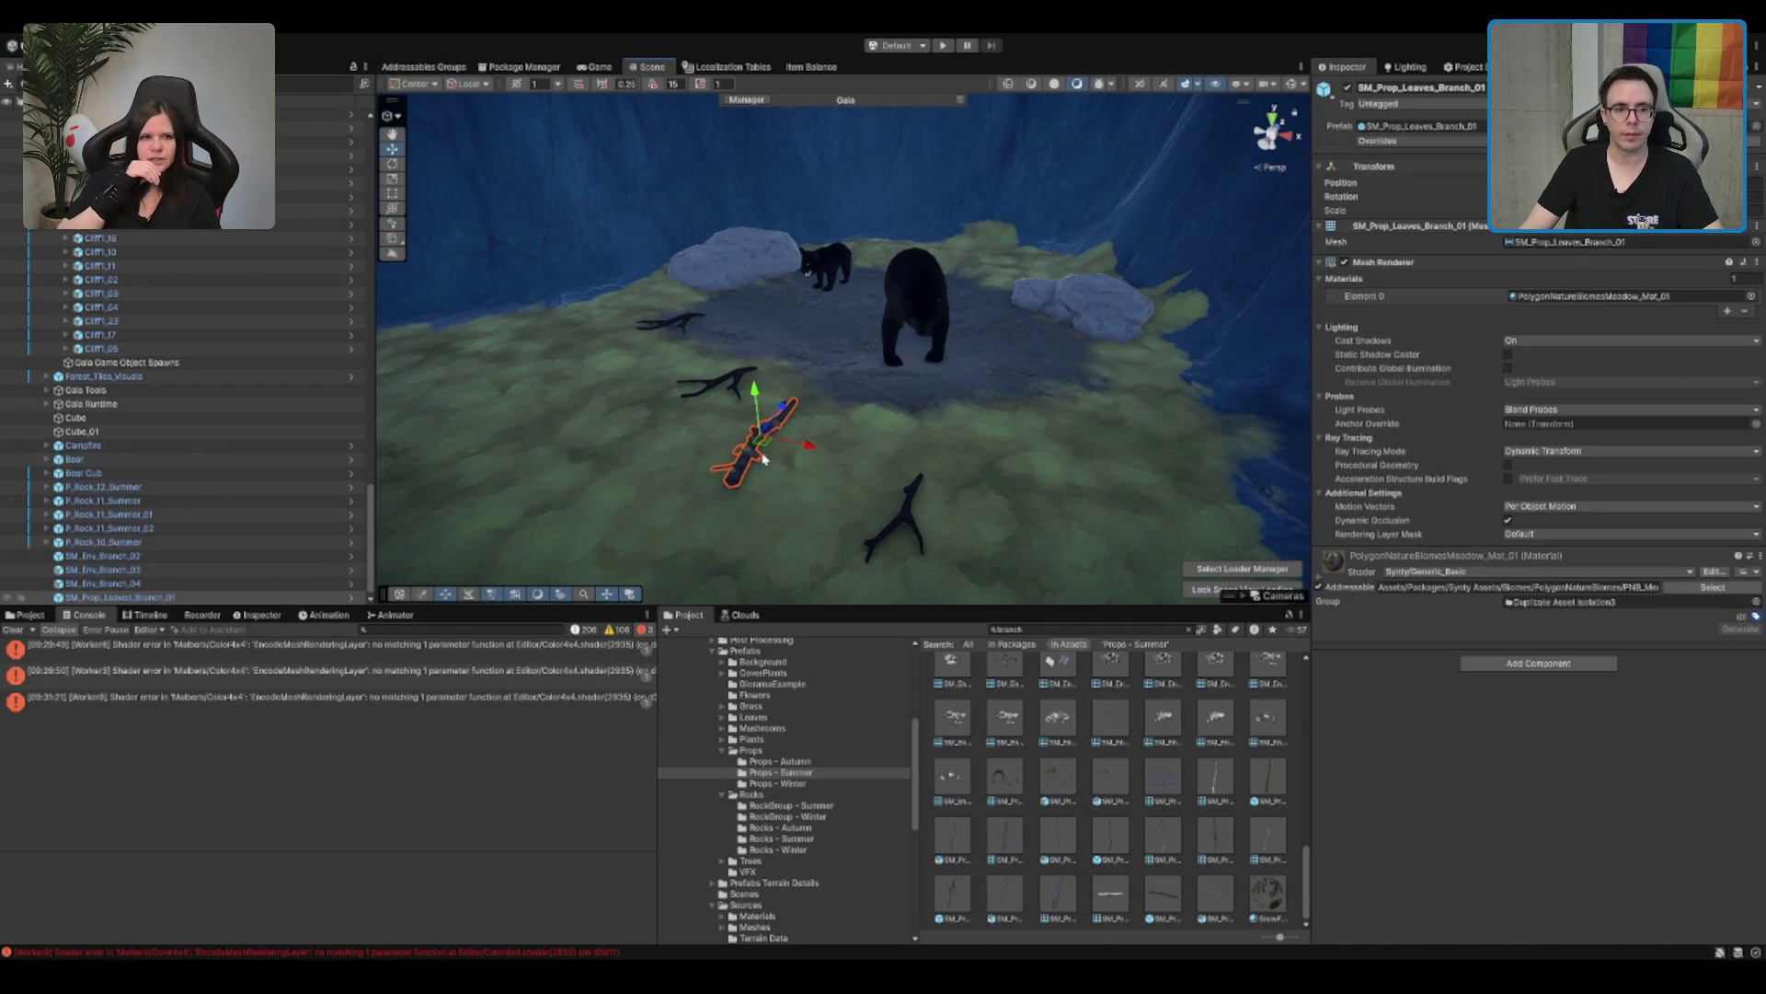
pyautogui.press('Delete')
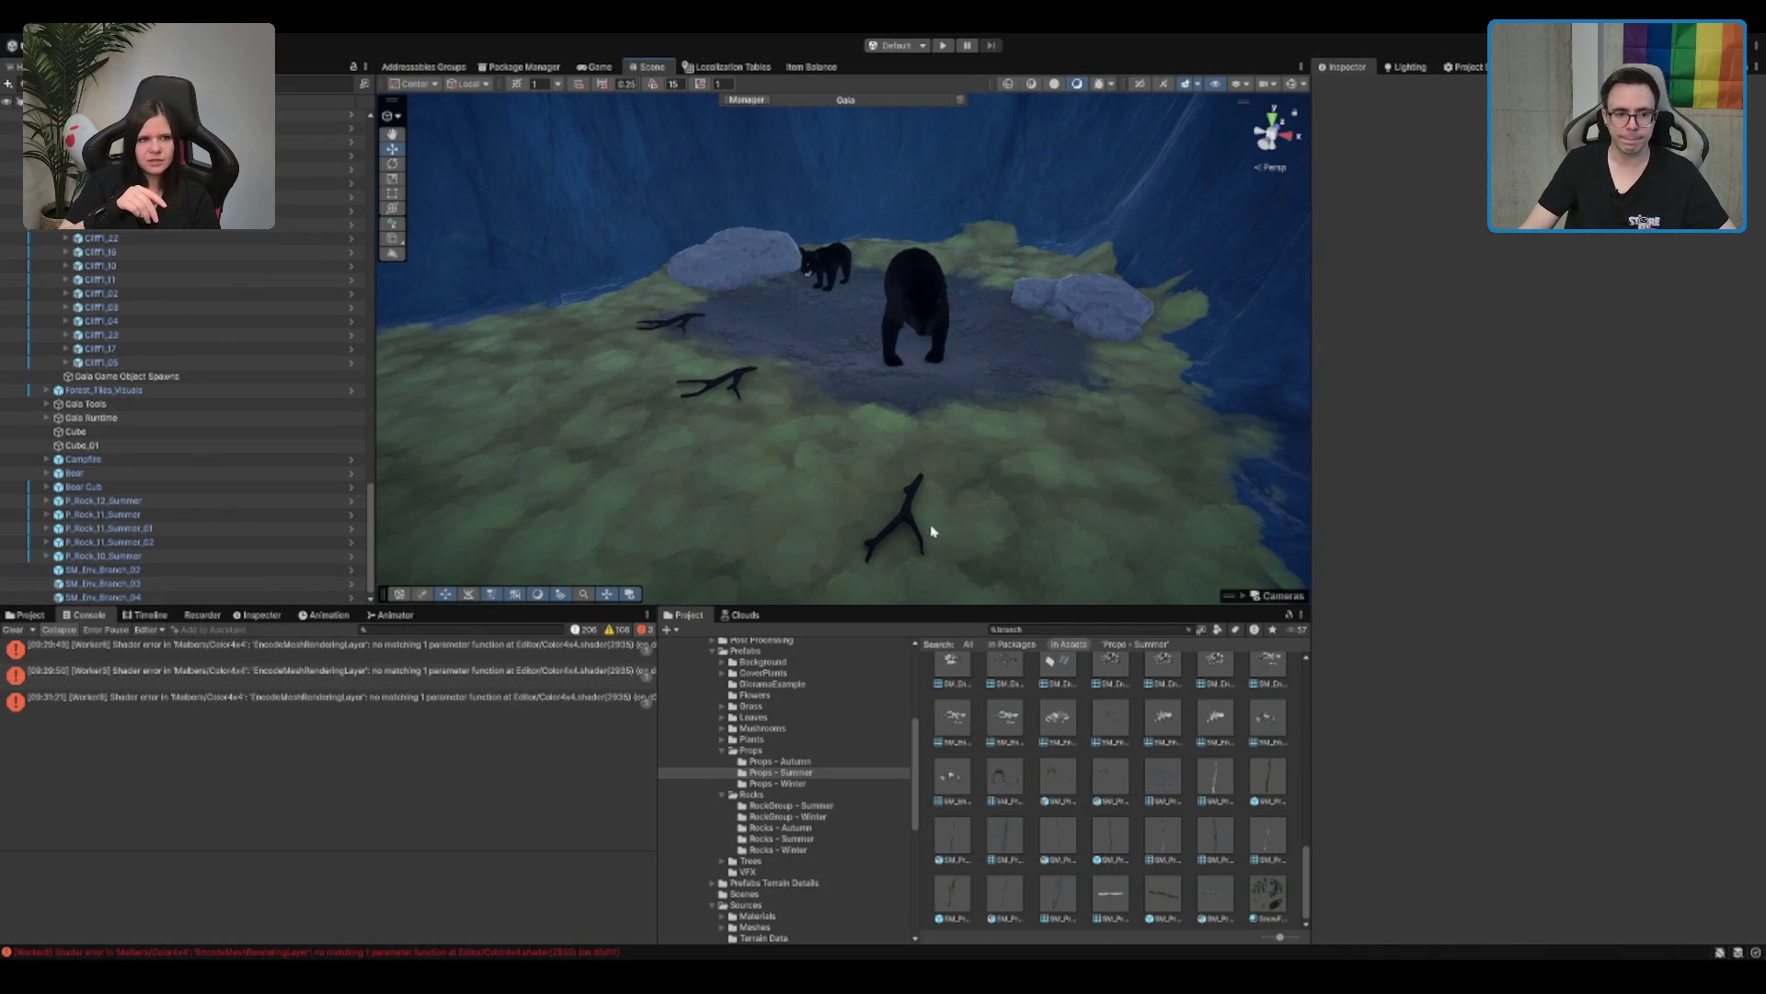
pyautogui.click(903, 507)
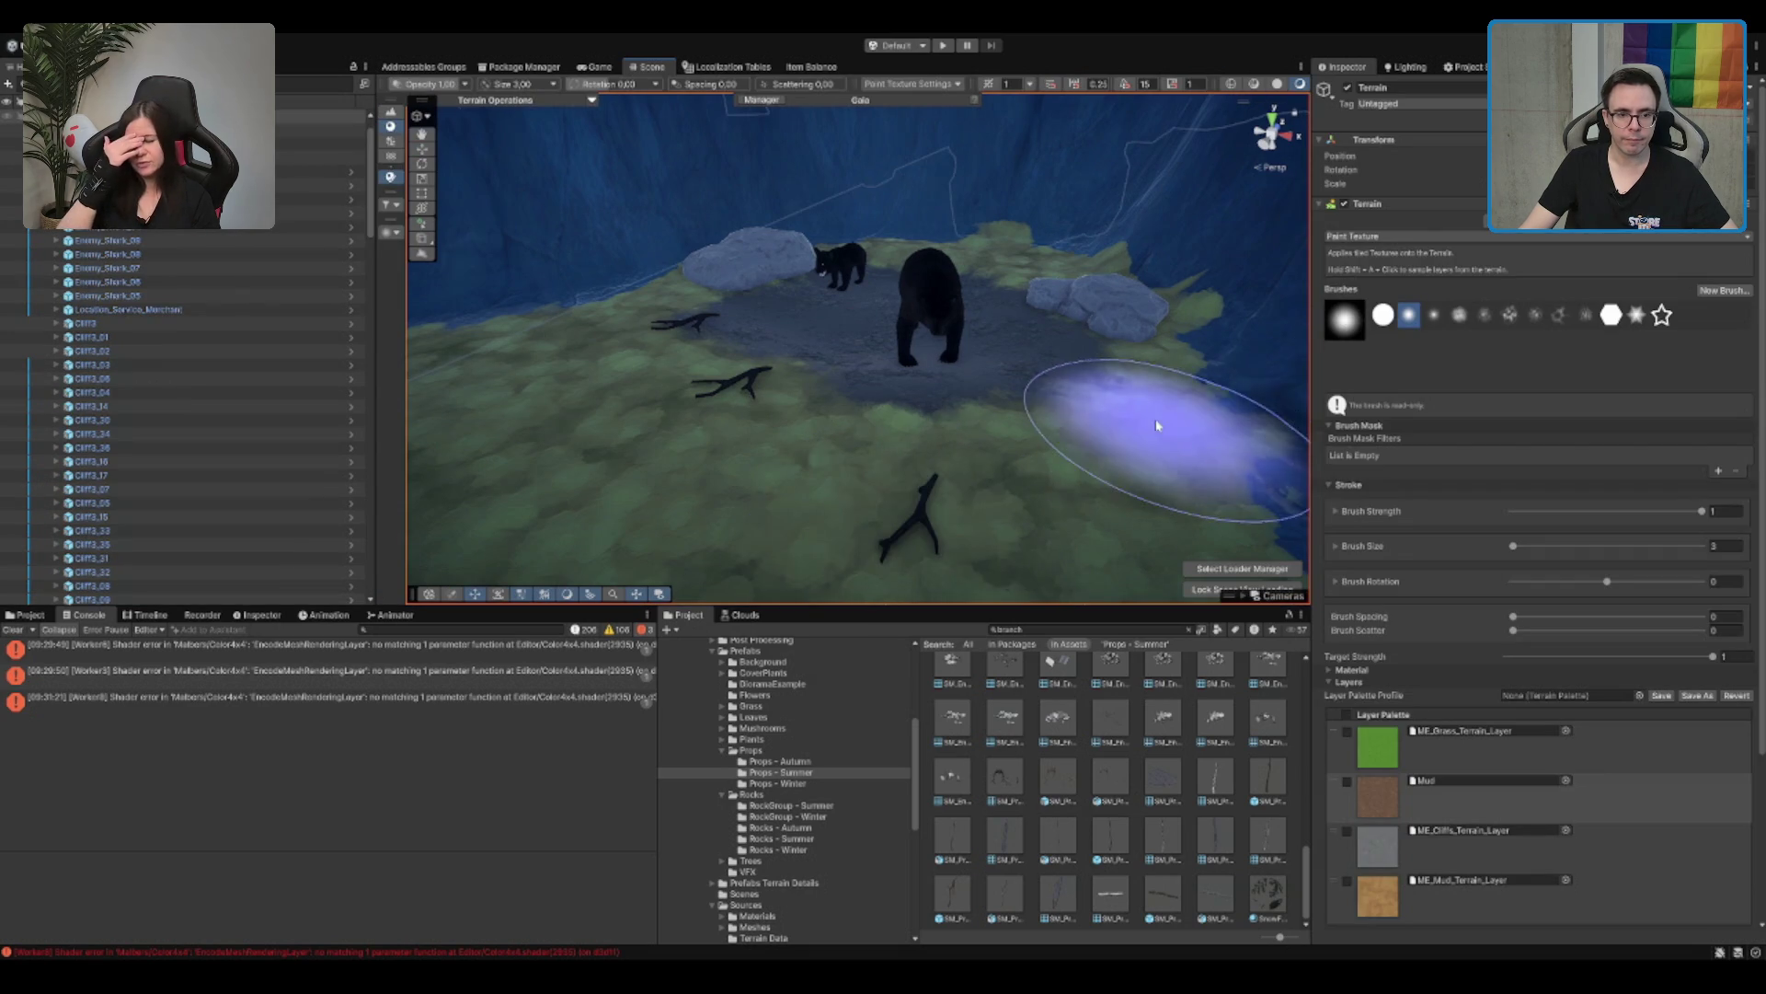
# Step: Paint mud patches onto the grass at the lower right of the clearing
pyautogui.moveTo(974, 416)
pyautogui.mouseDown()
pyautogui.moveTo(840, 461)
pyautogui.moveTo(875, 332)
pyautogui.moveTo(737, 307)
pyautogui.moveTo(789, 284)
pyautogui.moveTo(770, 255)
pyautogui.mouseUp()
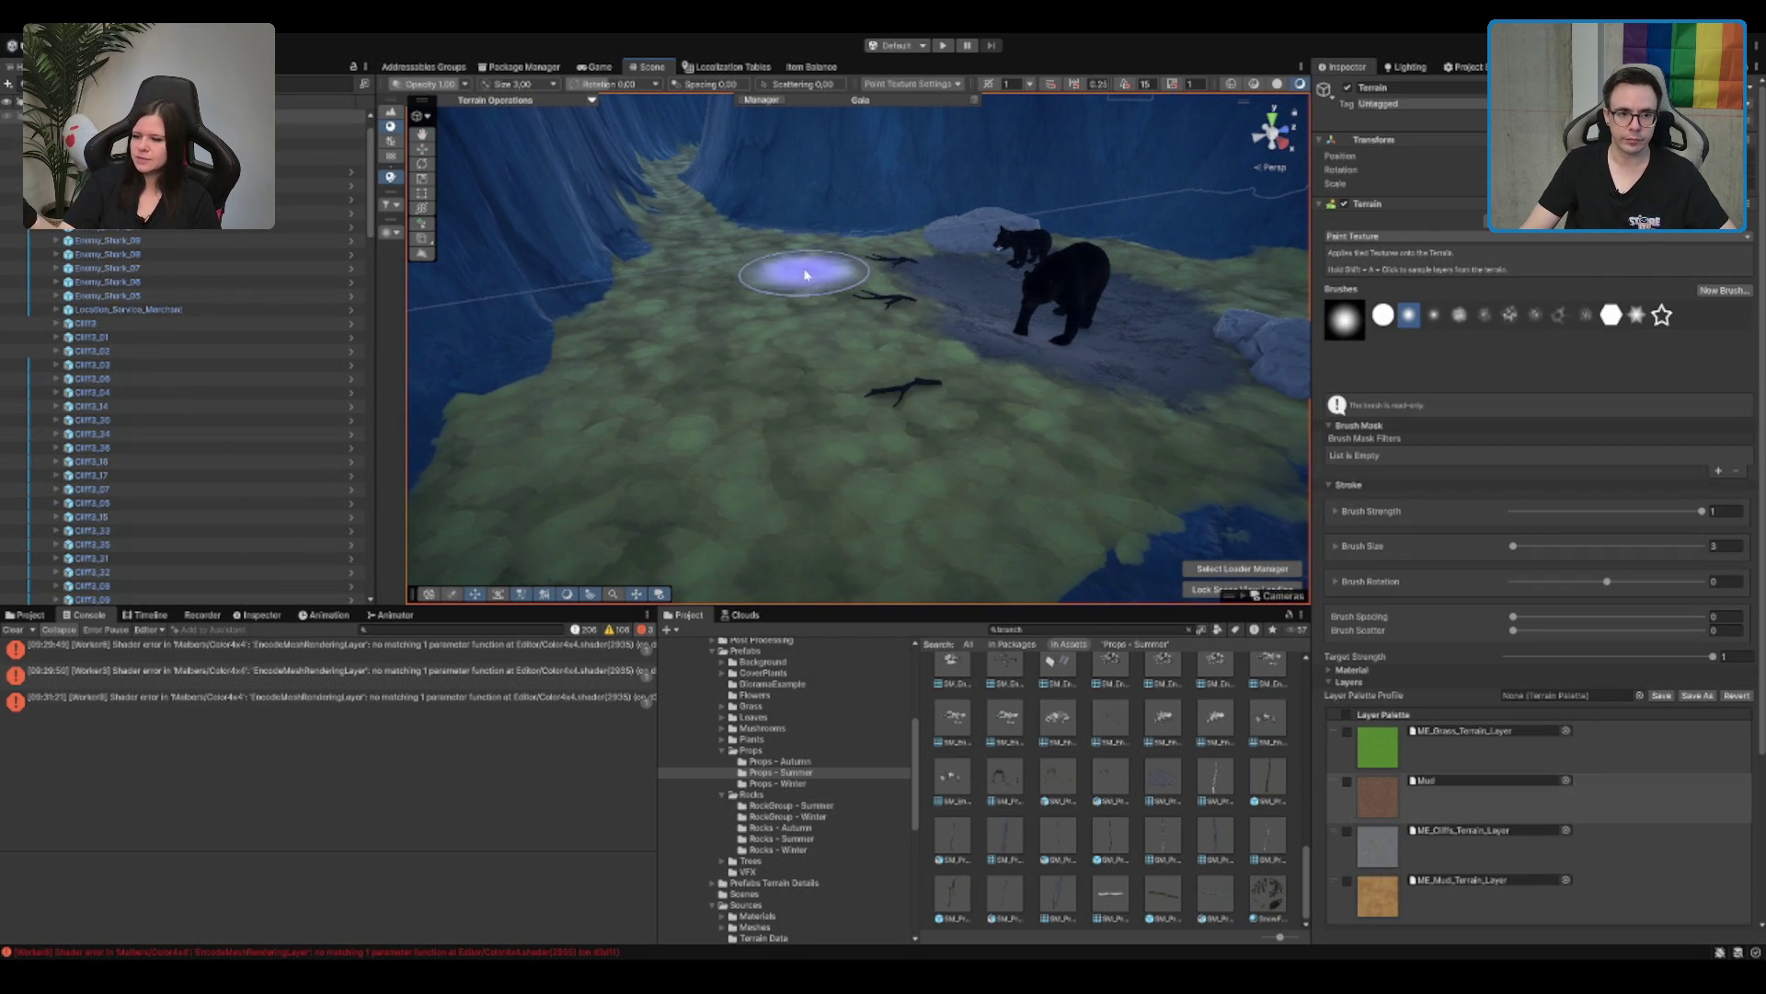
pyautogui.moveTo(1058, 561)
pyautogui.mouseDown()
pyautogui.moveTo(993, 465)
pyautogui.moveTo(1123, 482)
pyautogui.moveTo(848, 469)
pyautogui.moveTo(1052, 411)
pyautogui.moveTo(1084, 433)
pyautogui.moveTo(736, 400)
pyautogui.moveTo(702, 466)
pyautogui.moveTo(730, 473)
pyautogui.moveTo(589, 471)
pyautogui.mouseUp()
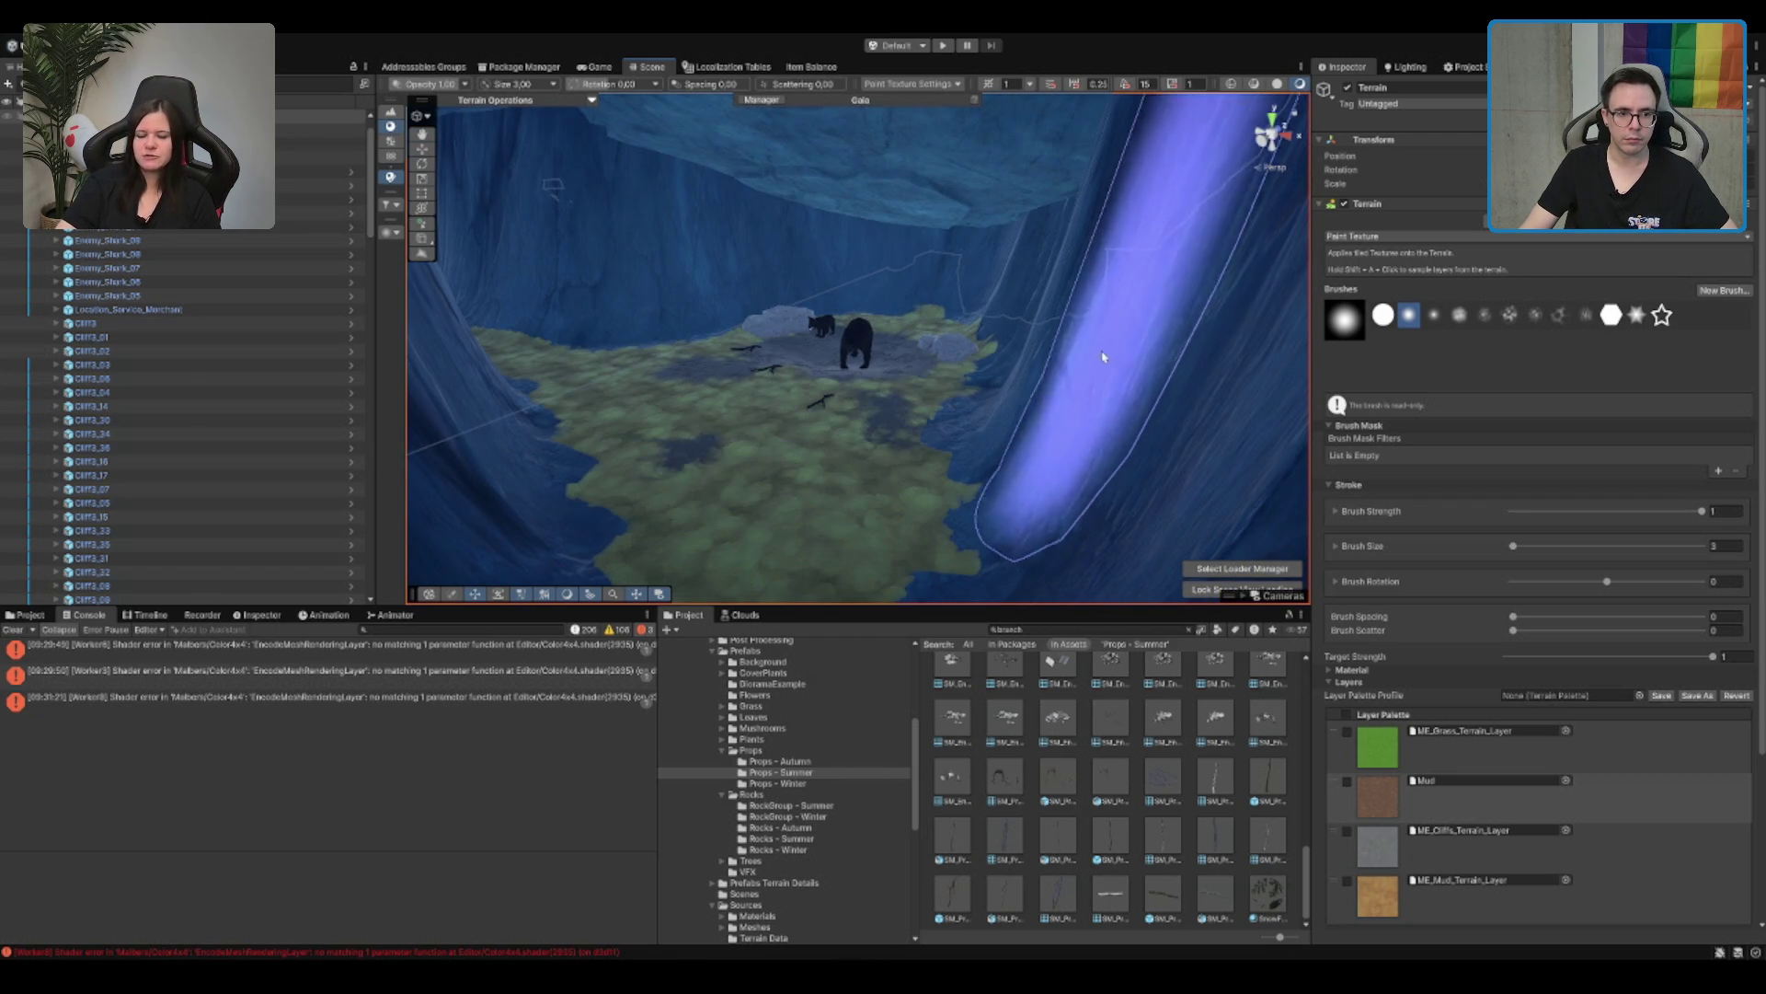
pyautogui.scroll(2, 923, 317)
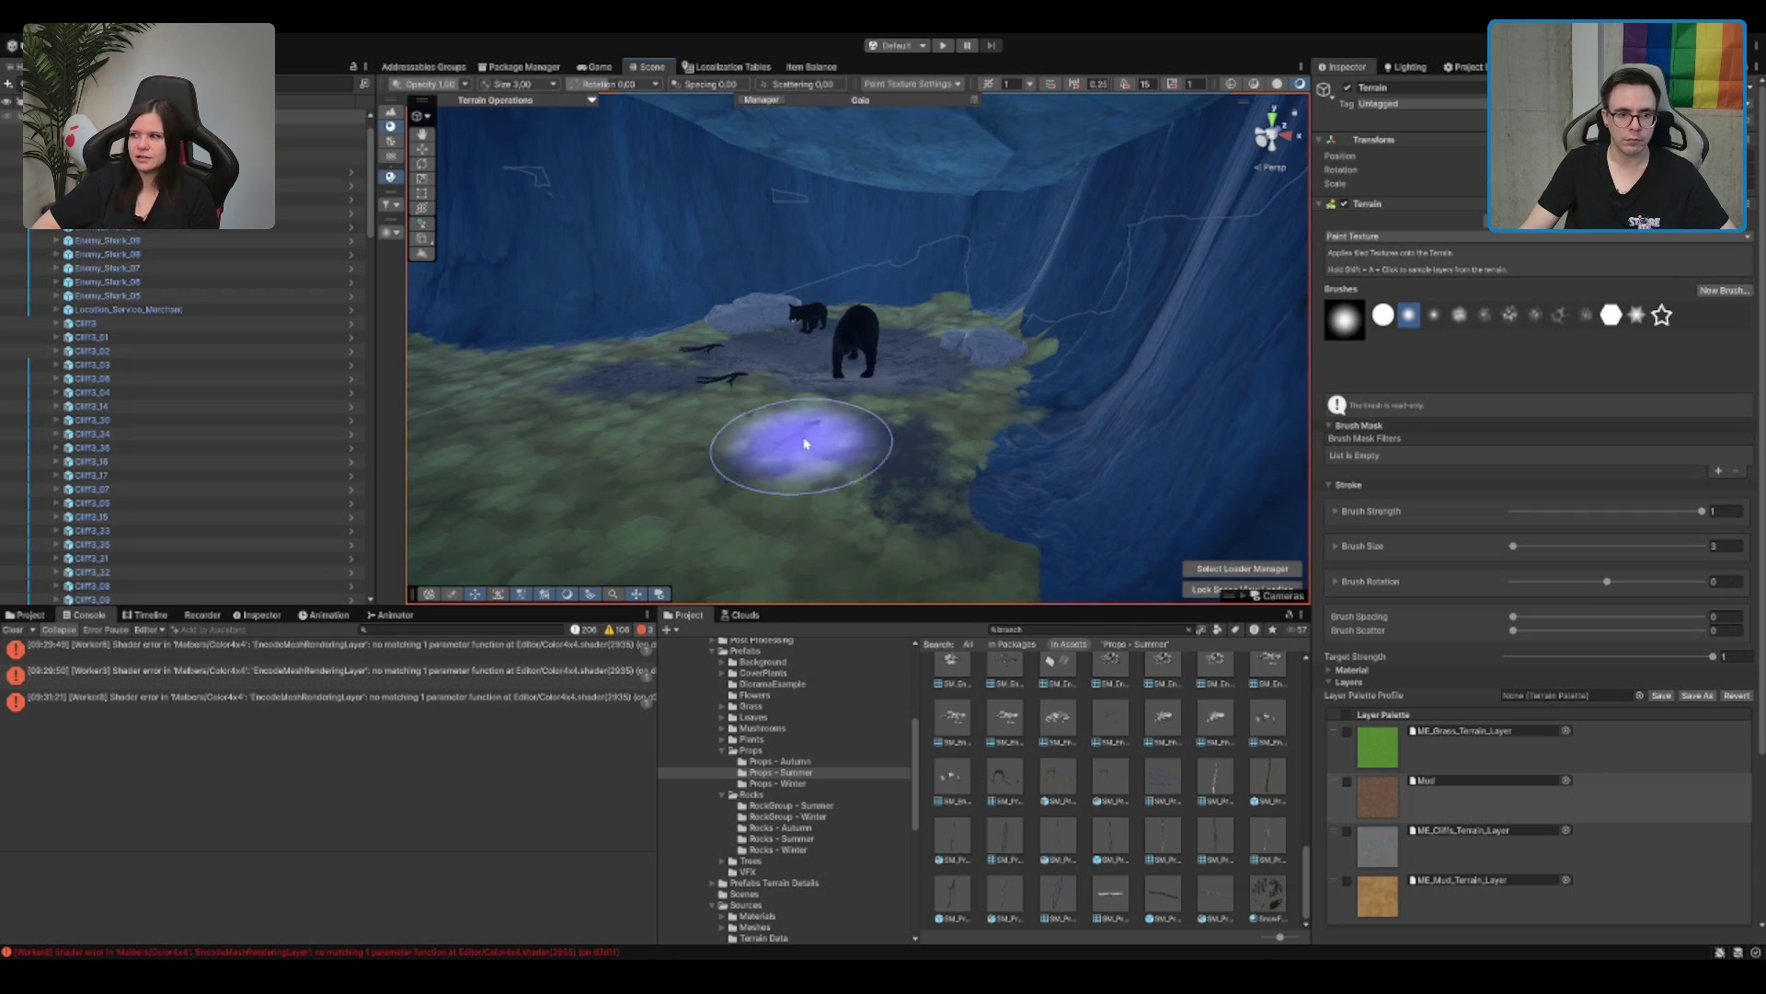
pyautogui.scroll(2, 1181, 505)
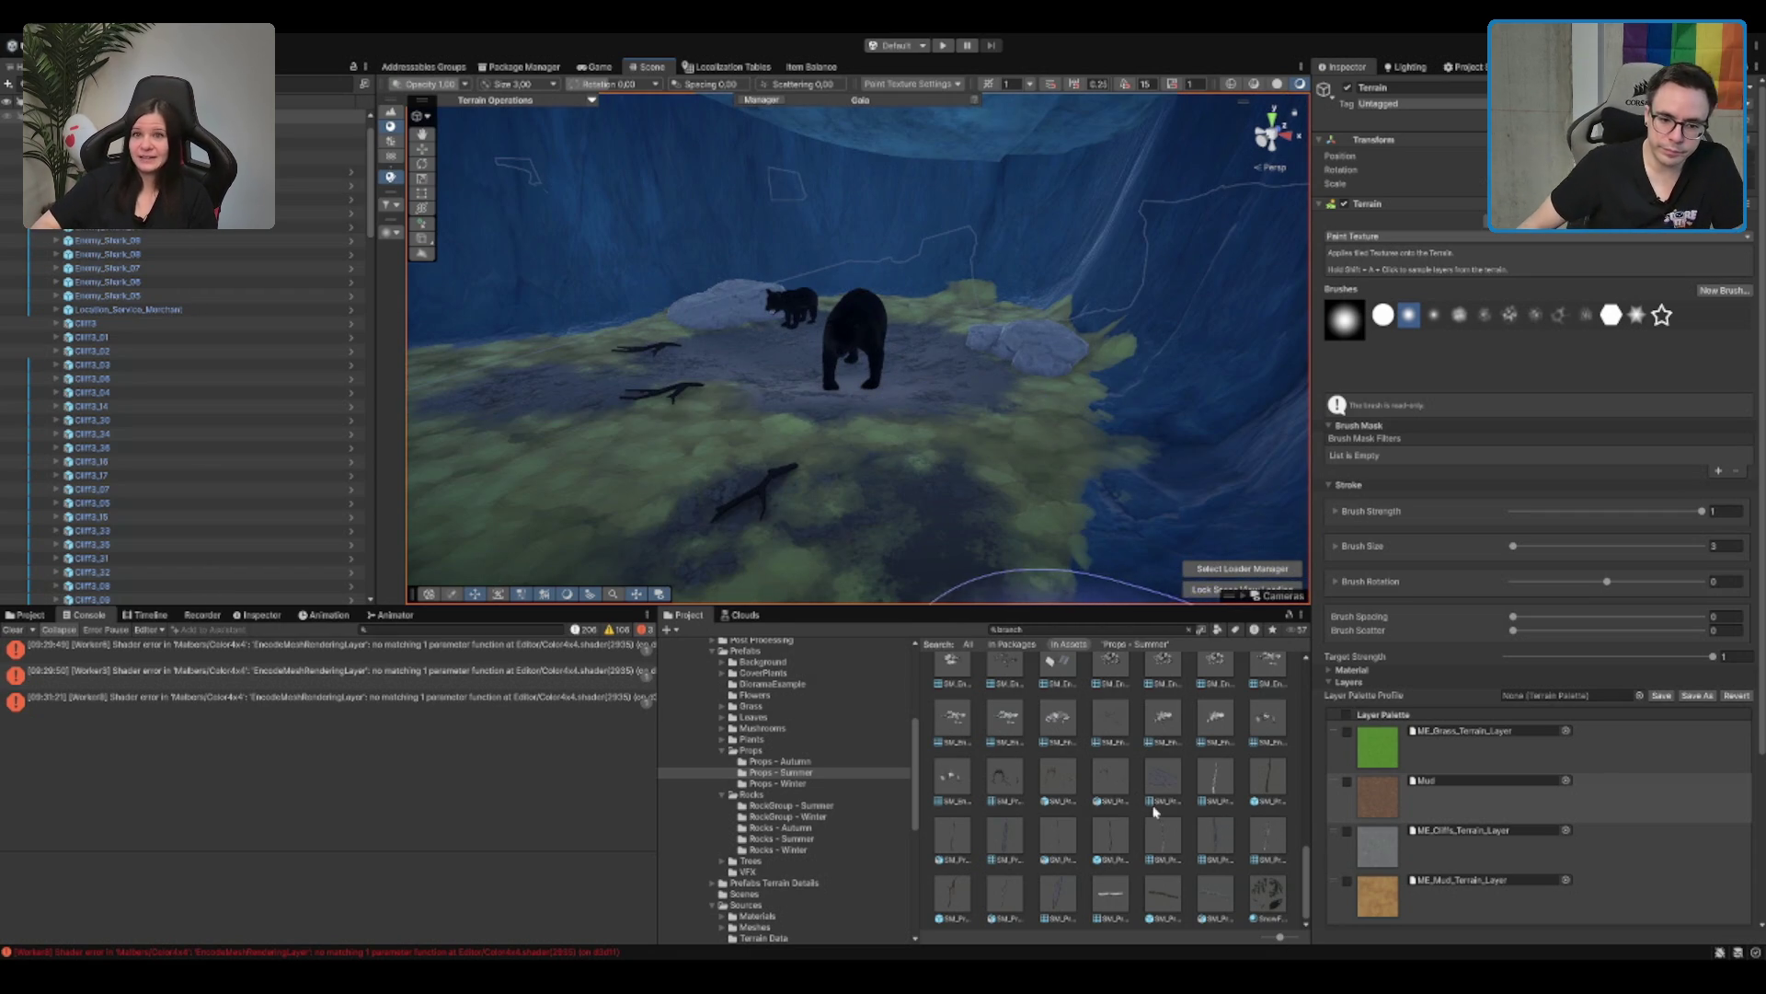
# Step: Deselect the terrain and preview branch prop models, including SM_Prop_Goblin_Branch_03
pyautogui.click(1083, 791)
pyautogui.click(1070, 784)
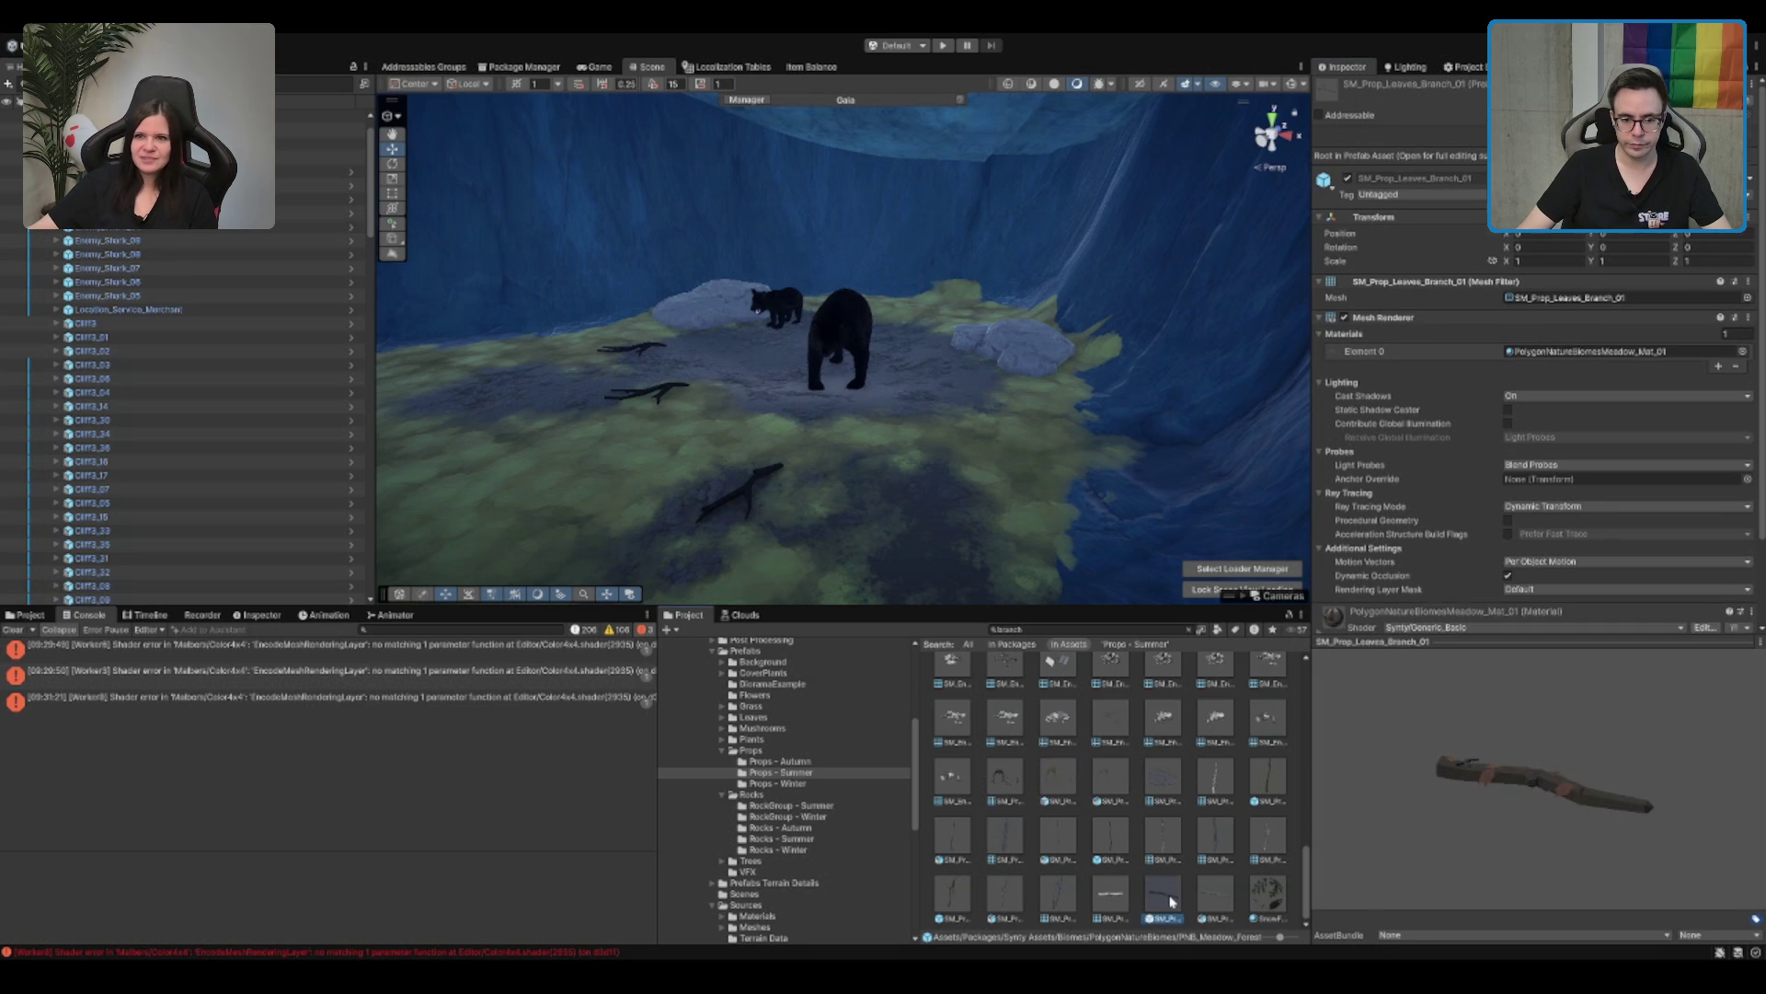
pyautogui.click(1008, 885)
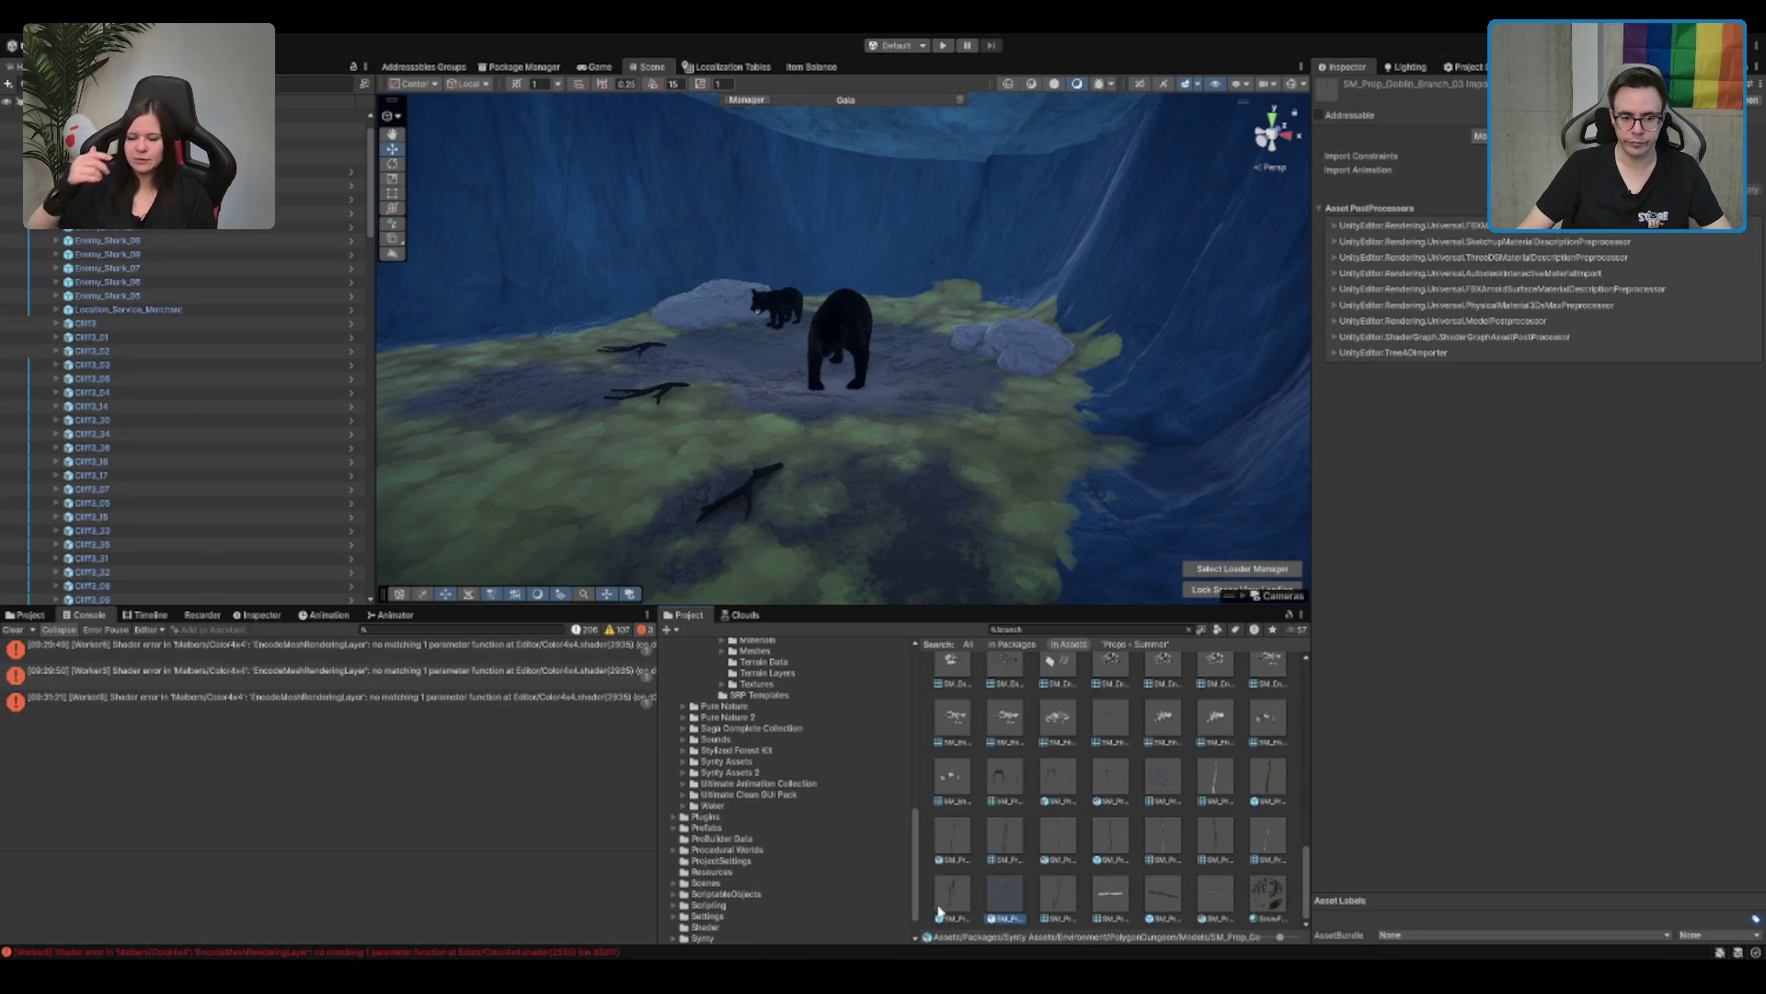
pyautogui.click(936, 906)
pyautogui.moveTo(1546, 782)
pyautogui.mouseDown()
pyautogui.moveTo(1510, 776)
pyautogui.moveTo(1613, 785)
pyautogui.moveTo(1564, 782)
pyautogui.mouseUp()
pyautogui.scroll(-2, 948, 492)
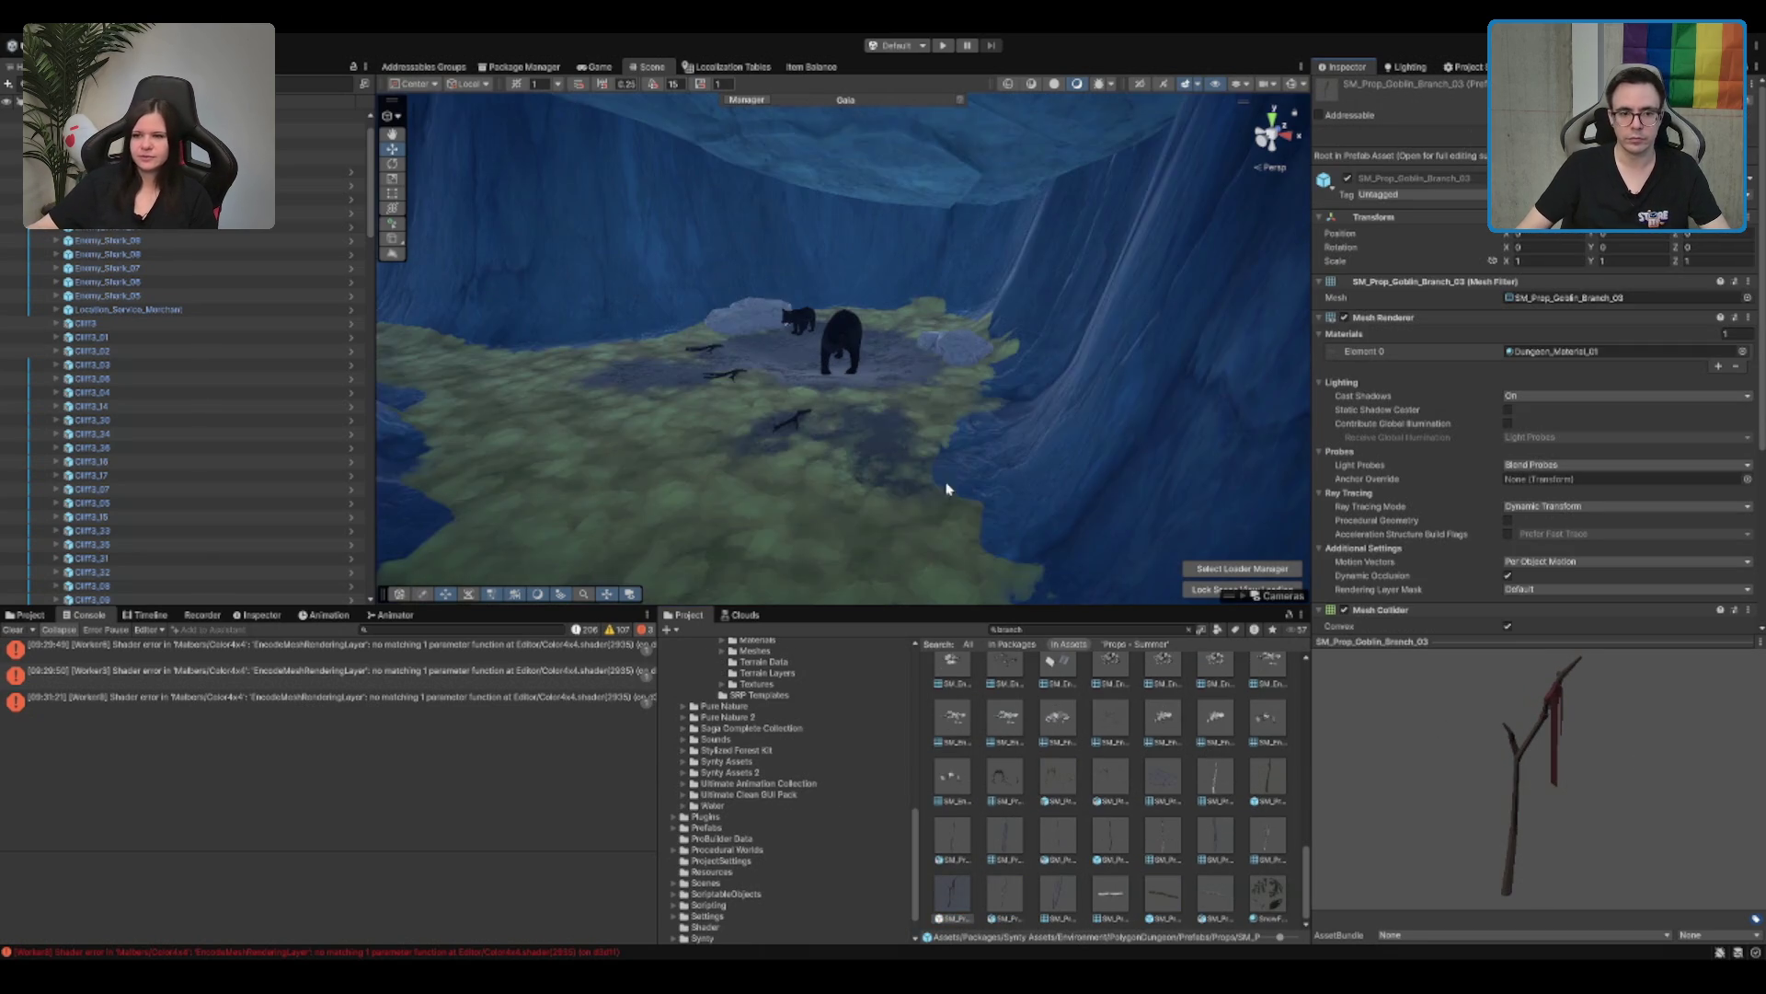
pyautogui.scroll(3, 948, 492)
pyautogui.scroll(3, 764, 372)
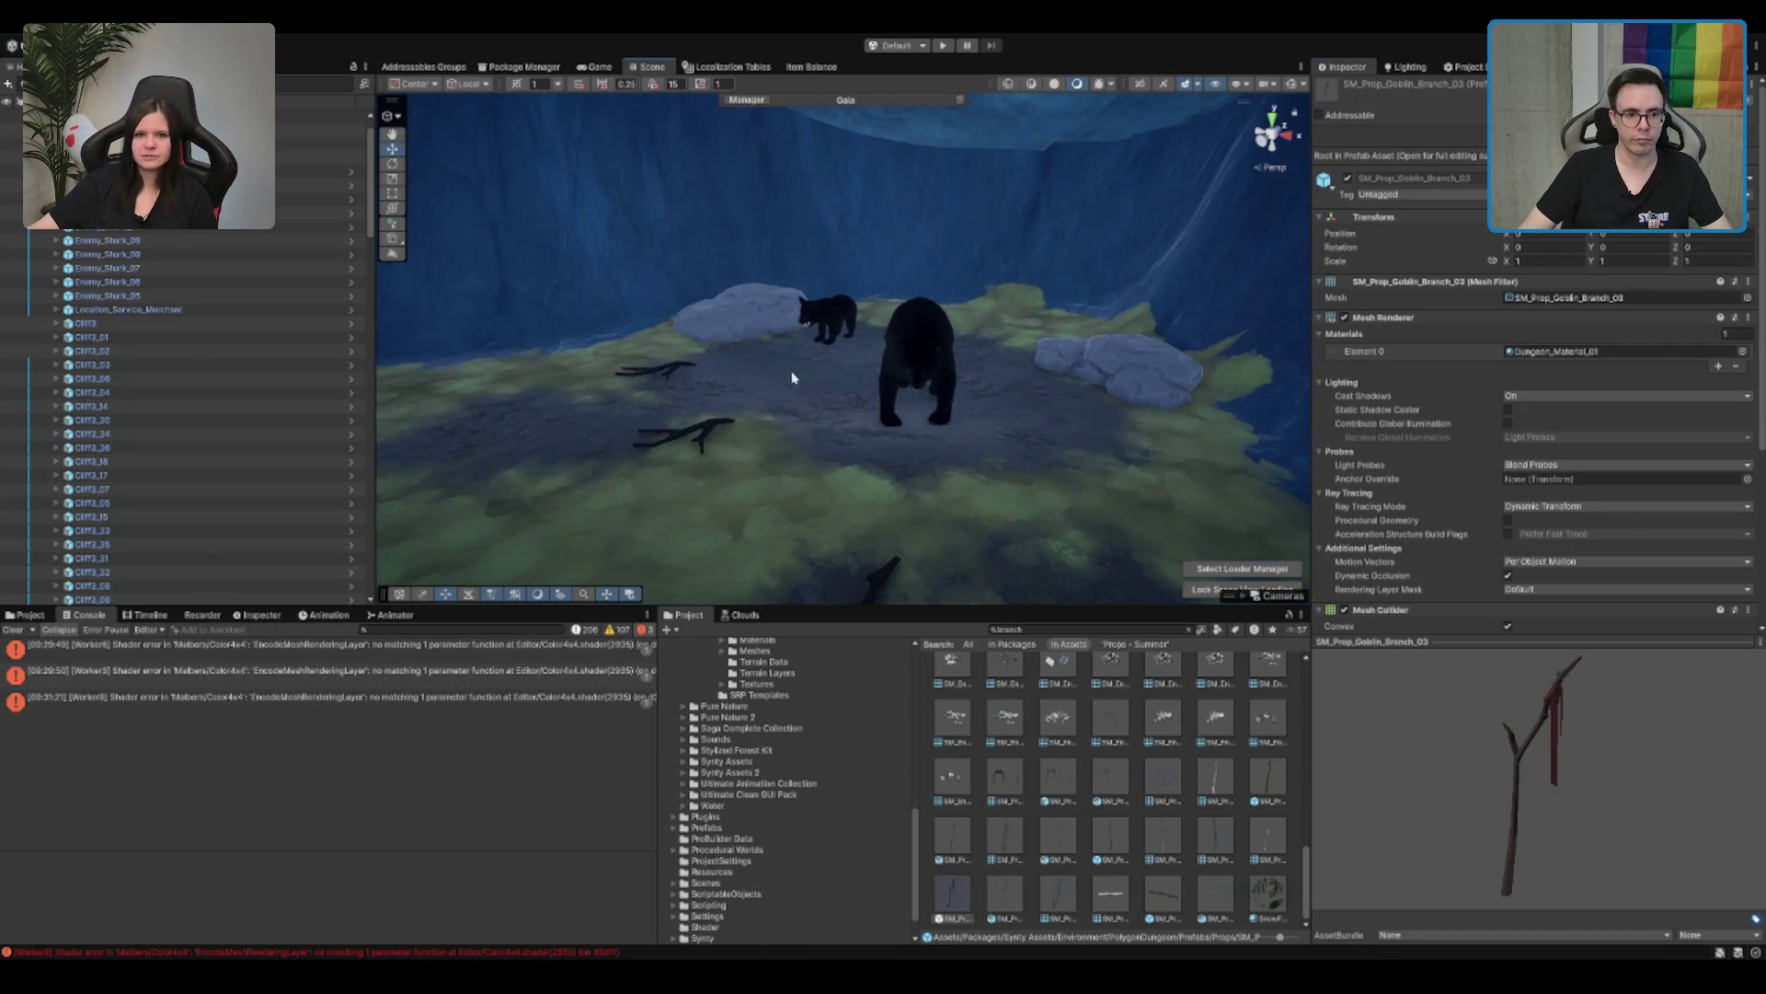
pyautogui.scroll(1, 787, 376)
# Step: Move SM_Env_Branch_03 up and to the left across the ground
pyautogui.click(787, 429)
pyautogui.moveTo(764, 436)
pyautogui.mouseDown()
pyautogui.moveTo(630, 383)
pyautogui.moveTo(850, 358)
pyautogui.mouseUp()
pyautogui.scroll(1, 540, 224)
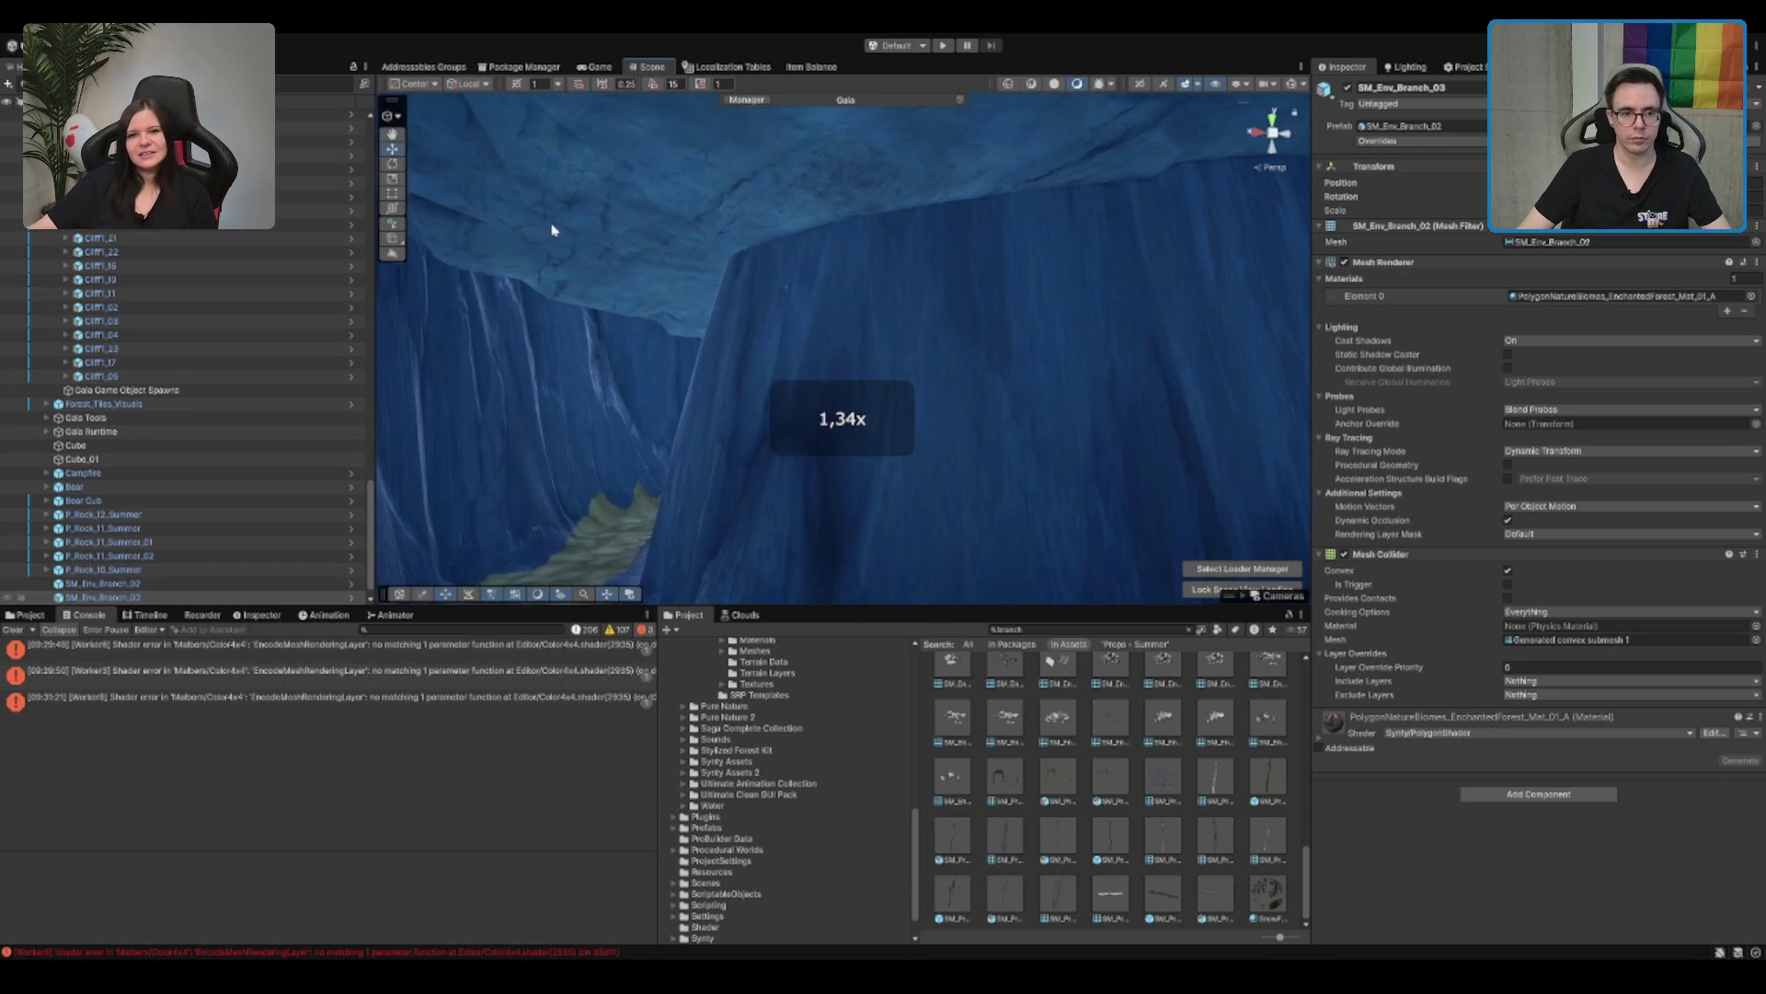
# Step: Select a canyon cliff piece and rotate it around its Y axis
pyautogui.press('w')
pyautogui.scroll(-5, 983, 283)
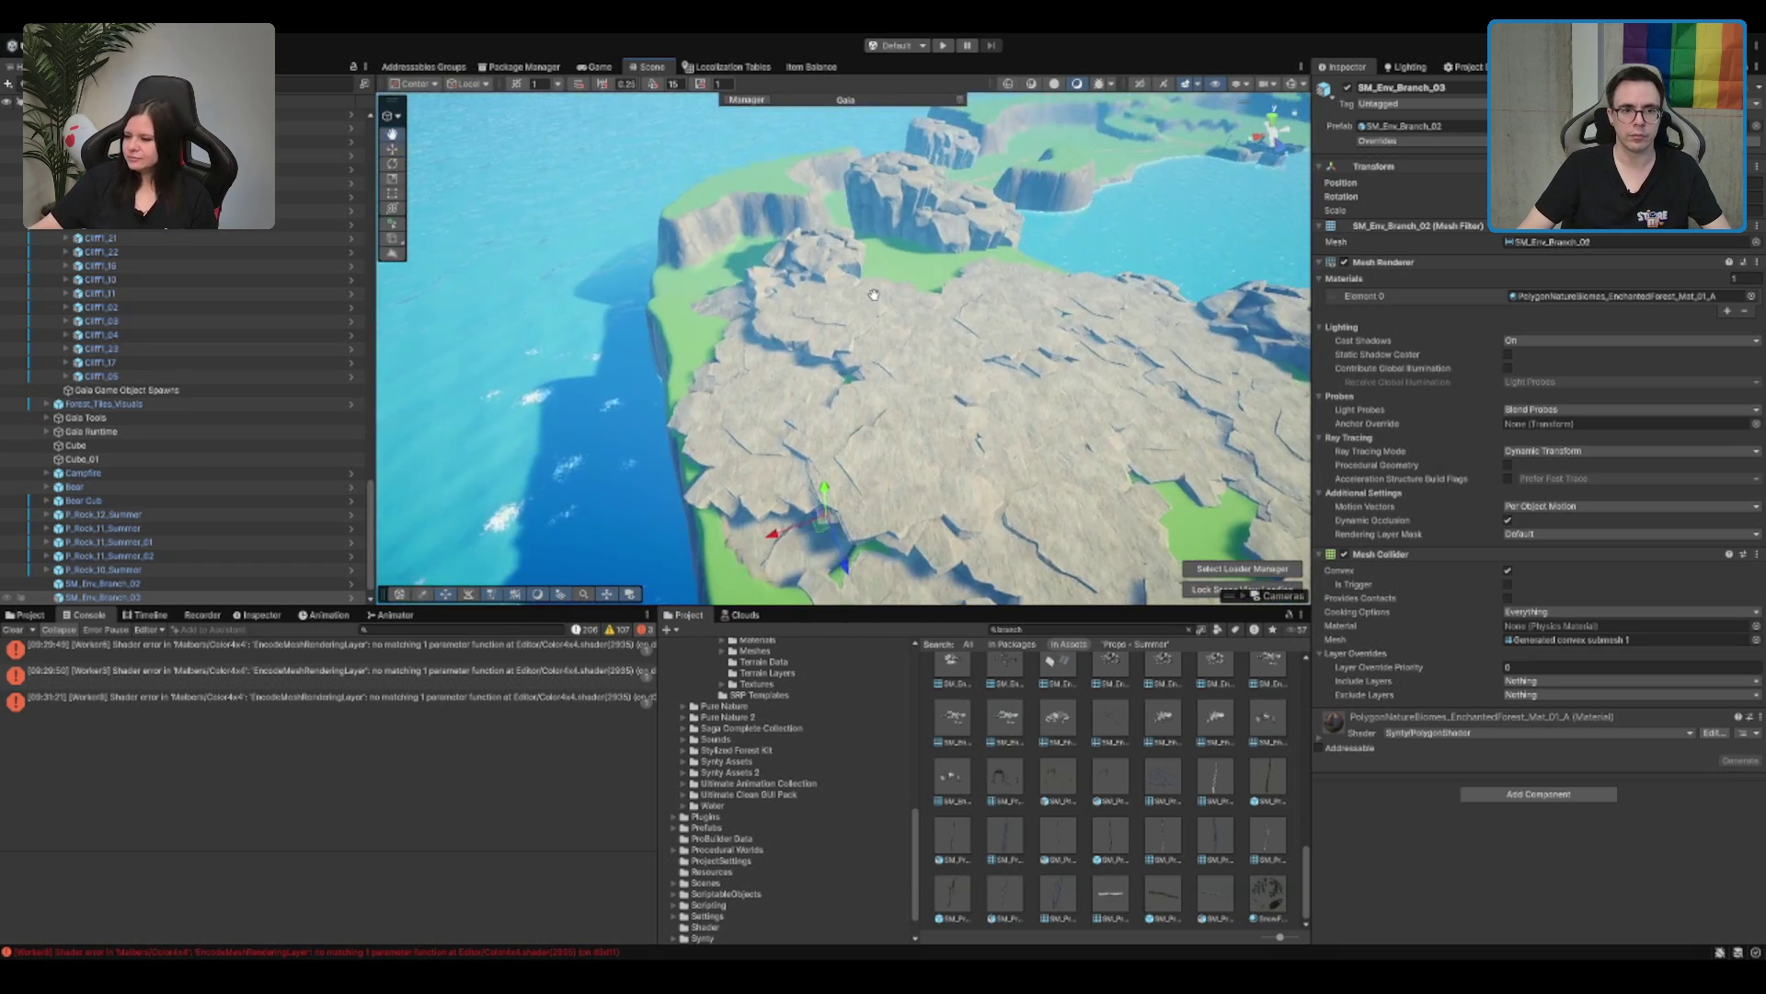
pyautogui.click(854, 276)
pyautogui.scroll(5, 828, 315)
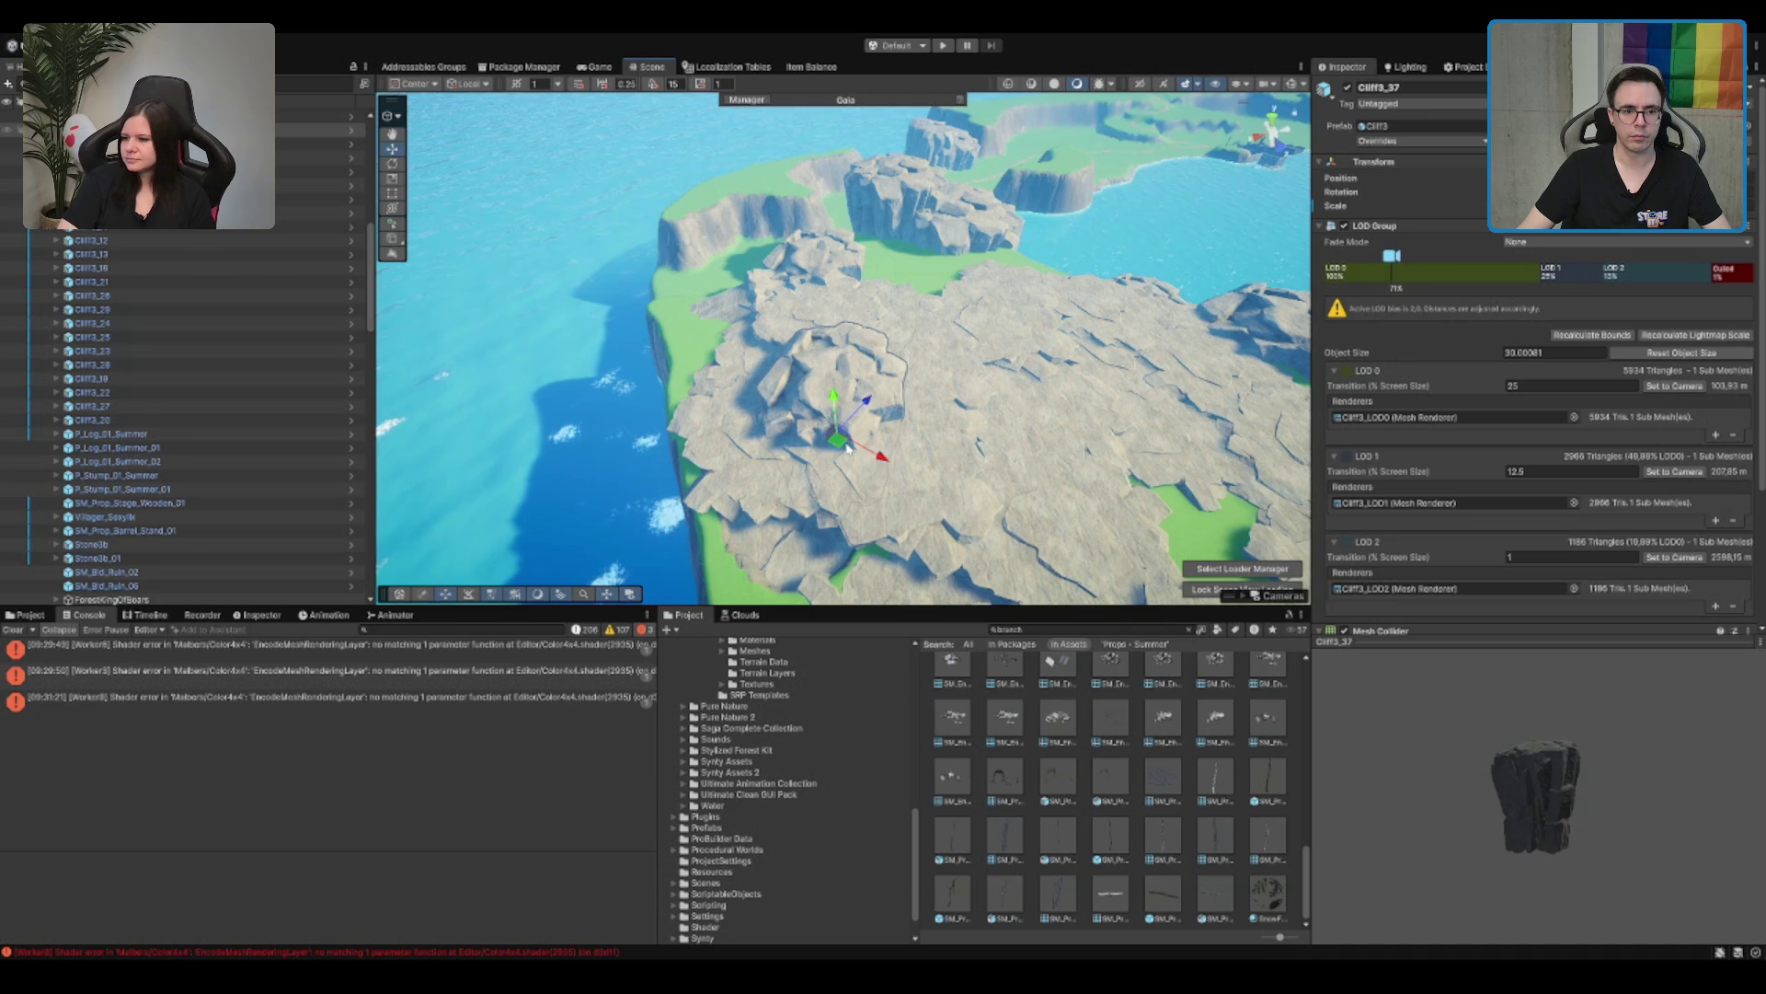
pyautogui.scroll(3, 933, 303)
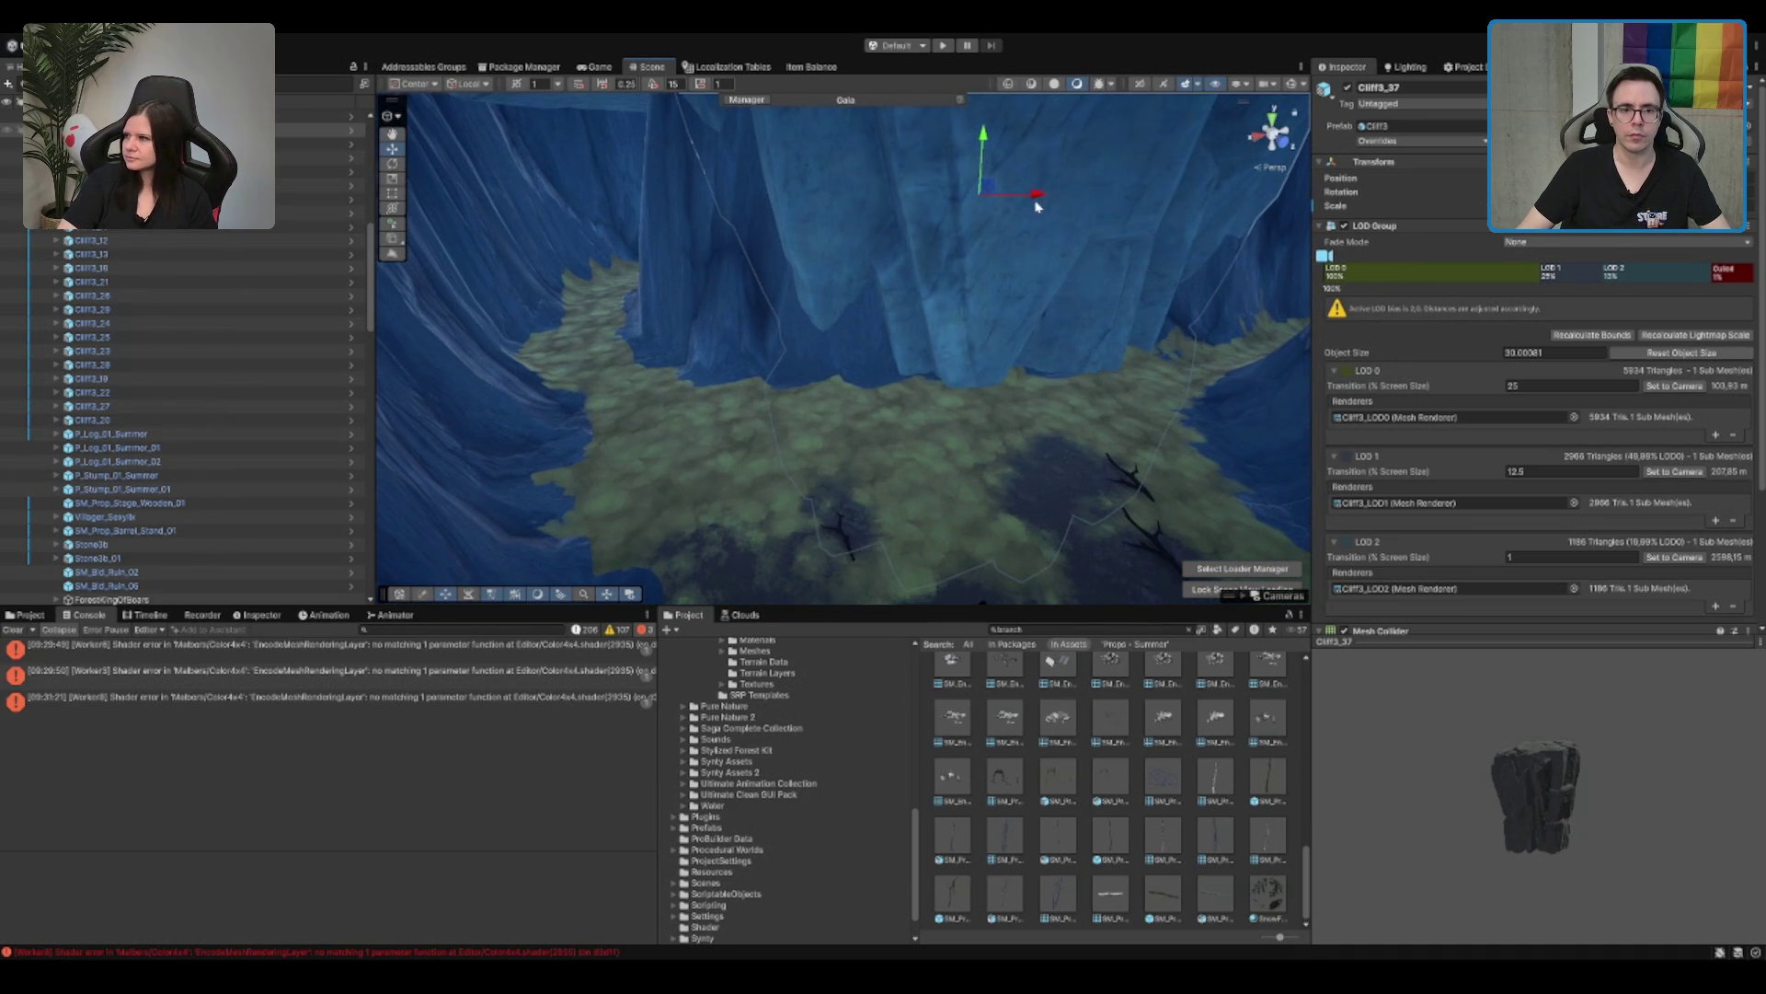
pyautogui.moveTo(1017, 244); pyautogui.dragTo(962, 330)
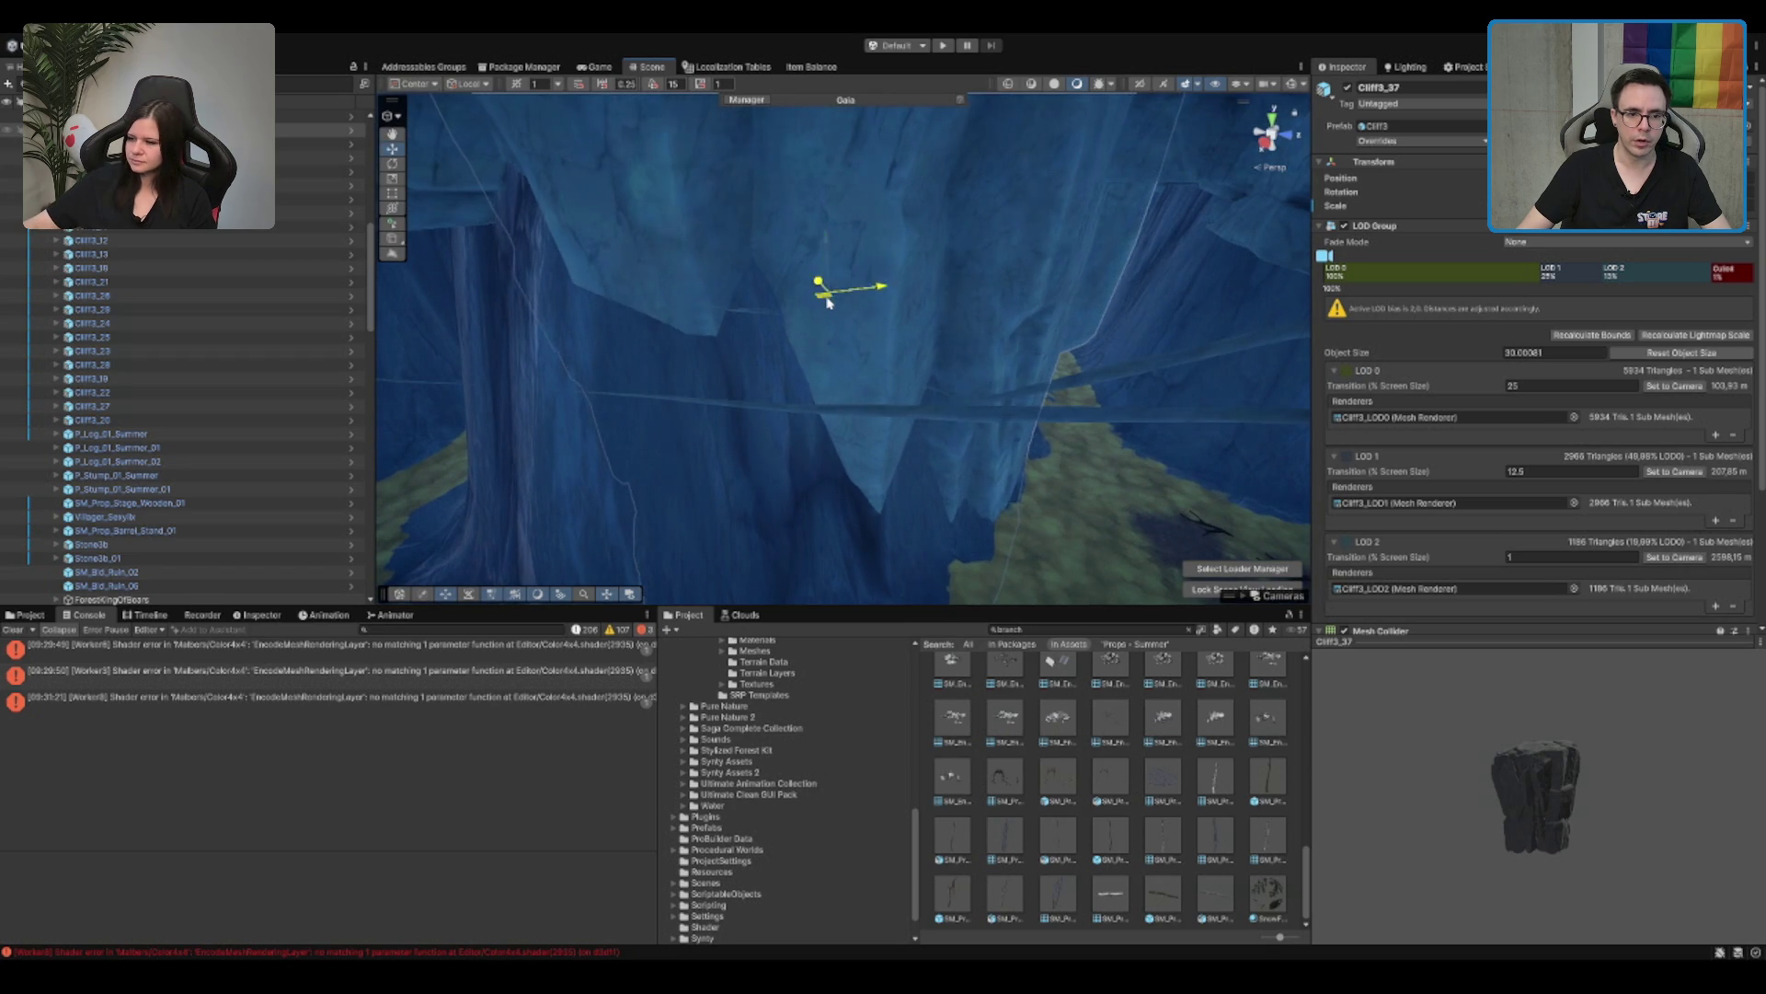
pyautogui.moveTo(828, 316)
pyautogui.mouseDown()
pyautogui.moveTo(903, 292)
pyautogui.moveTo(797, 194)
pyautogui.moveTo(920, 230)
pyautogui.moveTo(1144, 217)
pyautogui.moveTo(1147, 332)
pyautogui.moveTo(958, 326)
pyautogui.moveTo(942, 357)
pyautogui.moveTo(652, 292)
pyautogui.moveTo(728, 249)
pyautogui.mouseUp()
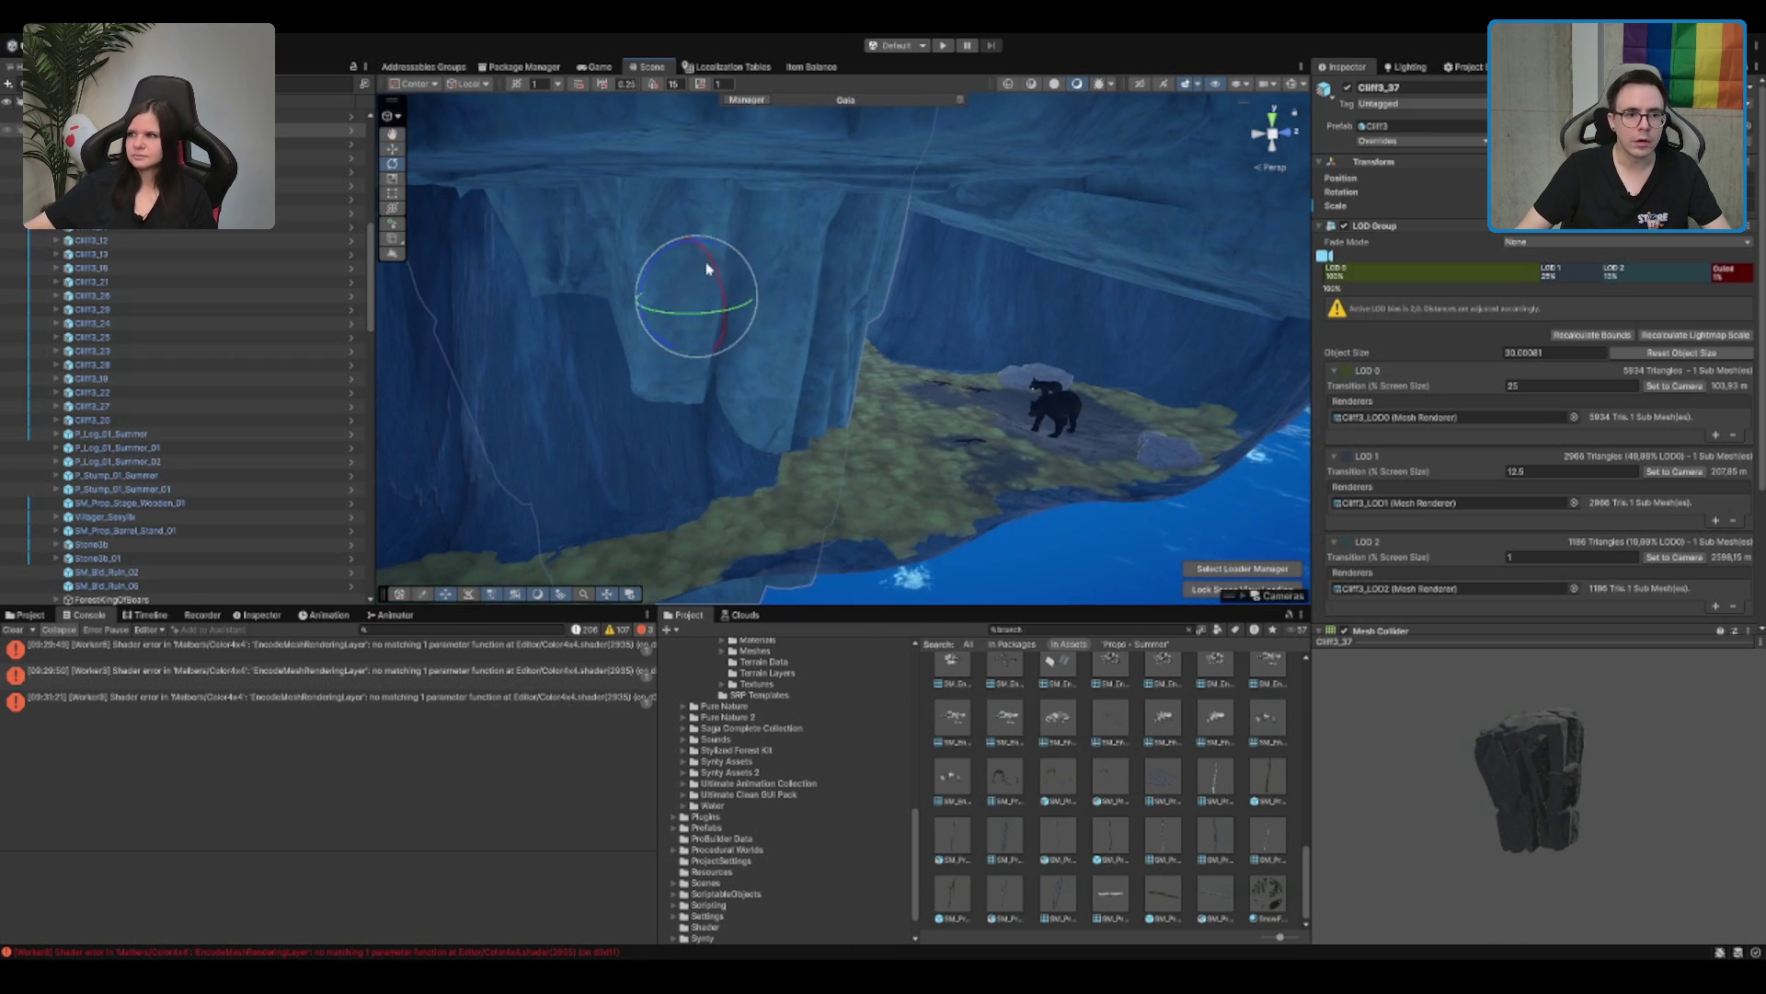
pyautogui.moveTo(733, 314)
pyautogui.mouseDown()
pyautogui.moveTo(769, 317)
pyautogui.moveTo(685, 313)
pyautogui.mouseUp()
pyautogui.moveTo(895, 323)
pyautogui.mouseDown()
pyautogui.moveTo(564, 331)
pyautogui.moveTo(730, 237)
pyautogui.moveTo(479, 234)
pyautogui.moveTo(902, 320)
pyautogui.moveTo(1053, 304)
pyautogui.moveTo(1140, 375)
pyautogui.moveTo(808, 323)
pyautogui.moveTo(990, 304)
pyautogui.moveTo(872, 327)
pyautogui.moveTo(1047, 359)
pyautogui.moveTo(1010, 461)
pyautogui.moveTo(714, 307)
pyautogui.moveTo(799, 297)
pyautogui.mouseUp()
# Step: Delete SM_Env_Branch_02, the branch beside the rock near the cub
pyautogui.click(796, 297)
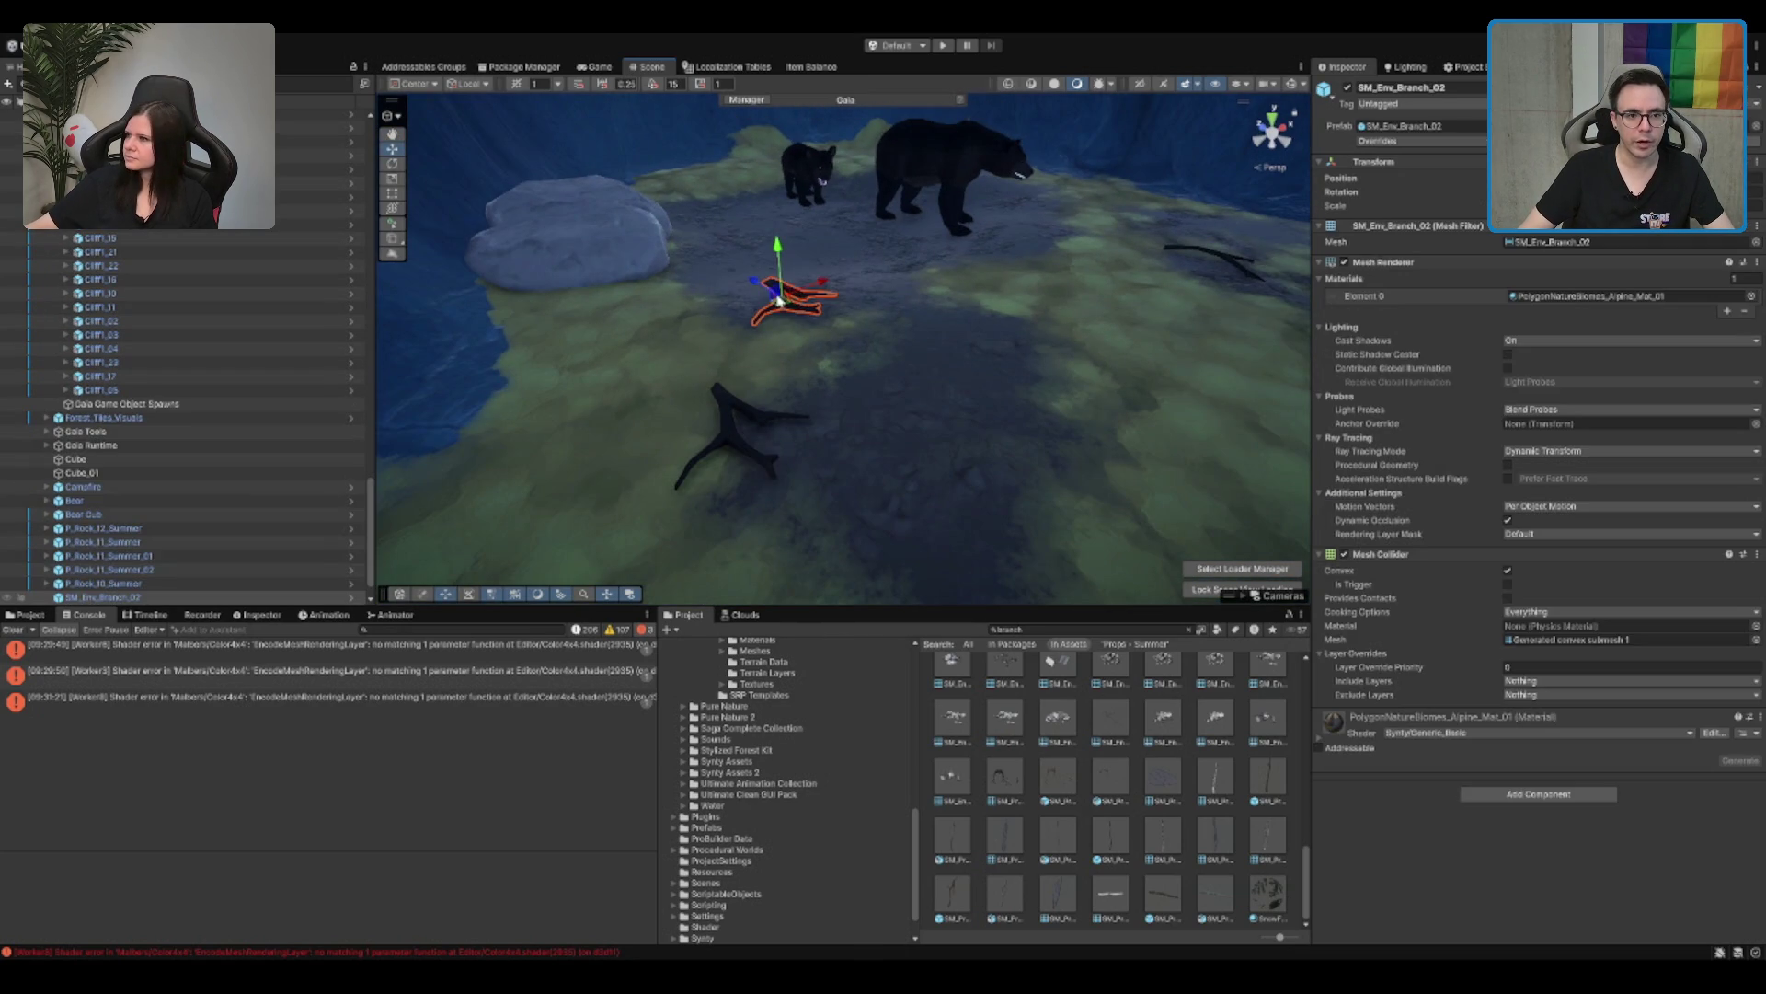
pyautogui.press('f')
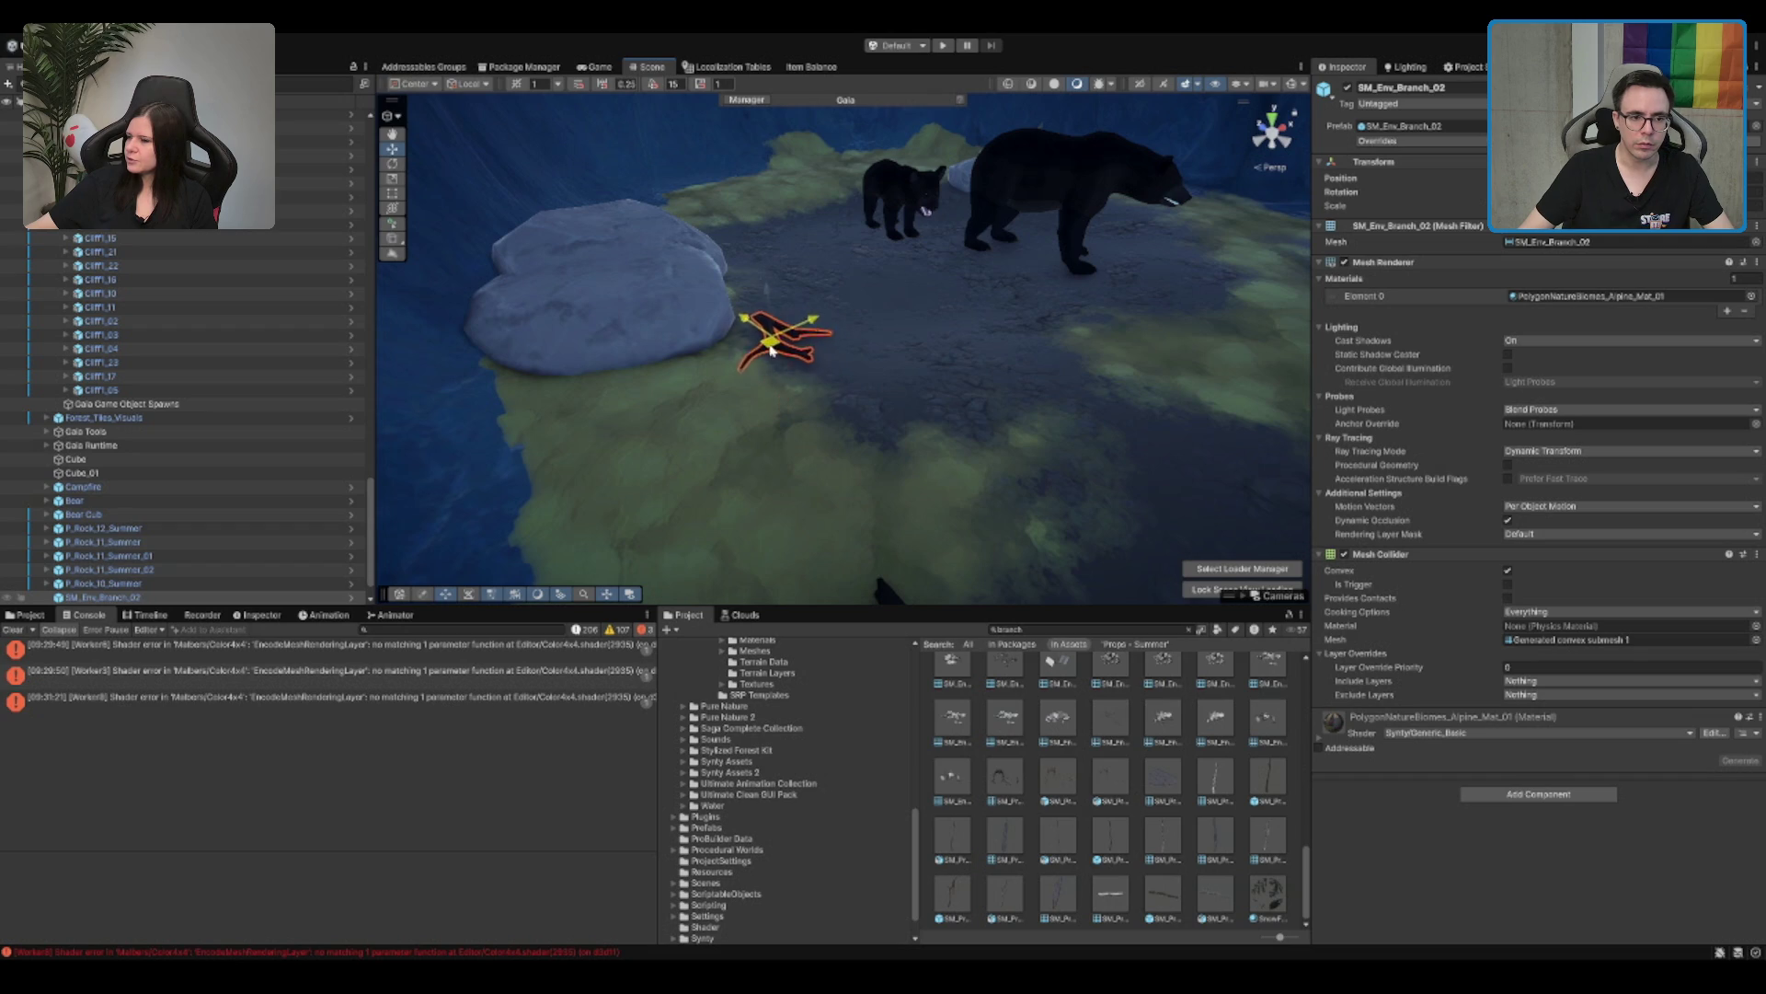
pyautogui.moveTo(762, 340)
pyautogui.mouseDown()
pyautogui.moveTo(840, 276)
pyautogui.moveTo(891, 351)
pyautogui.moveTo(810, 252)
pyautogui.moveTo(846, 290)
pyautogui.moveTo(821, 310)
pyautogui.mouseUp()
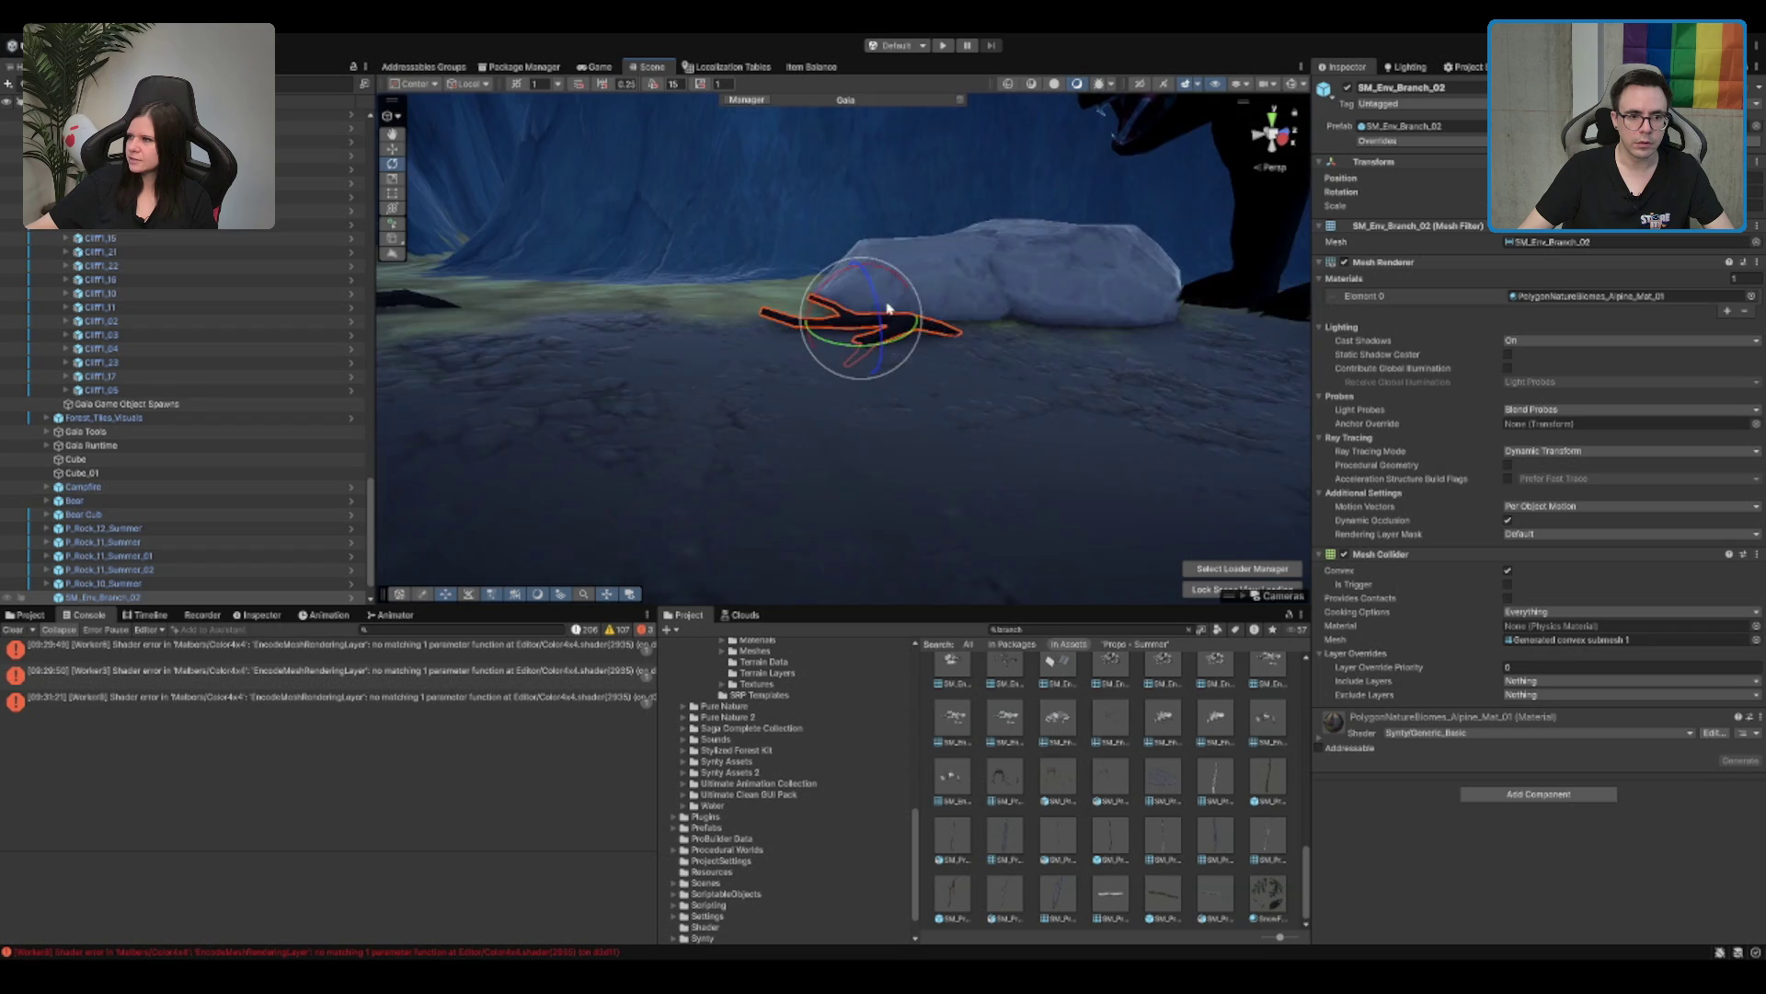
pyautogui.press('f')
pyautogui.scroll(-5, 840, 346)
pyautogui.press('w')
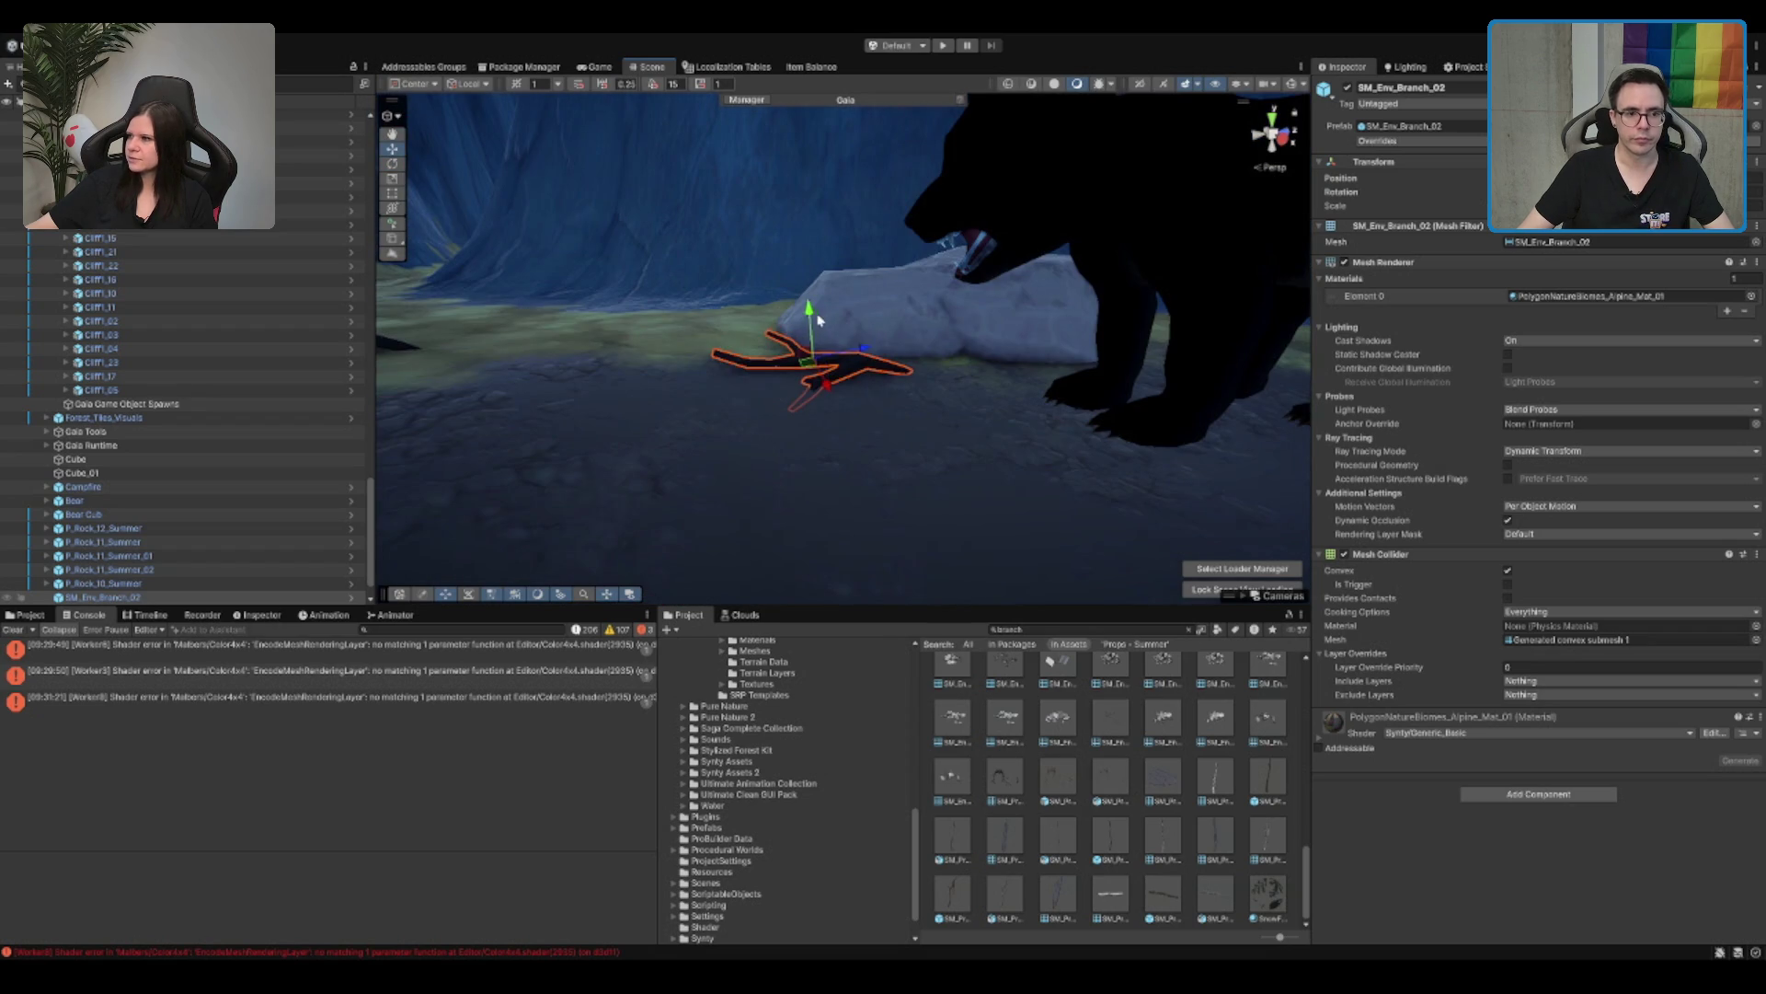
pyautogui.scroll(-10, 818, 319)
pyautogui.moveTo(826, 455); pyautogui.dragTo(800, 473)
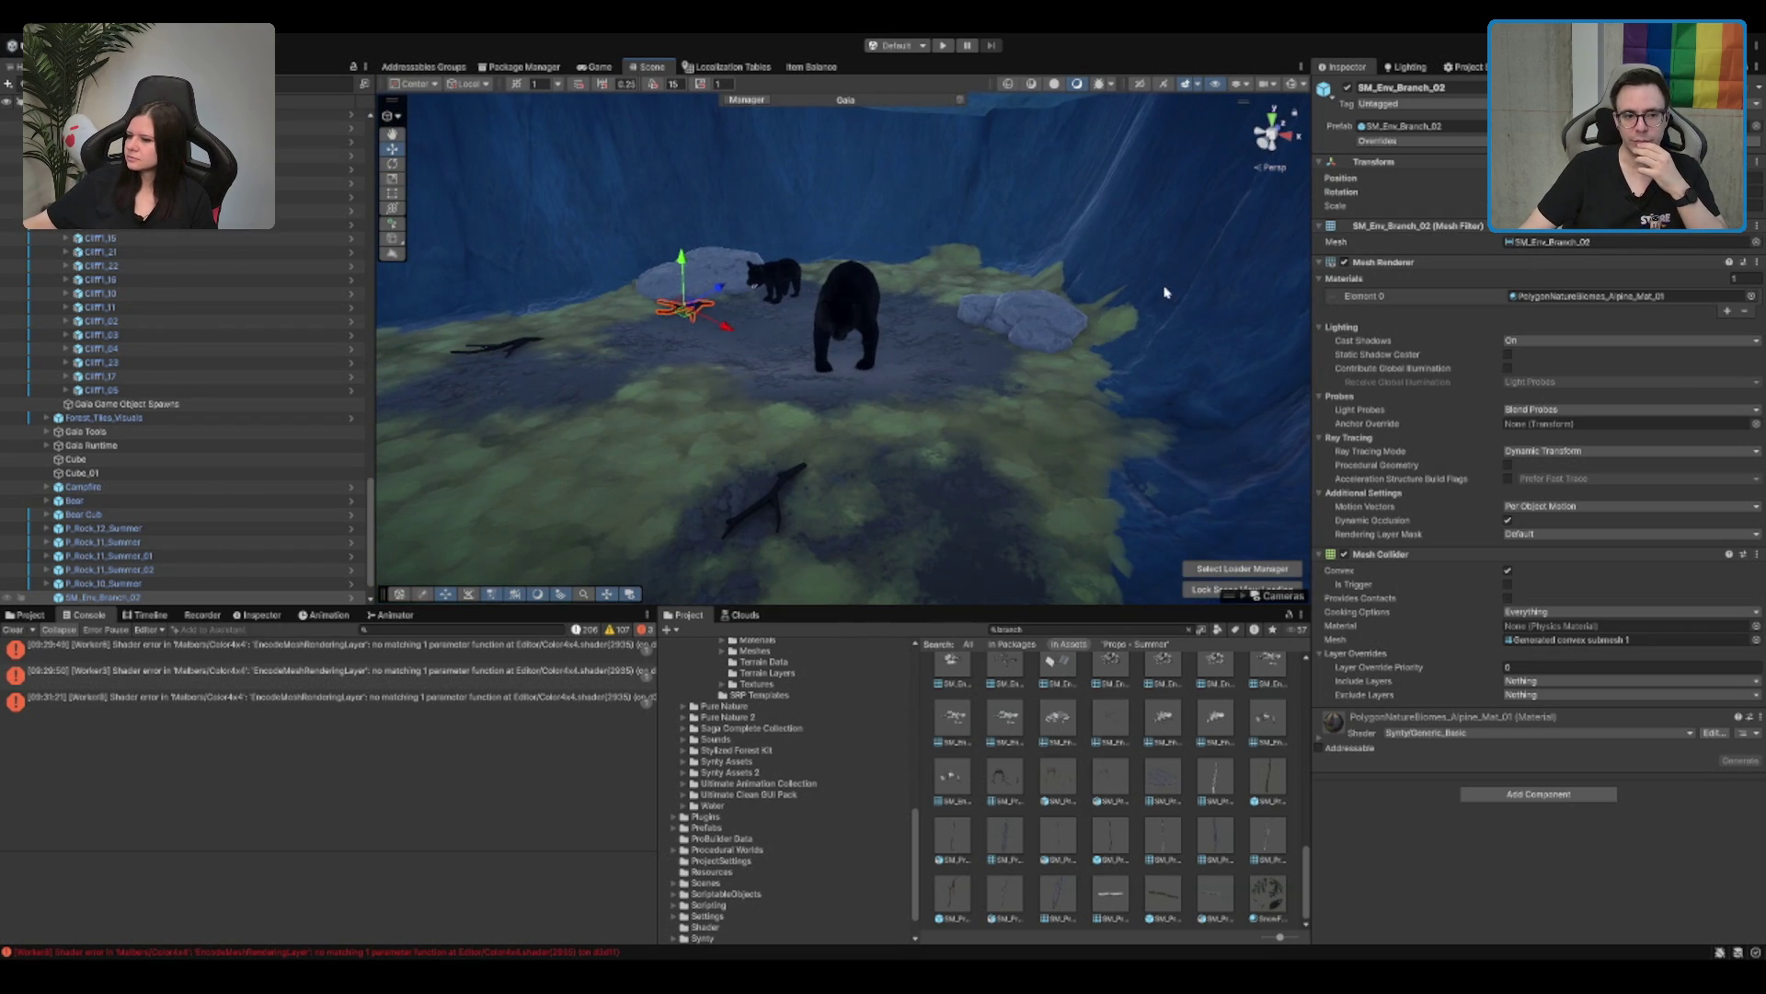
pyautogui.moveTo(987, 309); pyautogui.dragTo(876, 326)
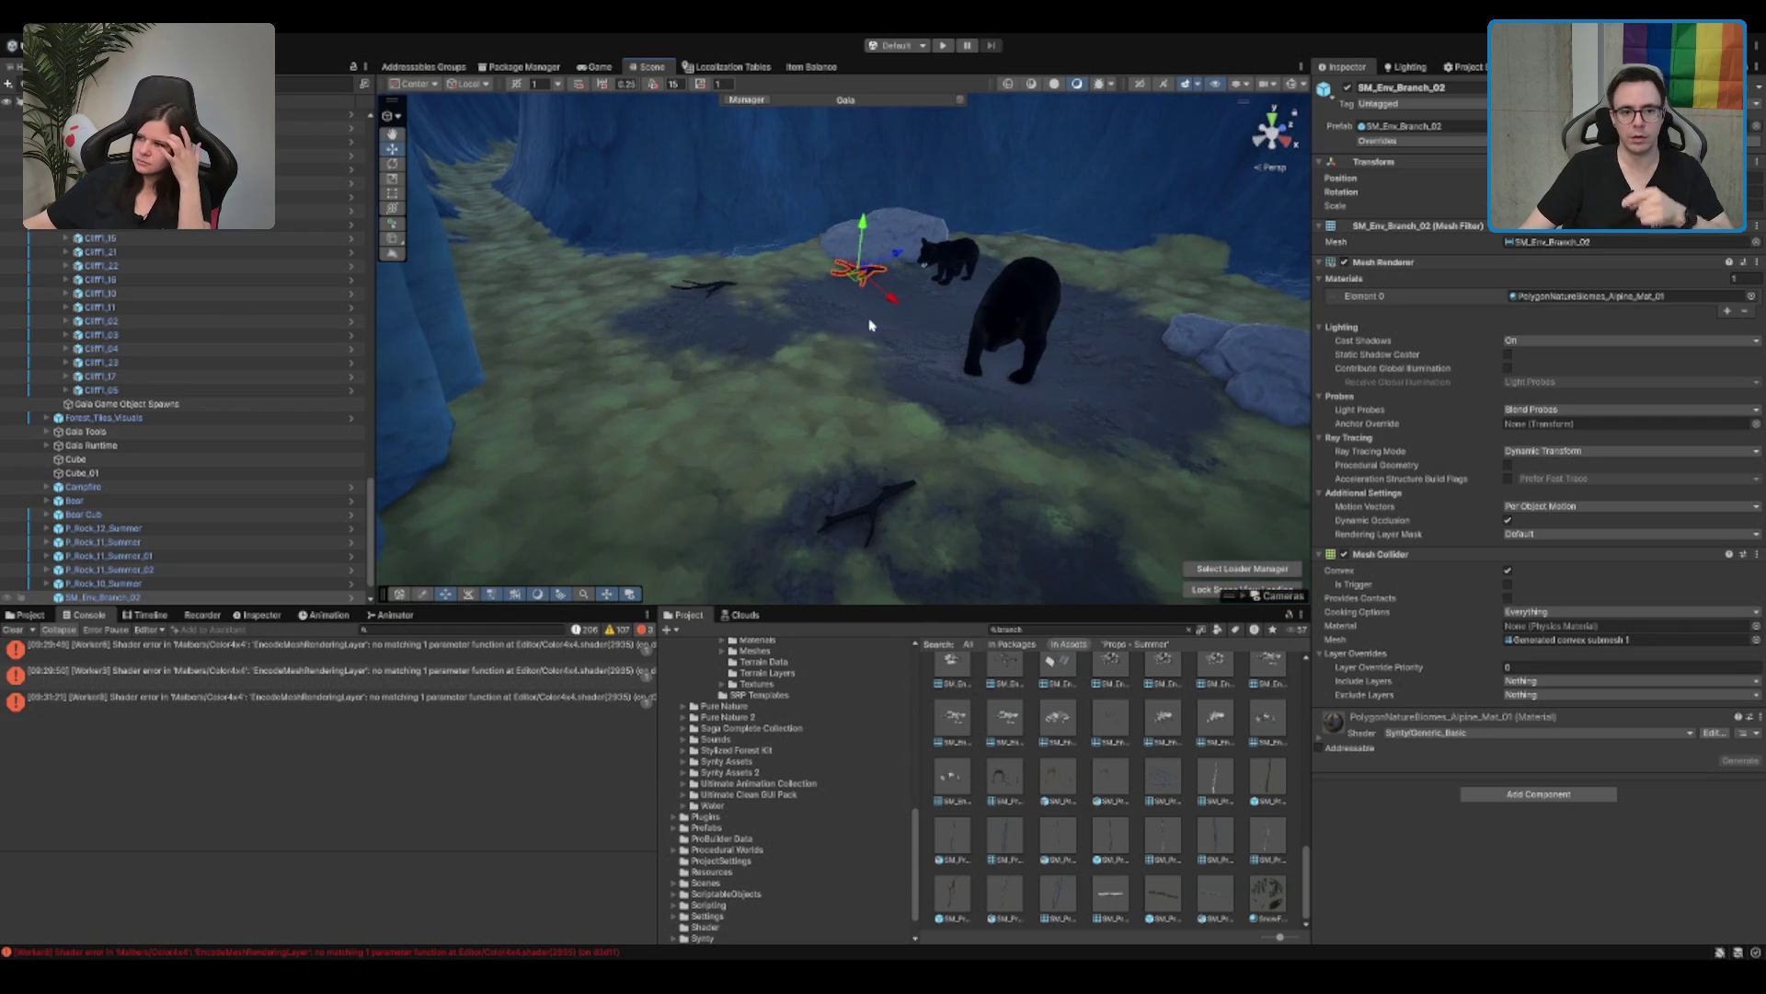
pyautogui.moveTo(739, 304); pyautogui.dragTo(718, 294)
pyautogui.press('Delete')
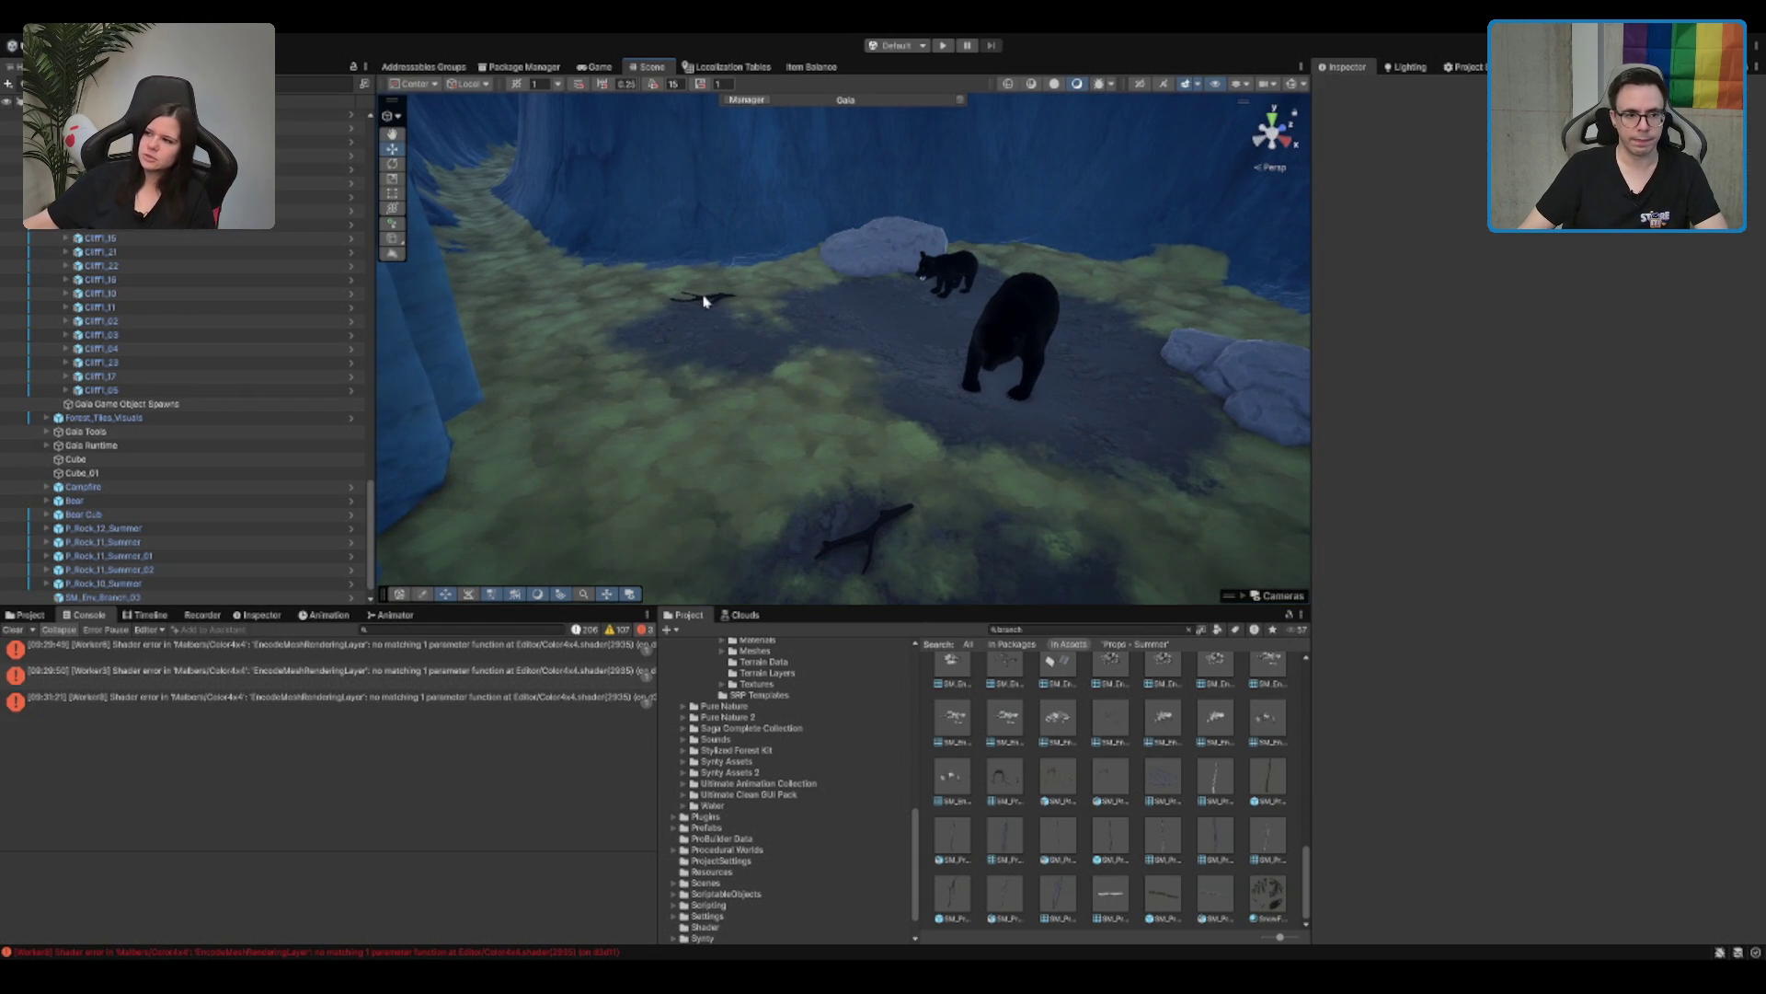
# Step: Ping the prefab of the branch left of the bears, then pick the terrain's Paint Details tool
pyautogui.click(711, 299)
pyautogui.moveTo(712, 299); pyautogui.dragTo(696, 360)
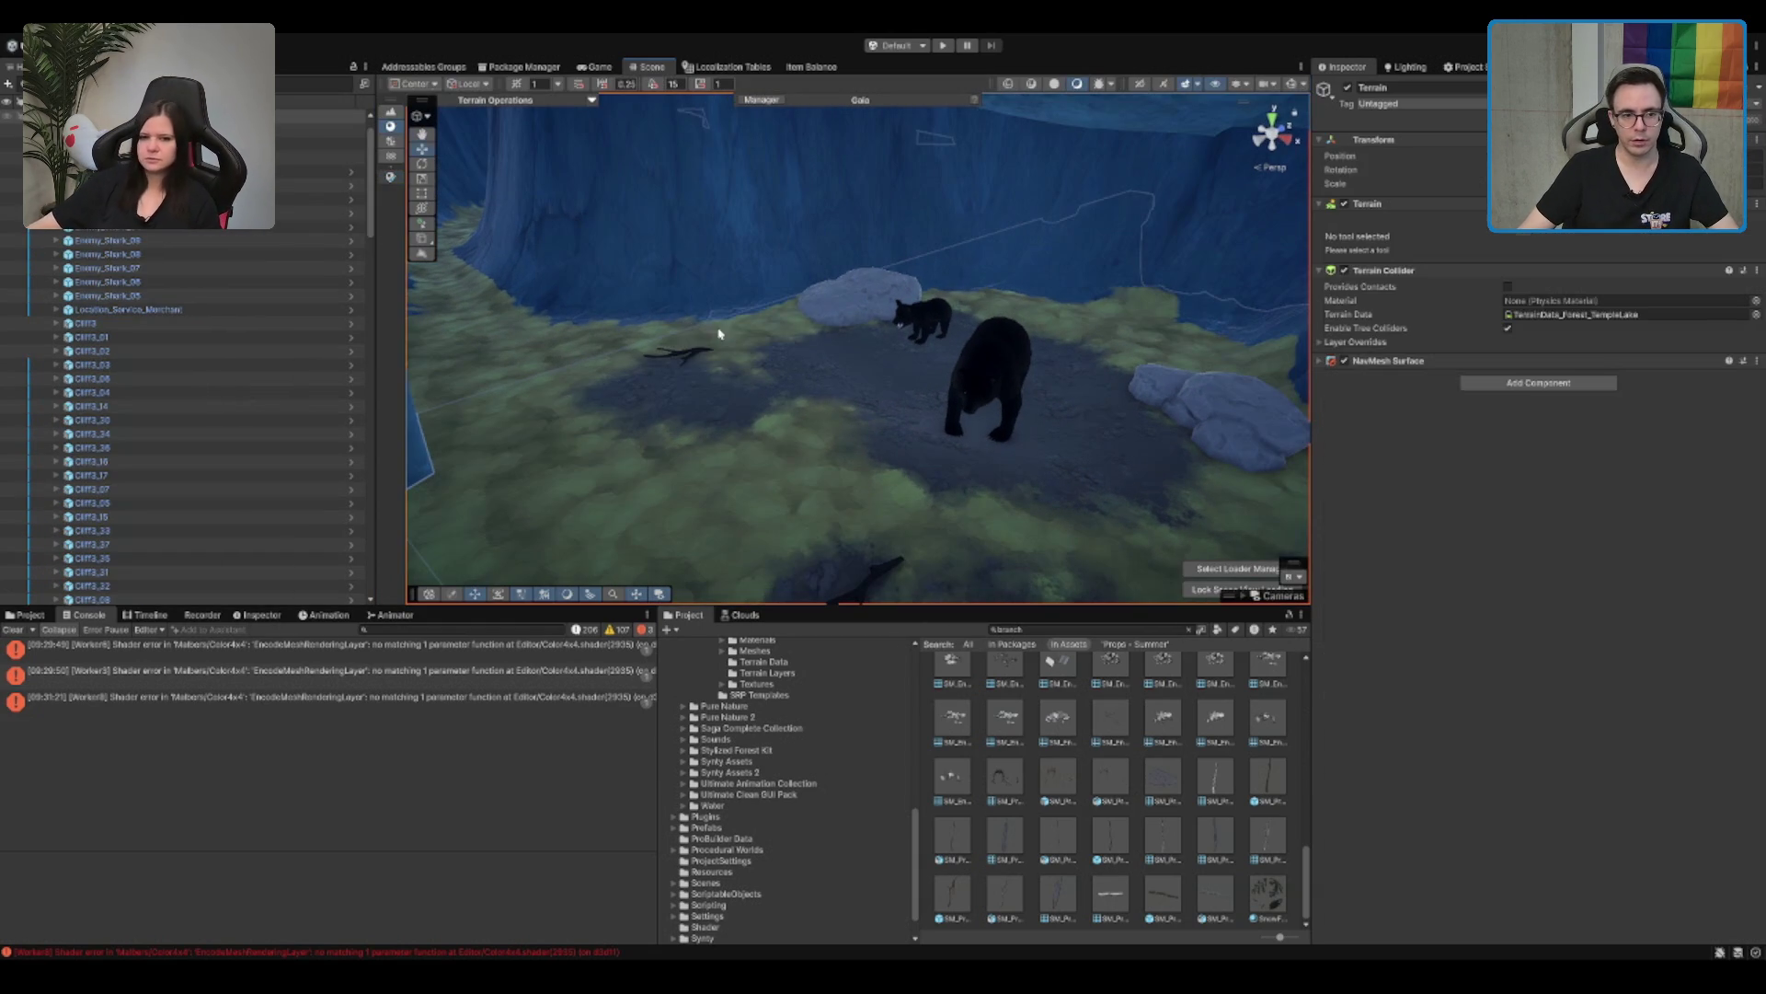
pyautogui.click(696, 360)
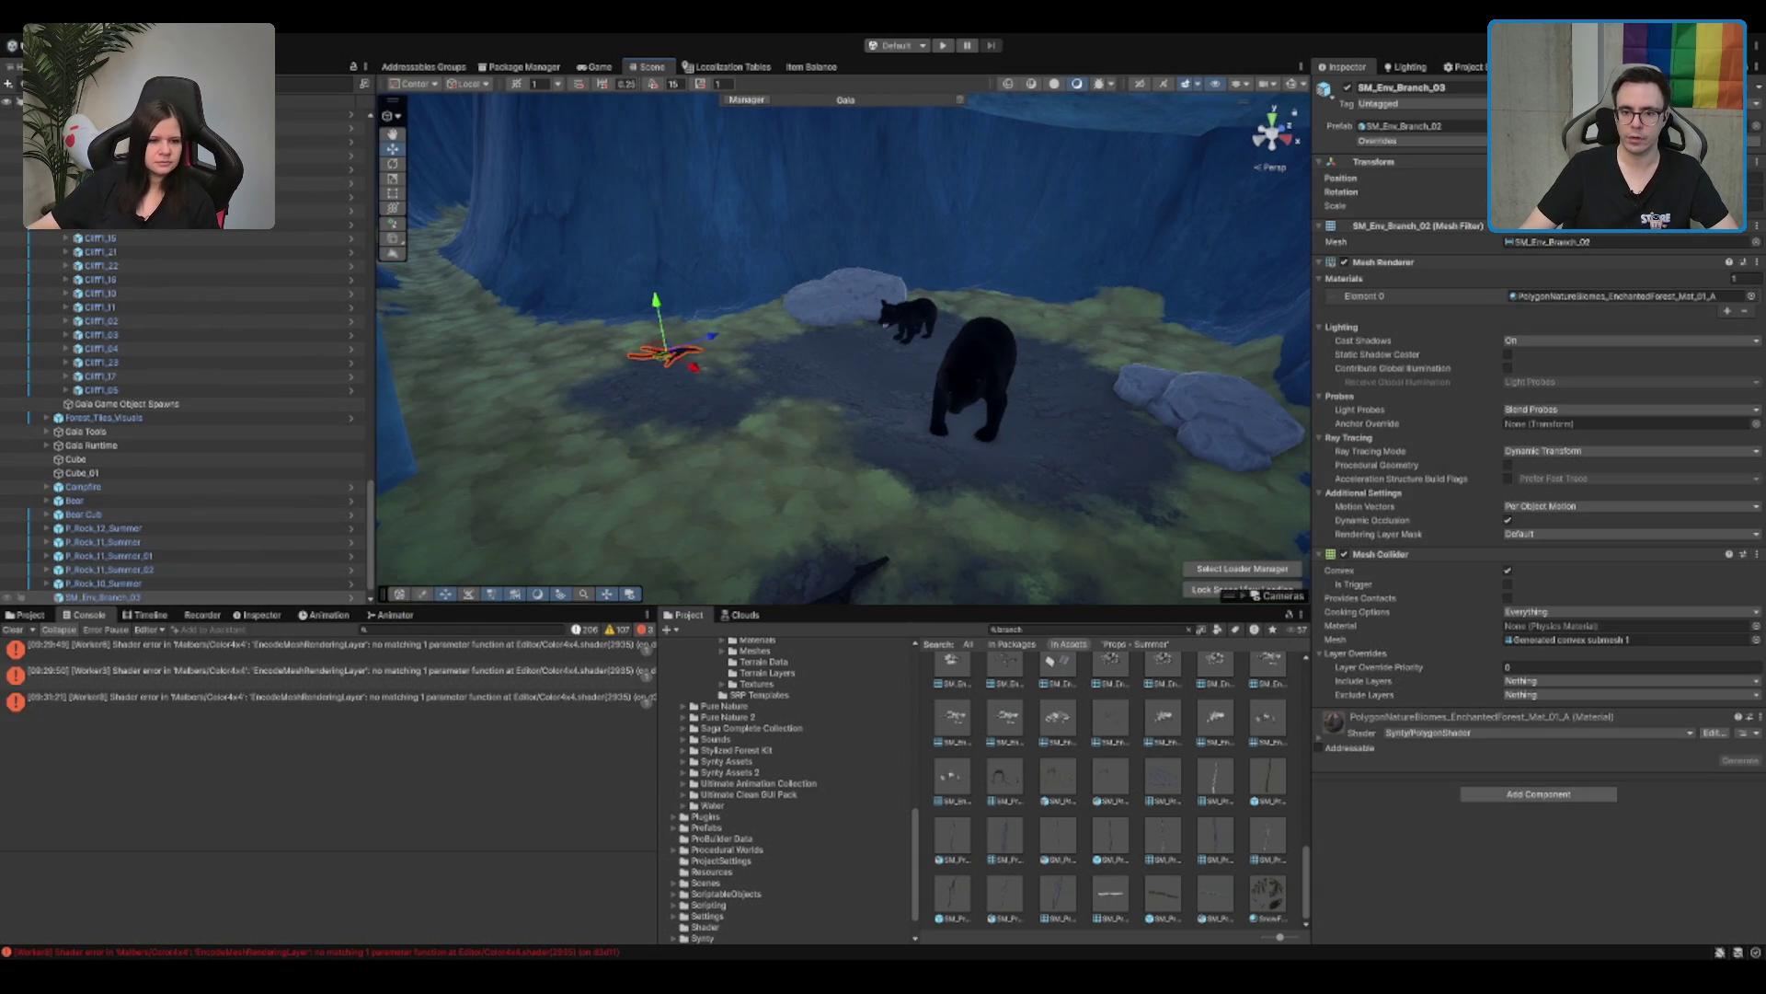
pyautogui.doubleClick(1407, 127)
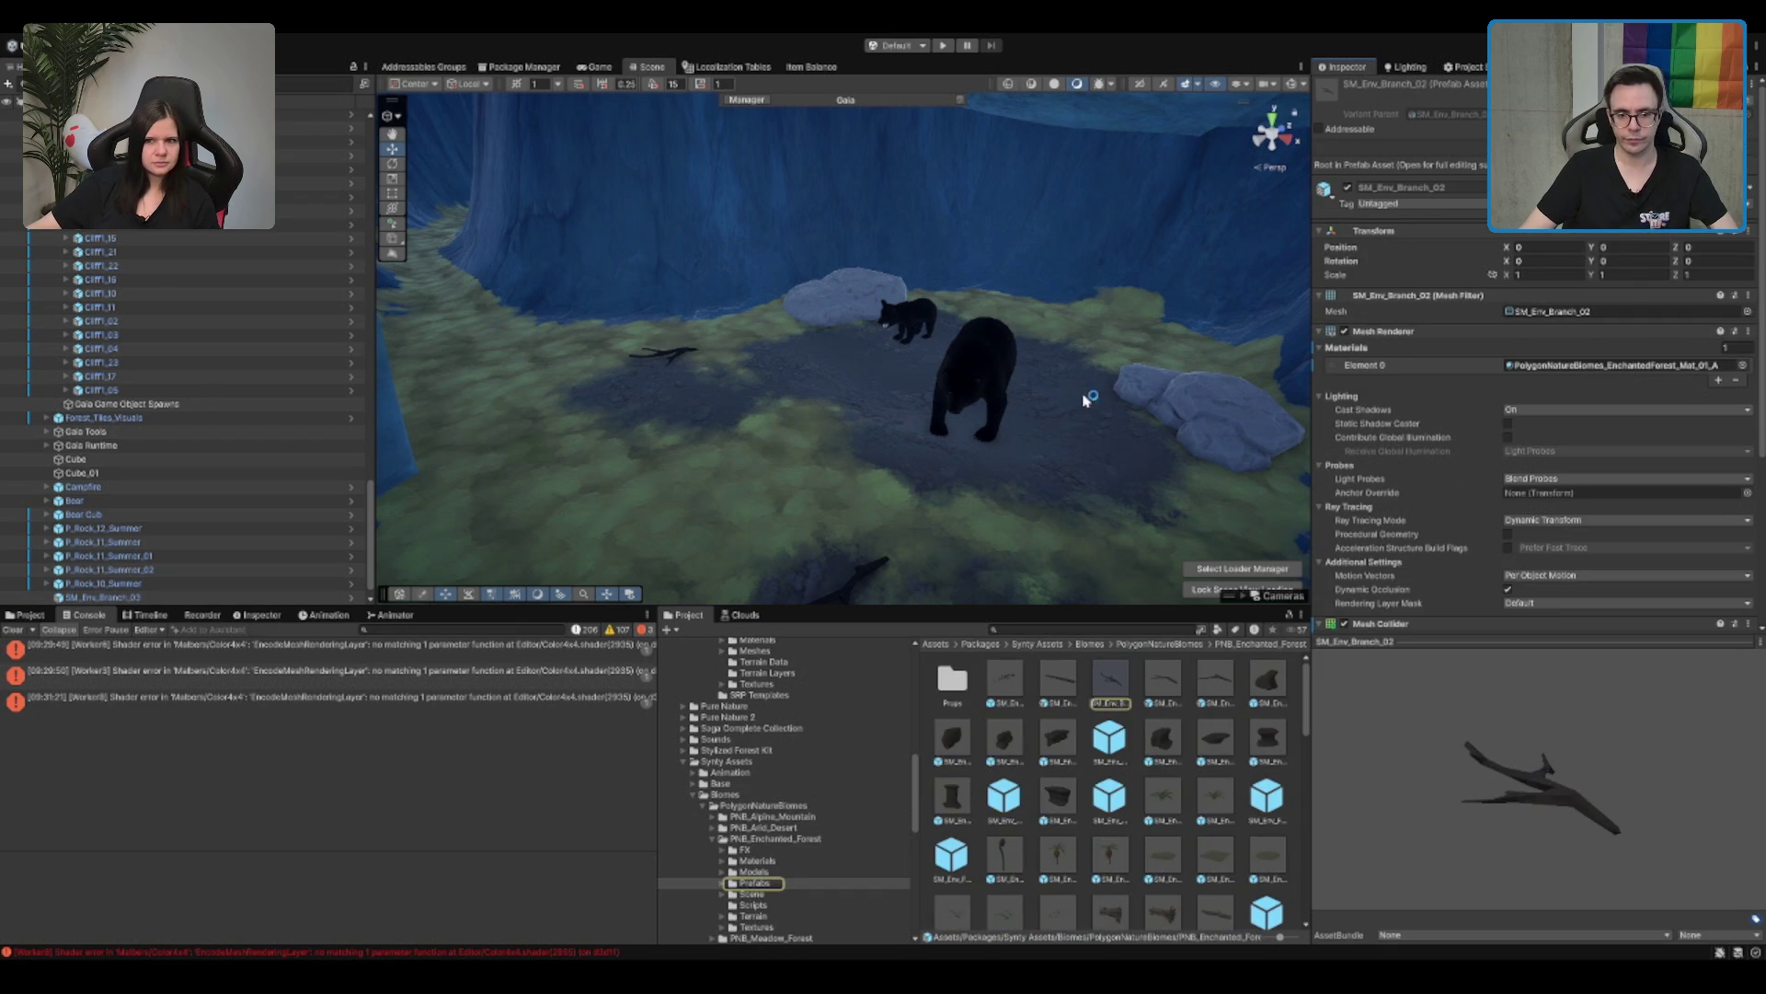
pyautogui.moveTo(1050, 399)
pyautogui.mouseDown()
pyautogui.moveTo(760, 361)
pyautogui.moveTo(860, 501)
pyautogui.mouseUp()
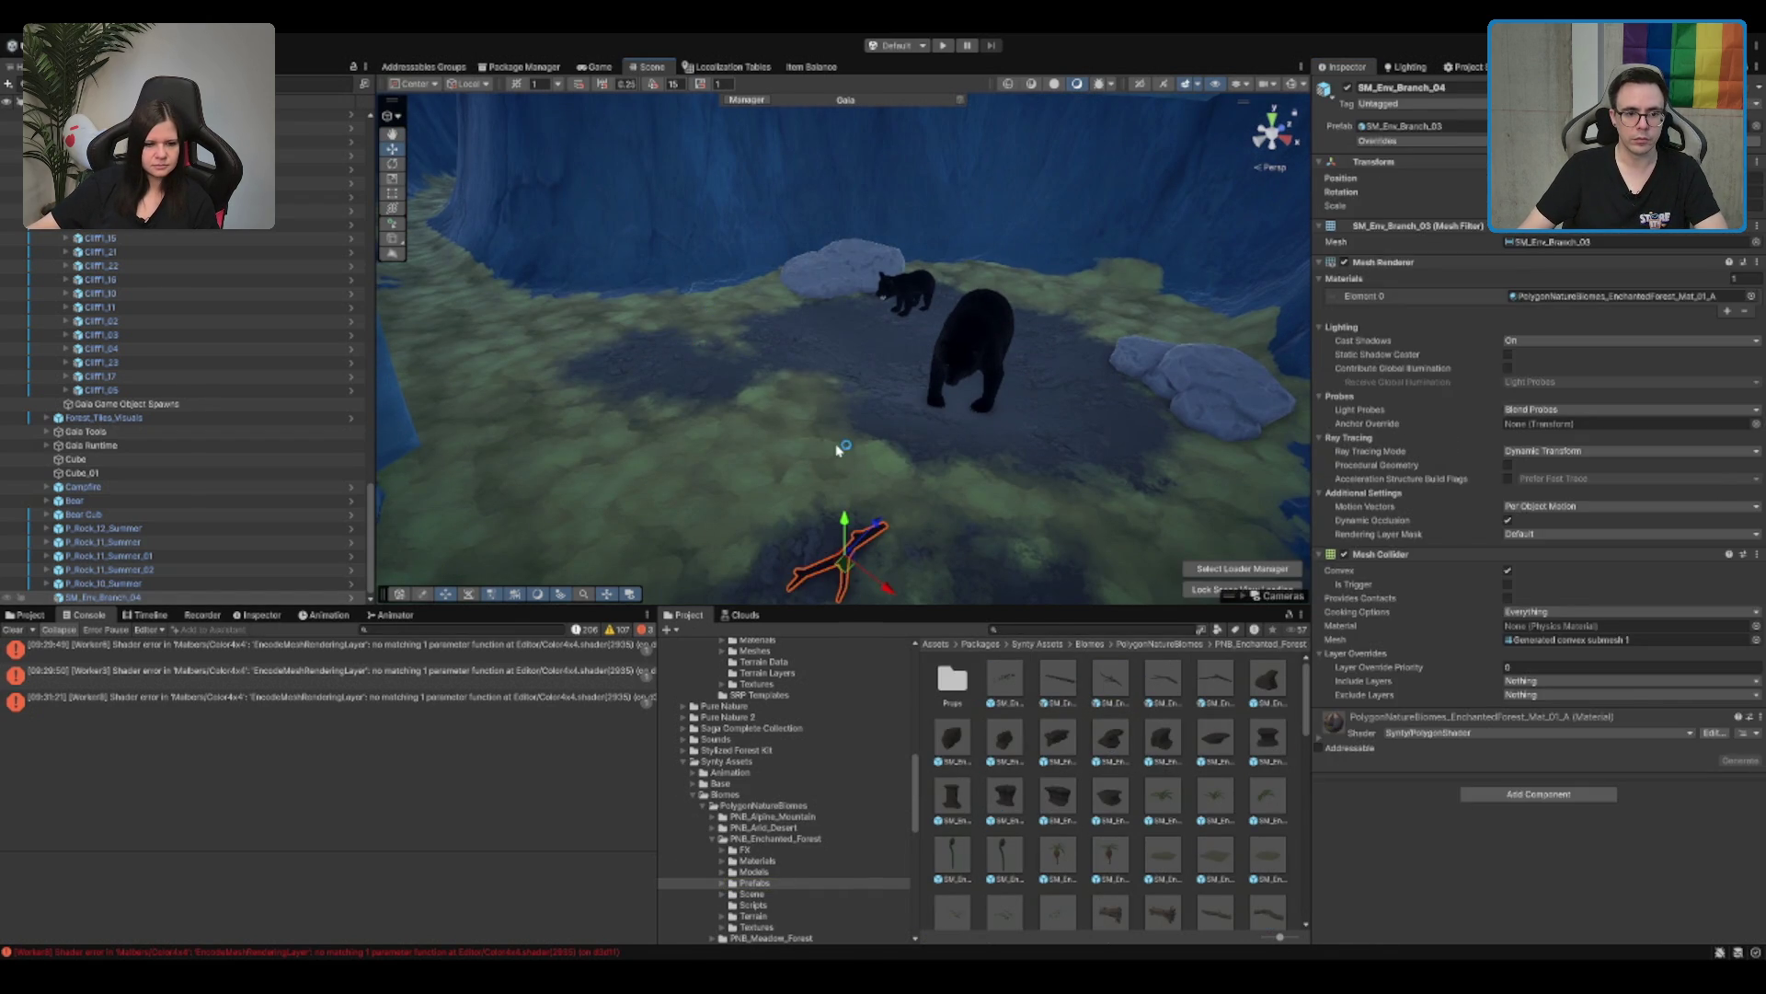
pyautogui.click(839, 449)
pyautogui.click(391, 141)
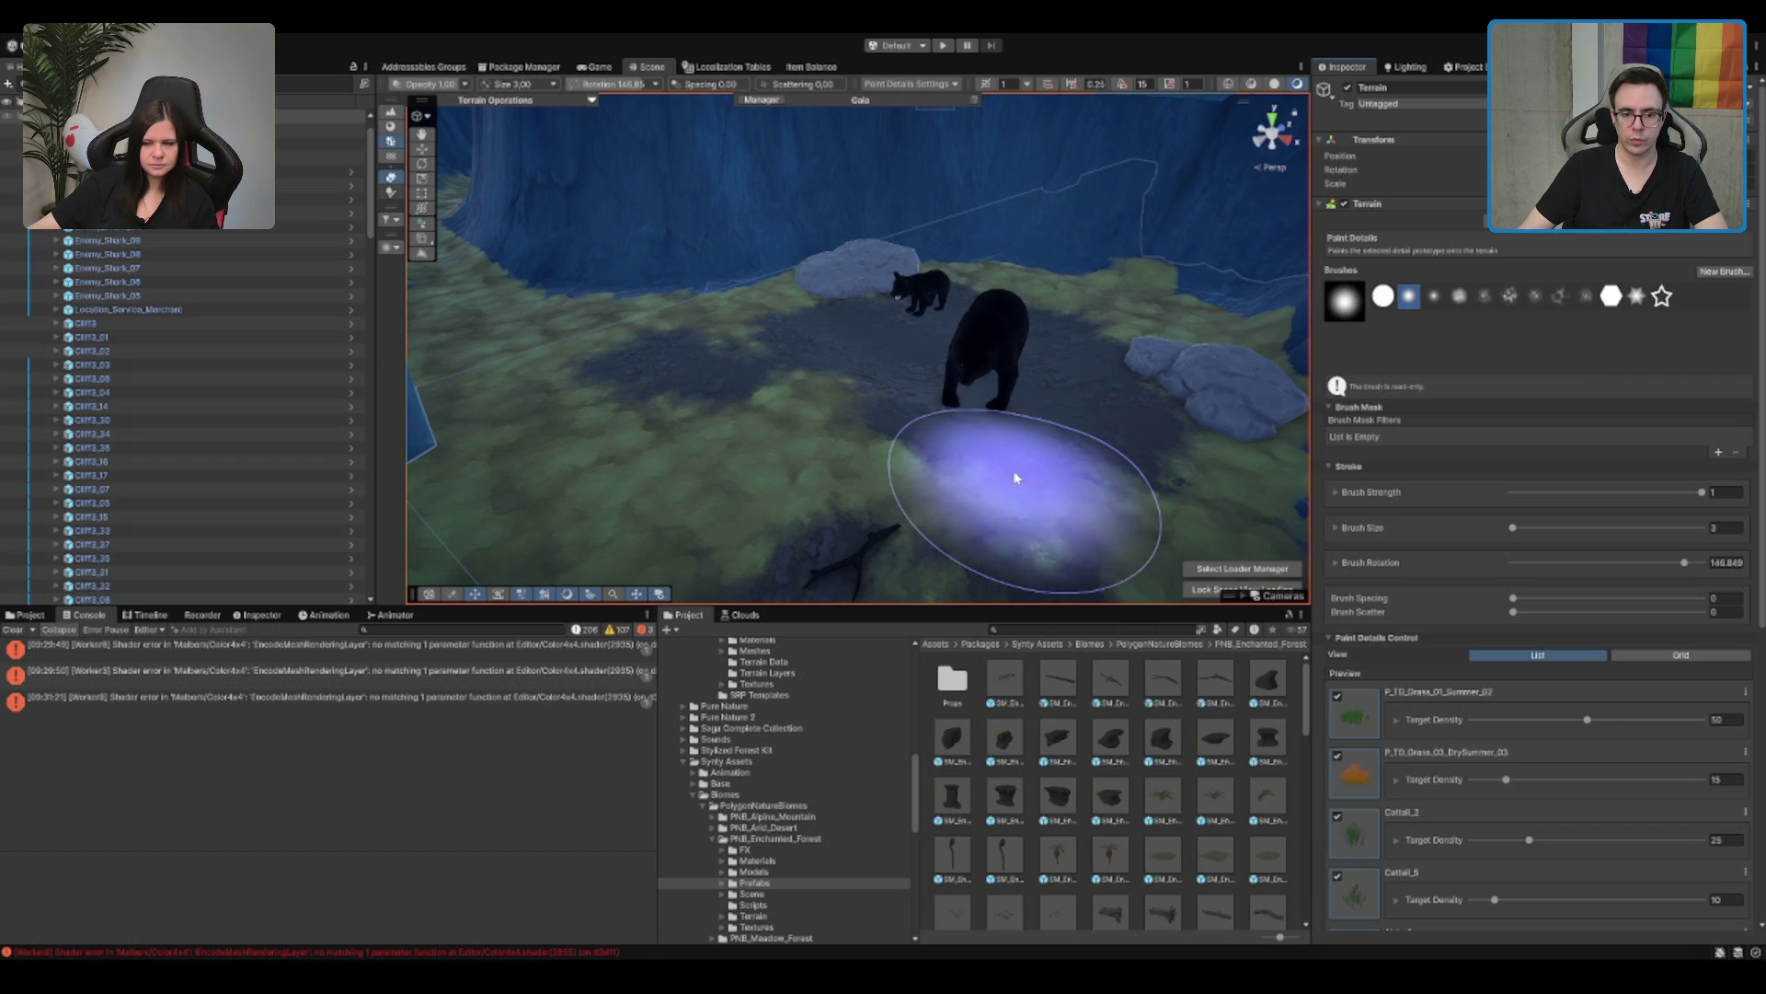
# Step: Scroll the detail list to review the summer grass, cattail and Alstro1–3 details
pyautogui.scroll(-10, 1449, 434)
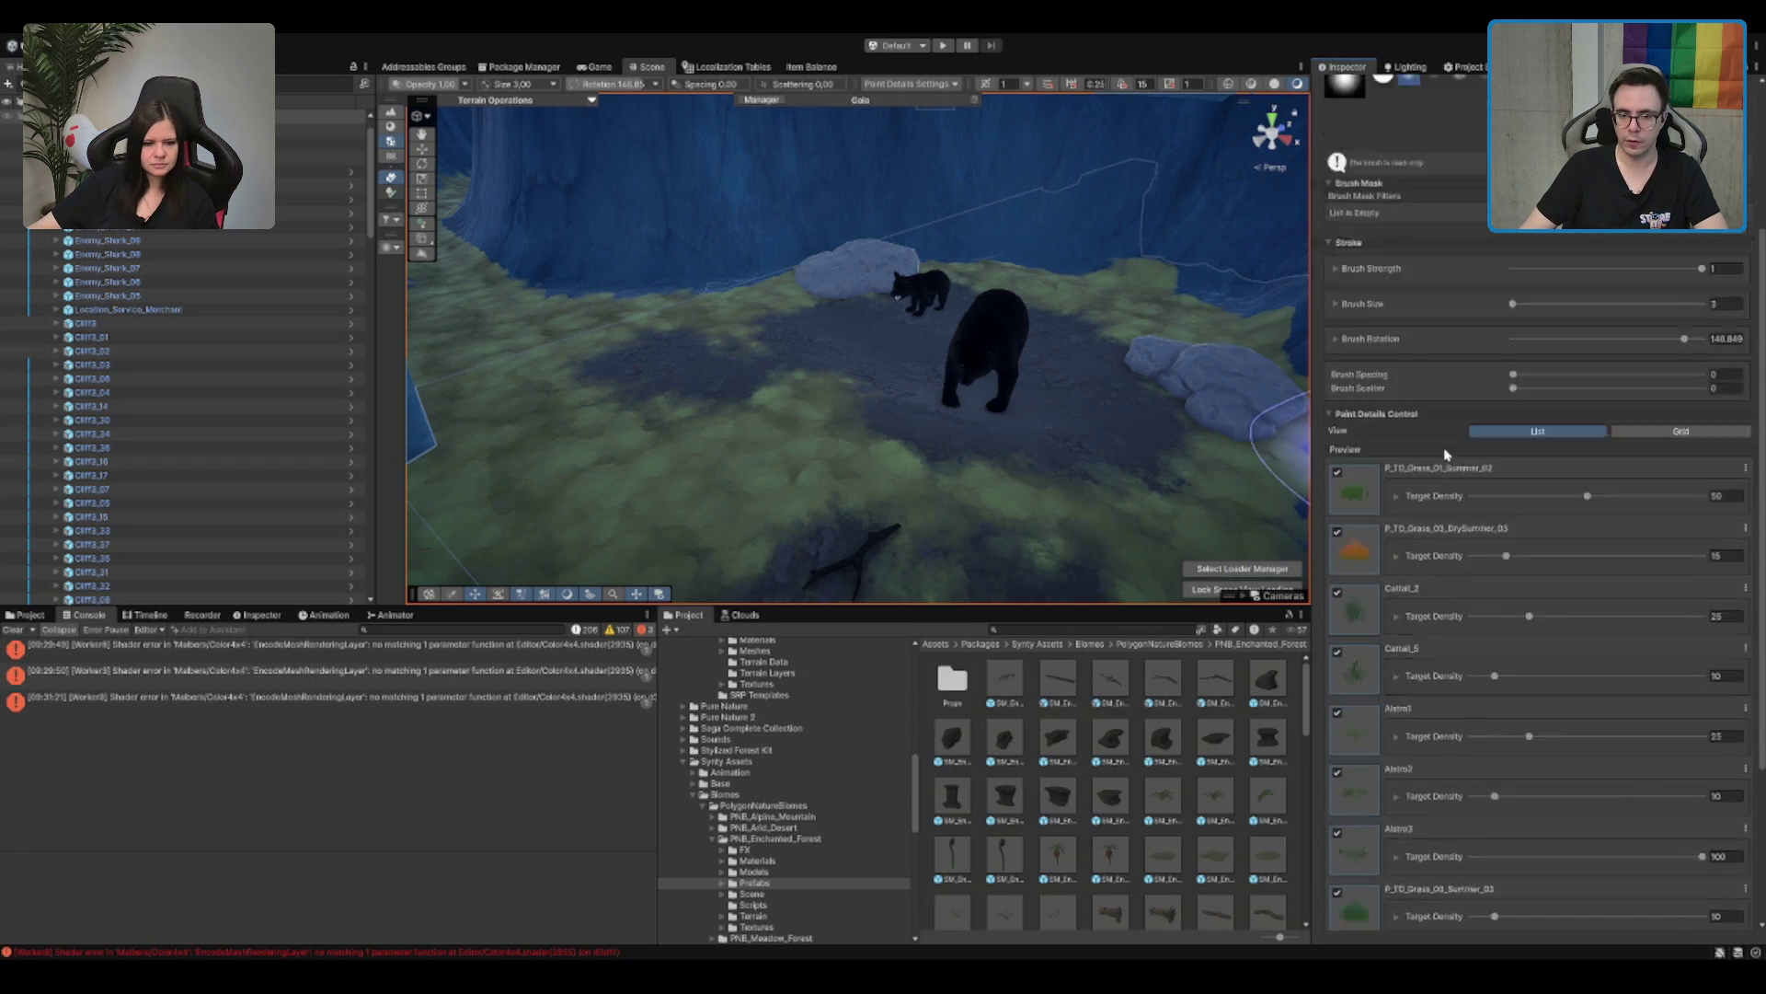
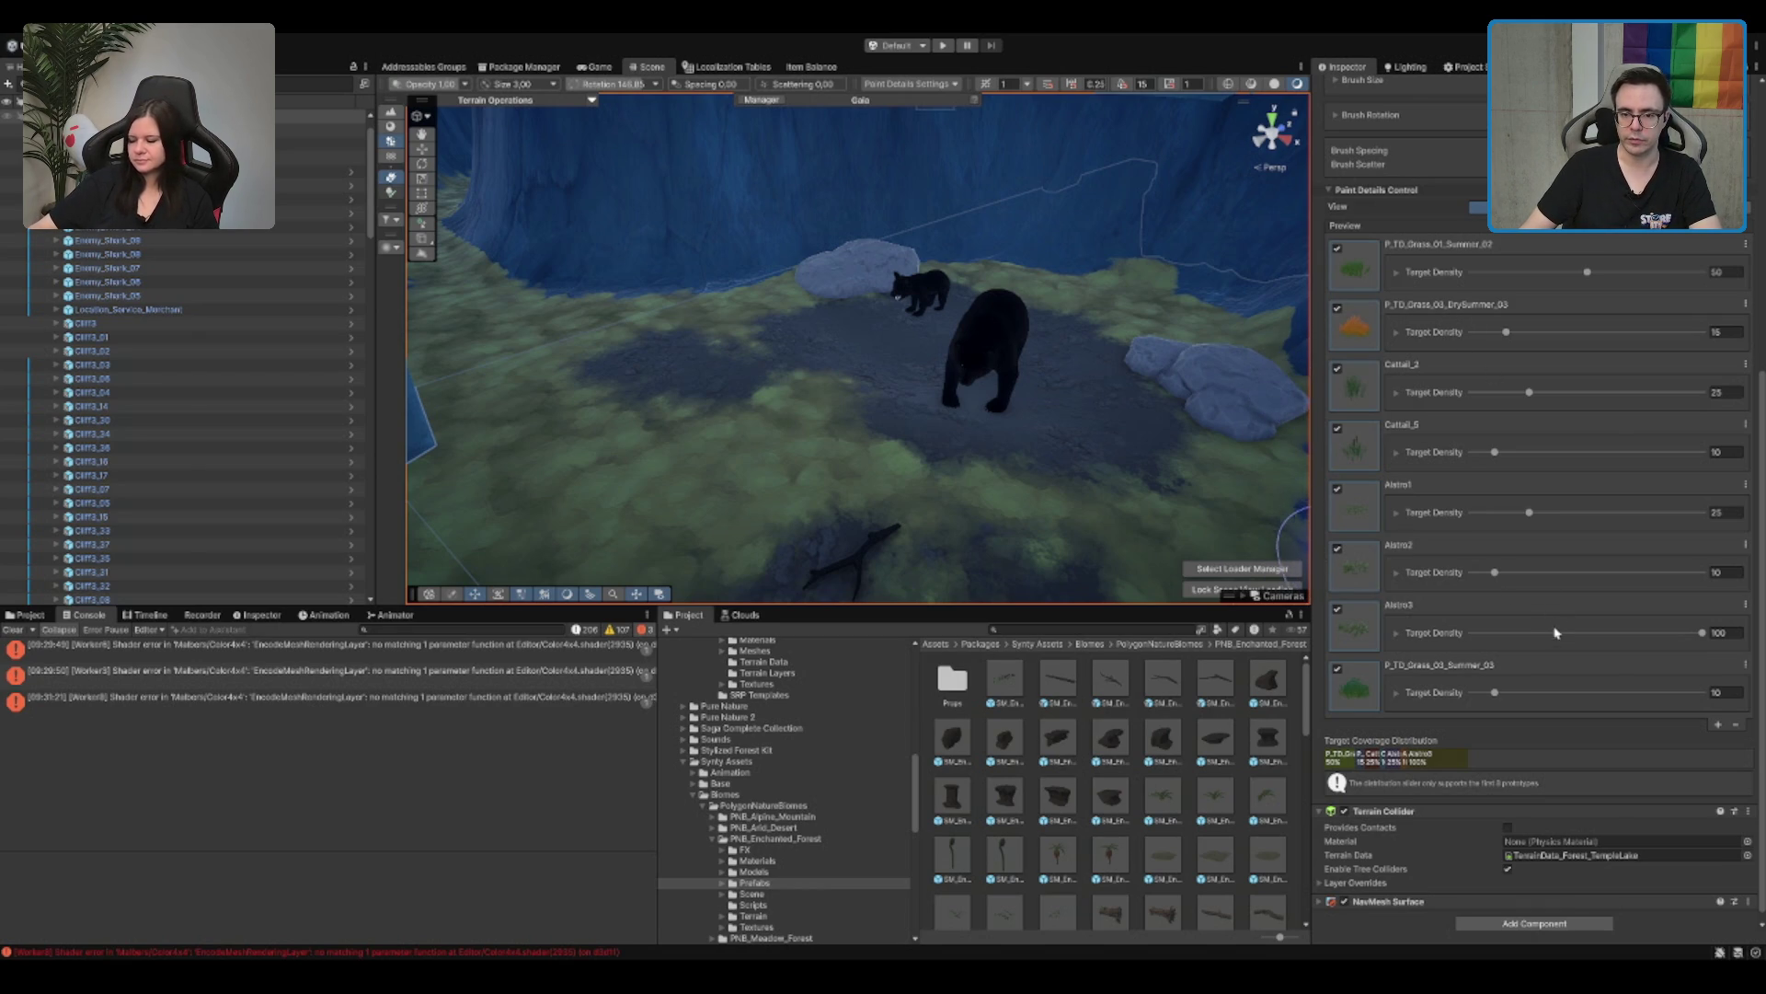
# Step: Add SM_Env_Branch_02 as a detail and leave only Alstro1 enabled for painting
pyautogui.moveTo(1555, 626); pyautogui.dragTo(1556, 630)
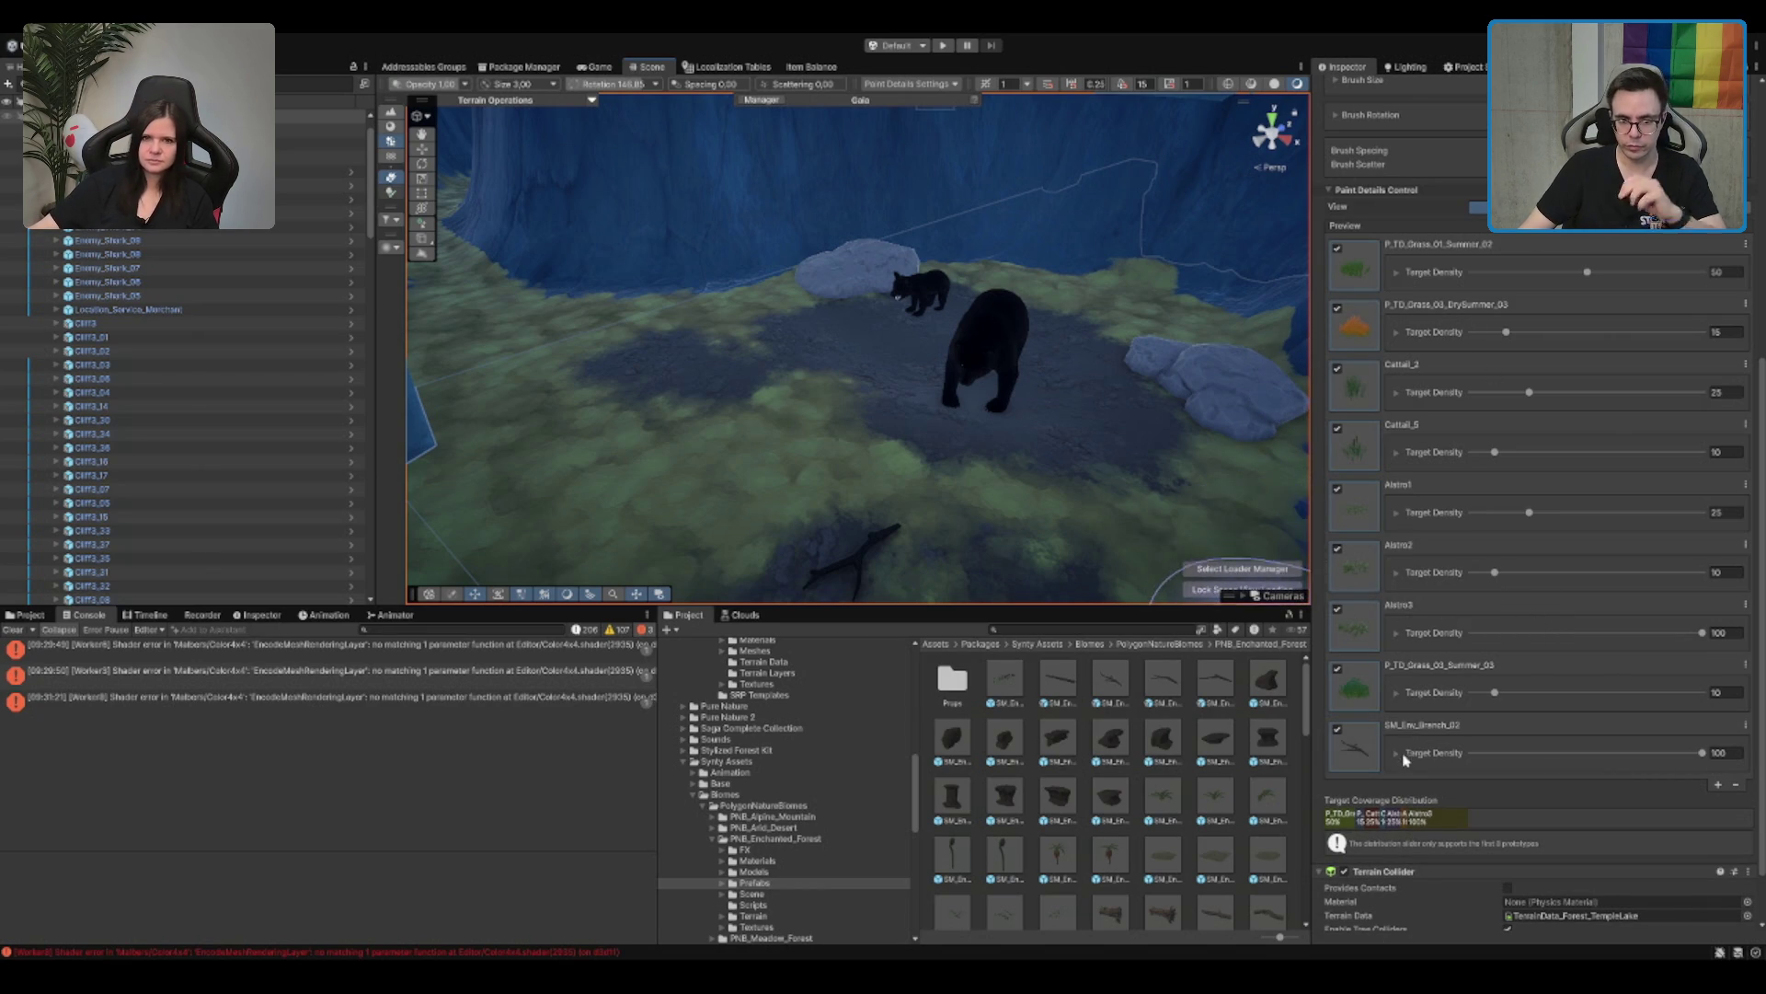
pyautogui.click(1337, 427)
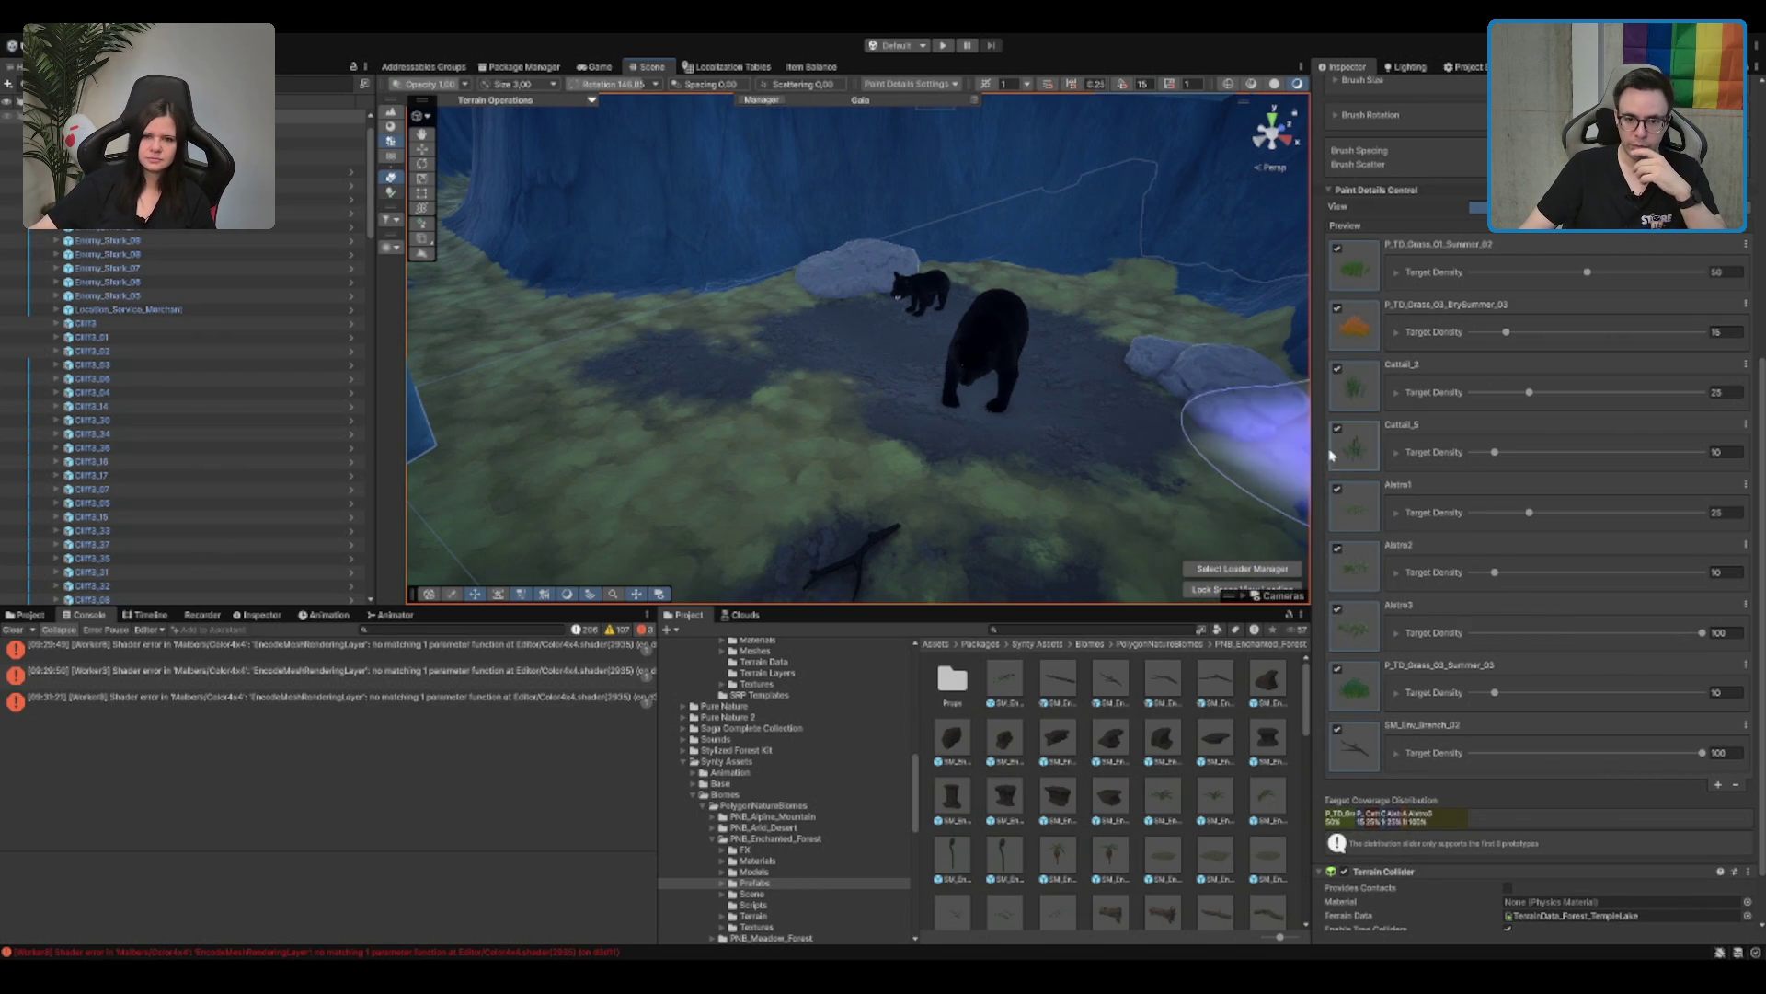
pyautogui.click(1338, 368)
pyautogui.click(1338, 308)
pyautogui.click(1338, 248)
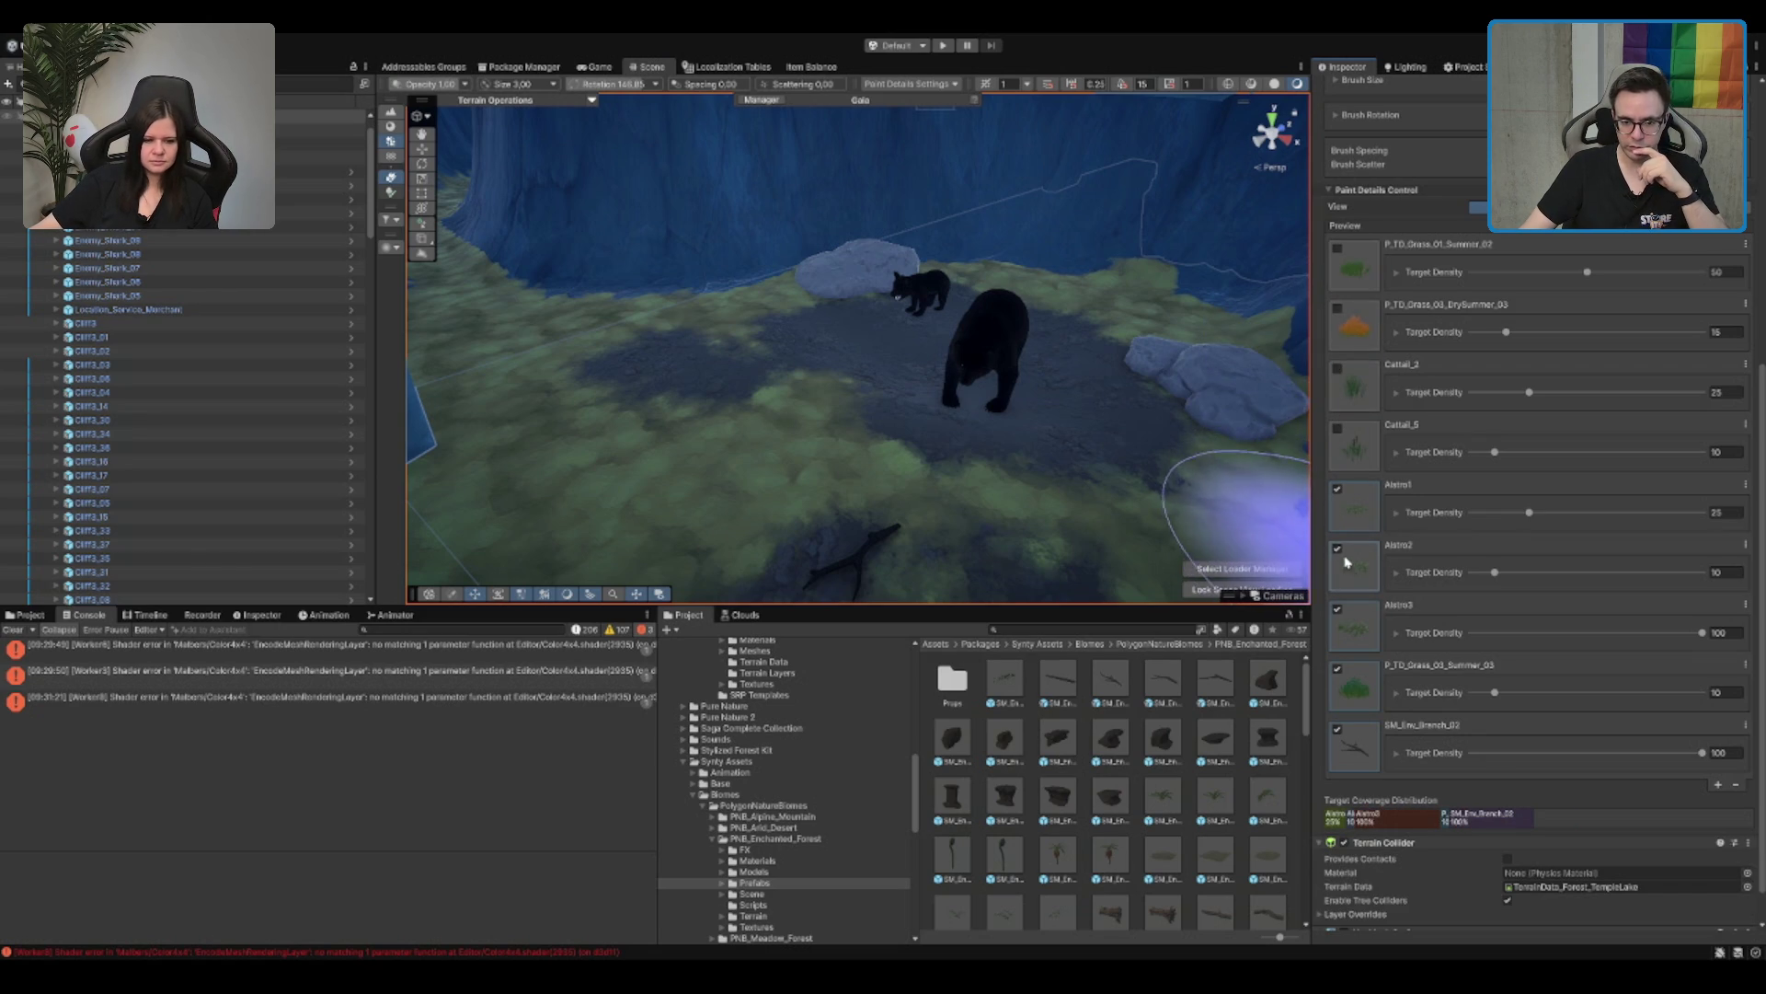
pyautogui.click(1338, 548)
pyautogui.click(1338, 608)
pyautogui.click(1338, 668)
pyautogui.click(1338, 728)
# Step: Undo a test Alstro1 stroke and set the target density to 5
pyautogui.moveTo(828, 516); pyautogui.dragTo(625, 433)
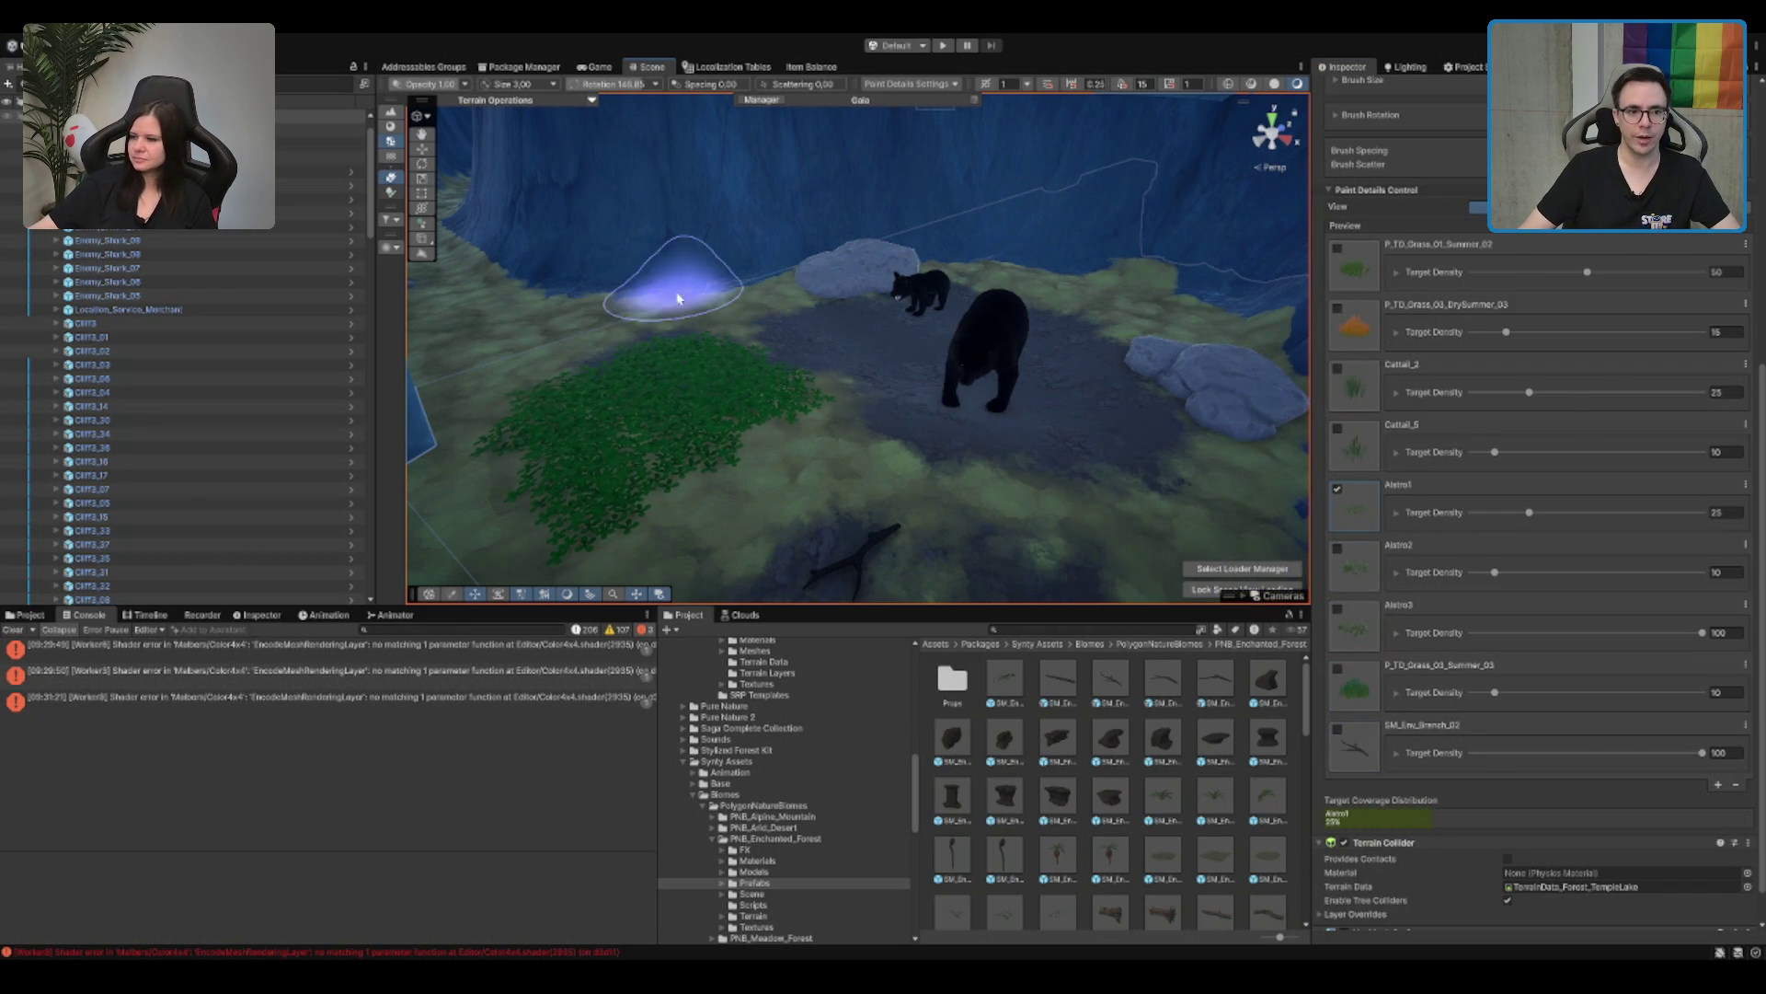
pyautogui.hotkey('ctrl', 'z')
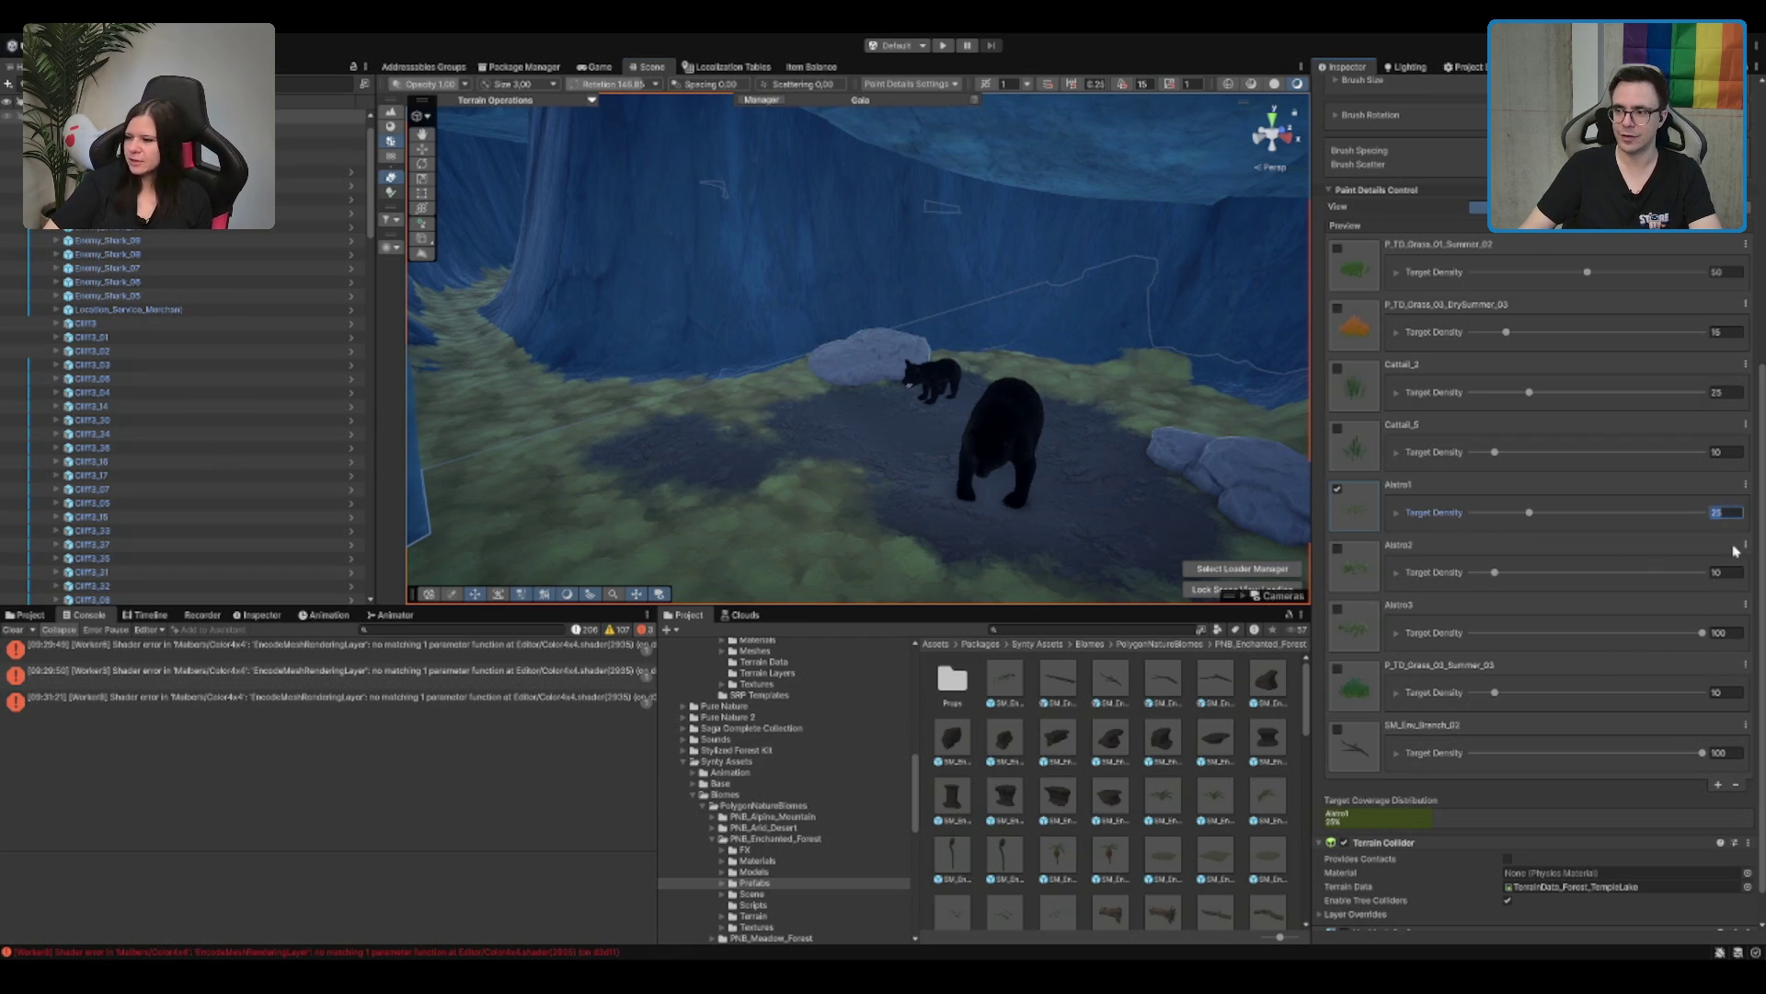
pyautogui.write('5')
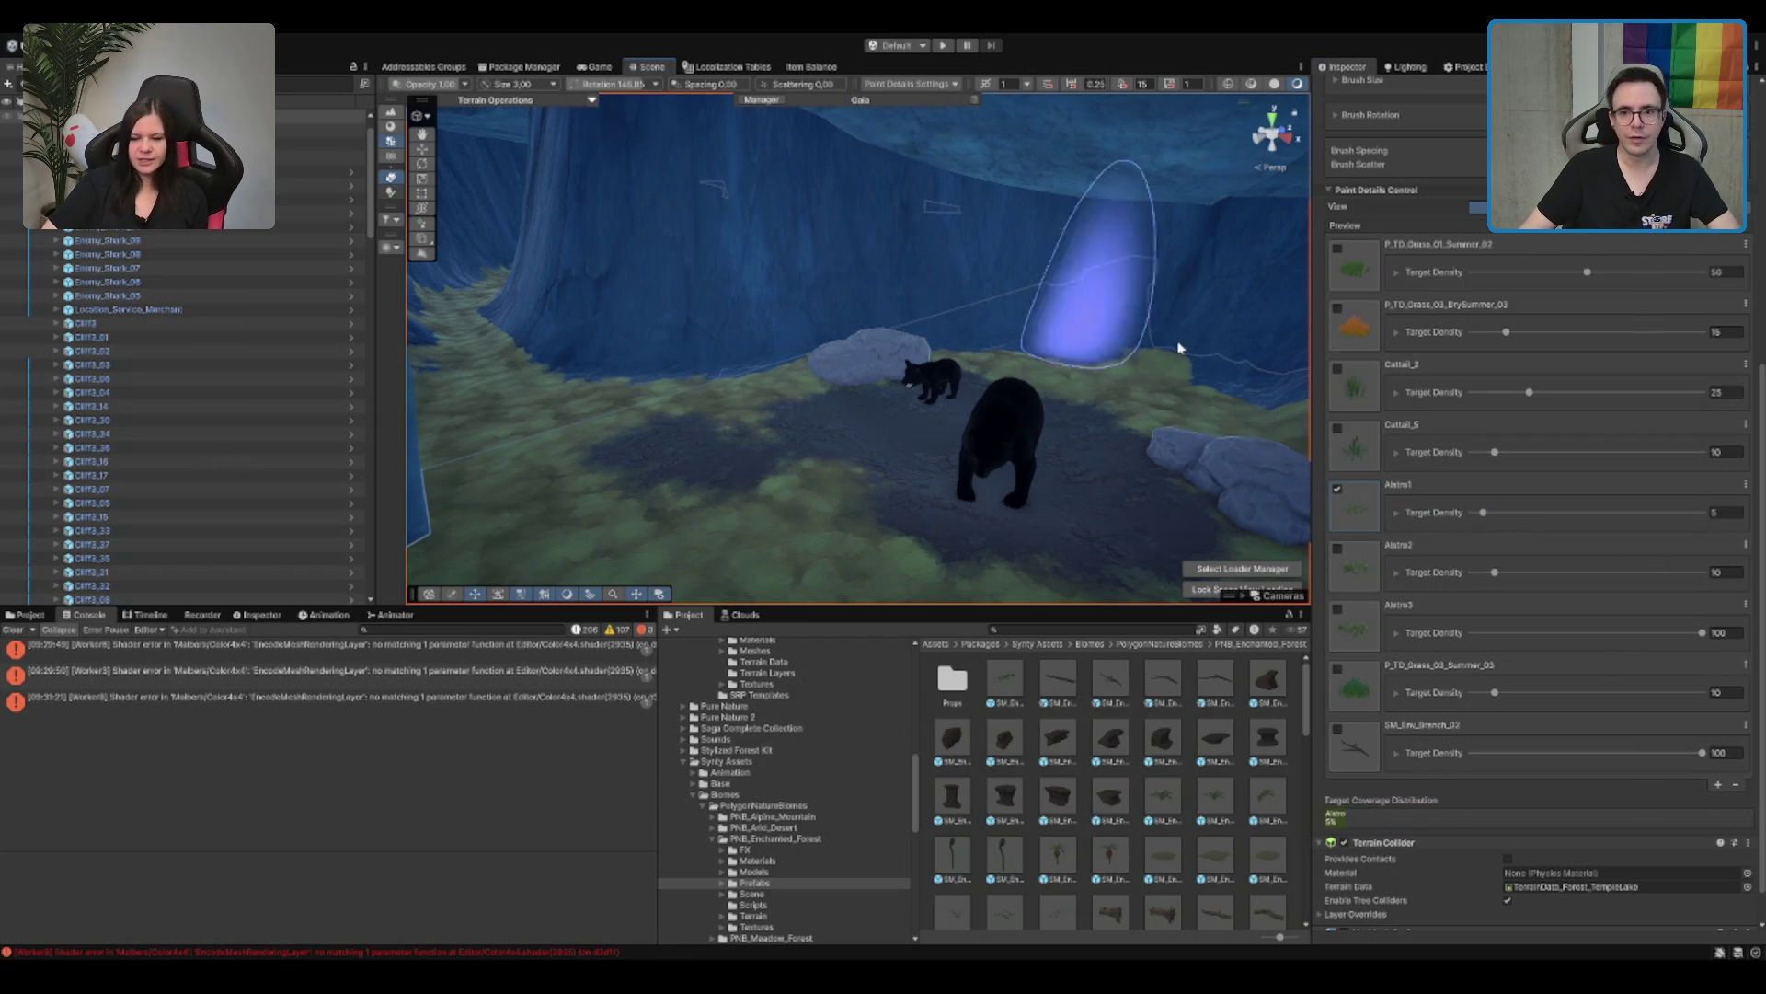
pyautogui.scroll(5, 1628, 241)
pyautogui.scroll(5, 693, 368)
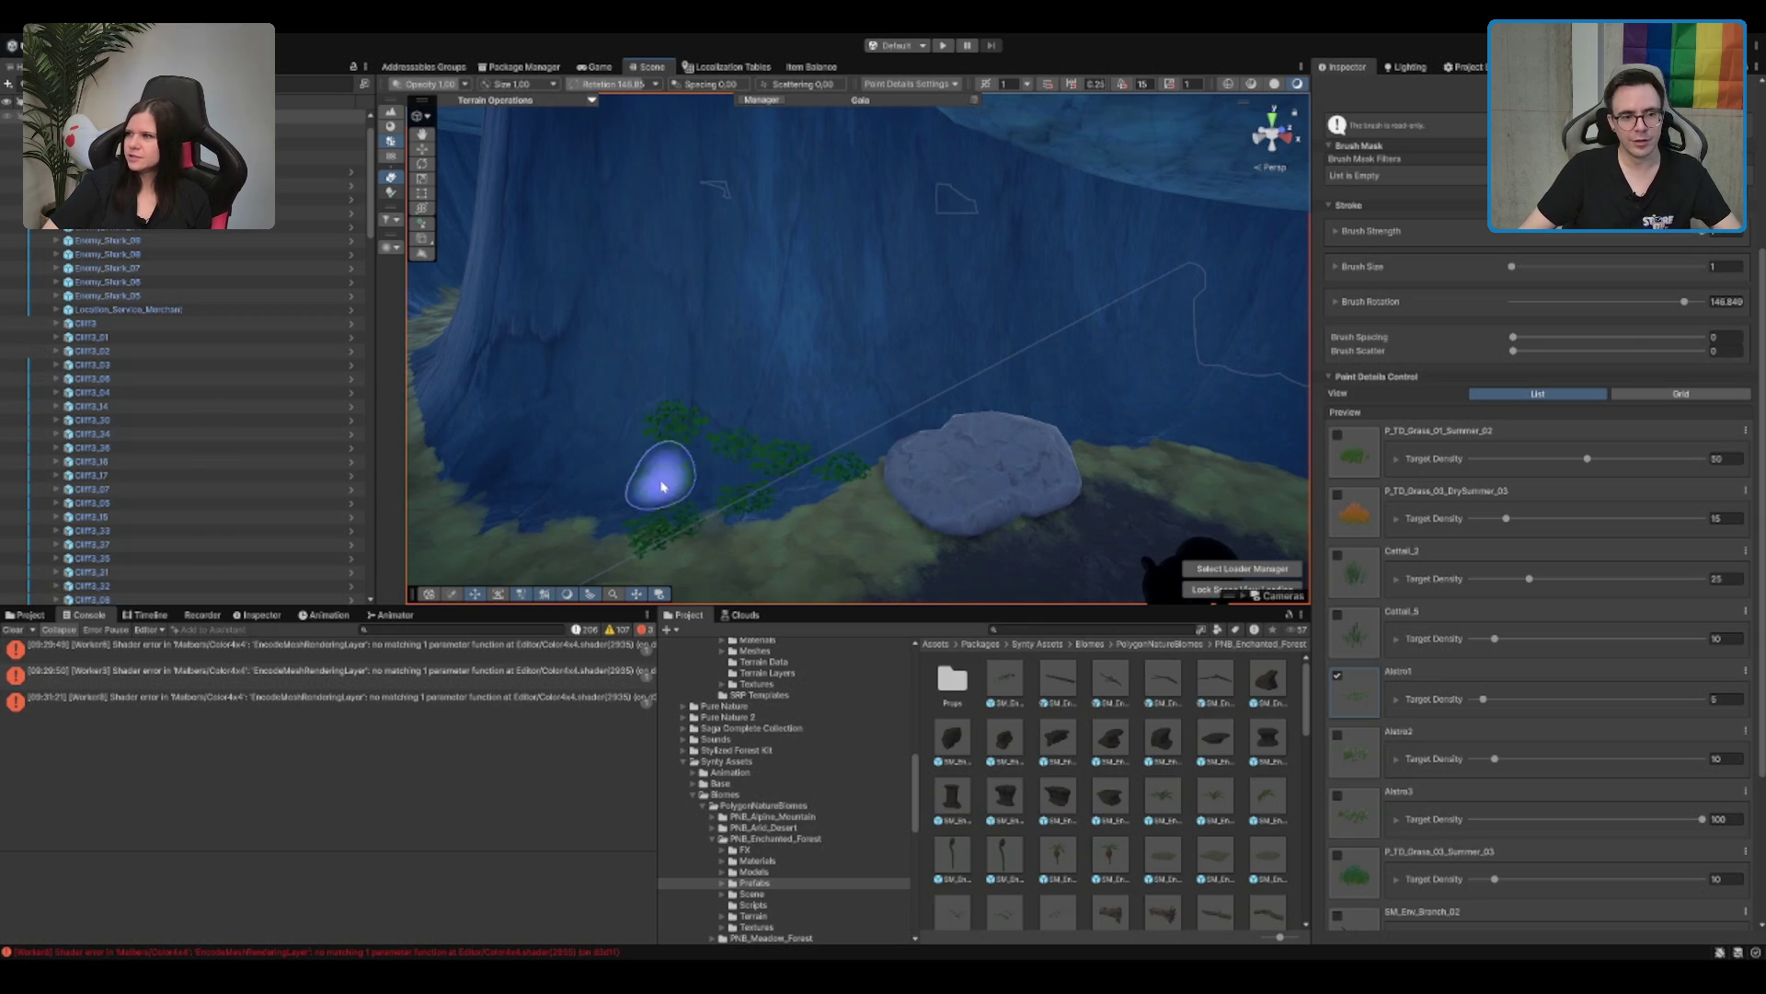
# Step: Paint sparse Alstro1 clumps on the grass near the rock, then enable SM_Env_Branch_02
pyautogui.moveTo(750, 481); pyautogui.dragTo(1004, 316)
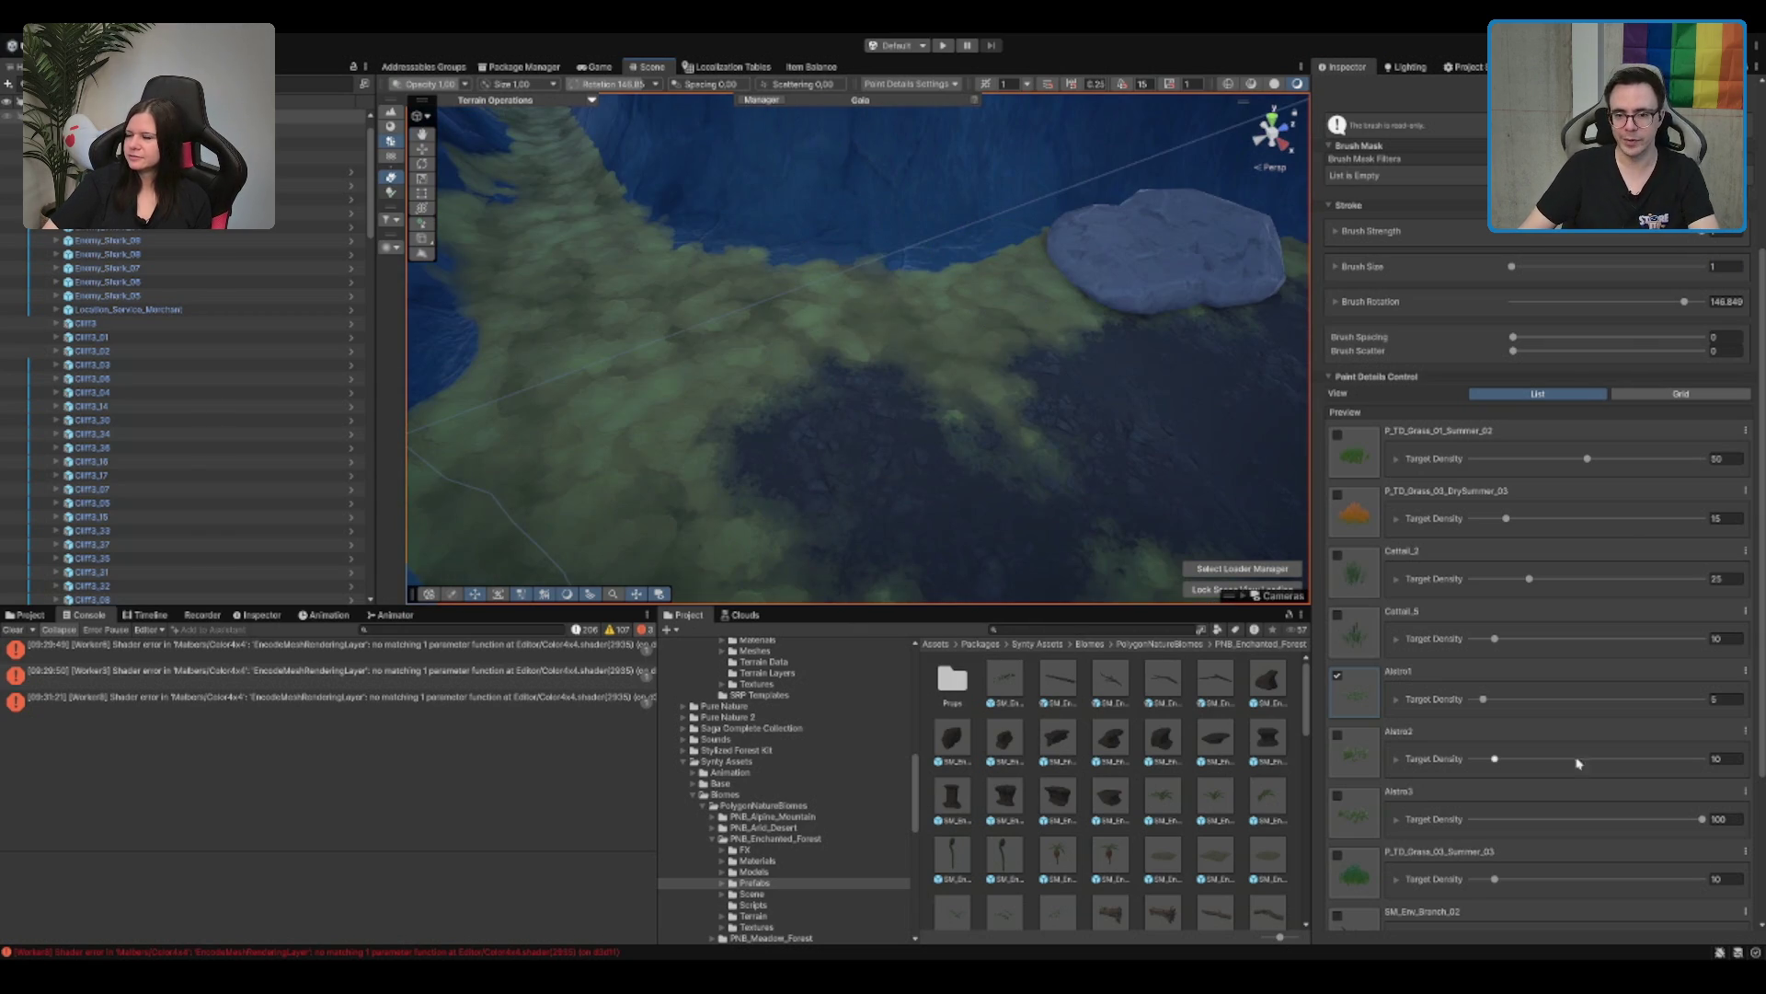
pyautogui.click(709, 359)
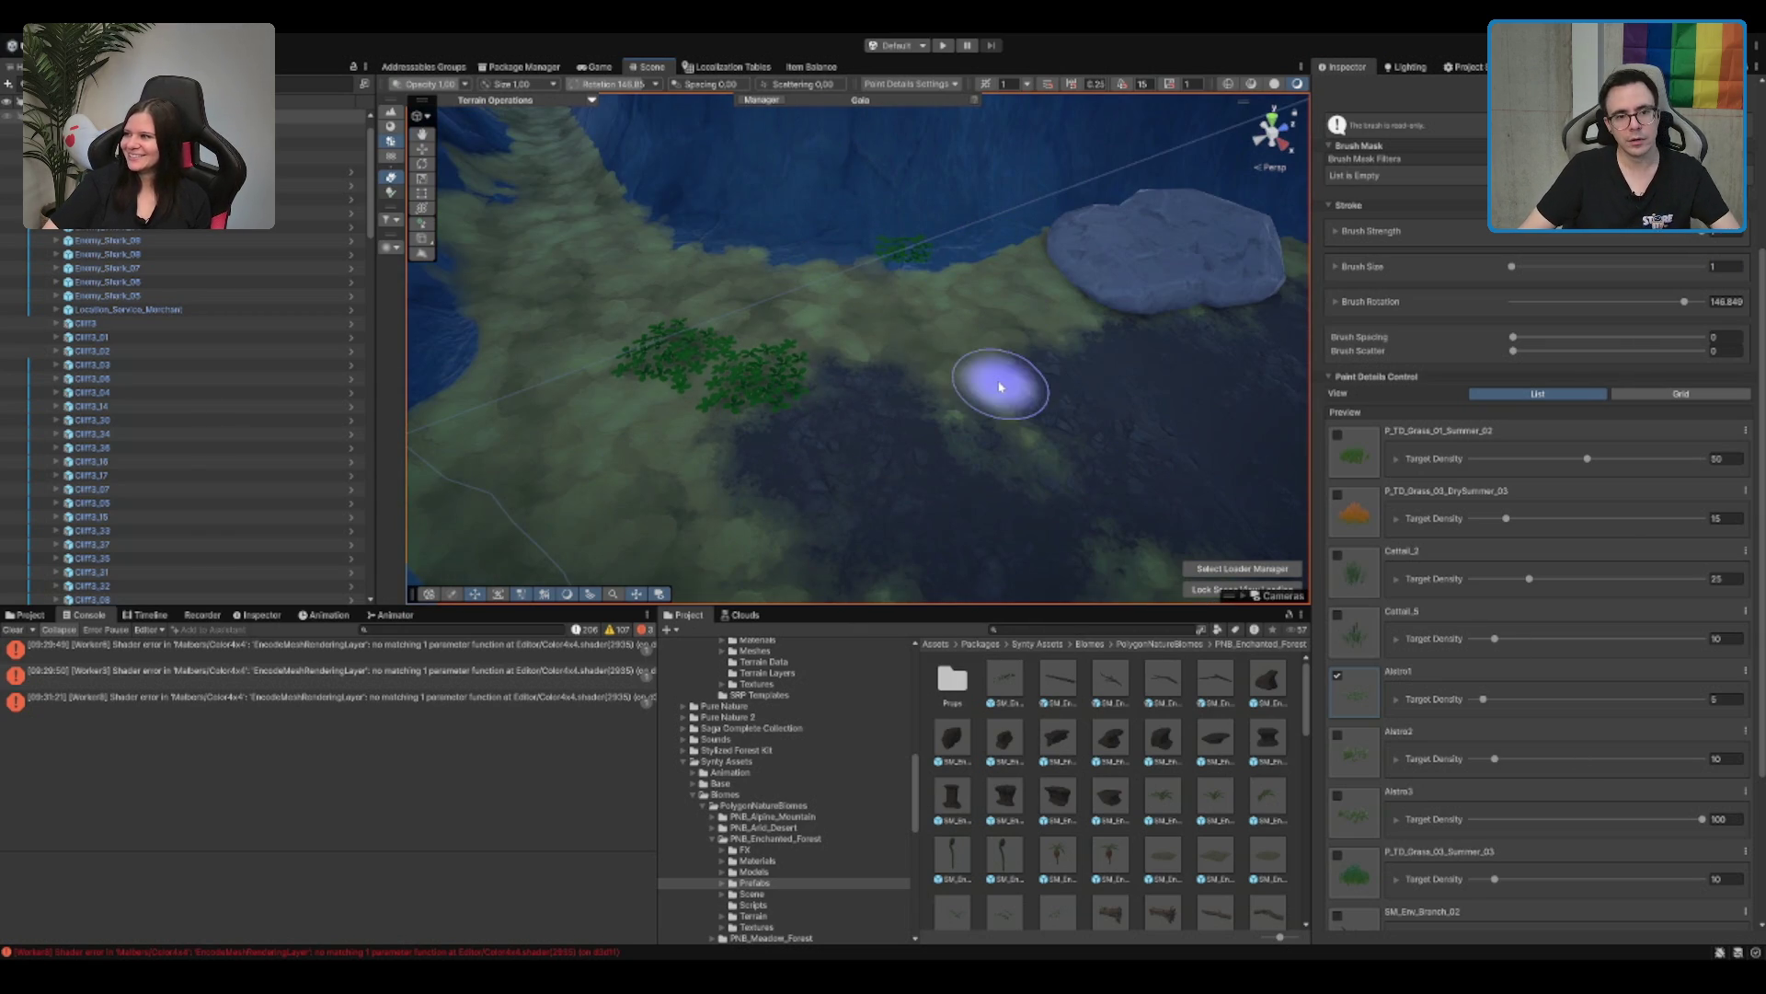
pyautogui.click(951, 378)
pyautogui.click(911, 426)
pyautogui.press('Right')
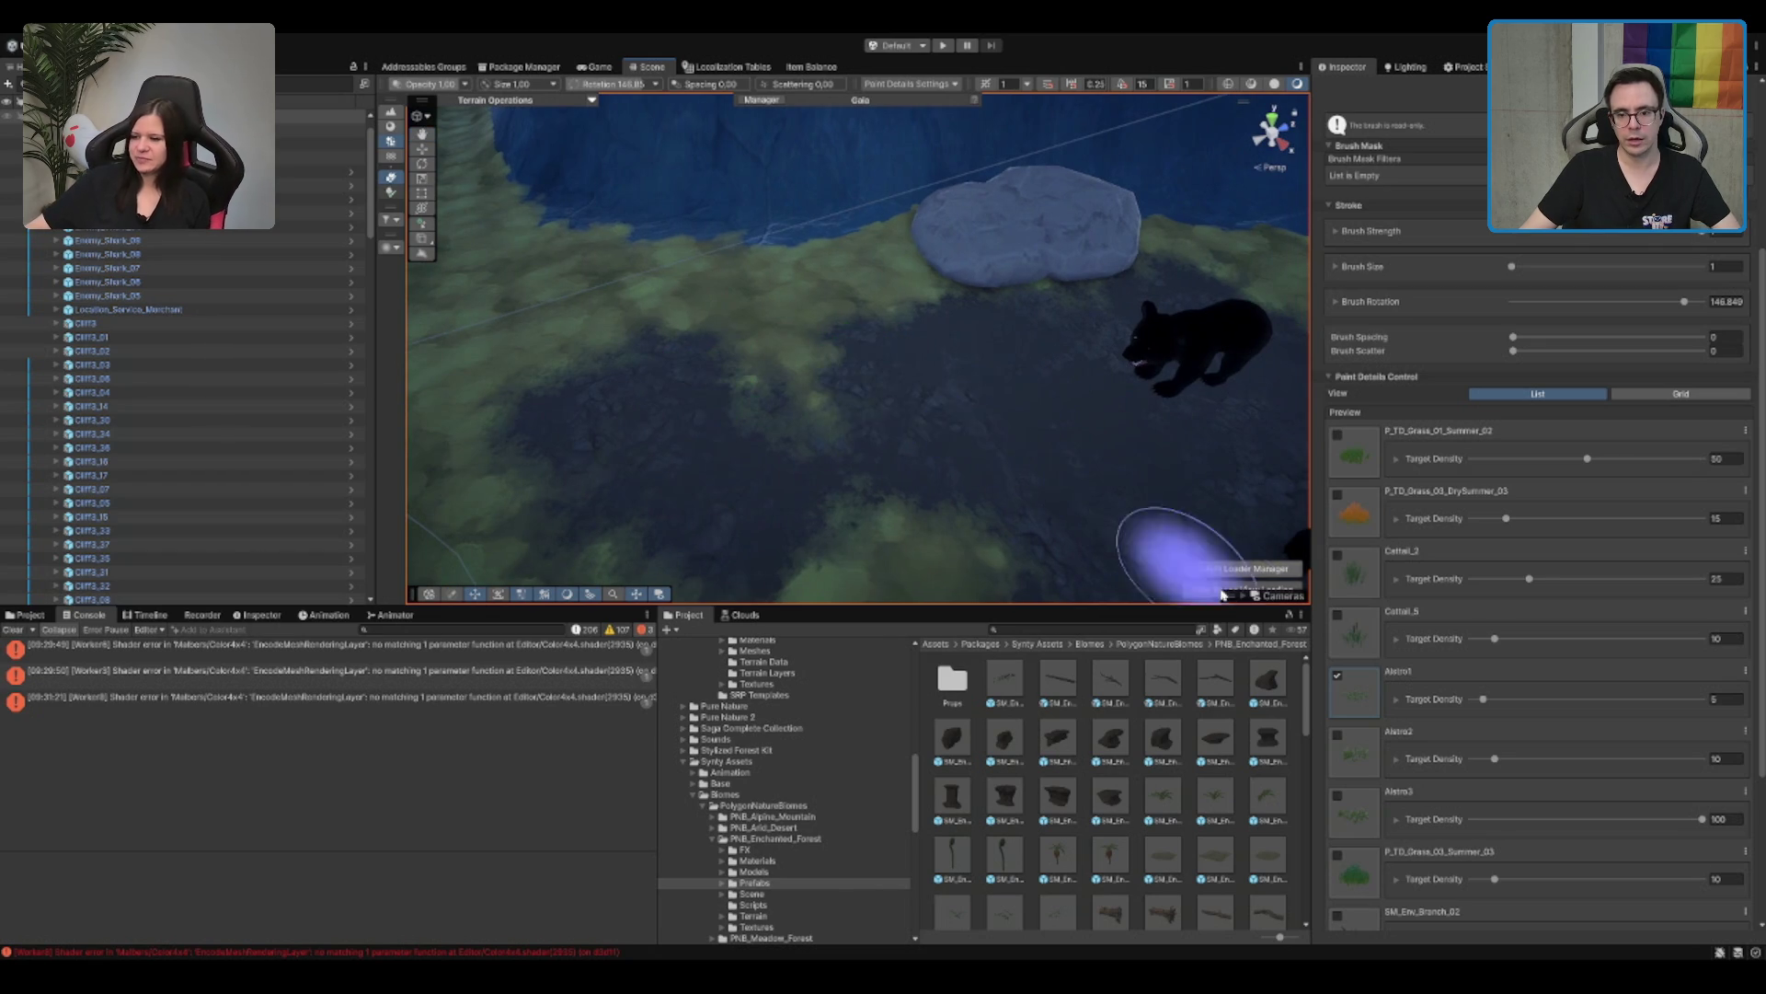
pyautogui.scroll(-5, 847, 461)
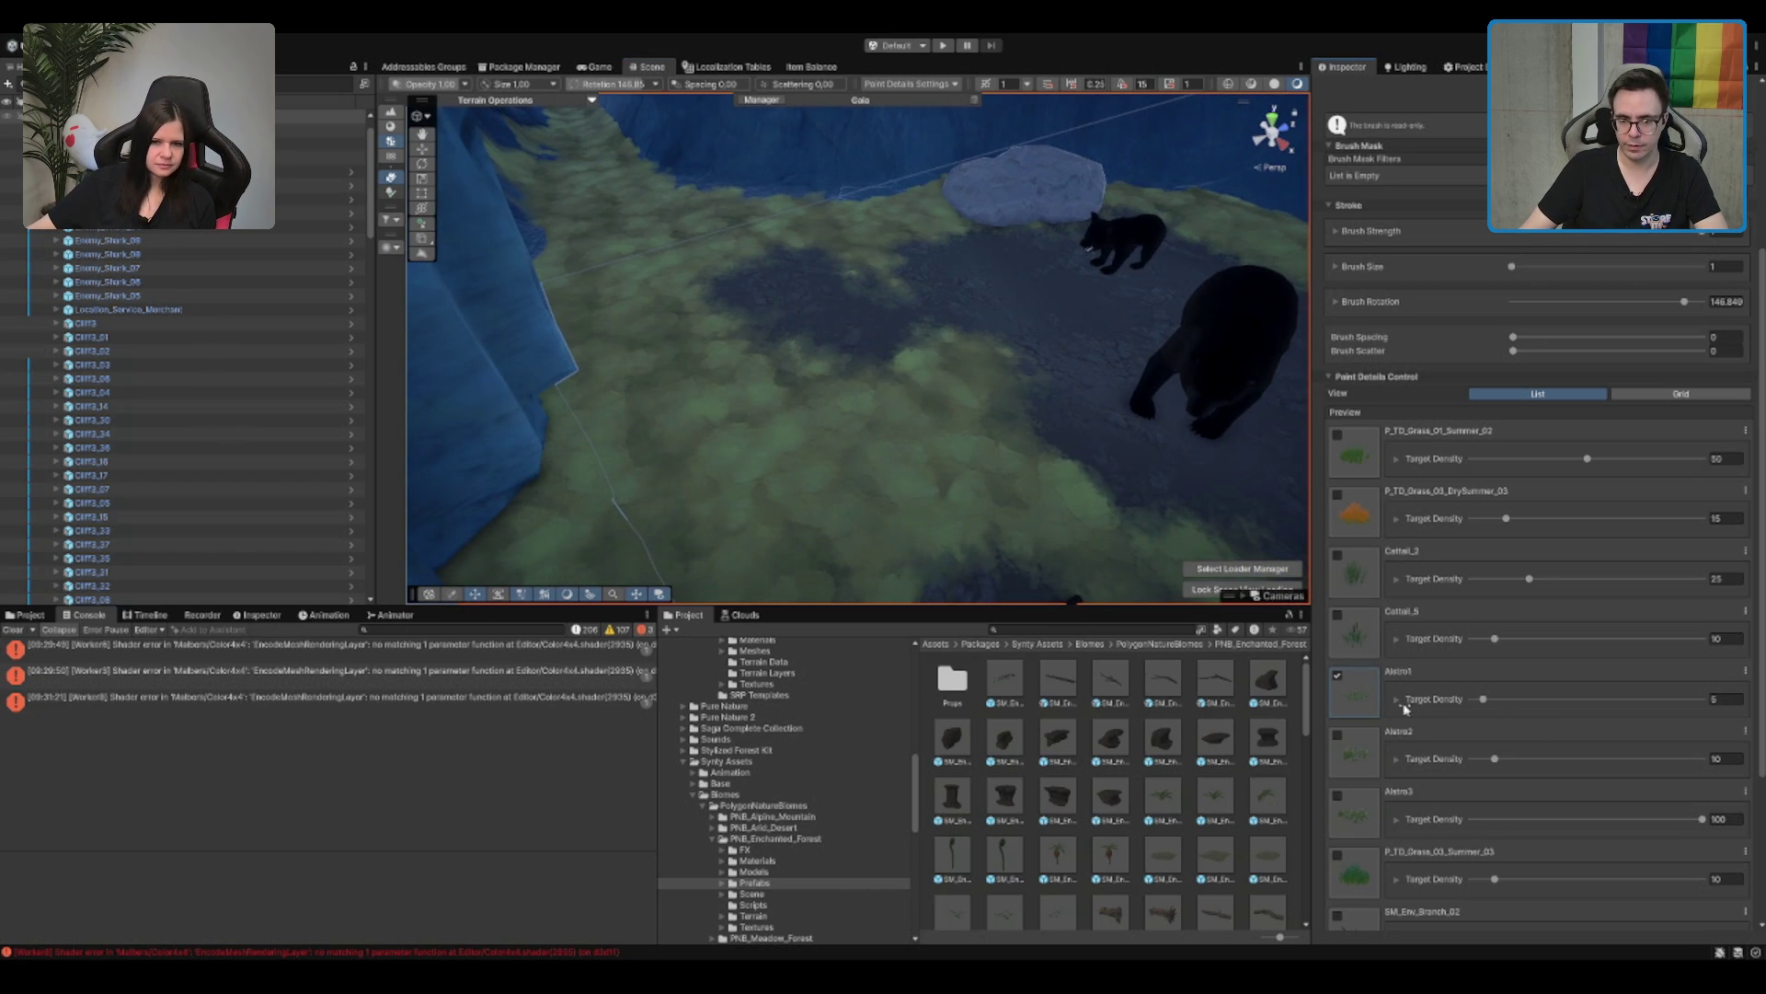
pyautogui.scroll(-5, 1393, 707)
pyautogui.click(1337, 687)
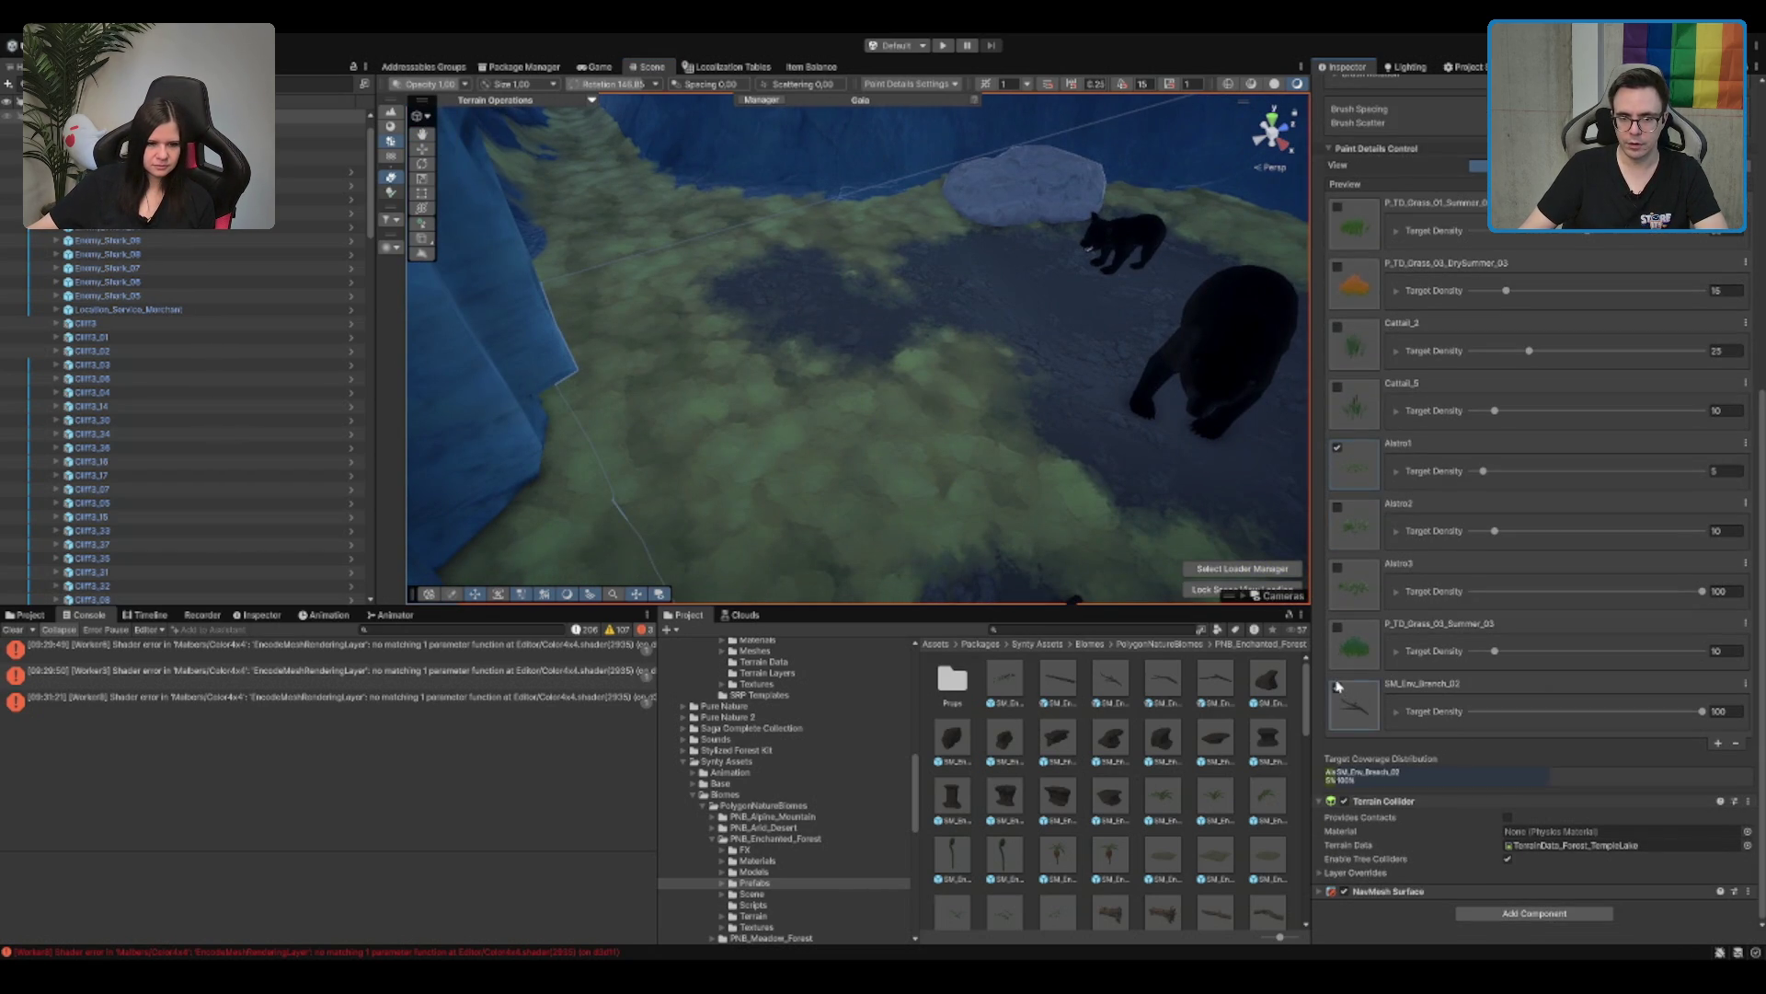
# Step: Paint SM_Env_Branch_02 on its own at target density 10 onto the terrain
pyautogui.click(1338, 447)
pyautogui.doubleClick(1733, 713)
pyautogui.write('10')
pyautogui.moveTo(860, 387)
pyautogui.mouseDown()
pyautogui.moveTo(829, 367)
pyautogui.moveTo(876, 434)
pyautogui.mouseUp()
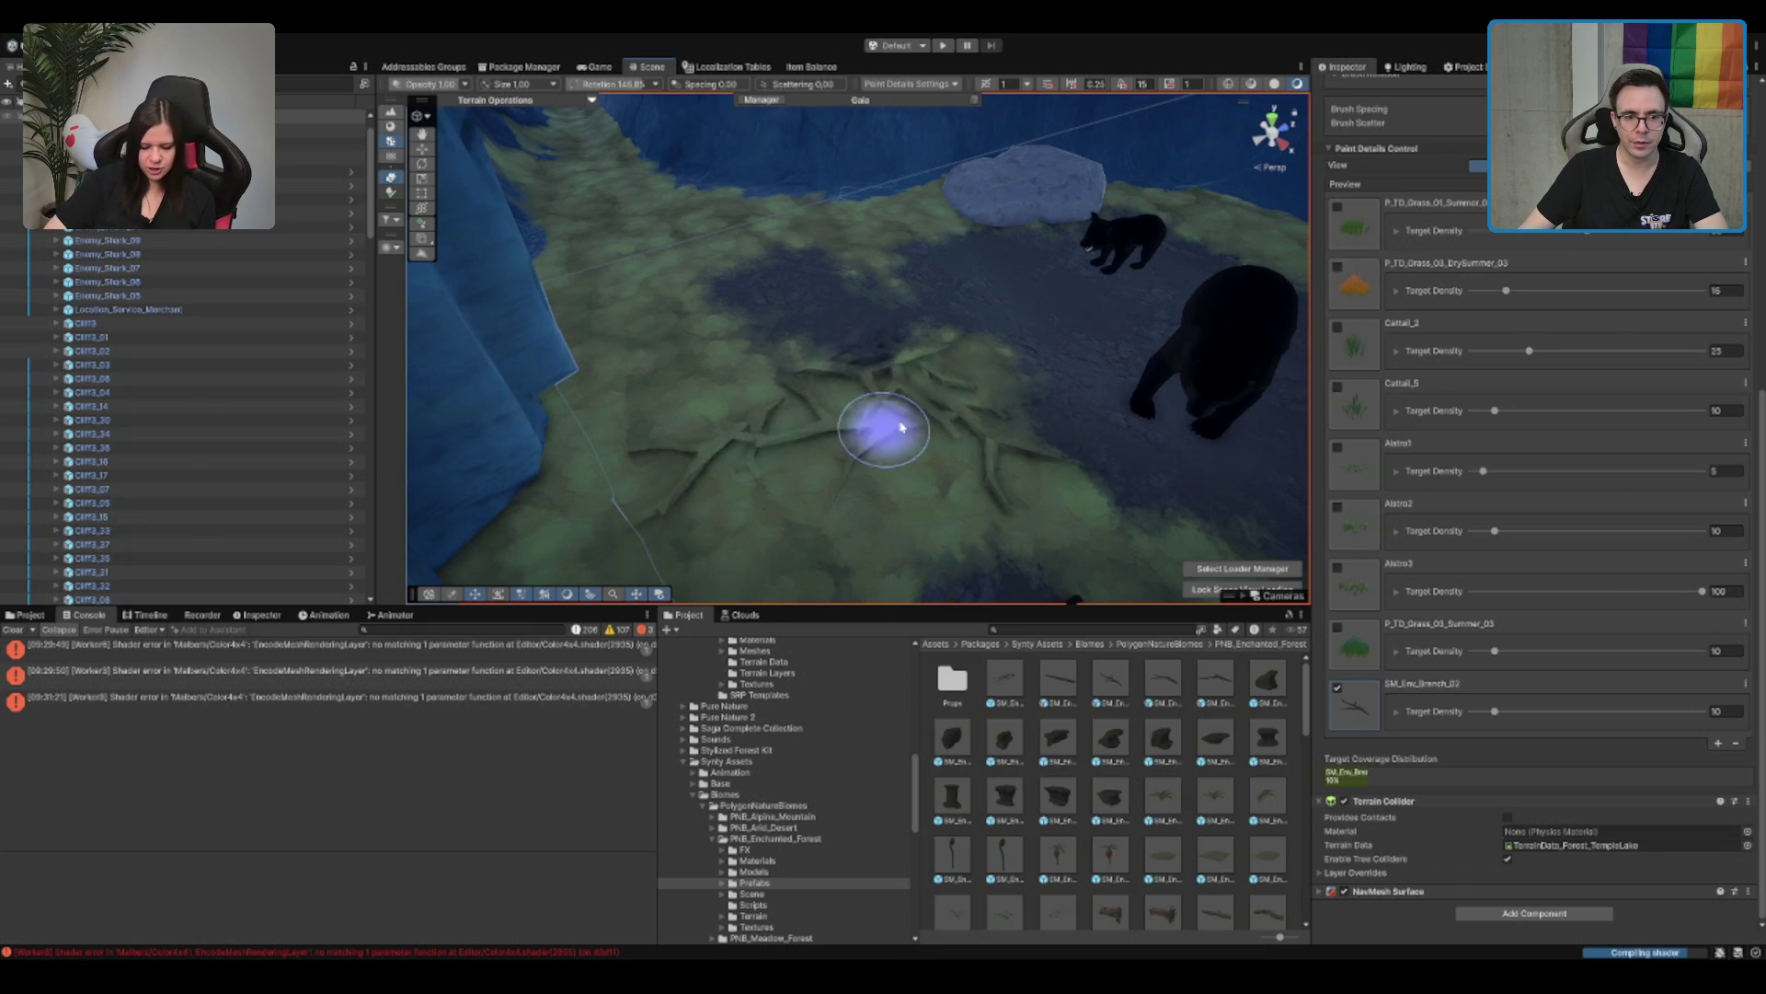
pyautogui.scroll(-5, 978, 359)
pyautogui.moveTo(966, 386)
pyautogui.mouseDown()
pyautogui.moveTo(1009, 256)
pyautogui.moveTo(911, 358)
pyautogui.moveTo(778, 416)
pyautogui.moveTo(702, 406)
pyautogui.moveTo(966, 404)
pyautogui.mouseUp()
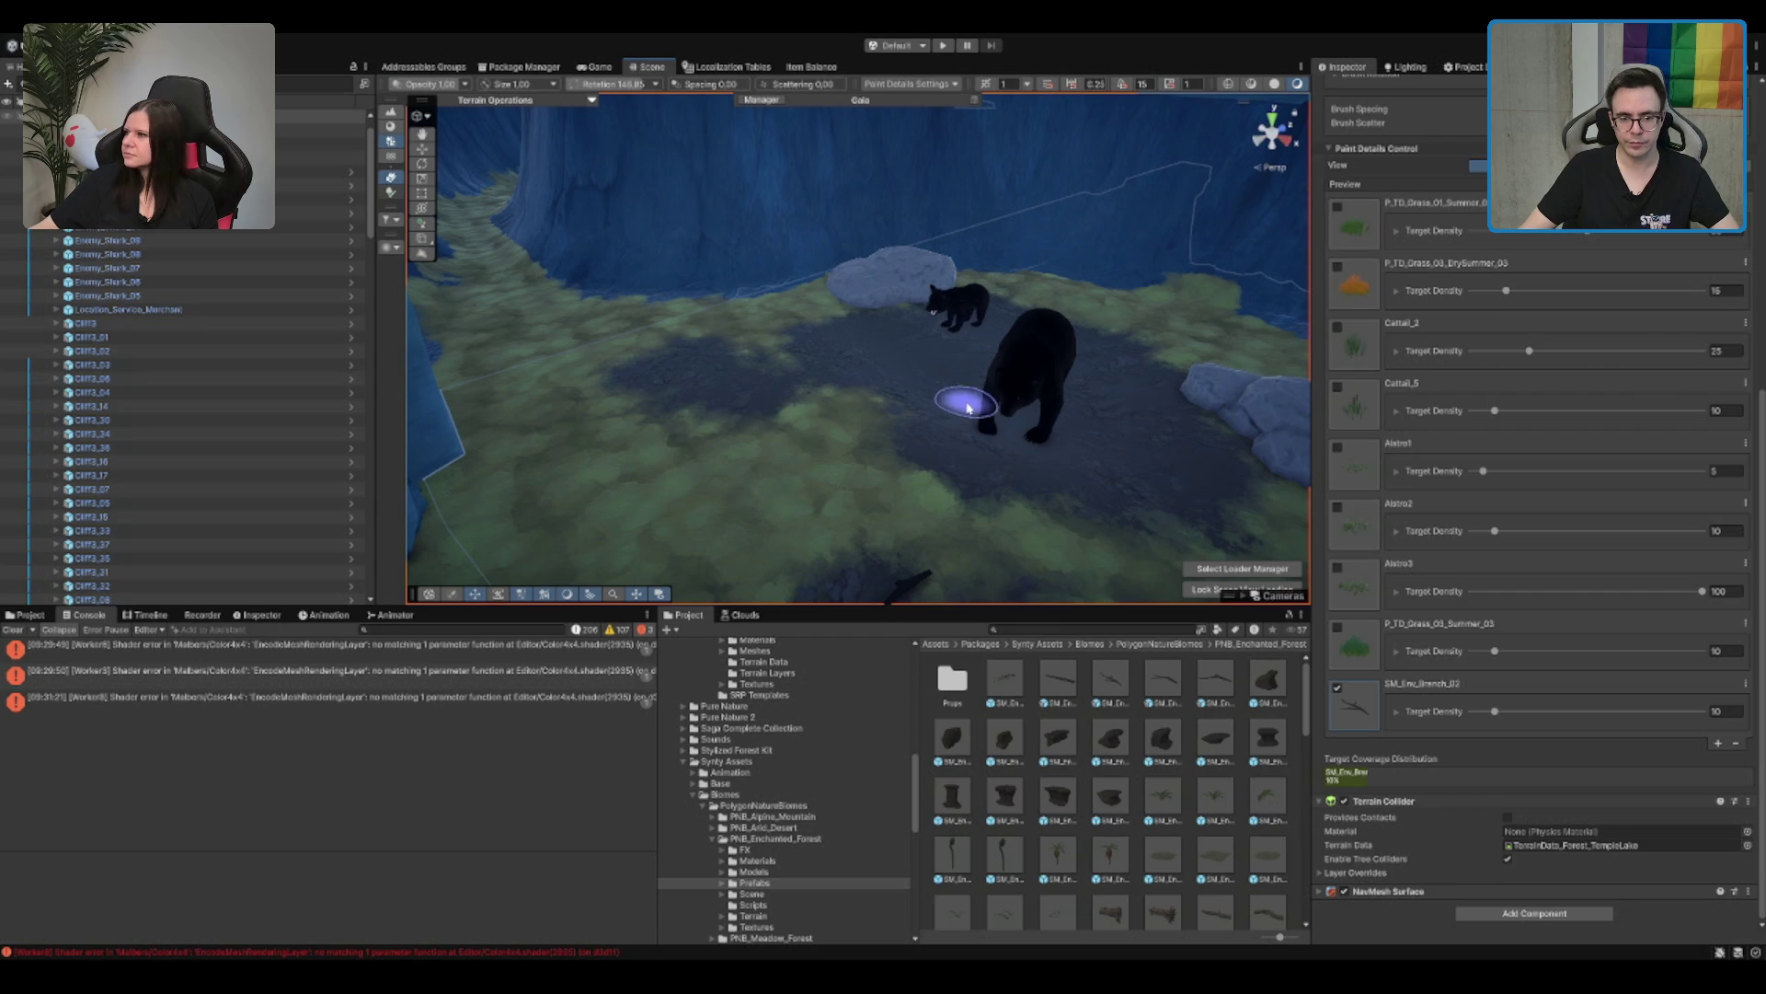
# Step: Inspect the SM_Env_Branch_04 prefab and select all four branch prefabs to compare them
pyautogui.click(1205, 683)
pyautogui.click(1061, 691)
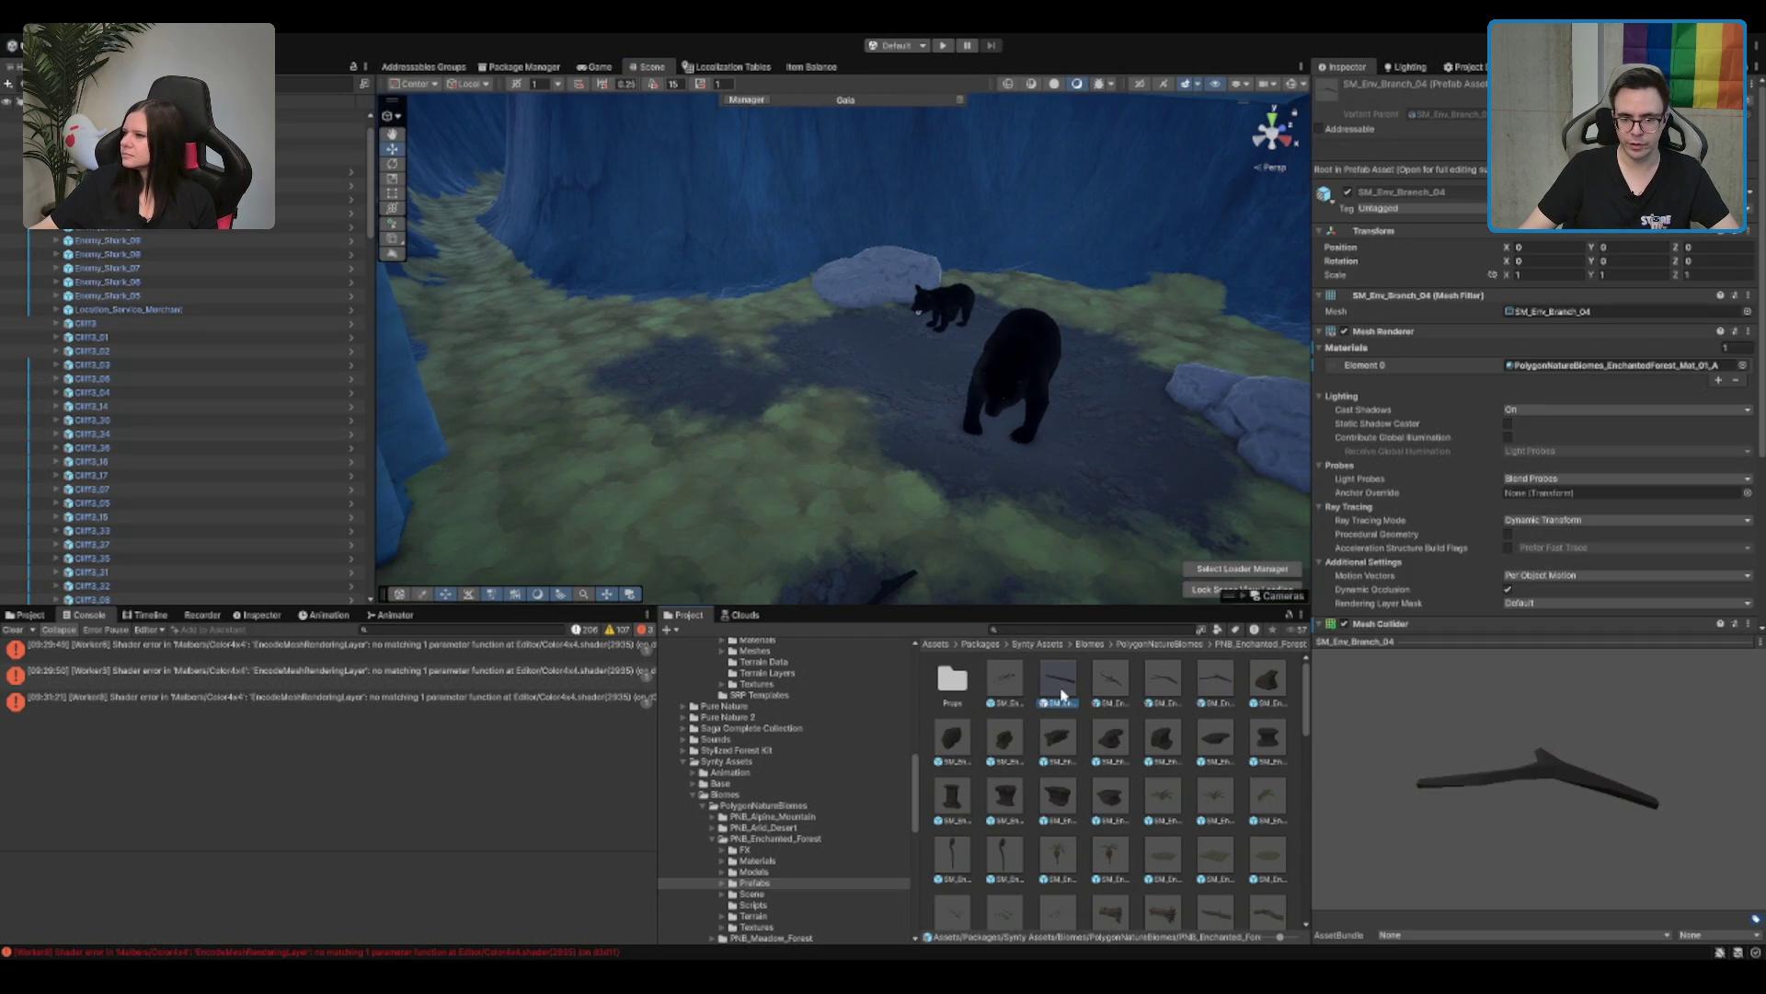
pyautogui.moveTo(1597, 730); pyautogui.dragTo(1475, 756)
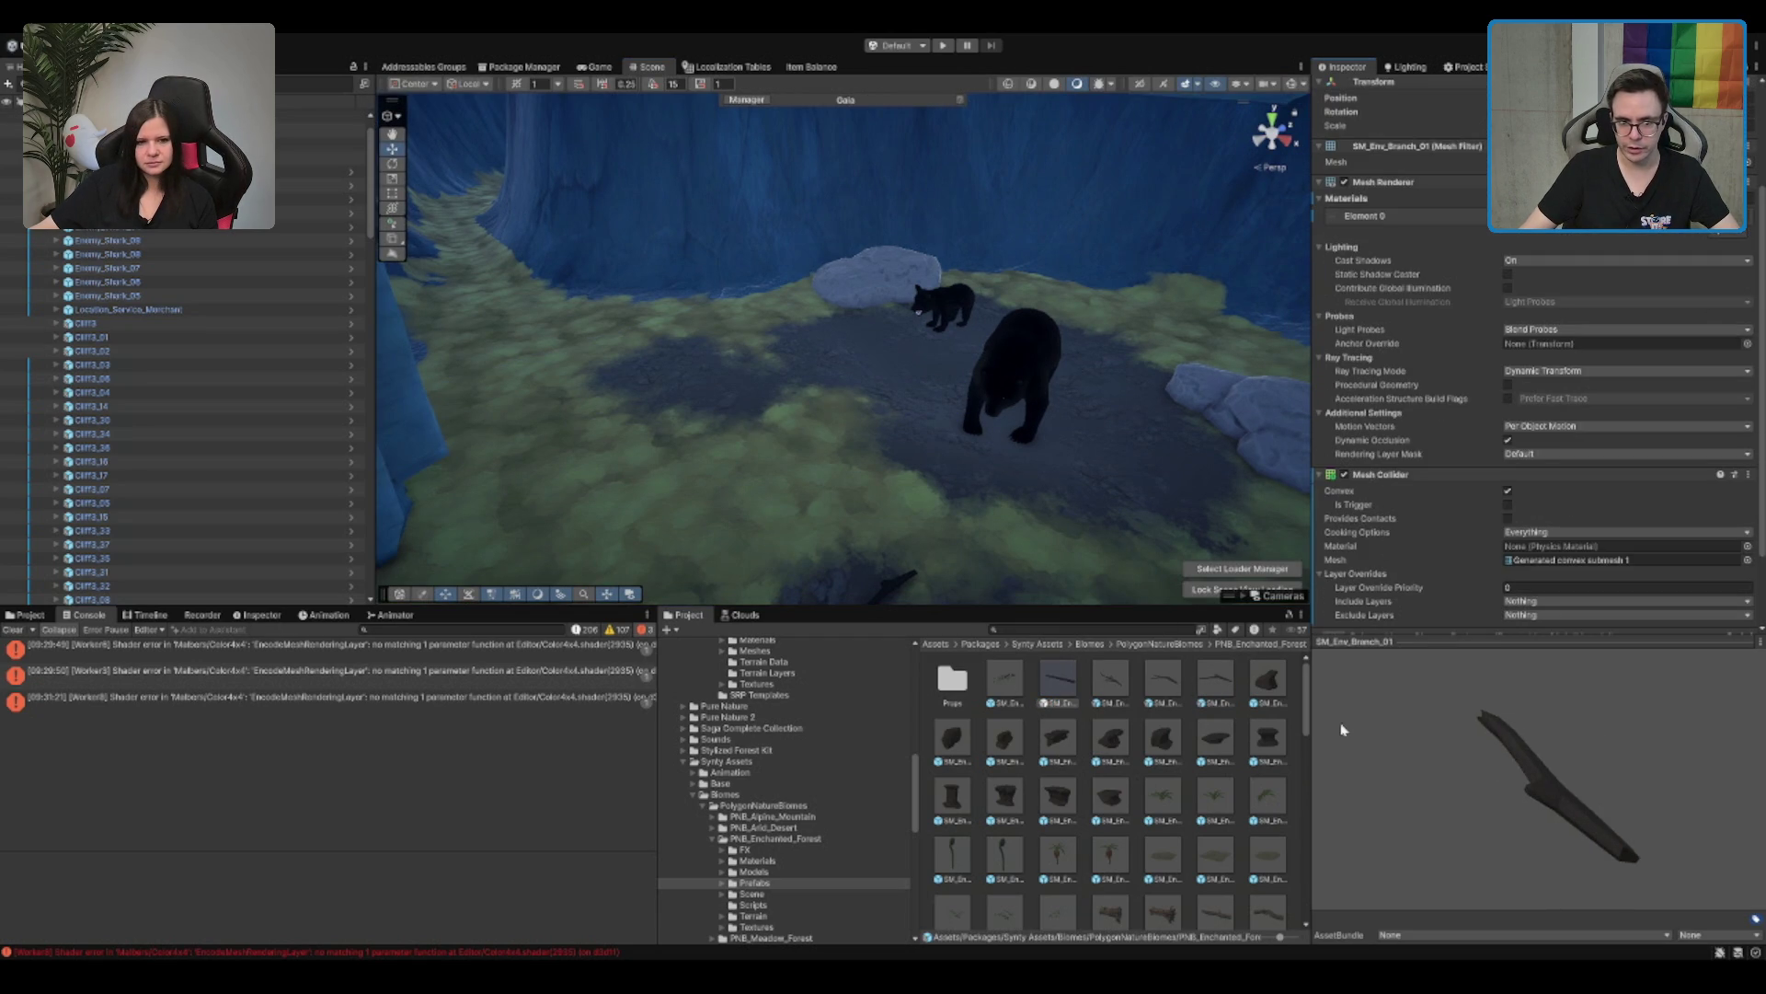
pyautogui.keyDown('shift'); pyautogui.click(1208, 685); pyautogui.keyUp('shift')
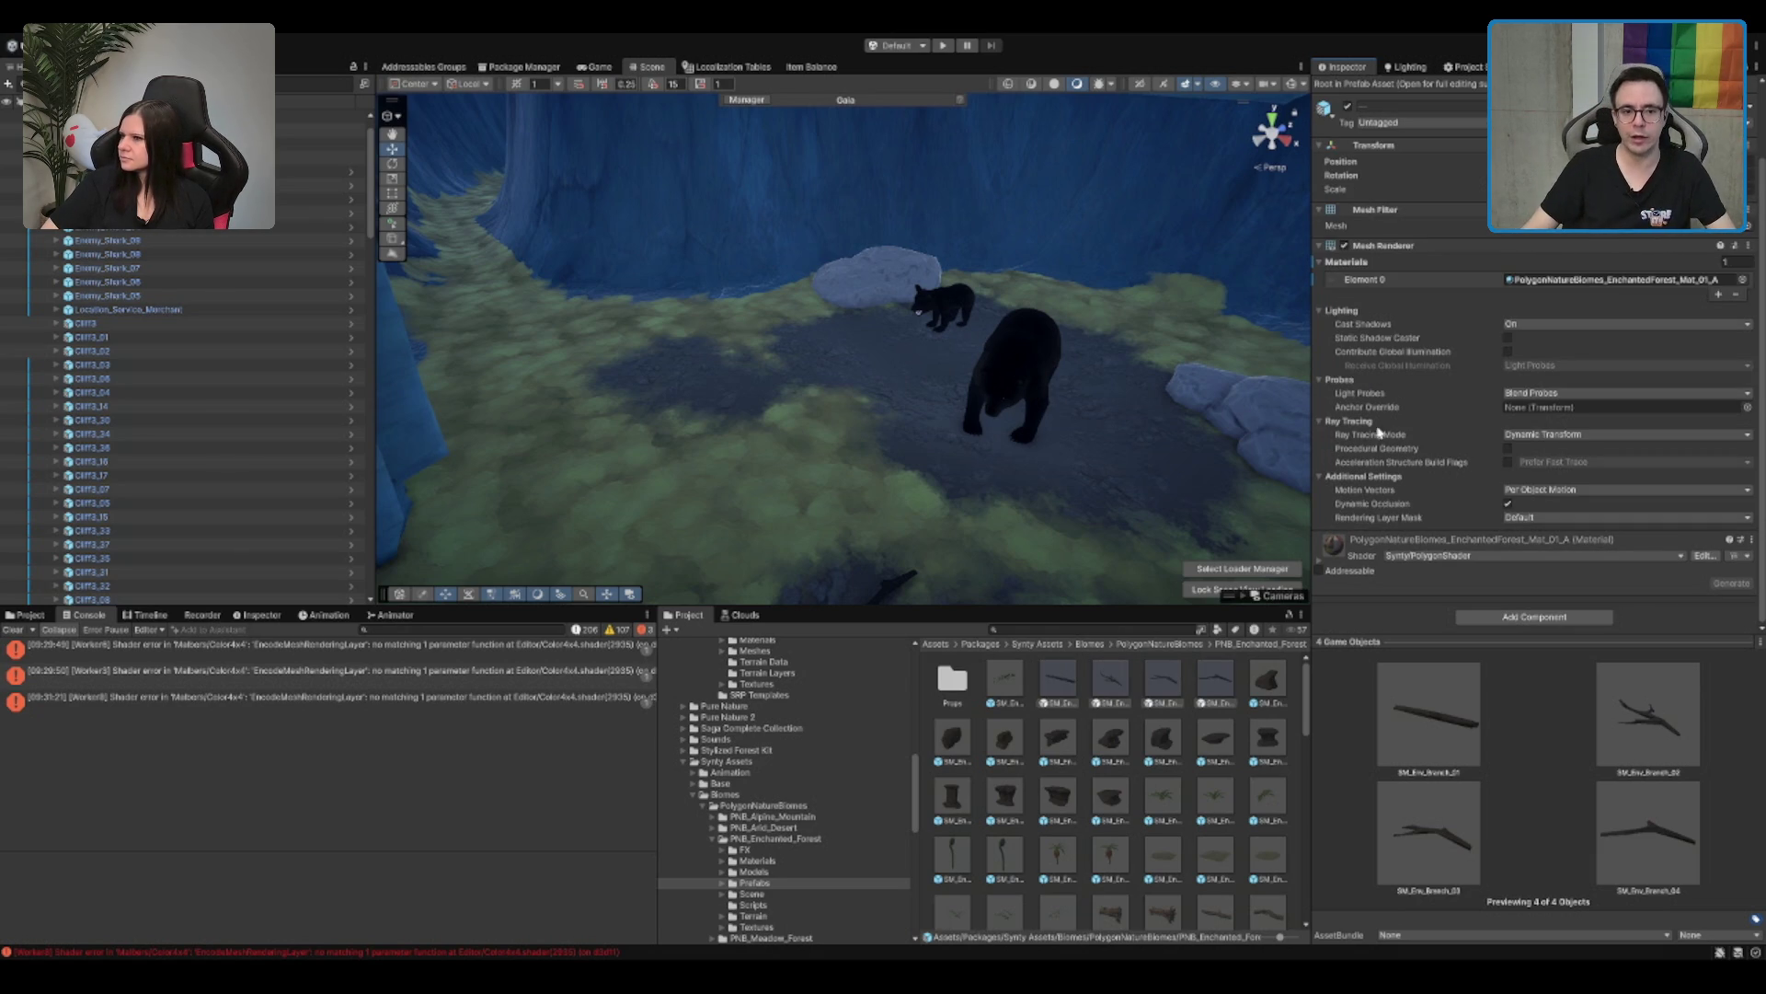
pyautogui.scroll(3, 984, 395)
pyautogui.click(885, 279)
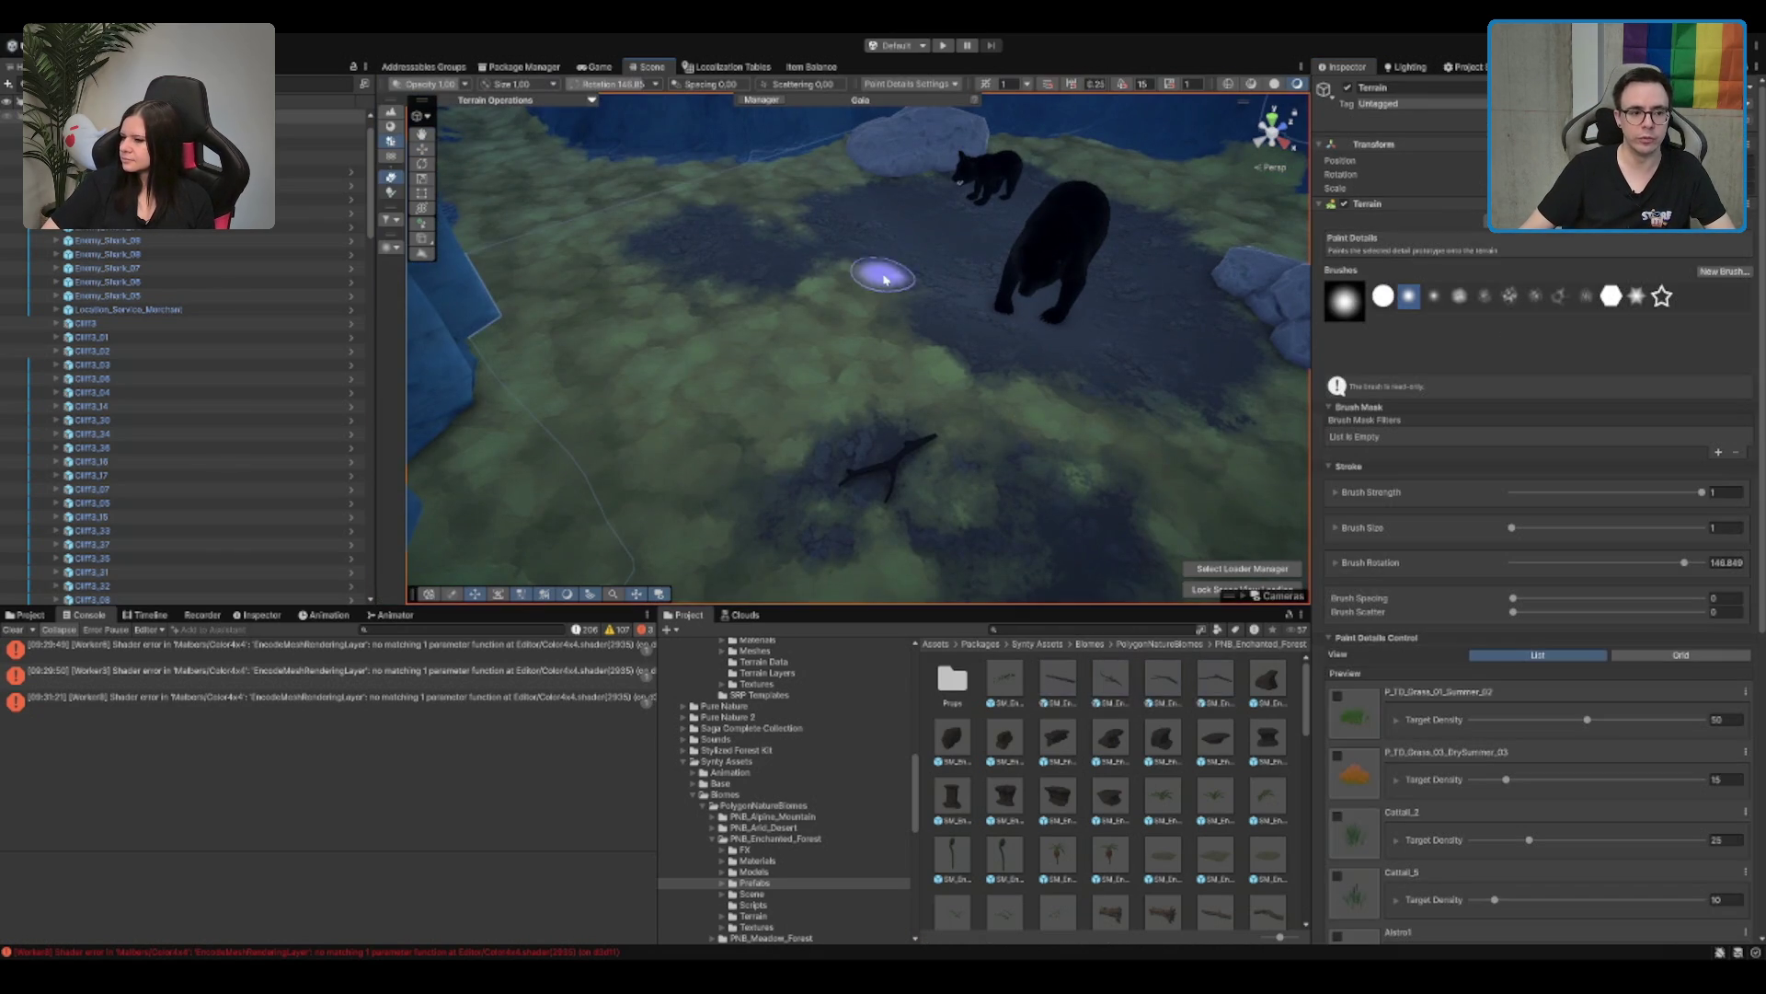
# Step: Clear the Console and test-paint SM_Env_Branch_02 near the bears, undoing the clusters
pyautogui.click(9, 637)
pyautogui.scroll(-10, 1343, 669)
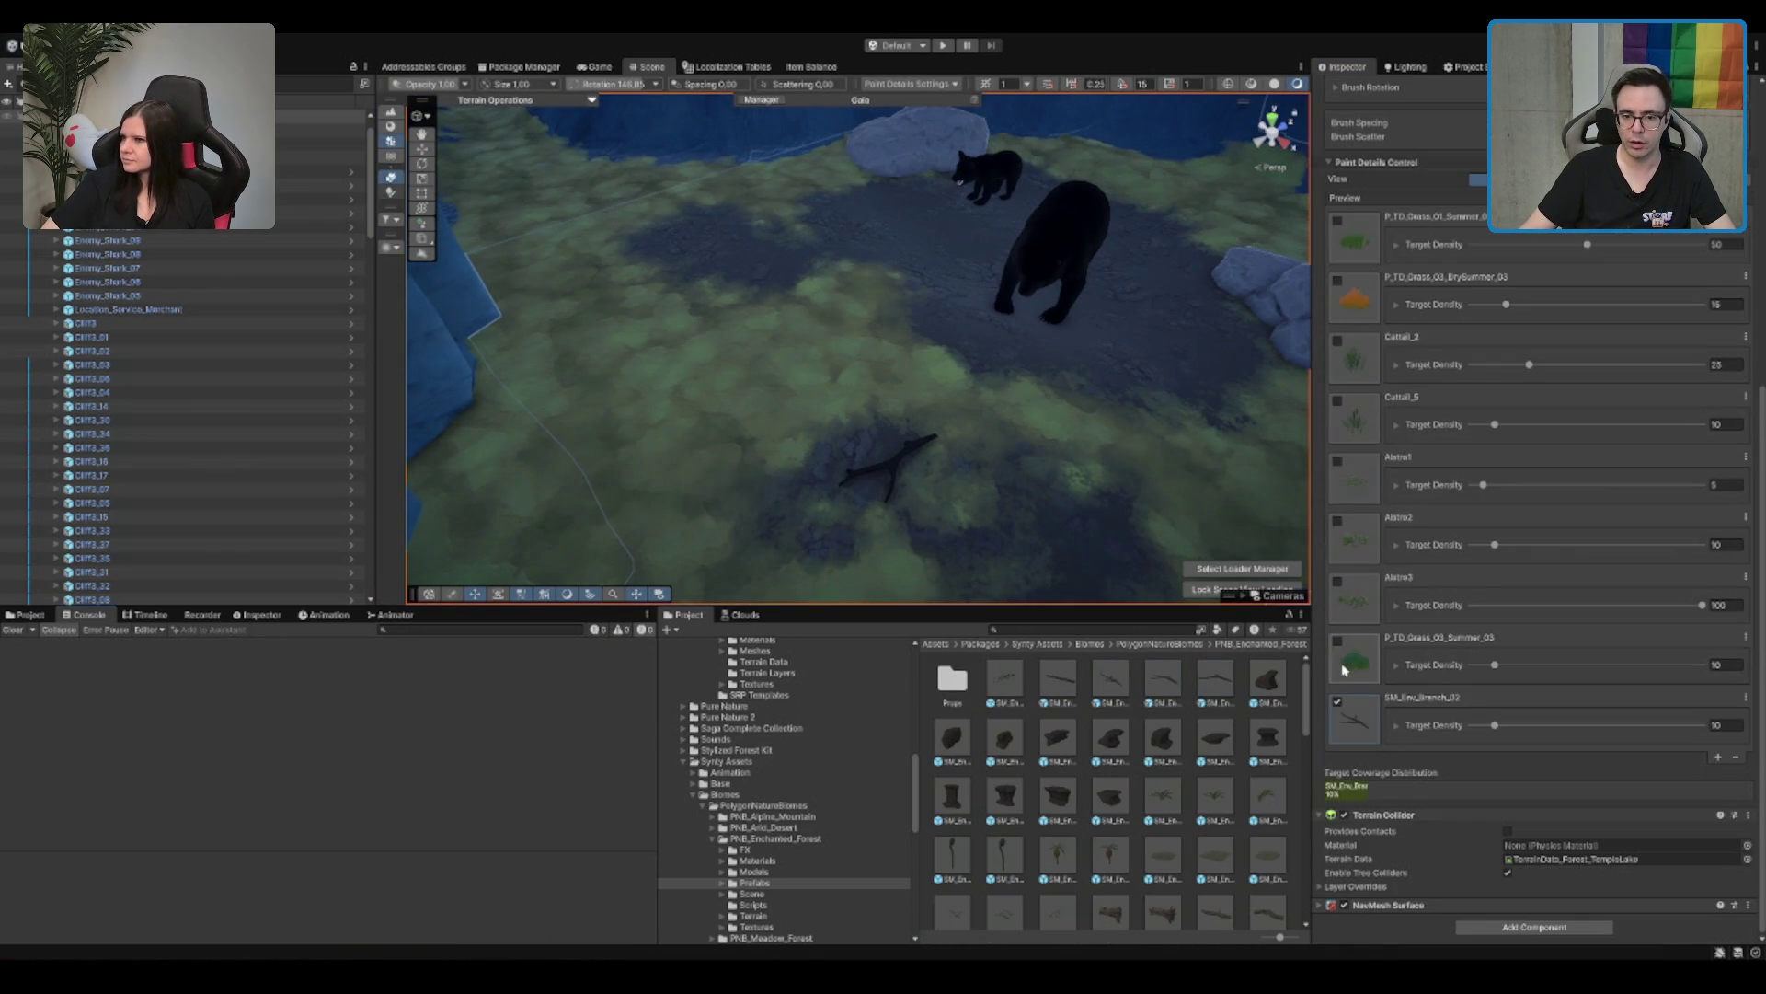
pyautogui.click(1338, 702)
pyautogui.click(861, 302)
pyautogui.scroll(-5, 932, 372)
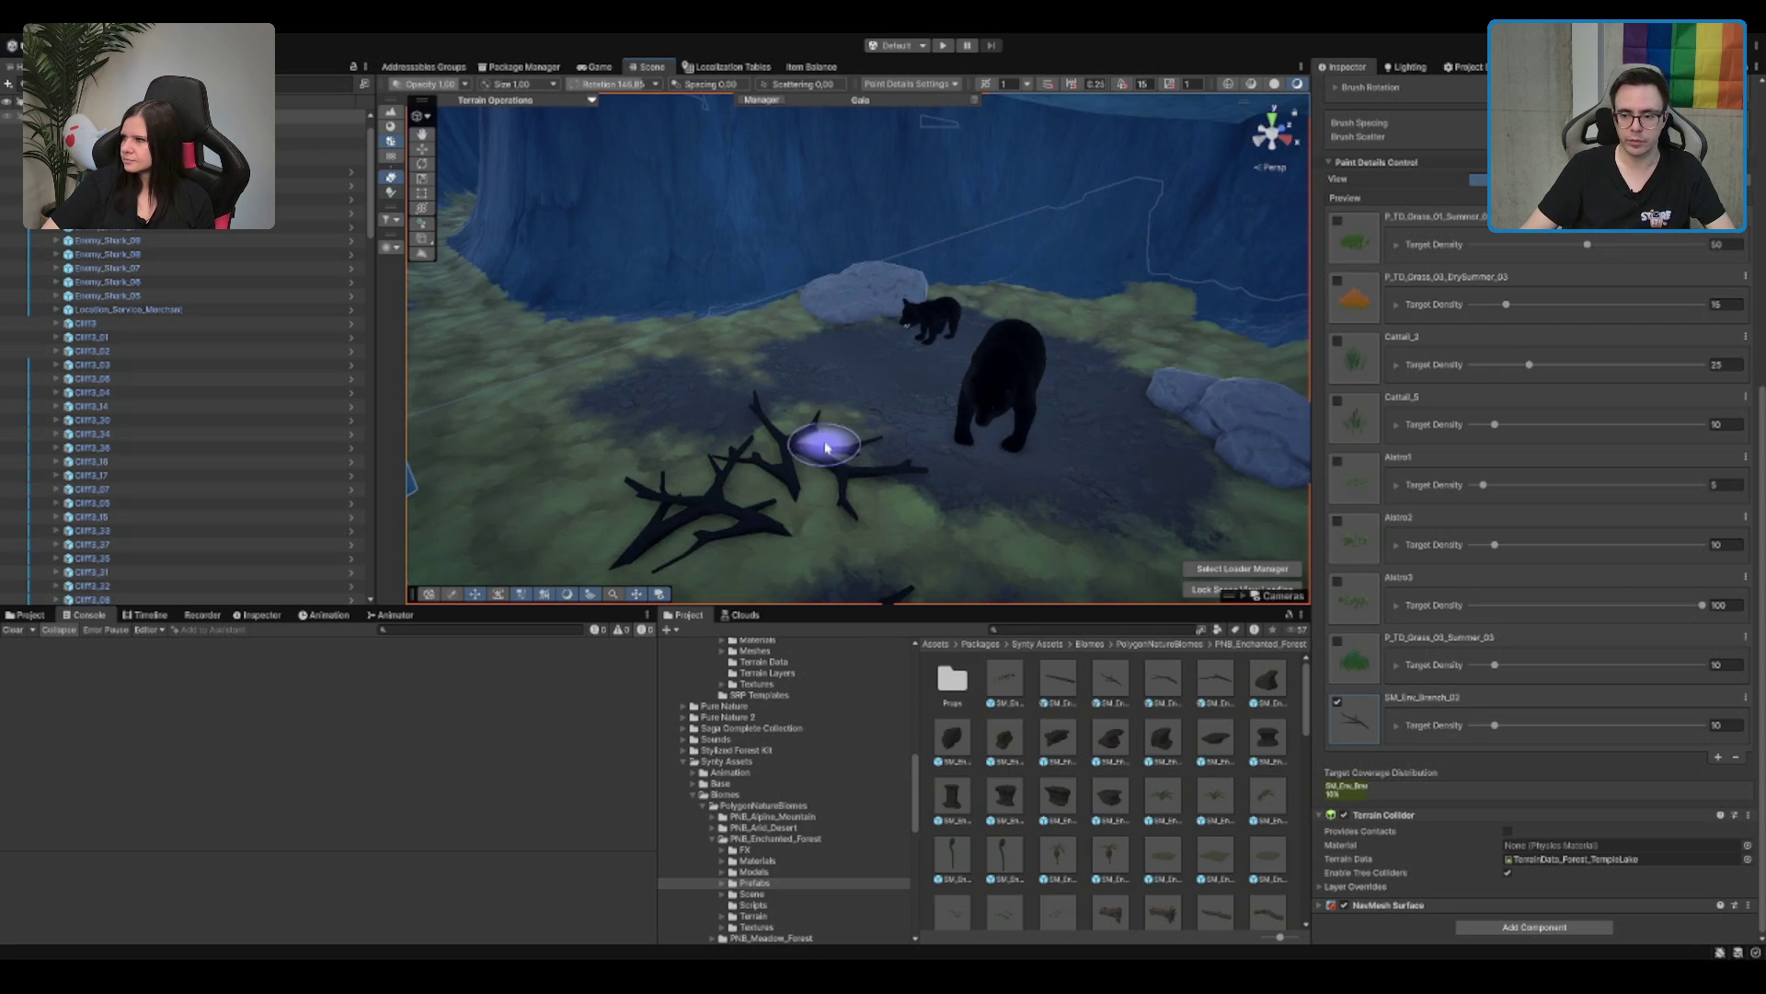
pyautogui.scroll(3, 773, 304)
pyautogui.hotkey('ctrl', 'z')
pyautogui.click(791, 271)
pyautogui.hotkey('ctrl', 'z')
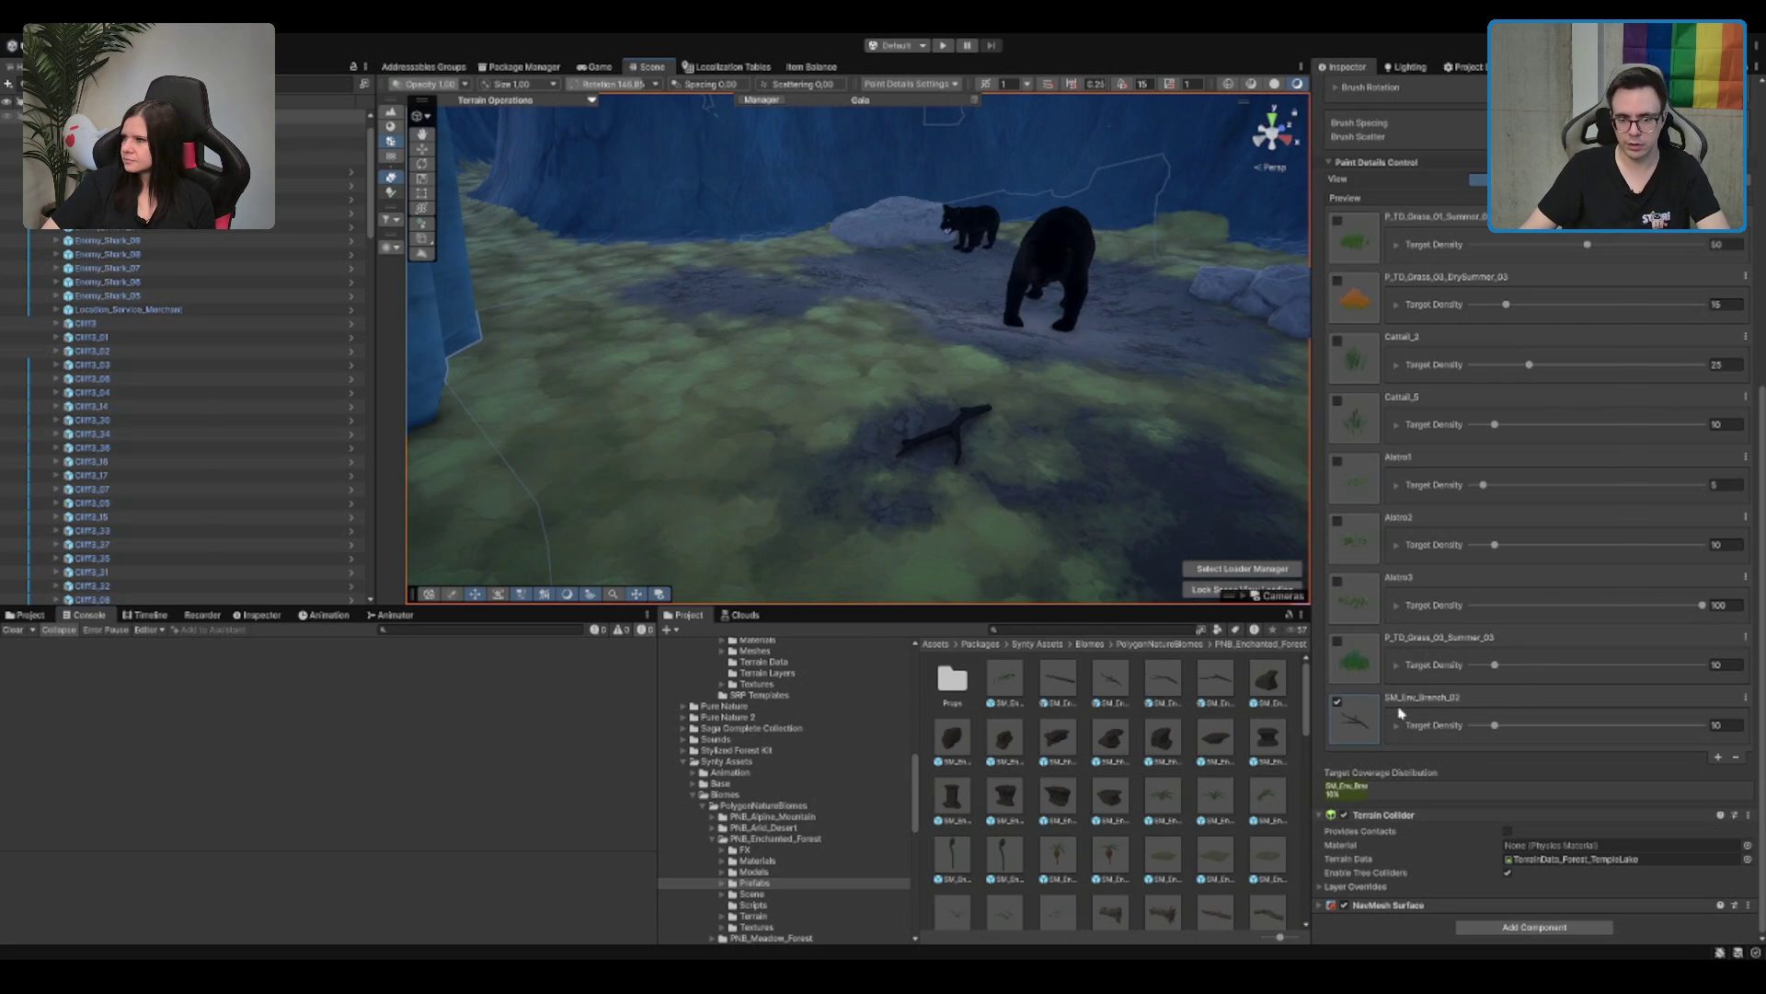
# Step: Set SM_Env_Branch_02's width range to 0.5–1.5, test-paint smaller branches, then undo them
pyautogui.click(1397, 726)
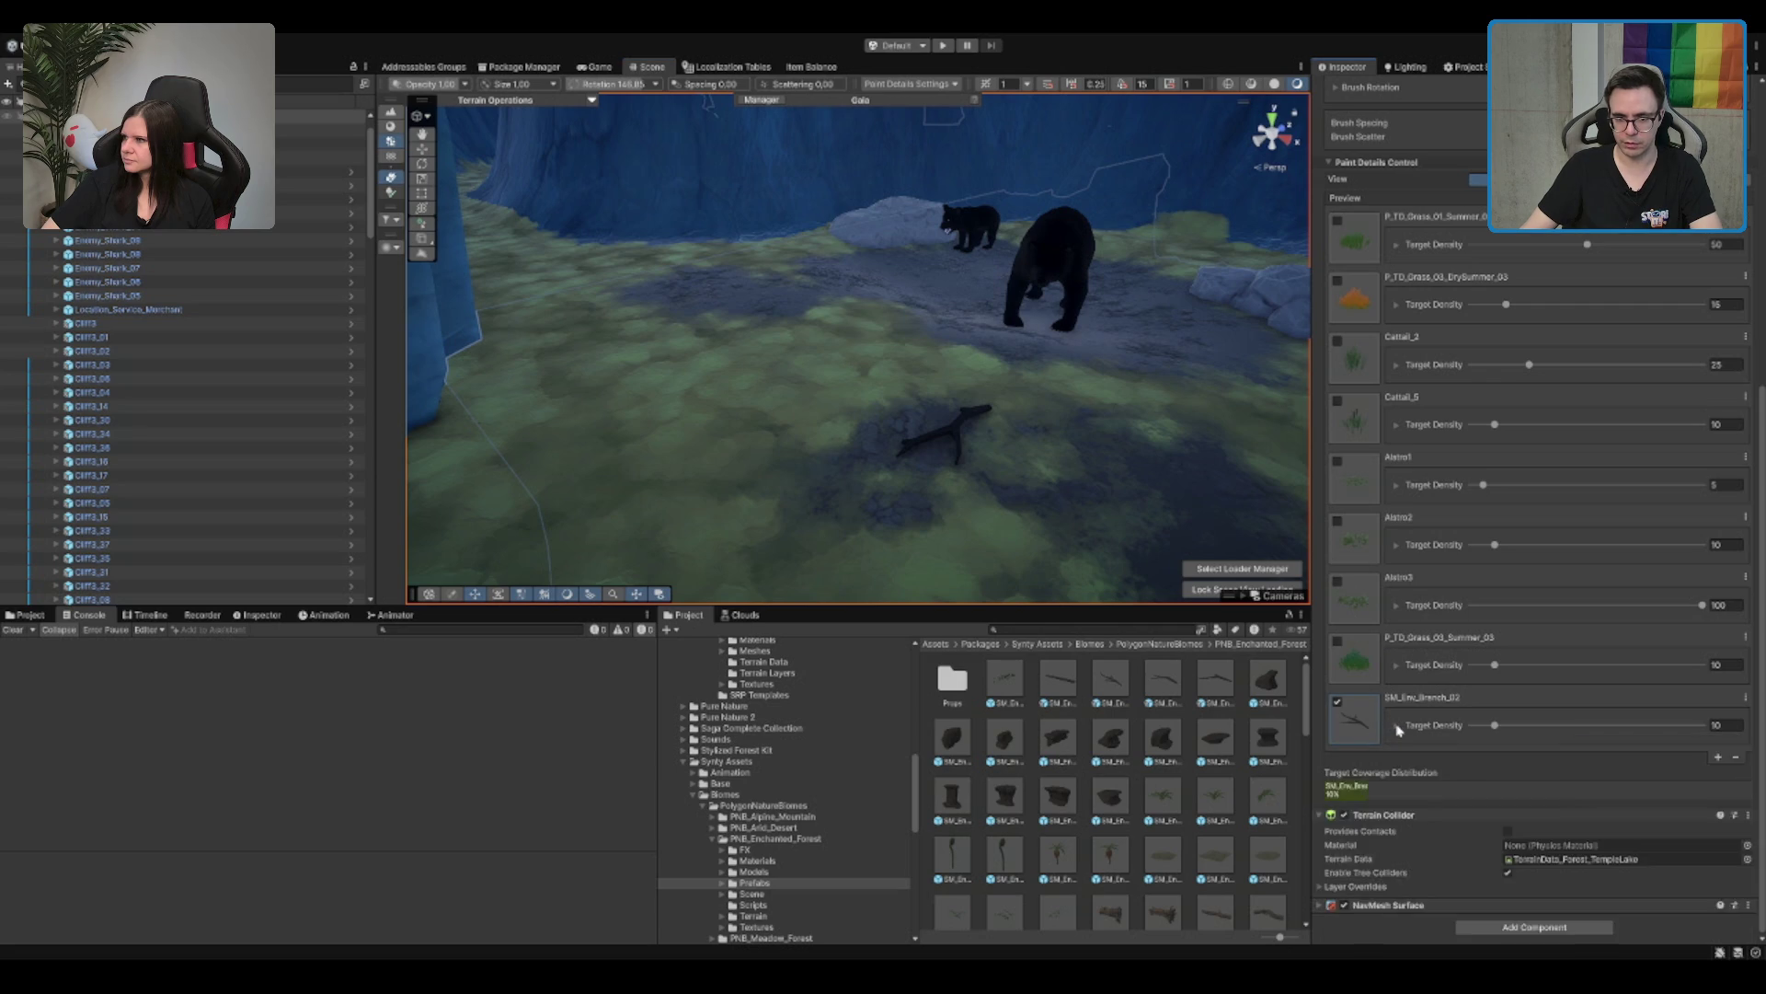
pyautogui.scroll(-5, 1499, 710)
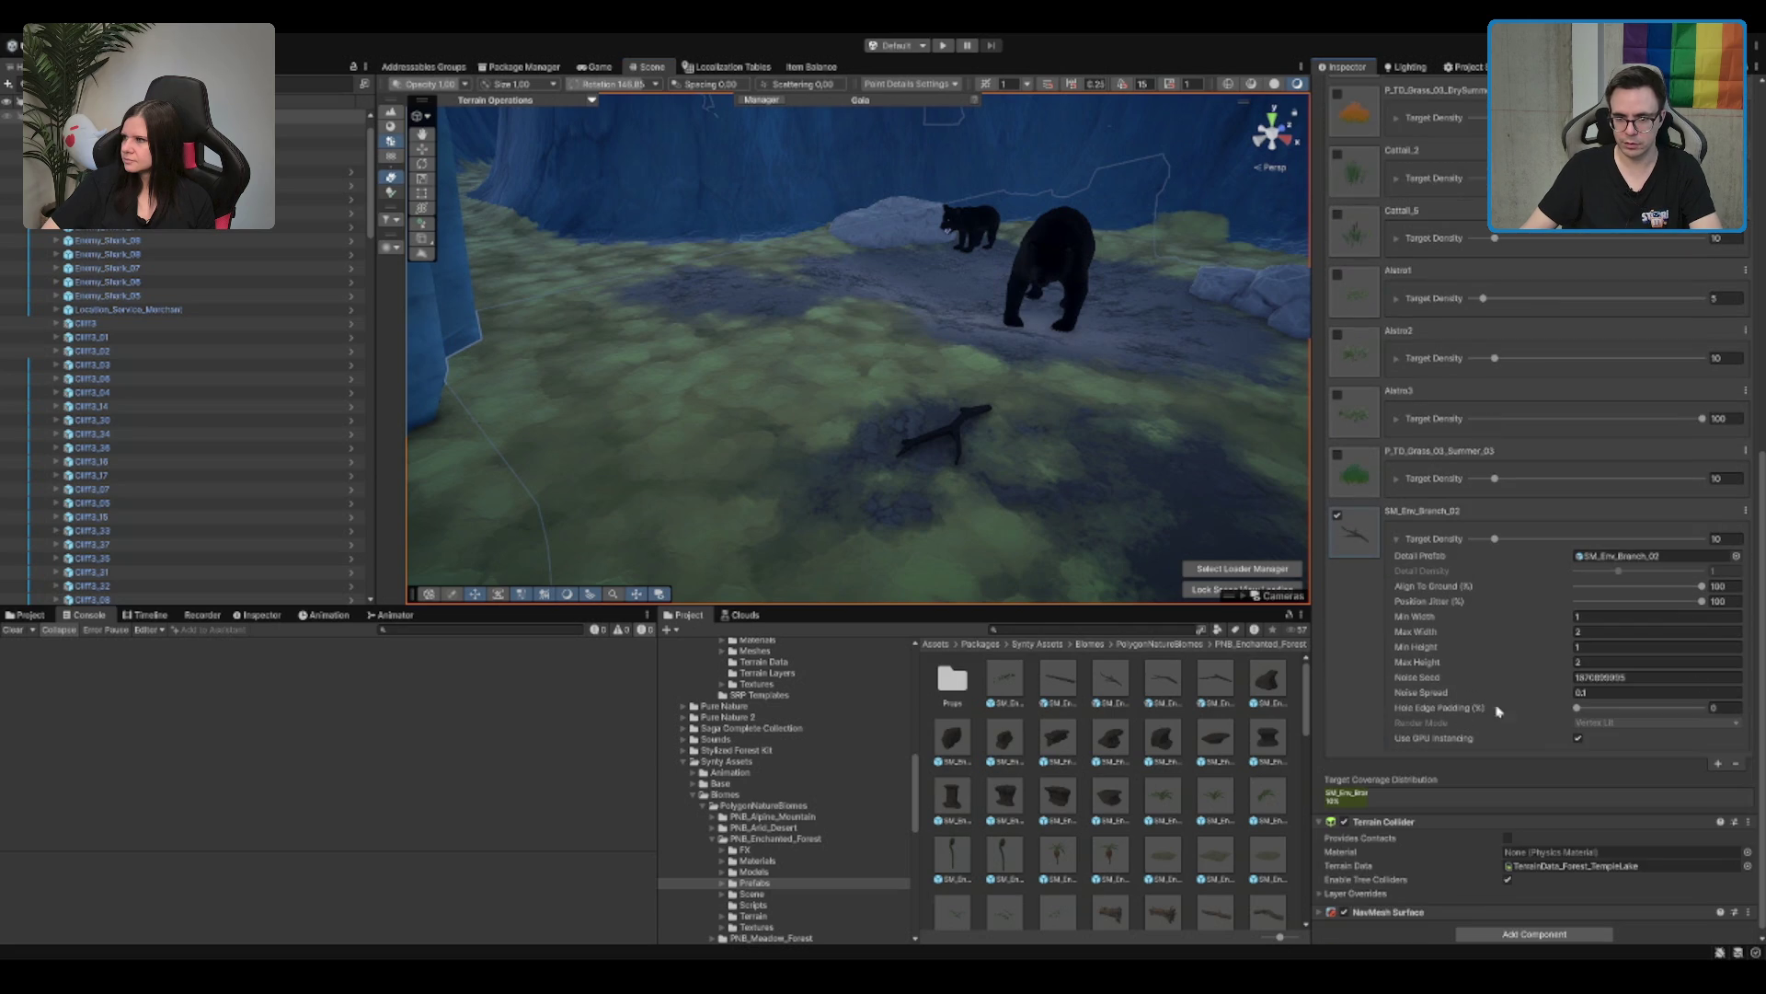
pyautogui.click(1646, 619)
pyautogui.write('0.5')
pyautogui.click(1618, 634)
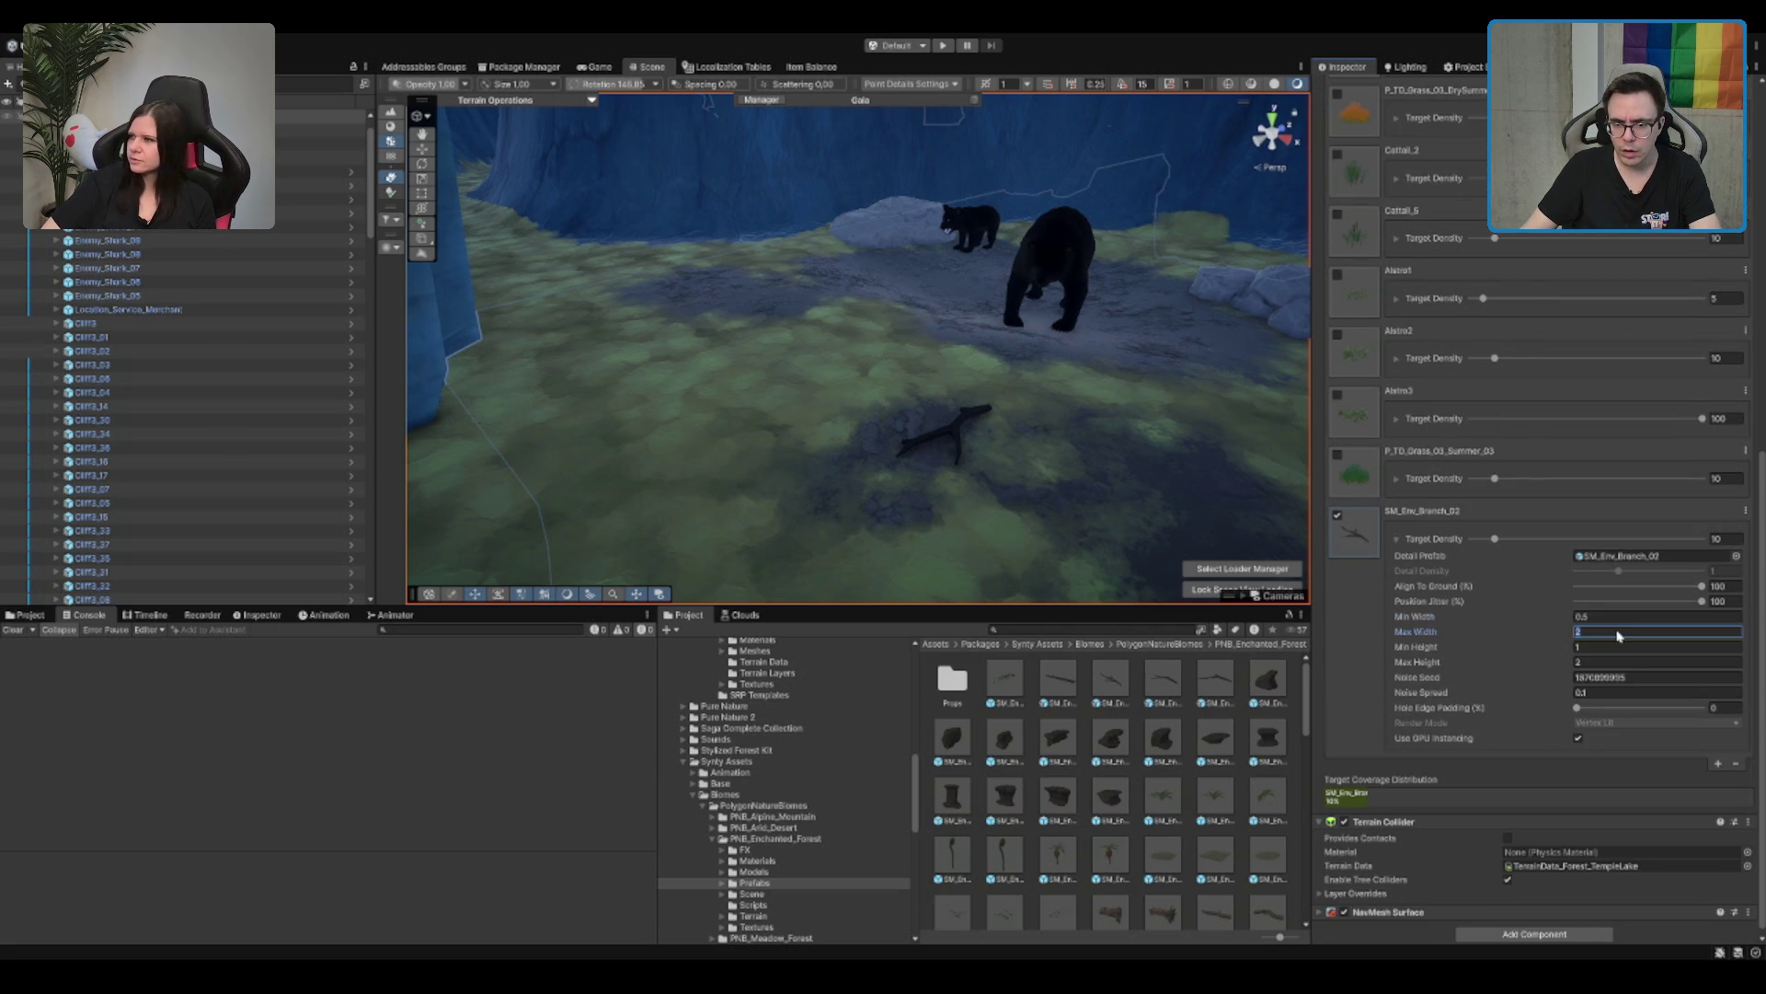
pyautogui.write('1.5')
pyautogui.click(671, 333)
pyautogui.click(888, 396)
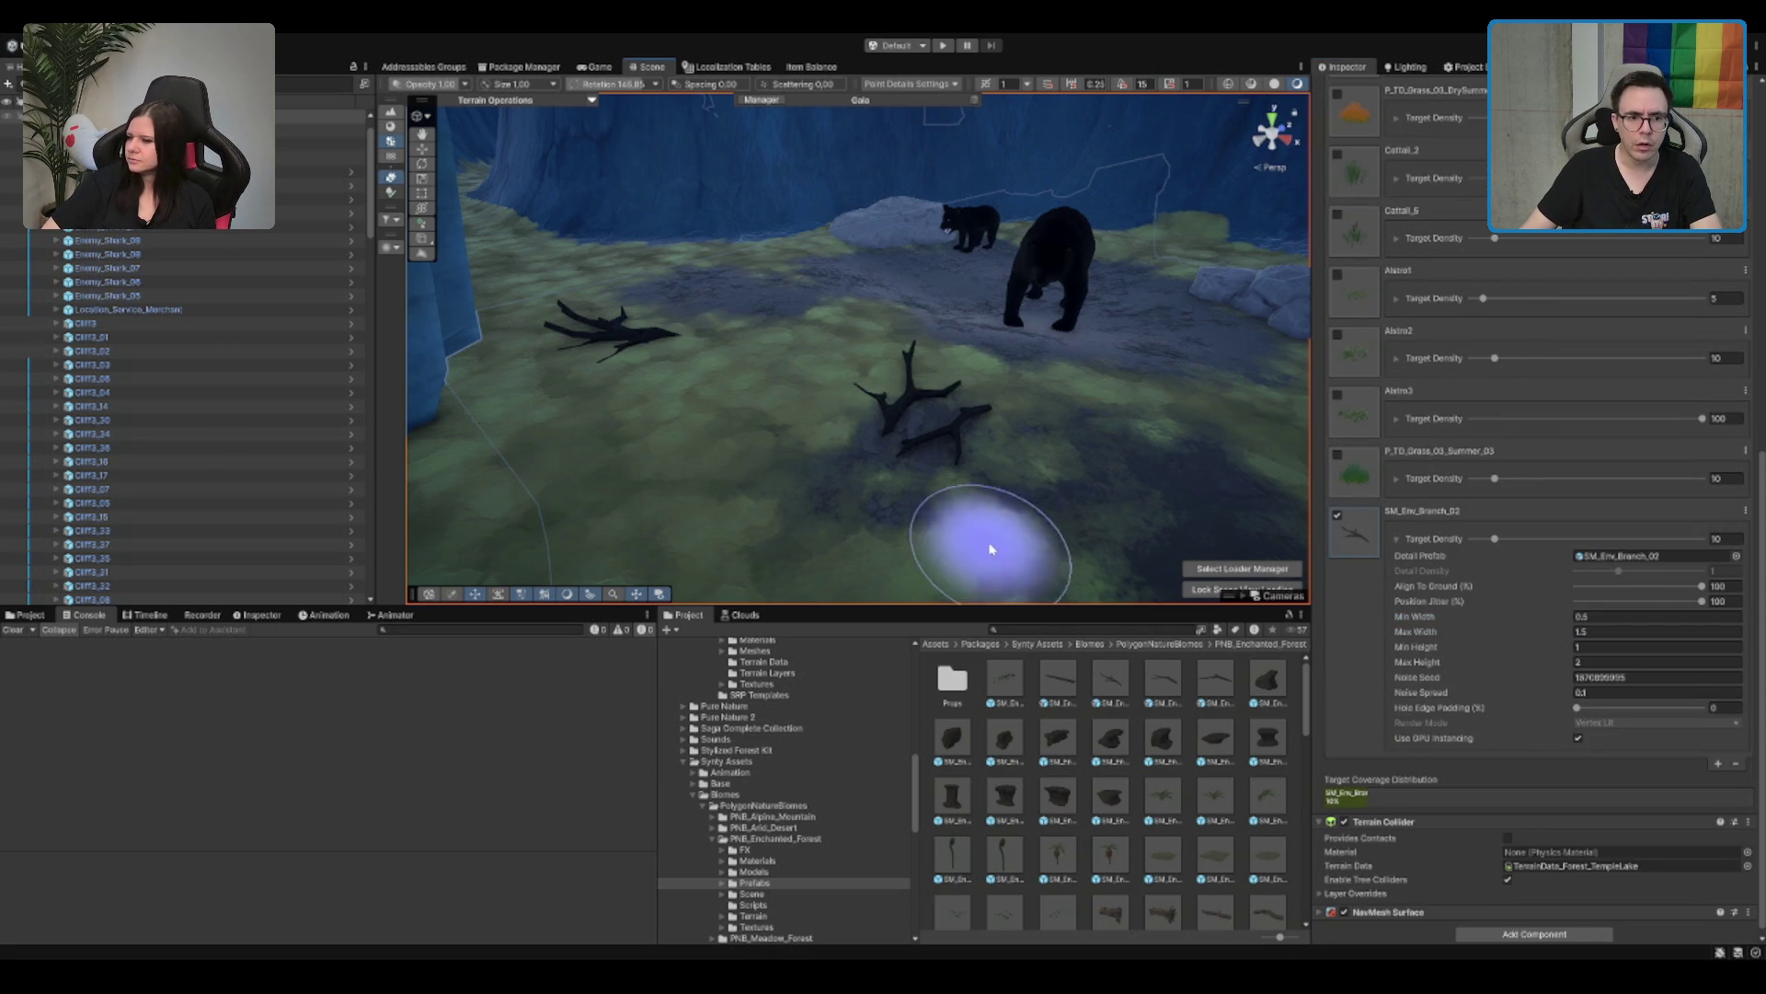
pyautogui.click(730, 317)
pyautogui.moveTo(1065, 374); pyautogui.dragTo(1080, 368)
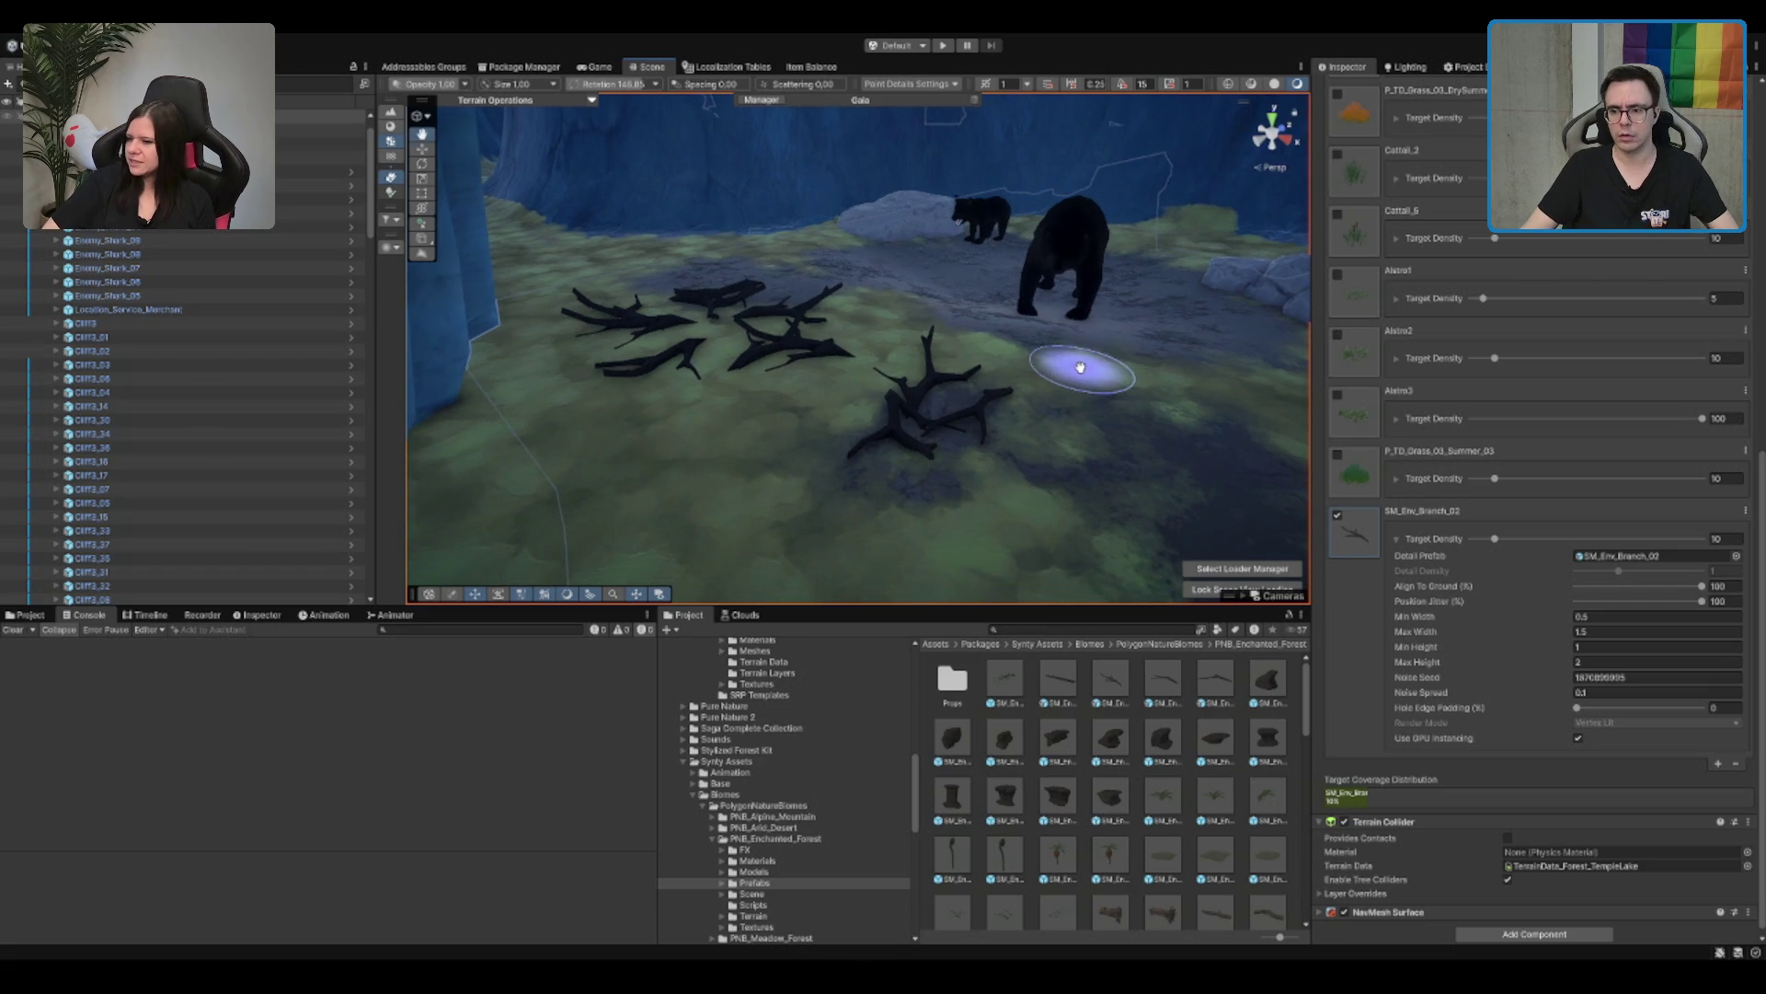
pyautogui.hotkey('ctrl', 'z')
pyautogui.hotkey('ctrl', 'z')
pyautogui.hotkey('ctrl', 'z')
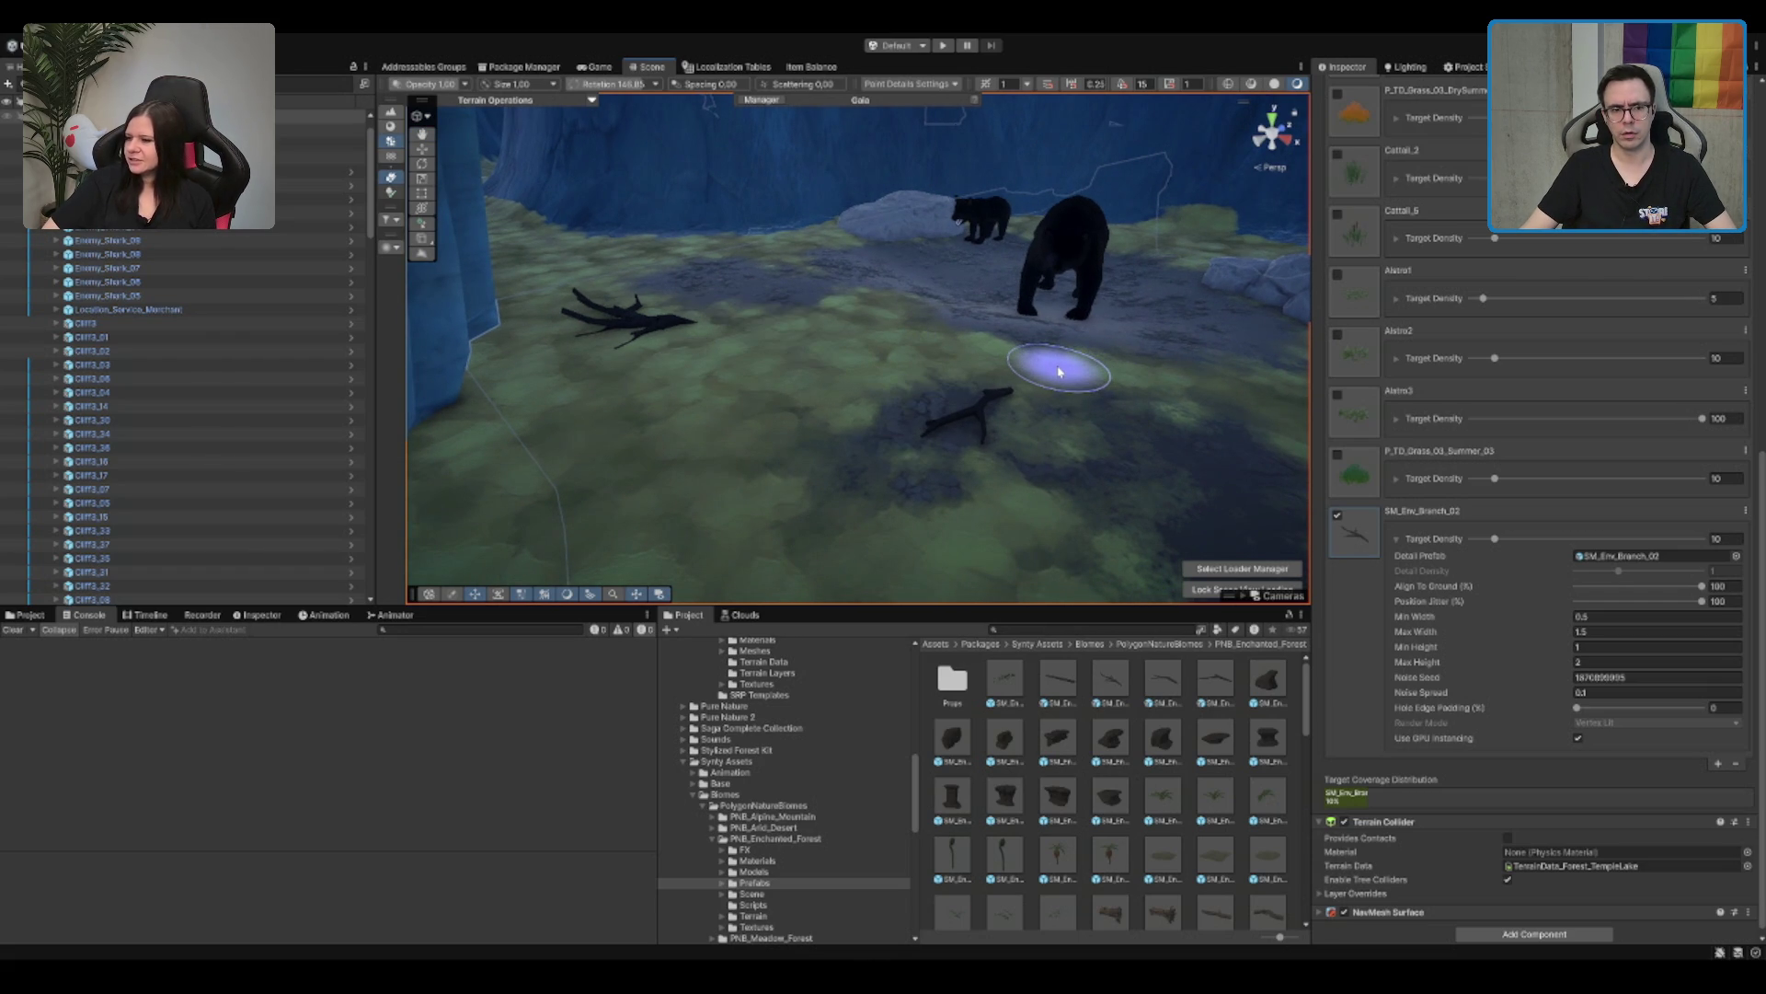
pyautogui.moveTo(1053, 370)
pyautogui.mouseDown()
pyautogui.moveTo(856, 343)
pyautogui.moveTo(898, 346)
pyautogui.mouseUp()
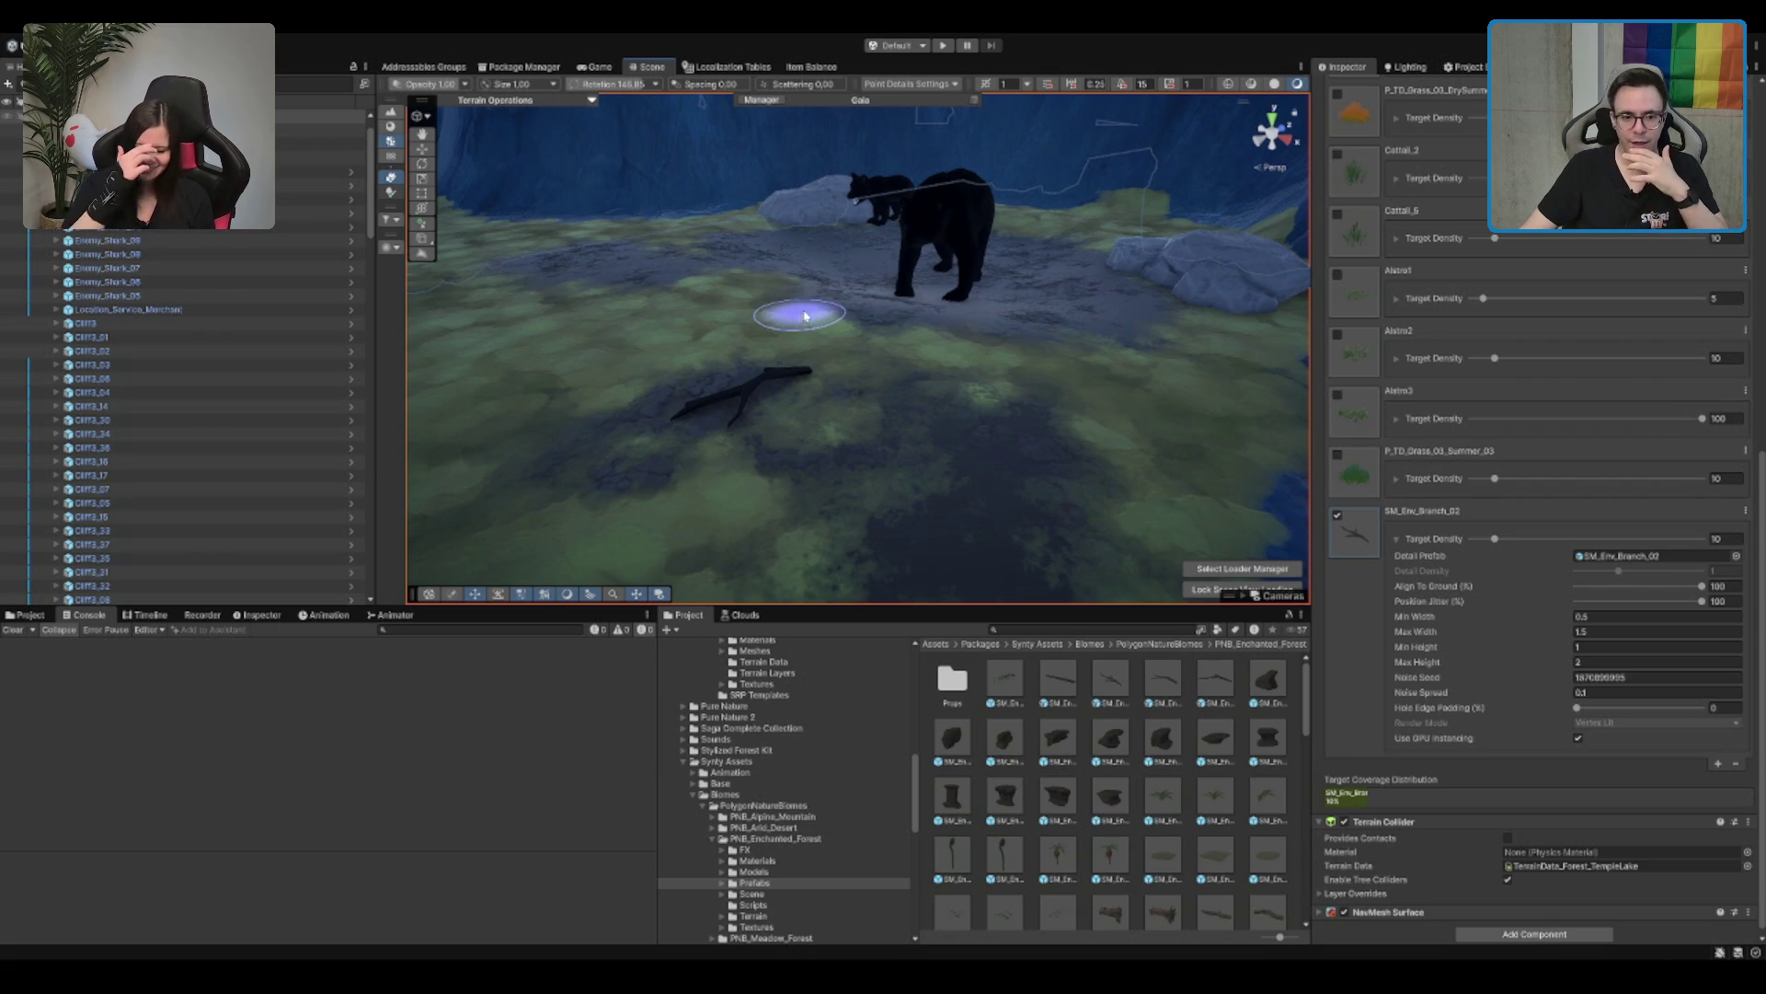
# Step: Delete the leftover branch object from the scene and reselect the terrain
pyautogui.press('w')
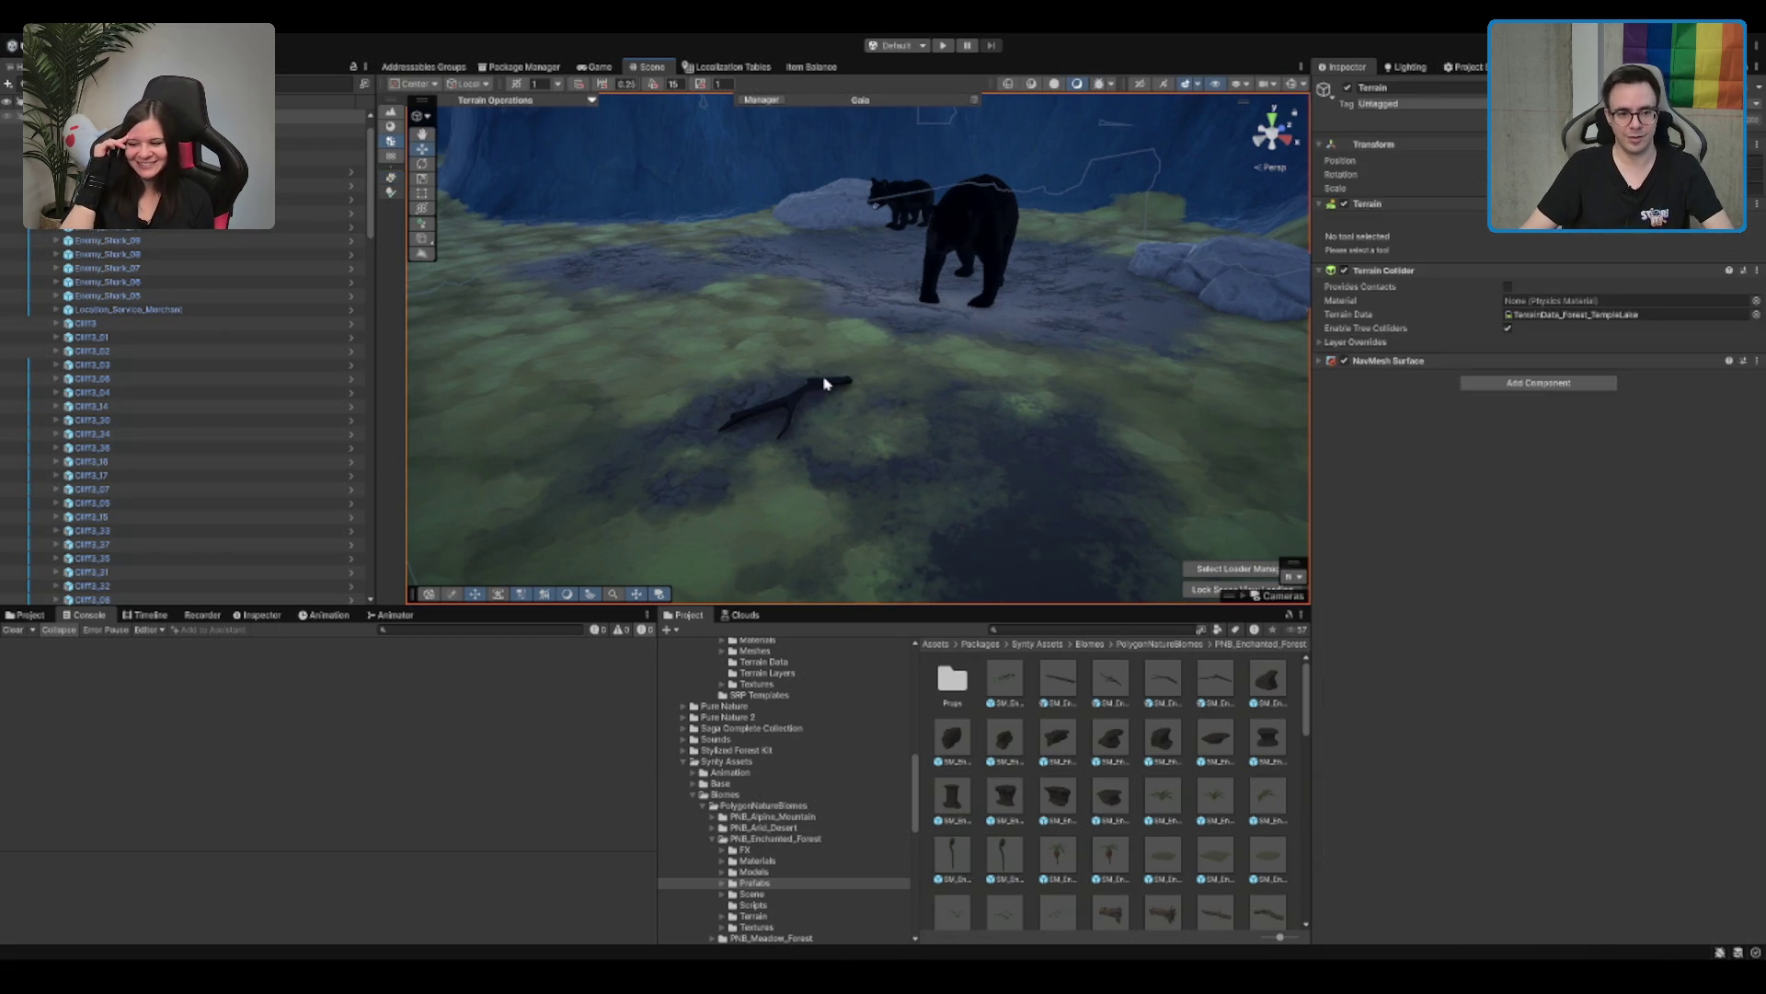
pyautogui.click(825, 385)
pyautogui.press('Delete')
pyautogui.click(1111, 361)
# Step: Paint branch details around the bears on the valley floor, then undo them
pyautogui.scroll(-10, 1549, 628)
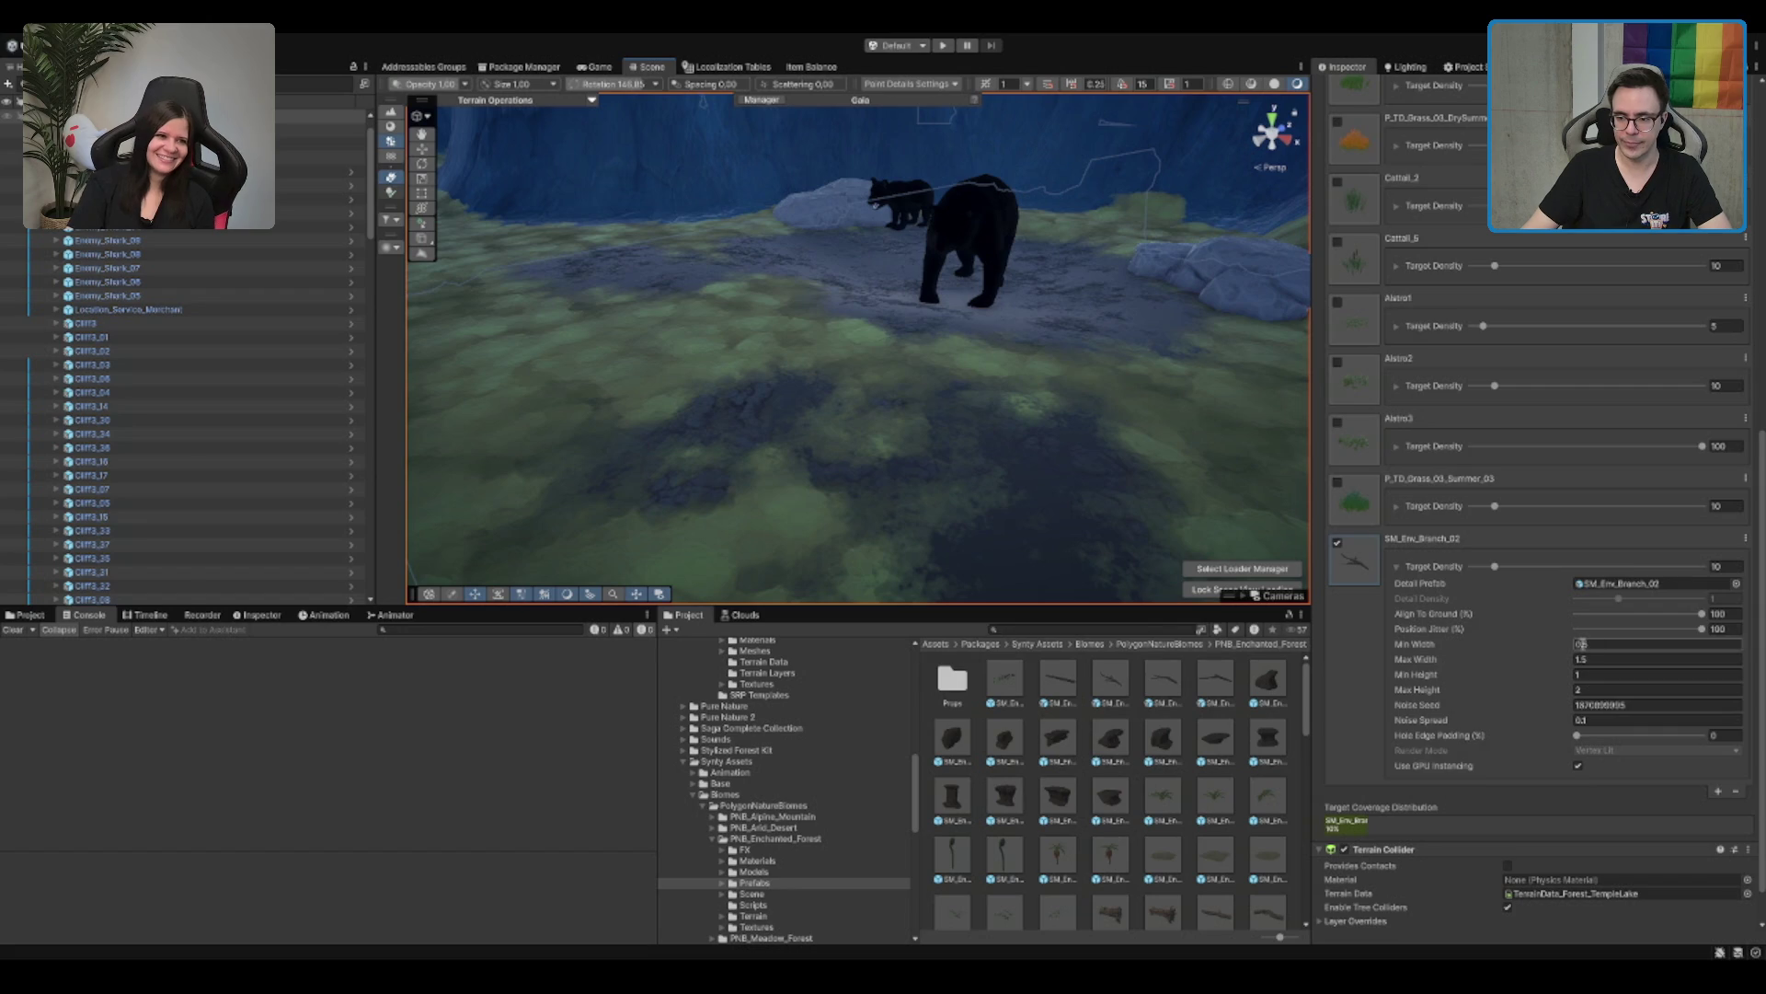
pyautogui.scroll(-2, 1484, 639)
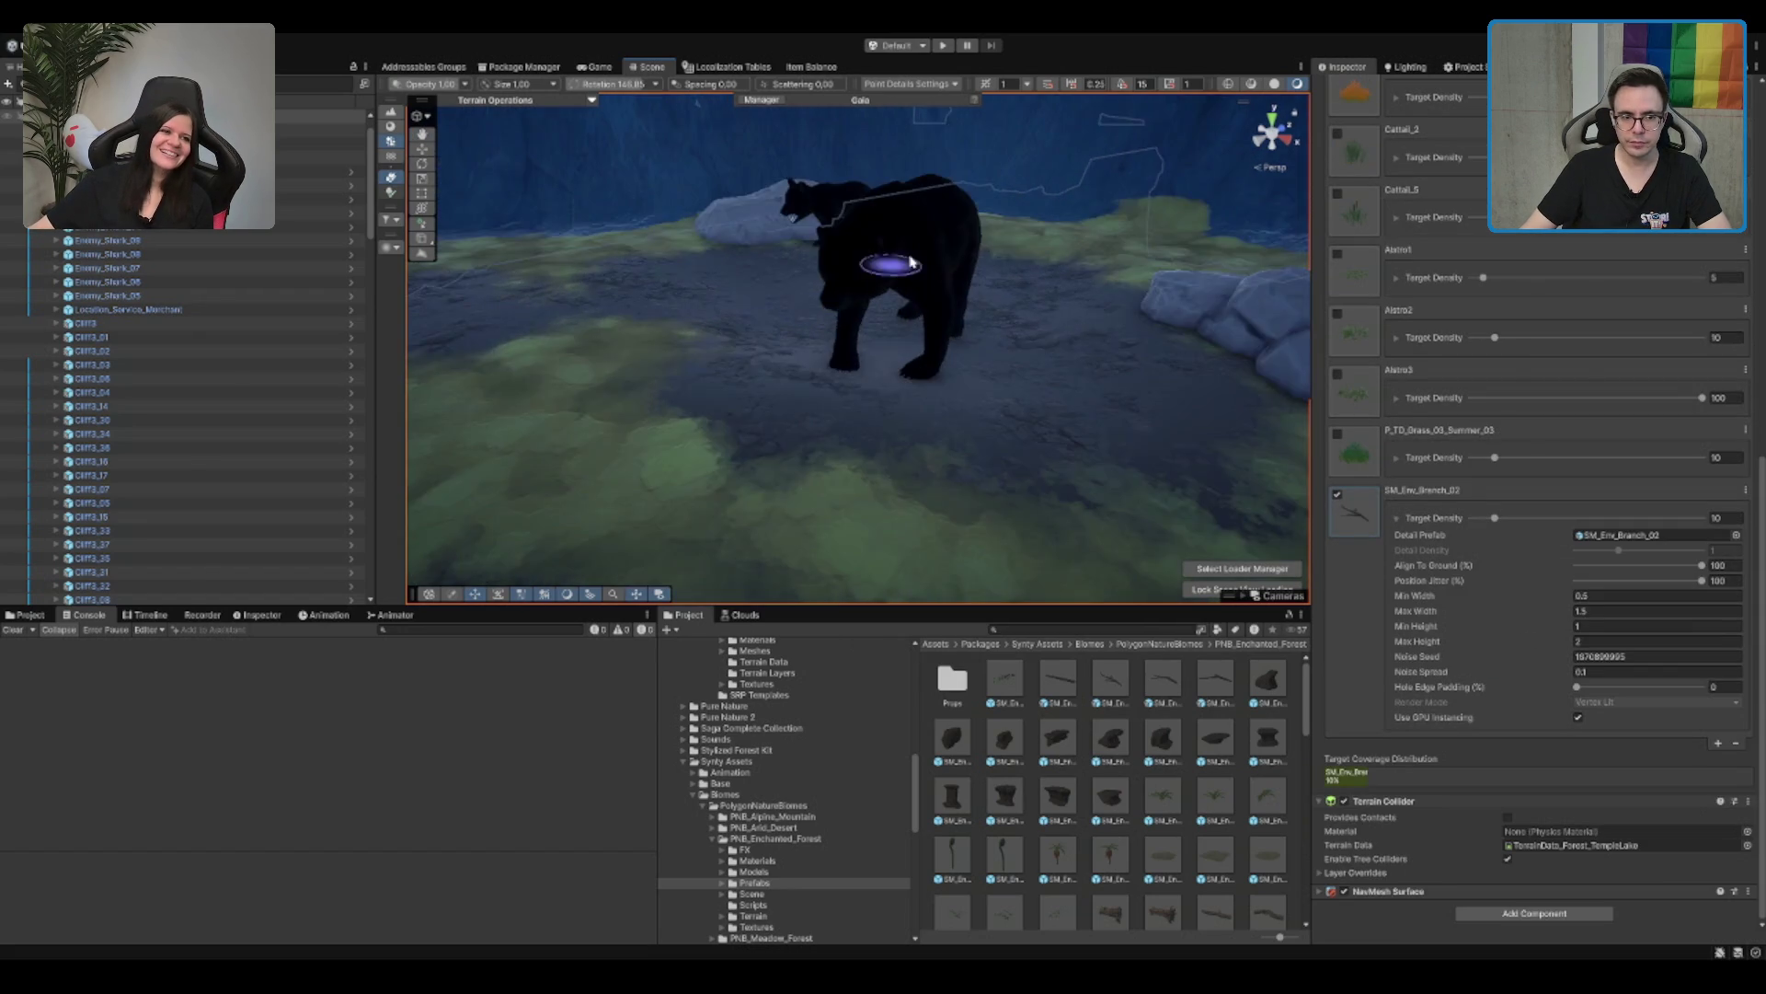
pyautogui.click(709, 398)
pyautogui.moveTo(710, 397); pyautogui.dragTo(848, 267)
pyautogui.scroll(-5, 915, 328)
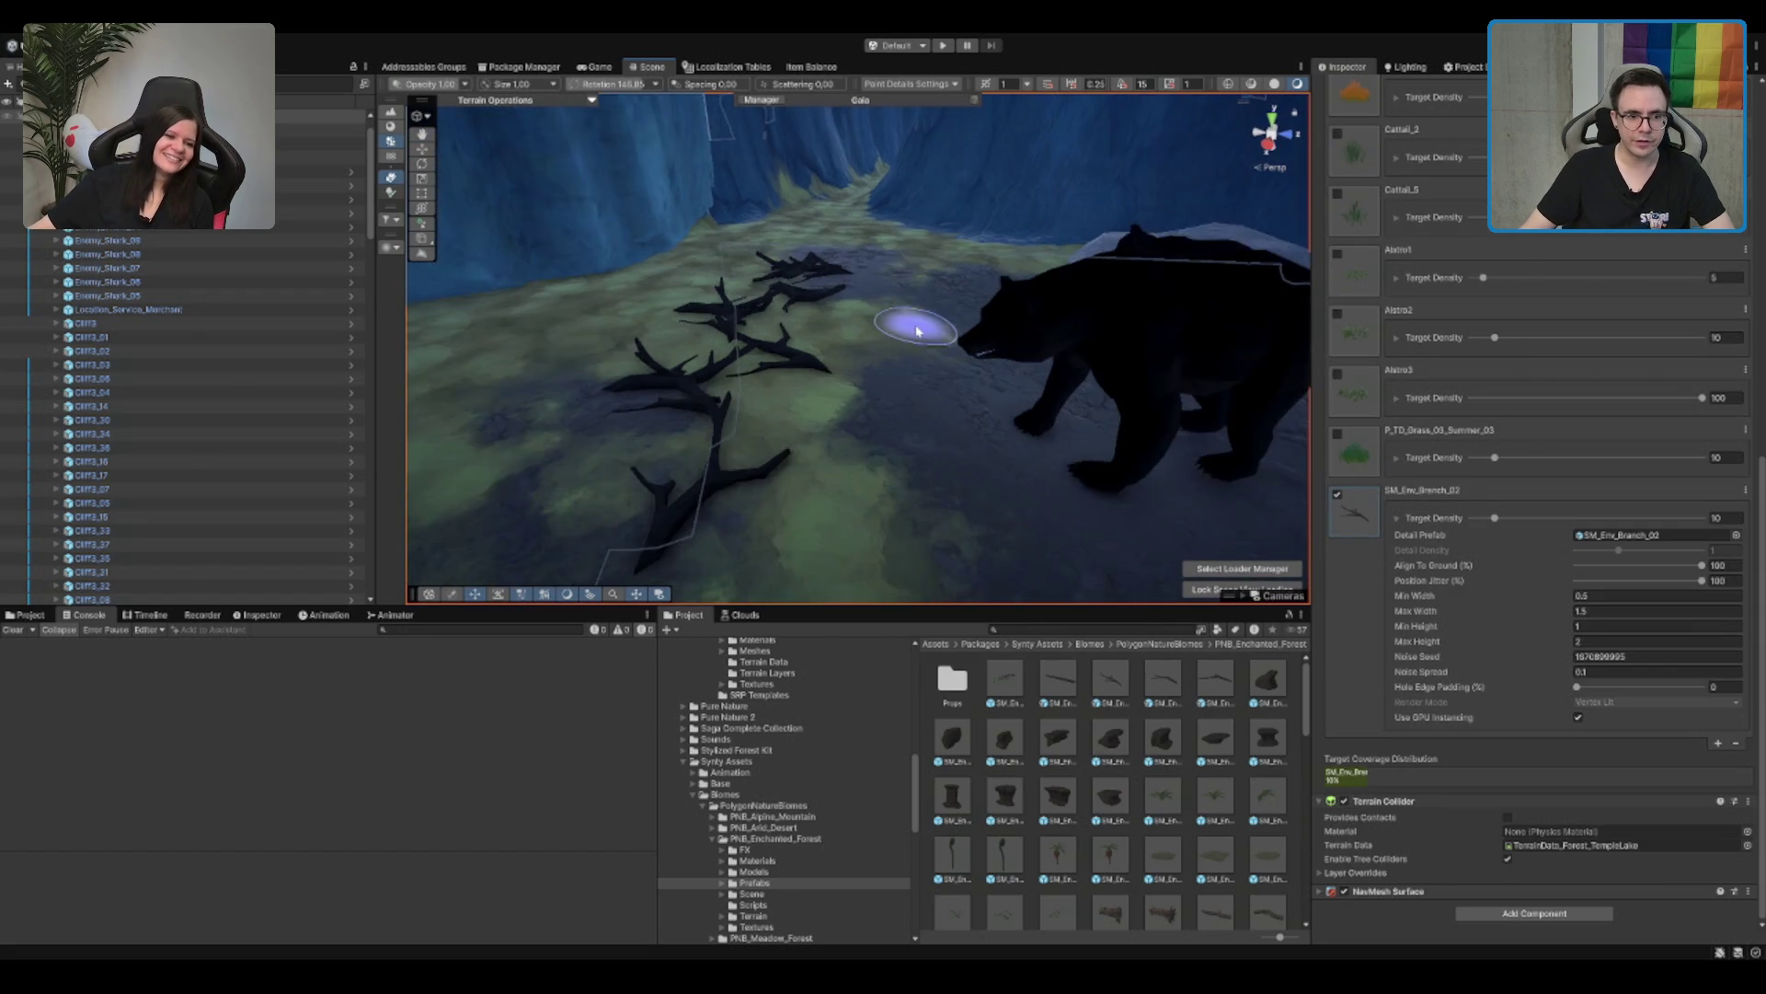
pyautogui.hotkey('ctrl', 'z')
# Step: Paint dark branches right of the bears, undo most, and review the canyon area
pyautogui.moveTo(1132, 386)
pyautogui.mouseDown()
pyautogui.moveTo(1144, 446)
pyautogui.moveTo(1143, 368)
pyautogui.moveTo(1184, 395)
pyautogui.moveTo(934, 378)
pyautogui.mouseUp()
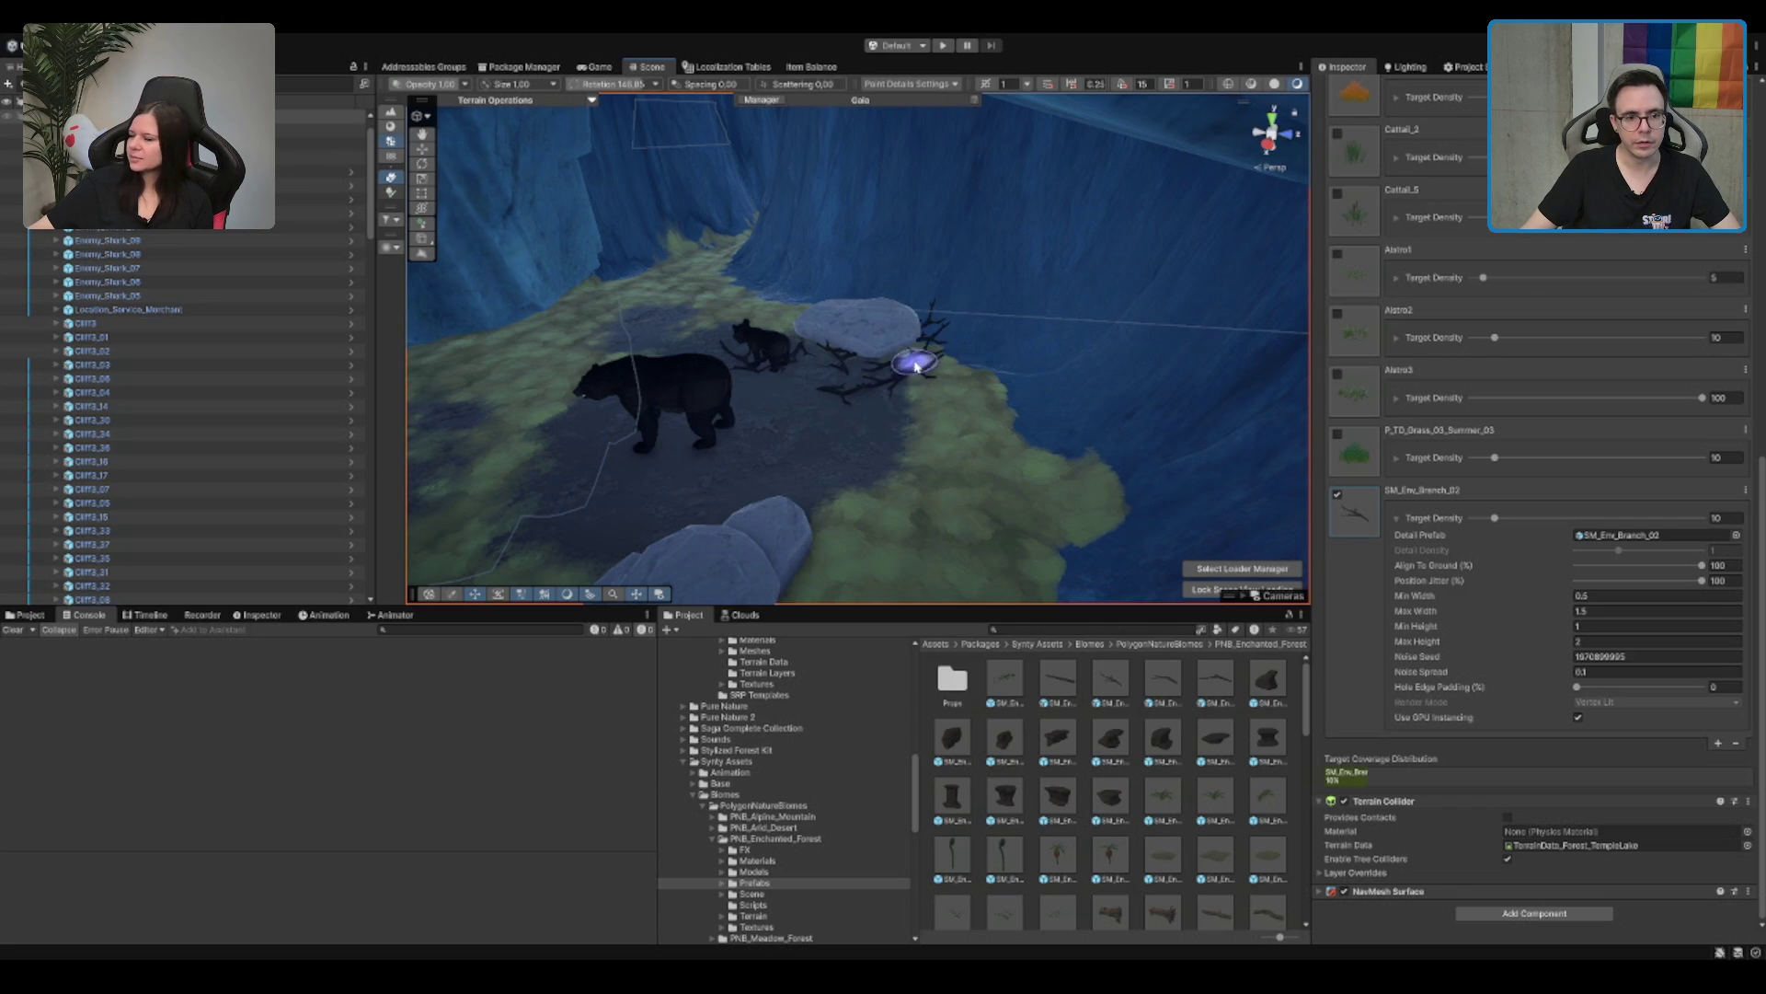
pyautogui.moveTo(946, 465); pyautogui.dragTo(1121, 455)
pyautogui.hotkey('ctrl', 'z')
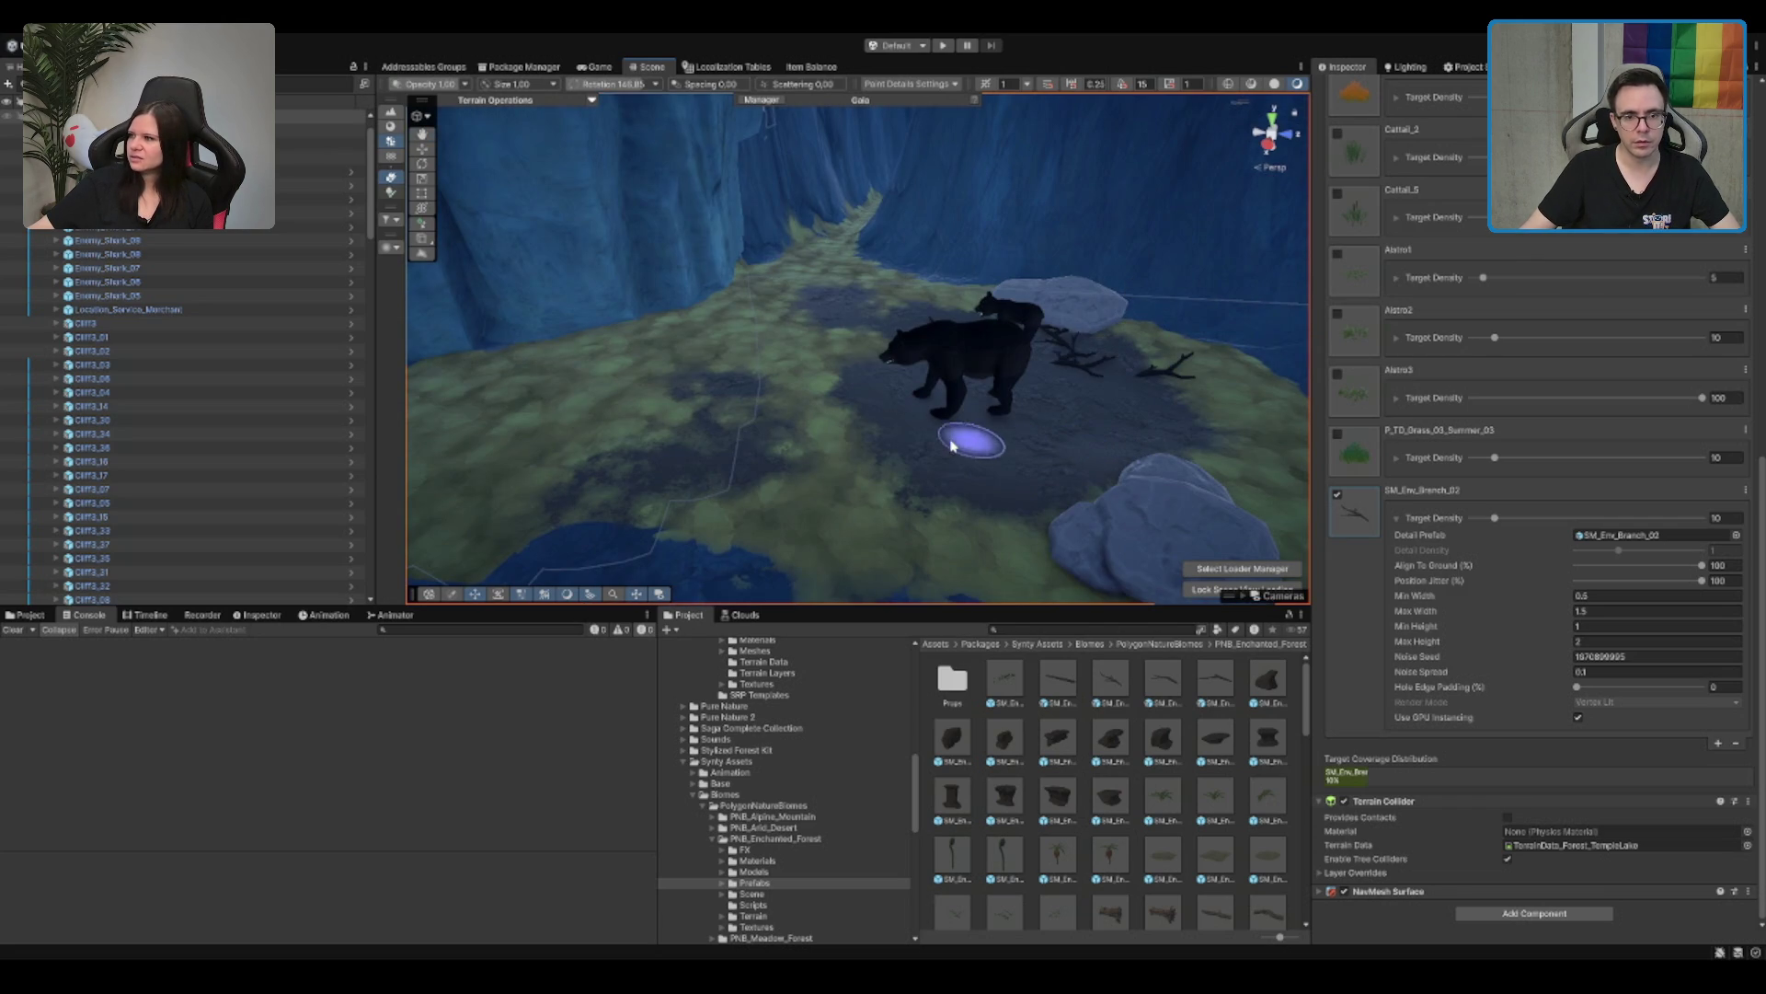
pyautogui.moveTo(874, 449)
pyautogui.mouseDown()
pyautogui.moveTo(1017, 396)
pyautogui.moveTo(986, 387)
pyautogui.moveTo(1029, 362)
pyautogui.mouseUp()
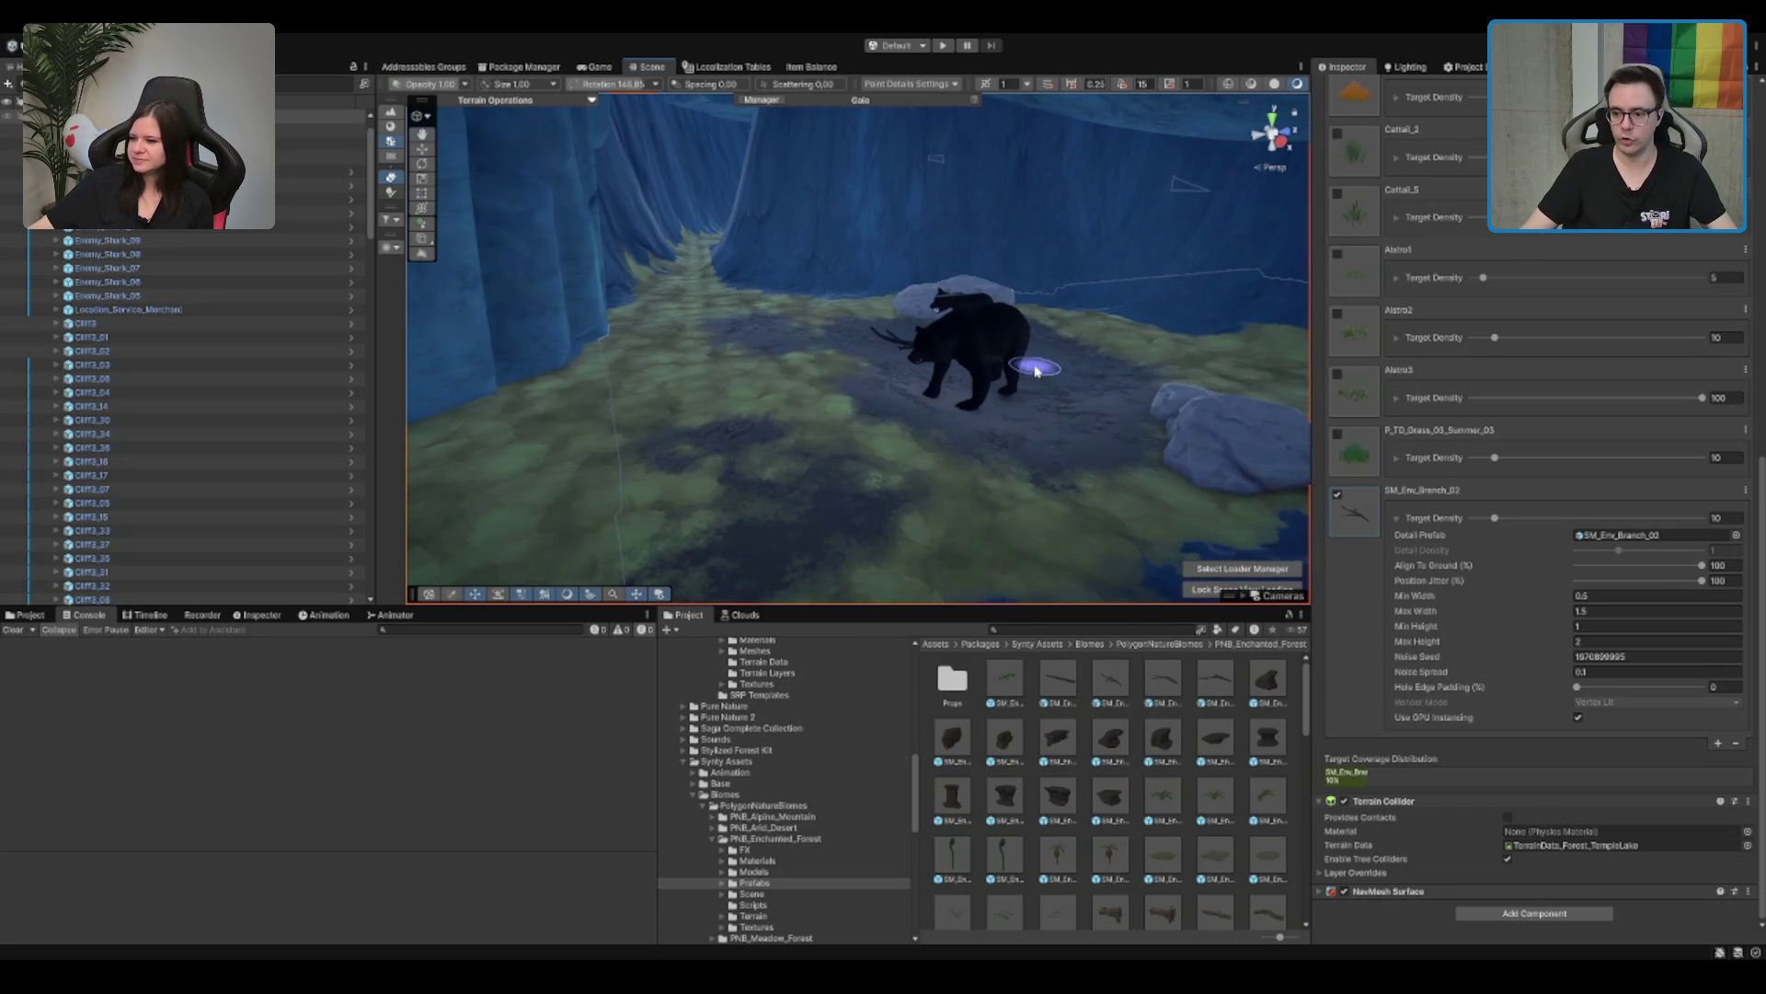
pyautogui.moveTo(1156, 406); pyautogui.dragTo(1159, 445)
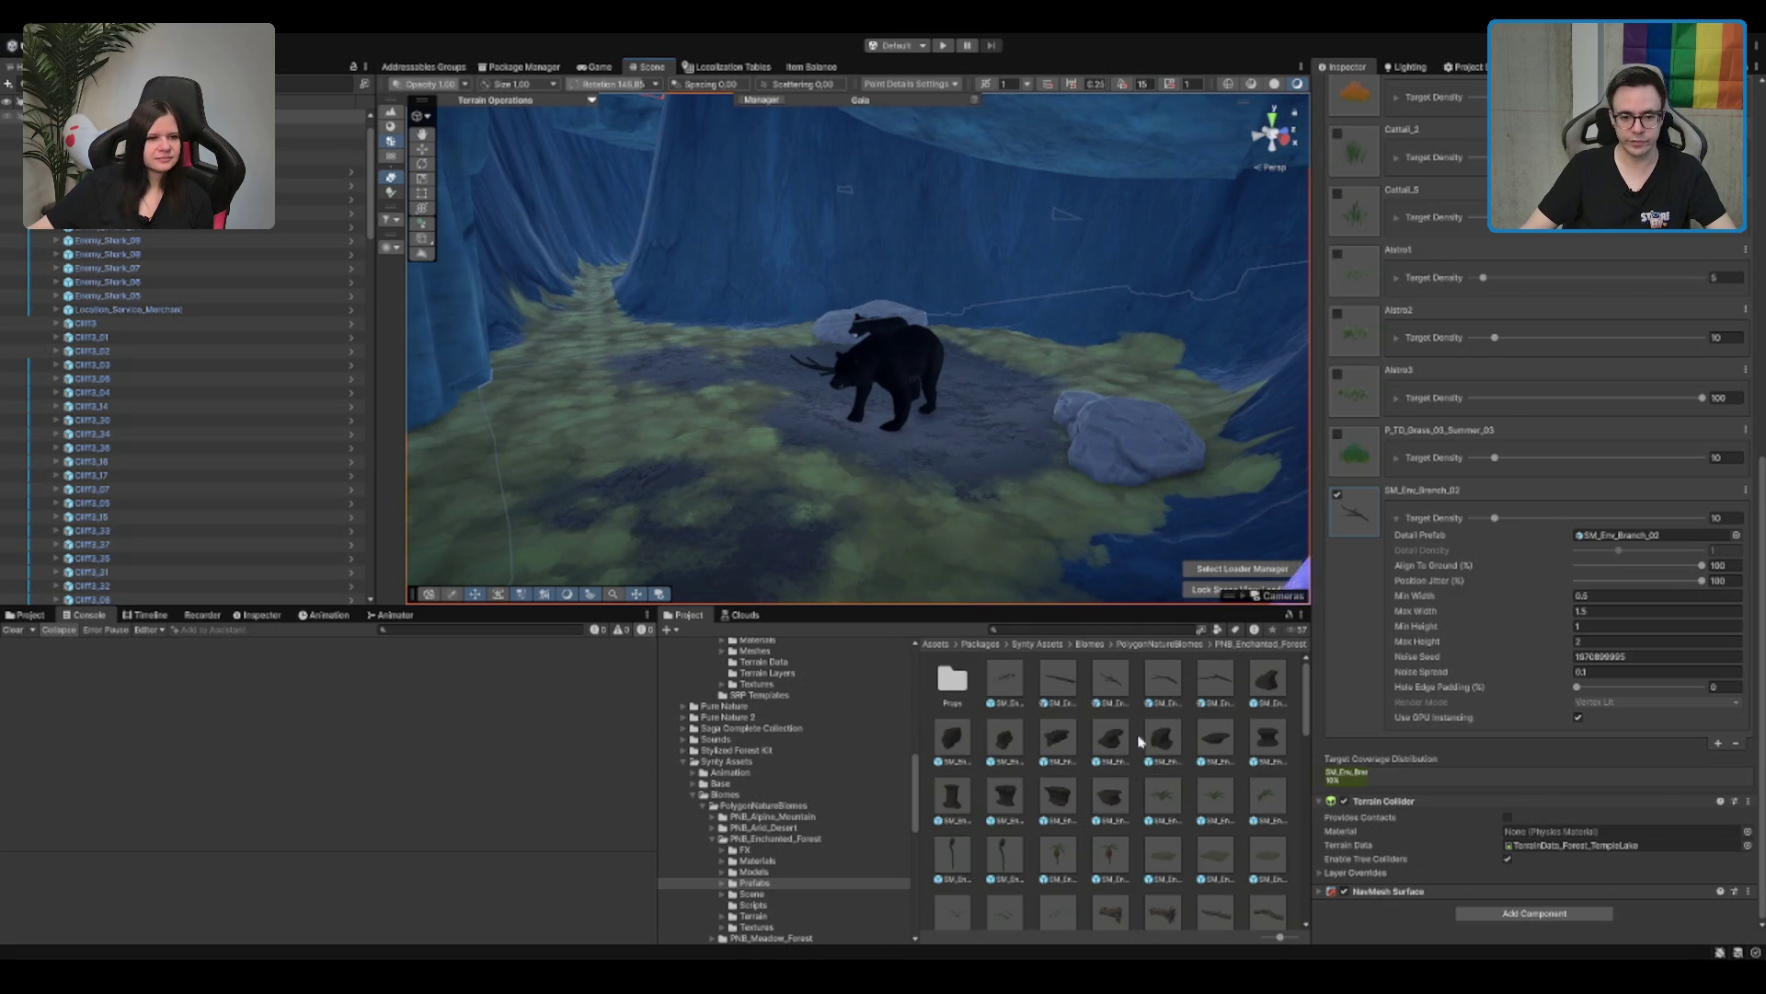
pyautogui.scroll(-2, 1024, 787)
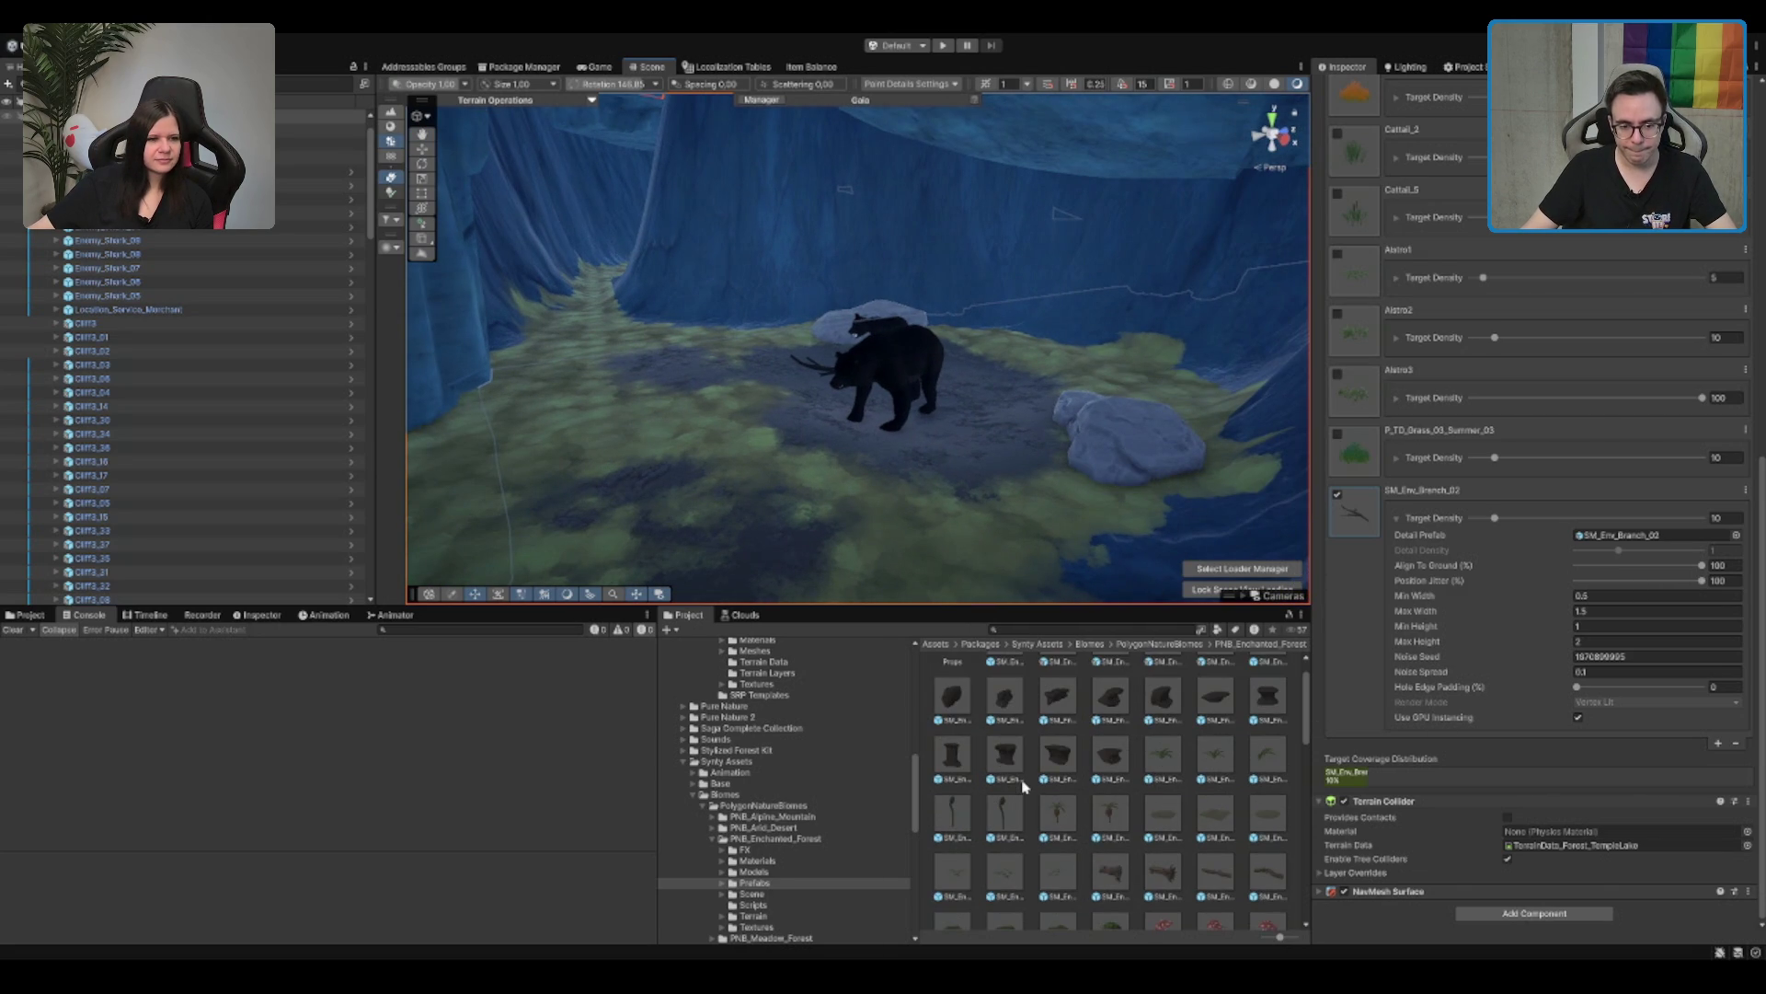
pyautogui.scroll(-5, 1024, 787)
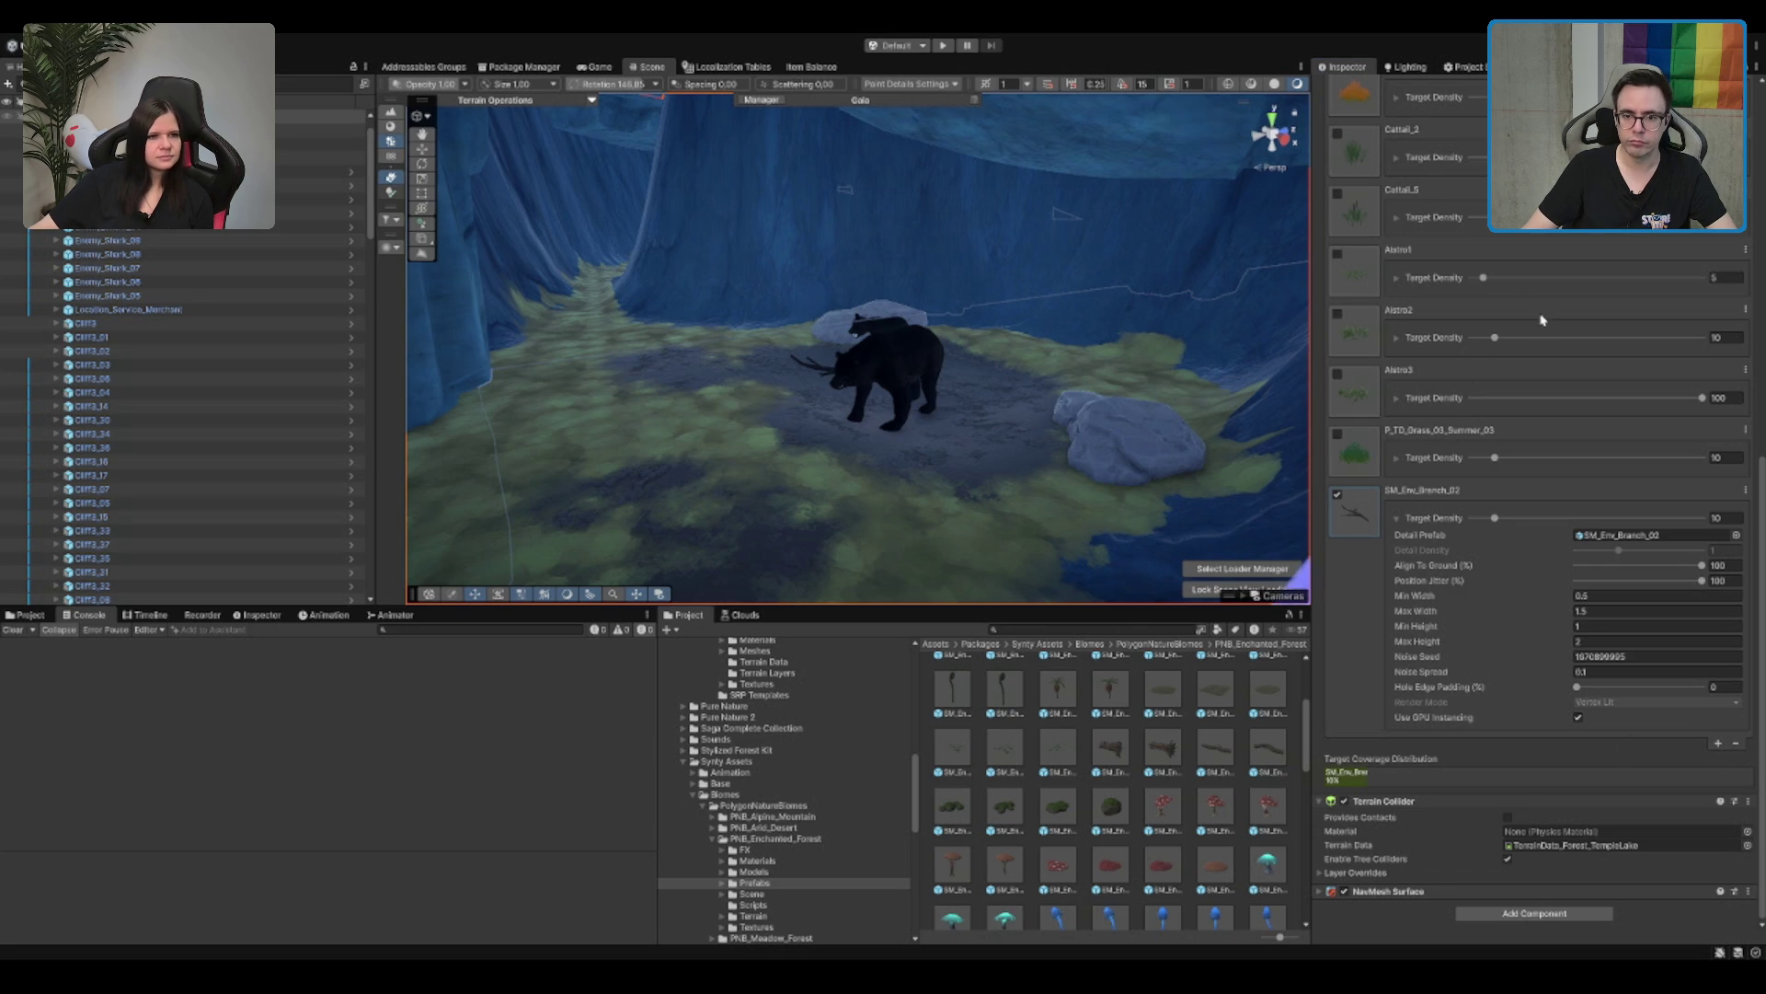
pyautogui.scroll(5, 1030, 807)
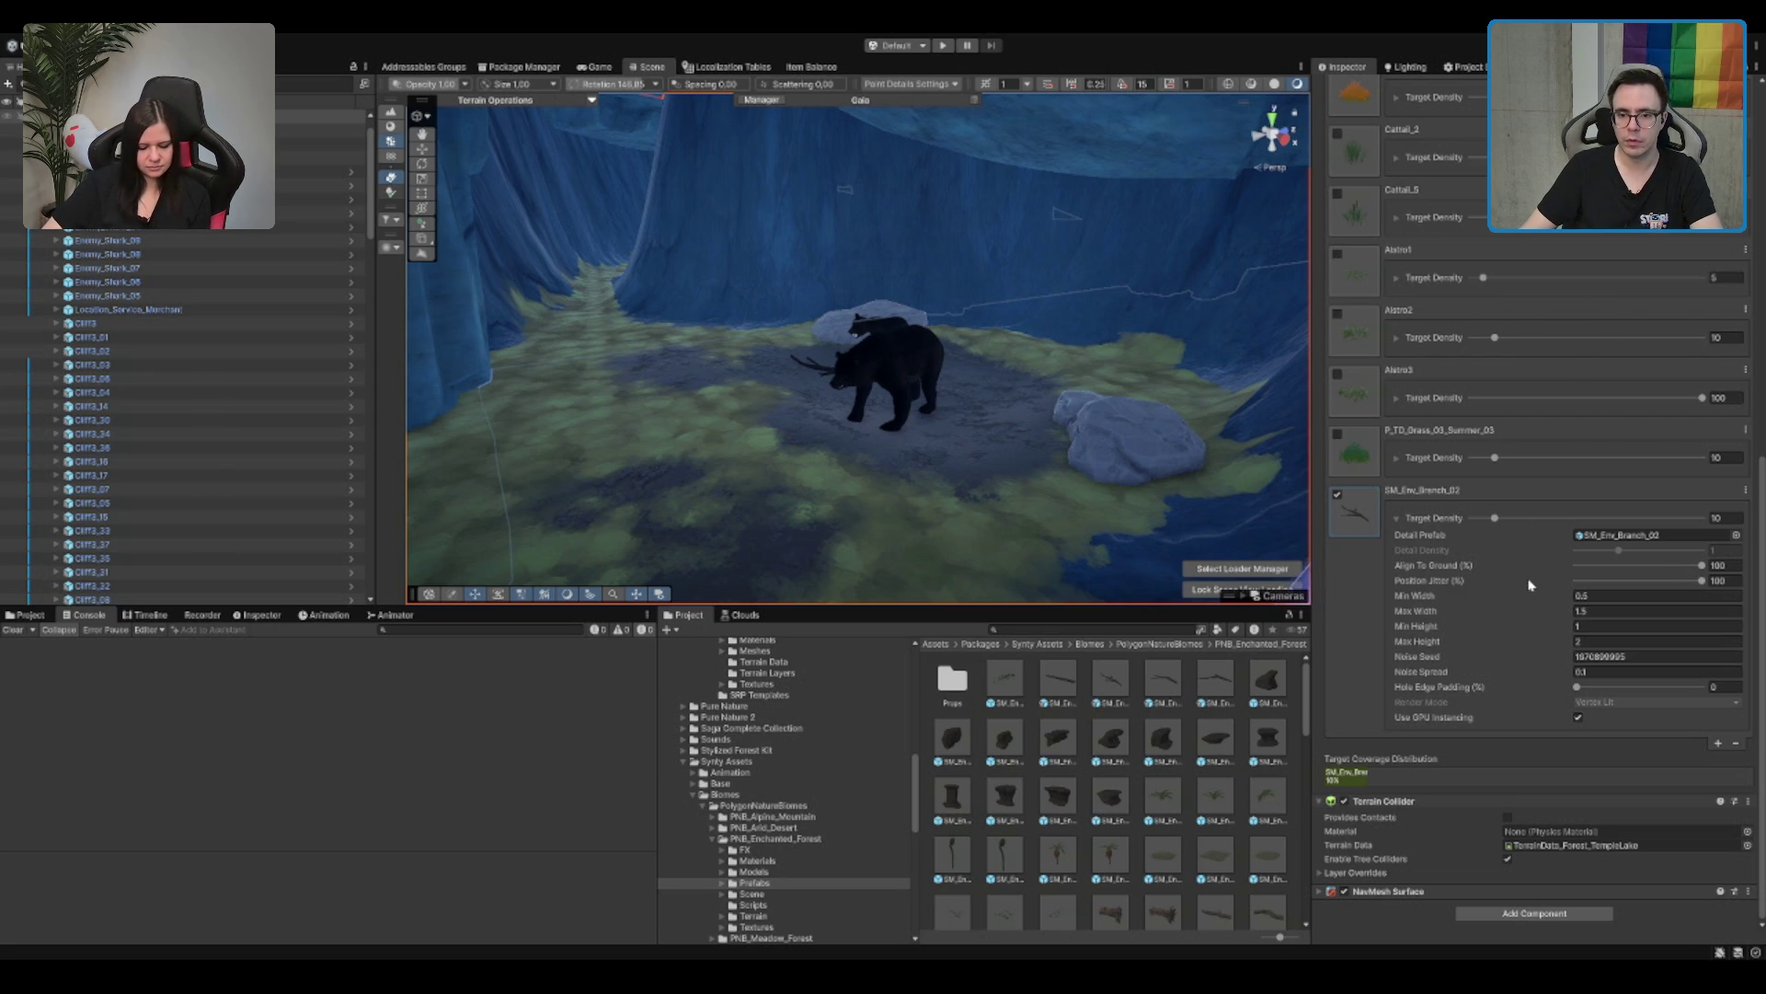
# Step: Add SM_Env_Branch_04 as a detail, adjust its density, and enable both branch entries
pyautogui.moveTo(847, 473); pyautogui.dragTo(810, 505)
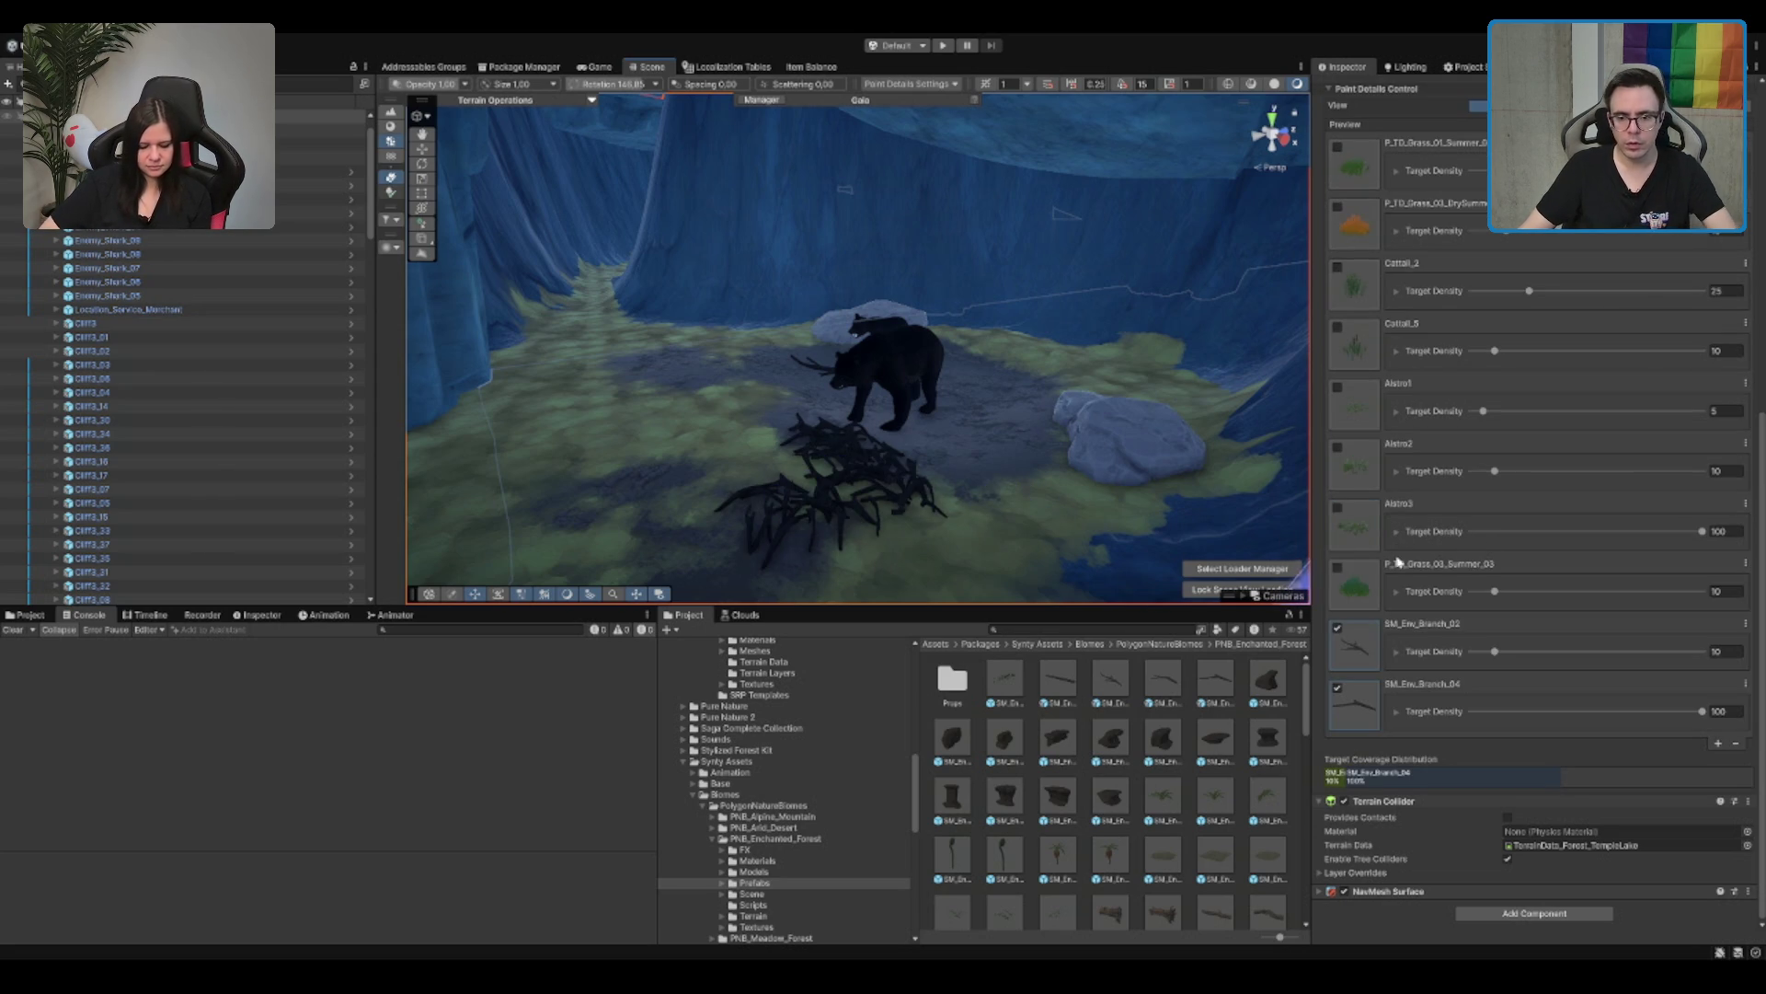
pyautogui.click(1337, 627)
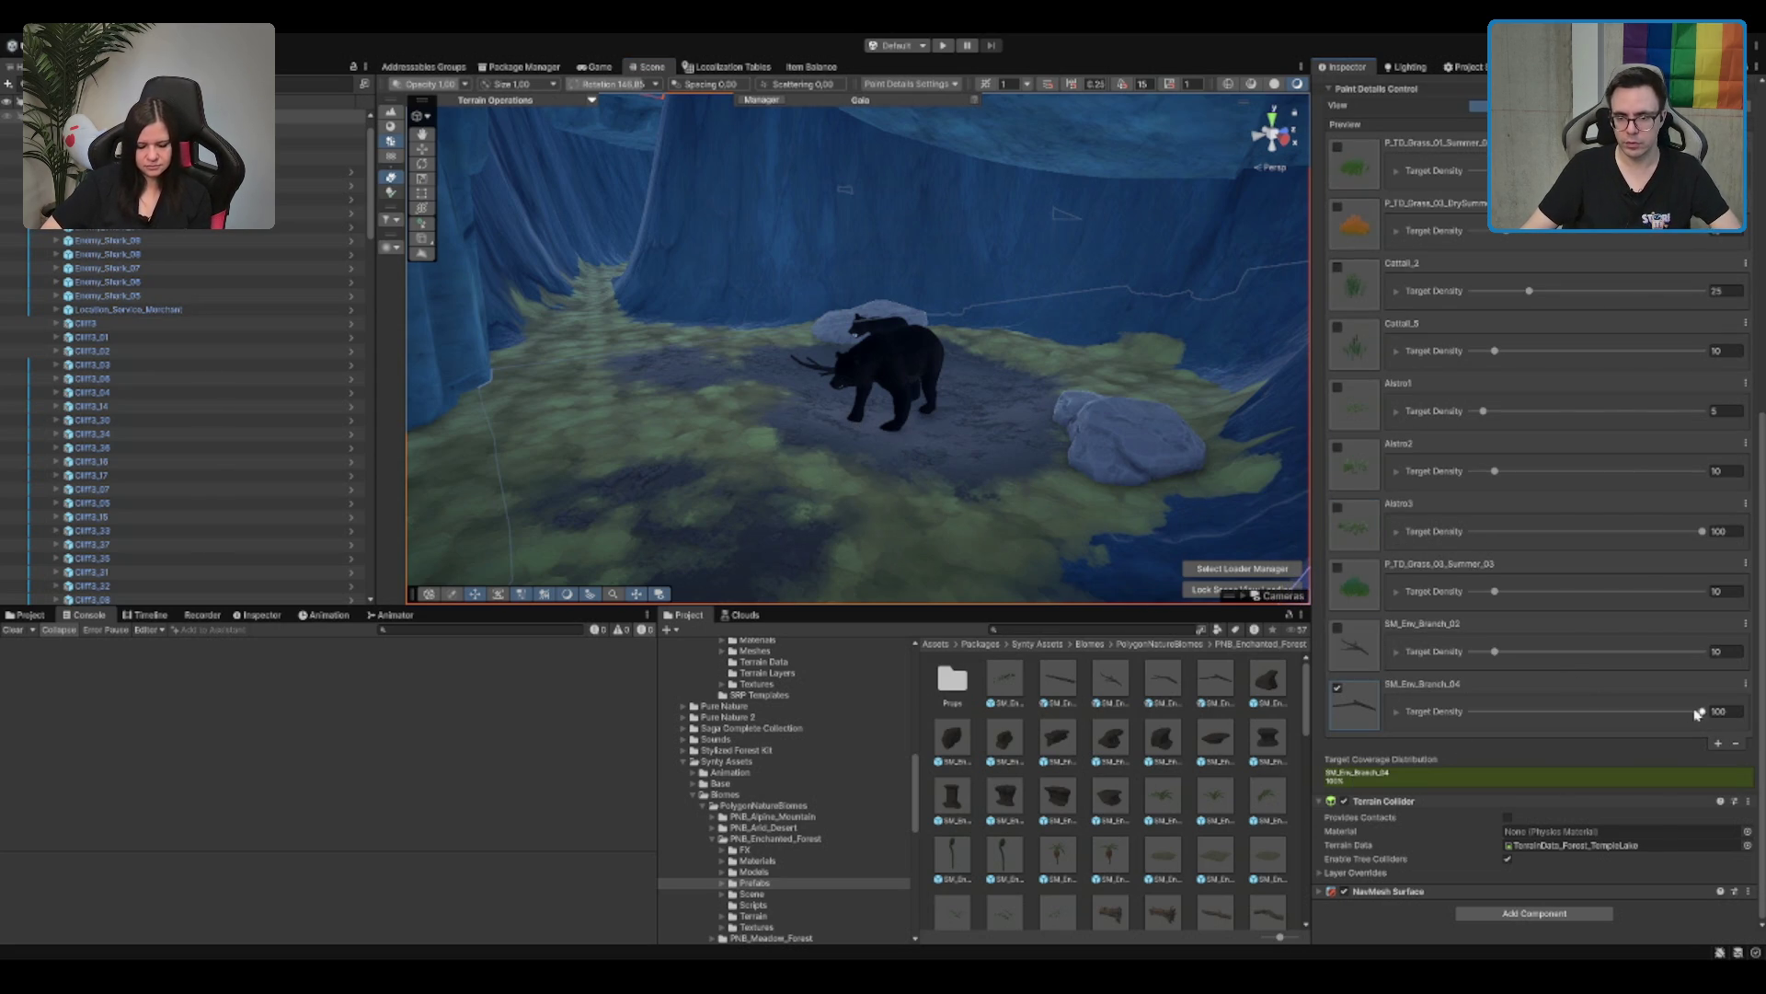
pyautogui.moveTo(749, 465); pyautogui.dragTo(749, 493)
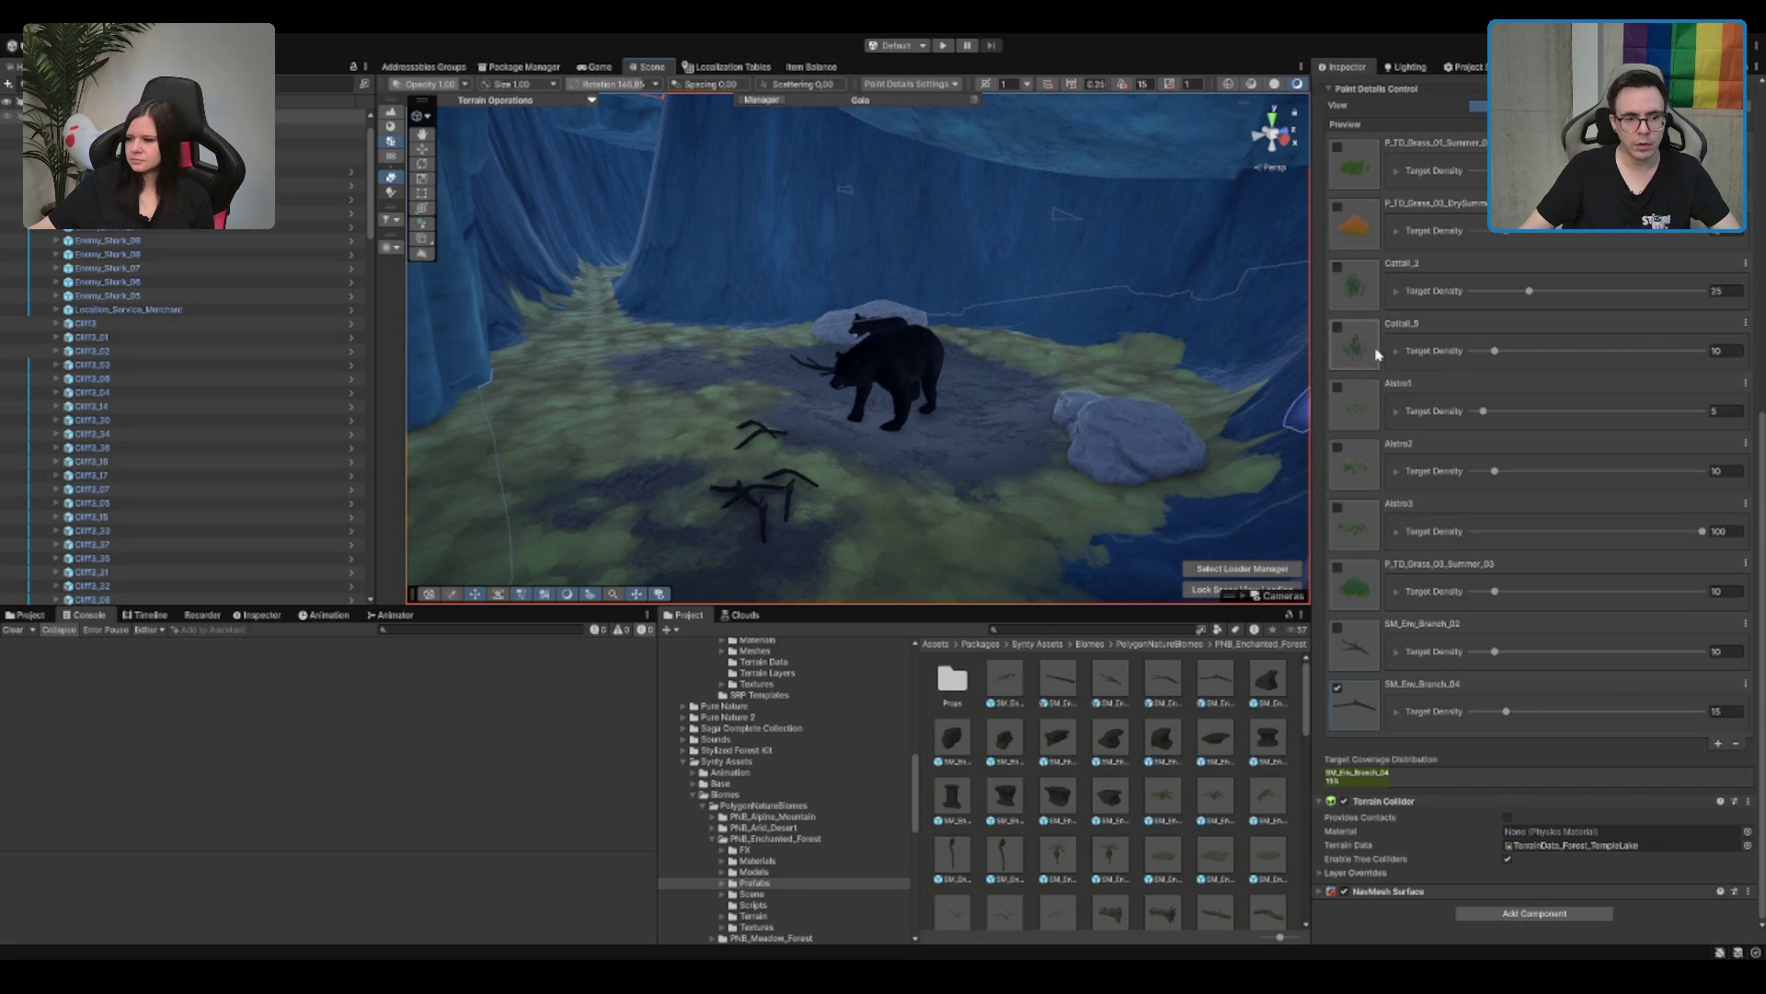
pyautogui.scroll(5, 710, 374)
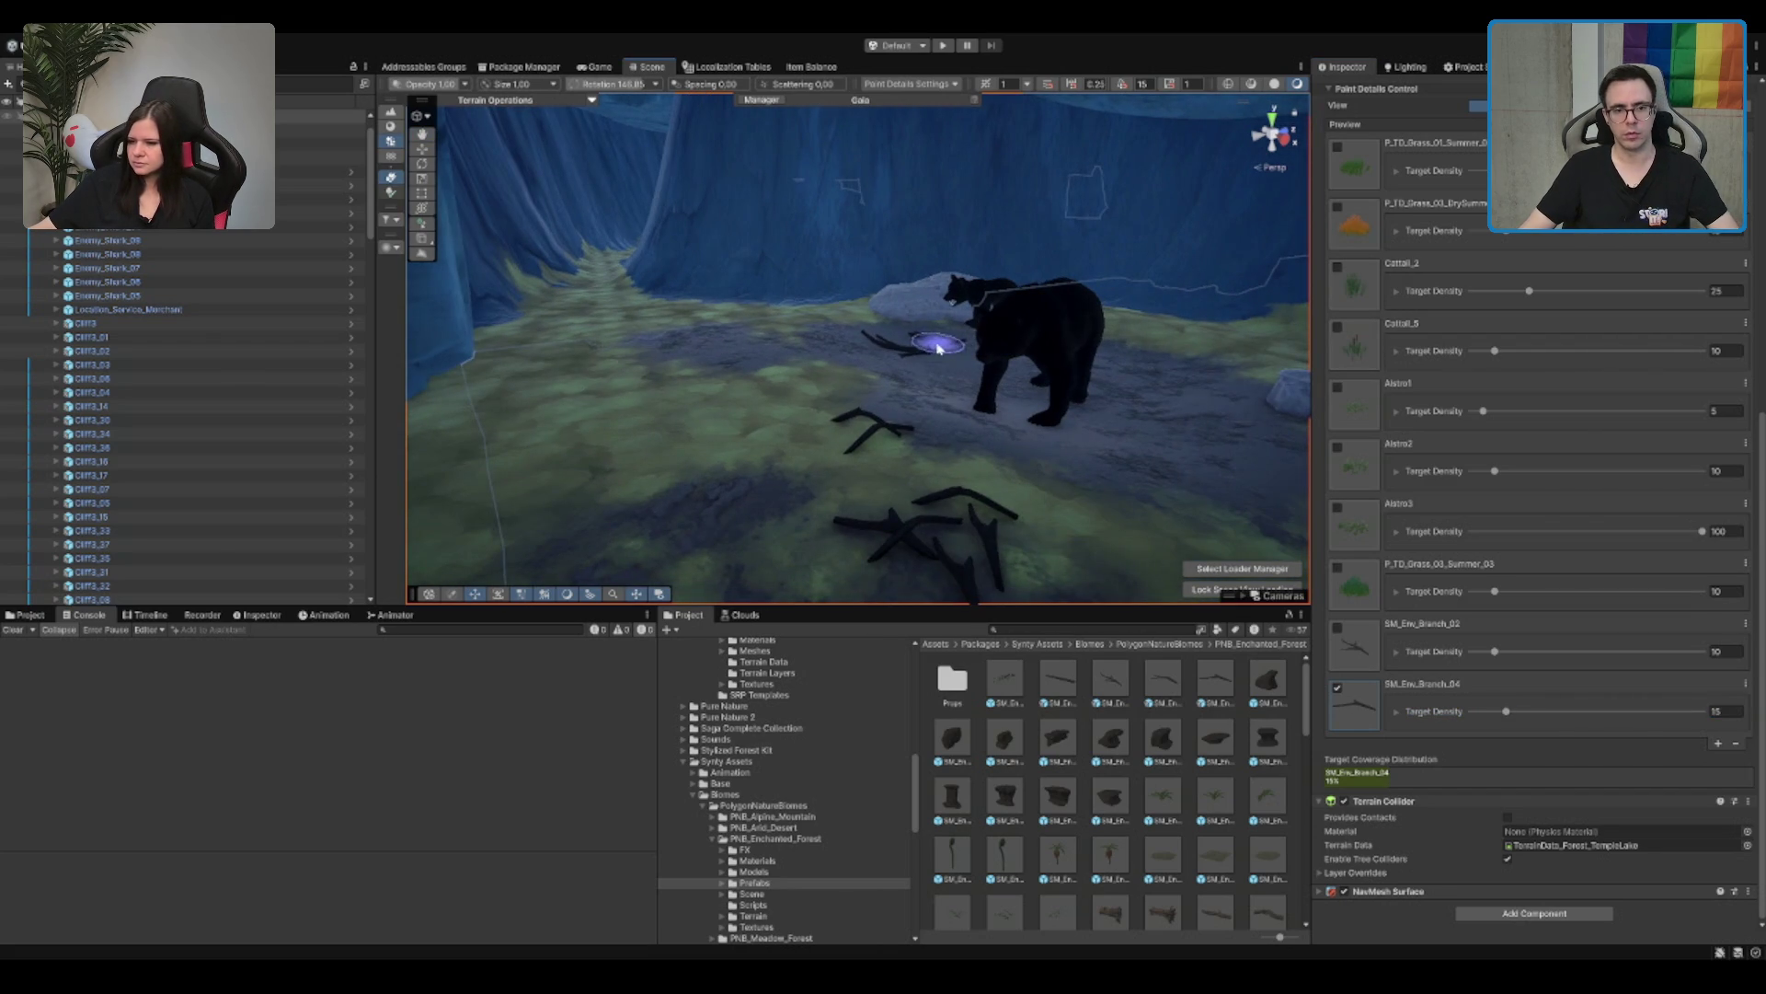
pyautogui.scroll(-3, 964, 457)
pyautogui.click(1337, 627)
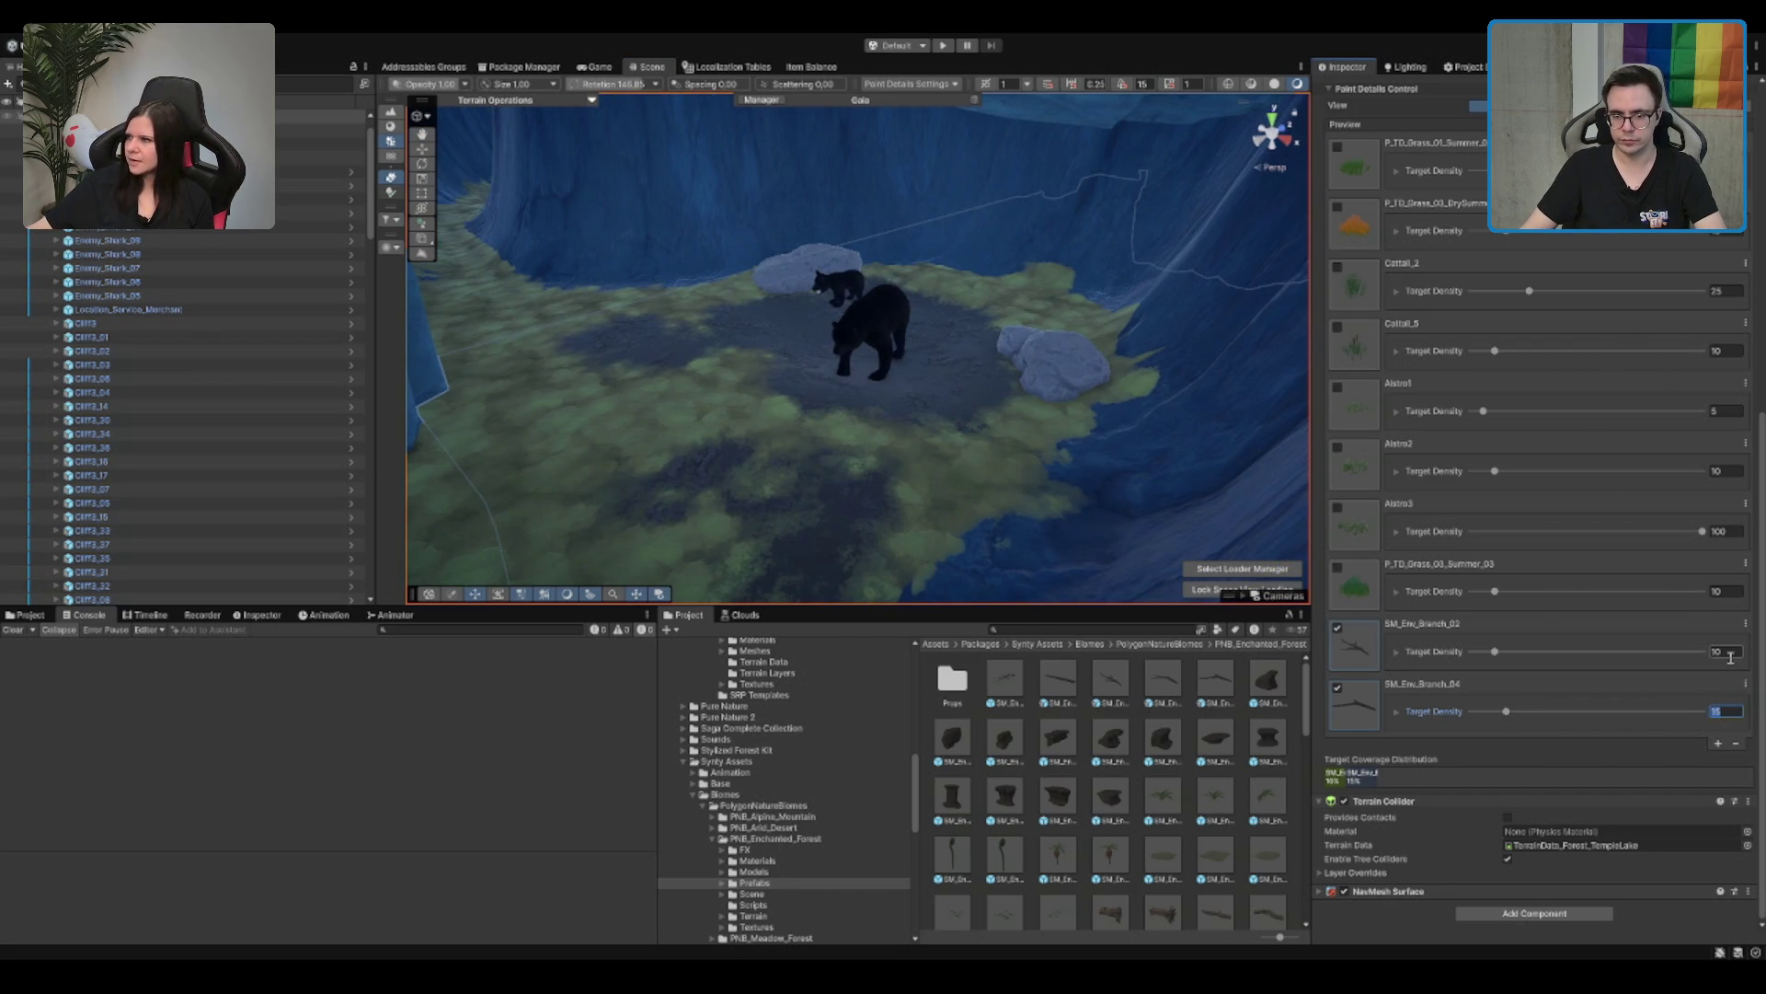
pyautogui.write('10')
# Step: Paint mixed branches on the grass near the rock, redoing the first stroke
pyautogui.moveTo(749, 375); pyautogui.dragTo(631, 453)
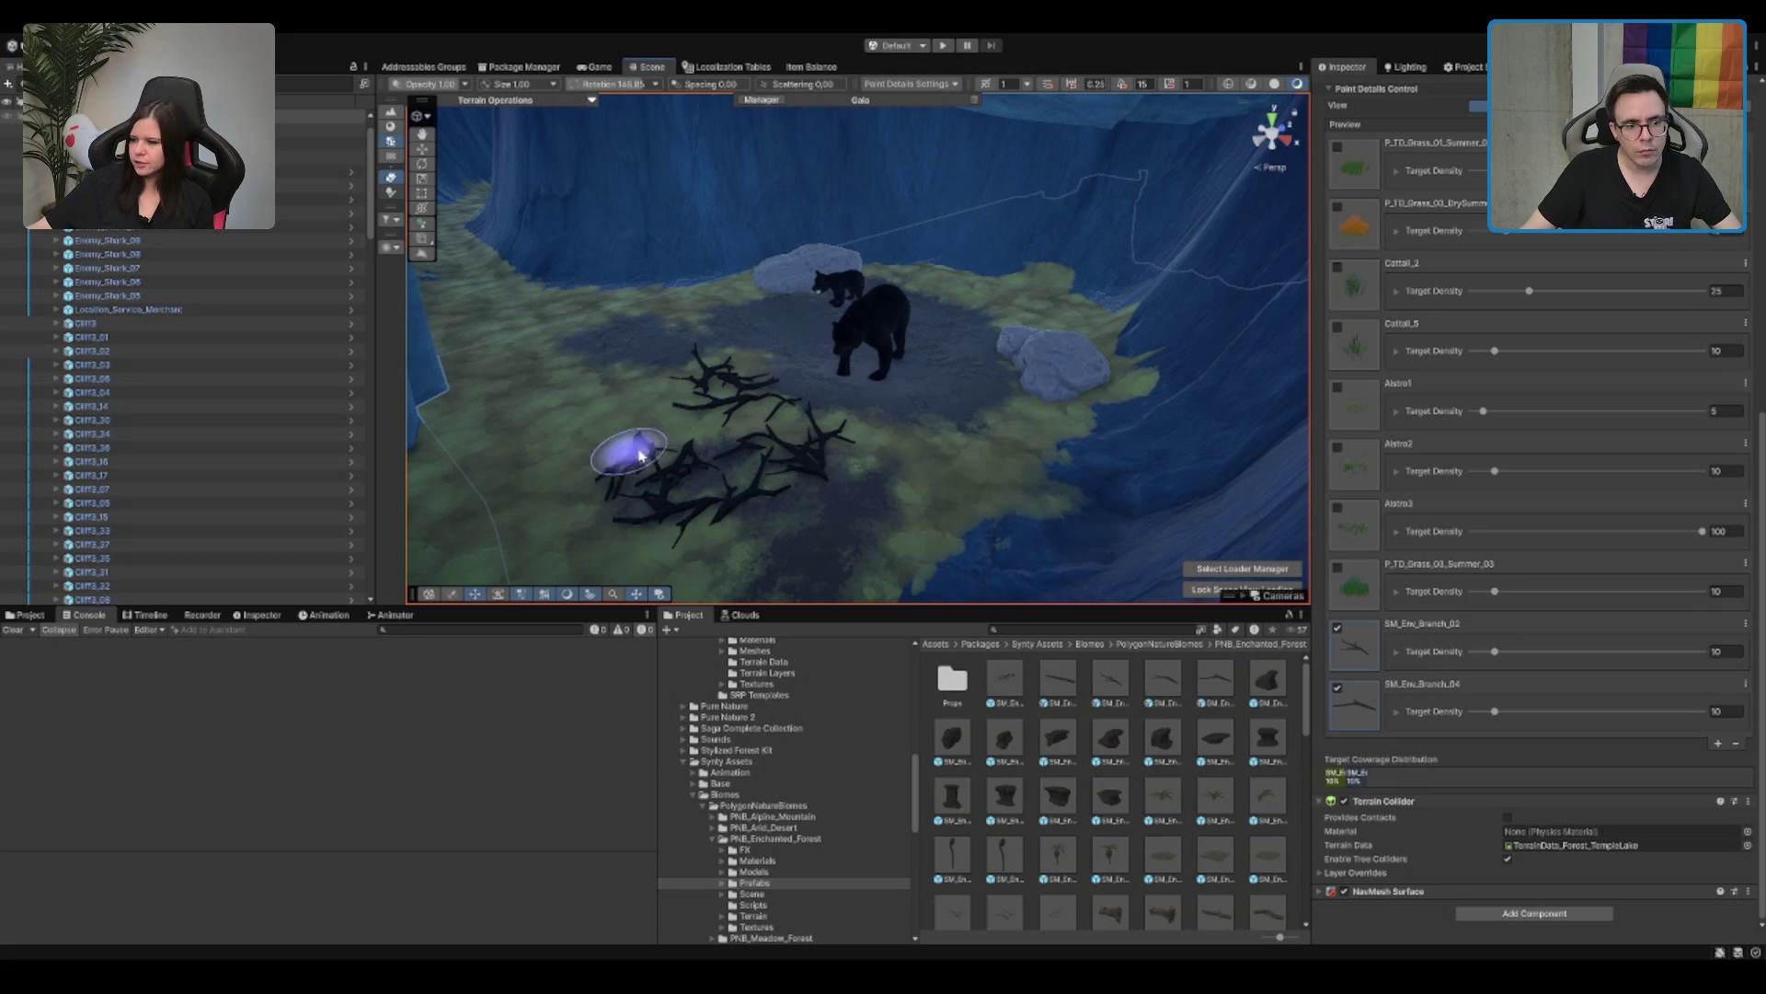
pyautogui.hotkey('ctrl', 'z')
pyautogui.scroll(5, 787, 302)
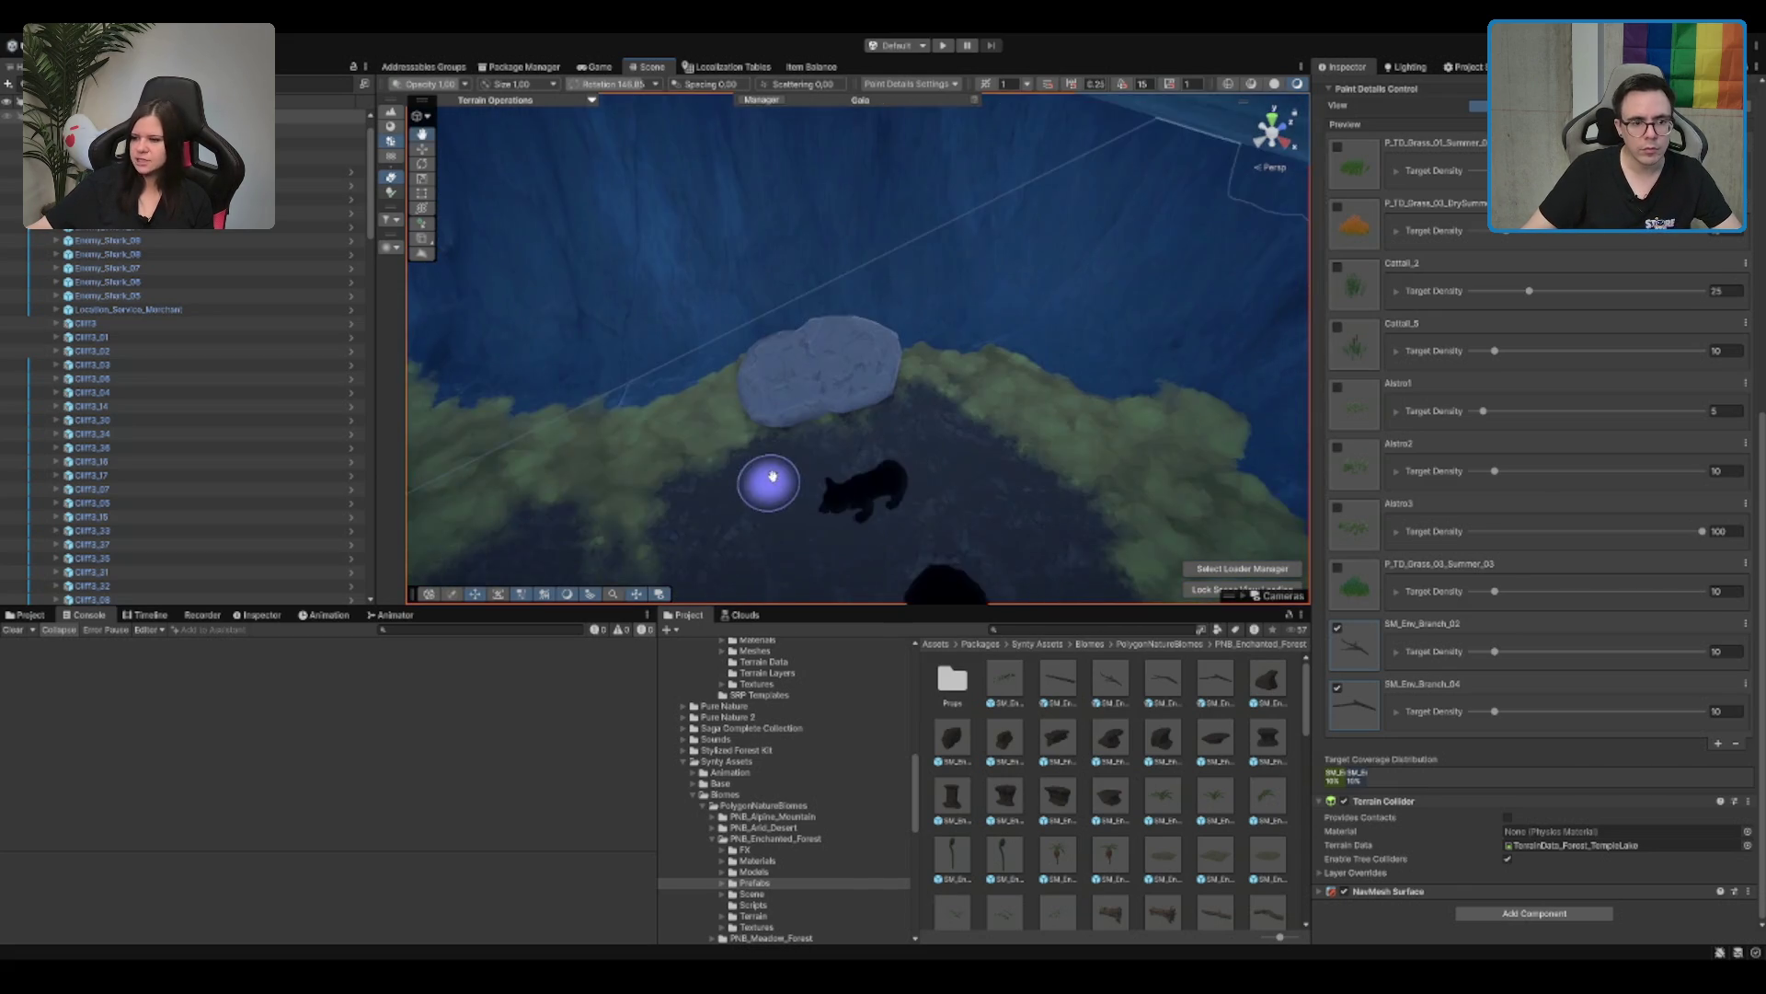
pyautogui.moveTo(741, 355)
pyautogui.mouseDown()
pyautogui.moveTo(788, 407)
pyautogui.moveTo(742, 449)
pyautogui.moveTo(788, 405)
pyautogui.moveTo(662, 383)
pyautogui.moveTo(621, 454)
pyautogui.mouseUp()
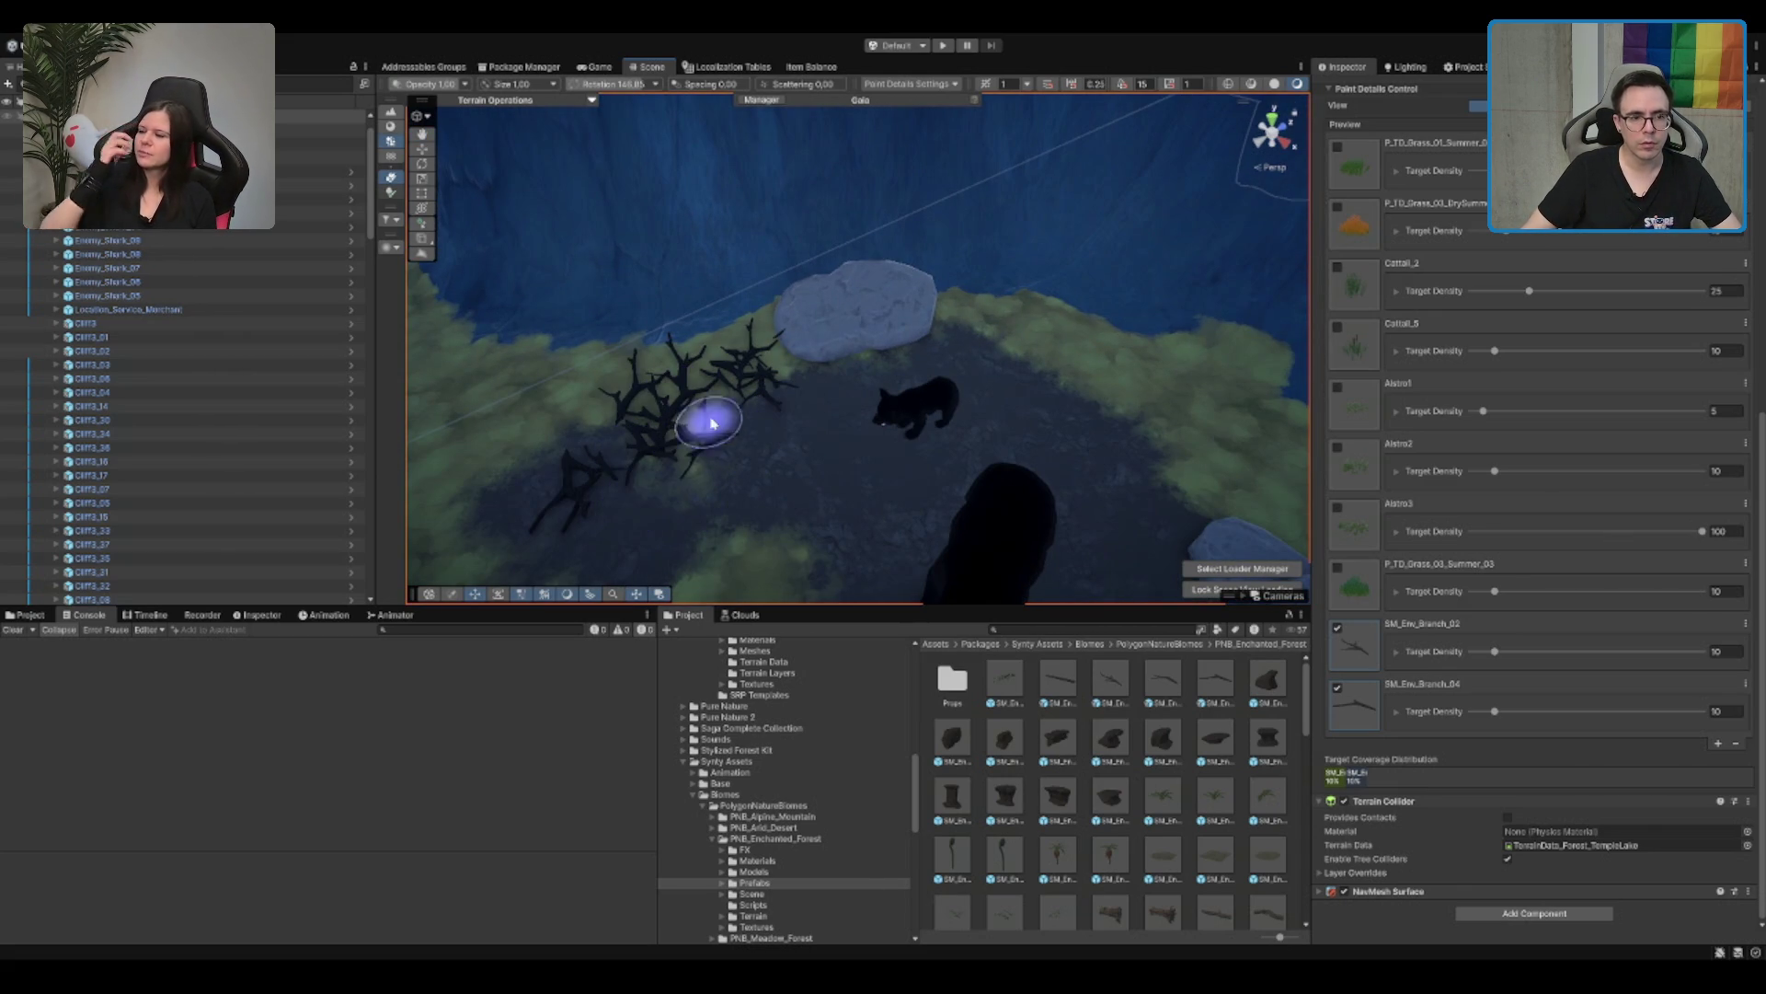
pyautogui.scroll(-5, 722, 405)
pyautogui.scroll(-3, 739, 413)
pyautogui.scroll(6, 788, 295)
pyautogui.moveTo(840, 363)
pyautogui.mouseDown()
pyautogui.moveTo(1006, 245)
pyautogui.moveTo(984, 231)
pyautogui.mouseUp()
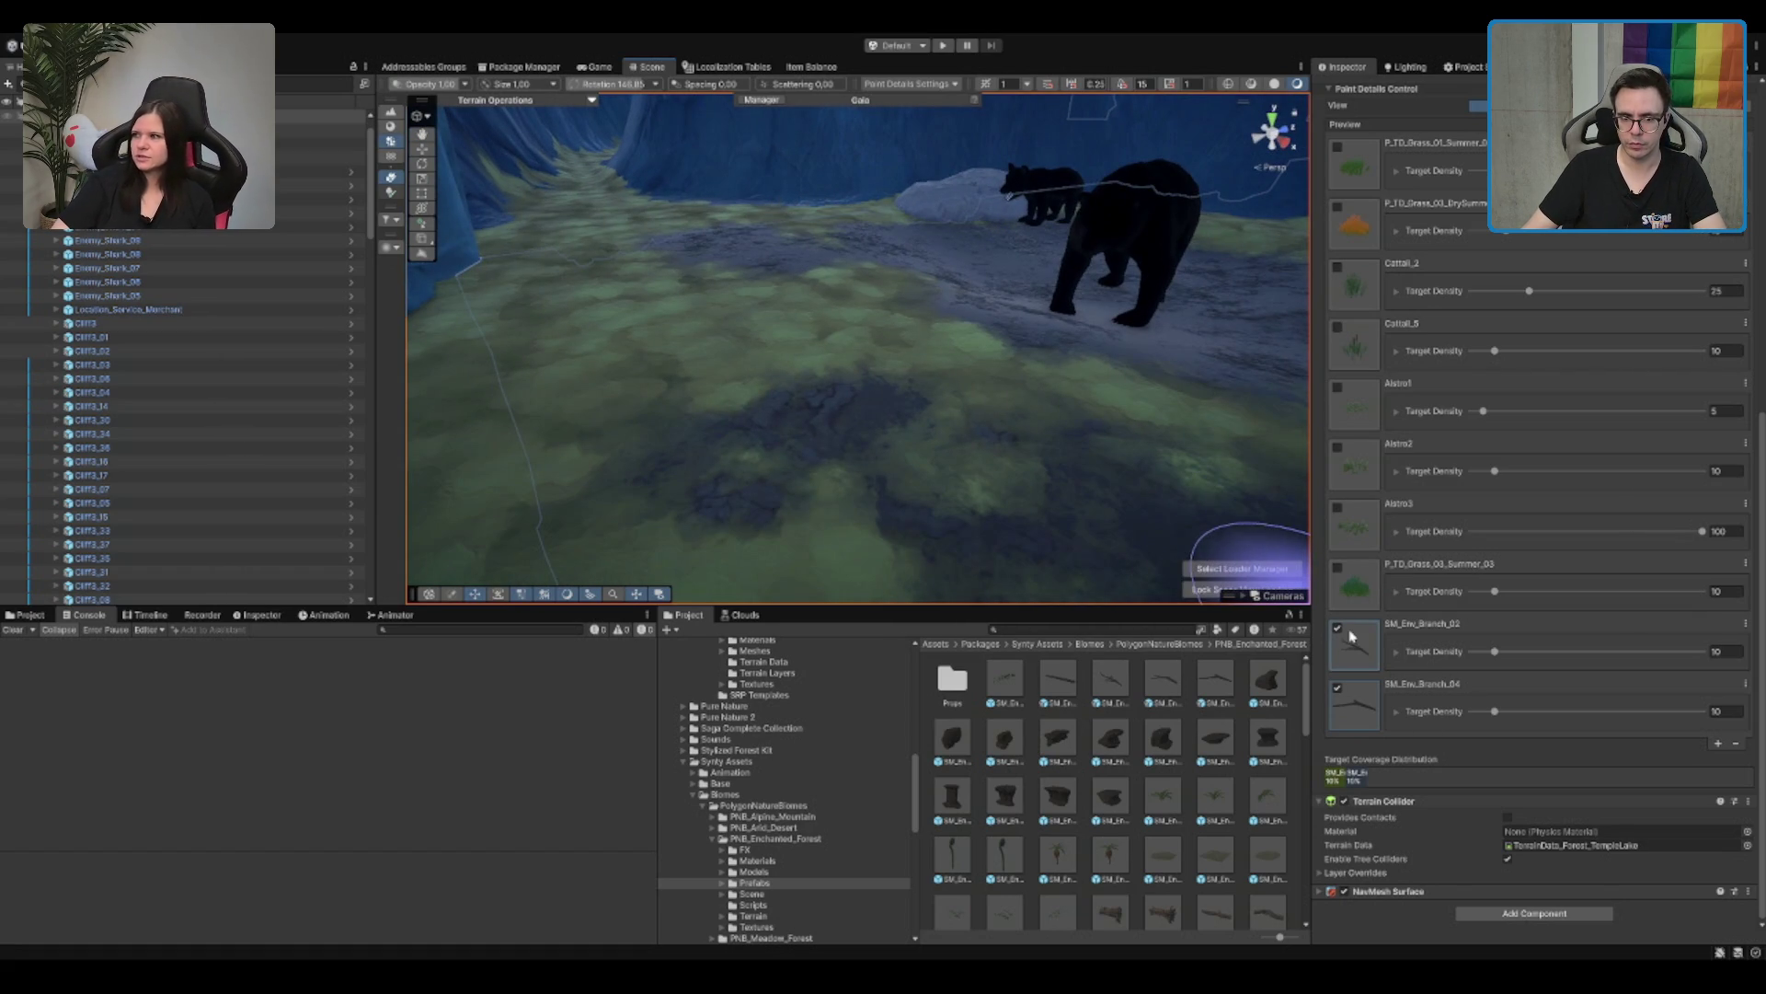
pyautogui.click(1402, 648)
pyautogui.scroll(-3, 1407, 732)
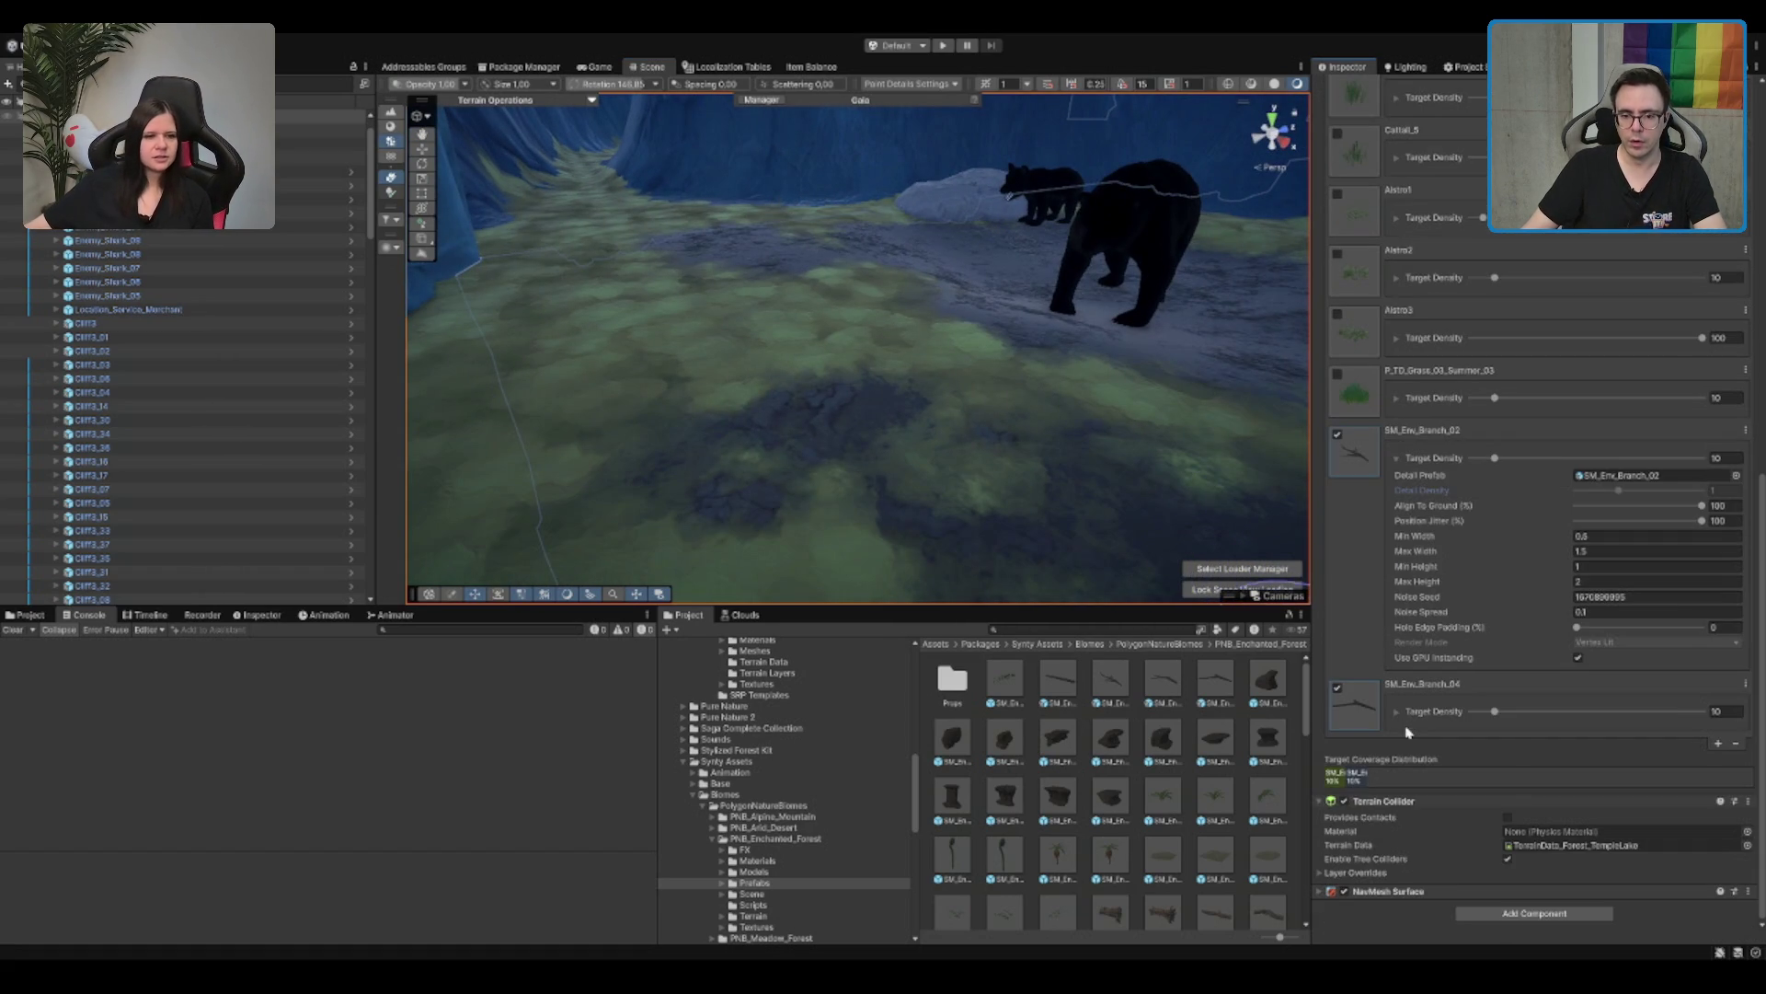
# Step: Set SM_Env_Branch_02's maximum width to 1.25
pyautogui.click(1397, 711)
pyautogui.scroll(-3, 1408, 710)
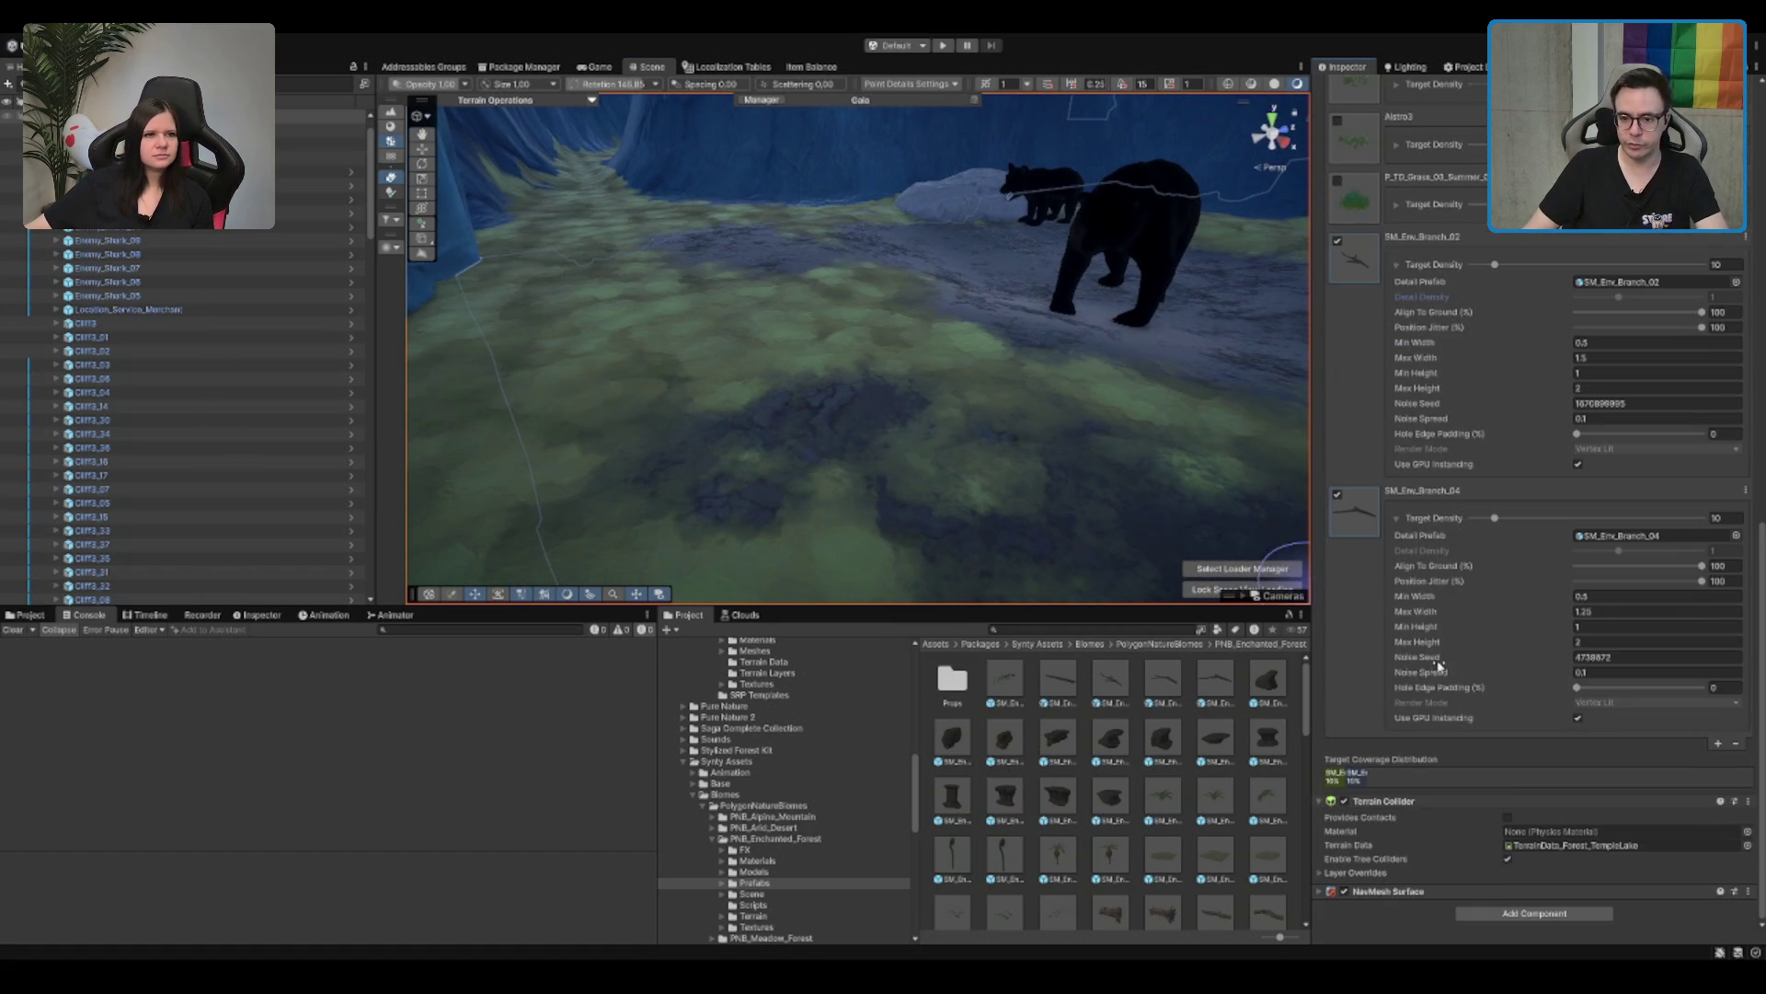
pyautogui.click(1643, 341)
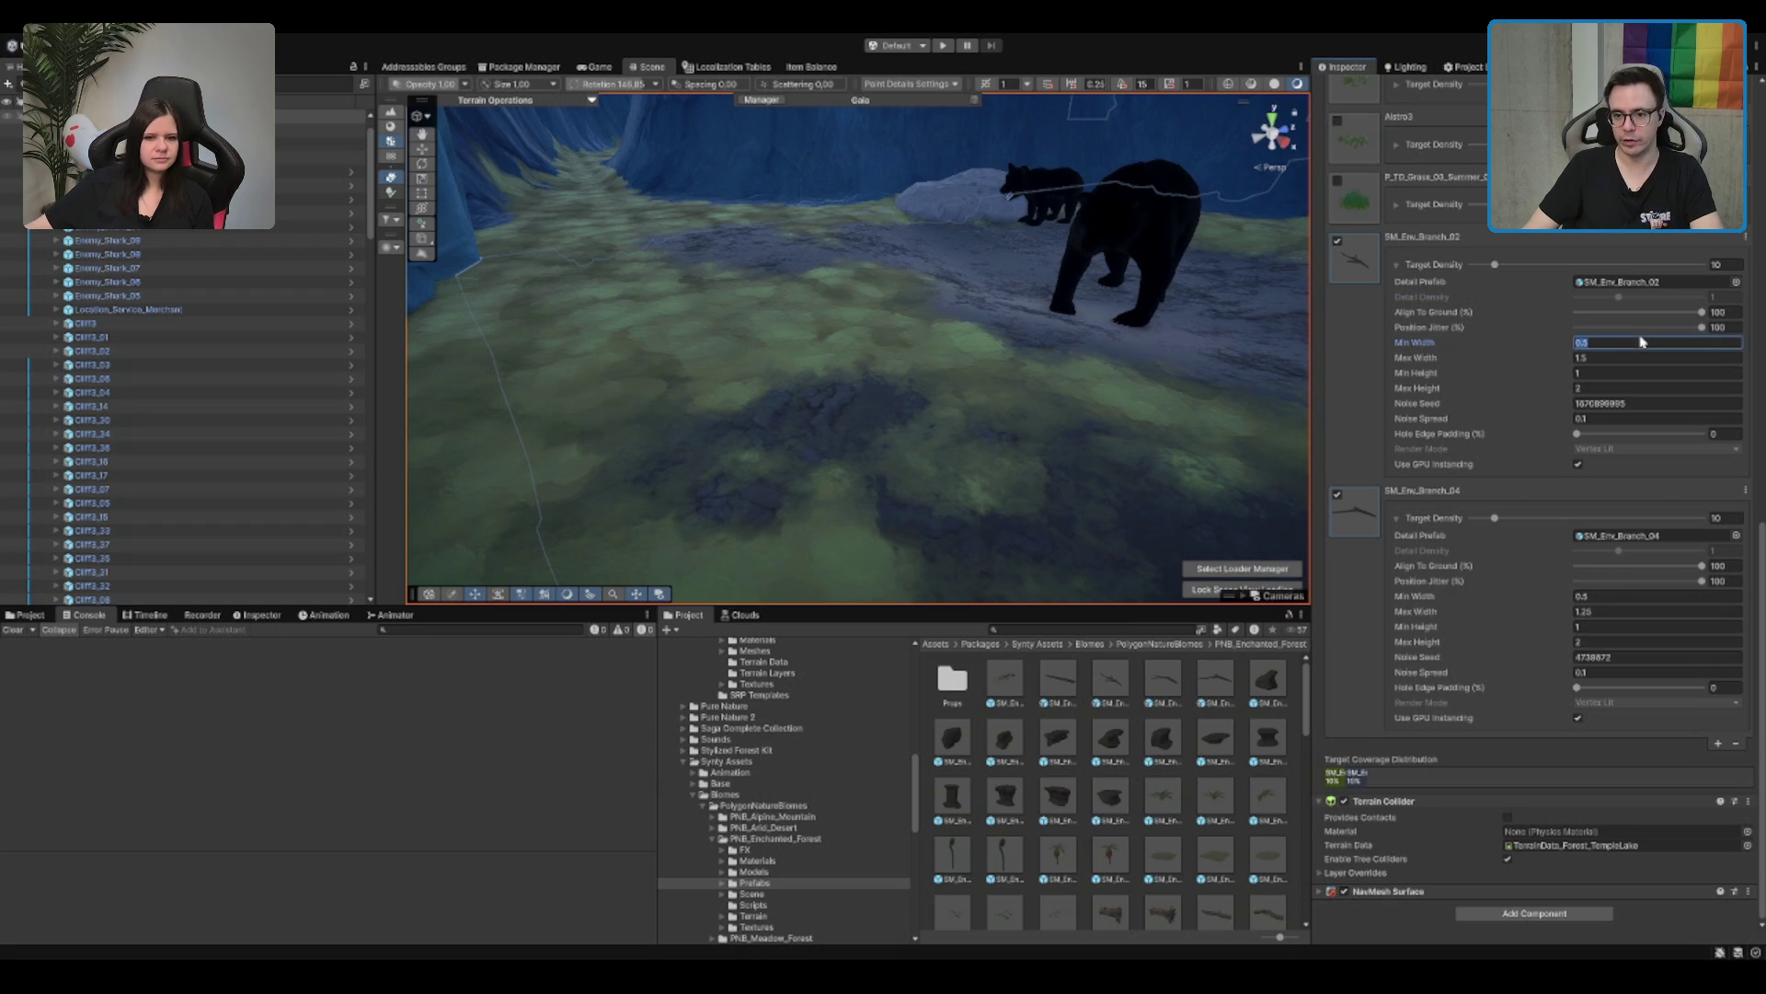
pyautogui.click(1642, 357)
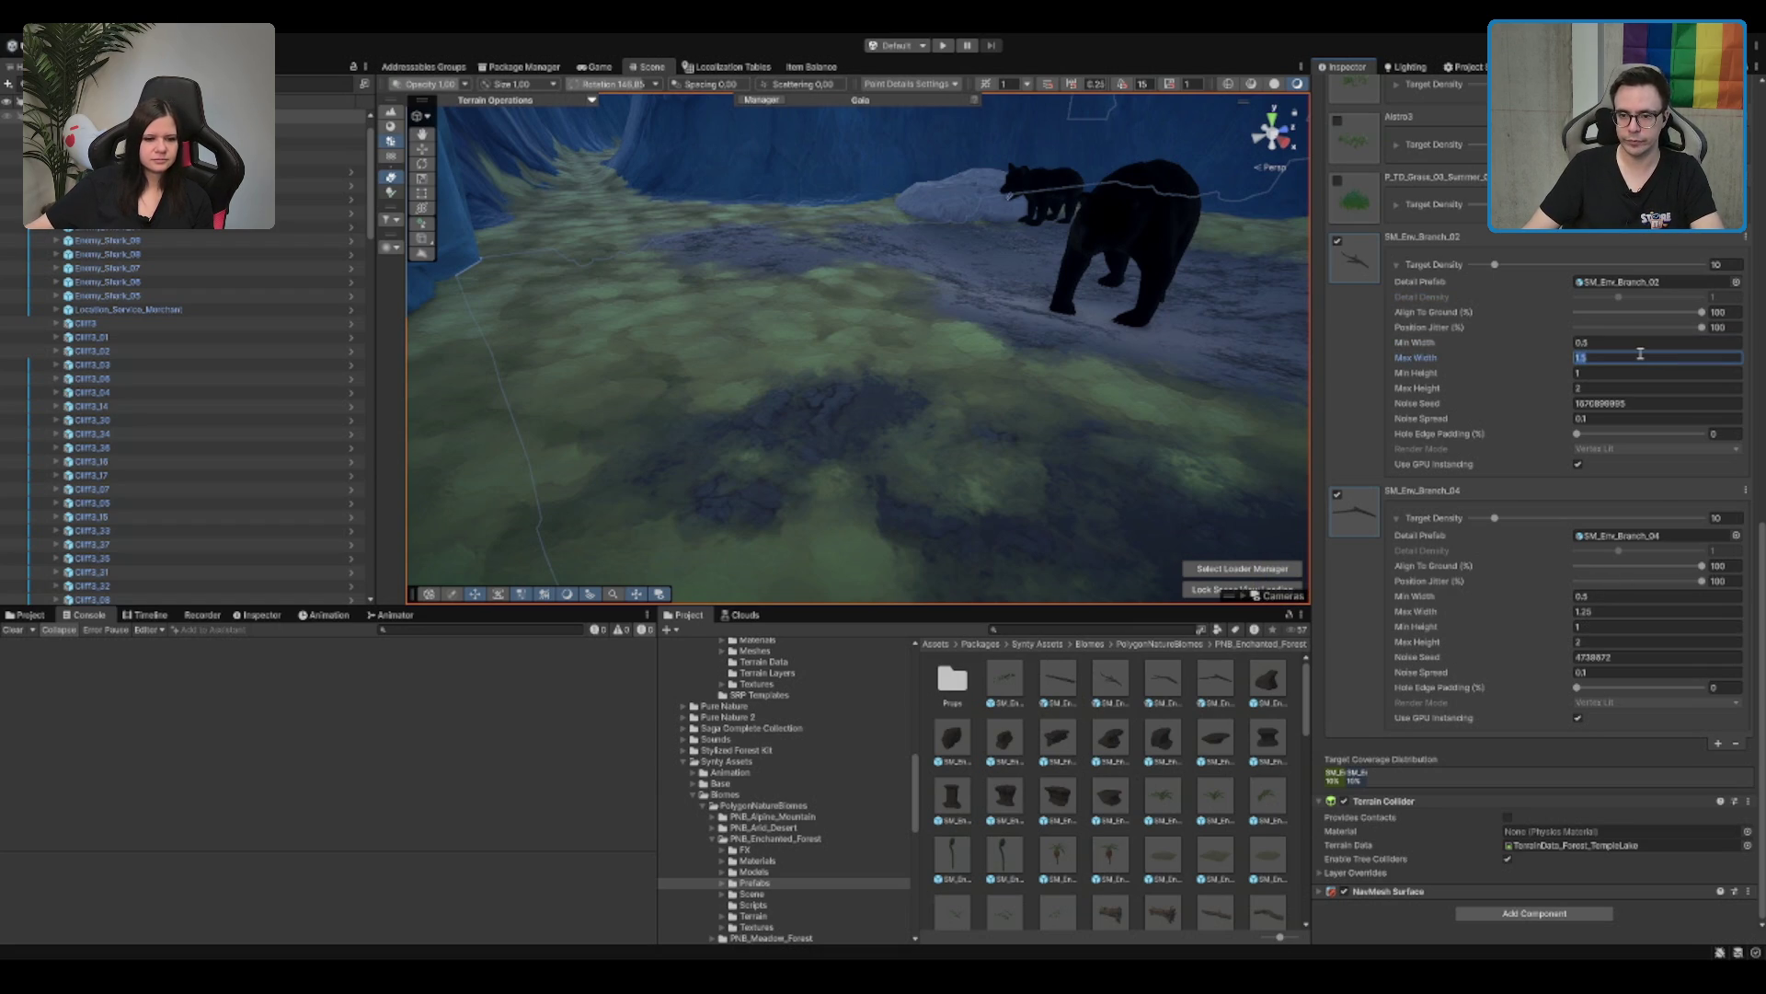
pyautogui.write('1.25')
pyautogui.click(805, 386)
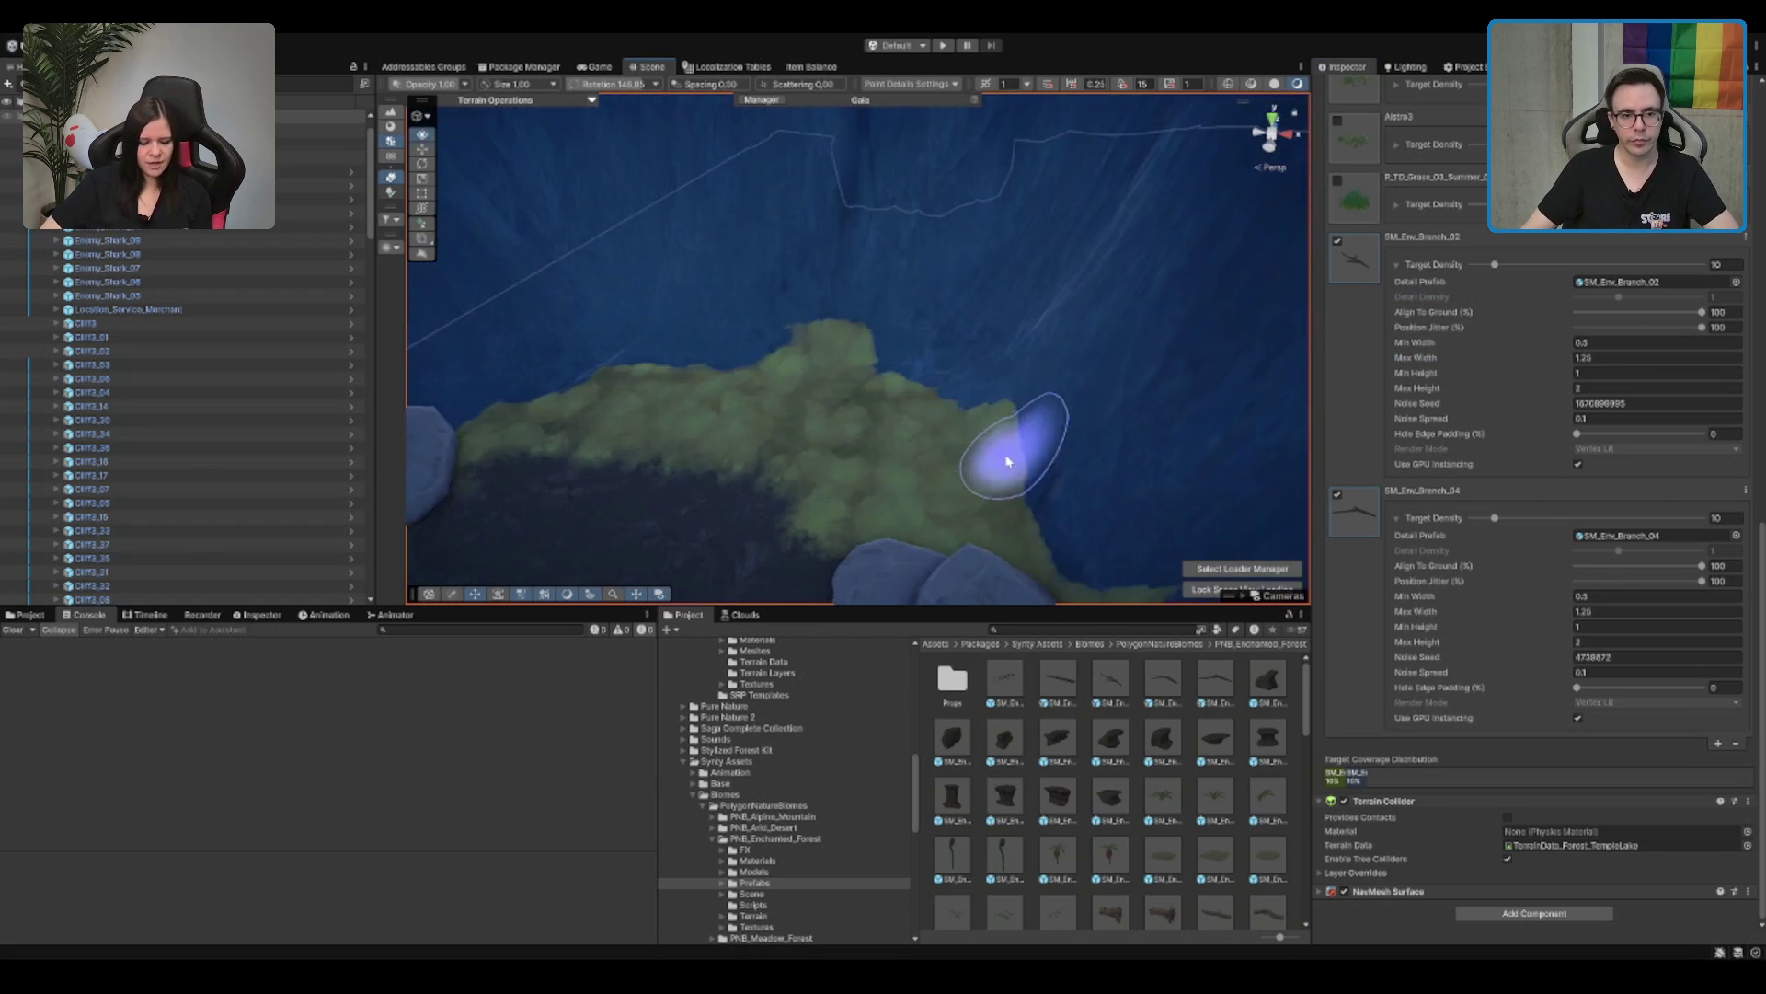
# Step: Paint more branches on the grassy ledge beside the rock and review them near the bear
pyautogui.moveTo(966, 356)
pyautogui.mouseDown()
pyautogui.moveTo(611, 334)
pyautogui.moveTo(708, 314)
pyautogui.mouseUp()
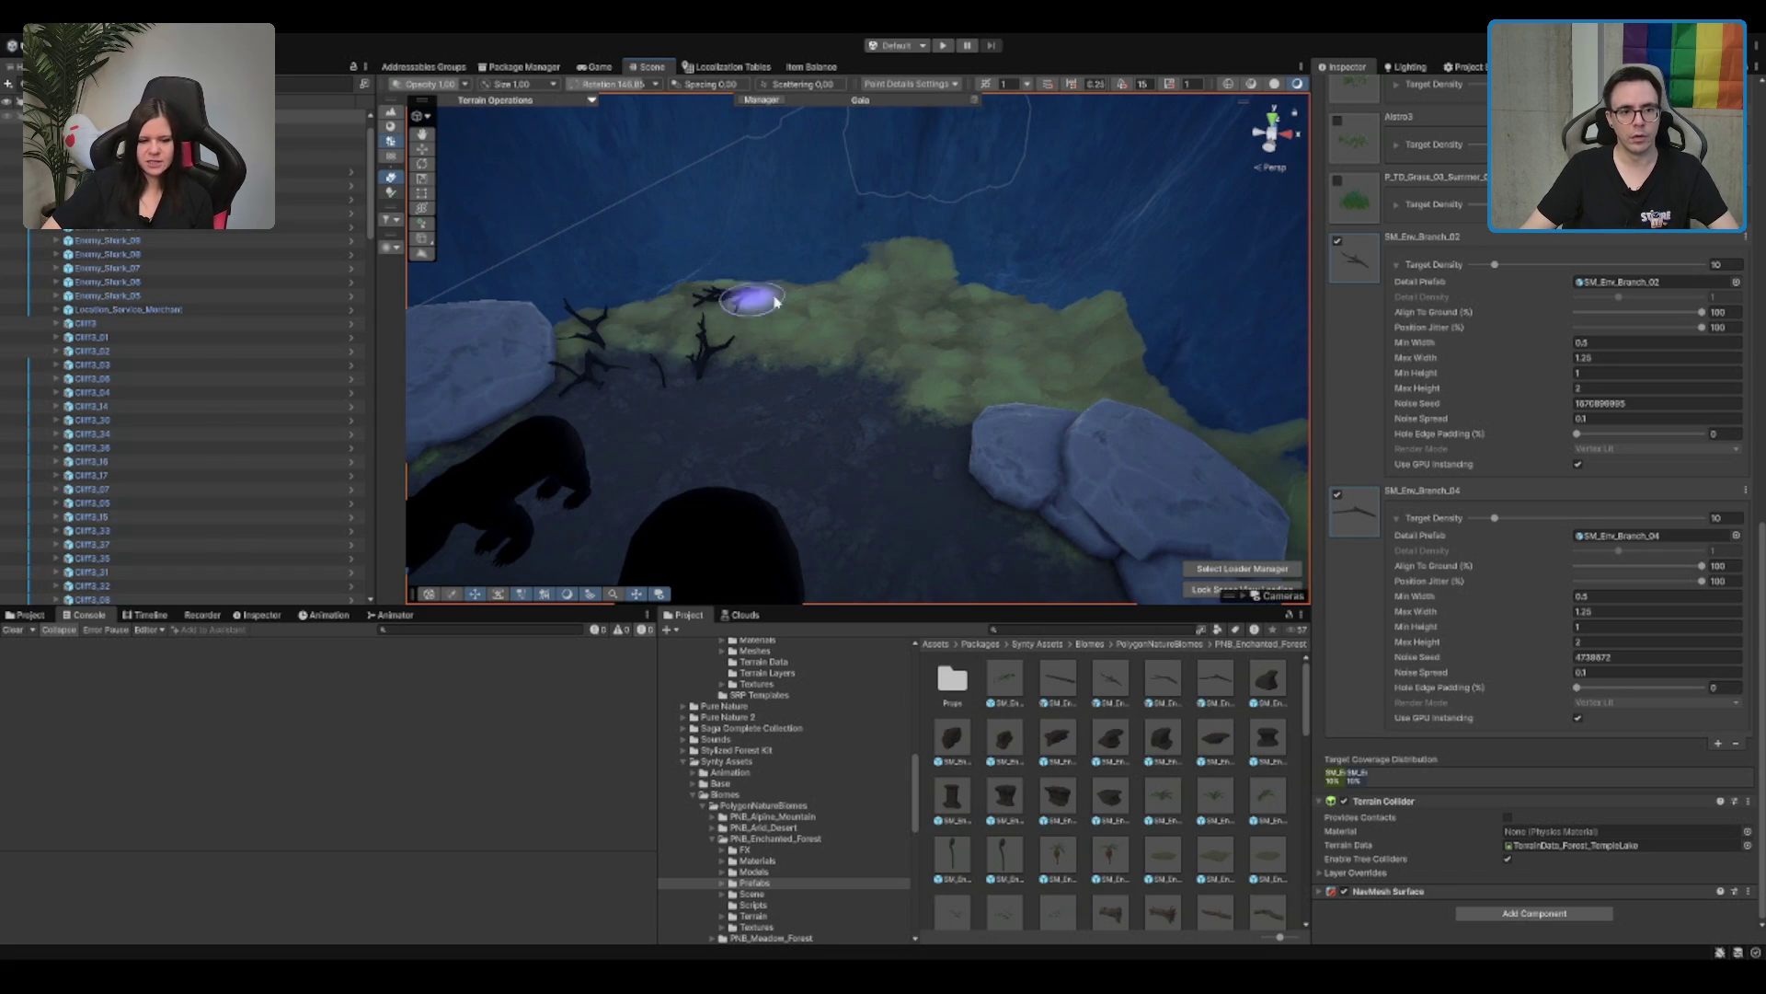
pyautogui.moveTo(899, 267)
pyautogui.mouseDown()
pyautogui.moveTo(828, 323)
pyautogui.moveTo(607, 342)
pyautogui.moveTo(643, 370)
pyautogui.moveTo(552, 395)
pyautogui.moveTo(748, 355)
pyautogui.moveTo(773, 309)
pyautogui.moveTo(631, 276)
pyautogui.mouseUp()
pyautogui.scroll(-2, 635, 281)
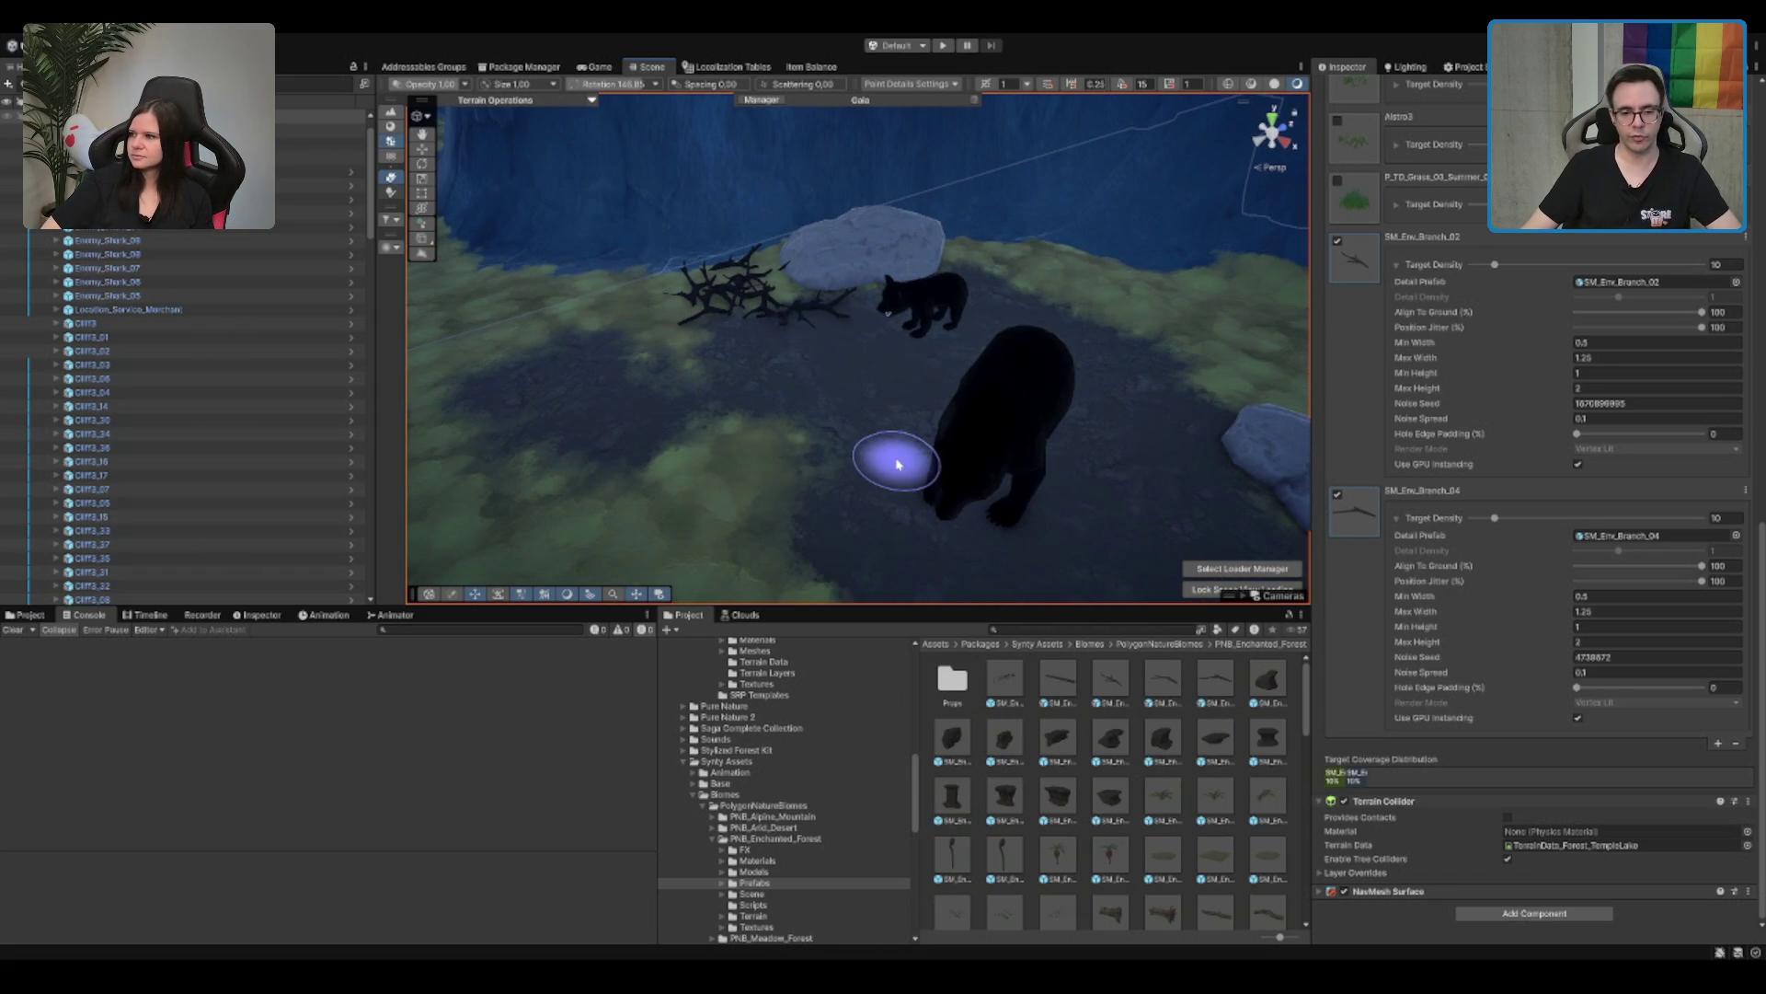
pyautogui.moveTo(900, 411); pyautogui.dragTo(1070, 840)
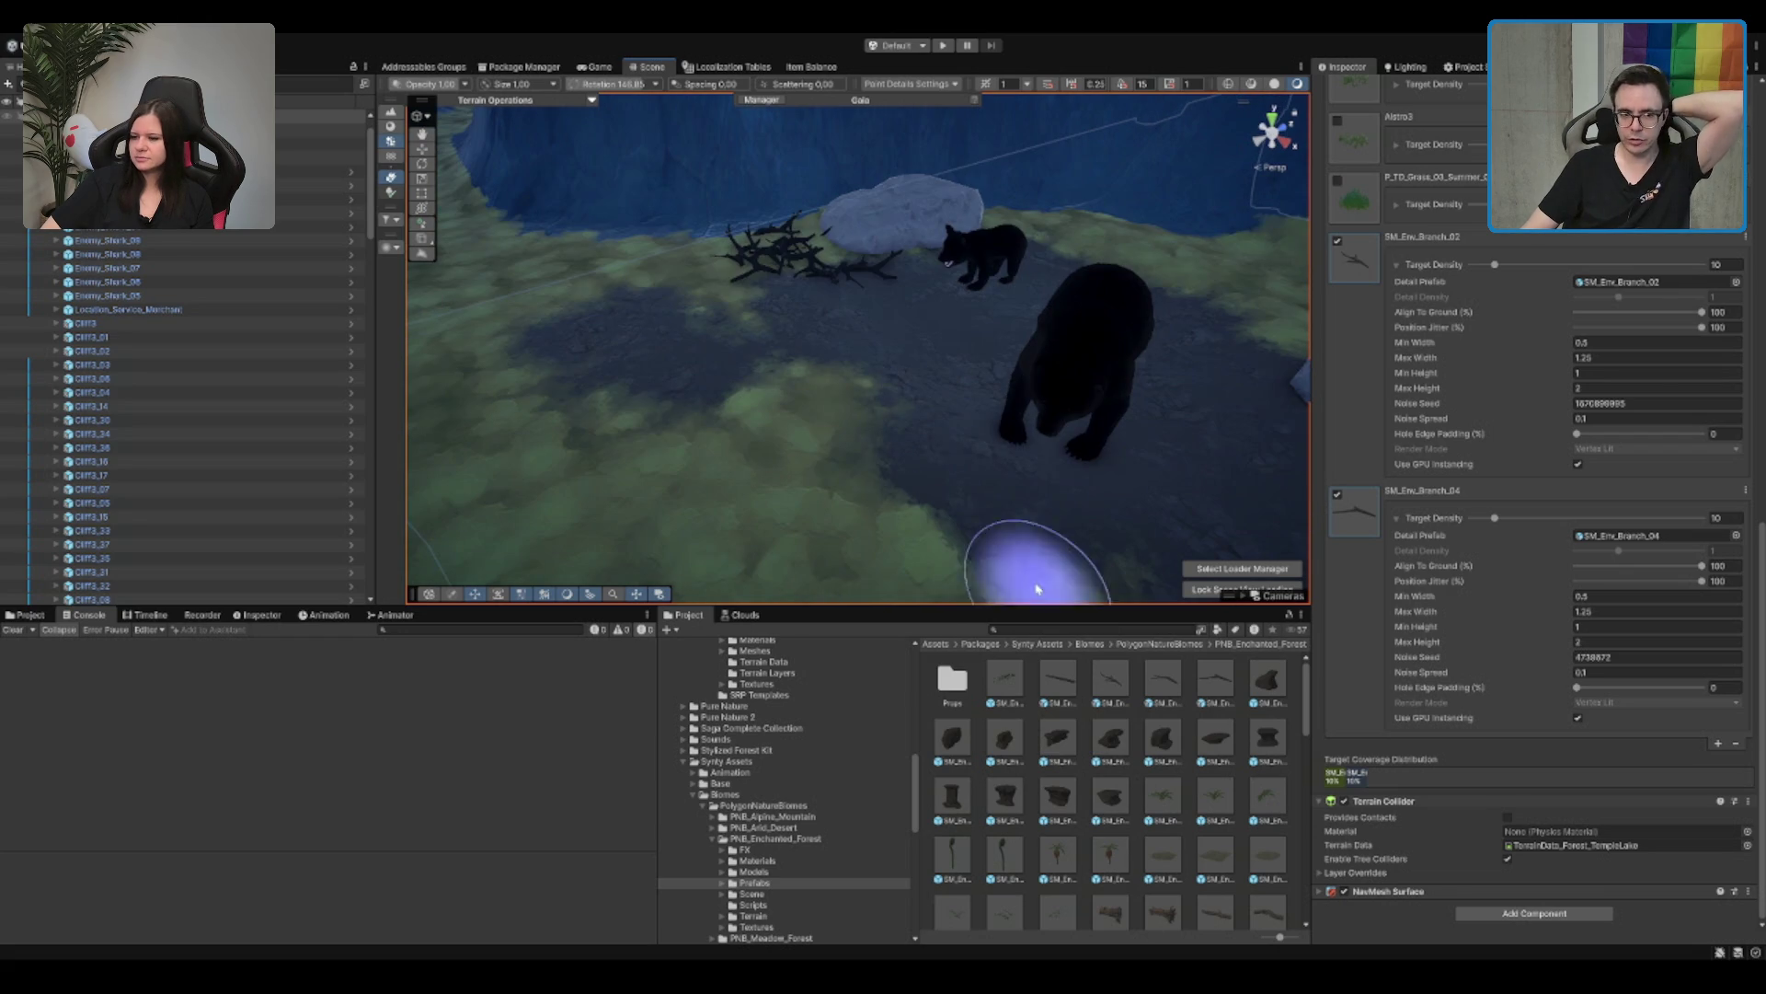
pyautogui.scroll(5, 828, 800)
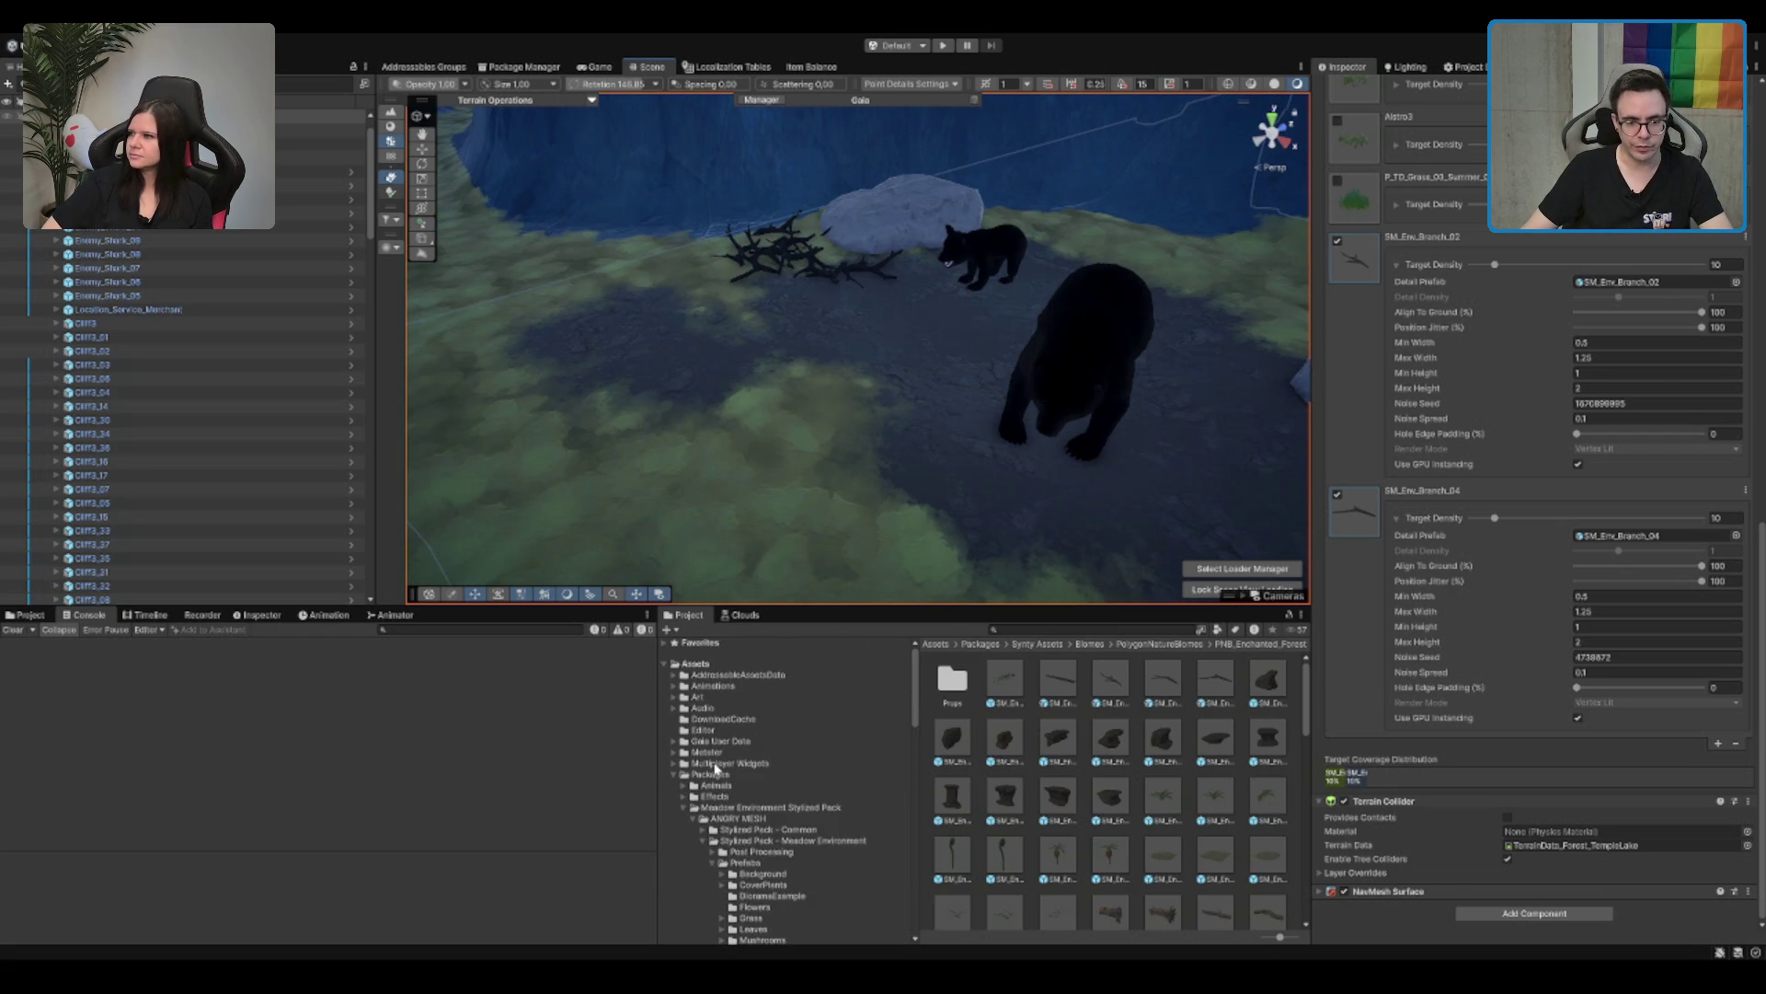
pyautogui.scroll(5, 717, 774)
pyautogui.click(793, 818)
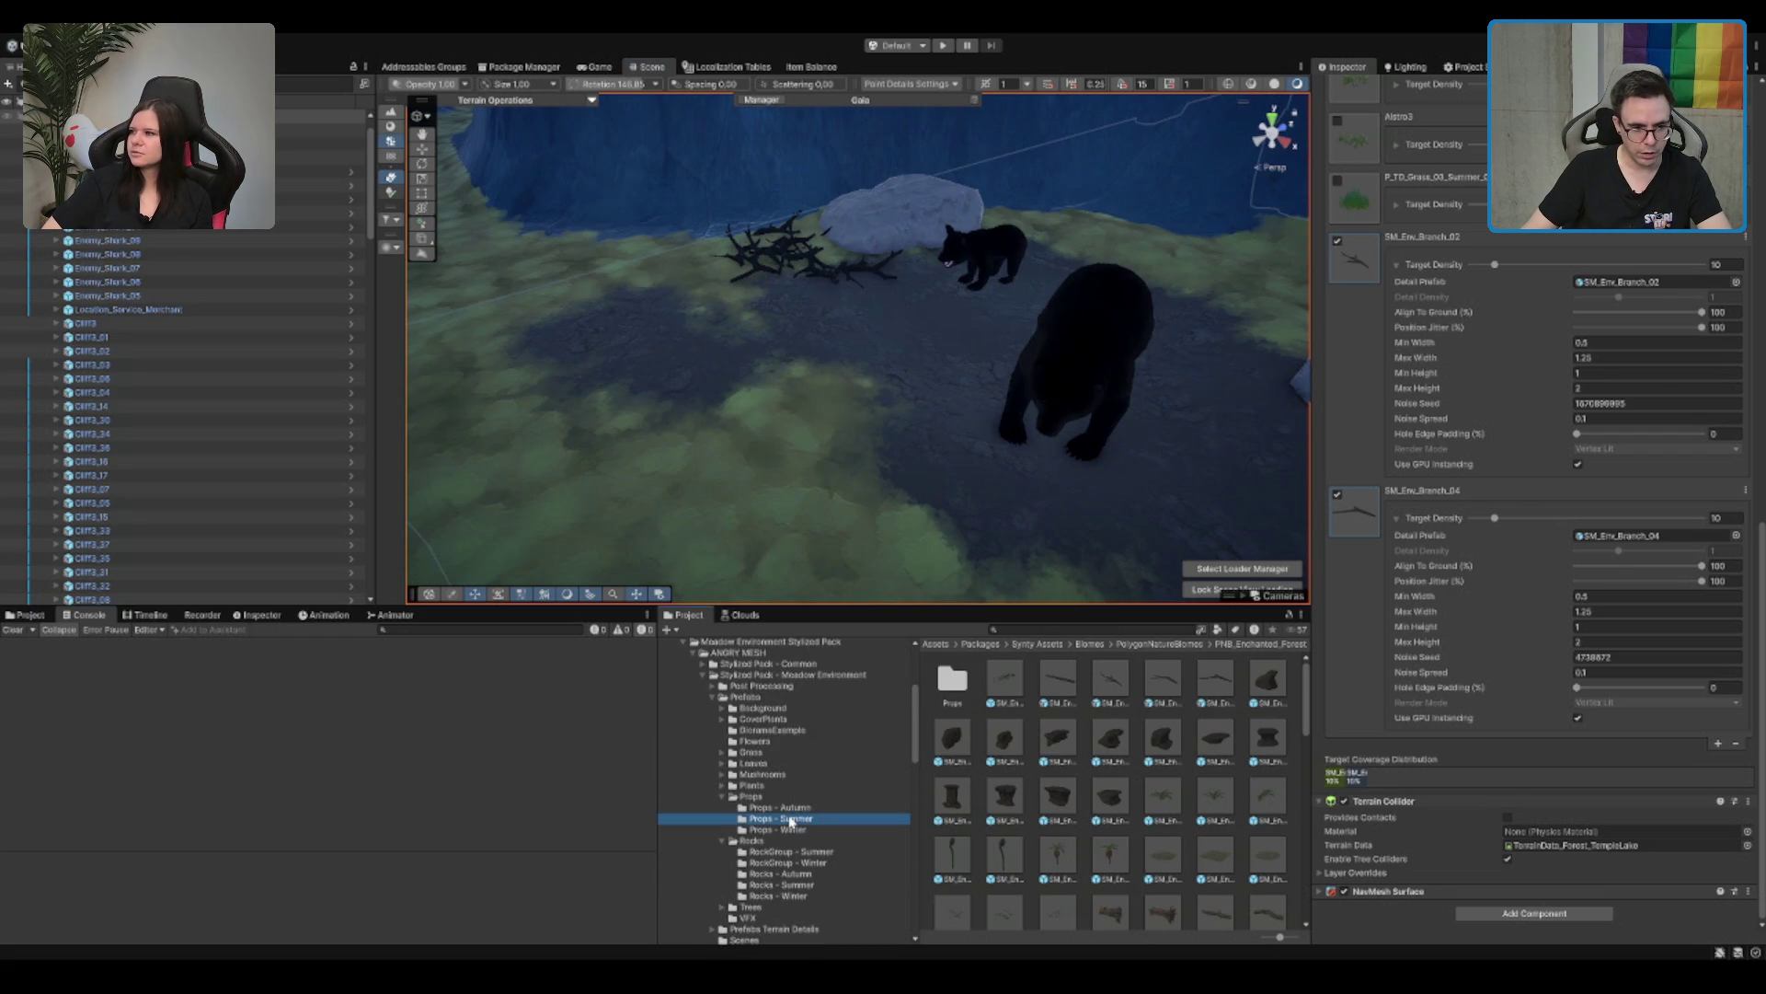
pyautogui.click(780, 807)
pyautogui.click(860, 797)
pyautogui.press('Left')
pyautogui.press('Up')
pyautogui.press('Right')
pyautogui.press('Down')
pyautogui.press('Down')
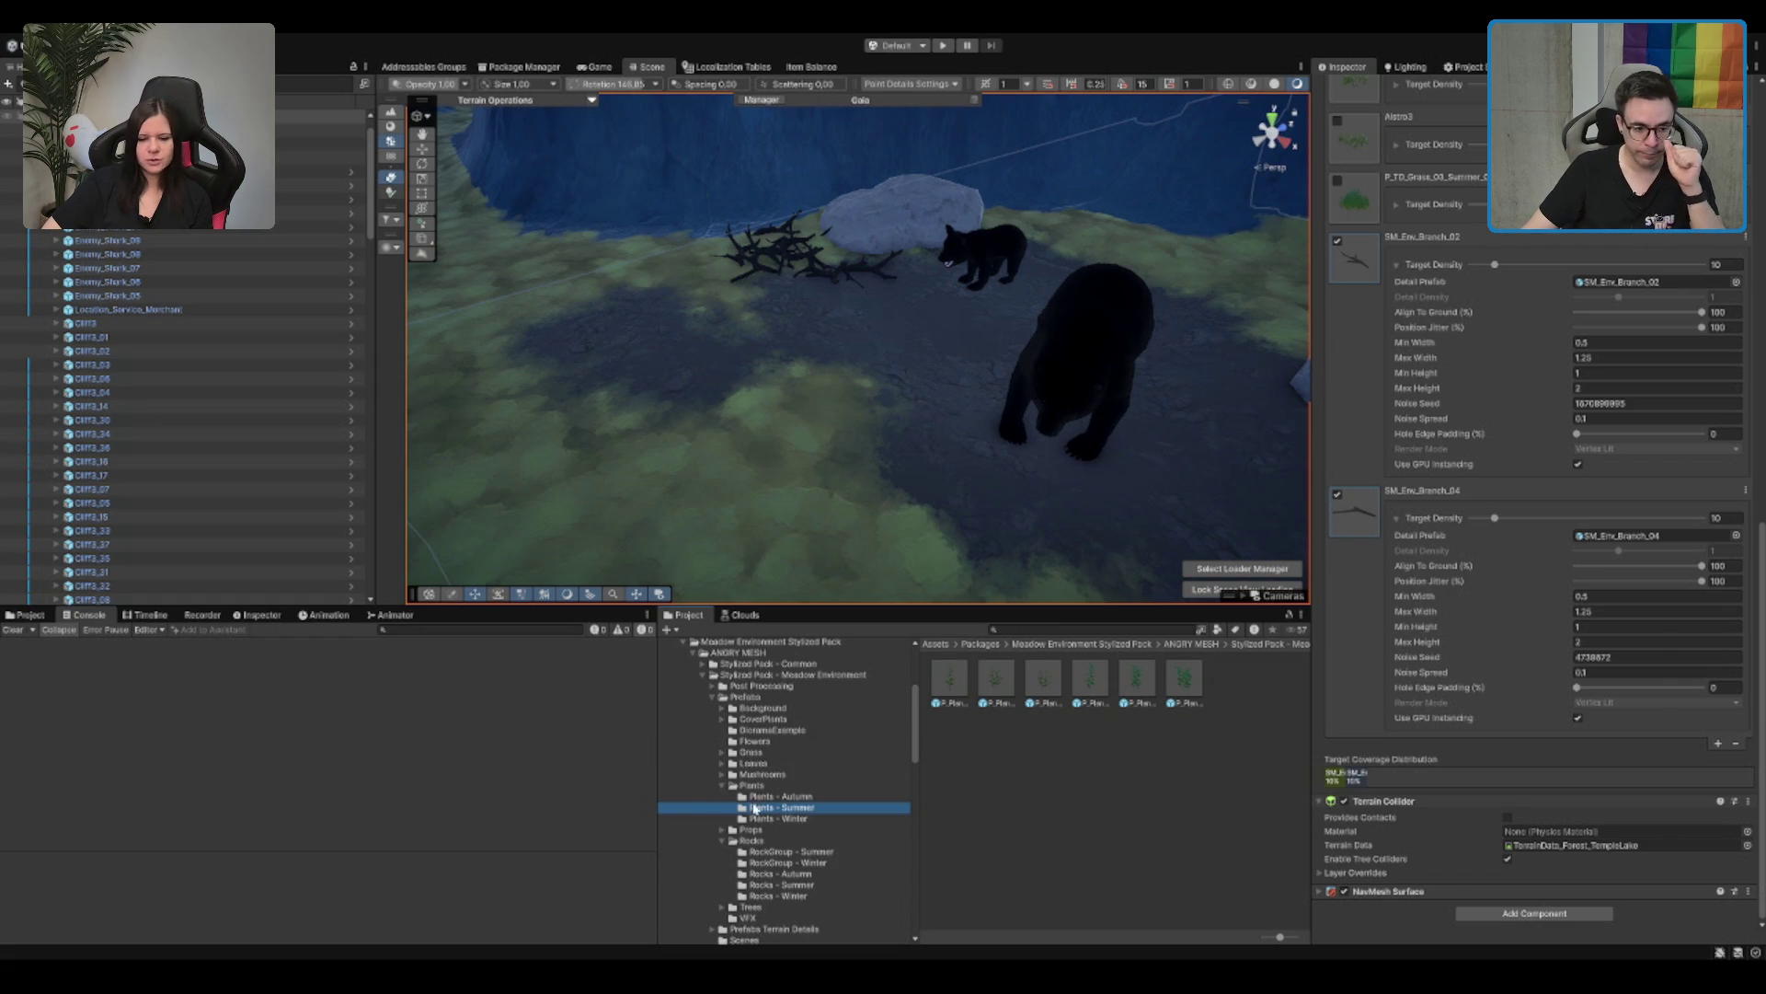
pyautogui.click(821, 764)
pyautogui.press('Right')
pyautogui.press('Down')
pyautogui.press('Down')
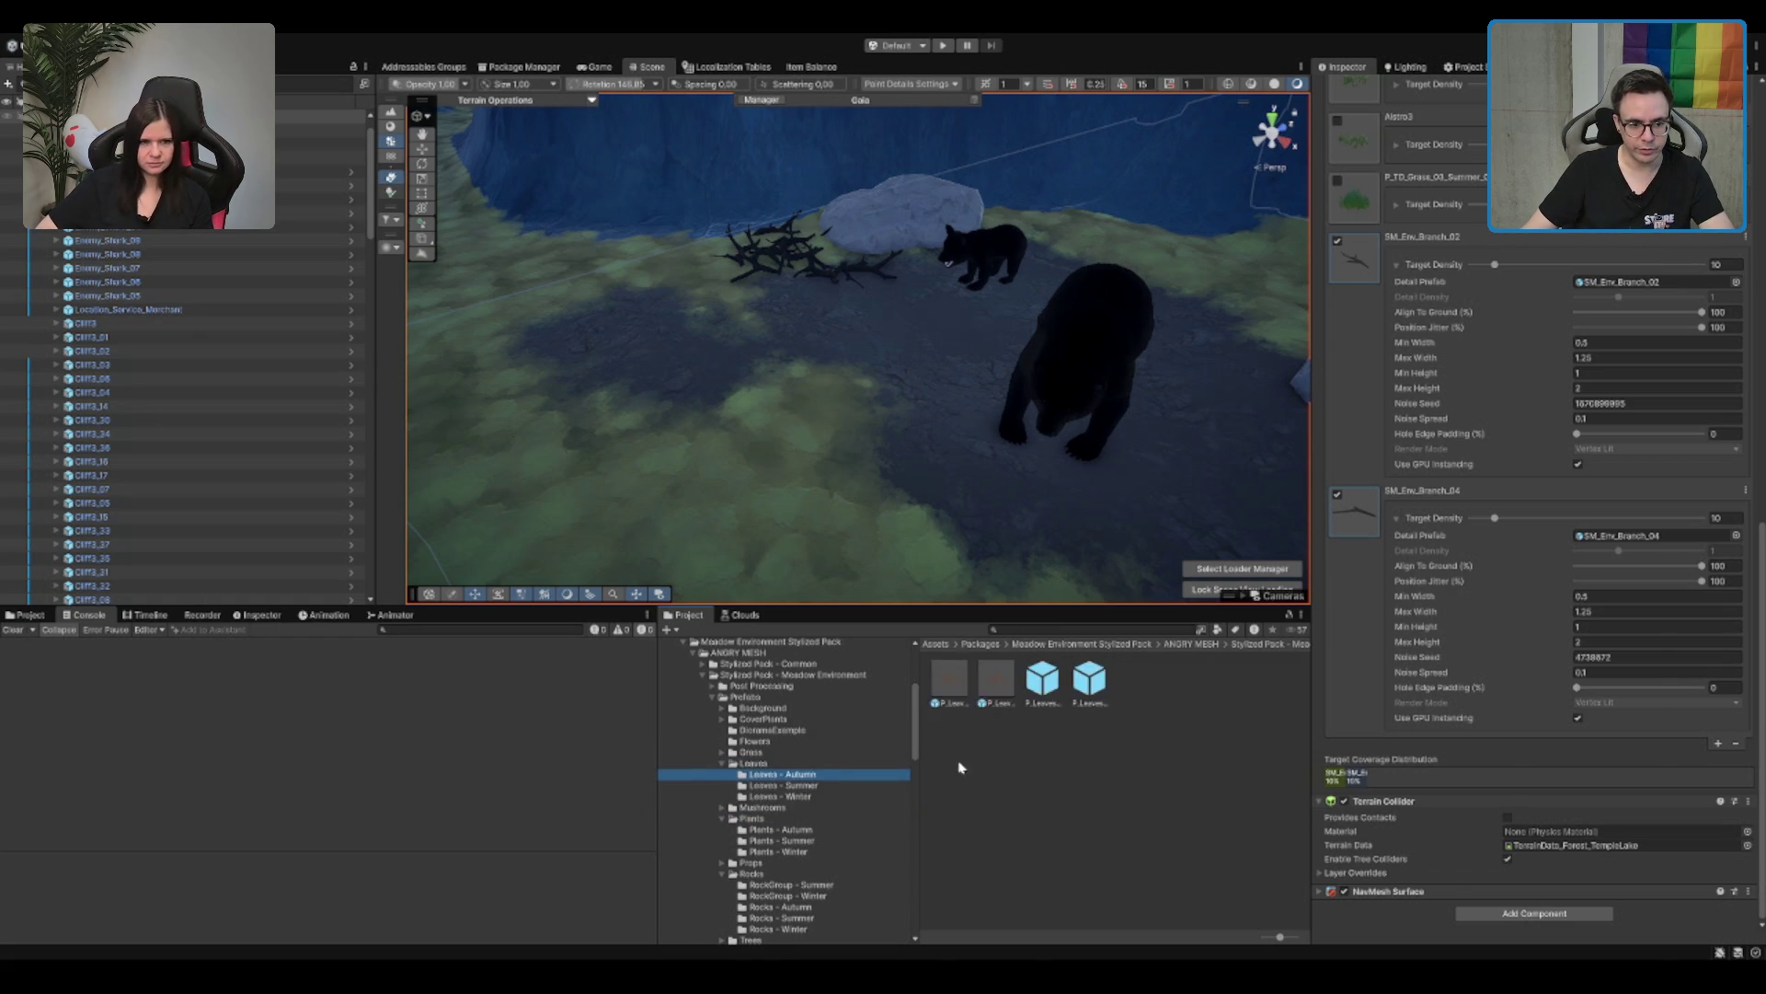
pyautogui.moveTo(1090, 681)
pyautogui.mouseDown()
pyautogui.moveTo(709, 473)
pyautogui.moveTo(730, 426)
pyautogui.moveTo(1028, 465)
pyautogui.mouseUp()
pyautogui.press('Escape')
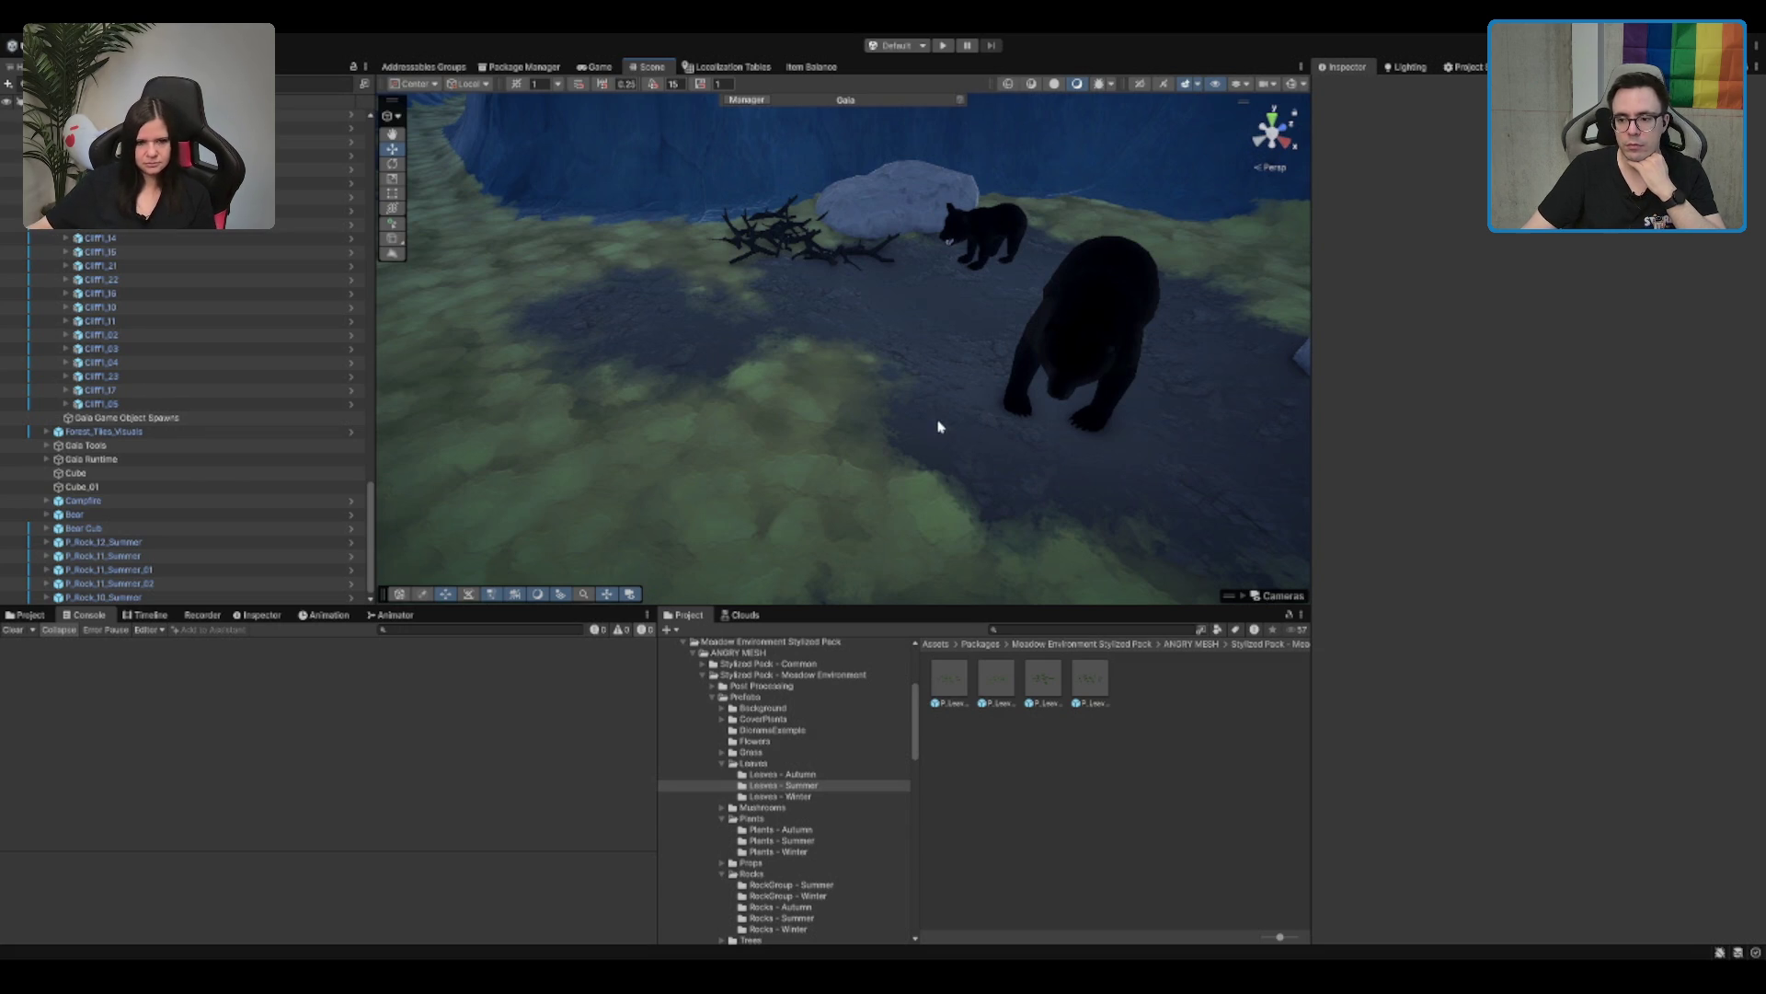
pyautogui.moveTo(894, 375); pyautogui.dragTo(861, 357)
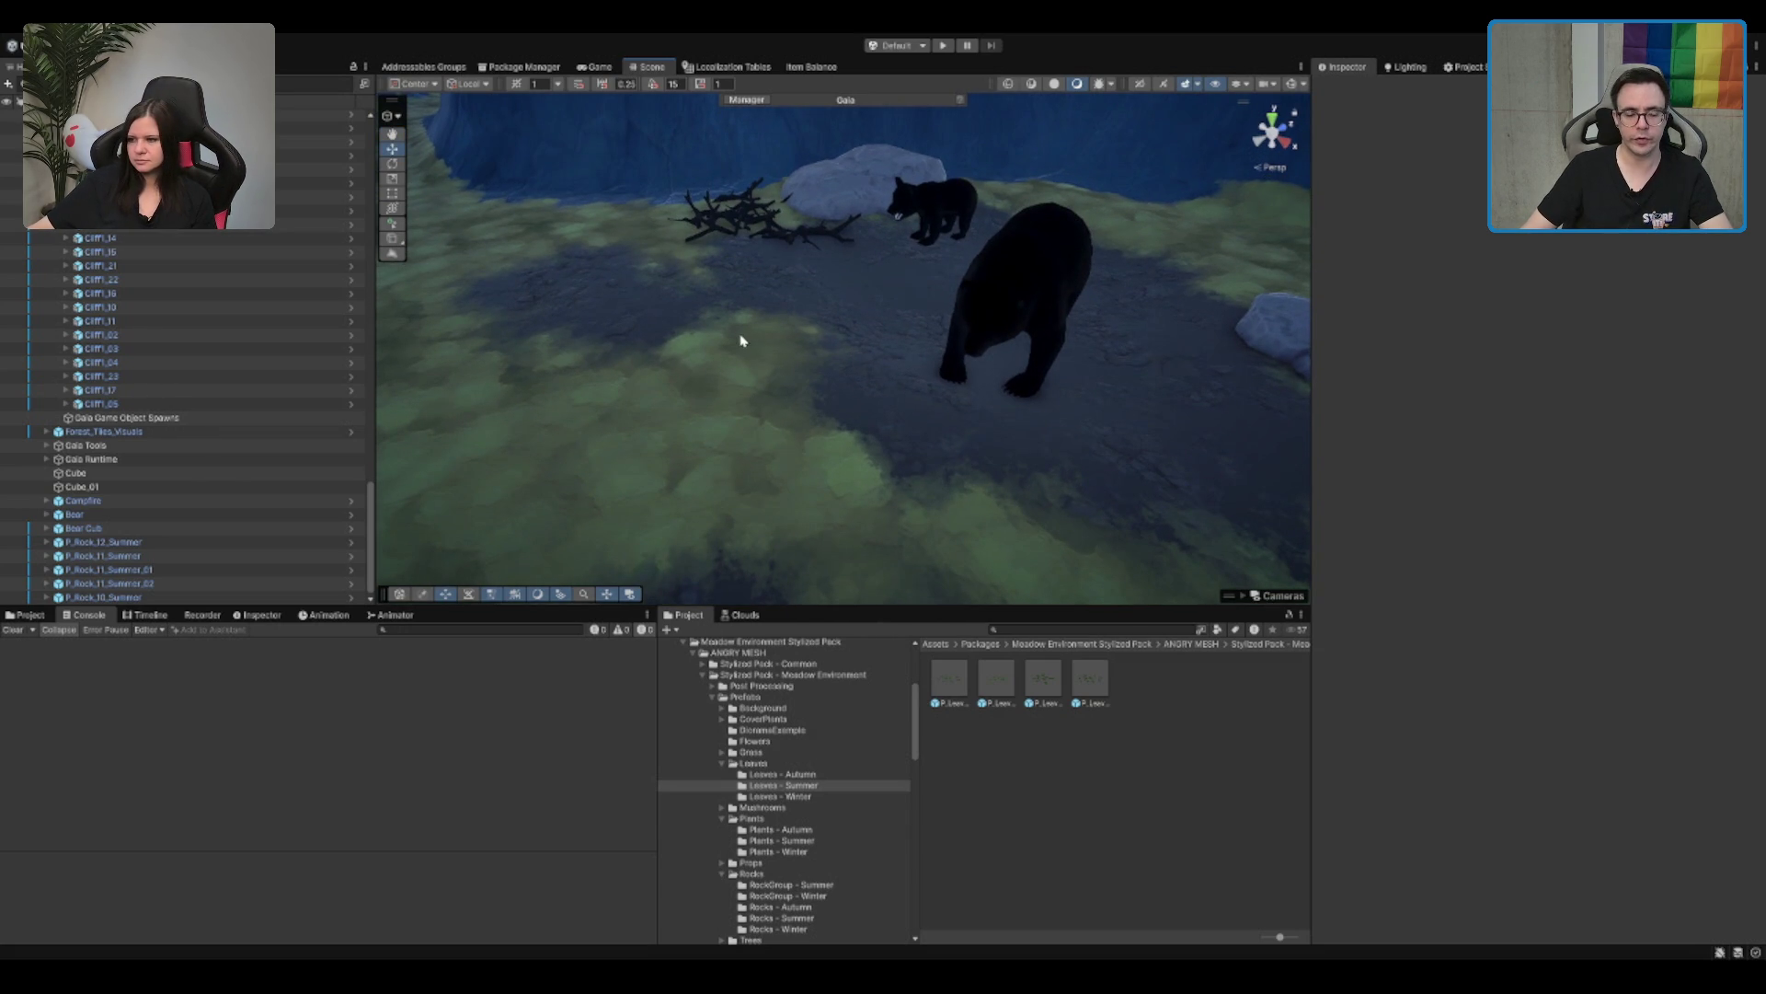
pyautogui.moveTo(695, 303); pyautogui.dragTo(856, 631)
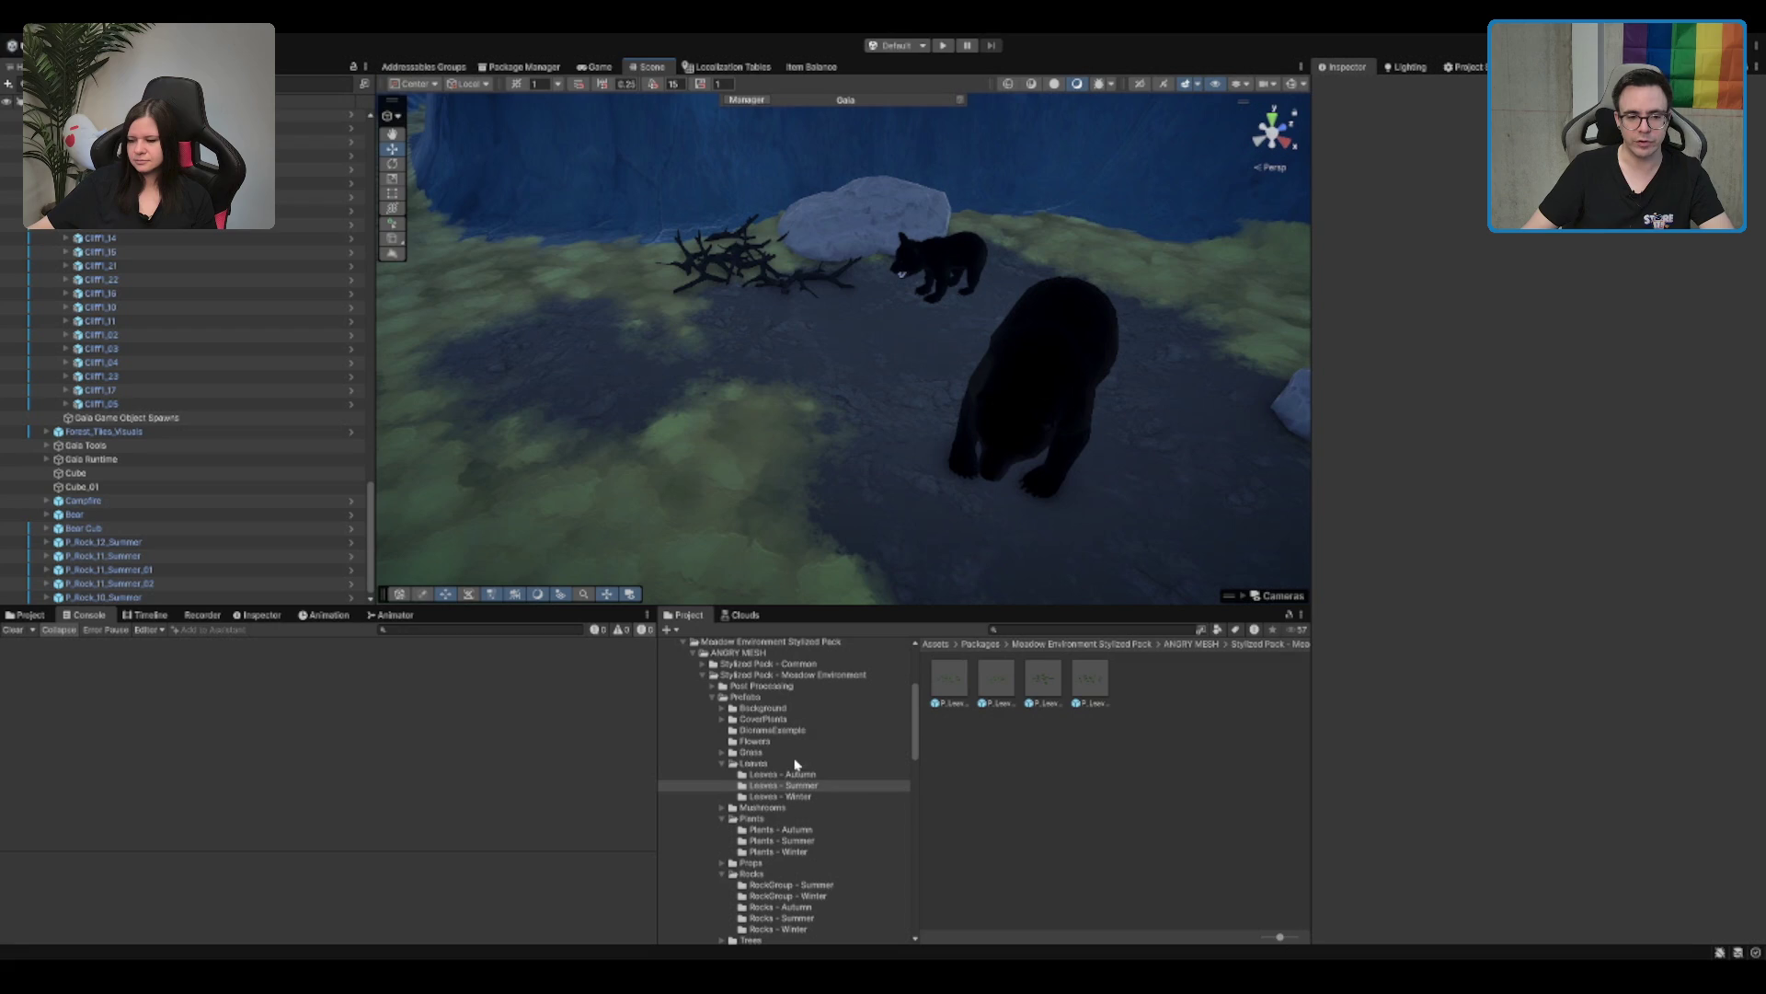
pyautogui.click(837, 744)
pyautogui.click(837, 750)
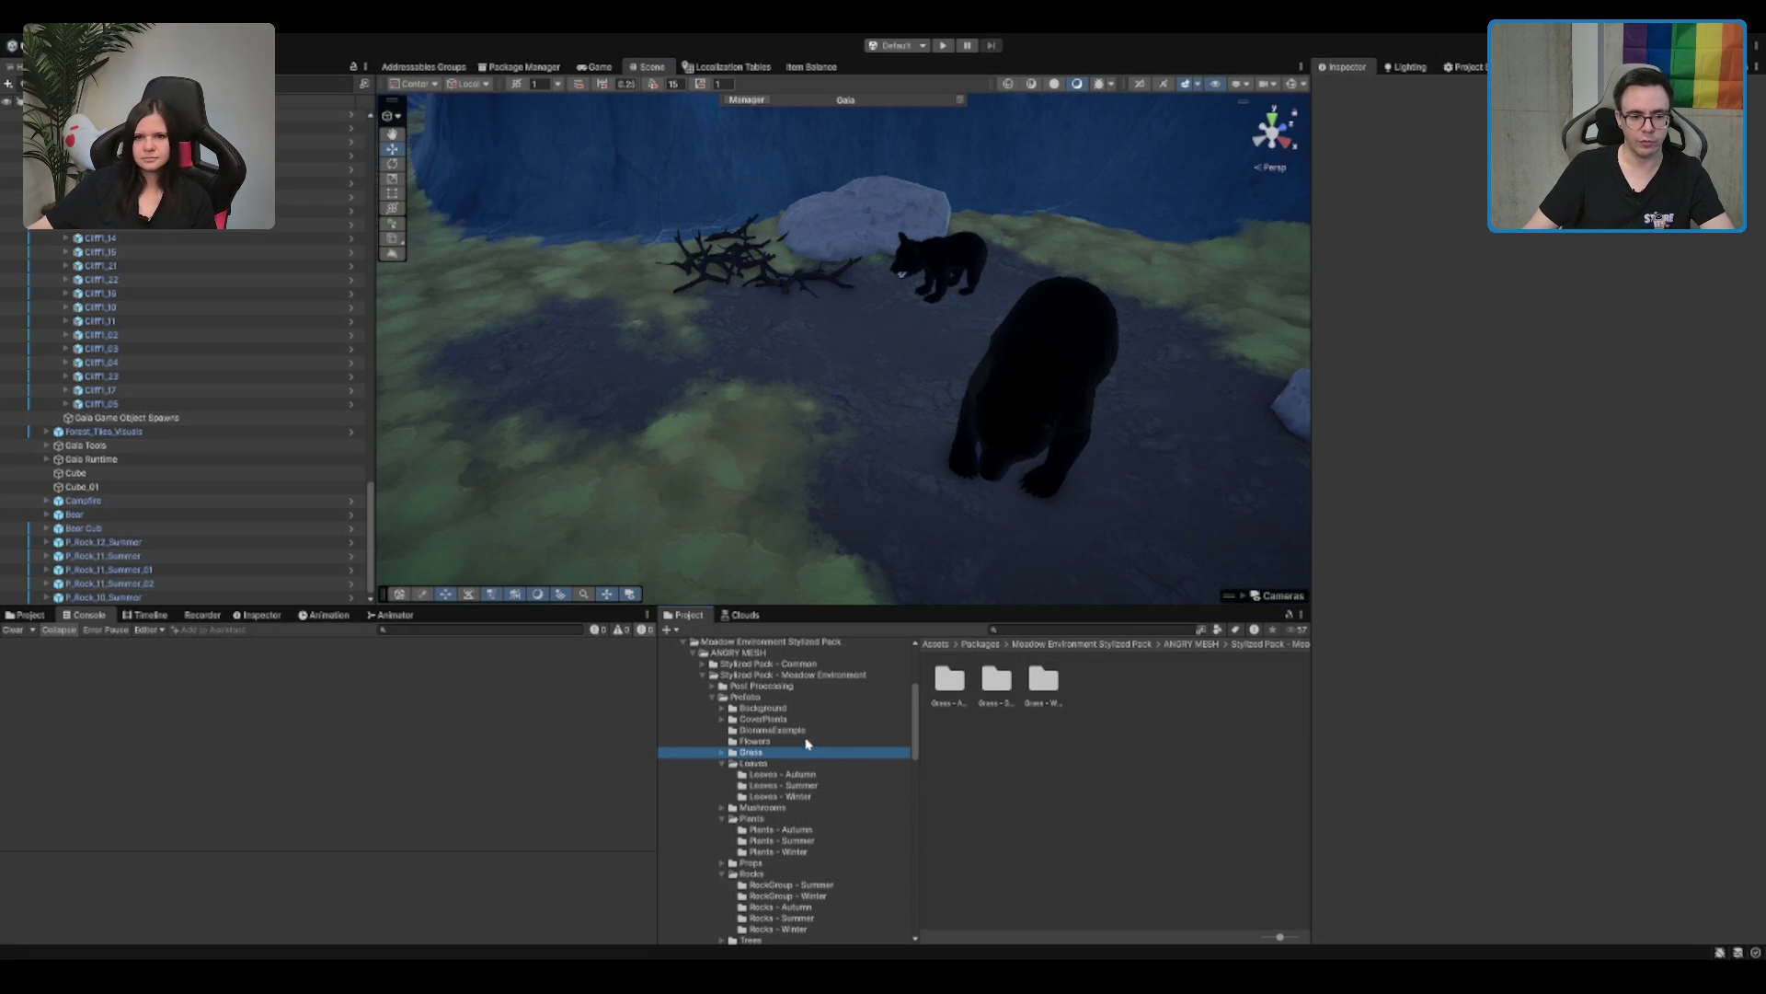
pyautogui.press('Right')
pyautogui.press('Right')
pyautogui.press('Down')
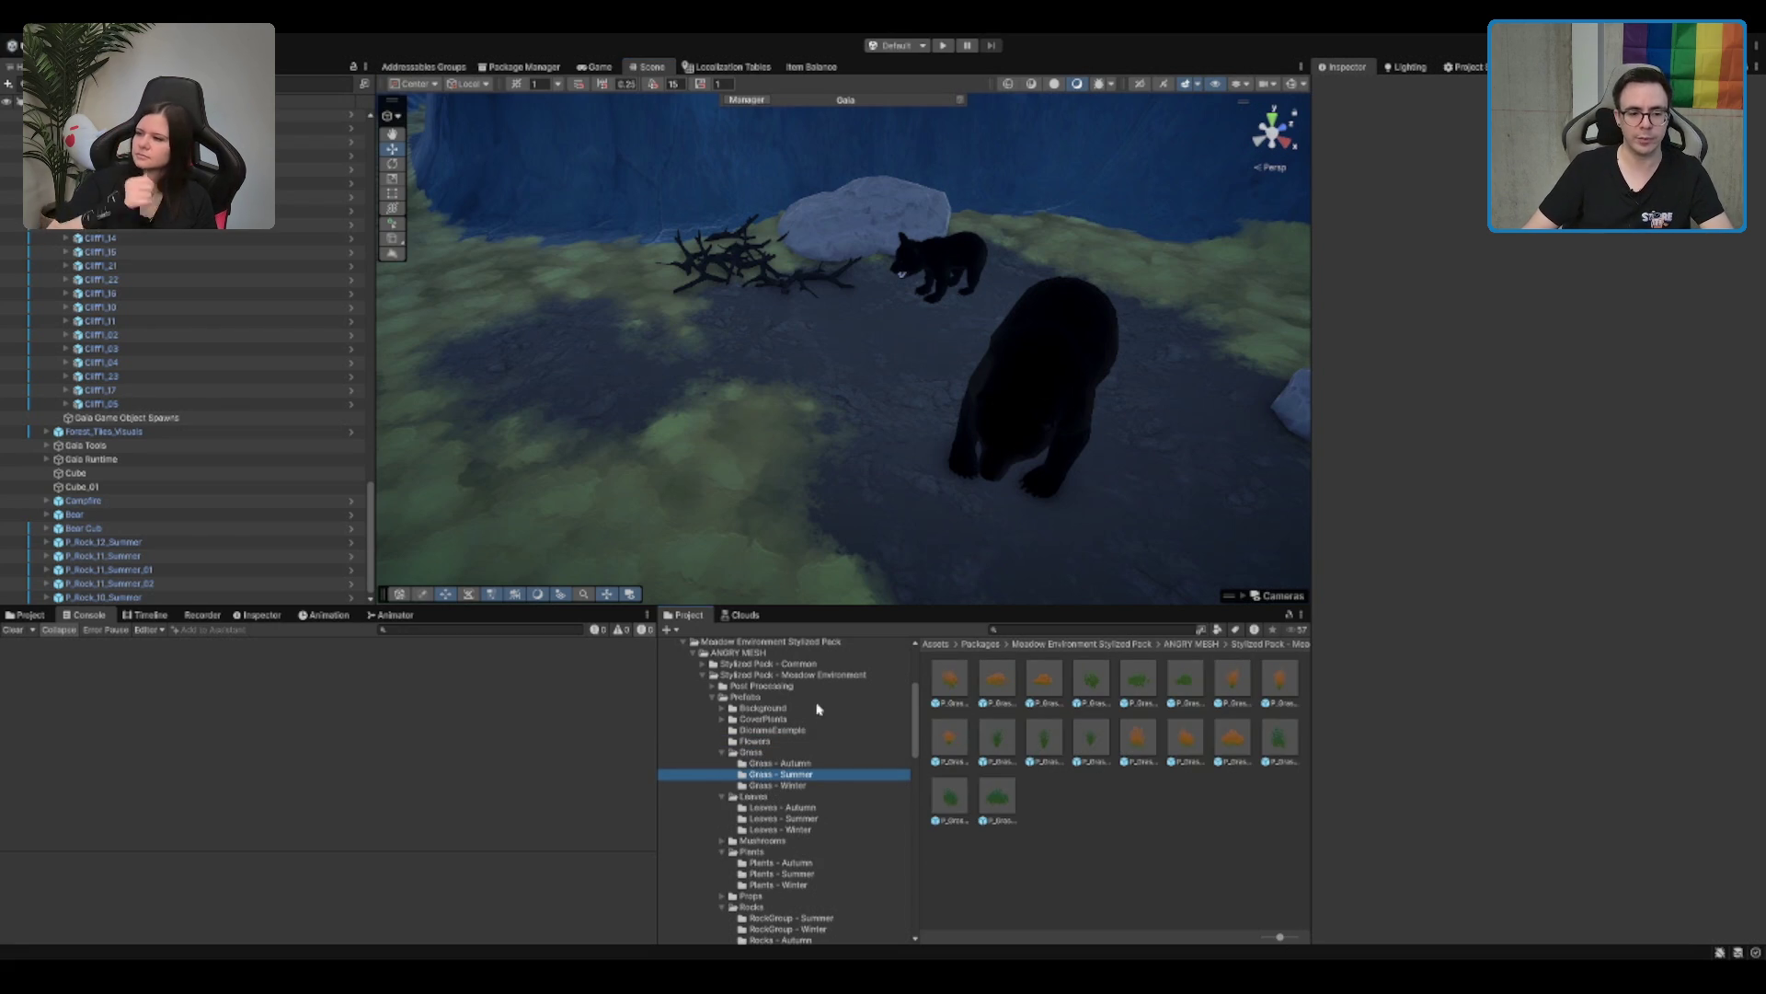
pyautogui.press('Left')
pyautogui.press('Left')
pyautogui.click(806, 718)
pyautogui.press('Right')
pyautogui.press('Right')
pyautogui.press('Down')
pyautogui.moveTo(1141, 692); pyautogui.dragTo(727, 465)
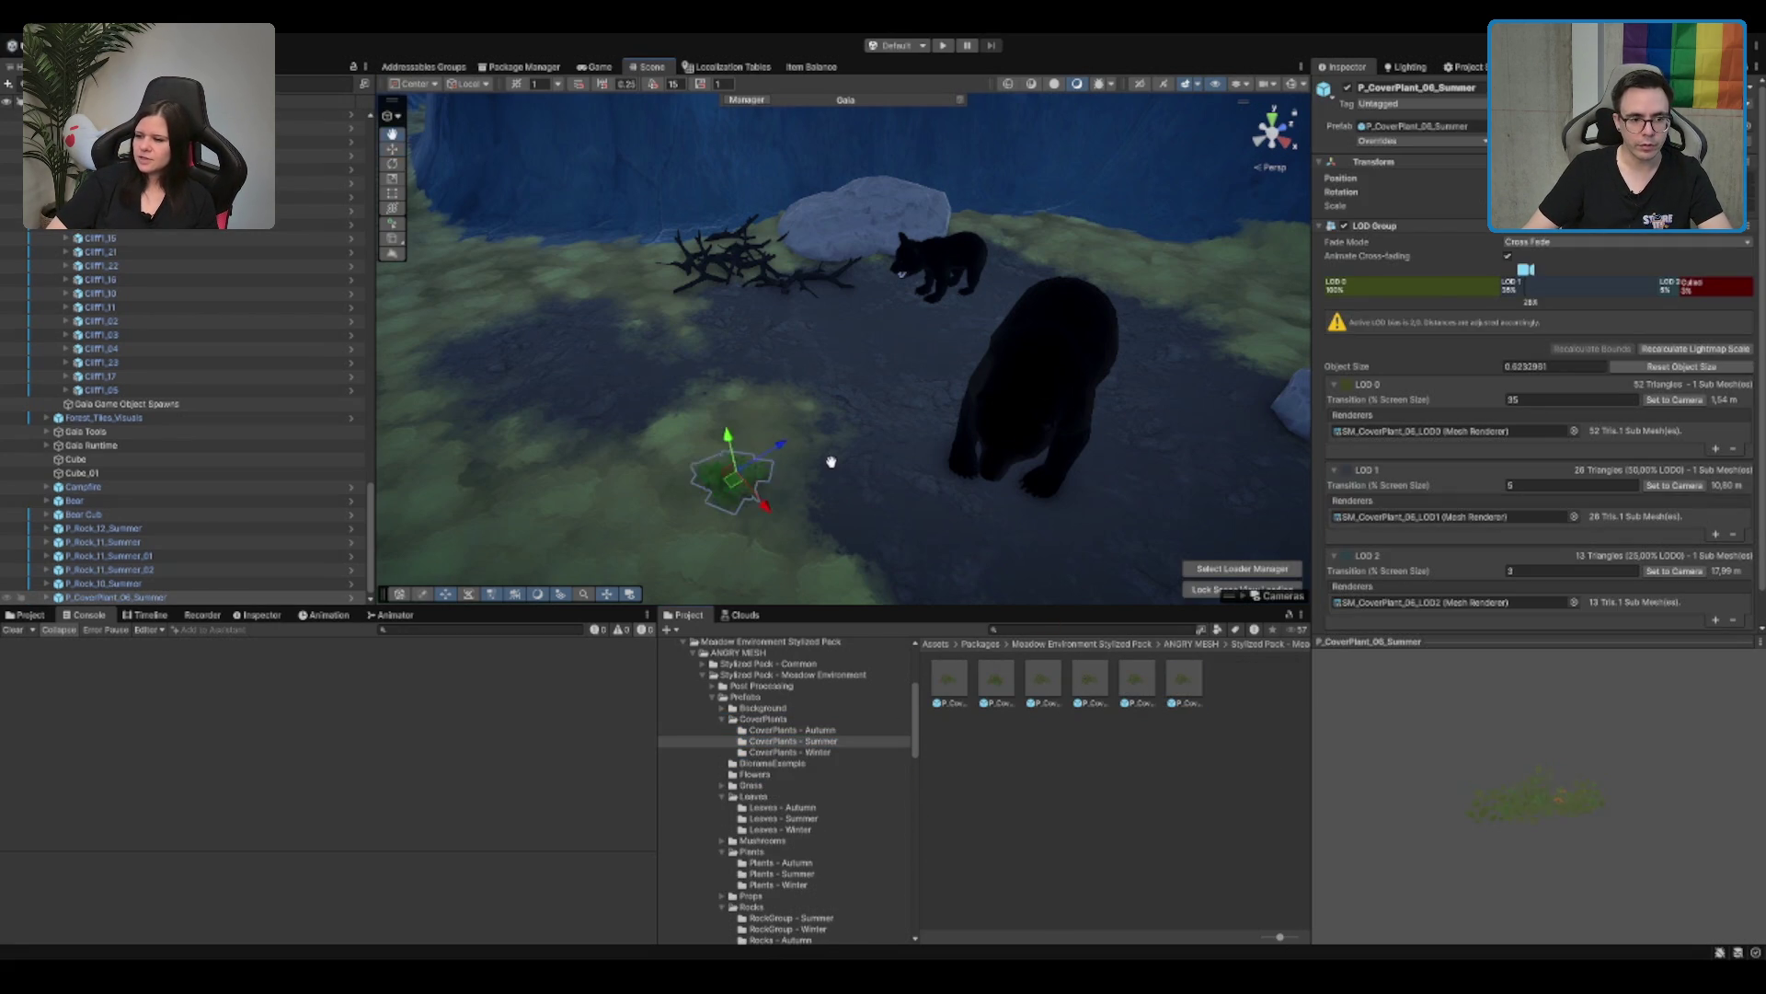
pyautogui.press('Delete')
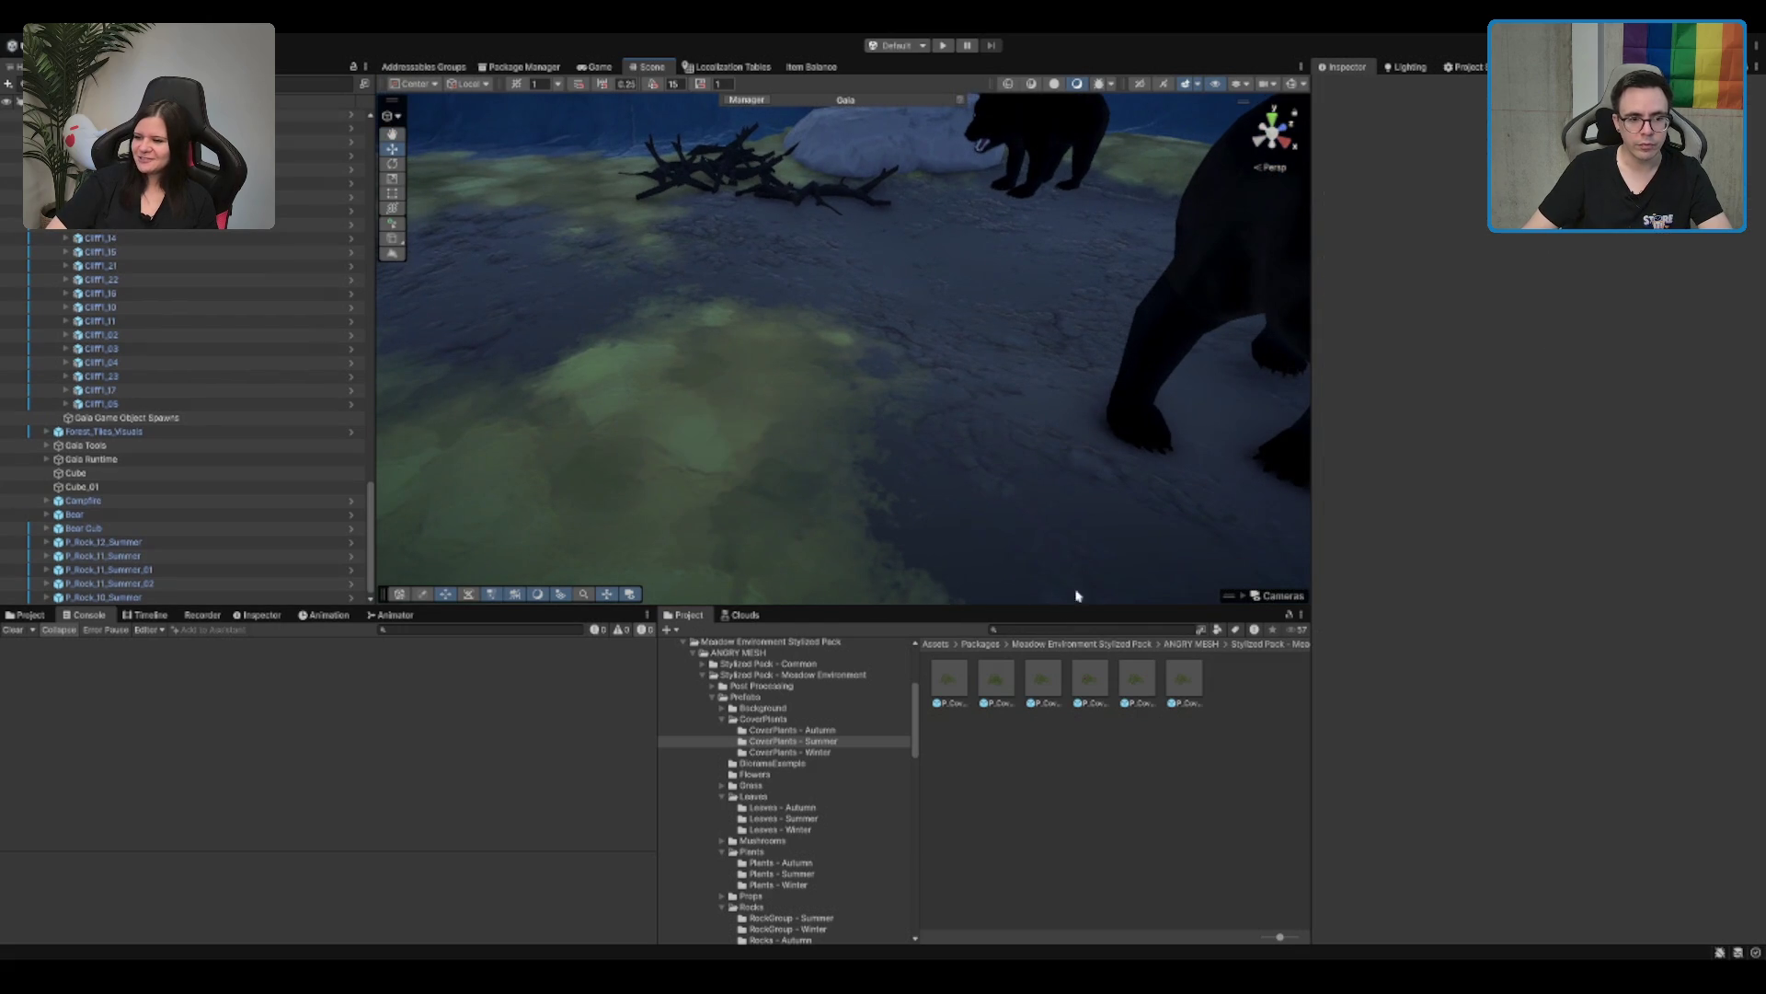
pyautogui.moveTo(997, 681)
pyautogui.mouseDown()
pyautogui.moveTo(729, 473)
pyautogui.moveTo(828, 792)
pyautogui.mouseUp()
pyautogui.scroll(-3, 836, 804)
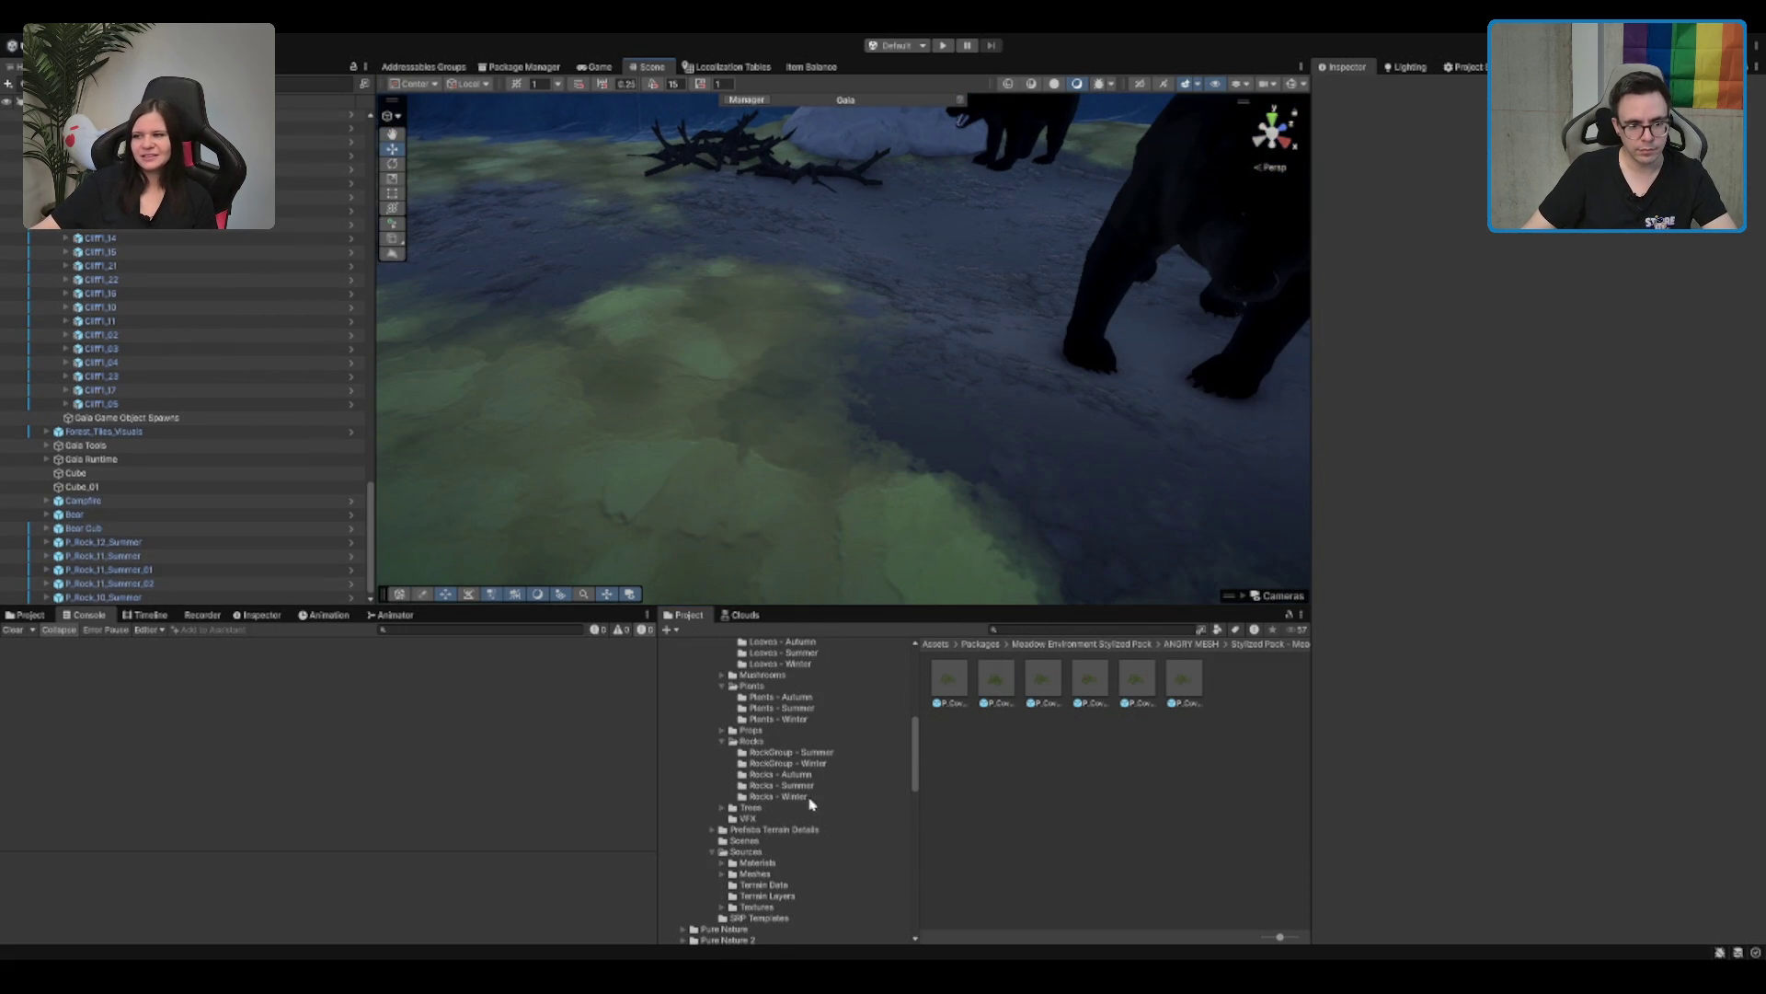
pyautogui.doubleClick(759, 728)
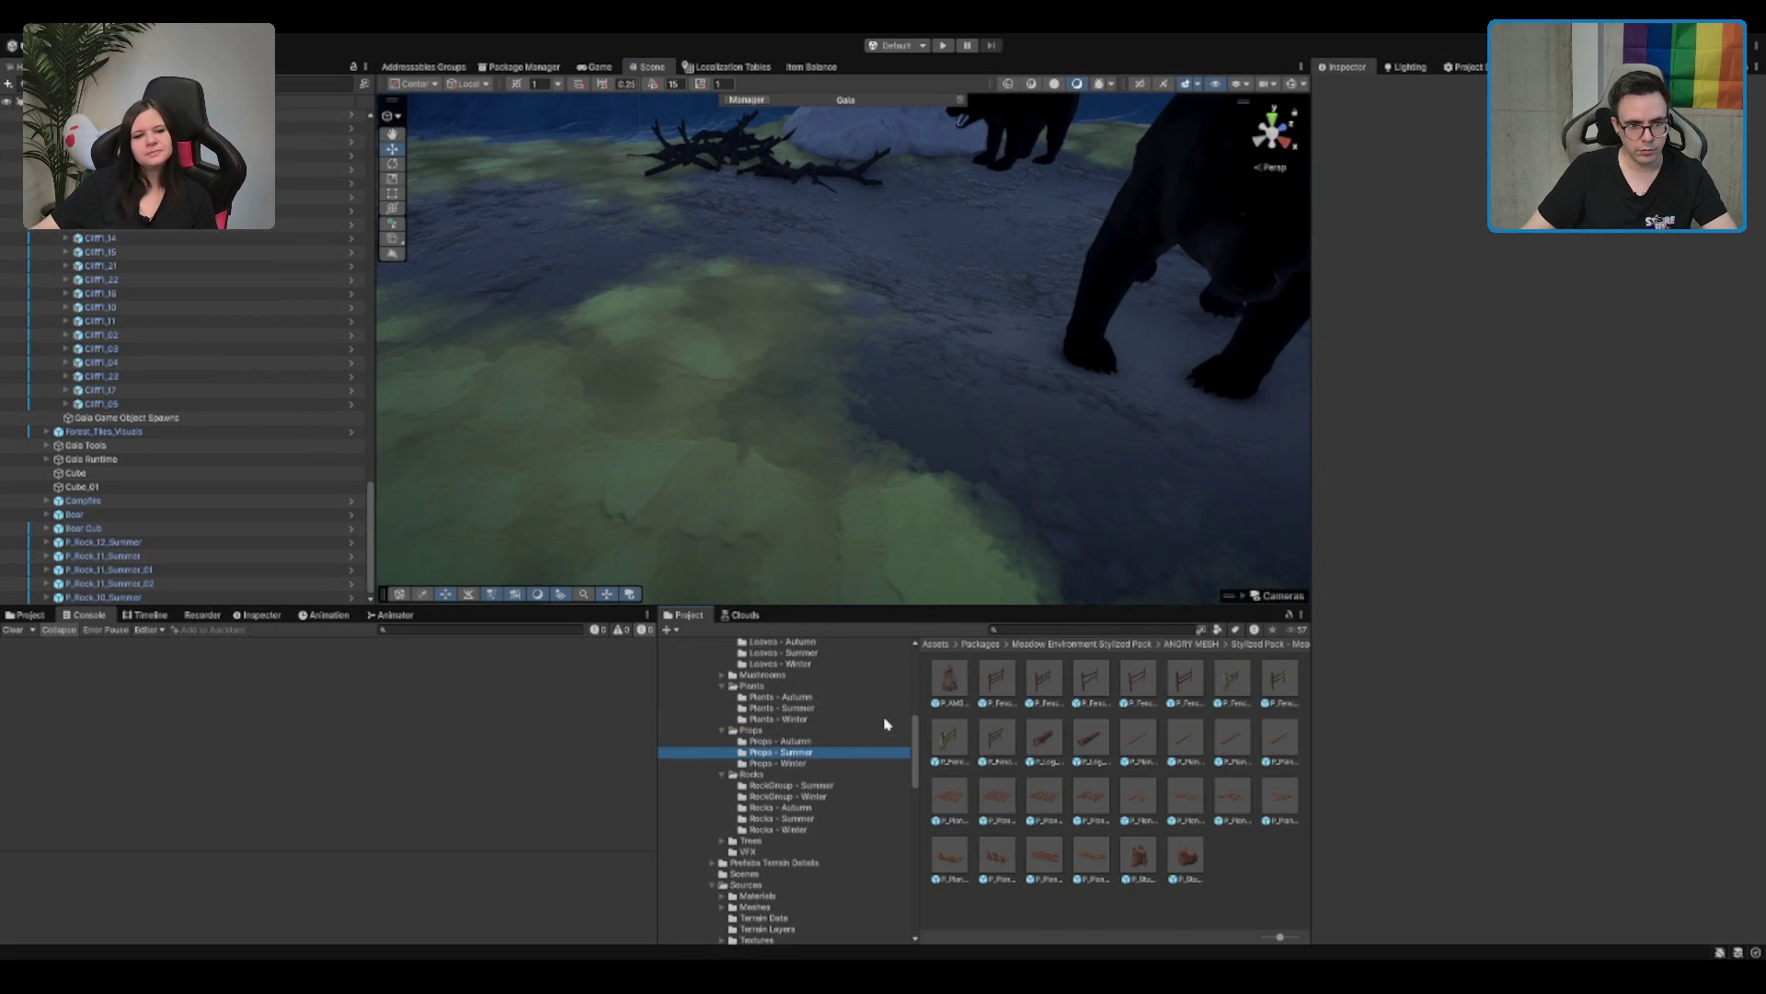
pyautogui.scroll(-3, 855, 736)
pyautogui.scroll(5, 809, 754)
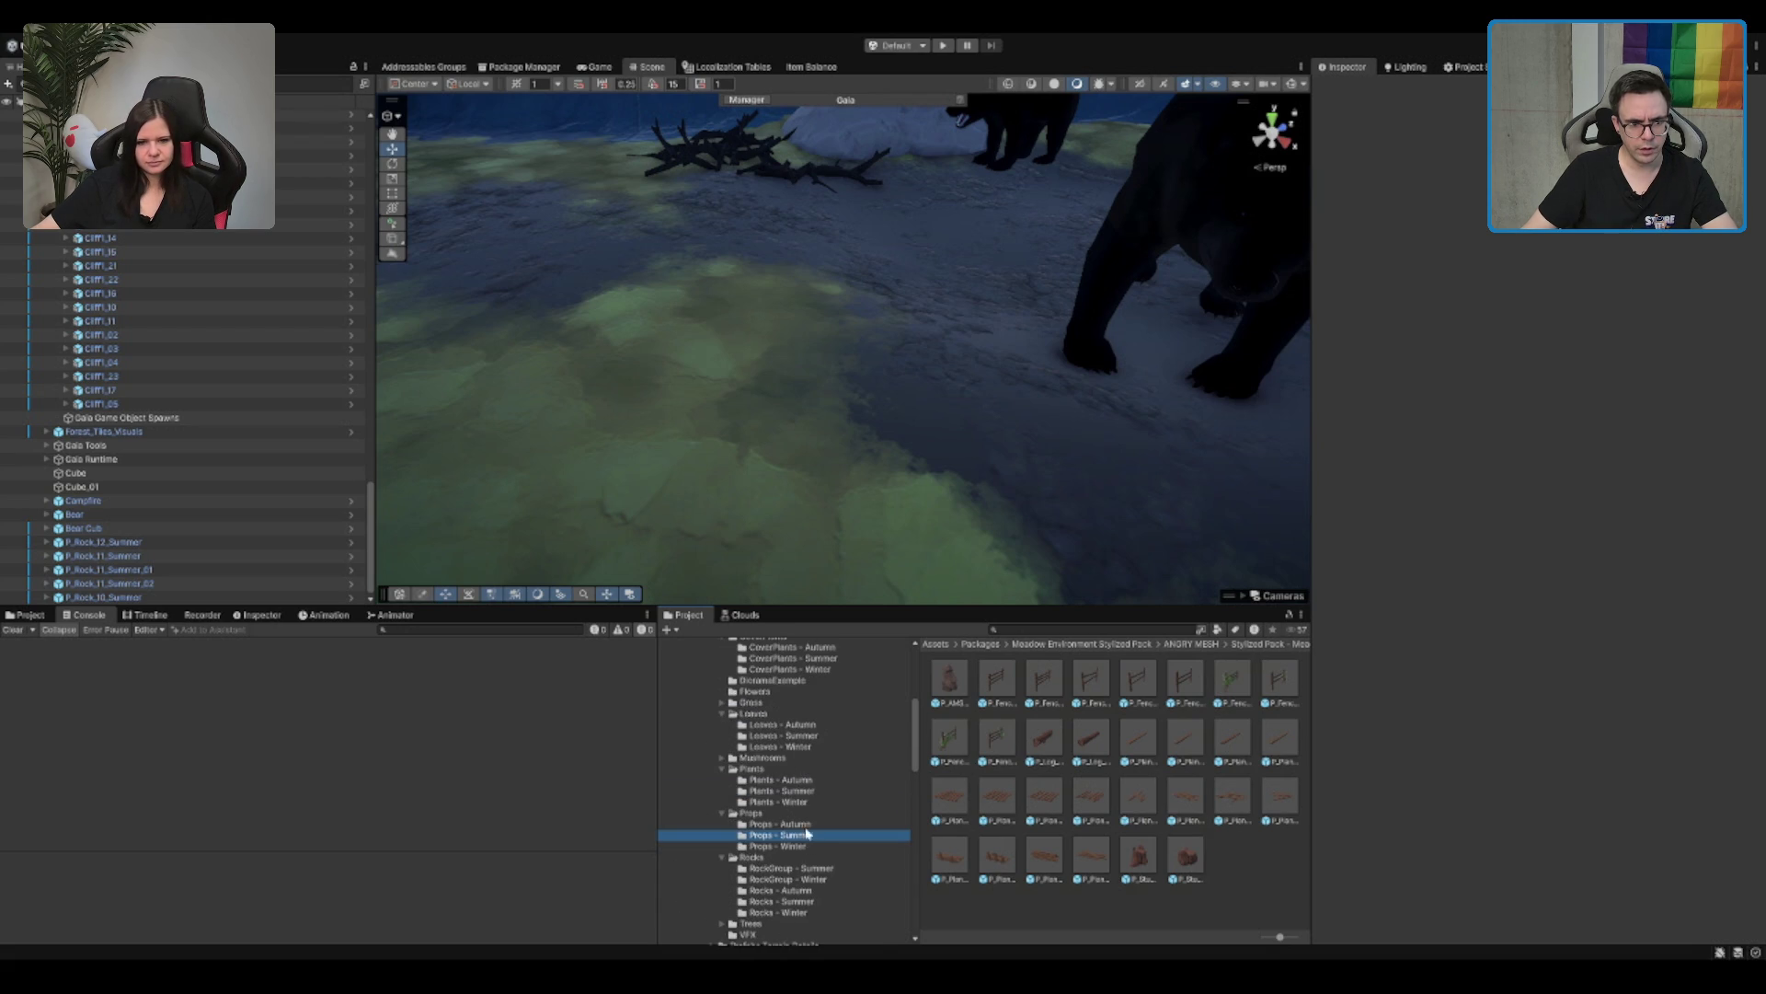
pyautogui.click(803, 791)
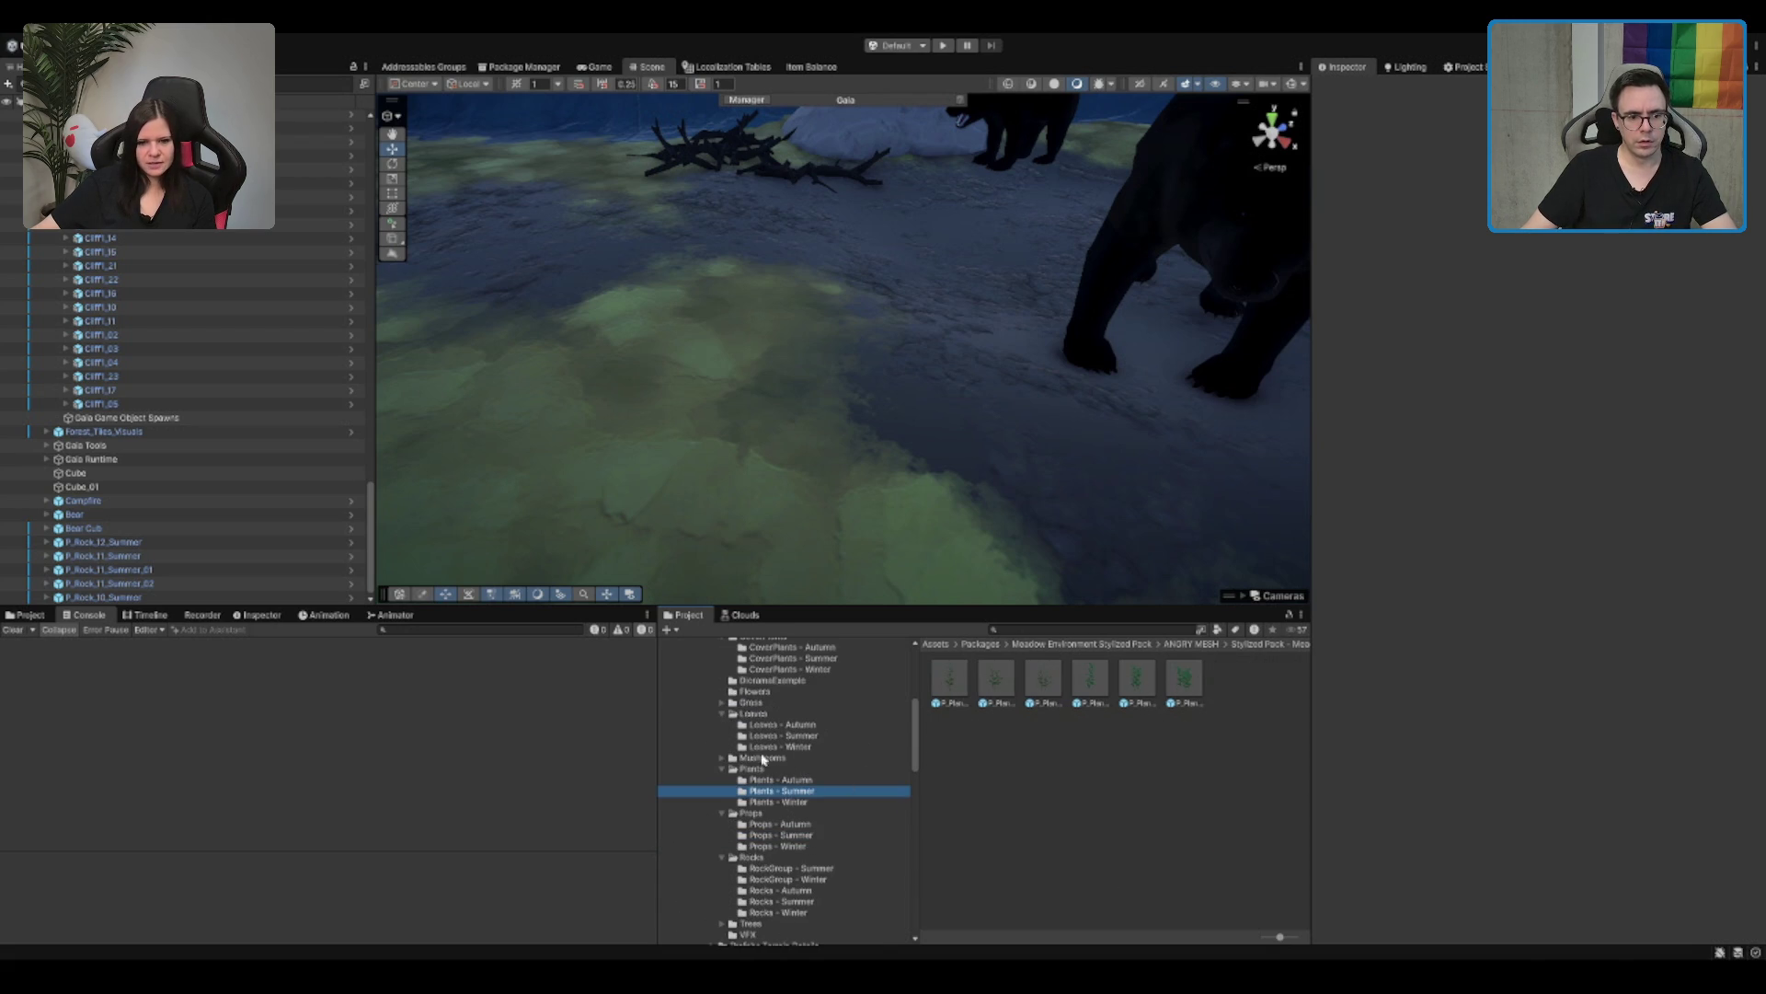
pyautogui.click(793, 780)
pyautogui.press('Up')
pyautogui.press('Down')
pyautogui.press('Down')
pyautogui.moveTo(1253, 755); pyautogui.dragTo(742, 387)
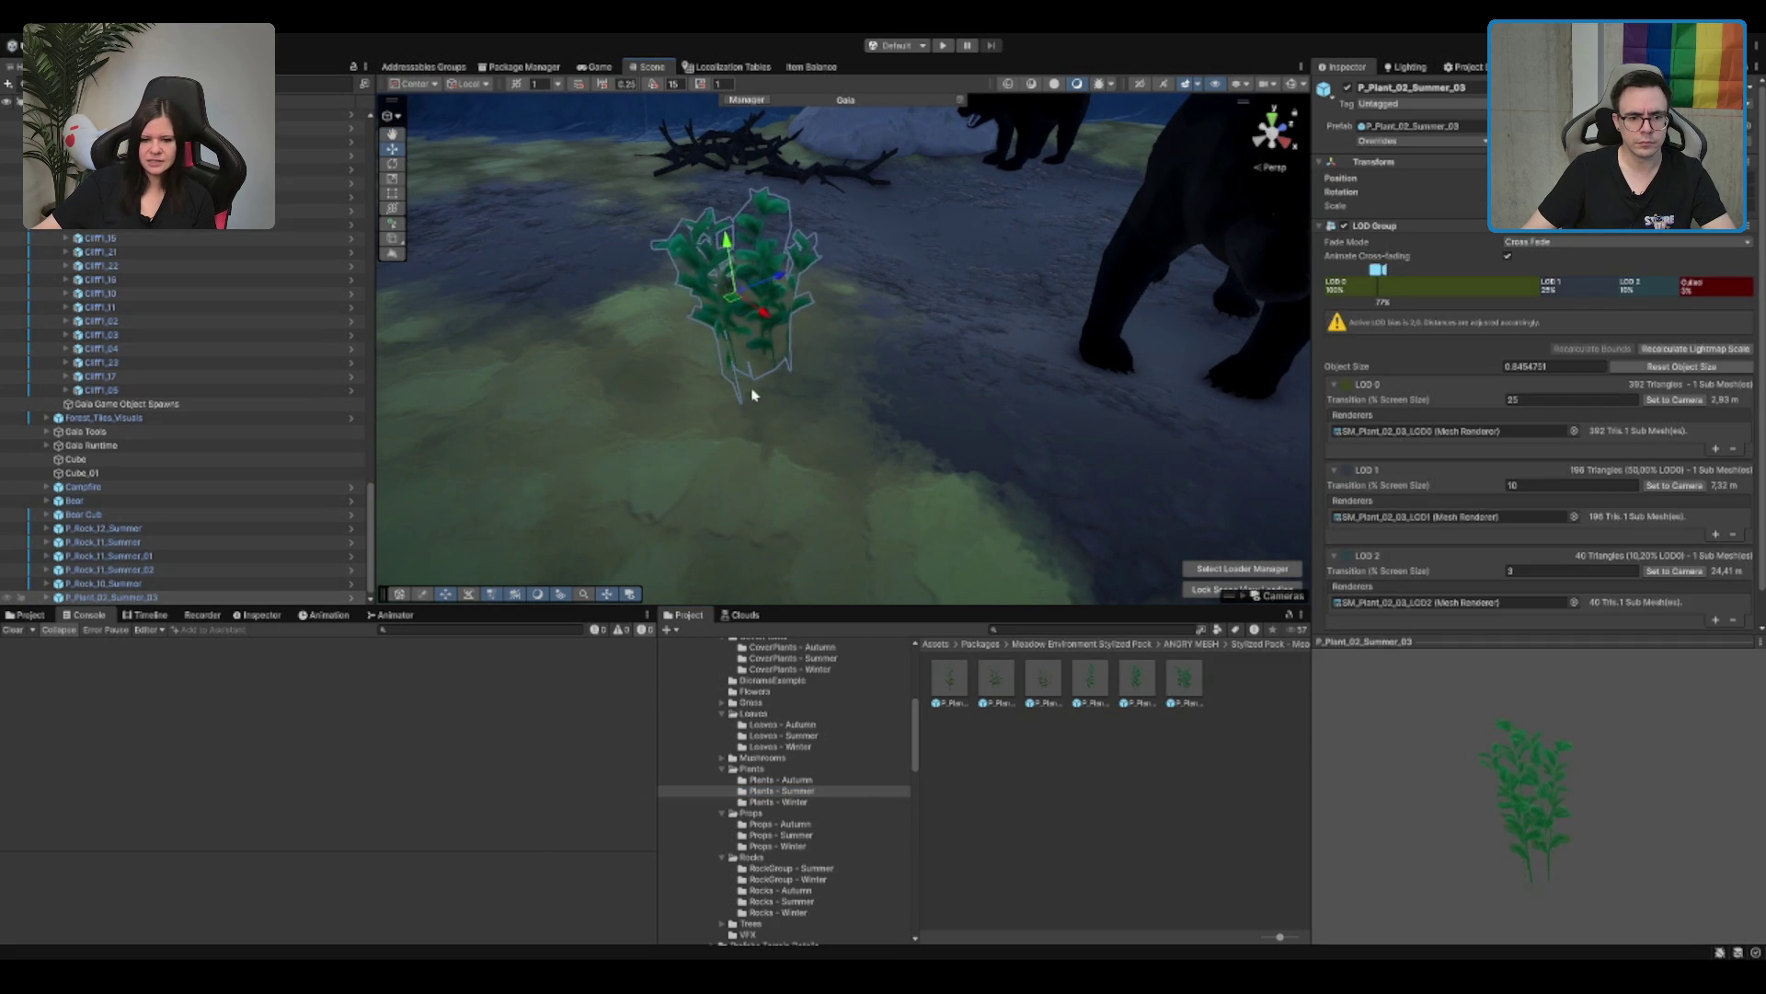
pyautogui.press('Delete')
pyautogui.click(789, 736)
pyautogui.moveTo(1090, 678); pyautogui.dragTo(790, 432)
pyautogui.scroll(-6, 810, 433)
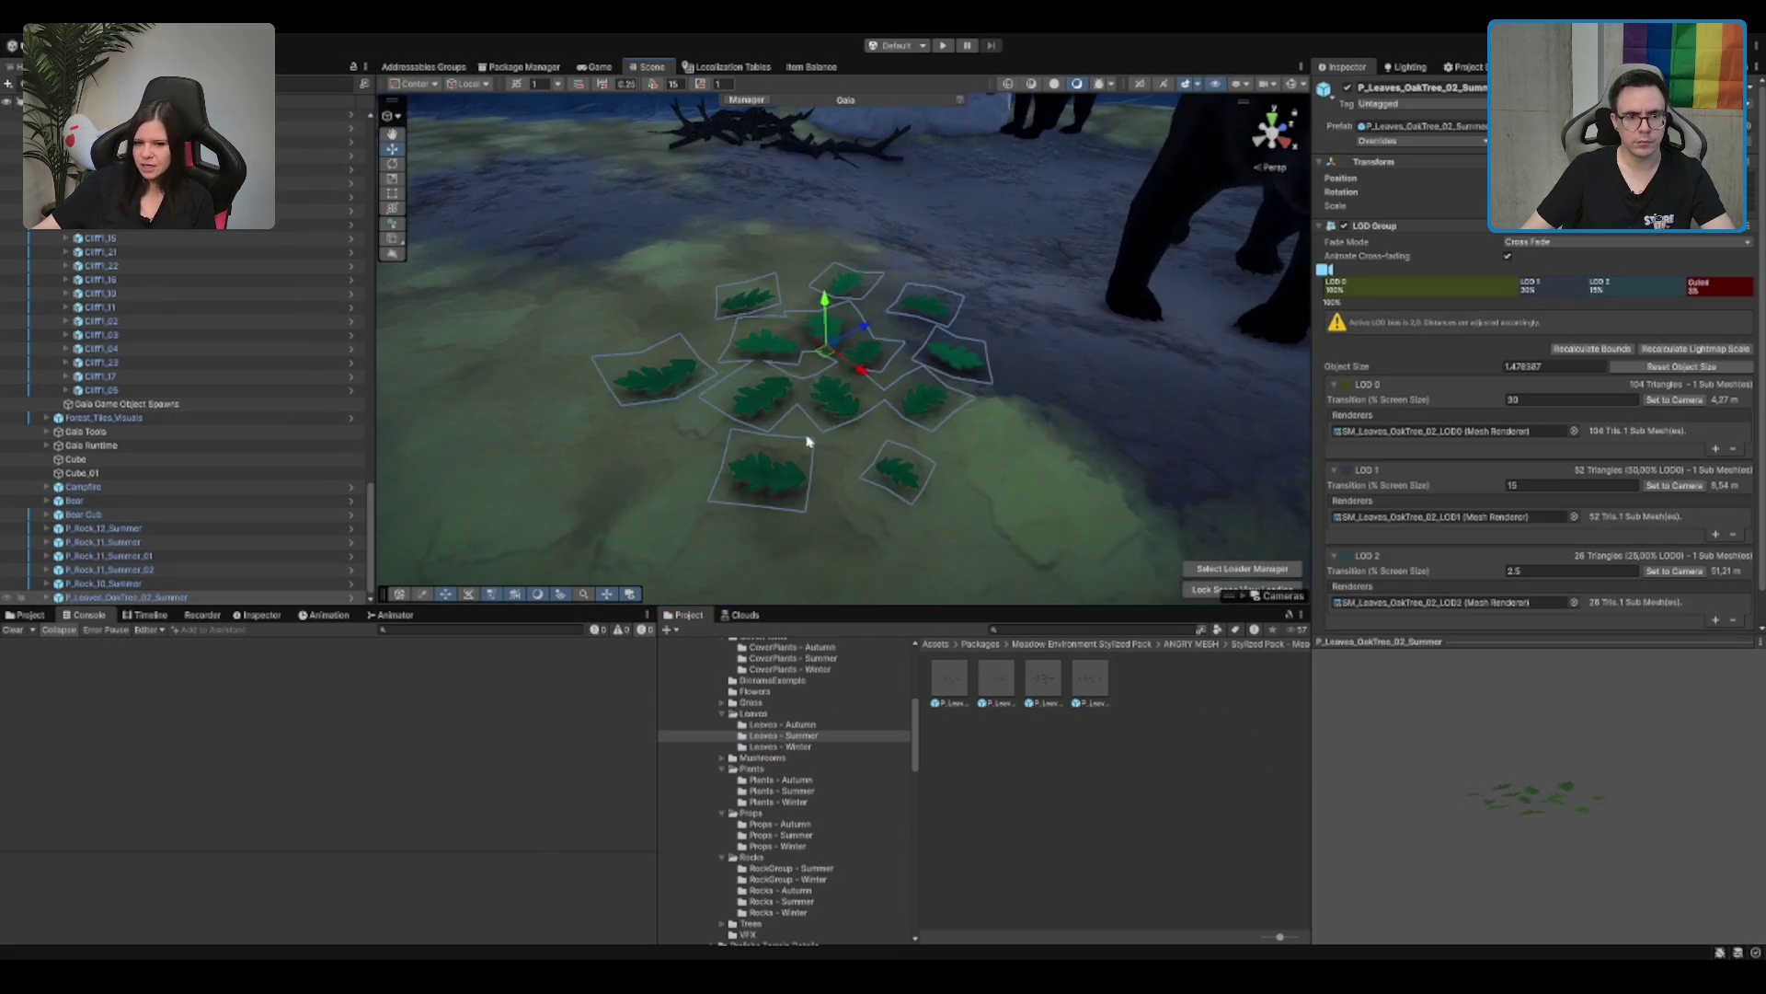
pyautogui.press('Delete')
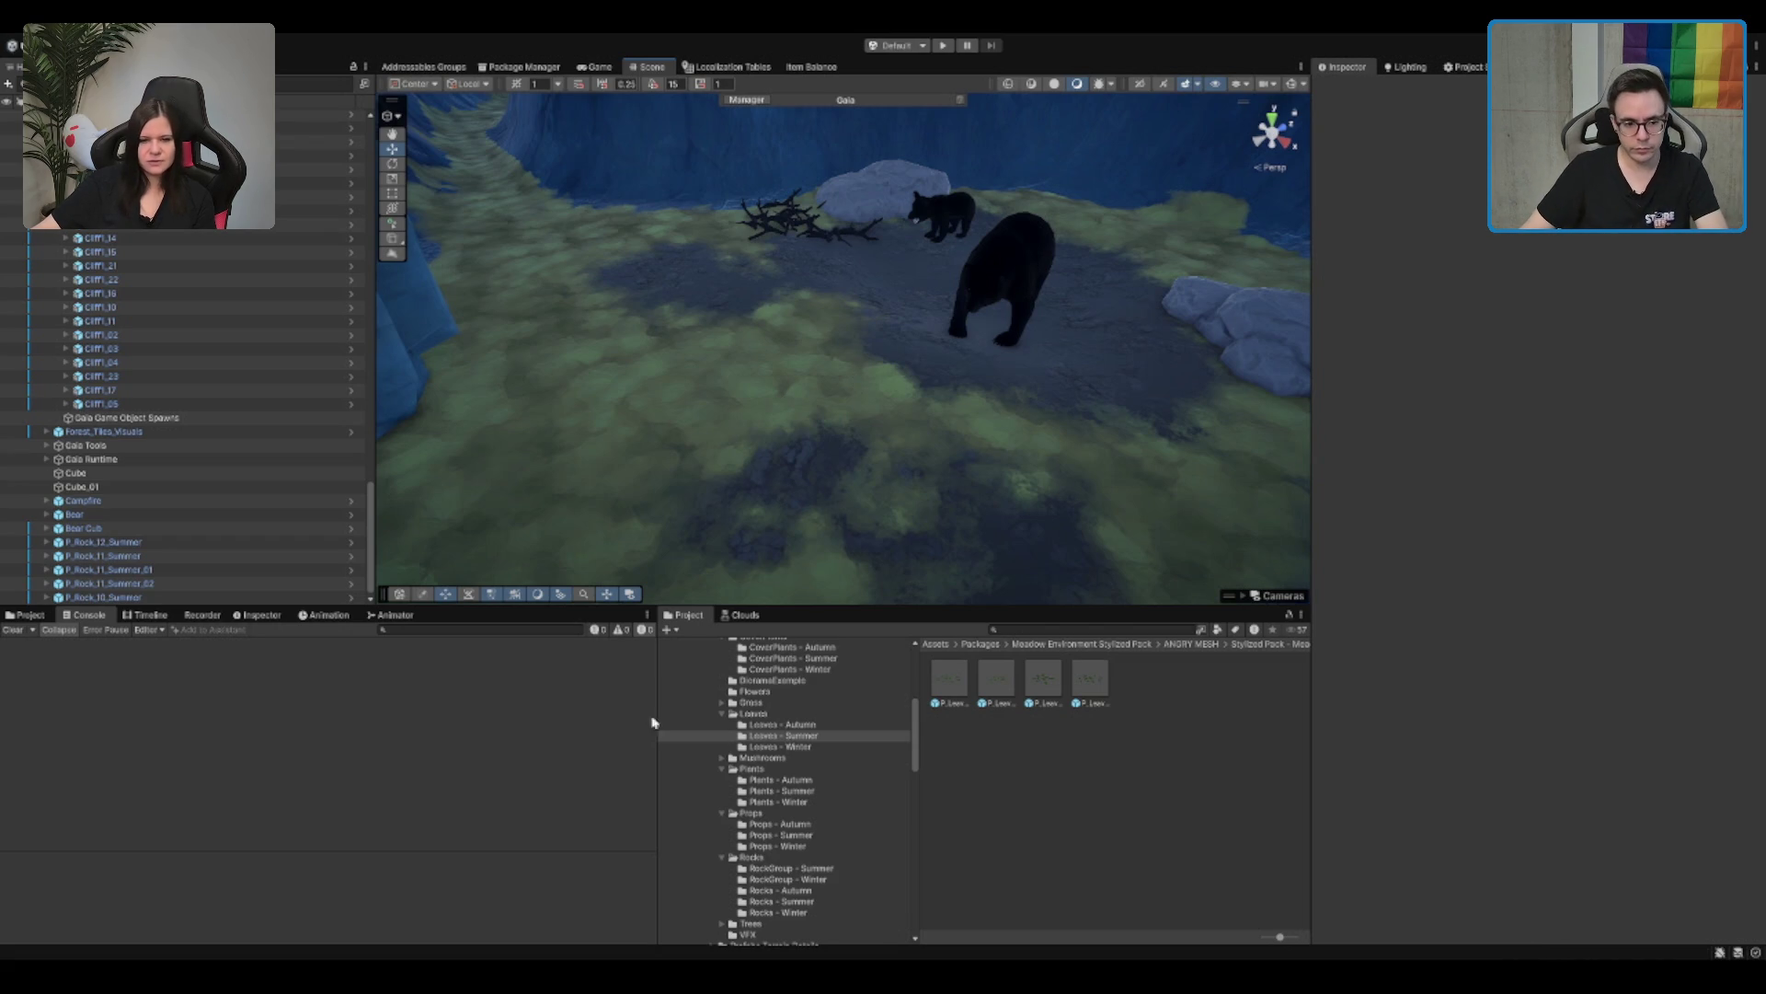
# Step: Browse the summer grass and background prefab folders, then return to CoverPlants - Summer
pyautogui.click(752, 702)
pyautogui.click(722, 702)
pyautogui.click(782, 724)
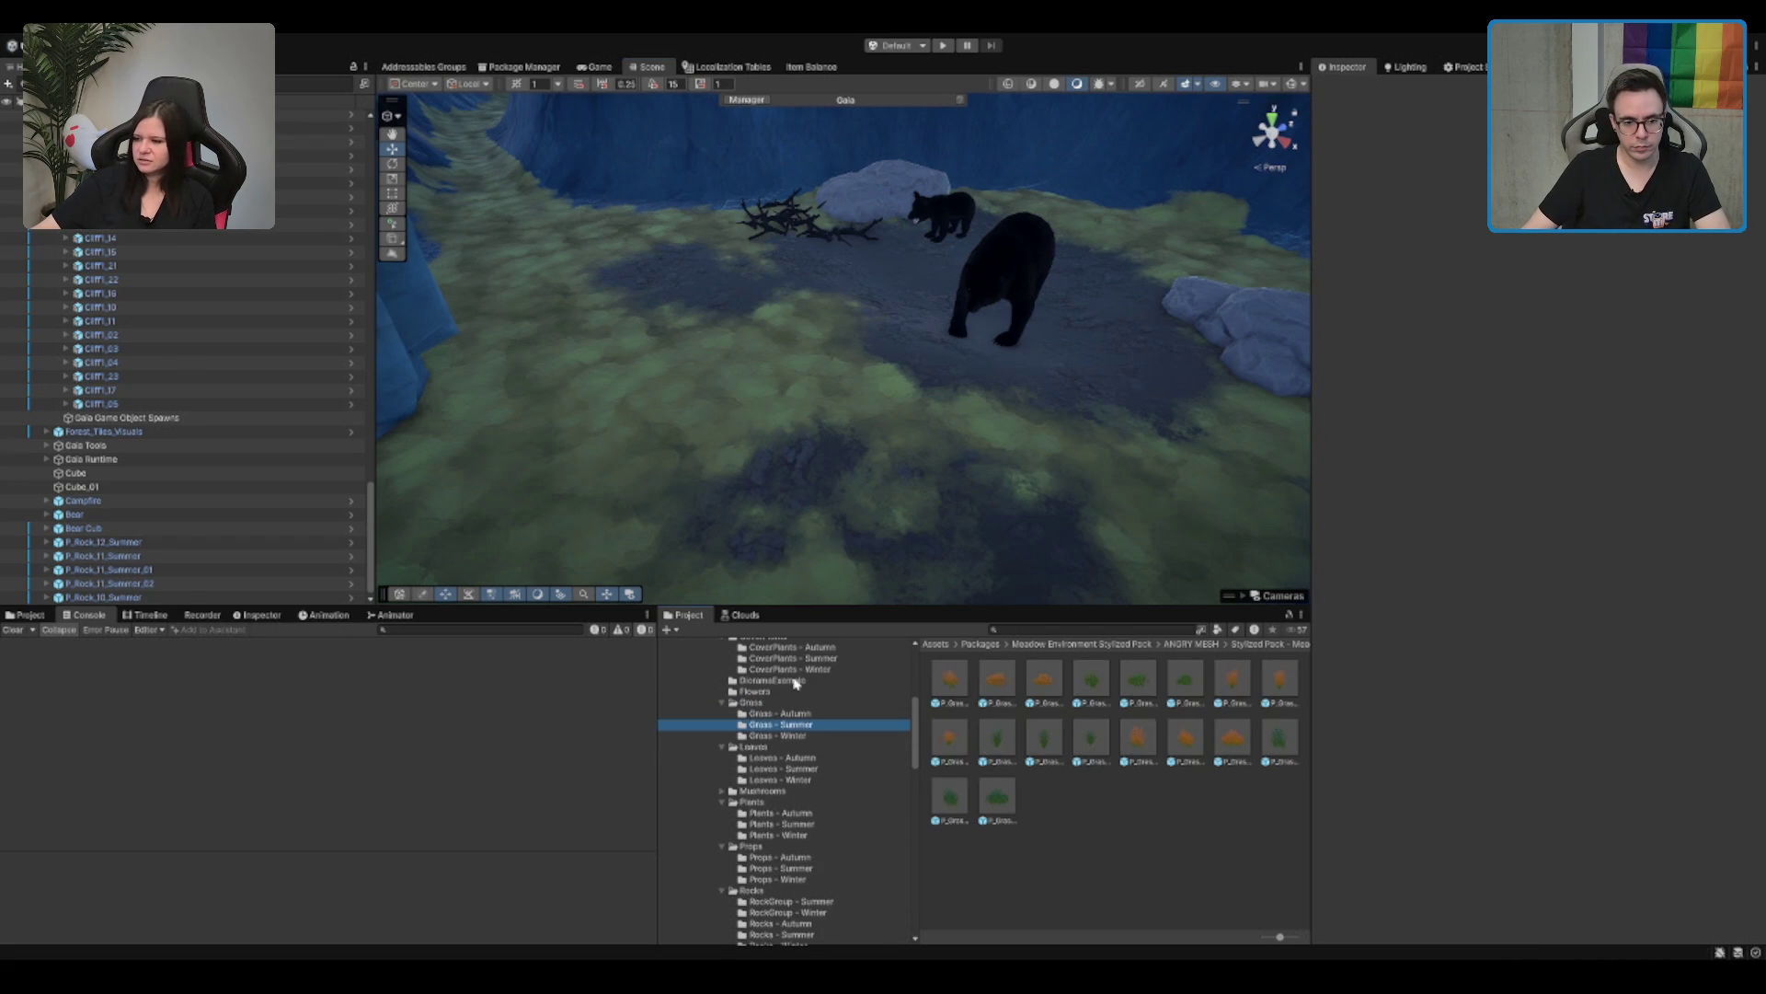
pyautogui.scroll(3, 844, 721)
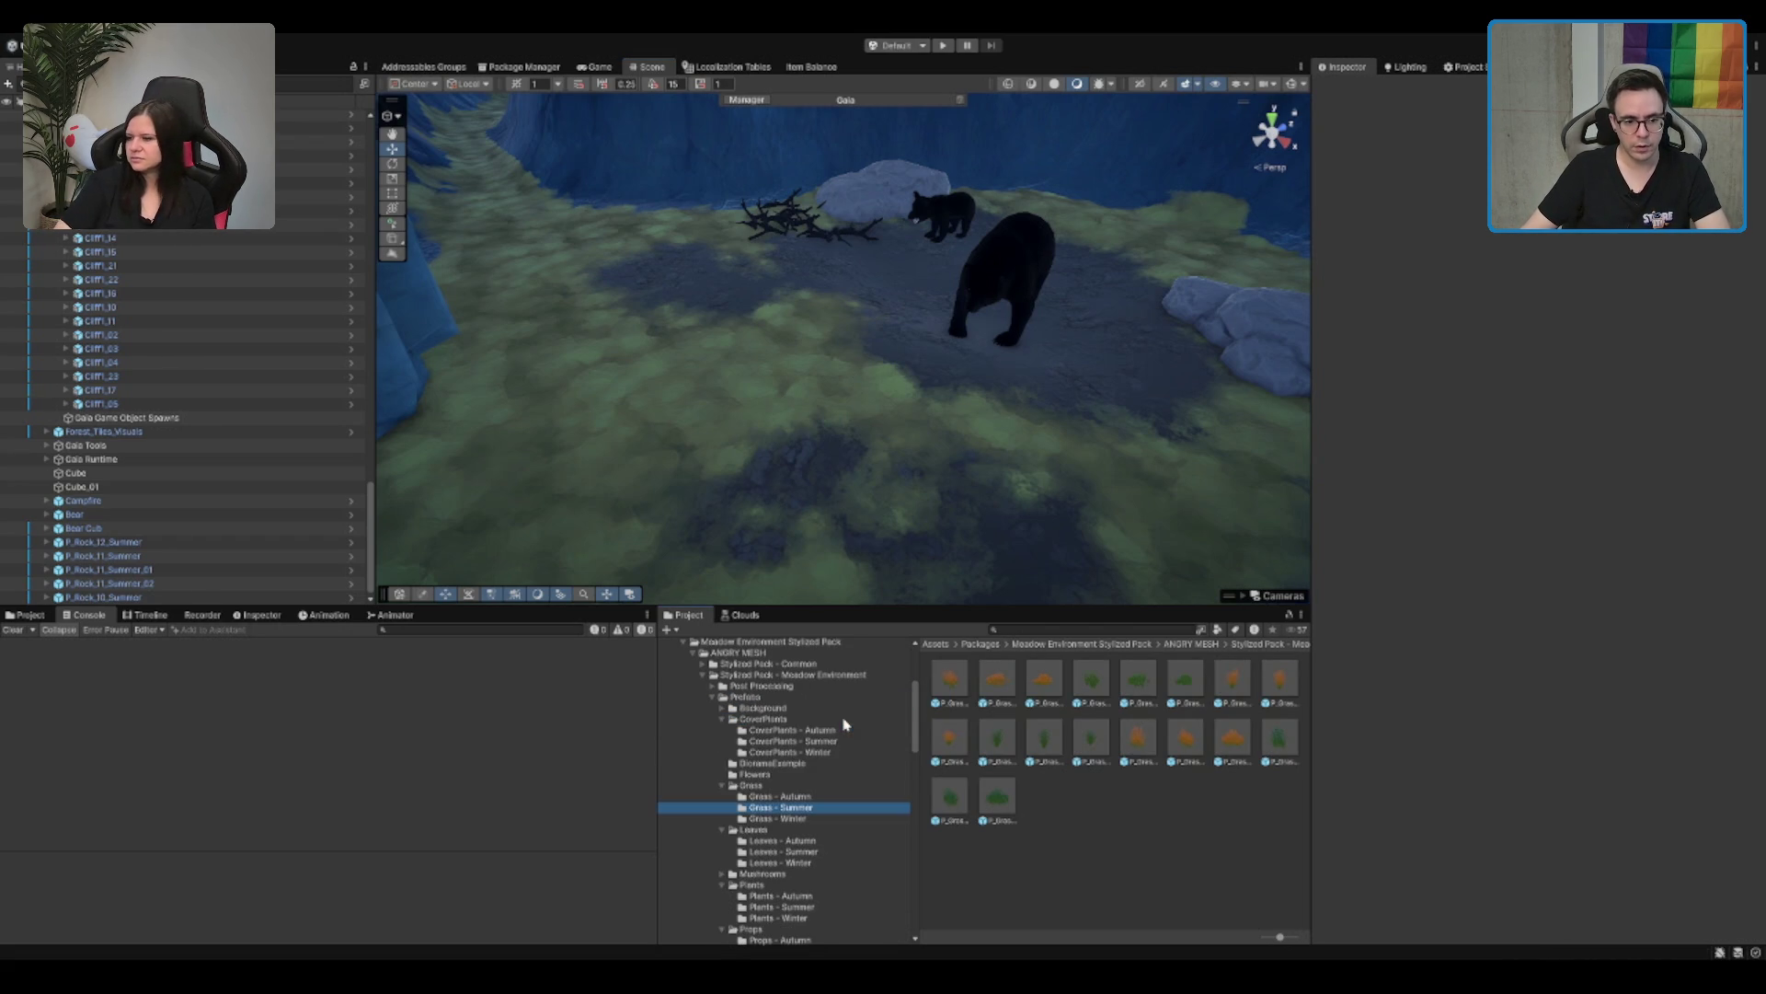
pyautogui.click(764, 708)
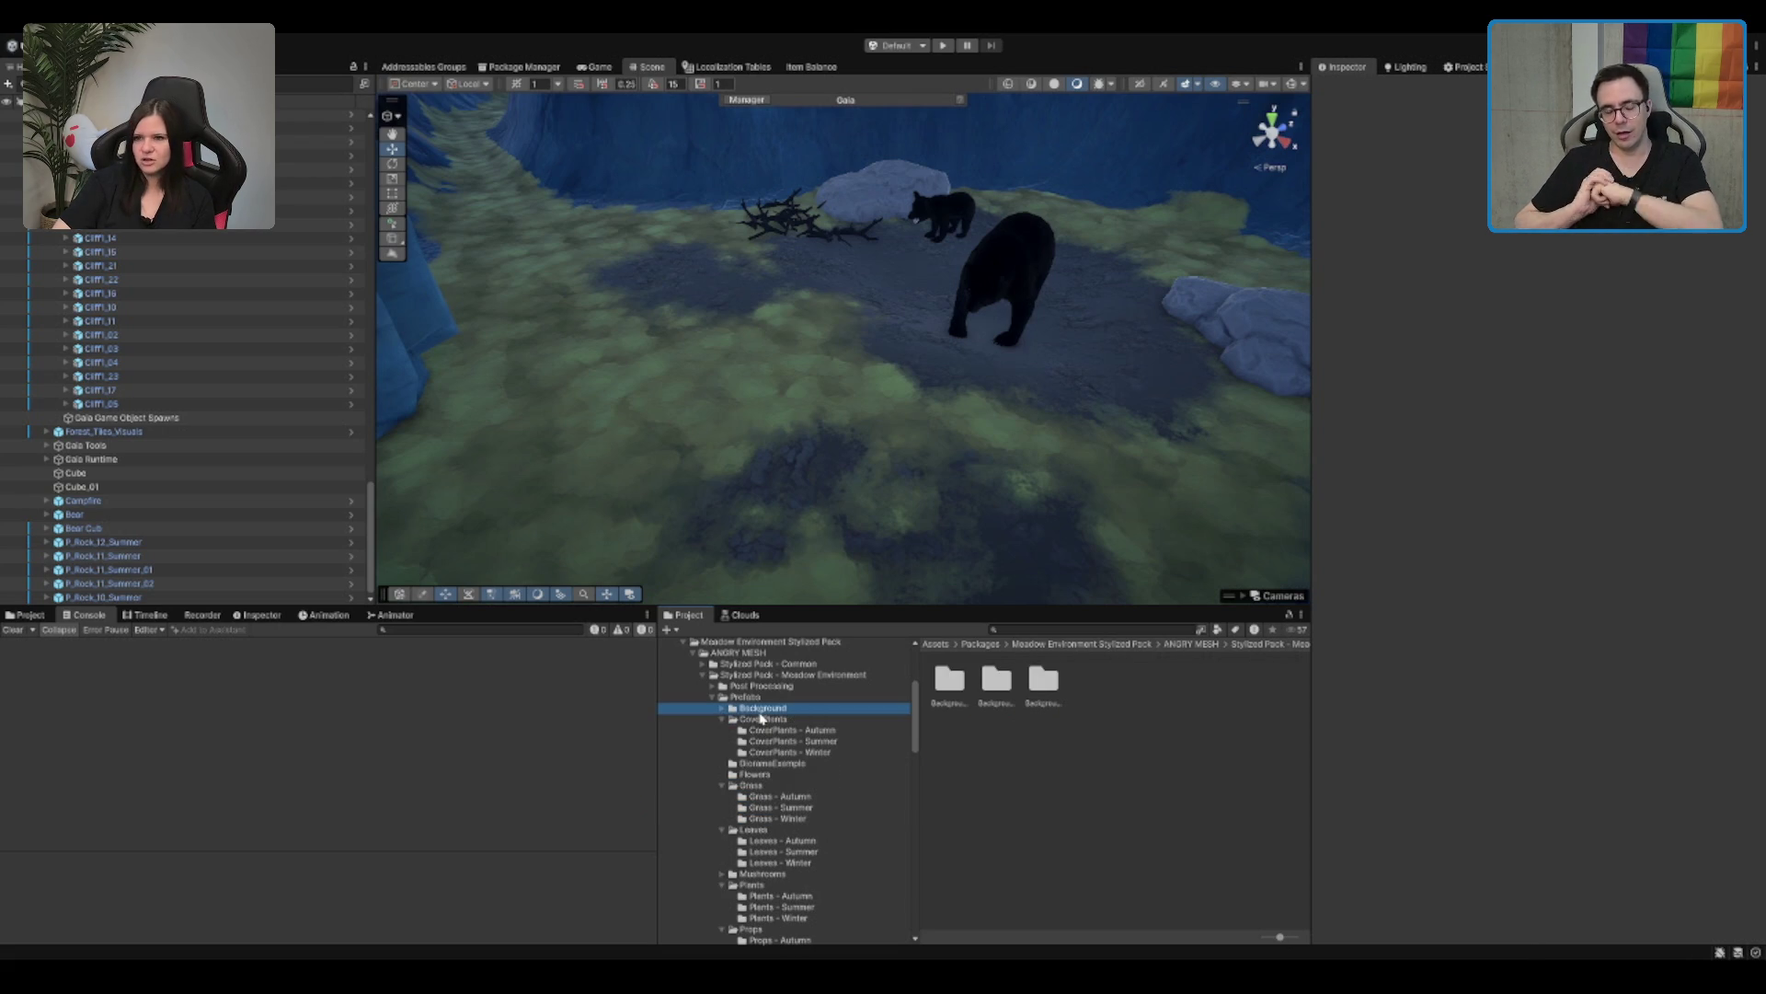
pyautogui.click(722, 707)
pyautogui.click(792, 729)
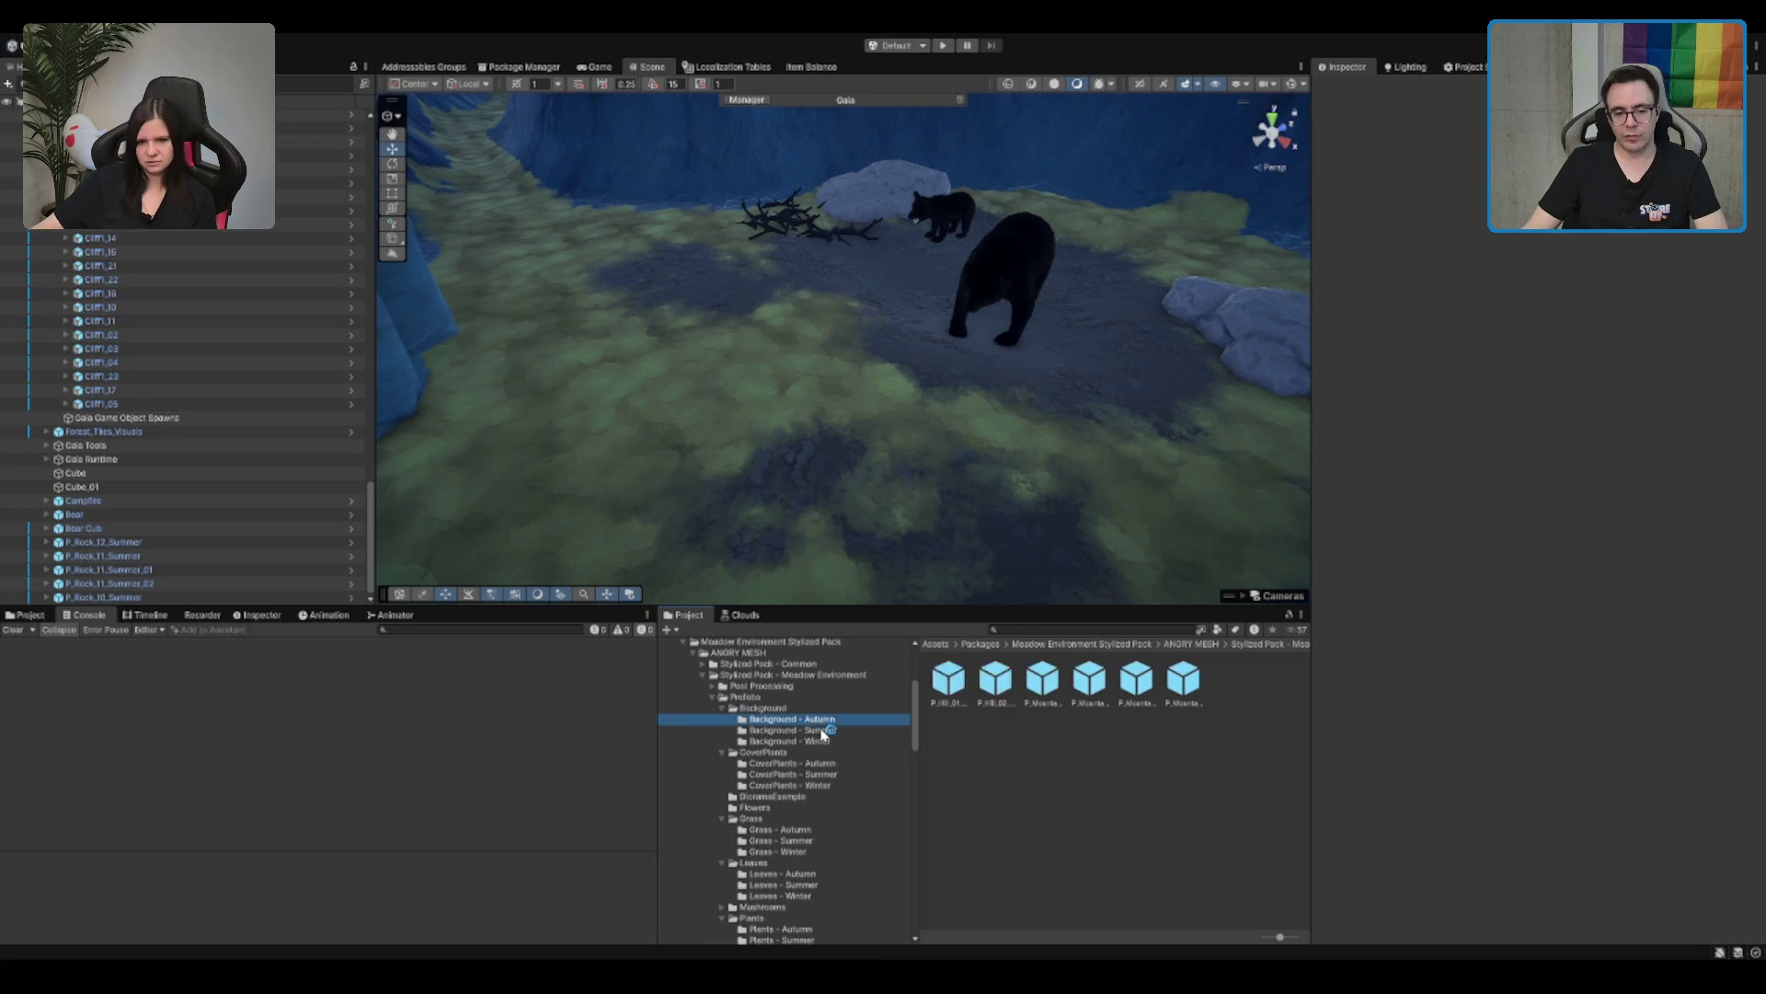
pyautogui.press('Left')
pyautogui.press('Left')
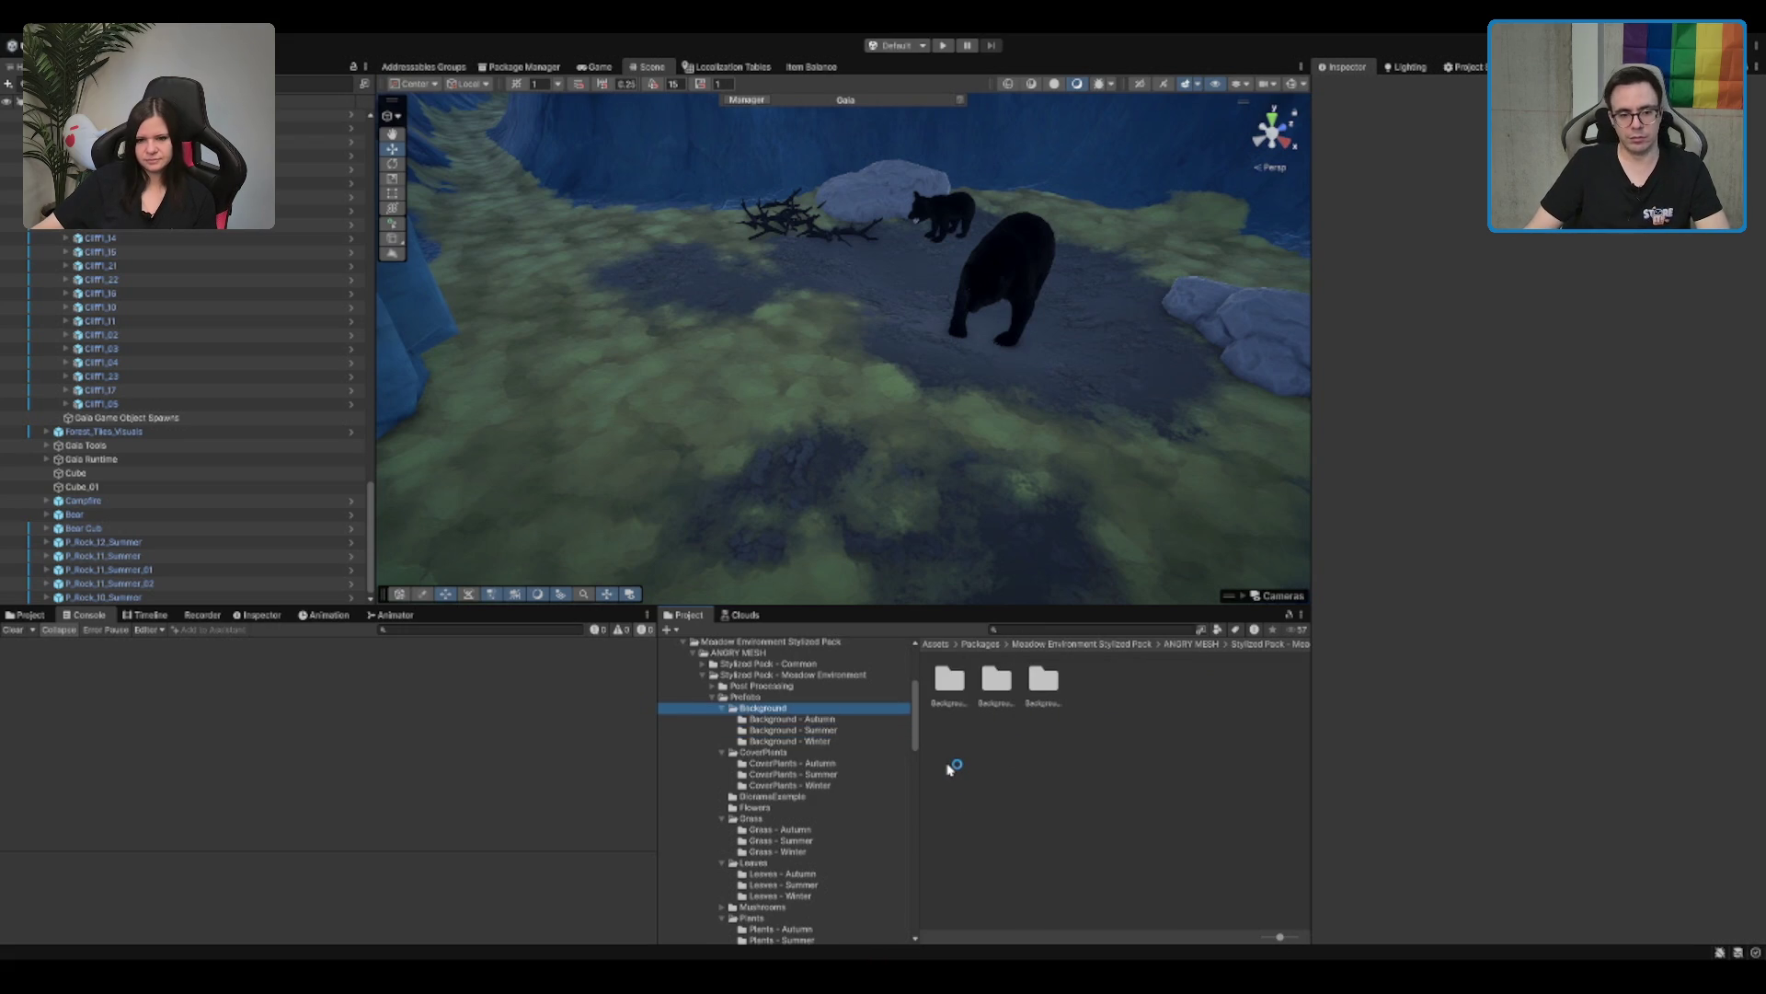
pyautogui.press('Down')
pyautogui.press('Down')
pyautogui.press('Down')
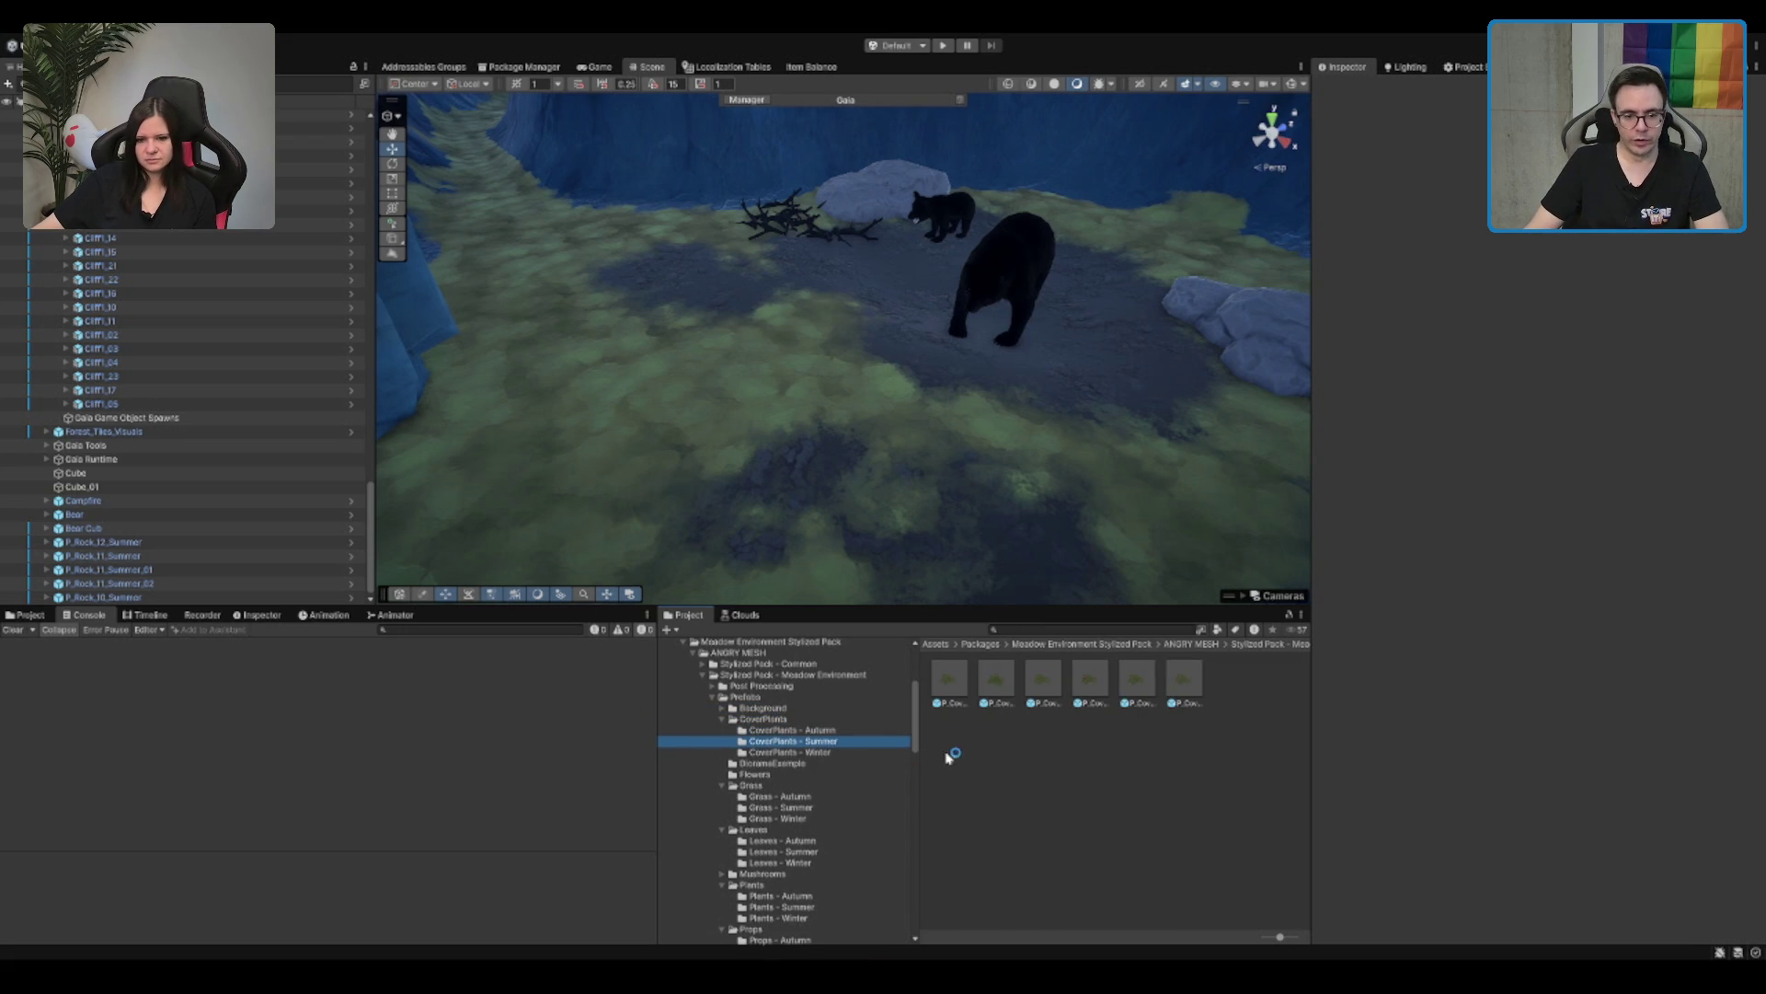
# Step: Try placing cover plants 06, 03 and 02 on the meadow, deleting each one
pyautogui.moveTo(1161, 685); pyautogui.dragTo(754, 303)
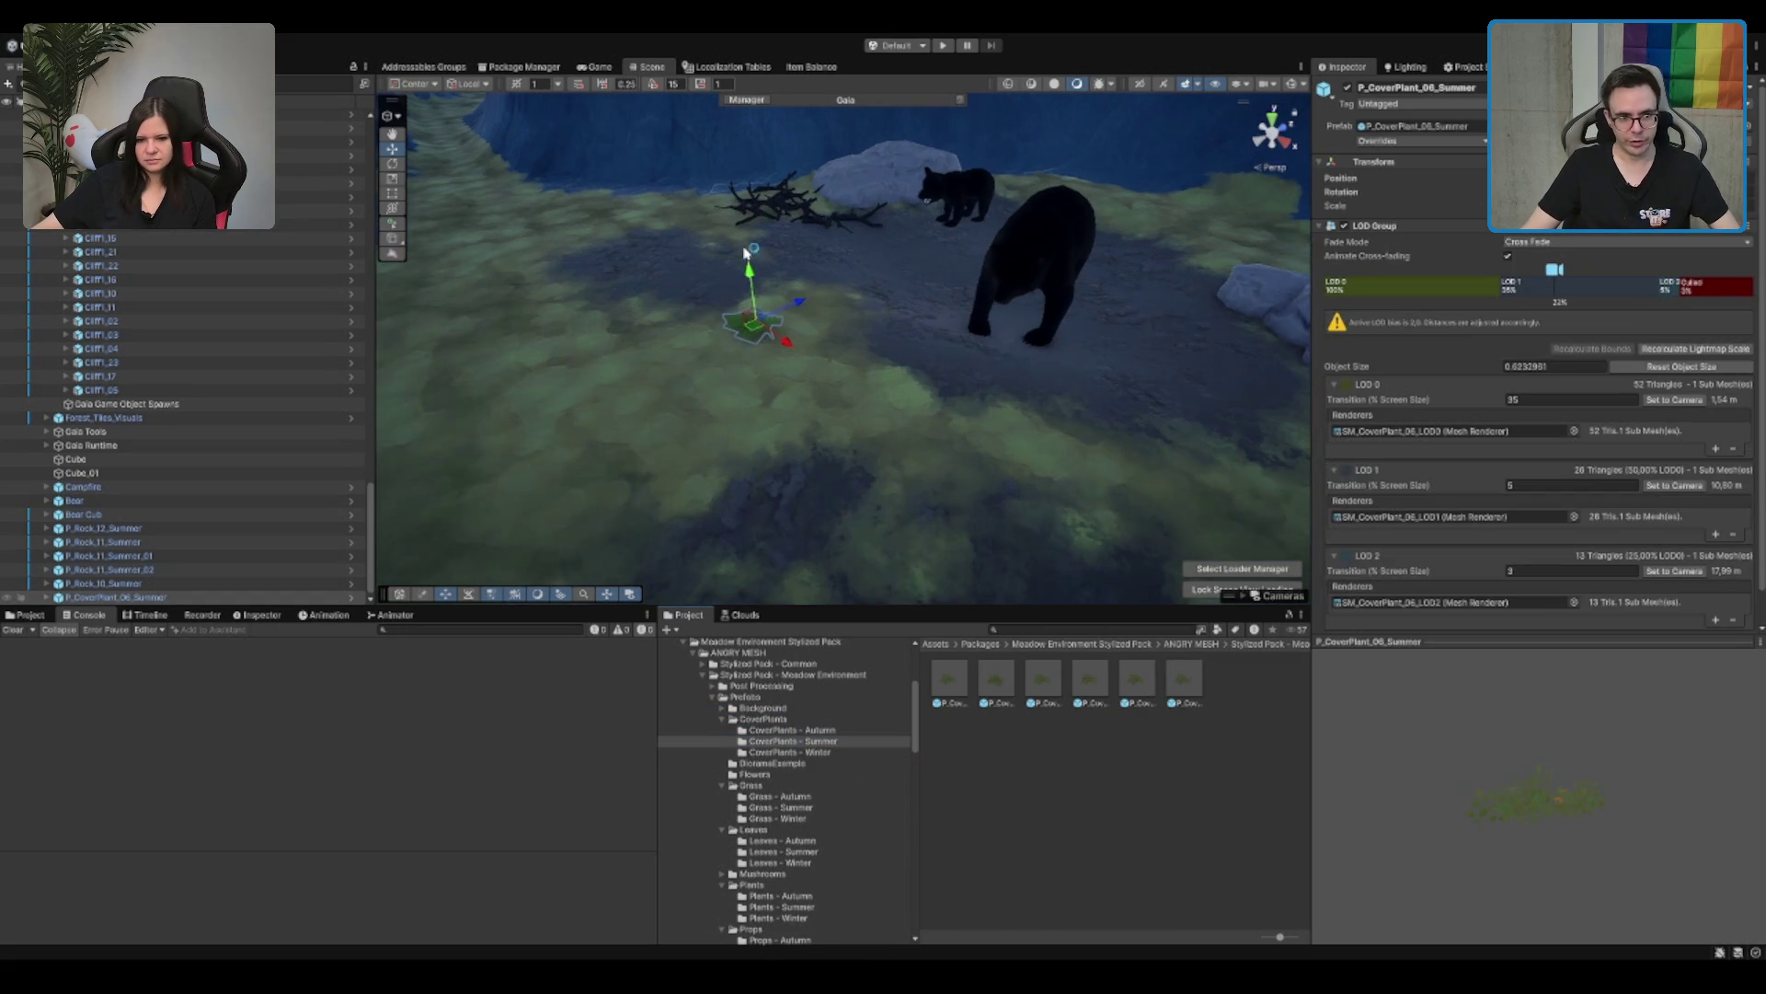
pyautogui.press('f')
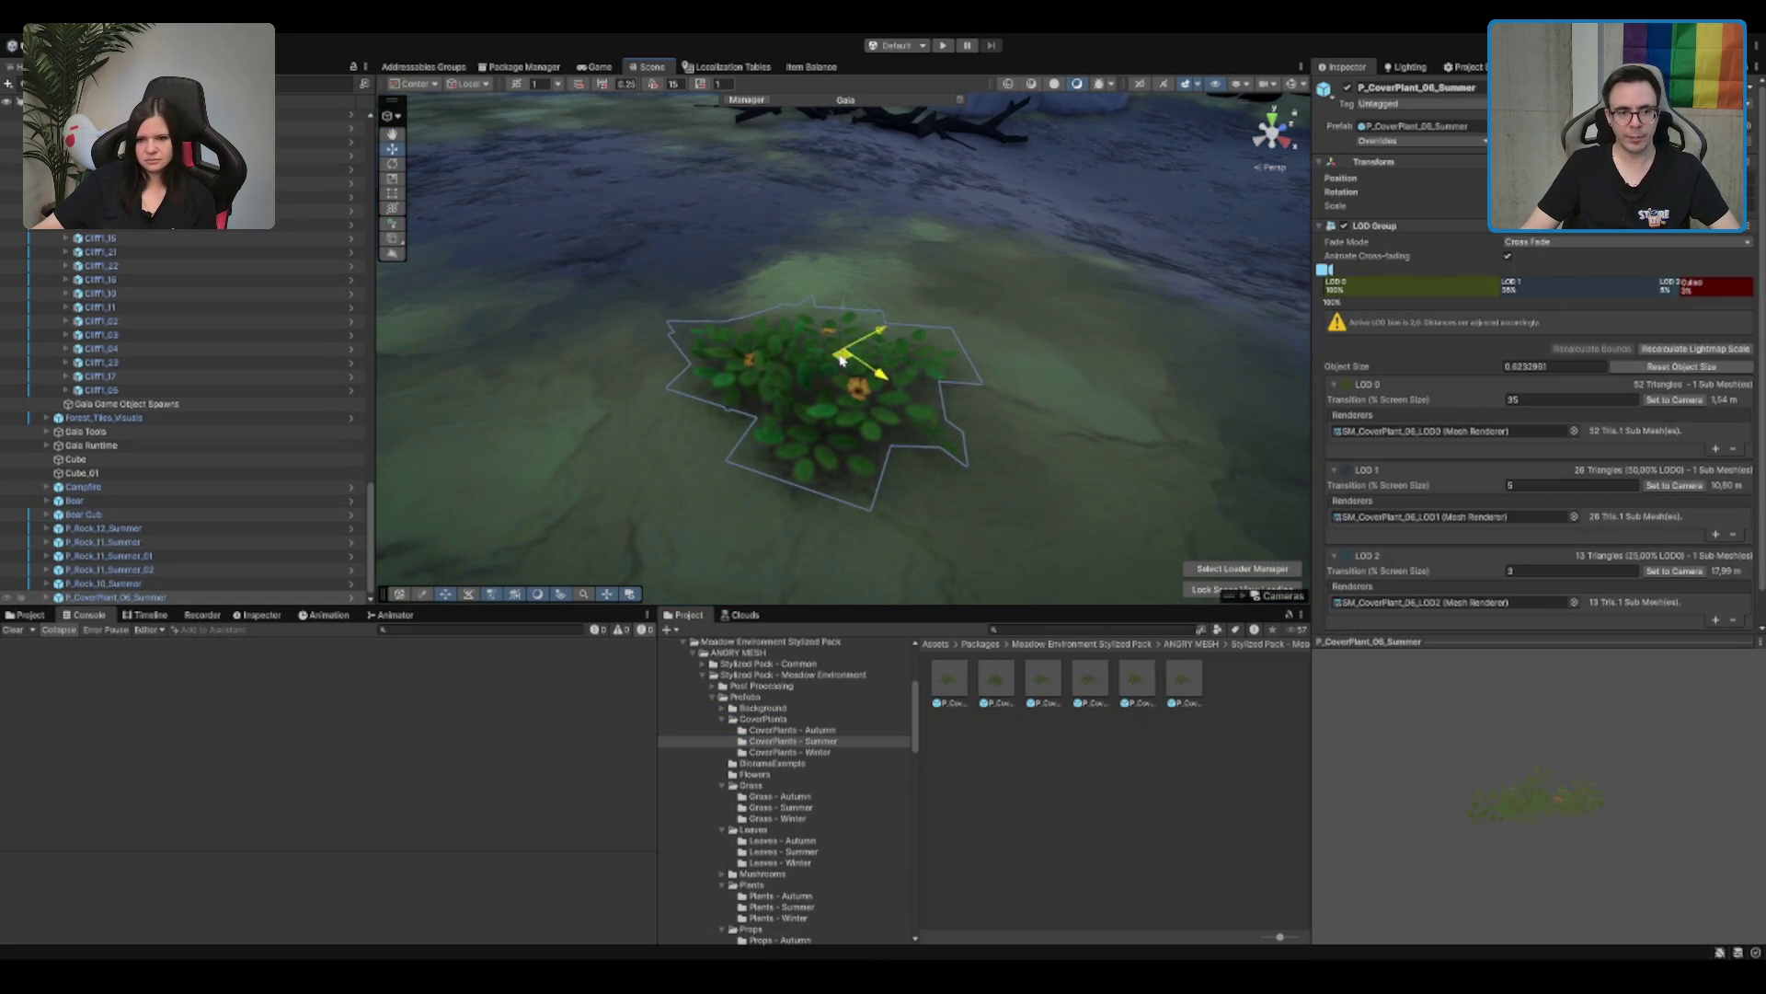
pyautogui.scroll(-5, 840, 359)
pyautogui.moveTo(778, 165)
pyautogui.mouseDown()
pyautogui.moveTo(875, 572)
pyautogui.moveTo(967, 477)
pyautogui.mouseUp()
pyautogui.press('Delete')
pyautogui.moveTo(1043, 681); pyautogui.dragTo(805, 449)
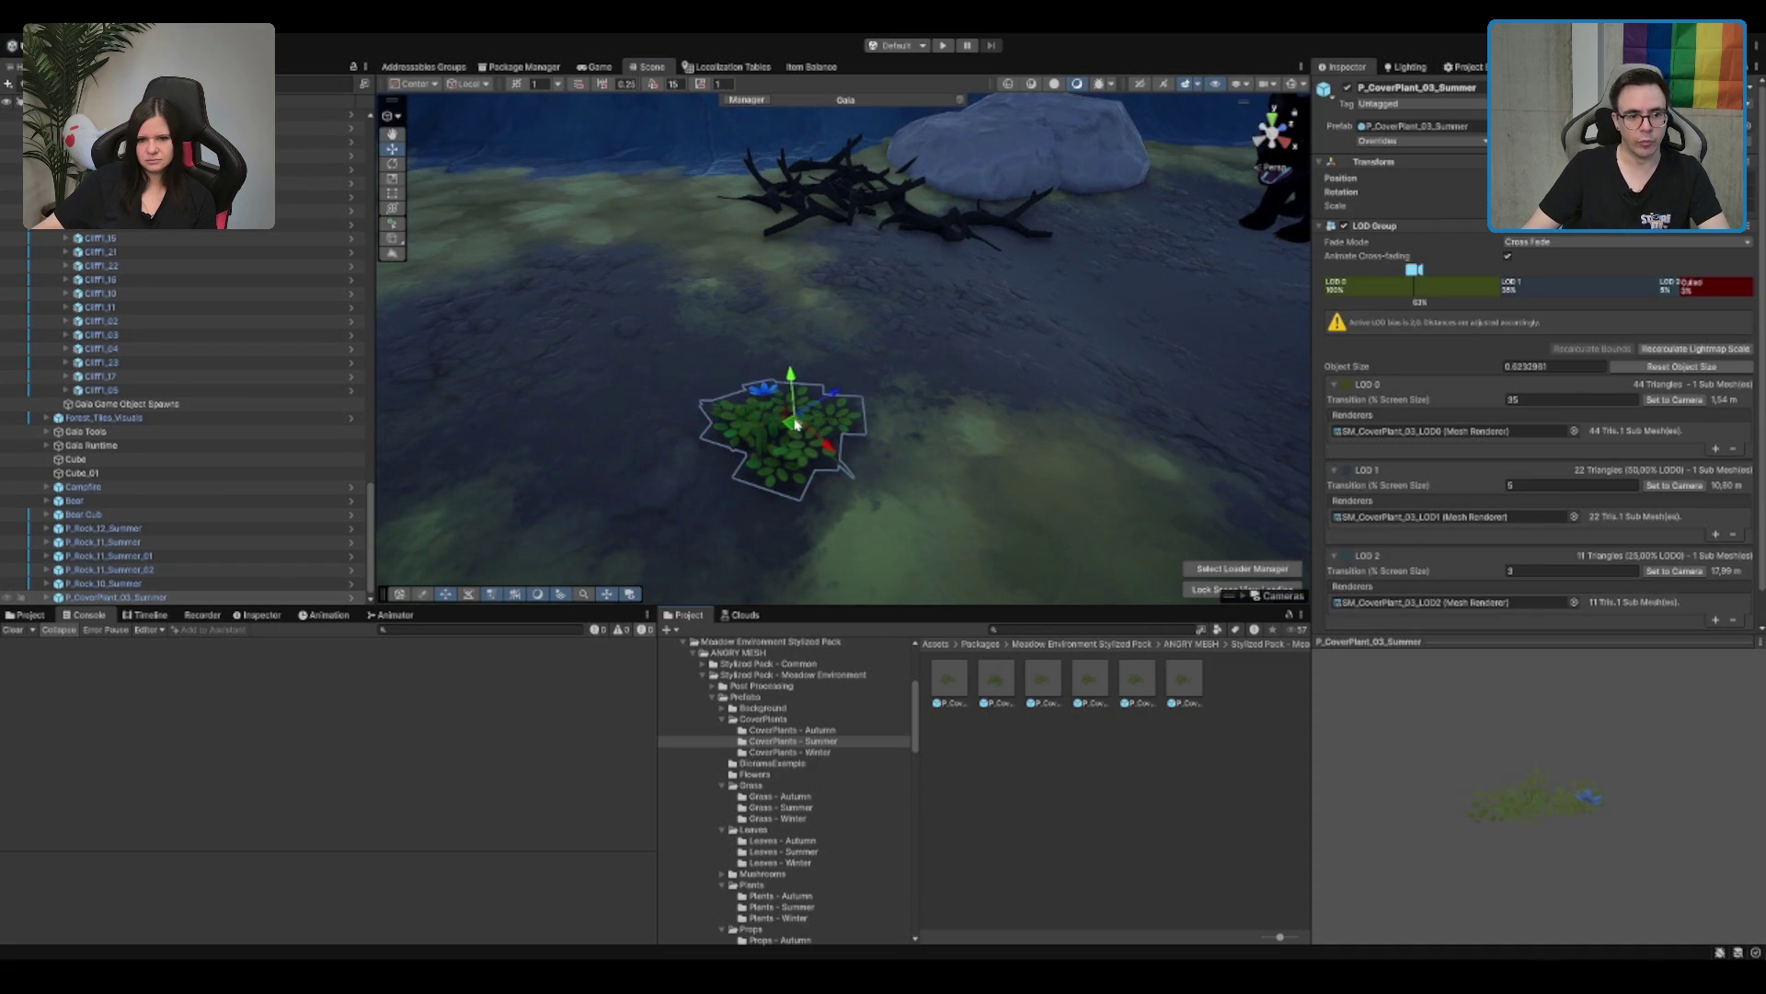
pyautogui.press('Delete')
pyautogui.moveTo(996, 680); pyautogui.dragTo(809, 413)
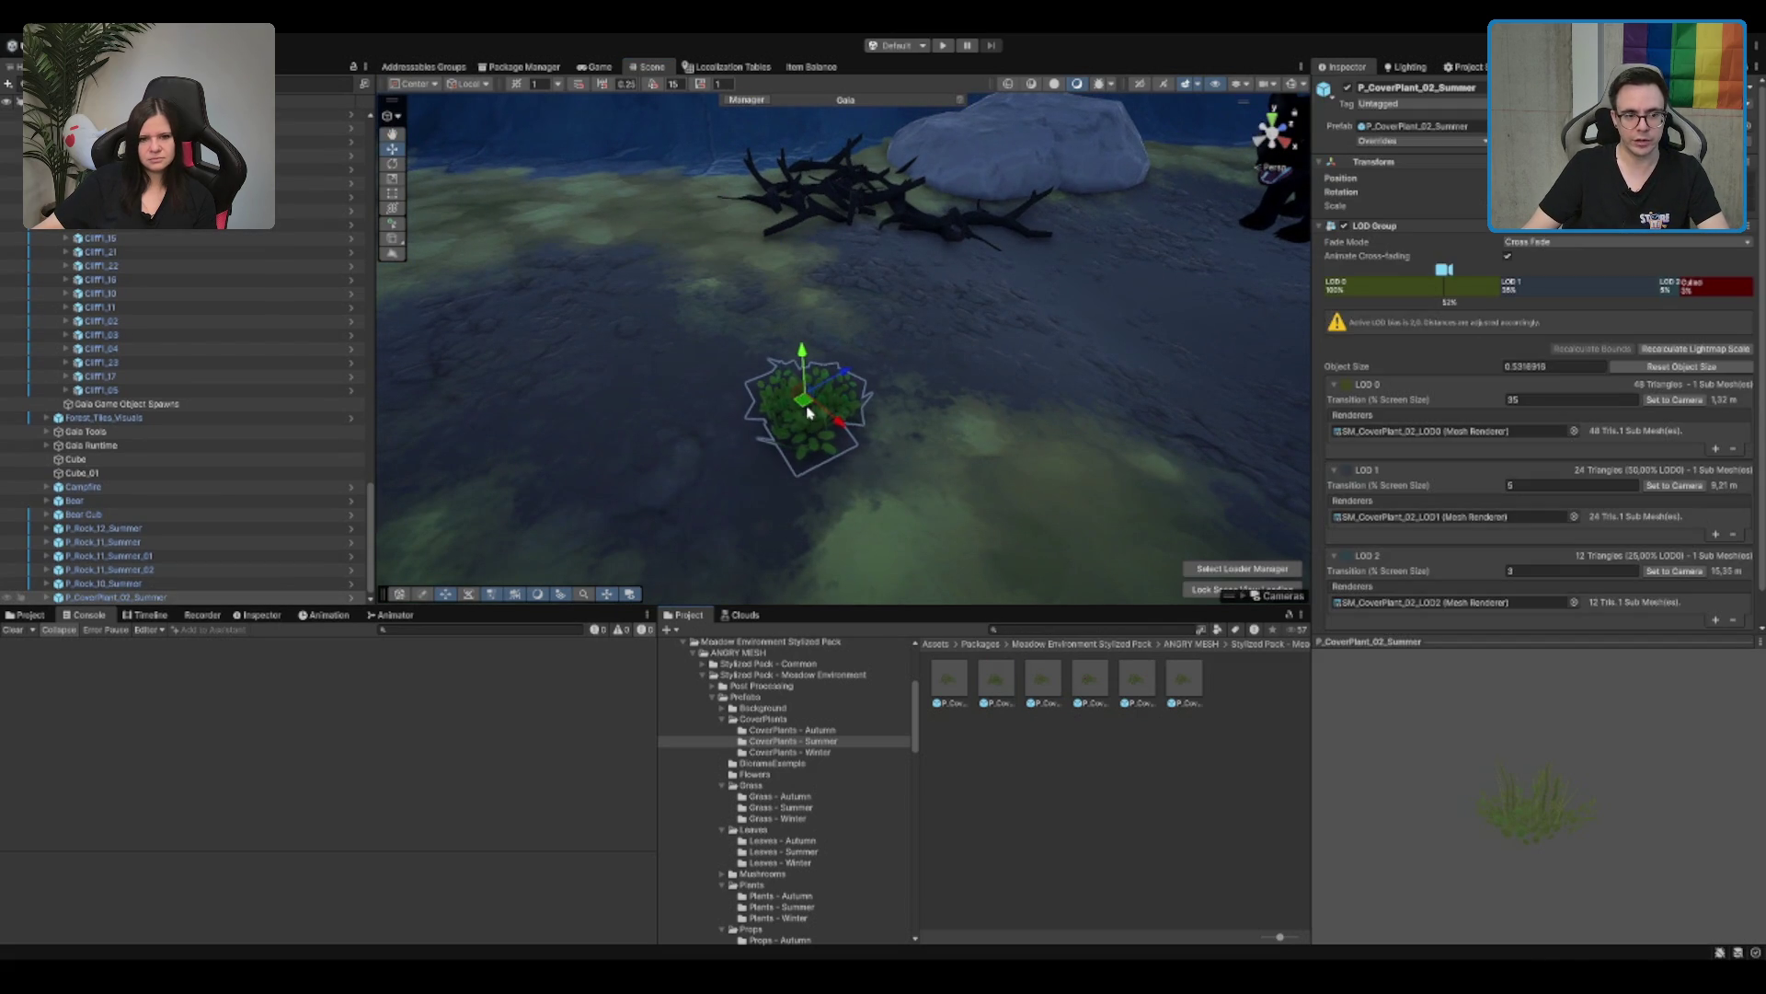
pyautogui.press('Delete')
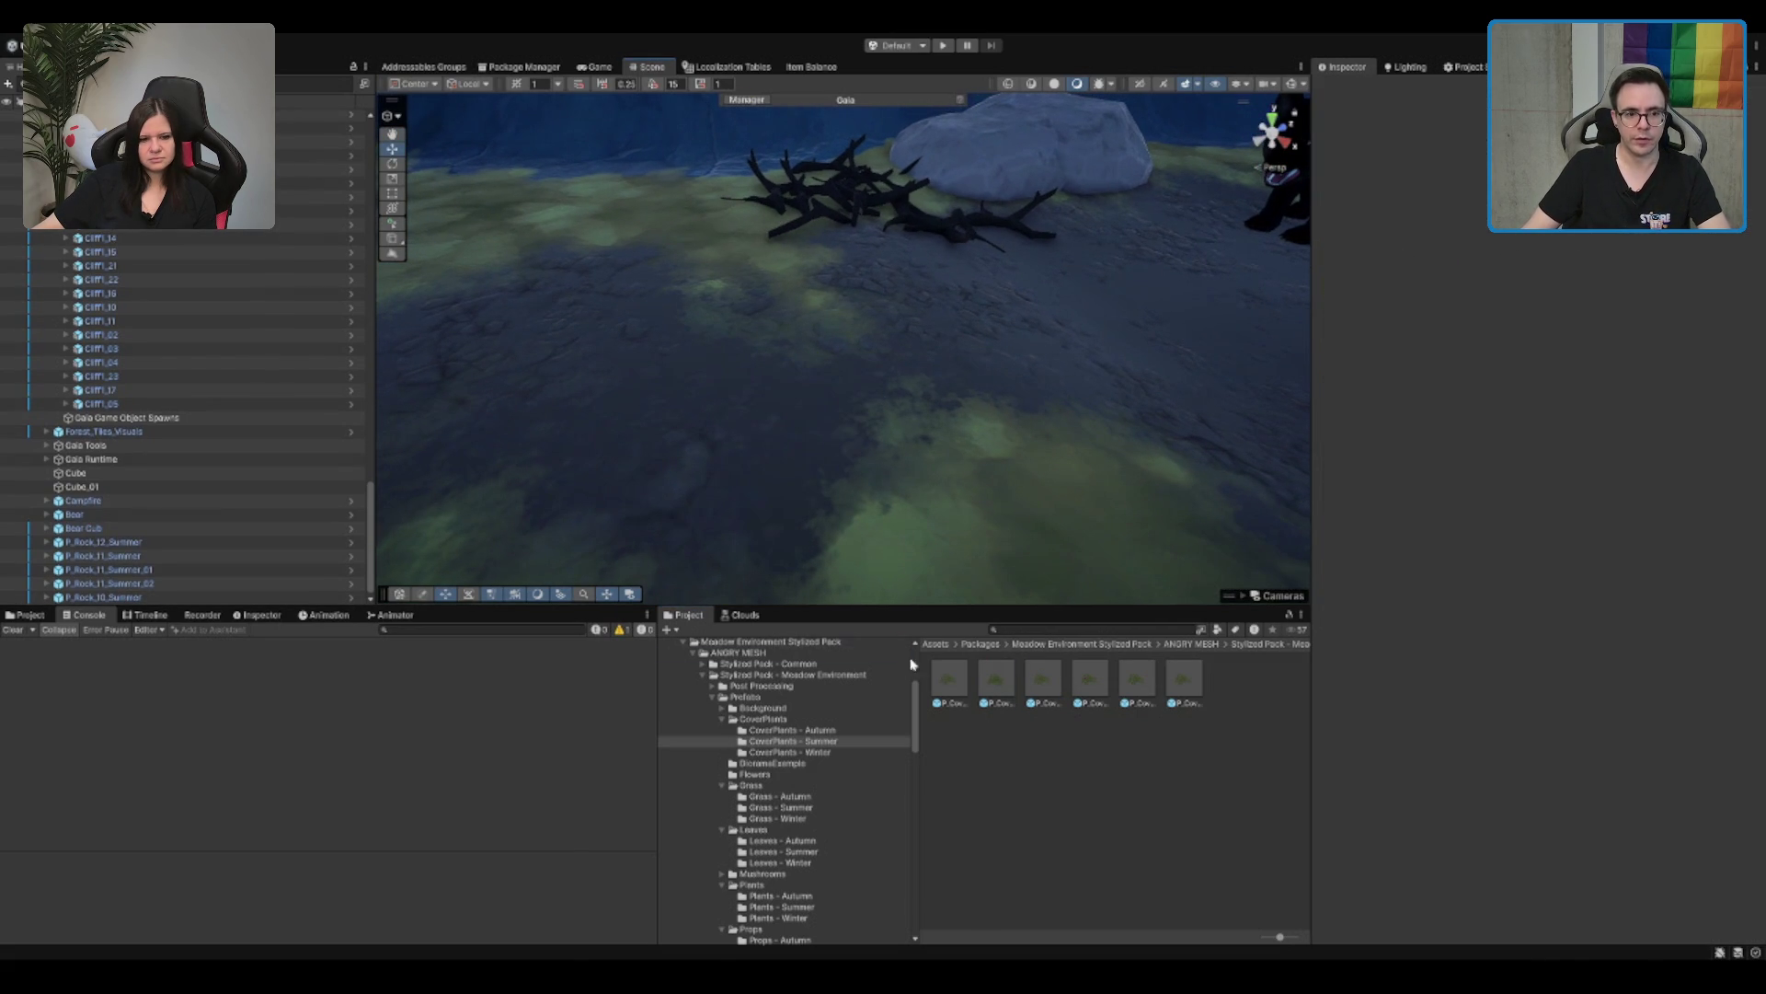
# Step: Place P_CoverPlant_01_Summer beside the branches and lower it slightly into the ground
pyautogui.moveTo(962, 679)
pyautogui.mouseDown()
pyautogui.moveTo(773, 417)
pyautogui.moveTo(782, 241)
pyautogui.moveTo(763, 212)
pyautogui.moveTo(757, 251)
pyautogui.mouseUp()
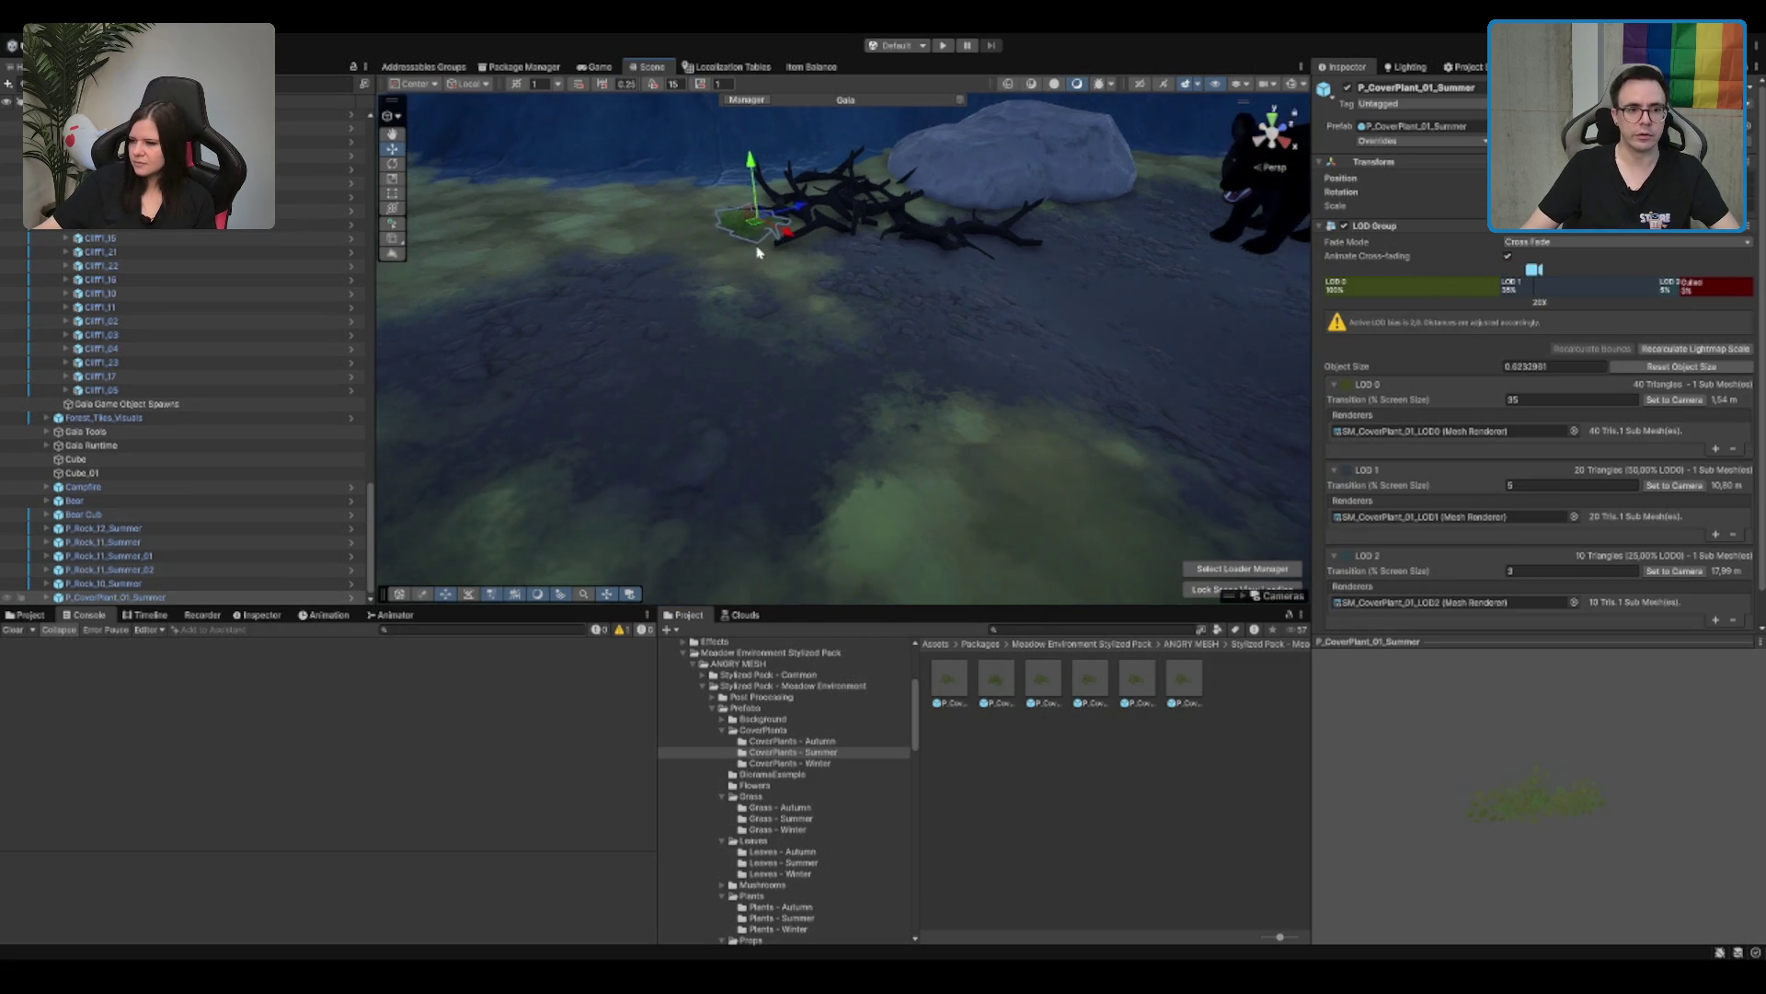
pyautogui.press('f')
pyautogui.moveTo(838, 301); pyautogui.dragTo(842, 305)
pyautogui.moveTo(957, 362)
pyautogui.mouseDown()
pyautogui.moveTo(1001, 264)
pyautogui.moveTo(1096, 347)
pyautogui.moveTo(1048, 409)
pyautogui.moveTo(1080, 382)
pyautogui.moveTo(1065, 323)
pyautogui.moveTo(920, 387)
pyautogui.moveTo(721, 434)
pyautogui.moveTo(911, 416)
pyautogui.moveTo(704, 372)
pyautogui.mouseUp()
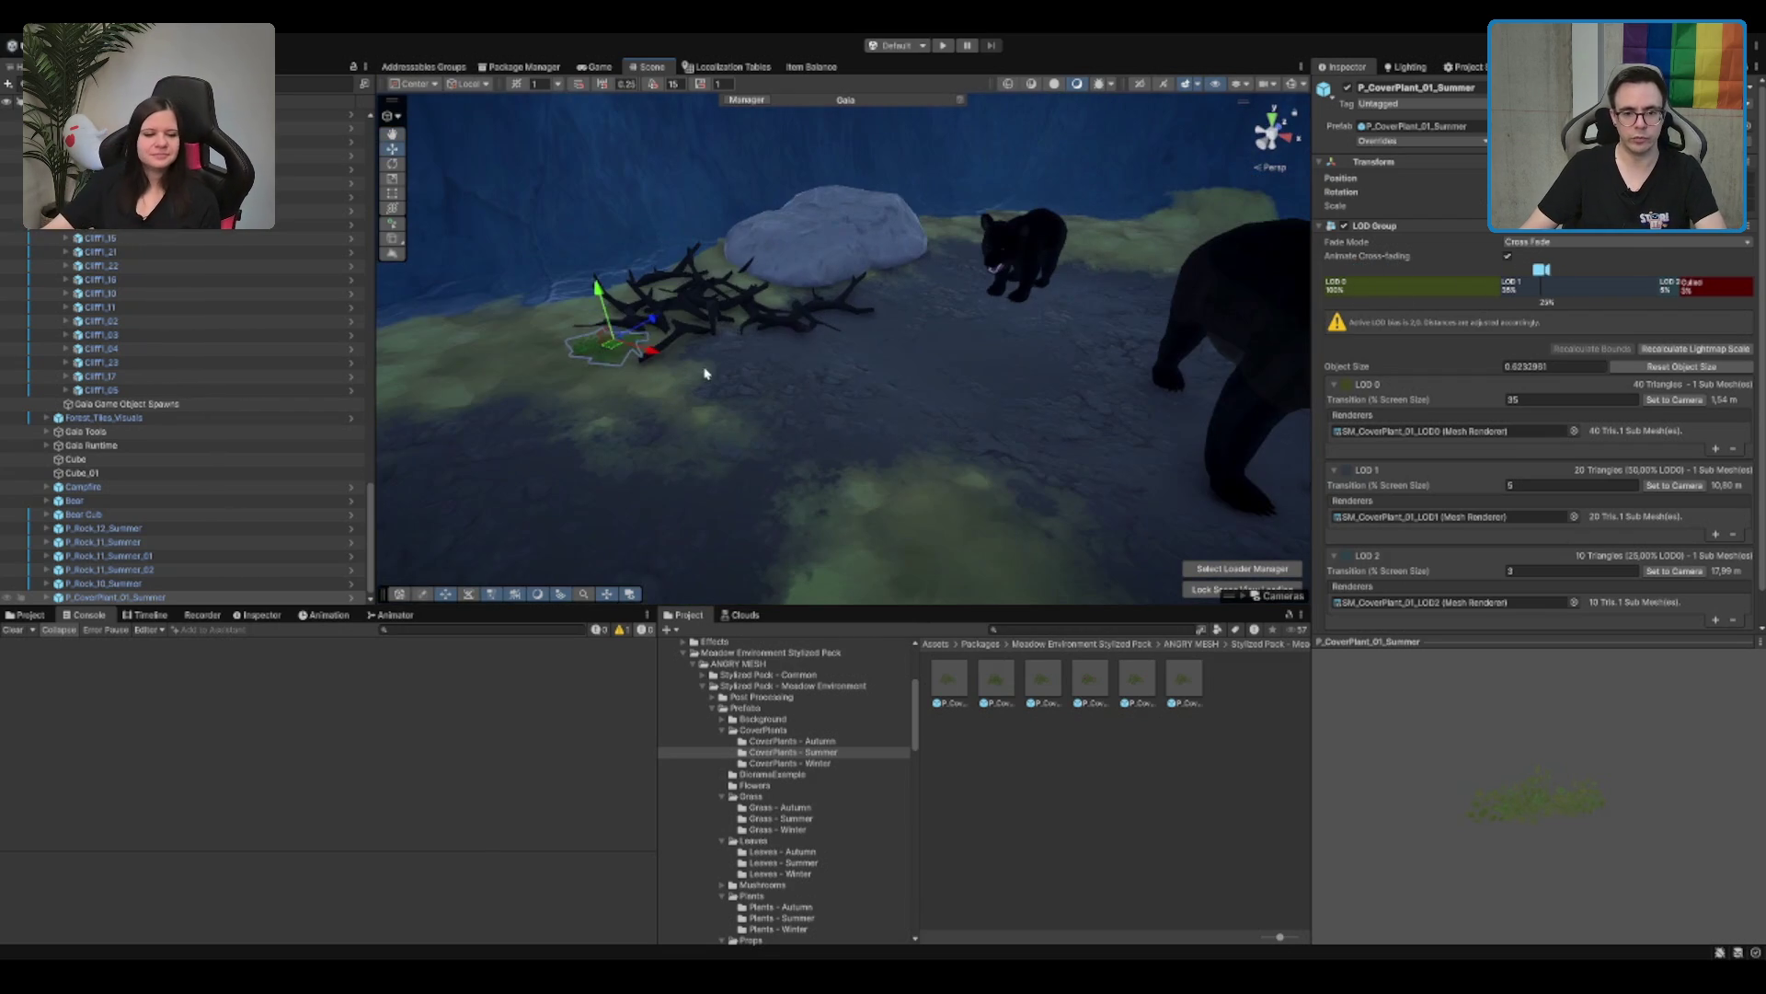
pyautogui.click(920, 372)
# Step: Reselect the terrain, then select P_CoverPlant_01_Summer to view its 46-triangle LOD 0 setup
pyautogui.click(906, 479)
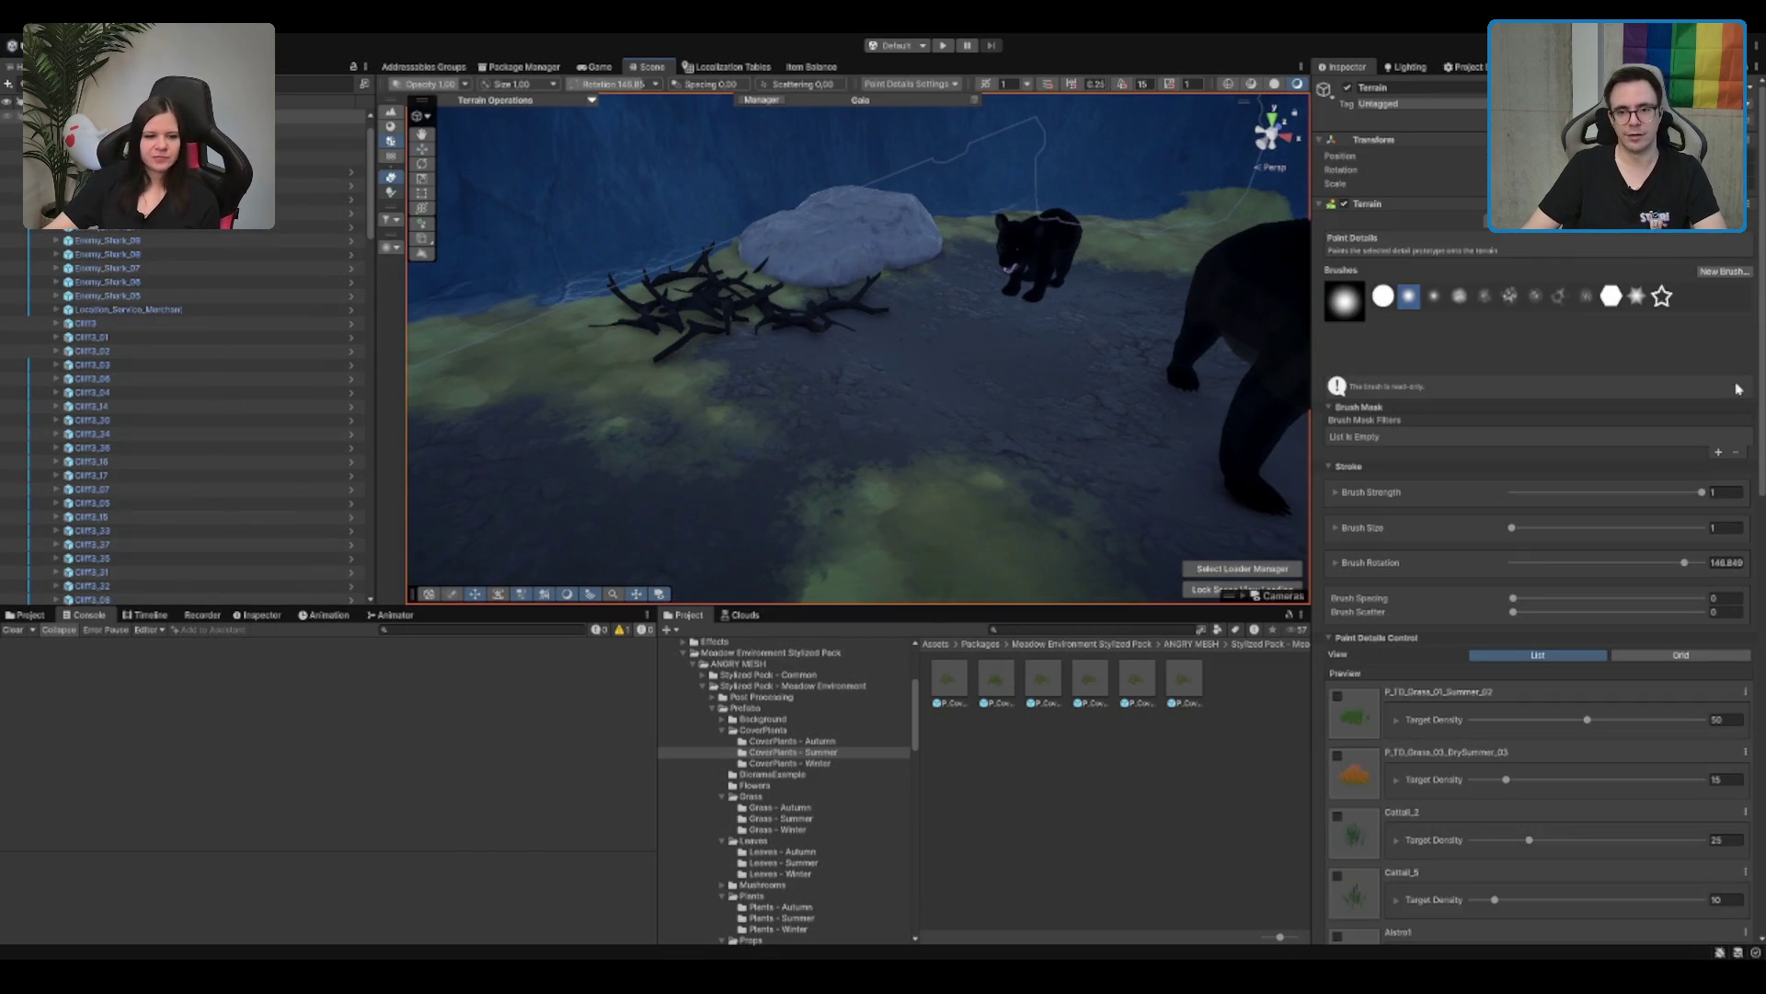
pyautogui.scroll(-5, 1498, 596)
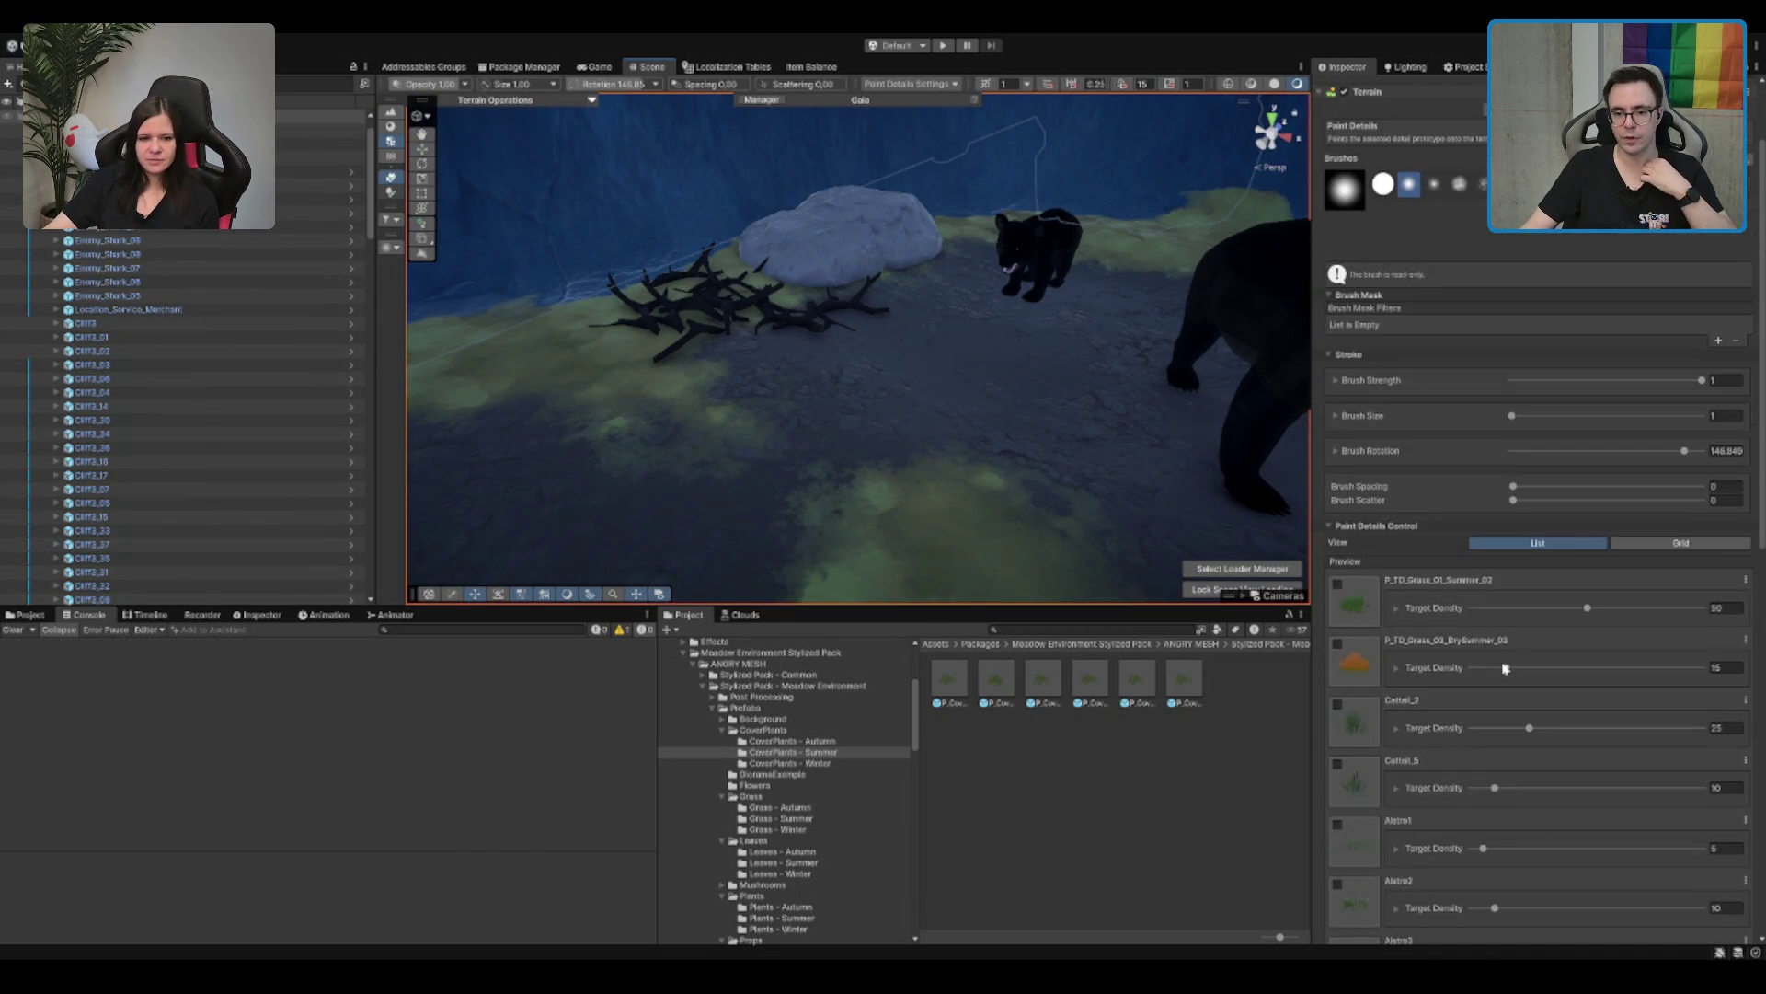
pyautogui.scroll(-3, 1435, 635)
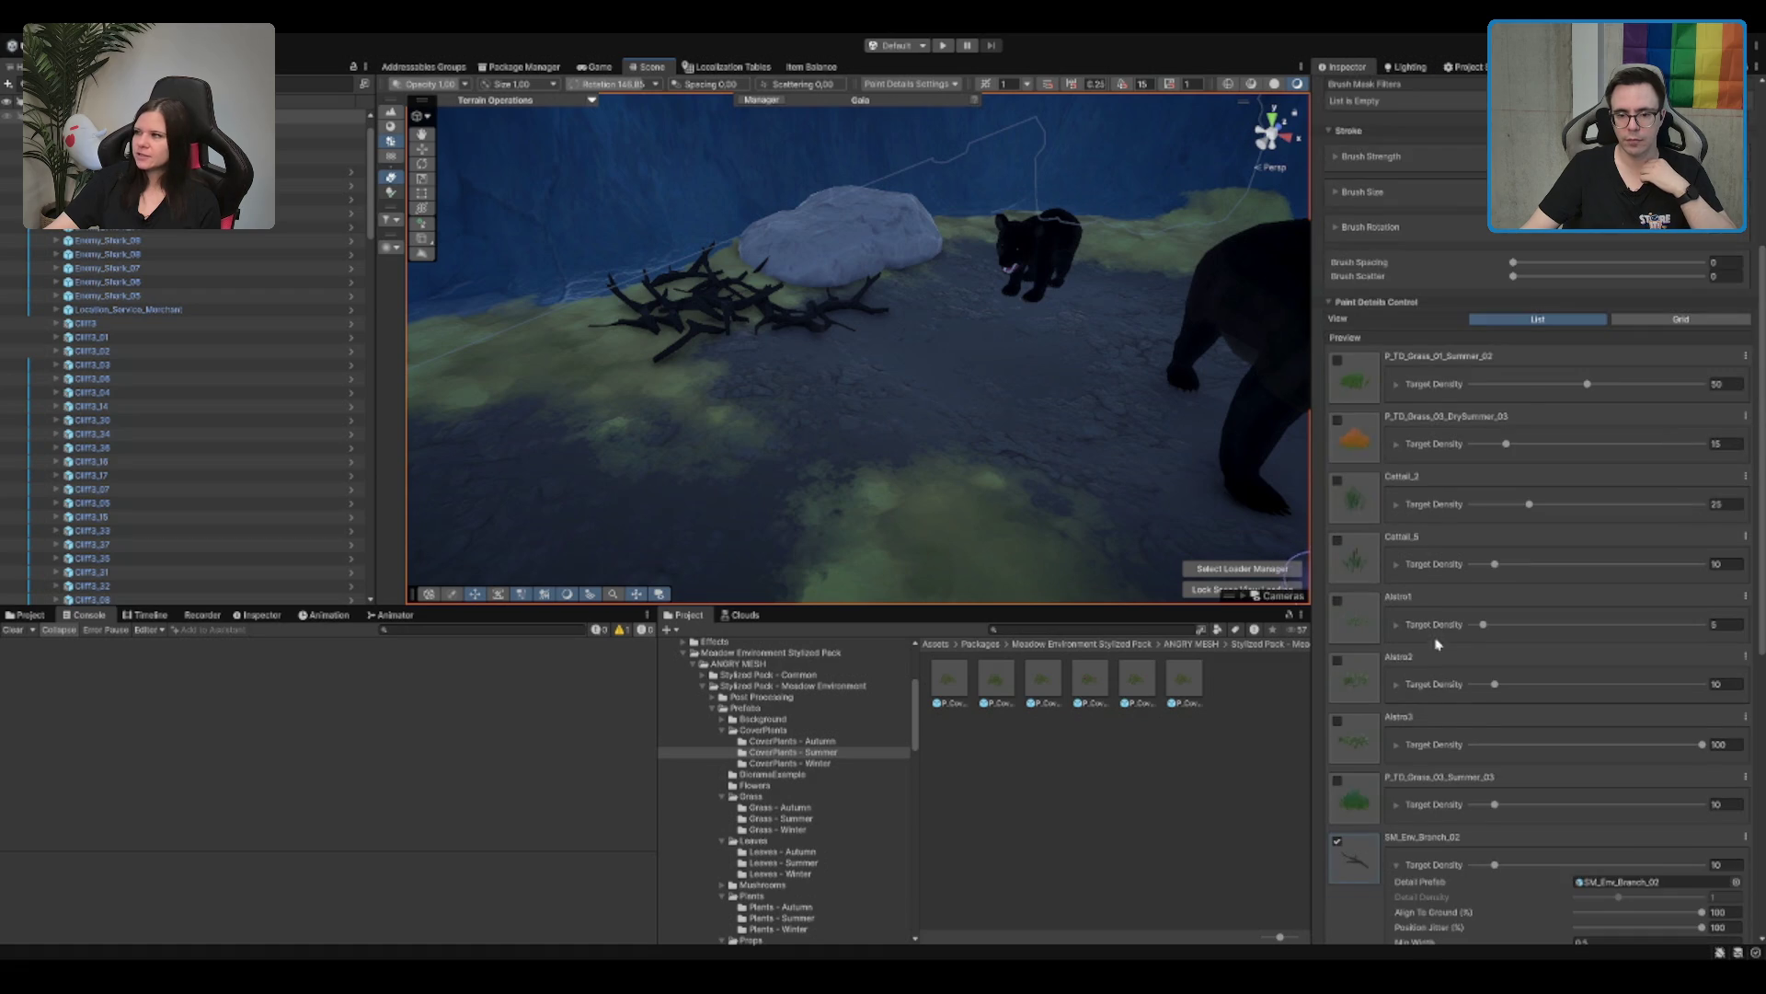
pyautogui.scroll(-3, 1454, 671)
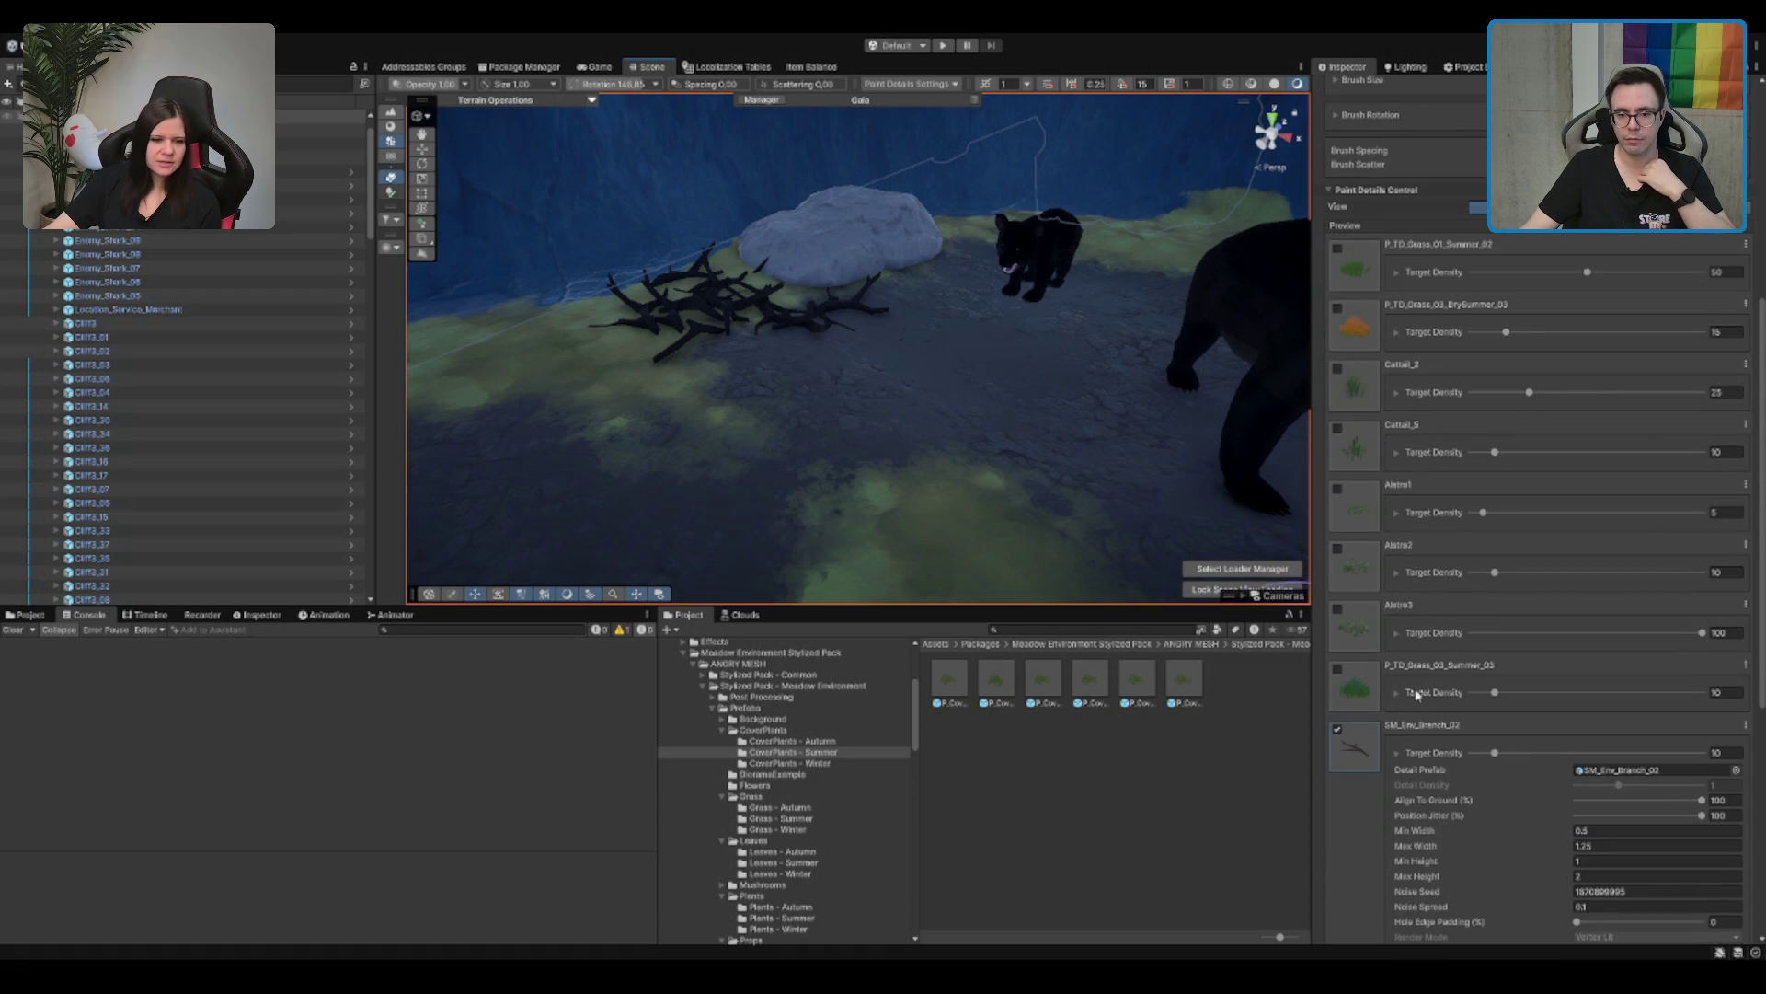
pyautogui.scroll(-8, 1429, 275)
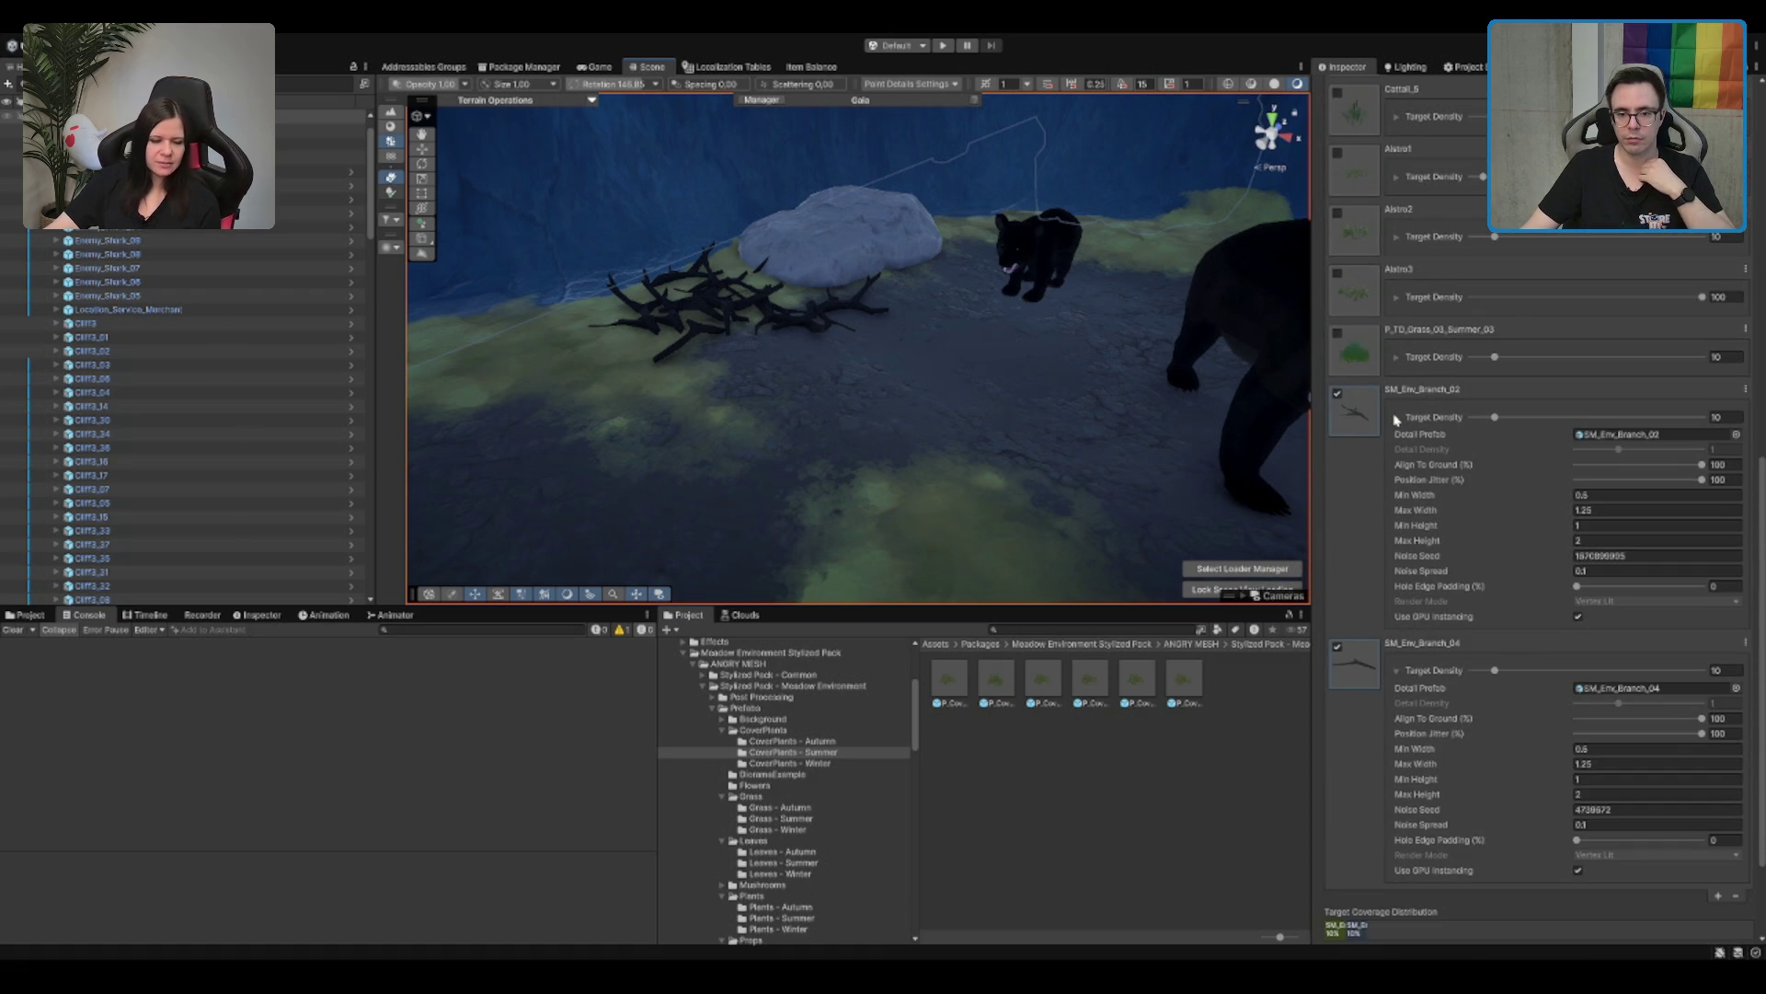
pyautogui.scroll(-4, 1395, 418)
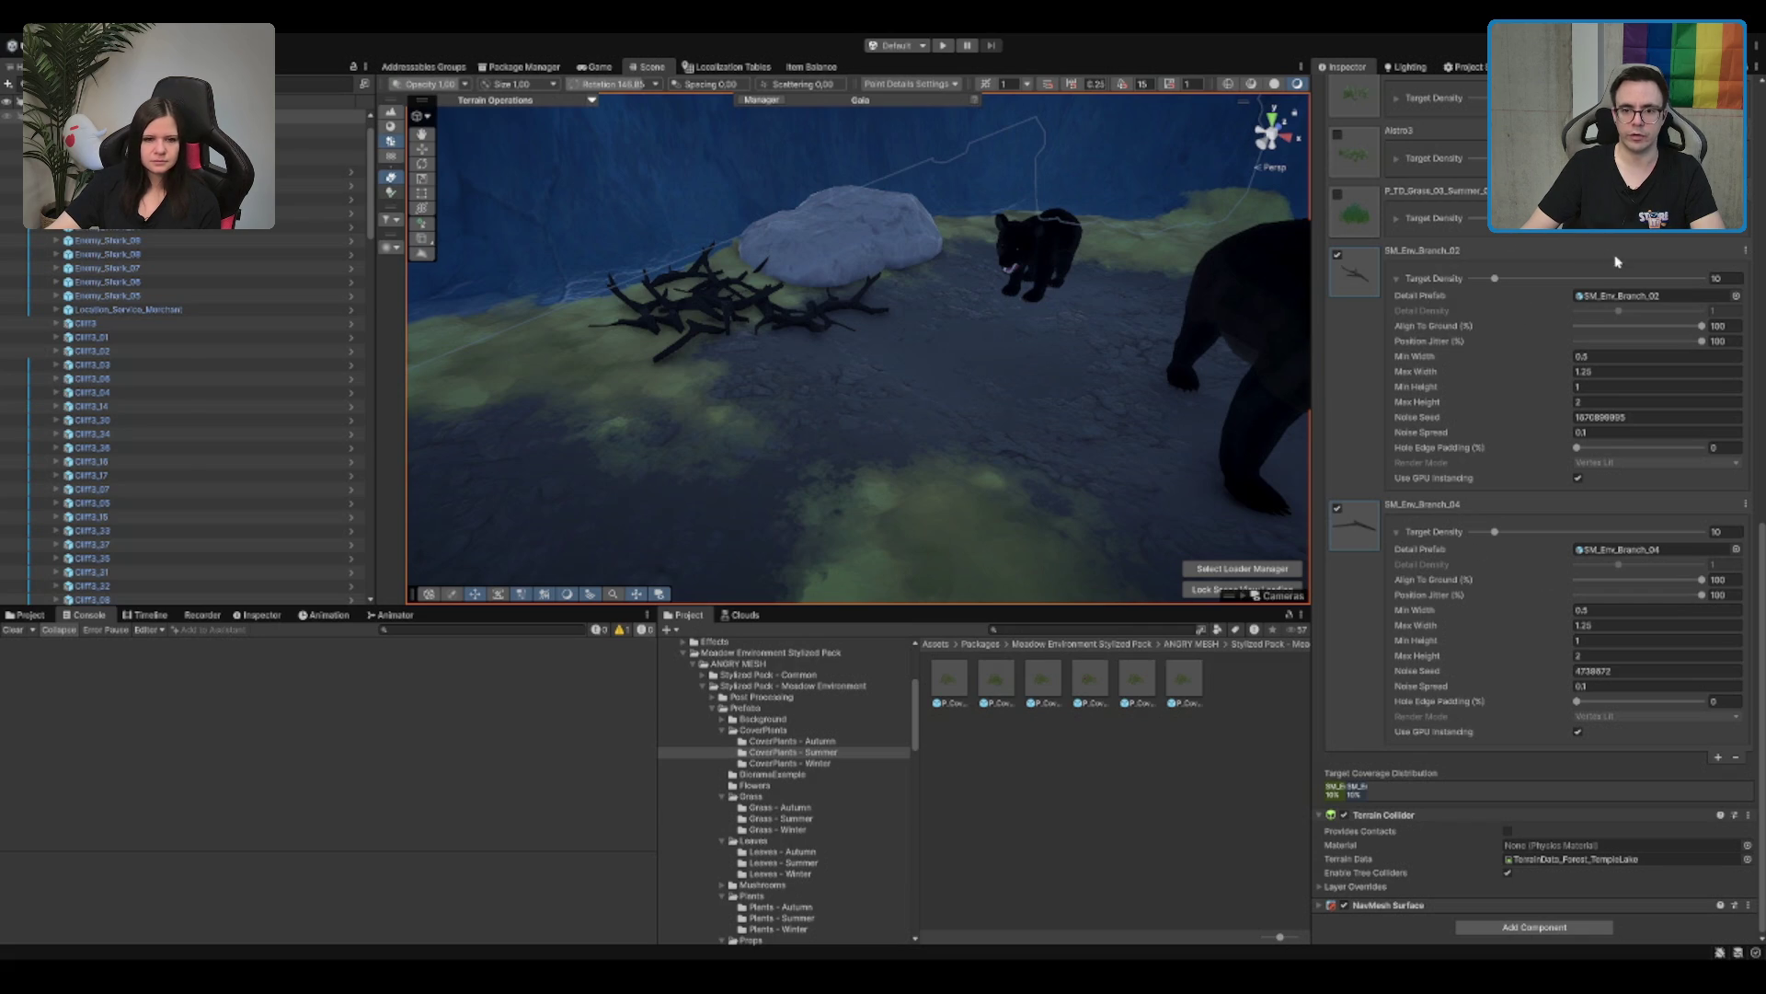
pyautogui.click(954, 682)
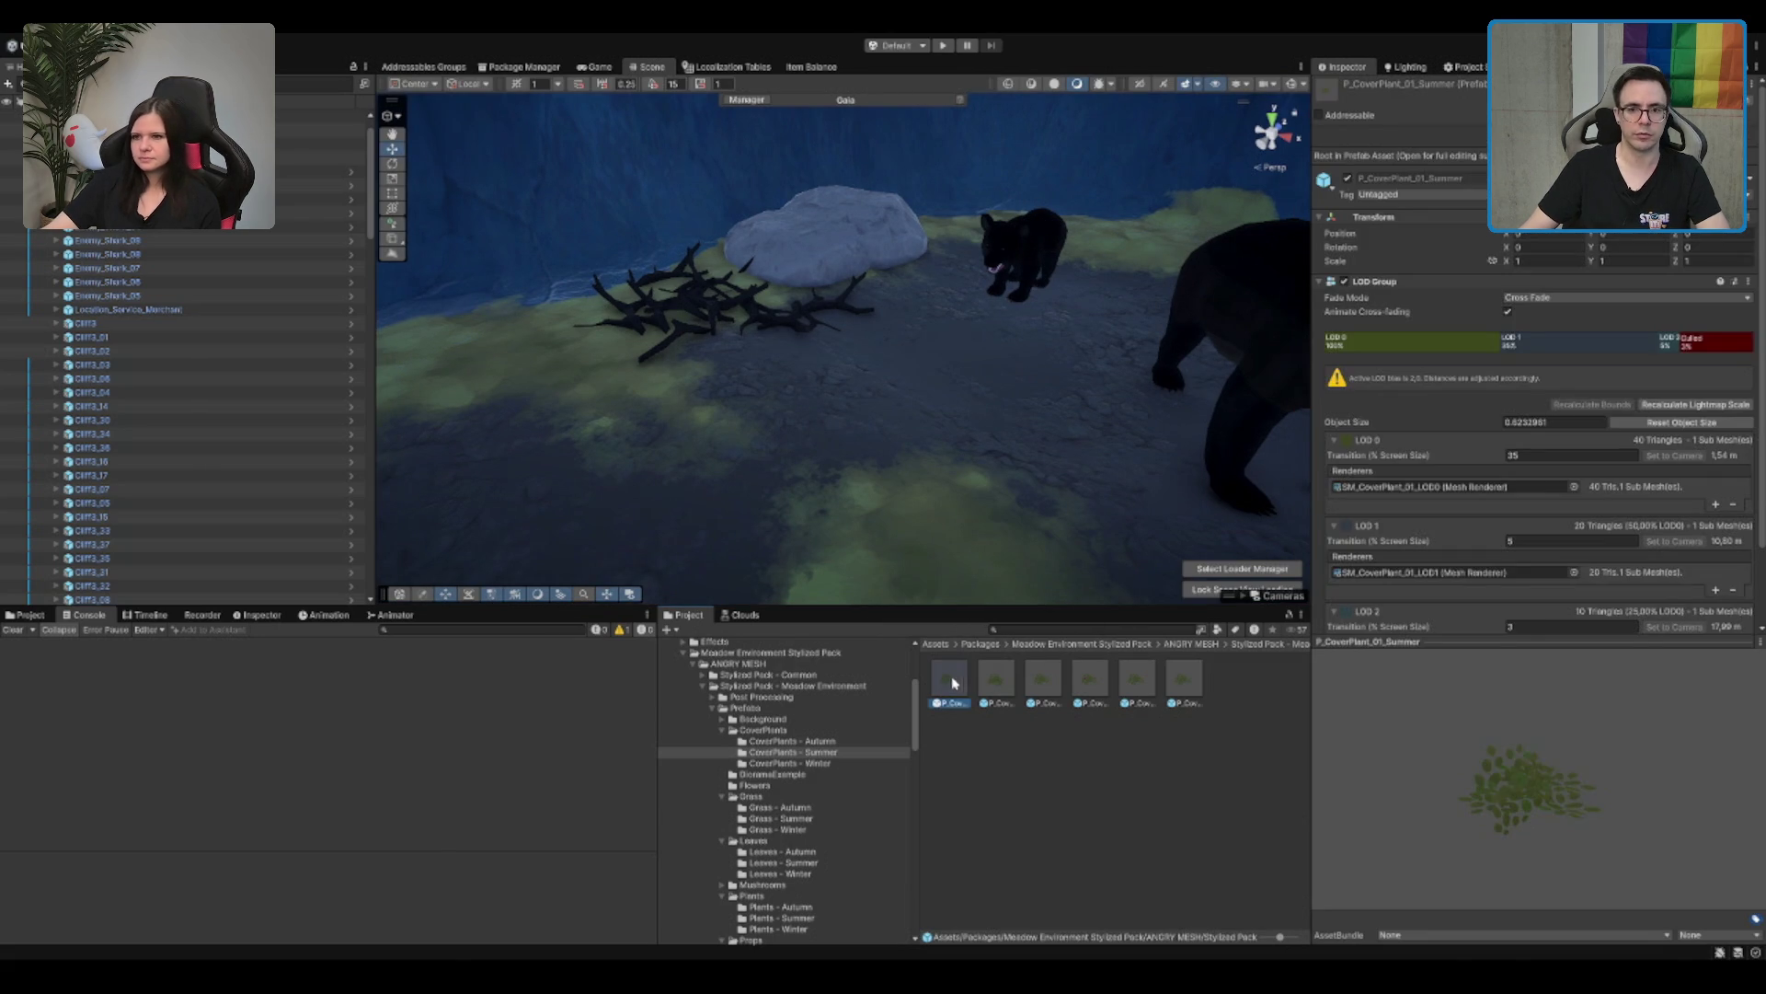
# Step: Duplicate P_CoverPlant_01_Summer as P_CoverPlant_01_Summer_NoLOD and open the copy in Prefab Mode
pyautogui.scroll(-3, 1480, 390)
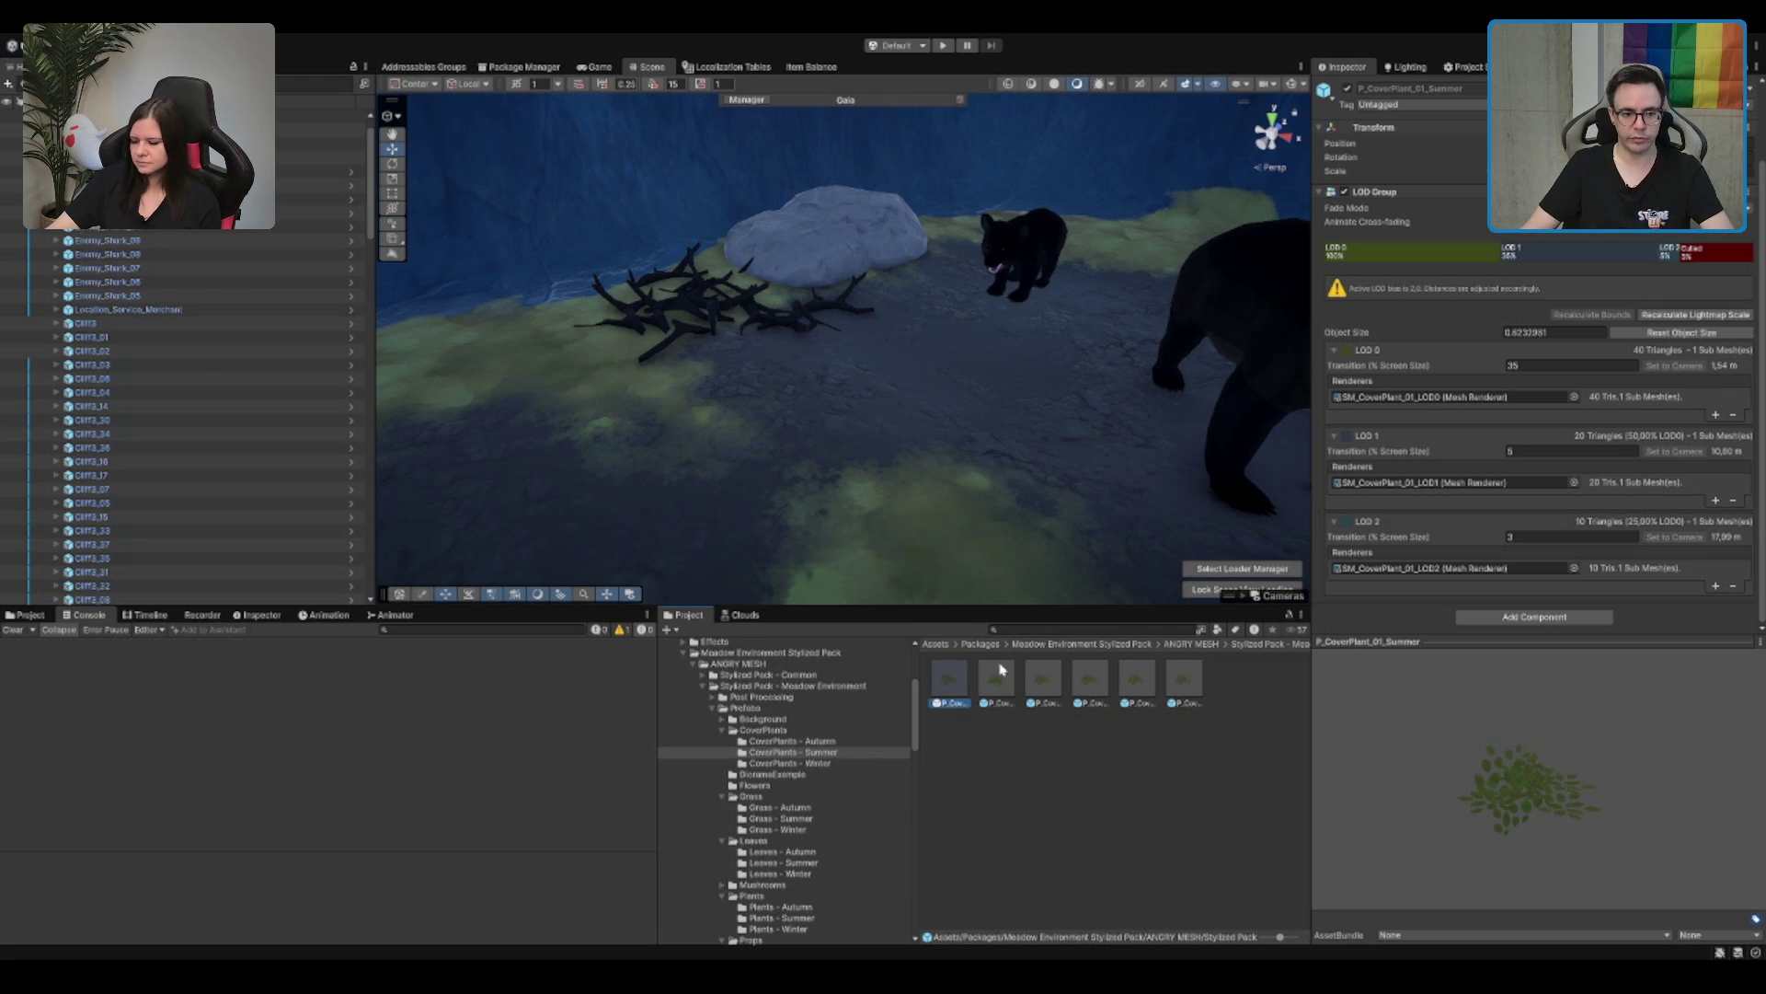
pyautogui.moveTo(1035, 570); pyautogui.dragTo(1124, 432)
pyautogui.click(979, 732)
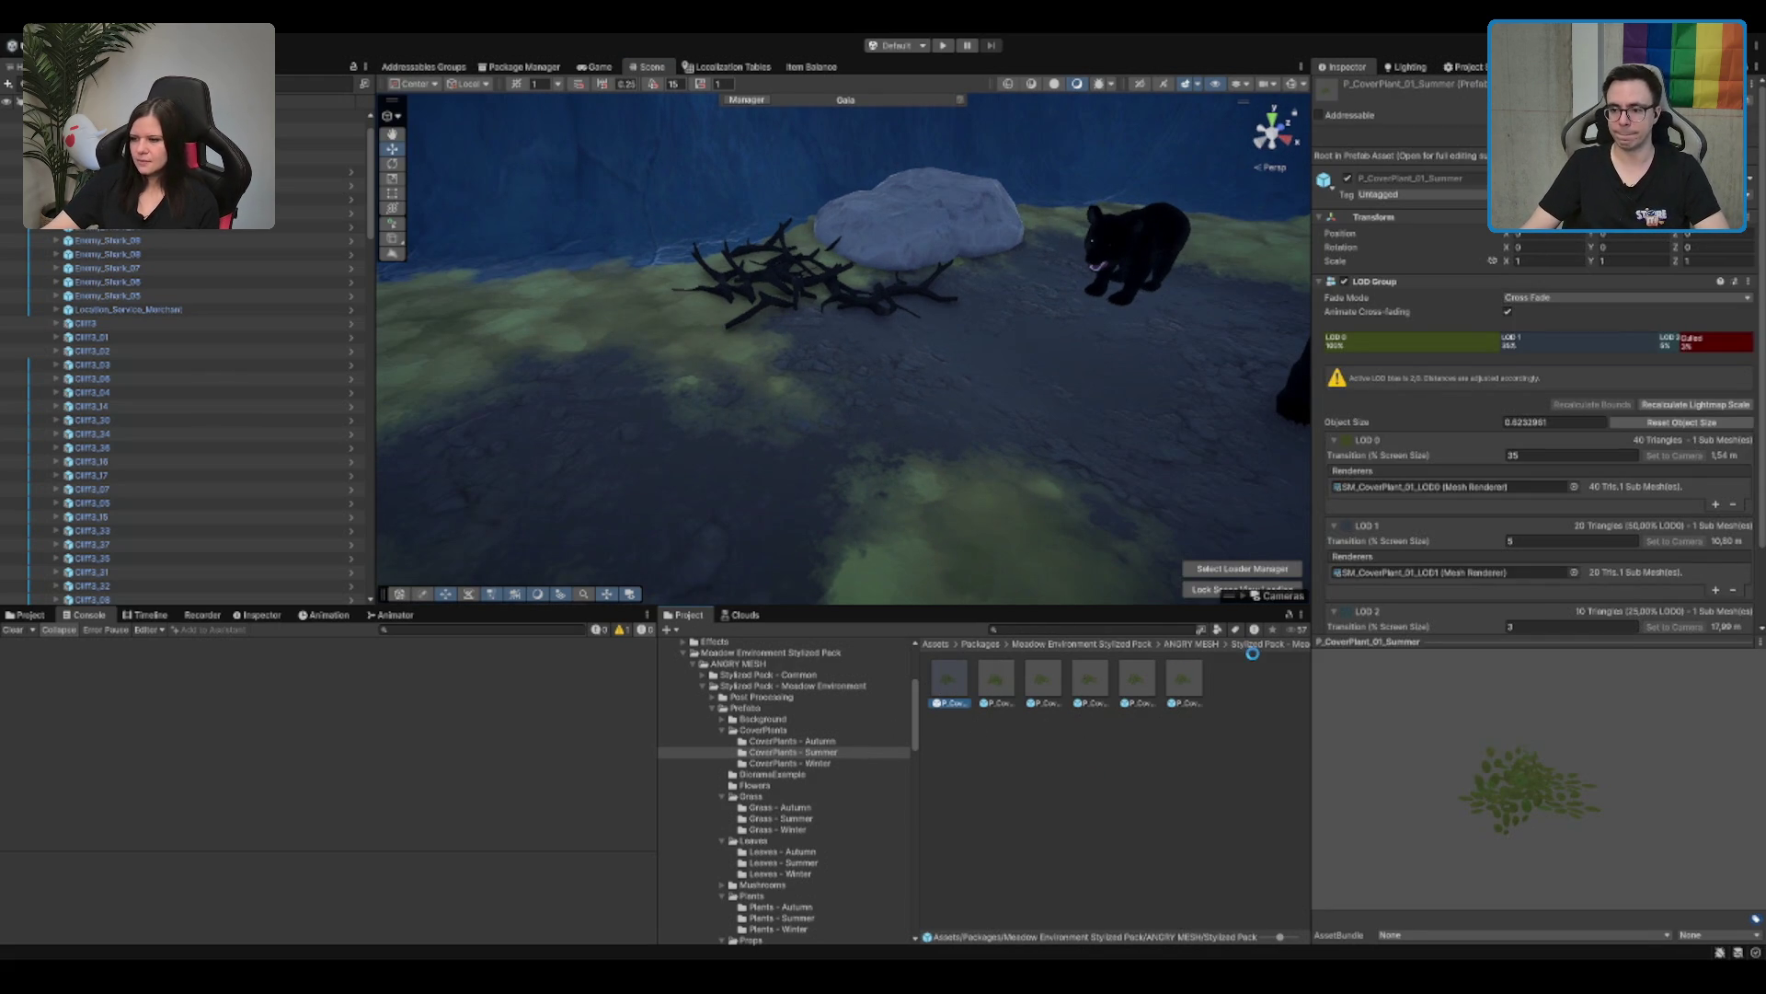
pyautogui.click(1007, 705)
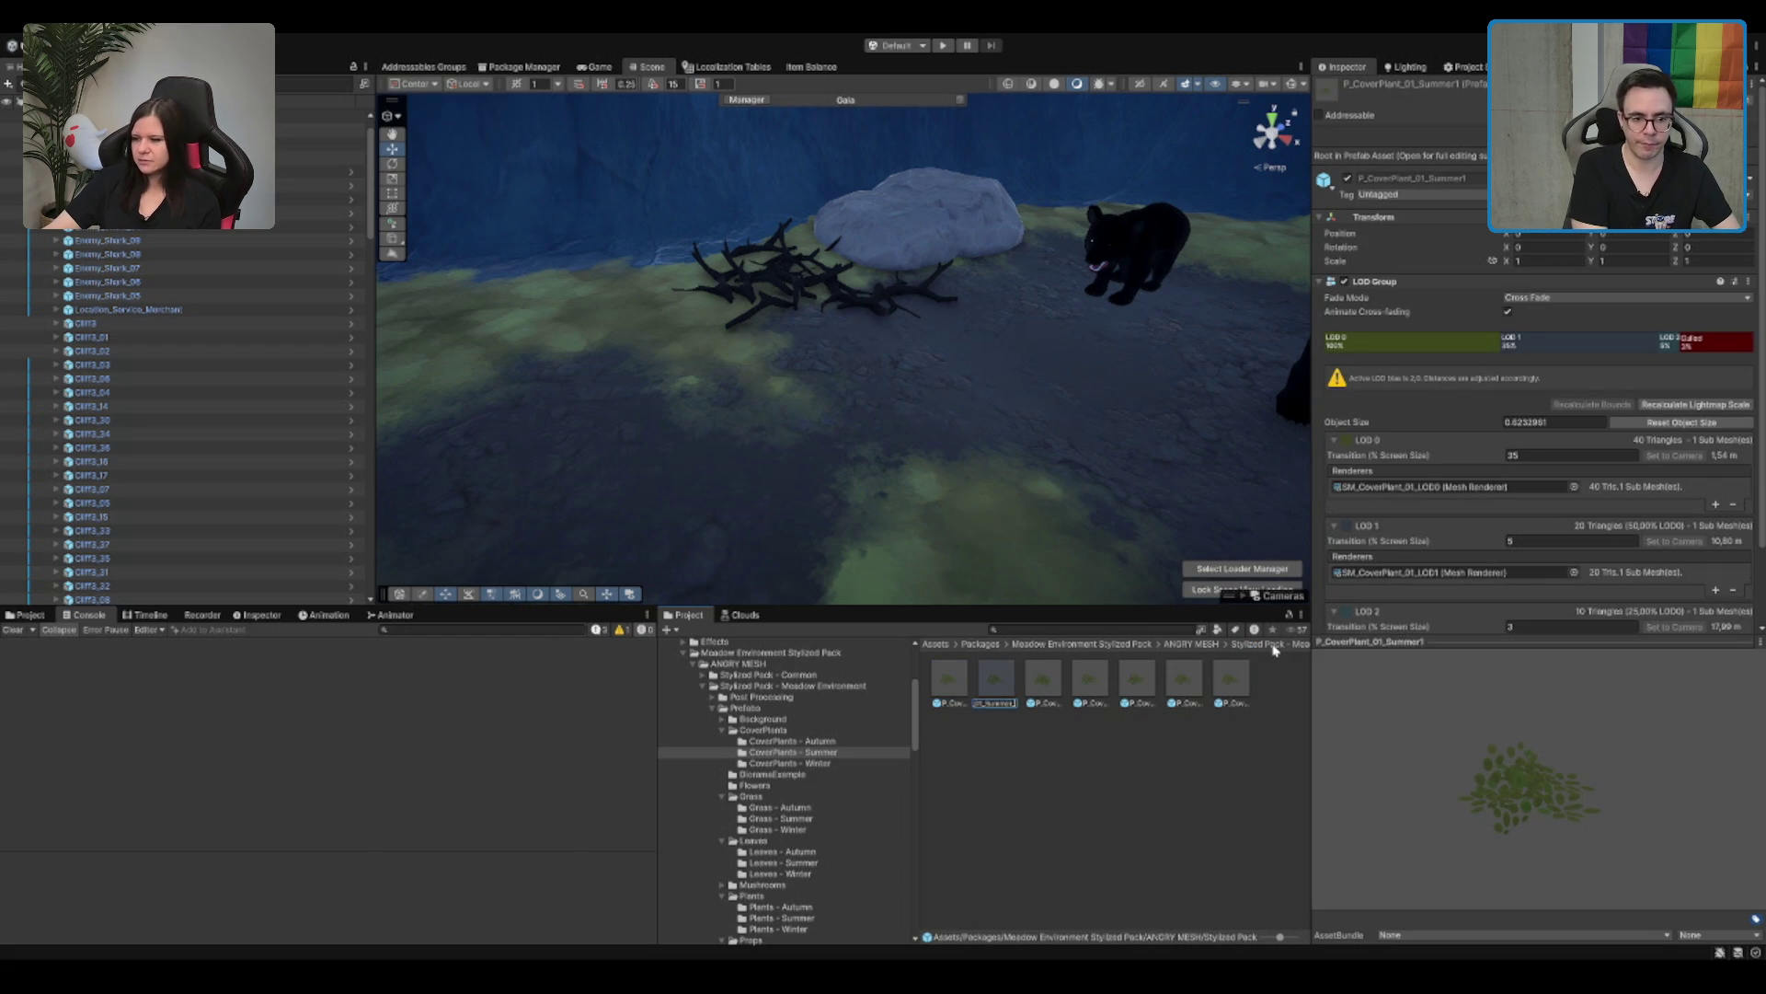
pyautogui.press('Return')
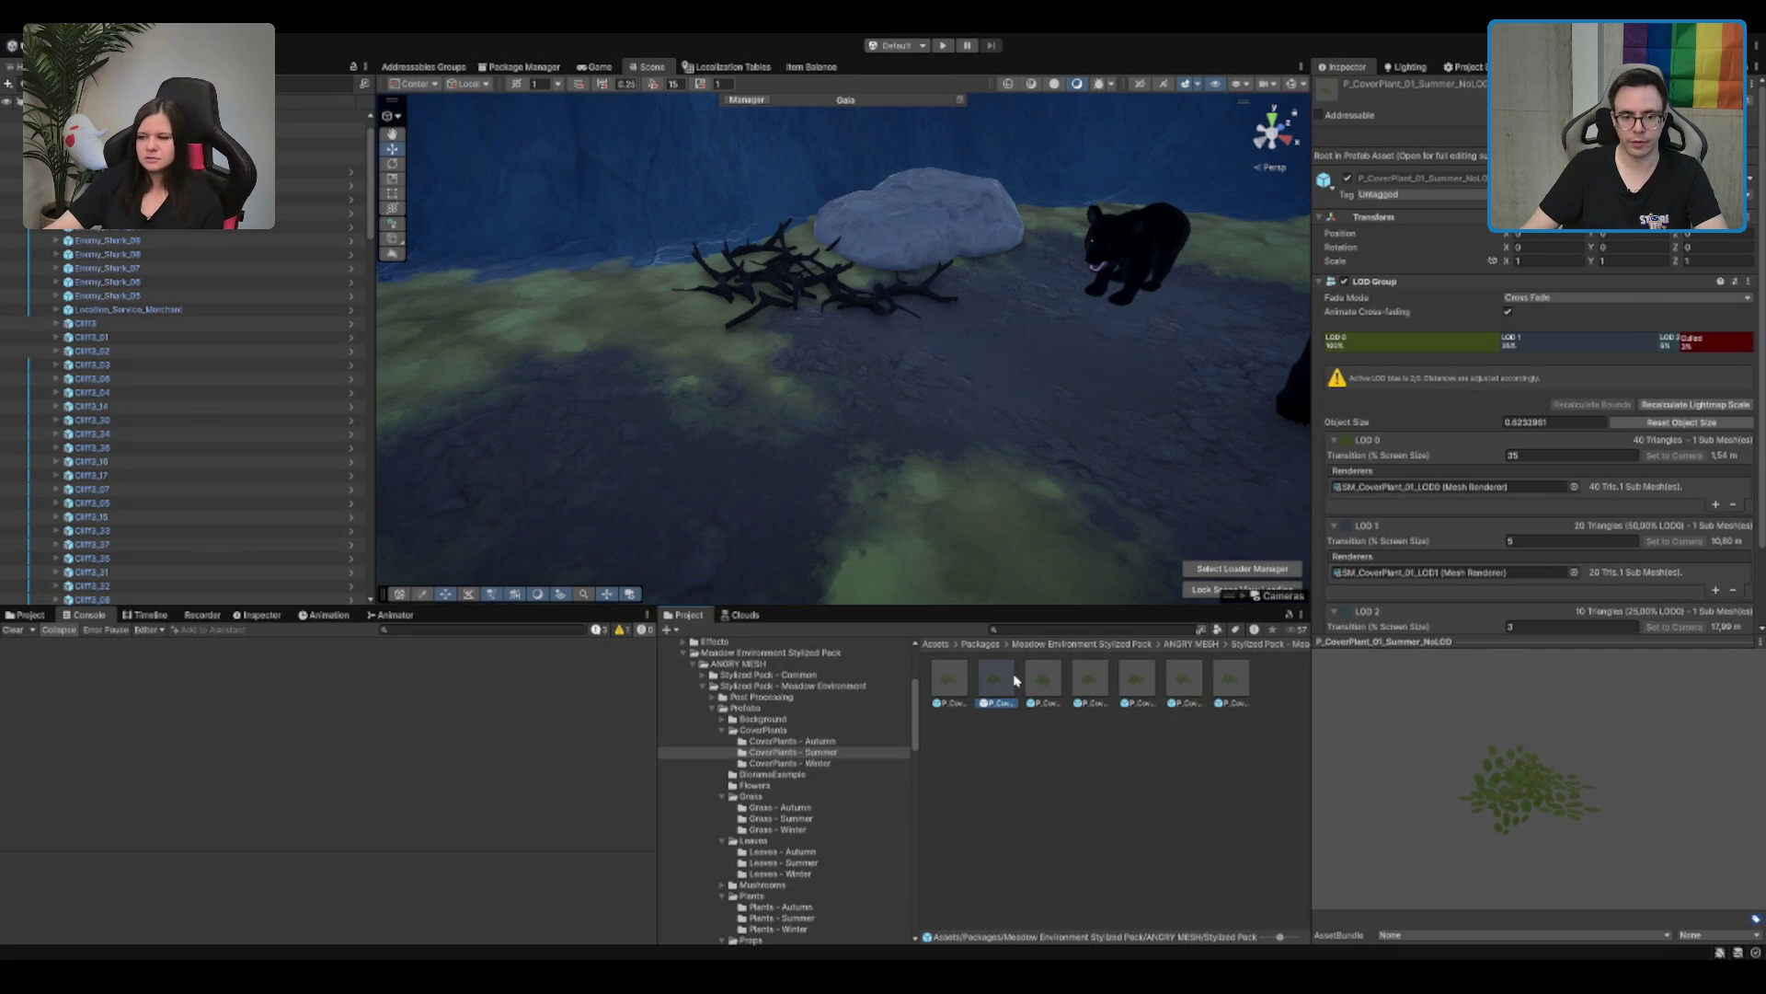
pyautogui.press('Return')
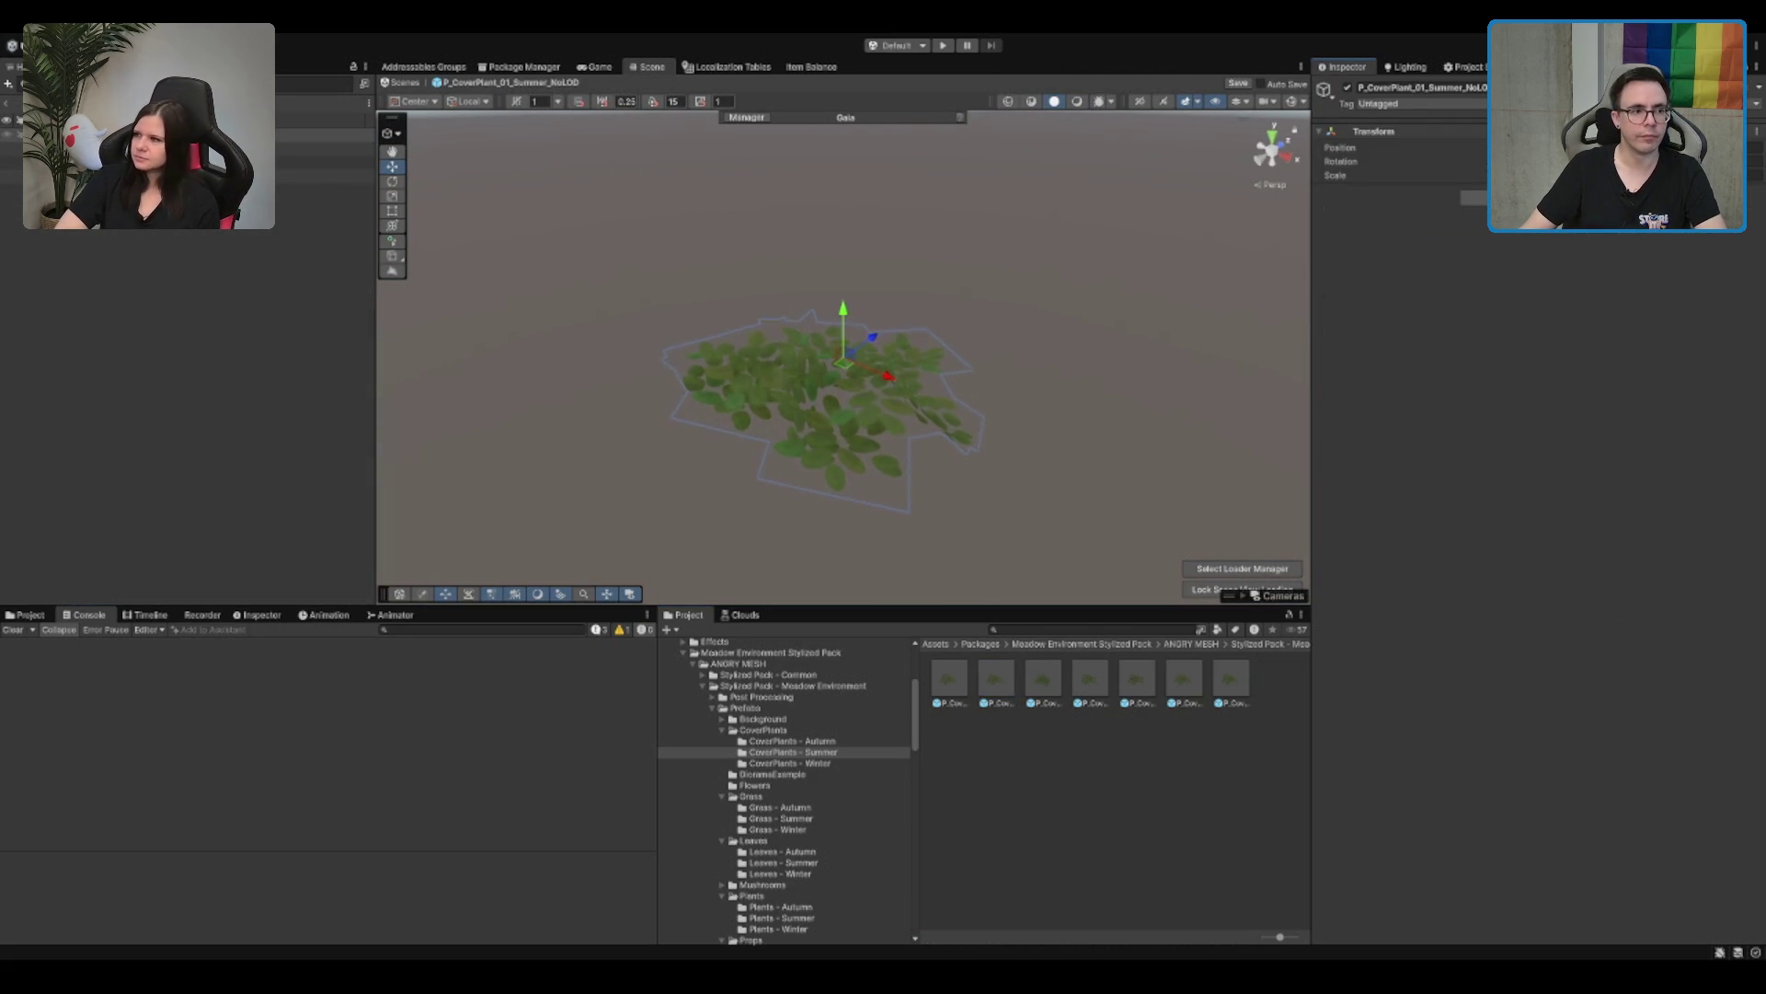
# Step: Inspect the cover plant's LOD meshes, then return to the scene and check the terrain's detail settings
pyautogui.click(73, 148)
pyautogui.click(73, 161)
pyautogui.click(73, 175)
pyautogui.click(138, 368)
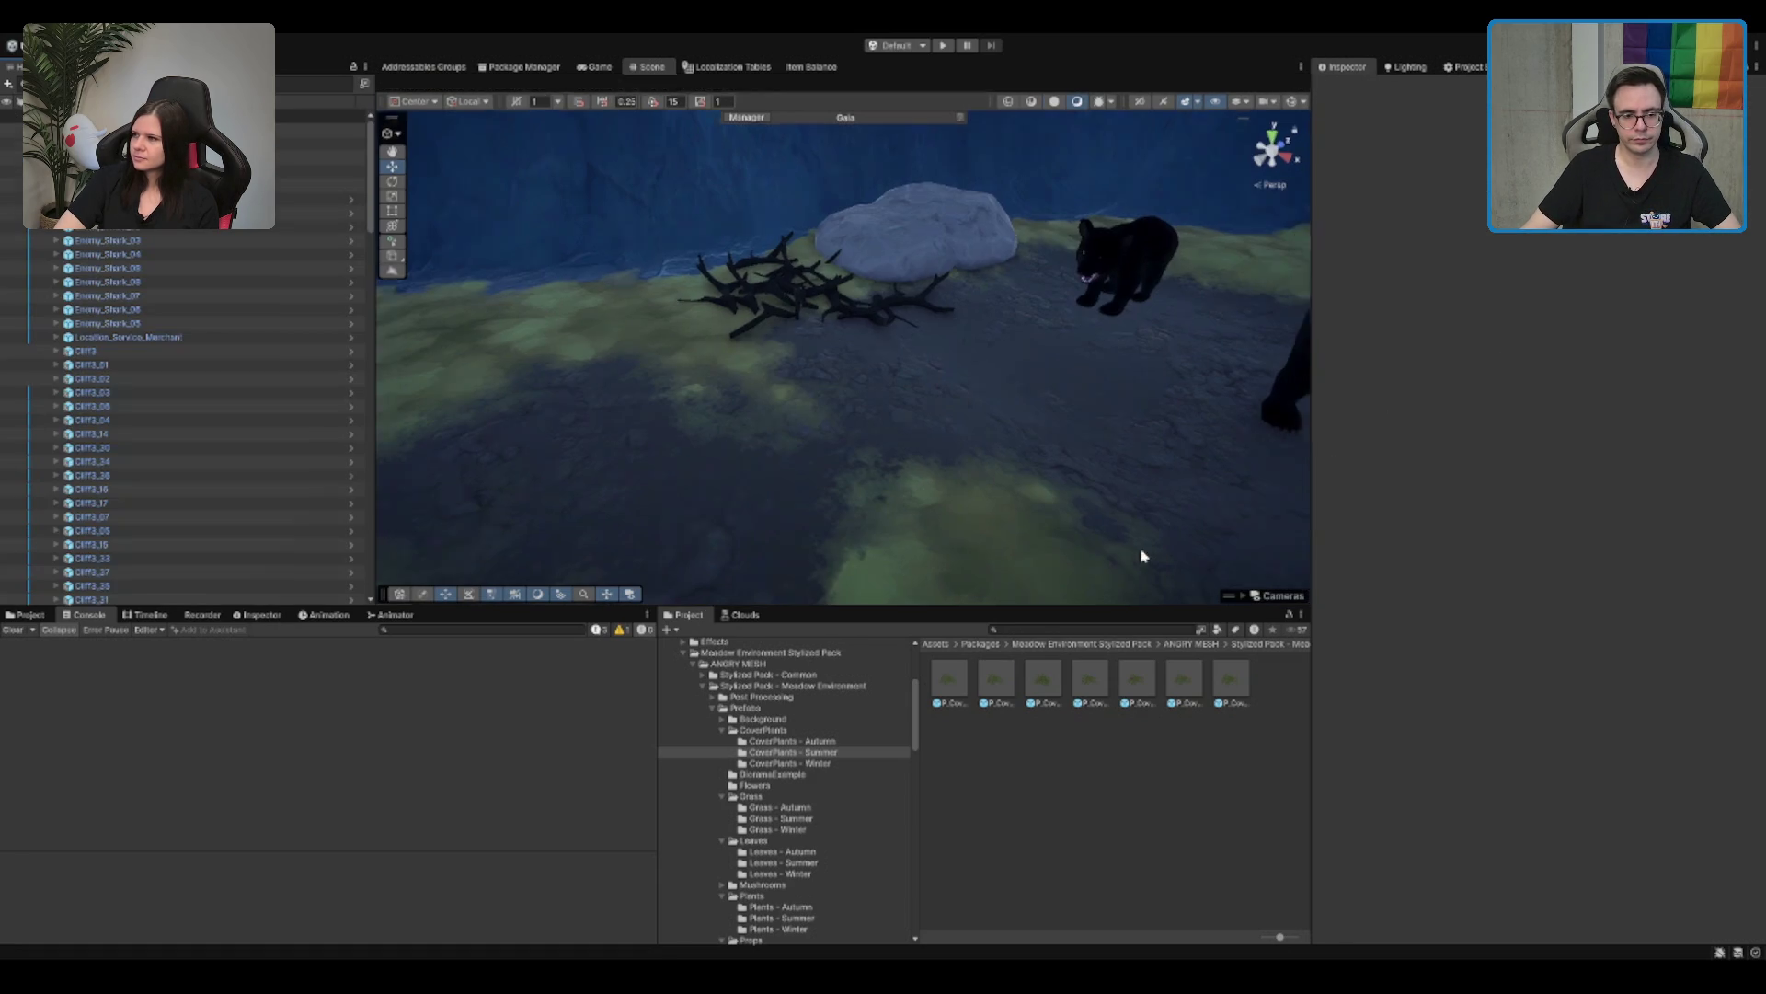
pyautogui.click(778, 321)
pyautogui.scroll(-10, 1554, 460)
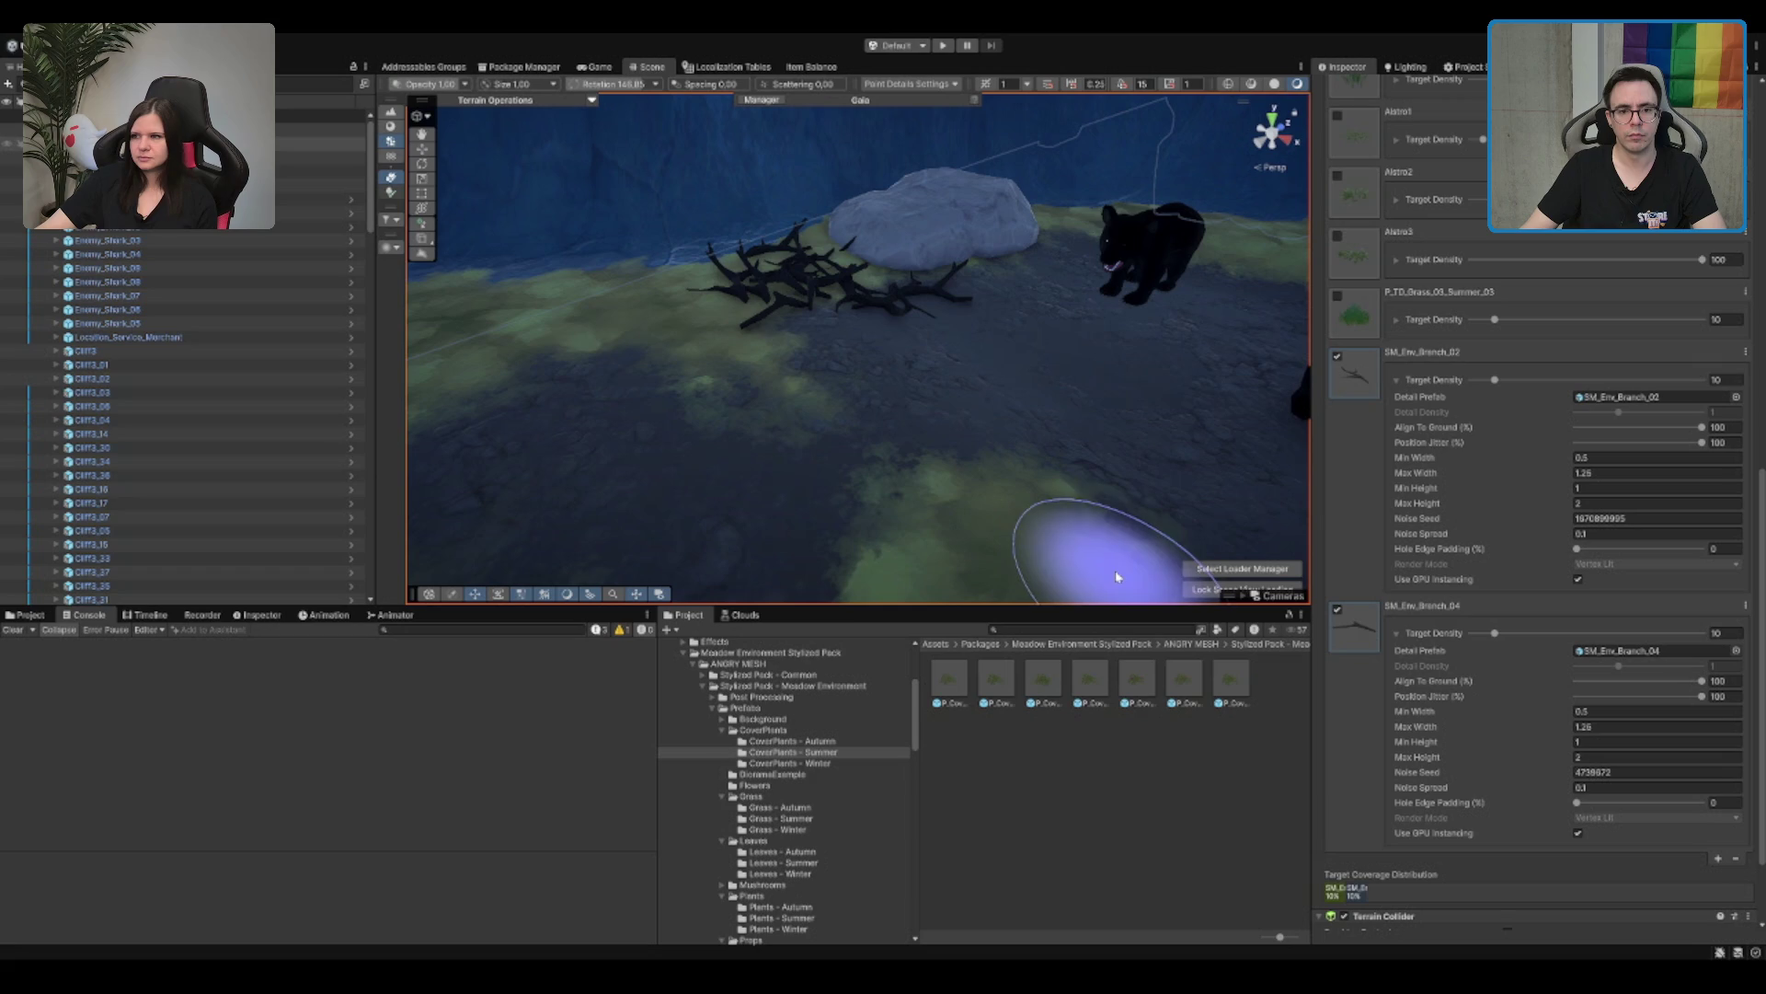
# Step: Open the P_CoverPlant_01_Summer_NoLOD prefab and give its root LOD0's Mesh Renderer
pyautogui.click(994, 680)
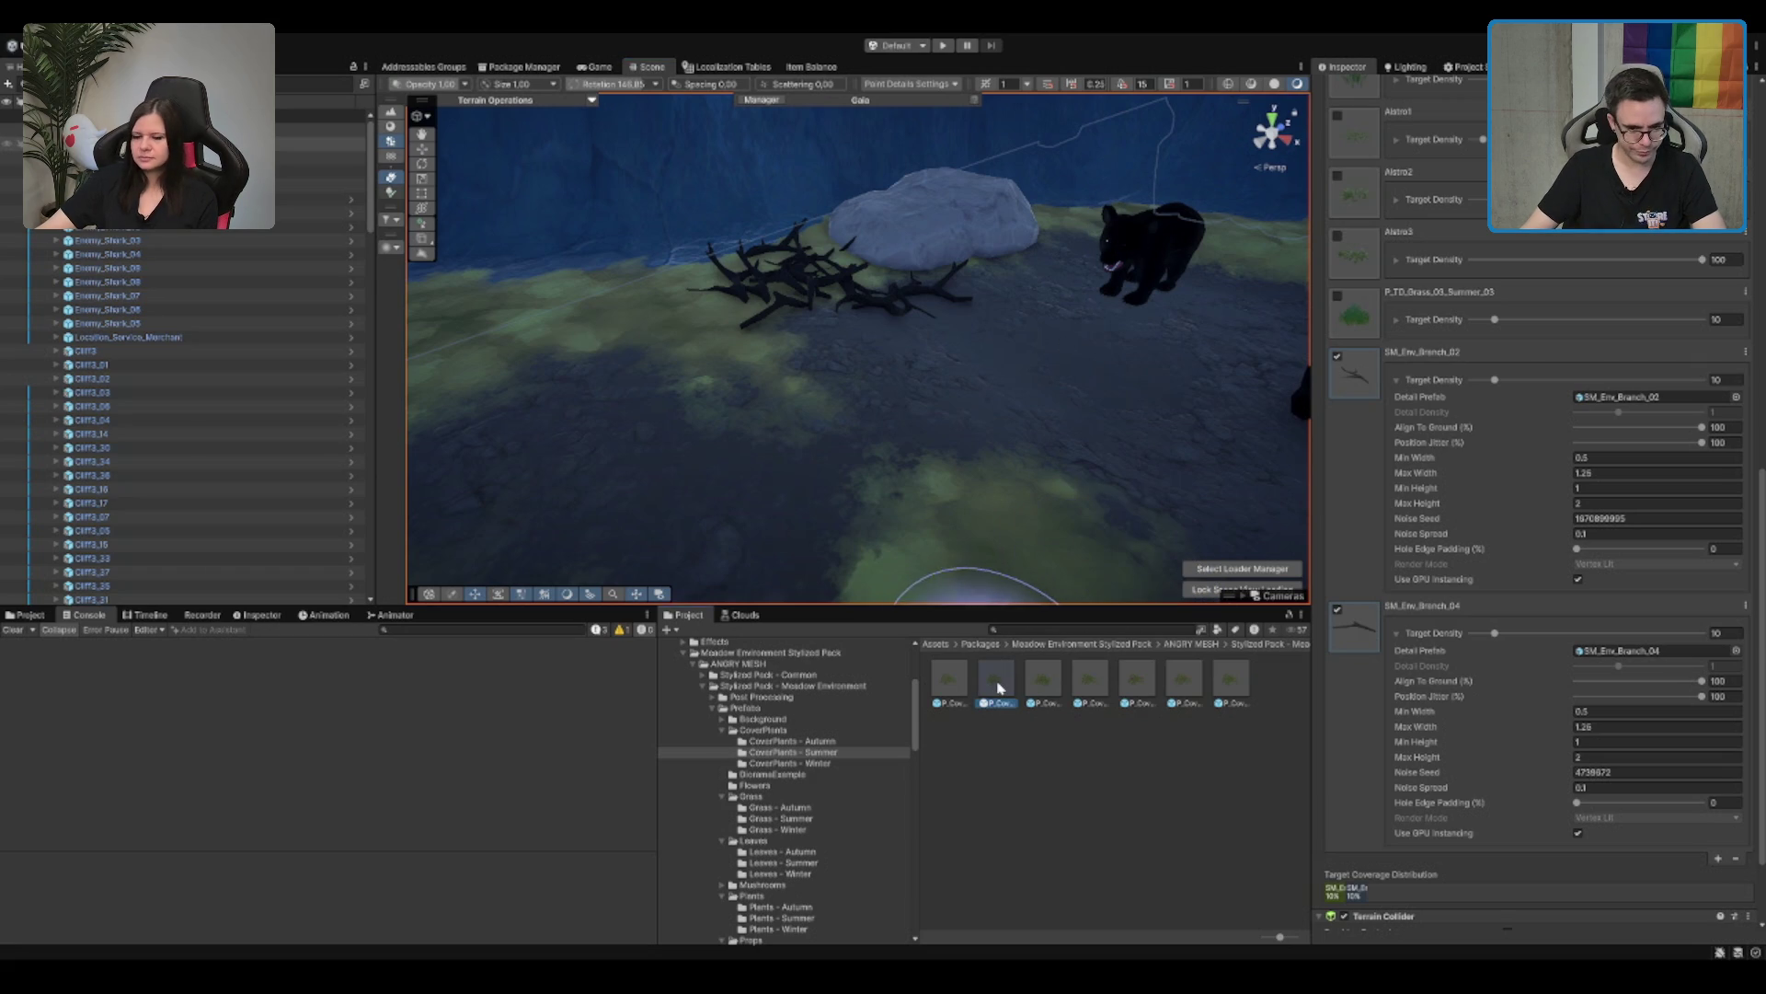
pyautogui.doubleClick(997, 687)
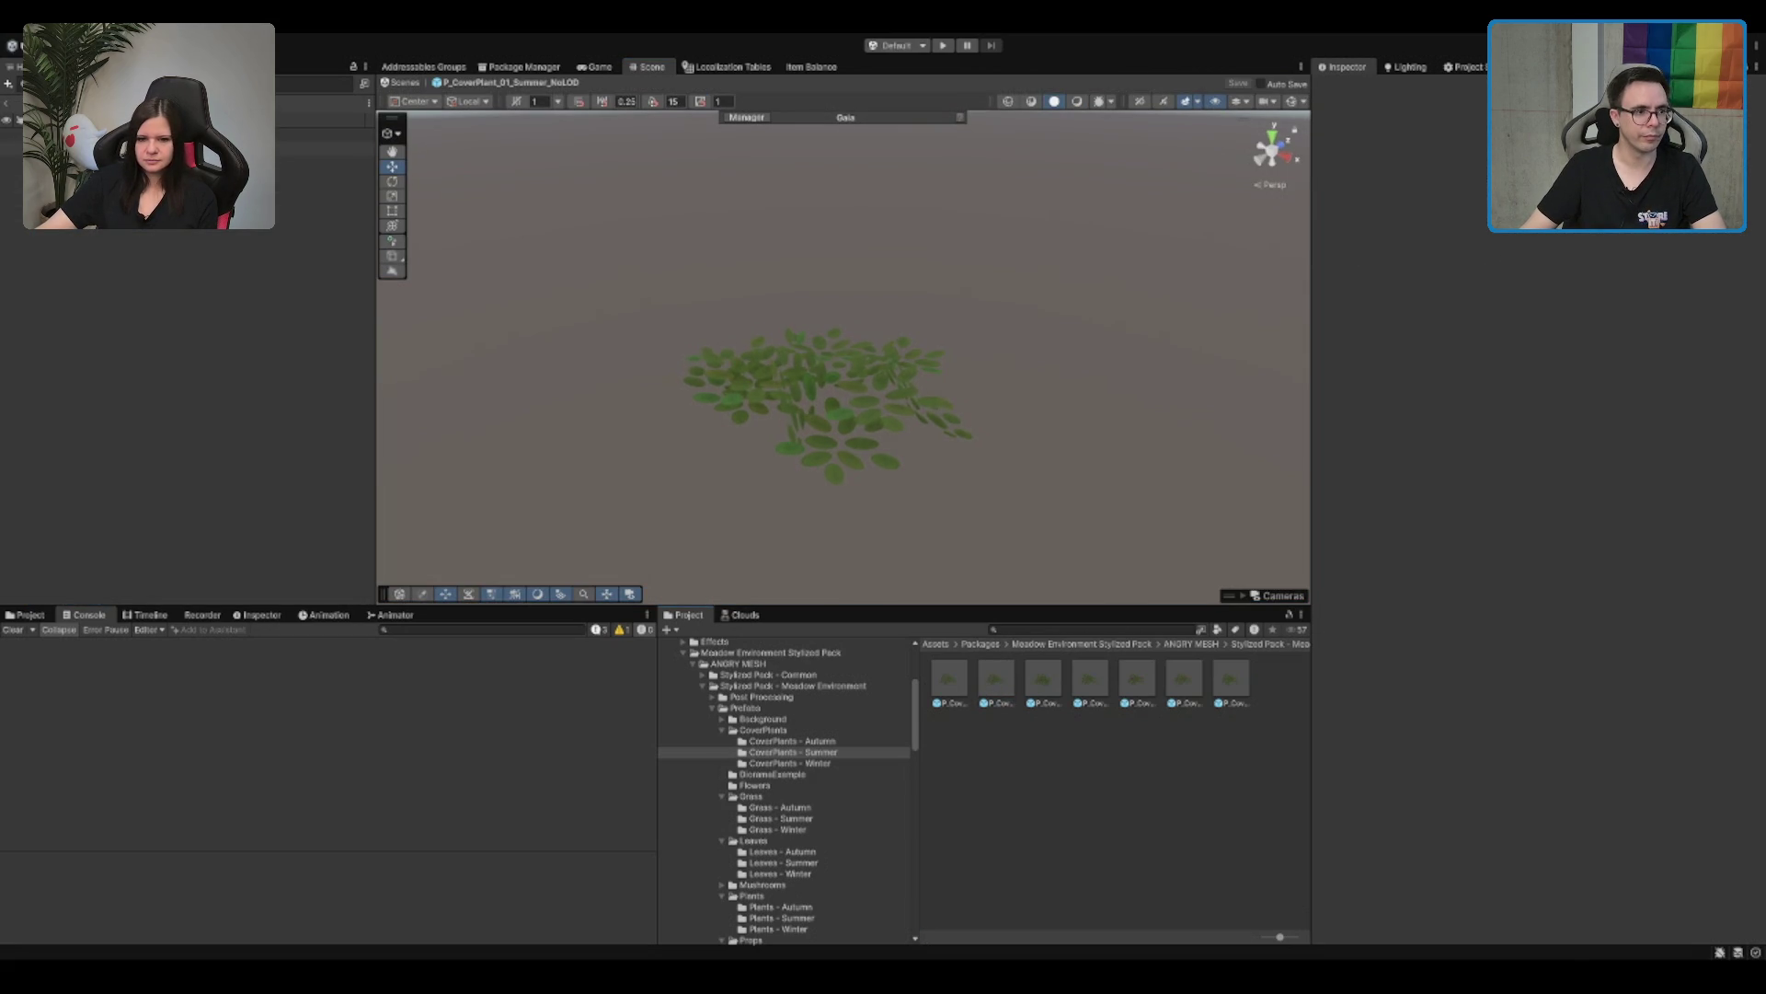
pyautogui.click(828, 396)
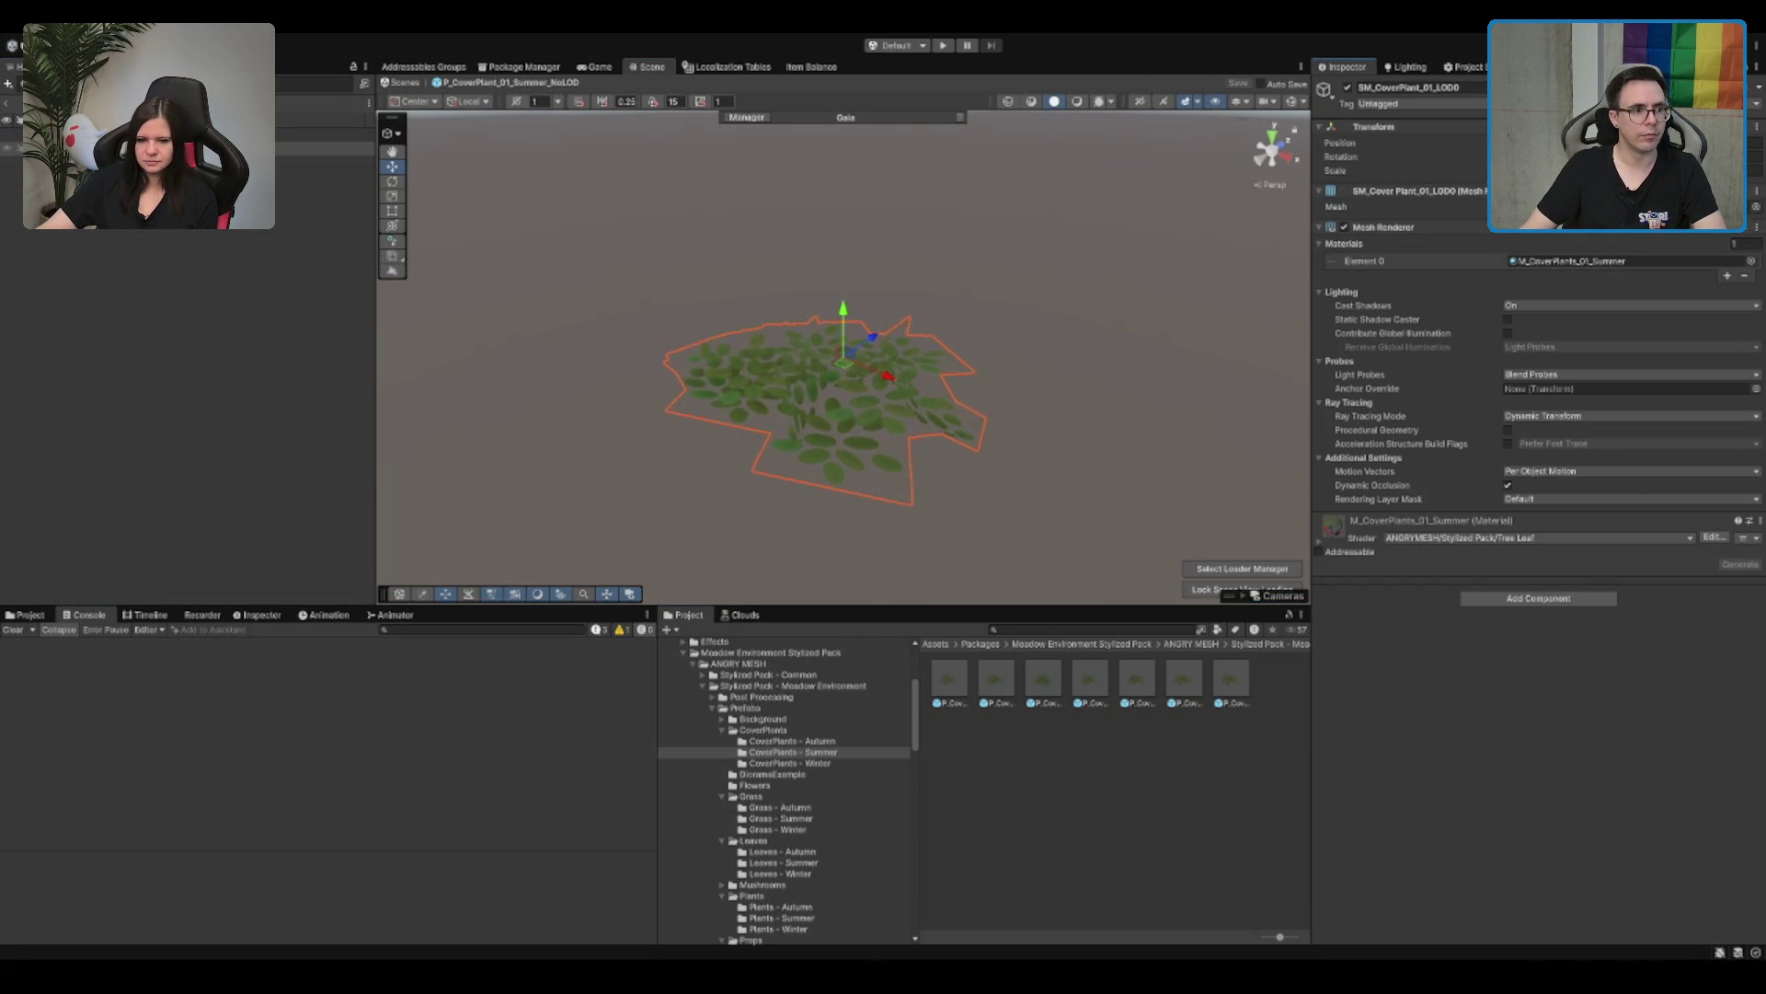
pyautogui.click(723, 342)
pyautogui.click(1483, 135)
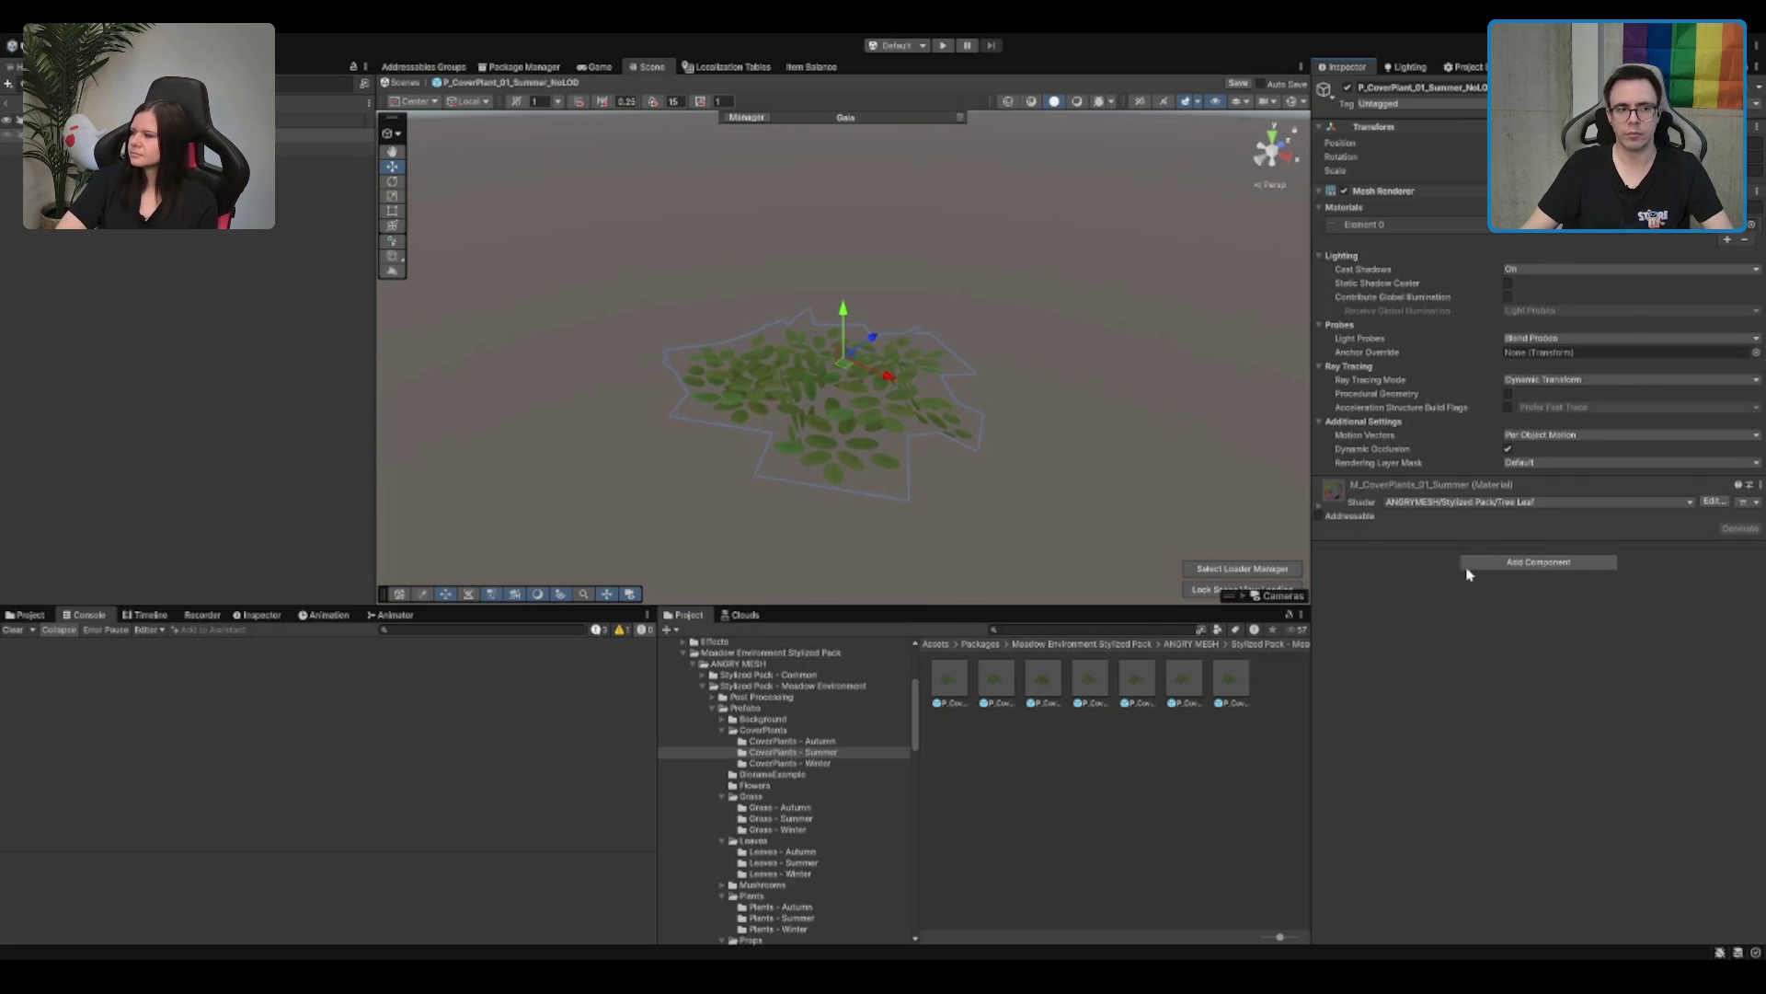
pyautogui.click(322, 148)
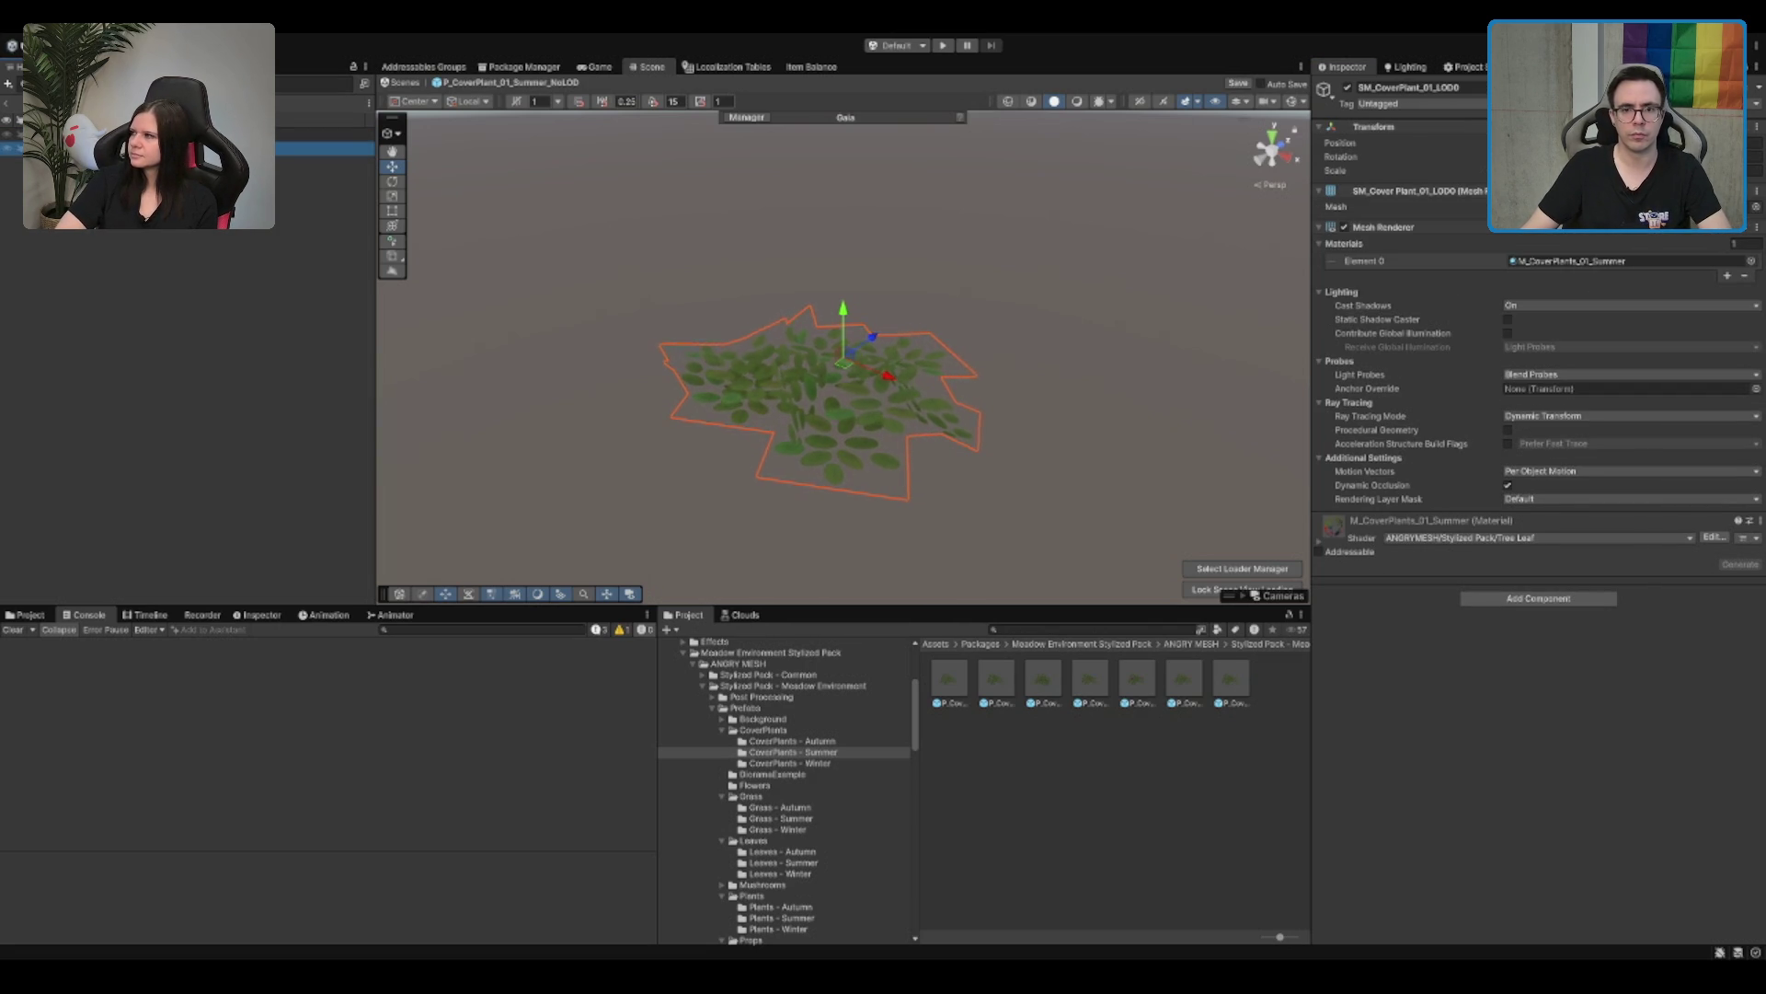
pyautogui.click(1621, 321)
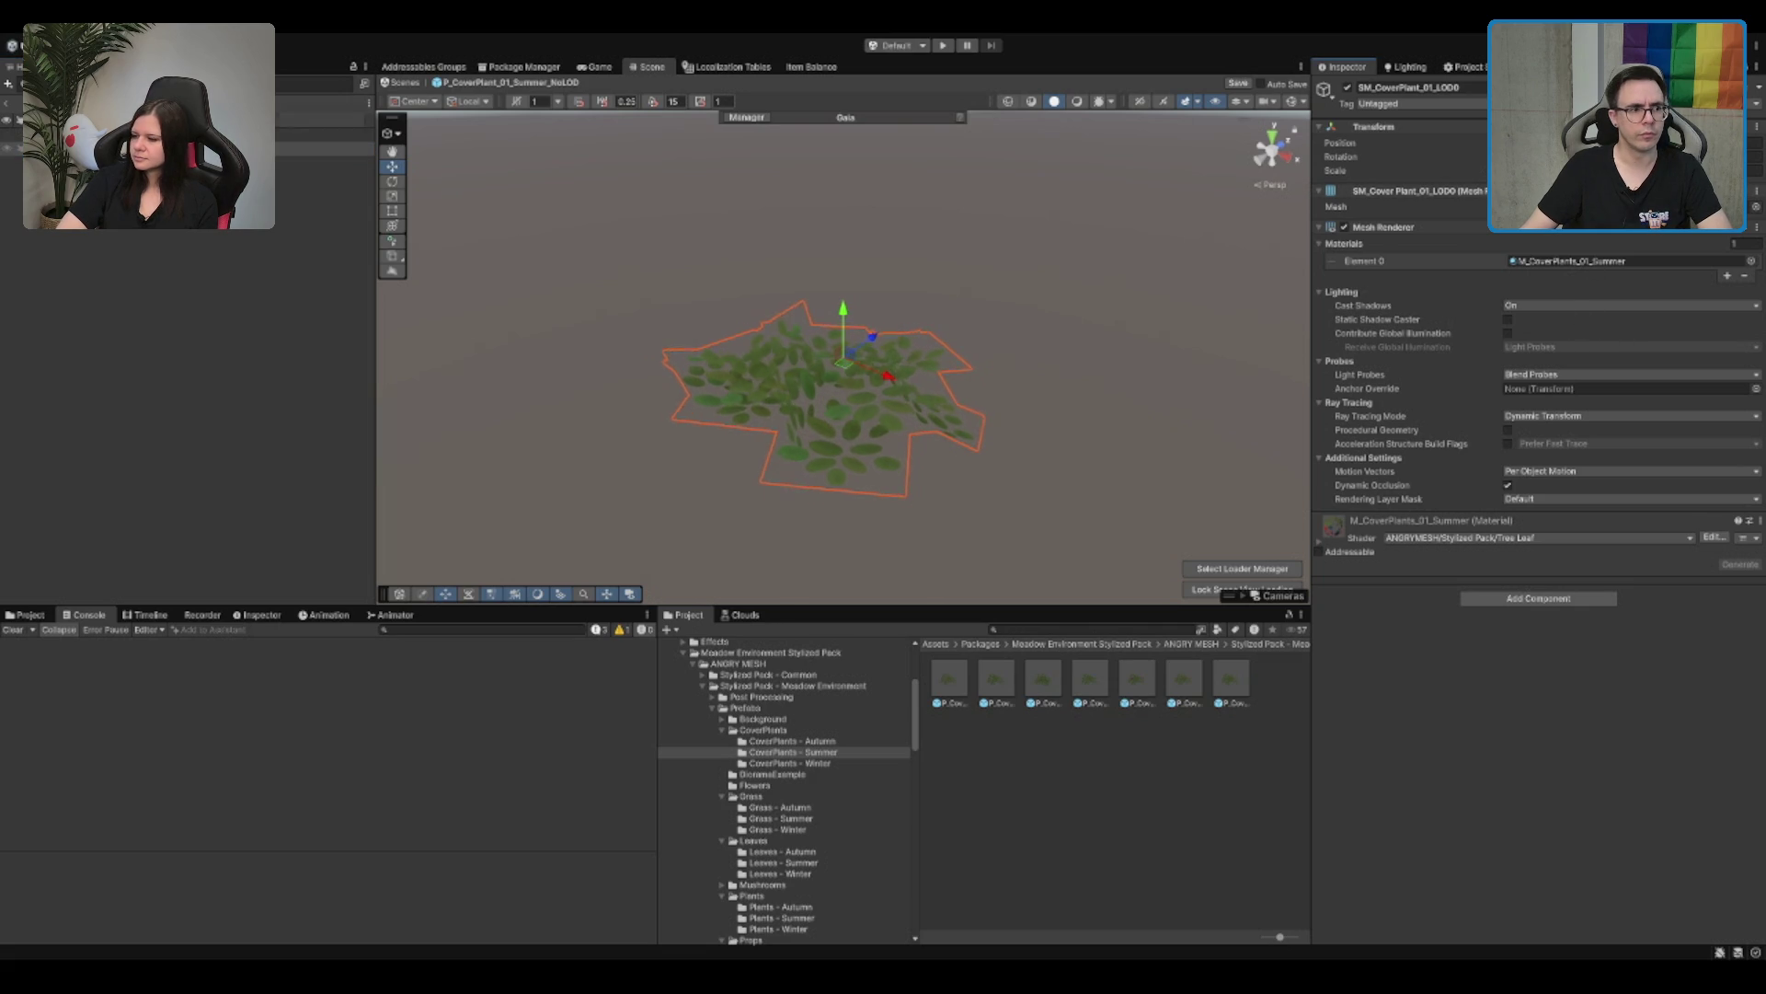
# Step: Add the SM_Cover Plant_01_LOD0 Mesh Filter to the prefab root, then select the terrain
pyautogui.click(856, 432)
pyautogui.click(1577, 379)
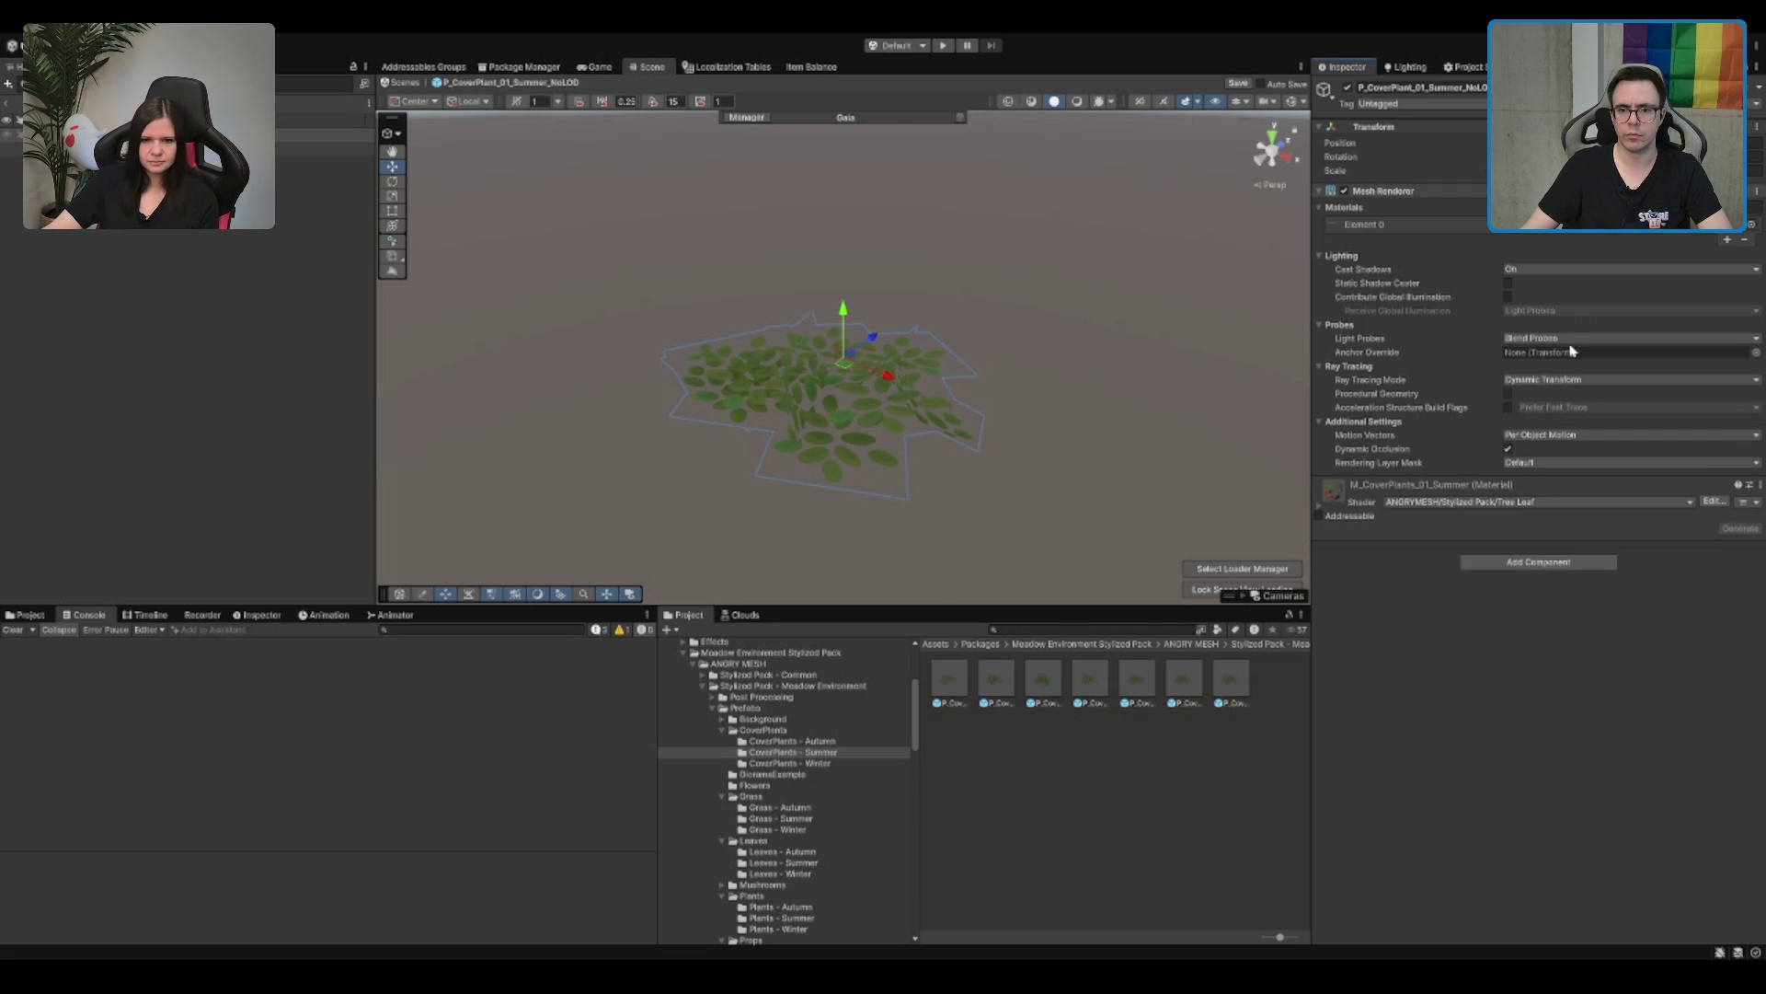
pyautogui.hotkey('ctrl', 'z')
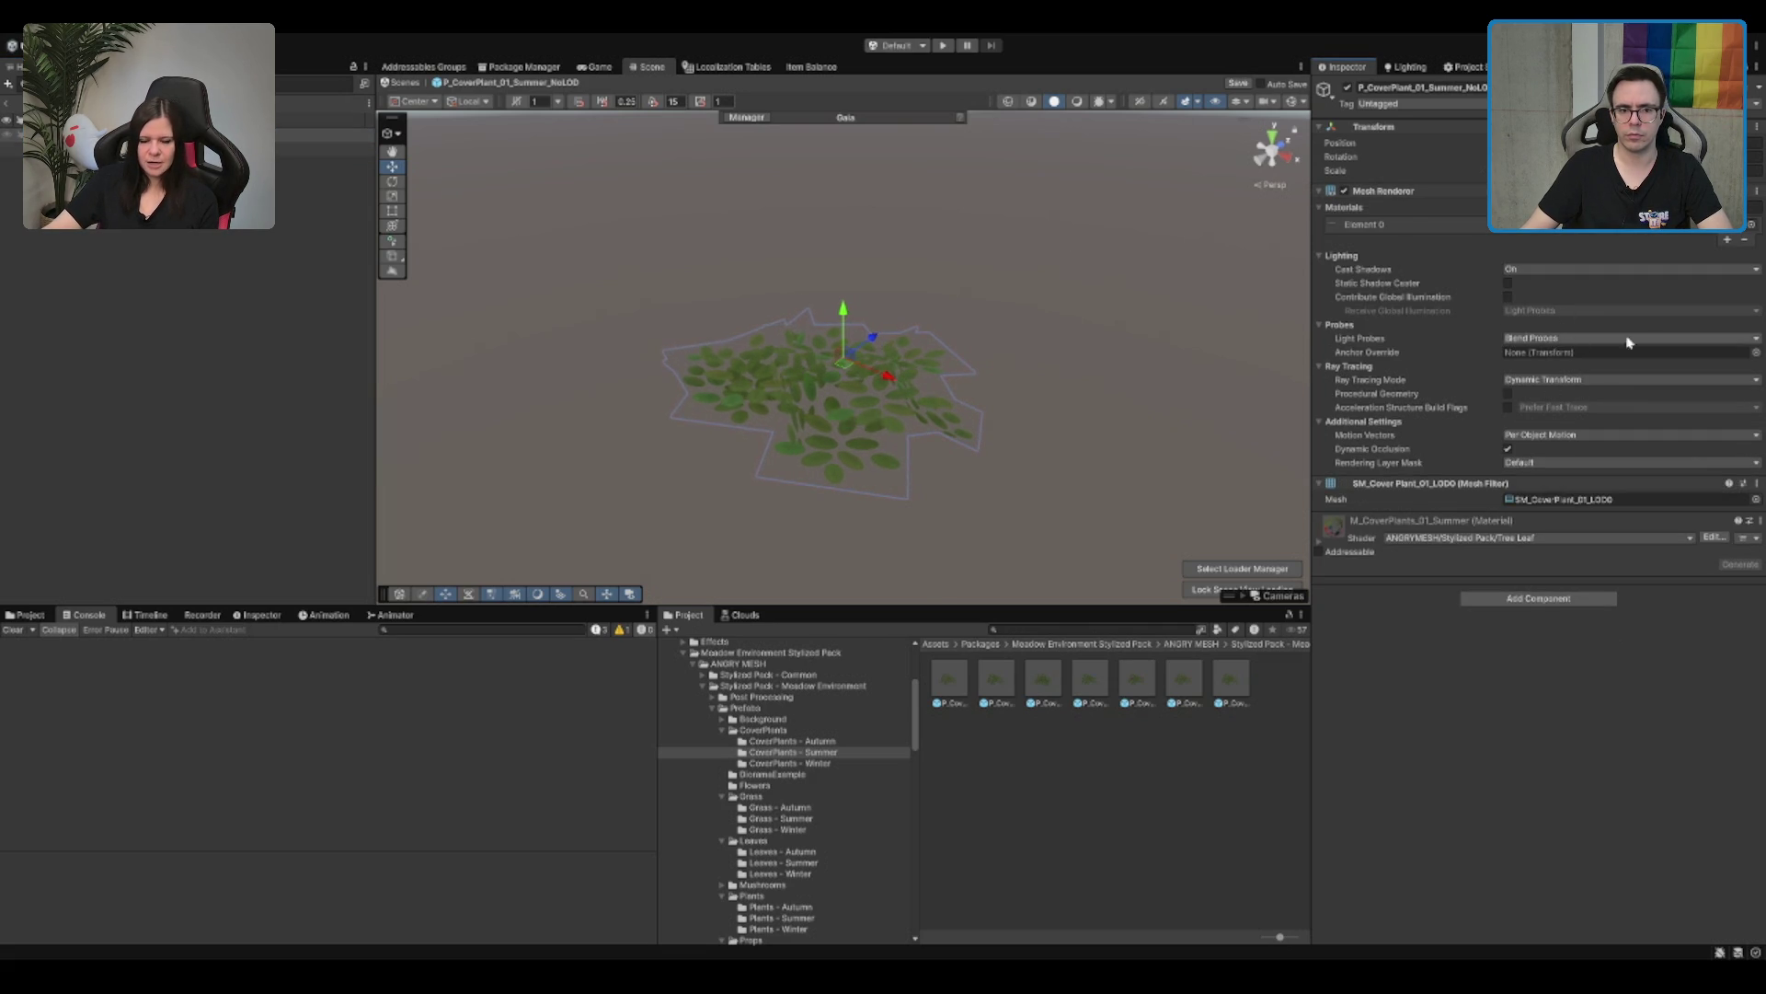
pyautogui.hotkey('ctrl', 'z')
pyautogui.hotkey('ctrl', 'z')
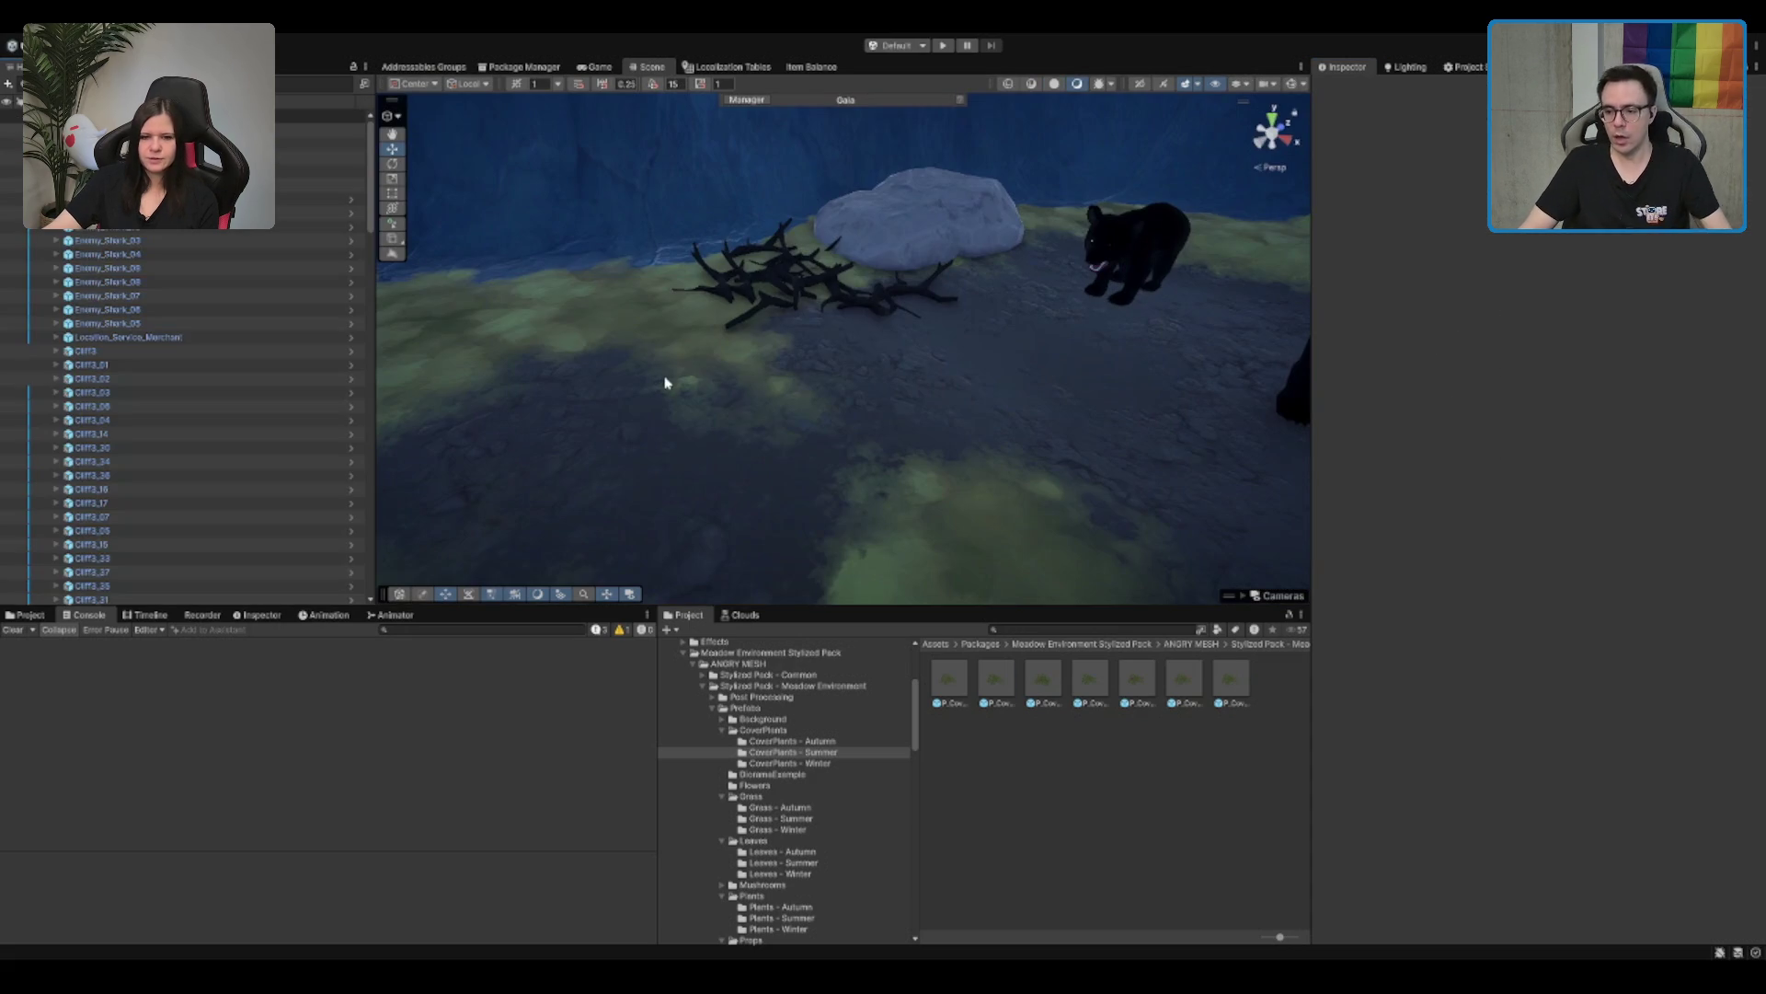
pyautogui.click(671, 390)
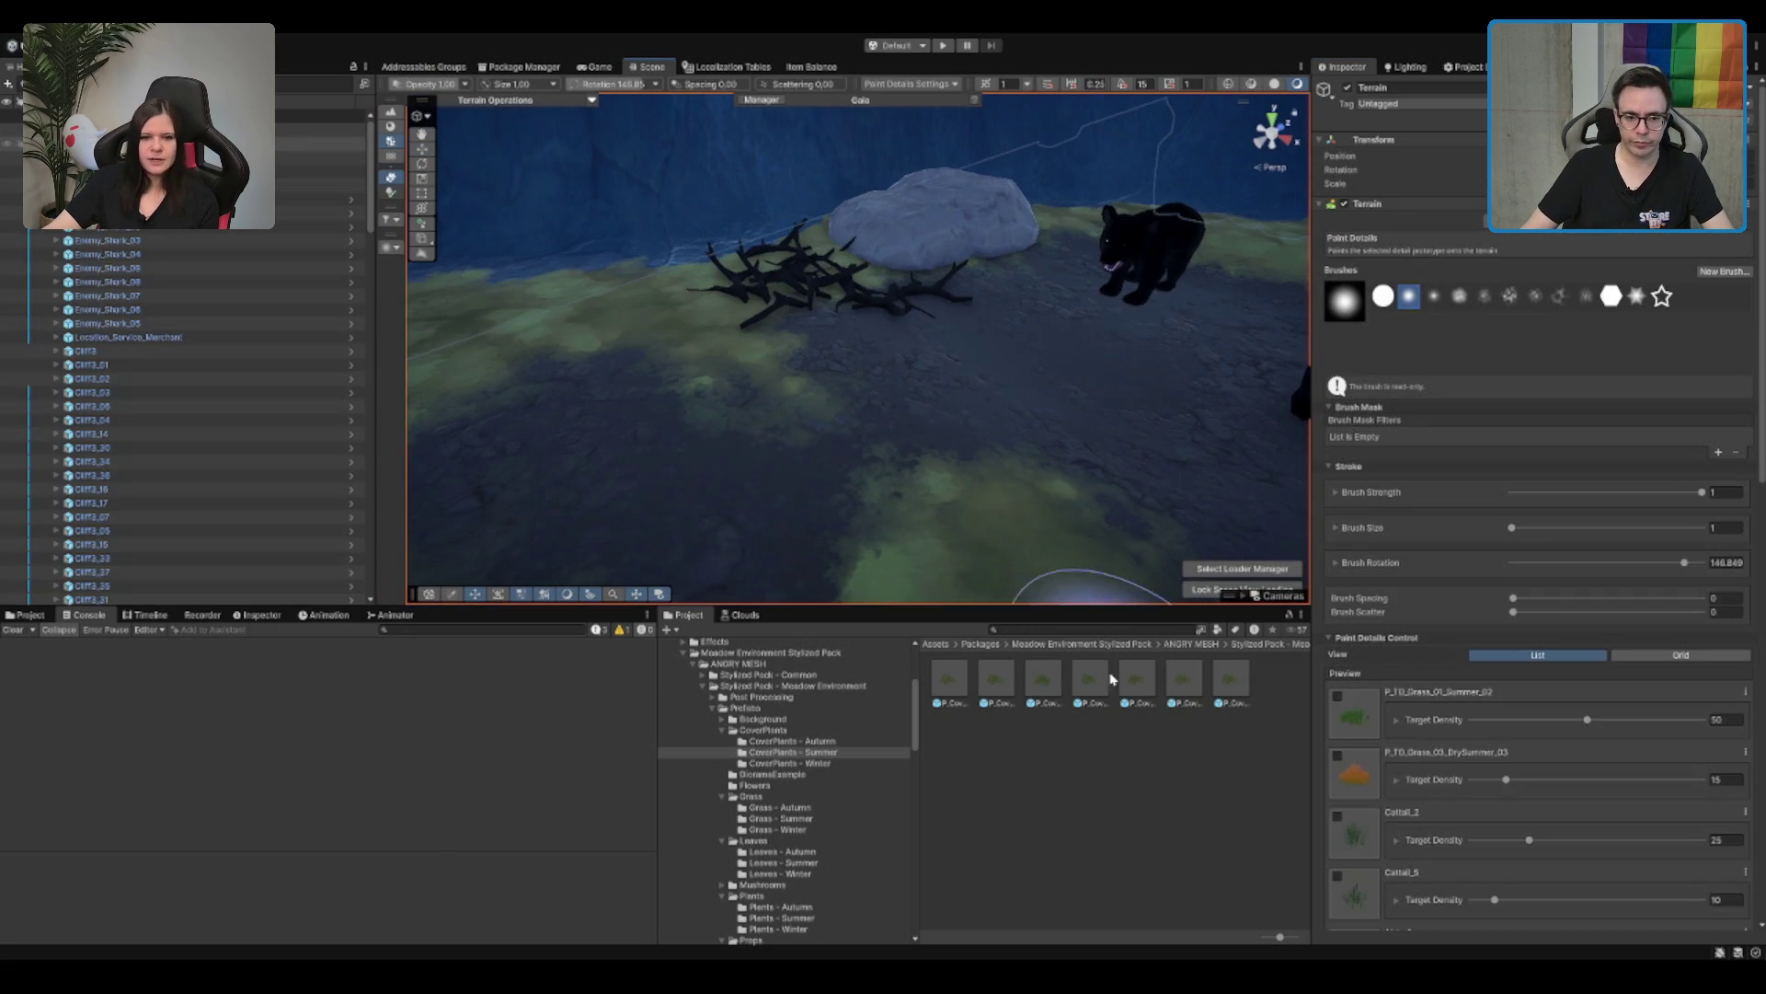
# Step: Exclude both SM_Env_Branch details and test-paint a cover plant patch, then undo it
pyautogui.scroll(-10, 1541, 598)
pyautogui.scroll(-5, 1546, 552)
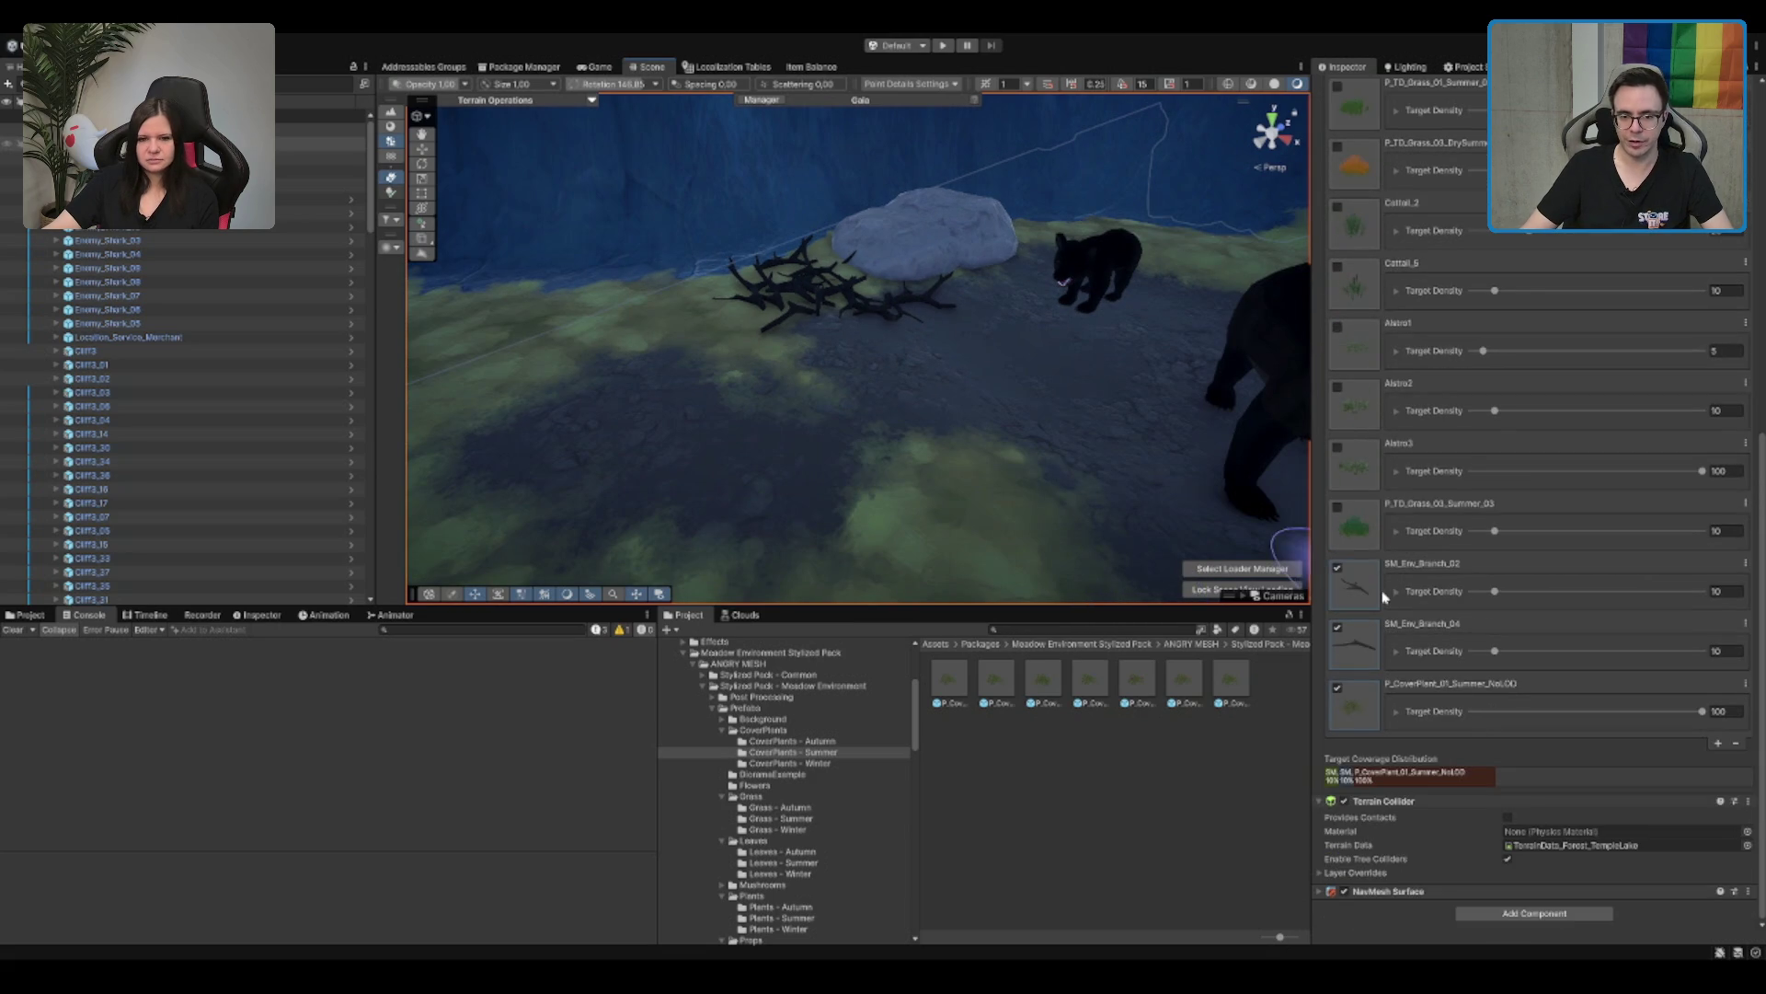
pyautogui.scroll(1, 1435, 743)
pyautogui.click(1337, 664)
pyautogui.click(1337, 605)
pyautogui.moveTo(749, 256); pyautogui.dragTo(749, 383)
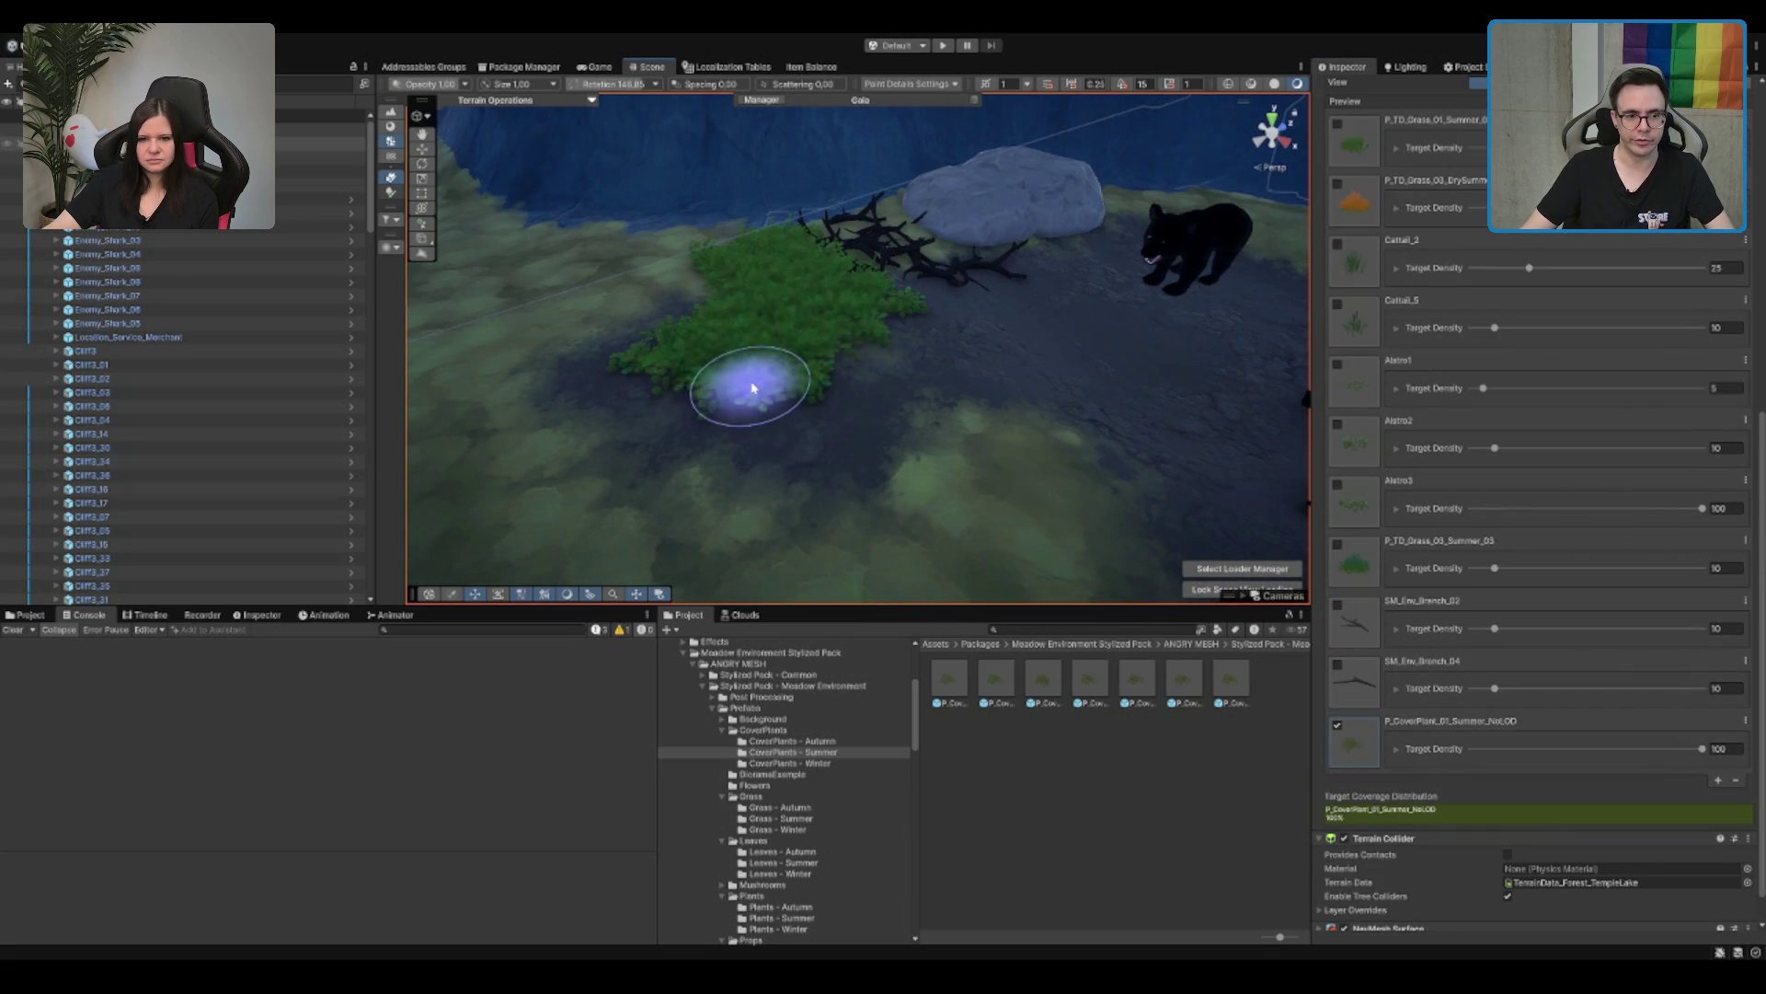
pyautogui.scroll(1, 1435, 460)
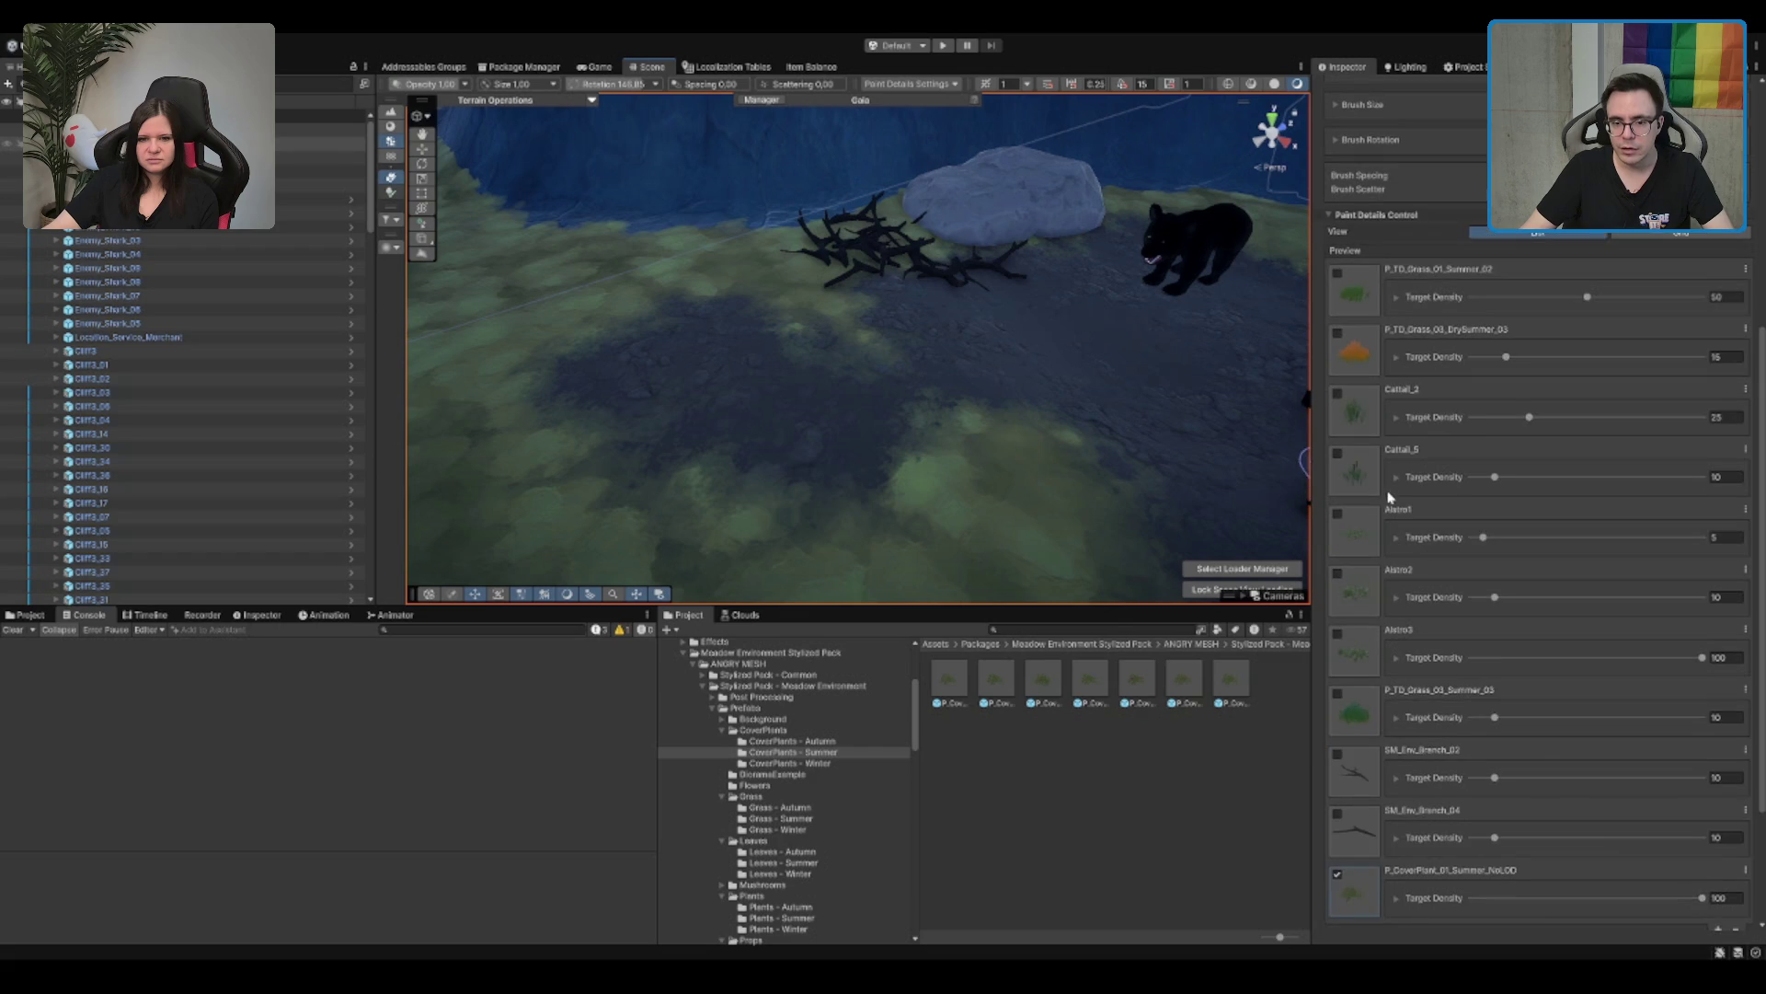
pyautogui.moveTo(791, 313); pyautogui.dragTo(719, 375)
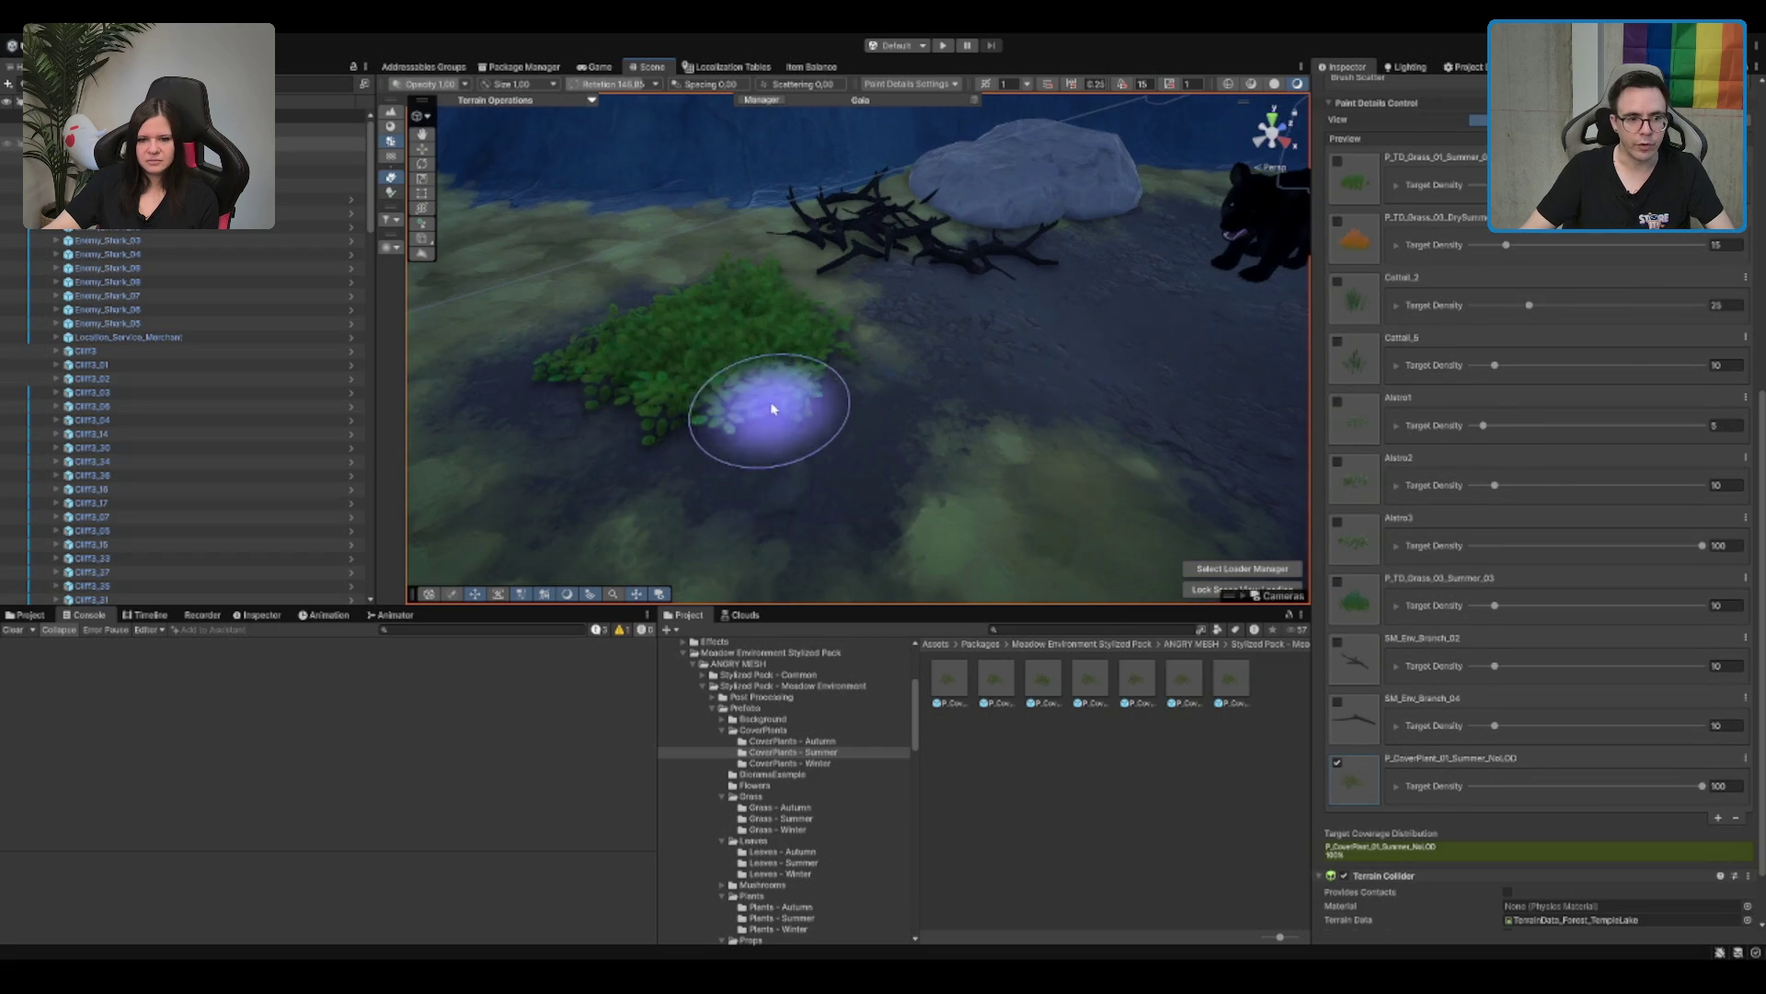
pyautogui.hotkey('ctrl', 'z')
# Step: Set the NoLOD cover plant's target density, trying 10, then 5, then 15, undoing test patches
pyautogui.doubleClick(1717, 785)
pyautogui.write('10')
pyautogui.click(736, 373)
pyautogui.moveTo(729, 316); pyautogui.dragTo(741, 414)
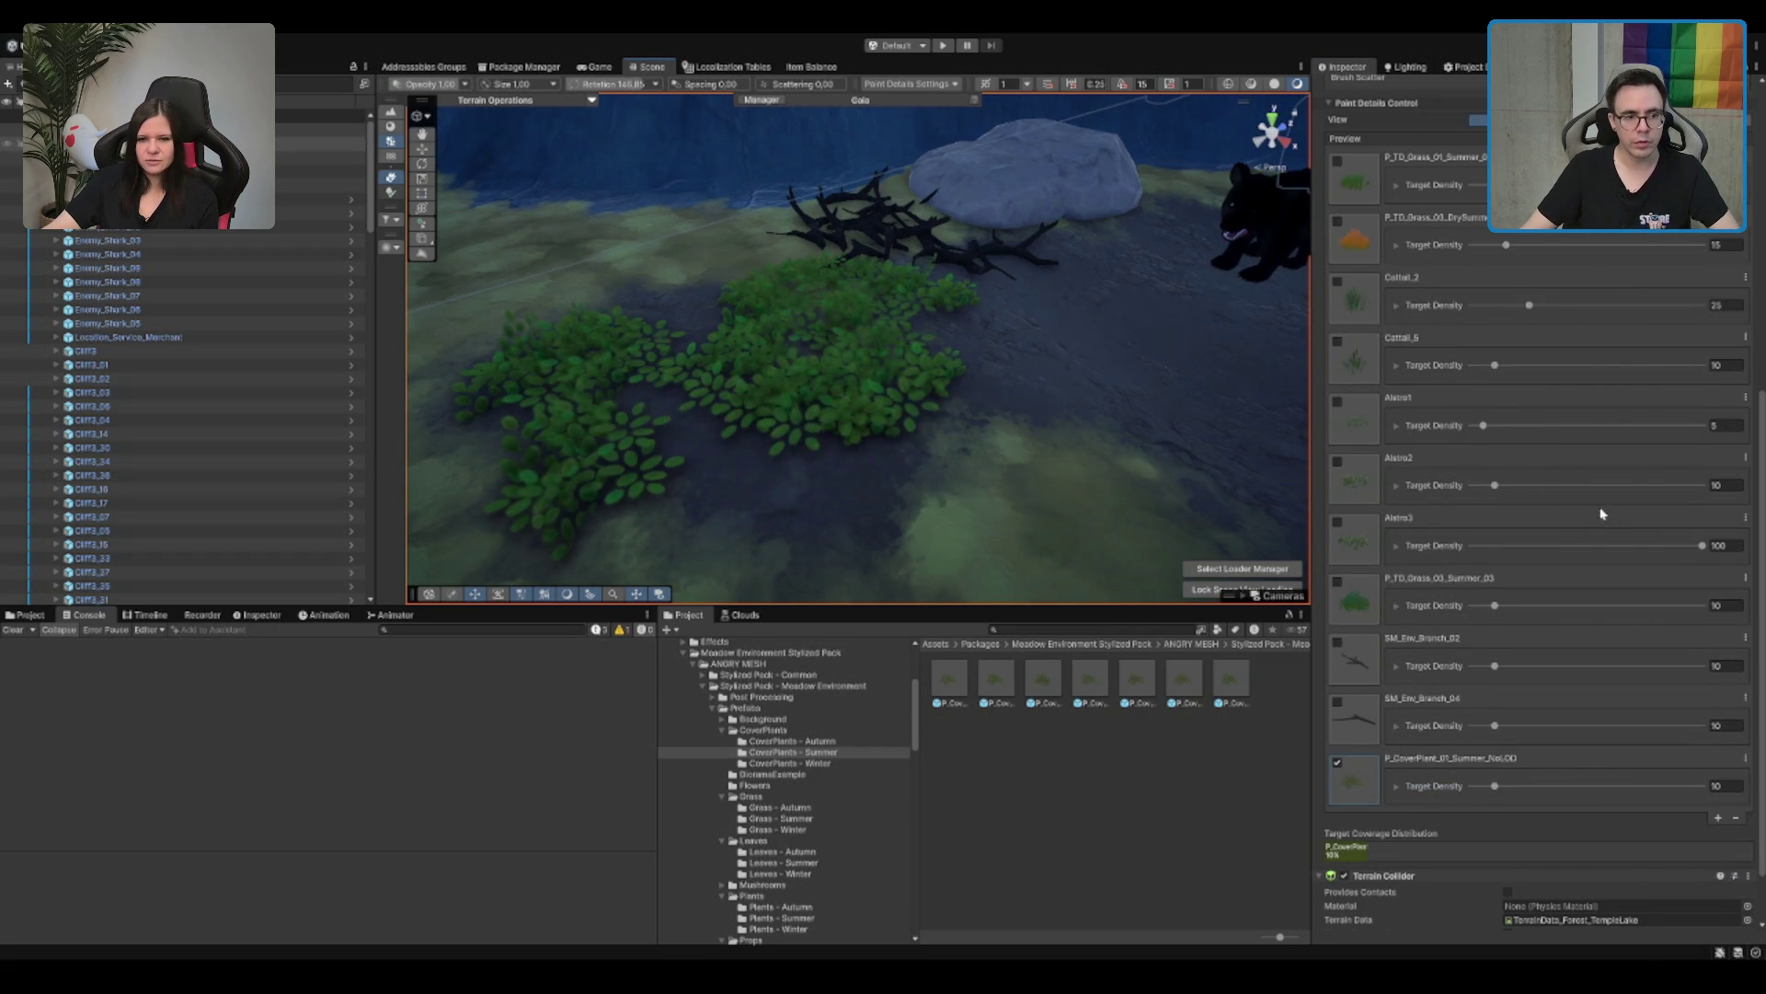
pyautogui.hotkey('ctrl', 'z')
pyautogui.hotkey('ctrl', 'z')
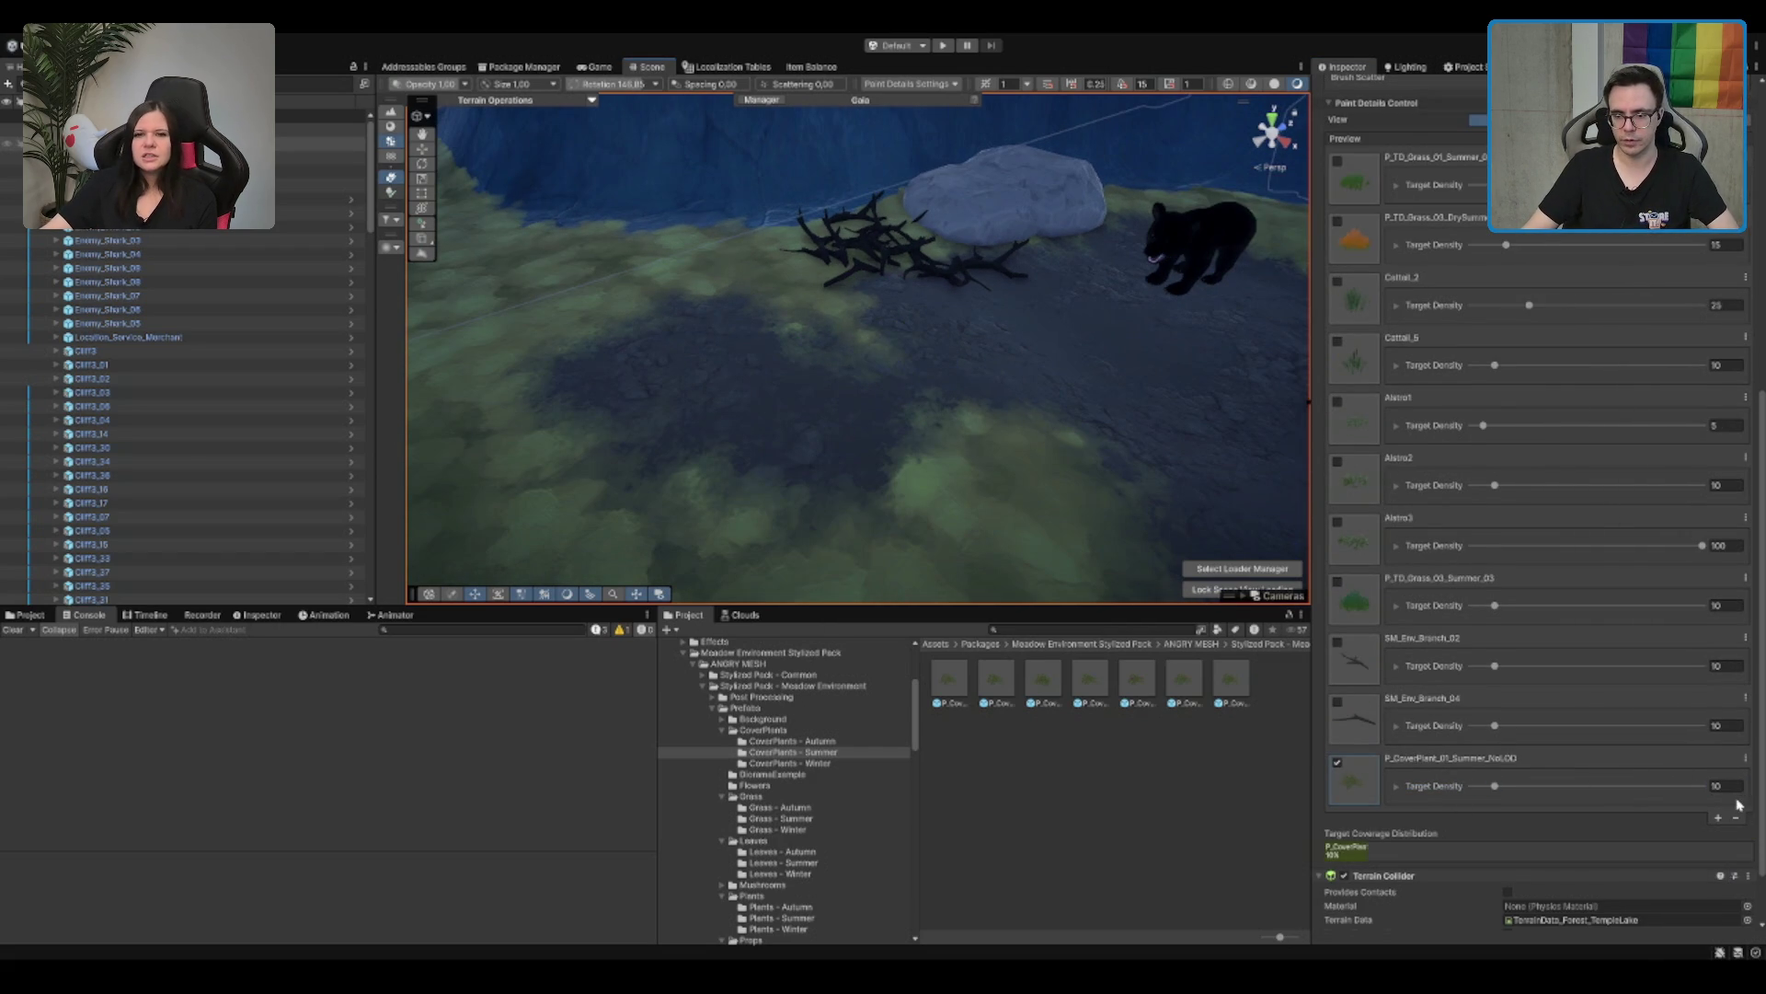
pyautogui.doubleClick(1716, 786)
pyautogui.write('5')
pyautogui.click(778, 453)
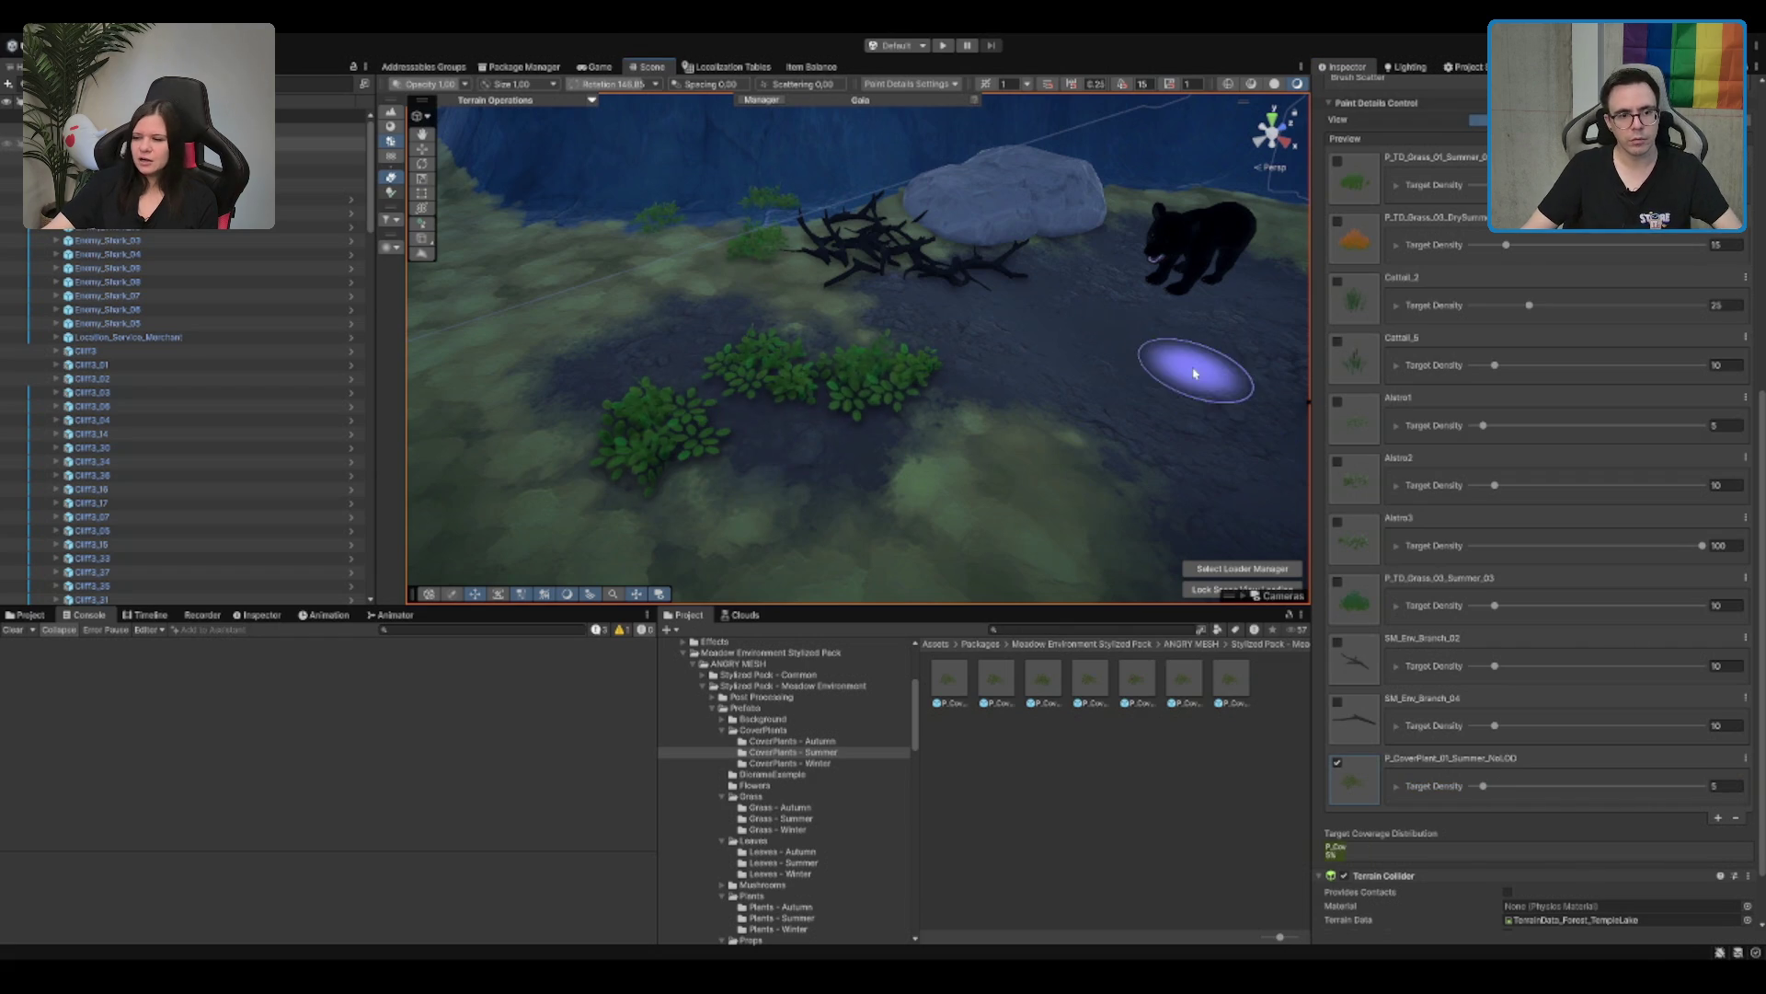
pyautogui.hotkey('ctrl', 'z')
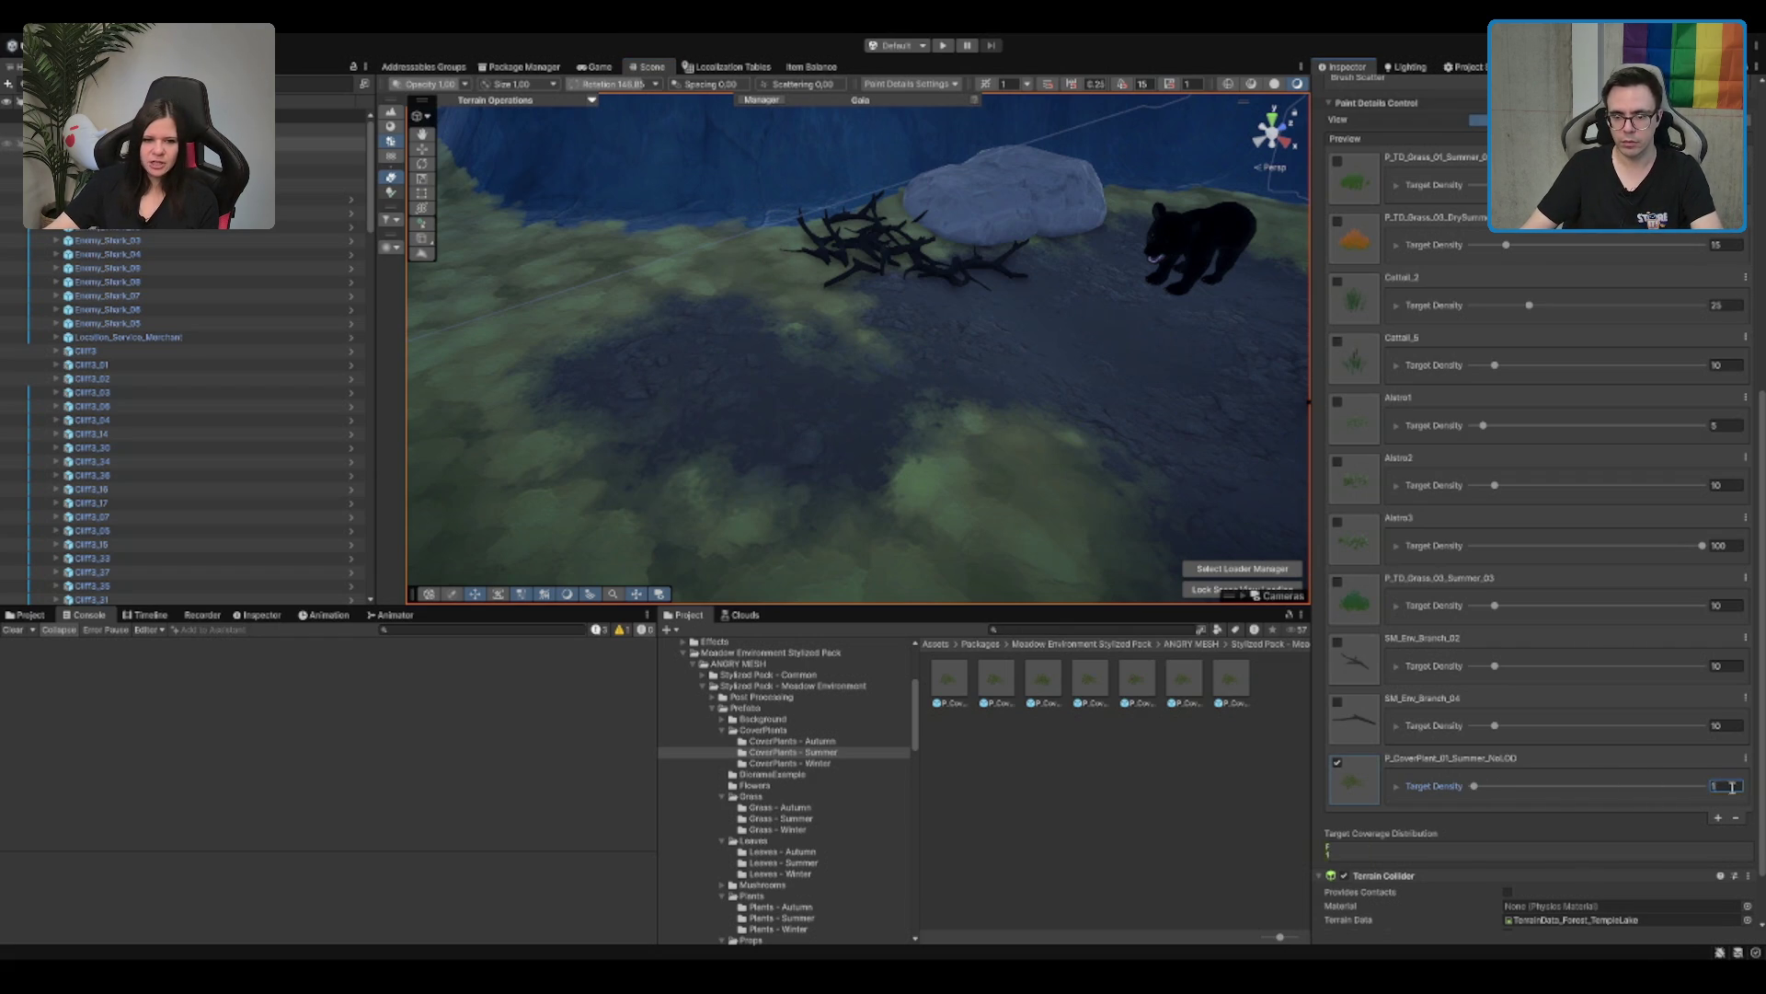
pyautogui.write('5')
pyautogui.moveTo(865, 274)
pyautogui.mouseDown()
pyautogui.moveTo(869, 241)
pyautogui.moveTo(848, 335)
pyautogui.moveTo(699, 398)
pyautogui.moveTo(915, 402)
pyautogui.moveTo(801, 383)
pyautogui.mouseUp()
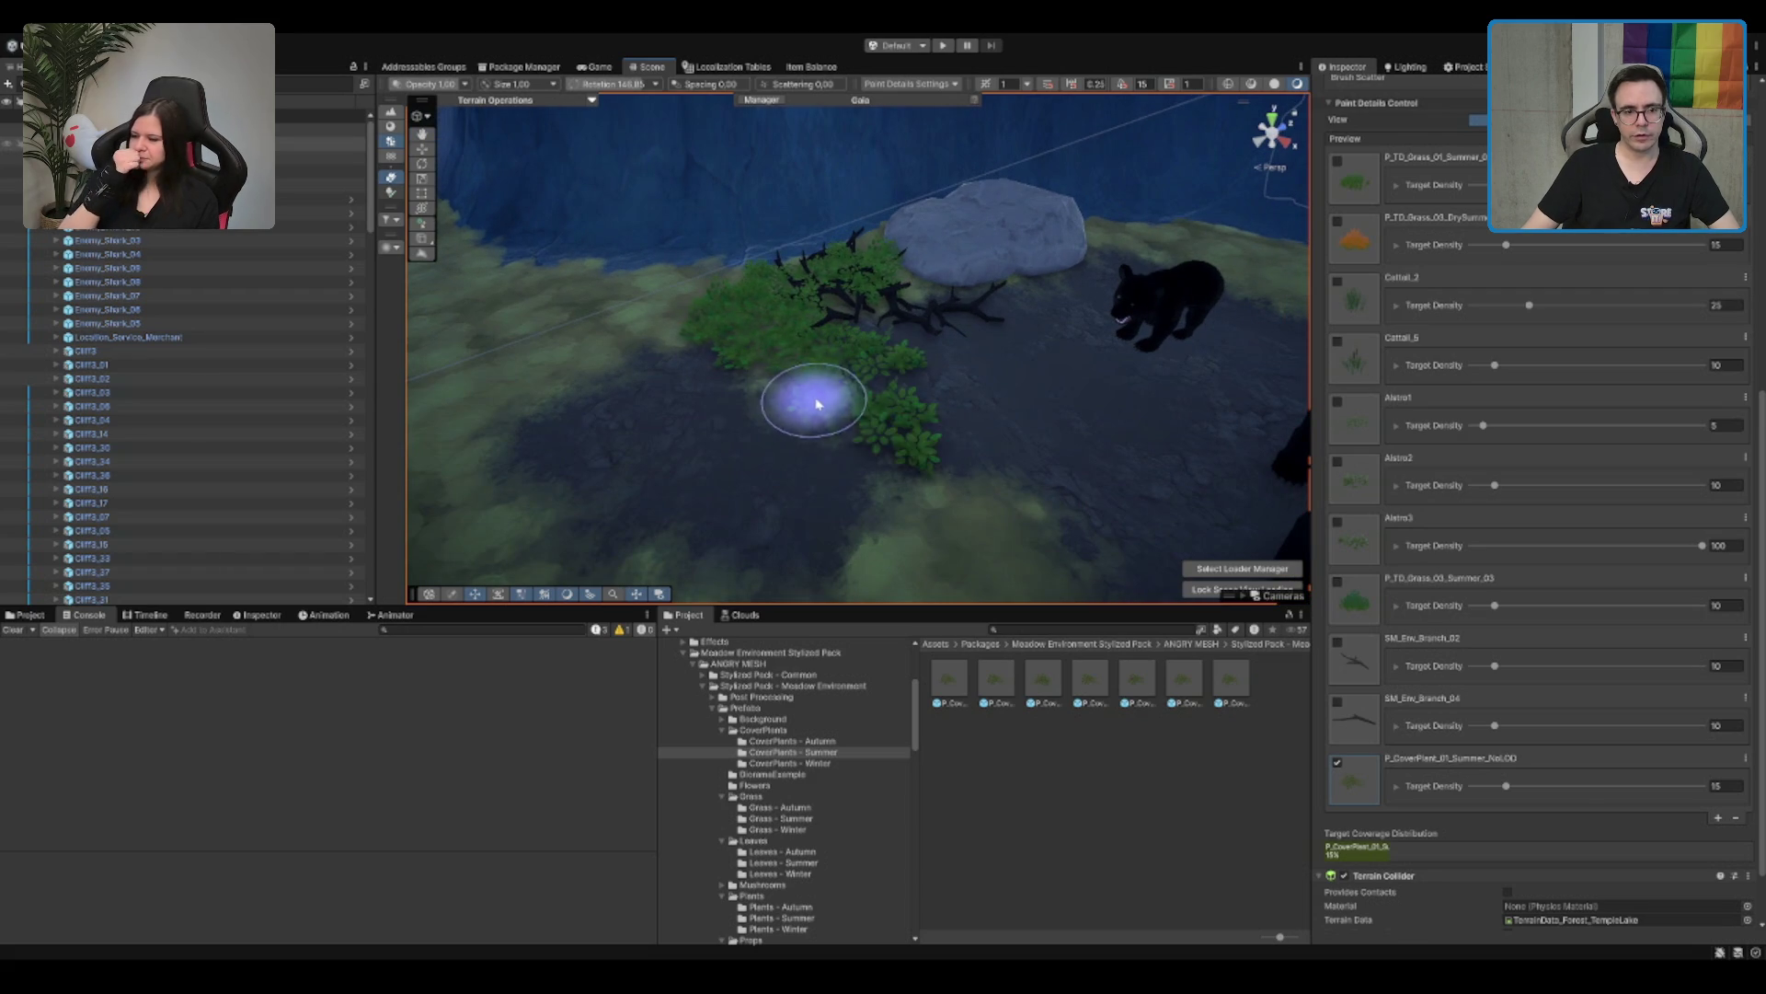
pyautogui.moveTo(915, 445)
pyautogui.mouseDown()
pyautogui.moveTo(809, 417)
pyautogui.moveTo(783, 388)
pyautogui.moveTo(812, 417)
pyautogui.moveTo(670, 481)
pyautogui.moveTo(702, 497)
pyautogui.mouseUp()
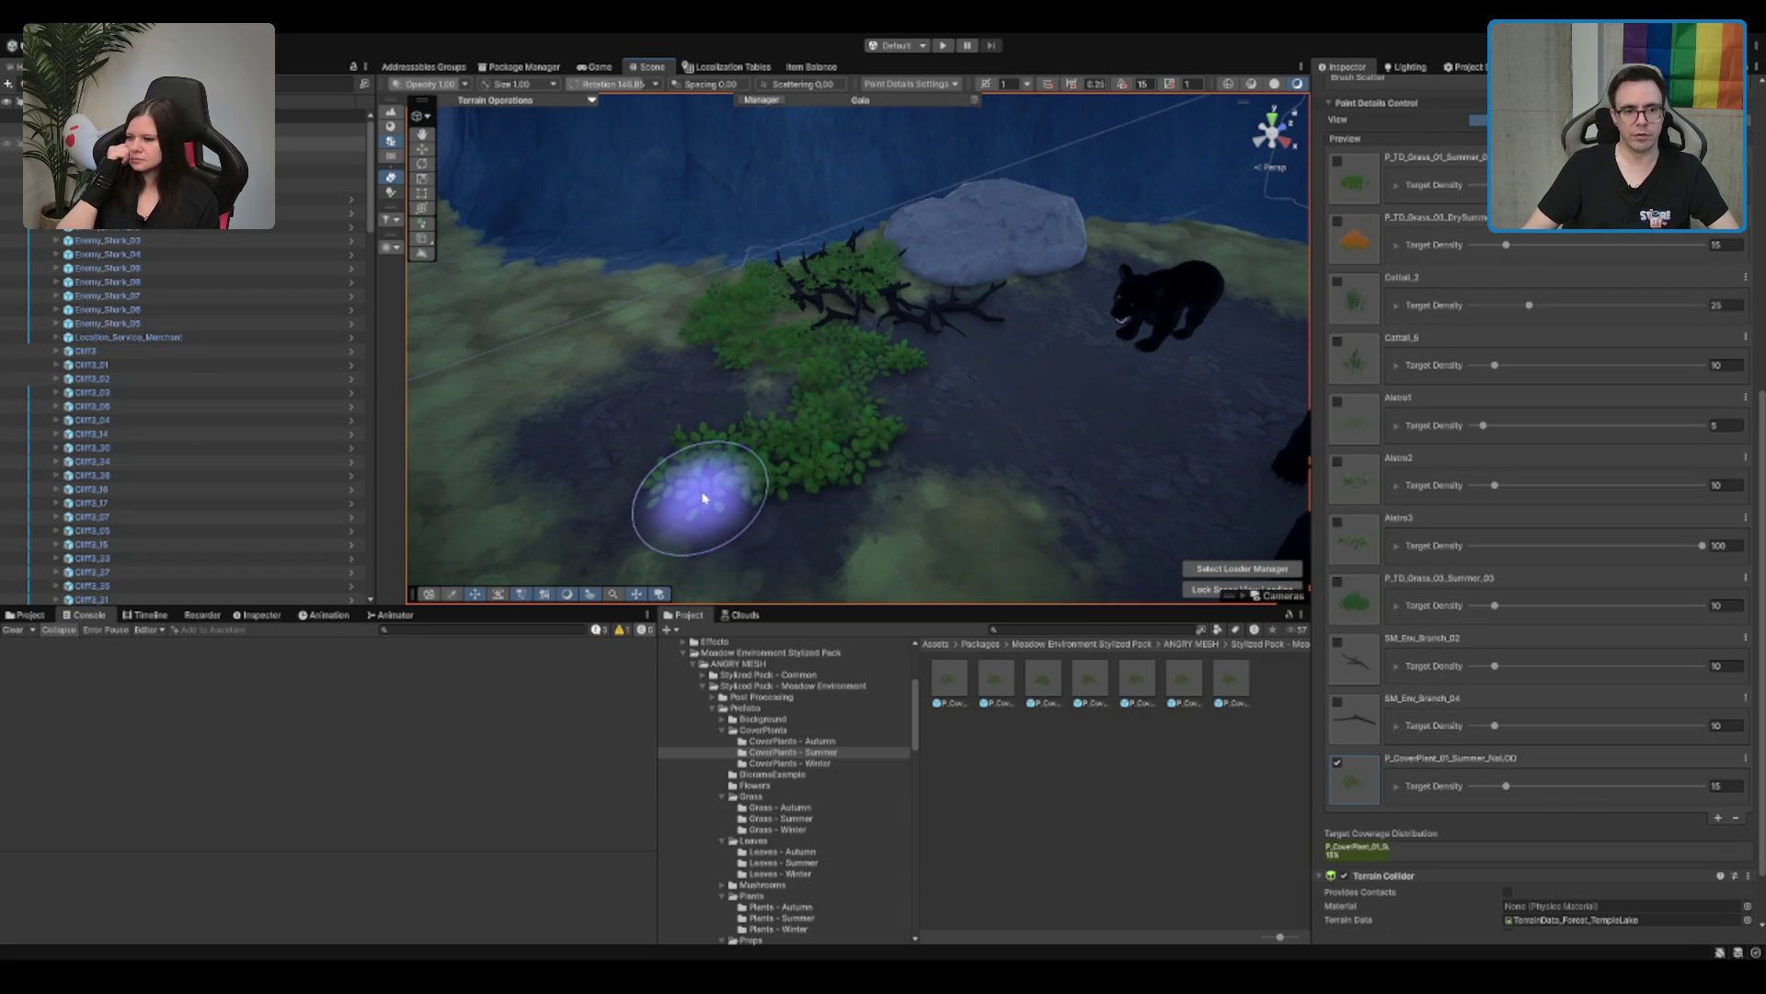
pyautogui.scroll(-5, 1033, 343)
pyautogui.moveTo(902, 418); pyautogui.dragTo(832, 207)
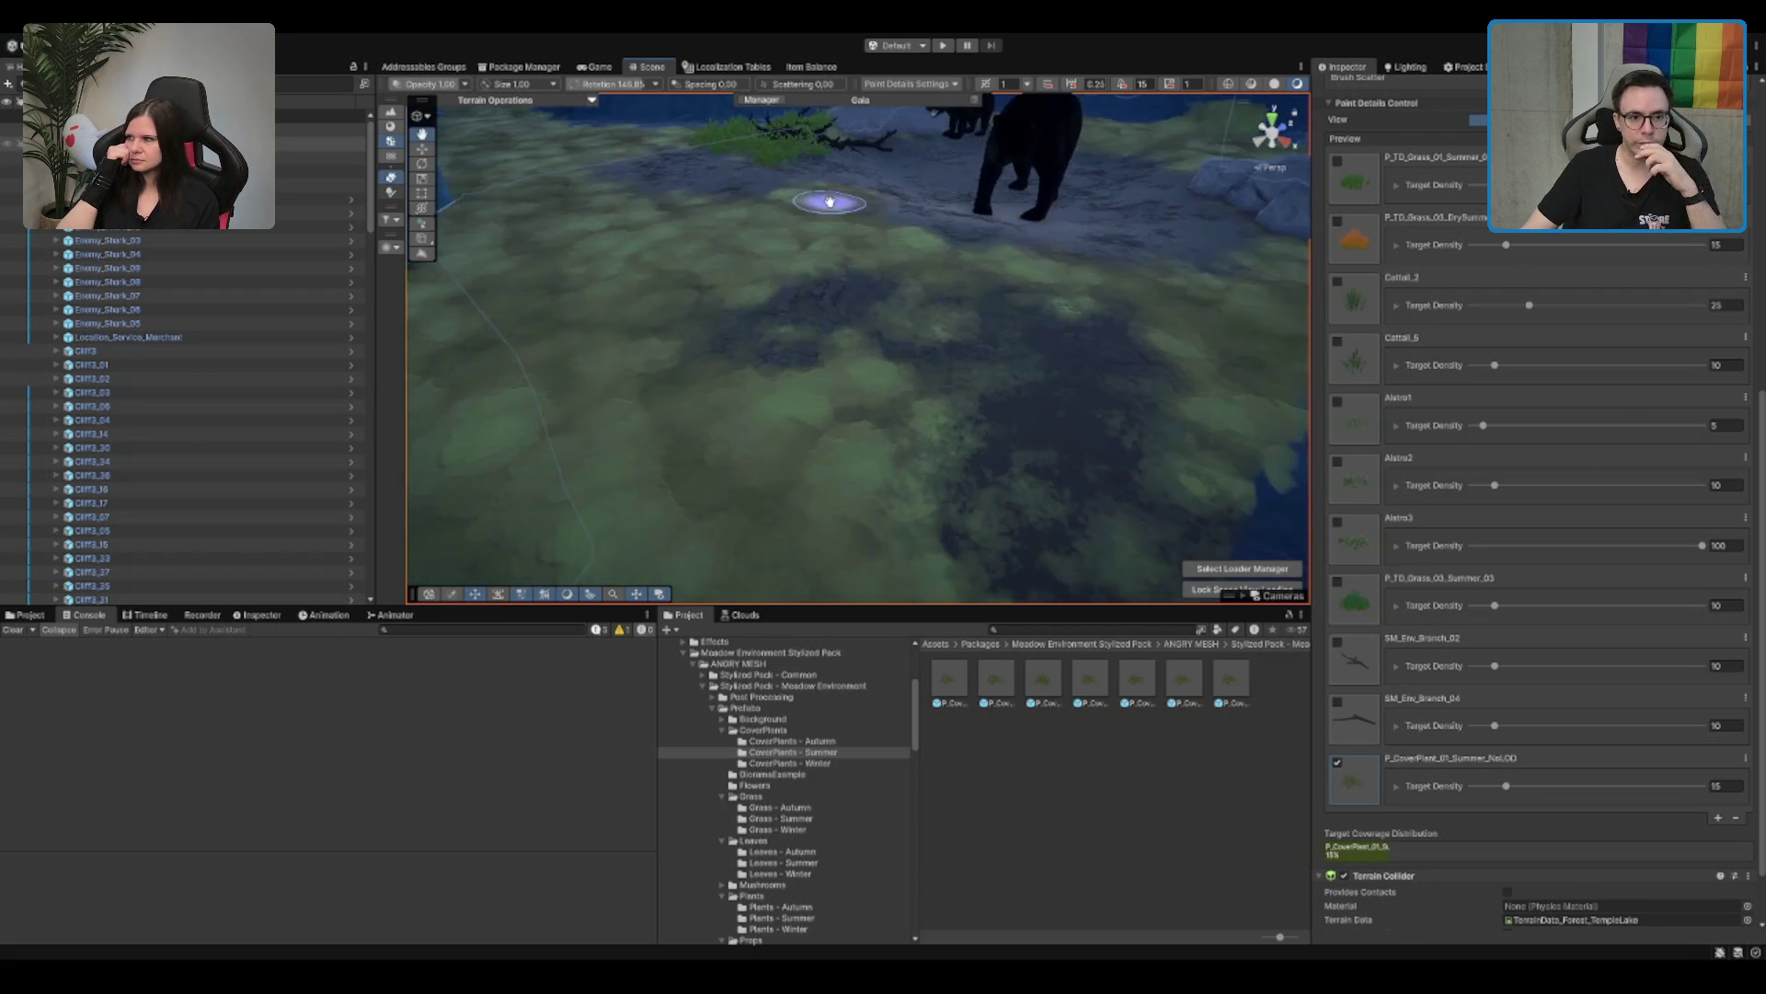
pyautogui.scroll(-3, 977, 297)
pyautogui.moveTo(907, 269)
pyautogui.mouseDown()
pyautogui.moveTo(919, 383)
pyautogui.moveTo(1005, 379)
pyautogui.moveTo(899, 402)
pyautogui.mouseUp()
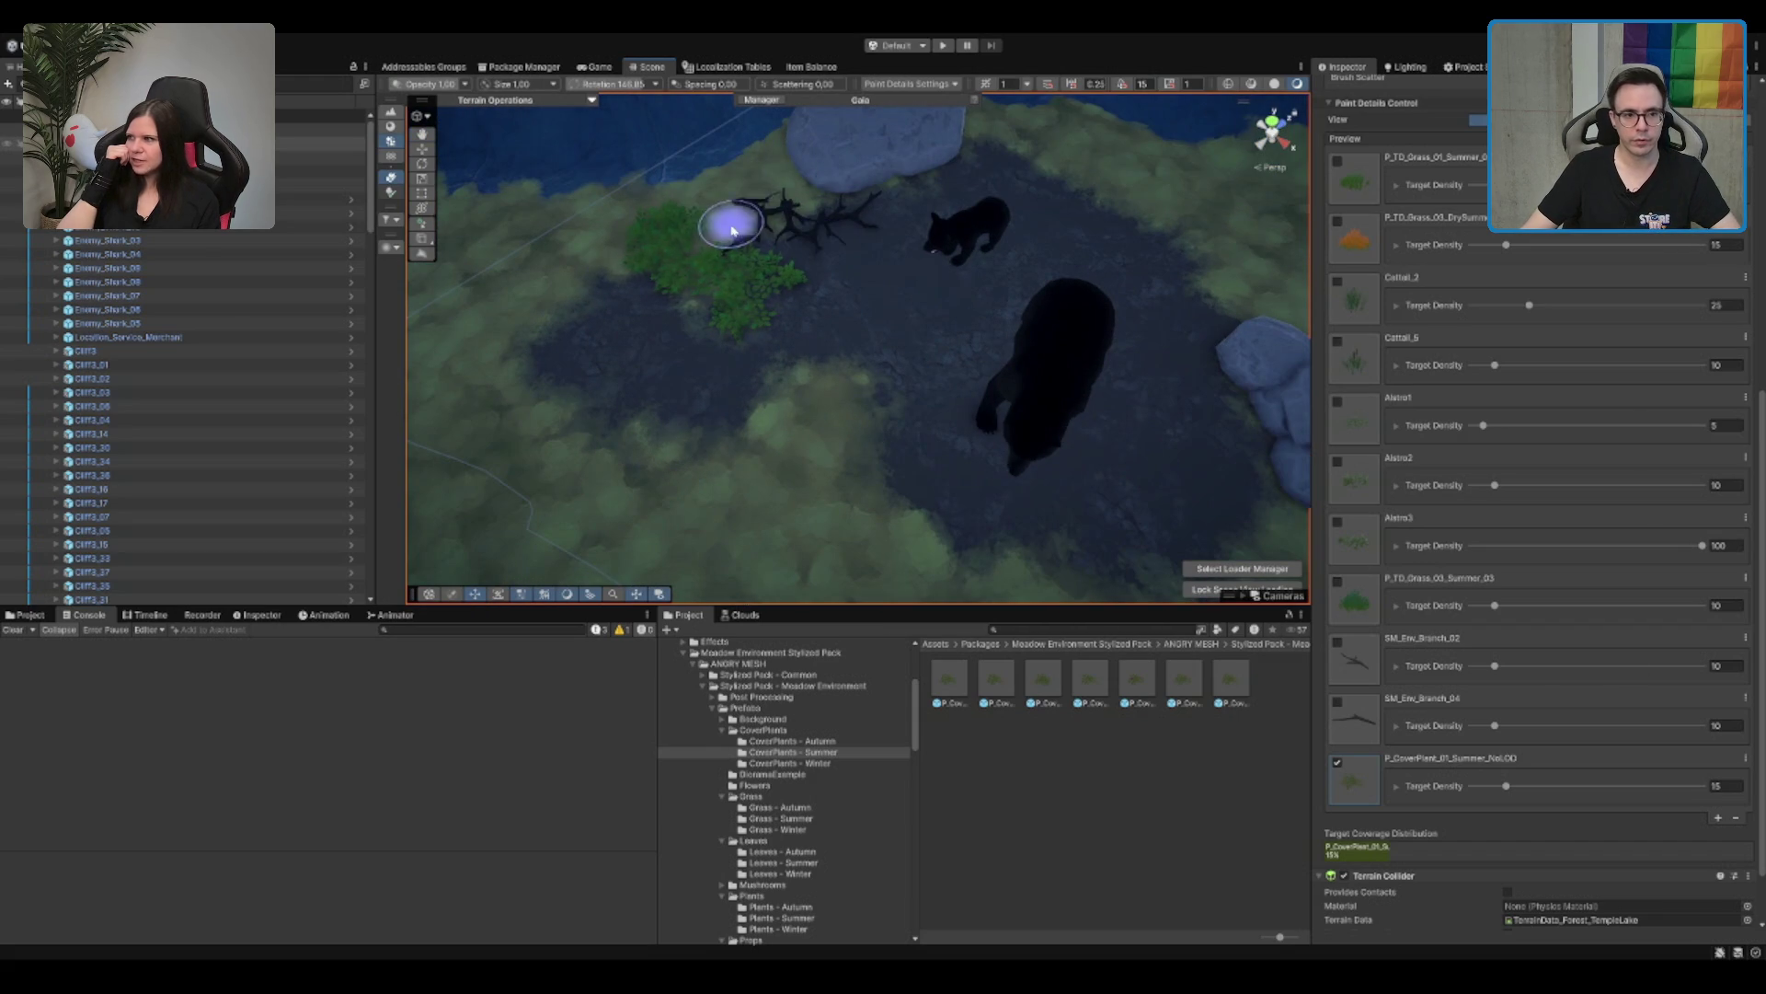
pyautogui.moveTo(729, 187)
pyautogui.mouseDown()
pyautogui.moveTo(810, 152)
pyautogui.moveTo(742, 218)
pyautogui.moveTo(880, 217)
pyautogui.mouseUp()
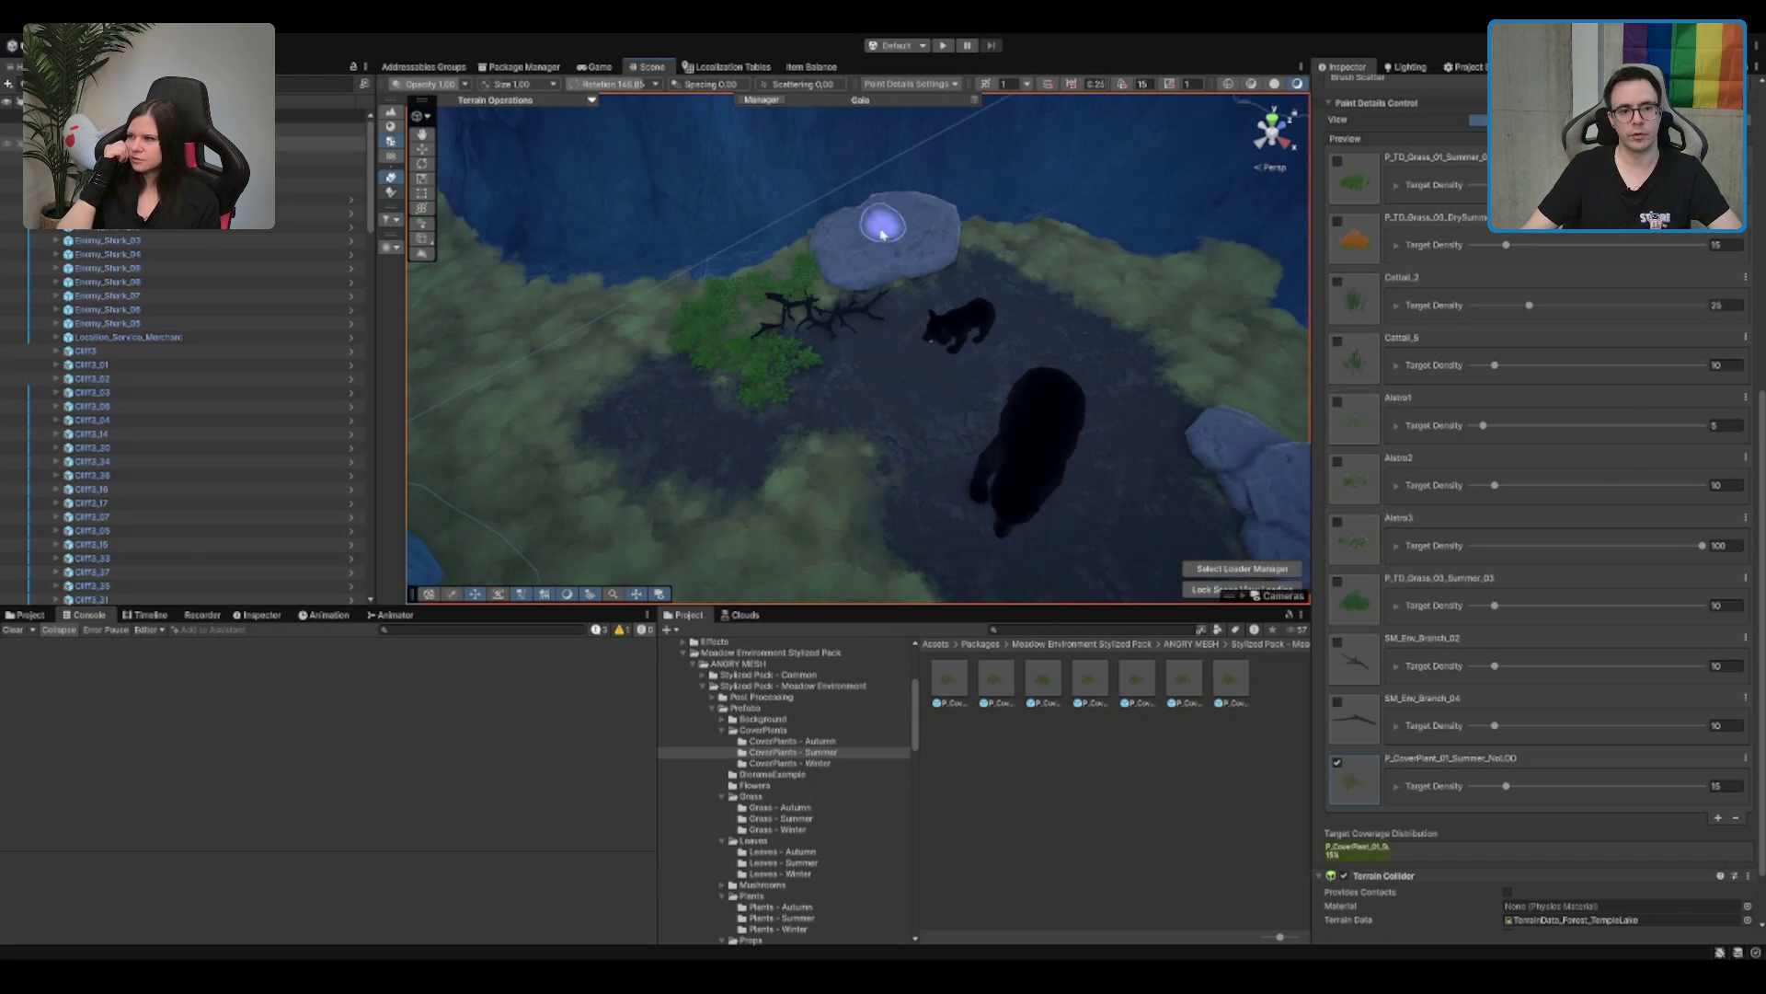
pyautogui.moveTo(935, 461)
pyautogui.mouseDown()
pyautogui.moveTo(749, 374)
pyautogui.moveTo(793, 509)
pyautogui.moveTo(986, 303)
pyautogui.moveTo(801, 398)
pyautogui.moveTo(749, 257)
pyautogui.moveTo(943, 352)
pyautogui.moveTo(899, 350)
pyautogui.mouseUp()
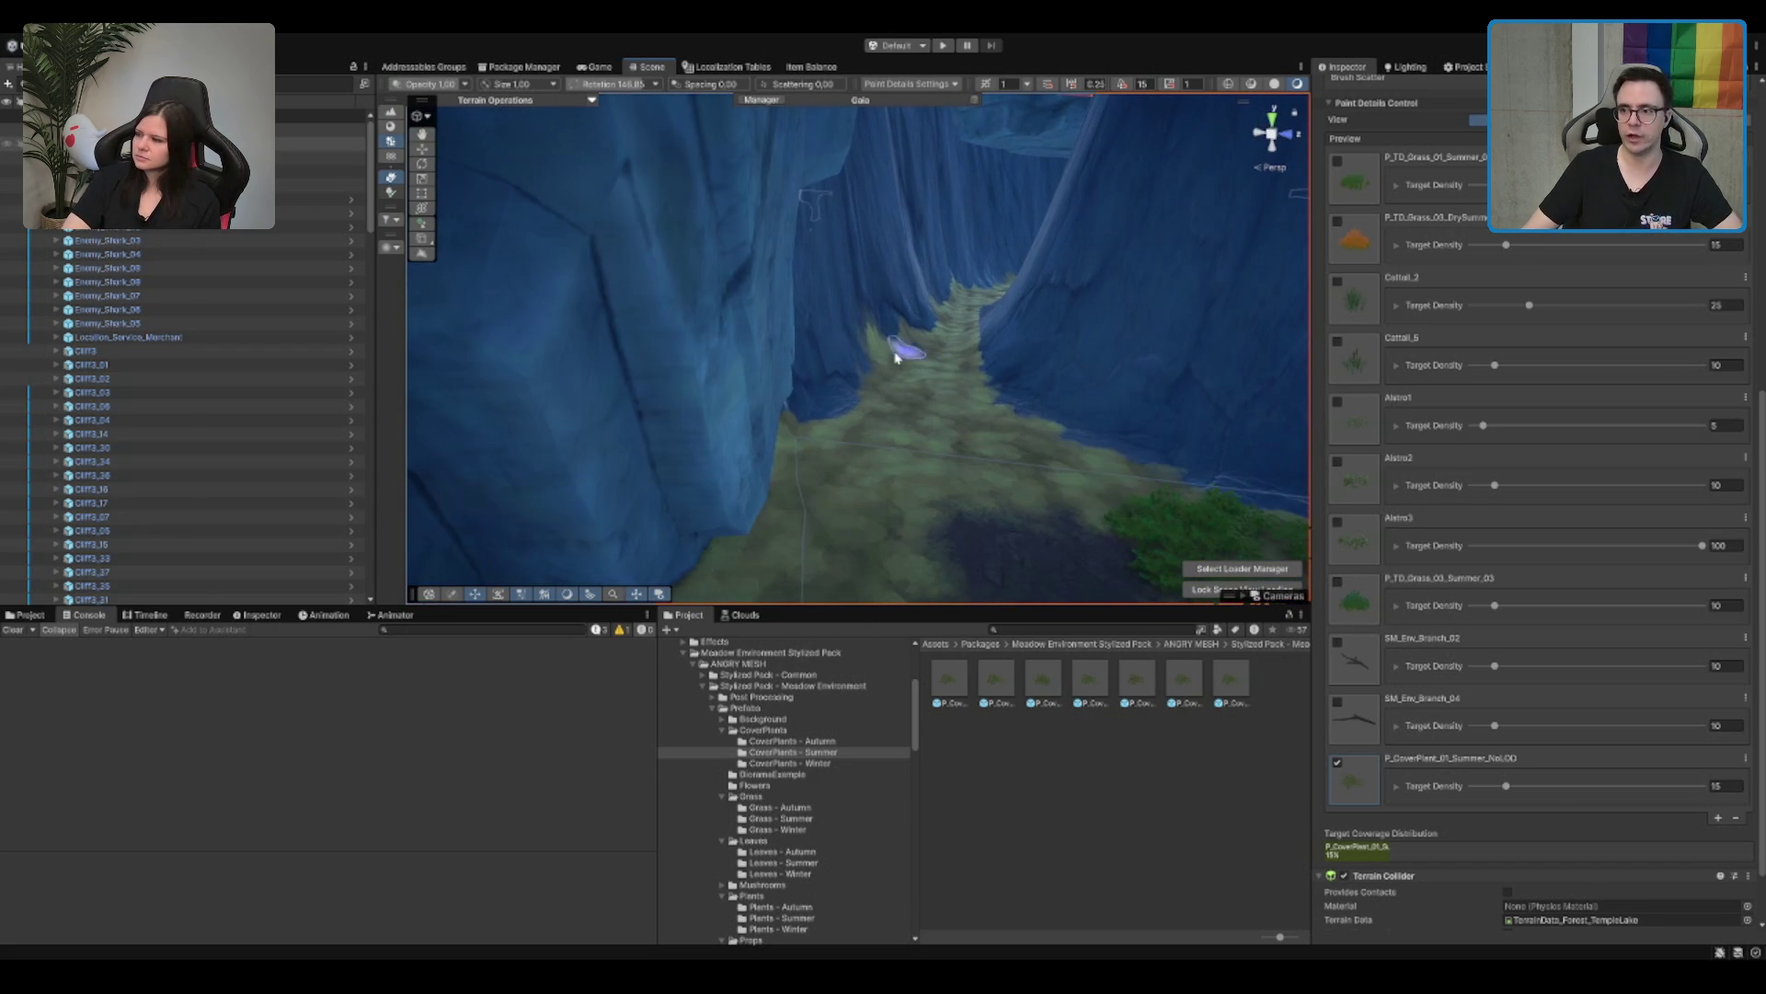
pyautogui.moveTo(1073, 347)
pyautogui.mouseDown()
pyautogui.moveTo(916, 363)
pyautogui.moveTo(863, 293)
pyautogui.mouseUp()
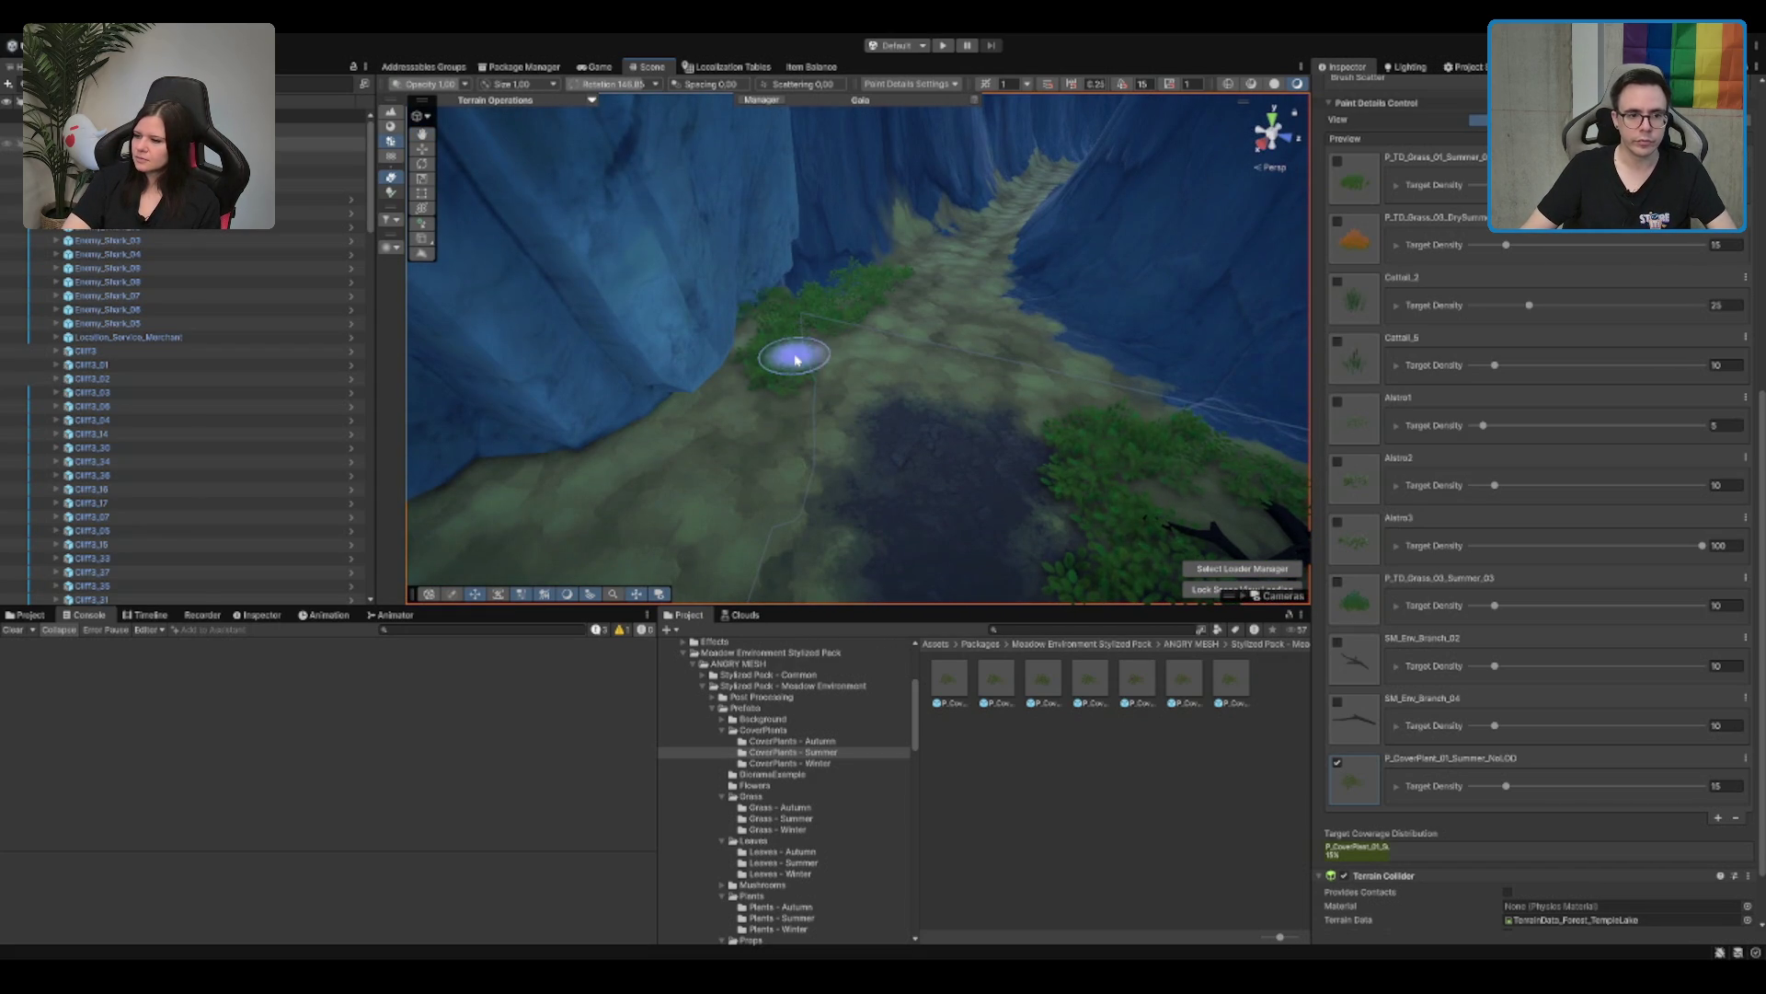
pyautogui.moveTo(798, 391)
pyautogui.mouseDown()
pyautogui.moveTo(1005, 375)
pyautogui.moveTo(966, 373)
pyautogui.moveTo(1143, 285)
pyautogui.moveTo(983, 313)
pyautogui.moveTo(638, 288)
pyautogui.moveTo(800, 375)
pyautogui.moveTo(1045, 295)
pyautogui.moveTo(799, 241)
pyautogui.mouseUp()
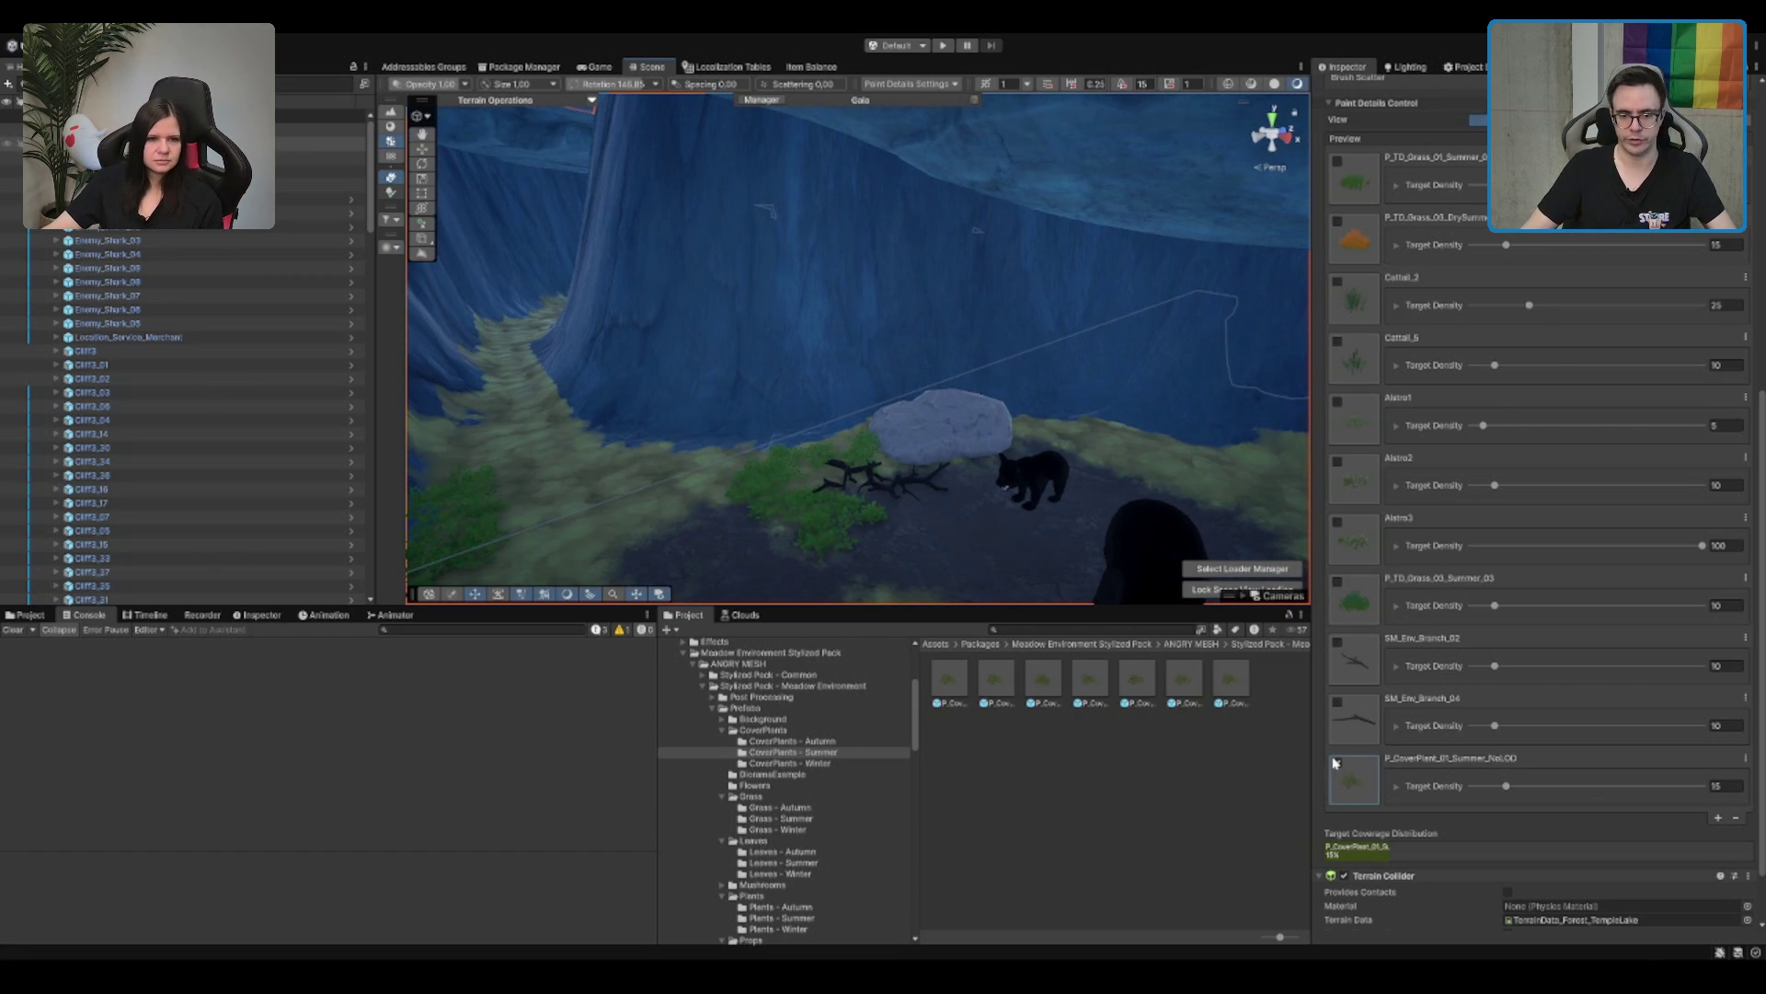
# Step: Use position jitter 100 and density 20 to paint cover plant grass around the bears' rock
pyautogui.click(1399, 786)
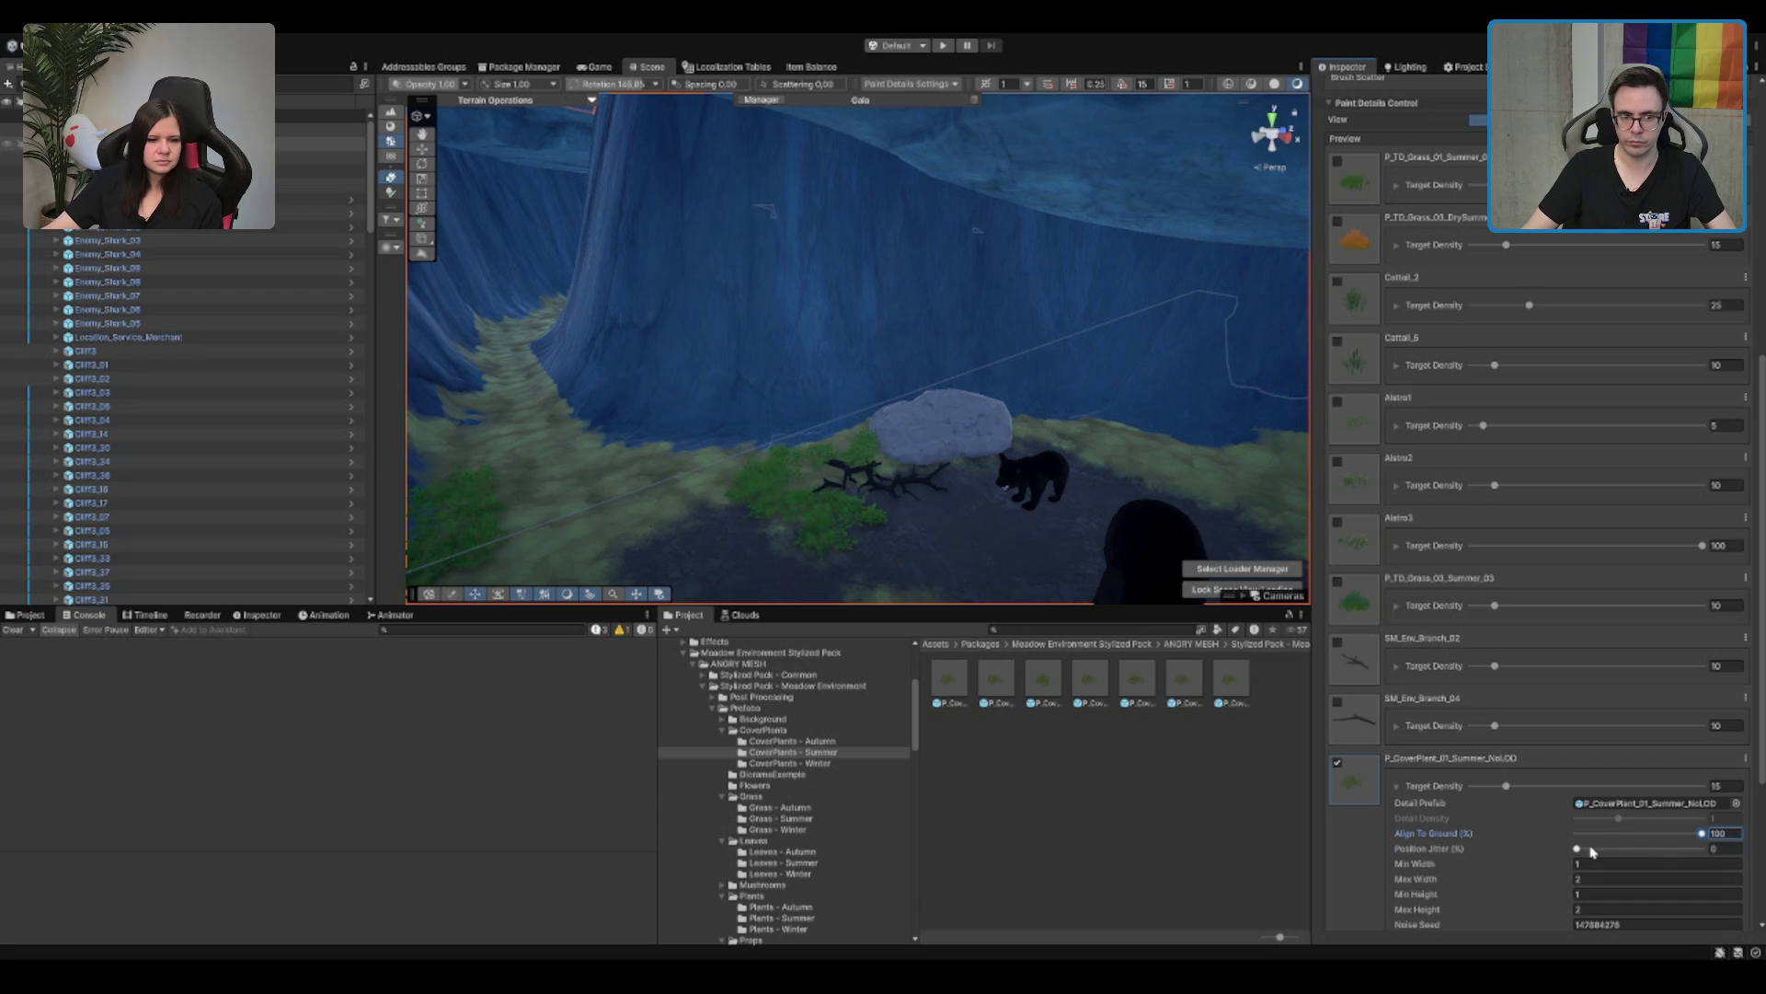
pyautogui.moveTo(1211, 556); pyautogui.dragTo(1135, 583)
pyautogui.moveTo(859, 411); pyautogui.dragTo(721, 295)
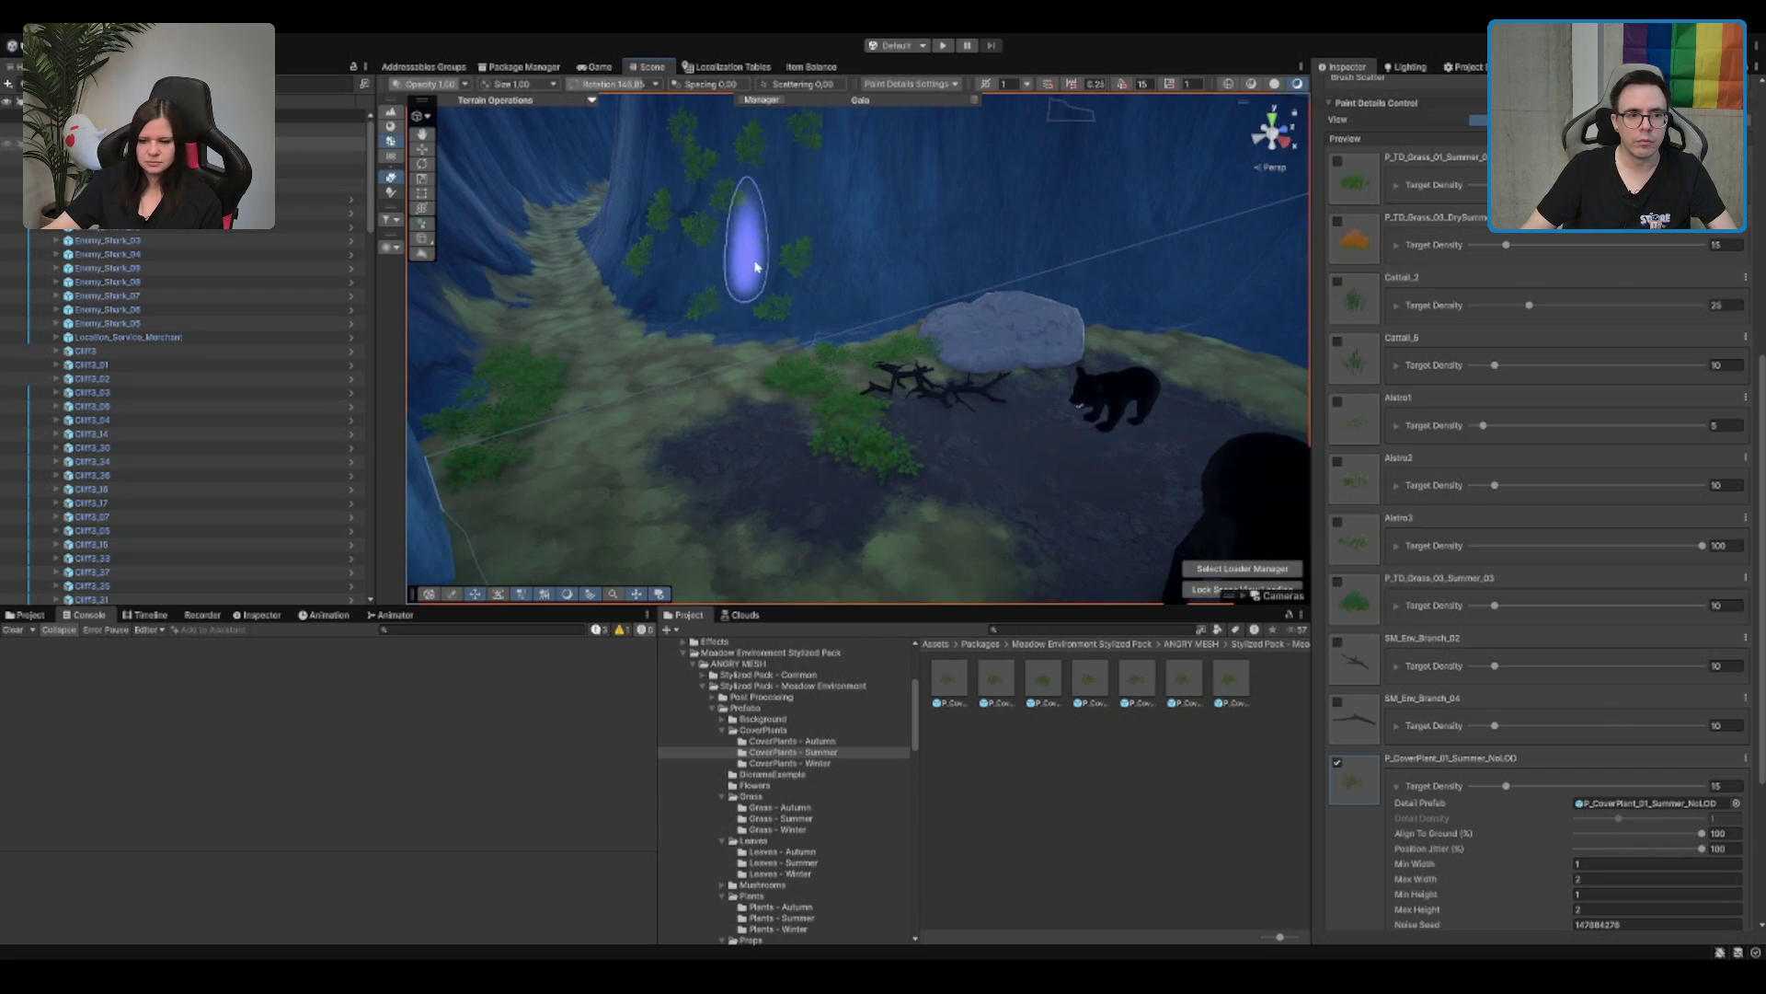
pyautogui.moveTo(876, 334)
pyautogui.mouseDown()
pyautogui.moveTo(809, 295)
pyautogui.moveTo(888, 276)
pyautogui.moveTo(1109, 452)
pyautogui.moveTo(1018, 395)
pyautogui.moveTo(1183, 465)
pyautogui.mouseUp()
pyautogui.moveTo(851, 321)
pyautogui.mouseDown()
pyautogui.moveTo(926, 355)
pyautogui.moveTo(785, 375)
pyautogui.moveTo(803, 316)
pyautogui.mouseUp()
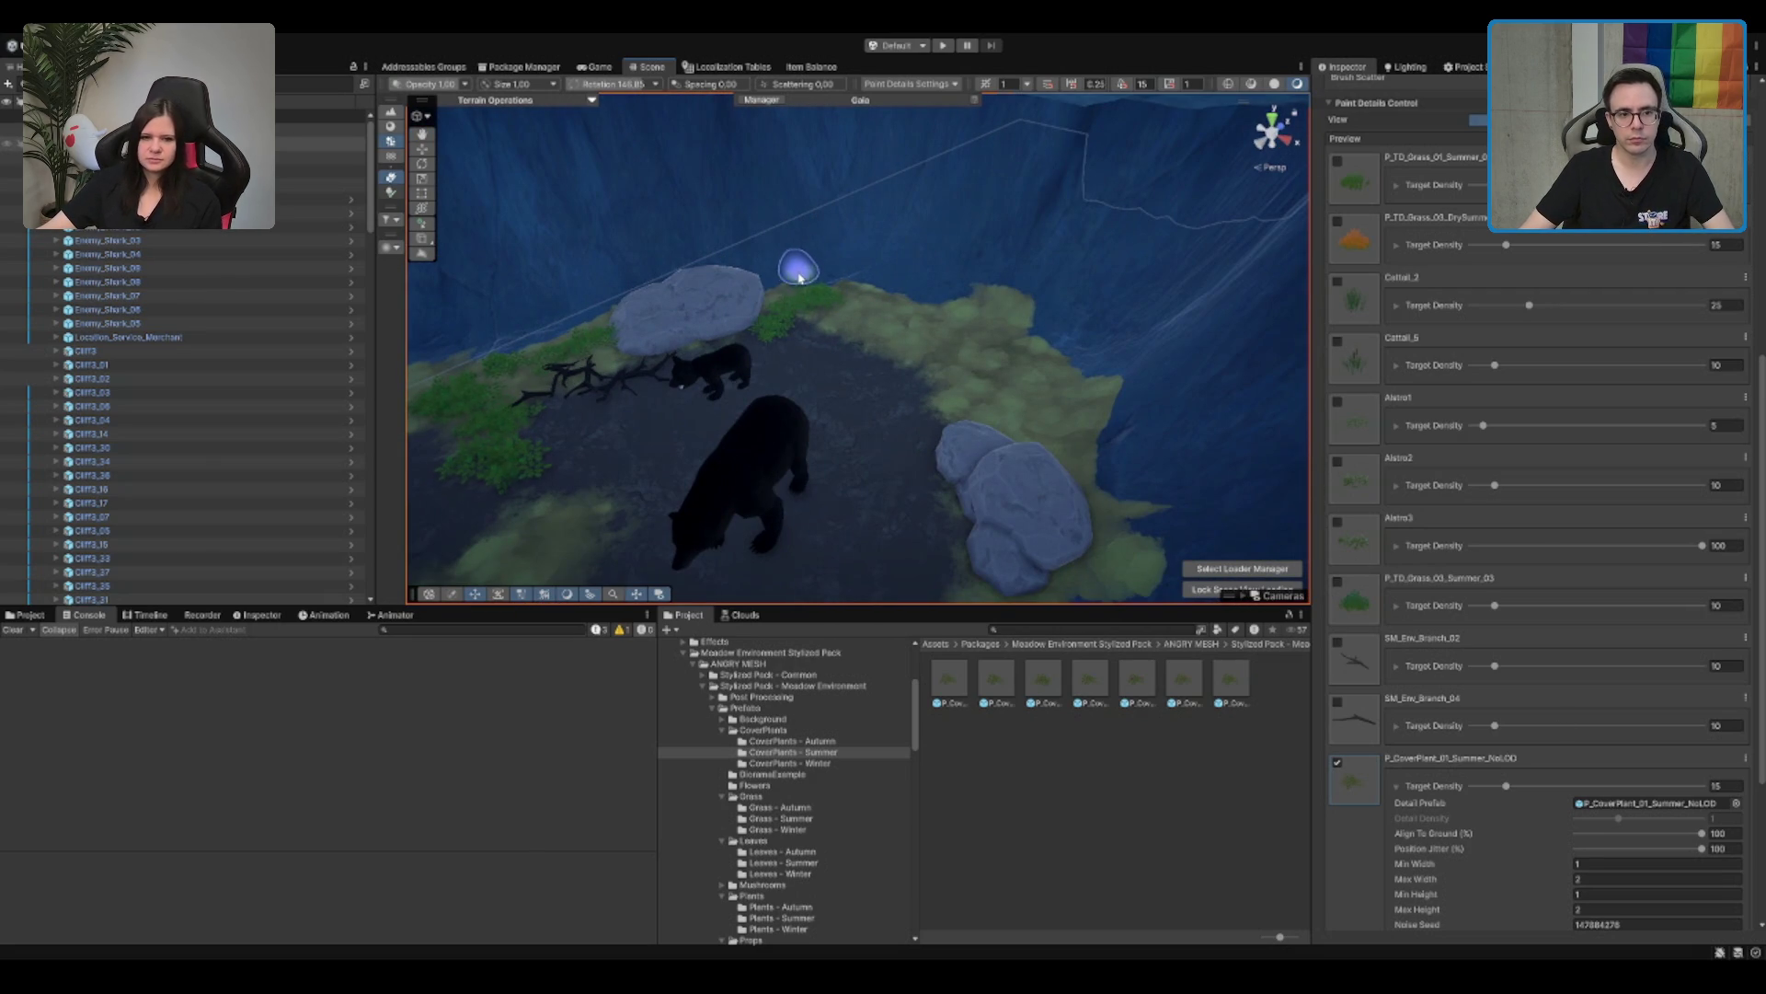
pyautogui.moveTo(864, 320); pyautogui.dragTo(900, 329)
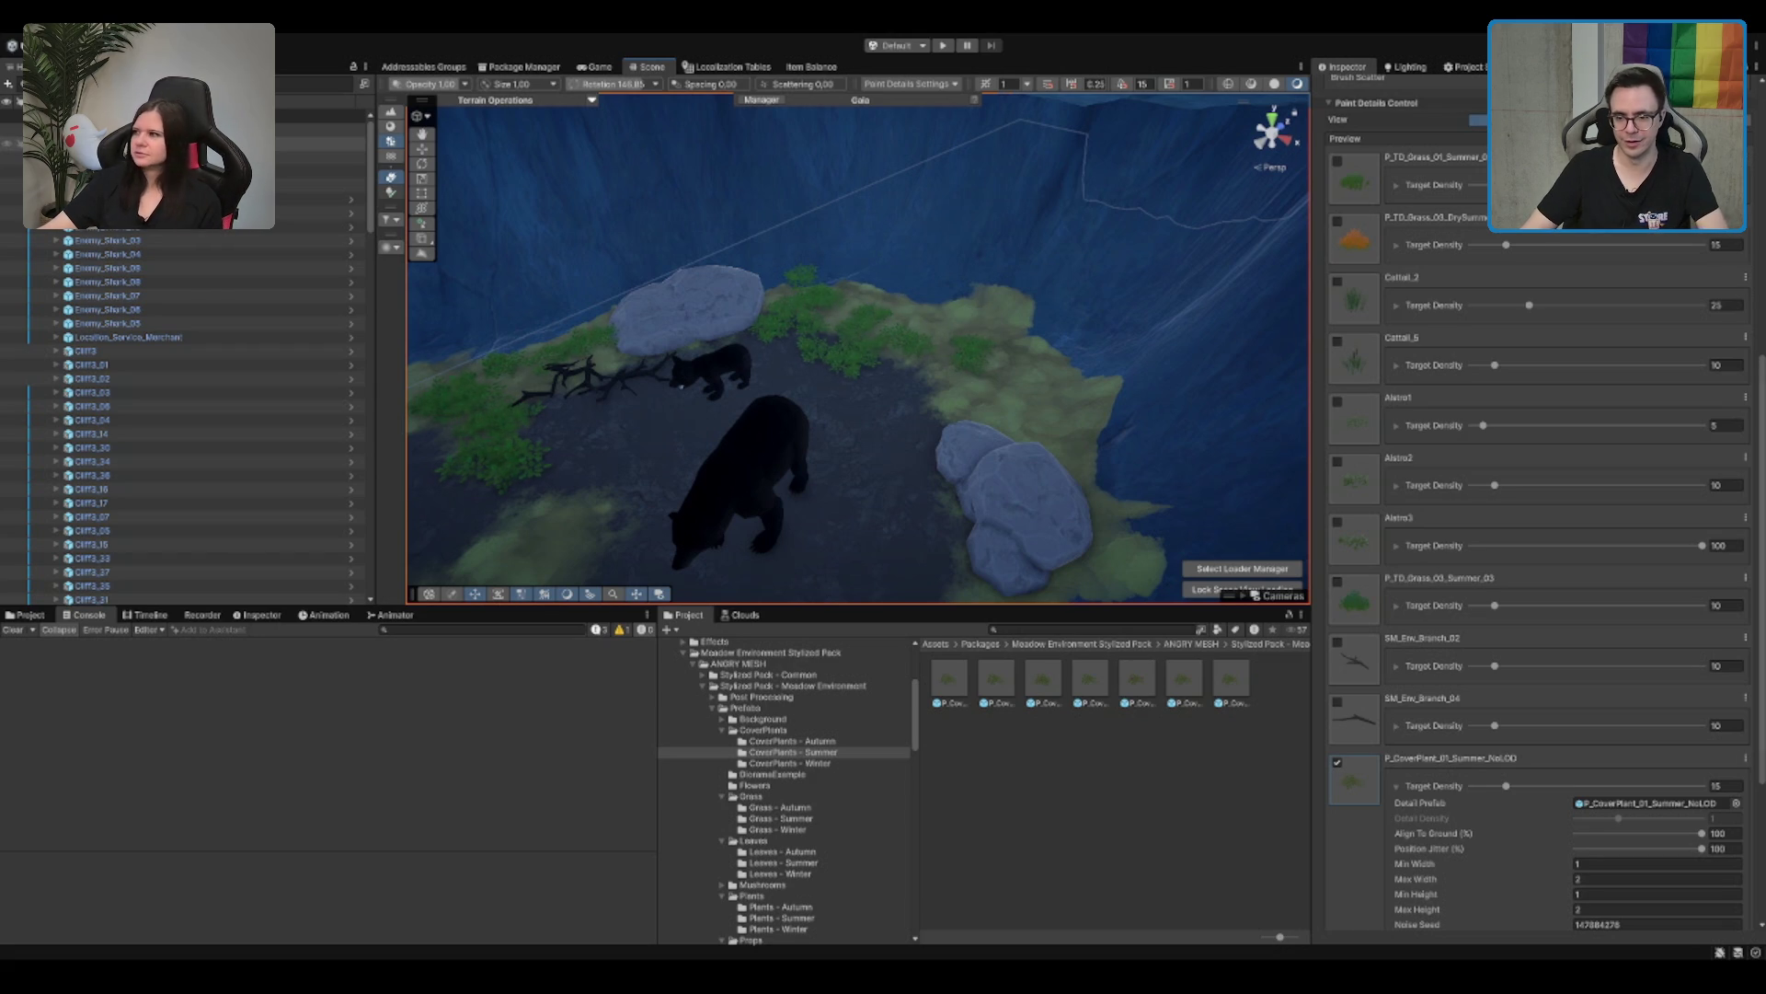
pyautogui.scroll(-2, 1713, 754)
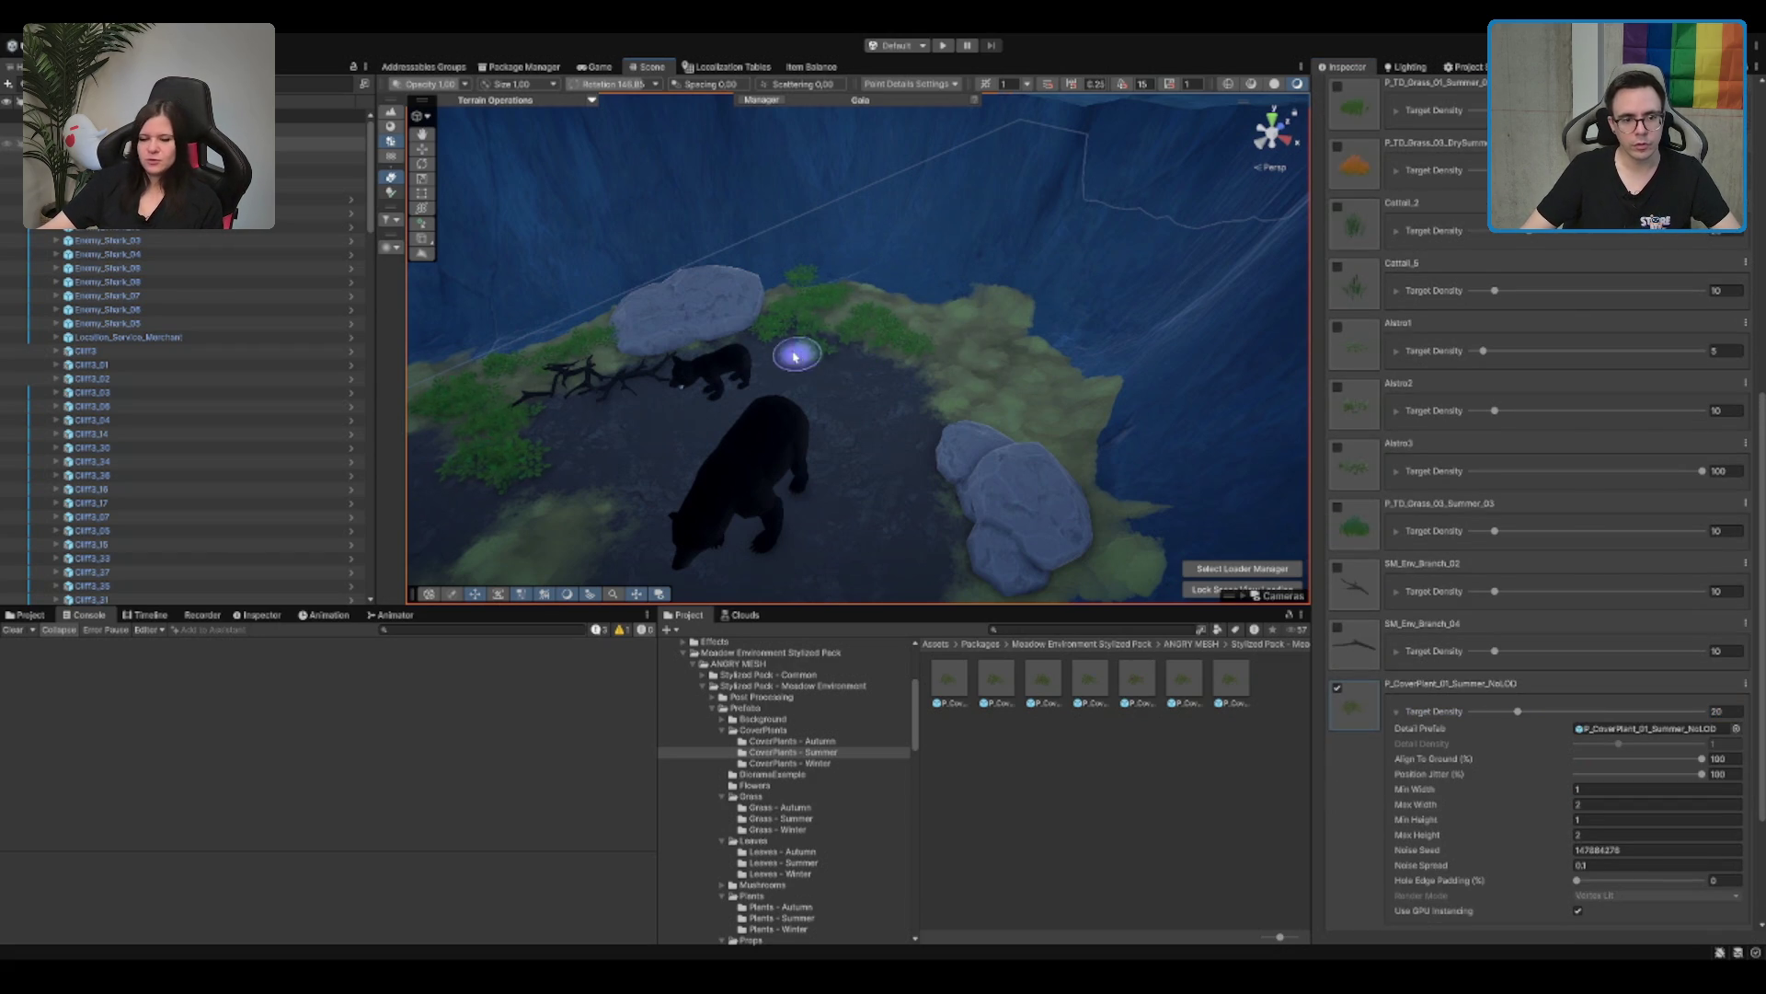
pyautogui.moveTo(937, 423)
pyautogui.mouseDown()
pyautogui.moveTo(796, 473)
pyautogui.moveTo(994, 406)
pyautogui.moveTo(934, 302)
pyautogui.moveTo(840, 295)
pyautogui.moveTo(819, 355)
pyautogui.moveTo(997, 383)
pyautogui.mouseUp()
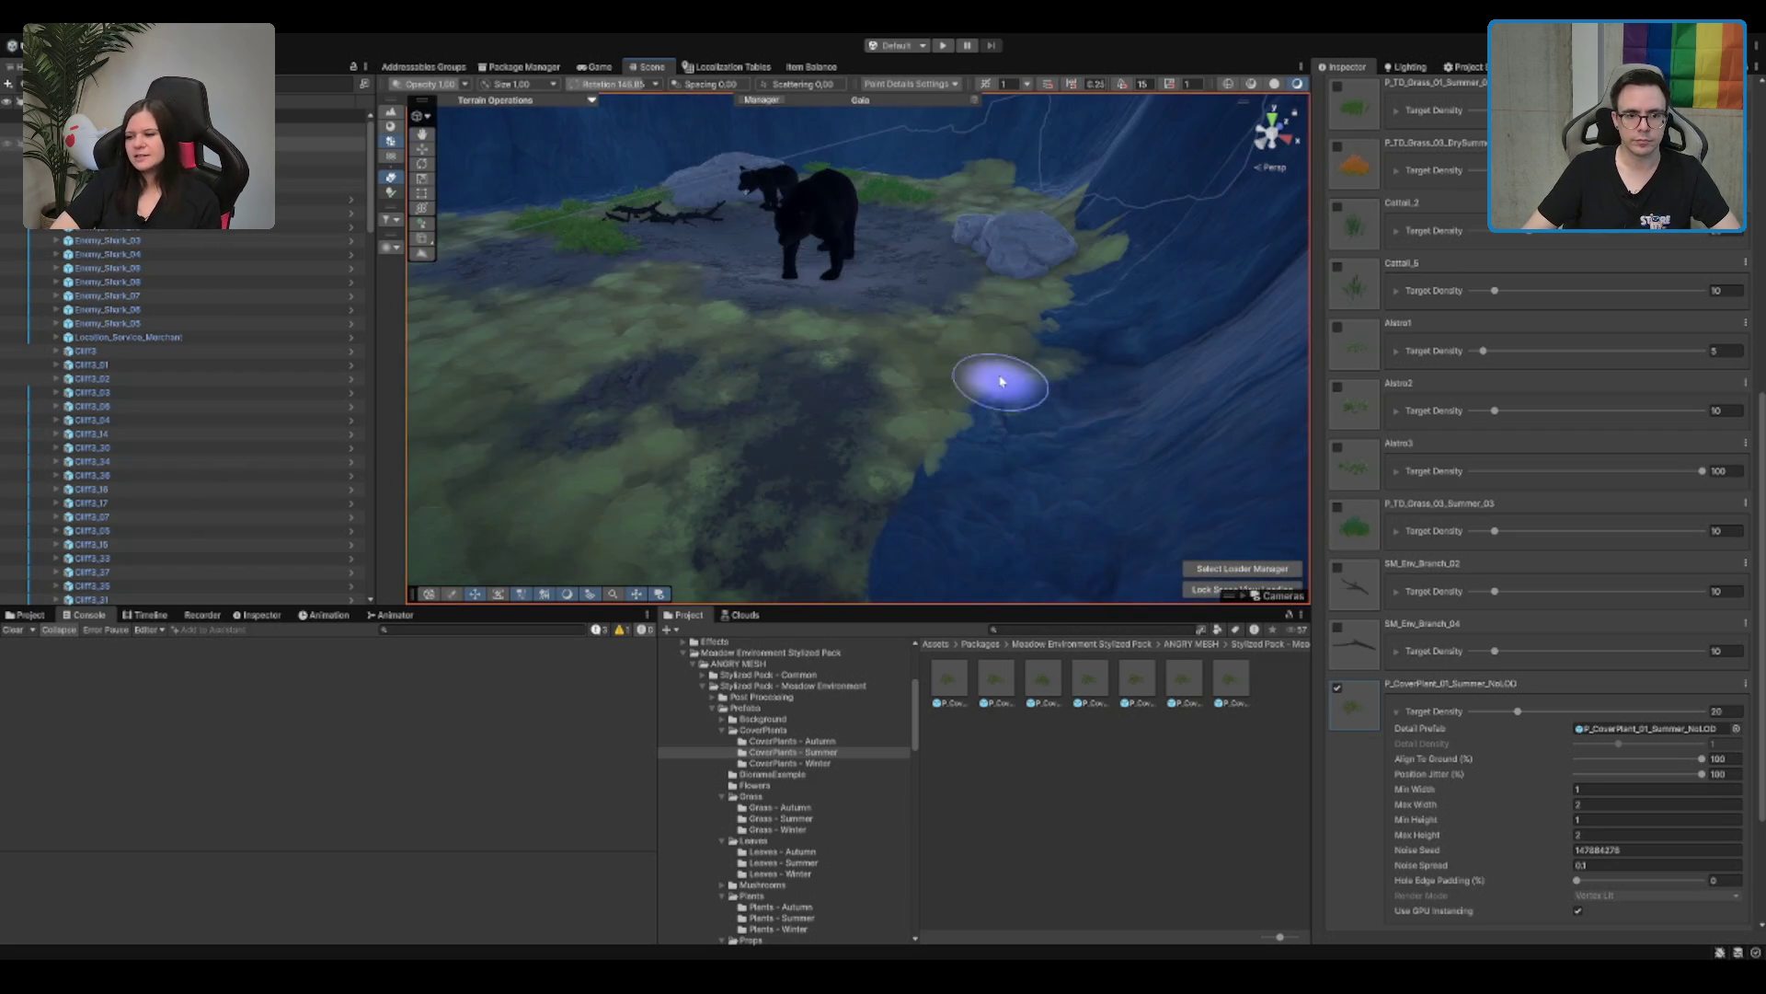
pyautogui.moveTo(1093, 295)
pyautogui.mouseDown()
pyautogui.moveTo(1006, 394)
pyautogui.moveTo(1072, 414)
pyautogui.mouseUp()
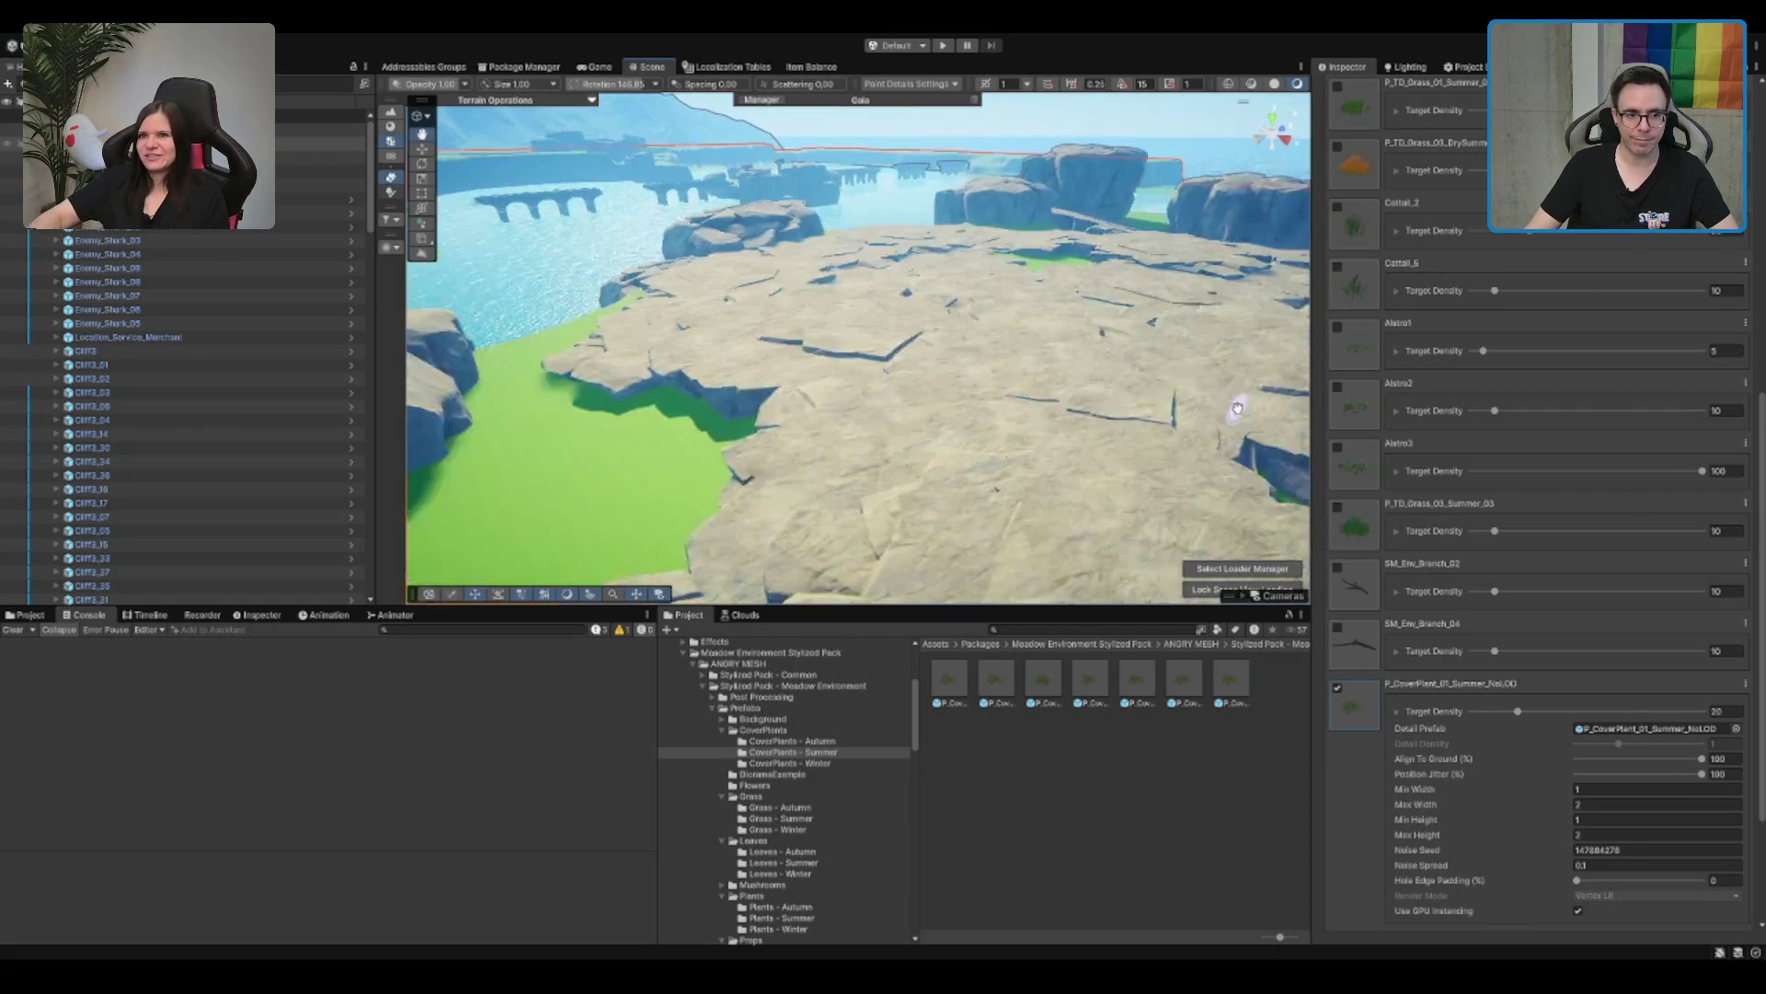
# Step: Leave the terrain tool and select the Cliff1_10 rock piece in the narrow chasm
pyautogui.press('q')
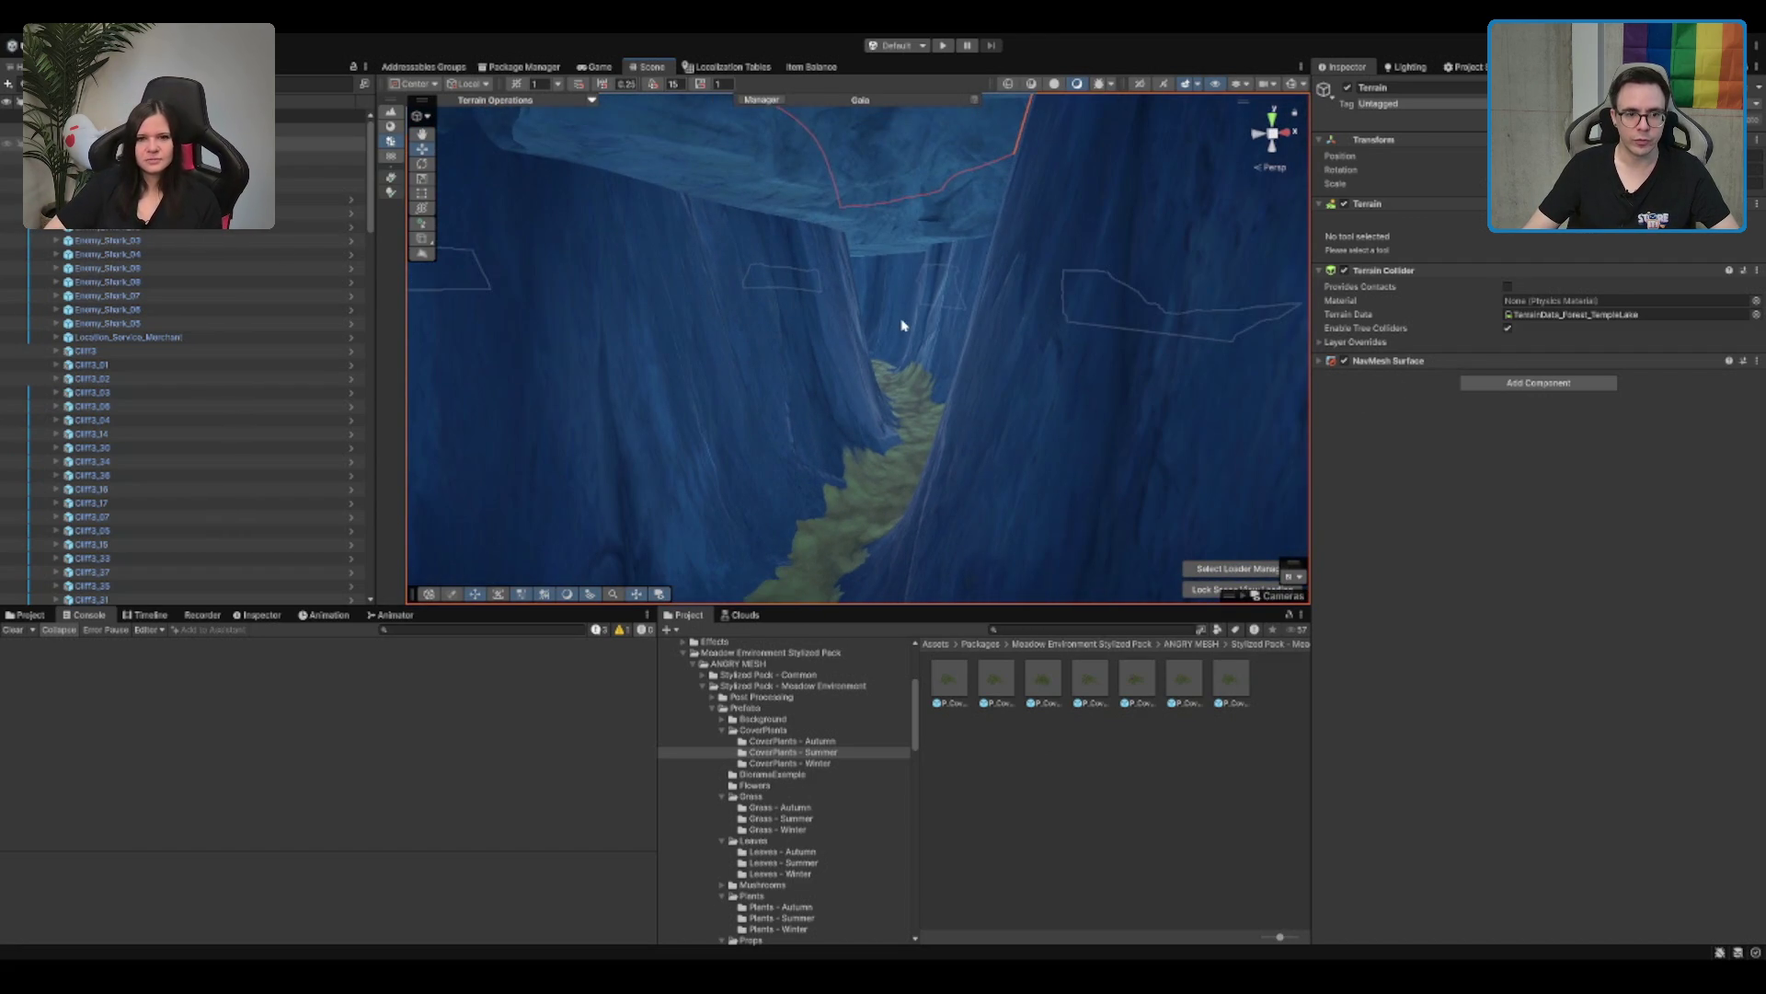
pyautogui.moveTo(755, 457)
pyautogui.mouseDown()
pyautogui.moveTo(1065, 267)
pyautogui.moveTo(742, 383)
pyautogui.moveTo(723, 407)
pyautogui.moveTo(1028, 381)
pyautogui.moveTo(1012, 282)
pyautogui.mouseUp()
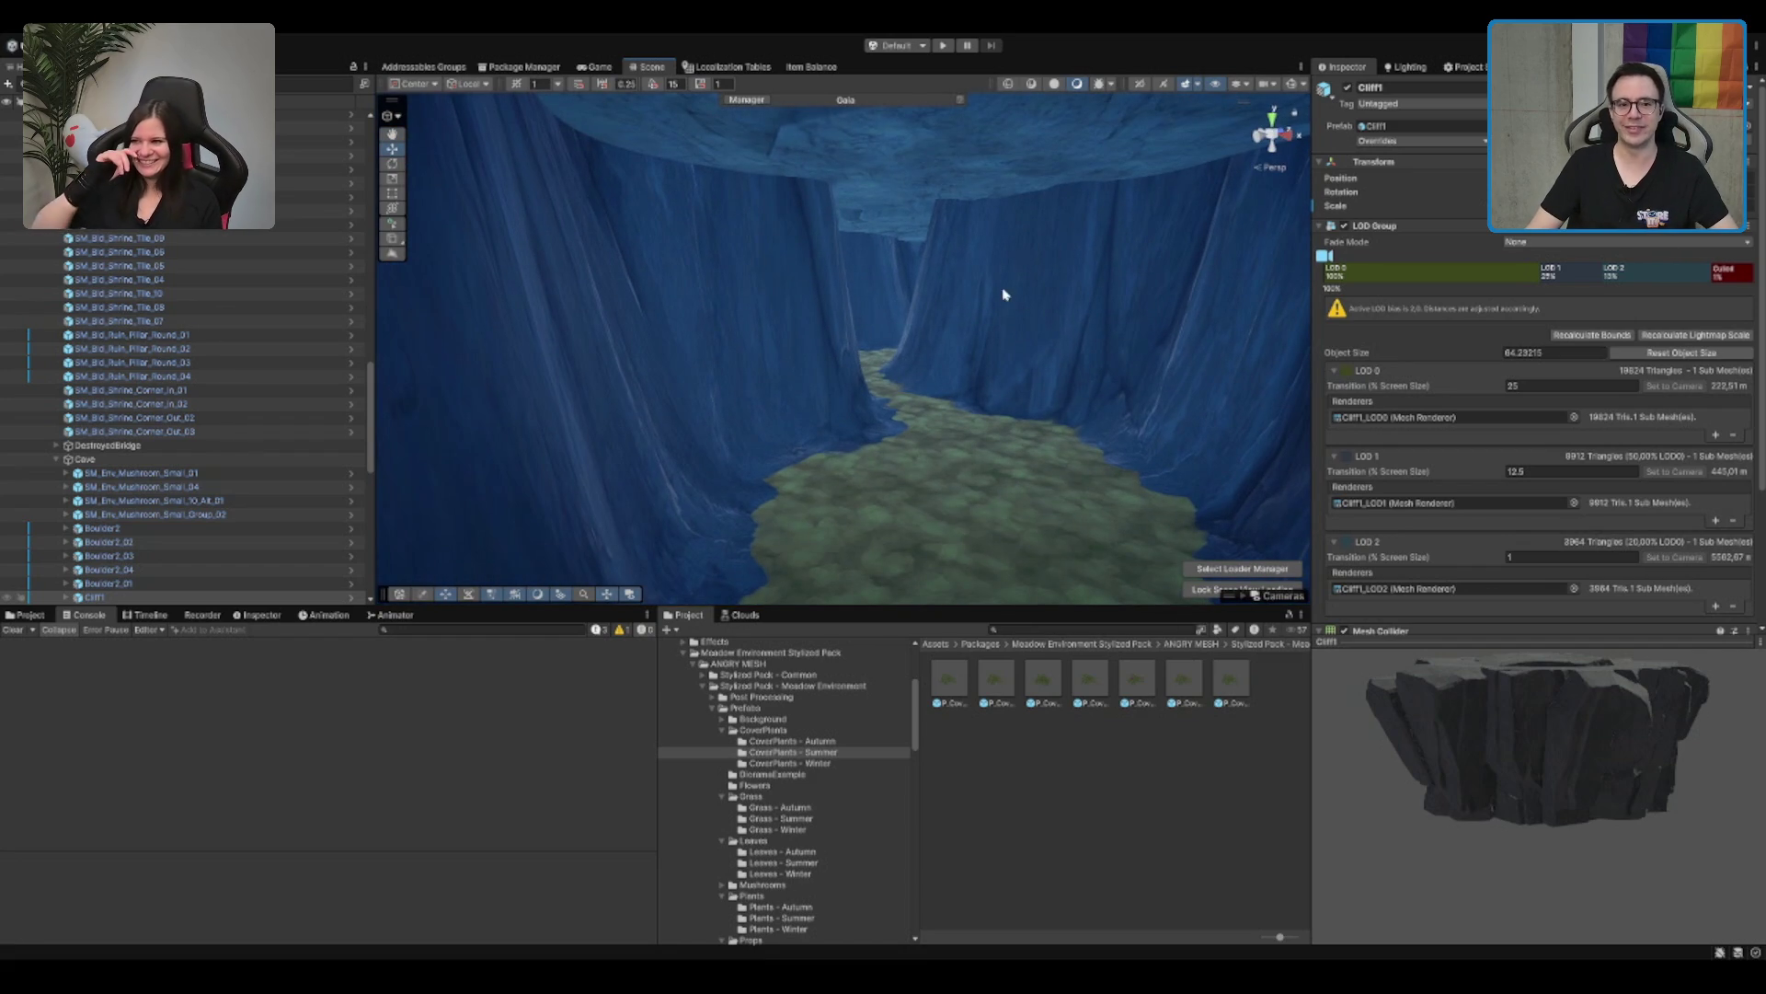
pyautogui.click(933, 219)
pyautogui.moveTo(933, 219)
pyautogui.mouseDown()
pyautogui.moveTo(908, 355)
pyautogui.moveTo(1144, 299)
pyautogui.mouseUp()
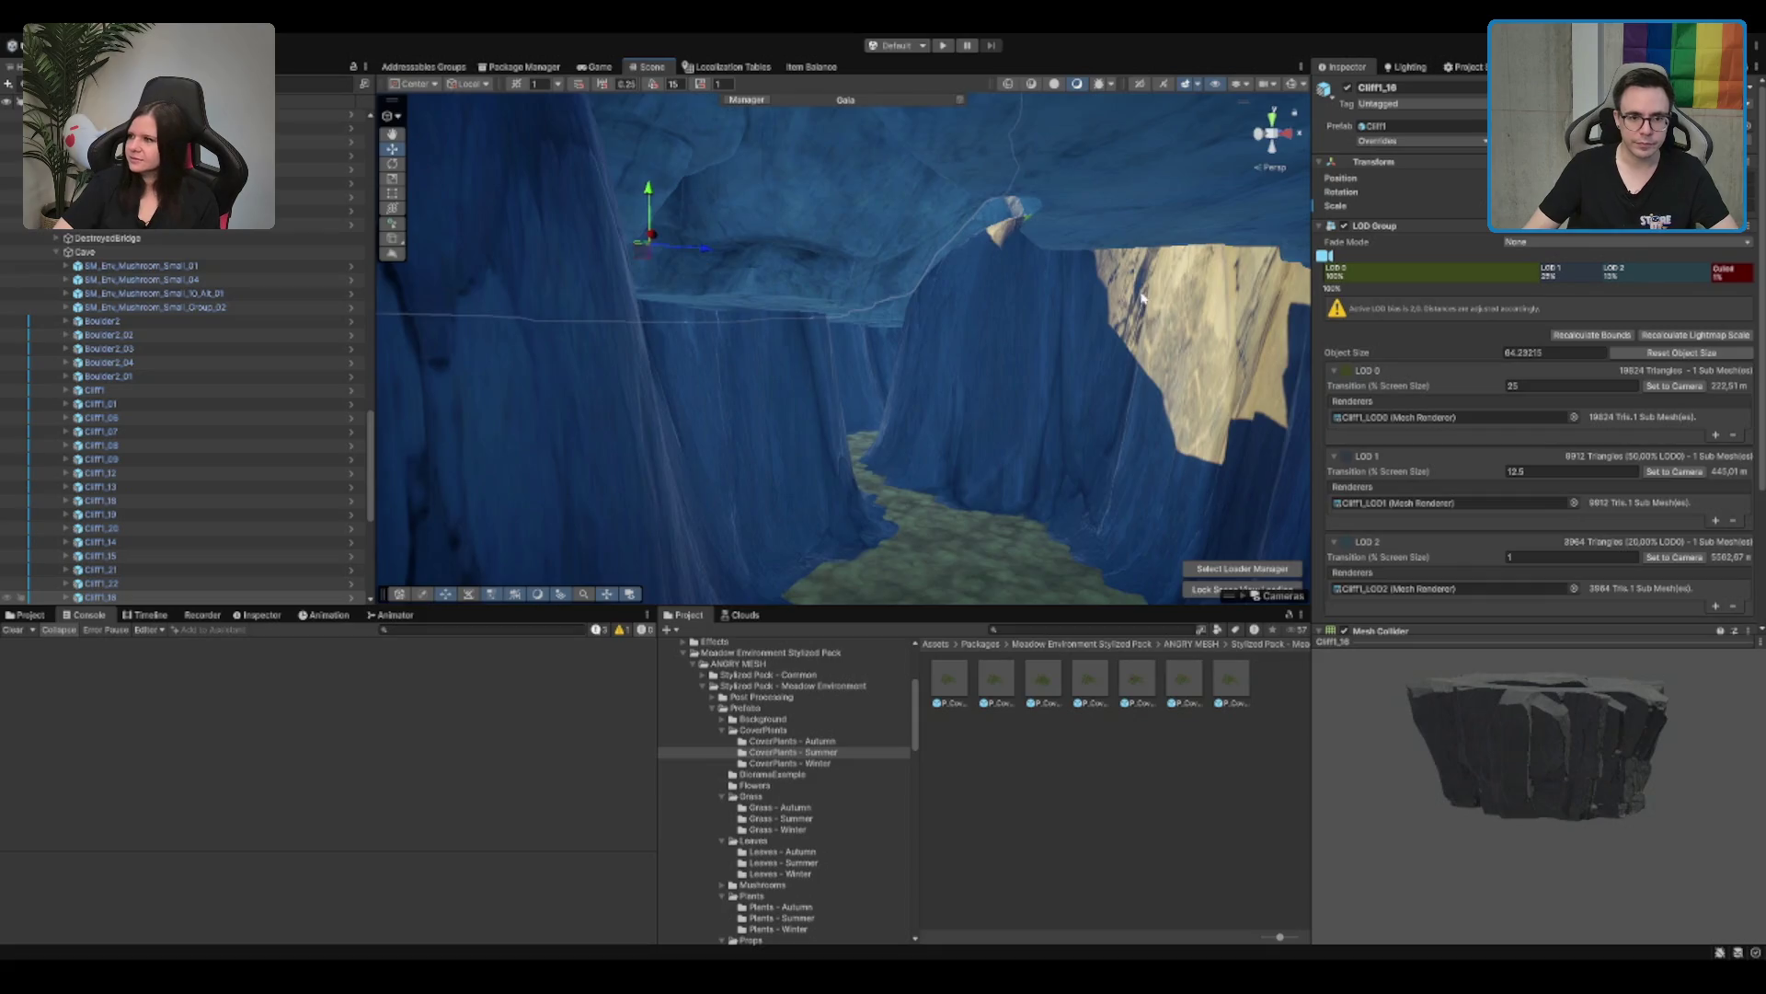
pyautogui.press('f')
pyautogui.click(1035, 338)
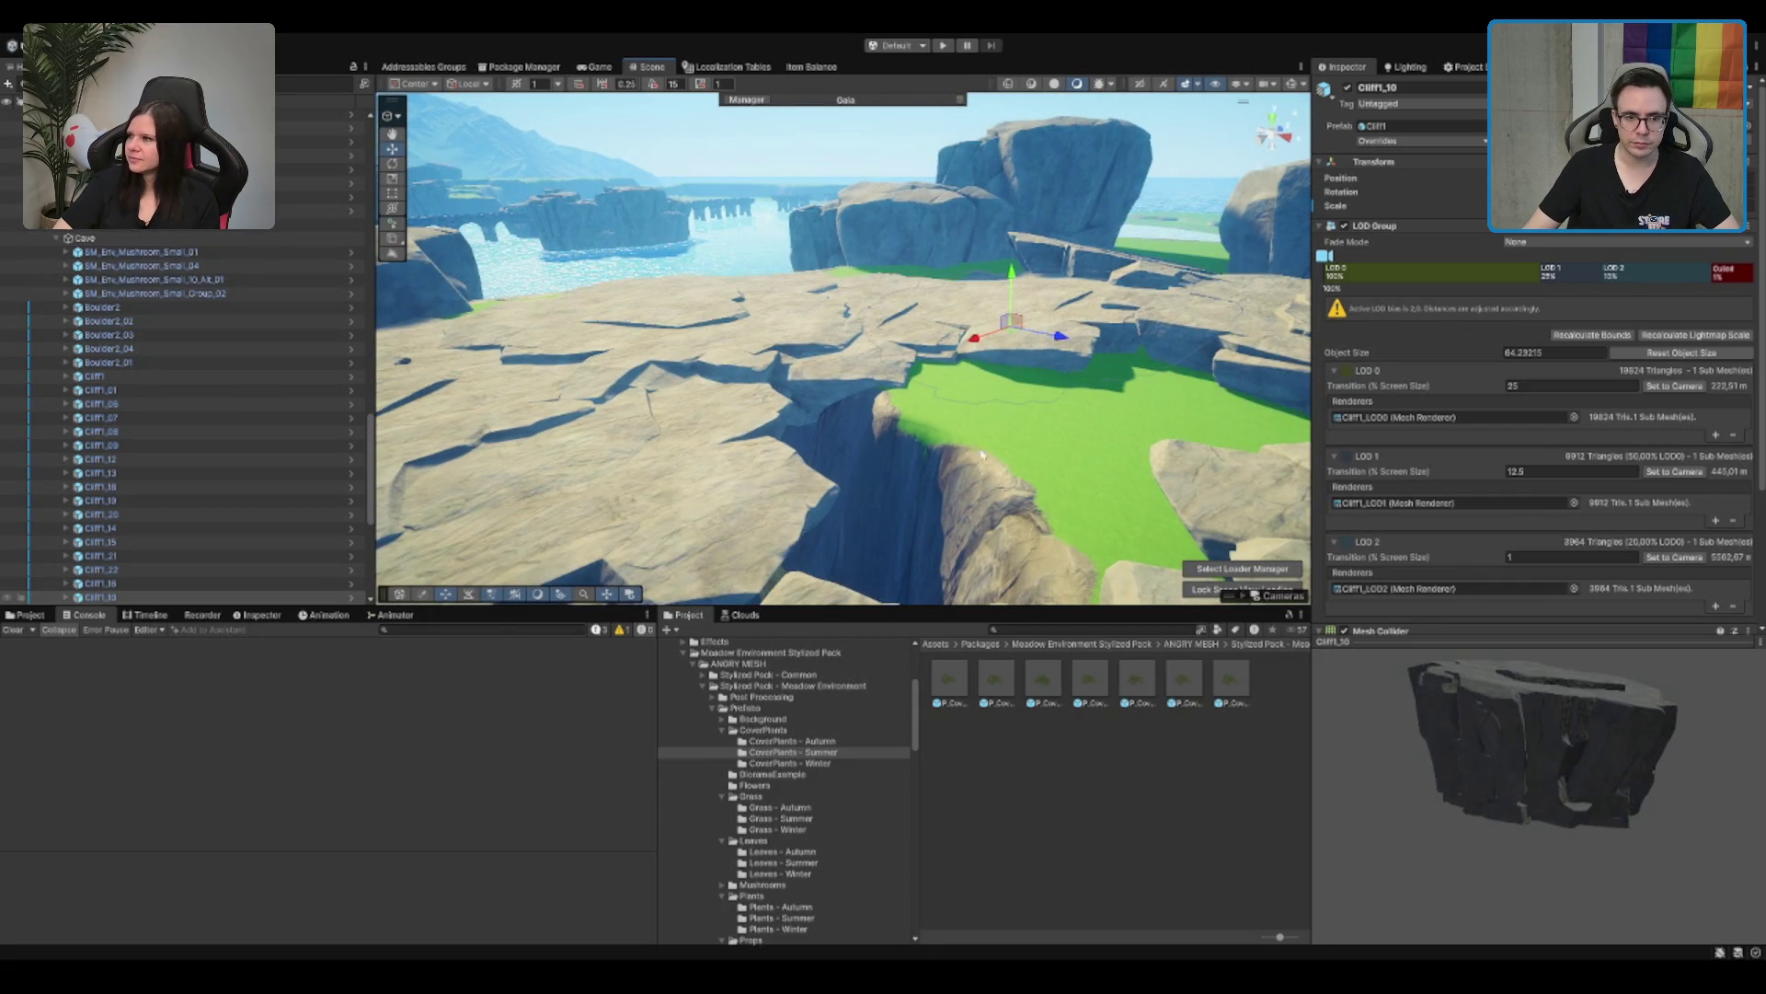
# Step: Select the terrain, choose Set Height at 40, and lower a narrow strip of rock
pyautogui.click(980, 463)
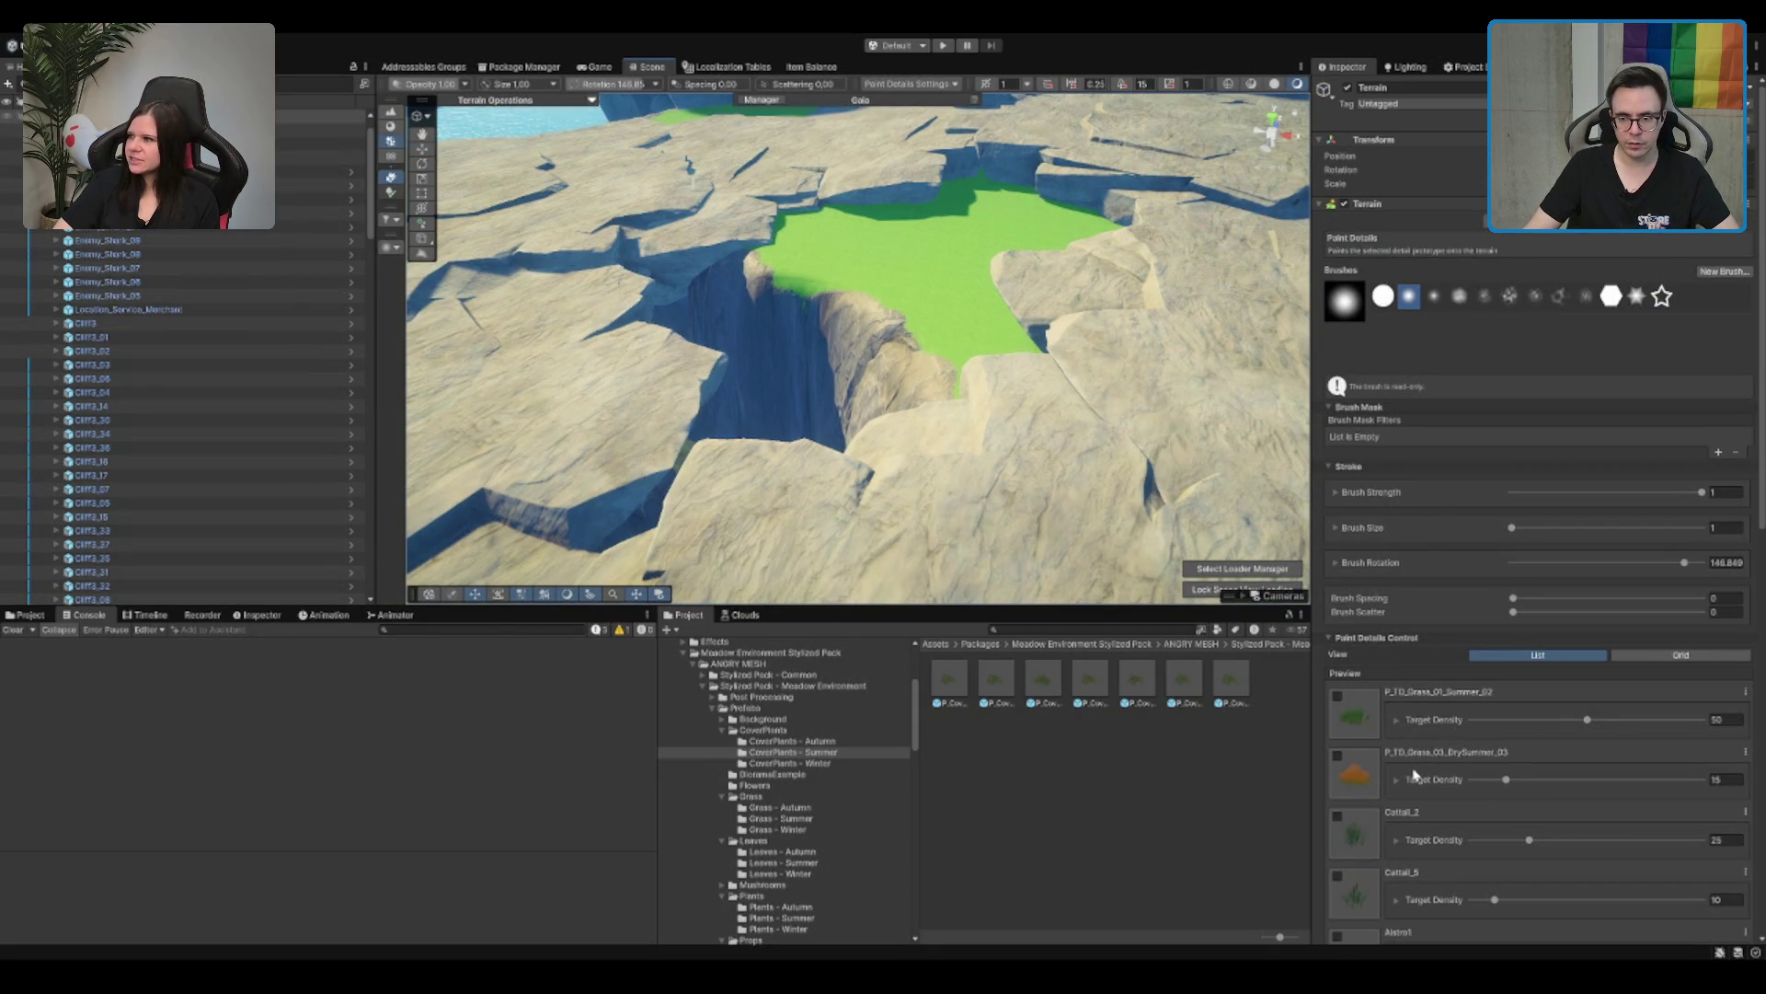
pyautogui.scroll(-3, 1435, 824)
pyautogui.scroll(3, 1444, 644)
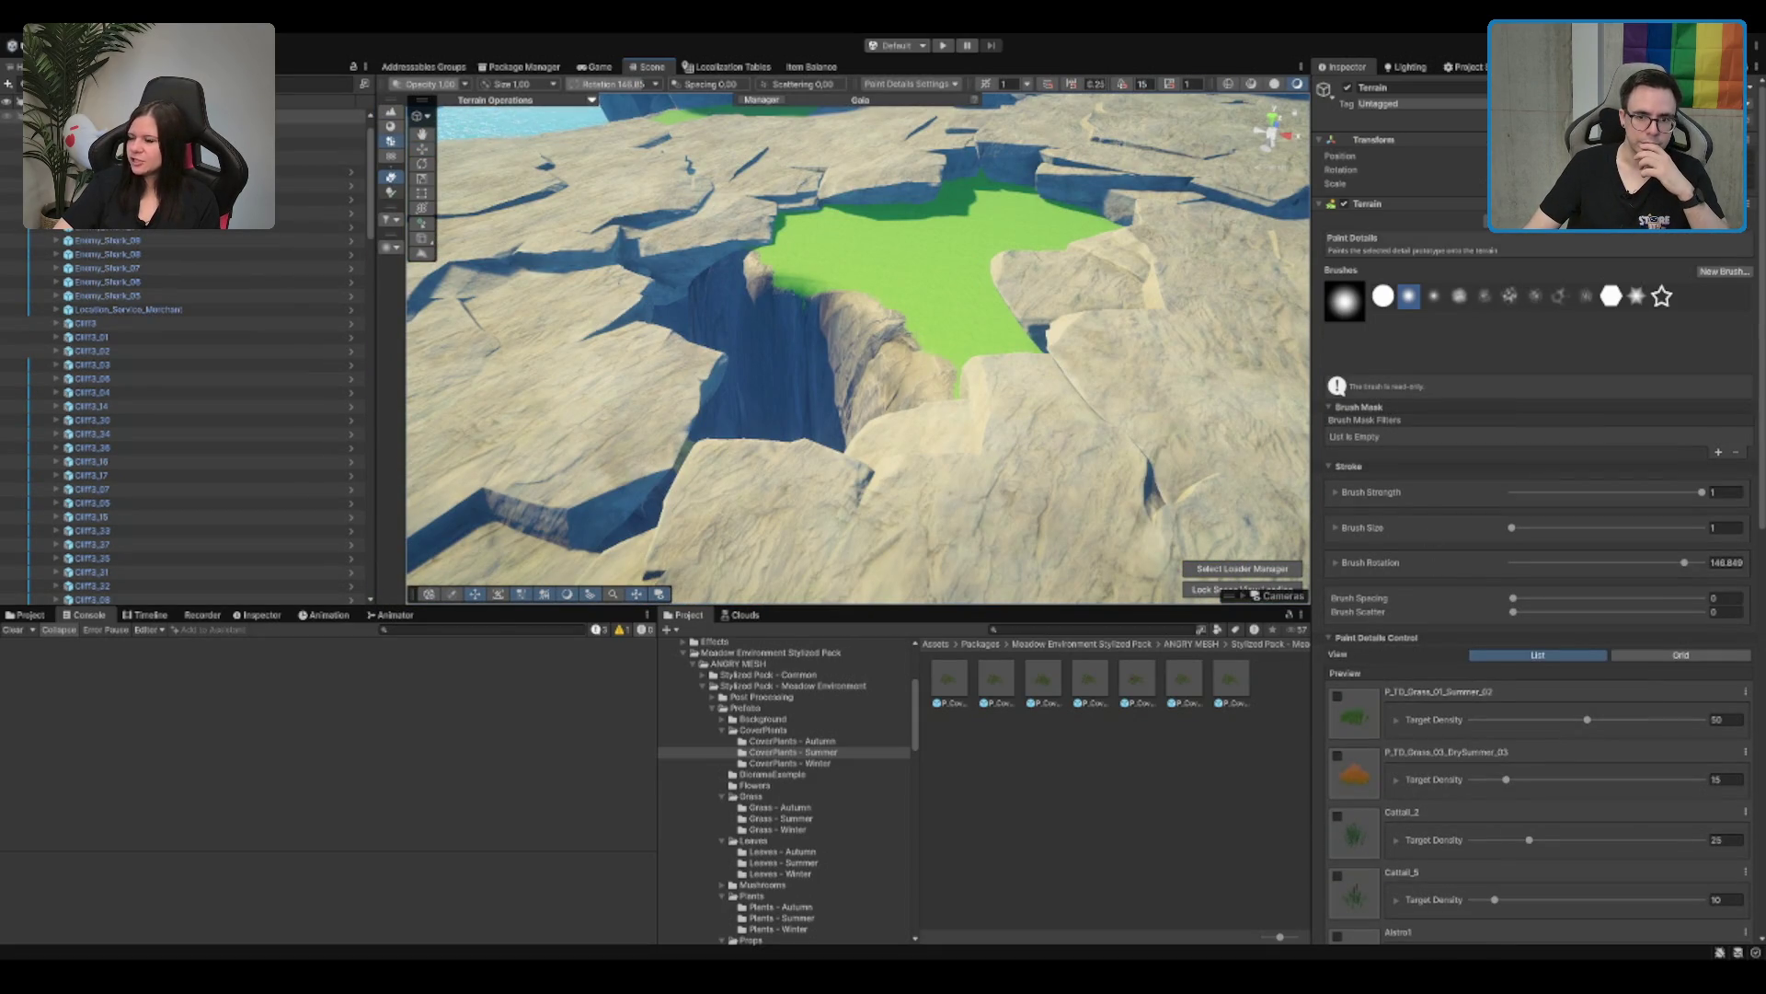
pyautogui.click(1525, 242)
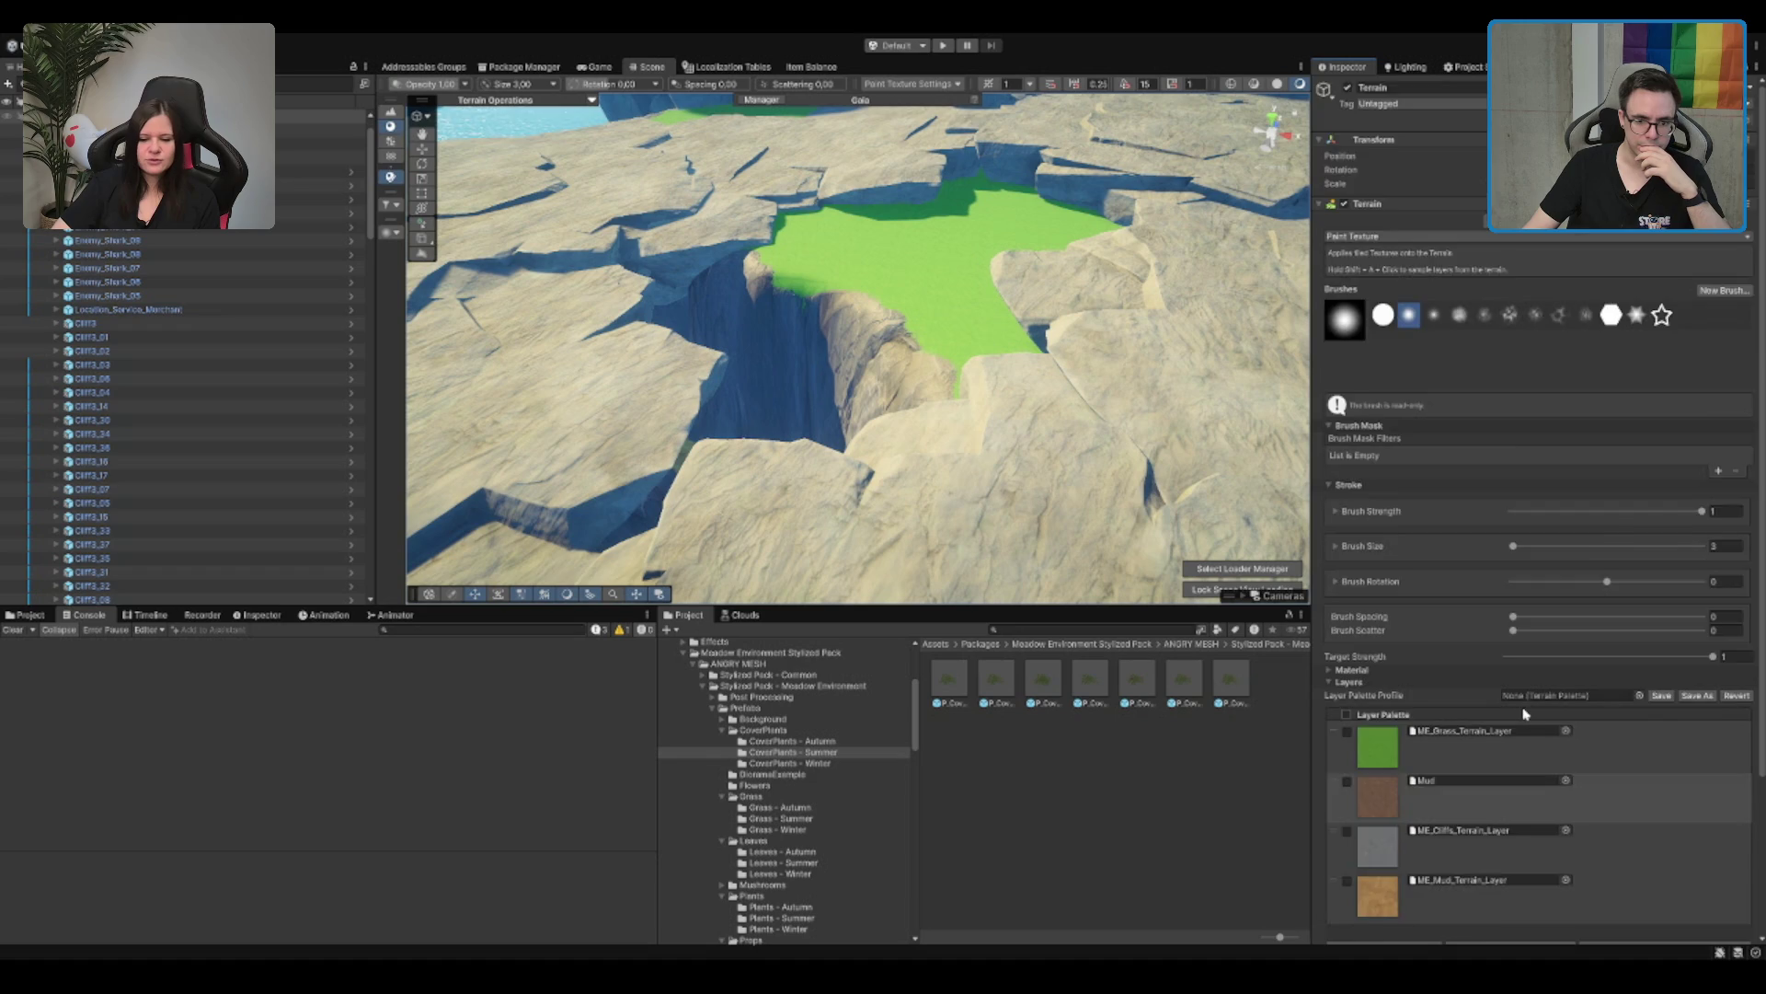
pyautogui.scroll(-4, 1523, 714)
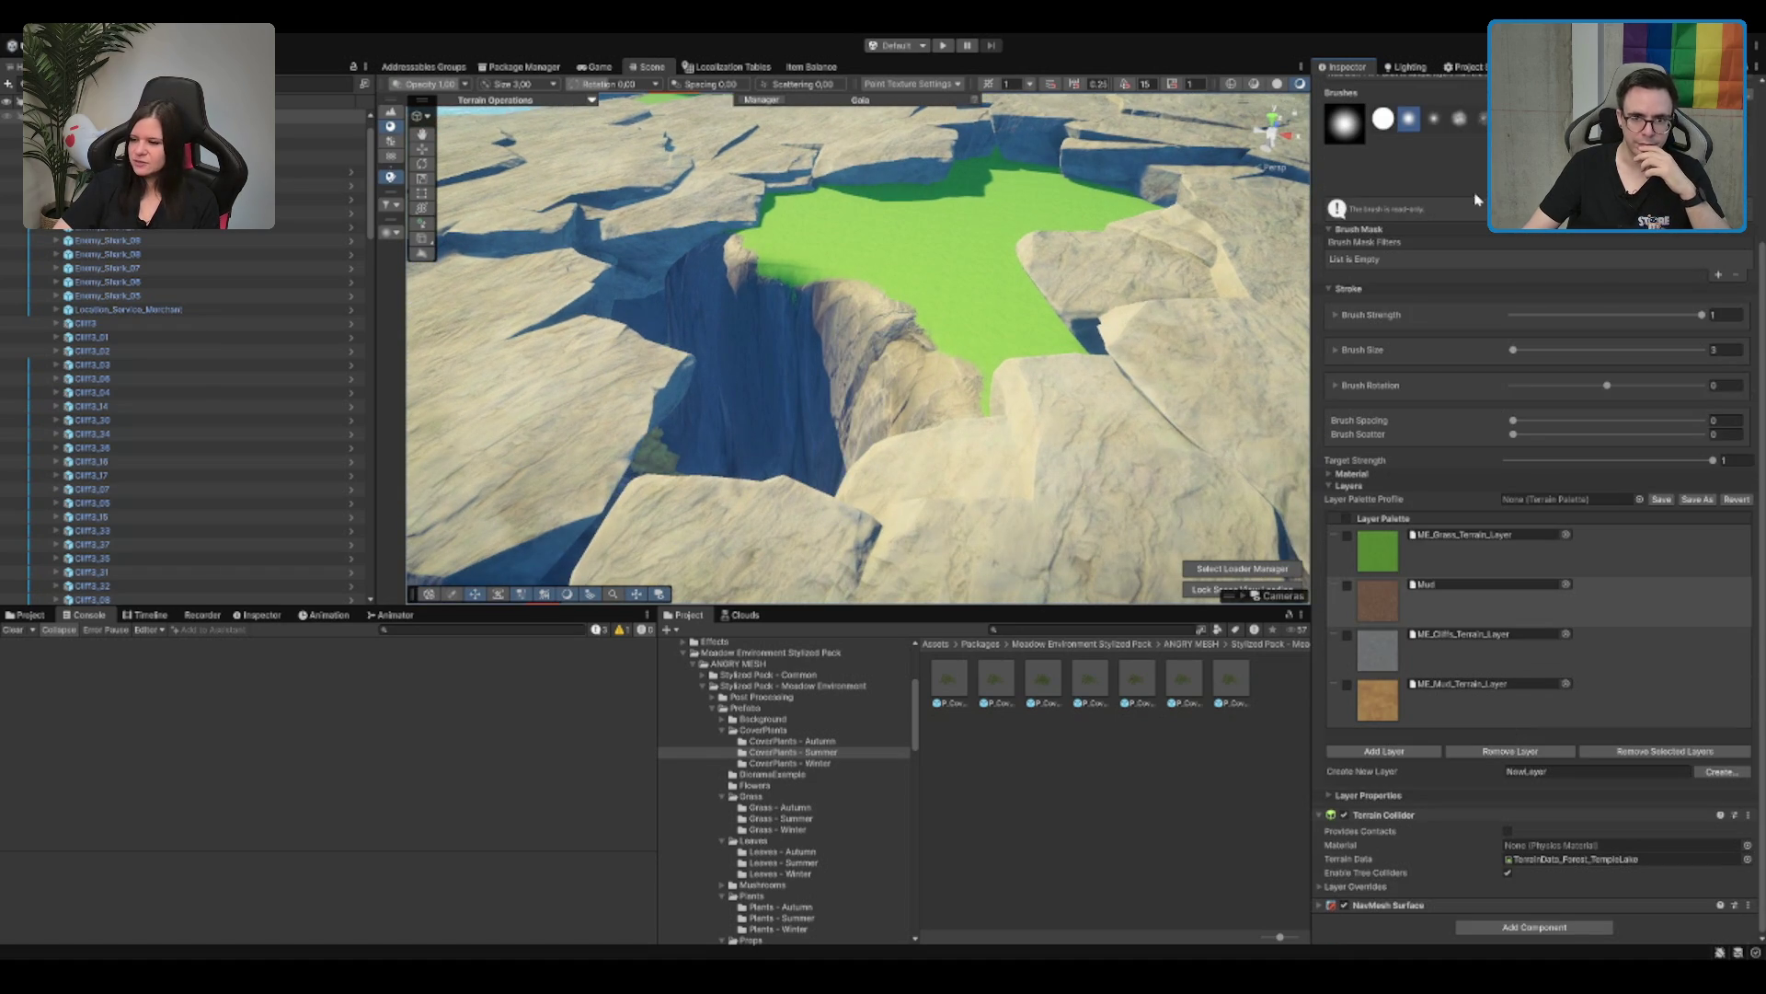
pyautogui.scroll(4, 1454, 203)
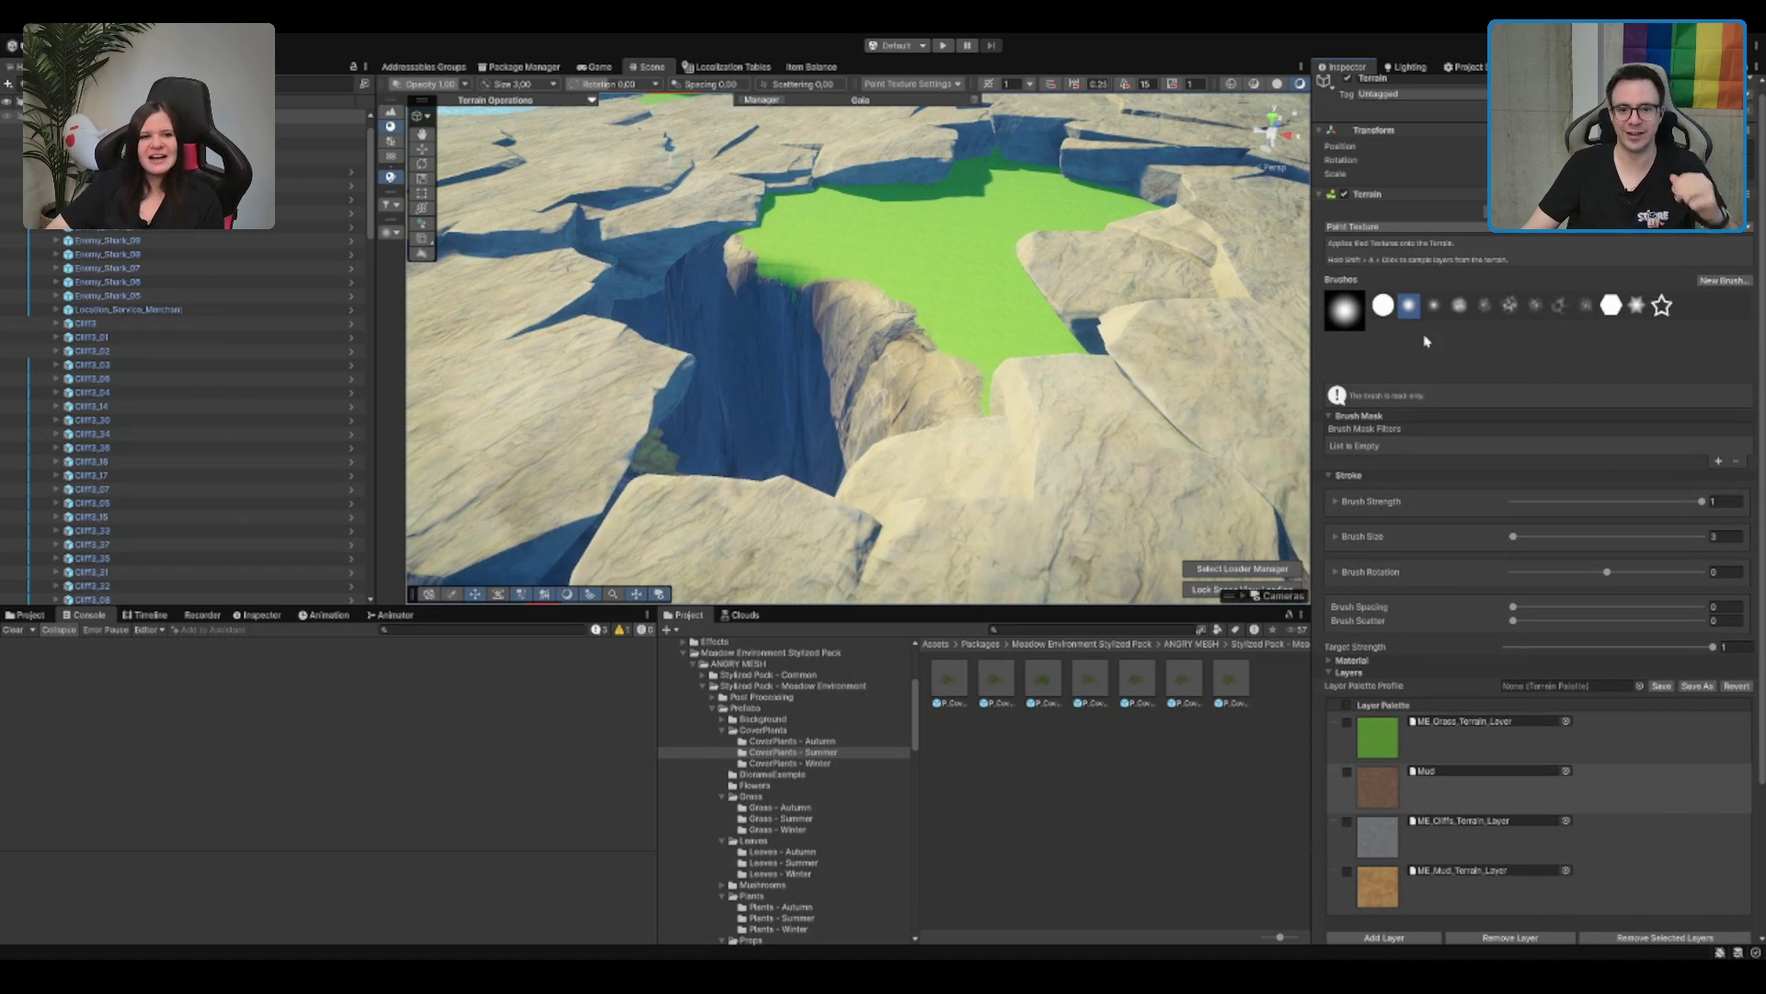
pyautogui.click(391, 111)
pyautogui.scroll(-3, 968, 230)
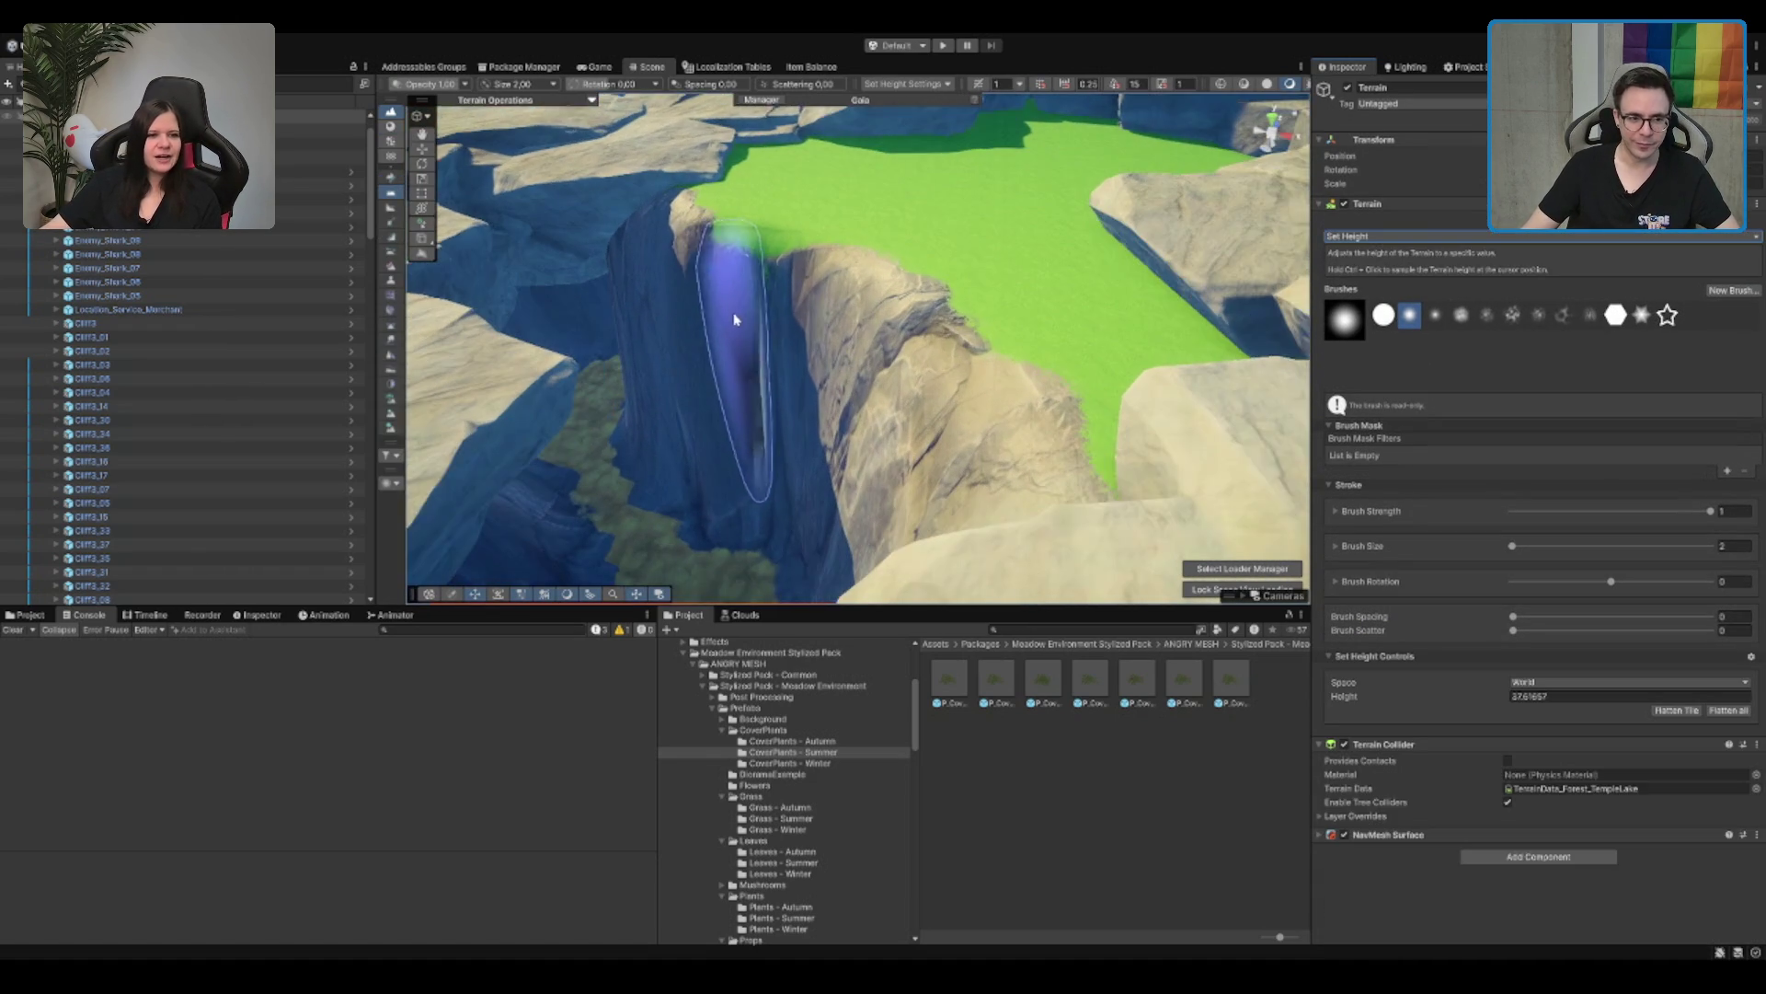
pyautogui.write('40')
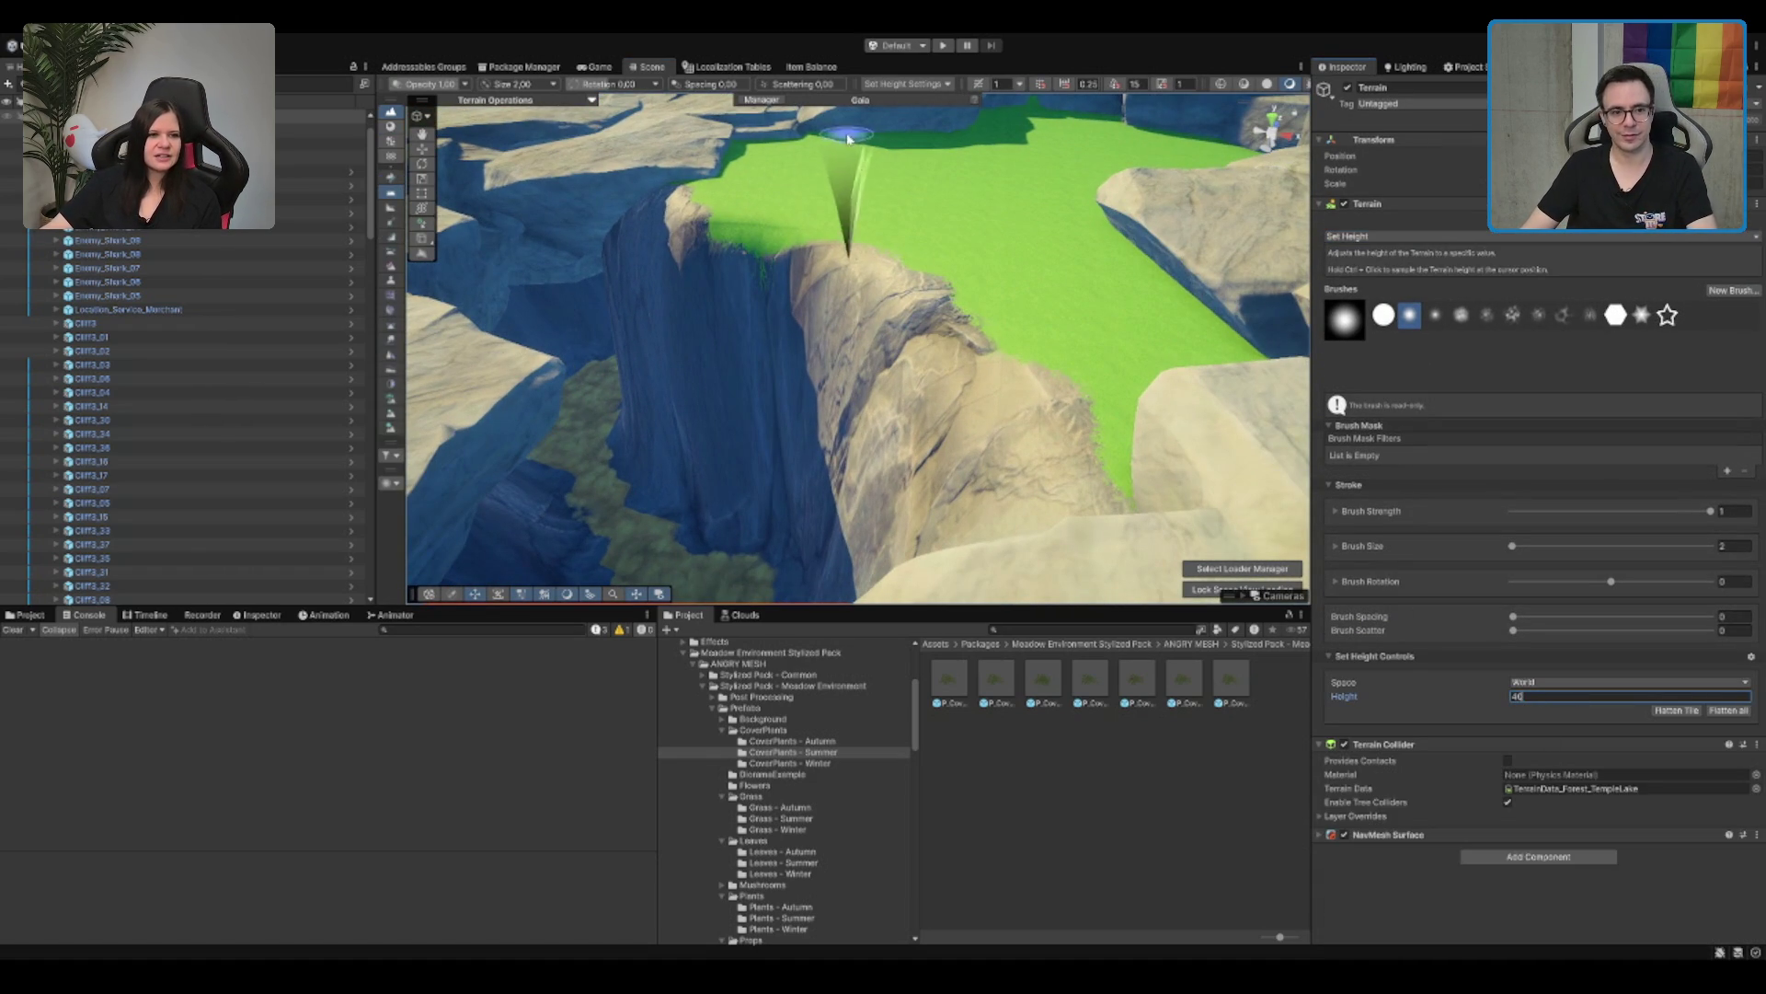
pyautogui.moveTo(887, 189)
pyautogui.mouseDown()
pyautogui.moveTo(899, 295)
pyautogui.moveTo(979, 293)
pyautogui.mouseUp()
# Step: Switch to a size 5 brush and flatten the dark bump in the green terrain
pyautogui.scroll(-3, 980, 293)
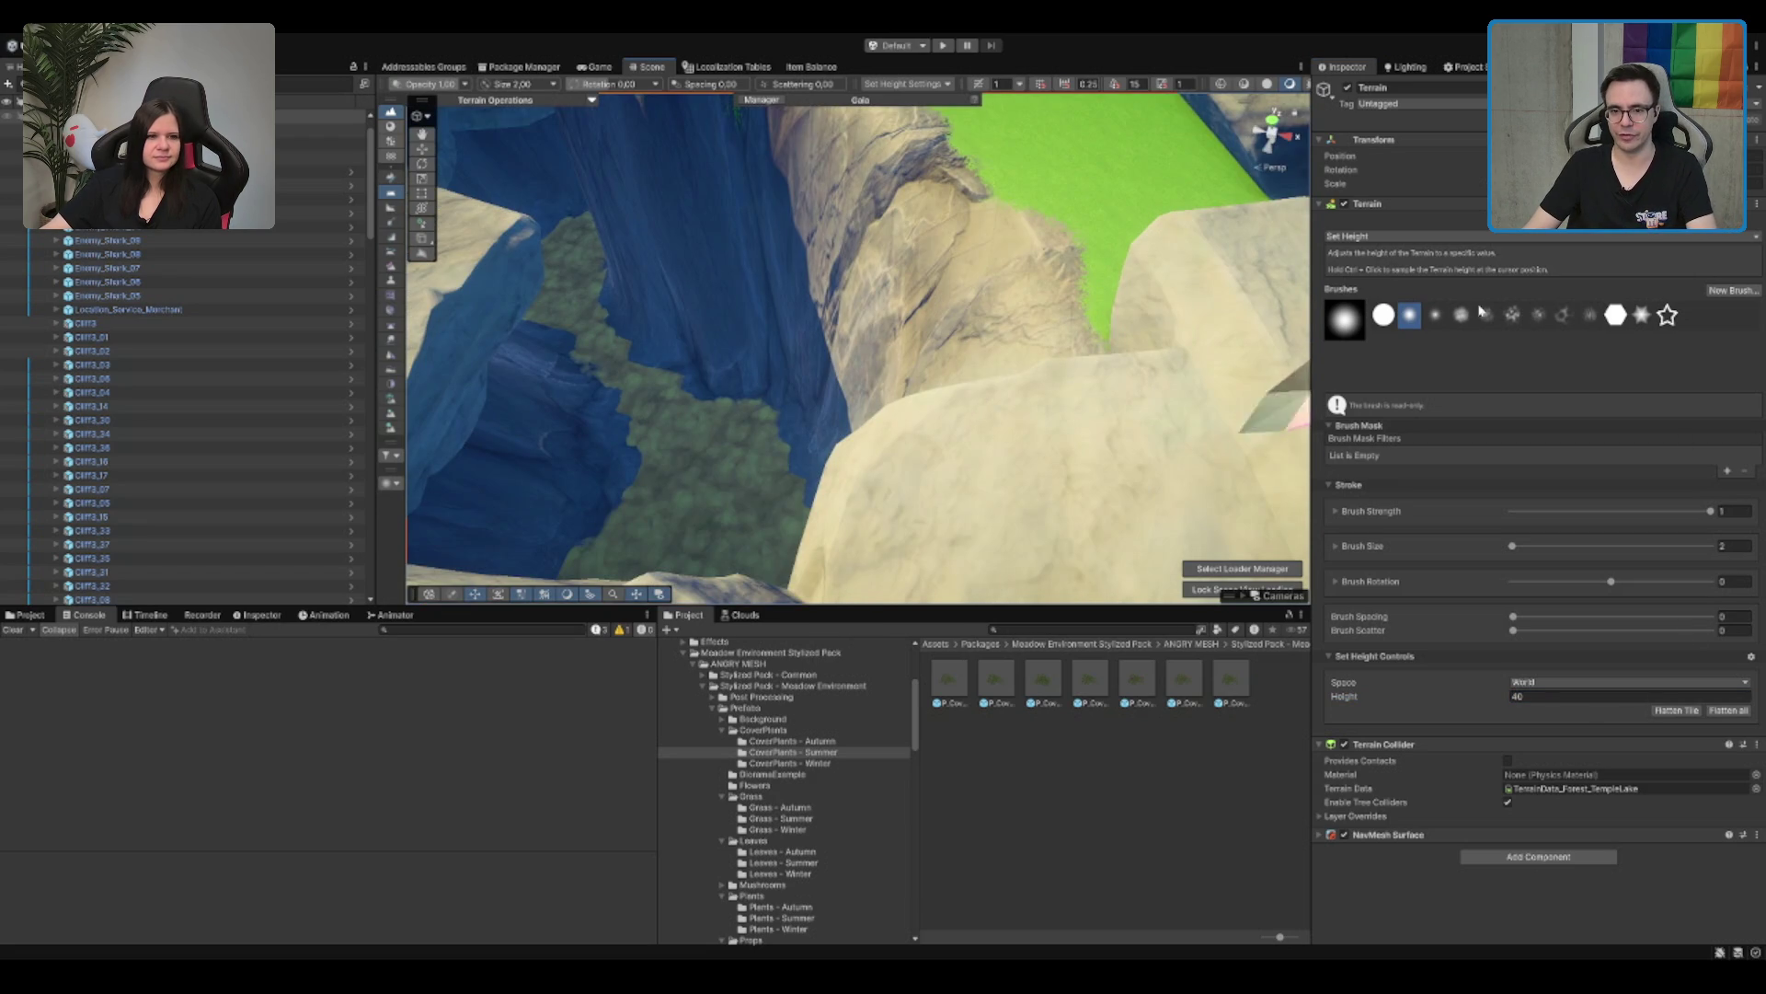
pyautogui.click(1435, 315)
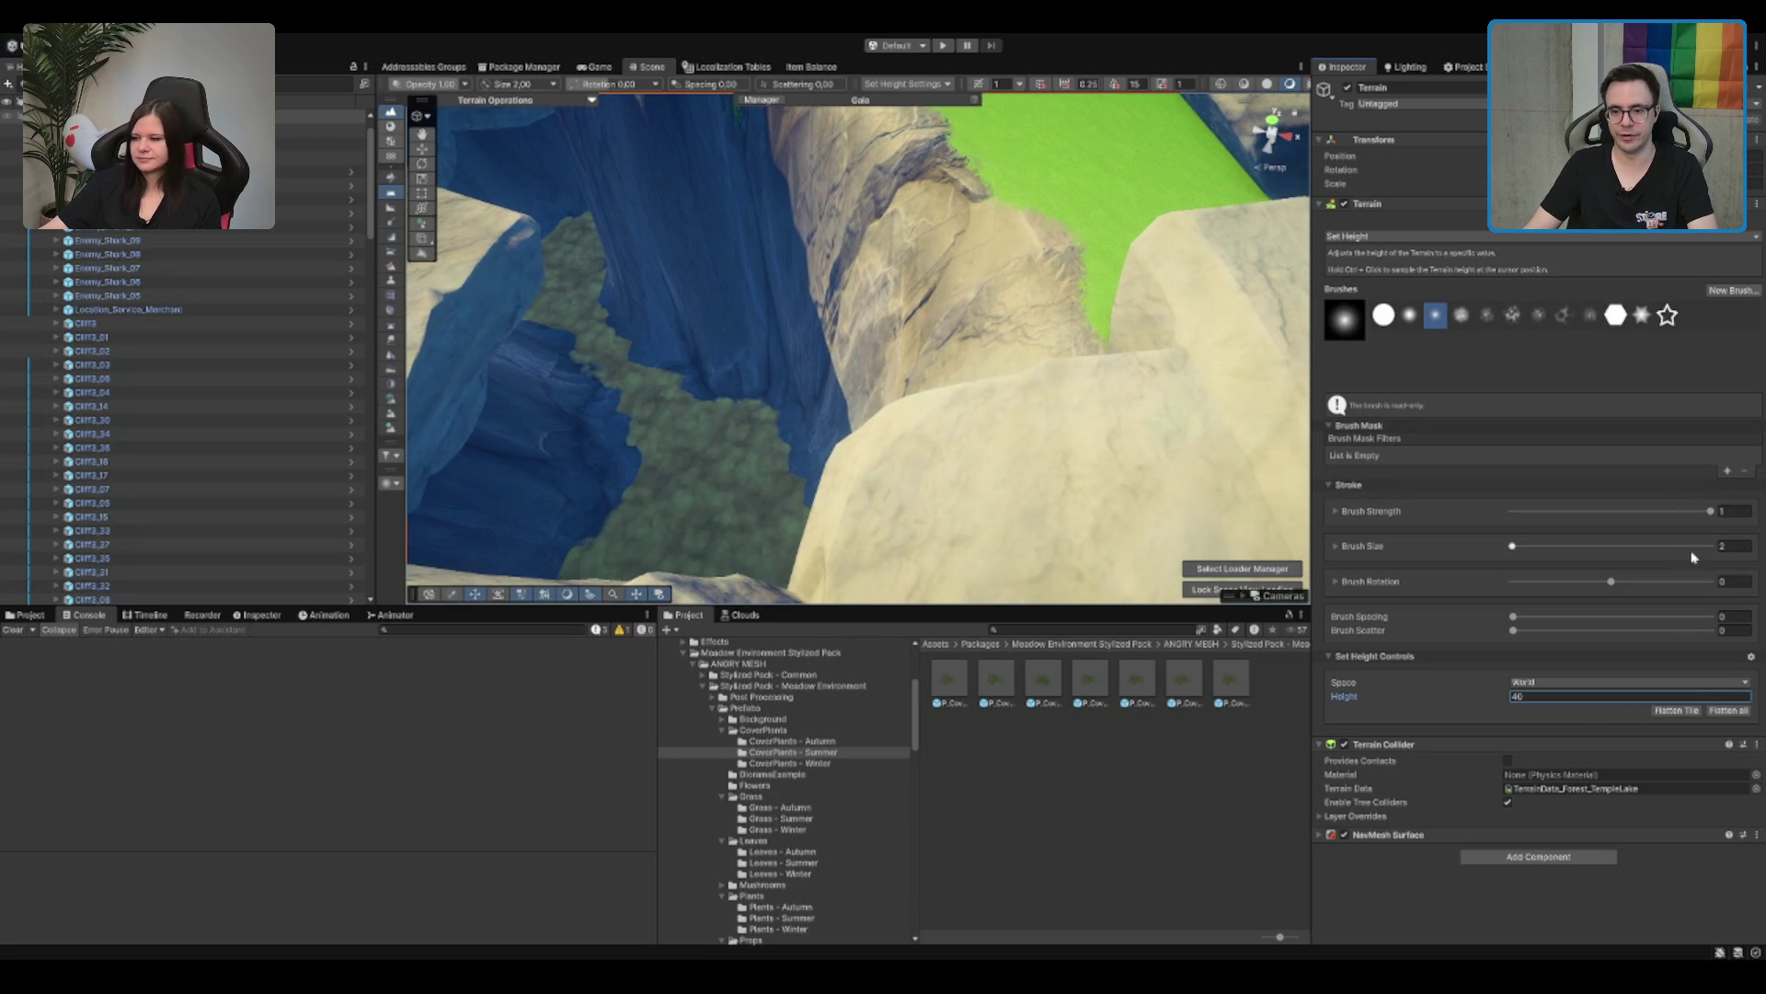
pyautogui.write('5')
pyautogui.scroll(-3, 1006, 446)
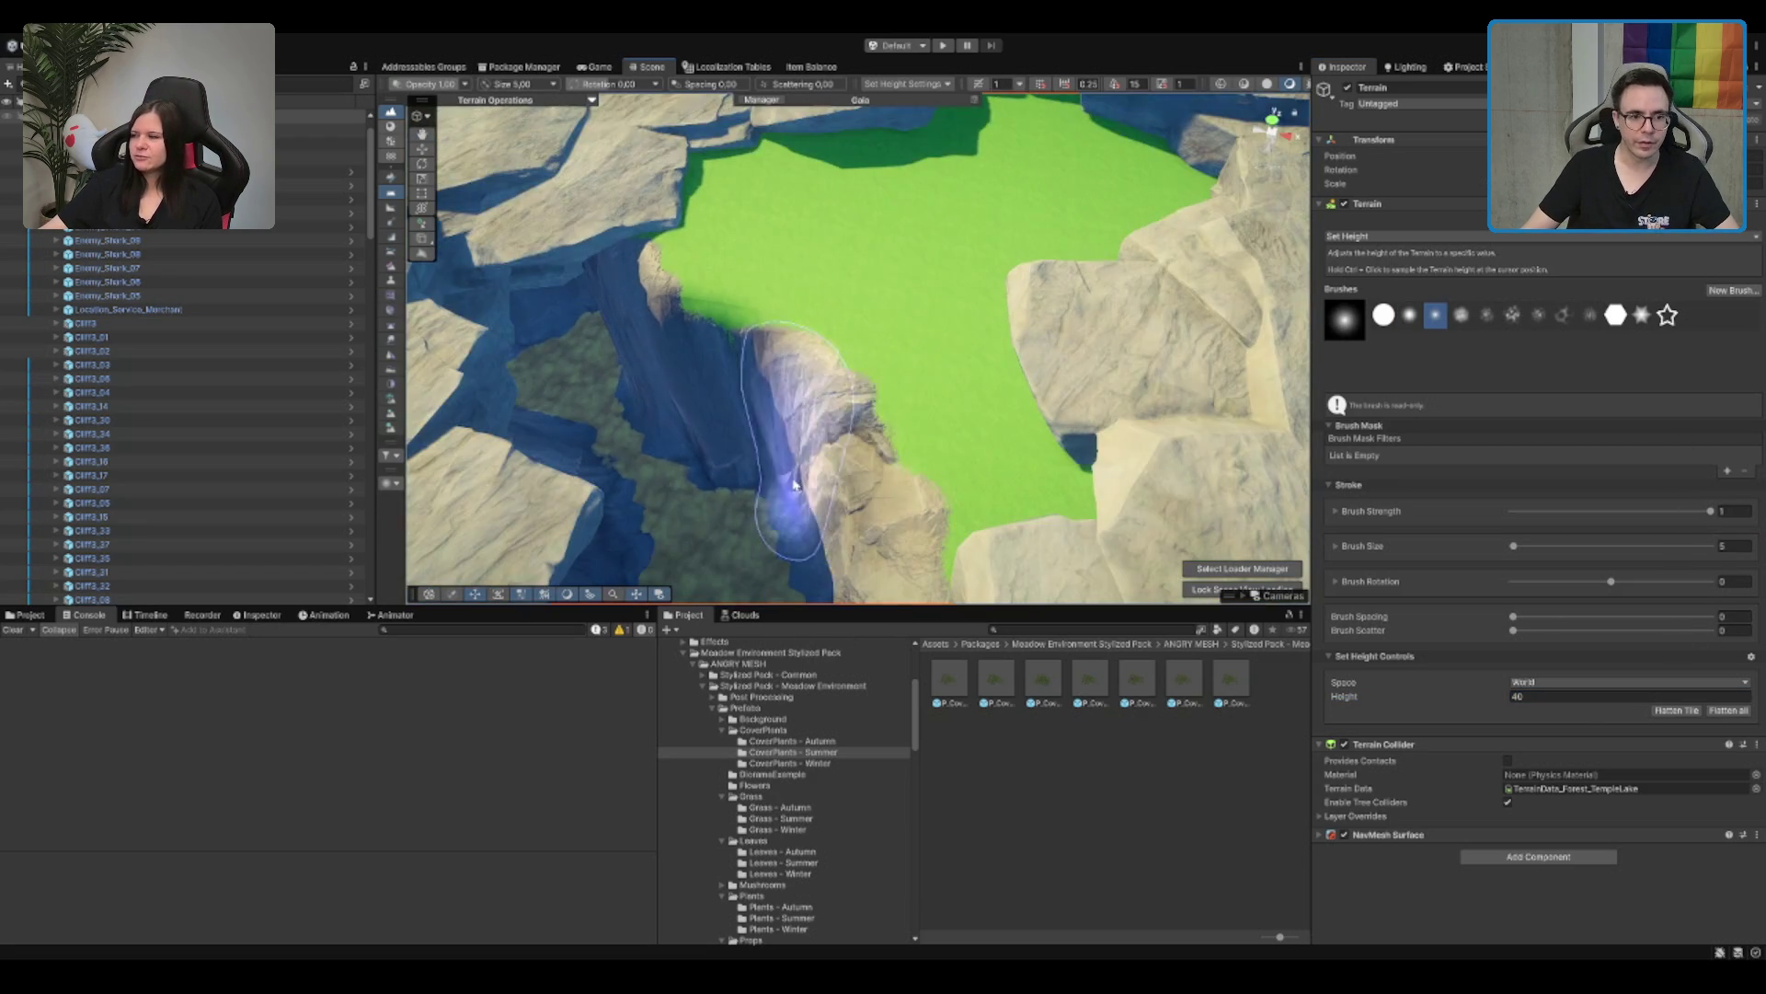
pyautogui.moveTo(1007, 447)
pyautogui.mouseDown()
pyautogui.moveTo(966, 453)
pyautogui.moveTo(1006, 296)
pyautogui.moveTo(908, 257)
pyautogui.moveTo(850, 294)
pyautogui.moveTo(907, 375)
pyautogui.moveTo(899, 323)
pyautogui.moveTo(1037, 361)
pyautogui.moveTo(1049, 812)
pyautogui.moveTo(981, 268)
pyautogui.moveTo(1045, 236)
pyautogui.moveTo(1005, 512)
pyautogui.mouseUp()
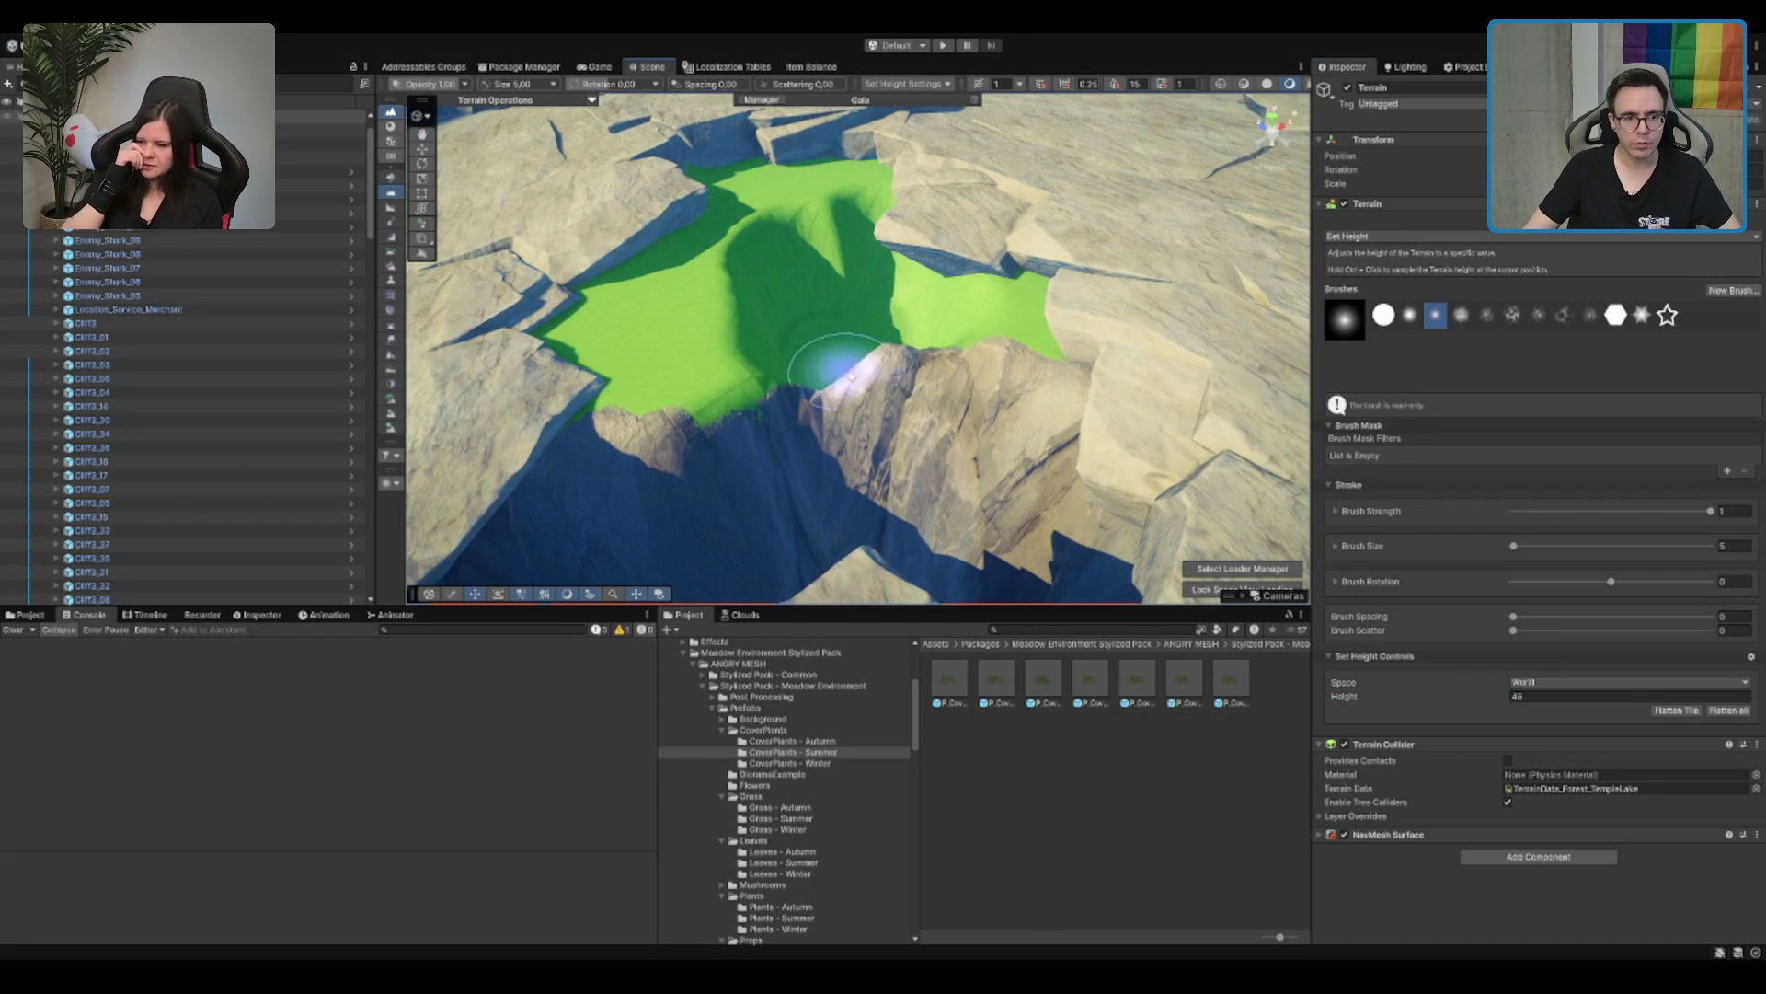
pyautogui.click(839, 373)
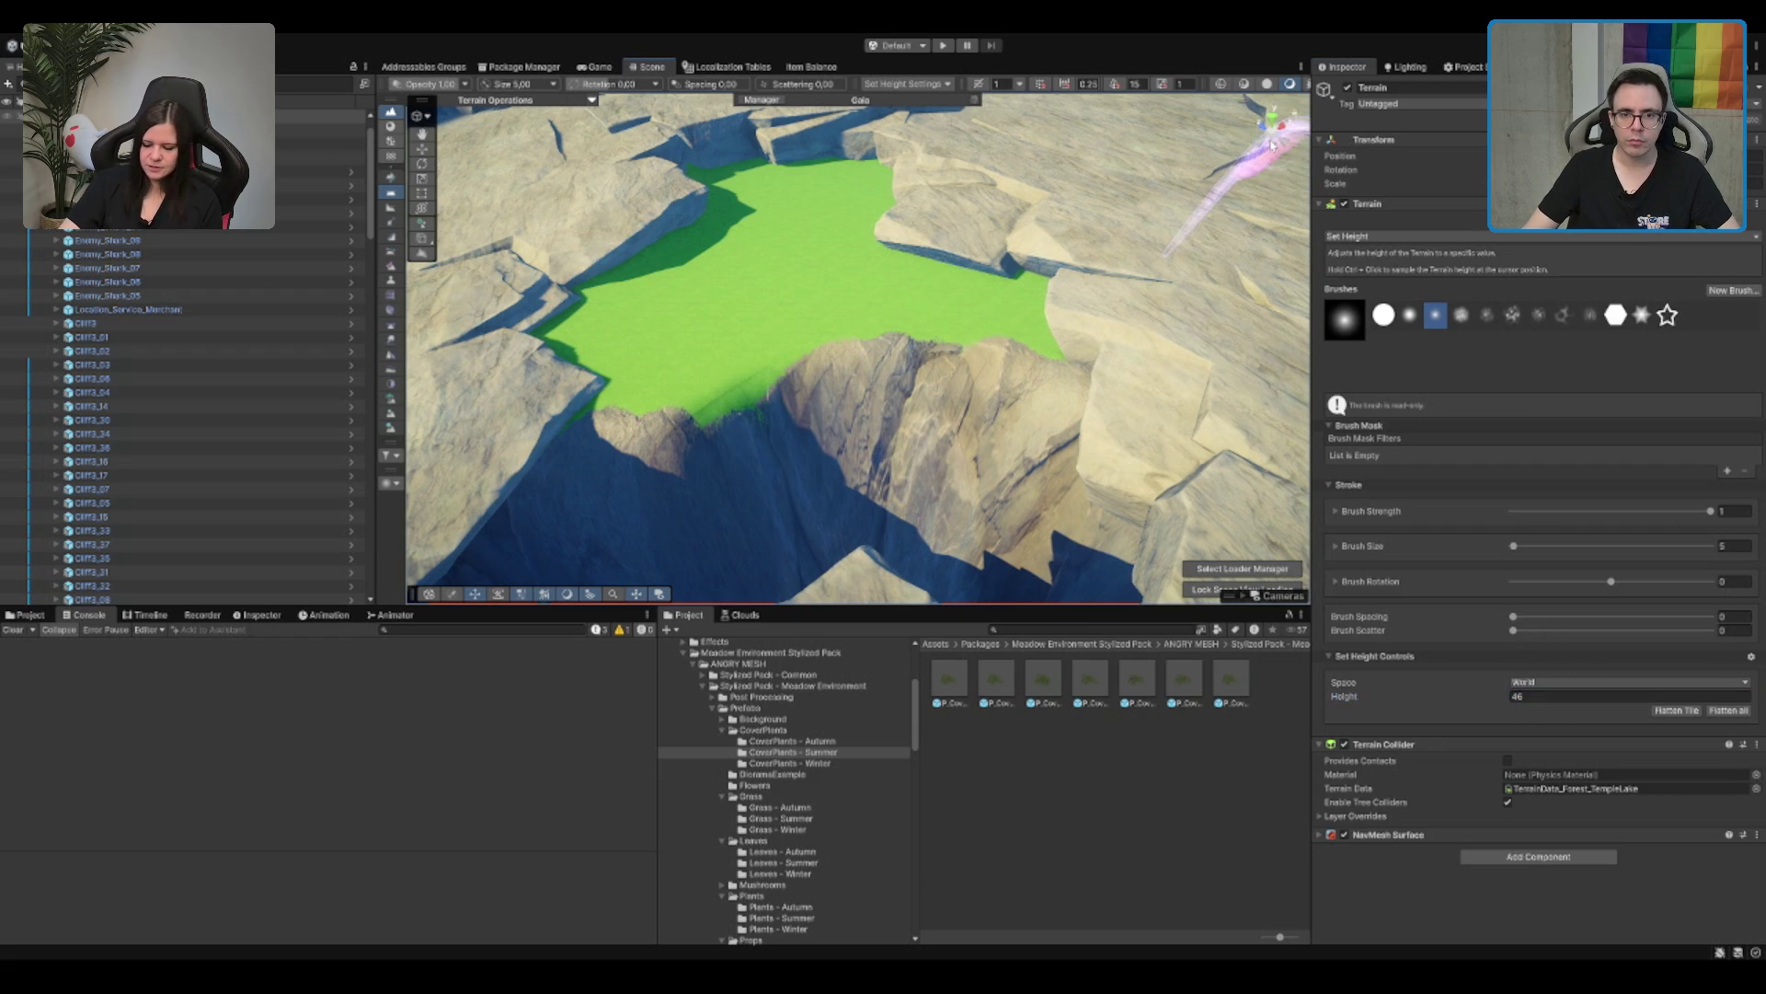
# Step: Lower a swath of the green meadow to height 40 and inspect the new terrace
pyautogui.click(1273, 144)
pyautogui.scroll(2, 828, 390)
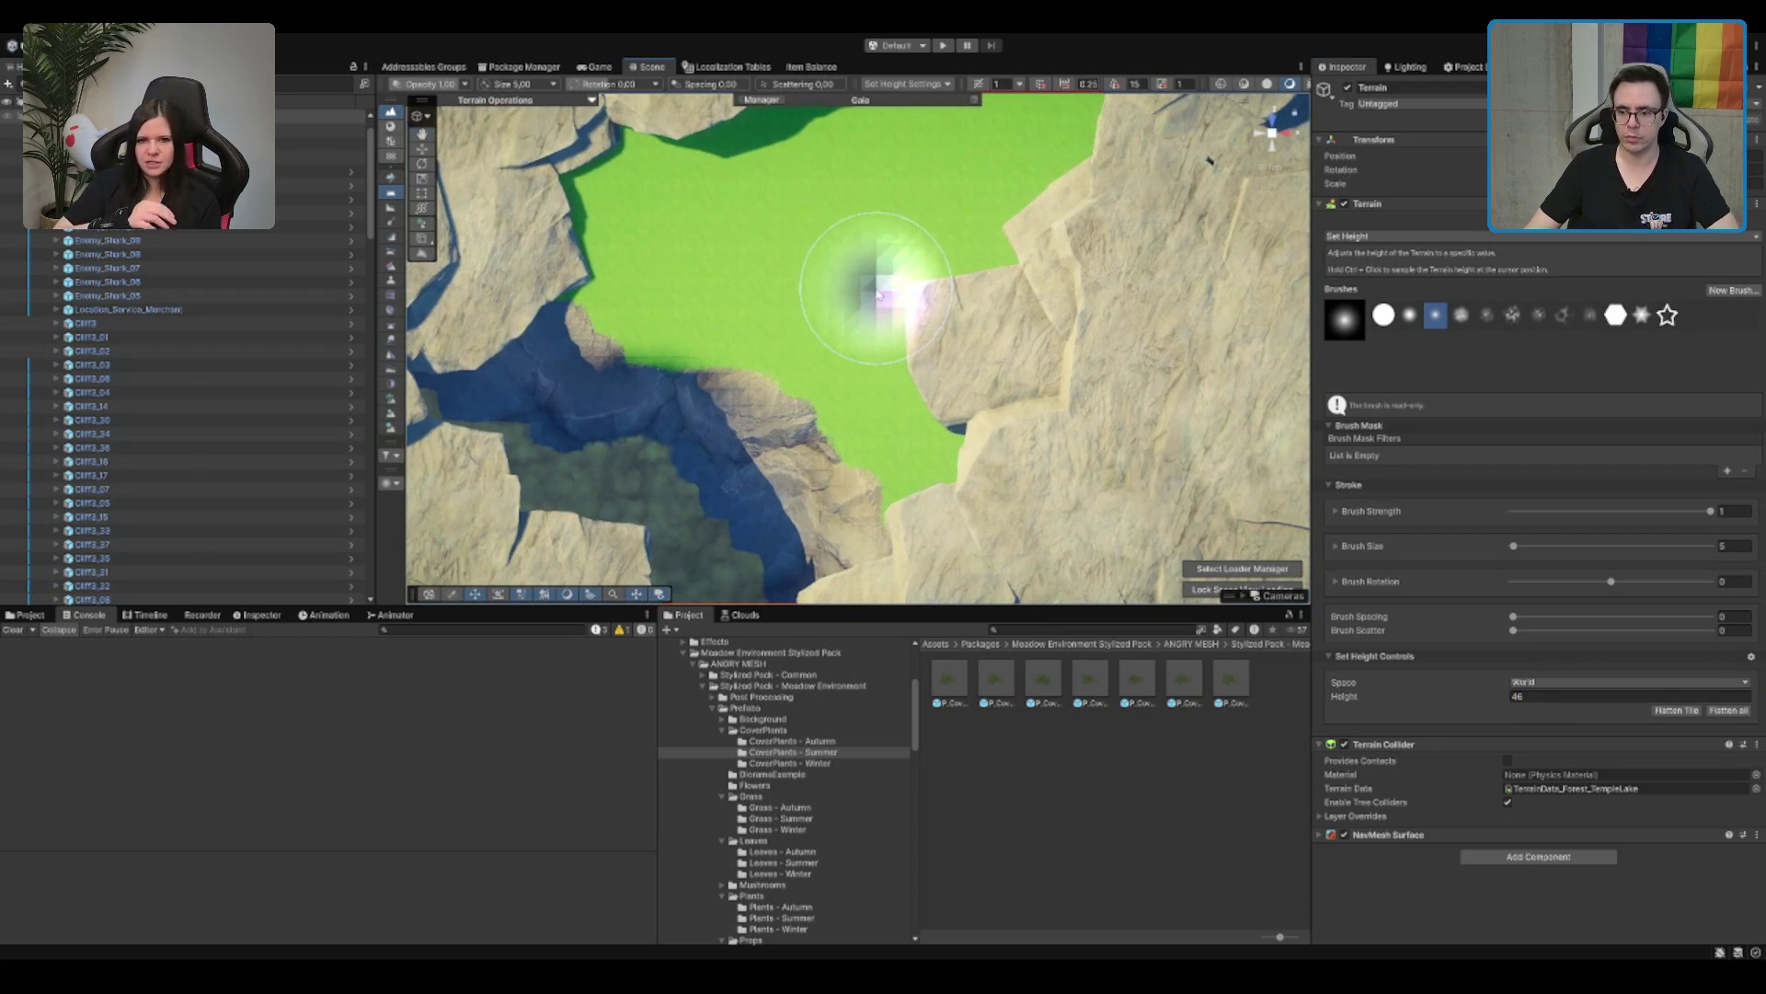
pyautogui.moveTo(828, 406)
pyautogui.mouseDown()
pyautogui.moveTo(867, 300)
pyautogui.moveTo(898, 296)
pyautogui.mouseUp()
pyautogui.moveTo(790, 238)
pyautogui.mouseDown()
pyautogui.moveTo(733, 237)
pyautogui.moveTo(809, 197)
pyautogui.moveTo(888, 233)
pyautogui.mouseUp()
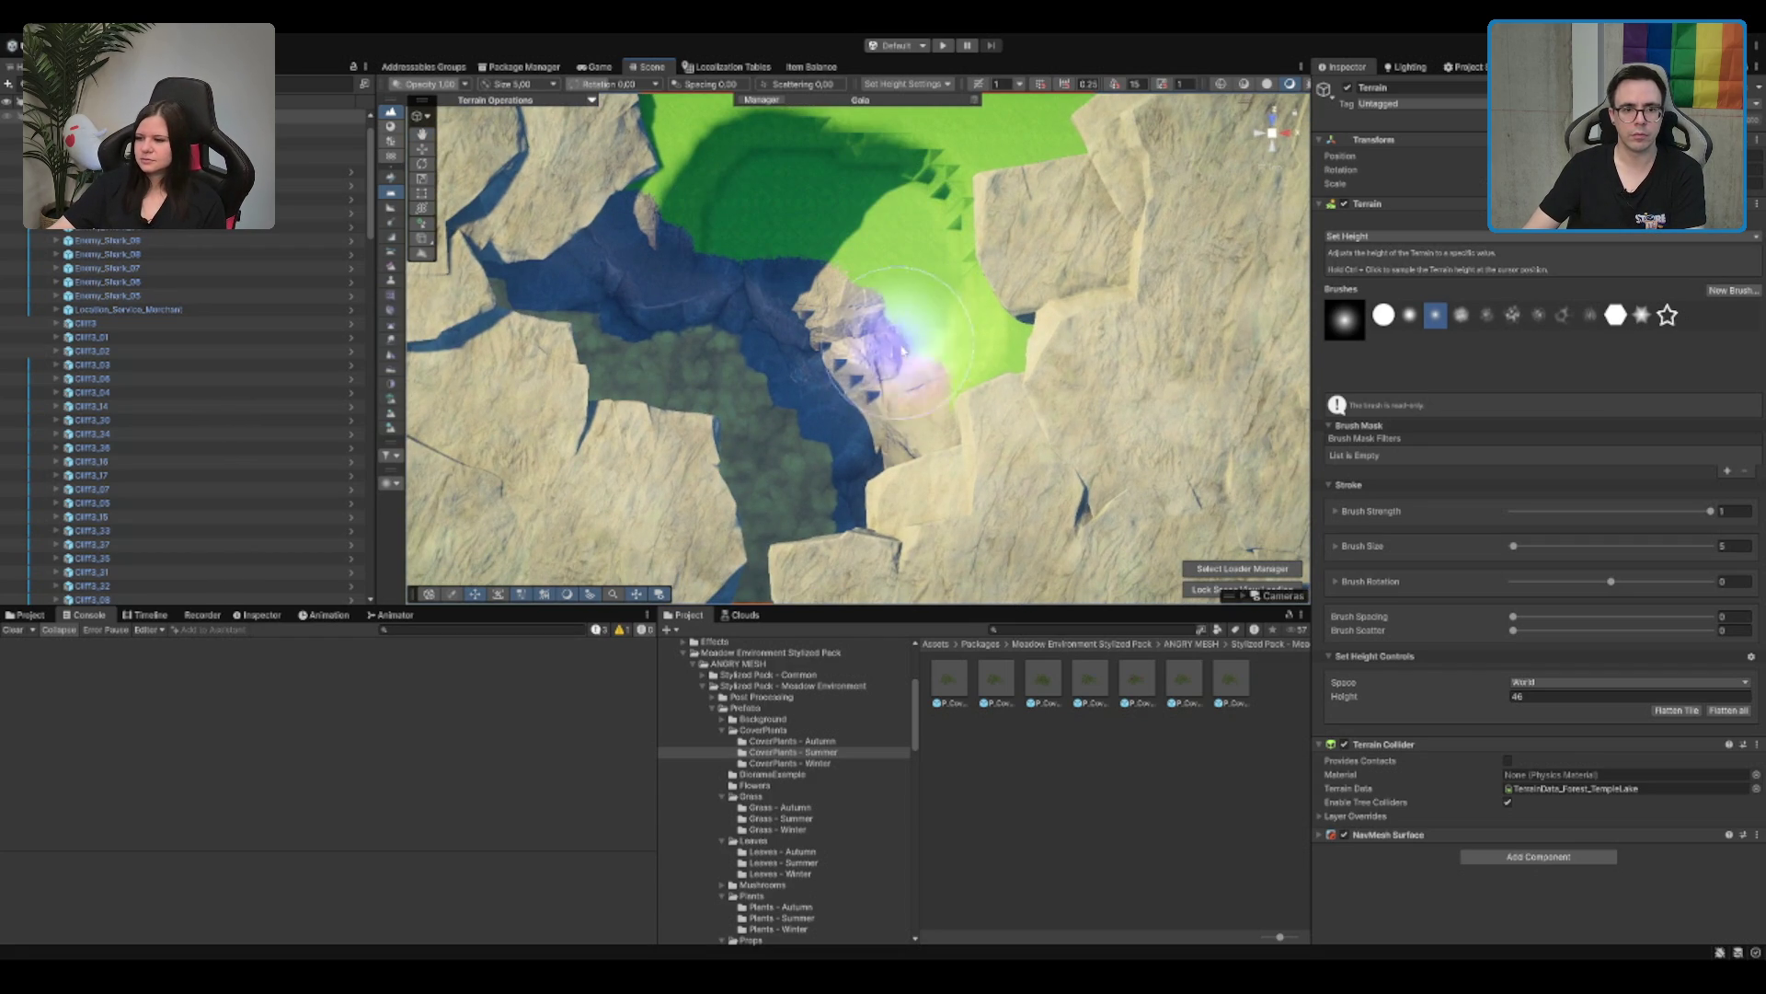
pyautogui.moveTo(939, 376); pyautogui.dragTo(930, 368)
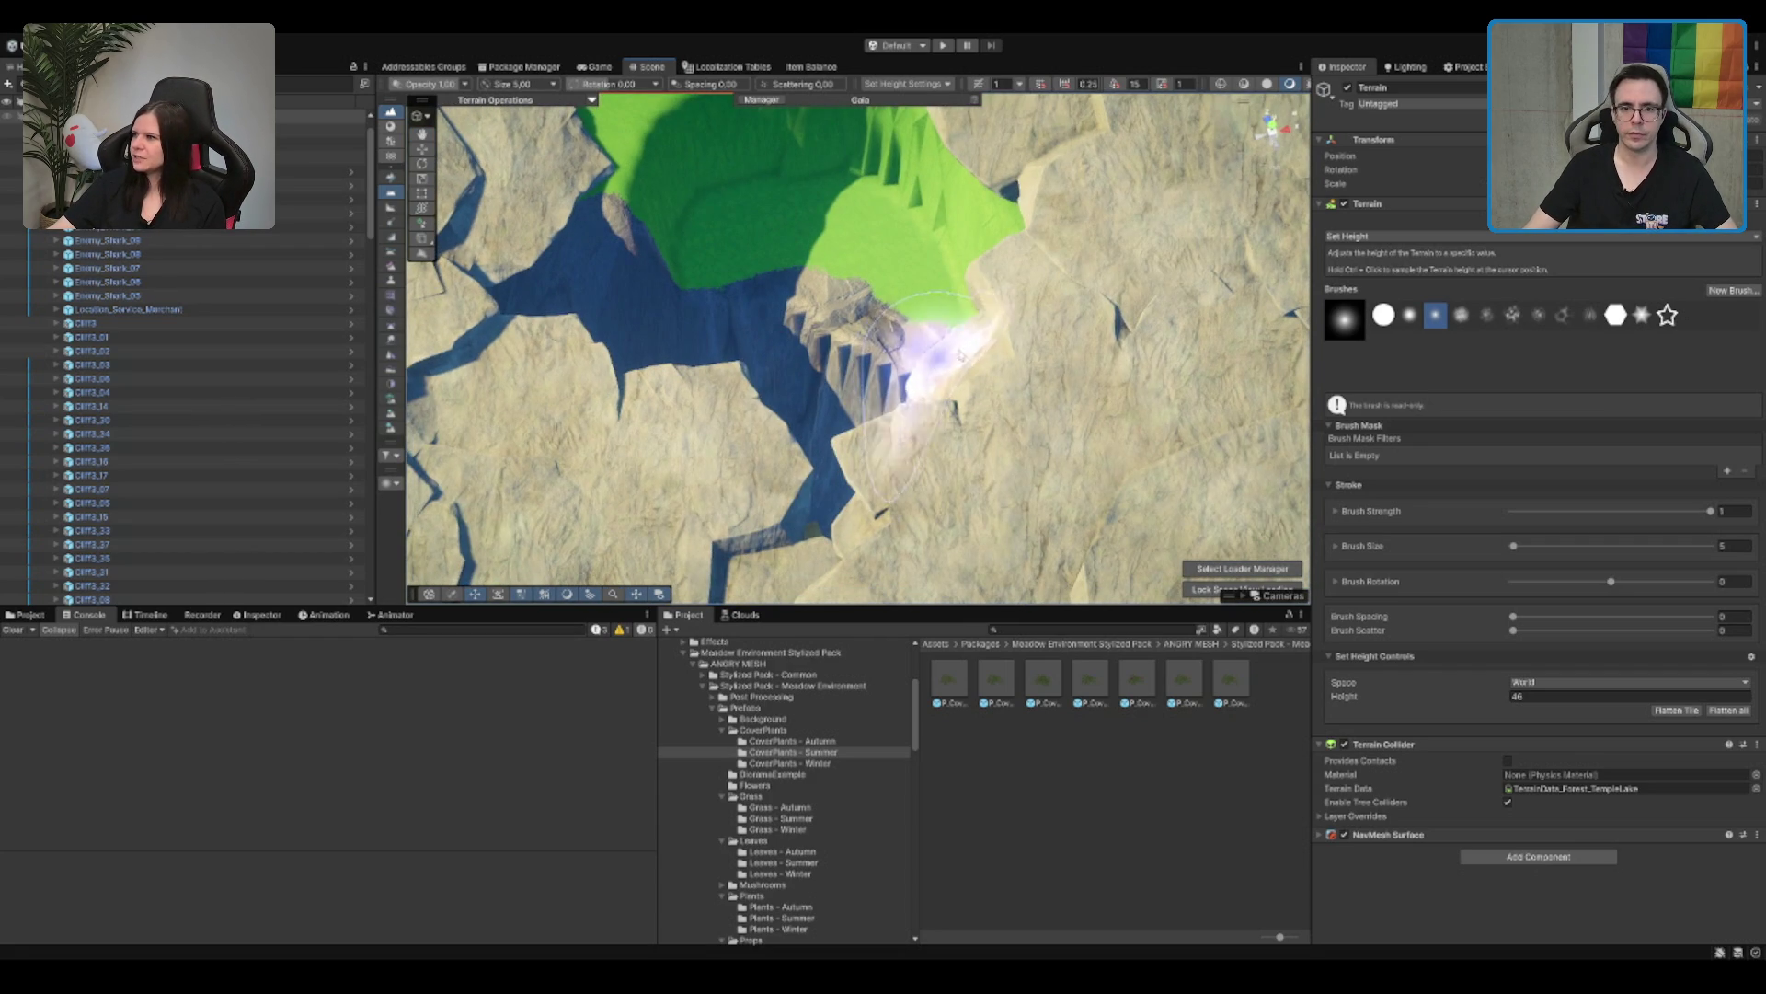
pyautogui.moveTo(1058, 212)
pyautogui.mouseDown()
pyautogui.moveTo(1077, 307)
pyautogui.moveTo(973, 268)
pyautogui.moveTo(938, 372)
pyautogui.moveTo(1064, 359)
pyautogui.moveTo(966, 451)
pyautogui.moveTo(1251, 193)
pyautogui.mouseUp()
pyautogui.moveTo(1057, 236)
pyautogui.mouseDown()
pyautogui.moveTo(1064, 157)
pyautogui.moveTo(1039, 326)
pyautogui.mouseUp()
pyautogui.moveTo(1001, 243); pyautogui.dragTo(1018, 295)
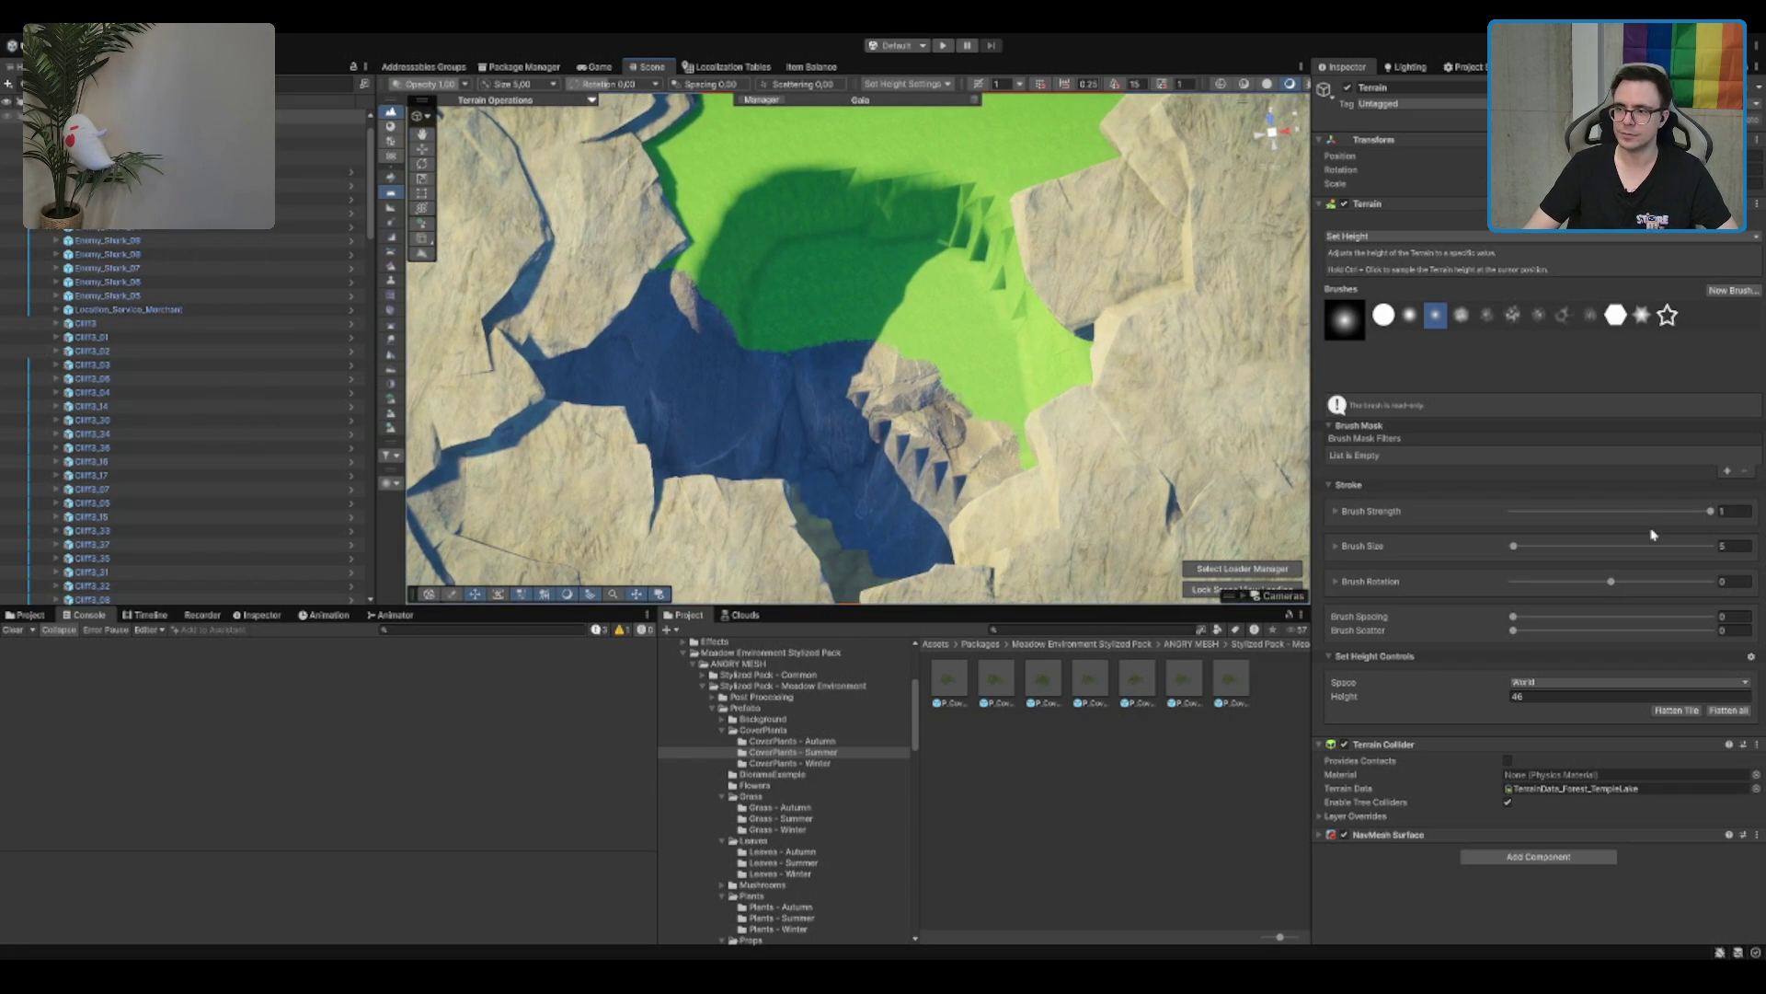
pyautogui.moveTo(1267, 136)
pyautogui.mouseDown()
pyautogui.moveTo(807, 414)
pyautogui.moveTo(847, 197)
pyautogui.moveTo(1054, 358)
pyautogui.mouseUp()
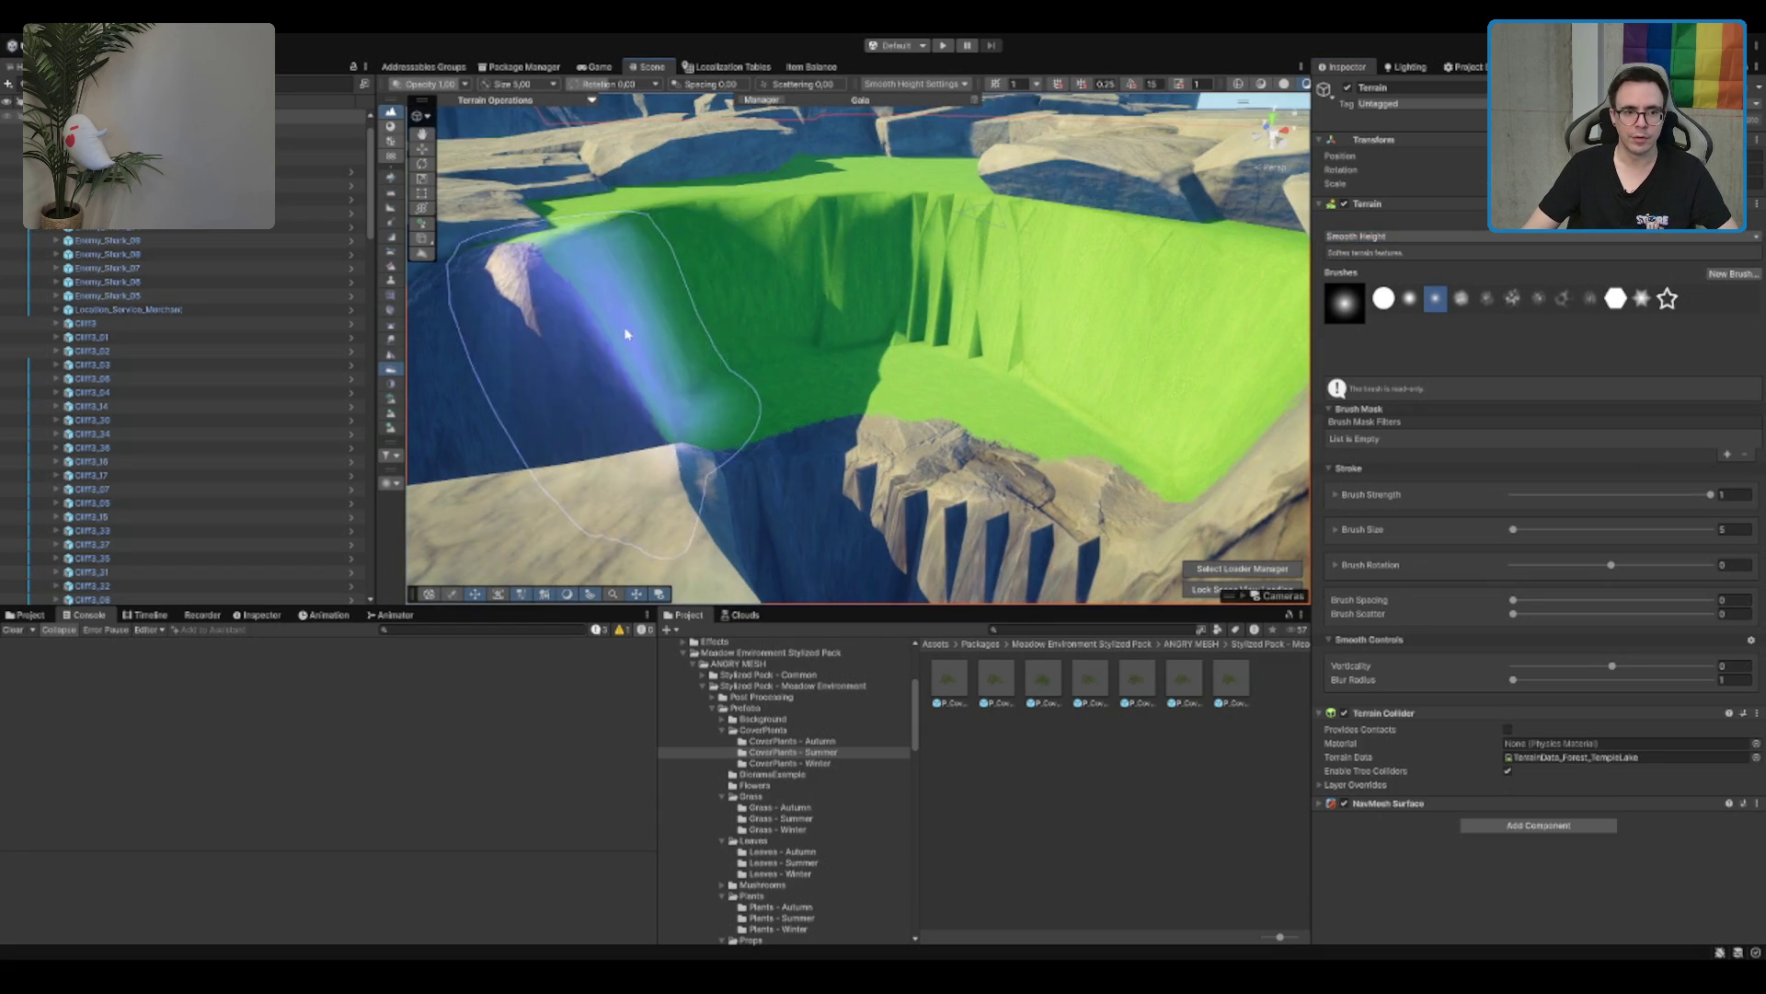
# Step: Flatten the rocky cliff beside the meadow to height 42 with Set Height
pyautogui.moveTo(921, 340)
pyautogui.mouseDown()
pyautogui.moveTo(919, 403)
pyautogui.moveTo(930, 381)
pyautogui.moveTo(973, 440)
pyautogui.moveTo(864, 303)
pyautogui.moveTo(935, 312)
pyautogui.moveTo(919, 450)
pyautogui.moveTo(855, 482)
pyautogui.moveTo(966, 441)
pyautogui.mouseUp()
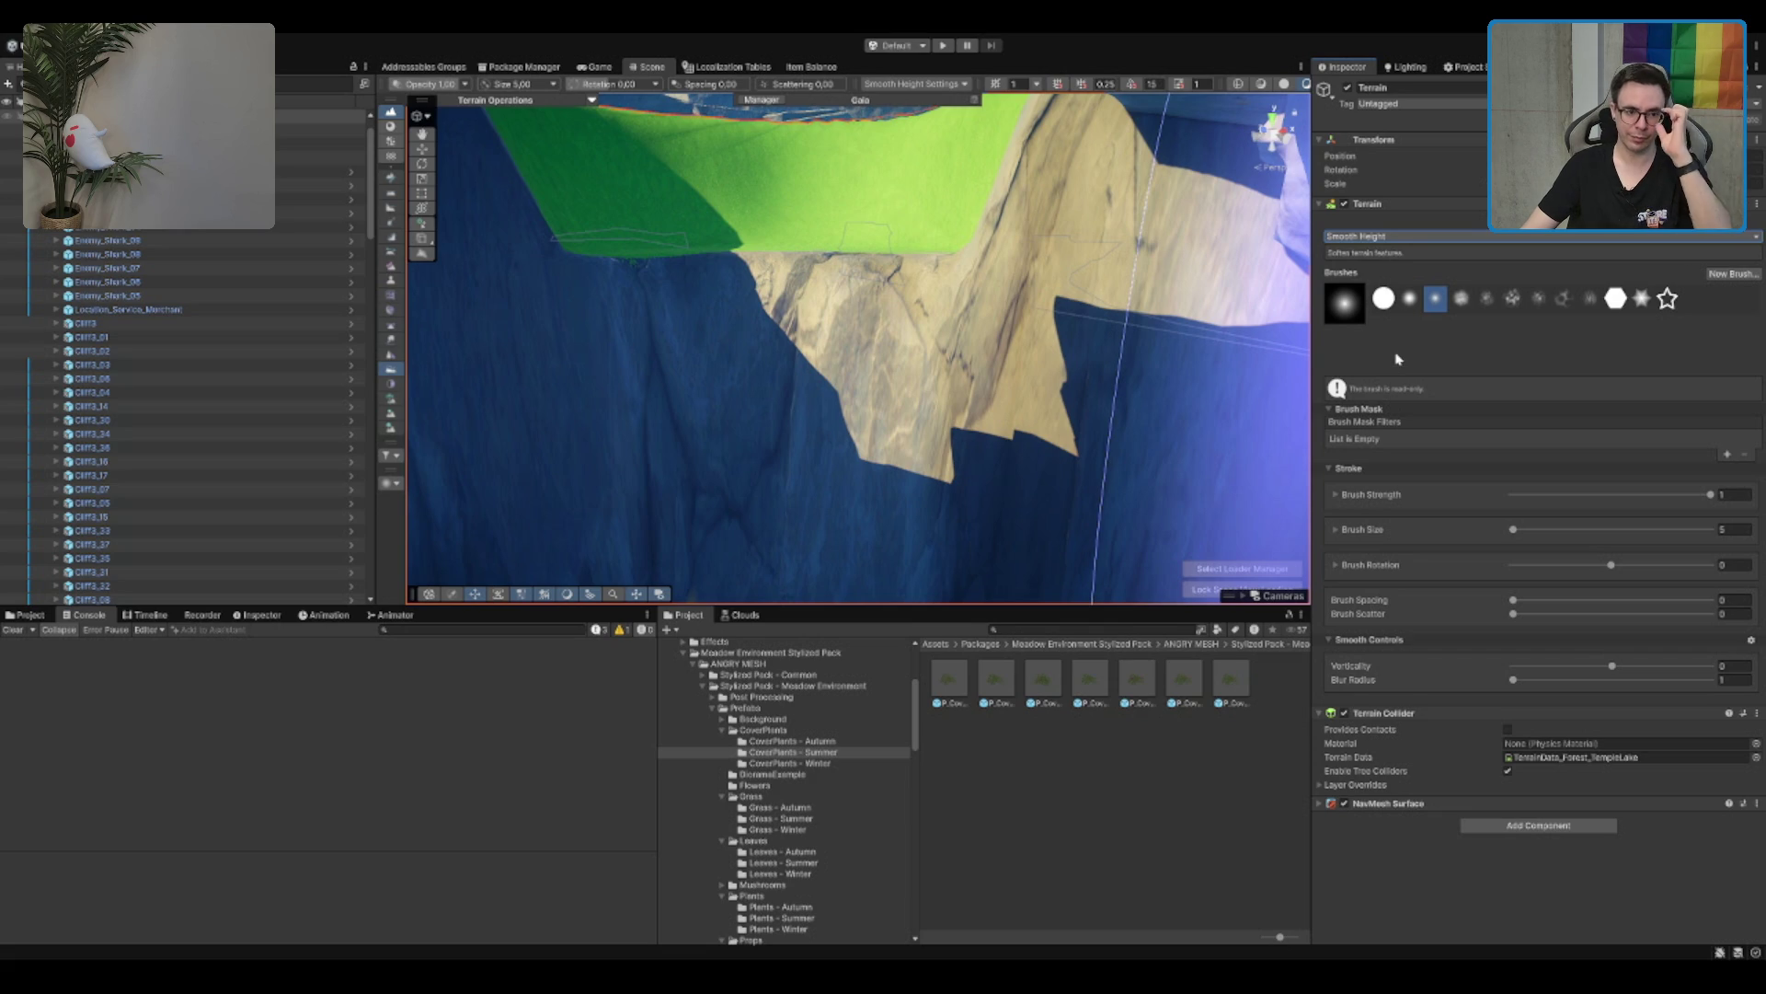
pyautogui.click(1407, 236)
pyautogui.click(1380, 220)
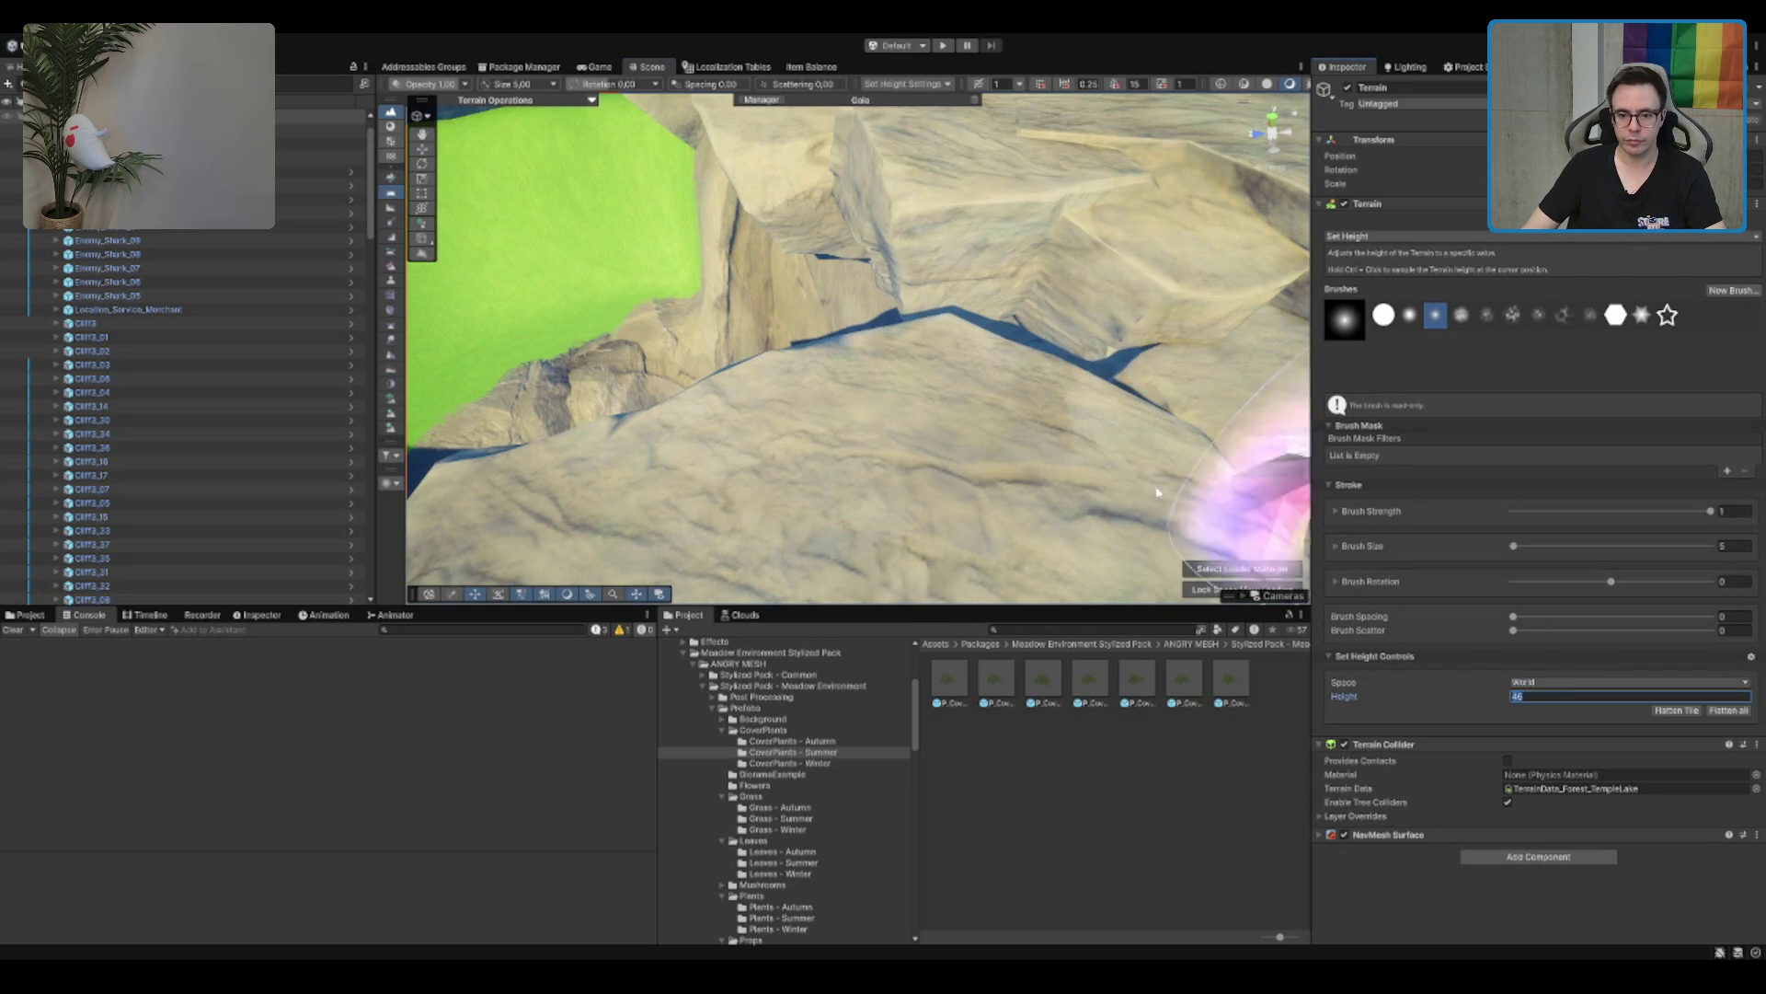
pyautogui.moveTo(1021, 382); pyautogui.dragTo(984, 446)
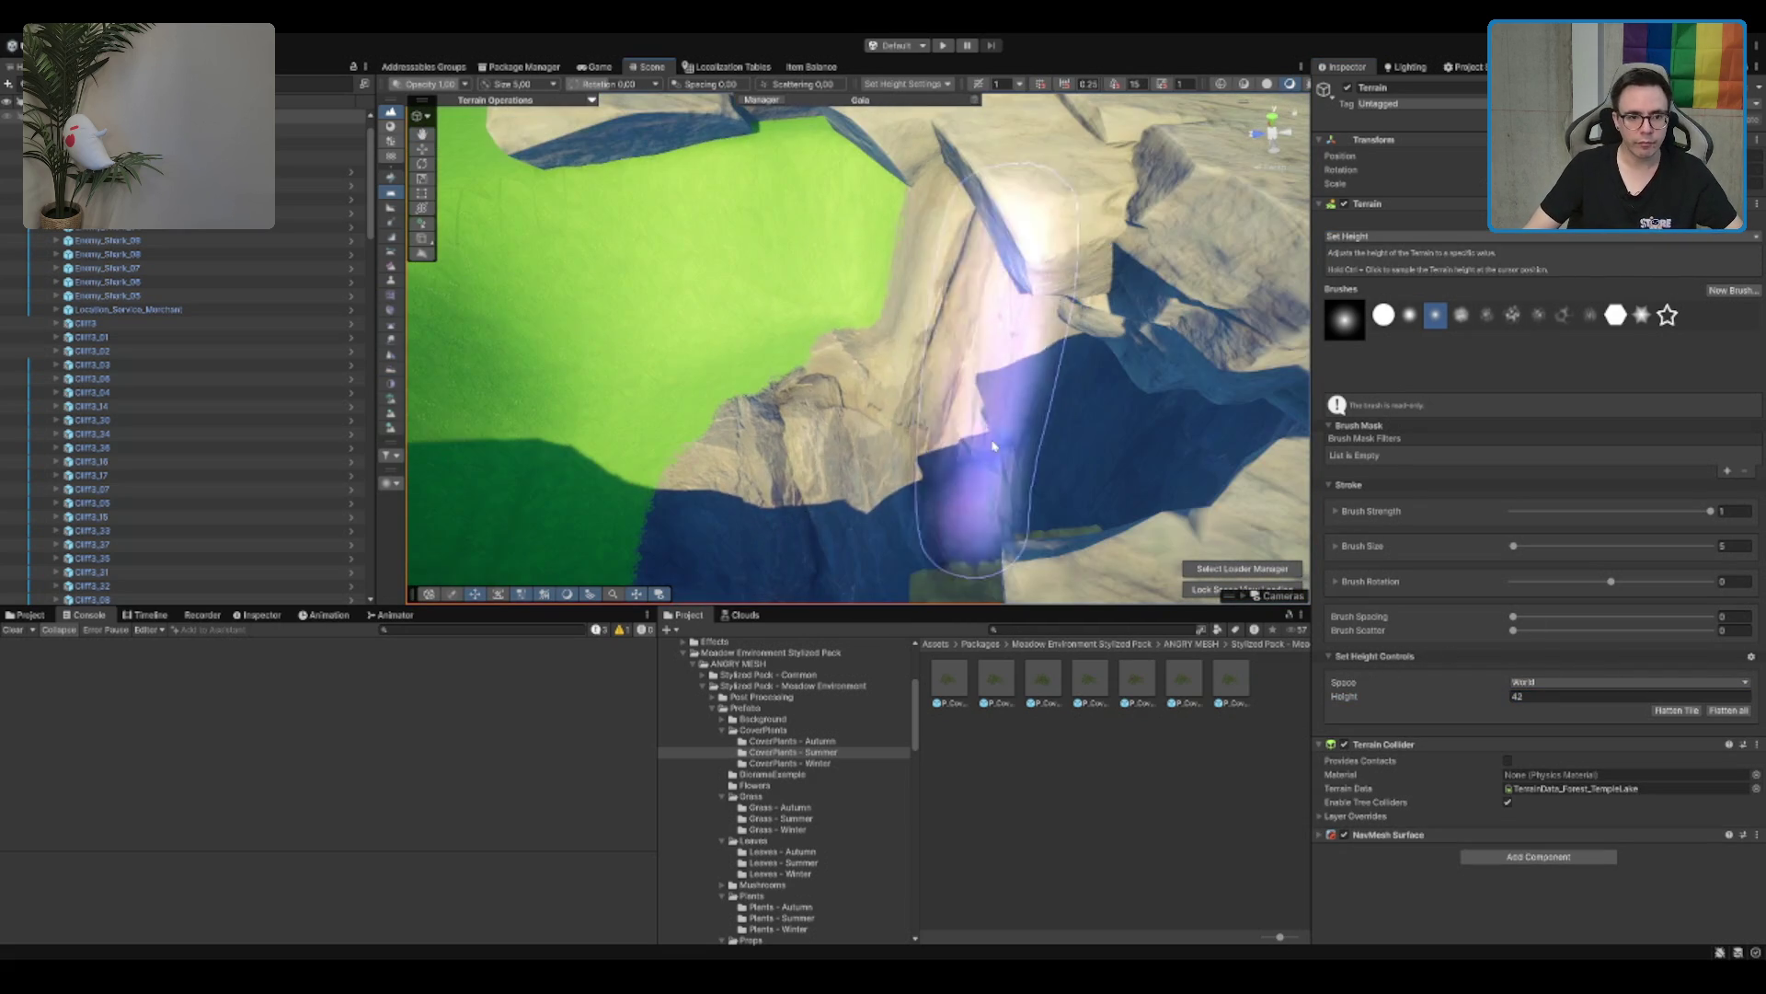
pyautogui.moveTo(937, 386)
pyautogui.mouseDown()
pyautogui.moveTo(836, 364)
pyautogui.moveTo(809, 431)
pyautogui.moveTo(875, 414)
pyautogui.moveTo(783, 450)
pyautogui.moveTo(987, 347)
pyautogui.moveTo(1096, 395)
pyautogui.moveTo(737, 307)
pyautogui.moveTo(920, 313)
pyautogui.moveTo(978, 285)
pyautogui.moveTo(986, 359)
pyautogui.mouseUp()
pyautogui.click(1564, 696)
pyautogui.moveTo(986, 460); pyautogui.dragTo(938, 396)
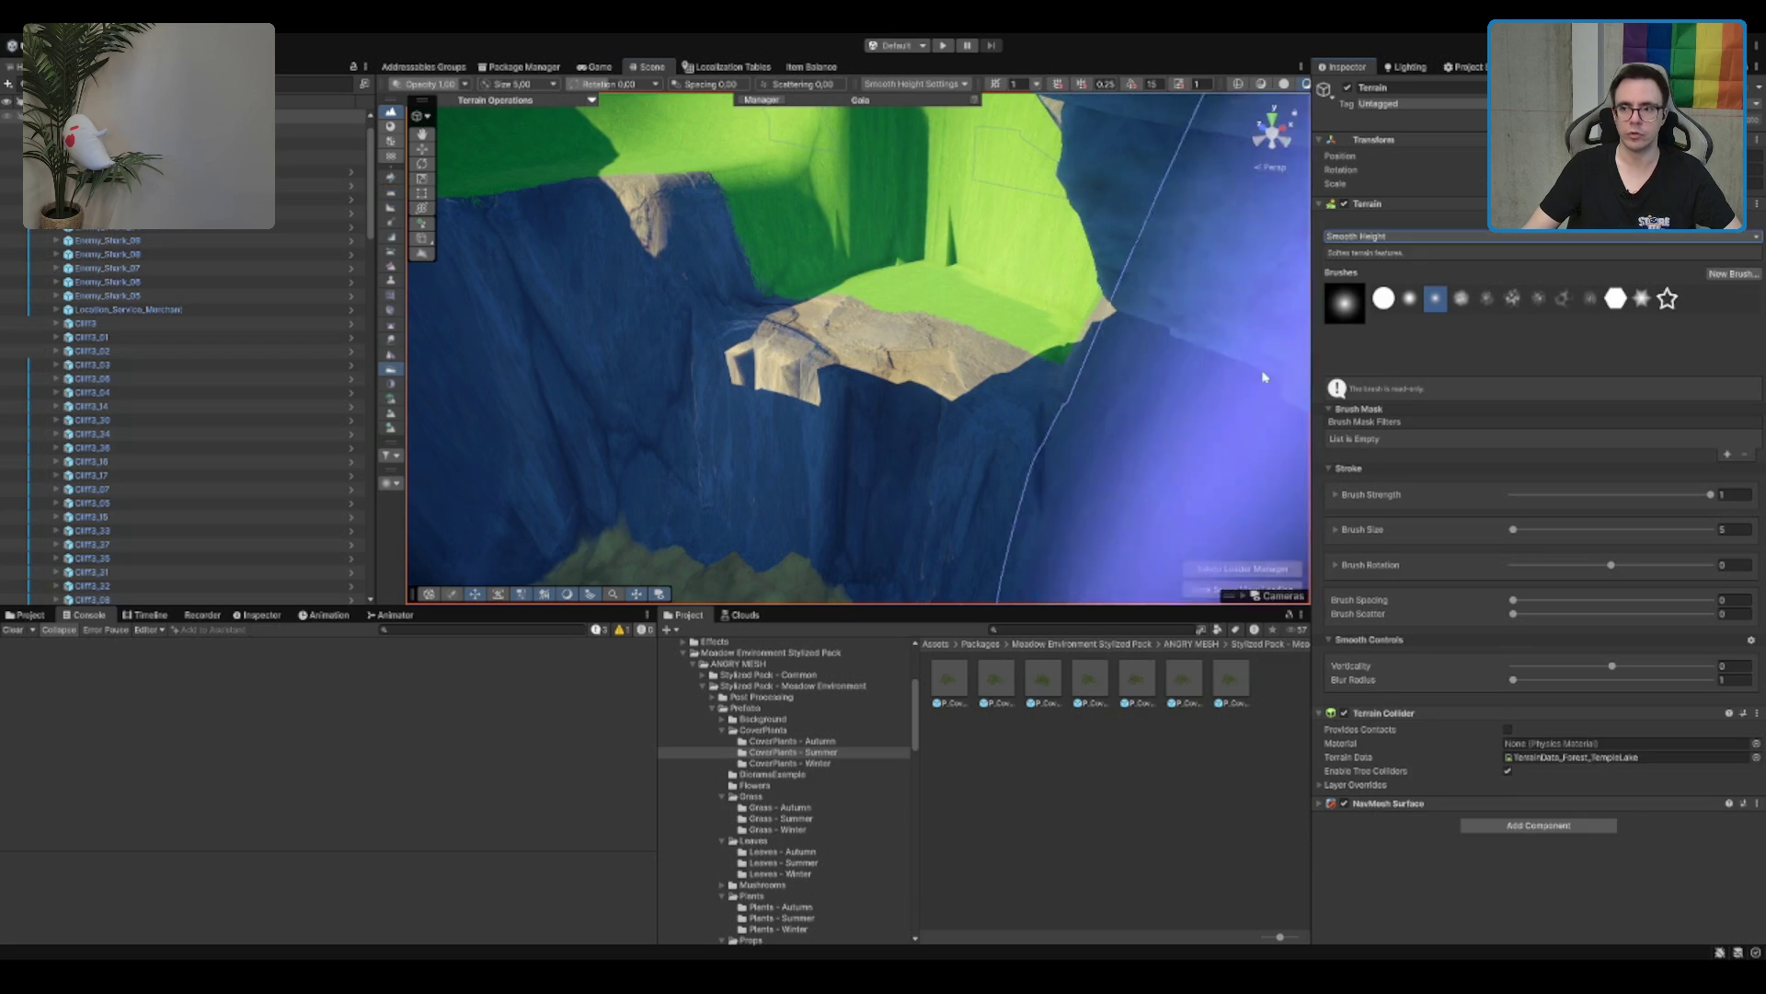
# Step: Soften the plateau's steep edge with Smooth Height
pyautogui.hotkey('shift', '3')
pyautogui.moveTo(1104, 571)
pyautogui.mouseDown()
pyautogui.moveTo(907, 454)
pyautogui.moveTo(1199, 386)
pyautogui.moveTo(1108, 357)
pyautogui.moveTo(1103, 406)
pyautogui.mouseUp()
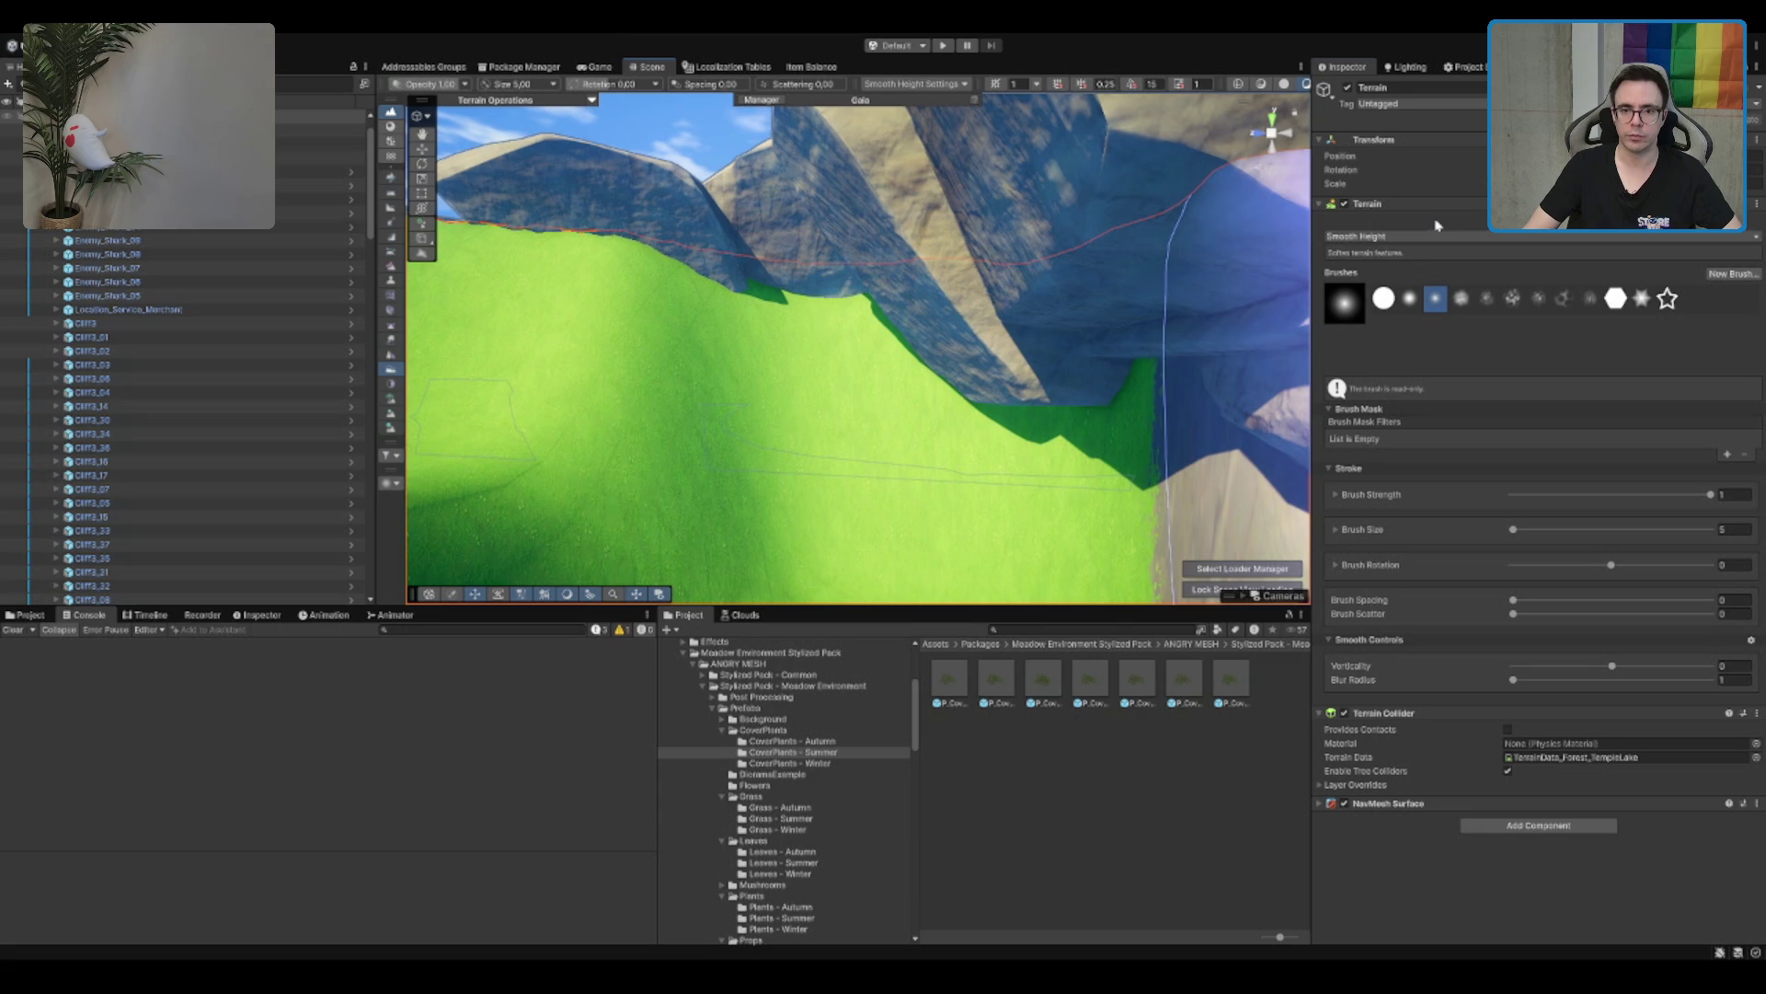
pyautogui.press('p')
pyautogui.moveTo(840, 370); pyautogui.dragTo(840, 355)
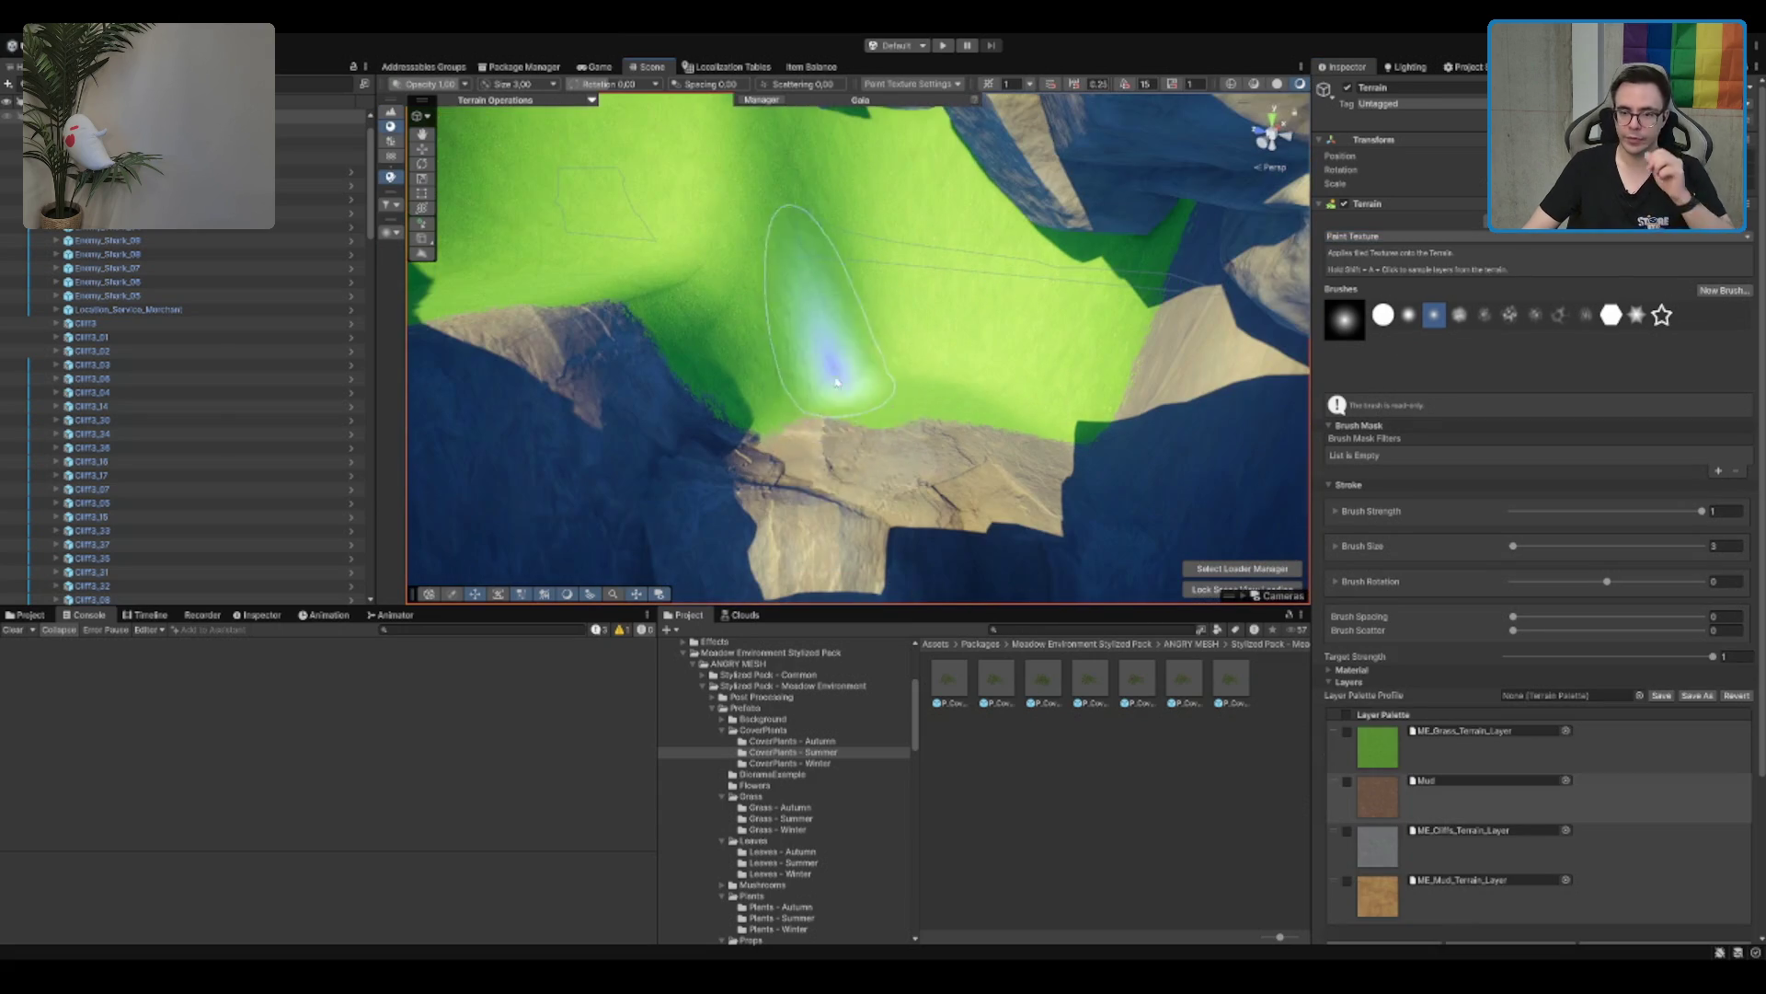
# Step: Choose ME_Cliffs_Terrain_Layer in the Layer Palette and brush it over the cliff faces
pyautogui.click(1464, 902)
pyautogui.moveTo(828, 512); pyautogui.dragTo(982, 411)
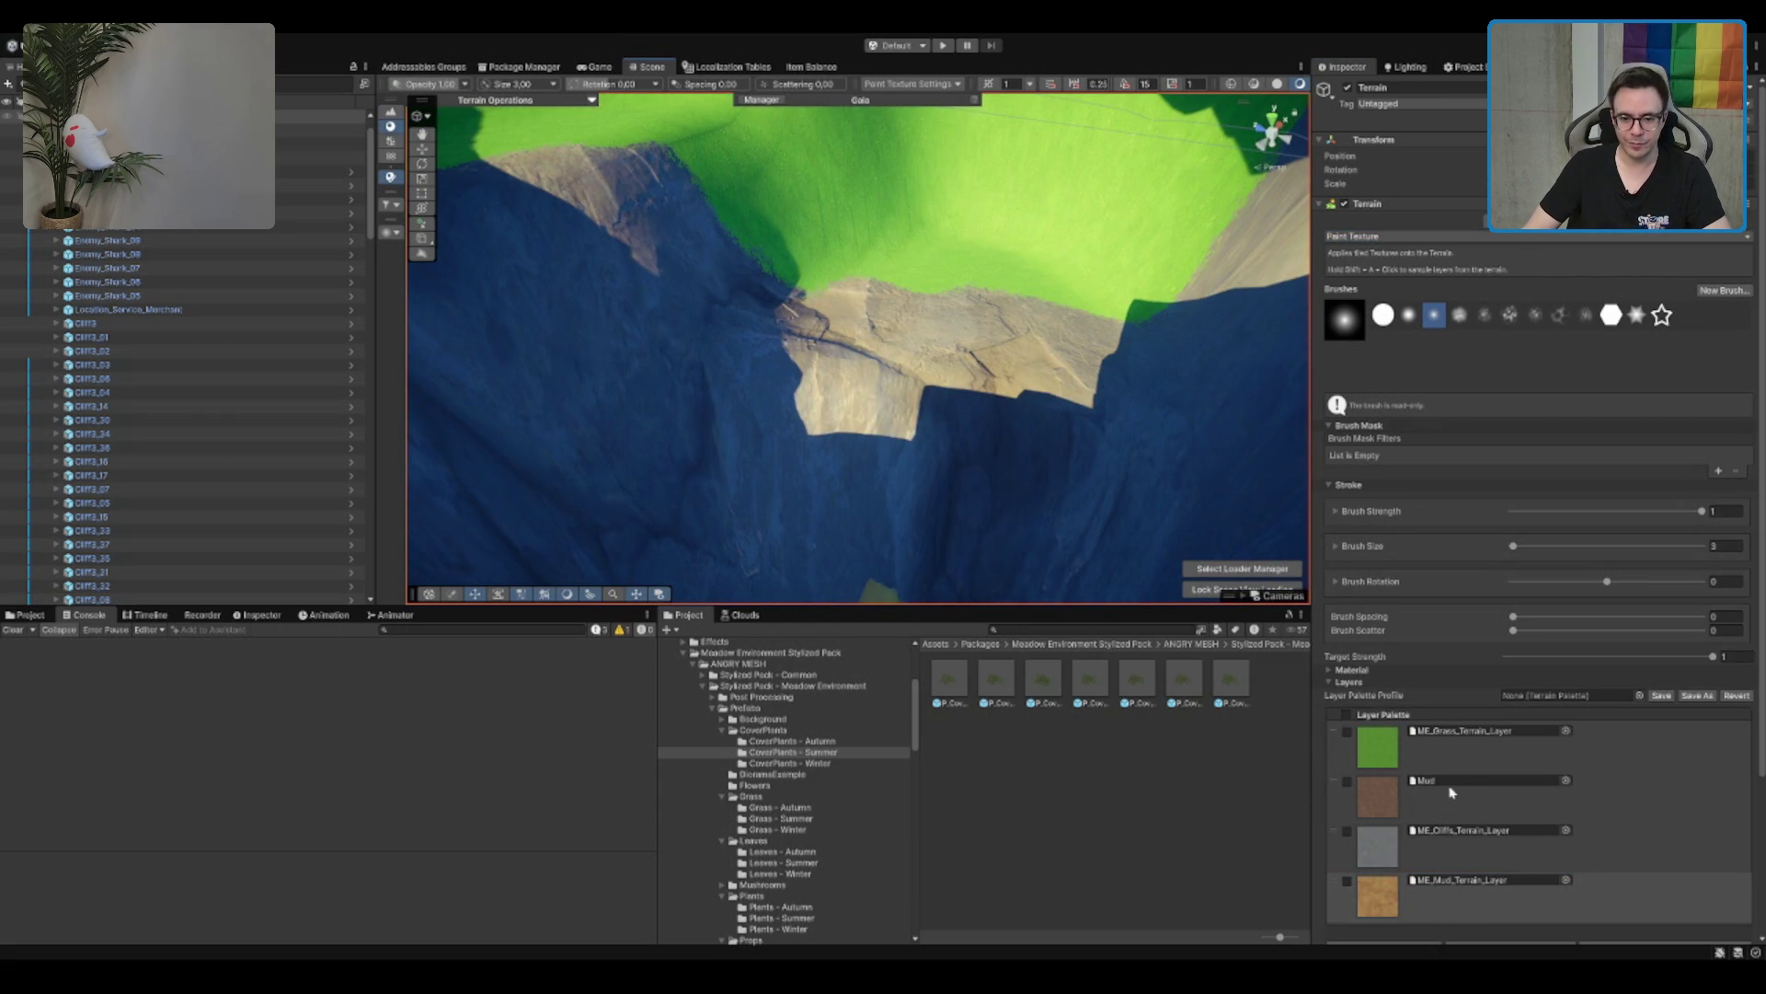
pyautogui.click(1428, 859)
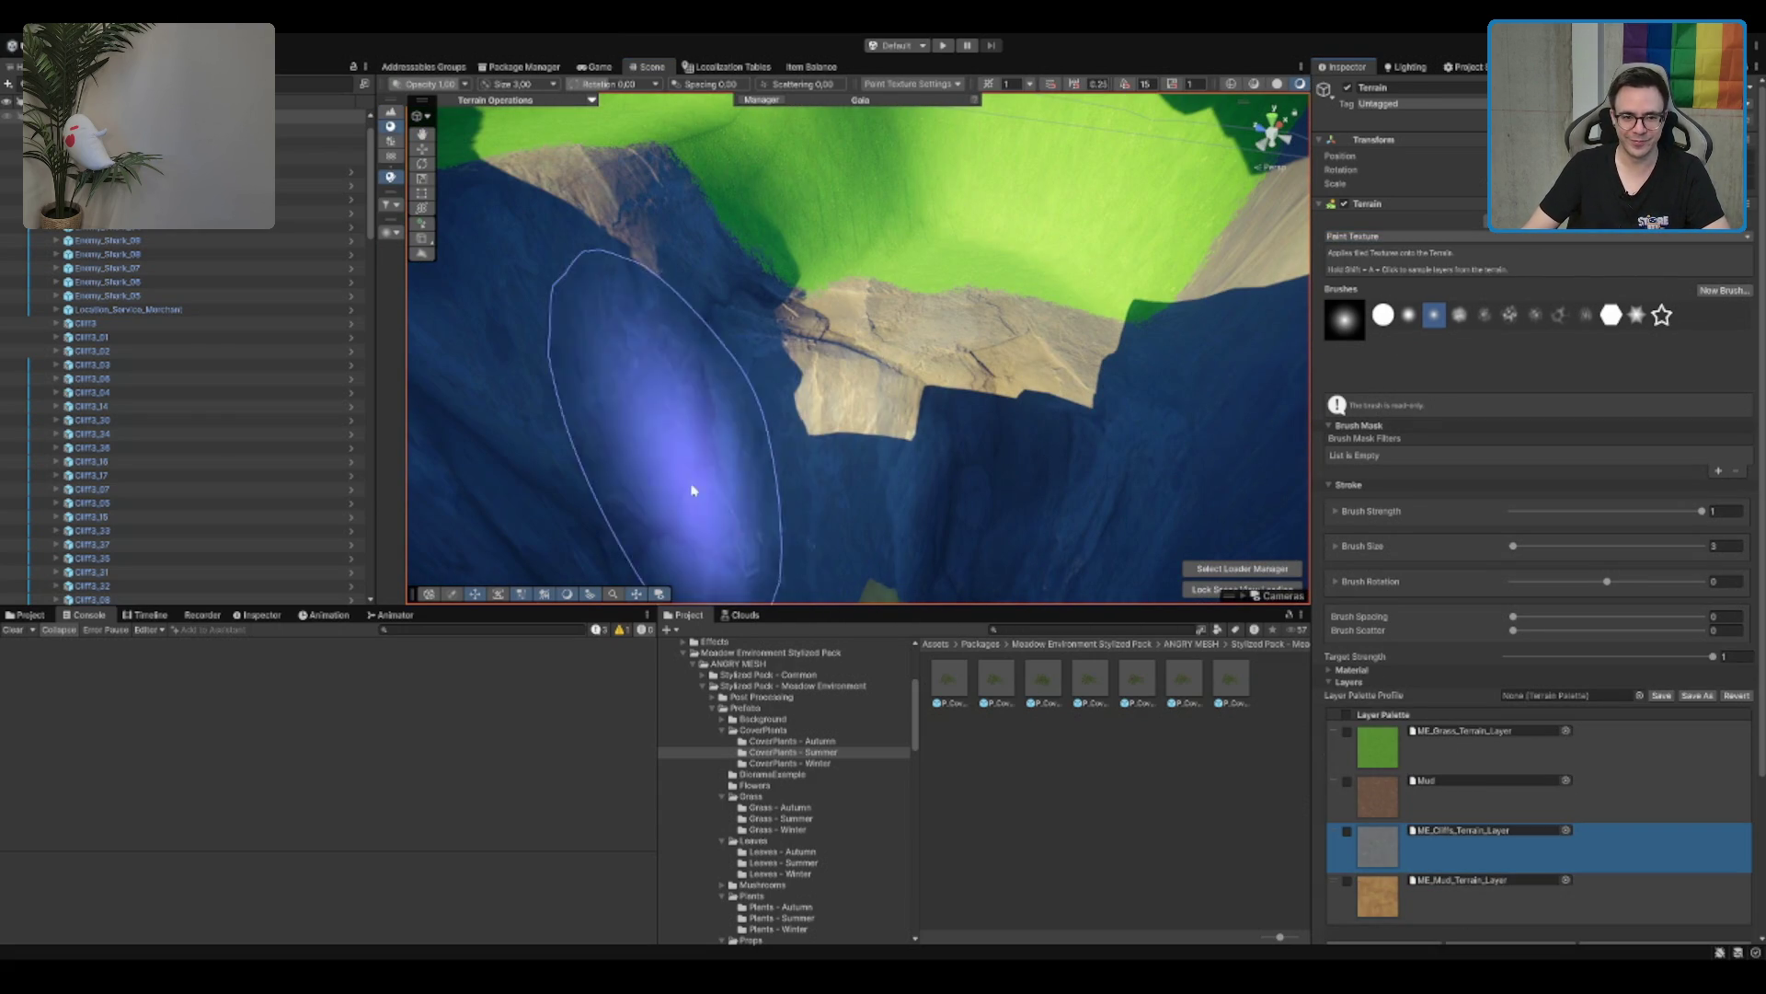
pyautogui.click(1464, 770)
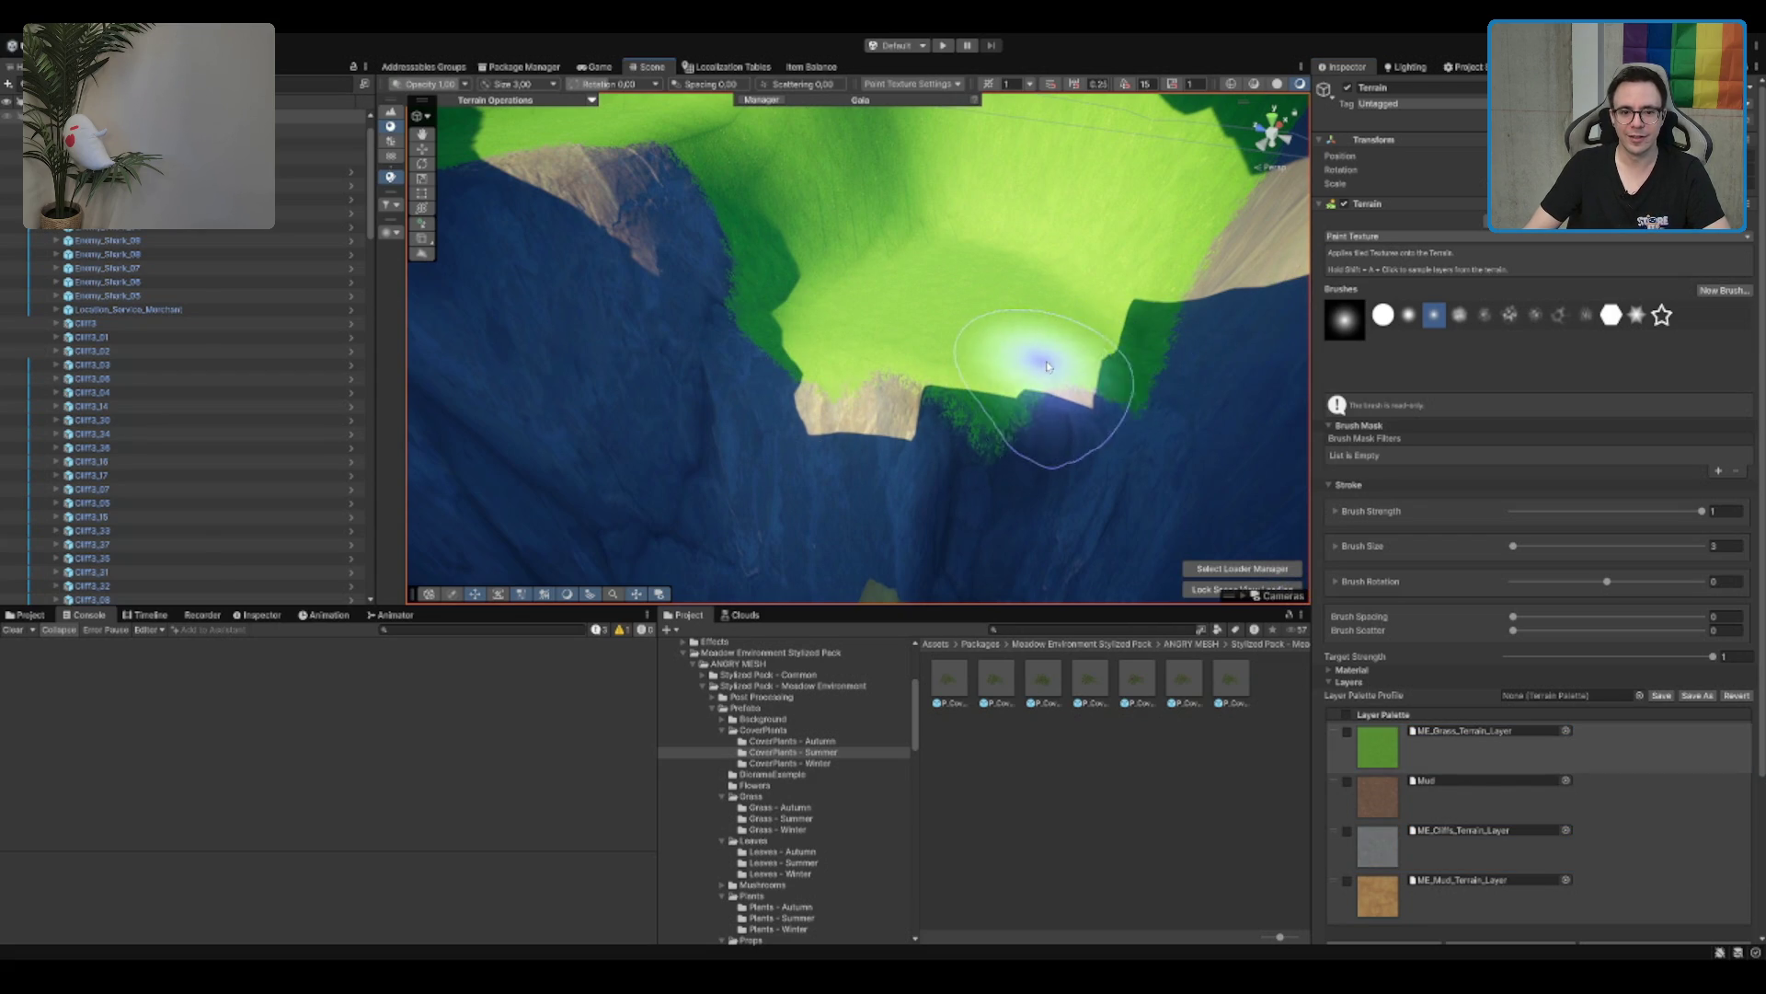
pyautogui.click(1431, 840)
pyautogui.scroll(-5, 946, 346)
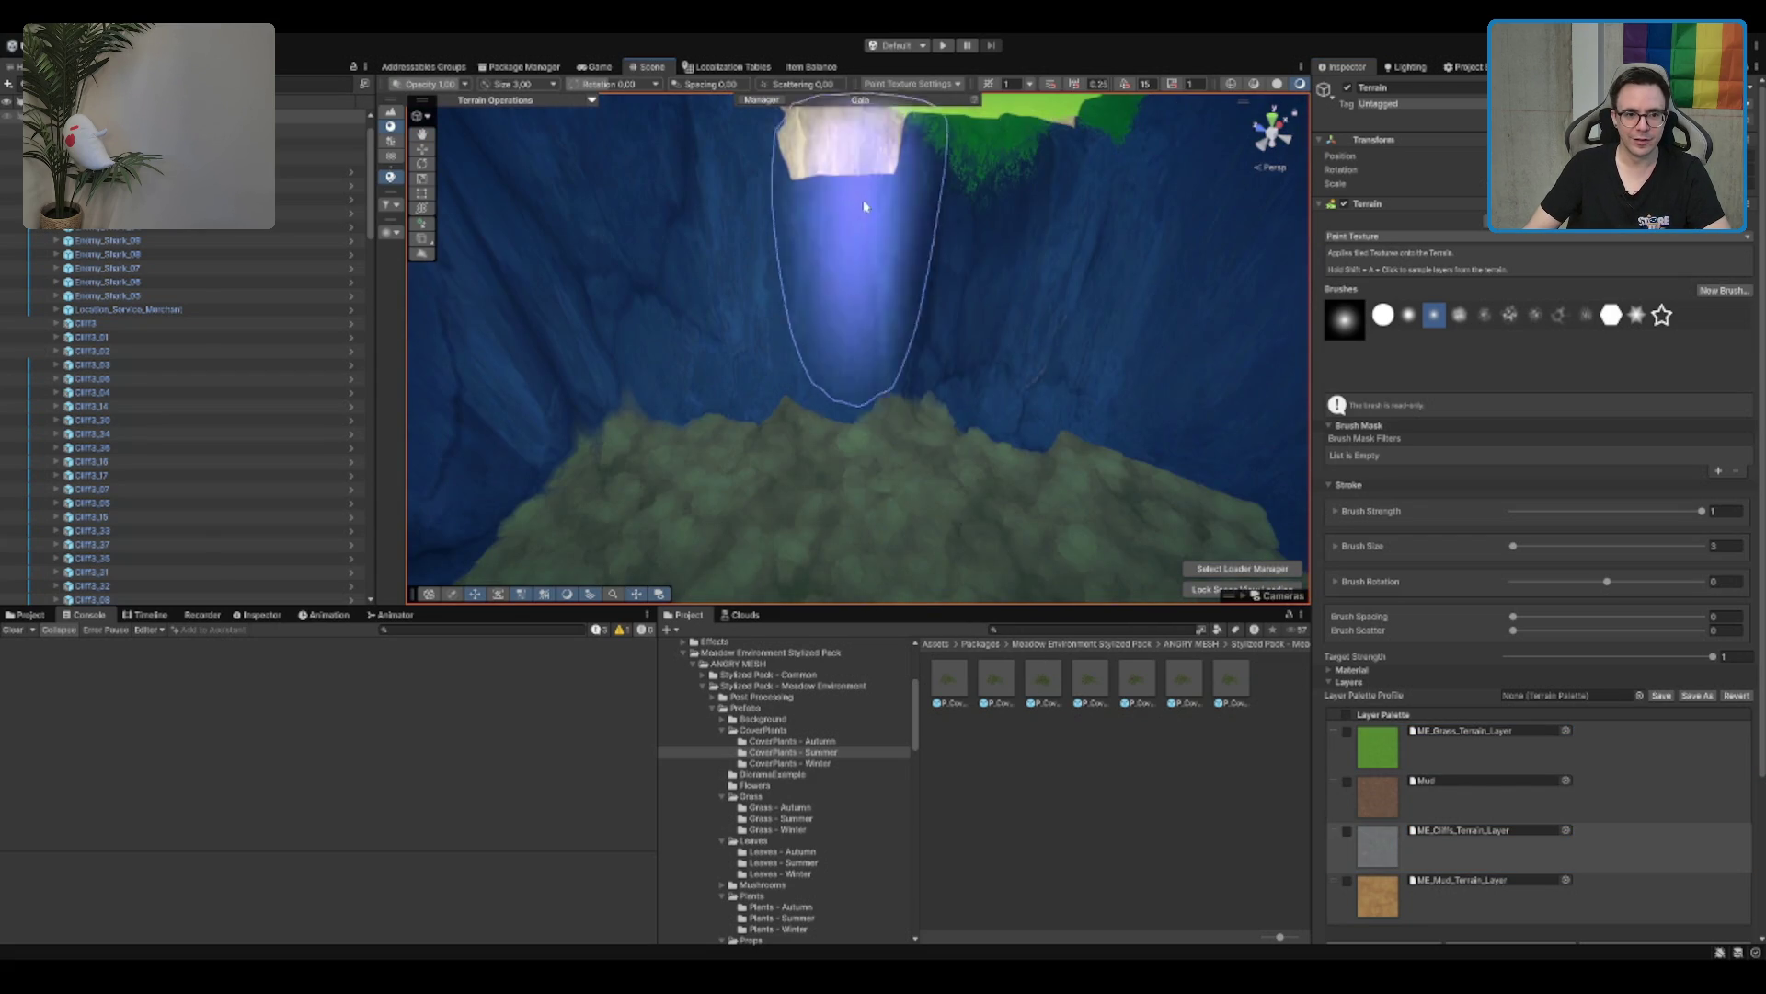
pyautogui.scroll(5, 865, 261)
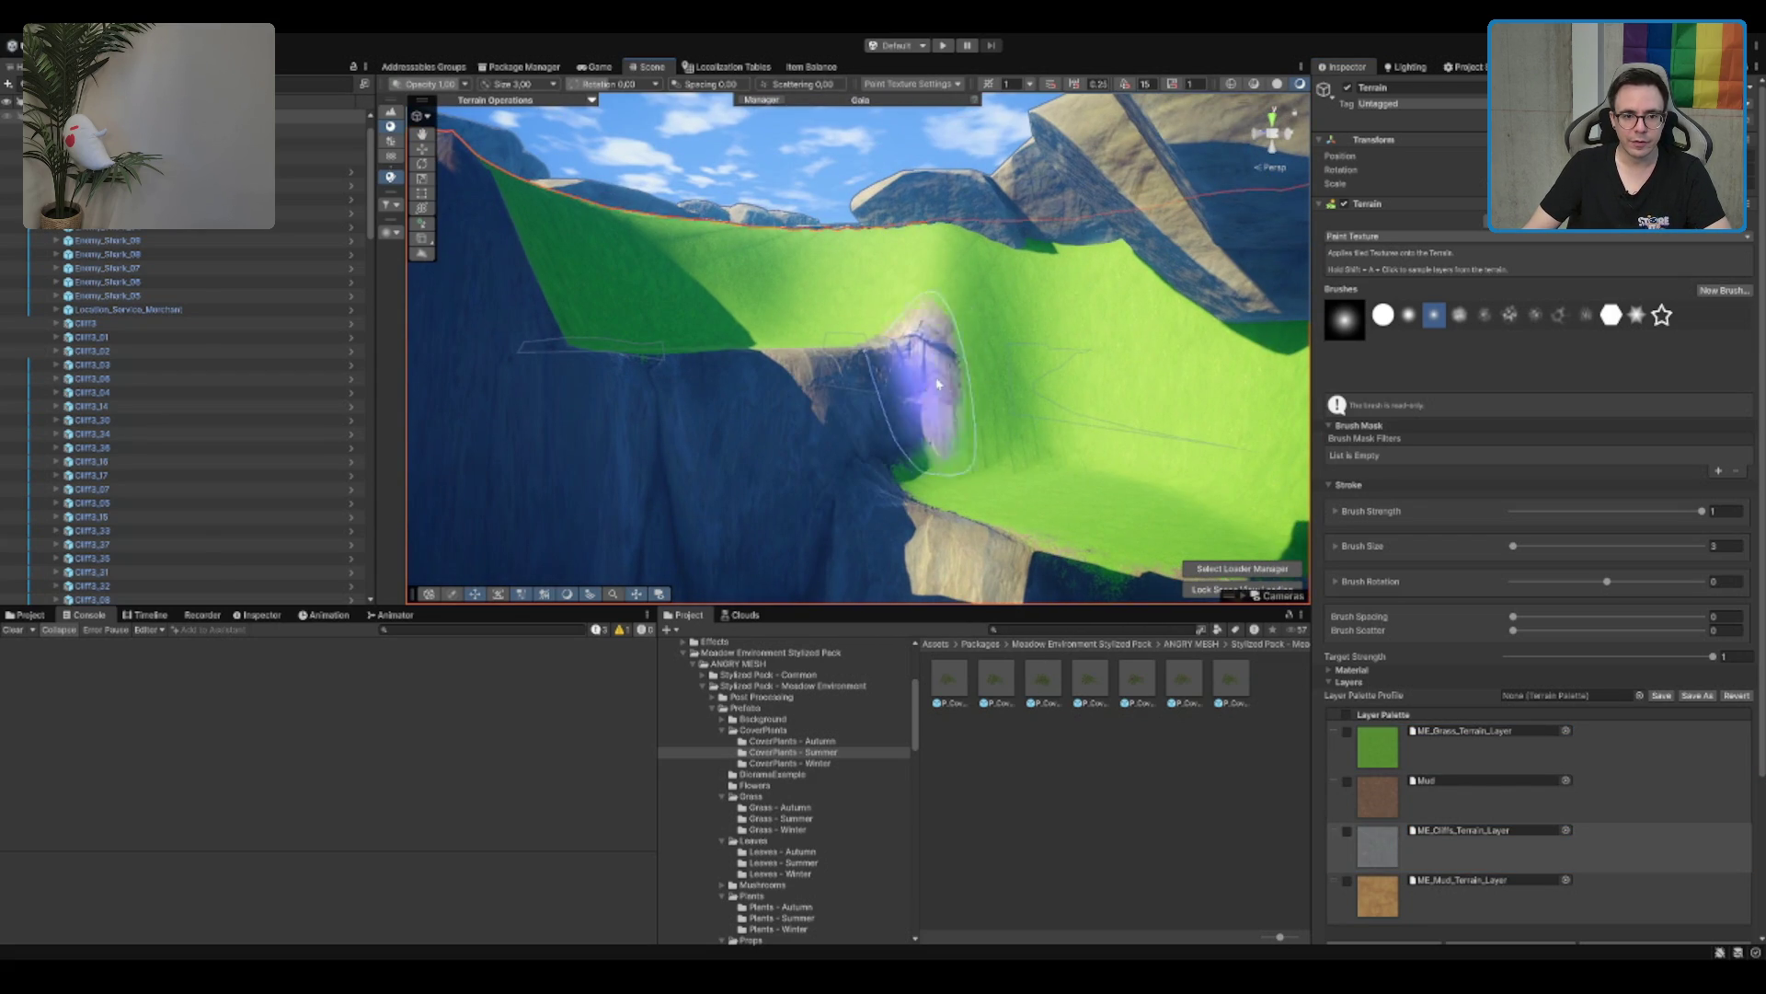
pyautogui.moveTo(1080, 323)
pyautogui.mouseDown()
pyautogui.moveTo(1120, 355)
pyautogui.moveTo(831, 331)
pyautogui.mouseUp()
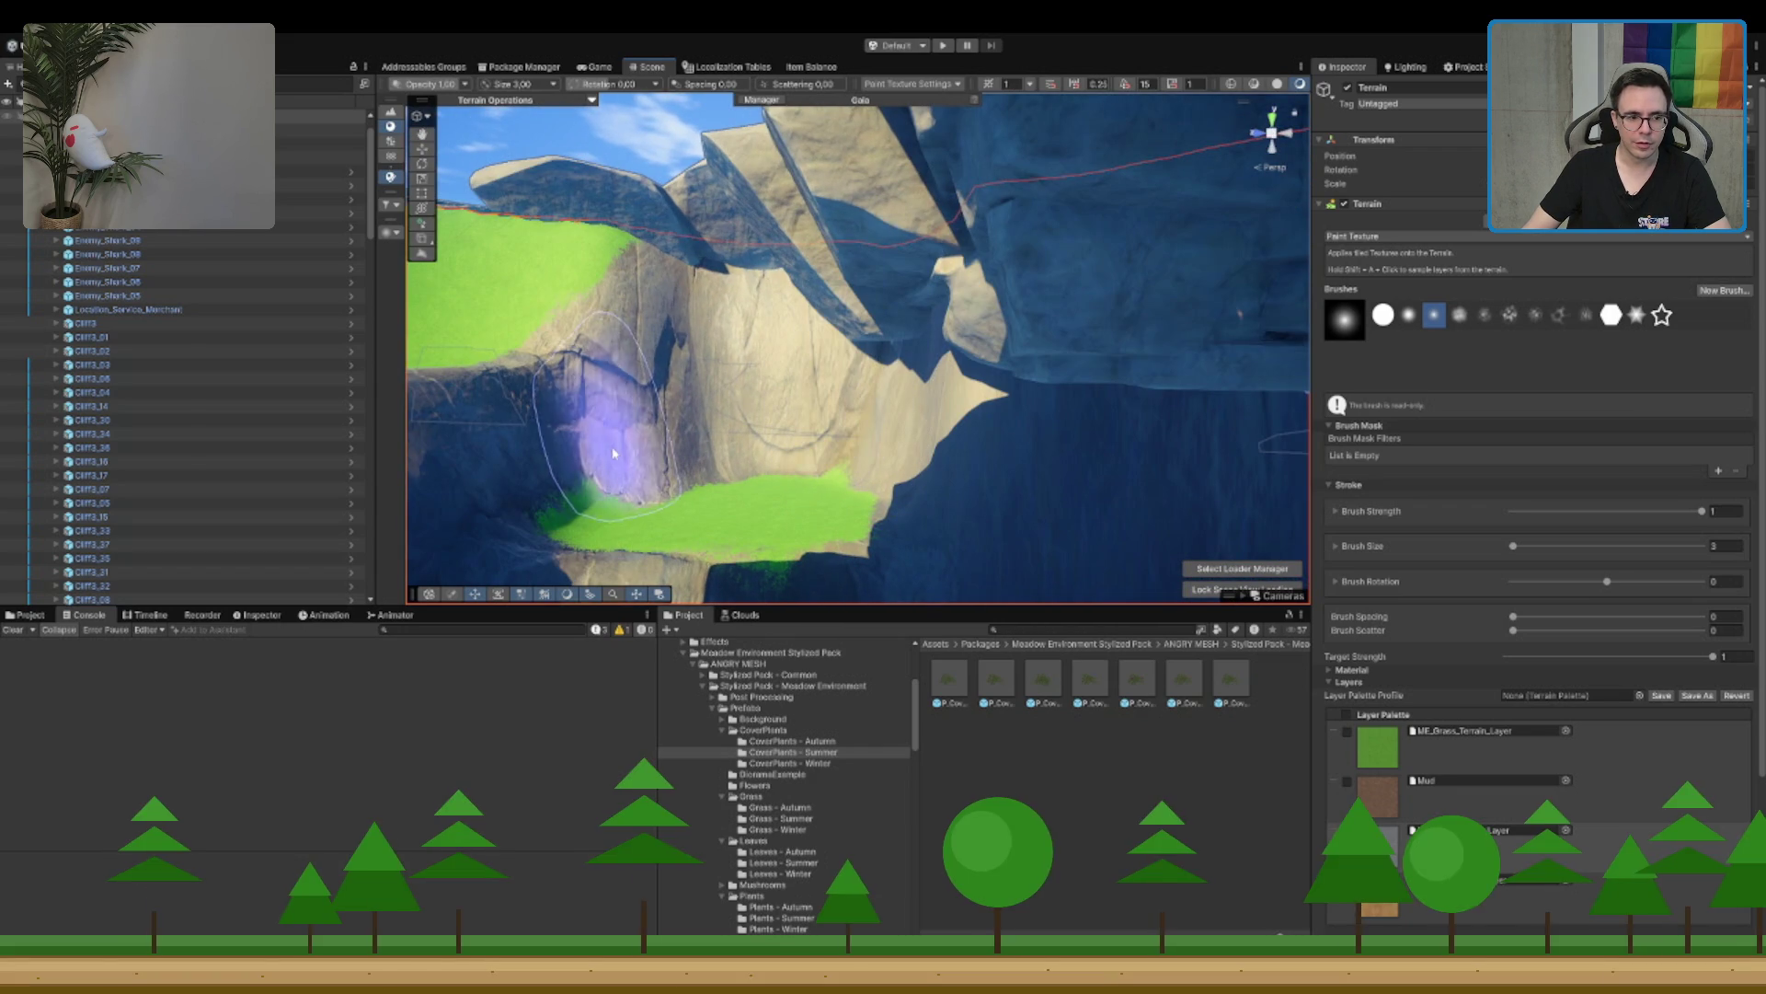
pyautogui.moveTo(593, 460)
pyautogui.mouseDown()
pyautogui.moveTo(828, 335)
pyautogui.moveTo(1152, 339)
pyautogui.moveTo(914, 335)
pyautogui.moveTo(729, 395)
pyautogui.moveTo(742, 355)
pyautogui.moveTo(1005, 356)
pyautogui.moveTo(1058, 488)
pyautogui.moveTo(1082, 239)
pyautogui.moveTo(1033, 276)
pyautogui.moveTo(954, 276)
pyautogui.moveTo(966, 245)
pyautogui.moveTo(737, 256)
pyautogui.moveTo(880, 309)
pyautogui.moveTo(828, 276)
pyautogui.moveTo(805, 287)
pyautogui.mouseUp()
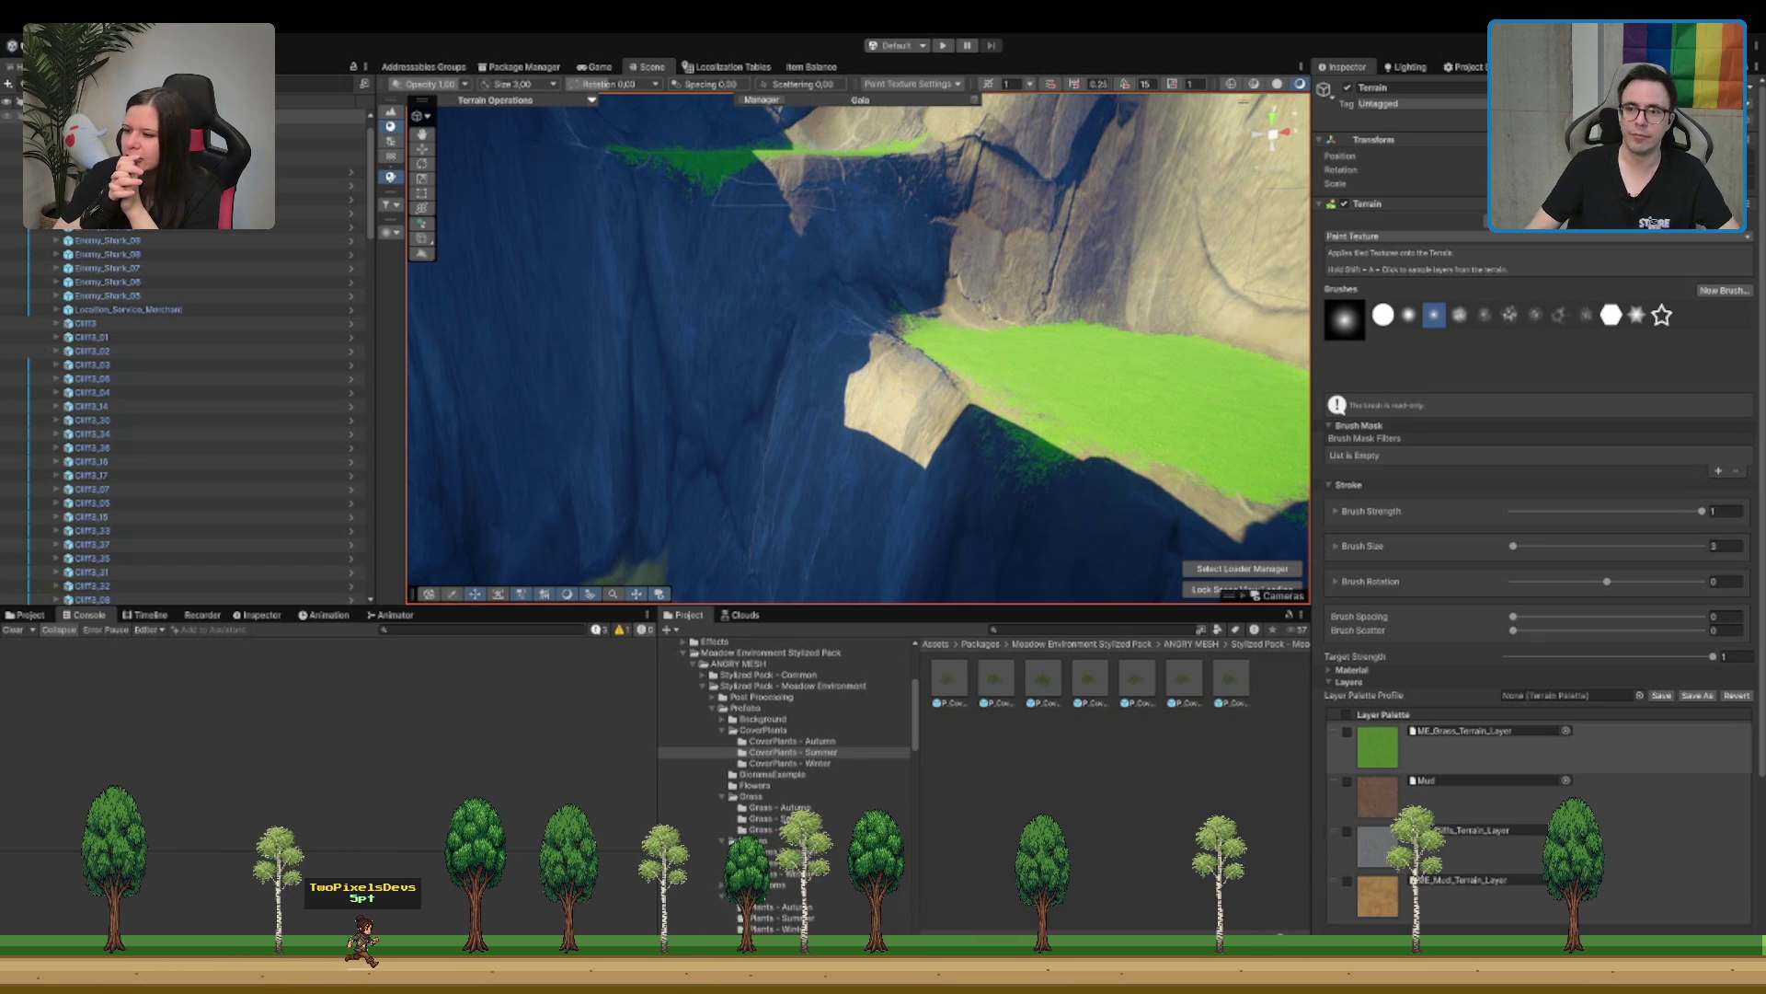
pyautogui.scroll(5, 856, 350)
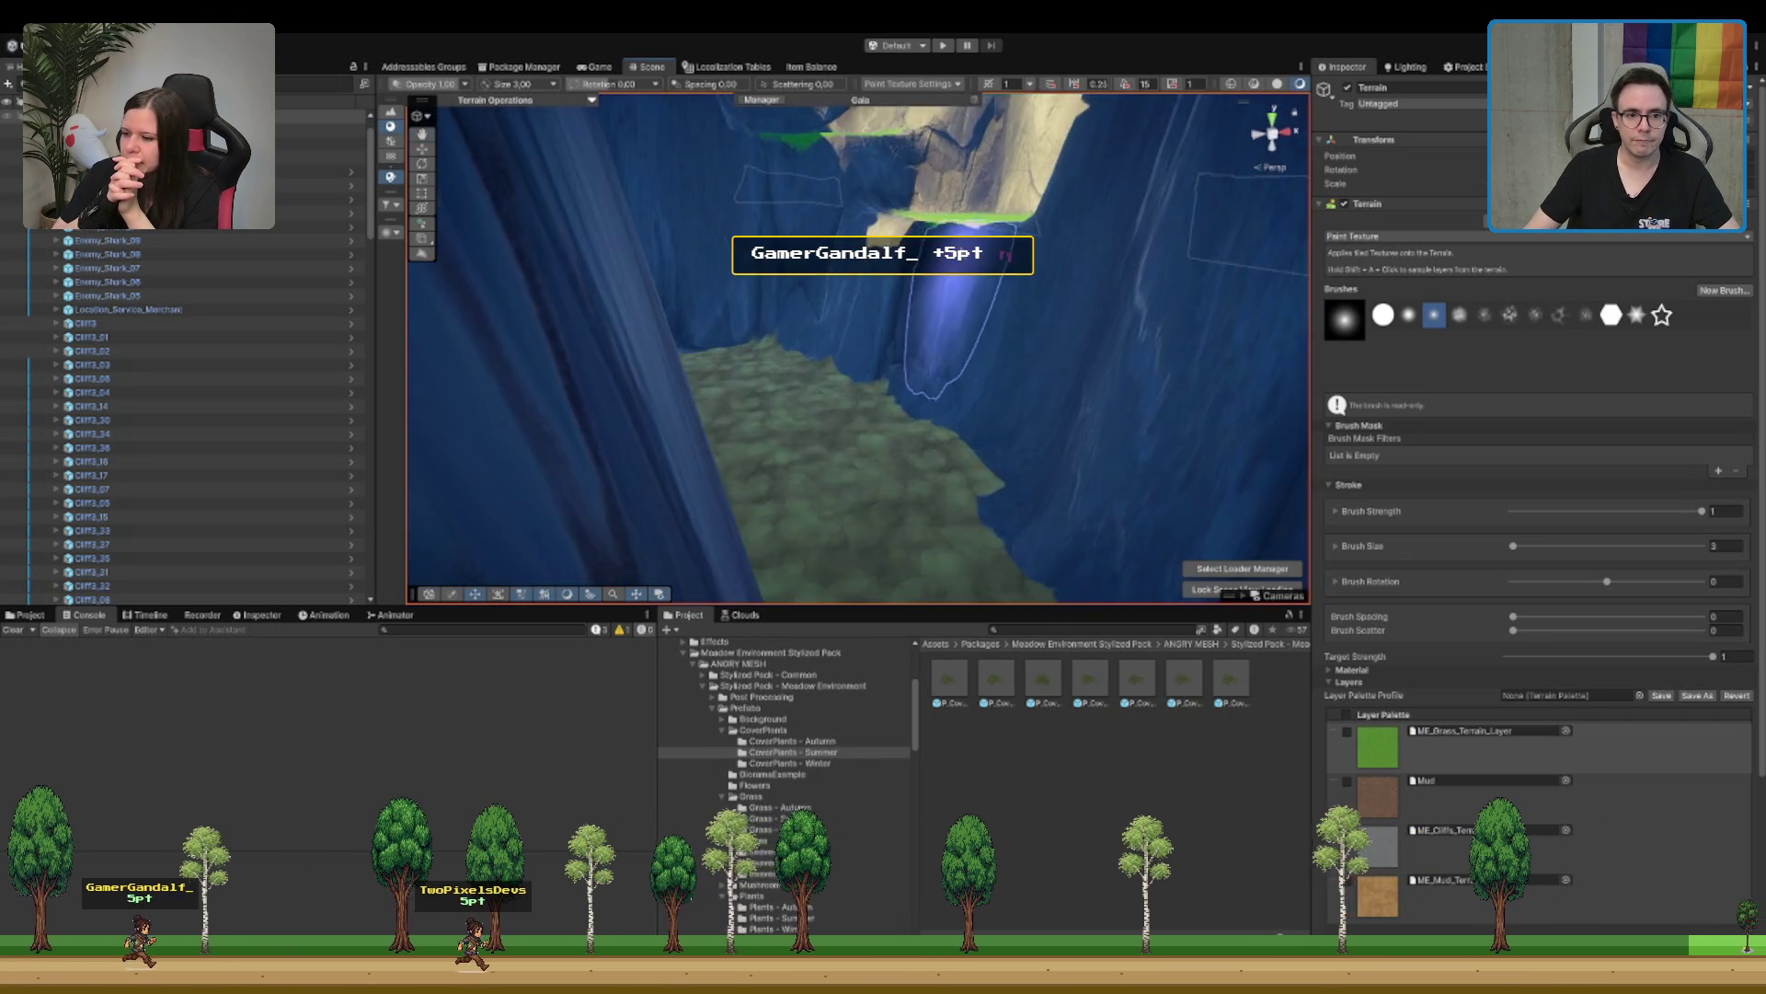
pyautogui.scroll(5, 1007, 255)
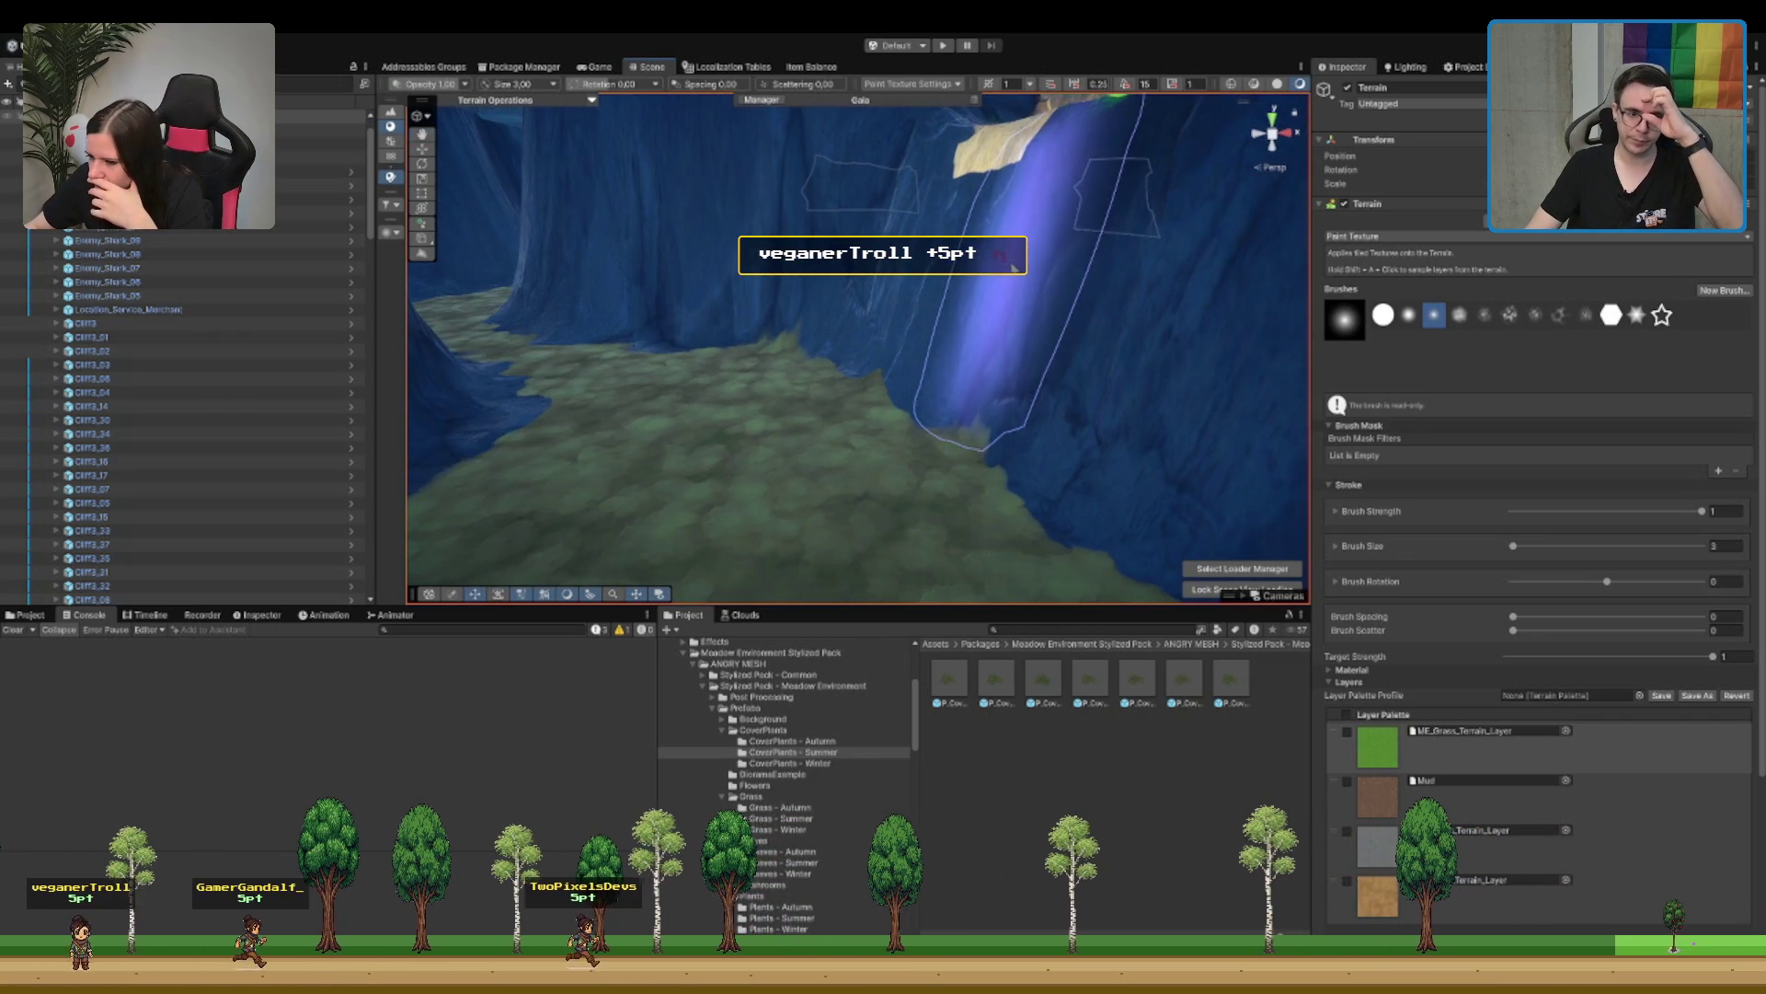
pyautogui.scroll(5, 1012, 267)
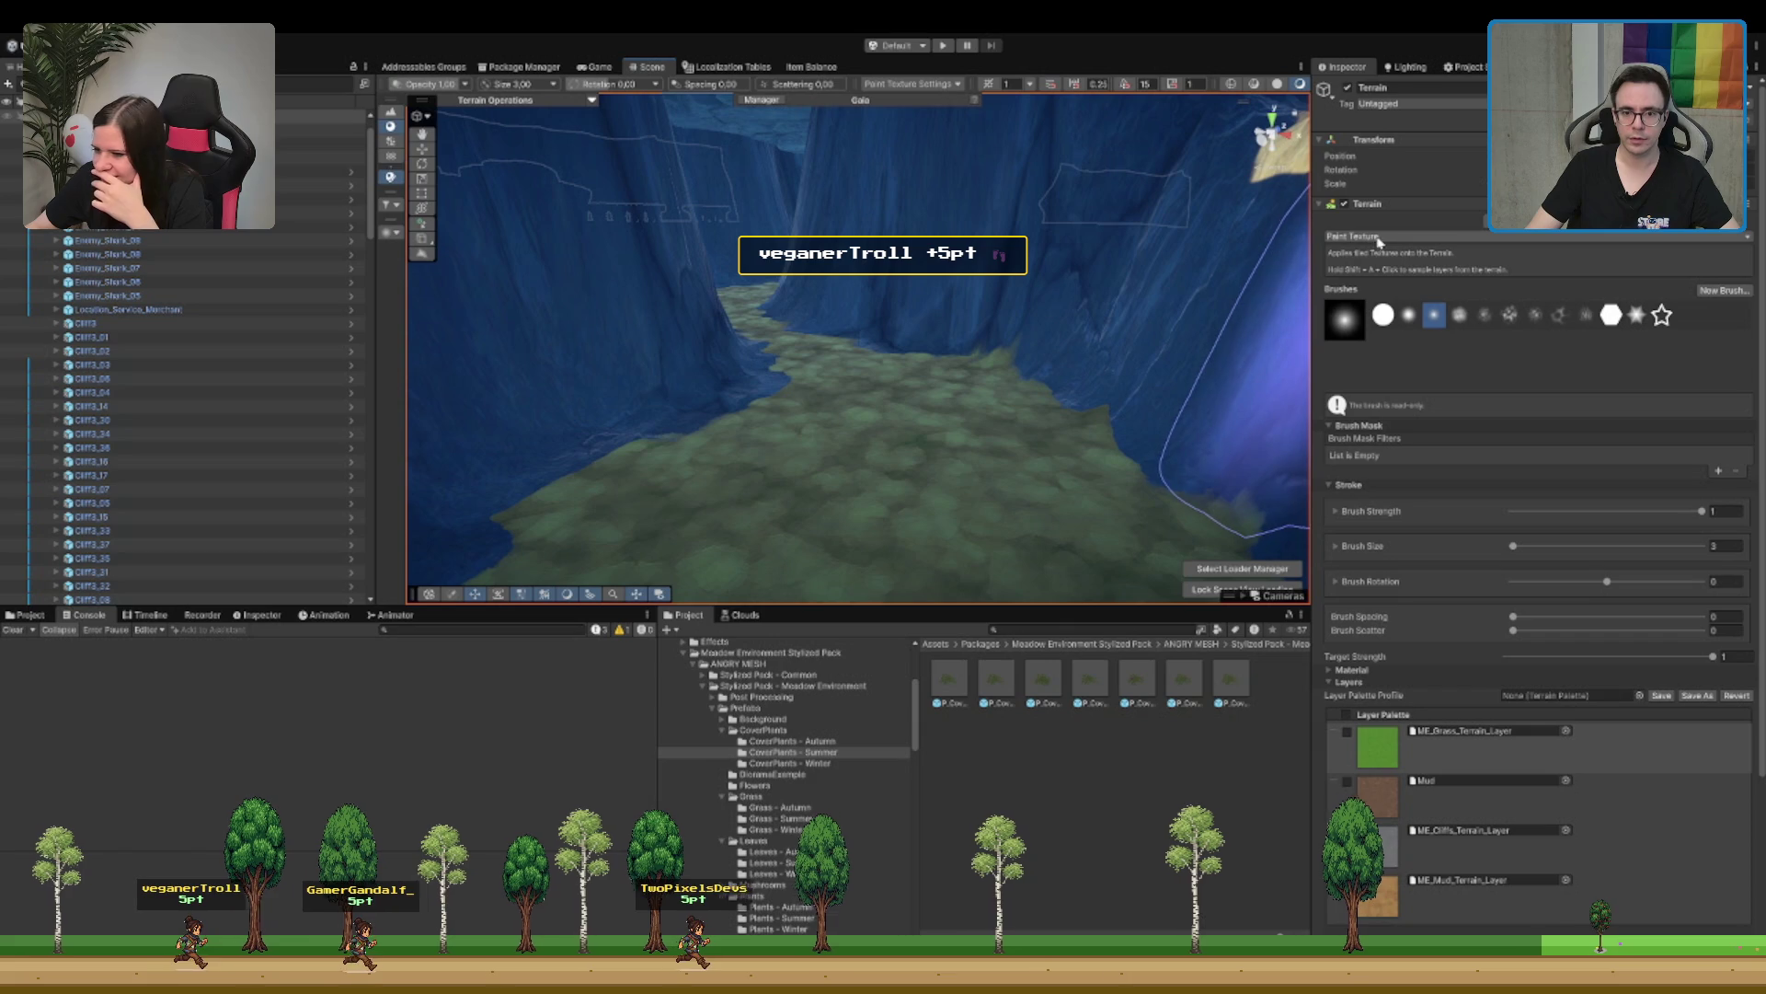
# Step: Raise the canyon-floor plateau to height 30, undoing an initial height-40 attempt
pyautogui.press('F3')
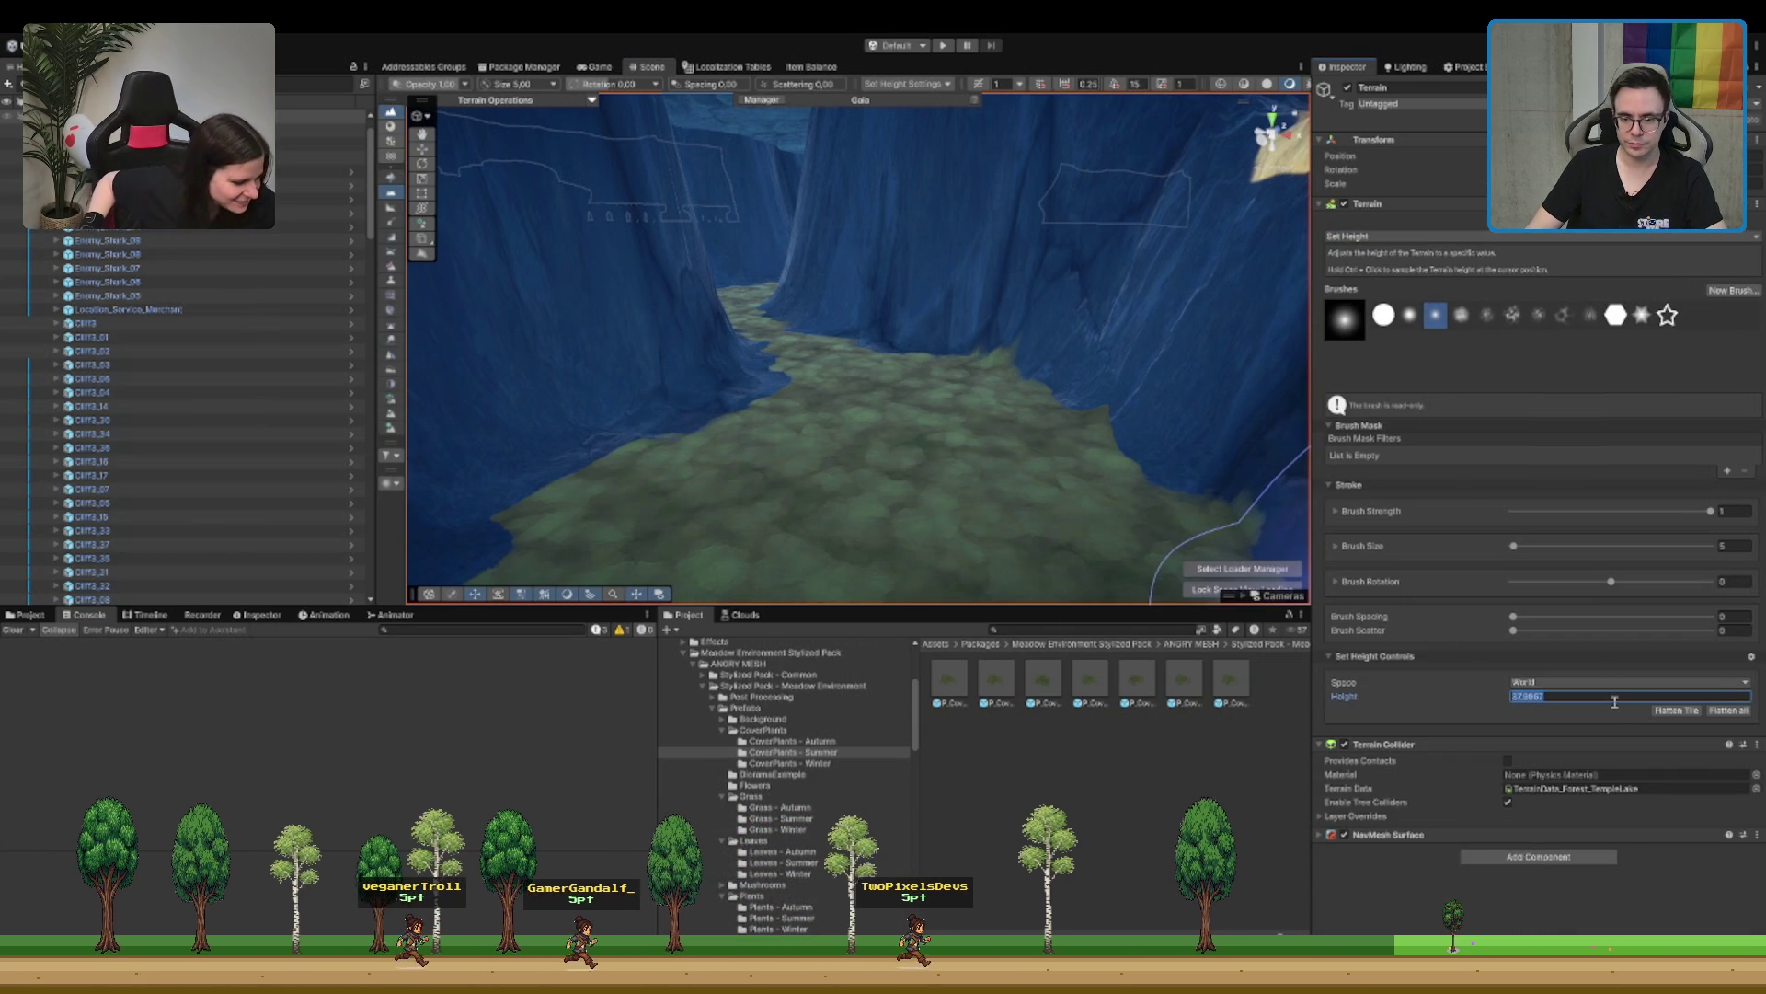
pyautogui.scroll(3, 1143, 531)
pyautogui.write('4')
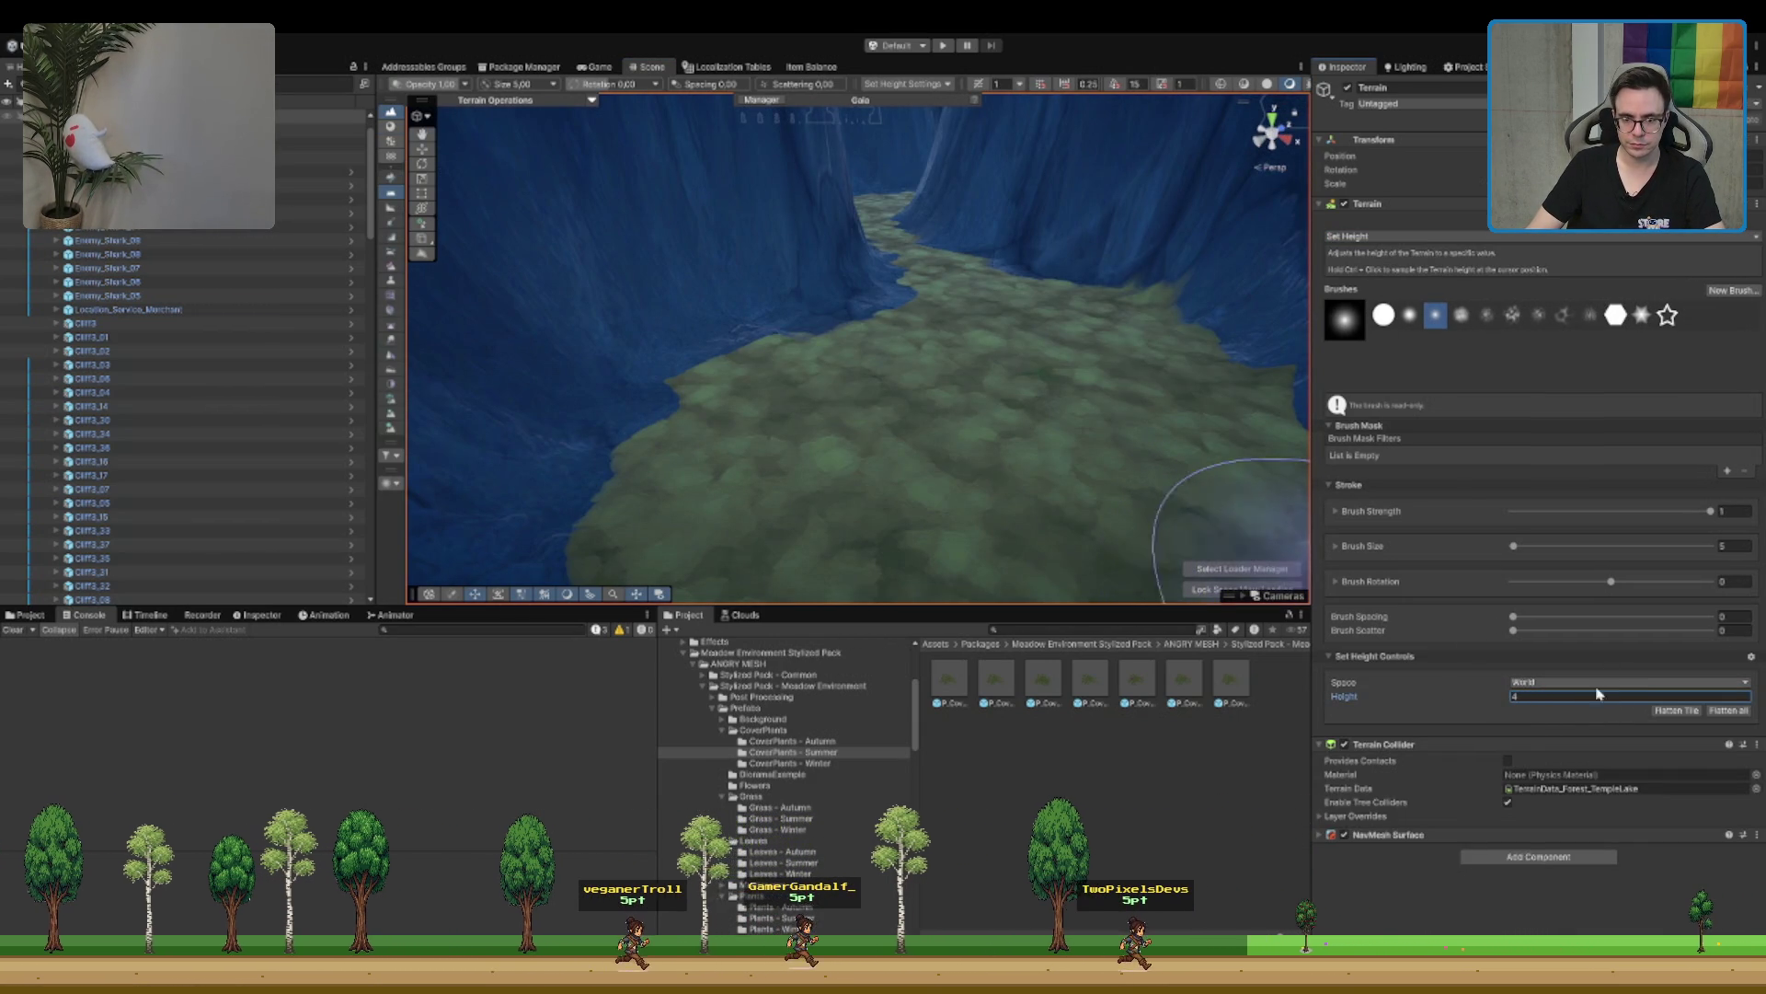
pyautogui.write('0')
pyautogui.moveTo(867, 473); pyautogui.dragTo(968, 157)
pyautogui.hotkey('ctrl', 'z')
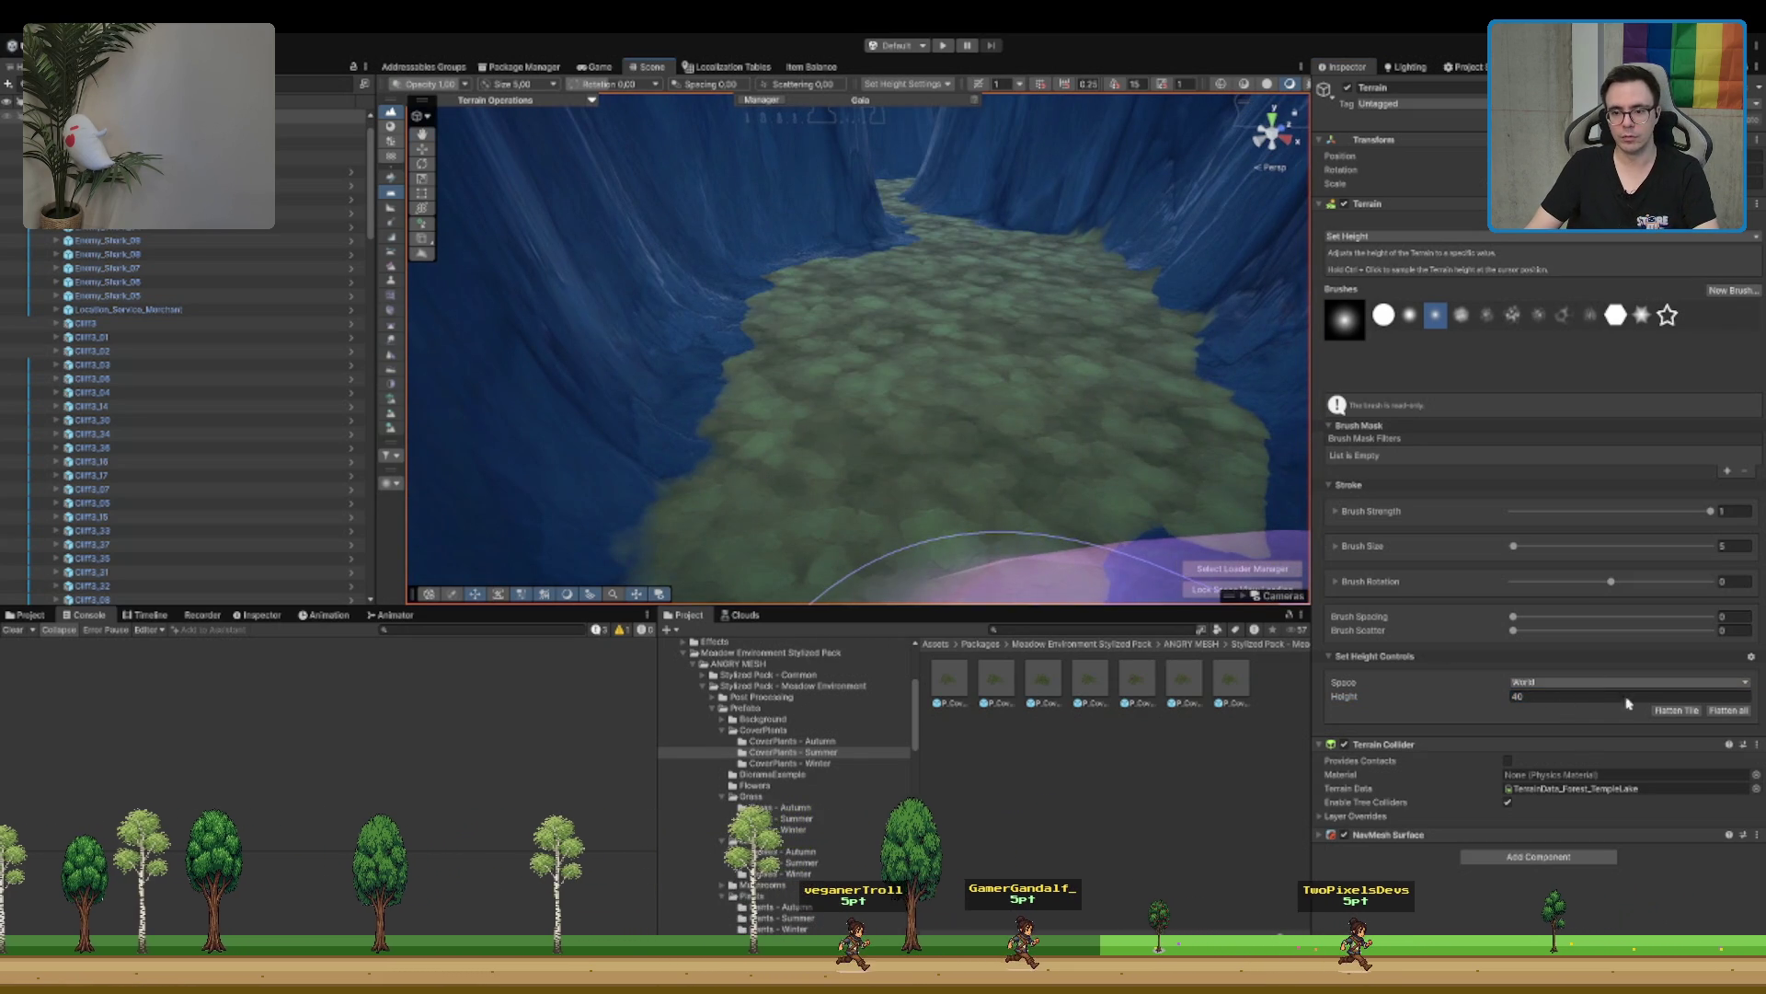
pyautogui.write('30')
pyautogui.moveTo(801, 460)
pyautogui.mouseDown()
pyautogui.moveTo(861, 276)
pyautogui.moveTo(1150, 156)
pyautogui.moveTo(982, 379)
pyautogui.moveTo(859, 461)
pyautogui.moveTo(997, 337)
pyautogui.moveTo(832, 401)
pyautogui.moveTo(1045, 433)
pyautogui.moveTo(1005, 367)
pyautogui.moveTo(914, 316)
pyautogui.moveTo(809, 347)
pyautogui.moveTo(966, 465)
pyautogui.moveTo(1163, 328)
pyautogui.moveTo(1093, 459)
pyautogui.moveTo(899, 347)
pyautogui.moveTo(1143, 335)
pyautogui.mouseUp()
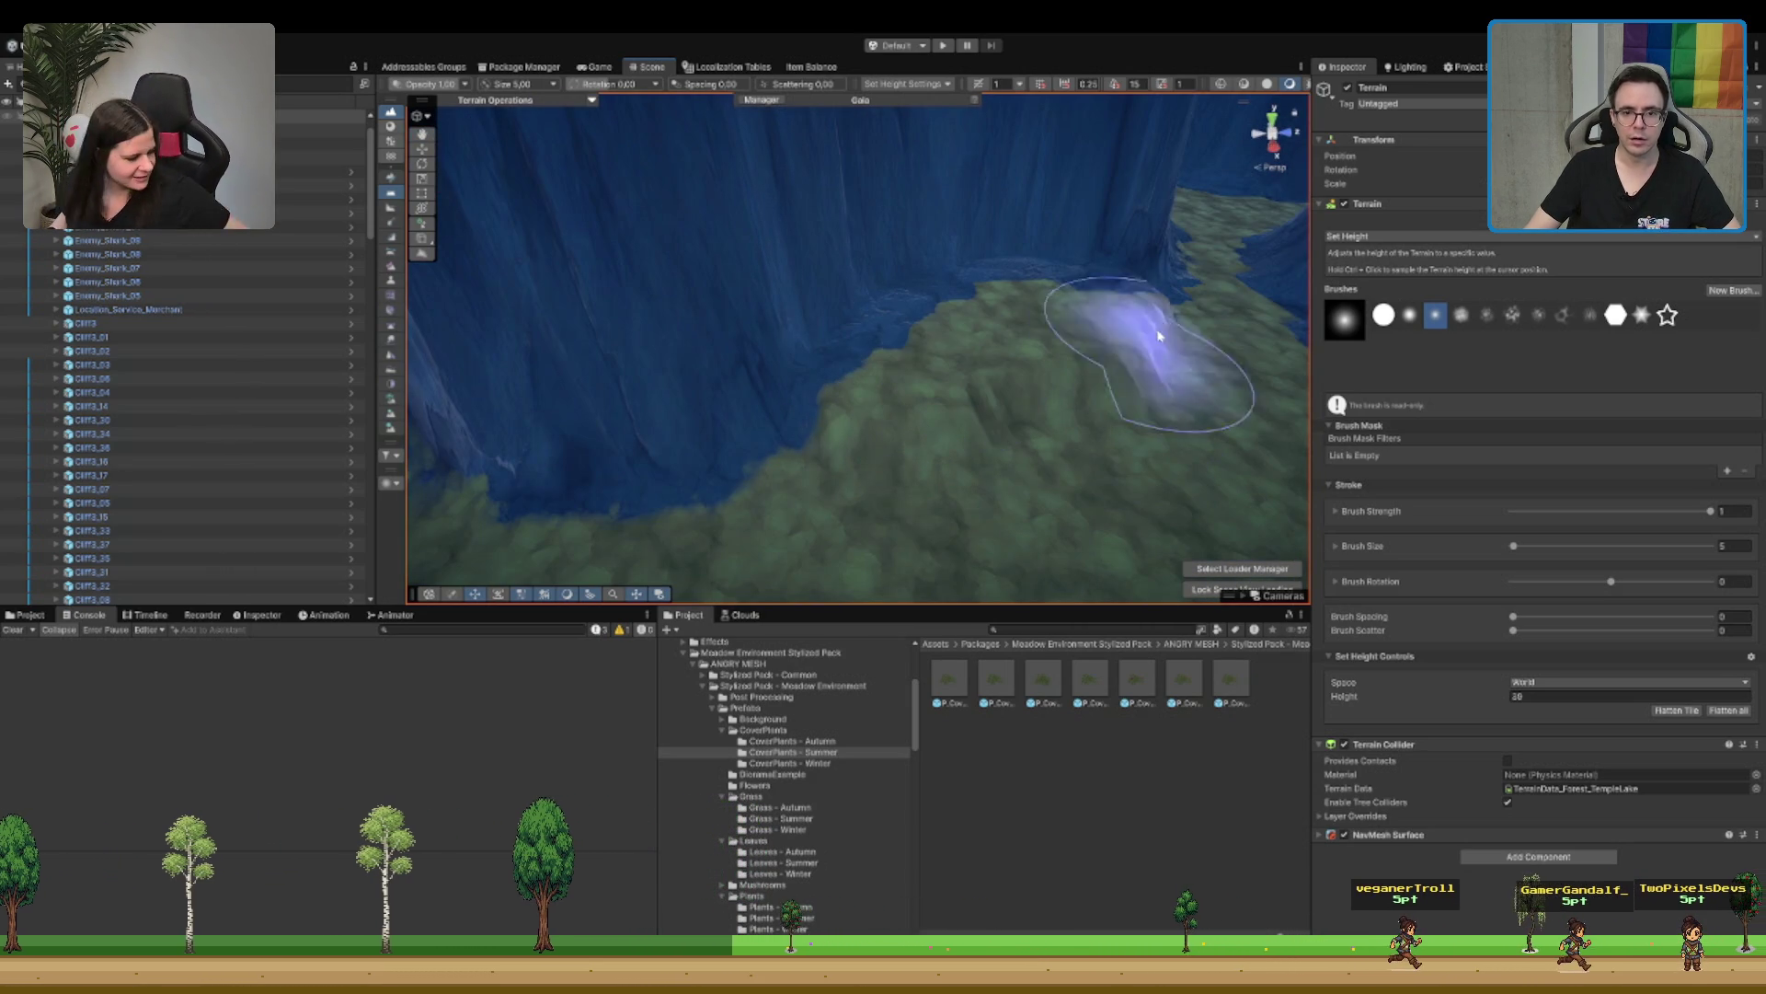
# Step: Smooth the plateau's edge and the cliff rim beside it
pyautogui.press('s')
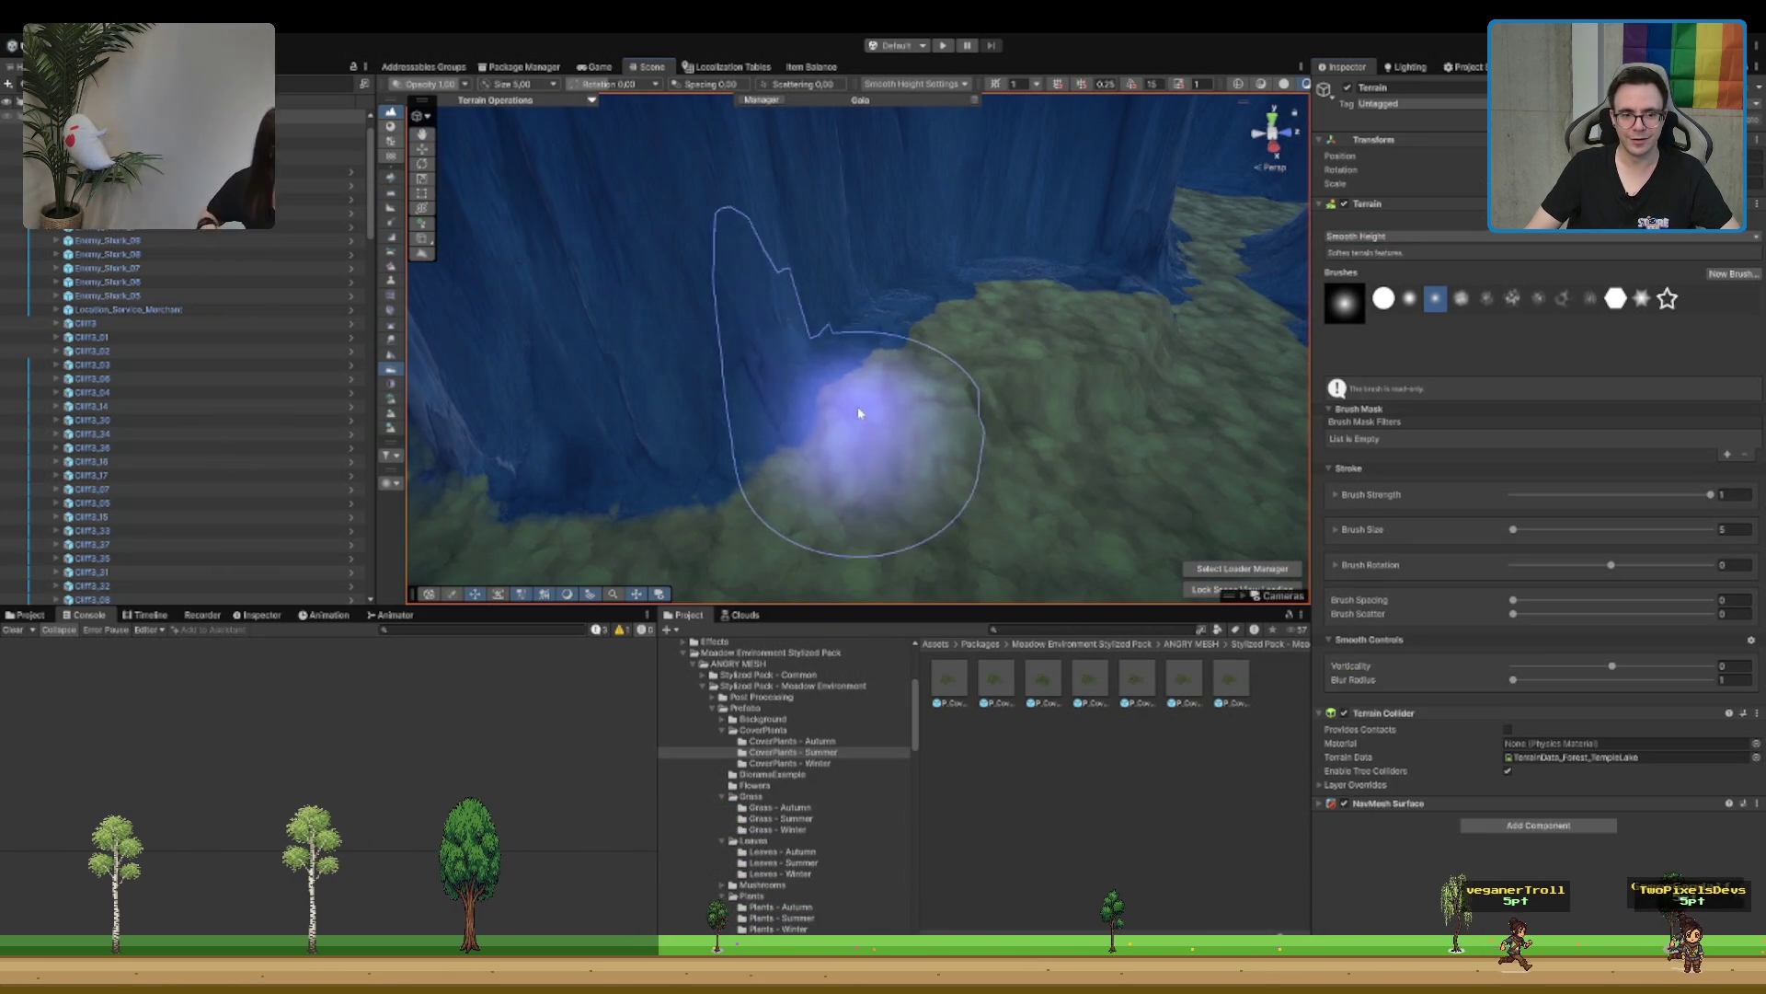
pyautogui.moveTo(1139, 311)
pyautogui.mouseDown()
pyautogui.moveTo(978, 307)
pyautogui.moveTo(1116, 335)
pyautogui.mouseUp()
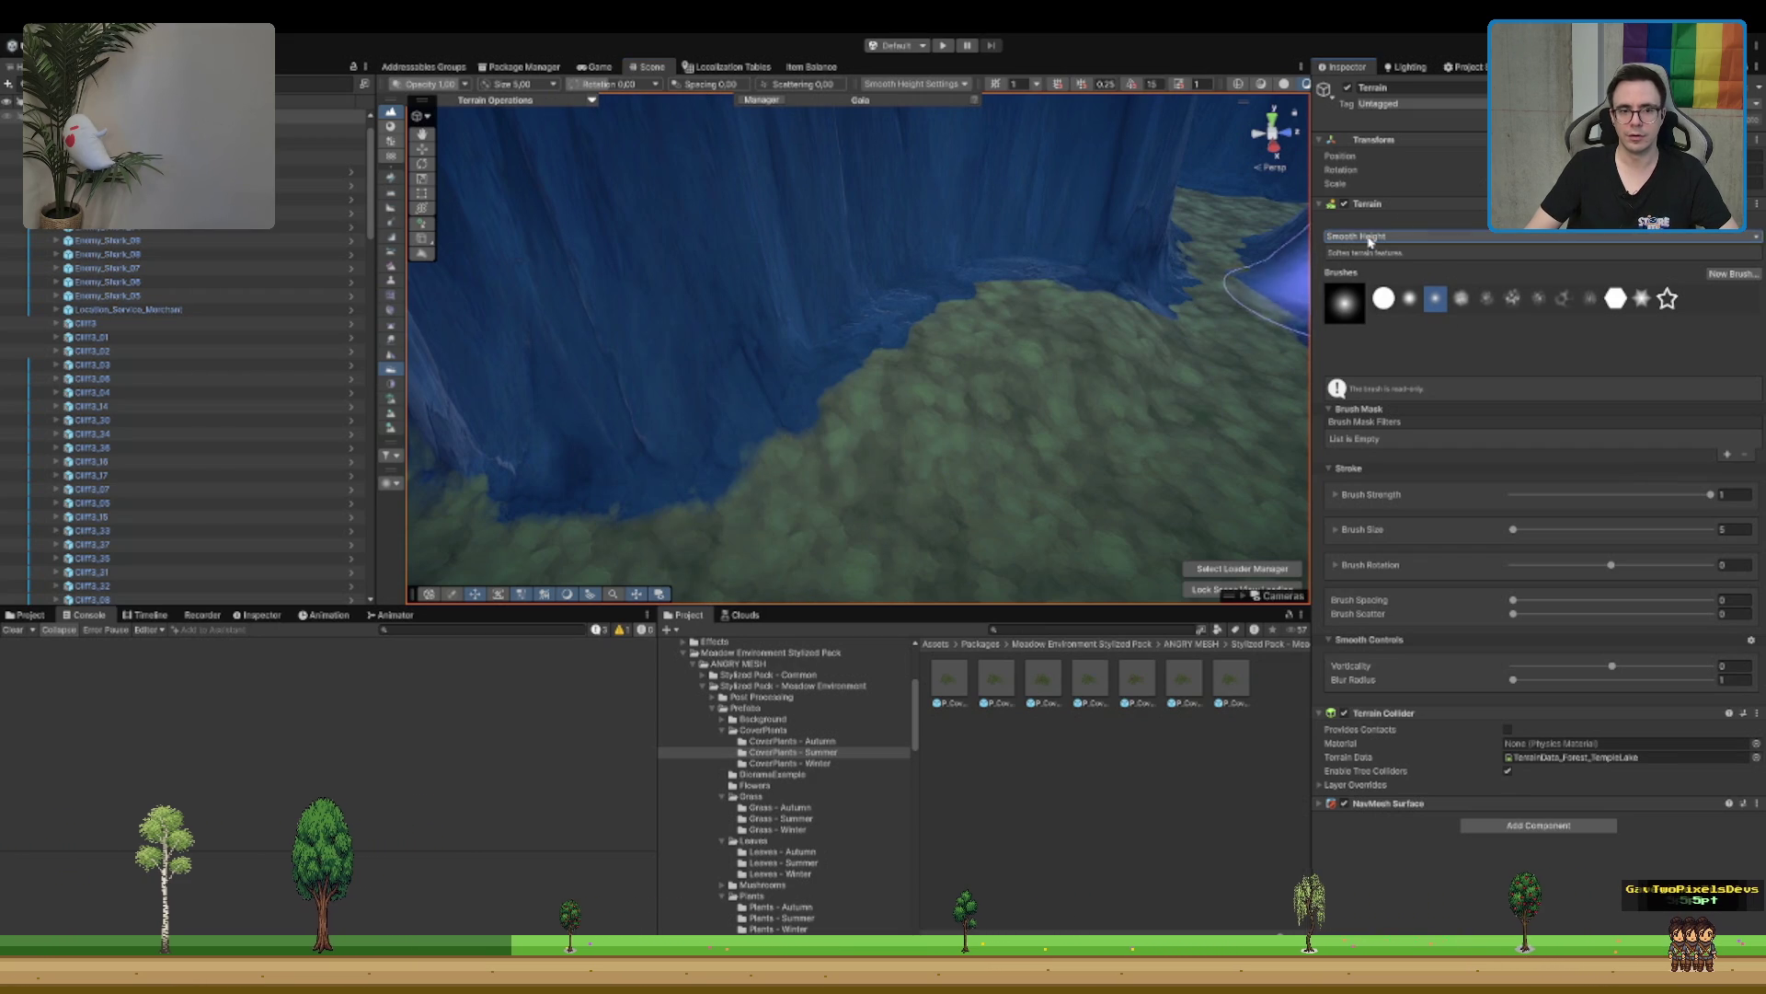
pyautogui.moveTo(892, 217)
pyautogui.mouseDown()
pyautogui.moveTo(809, 229)
pyautogui.moveTo(1033, 196)
pyautogui.mouseUp()
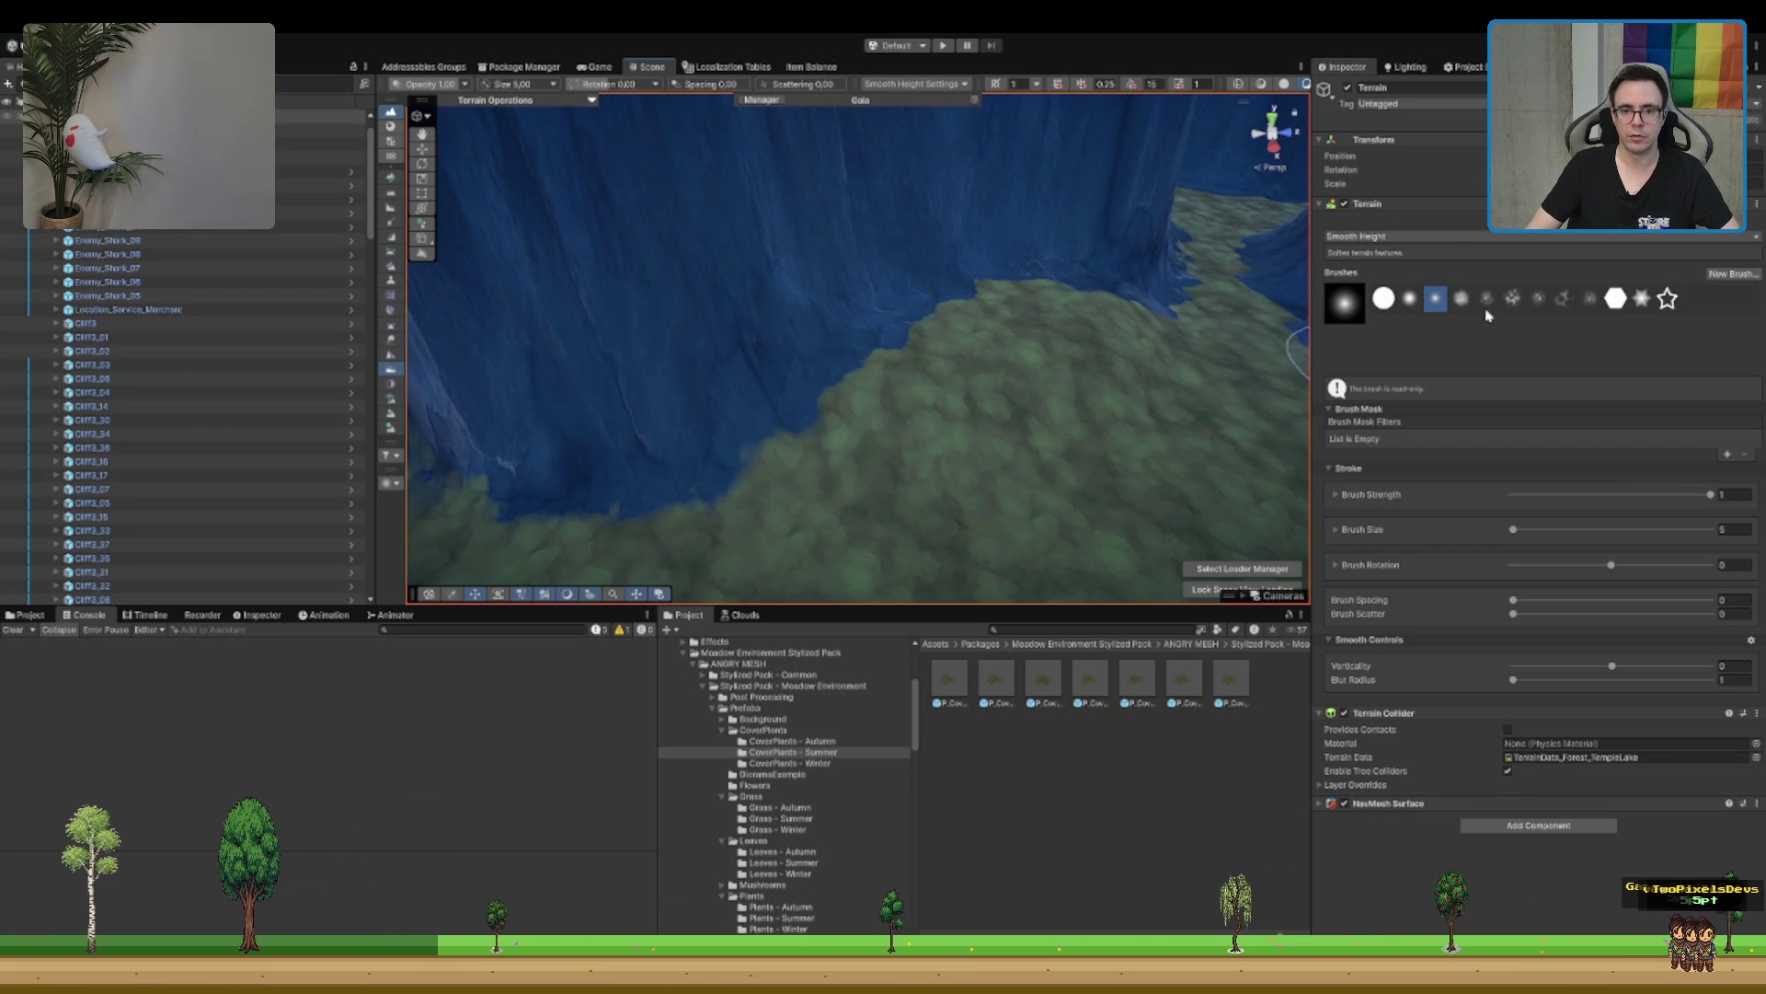
# Step: Paint ME_Cliffs_Terrain_Layer across the plateau edge
pyautogui.press('p')
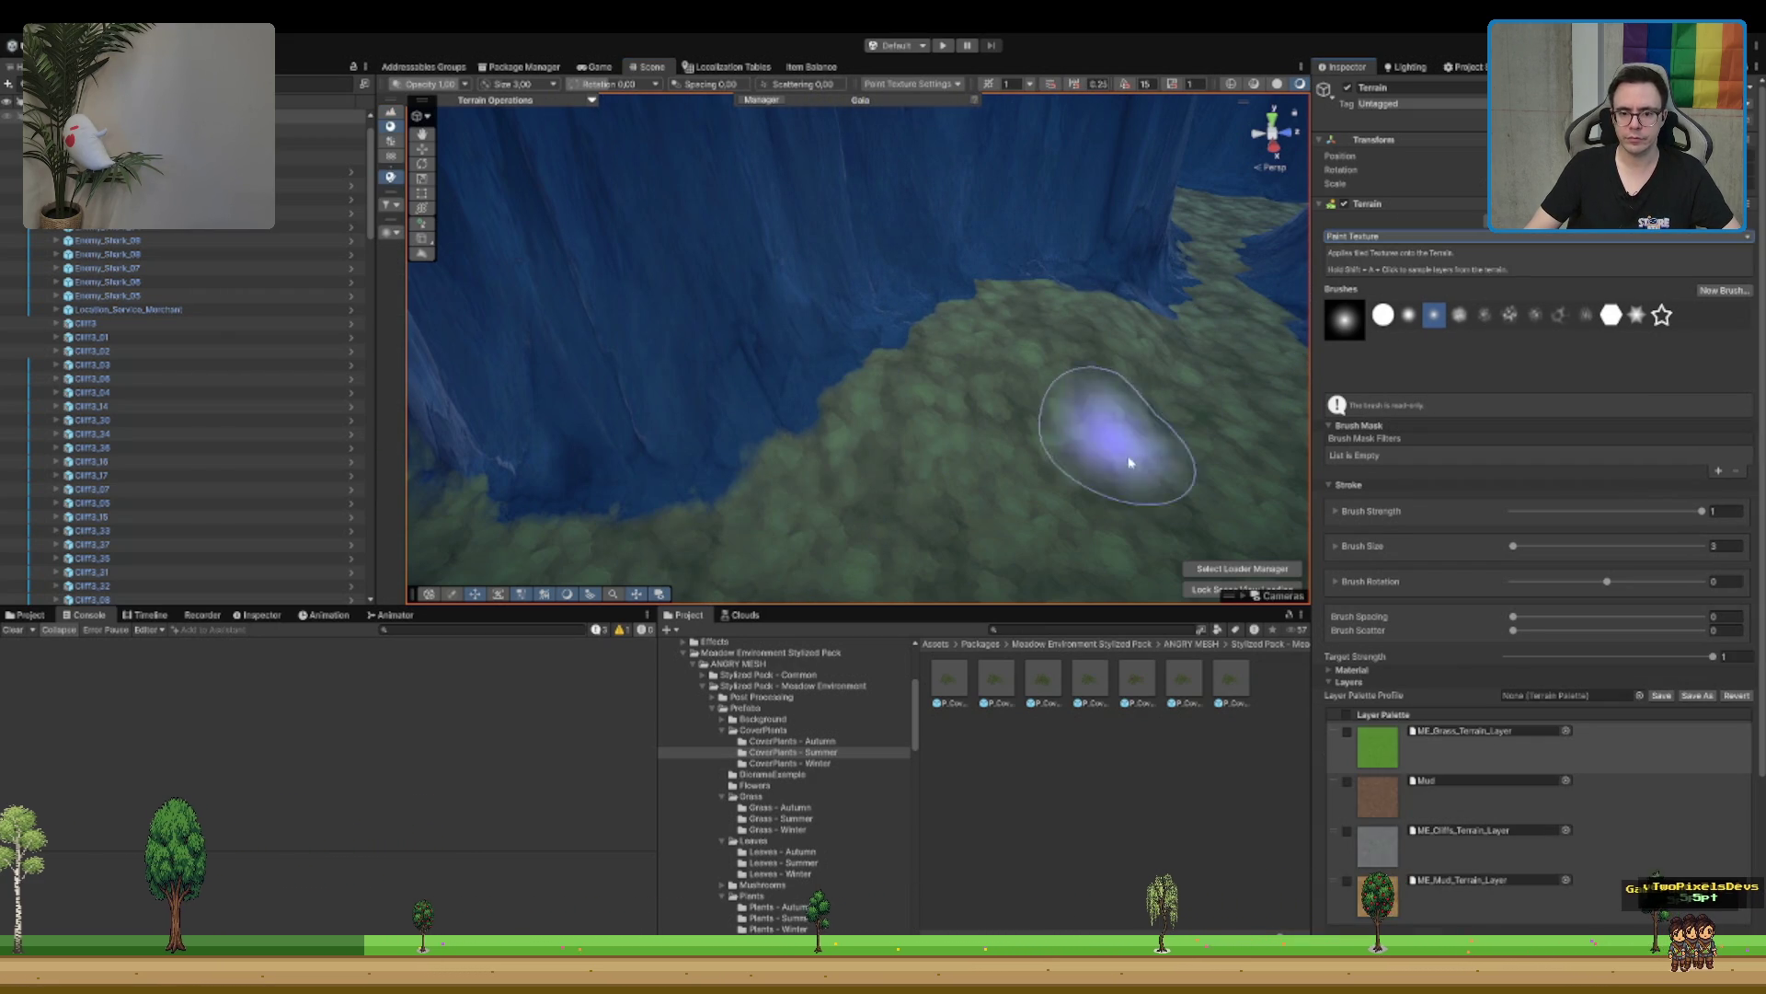
pyautogui.click(1462, 837)
pyautogui.moveTo(977, 572); pyautogui.dragTo(966, 387)
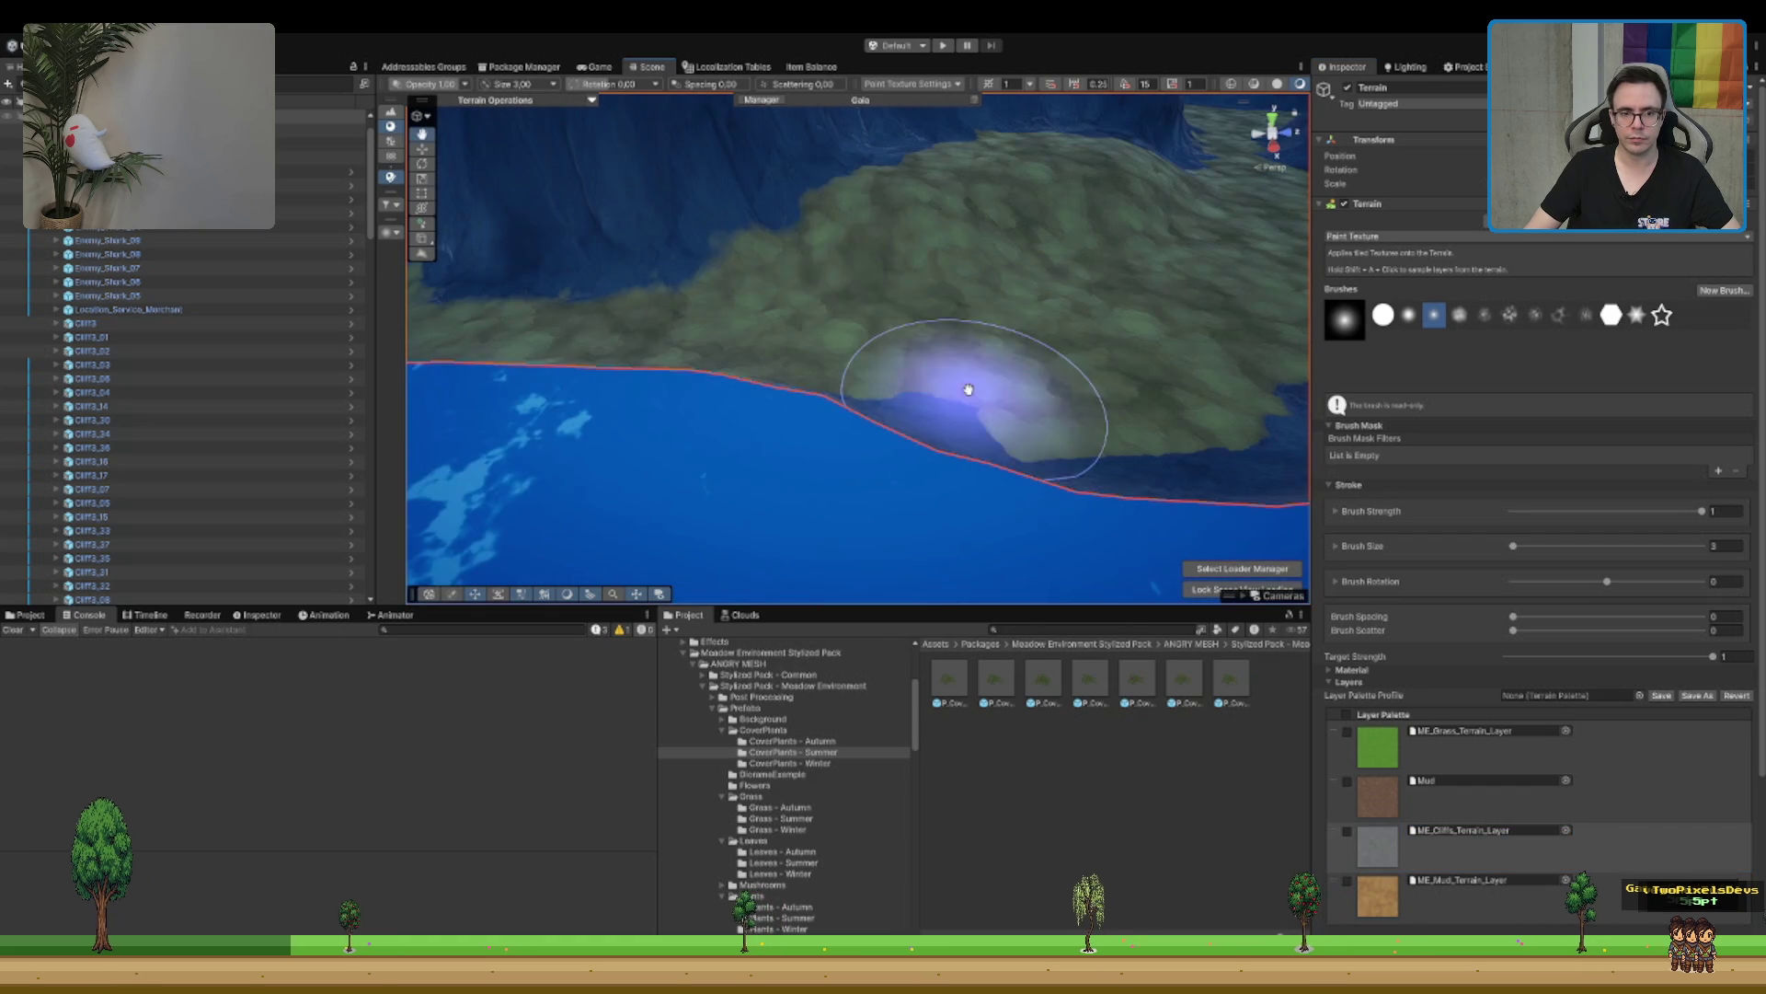
pyautogui.moveTo(819, 245)
pyautogui.mouseDown()
pyautogui.moveTo(902, 257)
pyautogui.moveTo(1184, 177)
pyautogui.moveTo(920, 239)
pyautogui.moveTo(947, 248)
pyautogui.moveTo(943, 281)
pyautogui.moveTo(1322, 336)
pyautogui.mouseUp()
# Step: Pick ME_Mud_Terrain_Layer and survey the mossy canyon floor and cliff walls
pyautogui.click(1462, 920)
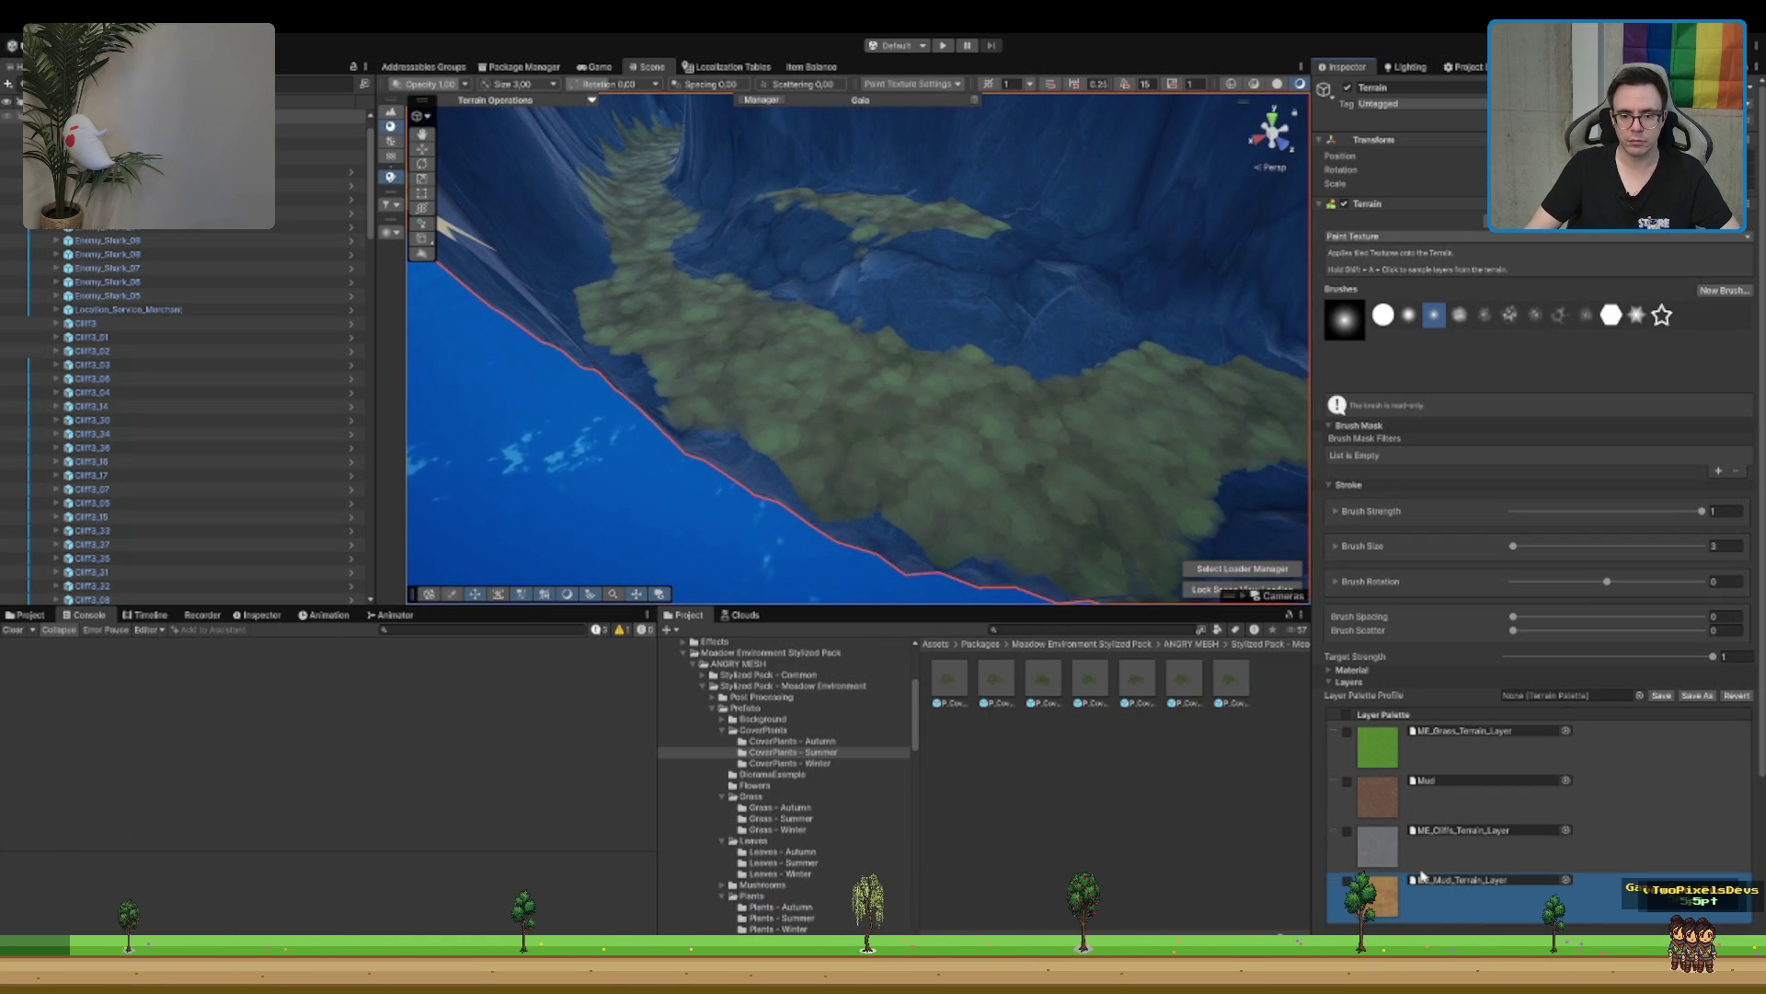
pyautogui.moveTo(875, 195); pyautogui.dragTo(915, 284)
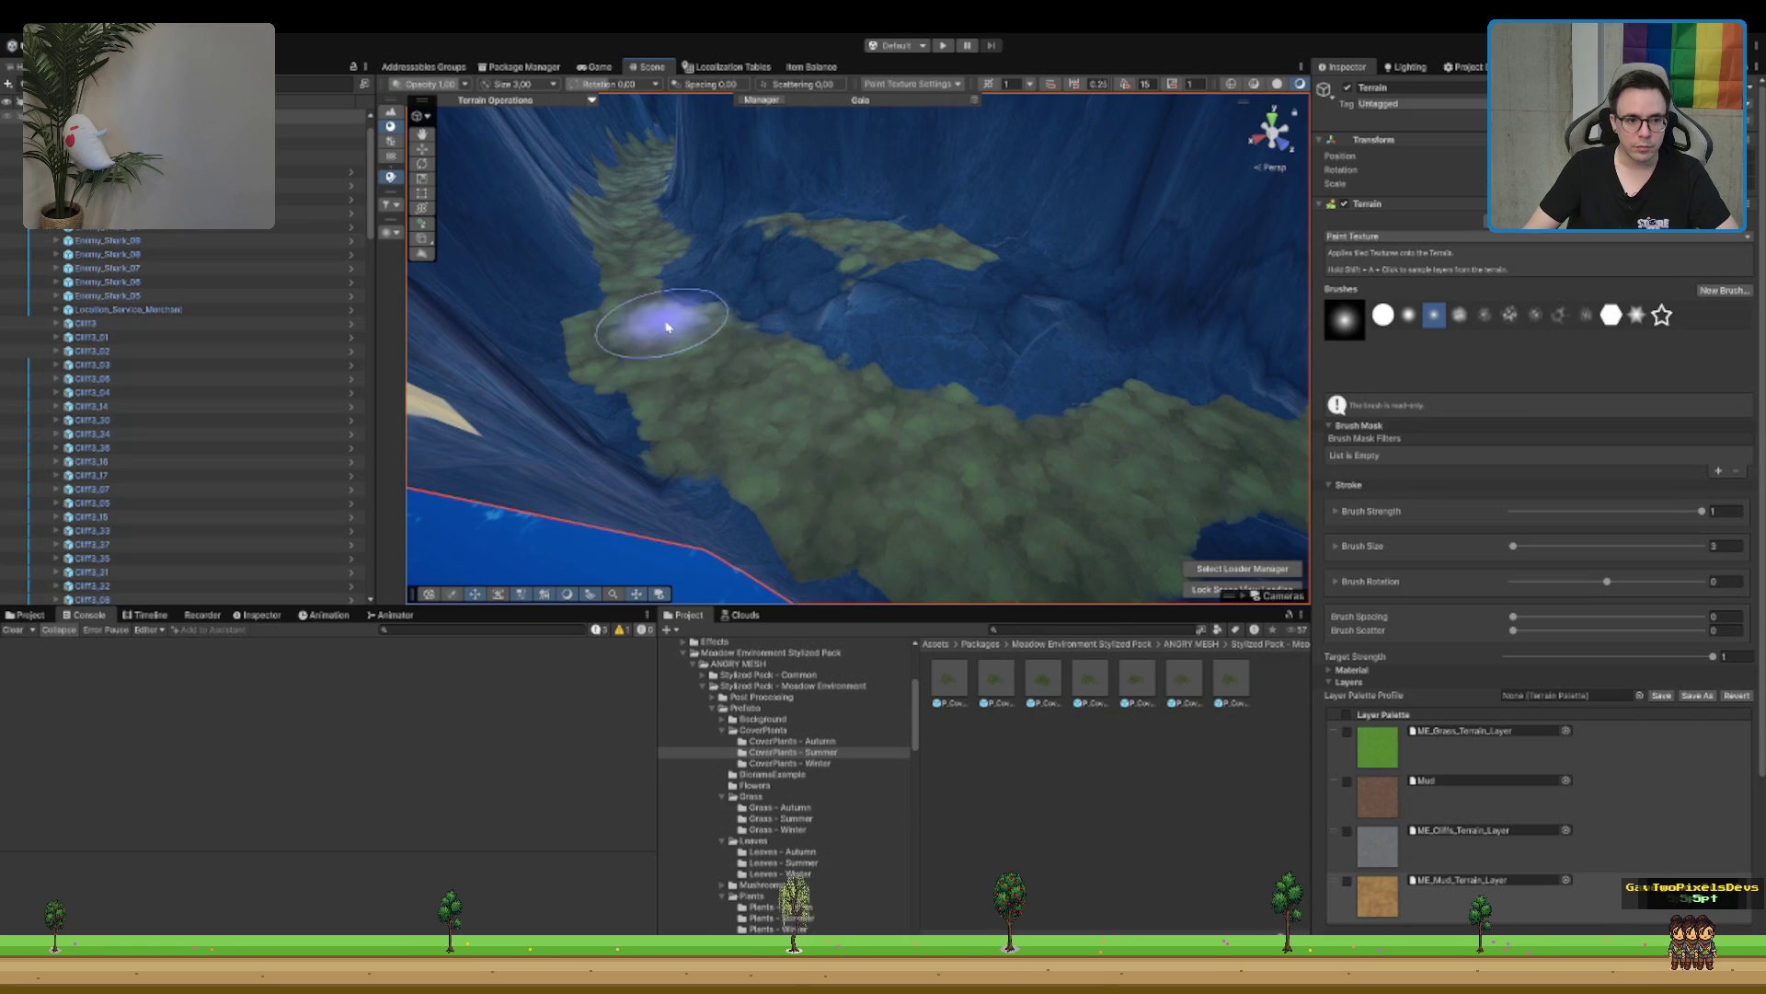
pyautogui.moveTo(704, 308); pyautogui.dragTo(773, 324)
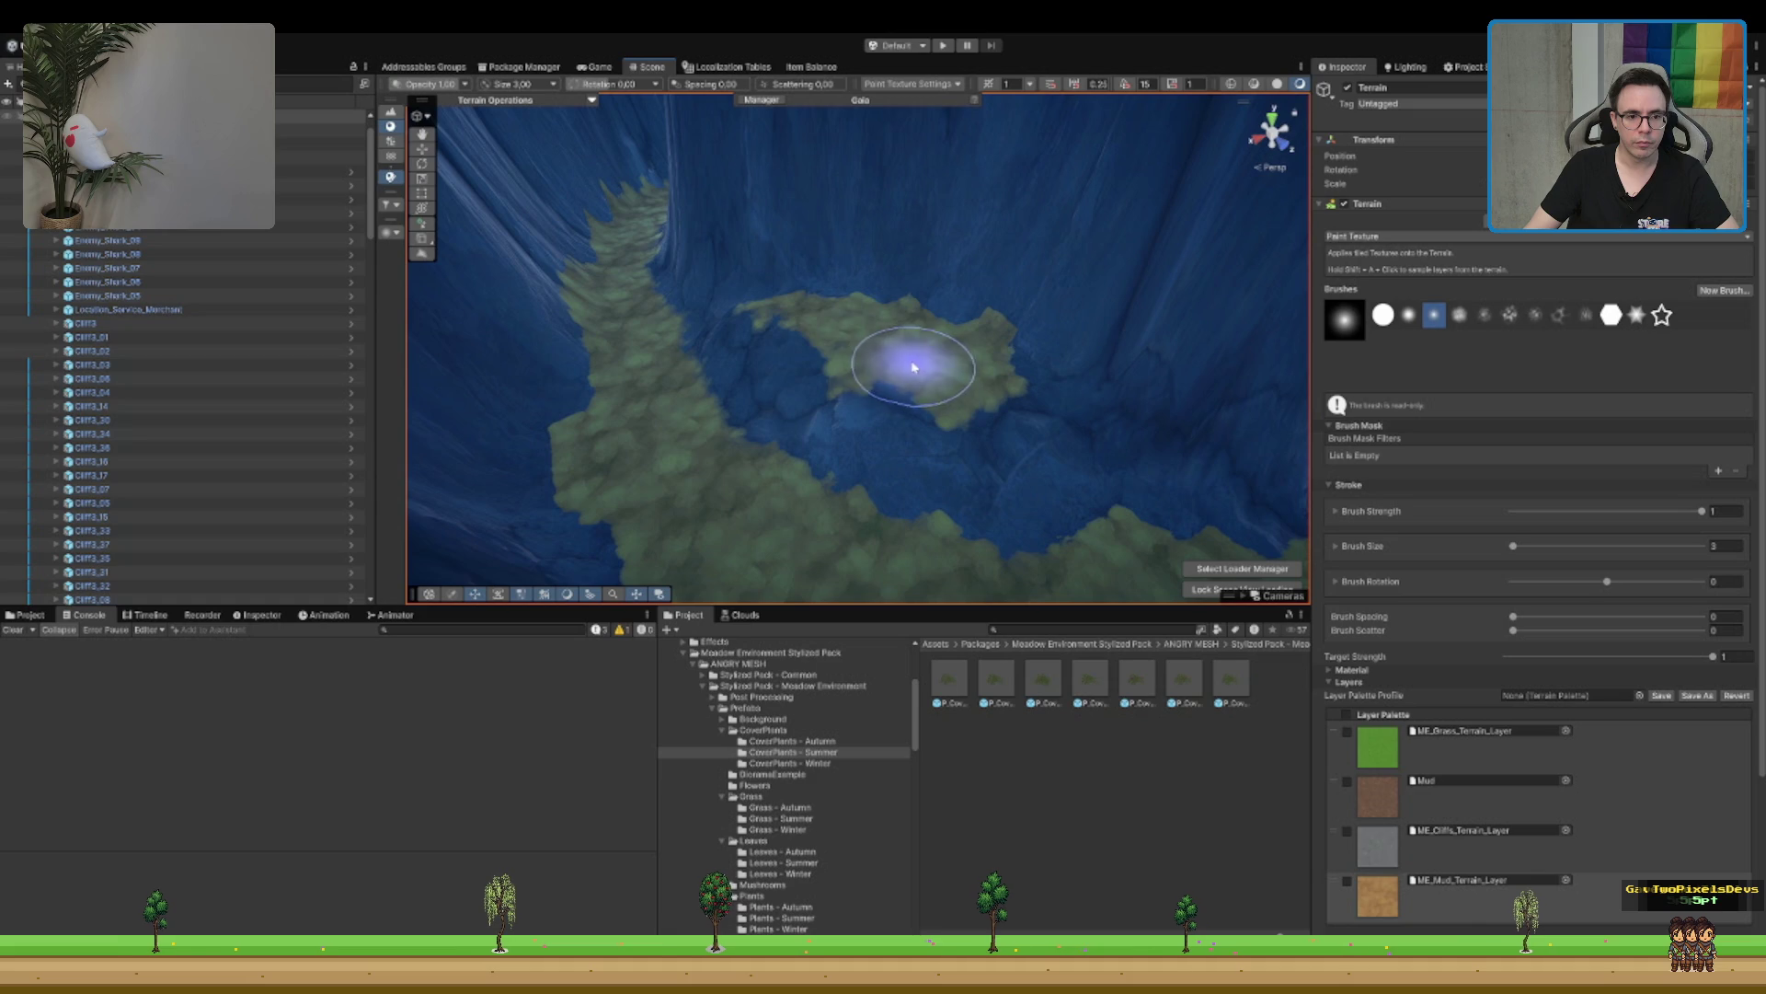
pyautogui.moveTo(823, 322)
pyautogui.mouseDown()
pyautogui.moveTo(966, 307)
pyautogui.moveTo(704, 442)
pyautogui.moveTo(907, 307)
pyautogui.moveTo(1132, 316)
pyautogui.moveTo(1223, 276)
pyautogui.moveTo(1150, 303)
pyautogui.moveTo(1151, 347)
pyautogui.moveTo(1156, 295)
pyautogui.moveTo(1120, 327)
pyautogui.moveTo(918, 276)
pyautogui.moveTo(920, 323)
pyautogui.moveTo(1499, 405)
pyautogui.mouseUp()
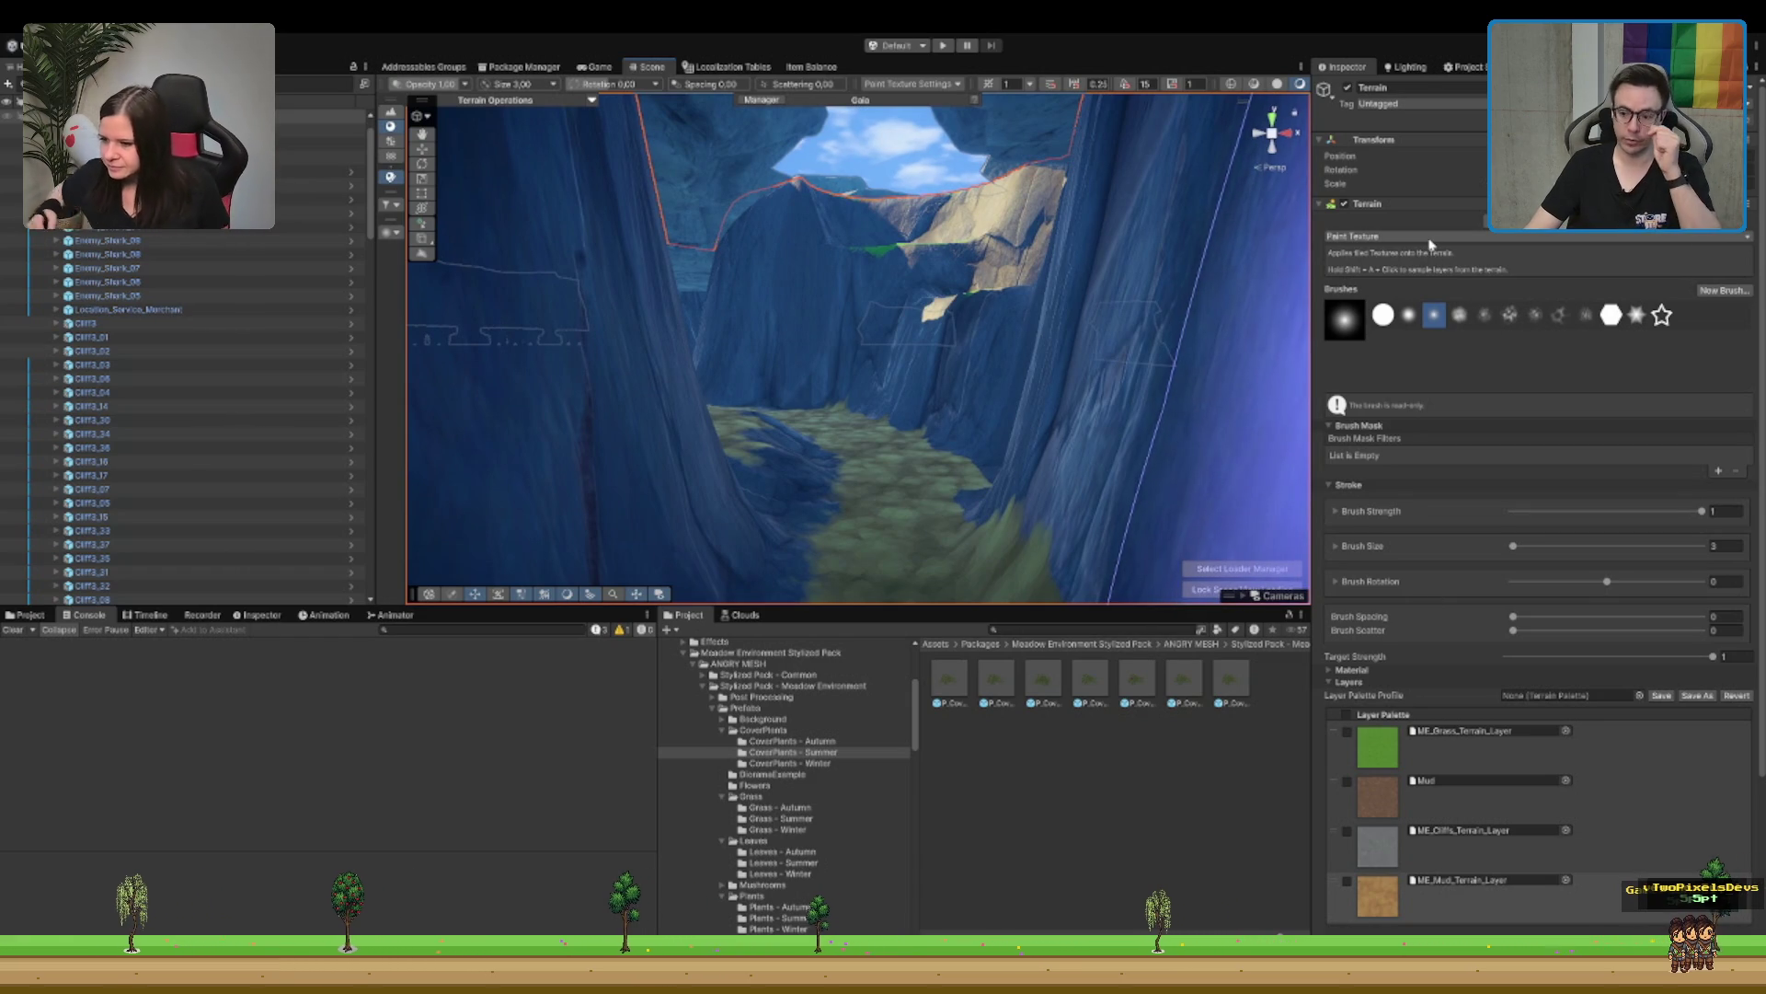
pyautogui.moveTo(1012, 350)
pyautogui.mouseDown()
pyautogui.moveTo(920, 386)
pyautogui.moveTo(948, 404)
pyautogui.mouseUp()
pyautogui.moveTo(959, 293)
pyautogui.mouseDown()
pyautogui.moveTo(966, 515)
pyautogui.moveTo(1006, 335)
pyautogui.moveTo(985, 580)
pyautogui.moveTo(915, 406)
pyautogui.moveTo(885, 506)
pyautogui.moveTo(919, 406)
pyautogui.moveTo(942, 114)
pyautogui.mouseUp()
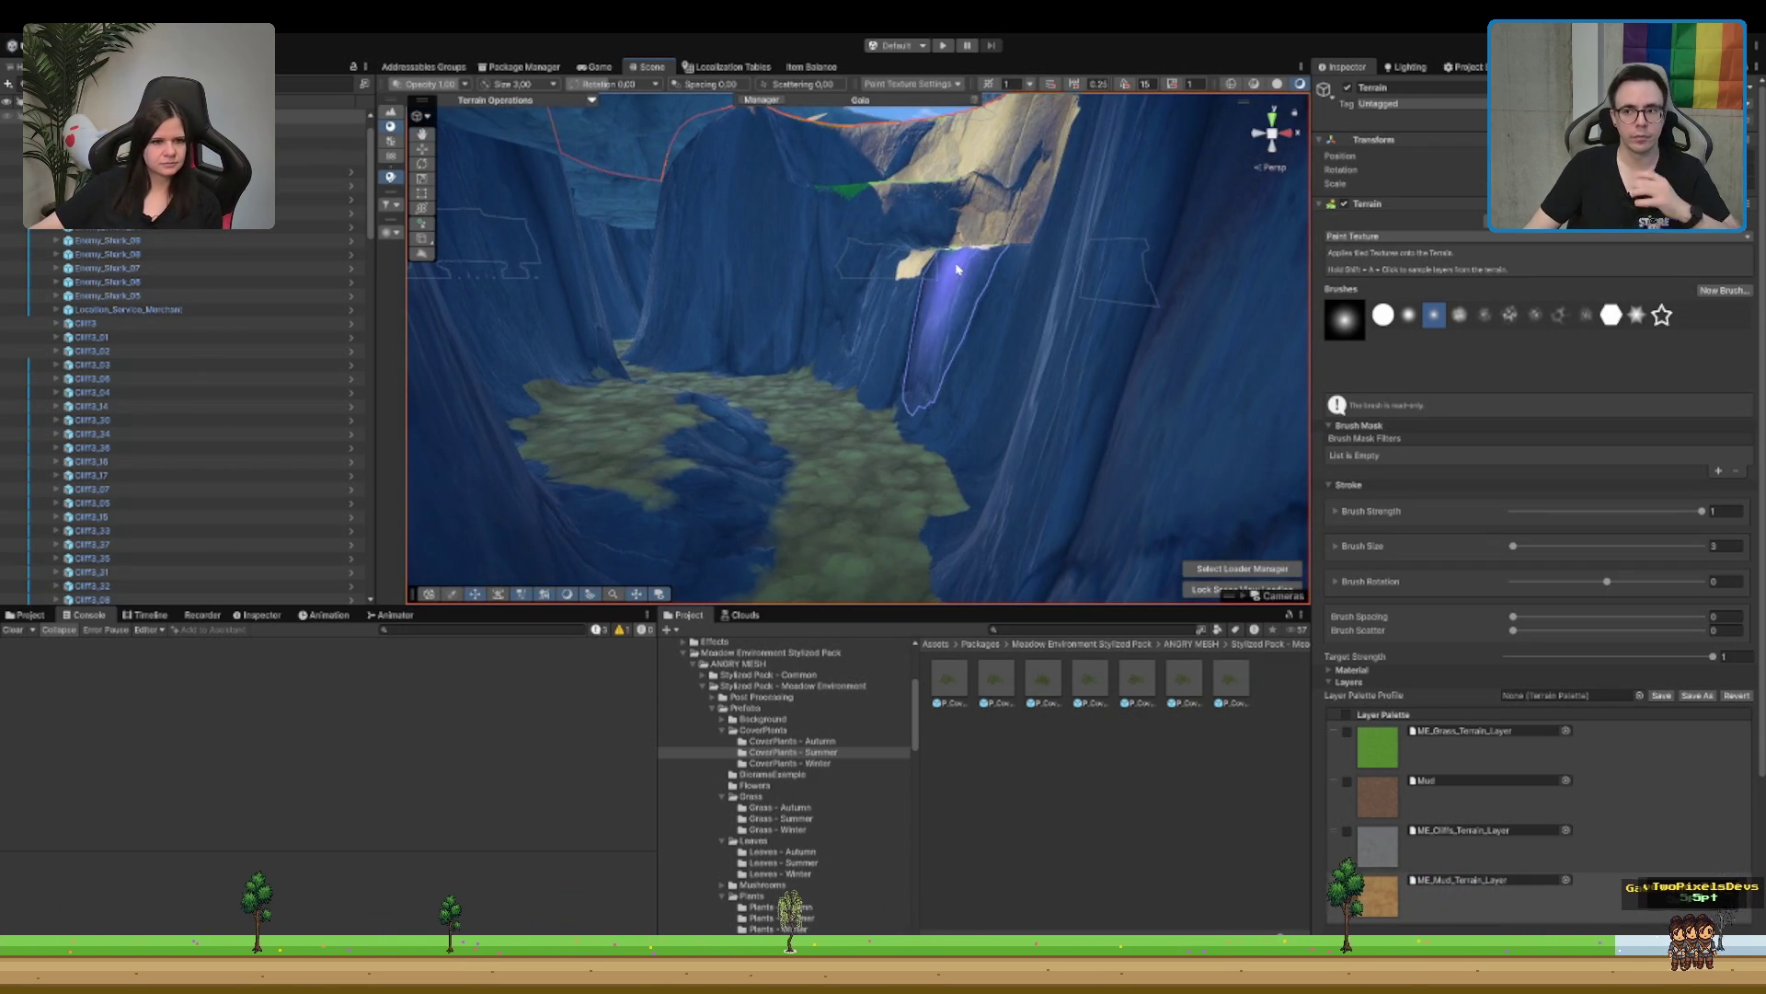
pyautogui.moveTo(983, 279); pyautogui.dragTo(933, 181)
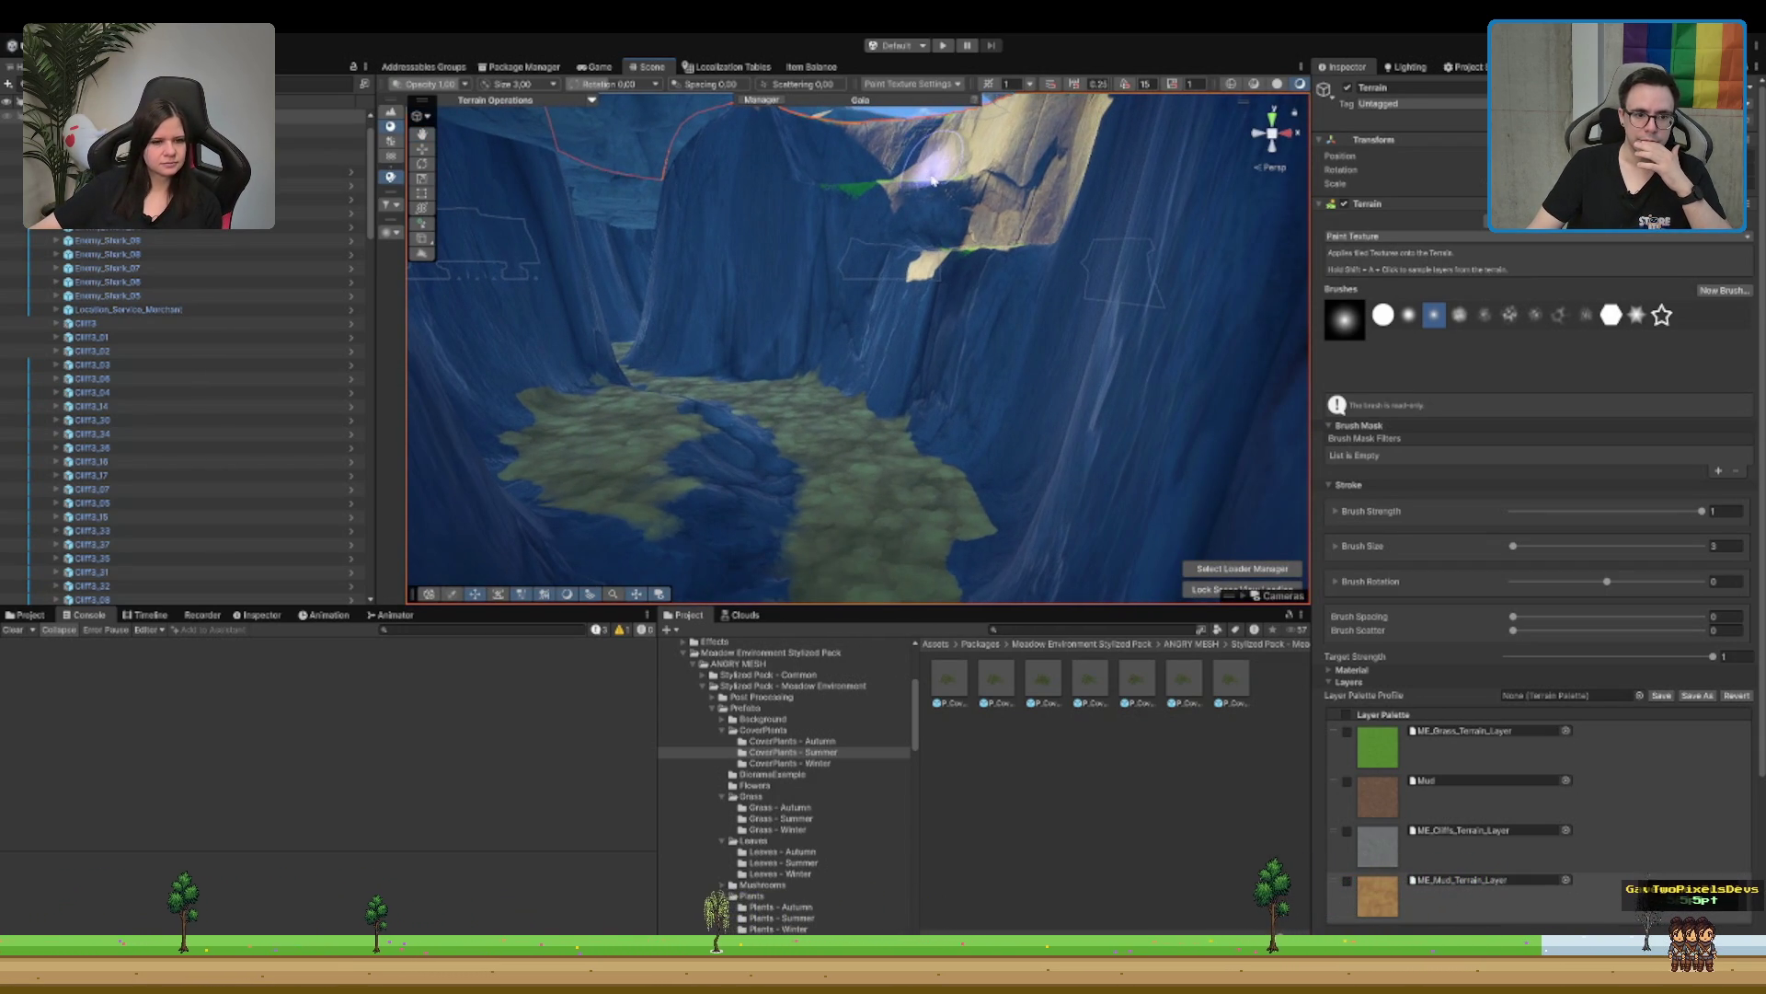
pyautogui.moveTo(1049, 256)
pyautogui.mouseDown()
pyautogui.moveTo(848, 414)
pyautogui.moveTo(1334, 836)
pyautogui.mouseUp()
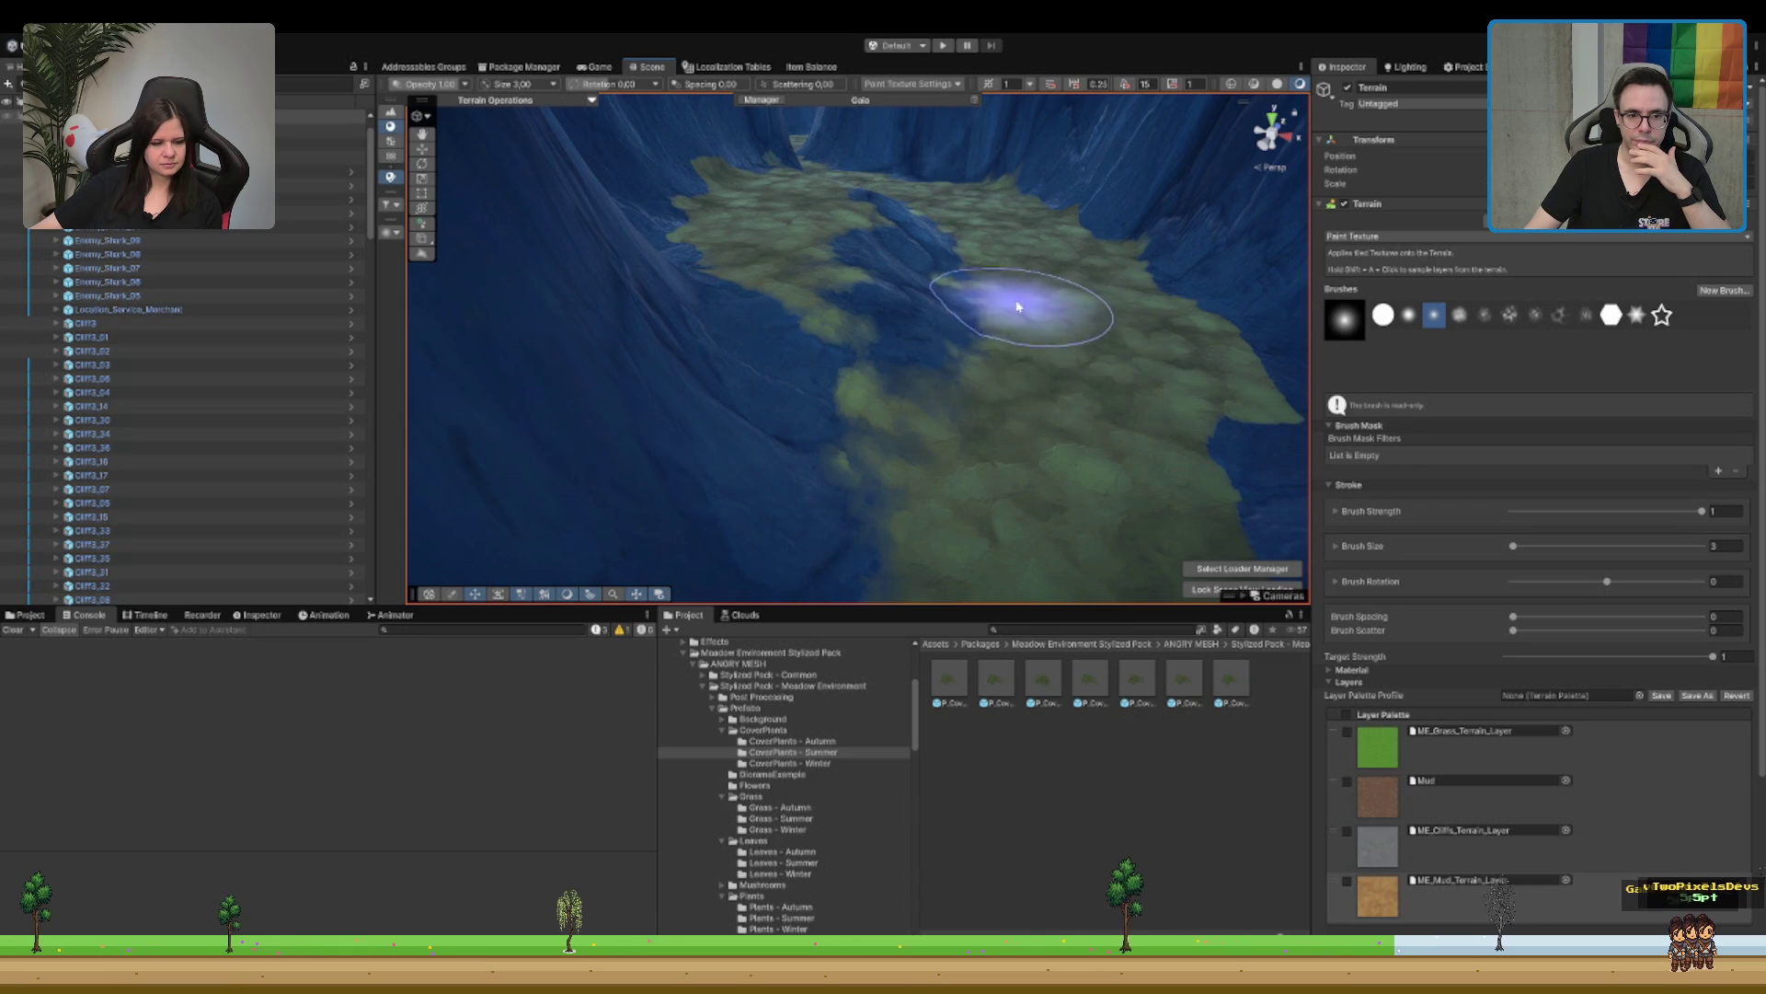
pyautogui.moveTo(1017, 322)
pyautogui.mouseDown()
pyautogui.moveTo(1057, 157)
pyautogui.moveTo(1124, 133)
pyautogui.mouseUp()
pyautogui.moveTo(1139, 228)
pyautogui.mouseDown()
pyautogui.moveTo(947, 284)
pyautogui.moveTo(912, 317)
pyautogui.mouseUp()
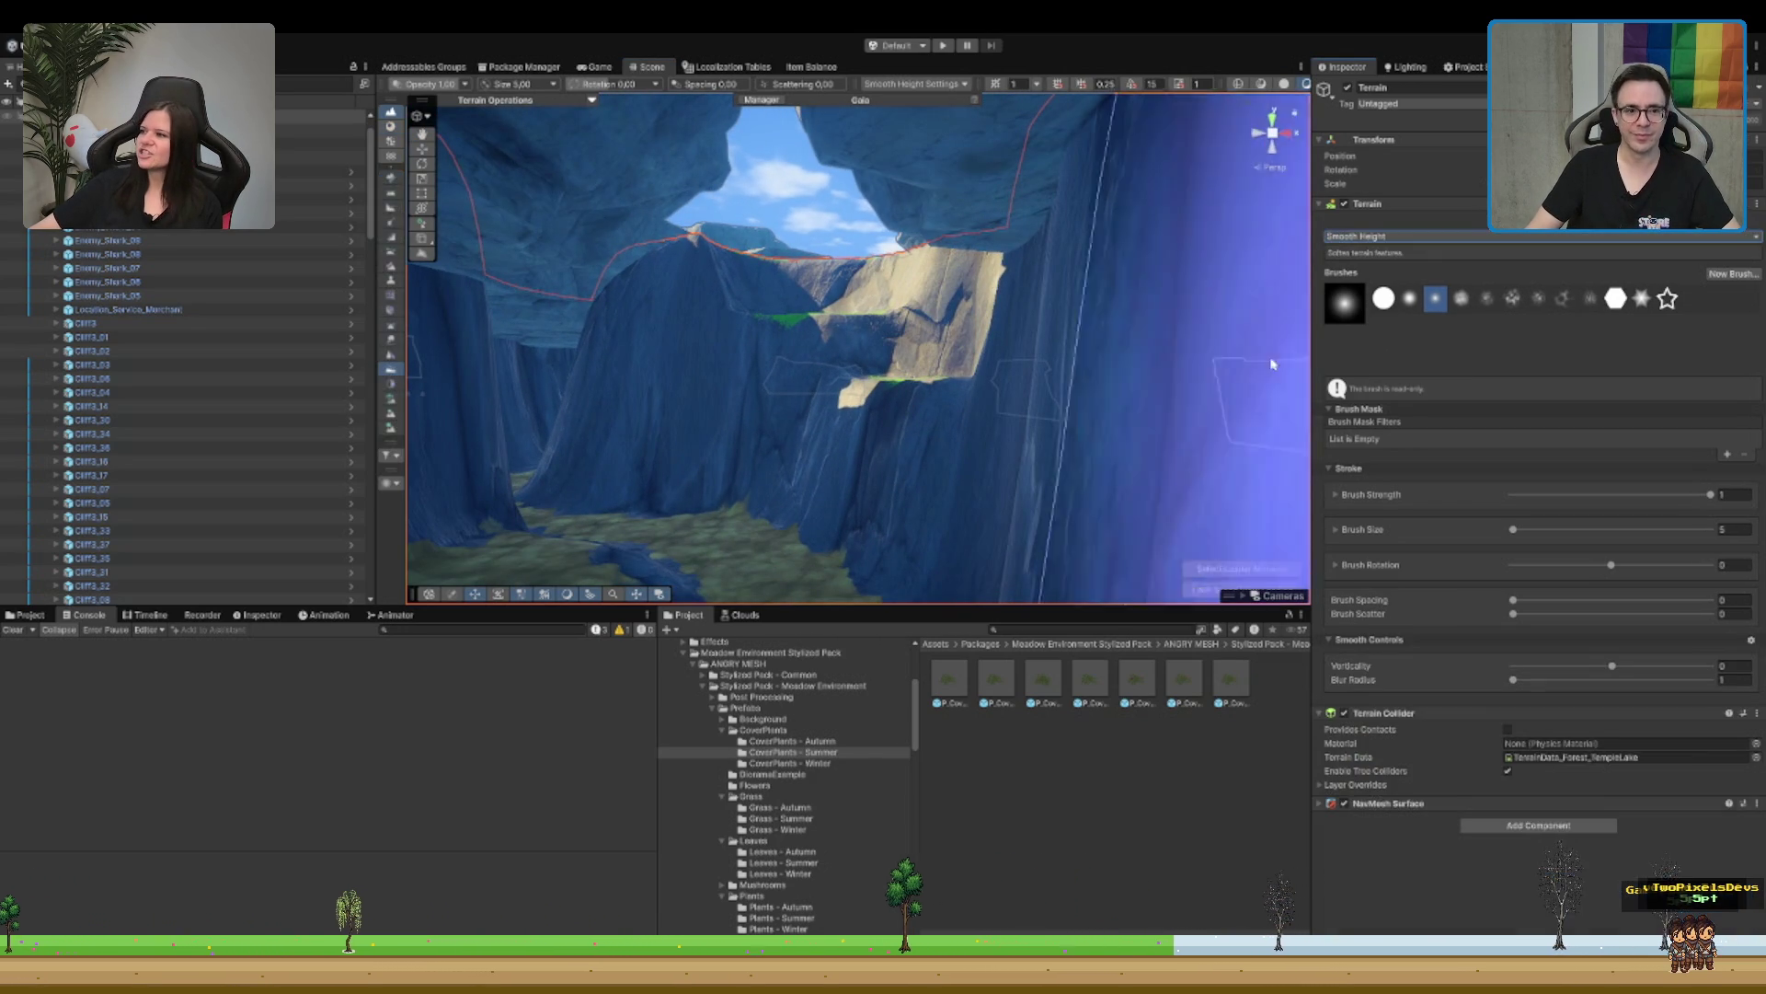
# Step: Orbit to the canyon wall by the bears and reselect the terrain in Paint Texture mode
pyautogui.moveTo(701, 259); pyautogui.dragTo(822, 294)
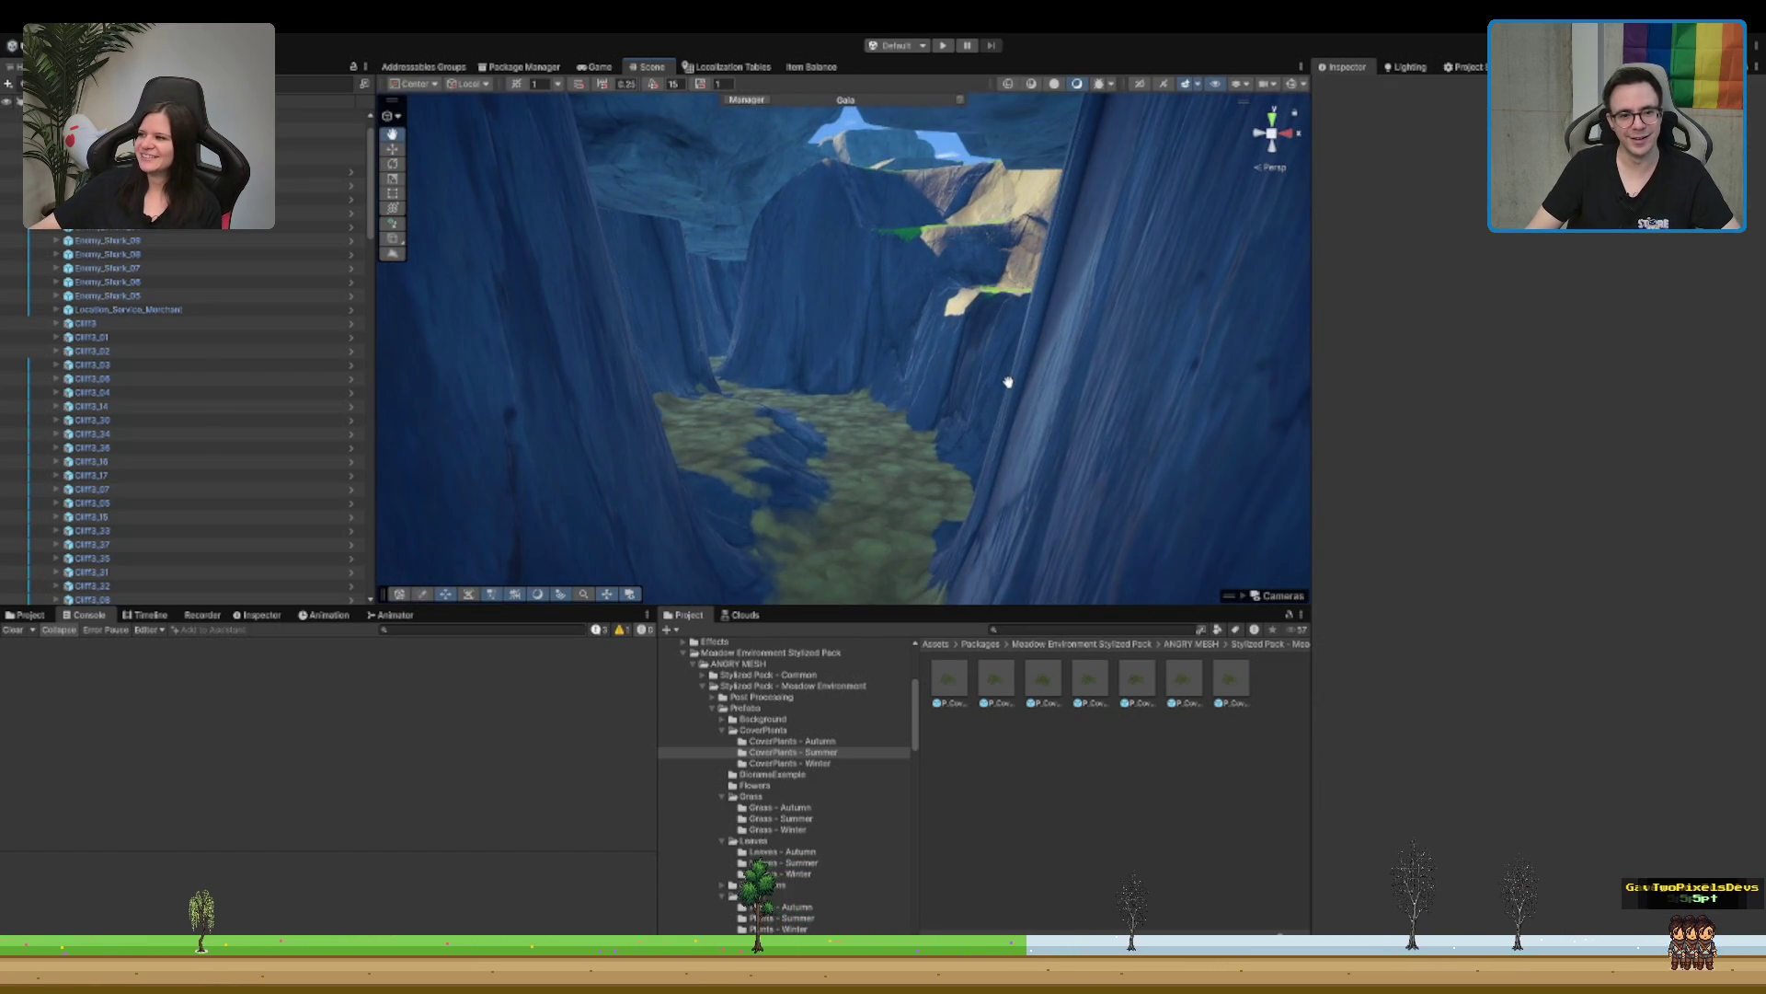
pyautogui.moveTo(1101, 319)
pyautogui.mouseDown()
pyautogui.moveTo(901, 404)
pyautogui.moveTo(899, 379)
pyautogui.moveTo(631, 374)
pyautogui.moveTo(813, 324)
pyautogui.moveTo(781, 334)
pyautogui.moveTo(919, 367)
pyautogui.moveTo(1003, 411)
pyautogui.moveTo(884, 383)
pyautogui.moveTo(792, 291)
pyautogui.moveTo(958, 294)
pyautogui.moveTo(994, 276)
pyautogui.moveTo(905, 285)
pyautogui.moveTo(859, 454)
pyautogui.moveTo(874, 457)
pyautogui.moveTo(883, 433)
pyautogui.moveTo(801, 400)
pyautogui.mouseUp()
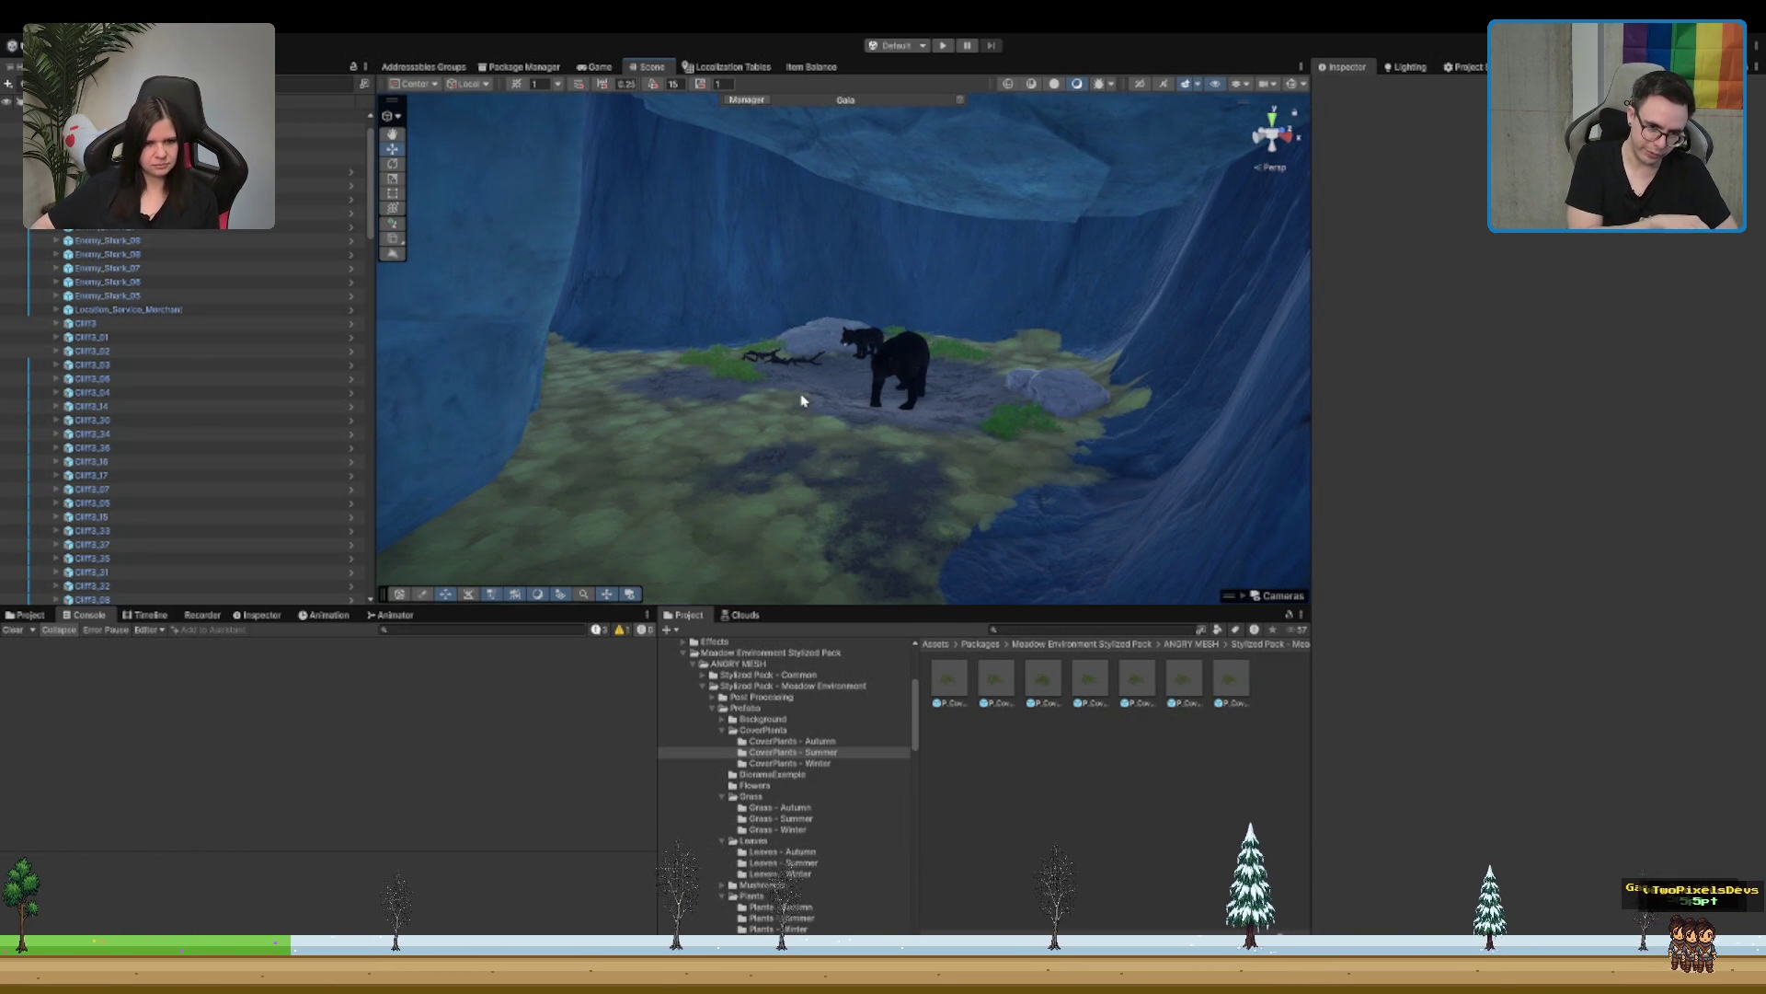
pyautogui.moveTo(801, 400)
pyautogui.mouseDown()
pyautogui.moveTo(864, 481)
pyautogui.moveTo(942, 465)
pyautogui.mouseUp()
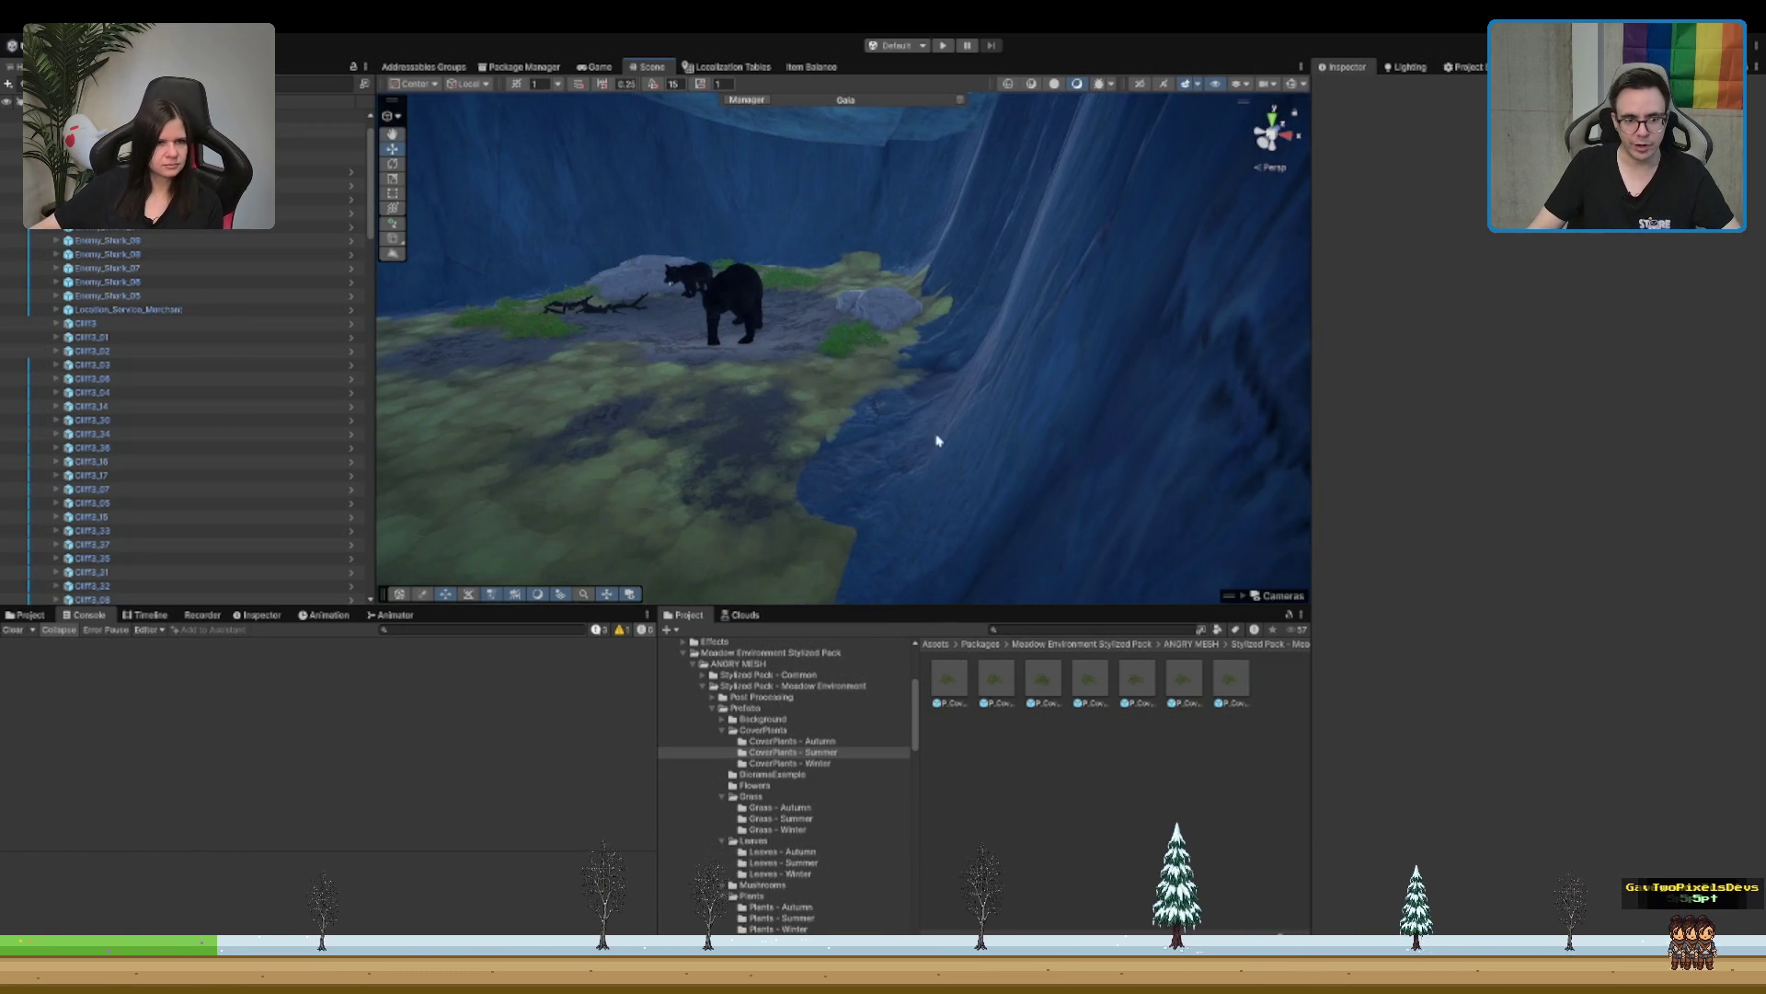
pyautogui.click(939, 400)
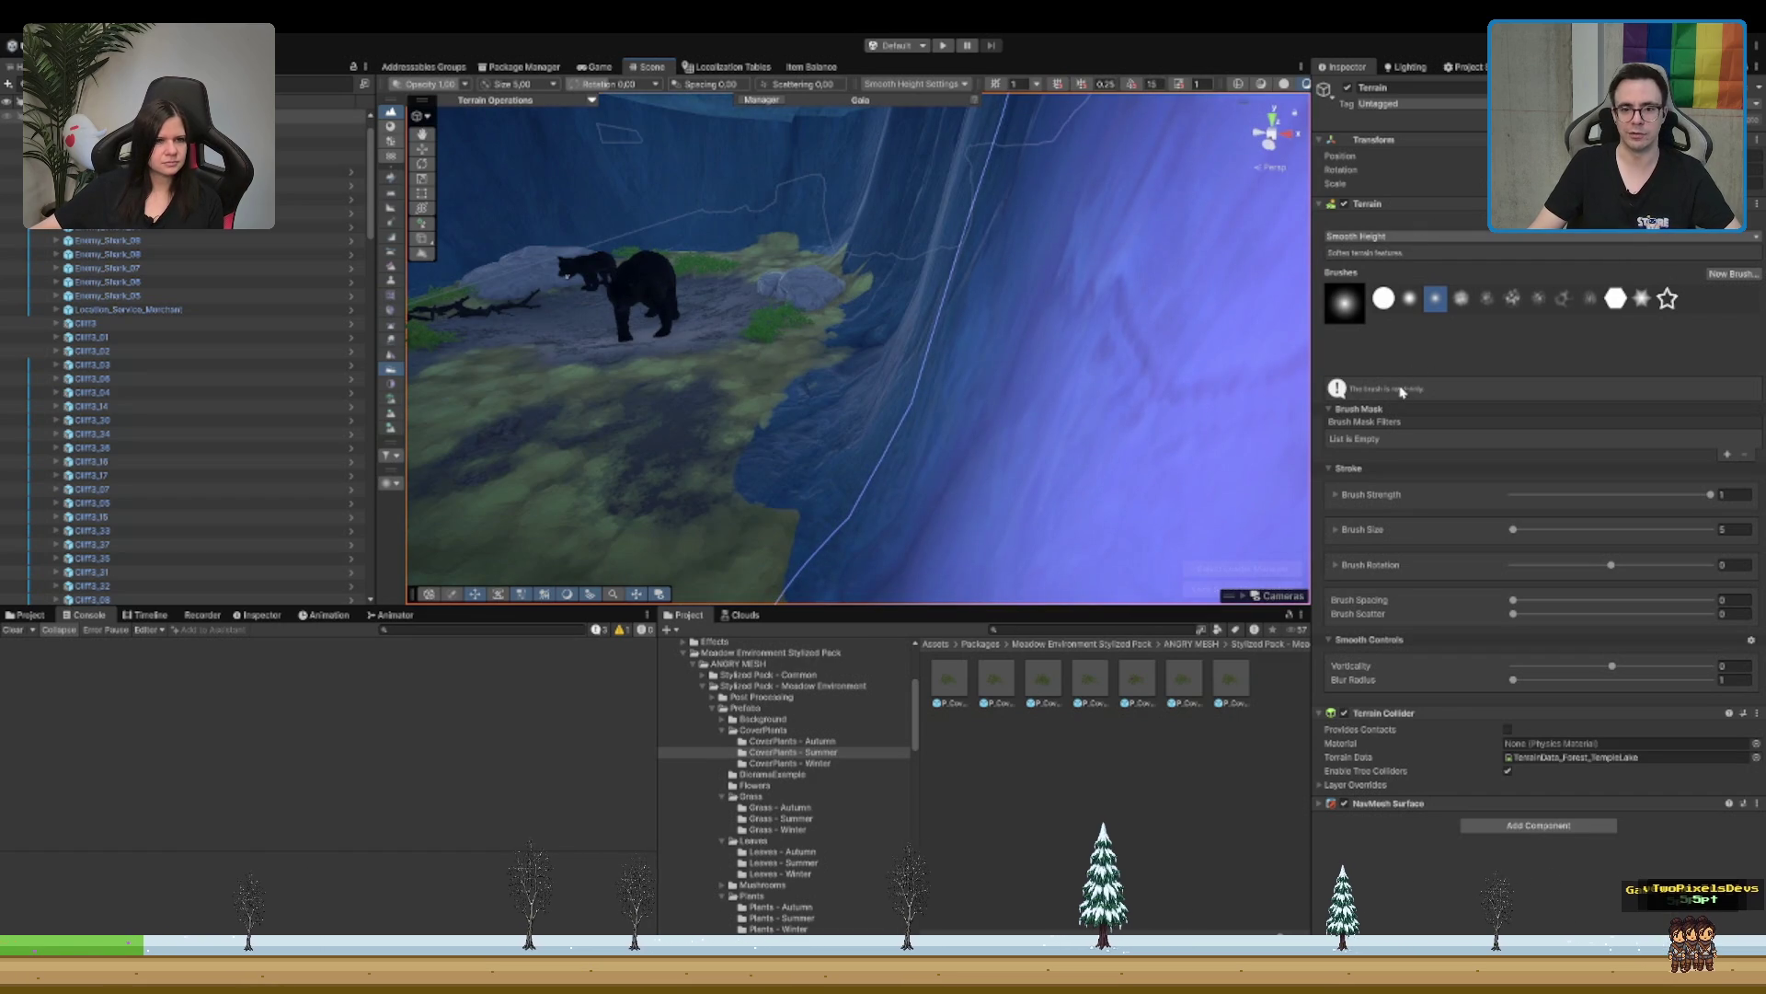
pyautogui.click(390, 176)
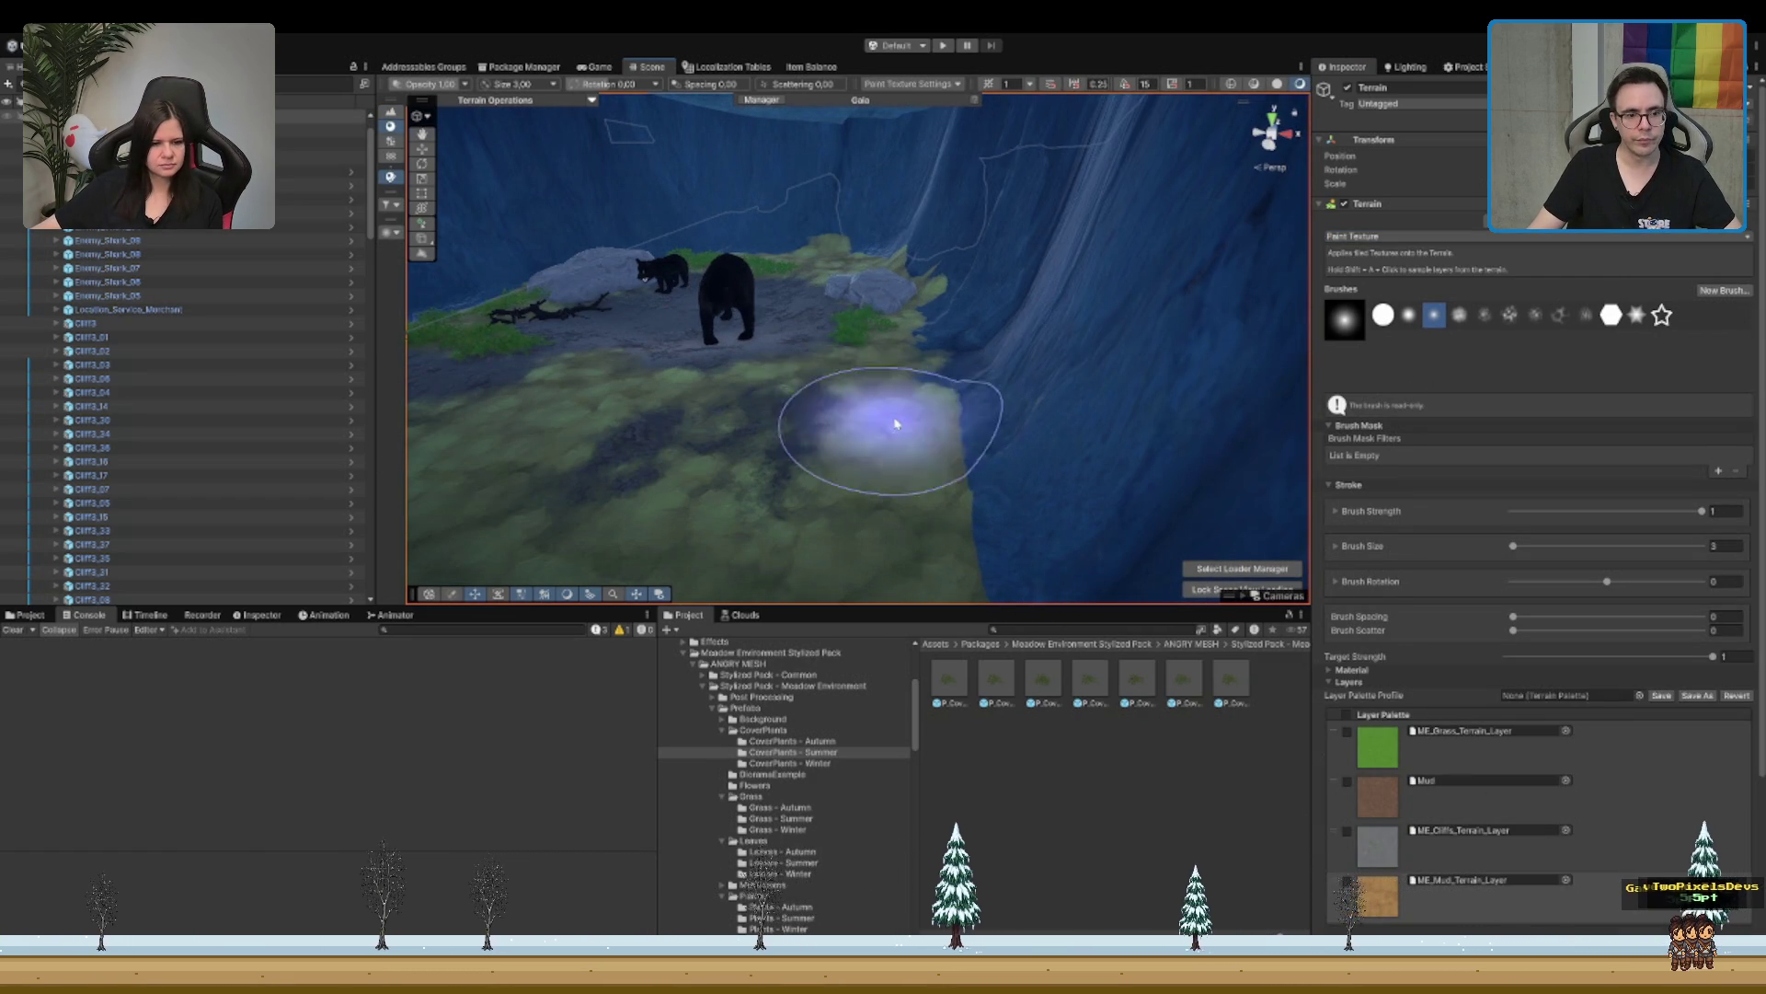
pyautogui.scroll(-3, 879, 421)
# Step: Deactivate the terrain tool and pull back over the island's pale plateaus
pyautogui.moveTo(875, 374)
pyautogui.mouseDown()
pyautogui.moveTo(809, 284)
pyautogui.moveTo(1022, 413)
pyautogui.moveTo(1064, 390)
pyautogui.moveTo(1009, 343)
pyautogui.moveTo(847, 343)
pyautogui.moveTo(1017, 331)
pyautogui.moveTo(1013, 419)
pyautogui.mouseUp()
pyautogui.press('w')
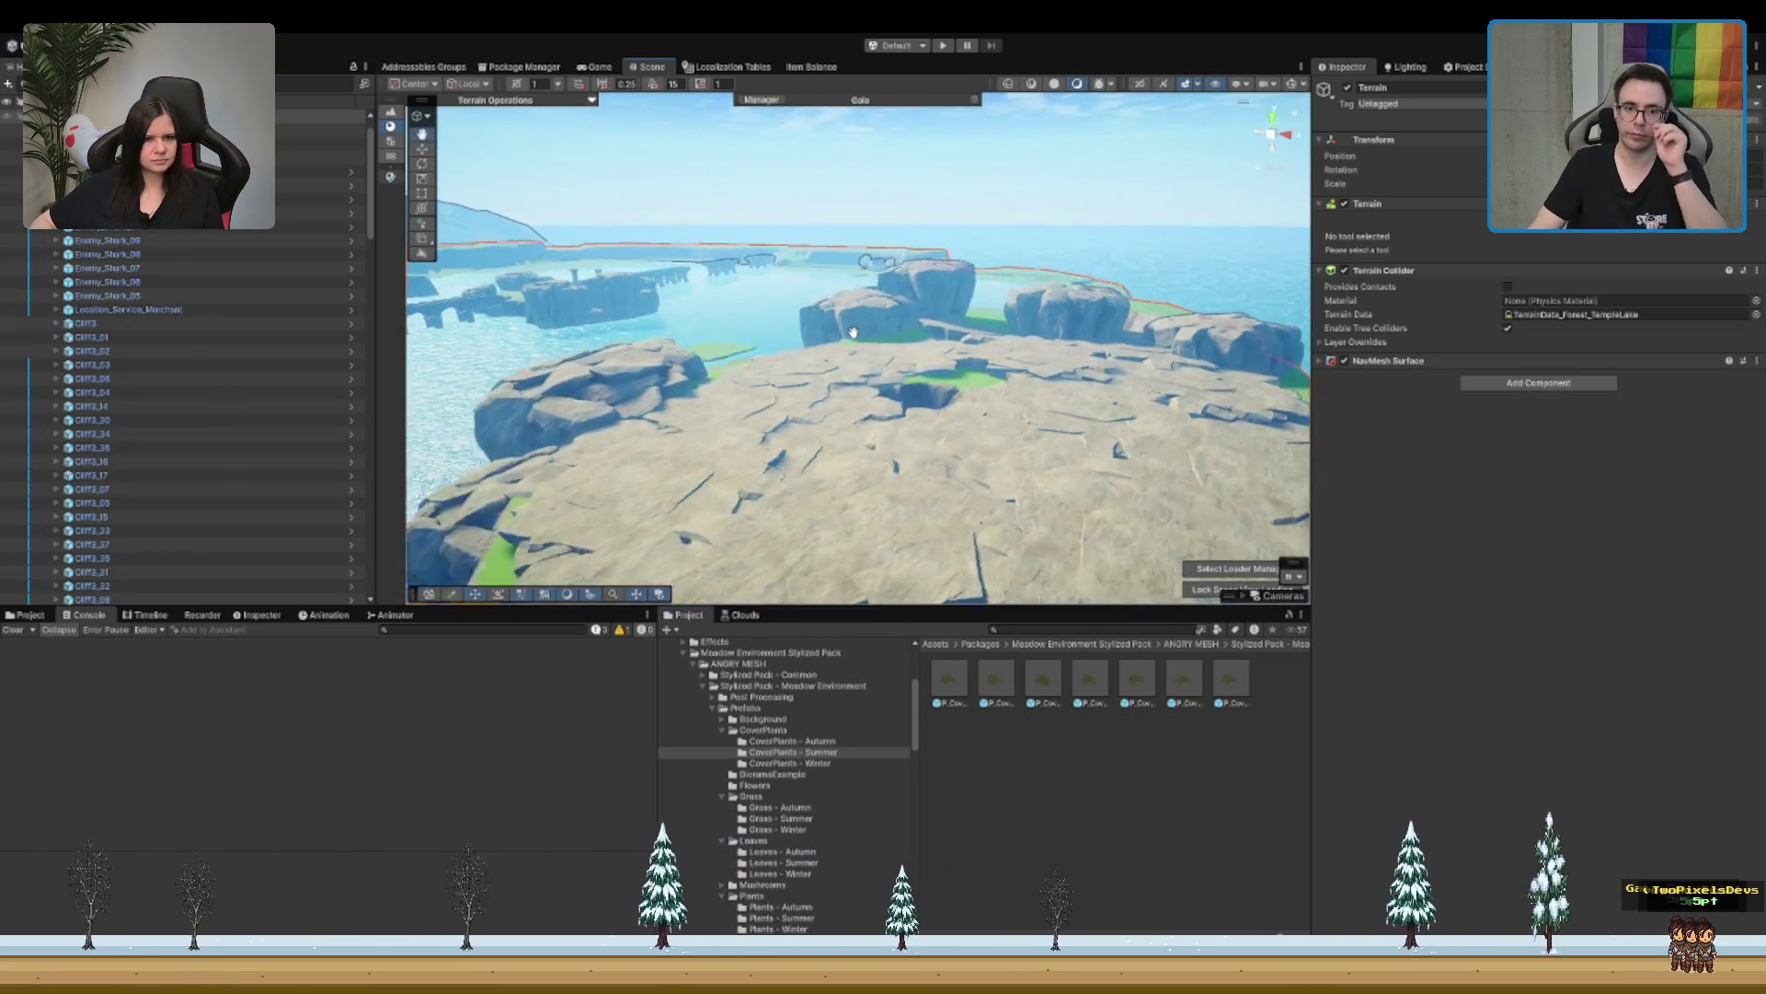
pyautogui.moveTo(854, 332); pyautogui.dragTo(768, 388)
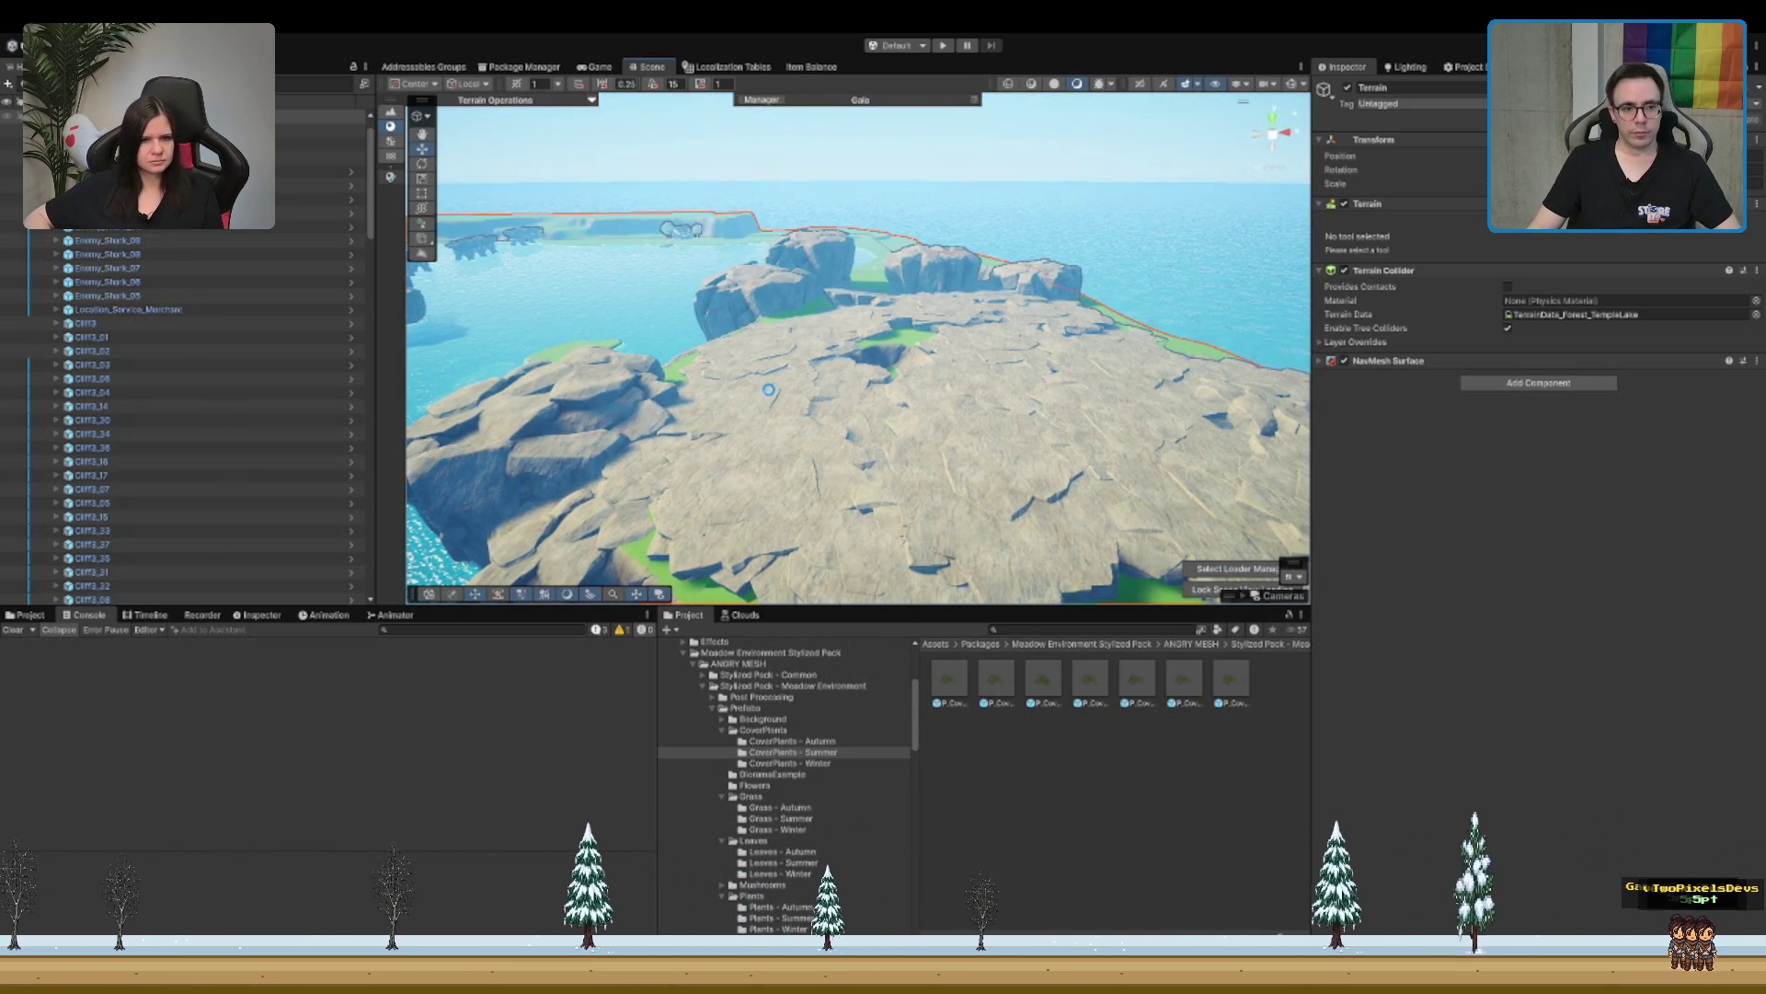
# Step: Fly over the grassy plateau and shore by the bridge, focusing on the OceanGrid_LOD2 tile
pyautogui.scroll(-5, 763, 382)
pyautogui.moveTo(751, 372); pyautogui.dragTo(1095, 303)
pyautogui.moveTo(991, 349); pyautogui.dragTo(1134, 318)
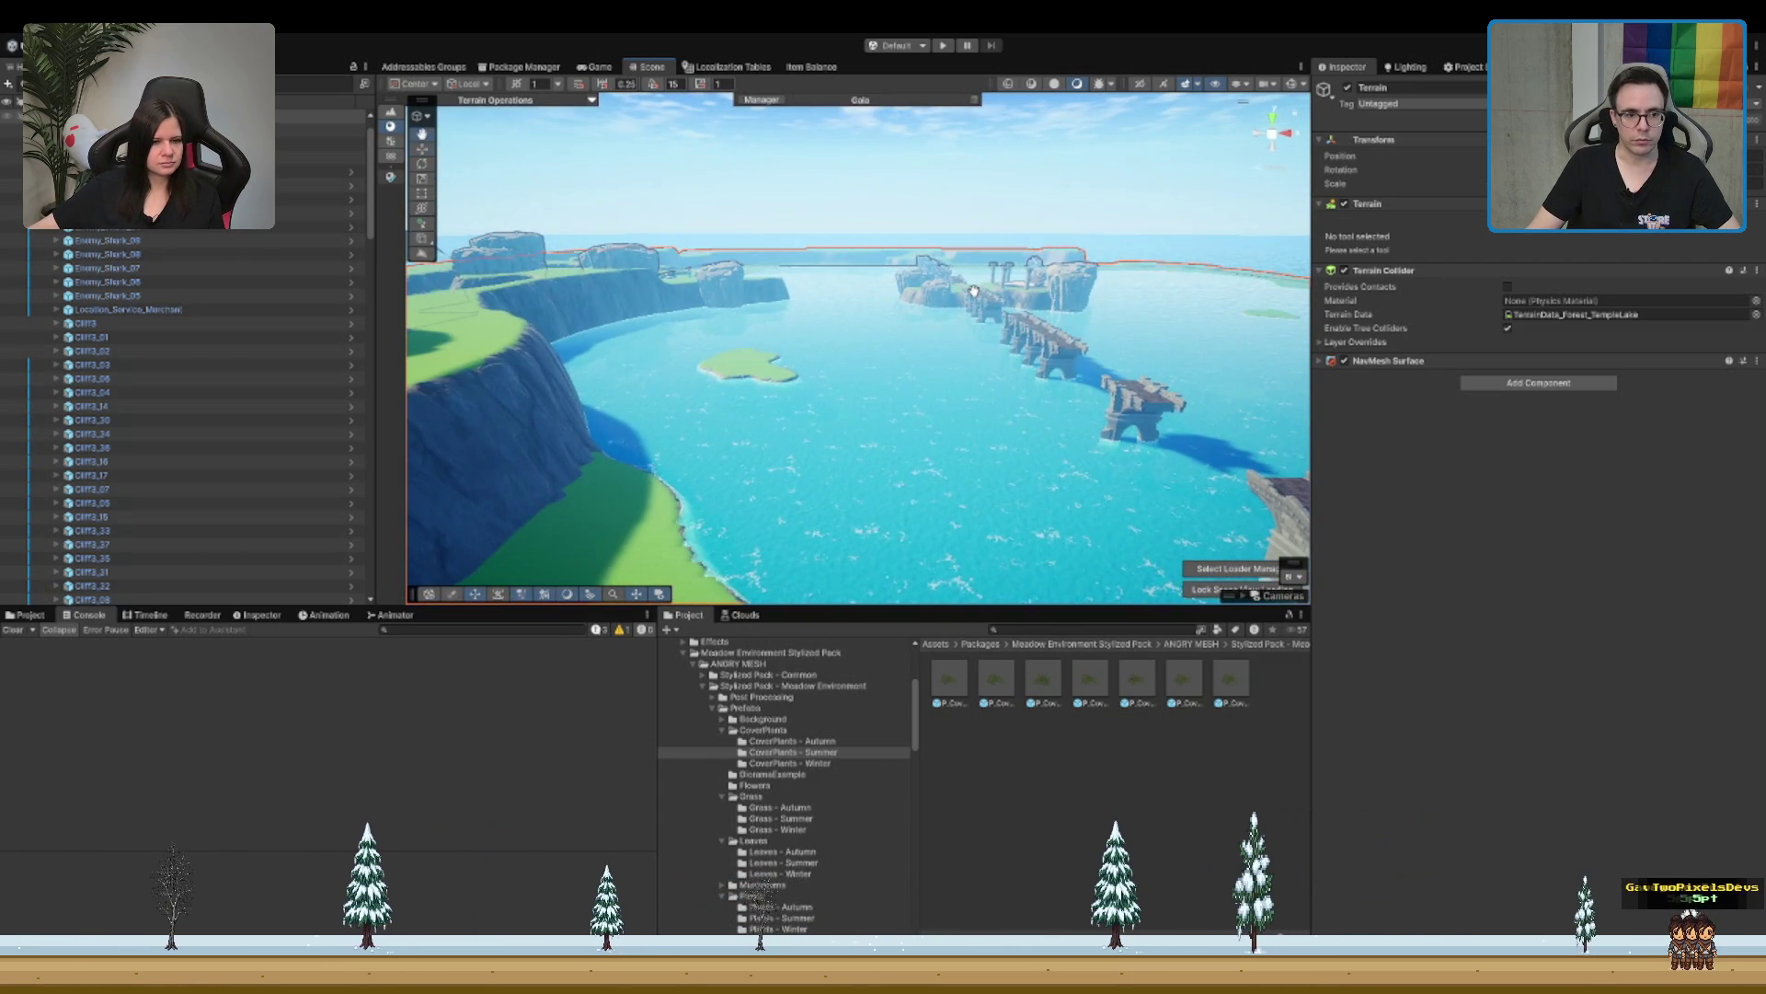
pyautogui.scroll(2, 970, 352)
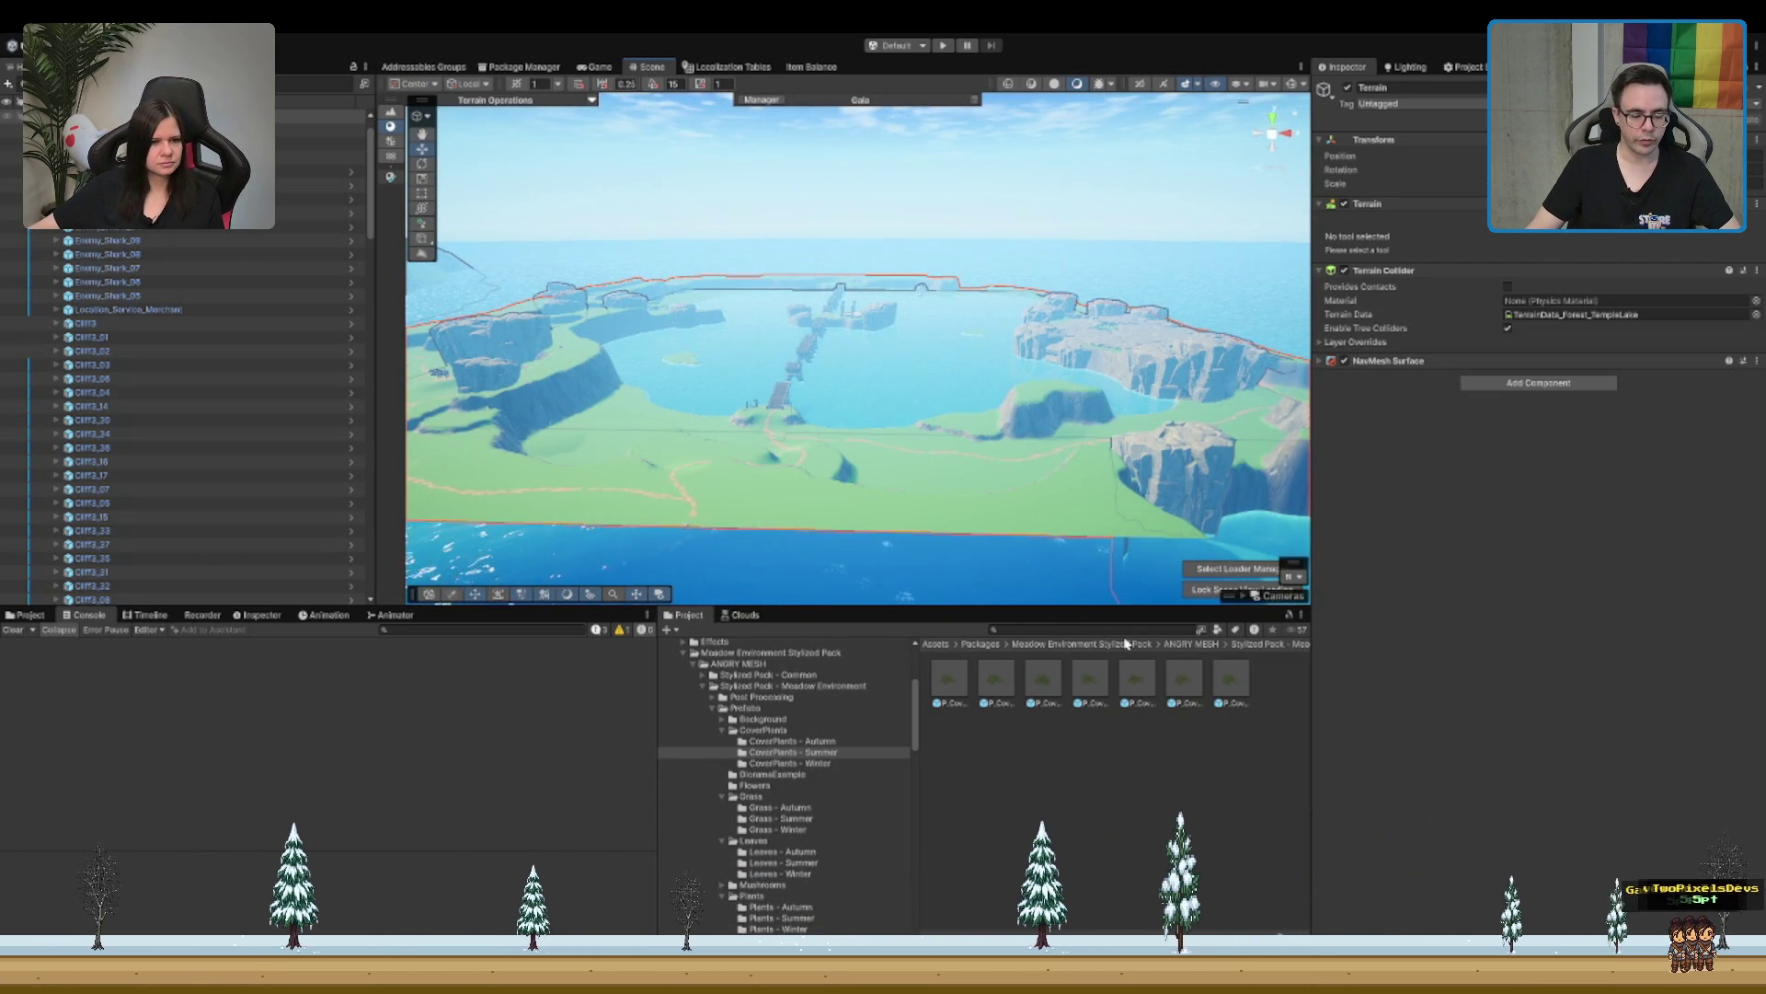
pyautogui.moveTo(985, 594)
pyautogui.mouseDown()
pyautogui.moveTo(813, 492)
pyautogui.moveTo(874, 386)
pyautogui.mouseUp()
pyautogui.click(874, 386)
pyautogui.press('f')
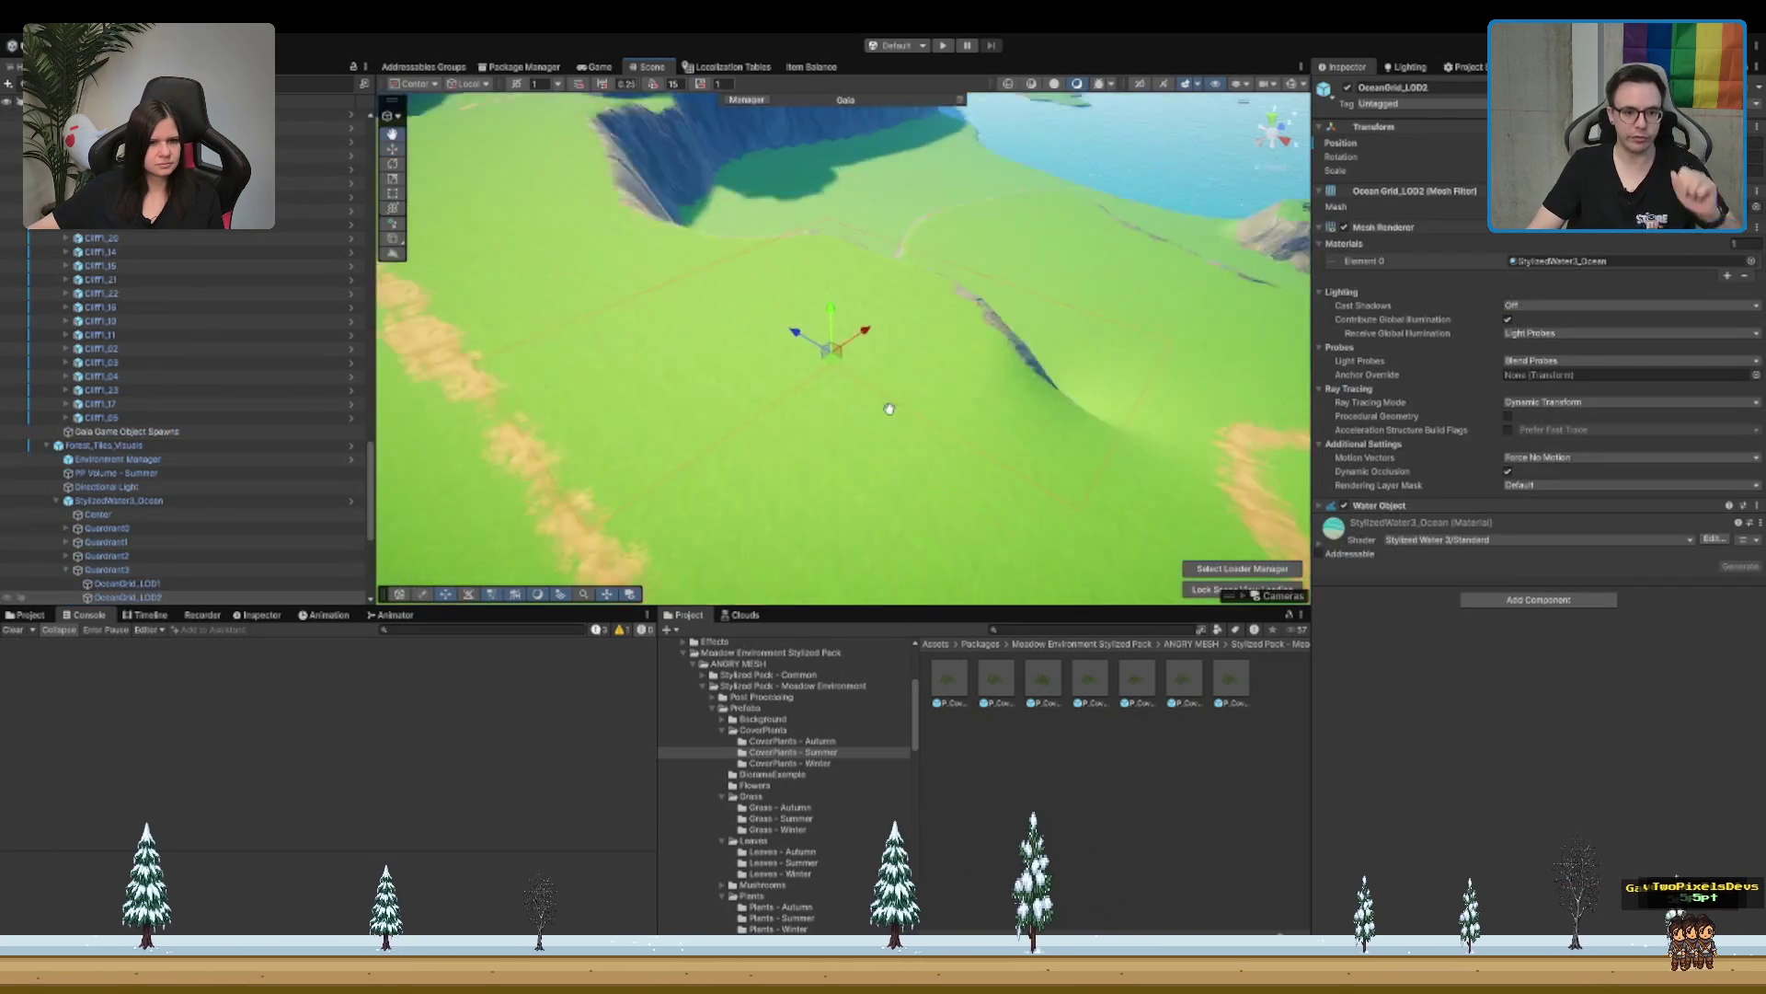
# Step: Reselect the terrain over the meadow and switch to Raise or Lower Terrain (strength 0.01, size 5)
pyautogui.moveTo(999, 317); pyautogui.dragTo(920, 317)
pyautogui.click(921, 316)
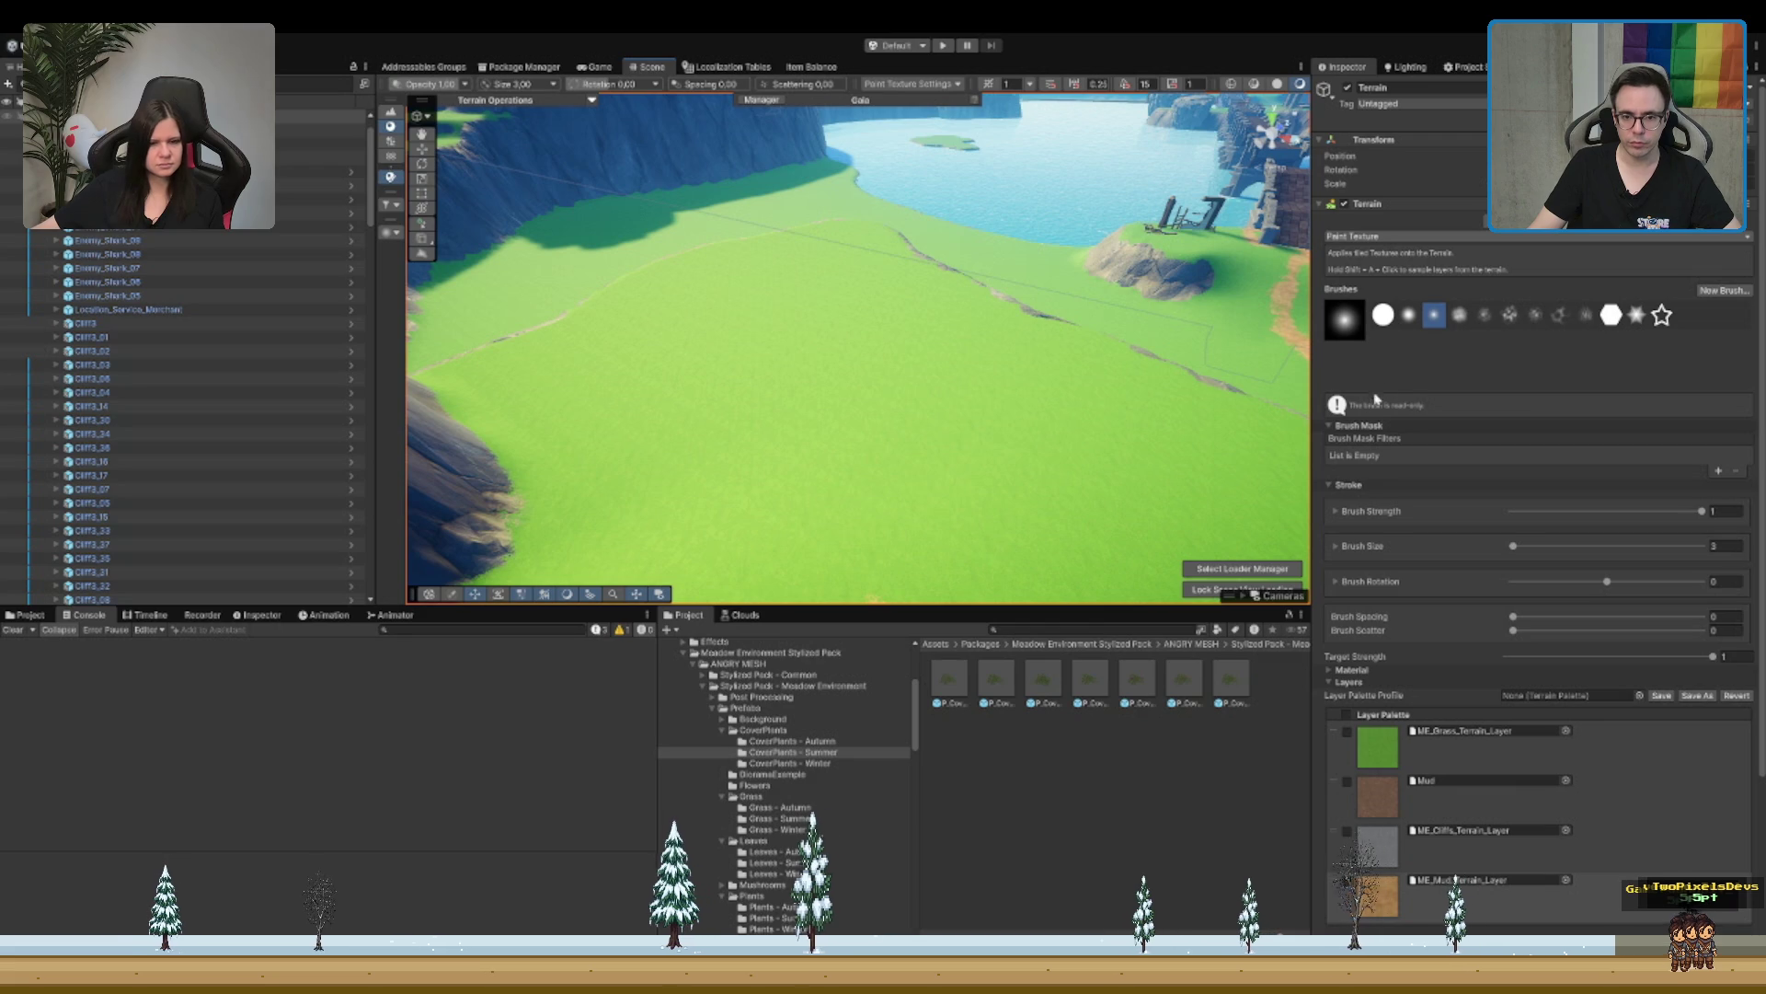
pyautogui.moveTo(921, 317); pyautogui.dragTo(1545, 360)
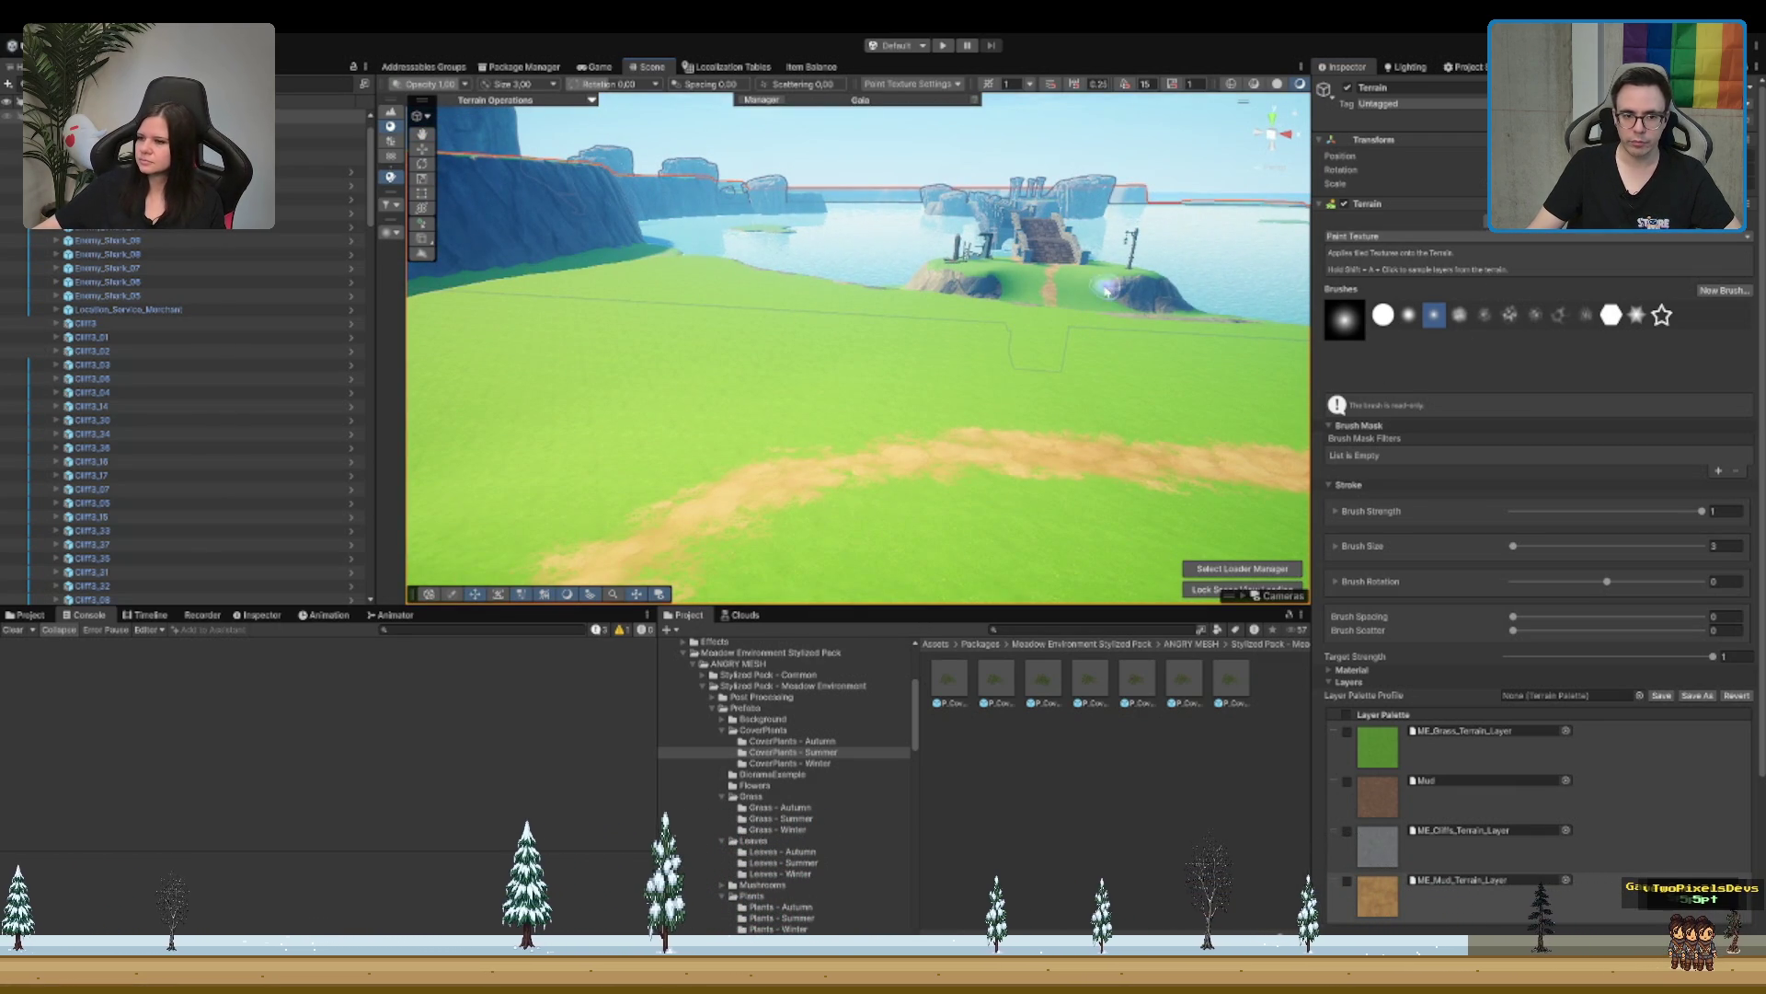
pyautogui.moveTo(1405, 239); pyautogui.dragTo(1456, 229)
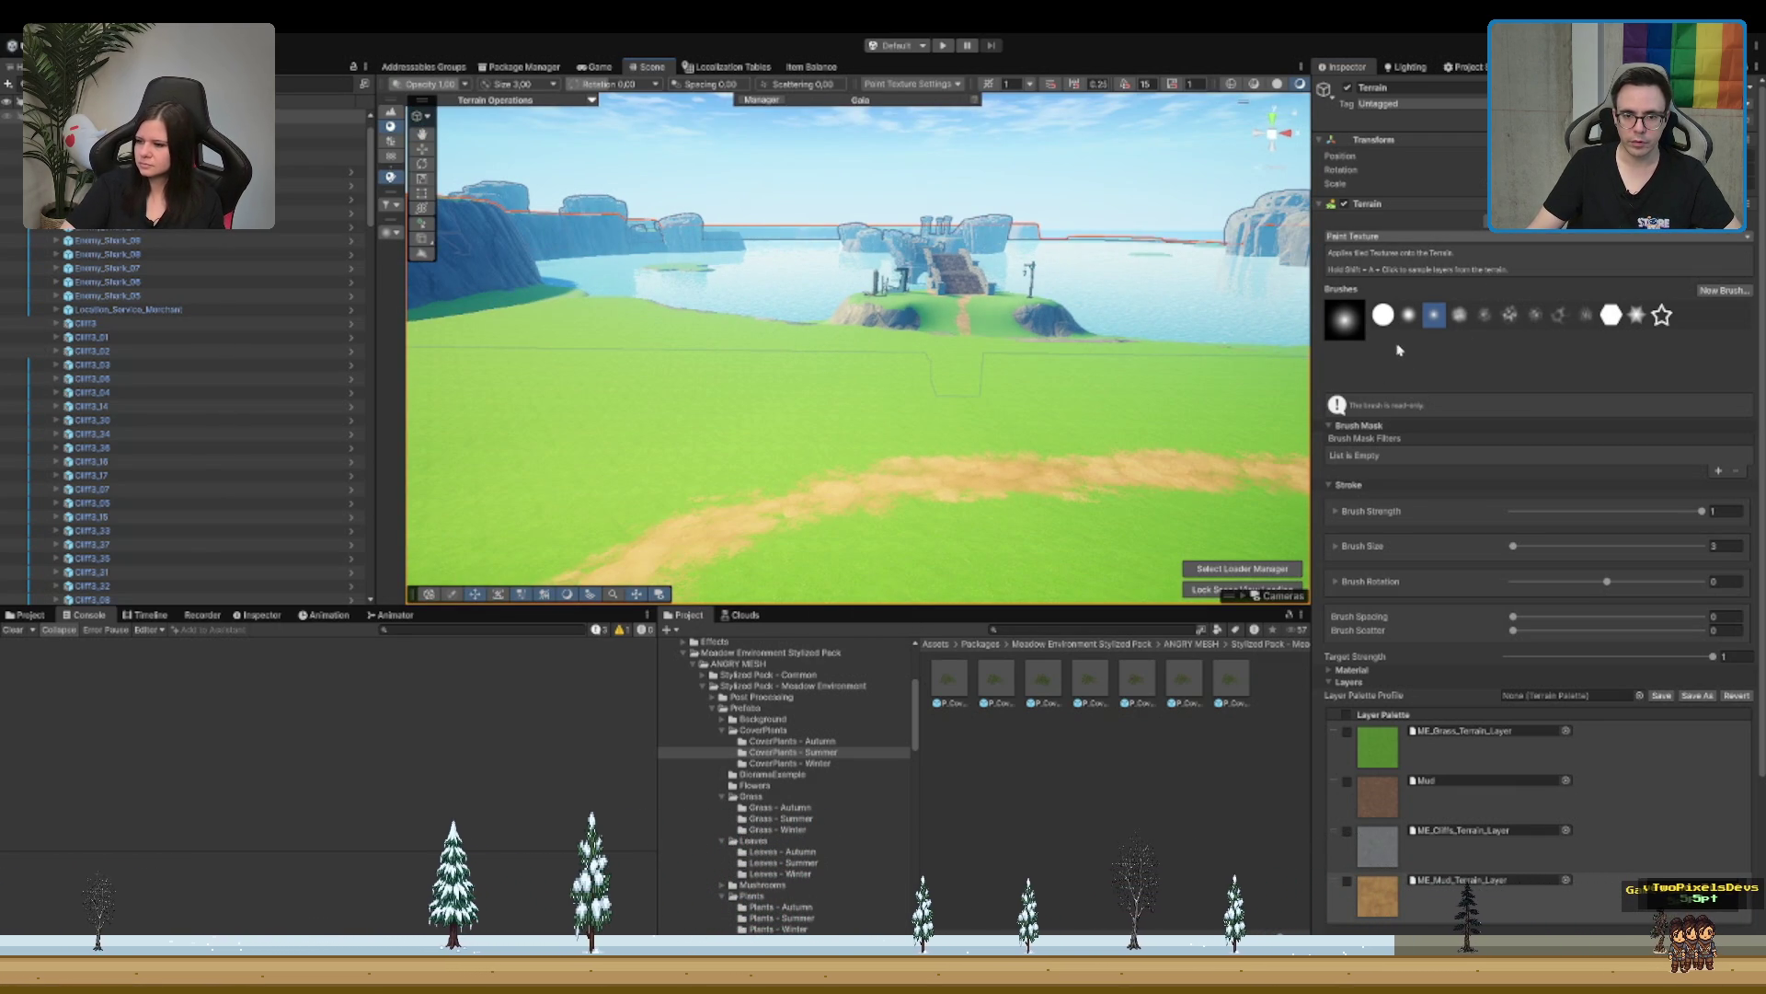
pyautogui.press('F1')
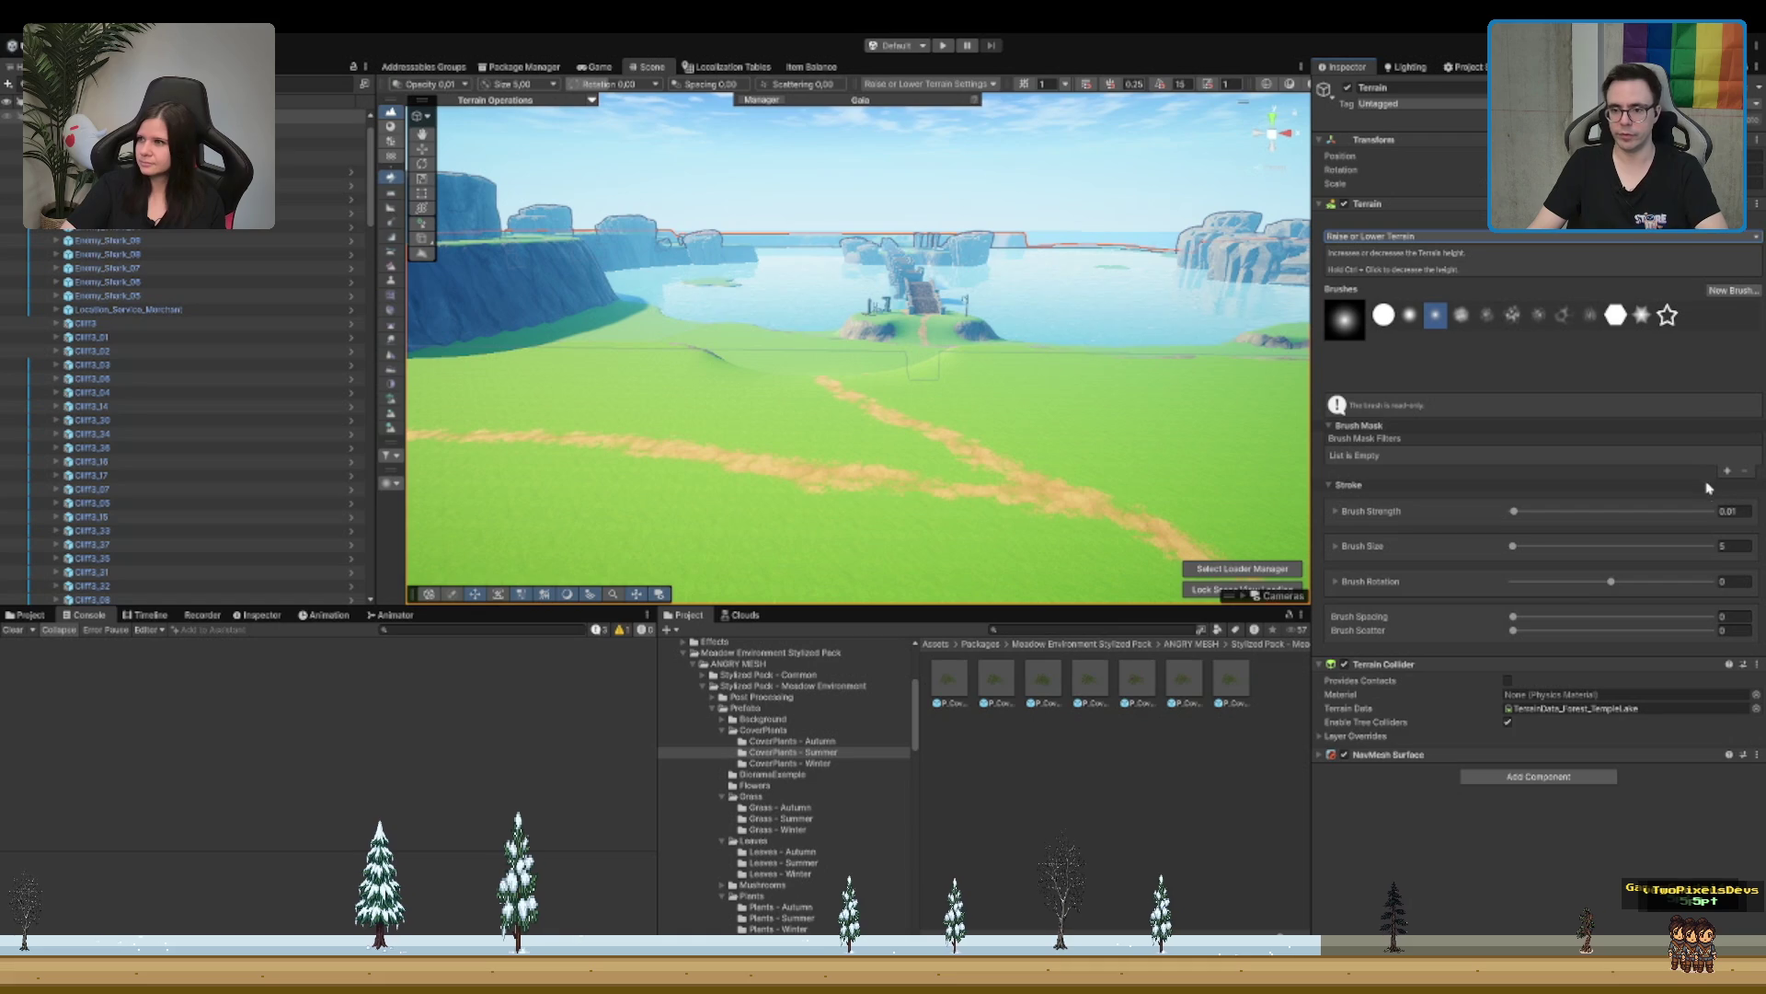
# Step: Set the Raise or Lower Terrain brush size to 50
pyautogui.click(1730, 546)
pyautogui.write('50')
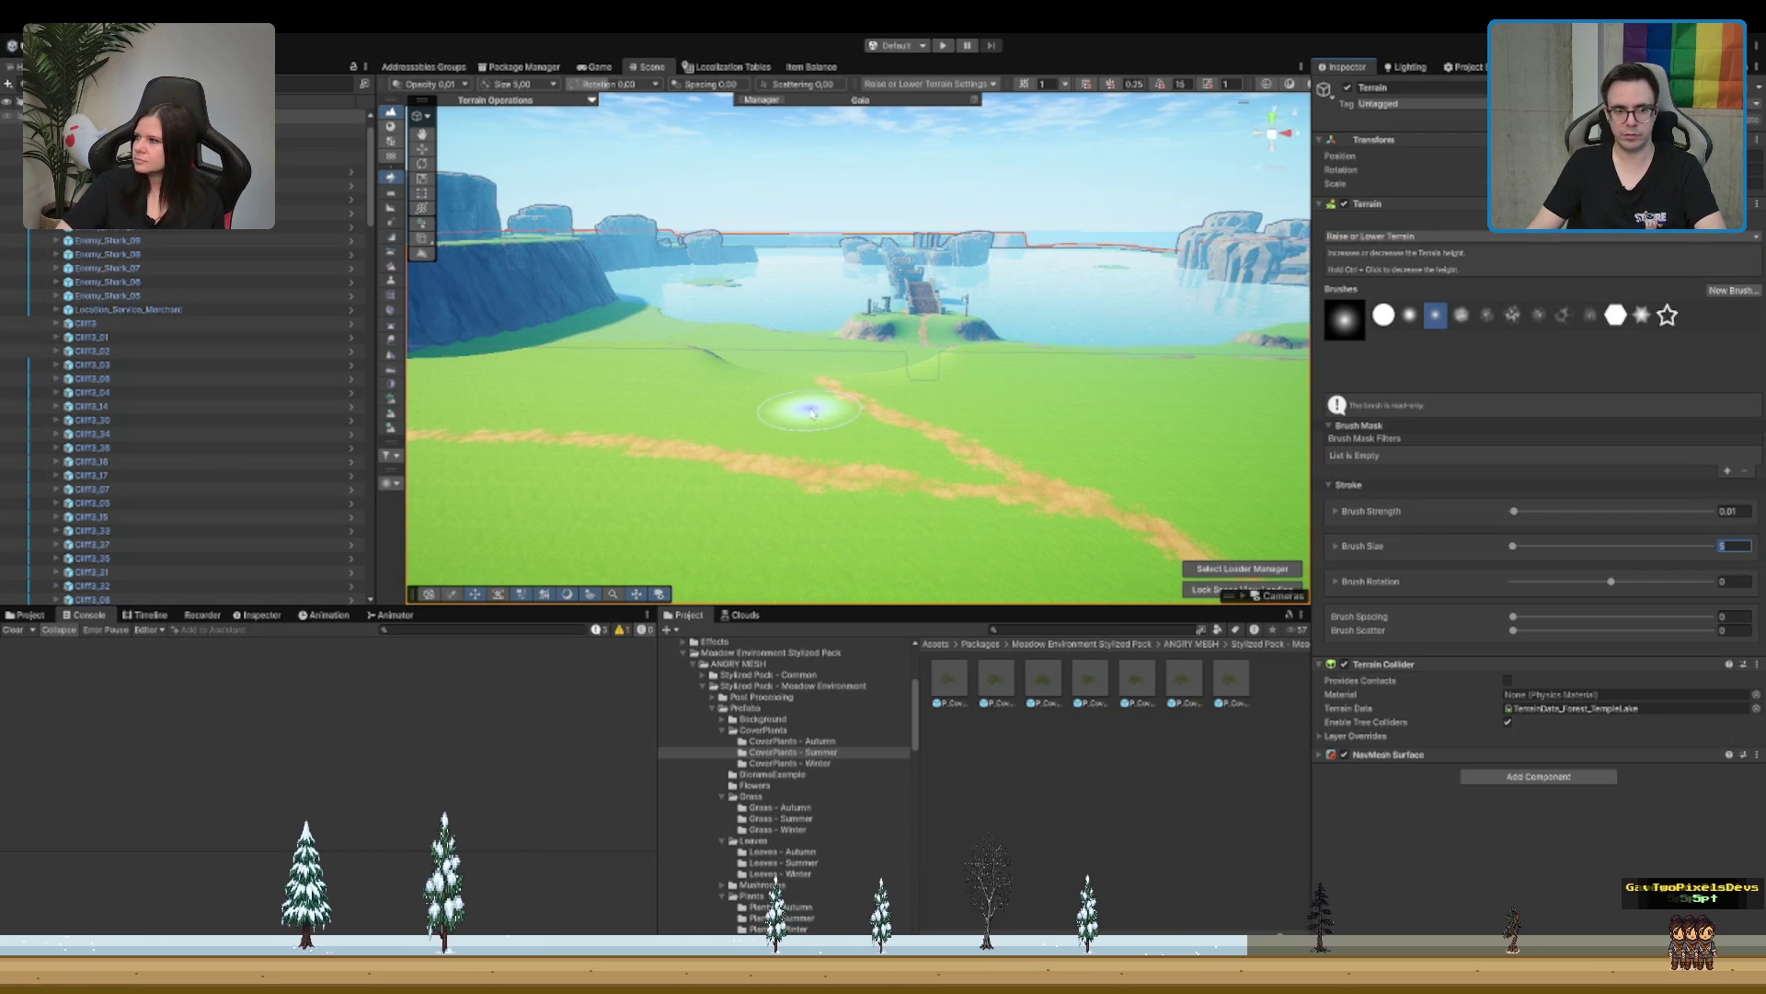
pyautogui.scroll(-4, 828, 329)
pyautogui.scroll(5, 828, 329)
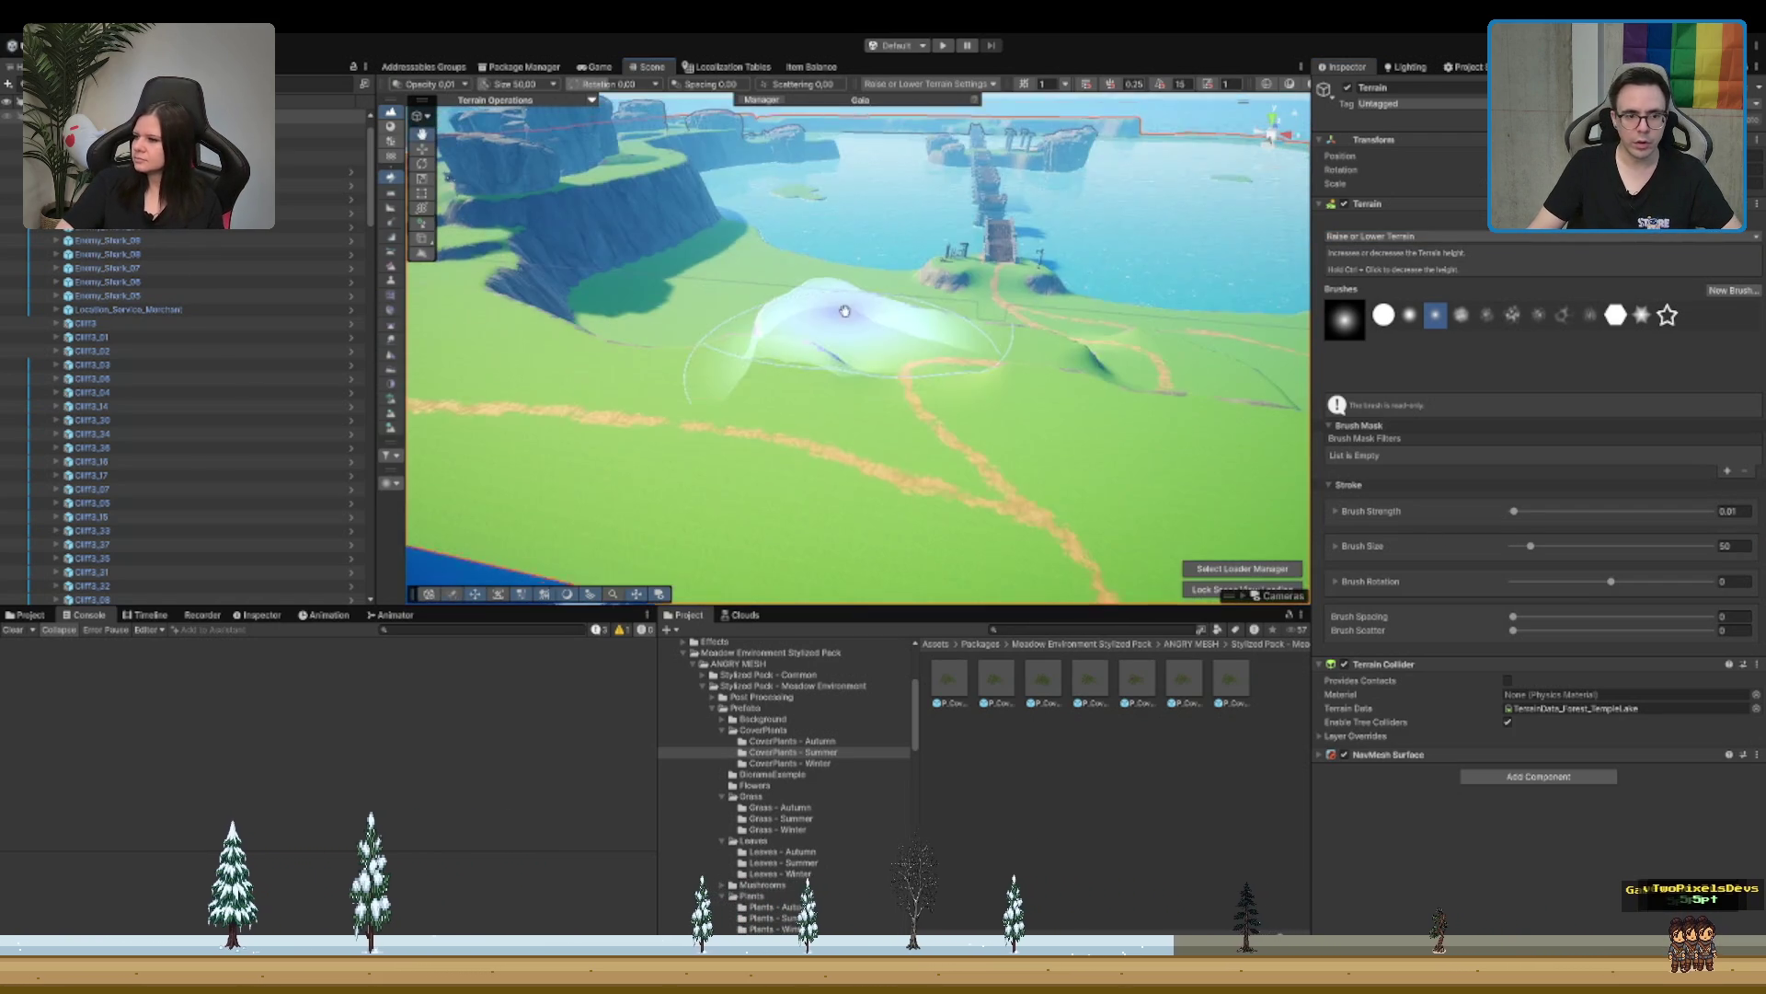
# Step: Raise a rocky ridge and higher grassy terraces along the meadow path and waterfall edge
pyautogui.moveTo(1038, 295)
pyautogui.mouseDown()
pyautogui.moveTo(883, 333)
pyautogui.moveTo(911, 308)
pyautogui.mouseUp()
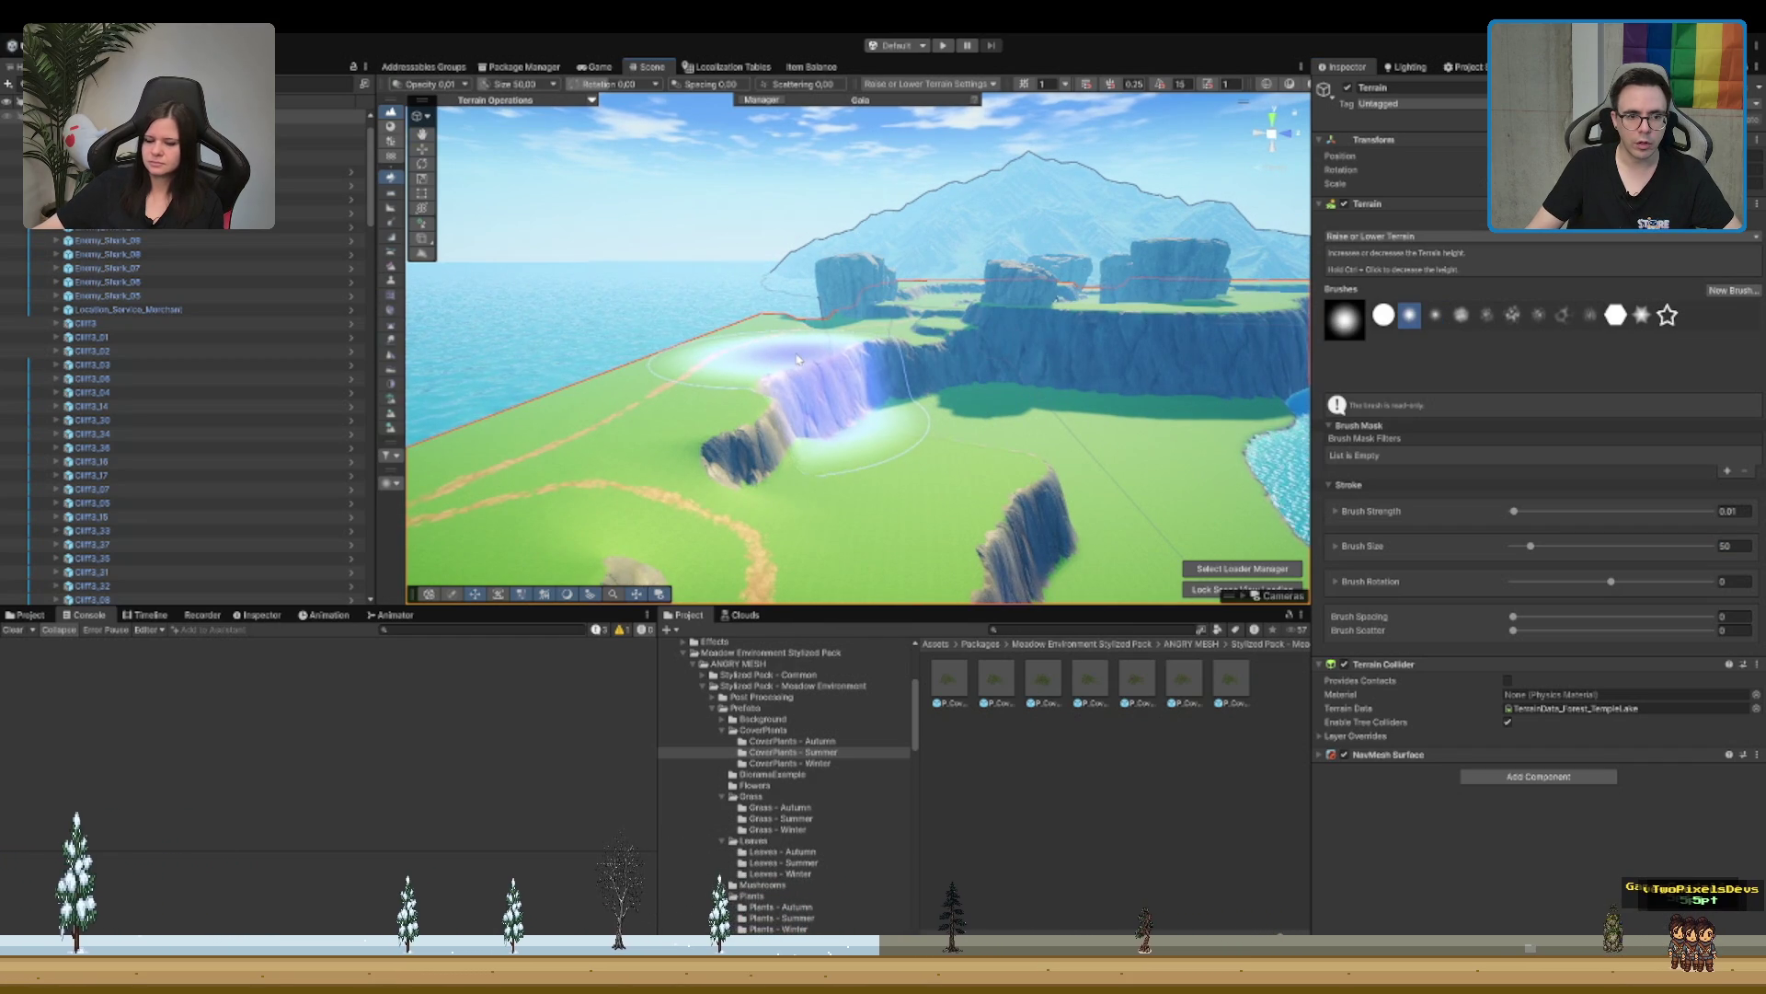
pyautogui.moveTo(846, 337); pyautogui.dragTo(784, 346)
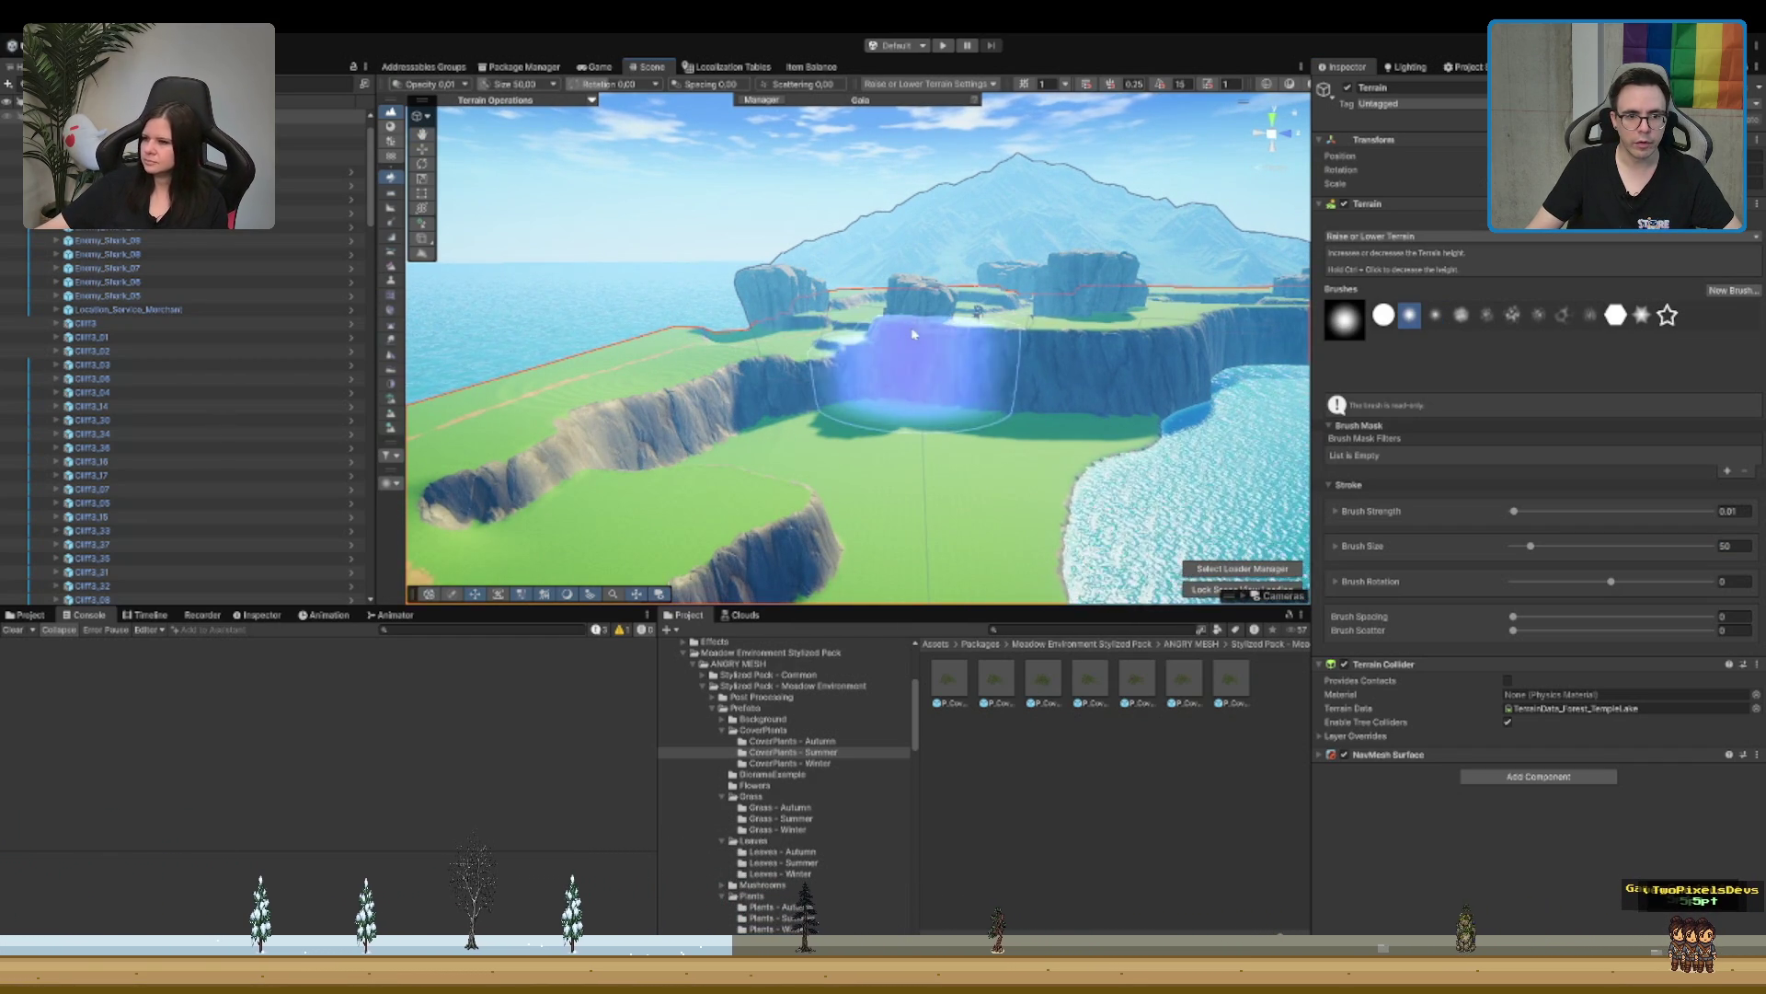
pyautogui.moveTo(1093, 285)
pyautogui.mouseDown()
pyautogui.moveTo(970, 396)
pyautogui.moveTo(920, 396)
pyautogui.moveTo(809, 474)
pyautogui.moveTo(1035, 406)
pyautogui.moveTo(1035, 386)
pyautogui.moveTo(815, 355)
pyautogui.mouseUp()
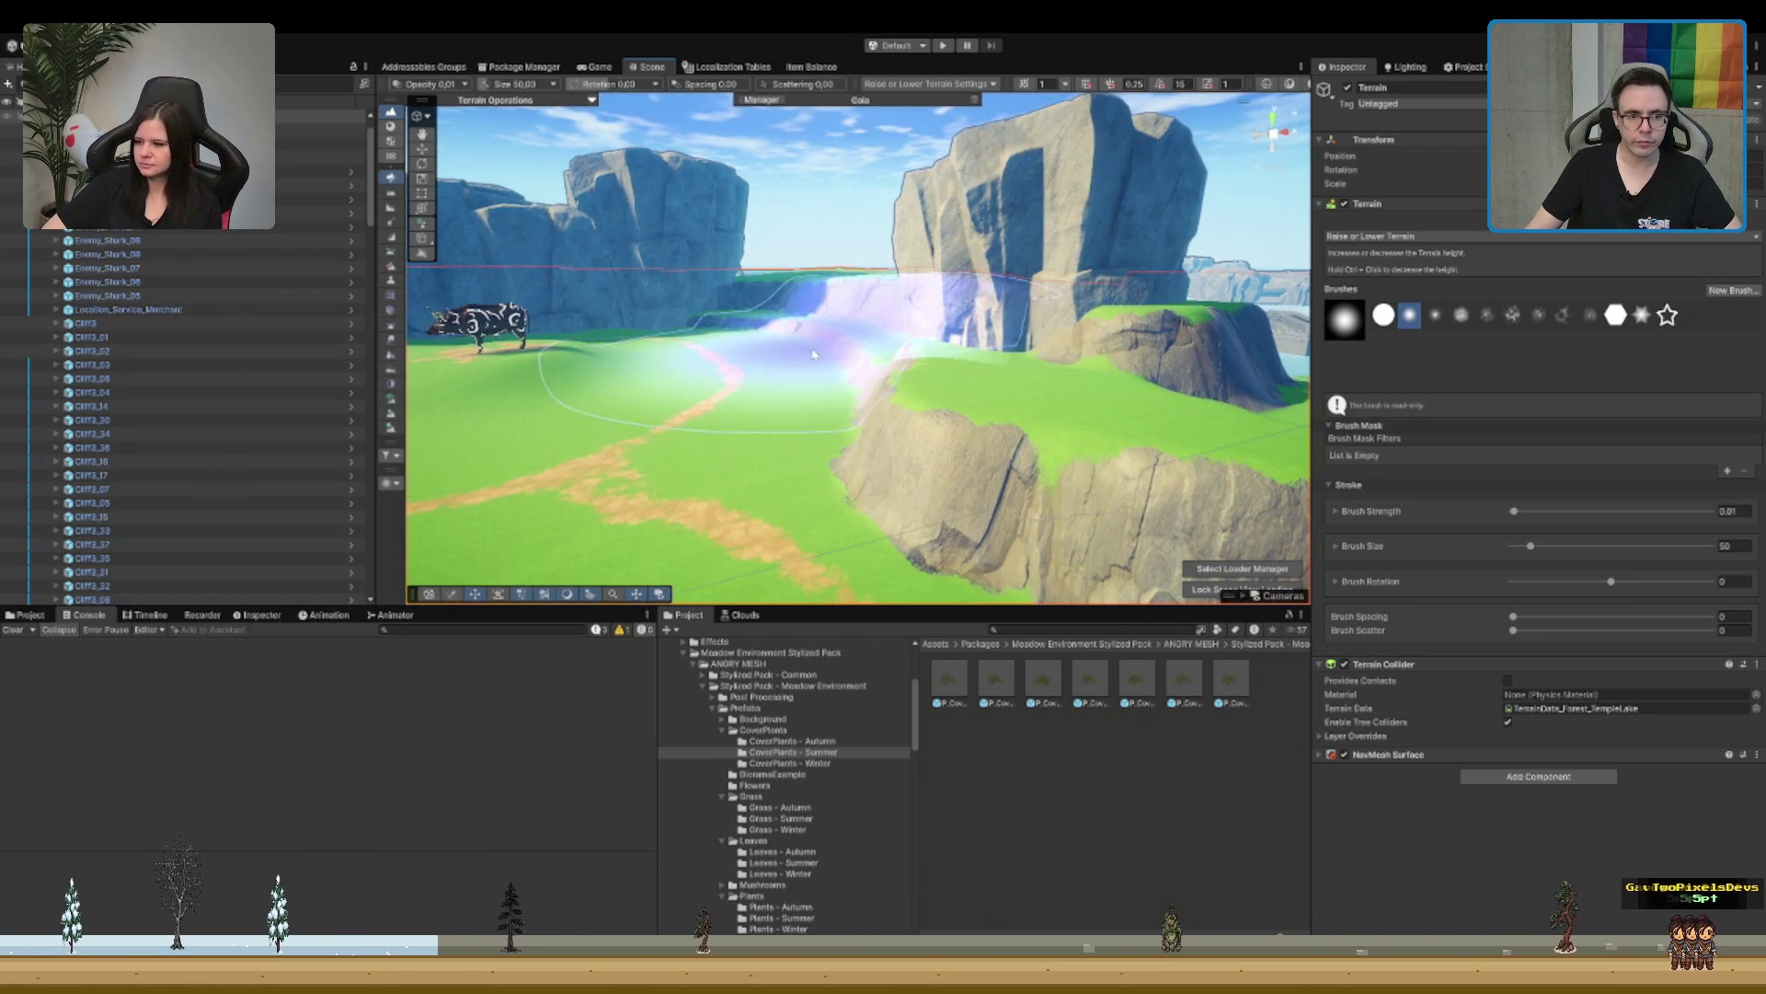
pyautogui.moveTo(631, 339); pyautogui.dragTo(607, 365)
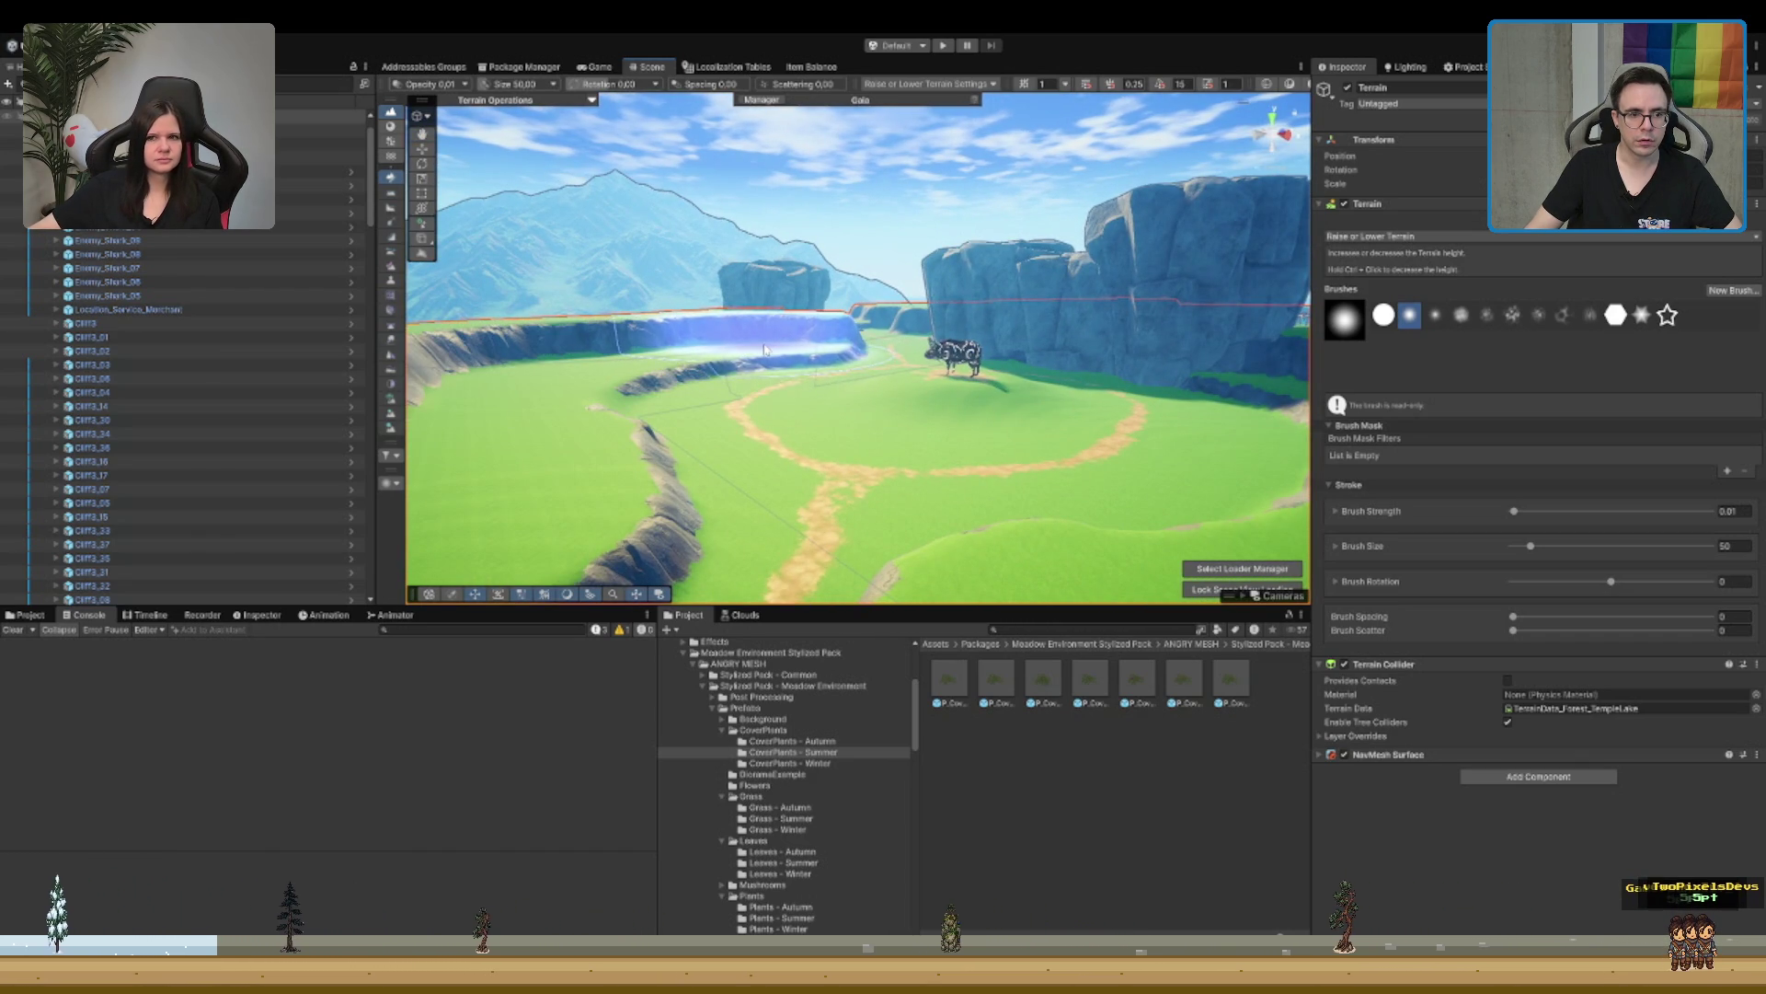
pyautogui.moveTo(800, 355)
pyautogui.mouseDown()
pyautogui.moveTo(629, 397)
pyautogui.moveTo(833, 341)
pyautogui.moveTo(911, 251)
pyautogui.moveTo(915, 289)
pyautogui.moveTo(543, 224)
pyautogui.mouseUp()
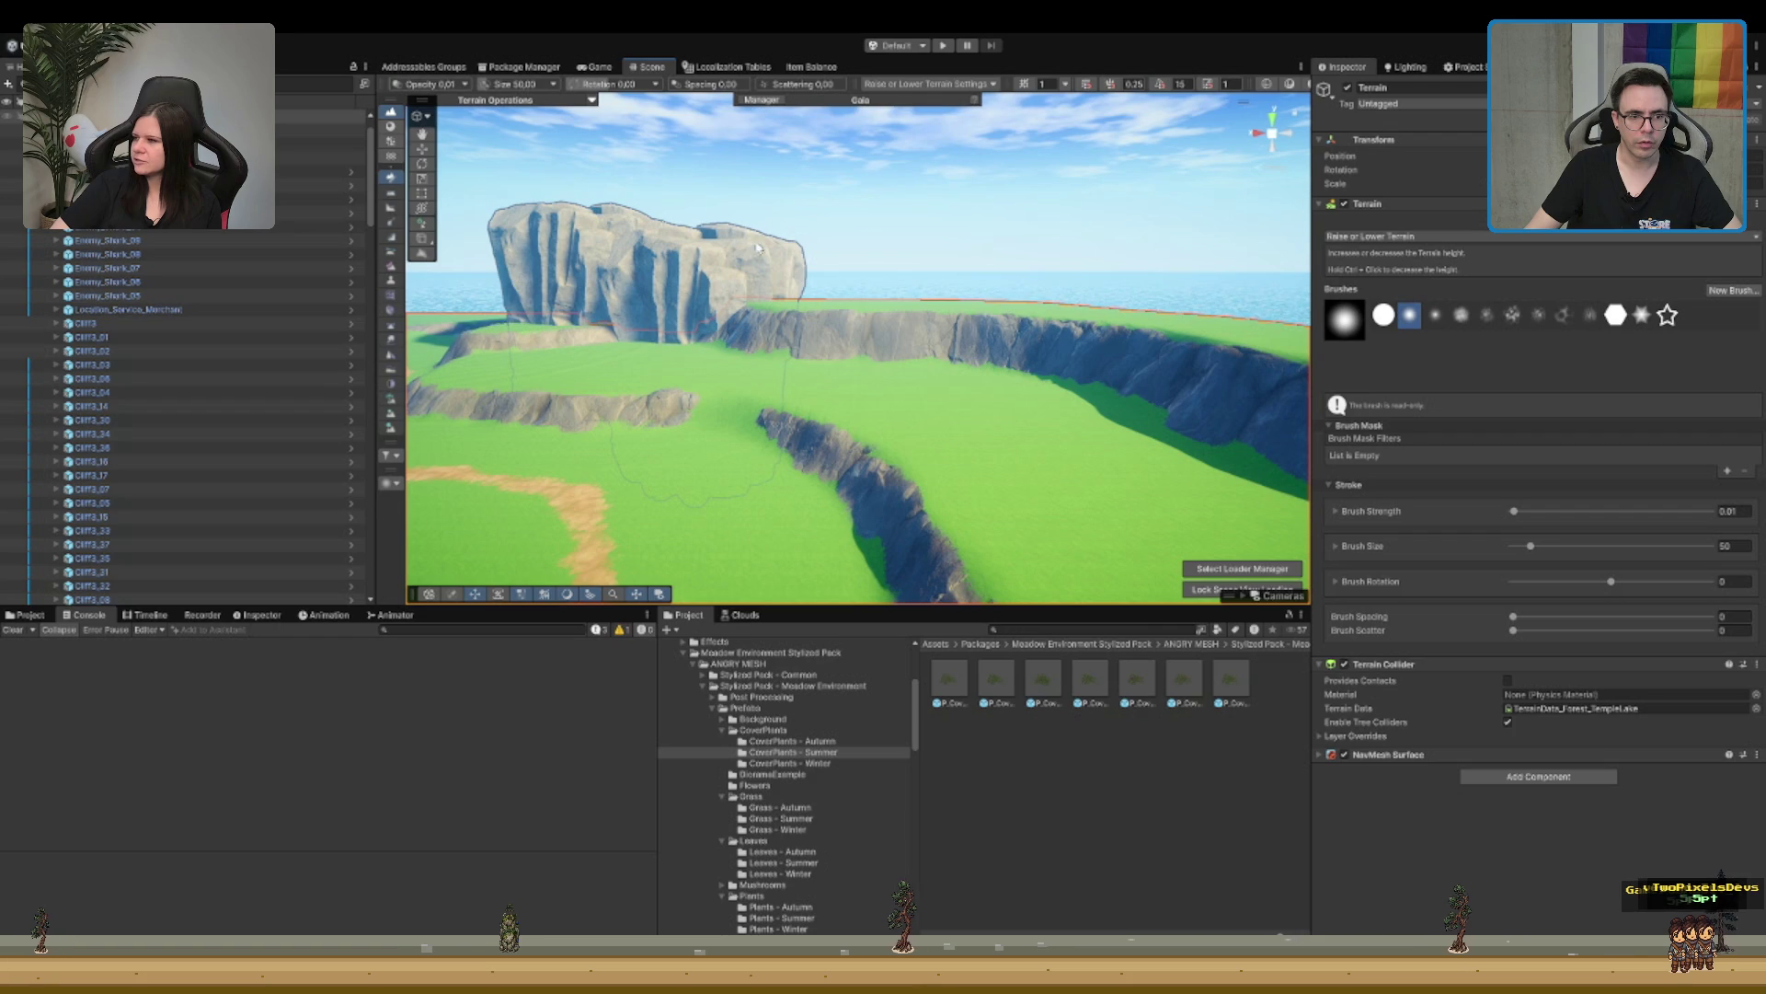
pyautogui.moveTo(732, 265)
pyautogui.mouseDown()
pyautogui.moveTo(785, 291)
pyautogui.moveTo(994, 312)
pyautogui.moveTo(1072, 269)
pyautogui.moveTo(957, 331)
pyautogui.moveTo(914, 421)
pyautogui.moveTo(1076, 267)
pyautogui.mouseUp()
pyautogui.moveTo(874, 405); pyautogui.dragTo(1056, 322)
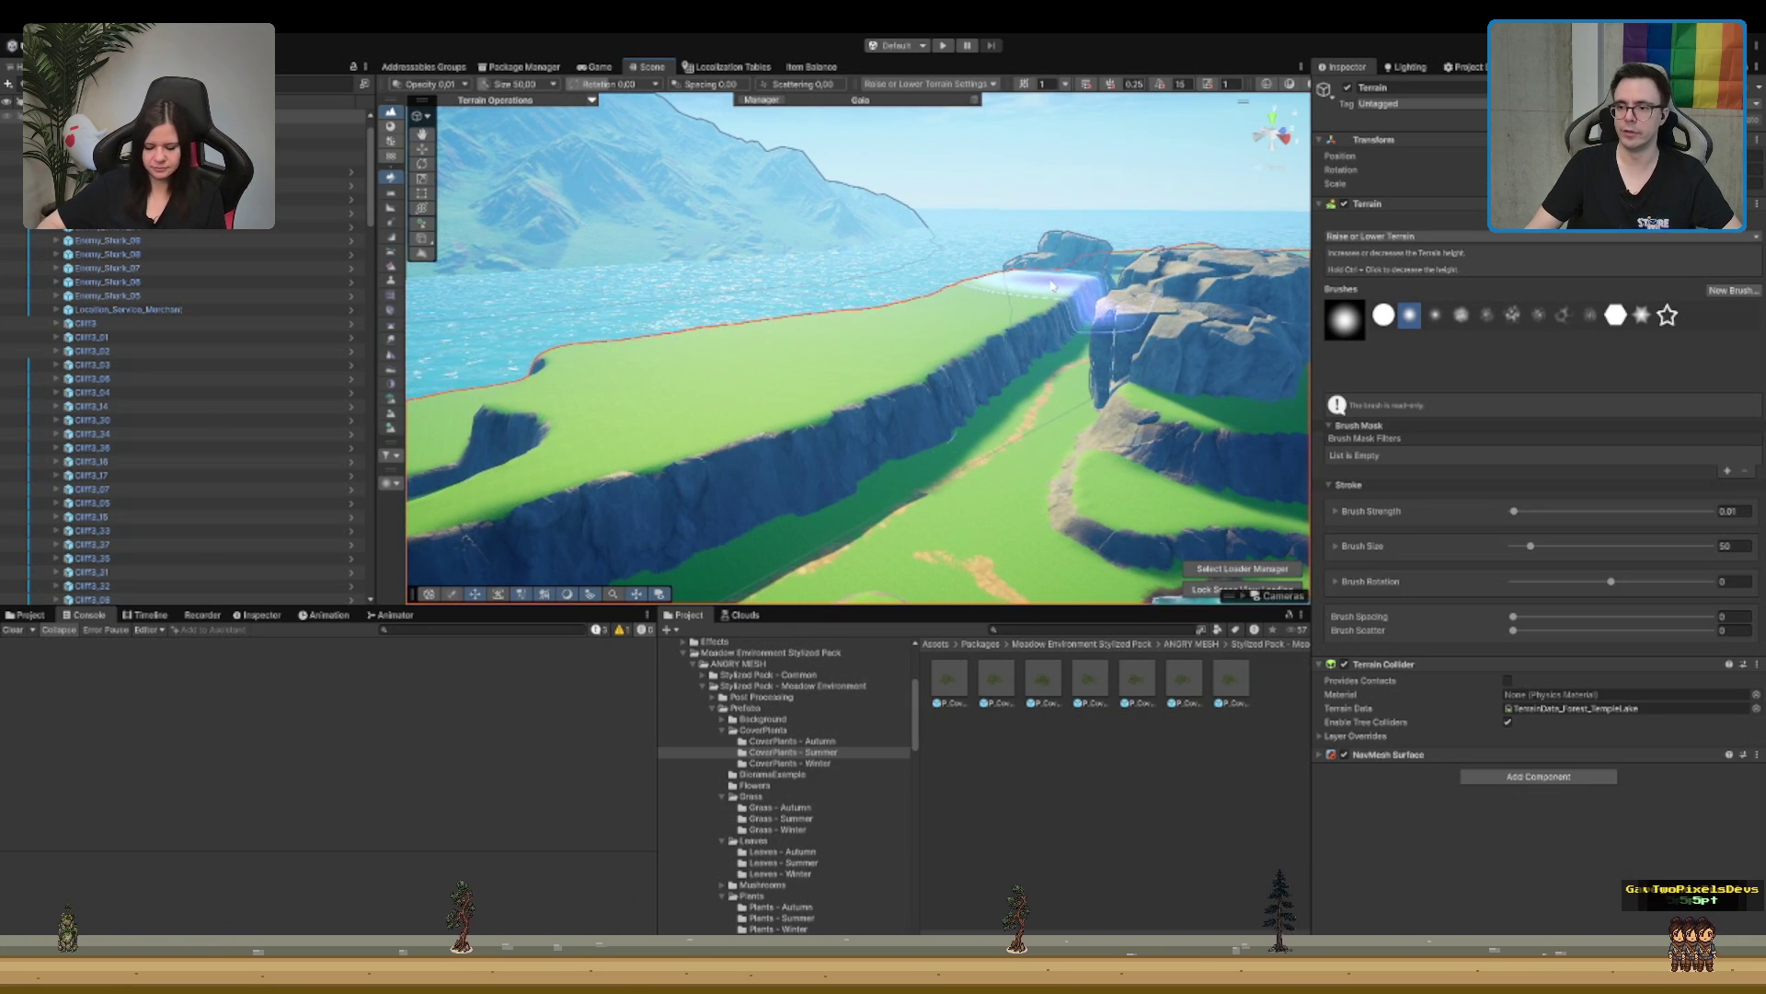
pyautogui.moveTo(1027, 313)
pyautogui.mouseDown()
pyautogui.moveTo(952, 398)
pyautogui.moveTo(862, 312)
pyautogui.moveTo(1123, 419)
pyautogui.moveTo(1140, 448)
pyautogui.mouseUp()
# Step: Orbit around the sea cliffs, pond, waterfall and lake island to inspect the terraces
pyautogui.moveTo(1150, 368); pyautogui.dragTo(844, 440)
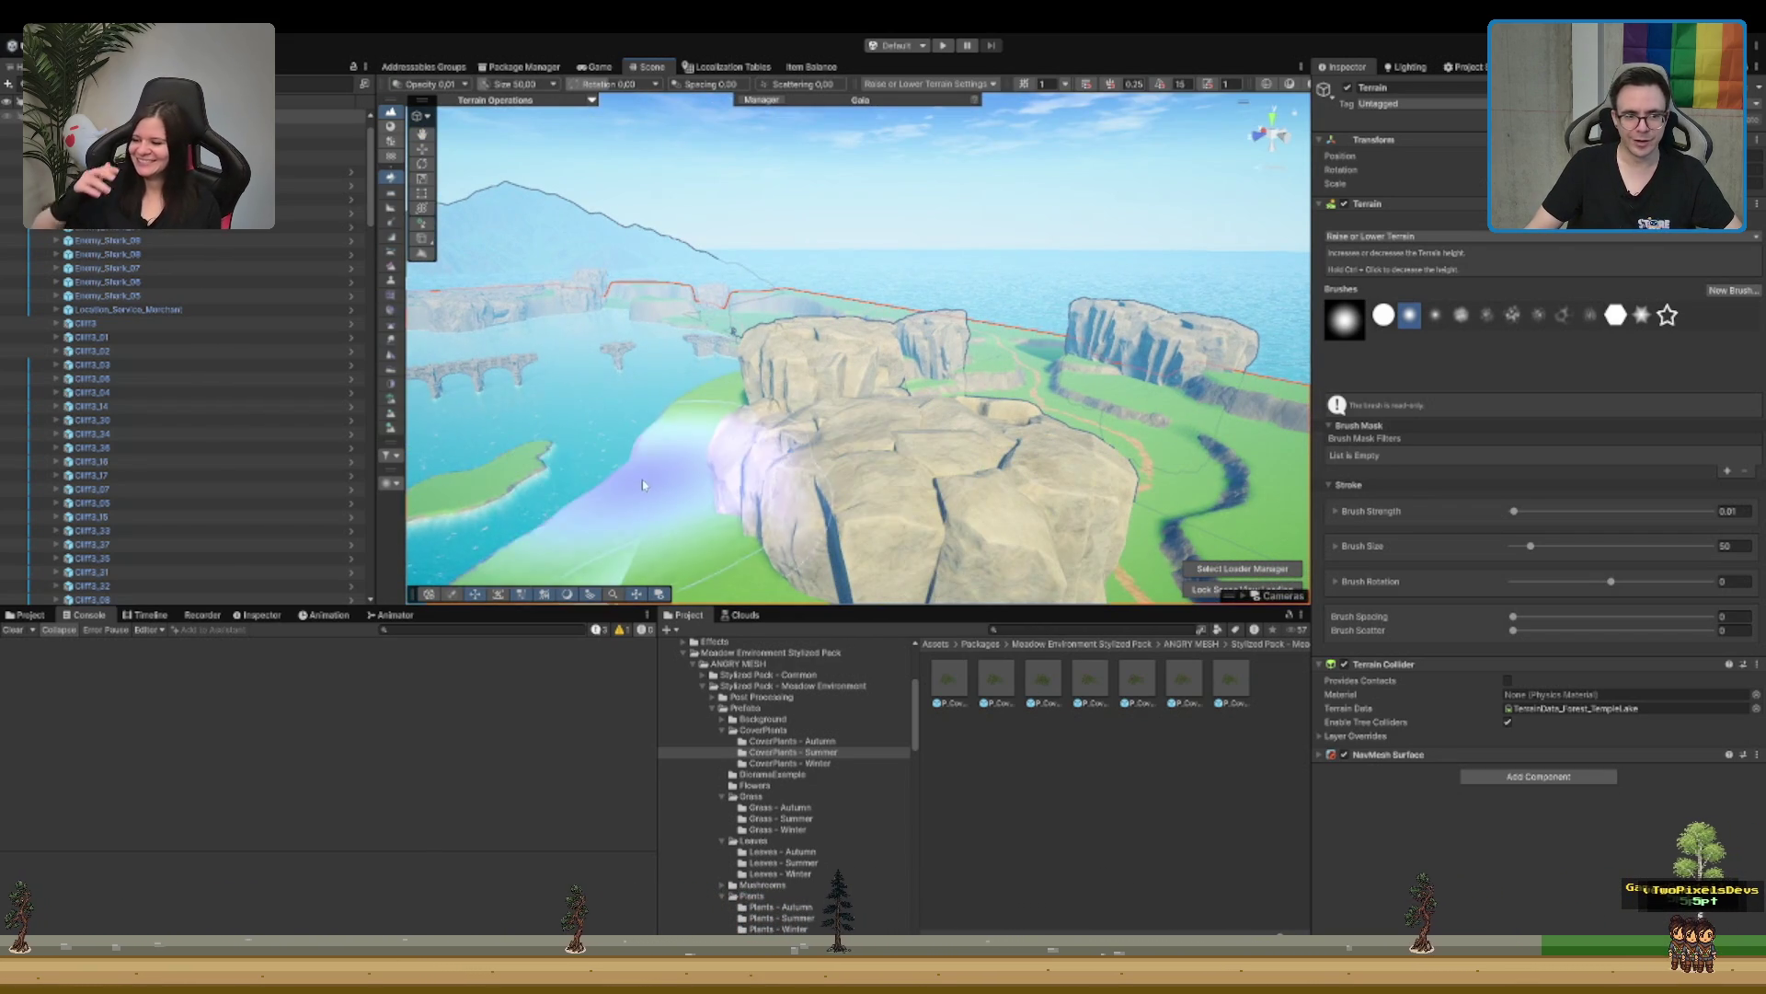
pyautogui.moveTo(1026, 385)
pyautogui.mouseDown()
pyautogui.moveTo(891, 273)
pyautogui.moveTo(1031, 218)
pyautogui.moveTo(699, 262)
pyautogui.mouseUp()
pyautogui.moveTo(1037, 311)
pyautogui.mouseDown()
pyautogui.moveTo(985, 344)
pyautogui.moveTo(1111, 346)
pyautogui.moveTo(1184, 318)
pyautogui.moveTo(1150, 317)
pyautogui.moveTo(1091, 411)
pyautogui.mouseUp()
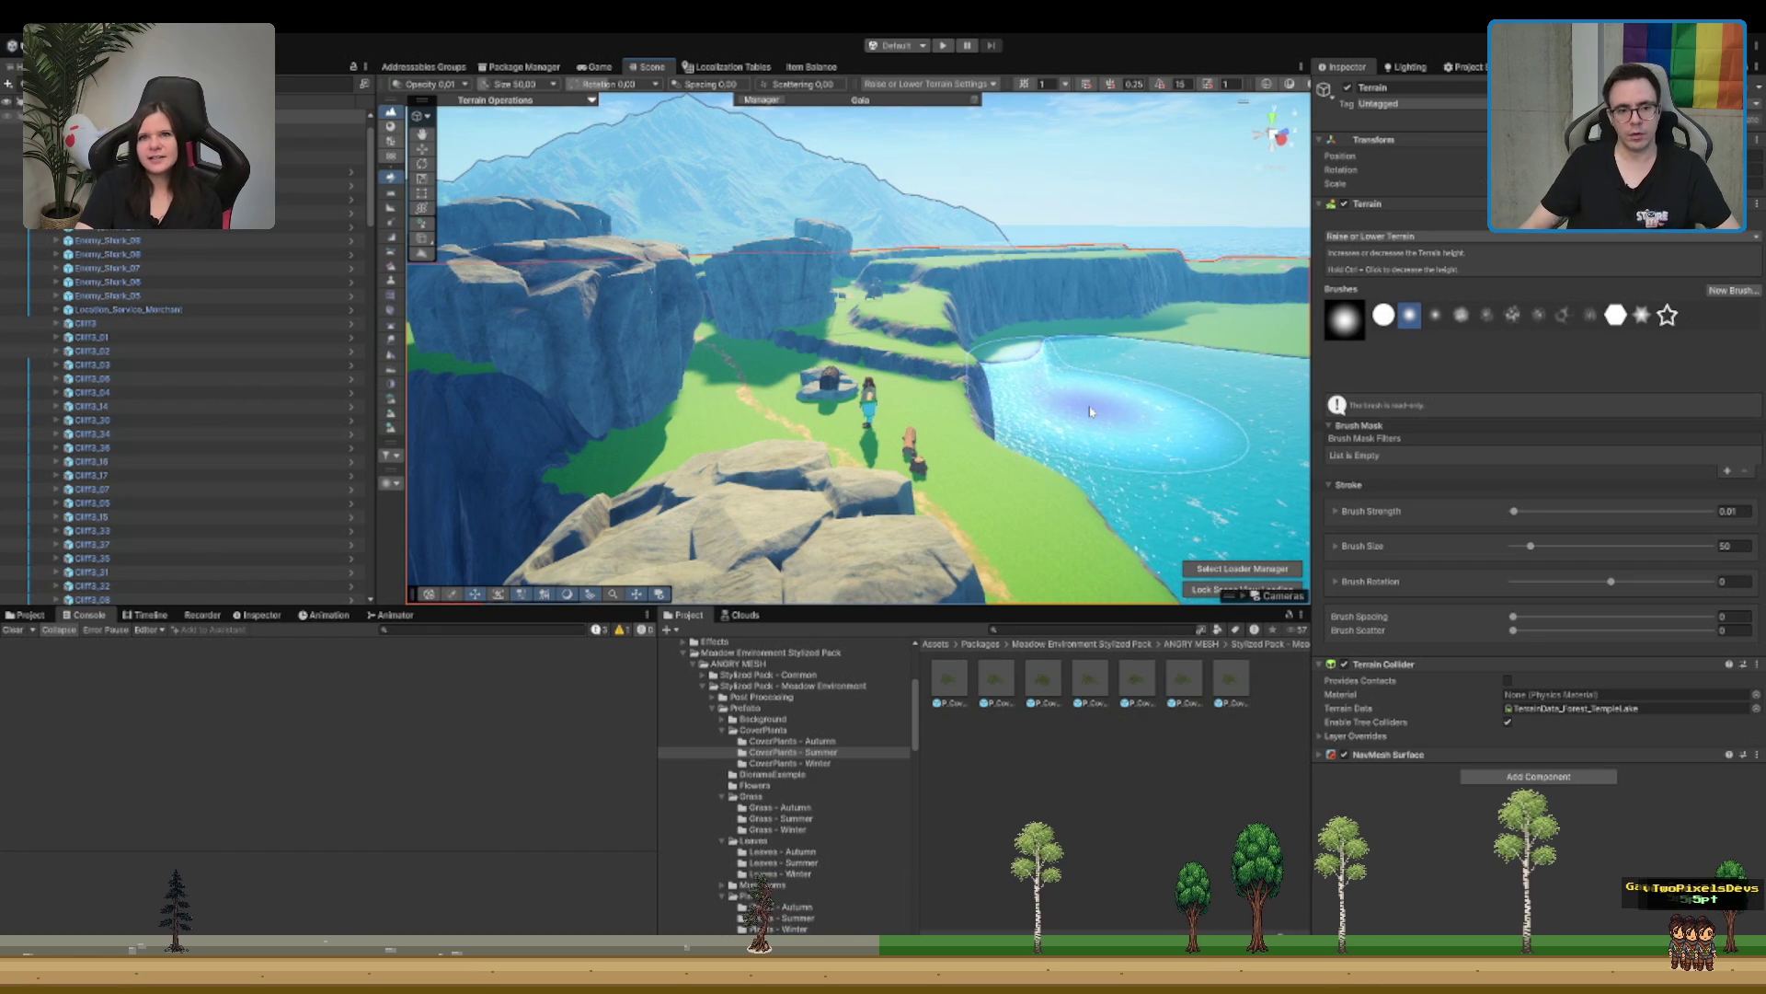
pyautogui.moveTo(943, 250)
pyautogui.mouseDown()
pyautogui.moveTo(870, 402)
pyautogui.moveTo(997, 383)
pyautogui.mouseUp()
pyautogui.moveTo(814, 266)
pyautogui.mouseDown()
pyautogui.moveTo(678, 264)
pyautogui.moveTo(948, 269)
pyautogui.moveTo(1029, 371)
pyautogui.mouseUp()
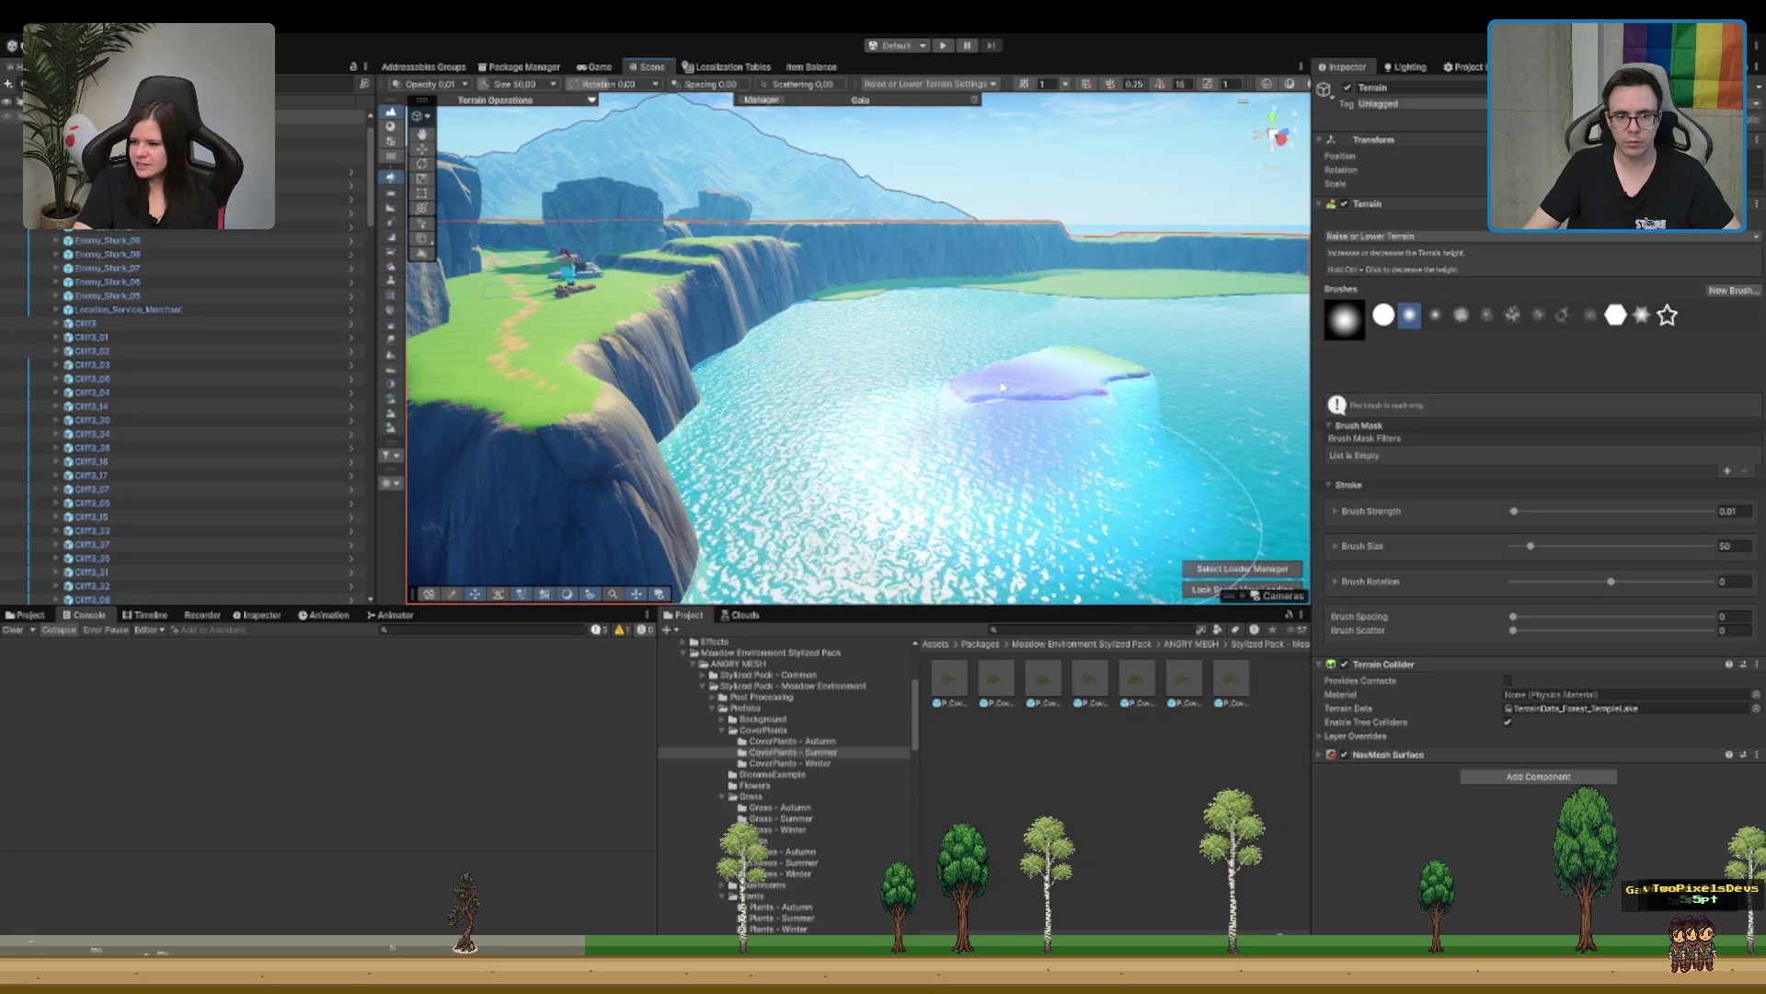
pyautogui.moveTo(1275, 361); pyautogui.dragTo(1025, 355)
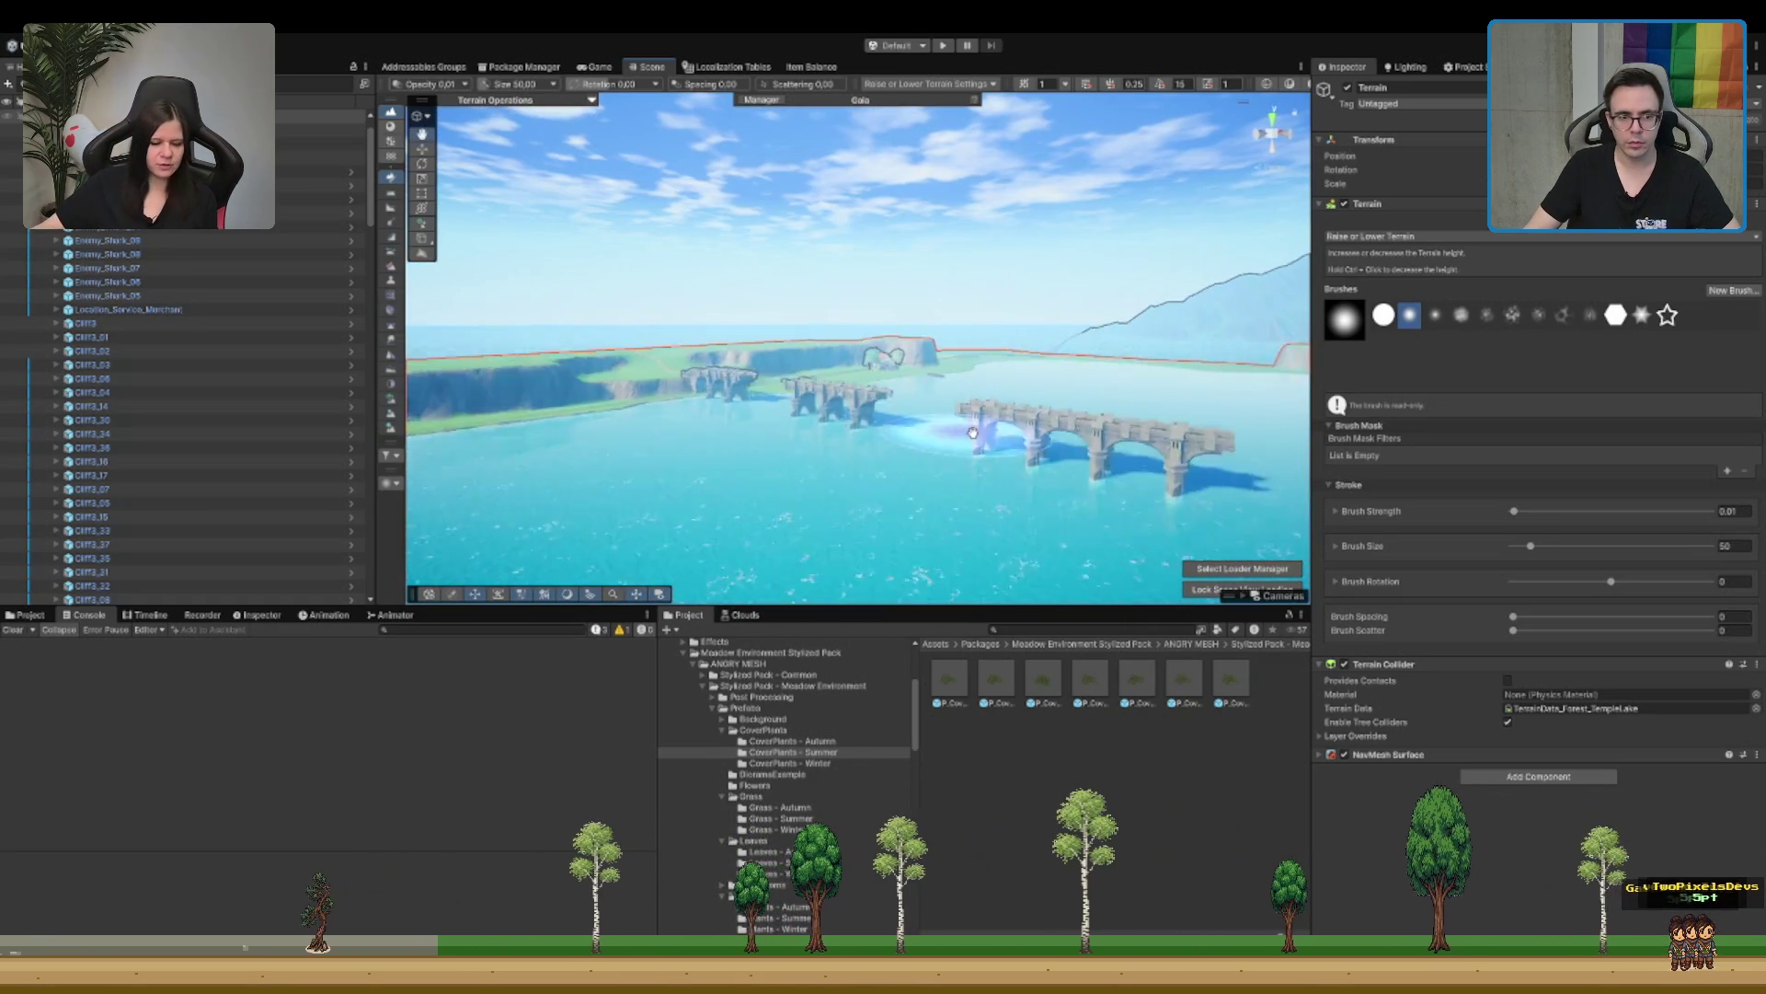
pyautogui.moveTo(838, 452)
pyautogui.mouseDown()
pyautogui.moveTo(847, 416)
pyautogui.moveTo(778, 432)
pyautogui.moveTo(706, 420)
pyautogui.mouseUp()
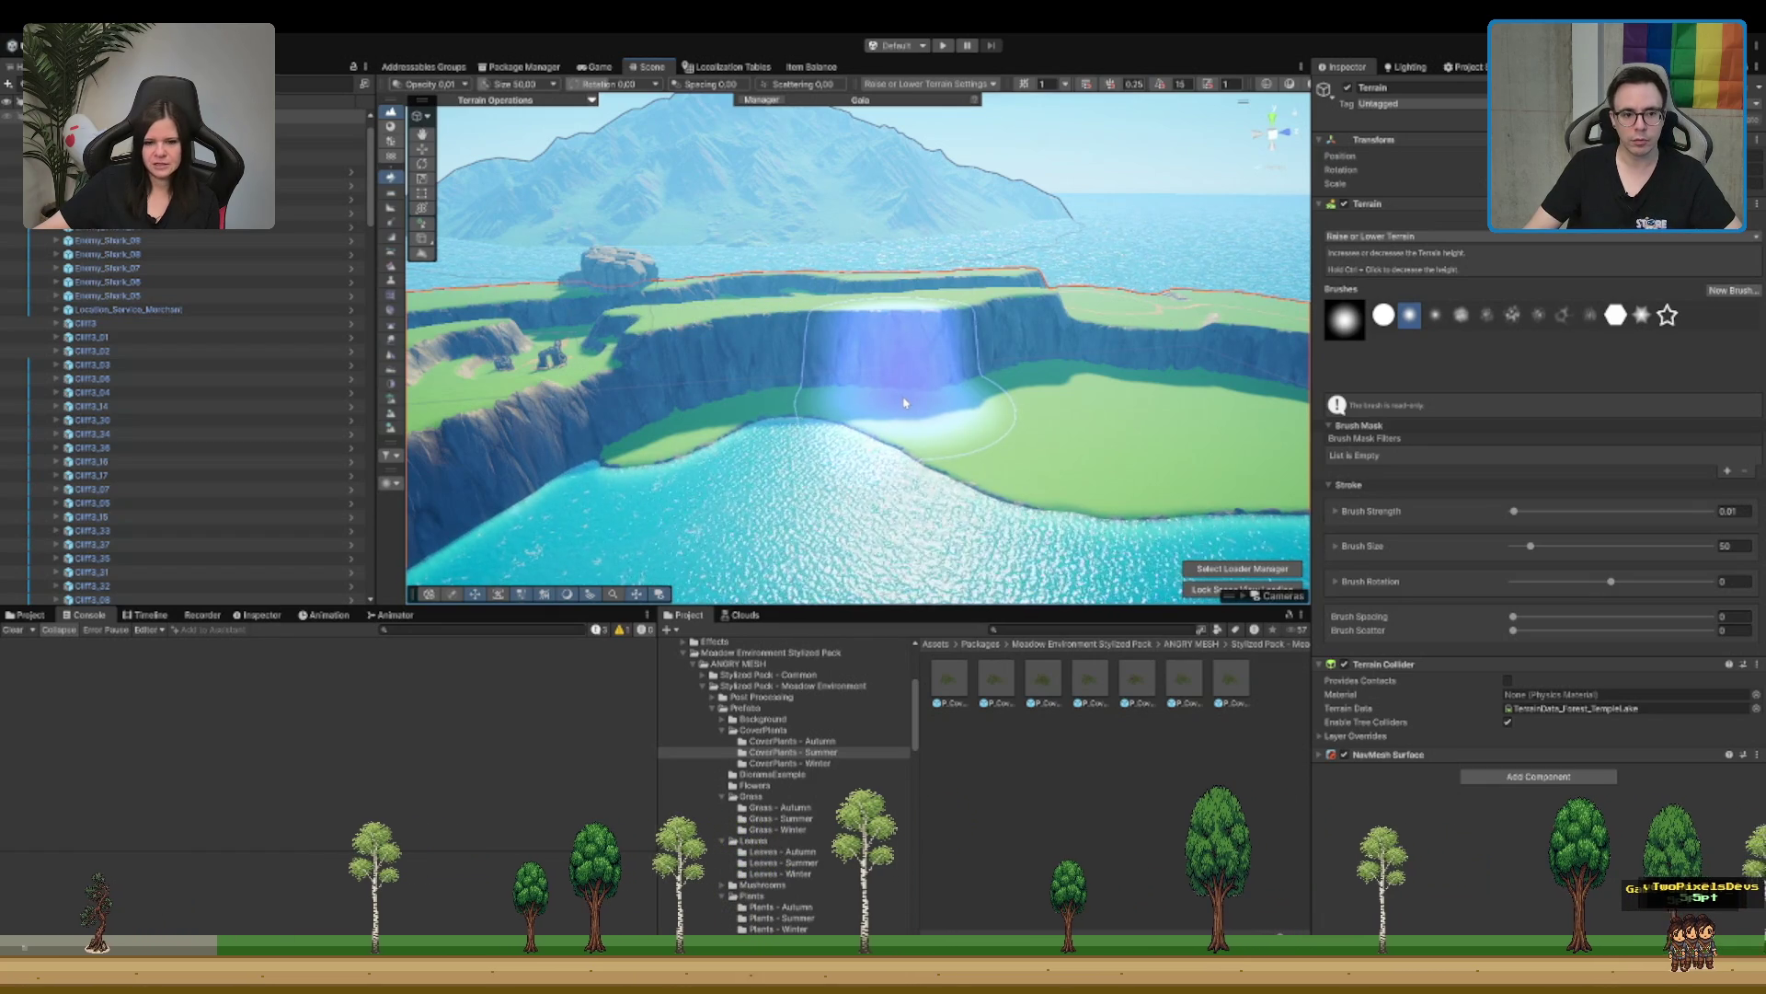
# Step: Face the cliff wall squarely and switch to Smooth Height at strength 1
pyautogui.scroll(5, 1251, 429)
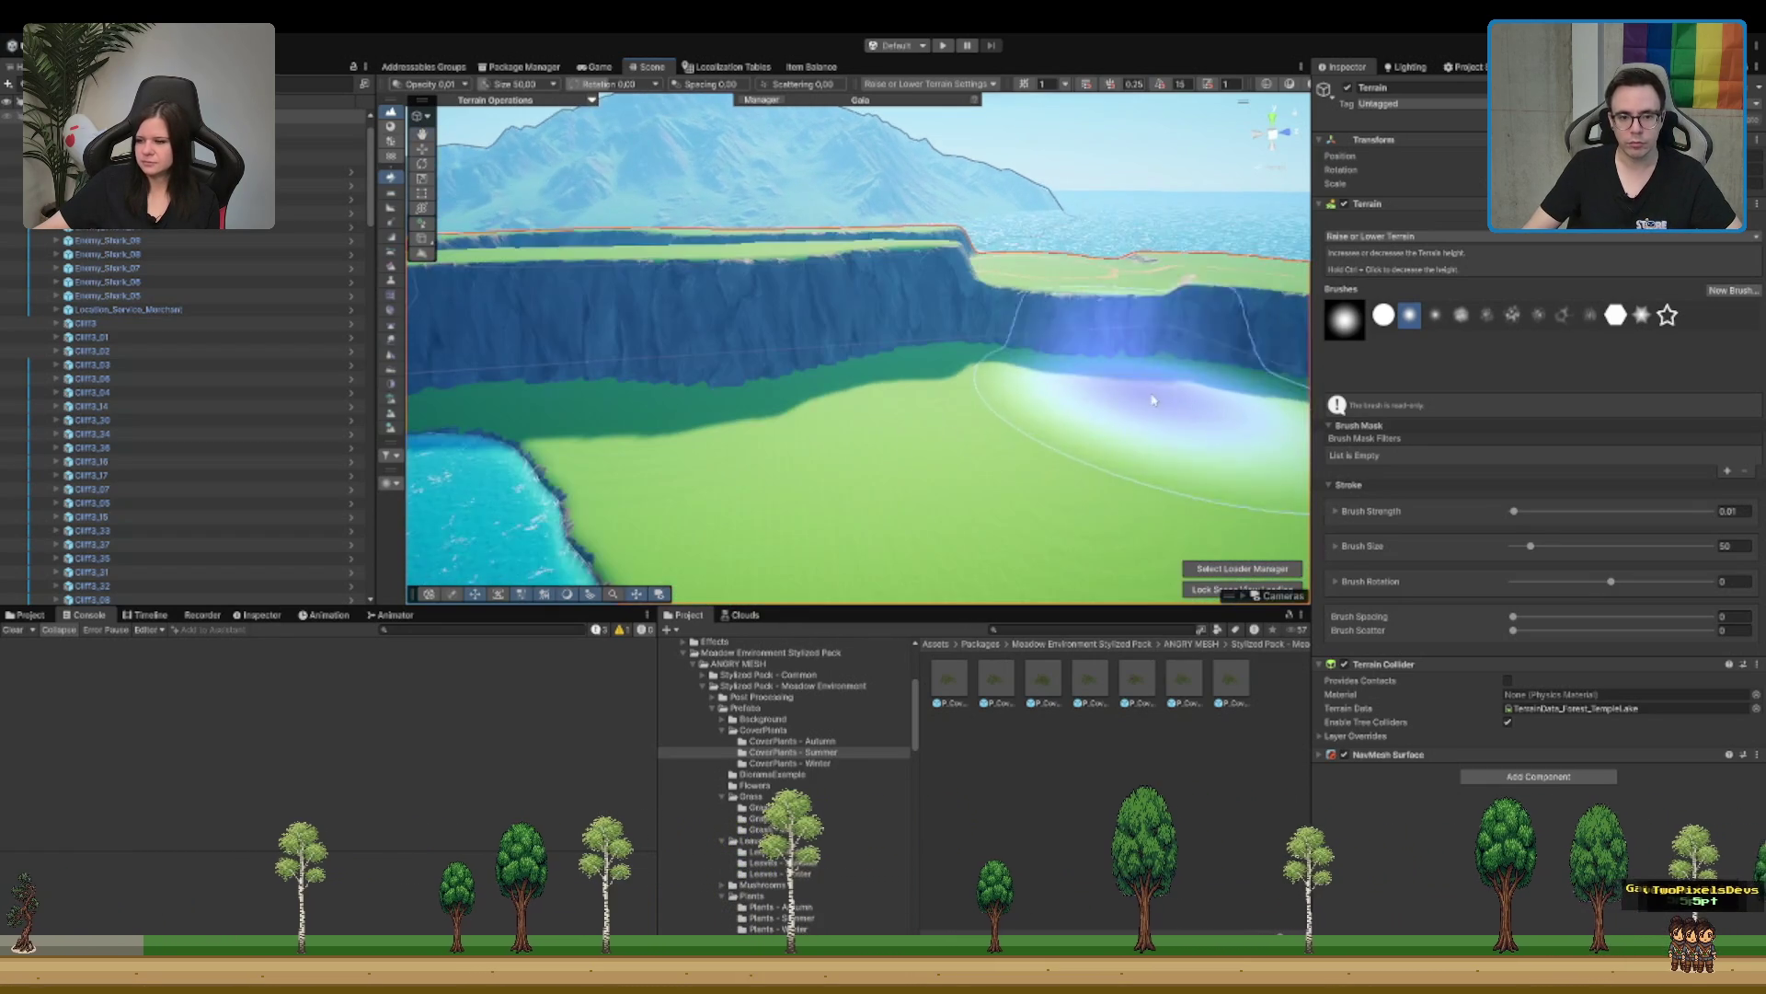
pyautogui.moveTo(1049, 427); pyautogui.dragTo(1067, 410)
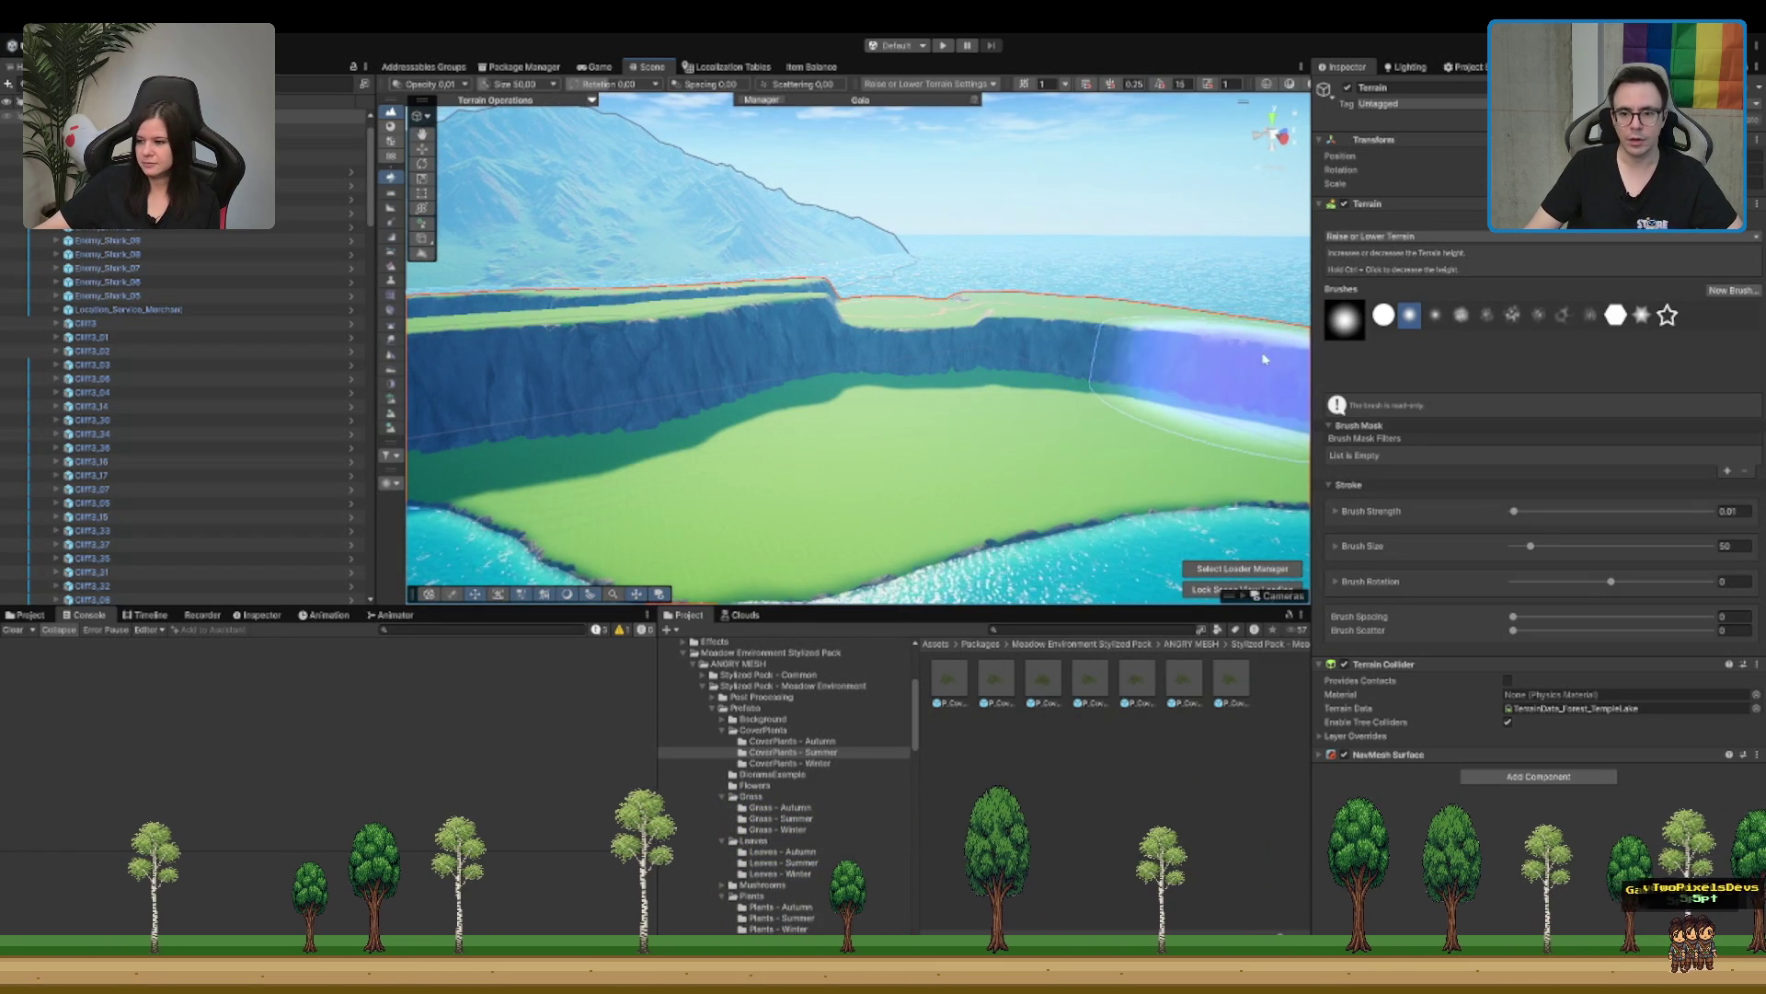
pyautogui.moveTo(1049, 414); pyautogui.dragTo(1017, 394)
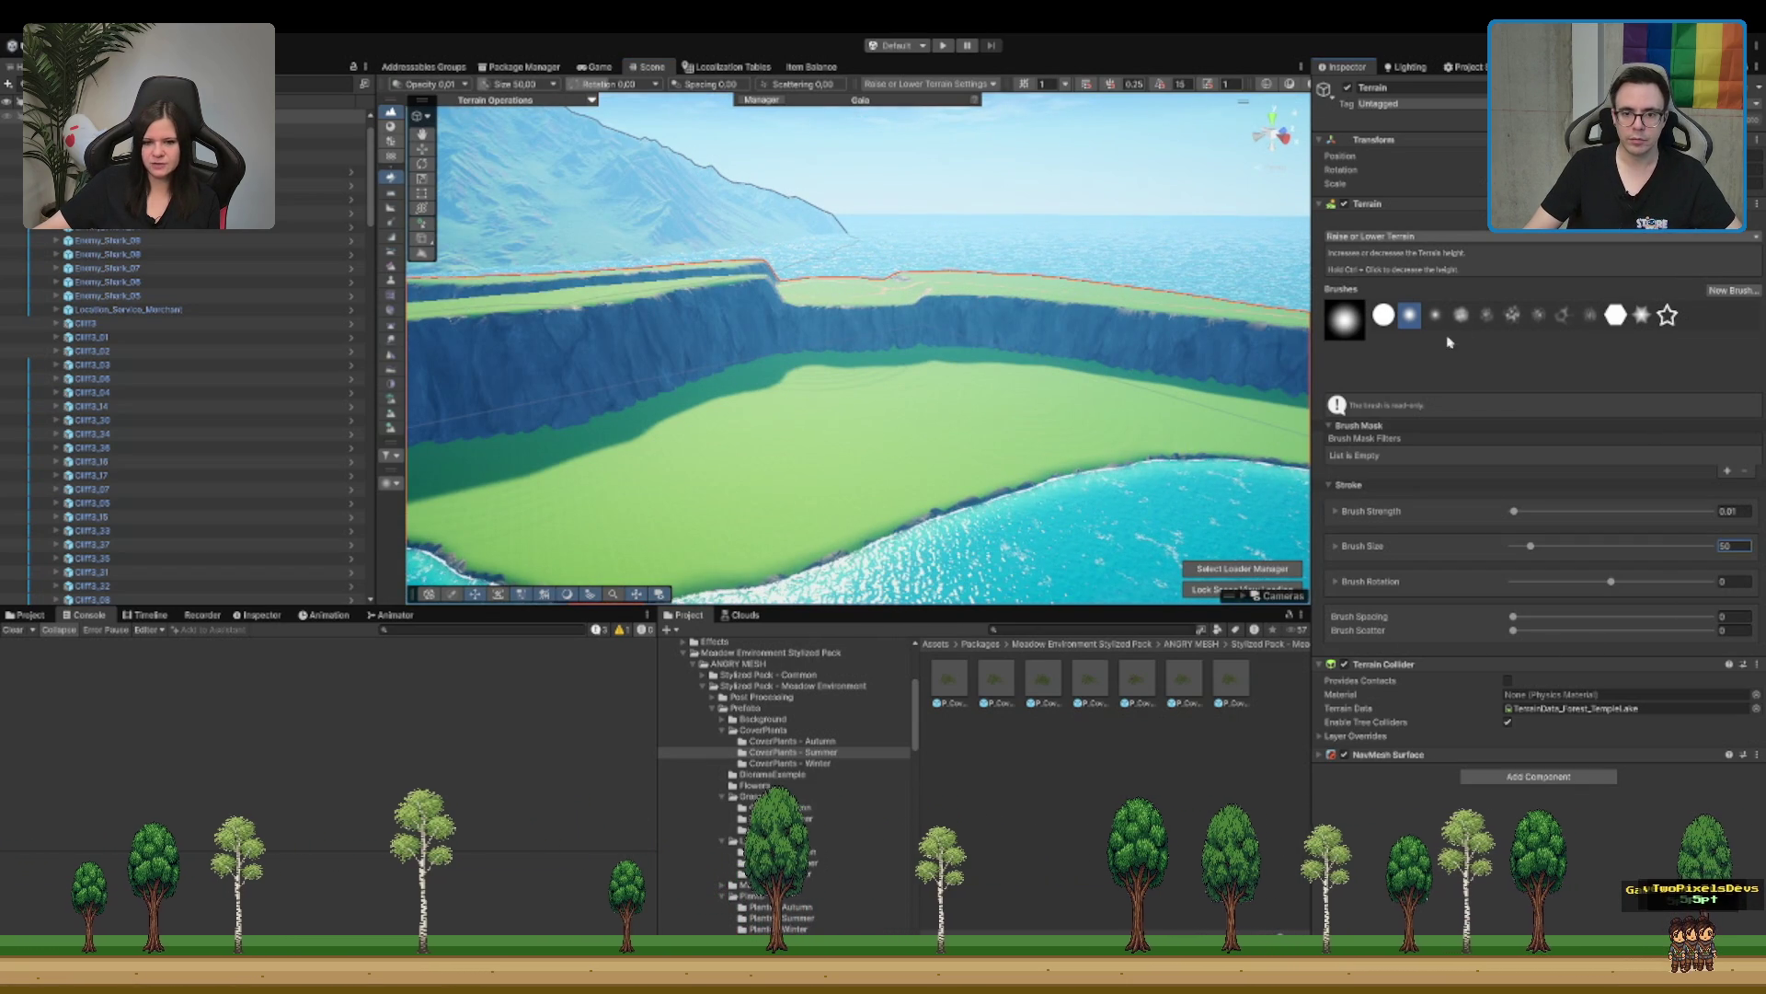
pyautogui.press('F4')
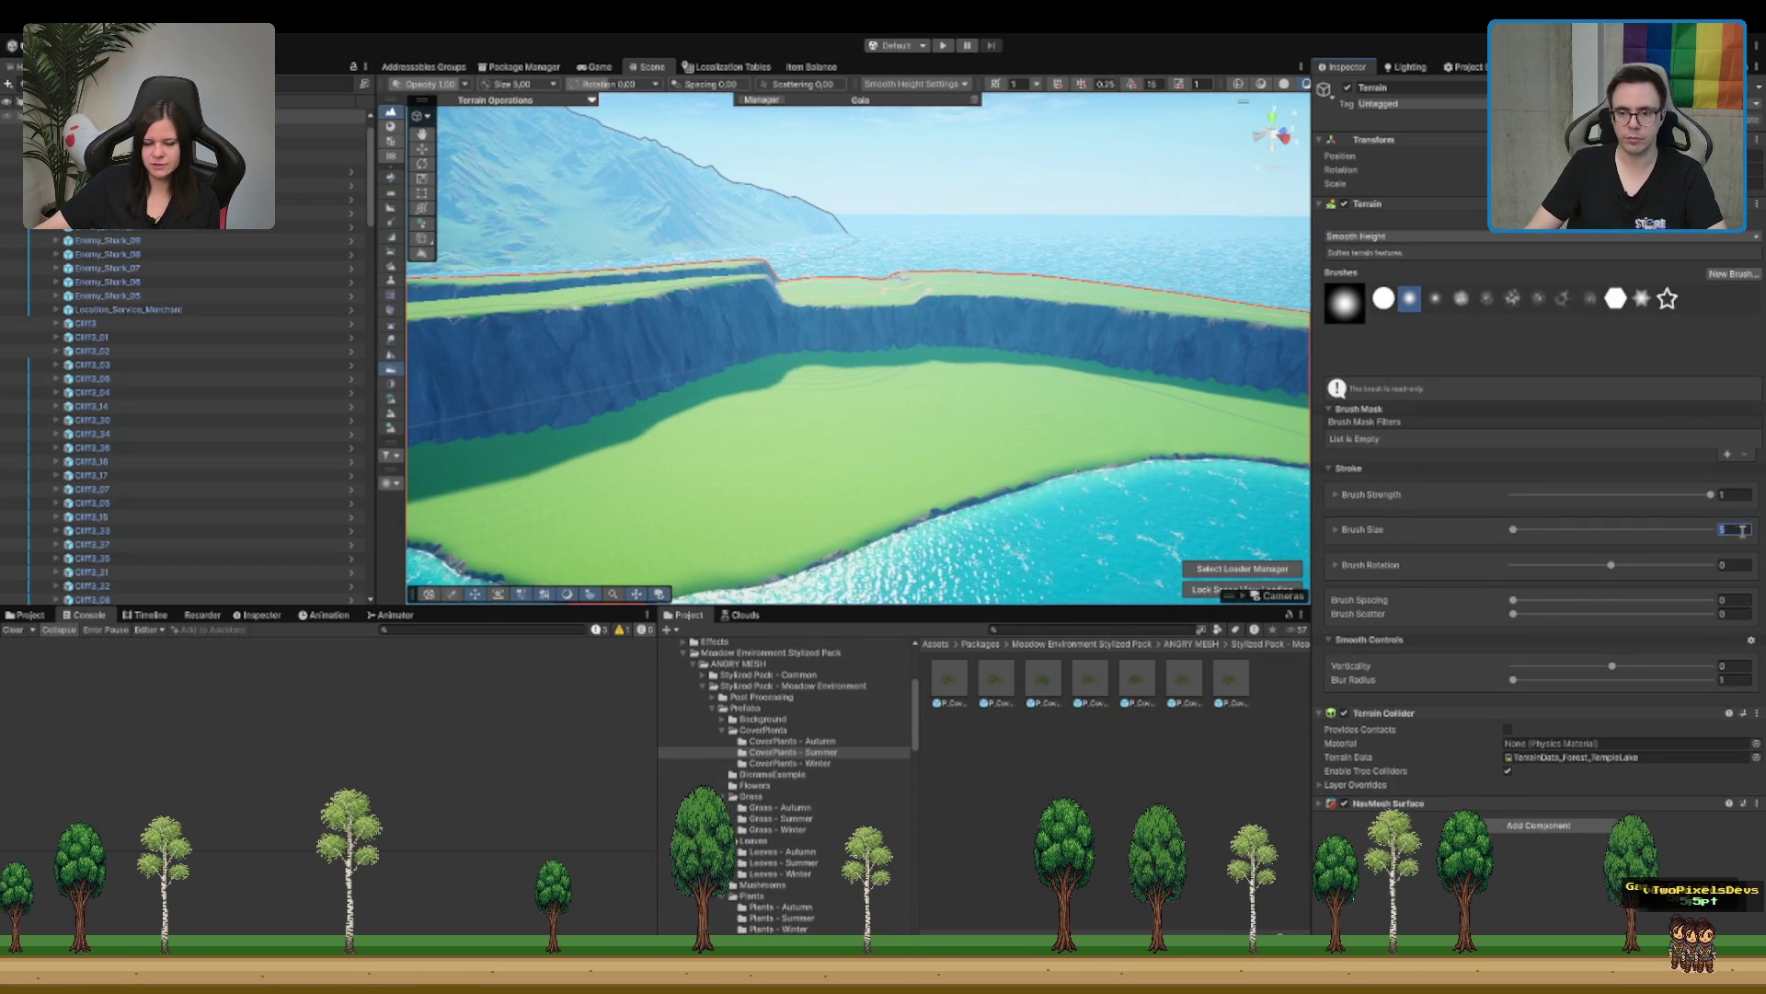
# Step: Orbit over the green plateau and the cliffs across the water
pyautogui.moveTo(1133, 363); pyautogui.dragTo(1012, 368)
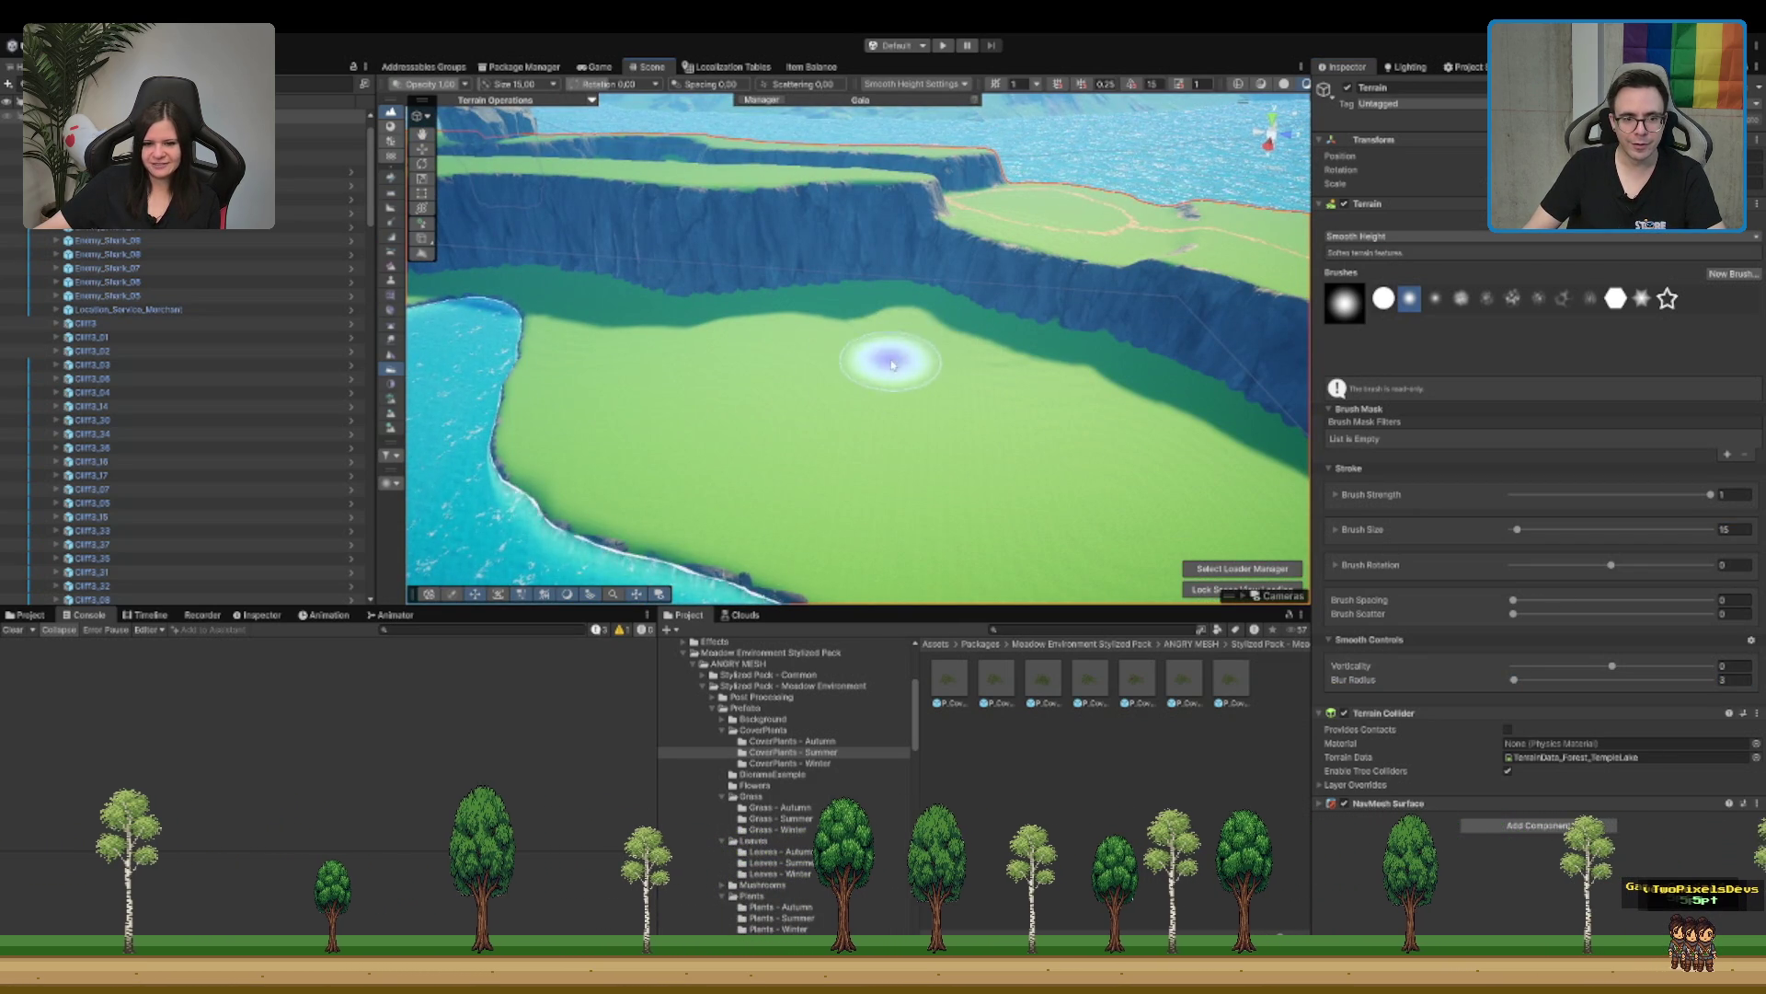
pyautogui.moveTo(1317, 516); pyautogui.dragTo(1204, 474)
pyautogui.moveTo(704, 290)
pyautogui.mouseDown()
pyautogui.moveTo(980, 348)
pyautogui.moveTo(769, 453)
pyautogui.mouseUp()
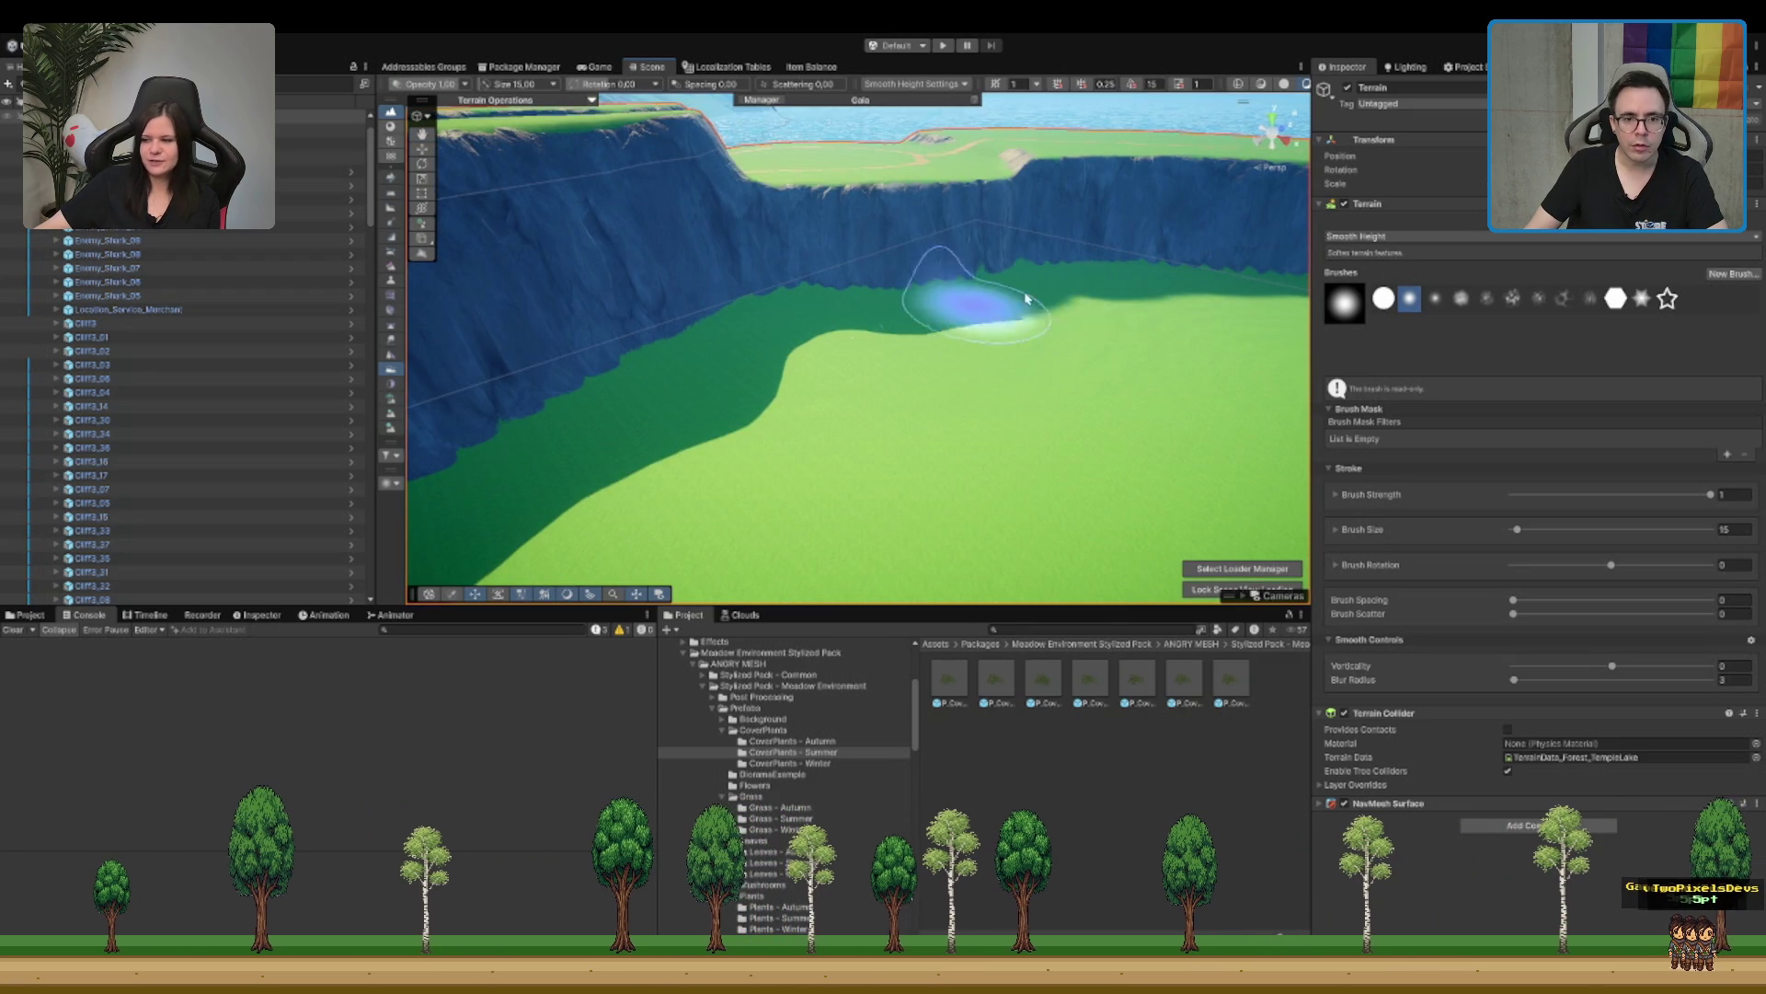
pyautogui.moveTo(1080, 320); pyautogui.dragTo(1058, 339)
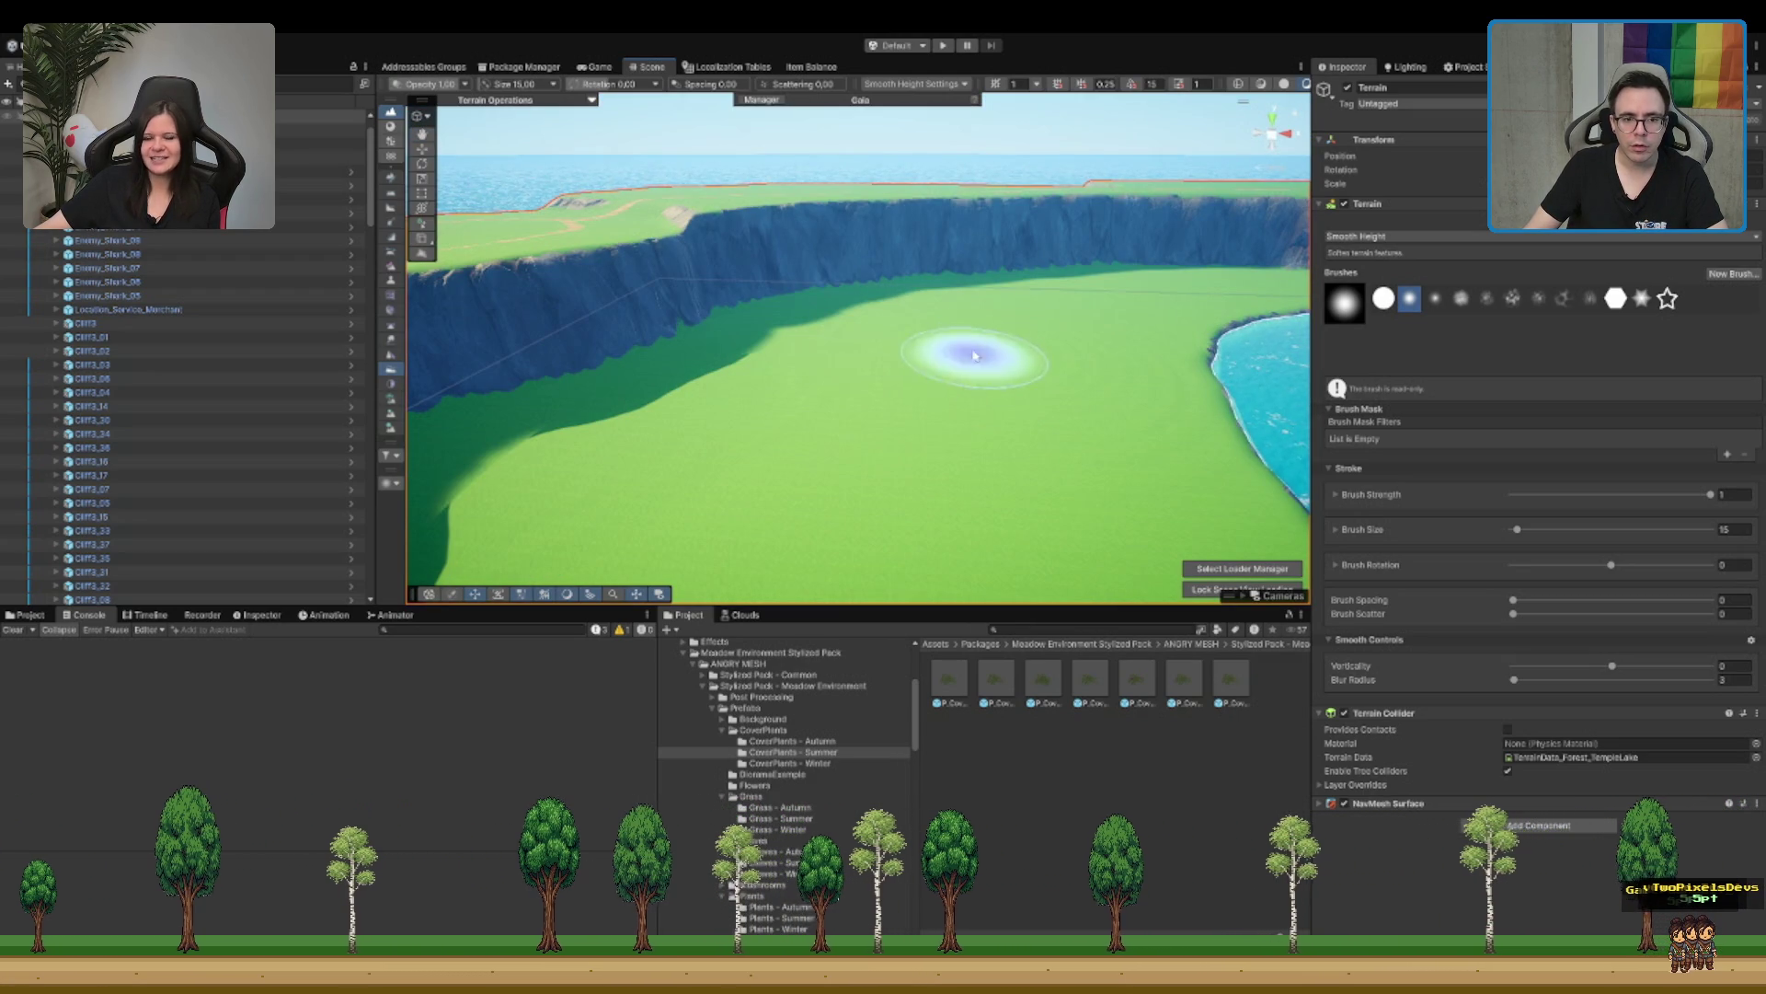
pyautogui.moveTo(1134, 411)
pyautogui.mouseDown()
pyautogui.moveTo(816, 410)
pyautogui.moveTo(1006, 356)
pyautogui.moveTo(1246, 454)
pyautogui.mouseUp()
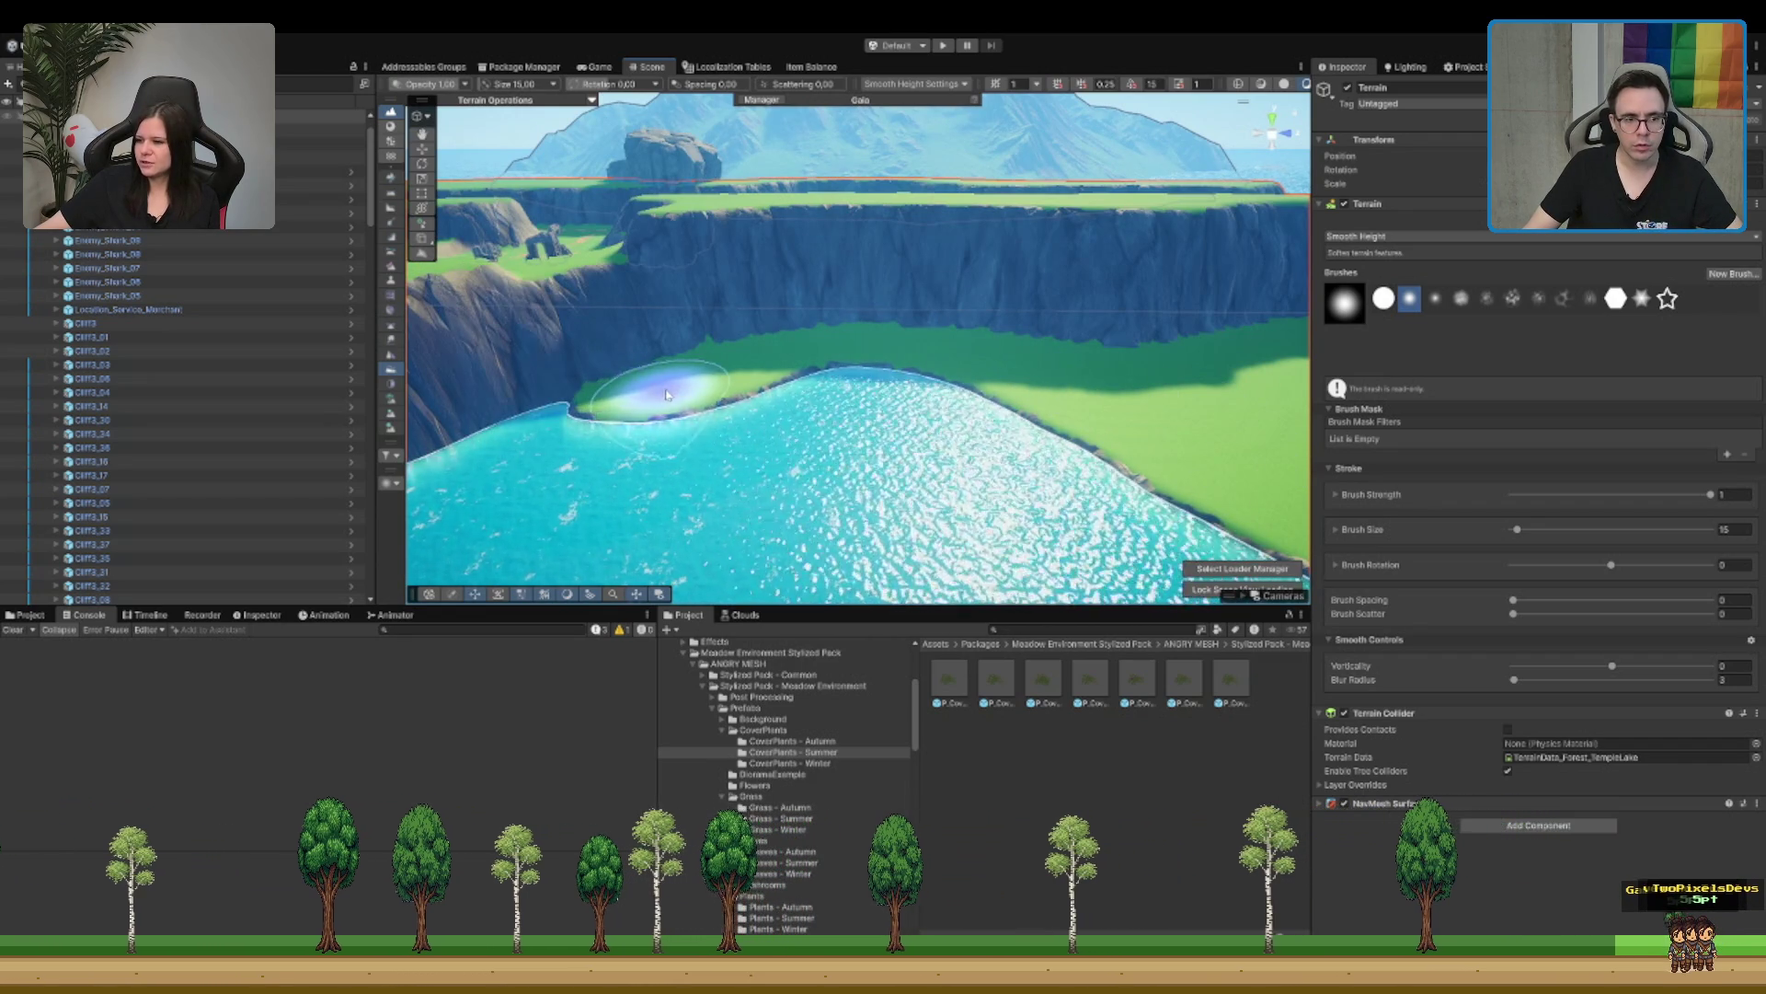
pyautogui.moveTo(742, 383)
pyautogui.mouseDown()
pyautogui.moveTo(947, 364)
pyautogui.moveTo(858, 331)
pyautogui.moveTo(914, 296)
pyautogui.moveTo(820, 300)
pyautogui.moveTo(763, 376)
pyautogui.moveTo(611, 315)
pyautogui.moveTo(749, 295)
pyautogui.moveTo(820, 316)
pyautogui.mouseUp()
# Step: View the terraced cliffs and dirt path, then switch to Paint Texture (size 3, strength 1)
pyautogui.moveTo(1224, 333)
pyautogui.mouseDown()
pyautogui.moveTo(1065, 307)
pyautogui.moveTo(702, 295)
pyautogui.mouseUp()
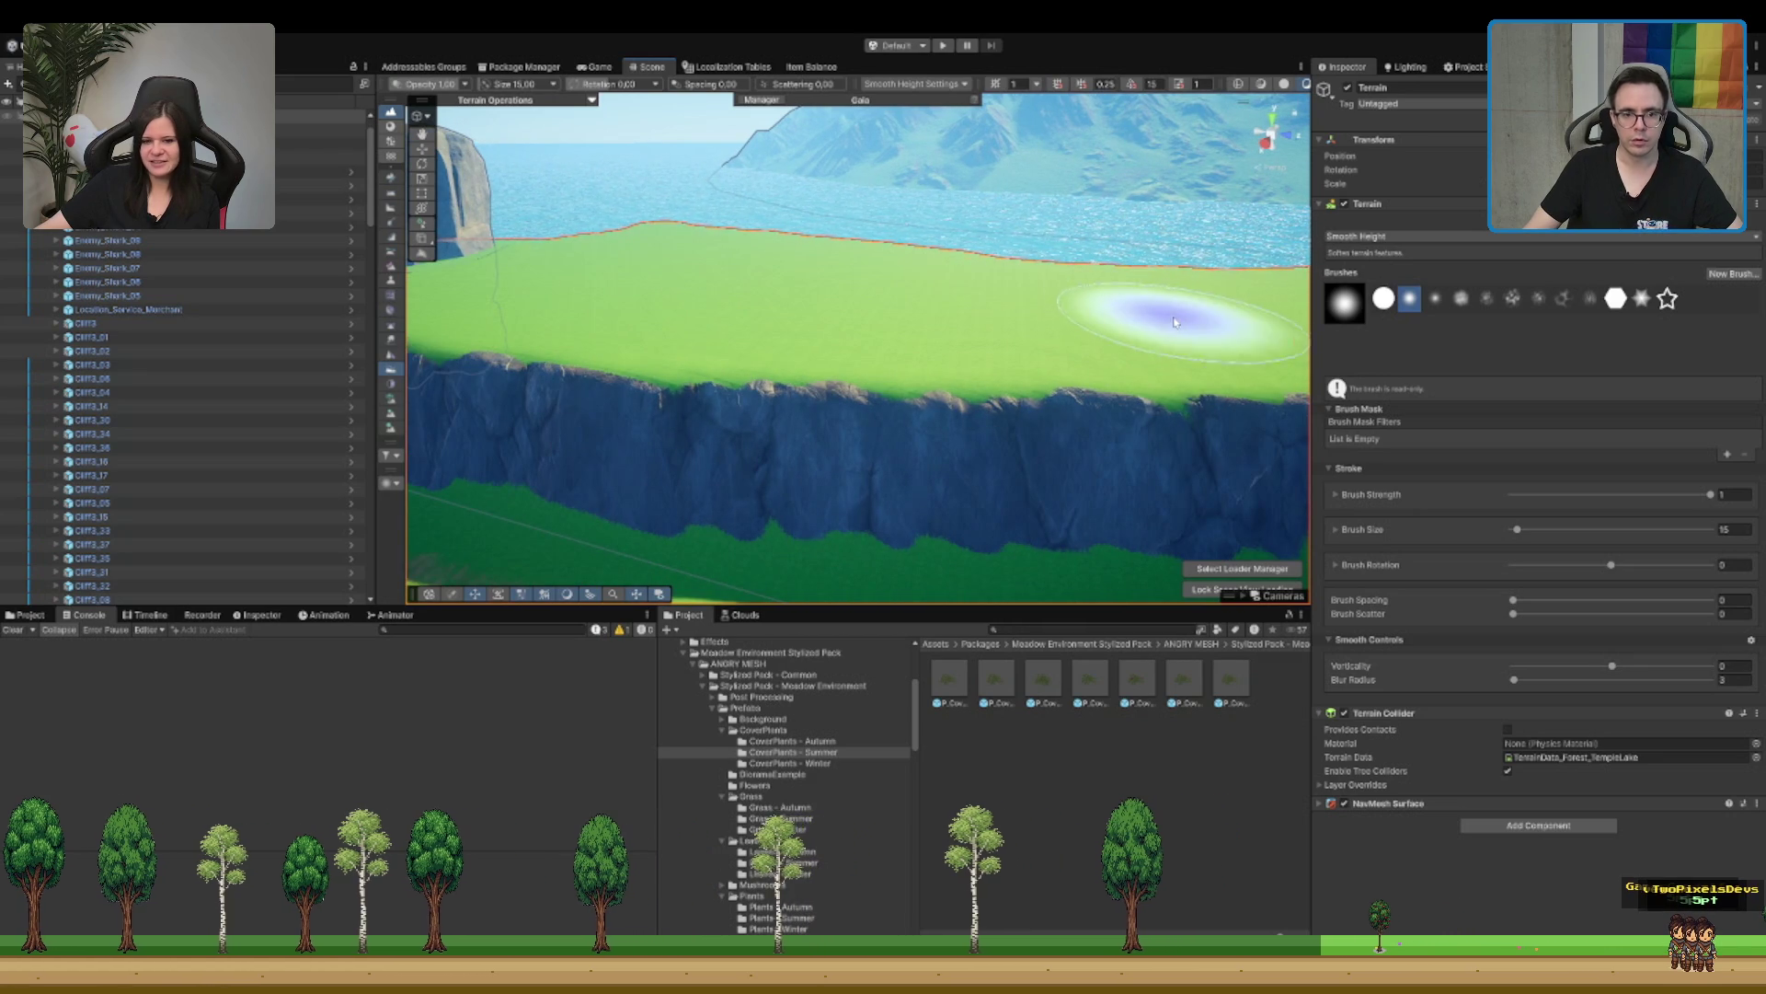
pyautogui.moveTo(853, 277)
pyautogui.mouseDown()
pyautogui.moveTo(1261, 276)
pyautogui.moveTo(1187, 263)
pyautogui.moveTo(1202, 256)
pyautogui.moveTo(963, 350)
pyautogui.moveTo(986, 494)
pyautogui.moveTo(966, 367)
pyautogui.mouseUp()
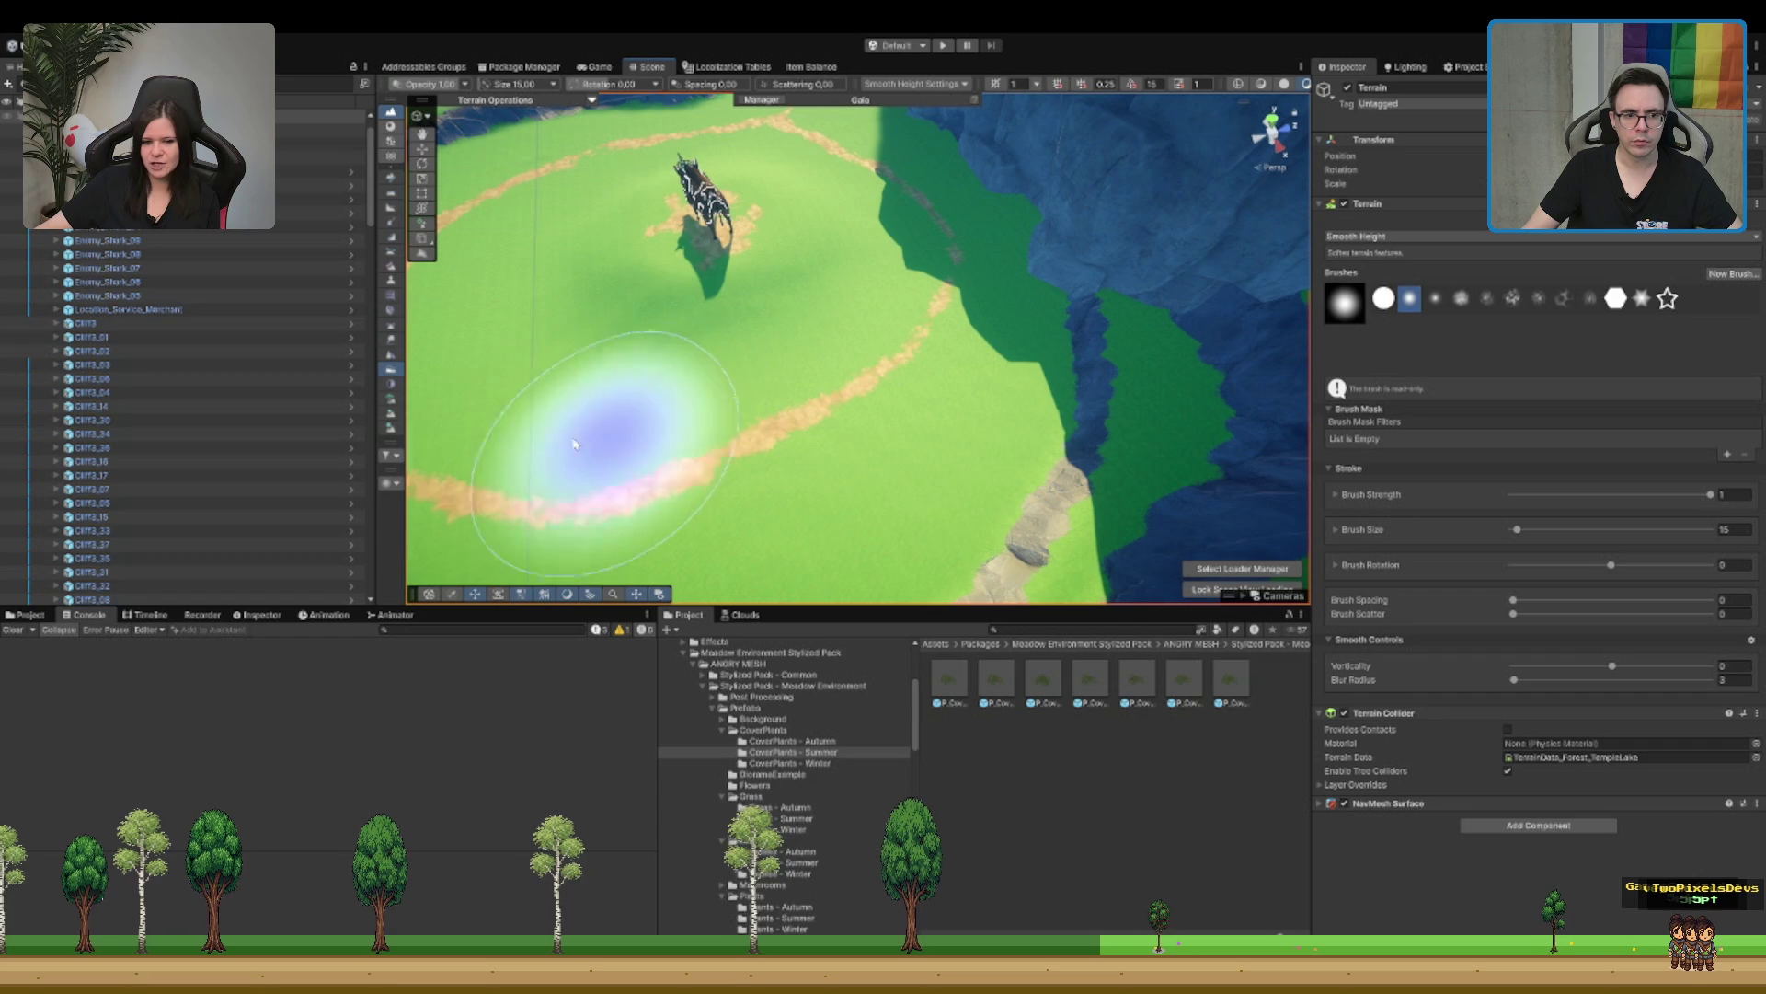
pyautogui.moveTo(840, 323)
pyautogui.mouseDown()
pyautogui.moveTo(927, 363)
pyautogui.moveTo(840, 382)
pyautogui.mouseUp()
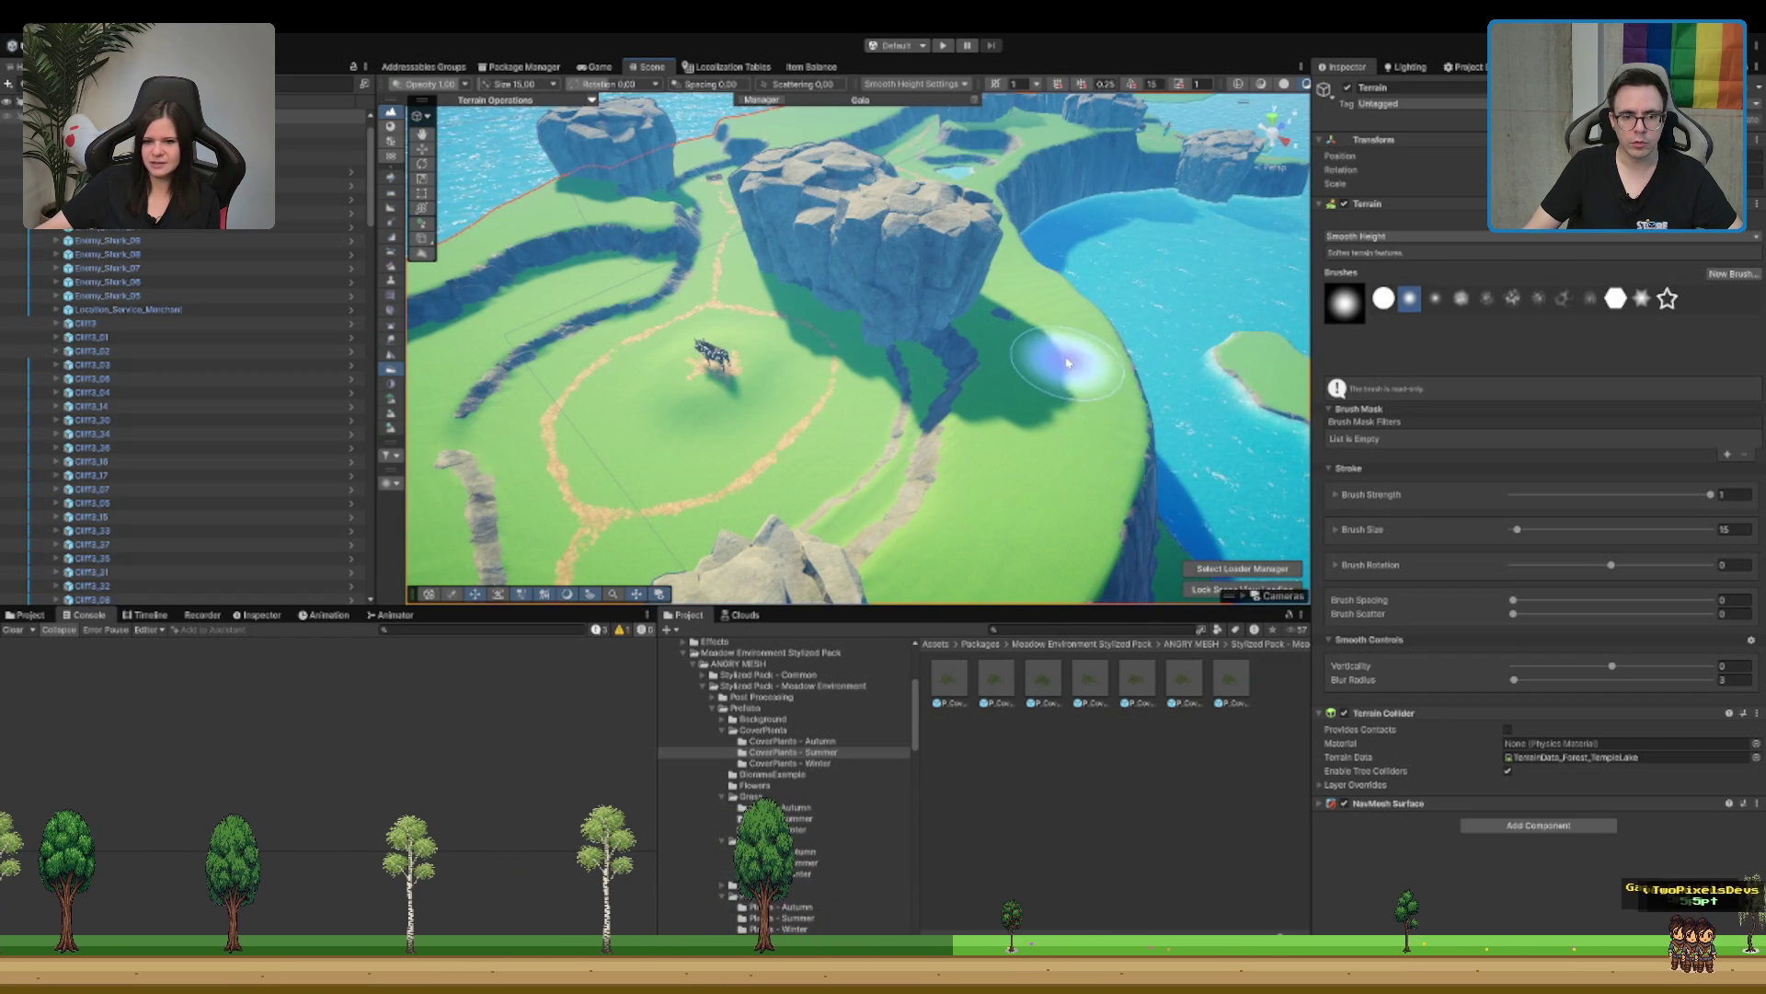
pyautogui.moveTo(1087, 468)
pyautogui.mouseDown()
pyautogui.moveTo(848, 316)
pyautogui.moveTo(822, 225)
pyautogui.mouseUp()
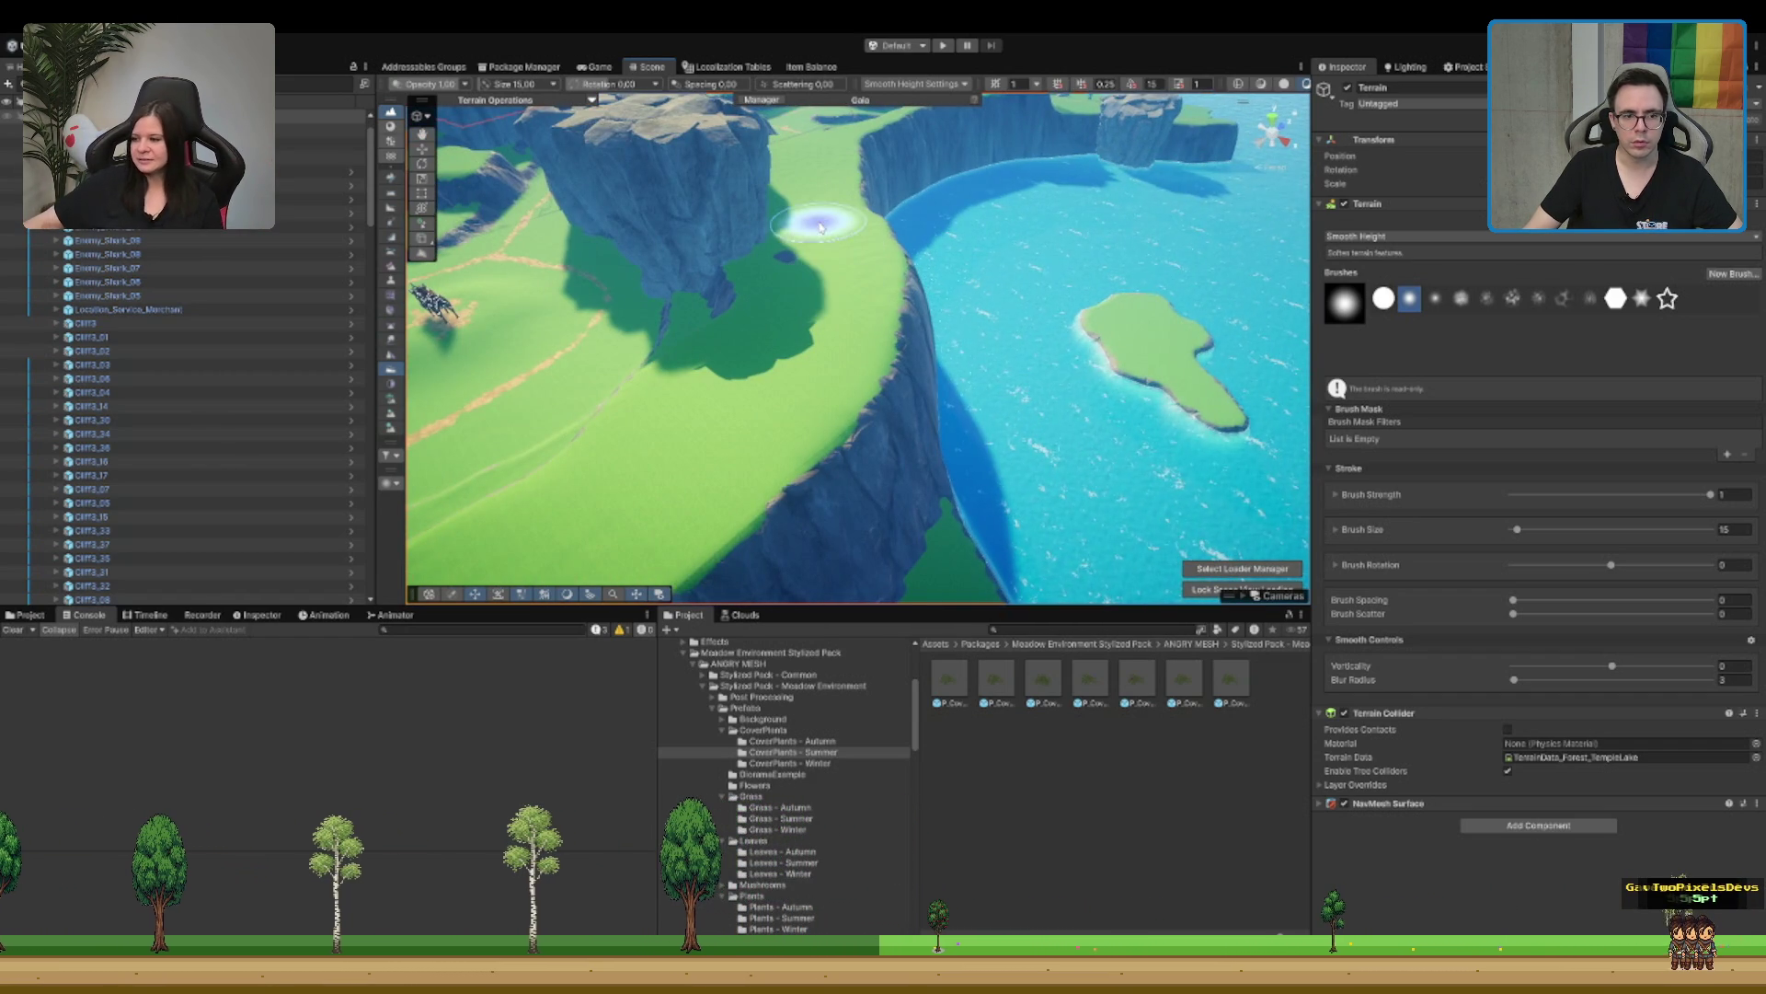
pyautogui.scroll(8, 843, 282)
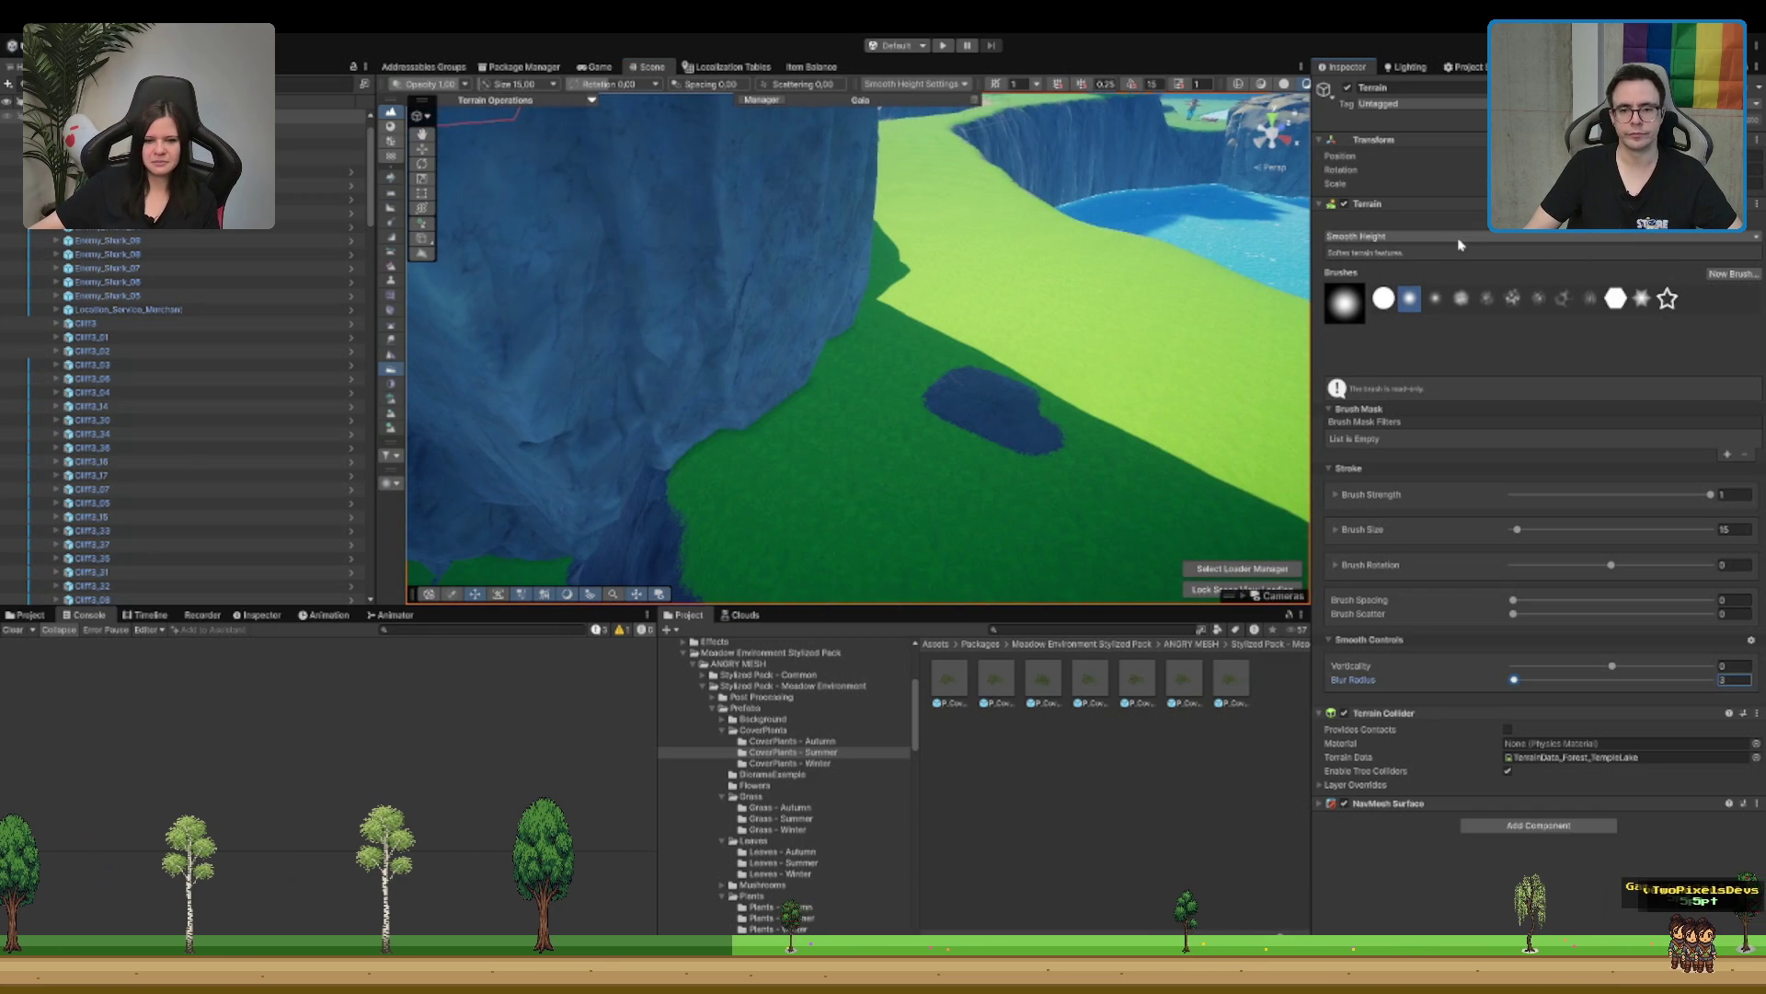
pyautogui.press('p')
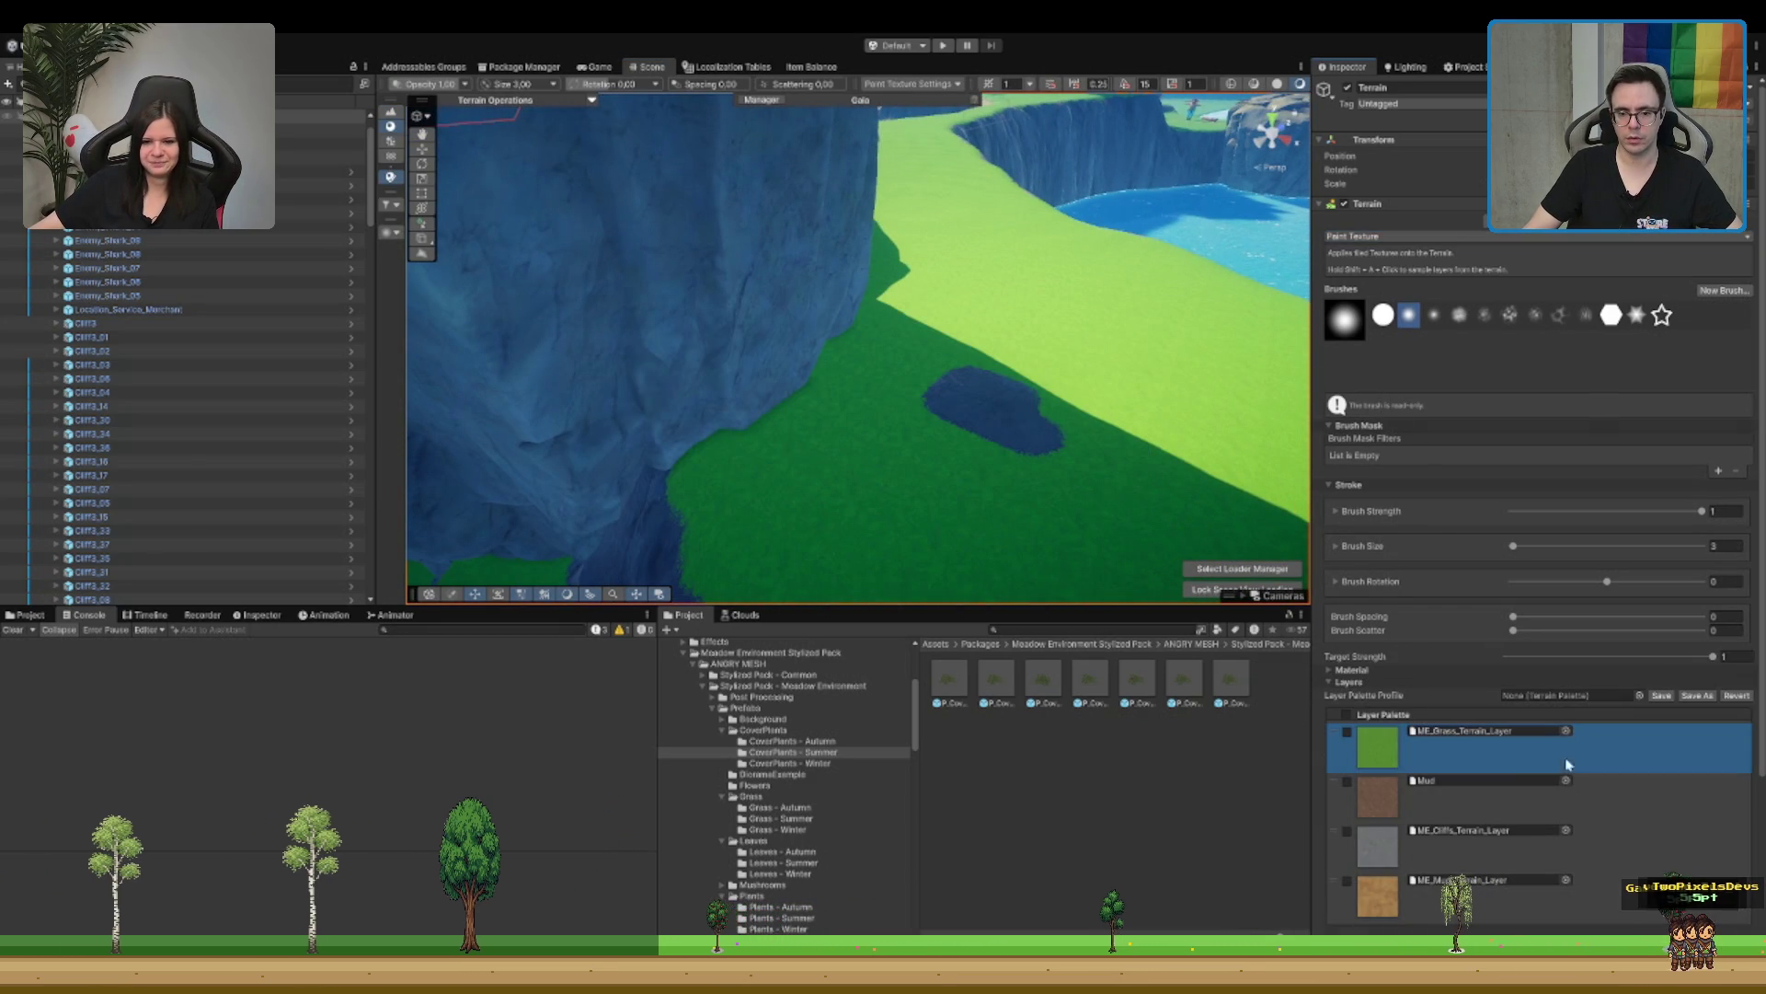
pyautogui.scroll(-10, 1019, 398)
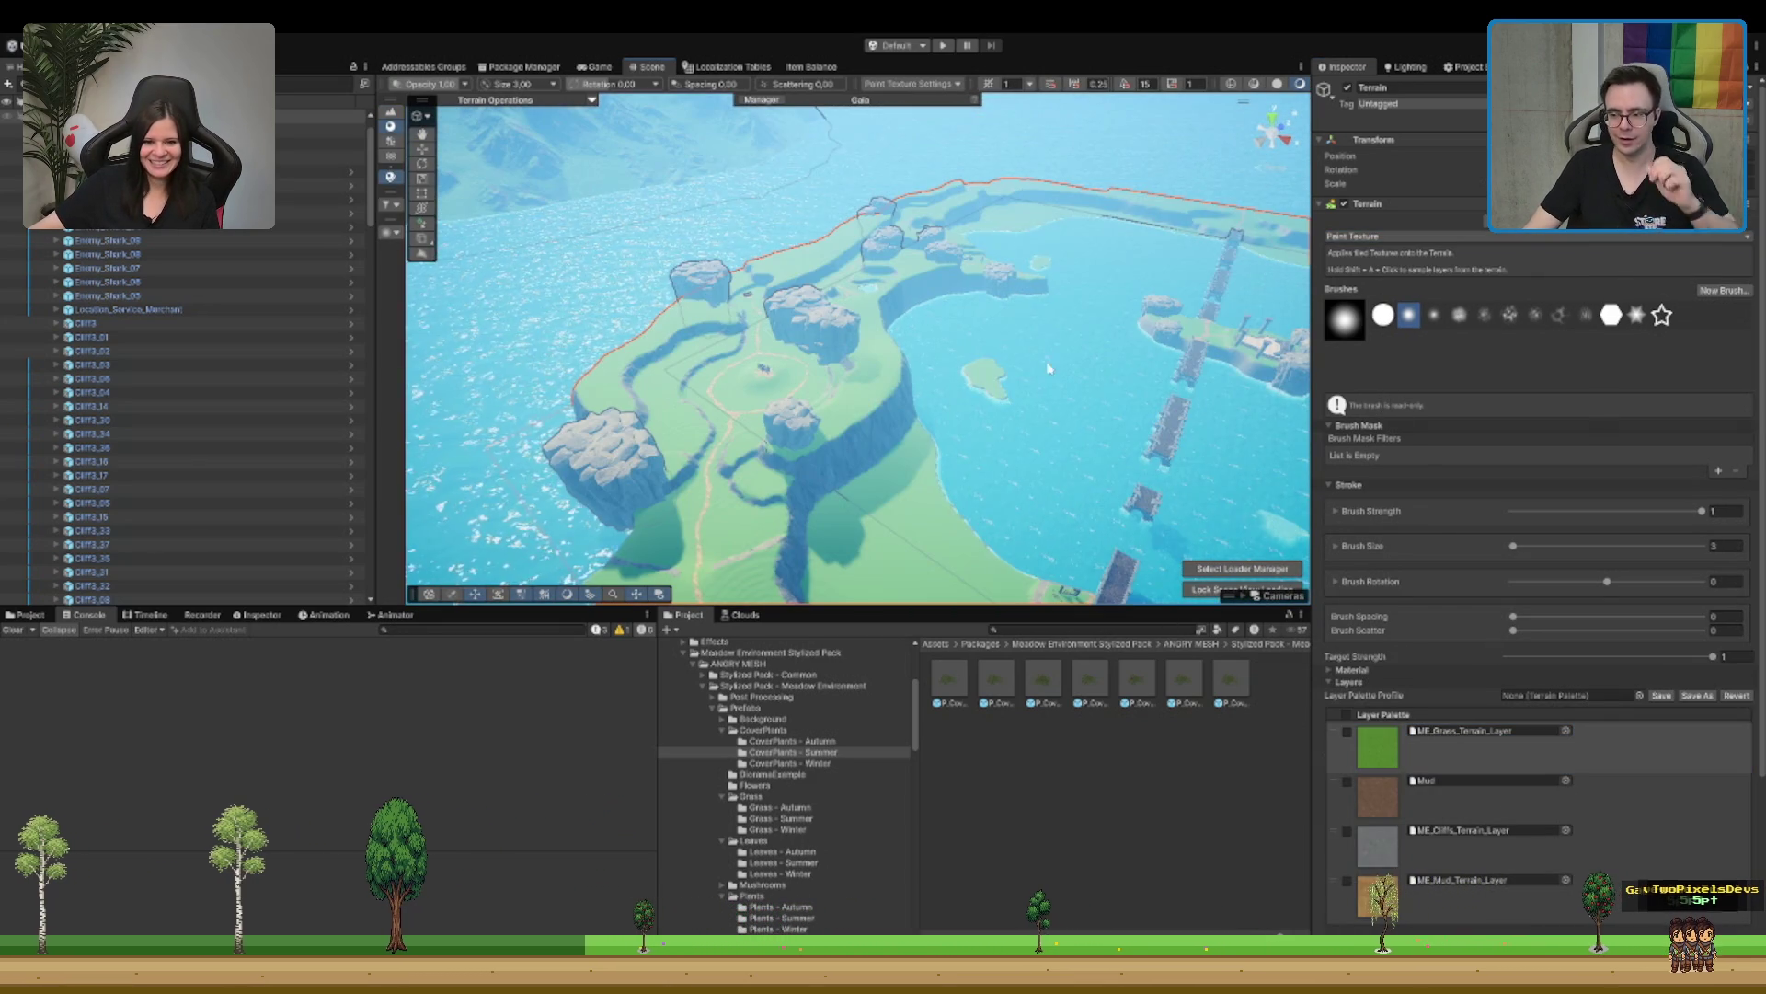
pyautogui.scroll(5, 966, 359)
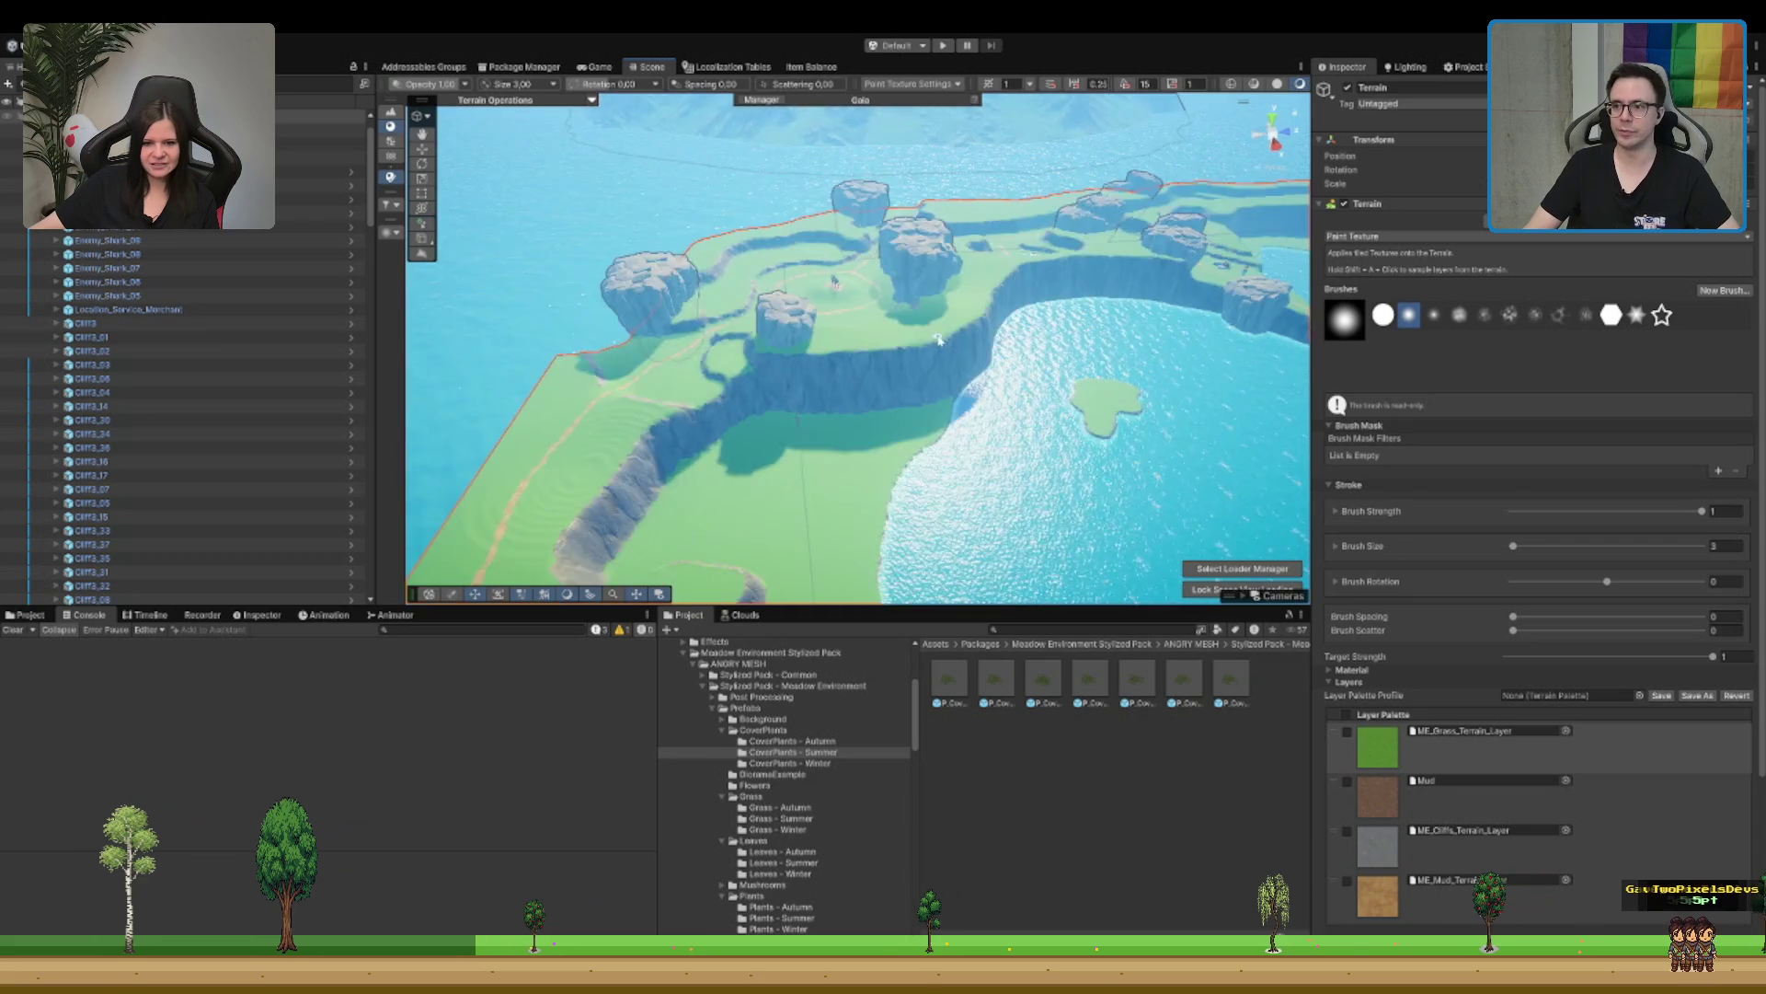
pyautogui.scroll(3, 938, 340)
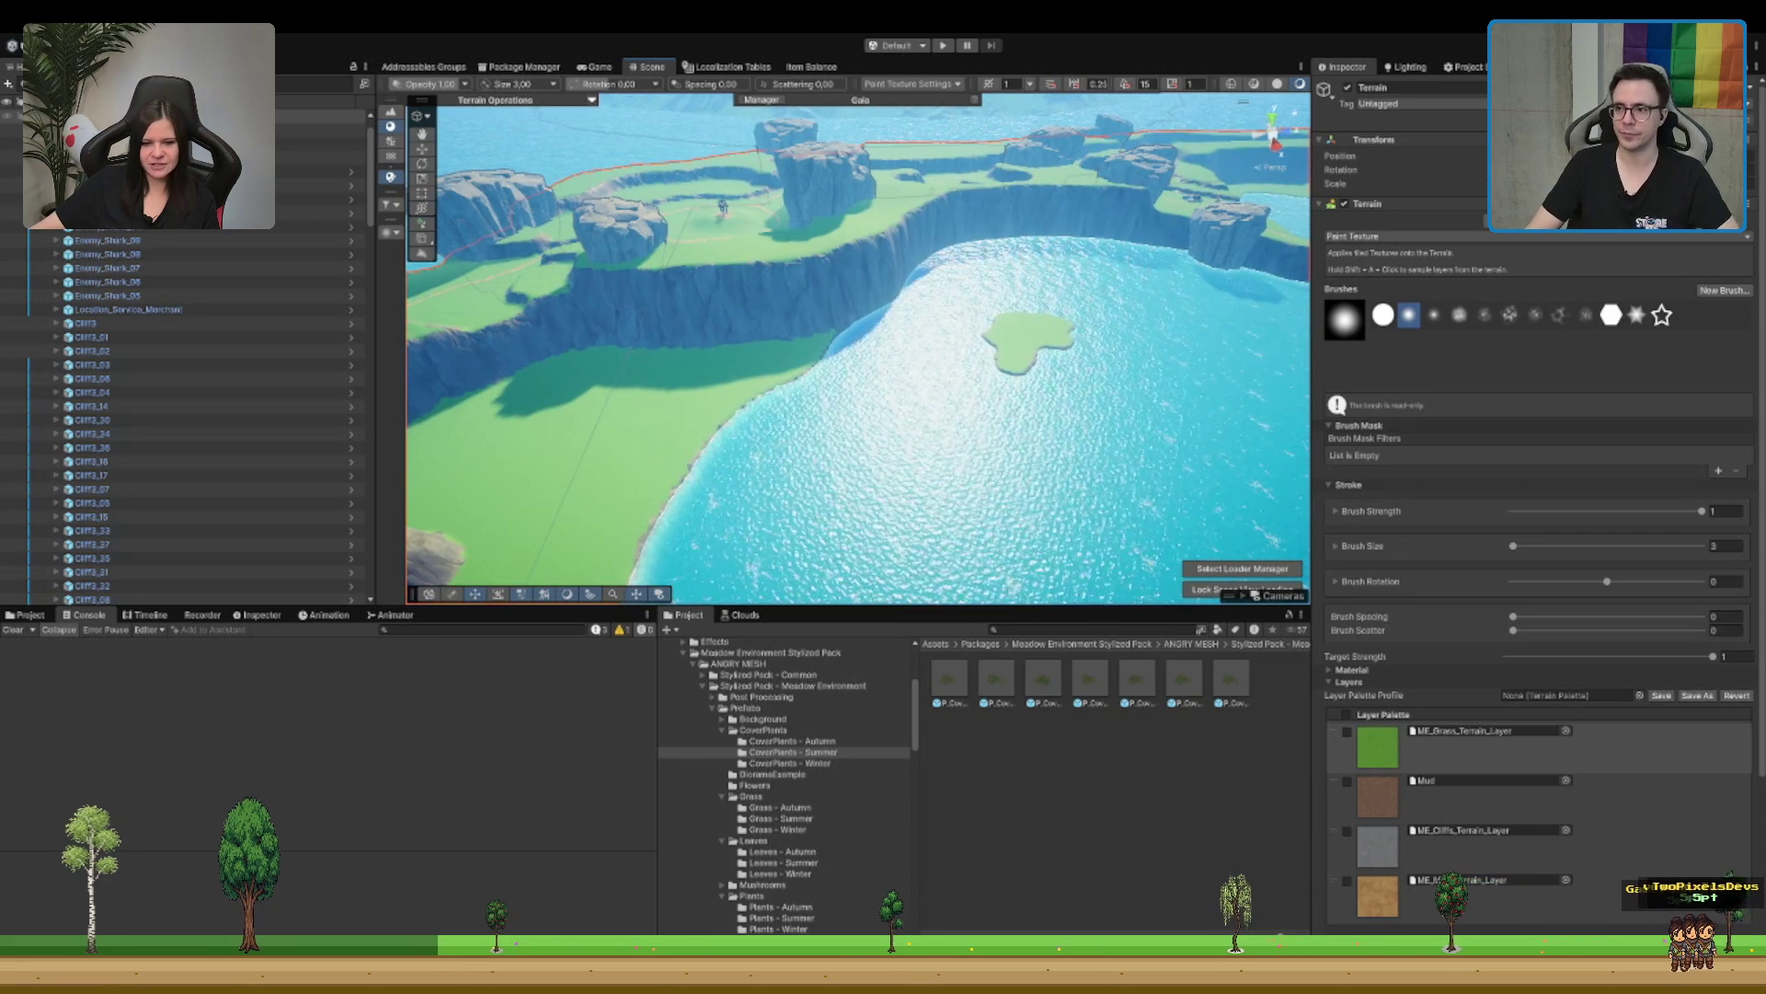
pyautogui.scroll(8, 894, 303)
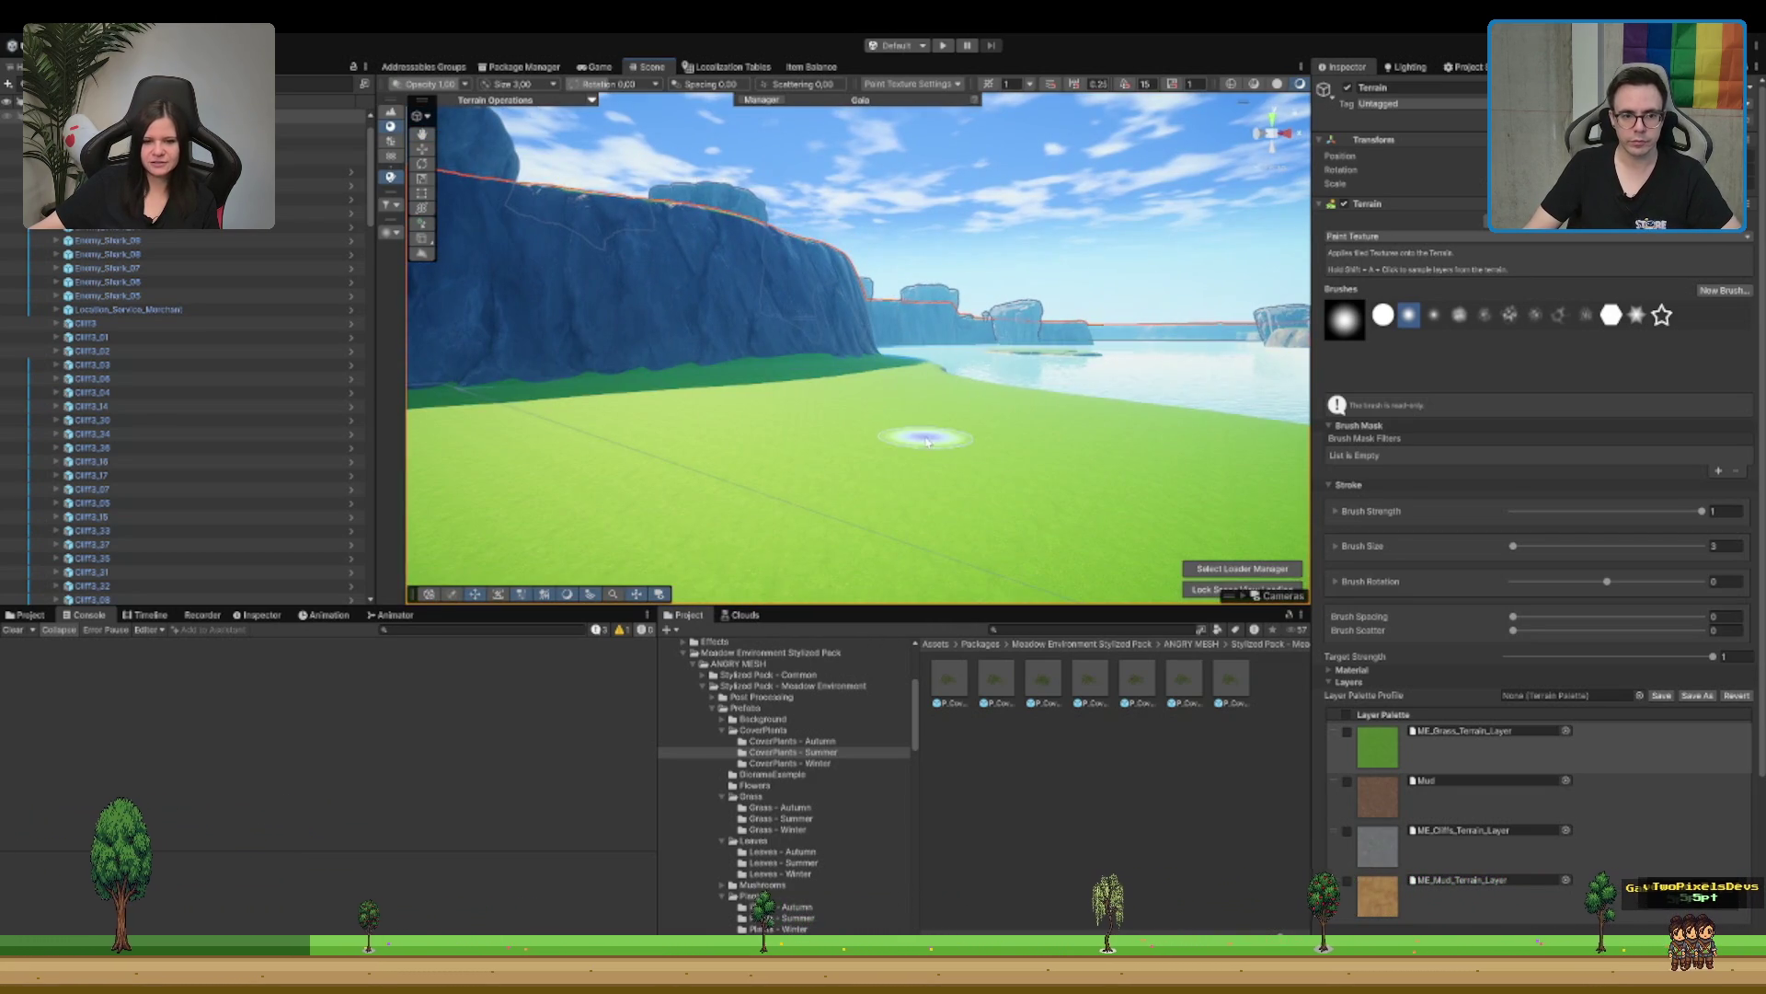
pyautogui.scroll(3, 923, 437)
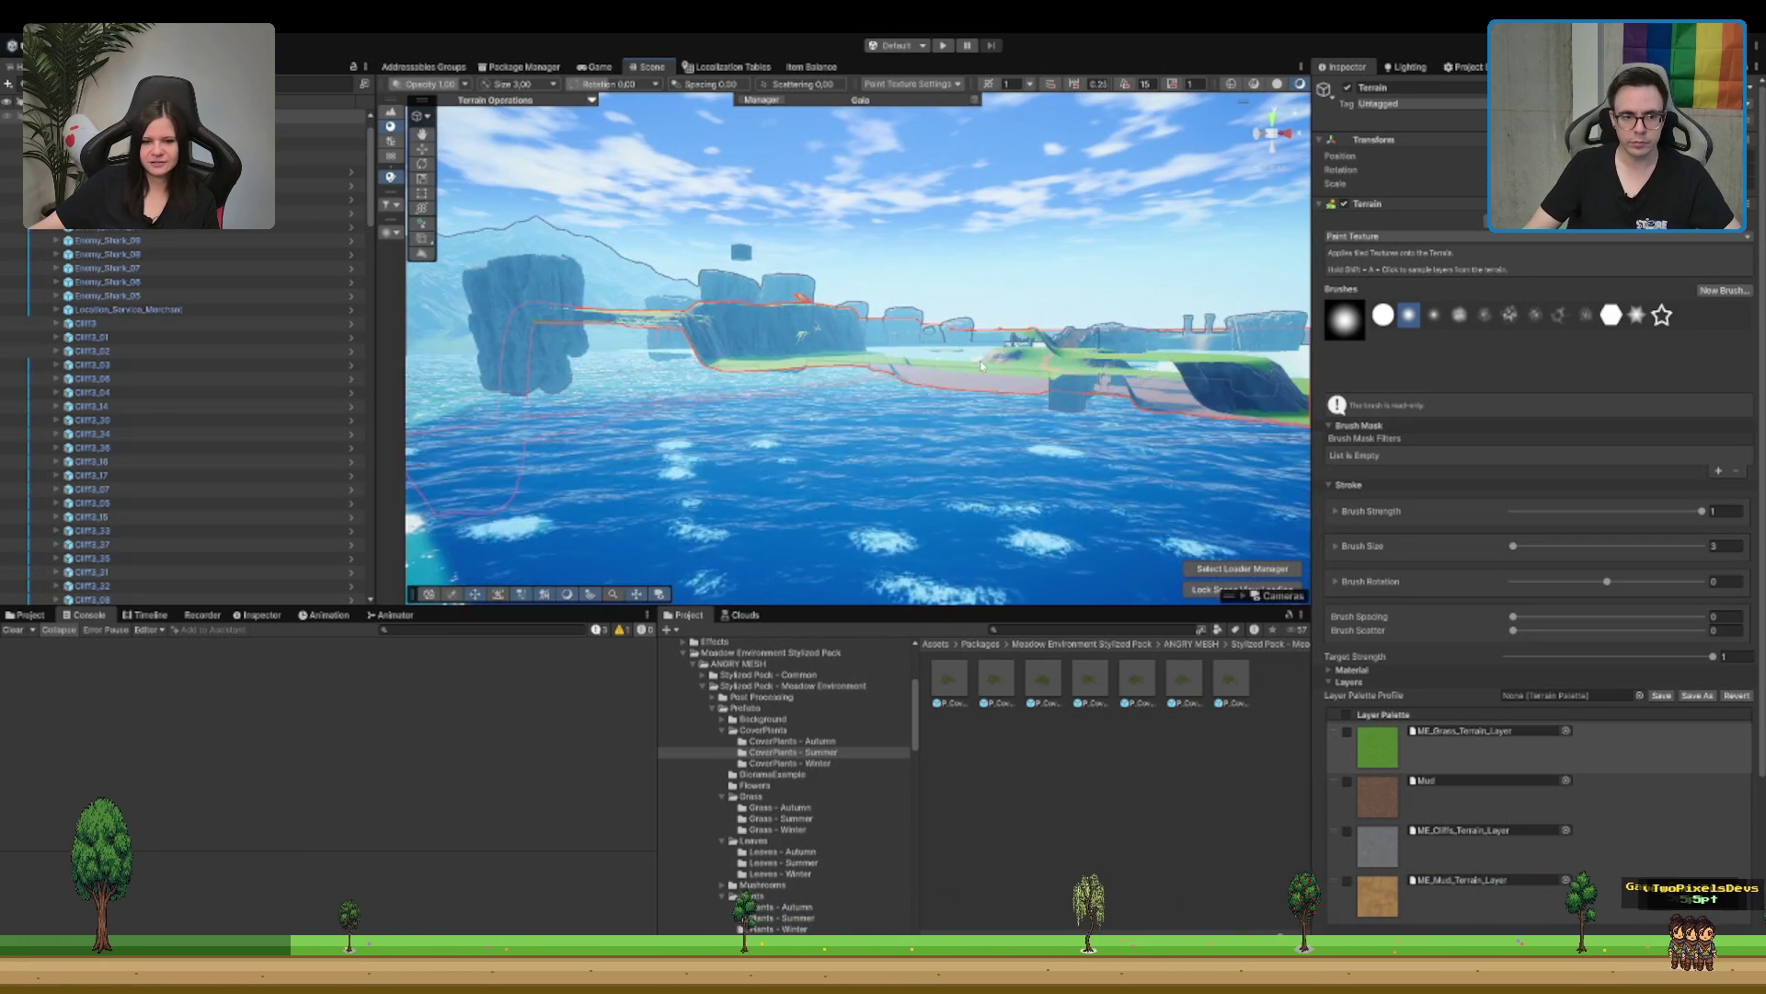
pyautogui.scroll(10, 1068, 349)
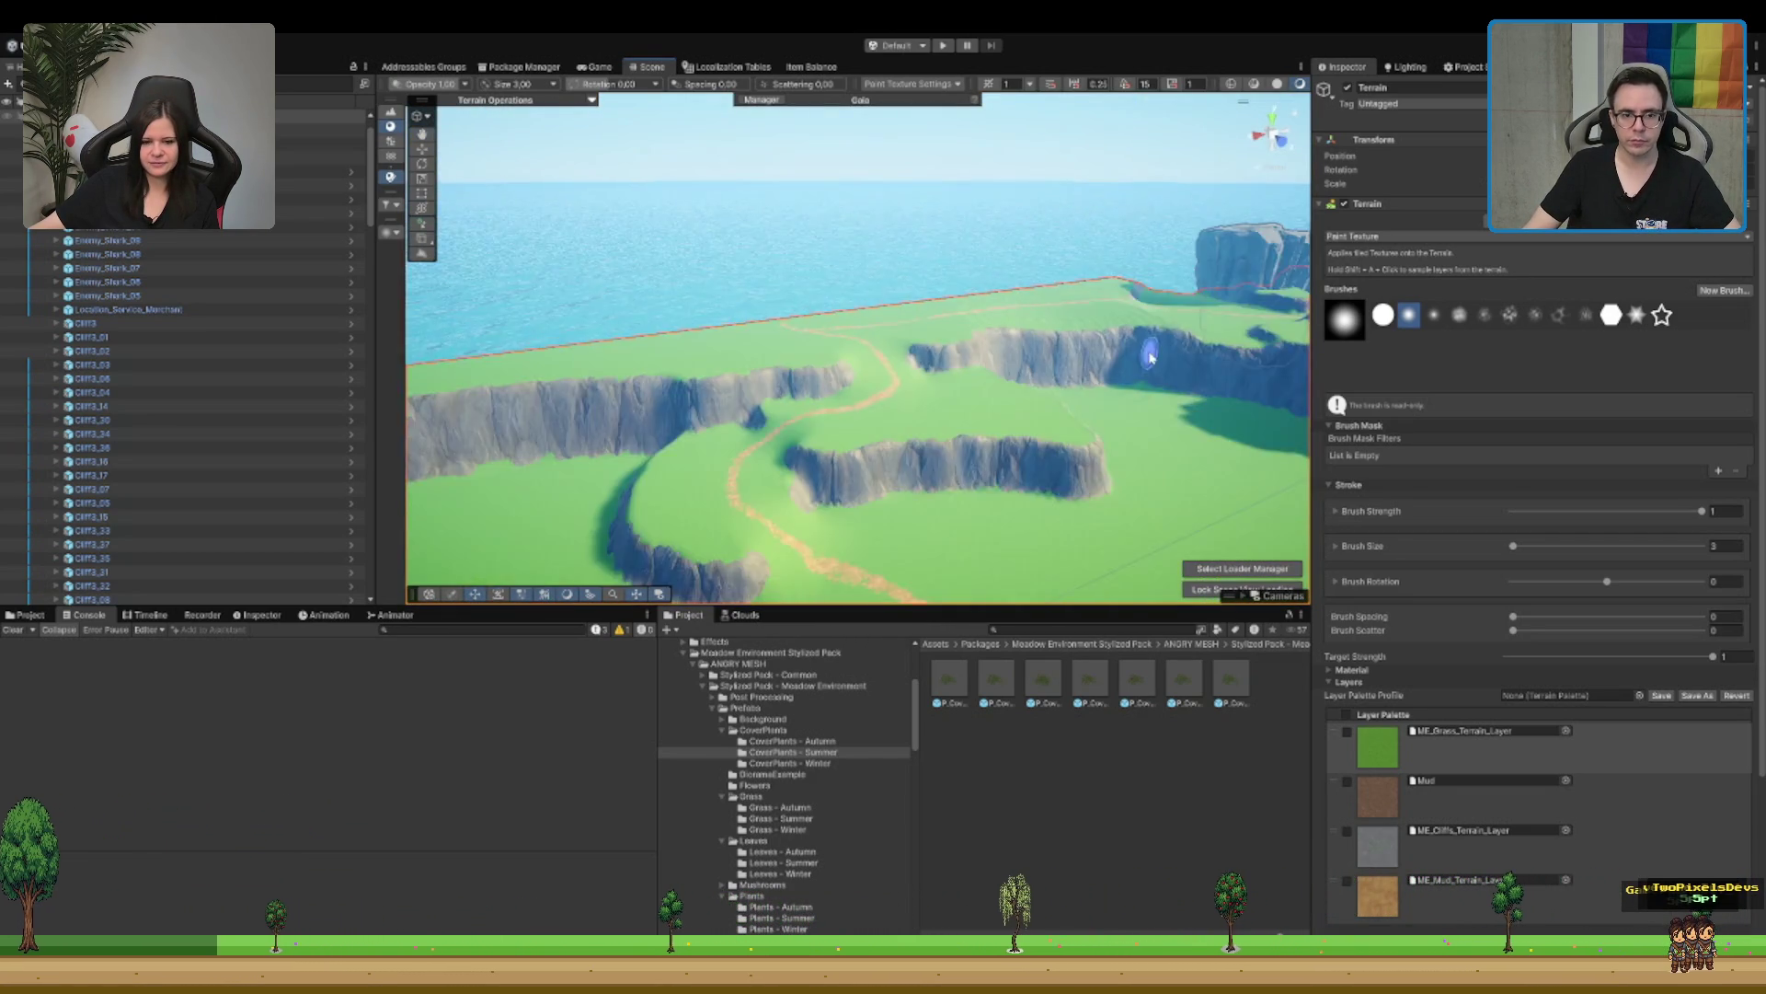
pyautogui.scroll(-5, 1076, 301)
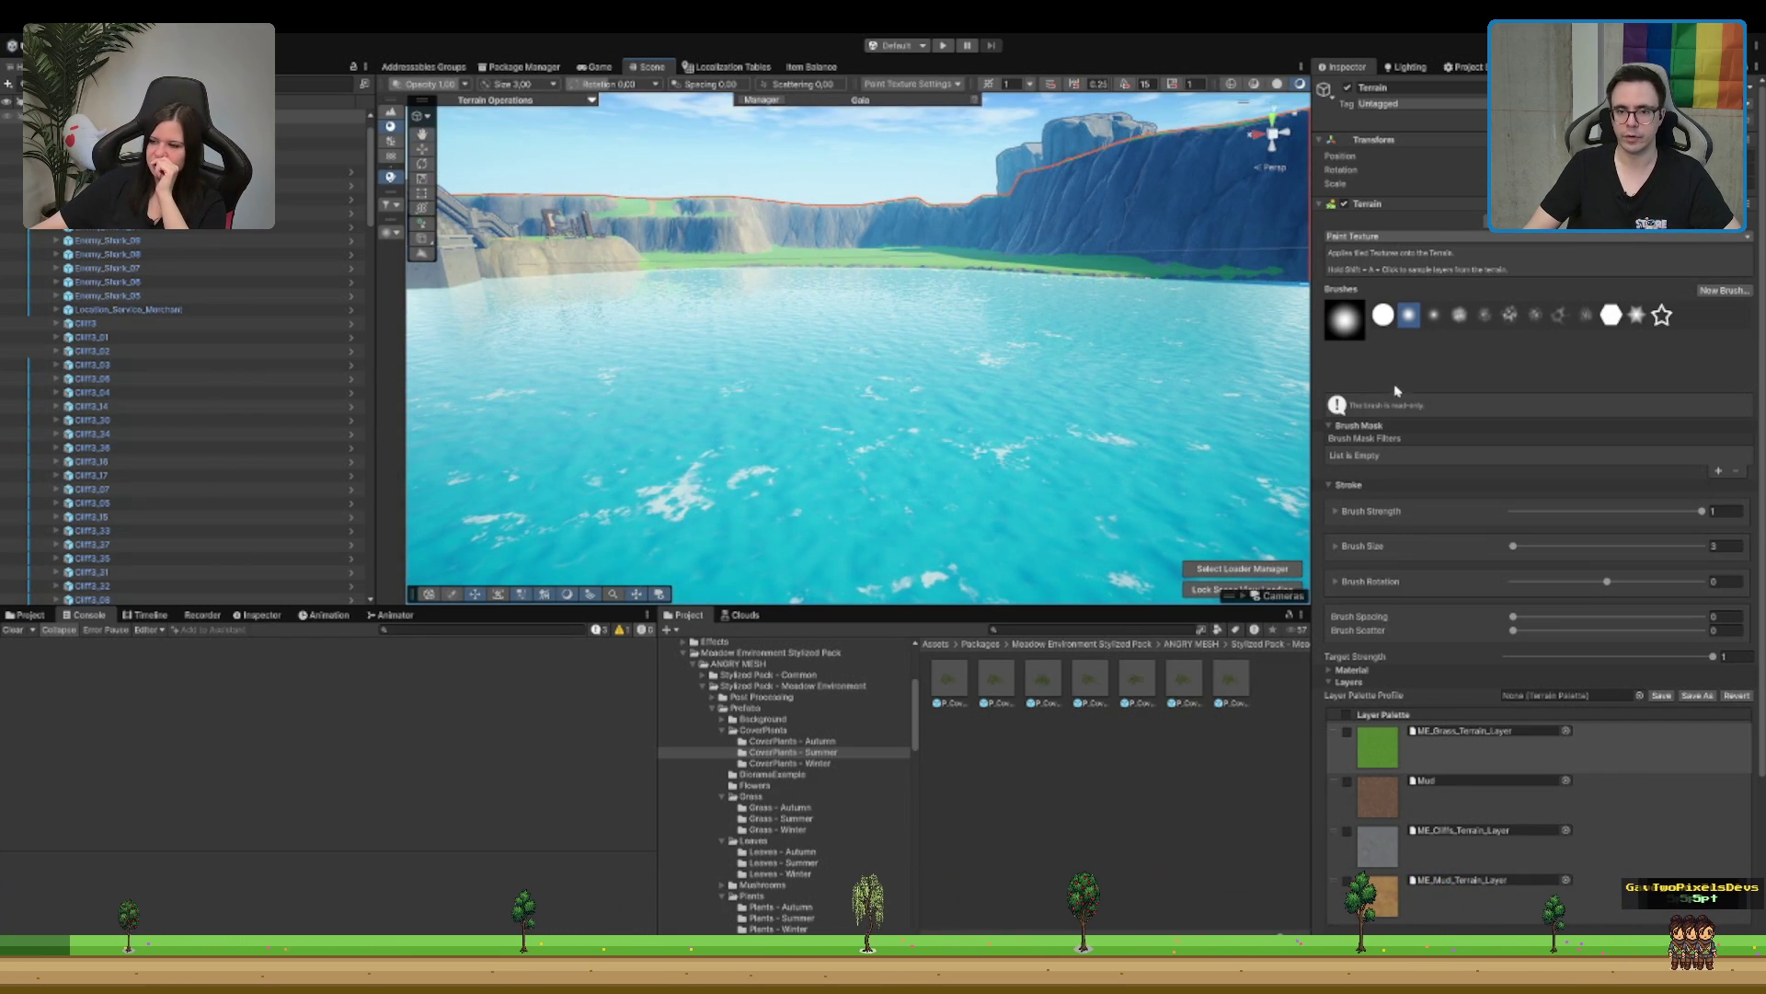
pyautogui.press('F1')
# Step: Look down over the lagoon terrain and switch to Smooth Height with brush size 15
pyautogui.scroll(-10, 971, 348)
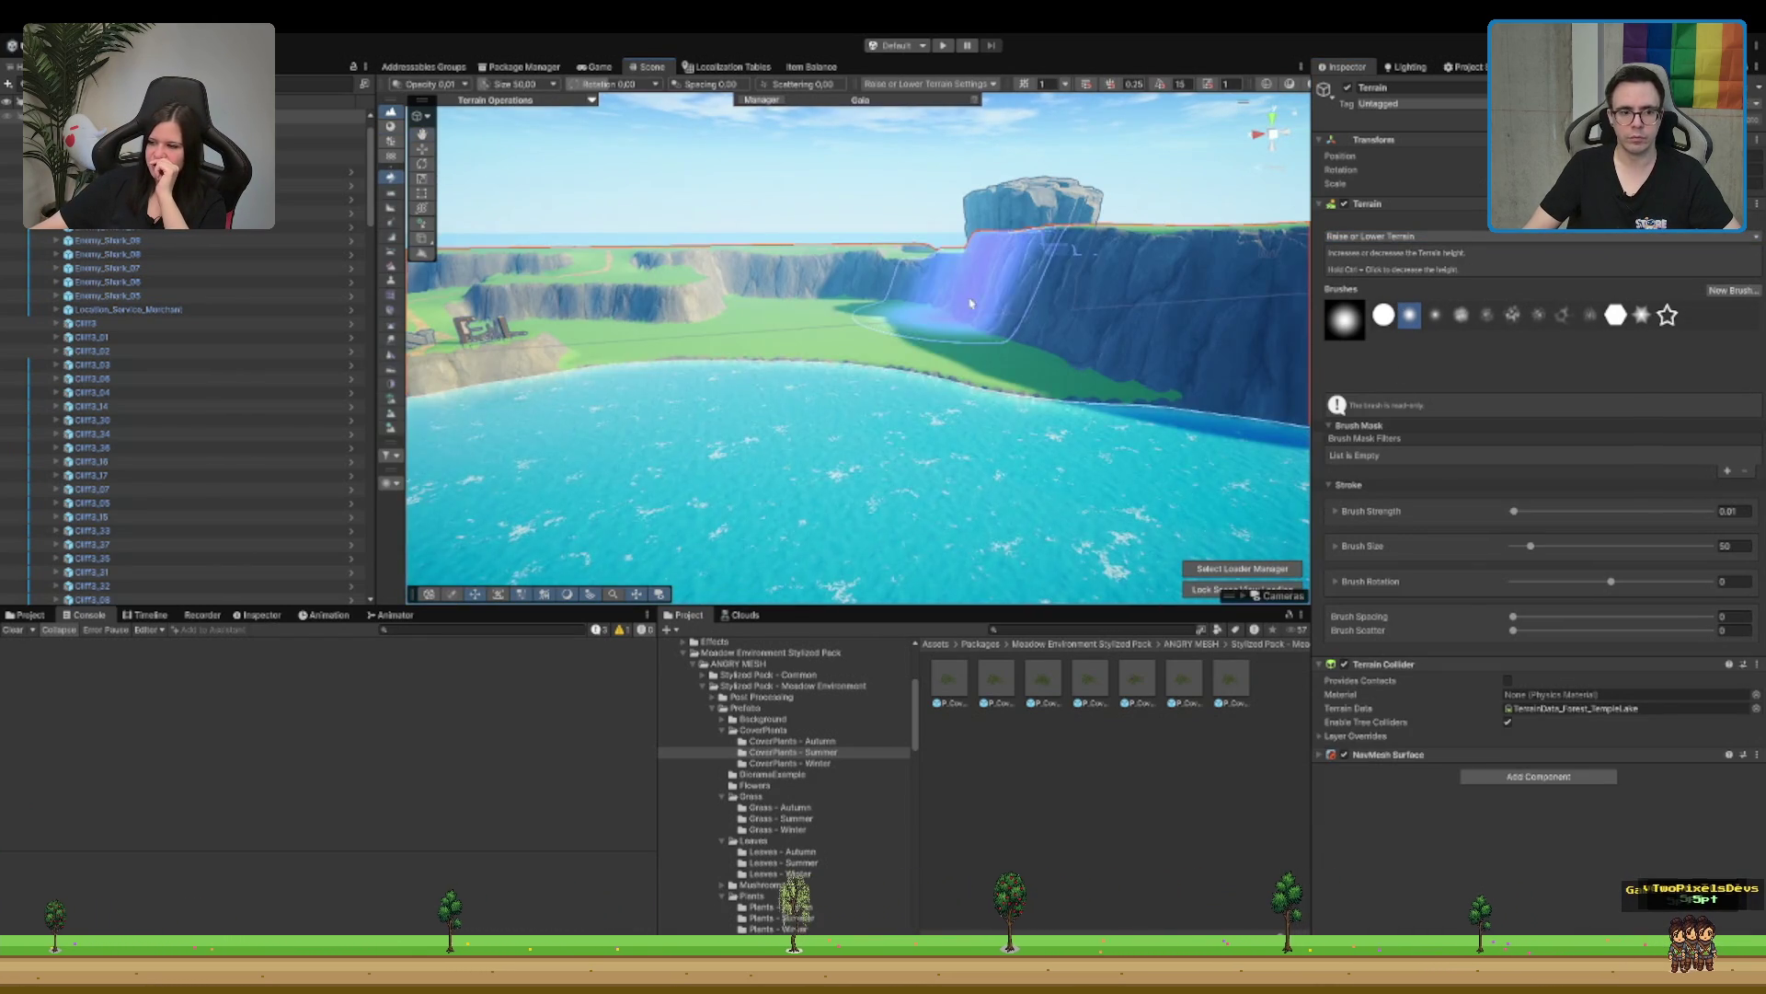
pyautogui.moveTo(1089, 316); pyautogui.dragTo(752, 274)
pyautogui.moveTo(875, 250)
pyautogui.mouseDown()
pyautogui.moveTo(792, 347)
pyautogui.moveTo(891, 311)
pyautogui.mouseUp()
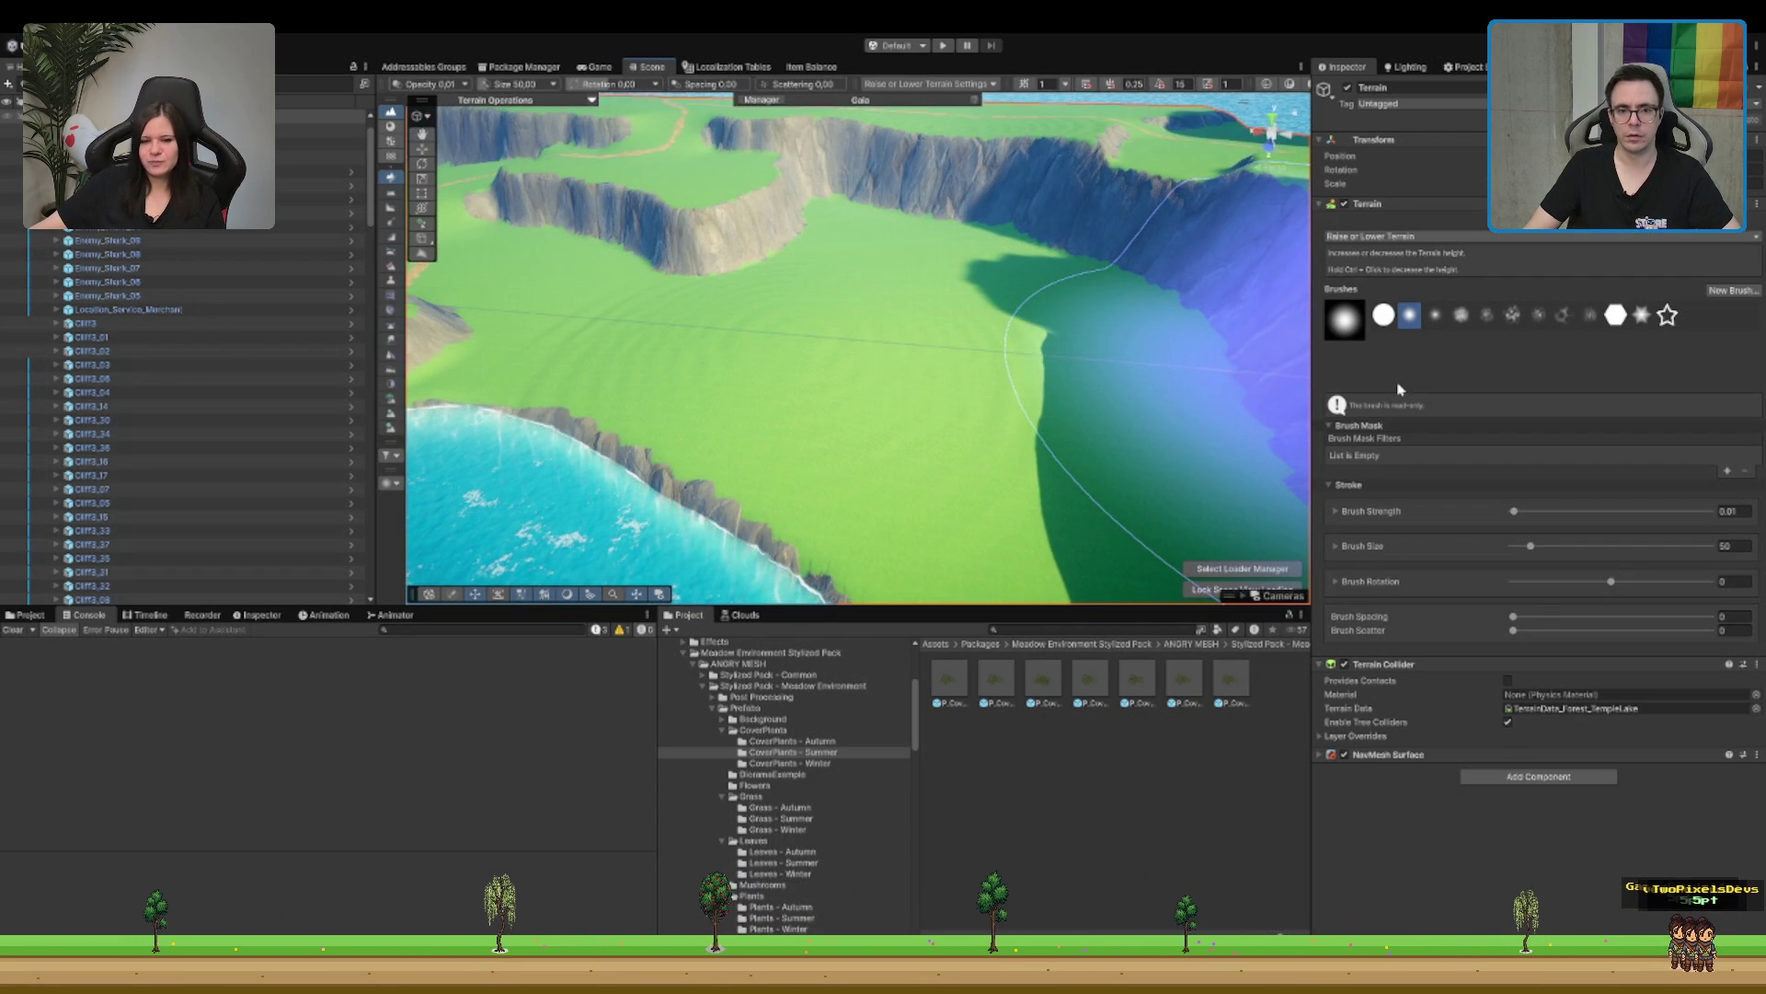
pyautogui.press('F4')
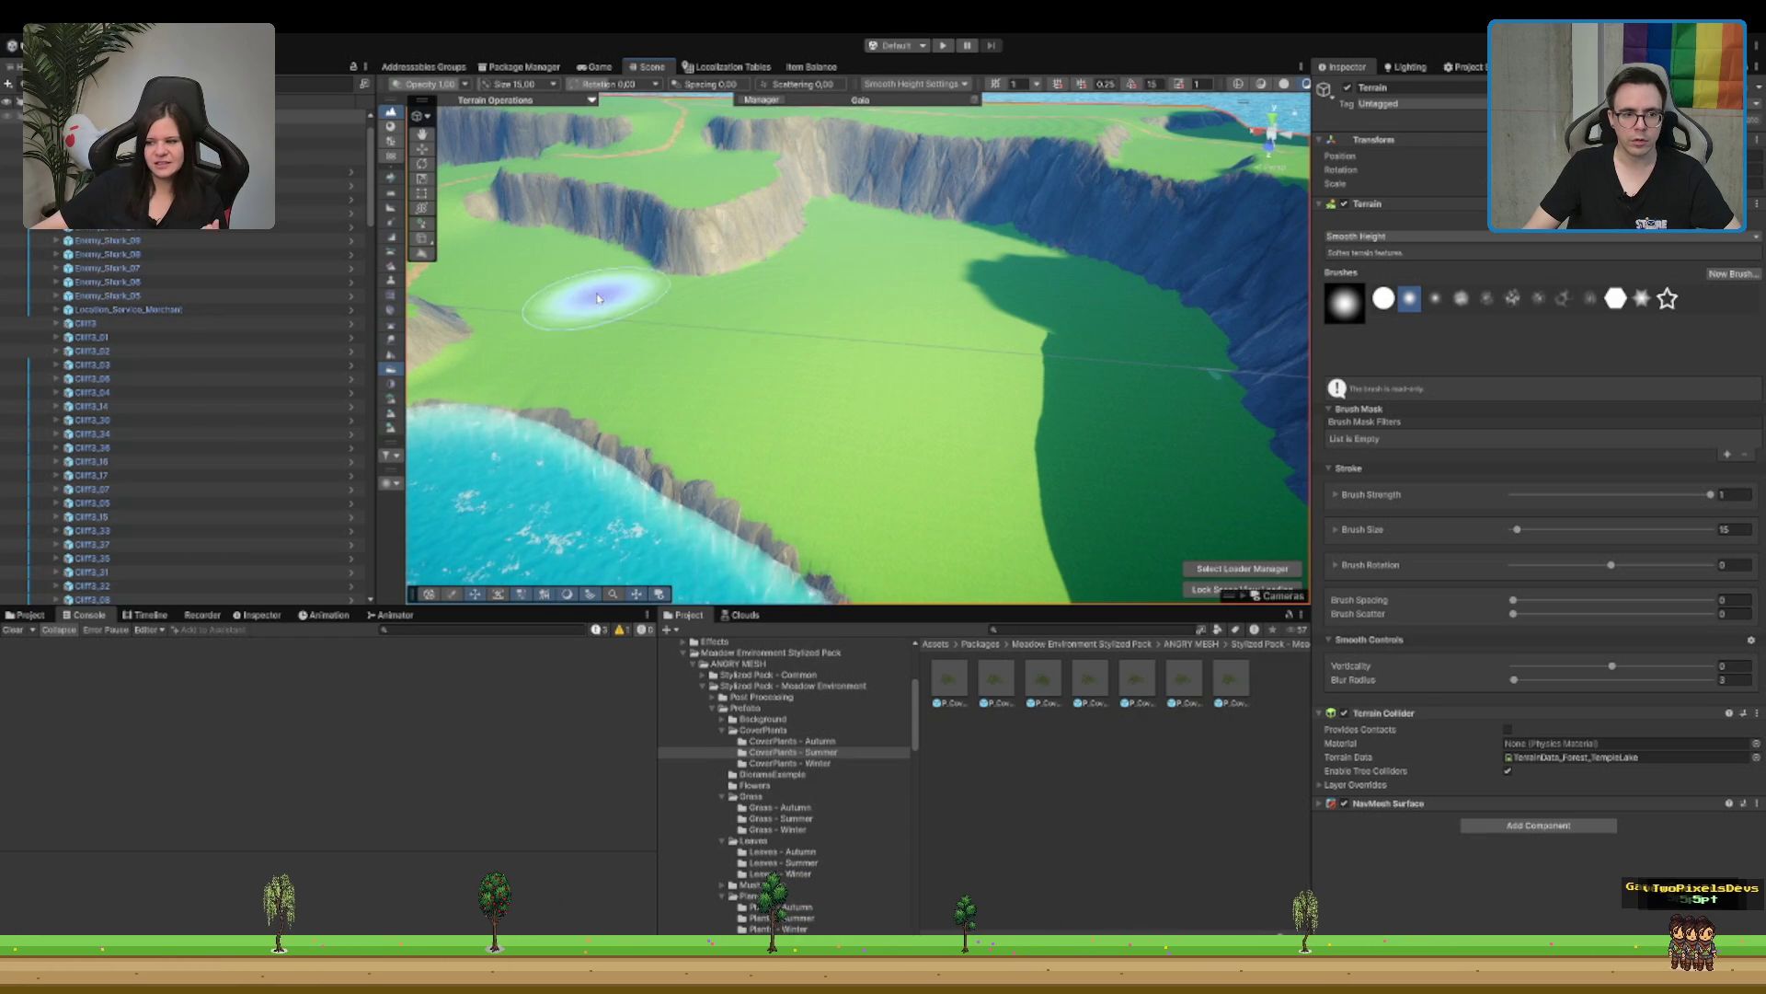
# Step: Orbit to the rocky cliff at the terrain edge and return to Raise or Lower Terrain (0.01, 50)
pyautogui.moveTo(909, 236)
pyautogui.mouseDown()
pyautogui.moveTo(911, 264)
pyautogui.moveTo(847, 335)
pyautogui.mouseUp()
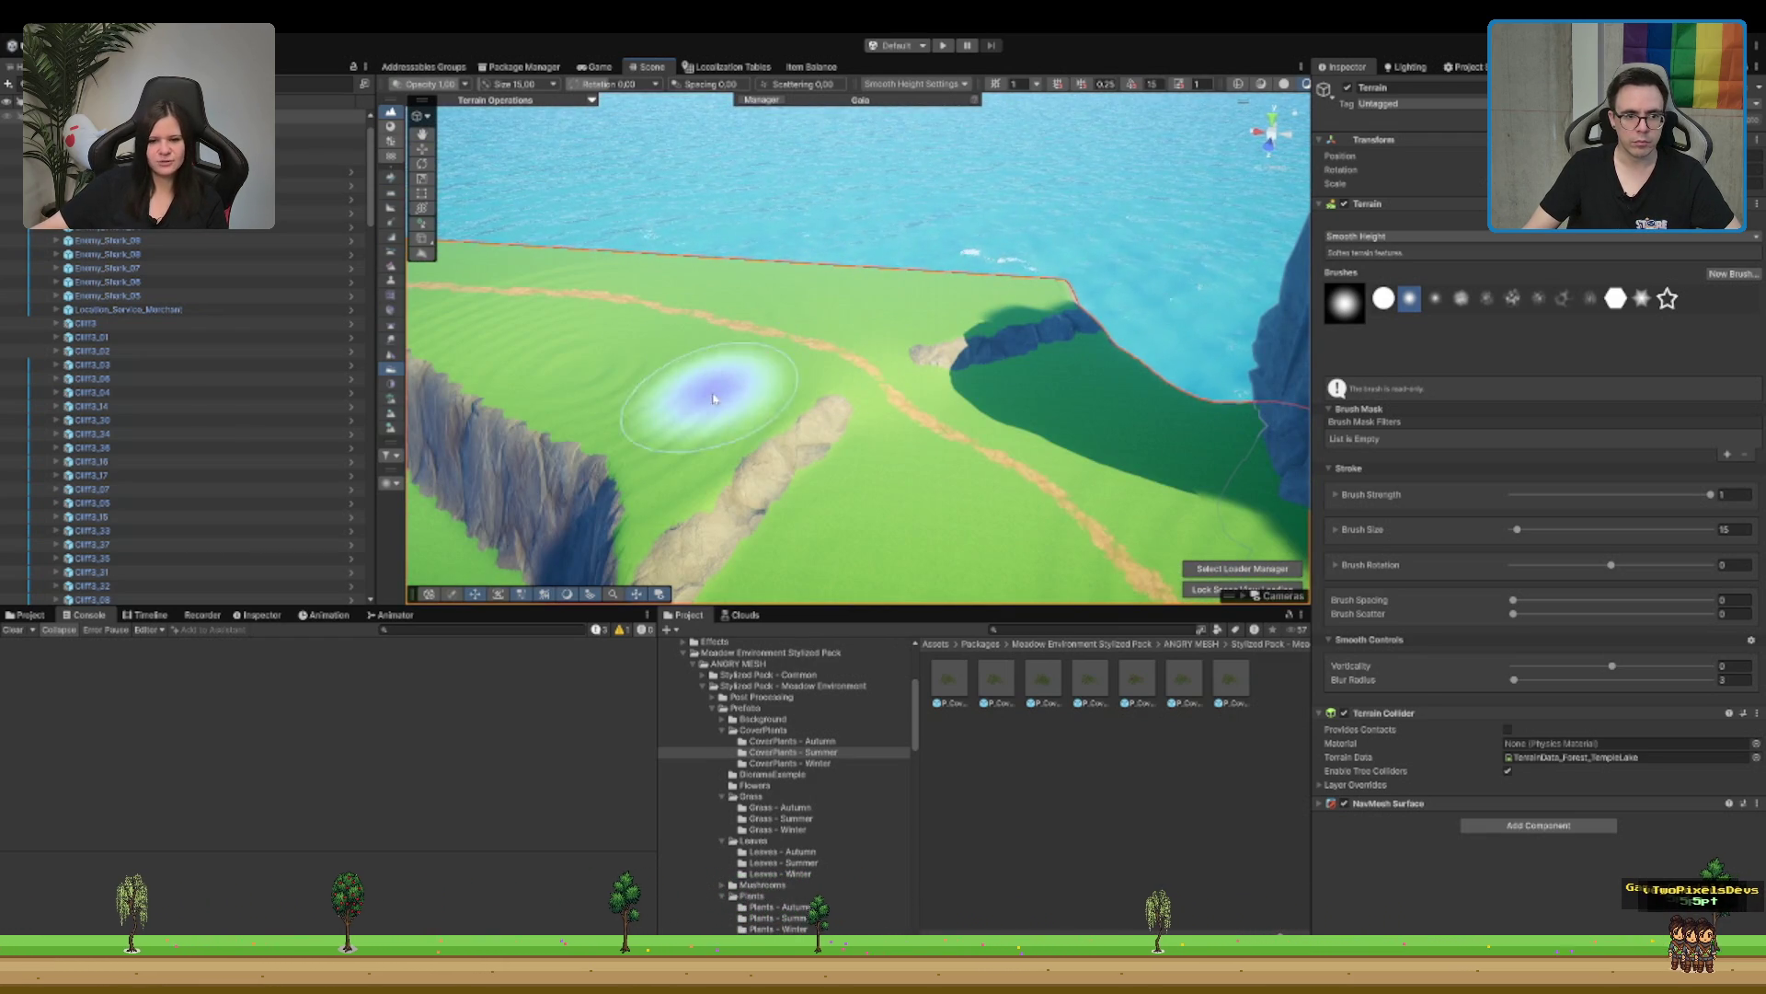
pyautogui.moveTo(769, 383)
pyautogui.mouseDown()
pyautogui.moveTo(748, 347)
pyautogui.moveTo(859, 335)
pyautogui.mouseUp()
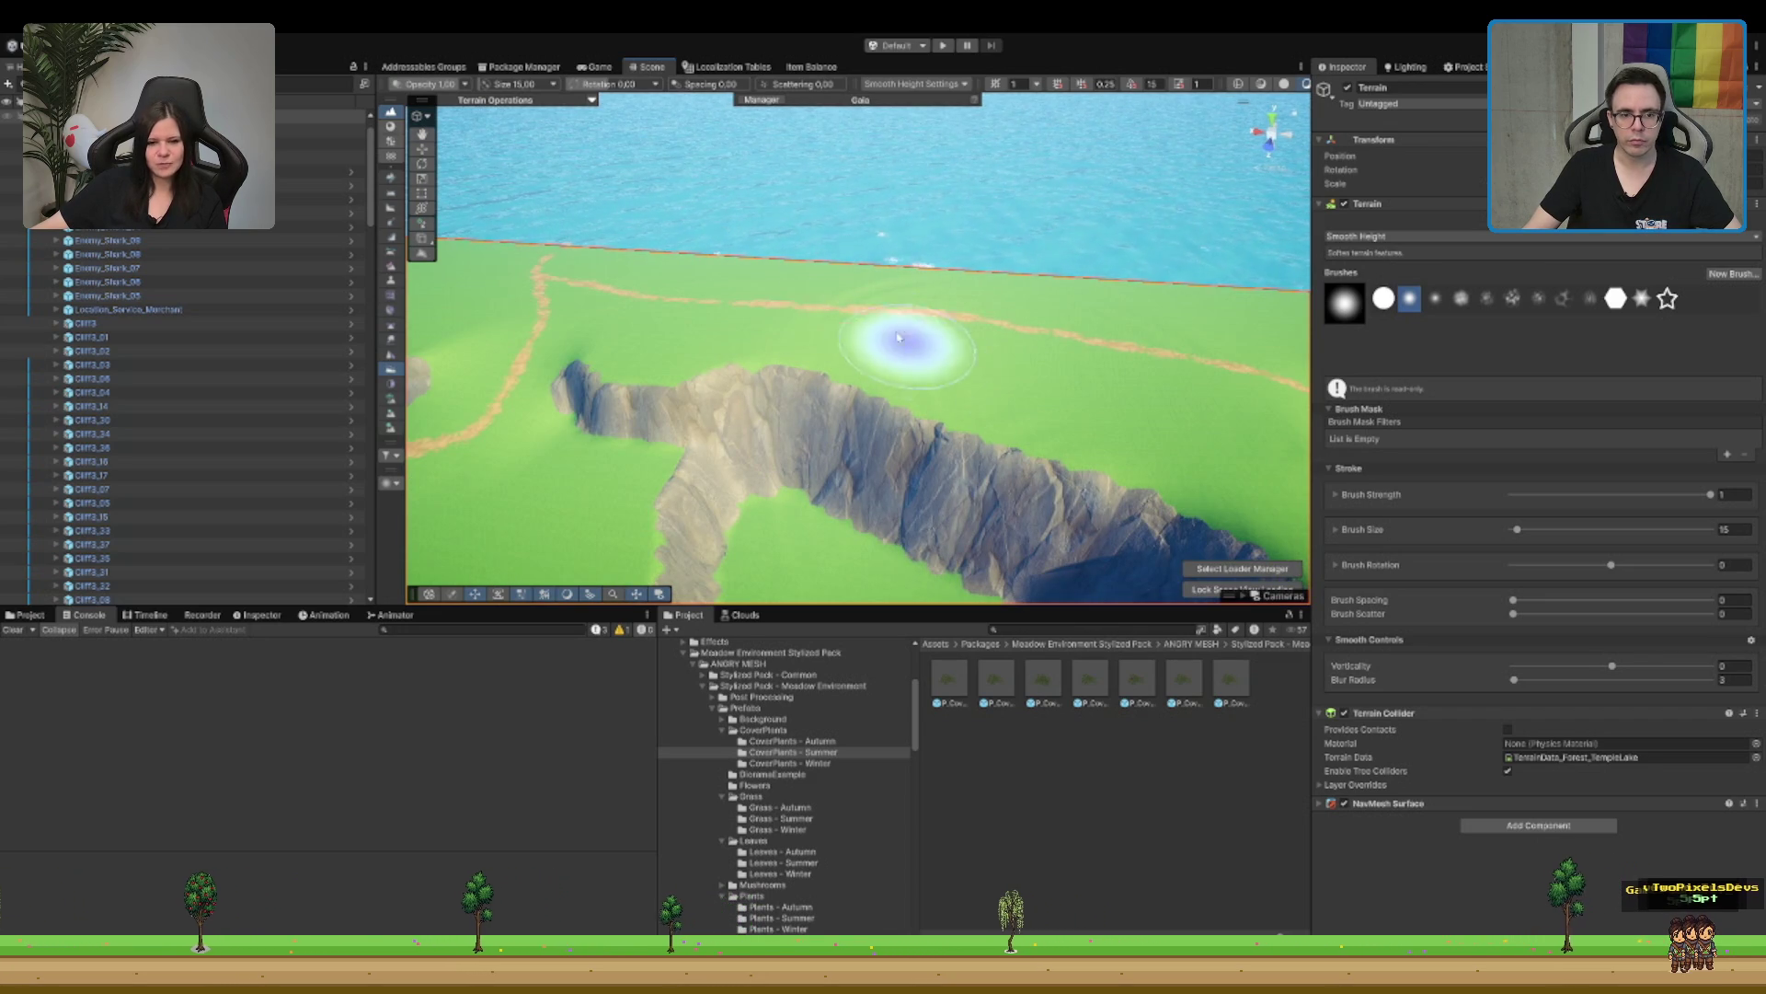
pyautogui.moveTo(1036, 355); pyautogui.dragTo(628, 379)
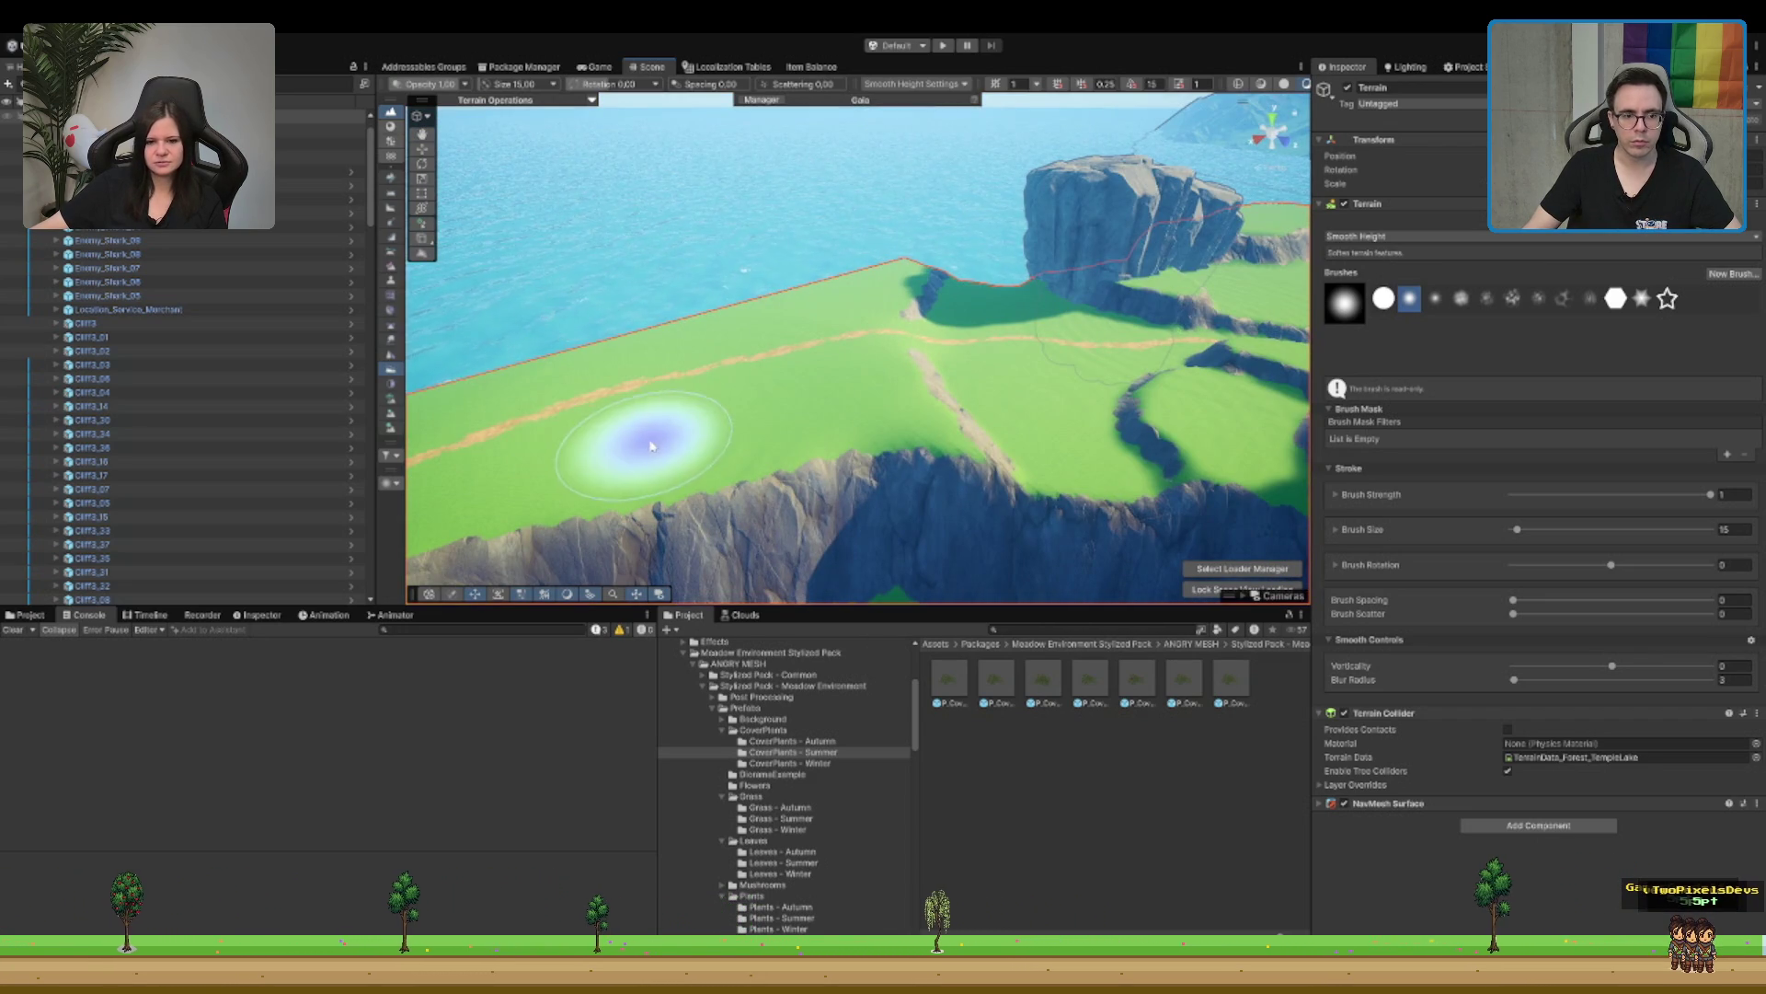
pyautogui.moveTo(730, 426)
pyautogui.mouseDown()
pyautogui.moveTo(871, 488)
pyautogui.moveTo(749, 386)
pyautogui.moveTo(899, 488)
pyautogui.moveTo(1082, 366)
pyautogui.mouseUp()
pyautogui.press('f')
pyautogui.moveTo(927, 395)
pyautogui.mouseDown()
pyautogui.moveTo(789, 295)
pyautogui.moveTo(814, 317)
pyautogui.mouseUp()
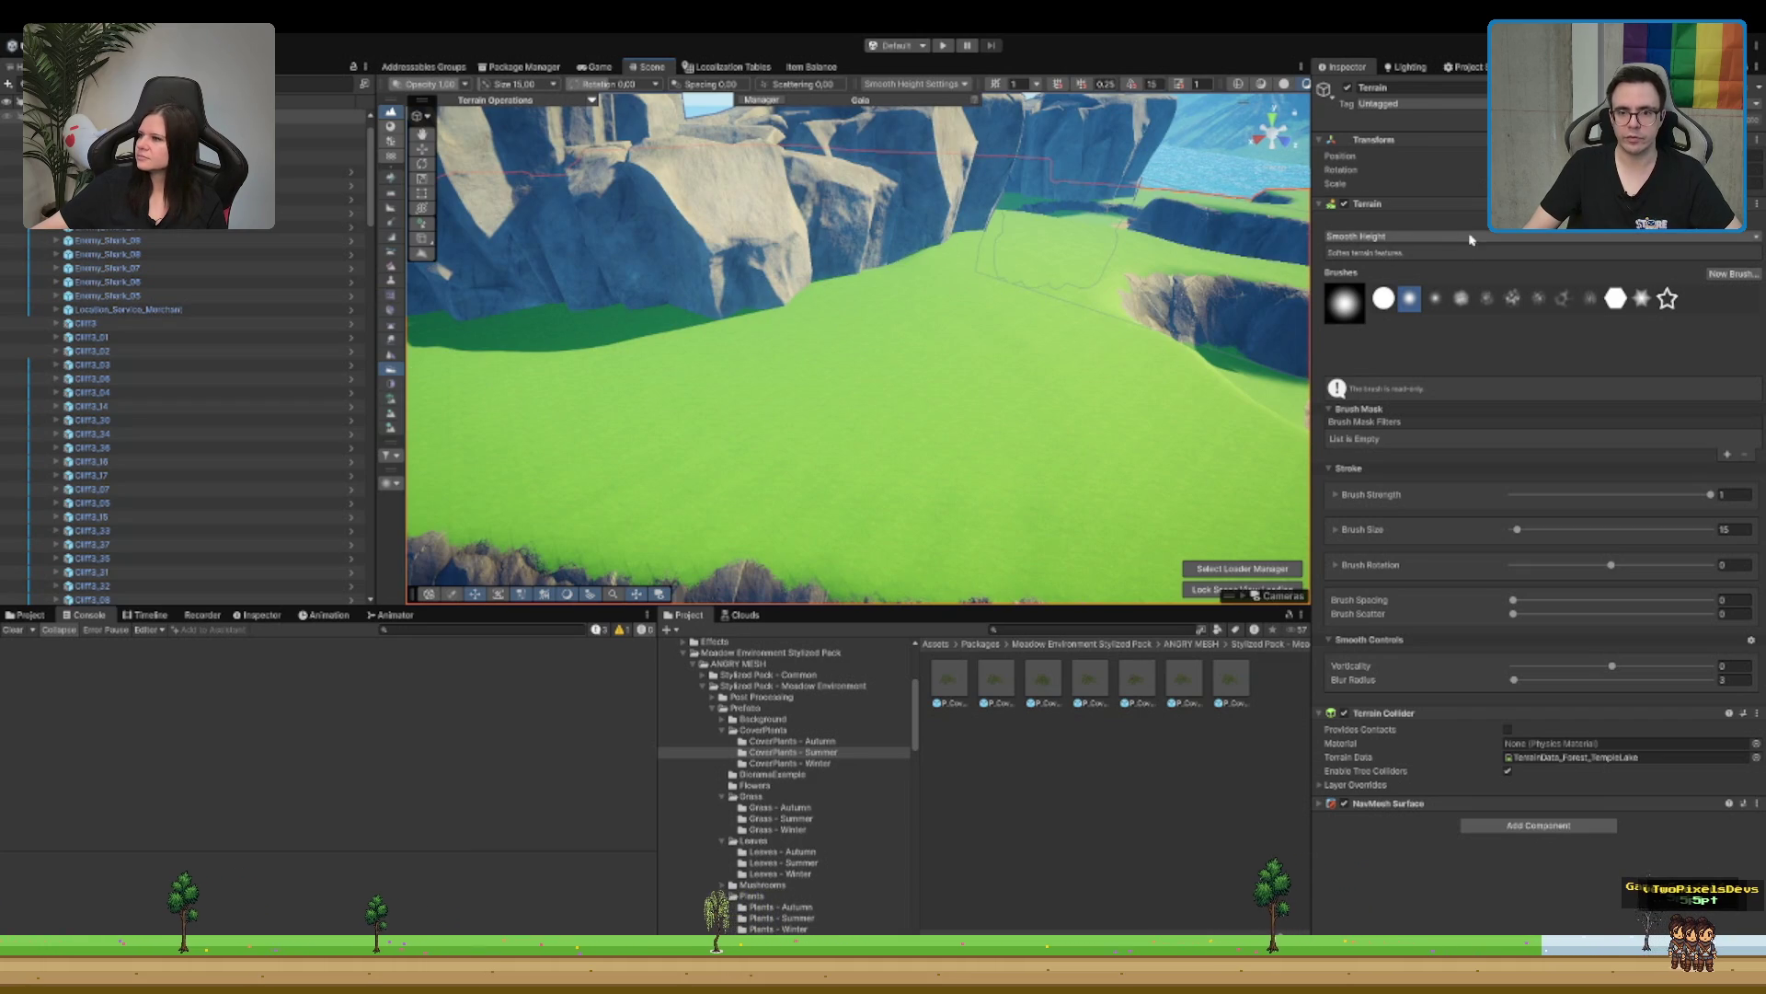
pyautogui.click(1546, 236)
pyautogui.click(1548, 276)
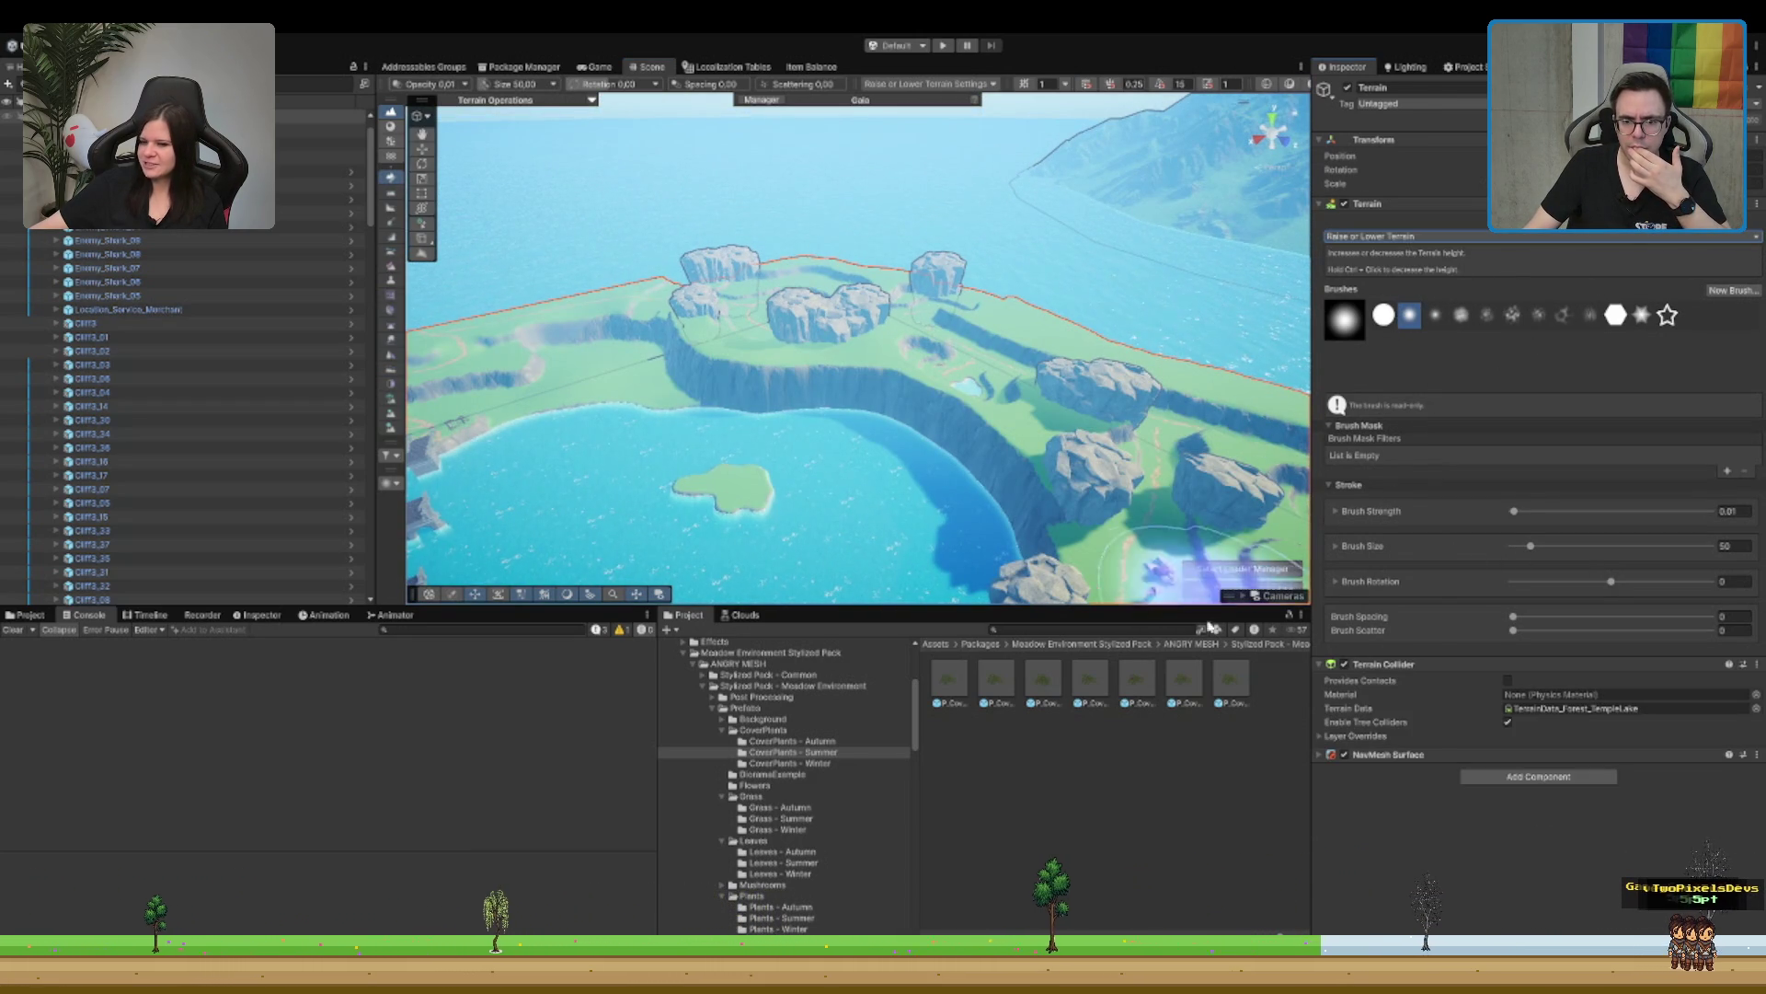
pyautogui.moveTo(764, 467); pyautogui.dragTo(1022, 487)
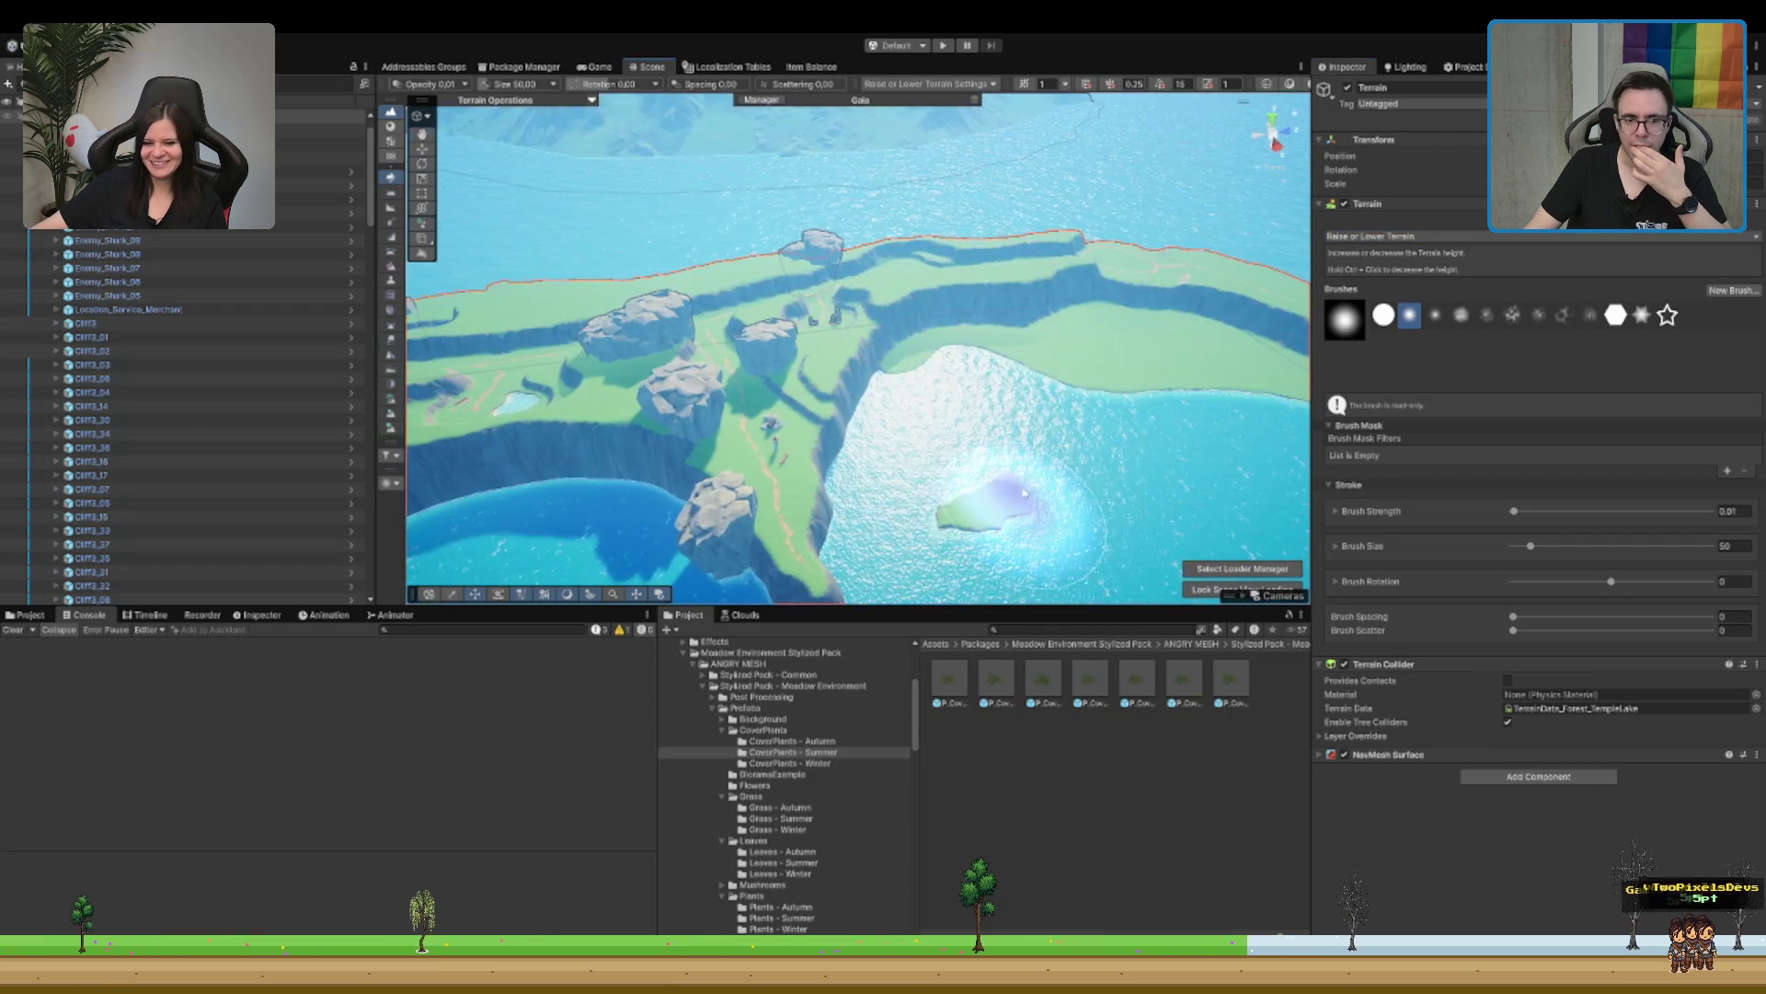
pyautogui.scroll(3, 1009, 451)
pyautogui.moveTo(955, 301); pyautogui.dragTo(920, 313)
pyautogui.scroll(5, 883, 327)
pyautogui.moveTo(833, 347)
pyautogui.mouseDown()
pyautogui.moveTo(947, 304)
pyautogui.moveTo(1033, 335)
pyautogui.moveTo(1101, 197)
pyautogui.mouseUp()
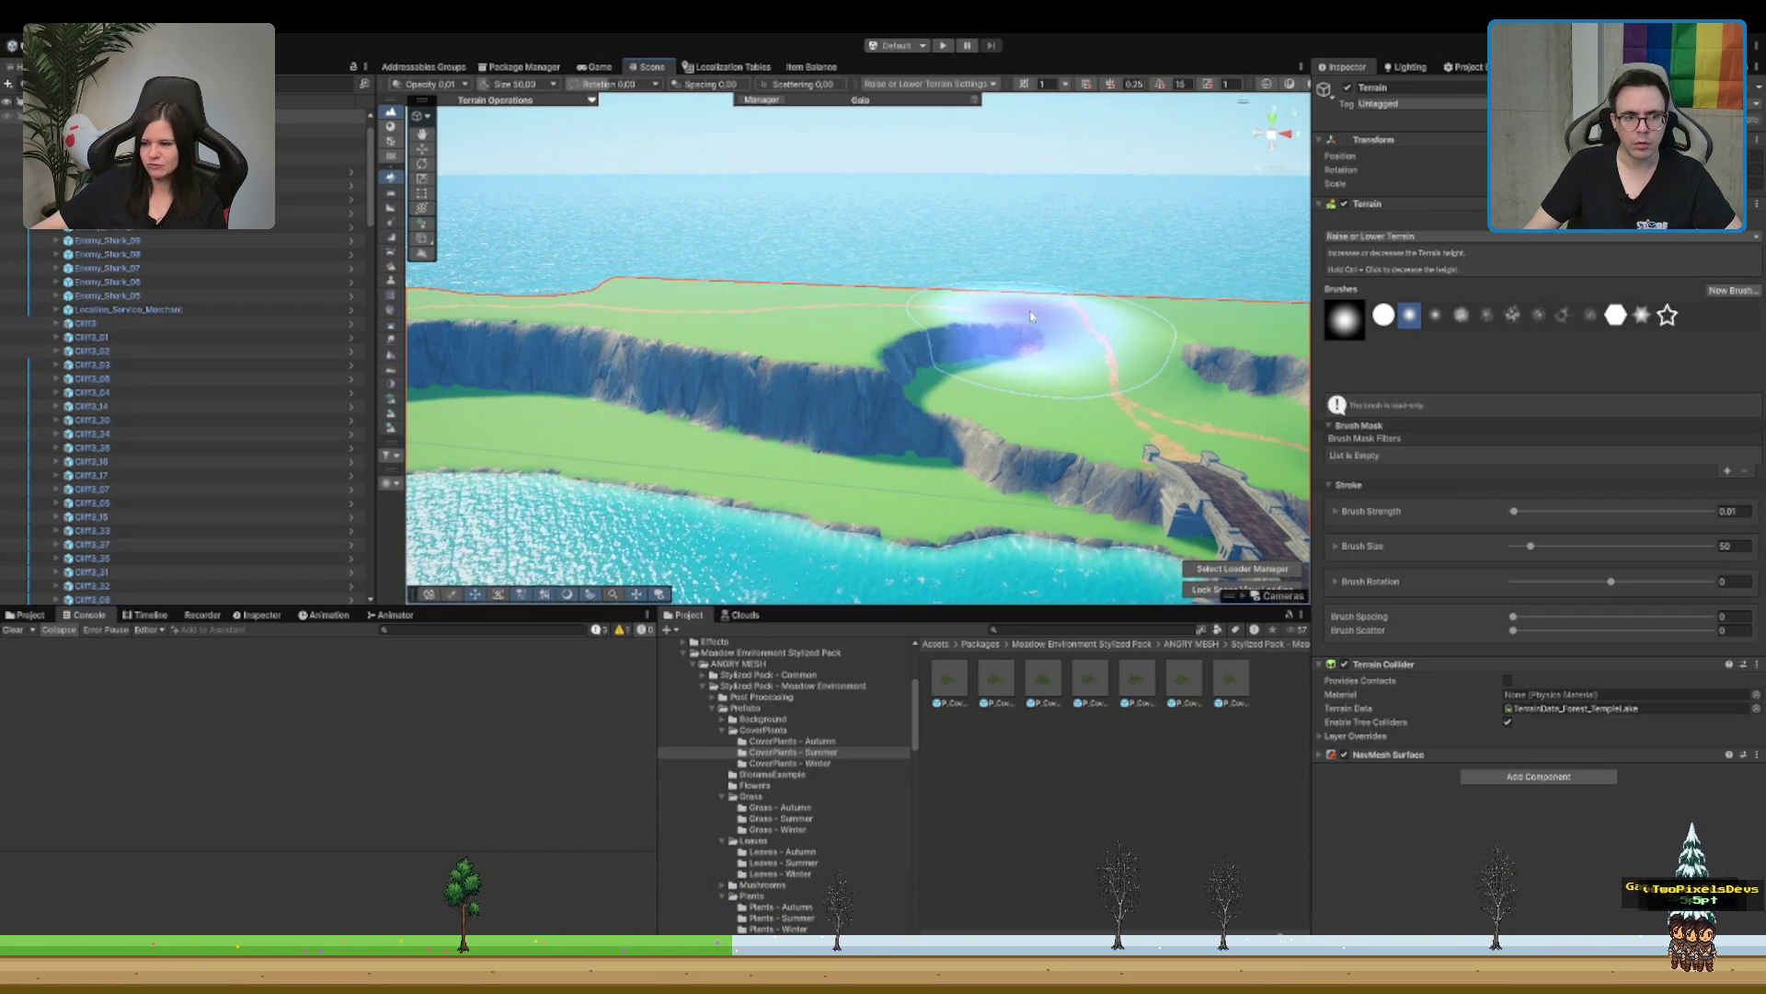
pyautogui.moveTo(993, 326)
pyautogui.mouseDown()
pyautogui.moveTo(946, 276)
pyautogui.moveTo(966, 276)
pyautogui.moveTo(926, 295)
pyautogui.moveTo(1270, 405)
pyautogui.mouseUp()
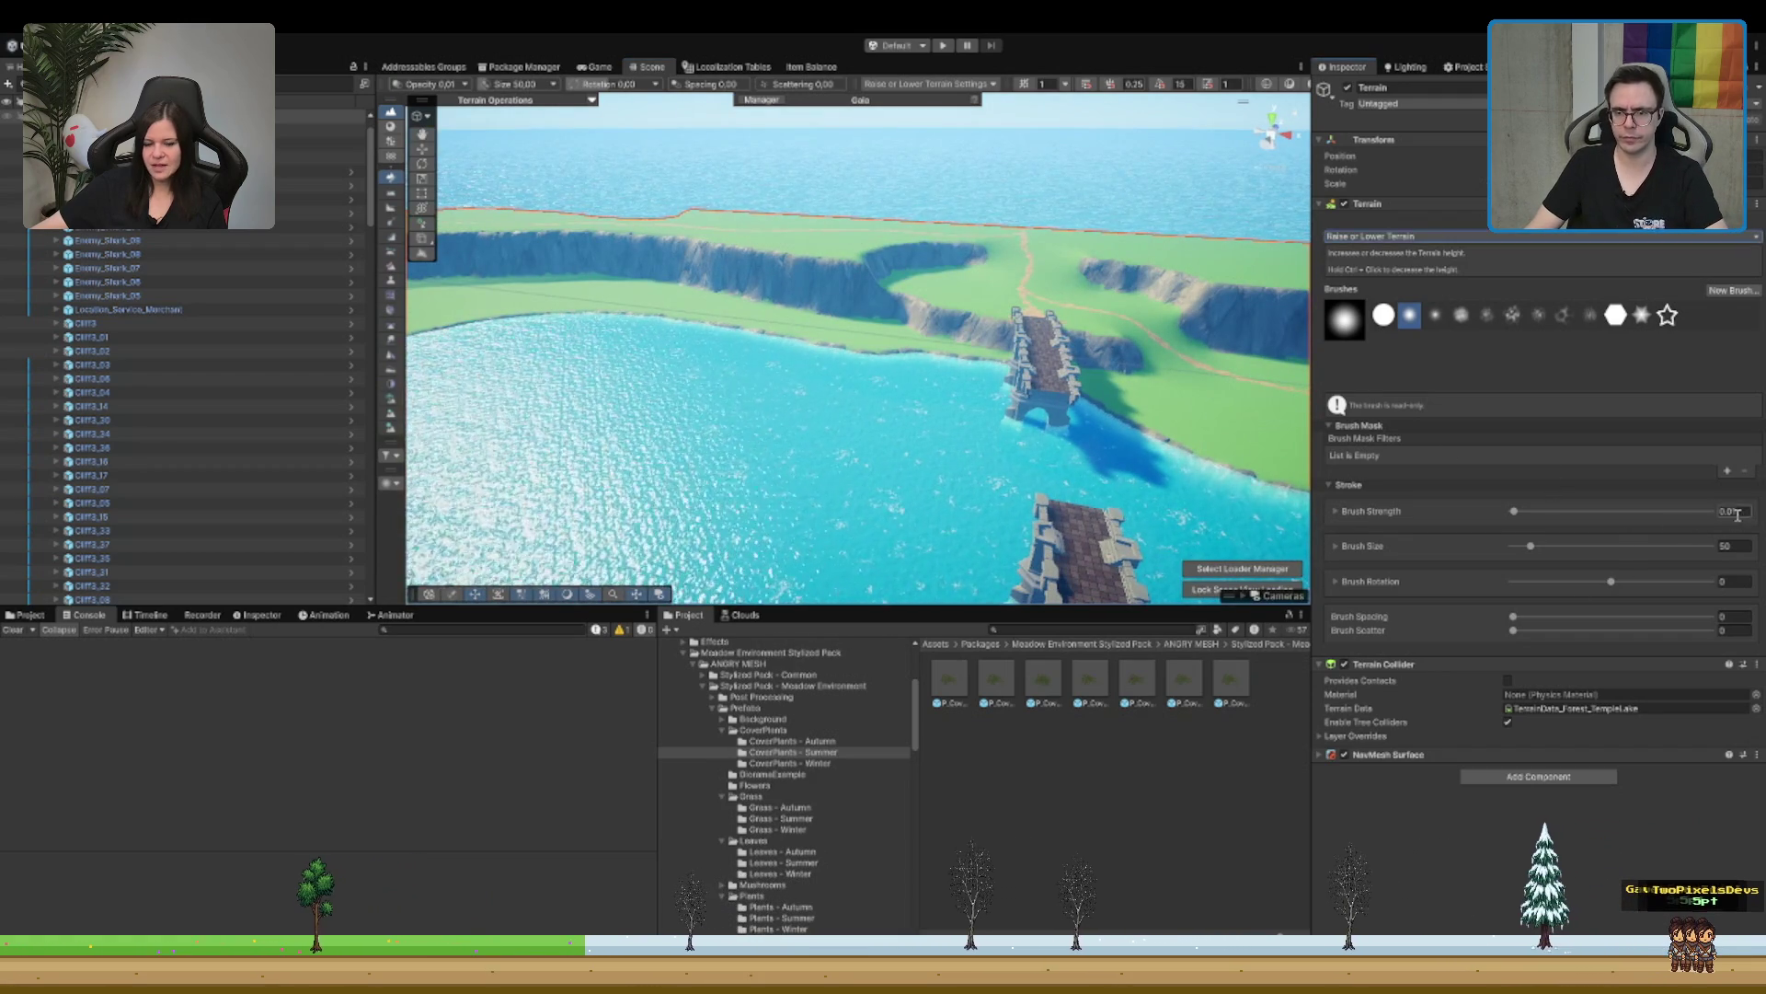
pyautogui.click(846, 285)
pyautogui.scroll(10, 855, 261)
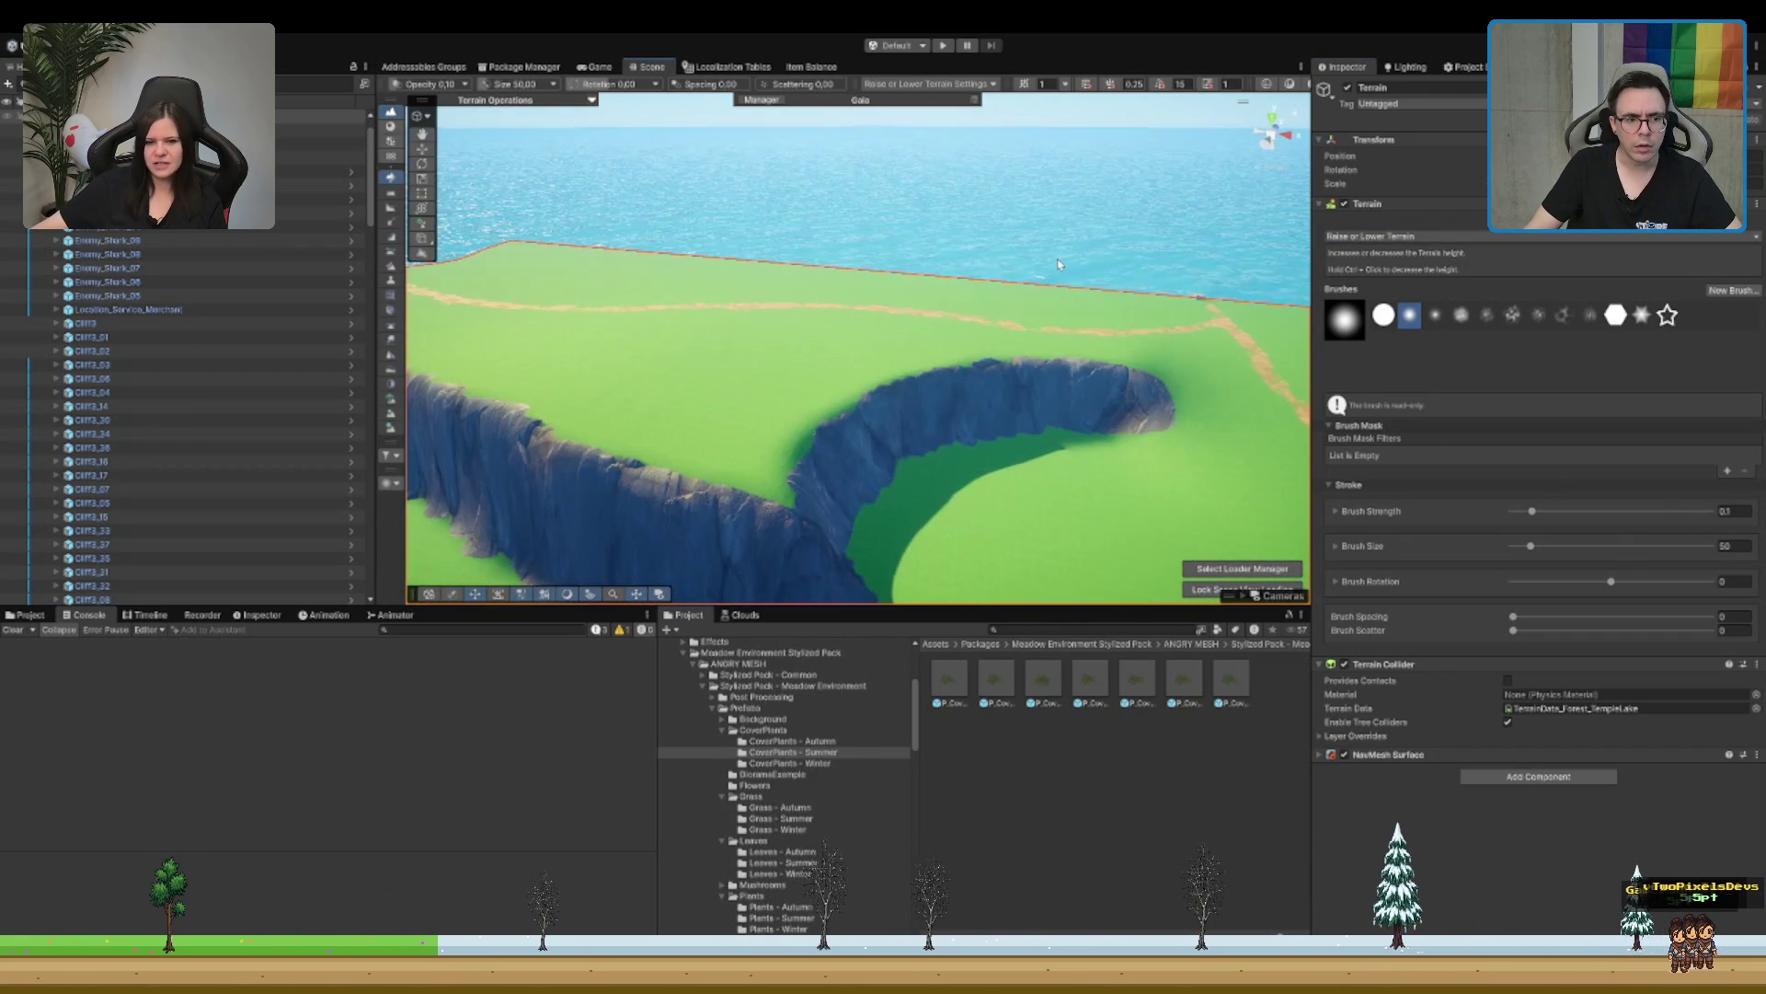
pyautogui.moveTo(1058, 264); pyautogui.dragTo(700, 241)
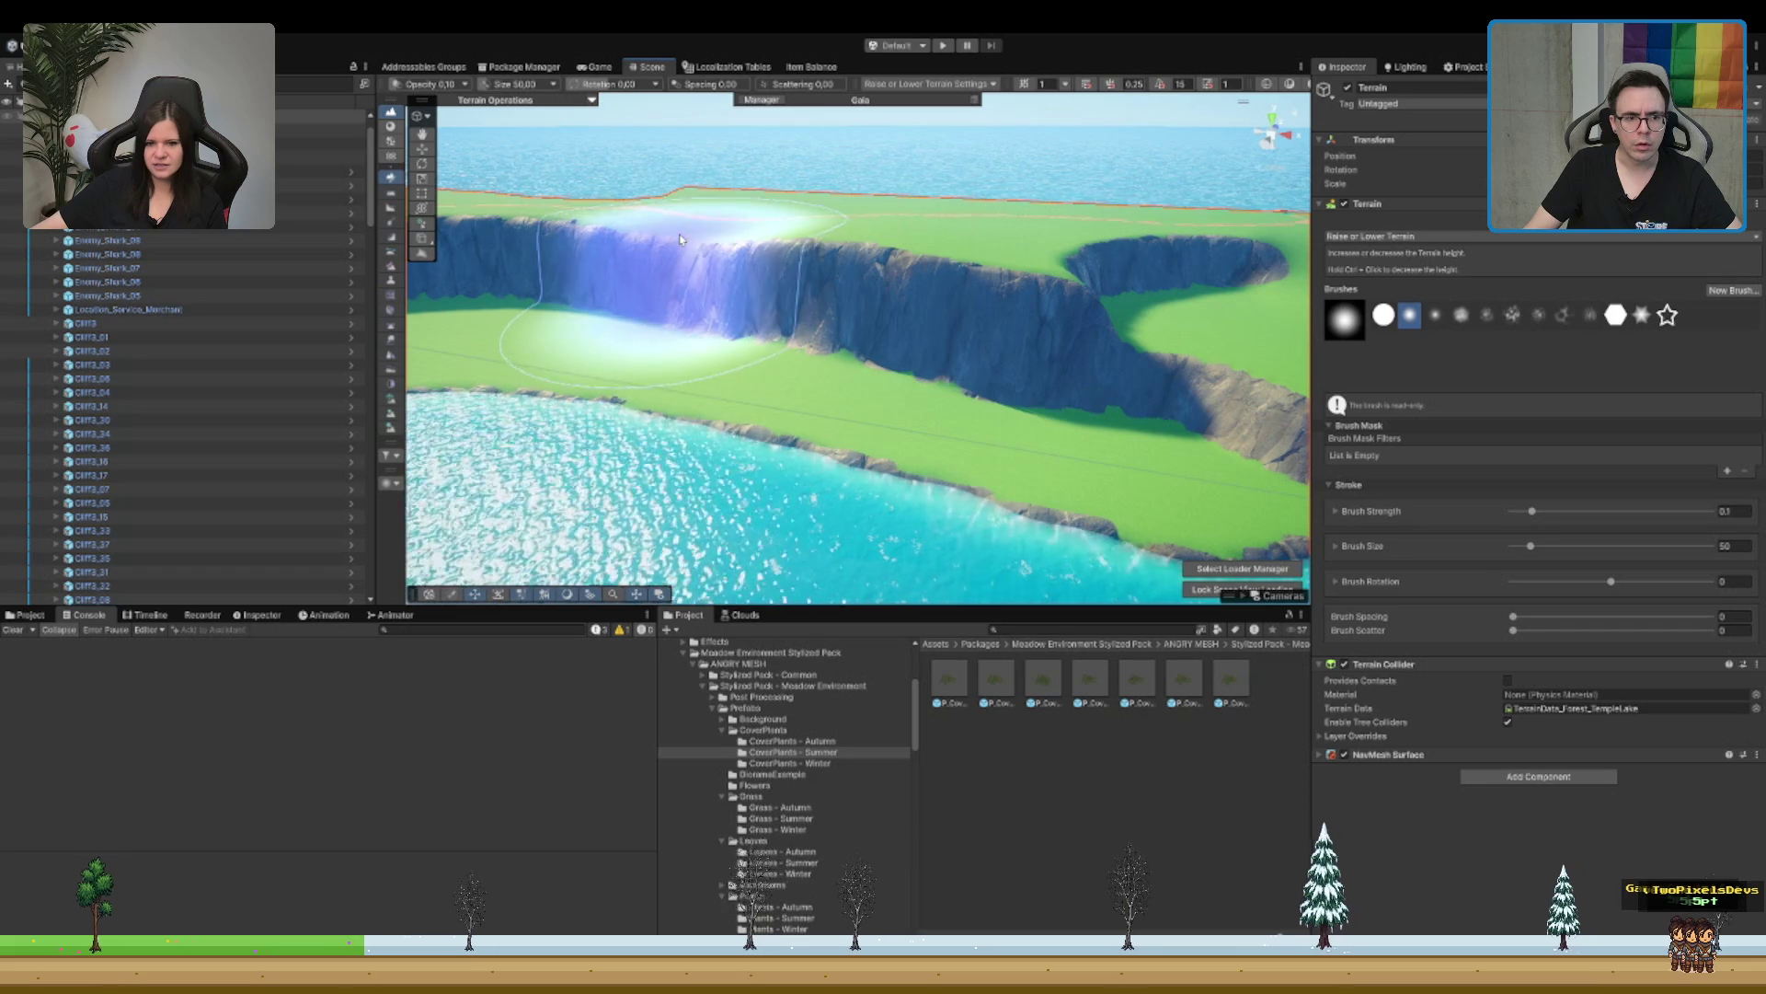
pyautogui.moveTo(980, 264)
pyautogui.mouseDown()
pyautogui.moveTo(788, 339)
pyautogui.moveTo(801, 313)
pyautogui.moveTo(879, 275)
pyautogui.moveTo(931, 320)
pyautogui.mouseUp()
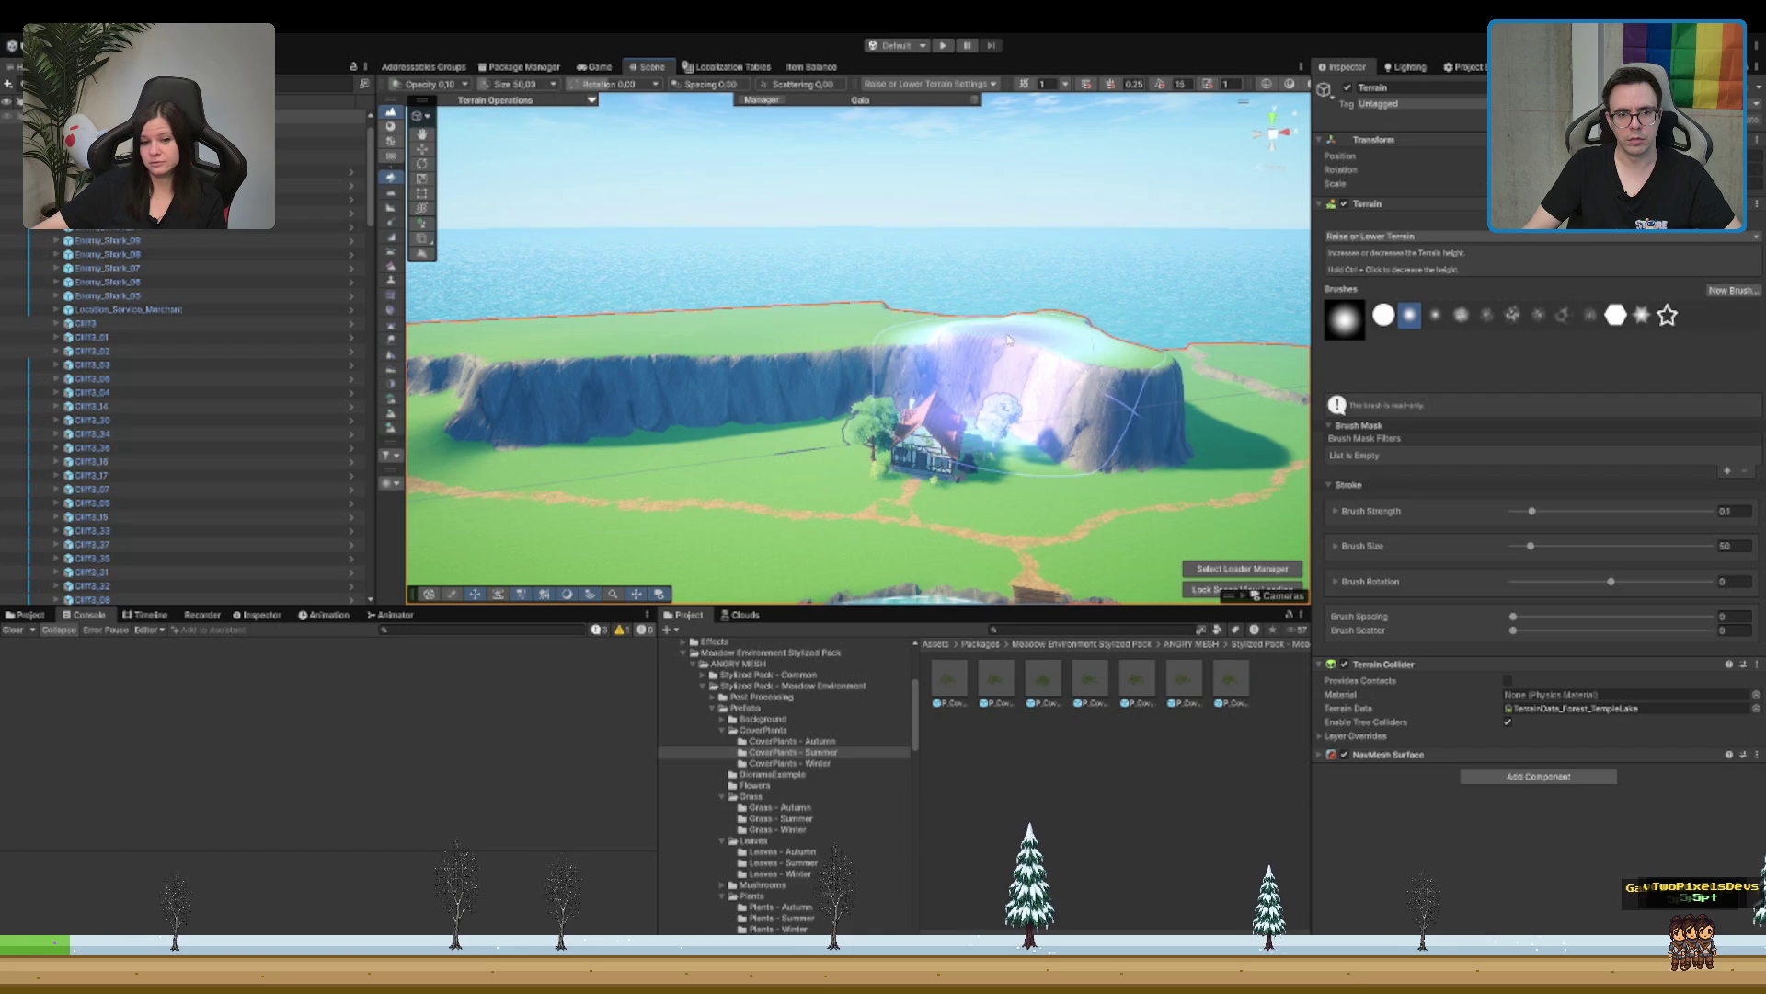
pyautogui.moveTo(1081, 372); pyautogui.dragTo(691, 413)
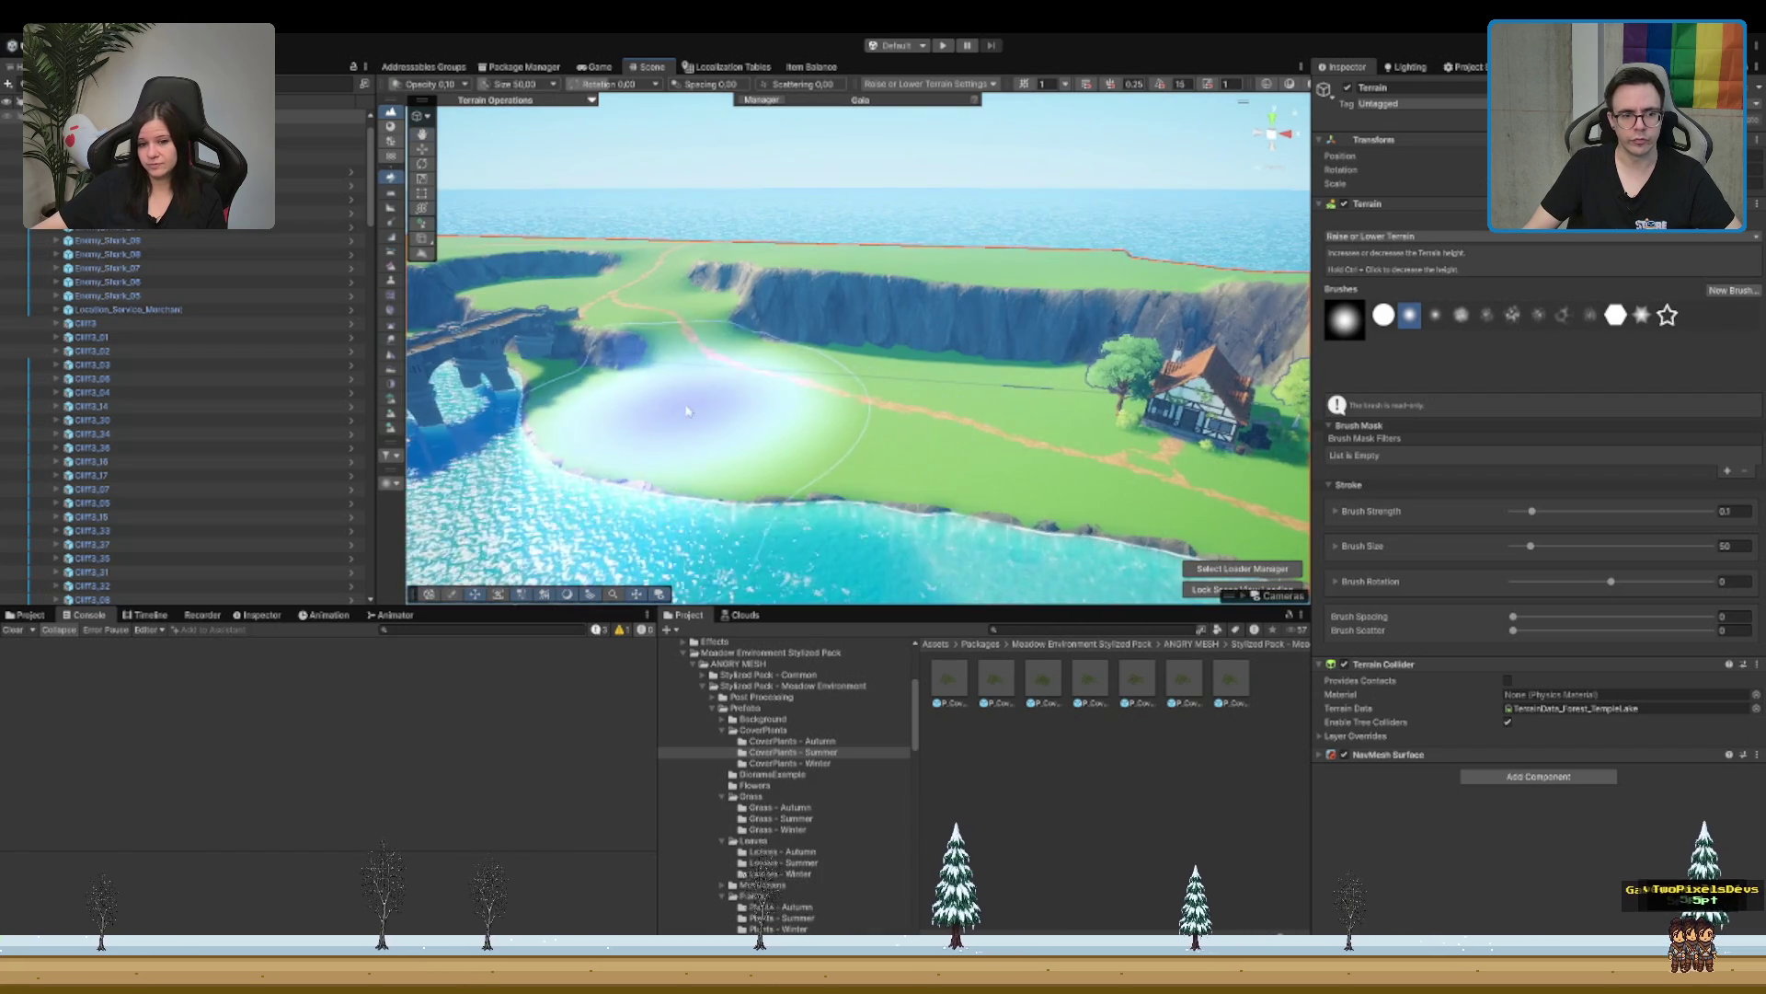
pyautogui.moveTo(848, 448)
pyautogui.mouseDown()
pyautogui.moveTo(950, 398)
pyautogui.moveTo(887, 408)
pyautogui.moveTo(945, 340)
pyautogui.moveTo(791, 319)
pyautogui.moveTo(865, 296)
pyautogui.moveTo(966, 347)
pyautogui.moveTo(890, 357)
pyautogui.moveTo(933, 409)
pyautogui.moveTo(1013, 414)
pyautogui.moveTo(859, 488)
pyautogui.moveTo(1058, 405)
pyautogui.moveTo(1111, 430)
pyautogui.moveTo(730, 414)
pyautogui.moveTo(966, 355)
pyautogui.moveTo(726, 389)
pyautogui.moveTo(907, 406)
pyautogui.moveTo(828, 466)
pyautogui.moveTo(828, 427)
pyautogui.moveTo(556, 435)
pyautogui.moveTo(824, 221)
pyautogui.moveTo(930, 313)
pyautogui.moveTo(915, 329)
pyautogui.moveTo(930, 306)
pyautogui.moveTo(818, 317)
pyautogui.moveTo(868, 304)
pyautogui.moveTo(1071, 365)
pyautogui.moveTo(717, 316)
pyautogui.mouseUp()
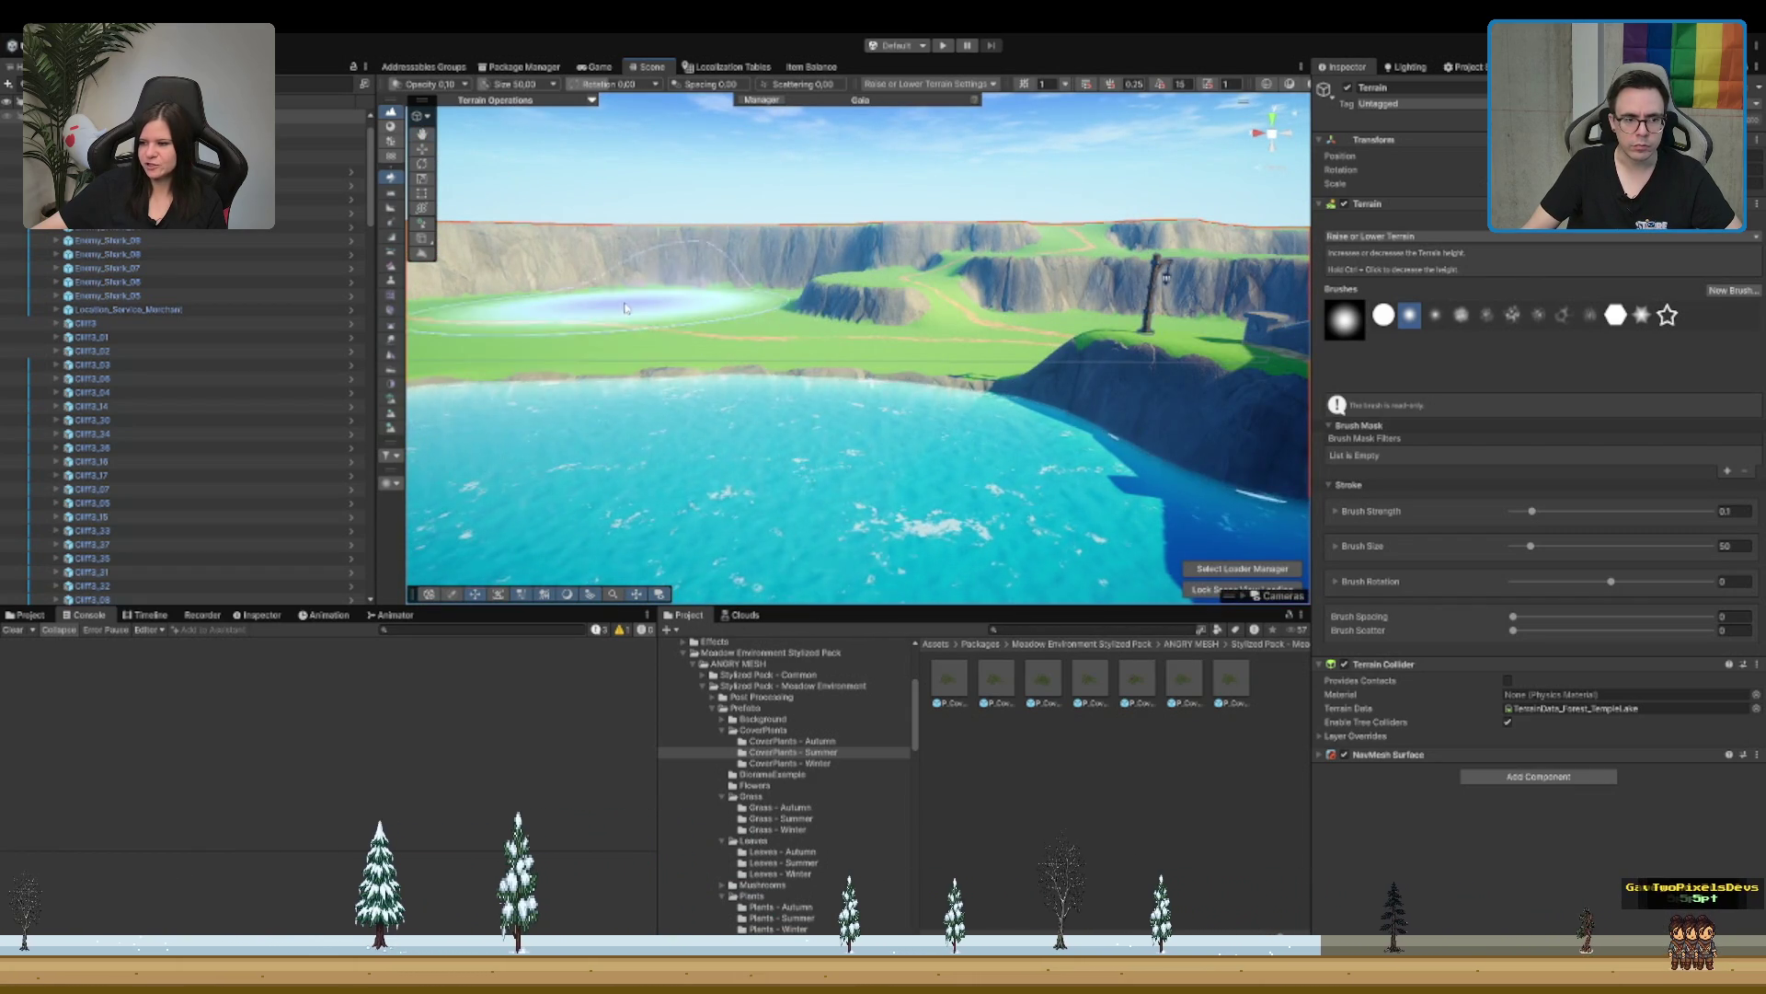
pyautogui.moveTo(748, 313); pyautogui.dragTo(723, 369)
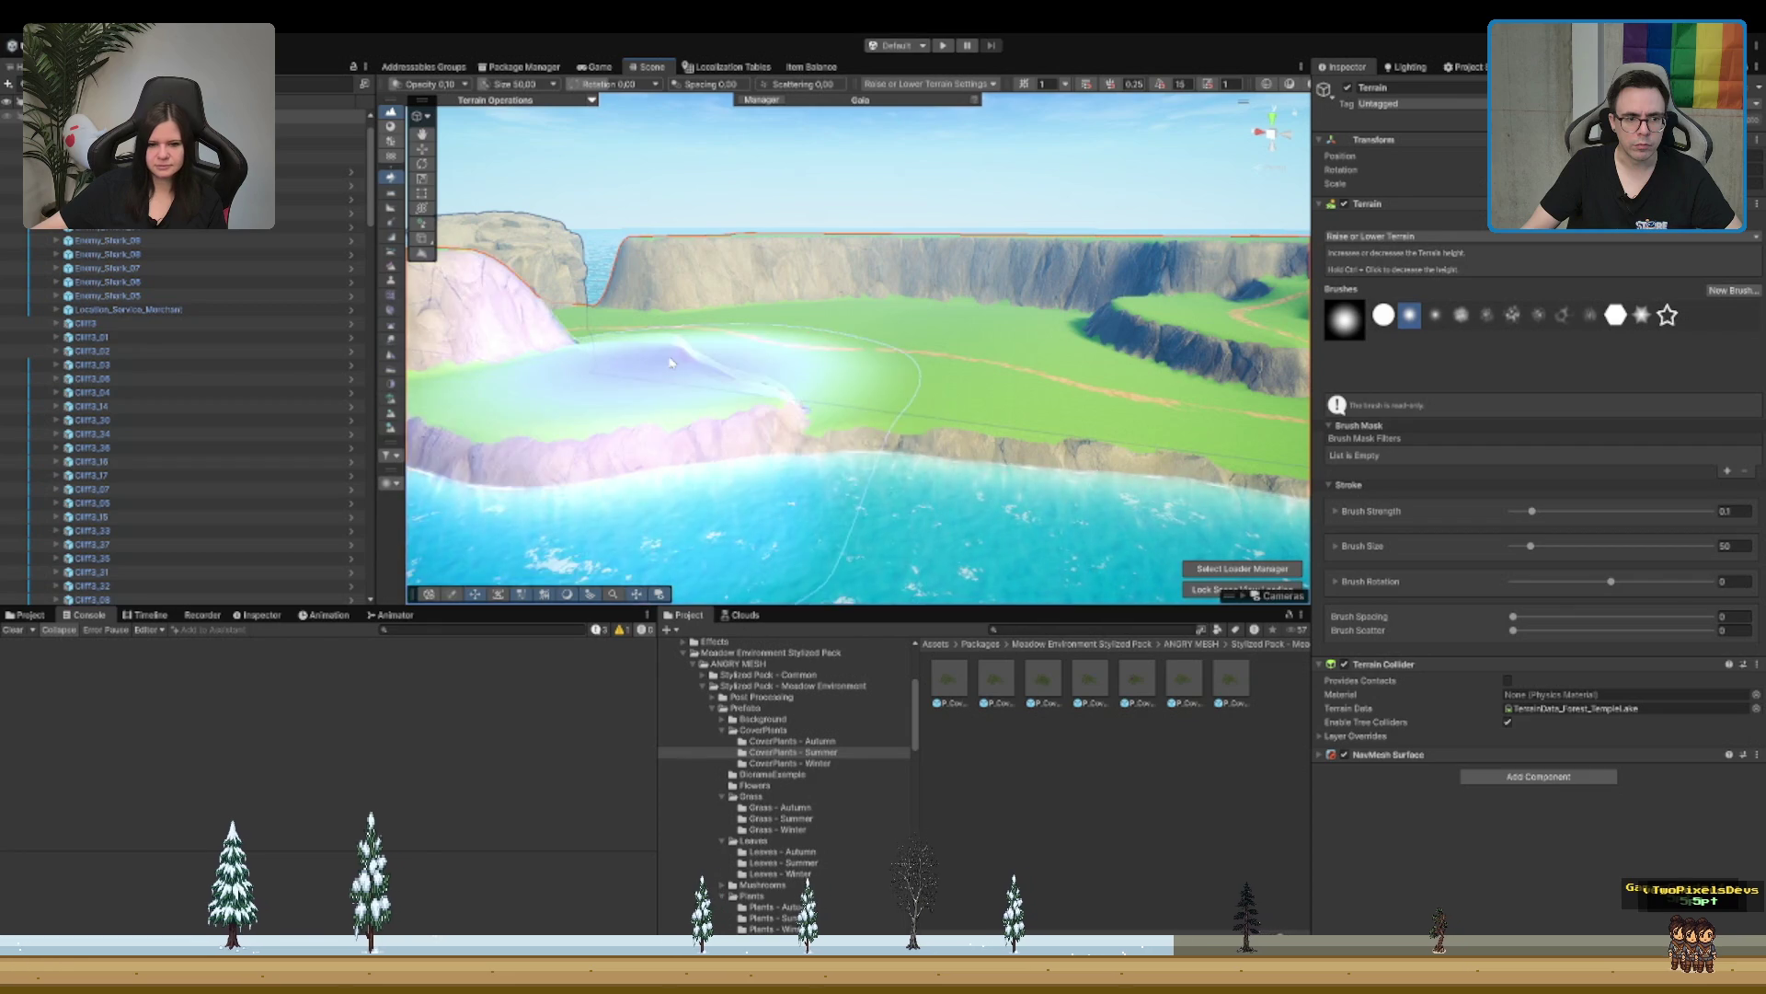
pyautogui.moveTo(857, 321)
pyautogui.mouseDown()
pyautogui.moveTo(888, 356)
pyautogui.moveTo(807, 370)
pyautogui.moveTo(727, 478)
pyautogui.mouseUp()
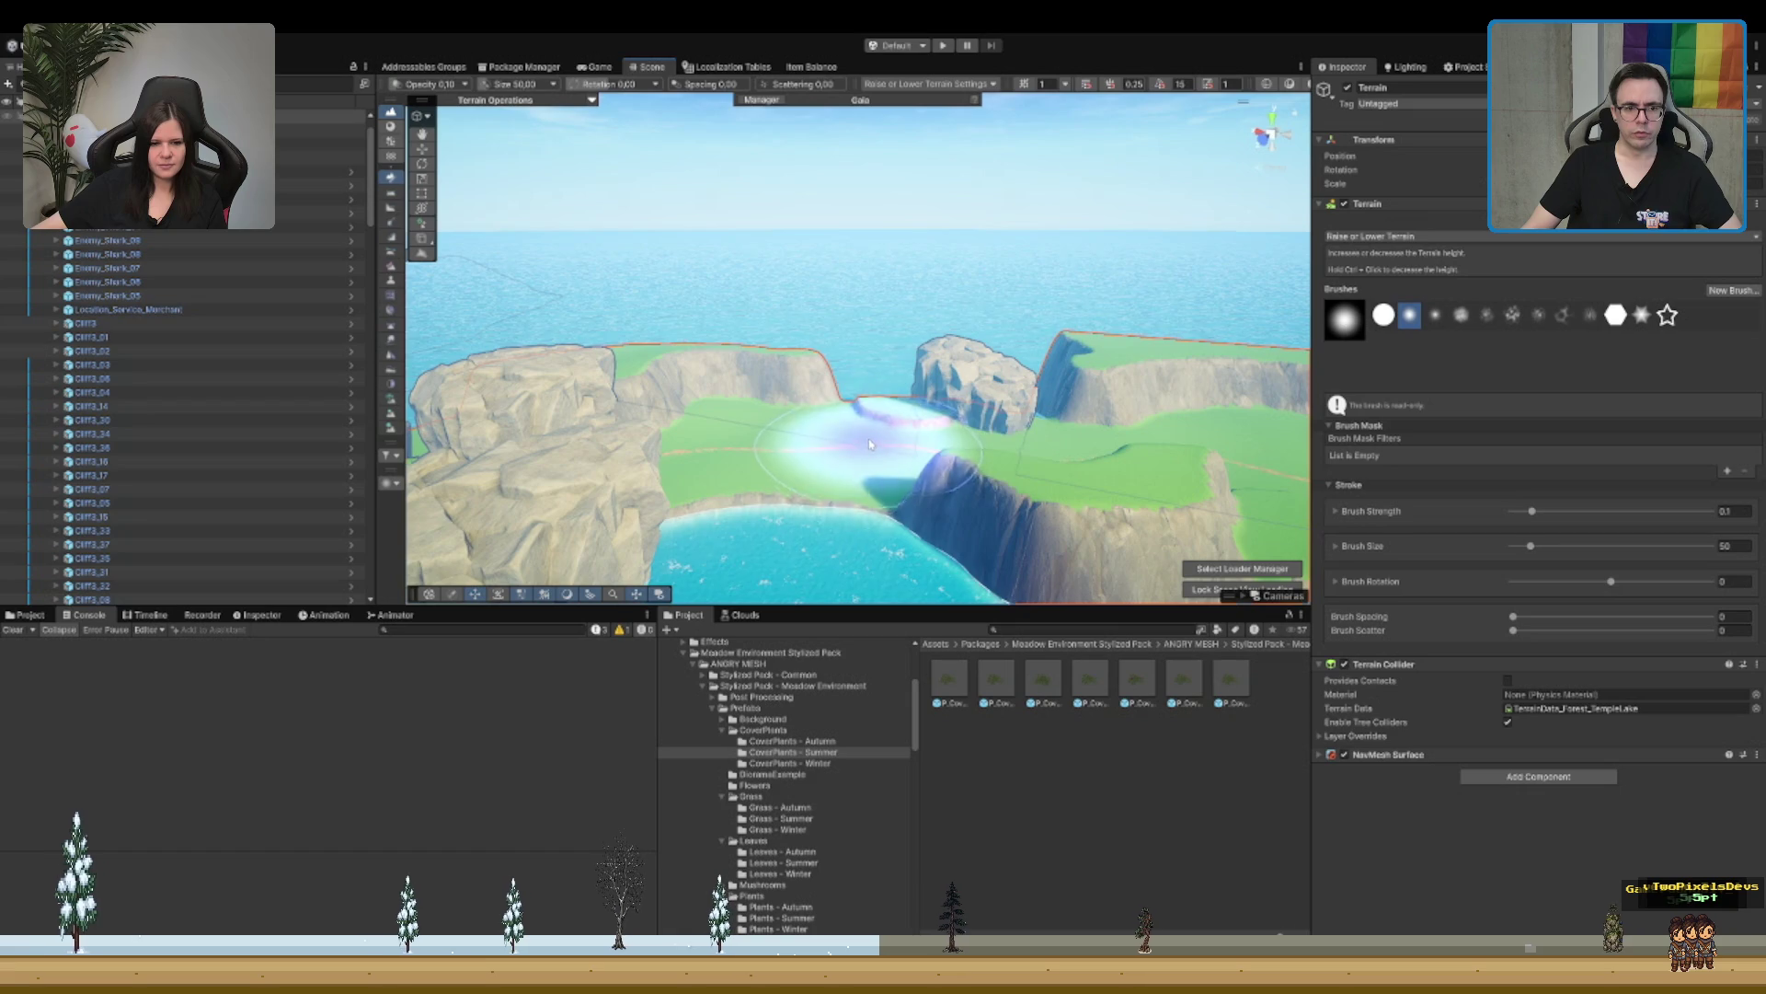
pyautogui.moveTo(868, 448)
pyautogui.mouseDown()
pyautogui.moveTo(992, 387)
pyautogui.moveTo(824, 377)
pyautogui.mouseUp()
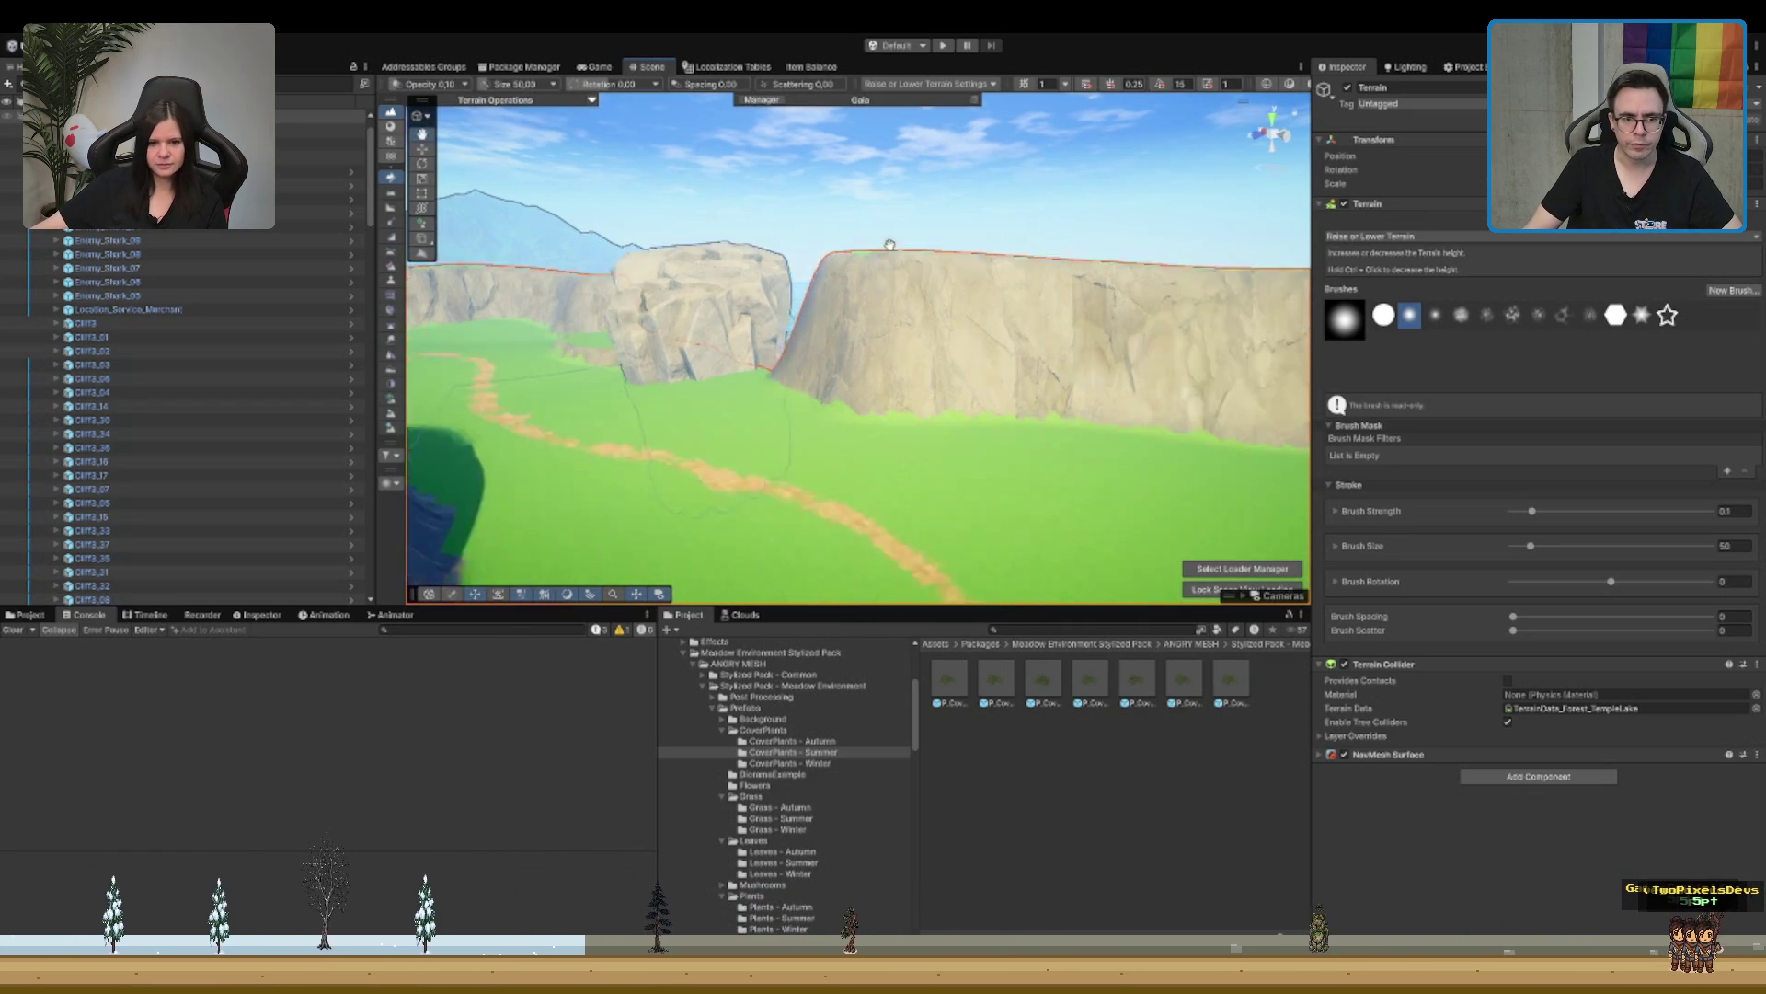
pyautogui.moveTo(888, 243); pyautogui.dragTo(1095, 159)
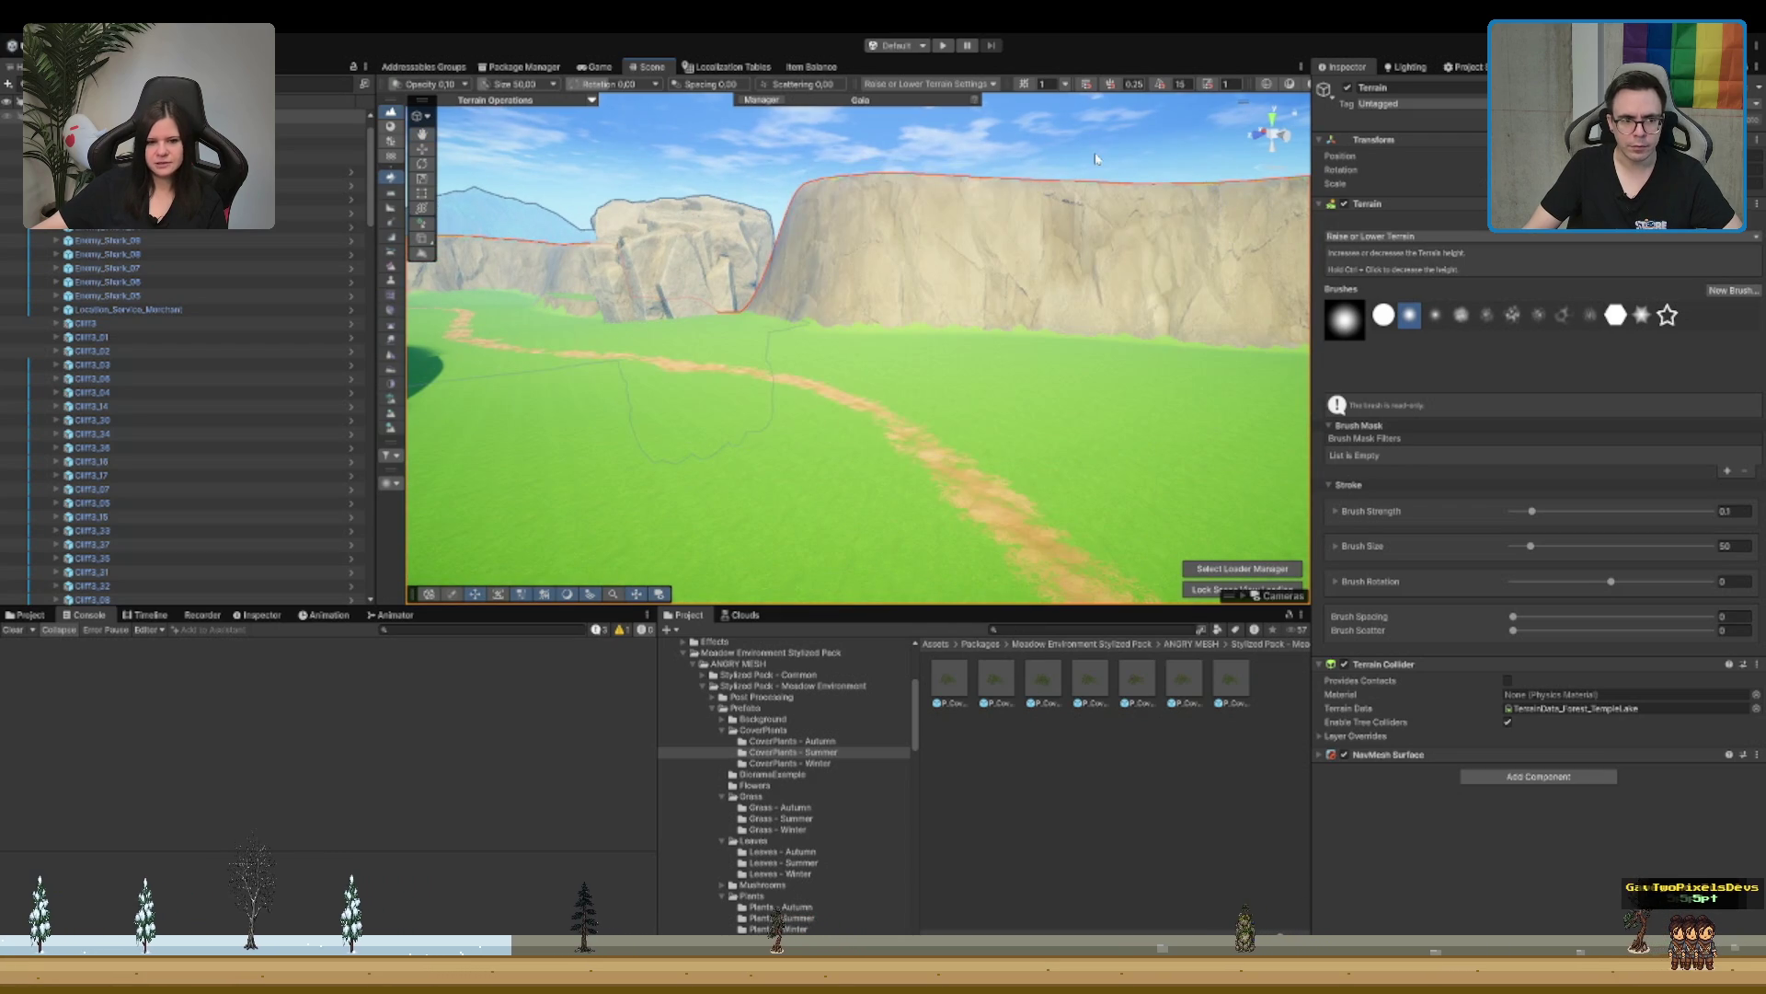
pyautogui.moveTo(977, 165); pyautogui.dragTo(1056, 256)
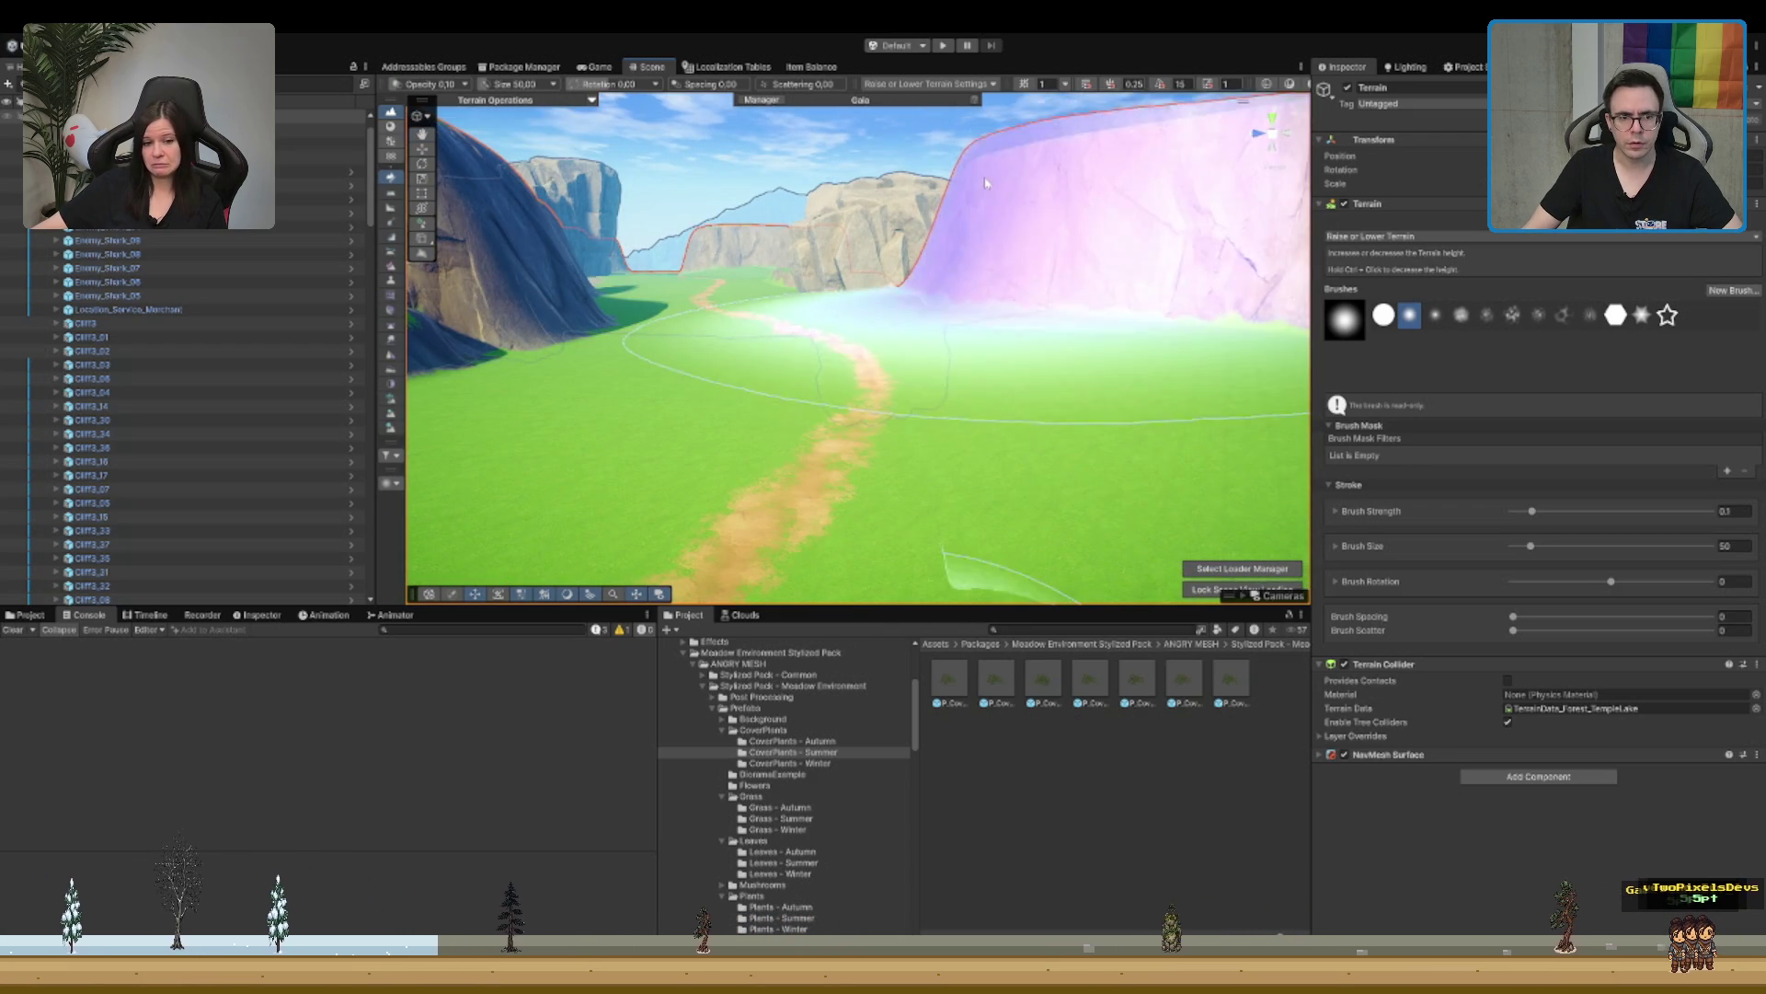
pyautogui.click(1436, 316)
pyautogui.moveTo(976, 184); pyautogui.dragTo(886, 254)
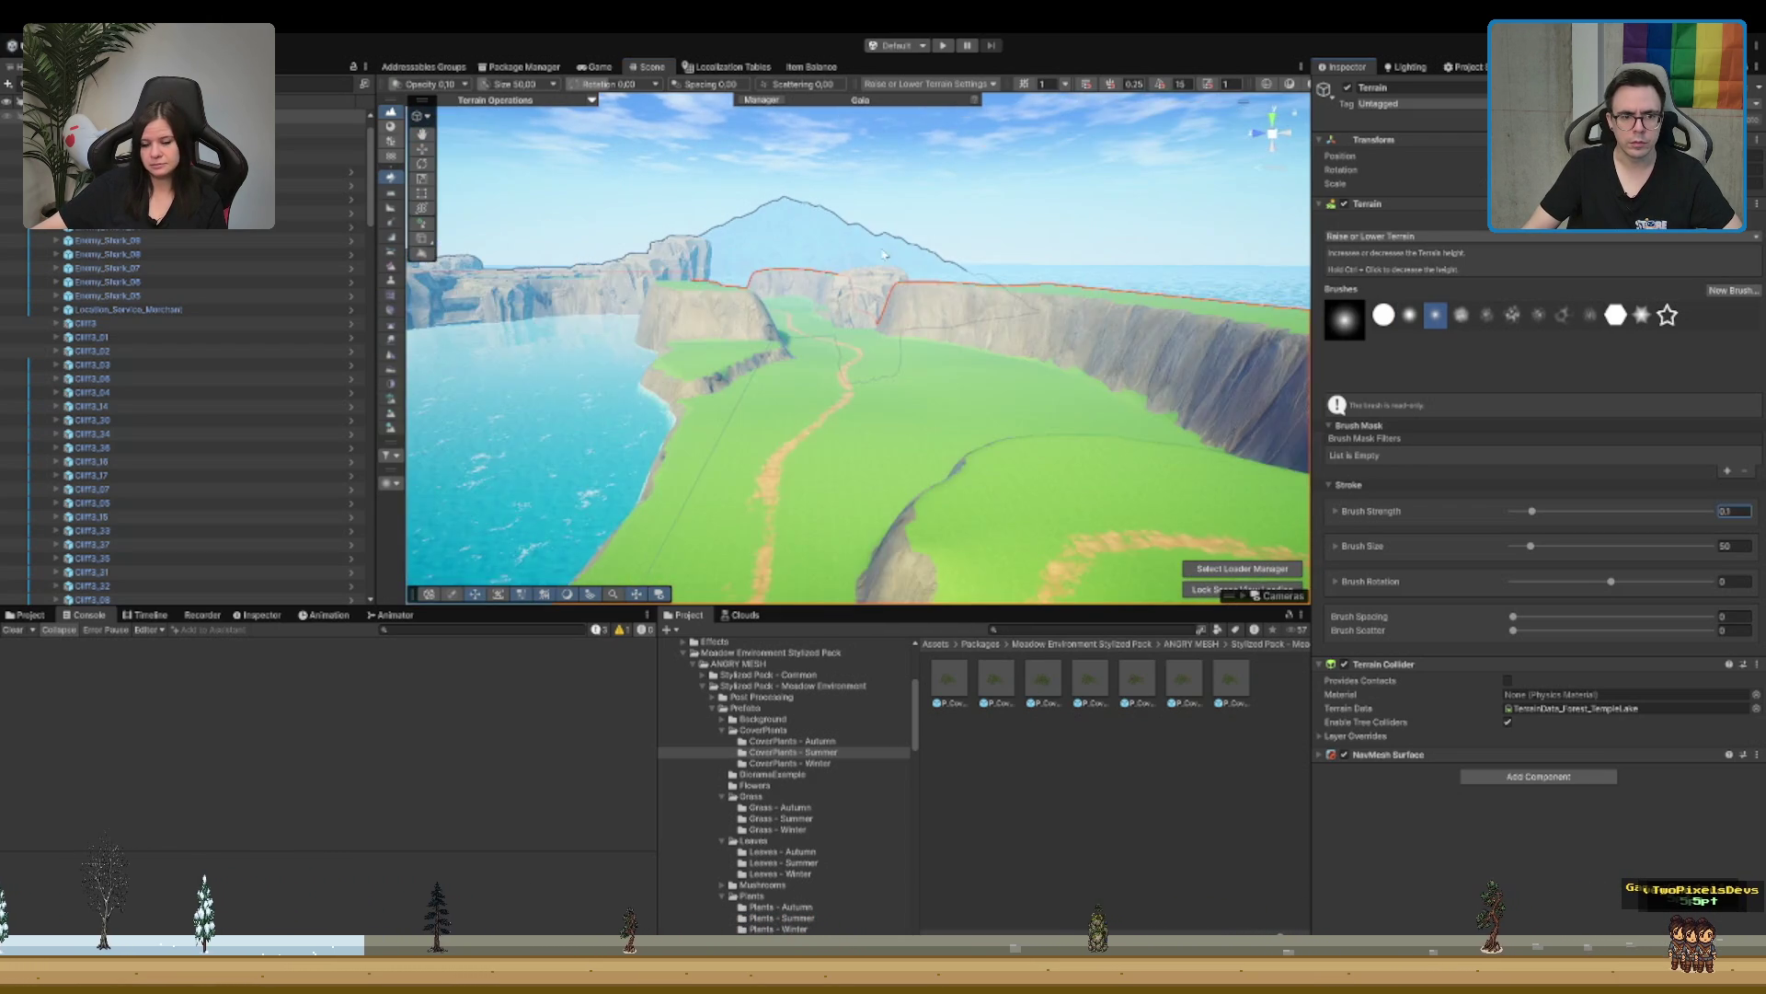
pyautogui.click(1409, 320)
pyautogui.moveTo(1086, 276)
pyautogui.mouseDown()
pyautogui.moveTo(1129, 239)
pyautogui.moveTo(1112, 275)
pyautogui.moveTo(919, 356)
pyautogui.moveTo(837, 287)
pyautogui.moveTo(902, 335)
pyautogui.moveTo(889, 350)
pyautogui.mouseUp()
pyautogui.scroll(2, 1129, 239)
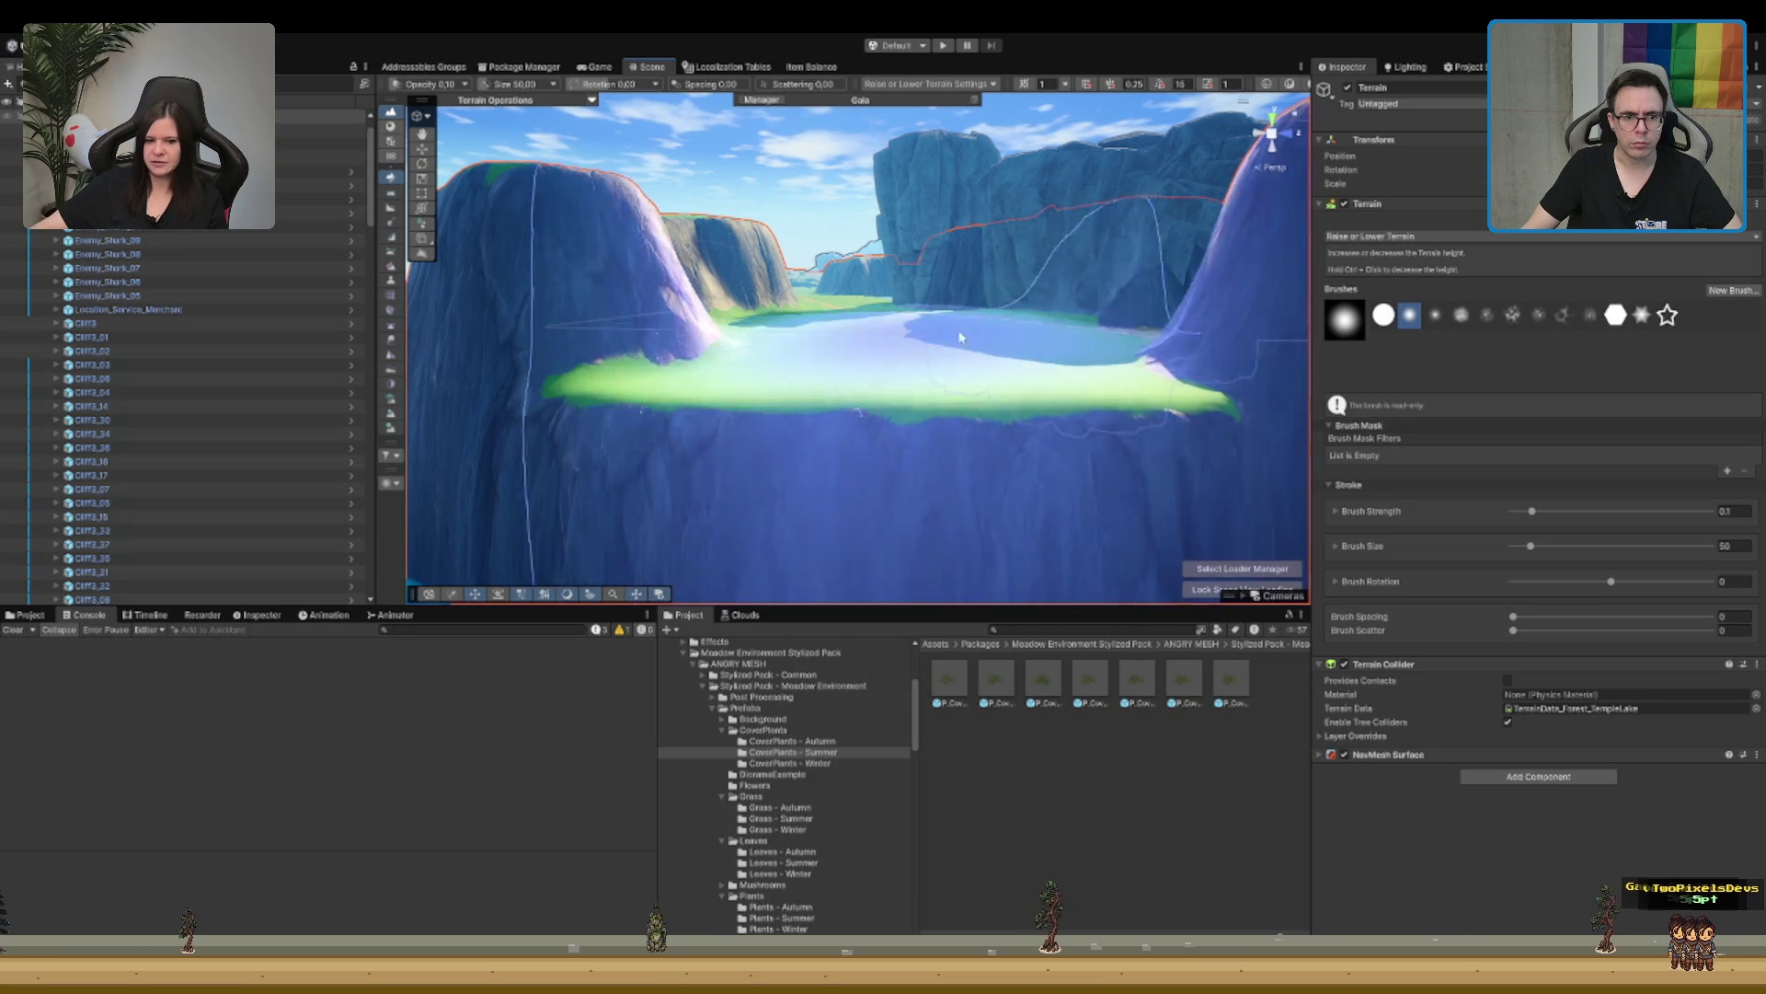
pyautogui.moveTo(1004, 181); pyautogui.dragTo(1016, 183)
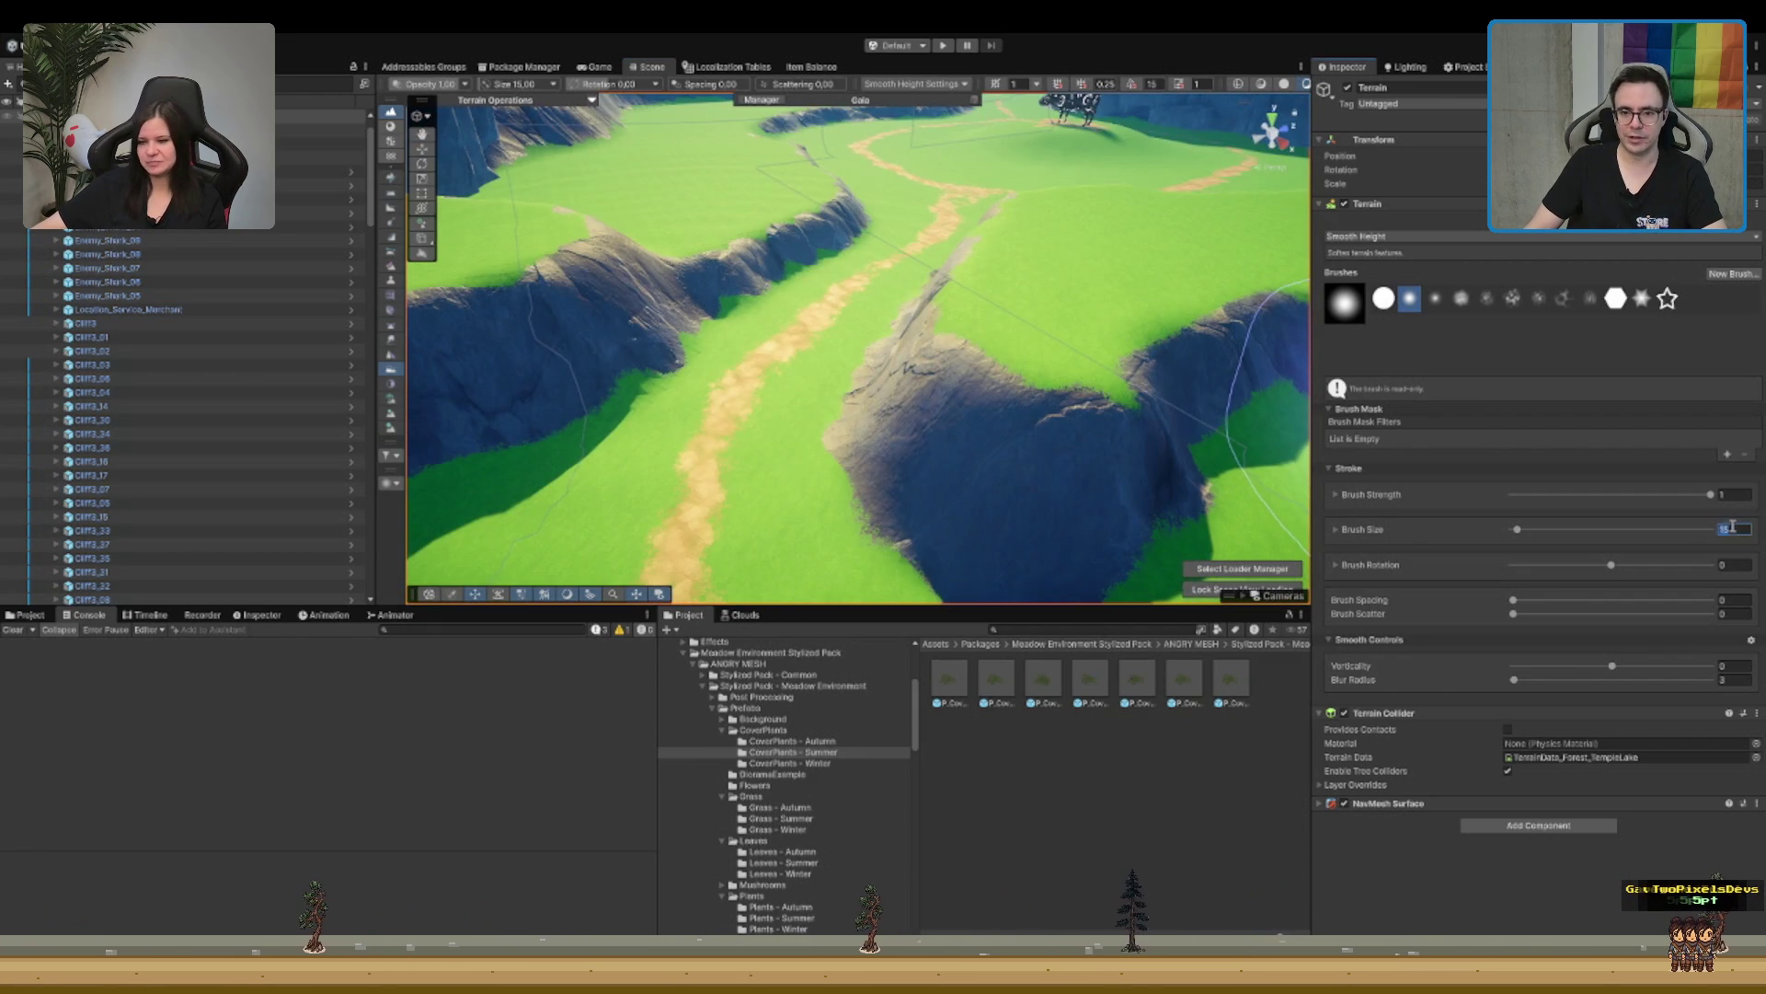
# Step: Set the Smooth Height brush size to 5 and zoom over the meadow cliff edges
pyautogui.write('5')
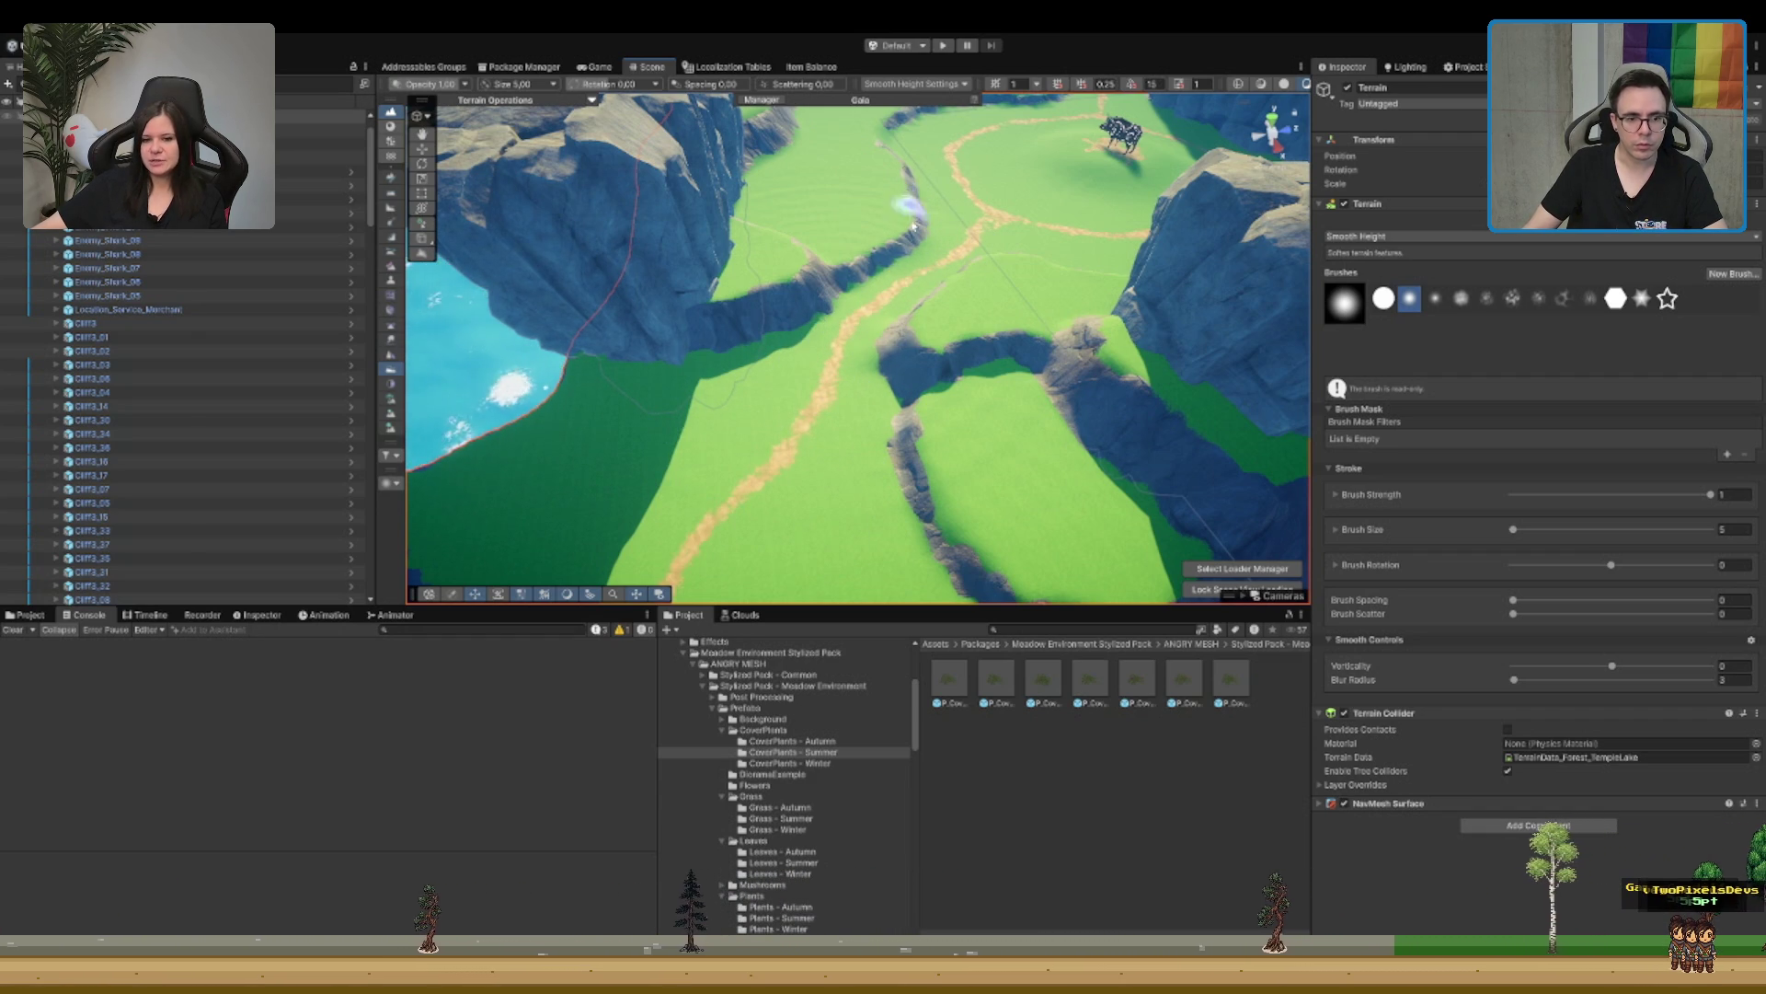
pyautogui.scroll(-5, 939, 306)
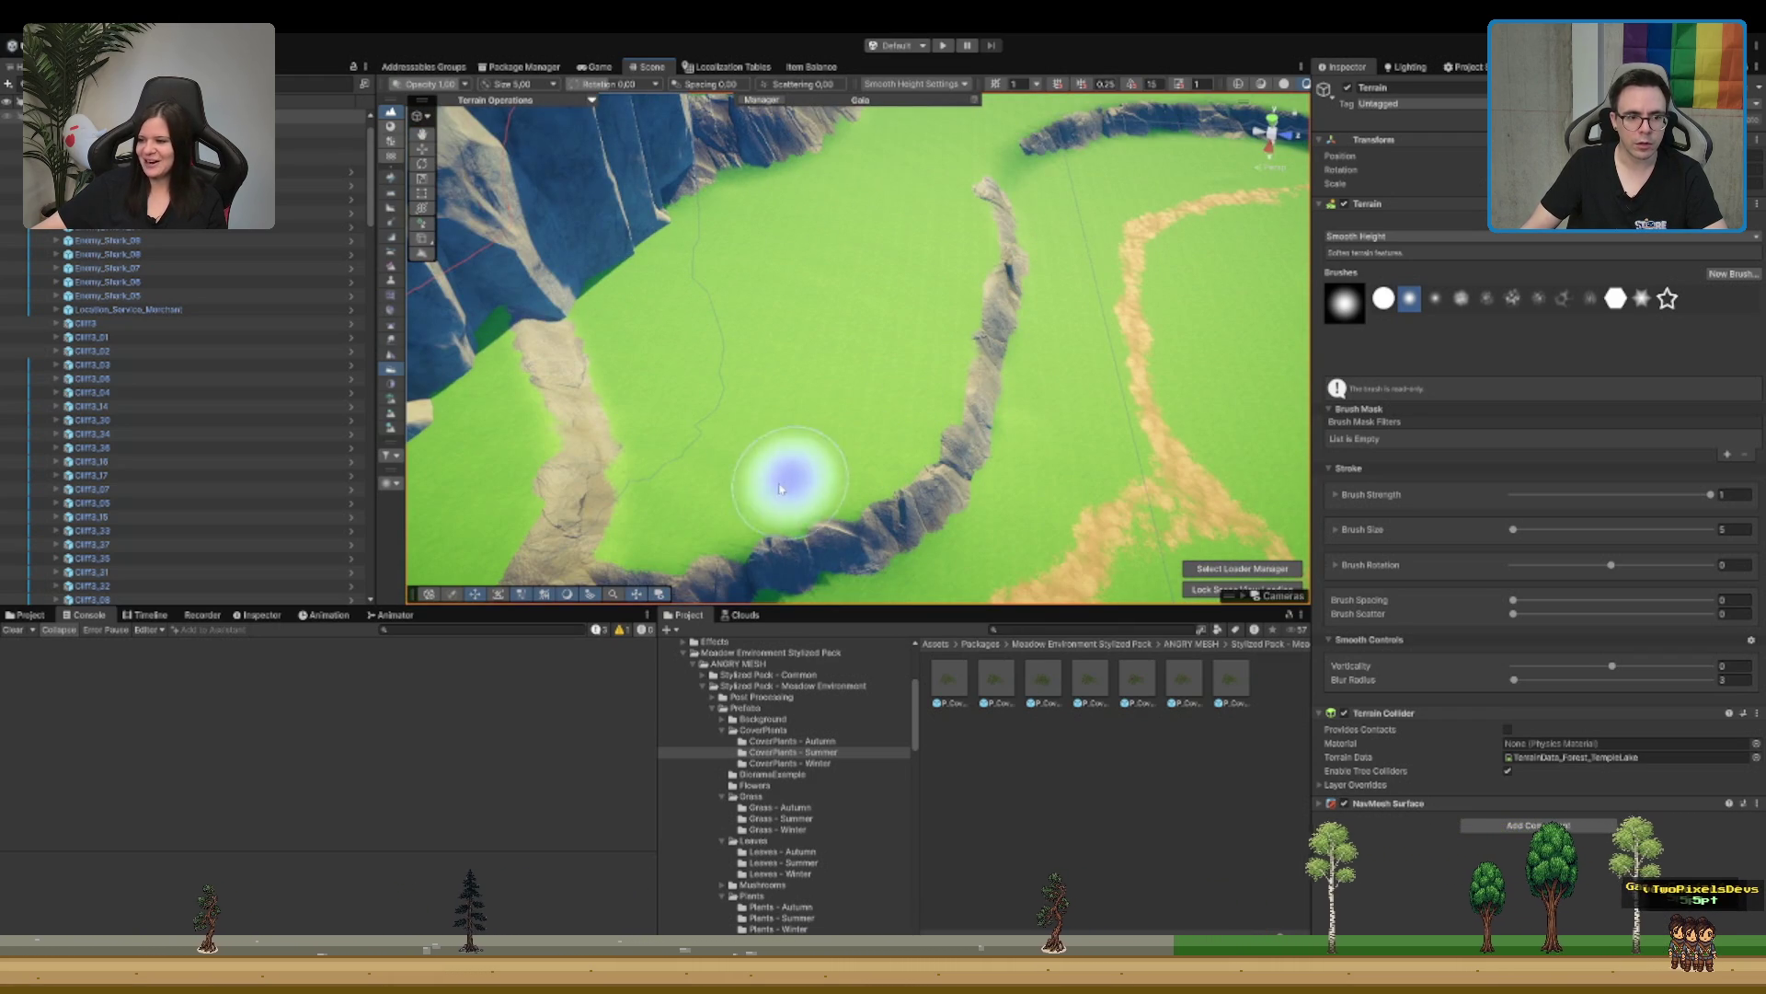
pyautogui.scroll(3, 761, 345)
pyautogui.scroll(-2, 791, 331)
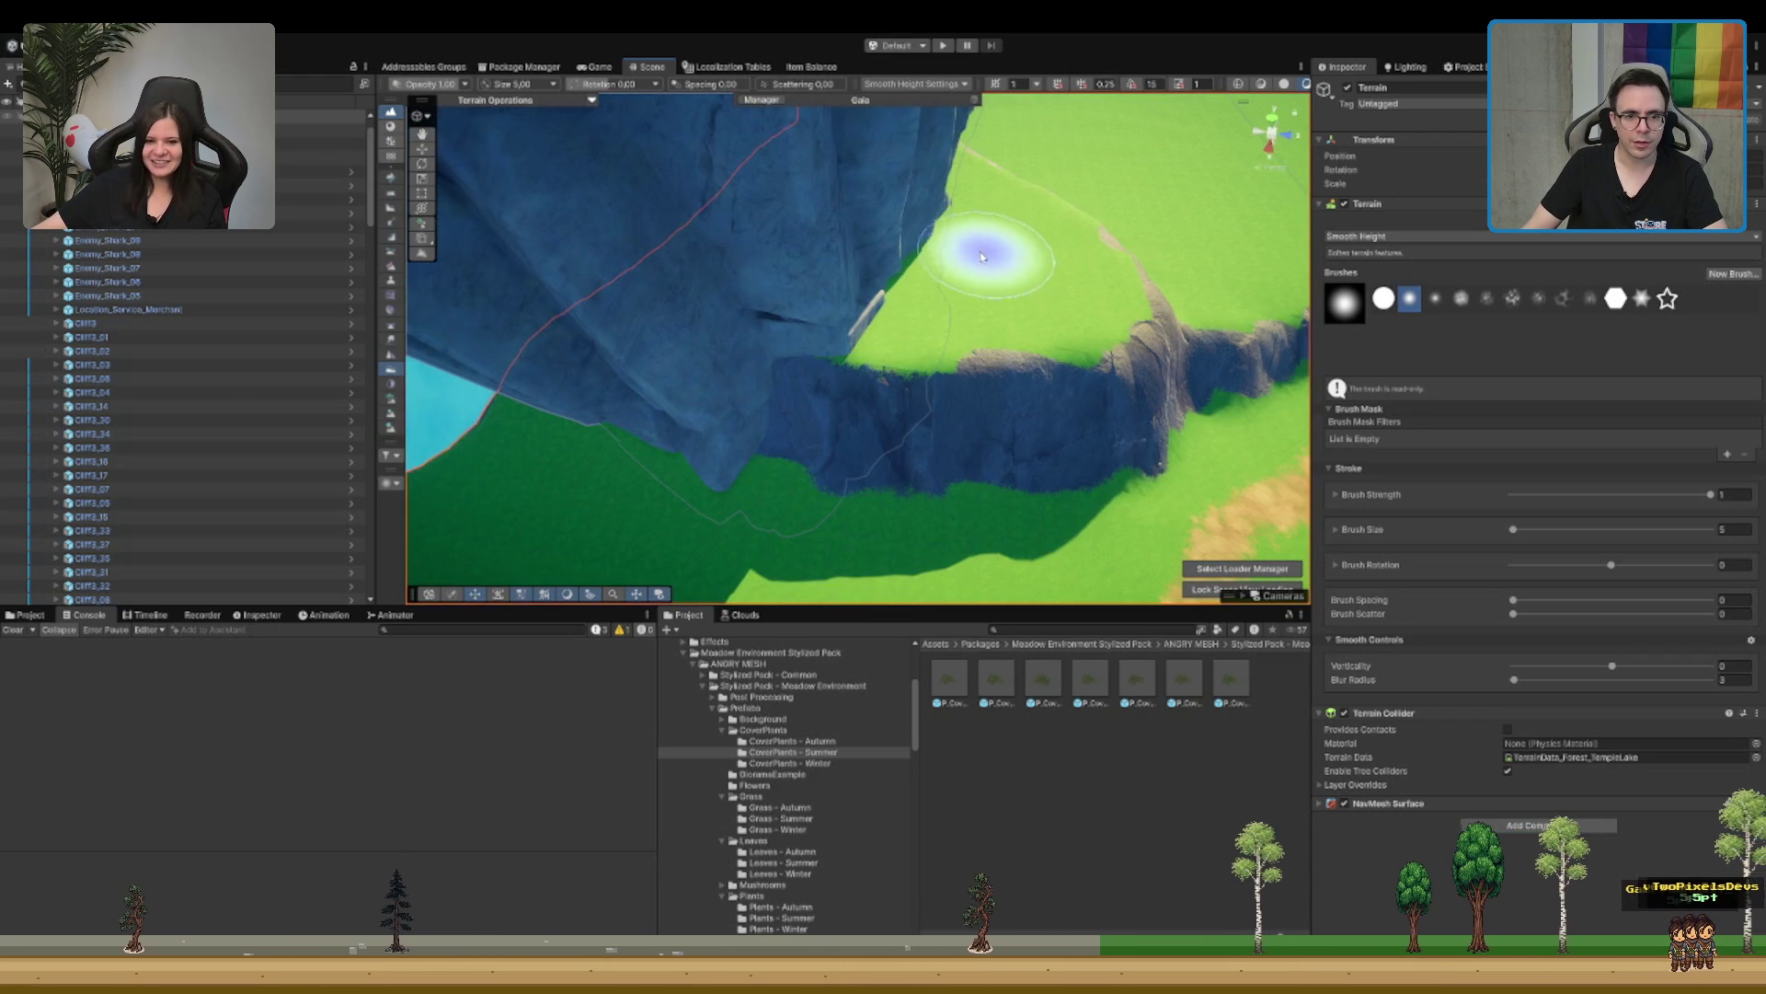
pyautogui.scroll(-4, 980, 267)
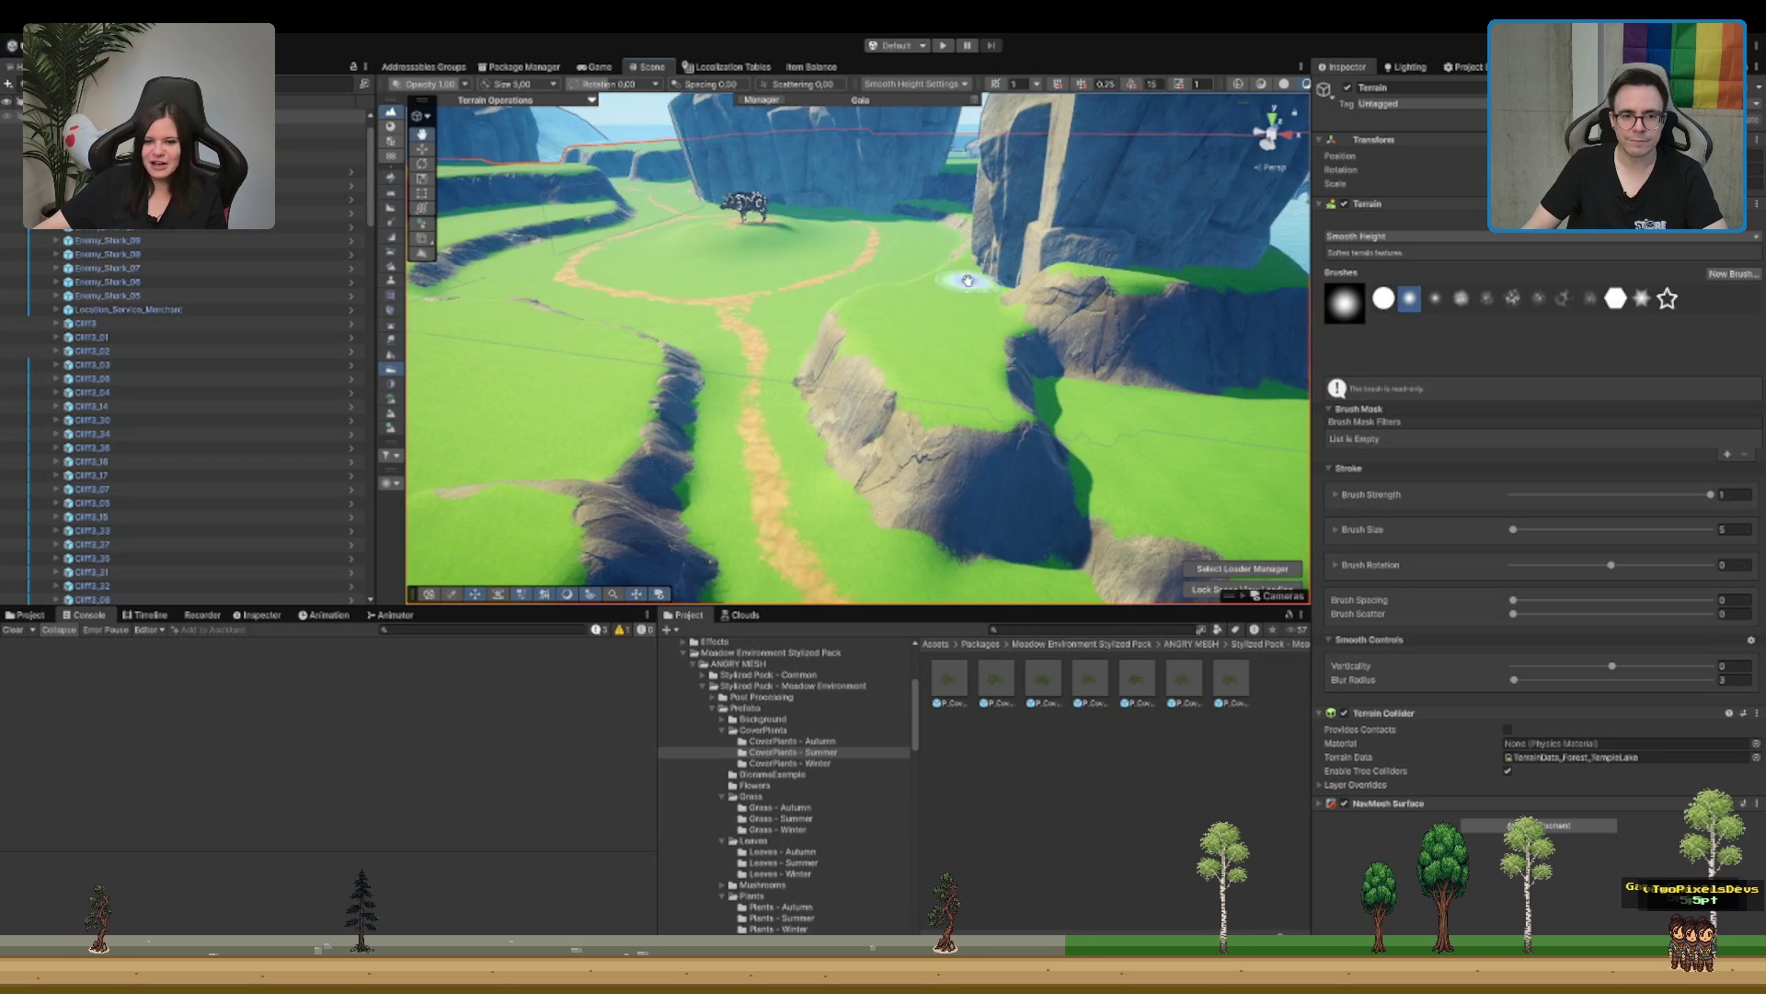
pyautogui.scroll(3, 961, 290)
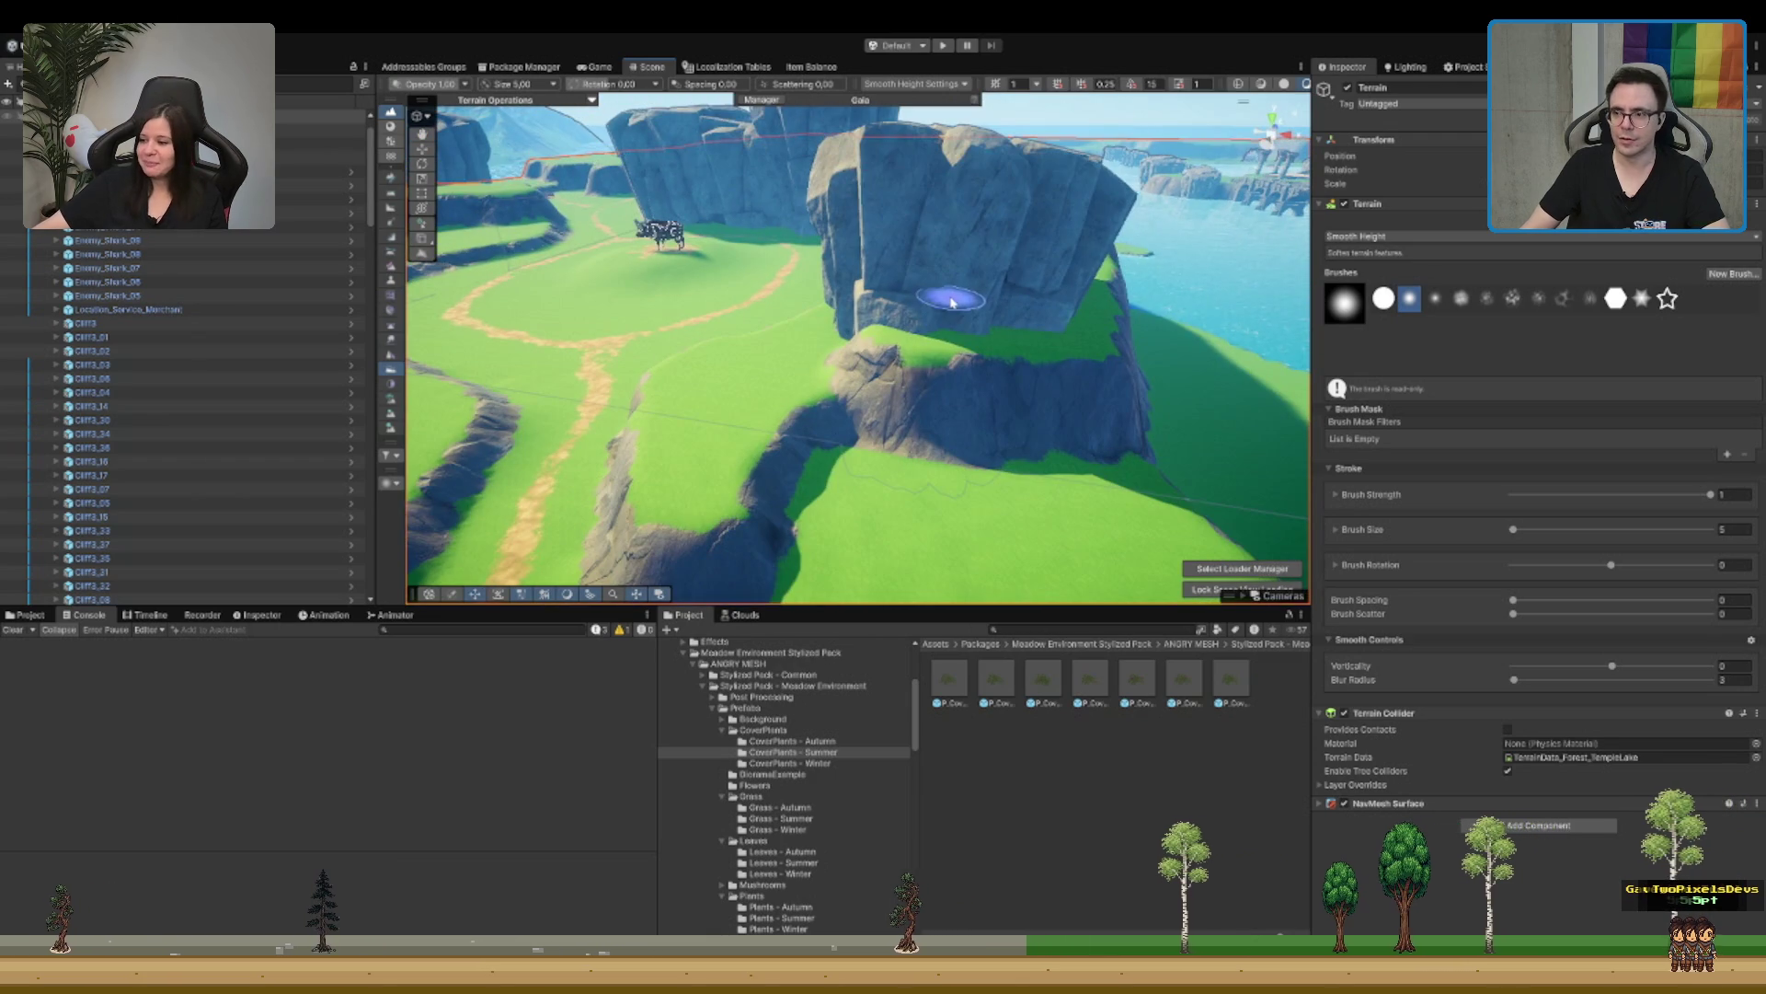
pyautogui.scroll(-1, 771, 293)
pyautogui.scroll(-3, 810, 296)
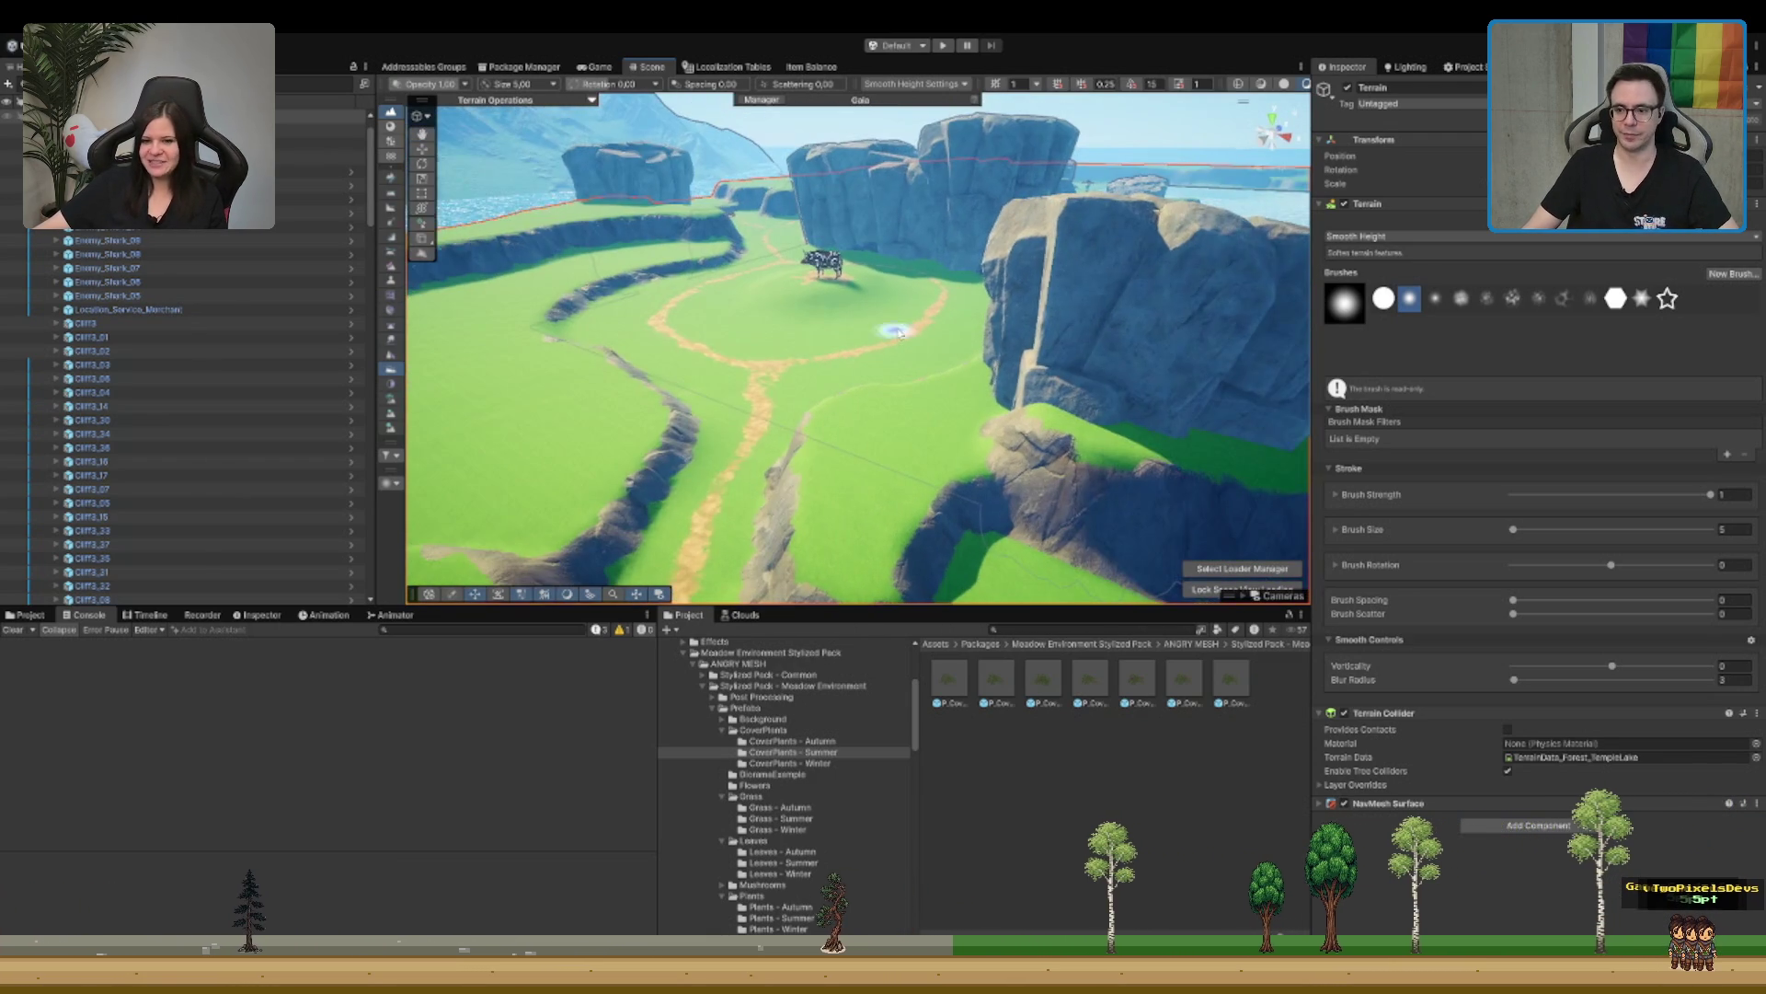
pyautogui.scroll(3, 891, 295)
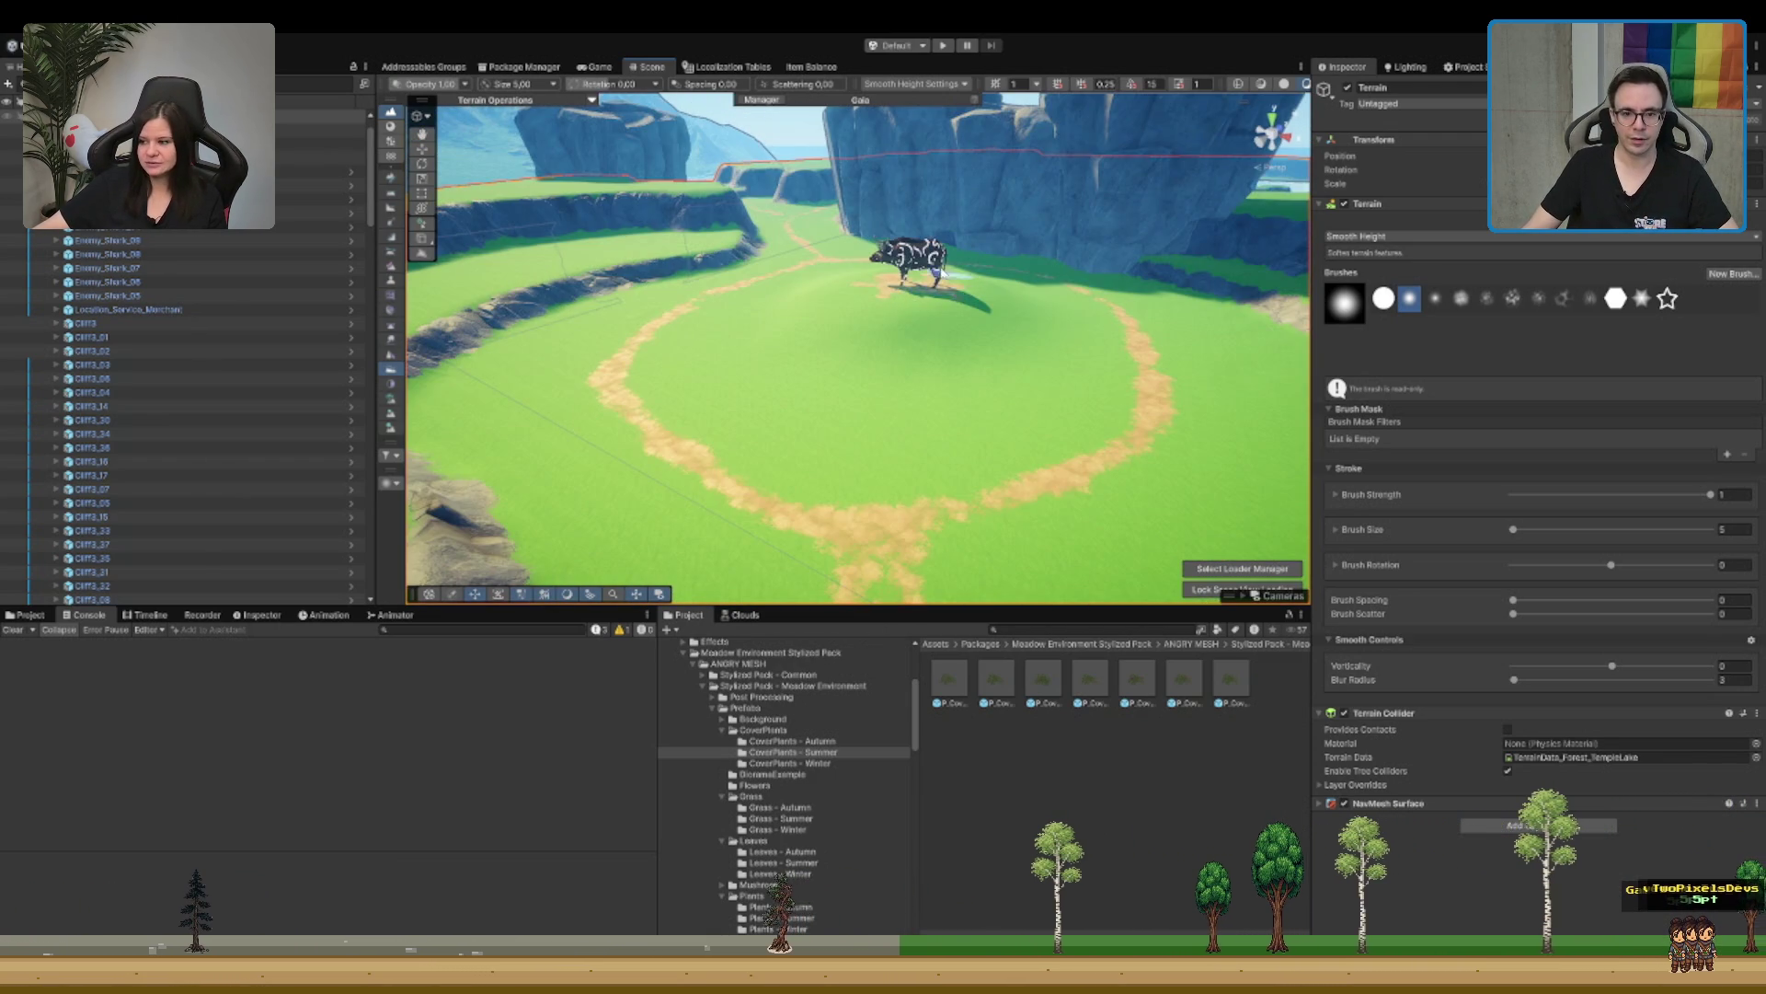
pyautogui.scroll(-5, 934, 304)
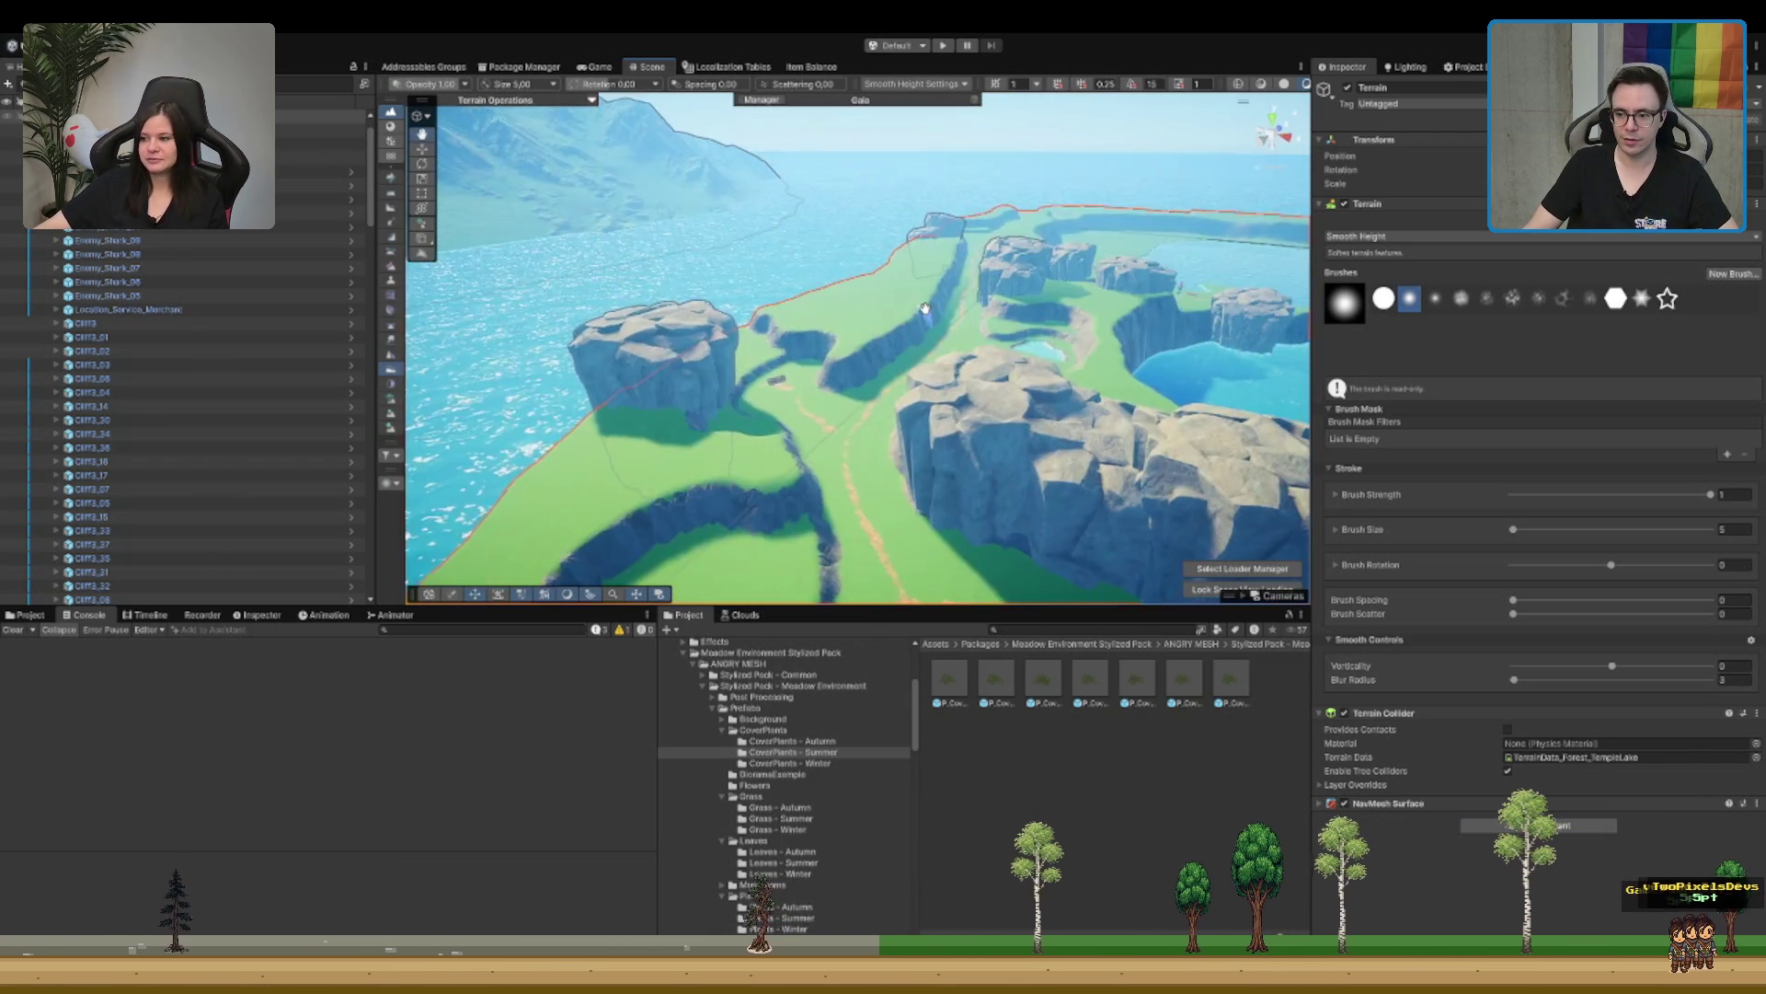
pyautogui.scroll(2, 920, 317)
pyautogui.scroll(-2, 927, 327)
pyautogui.scroll(4, 929, 332)
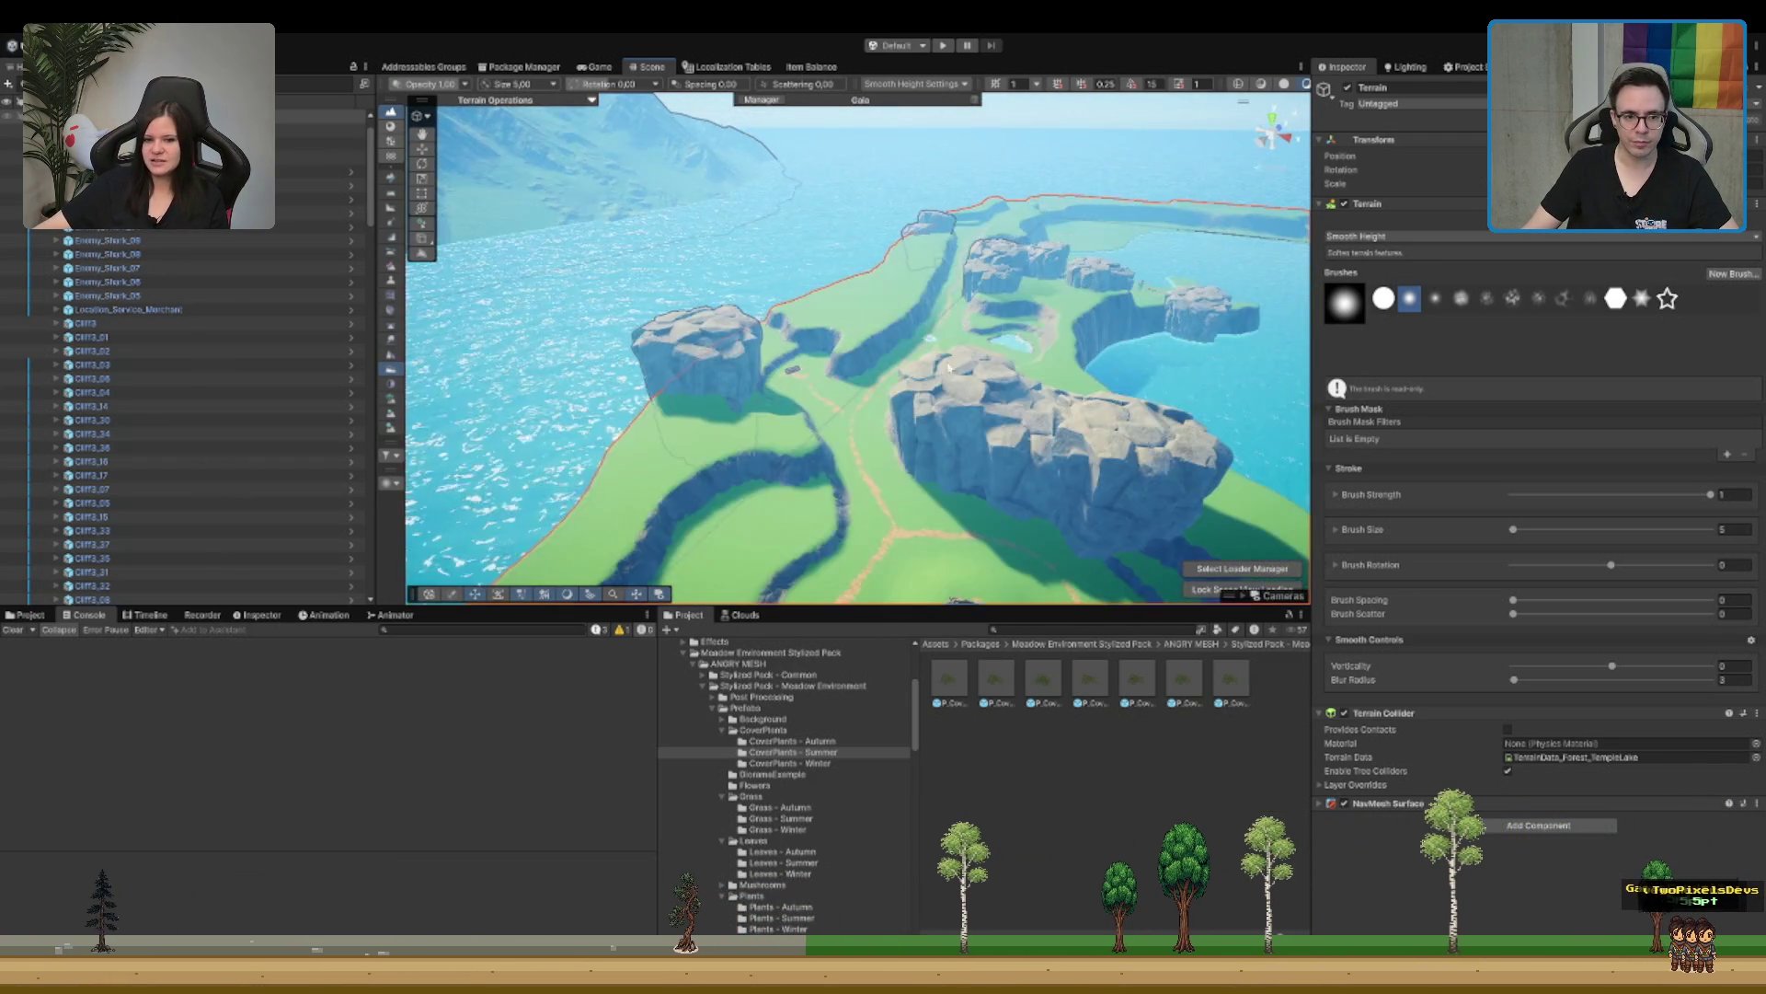
pyautogui.moveTo(687, 446); pyautogui.dragTo(941, 370)
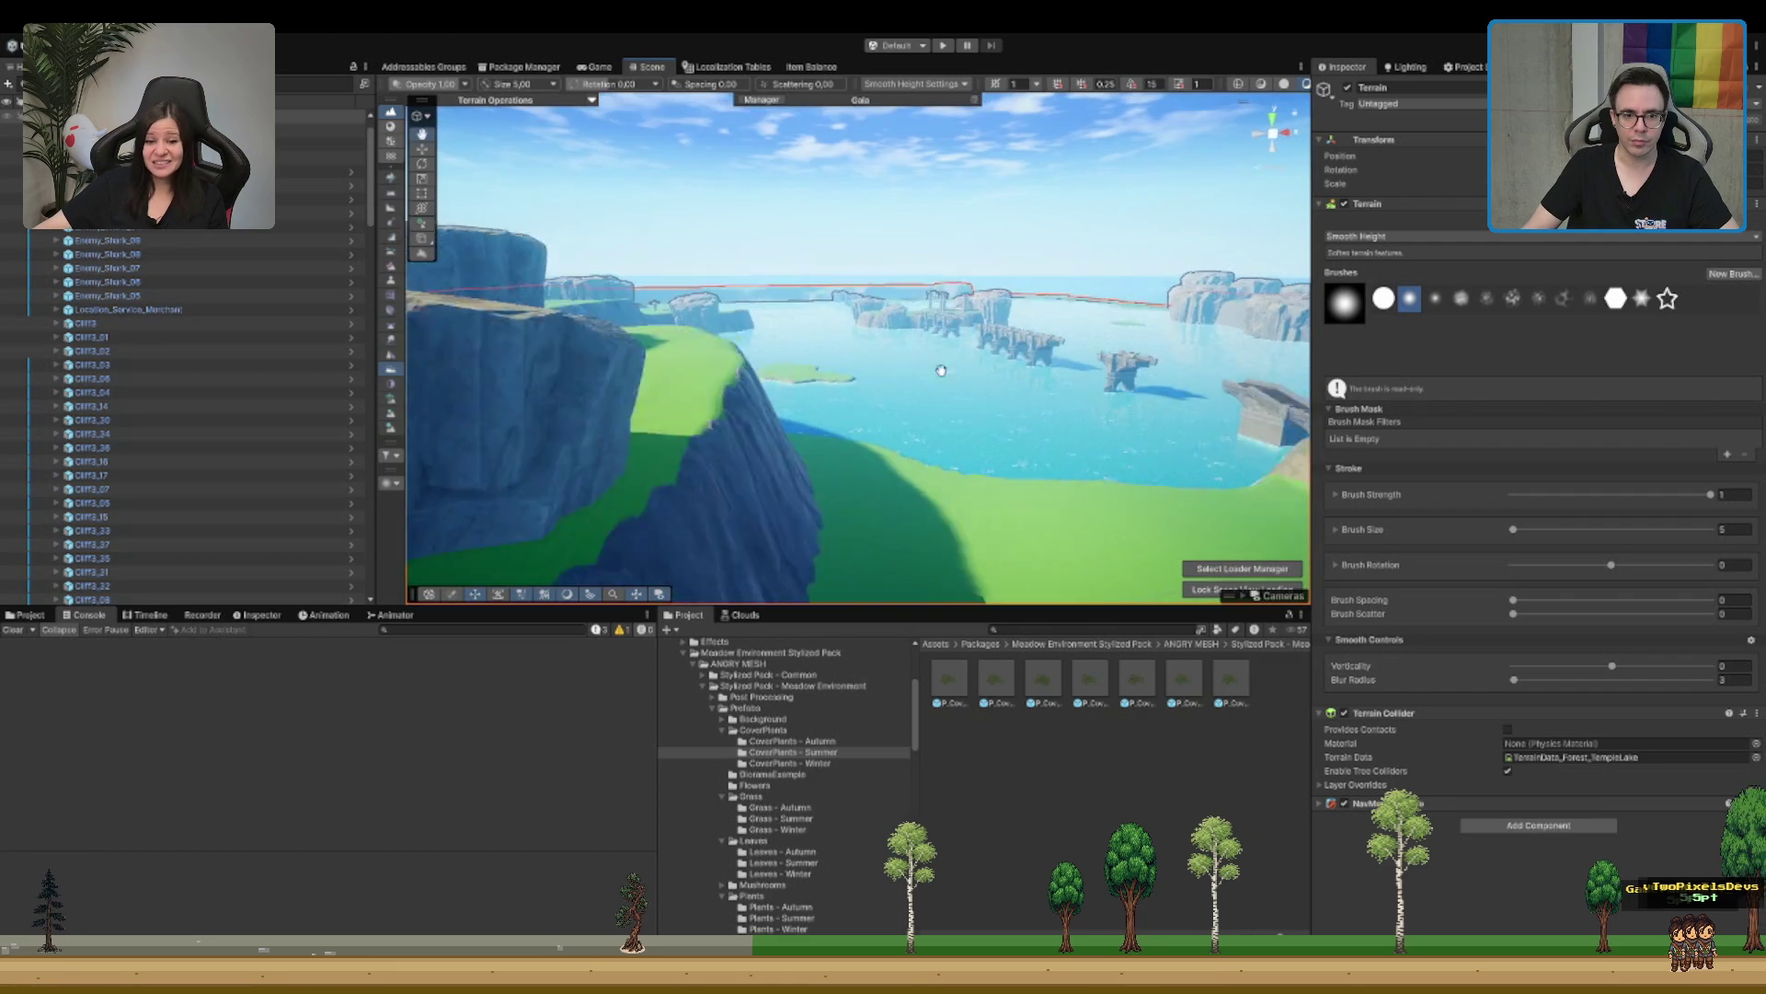
pyautogui.scroll(4, 938, 368)
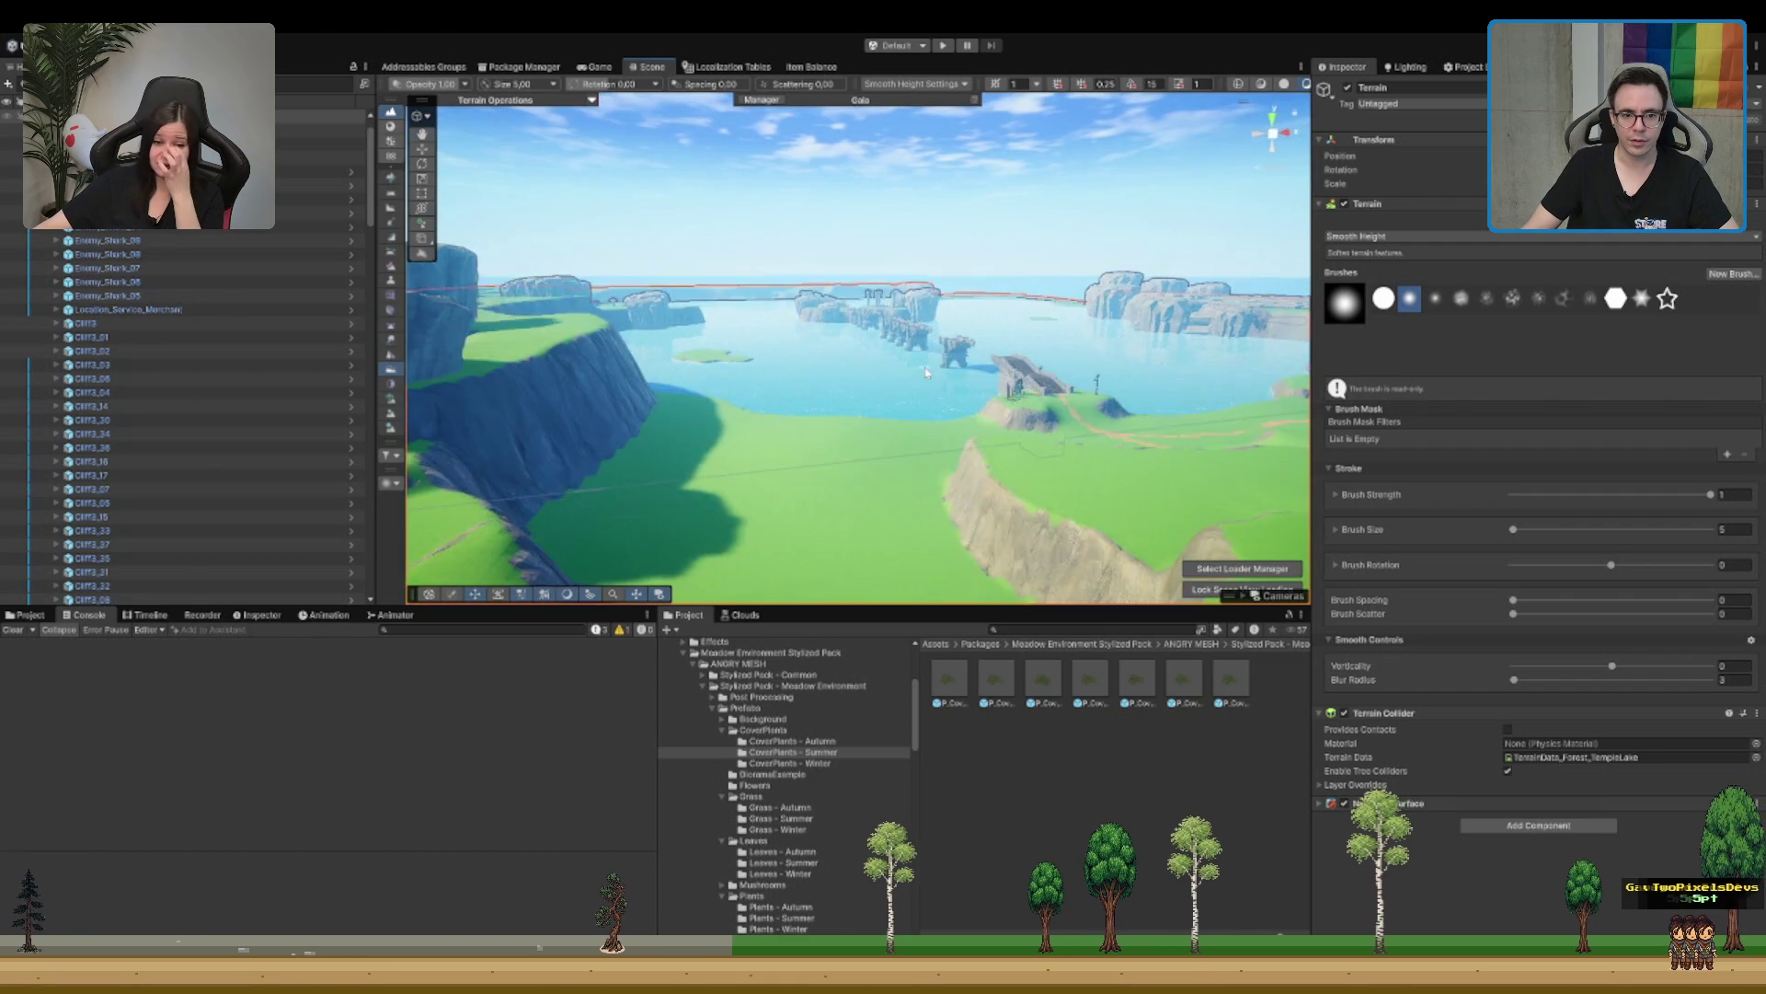
pyautogui.scroll(-2, 918, 356)
pyautogui.scroll(-15, 140, 407)
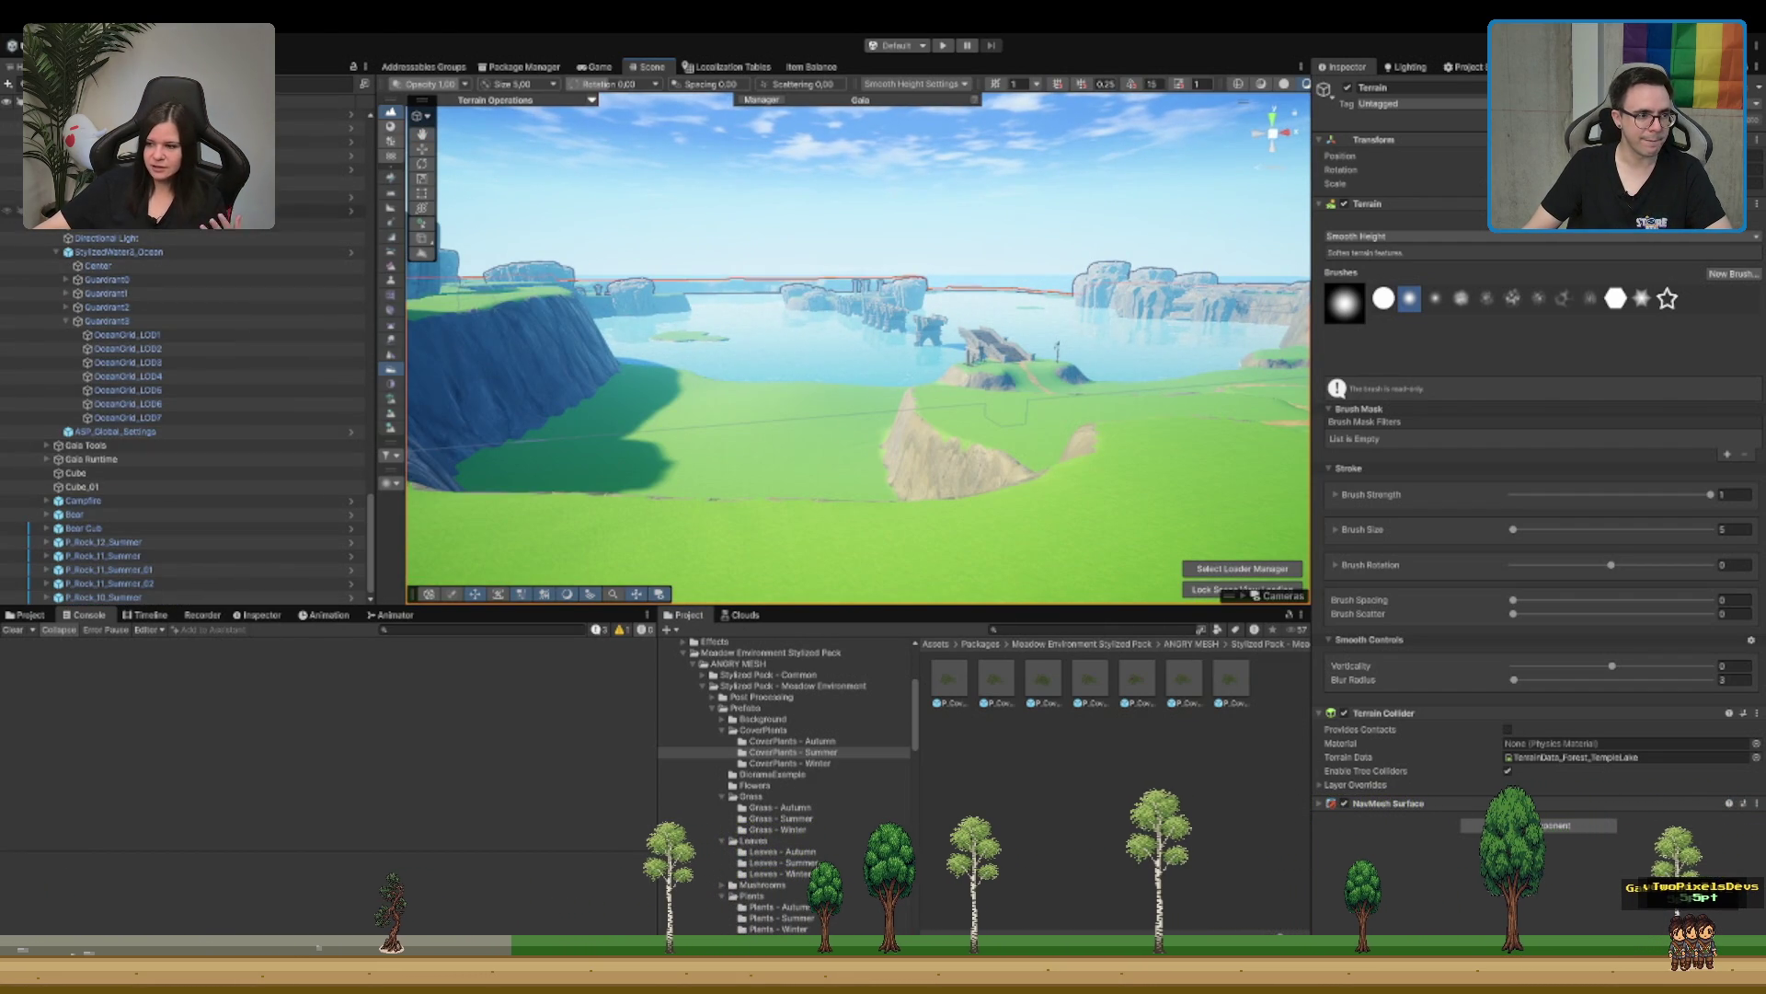
# Step: Spawn the Forest_Biome from Gaia Tools, then reselect the Terrain for smoothing
pyautogui.click(87, 444)
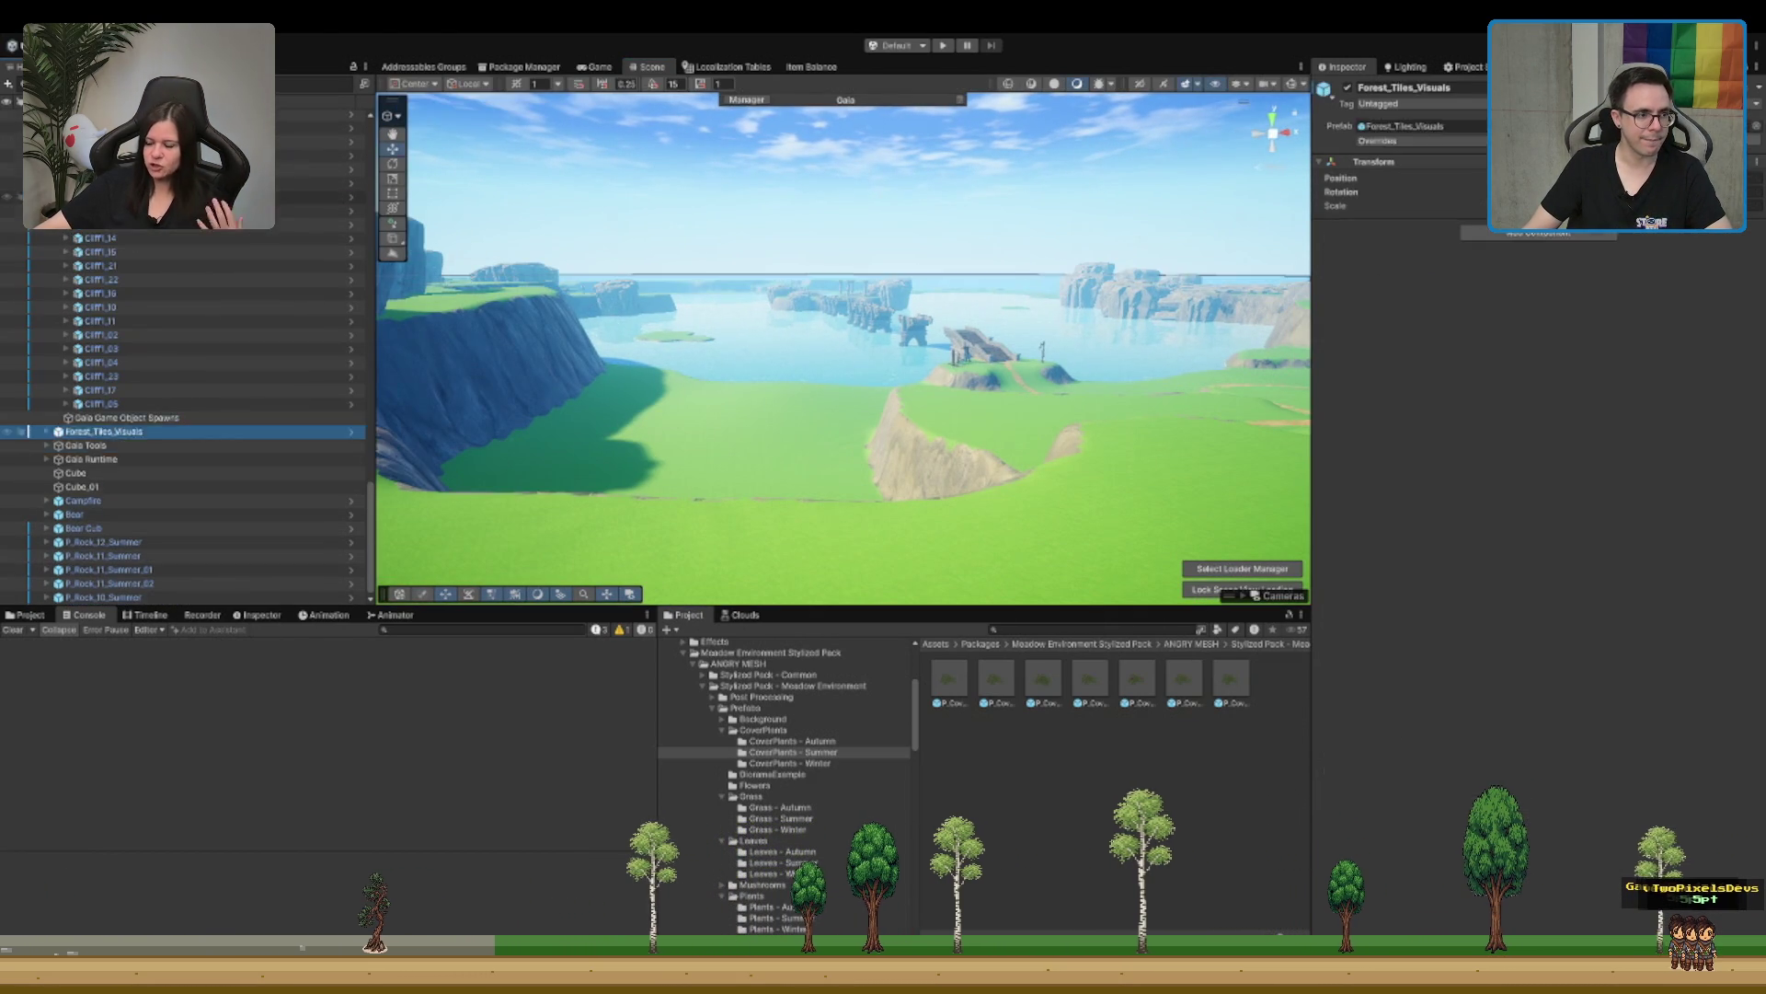
pyautogui.click(109, 459)
pyautogui.click(160, 472)
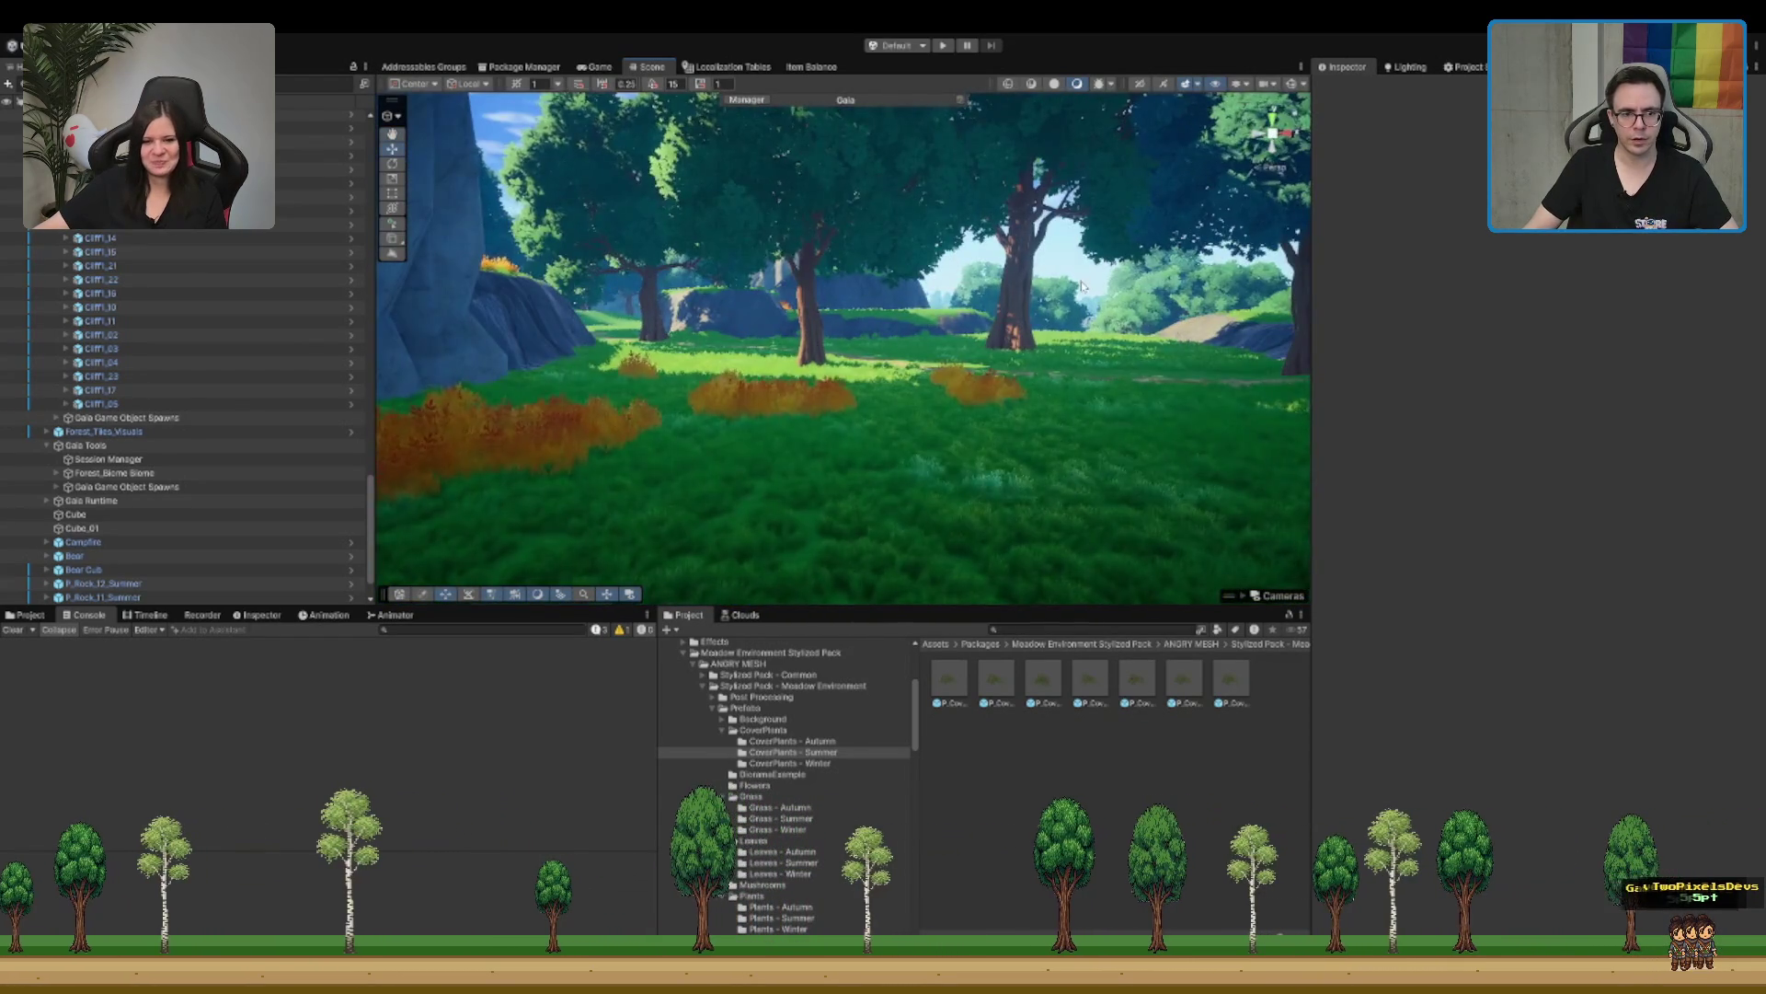
pyautogui.click(993, 354)
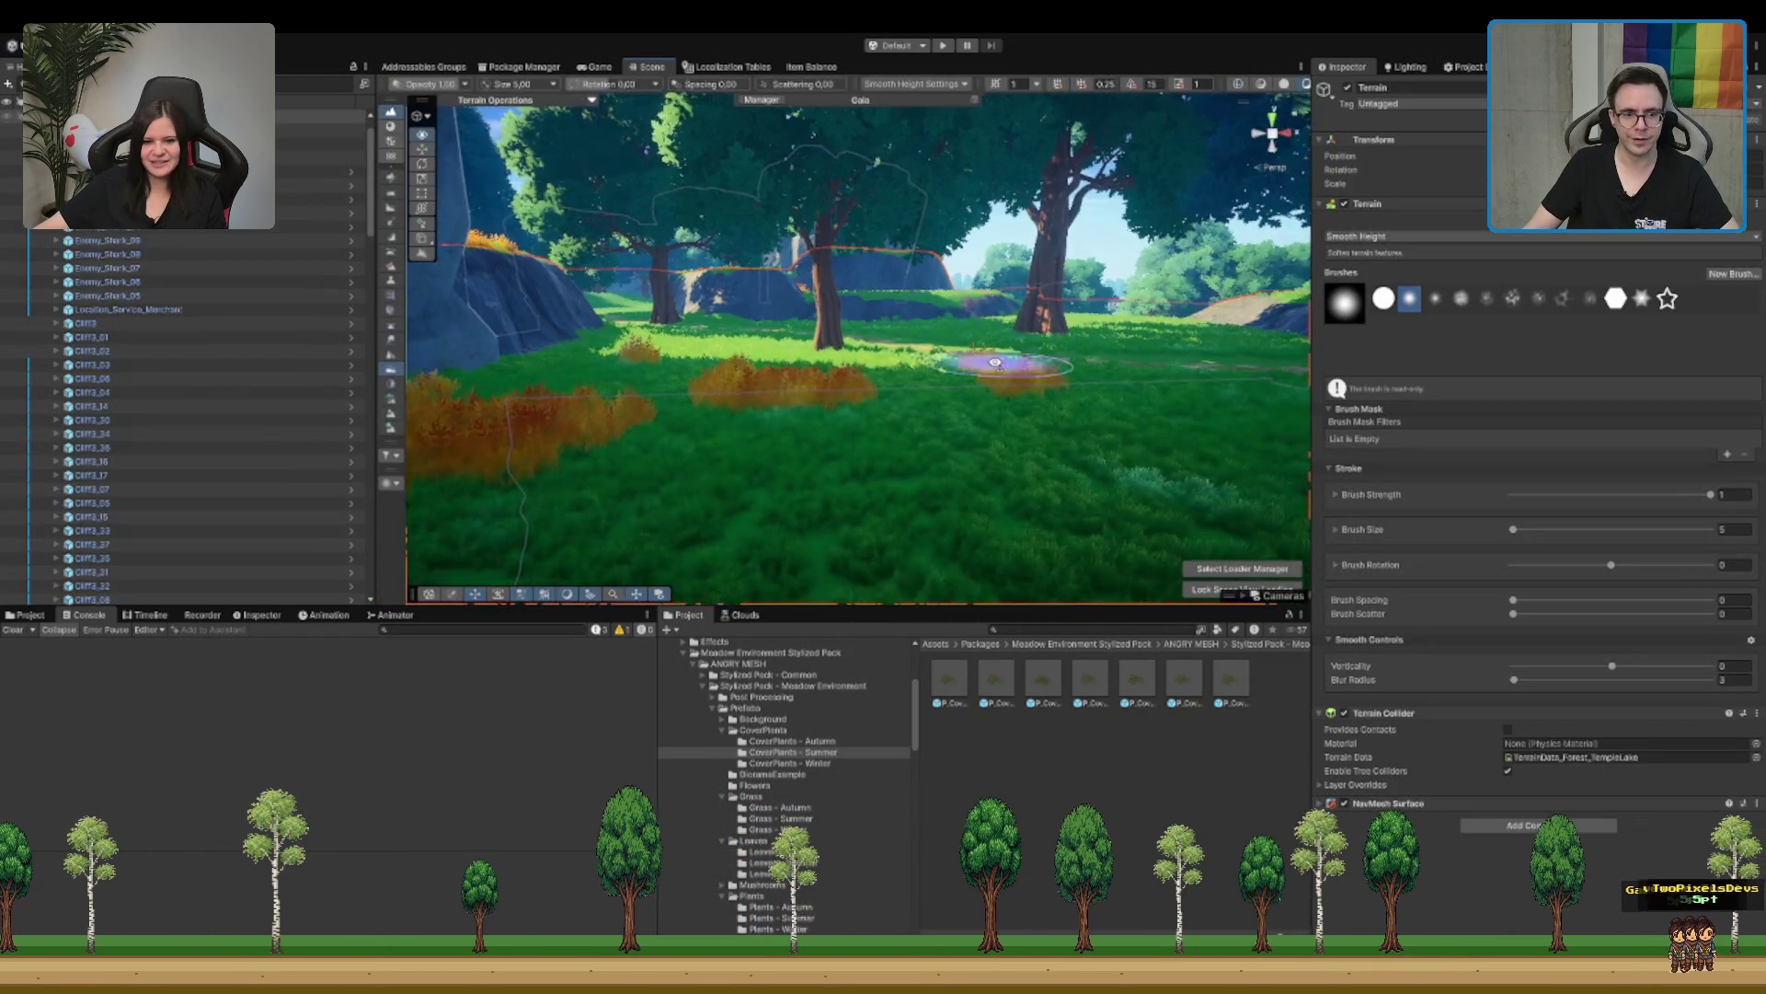
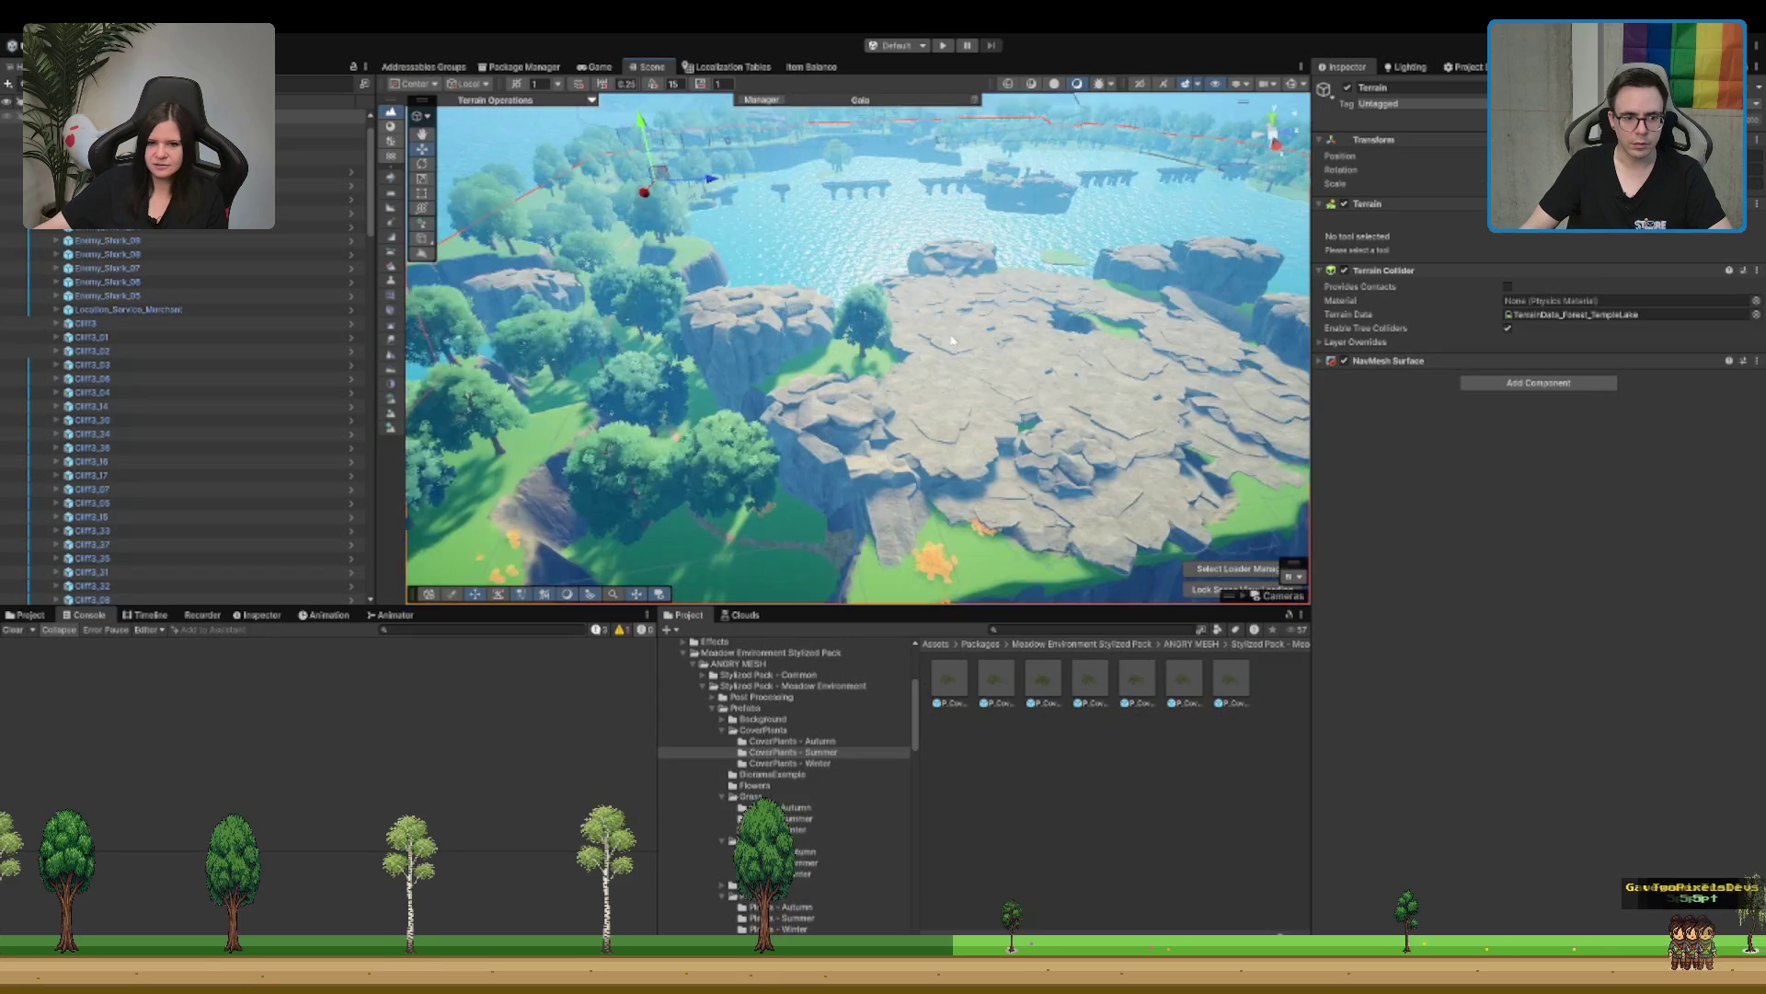
# Step: Inspect Water_Lake and OceanGrid_LOD3, then reselect Terrain for Raise or Lower sculpting (size 50, strength 0.1)
pyautogui.moveTo(832, 366); pyautogui.dragTo(947, 232)
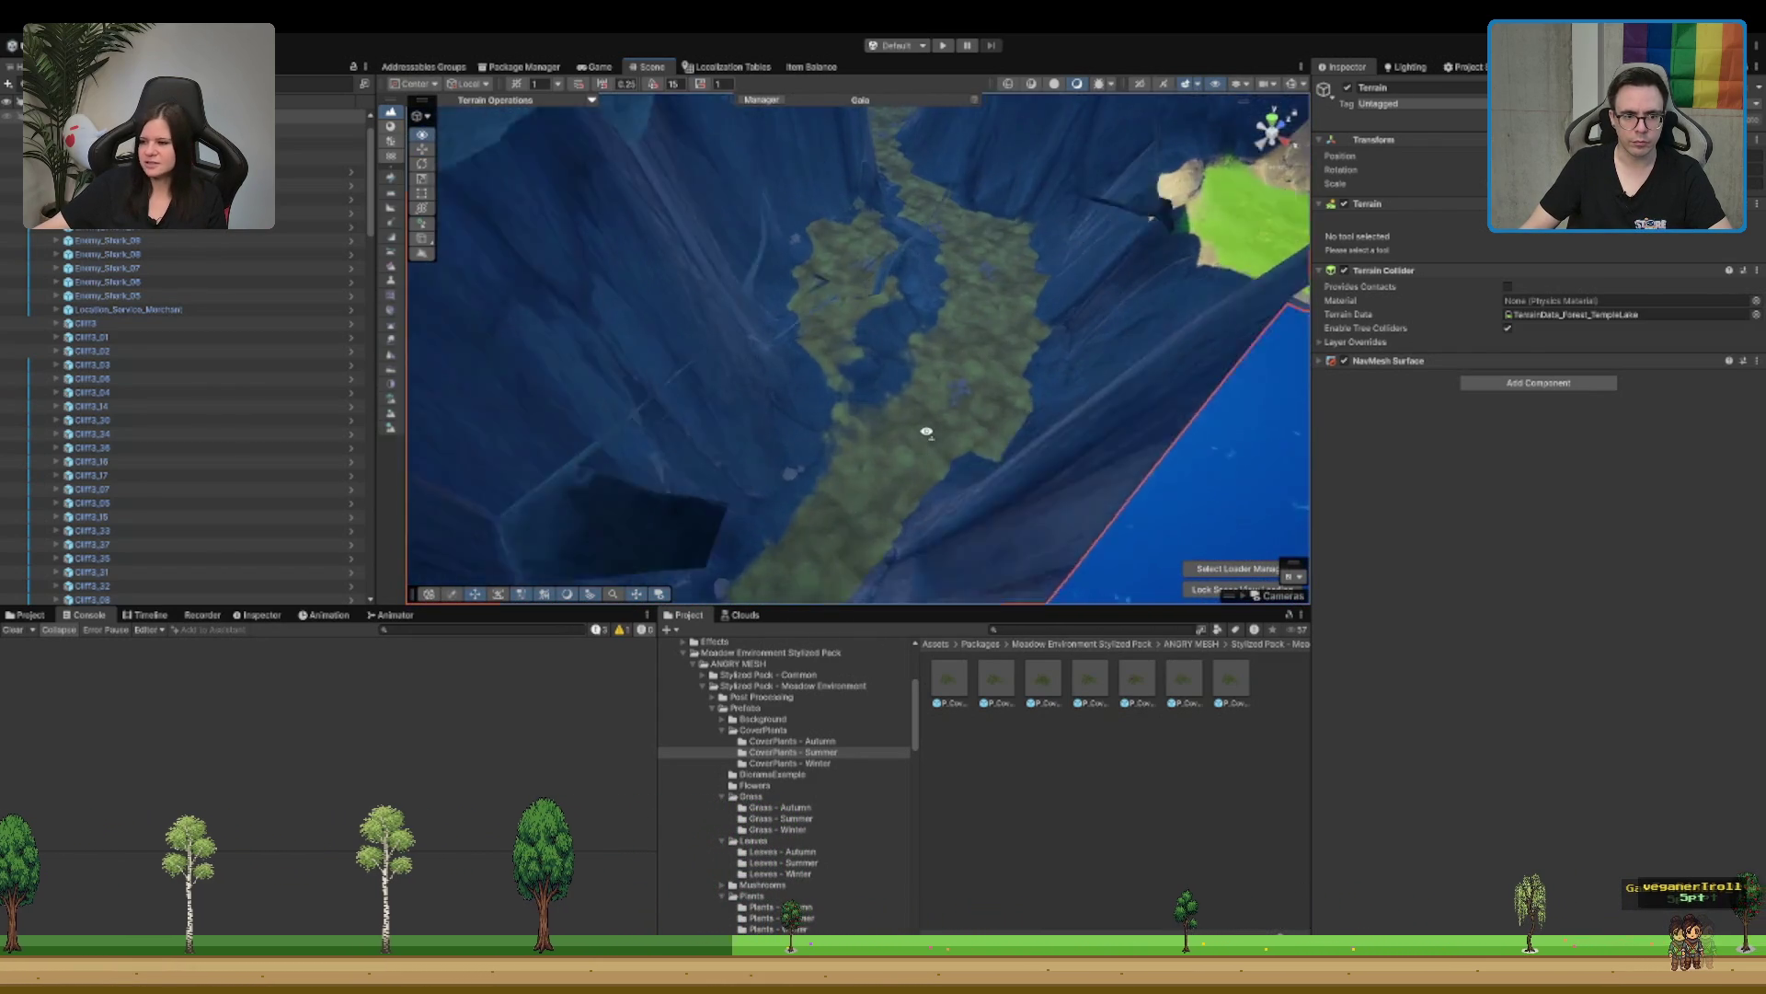
pyautogui.moveTo(930, 466)
pyautogui.mouseDown()
pyautogui.moveTo(1067, 276)
pyautogui.moveTo(1049, 296)
pyautogui.mouseUp()
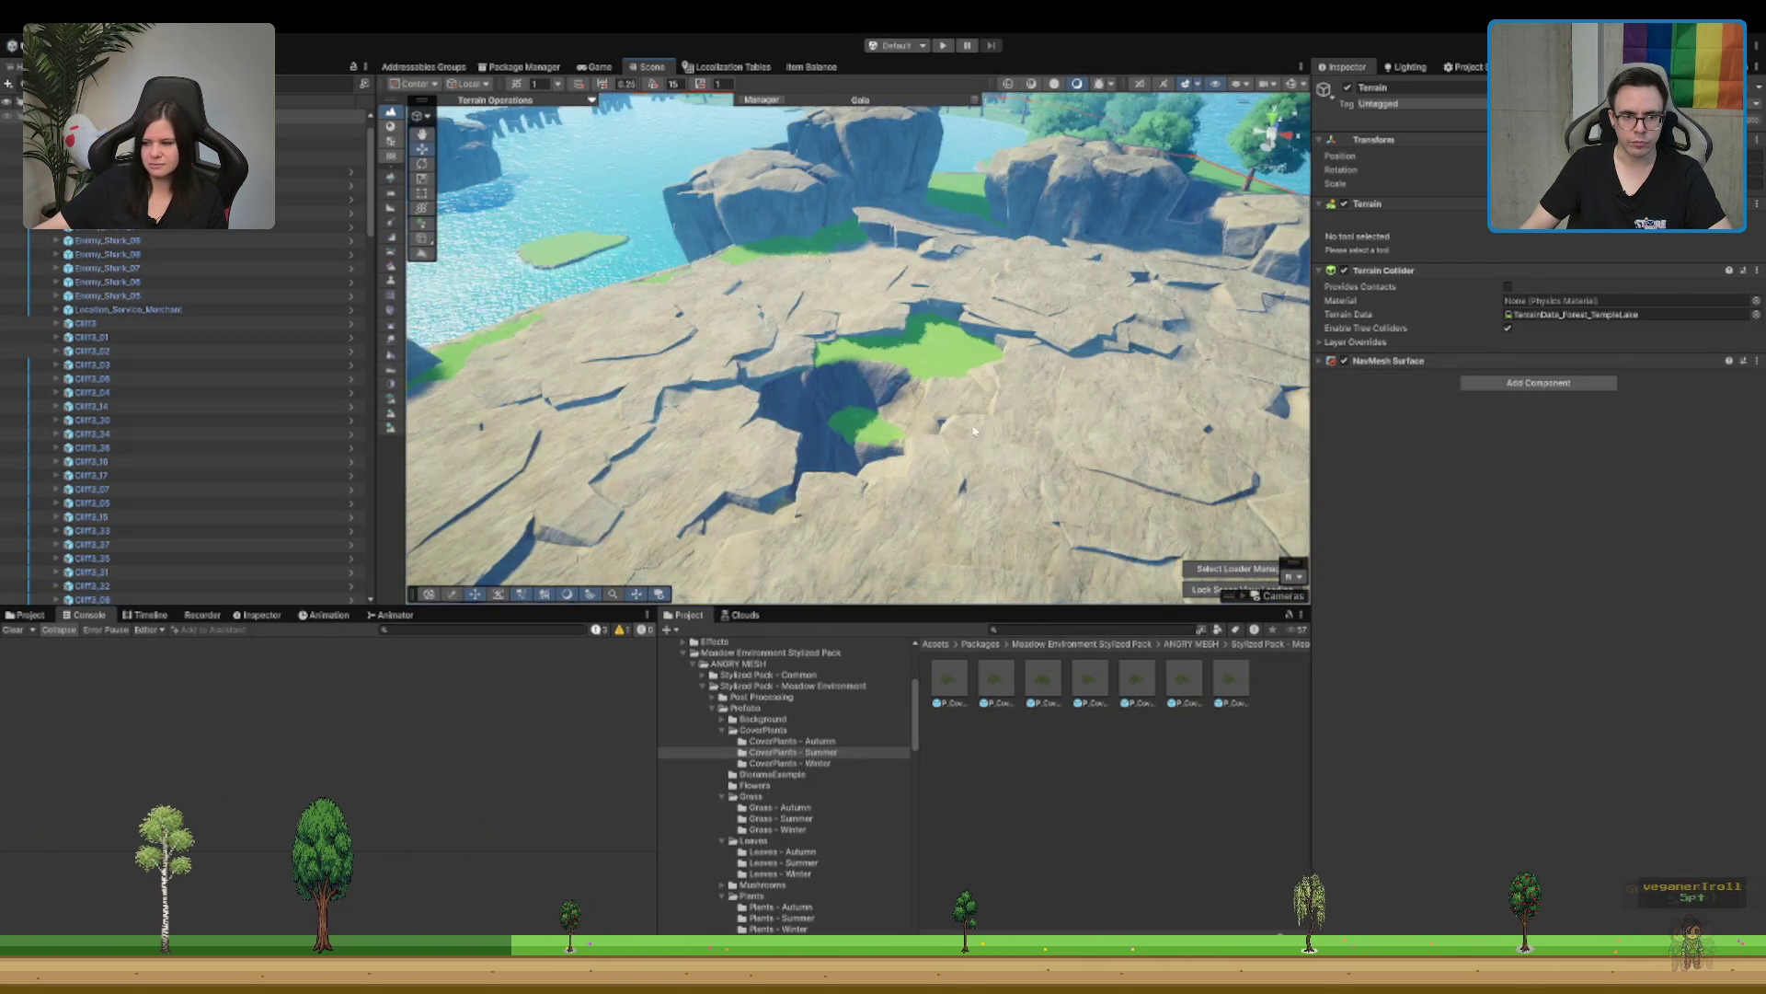
pyautogui.click(1270, 276)
pyautogui.scroll(-5, 1472, 460)
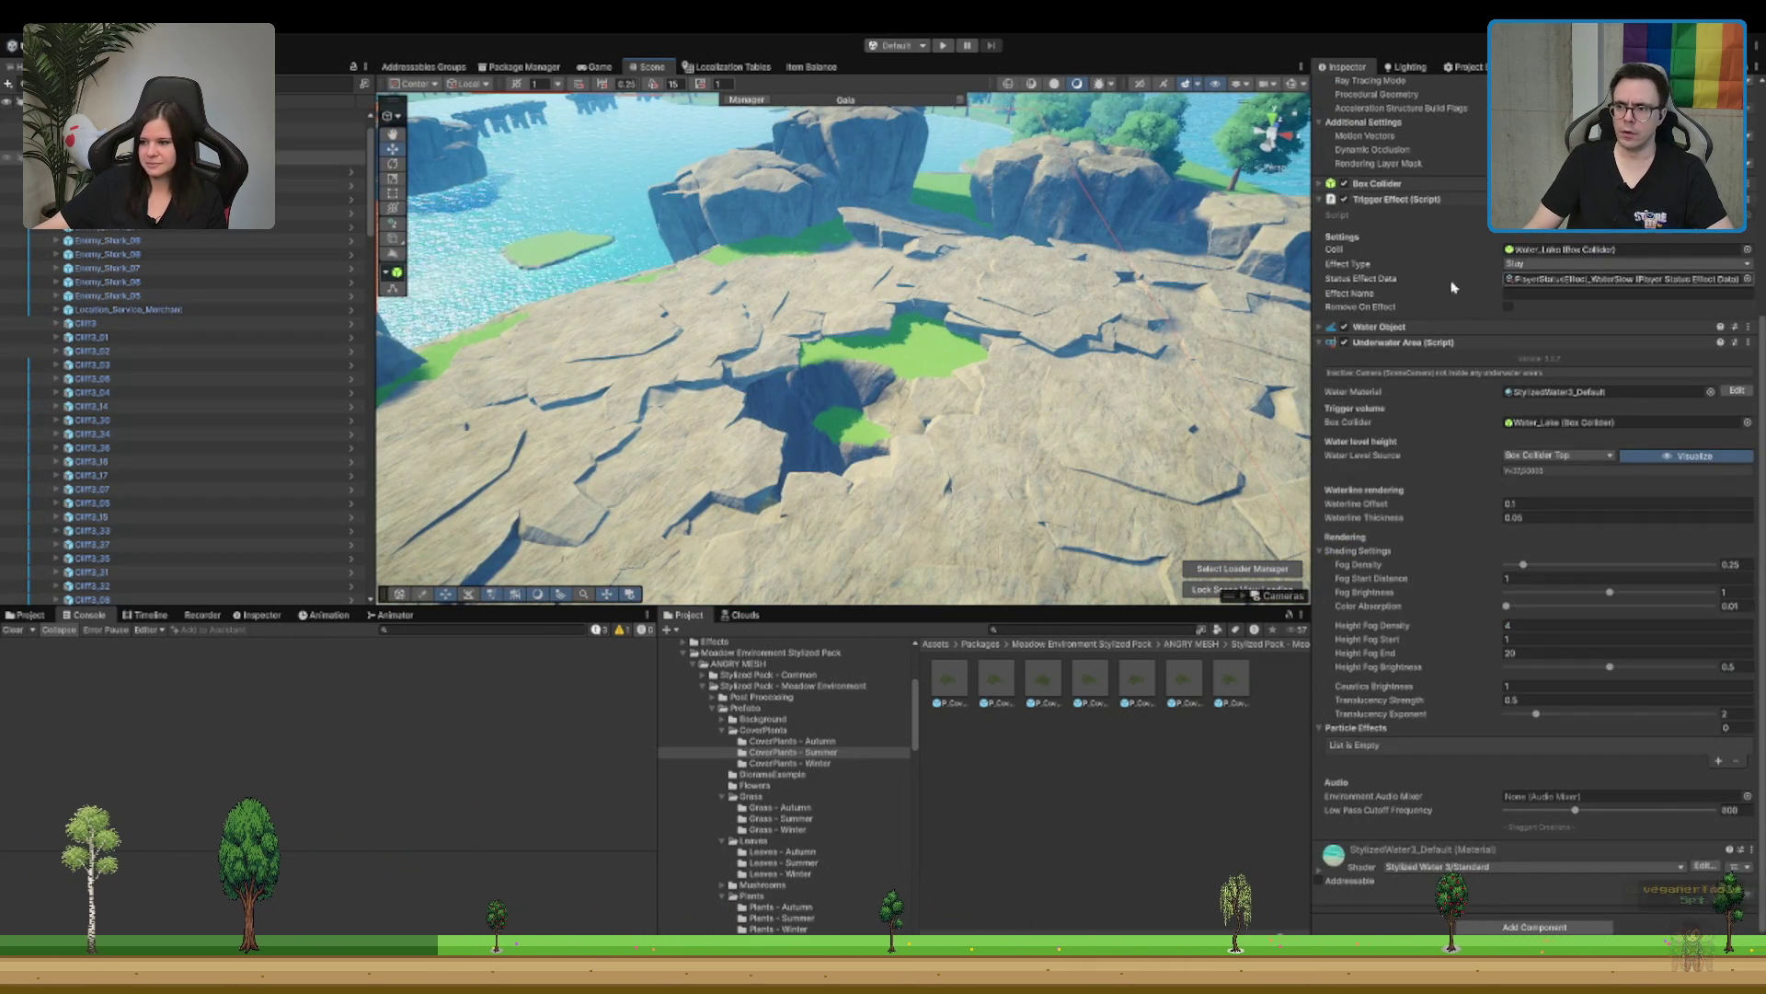
pyautogui.scroll(5, 1478, 488)
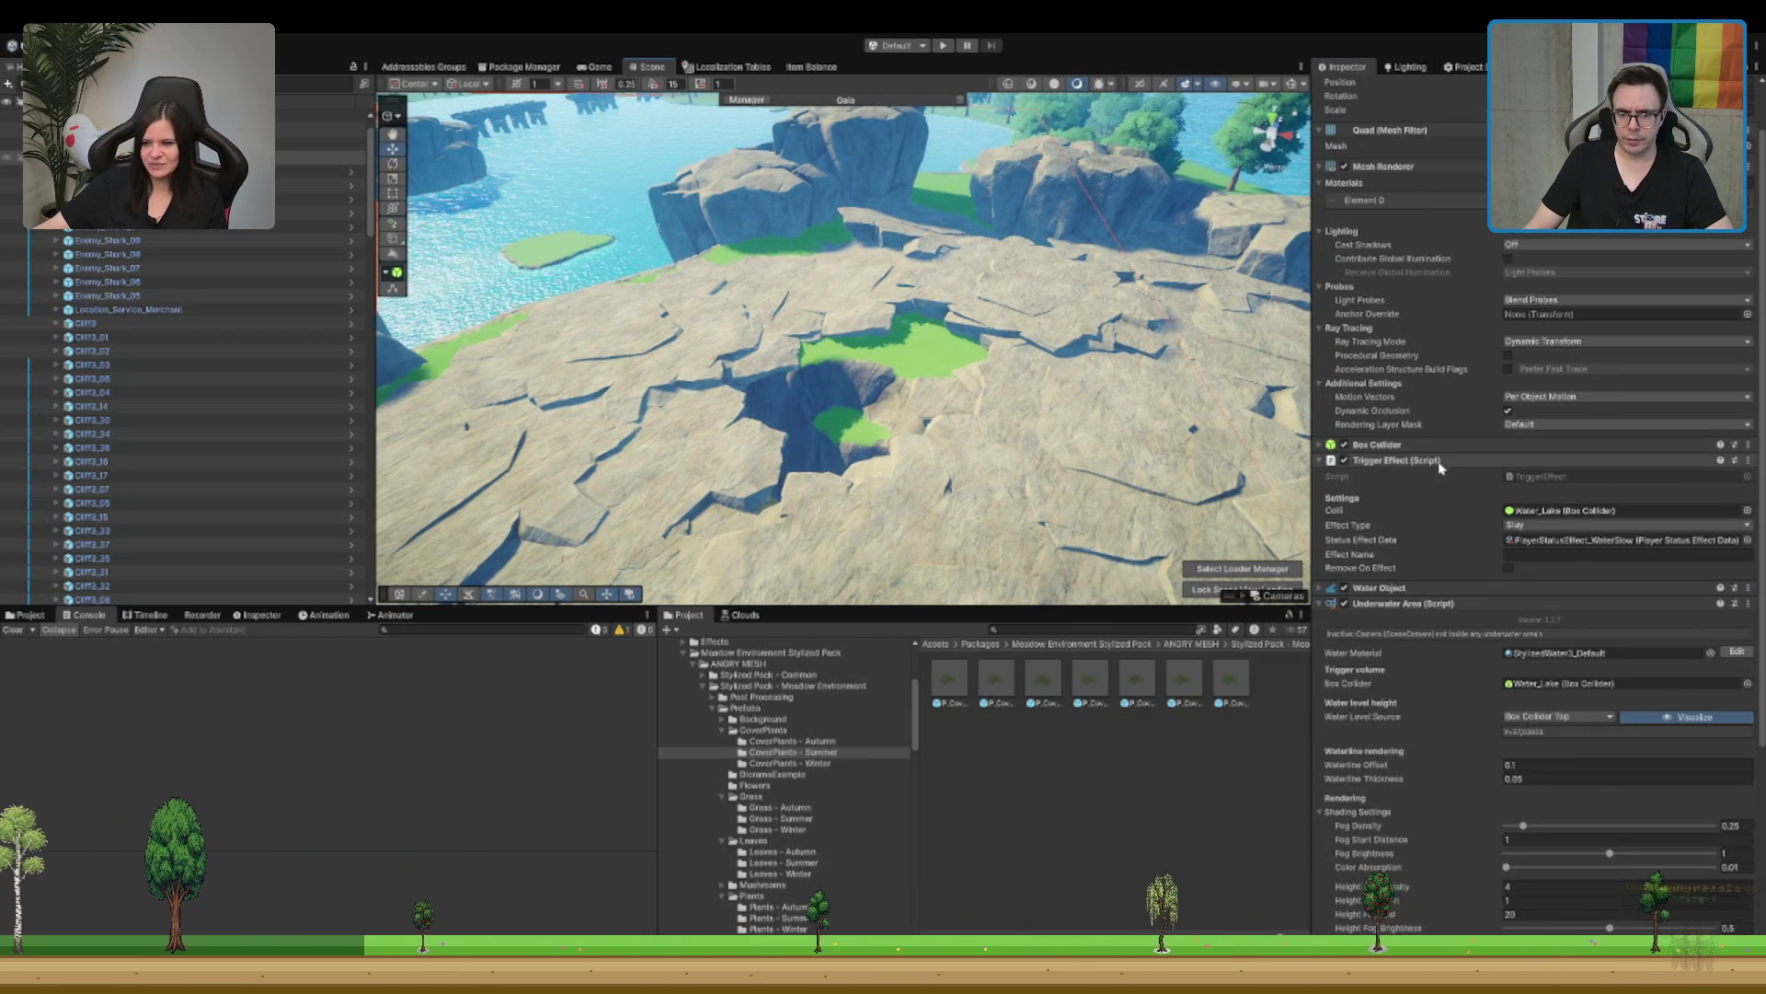
pyautogui.click(1397, 521)
pyautogui.click(902, 265)
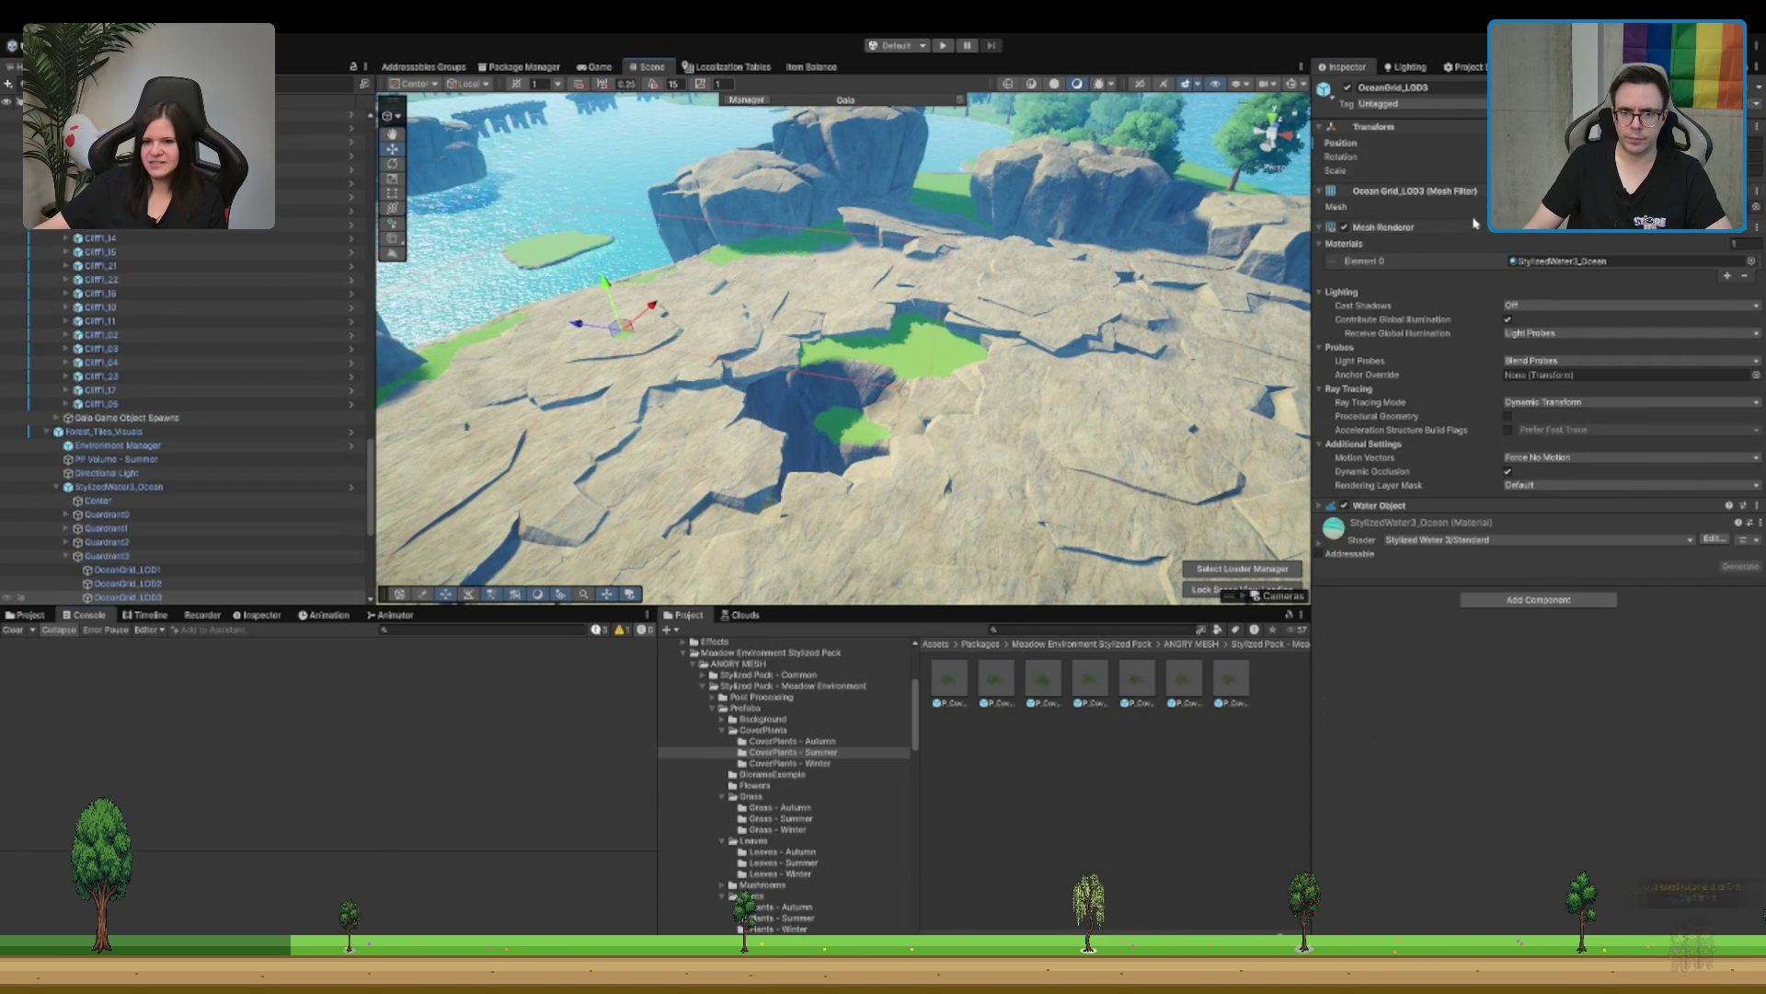
pyautogui.click(902, 265)
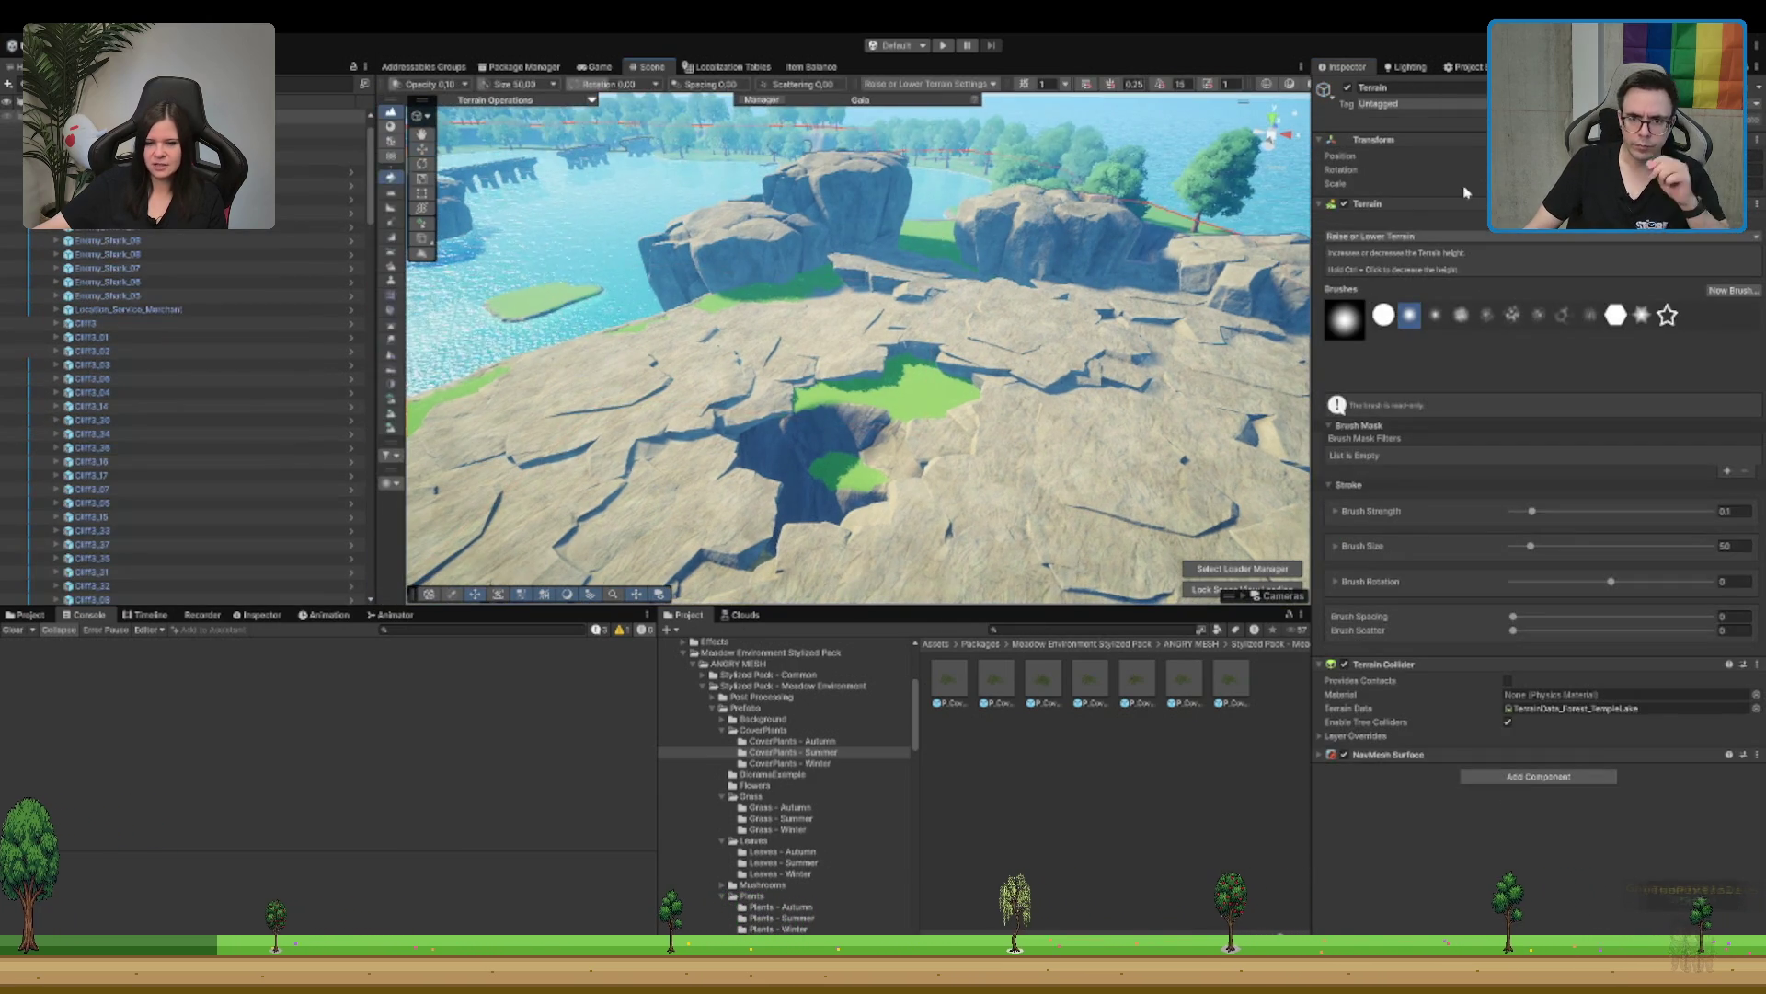
# Step: Paint a tree of the fourth tree type into the plateau's grassy hollow
pyautogui.click(1538, 219)
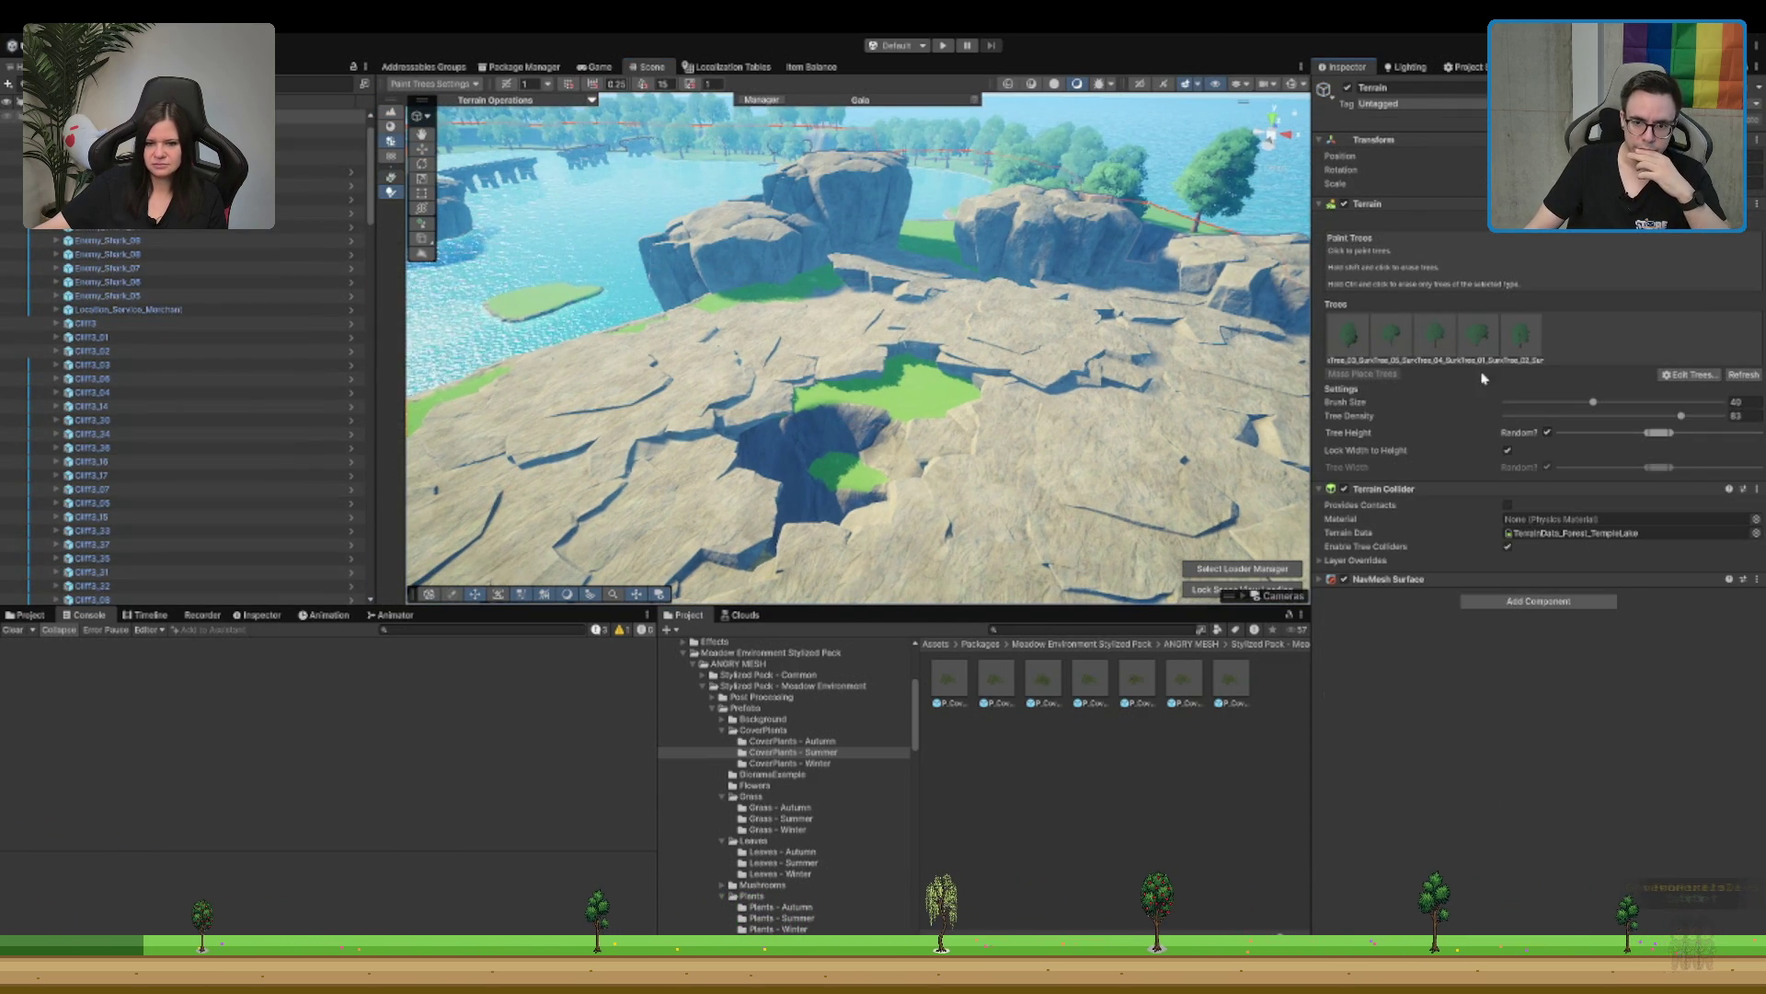
pyautogui.click(1478, 333)
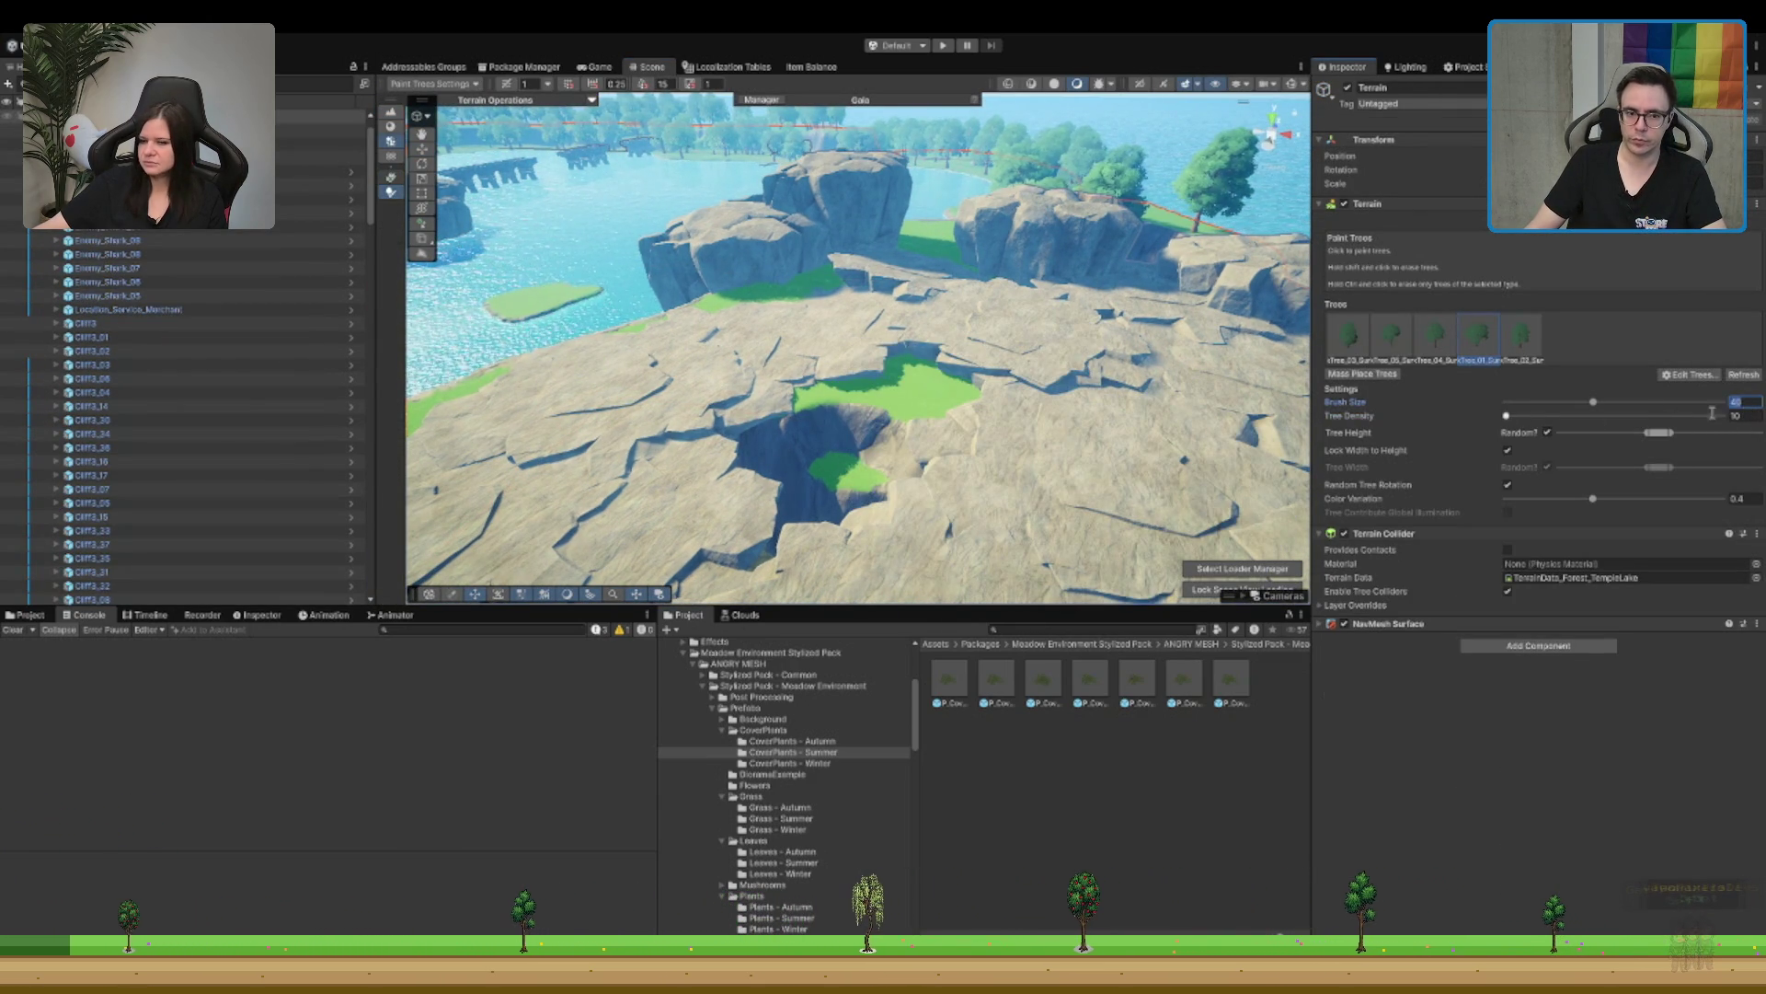
pyautogui.click(842, 471)
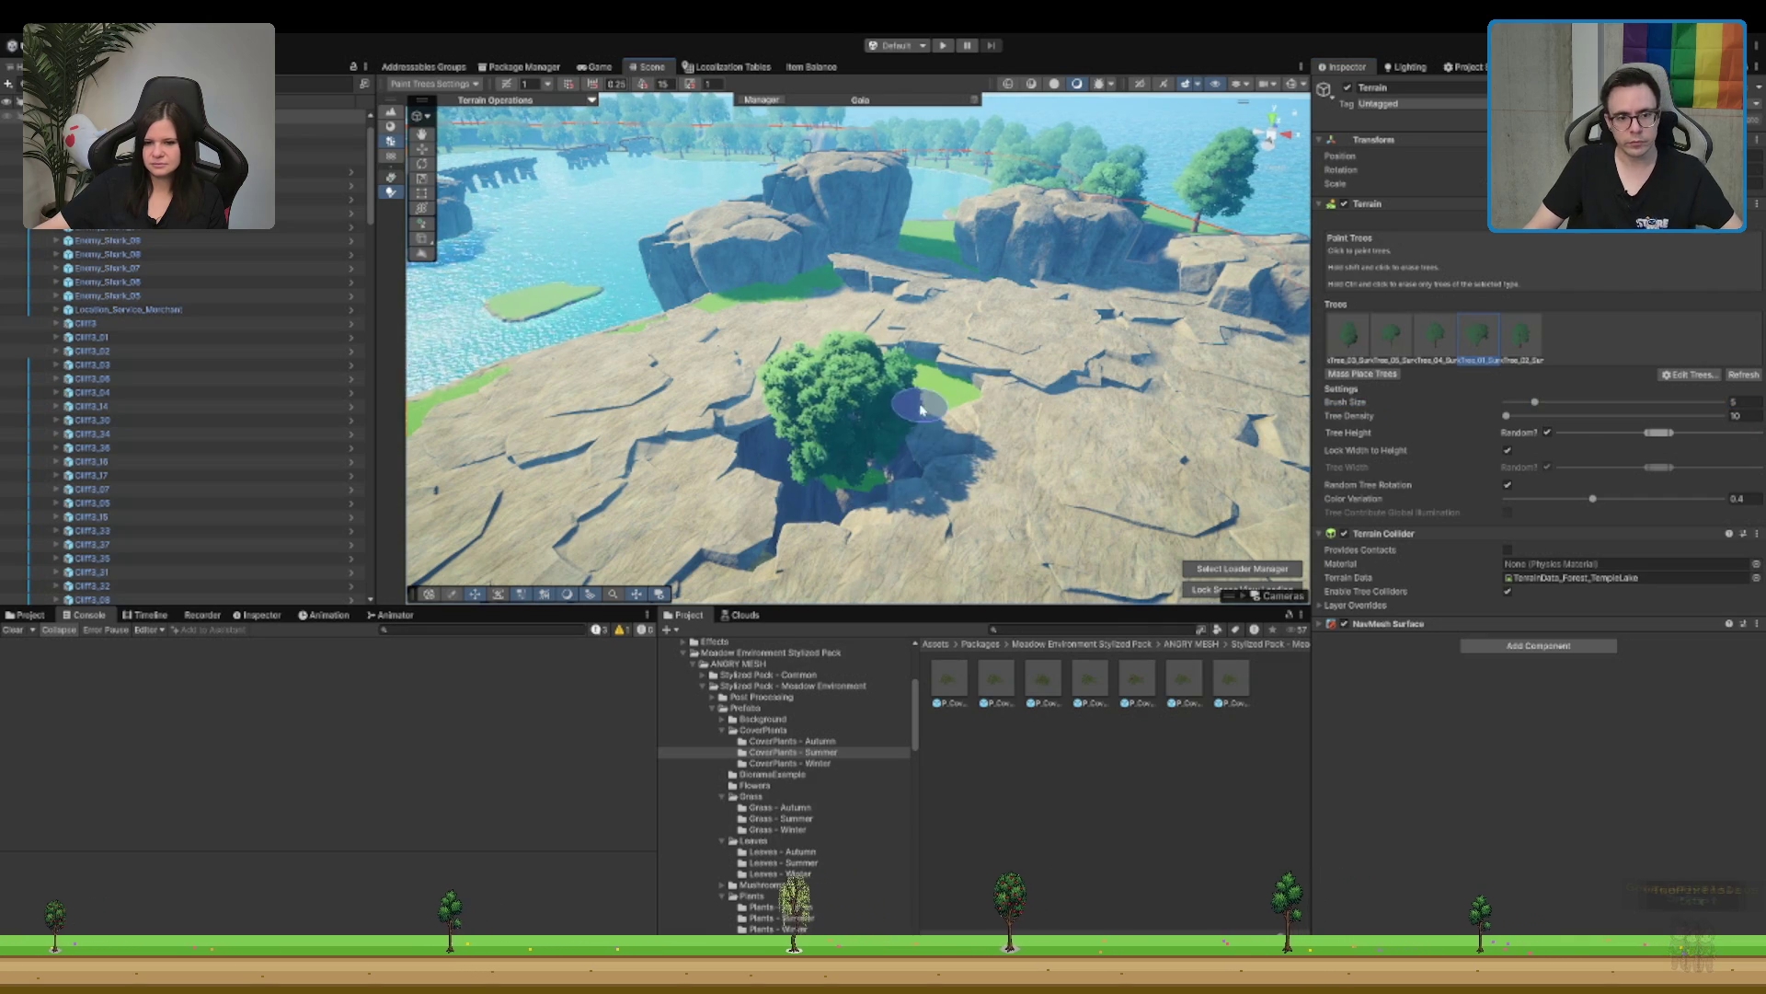
# Step: Switch to the first tree type and show the Meadow Environment Stylized Pack folder
pyautogui.scroll(10, 920, 408)
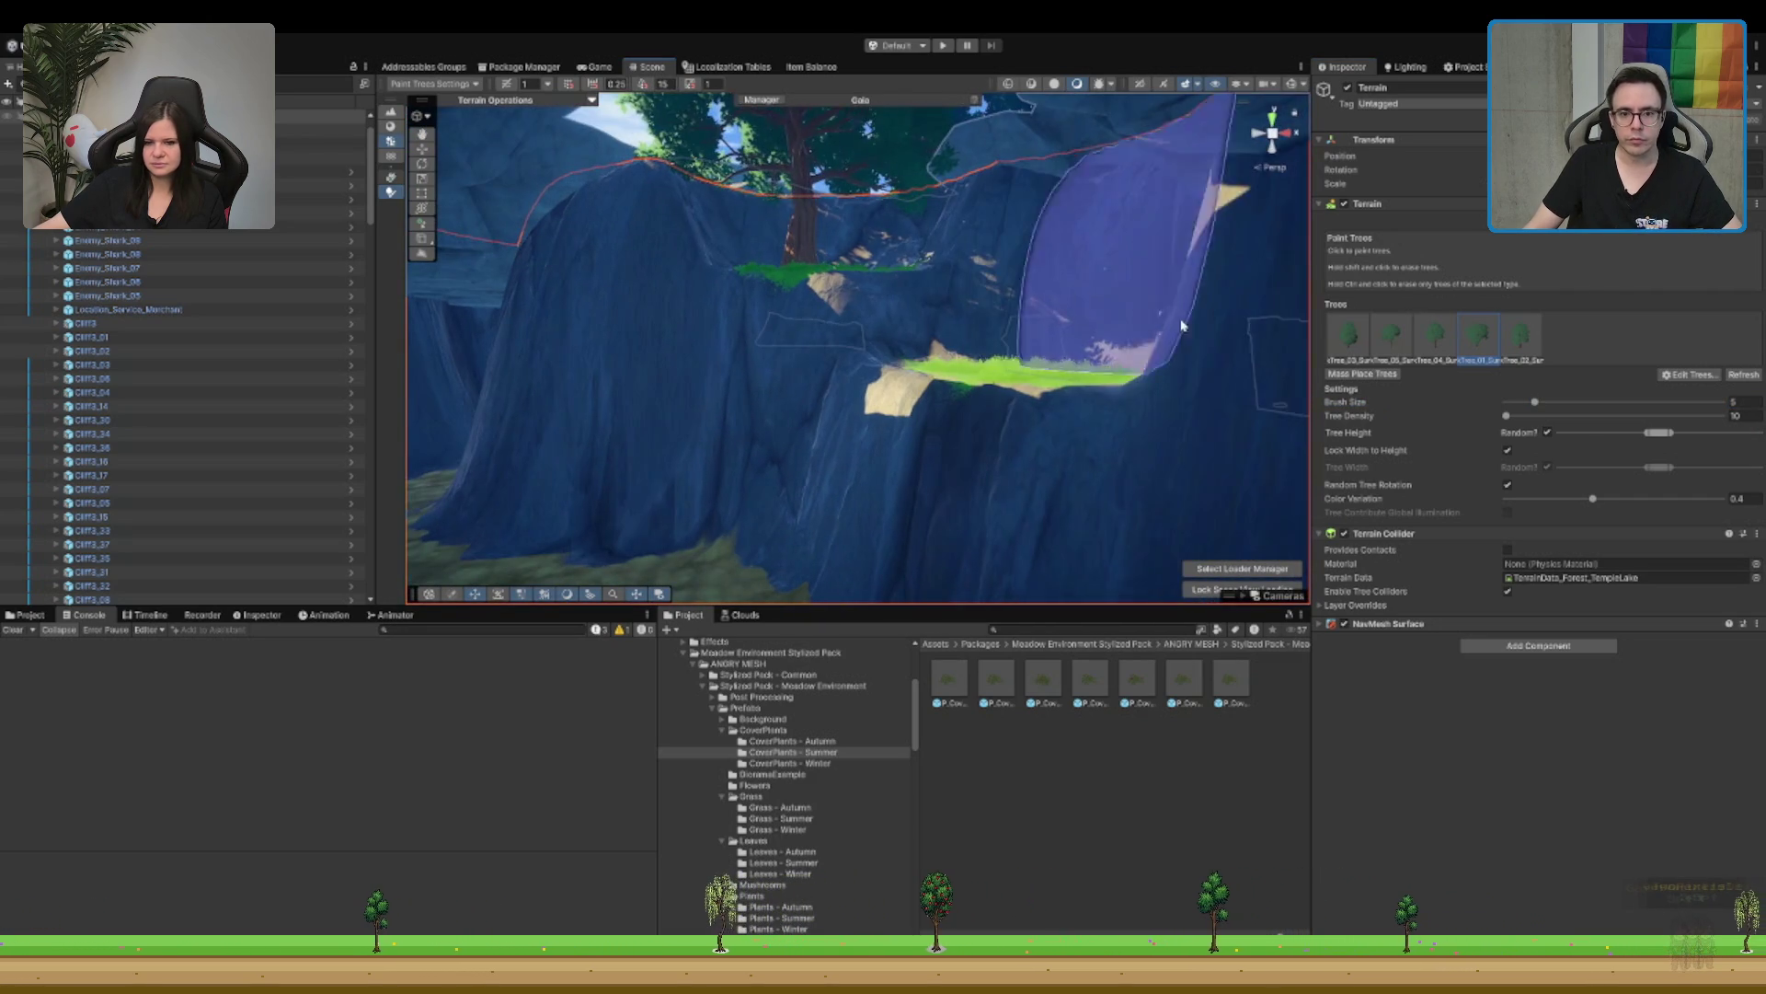
pyautogui.click(1359, 348)
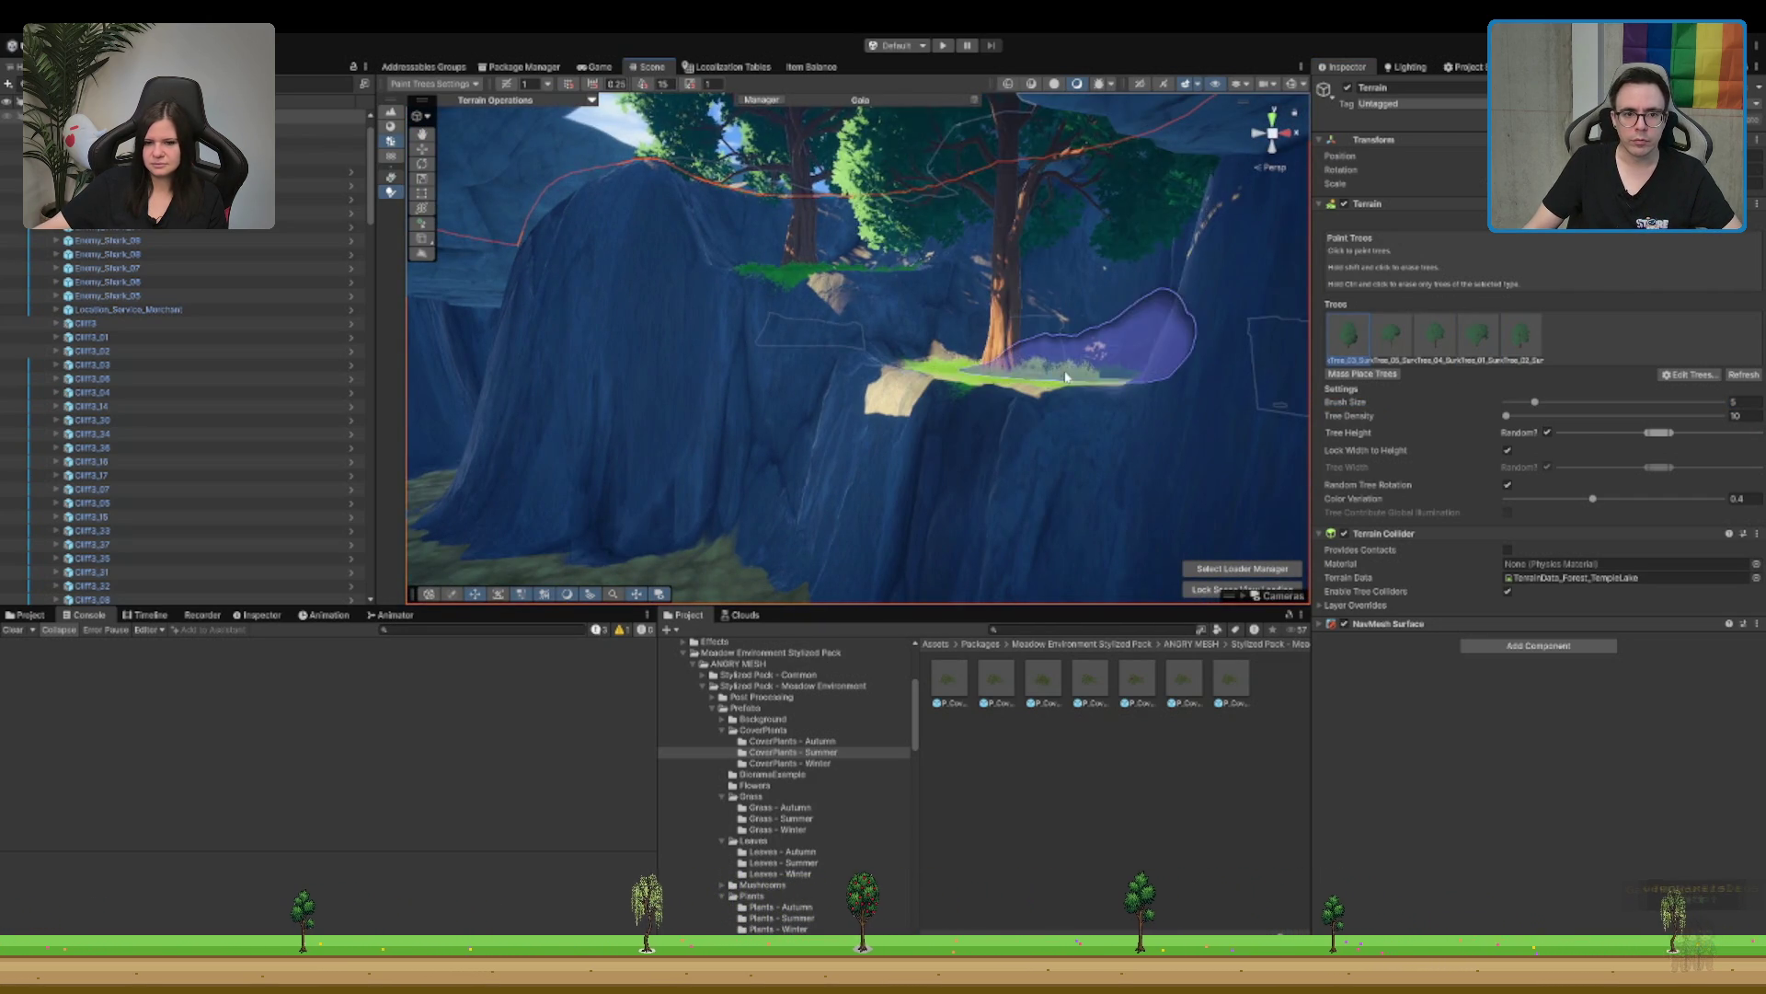
pyautogui.scroll(-5, 1095, 265)
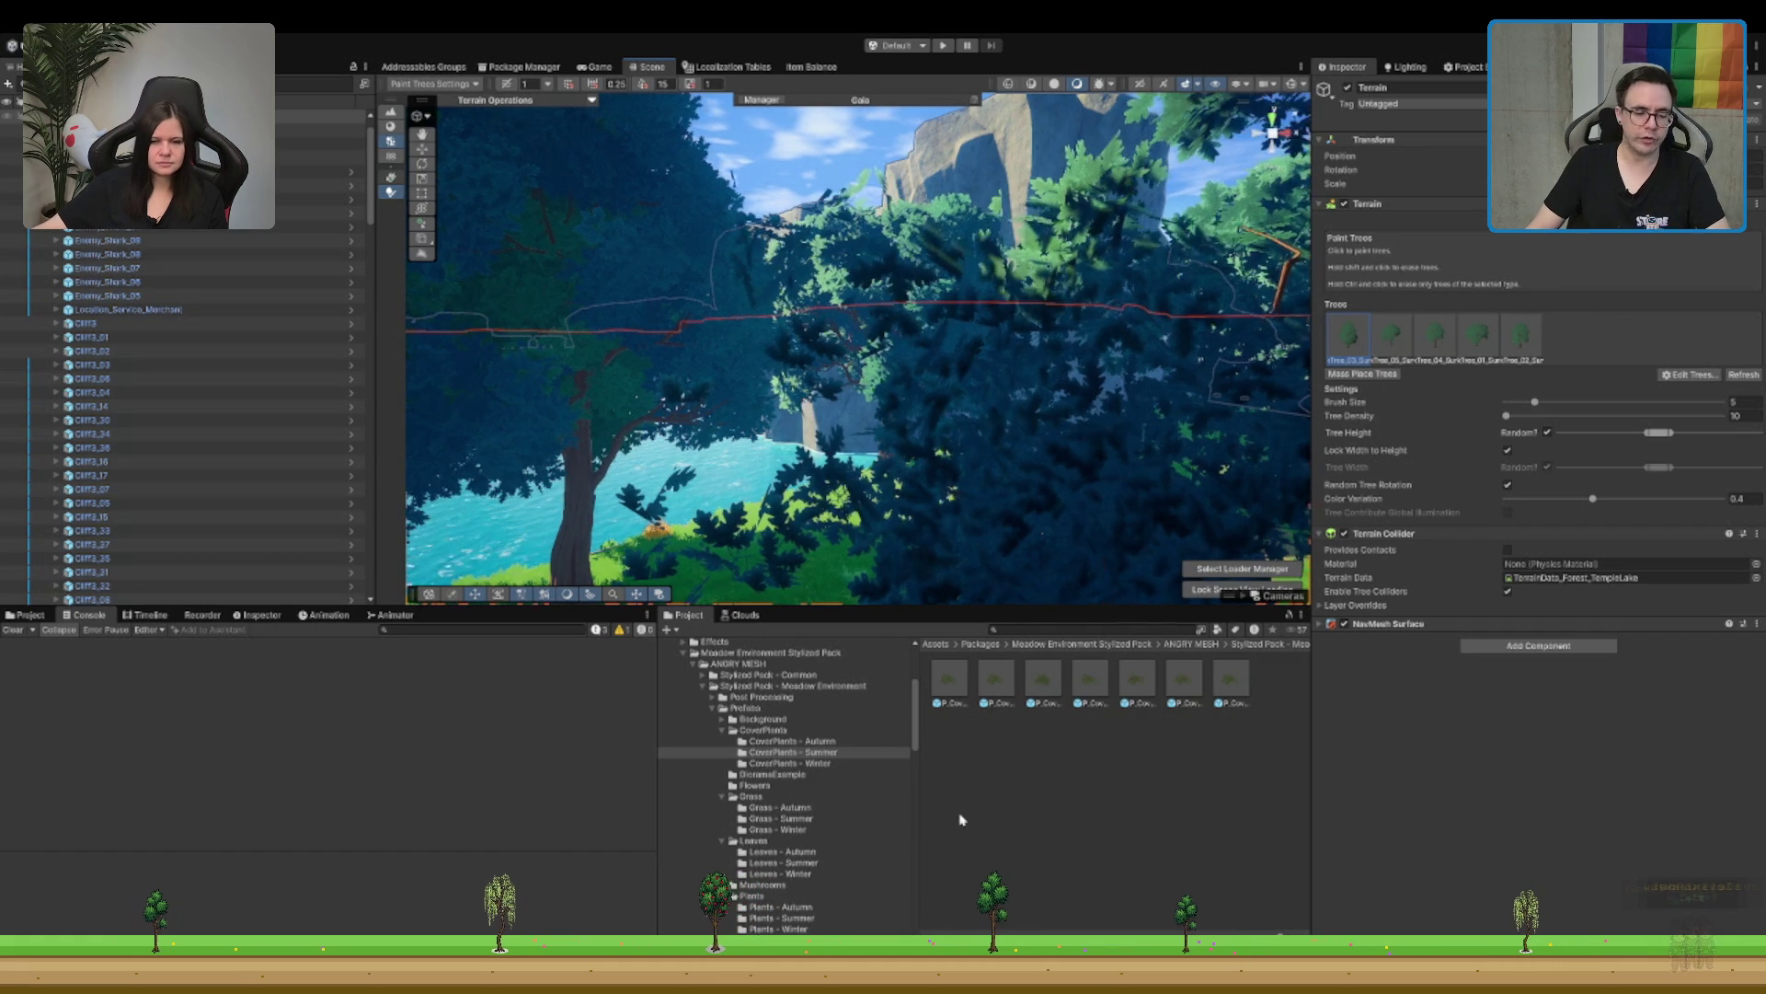
pyautogui.click(792, 751)
pyautogui.click(793, 653)
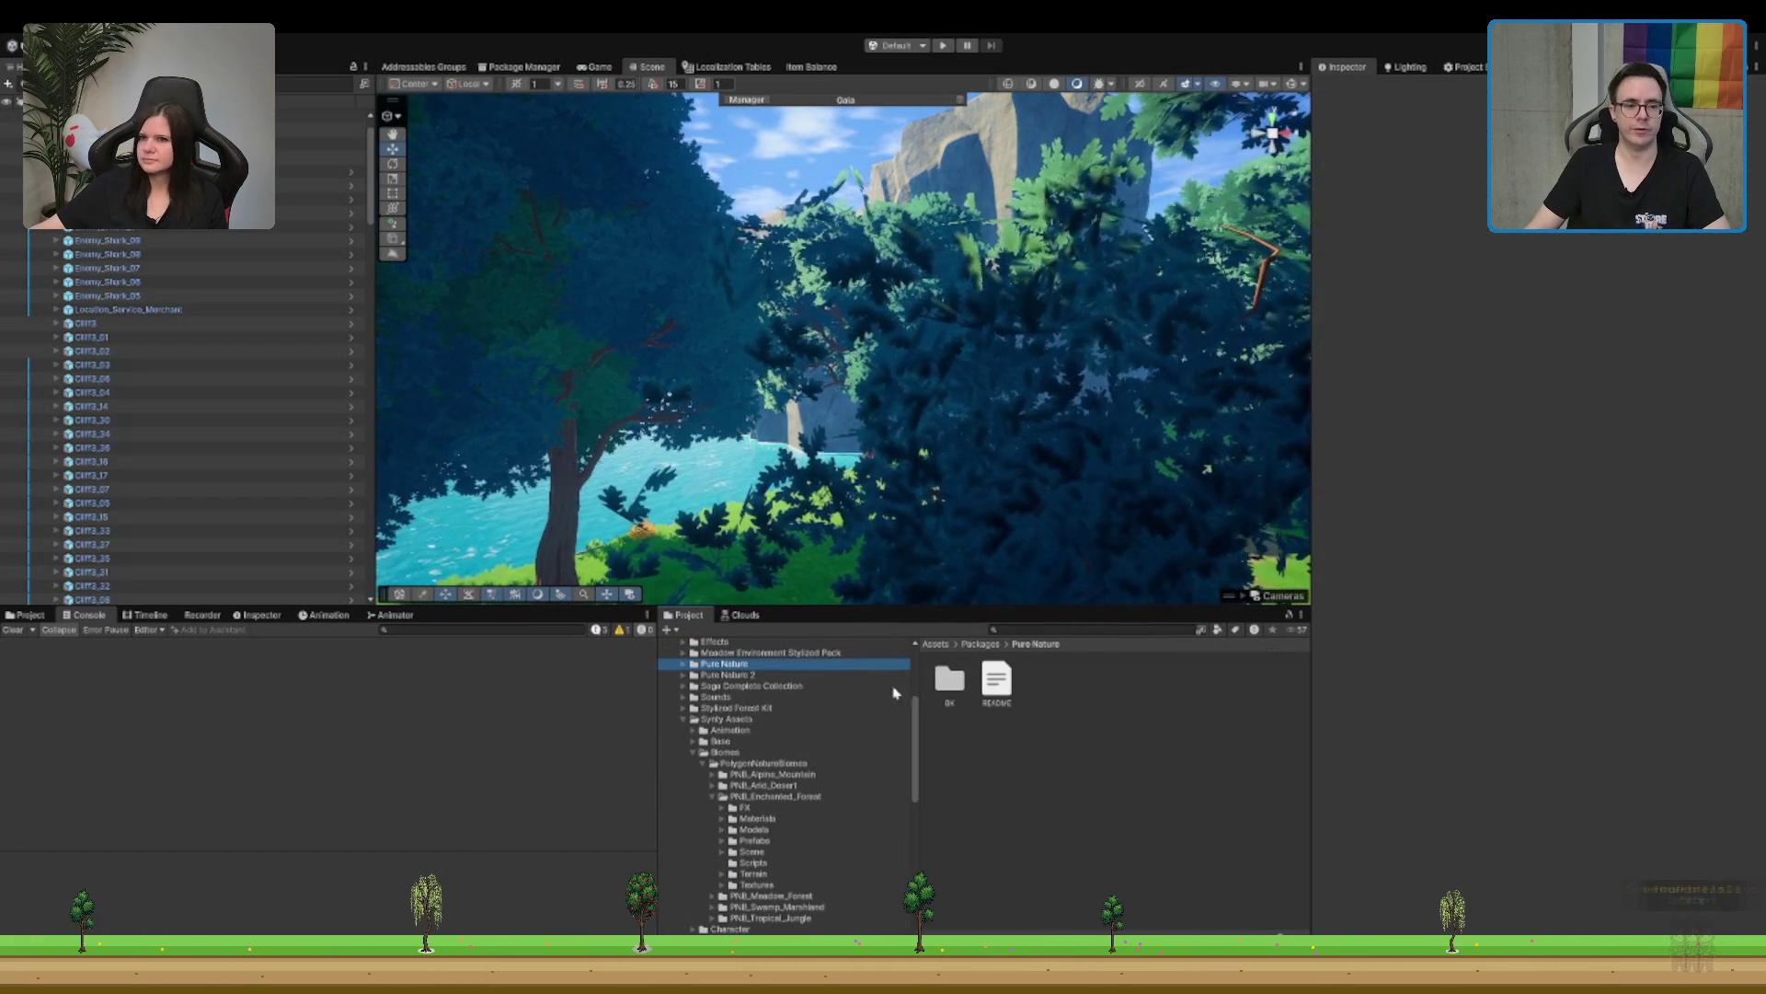
# Step: Browse the Project window's folders to Assets > Scenes and open the Boot scene
pyautogui.scroll(5, 793, 727)
pyautogui.click(793, 723)
pyautogui.scroll(2, 796, 746)
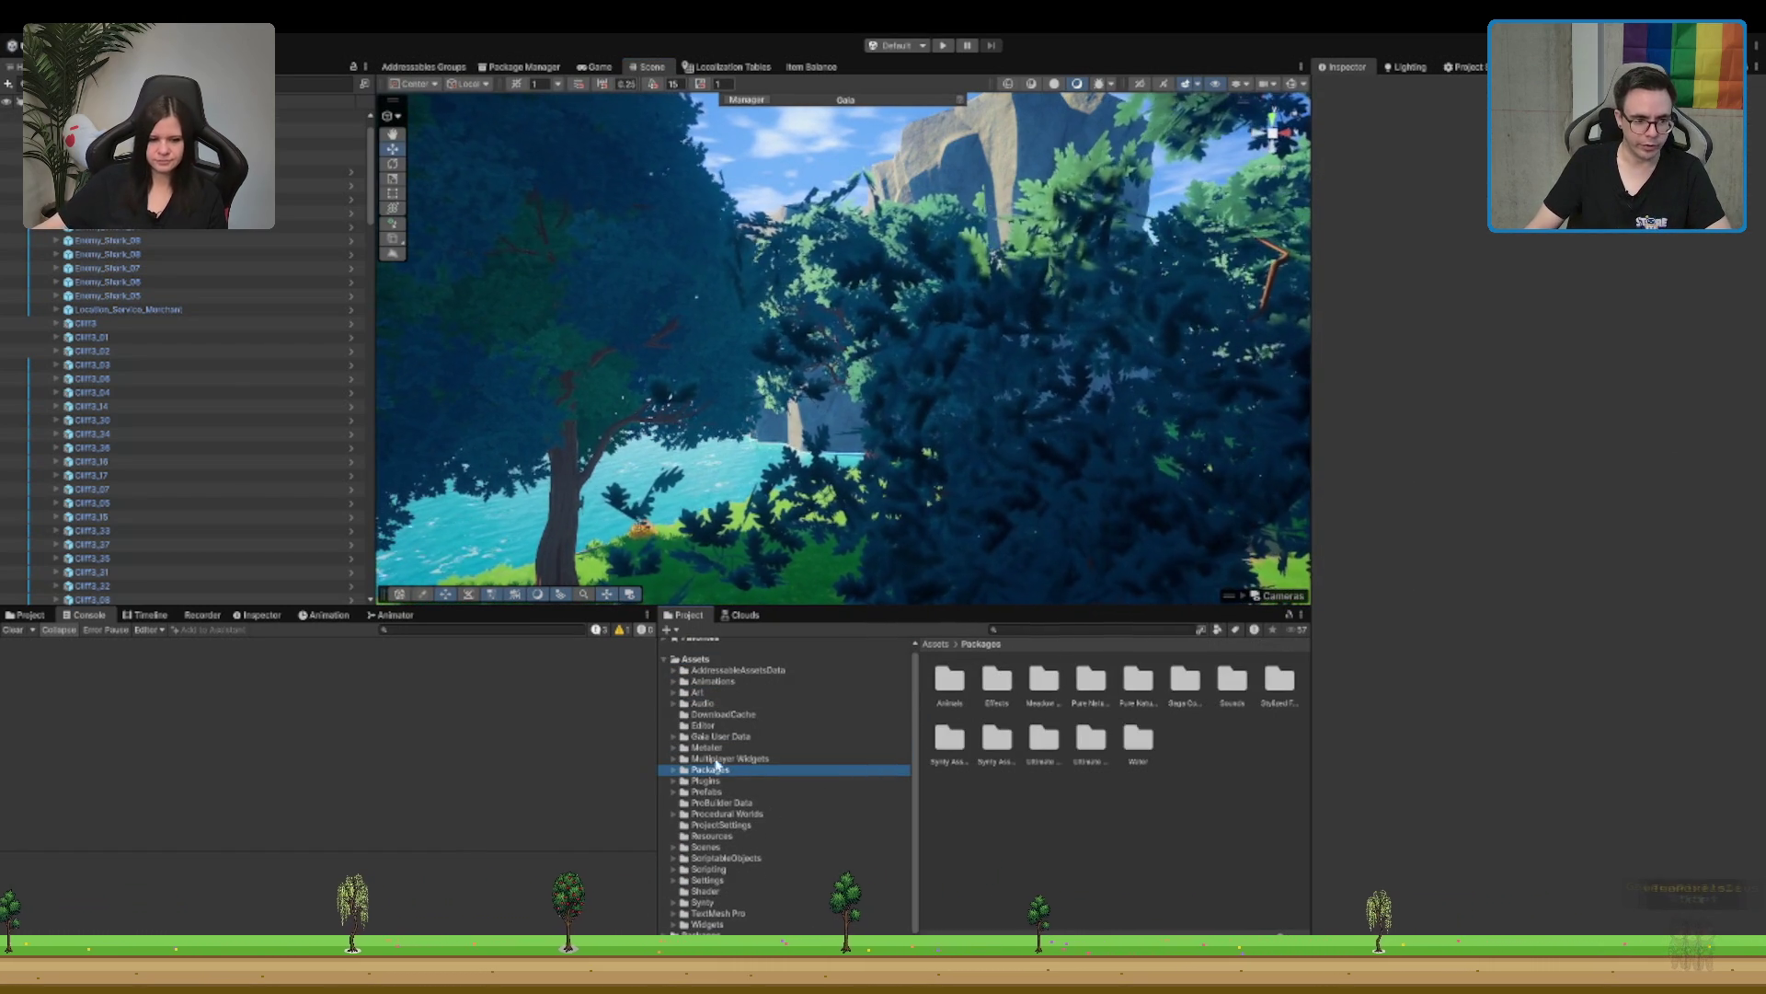
pyautogui.click(820, 779)
pyautogui.click(819, 791)
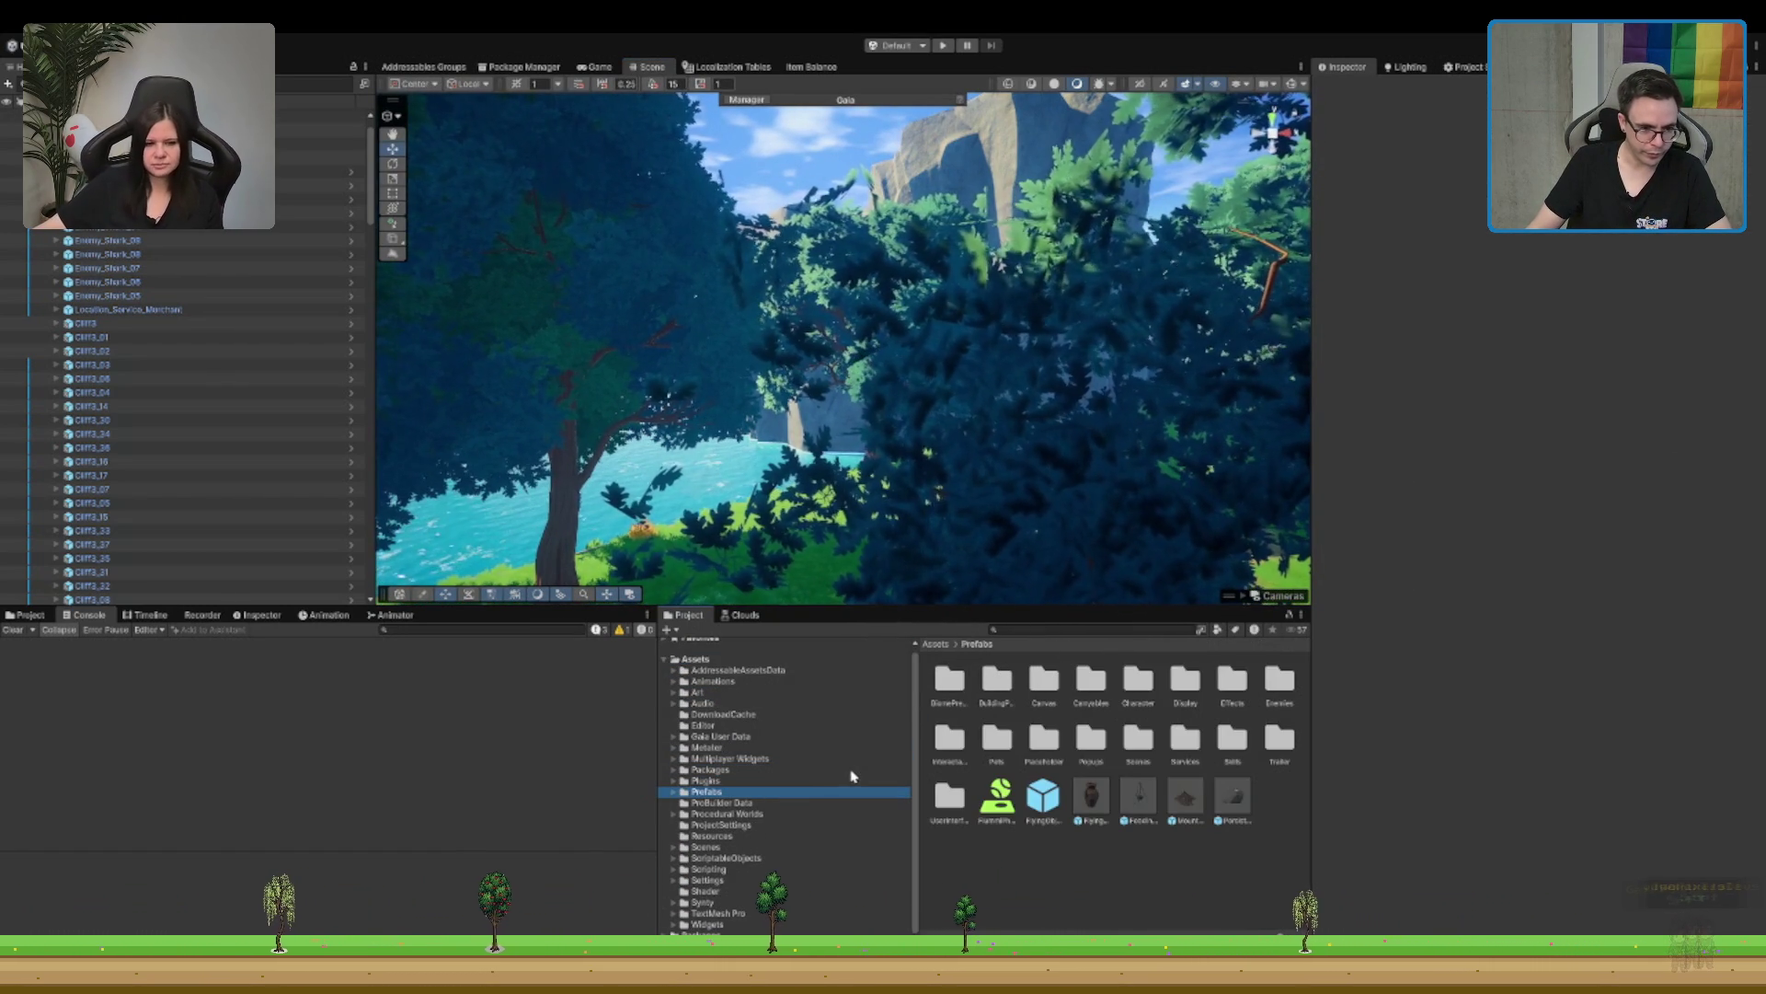
pyautogui.click(791, 813)
pyautogui.click(786, 847)
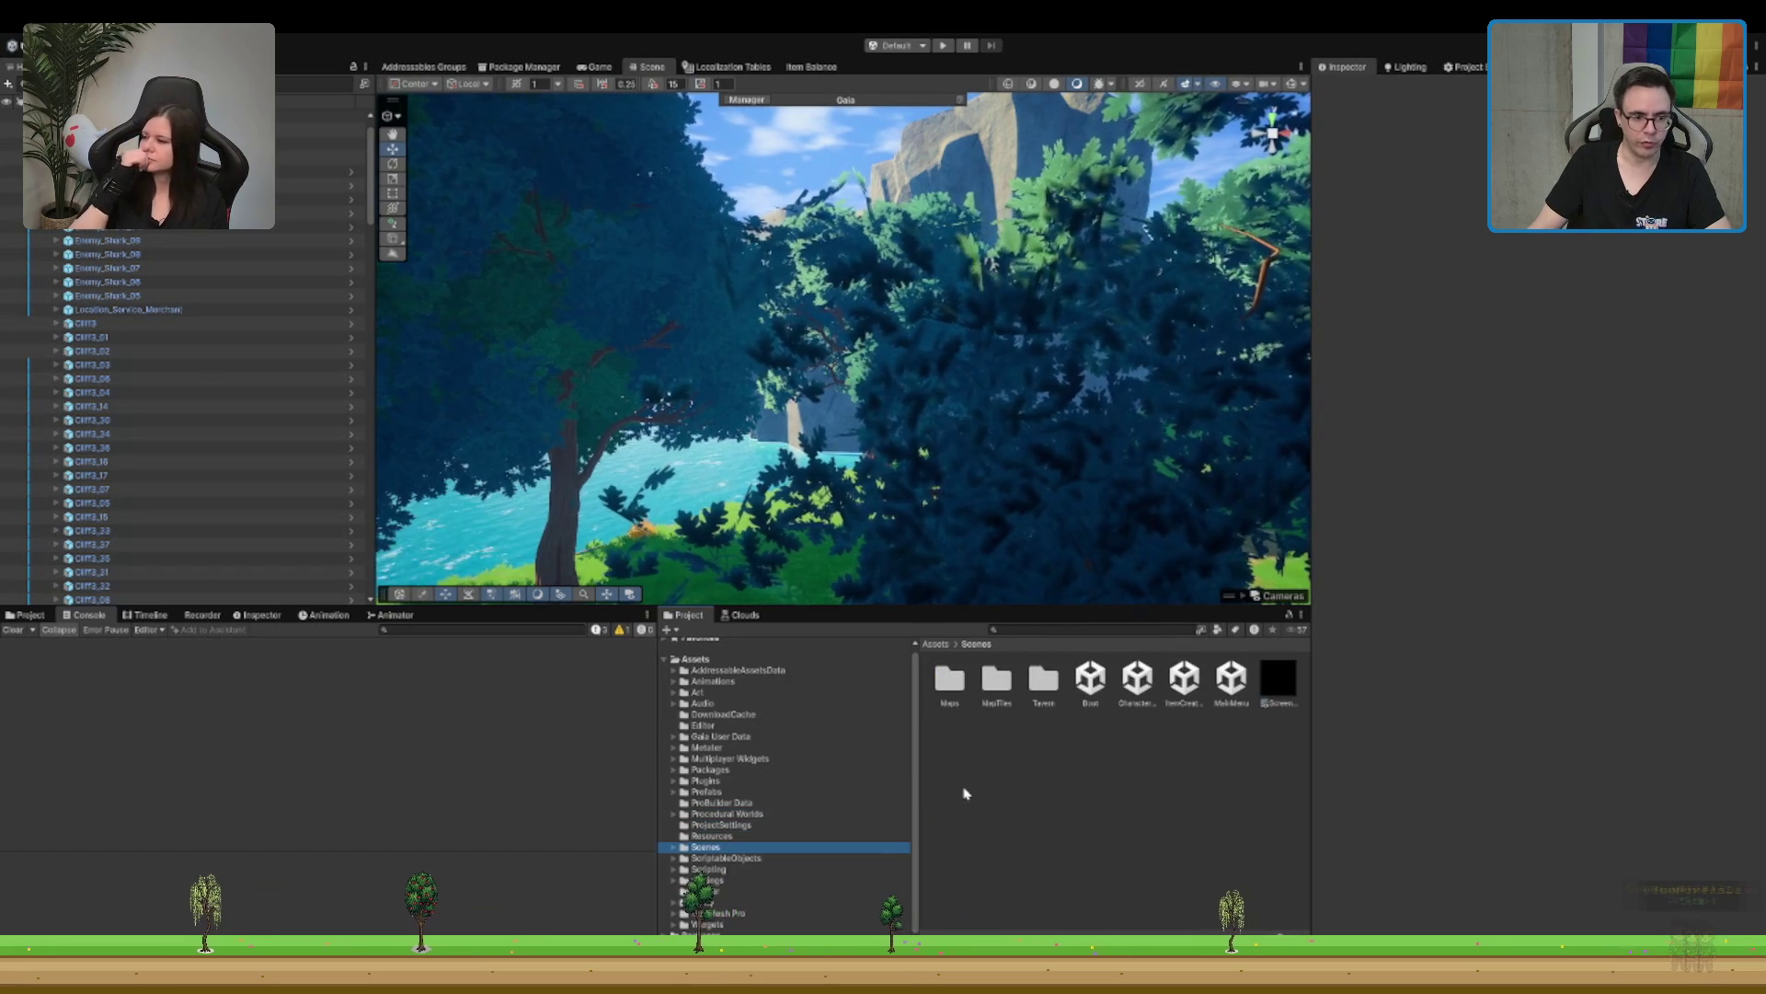
pyautogui.press('Right')
pyautogui.press('Down')
pyautogui.press('Up')
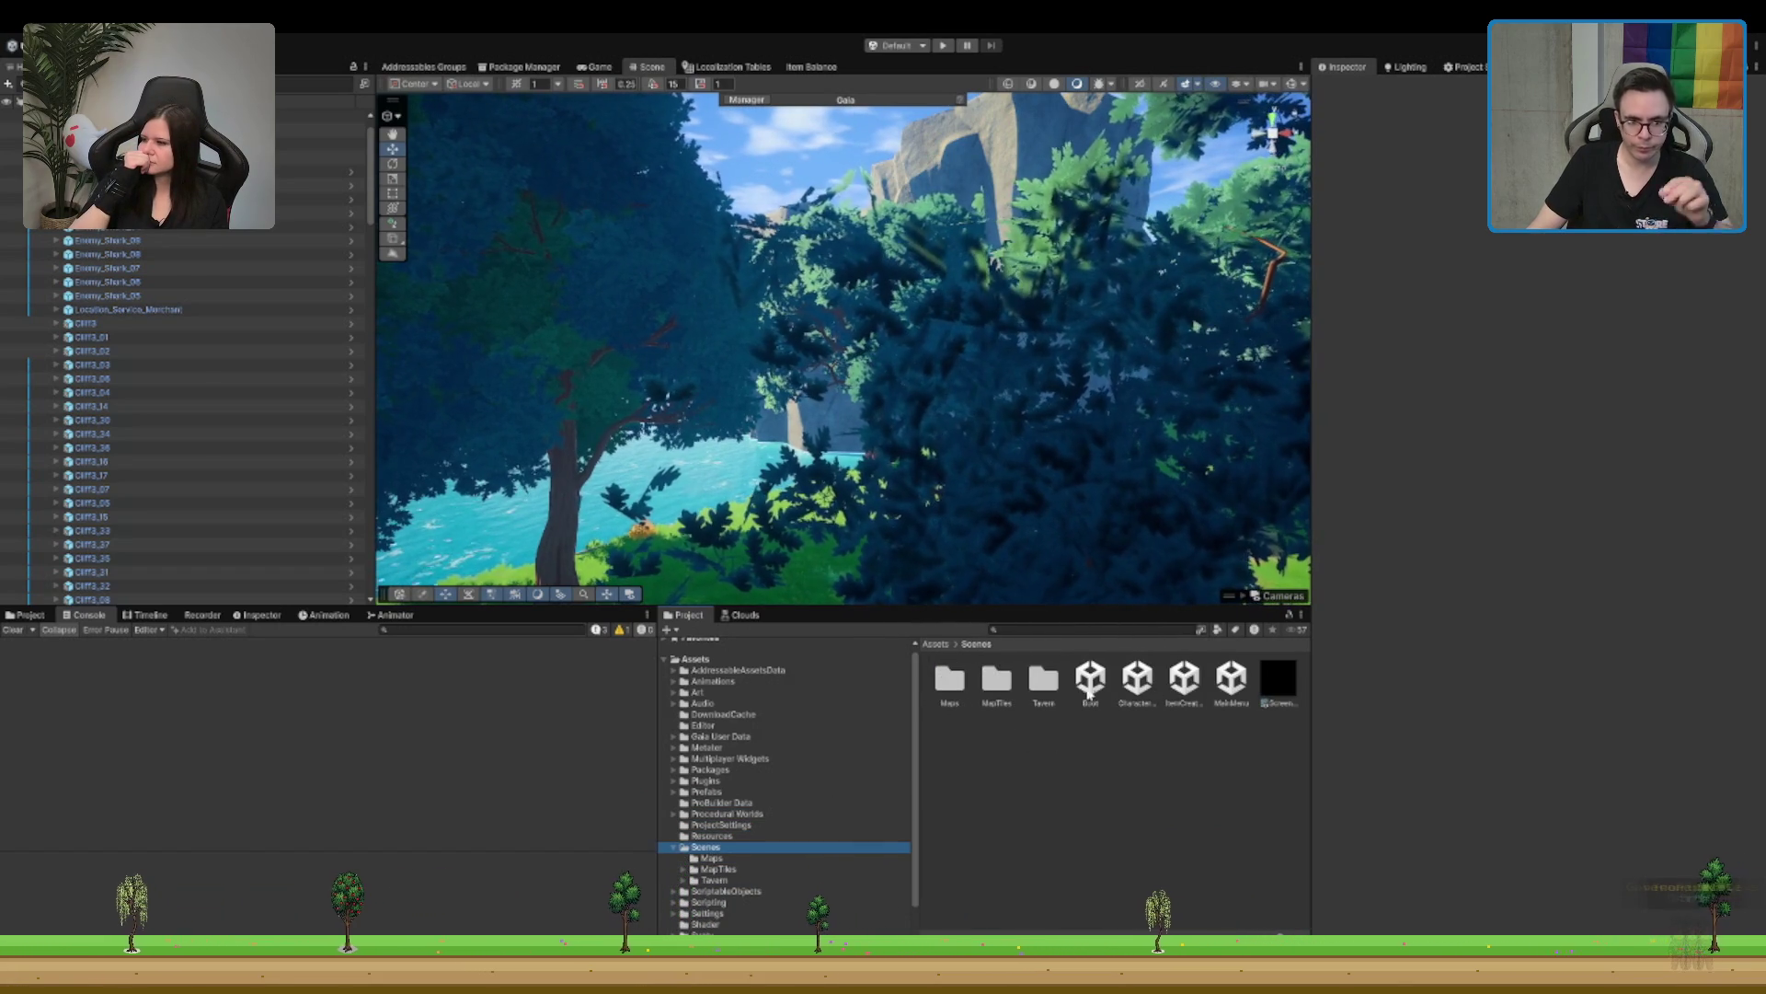
pyautogui.doubleClick(1090, 679)
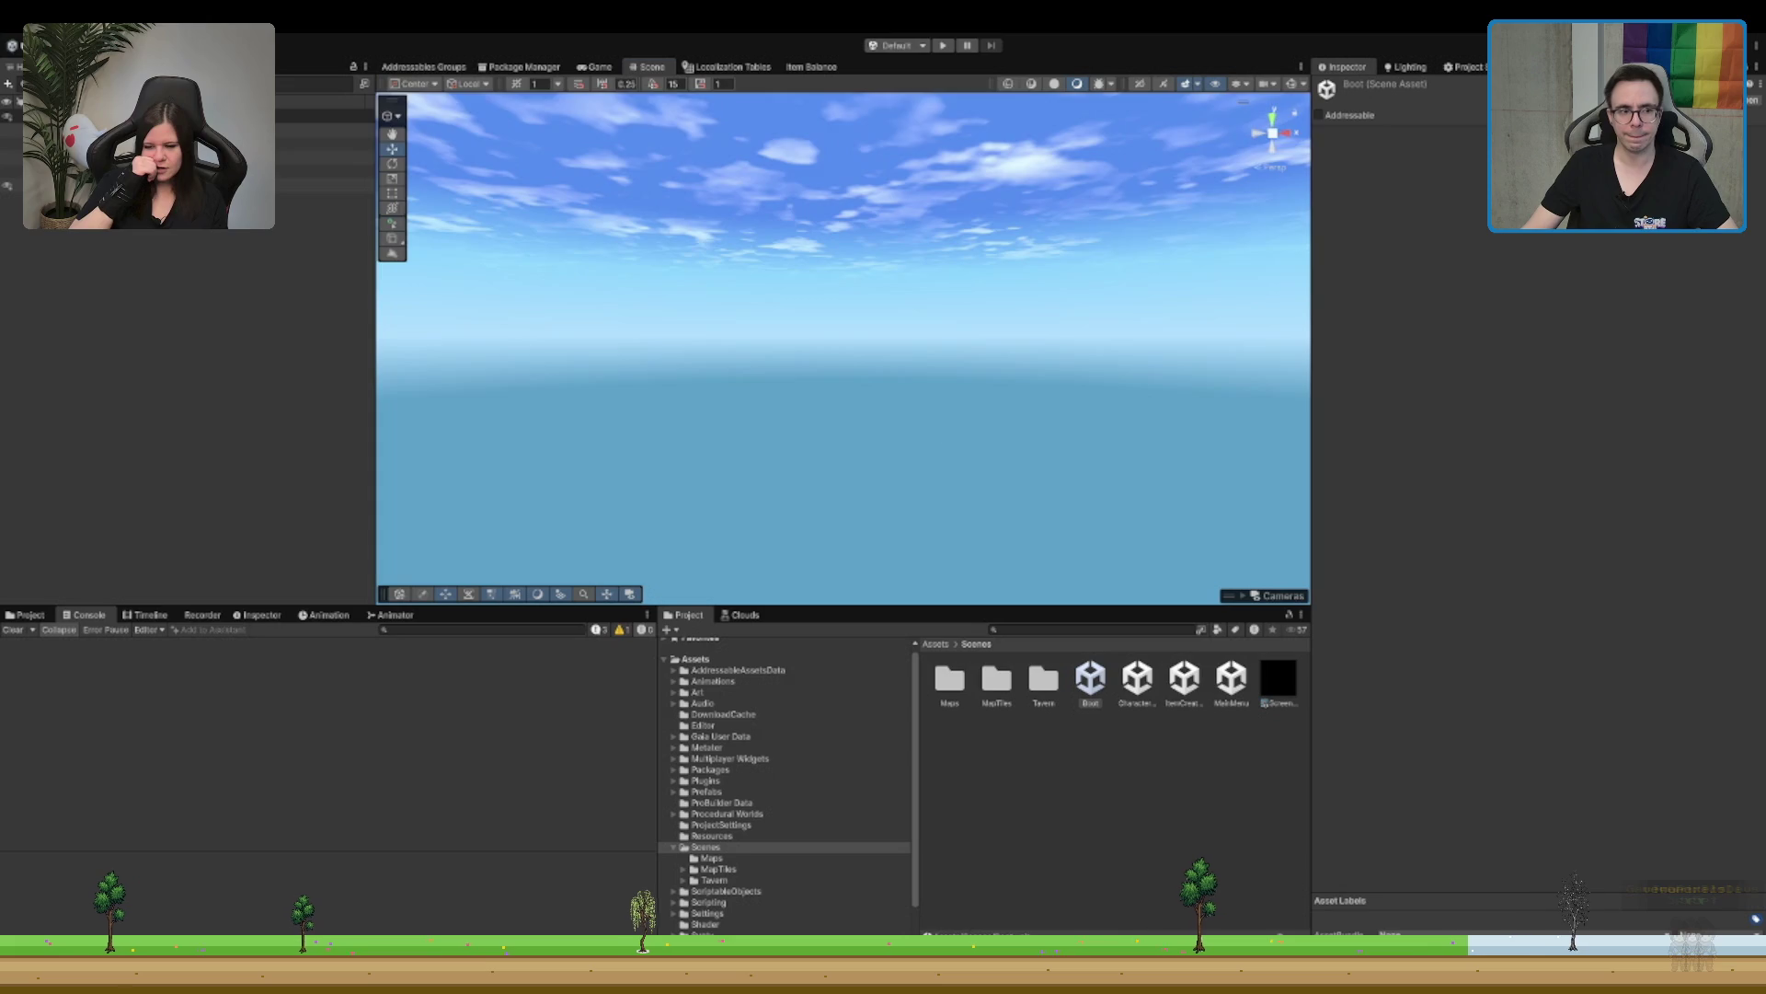
# Step: Run the Boot scene in Play mode to reach the When We Arrive title screen
pyautogui.moveTo(943, 396); pyautogui.dragTo(943, 444)
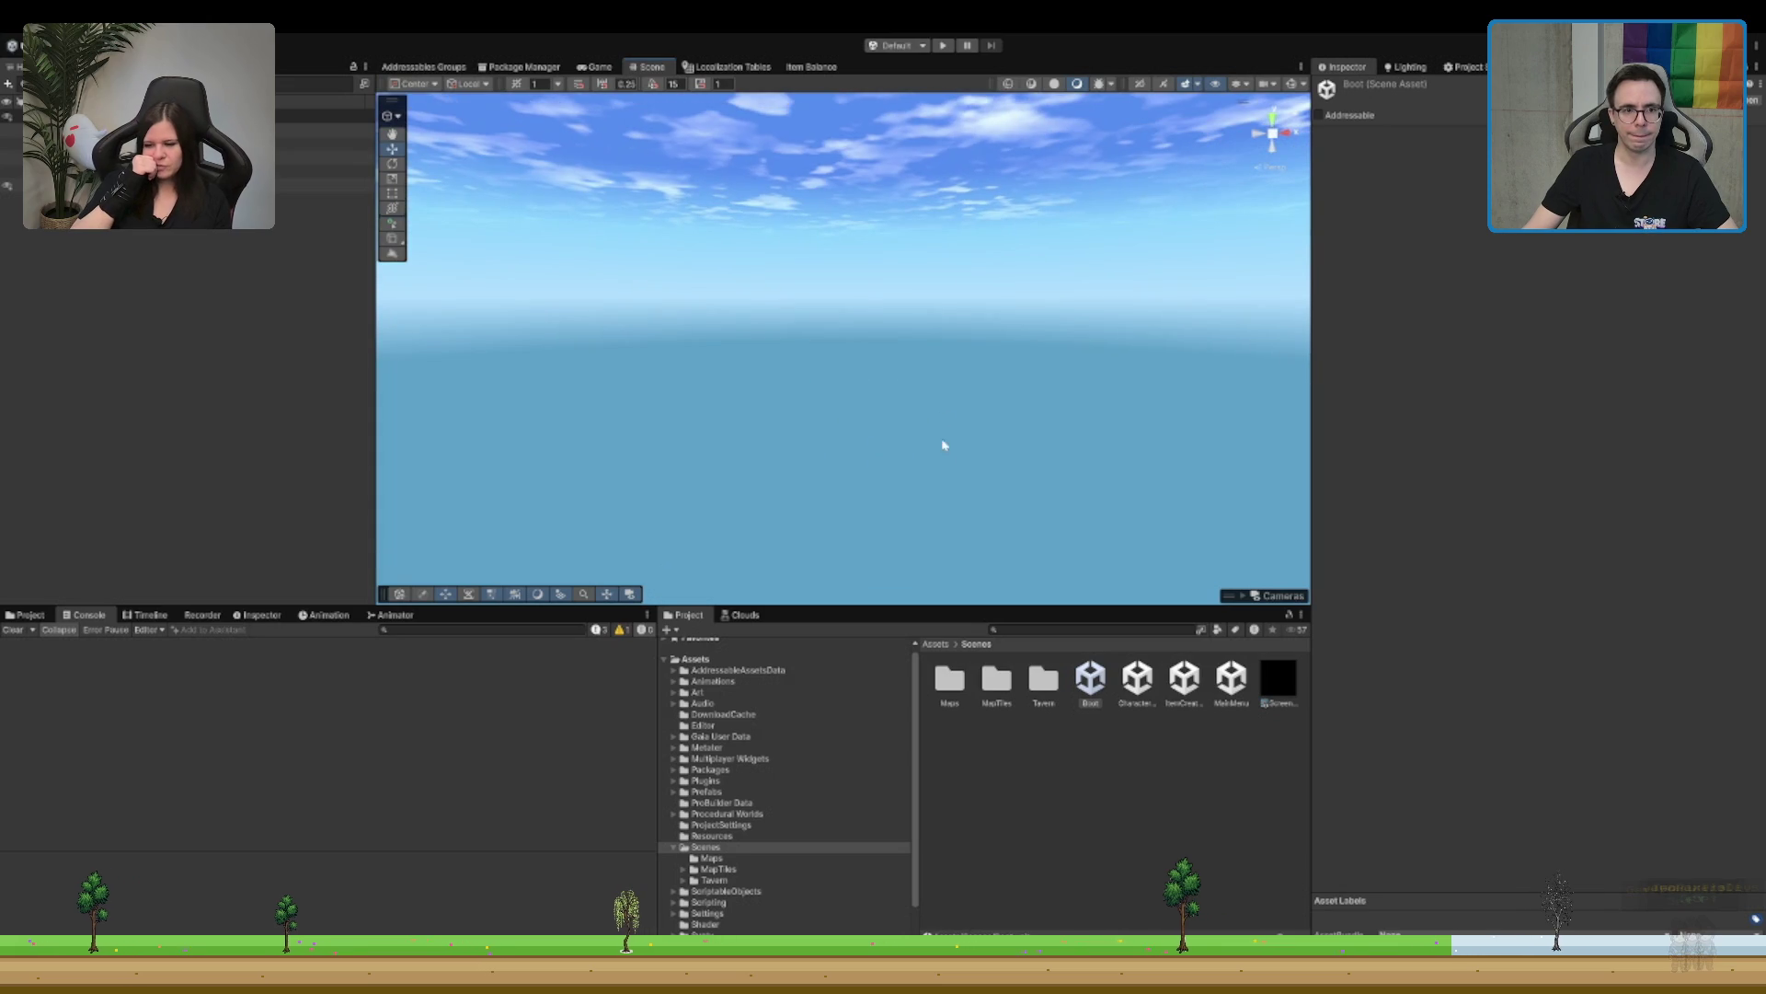
pyautogui.click(946, 46)
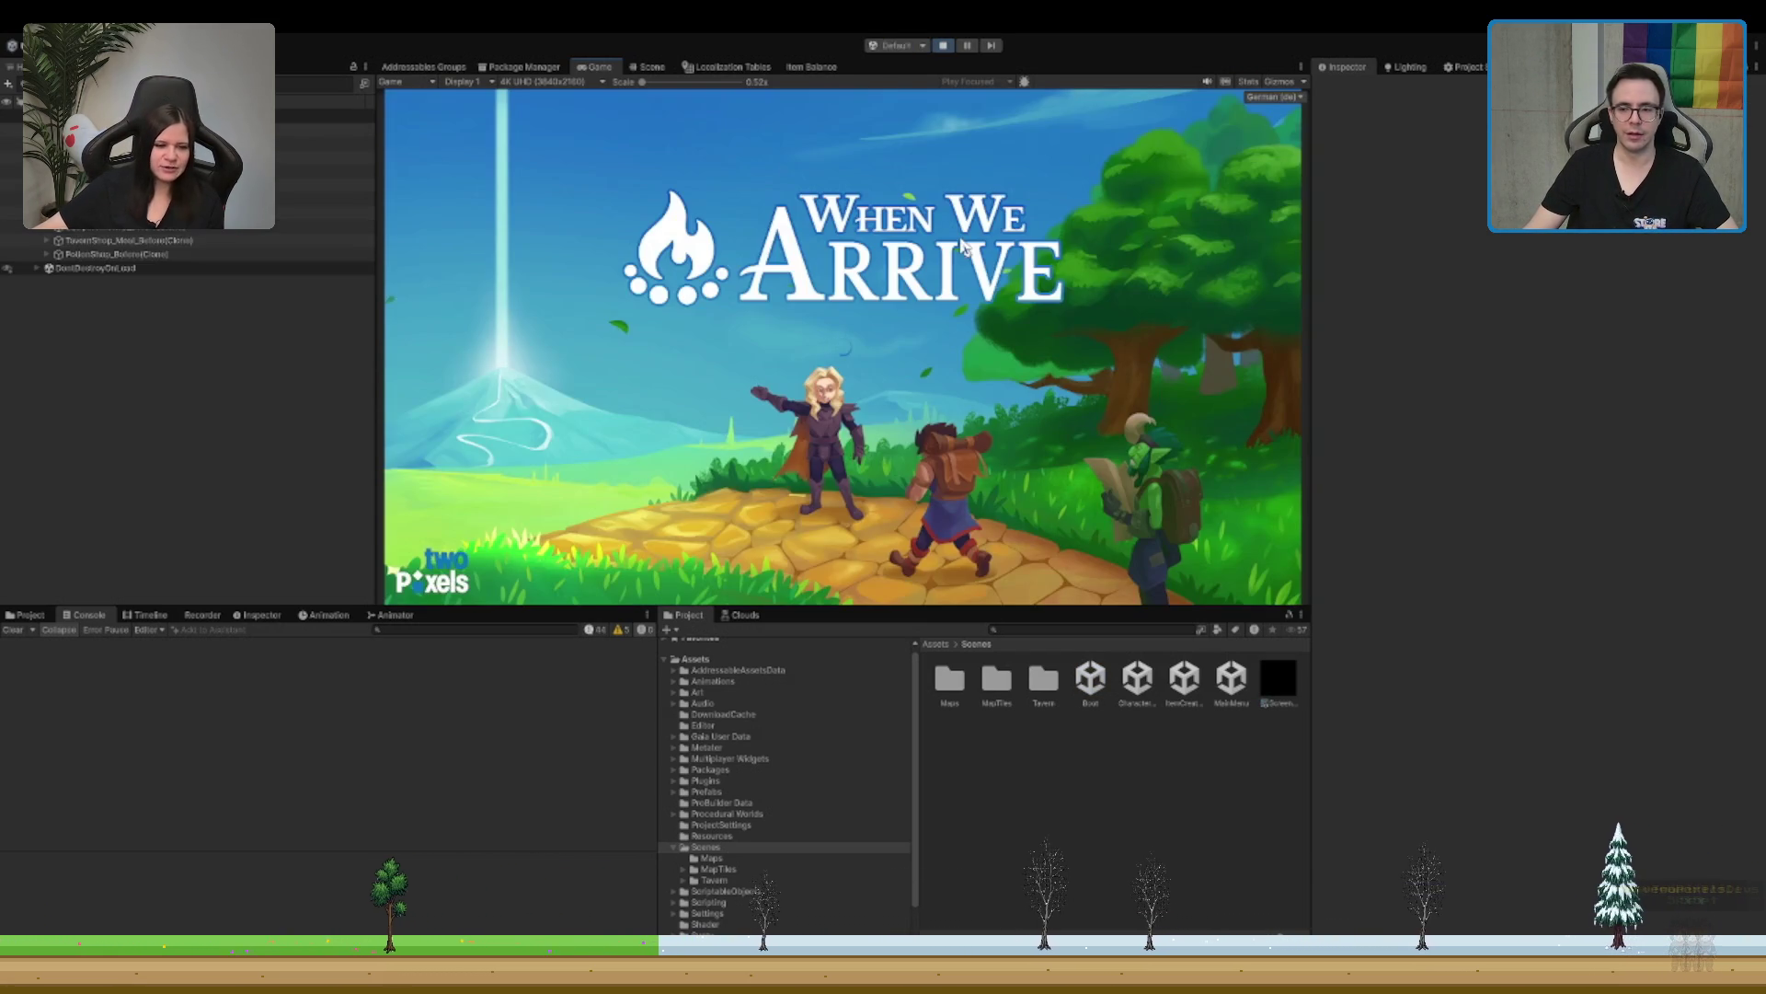
# Step: Leave the title screen and run the character through the tavern door to the purple portal
pyautogui.press('w')
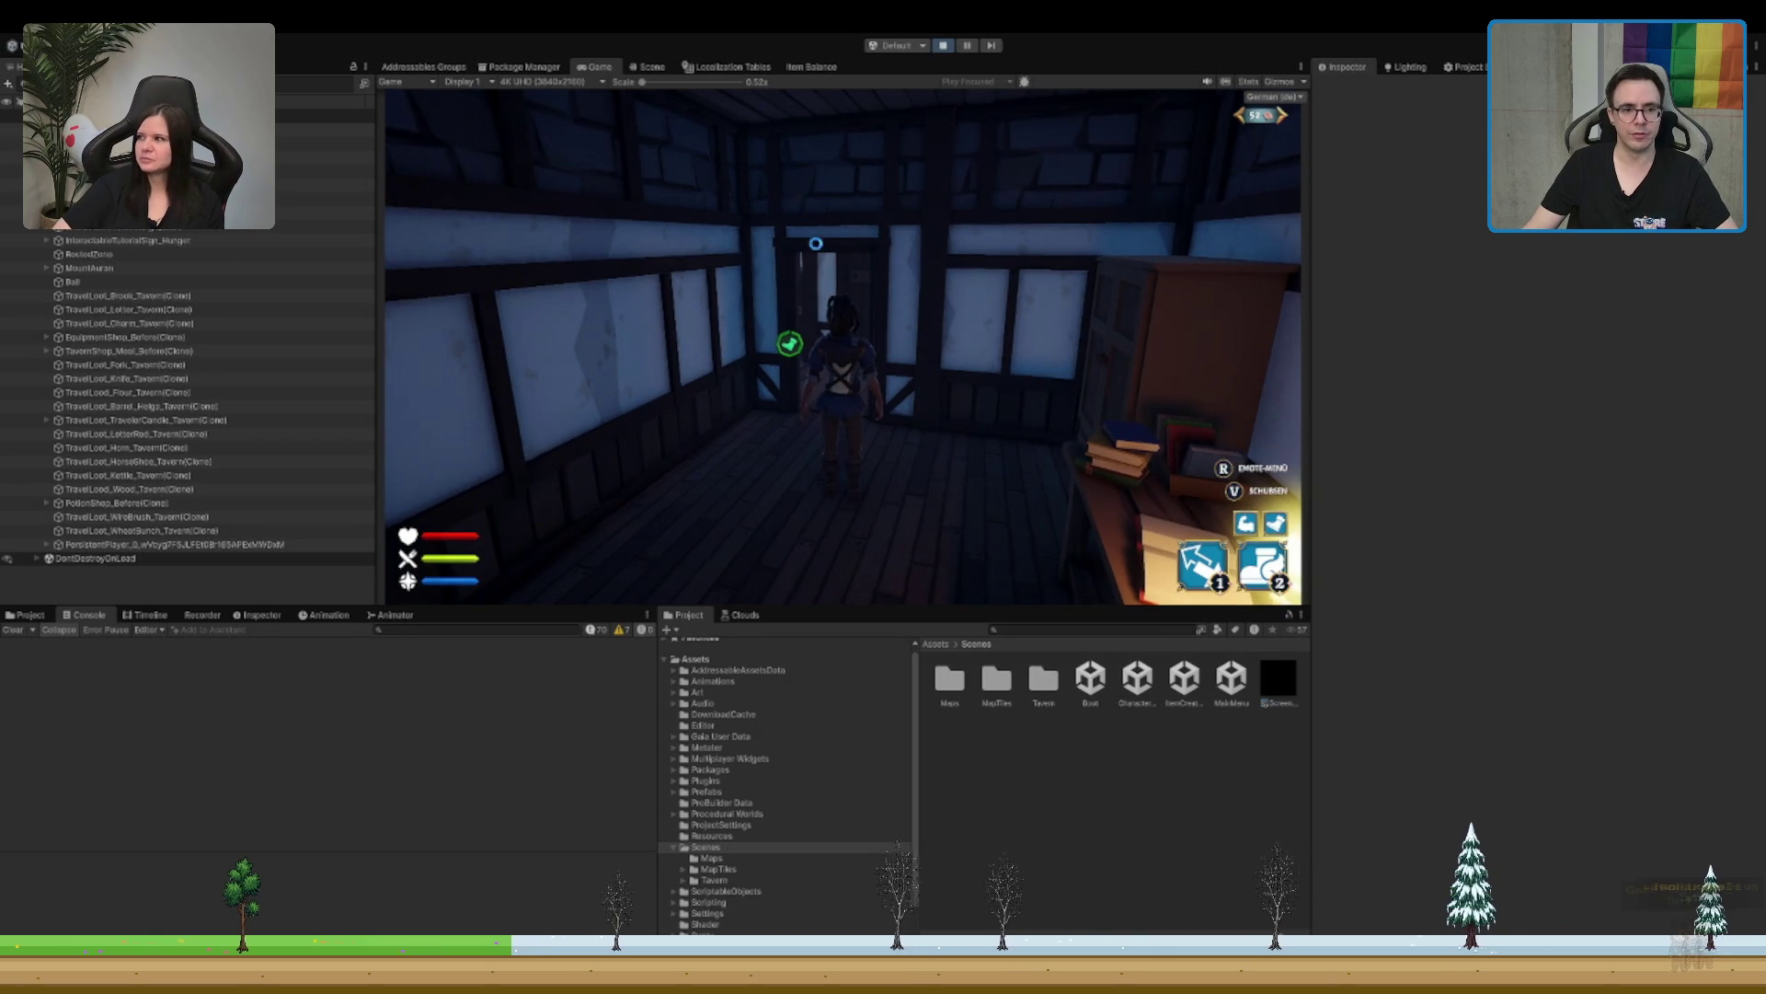
pyautogui.press('w')
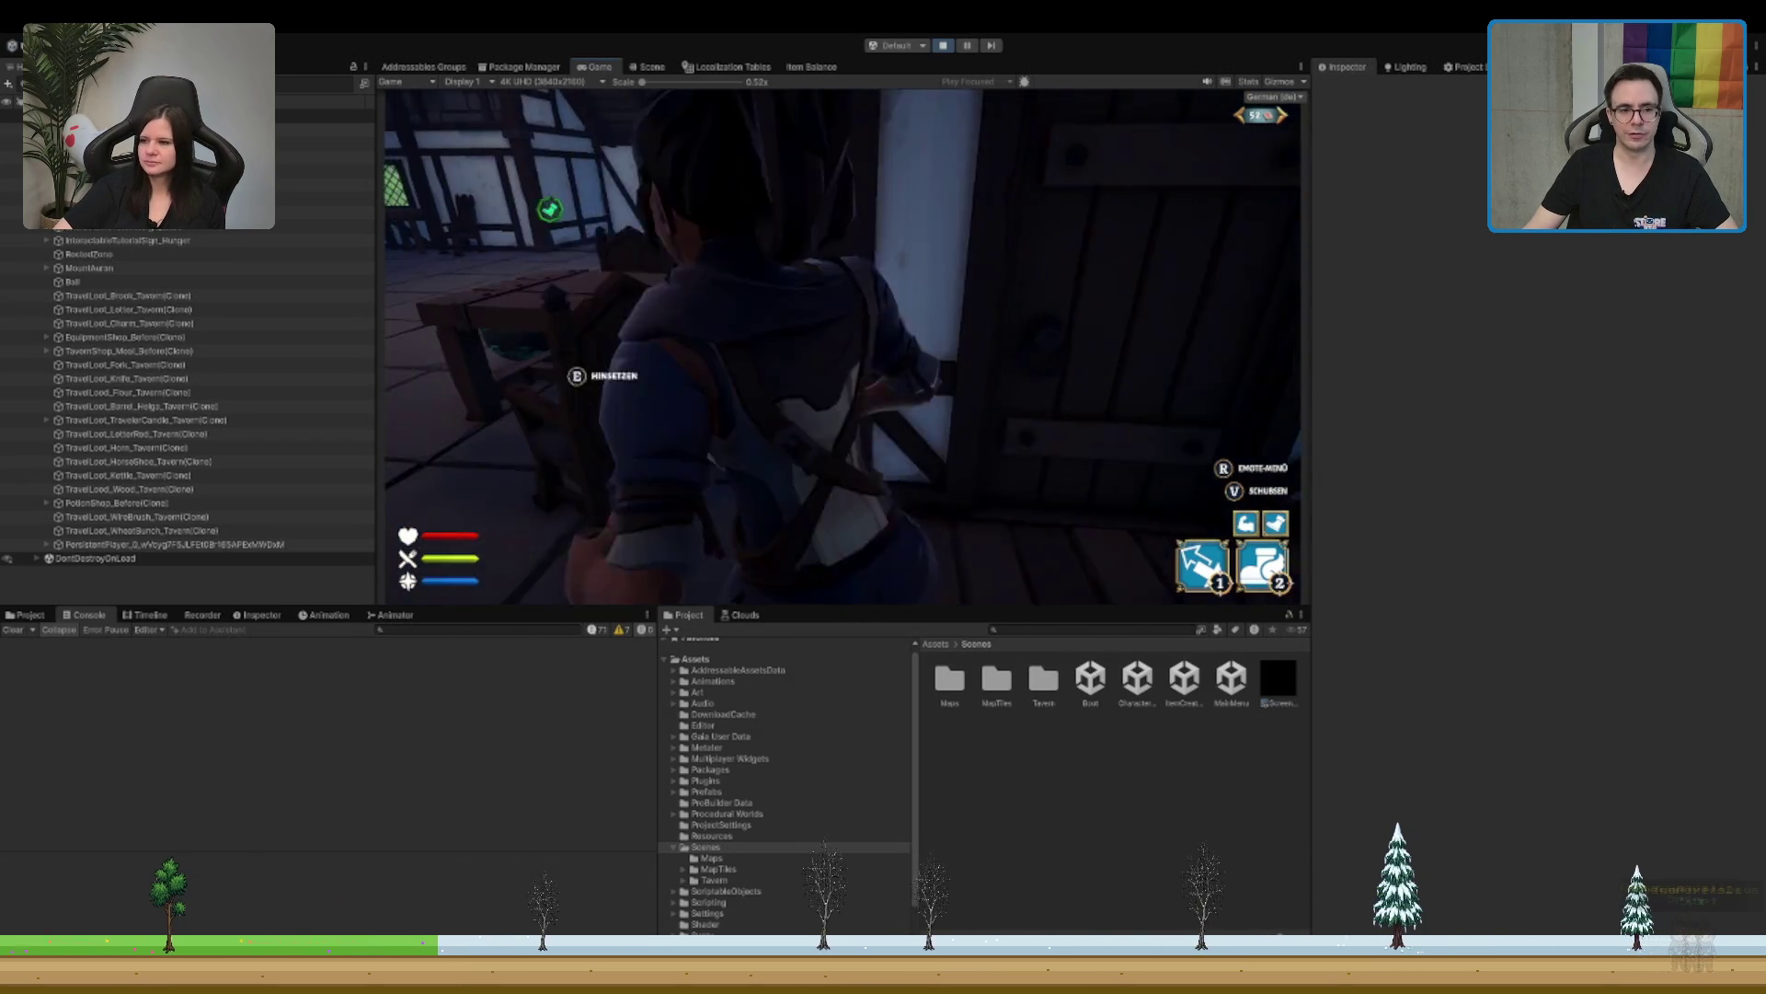
pyautogui.press('w')
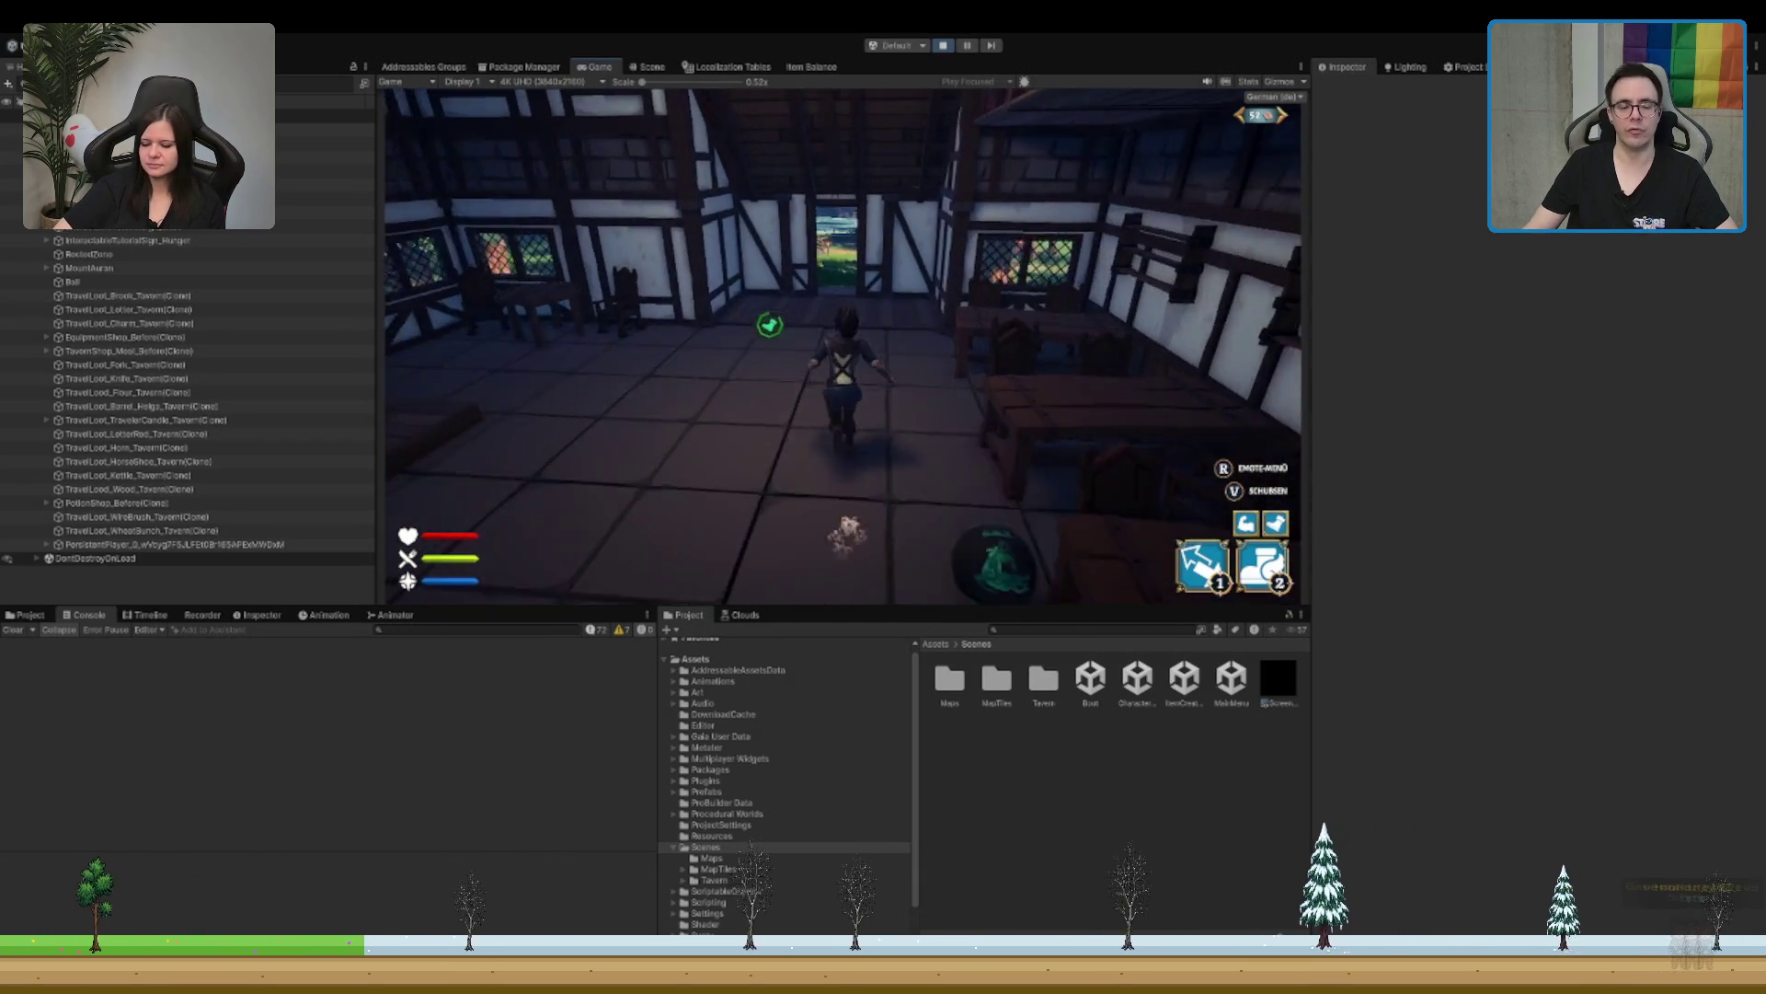
pyautogui.press('w')
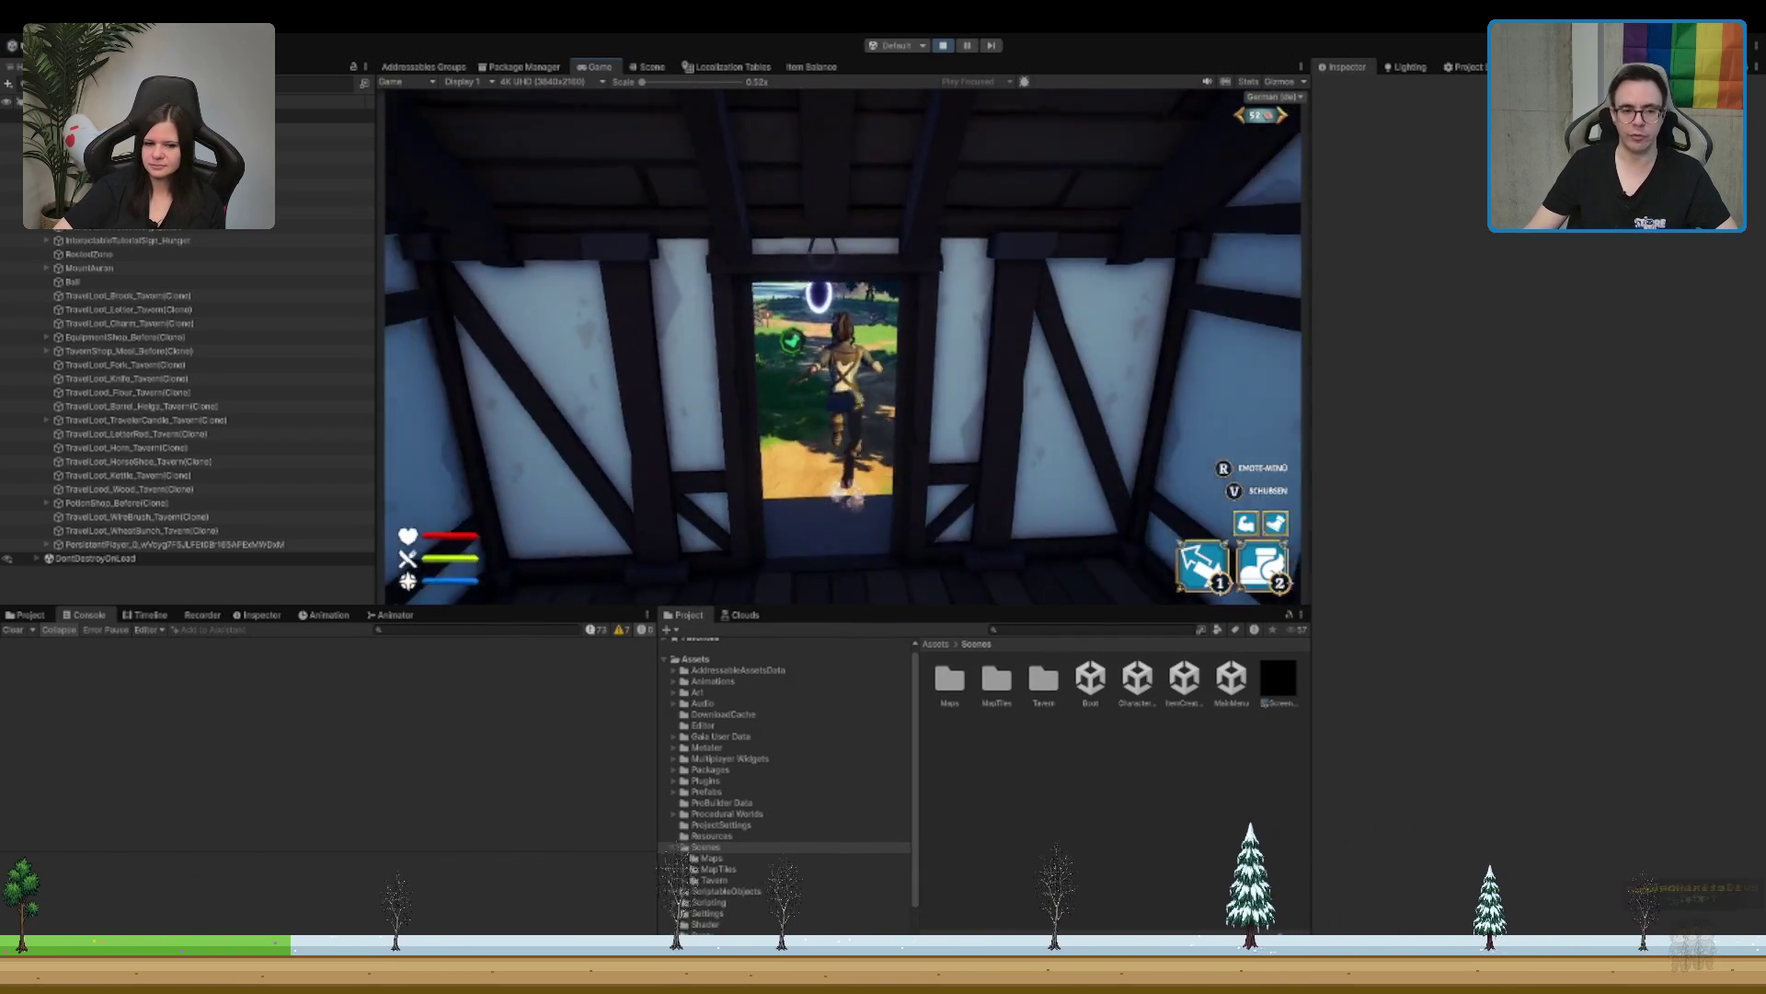
pyautogui.press('w')
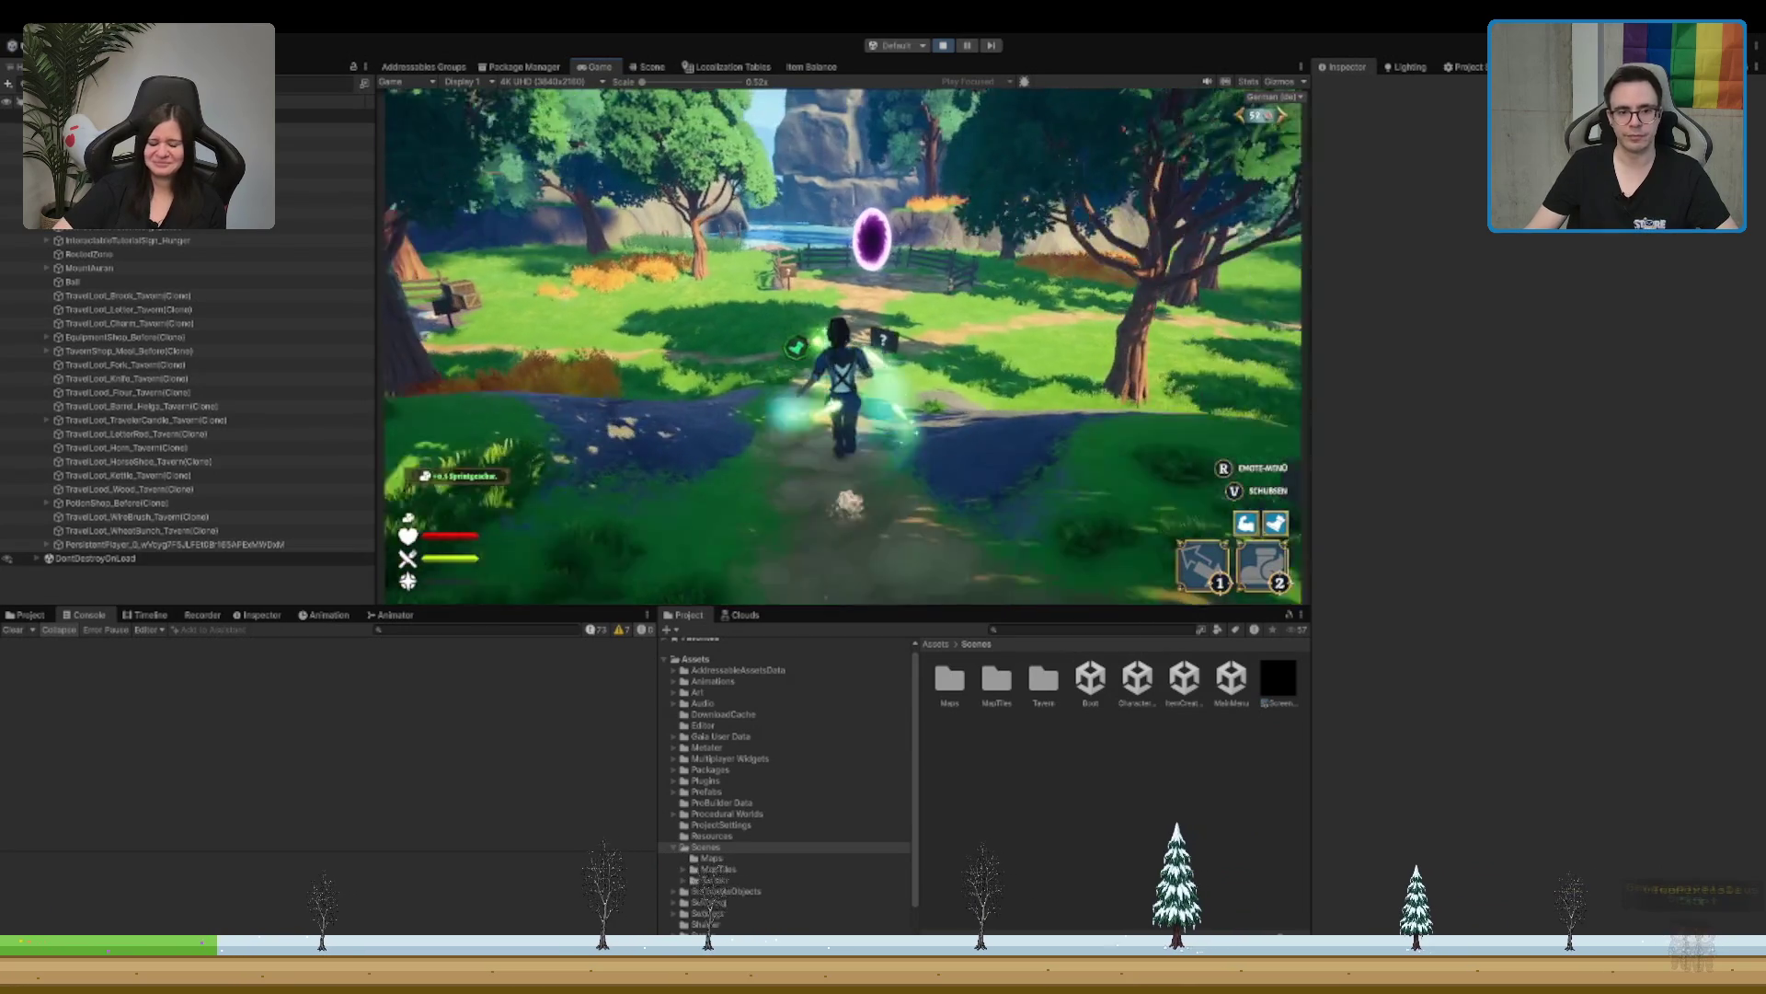
pyautogui.press('w')
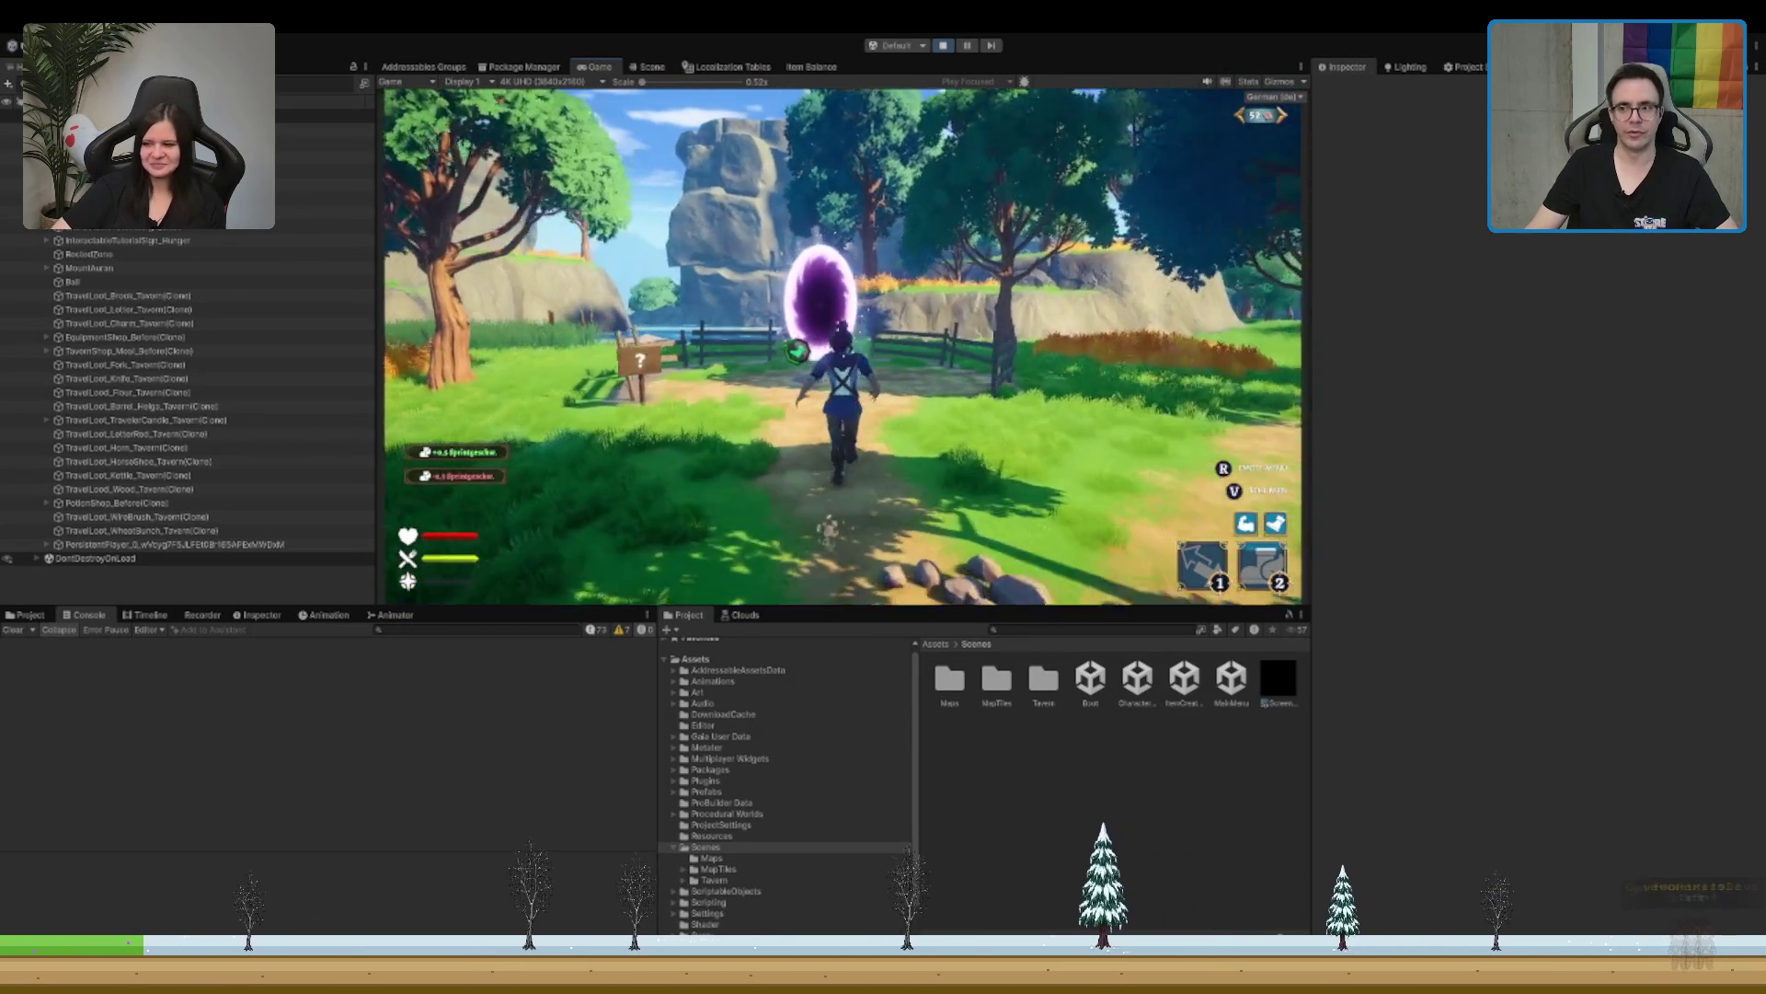
pyautogui.press('w')
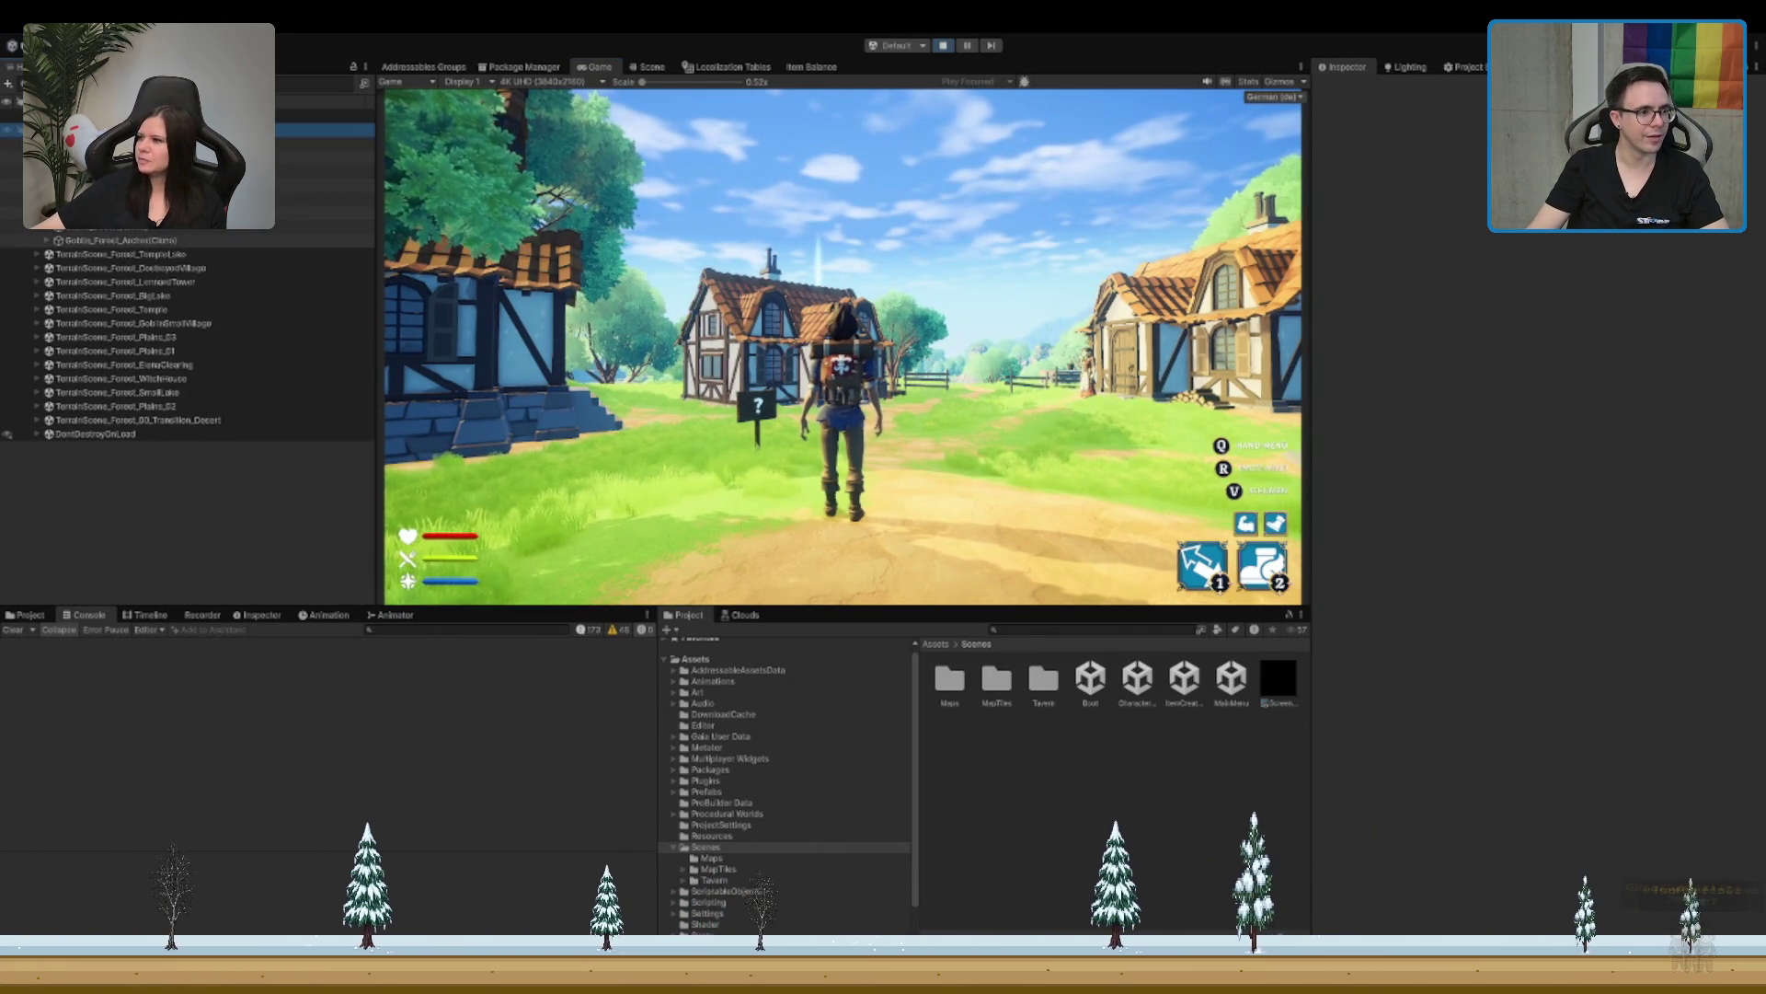
# Step: Select MapTile in the Hierarchy and run the character along the Eichdorf village path
pyautogui.click(322, 157)
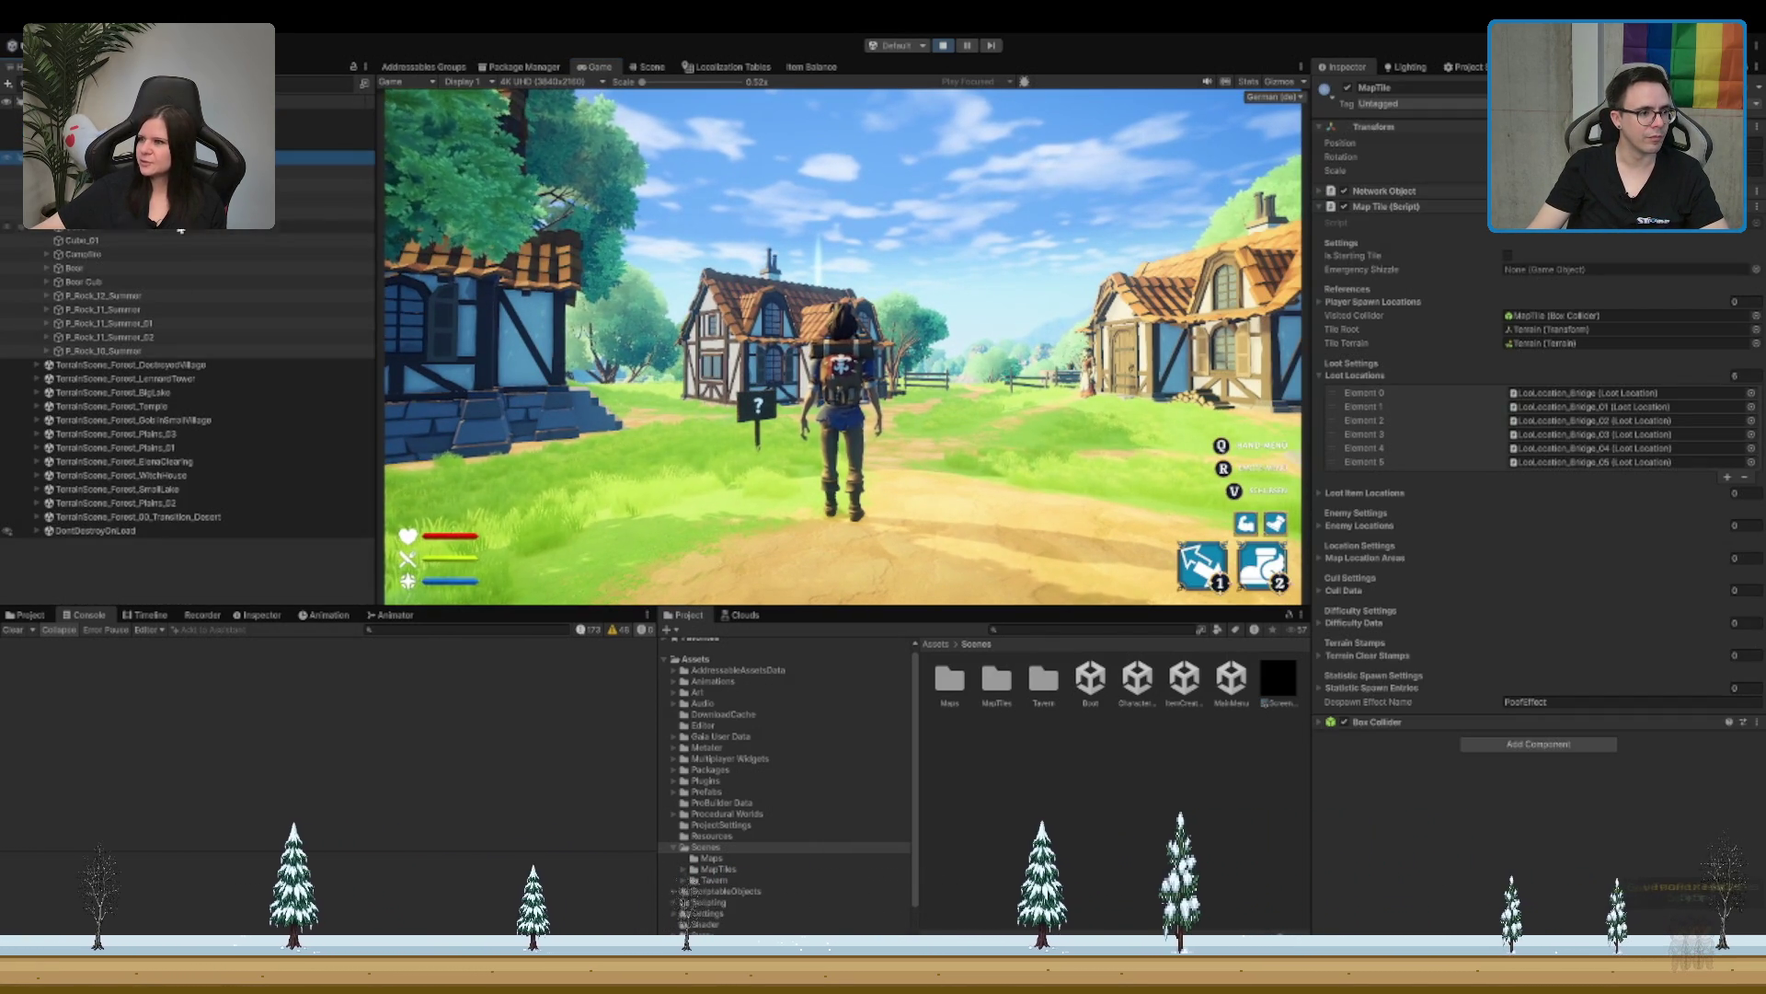
pyautogui.press('w')
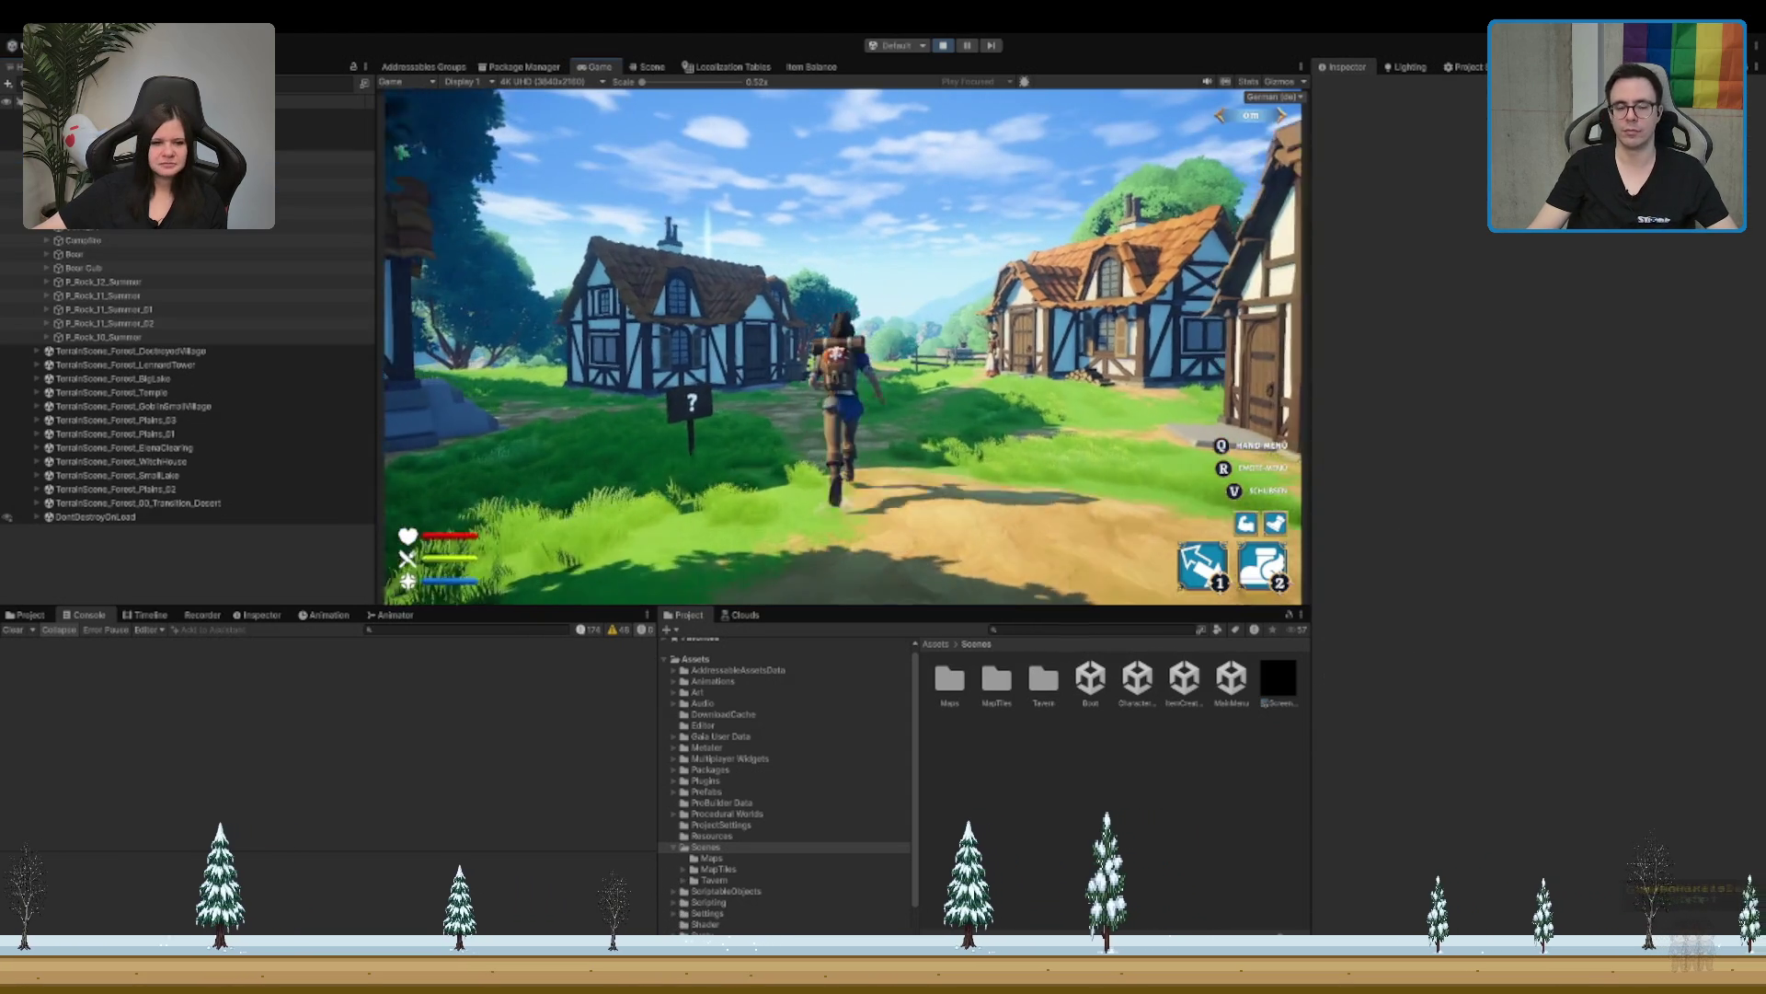